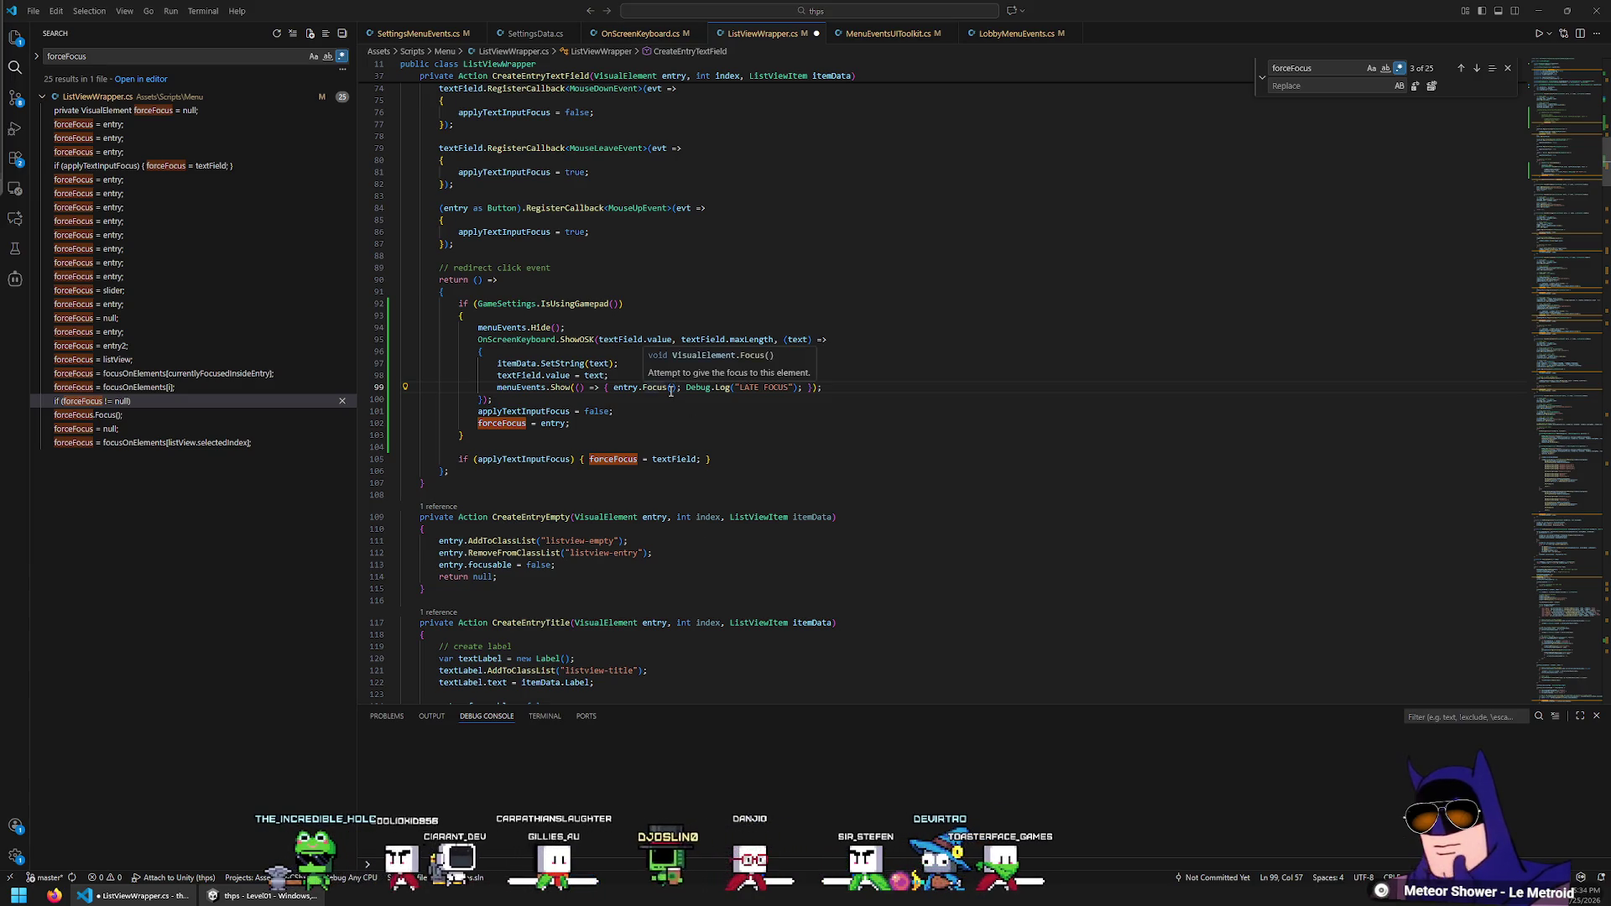
Split the Show callback so its body and closing brackets sit on separate lines
click(609, 387)
key(Left)
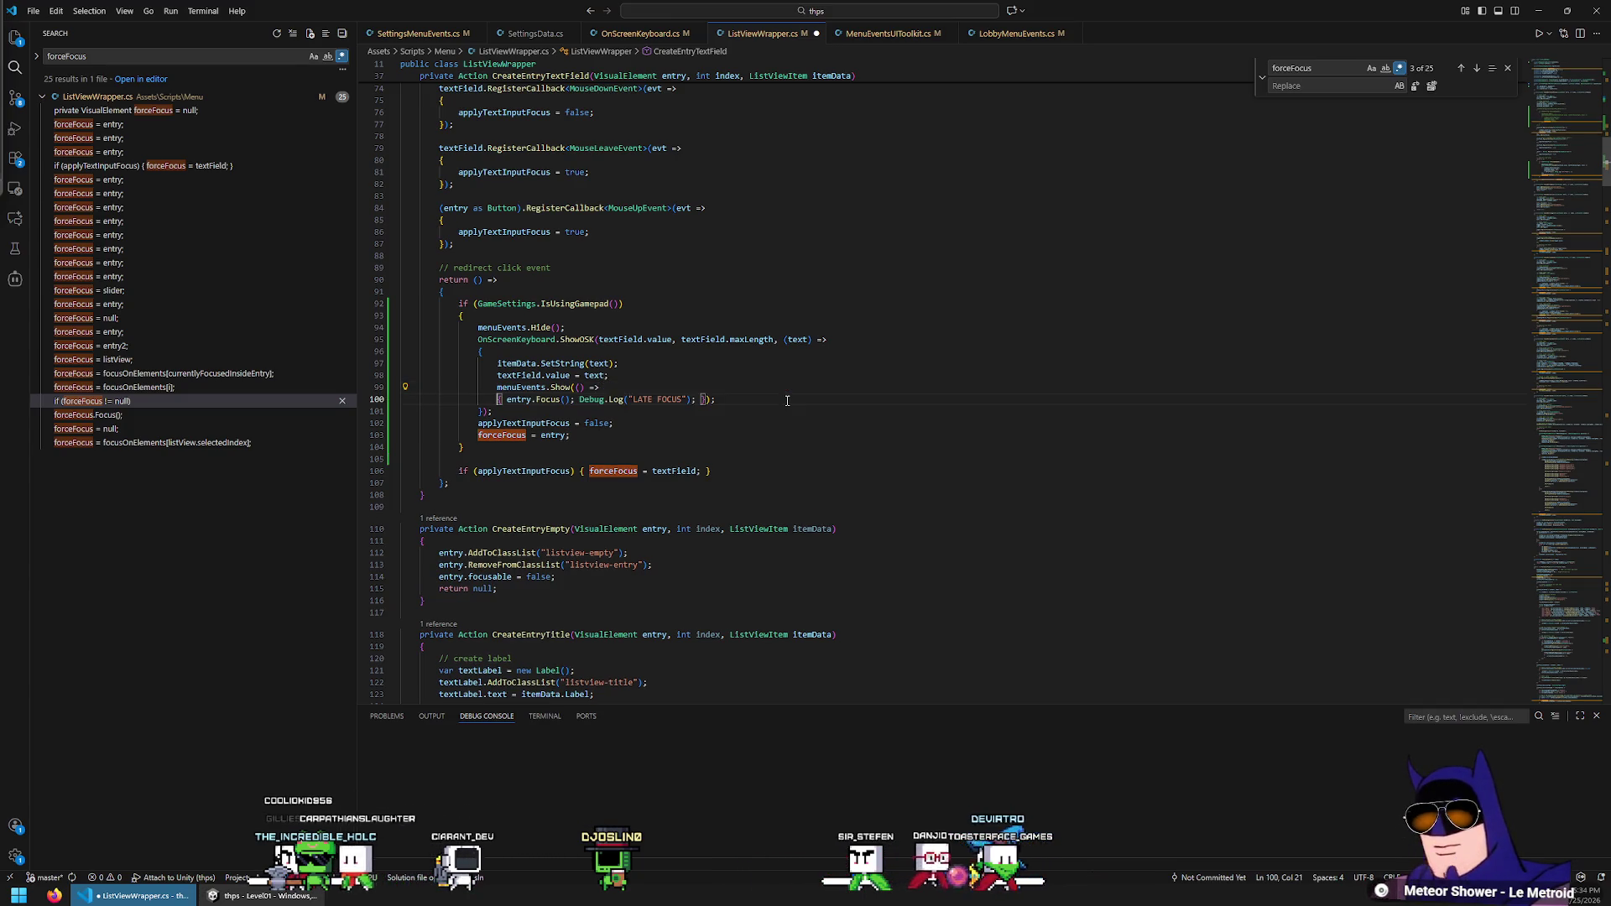
key(Return)
key(Right)
key(Return)
key(End)
key(Left)
key(Left)
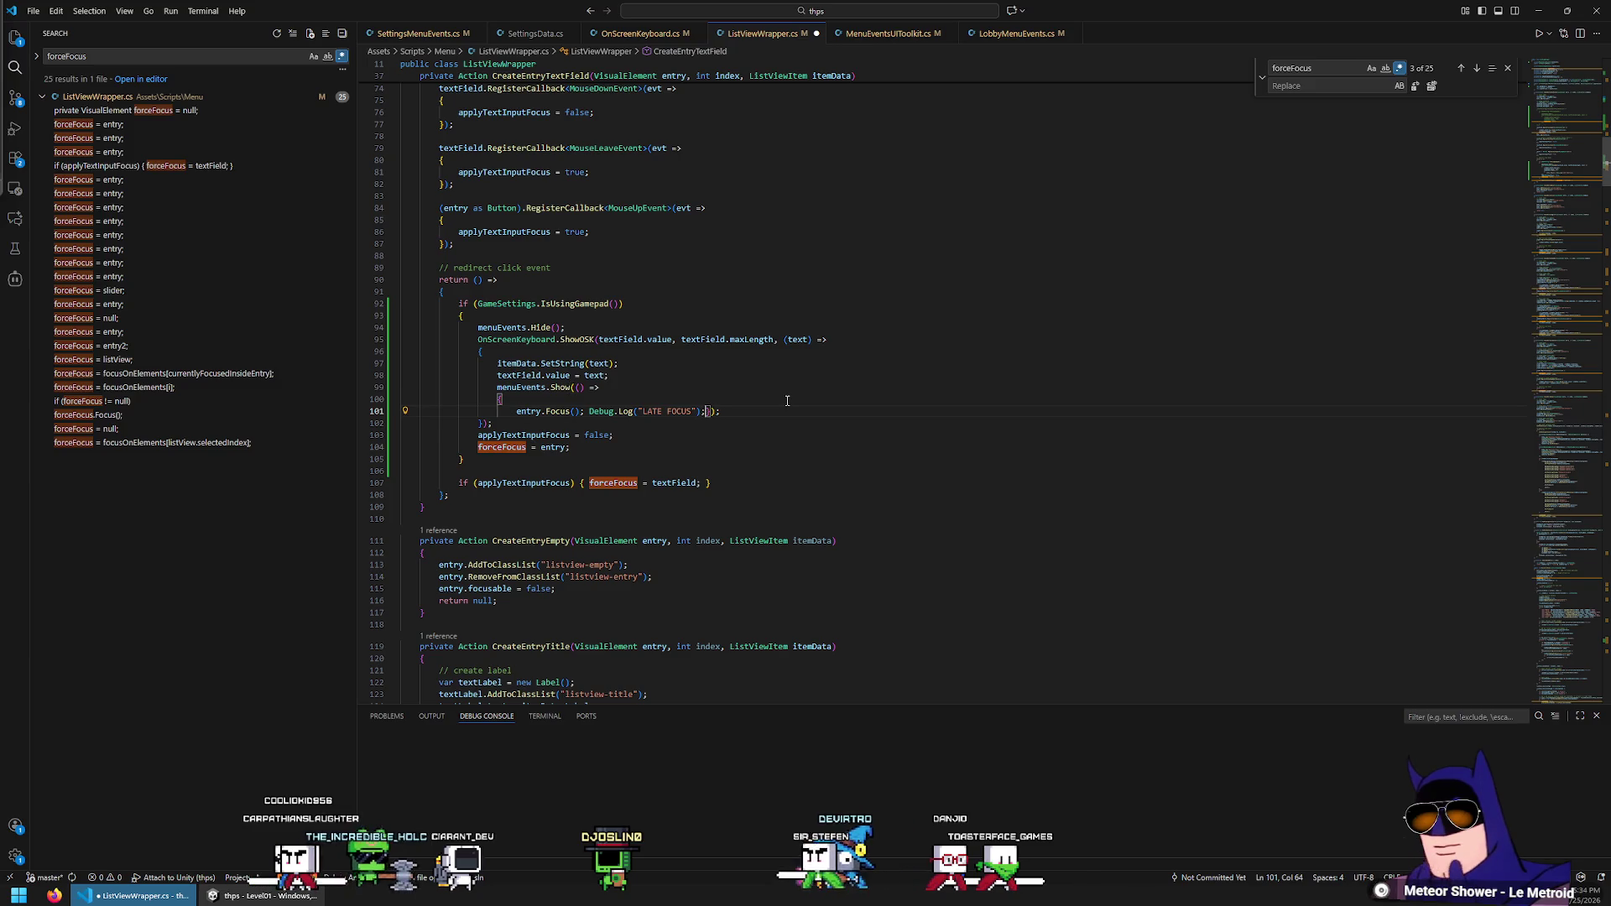
key(Return)
Add a new line in the callback starting menuEvents.uiDocument., then select it to retype
click(786, 400)
key(Return)
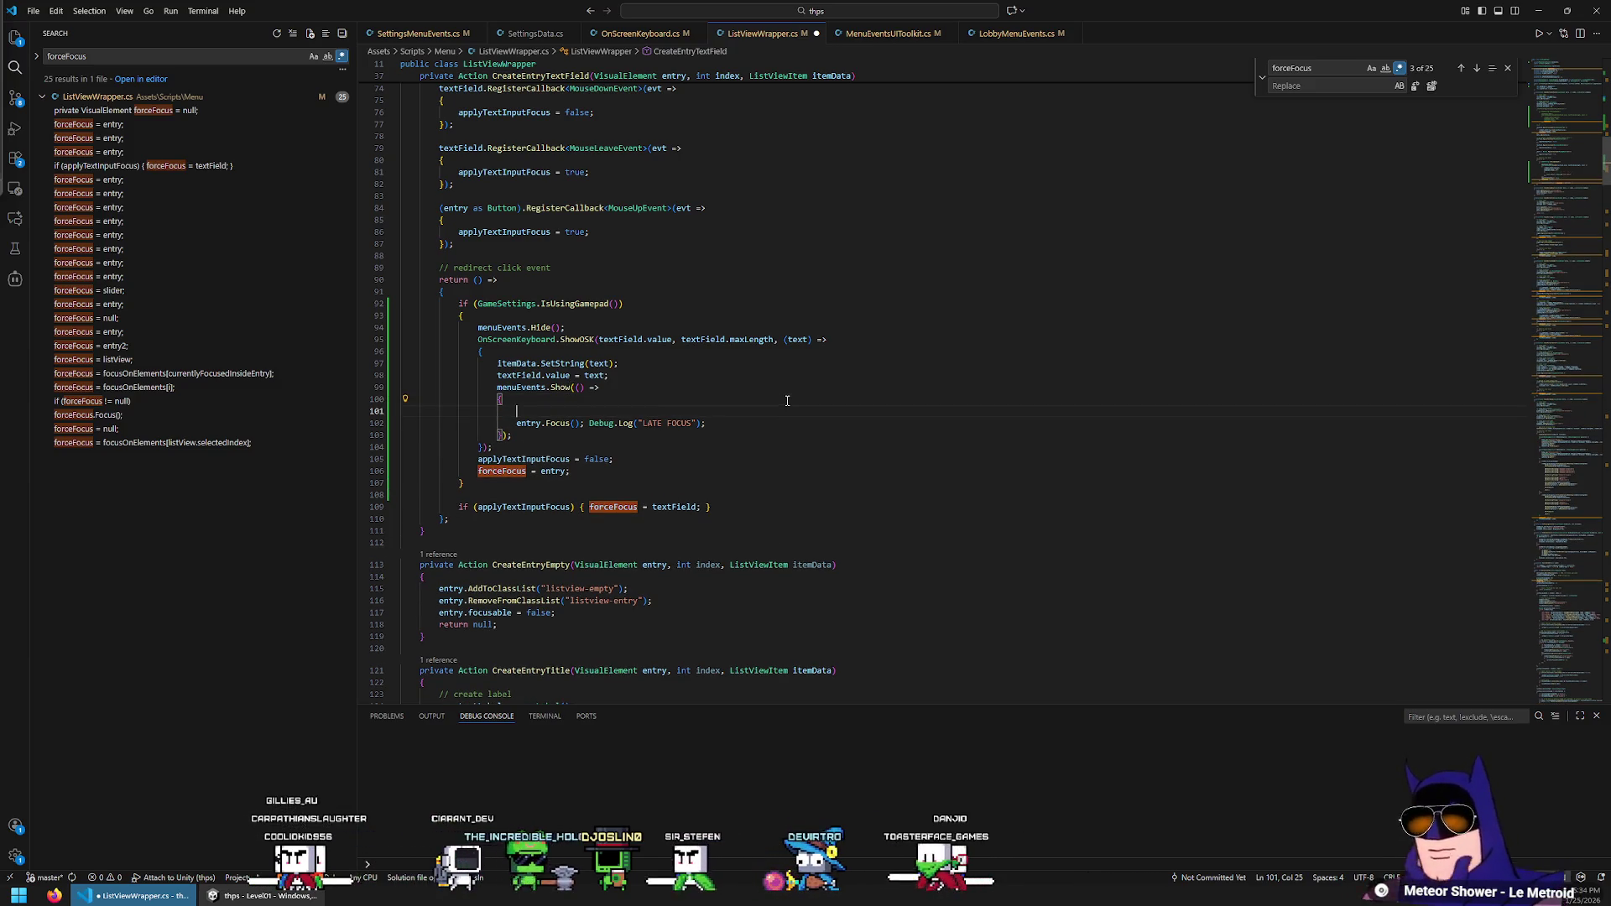
text(menuEvents)
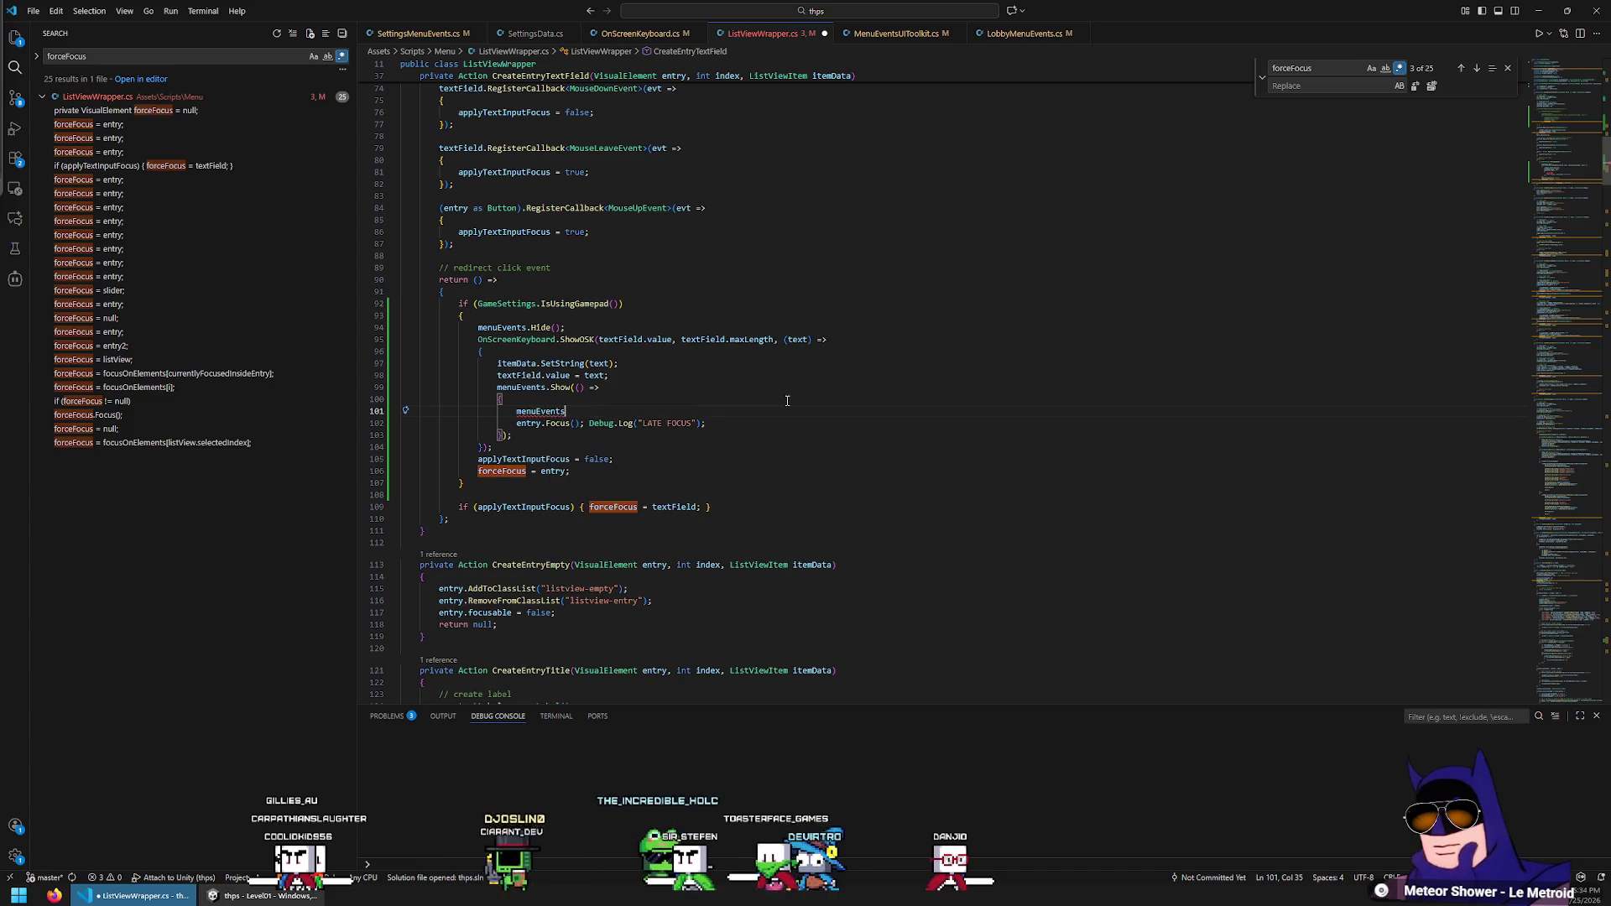
text(.uiDocument.)
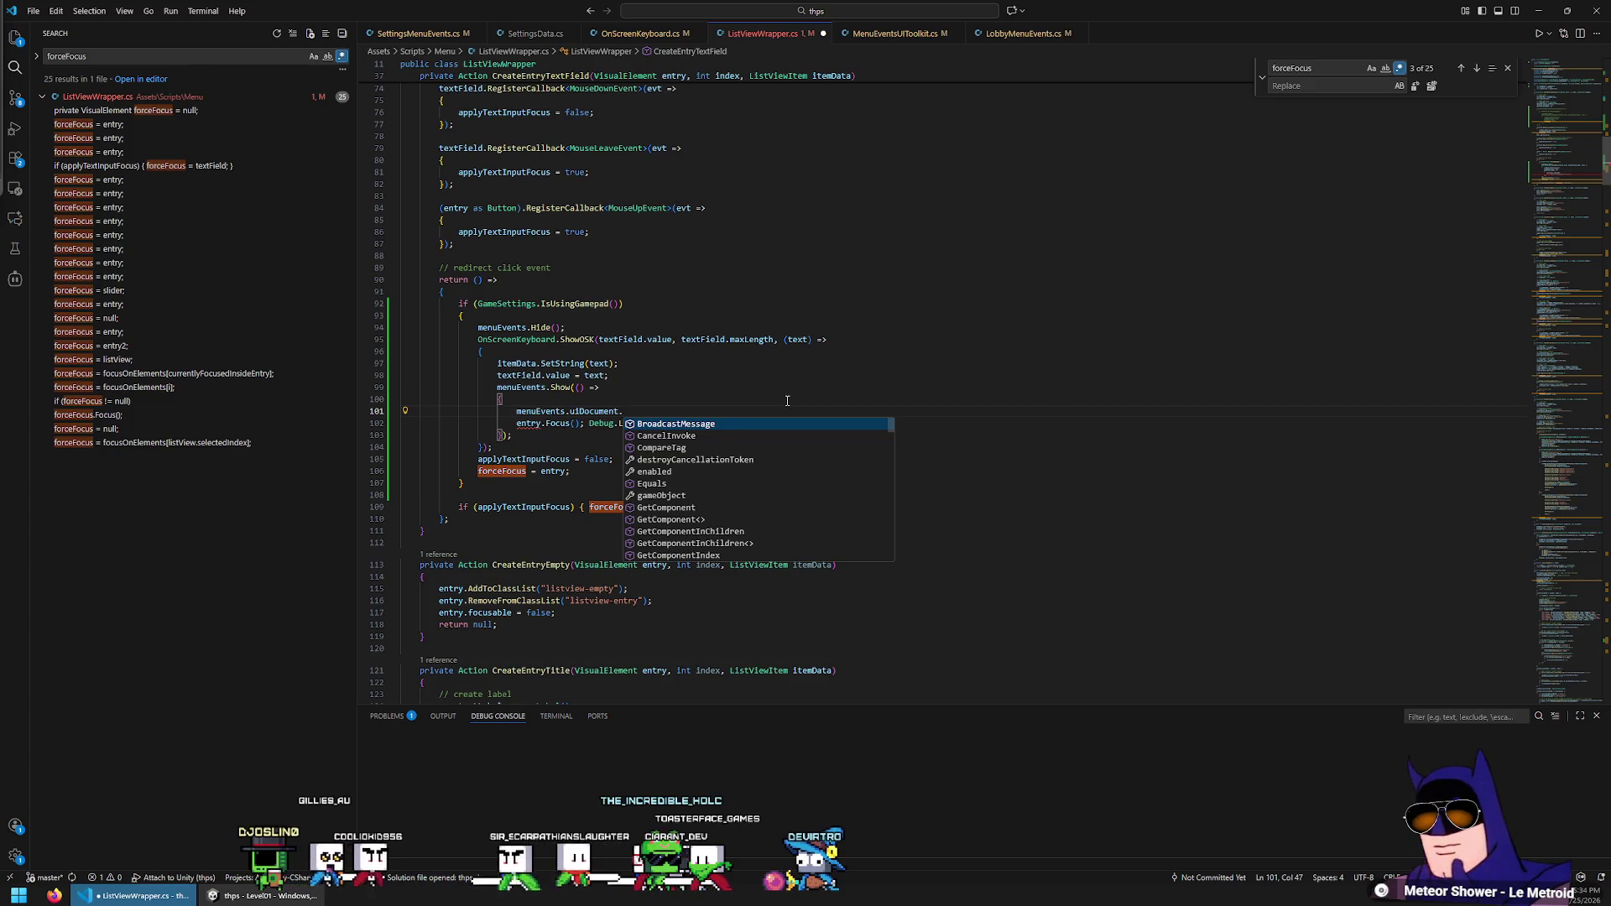
key(shift+Home)
Write entry.panel.focusController.focusedElement = entry; and check its read-only error
text(entry.panel.)
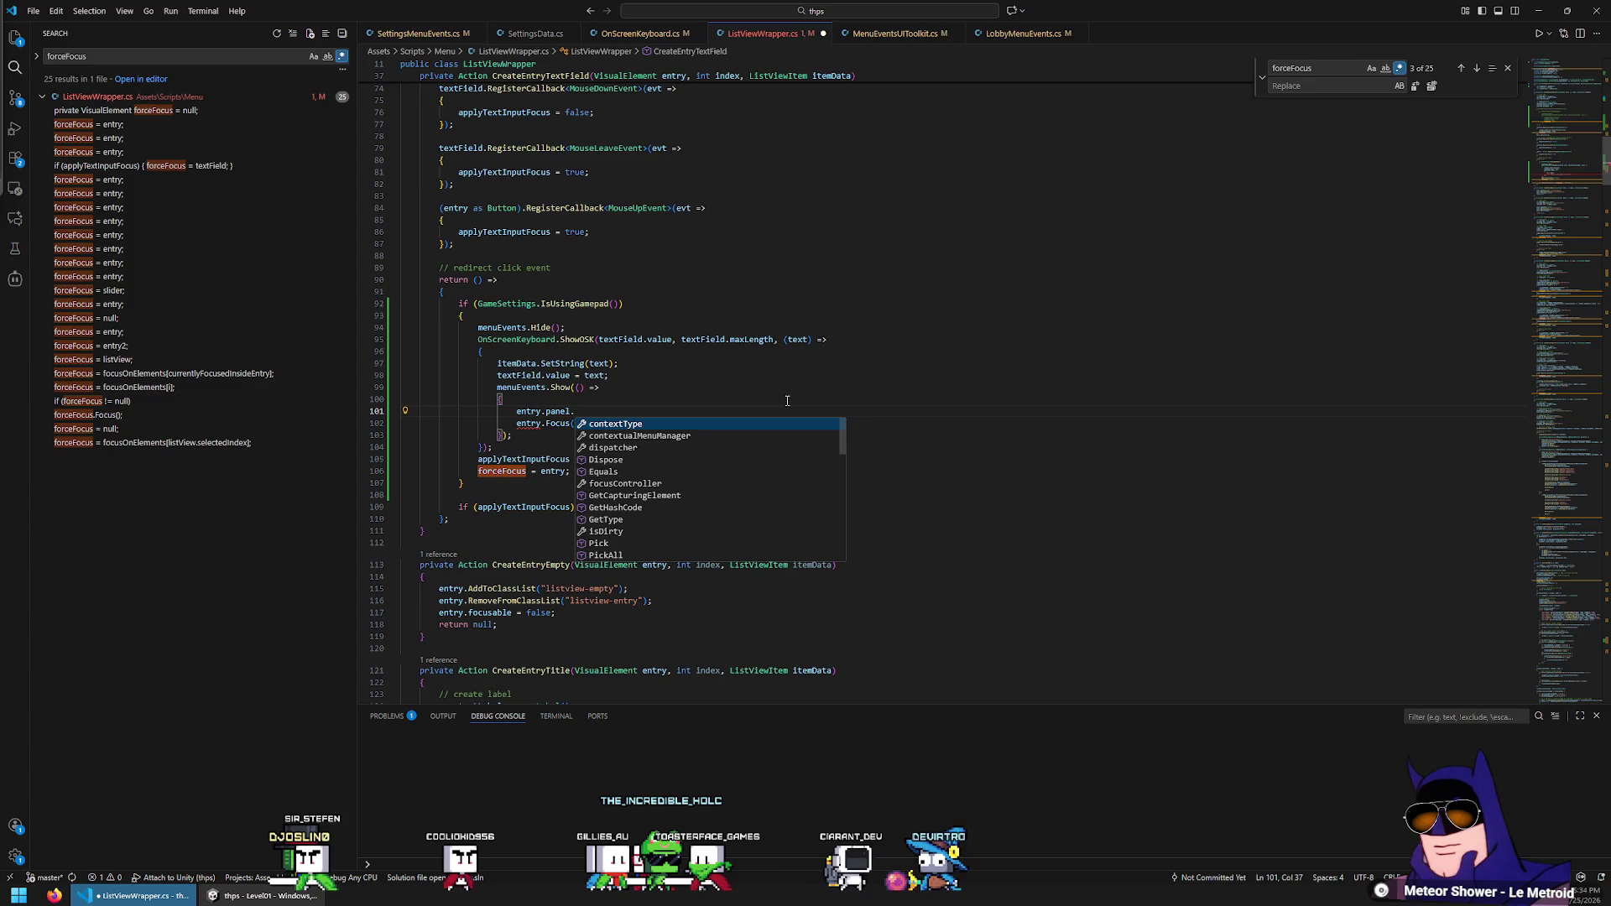
text(foc)
key(Tab)
text(.)
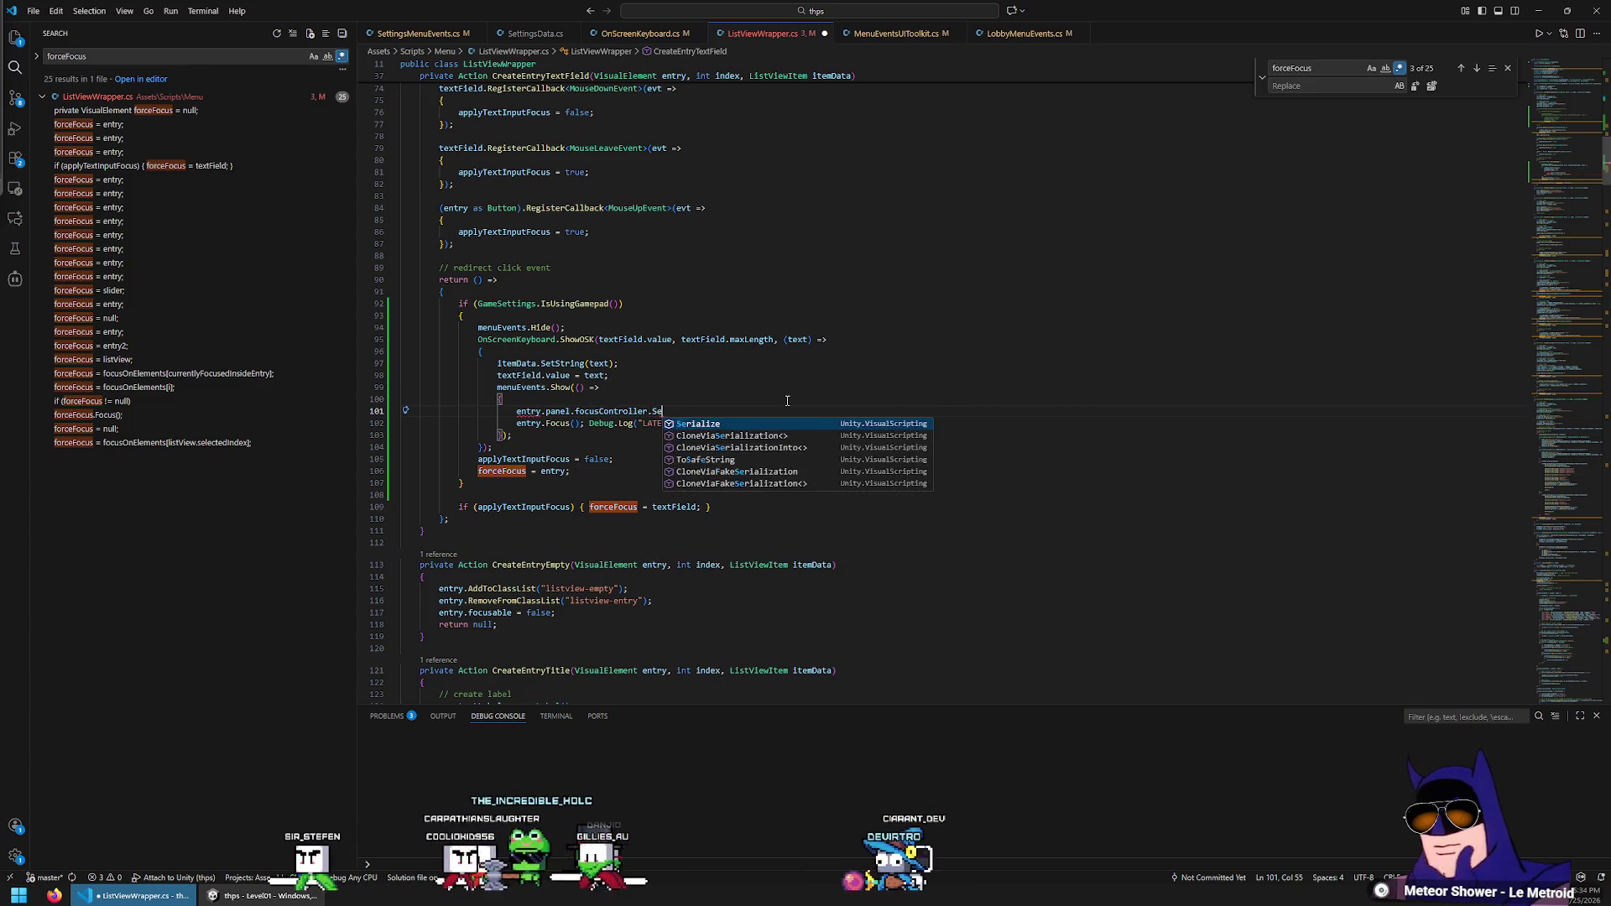
key(Down)
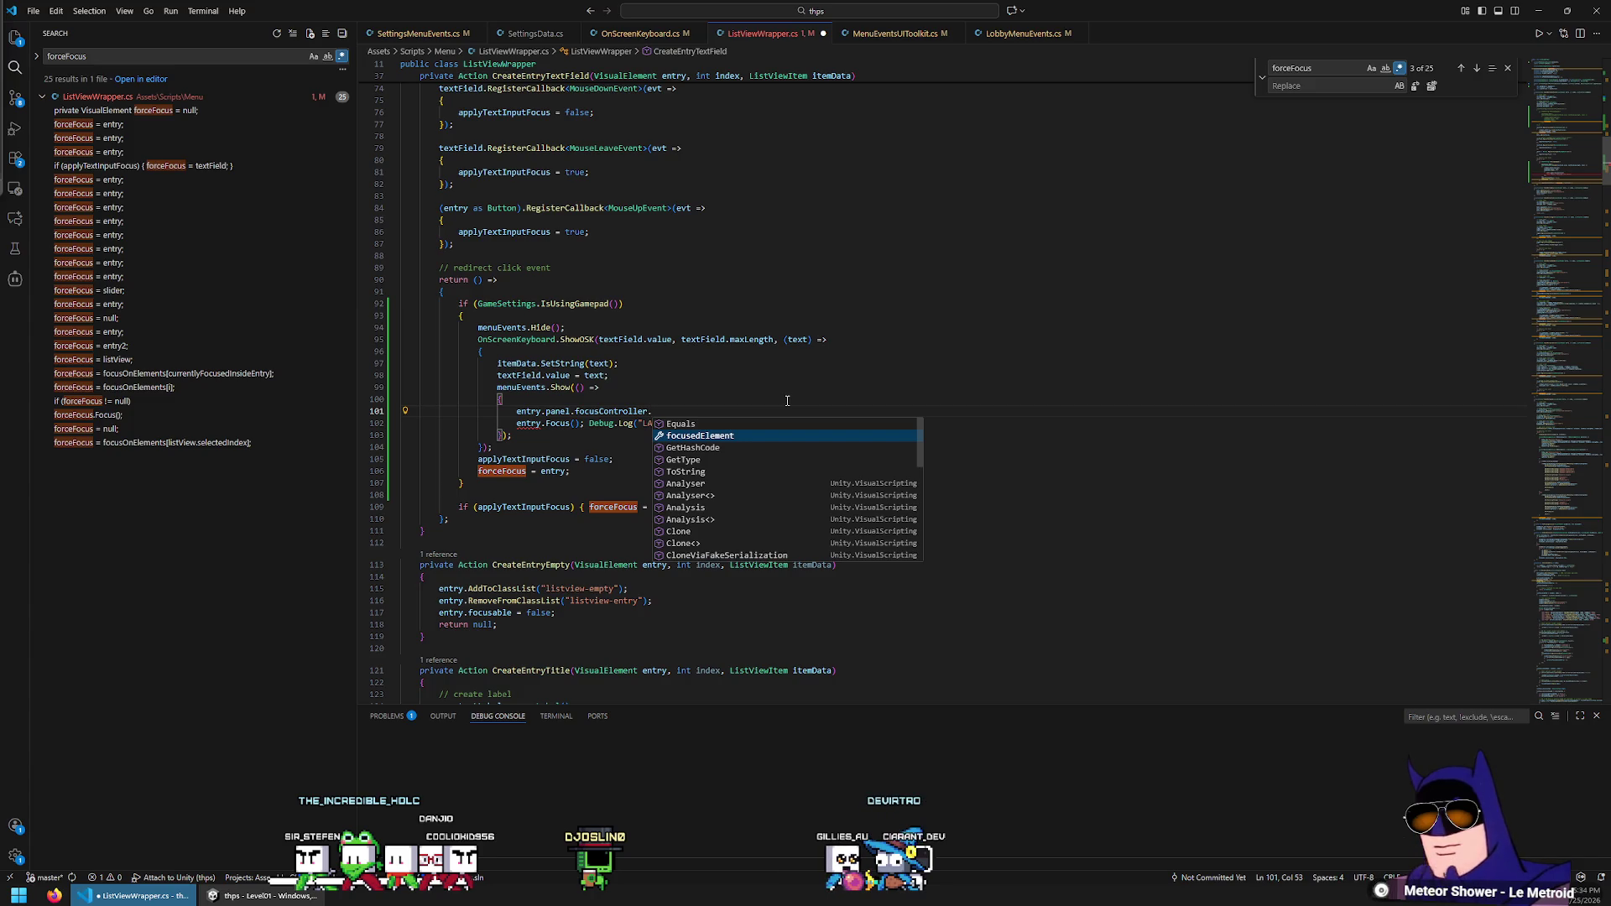
key(Tab)
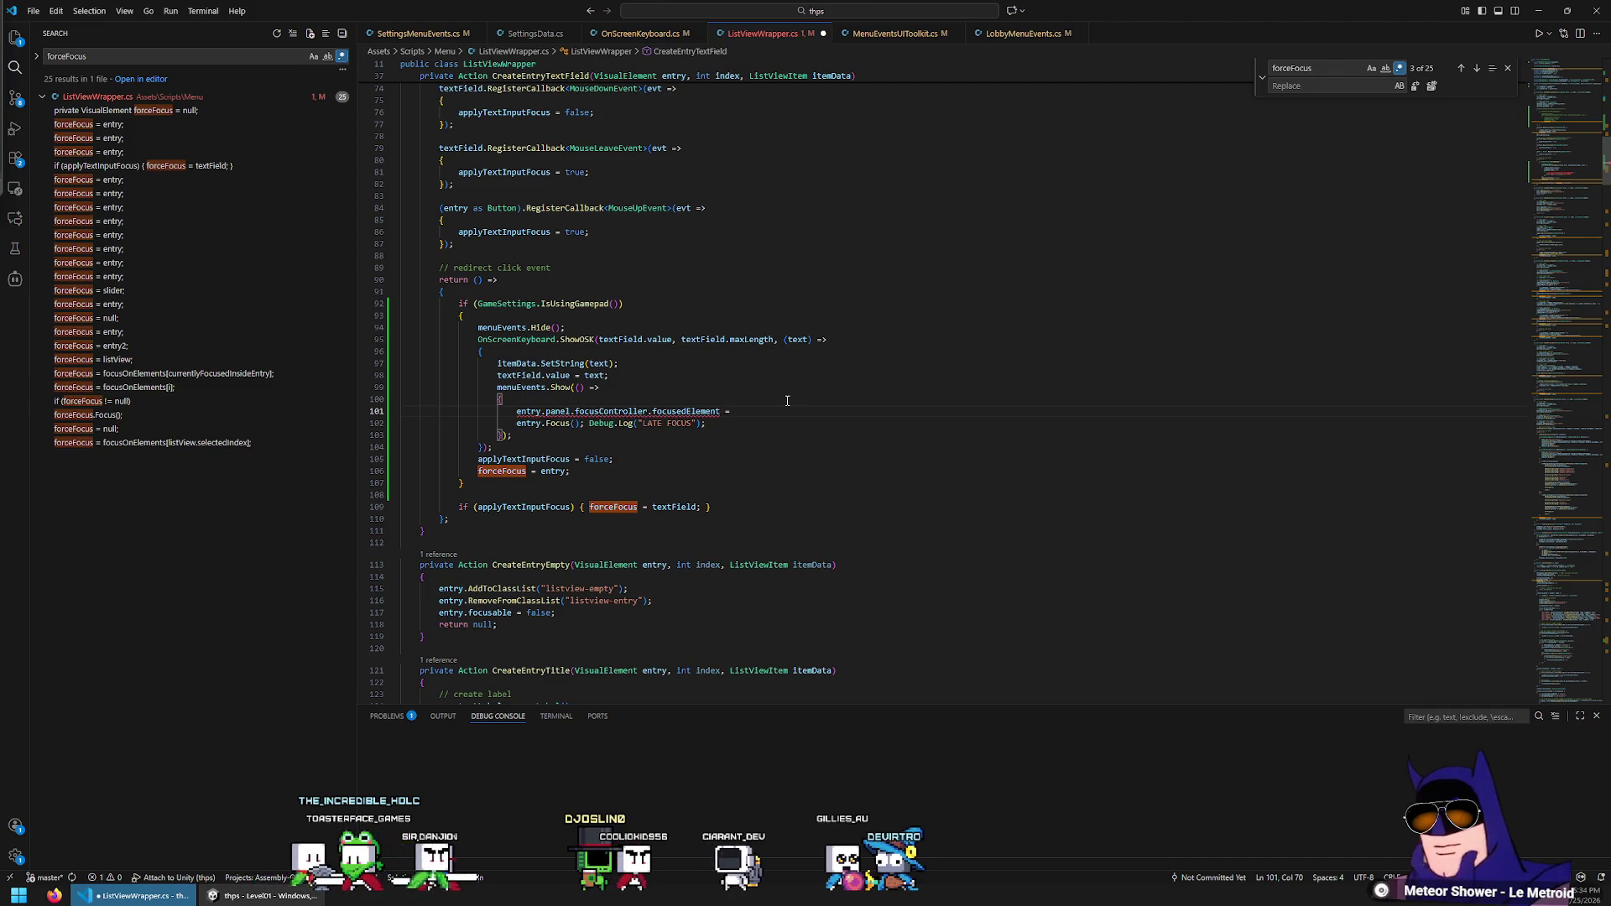
key(BackSpace)
key(BackSpace)
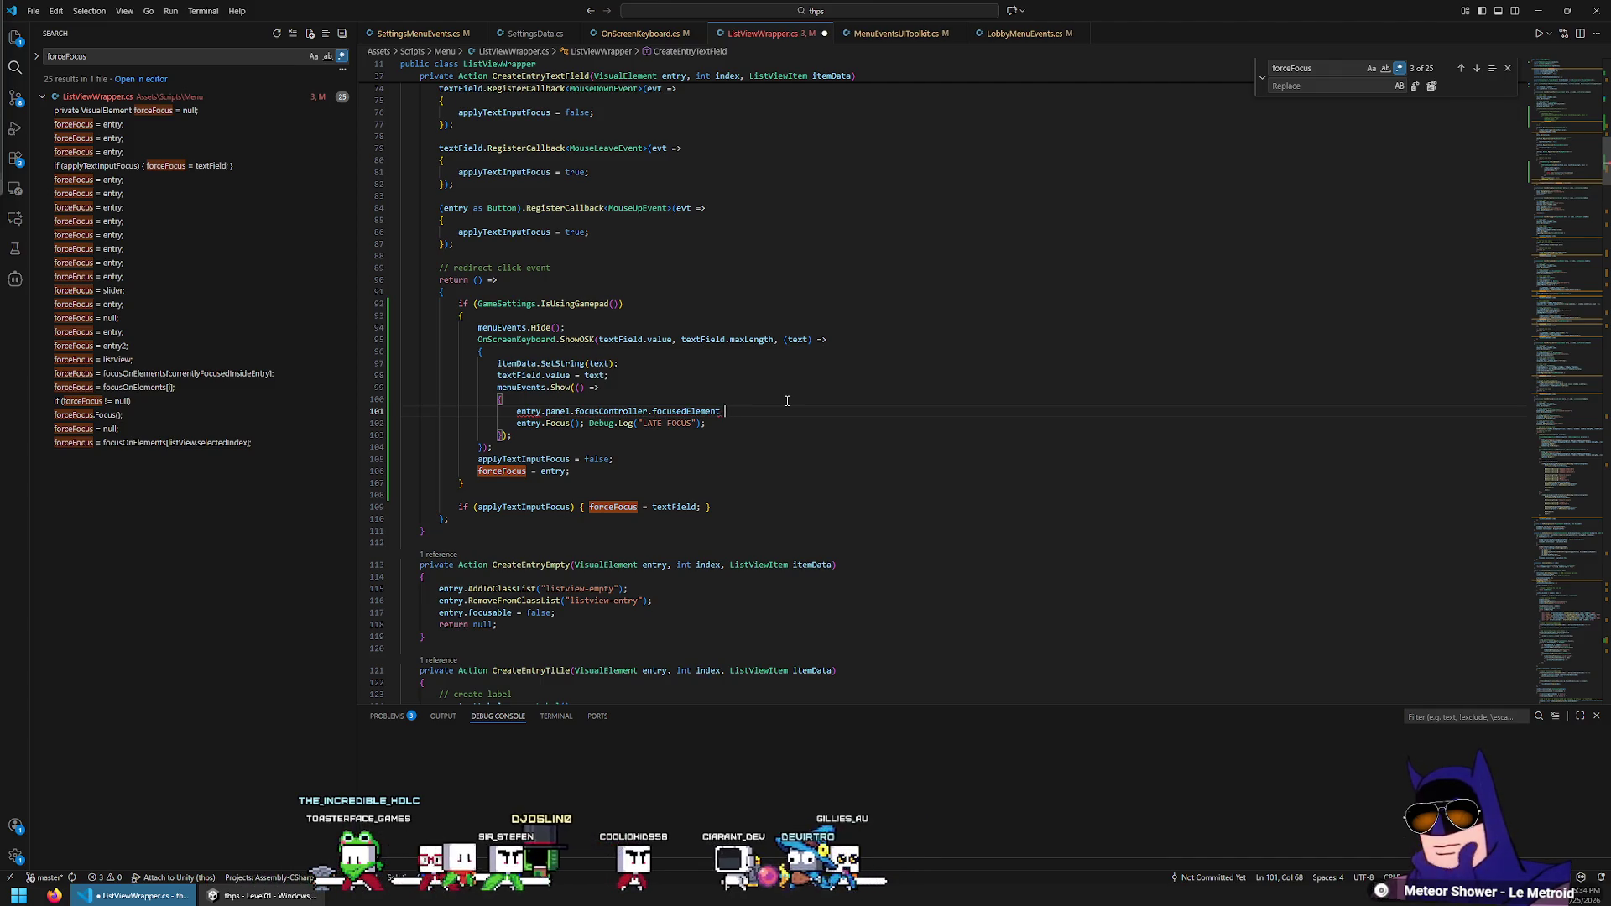
text(entry;)
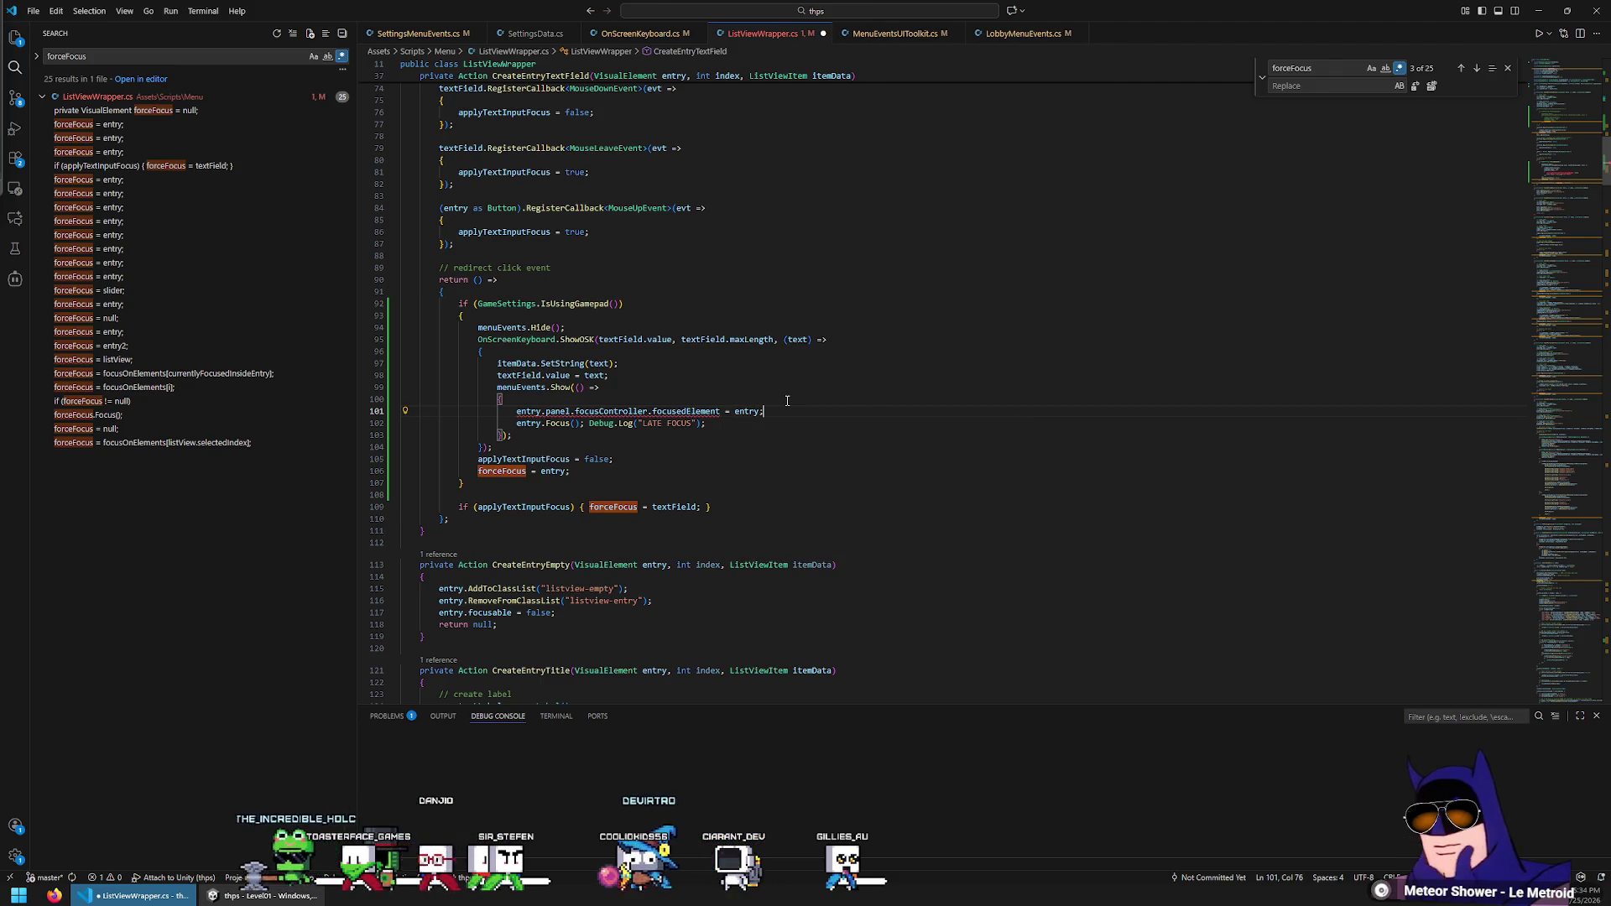
click(668, 412)
Browse focusController's completion suggestions, then delete the trial line's text
key(shift+End)
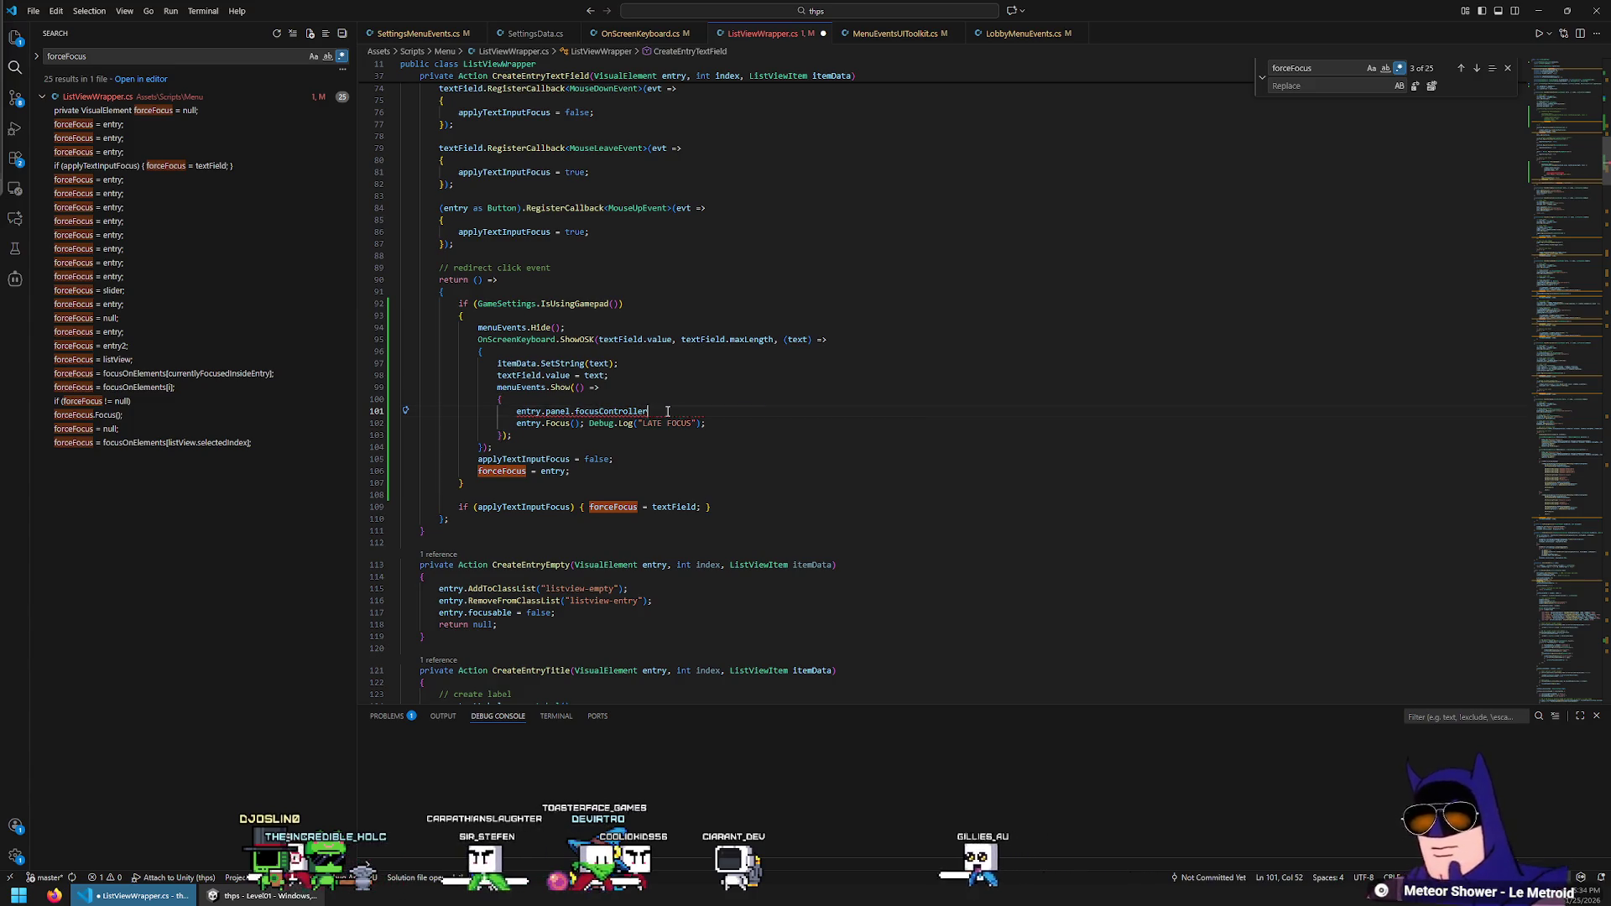
text(.)
scroll(821, 478, down, 5)
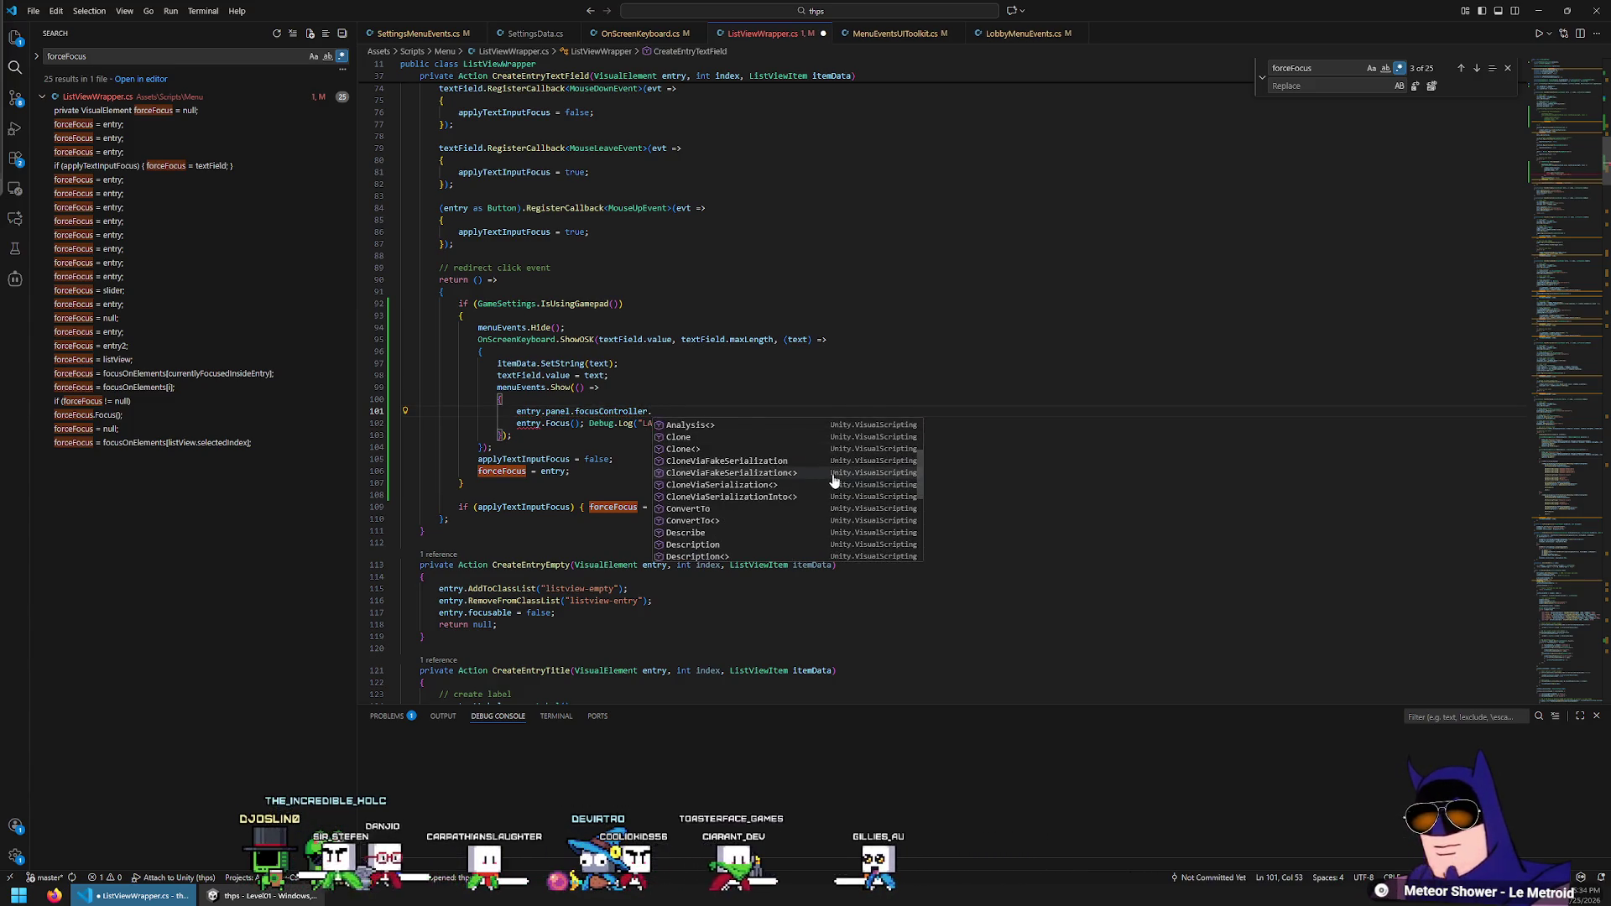
scroll(832, 485, down, 1)
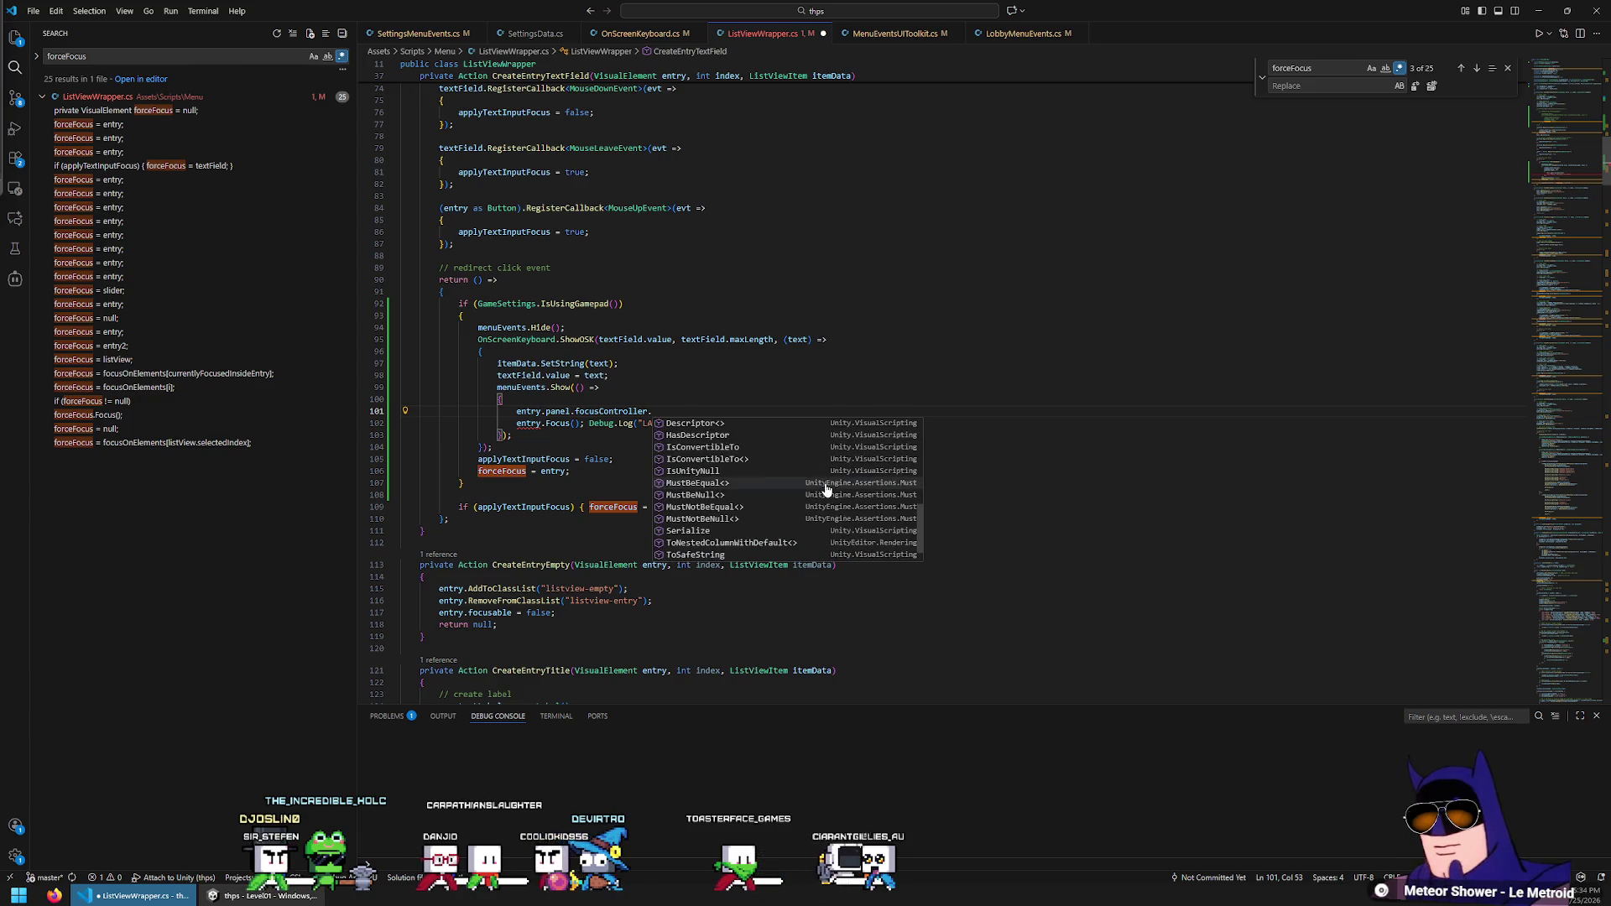
scroll(826, 489, down, 1)
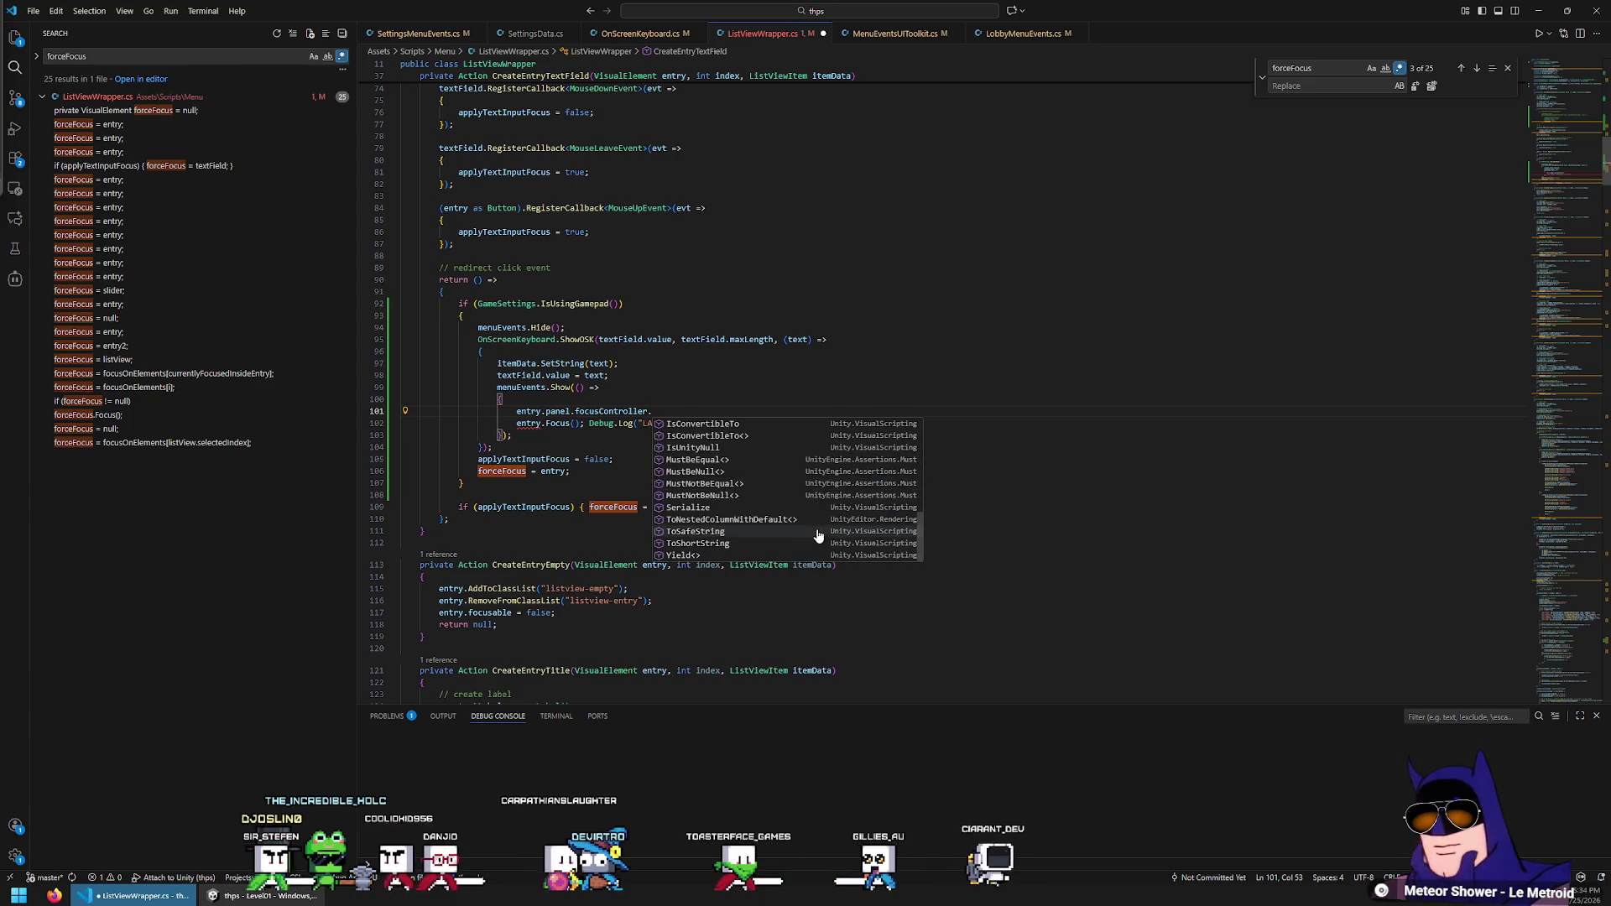
scroll(801, 537, up, 10)
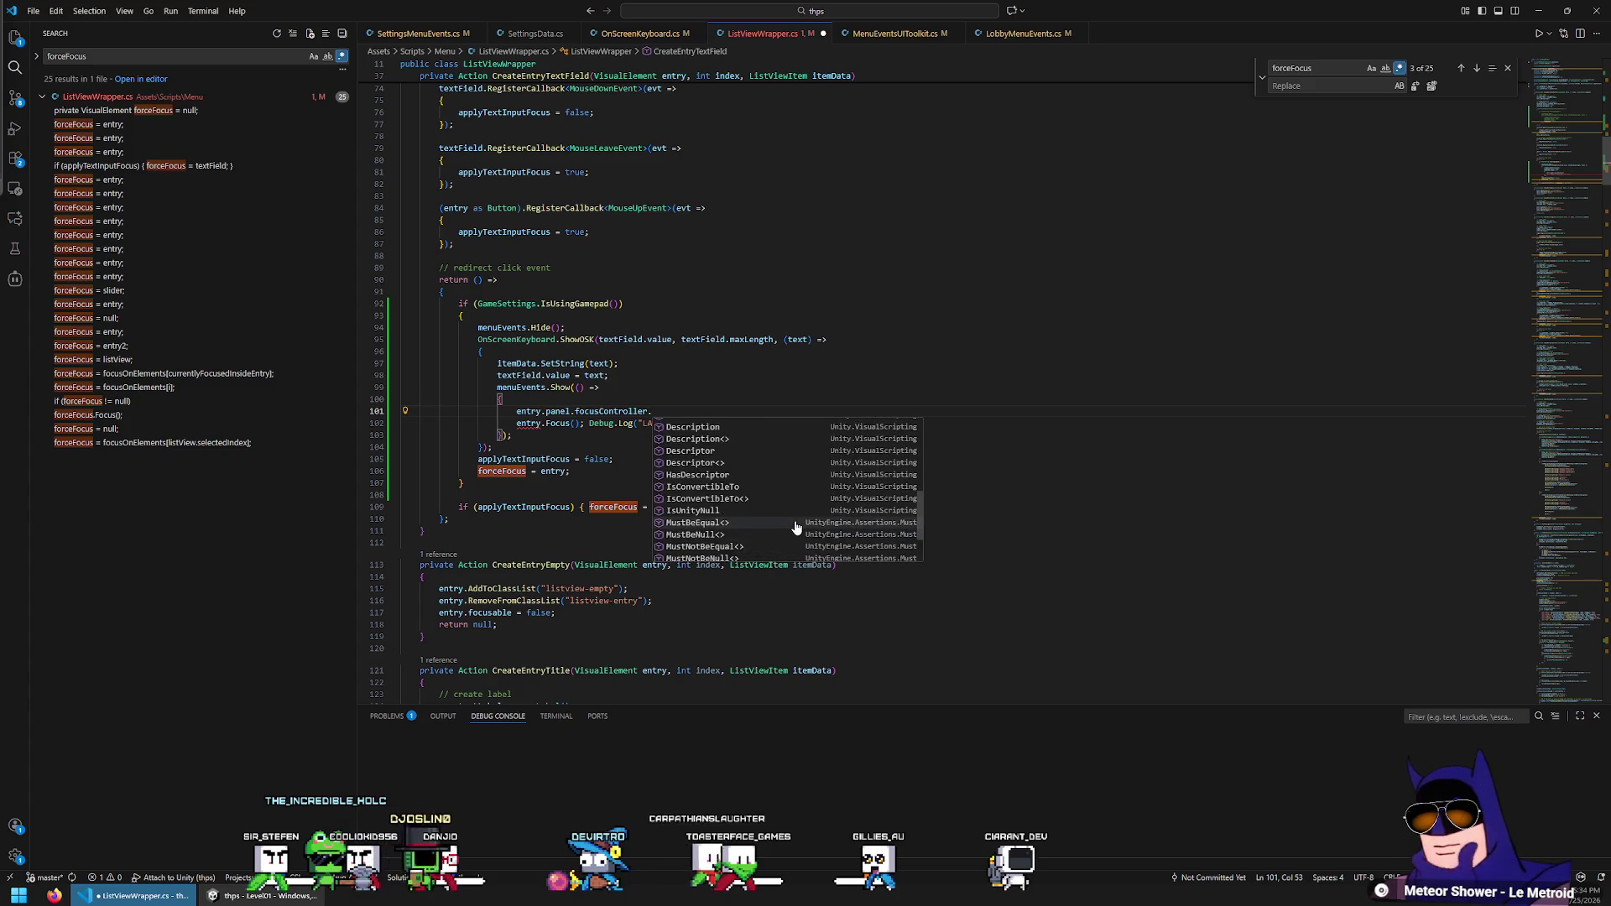
scroll(794, 526, up, 1)
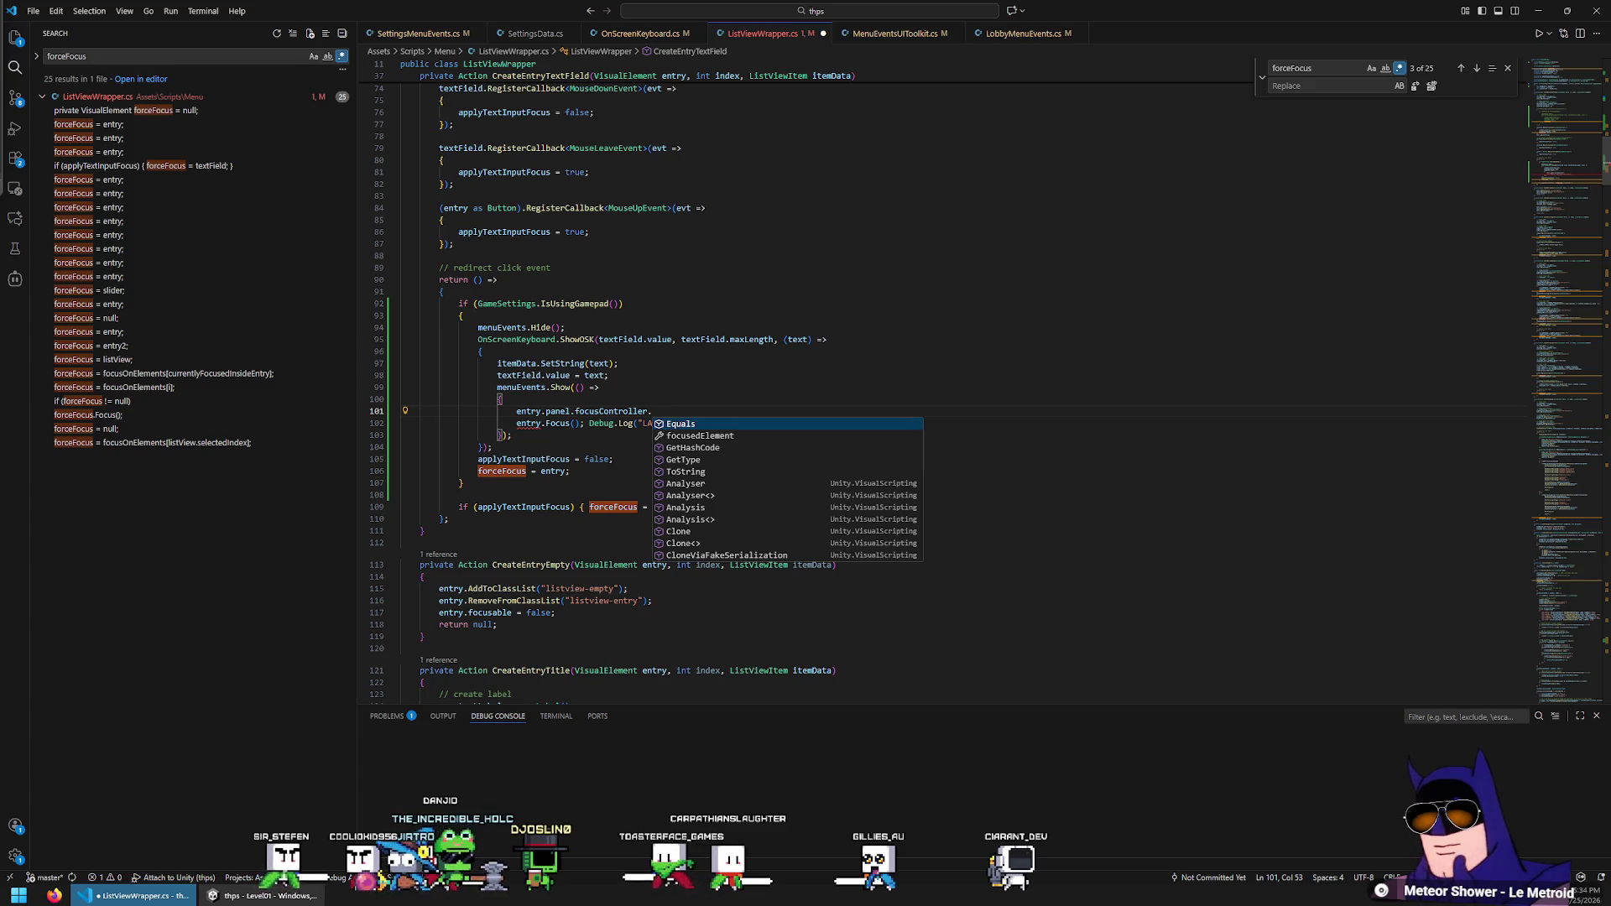
click(621, 412)
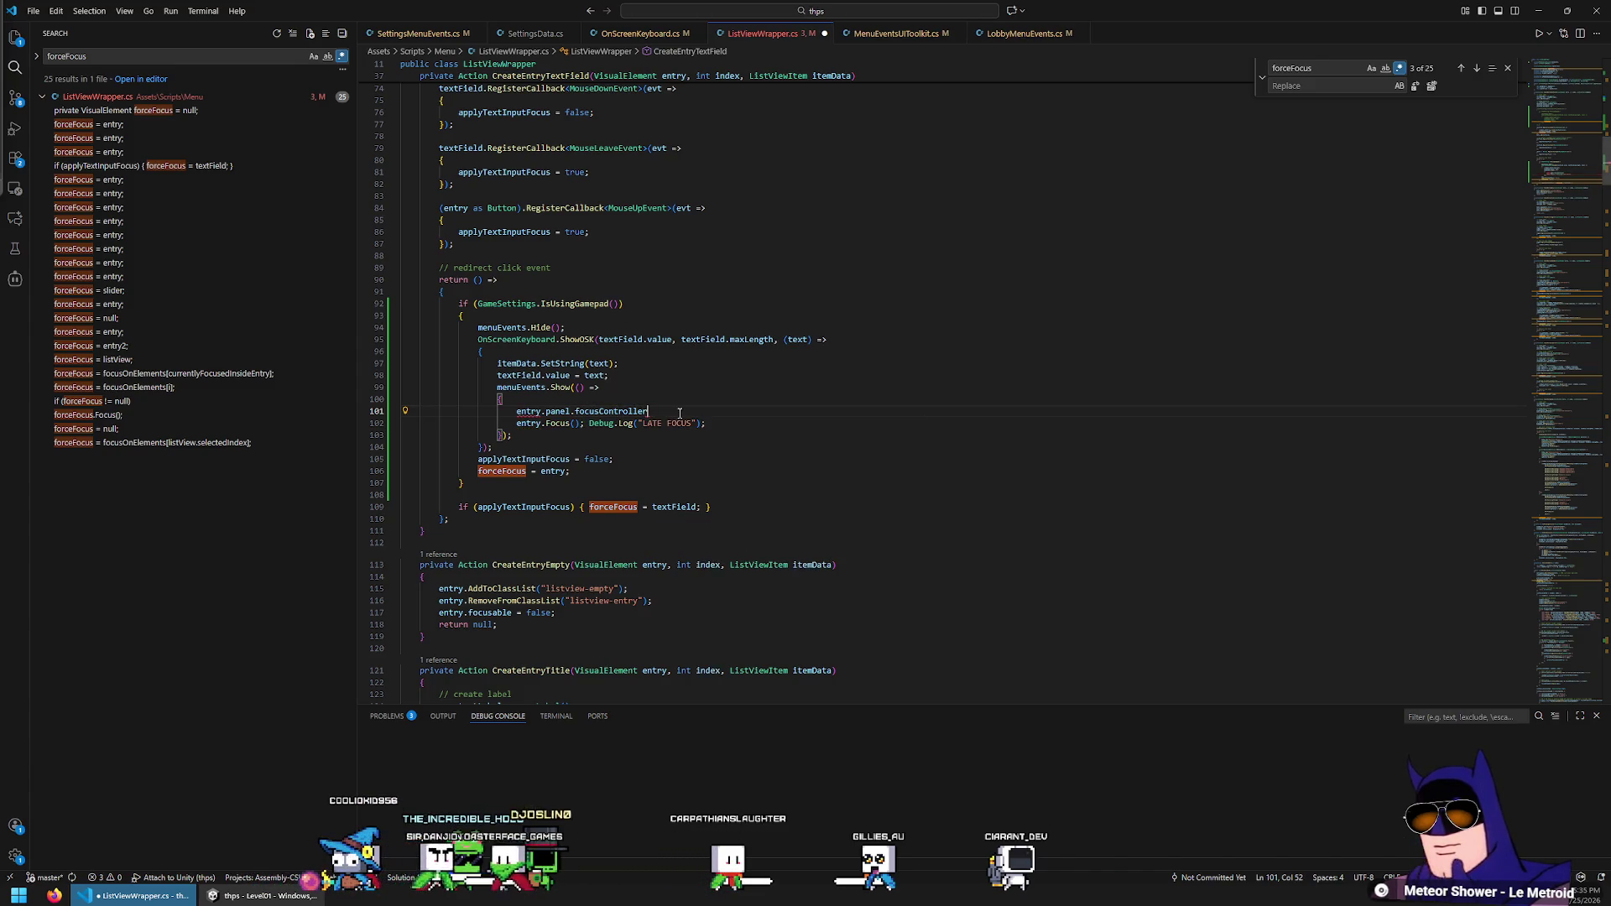
text(.)
scroll(707, 459, down, 5)
scroll(712, 474, down, 1)
key(Escape)
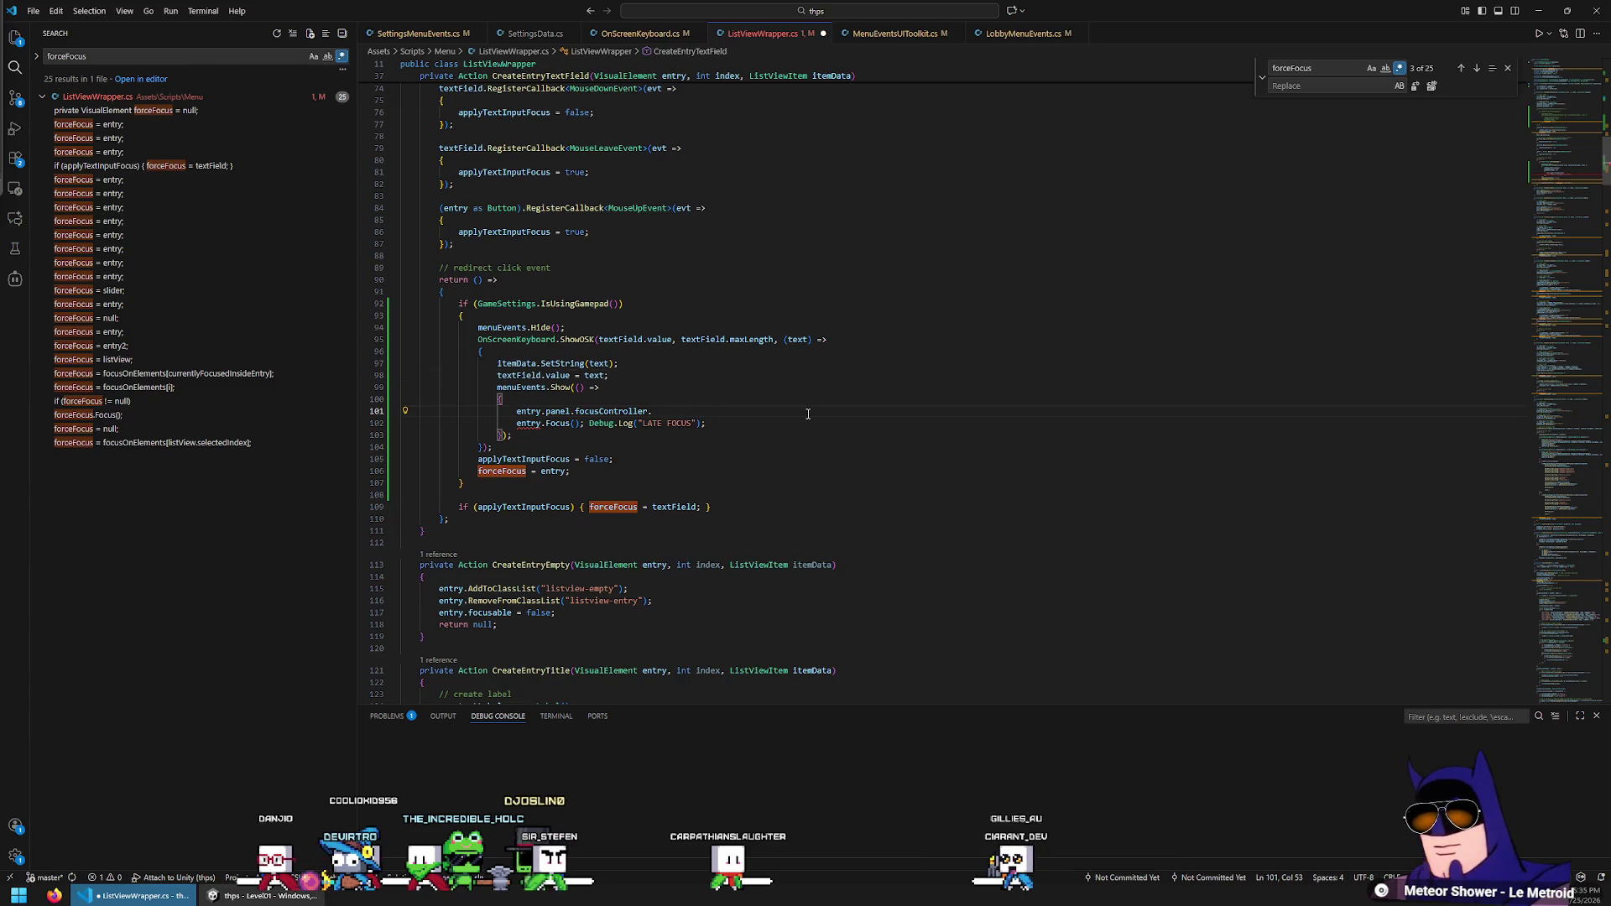
key(BackSpace)
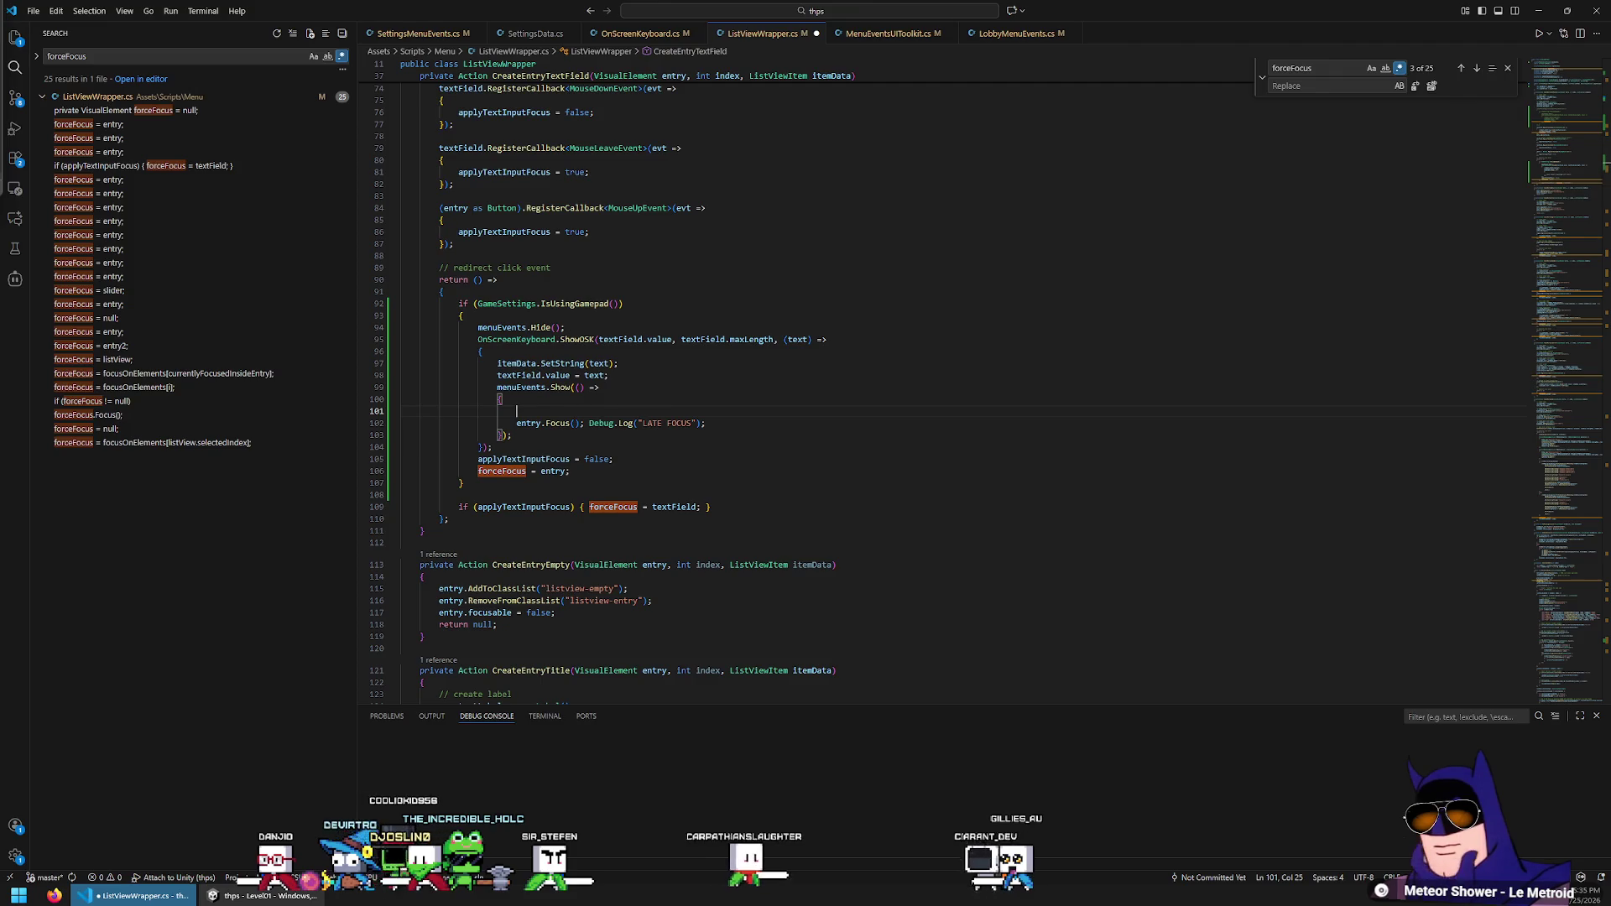
key(ctrl+z)
key(Right)
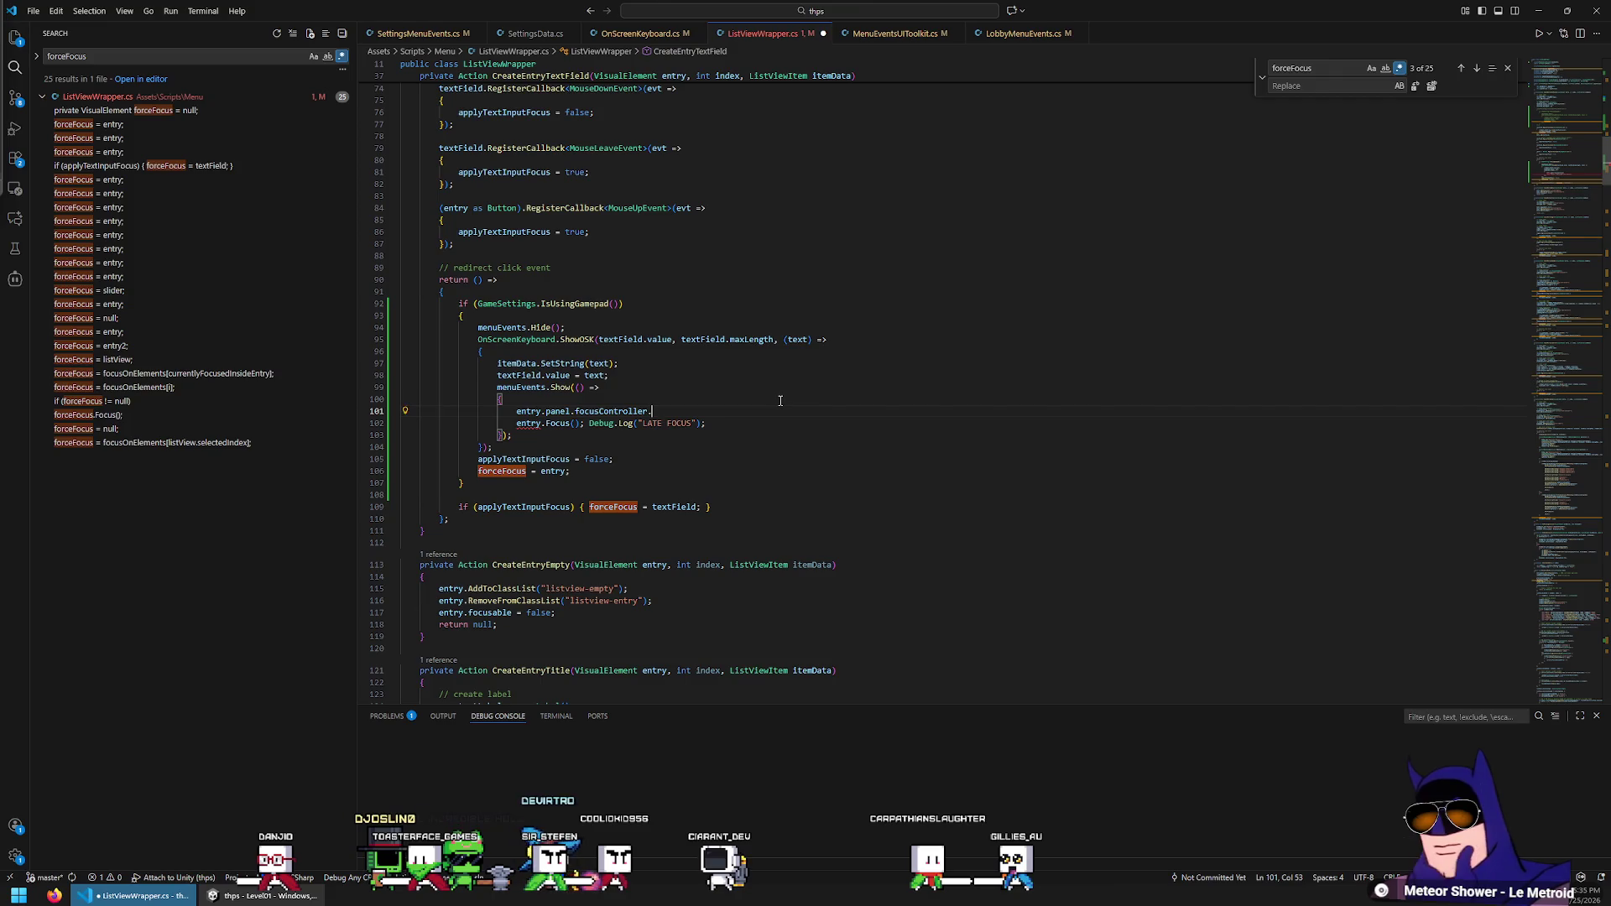
key(ctrl+z)
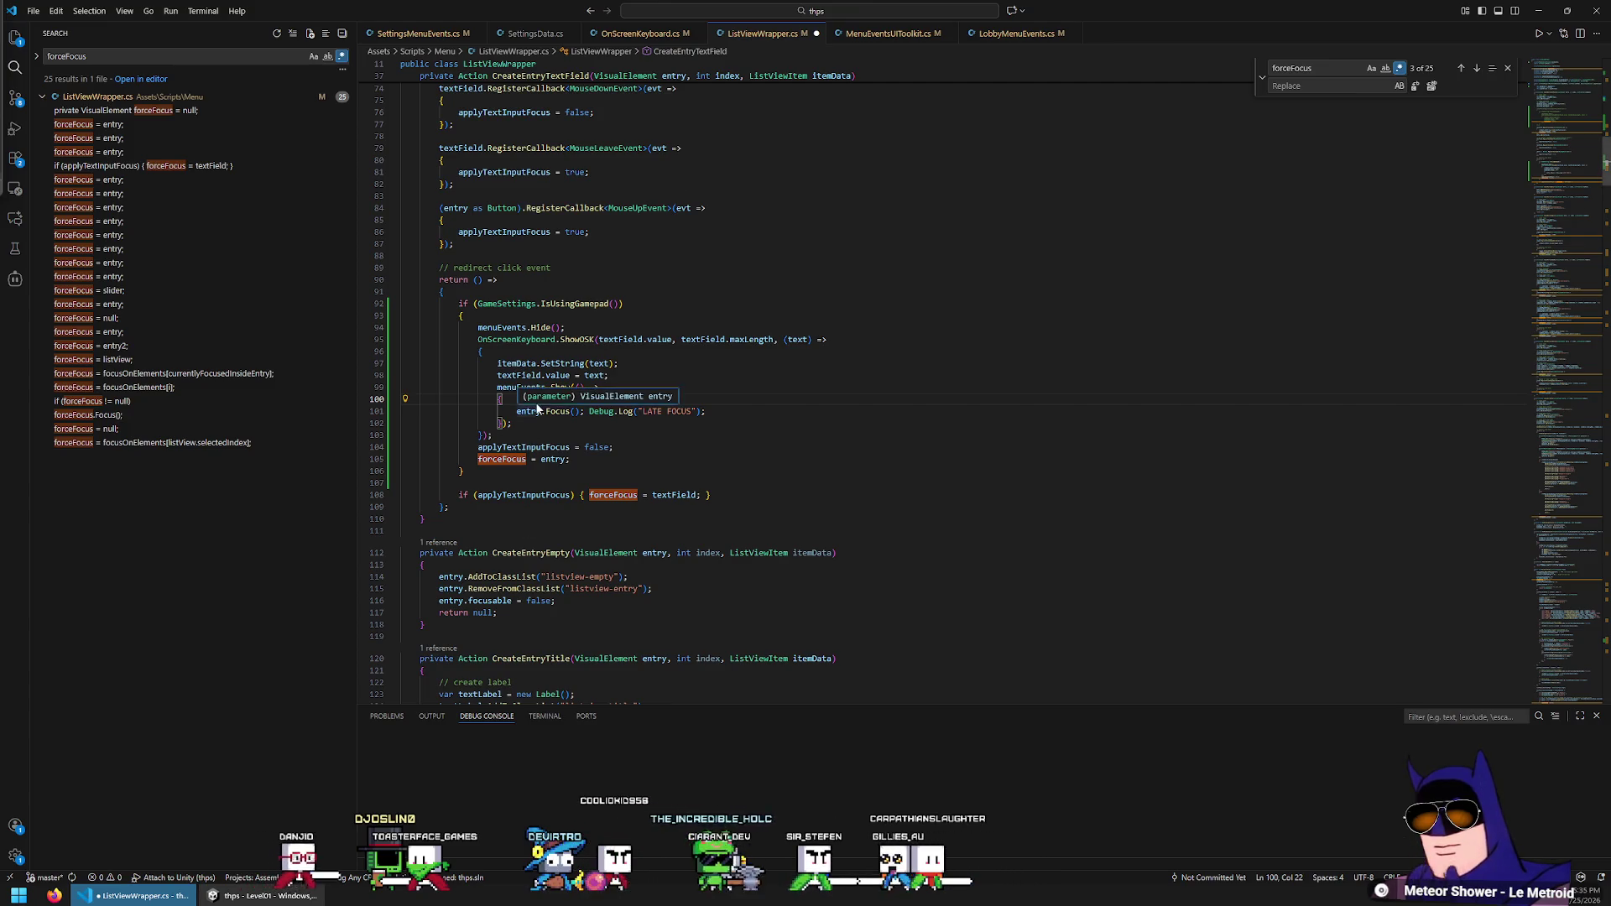
key(ctrl+y)
key(Right)
key(ctrl+BackSpace)
key(ctrl+BackSpace)
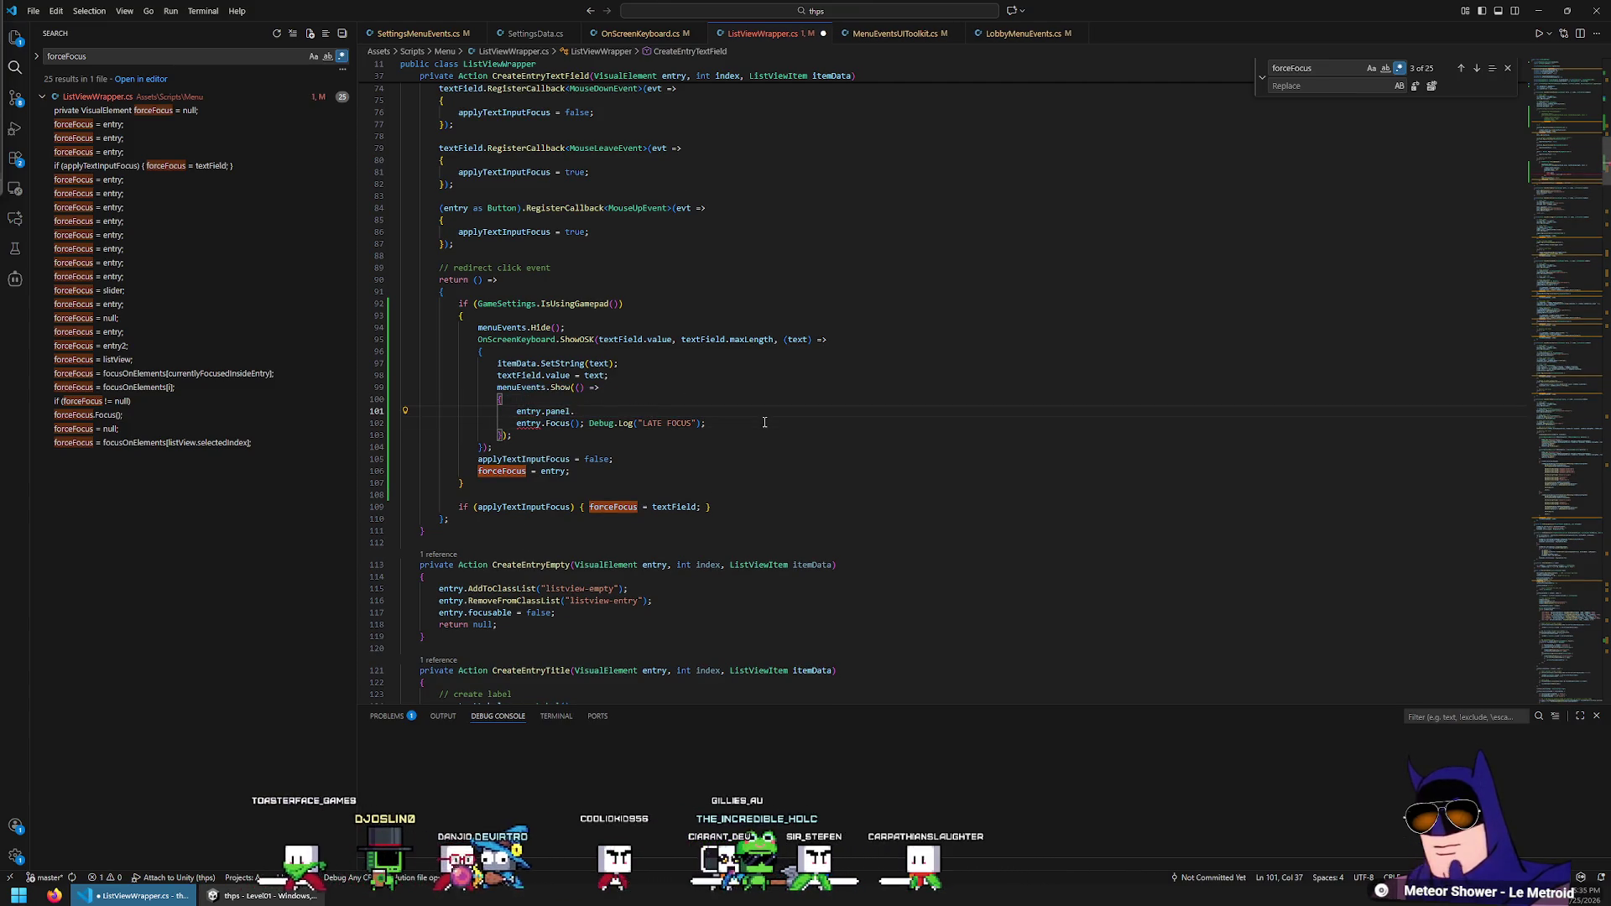
text(.se)
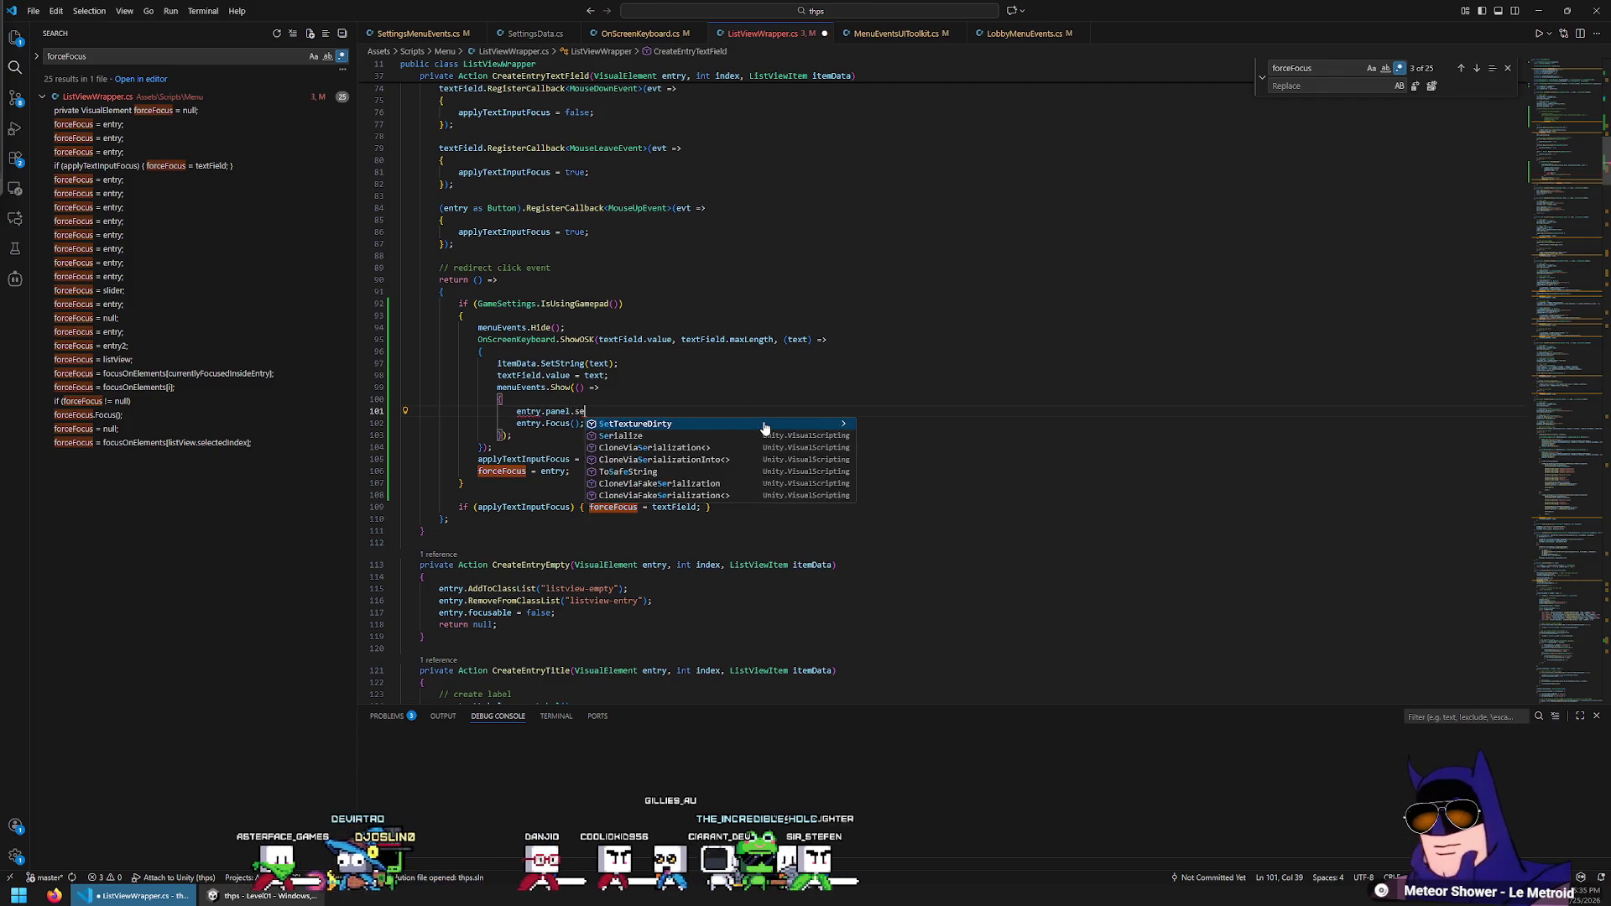
text(tf.)
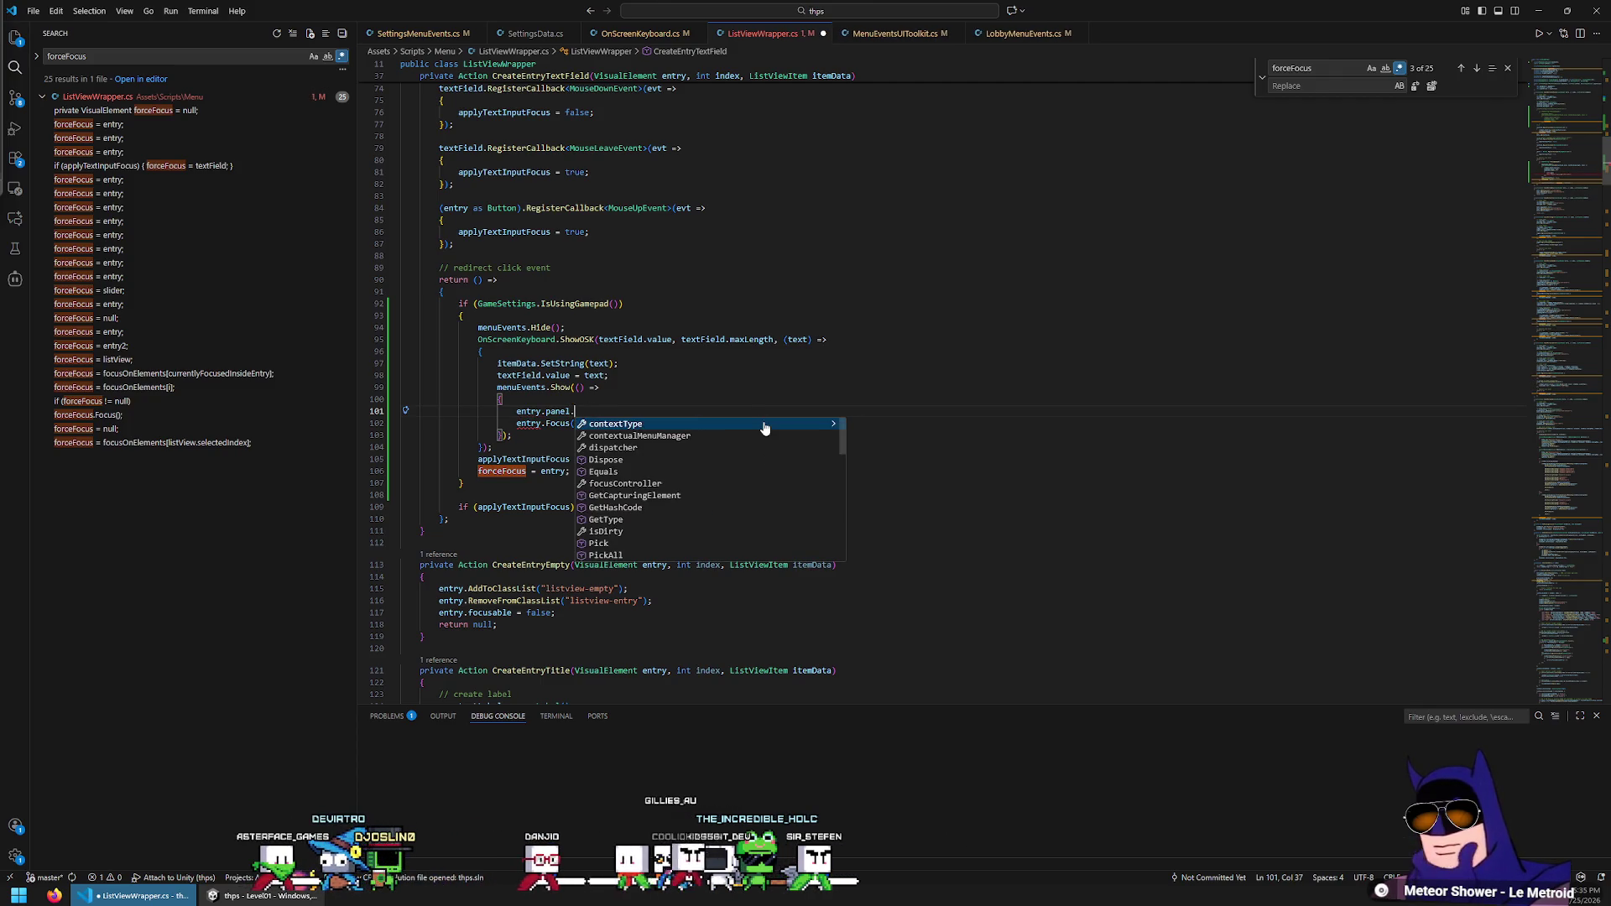
text(focusController.set)
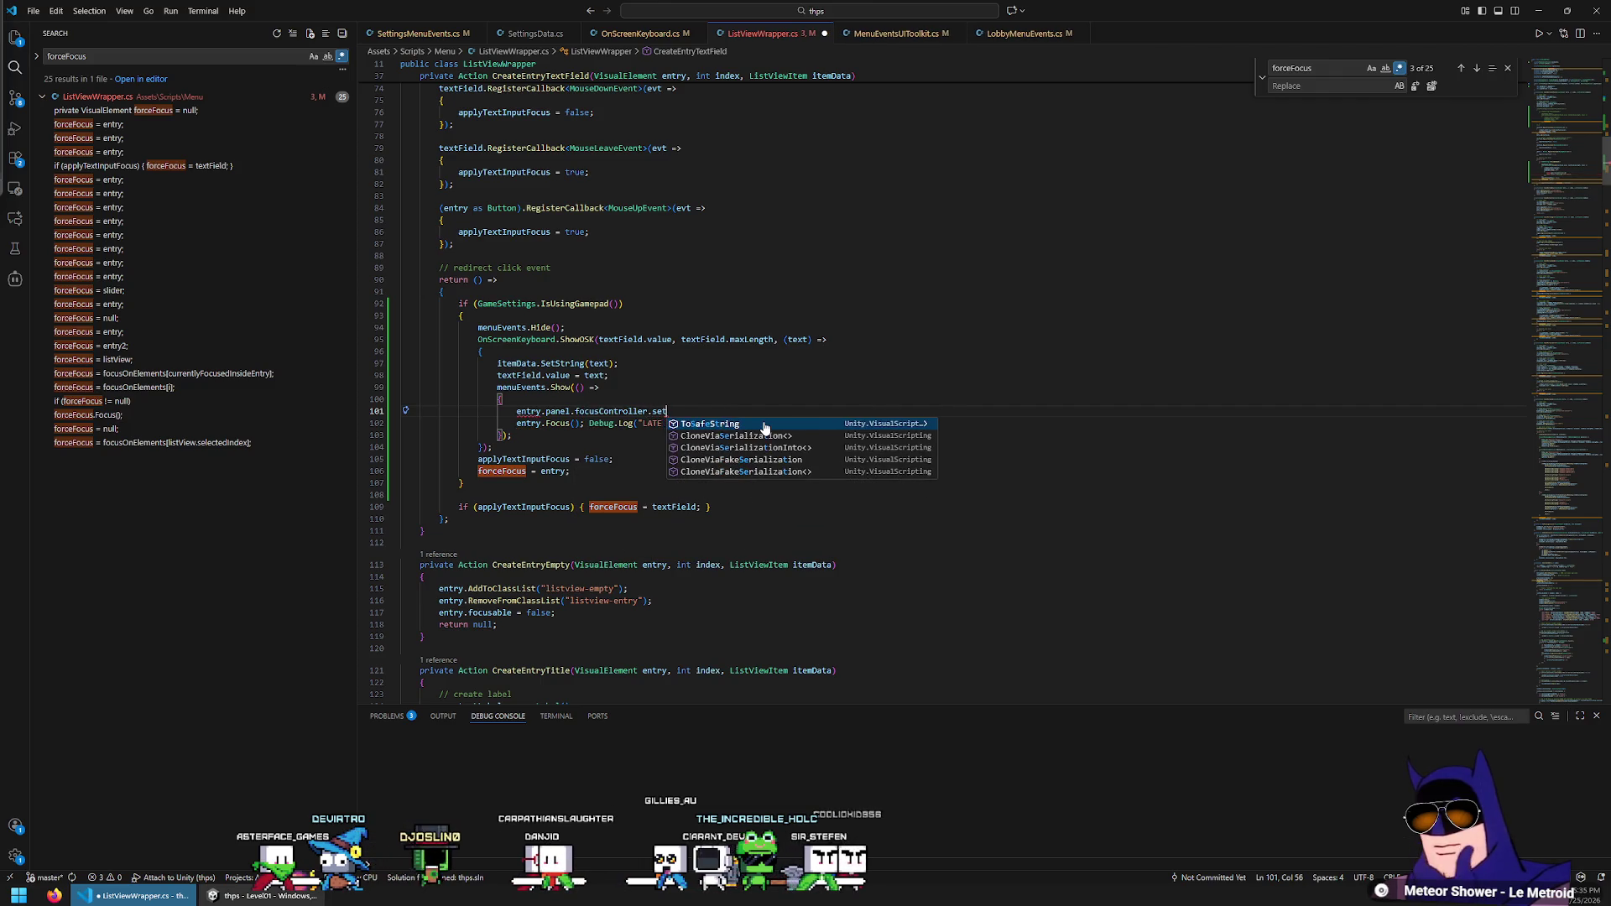
click(764, 422)
key(shift+Up)
key(BackSpace)
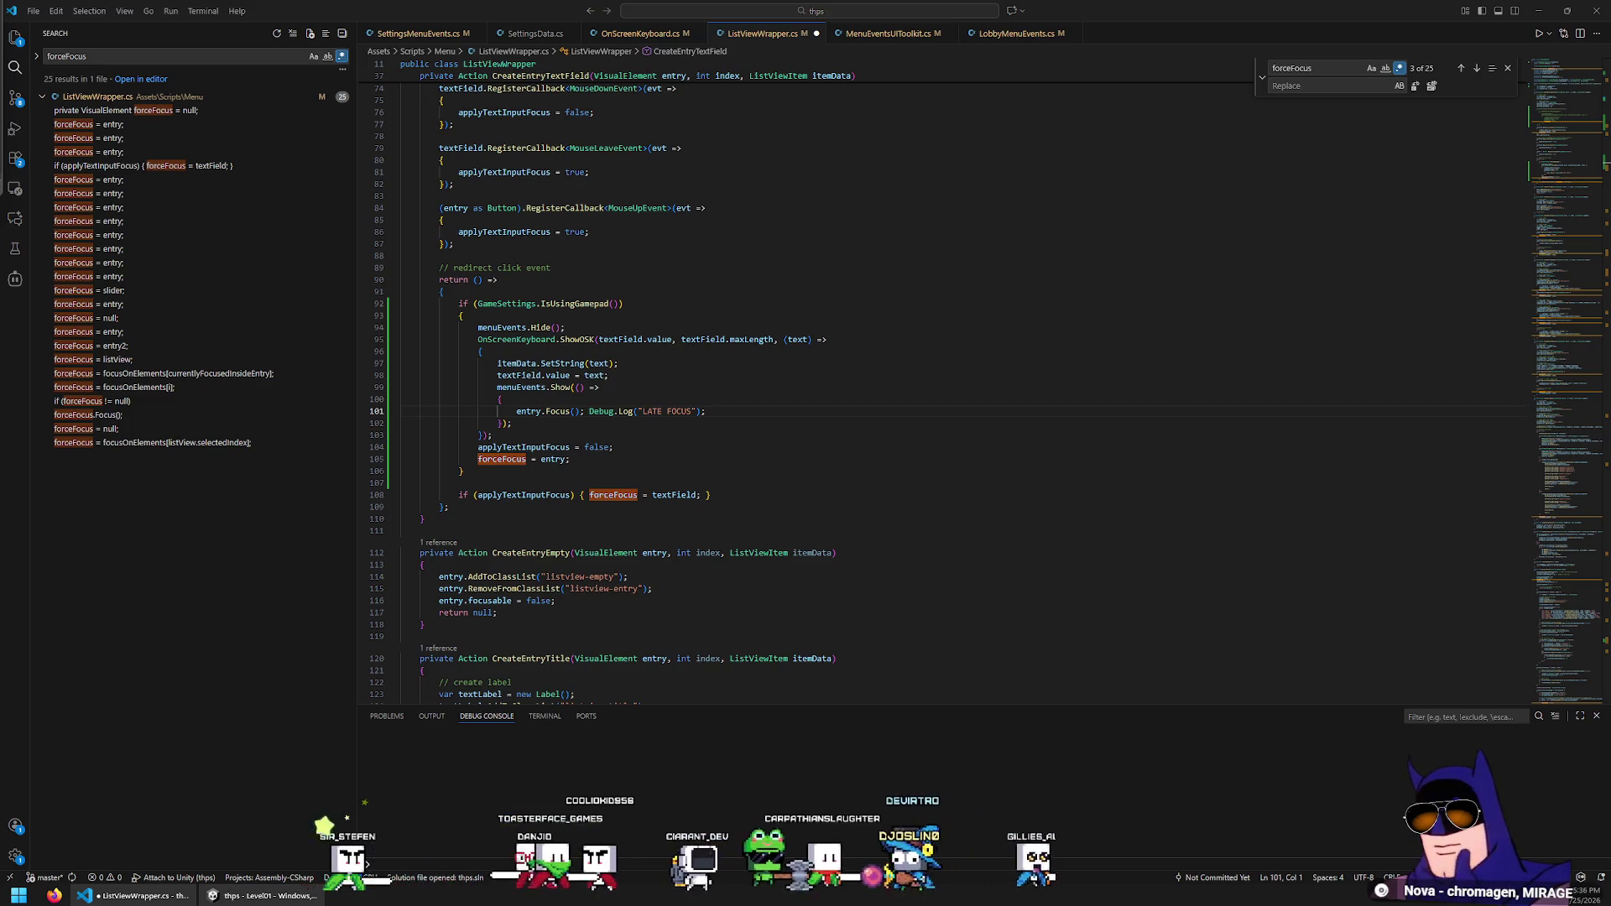
click(757, 400)
key(Return)
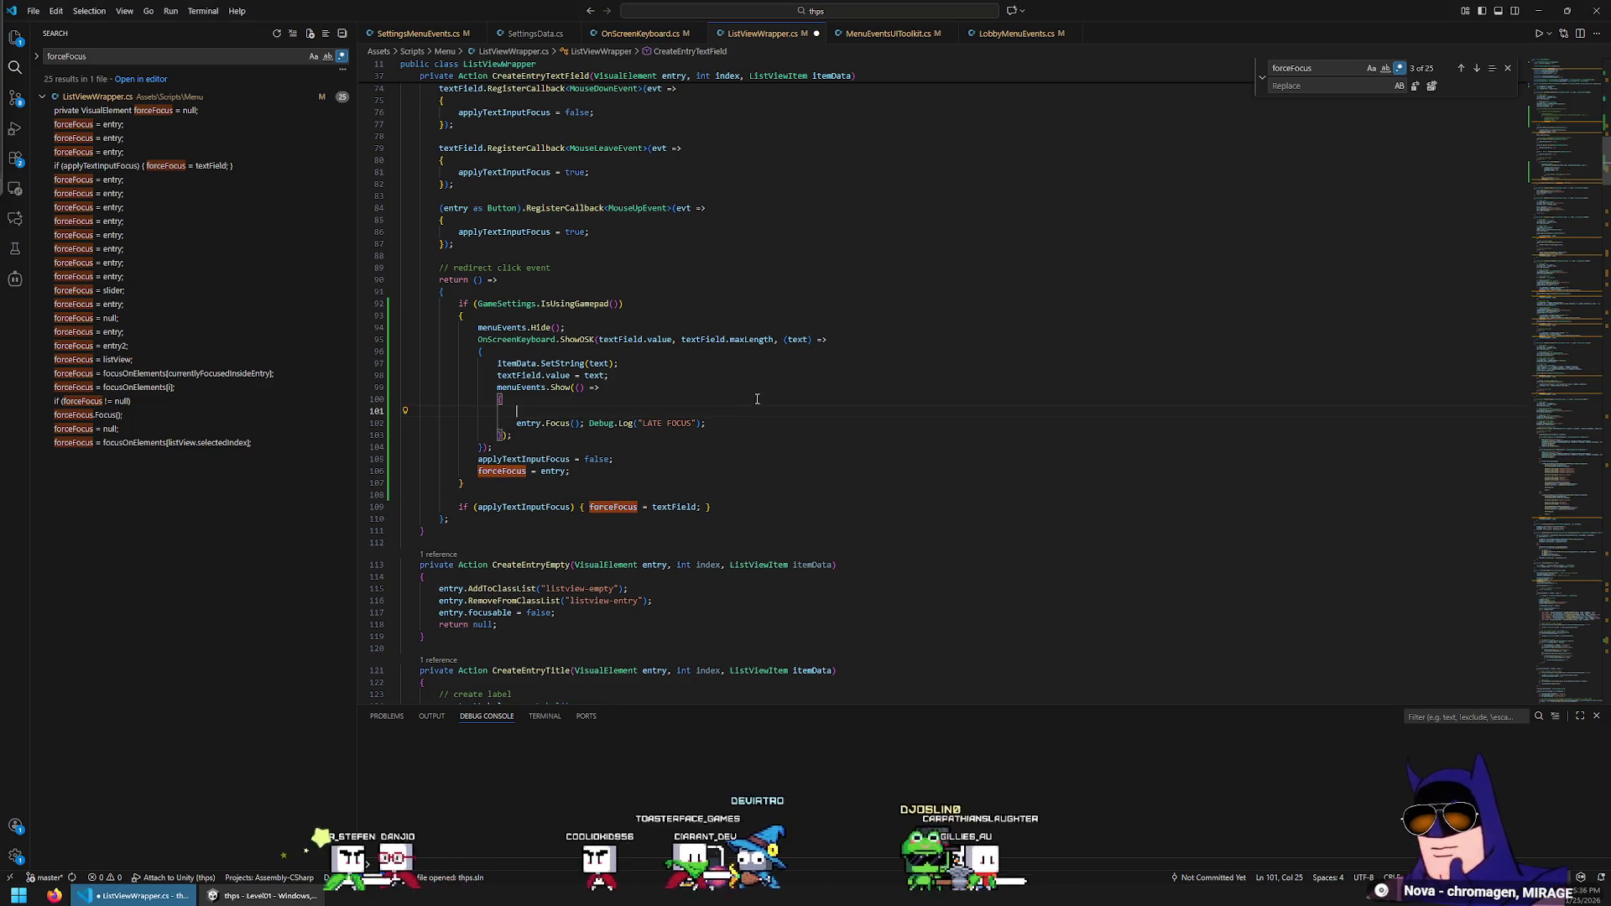
Complete line 101 as entry.panel.visualTree.SendEvent(new NavigationSubmitEvent()); and switch to Unity to recompile
text(enty)
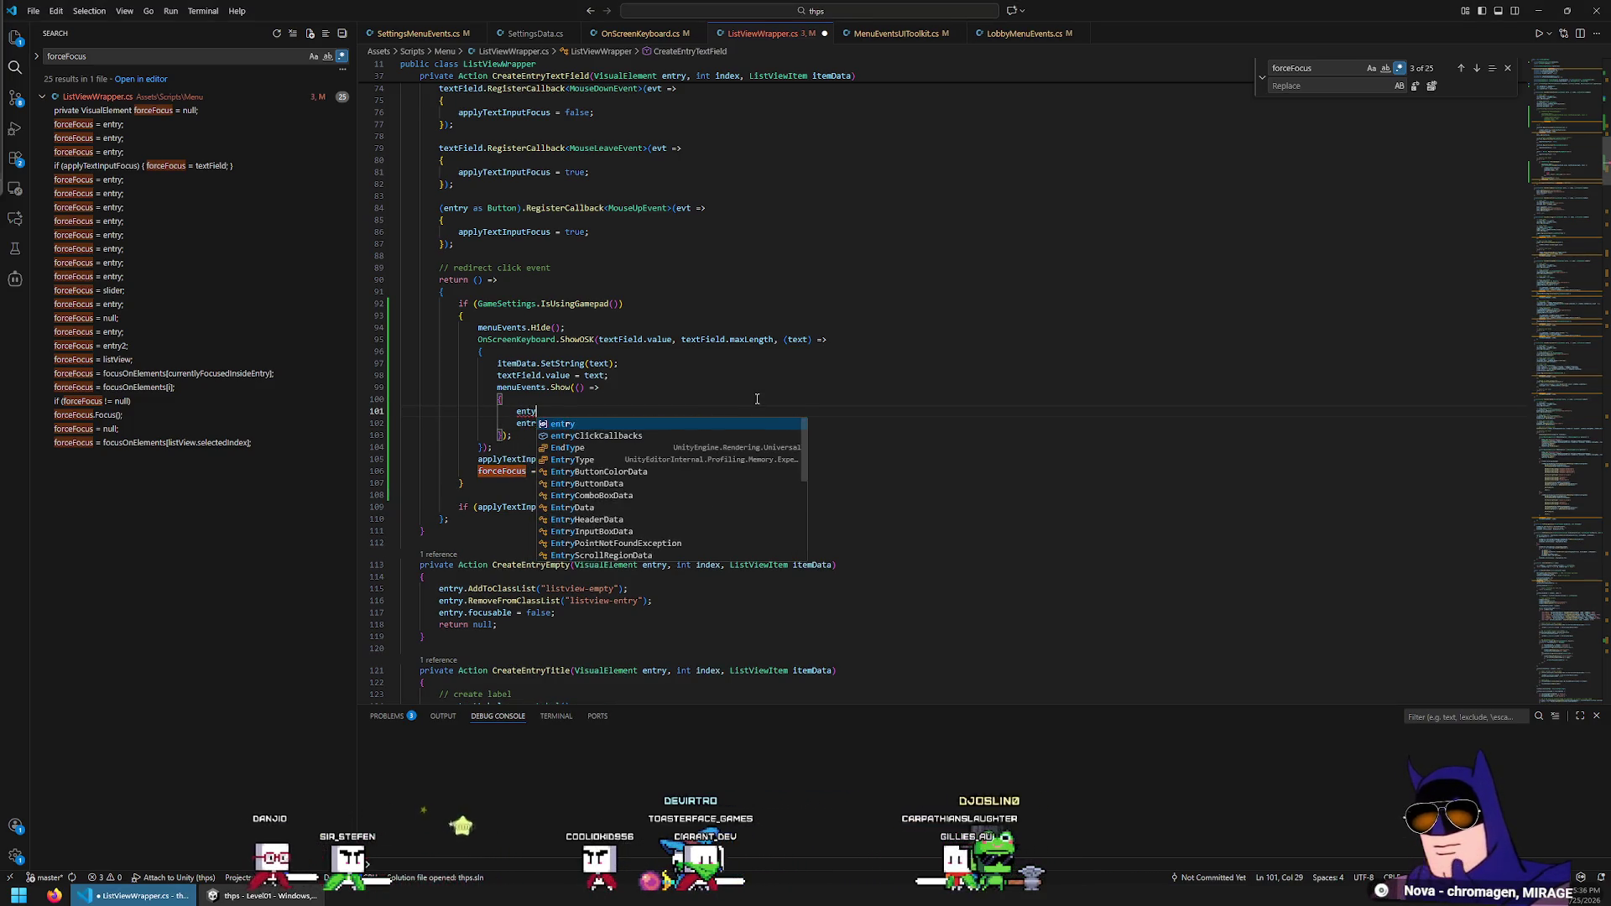
key(Tab)
text(.)
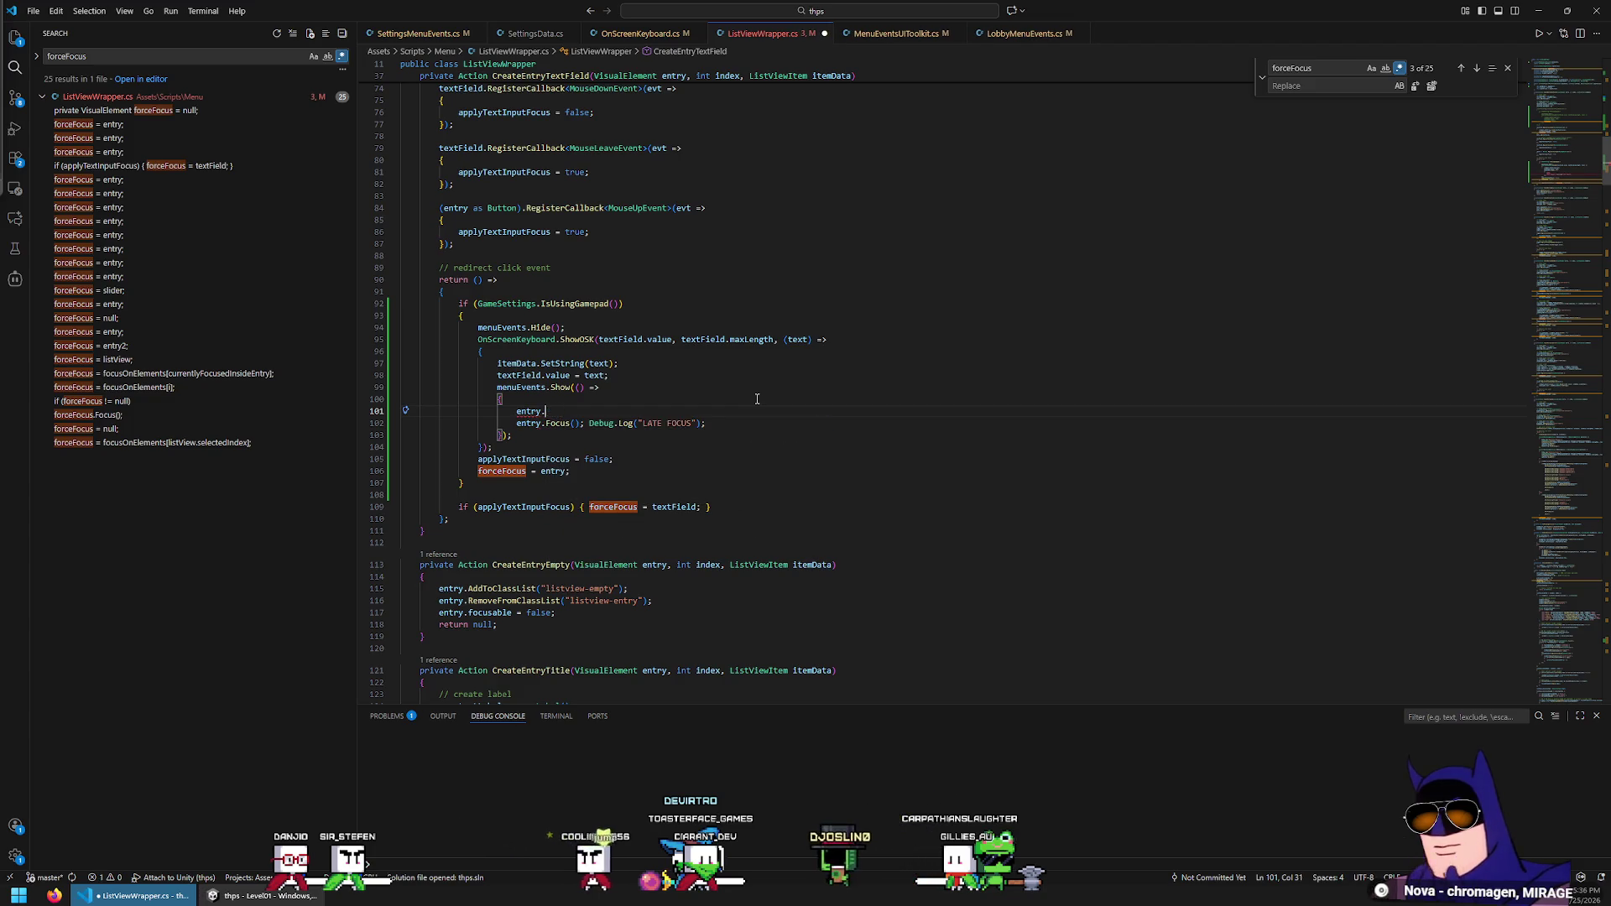
text(panel.)
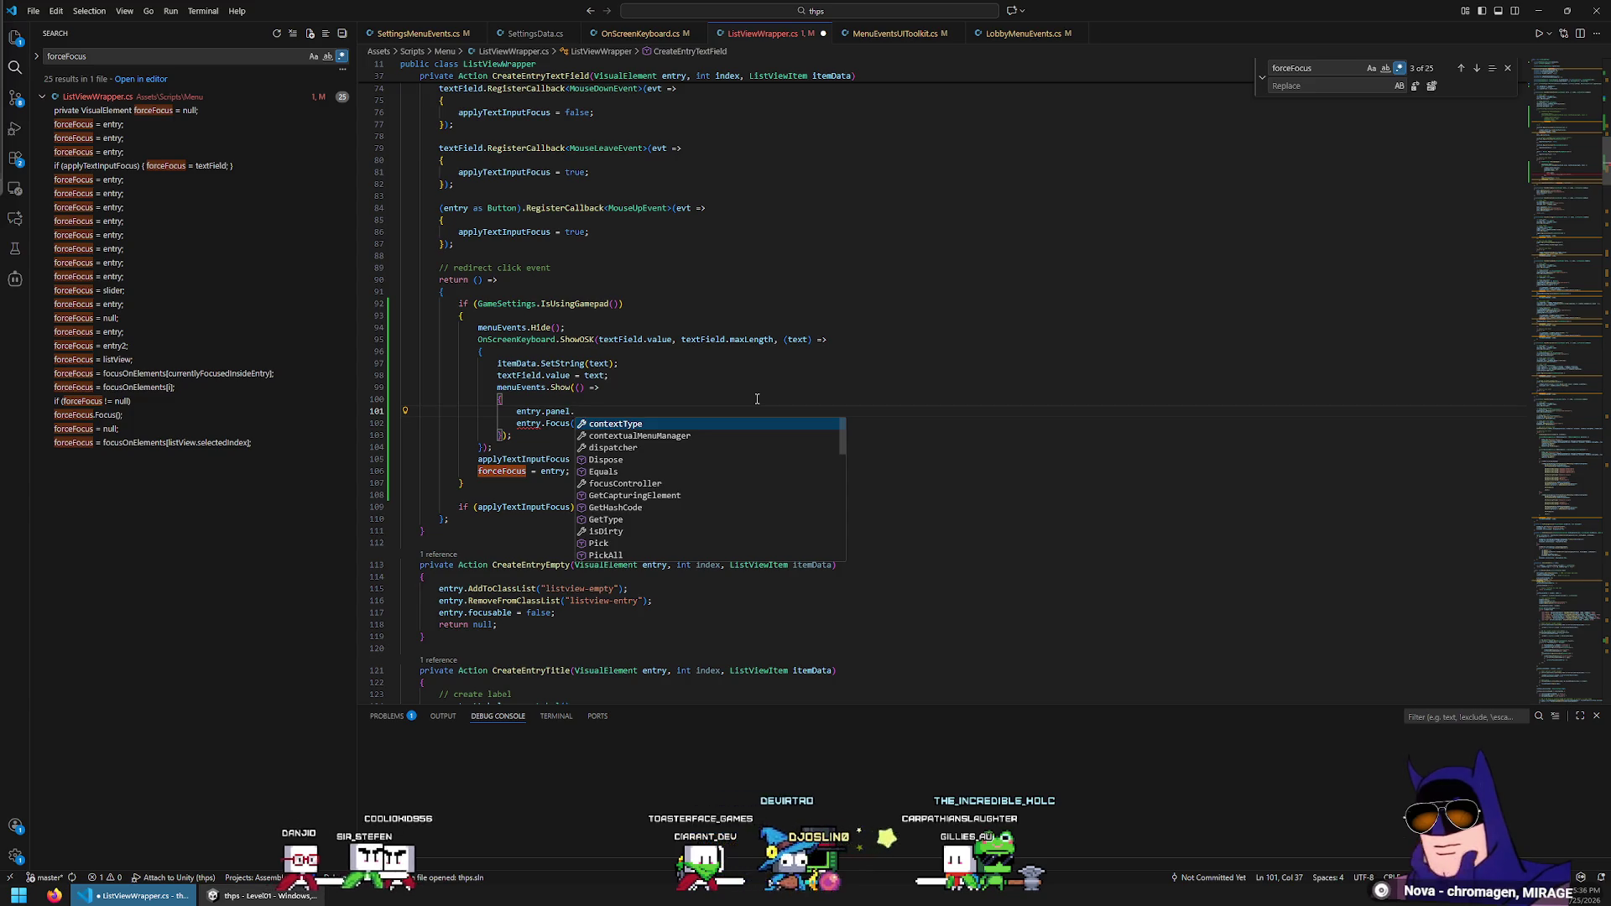
text(S)
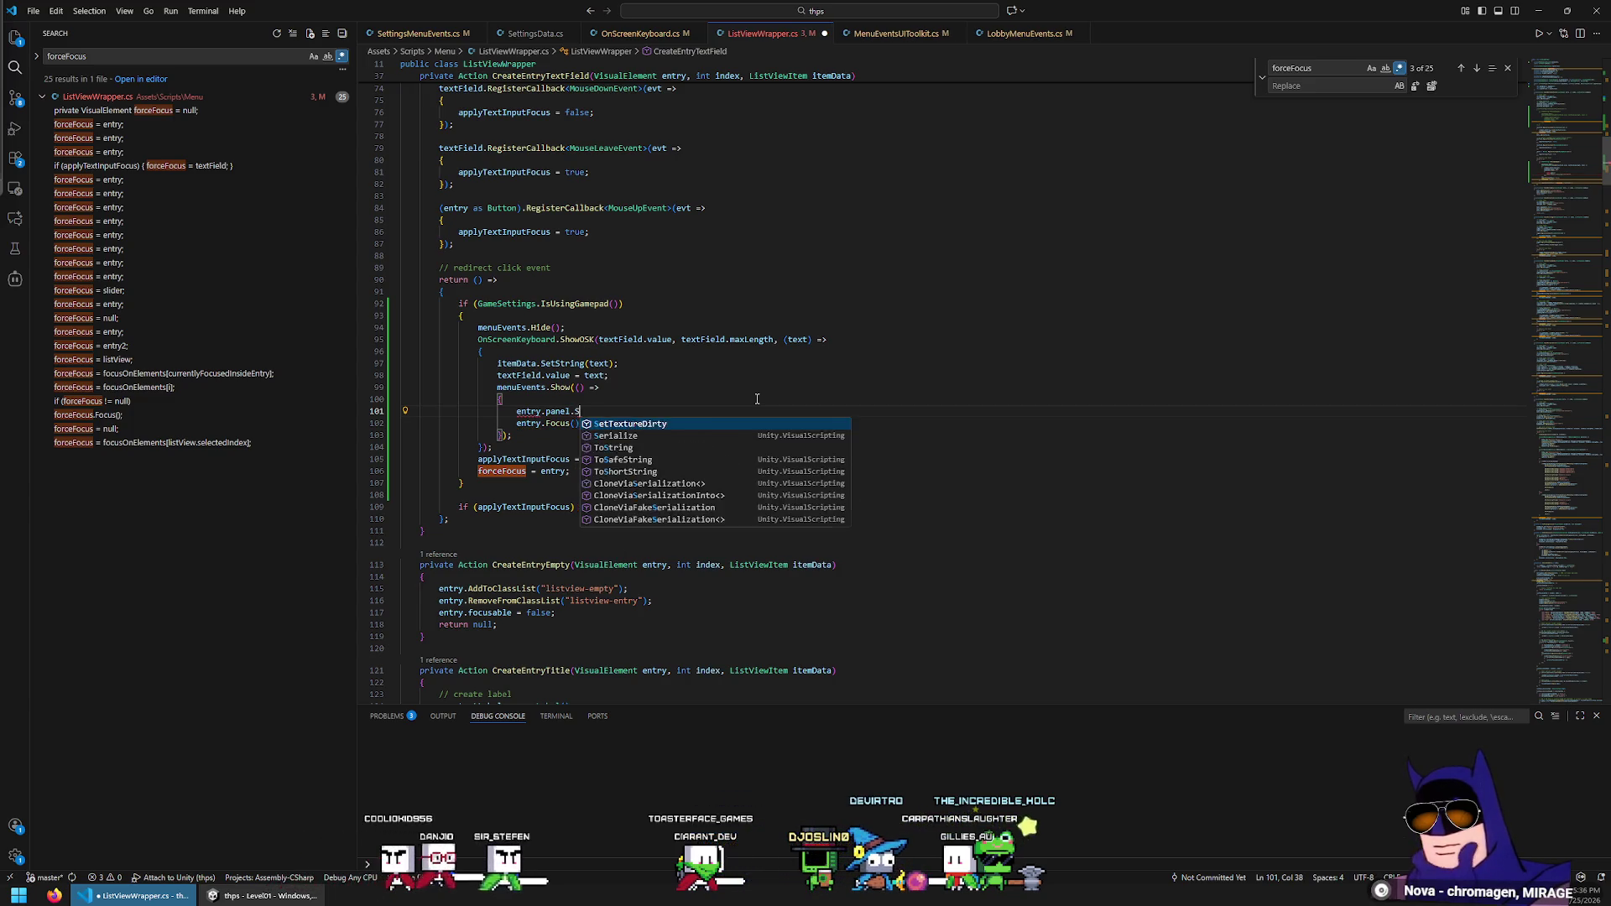
text(end.visualTree.SendEvent)
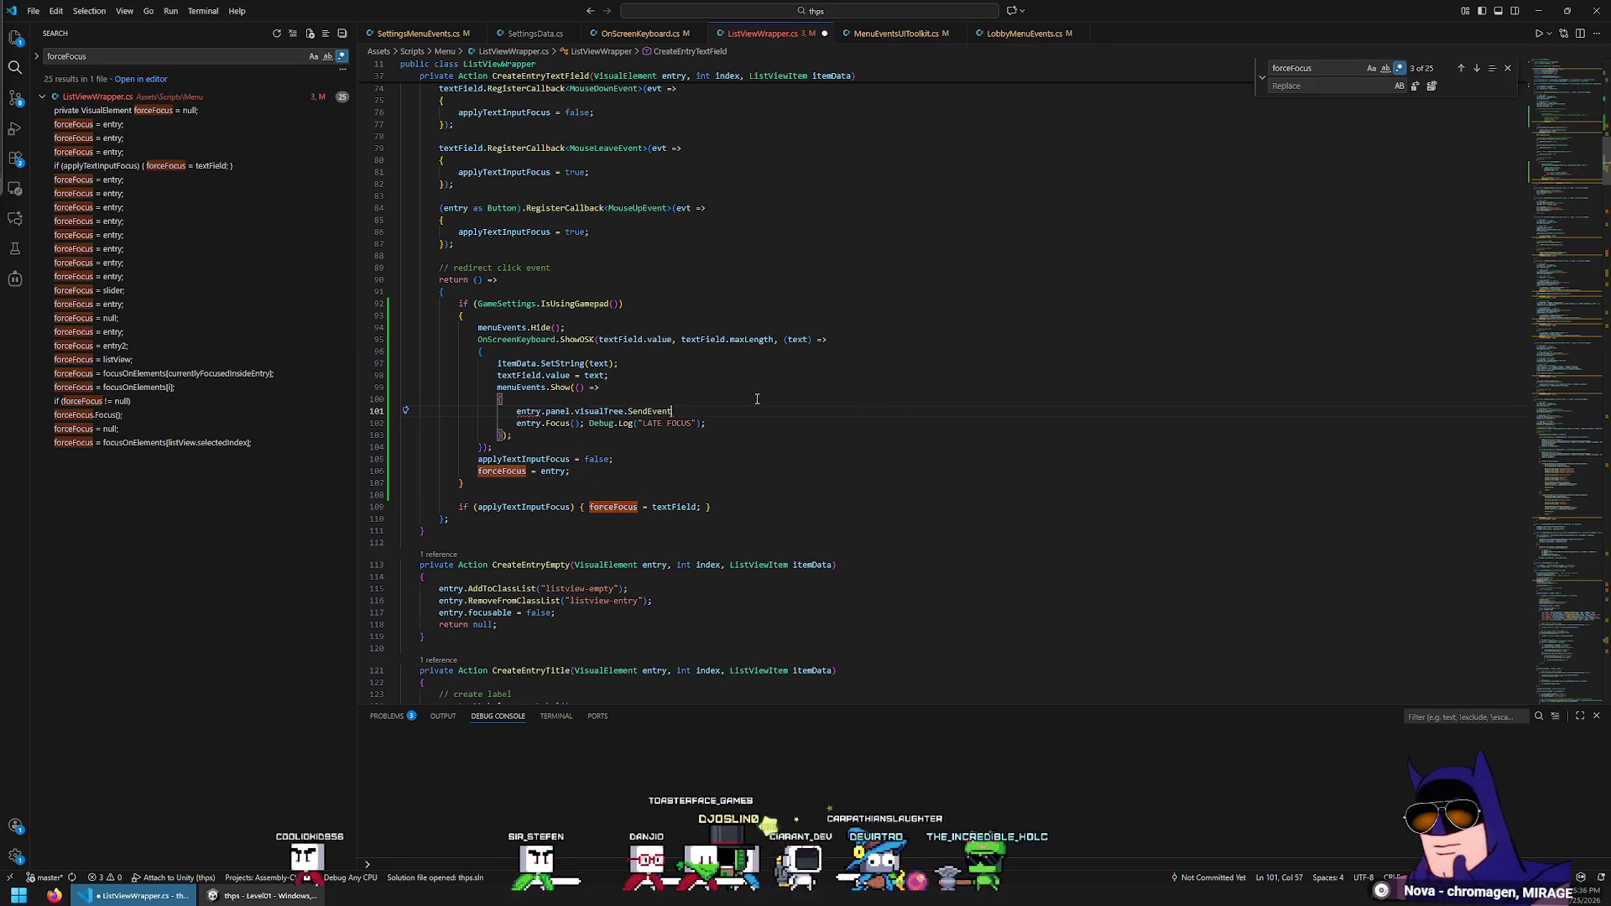
text((new NavigationSu)
key(Tab)
text(()
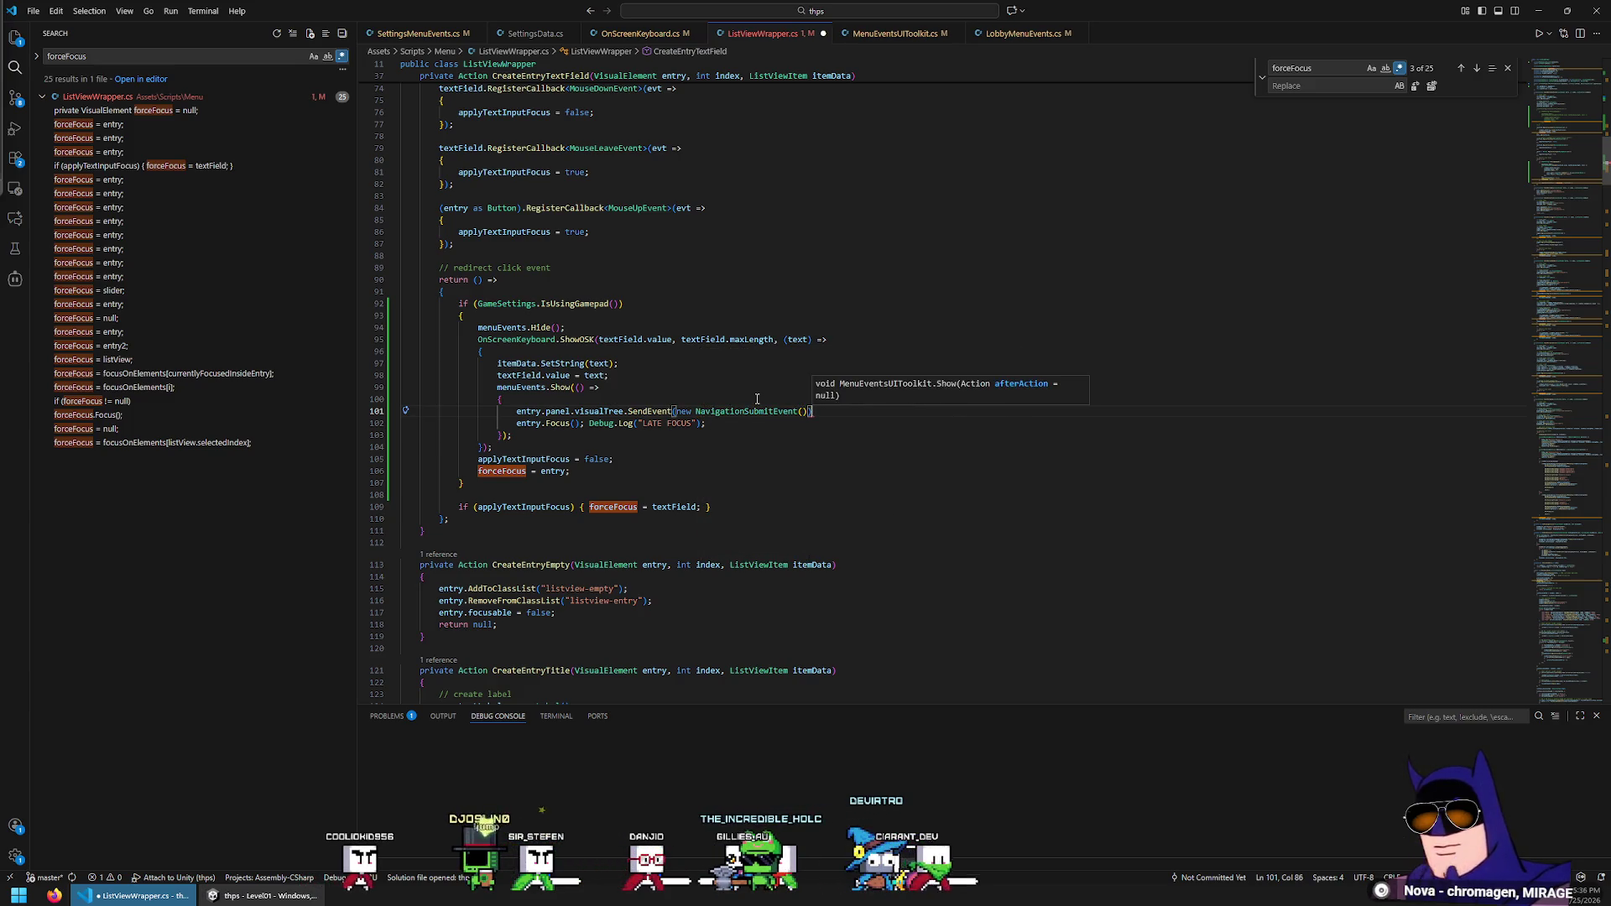
text();)
key(Down)
key(Home)
key(Home)
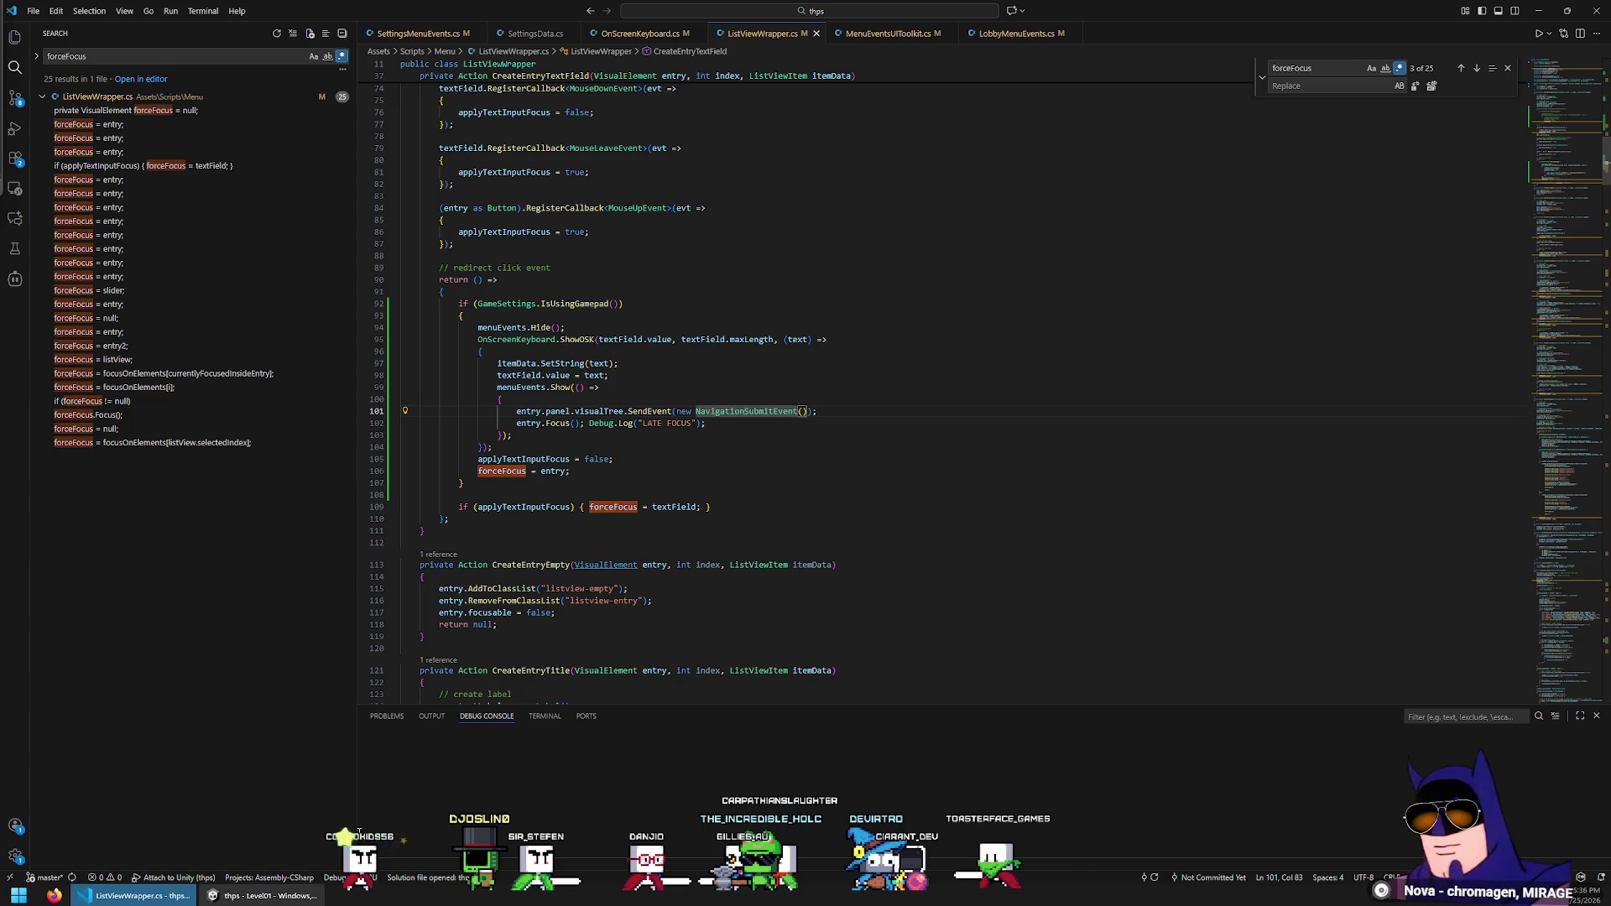
click(265, 895)
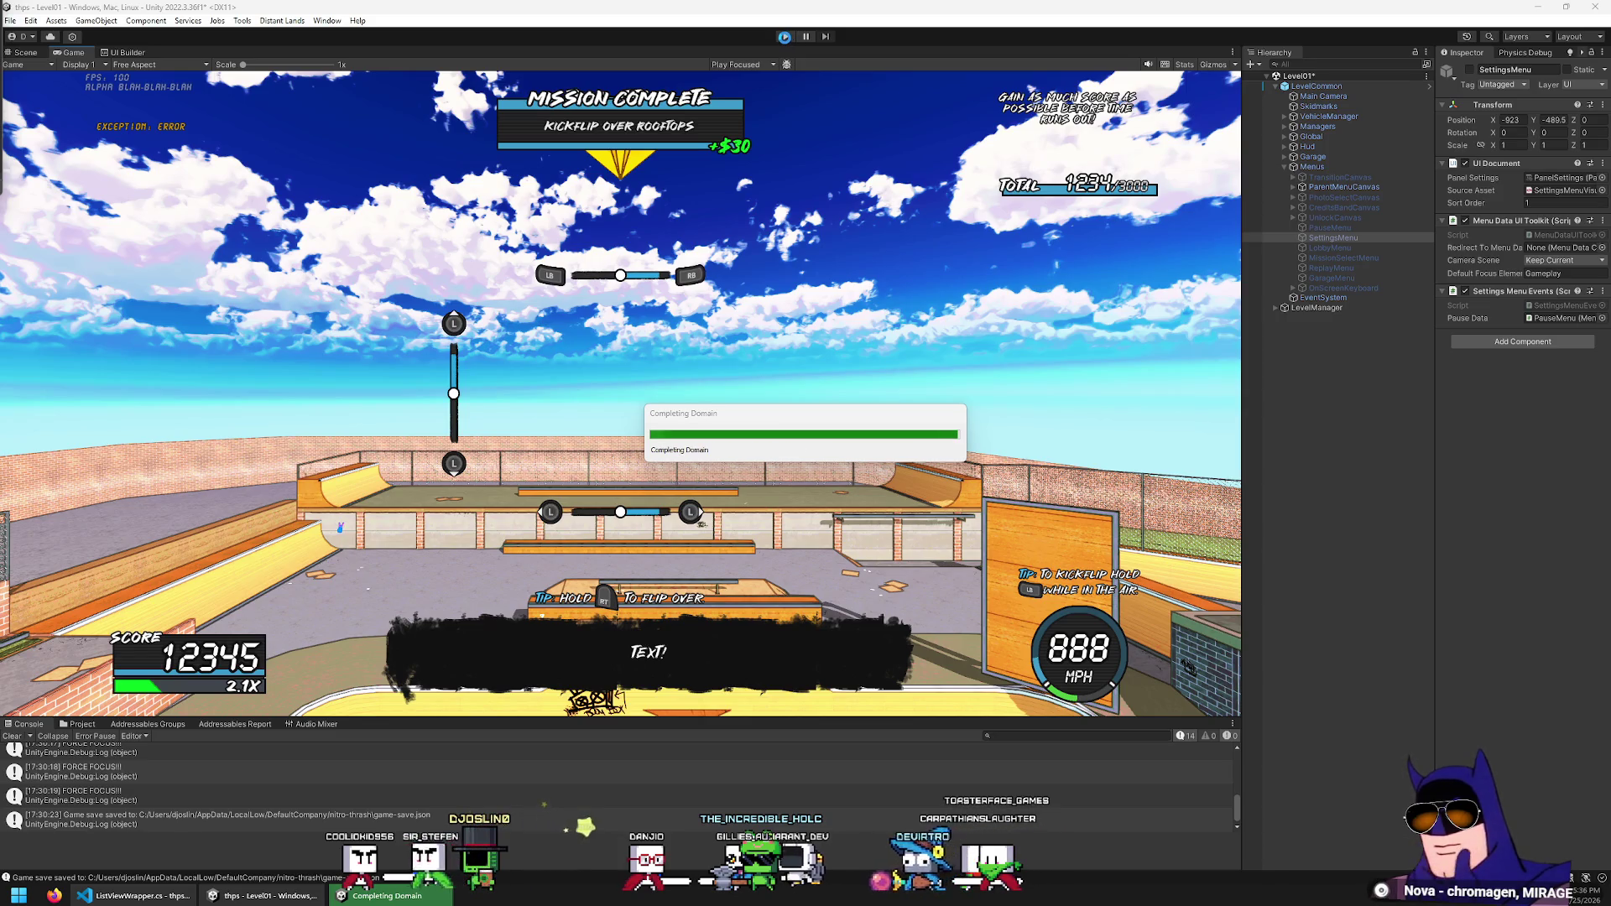
Play-test the change, confirming the name DJ on the on-screen keyboard and backing out to the pause menu
click(785, 37)
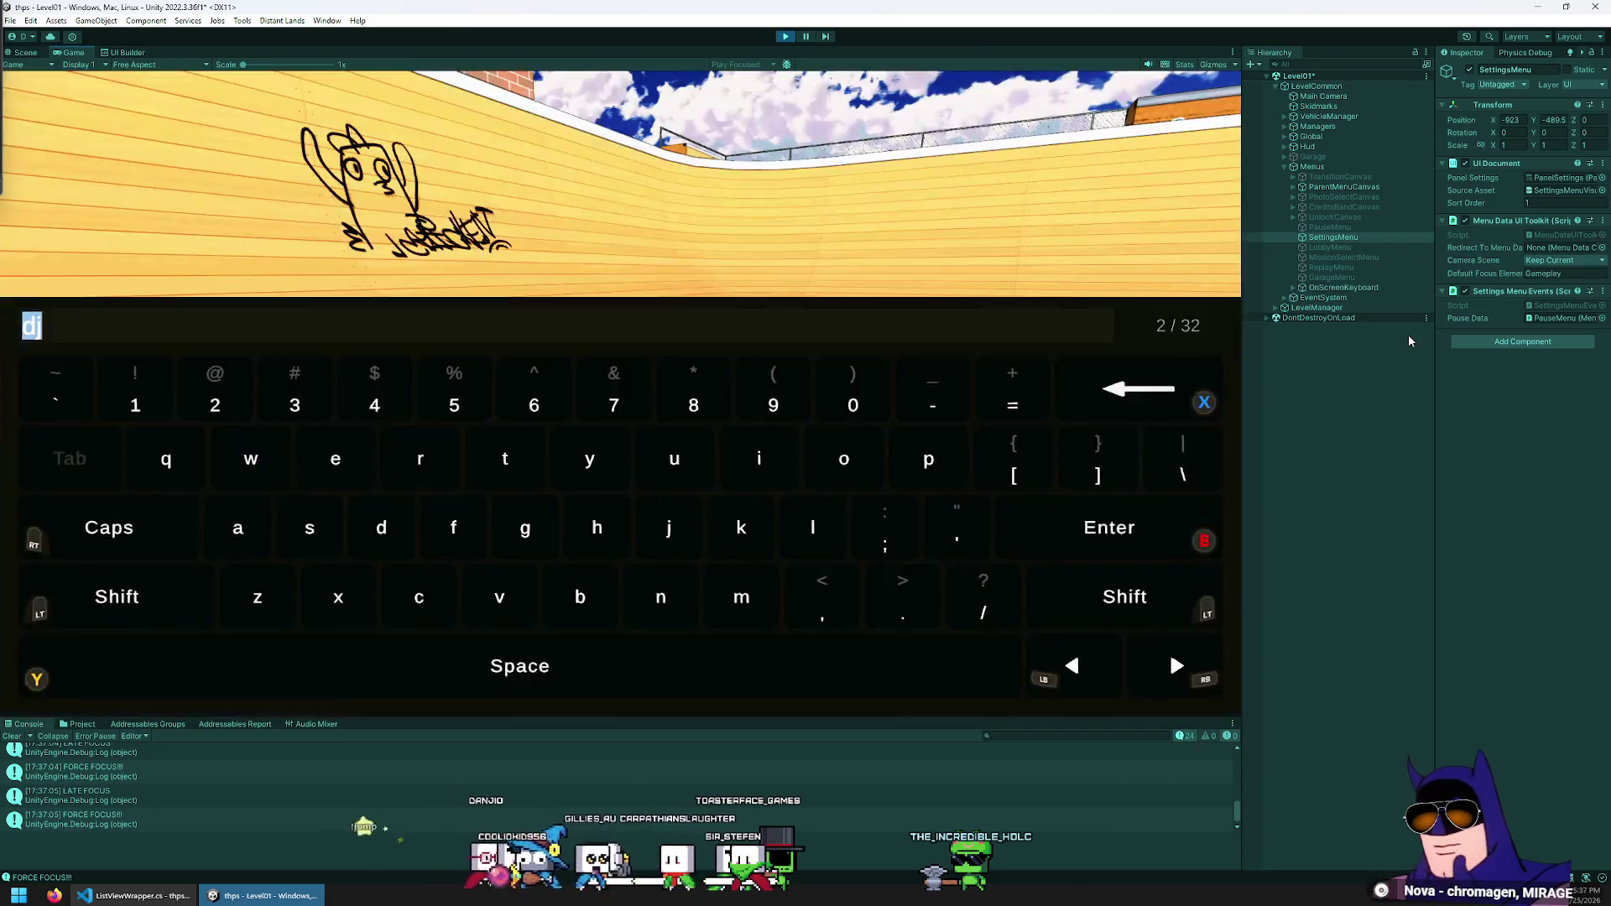
key(Return)
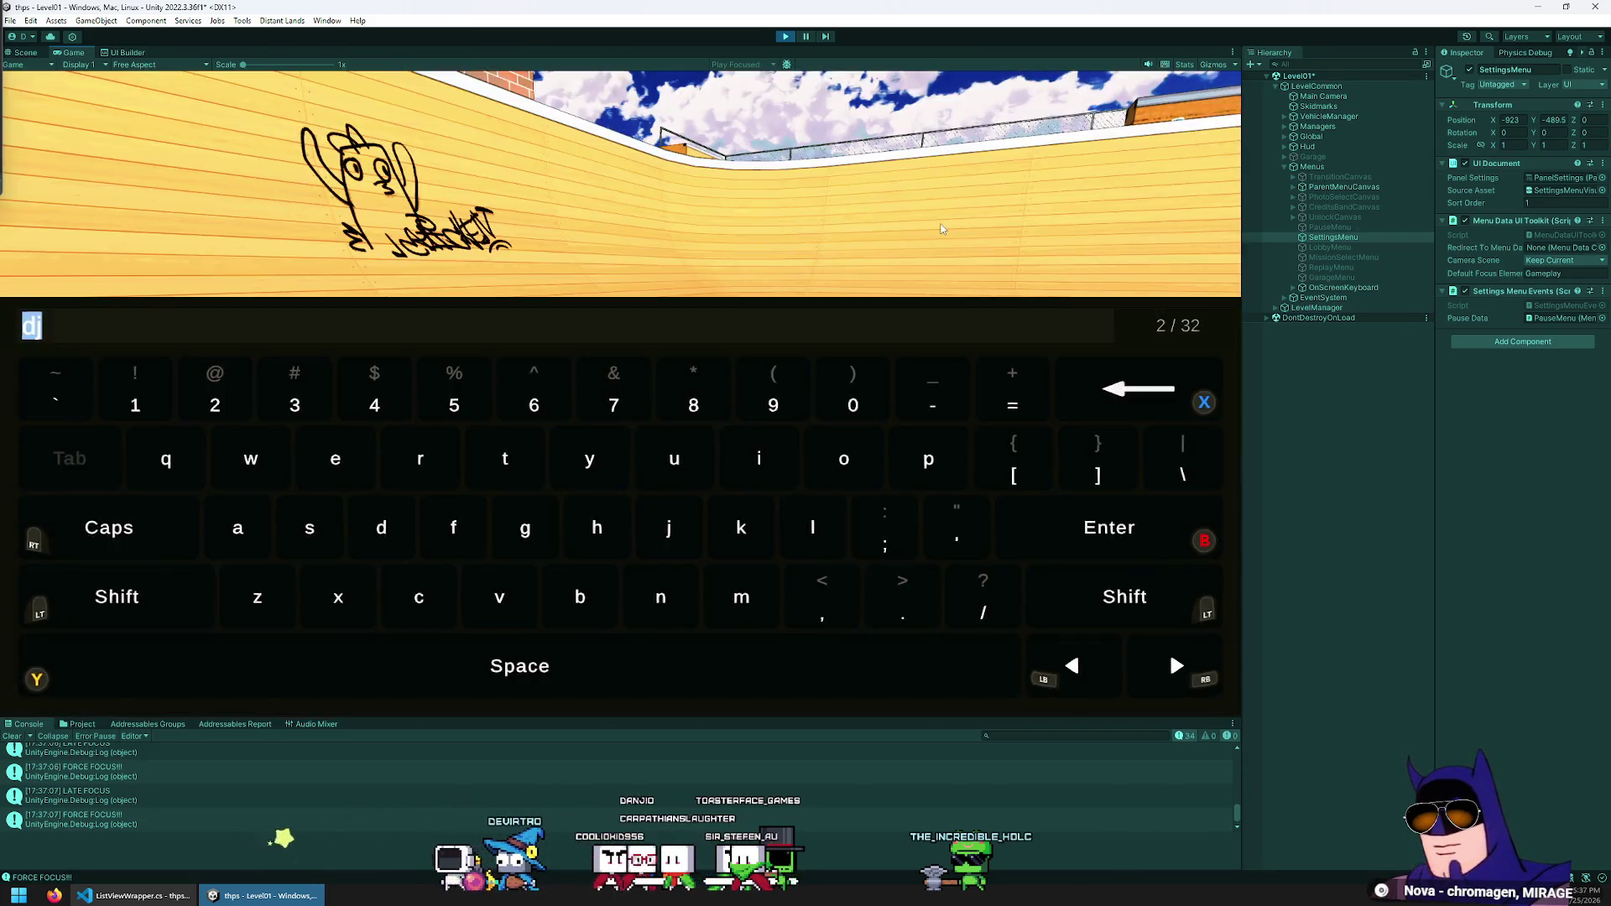
key(Escape)
key(Escape)
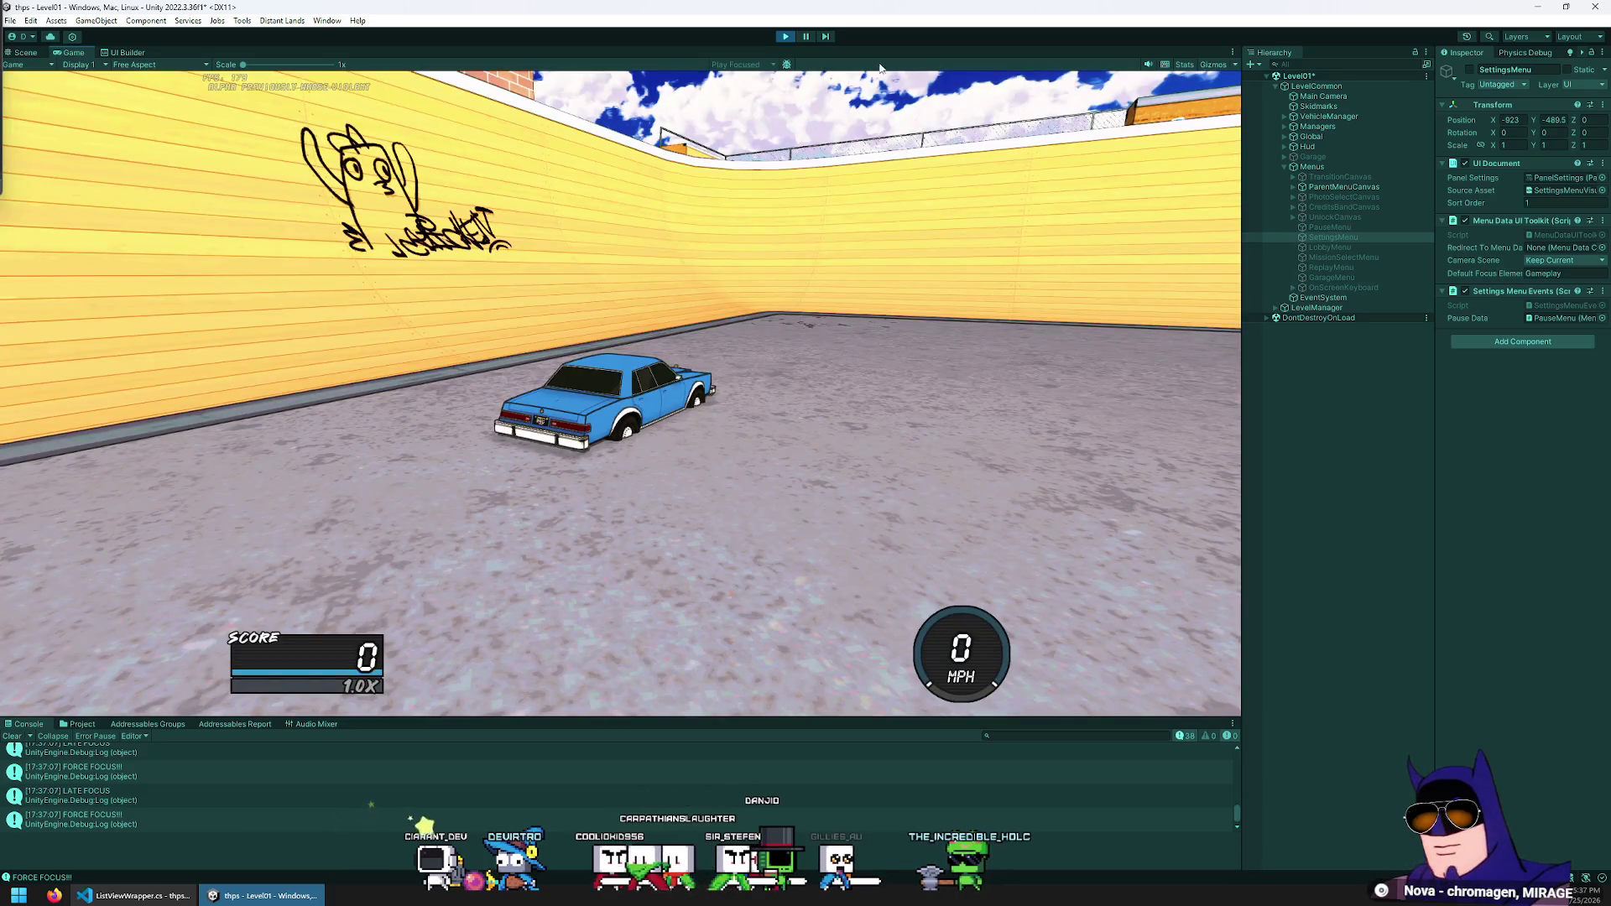
Return to ListViewWrapper.cs with the caret before panel on line 101
key(alt+Tab)
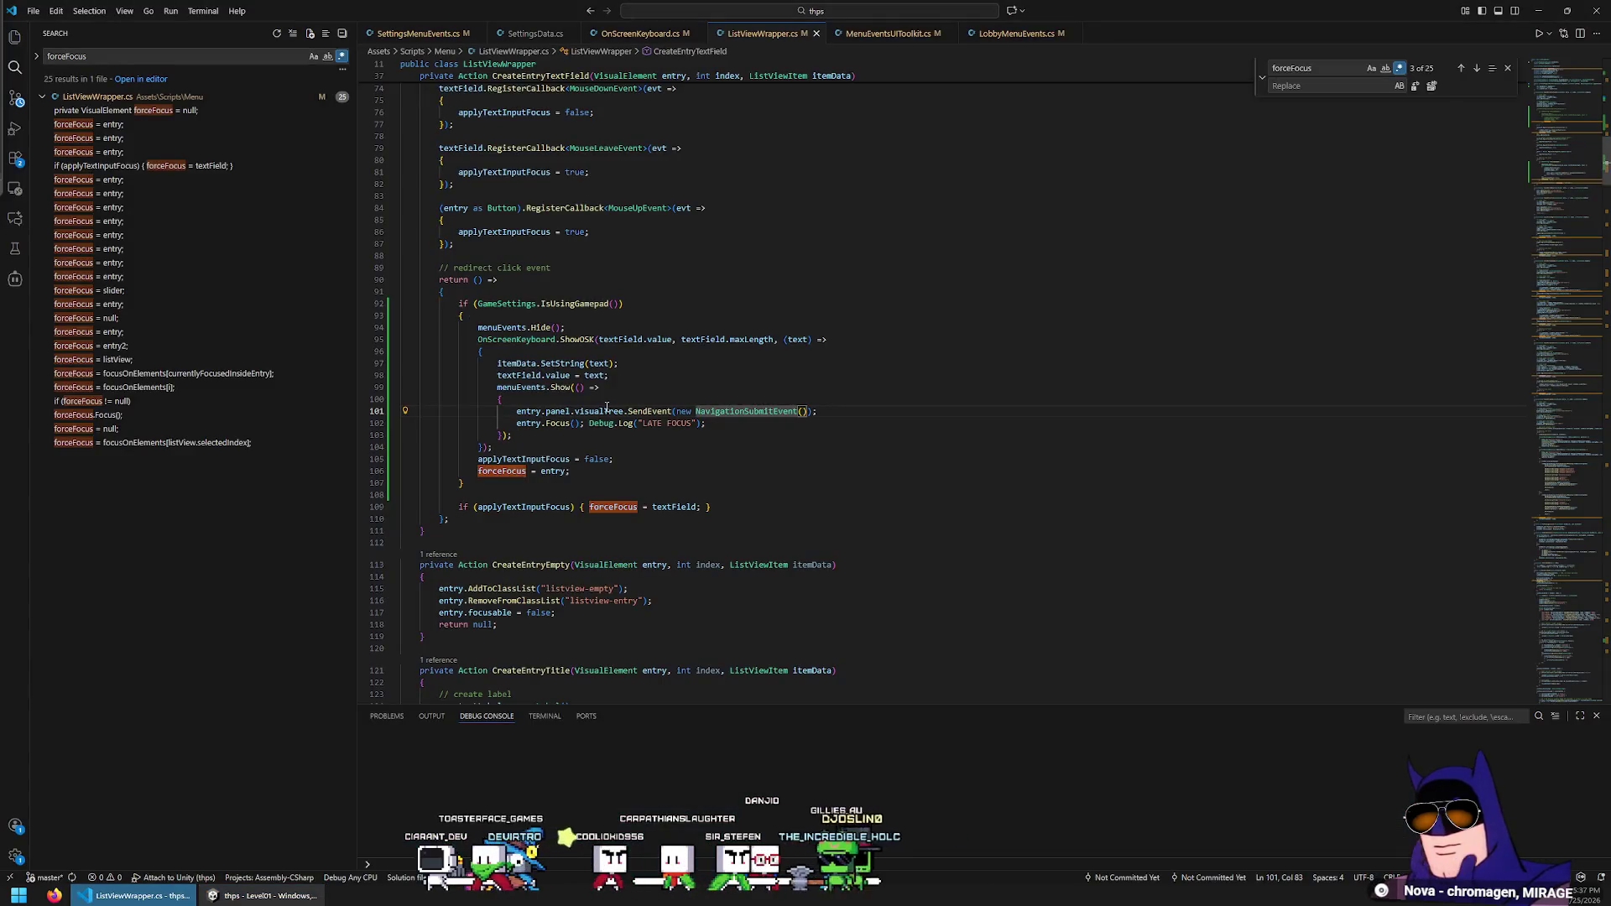
mouse_move(593, 408)
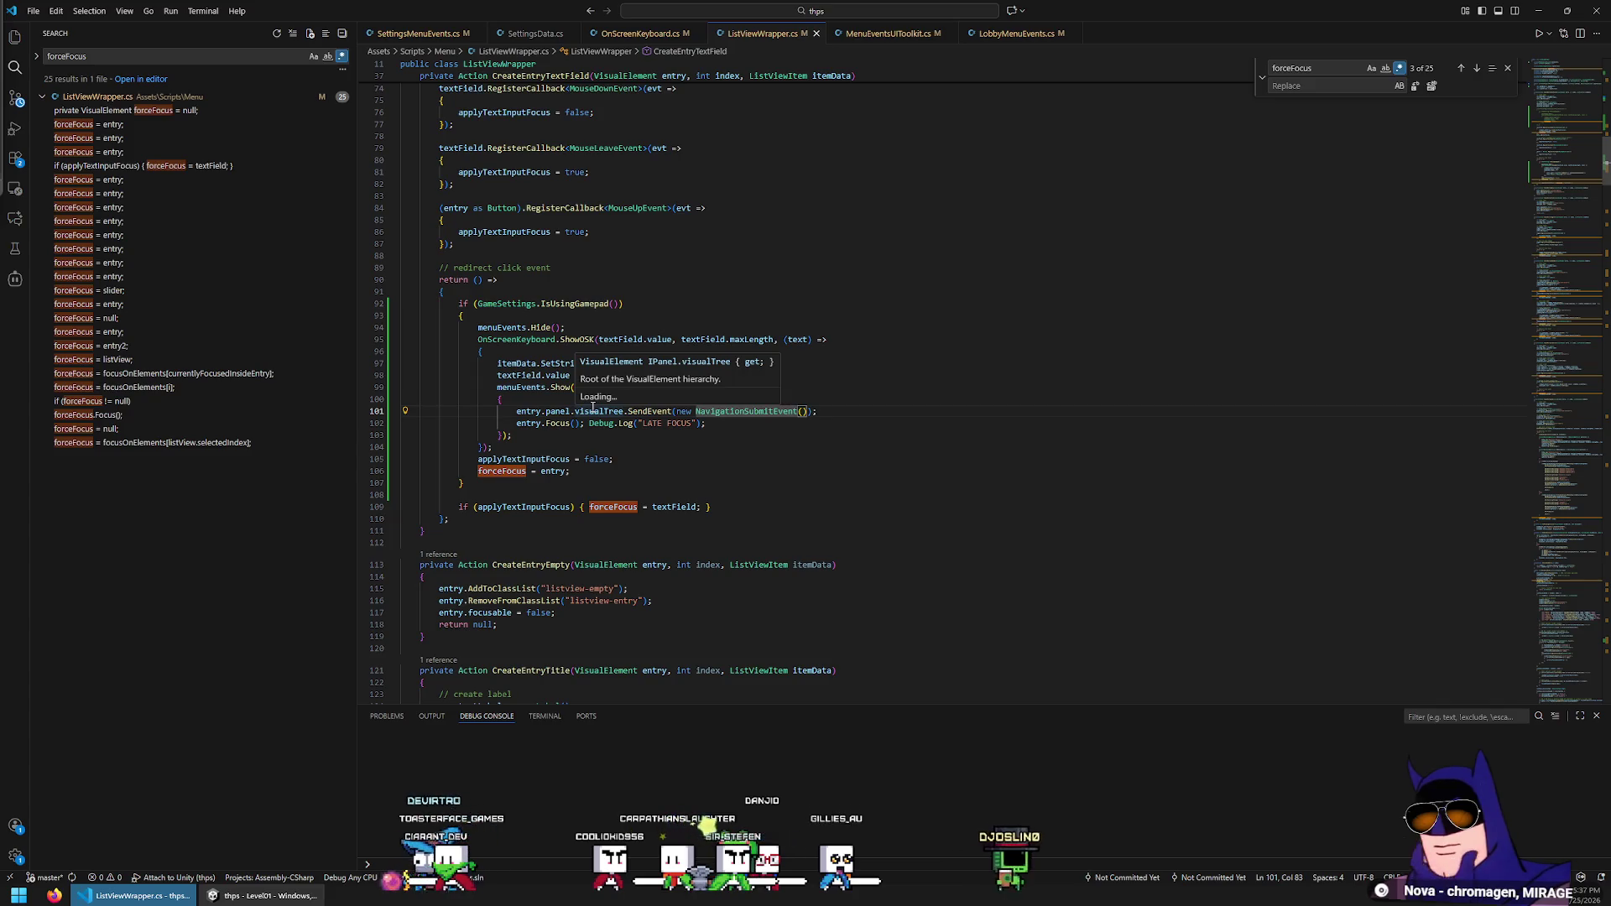
click(545, 411)
scroll(580, 501, up, 3)
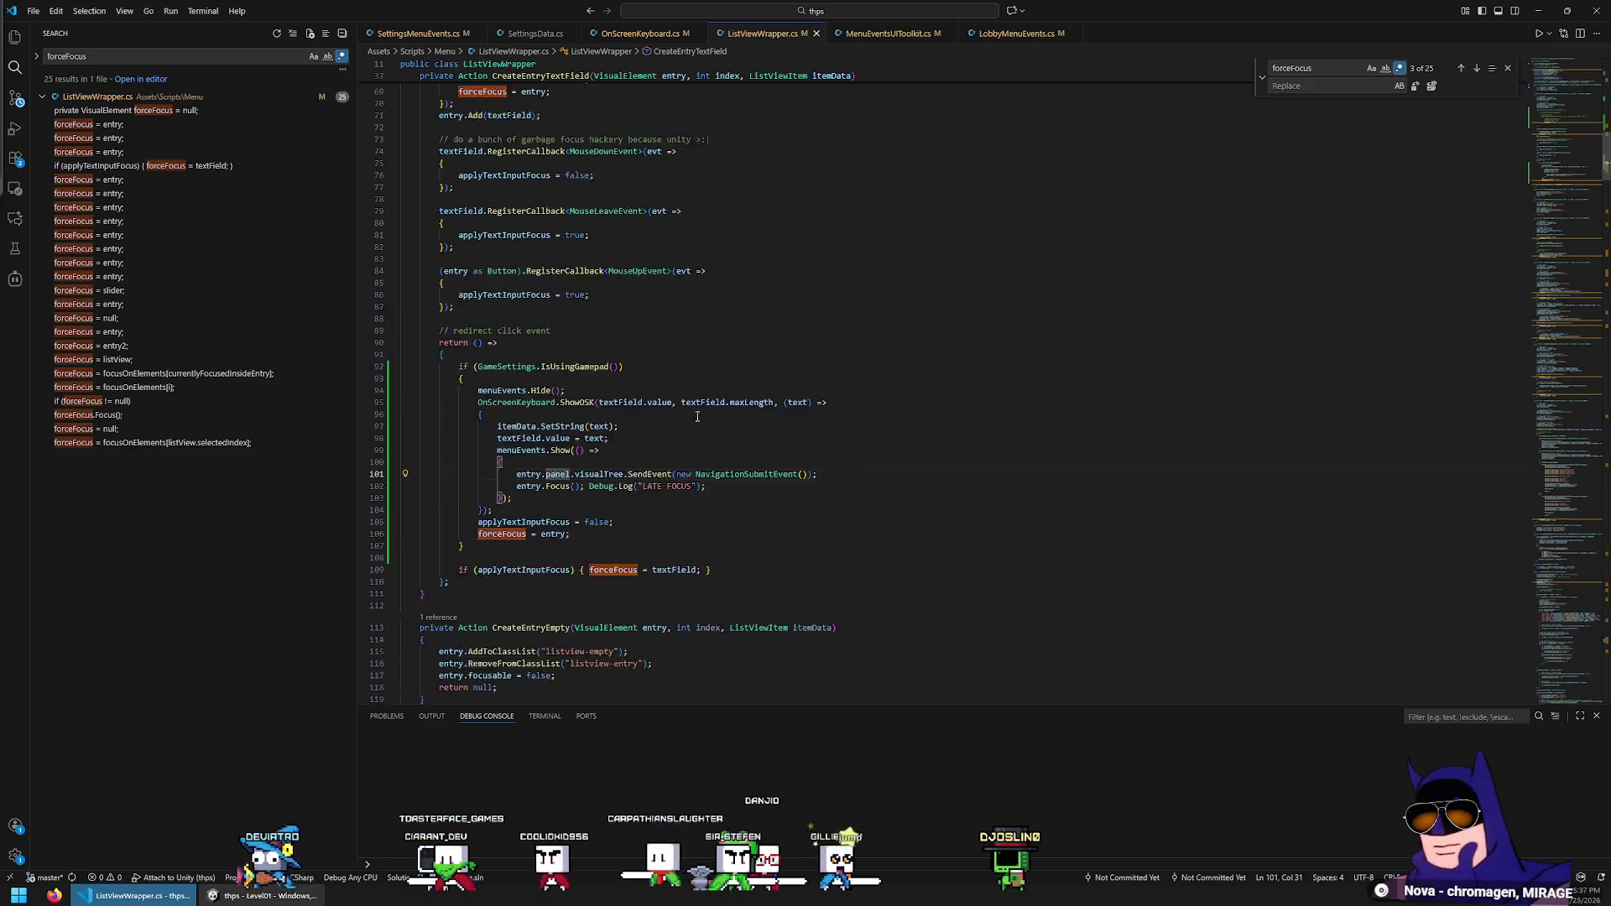
Insert menuEvents.uiDocument.rootVisualElement.panel on a new line above the SendEvent call
key(Return)
text(menuE)
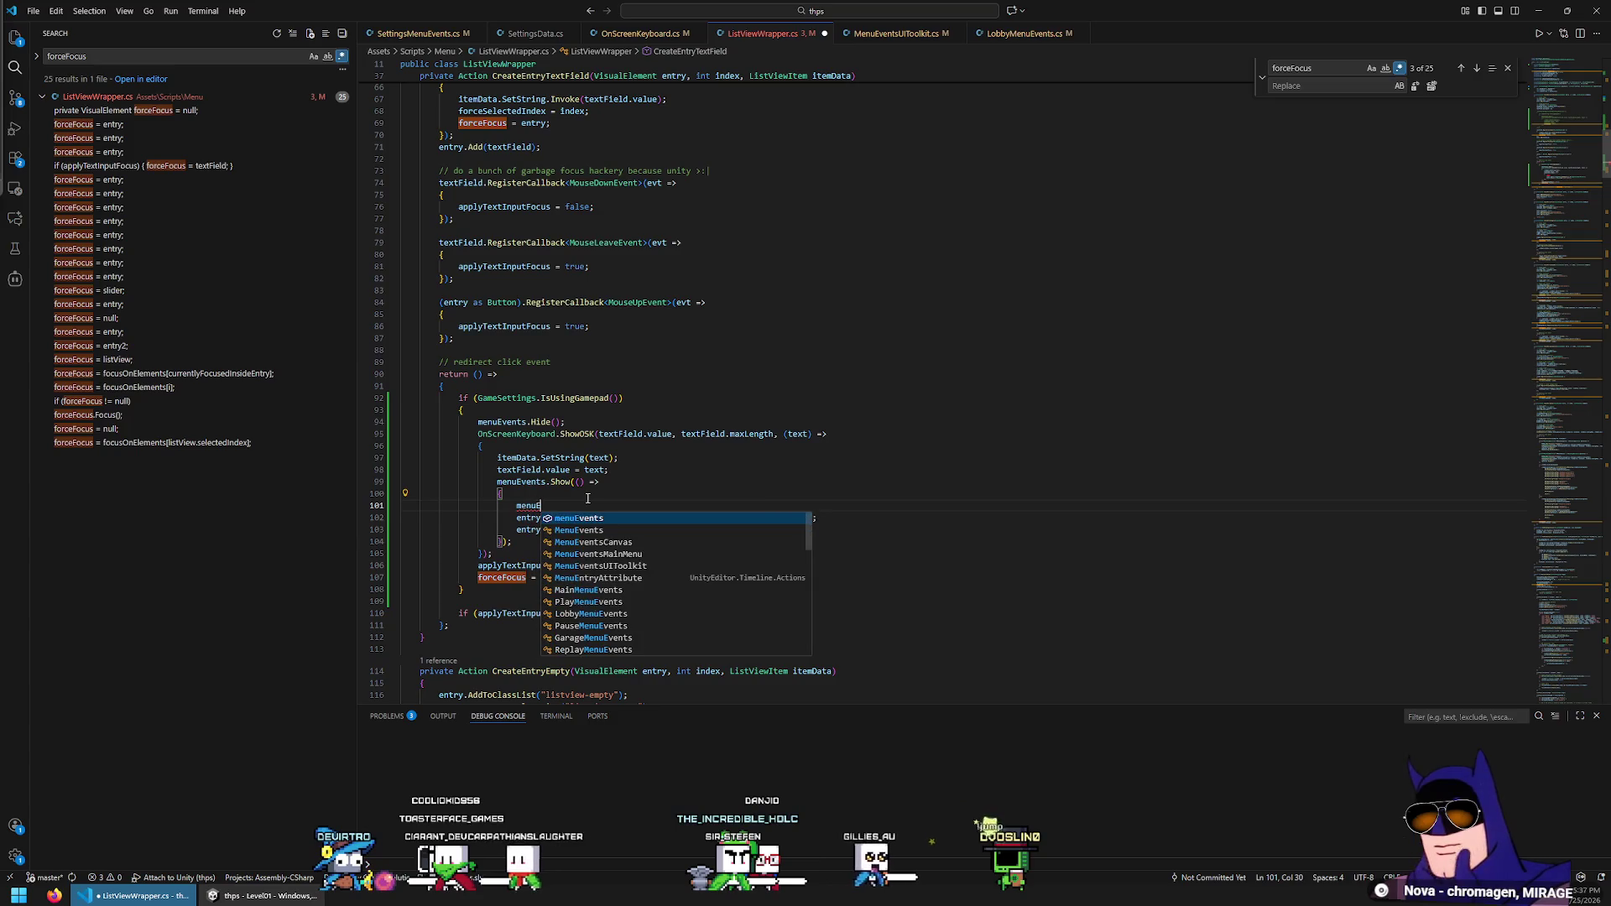
text(vents.u)
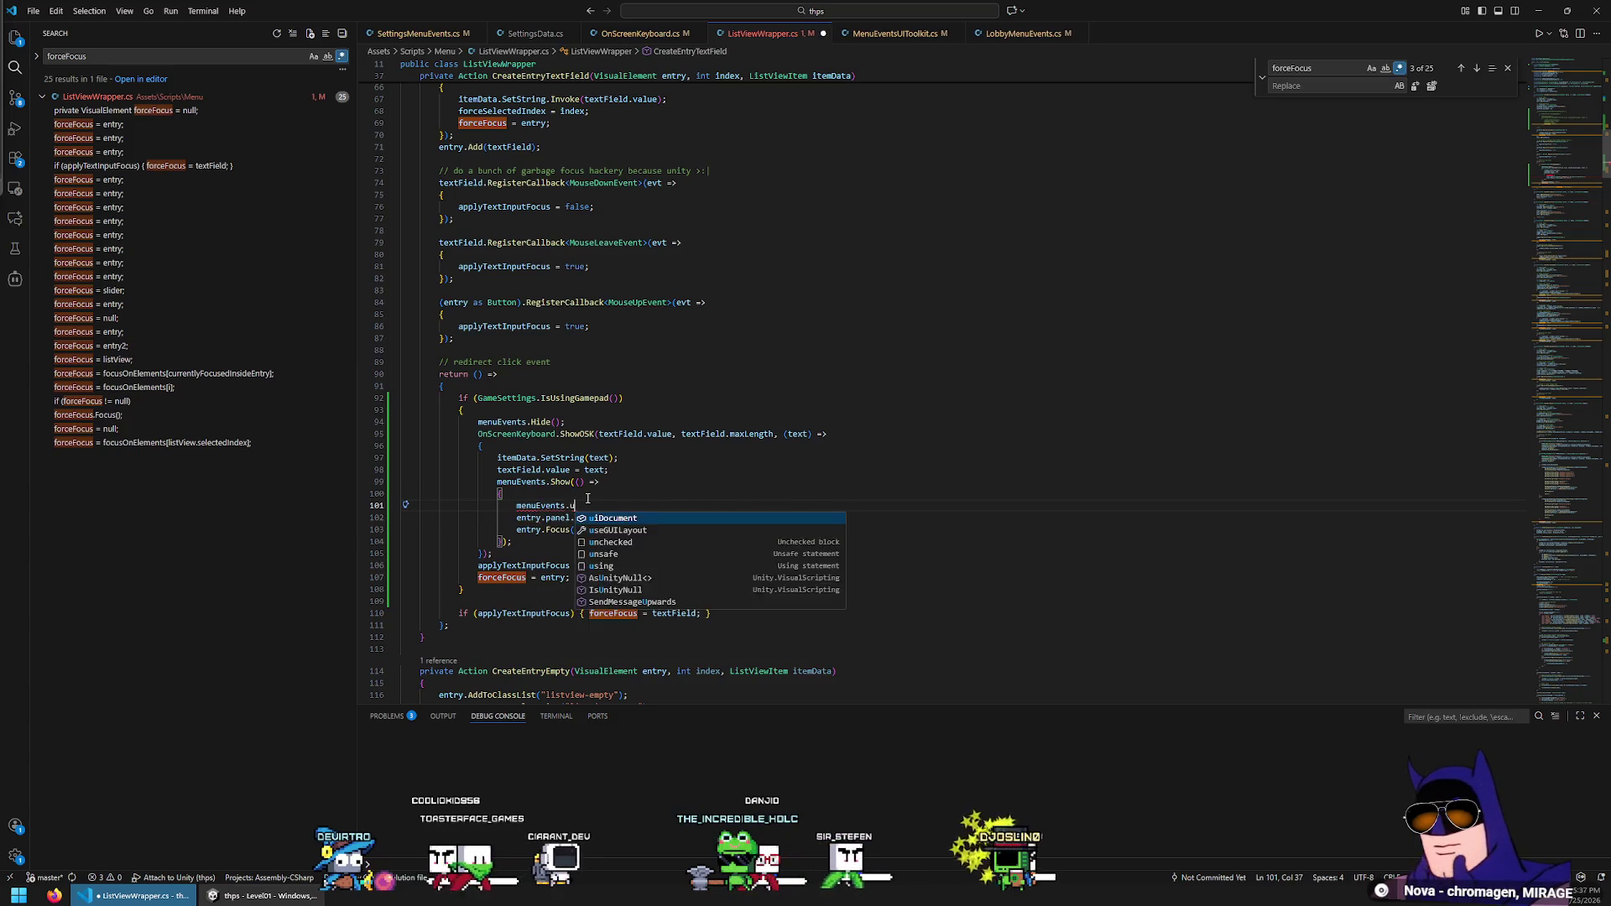
text(iDocument.pa)
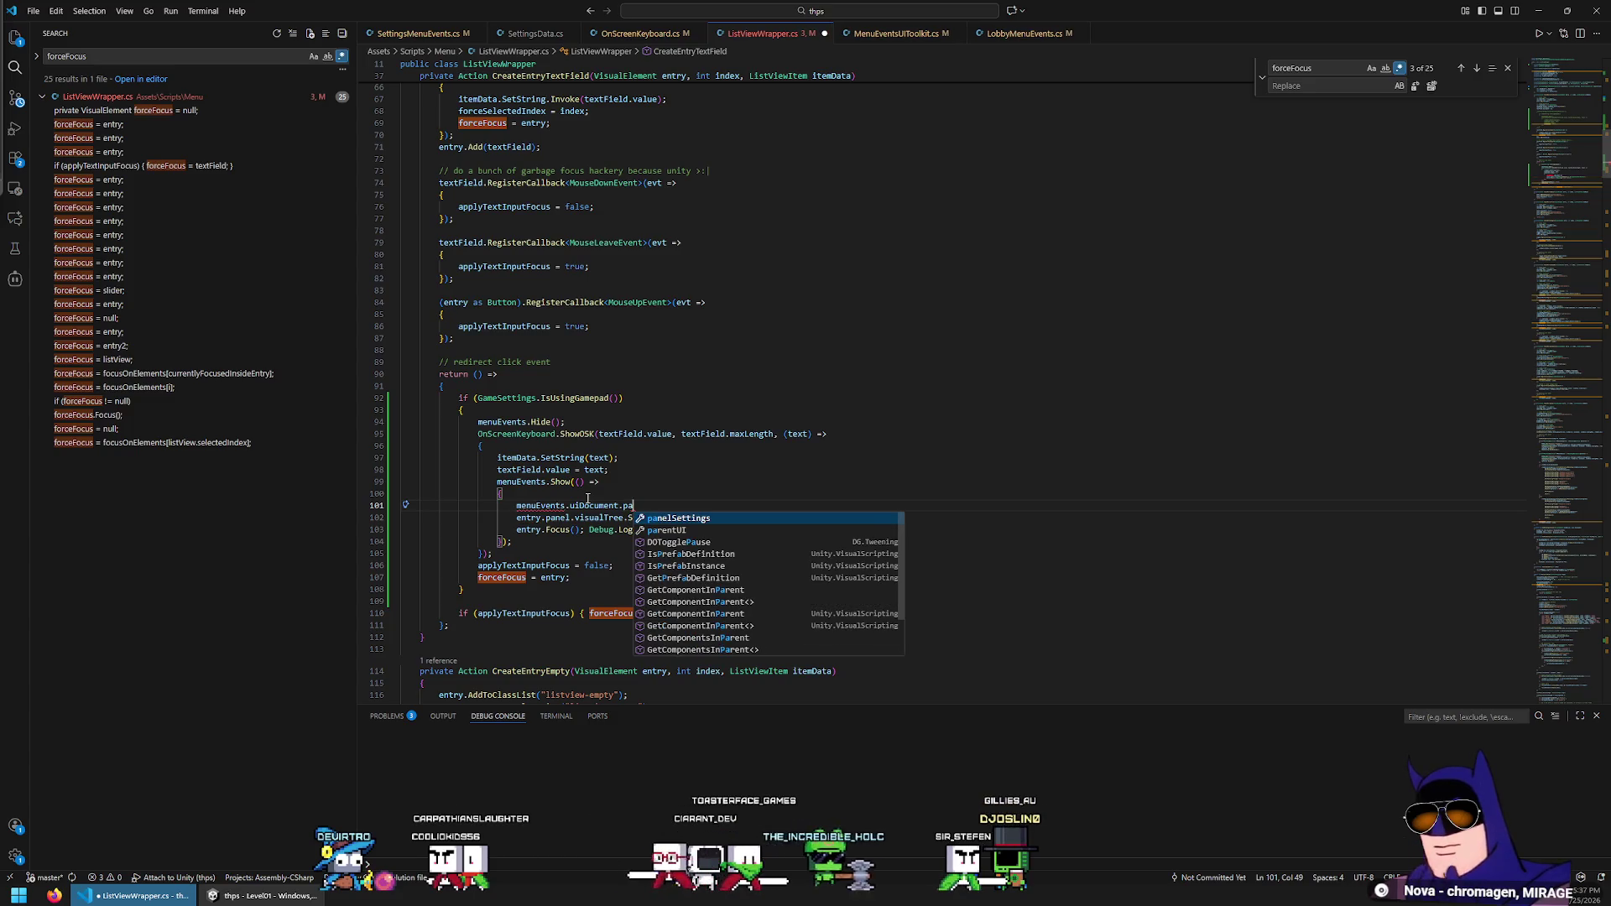
key(BackSpace)
key(BackSpace)
text(rootVisualElement.panel)
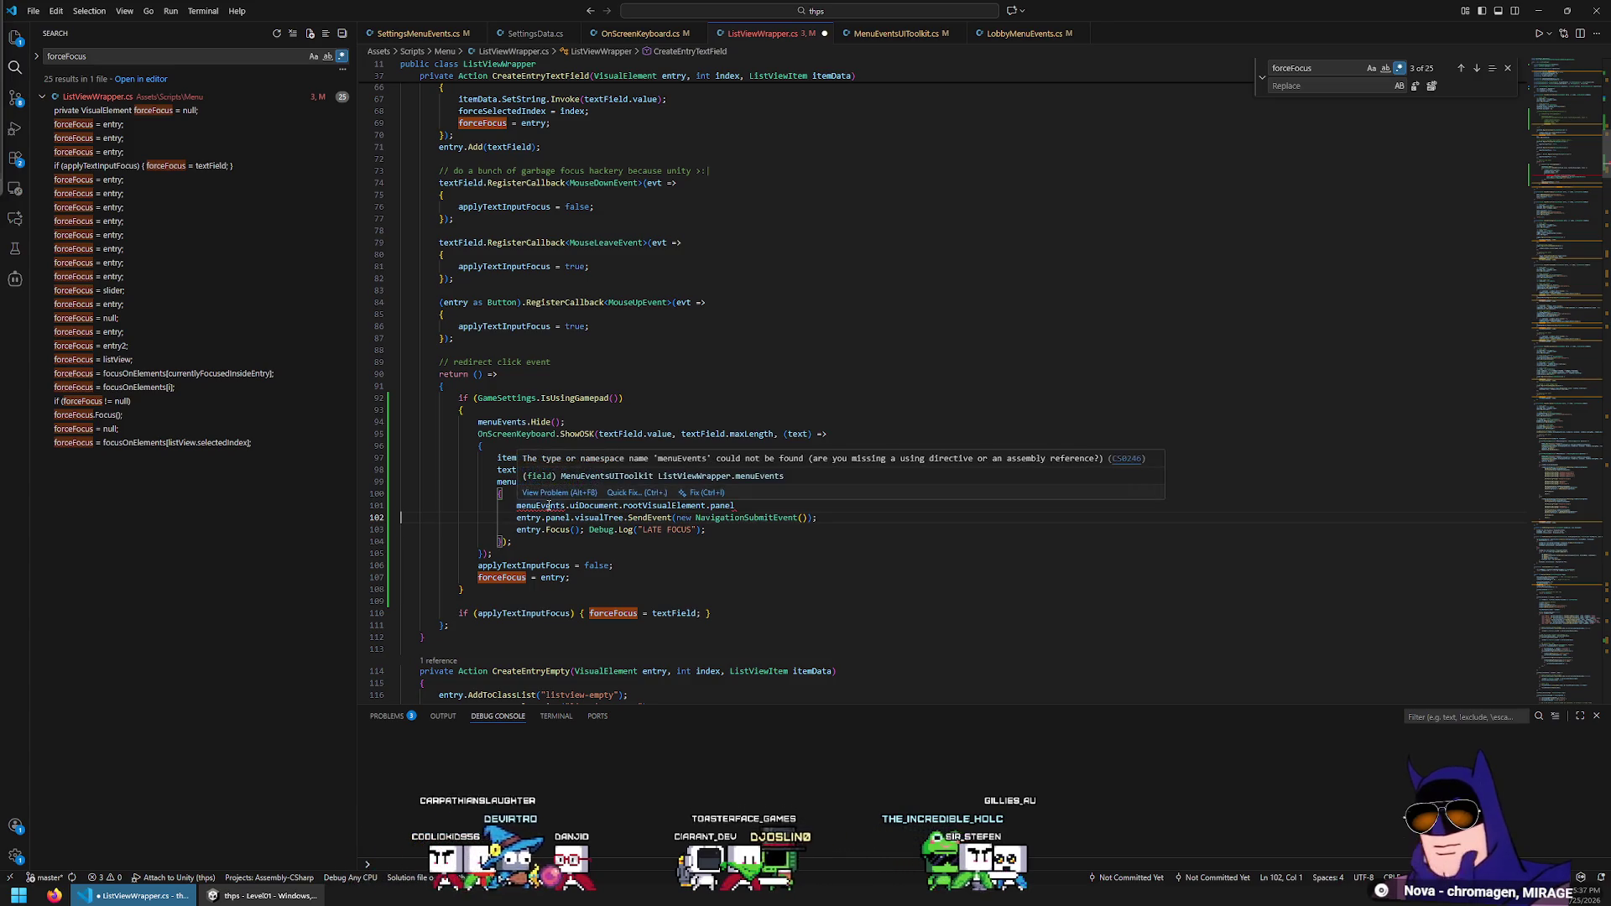
double_click(548, 505)
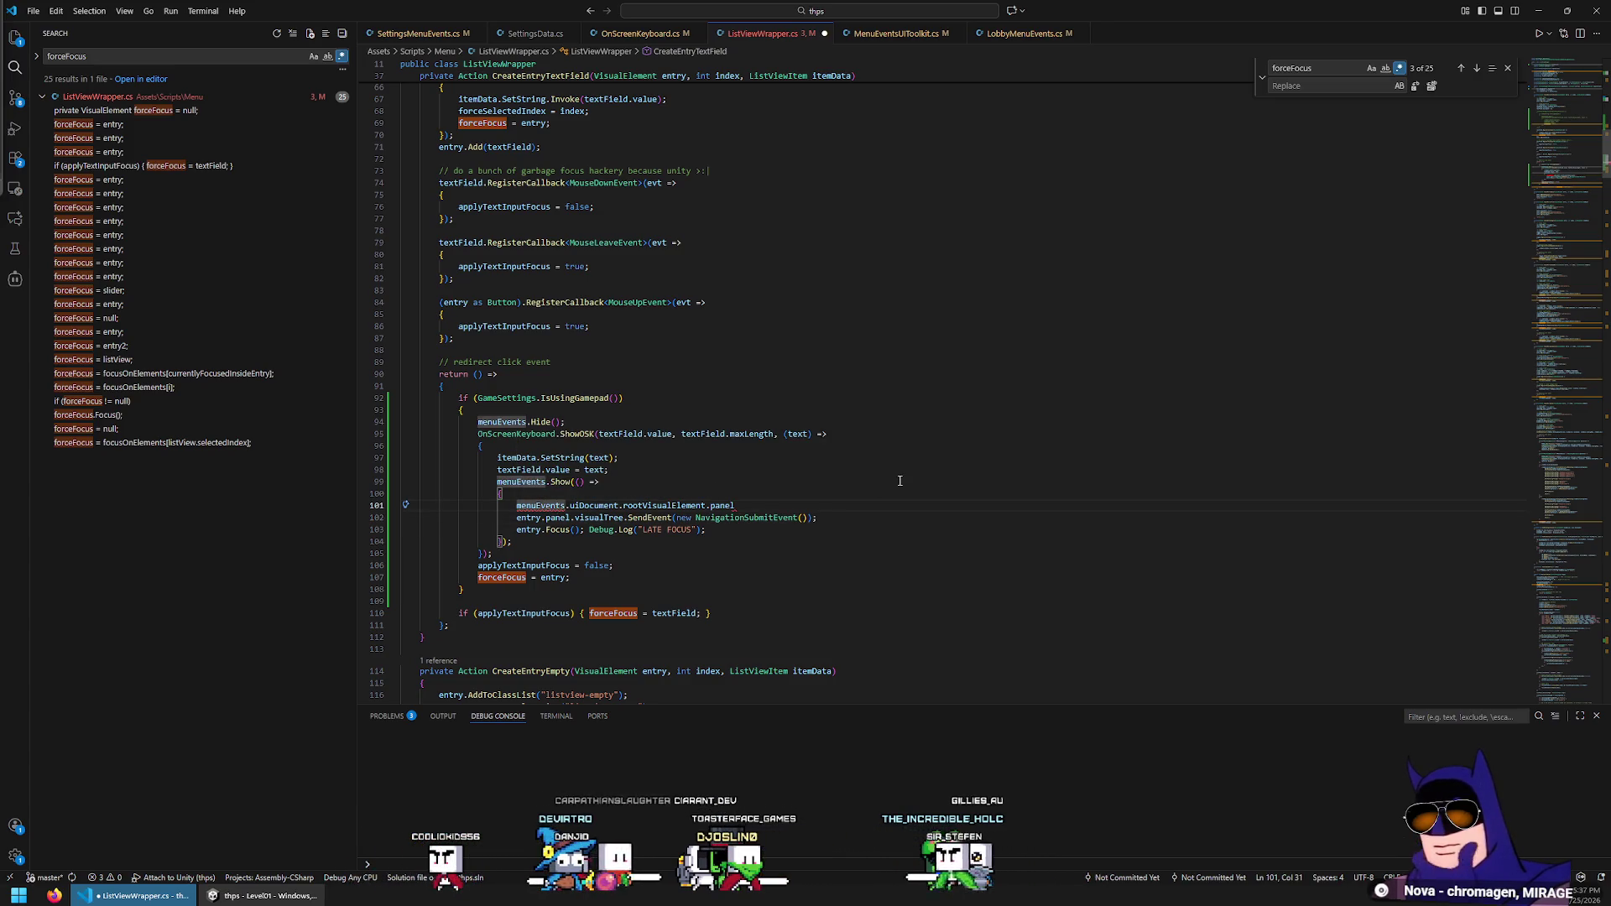
Delete entry.panel to join the lines, save the script, and switch to Unity
key(Down)
key(ctrl+Right)
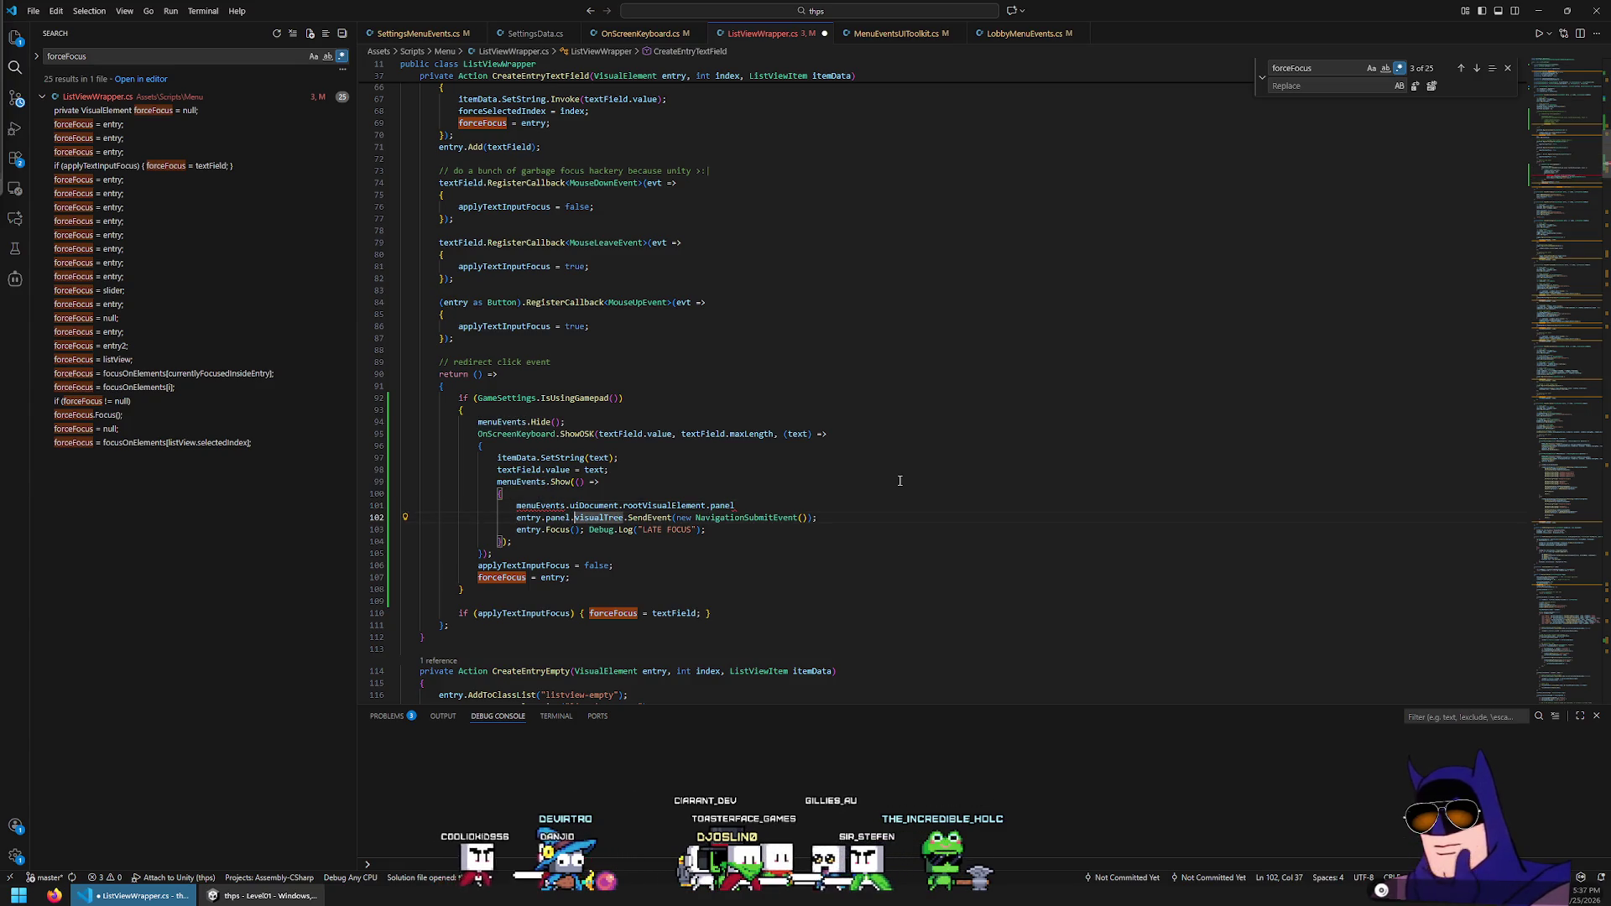
key(ctrl+BackSpace)
key(ctrl+BackSpace)
key(ctrl+BackSpace)
key(Up)
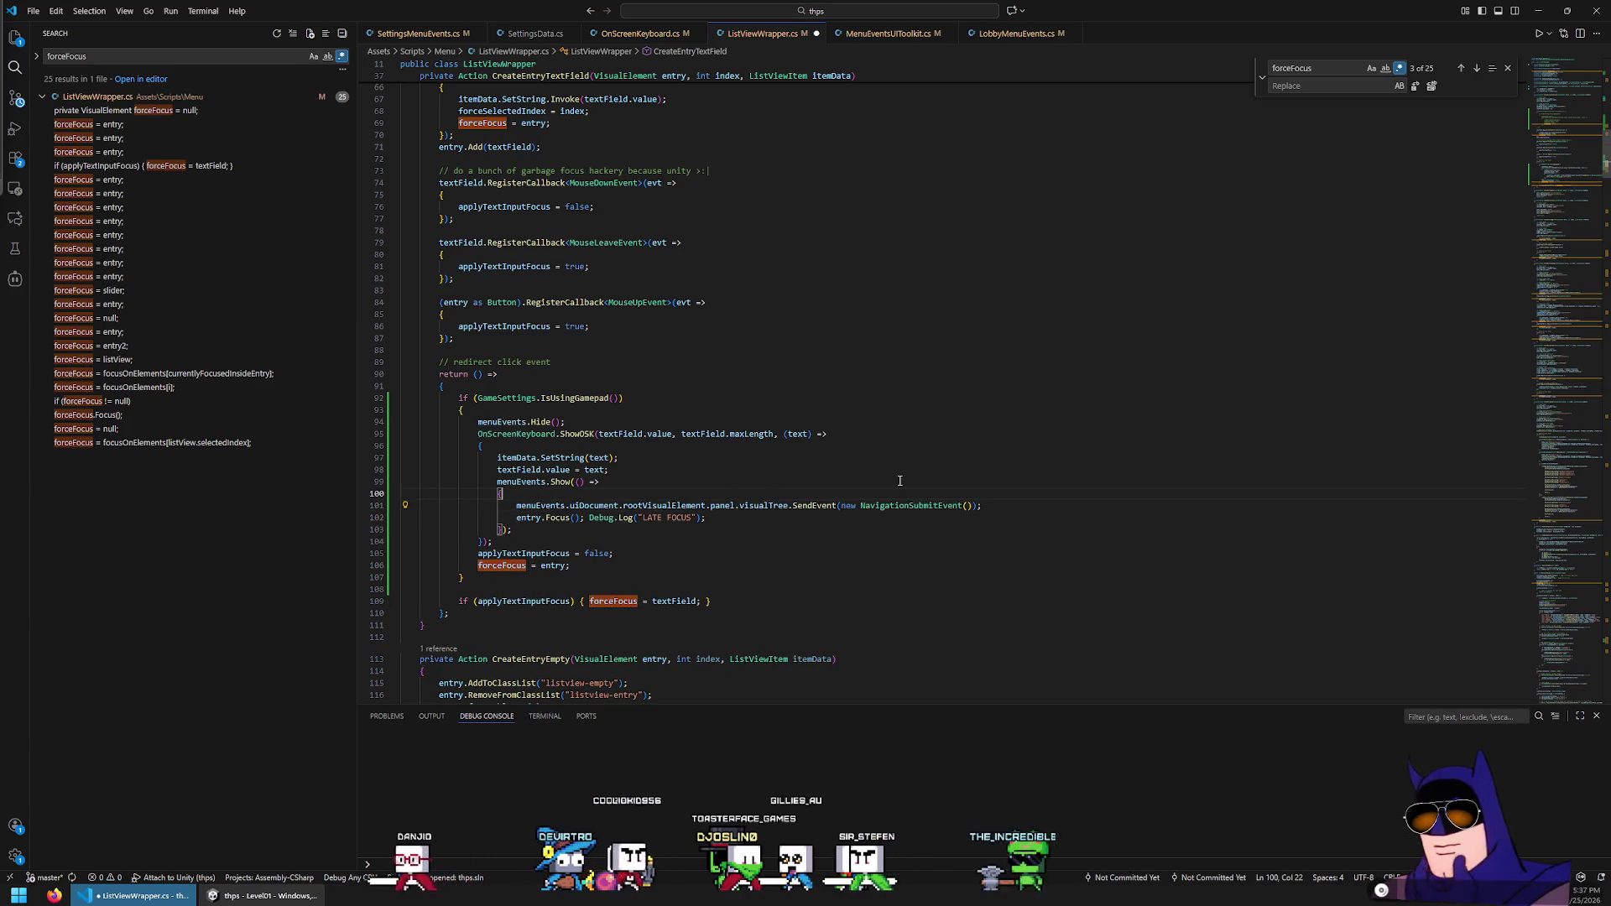
key(Up)
key(ctrl+s)
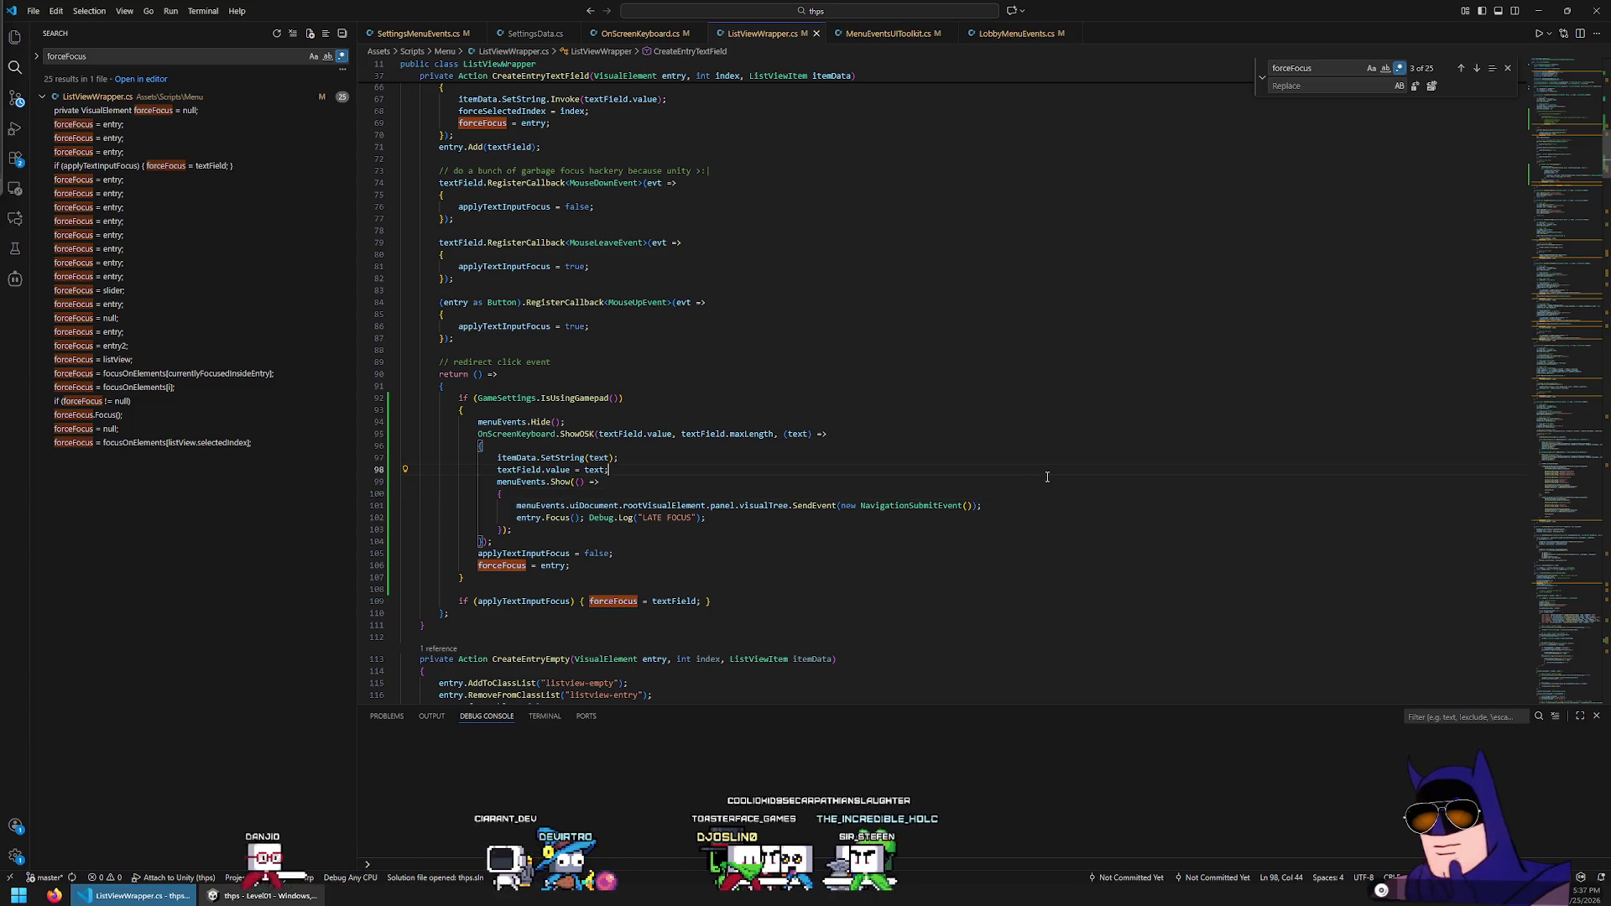
key(alt+Tab)
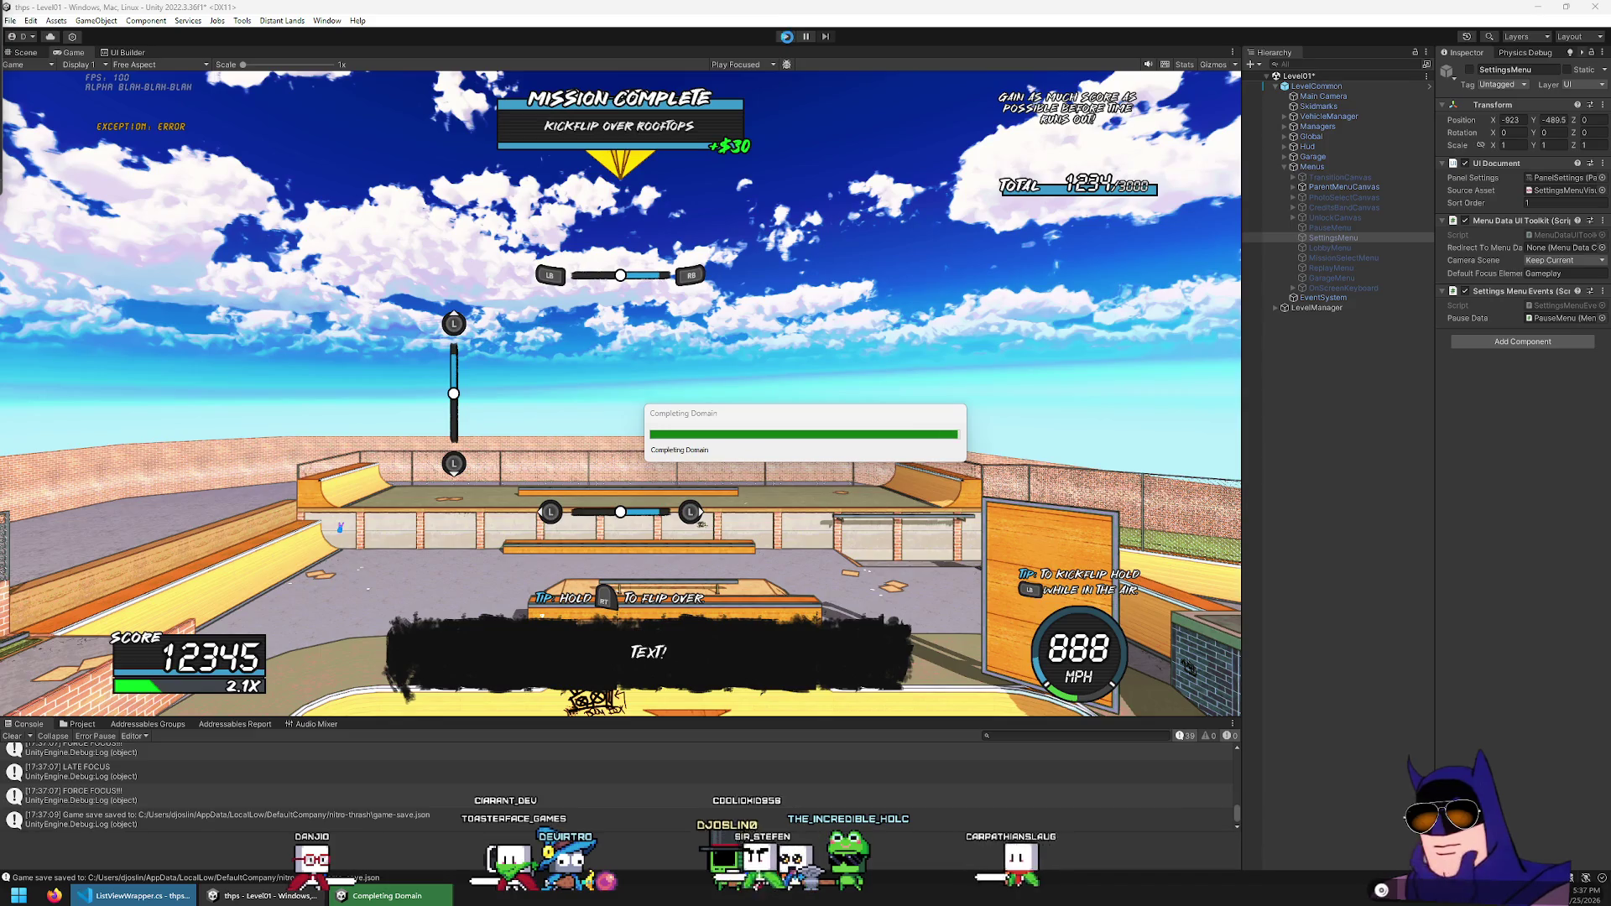
Play-test the revised focus code with the Player Name on-screen keyboard, then return to VS Code
click(786, 36)
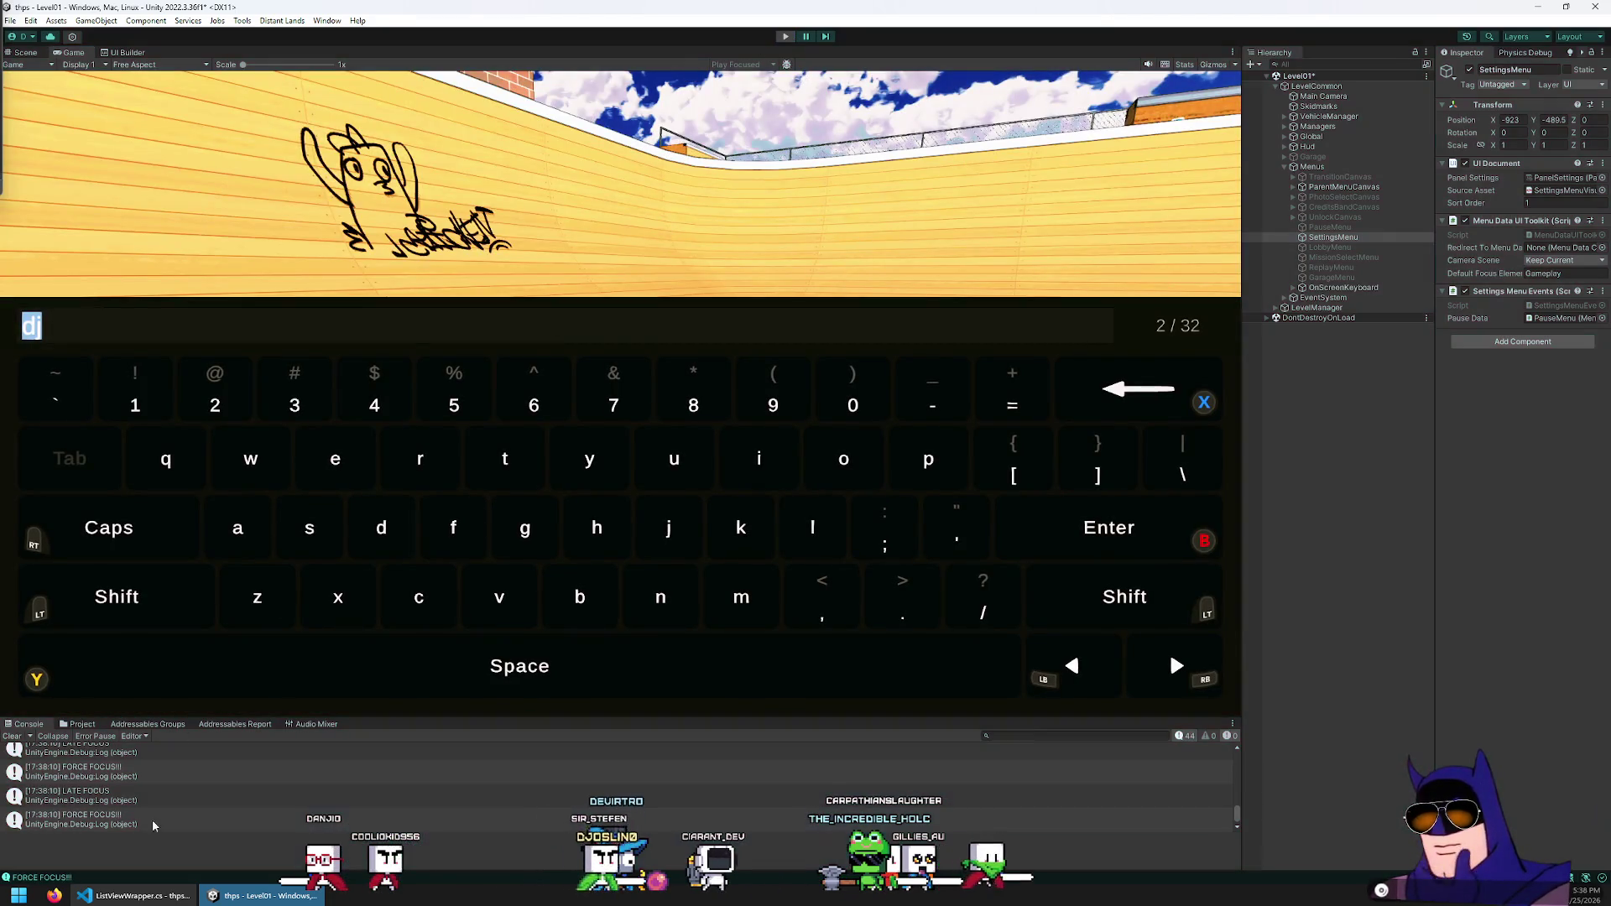
key(alt+Tab)
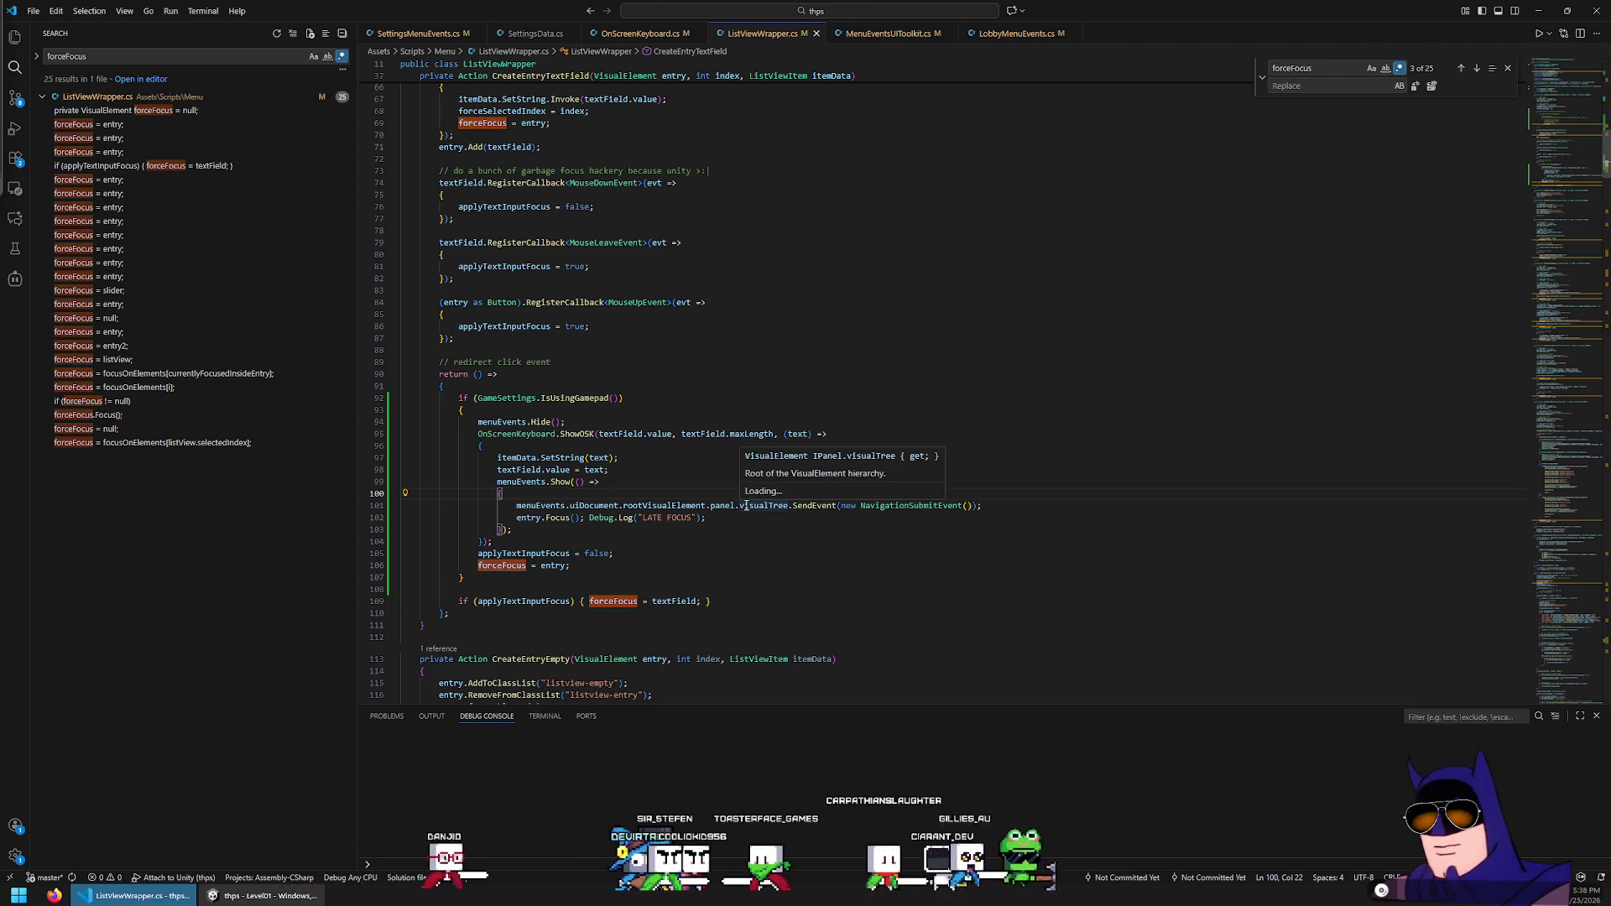
Delete the SendEvent line, leaving only entry.Focus() and the LATE FOCUS log in the callback
click(779, 506)
key(Home)
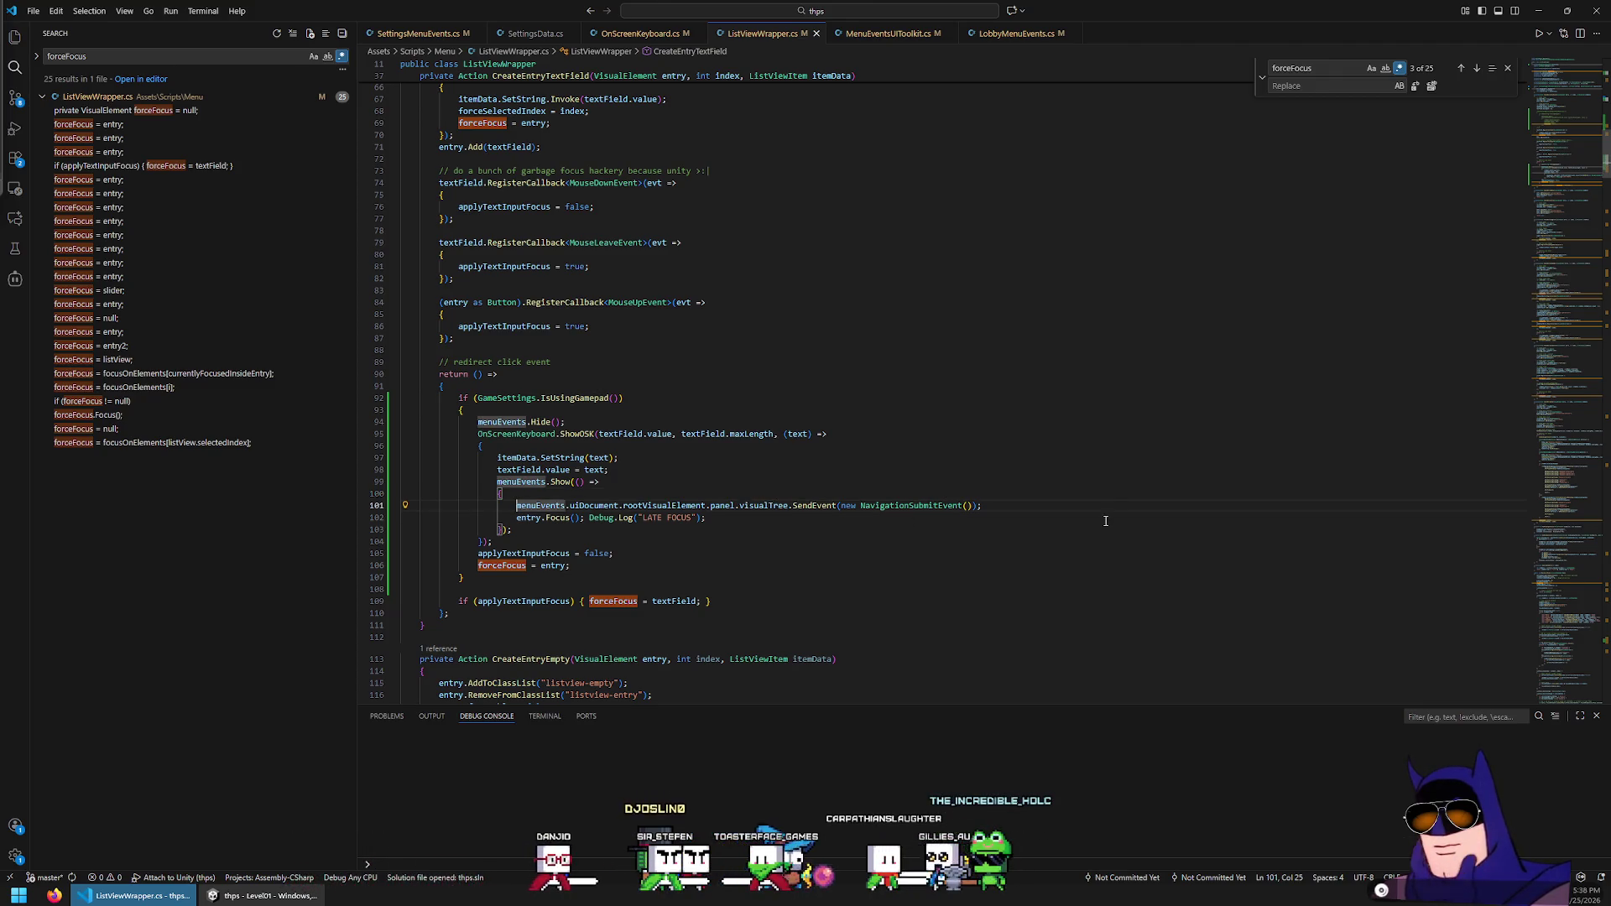
key(shift+Down)
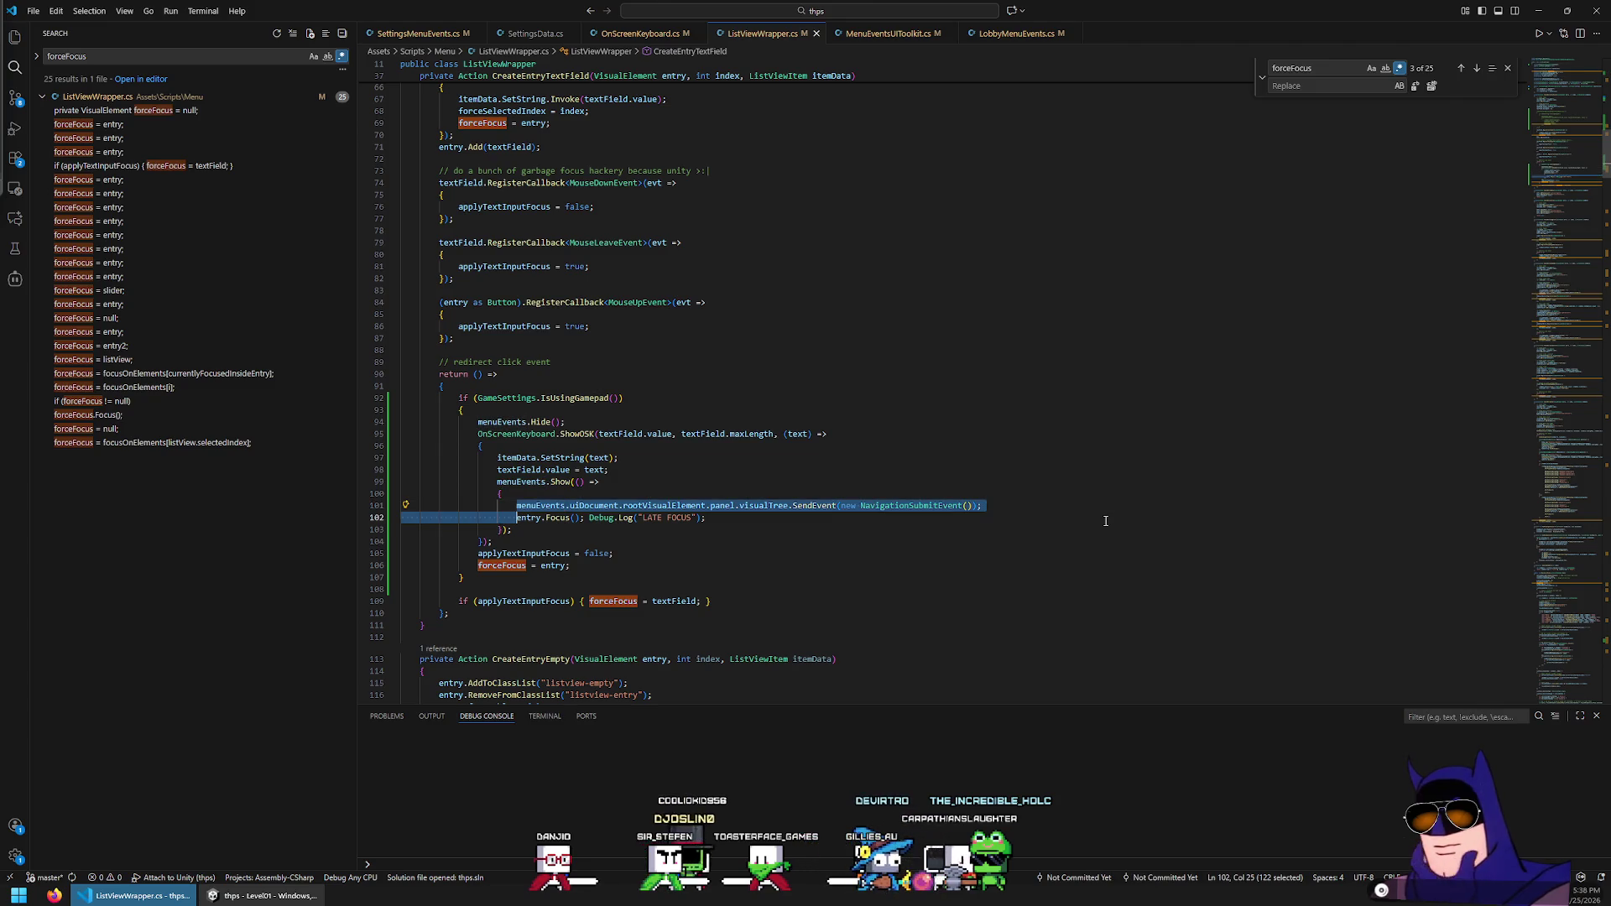
key(Delete)
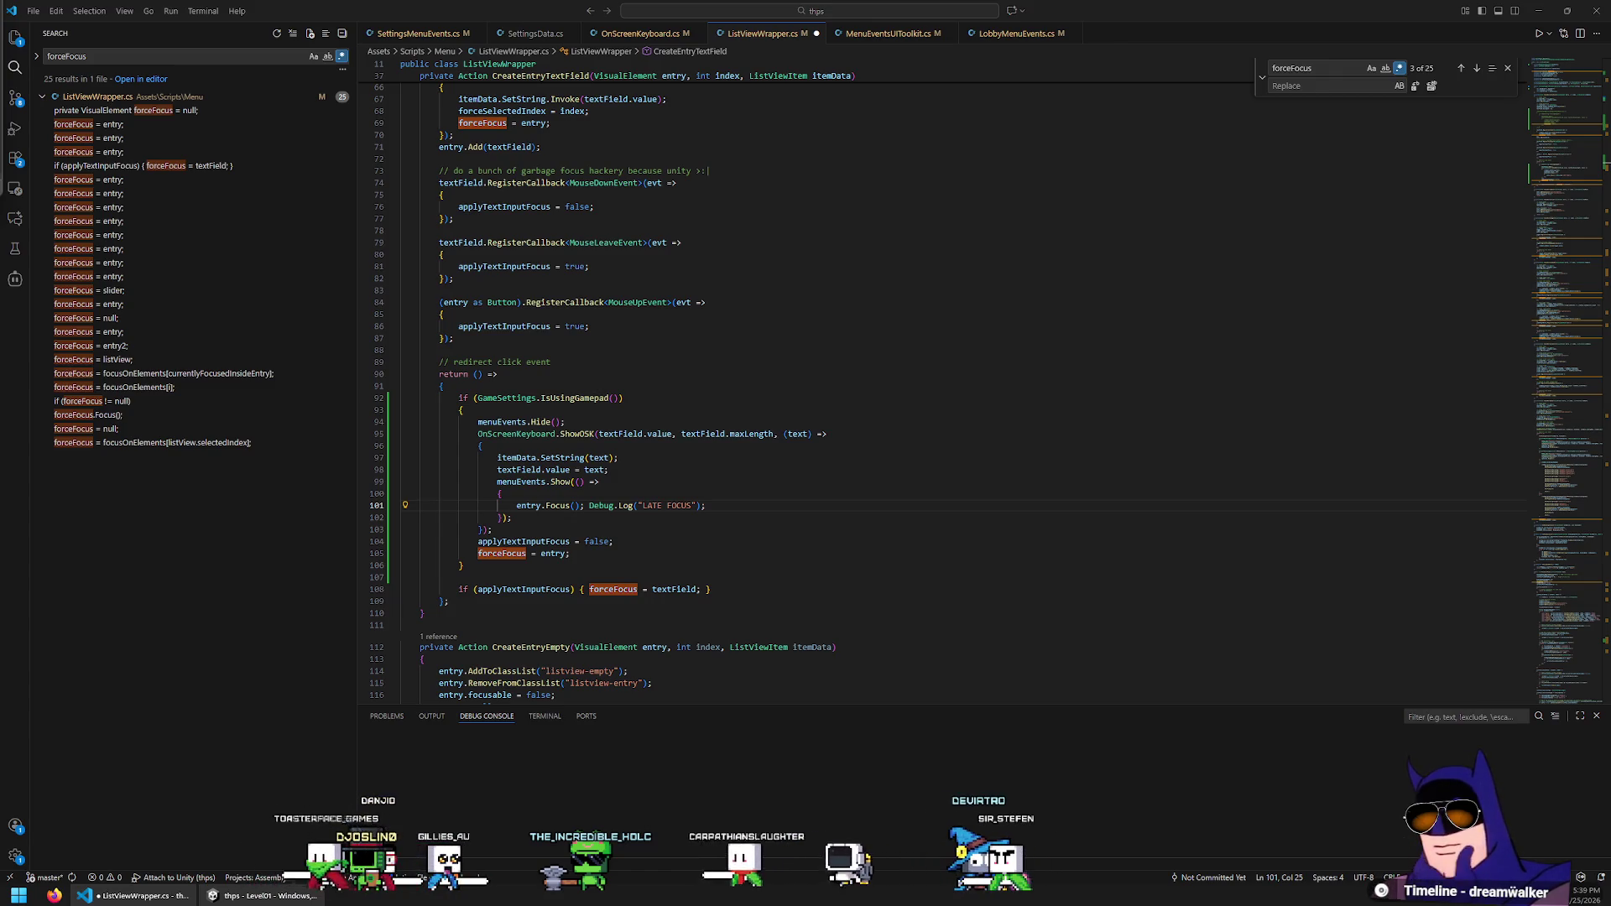
Read the maximized 'How to get effective focus on an UIDocument?' thread, then open the linked Manual FAQ
key(alt+Tab)
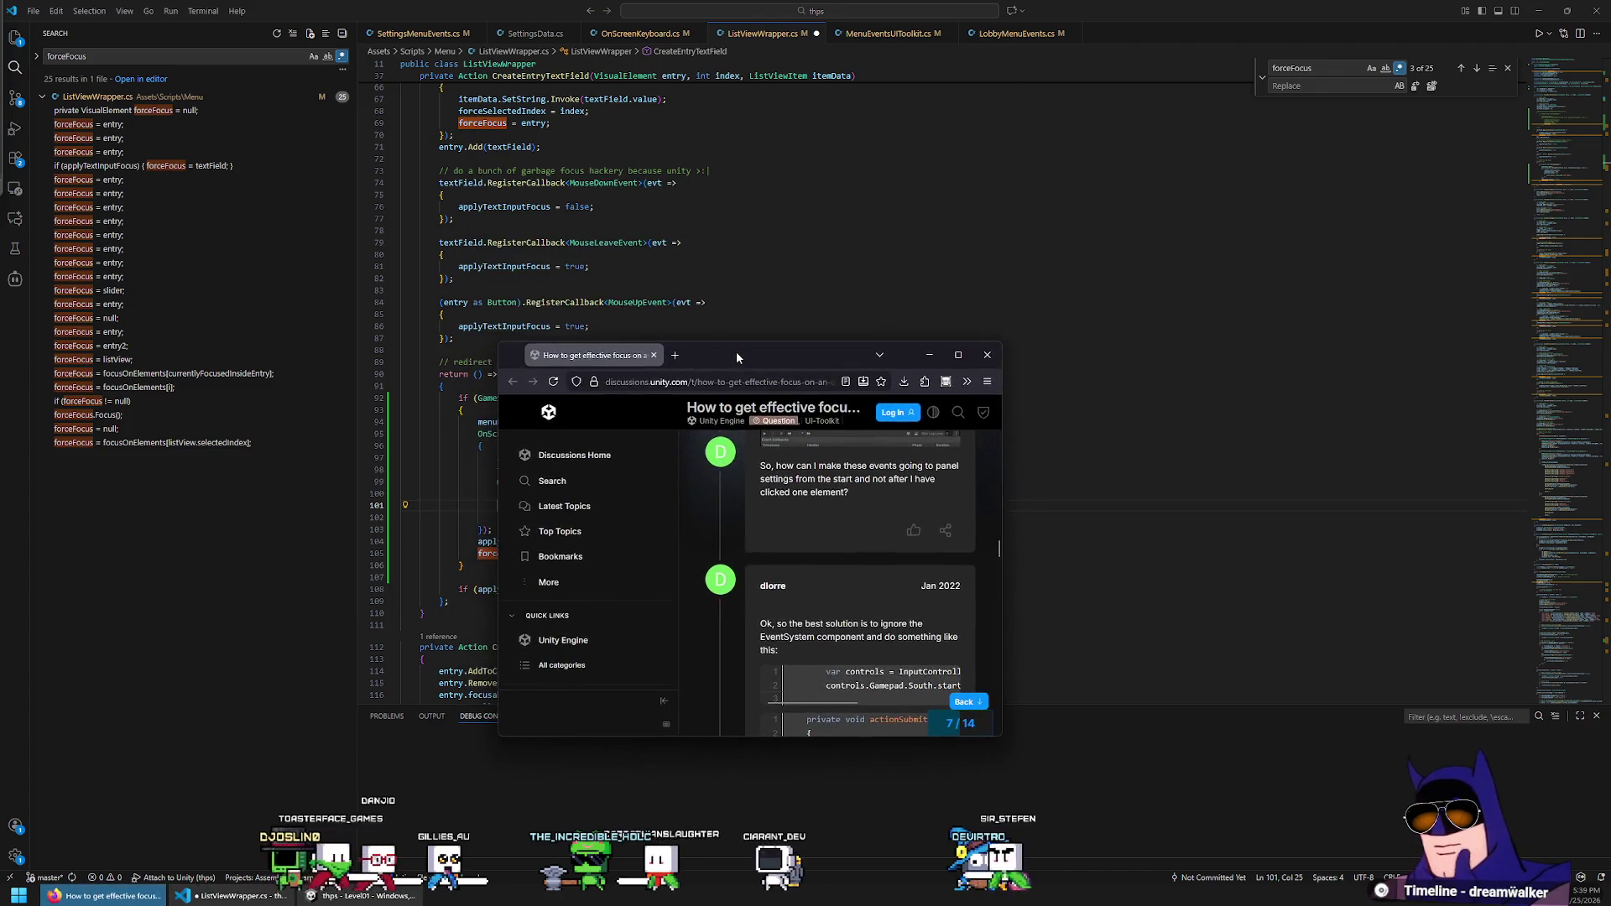
key(super+Up)
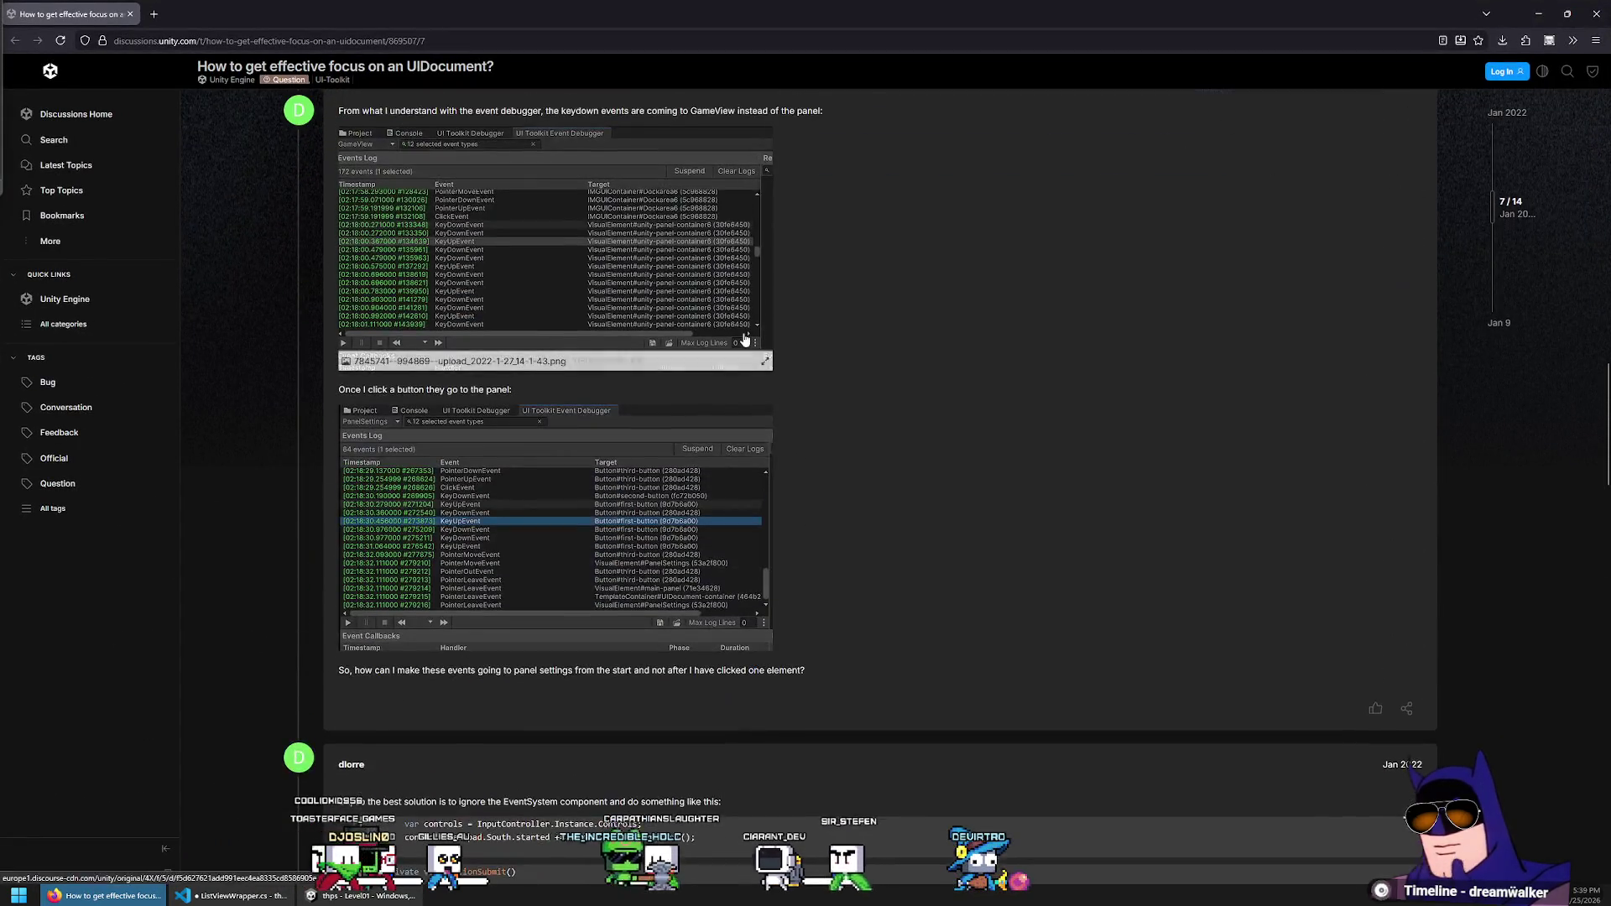
scroll(742, 331, down, 10)
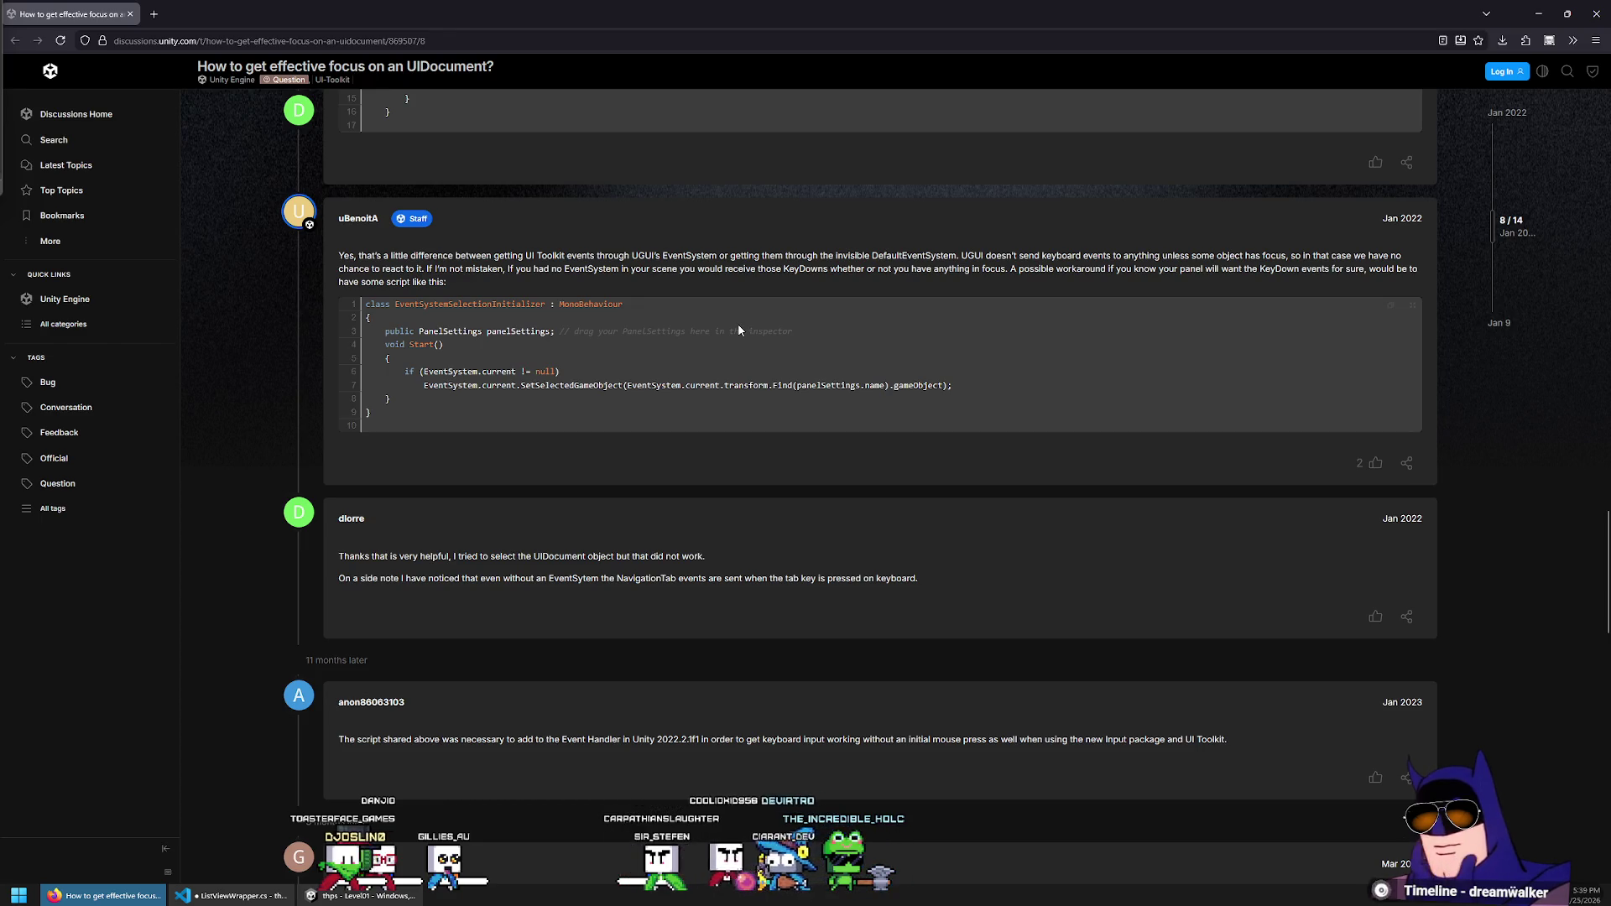
scroll(739, 329, down, 2)
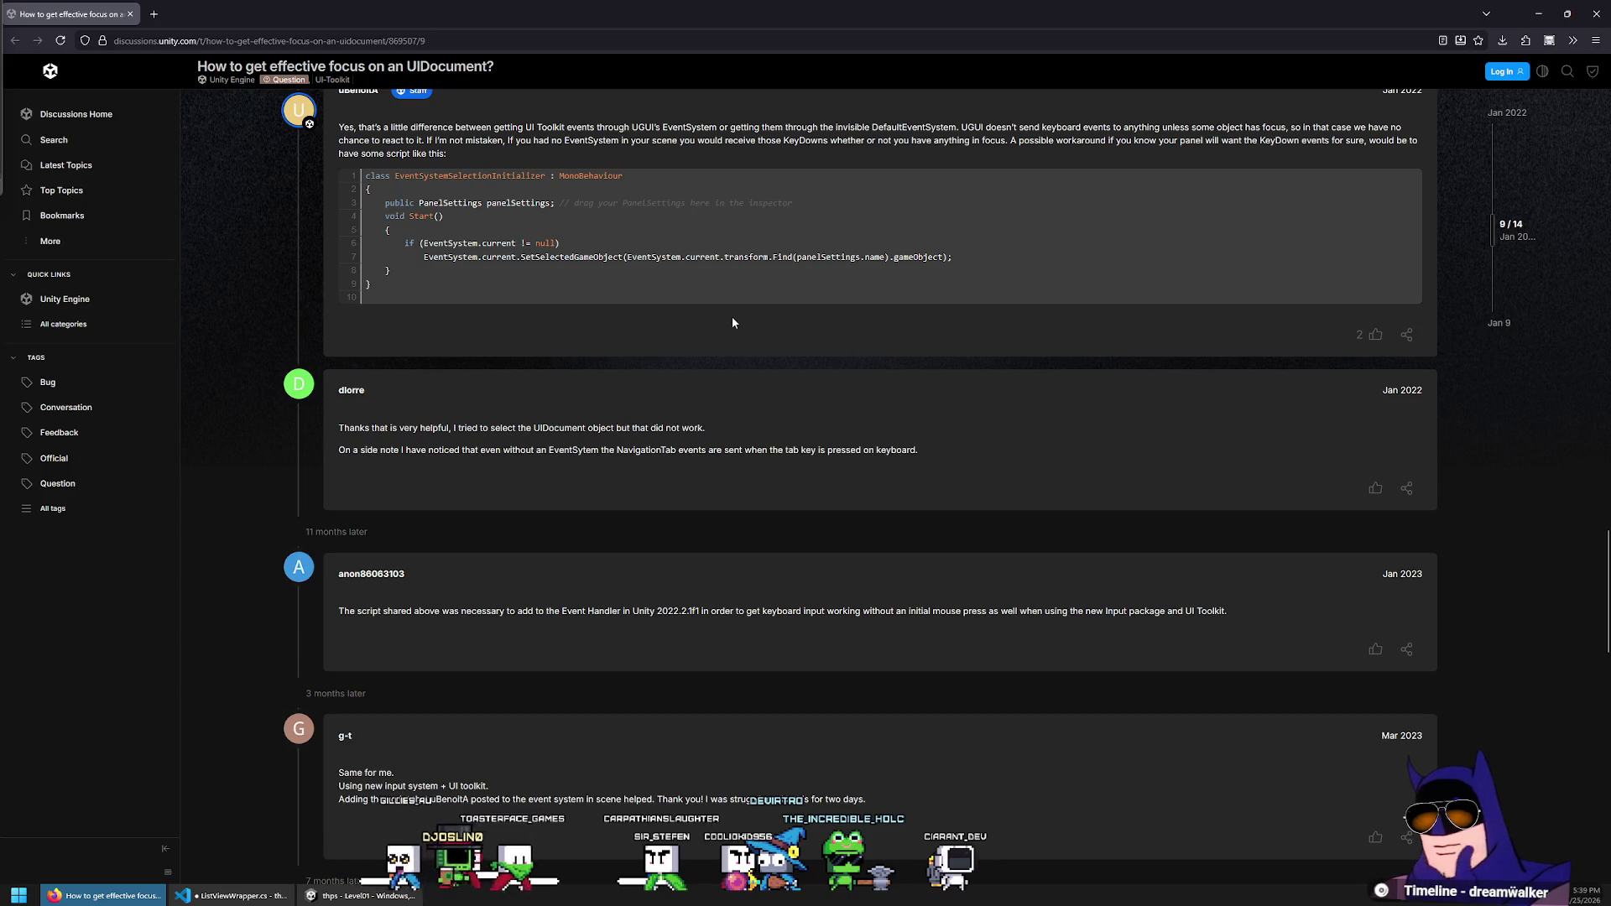
scroll(729, 319, down, 7)
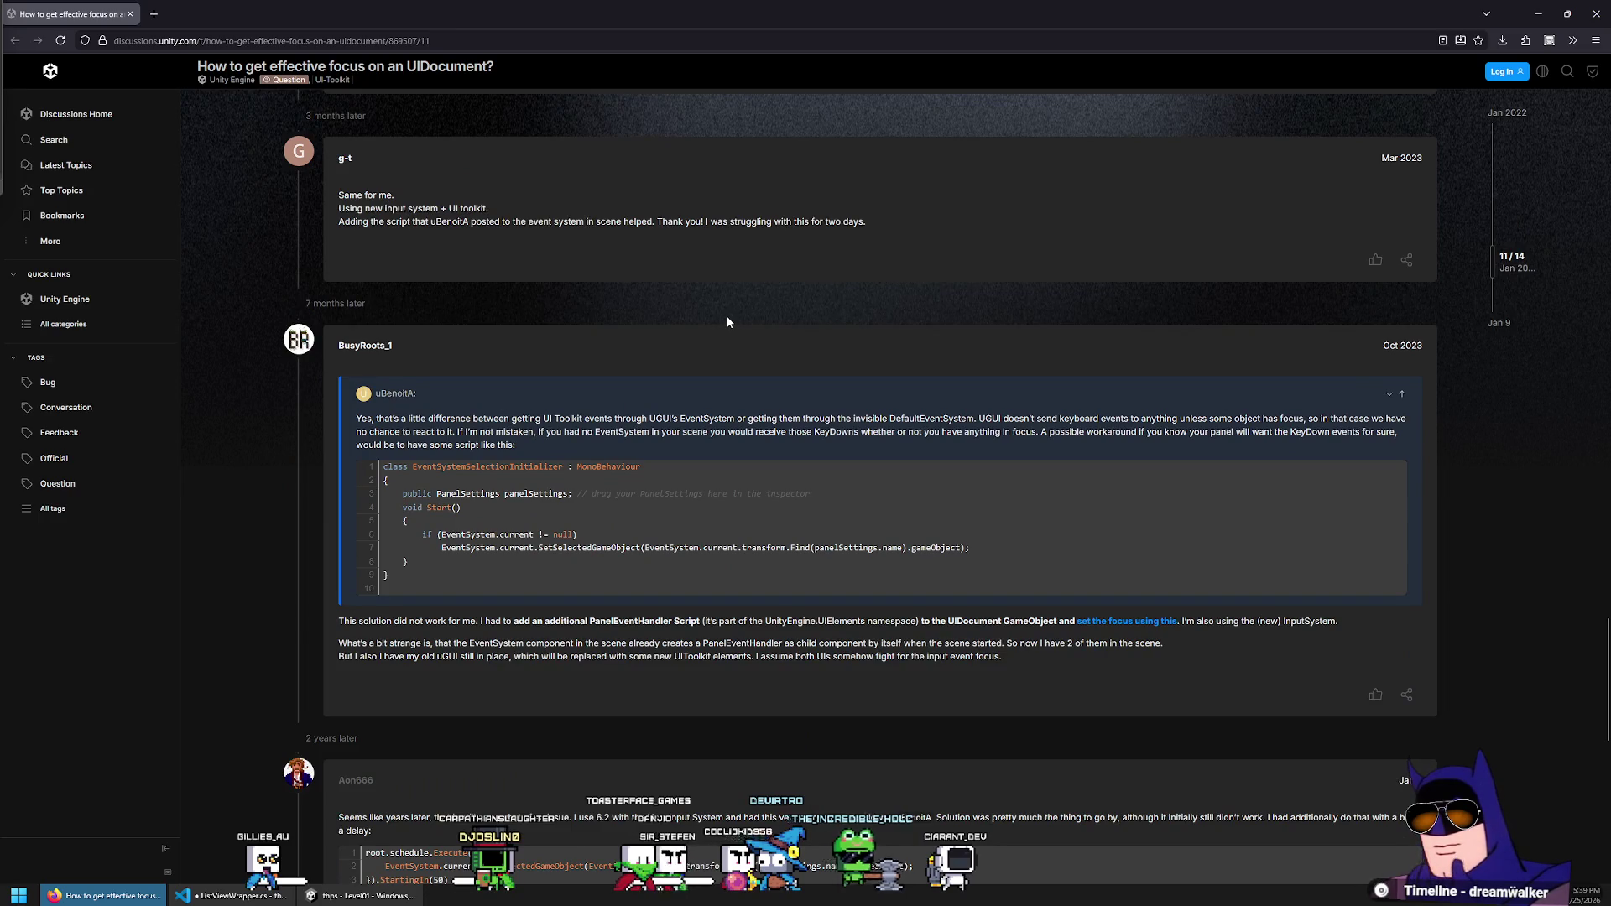
scroll(727, 318, down, 1)
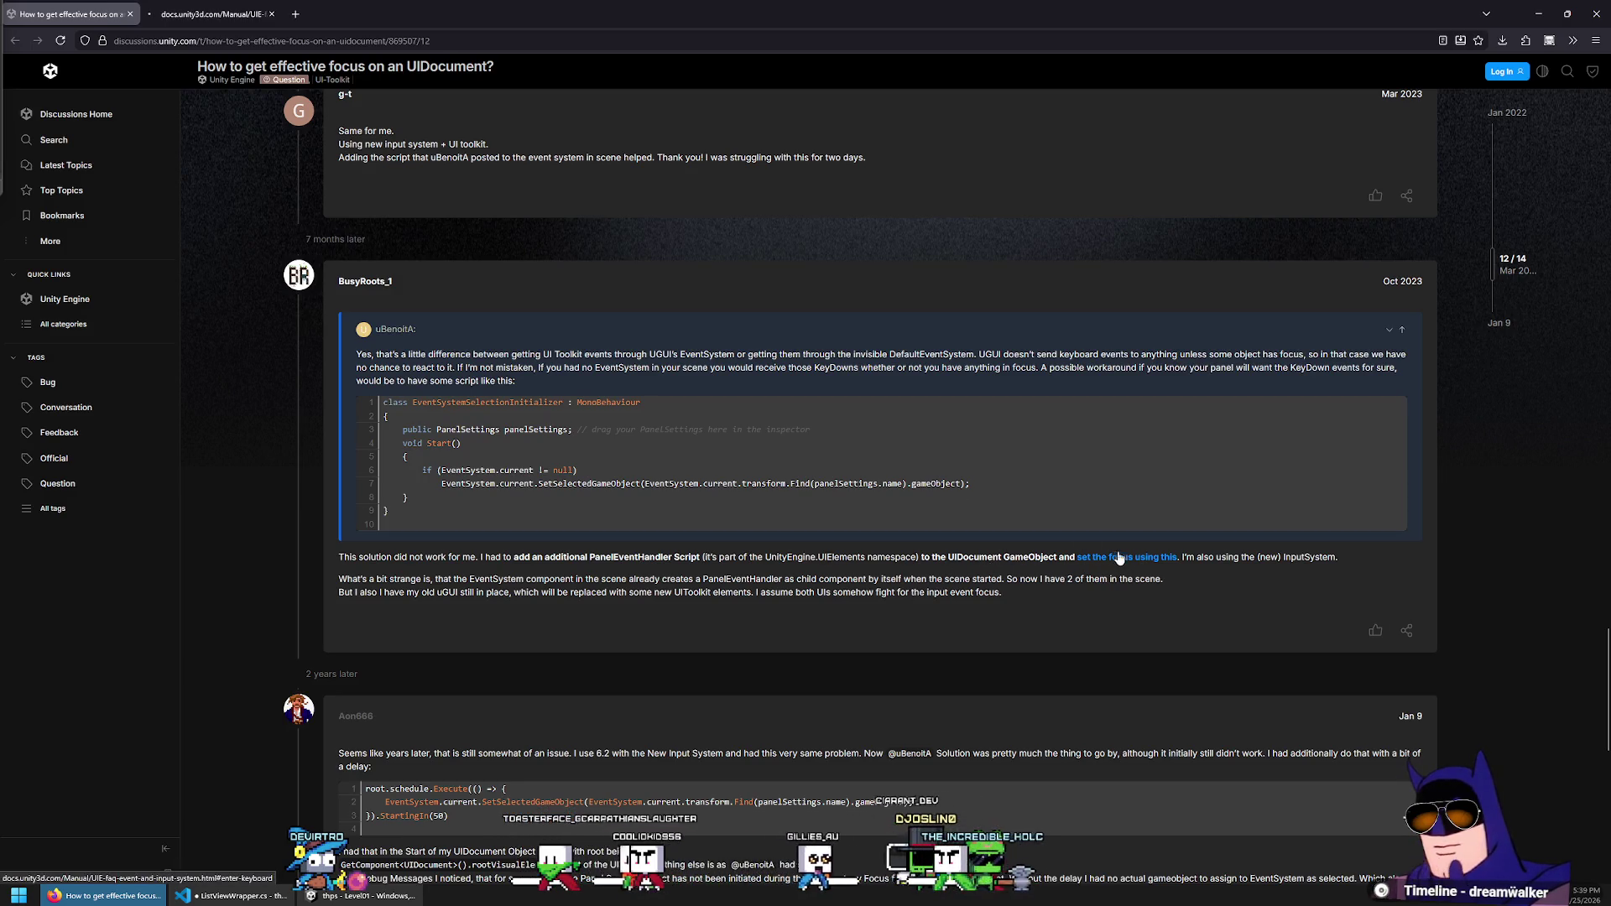
click(208, 17)
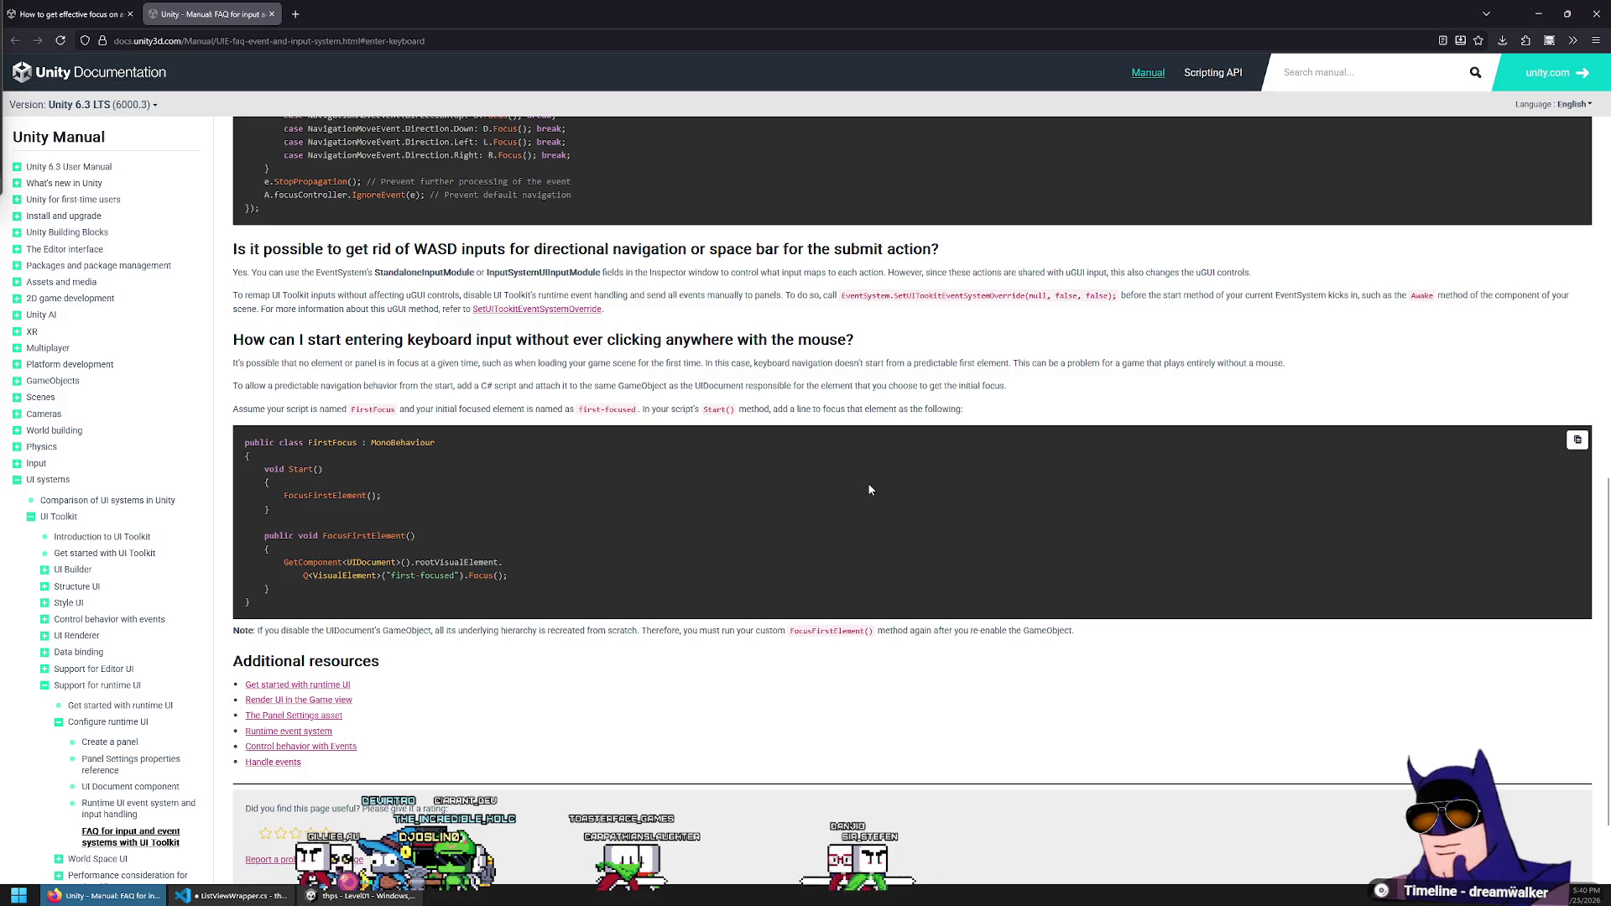
Look over the UI Toolkit input FAQ page, then return to the UIDocument focus forum thread
scroll(866, 491, up, 5)
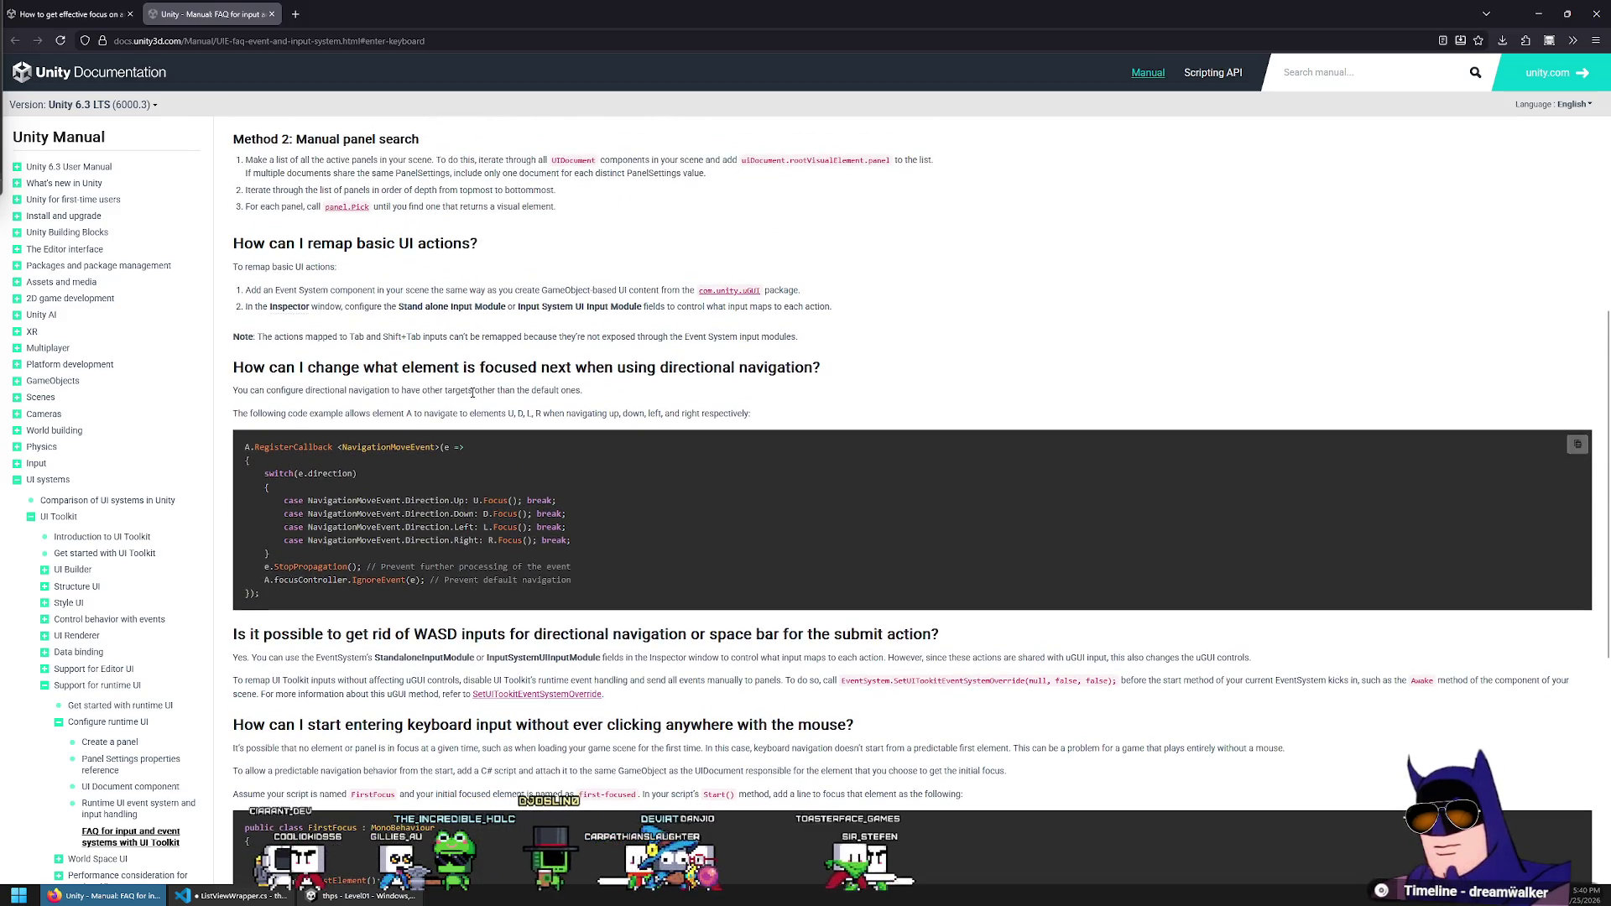
scroll(646, 411, up, 3)
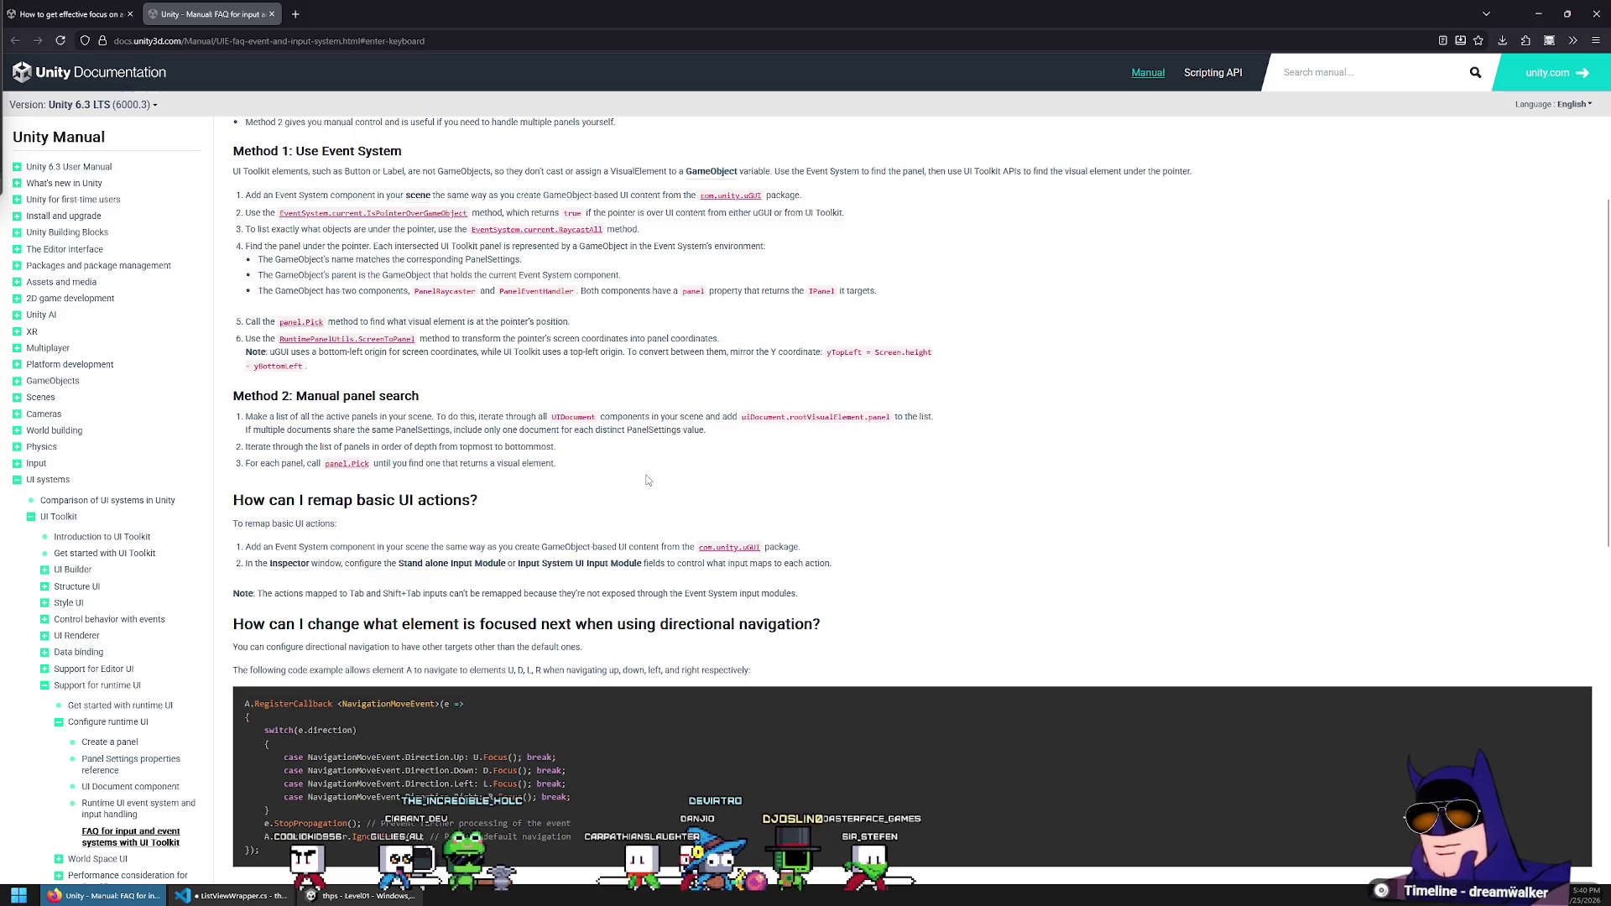
scroll(645, 484, down, 1)
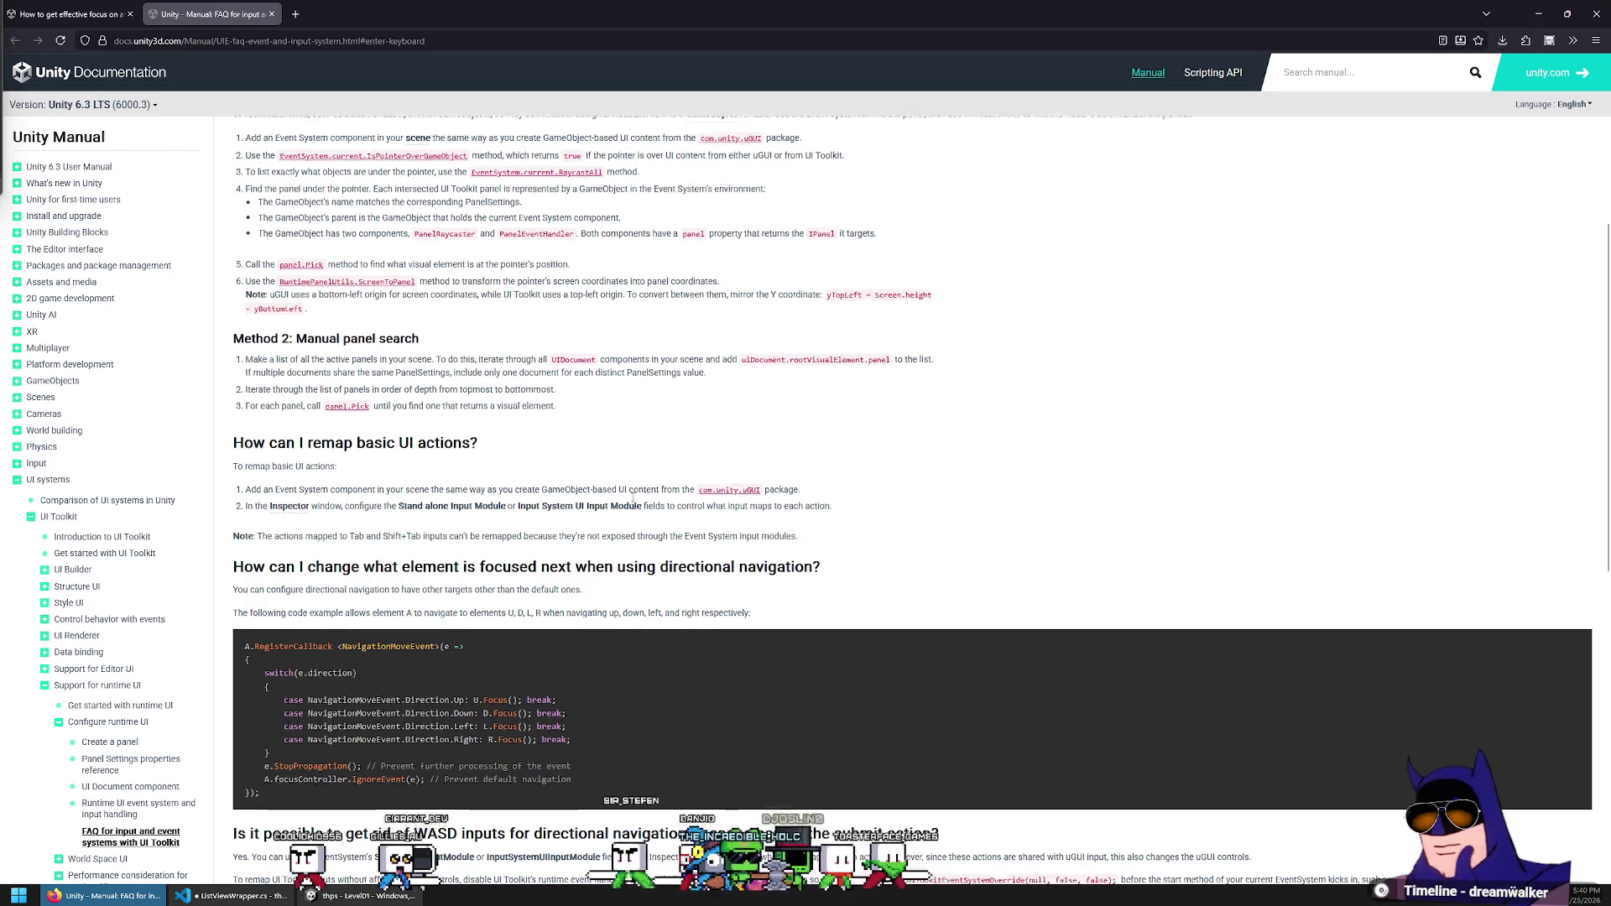
scroll(639, 485, up, 4)
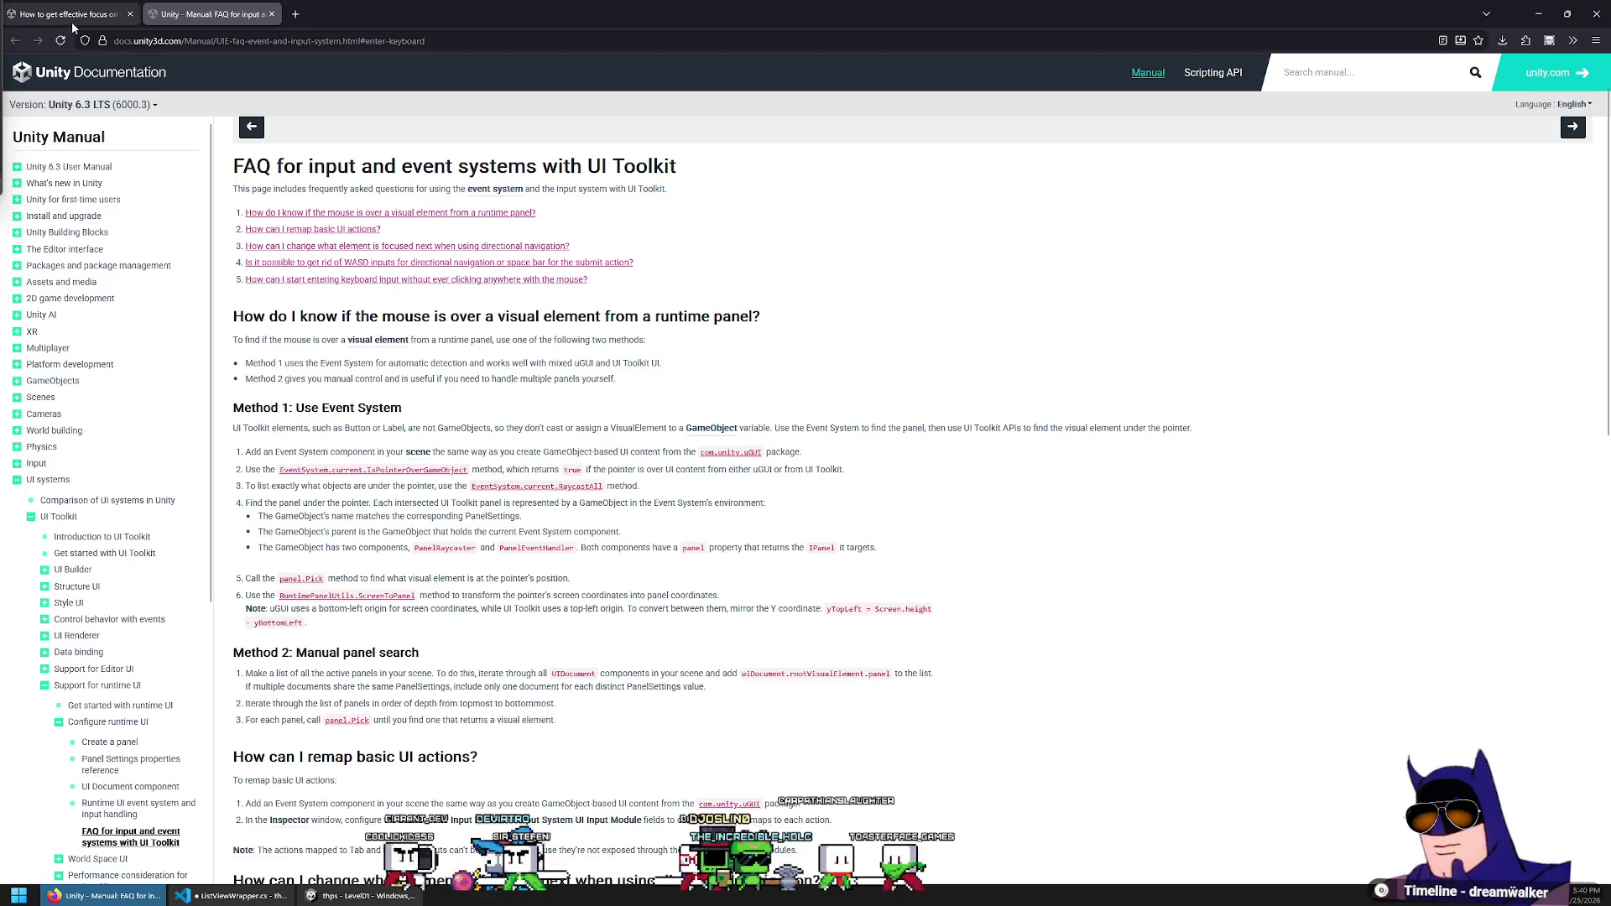
click(67, 15)
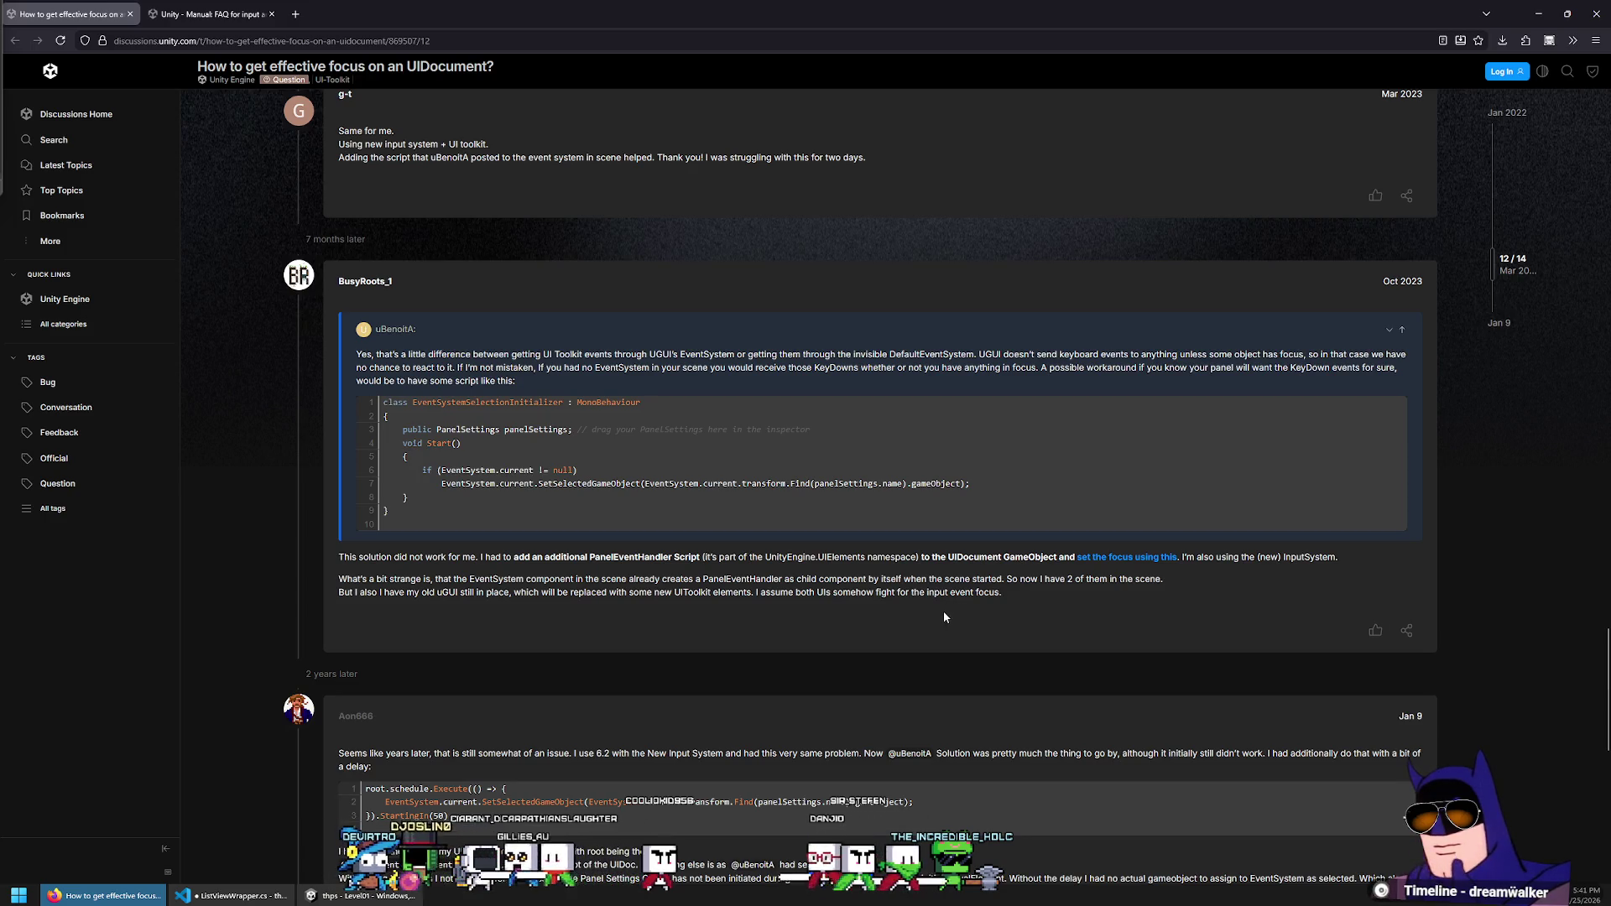
Copy the SetSelectedGameObject code line from the later reply and return to ListViewWrapper.cs
scroll(938, 614, down, 4)
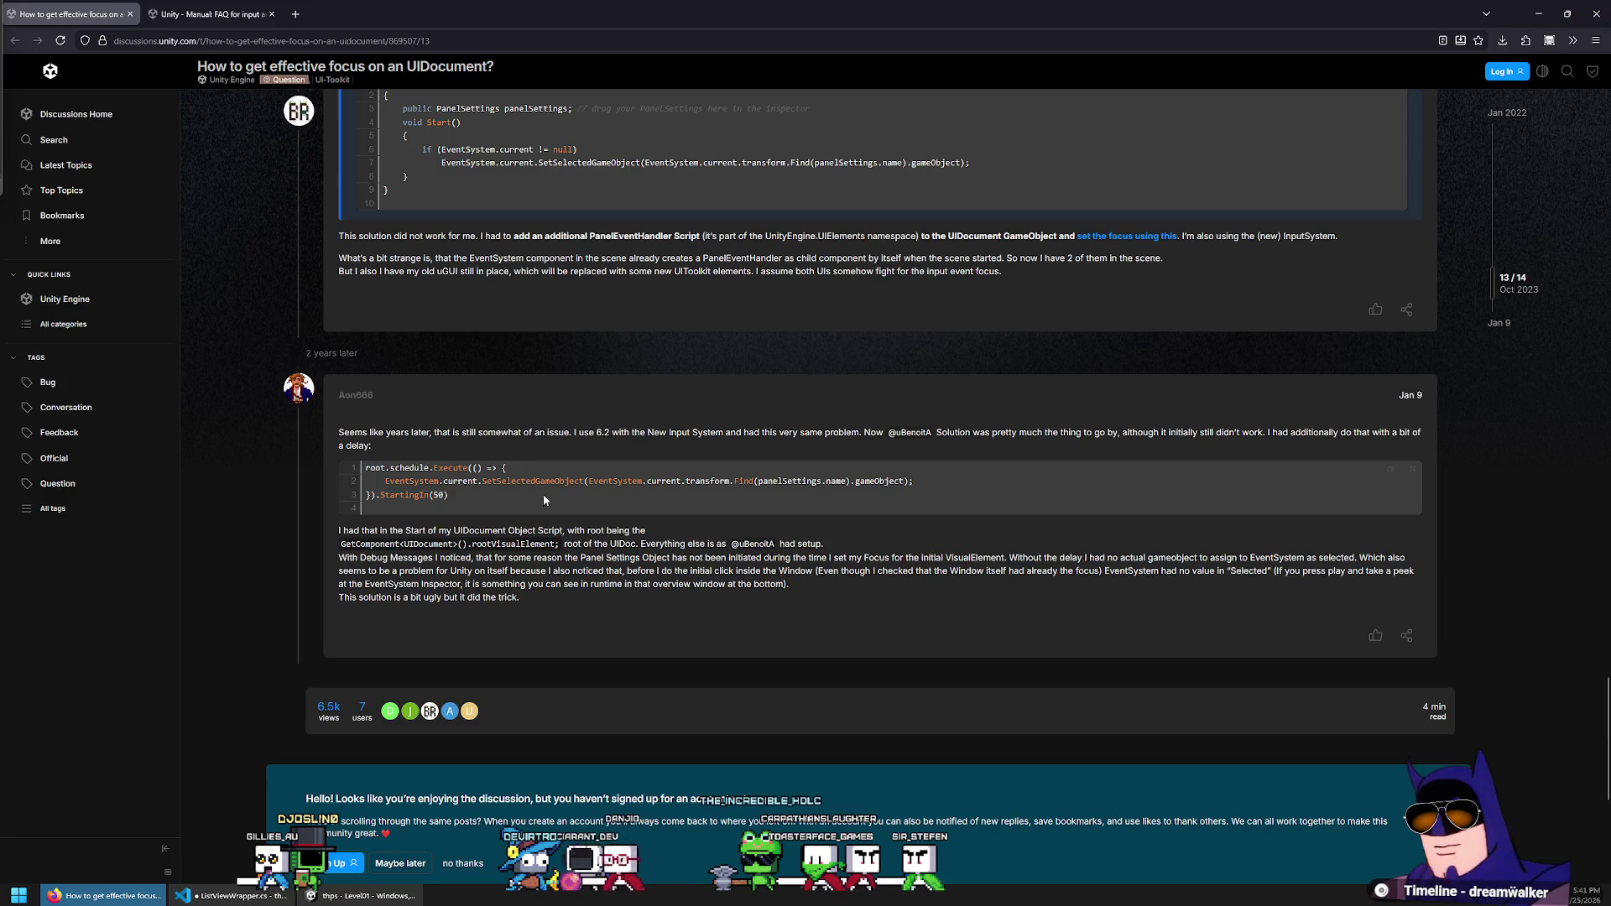
triple_click(990, 481)
key(ctrl+c)
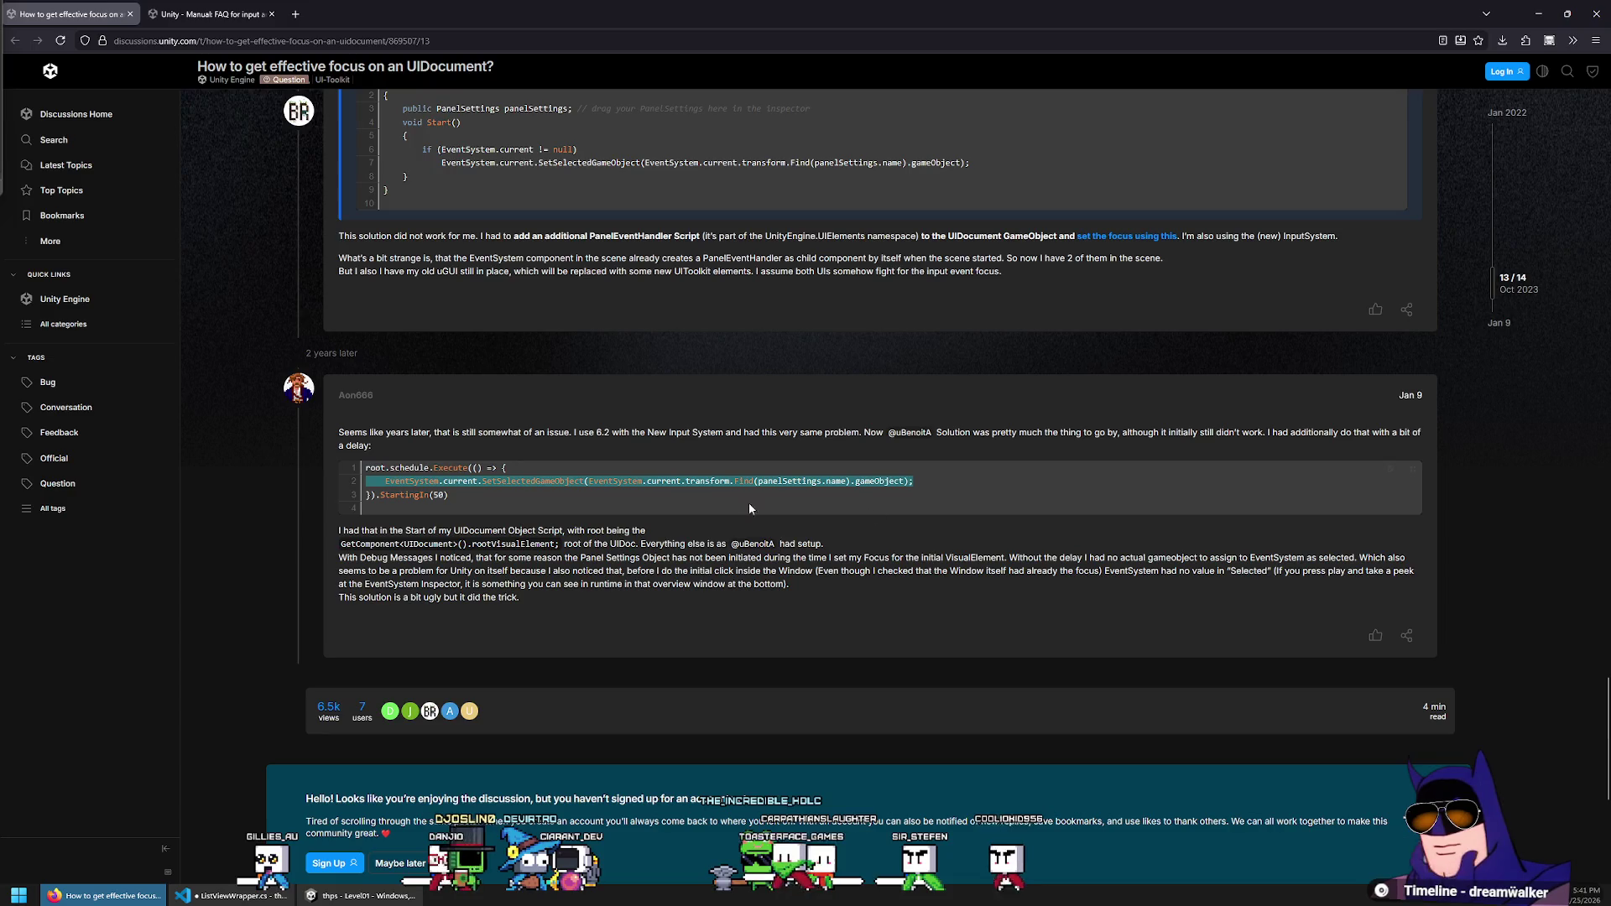
click(677, 503)
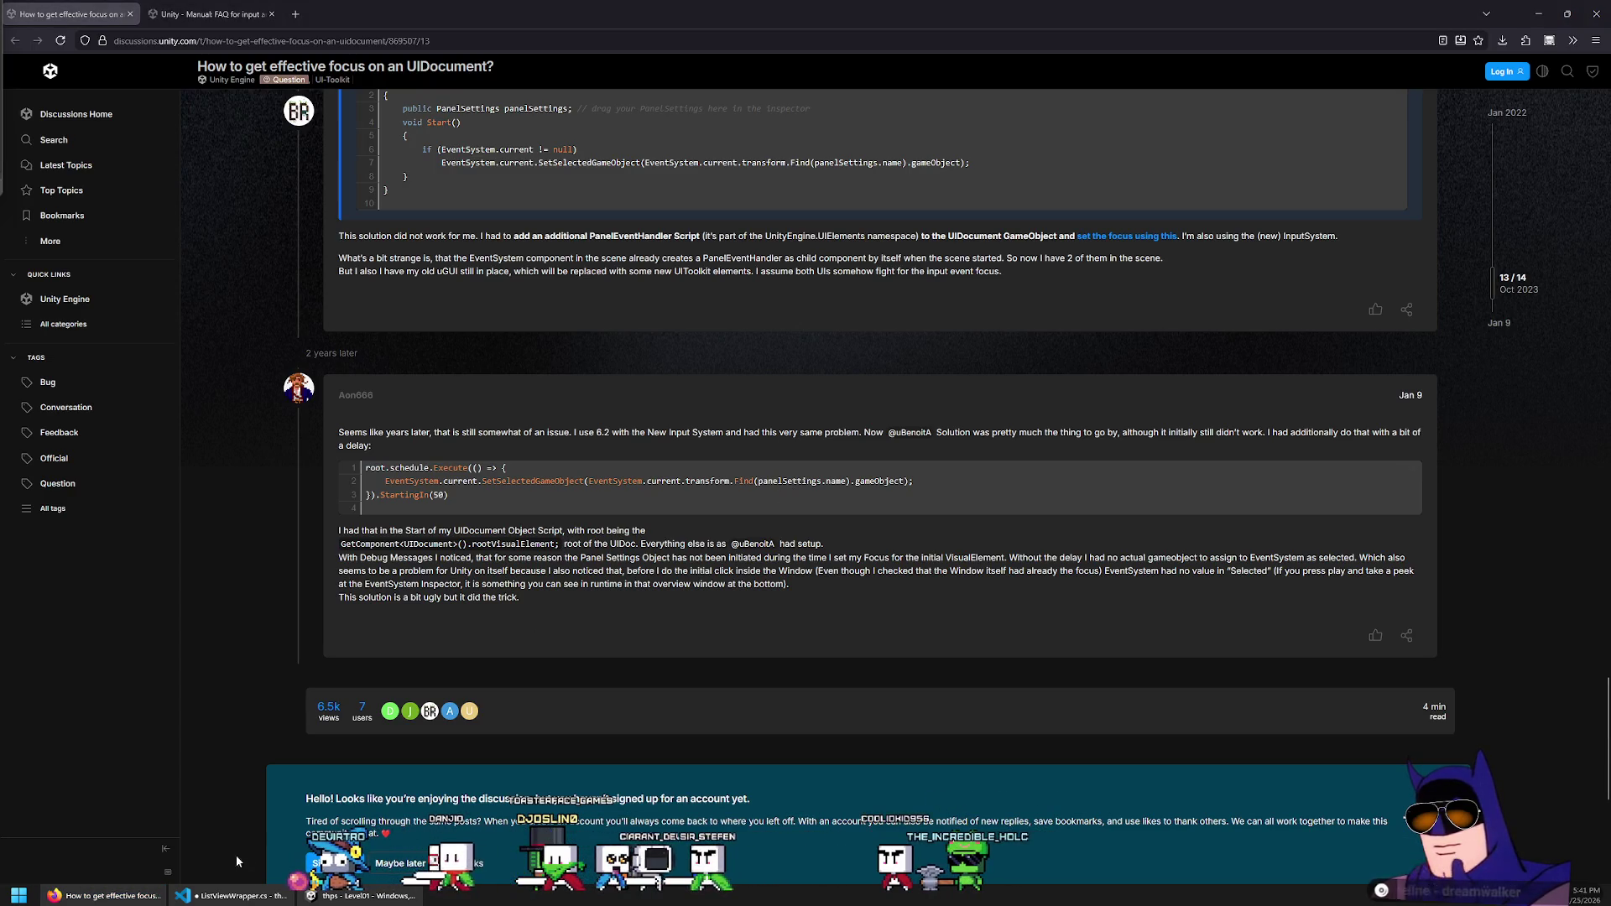
click(221, 896)
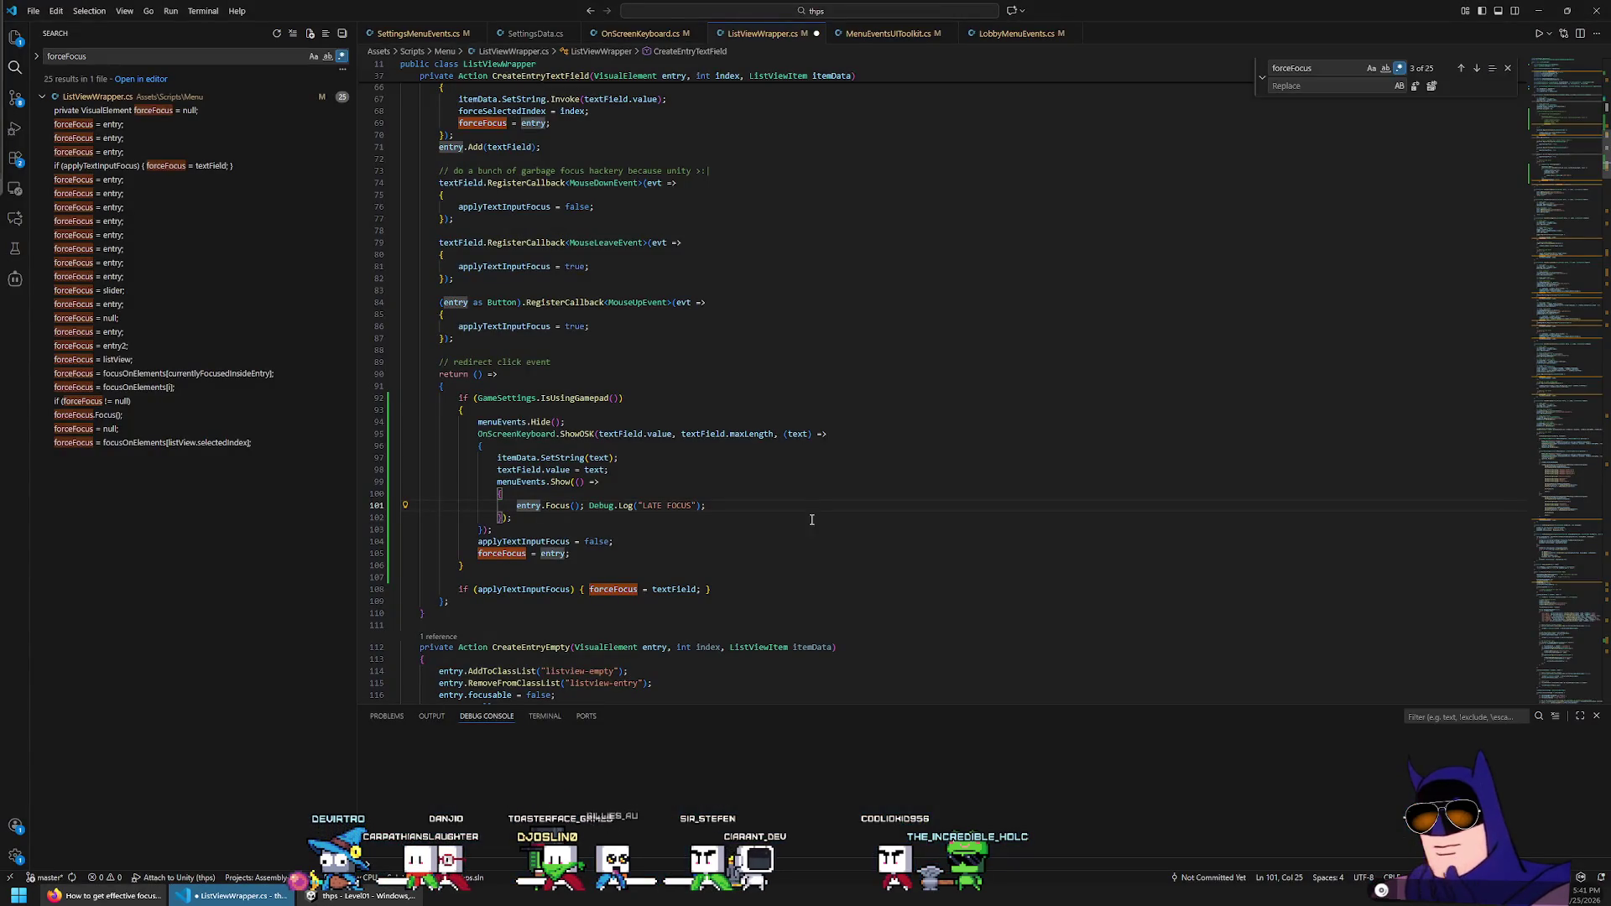
Paste the SetSelectedGameObject line above entry.Focus() and fix its indentation
double_click(565, 504)
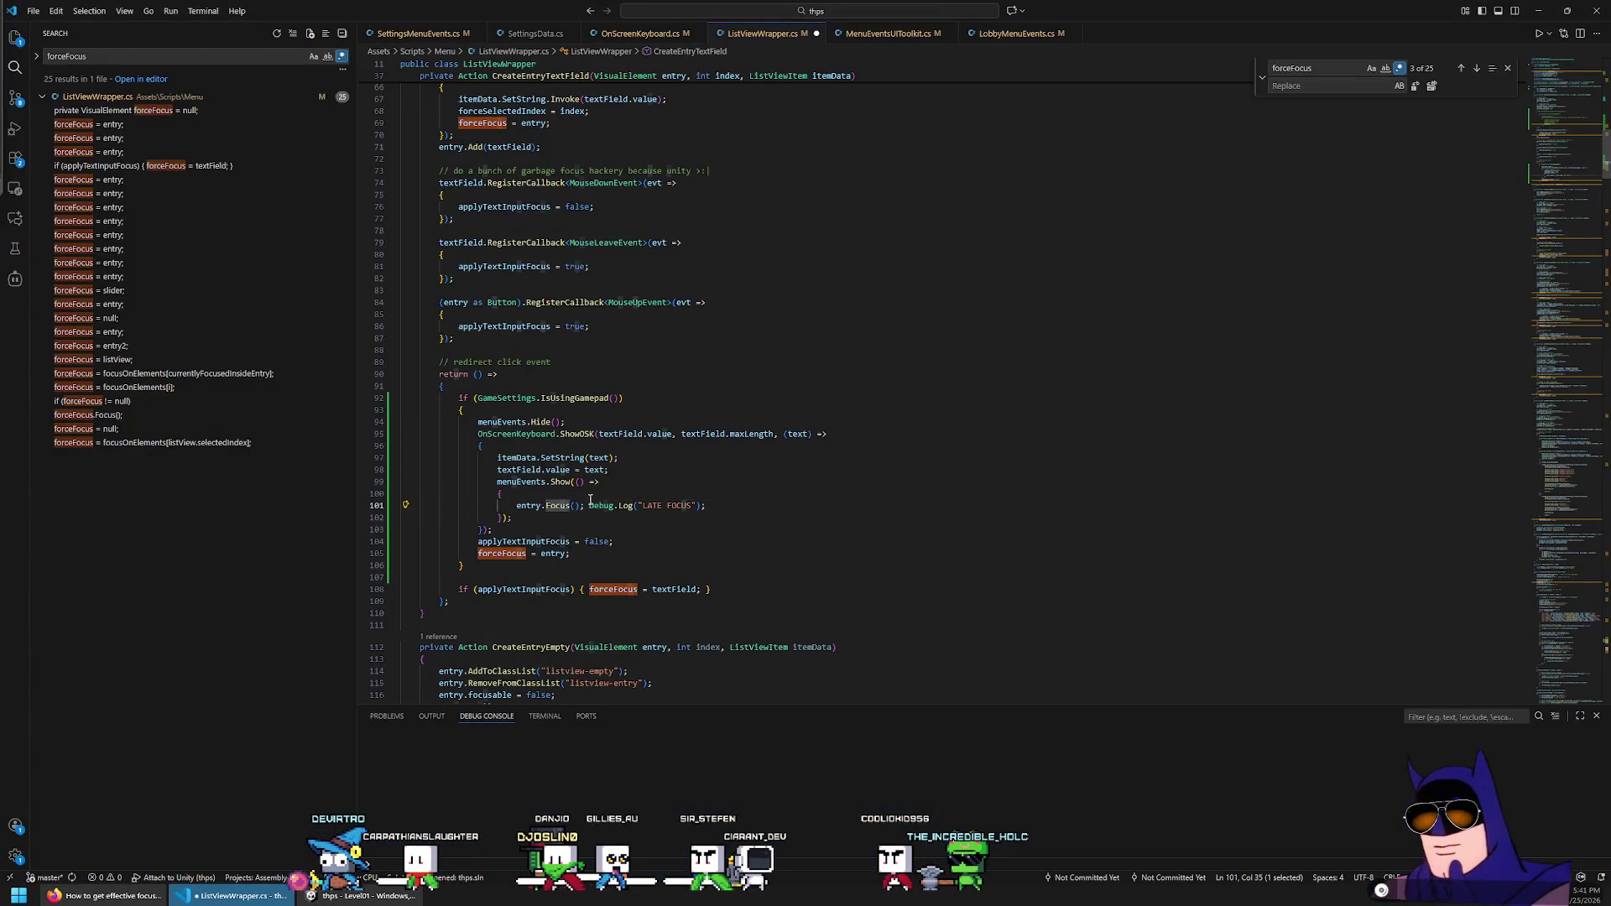
key(ctrl+v)
key(Home)
key(Tab)
key(Tab)
key(Tab)
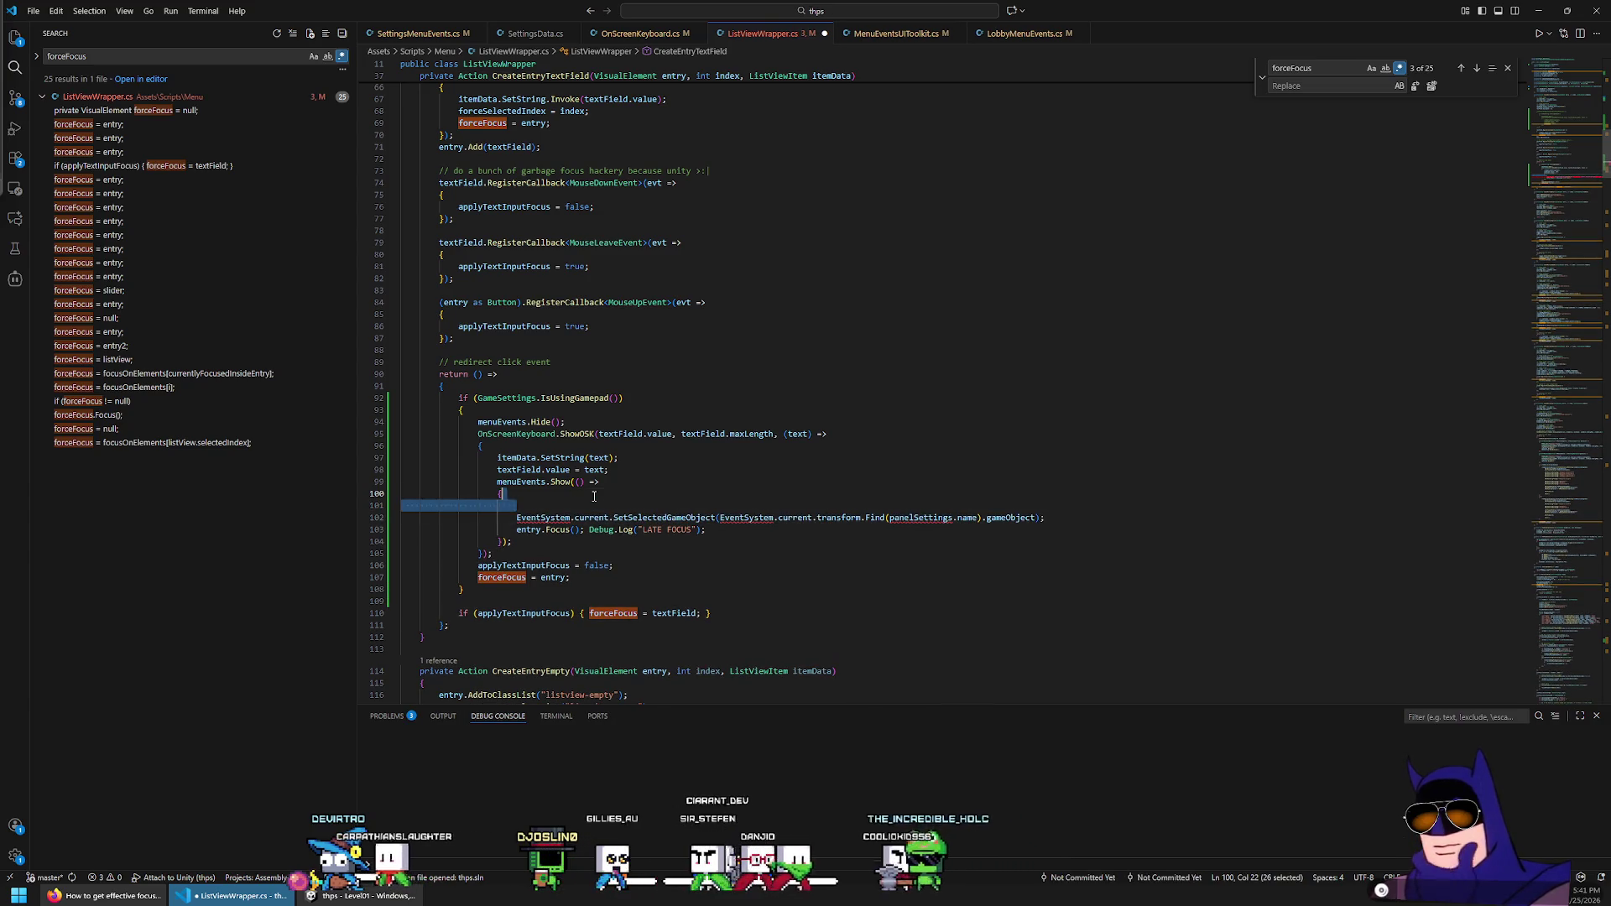
key(BackSpace)
Import UnityEngine.EventSystems and change the Find argument to menuEvents, letting Unity recompile
mouse_move(919, 509)
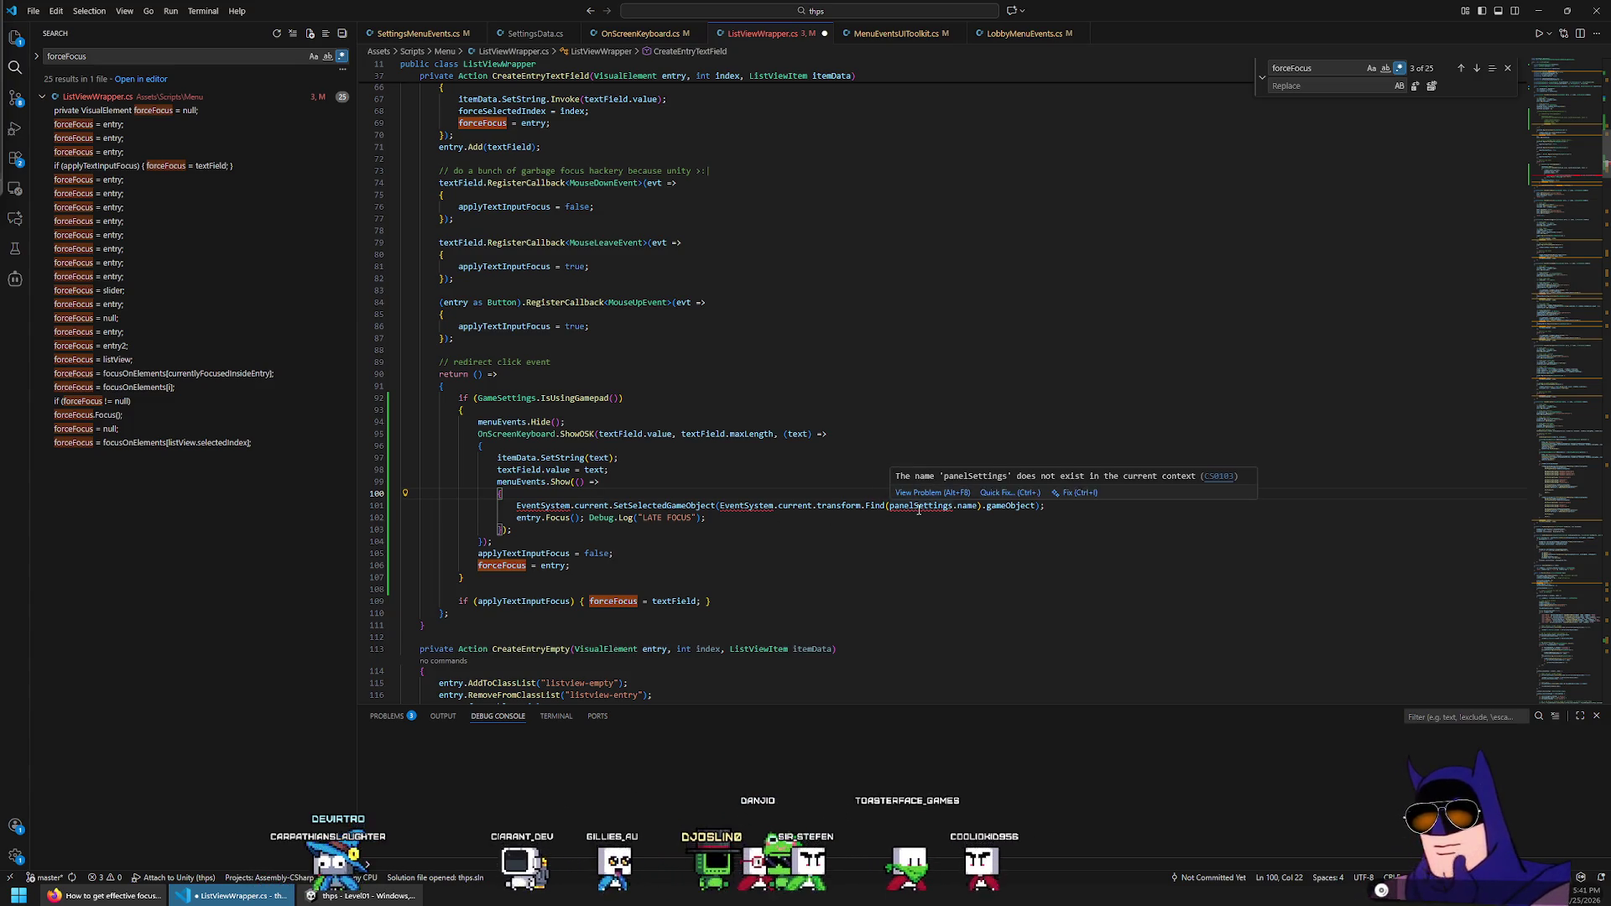
click(919, 508)
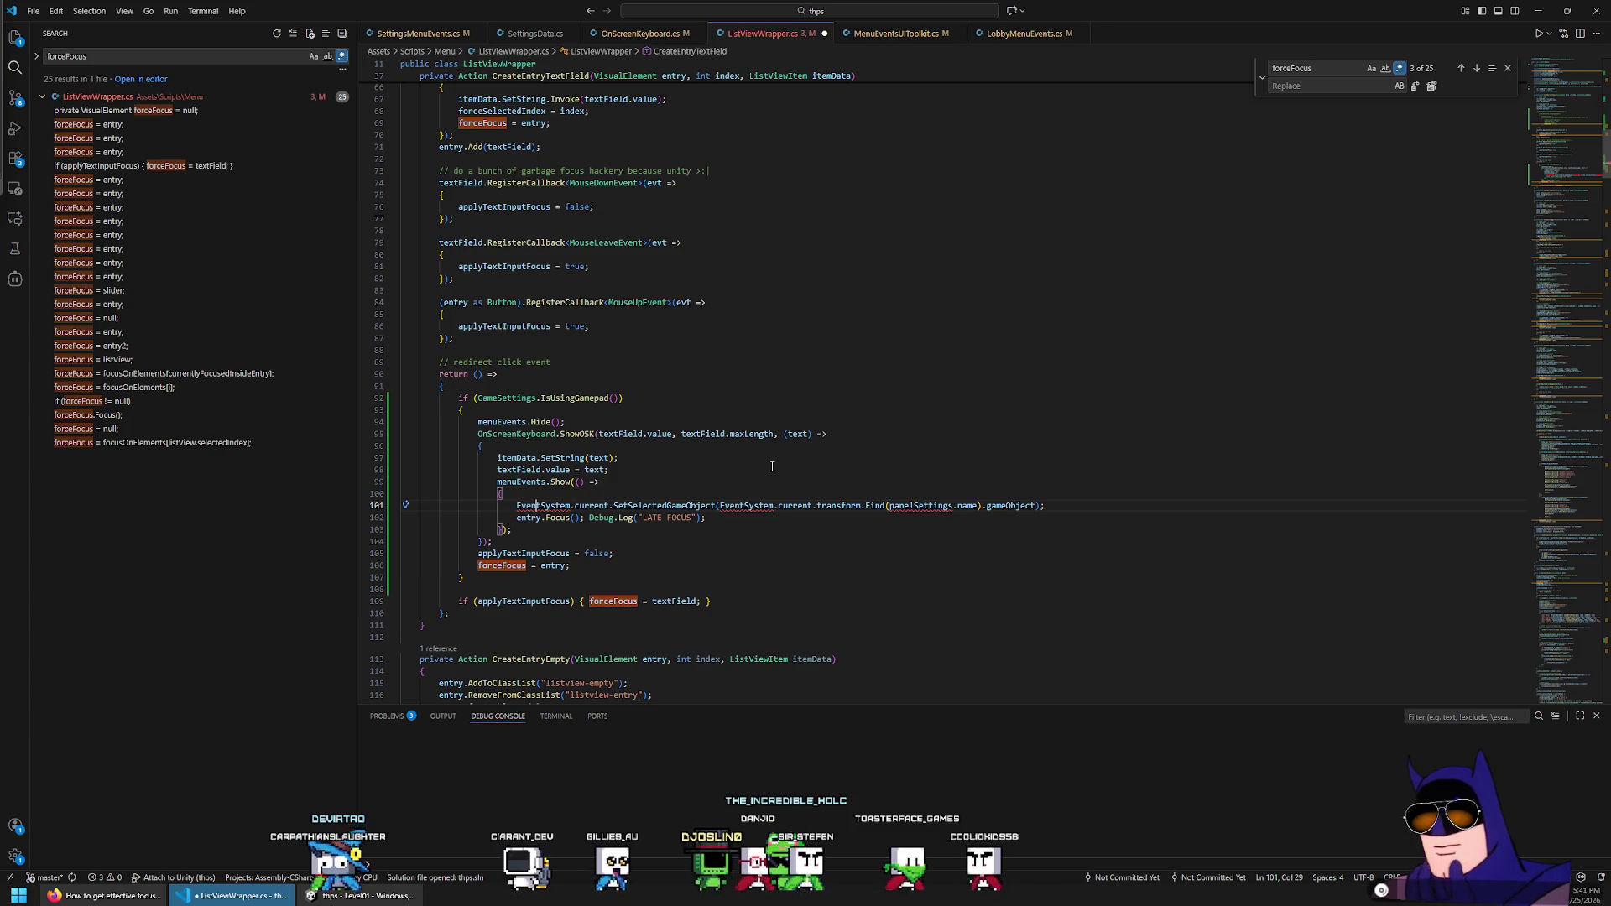
key(ctrl+period)
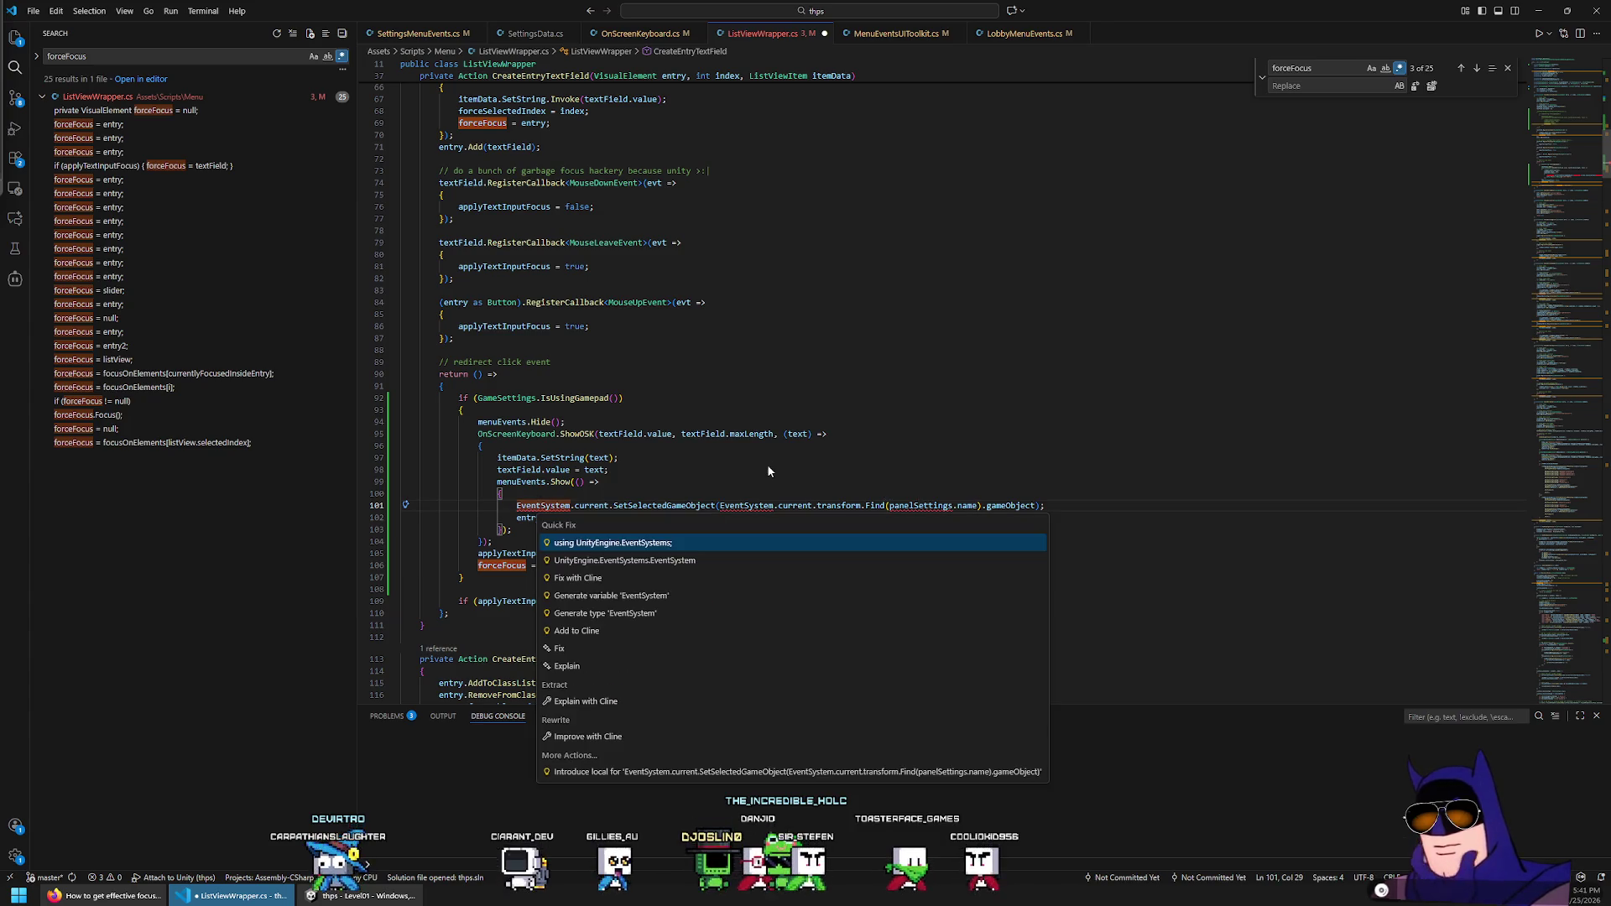
key(Return)
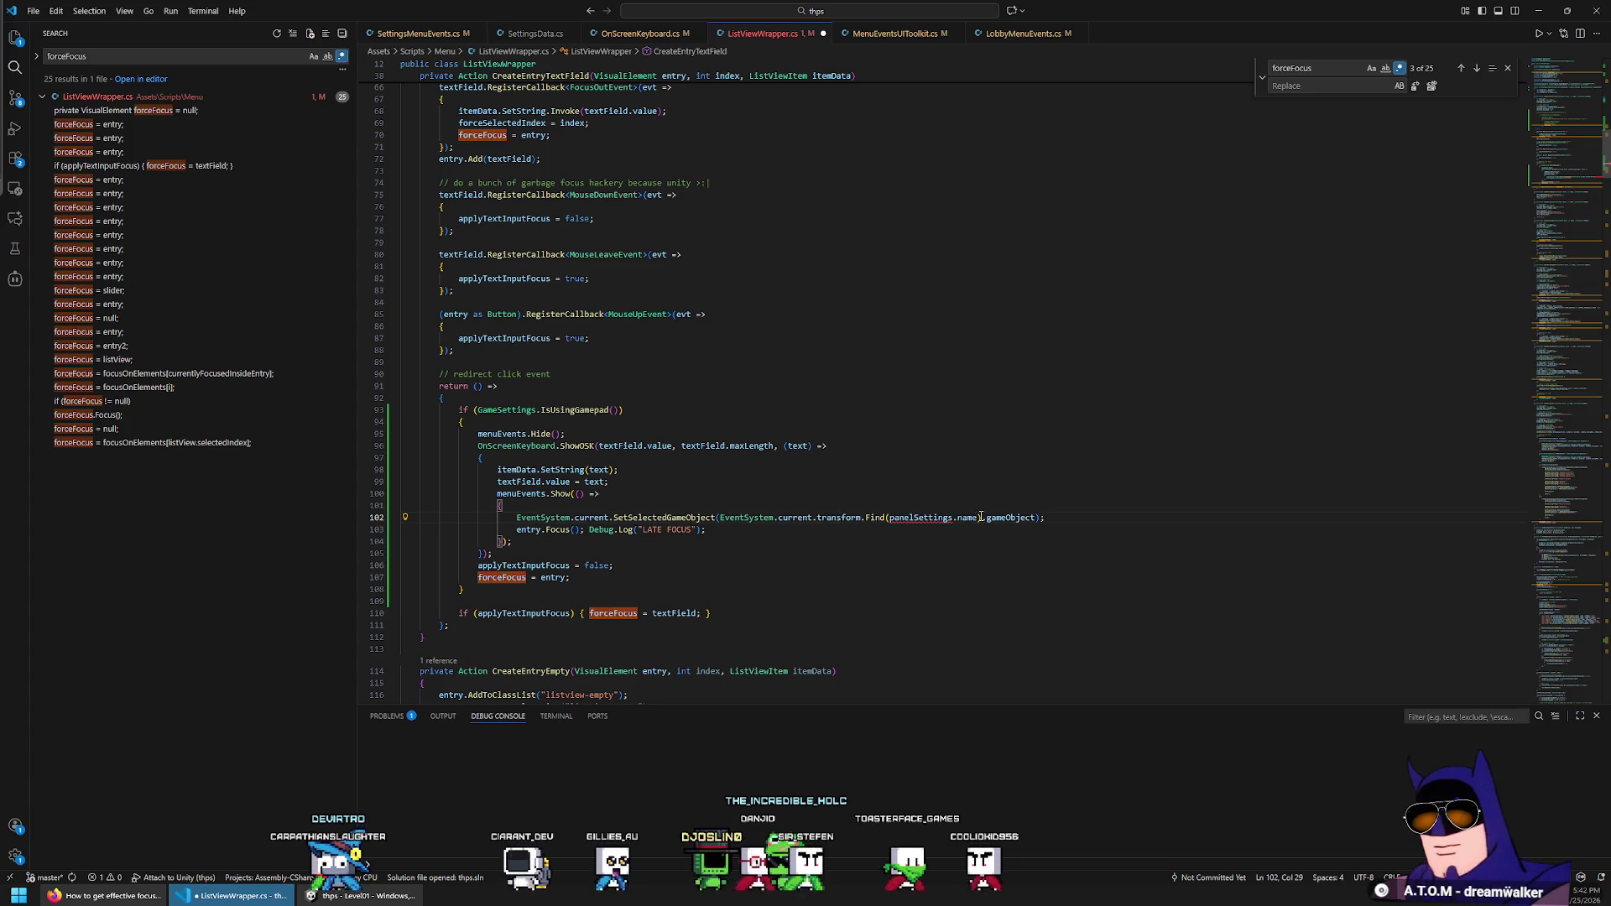
shift+click(720, 516)
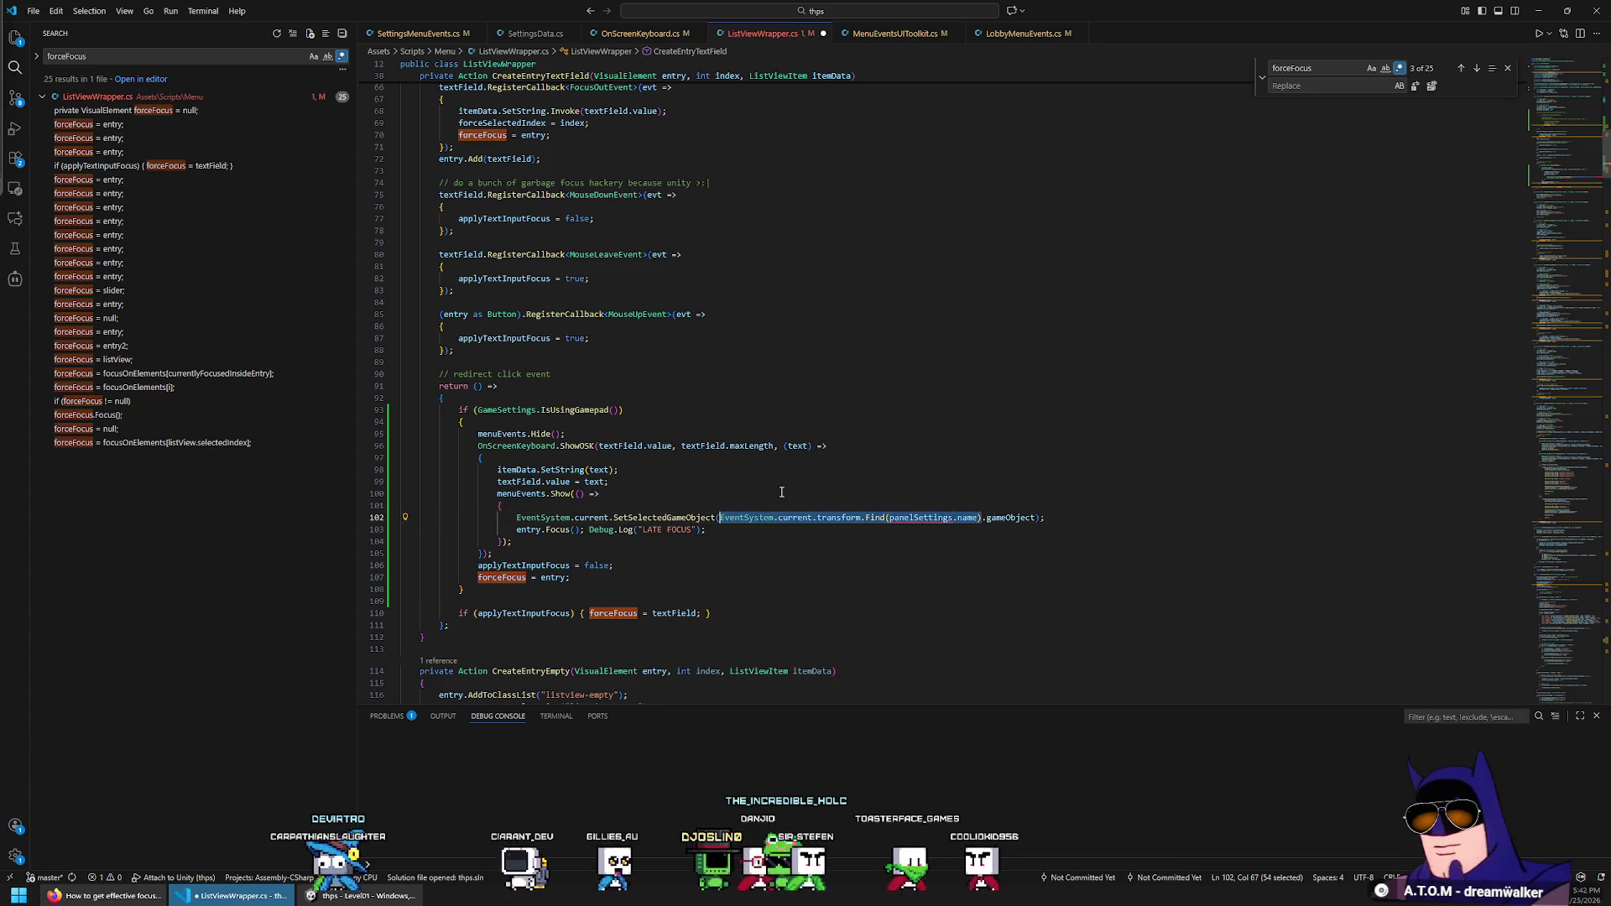
text(menuEvents)
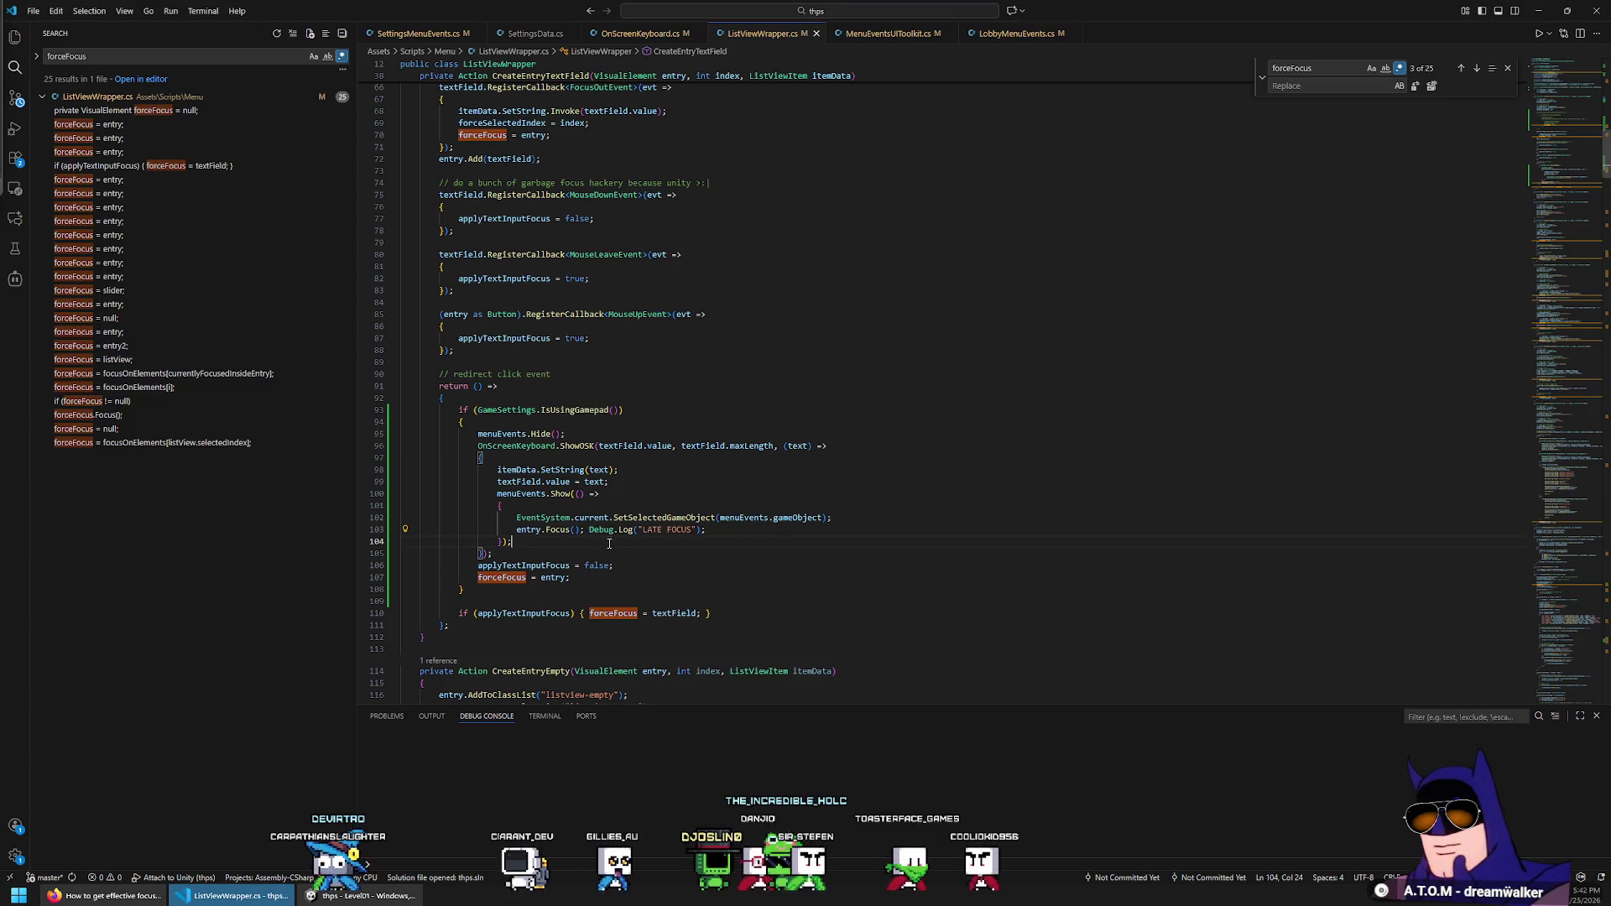
key(alt+Tab)
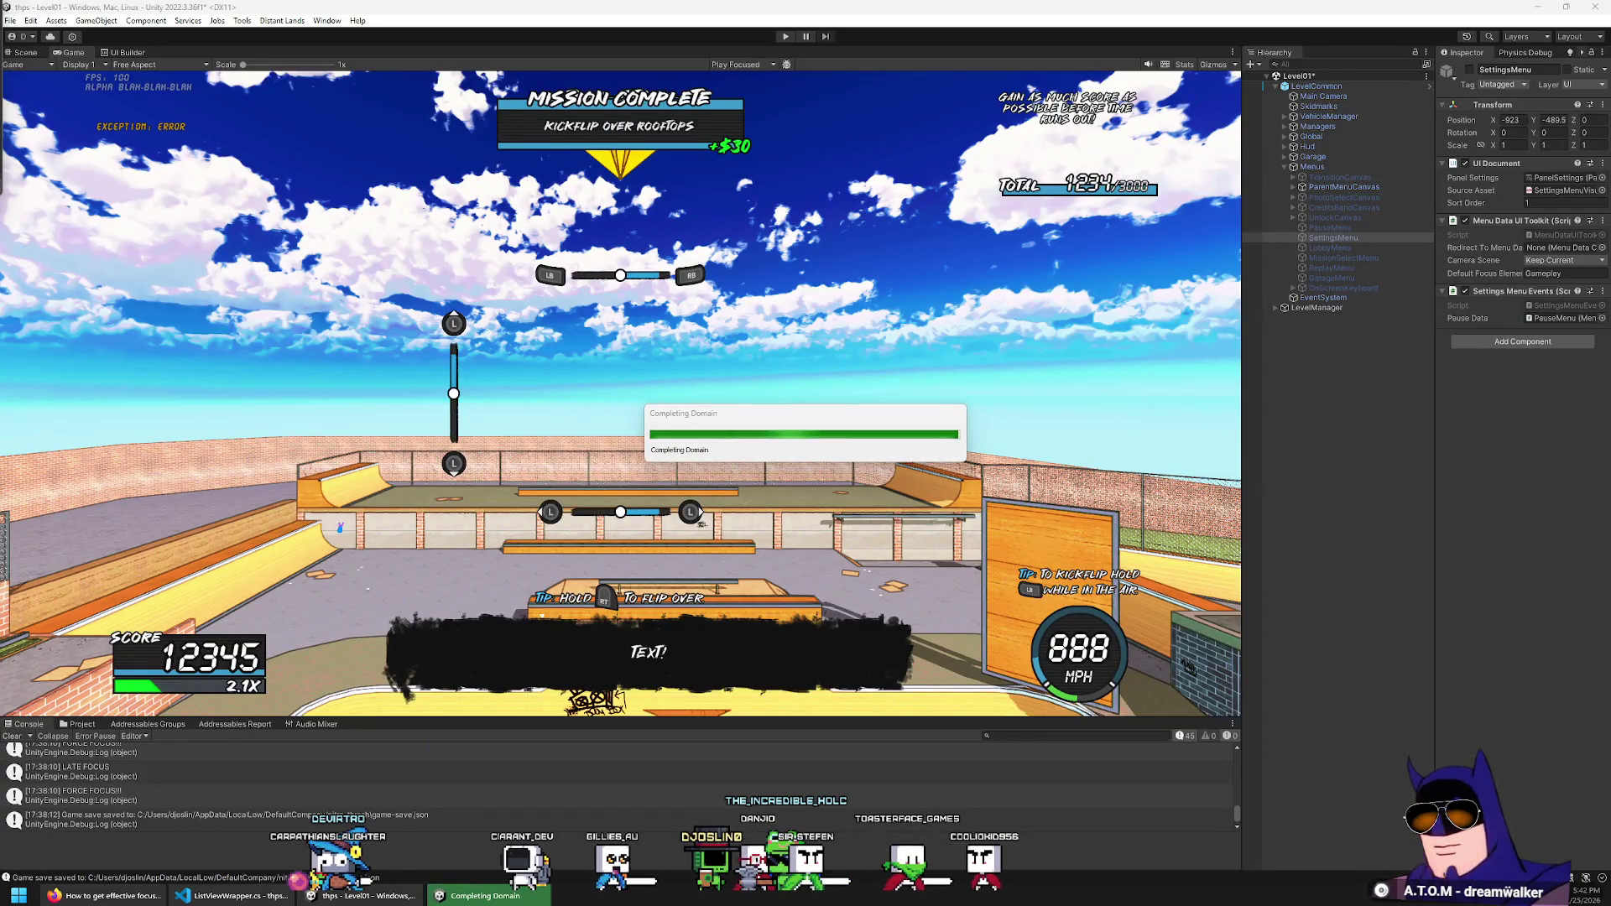
Enter Play mode and drive the car around the skatepark, spinning off the quarter-pipe and grinding rails
click(785, 39)
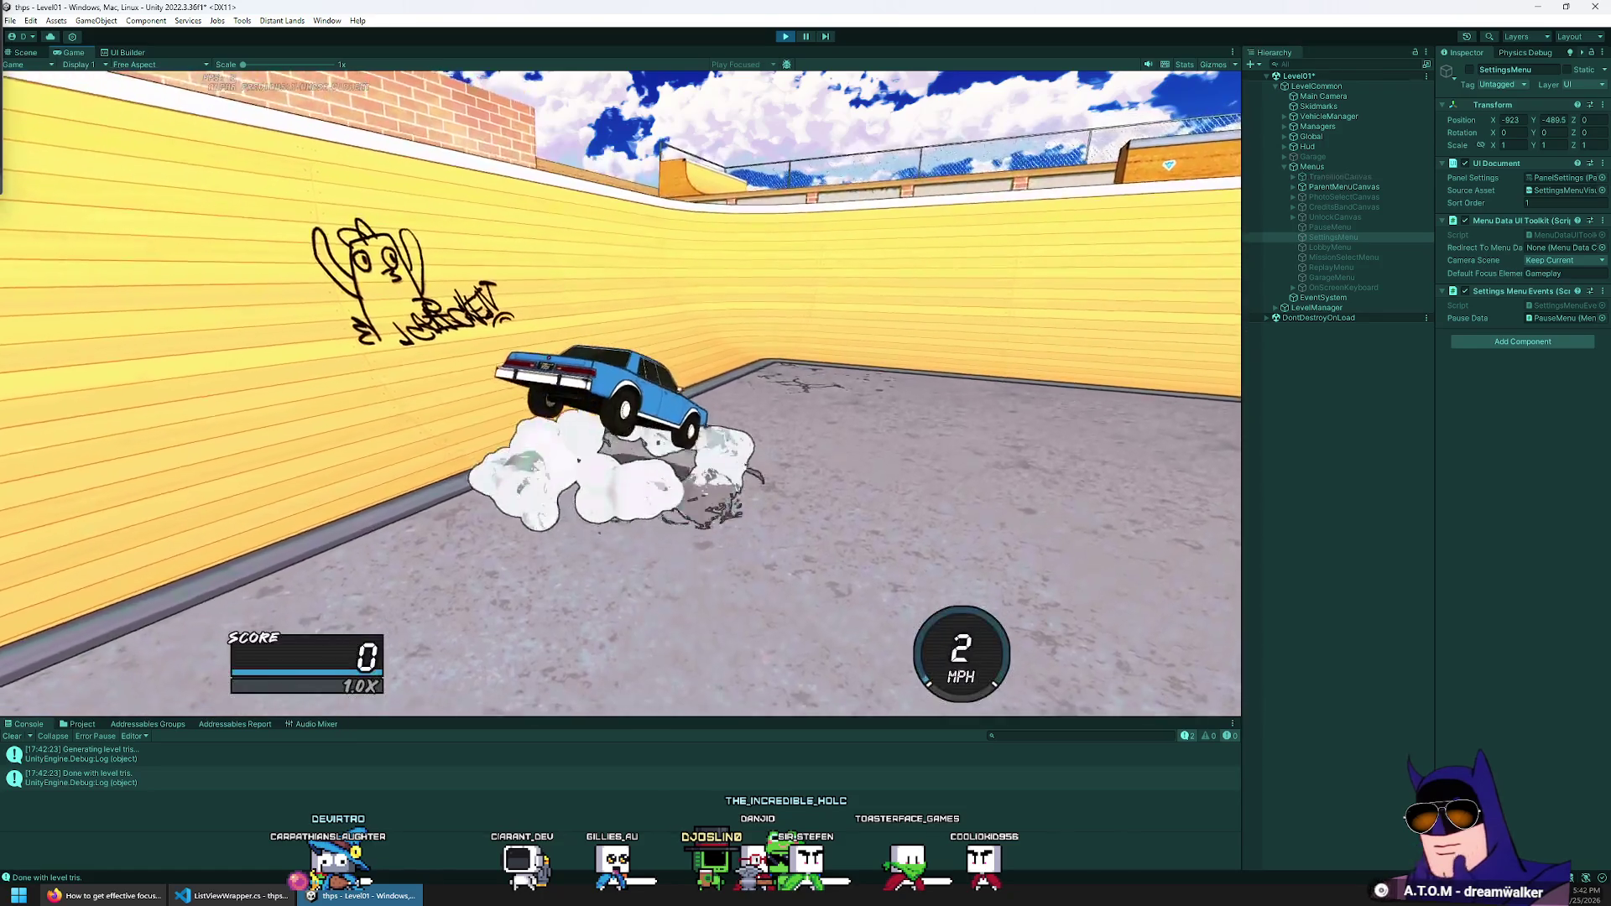
key(w)
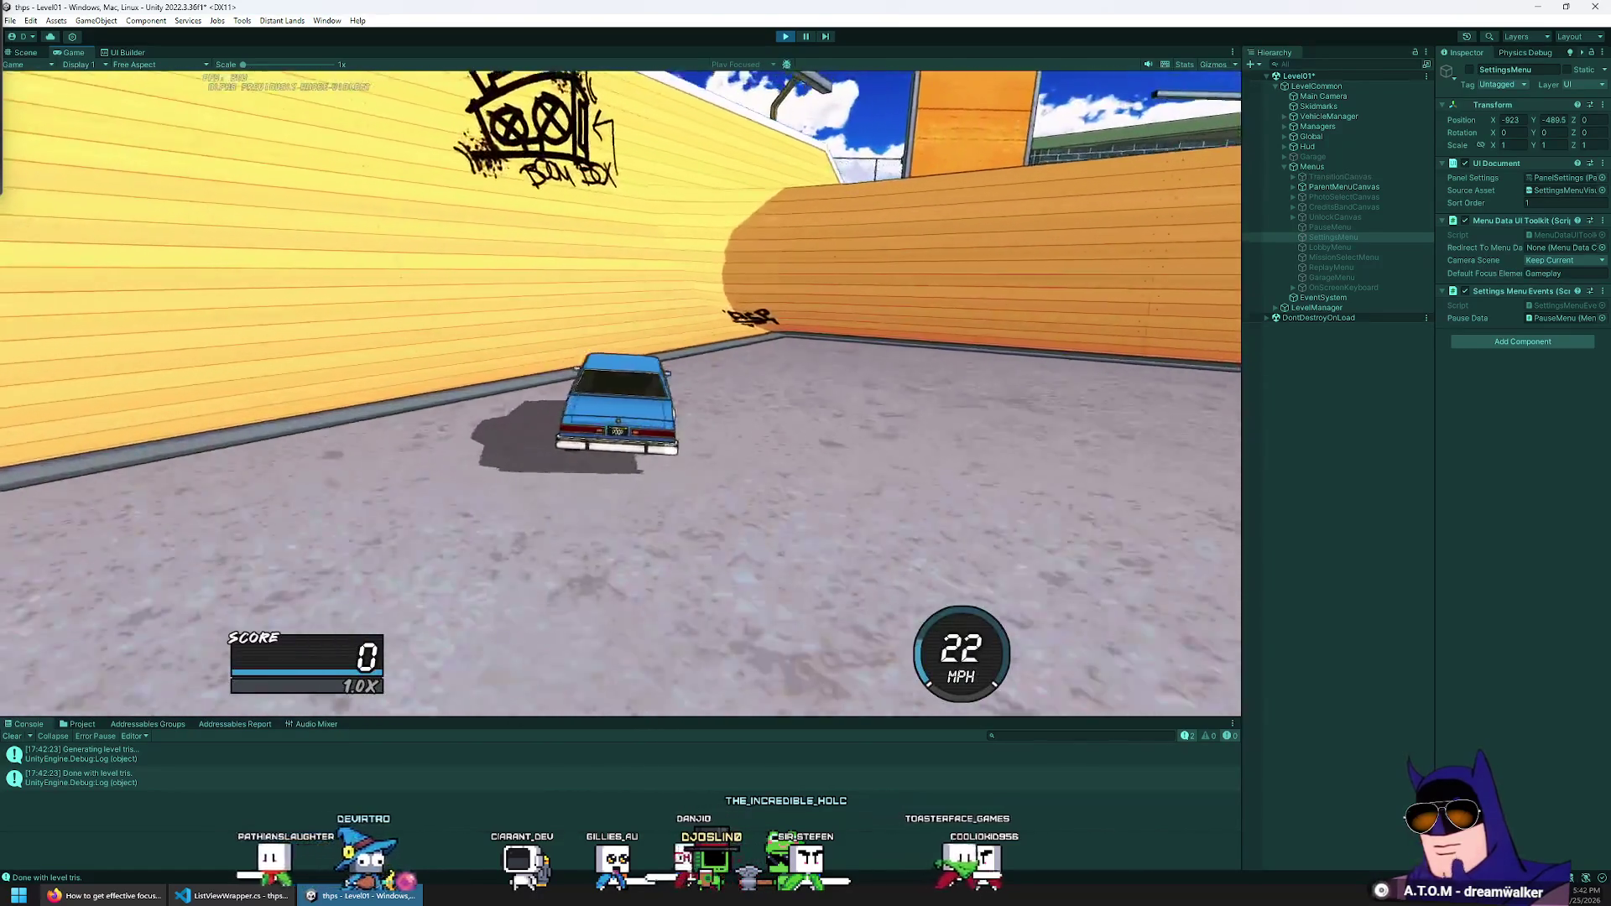
key(space)
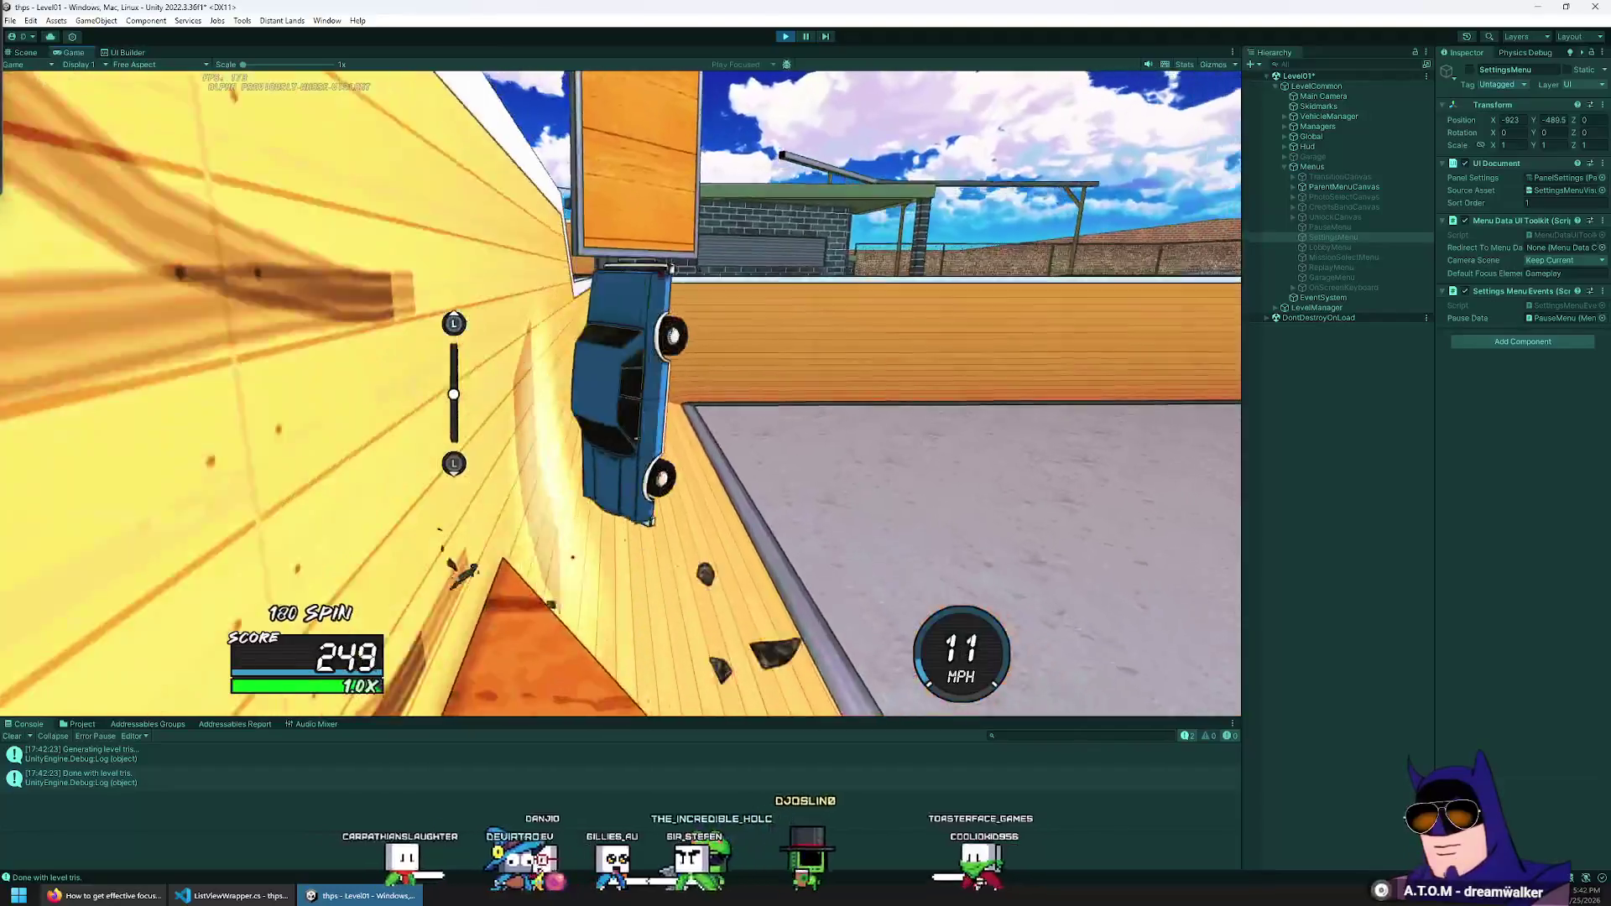
key(w)
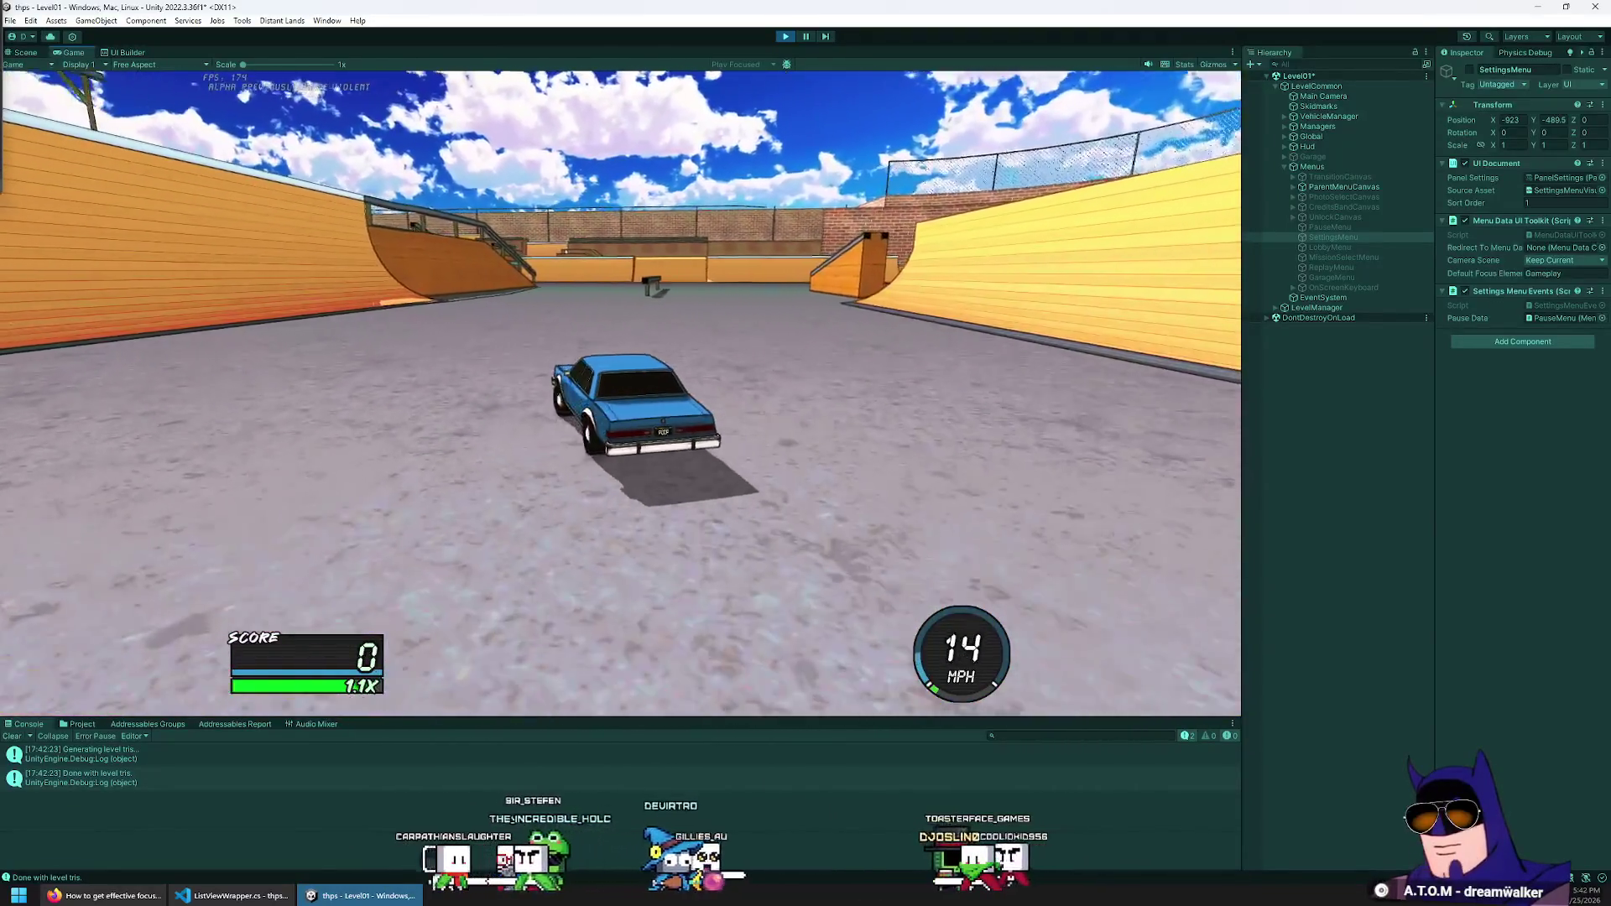
key(space)
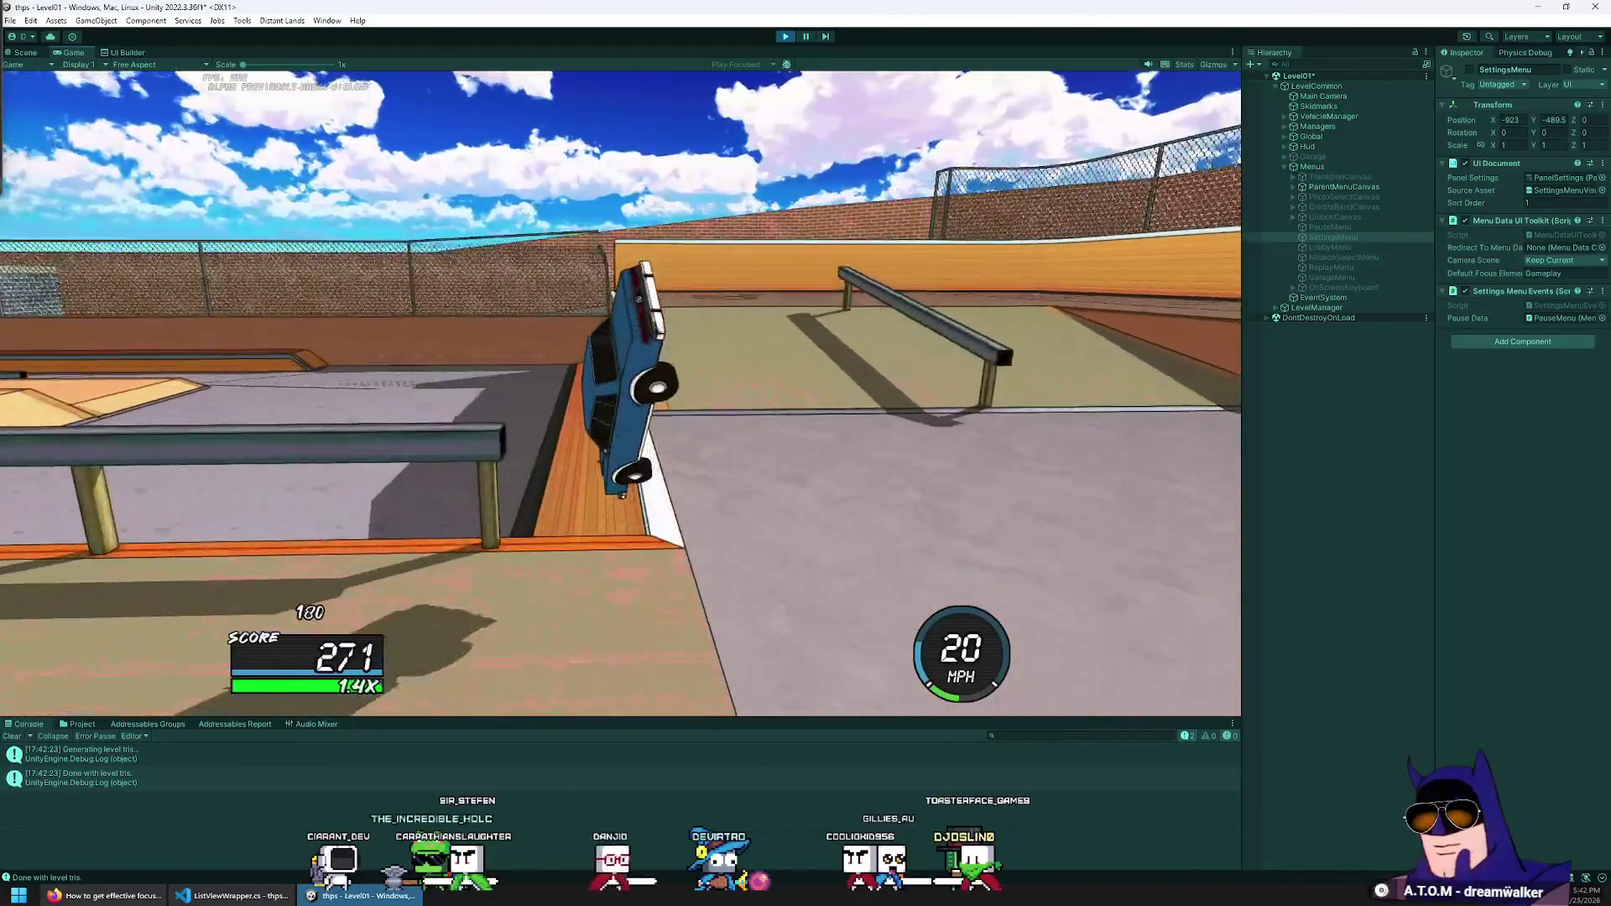
key(space)
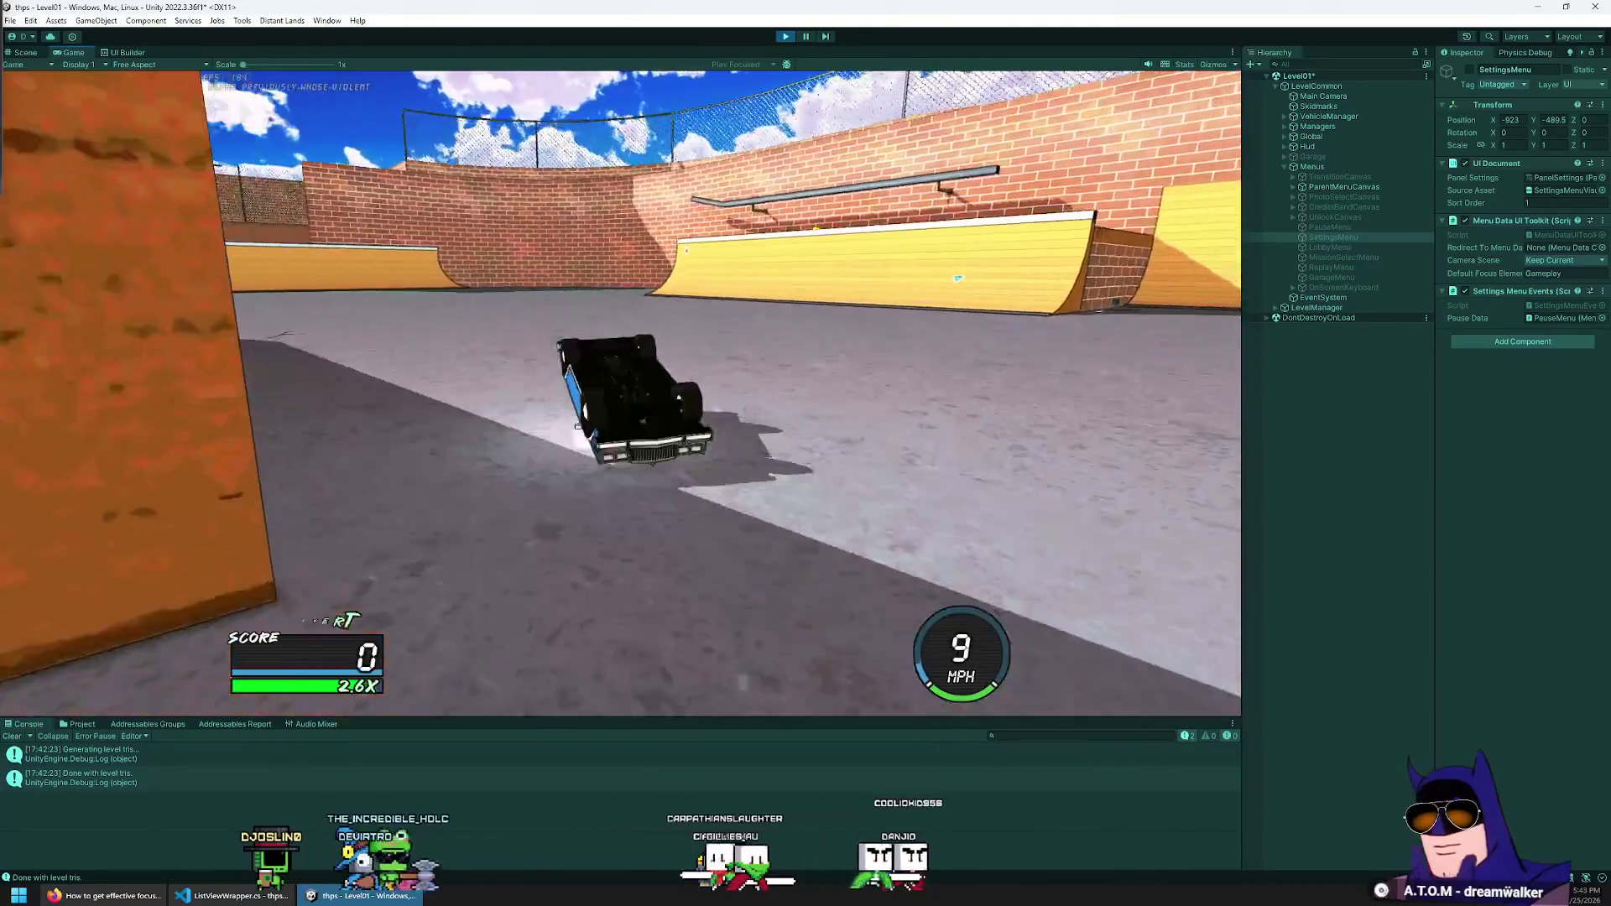
Pause the game and edit Player Name in Settings with the on-screen keyboard, then resume play
key(Escape)
key(Down)
key(Down)
key(Down)
key(Return)
key(Return)
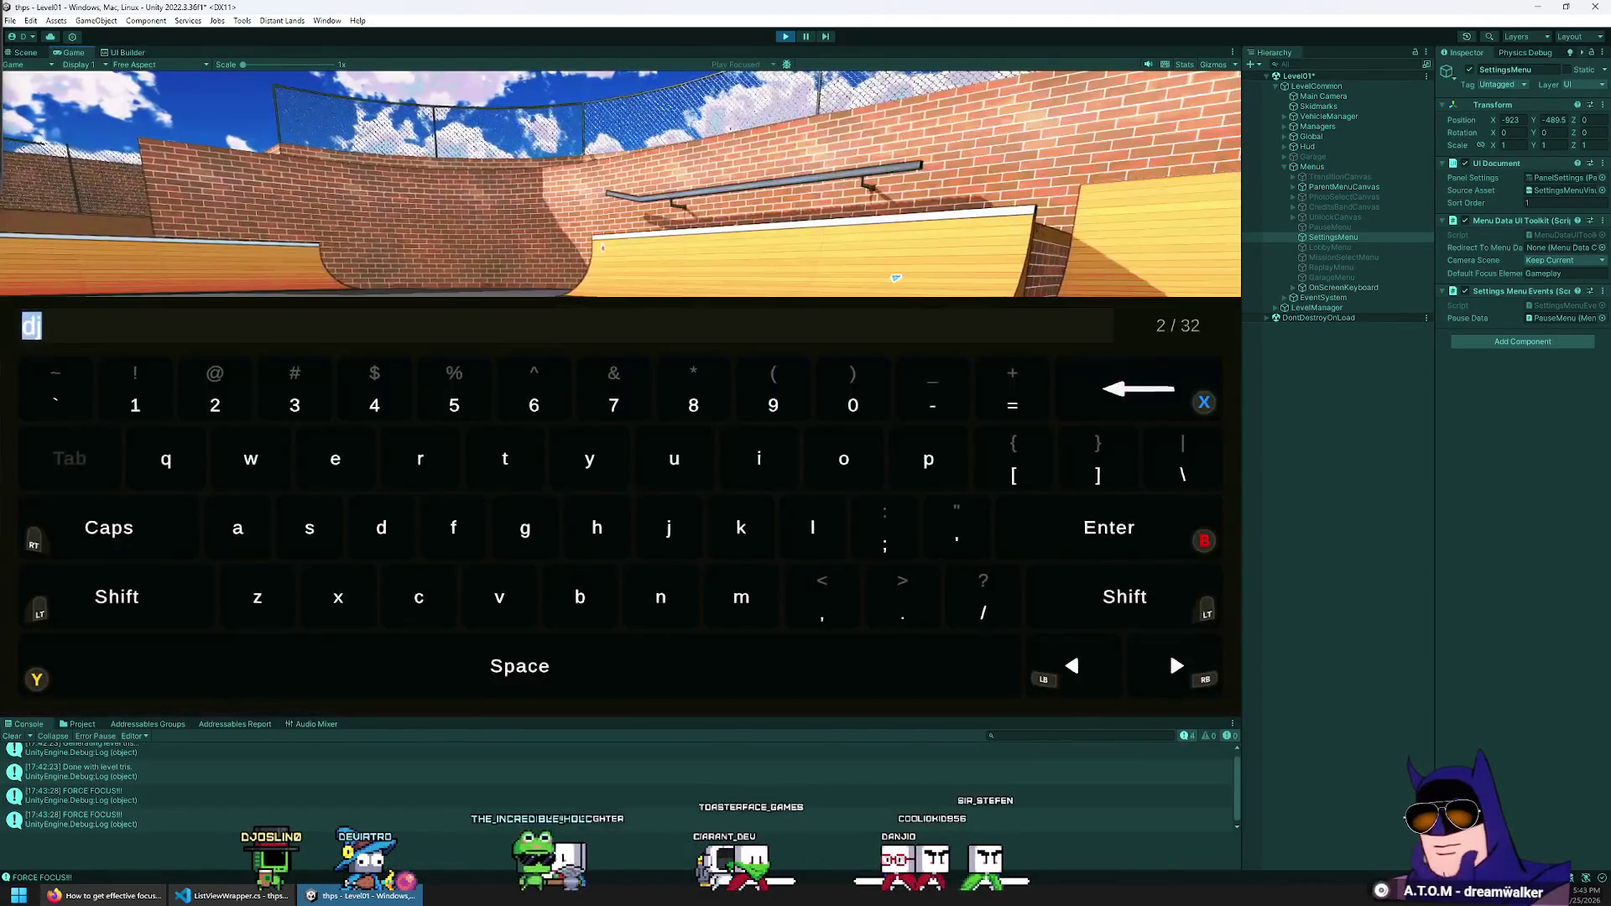
key(Escape)
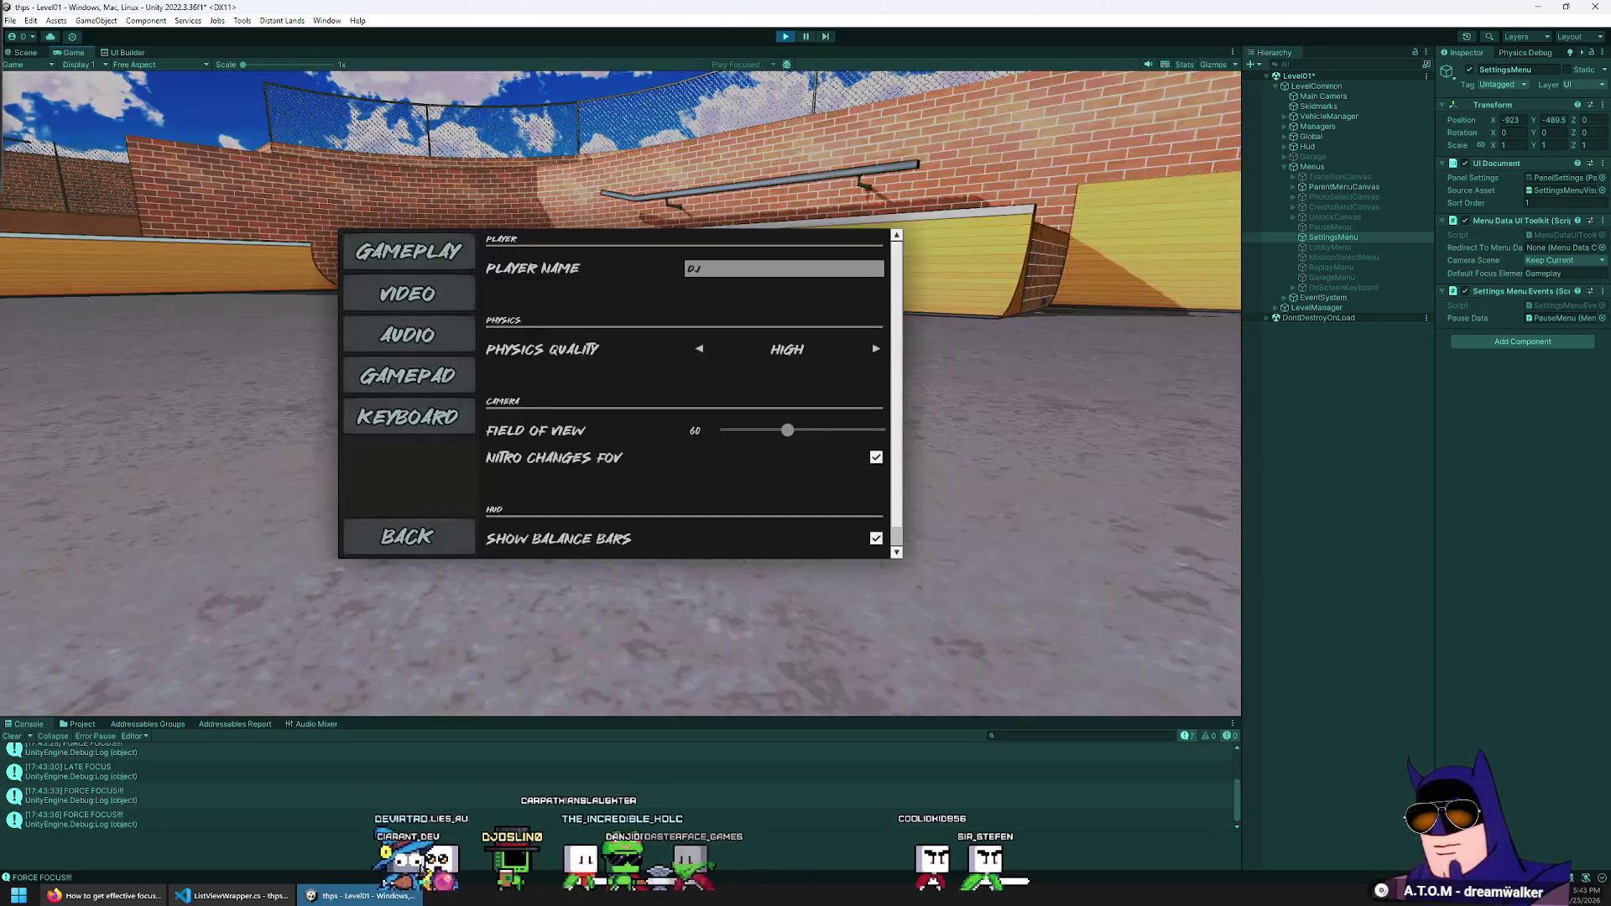
key(Return)
key(Escape)
key(Escape)
key(Return)
key(Escape)
key(Escape)
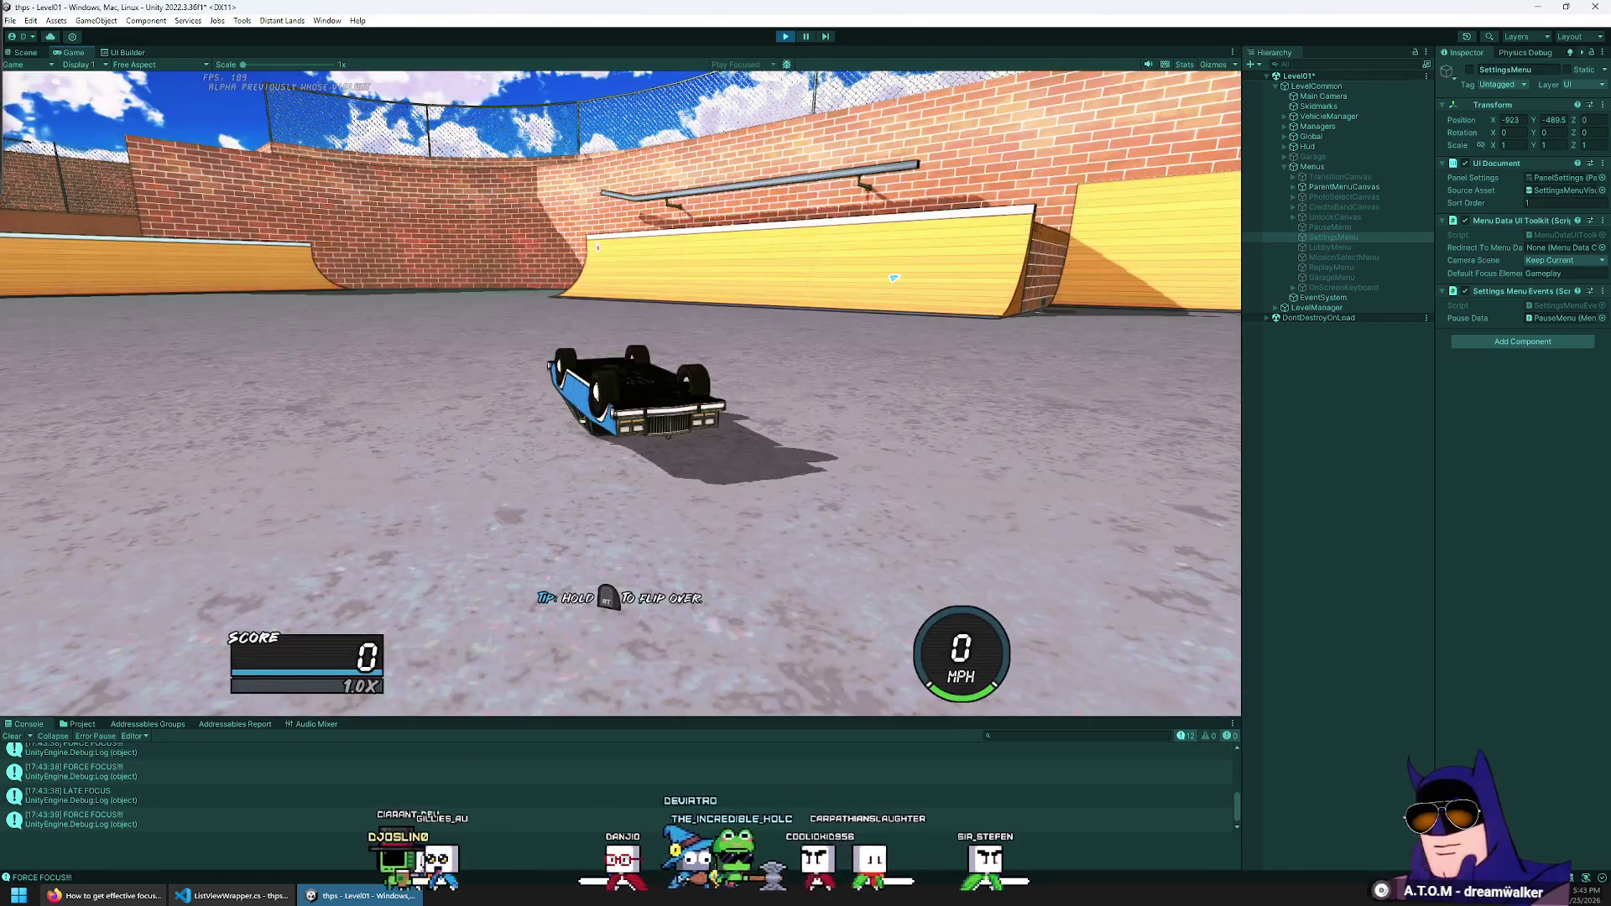
Drive up the ramp wall, then return to ListViewWrapper.cs in Visual Studio Code
key(w)
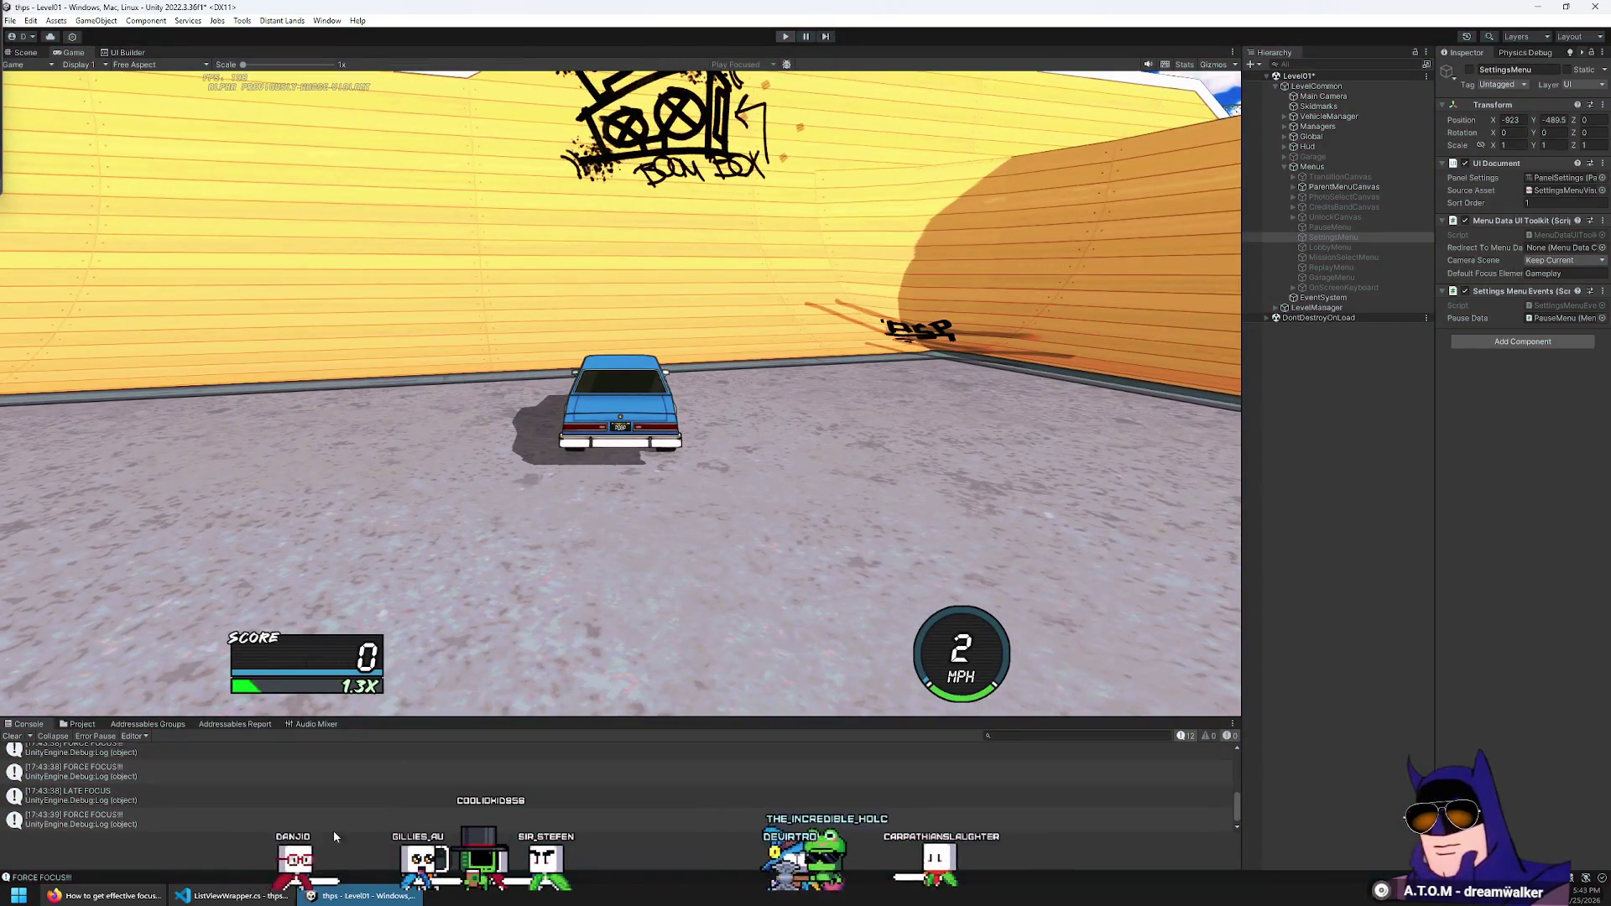
key(alt+Tab)
scroll(765, 473, down, 4)
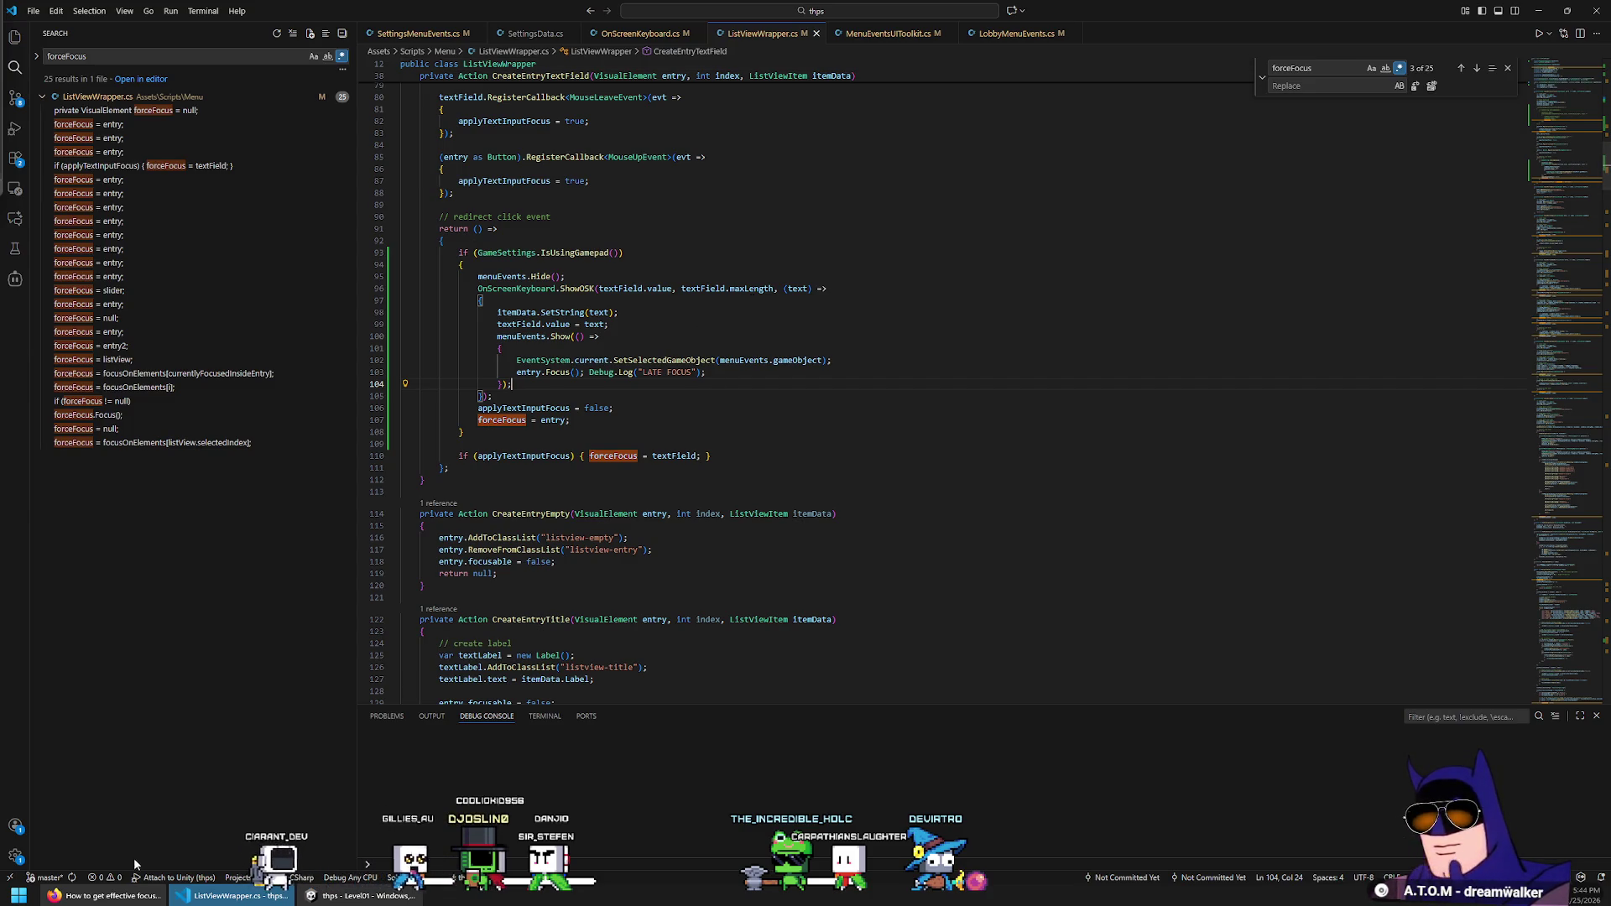
Read the UIDocument focus forum thread, select its opening line, then minimize Firefox
click(147, 895)
scroll(743, 502, up, 20)
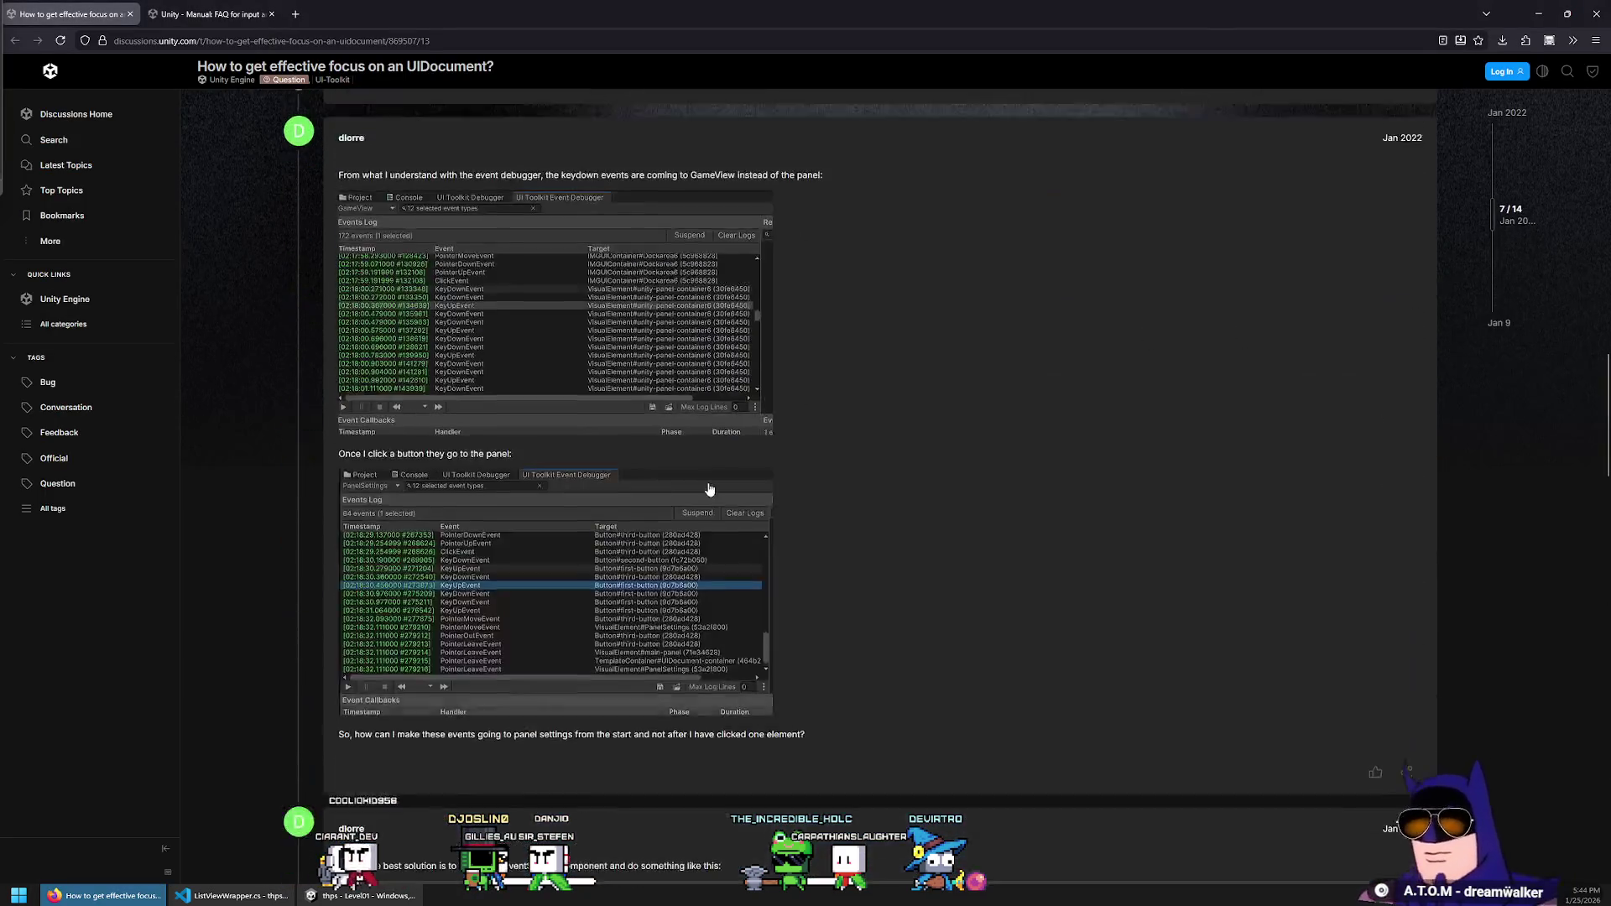
scroll(701, 491, up, 10)
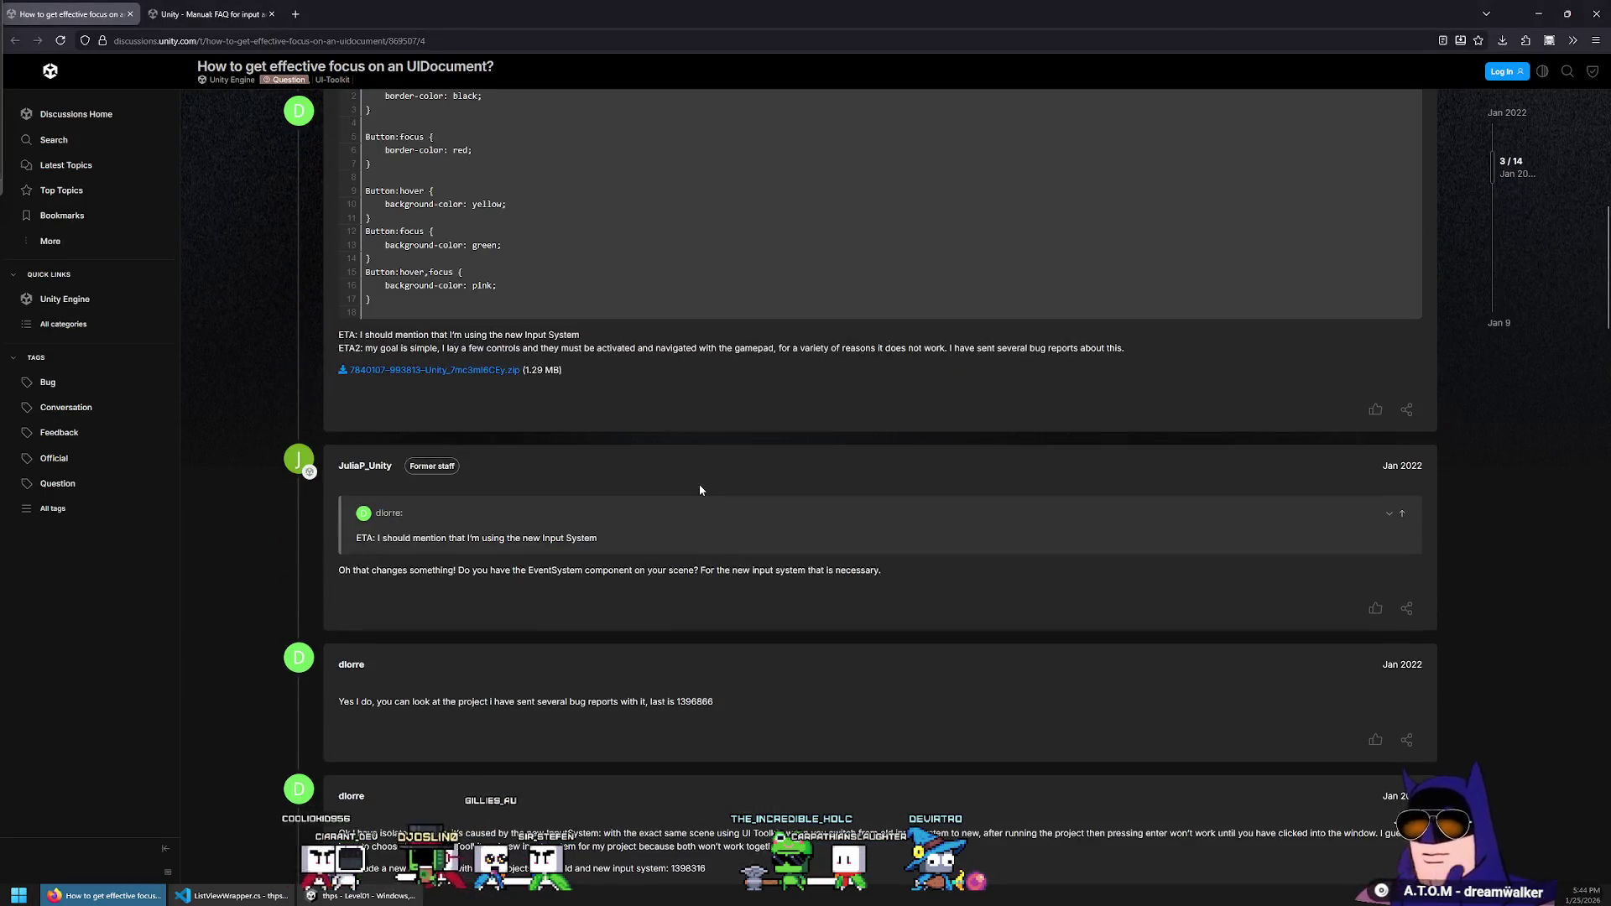
scroll(699, 492, up, 4)
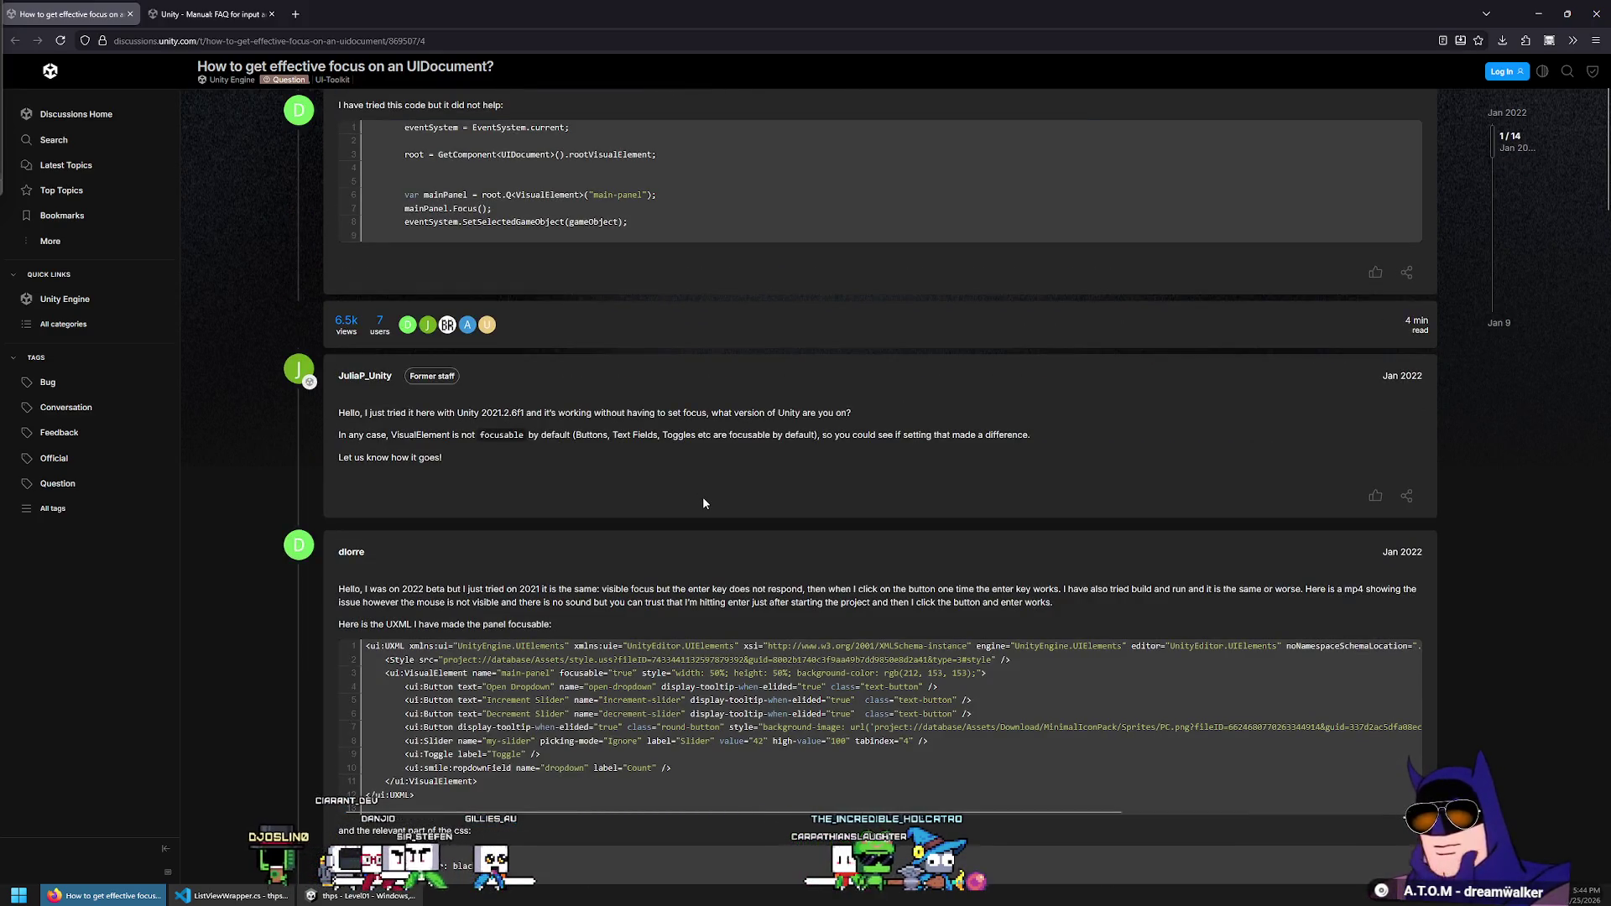
scroll(704, 502, up, 3)
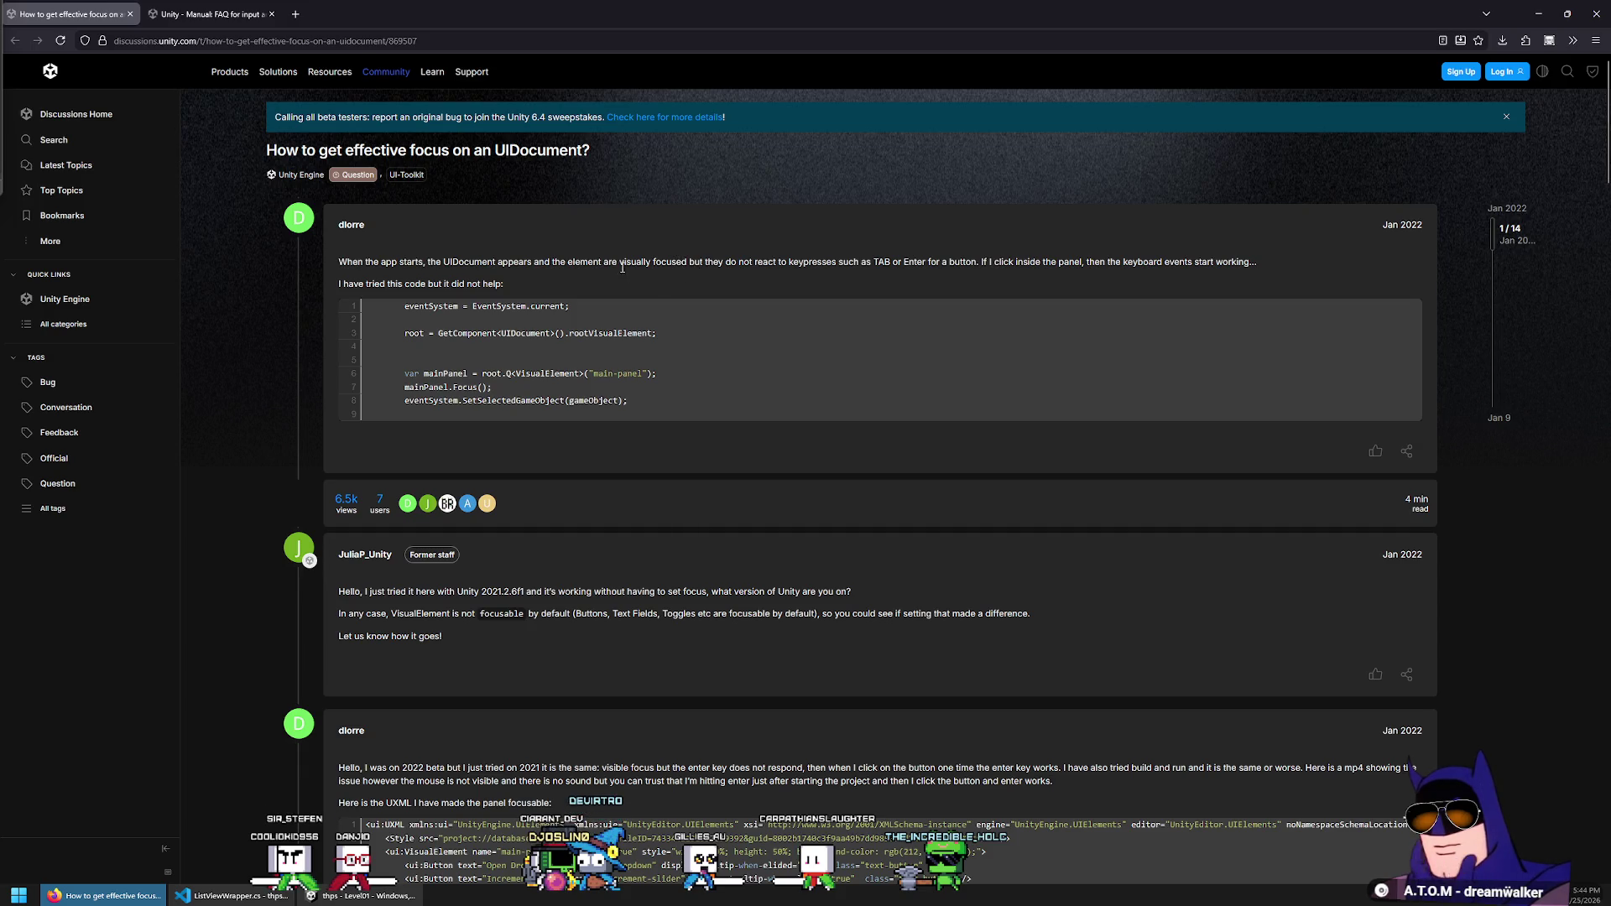
triple_click(716, 262)
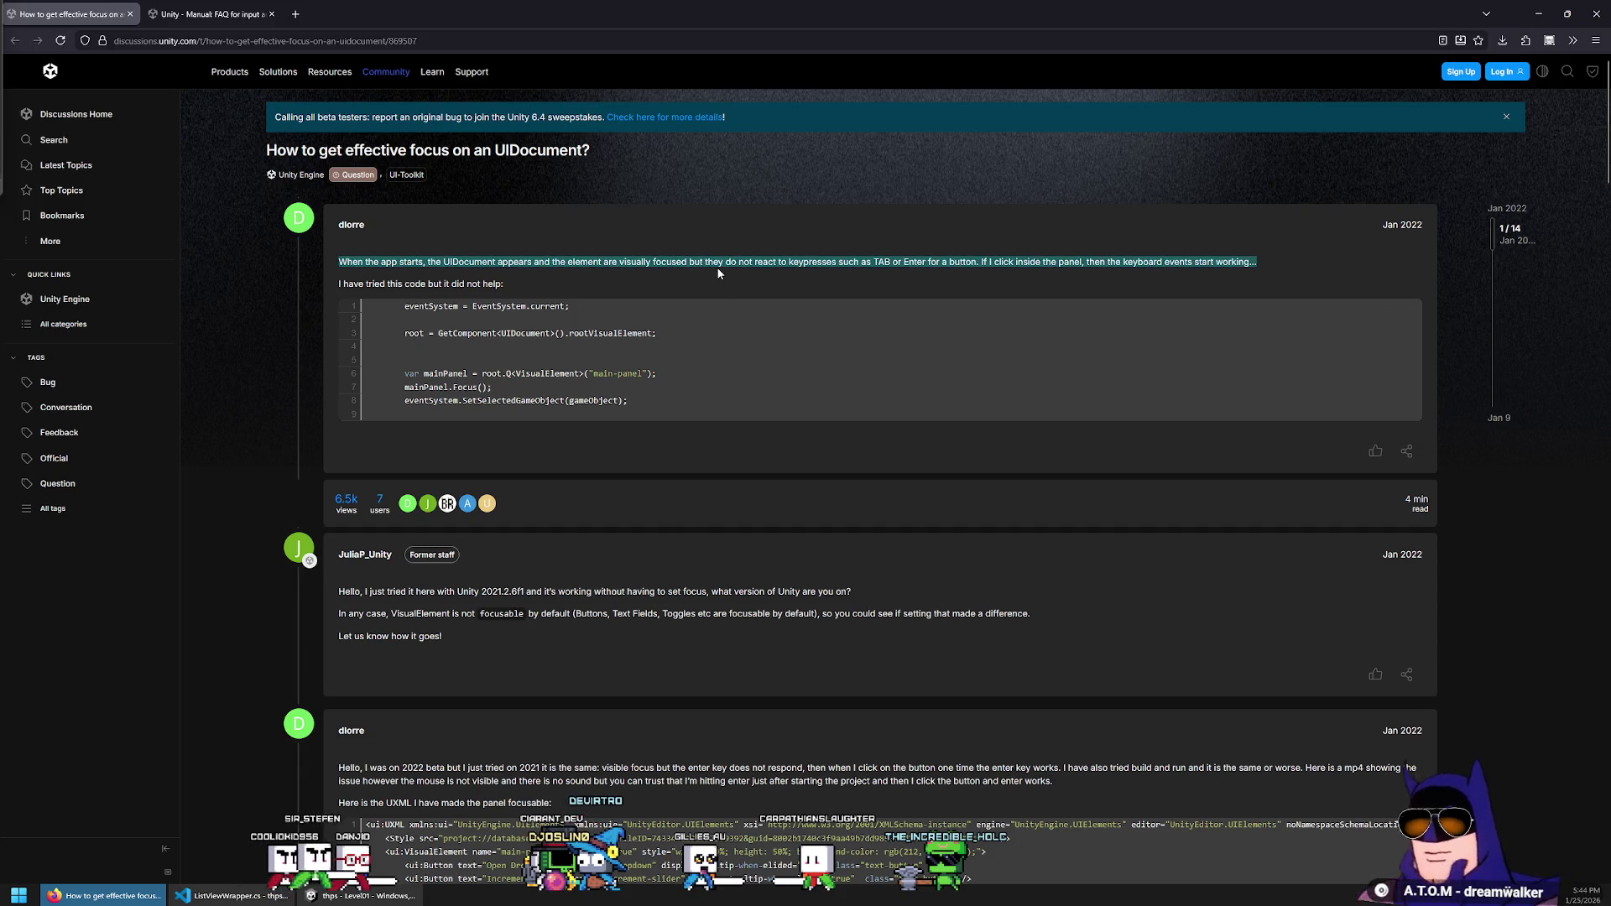
click(1540, 16)
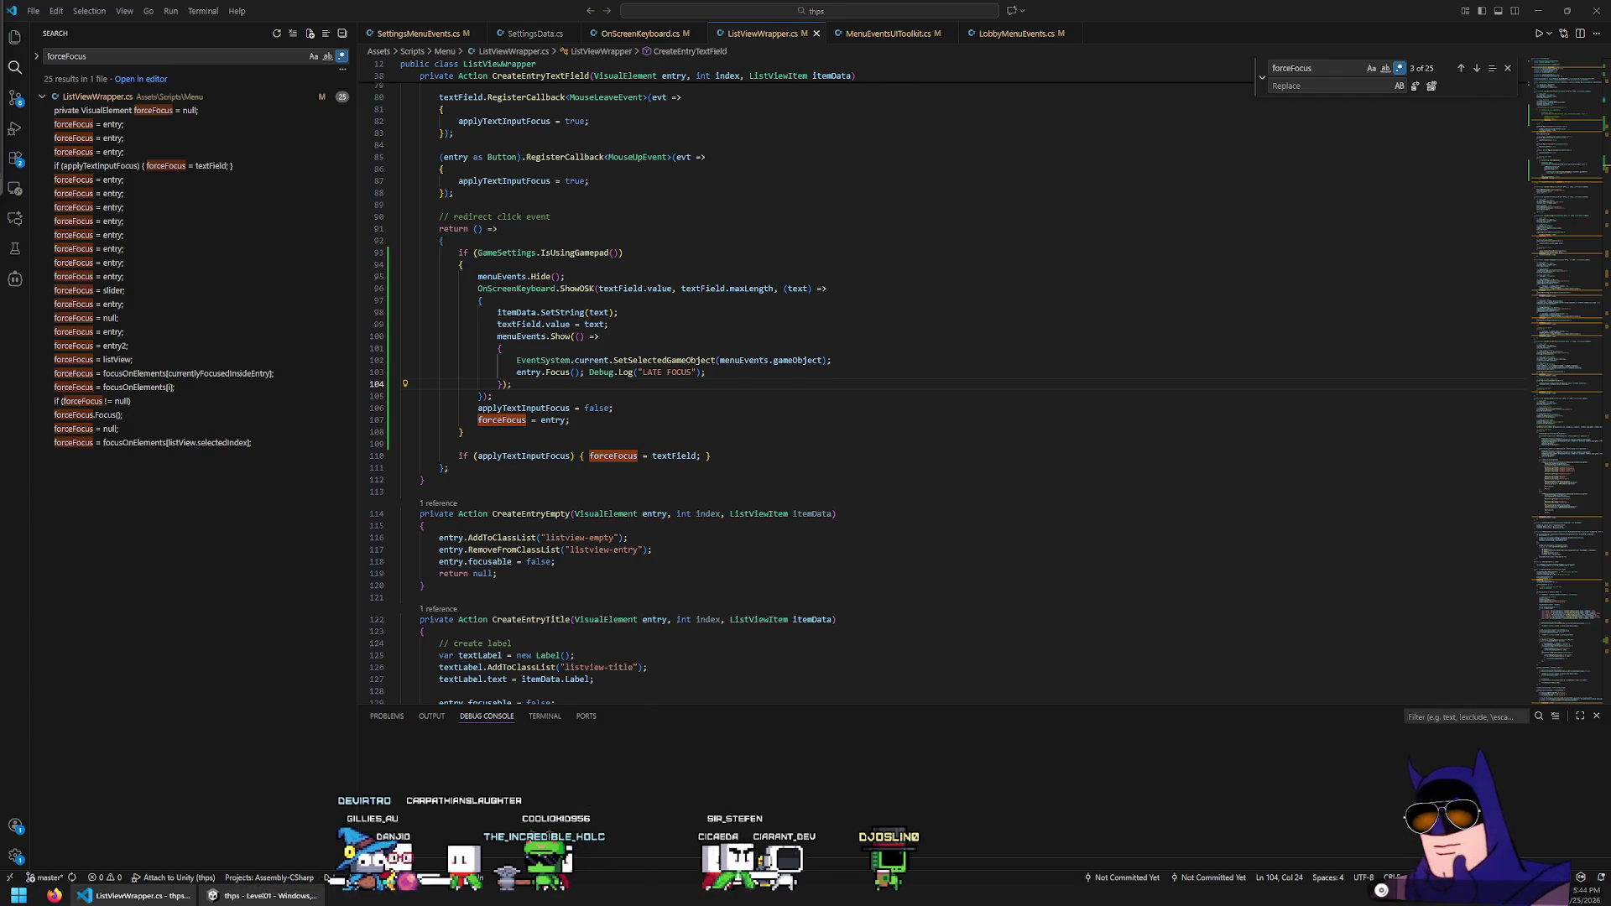
Comment out the EventSystem SetSelectedGameObject and entry.Focus() lines in the Show callback
click(715, 403)
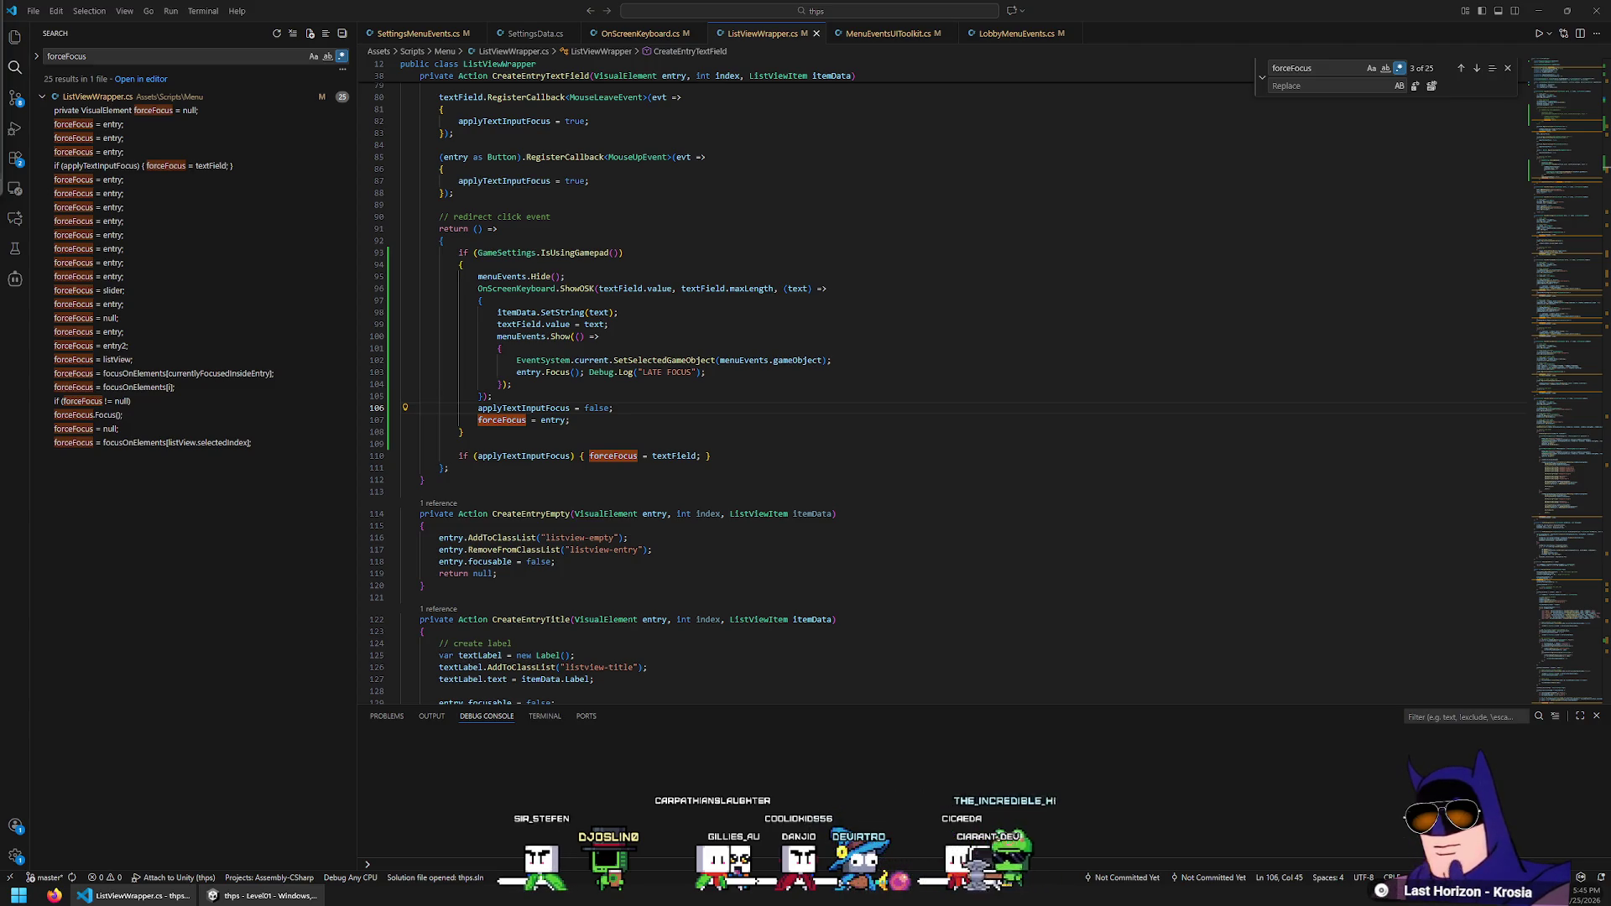
scroll(567, 343, up, 5)
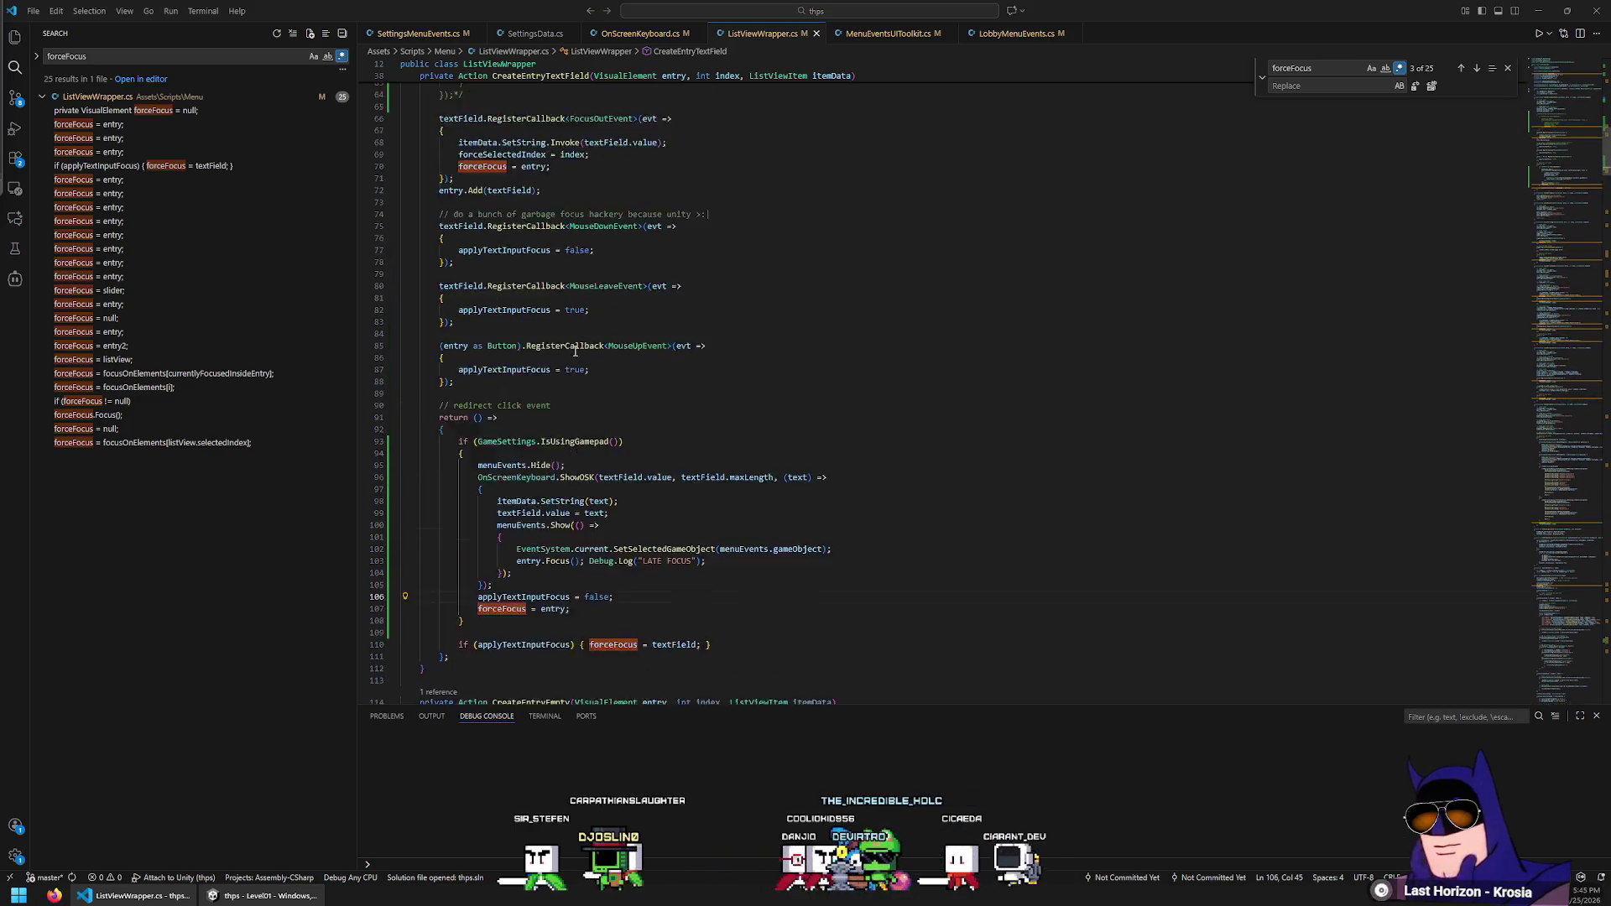
scroll(567, 343, up, 2)
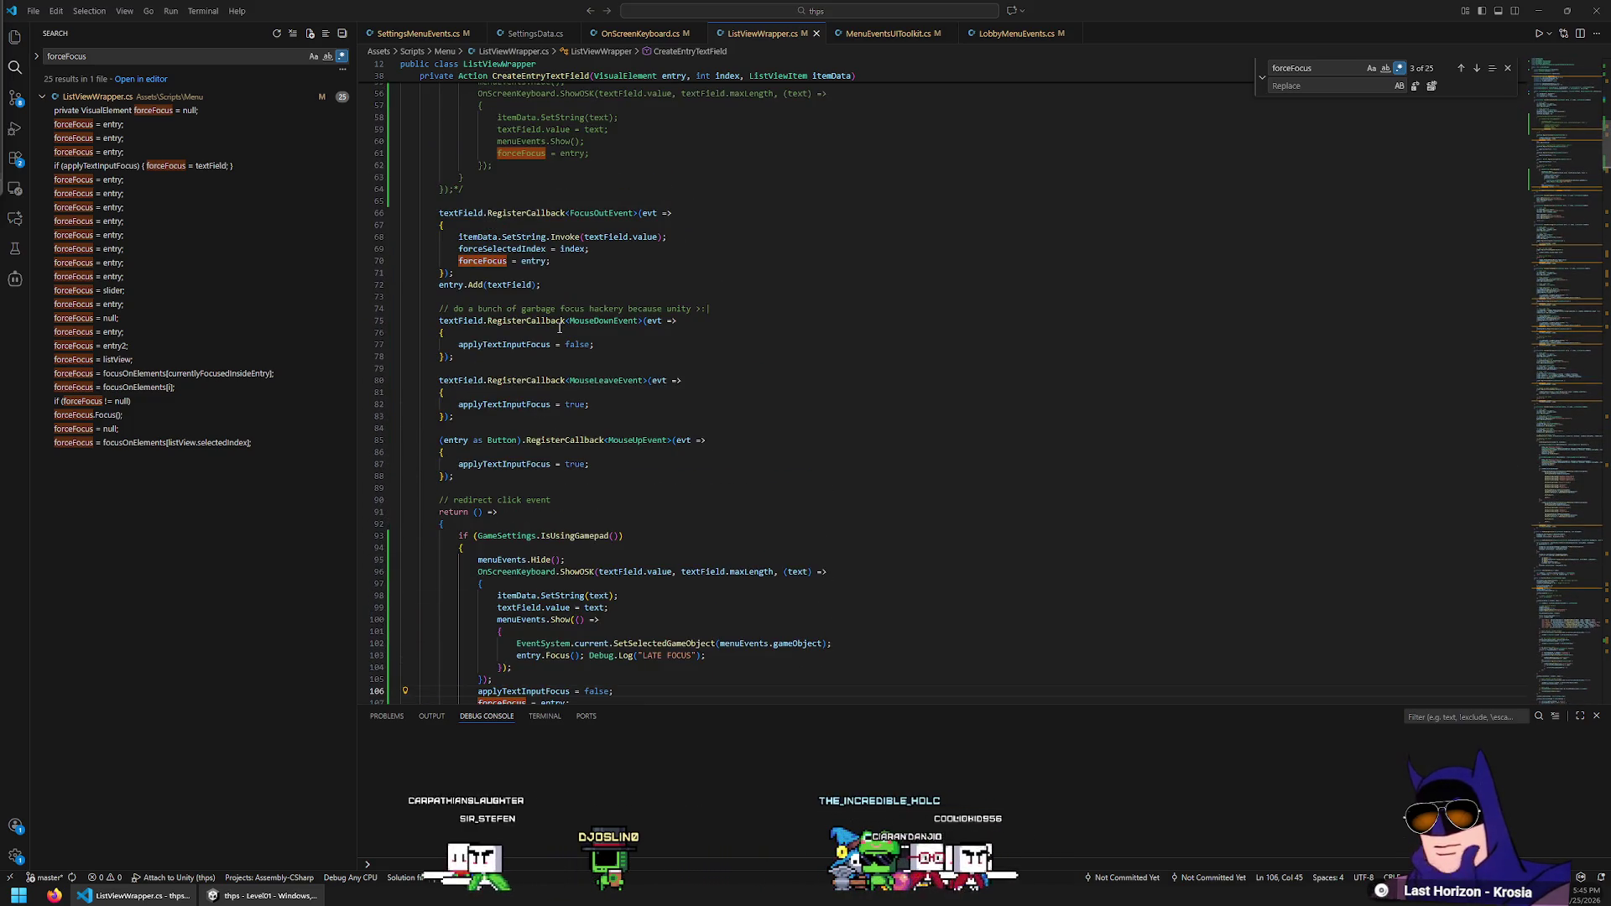
scroll(560, 327, up, 3)
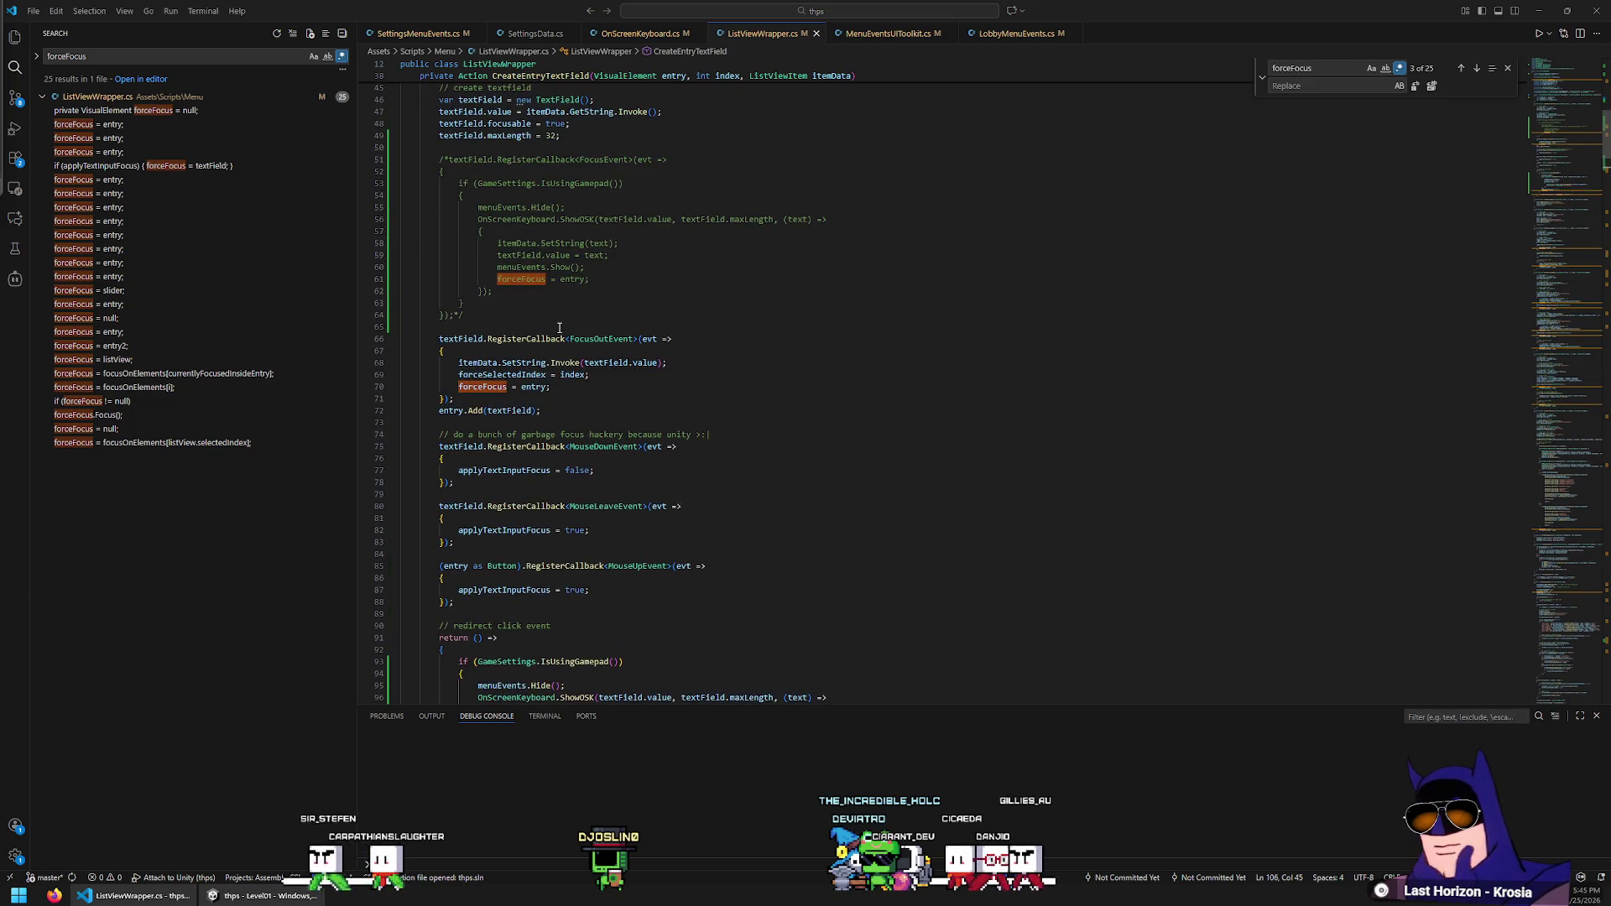
scroll(553, 324, down, 7)
scroll(511, 319, down, 1)
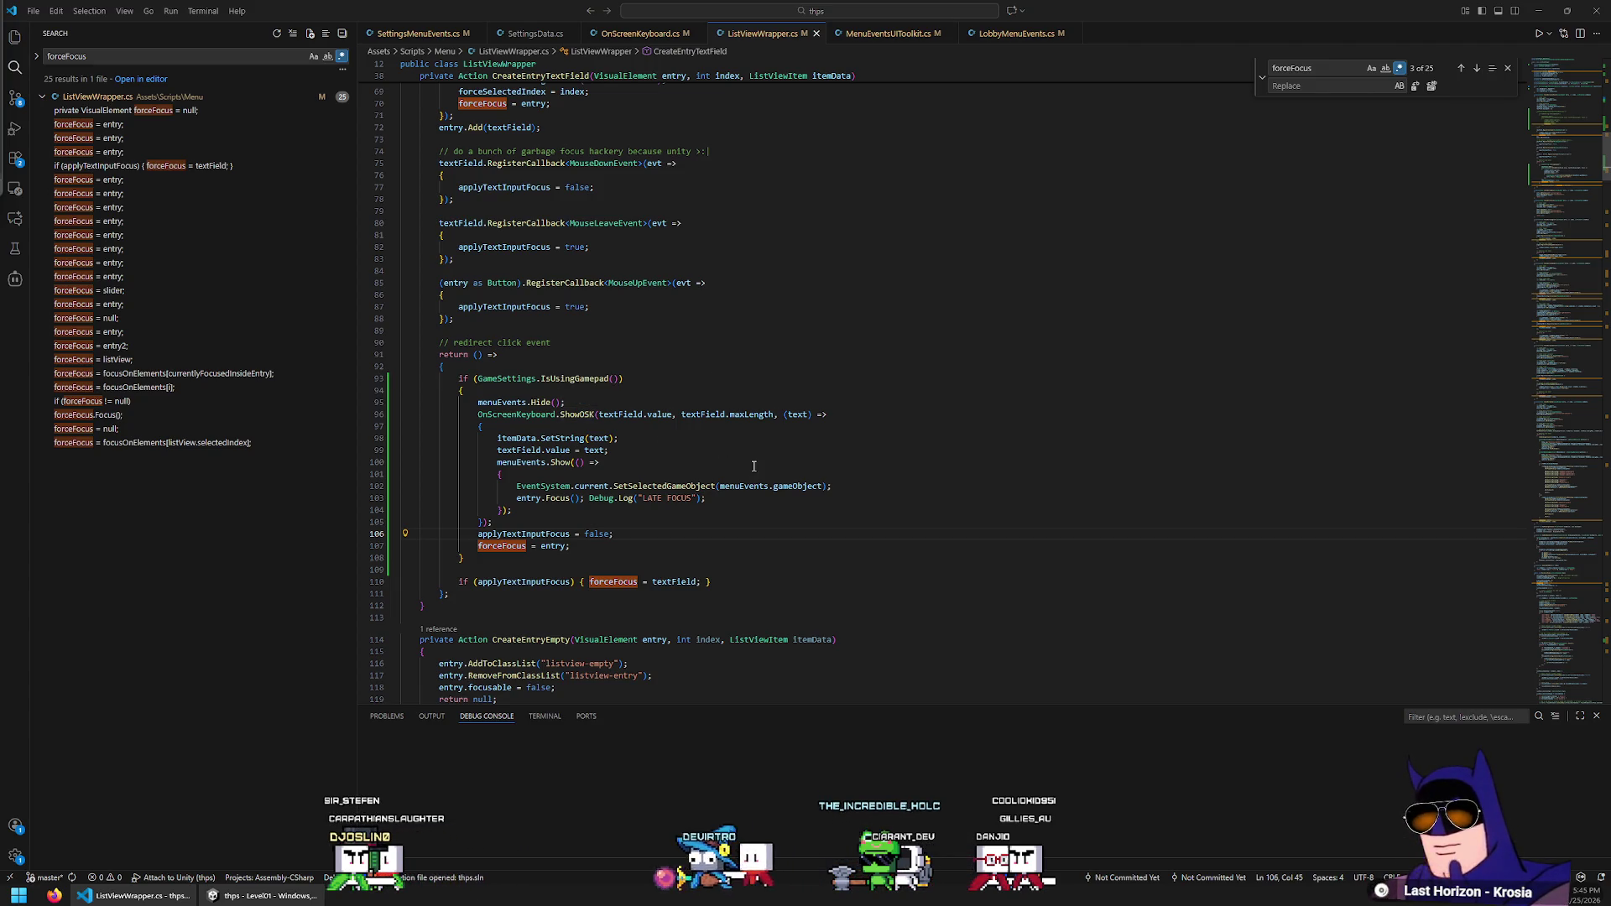
click(805, 462)
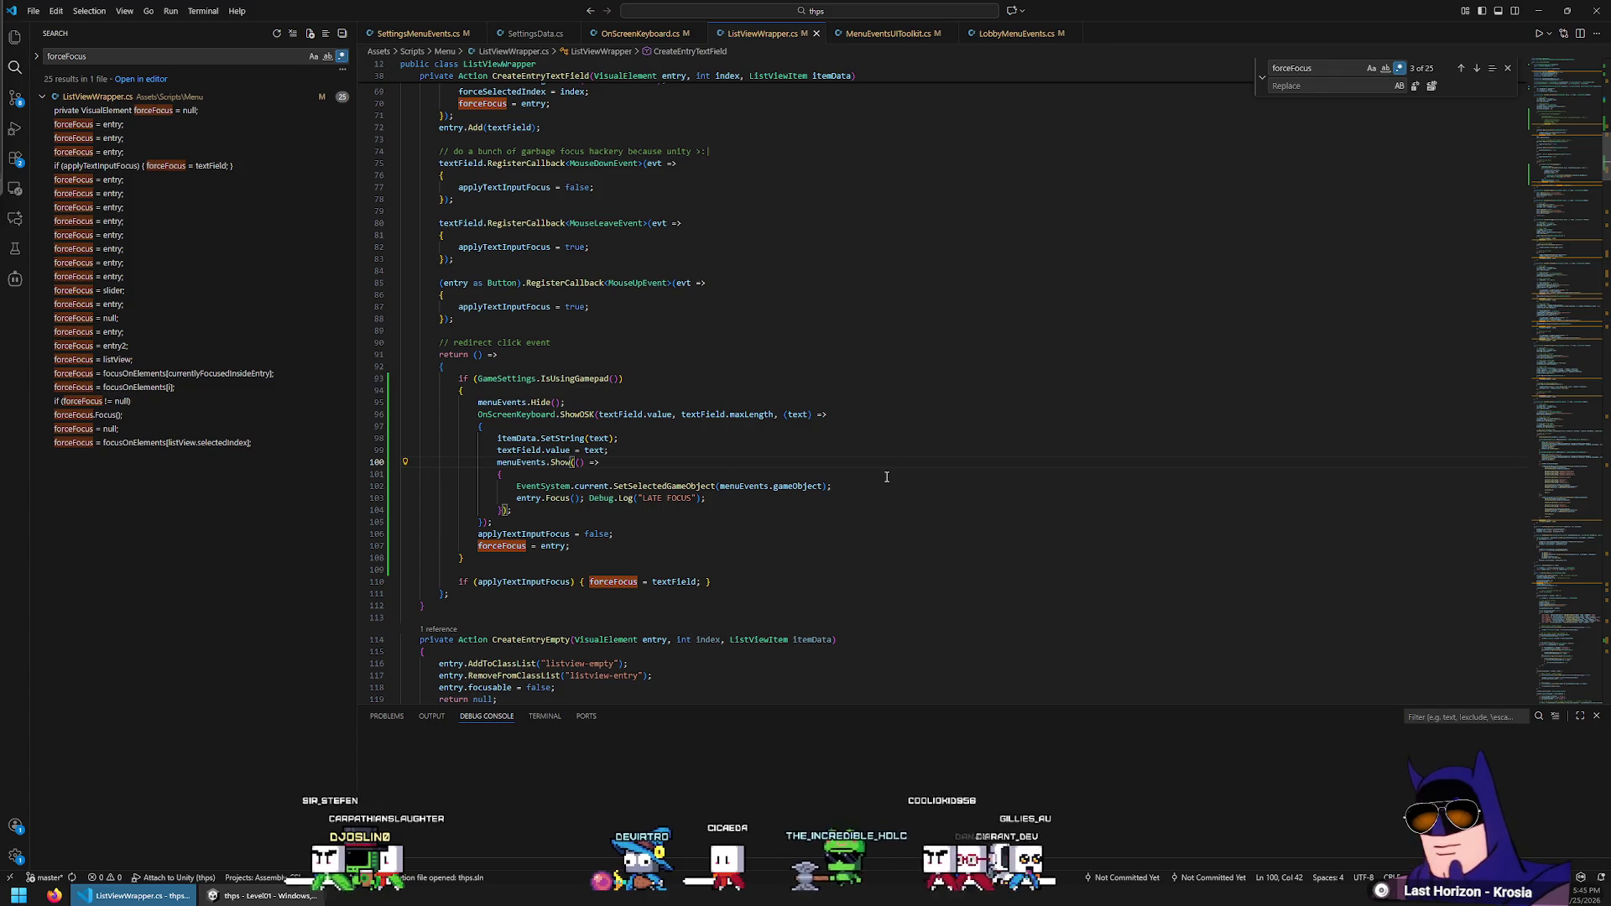
key(Down)
key(Down)
key(Home)
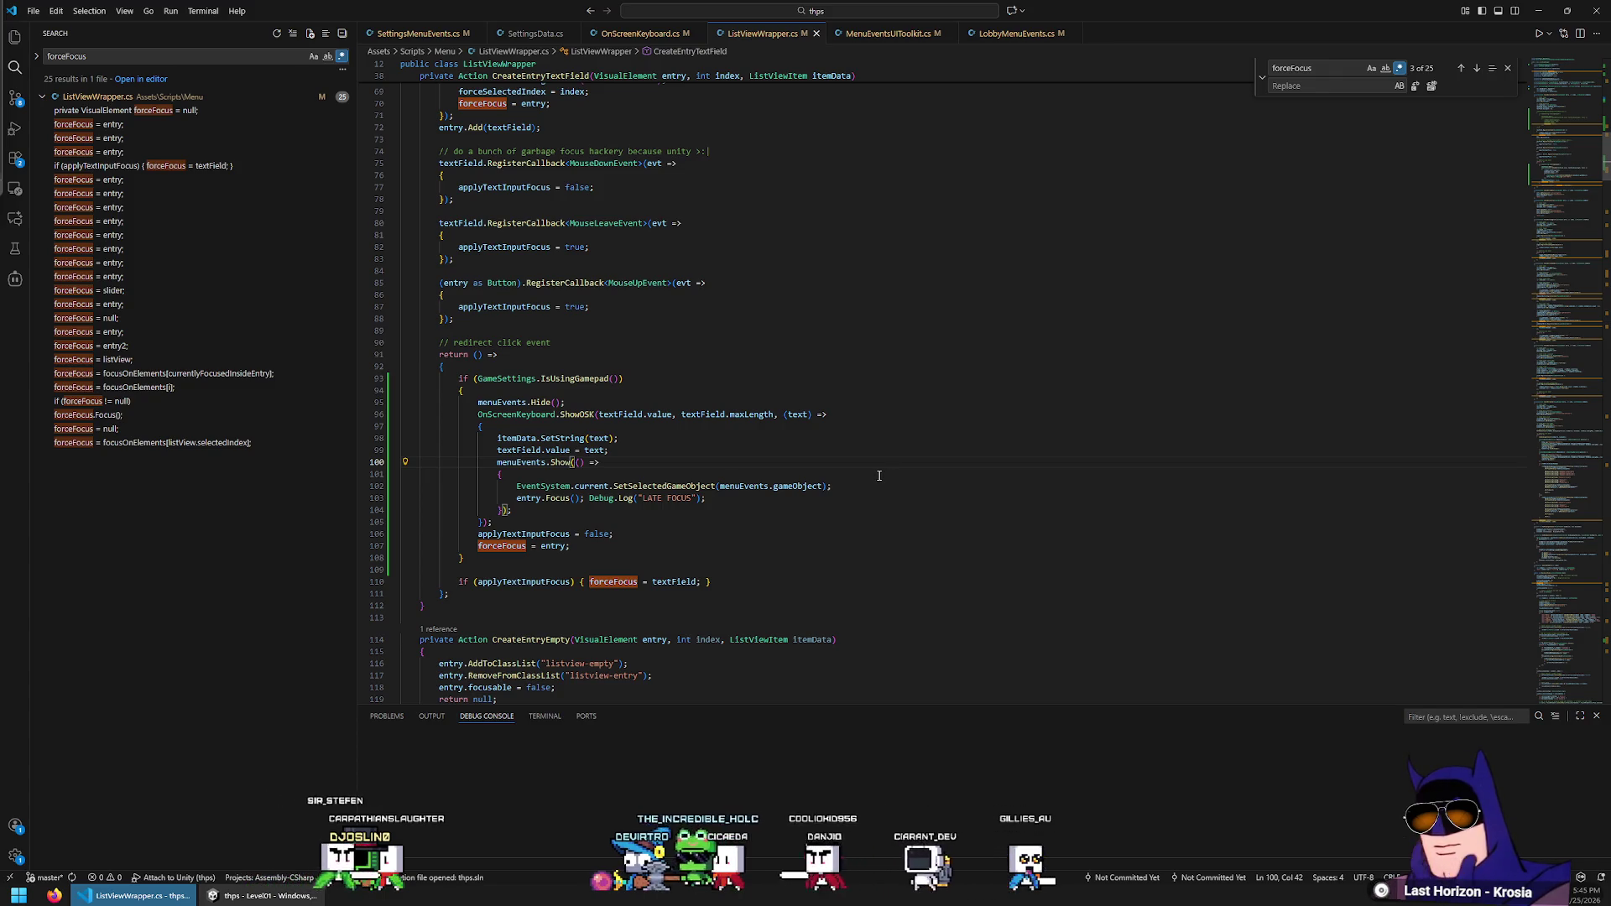
text(//)
key(Down)
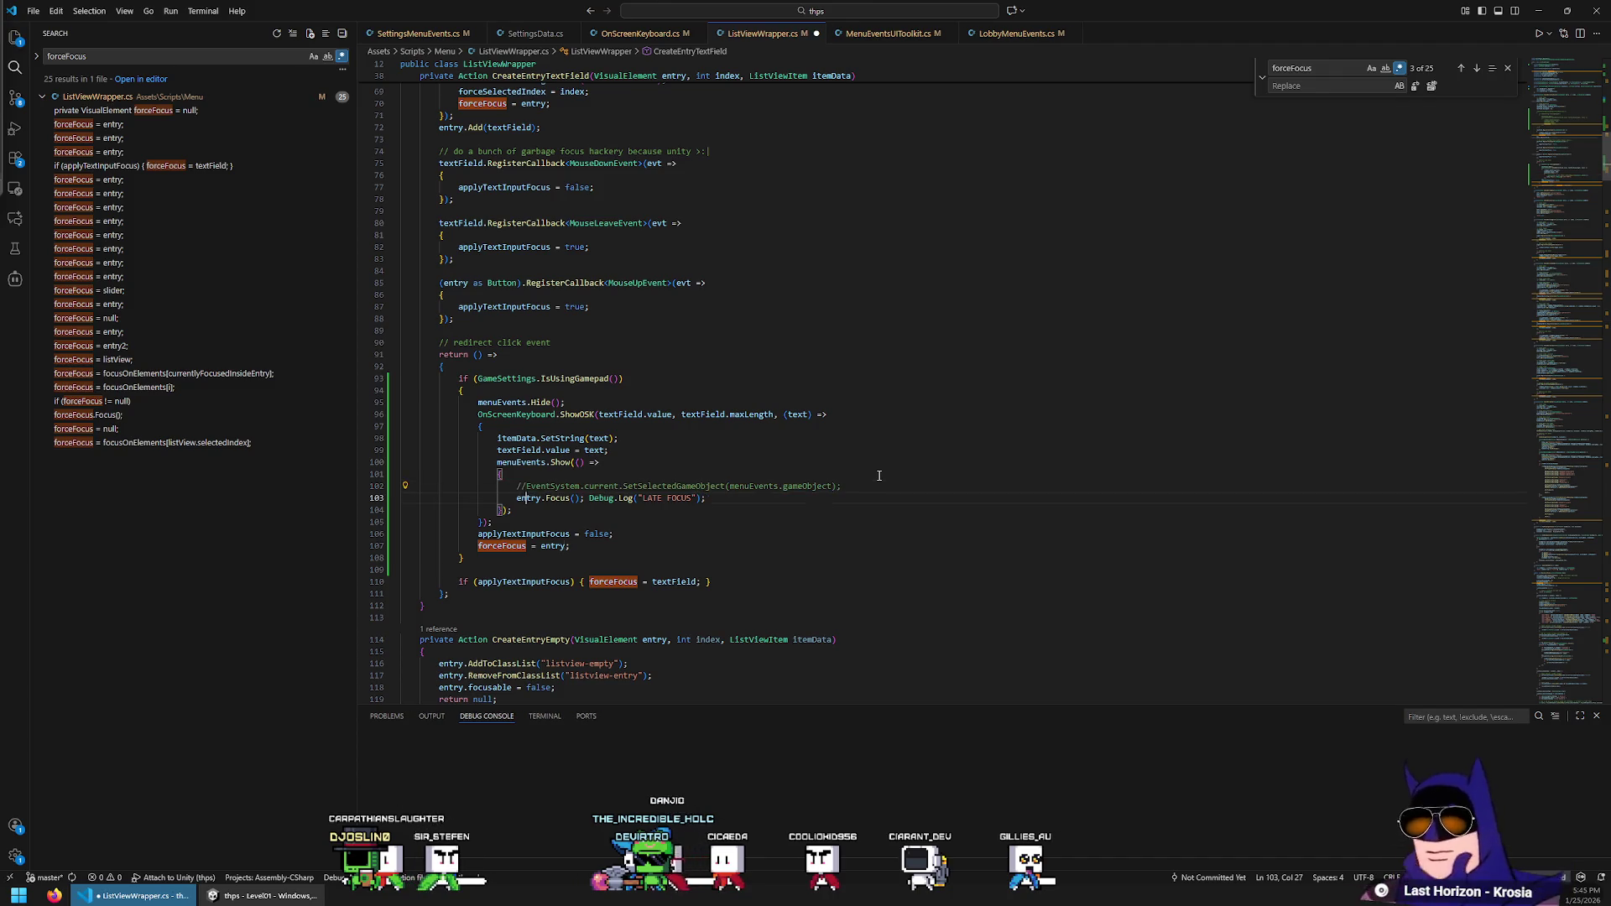
text(/./)
key(BackSpace)
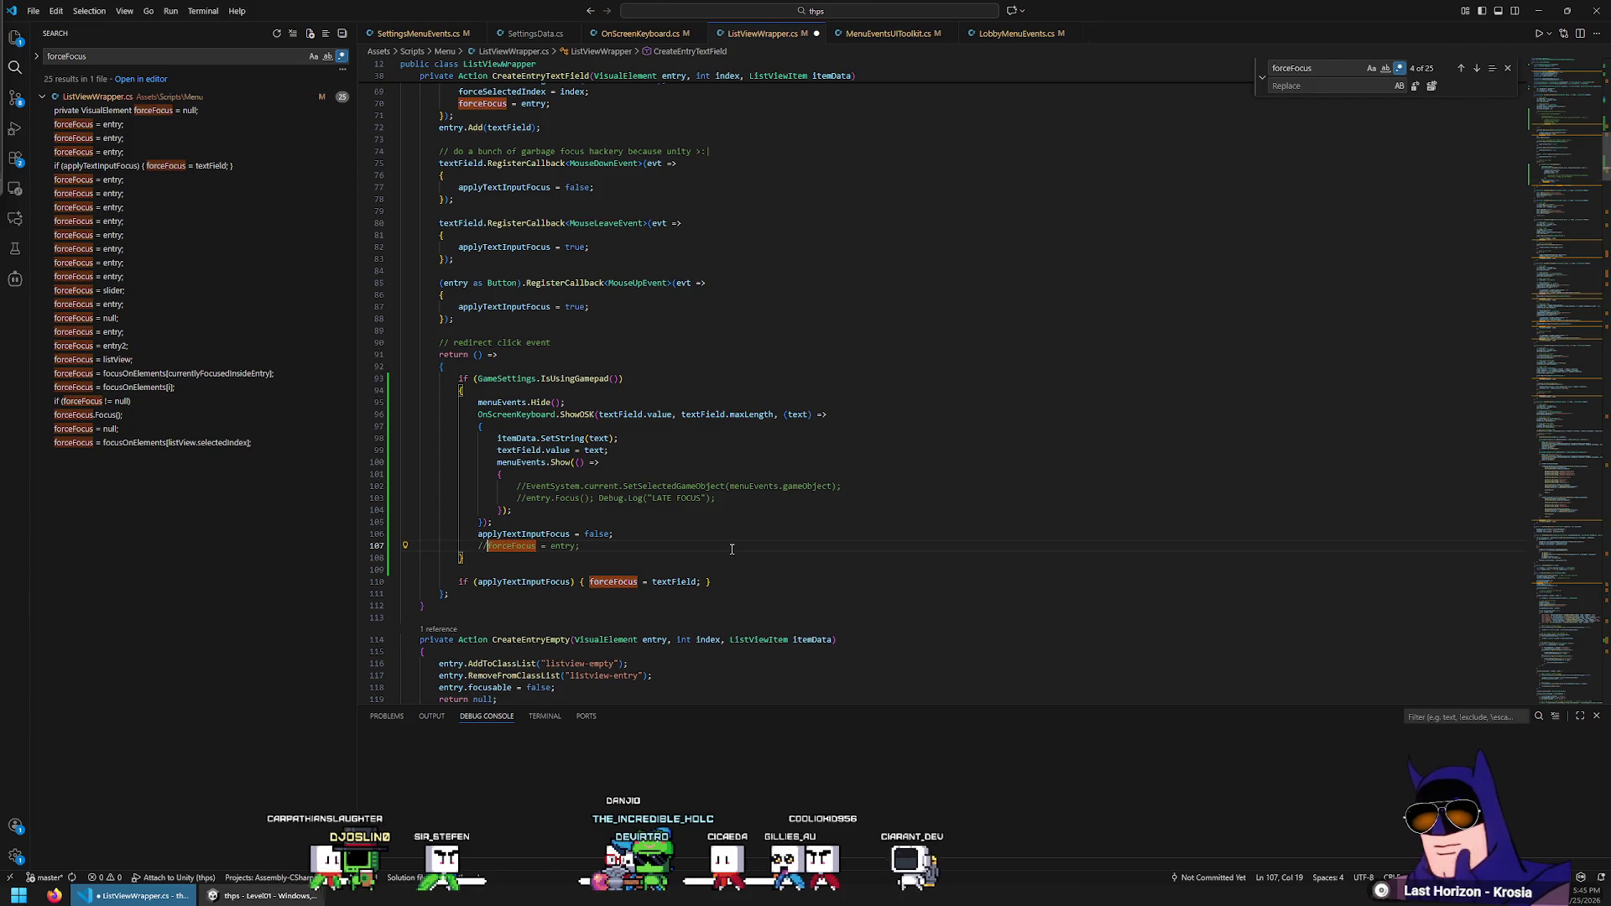
text(//)
Comment out the forceFocus = entry assignment on line 70, save, and return to Unity
scroll(732, 549, up, 7)
scroll(621, 428, up, 3)
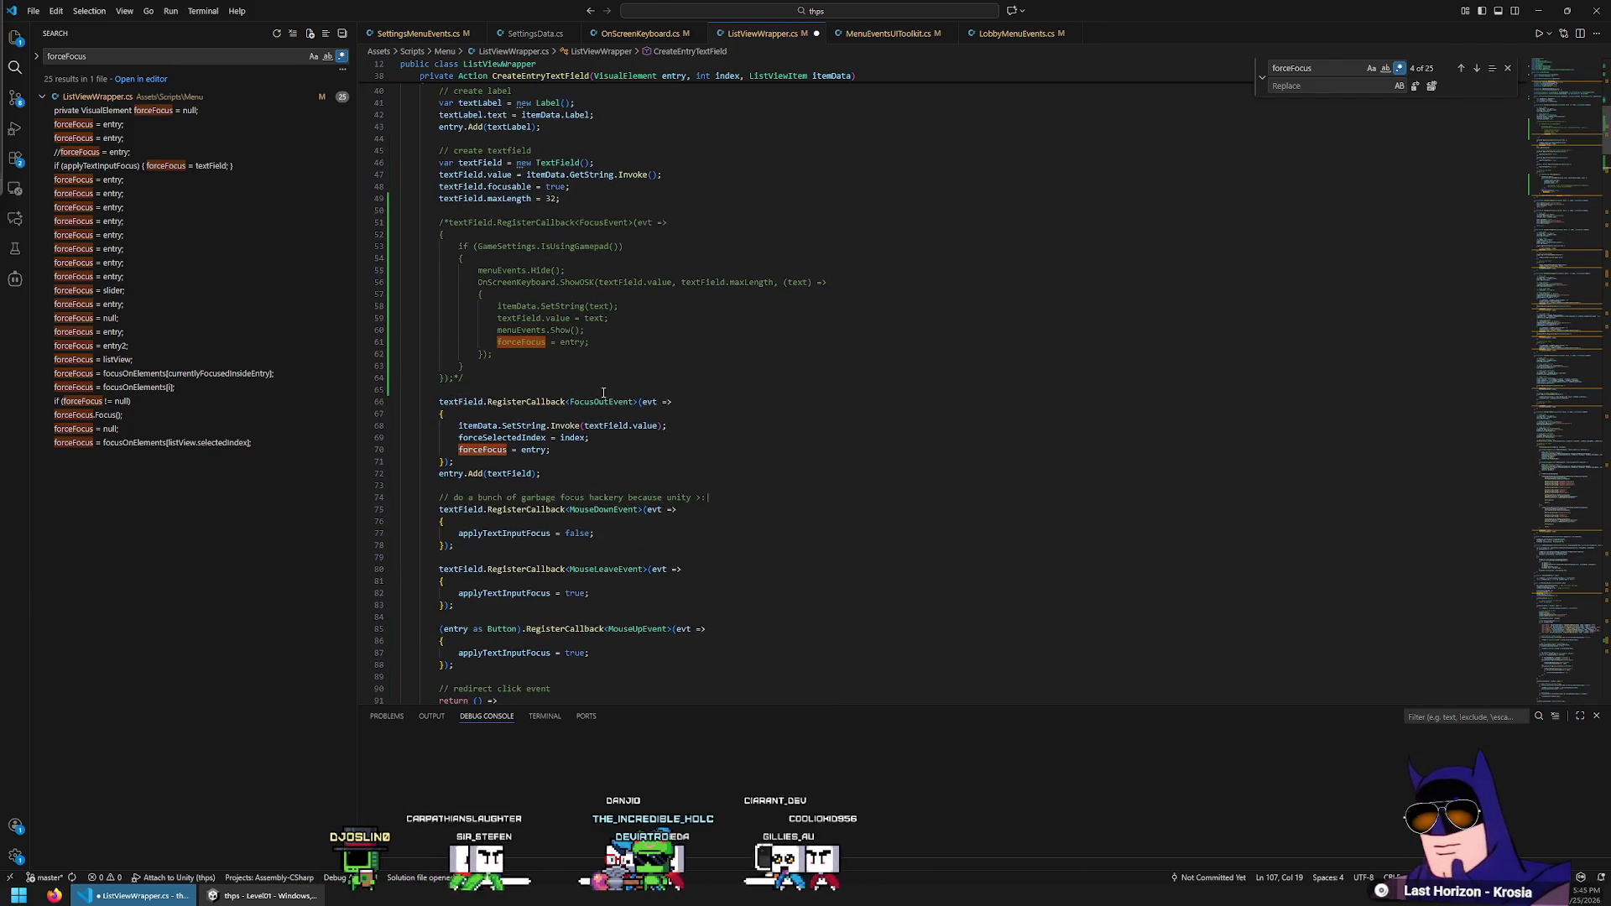
click(597, 453)
key(Home)
text(//)
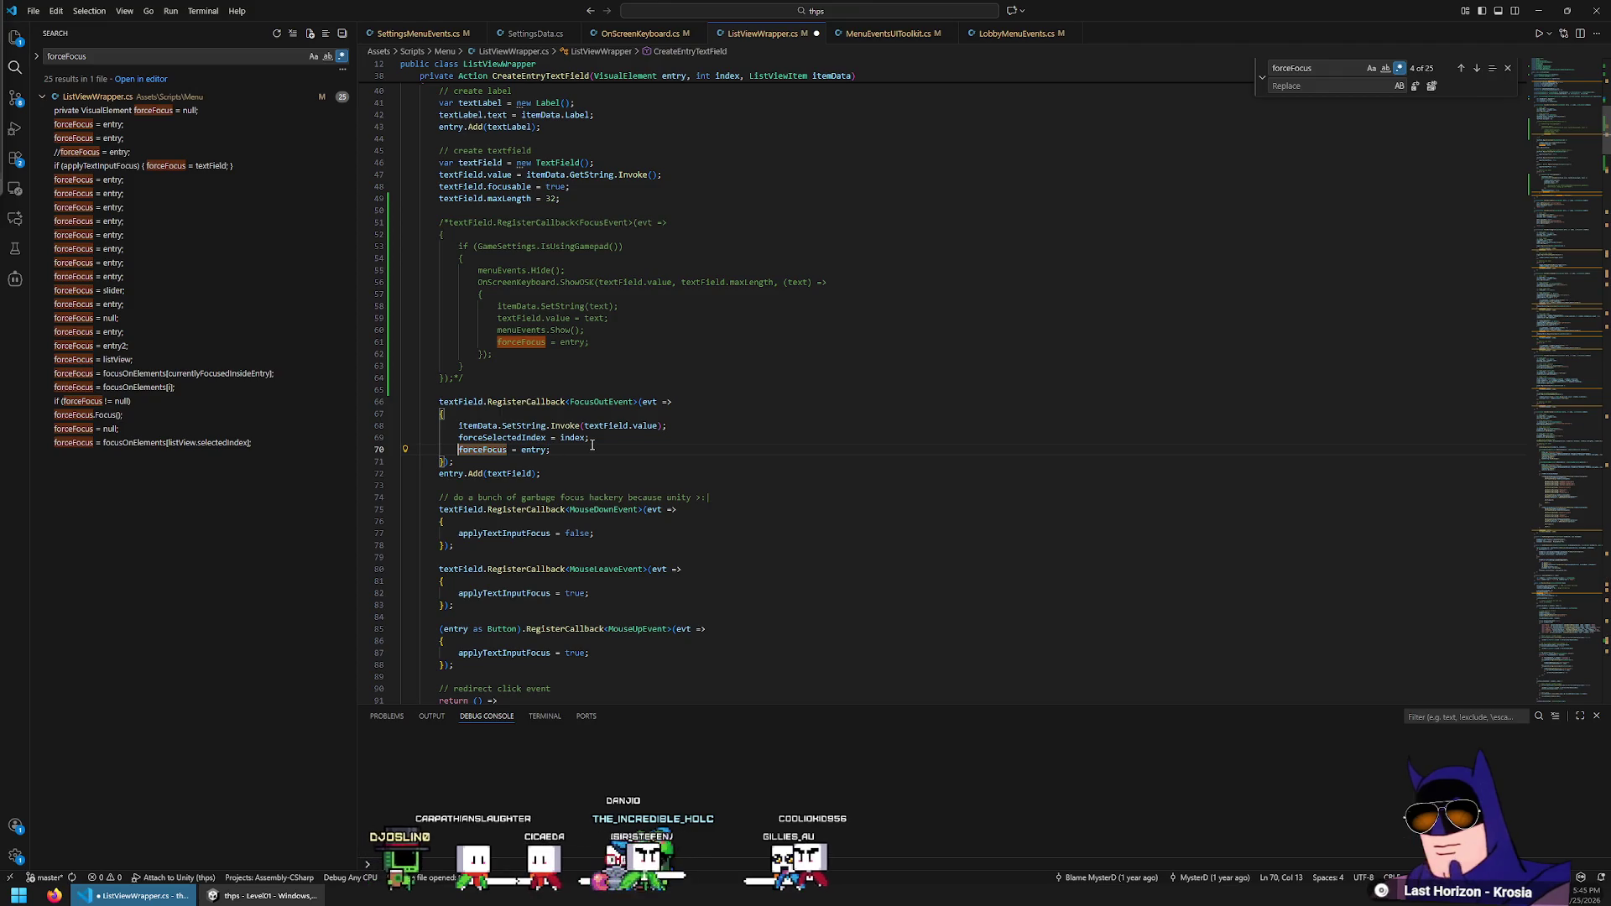
scroll(602, 449, down, 3)
click(624, 380)
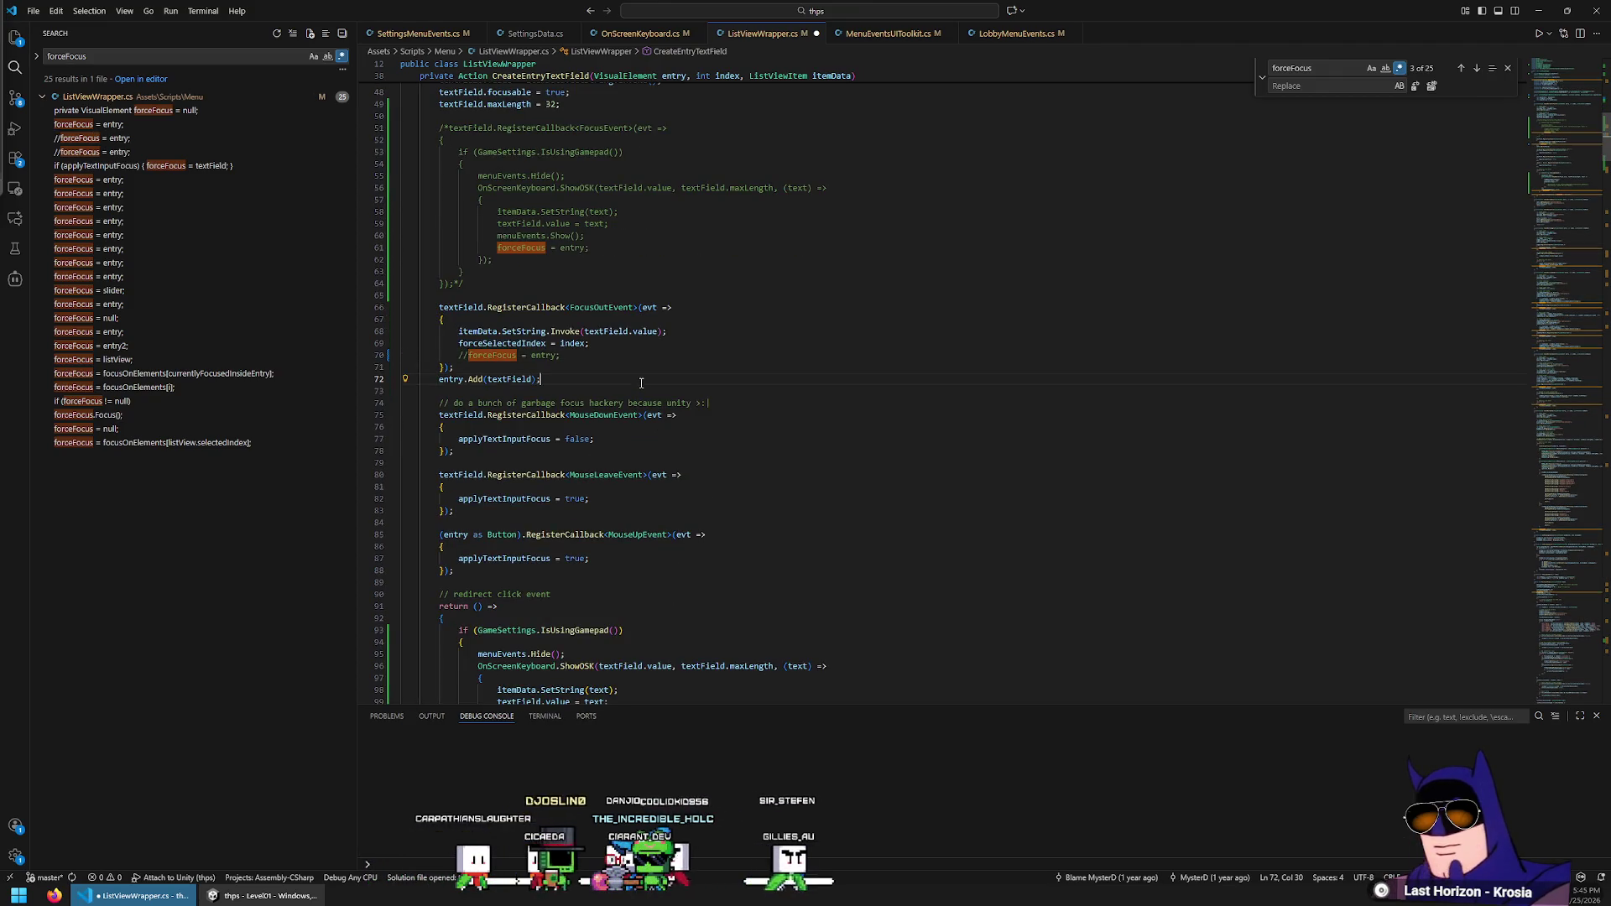
scroll(619, 345, down, 6)
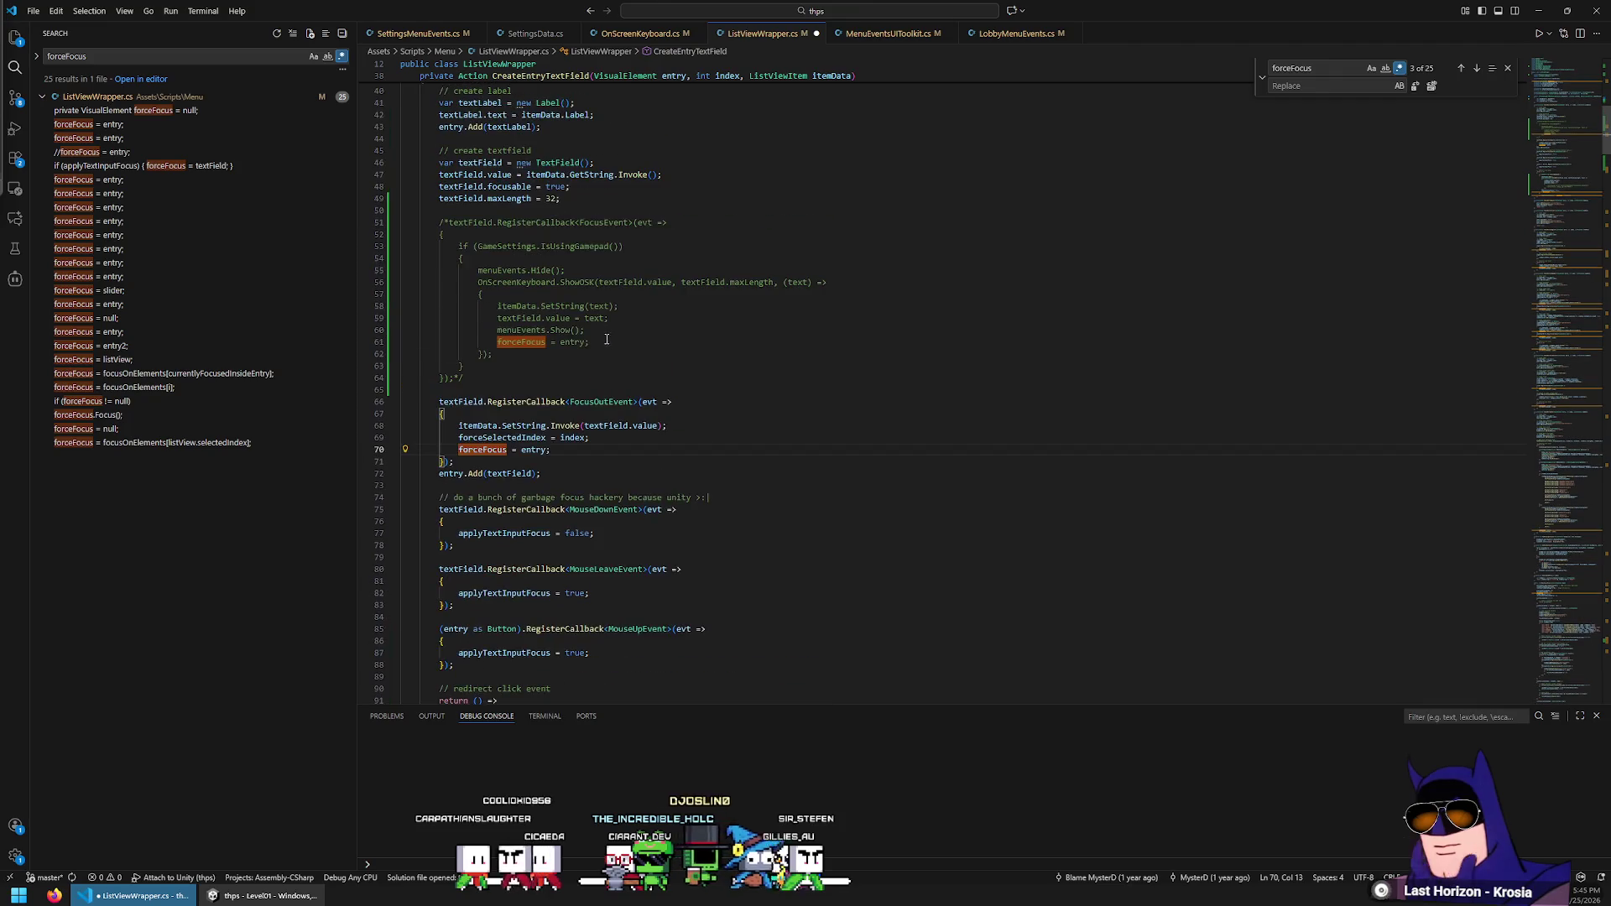
click(576, 554)
scroll(671, 586, down, 2)
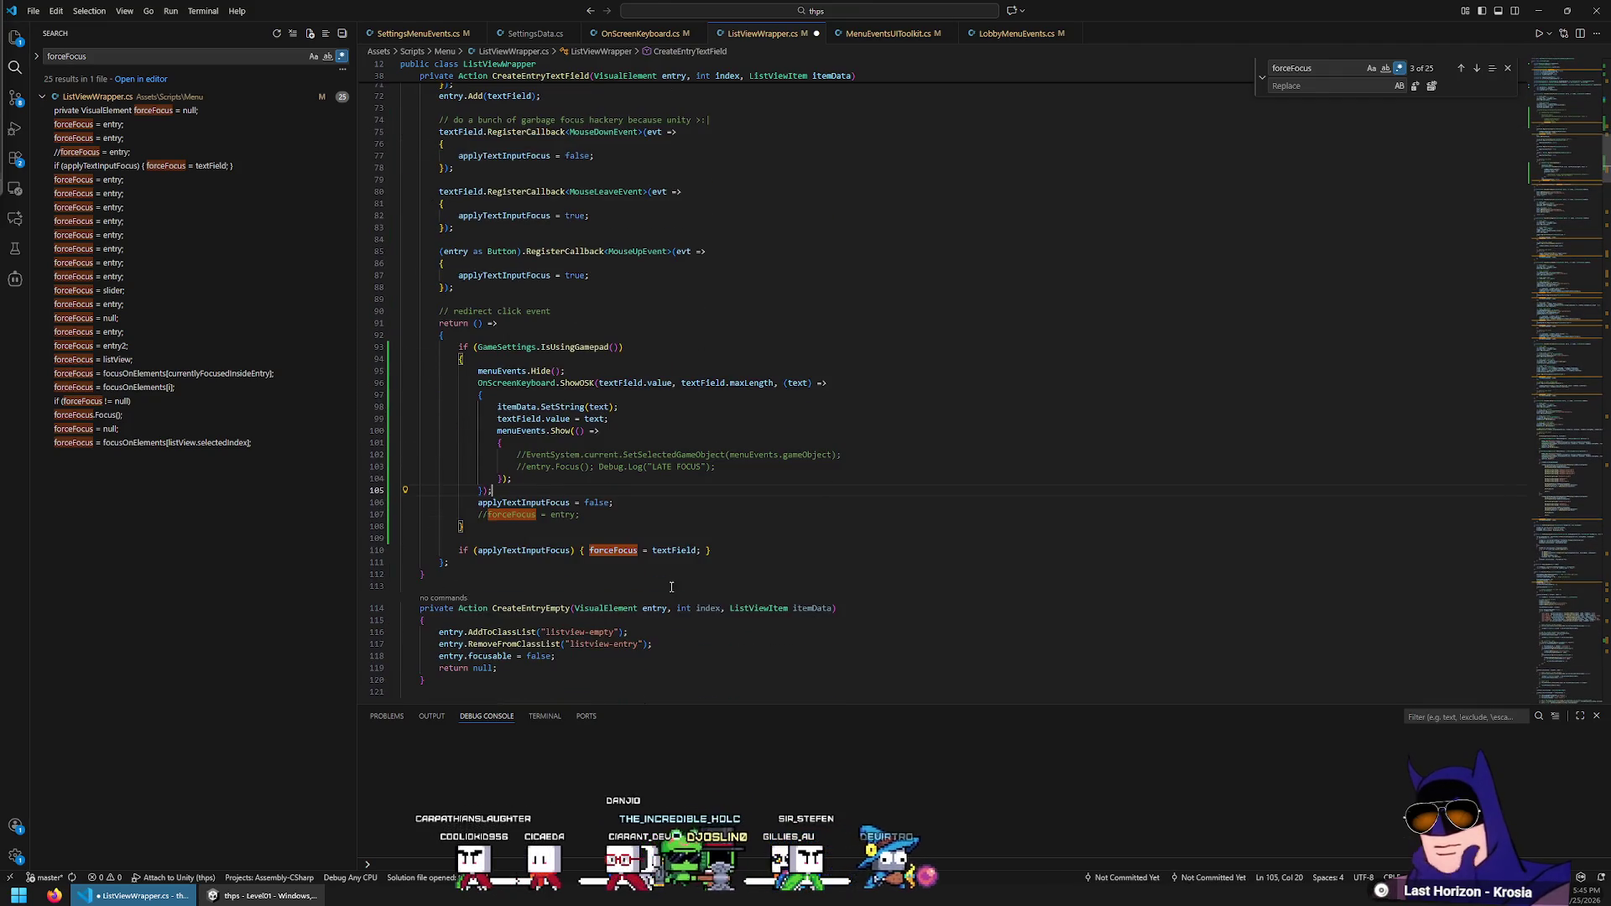
key(ctrl+s)
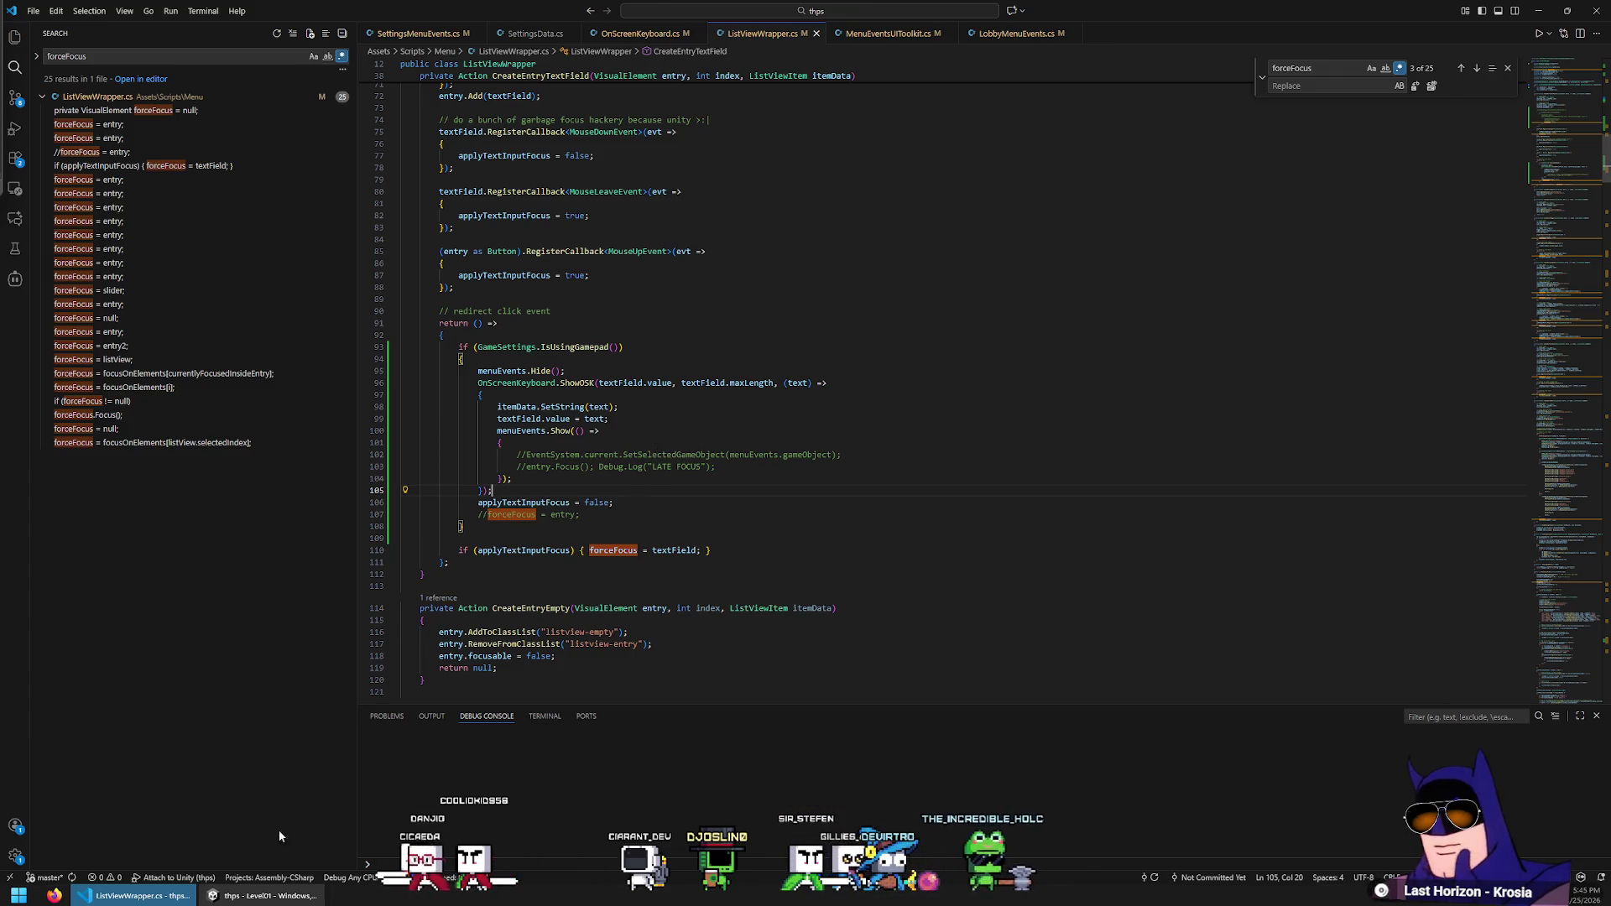
click(264, 895)
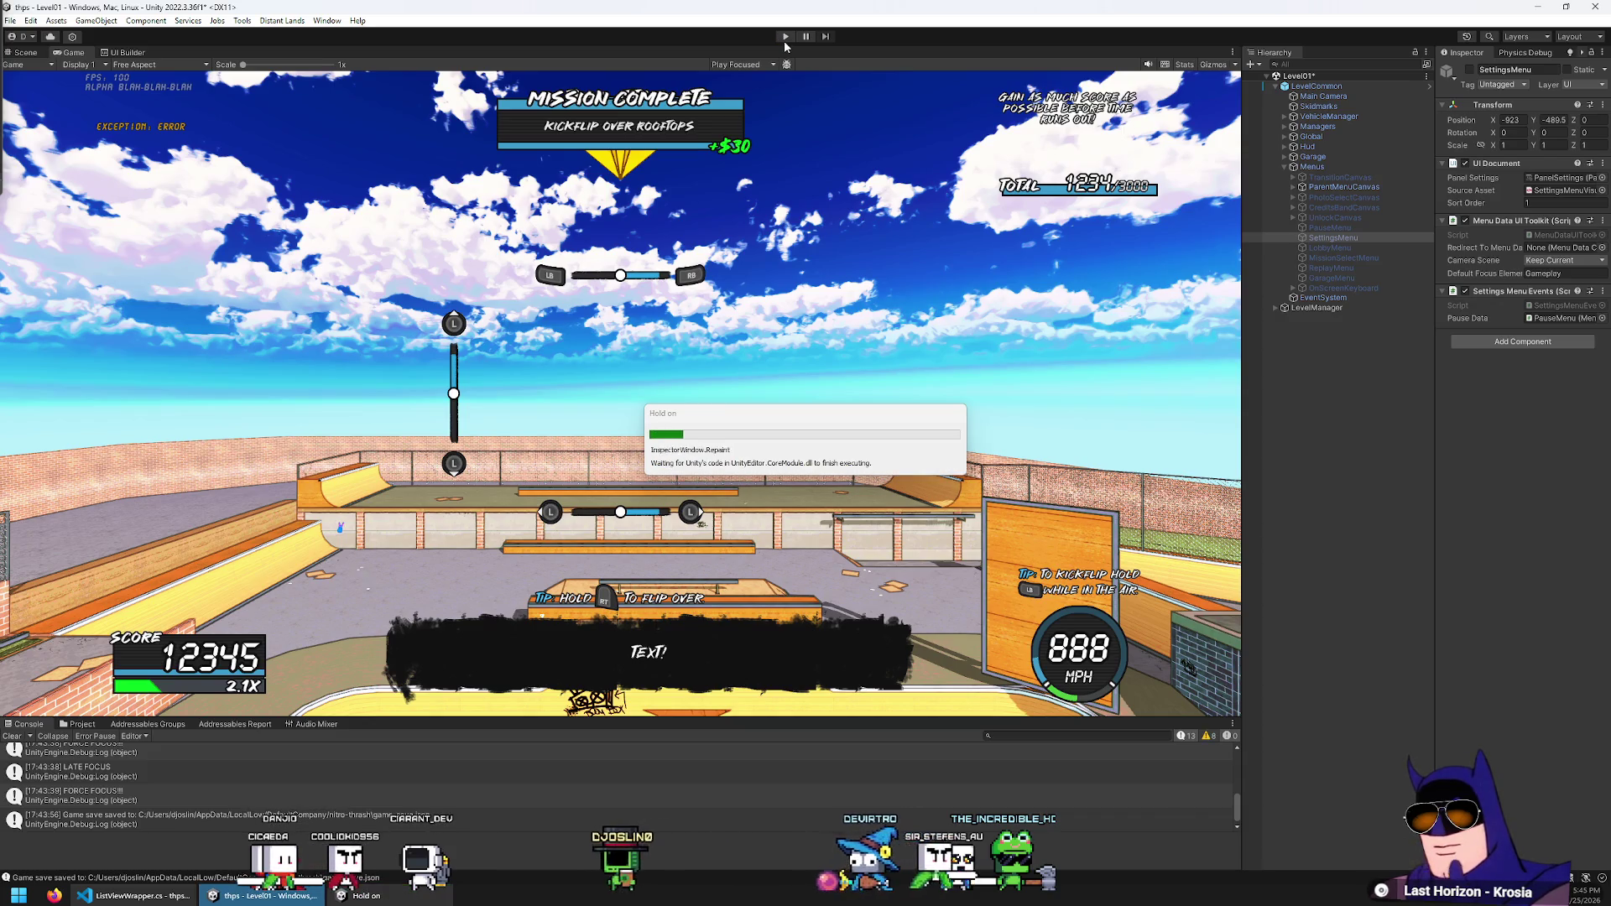
Start Play mode and open the pause menu's Settings screen
click(785, 38)
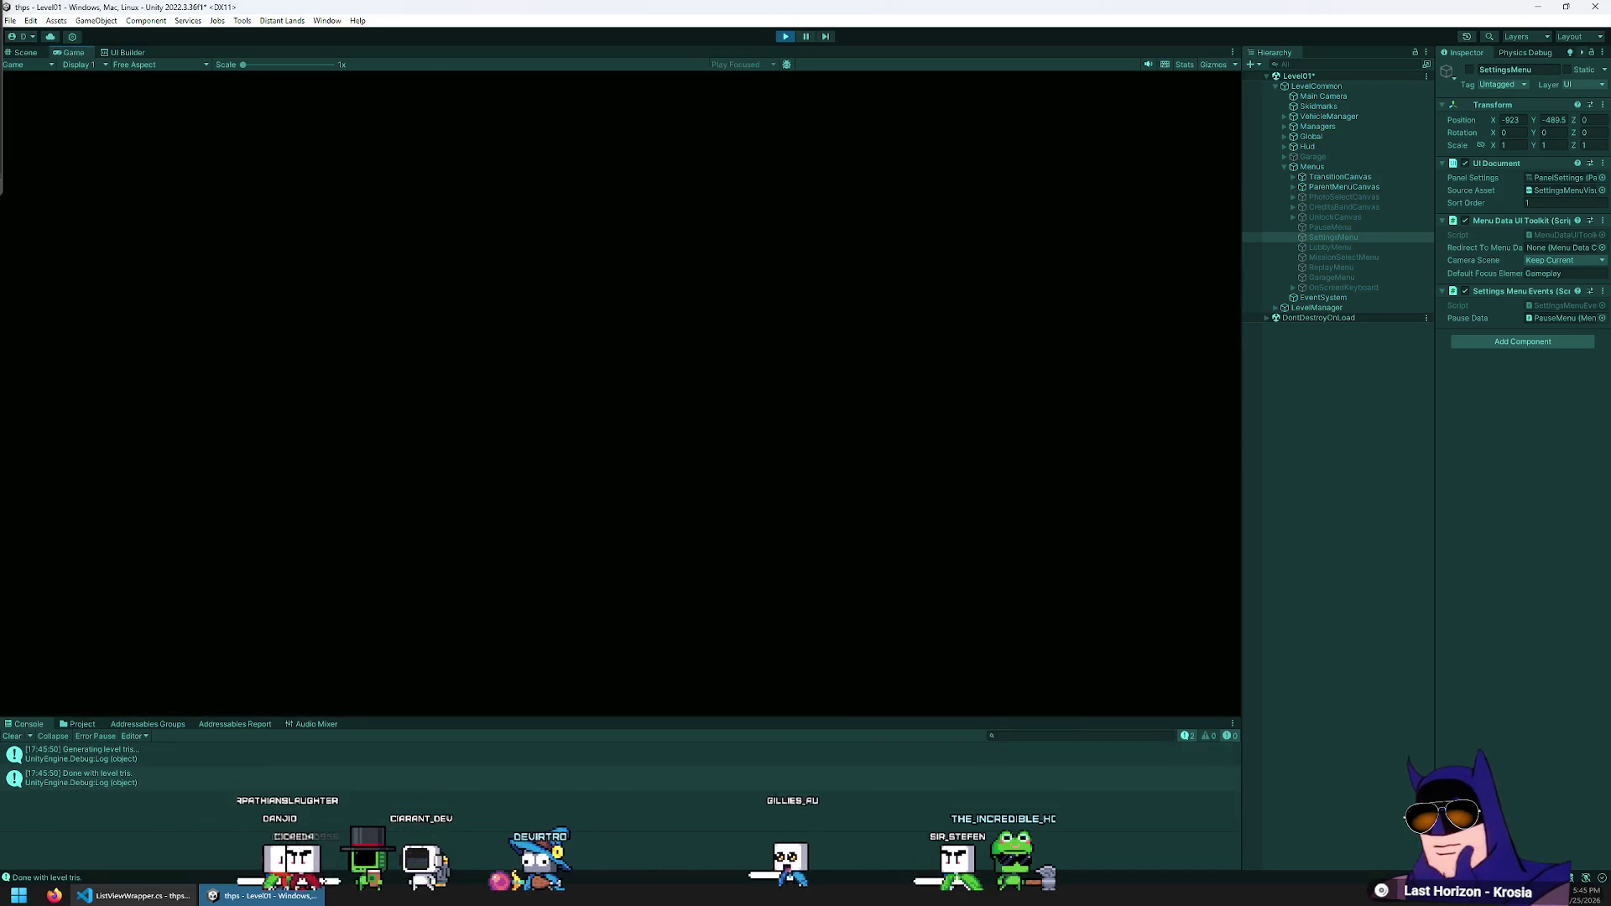
key(Down)
key(Down)
key(Return)
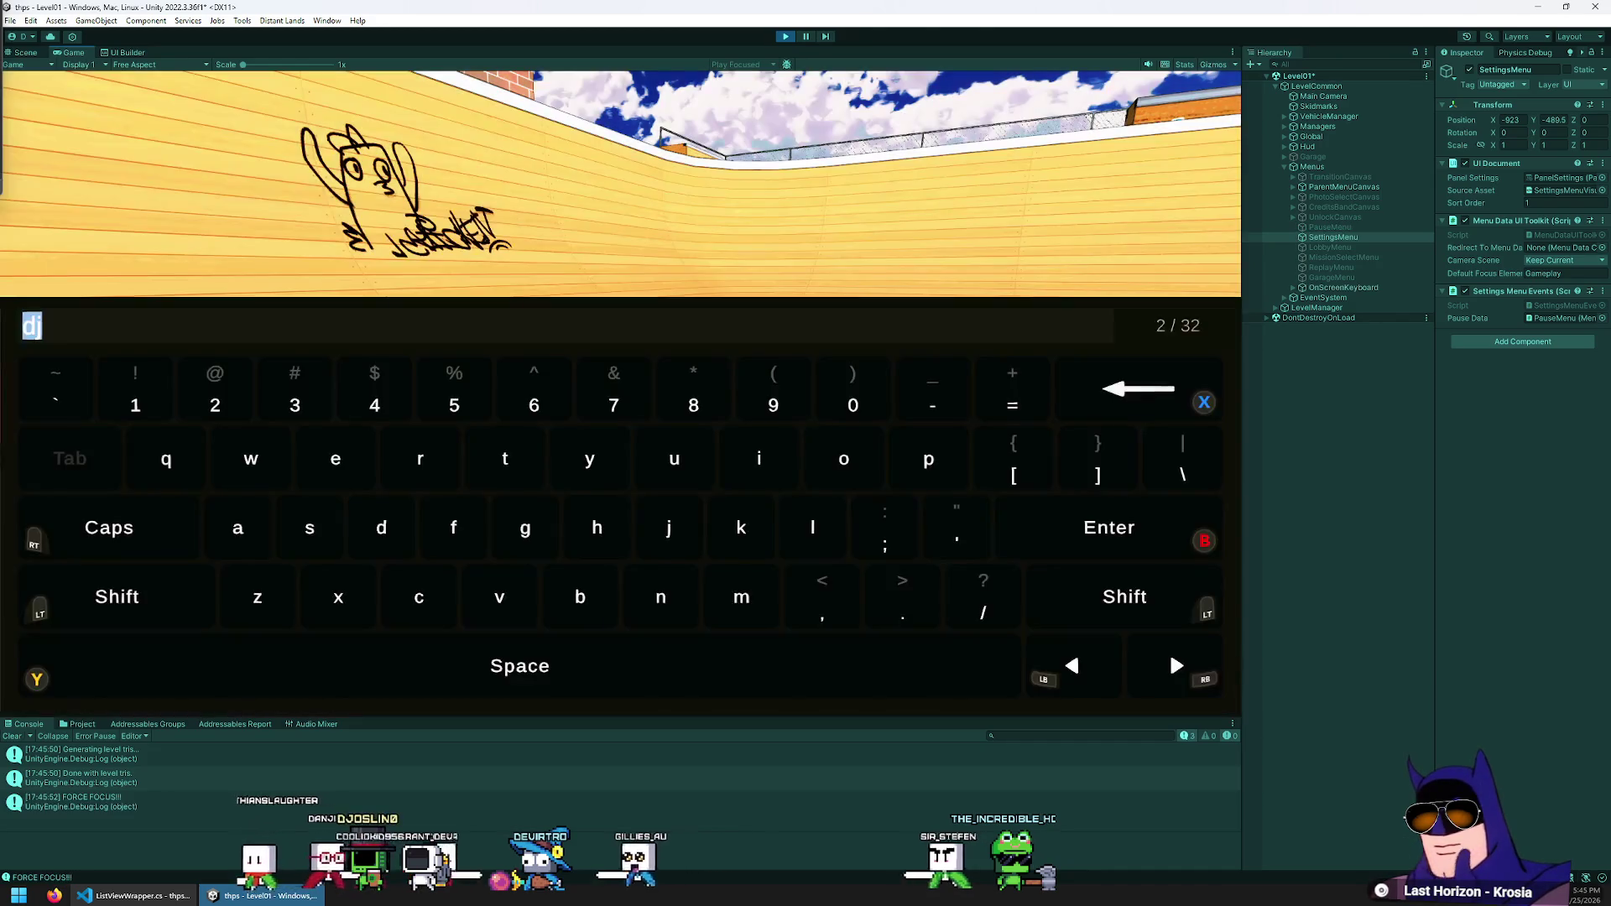
click(1169, 651)
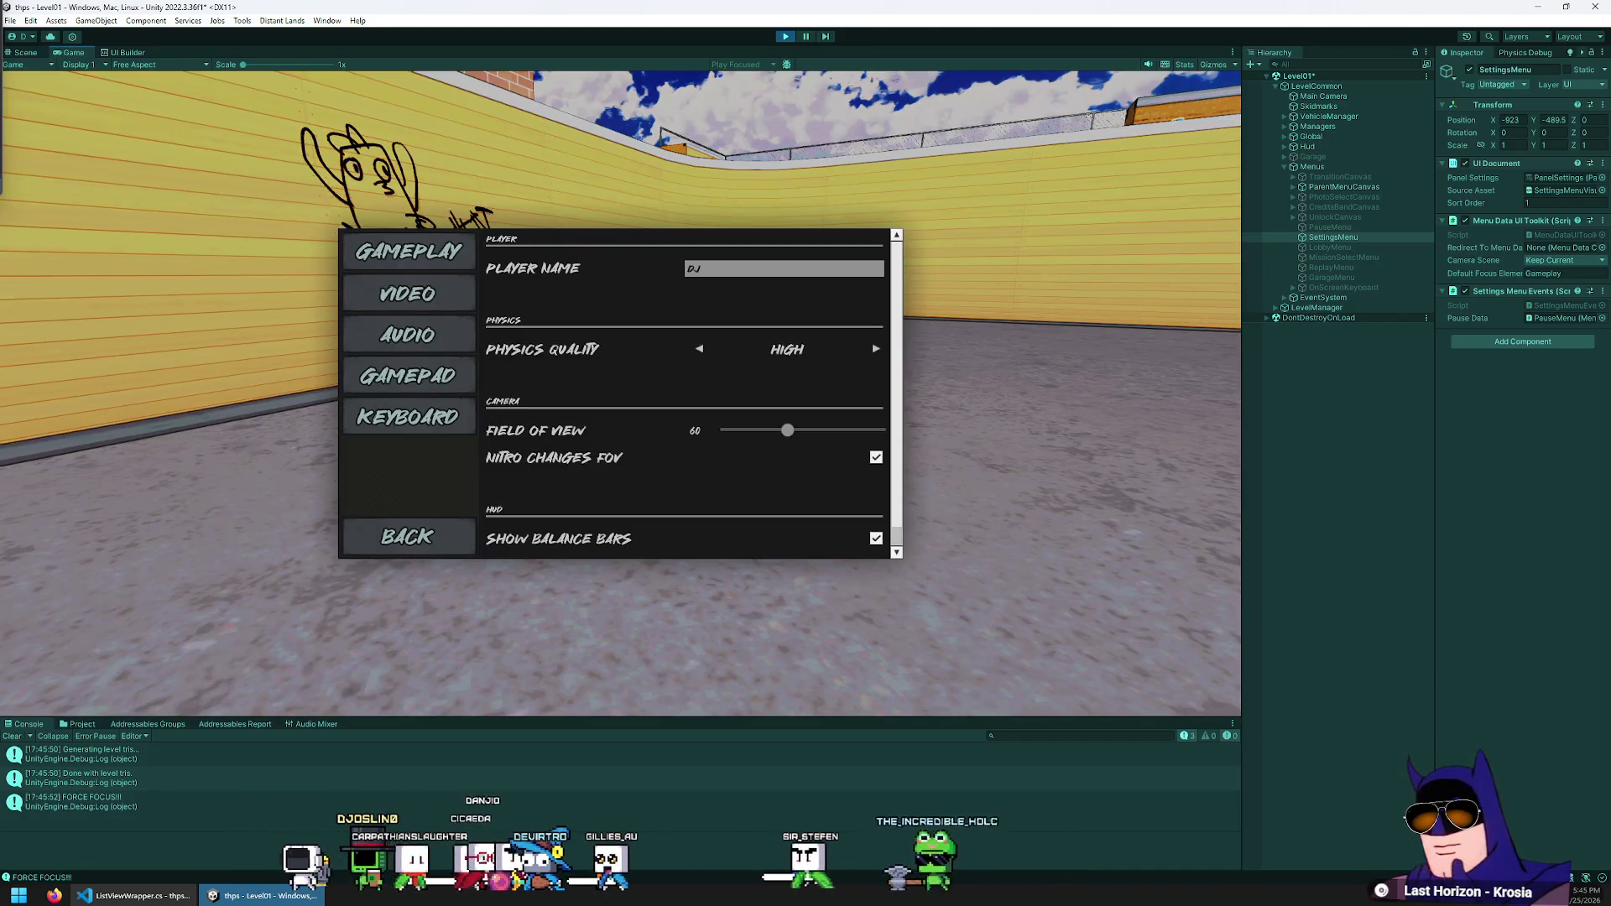
Close and reopen Settings several times to test focus, then stop Play and return to the code editor
key(Escape)
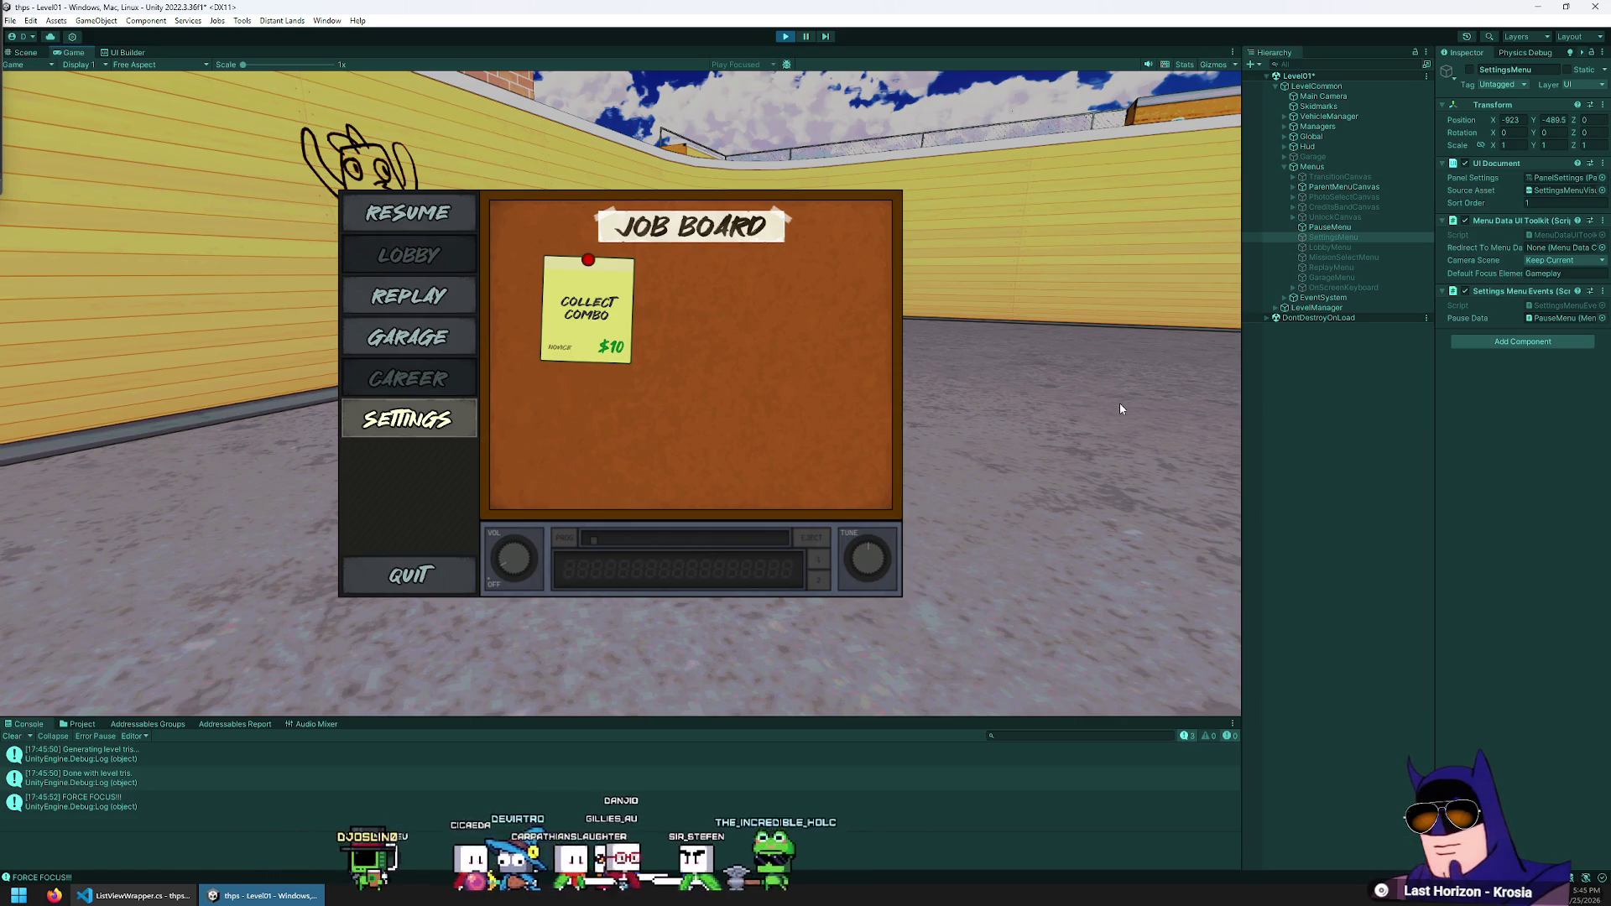
key(Return)
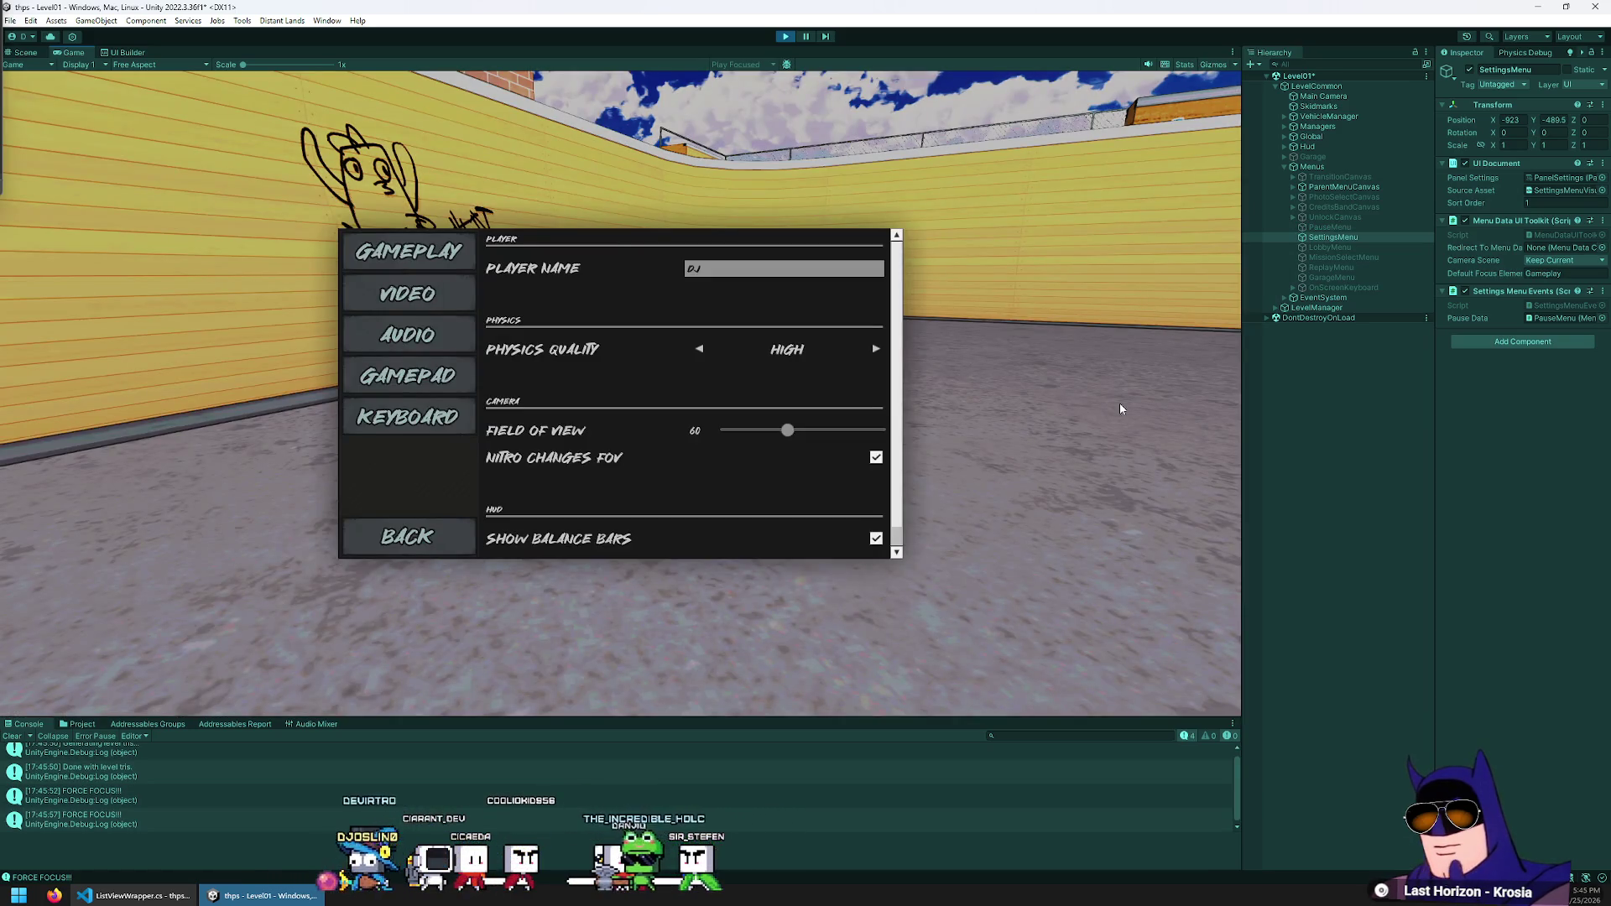
key(Escape)
key(Return)
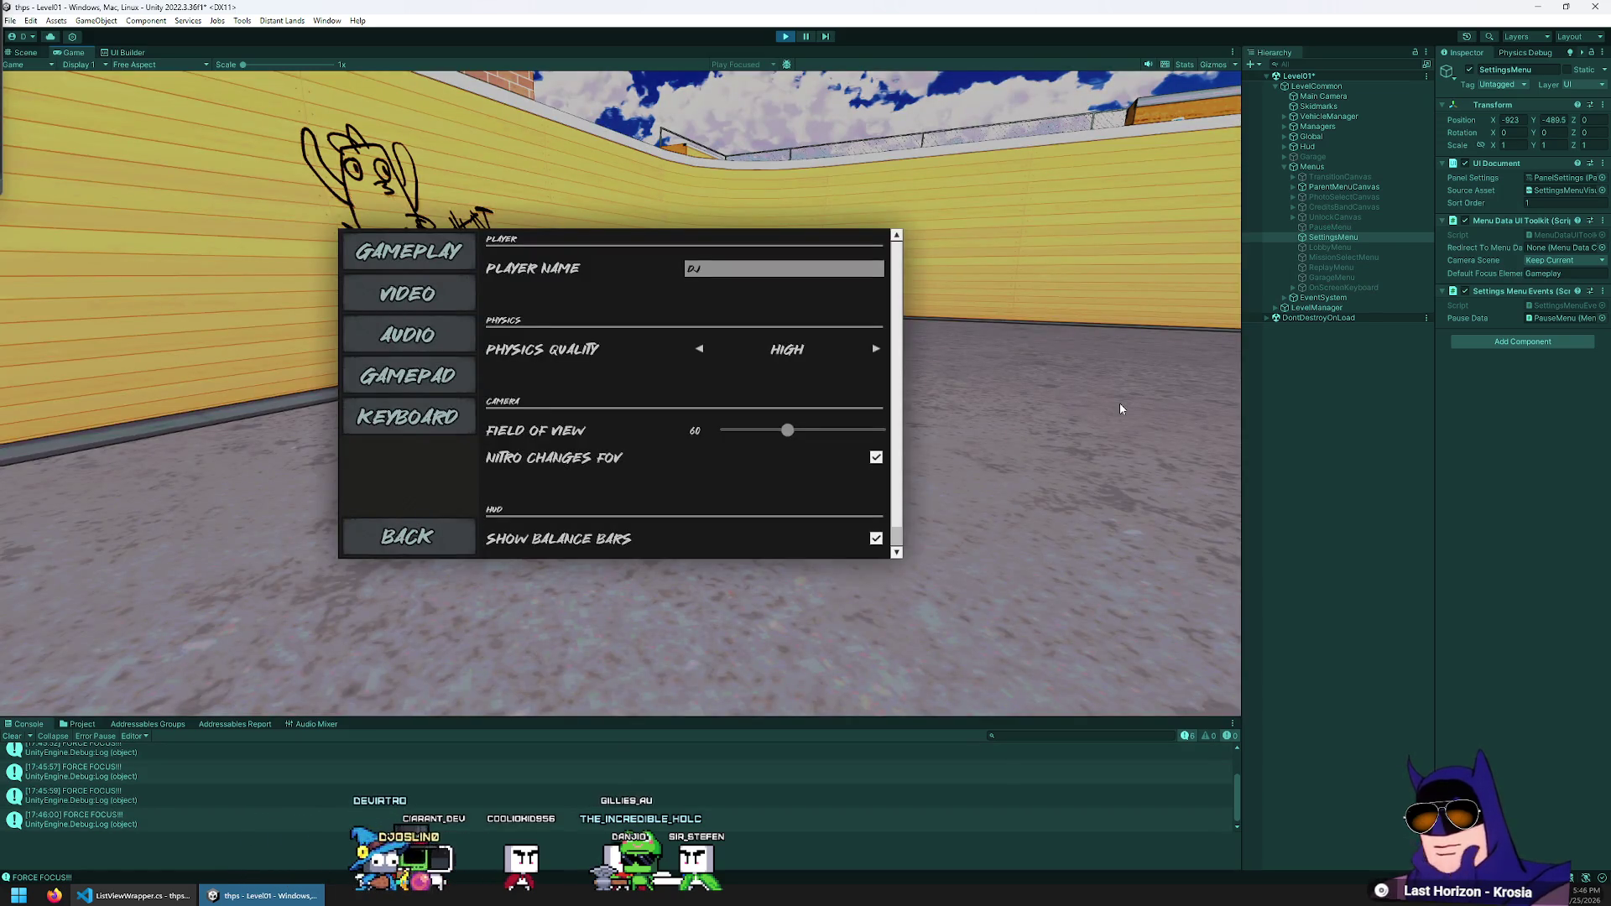
key(Return)
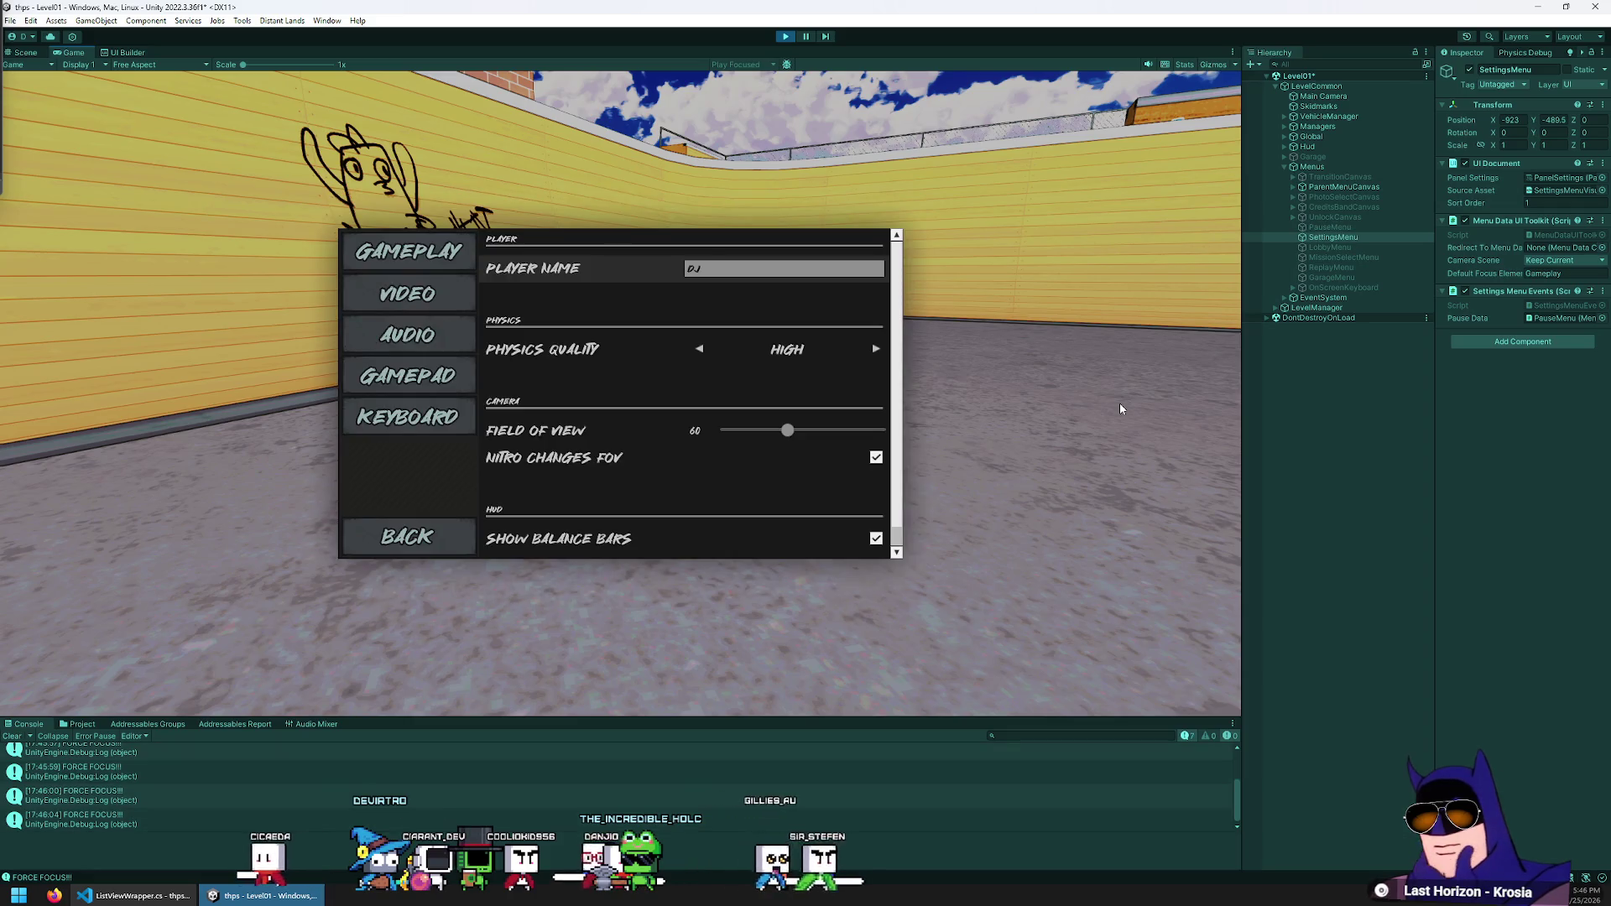
key(Escape)
key(Return)
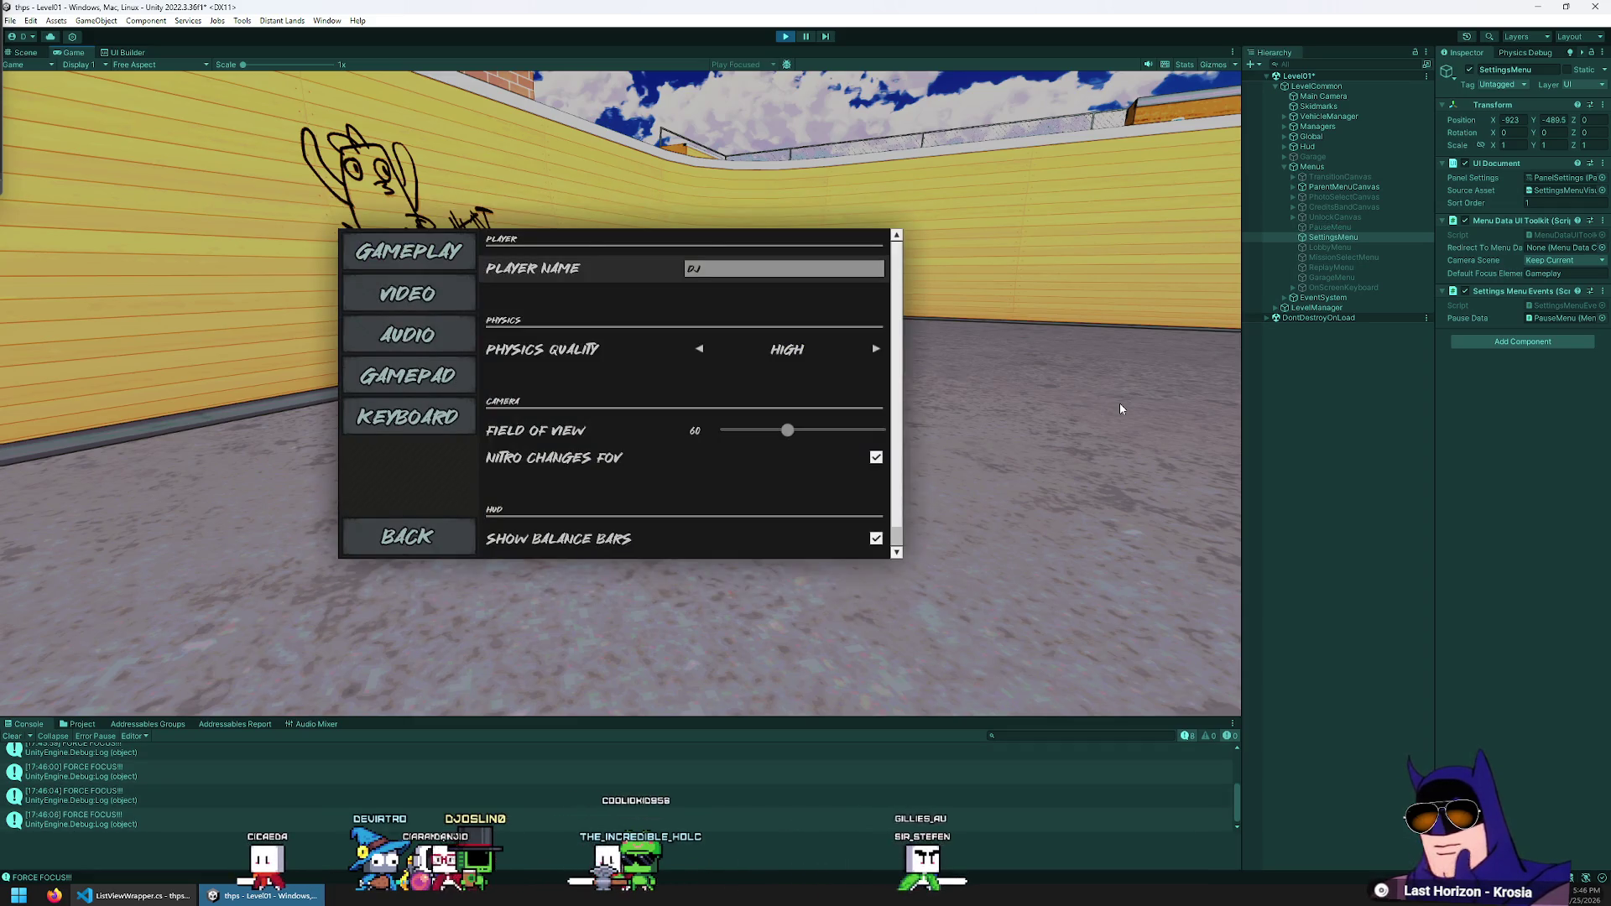
key(Down)
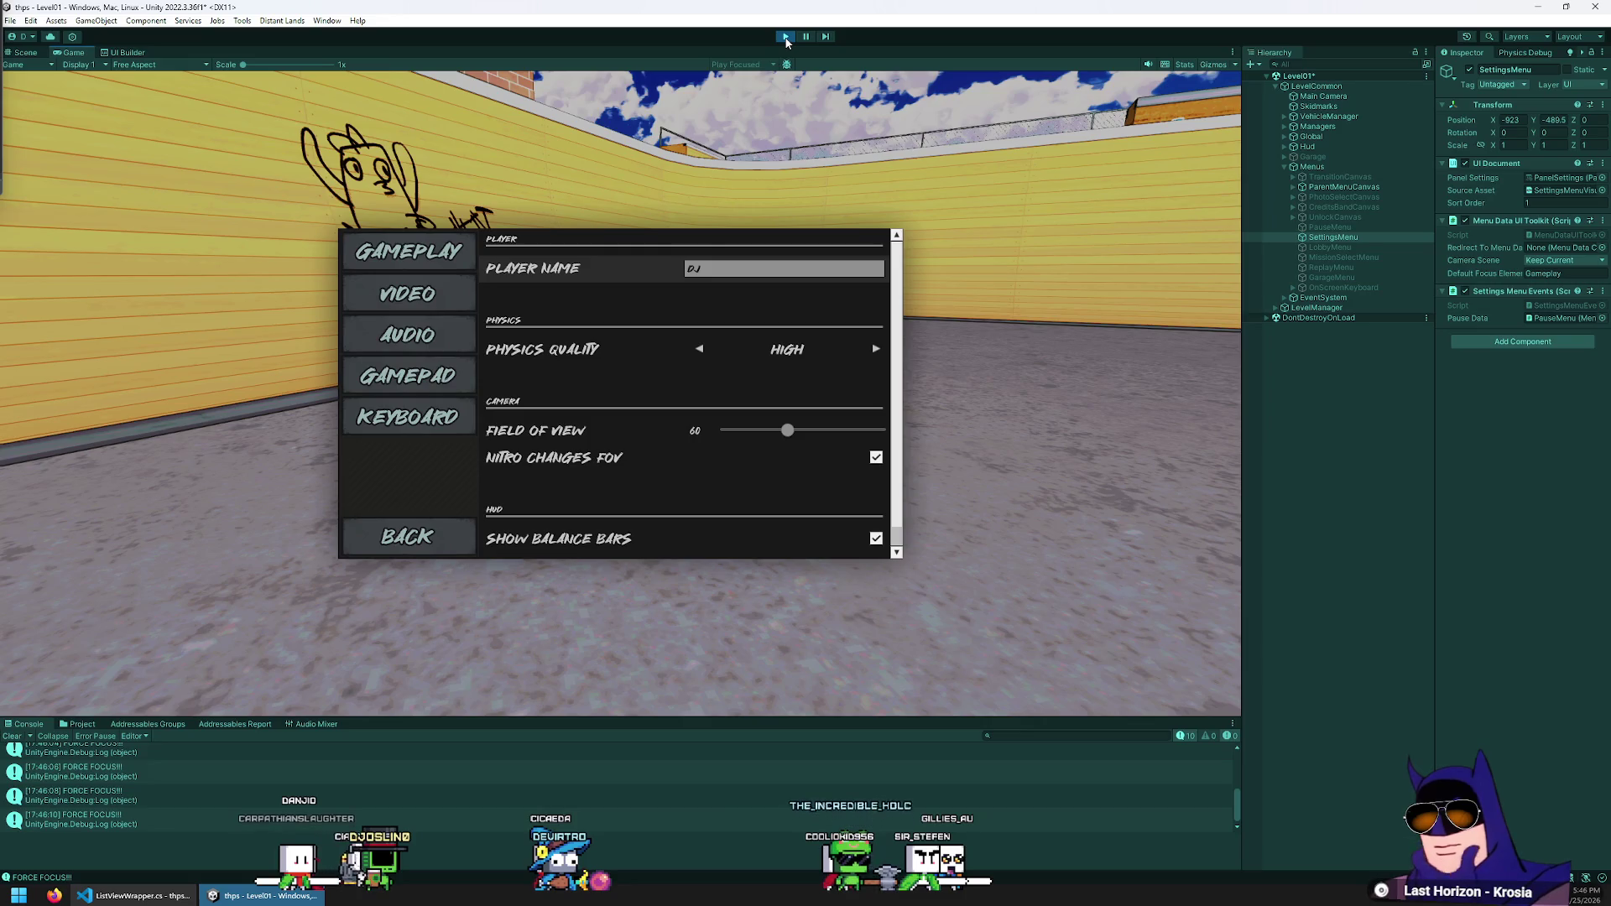
click(786, 38)
key(alt+Tab)
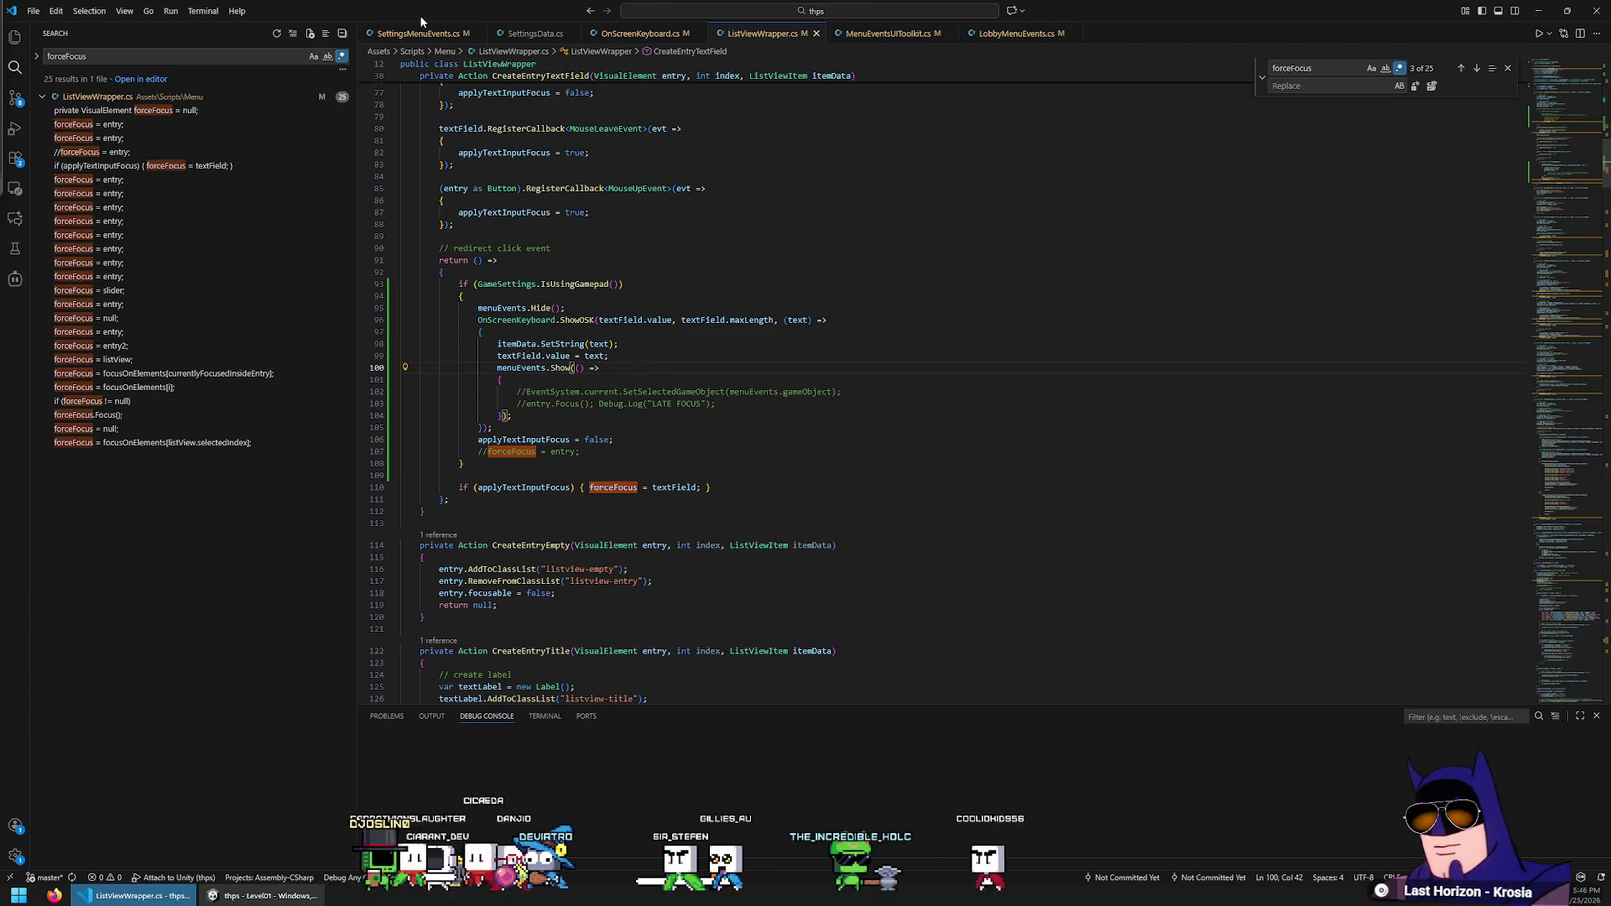
In MenuEventsUIToolkit.cs, replace ExecuteLater with StartingIn(100) for the Hide callback
click(640, 32)
click(888, 33)
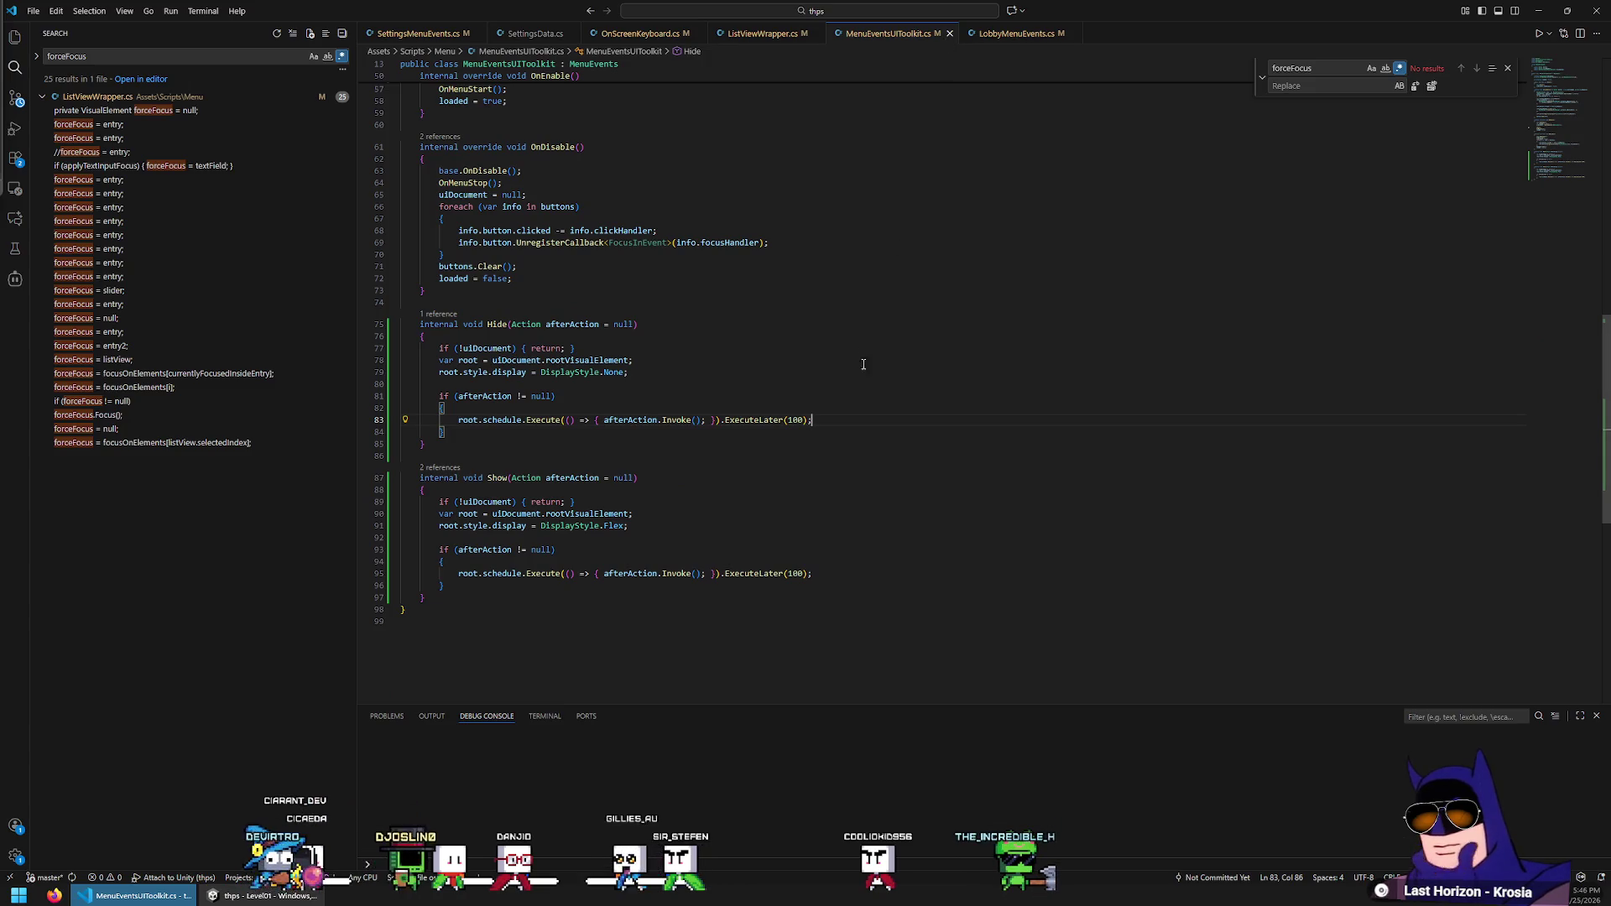
double_click(744, 571)
text(Star)
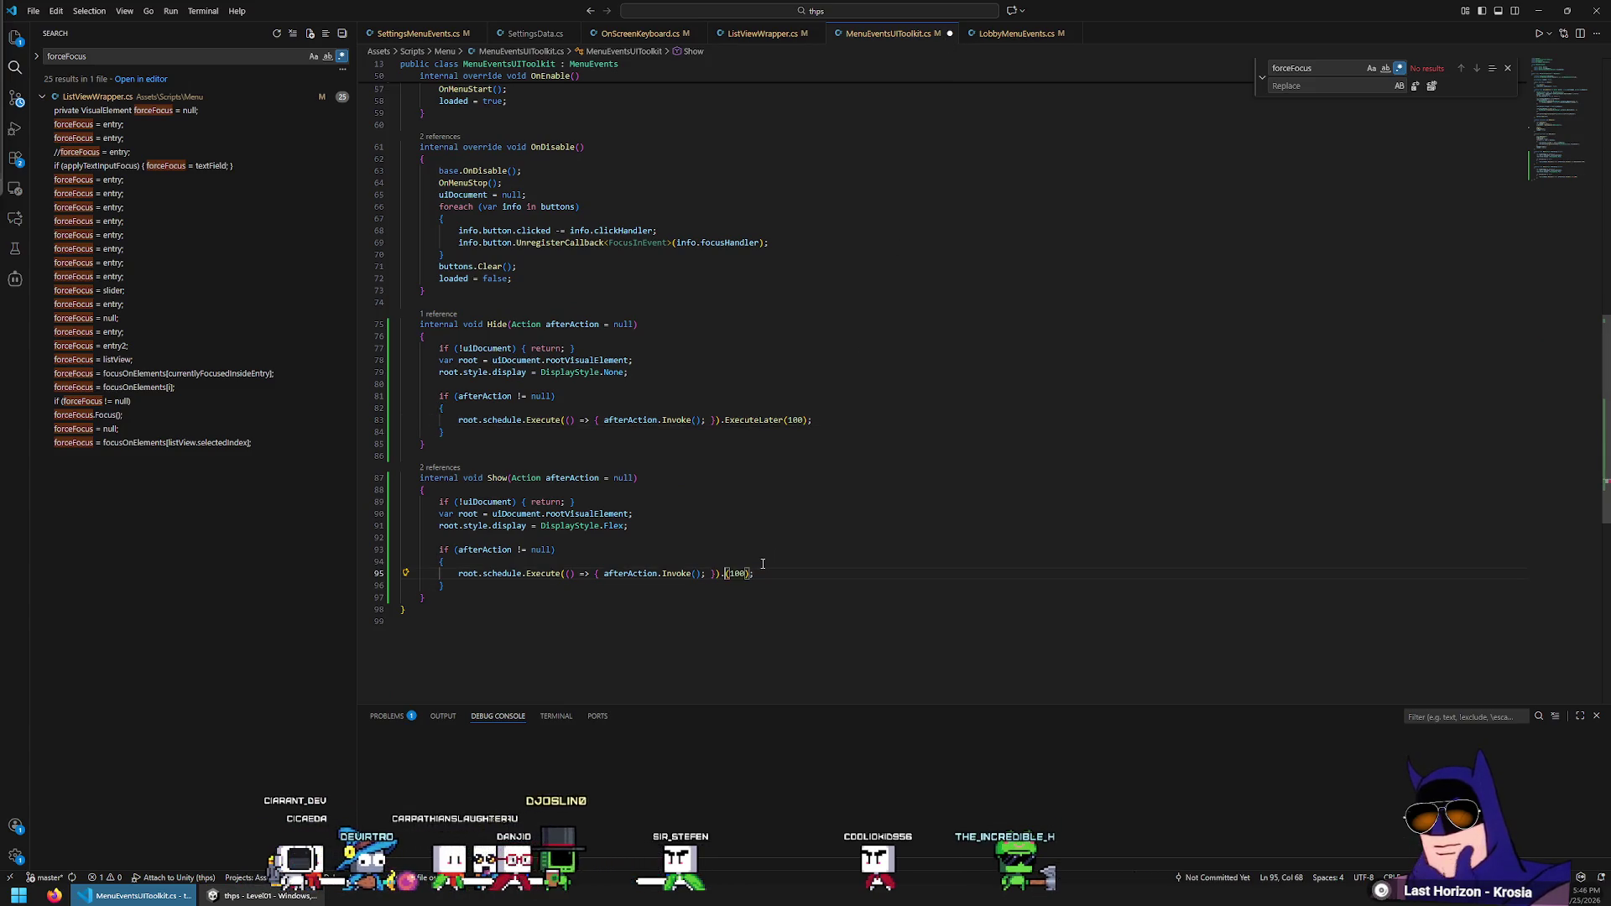
key(Tab)
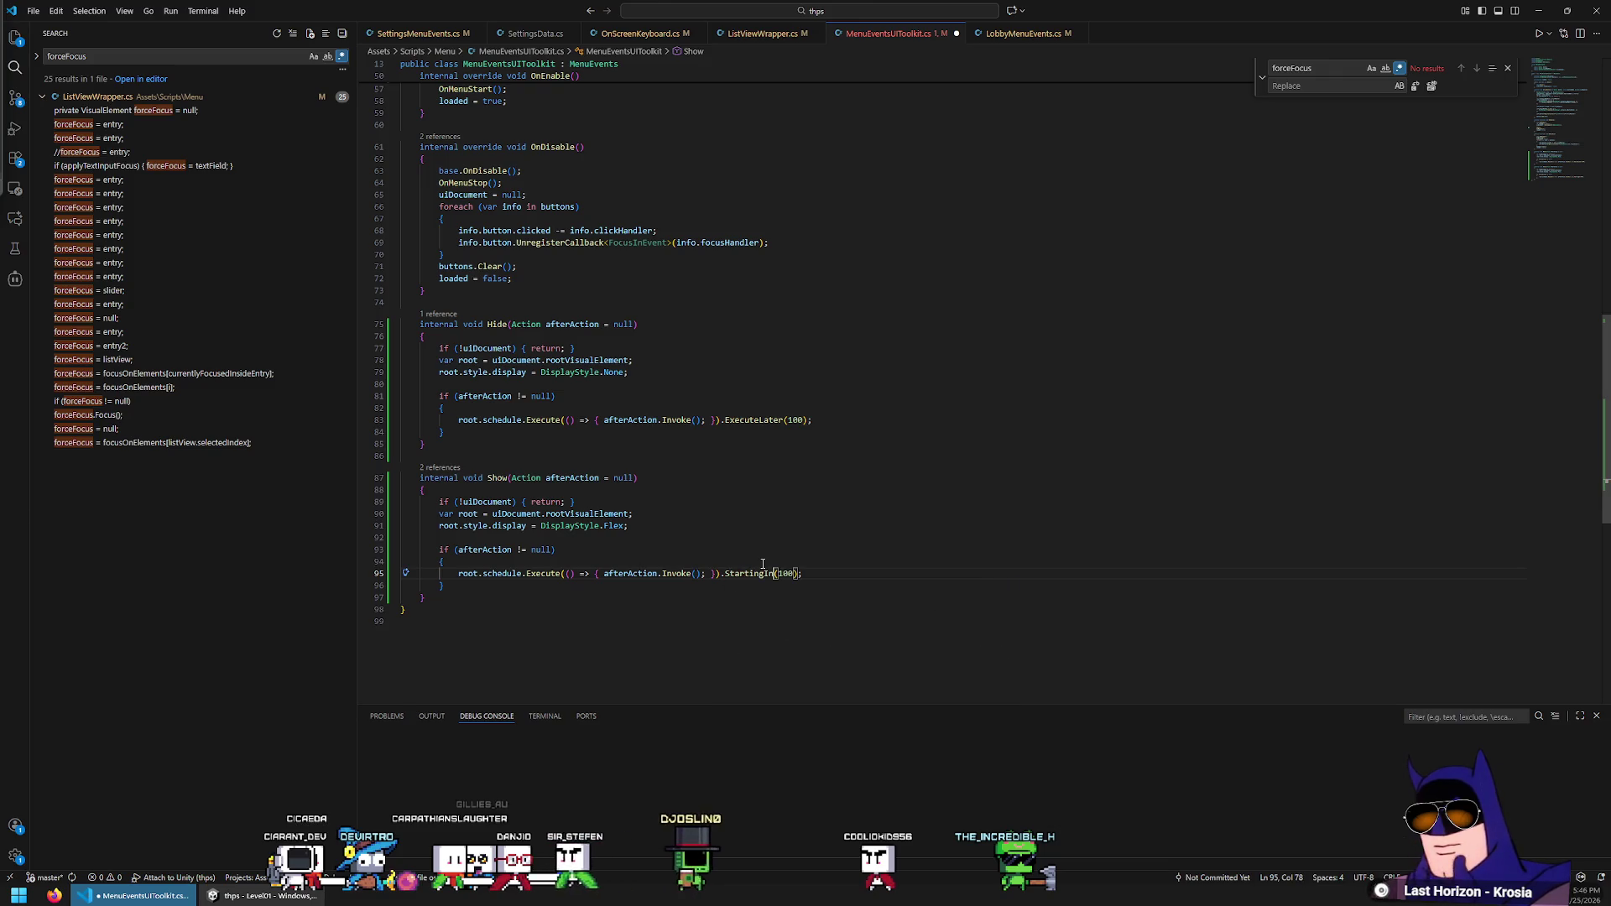
mouse_move(749, 568)
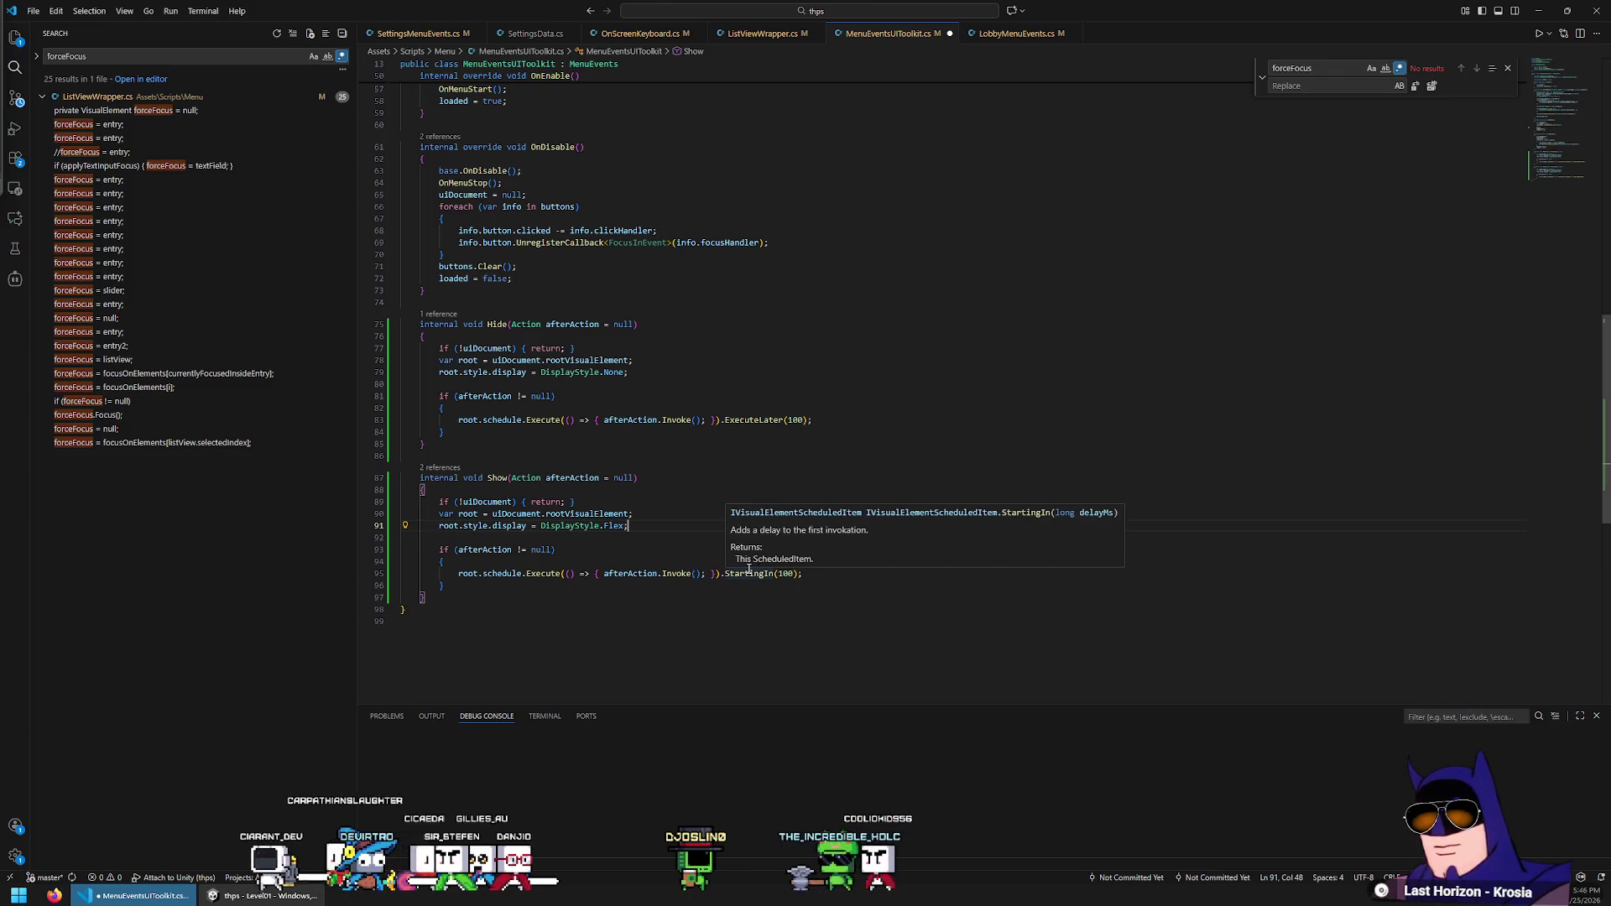
mouse_move(757, 422)
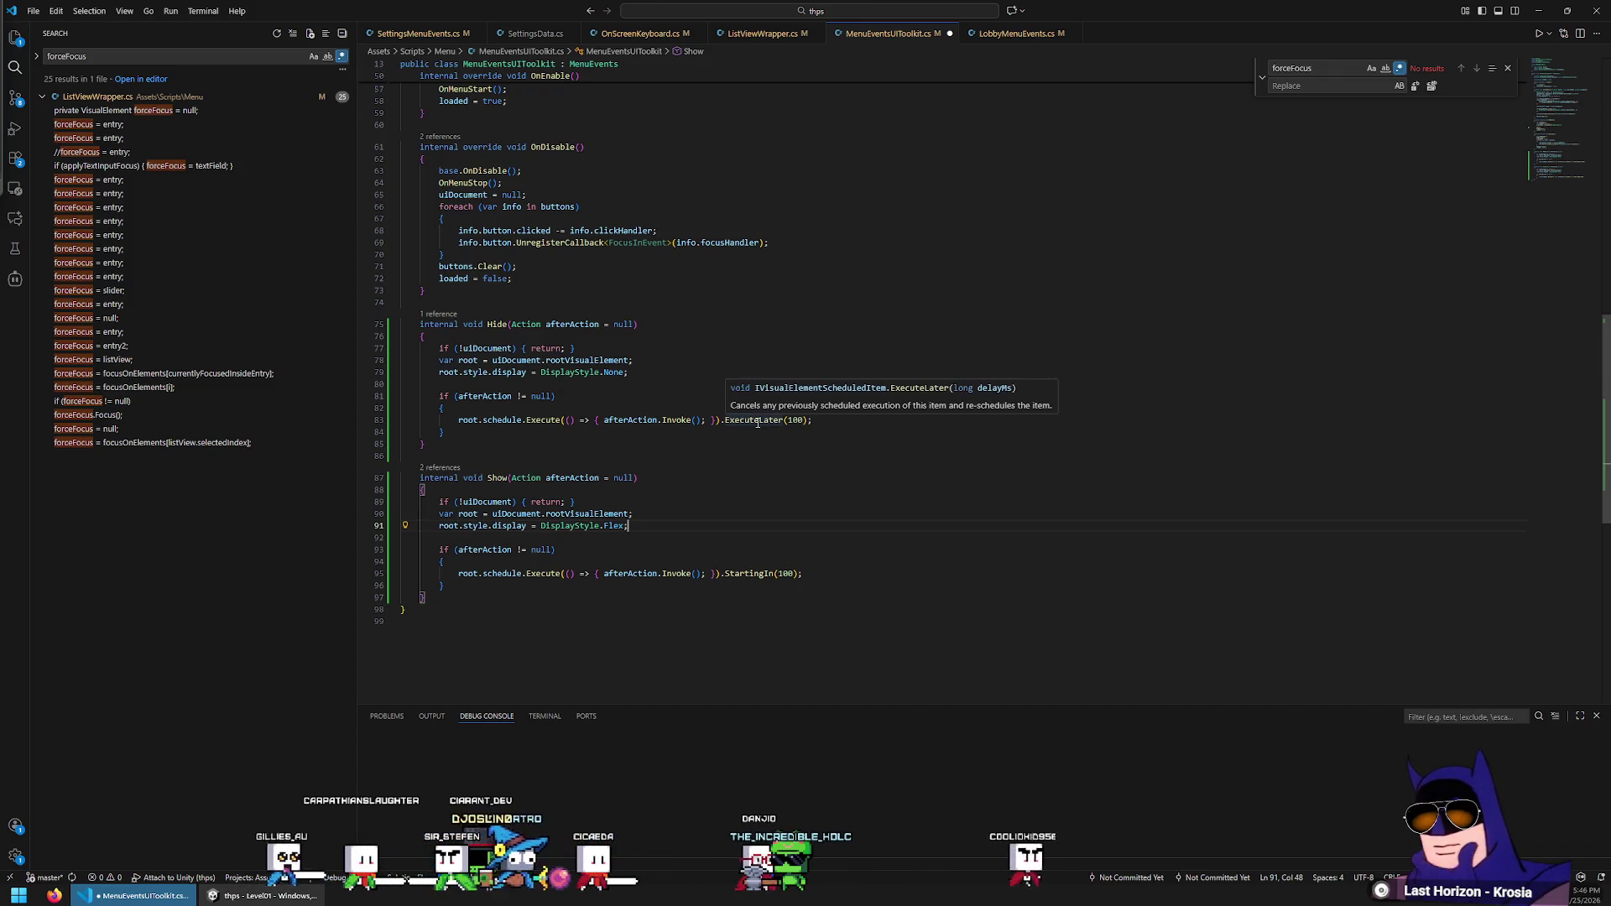
click(757, 422)
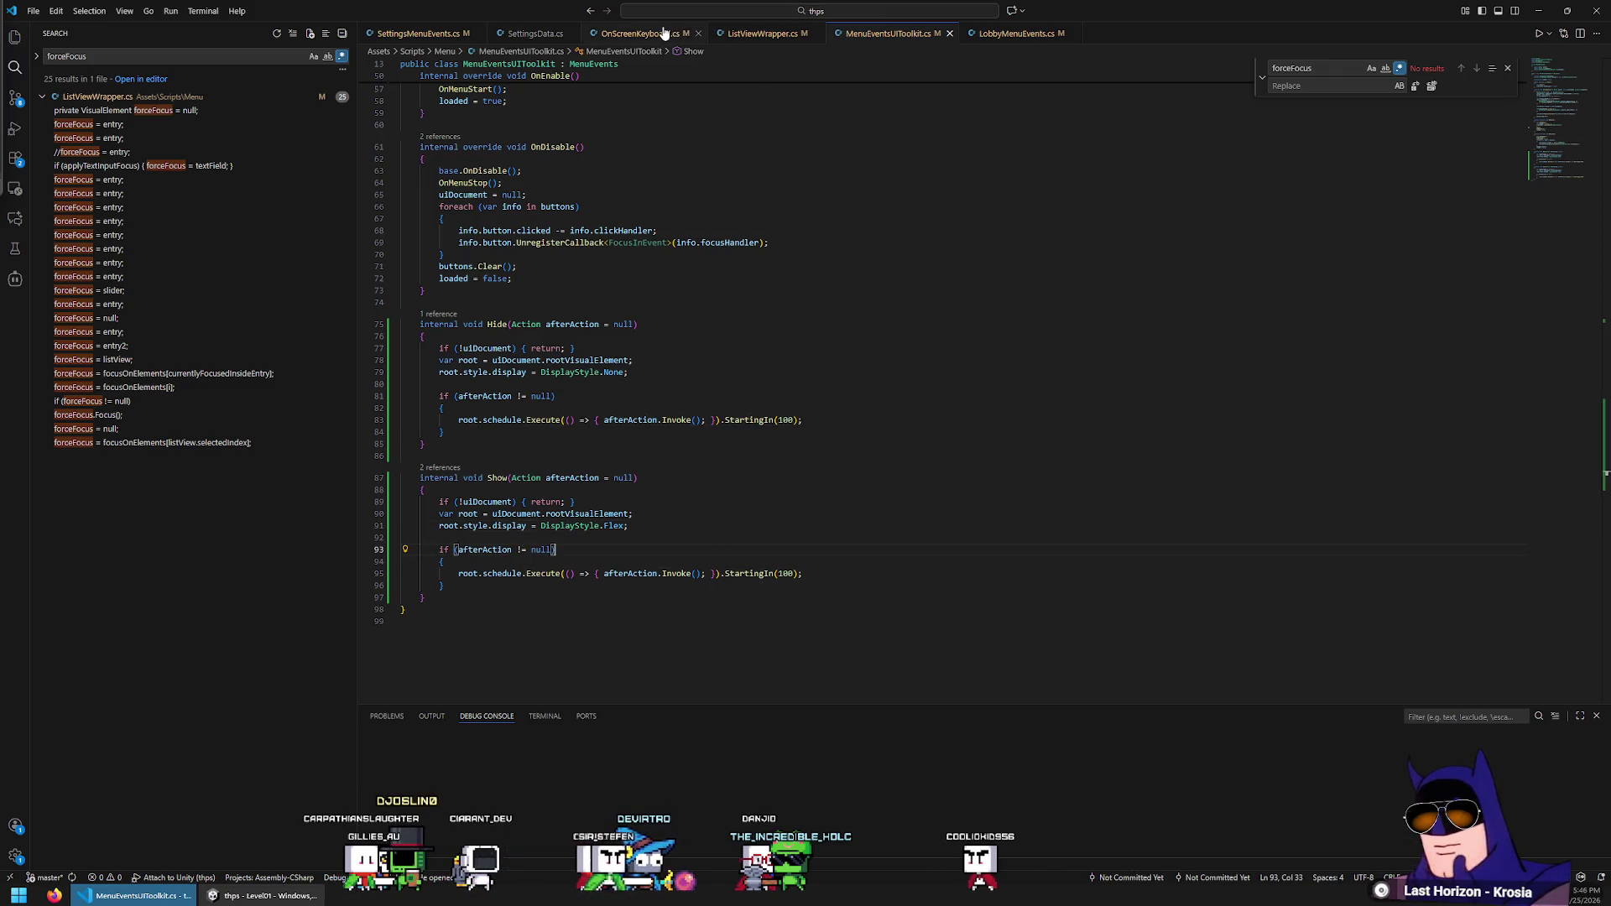
Uncomment the entry.Focus() LATE FOCUS line in ListViewWrapper.cs, save, and switch to Unity
click(746, 35)
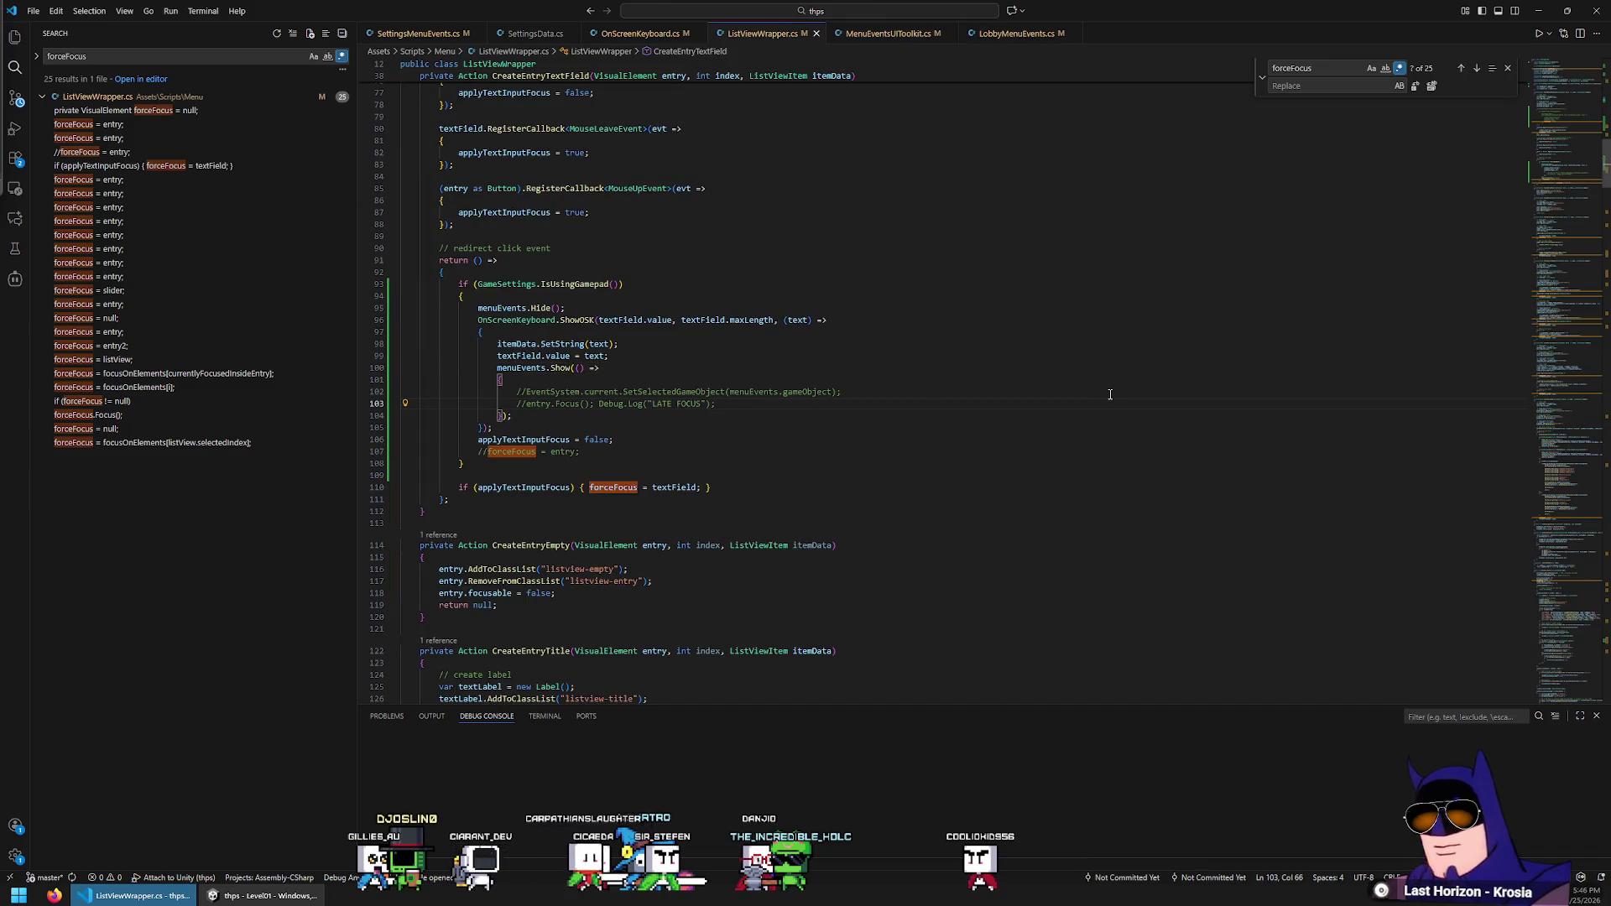
key(ctrl+slash)
key(ctrl+s)
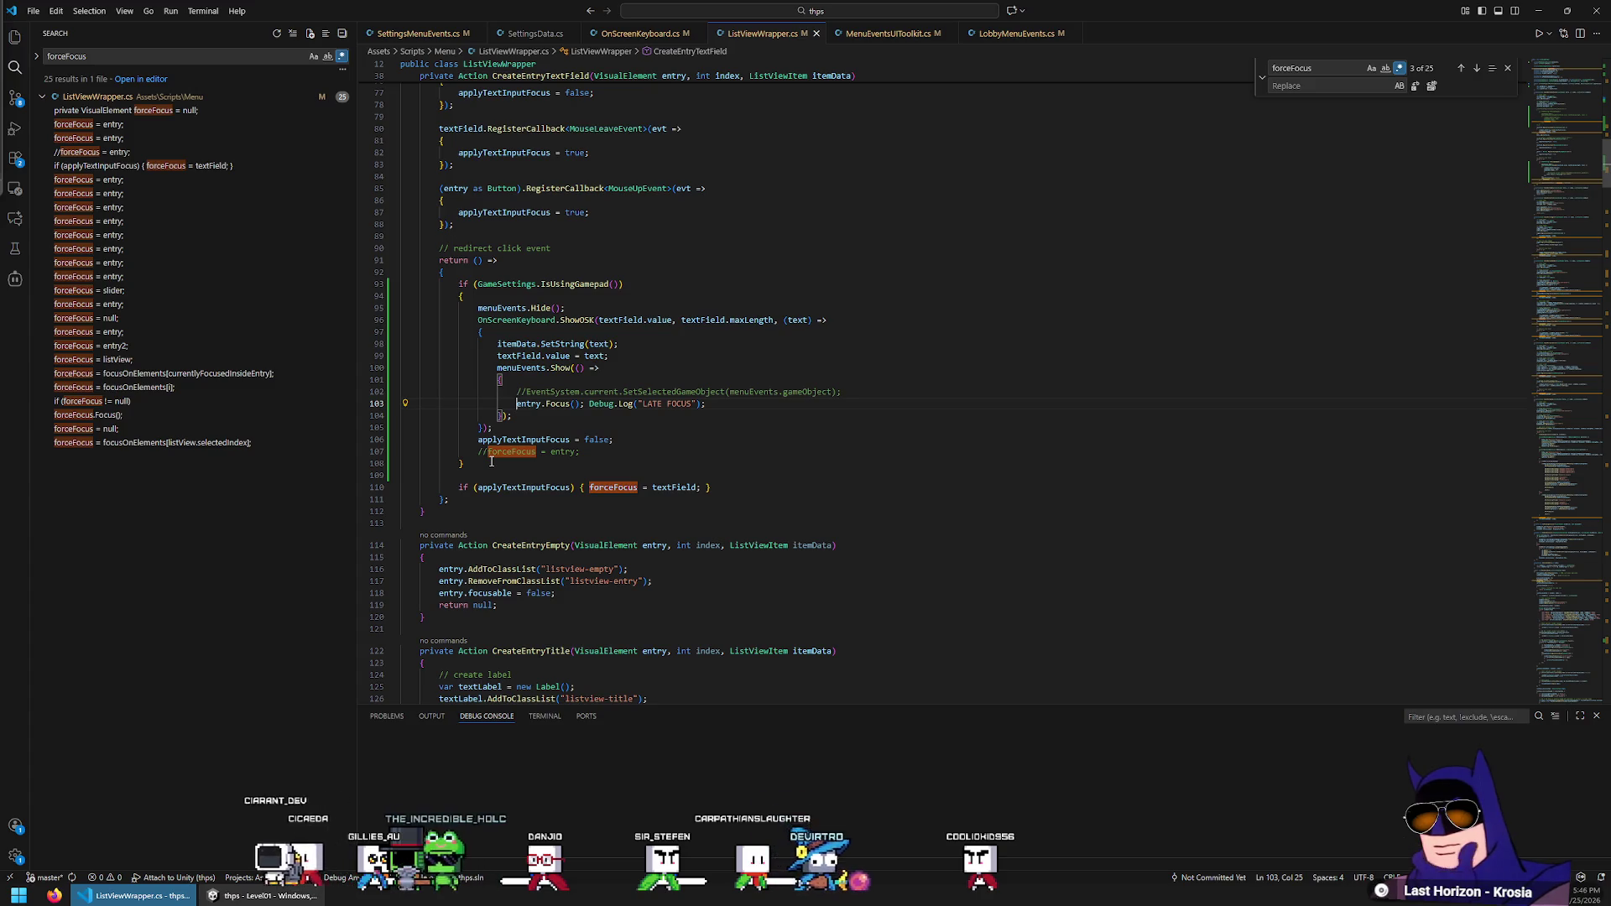
click(257, 898)
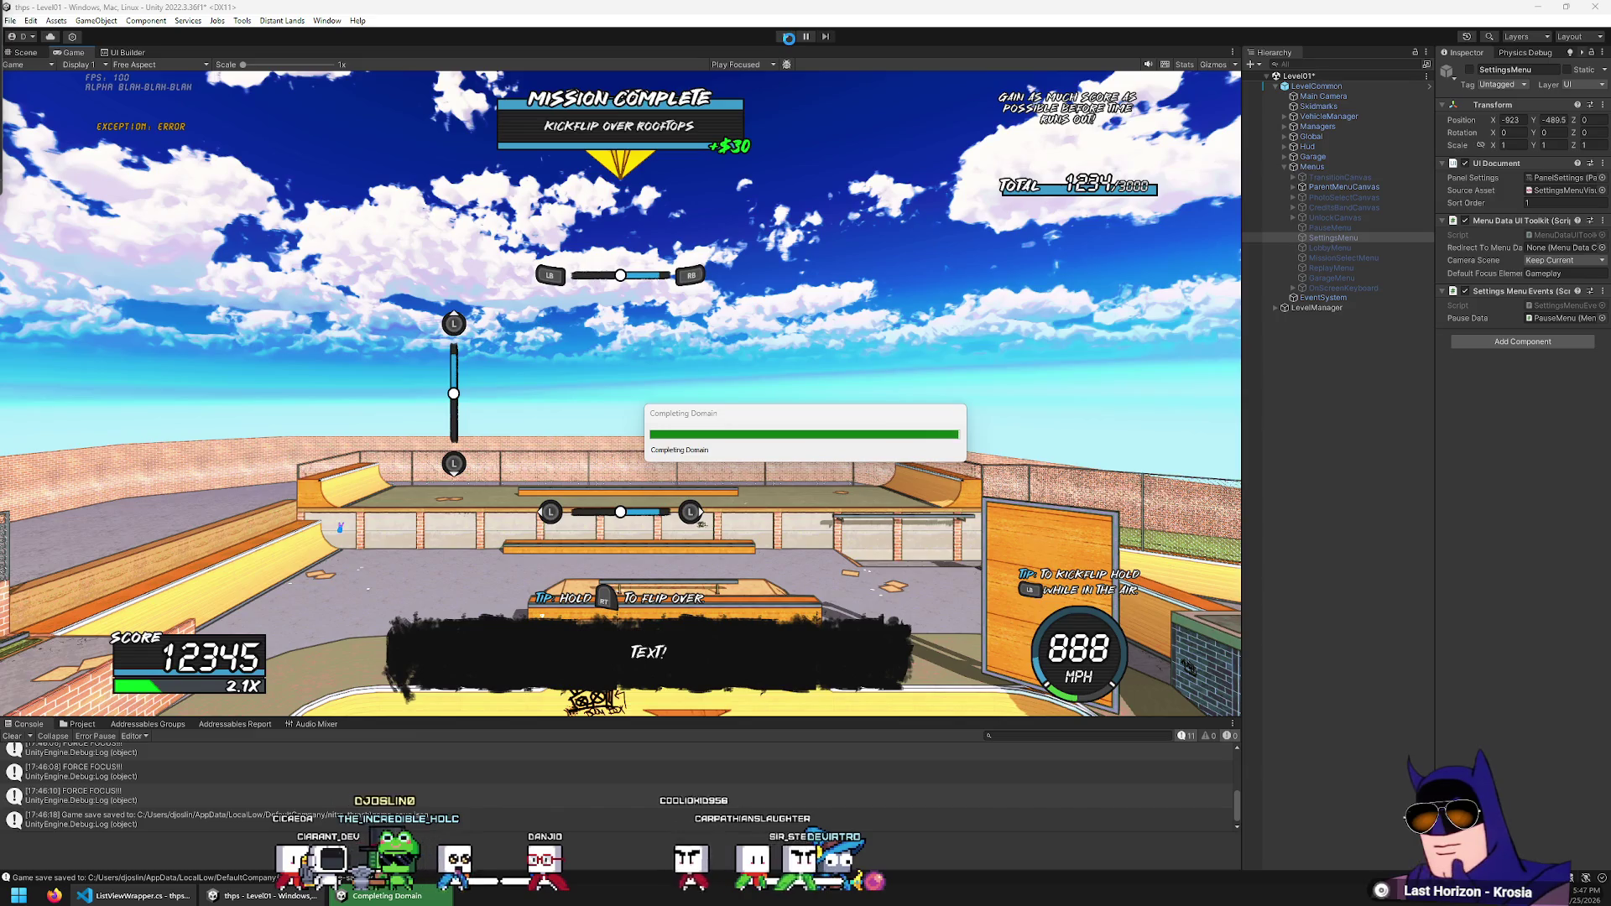
Start Play, open Settings from the pause menu, and open and close the Player Name keyboard twice
click(786, 37)
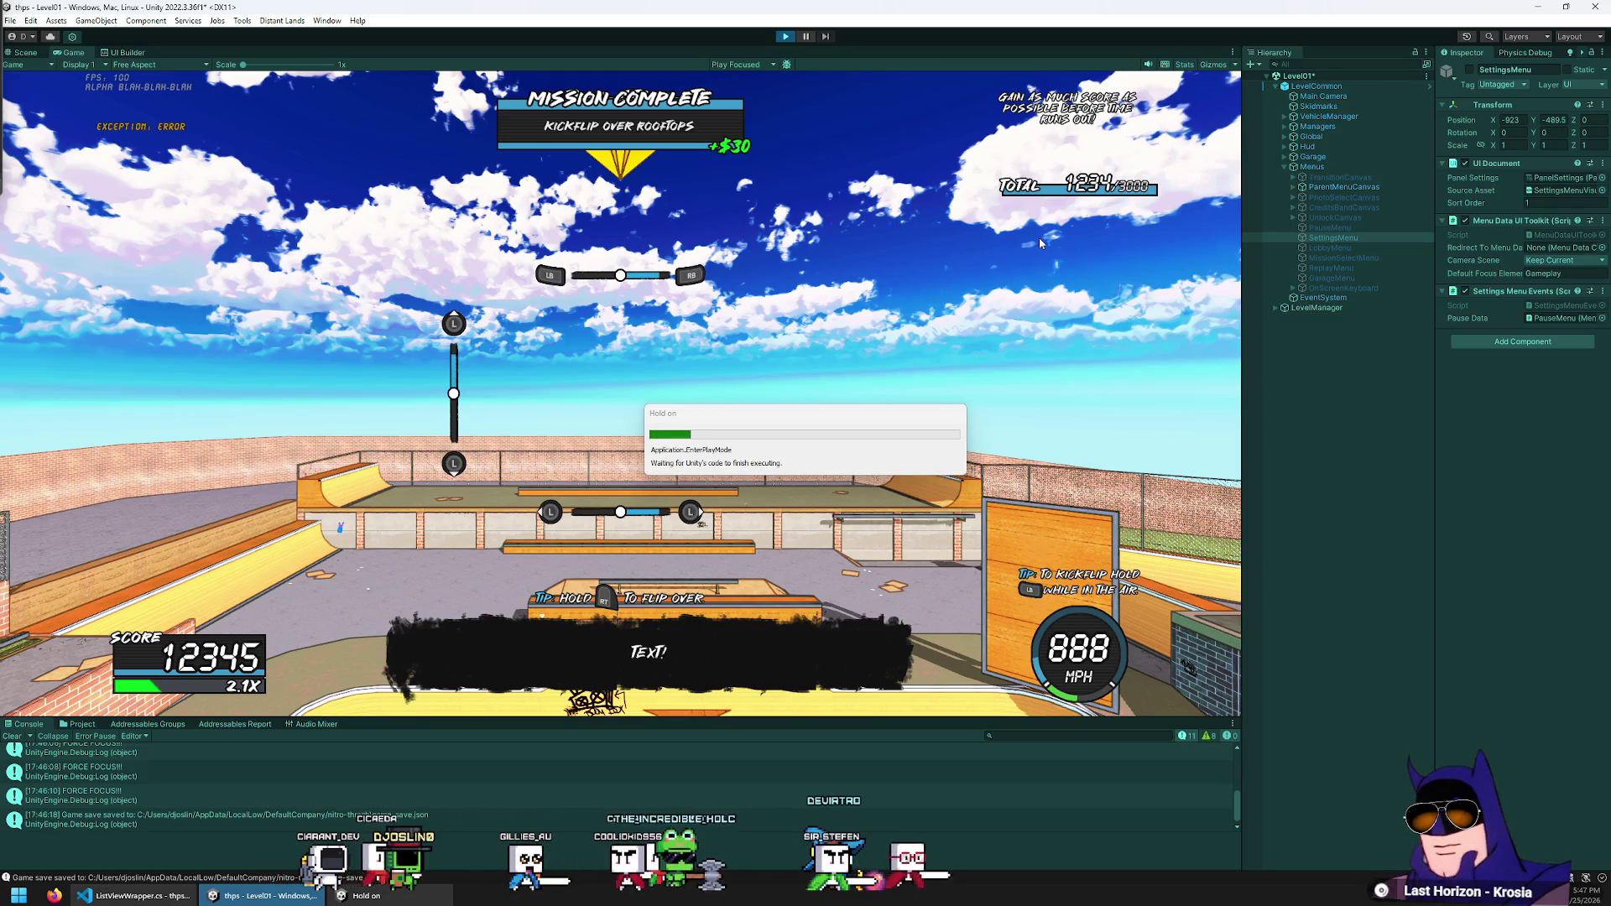
key(Escape)
key(Down)
key(Down)
key(Down)
key(Return)
key(Return)
key(Escape)
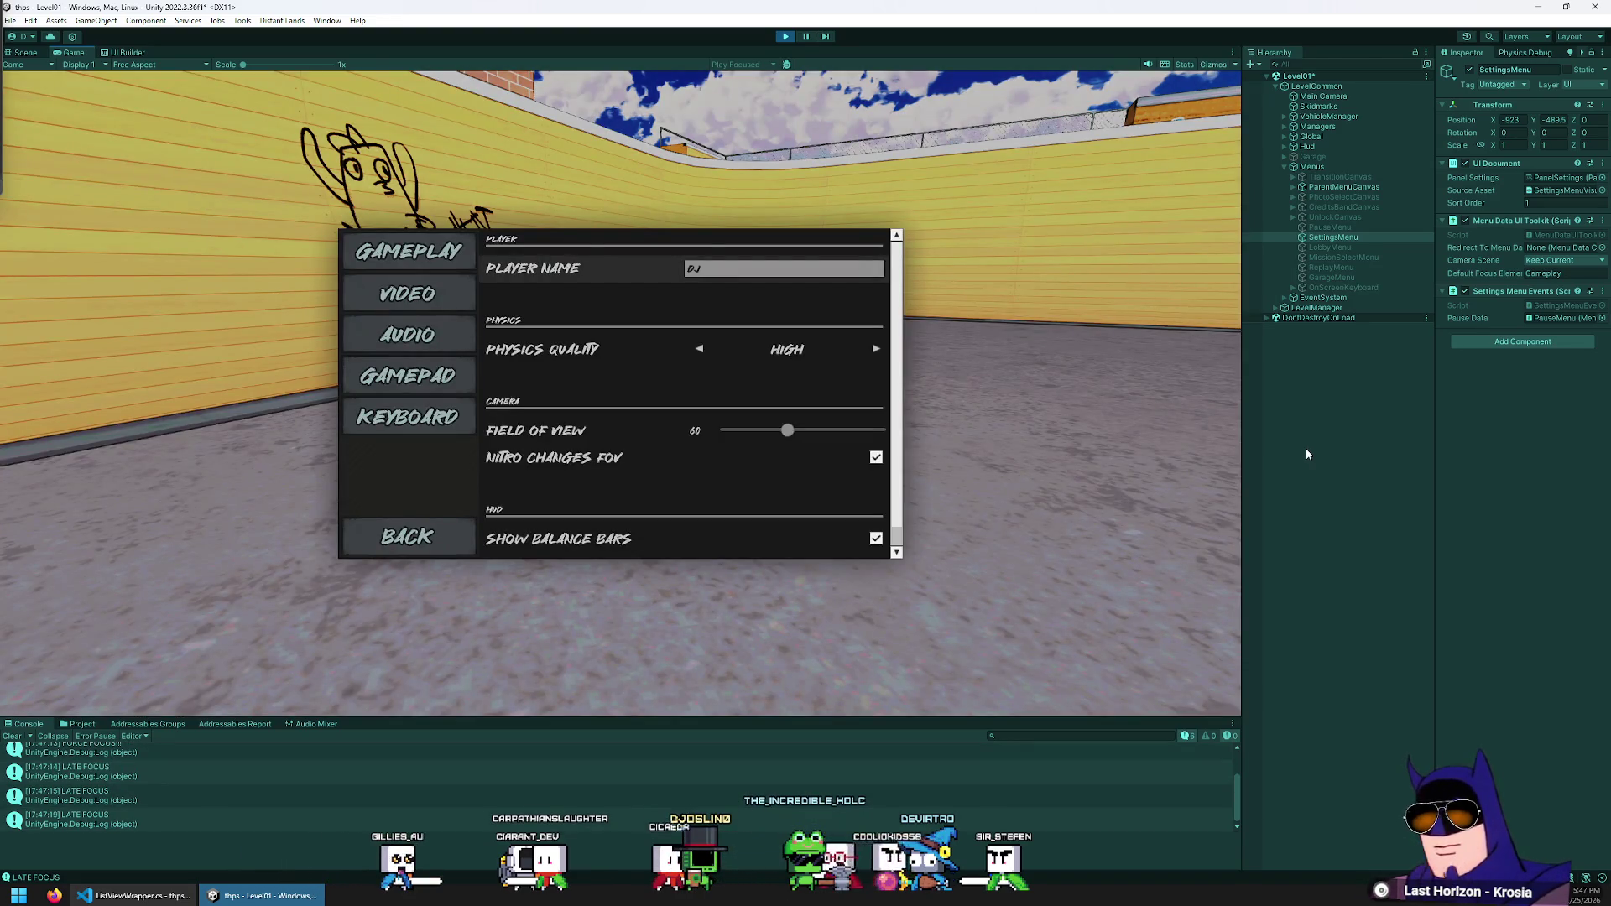
key(Return)
key(Escape)
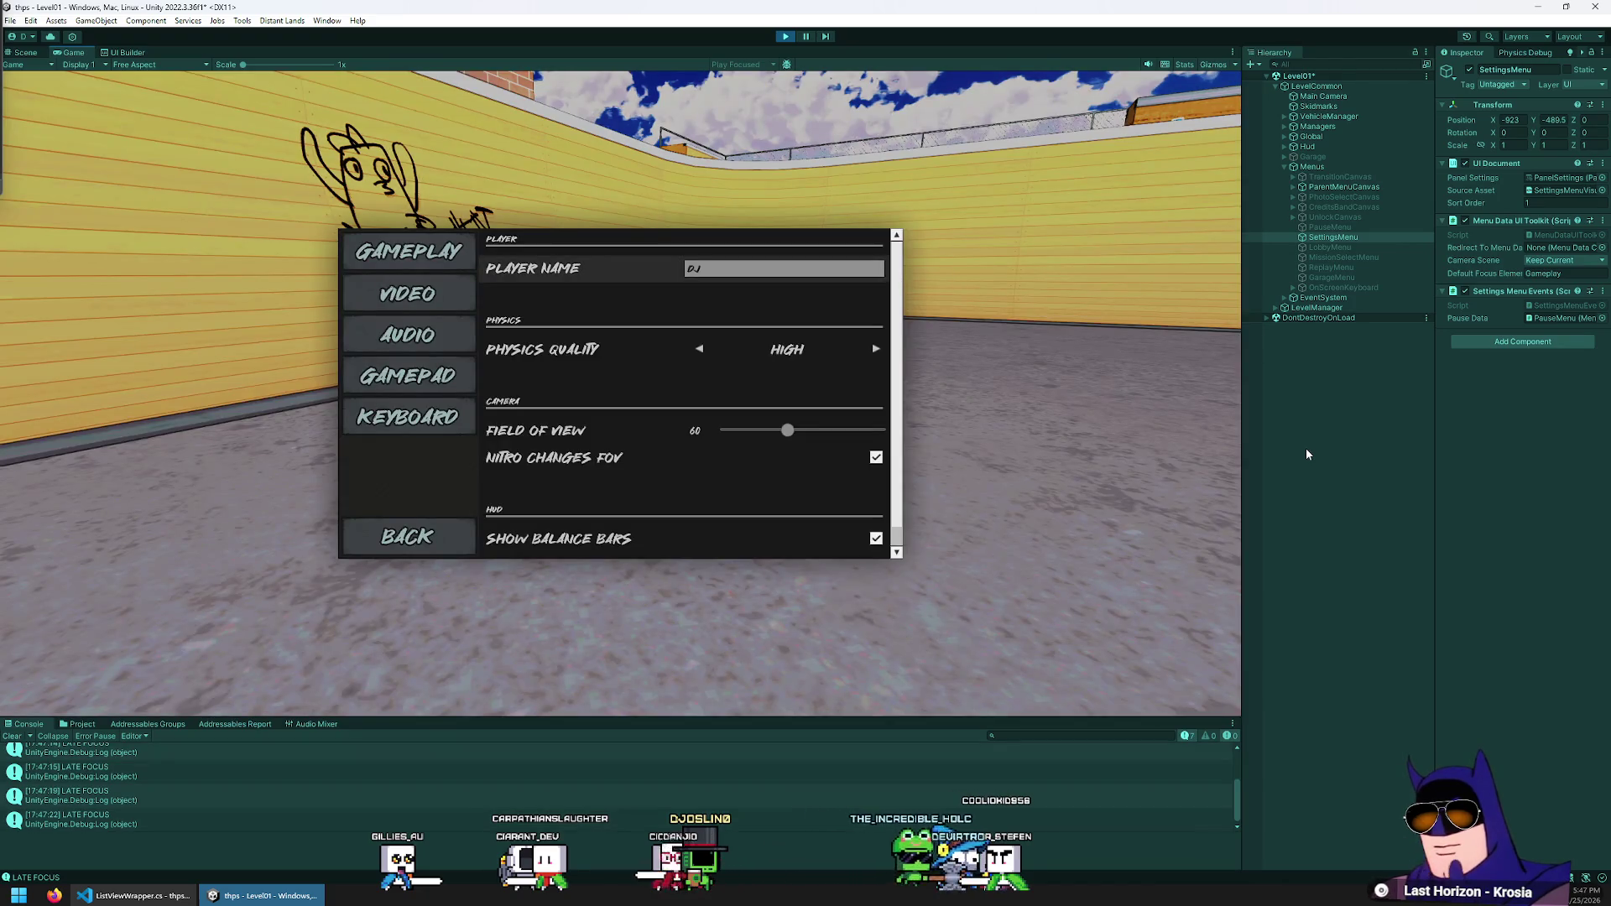
Reopen Settings to edit Player Name again, then stop Play and return to the code editor
key(Escape)
key(Return)
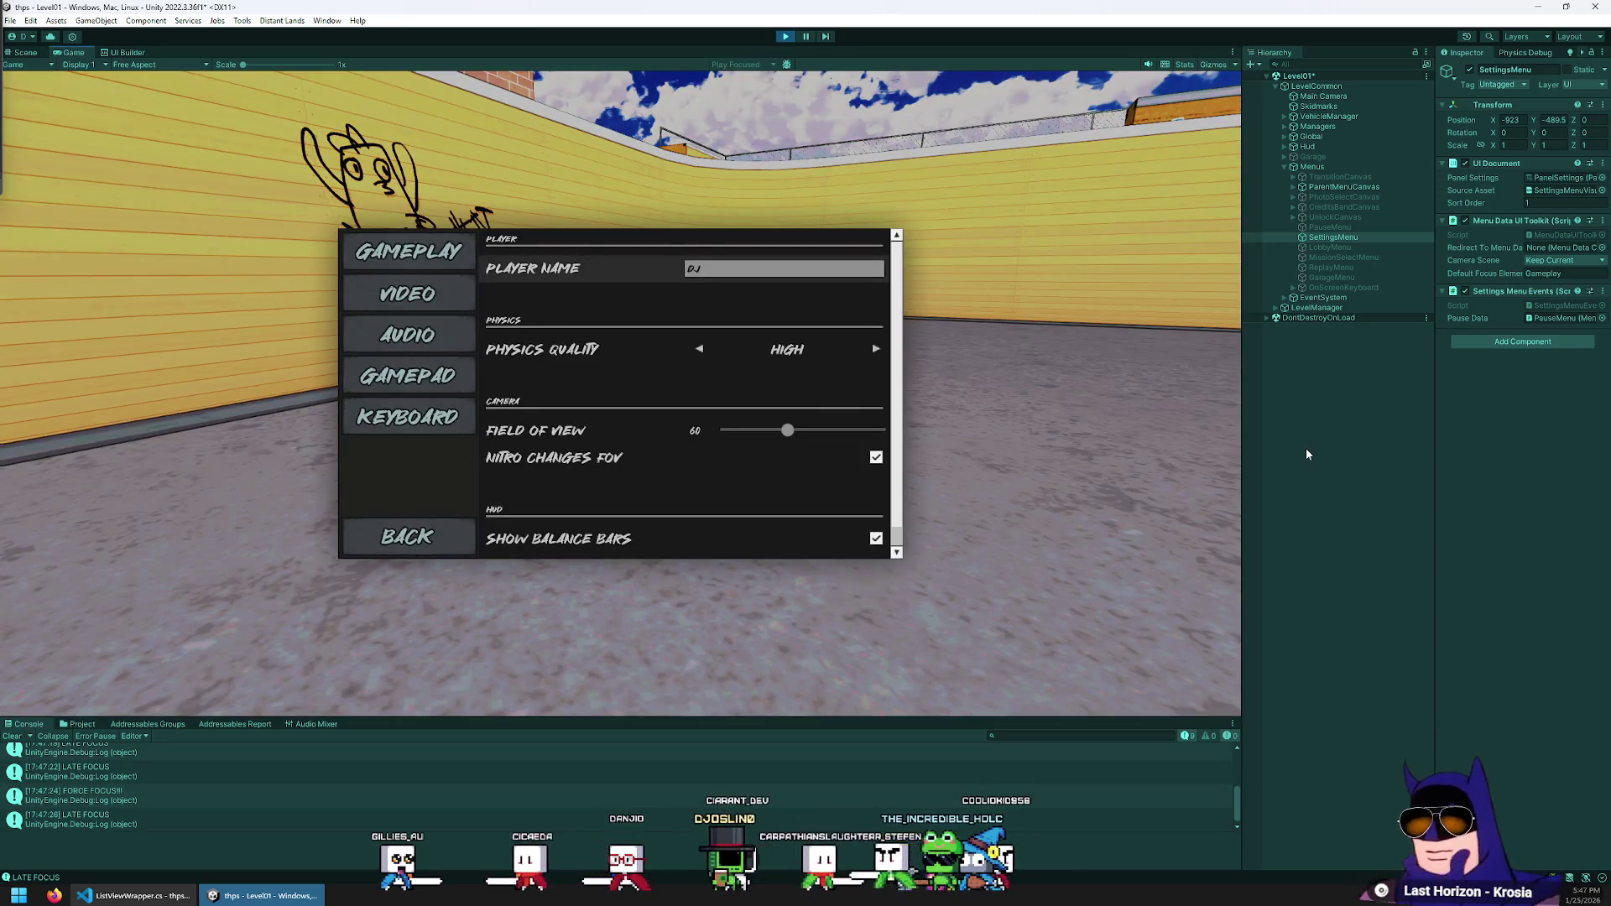
click(1102, 442)
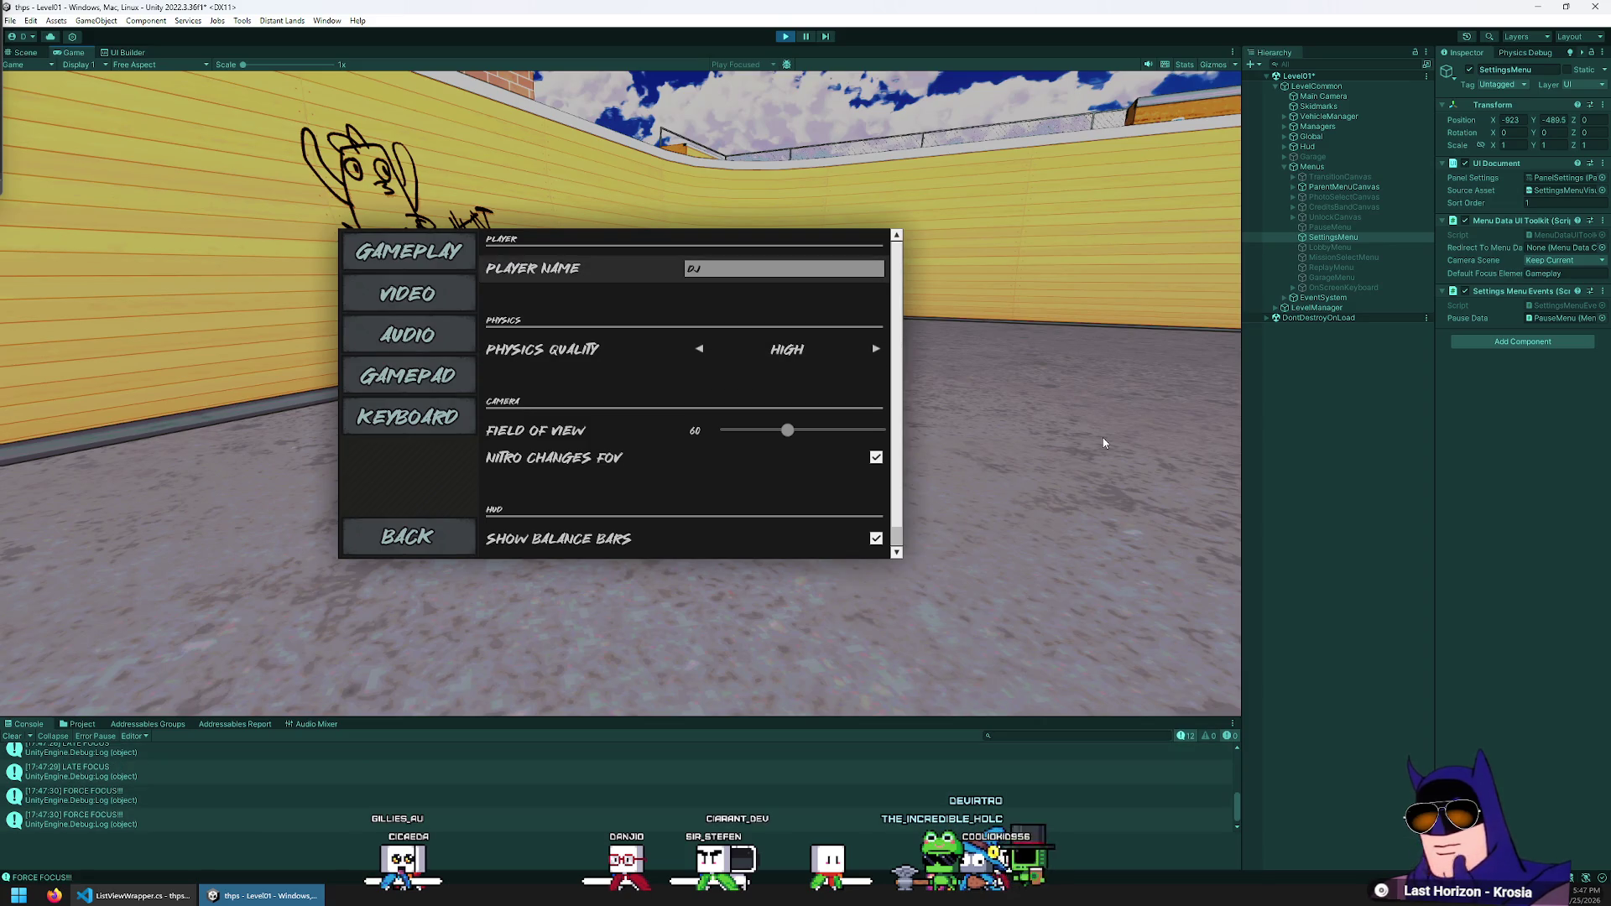
key(Escape)
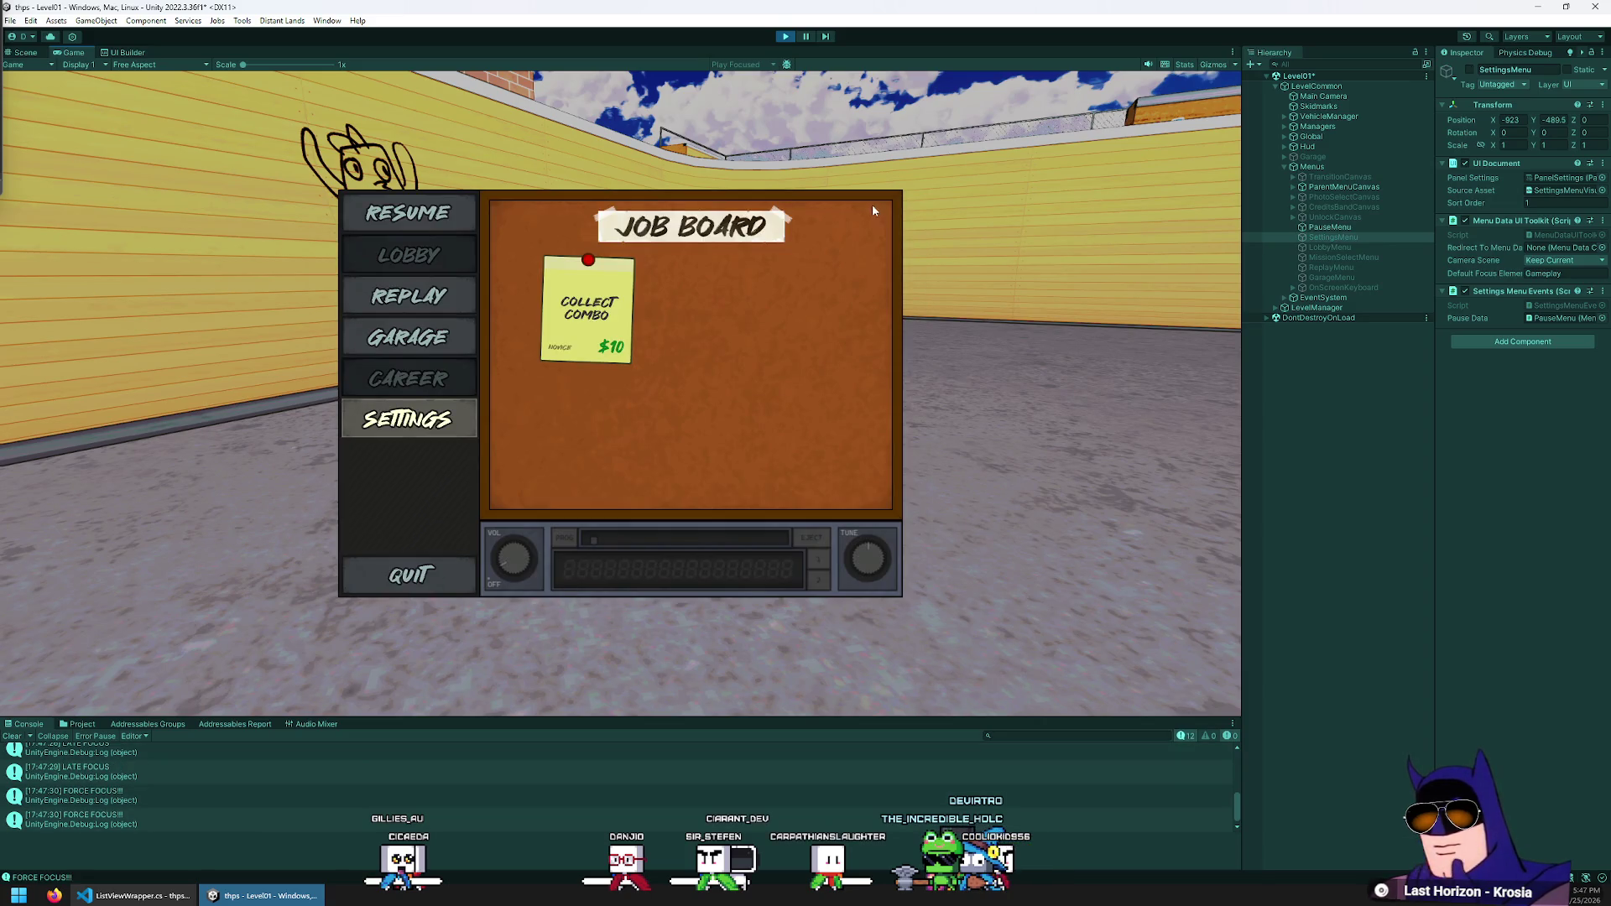
click(786, 36)
key(alt+Tab)
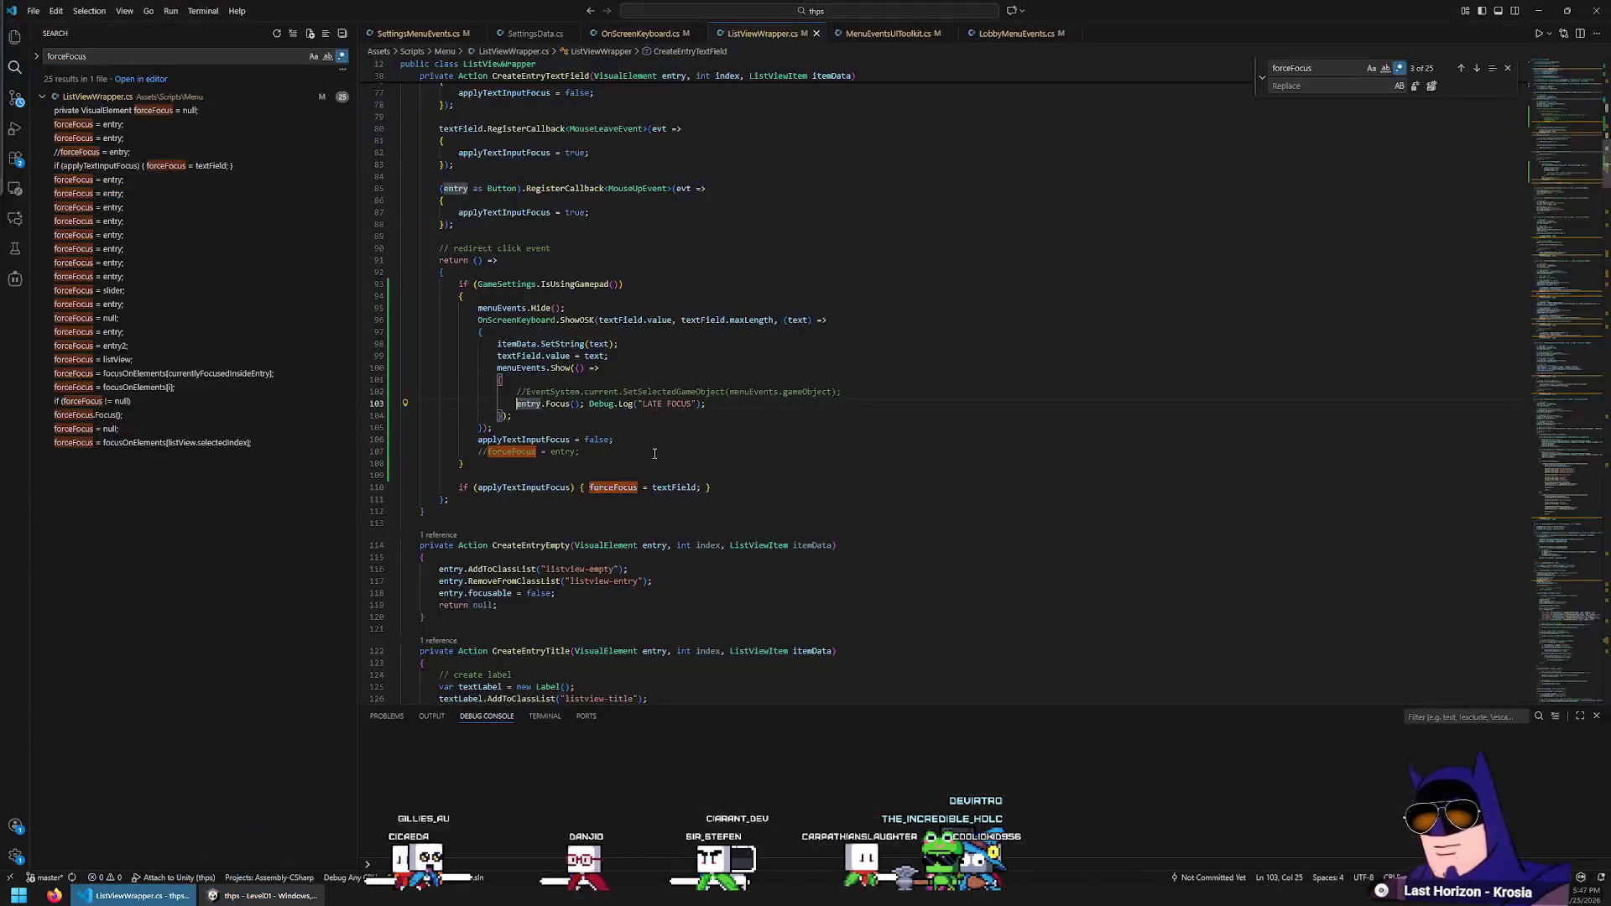
Delete the commented SetSelectedGameObject line, the LATE FOCUS log, and the commented forceFocus line
triple_click(863, 391)
key(Delete)
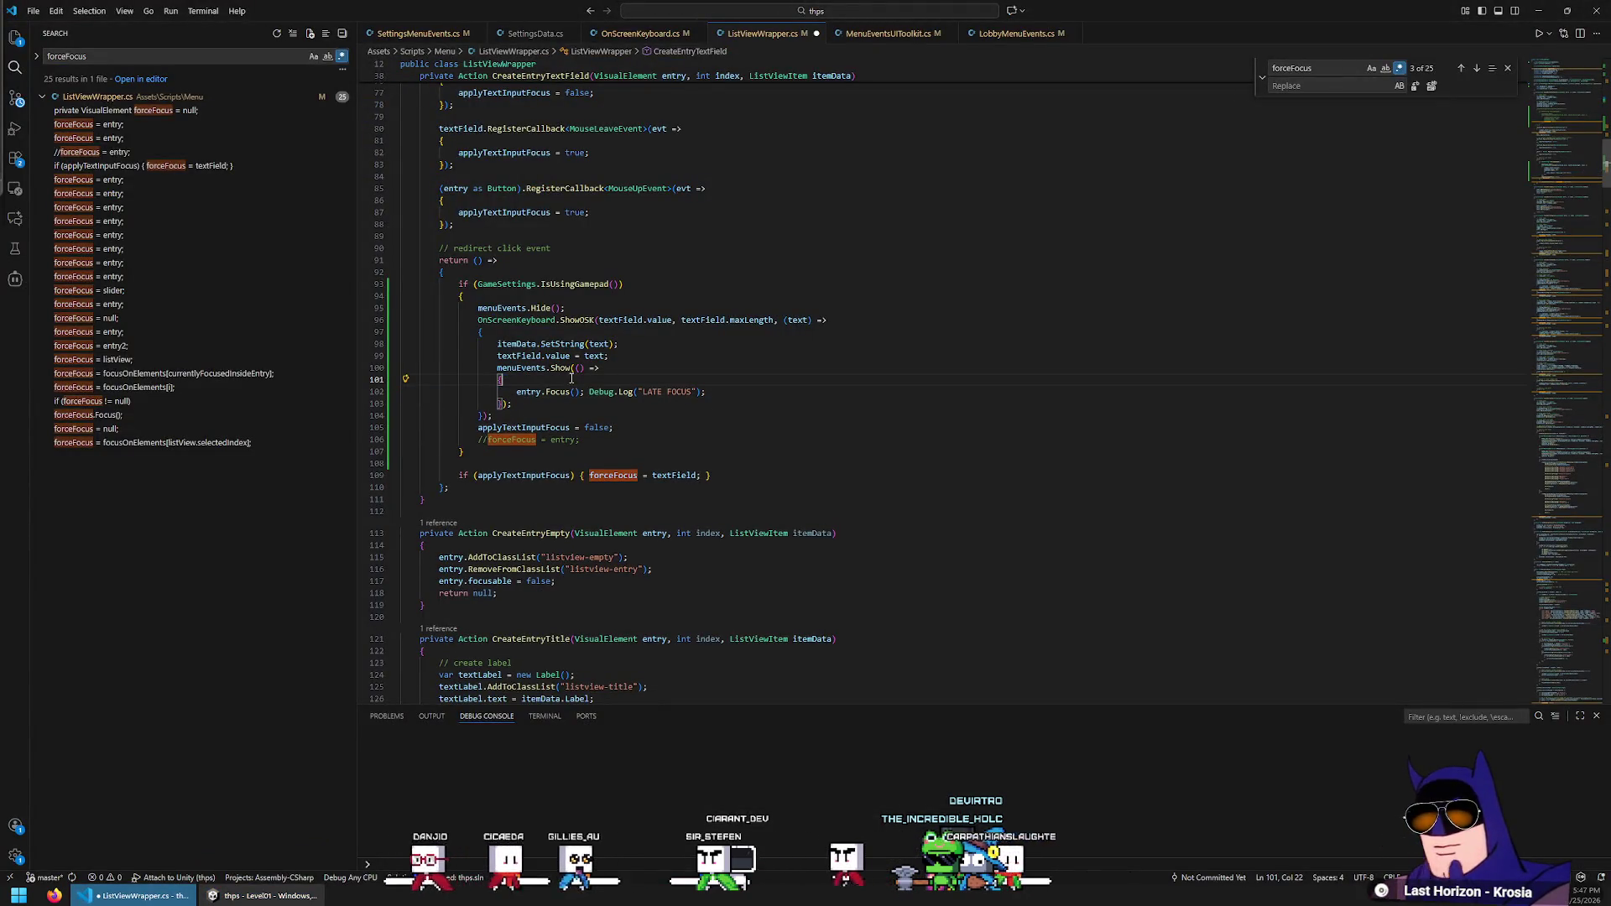
key(shift+End)
key(Delete)
key(BackSpace)
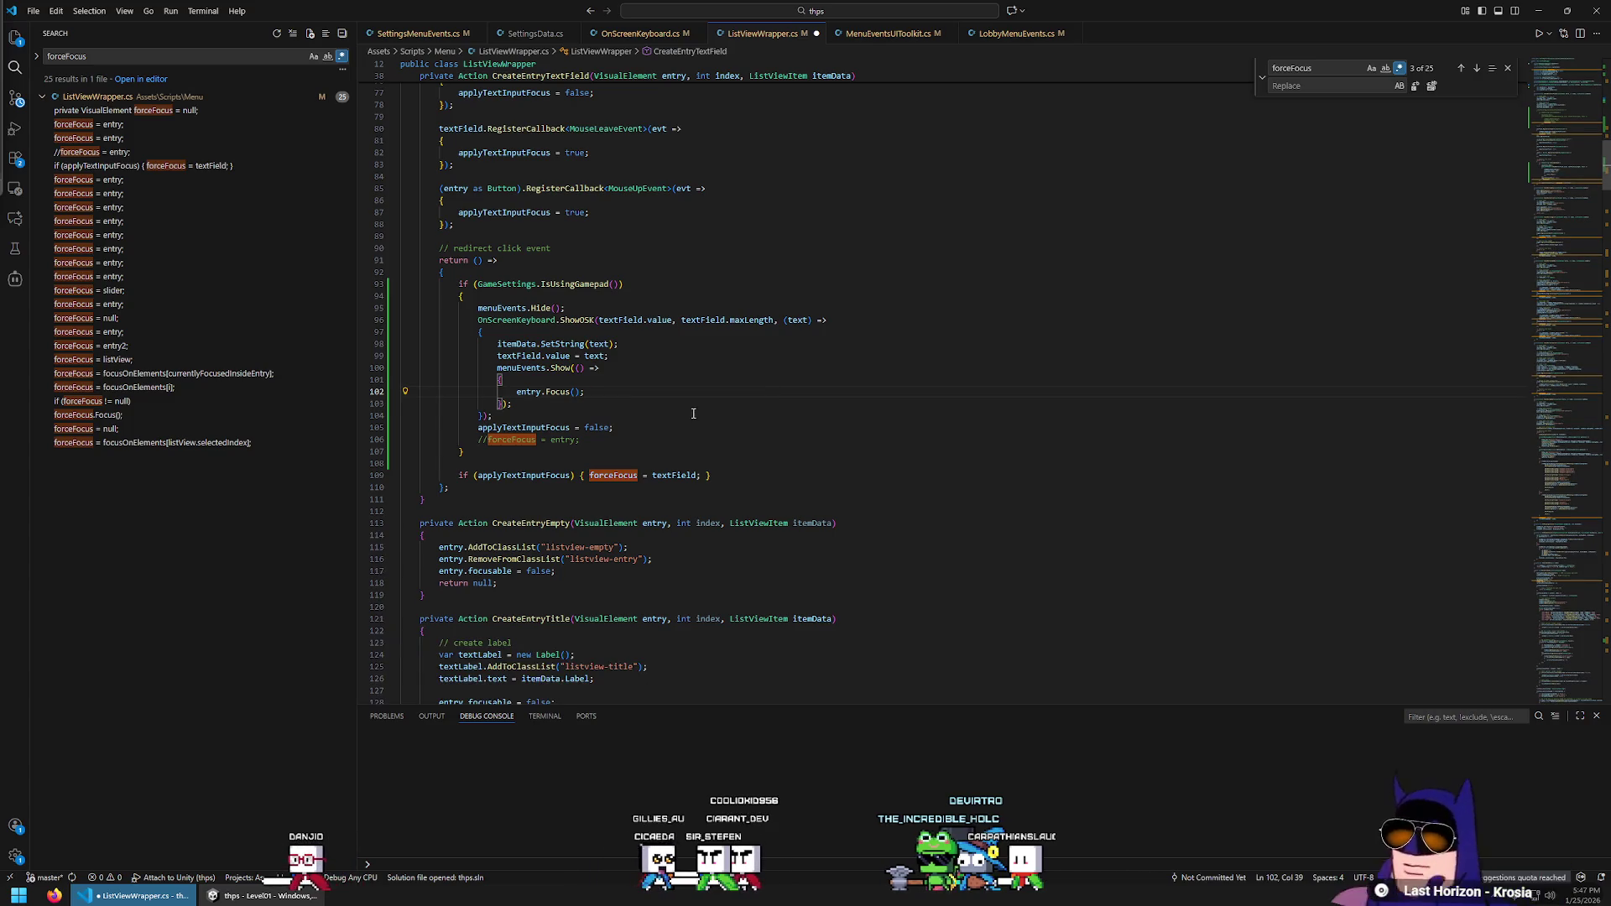
key(Up)
key(Home)
key(Home)
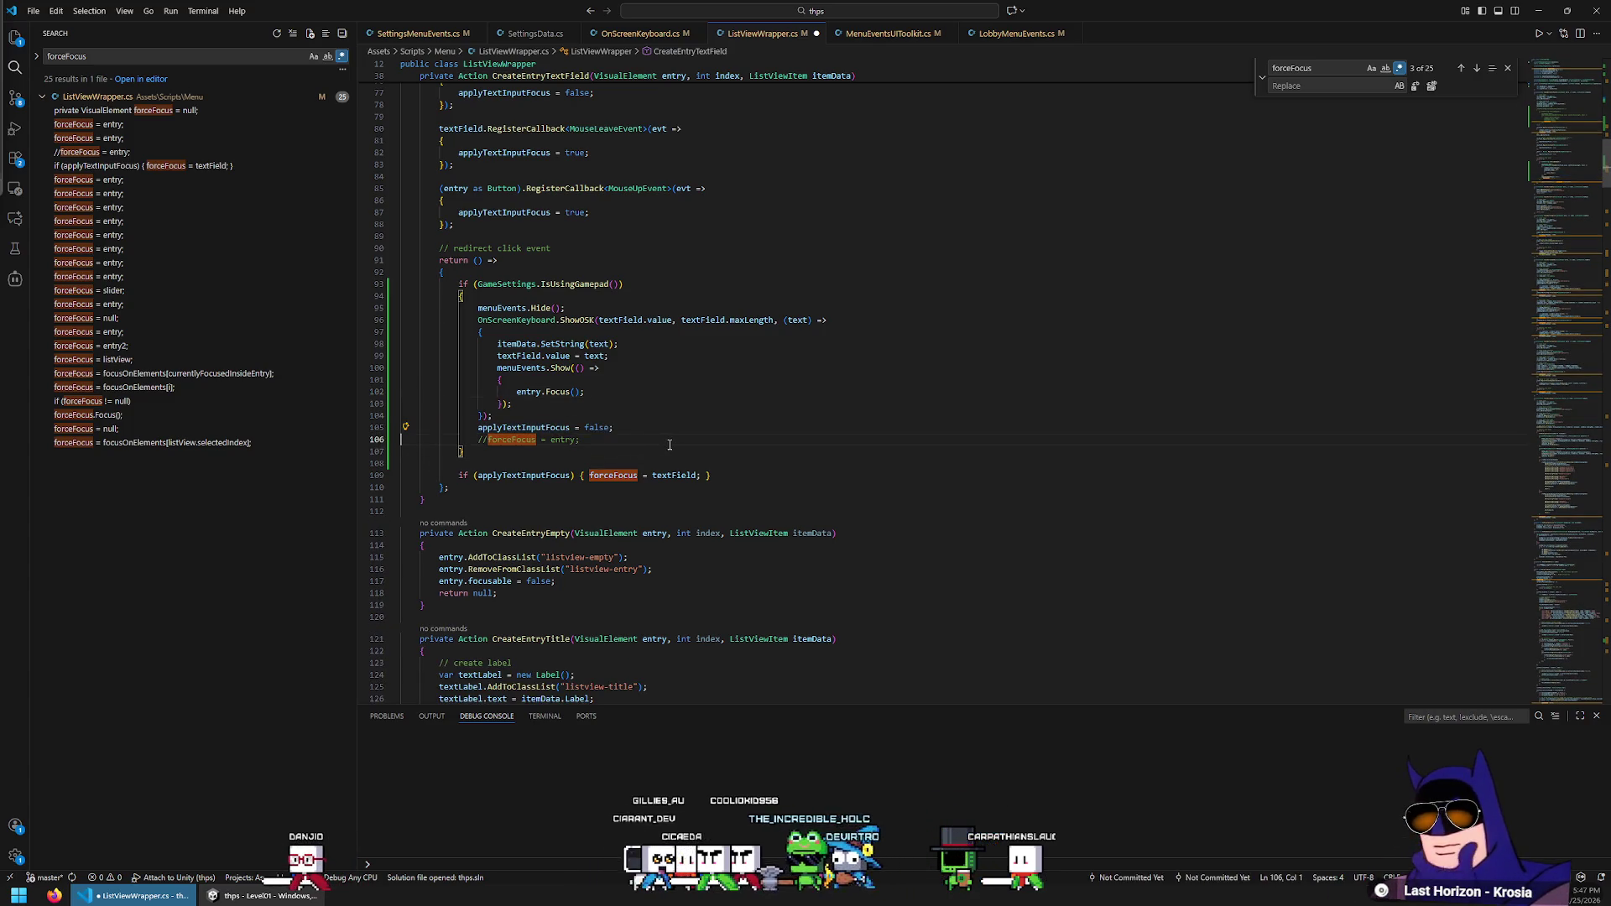
key(ctrl+shift+k)
Remove the FORCE FOCUS debug log in Update, save ListViewWrapper.cs, and open MenuEventsUIToolkit.cs
scroll(638, 378, down, 3)
click(625, 299)
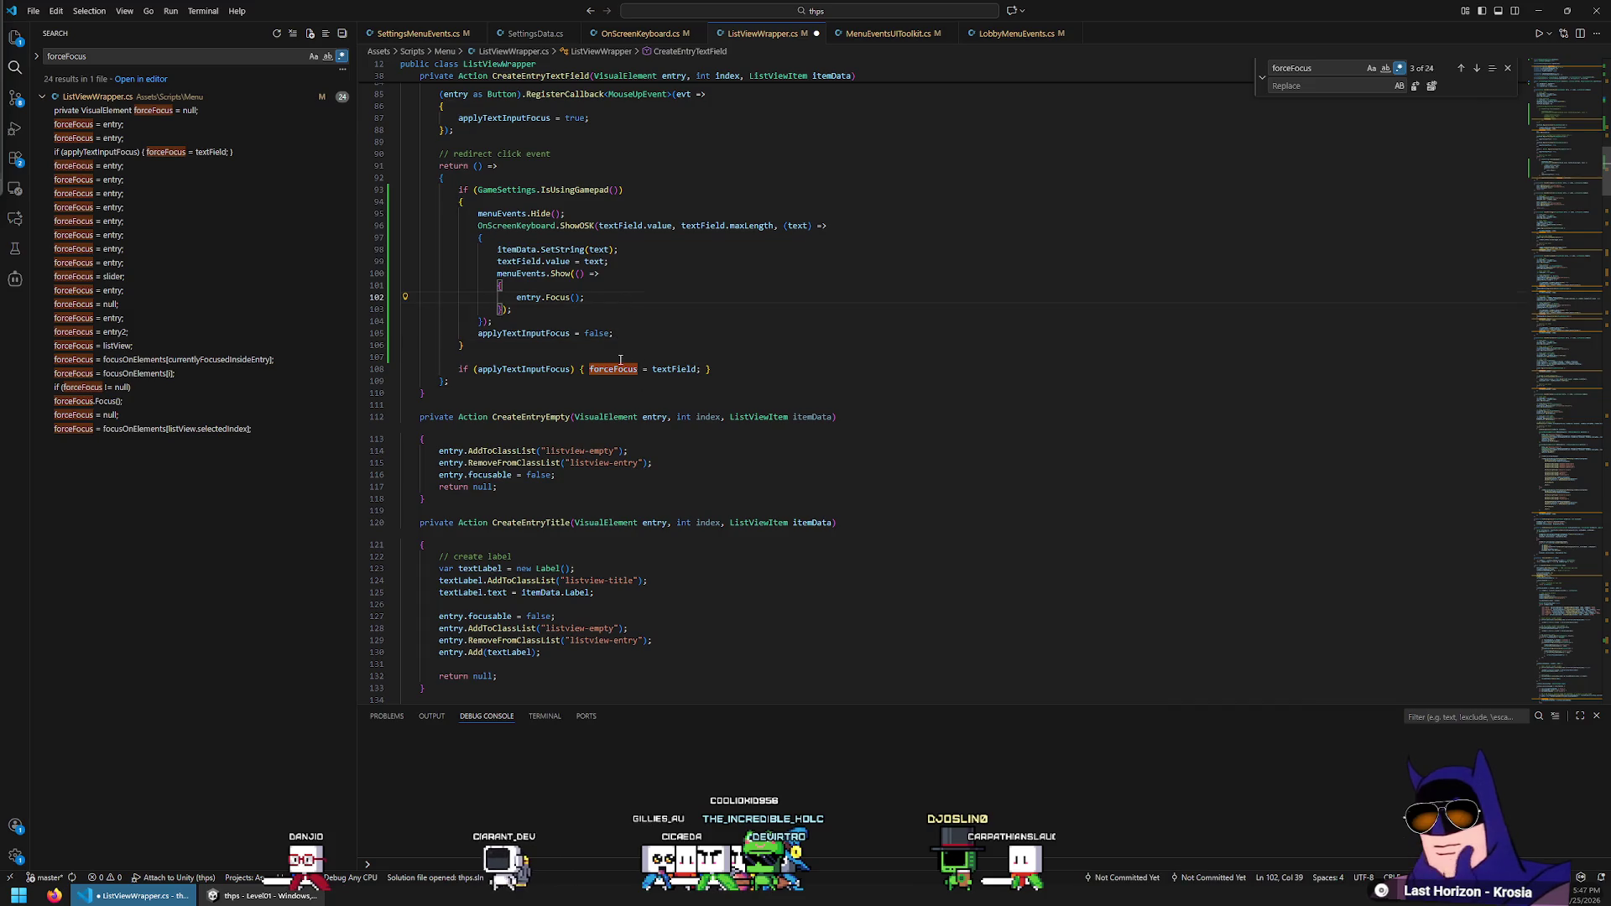
click(158, 389)
drag(673, 413, 686, 404)
key(BackSpace)
scroll(685, 404, down, 3)
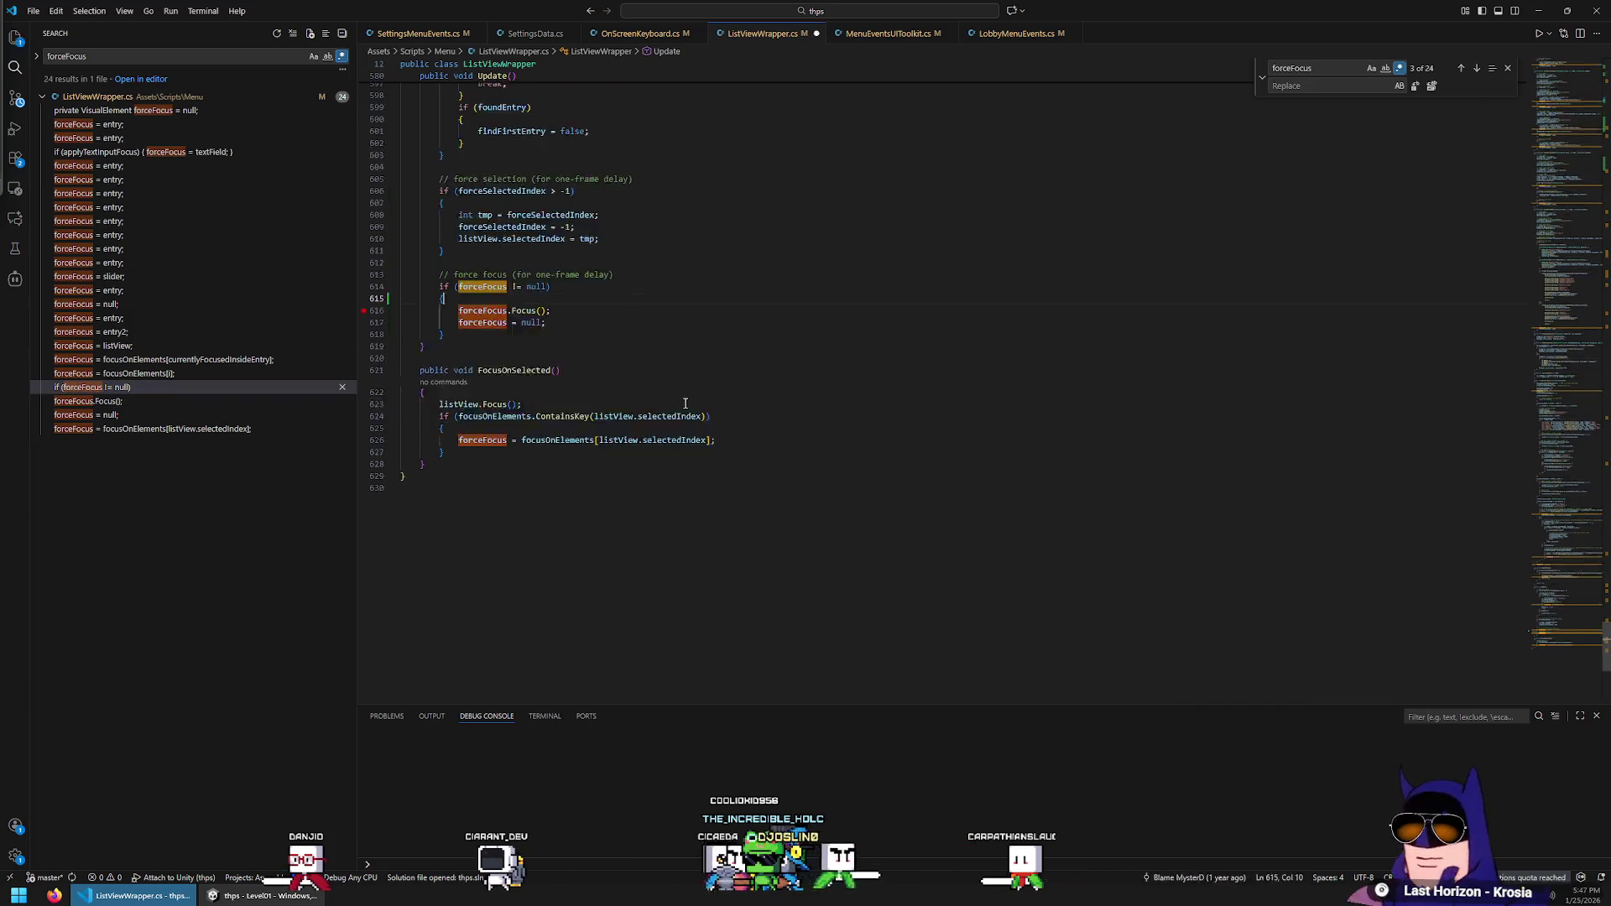
key(ctrl+s)
click(561, 32)
click(856, 33)
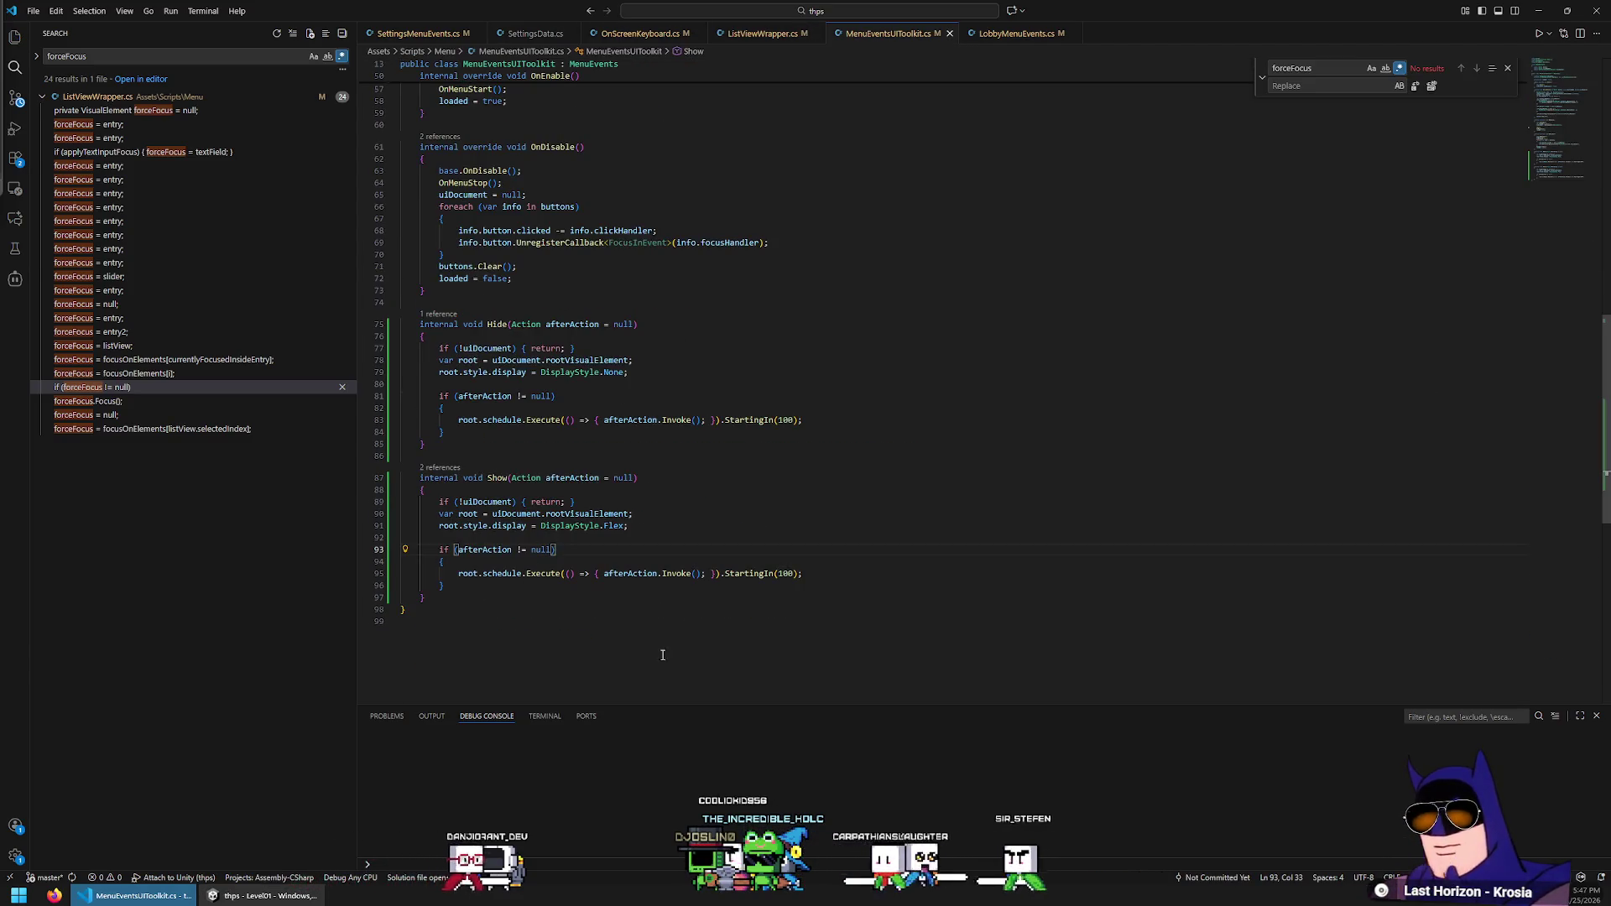
key(alt+Tab)
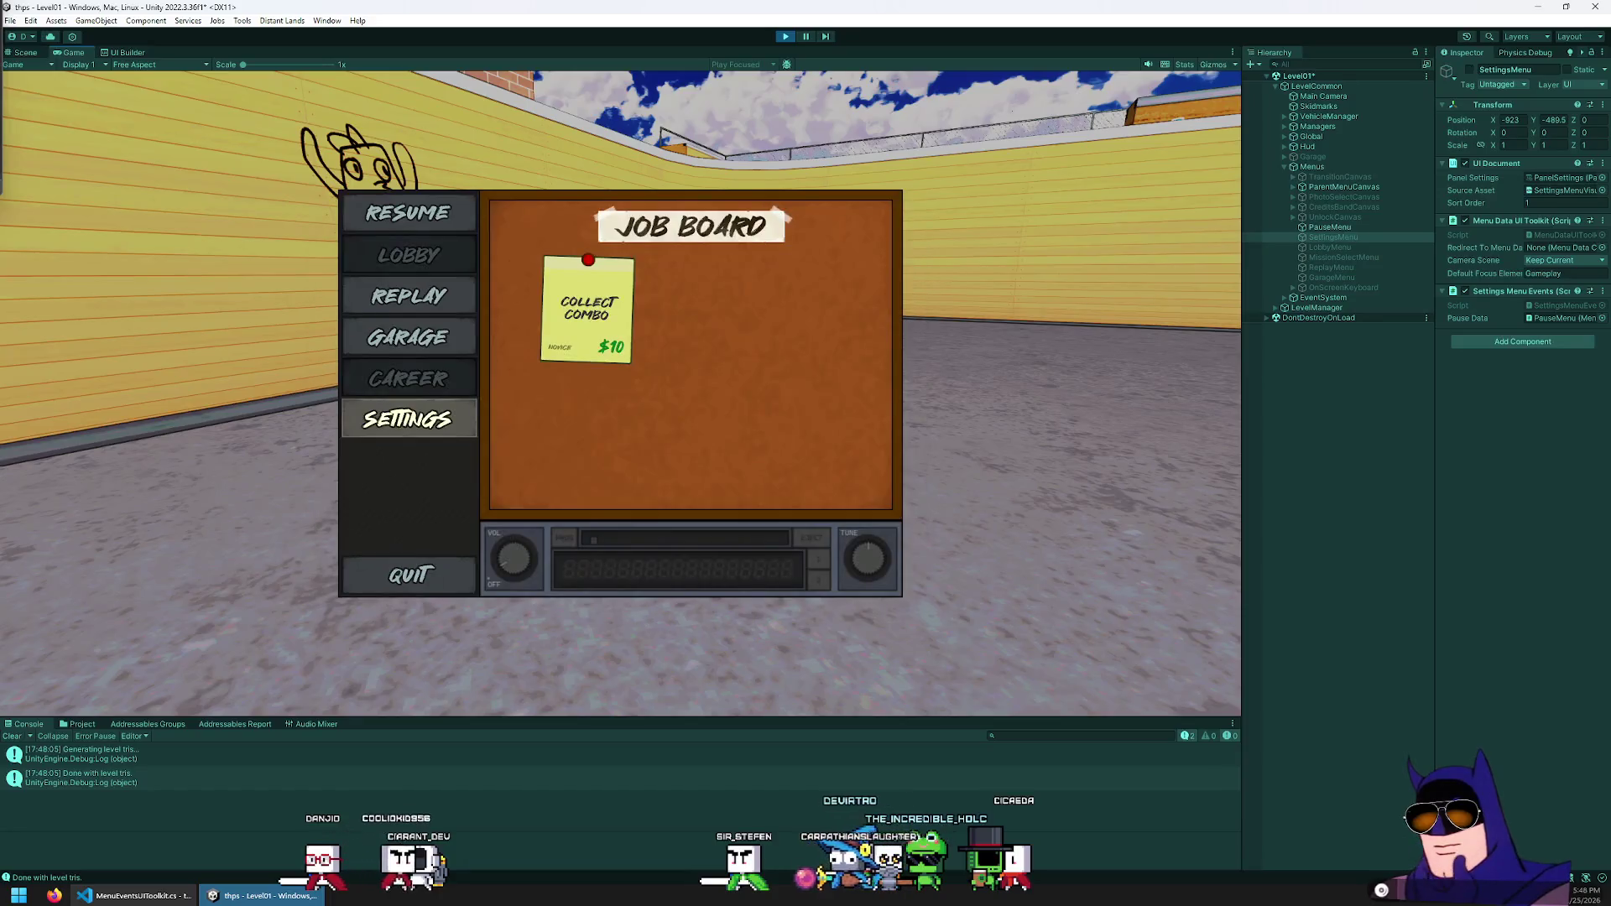
Open the in-game Settings page and retype the Player Name letter by letter with the on-screen keyboard
key(Return)
key(Return)
key(Left)
key(Left)
key(Left)
key(Left)
key(Left)
key(Left)
key(BackSpace)
key(Right)
key(Right)
key(Right)
key(Return)
key(Right)
key(Up)
key(Return)
key(Left)
key(Left)
key(Left)
key(Left)
key(Down)
key(Left)
key(Left)
key(Return)
key(Right)
key(Right)
key(Right)
key(Right)
key(Right)
key(Right)
key(Right)
key(Return)
key(Up)
key(Return)
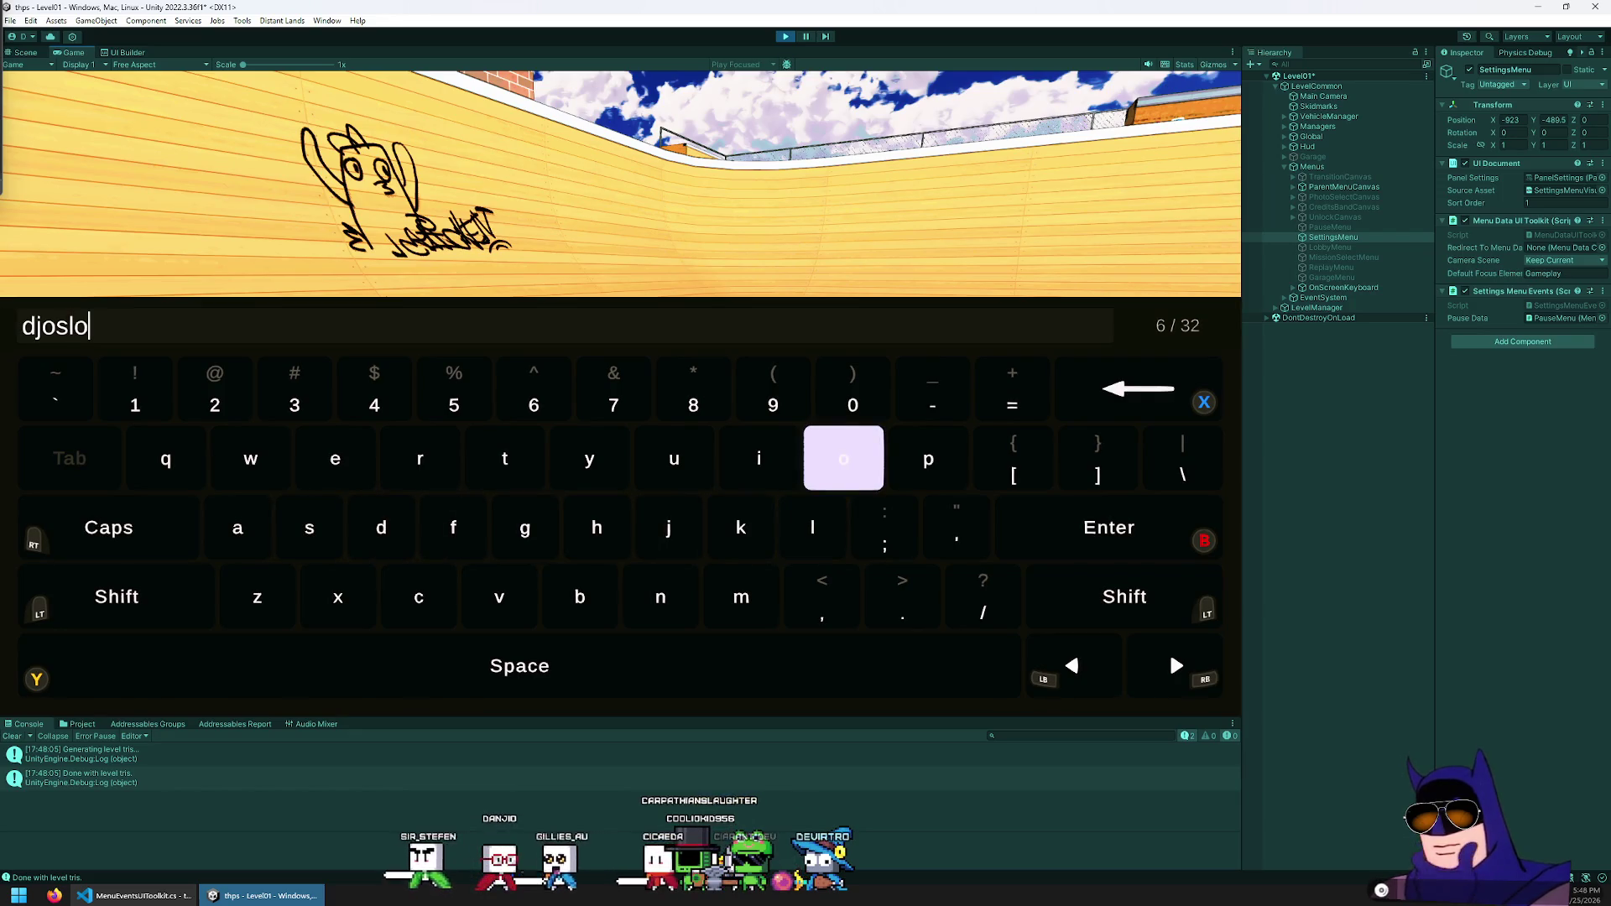
key(BackSpace)
key(Left)
key(Return)
key(Down)
key(Down)
key(Left)
Confirm the new player name, leave the menus for gameplay, and stop play mode
key(Return)
key(Escape)
key(Escape)
key(Return)
key(Escape)
key(Escape)
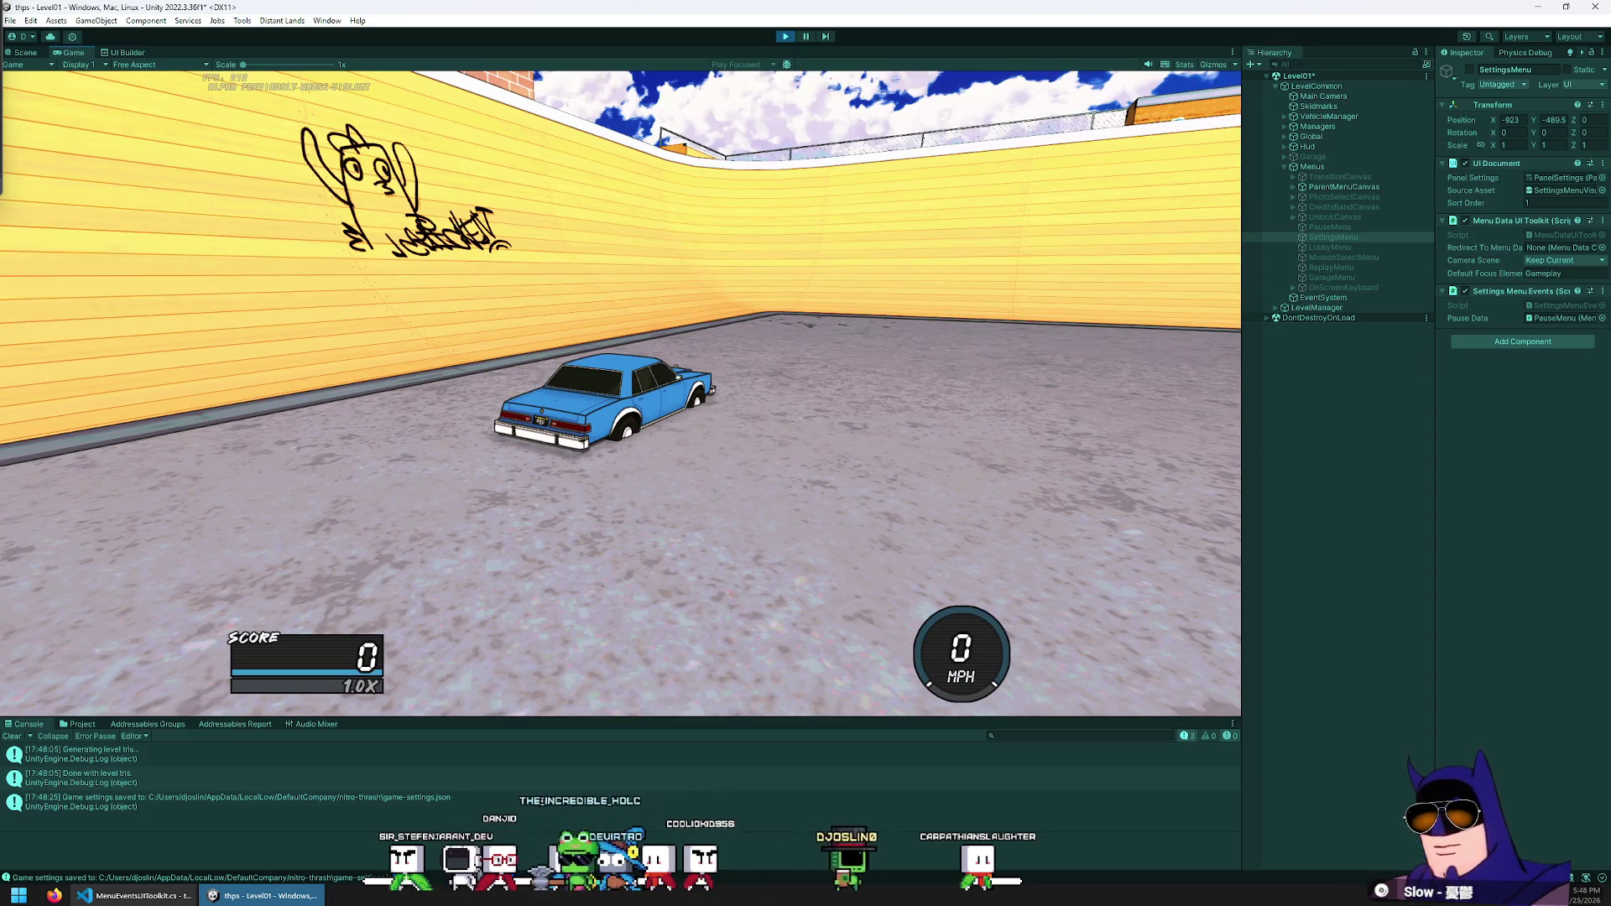
click(785, 37)
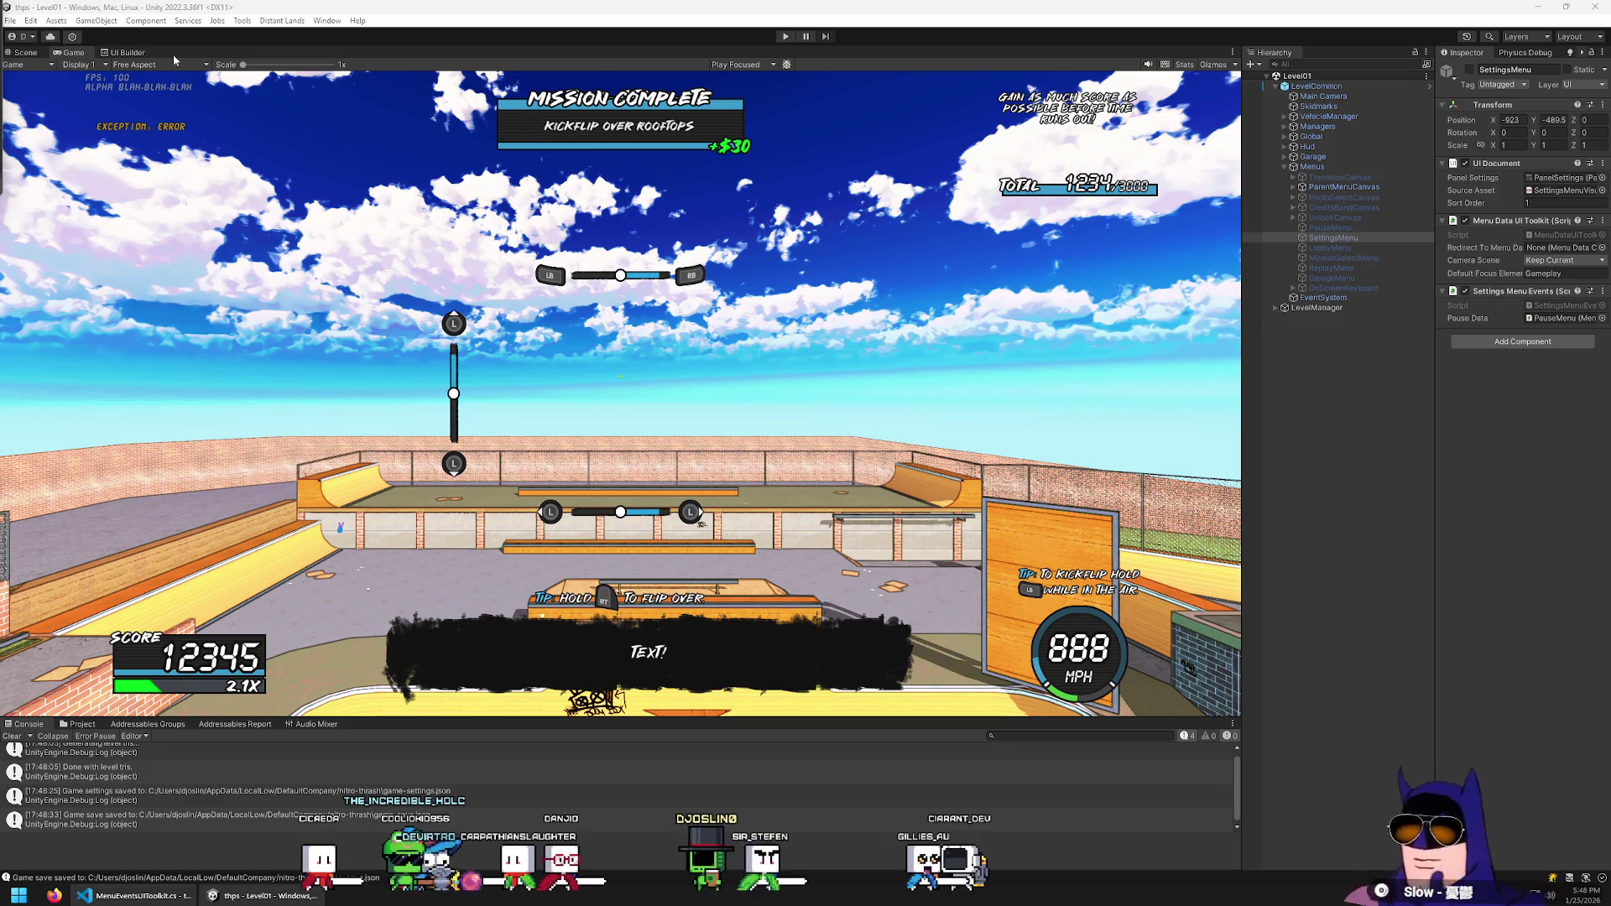
Switch to UI Builder, bring up the viewport's element actions, then close the UI Builder tab
click(139, 53)
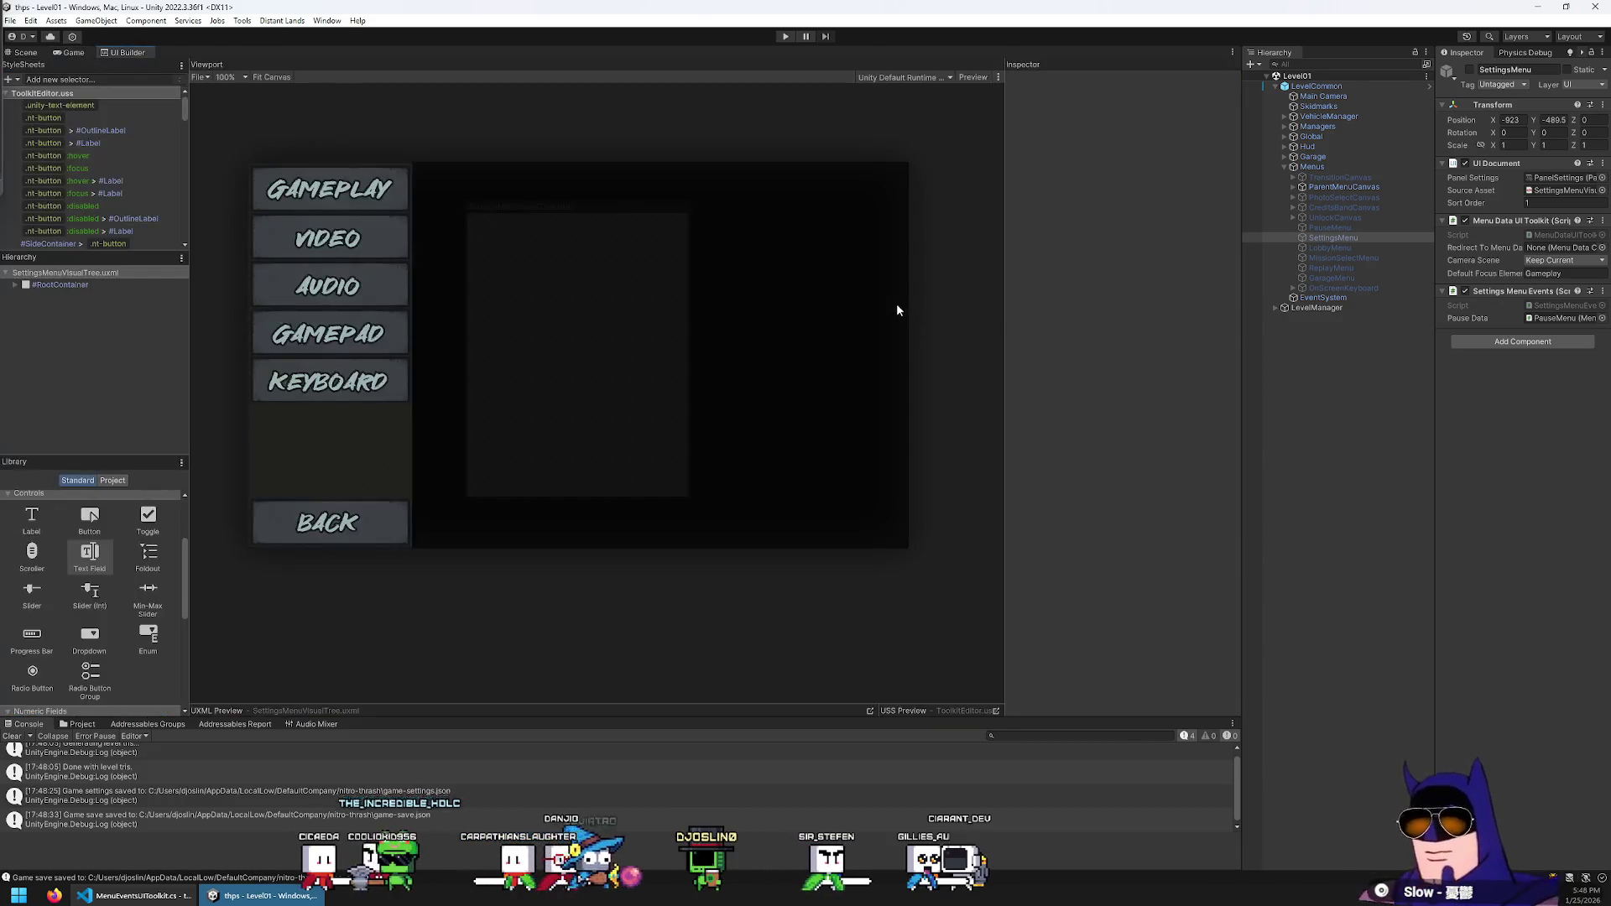
right_click(895, 304)
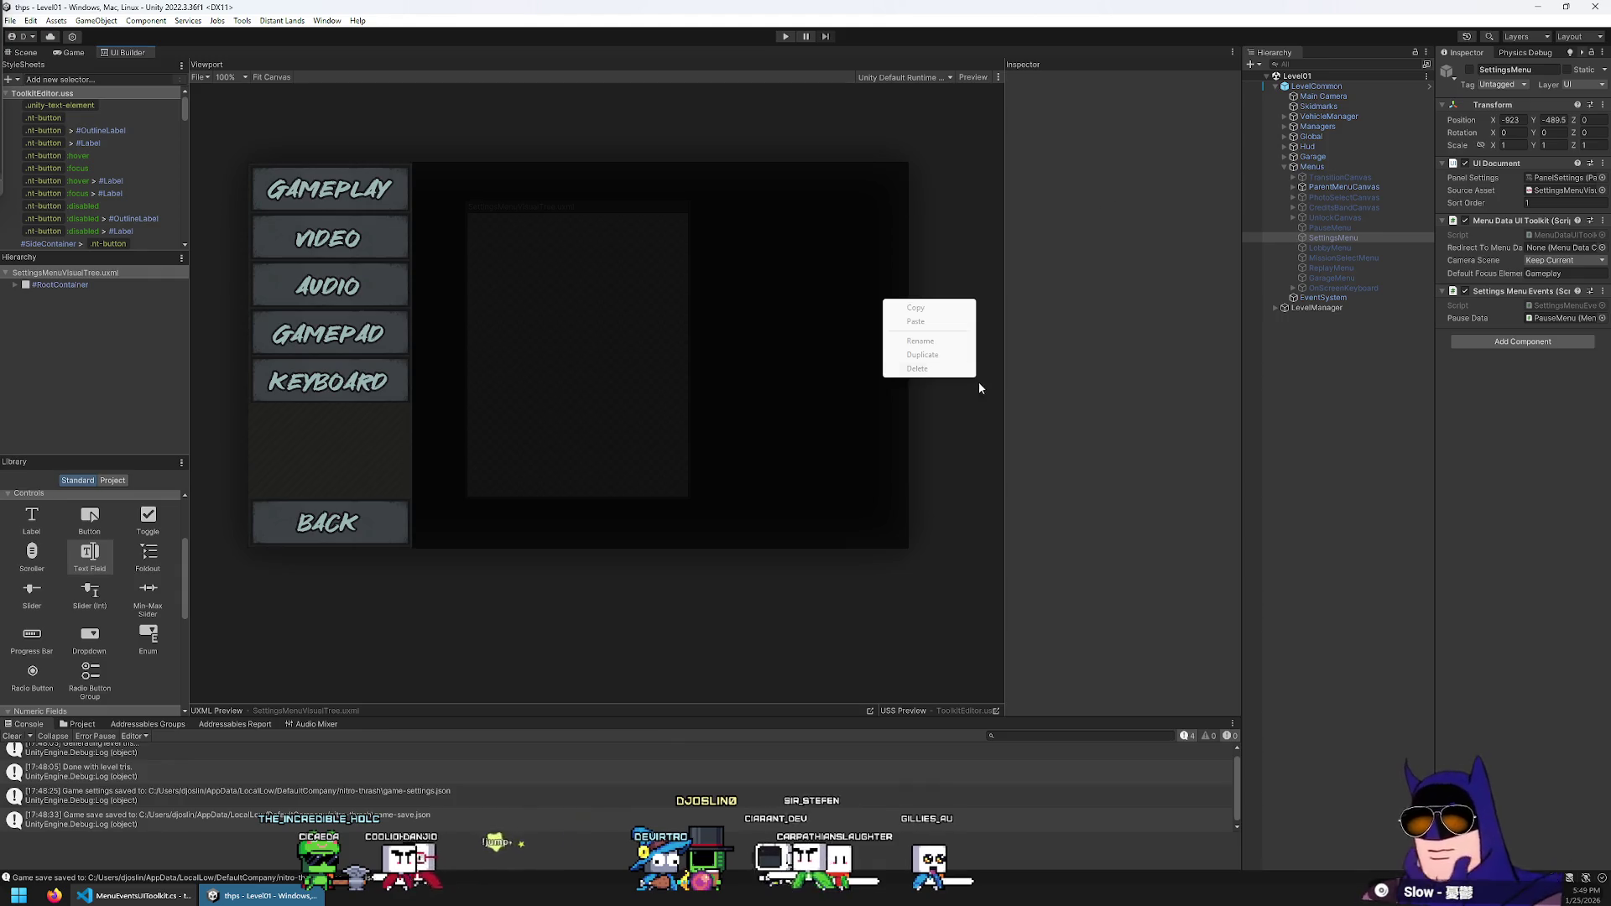
middle_click(133, 55)
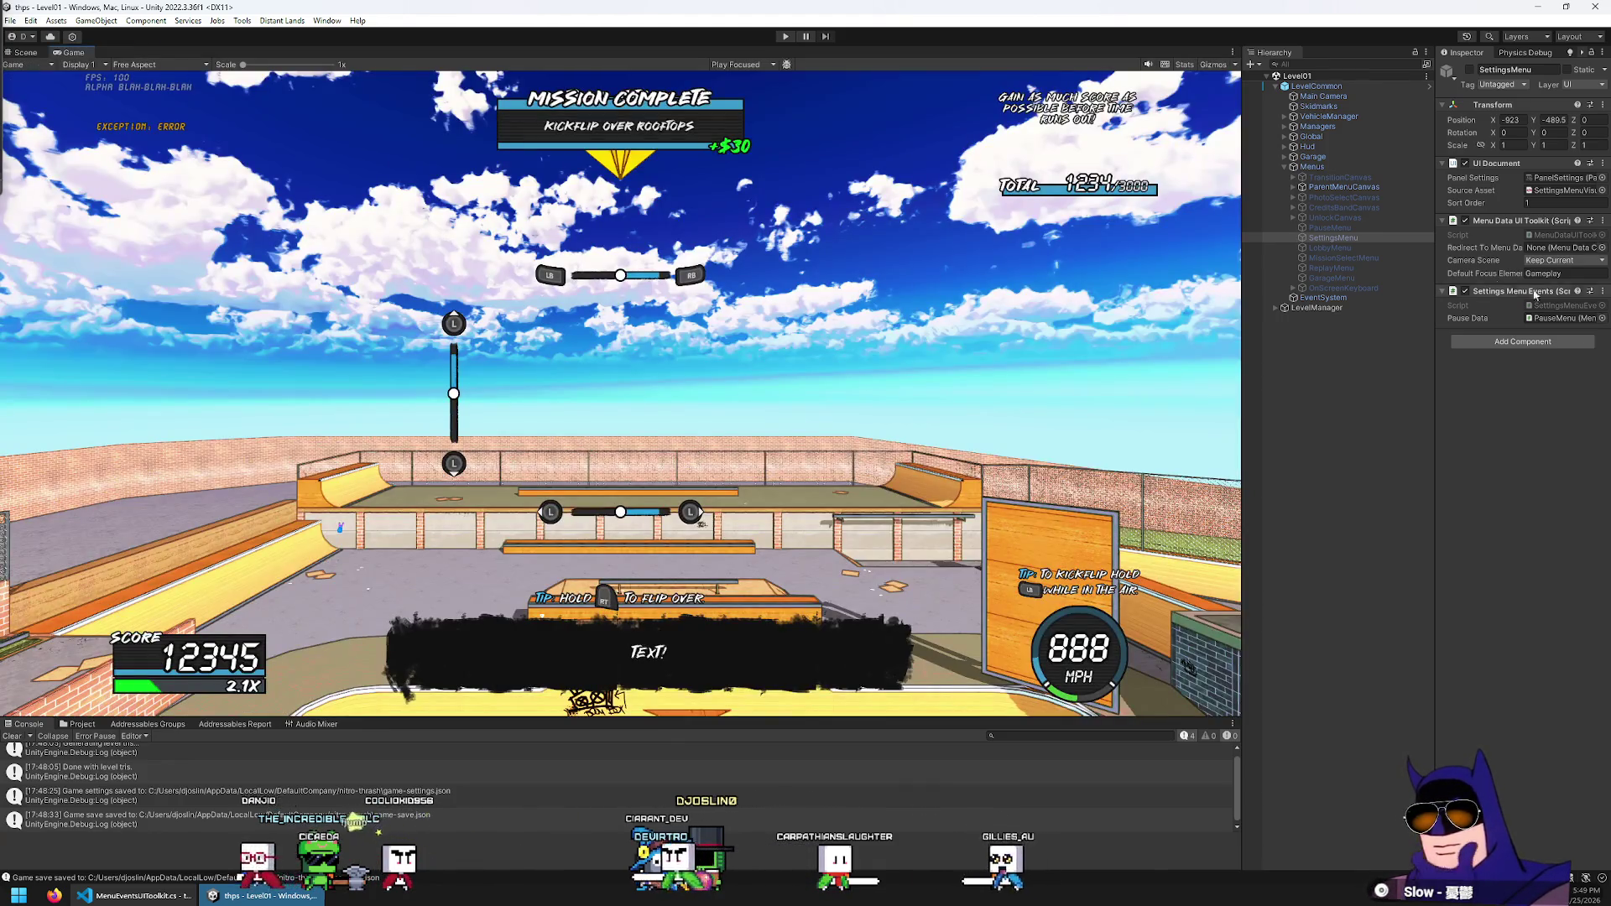
Inspect GarageMenu's MenuDataUIToolkit.cs script in VS Code, close it, and return to Unity
click(1340, 278)
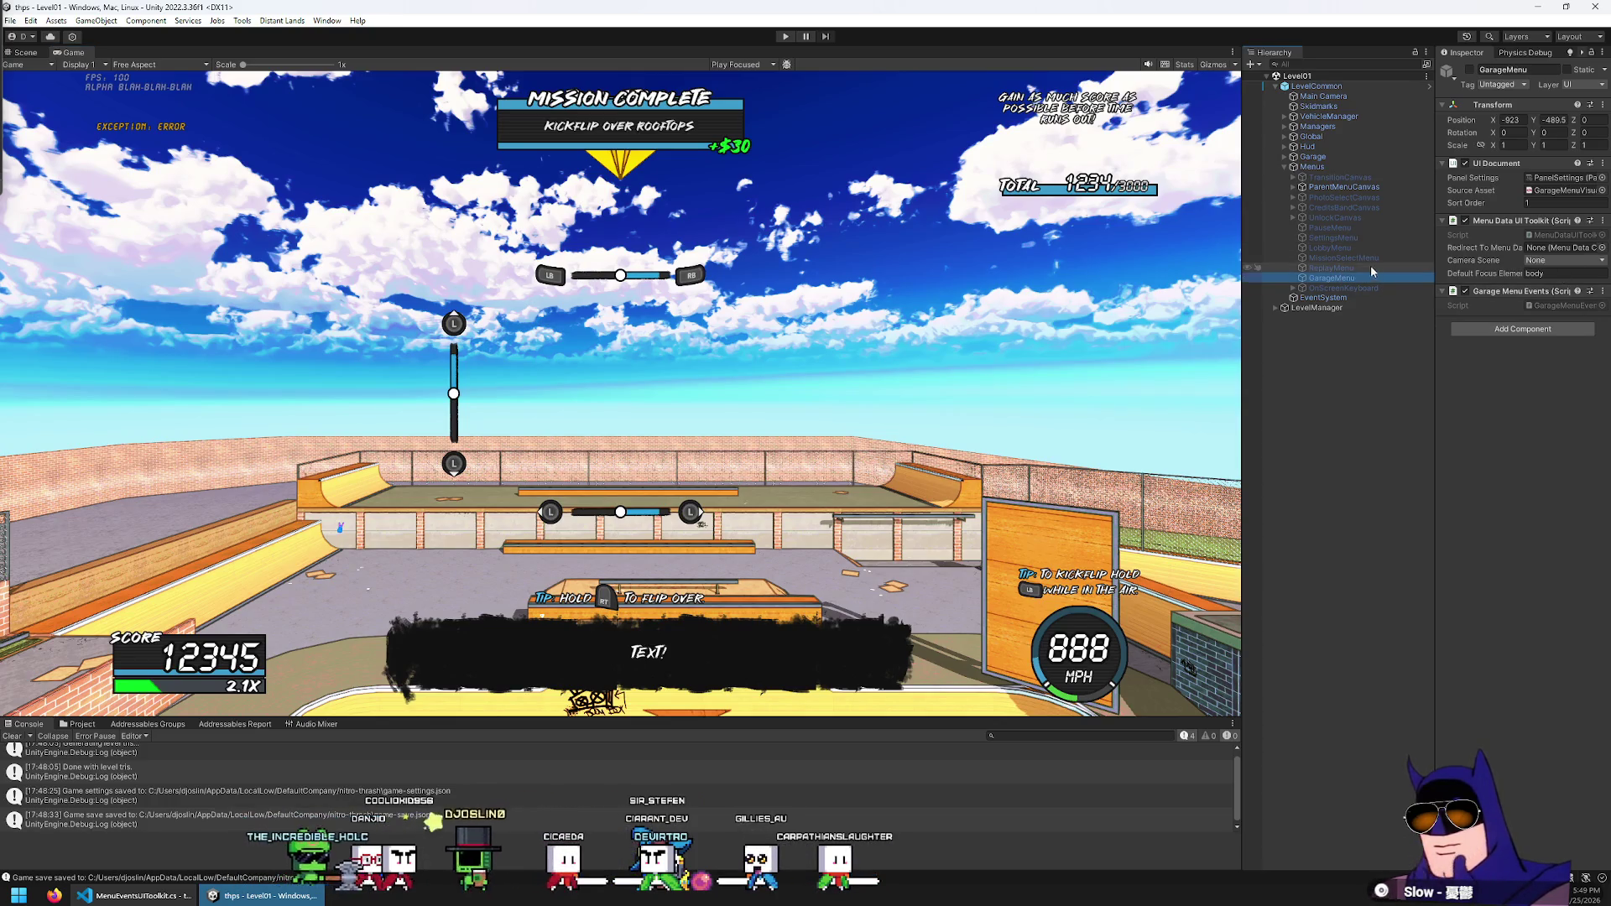
double_click(1575, 239)
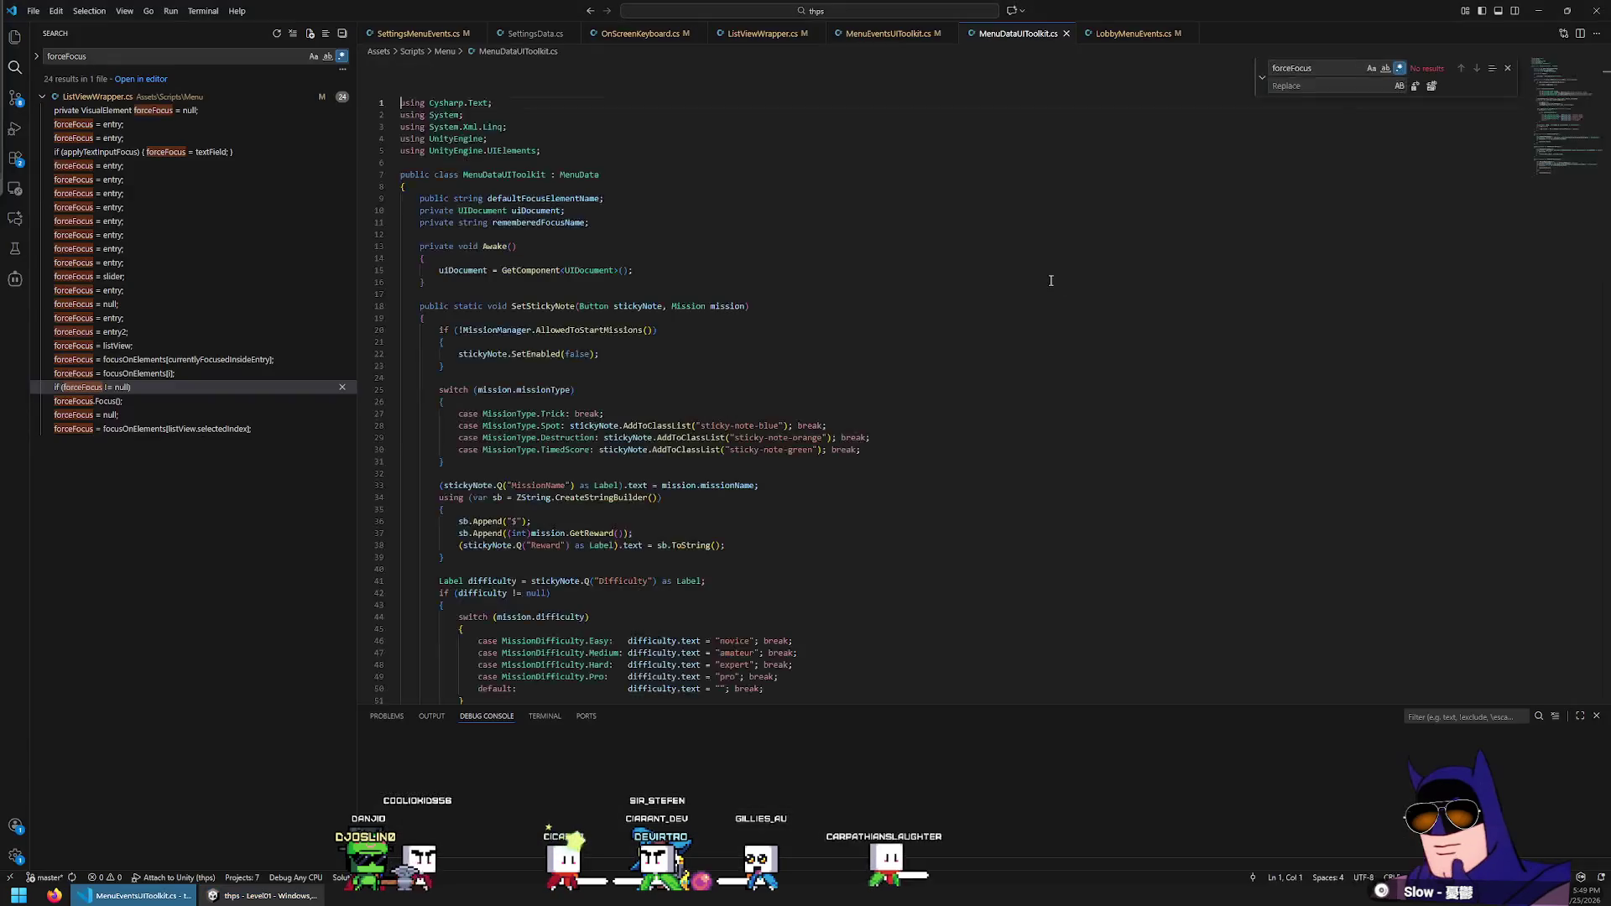
middle_click(1014, 37)
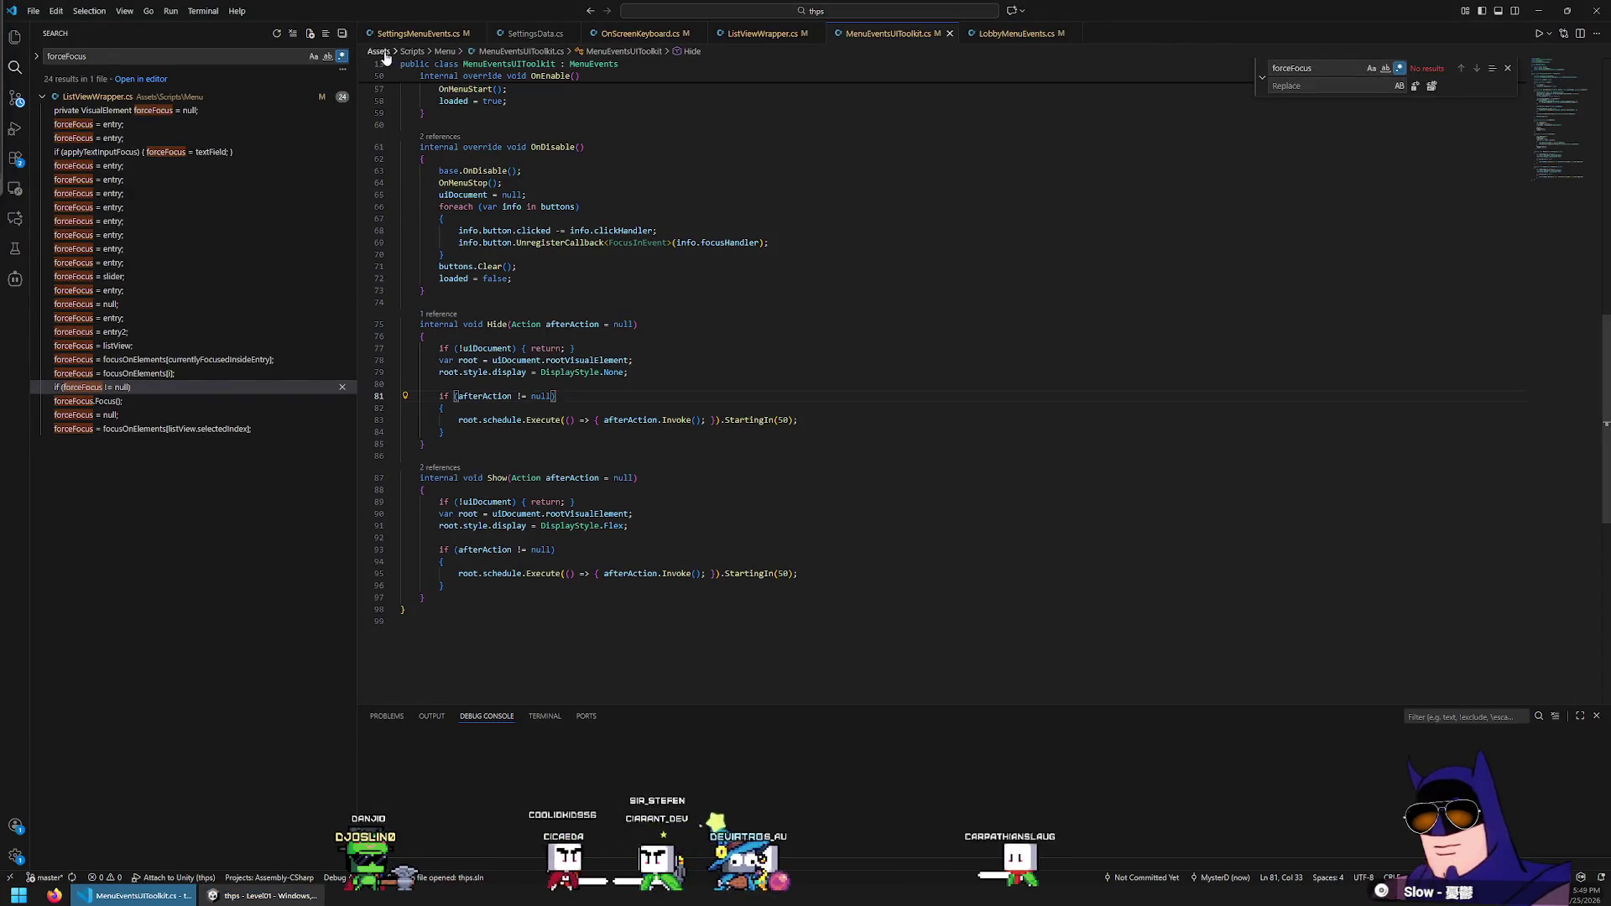
click(260, 895)
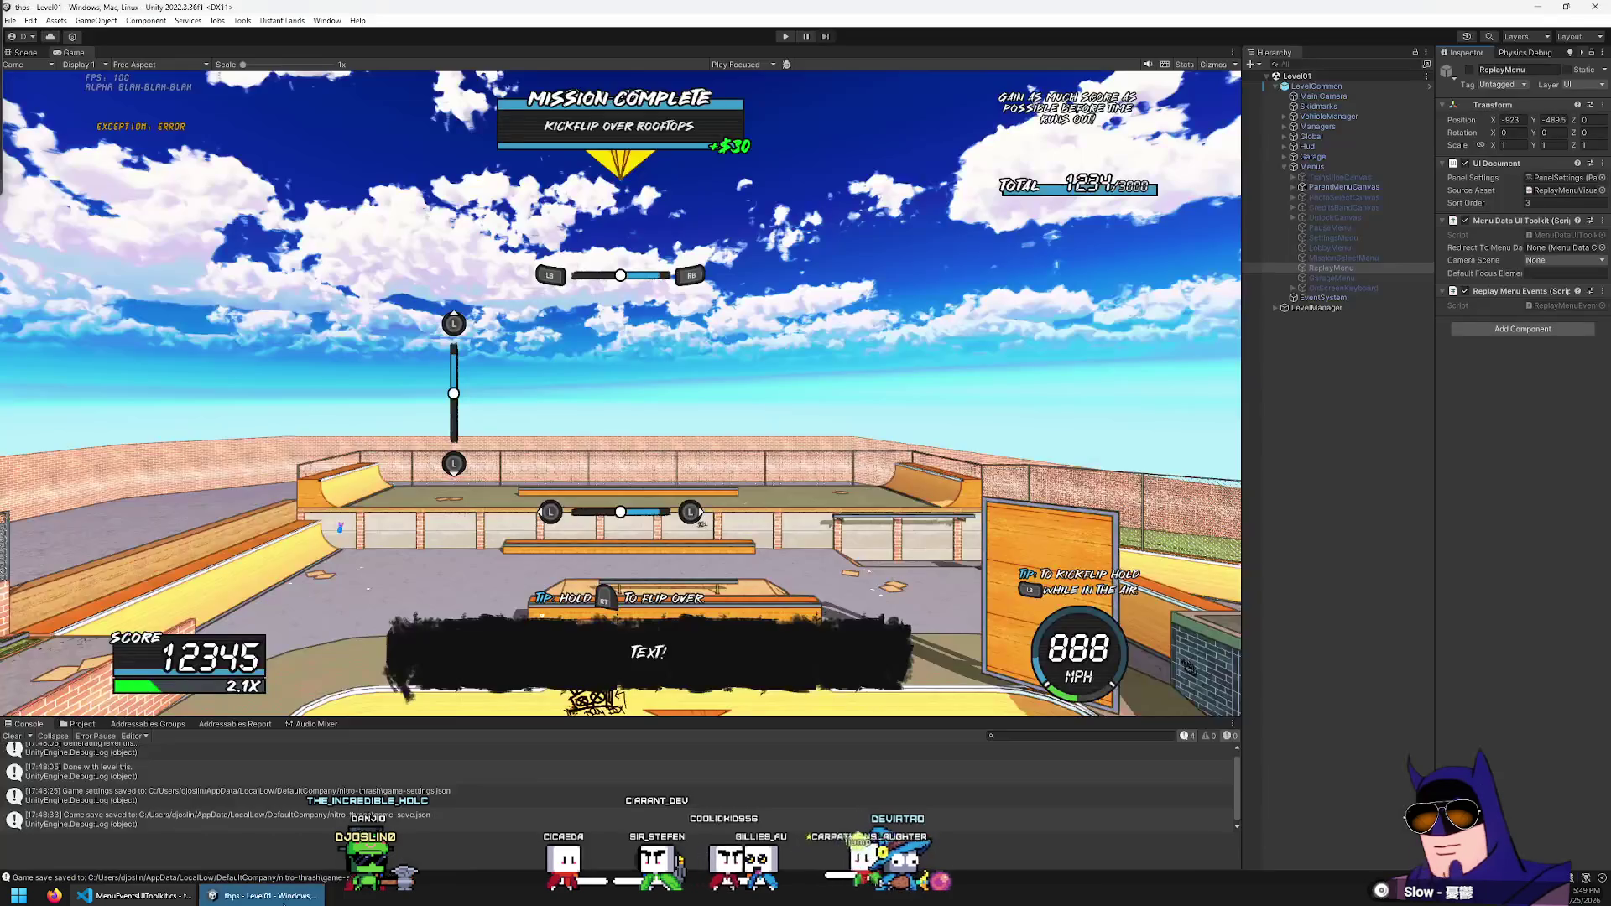
Open ReplayMenuVisualTree.uxml in UI Builder and dock its window among the main views
double_click(1540, 193)
drag(236, 212, 175, 56)
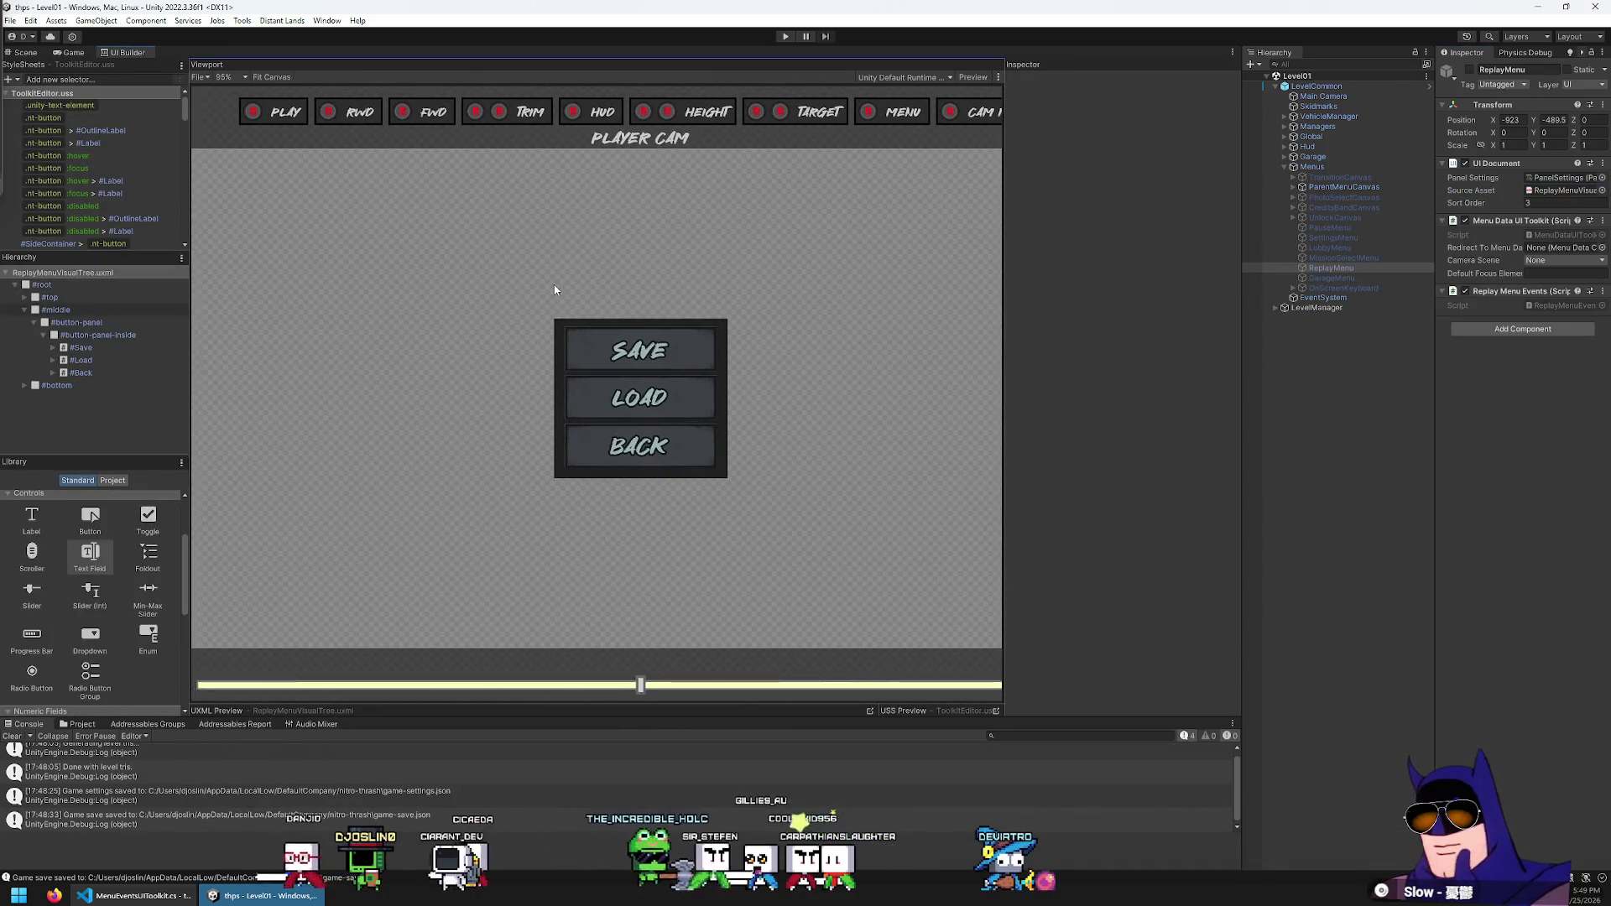
scroll(549, 289, down, 2)
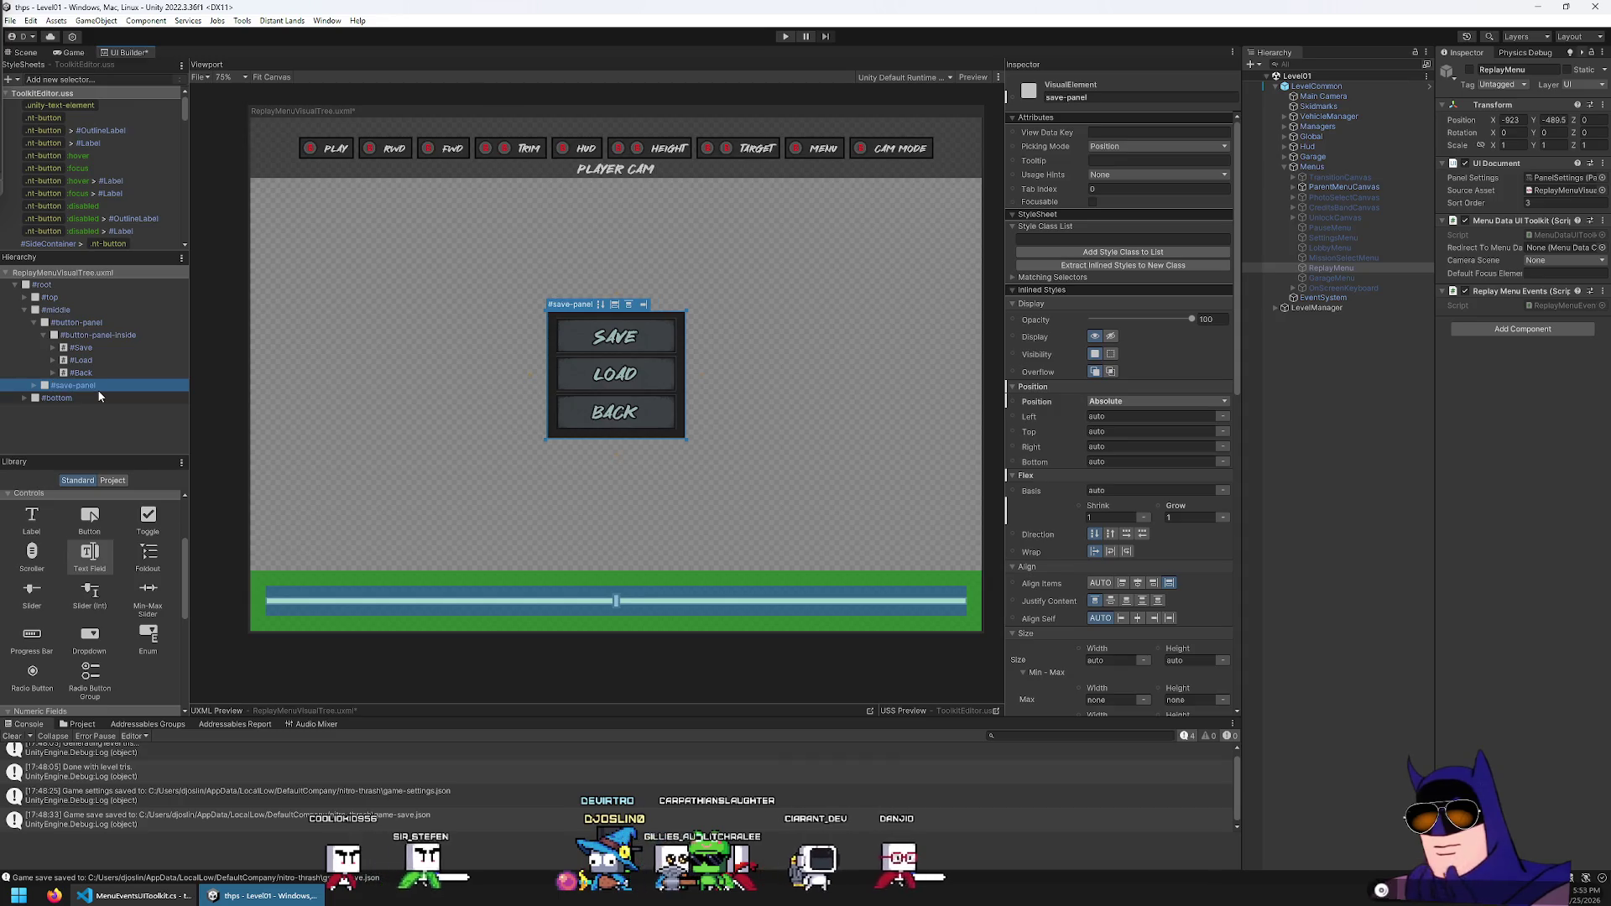
Confirm the save-panel name, select the #Save button, and add a Text Field above it
key(Return)
click(87, 322)
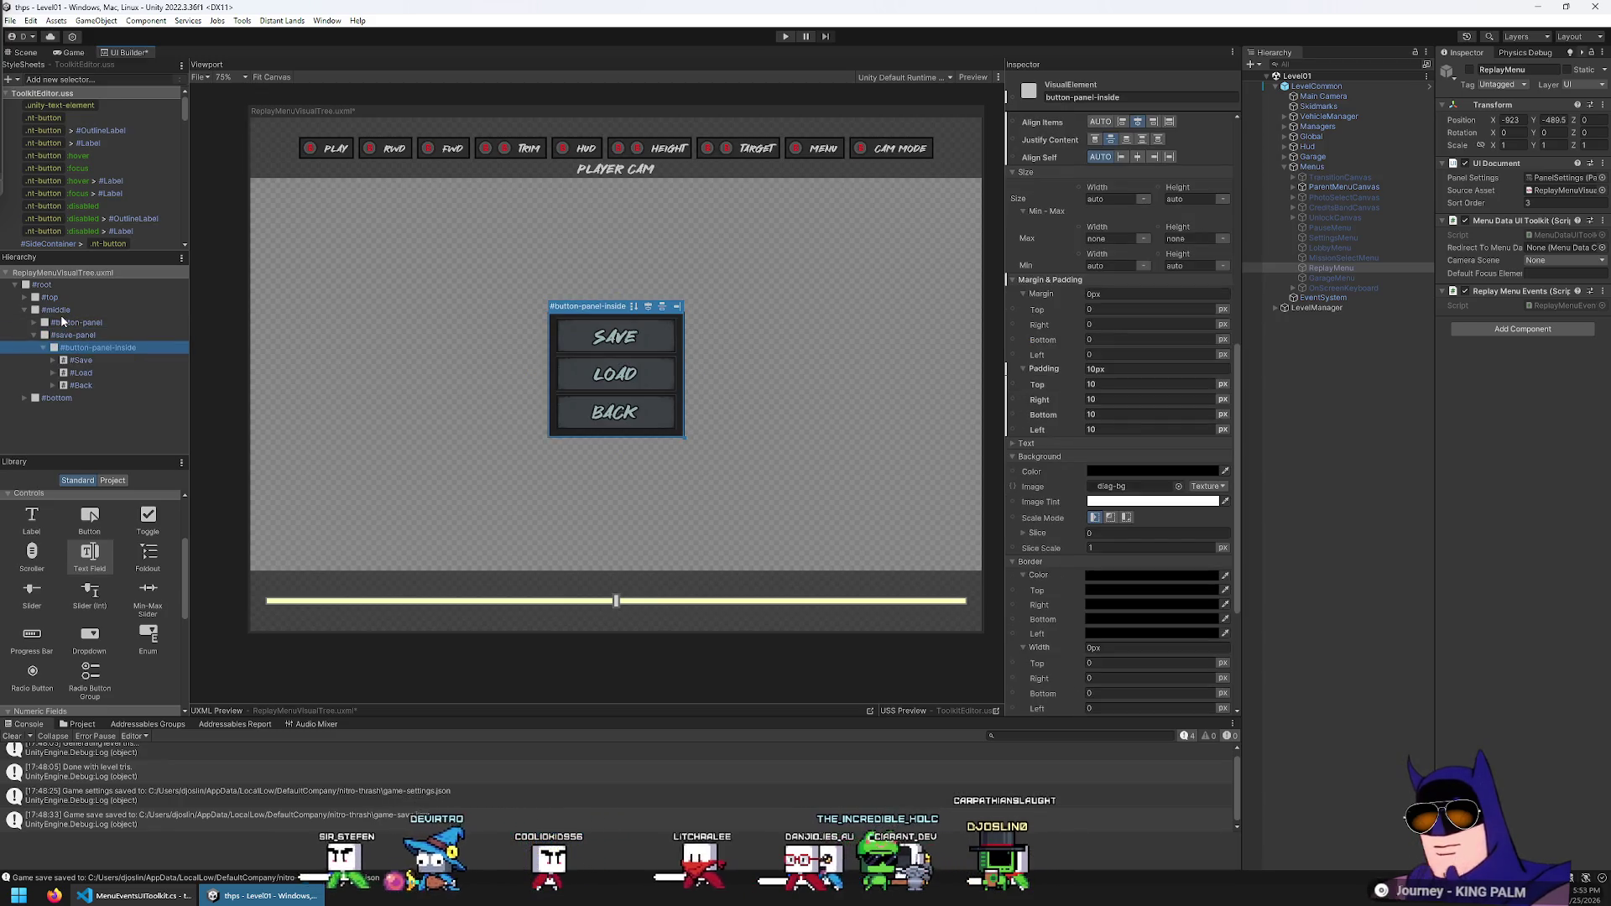
key(Down)
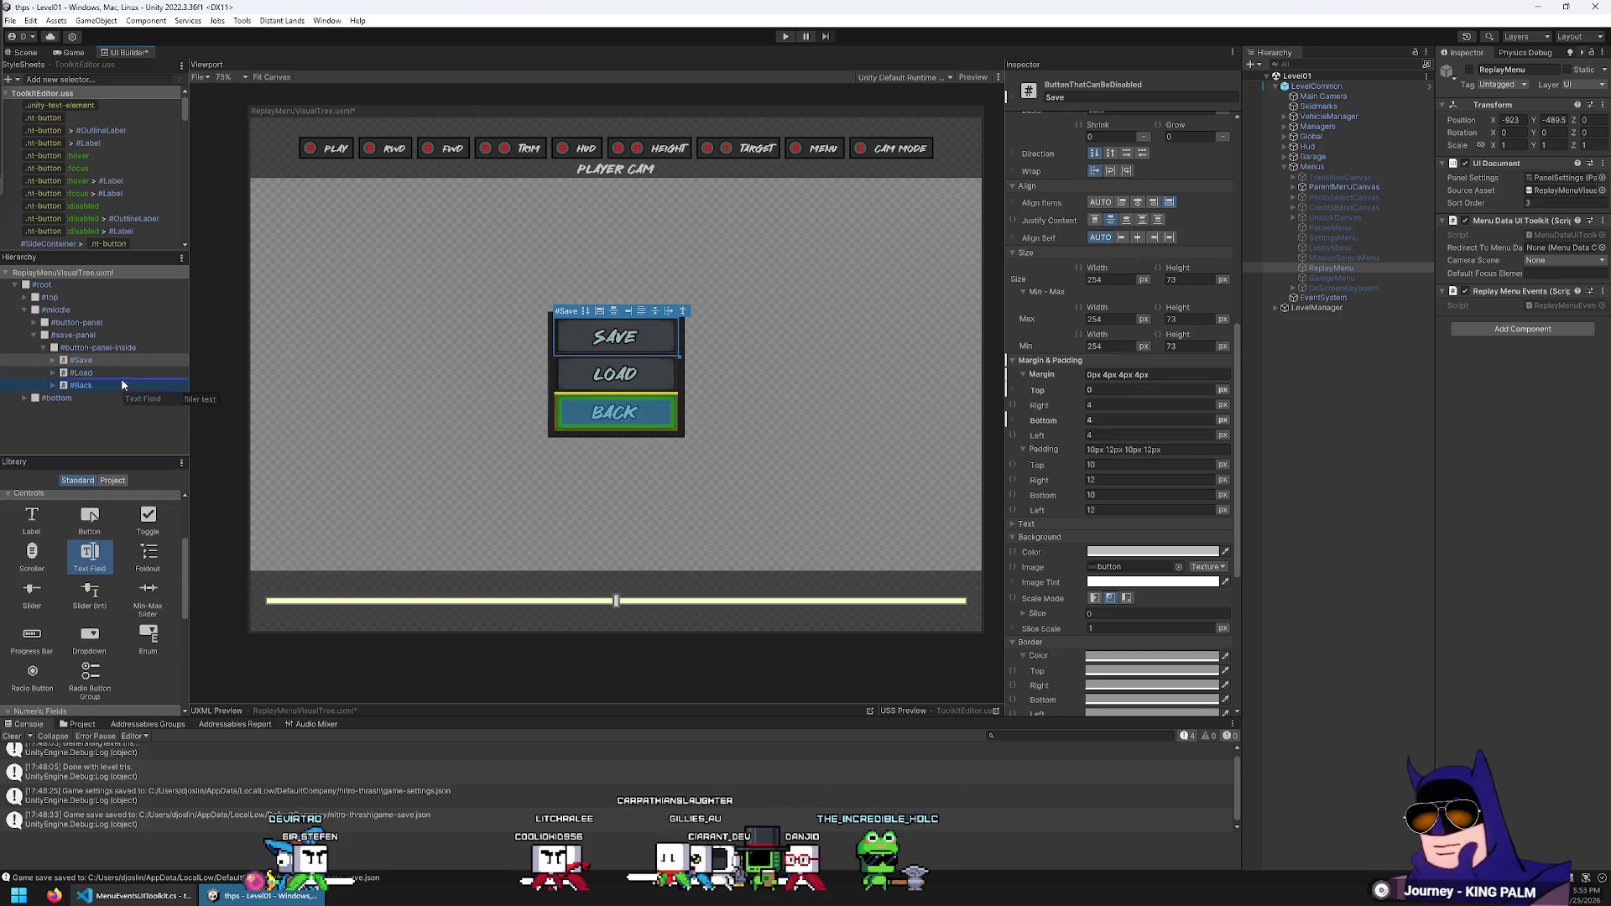
drag(108, 359, 108, 359)
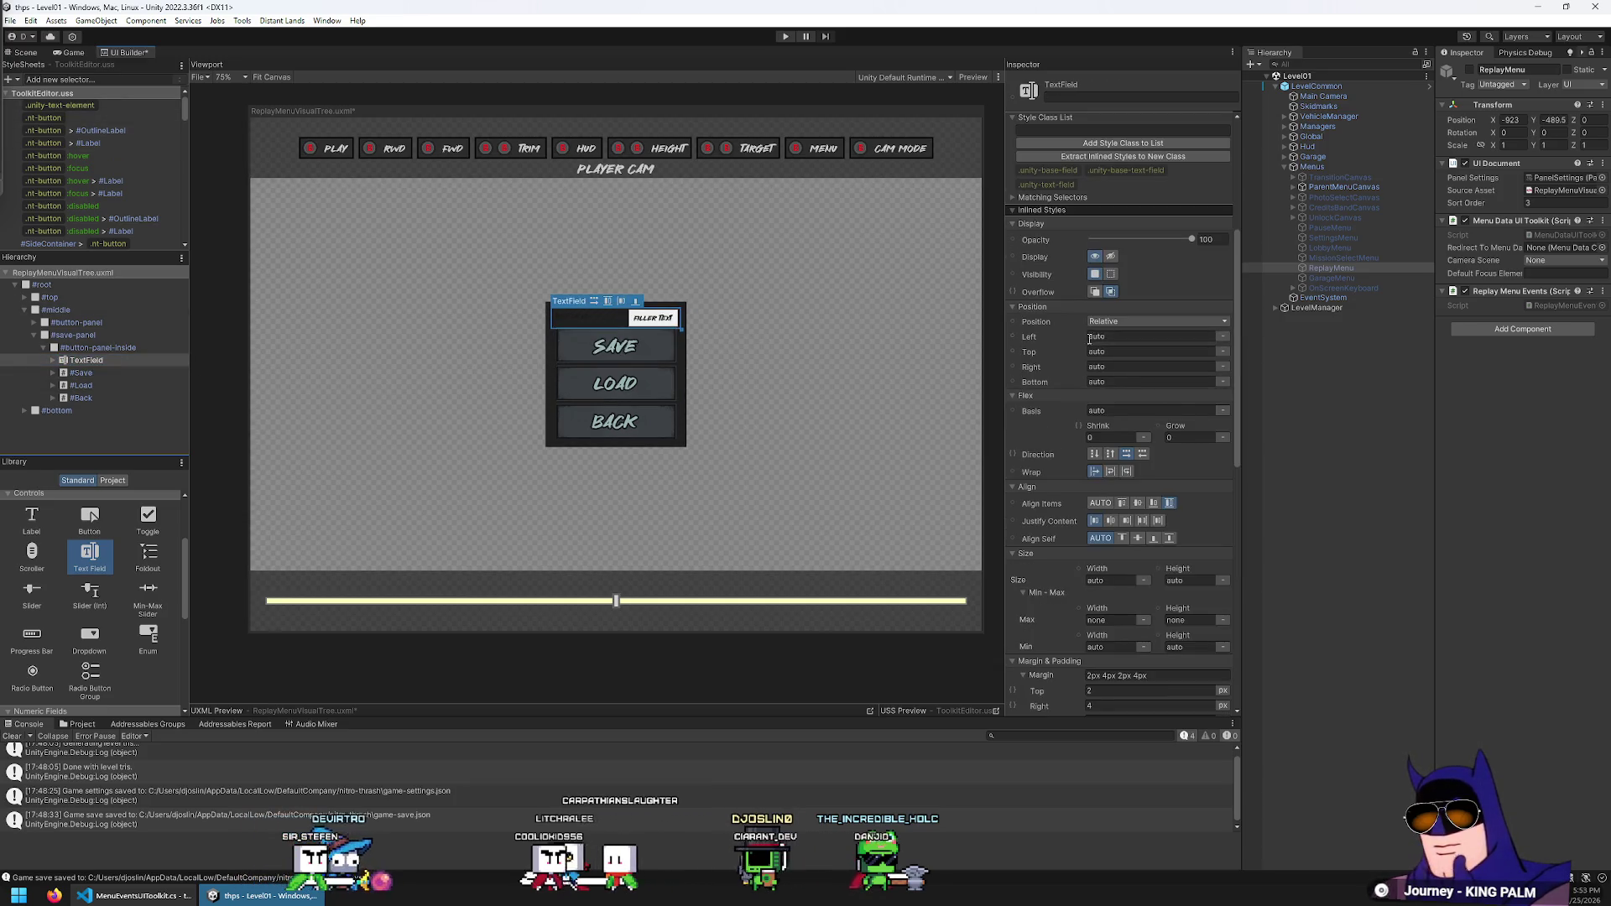
Set the new text field's Label to 'File Name'
scroll(1120, 354, up, 5)
click(1126, 229)
text(File Name)
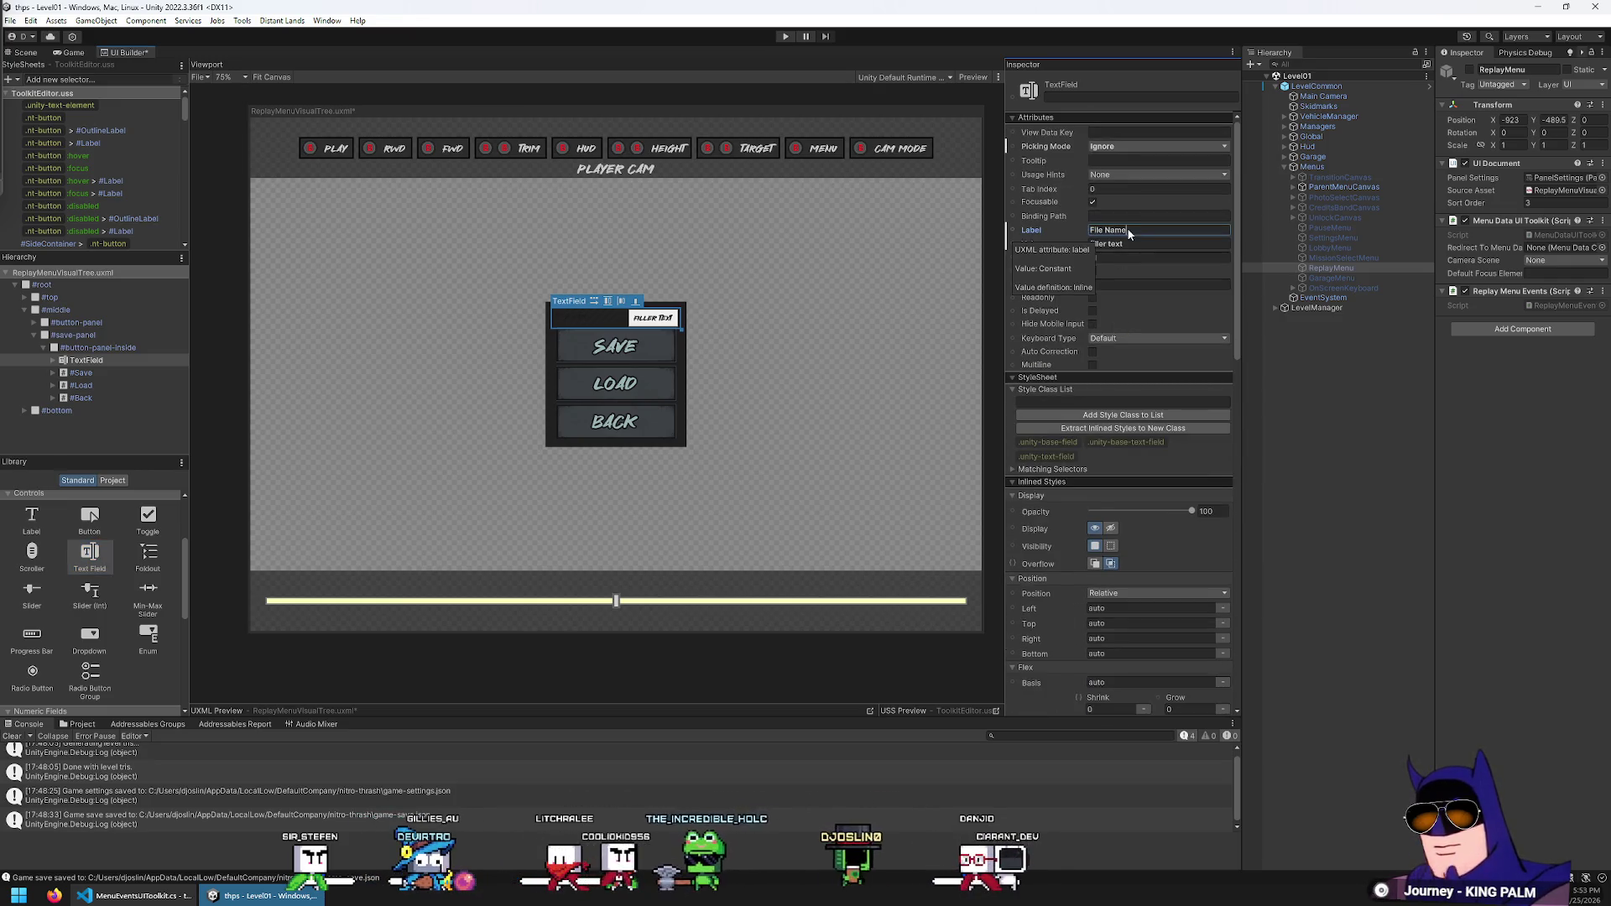
key(Return)
key(BackSpace)
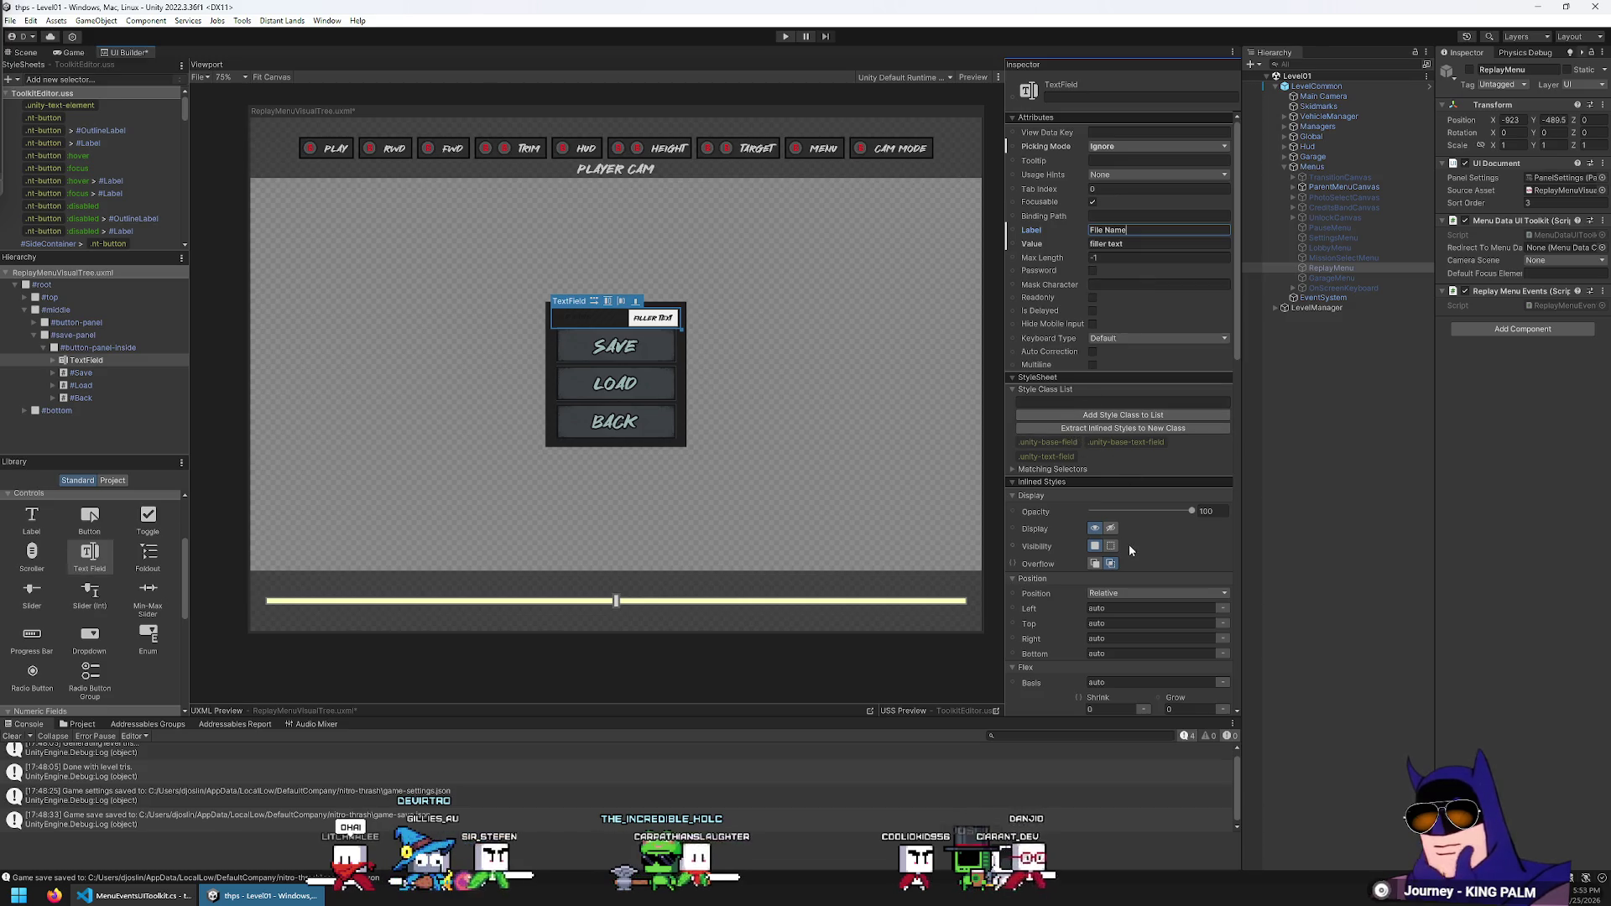
Give the text field the SAVE button's text colour via the Text Color eyedropper
scroll(1129, 545, down, 10)
scroll(1125, 498, down, 2)
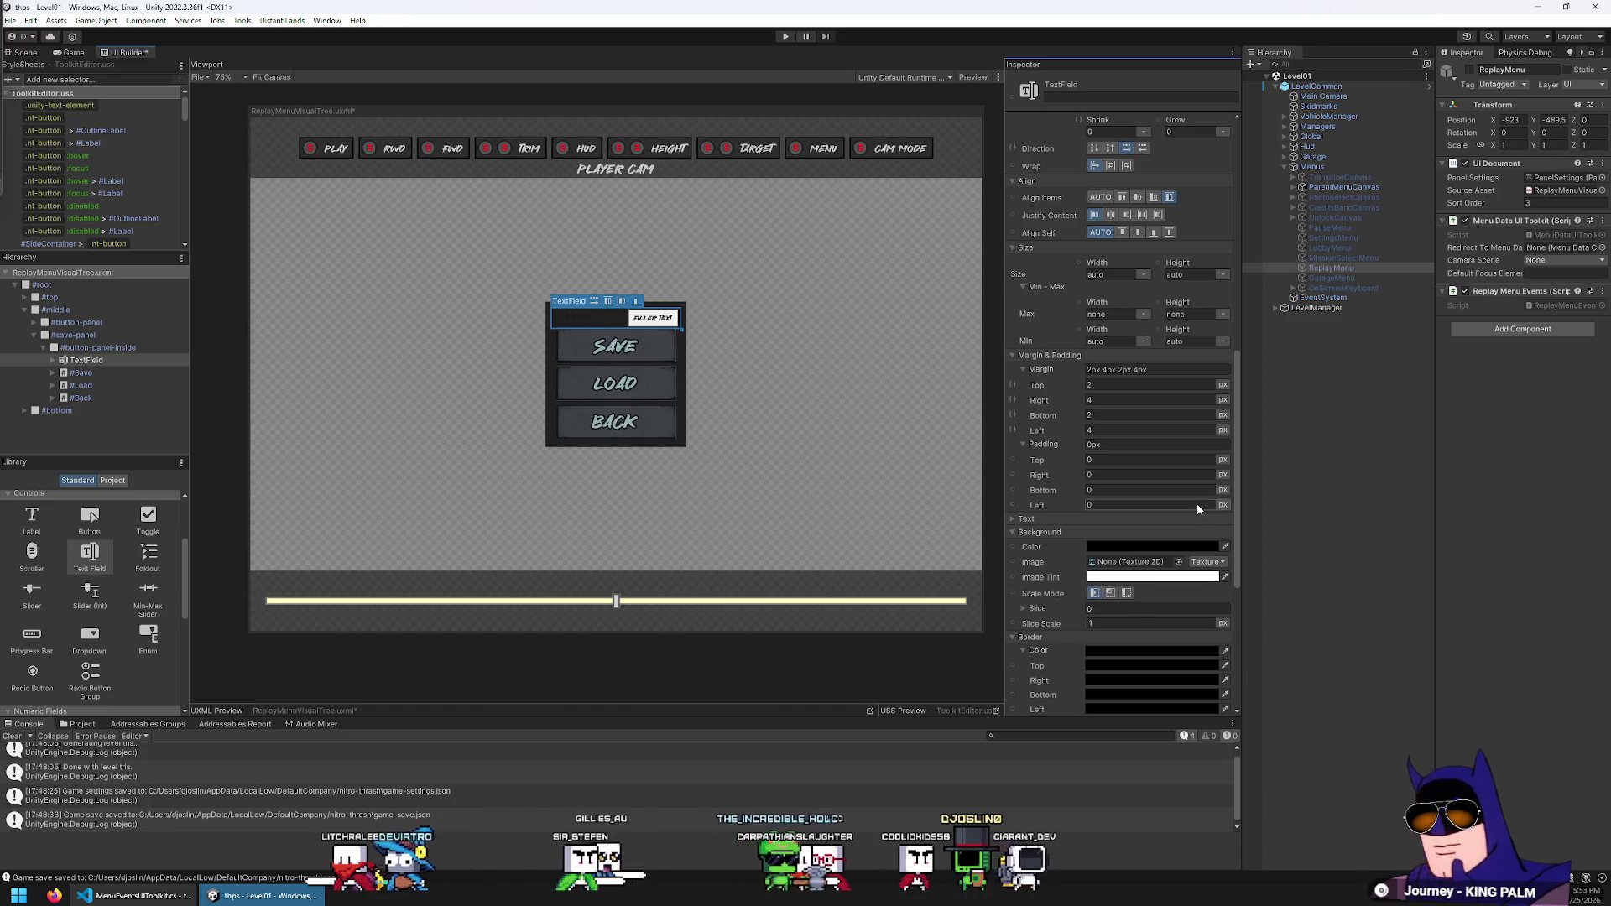
scroll(1192, 512, down, 4)
scroll(1188, 495, down, 5)
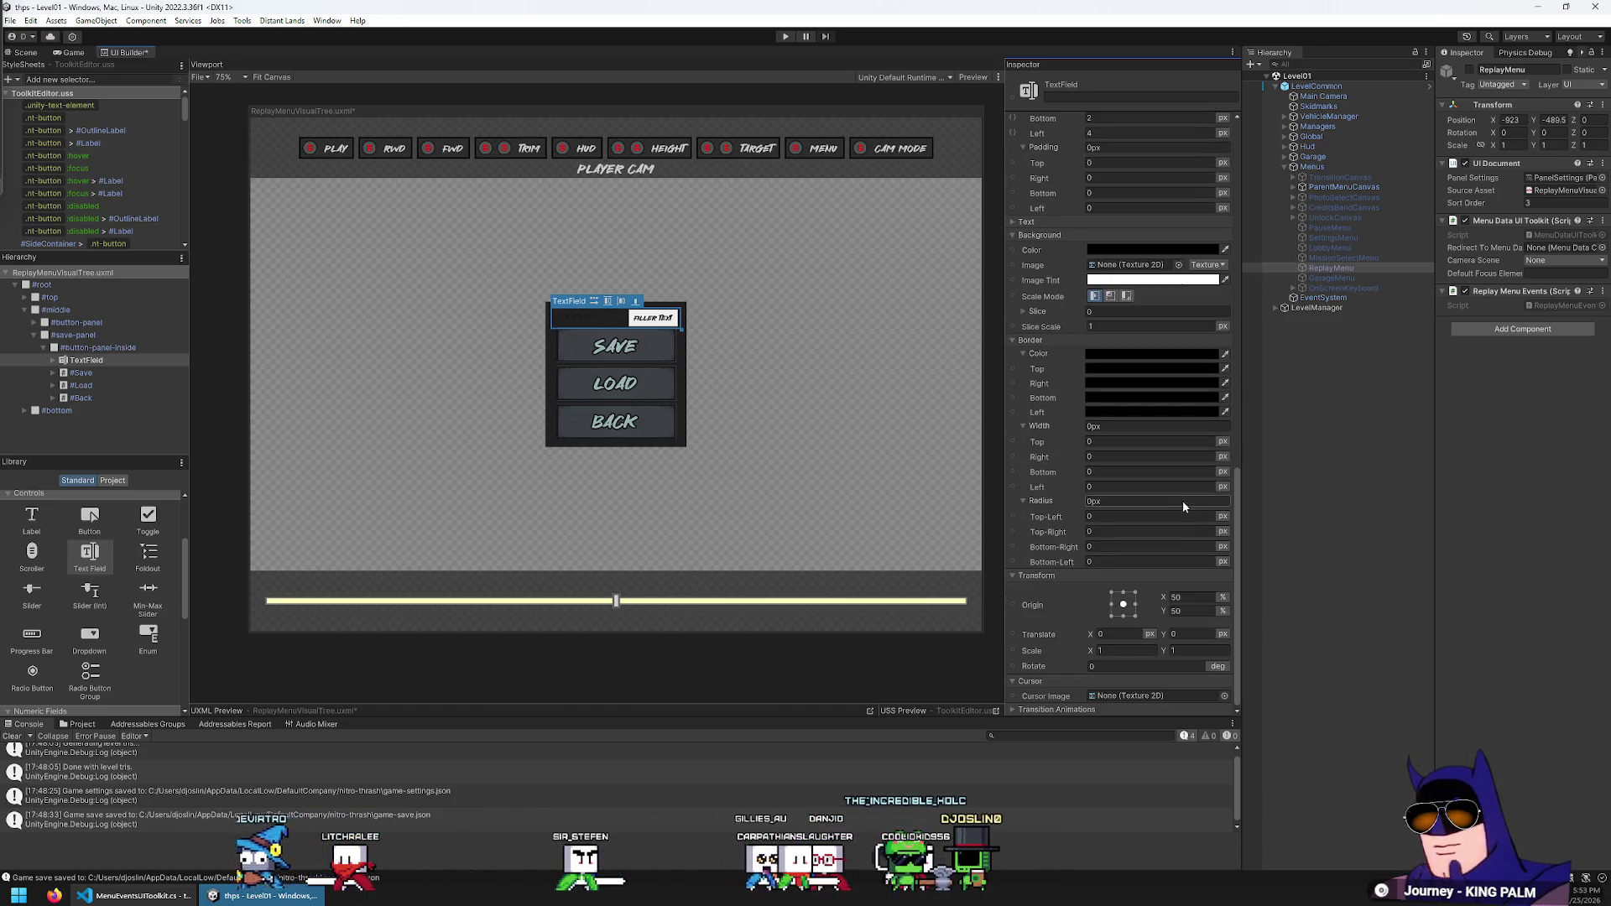
scroll(1175, 486, up, 18)
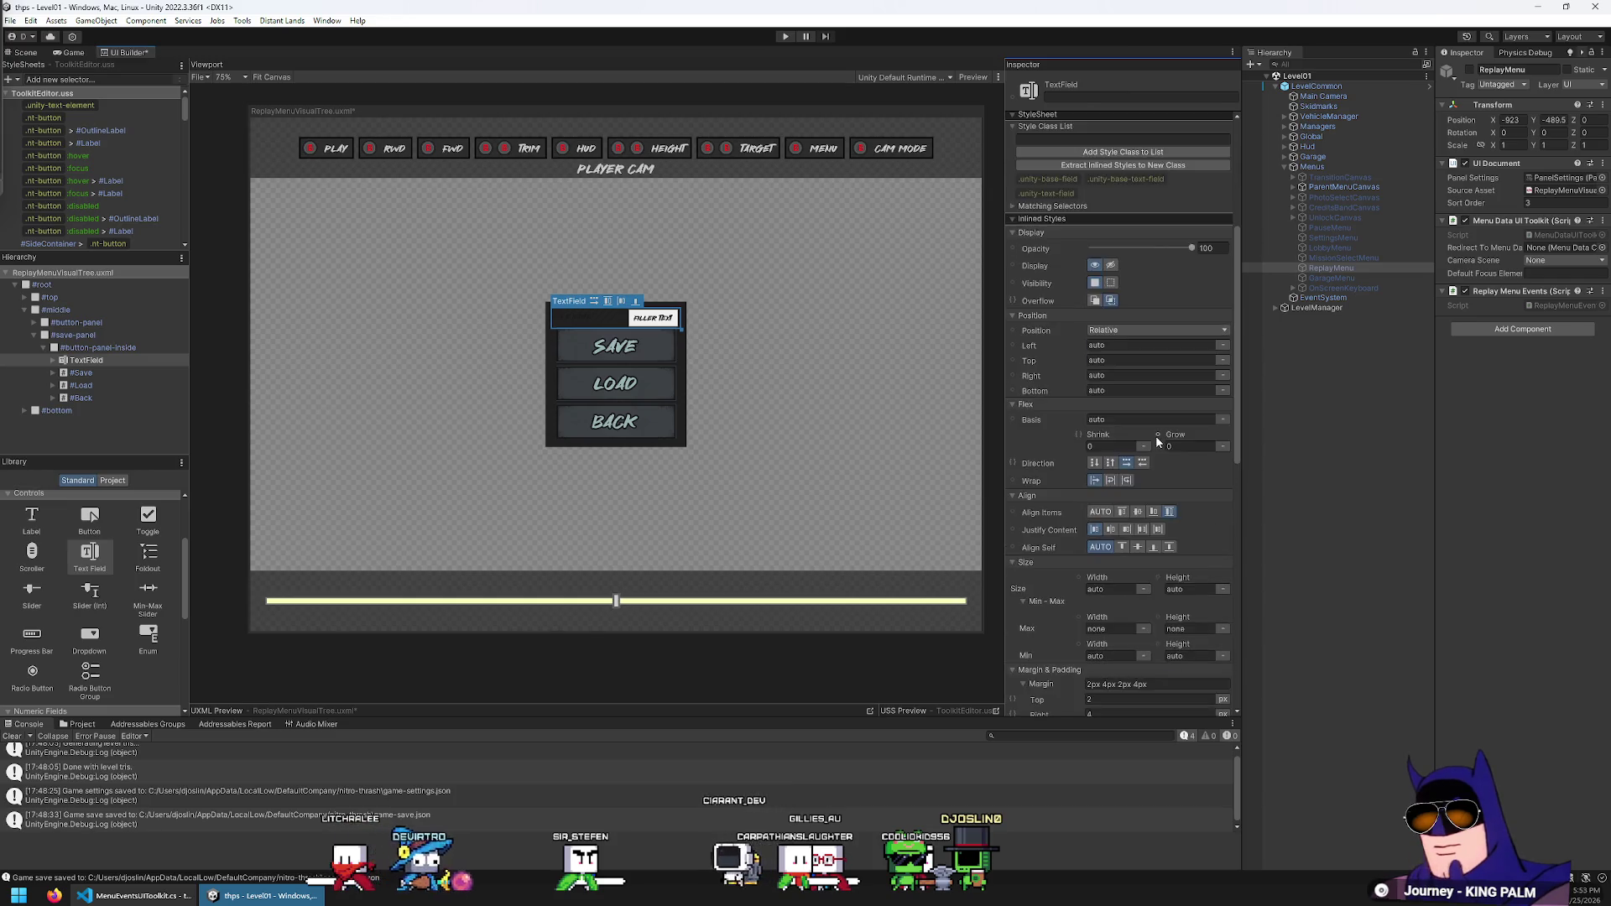
scroll(1155, 435, down, 6)
click(1058, 465)
scroll(1053, 474, down, 1)
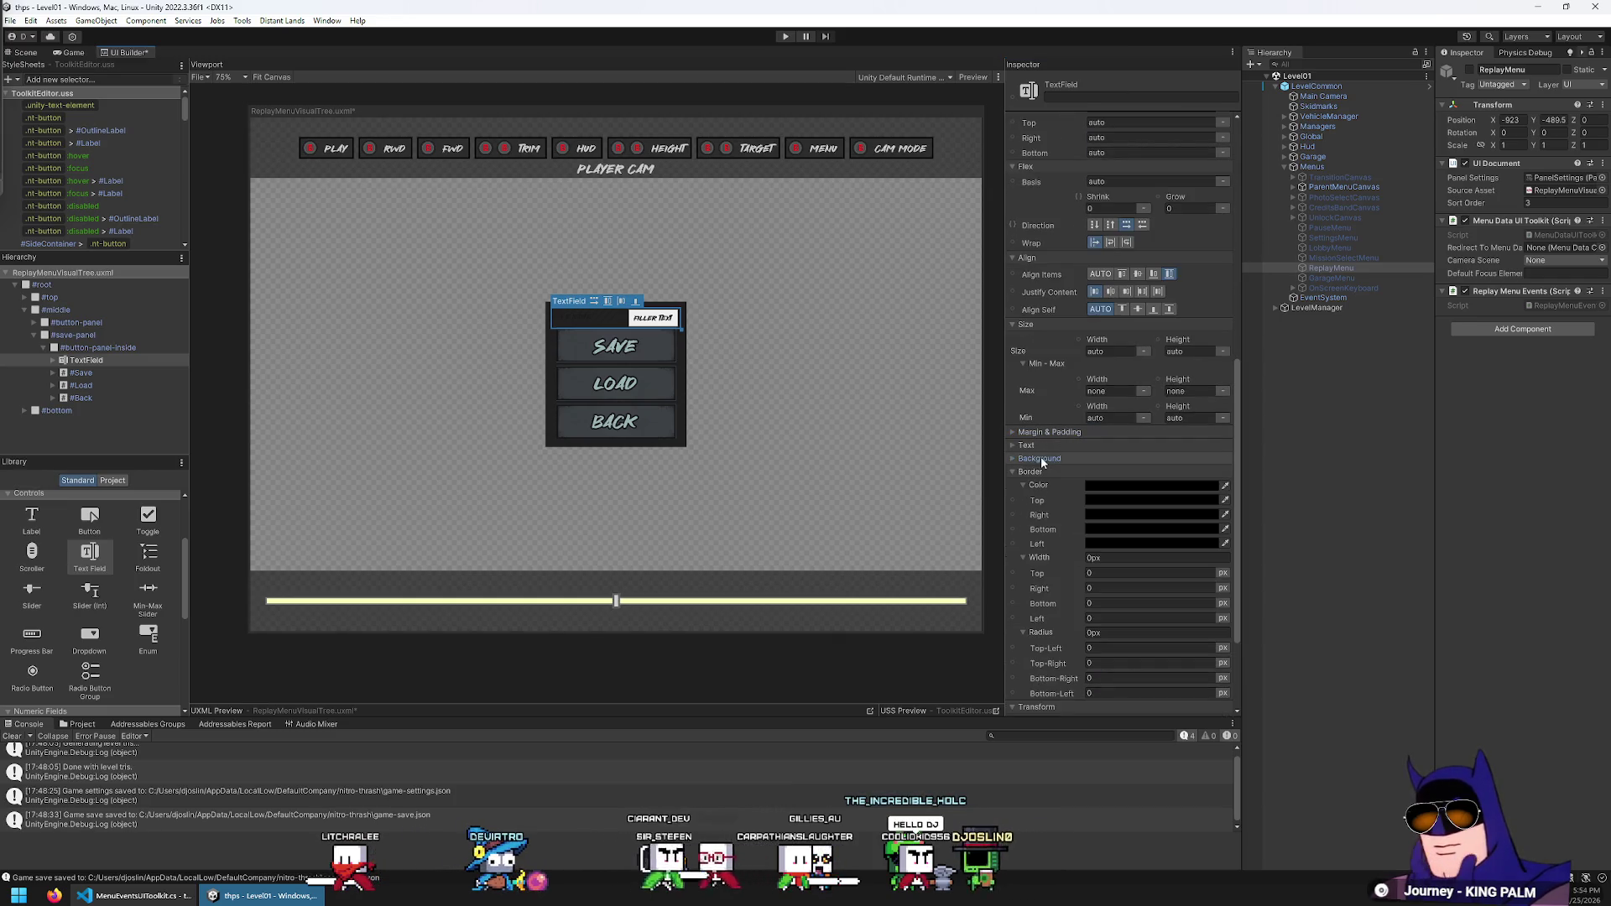
scroll(1040, 495, up, 3)
click(1040, 536)
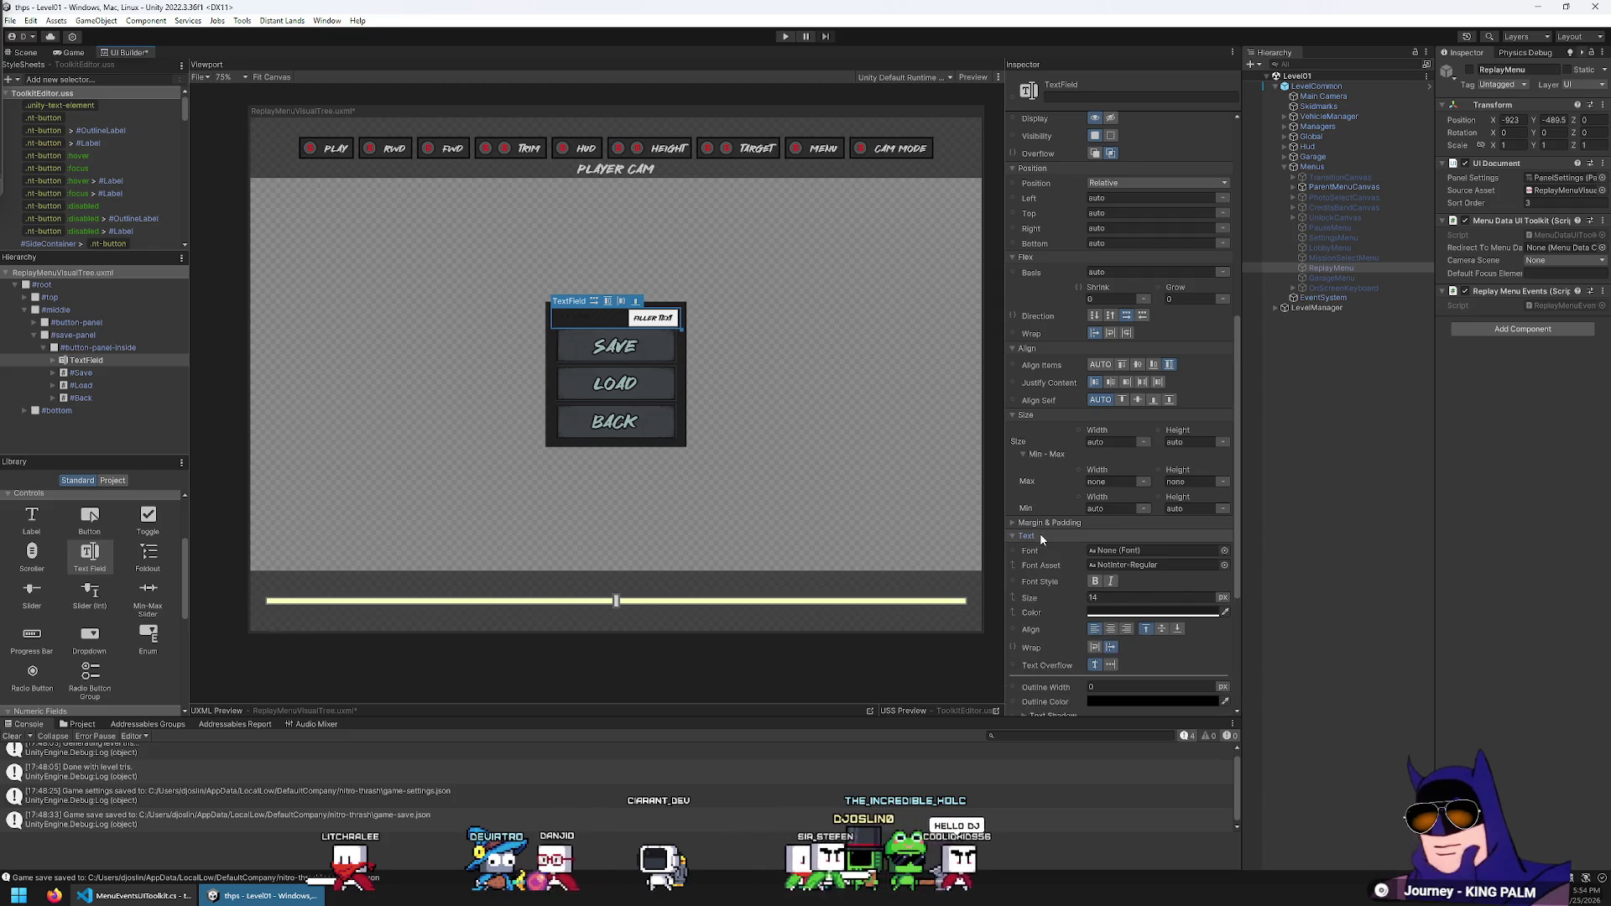
scroll(1144, 456, down, 3)
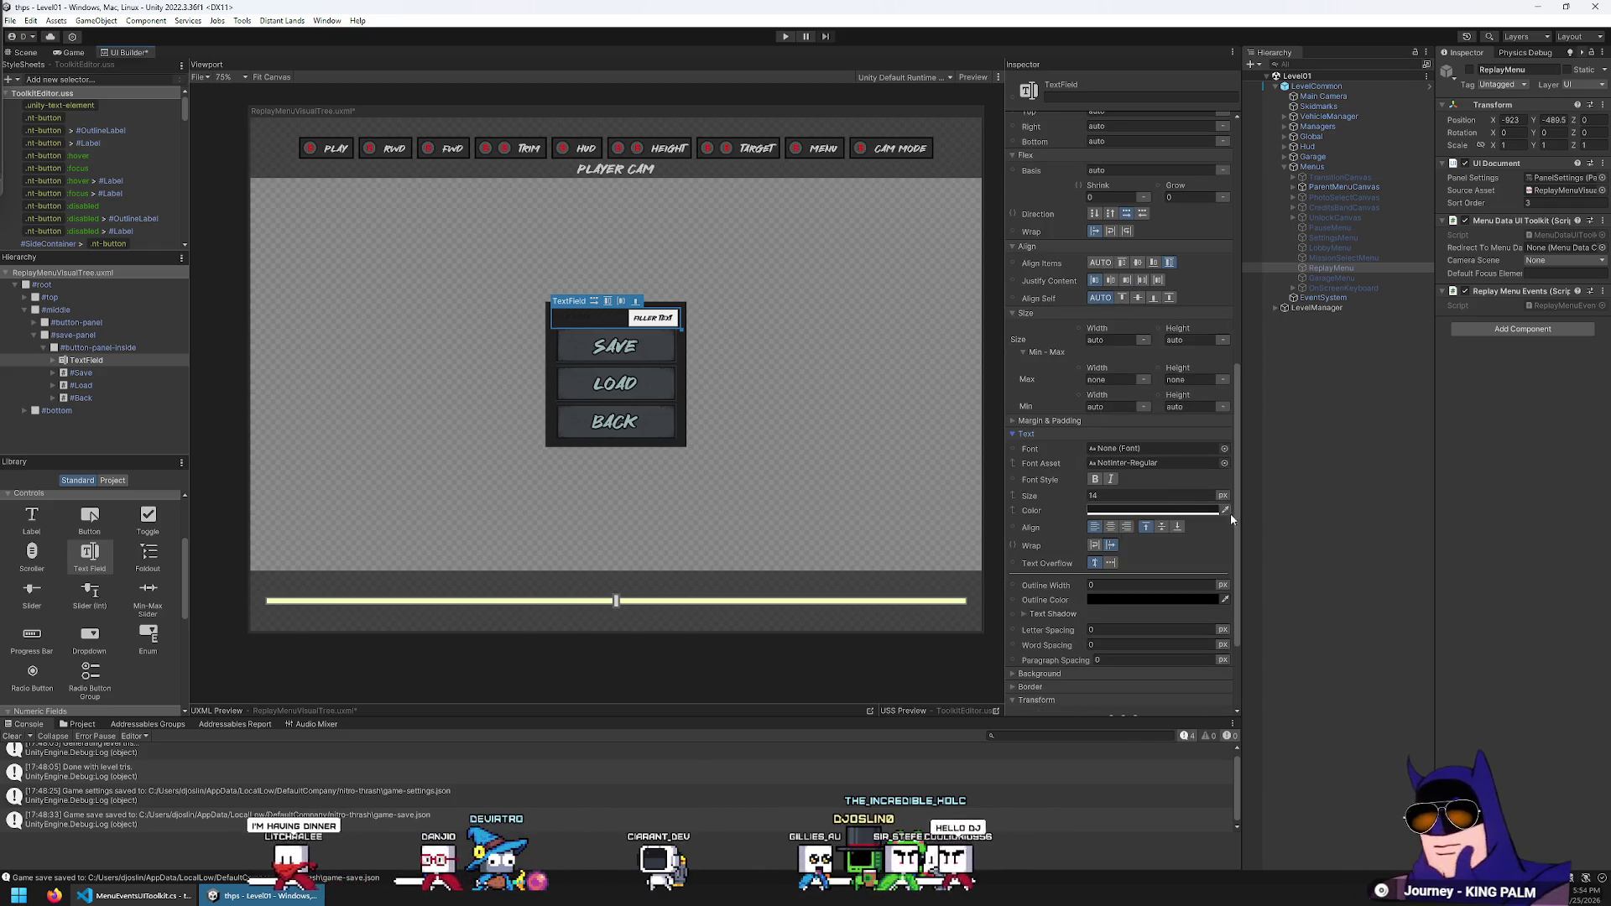
click(1224, 510)
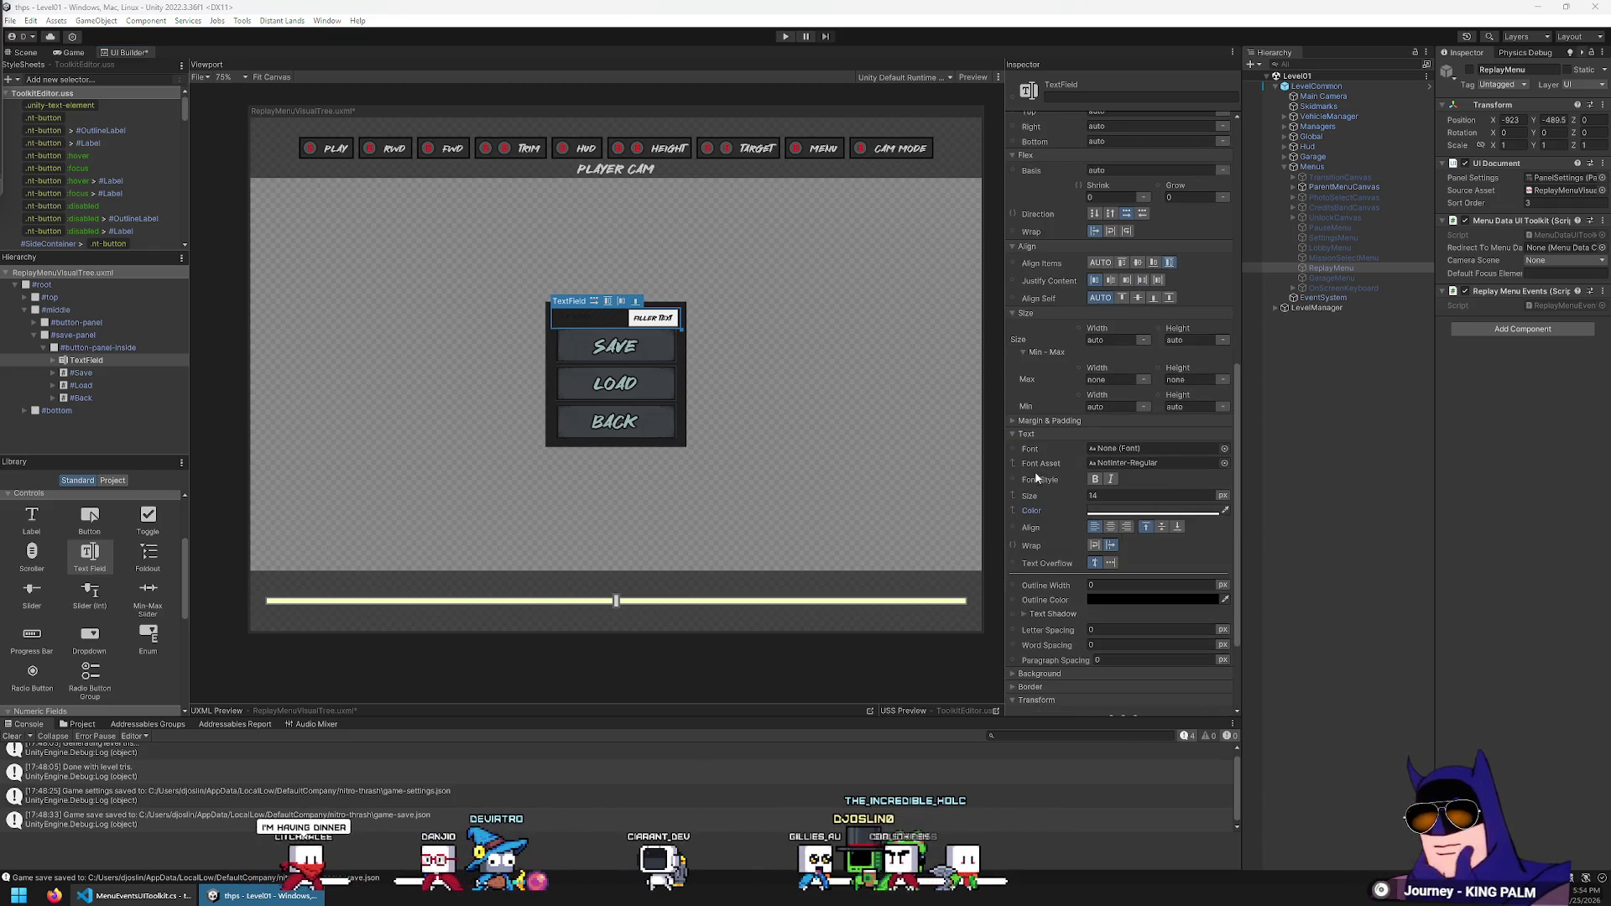
click(599, 349)
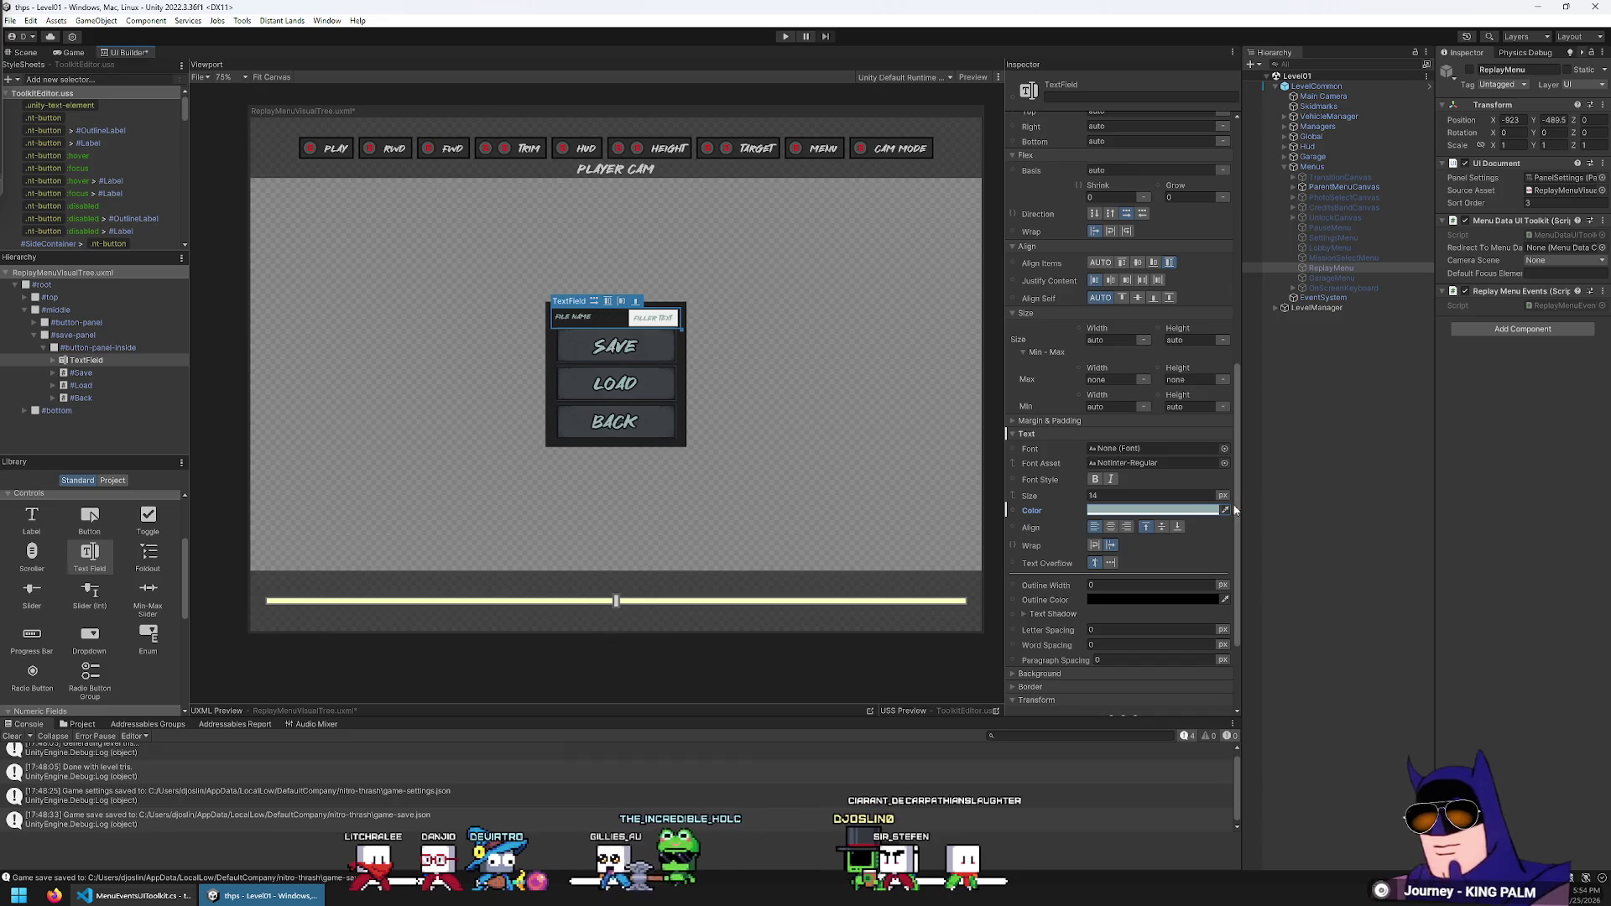
Set the text field's Text Size to 24
scroll(587, 353, up, 8)
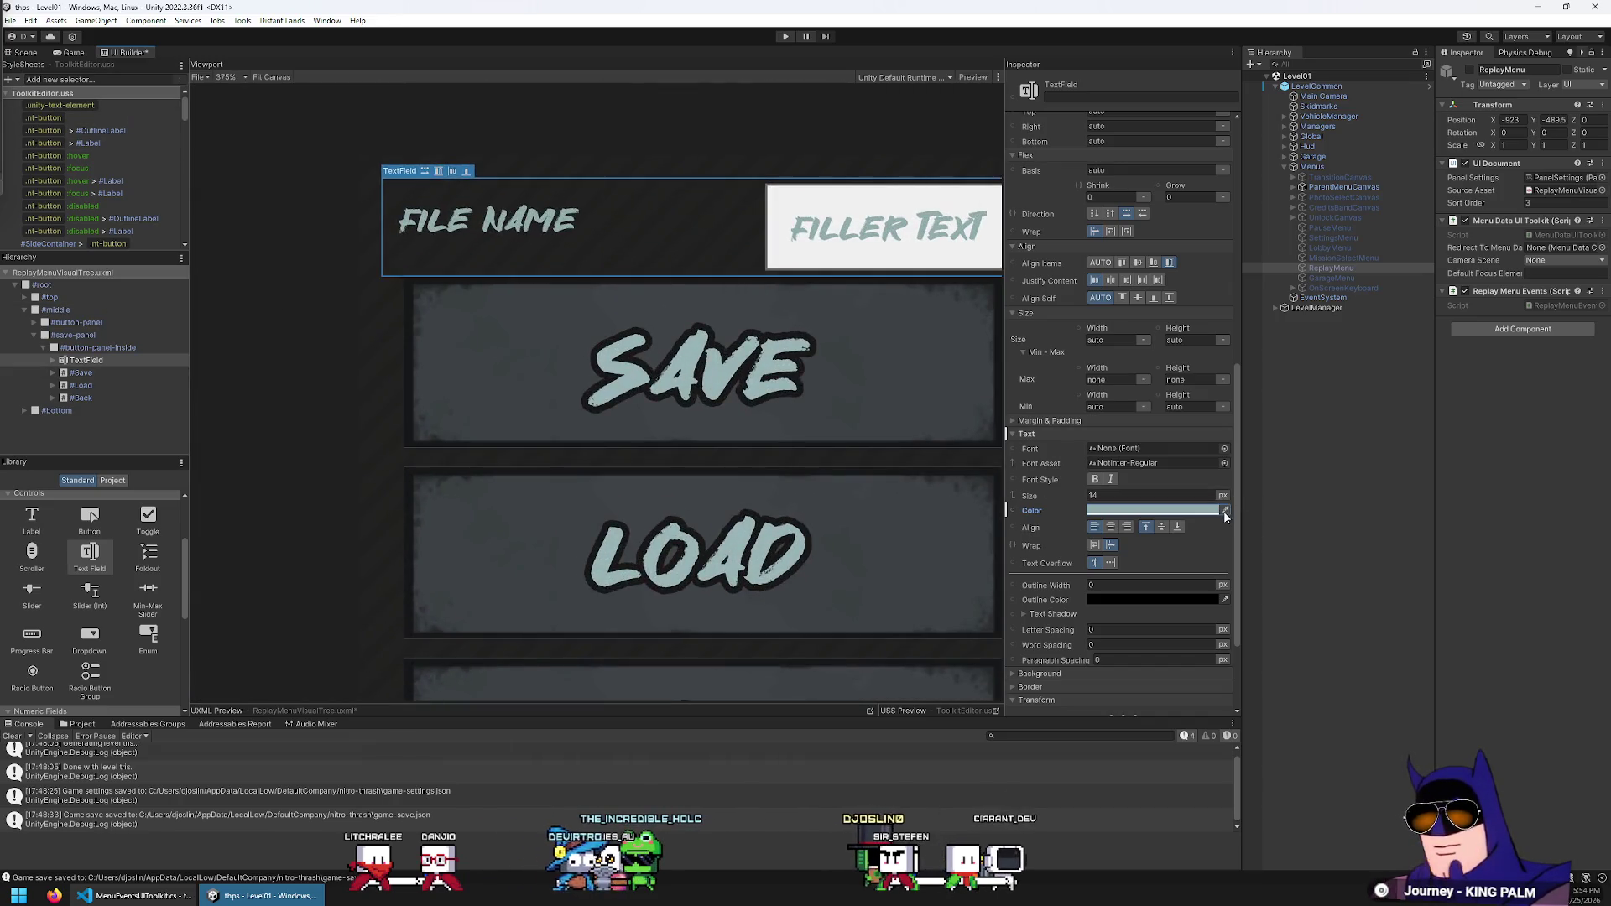
scroll(613, 355, down, 6)
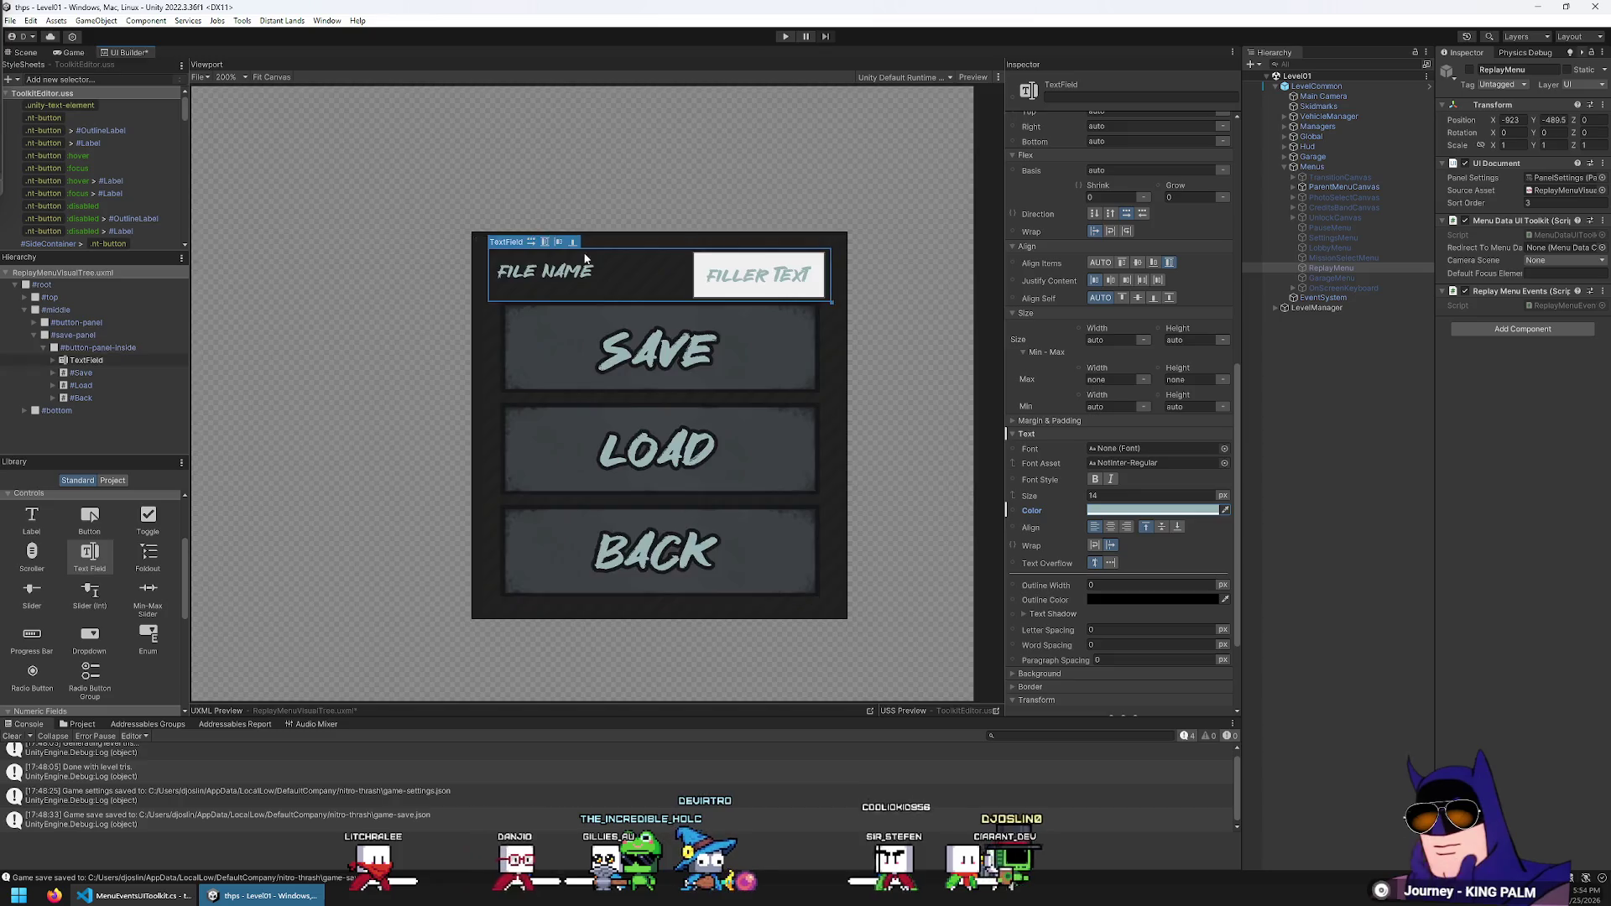
scroll(1125, 469, down, 3)
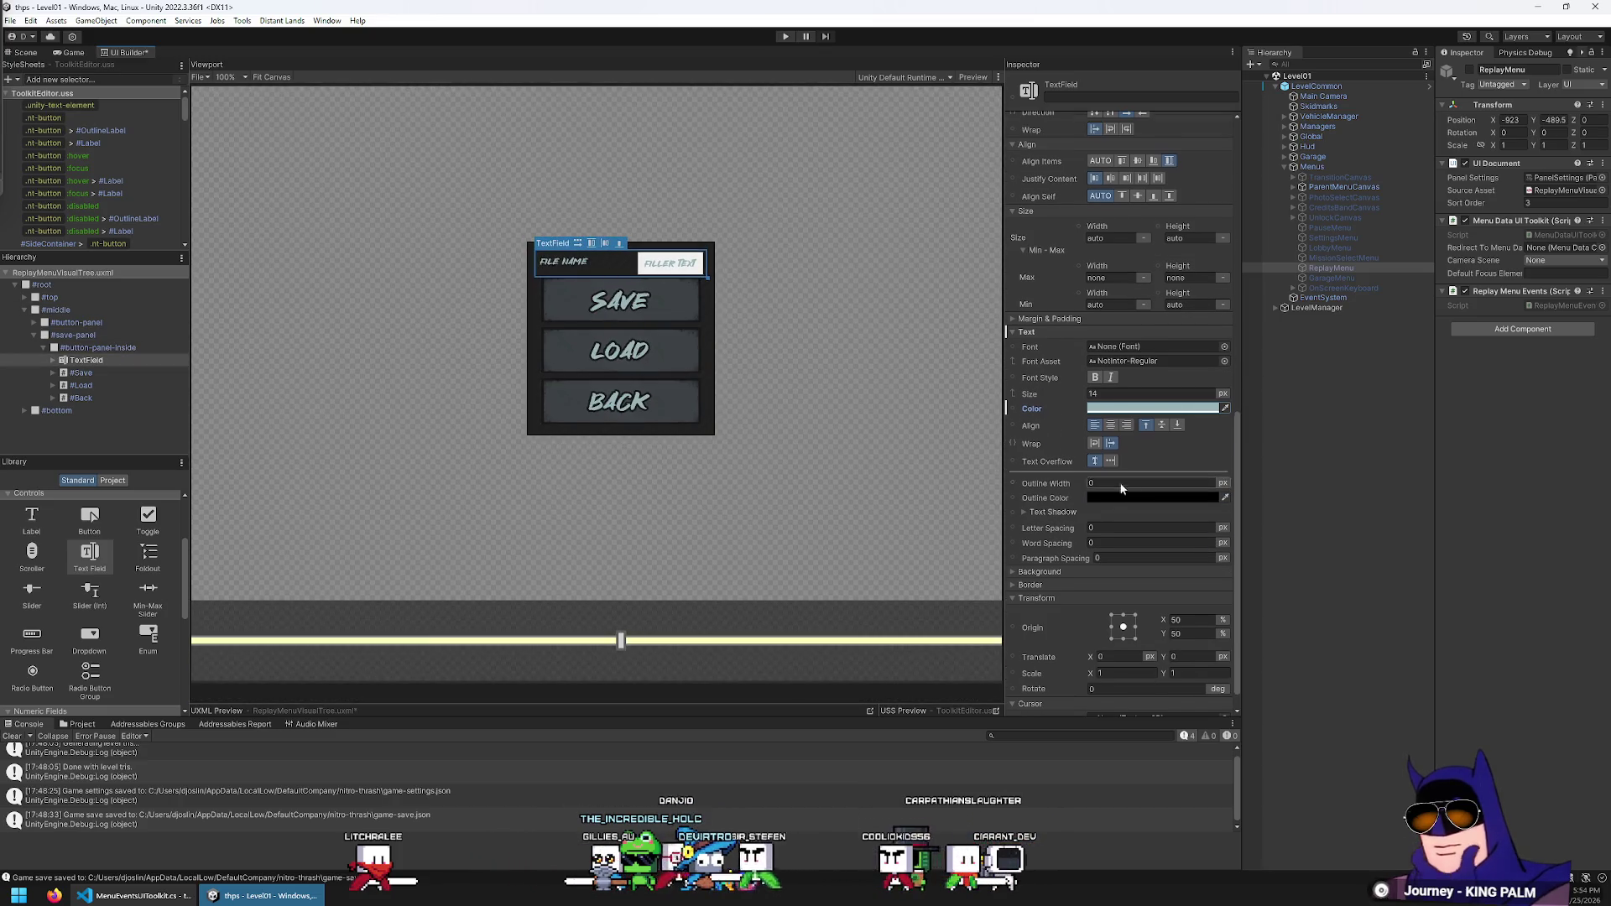
scroll(1118, 482, down, 2)
scroll(1109, 458, up, 1)
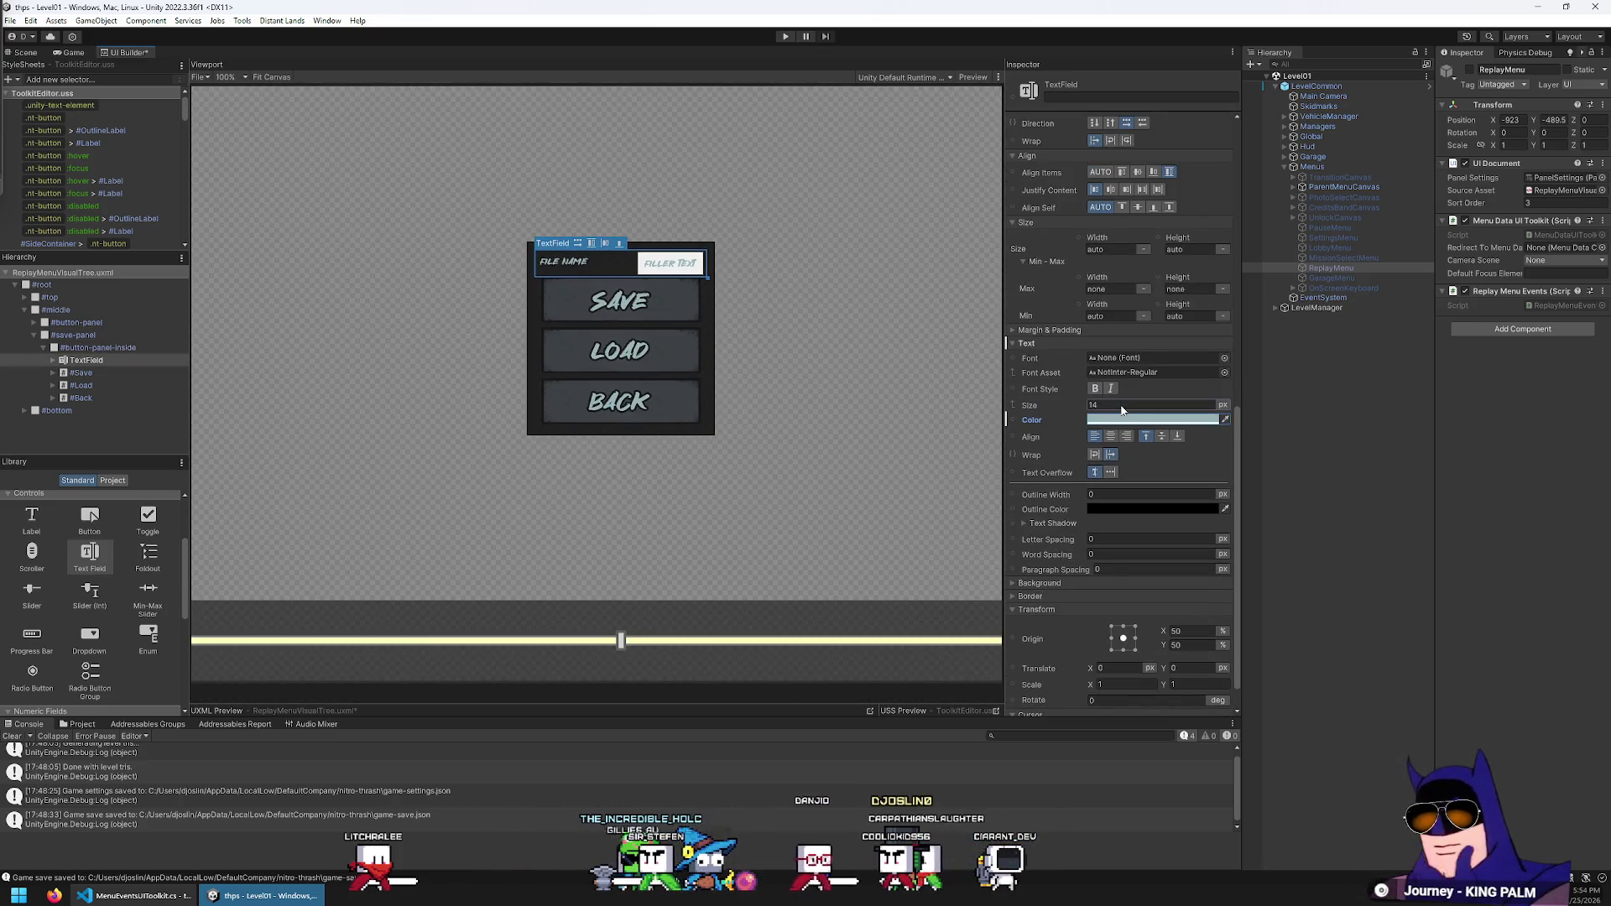
text(24)
key(Return)
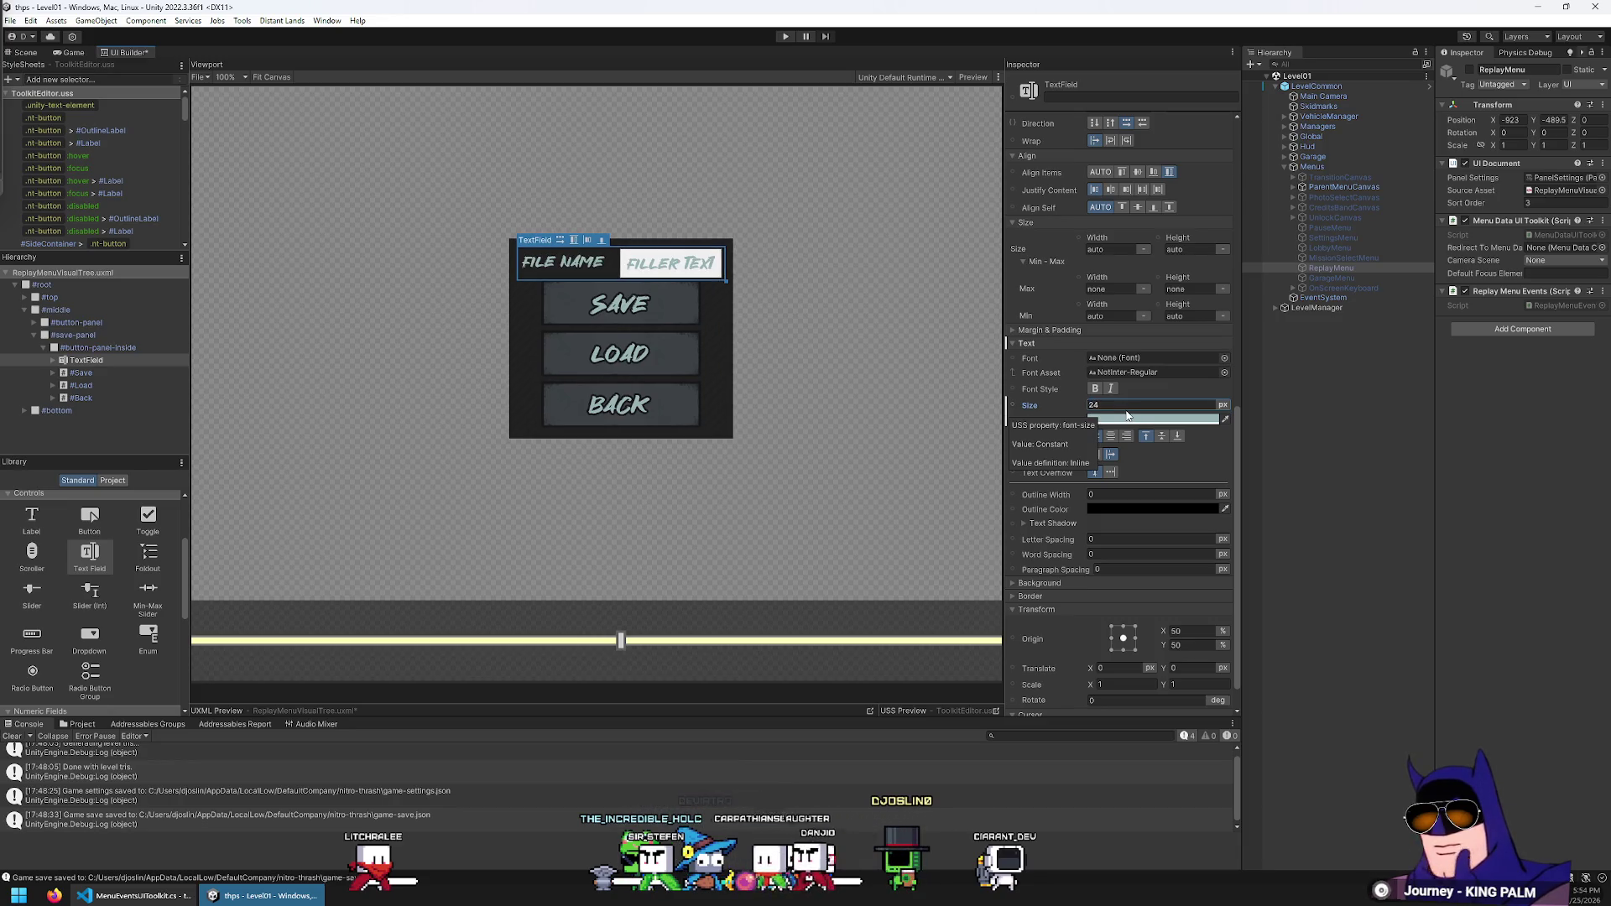
key(Return)
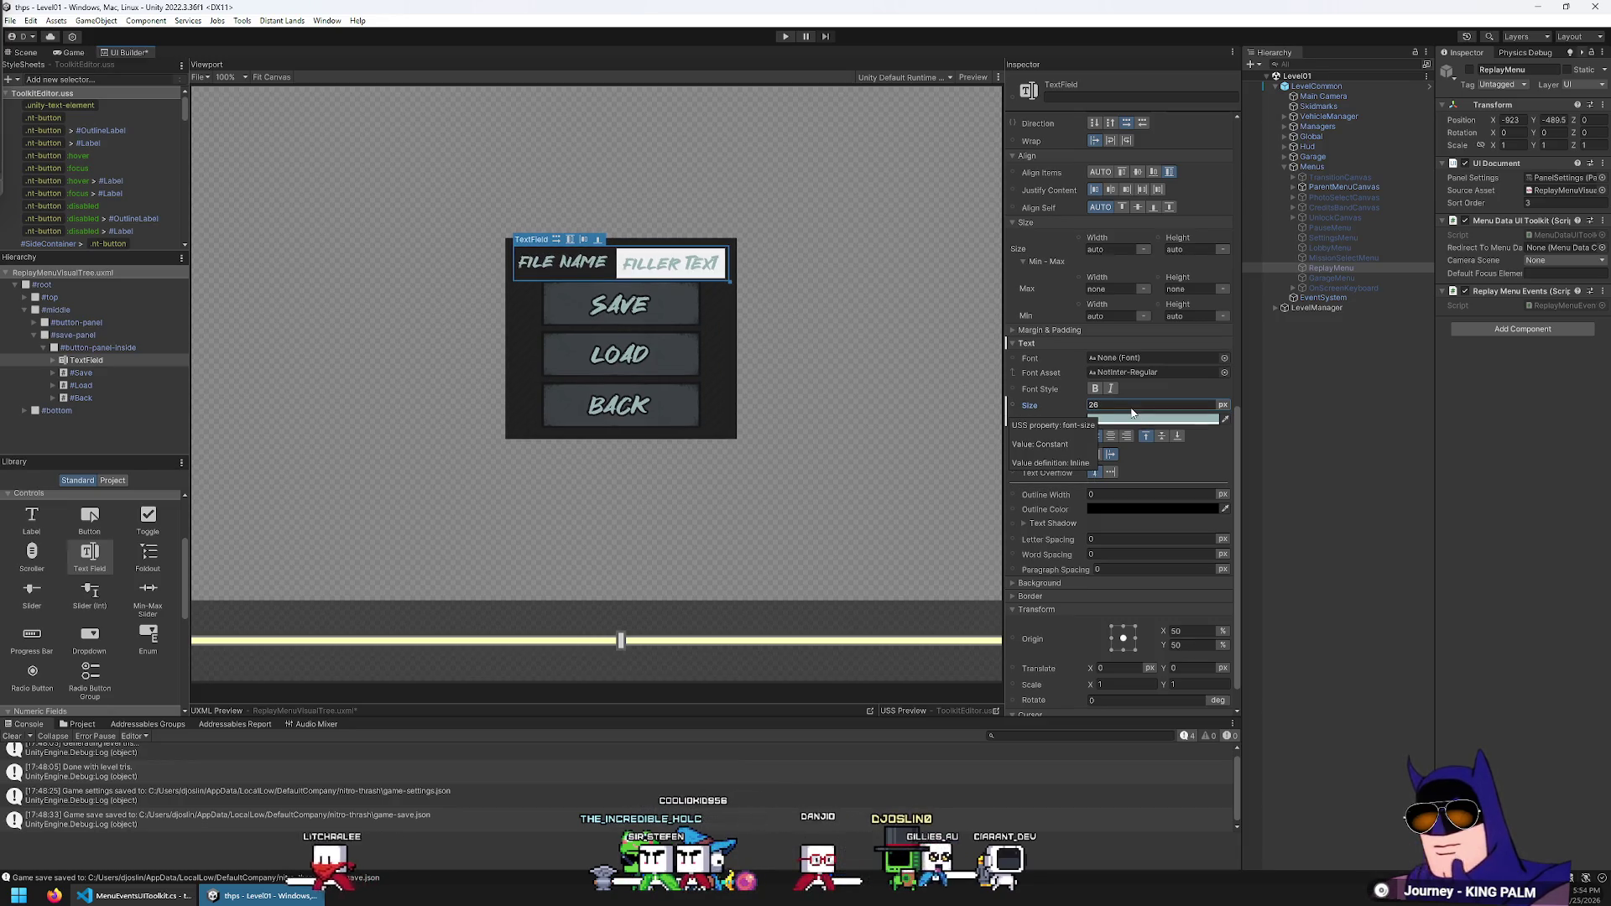
key(Return)
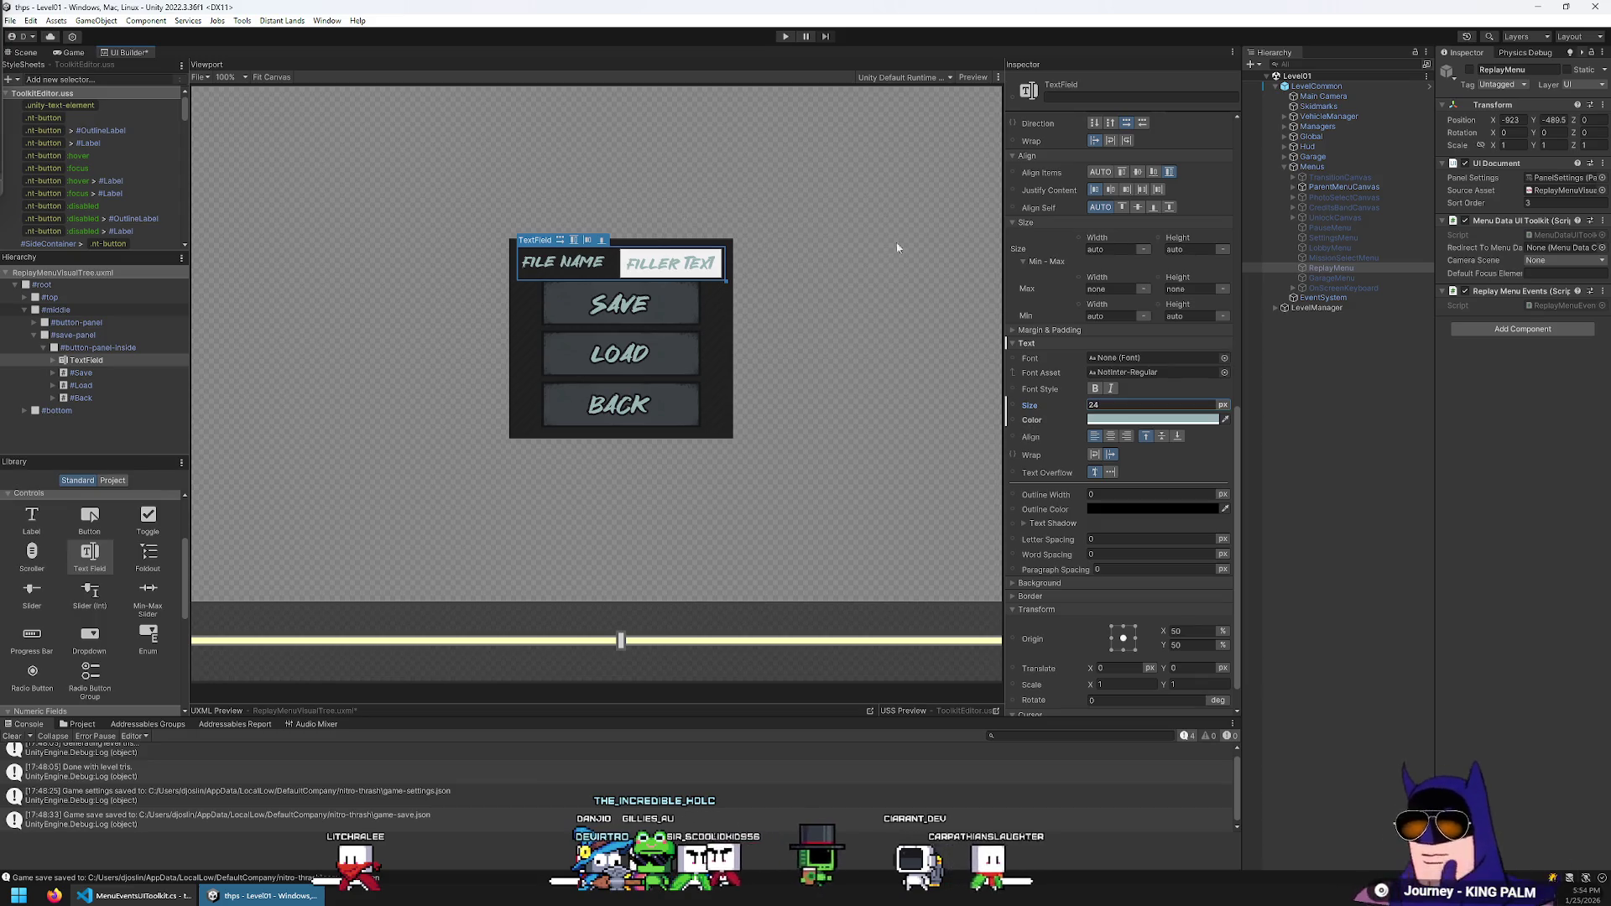
scroll(1183, 462, down, 2)
scroll(1195, 490, up, 10)
click(109, 360)
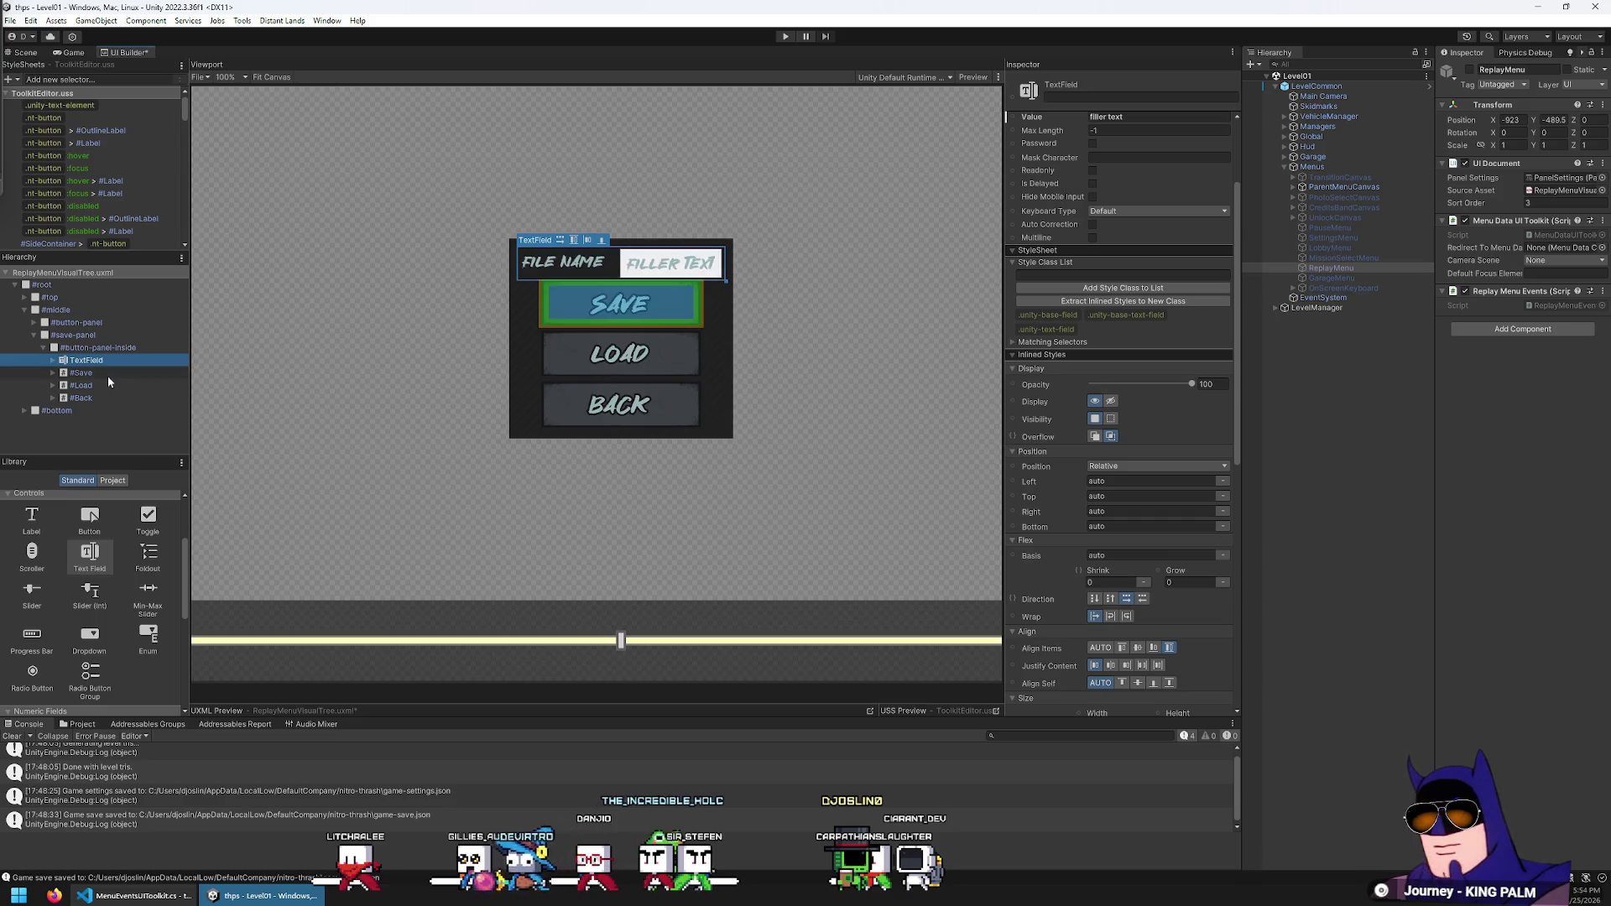
key(Right)
key(Down)
key(Down)
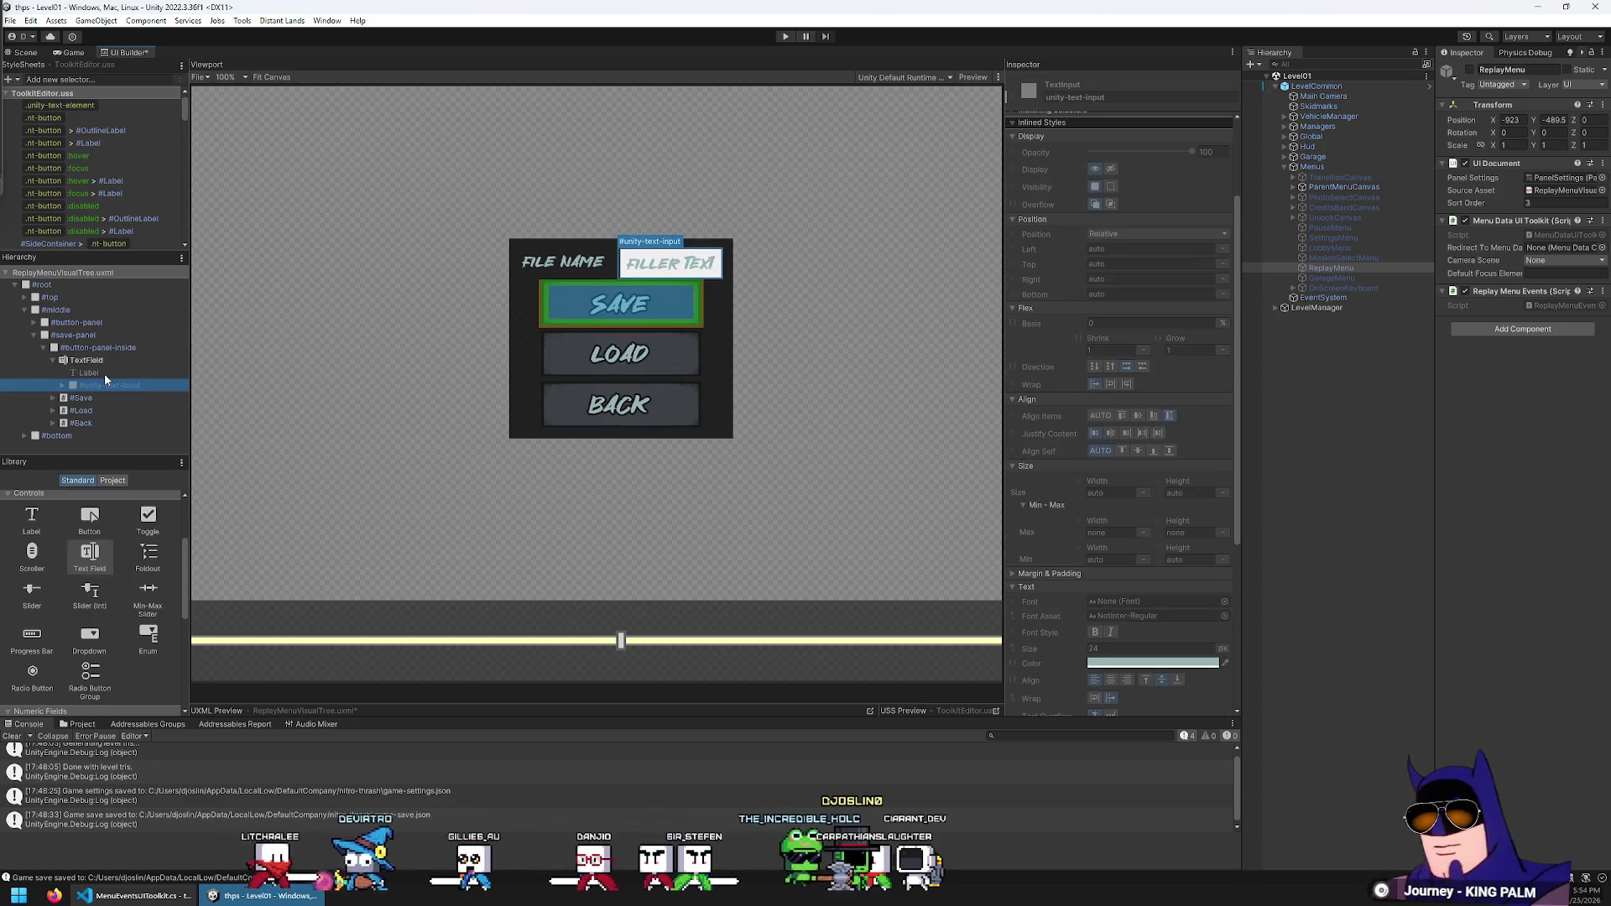
scroll(1056, 616, down, 2)
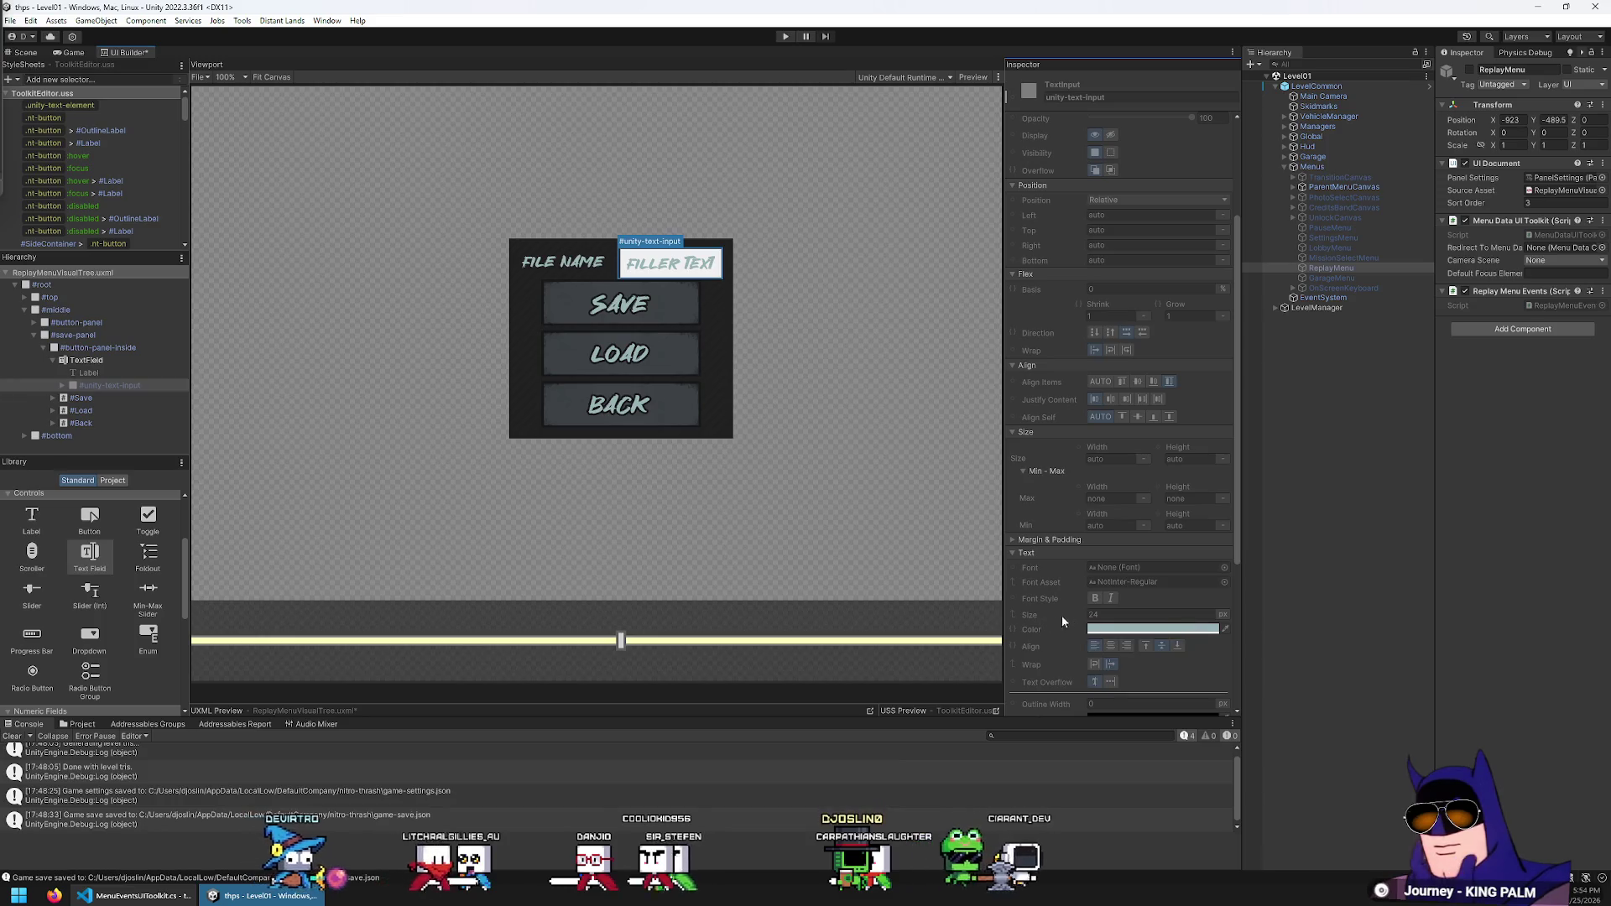
click(99, 384)
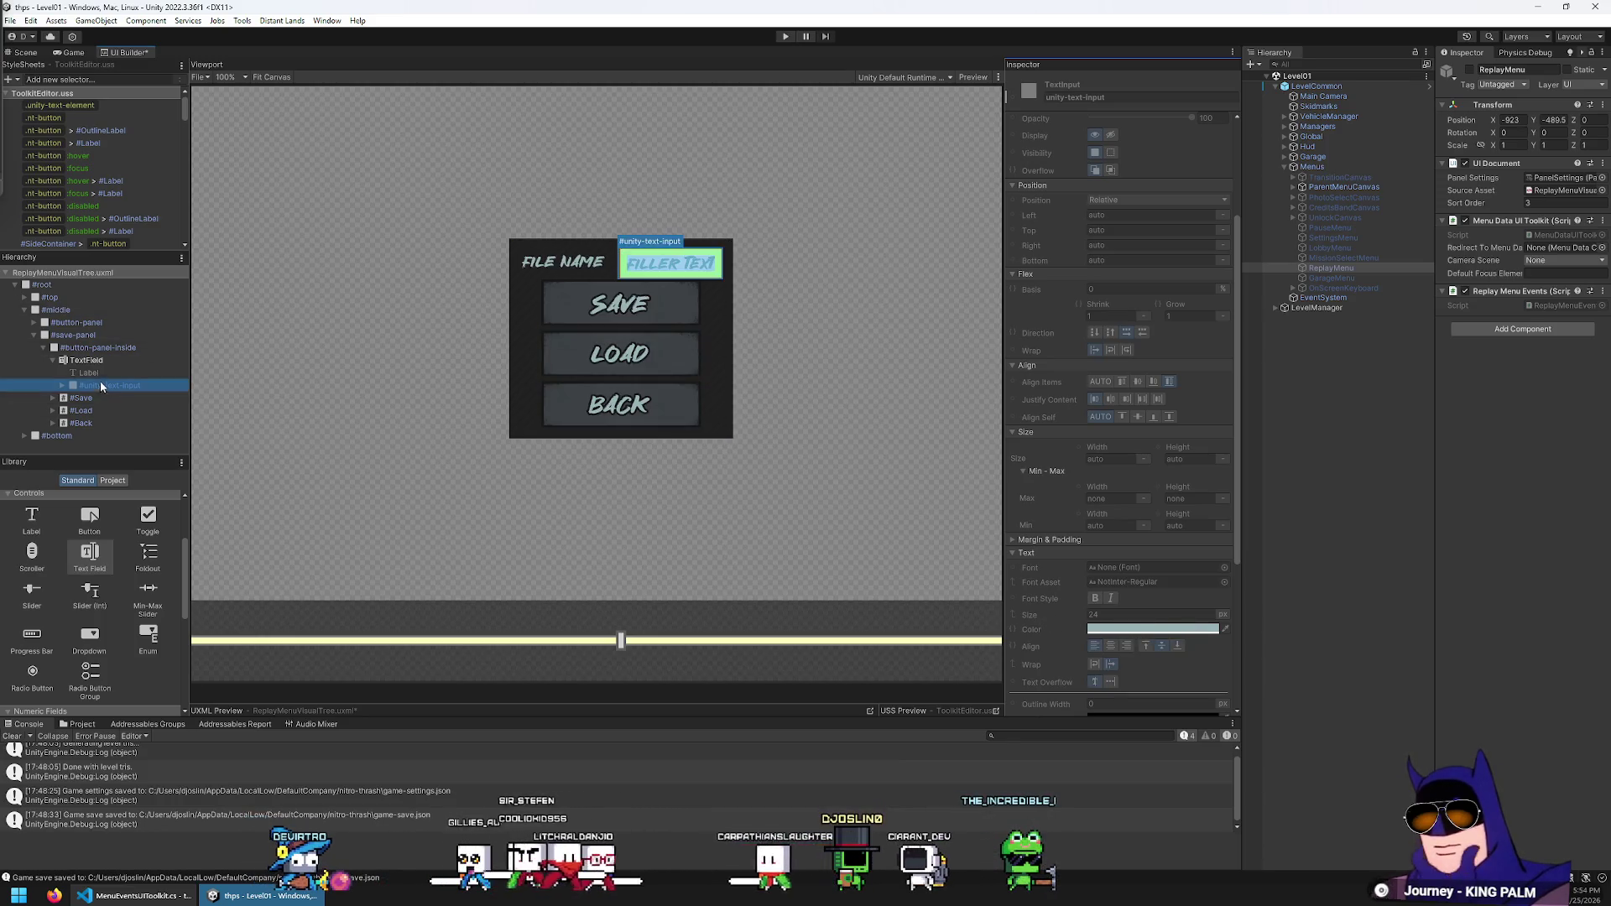
key(Right)
key(Down)
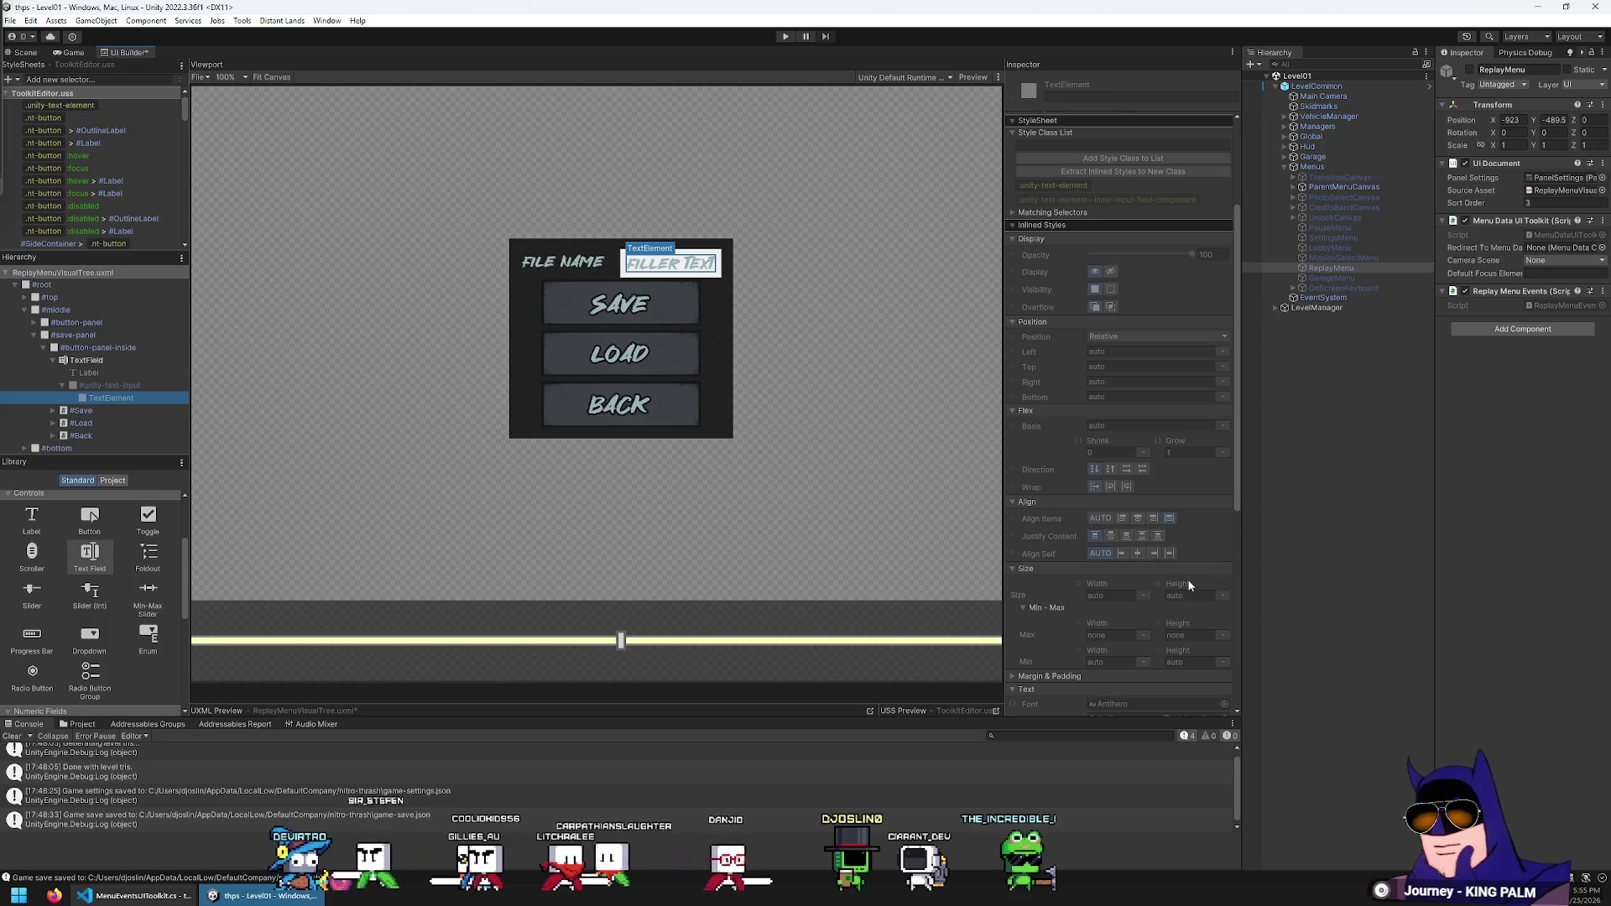
scroll(1189, 584, down, 8)
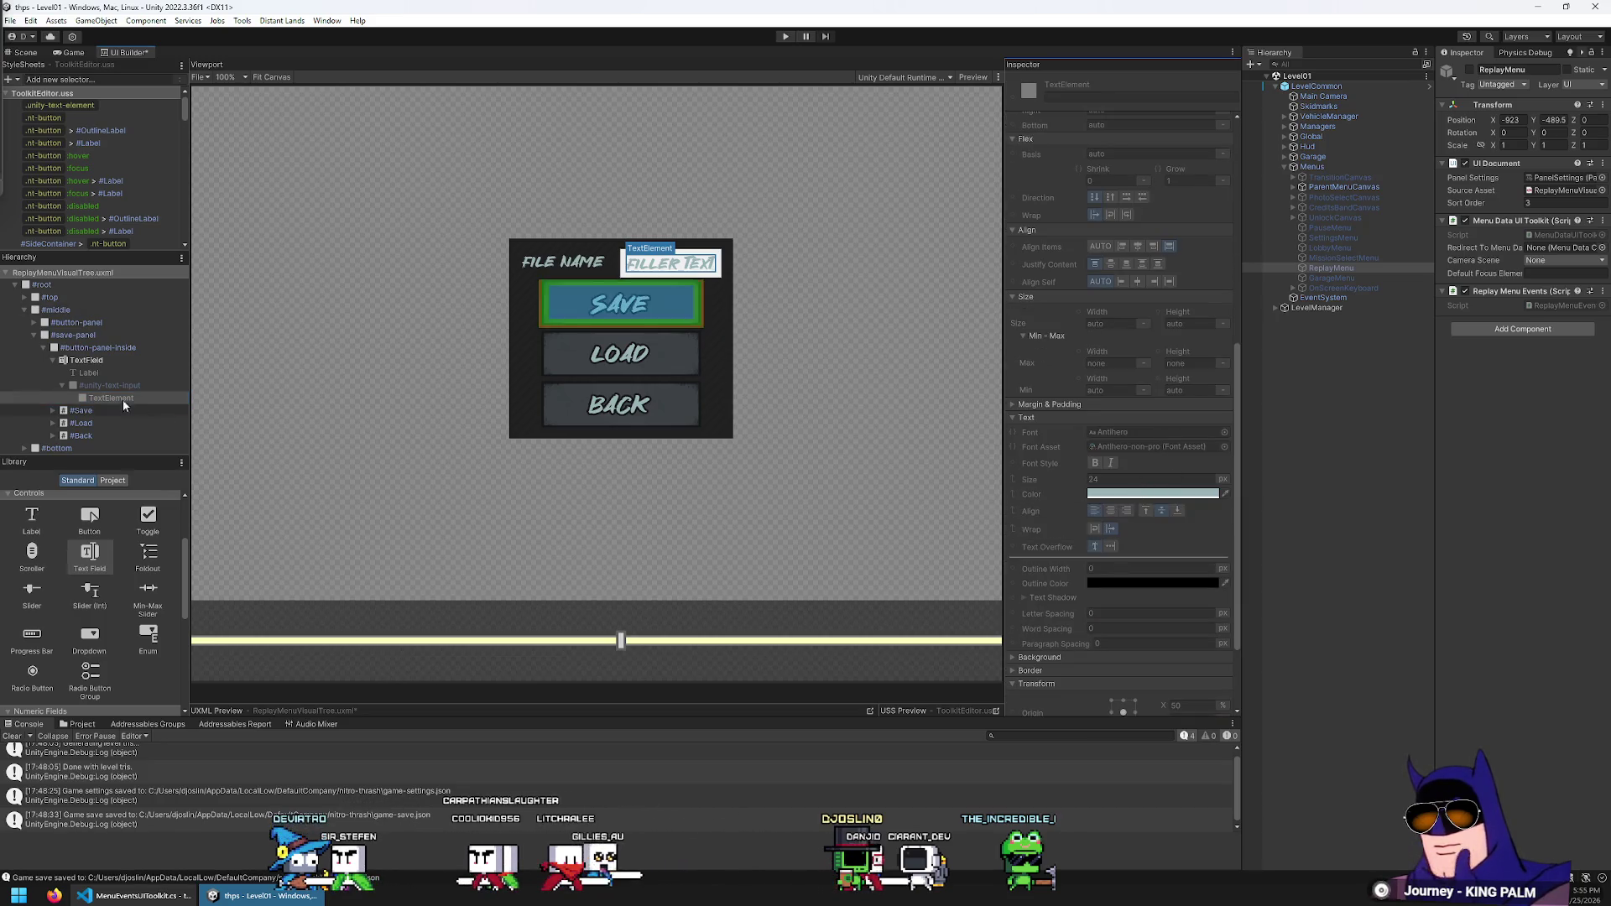
click(111, 385)
click(107, 360)
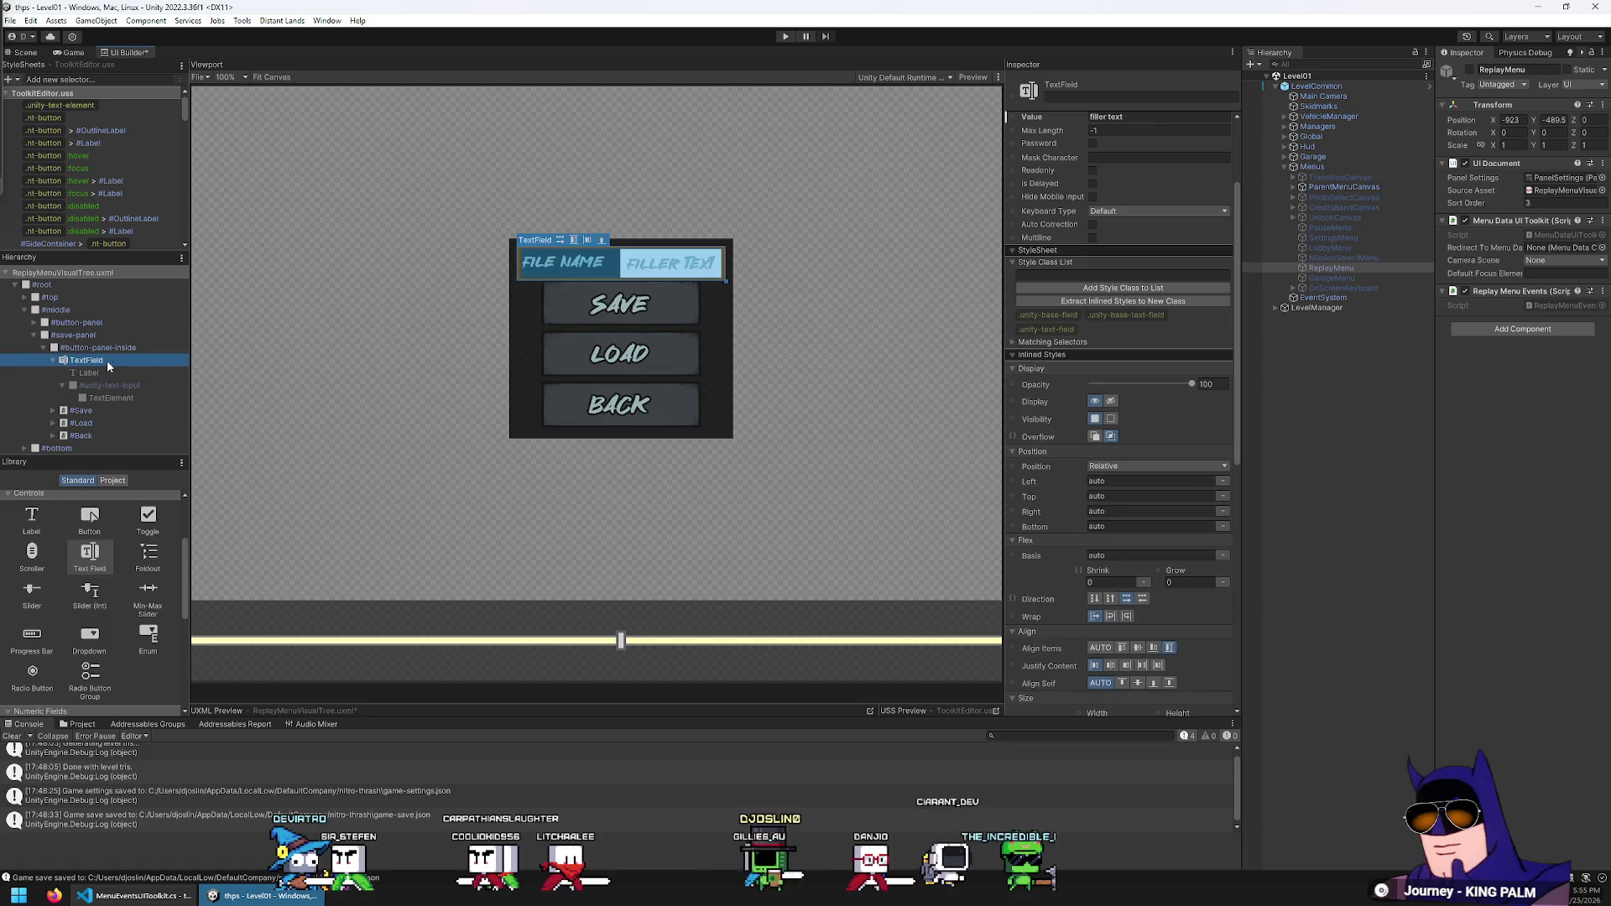
scroll(1116, 473, down, 3)
scroll(1123, 497, up, 5)
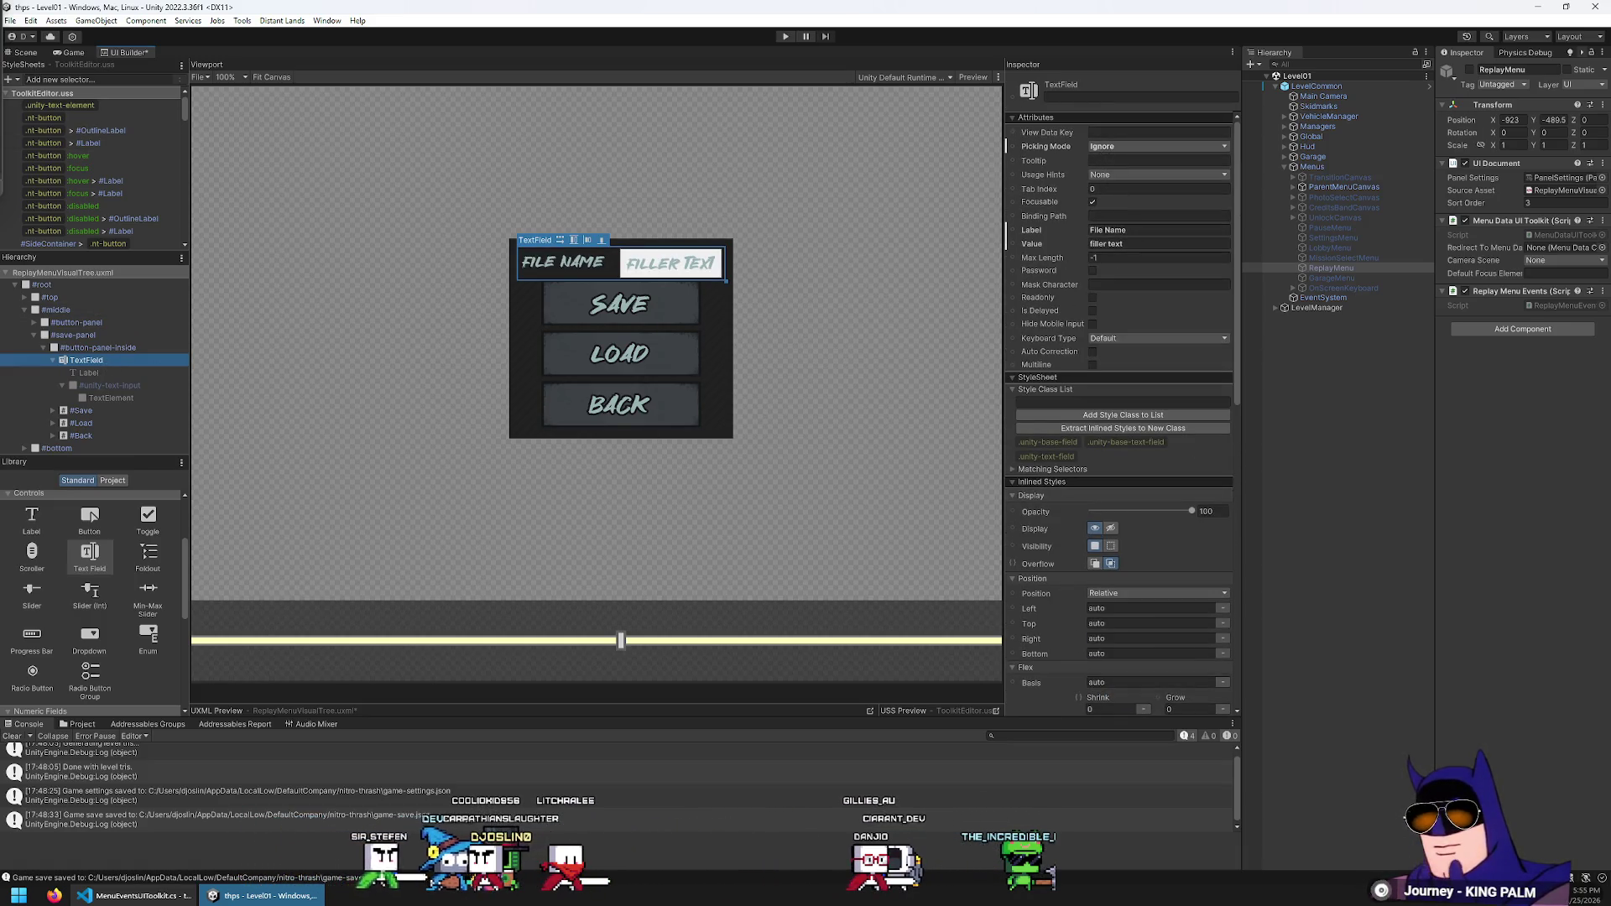
scroll(99, 203, down, 10)
scroll(126, 149, down, 5)
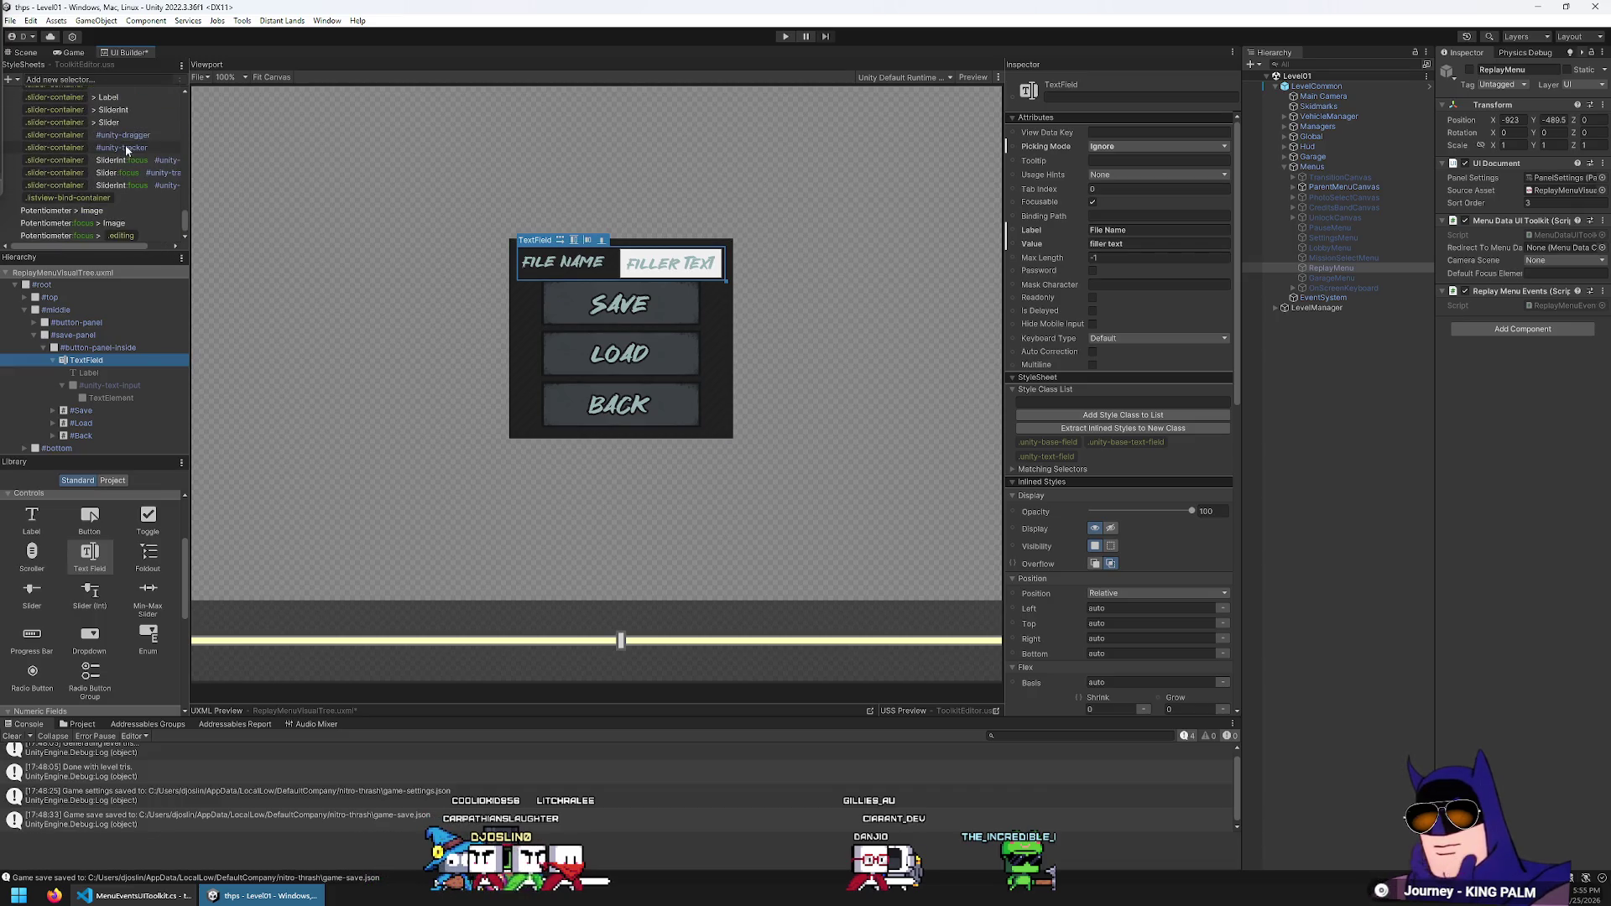
Add a TextField style selector and rename it to #unity-text-input
click(148, 80)
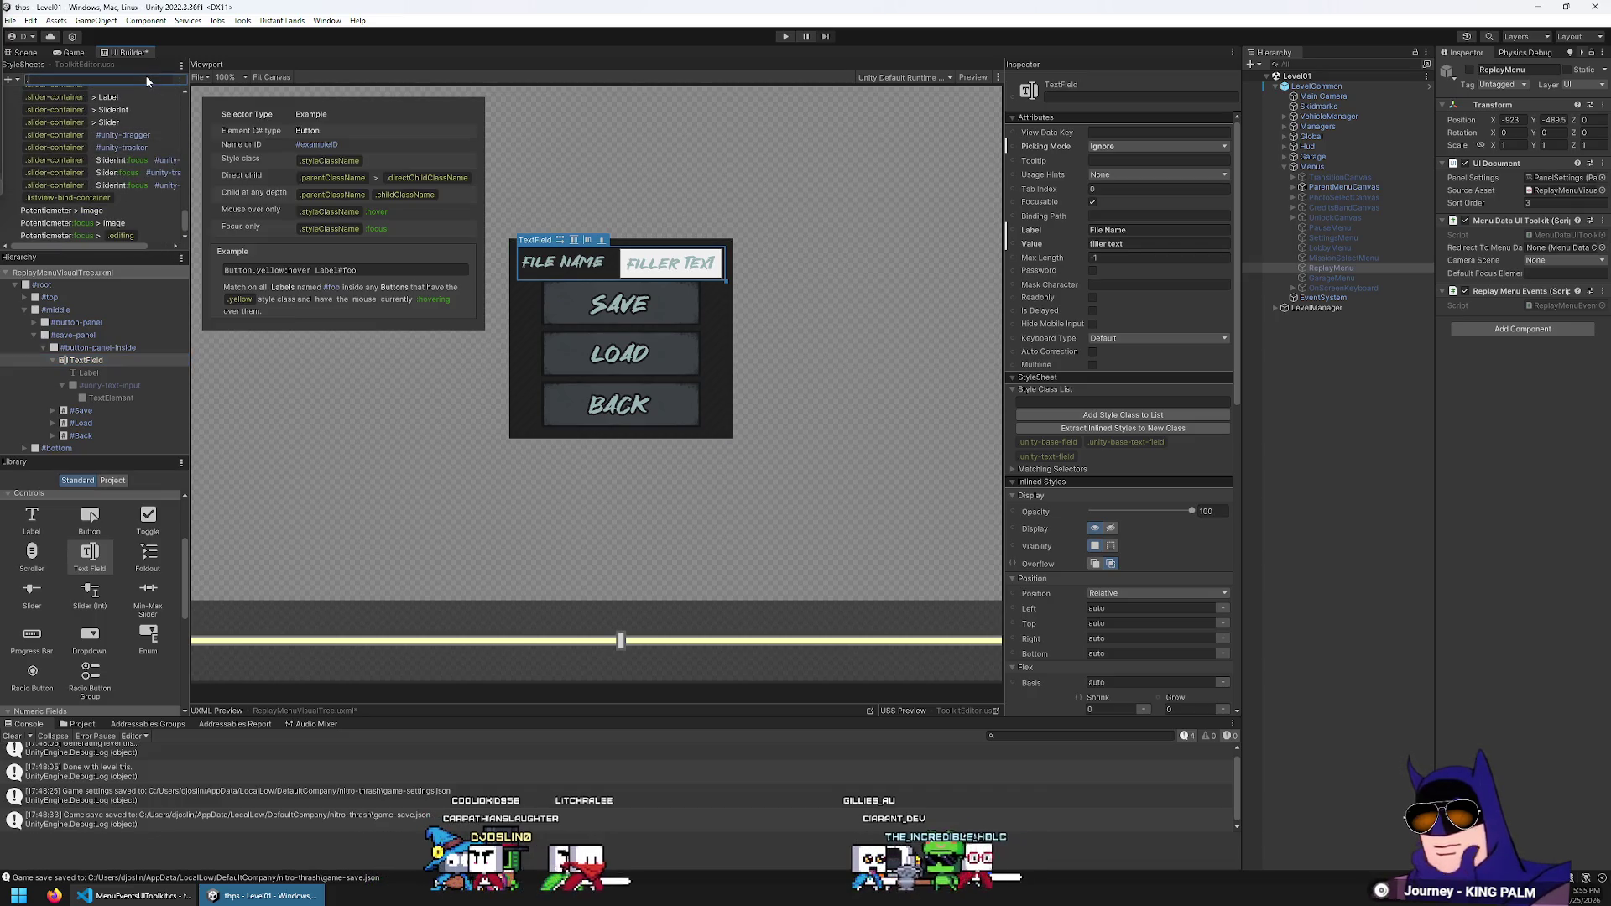
text(TextField)
key(Return)
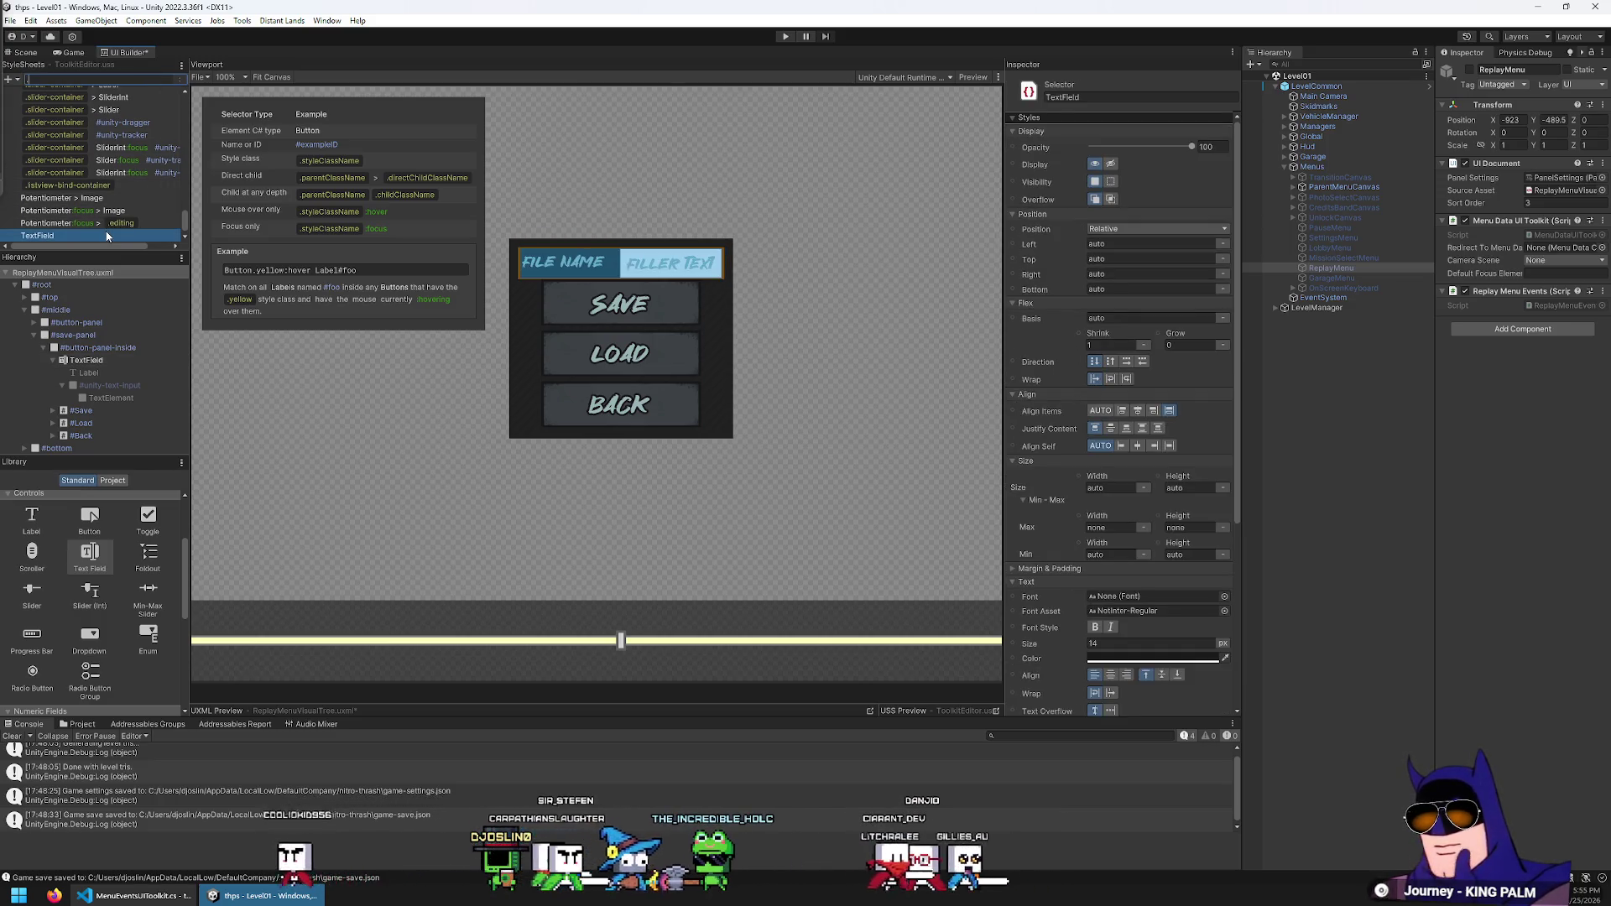
click(269, 257)
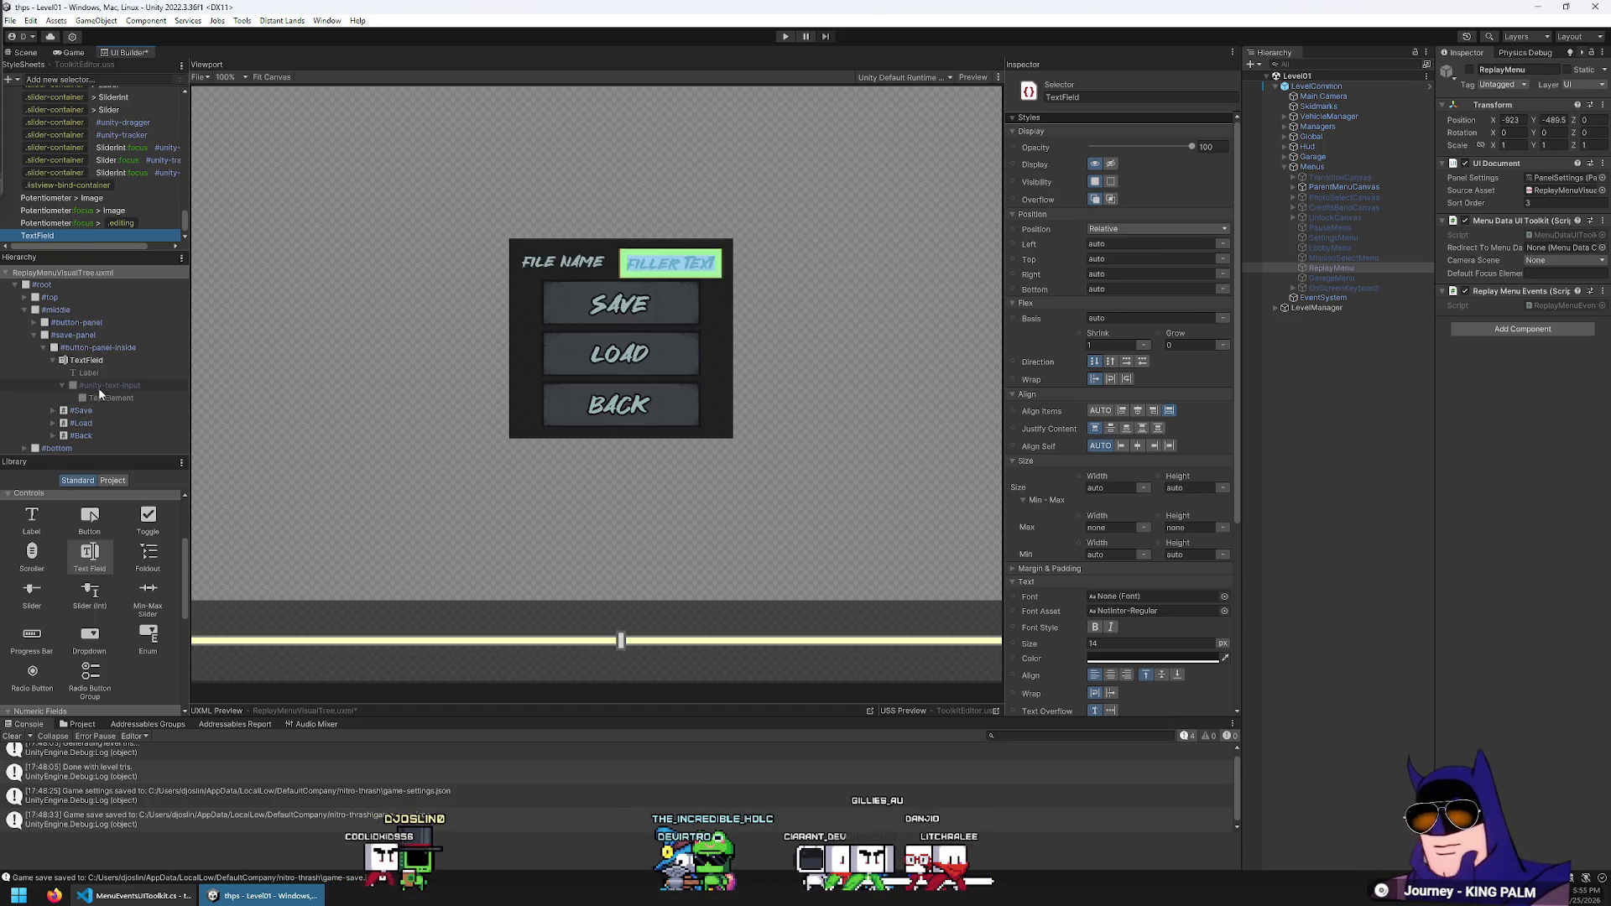
double_click(38, 236)
text(#unity-text-)
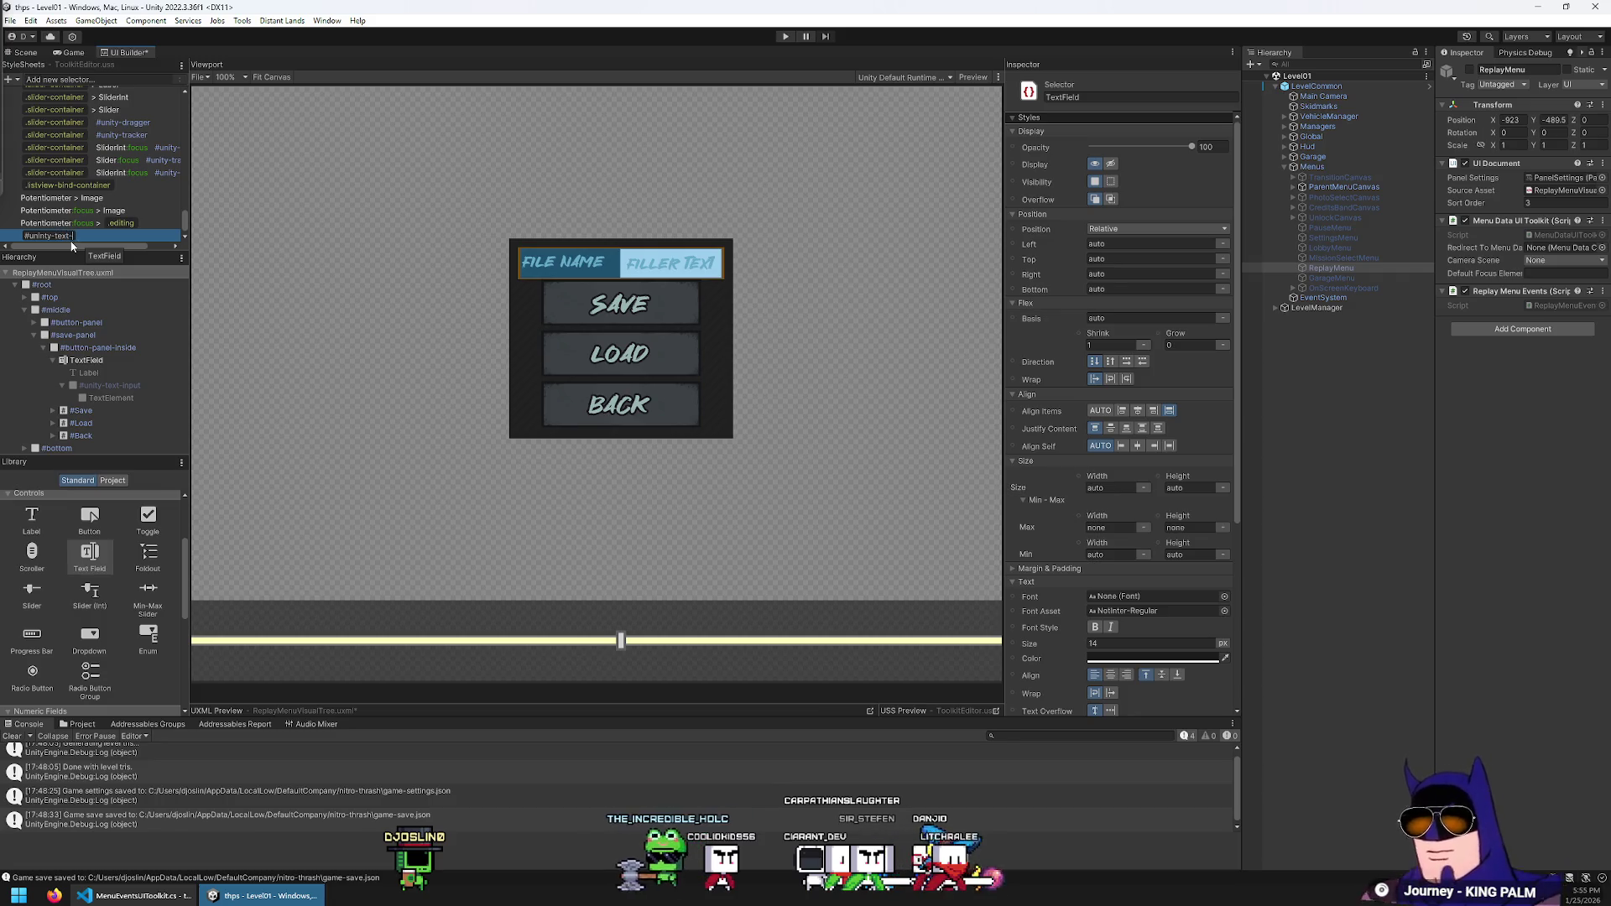
text(input)
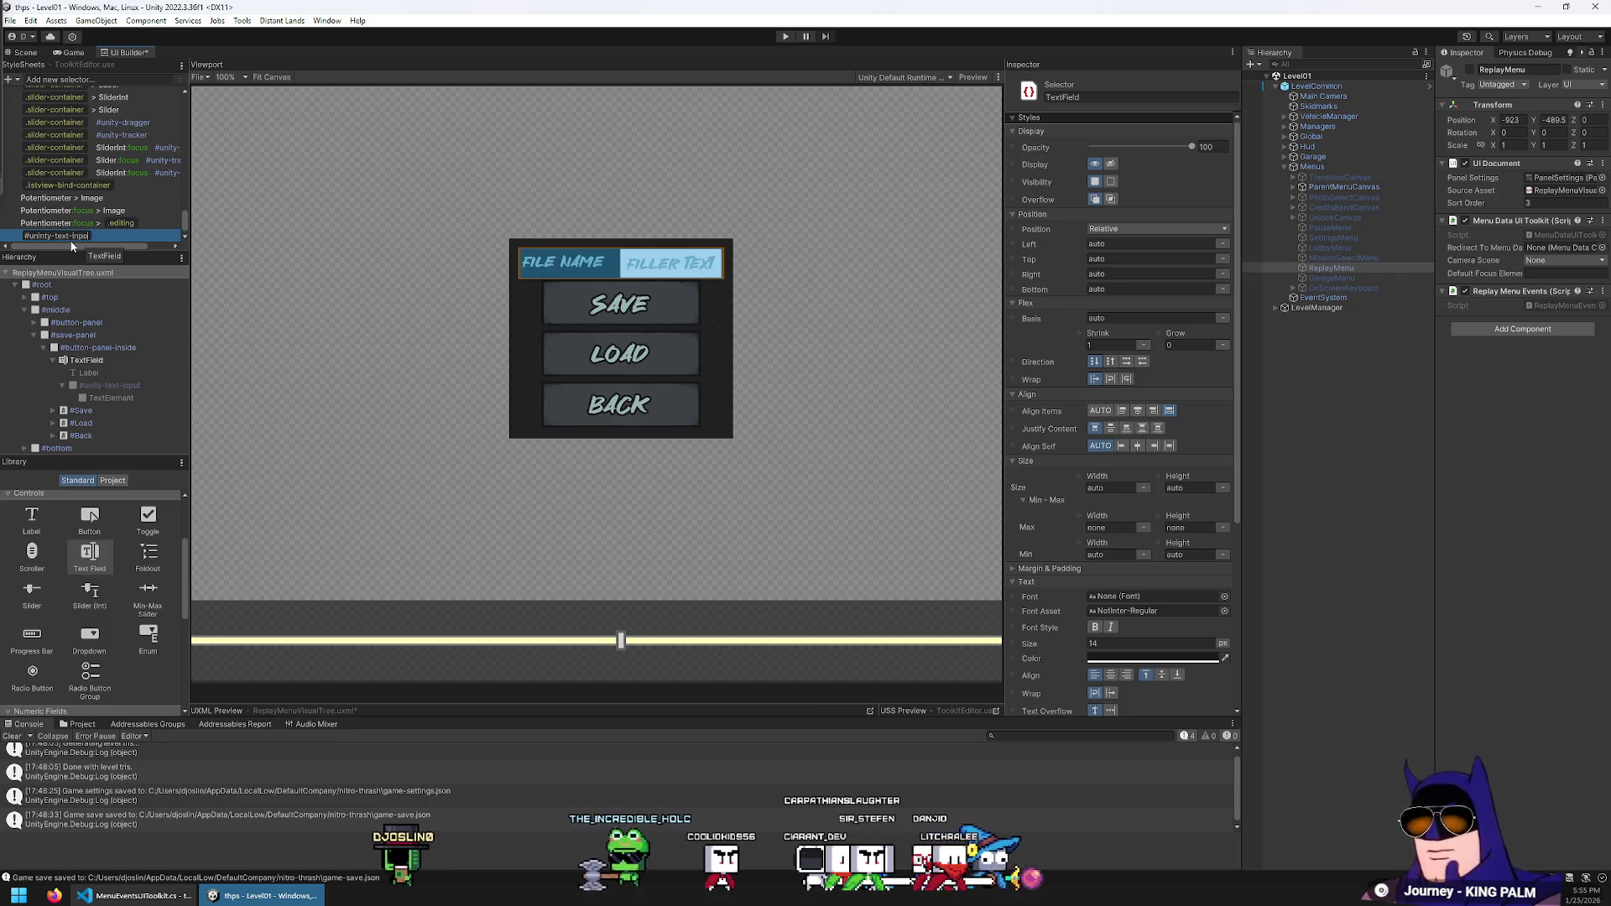
key(Return)
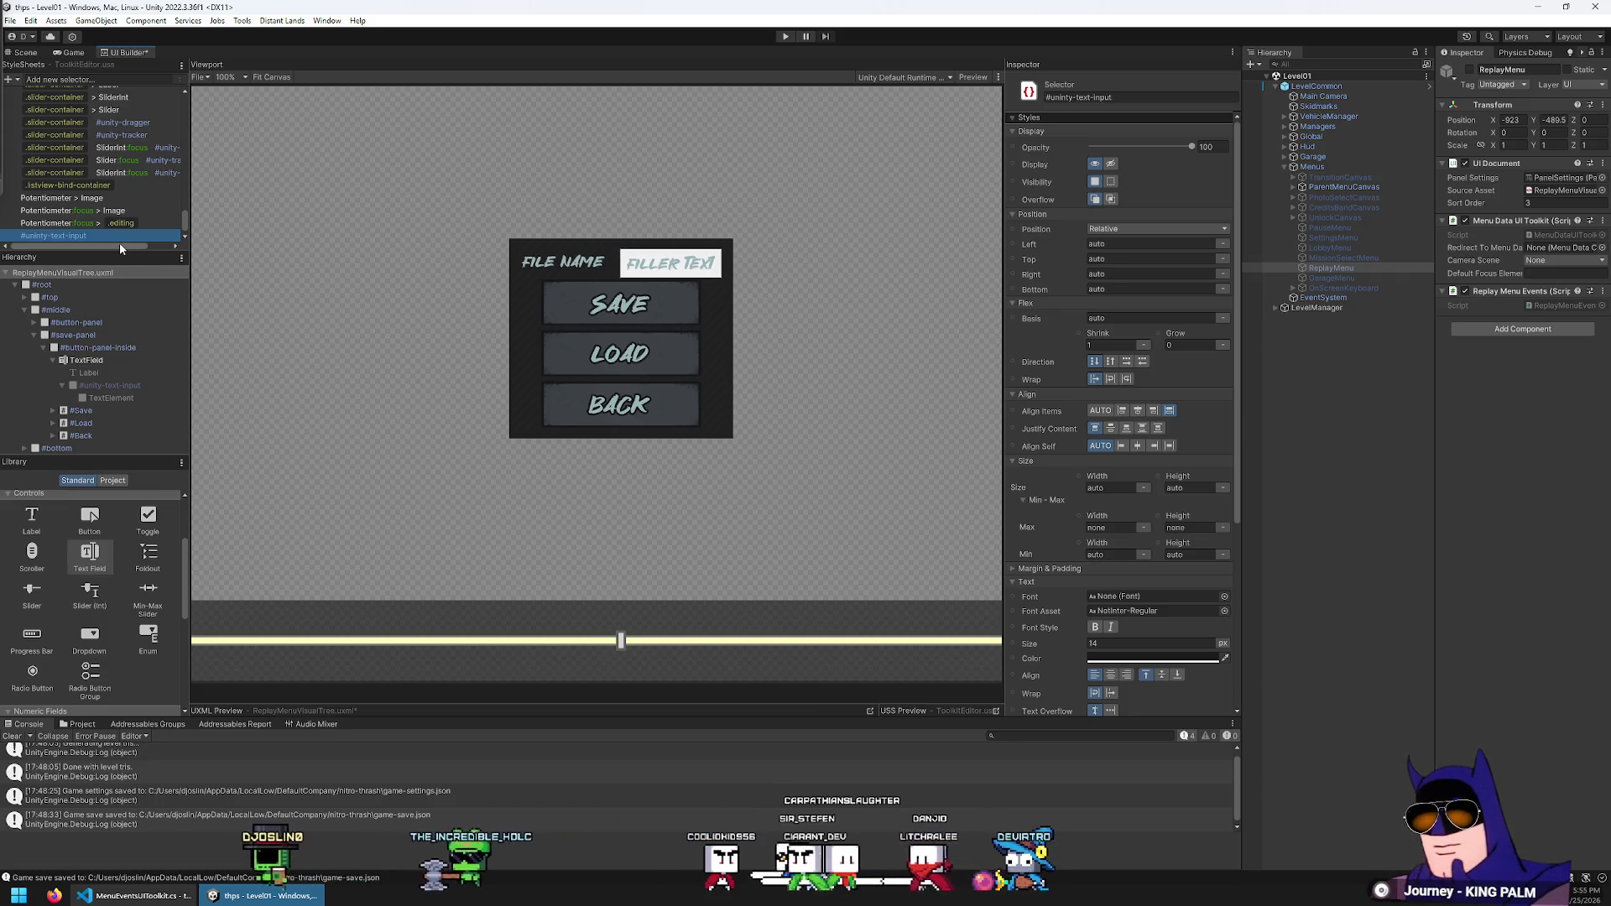
Select the TextField element and bring up the options for its Text Color
scroll(1065, 470, down, 5)
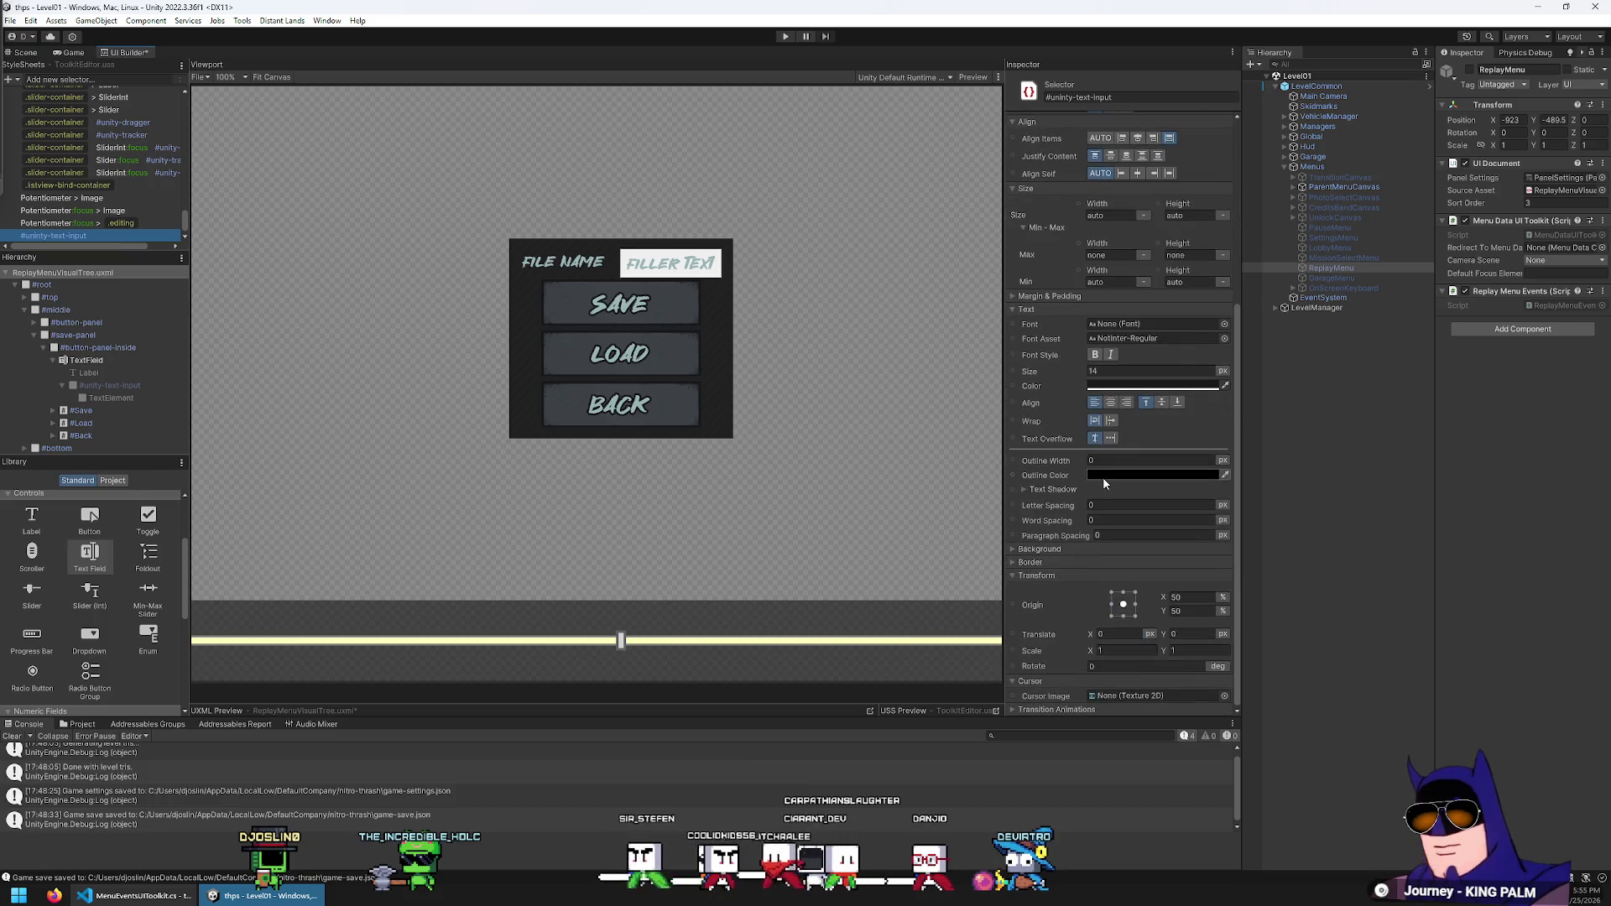
click(1088, 458)
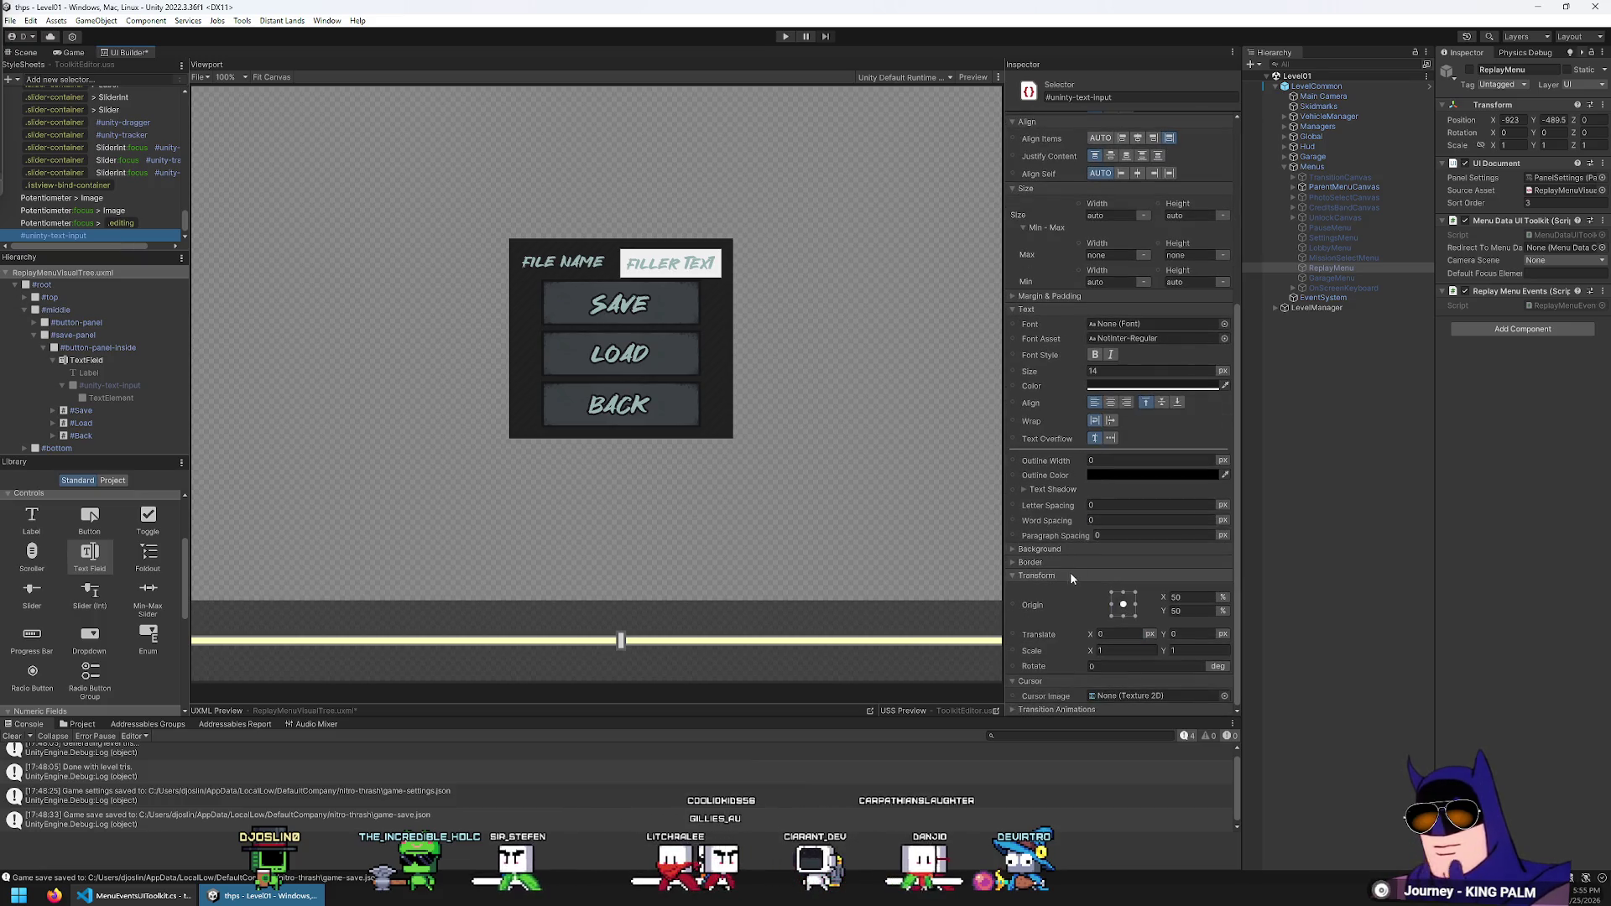
click(1125, 385)
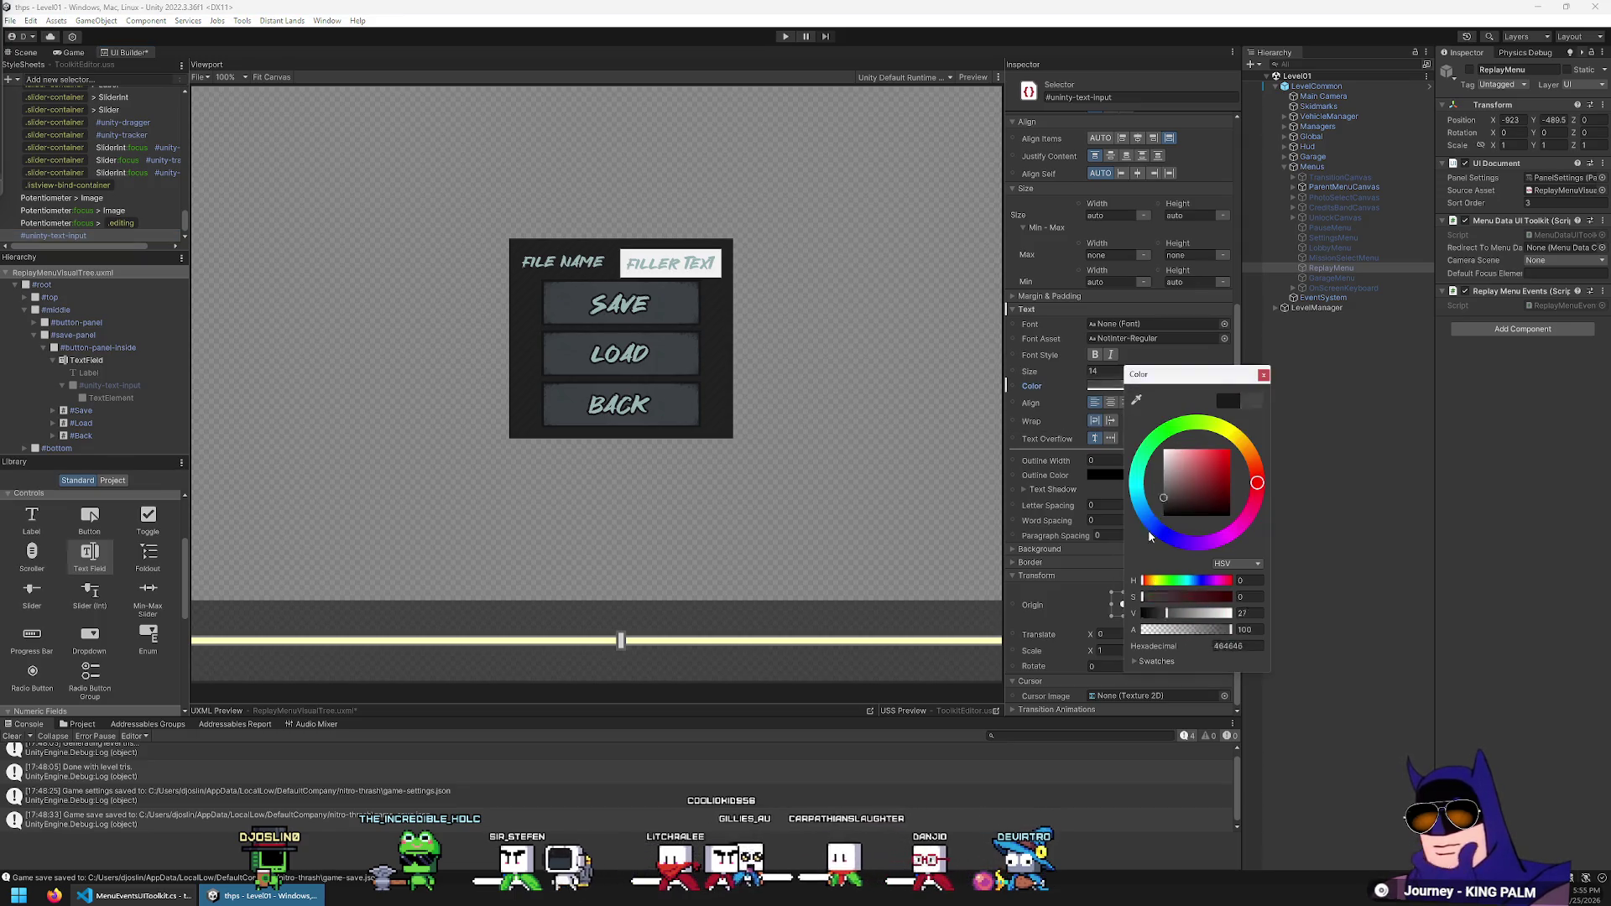
click(115, 388)
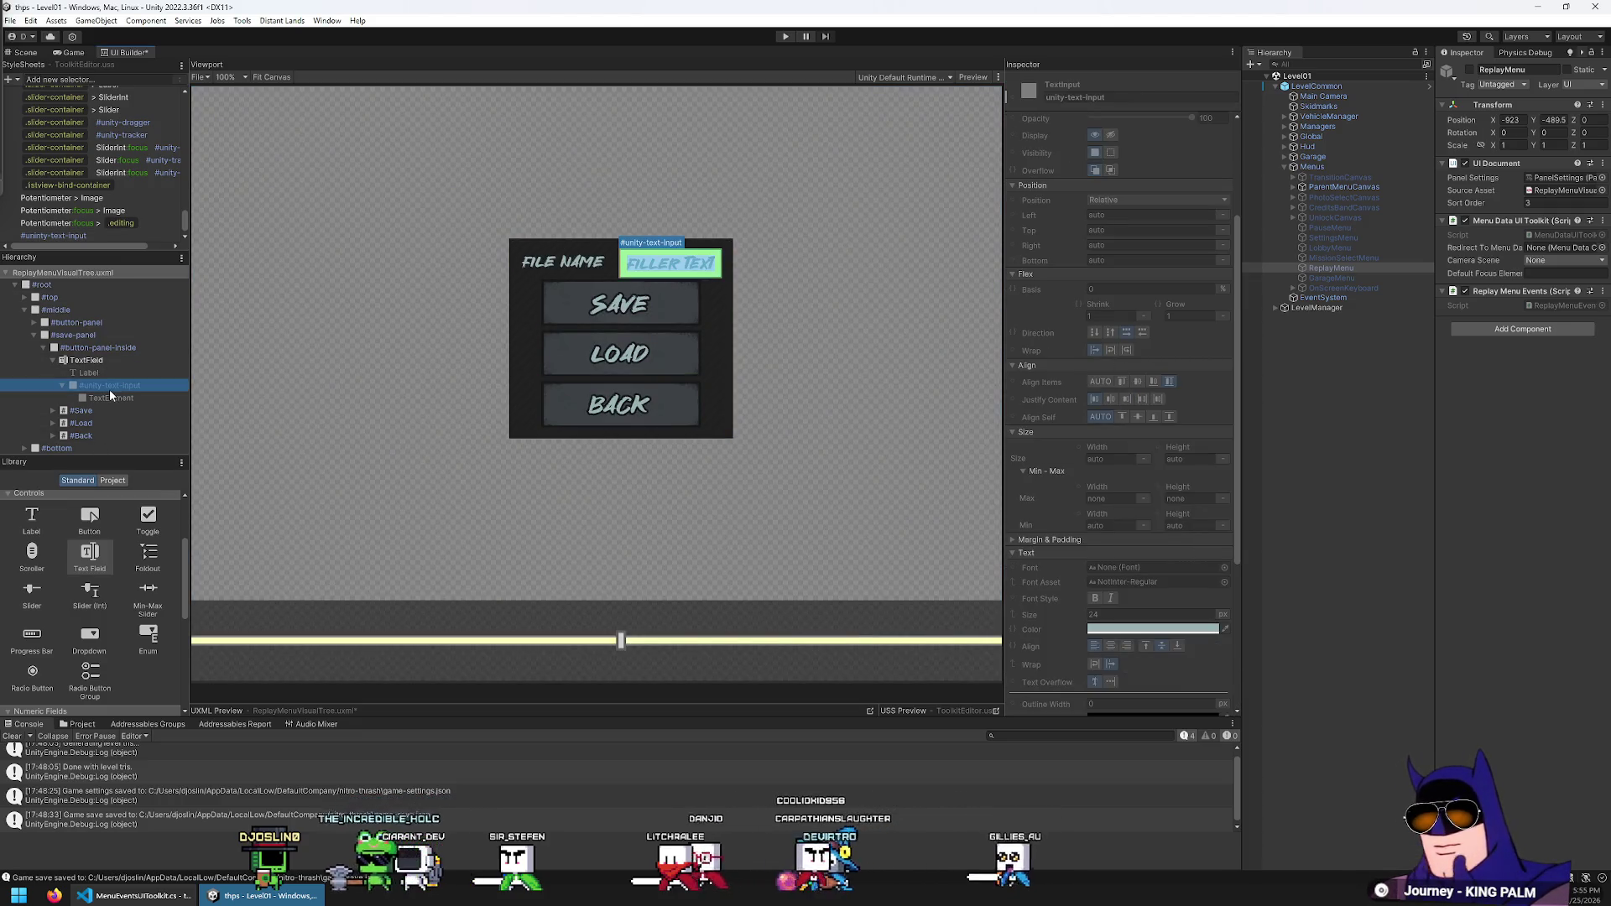
click(105, 359)
scroll(1113, 505, down, 3)
right_click(1040, 510)
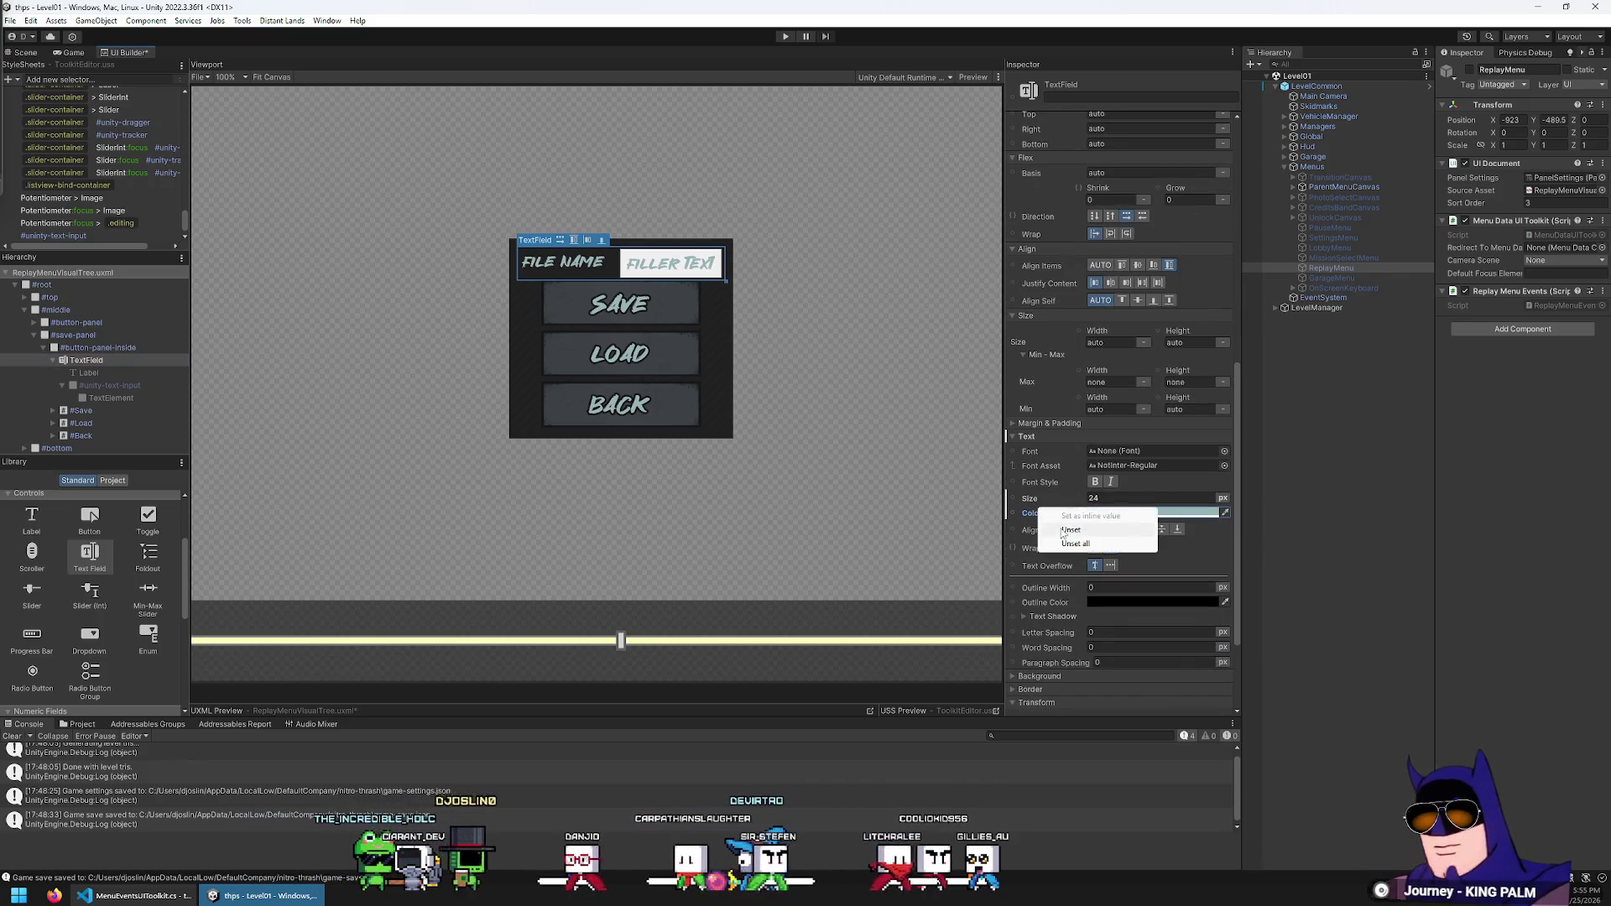
Unset the TextField's inline text colour and rename the #unity-text-input selector to 'TextField > Label'
click(1070, 530)
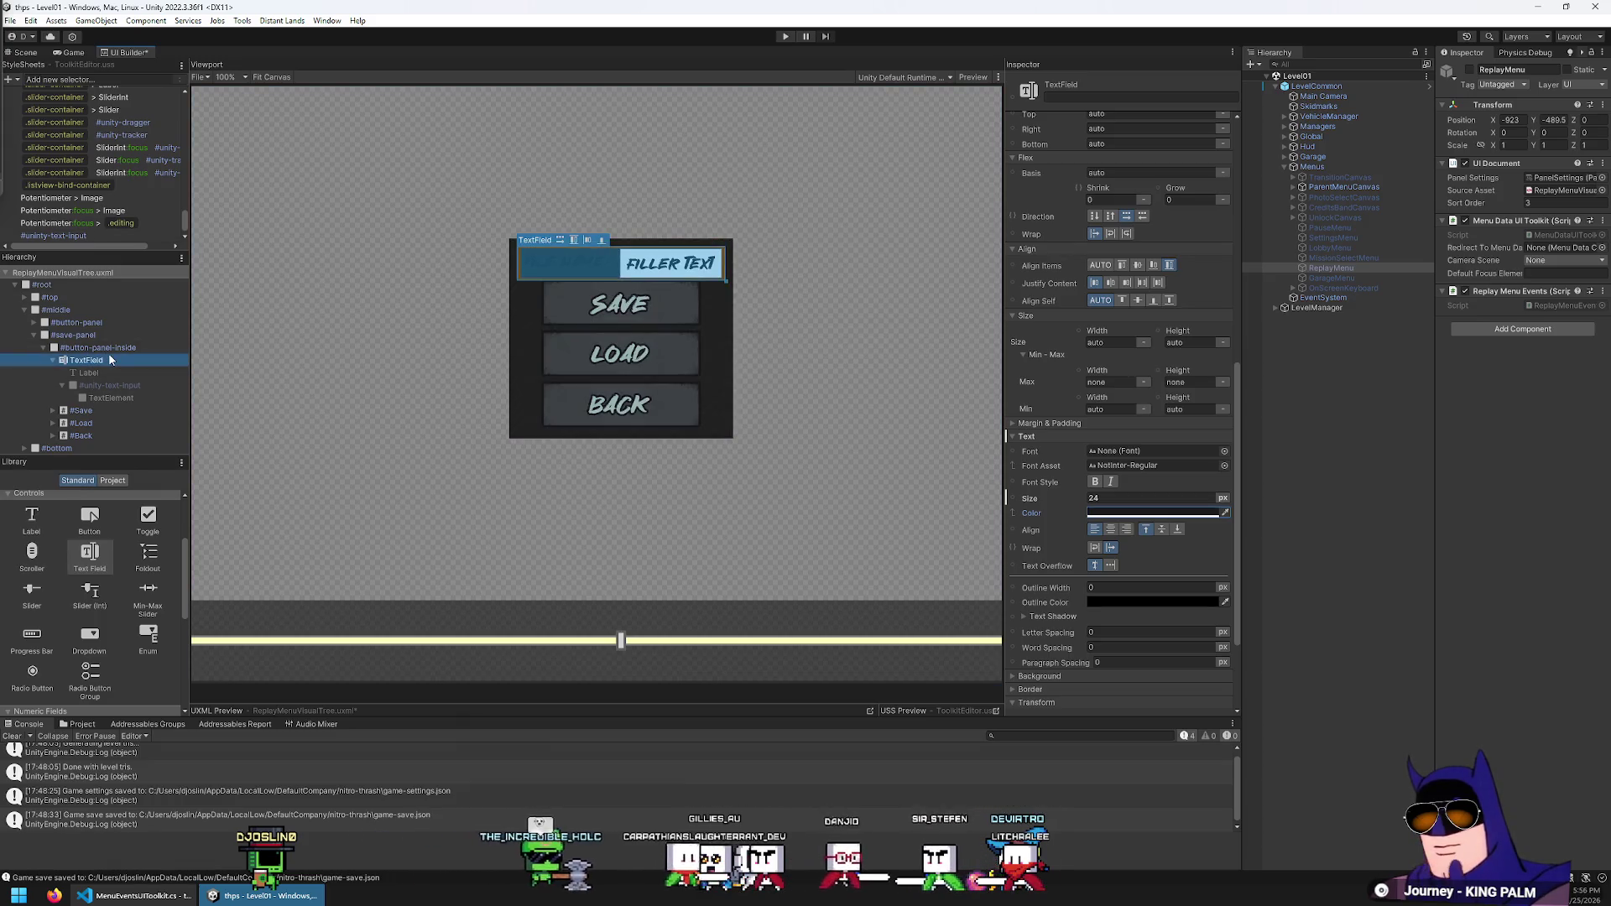
click(77, 246)
click(73, 236)
key(F2)
text(TextField )
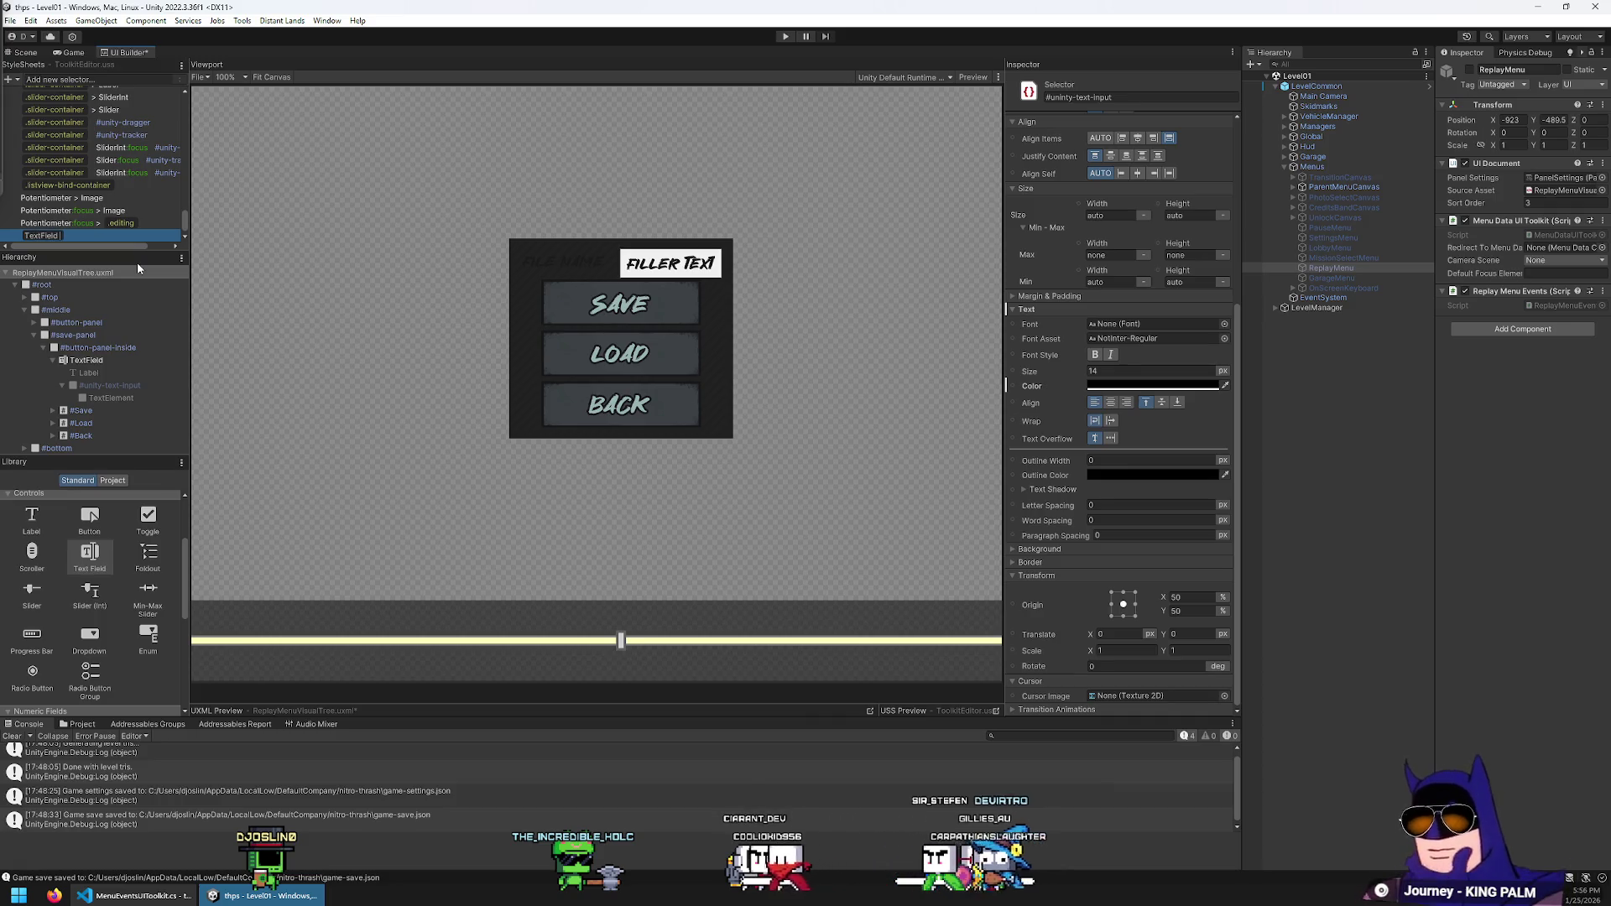
text(> Label)
Confirm the 'TextField > Label' selector and give it the LOAD text's blue-grey colour (9BB3B5)
key(Return)
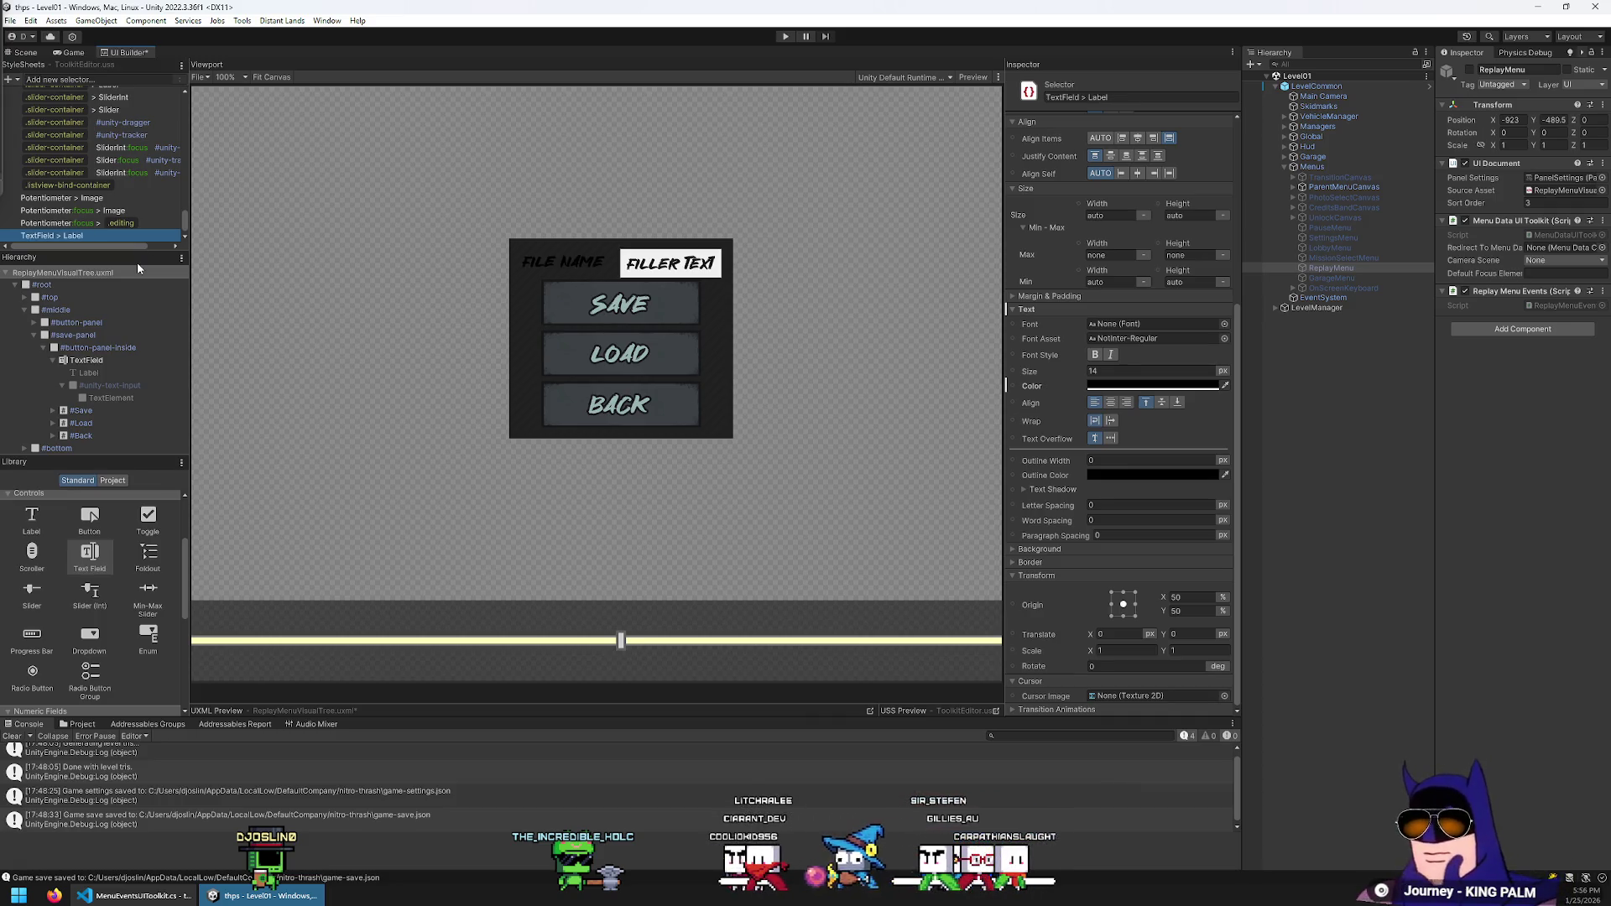
click(1143, 385)
click(1155, 402)
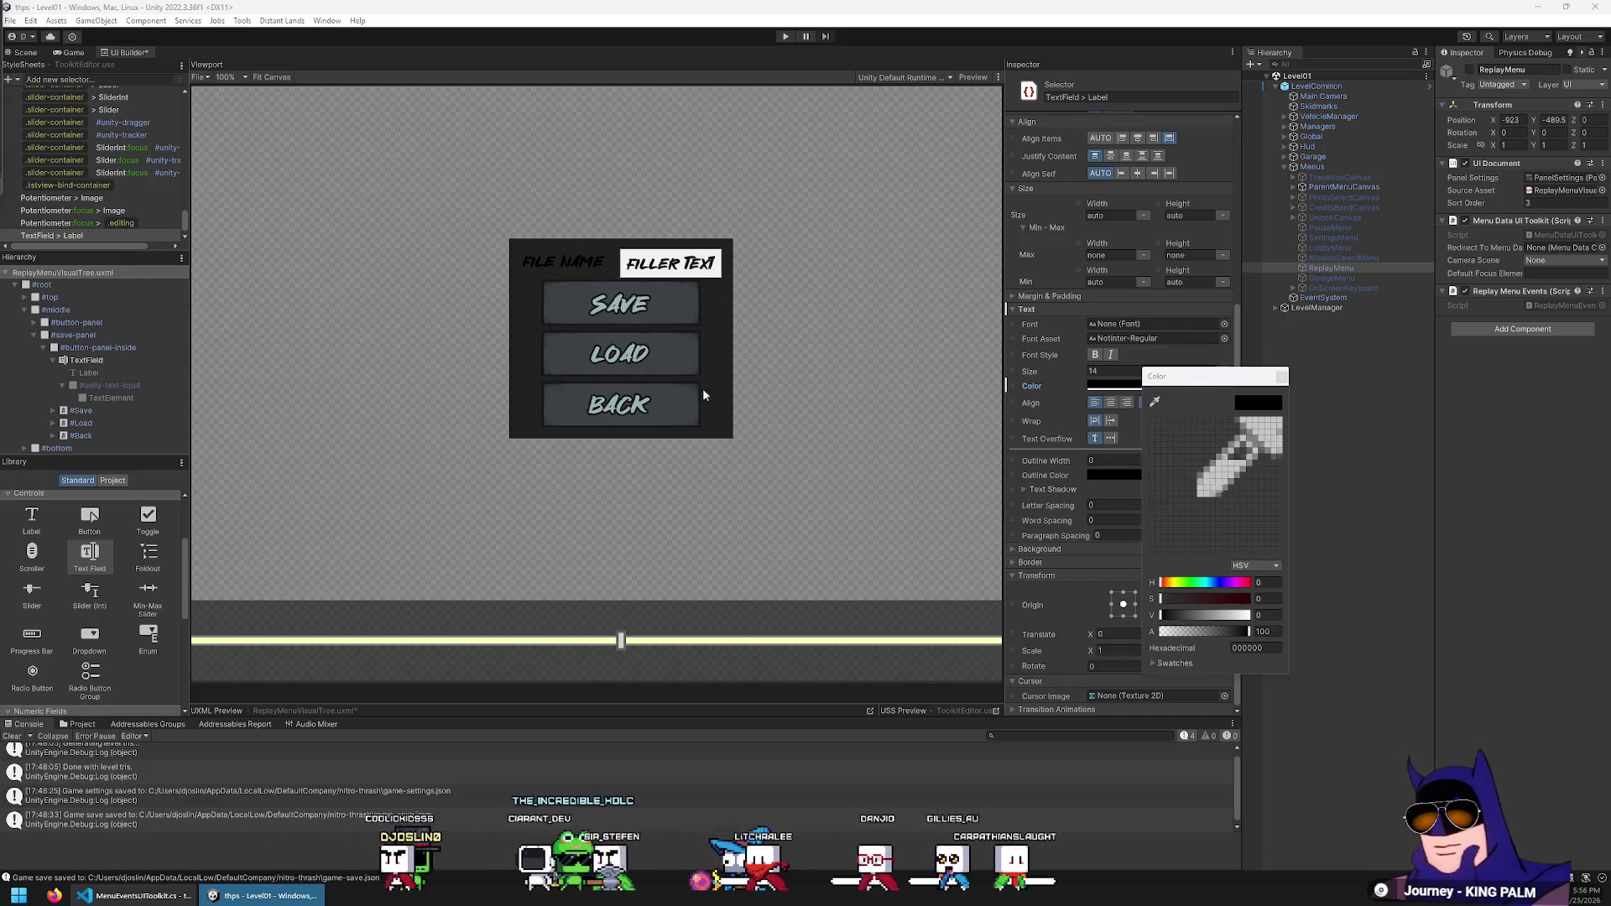
click(608, 366)
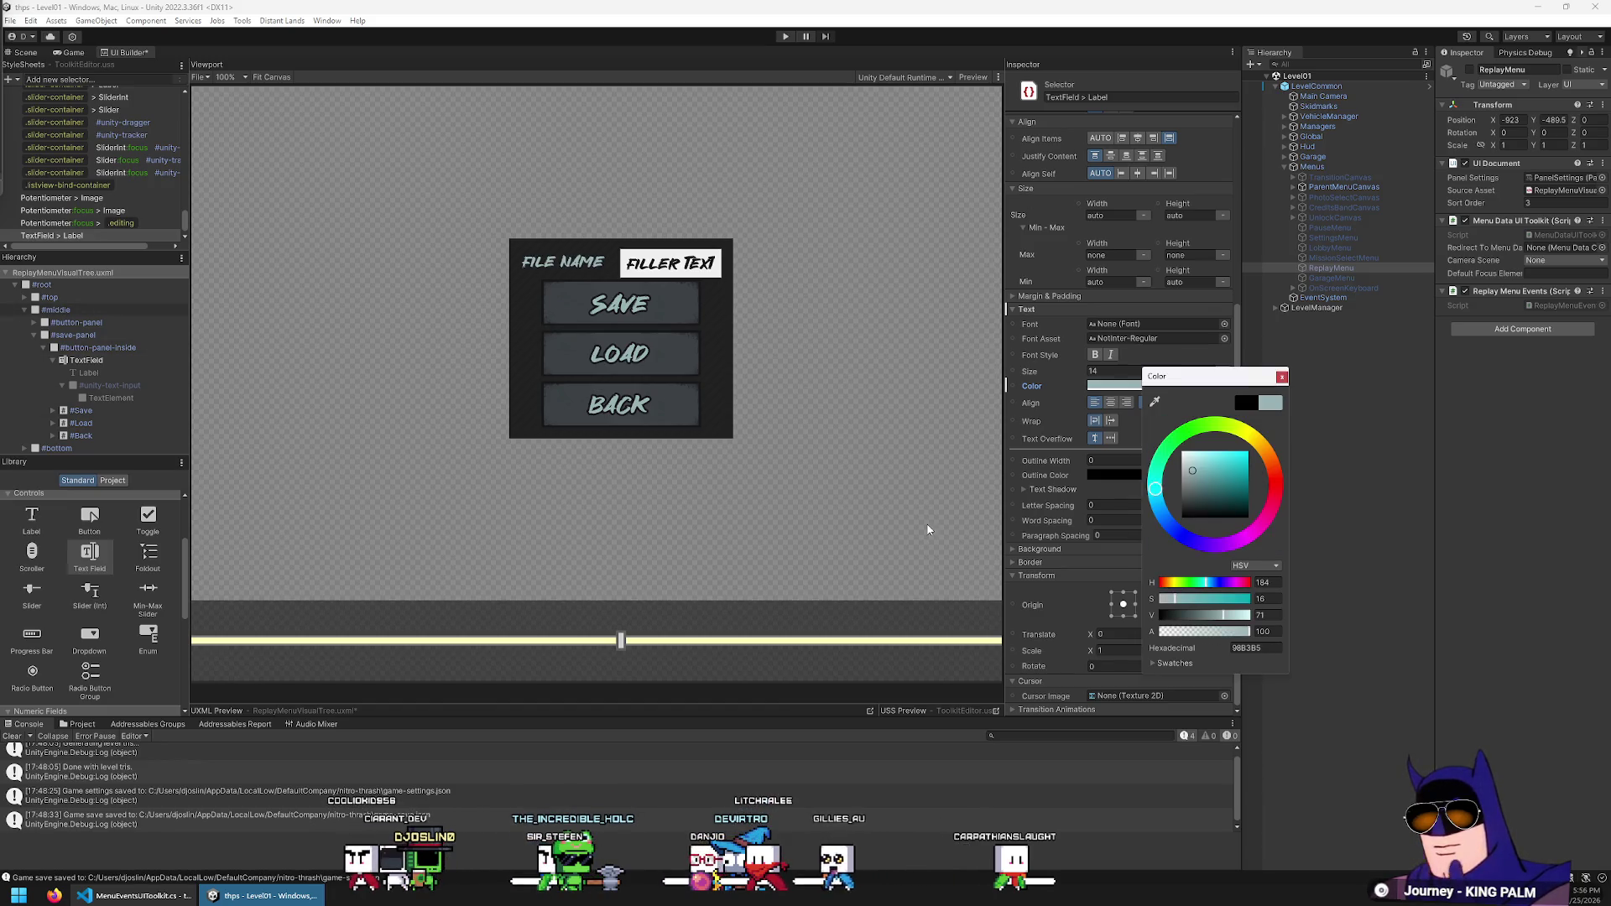
click(1281, 376)
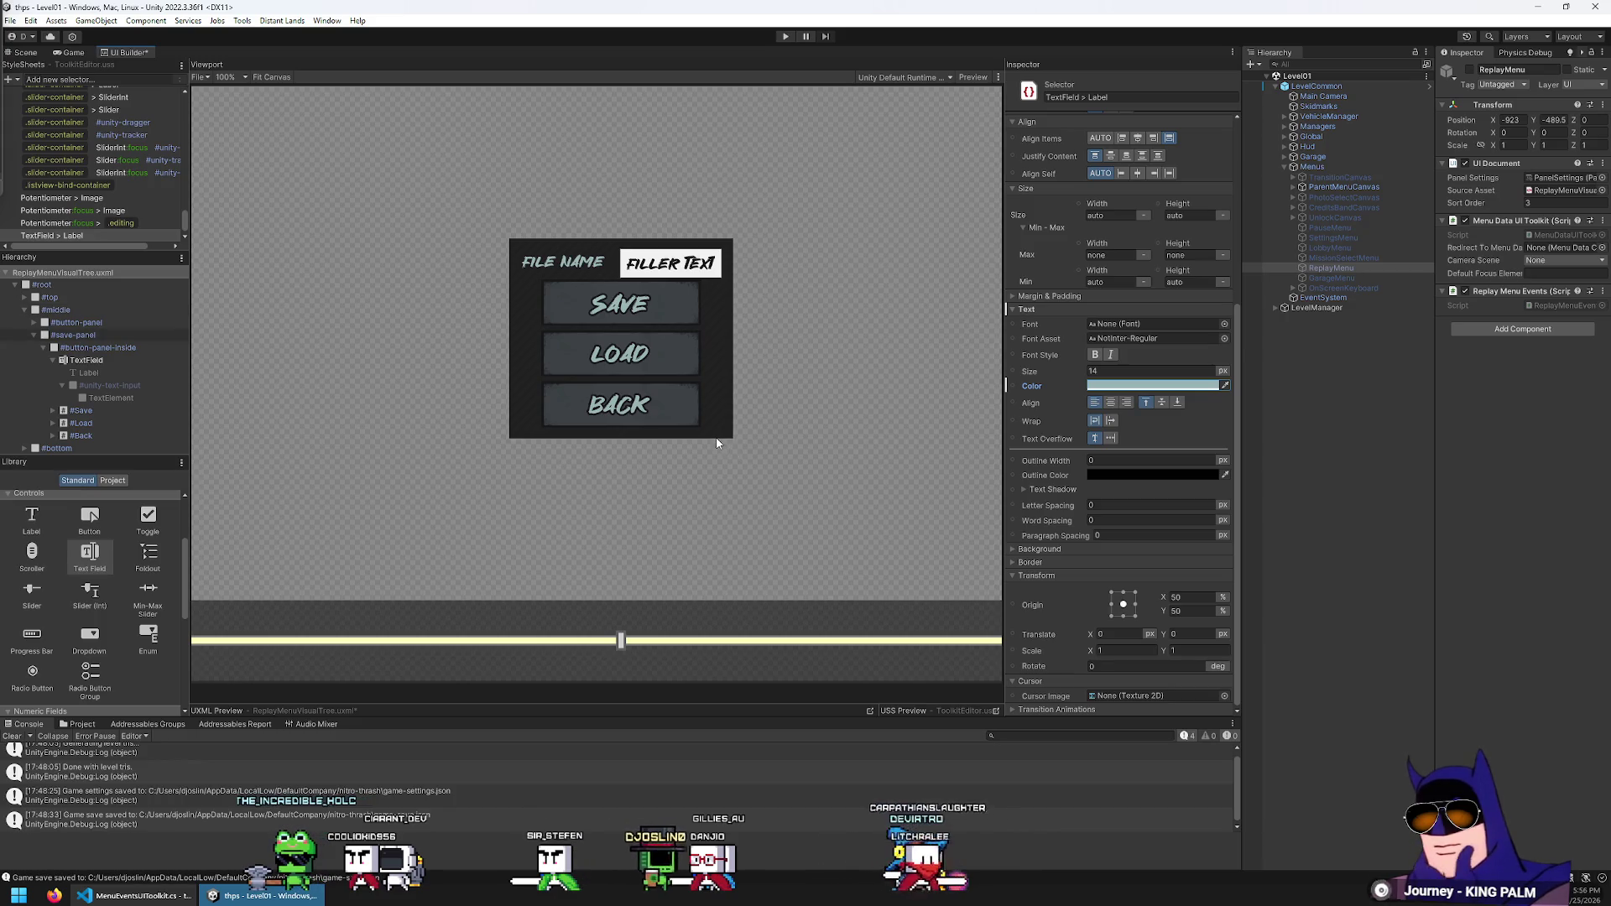
click(116, 423)
Delete the LOAD button from the save panel, then select the TextField
key(Delete)
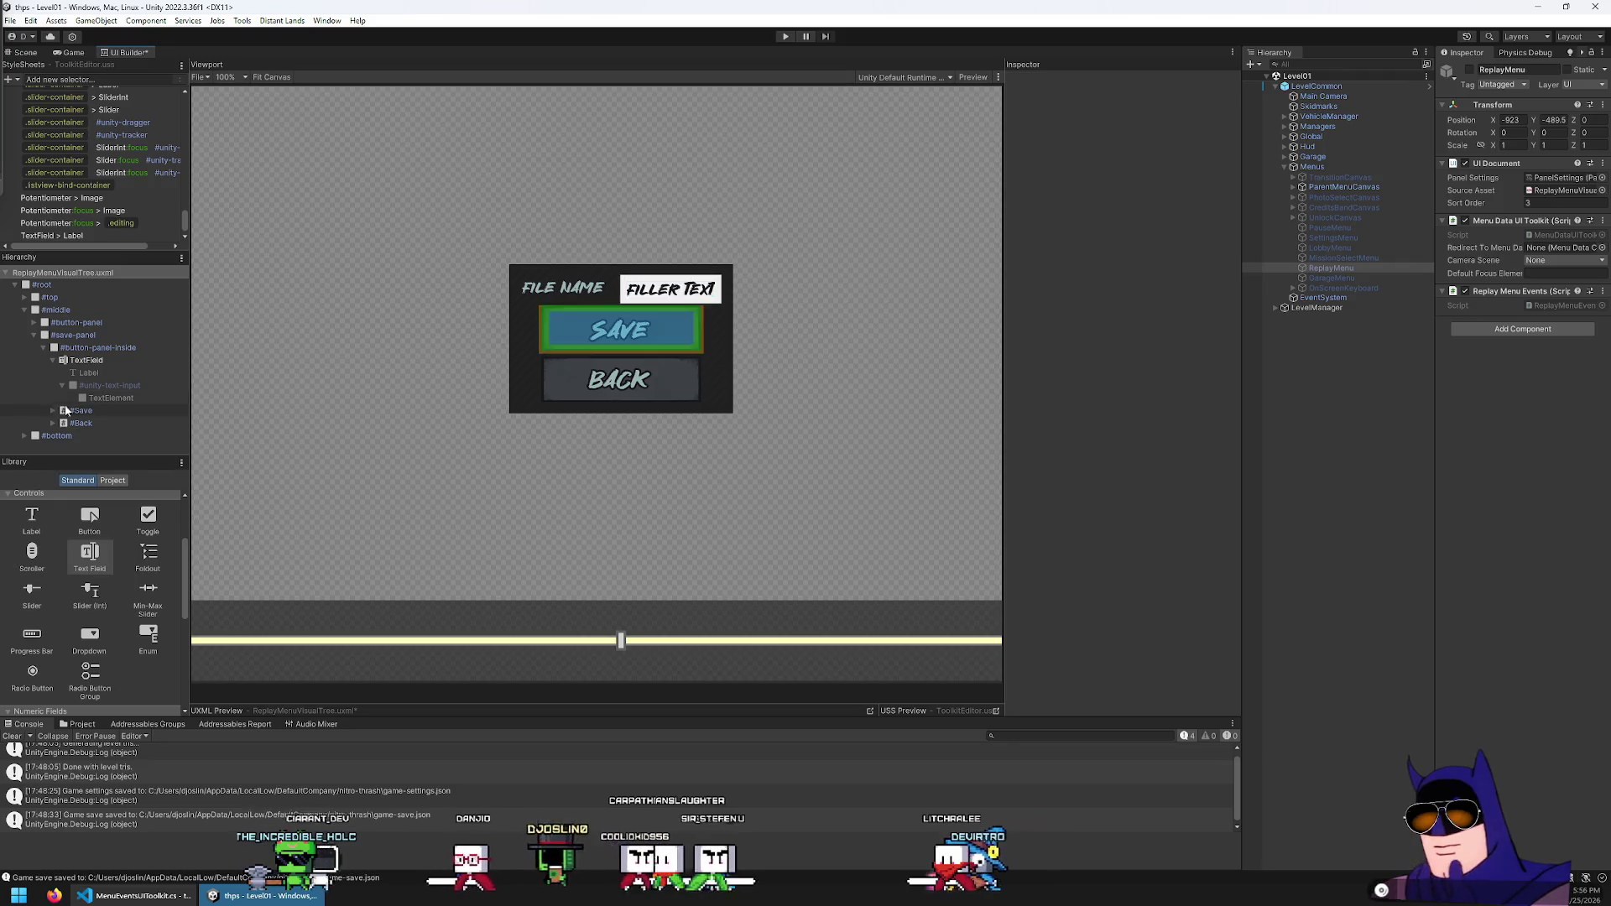
click(77, 414)
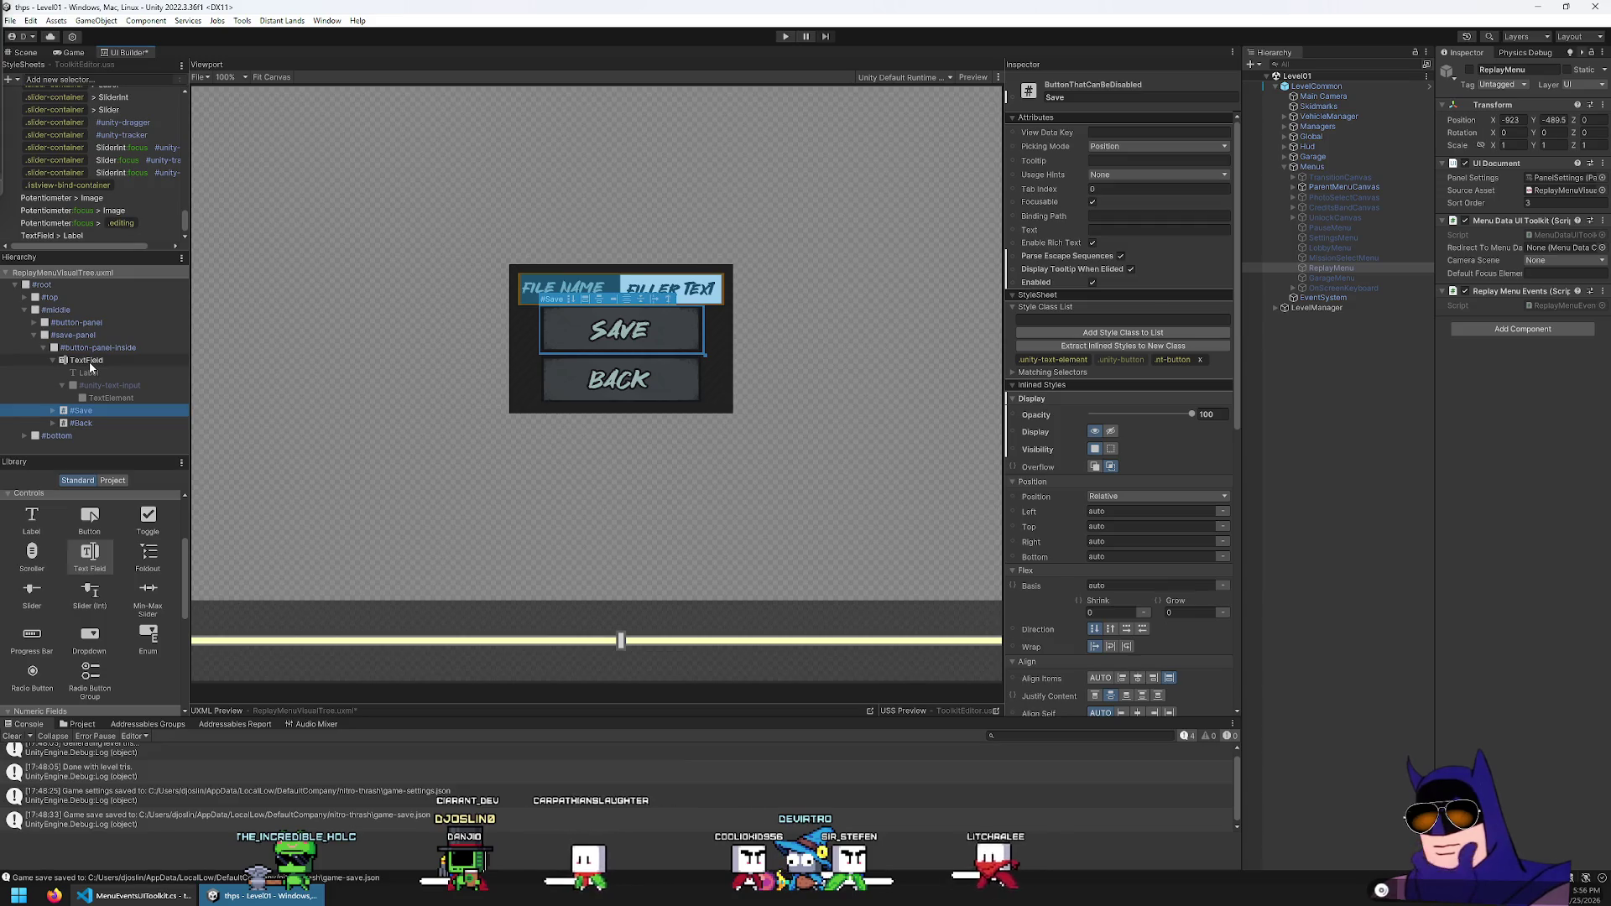
click(99, 338)
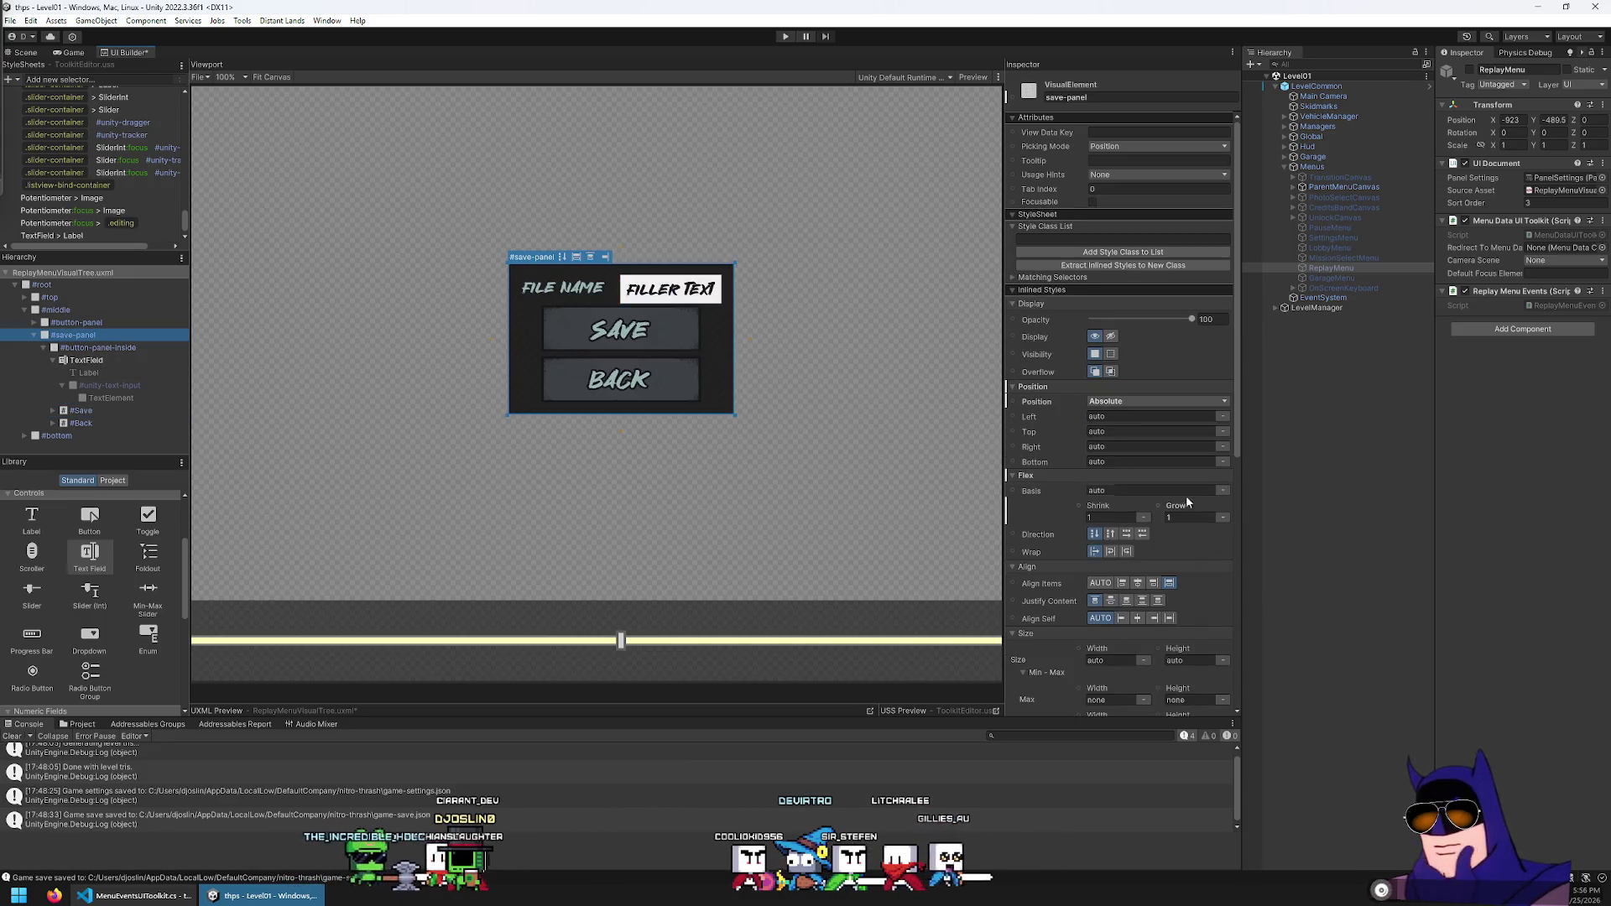
scroll(1114, 441, down, 3)
scroll(1113, 440, up, 3)
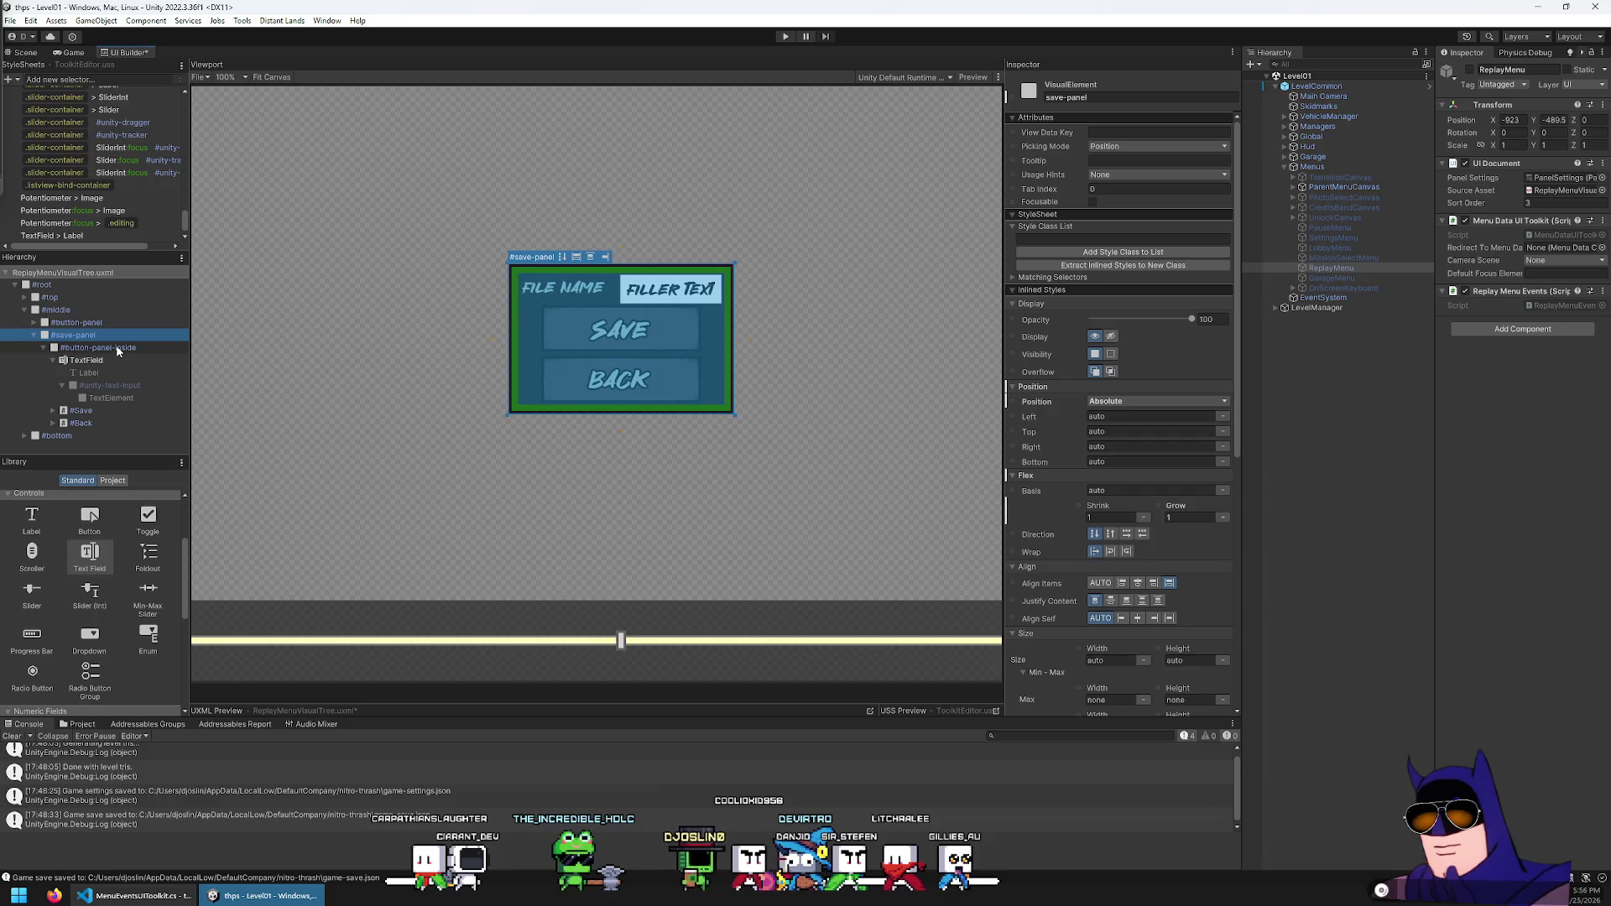
click(114, 356)
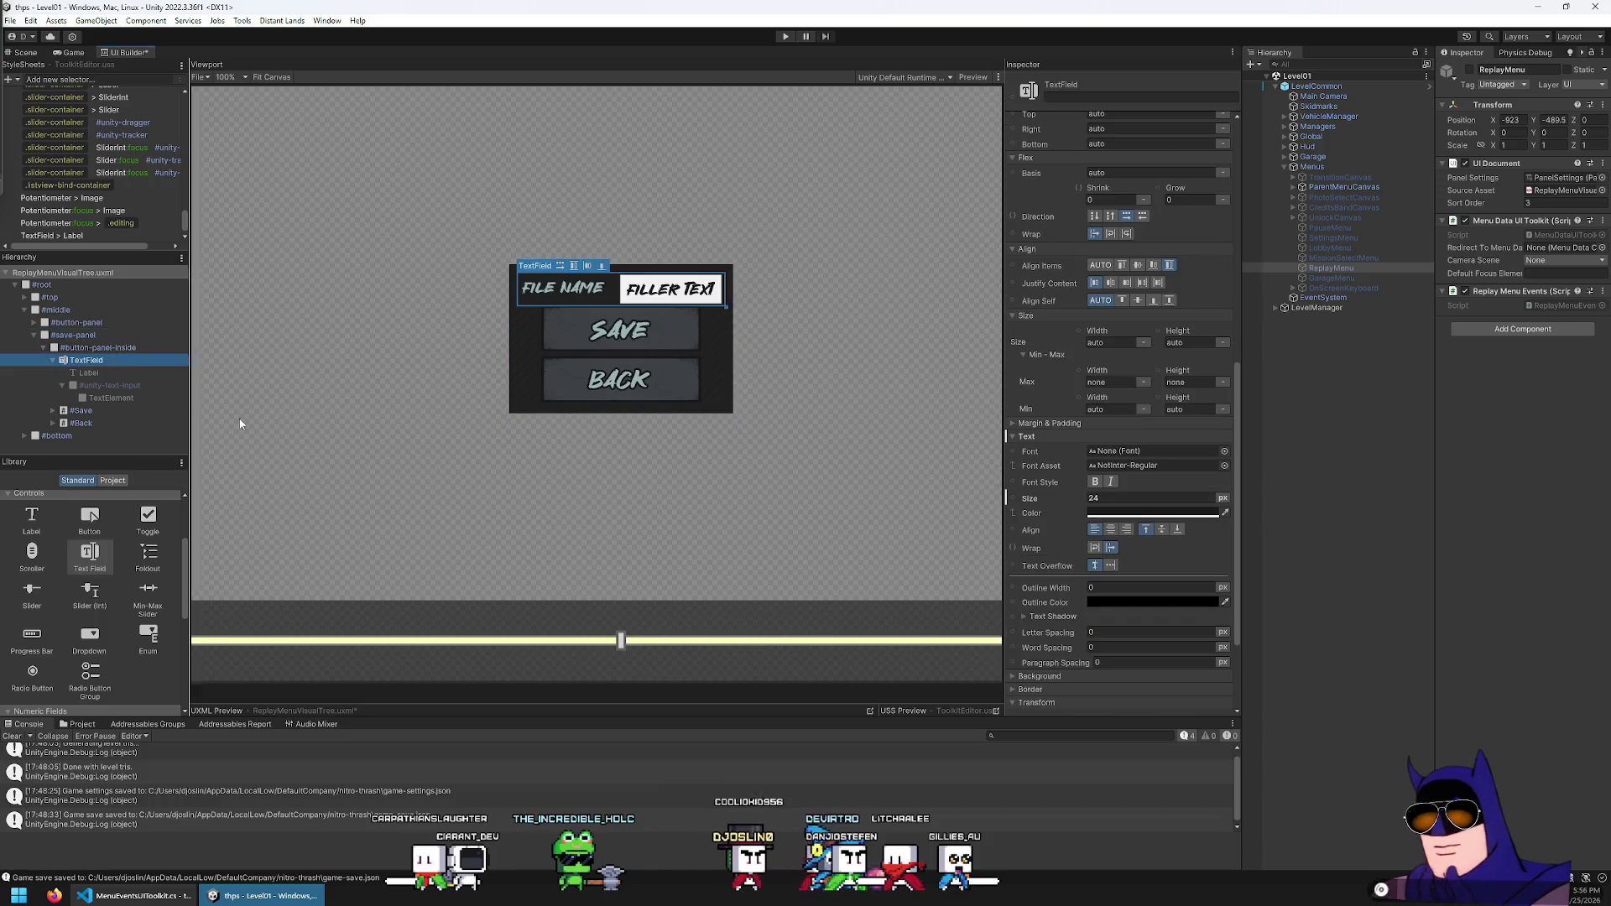
Set the TextField's width to 500 px, then select #save-panel and collapse the TextField row
click(1124, 345)
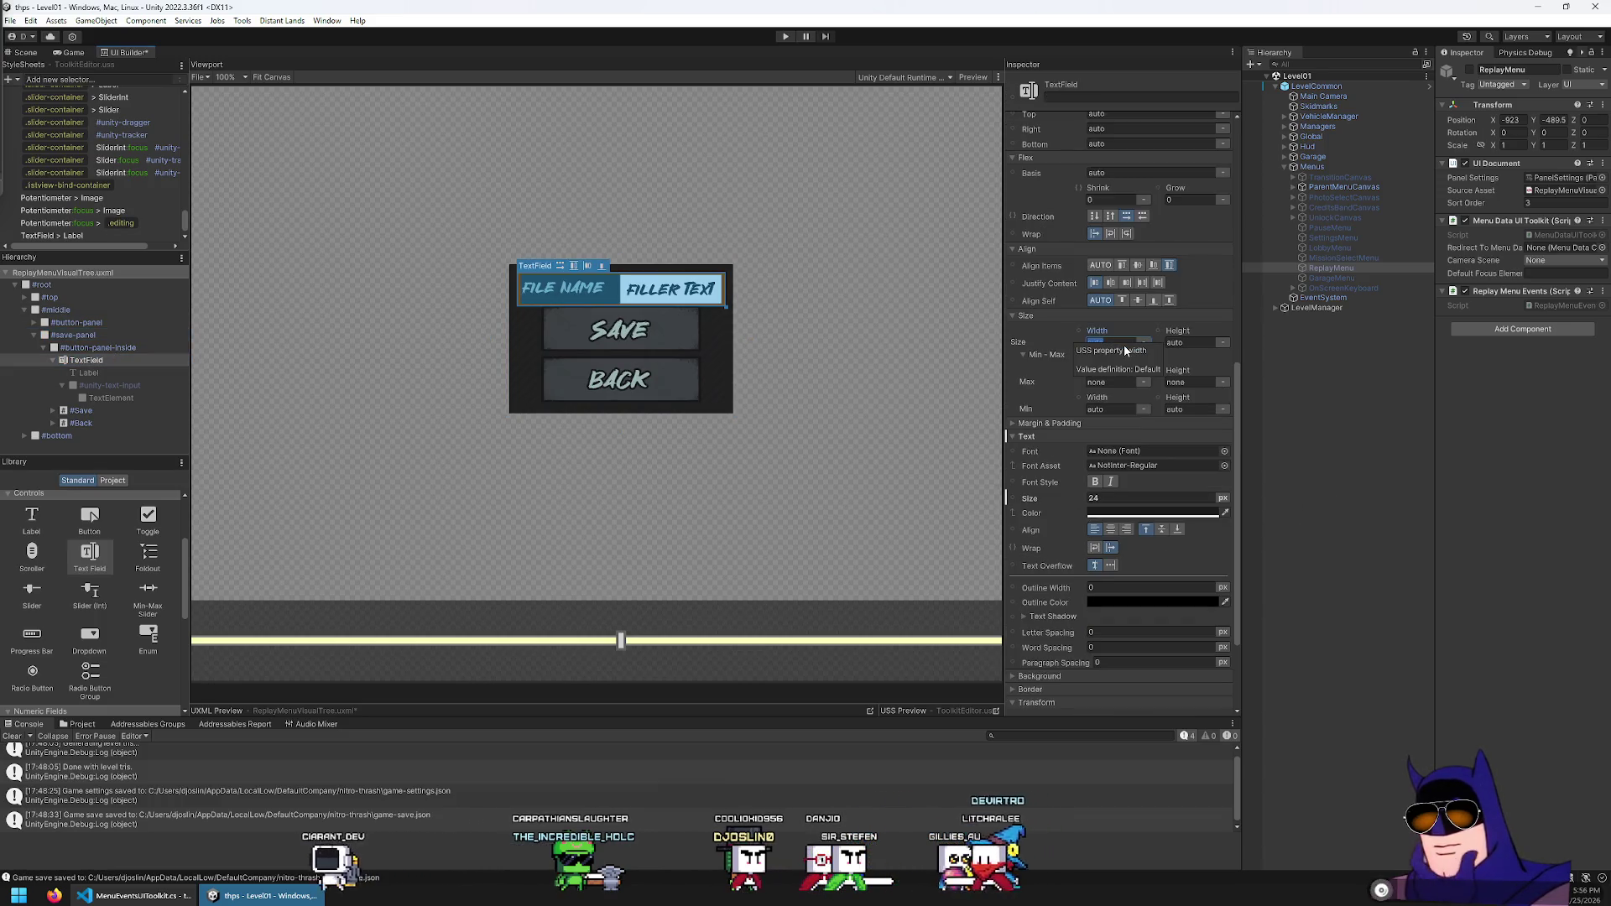
text(200)
key(Return)
text(500)
key(Return)
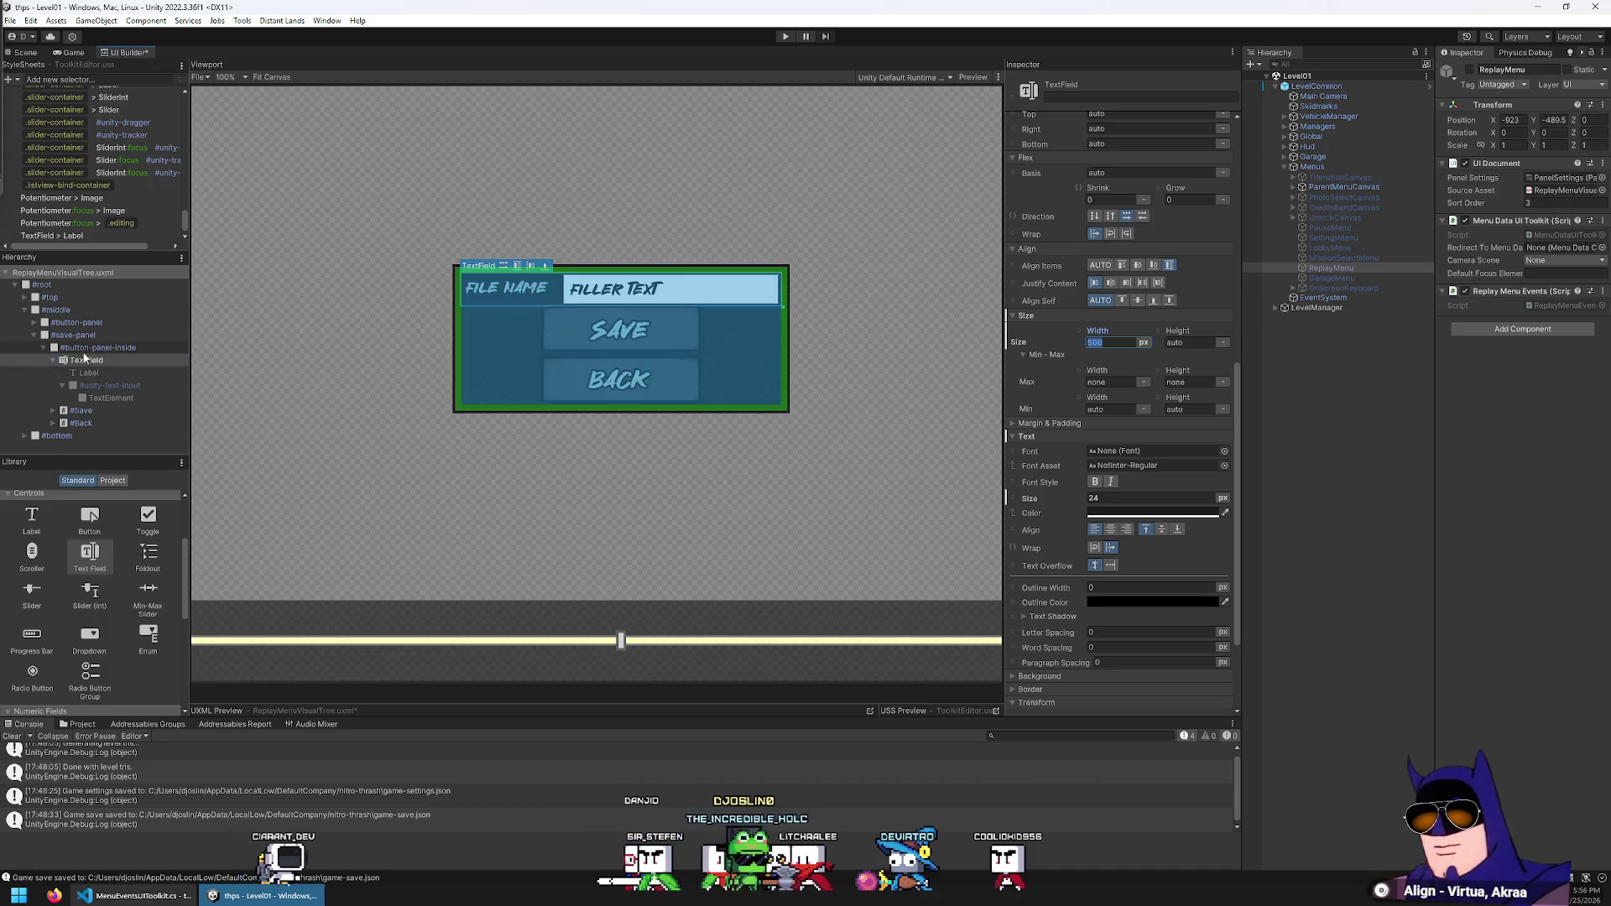
click(46, 336)
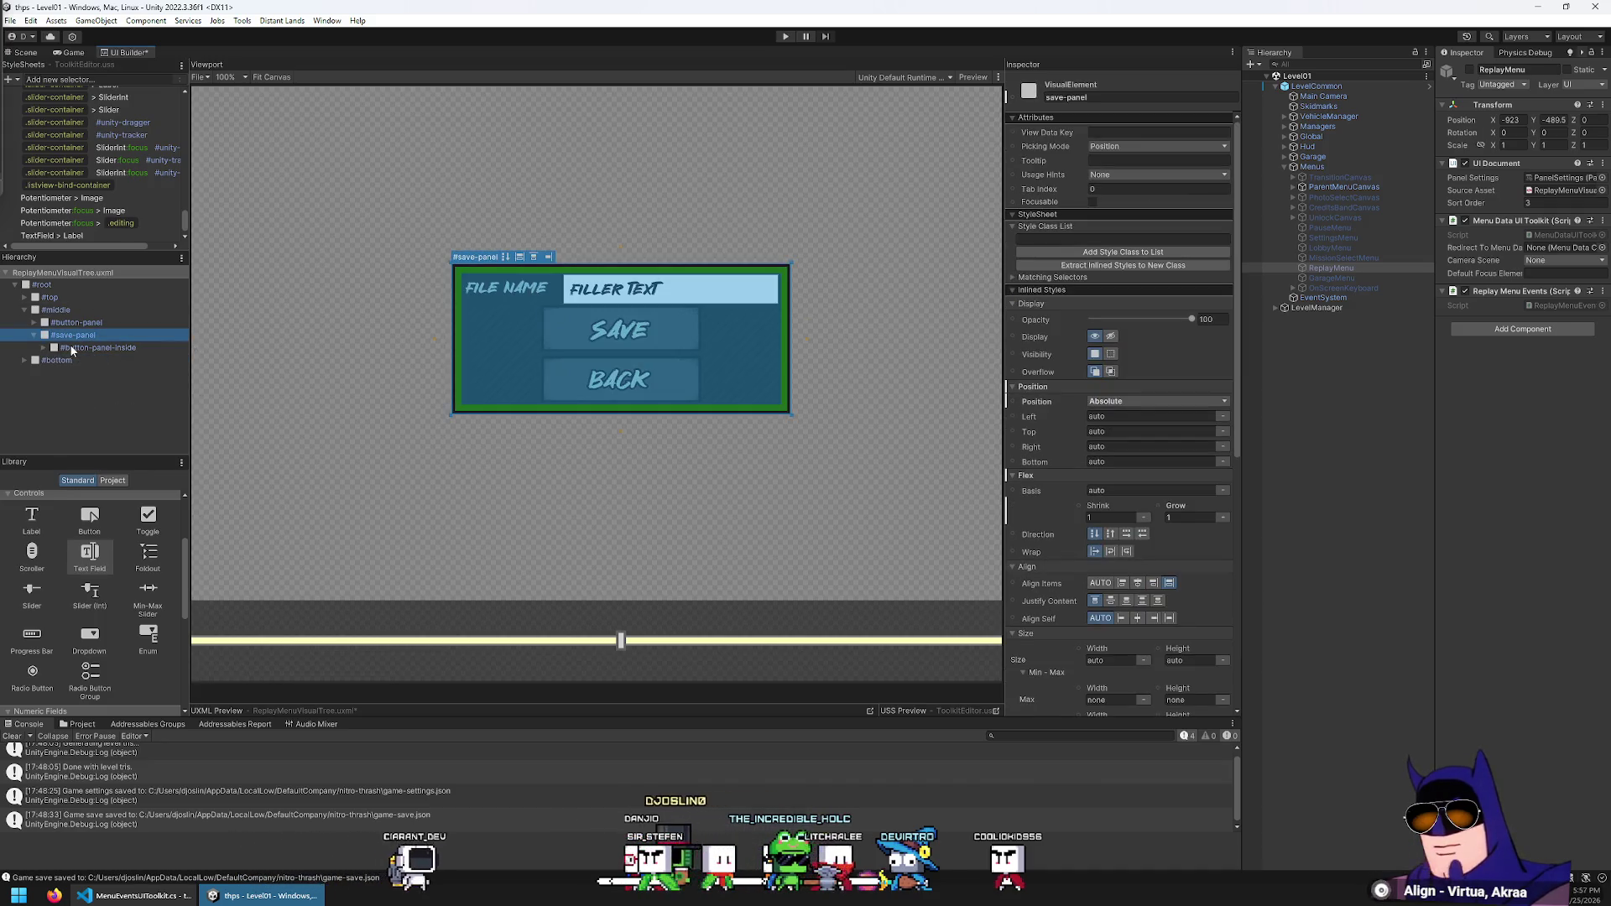
click(52, 360)
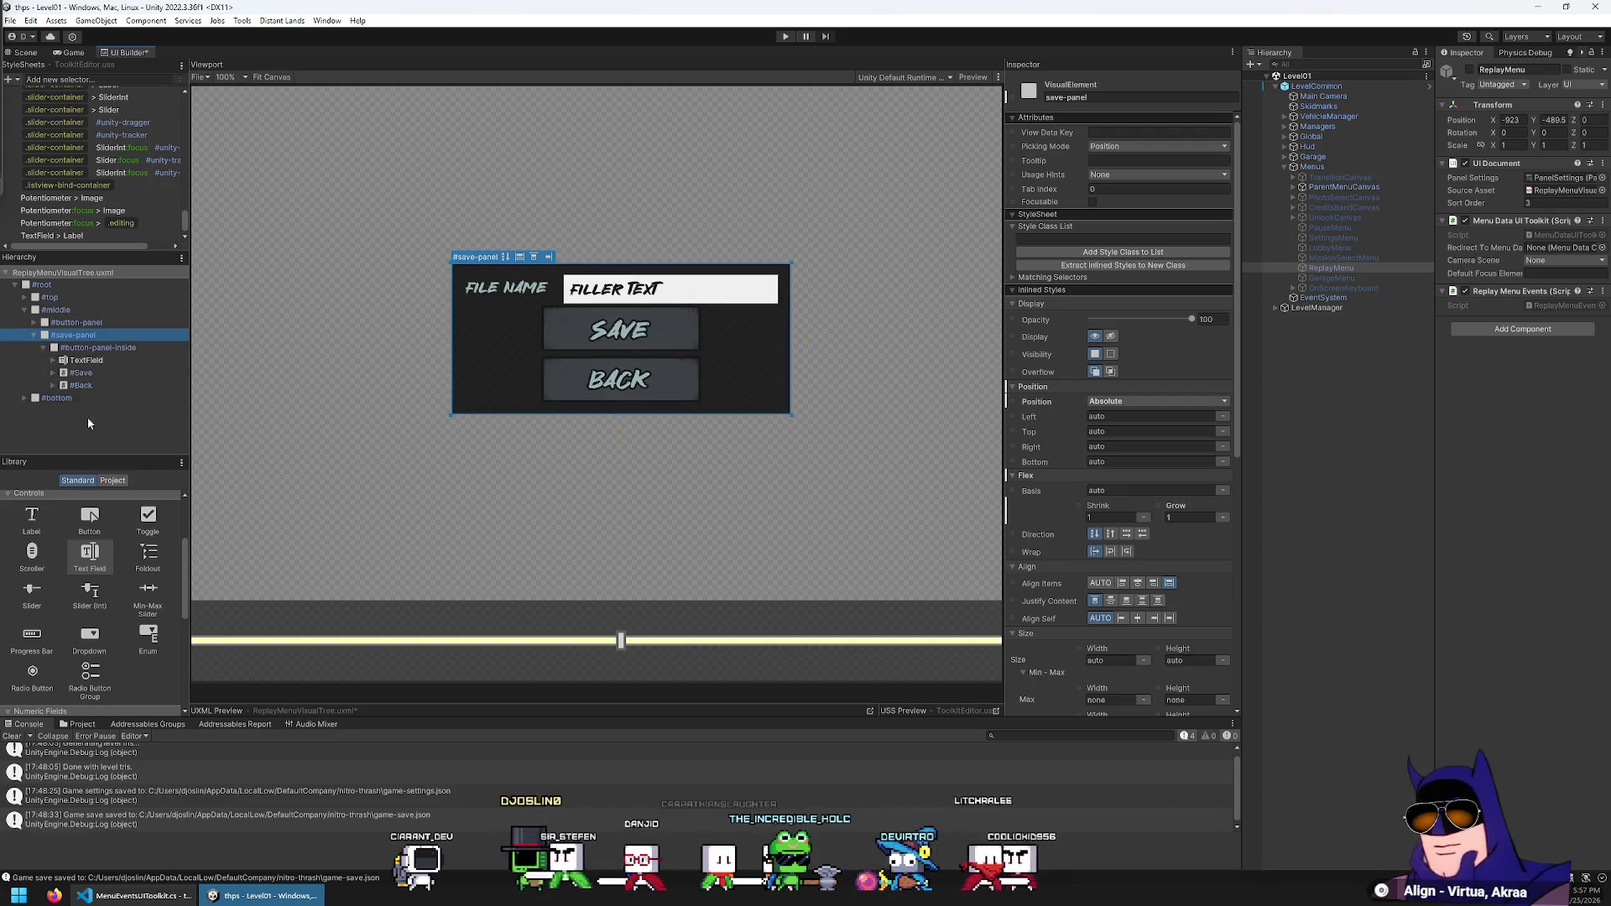
Add an empty container named 'buttons' and move the Save and Back buttons into it
drag(38, 534, 144, 378)
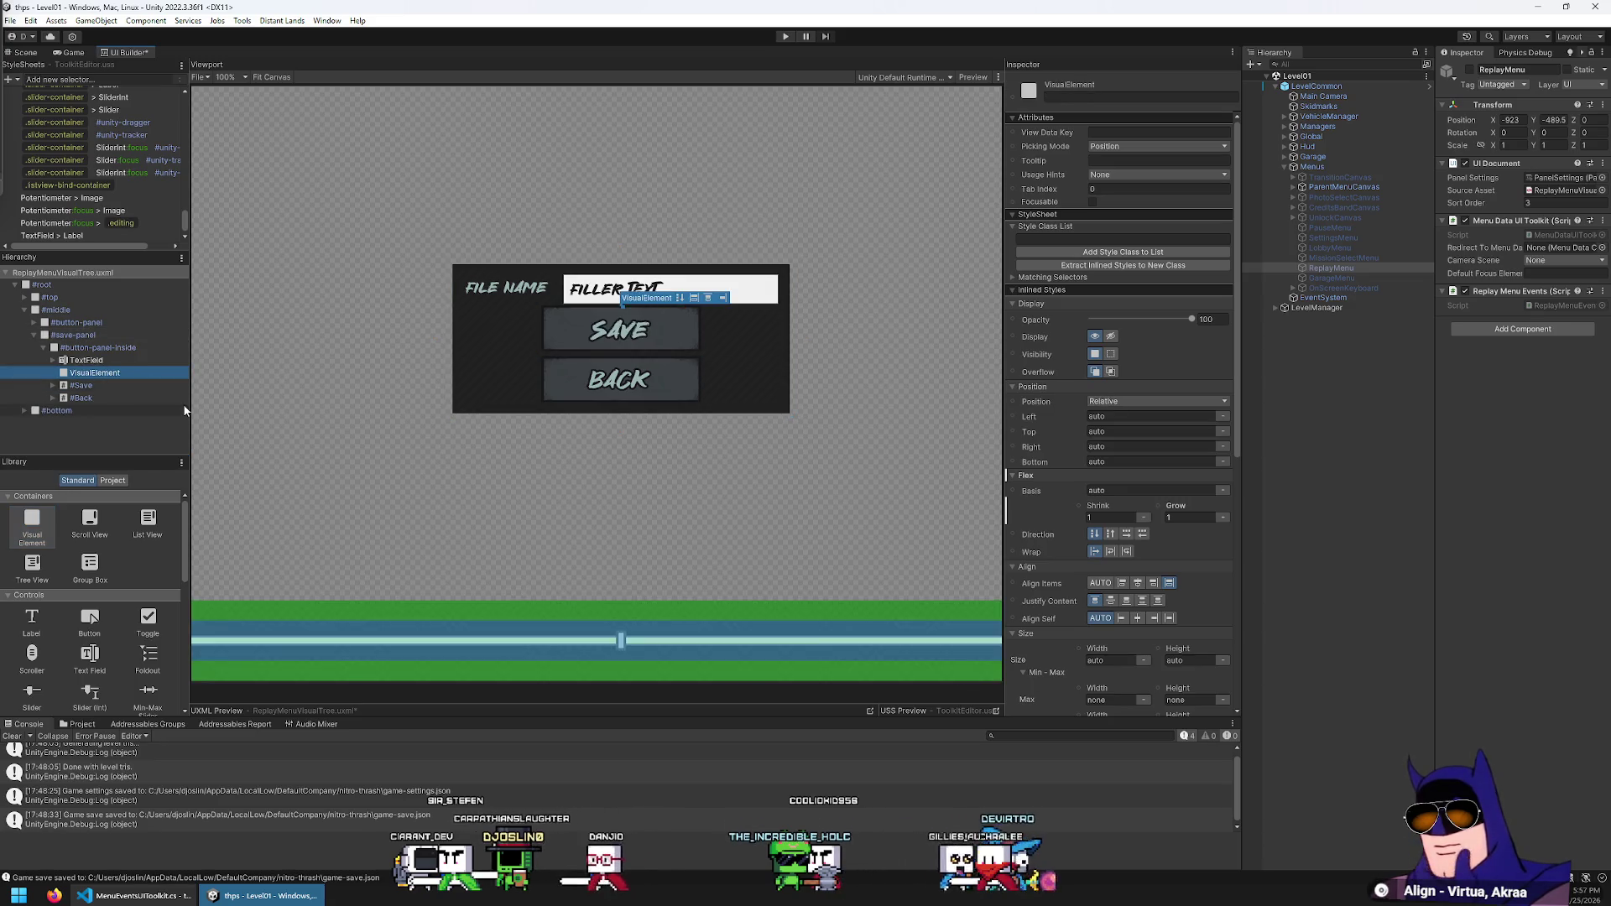
text(button)
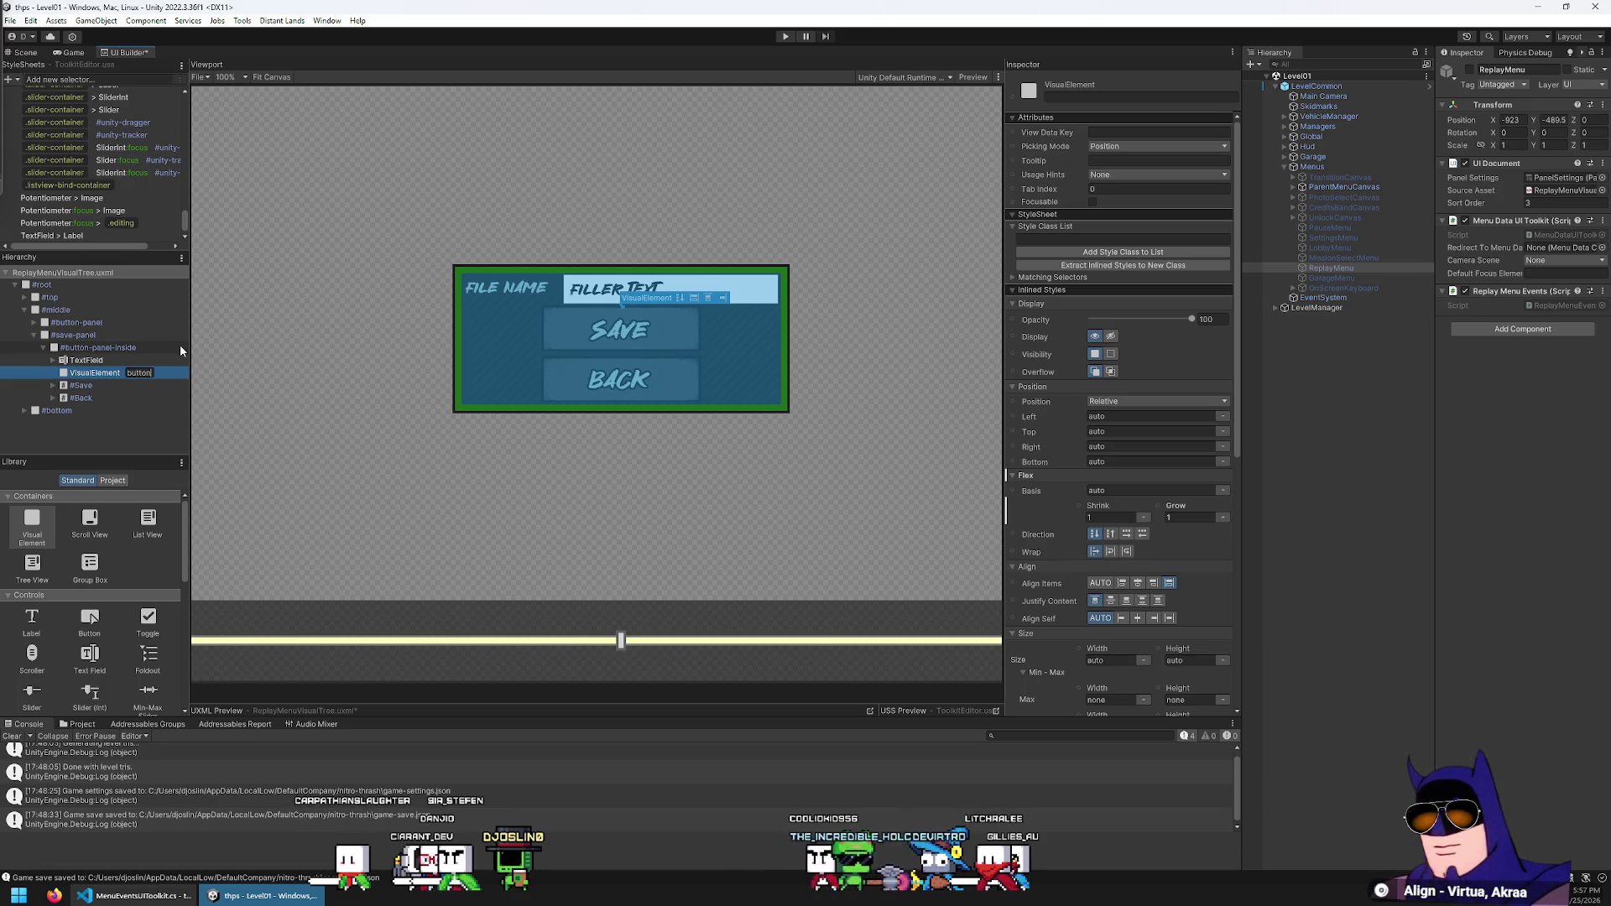
text(s)
key(Return)
click(89, 394)
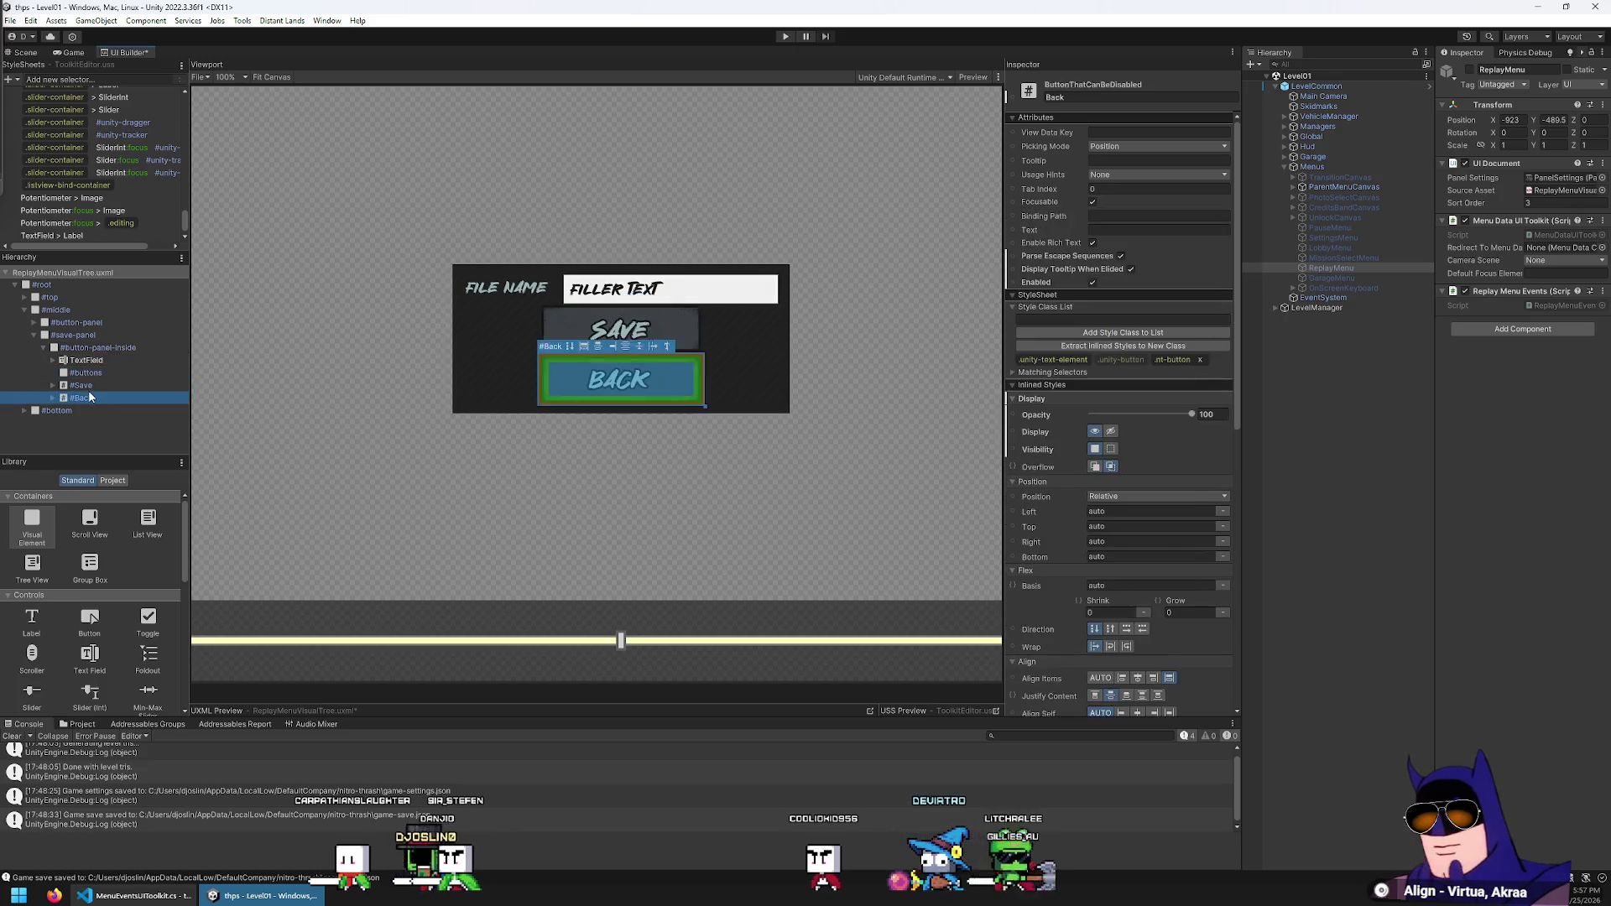
shift+click(88, 388)
drag(88, 388, 105, 369)
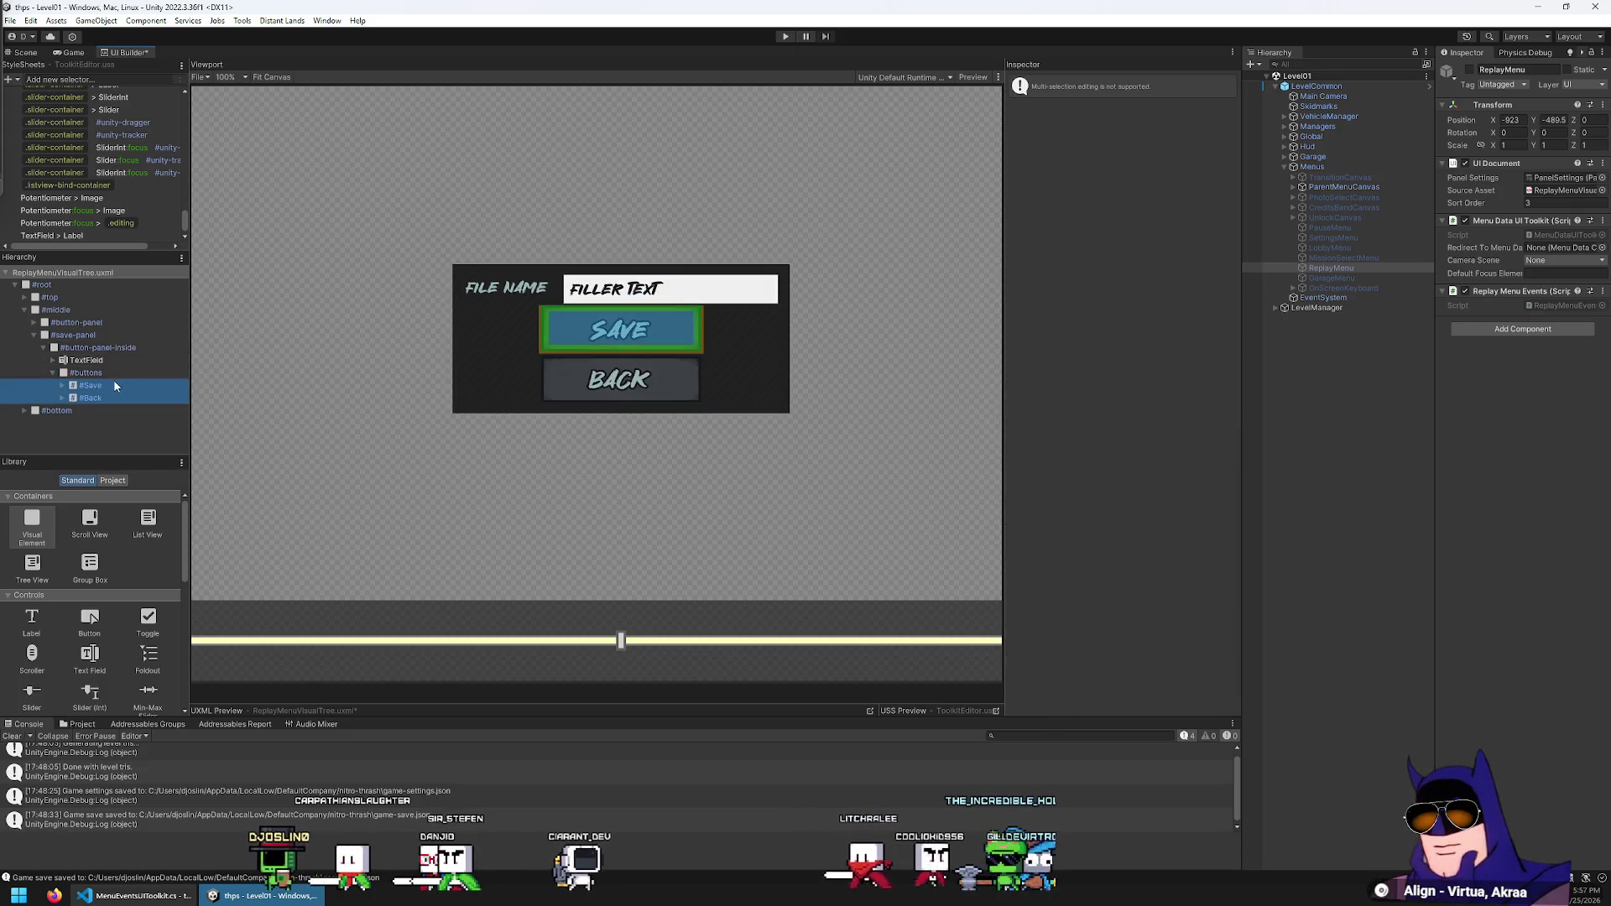
Set the buttons container to lay Save and Back side by side in a row
click(122, 374)
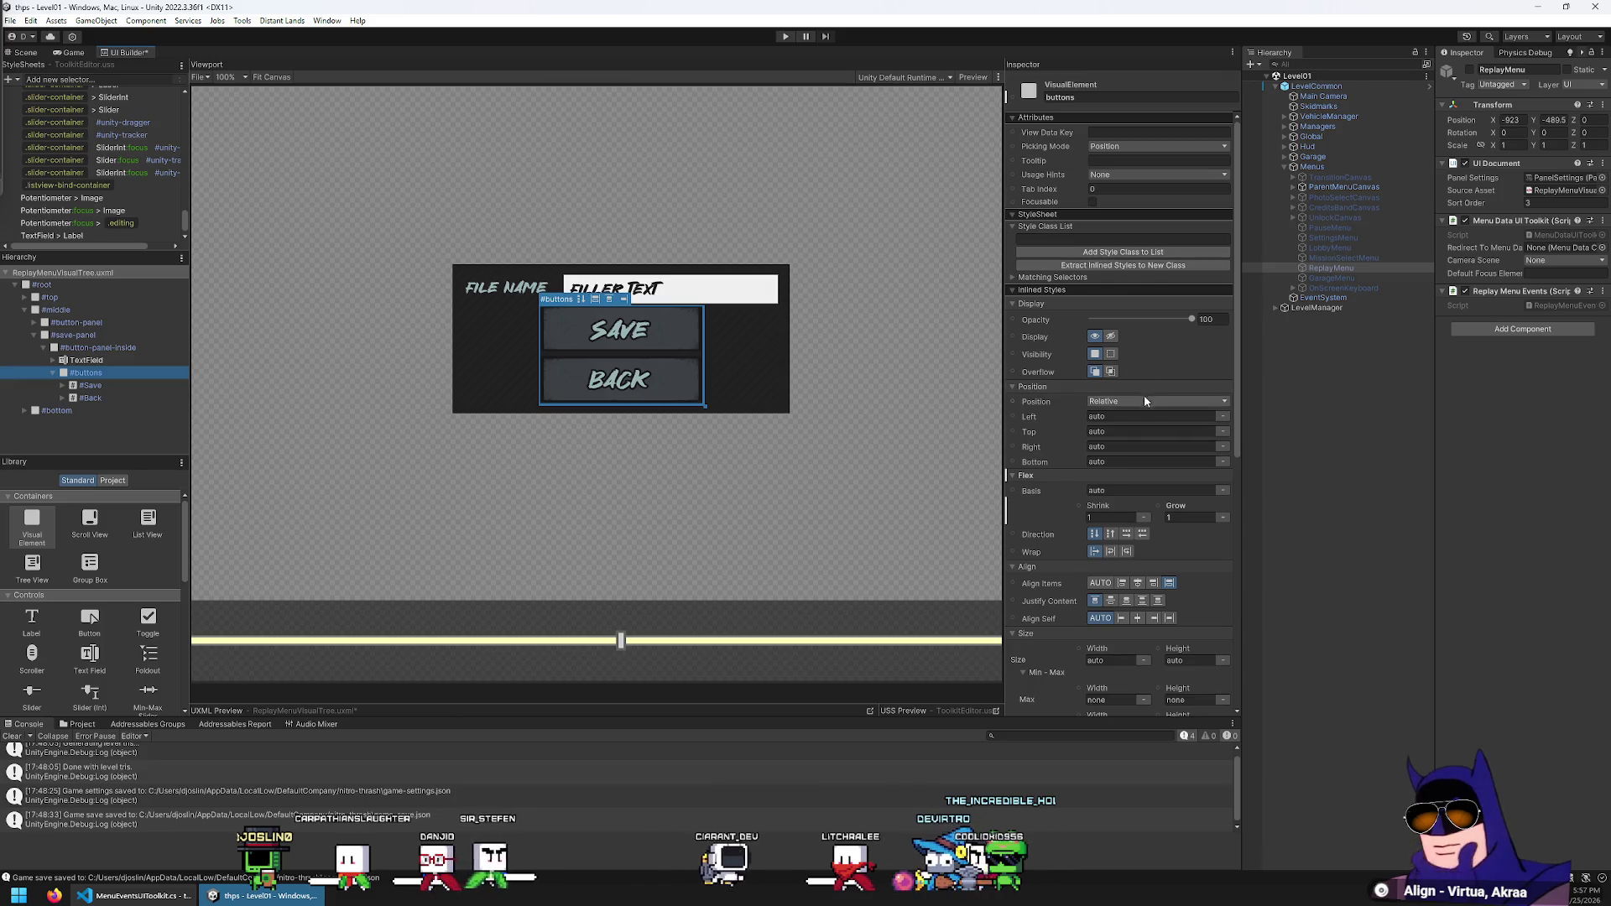
scroll(1140, 394, down, 3)
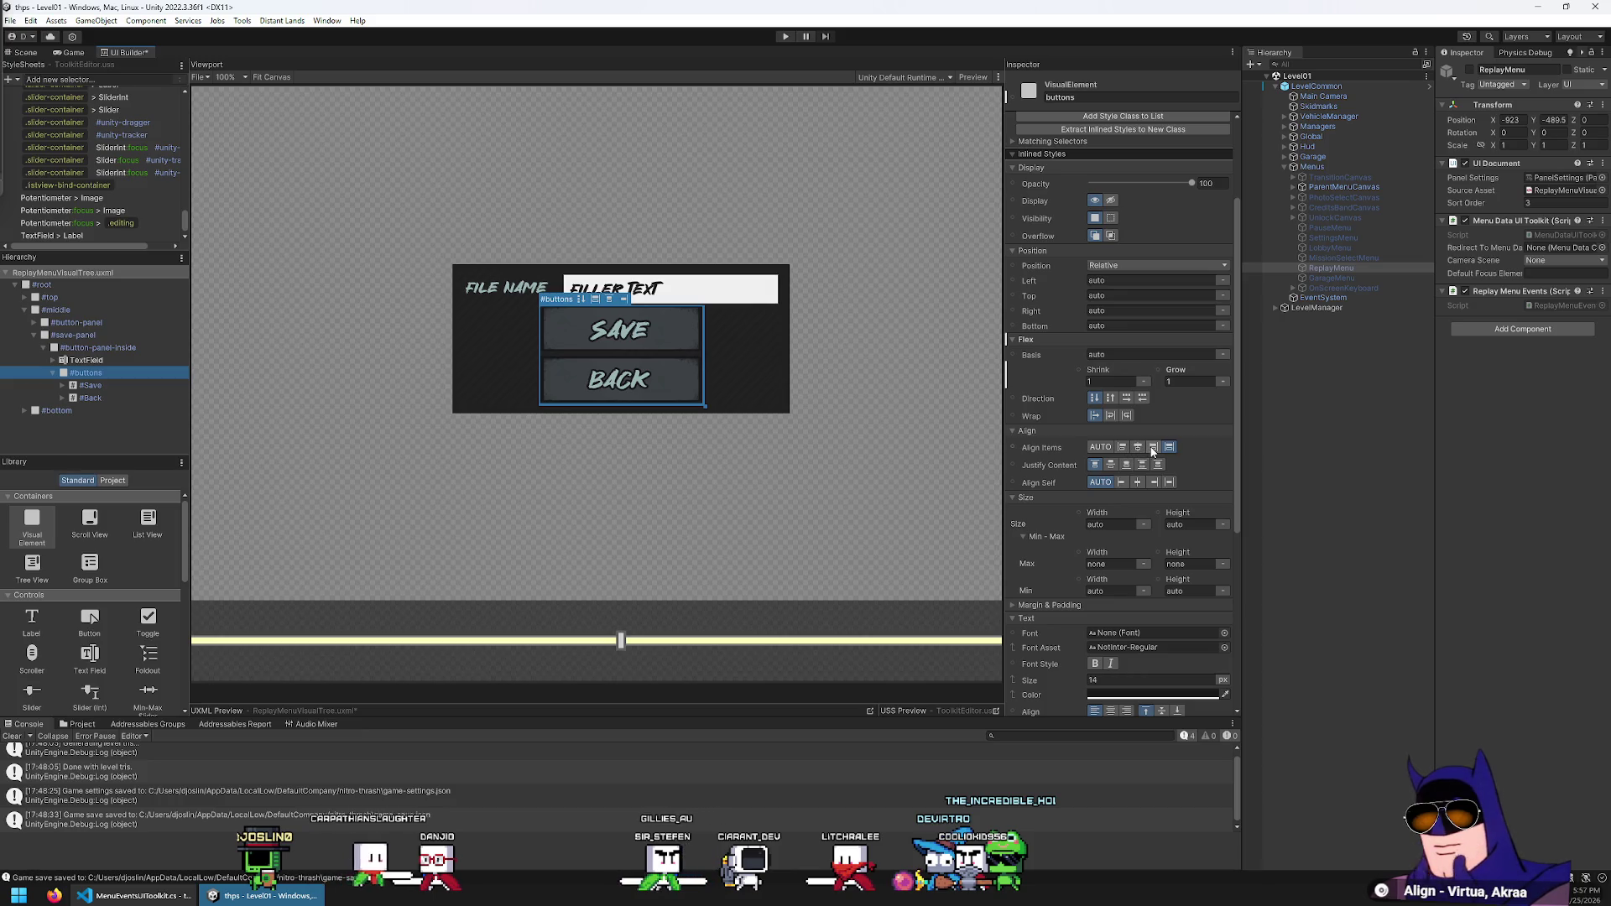
scroll(1091, 483, down, 5)
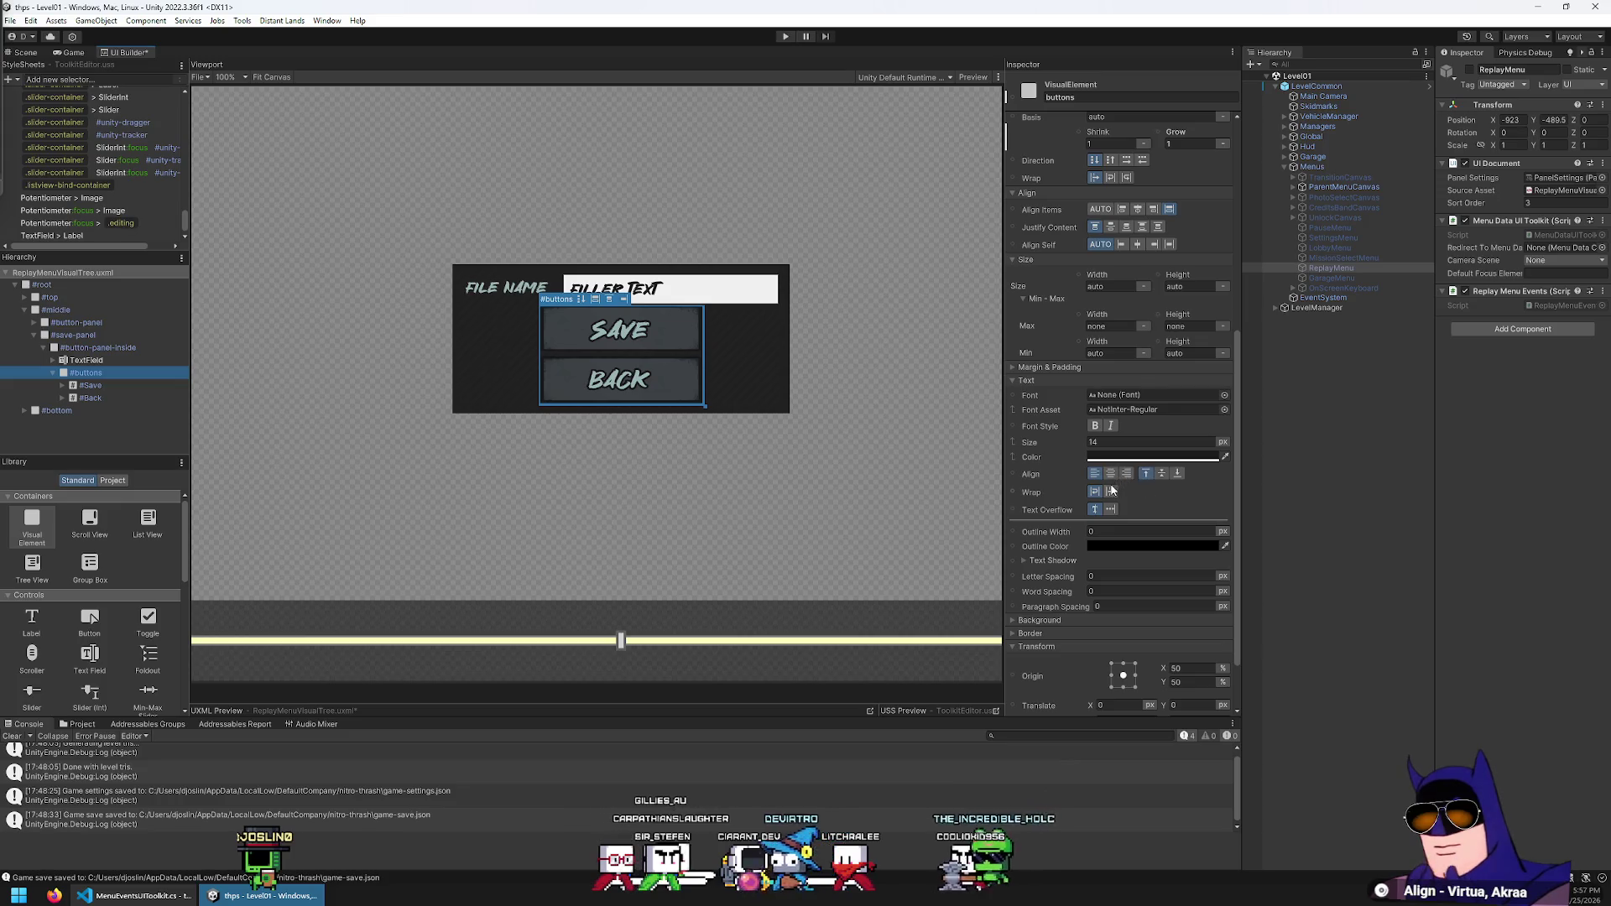
scroll(1099, 510, up, 2)
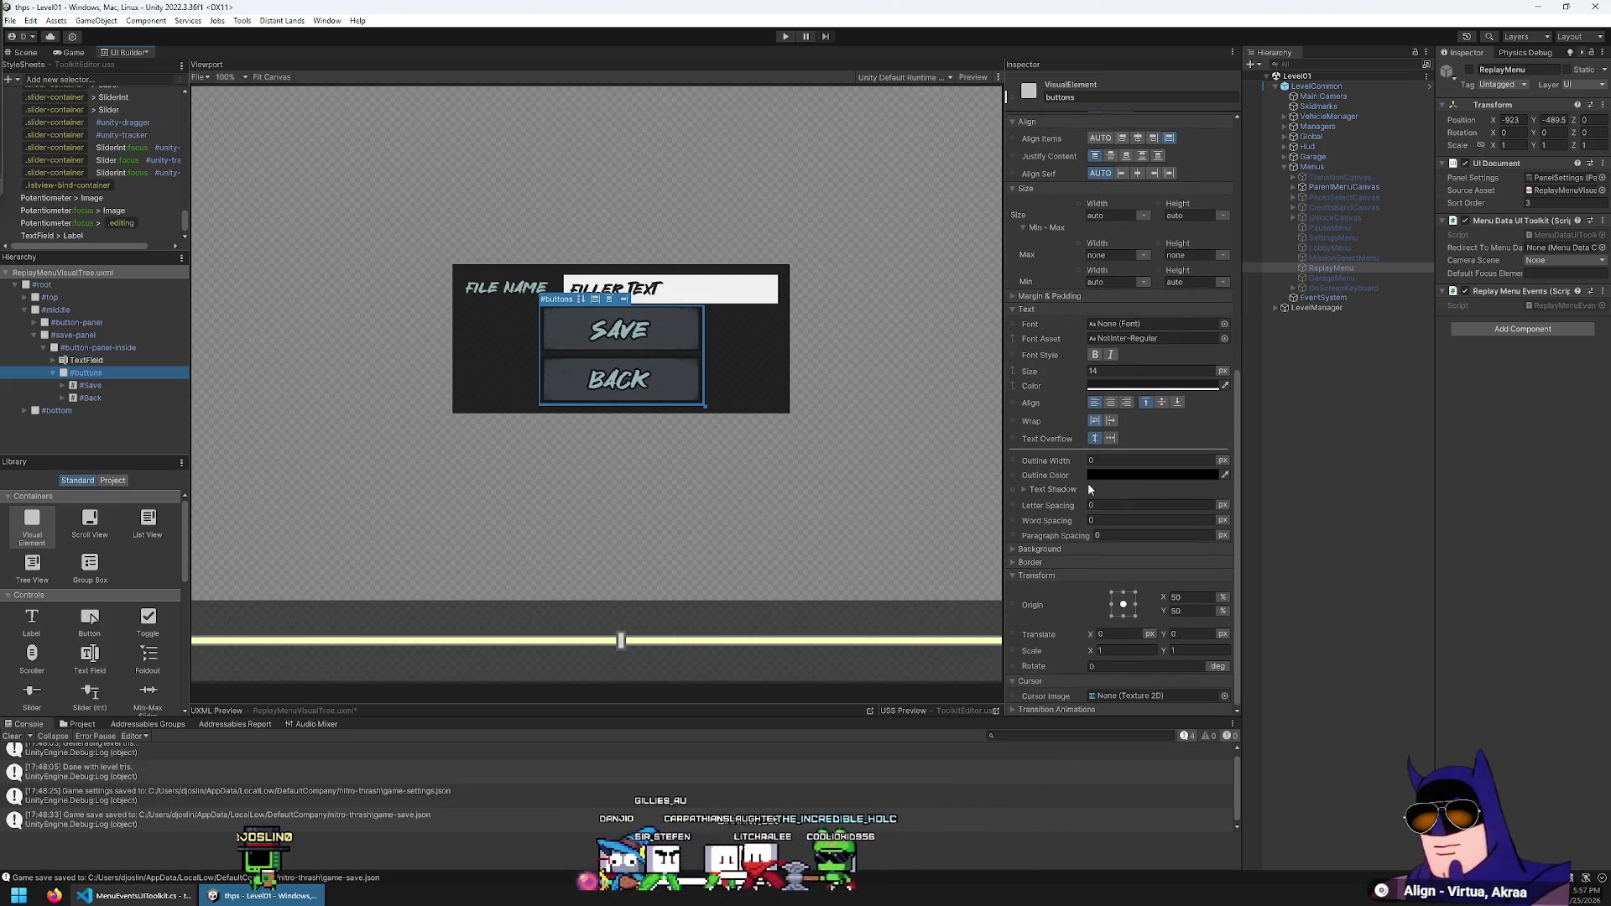
scroll(1082, 516, up, 3)
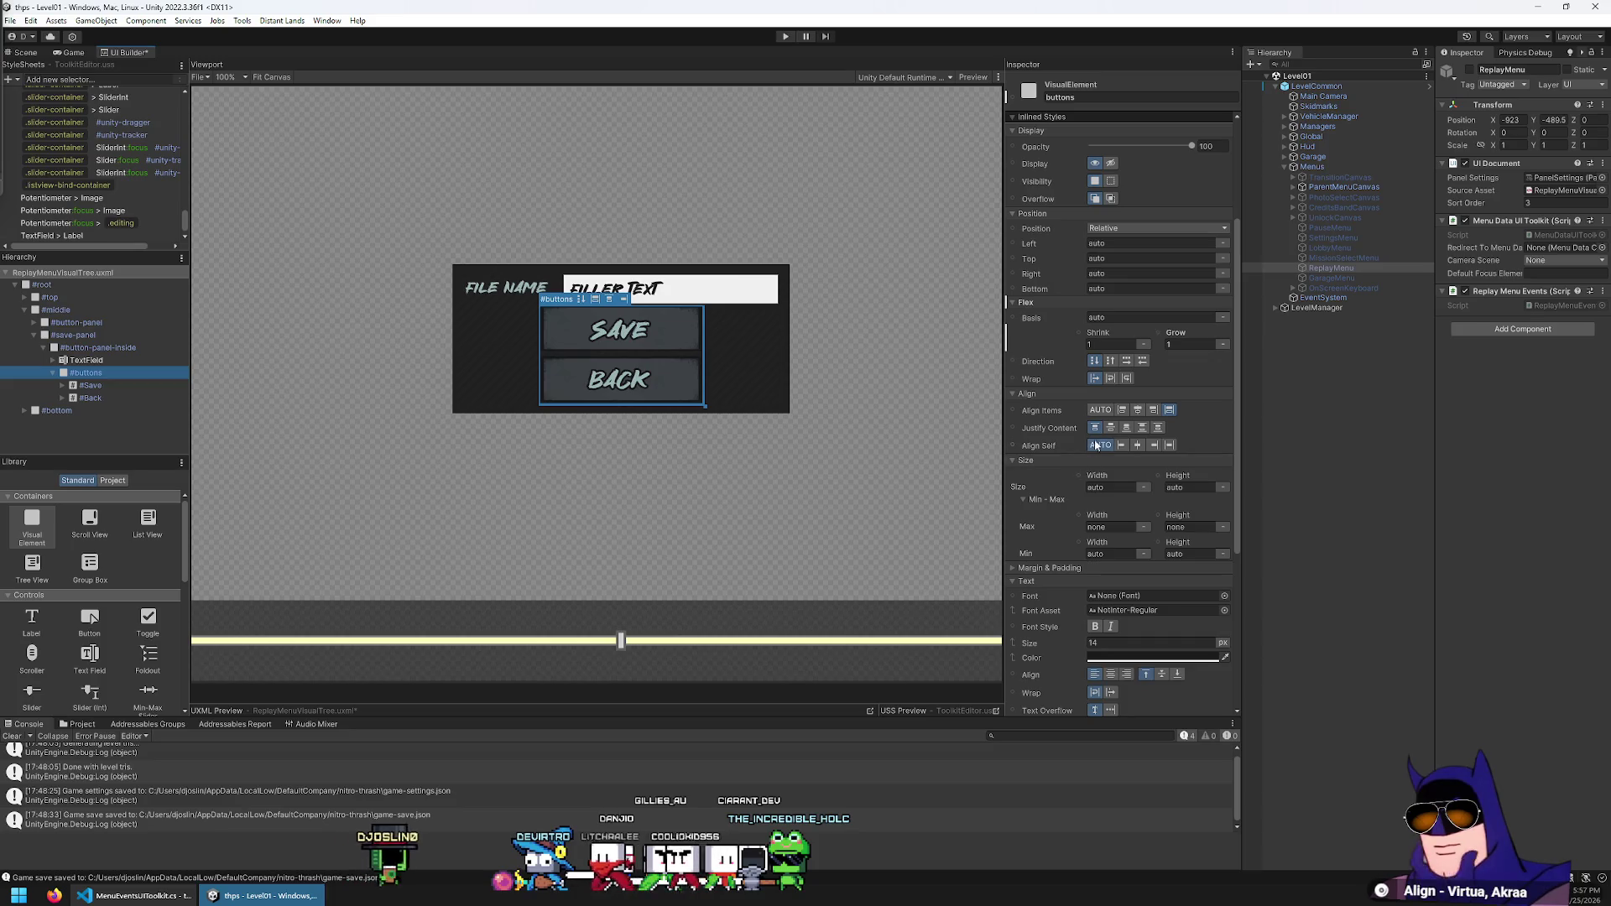
click(1125, 361)
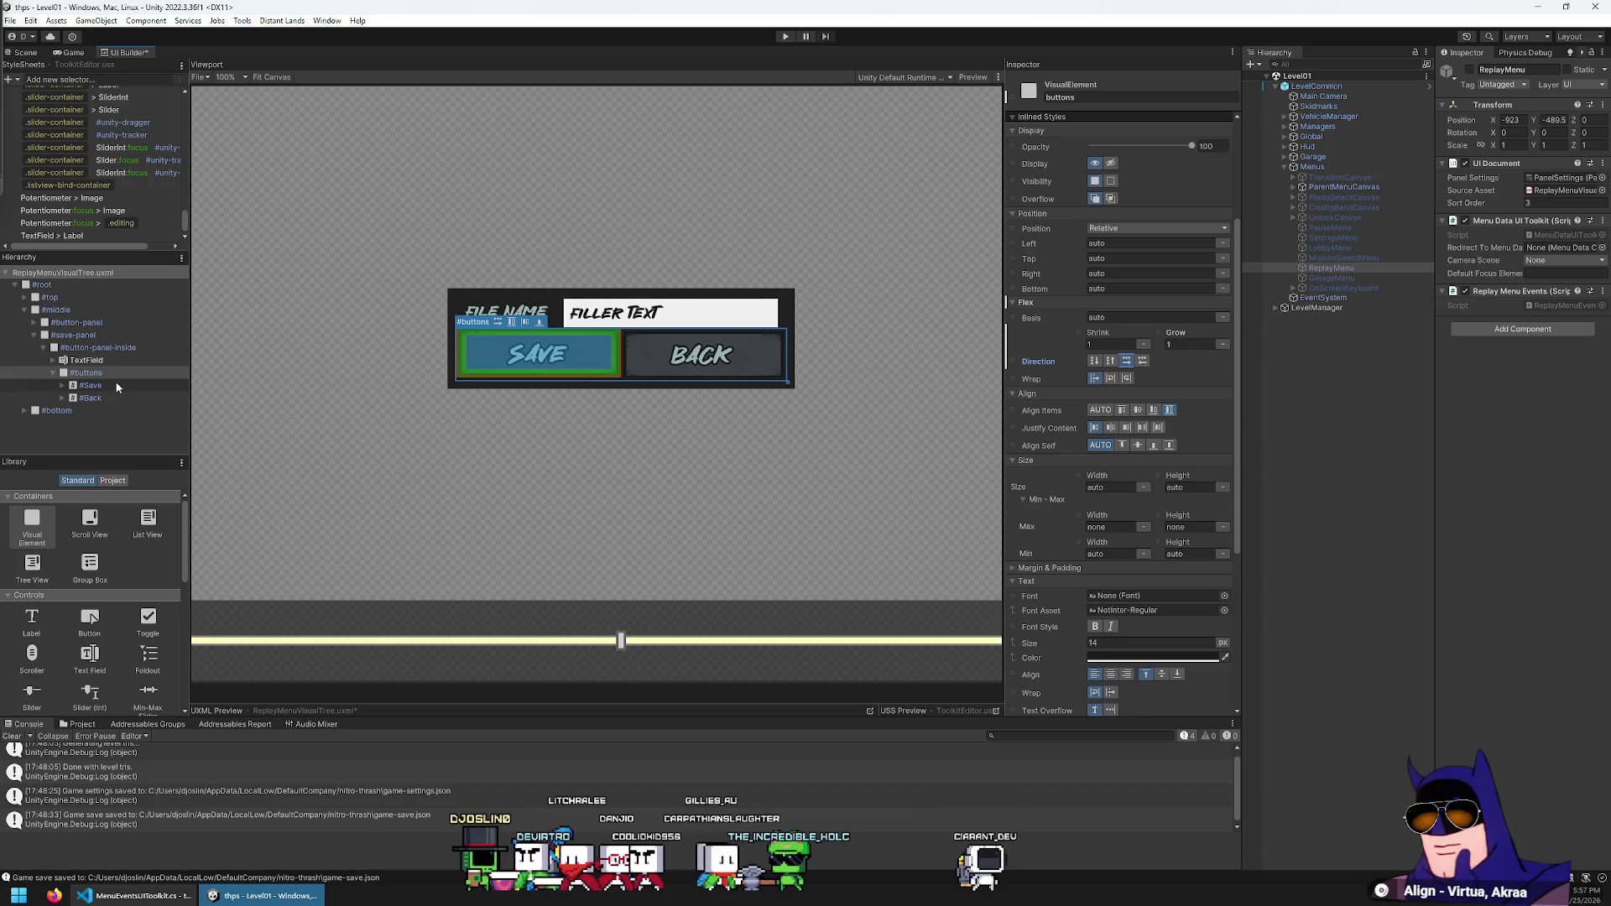
Reorder the hierarchy so Back comes before Save in the button row
click(77, 397)
drag(93, 398, 113, 379)
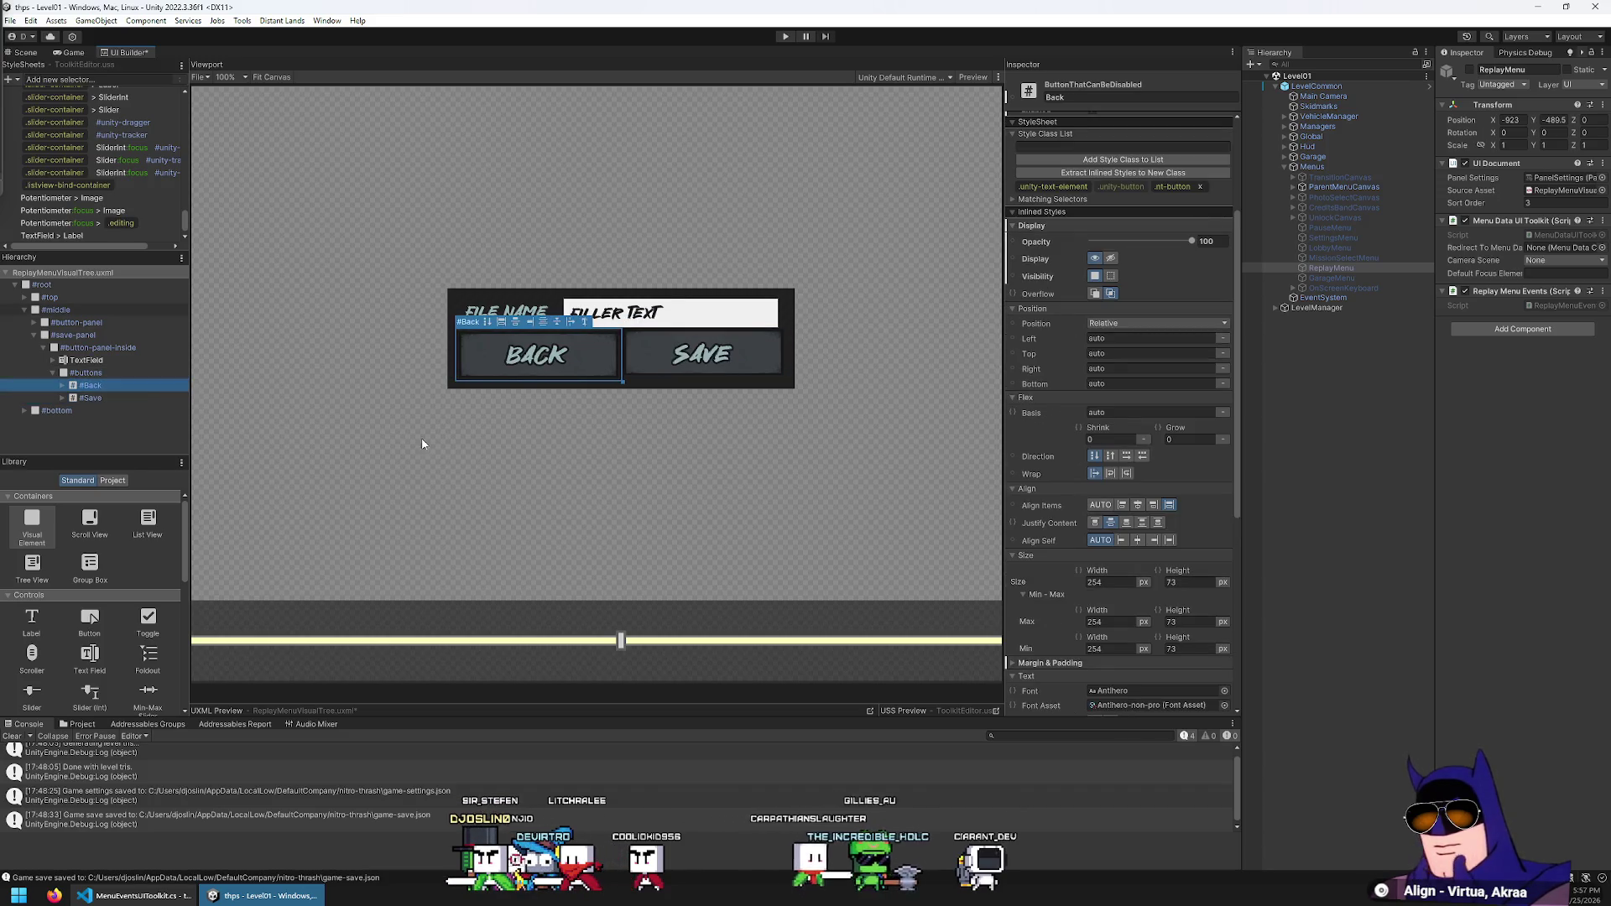
click(102, 366)
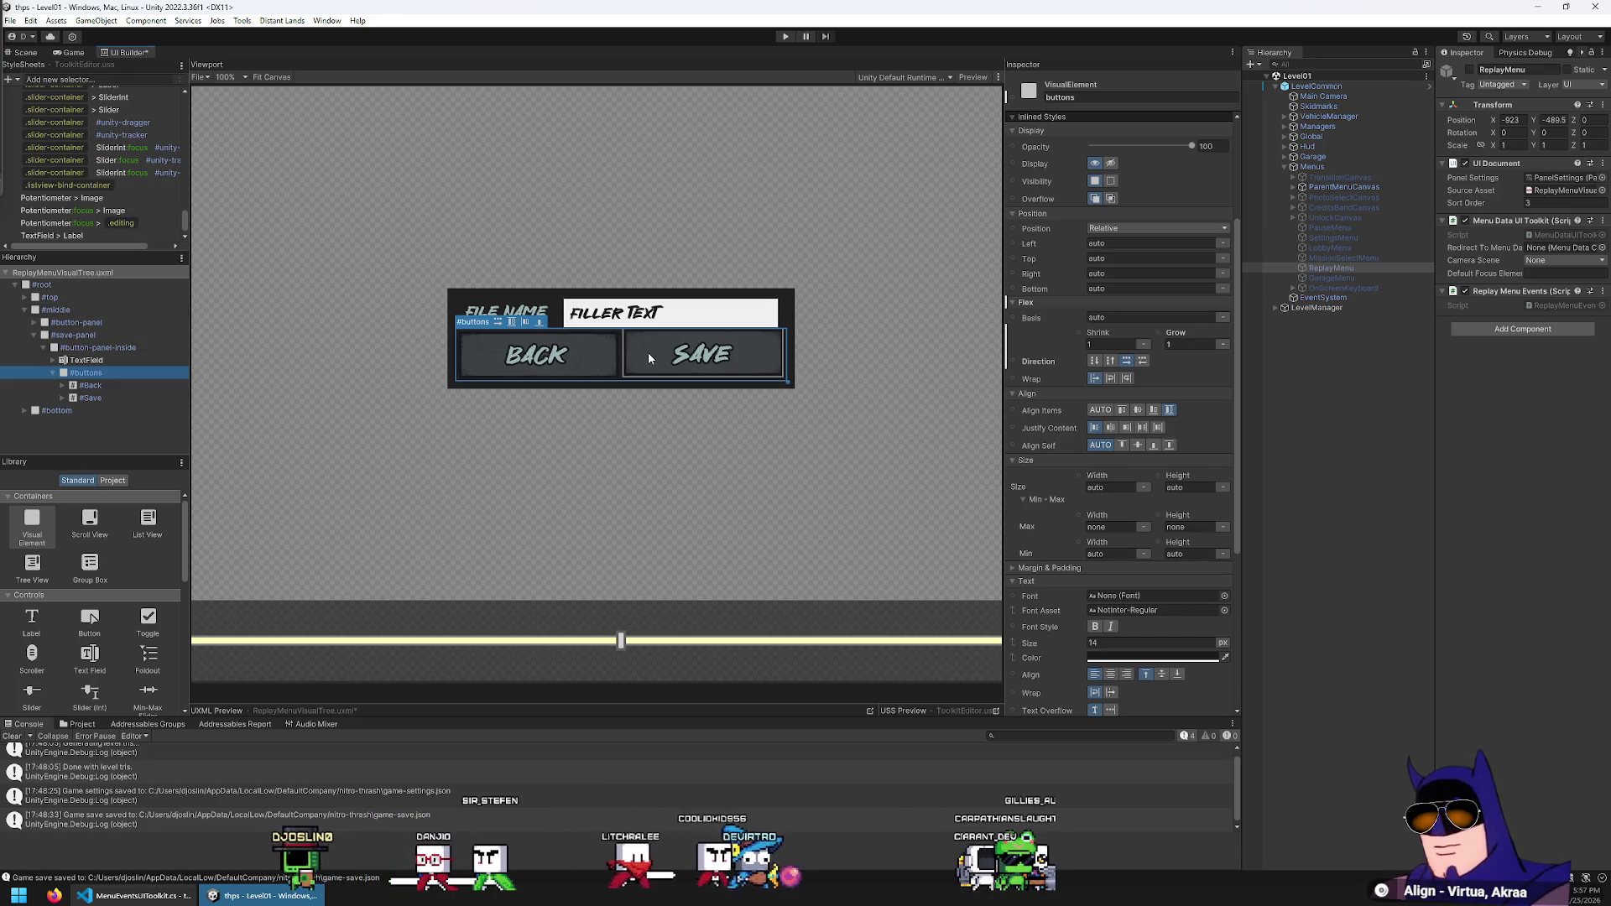
scroll(648, 351, up, 5)
scroll(613, 340, up, 1)
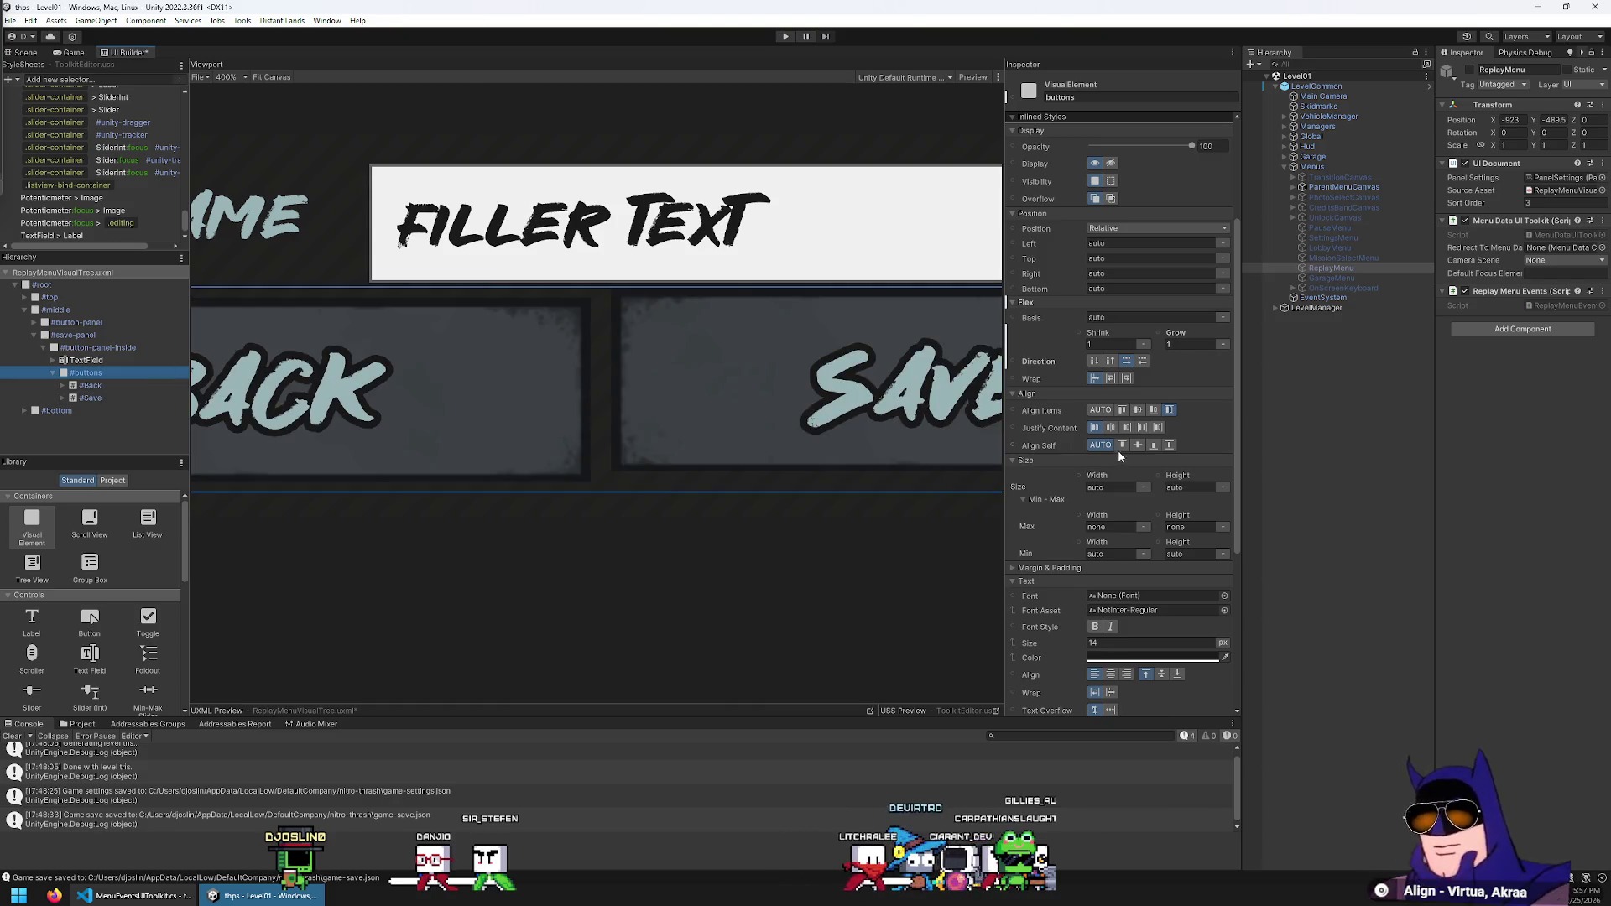
Try center, then flex-start, and finally set Align Items to flex-end on the buttons container
click(110, 388)
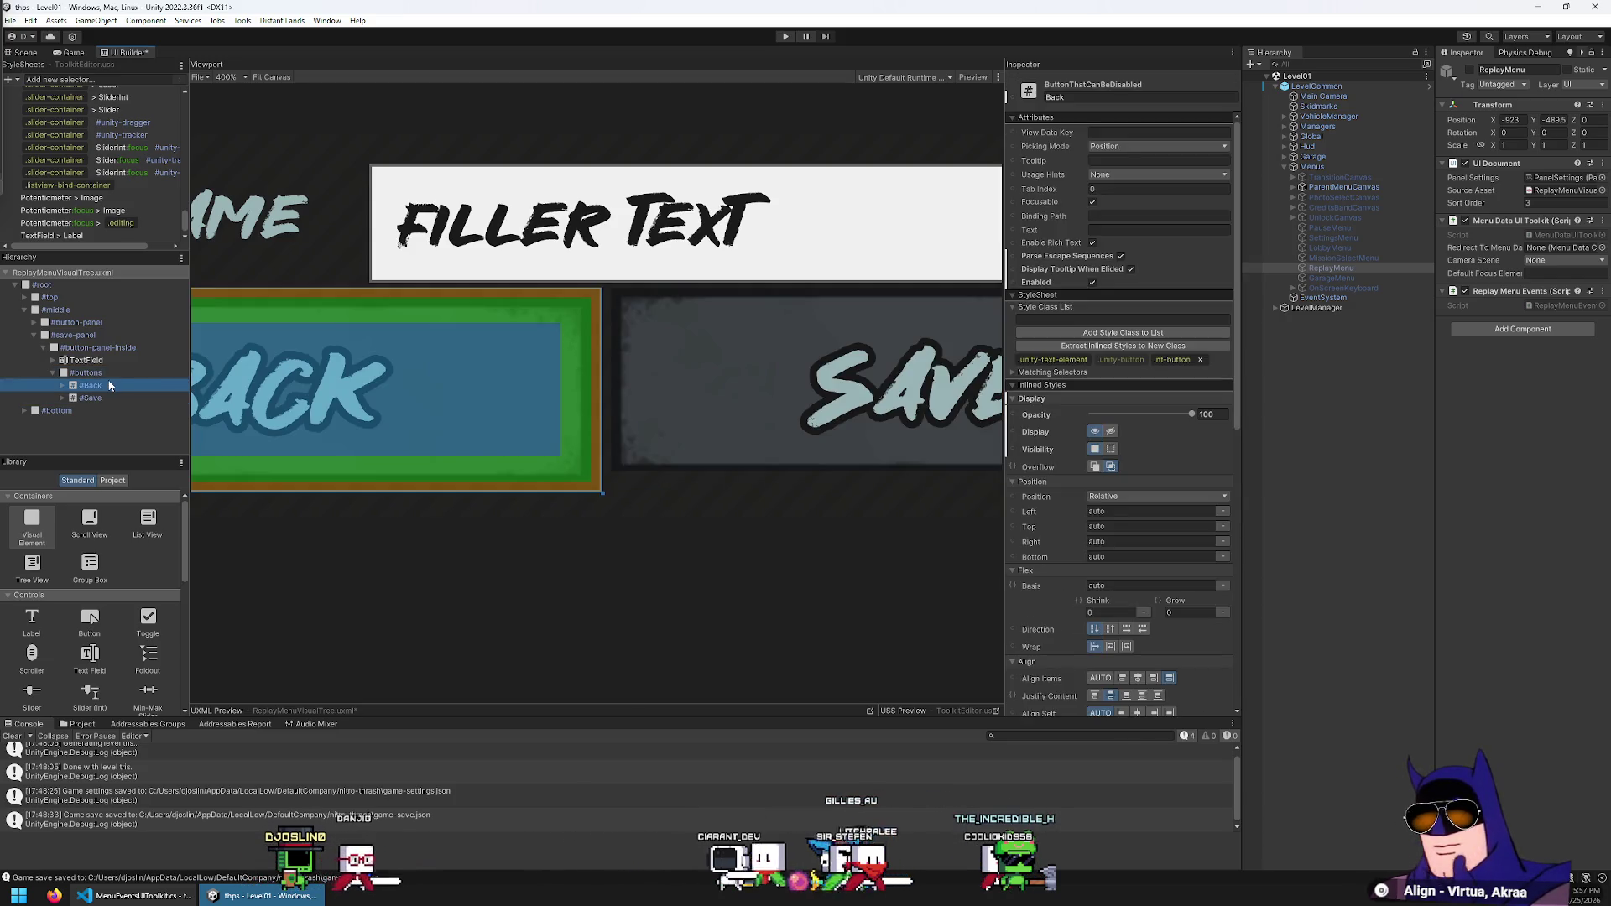
double_click(109, 372)
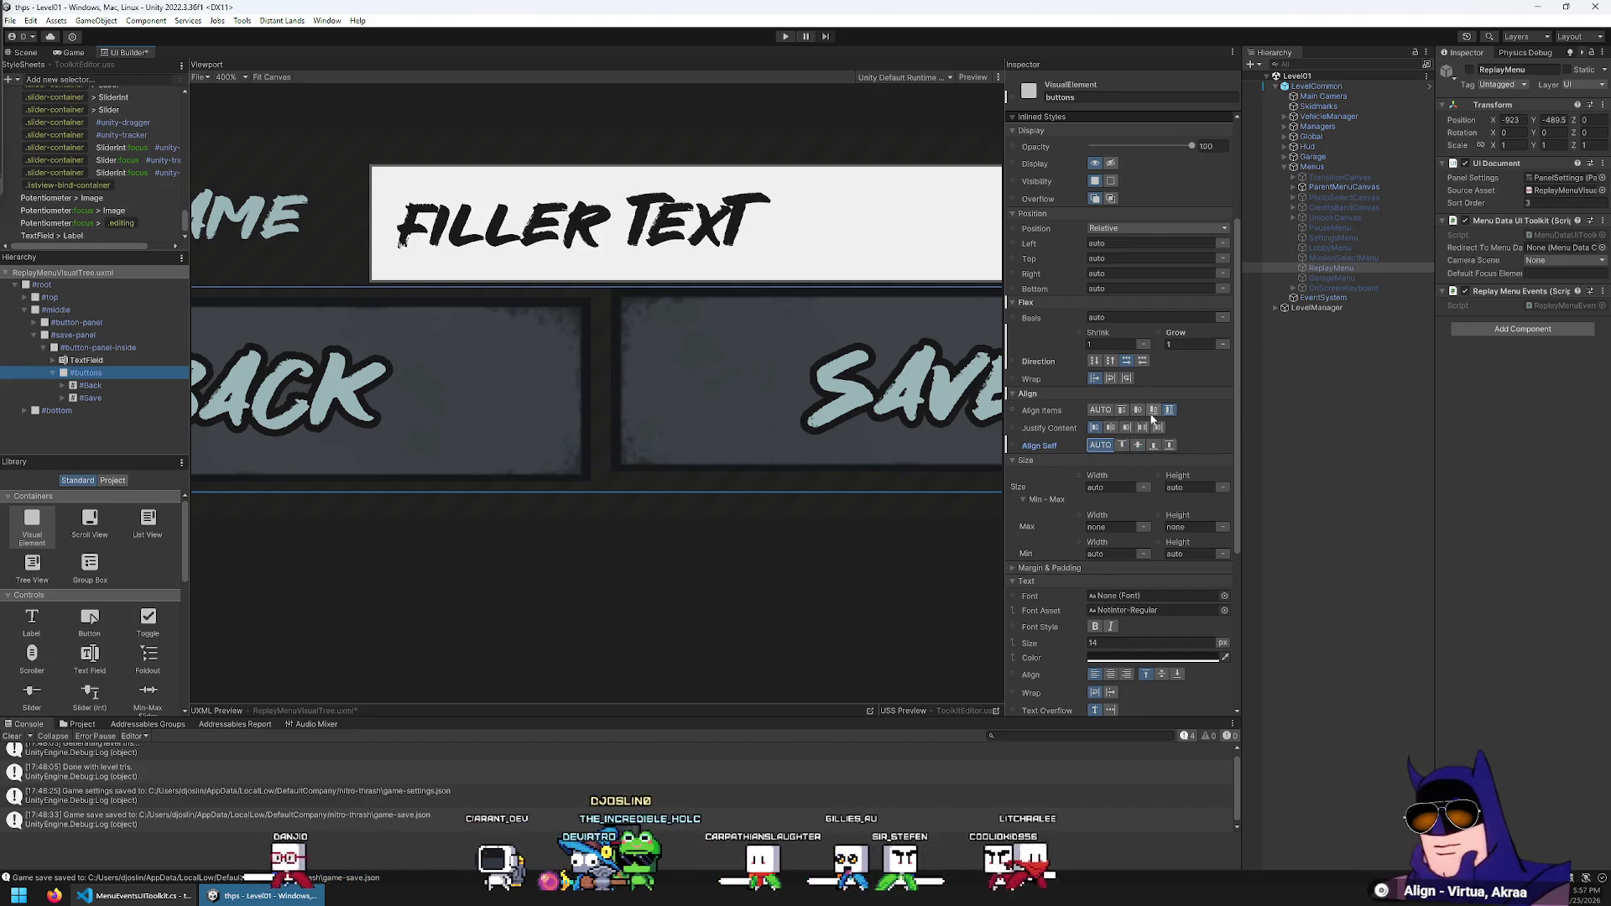
click(1137, 412)
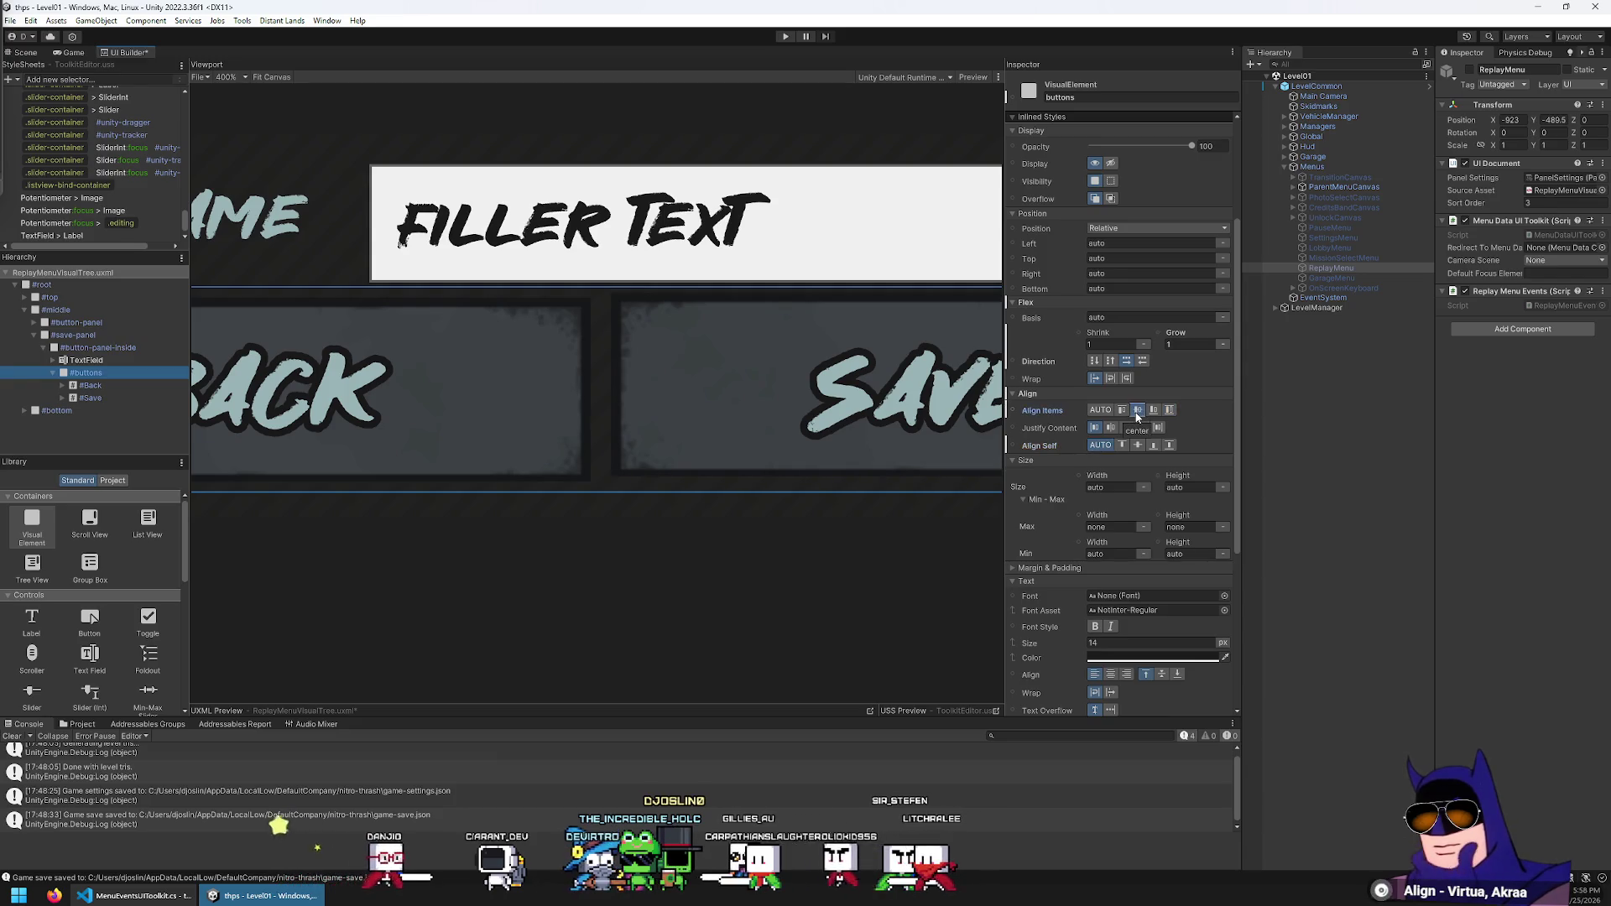
click(1124, 411)
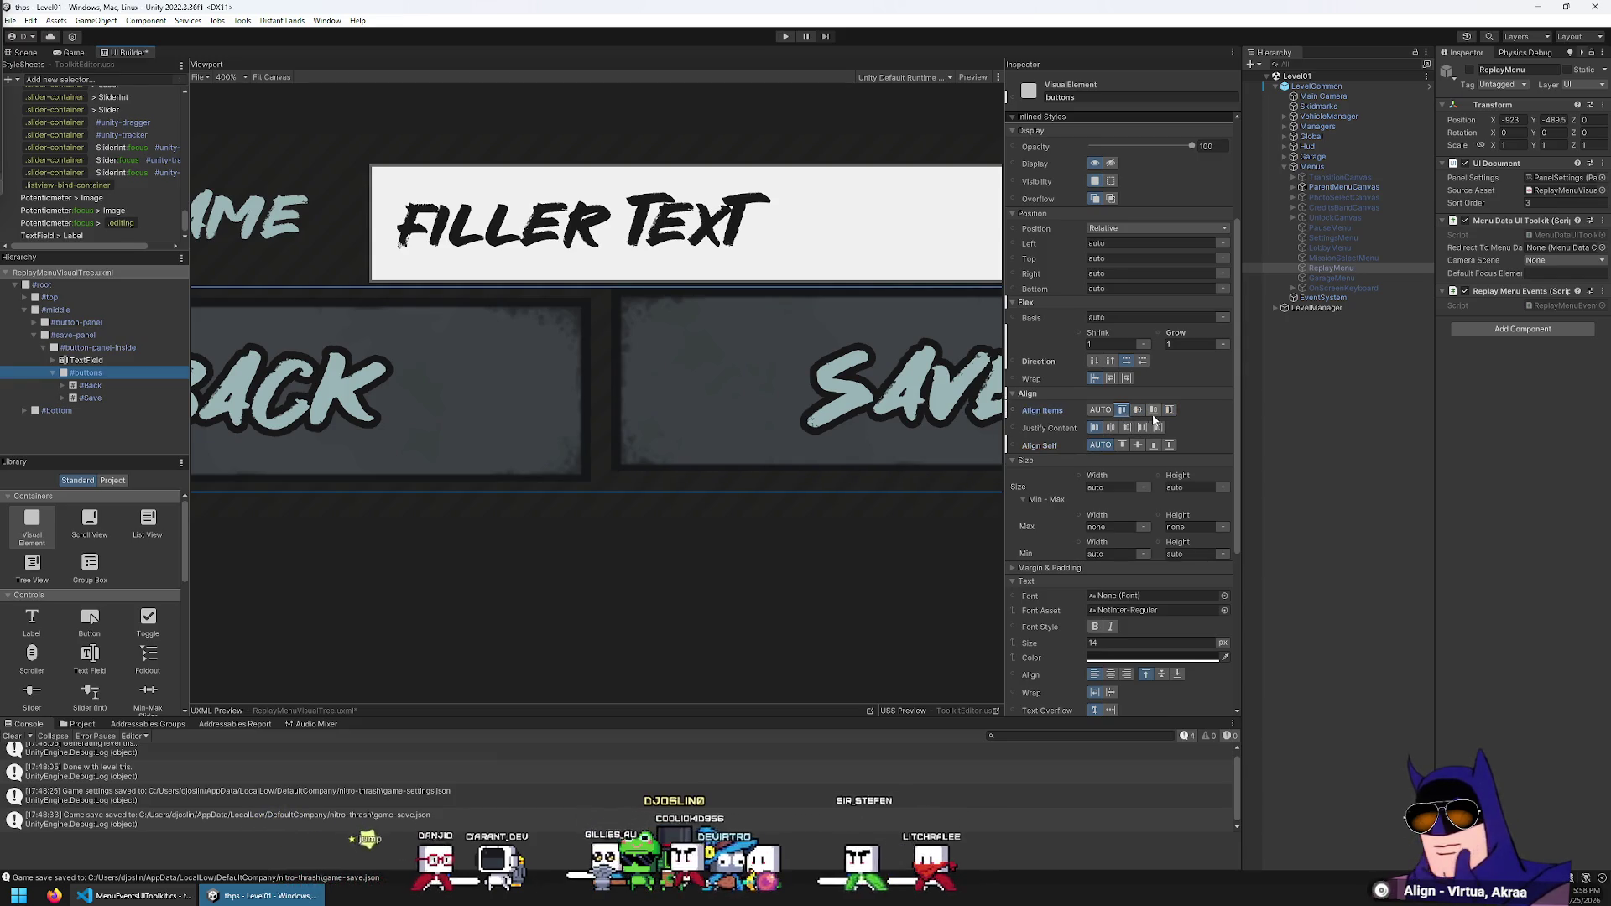
click(1154, 411)
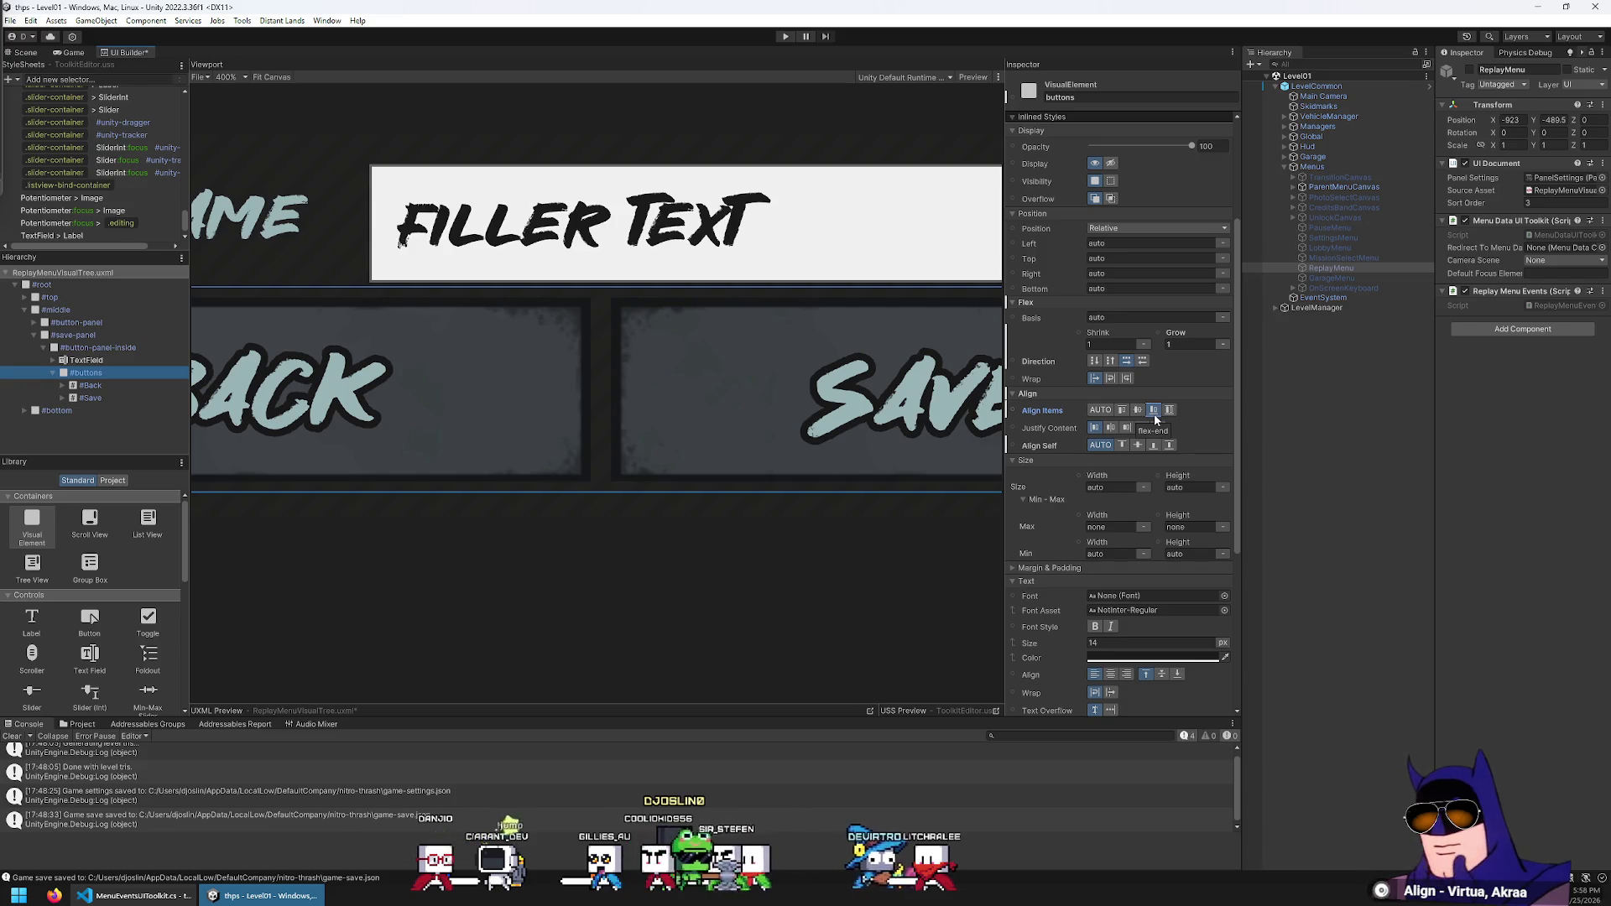
Drag a ListView from the Library to just below the TextField
scroll(556, 404, down, 4)
scroll(555, 404, down, 4)
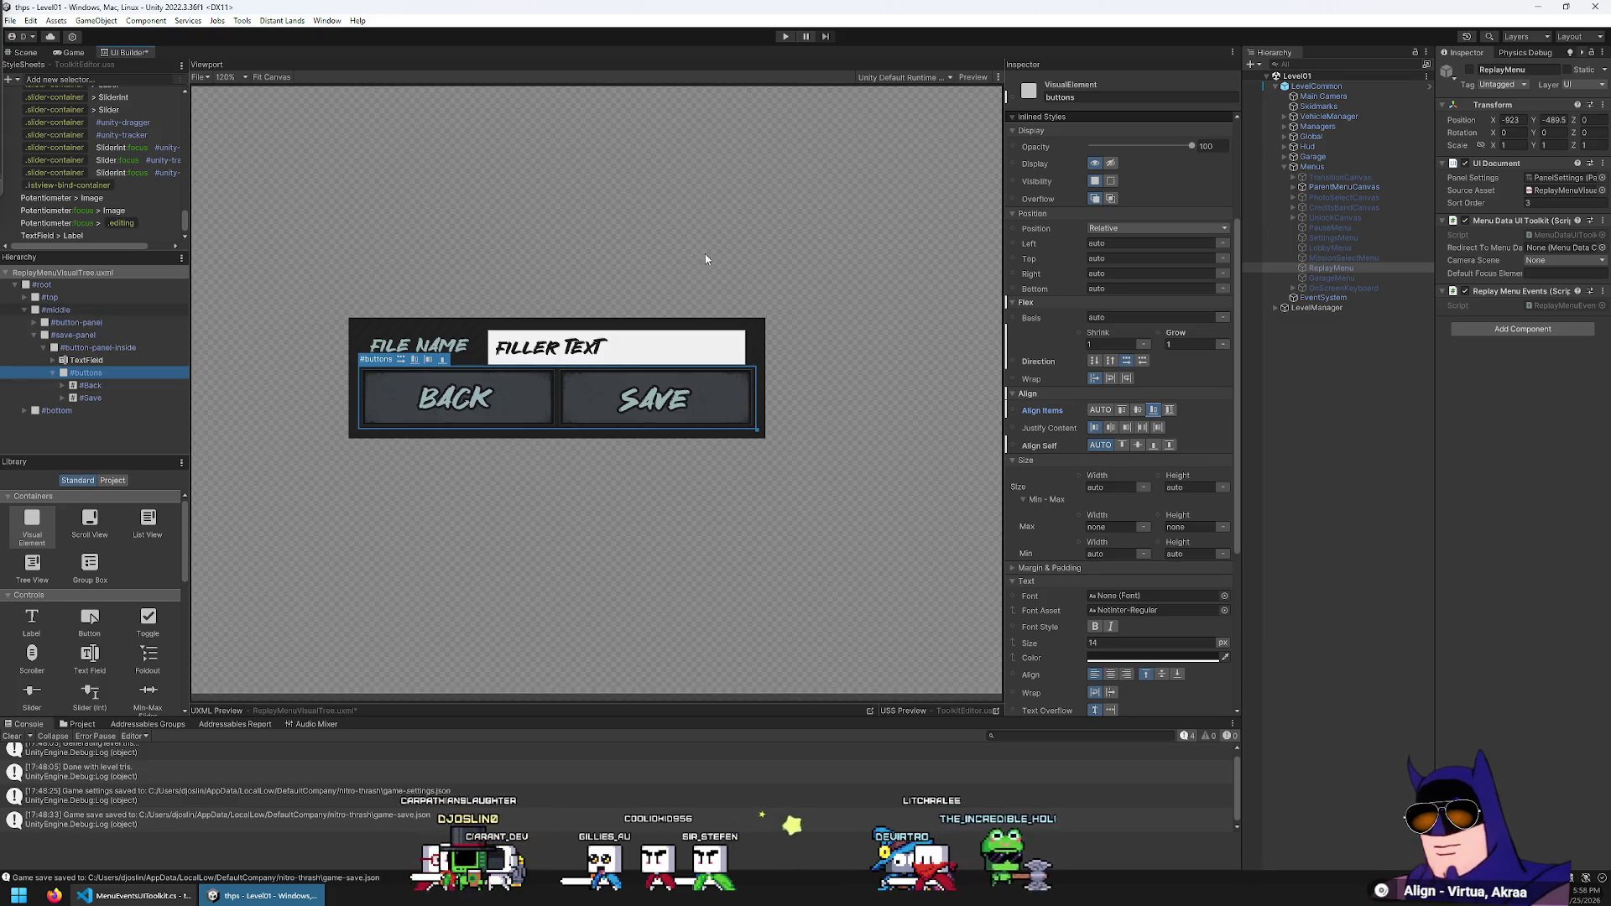
click(112, 359)
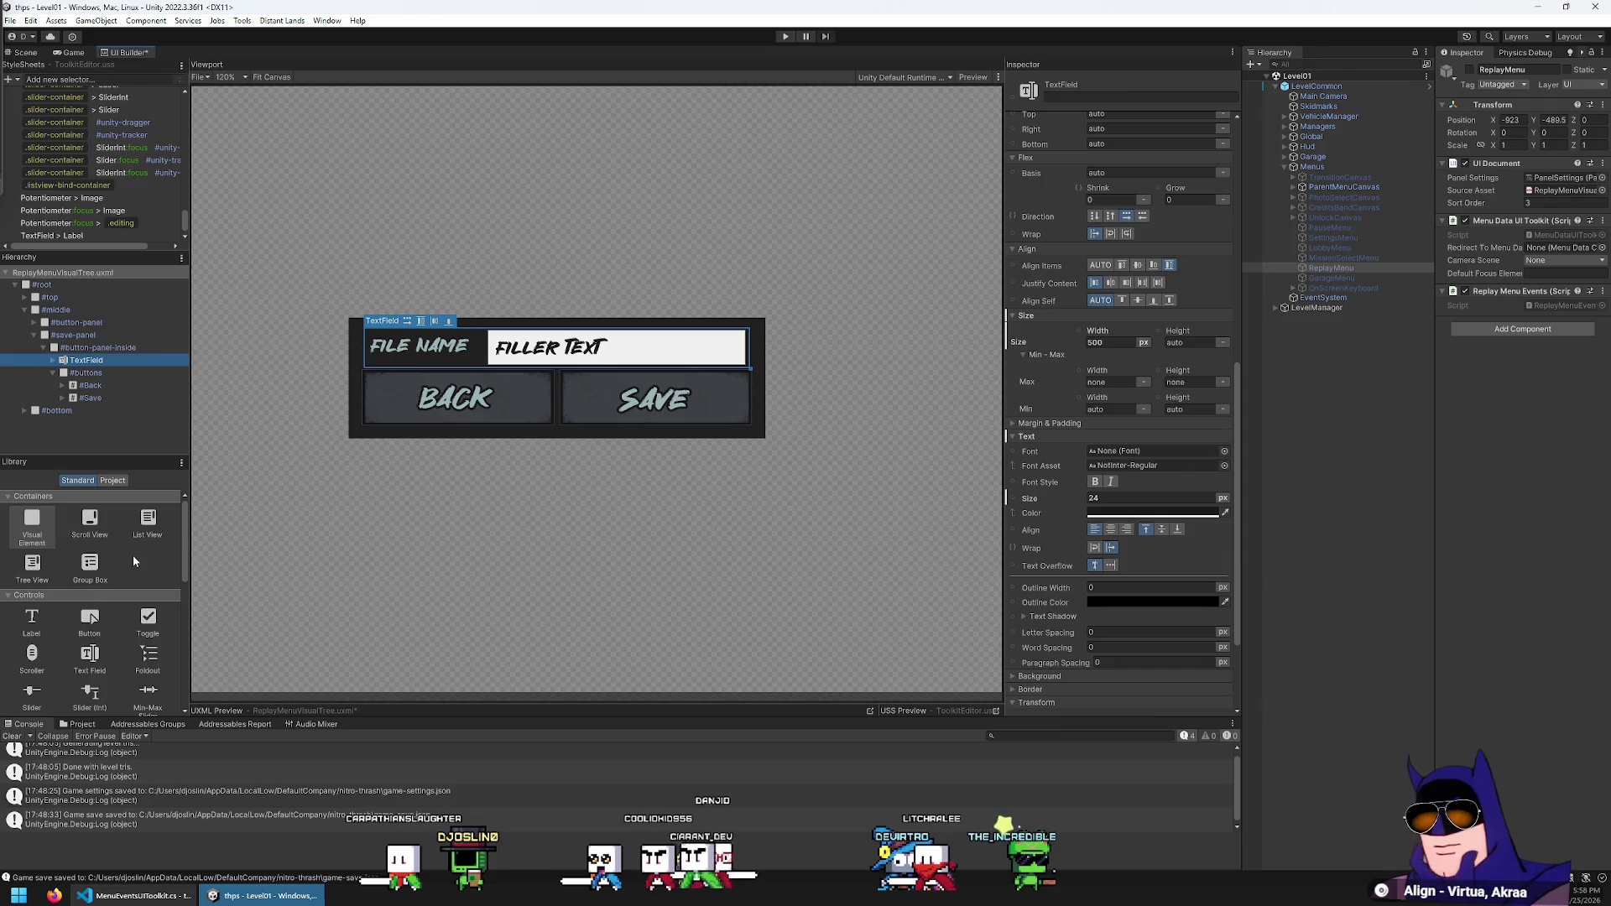
mouse_move(159, 533)
mouse_down()
mouse_move(117, 364)
mouse_move(95, 373)
mouse_up()
Set the ListView's maximum height to 300, then reset it to its default
scroll(515, 540, down, 8)
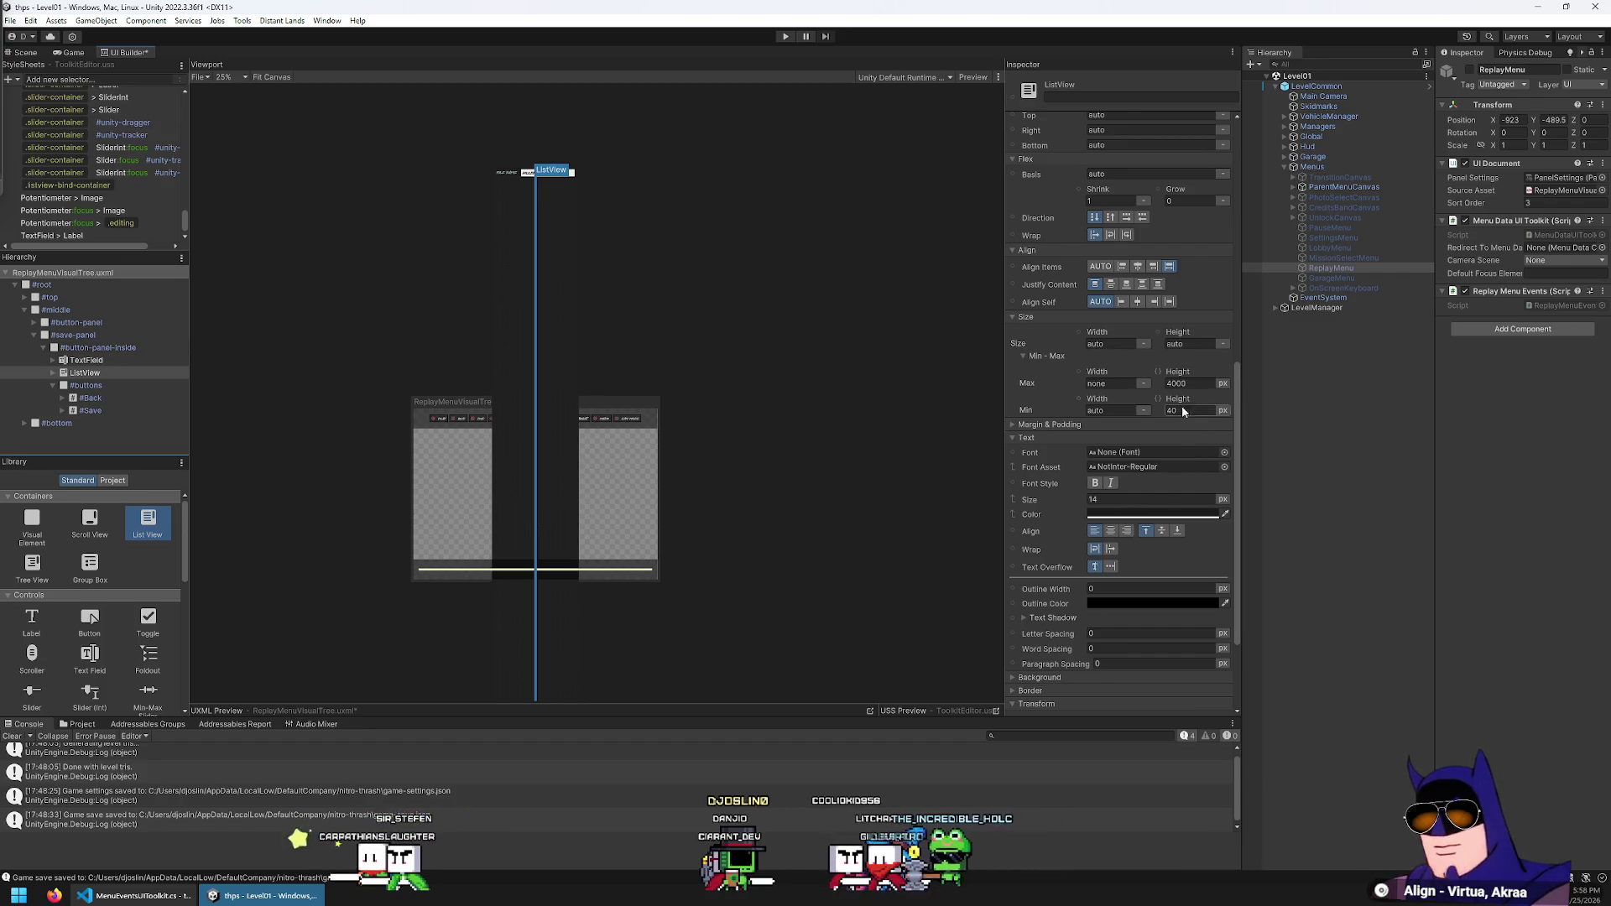
click(1185, 385)
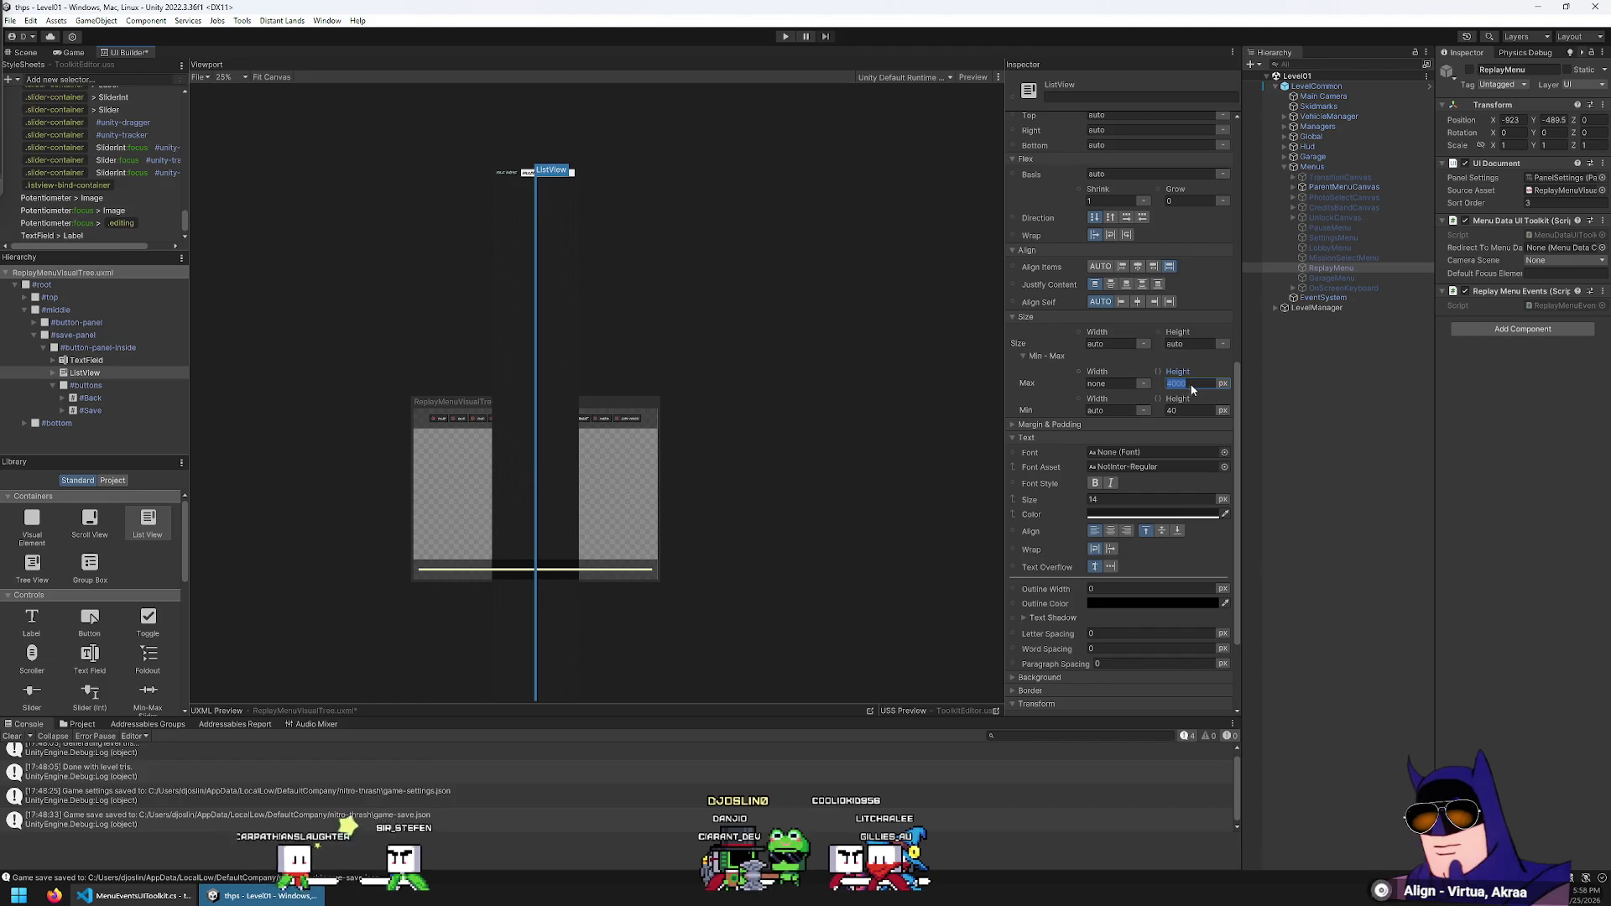
text(300)
key(Return)
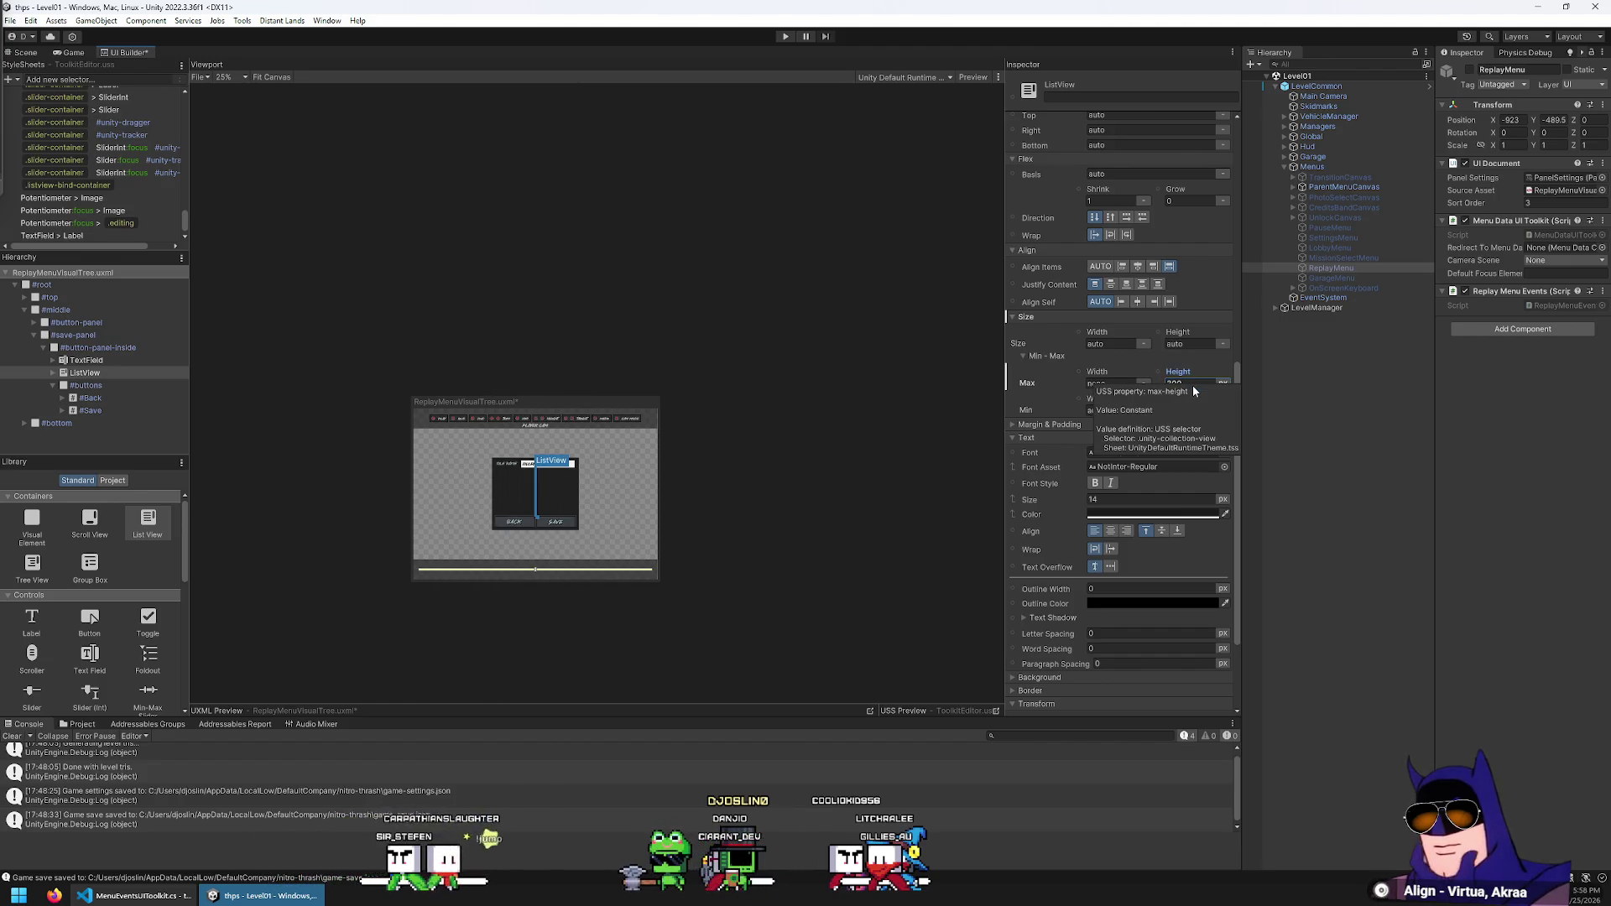
scroll(732, 455, up, 4)
click(1191, 382)
click(1191, 381)
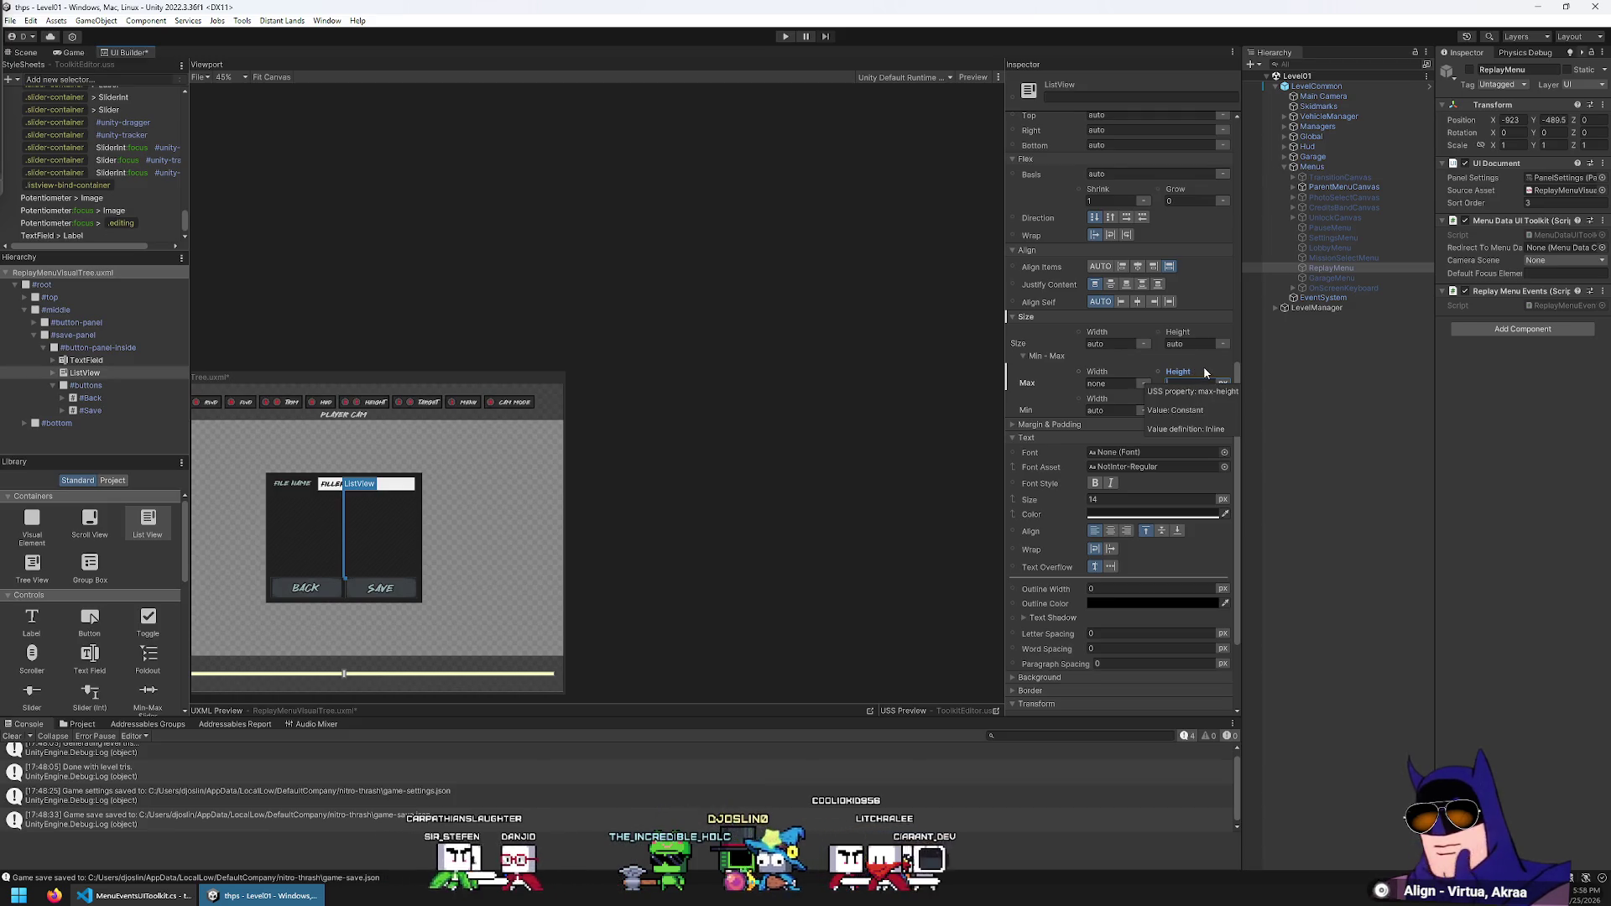
right_click(1173, 372)
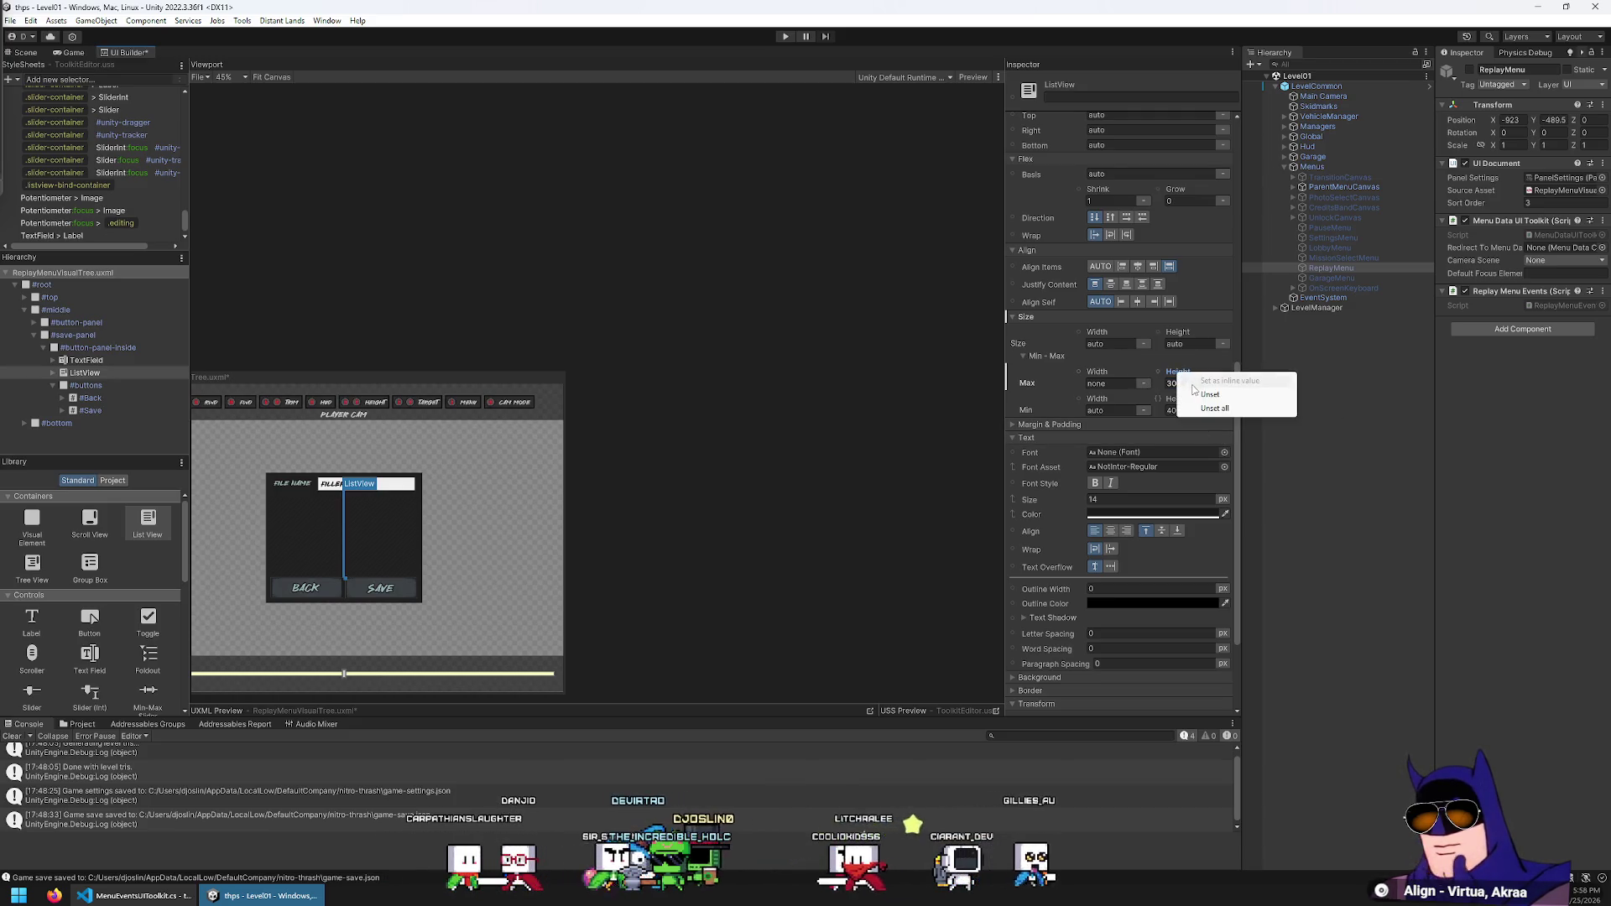
click(1191, 384)
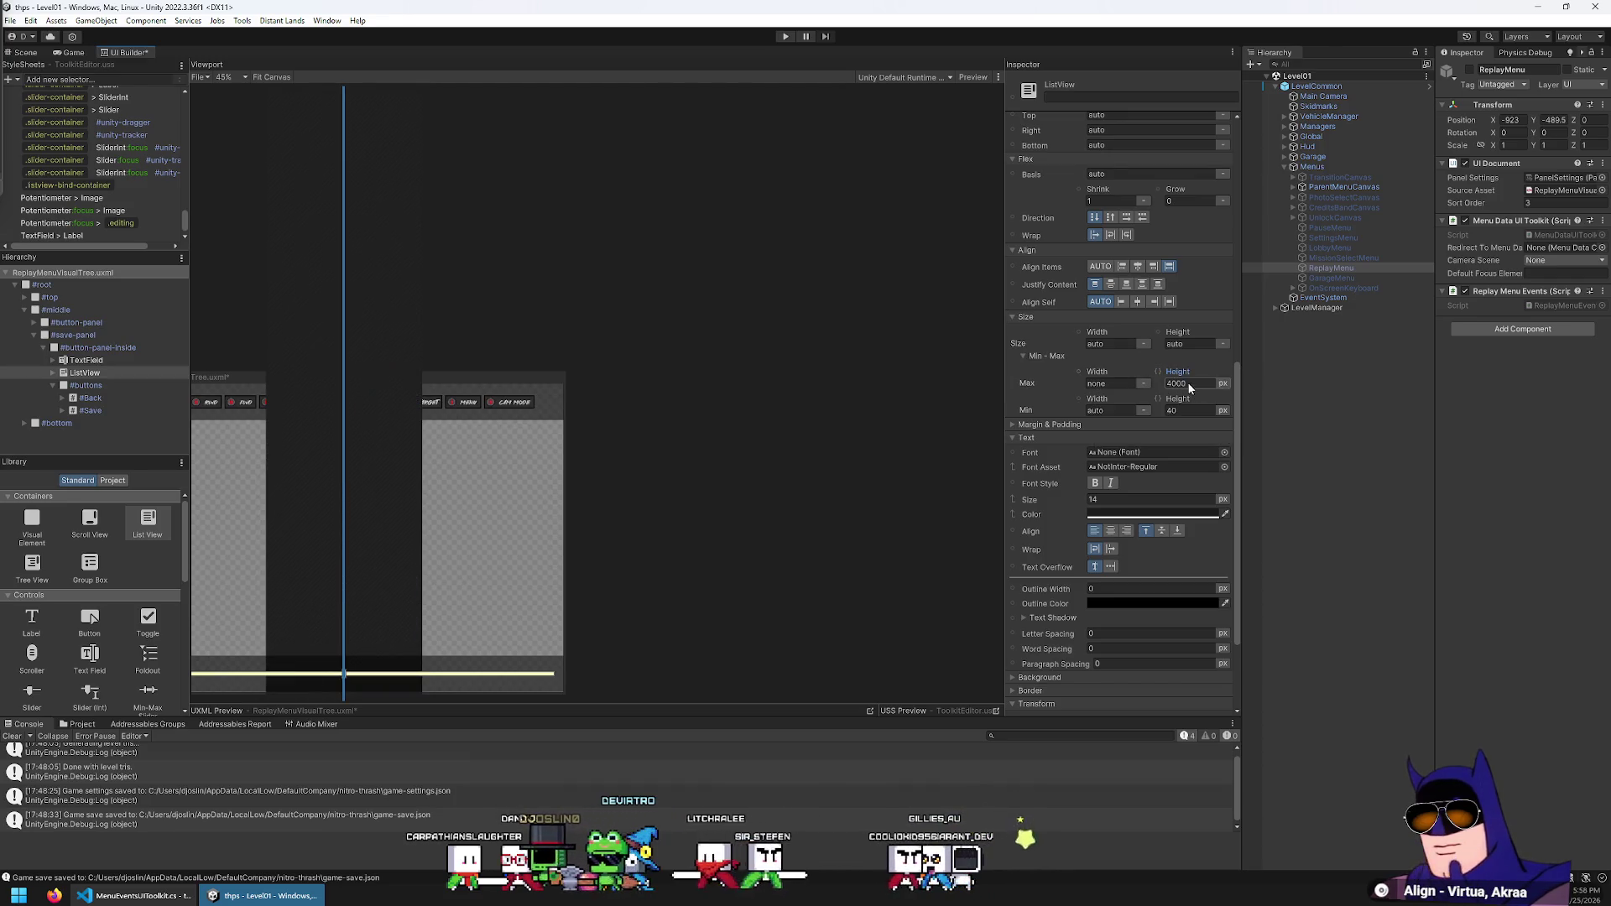
Set the ListView's height to 400, then change it to 300
click(1179, 345)
text(400)
key(Return)
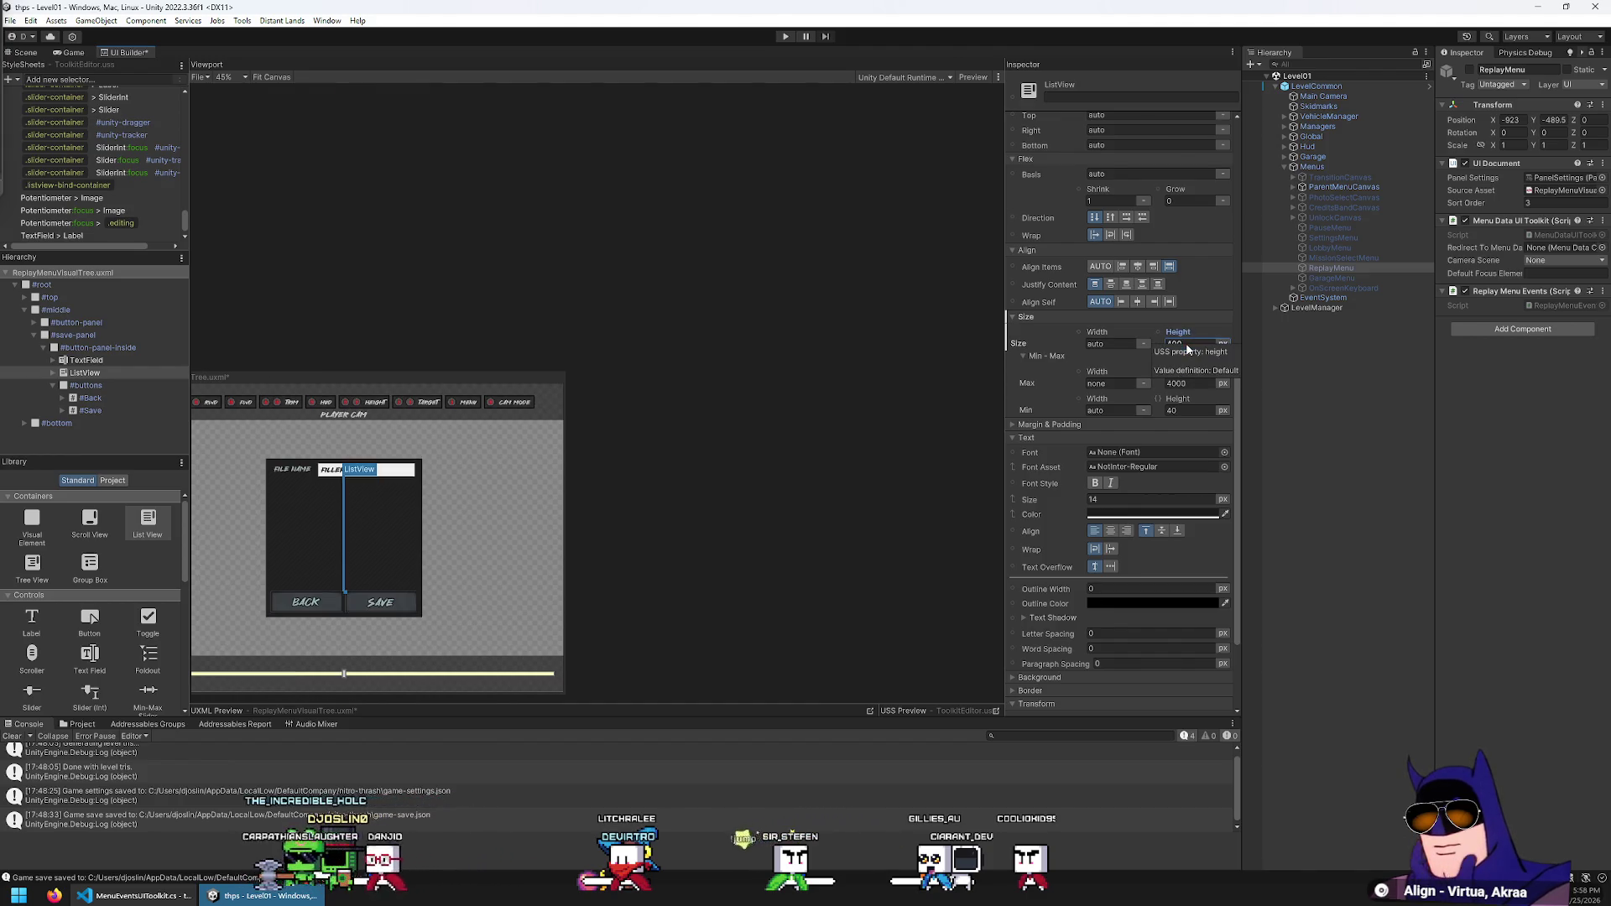
scroll(342, 553, up, 2)
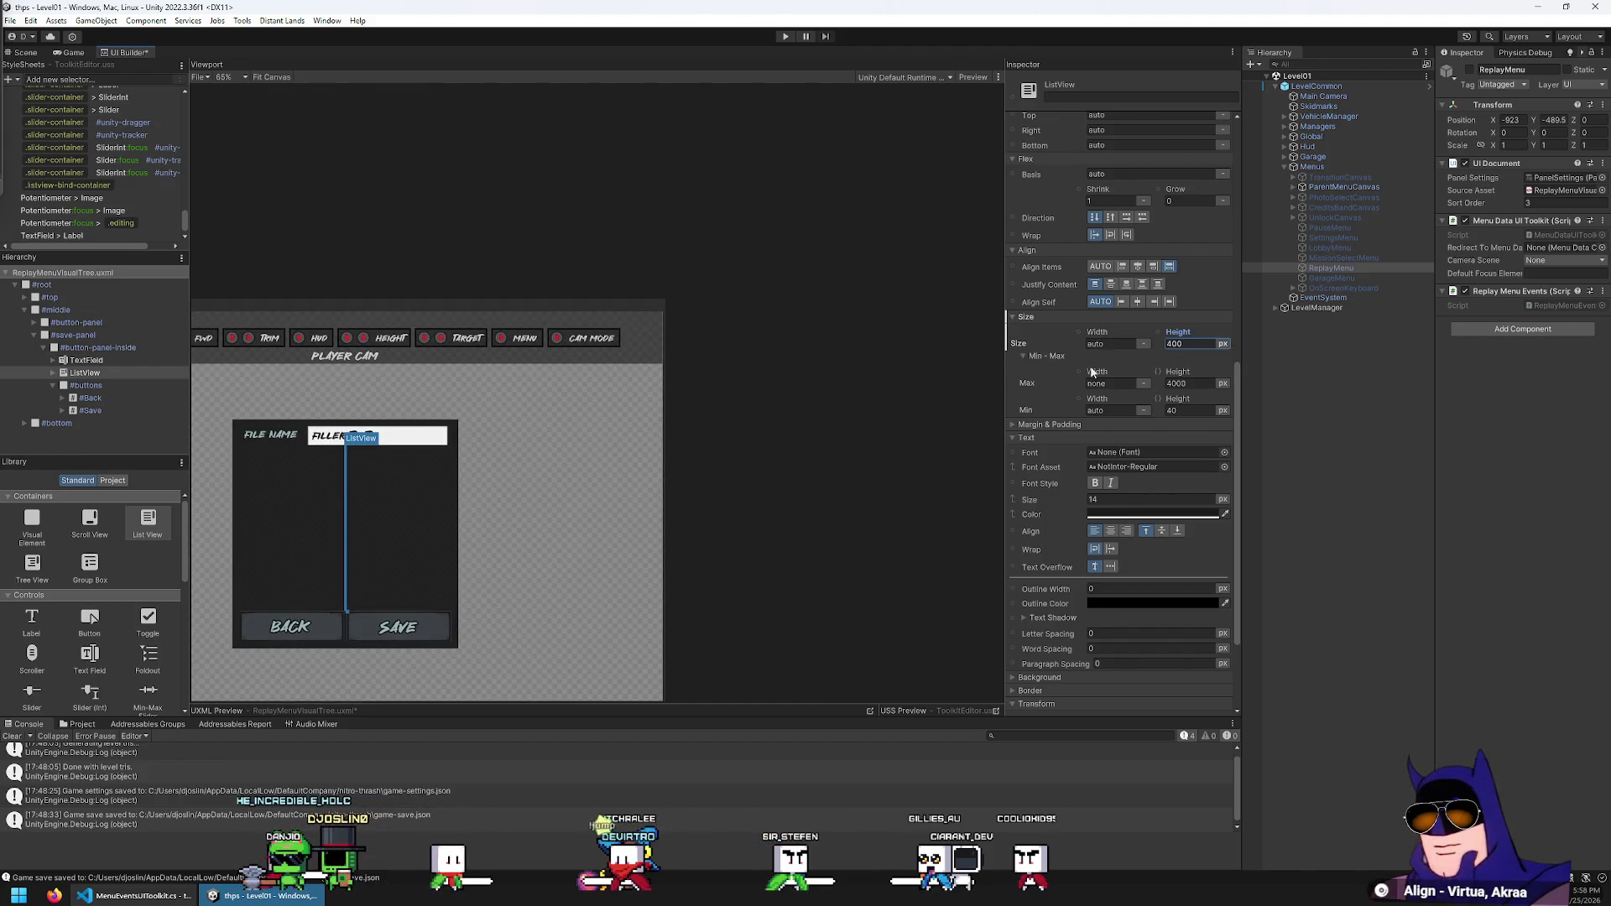
click(1188, 345)
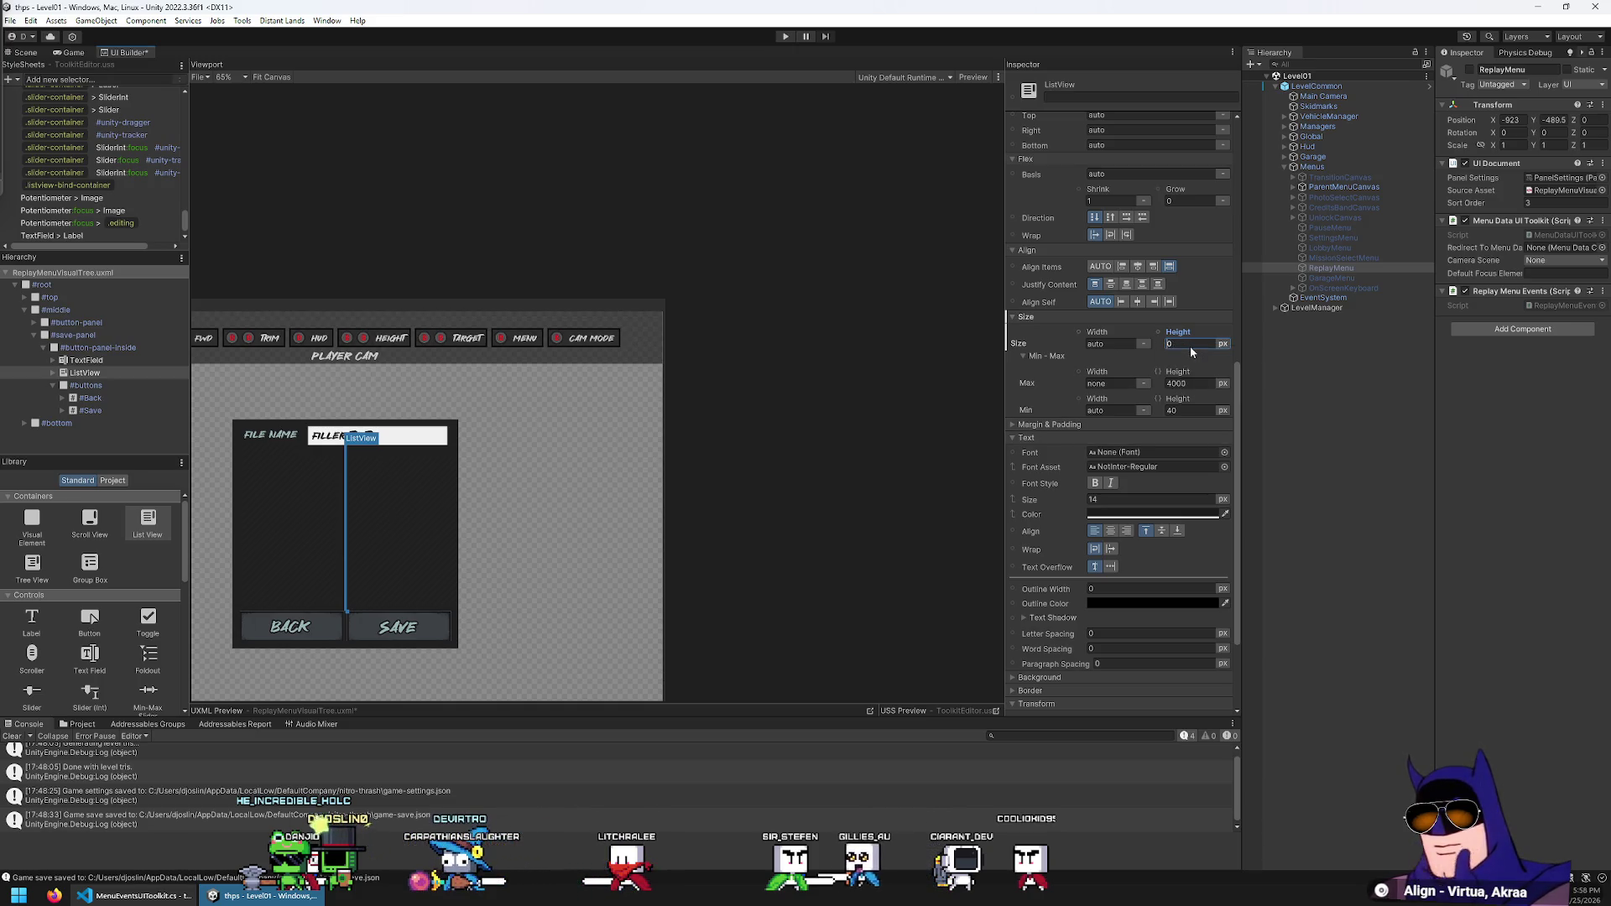
text(350)
key(Return)
text(300)
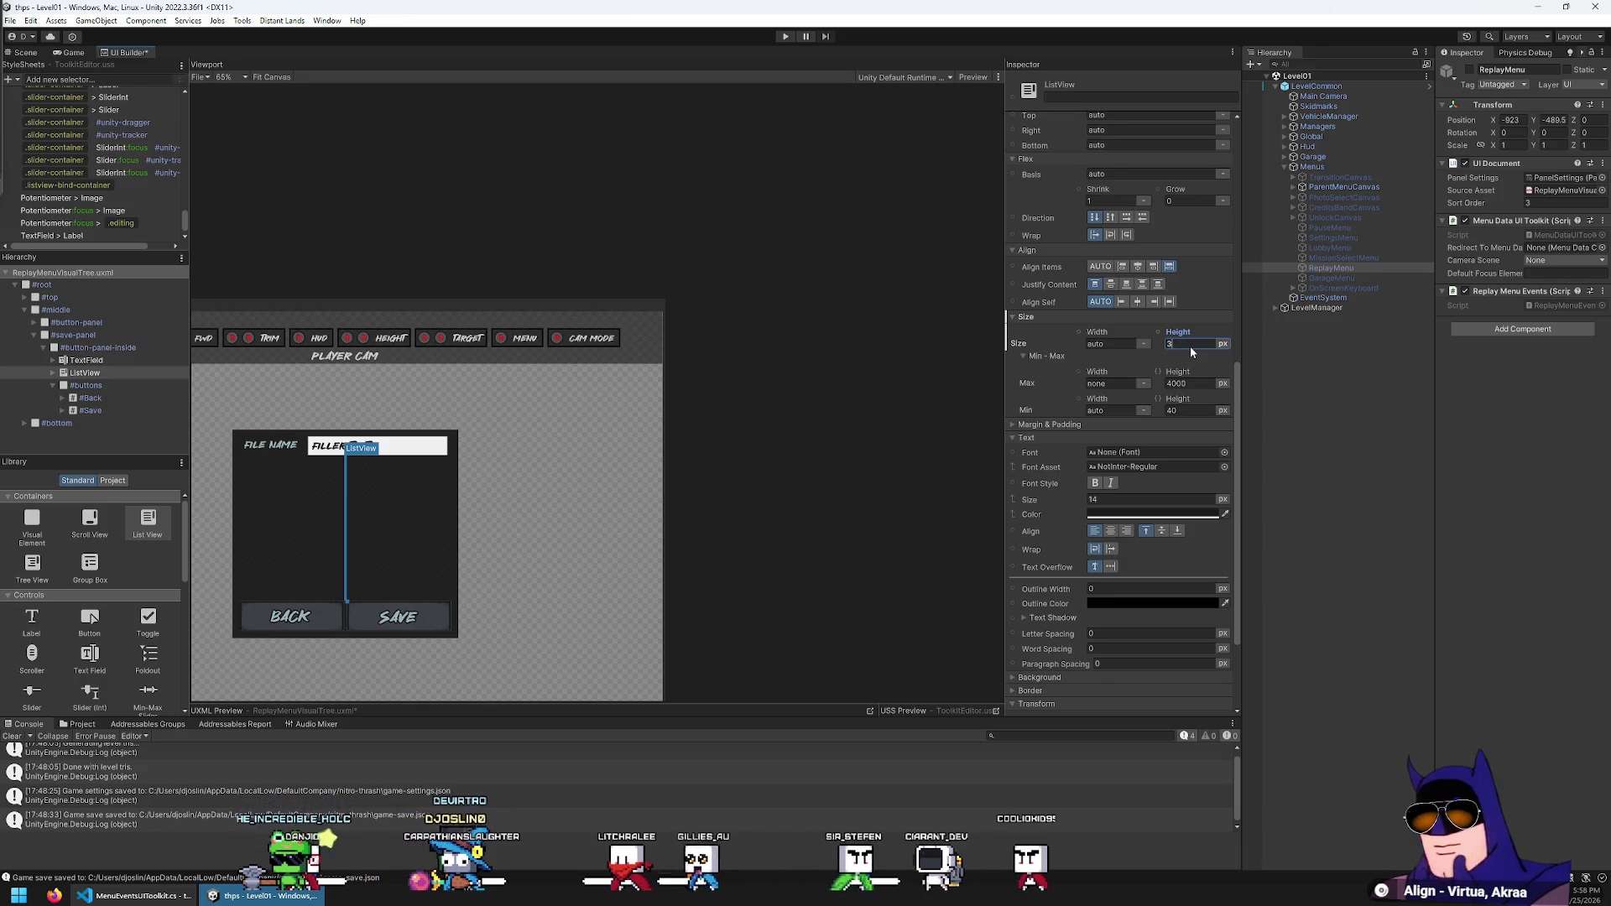
key(Return)
Give the ListView a minimum height of 300 and a width of 100%
click(1186, 383)
click(1186, 408)
text(300)
click(1104, 344)
text(100%)
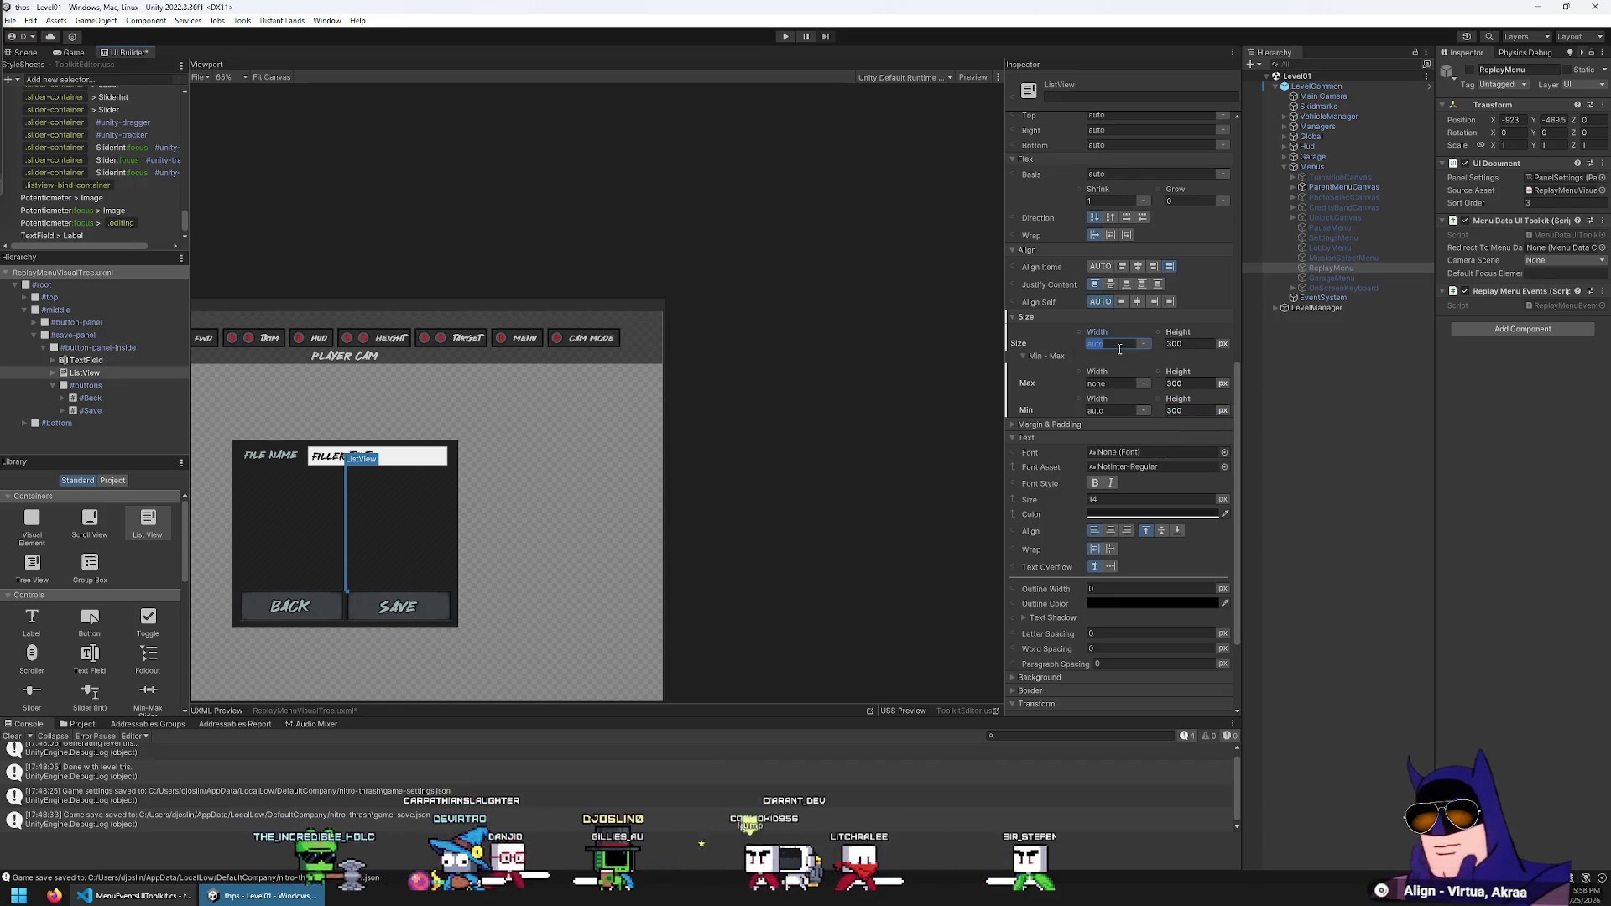
key(Return)
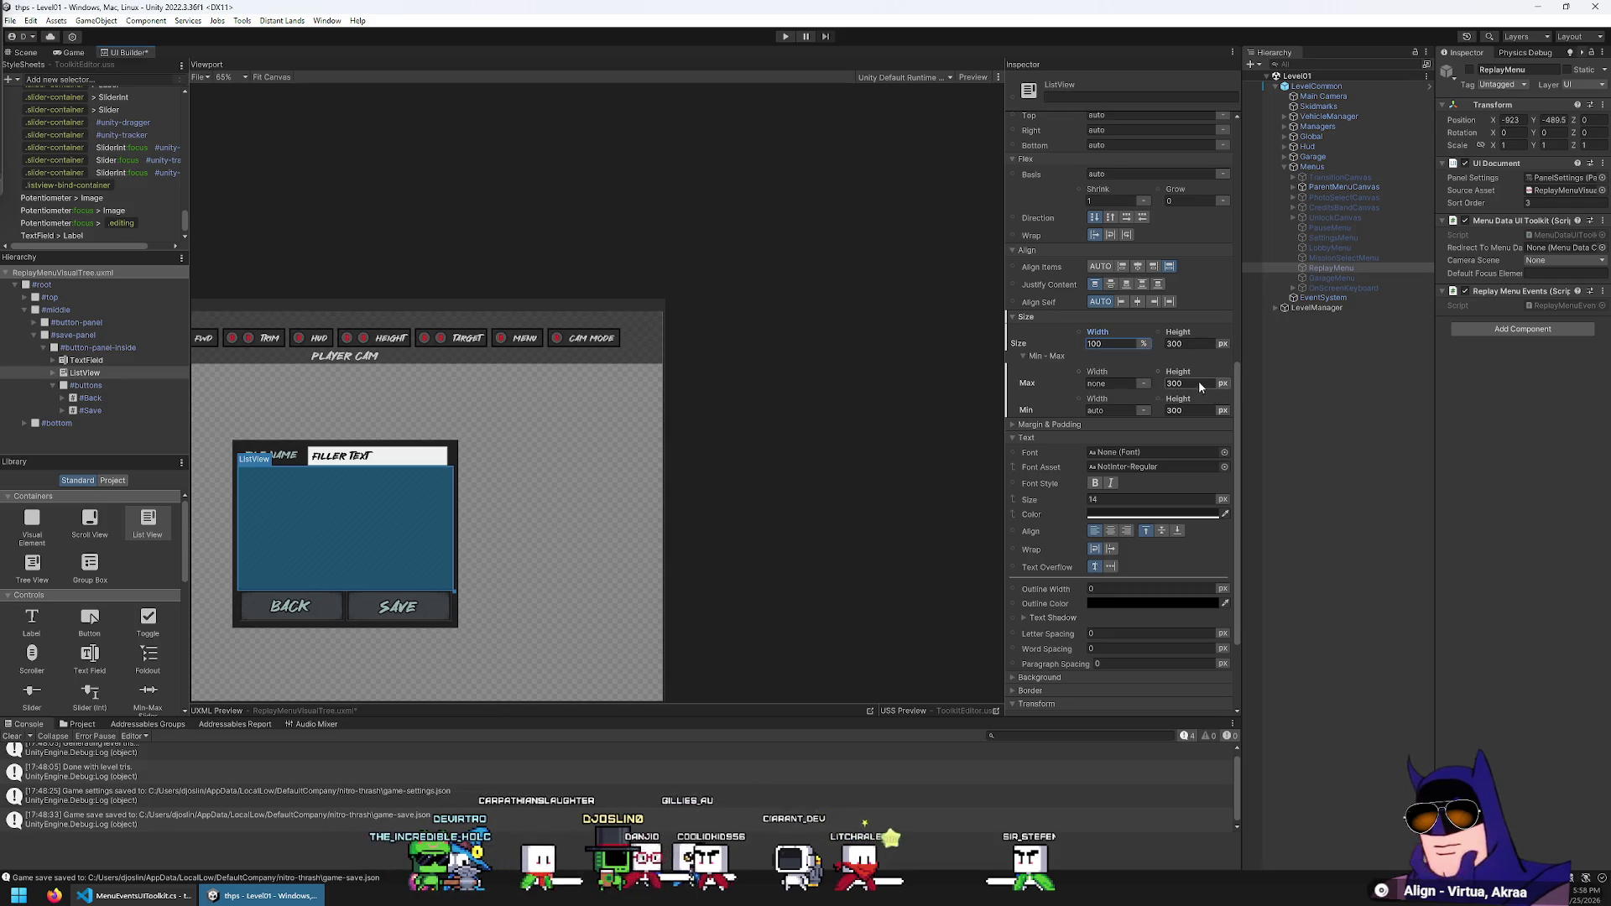
Set the ListView's maximum height to none
click(1202, 383)
key(BackSpace)
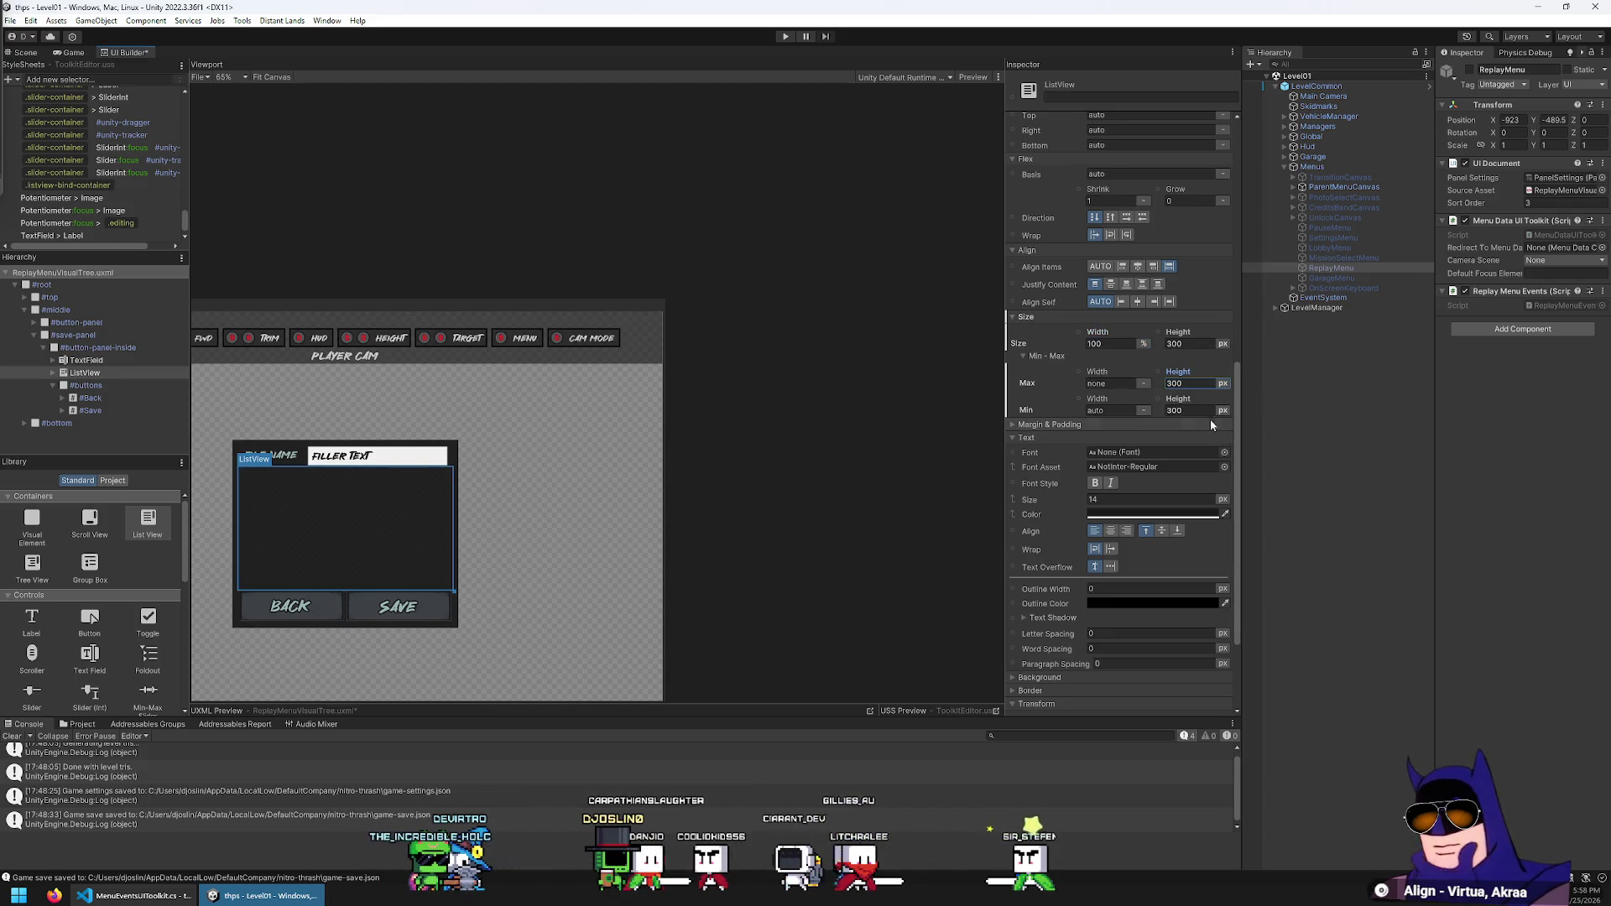
text(none)
key(Return)
click(1186, 410)
text(auto)
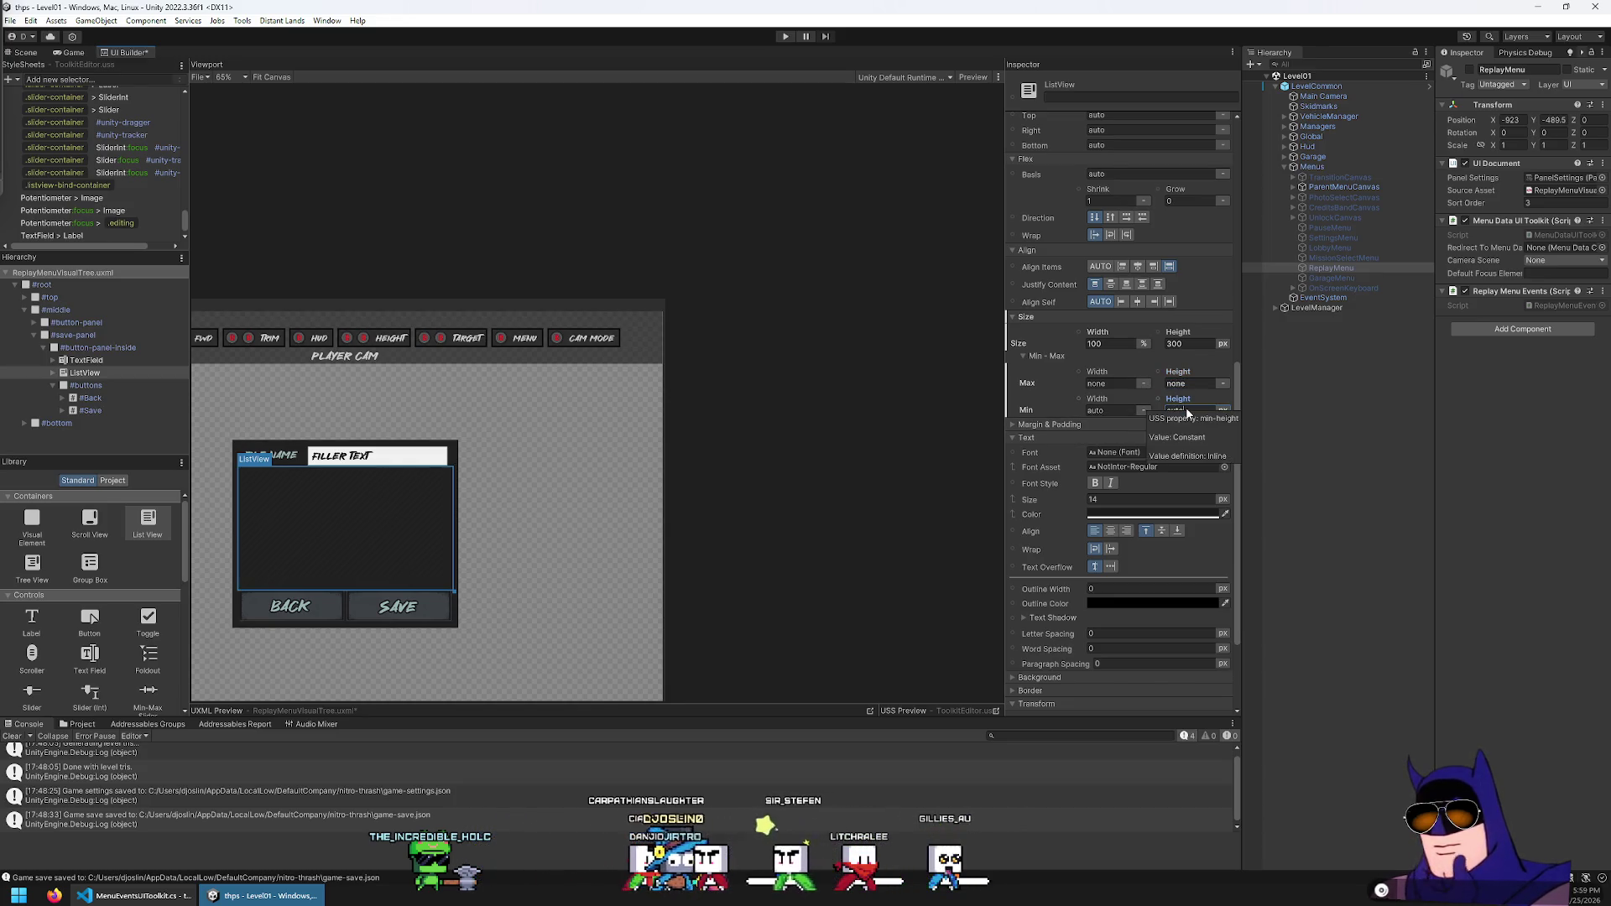
Preview the ListView, then reselect it and collapse its child elements in the Hierarchy
click(853, 551)
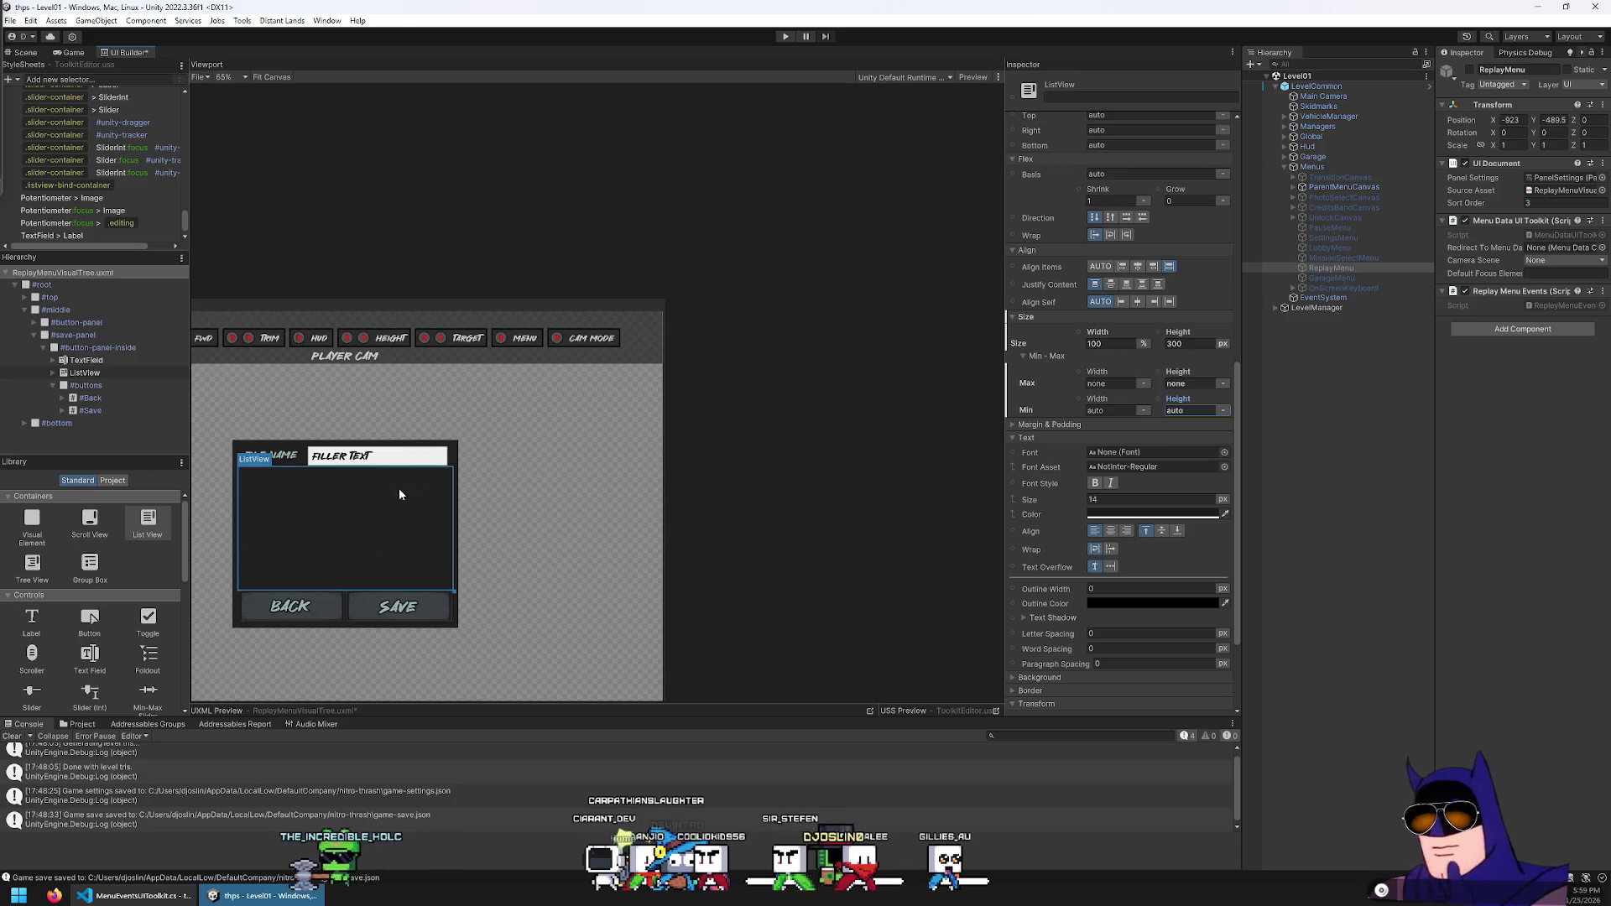
scroll(391, 488, up, 1)
click(107, 374)
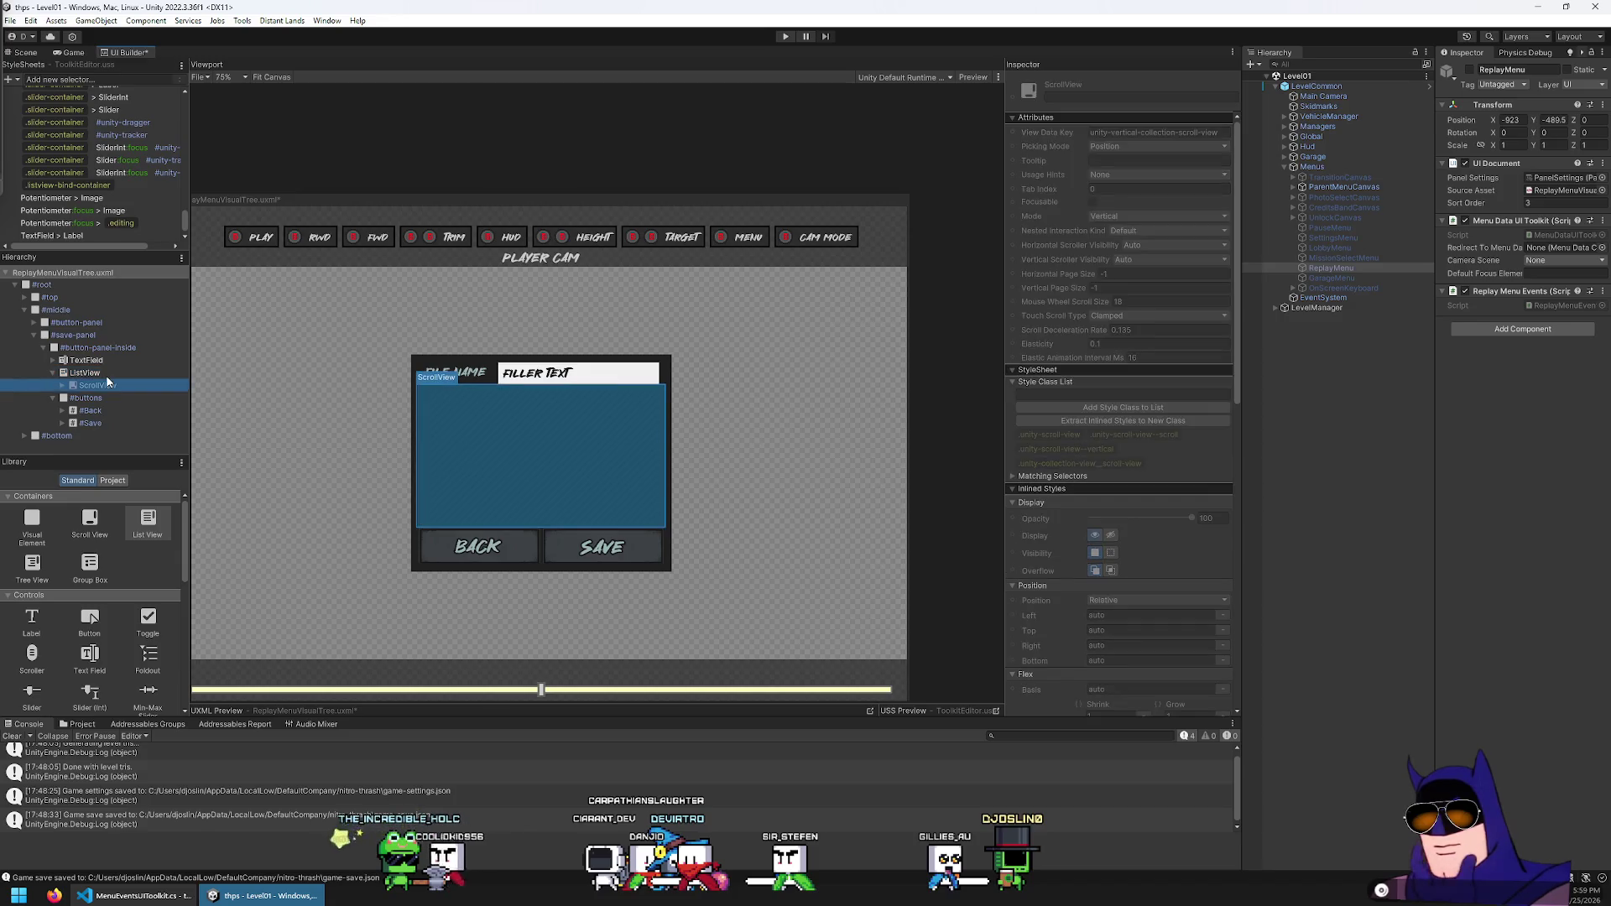
key(Left)
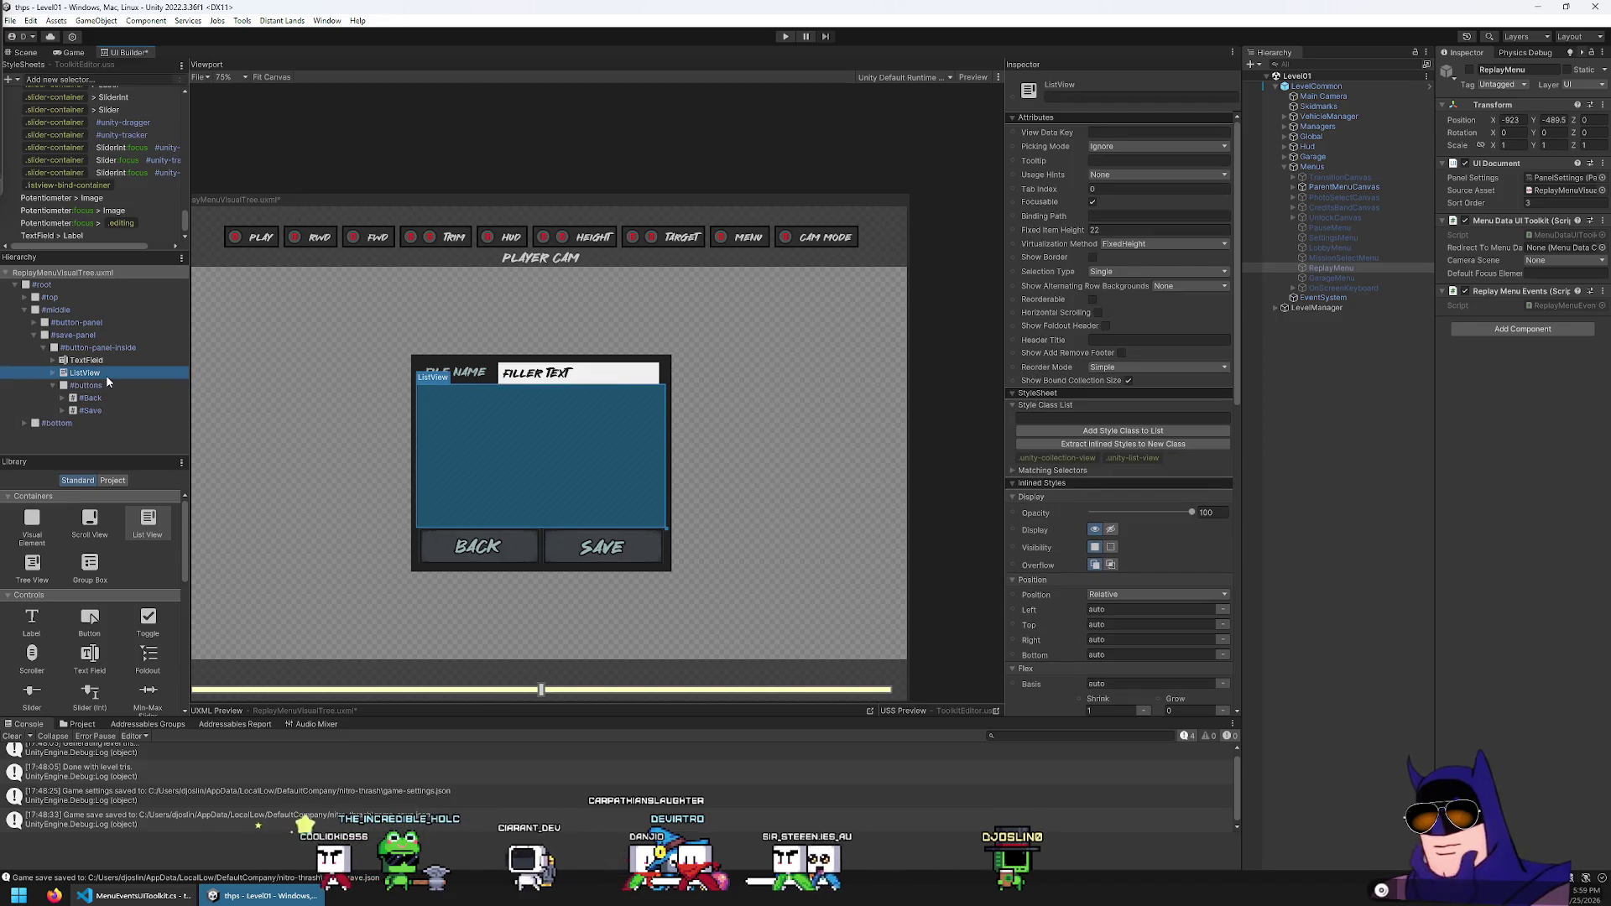
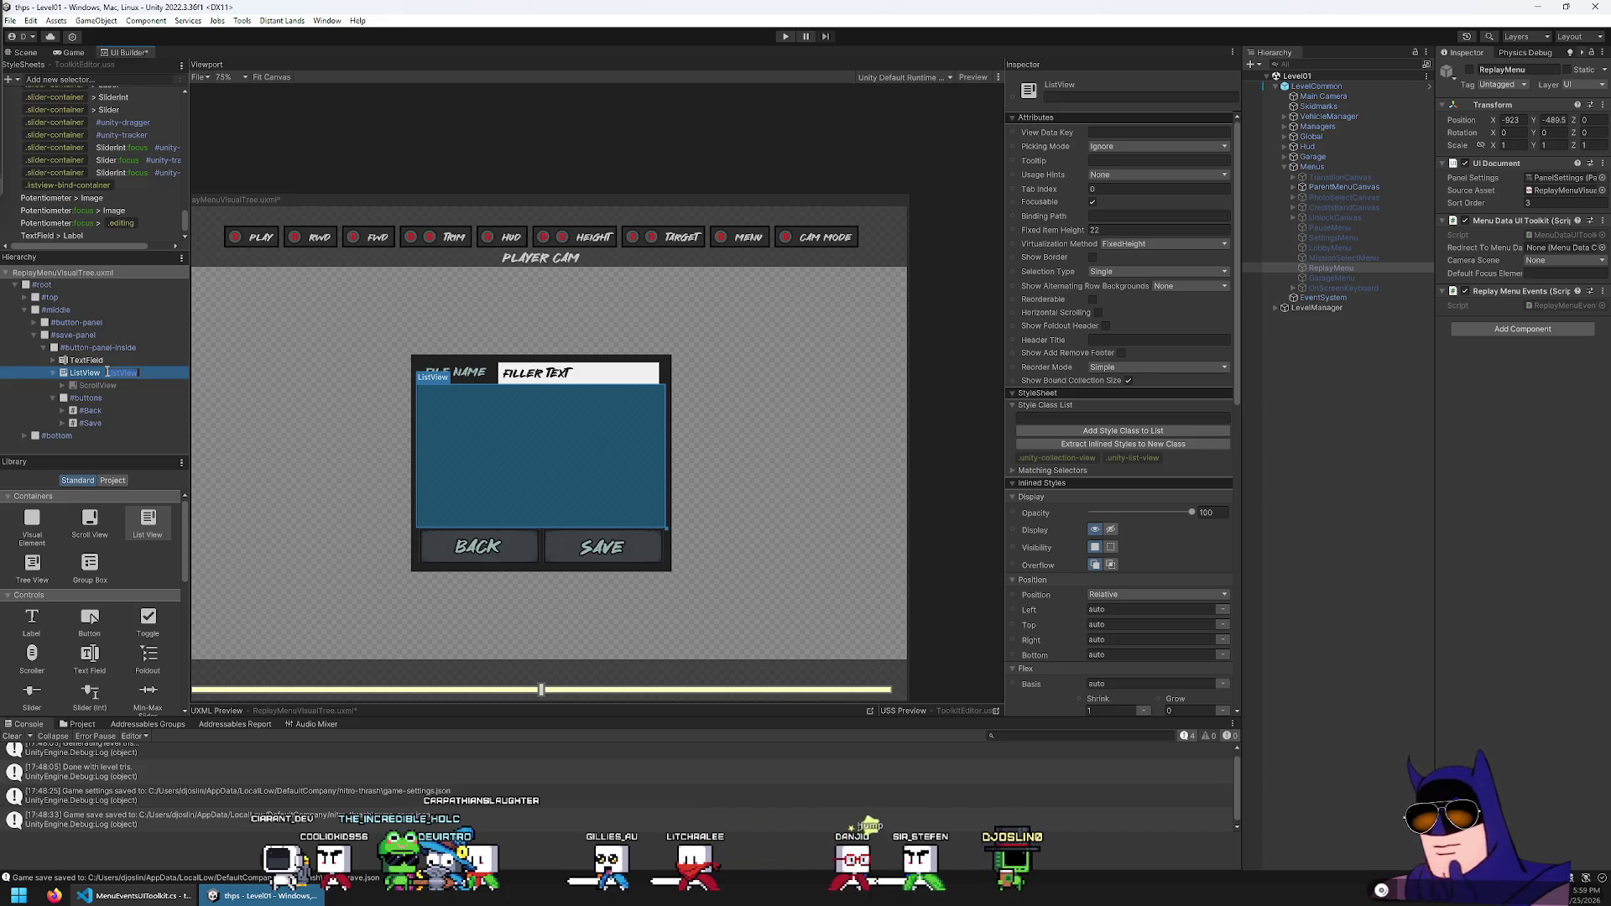
Confirm the ListView rename and collapse the list element's children
key(Return)
click(61, 385)
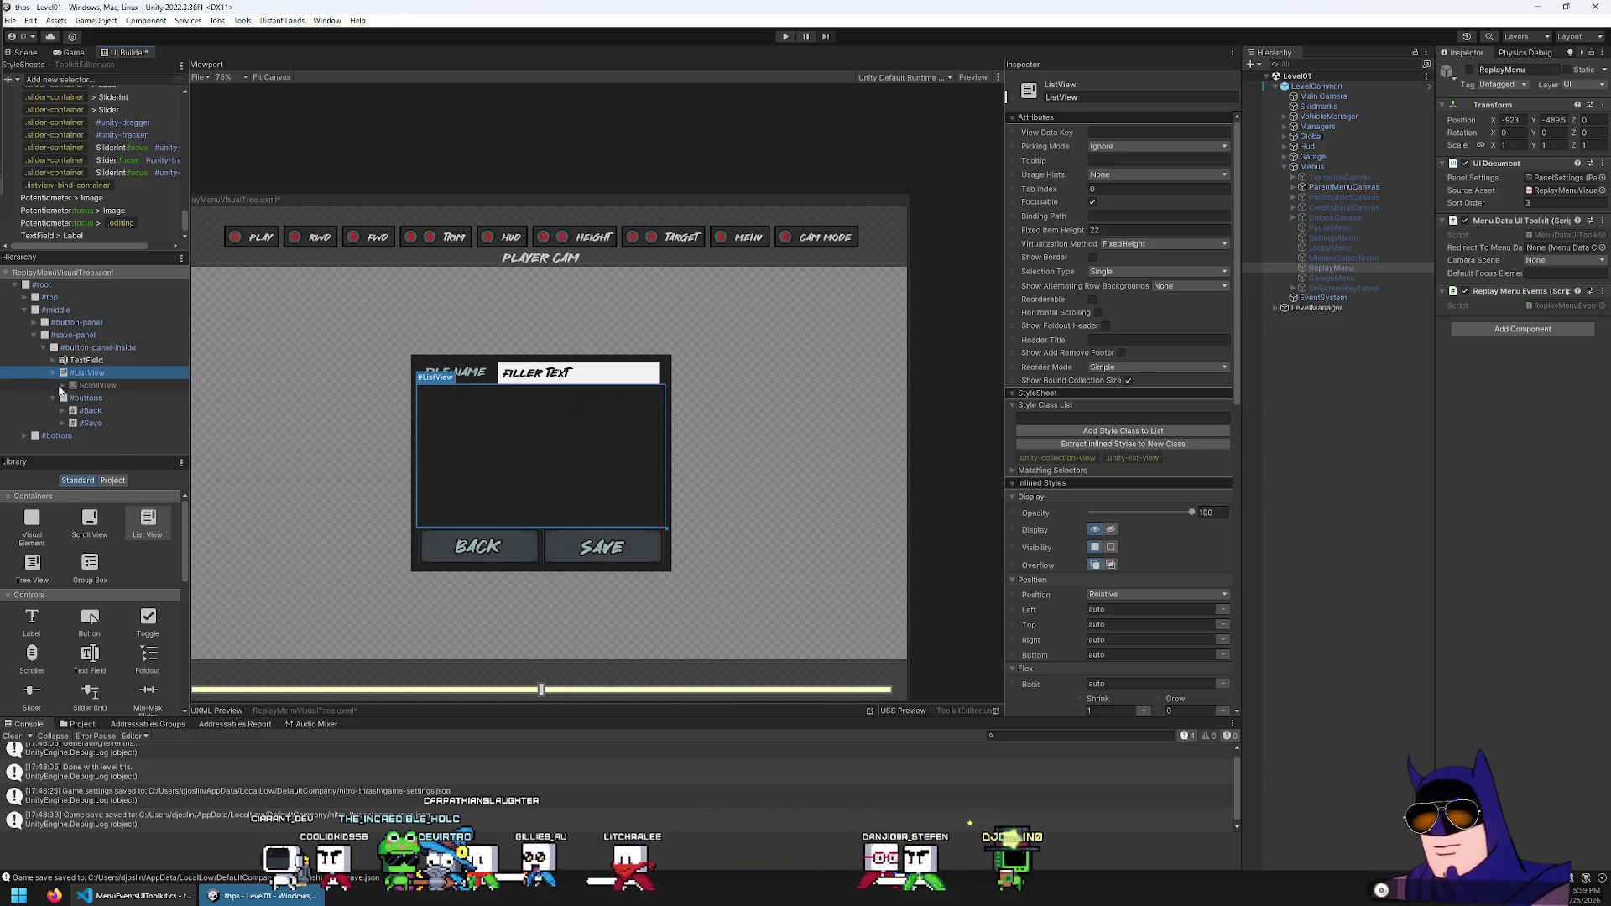
click(52, 372)
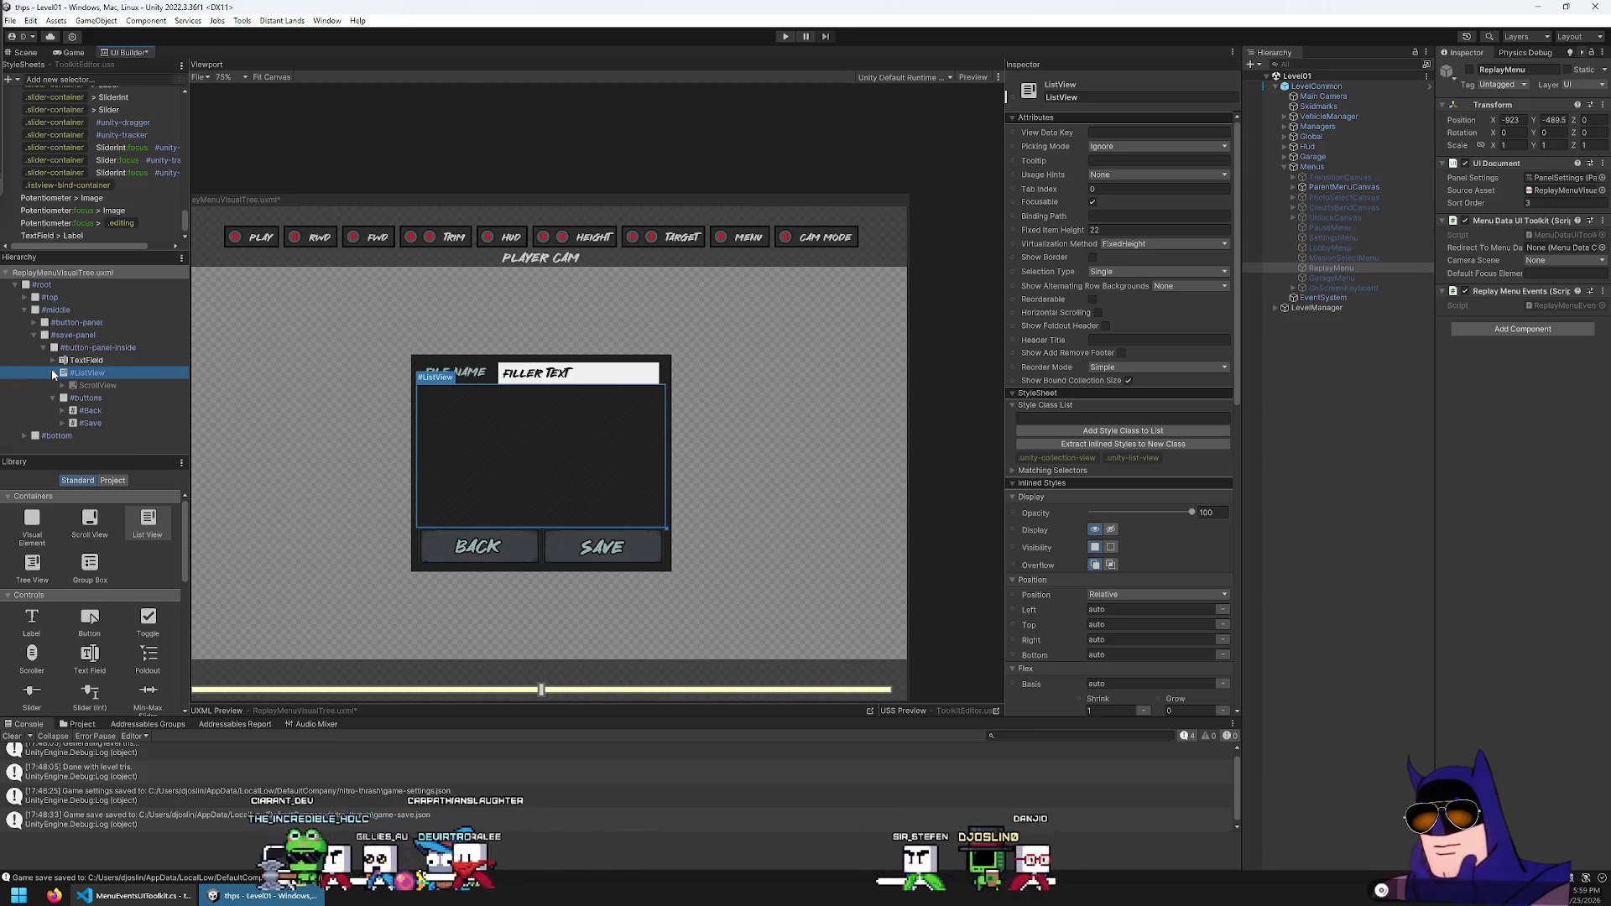
Add a Label at the top of the save panel with text 'Save Replay'
click(92, 347)
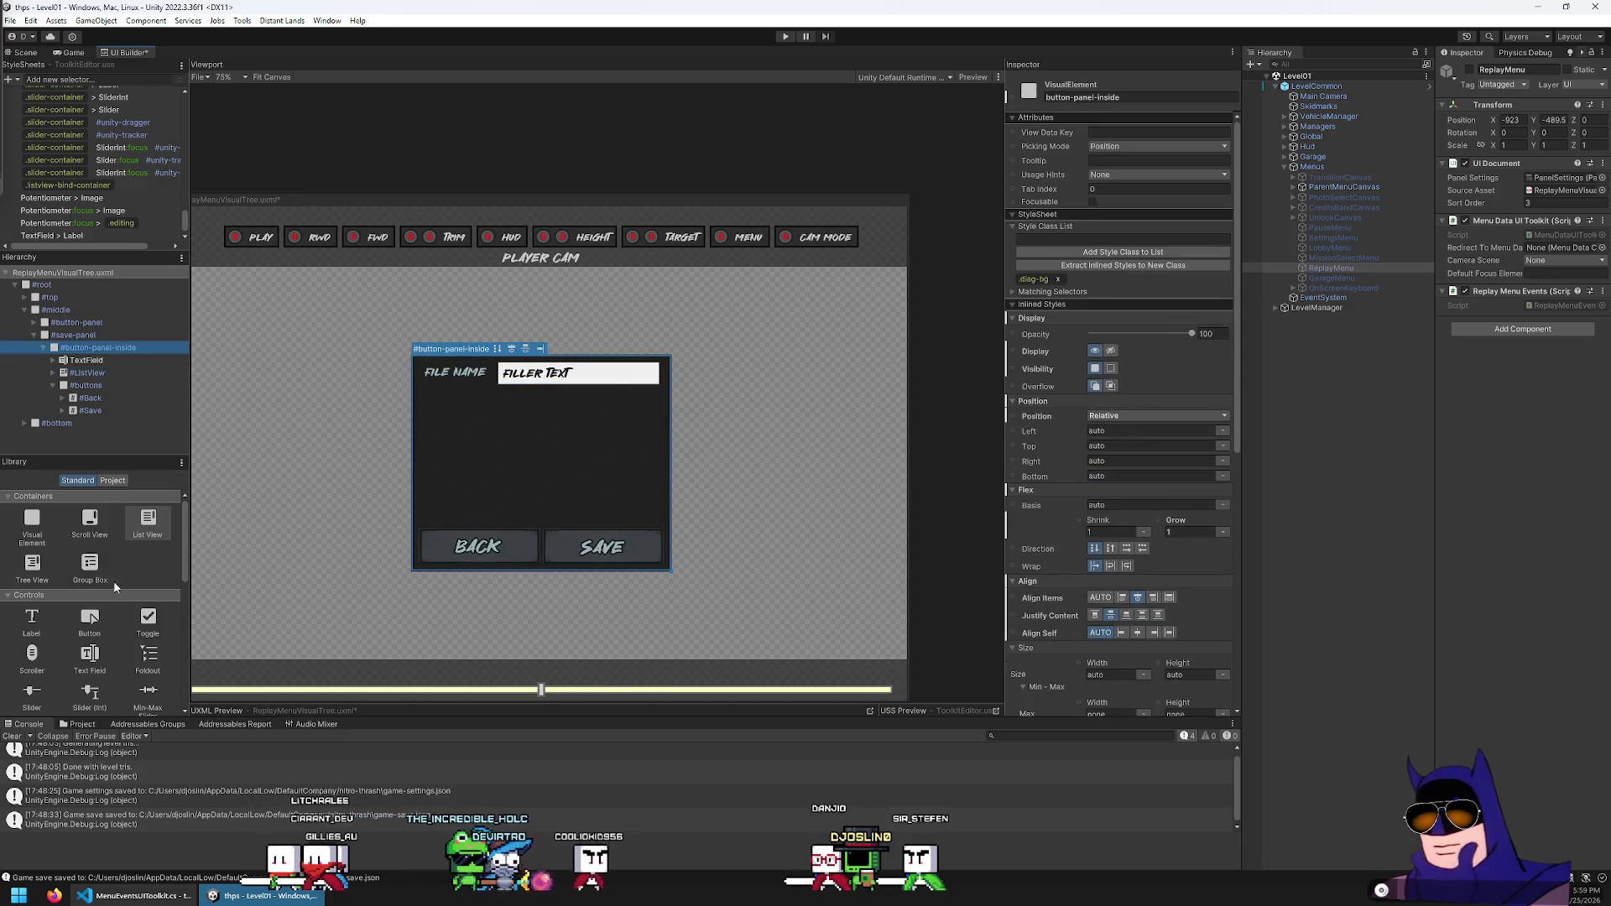
mouse_move(31, 619)
mouse_down()
mouse_move(109, 505)
mouse_move(143, 334)
mouse_move(114, 346)
mouse_move(135, 340)
mouse_up()
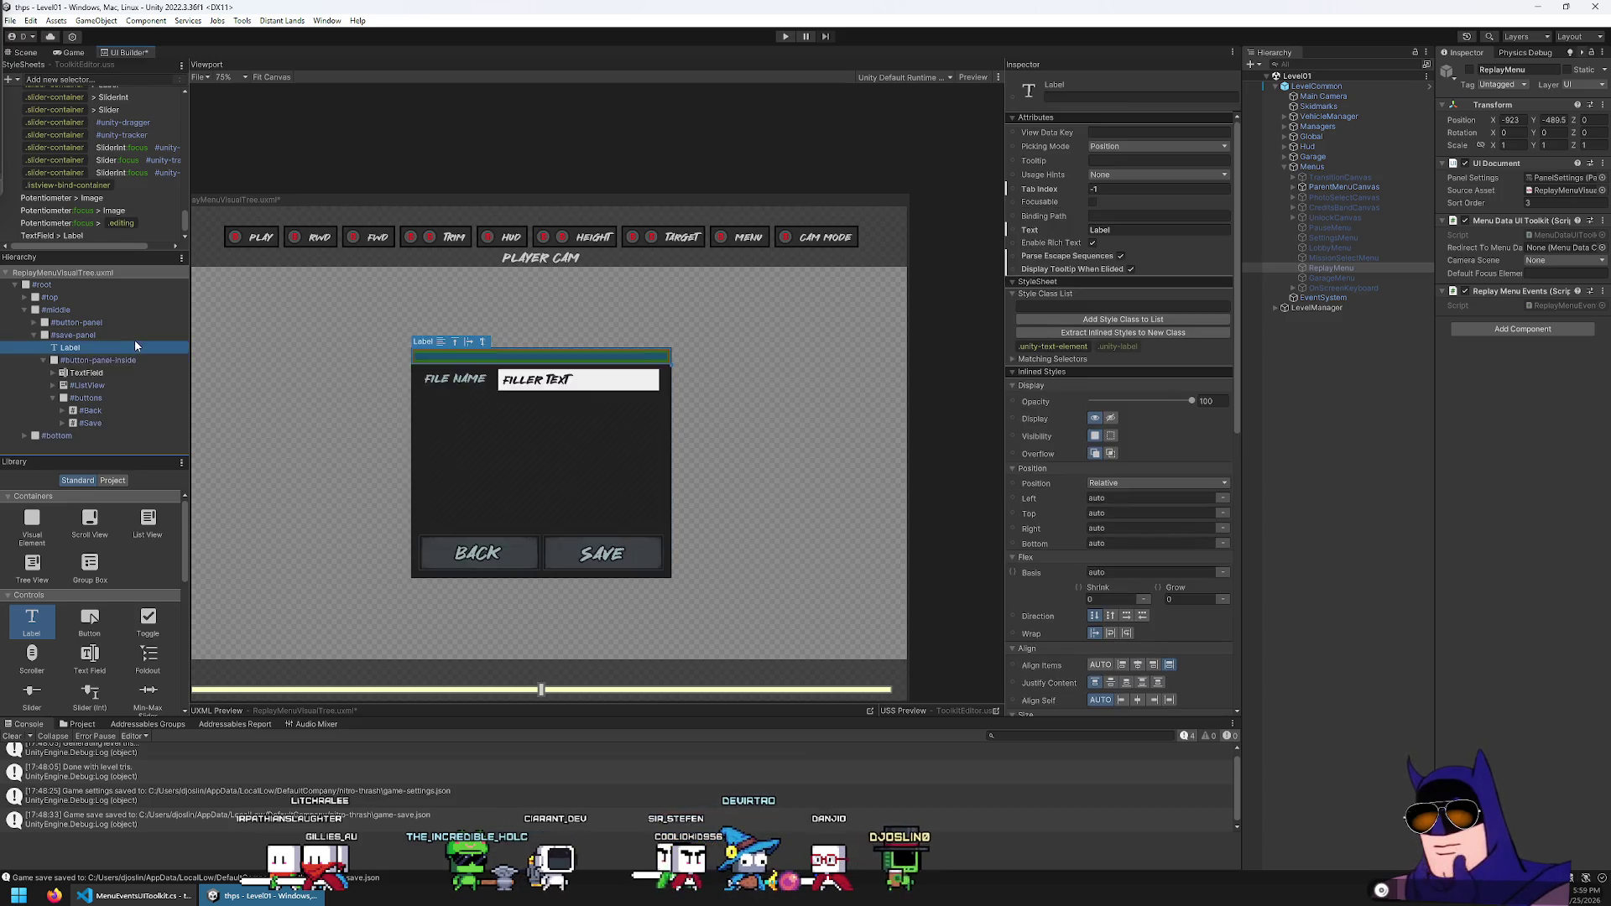
click(1124, 232)
text(Sav)
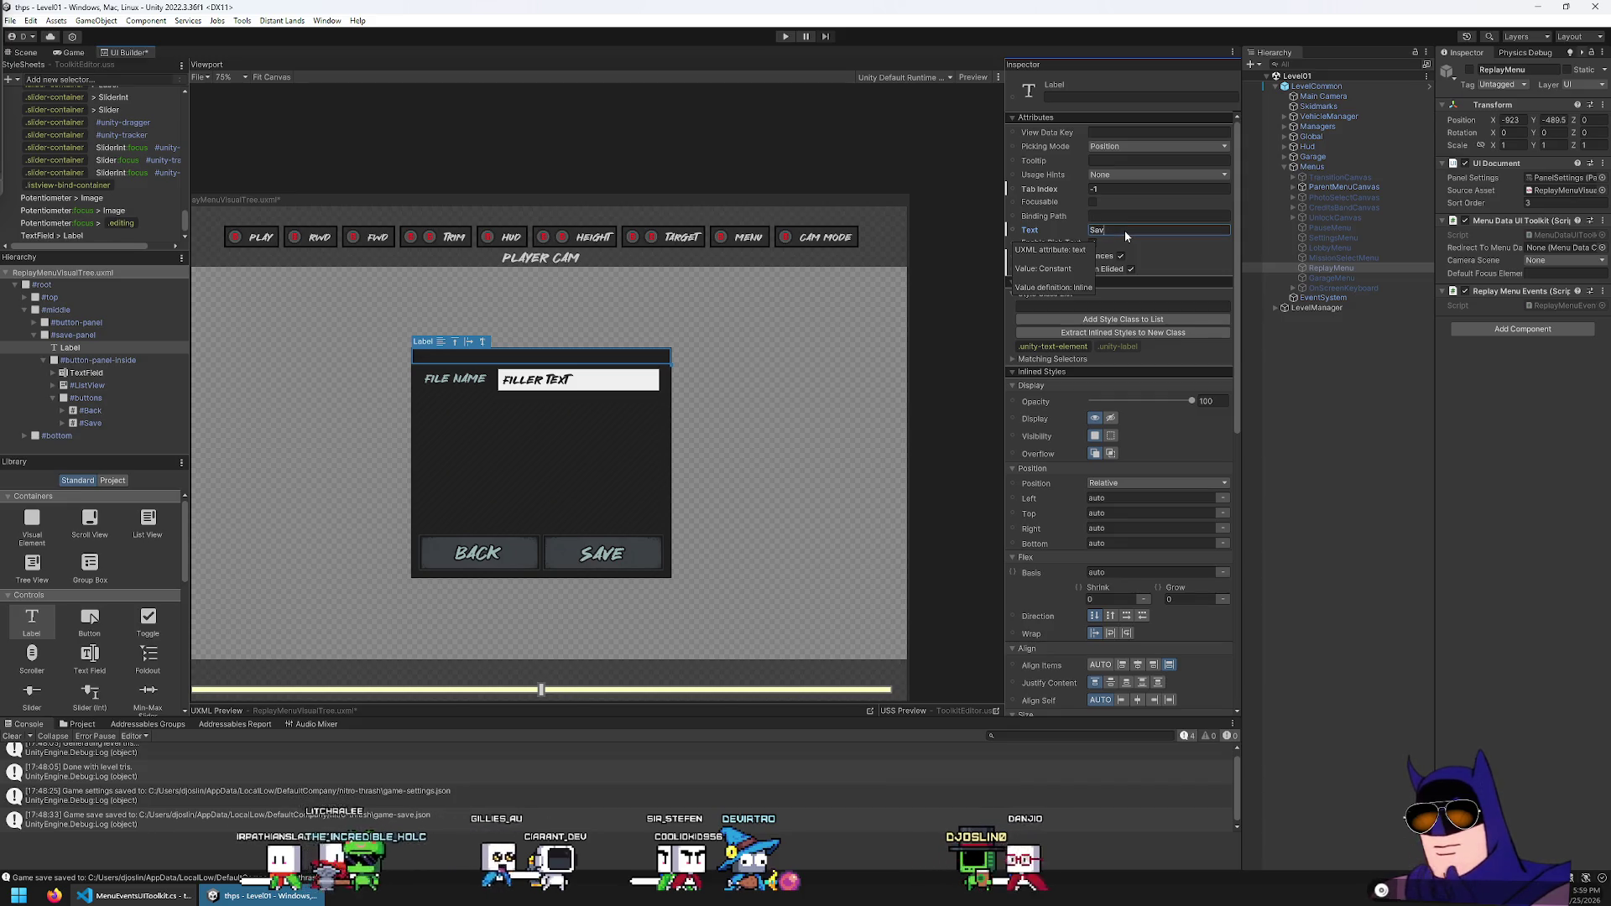
text(e Replay)
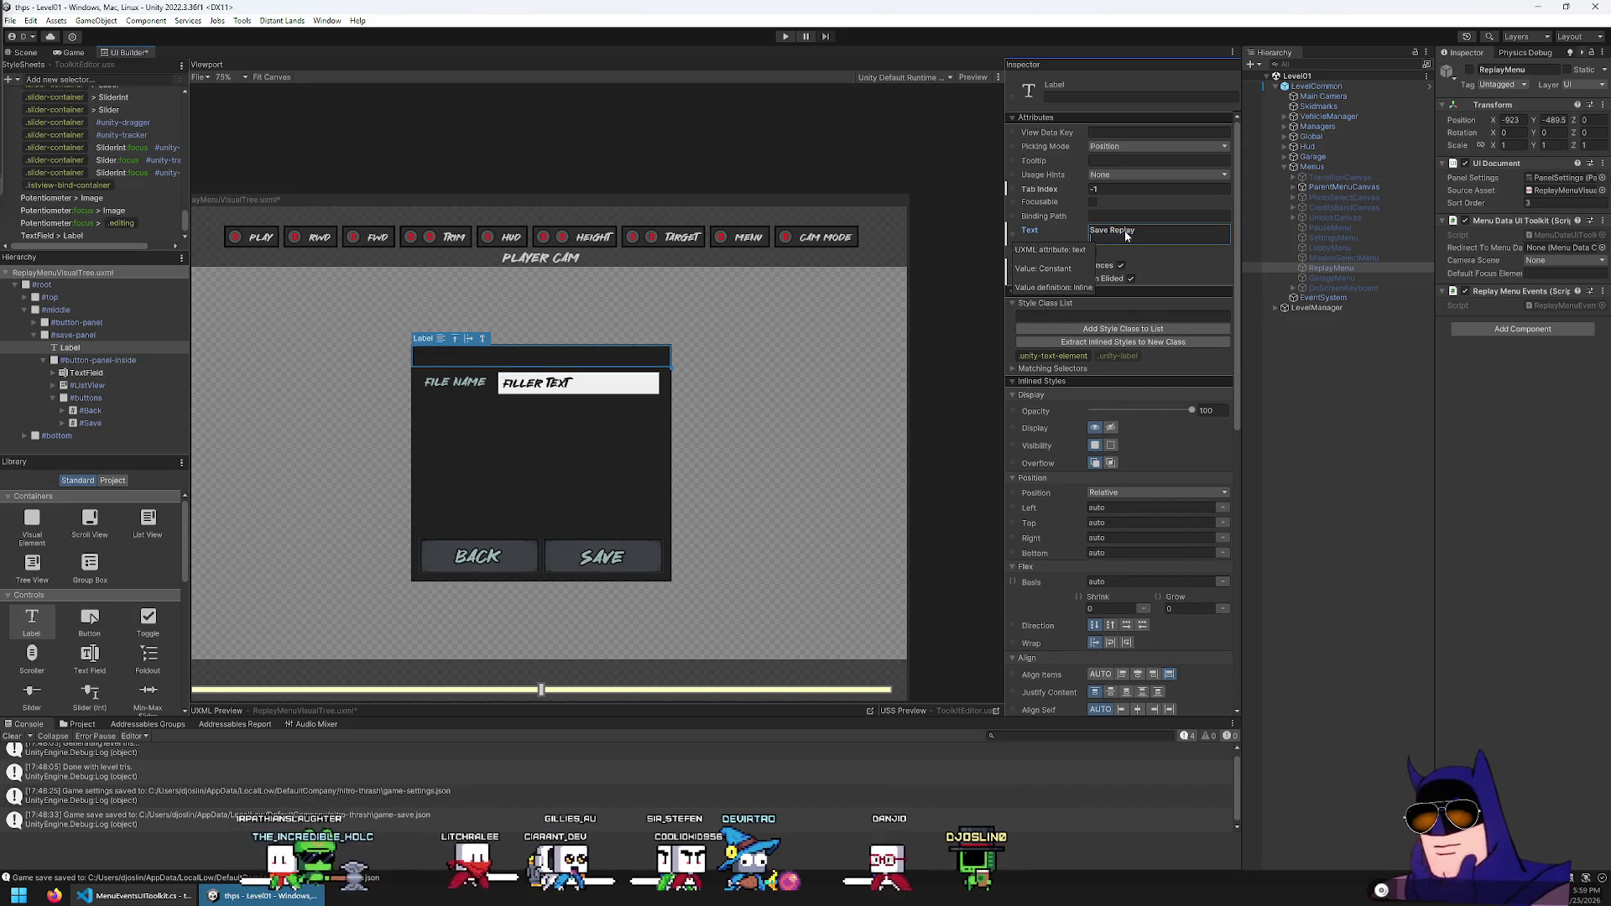
key(BackSpace)
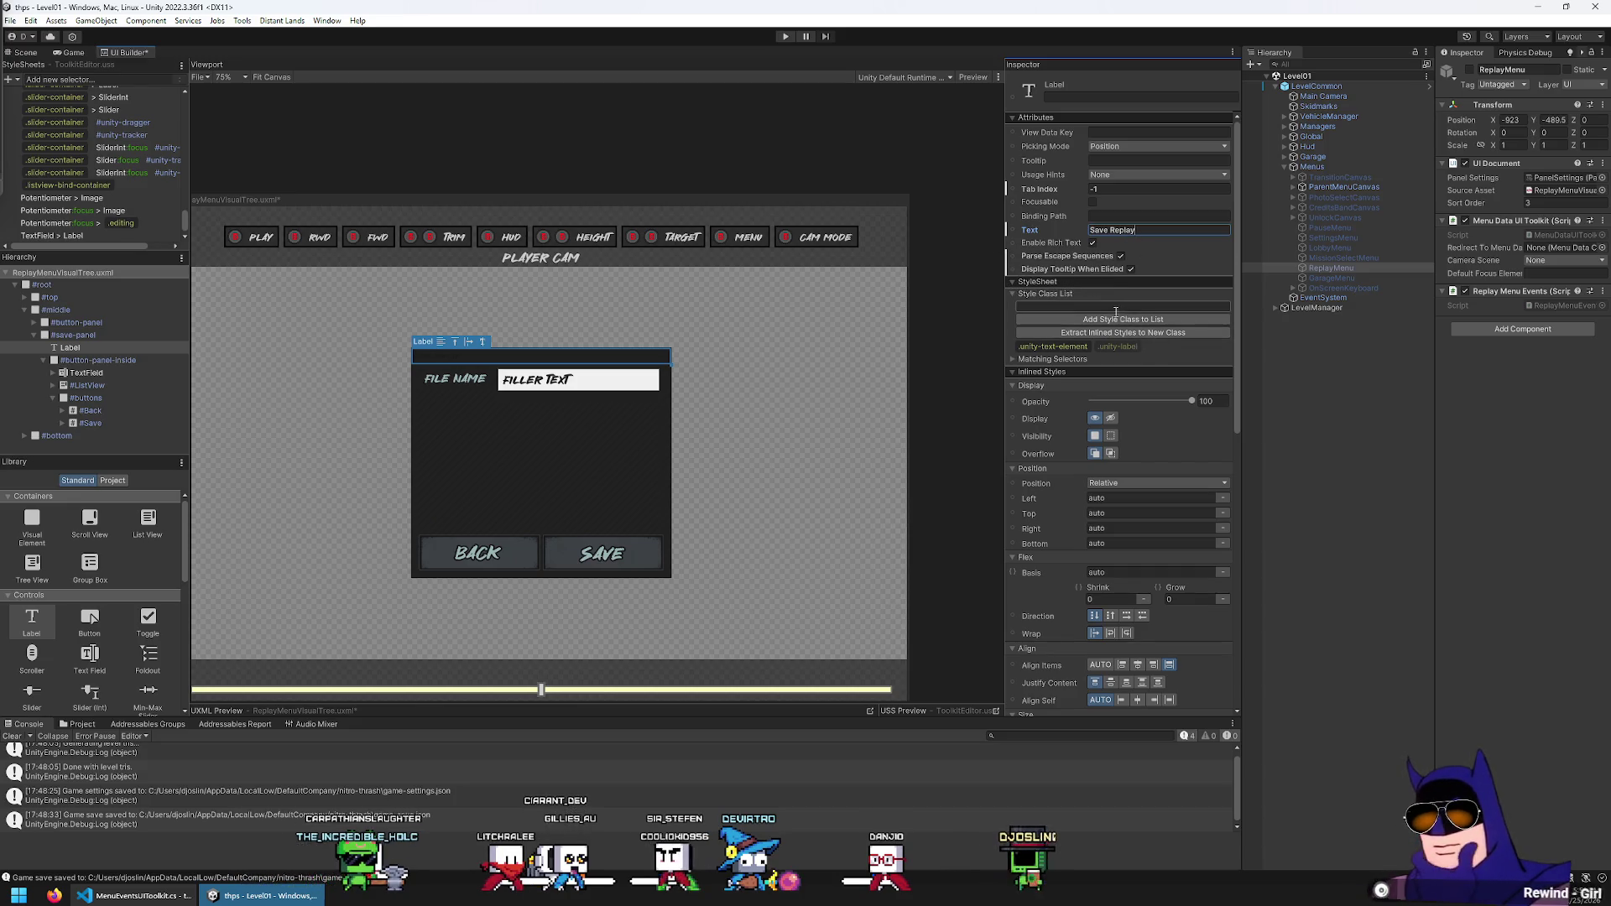
scroll(1110, 411, down, 4)
scroll(1110, 411, down, 5)
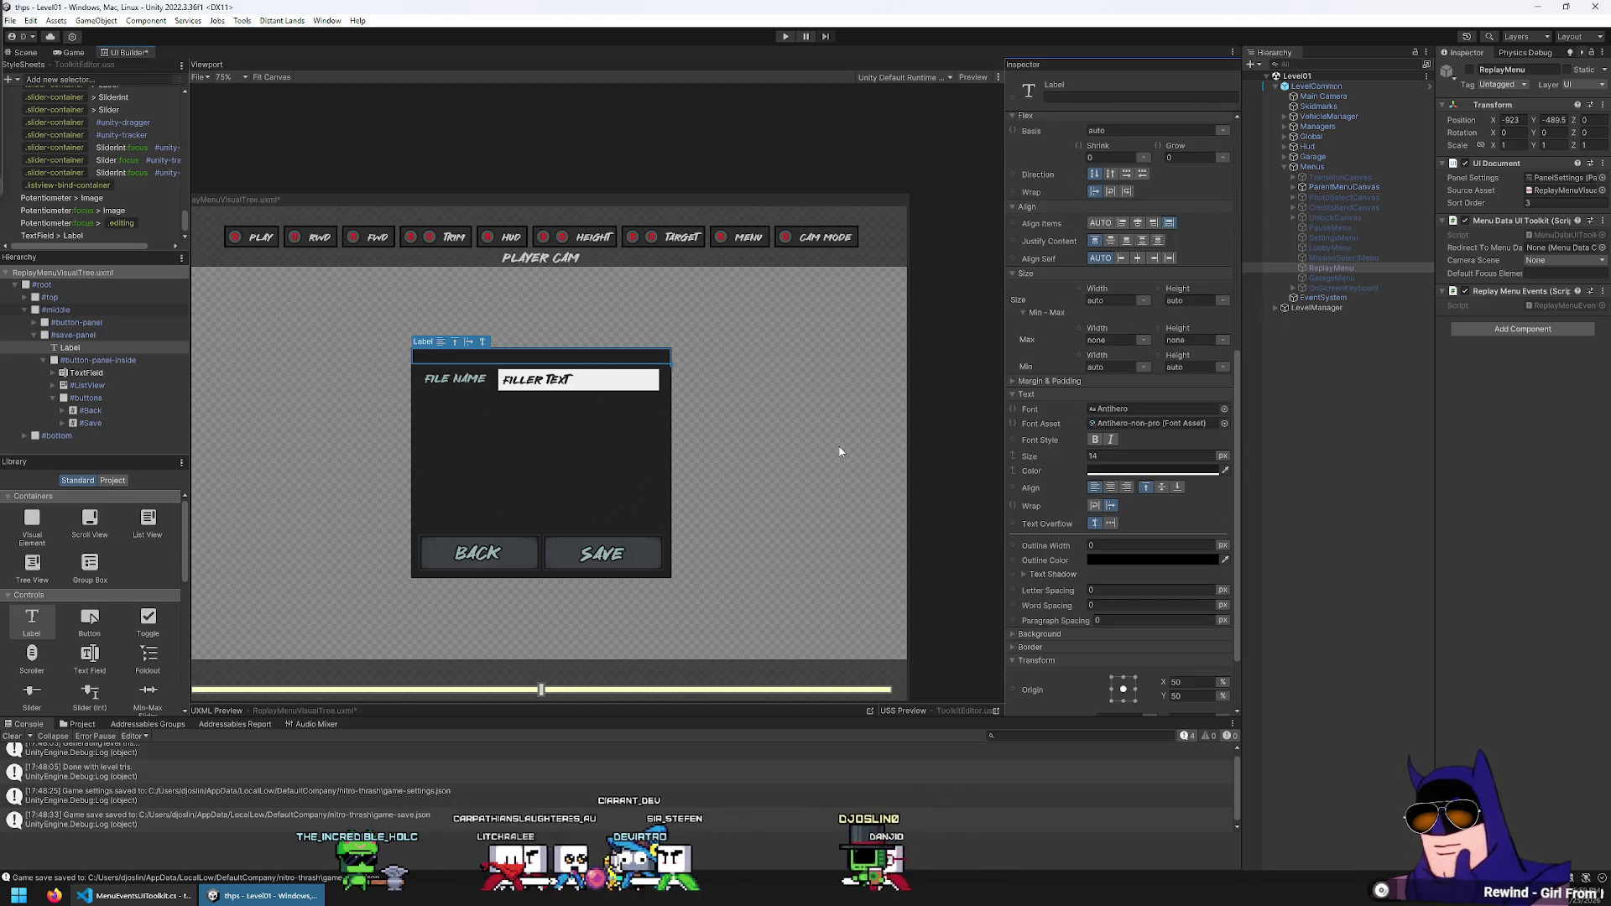
Colour the heading text with the grey-blue sampled from the SAVE button
scroll(502, 411, up, 1)
scroll(501, 411, up, 5)
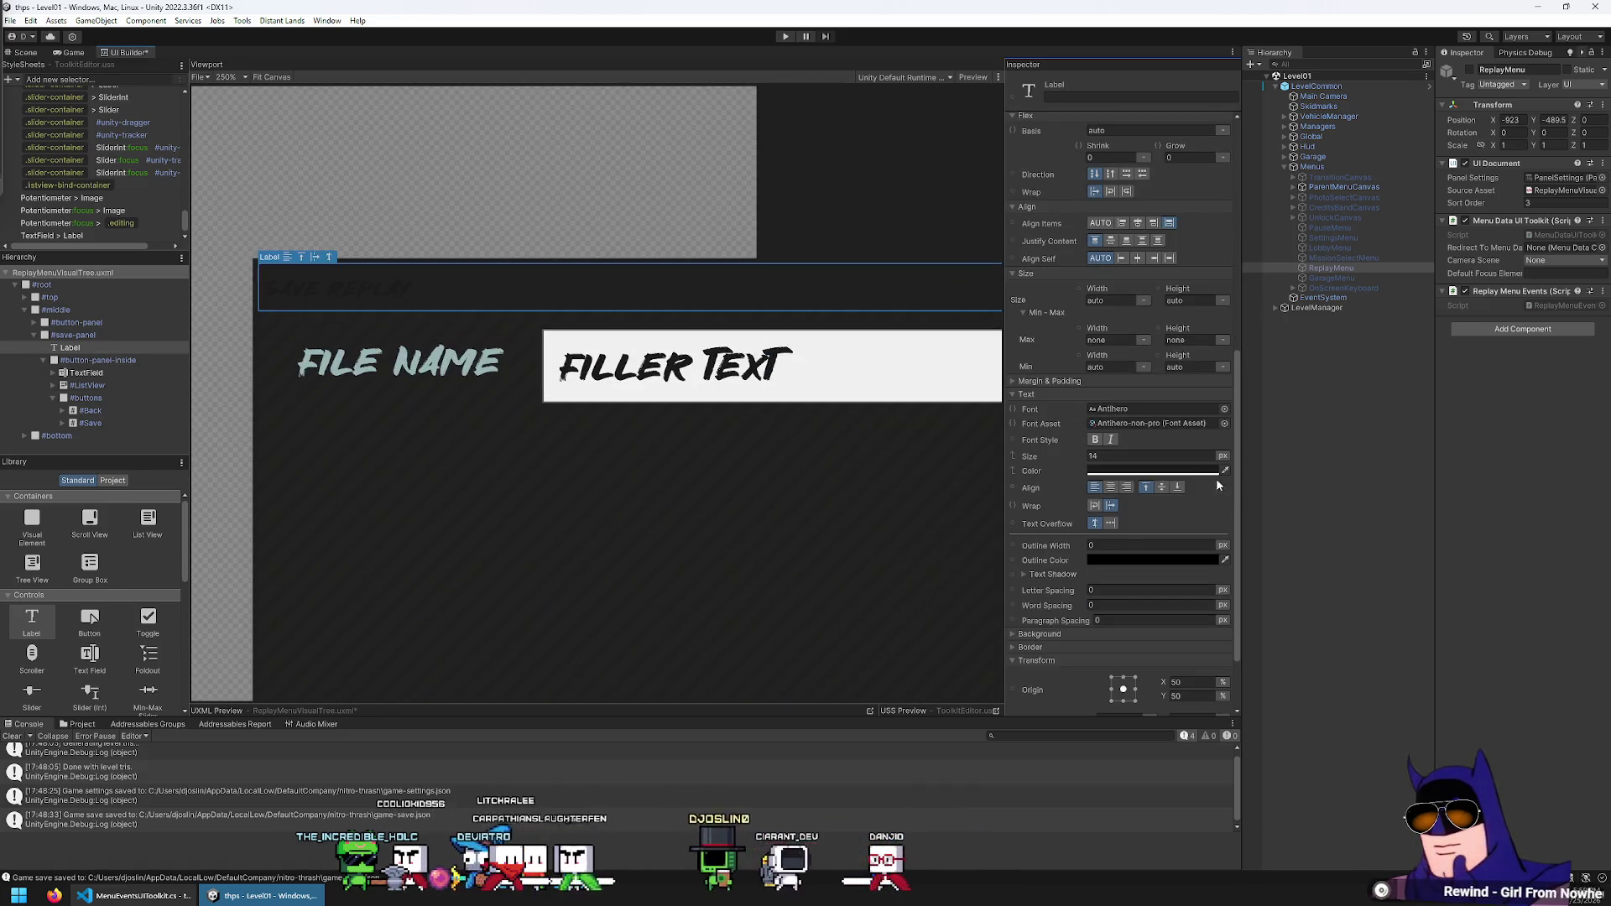
scroll(1192, 527, down, 1)
scroll(1195, 495, down, 1)
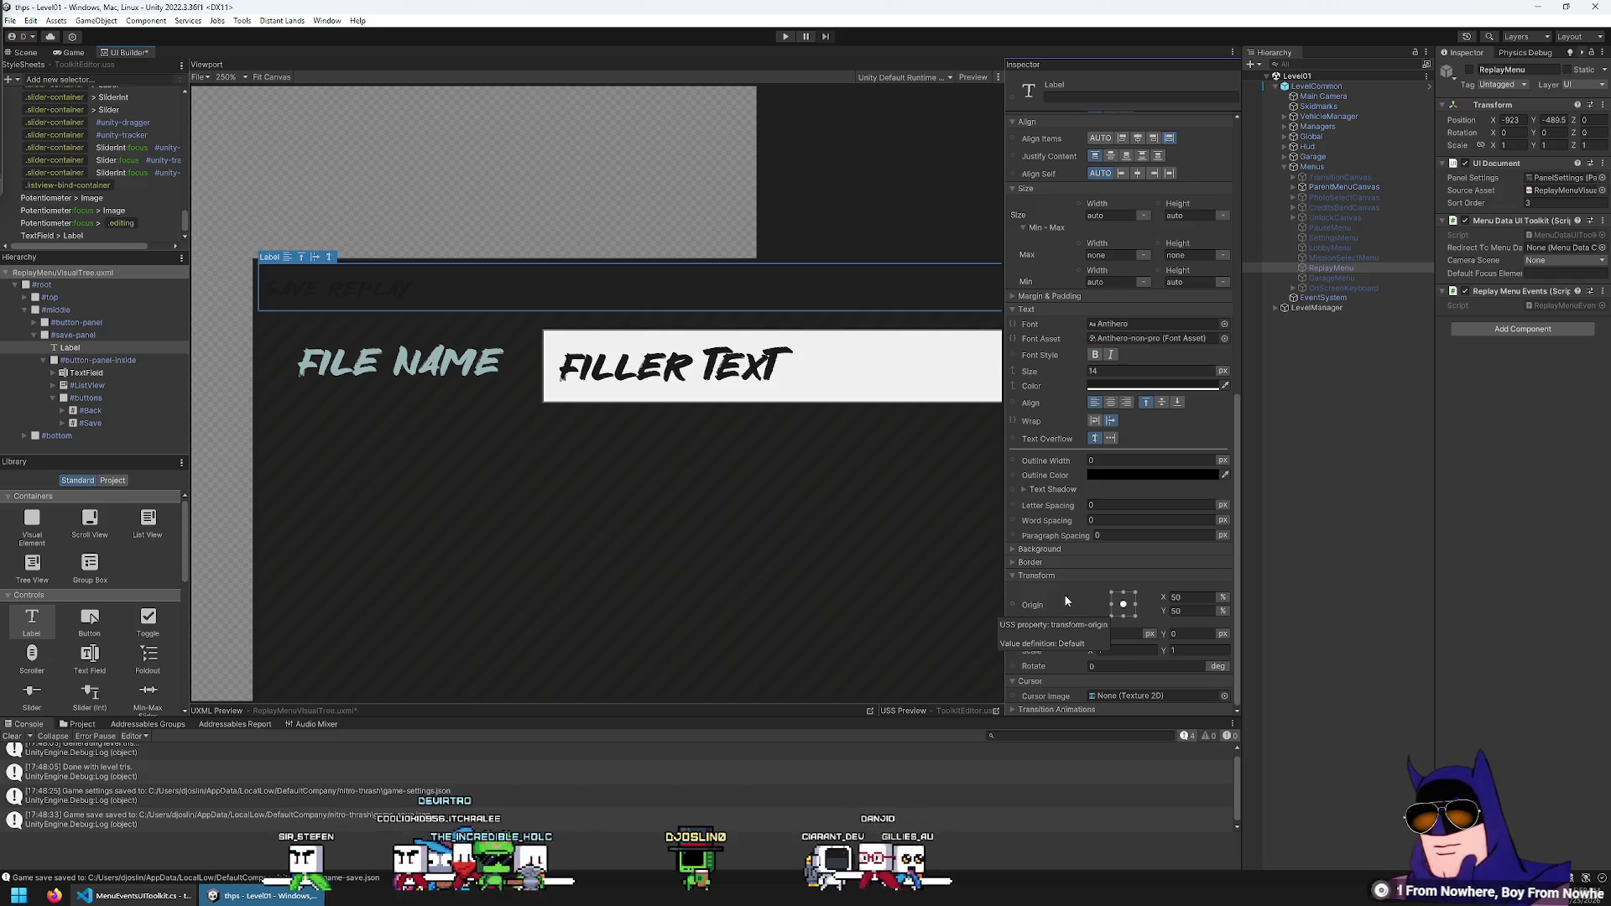
scroll(574, 249, down, 3)
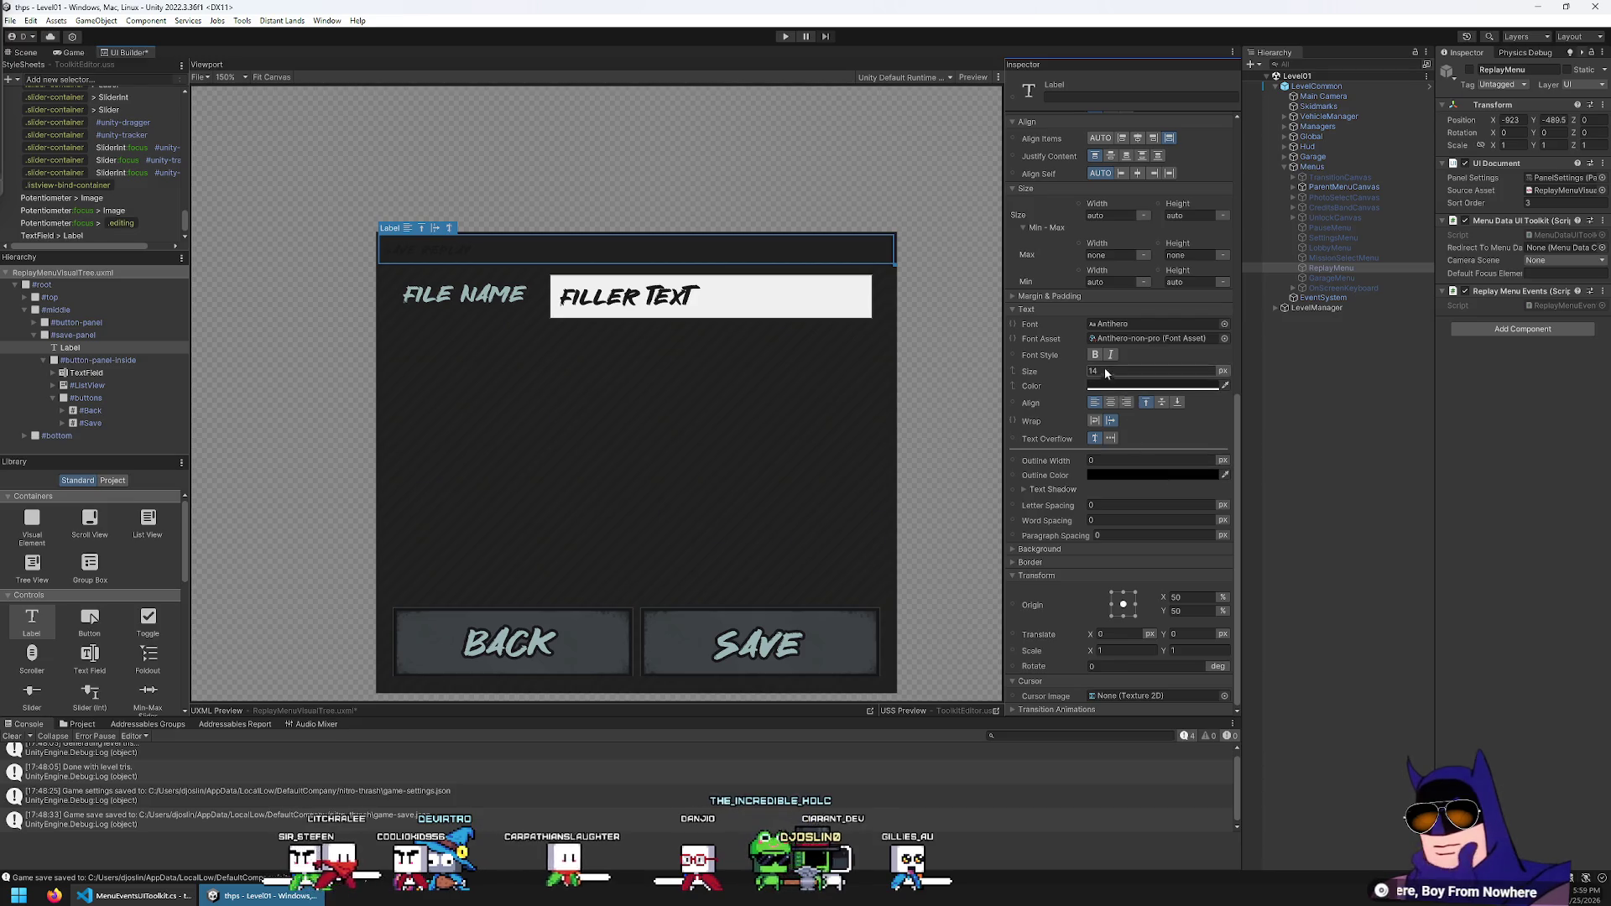
click(1126, 385)
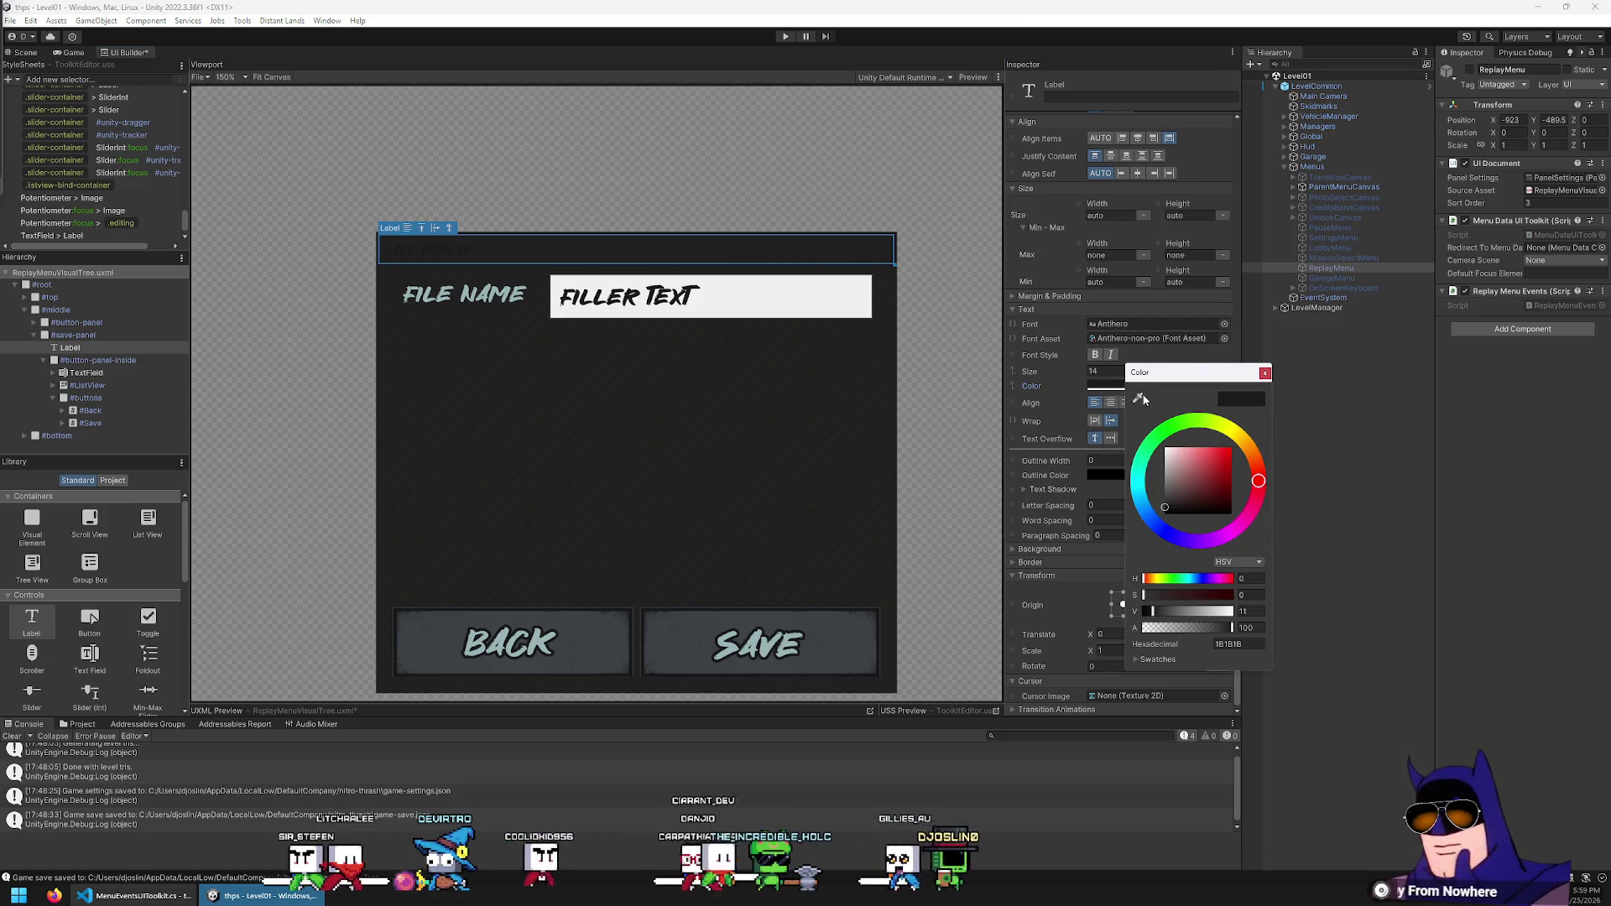
click(1138, 397)
click(727, 645)
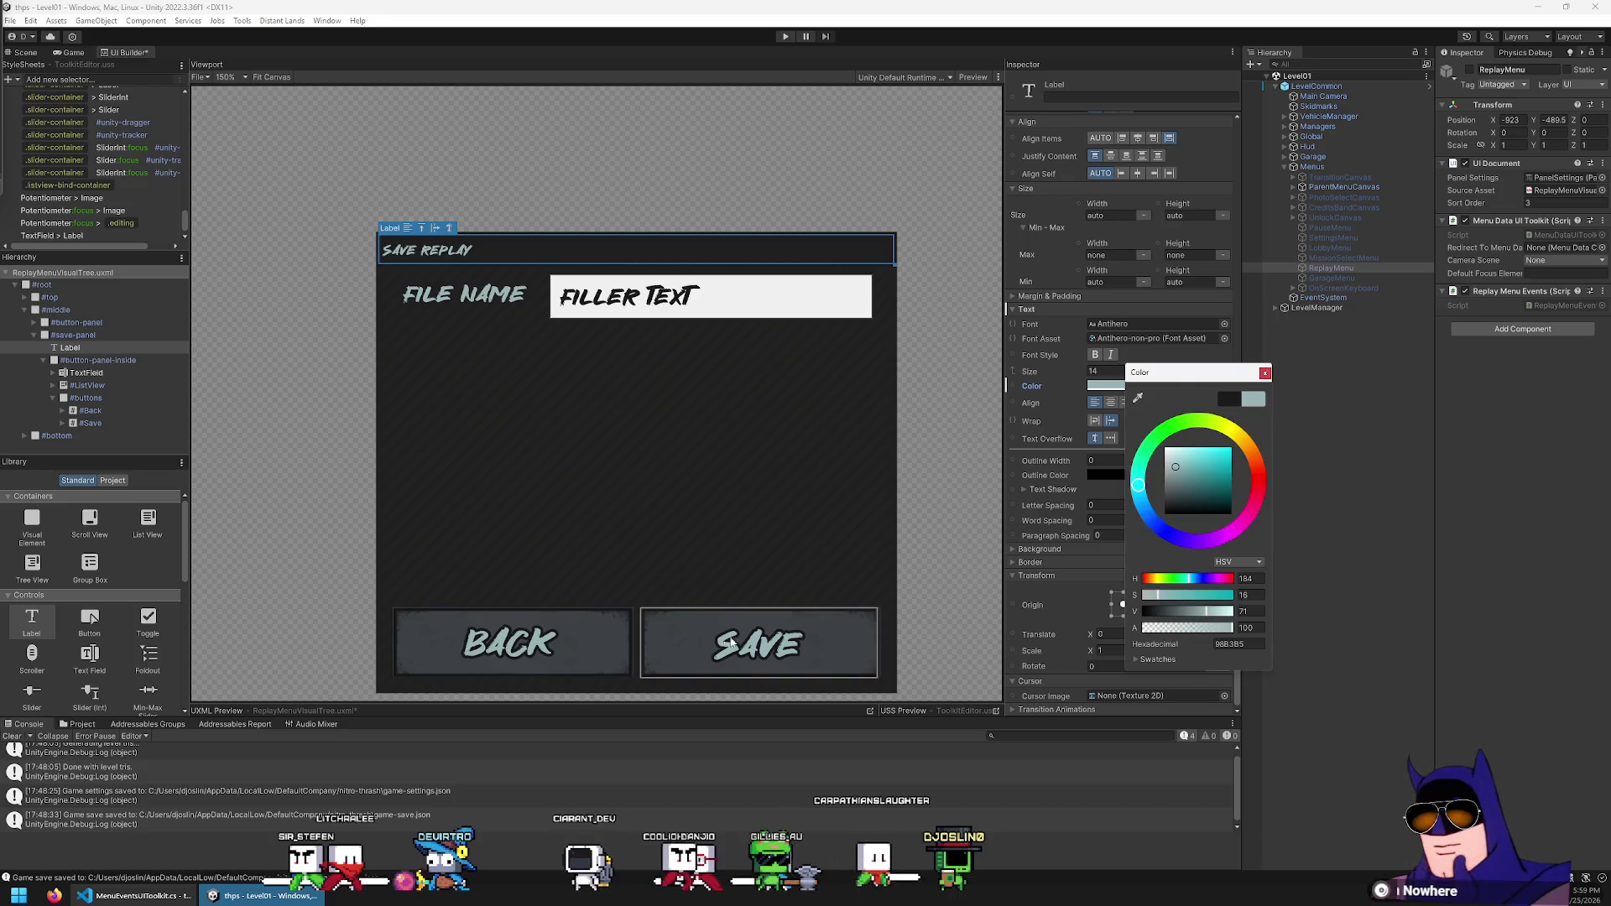
click(1264, 373)
Set the heading's font size to 32, then to 36
scroll(1104, 257, up, 5)
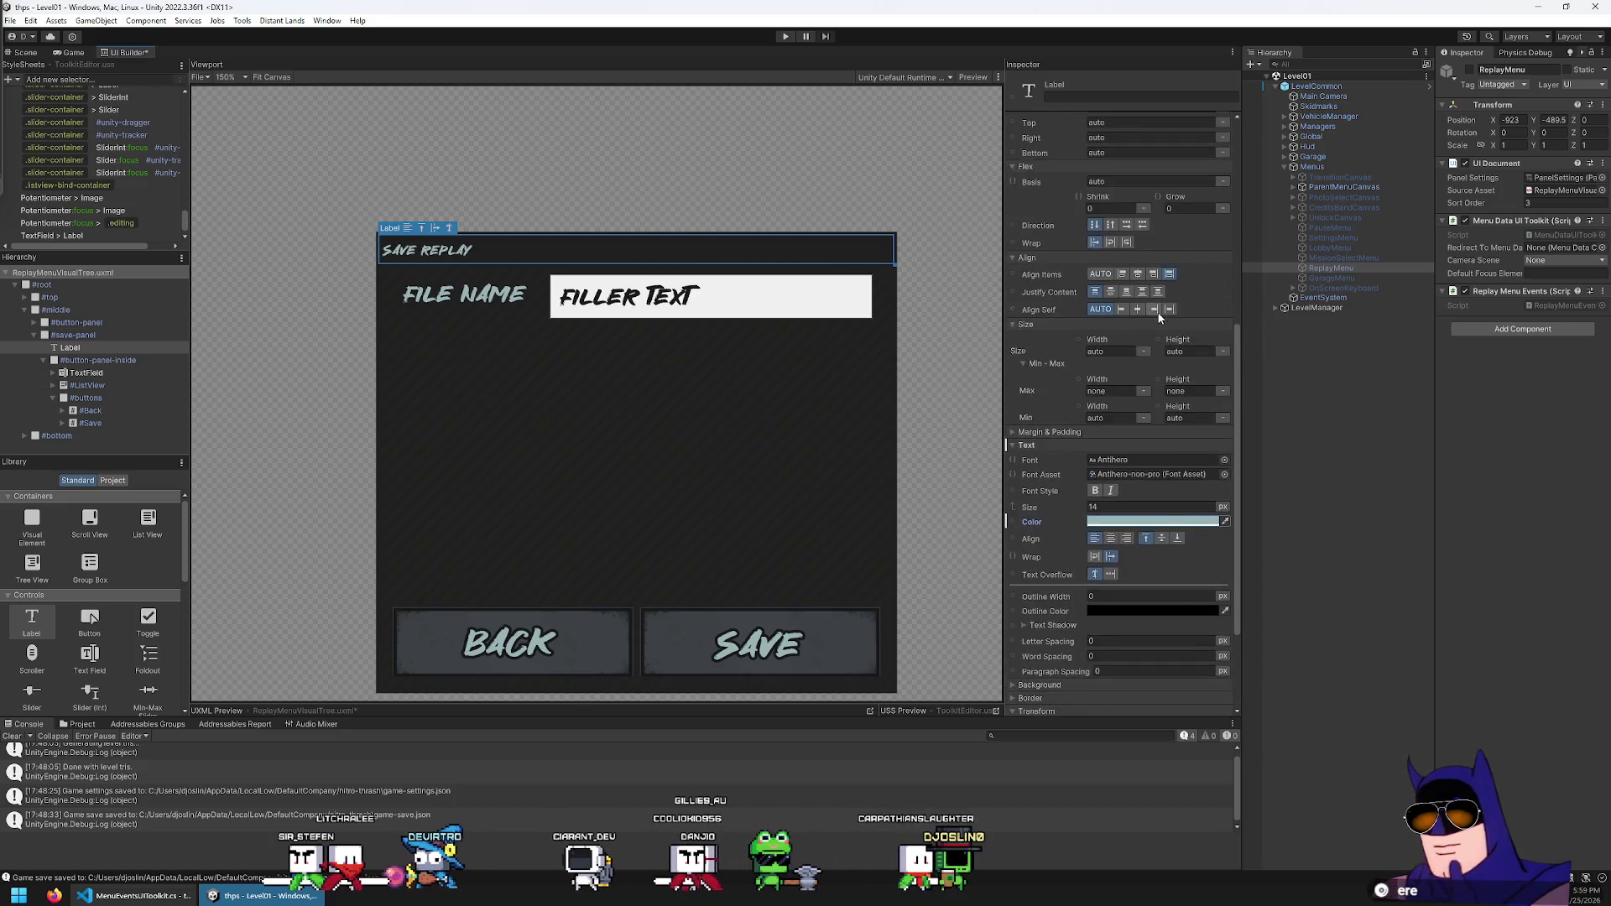
scroll(1147, 497, down, 4)
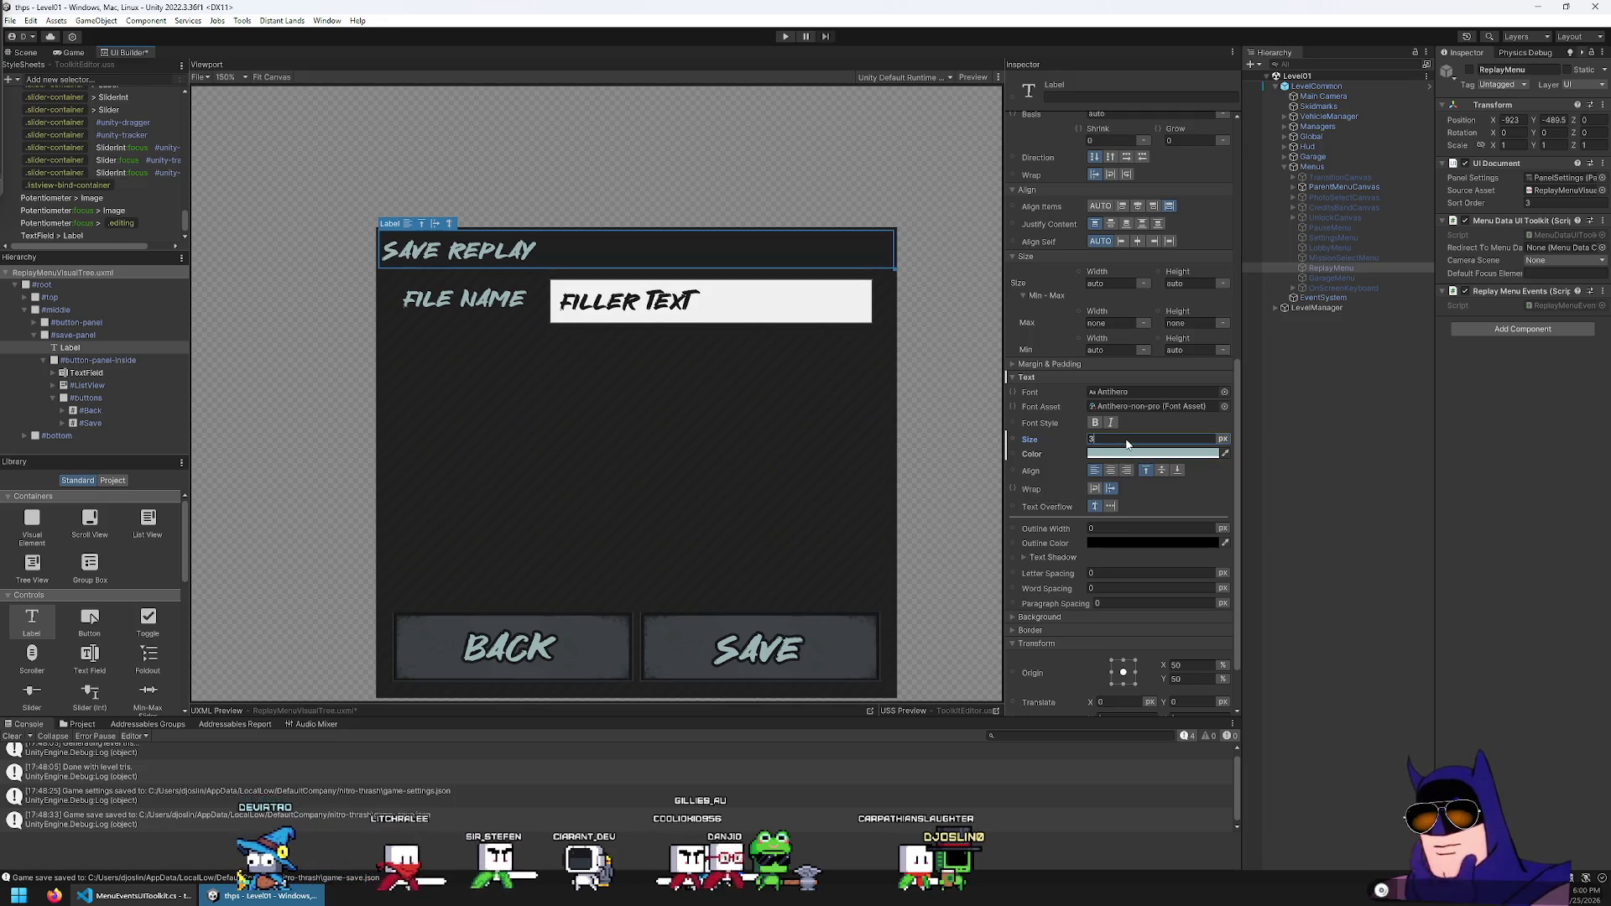
key(BackSpace)
key(BackSpace)
text(3)
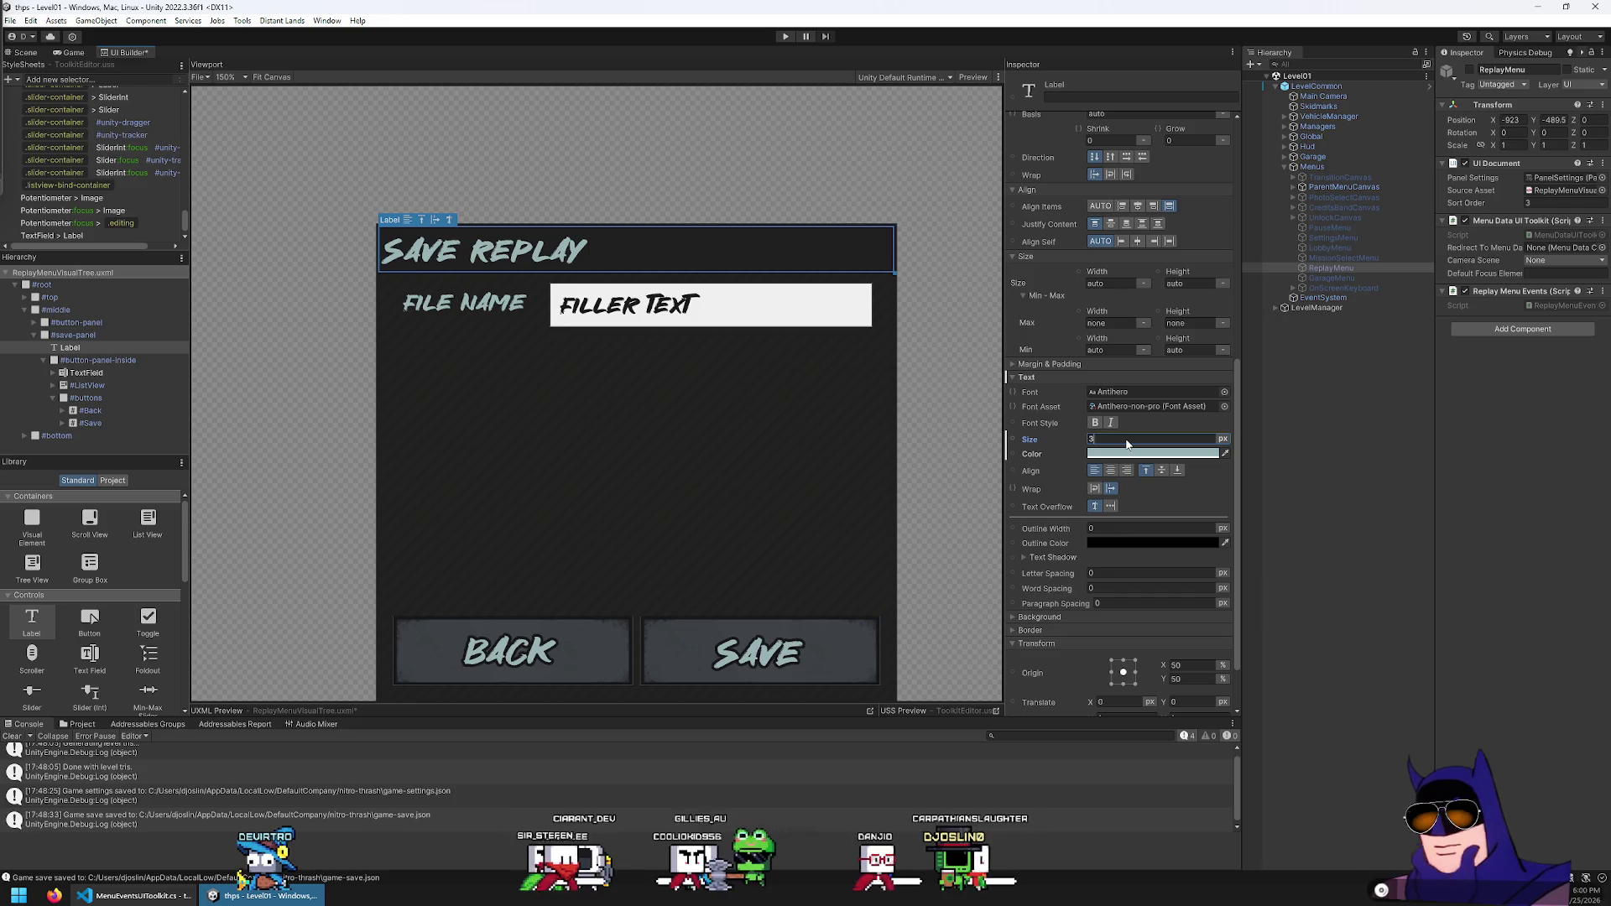
text(6)
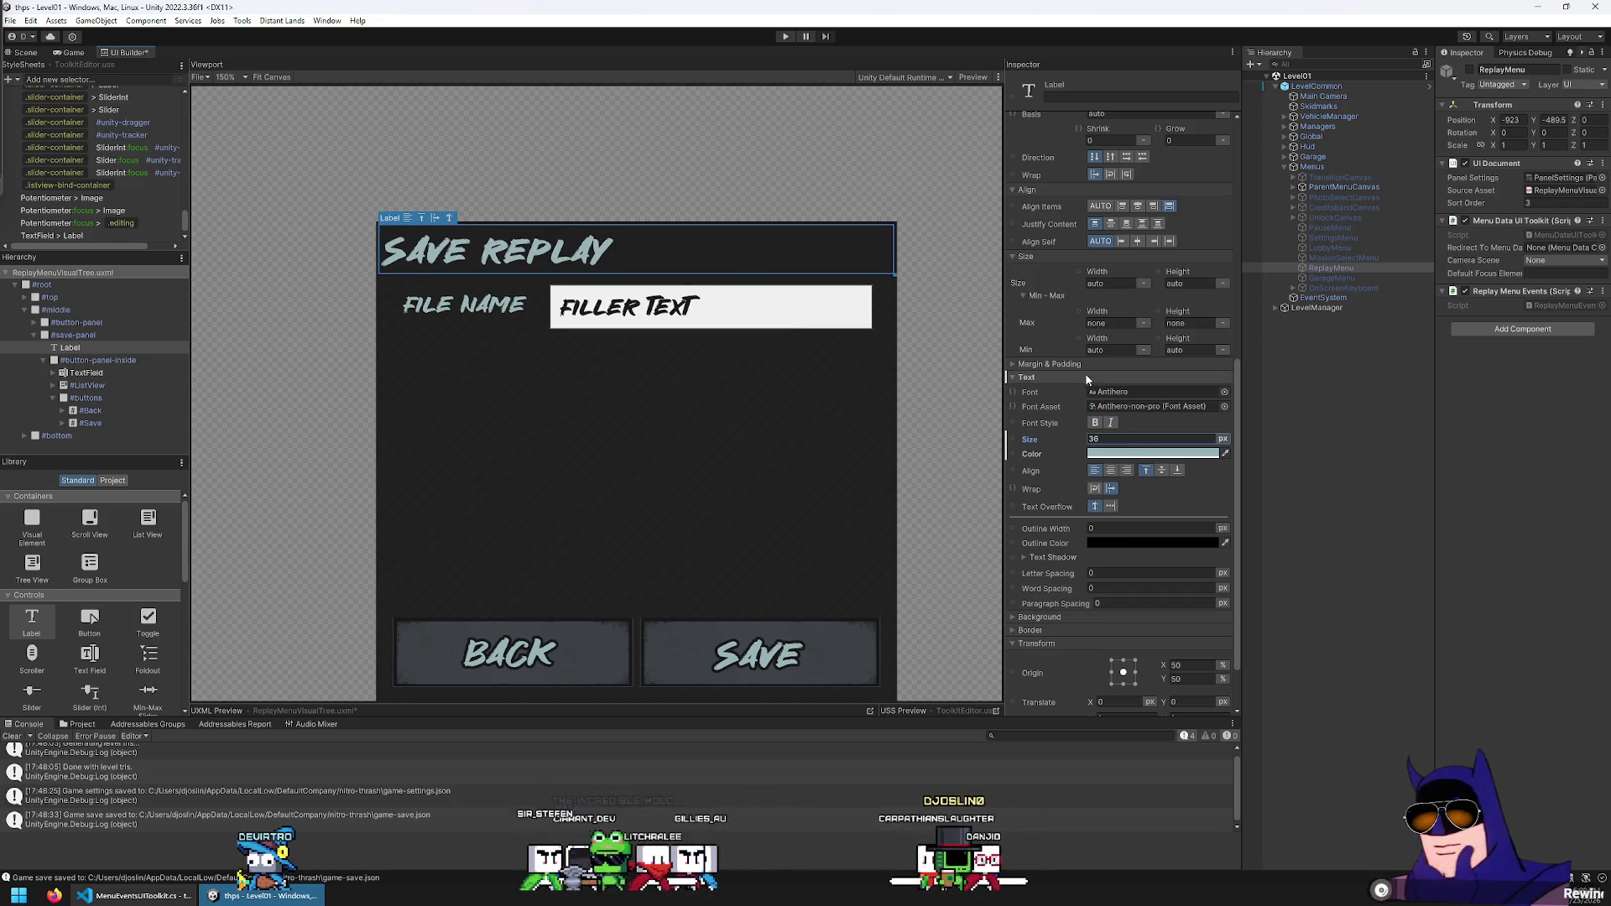
scroll(690, 198, down, 1)
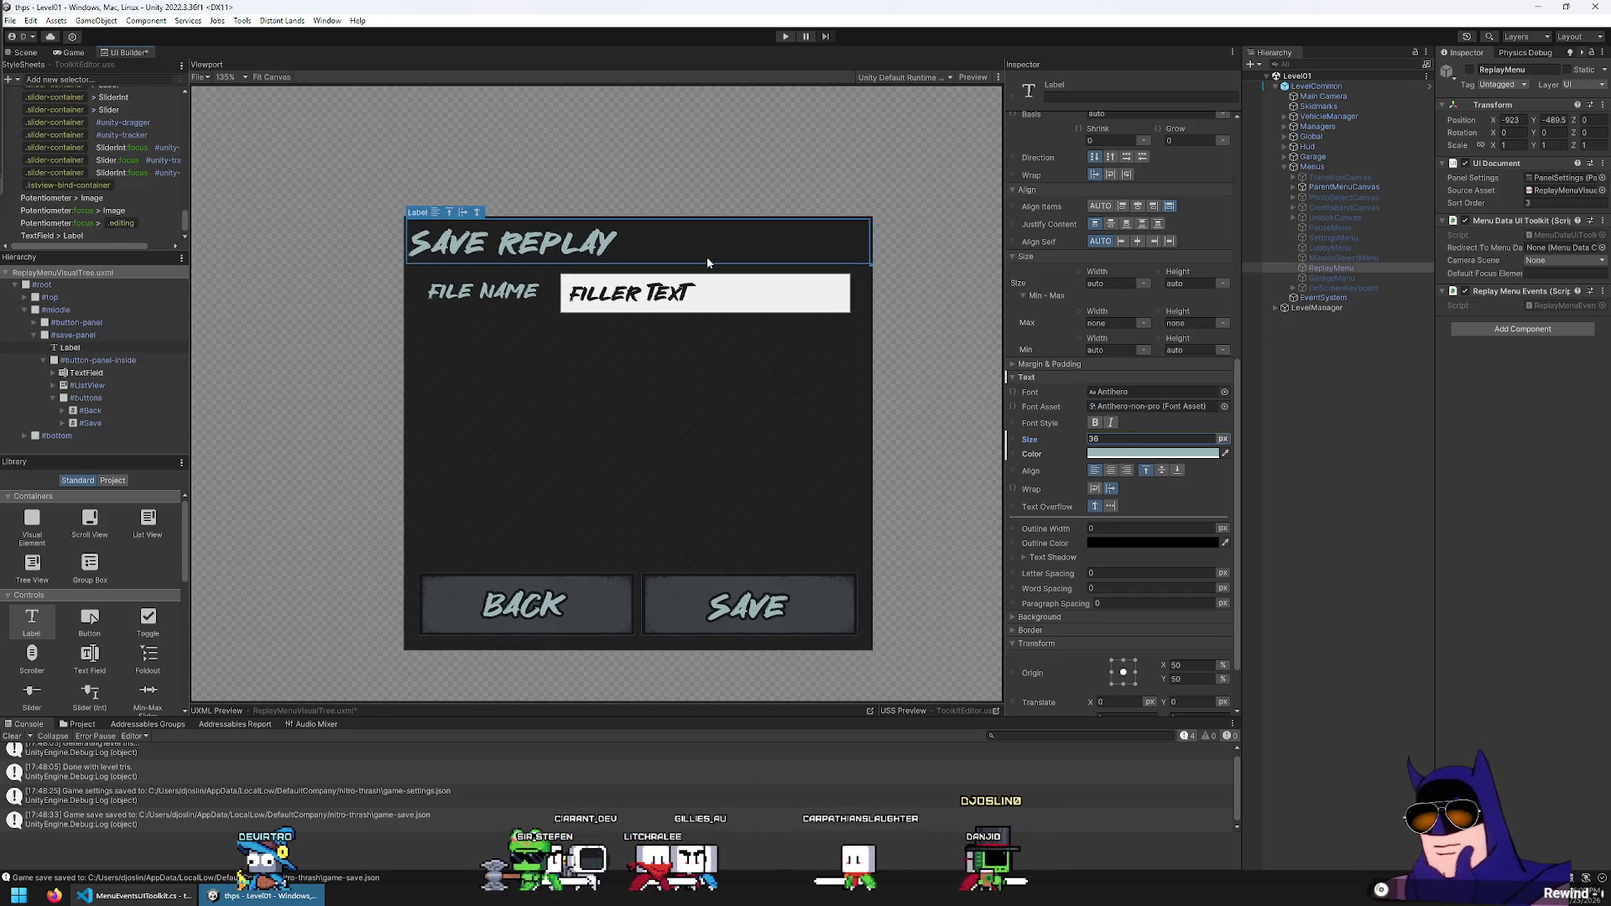
click(1152, 453)
Turn the heading neutral grey with saturation 0, then reselect the heading and save panel
mouse_move(1170, 667)
mouse_down()
mouse_move(1116, 673)
mouse_move(1201, 693)
mouse_up()
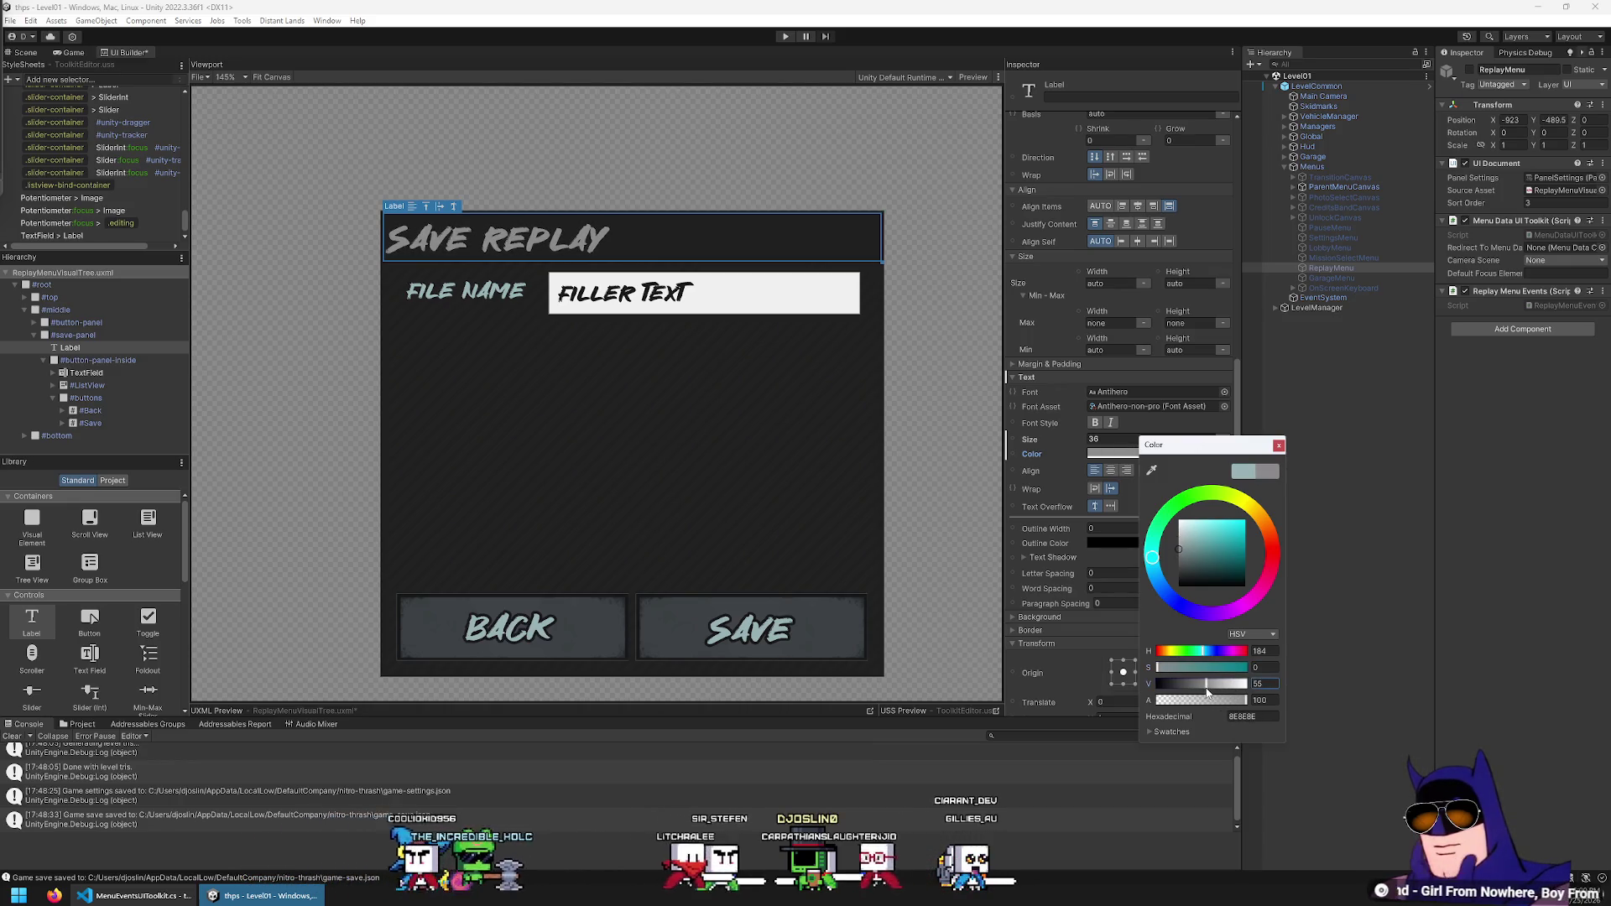
click(678, 159)
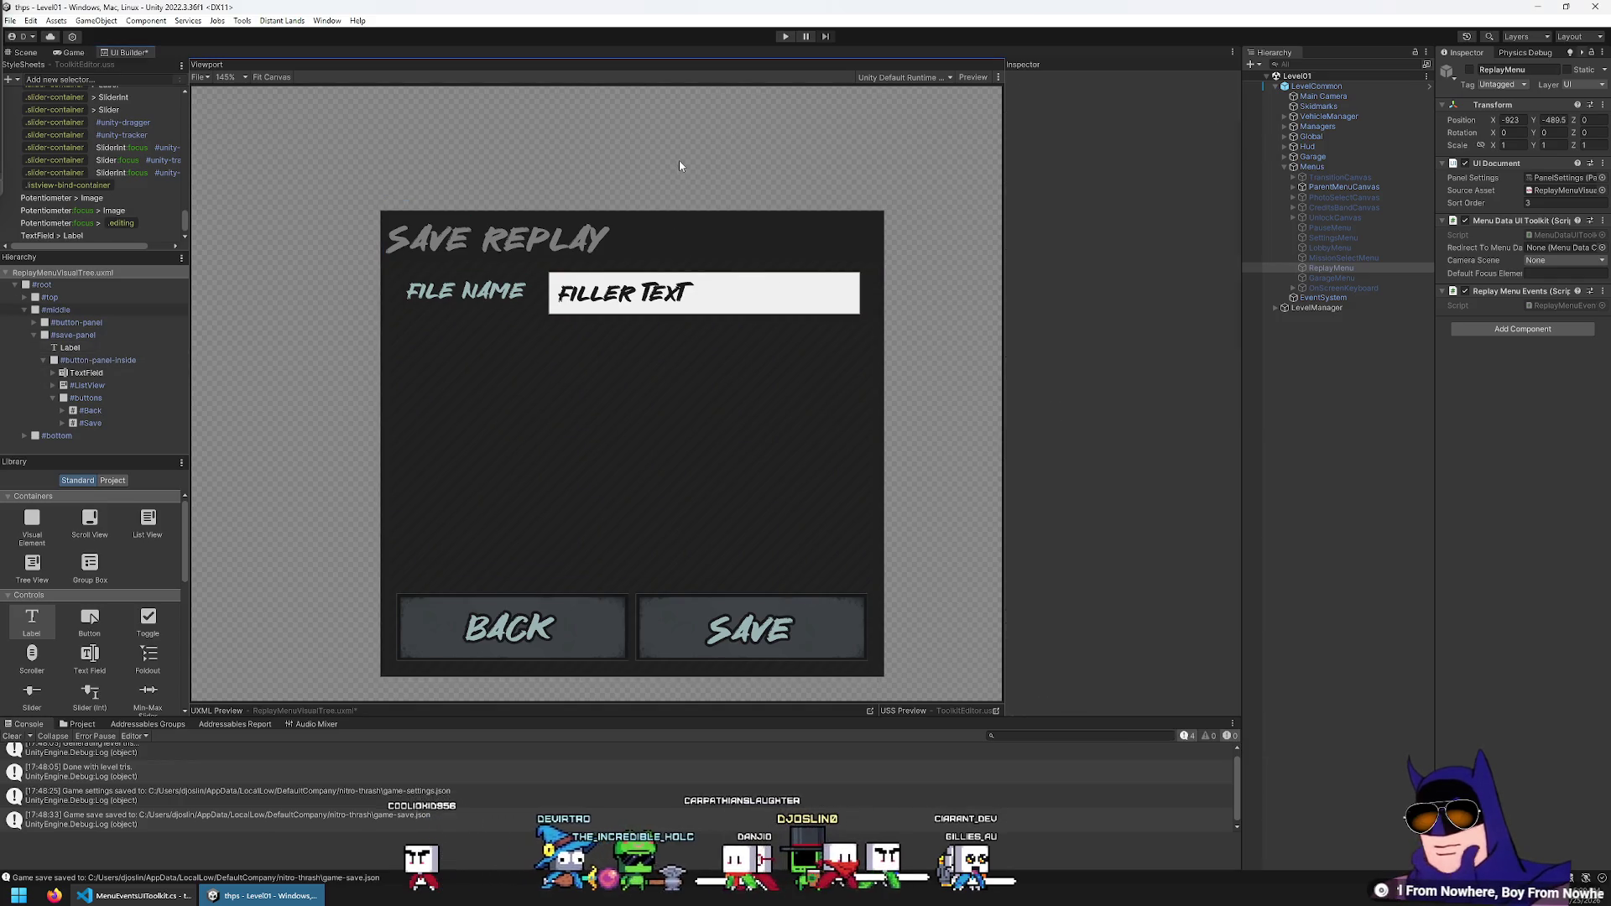
click(98, 360)
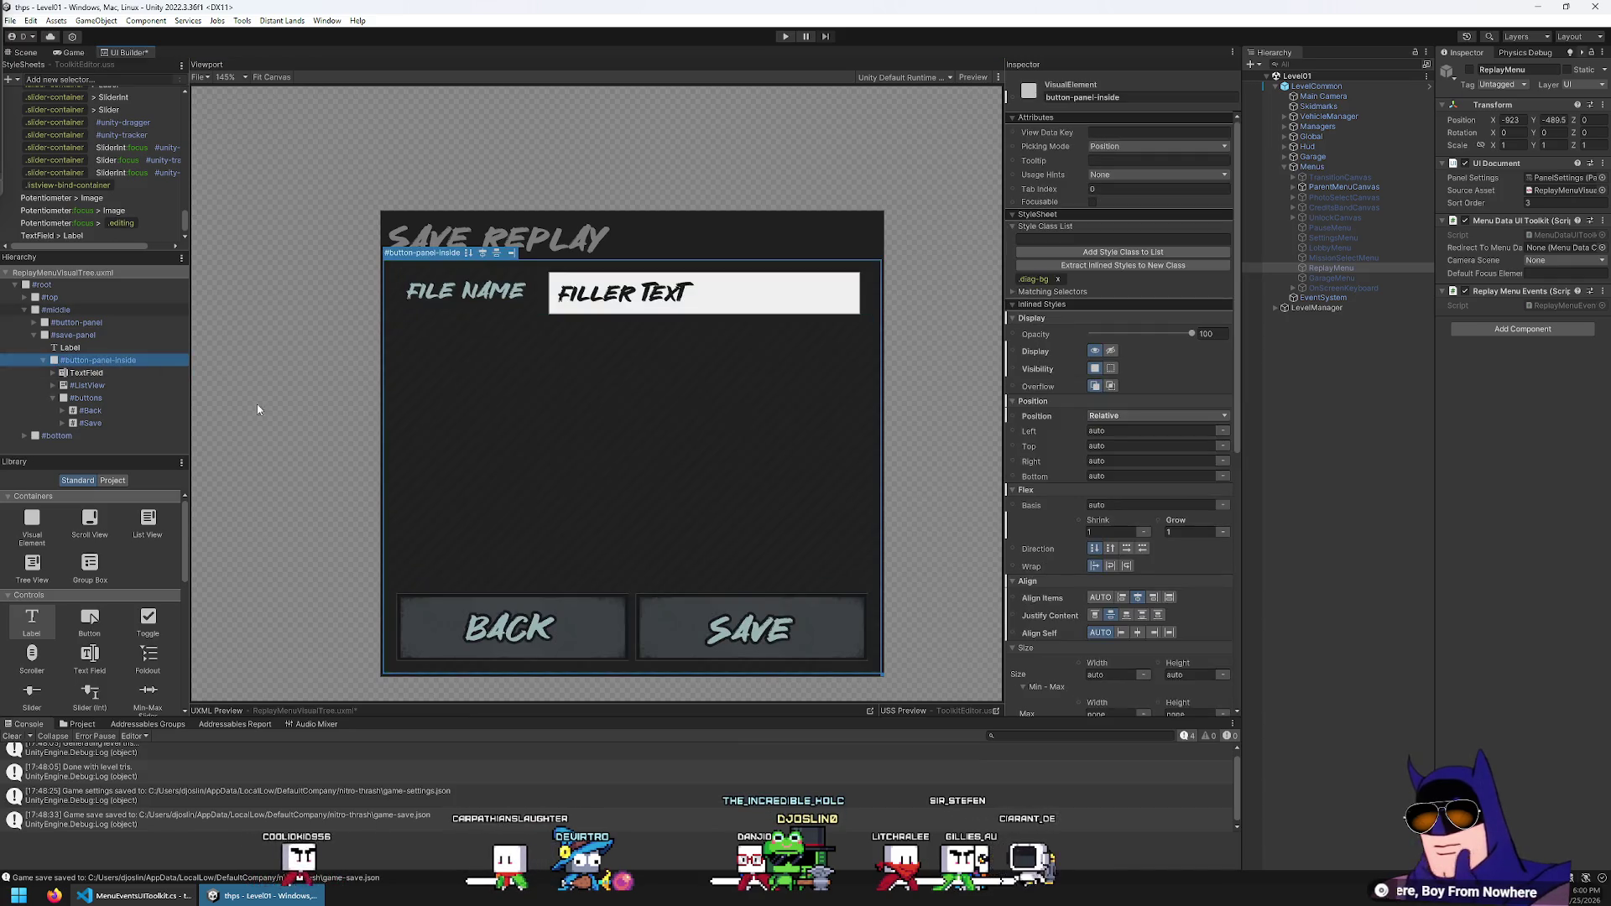
click(117, 375)
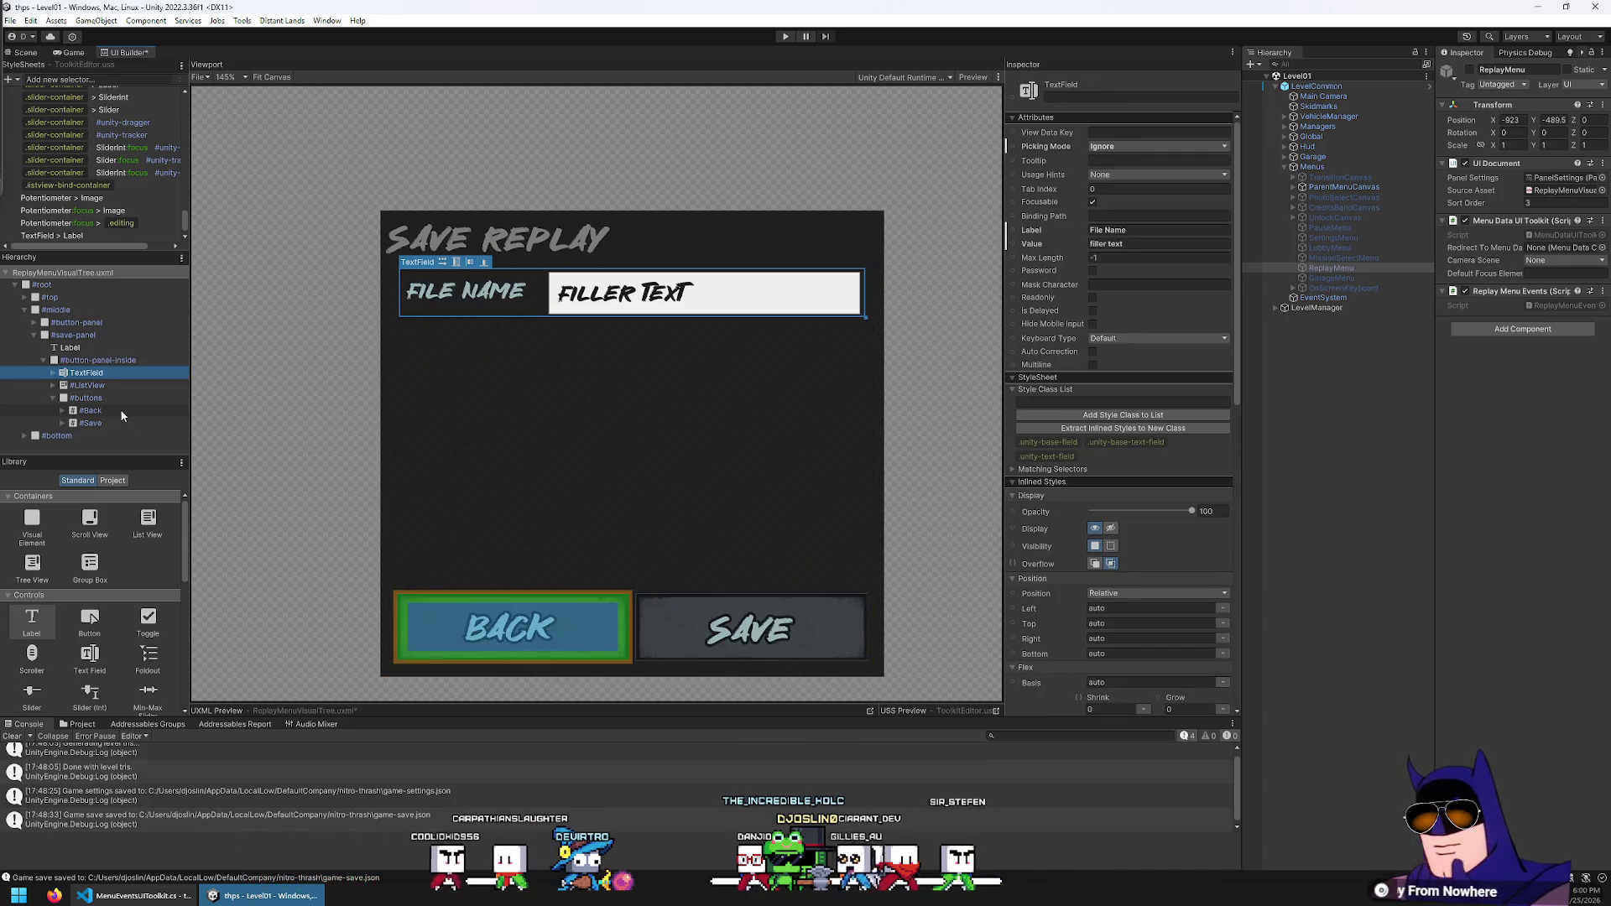
click(108, 347)
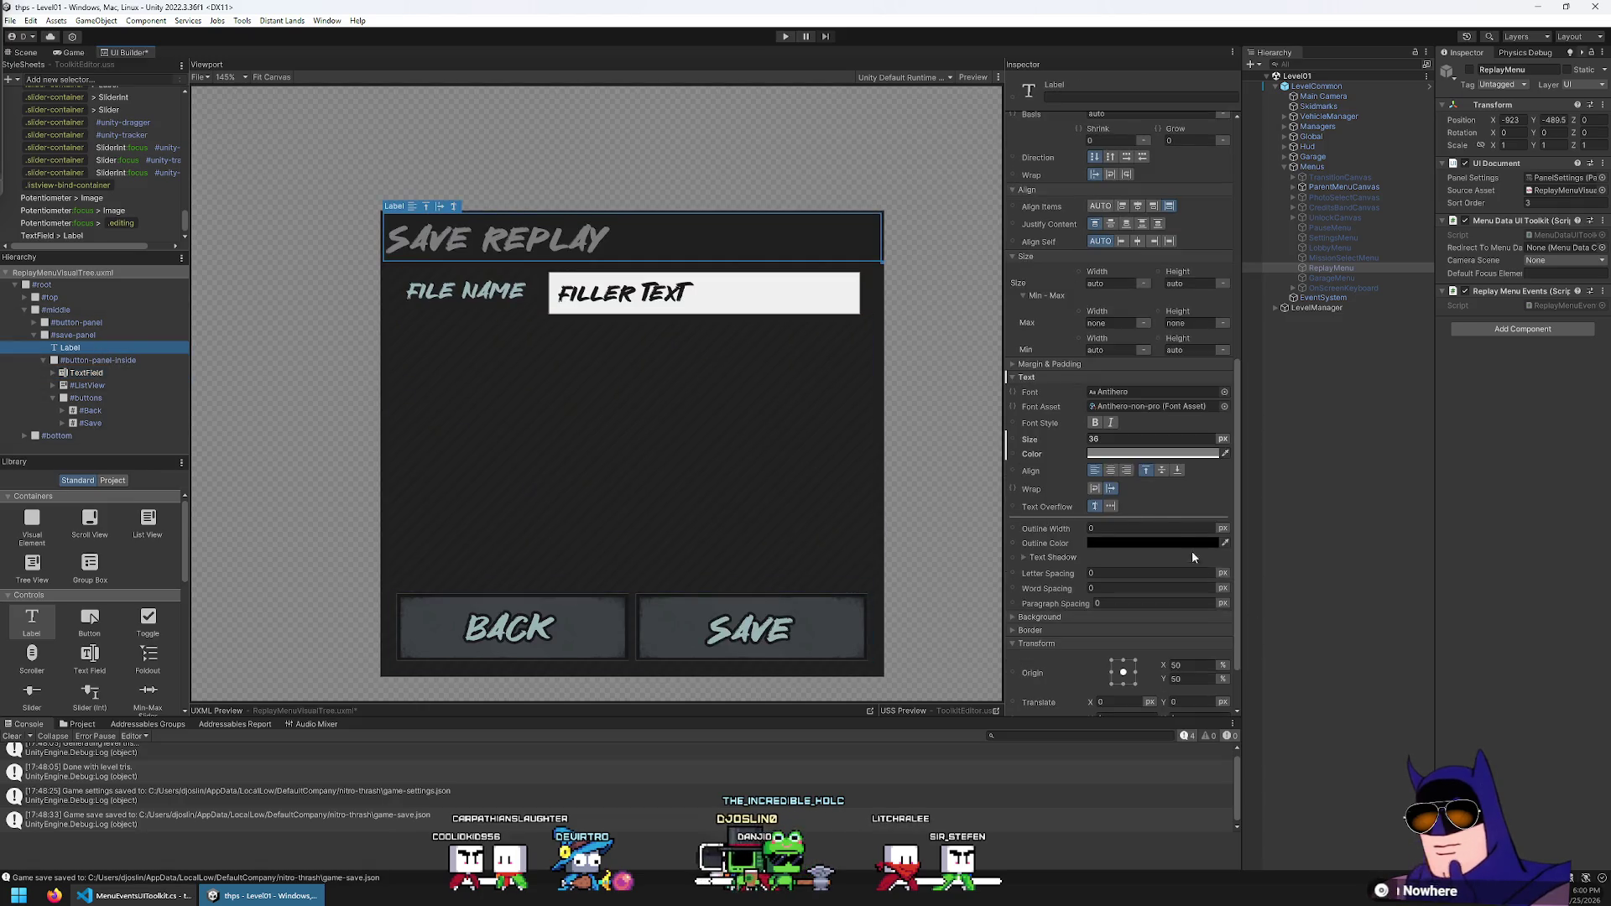
scroll(1163, 466, down, 3)
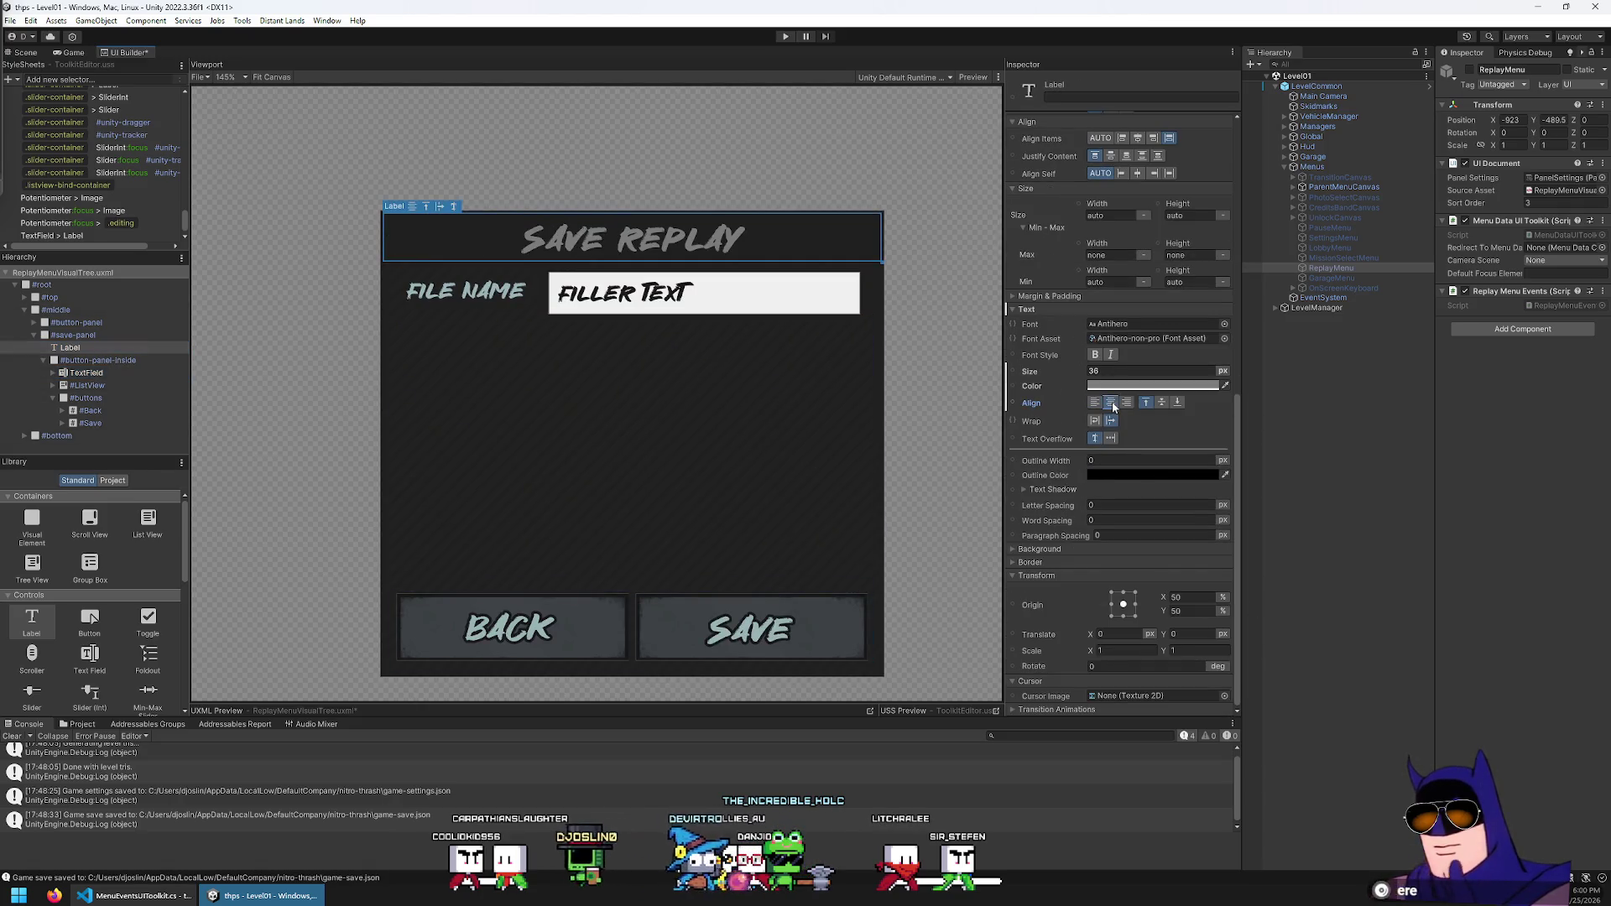
click(91, 337)
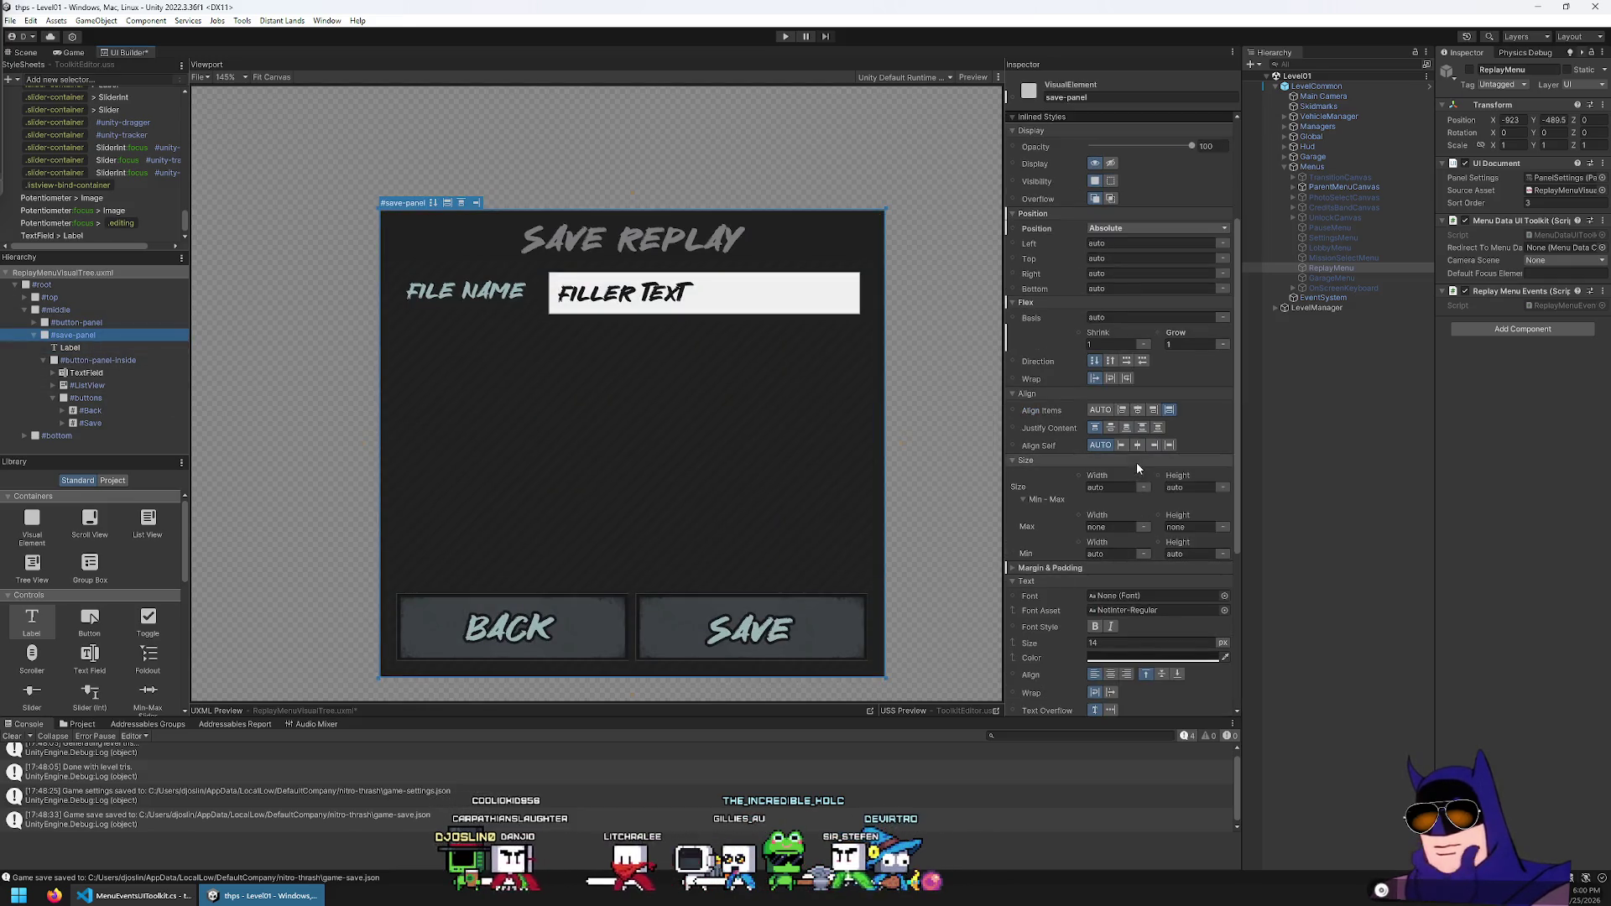
Darken the save panel's background colour to near-black 141414
scroll(1141, 453, down, 9)
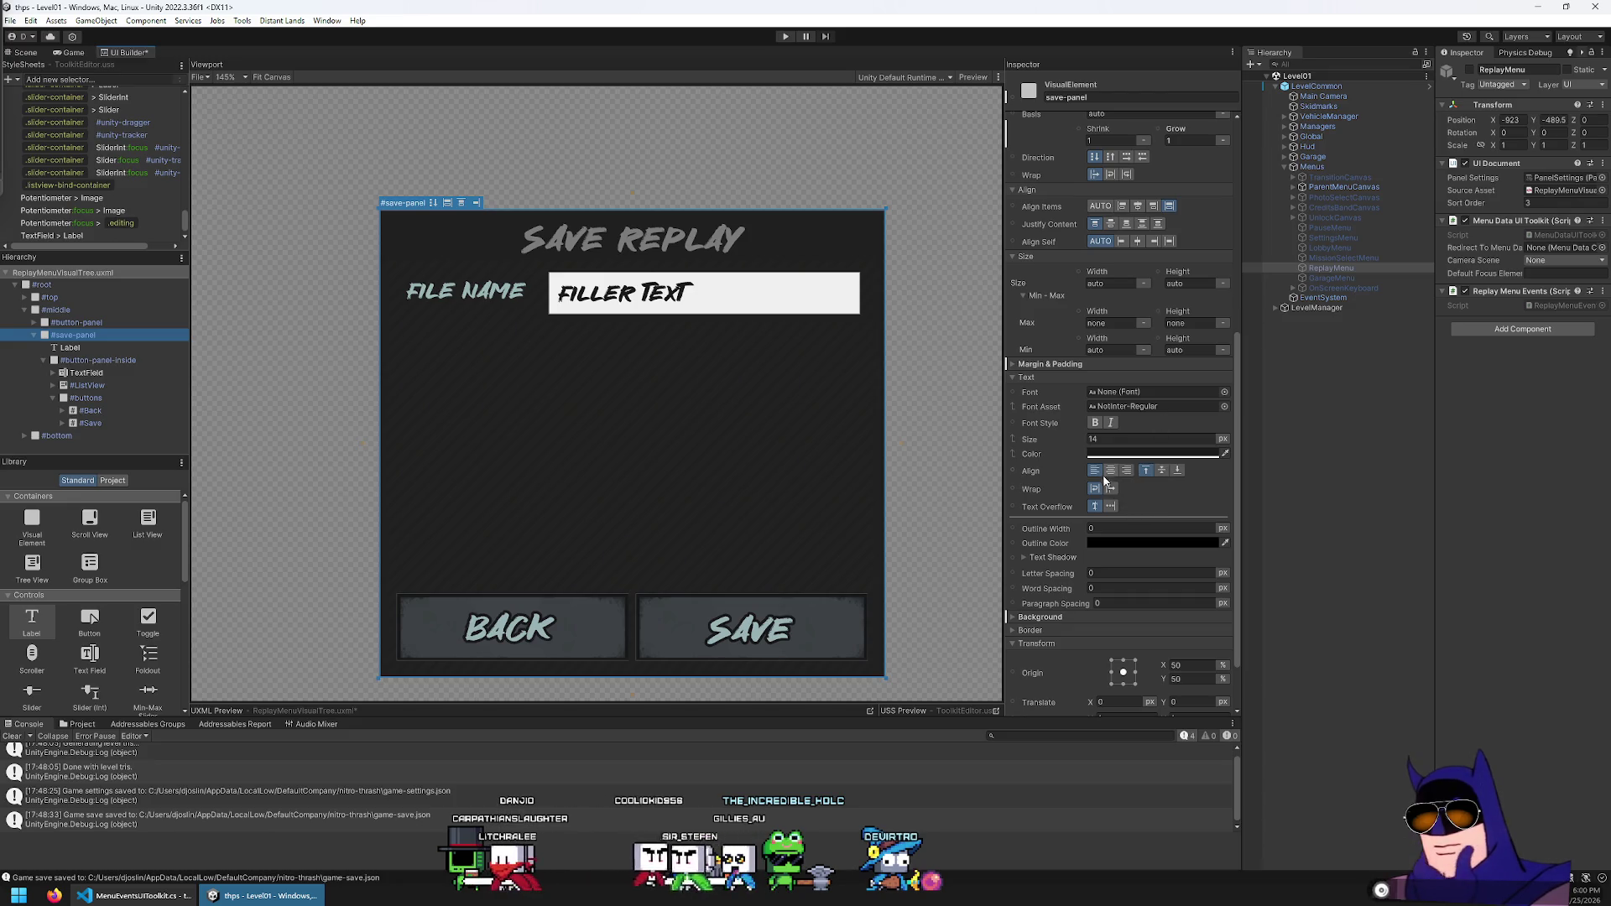
scroll(1101, 476, down, 3)
click(1089, 550)
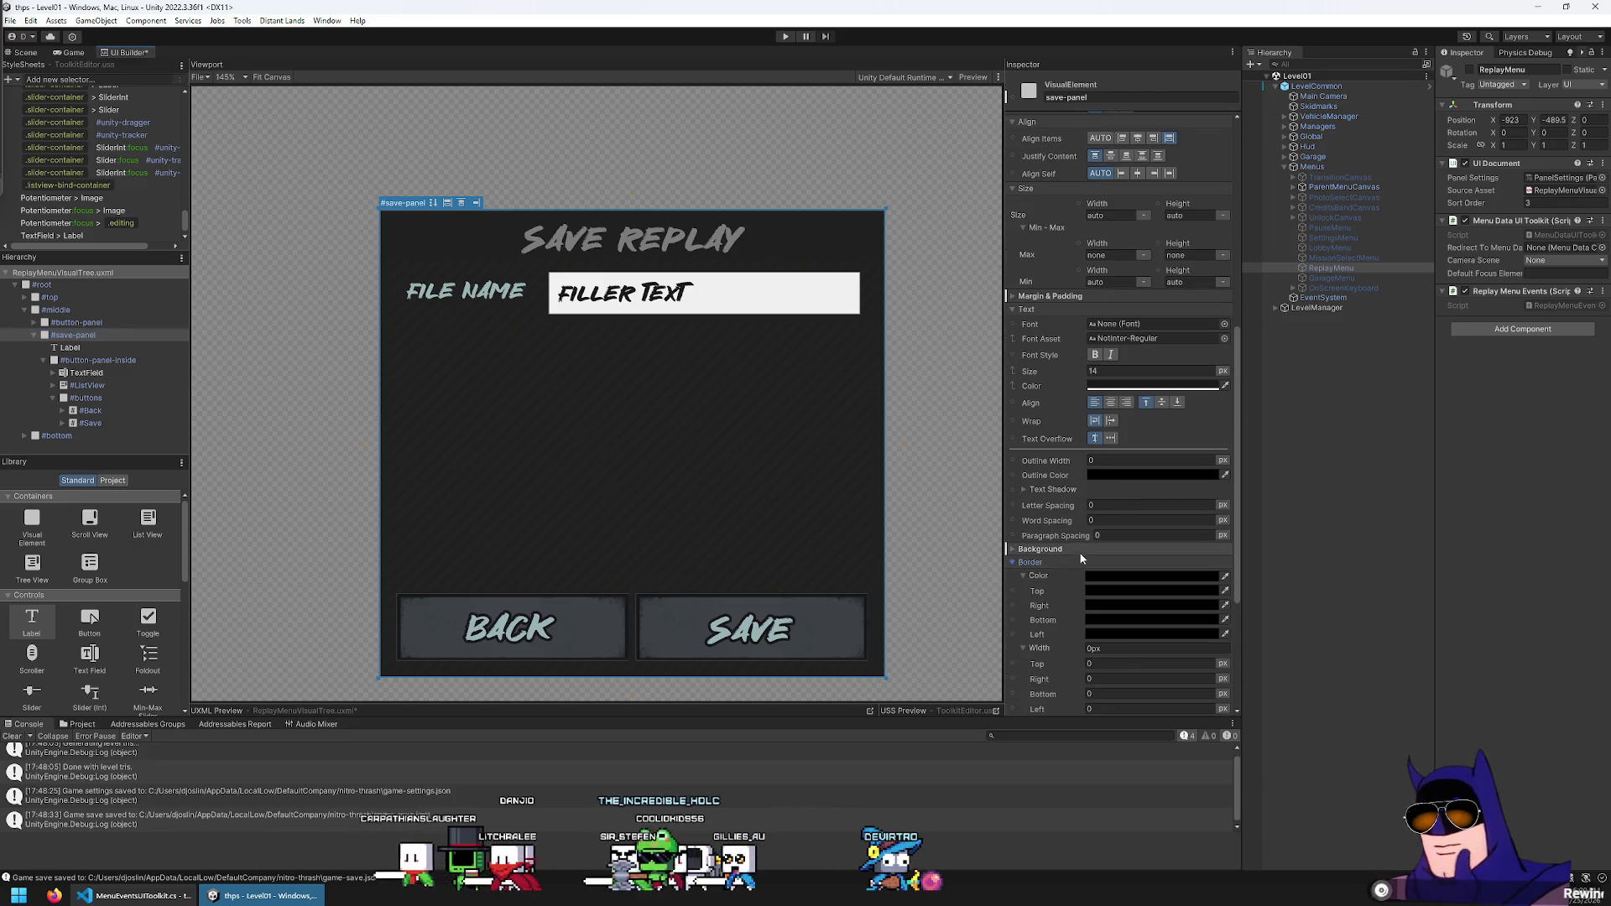
click(1149, 564)
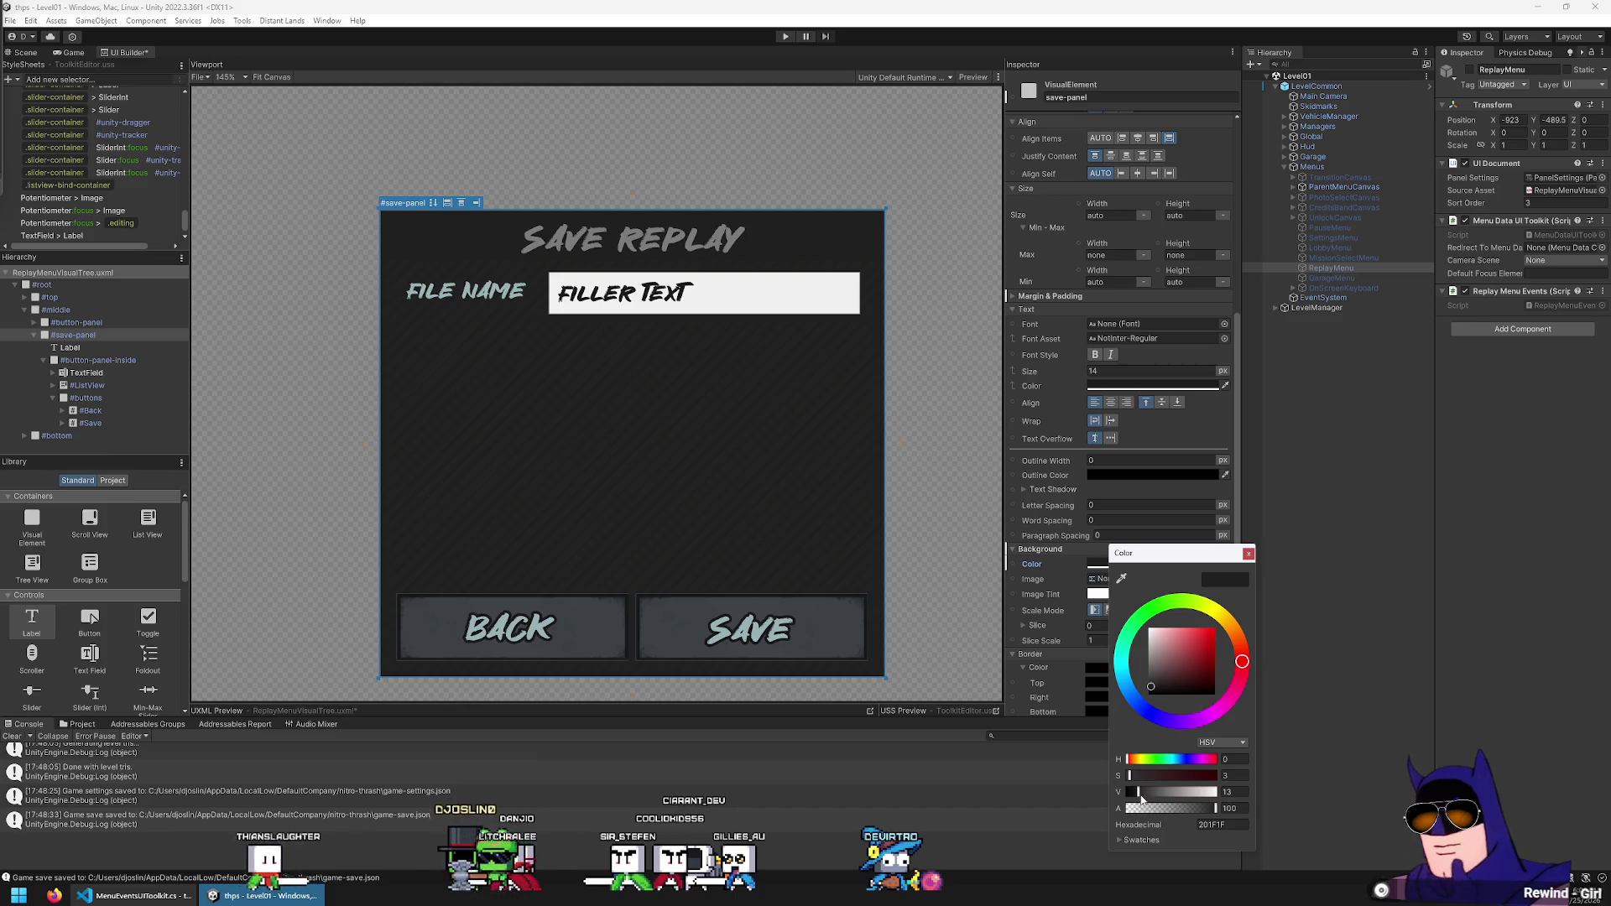
drag(1140, 792, 1135, 795)
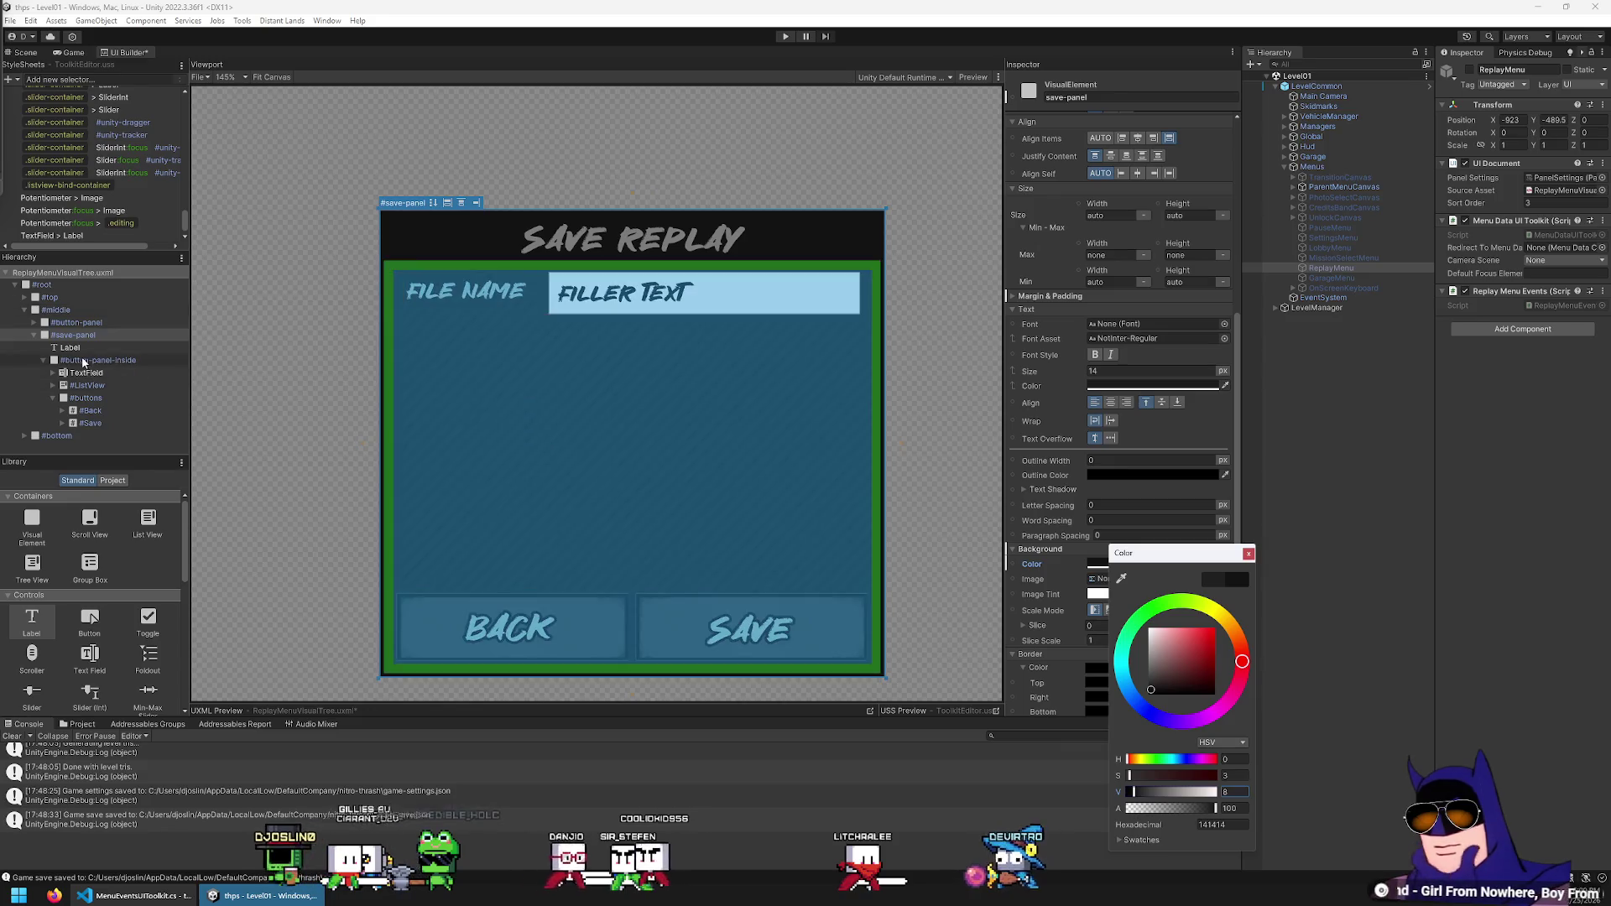
Give the SAVE REPLAY heading an outline width of 2
click(587, 239)
click(1107, 508)
text(2)
key(Return)
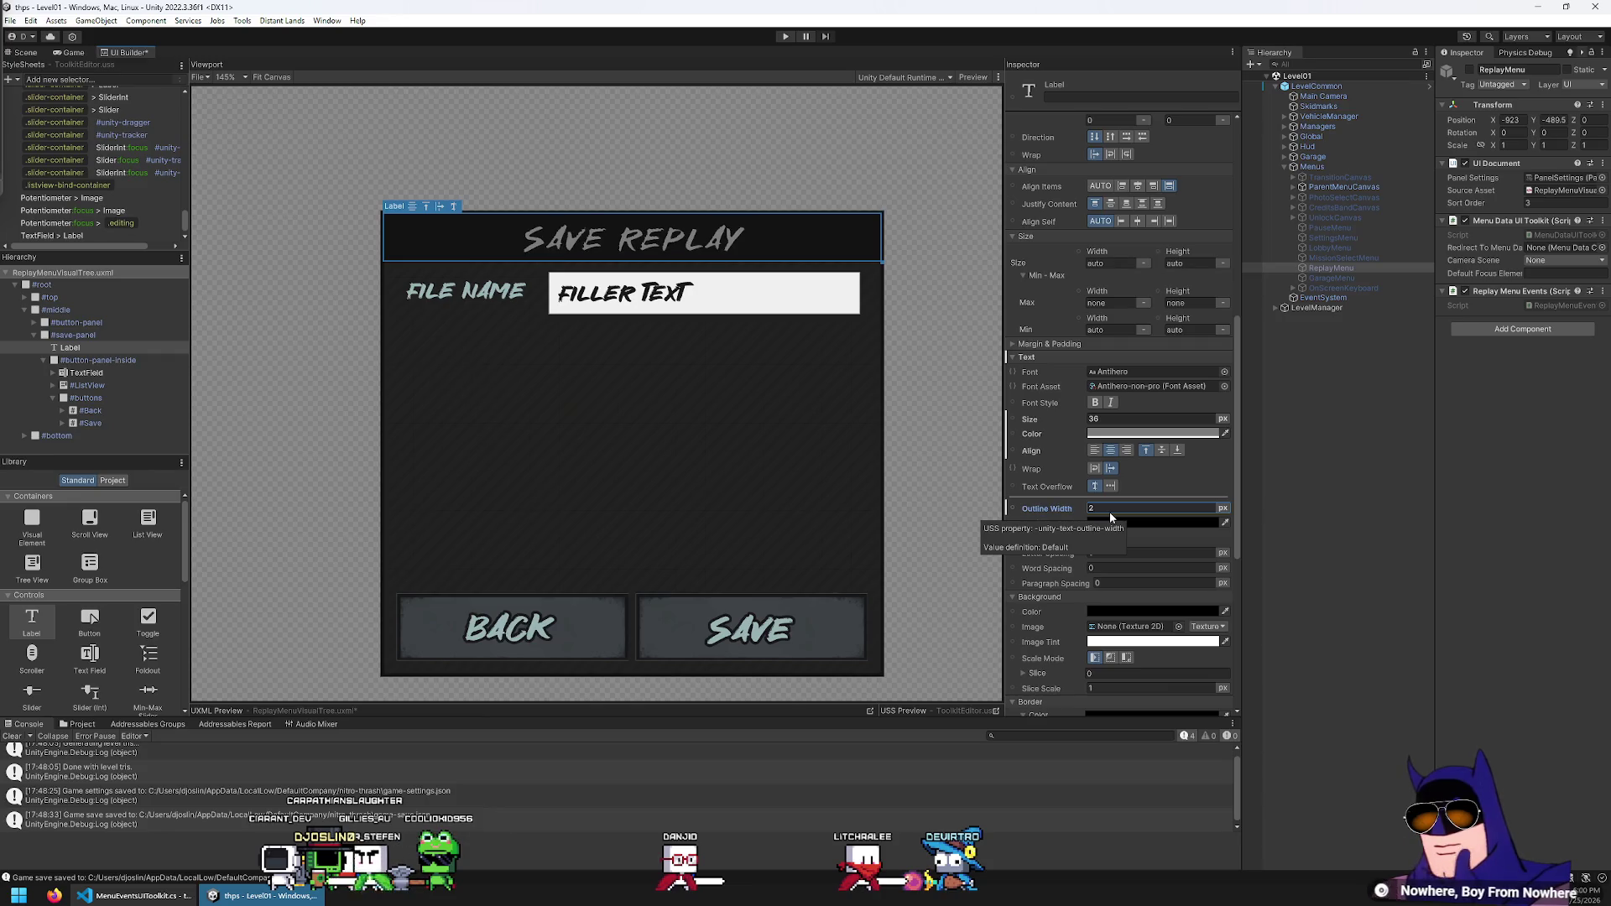
Try title outline widths of 1 and 0, then restore the outline to 1
key(Return)
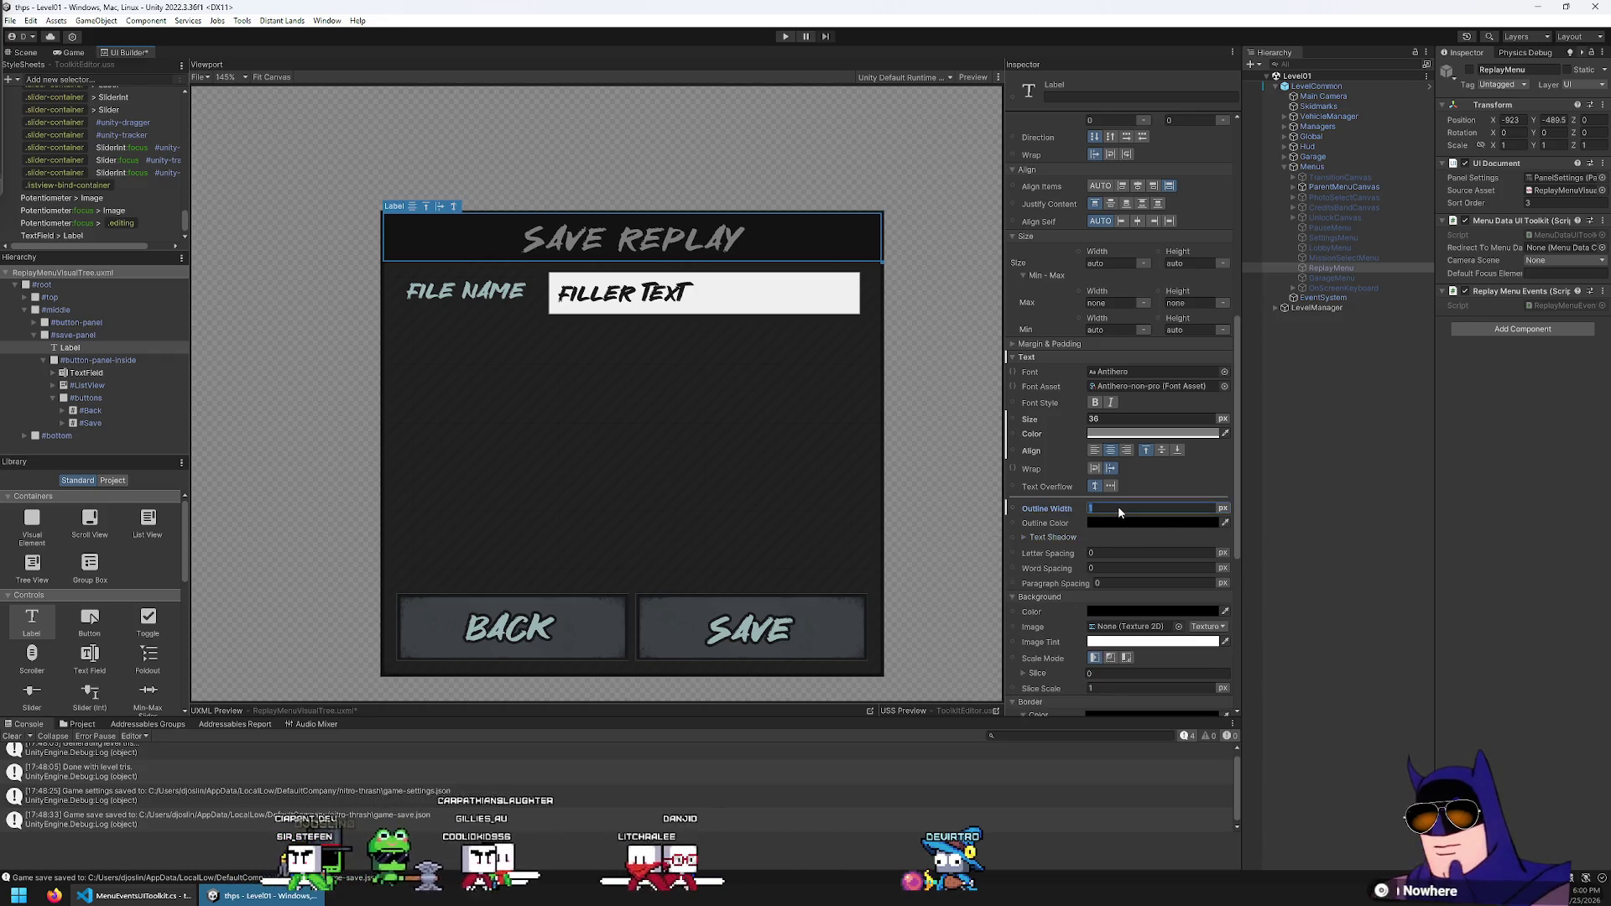
text(0)
key(Return)
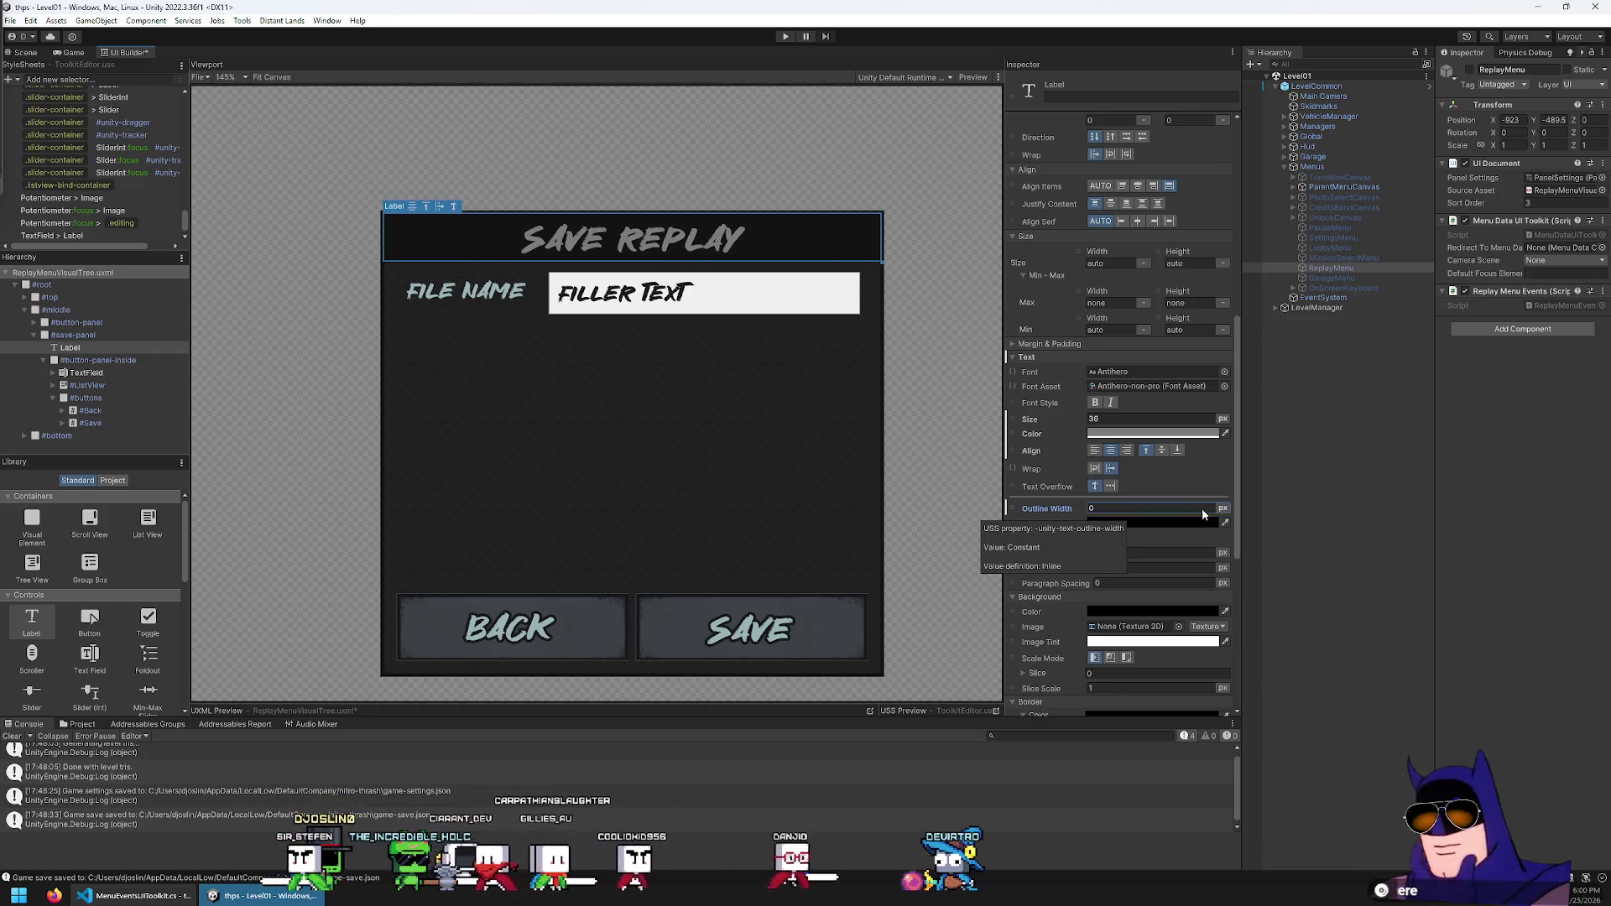
key(ctrl+z)
scroll(1099, 547, down, 5)
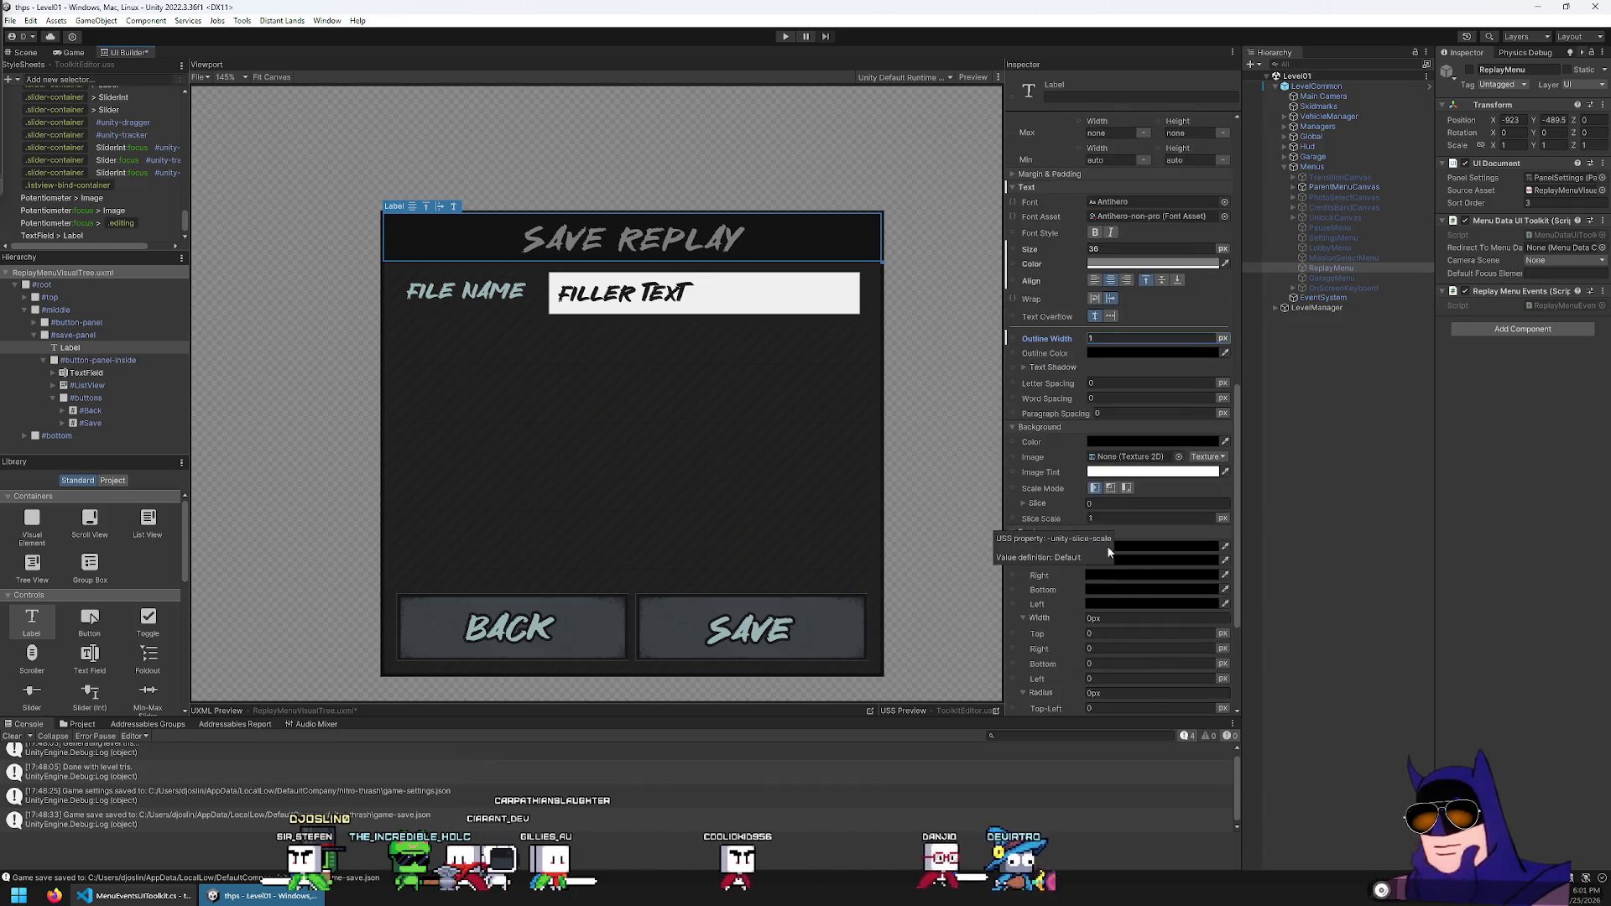
scroll(1109, 406, up, 3)
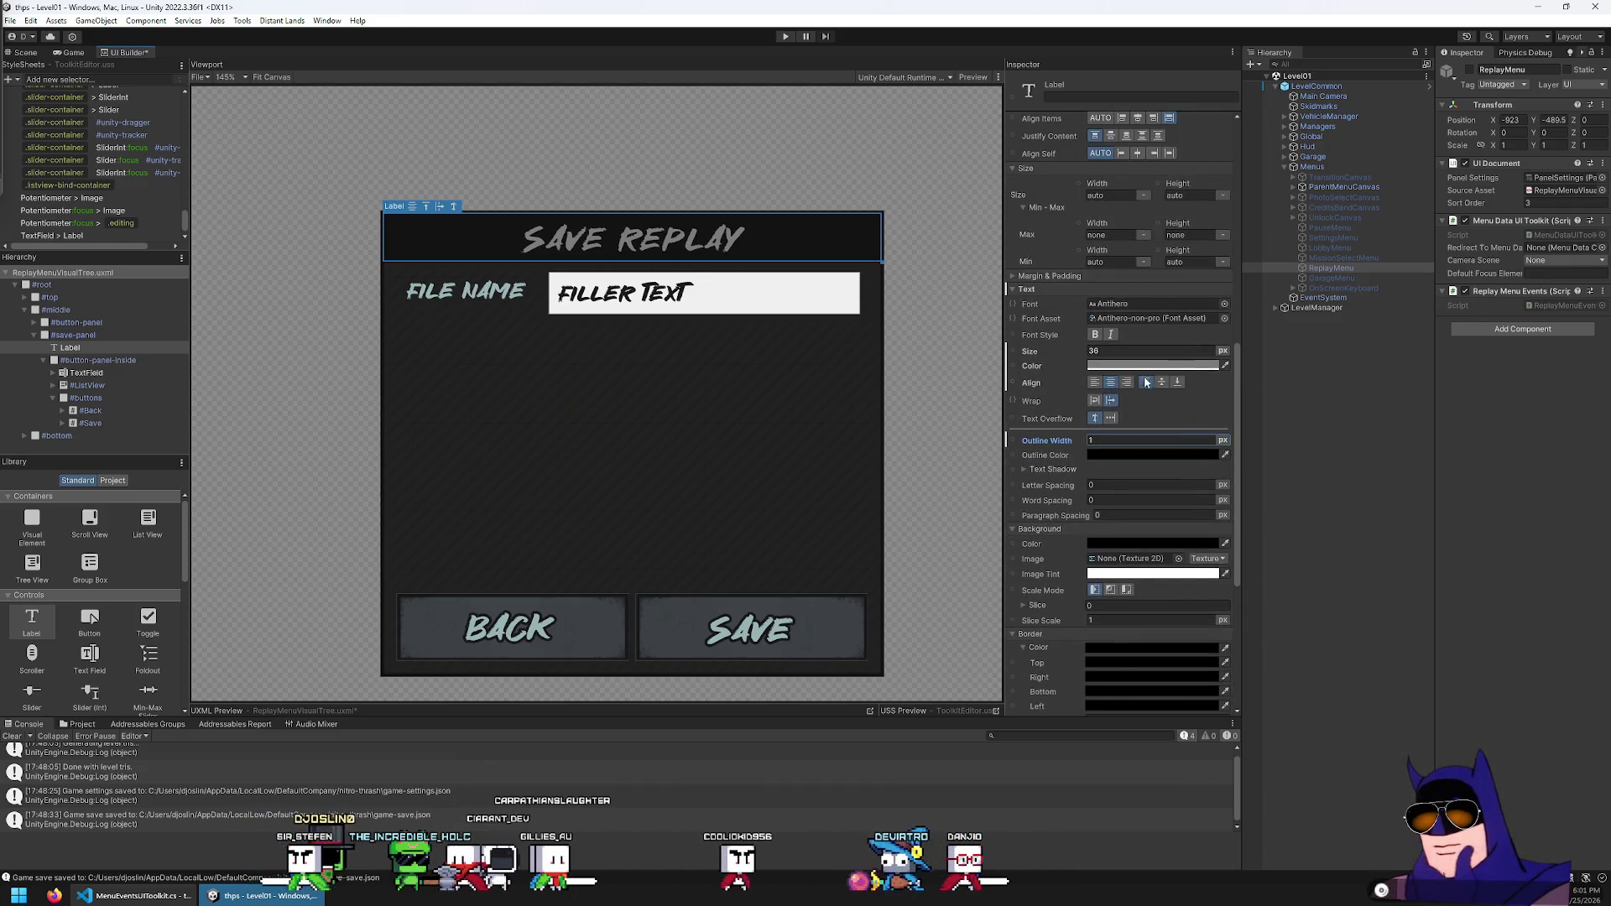
Make the title bold with outline width 4, coloured from the FILE NAME text
click(1095, 335)
click(1124, 440)
text(4)
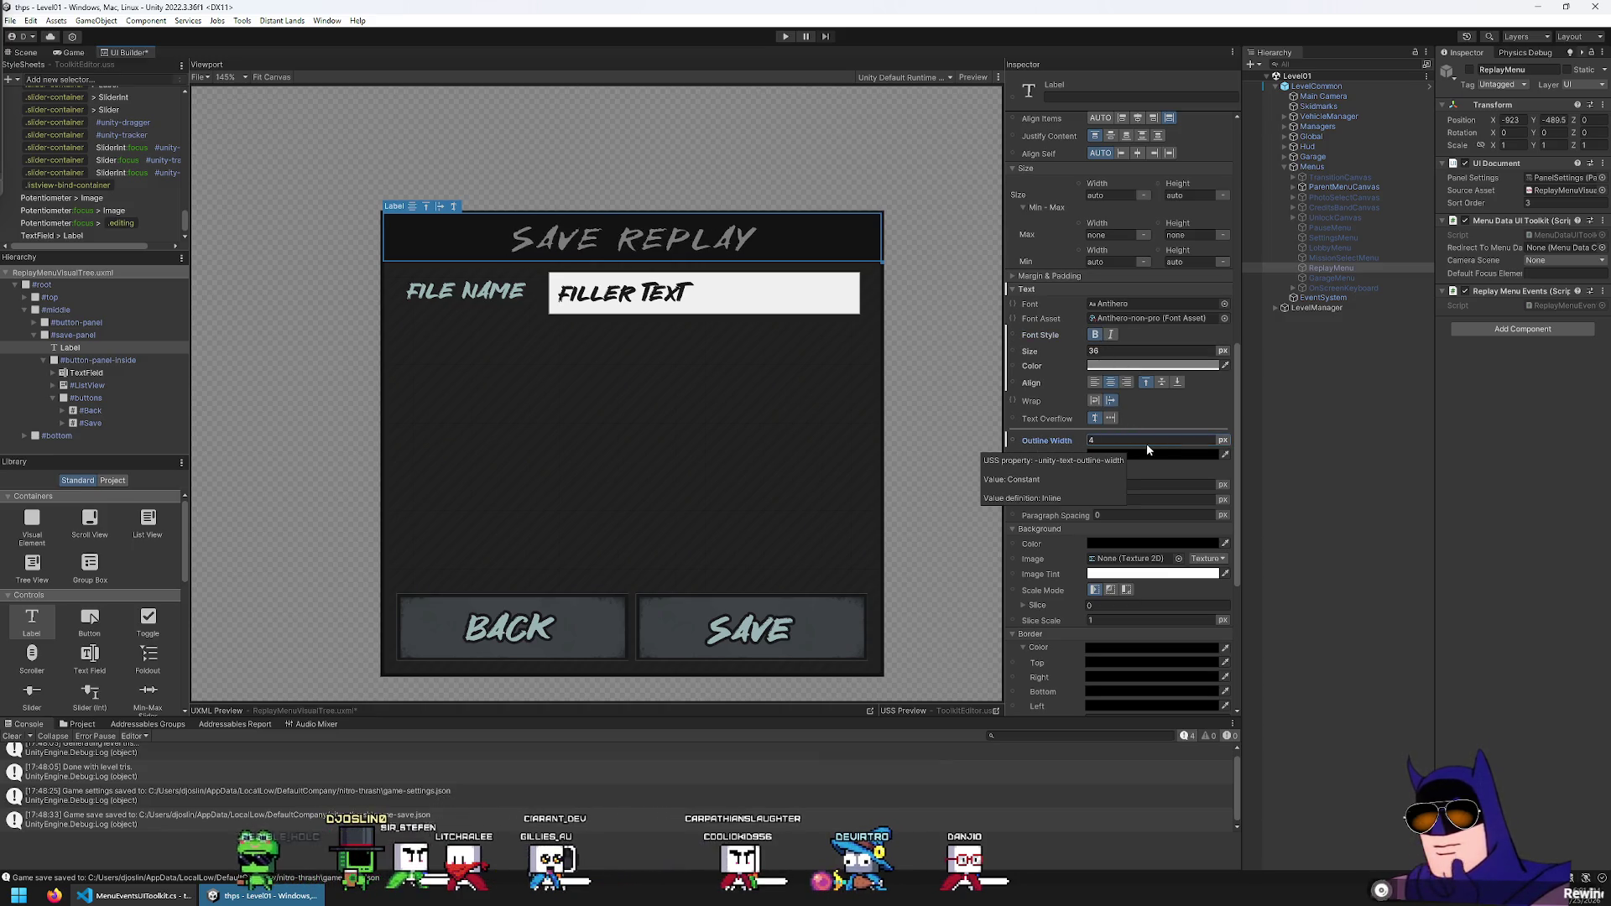
key(Return)
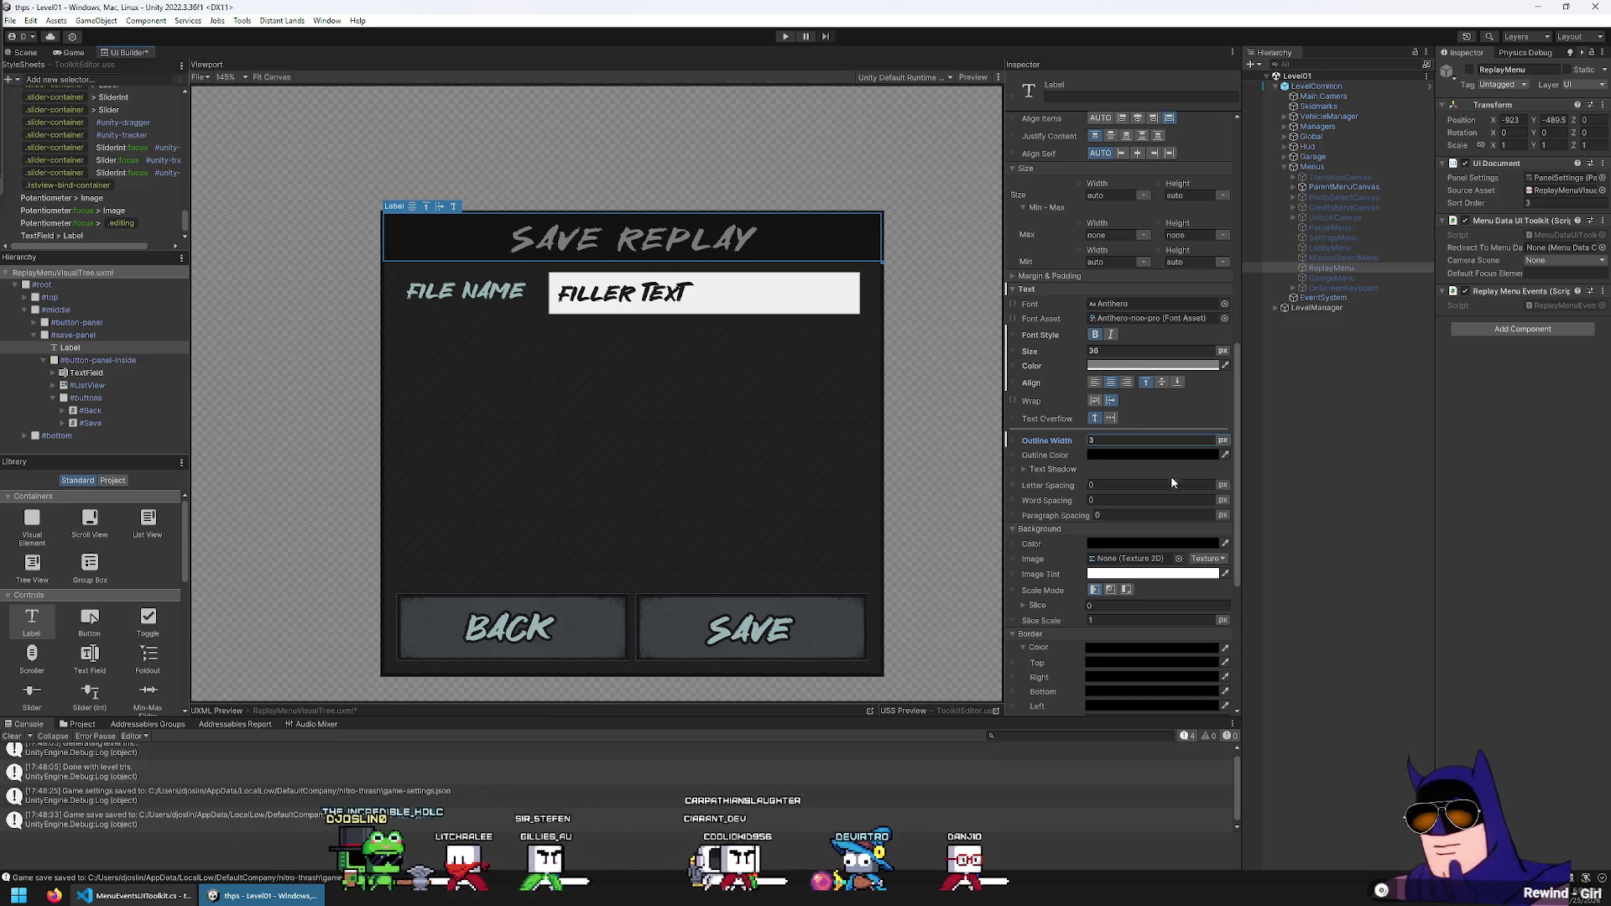
click(1226, 455)
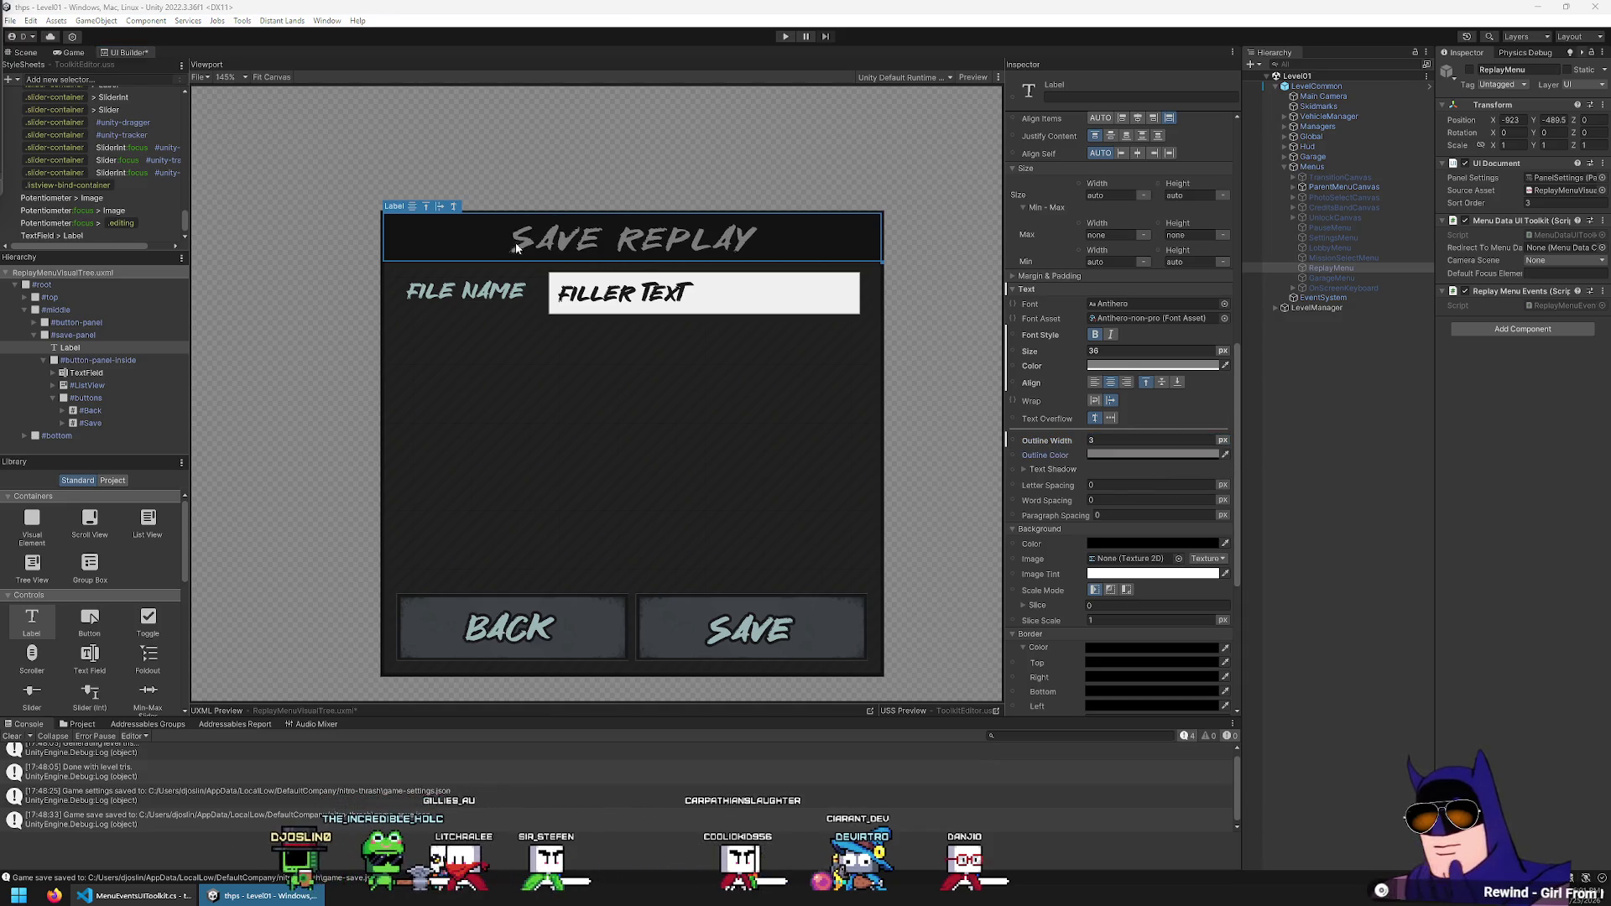
click(468, 296)
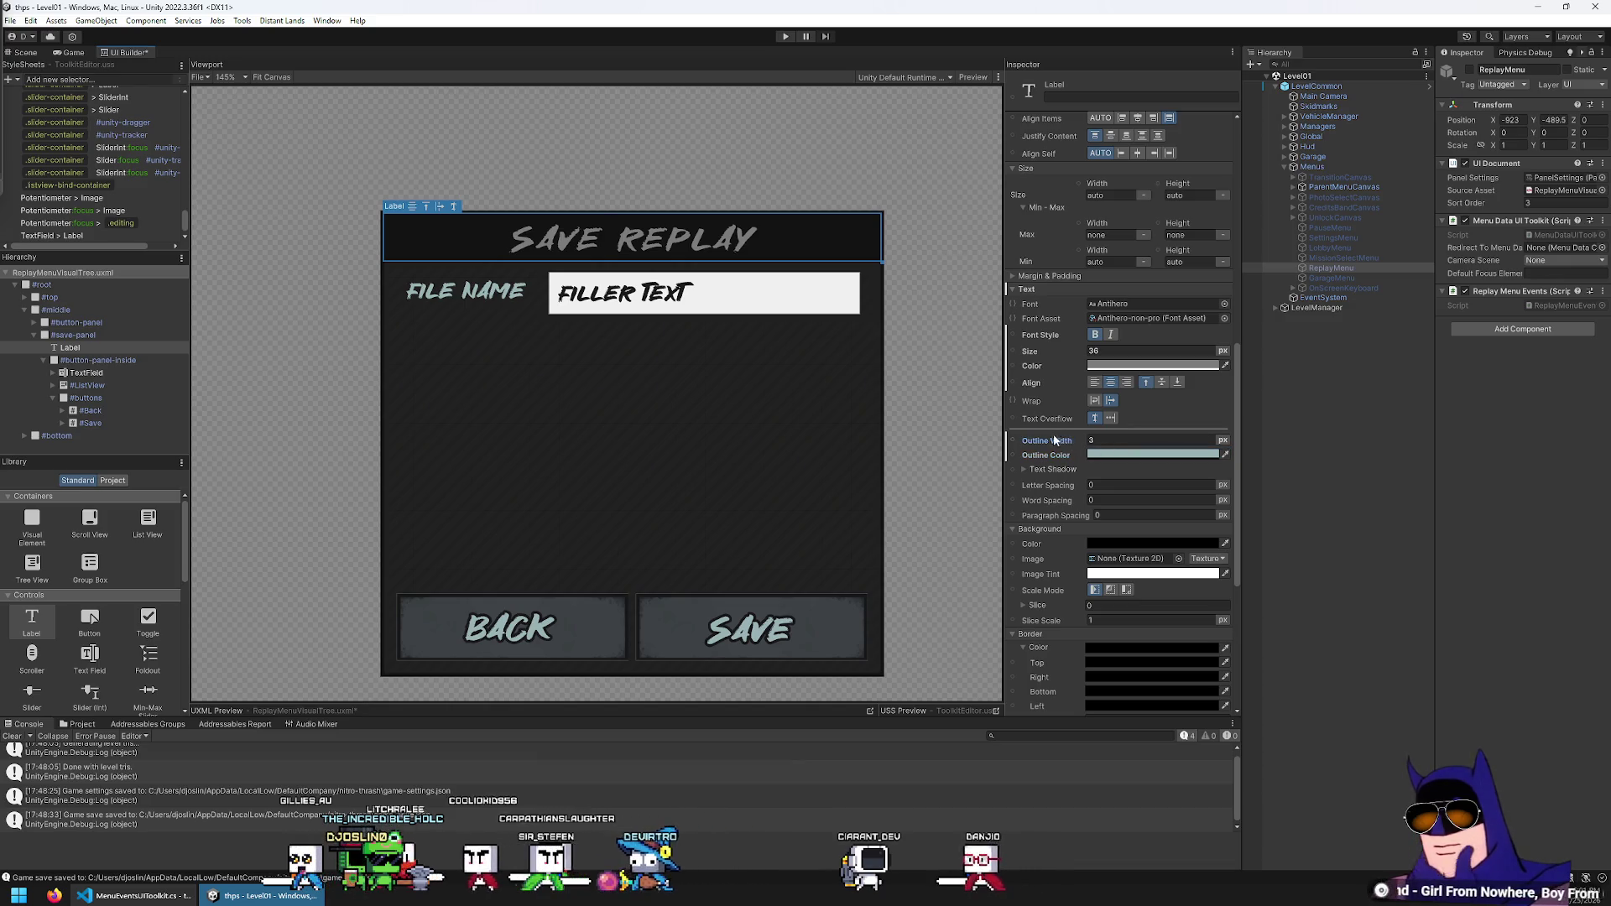
Set the title outline width to 2 and recolour the outline from a canvas sample
drag(1059, 442, 1050, 444)
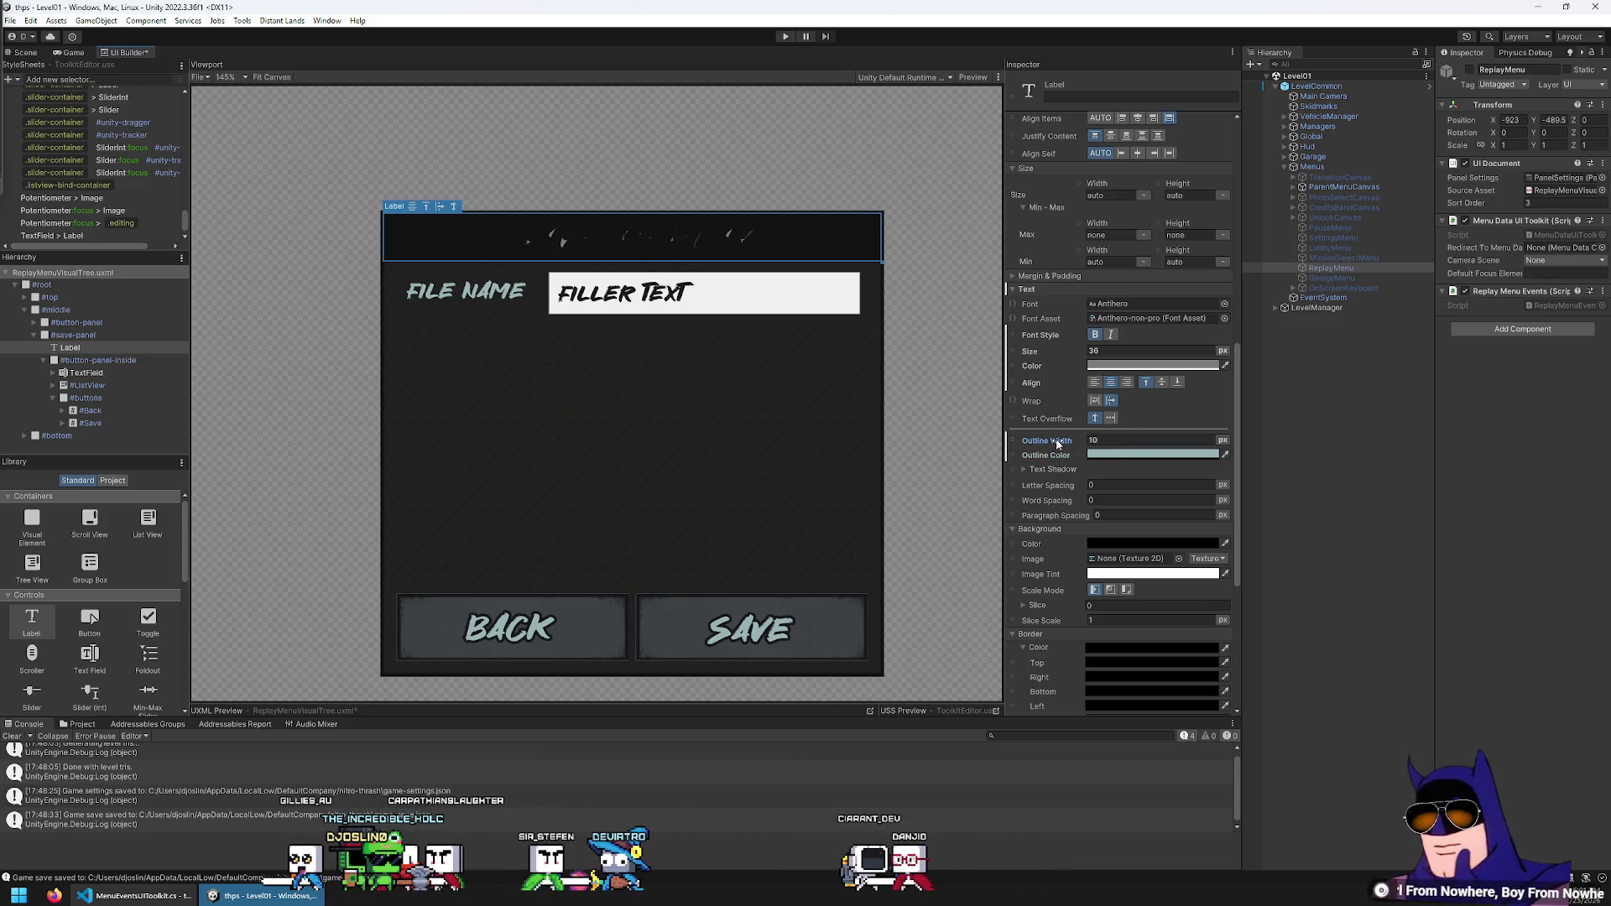
click(1201, 458)
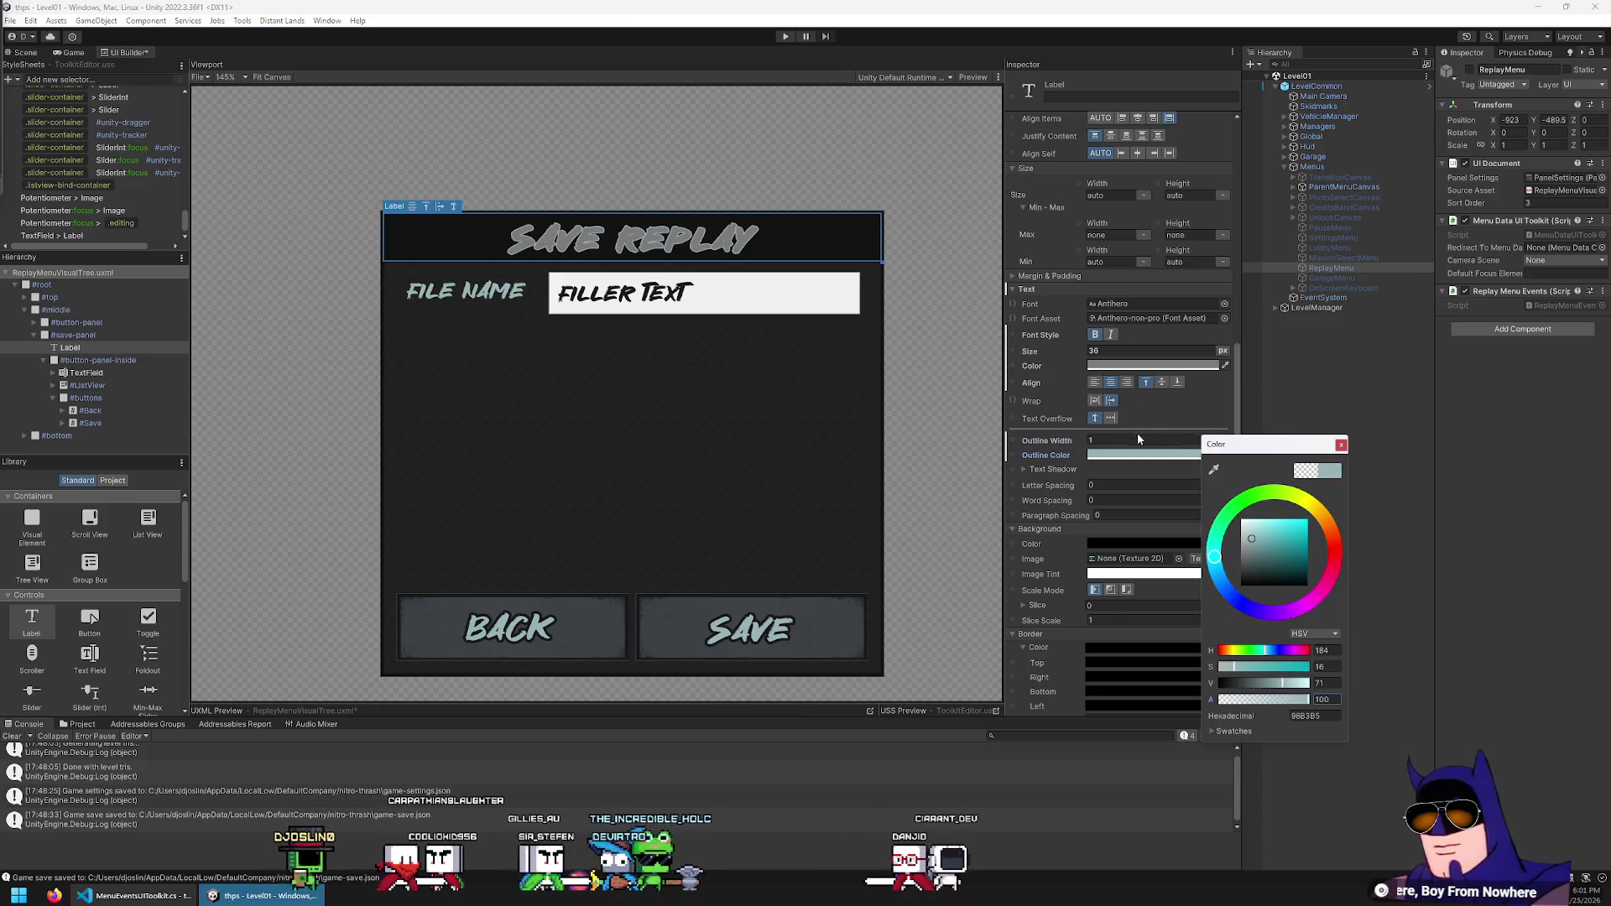
click(1054, 444)
drag(1054, 445, 1074, 452)
click(1153, 455)
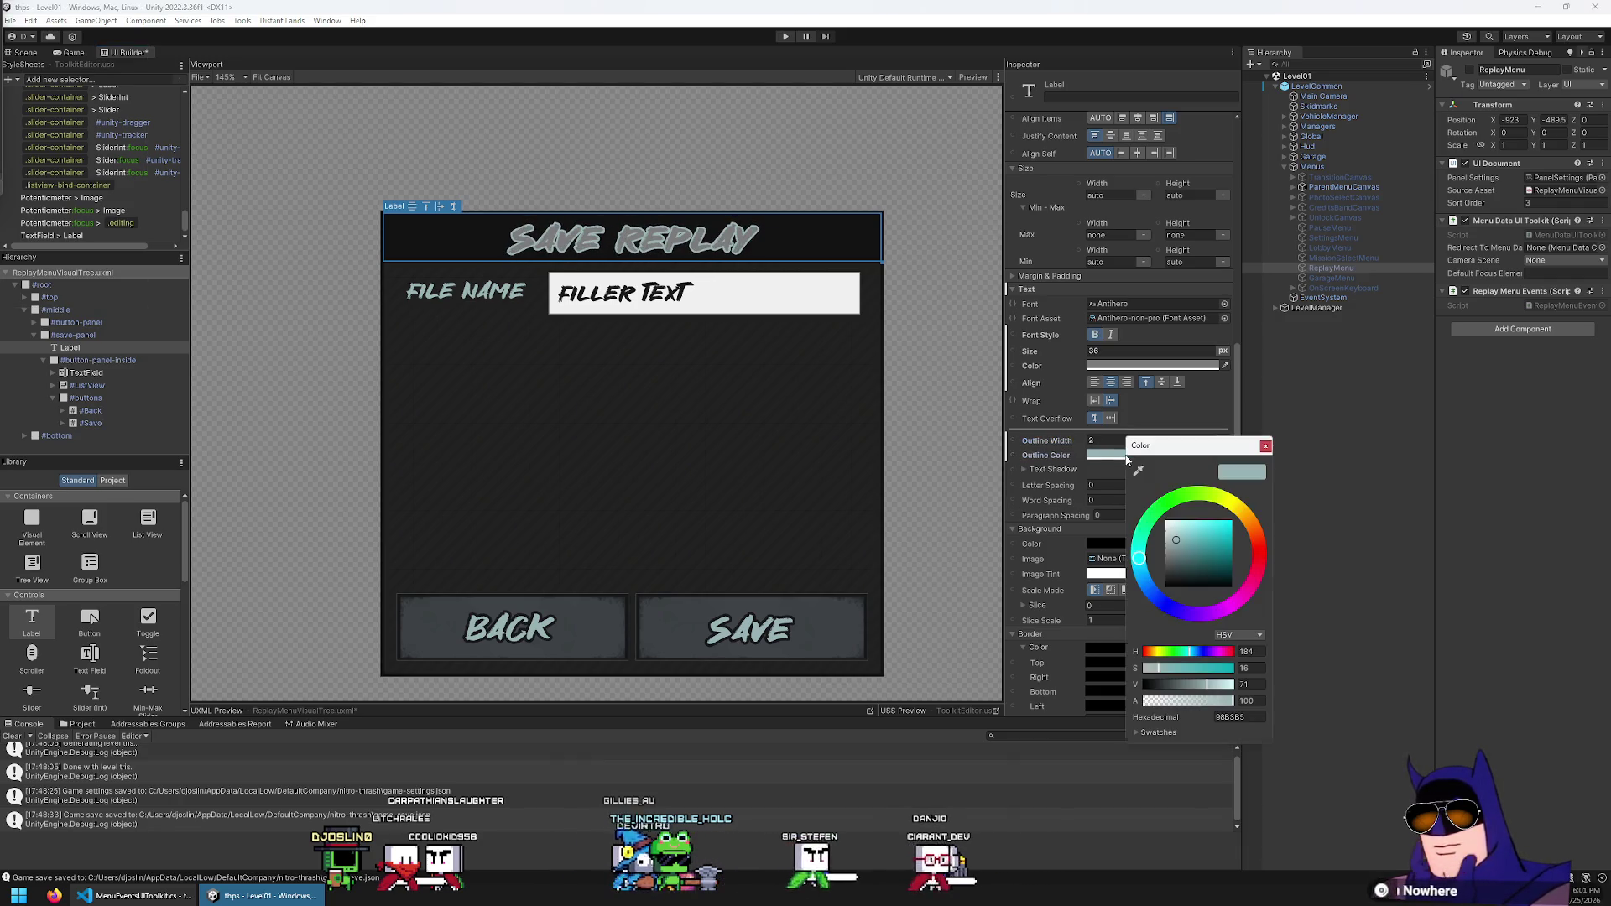
drag(1191, 570, 1015, 726)
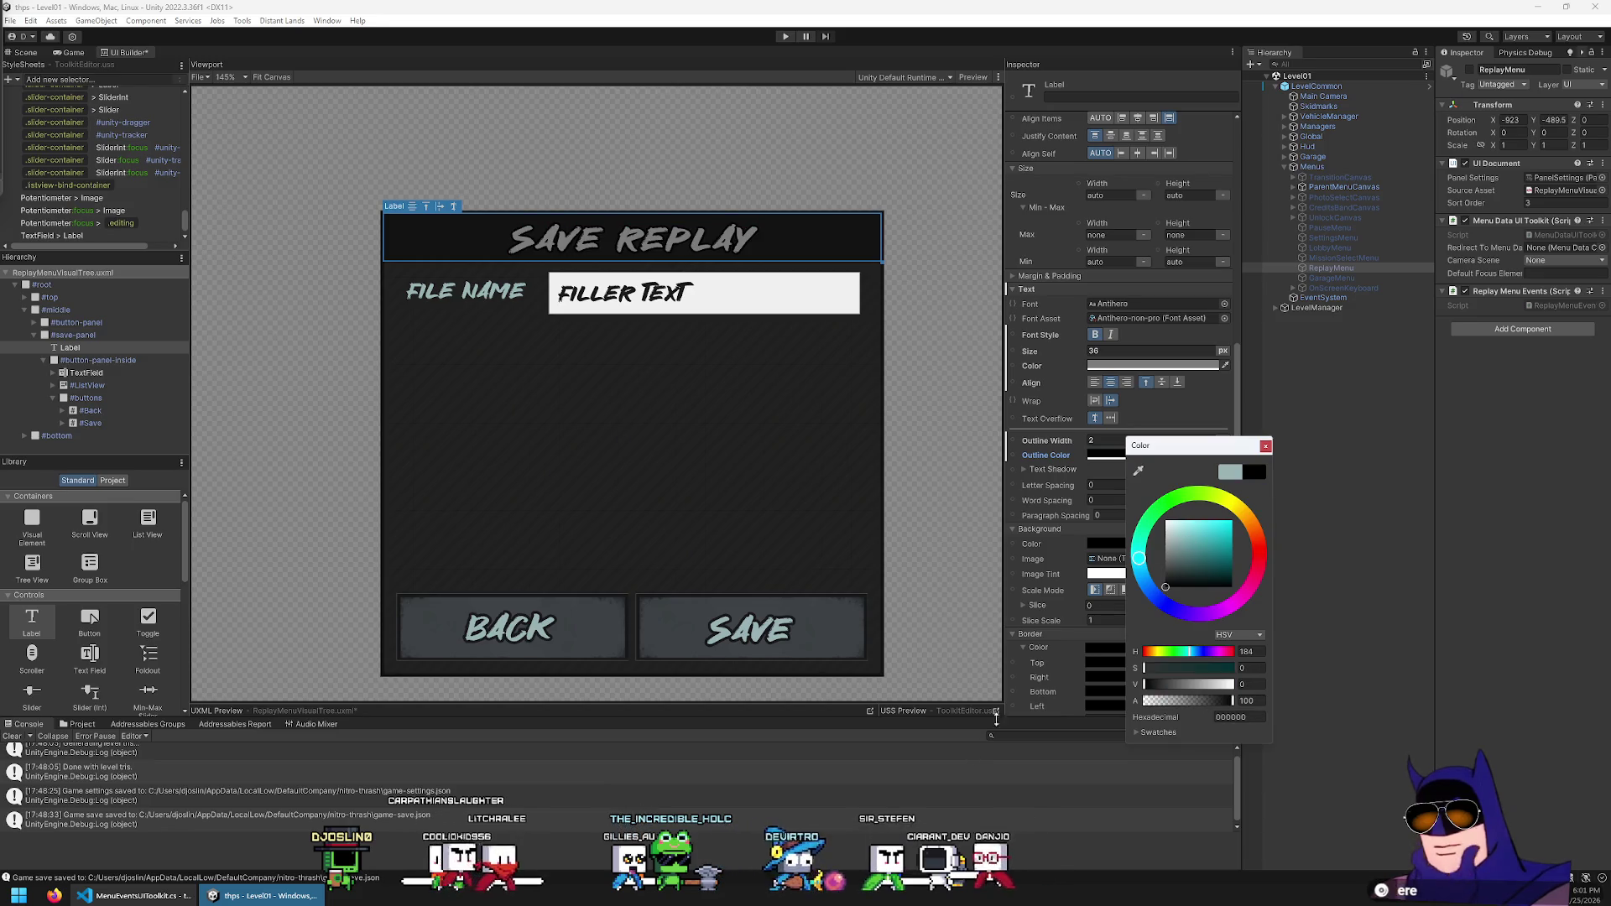
click(1137, 469)
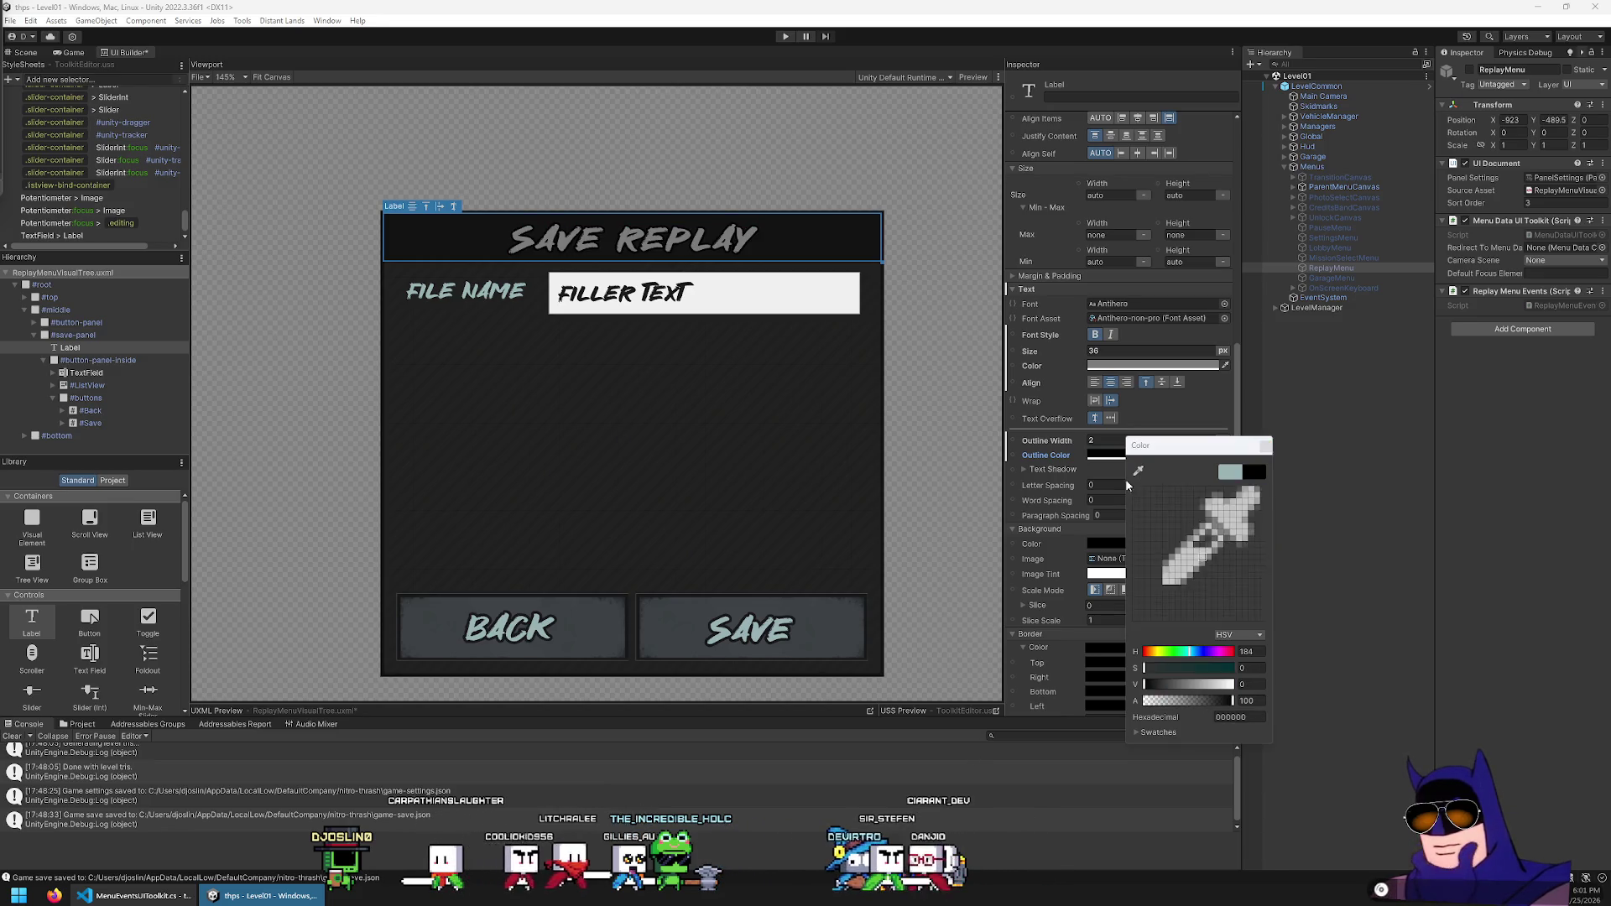
click(538, 637)
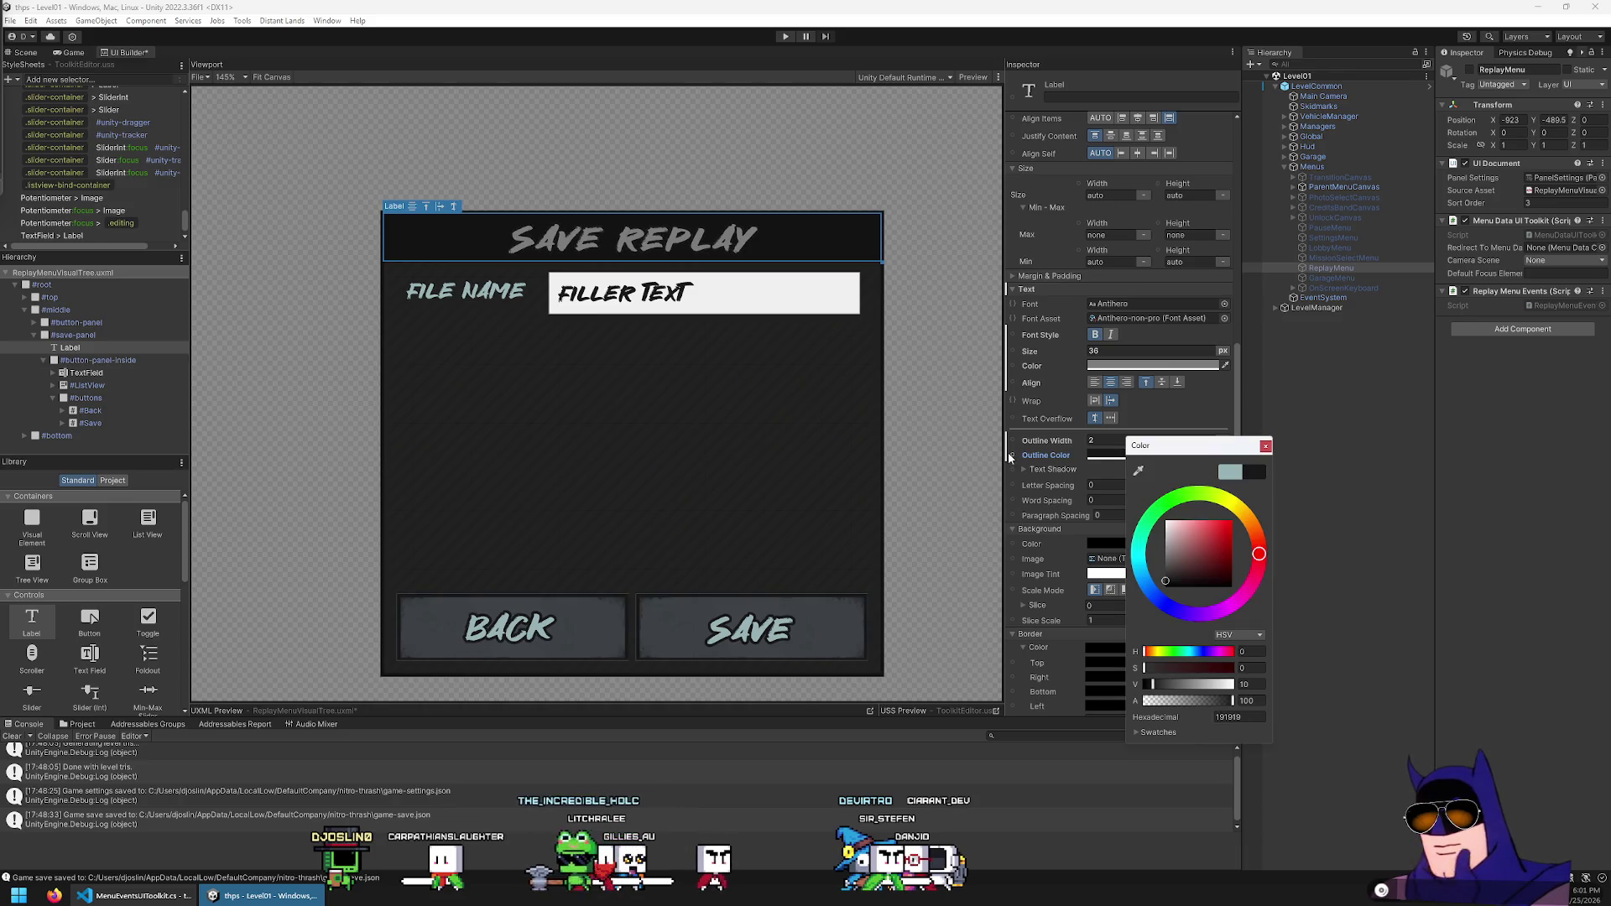
click(1264, 446)
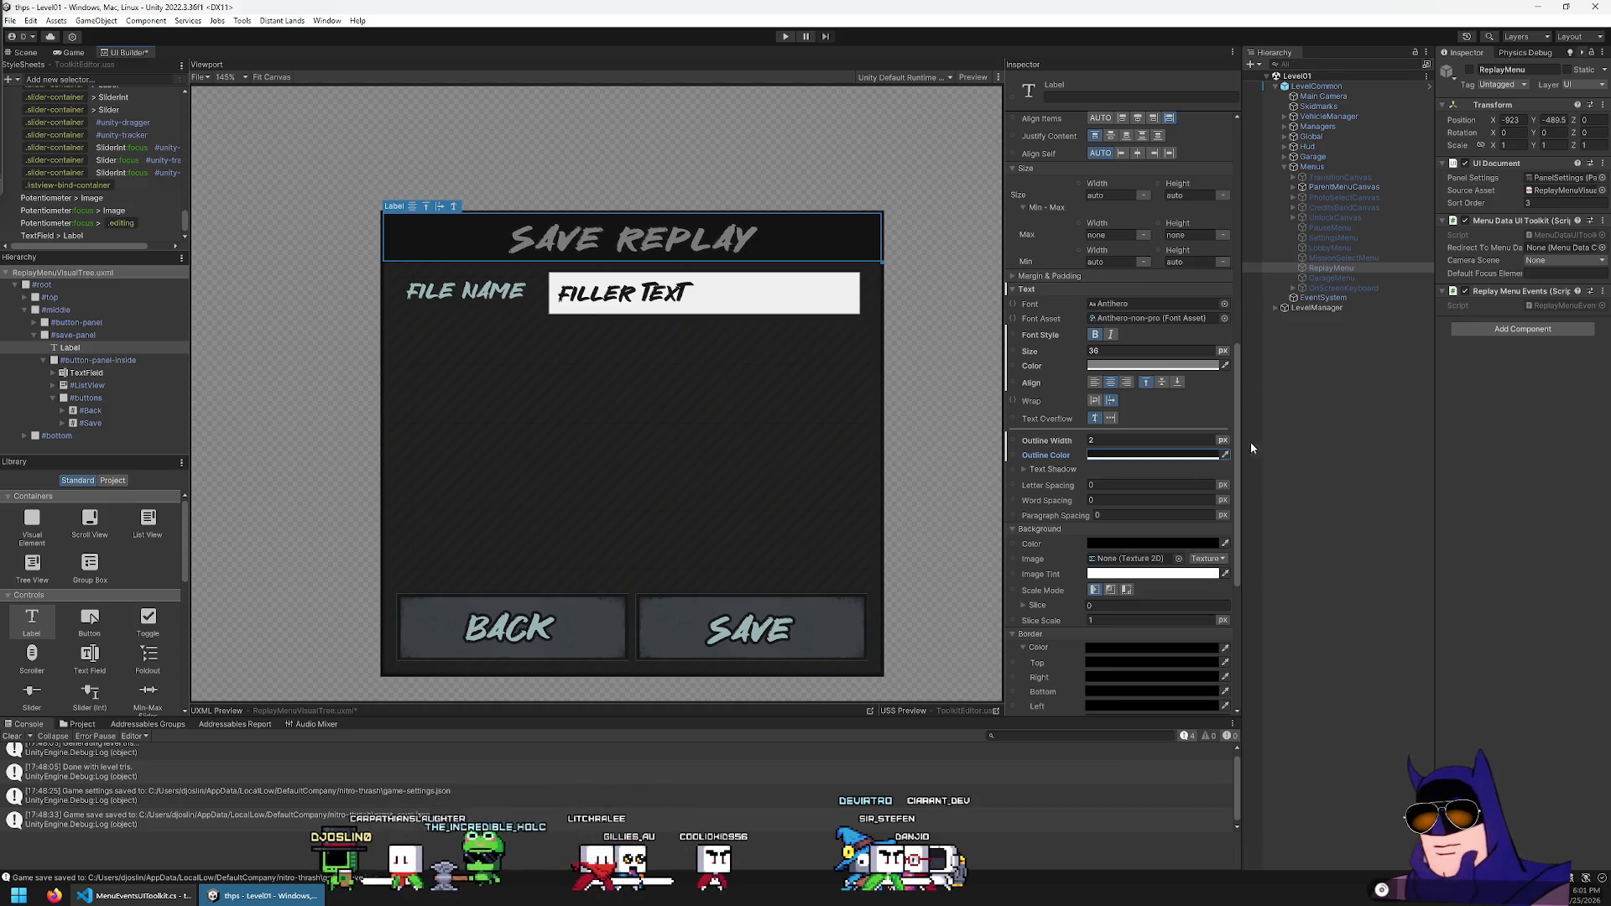
click(932, 365)
Change the title text to grey 6F6F6F and reduce its font size to 32
scroll(515, 326, down, 5)
scroll(583, 311, up, 4)
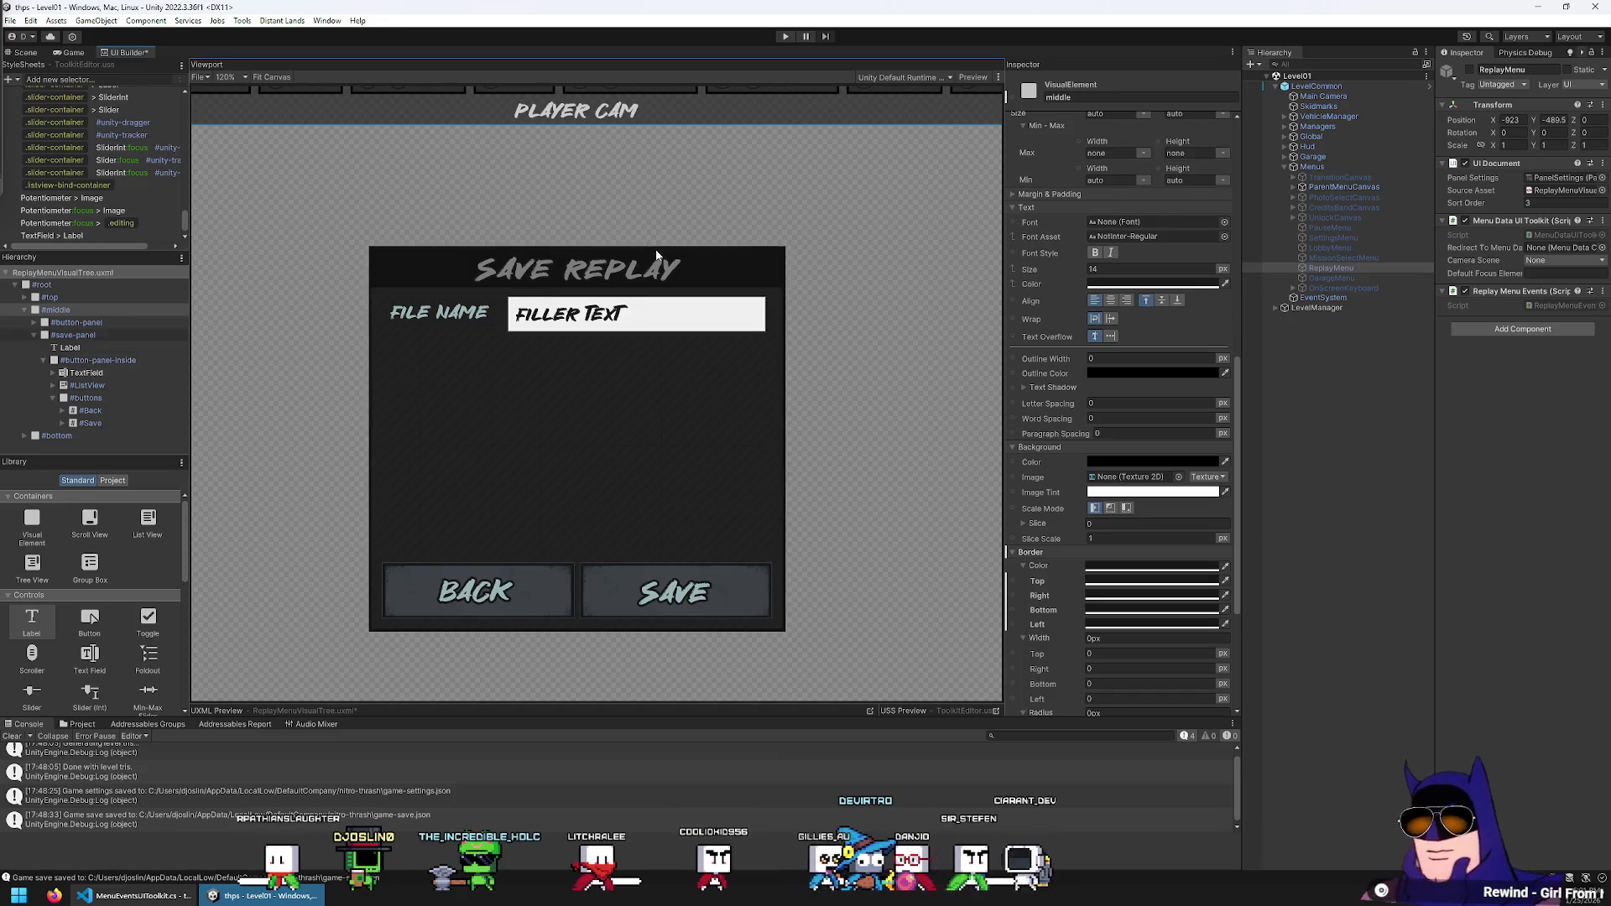
click(577, 269)
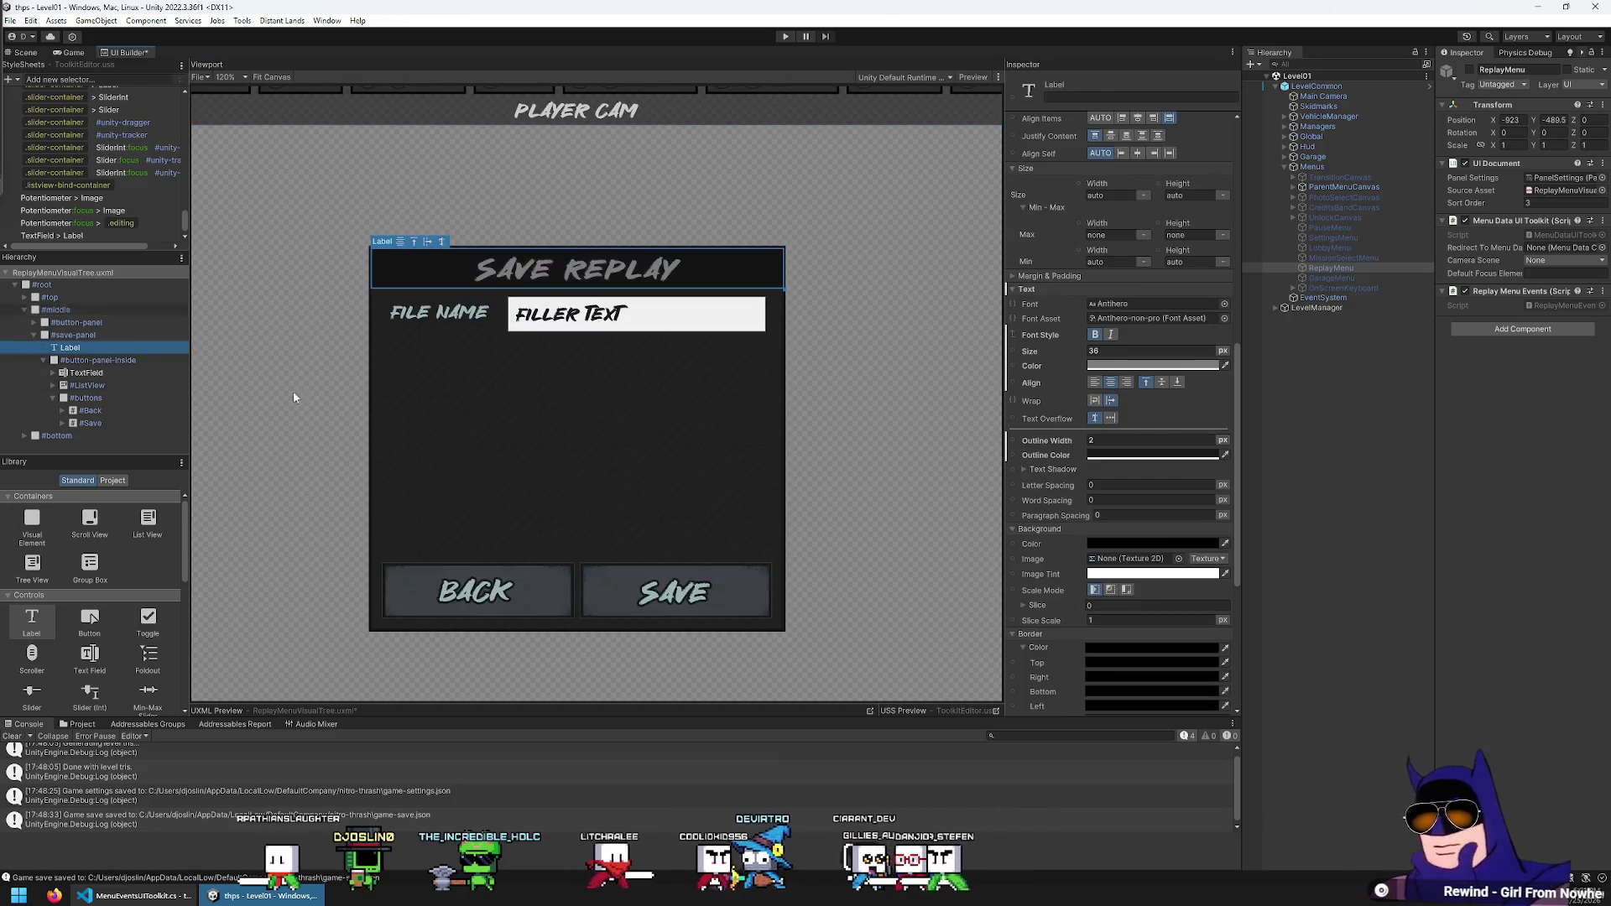
scroll(1128, 394, down, 1)
scroll(1130, 370, down, 3)
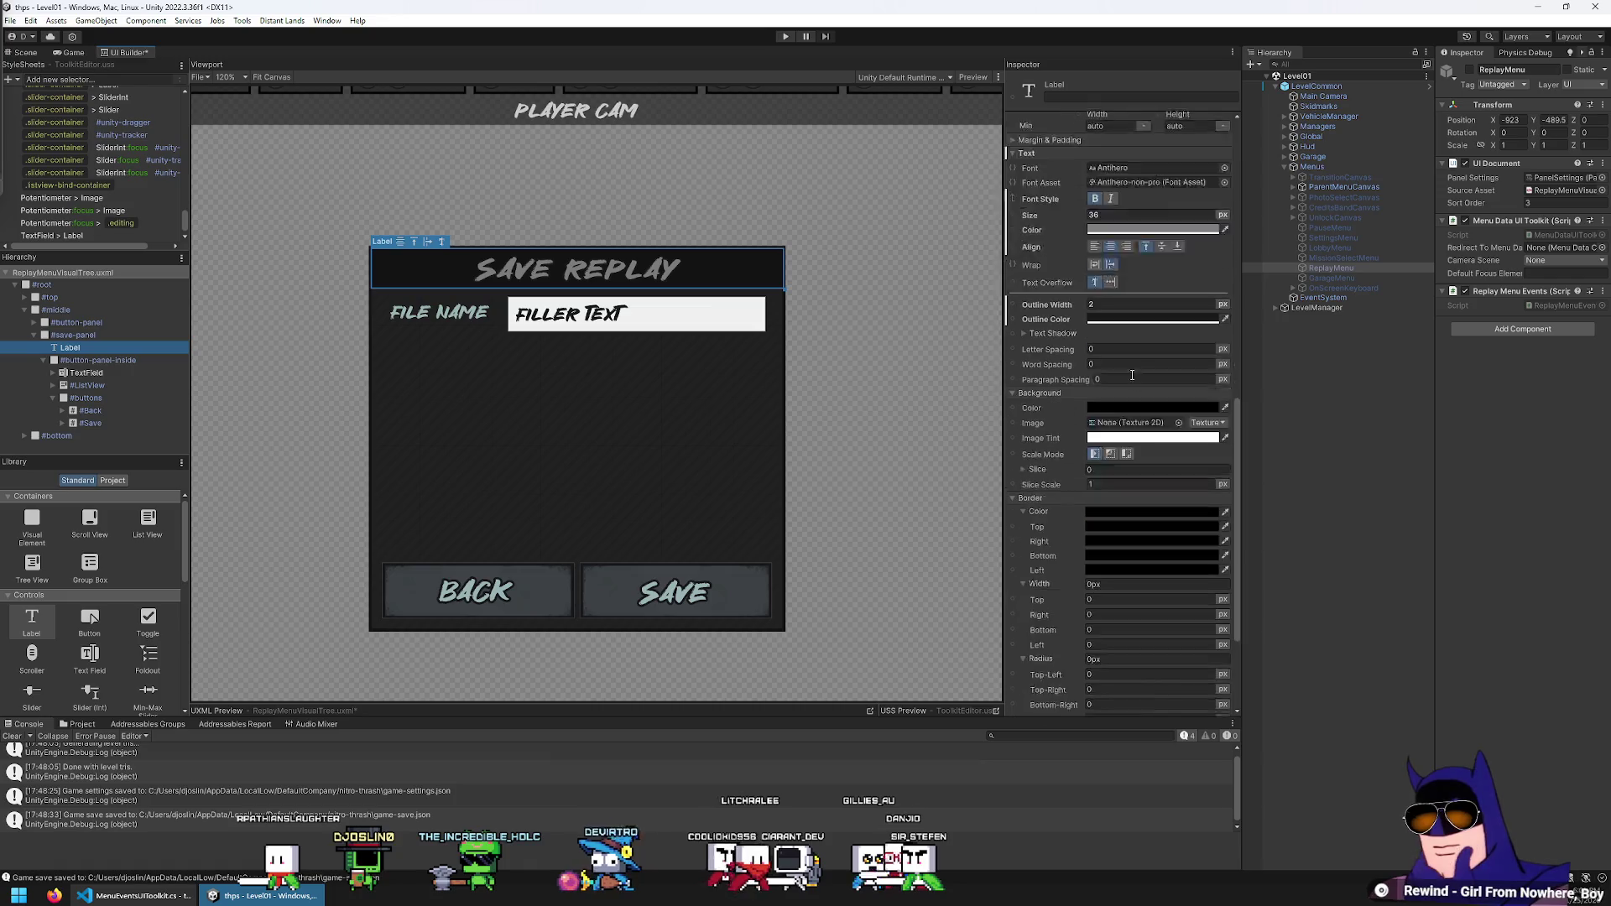
scroll(1063, 415, up, 4)
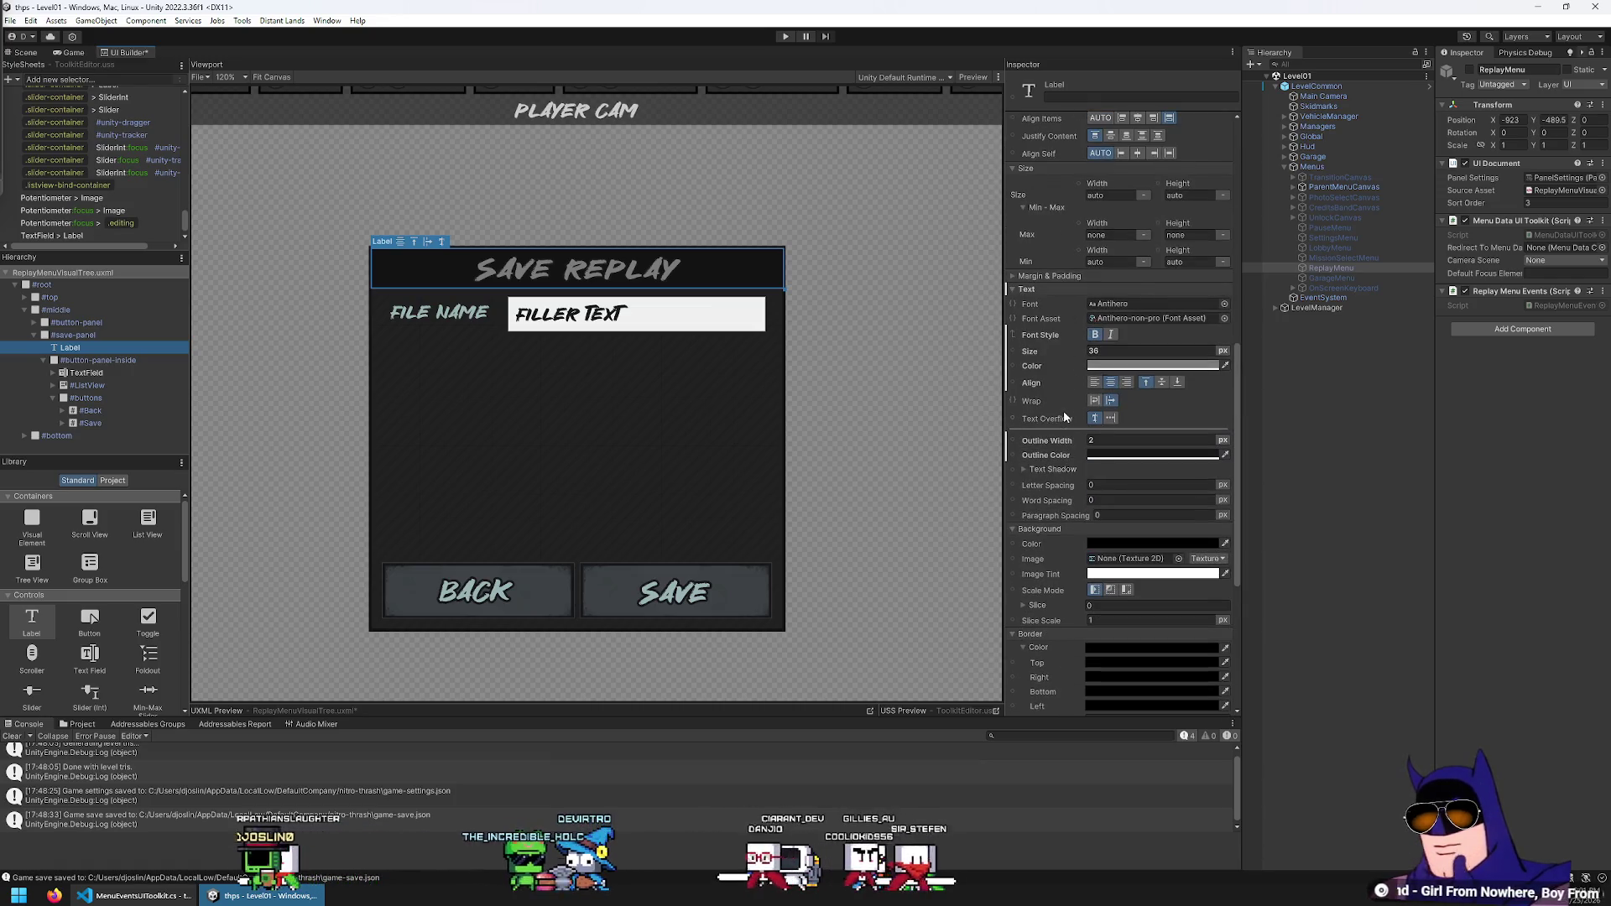
click(1149, 366)
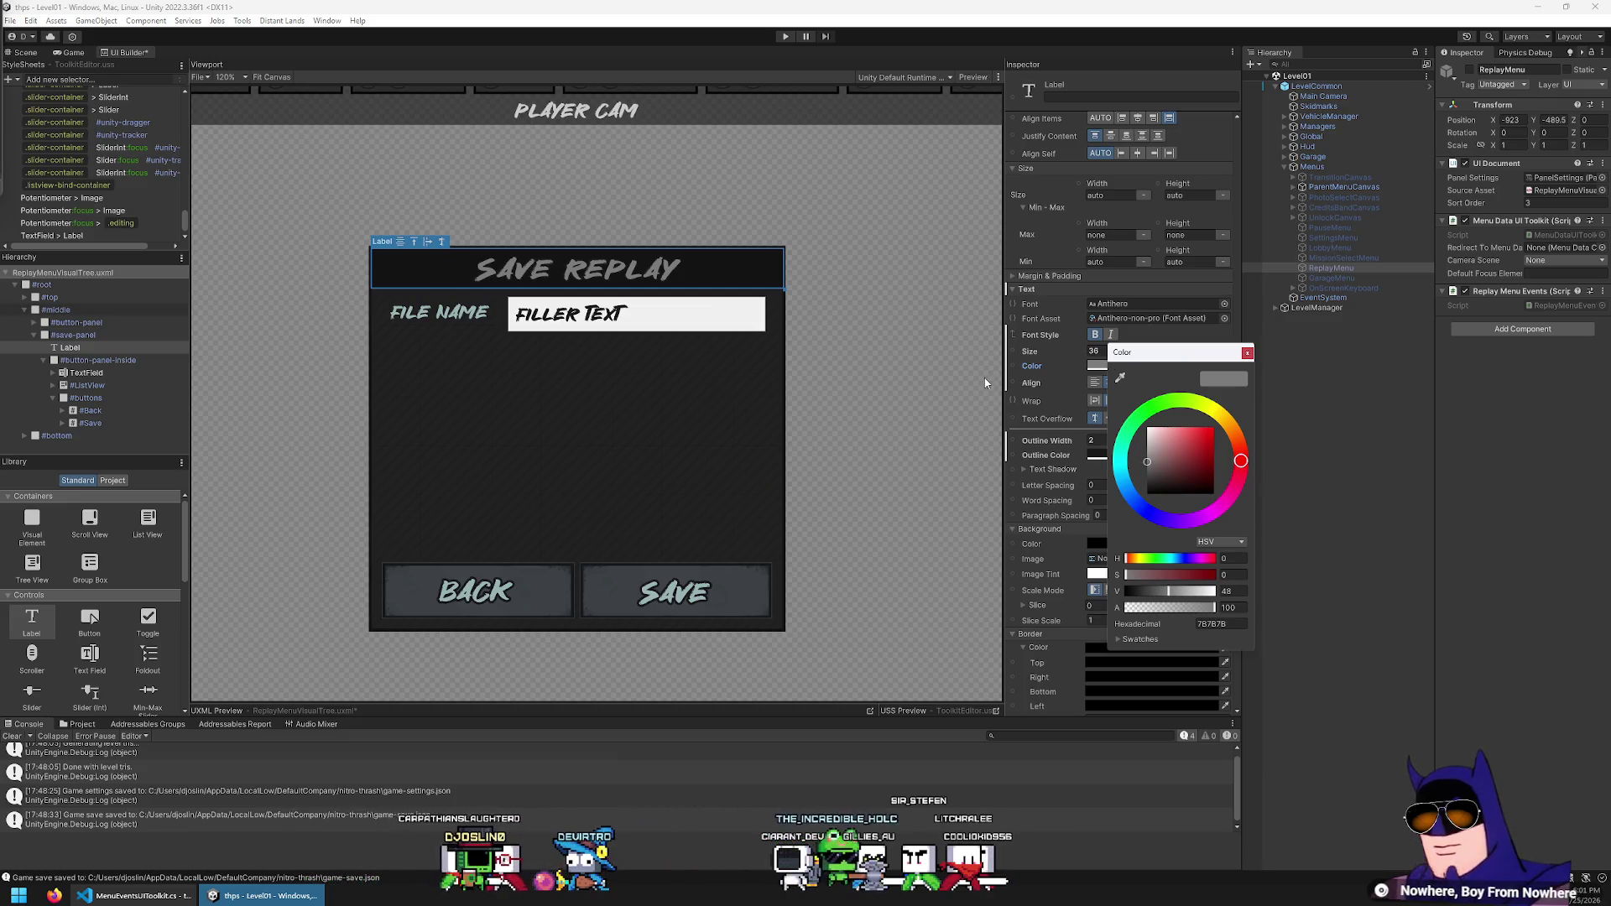
drag(1187, 597, 1198, 596)
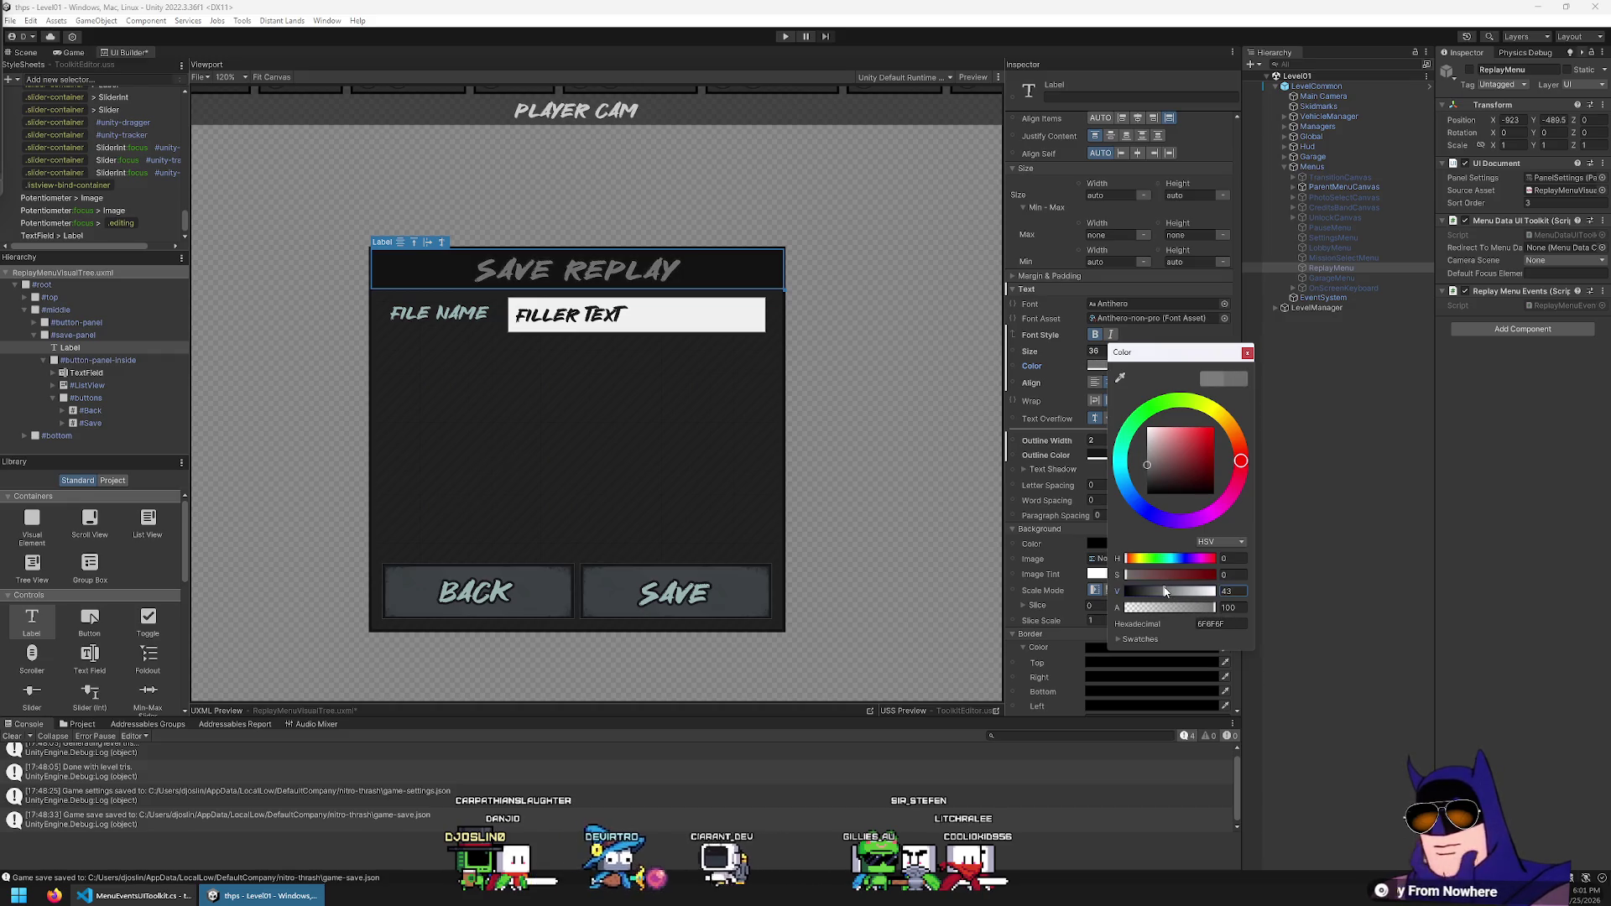
click(1053, 355)
drag(1049, 347, 1045, 350)
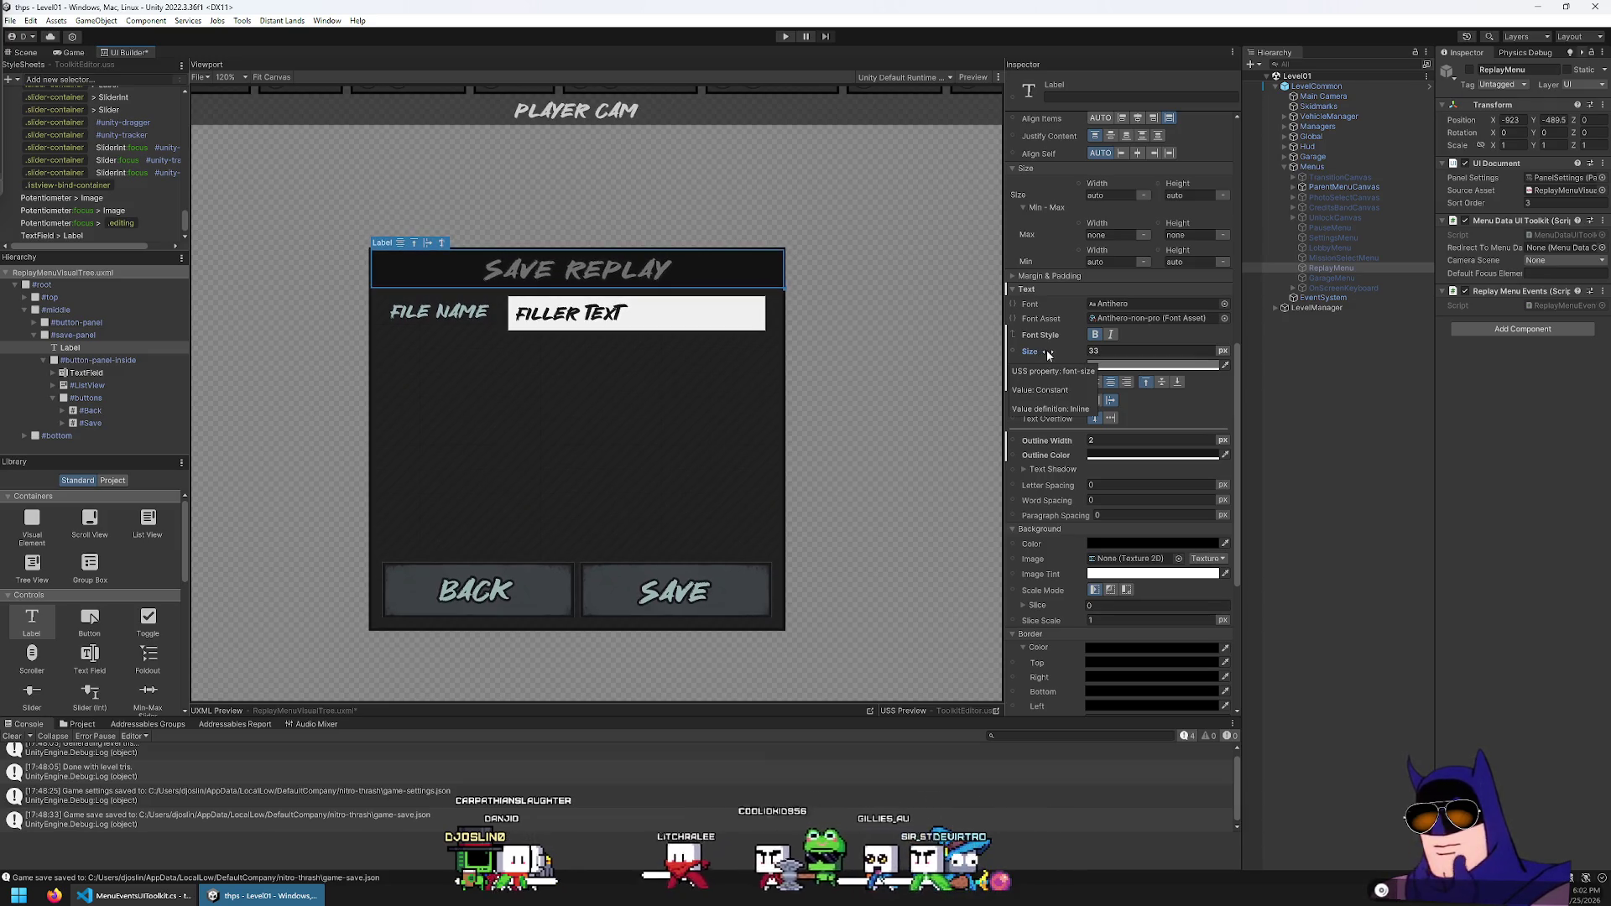
click(864, 302)
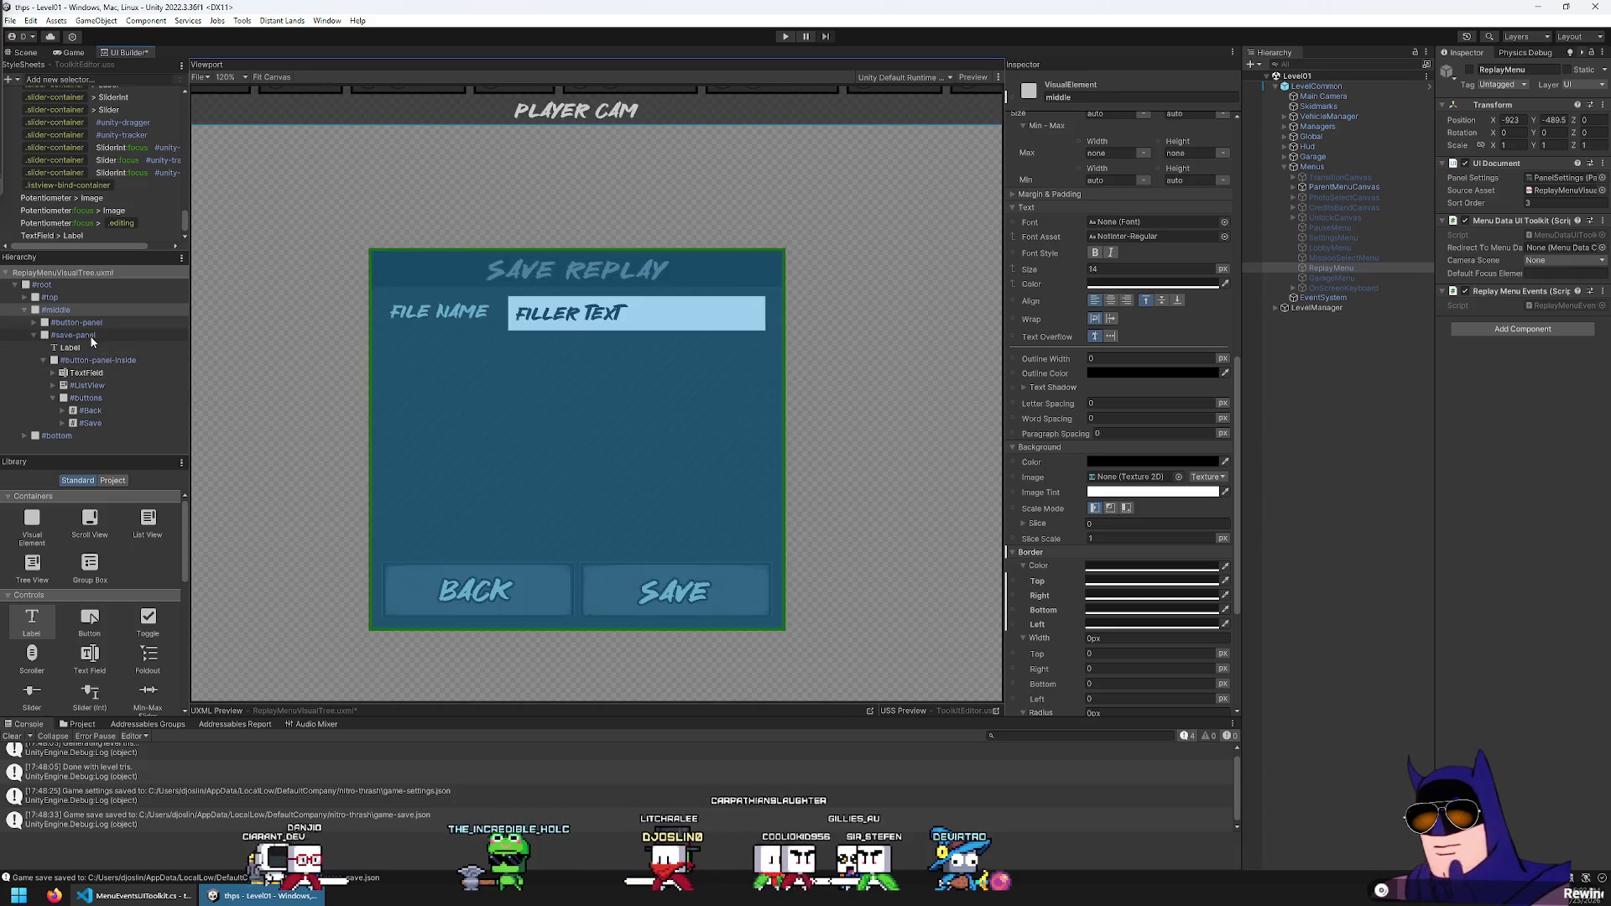
Recolour the save panel background from the BACK lettering, then darken it to dark grey
click(88, 335)
click(1225, 463)
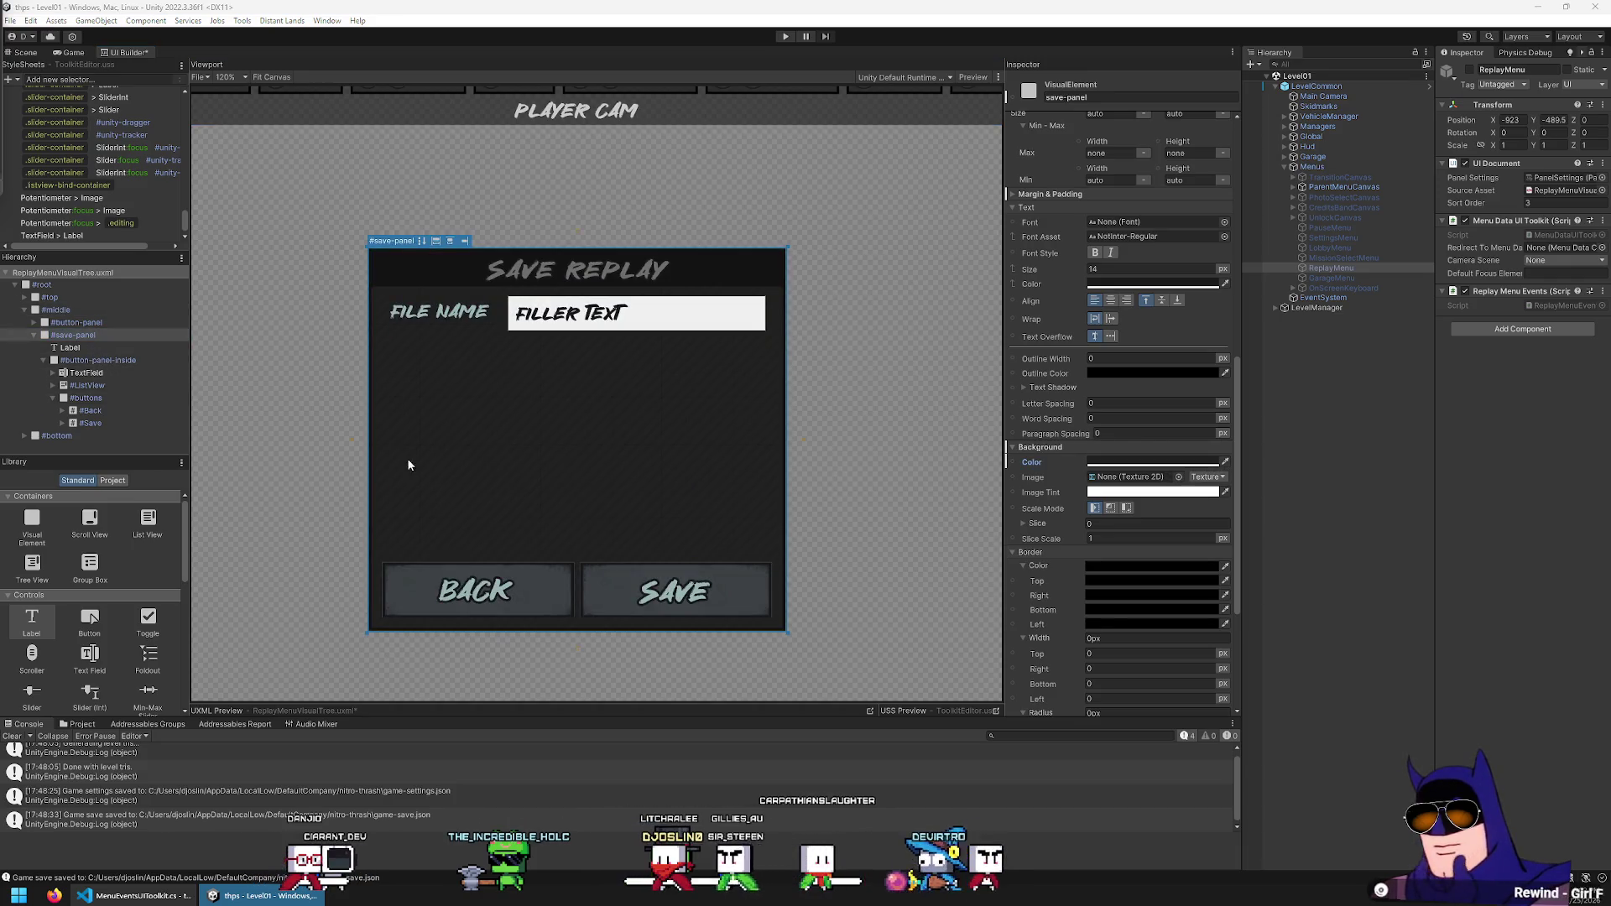
click(445, 592)
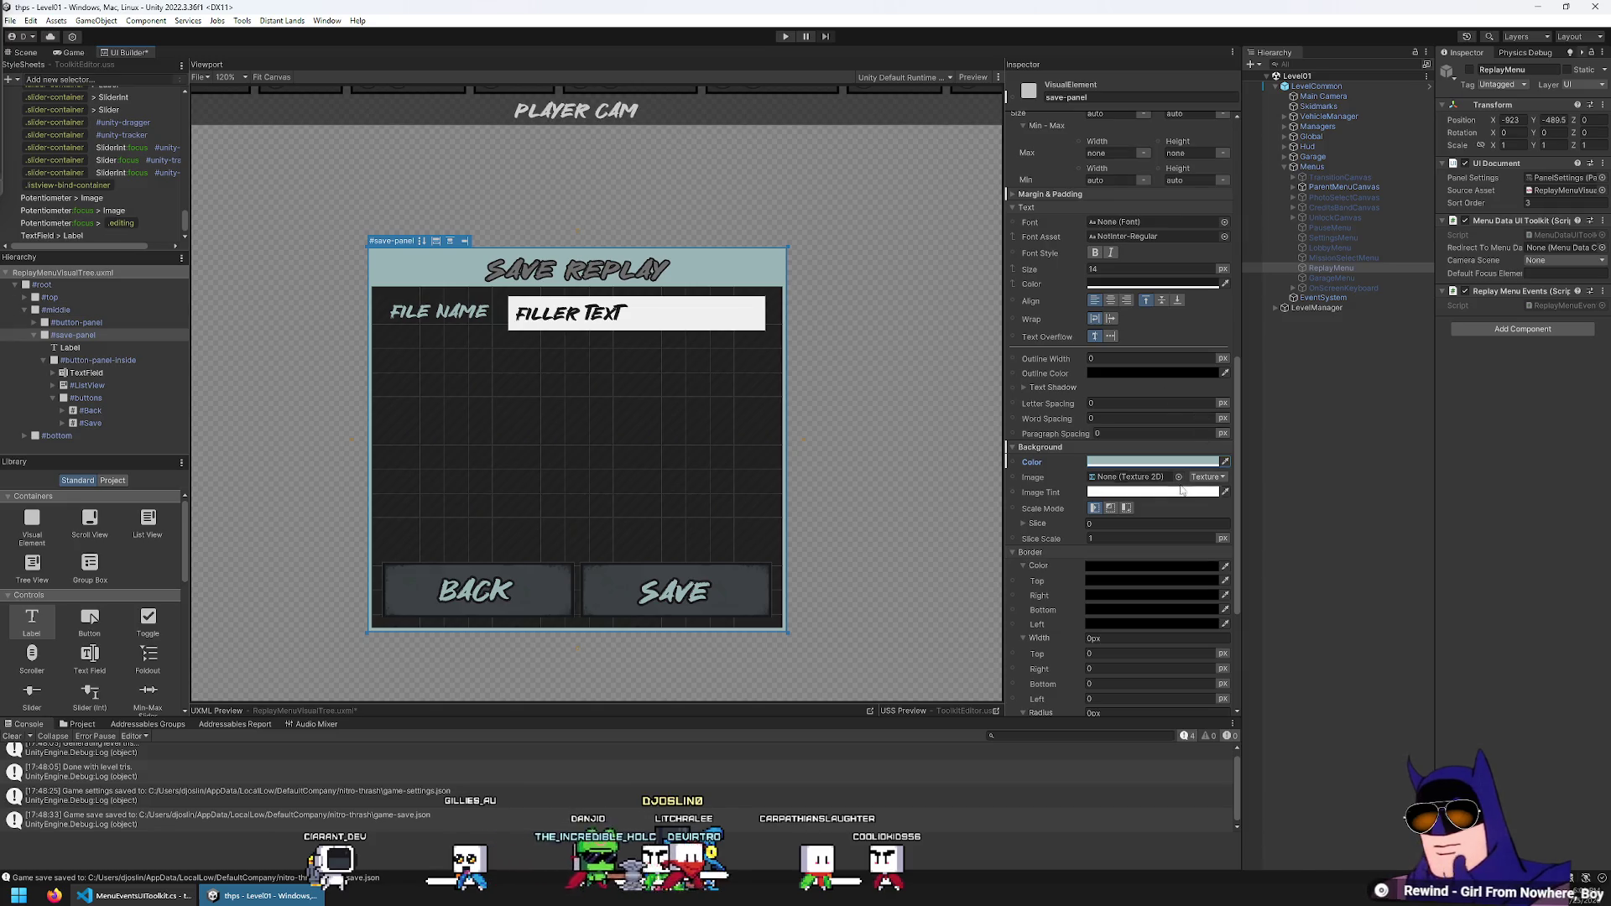
click(1145, 462)
mouse_move(1185, 695)
mouse_down()
mouse_move(1172, 696)
mouse_move(1181, 673)
mouse_move(1180, 695)
mouse_up()
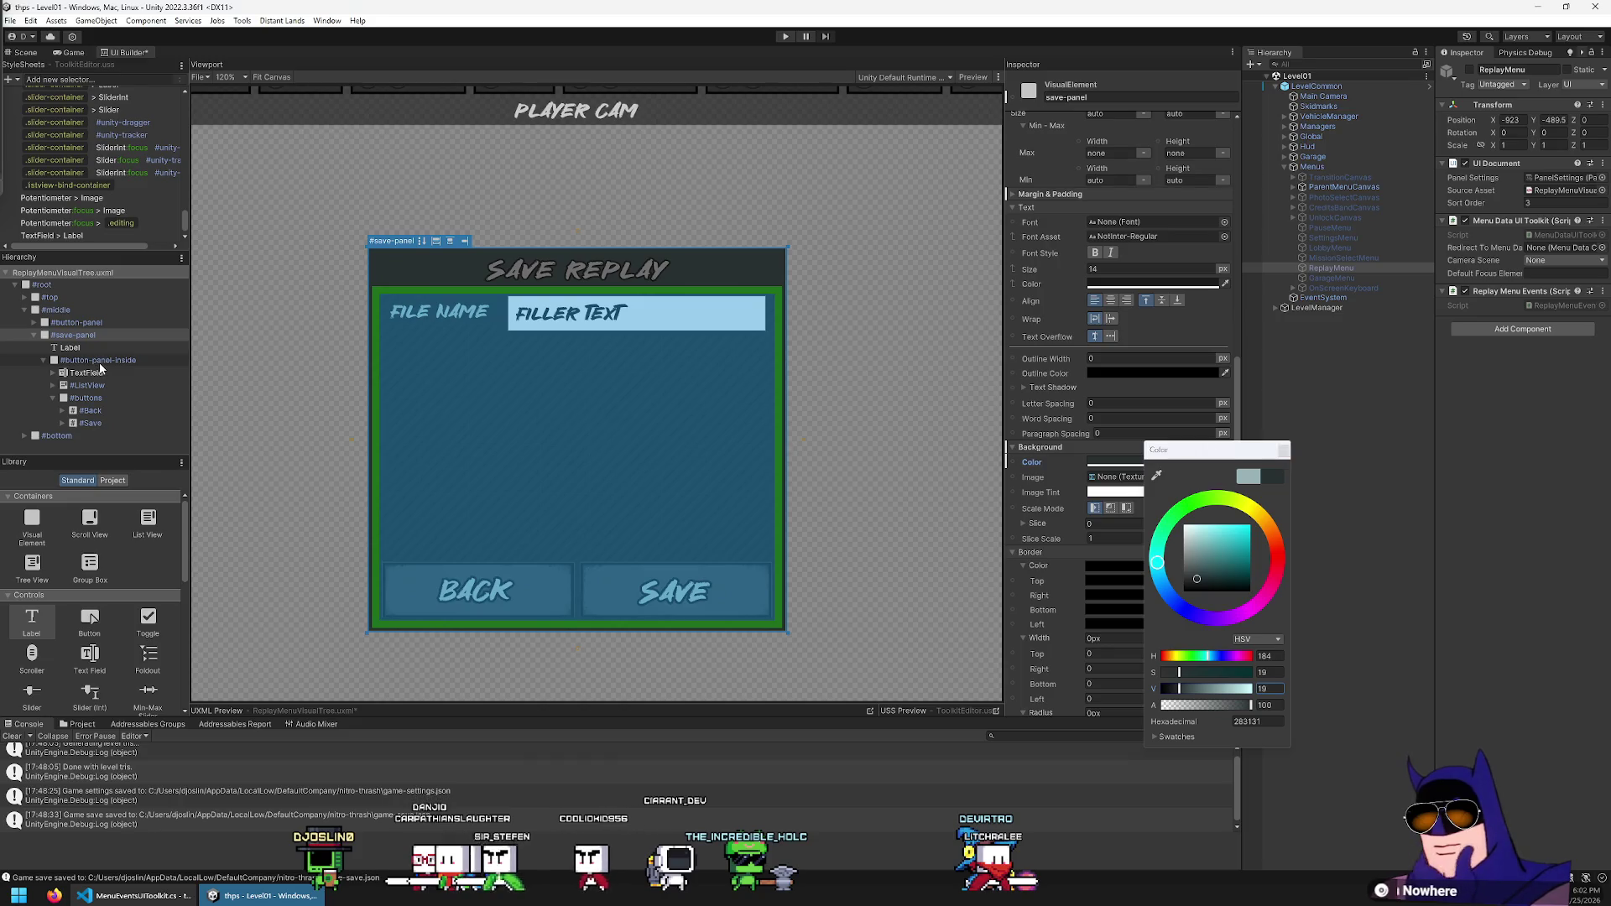
Reselect the save-panel container and edit its border width
click(98, 360)
scroll(802, 244, up, 1)
scroll(802, 245, up, 4)
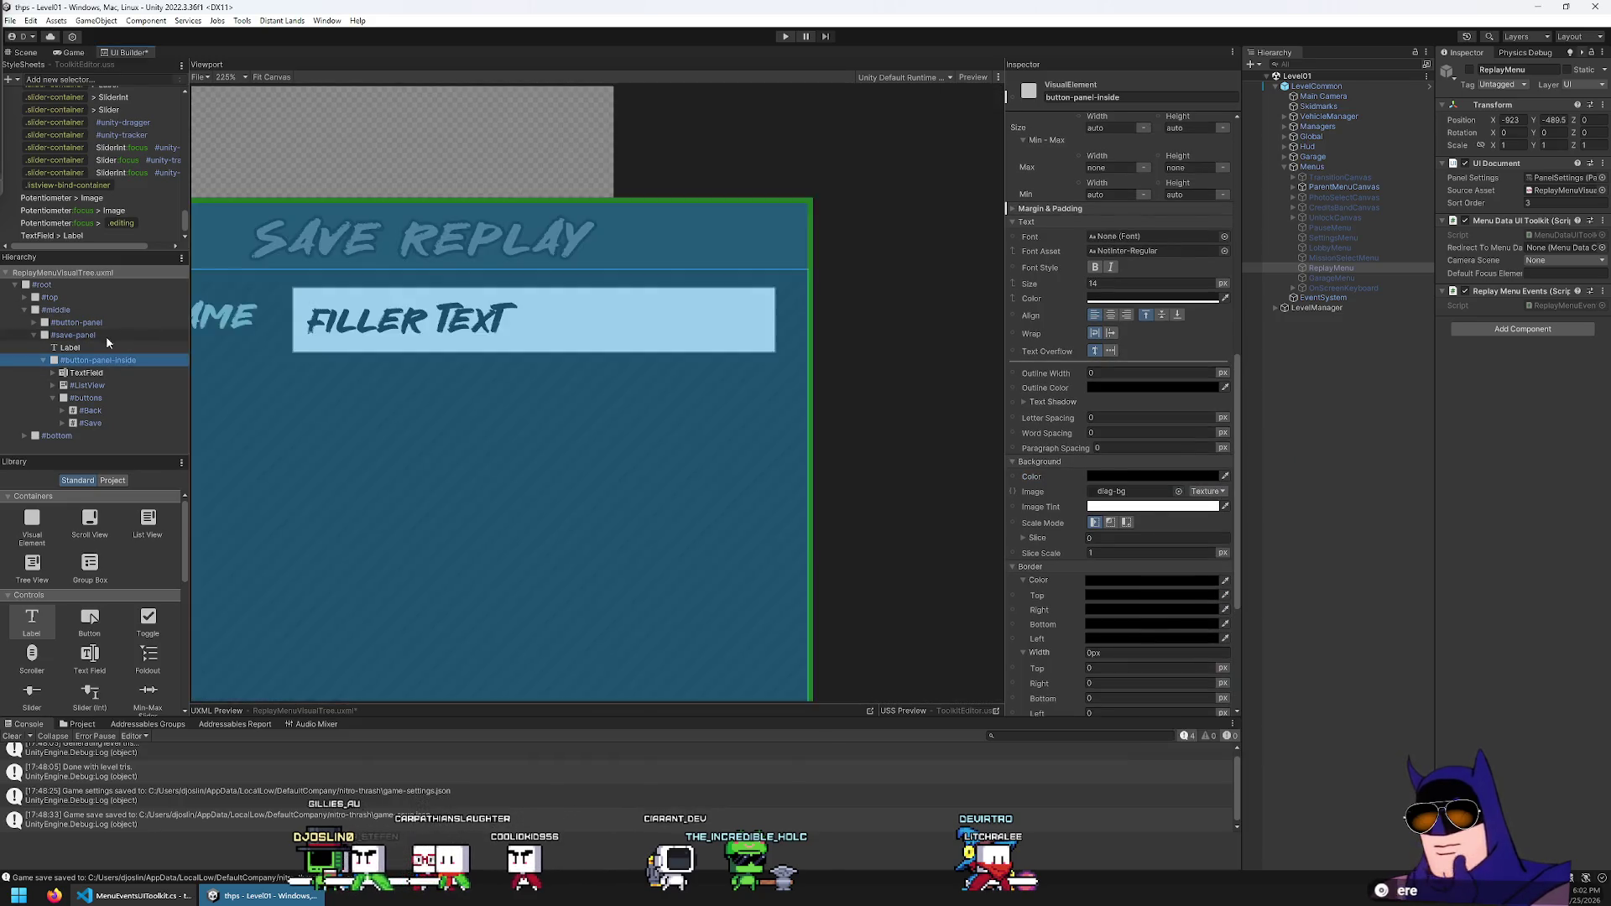
click(74, 334)
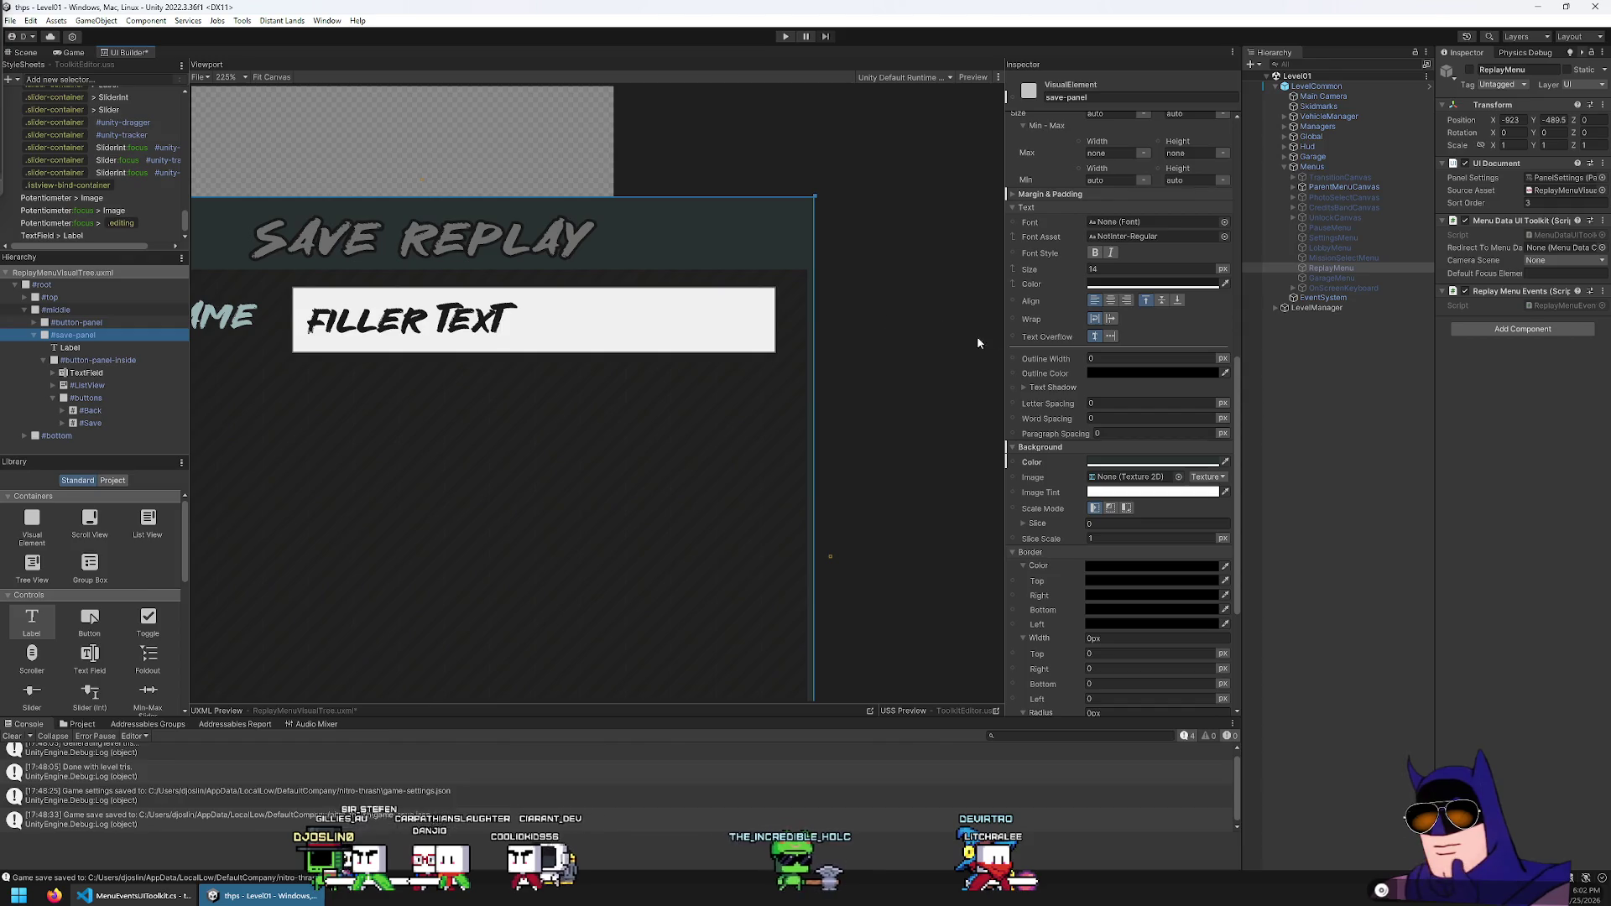
scroll(1071, 415, down, 3)
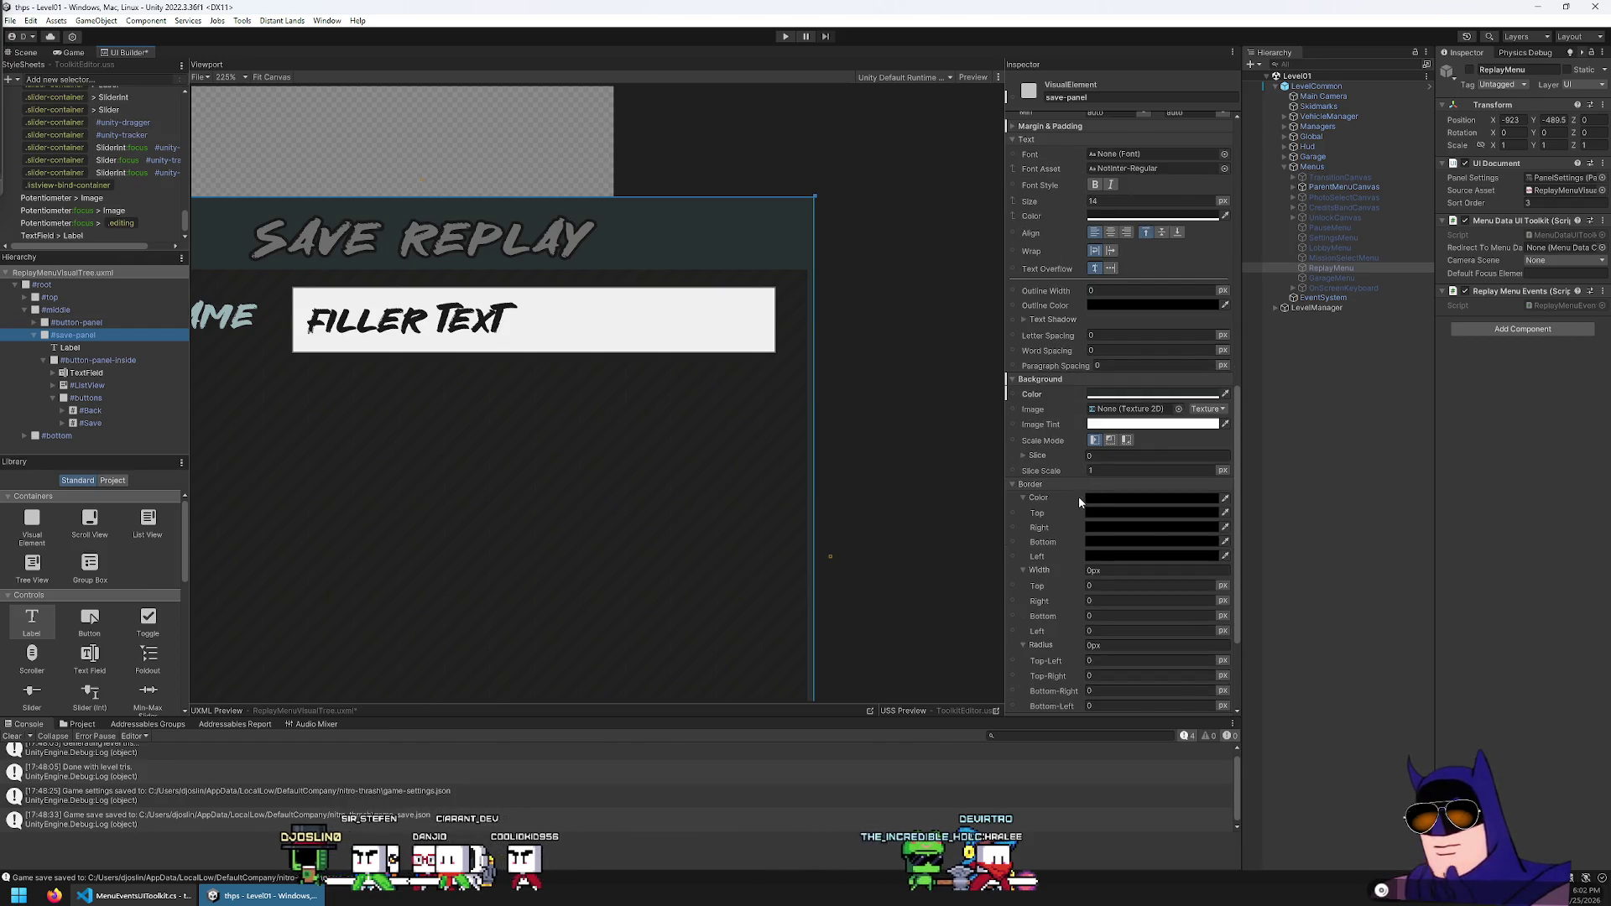
scroll(1079, 495, down, 2)
click(1116, 537)
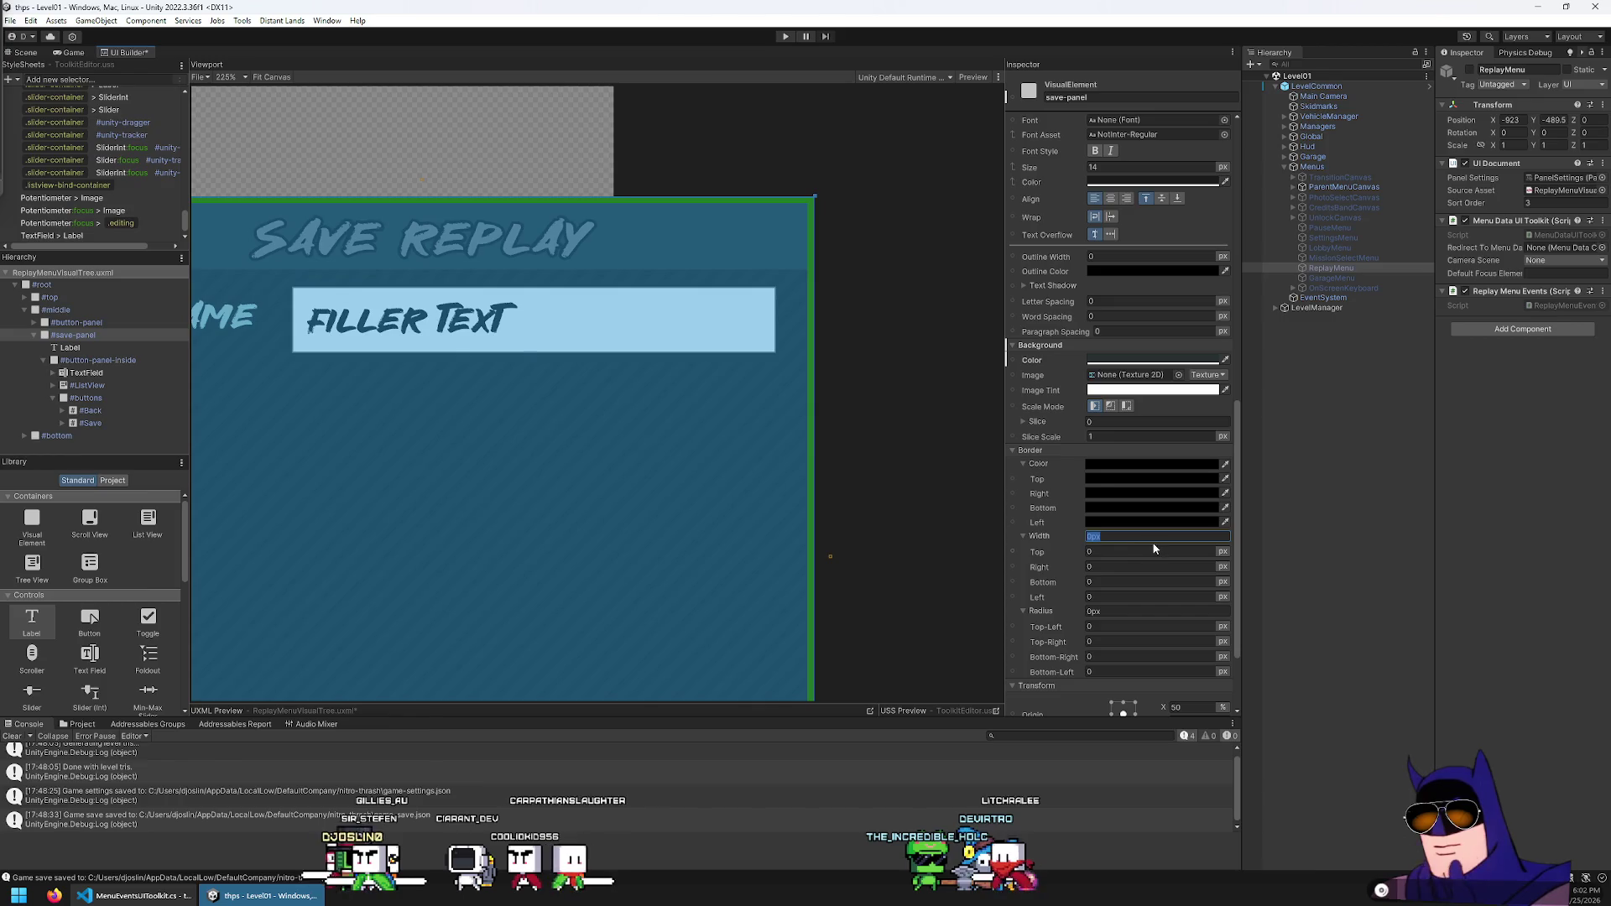
text(4)
scroll(714, 405, down, 6)
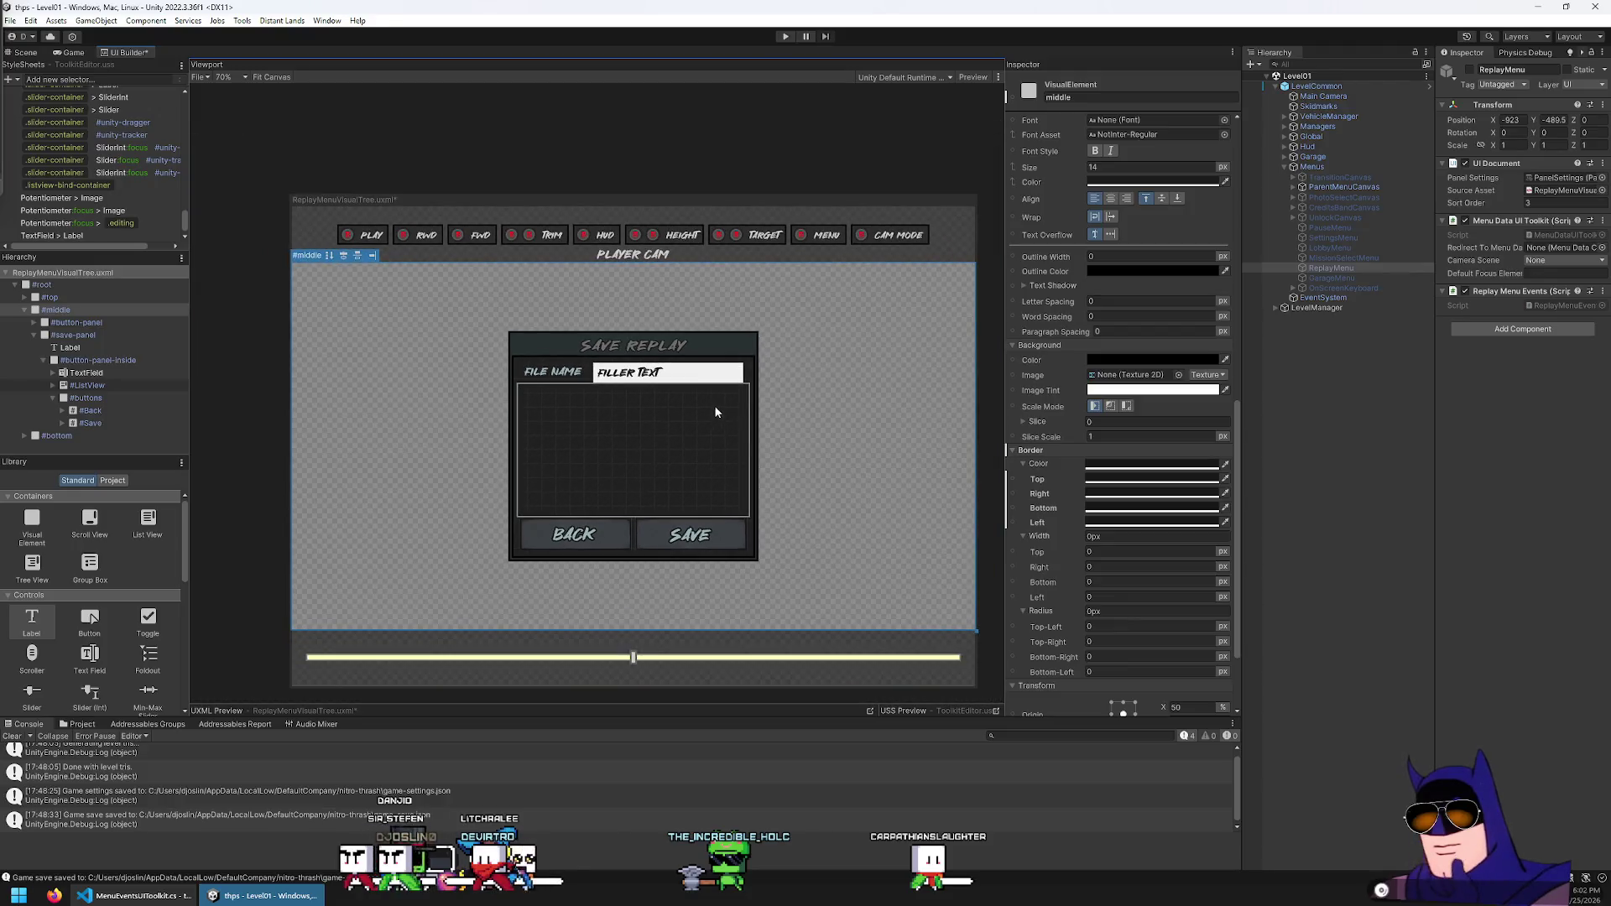
Lighten the Save Replay title text to a light grey
scroll(717, 466, up, 1)
click(716, 466)
click(597, 294)
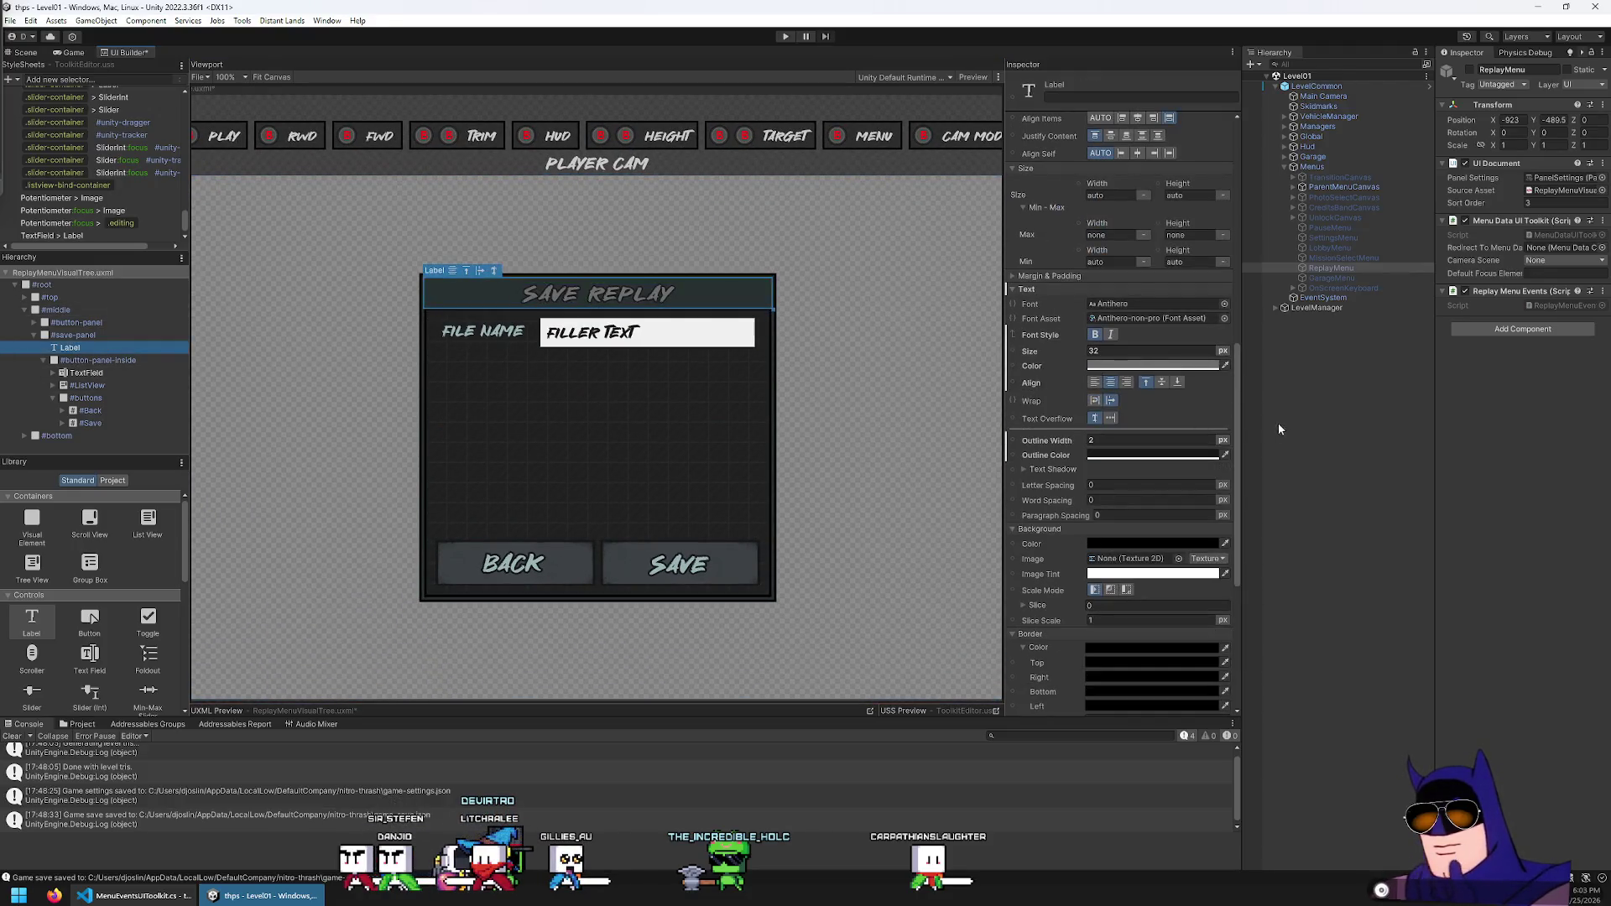
click(1117, 367)
drag(1185, 597, 1190, 604)
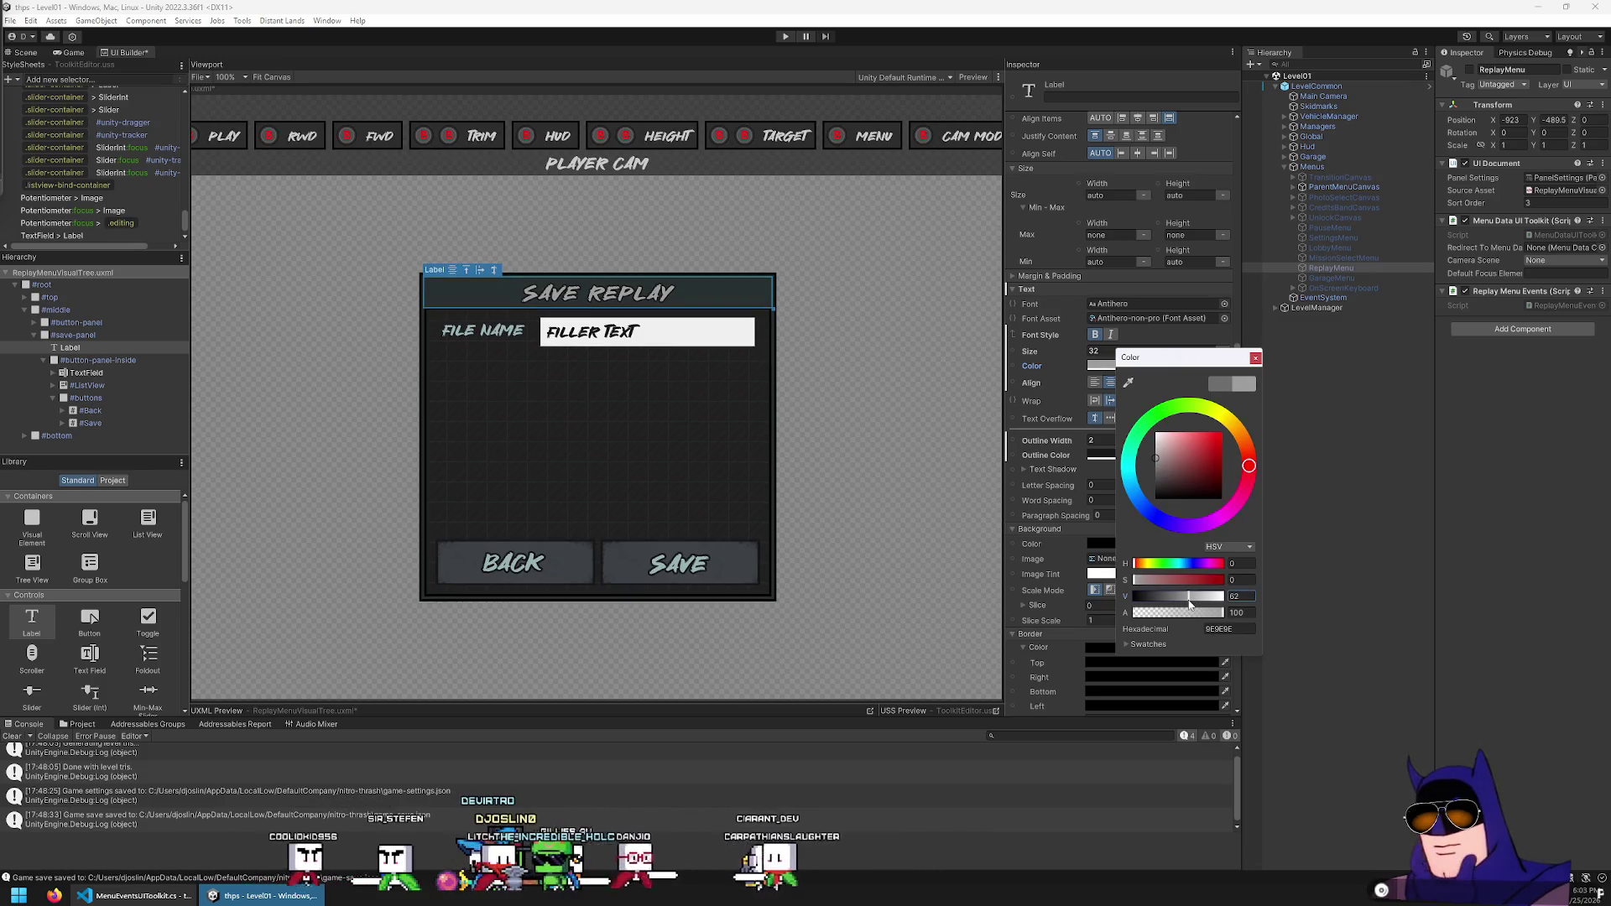
click(824, 361)
Give the inner file-controls panel a 2px border and review its border colour
scroll(604, 421, up, 2)
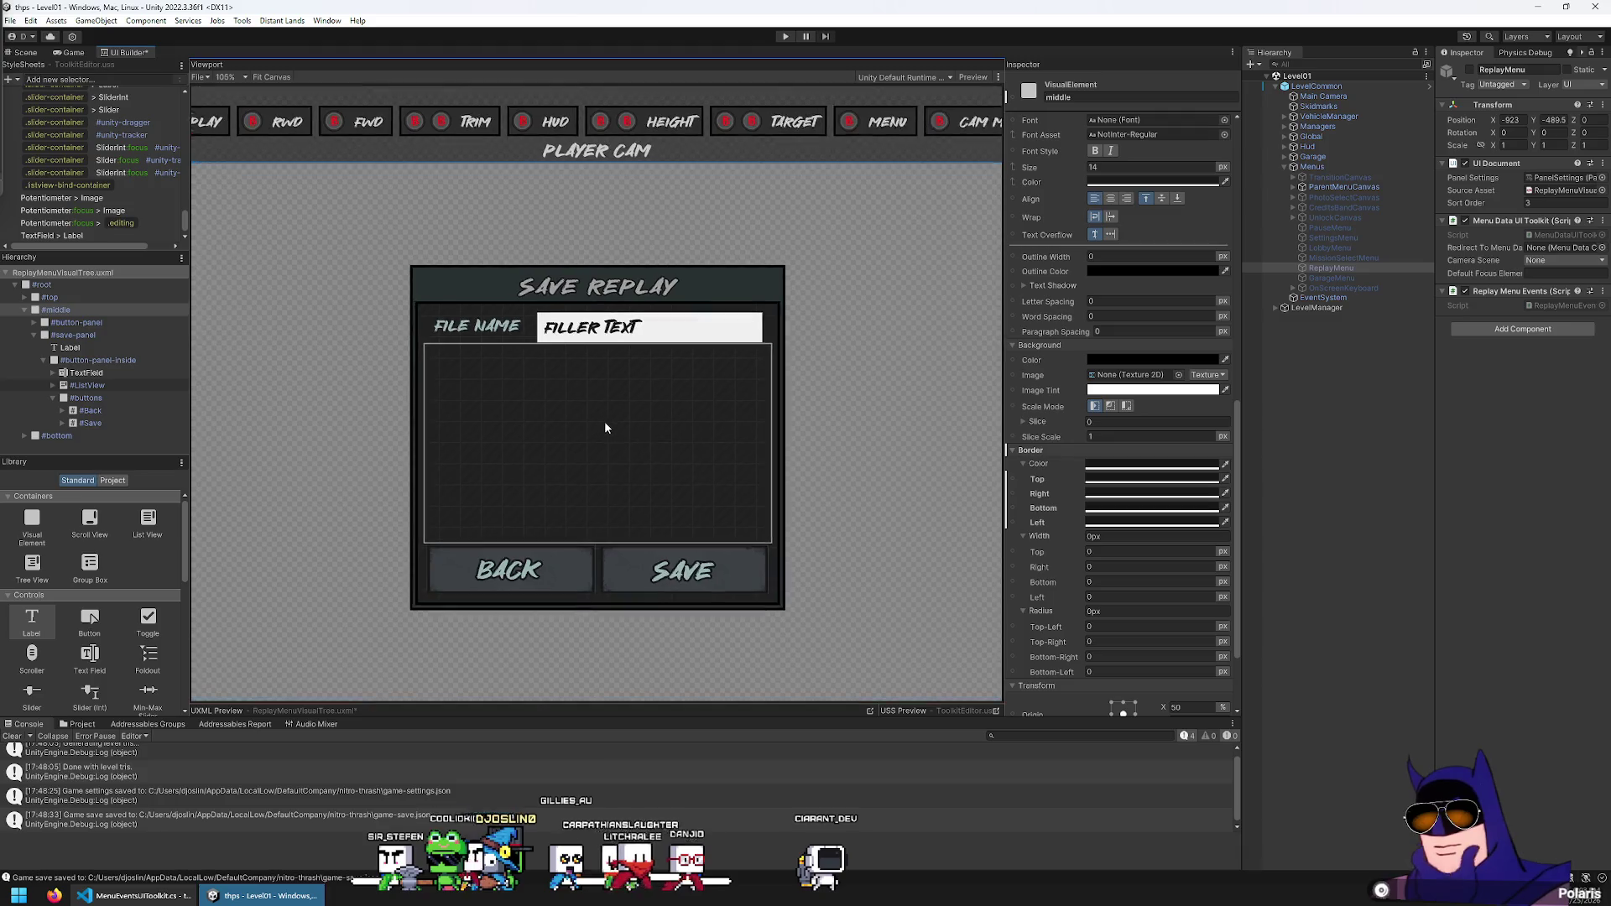
click(99, 361)
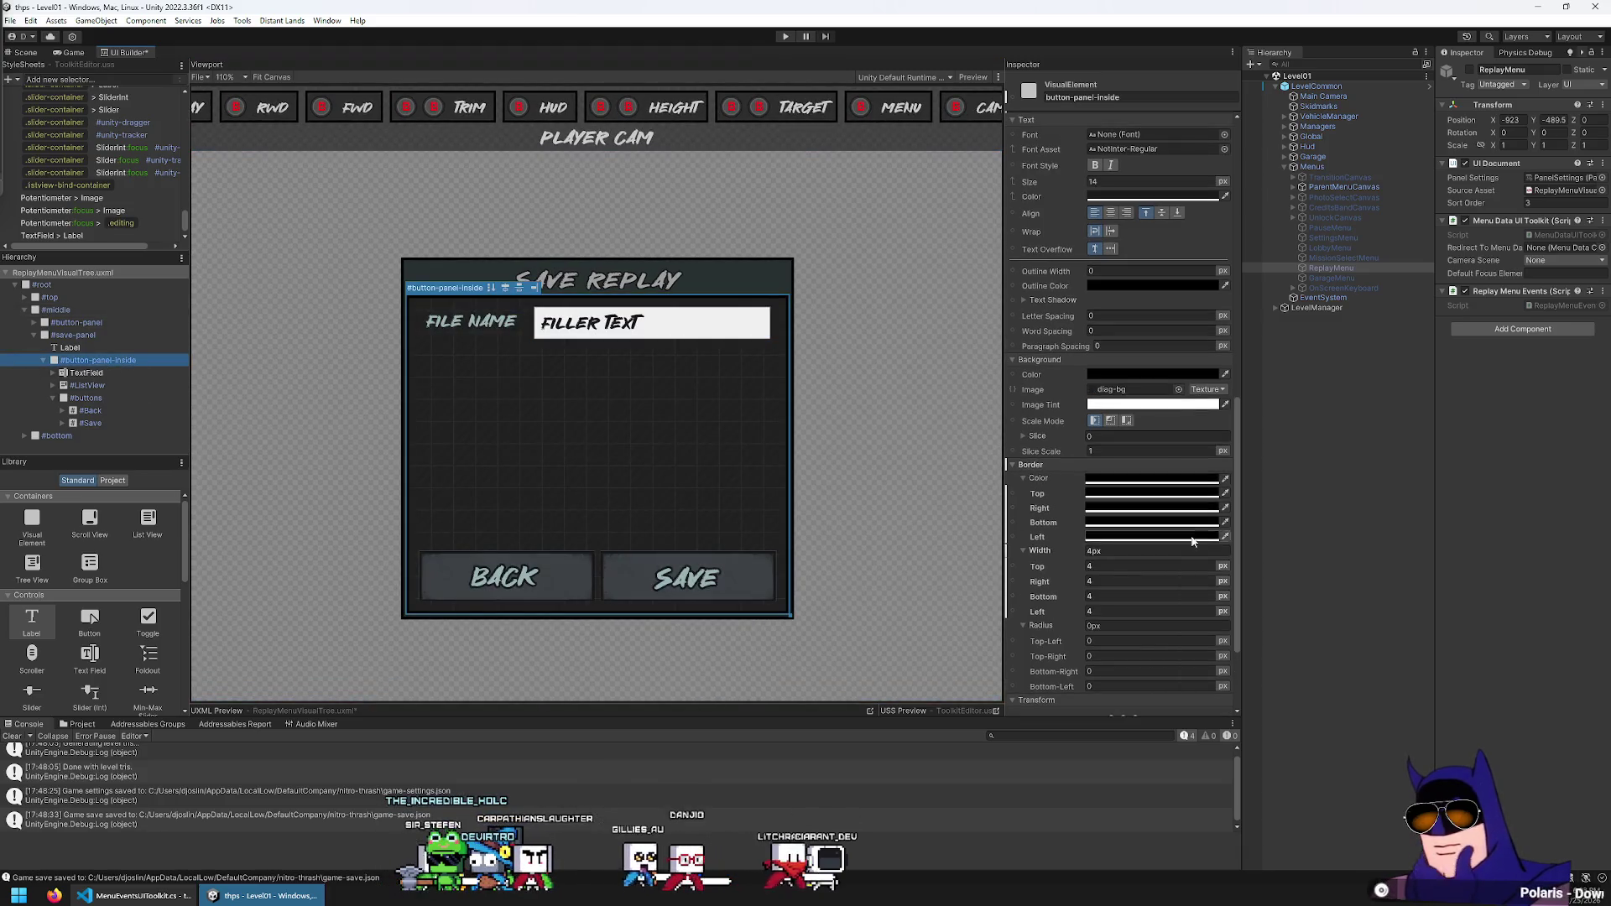
click(1111, 548)
text(2)
key(Return)
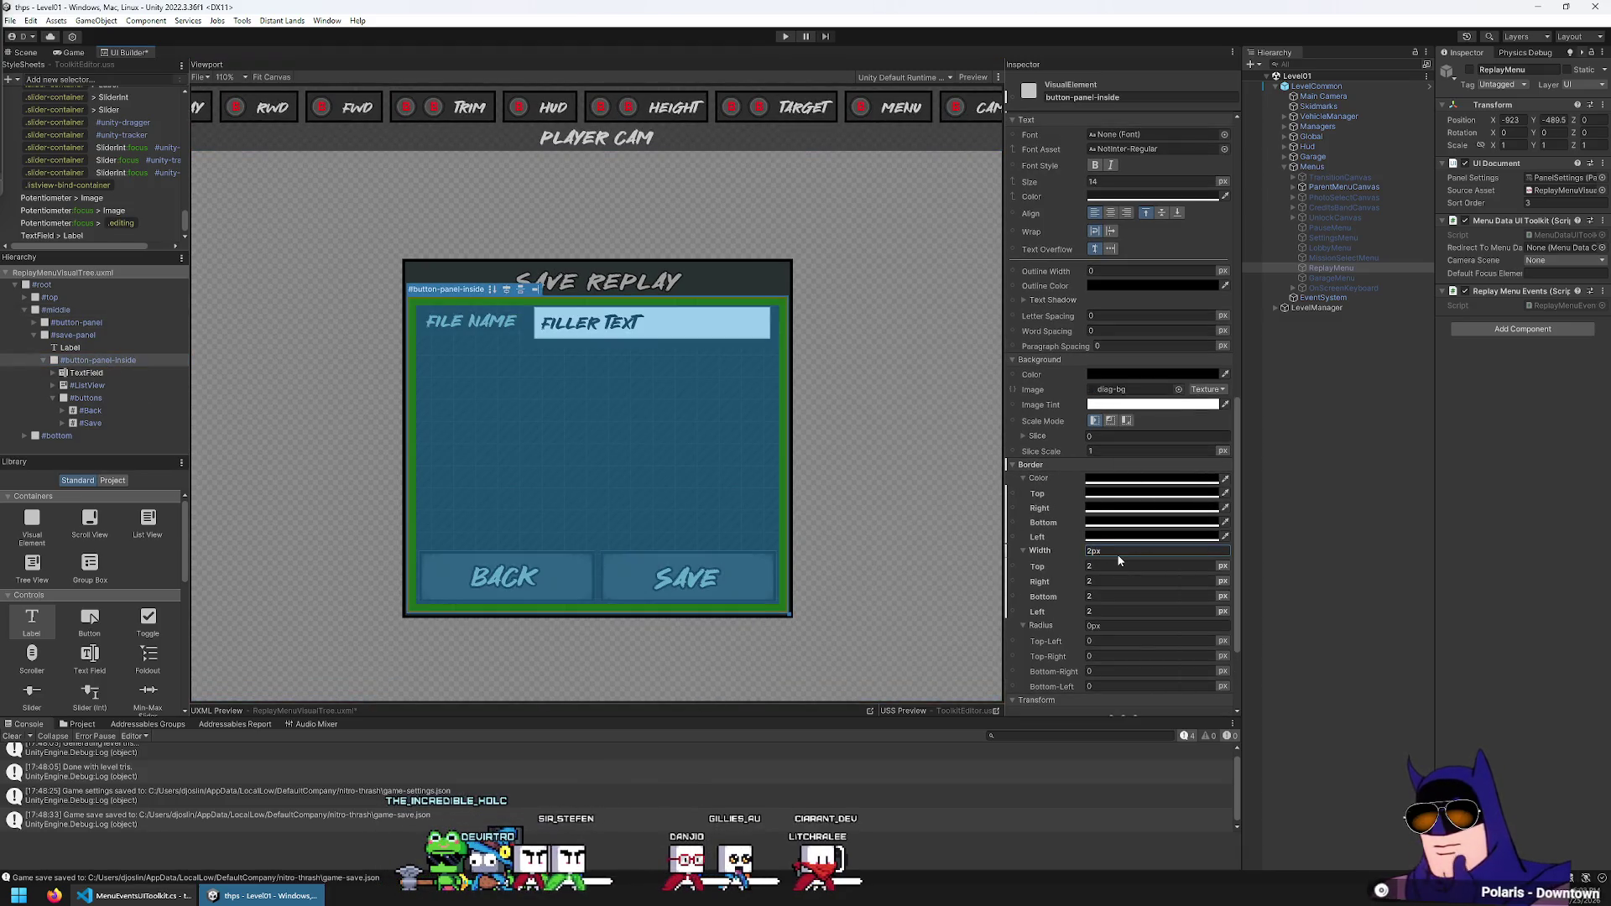
click(962, 470)
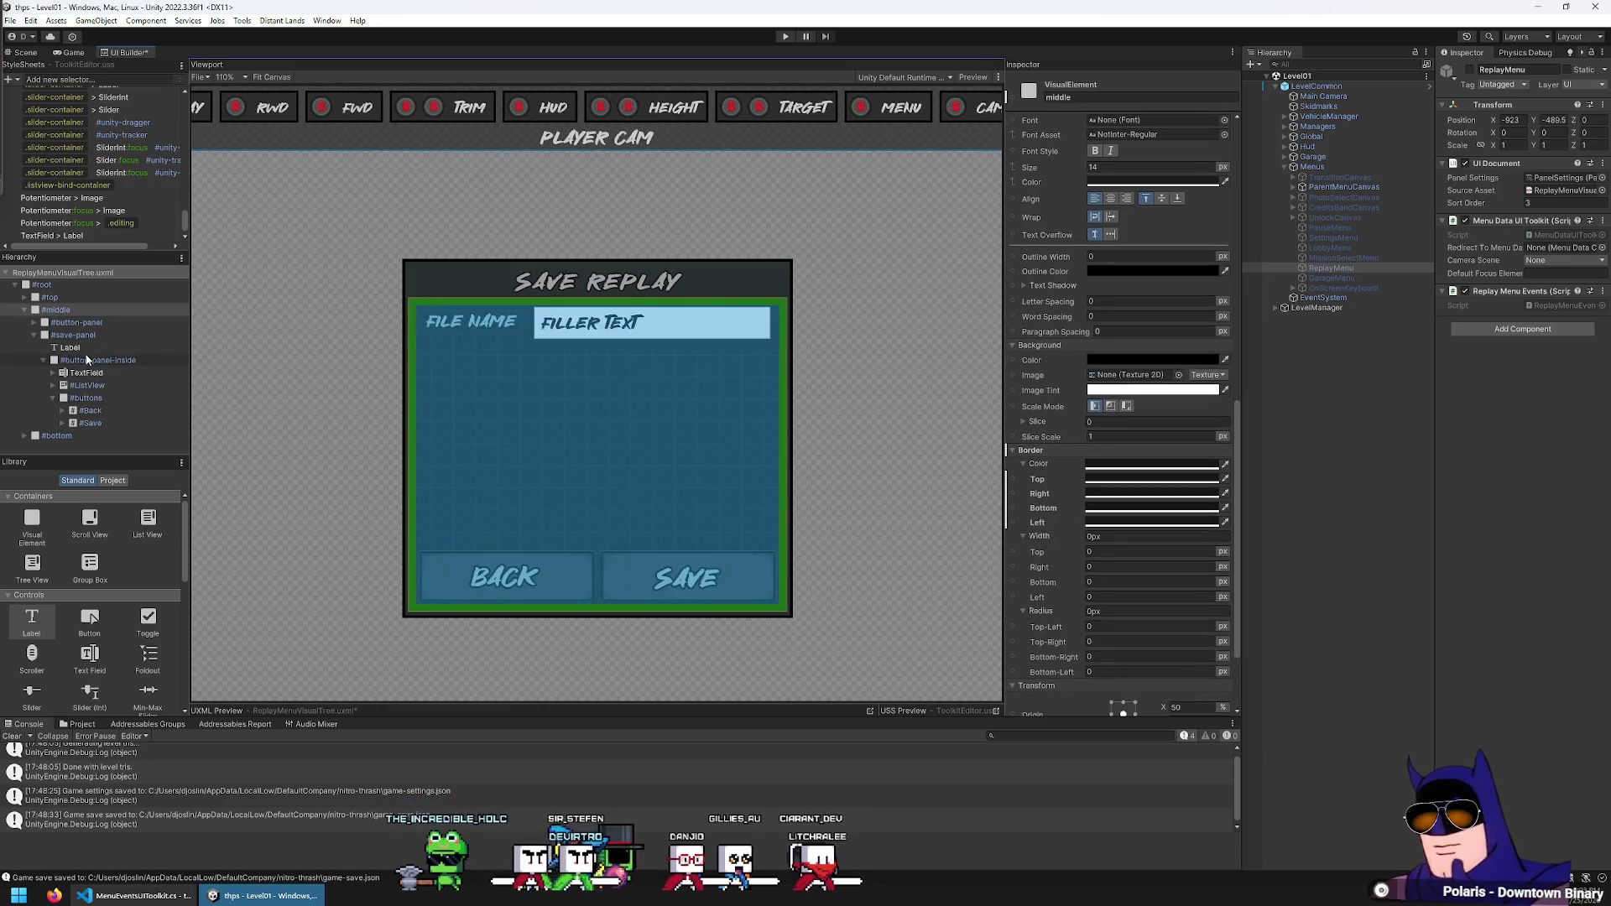
click(87, 359)
click(1141, 480)
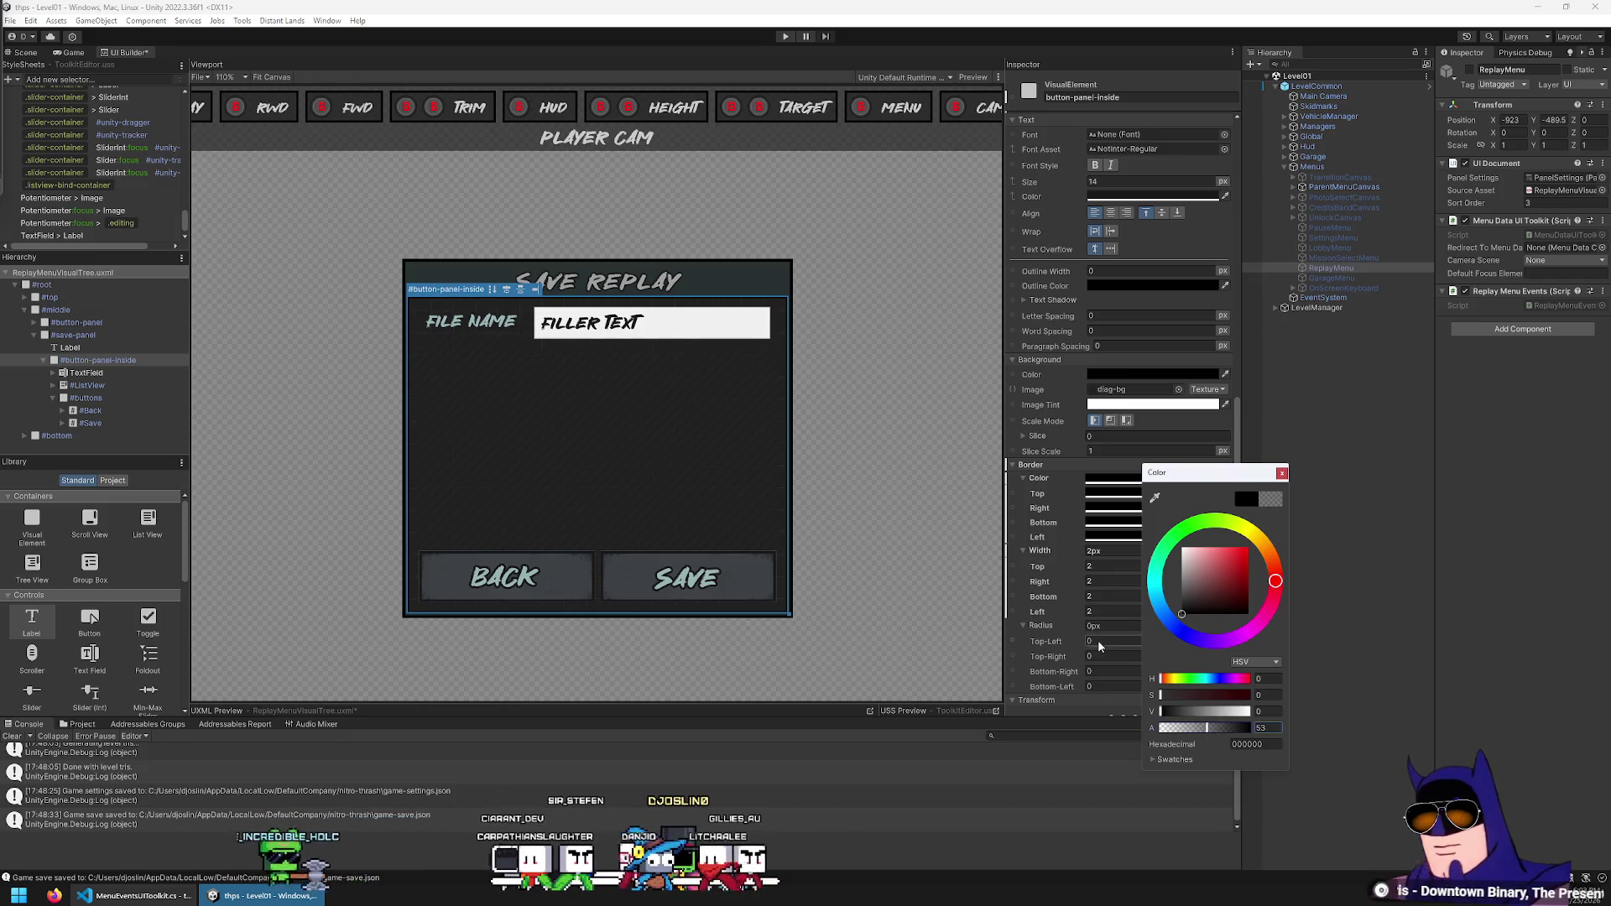
click(923, 476)
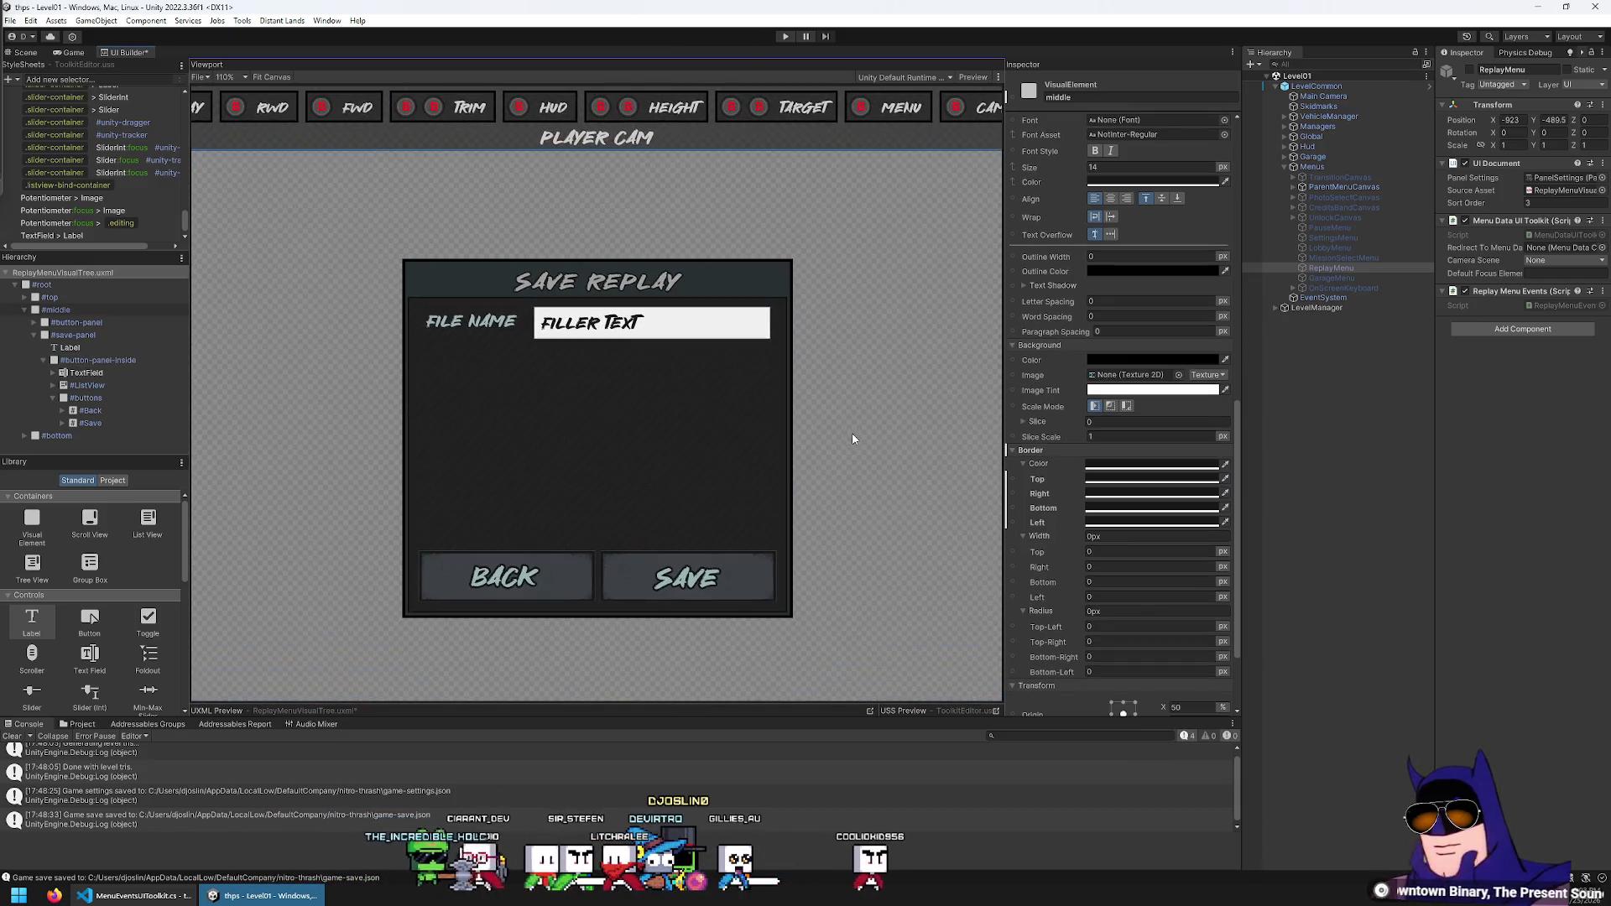
Check the save panel's border width and save the UI layout with Ctrl+S
scroll(843, 438, up, 1)
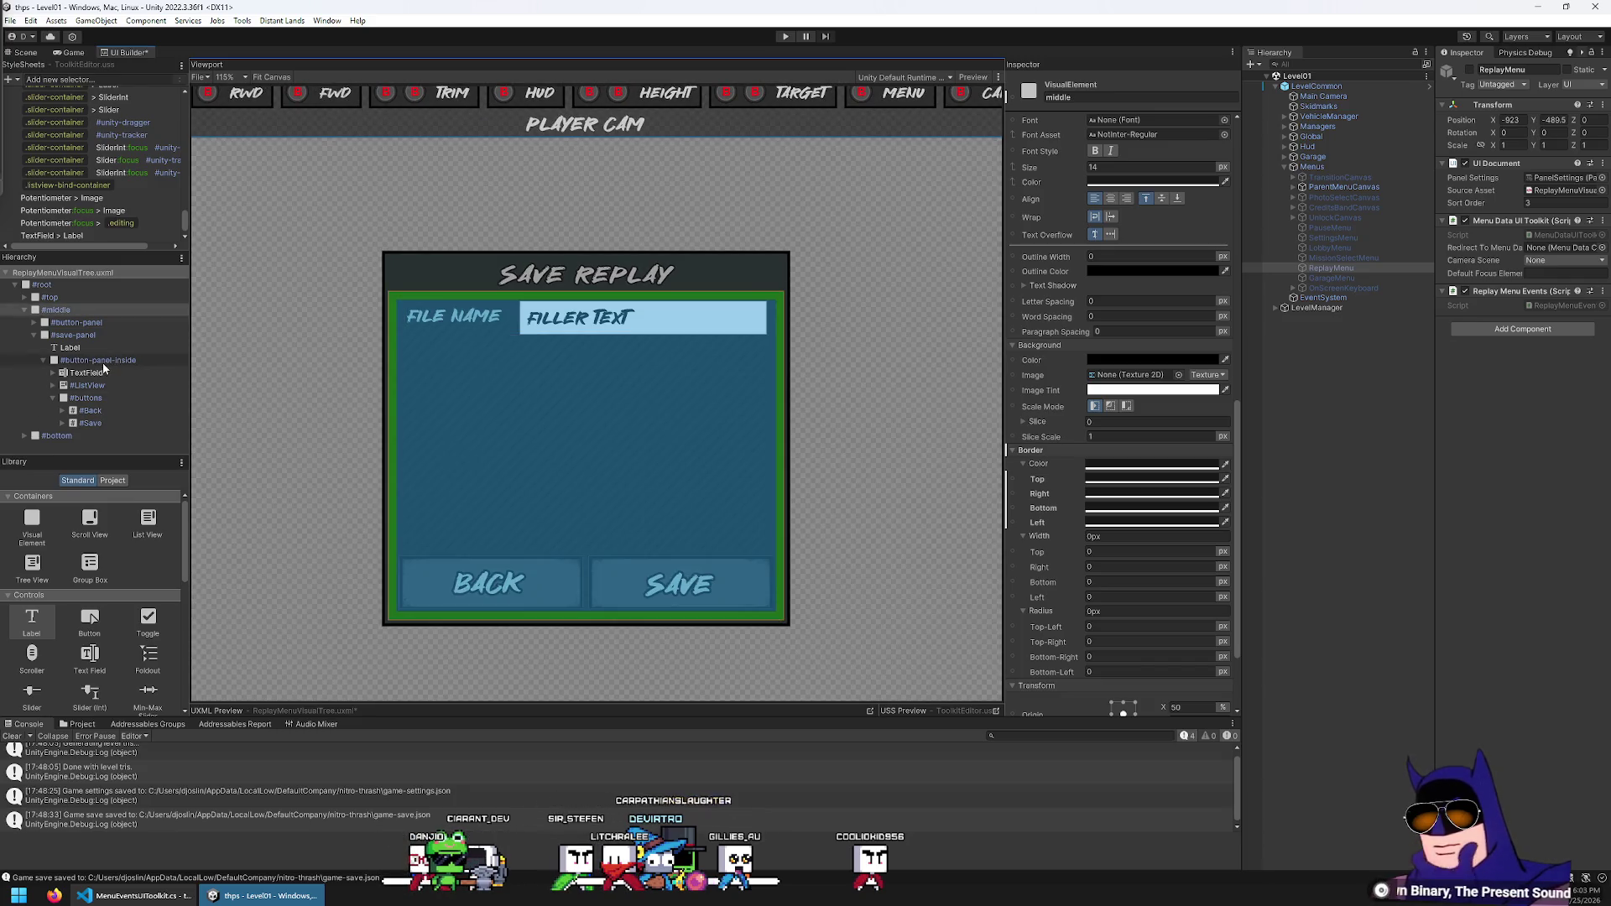
click(102, 335)
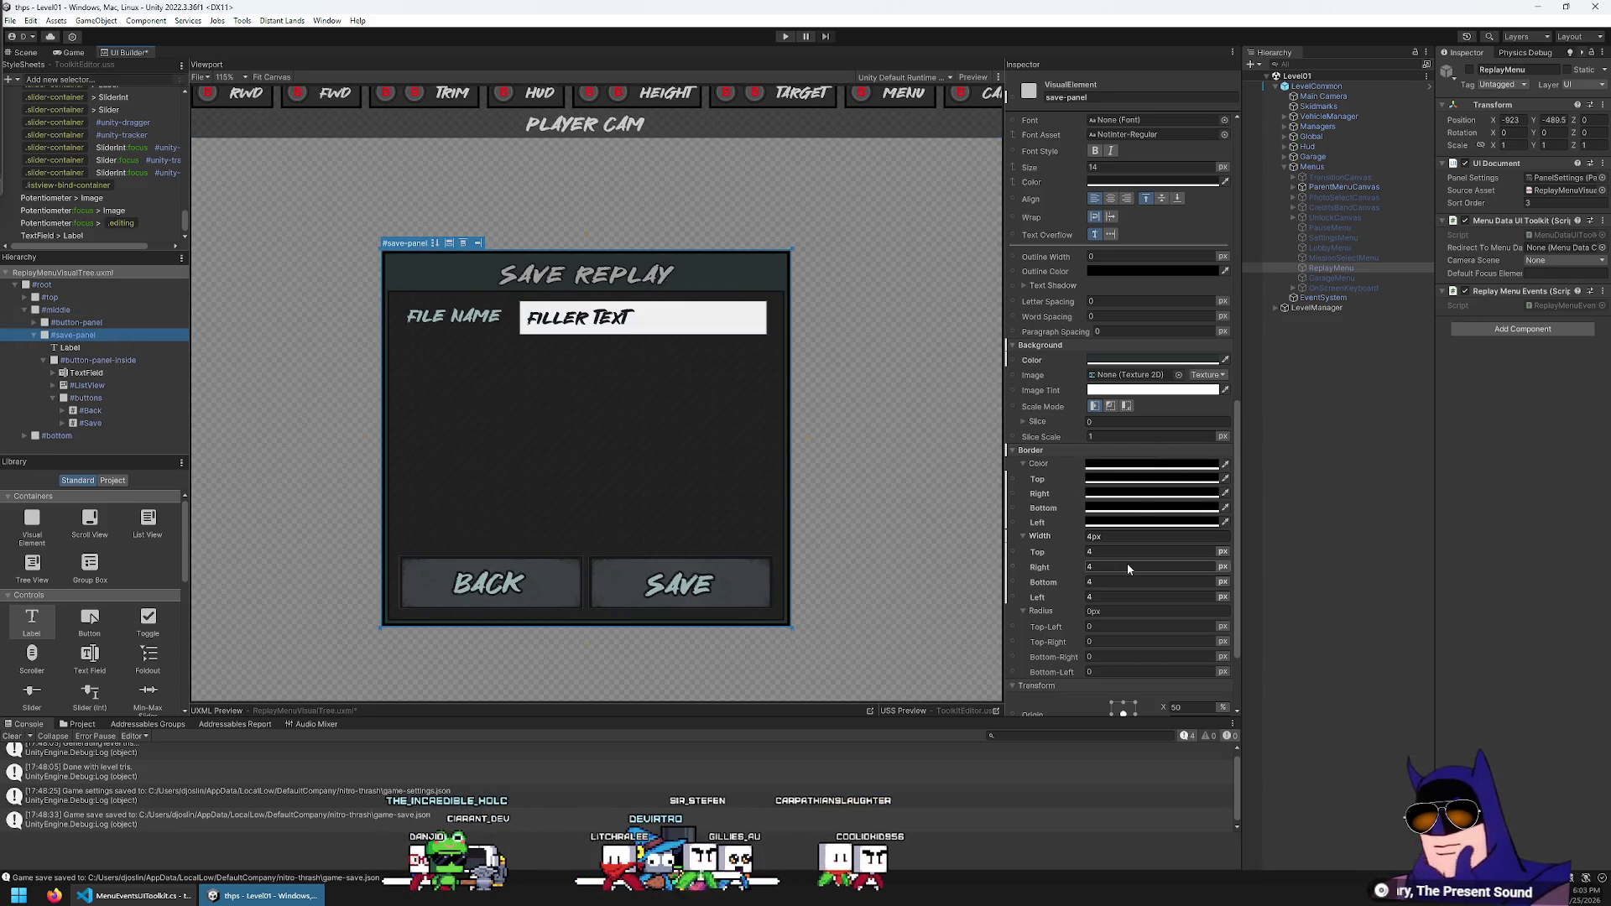
click(1124, 536)
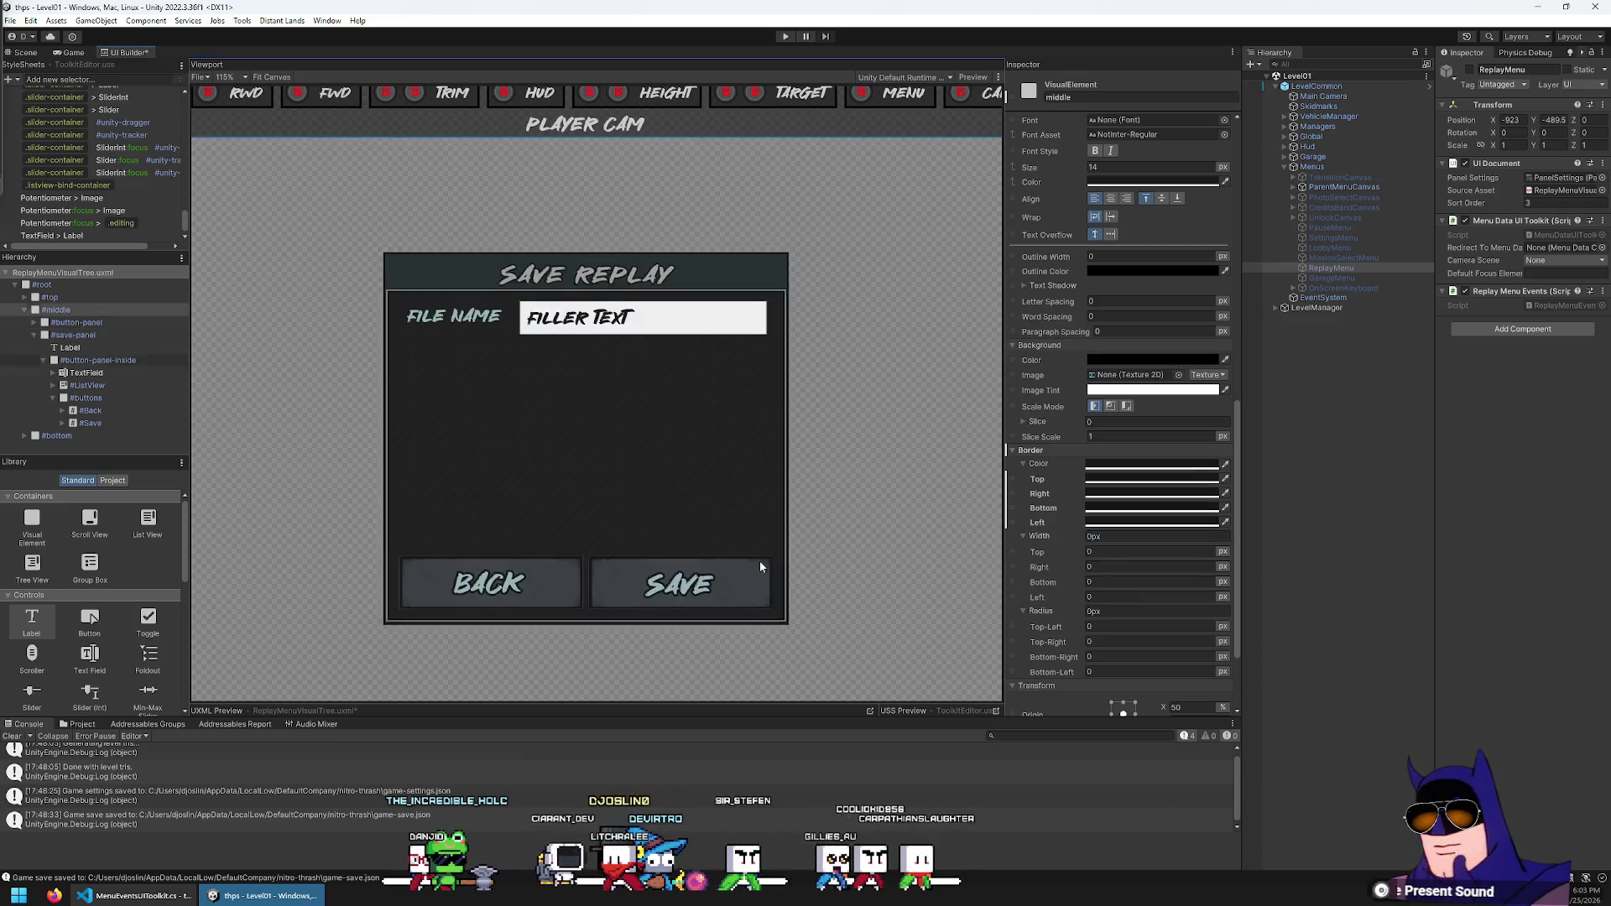
scroll(504, 520, down, 5)
click(411, 500)
scroll(499, 564, up, 3)
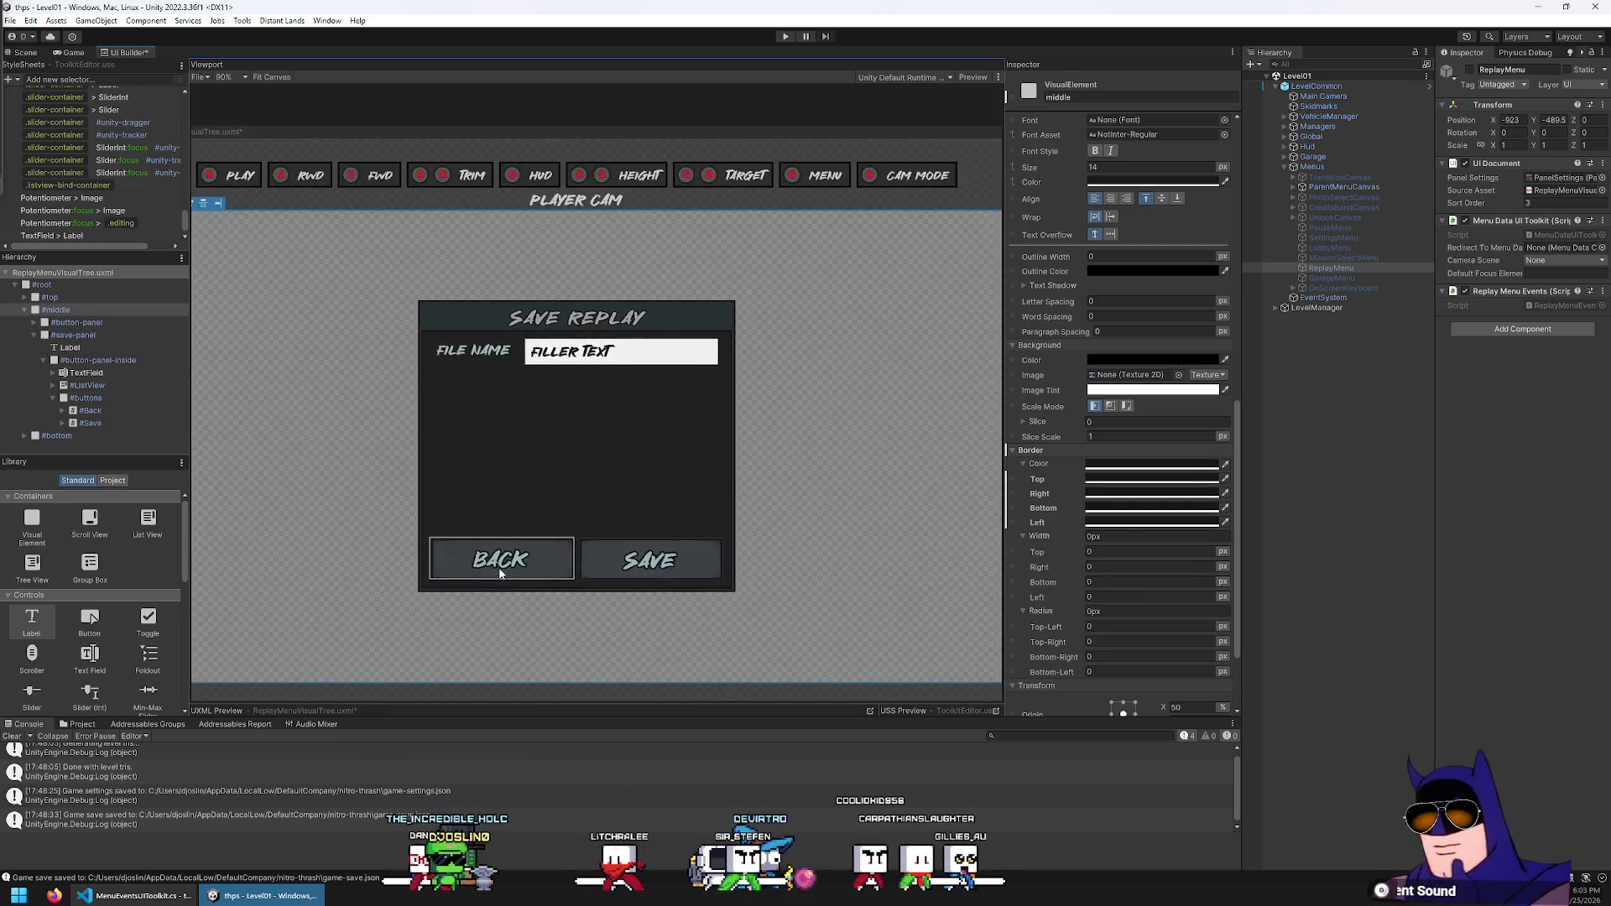
scroll(516, 560, up, 1)
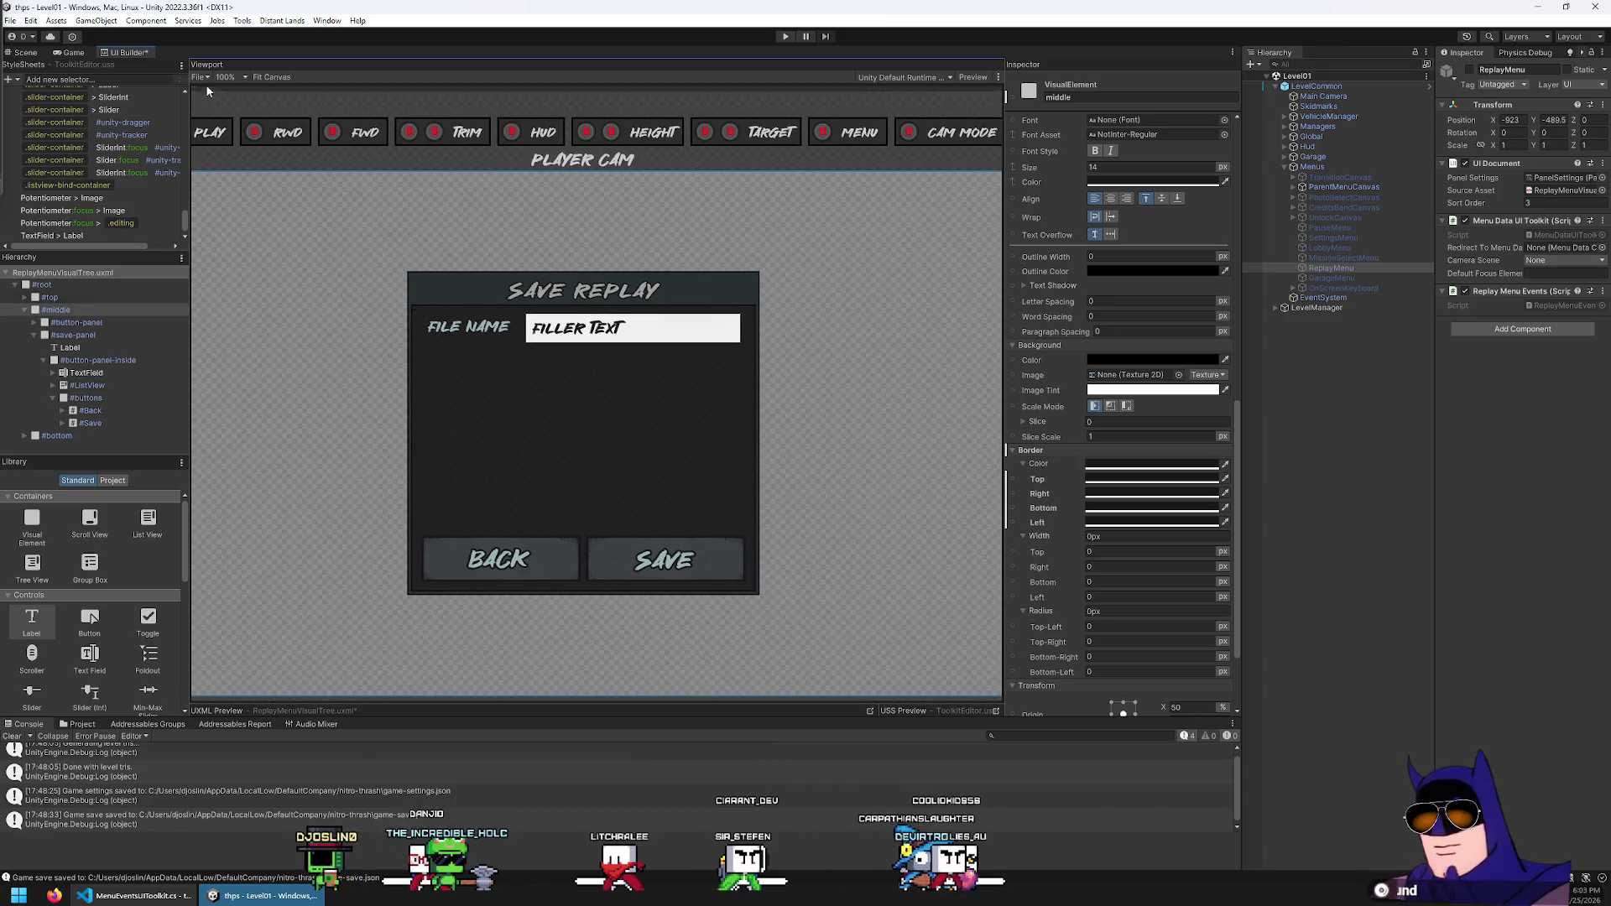
key(ctrl+s)
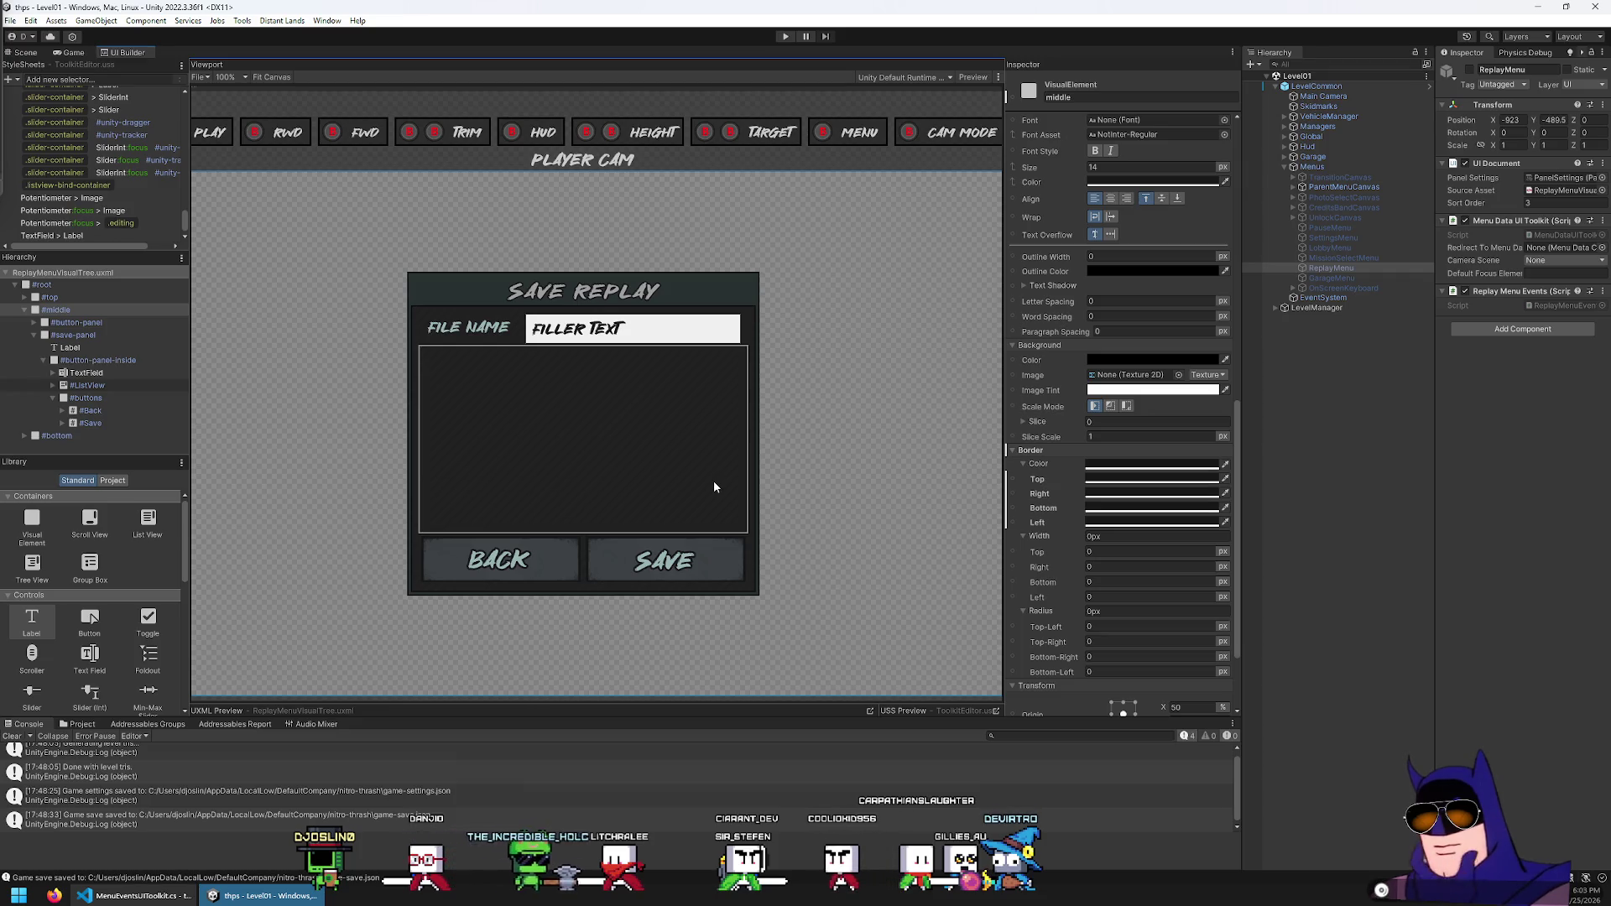
Select the ListView element and review its properties
click(74, 386)
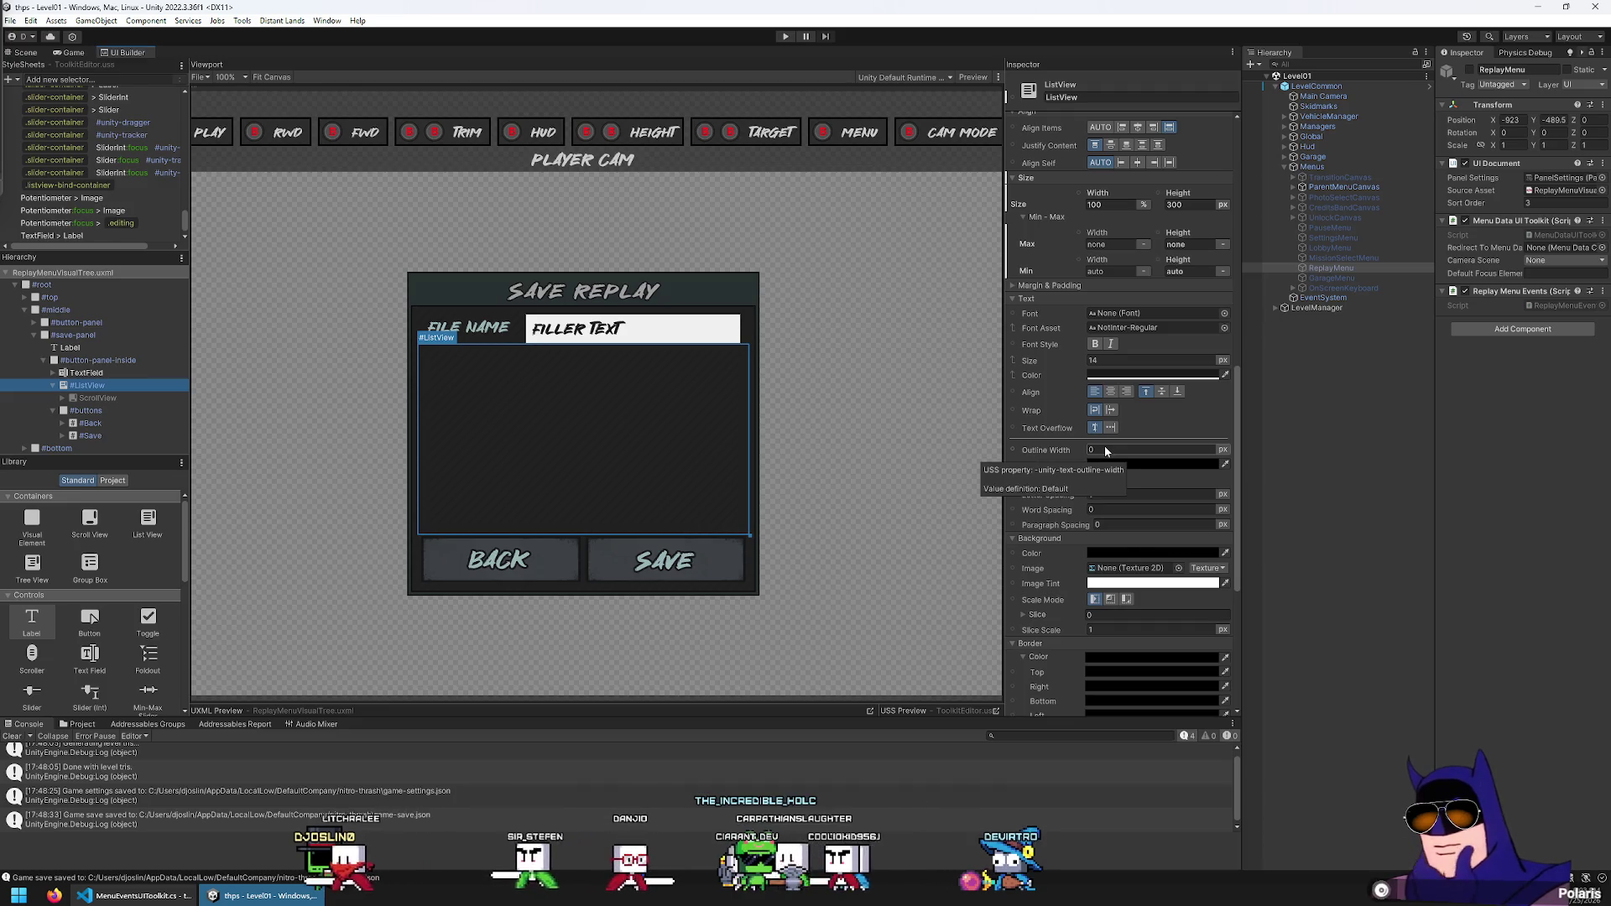
scroll(1134, 403, down, 3)
scroll(1135, 405, down, 4)
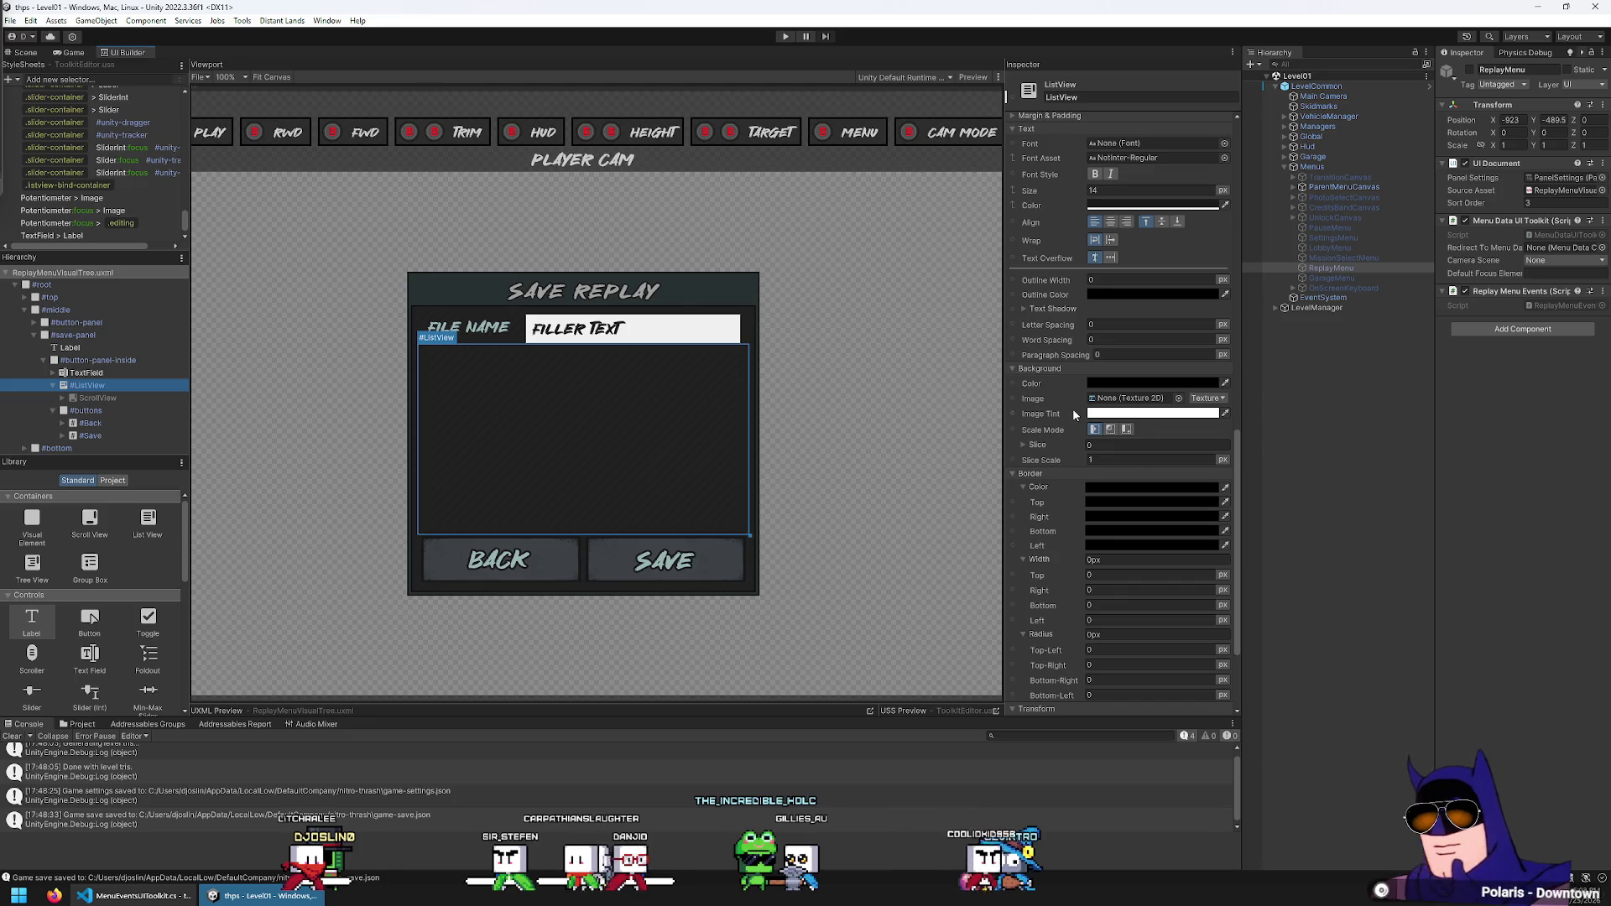
scroll(1072, 408, down, 2)
scroll(1080, 420, down, 2)
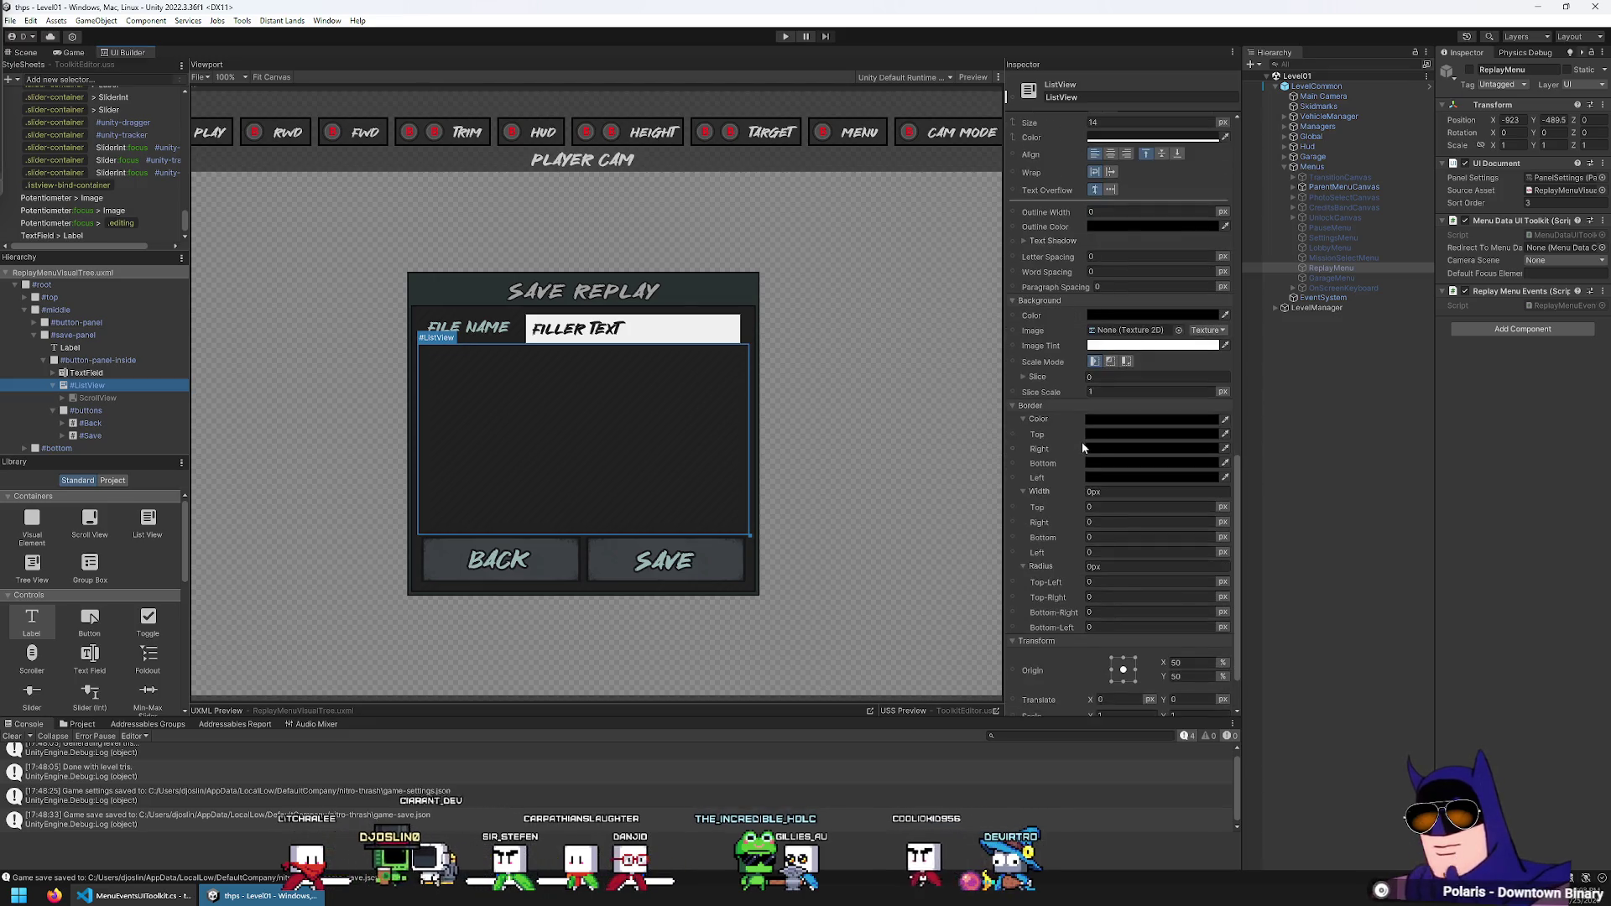
scroll(1080, 441, down, 2)
scroll(1080, 459, down, 1)
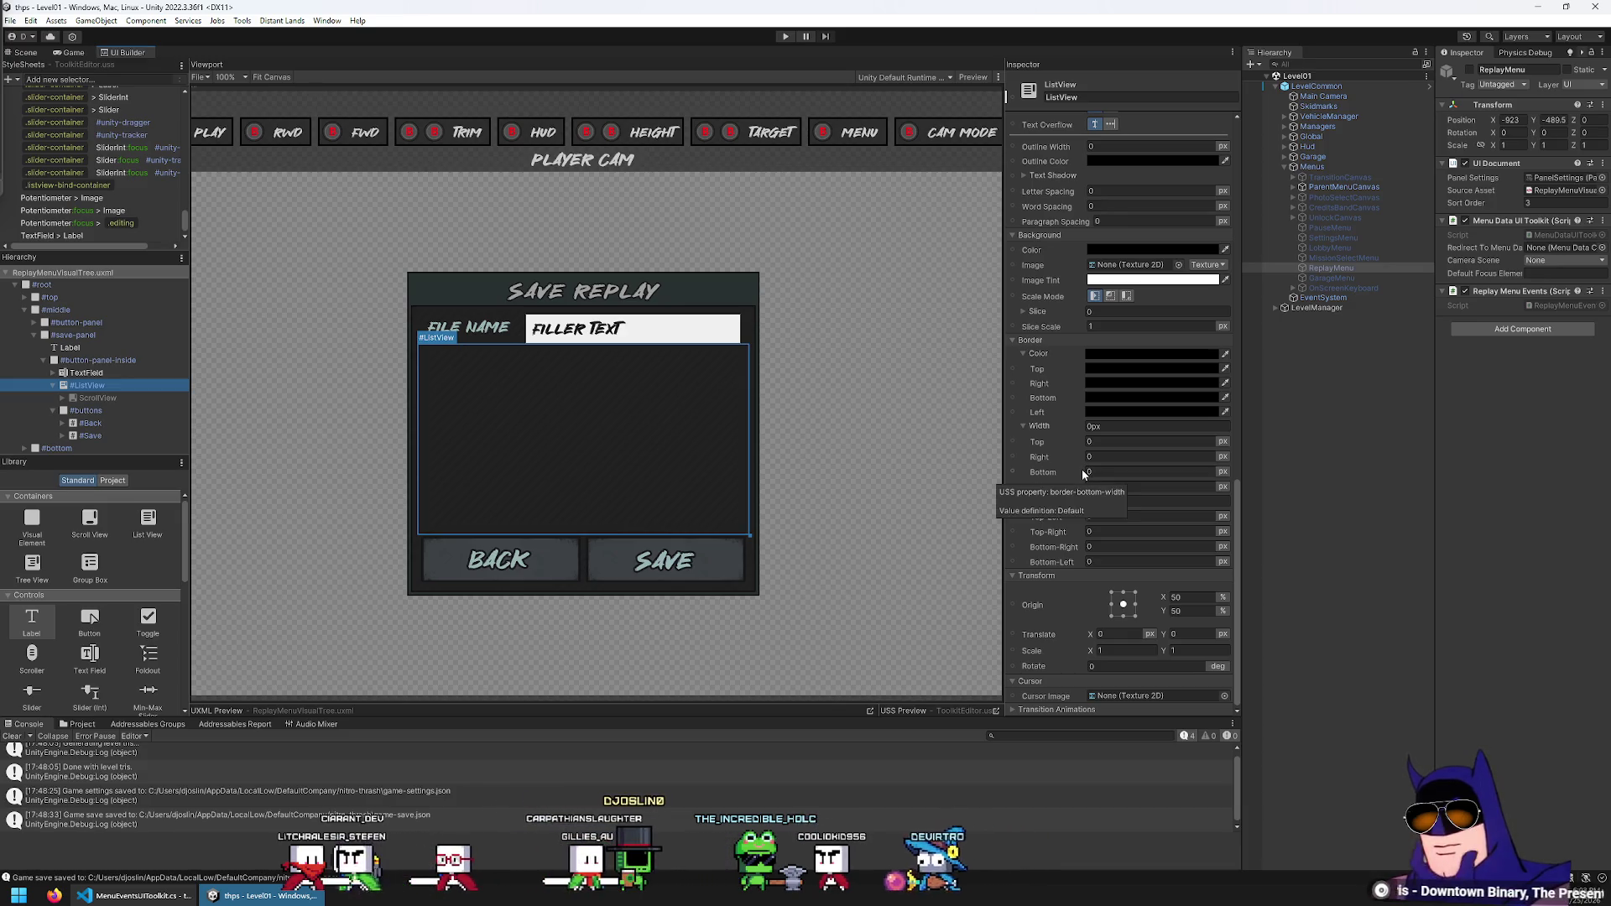
click(446, 414)
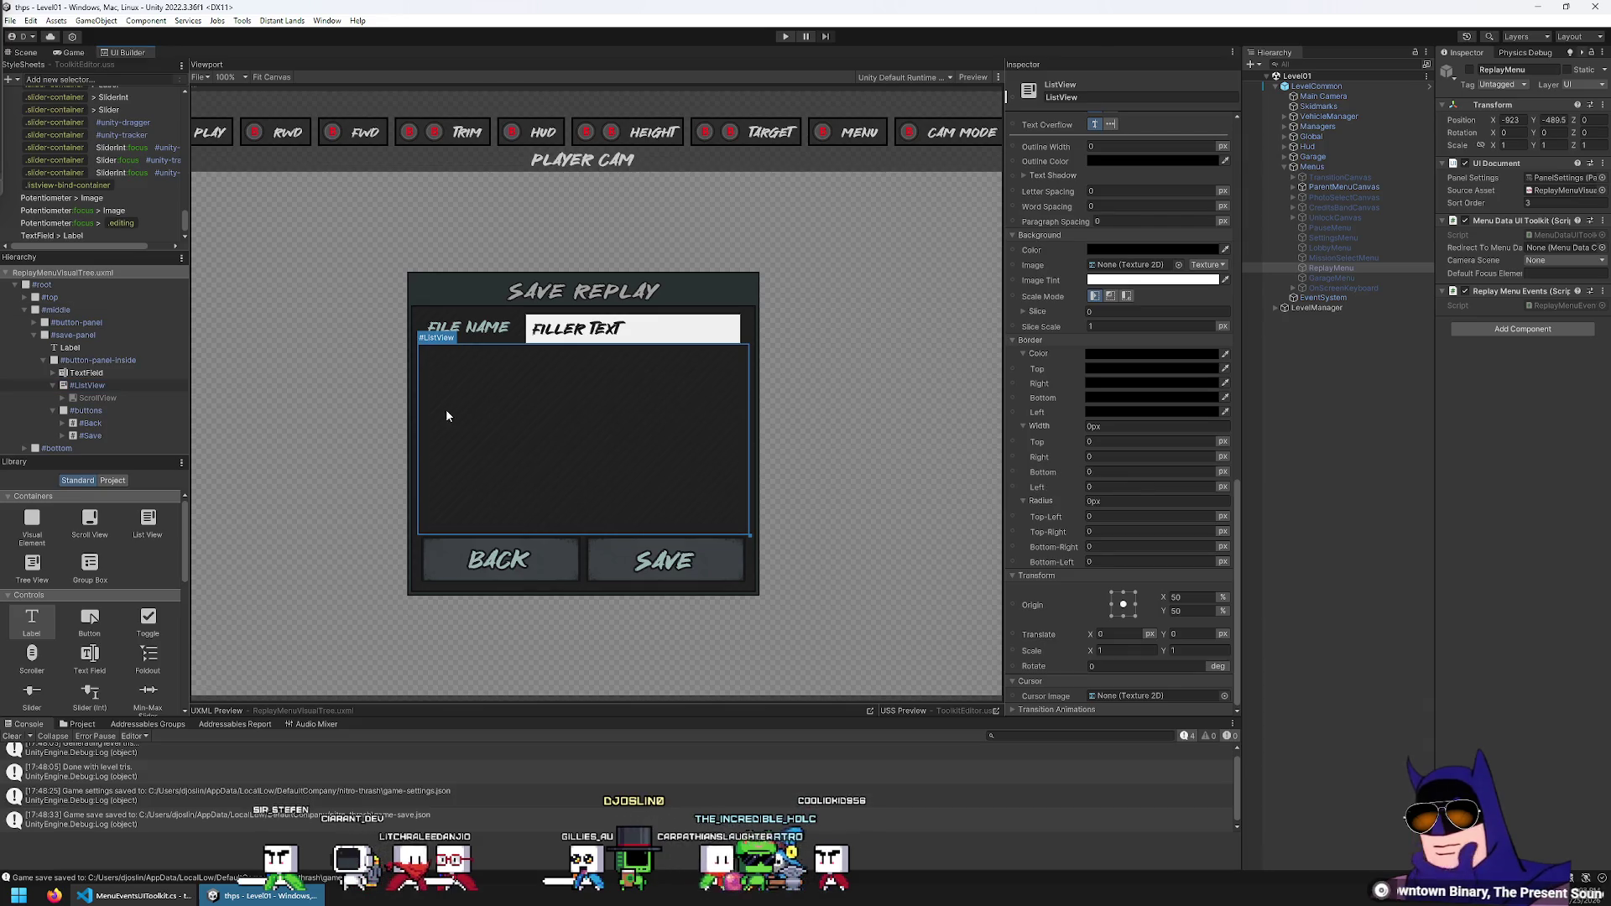
Make the file name TextField text bold with an opaque black outline of width 2
click(114, 372)
scroll(1079, 461, down, 5)
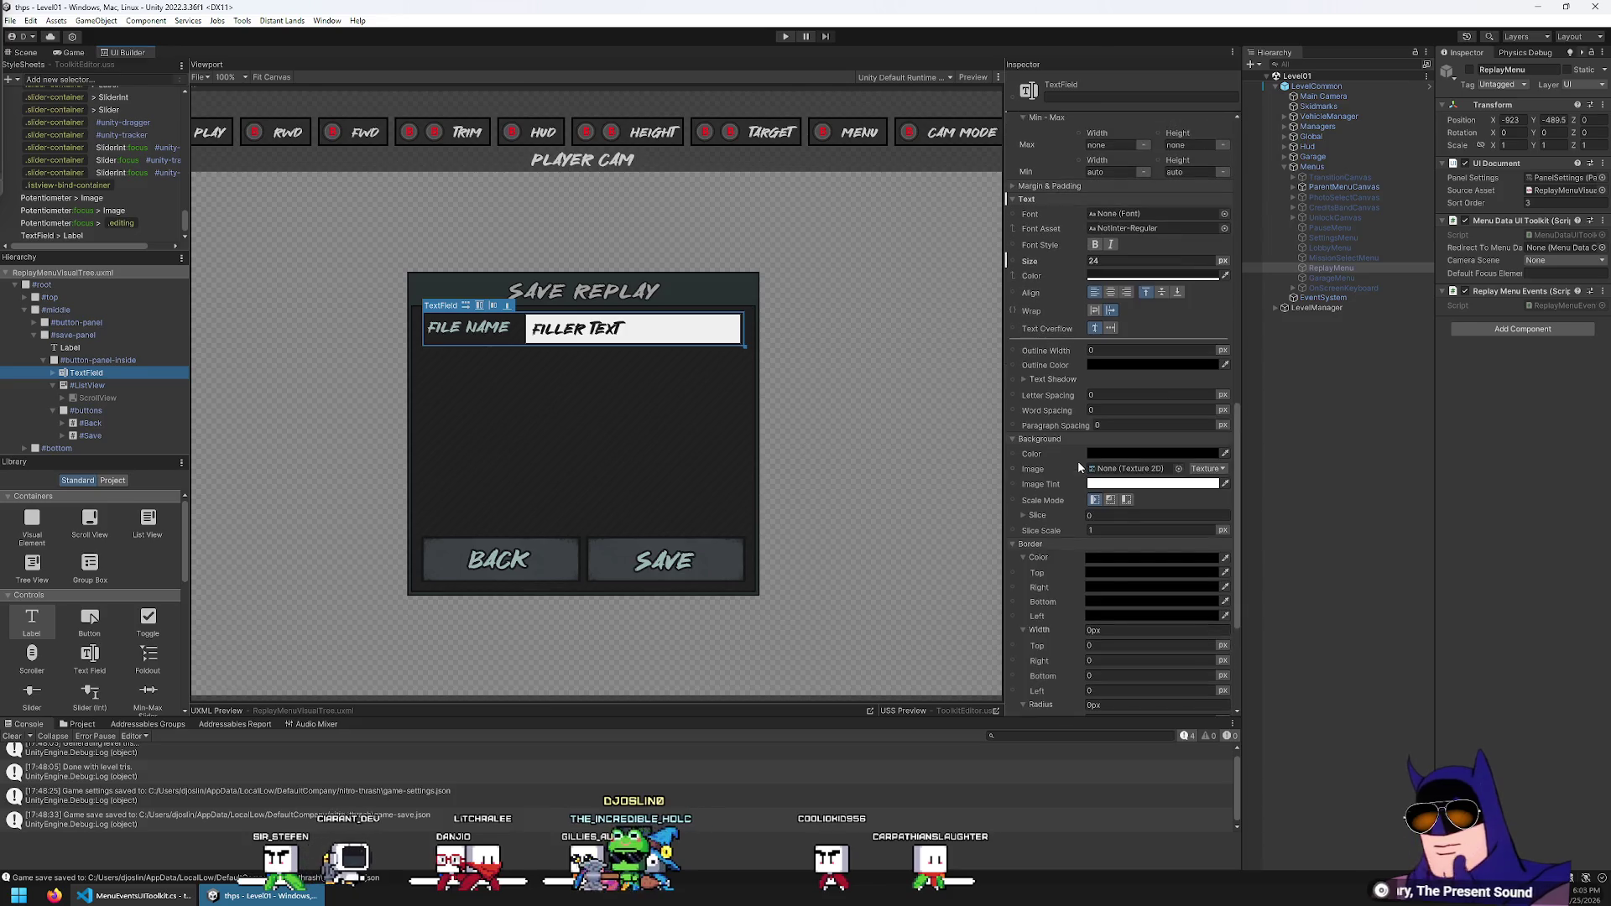
click(1095, 244)
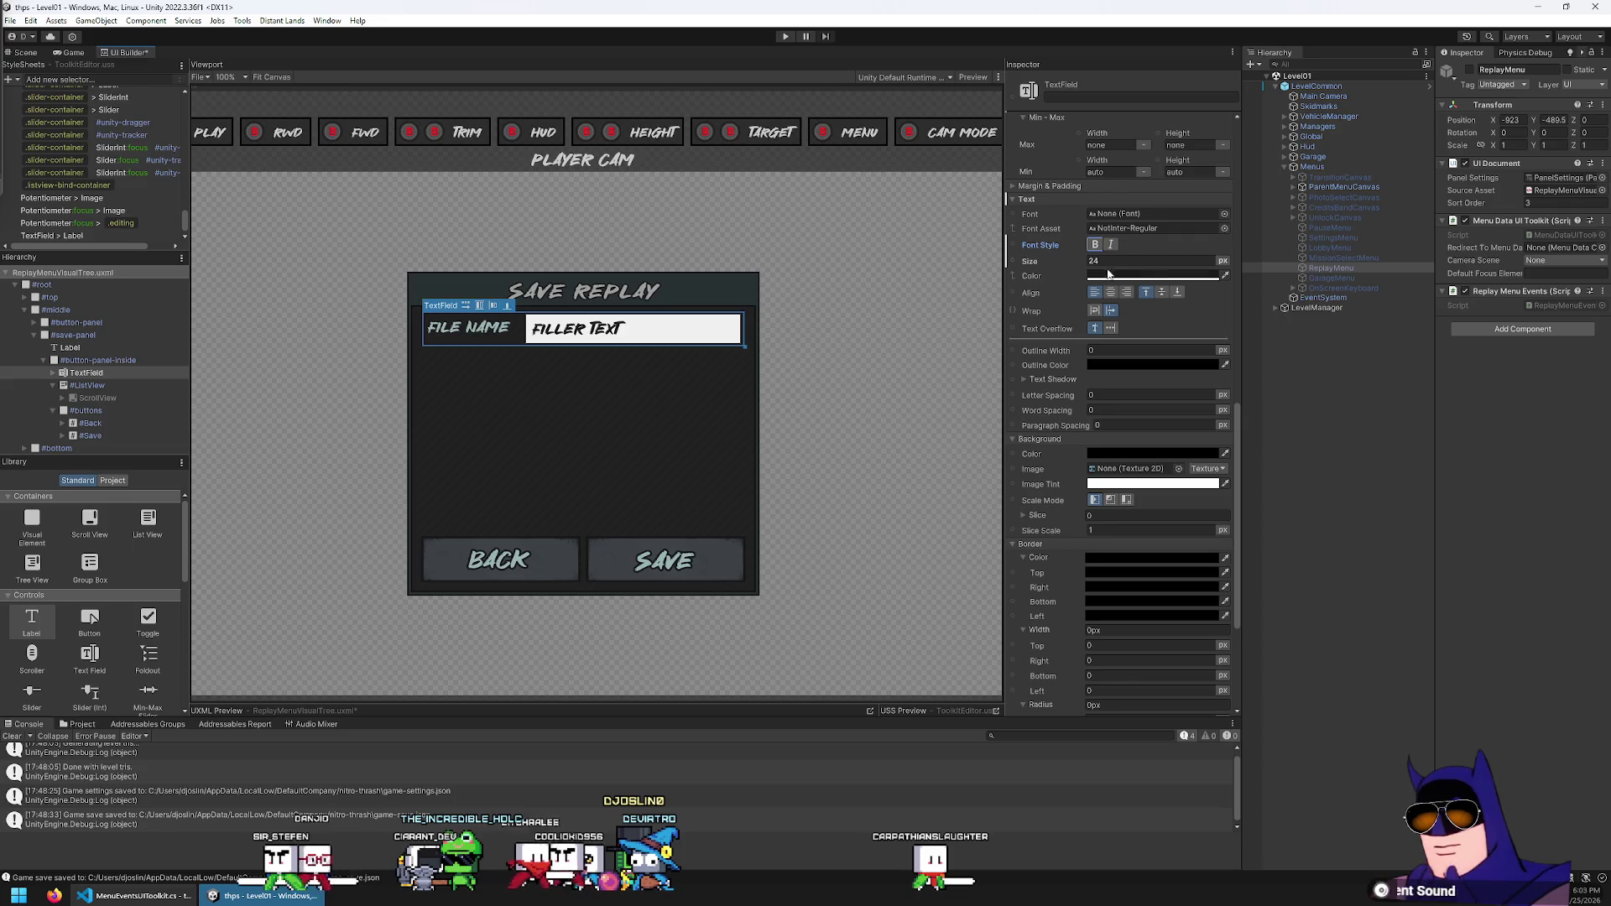
text(2)
key(Return)
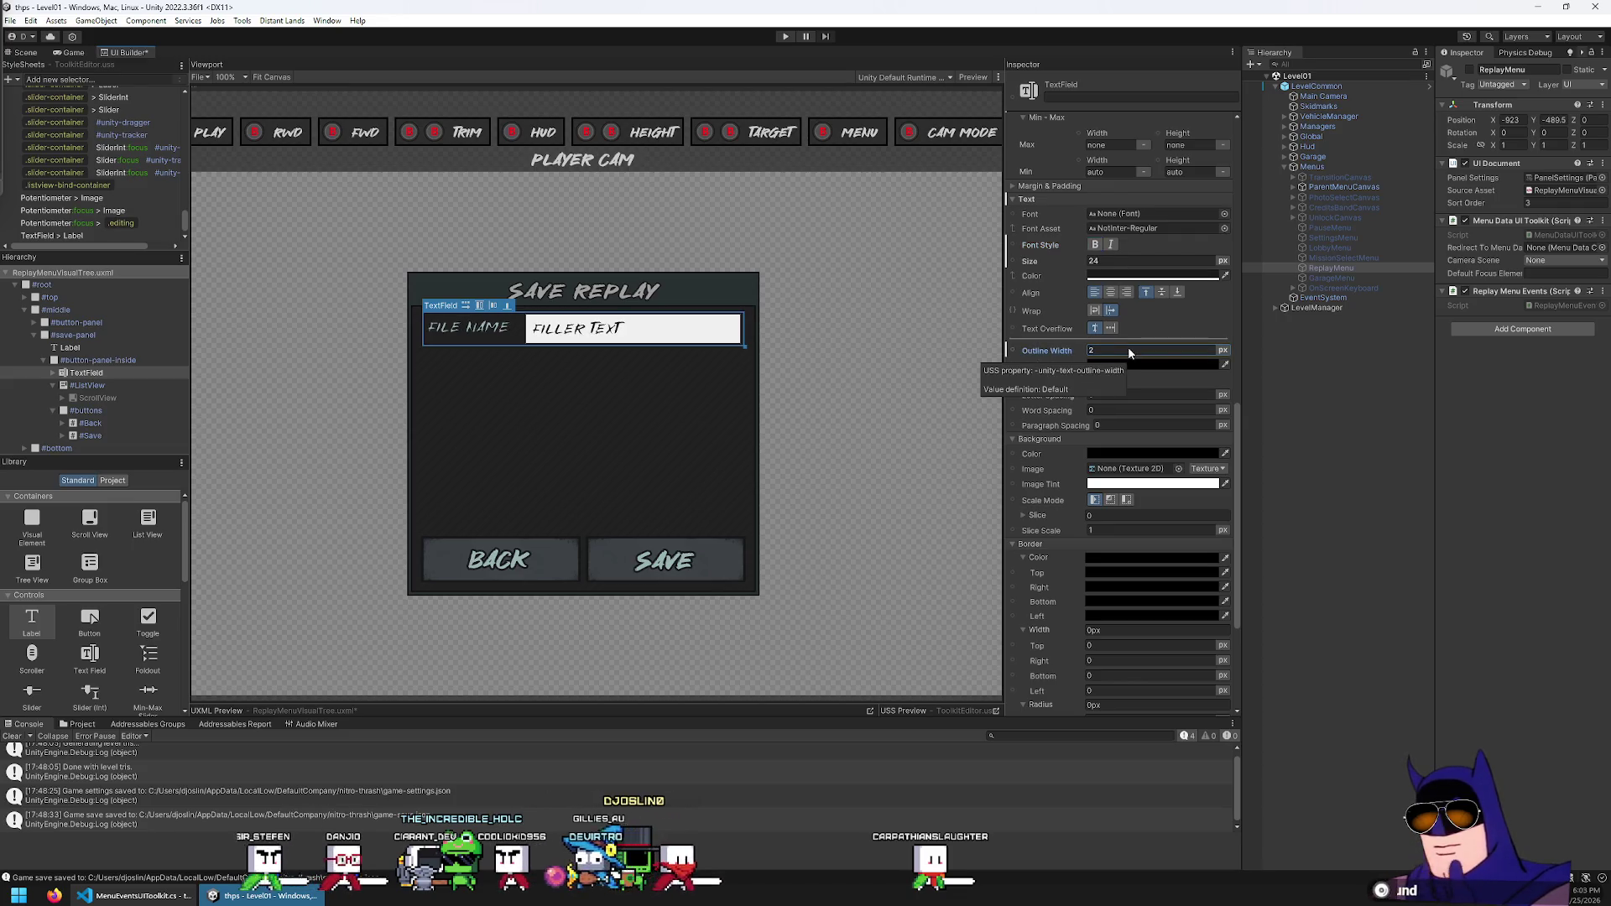
click(1164, 365)
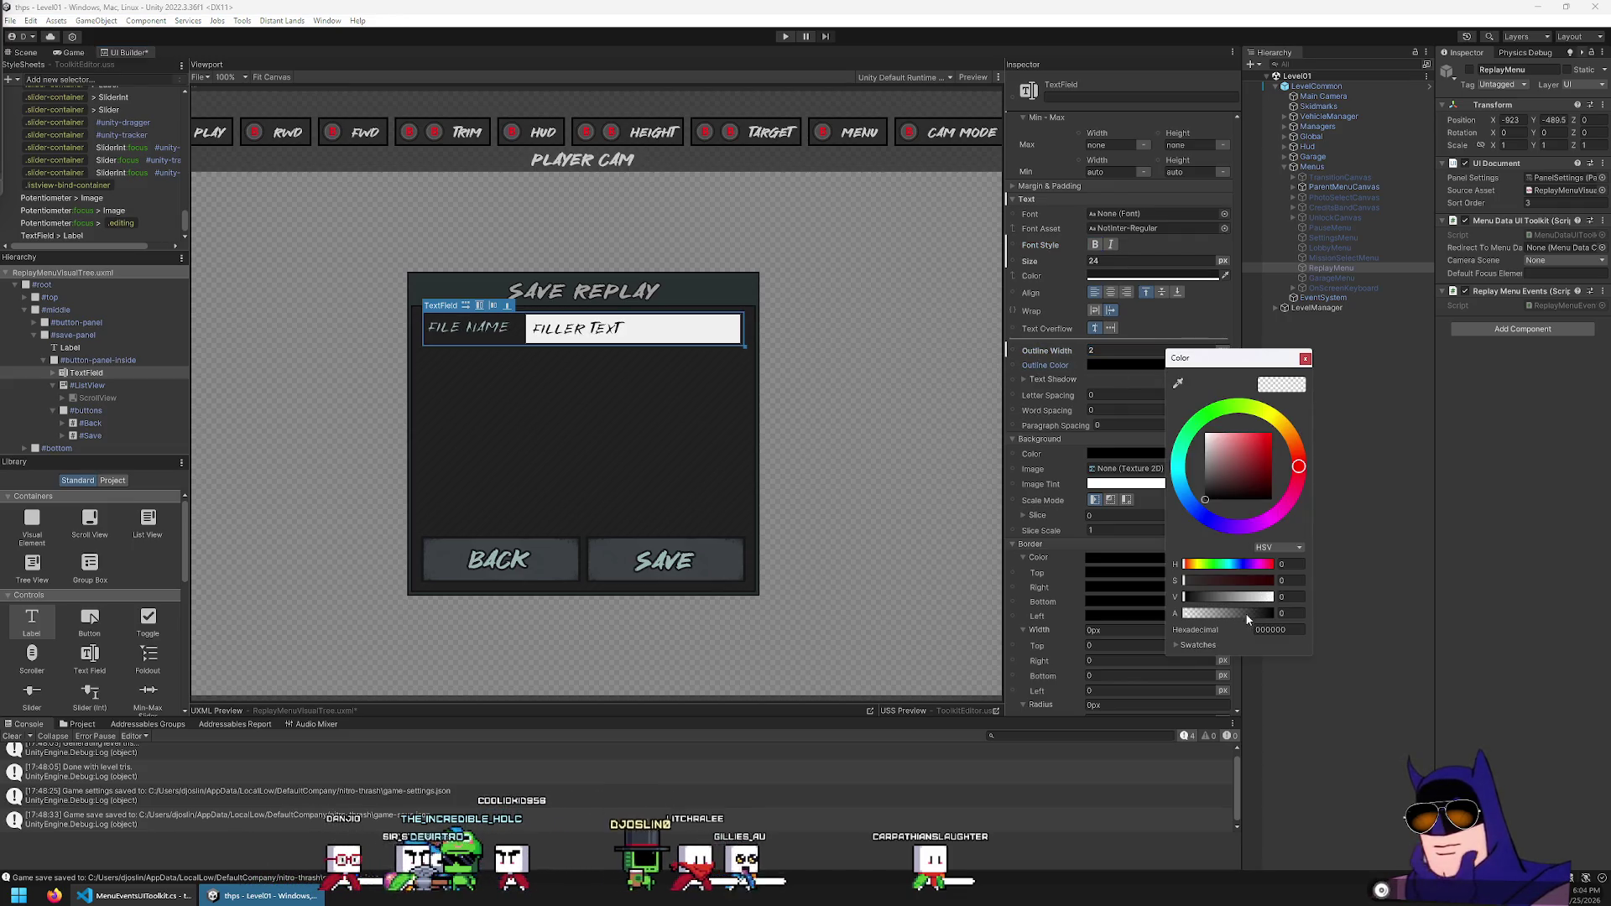
drag(1247, 615, 1317, 604)
click(1305, 359)
Unset the TextField's outline width back to 0 and reselect the ListView
double_click(1164, 349)
text(1)
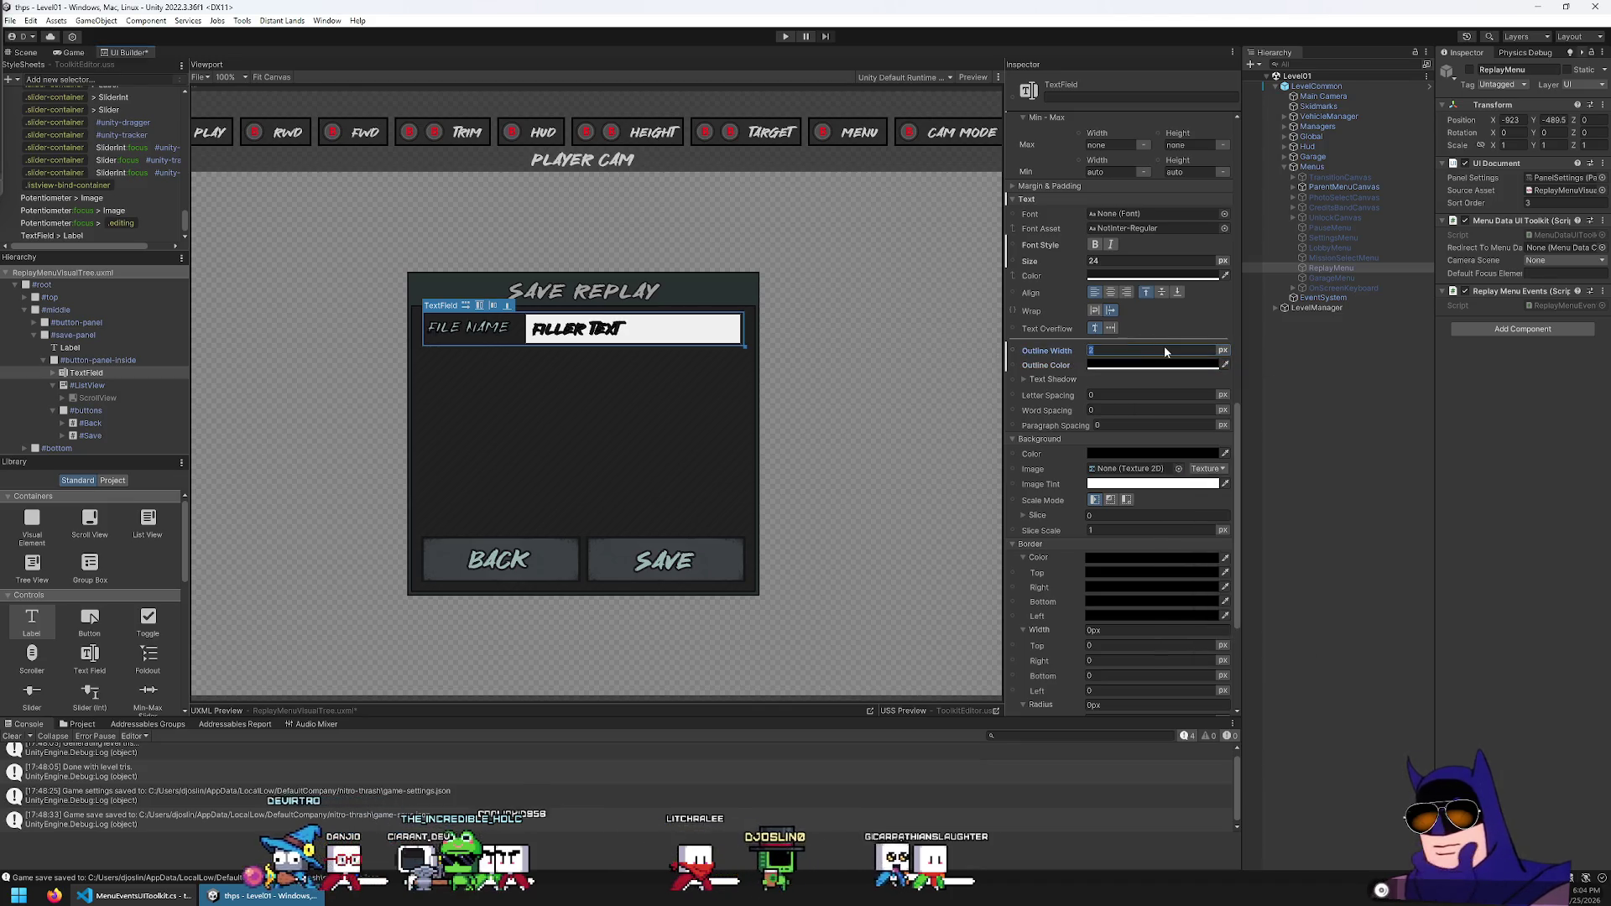
right_click(1056, 354)
click(1054, 373)
click(1077, 390)
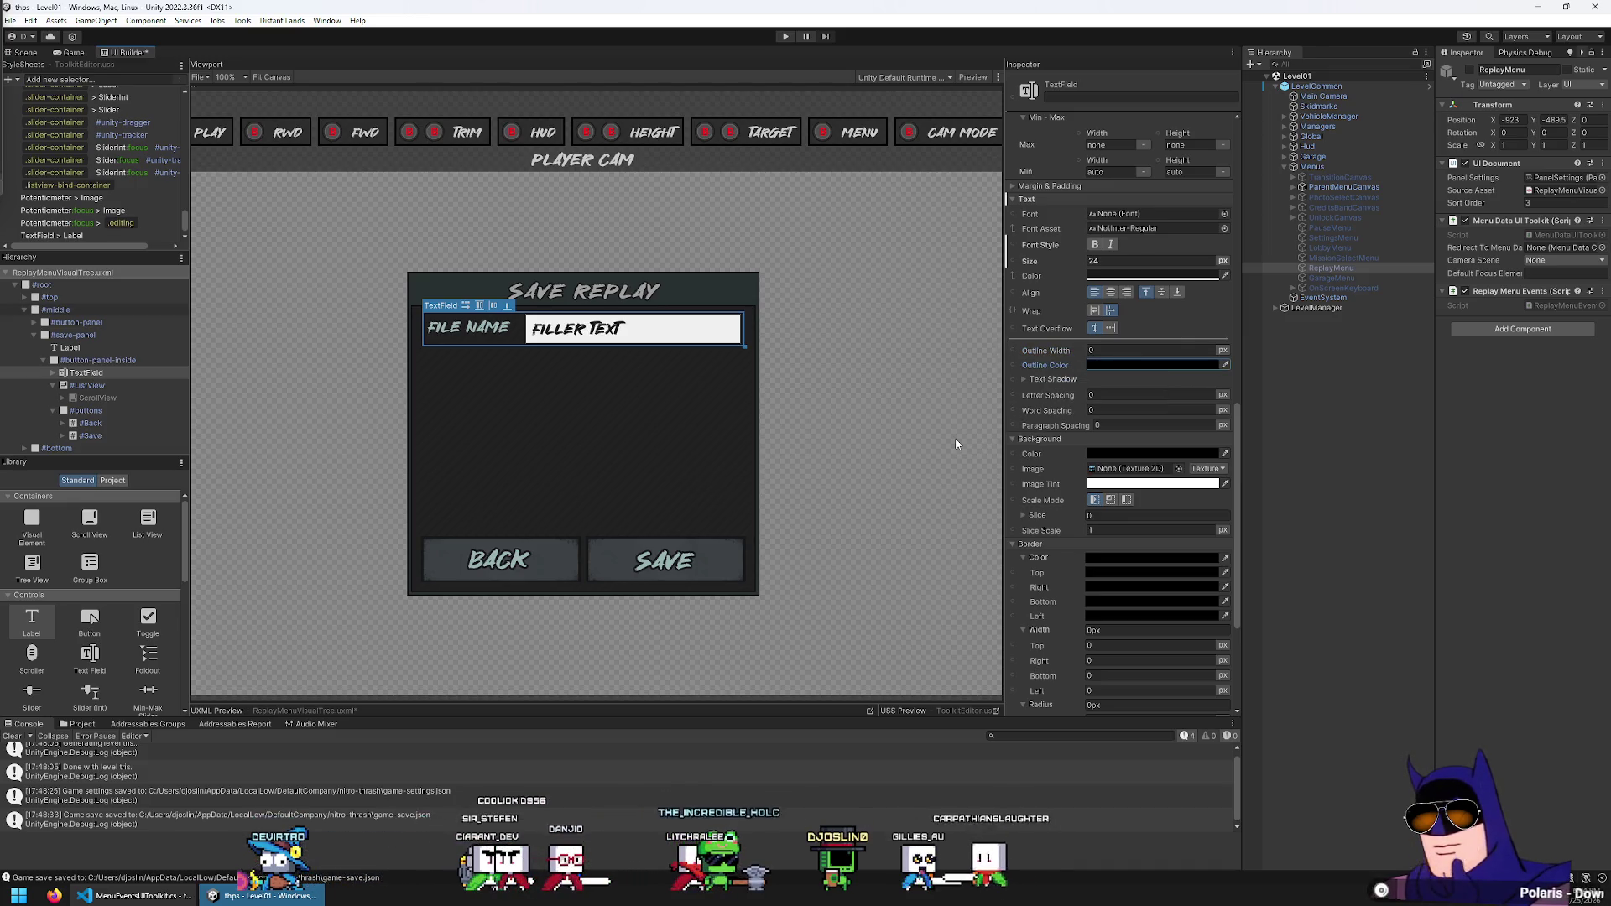
click(92, 386)
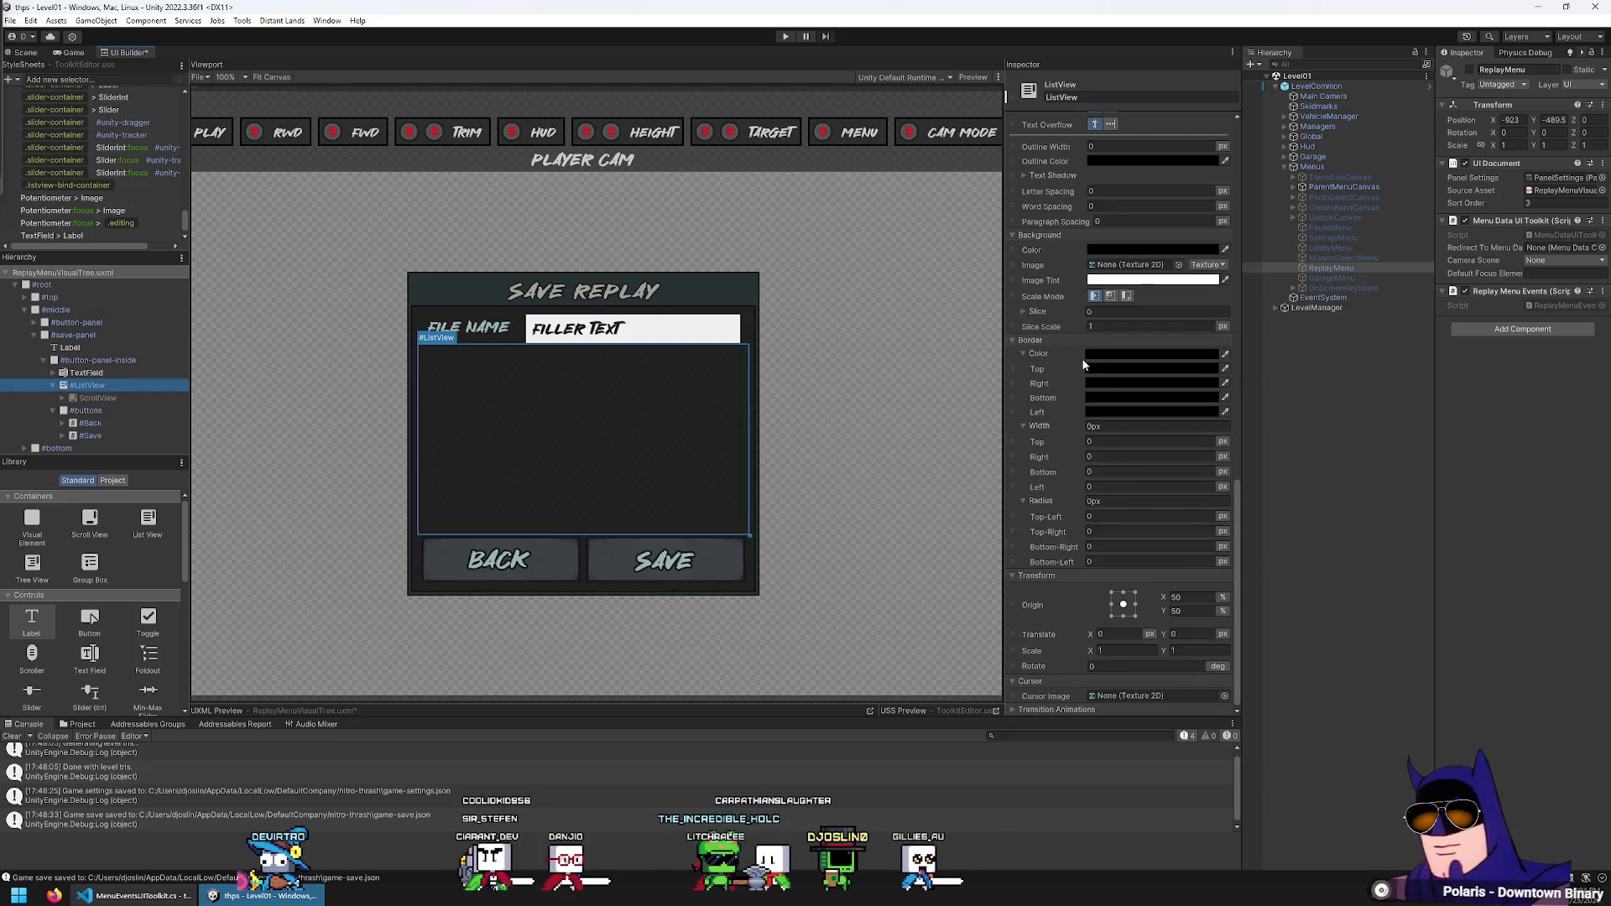
Make the ListView background opaque, sampling the dark panel colour from the canvas
click(1149, 250)
click(1241, 491)
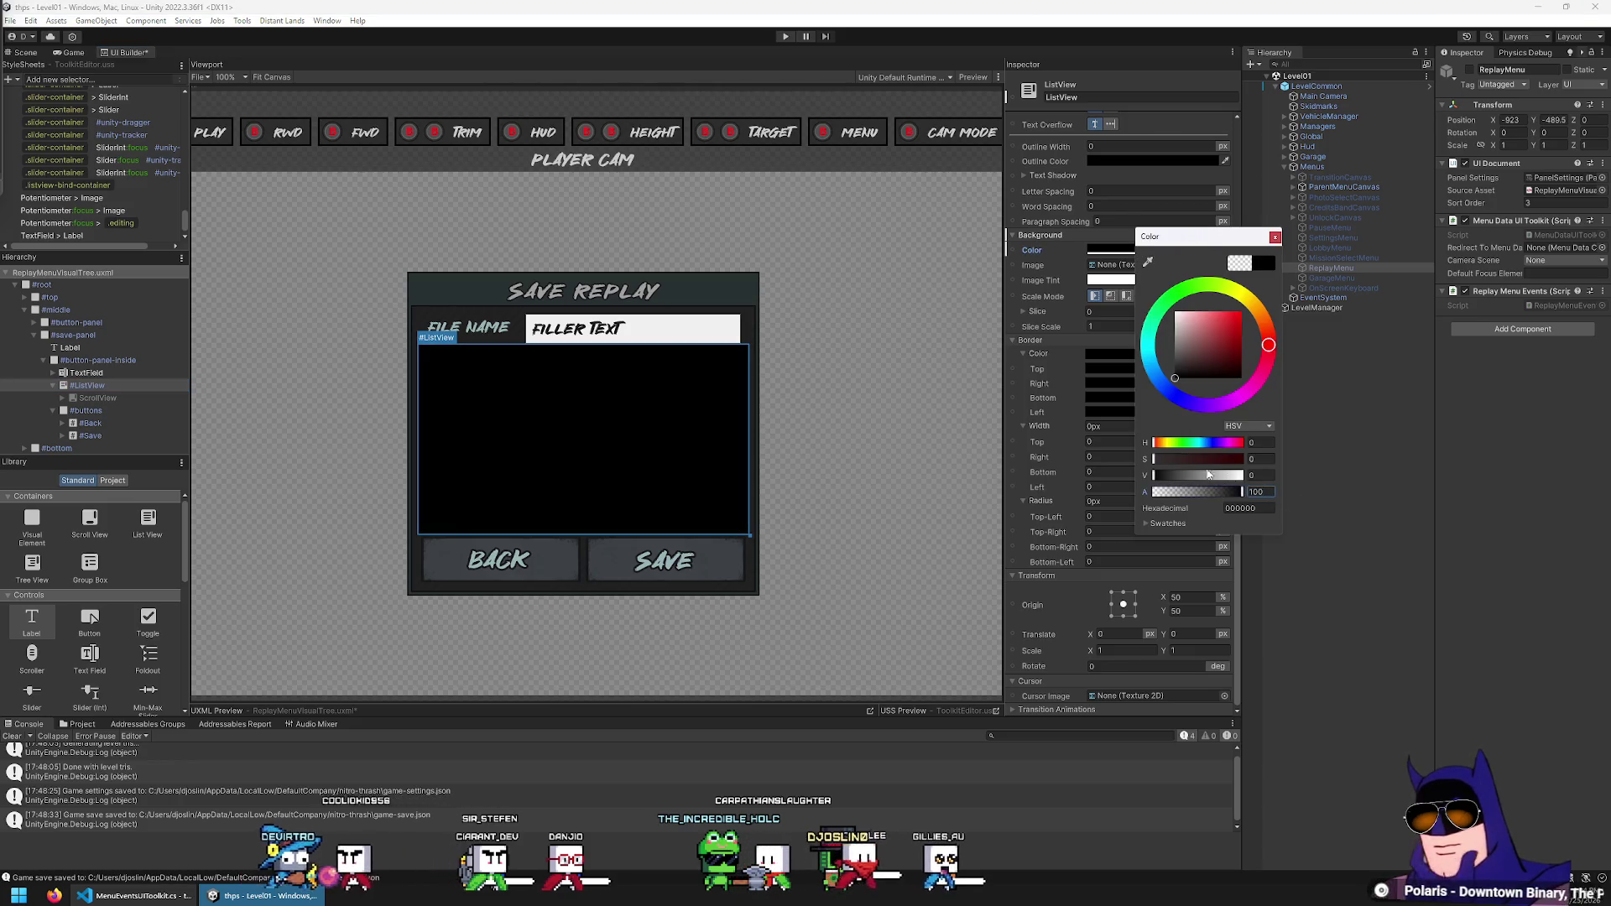
click(1148, 262)
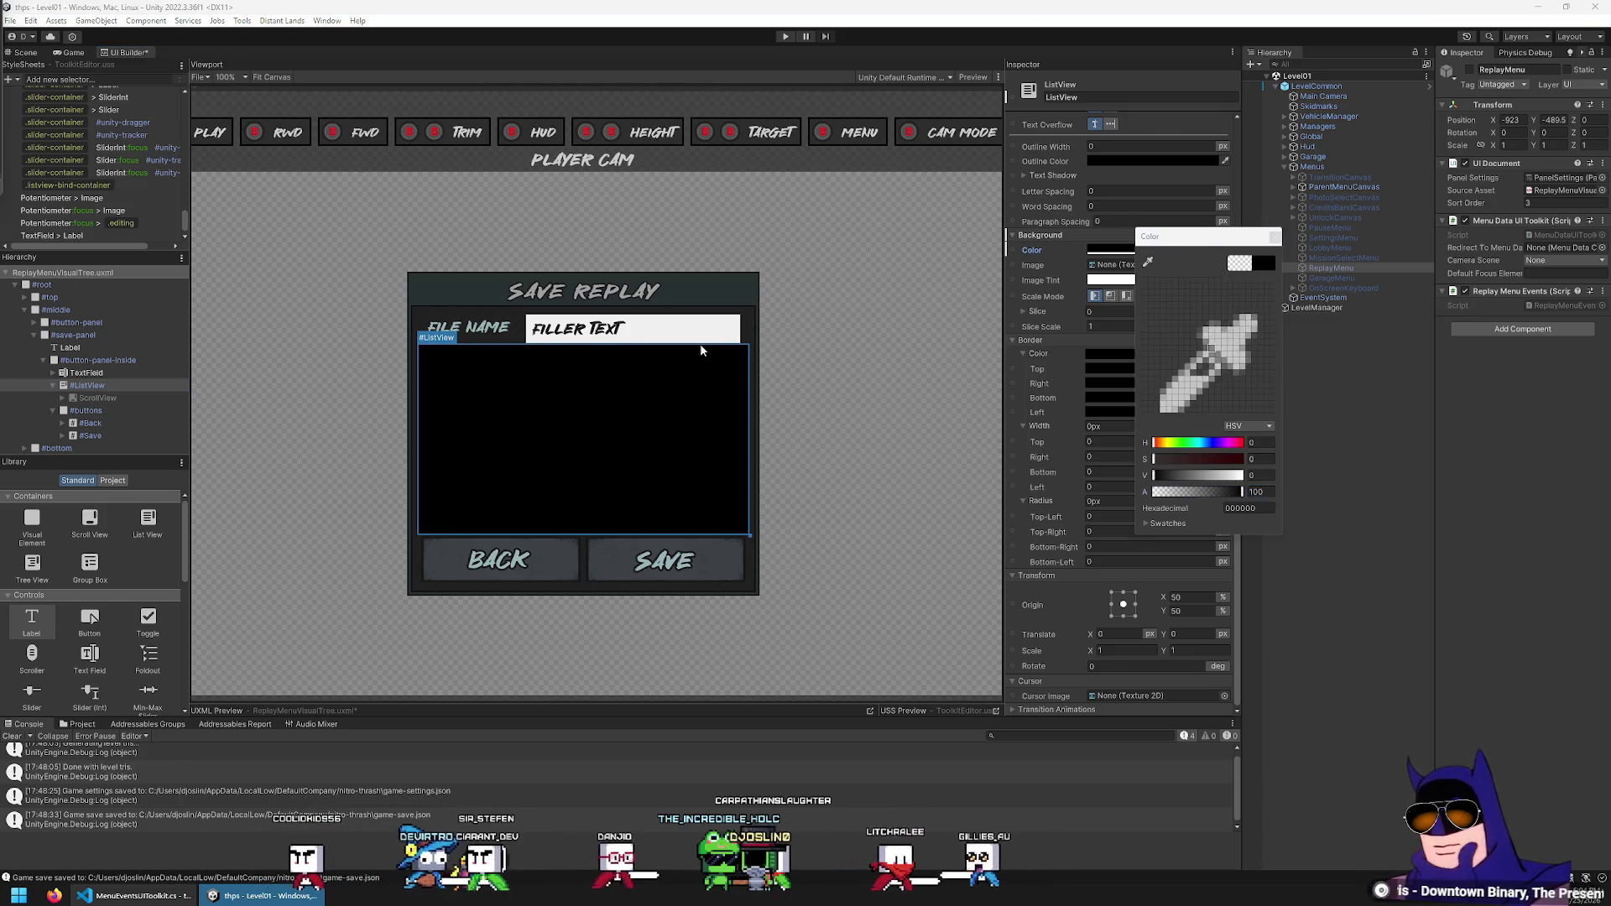
click(484, 321)
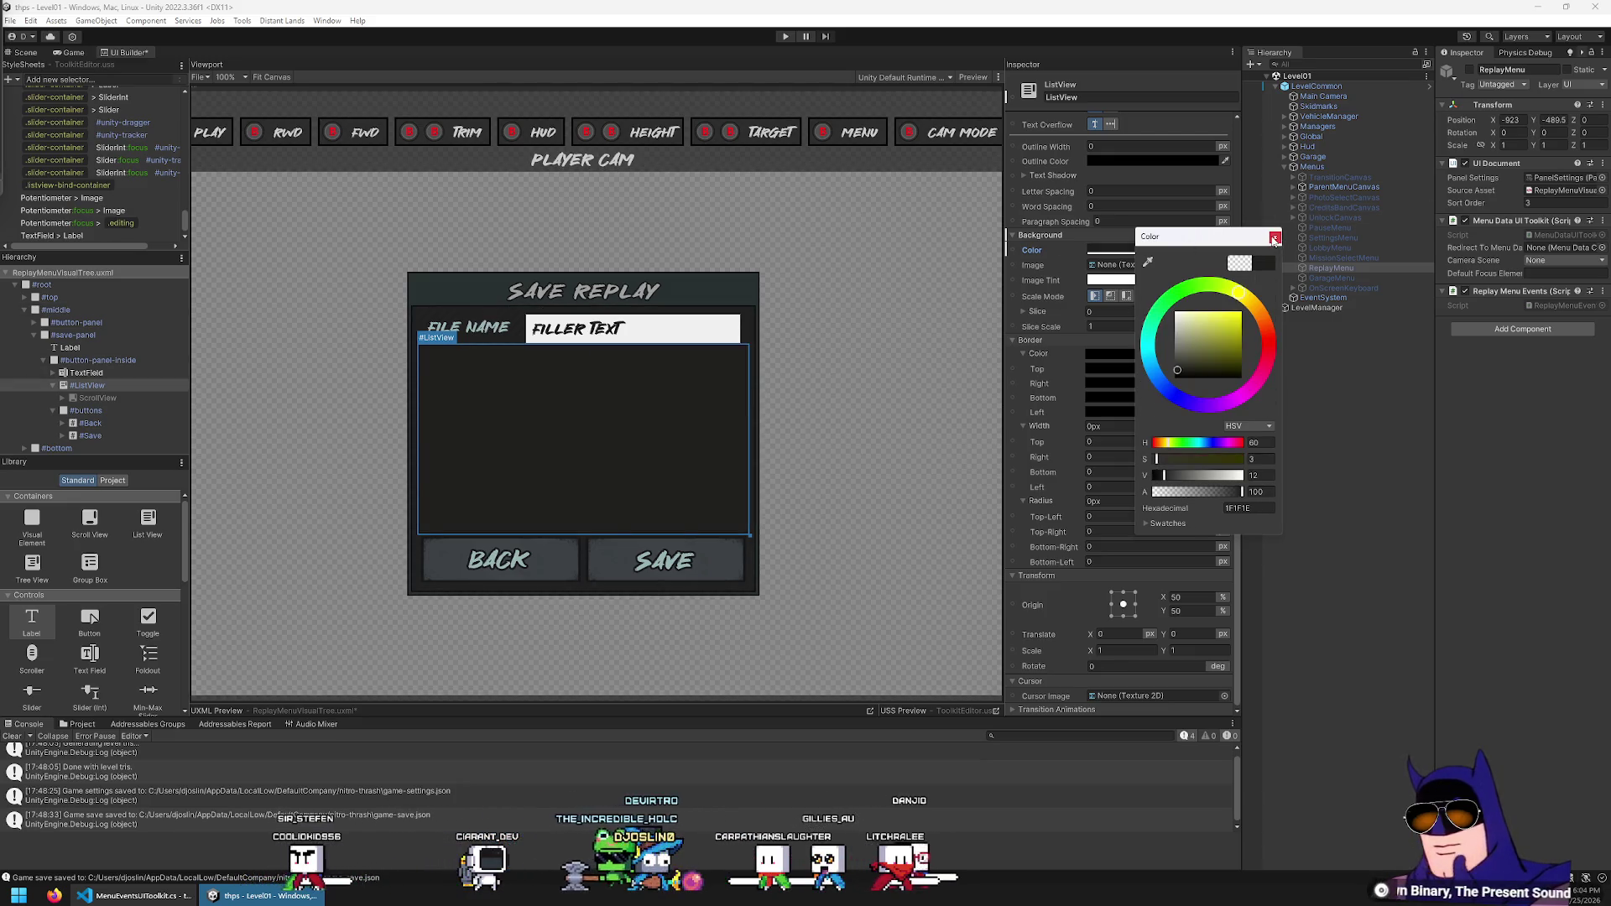
click(1066, 478)
scroll(1070, 374, up, 3)
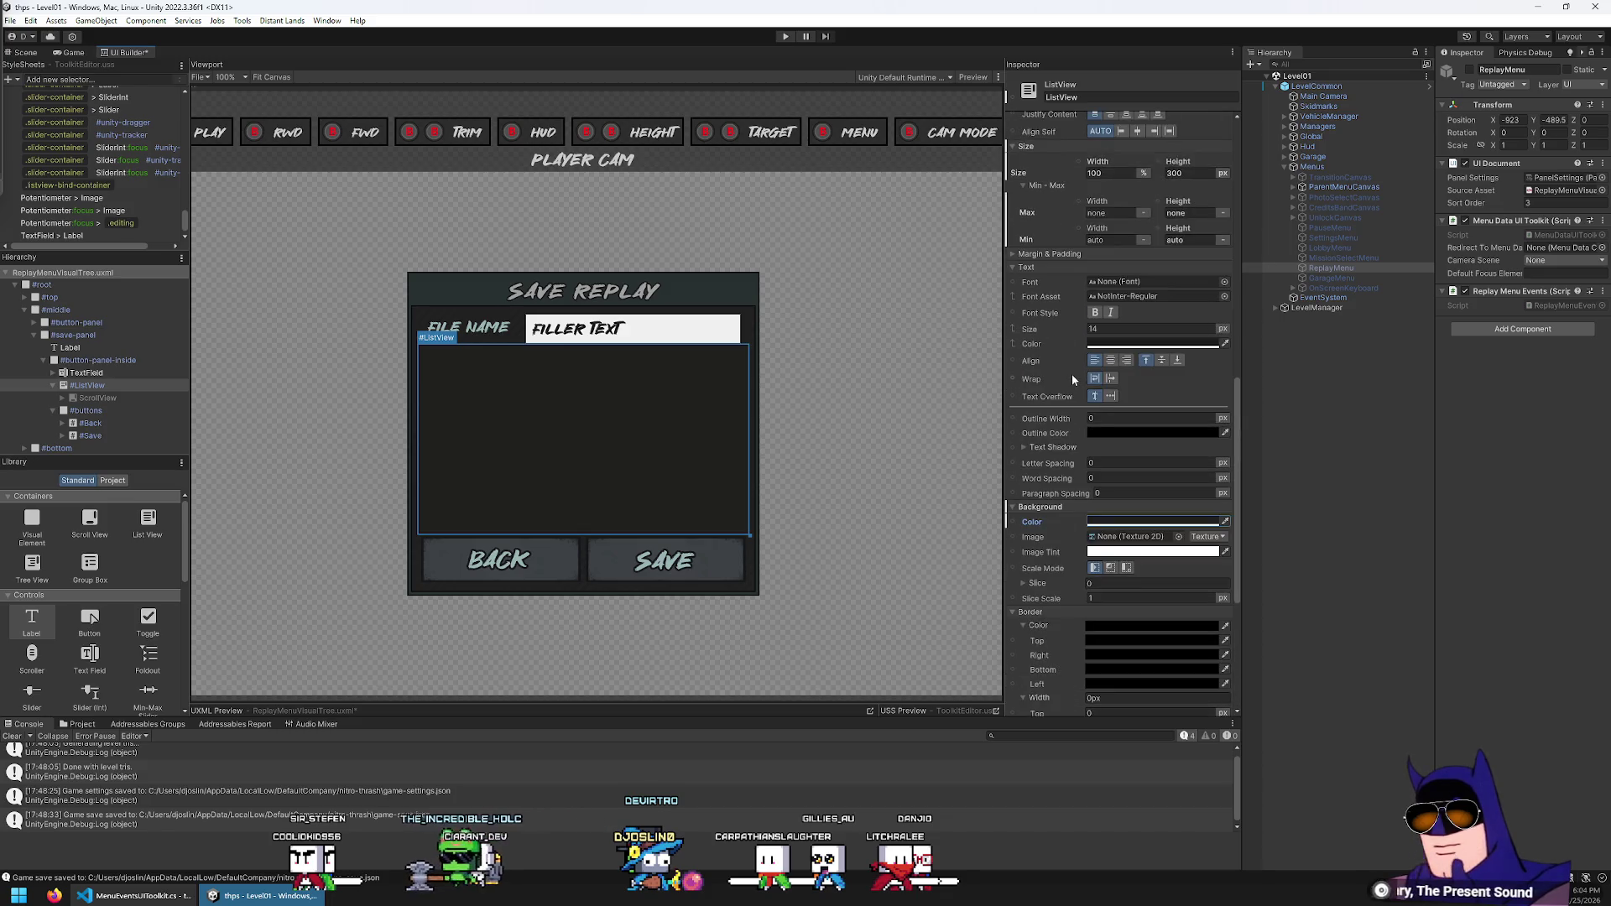
scroll(1072, 374, up, 2)
scroll(1073, 379, down, 1)
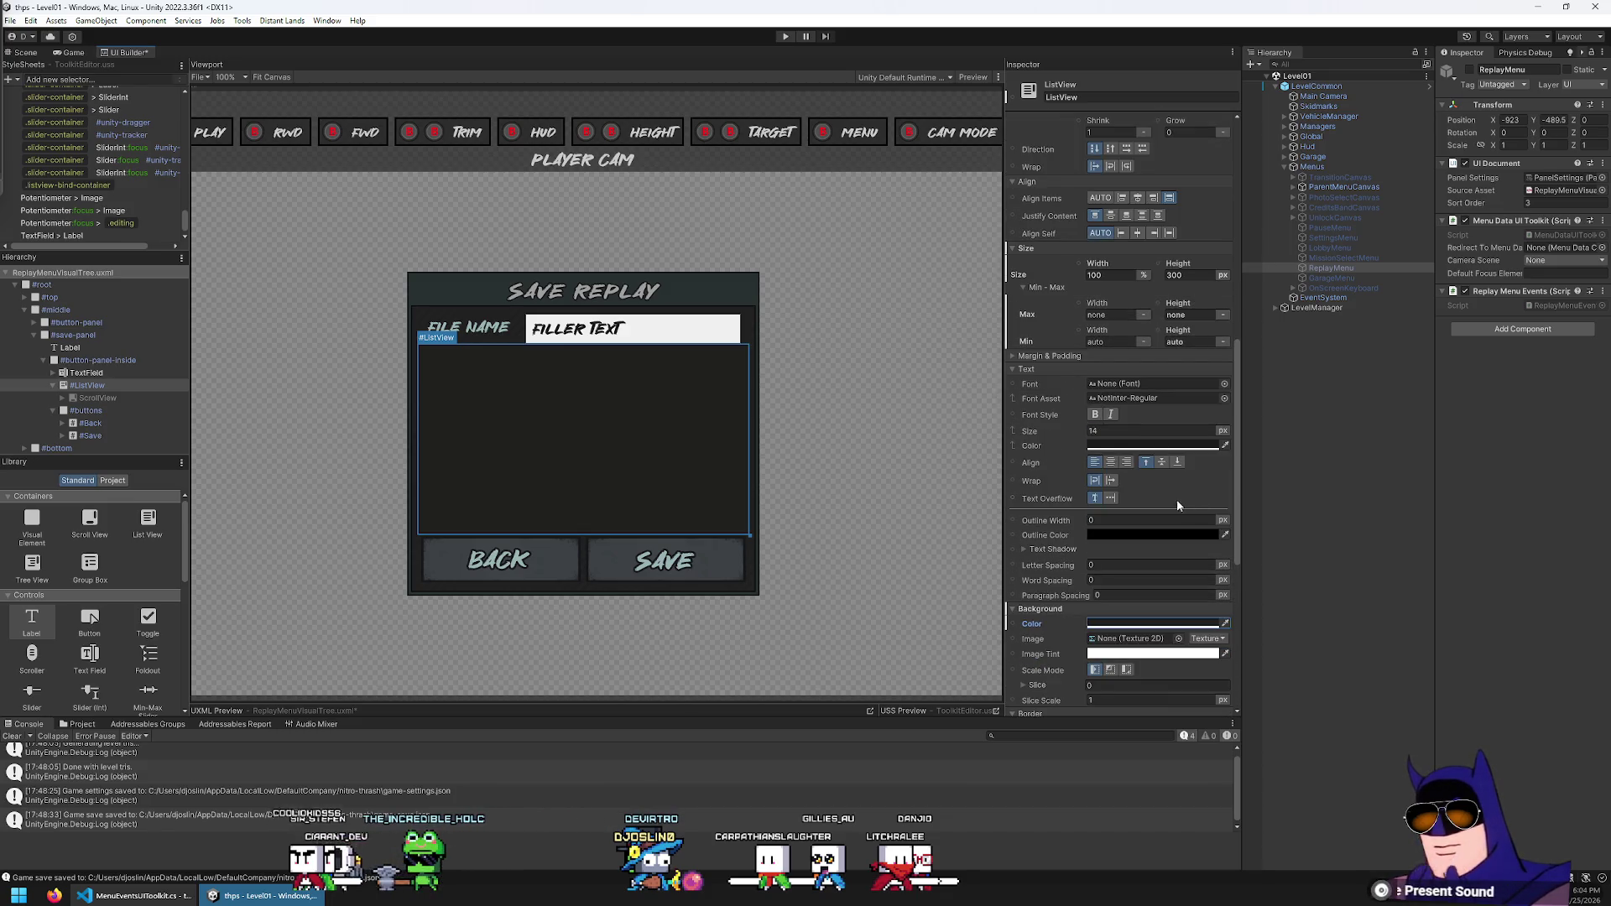
Give the ListView 4px padding and an 8px margin on every side
click(1061, 357)
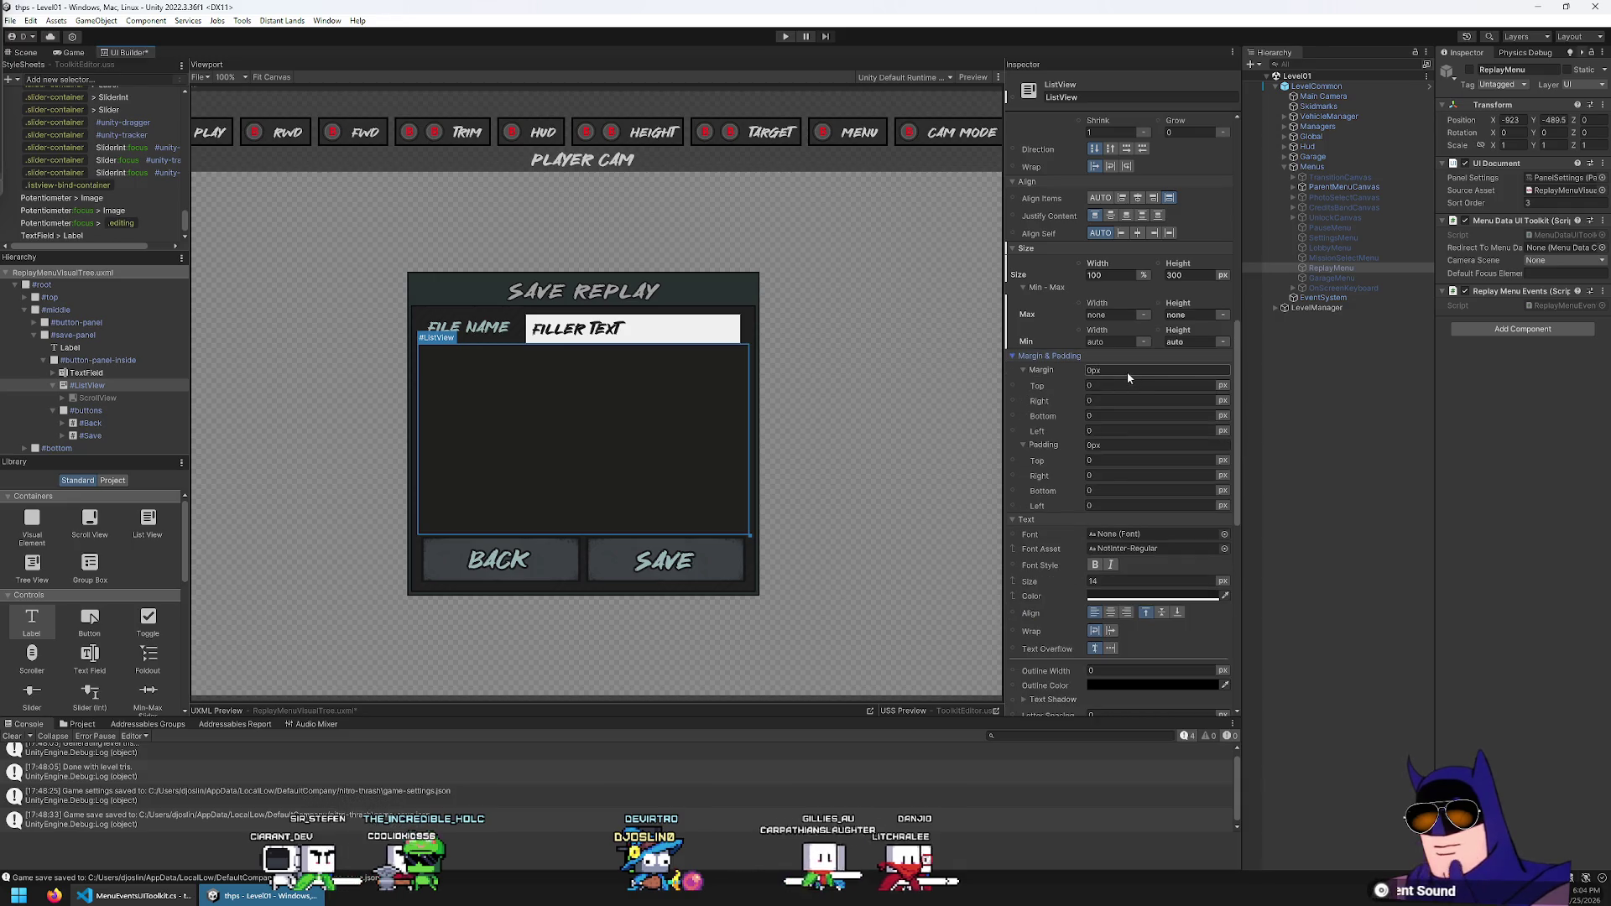
click(1120, 445)
text(4)
key(Return)
scroll(763, 377, up, 1)
scroll(763, 382, up, 6)
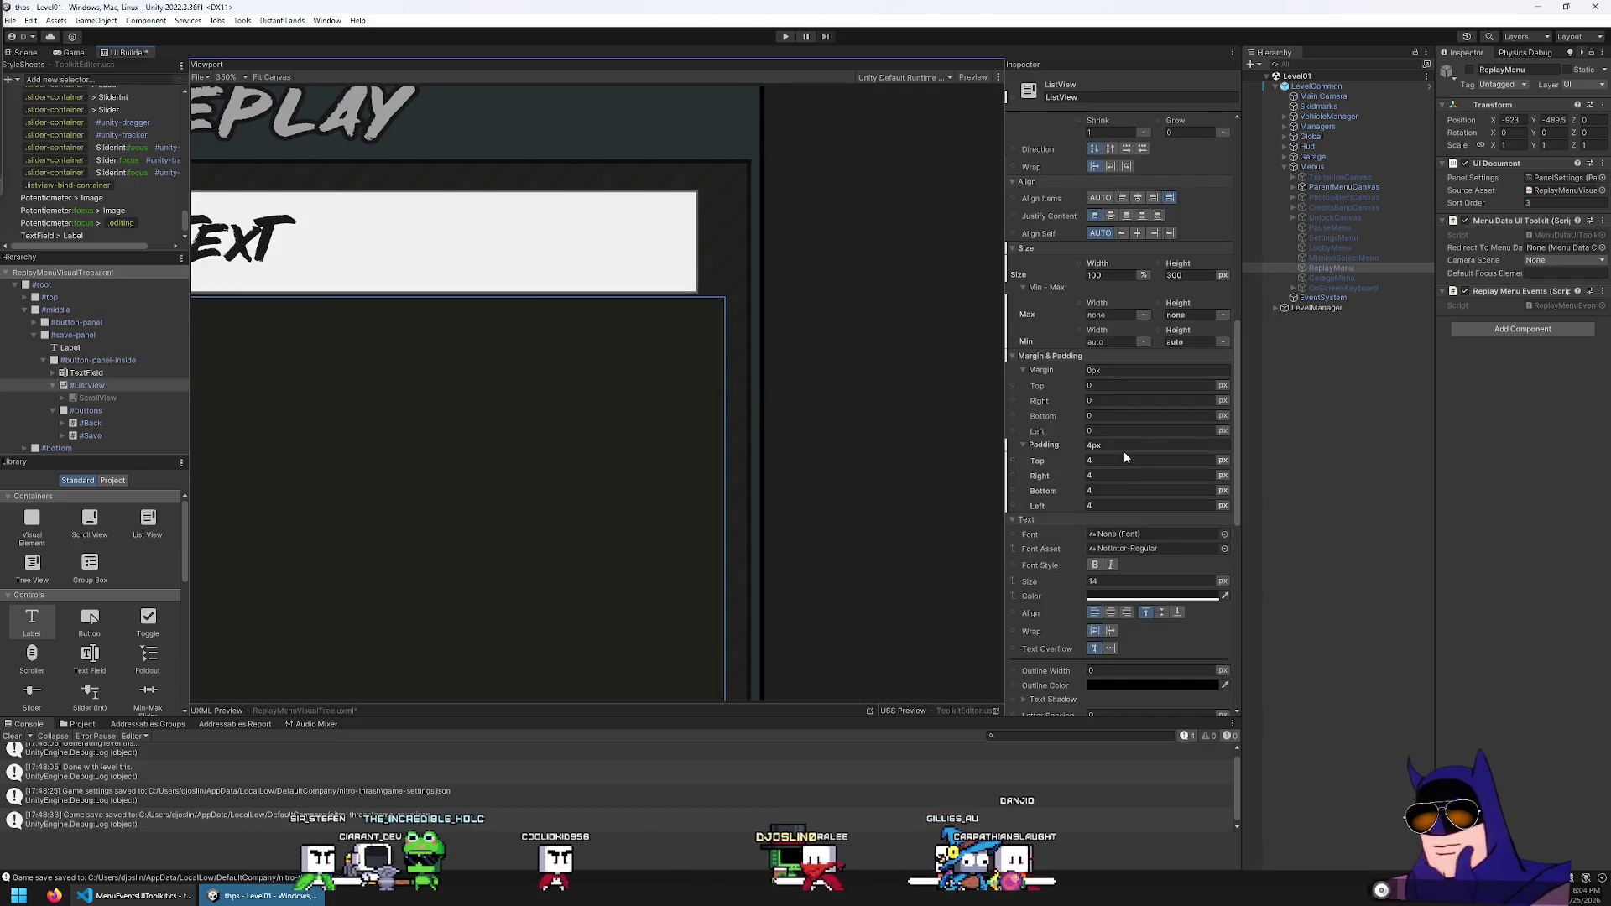
click(1109, 370)
text(4)
key(Return)
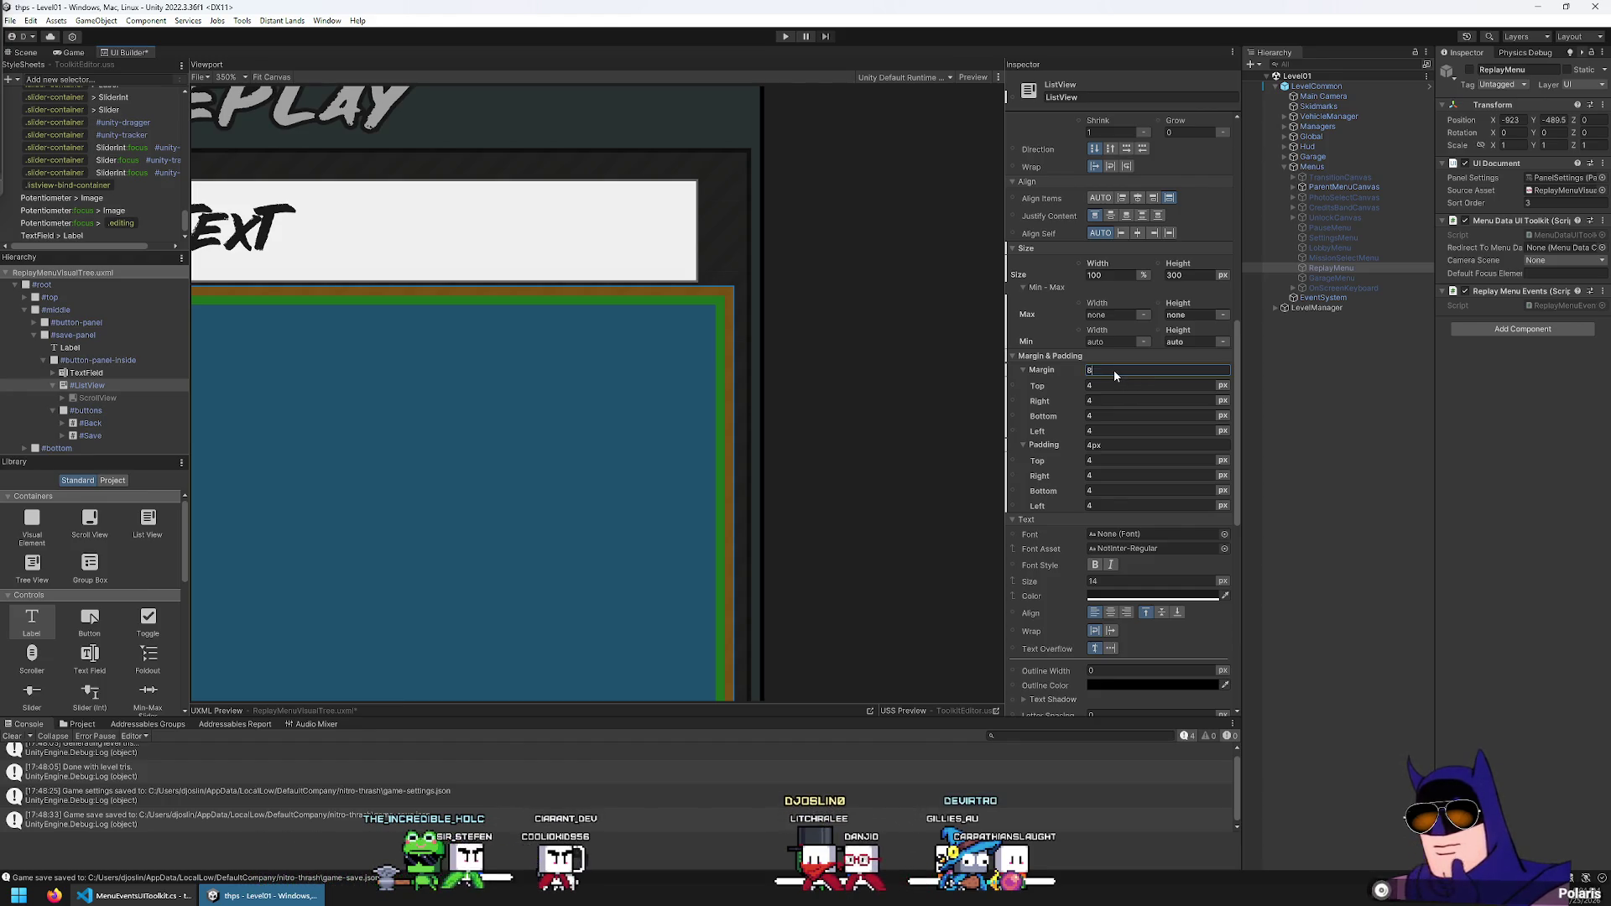
key(Return)
Select the middle container, then reselect the ListView element
click(879, 330)
scroll(881, 332, down, 5)
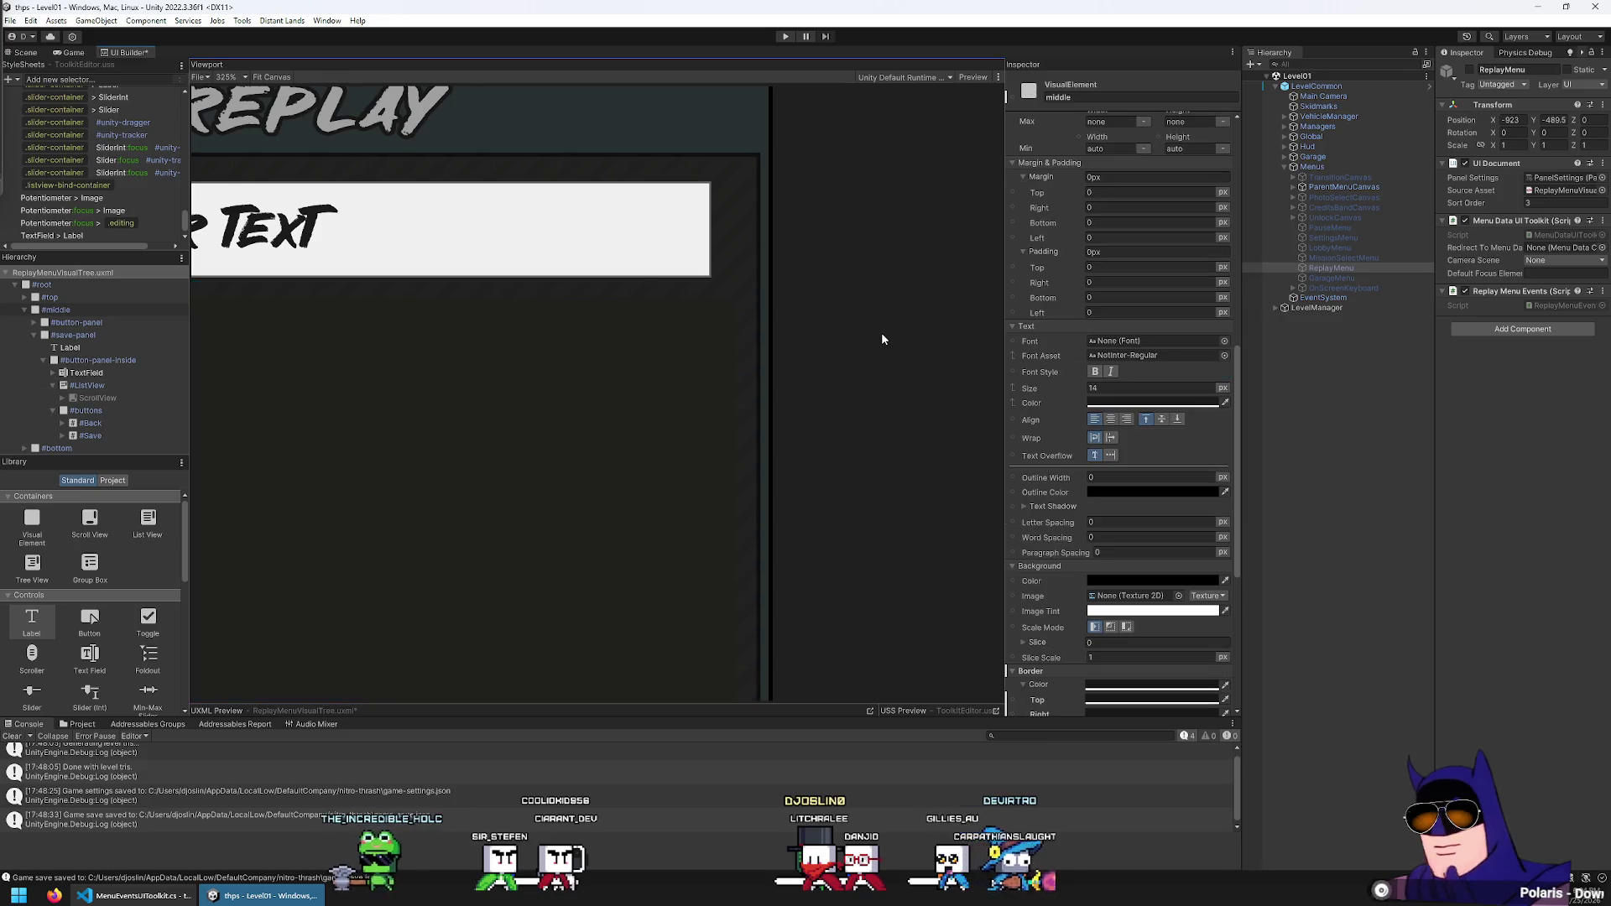
scroll(517, 482, up, 2)
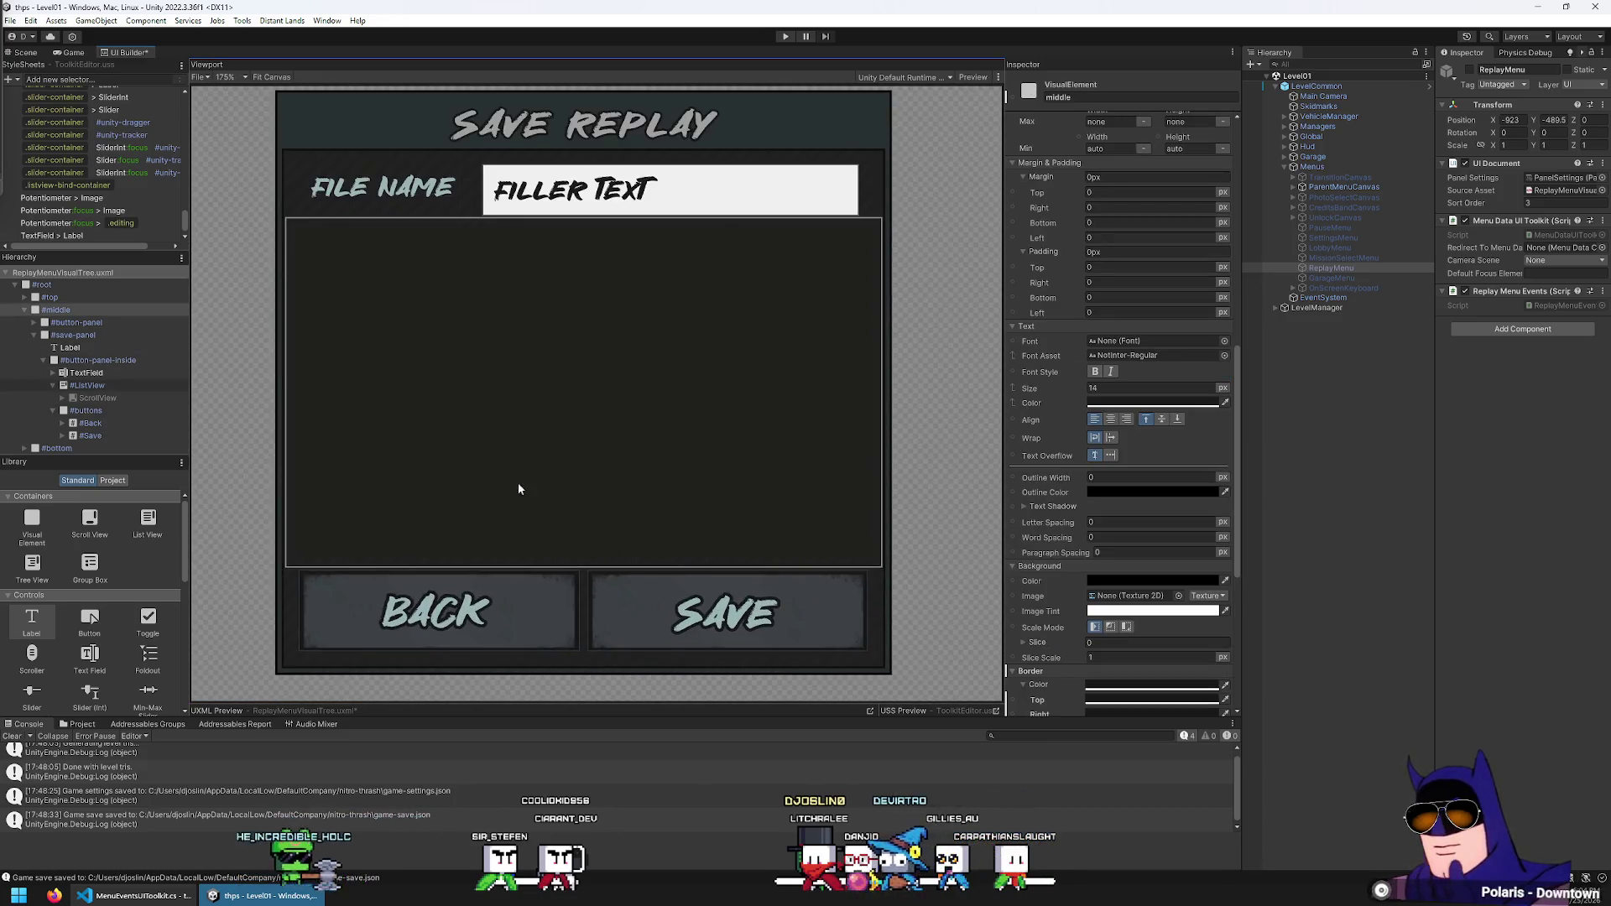
click(87, 385)
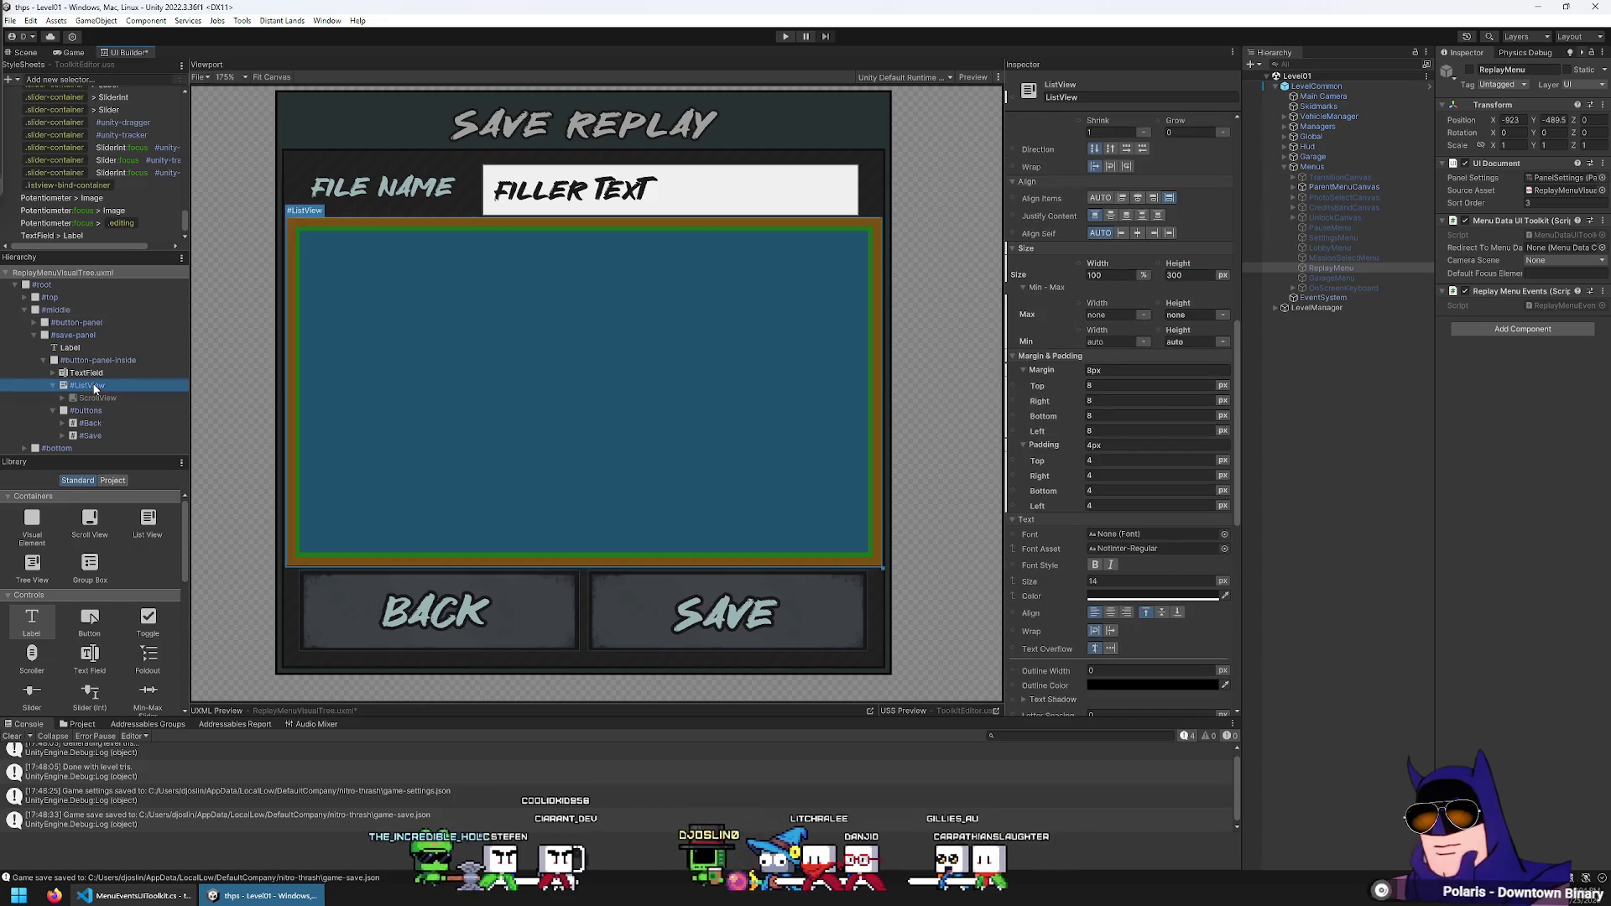
scroll(1073, 507, down, 1)
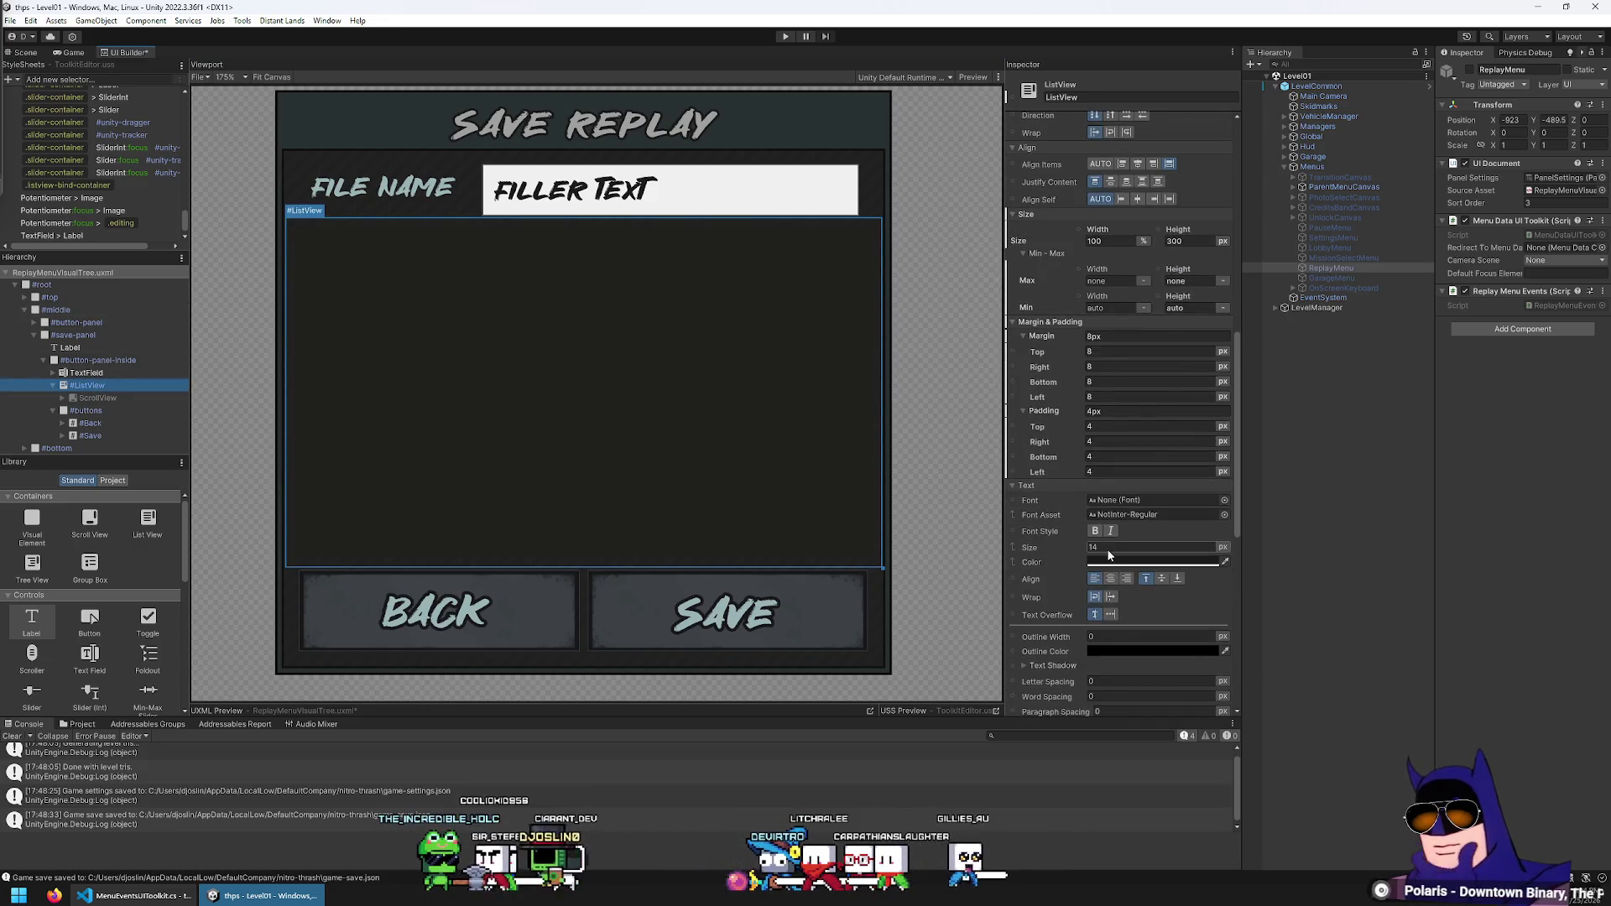
scroll(1113, 567, down, 3)
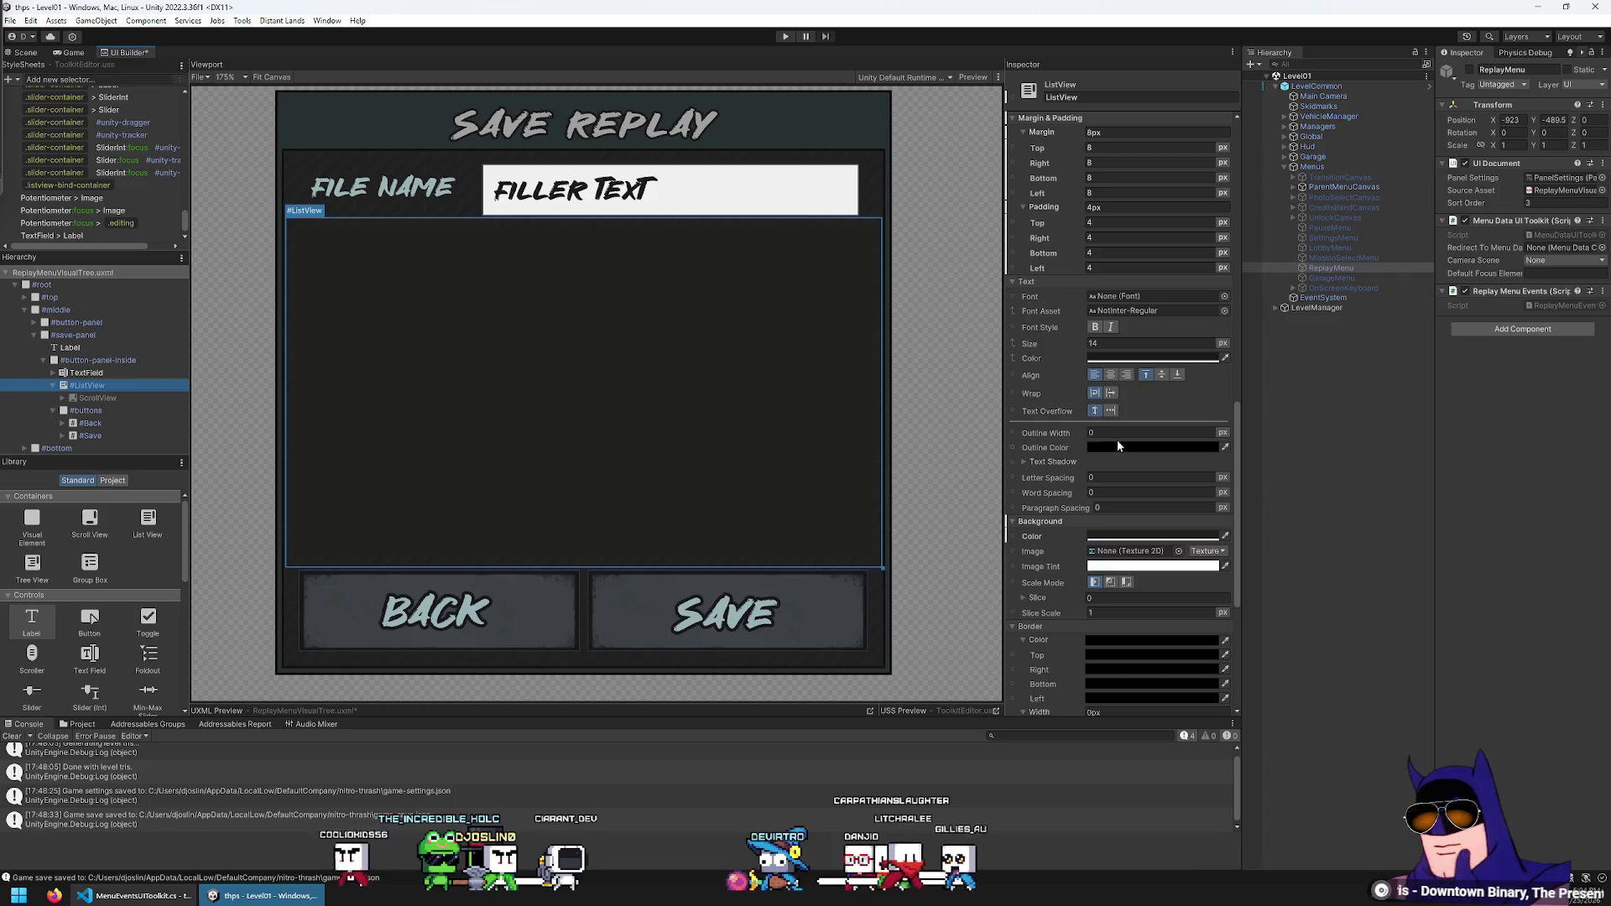
scroll(1097, 463, down, 3)
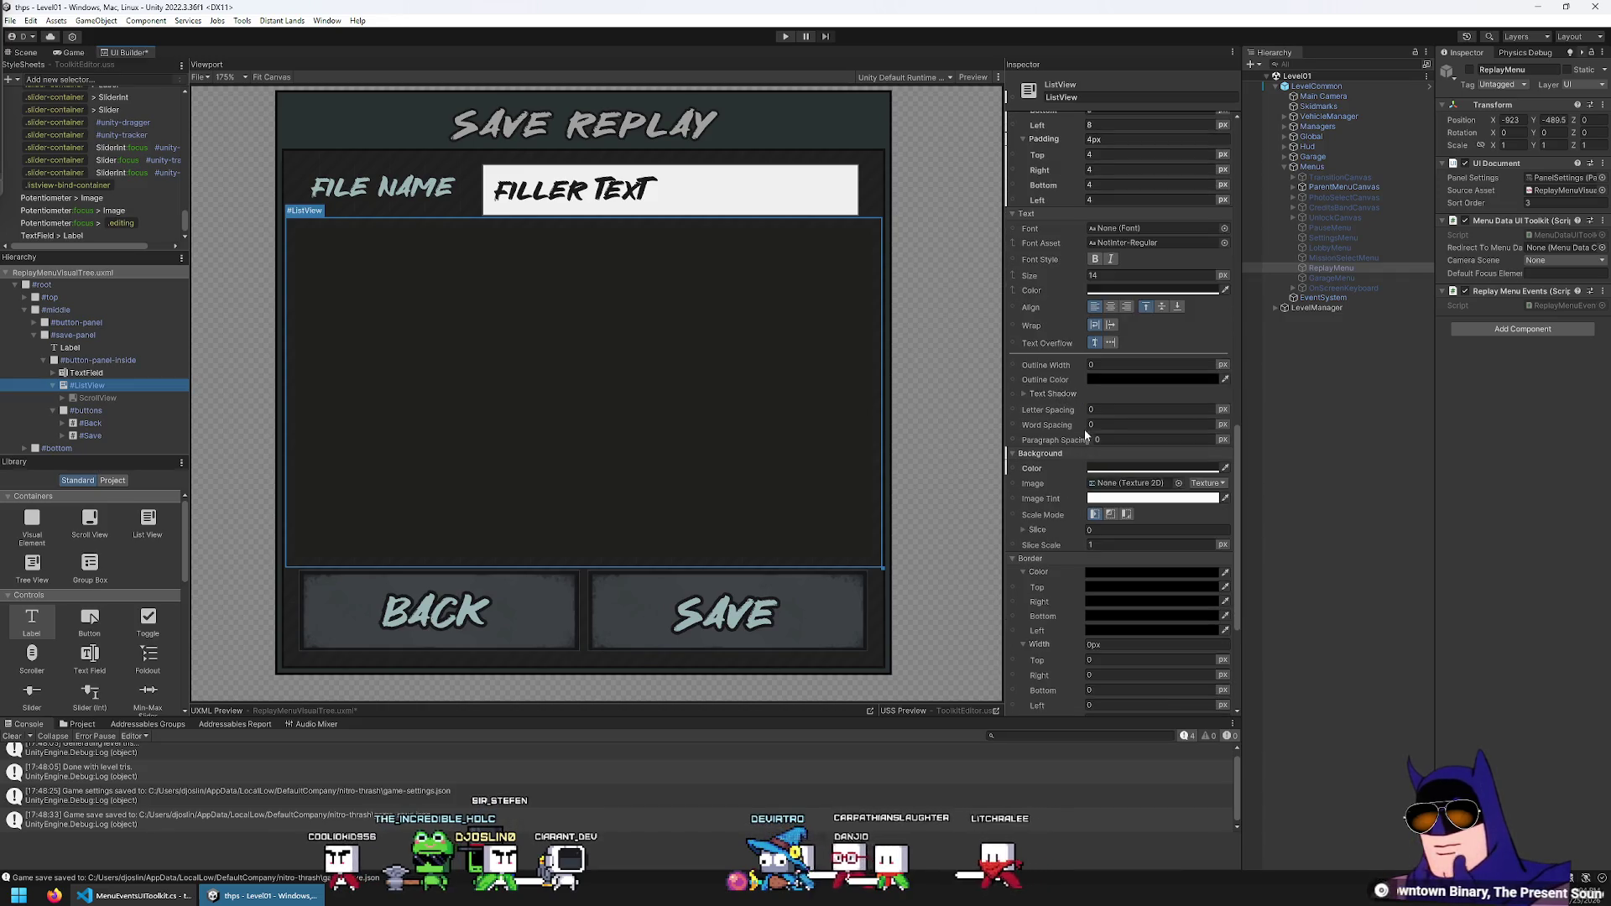
Darken the ListView background by sampling the 16181A shade from the canvas
click(1099, 467)
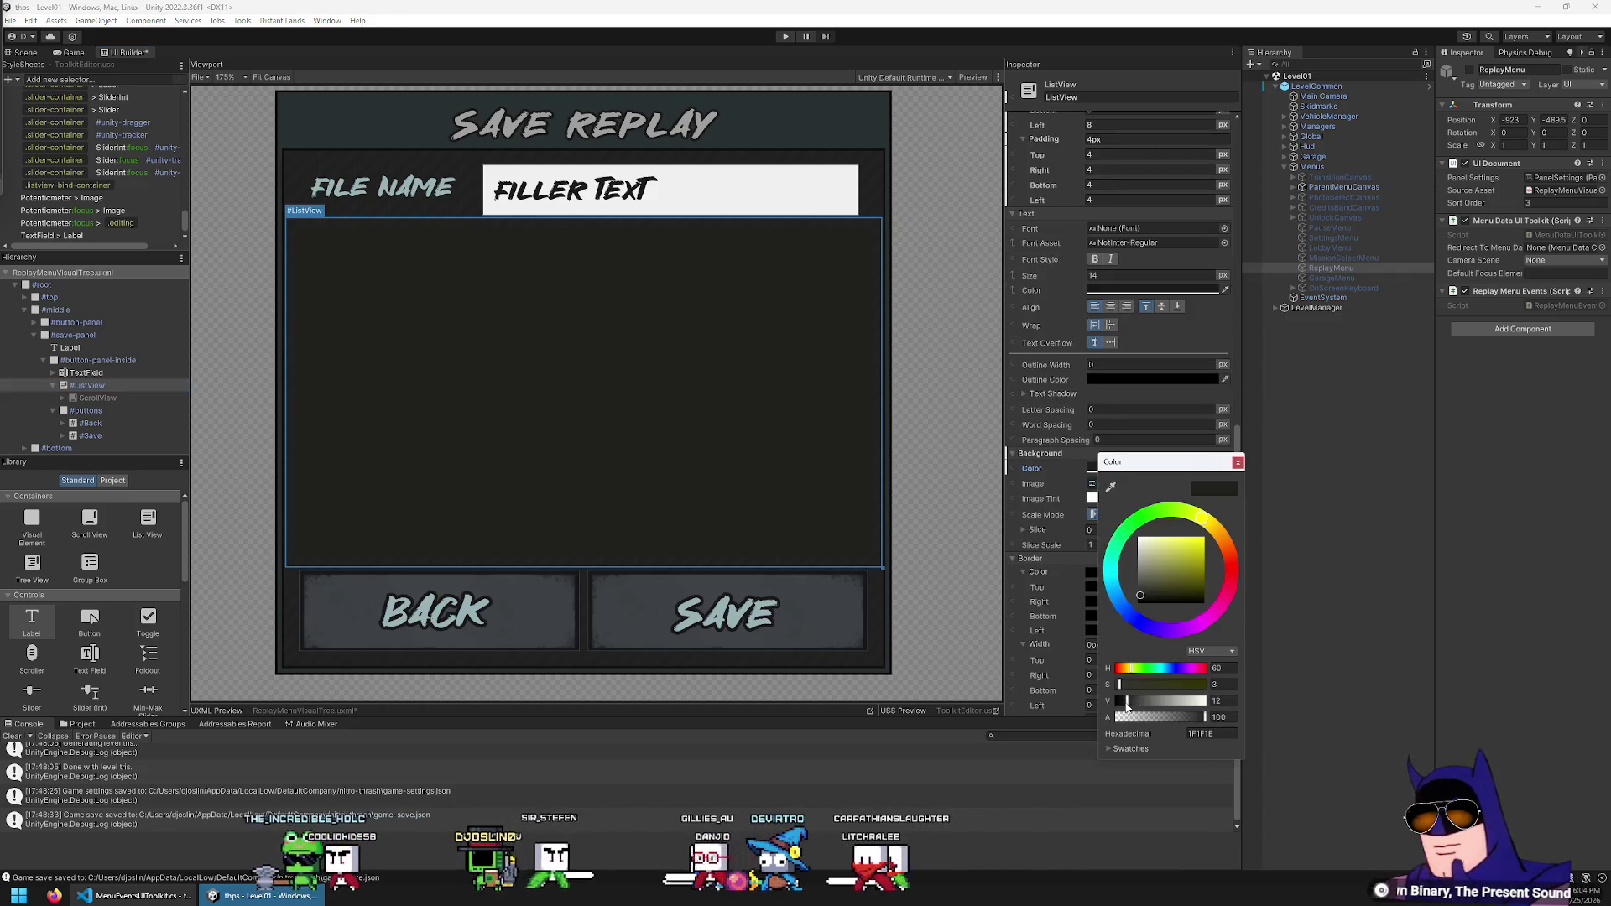
click(1126, 702)
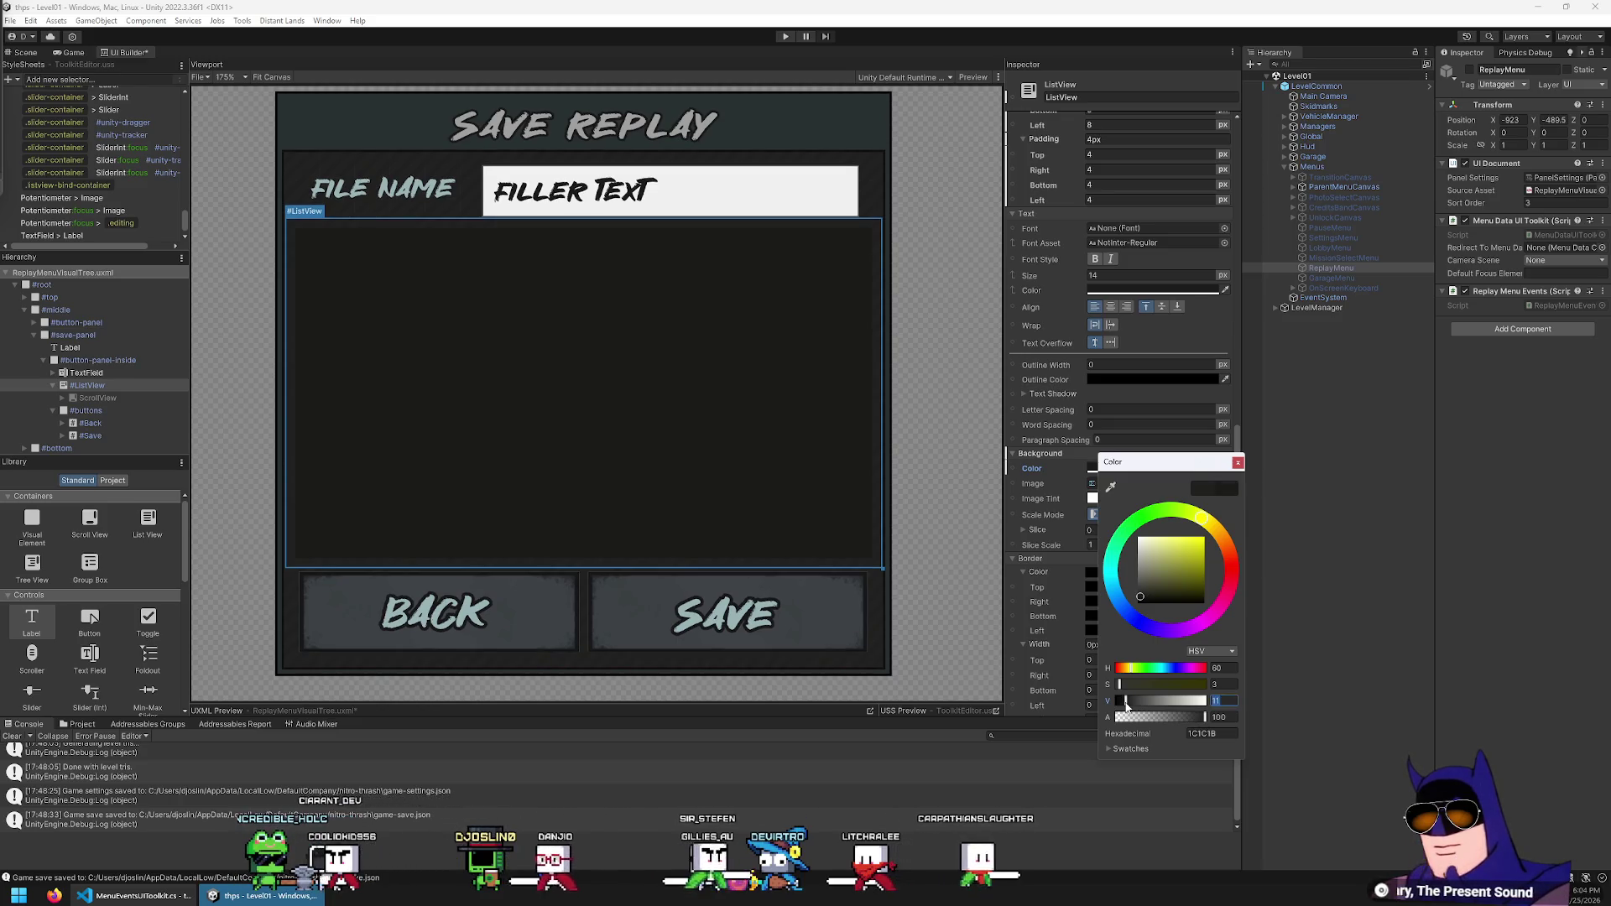
click(1109, 487)
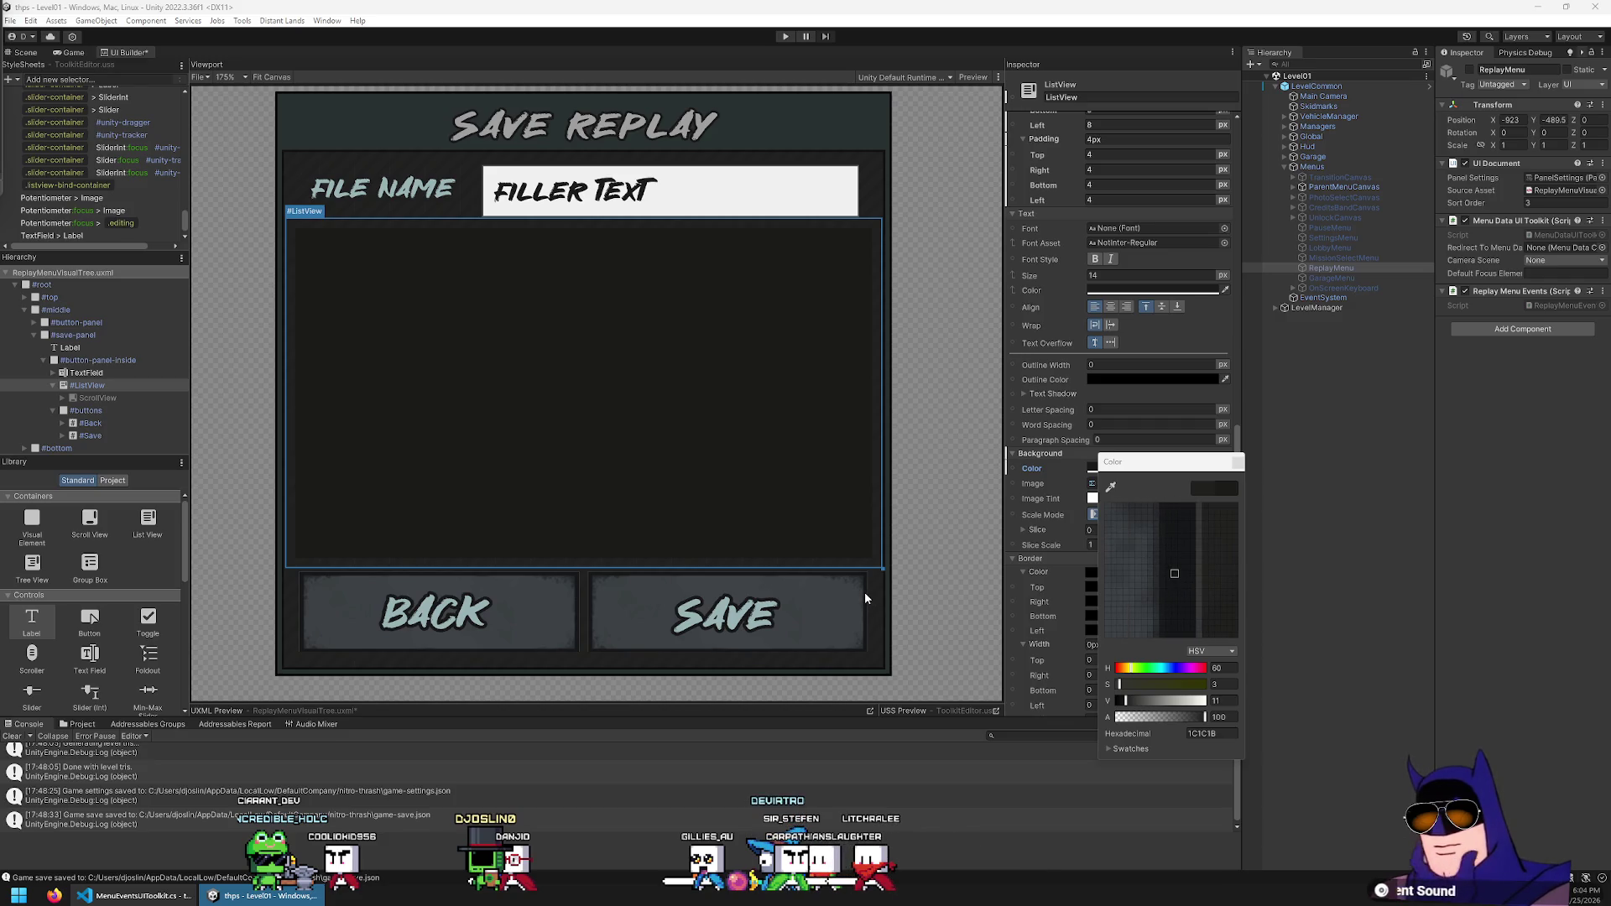
click(866, 594)
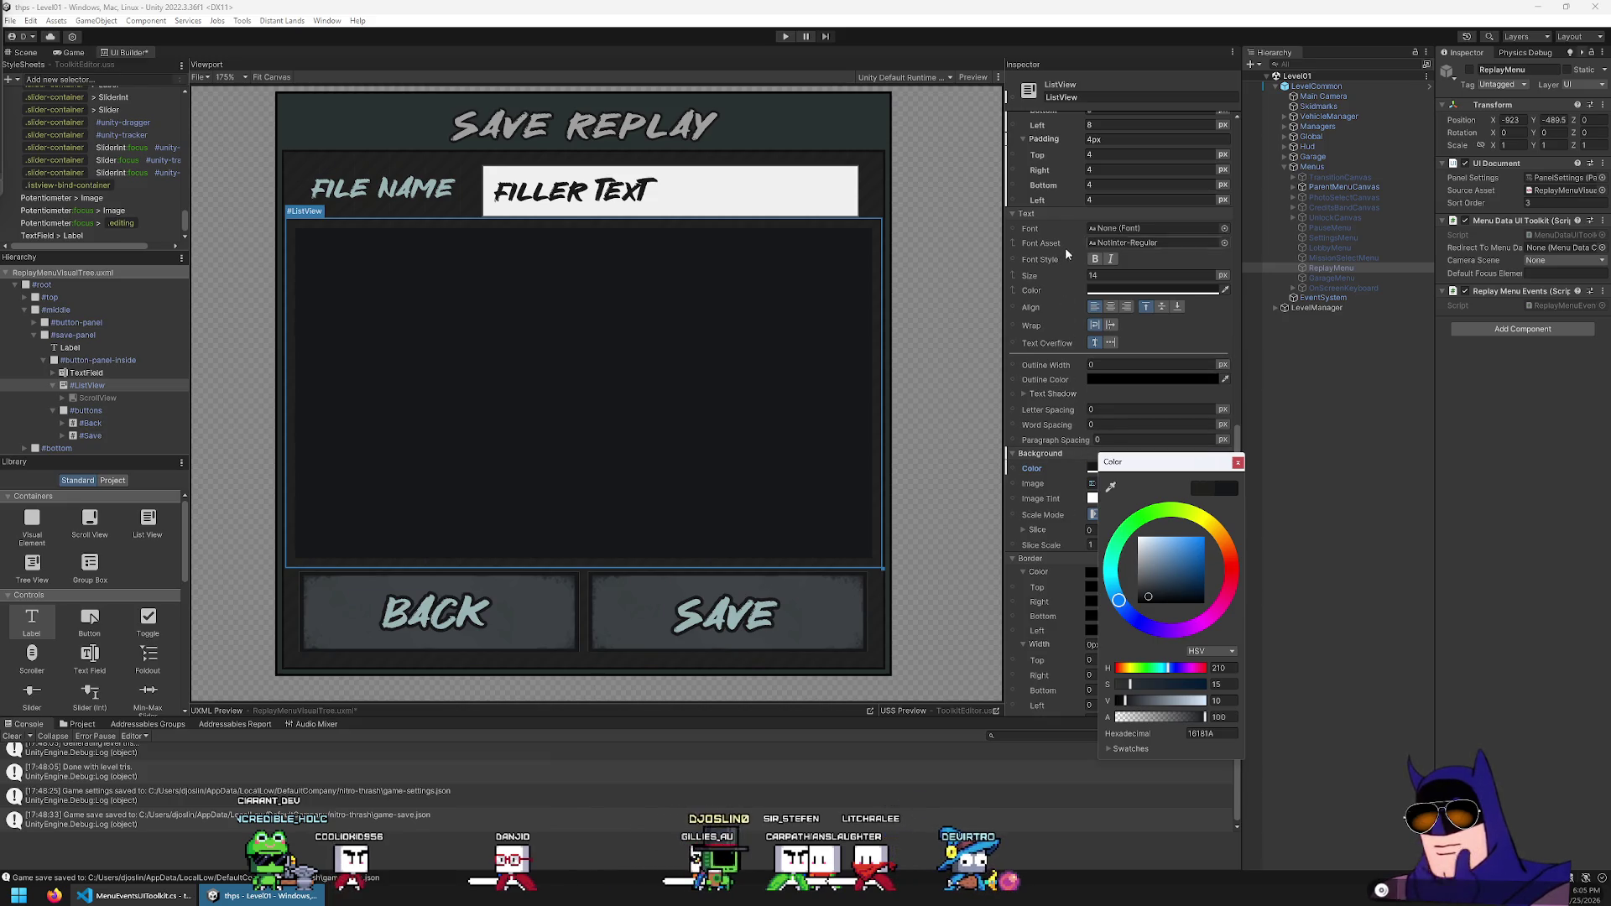
Try an outline width of 2 with a partly transparent outline colour
click(1095, 364)
text(2)
click(1141, 380)
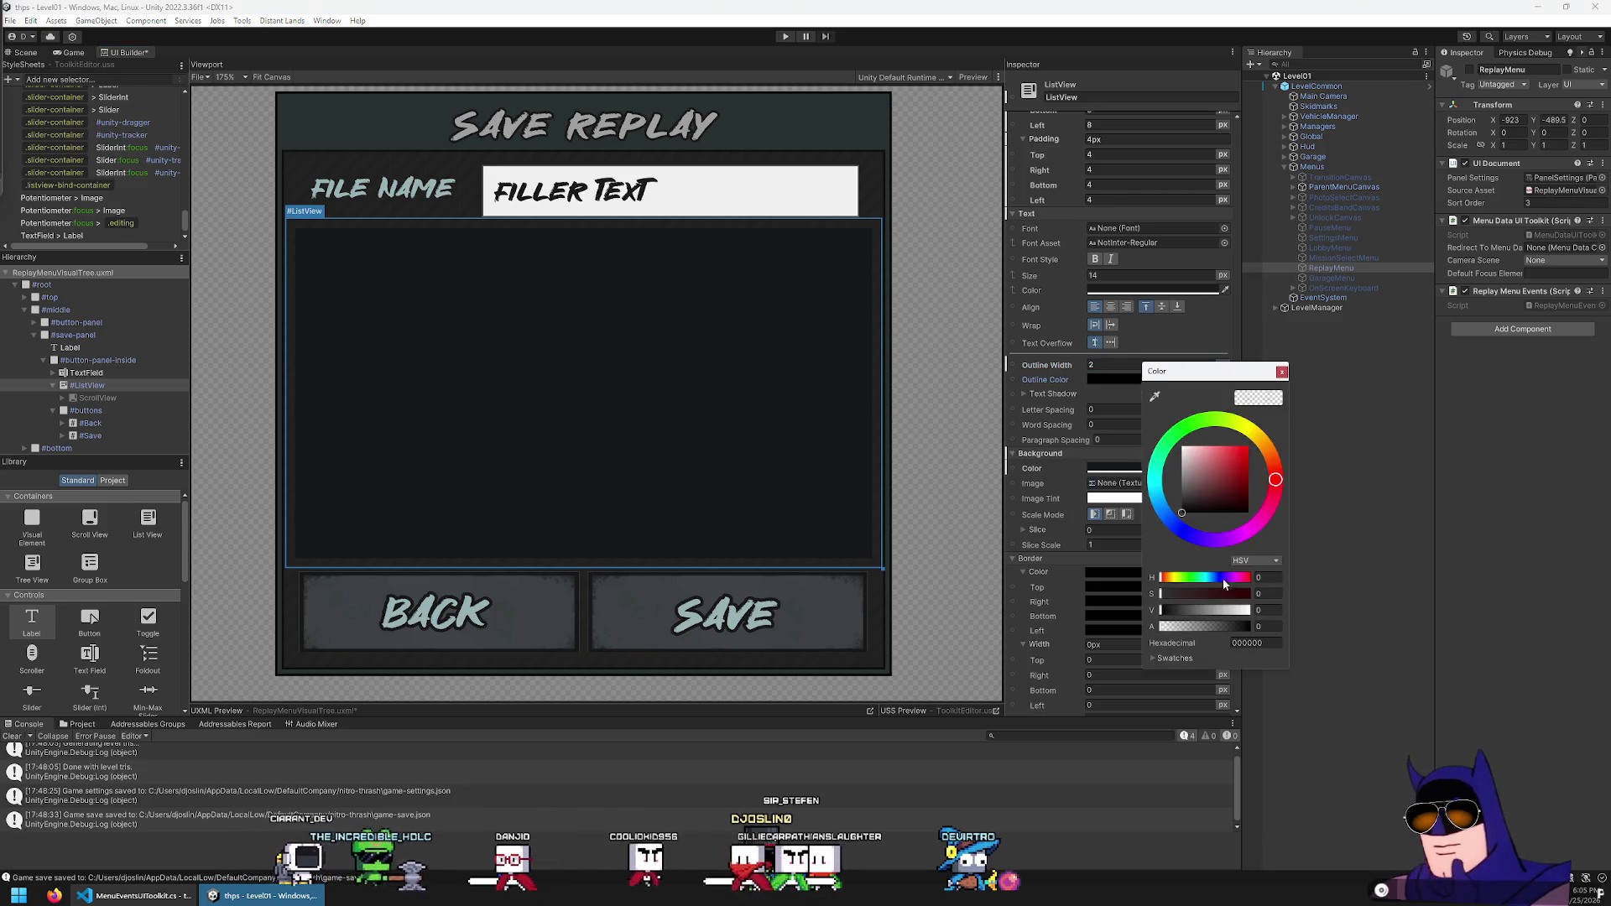
click(1203, 626)
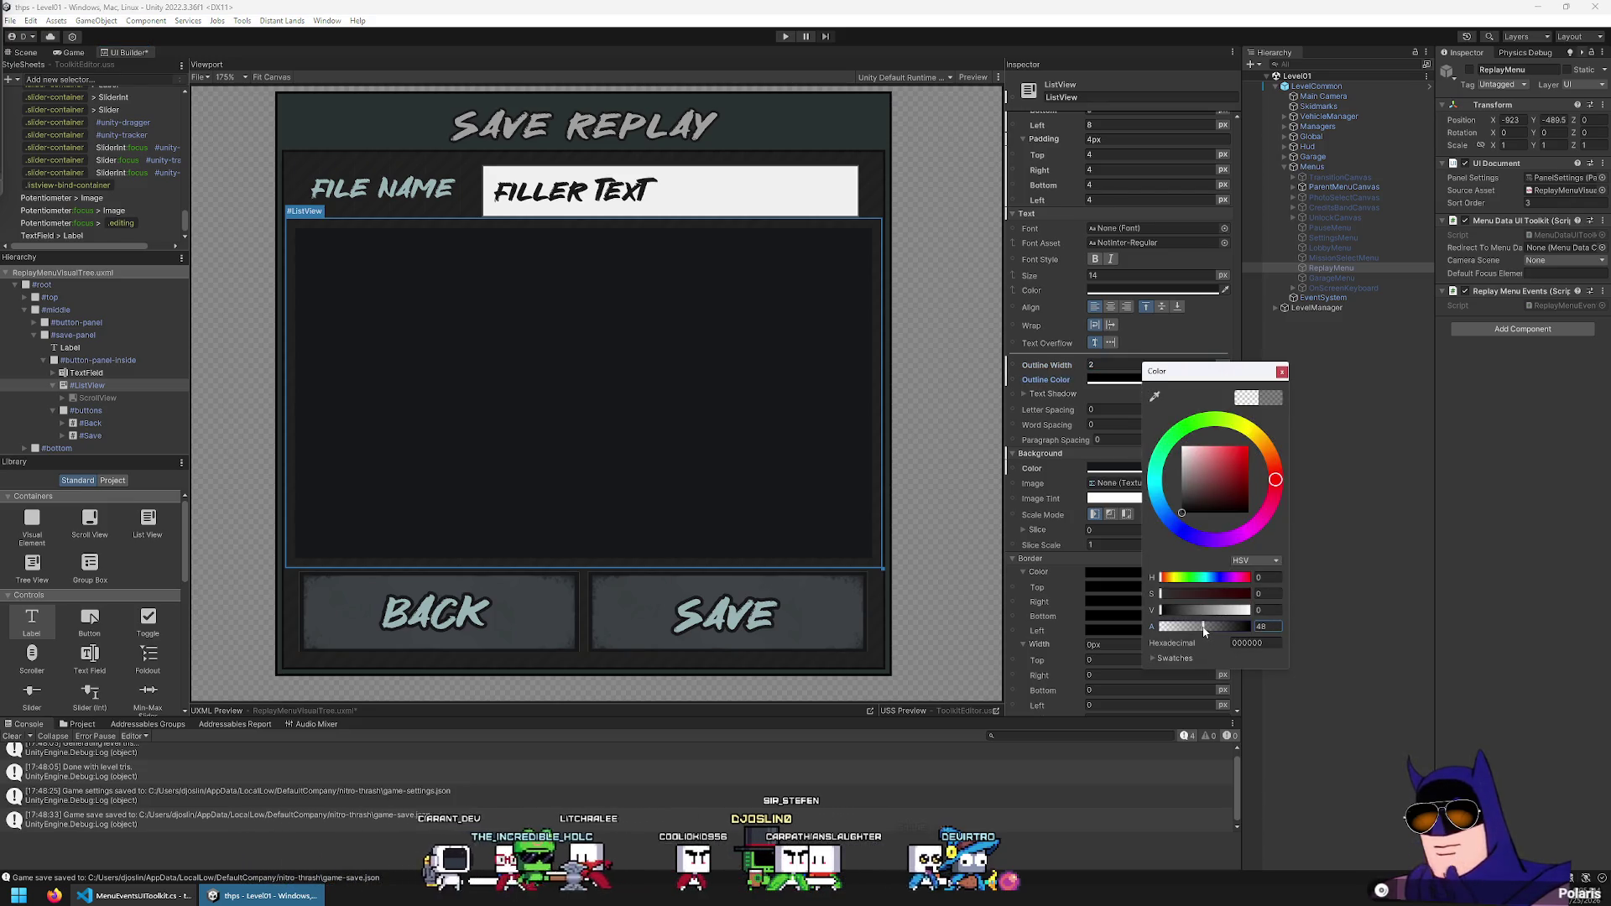
click(956, 307)
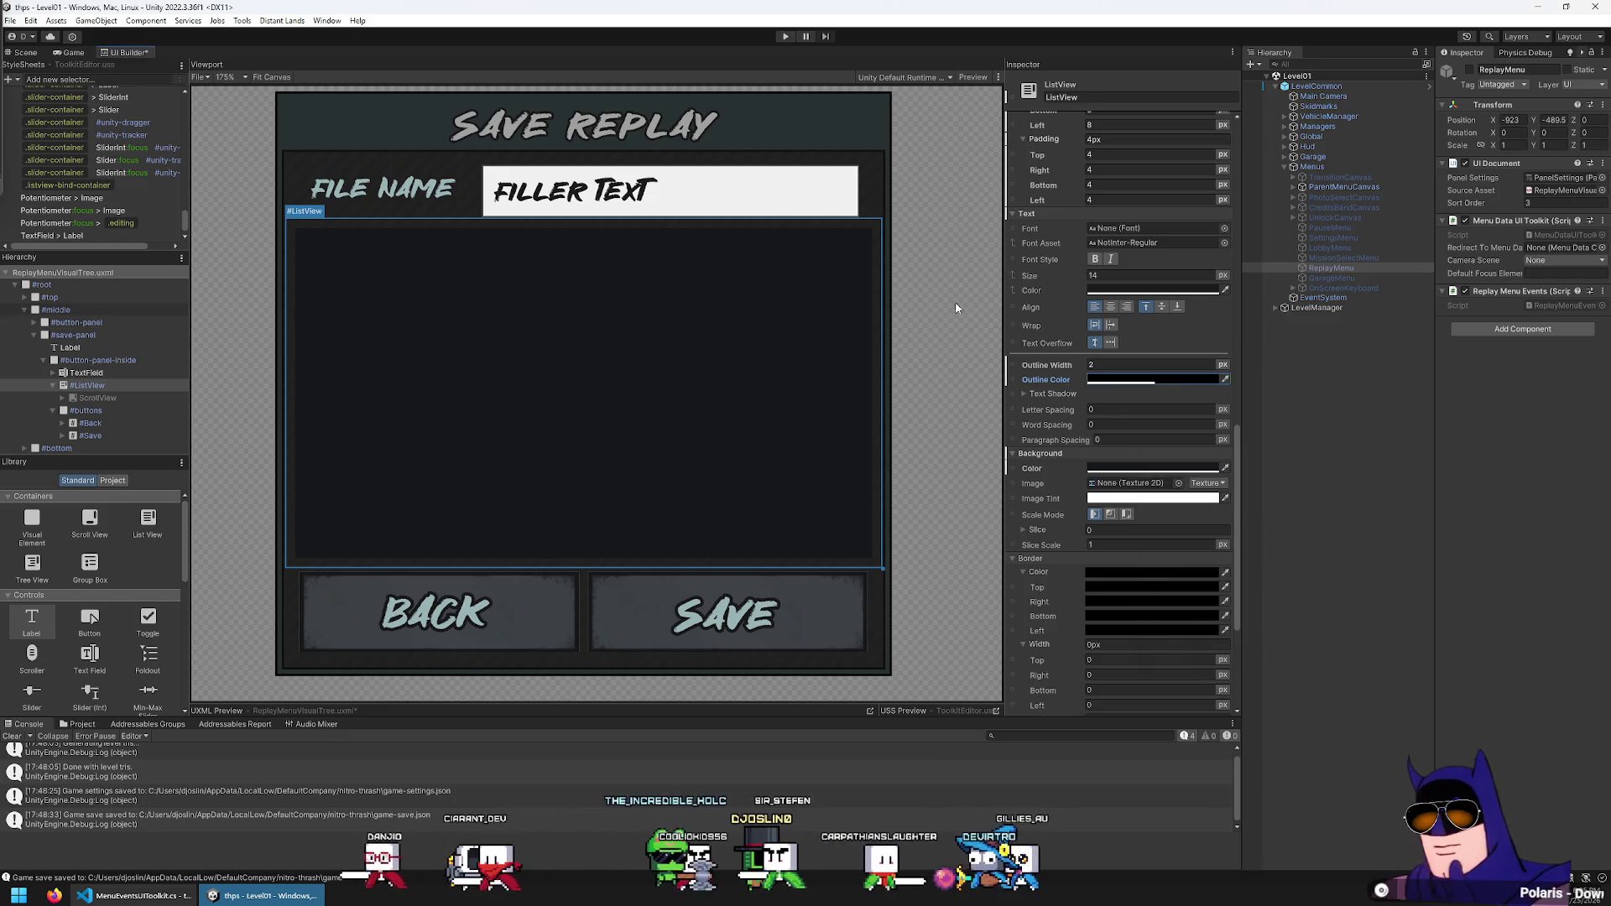
Change the outline width to 4 and revisit the outline colour
click(1152, 468)
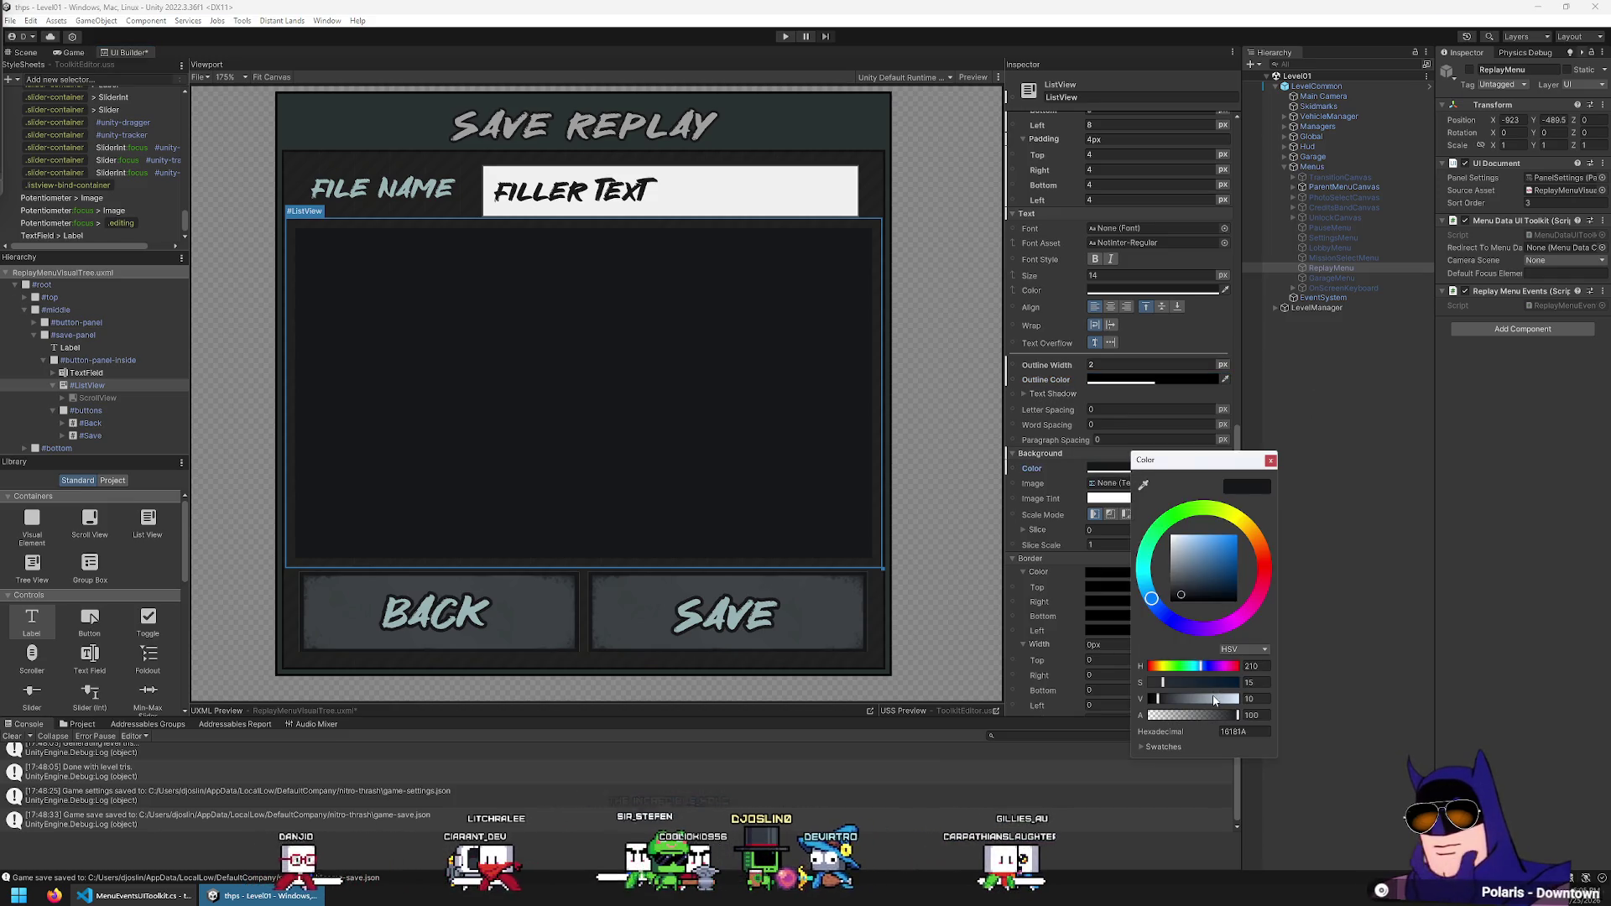
click(1116, 380)
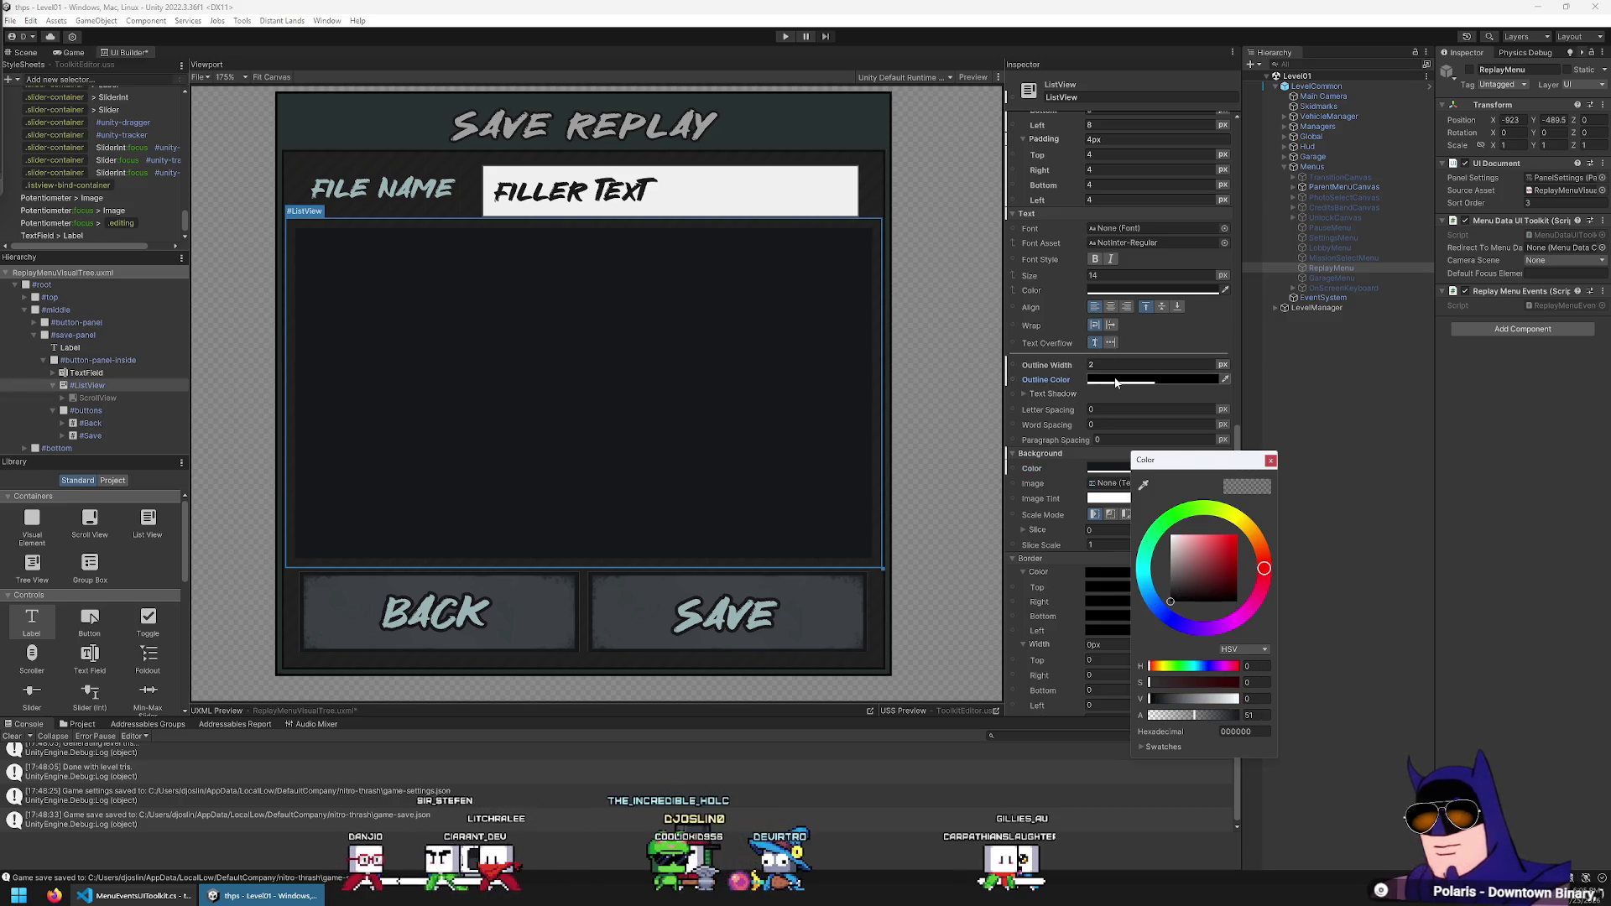
click(1068, 370)
text(4)
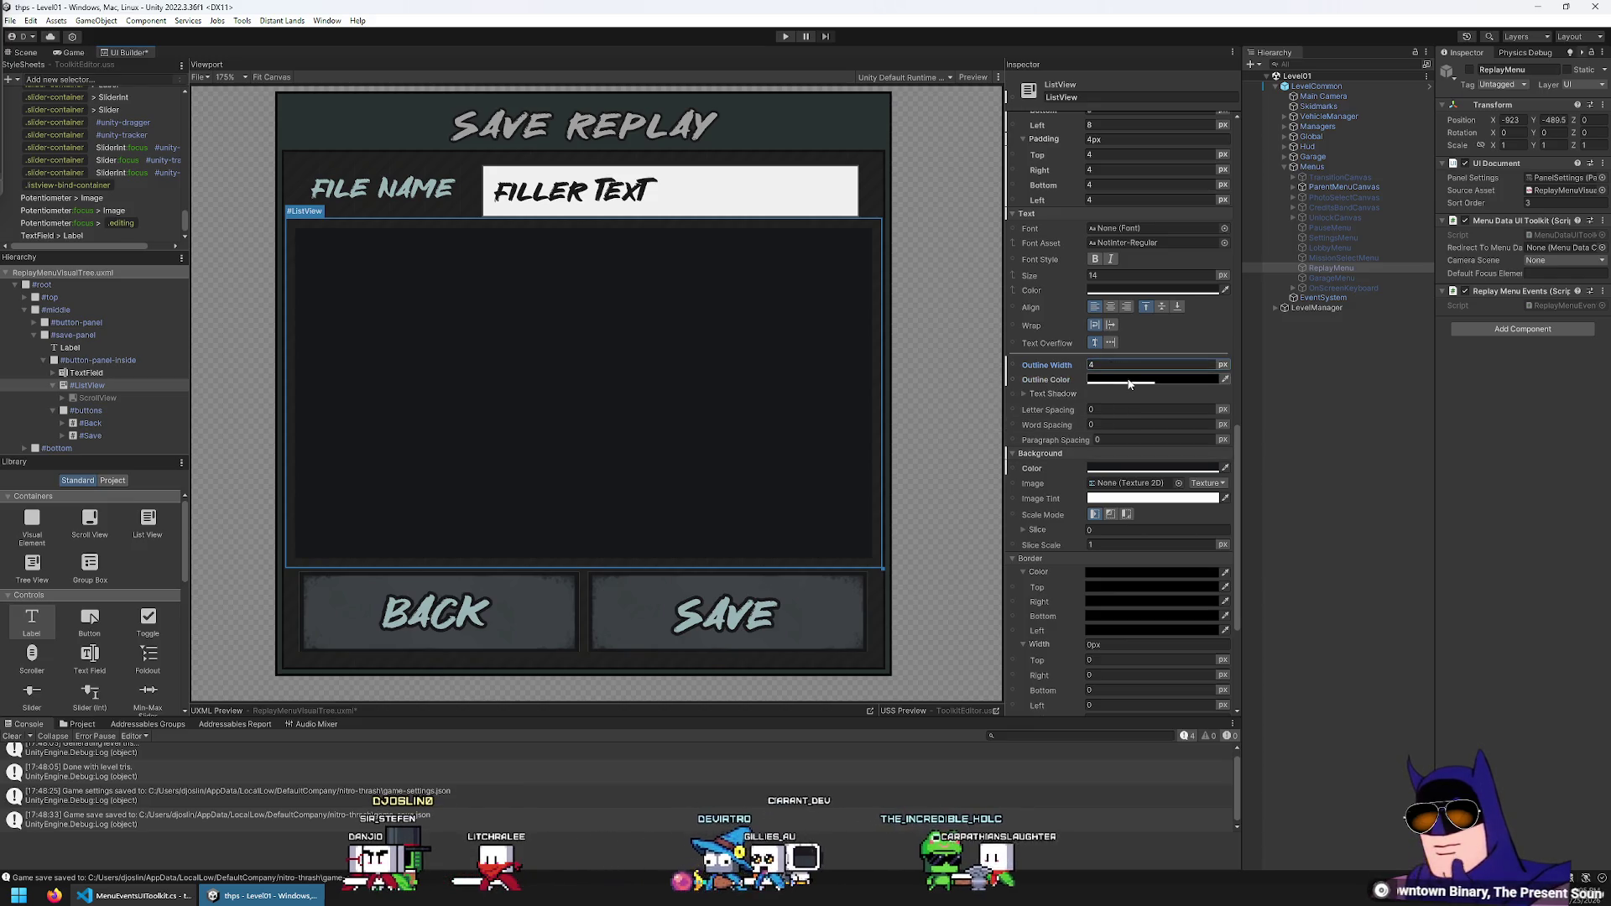
scroll(887, 274, up, 5)
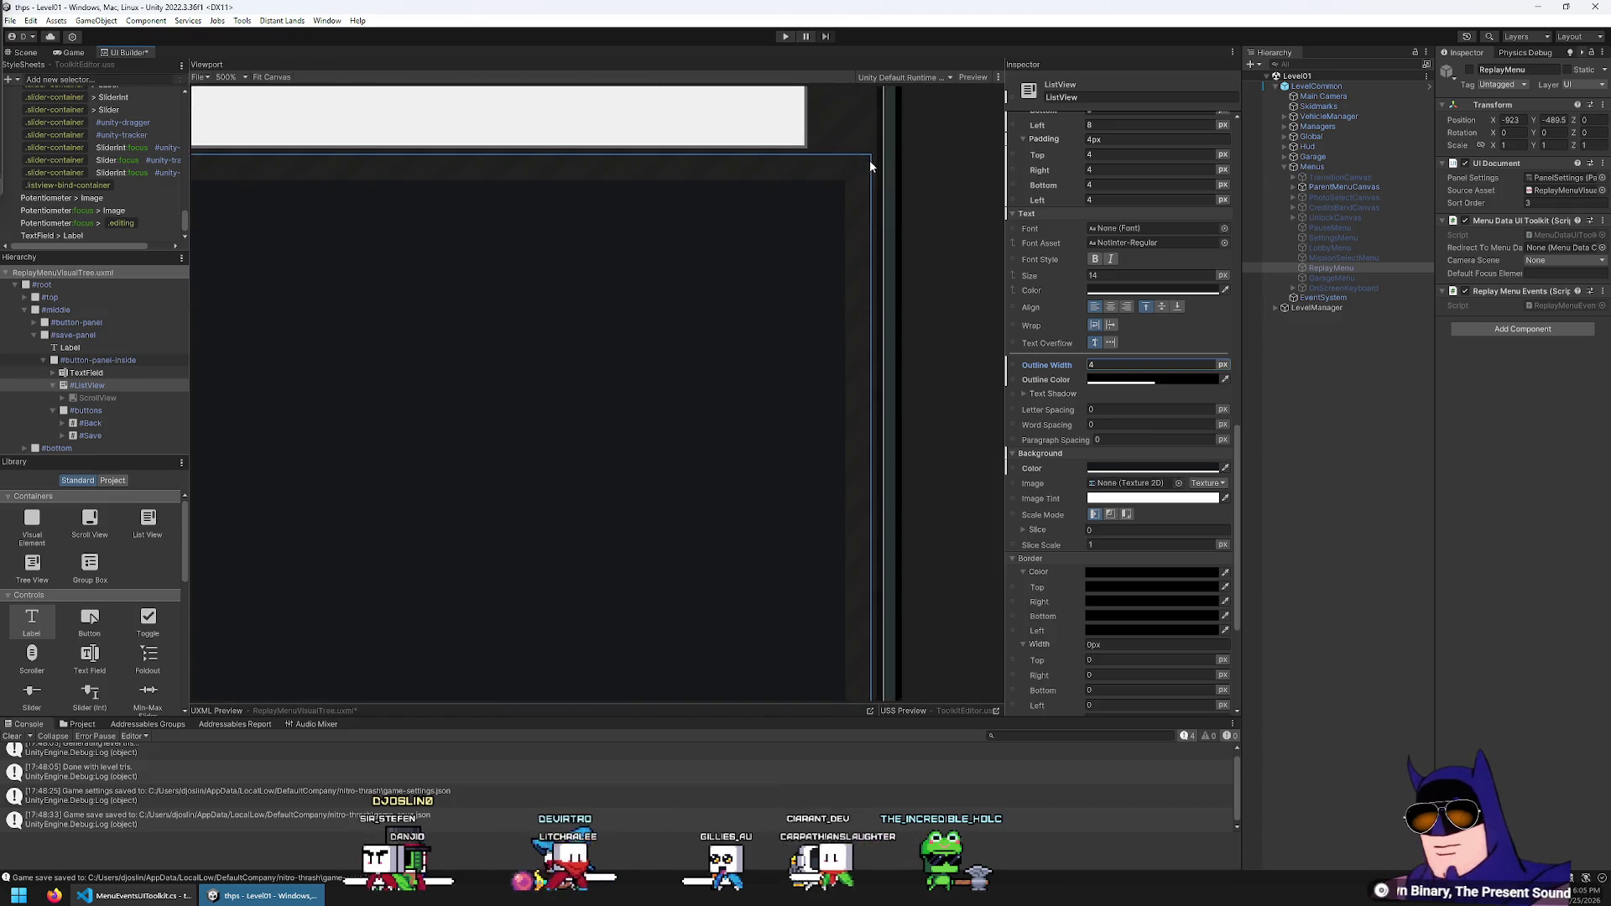
click(1120, 379)
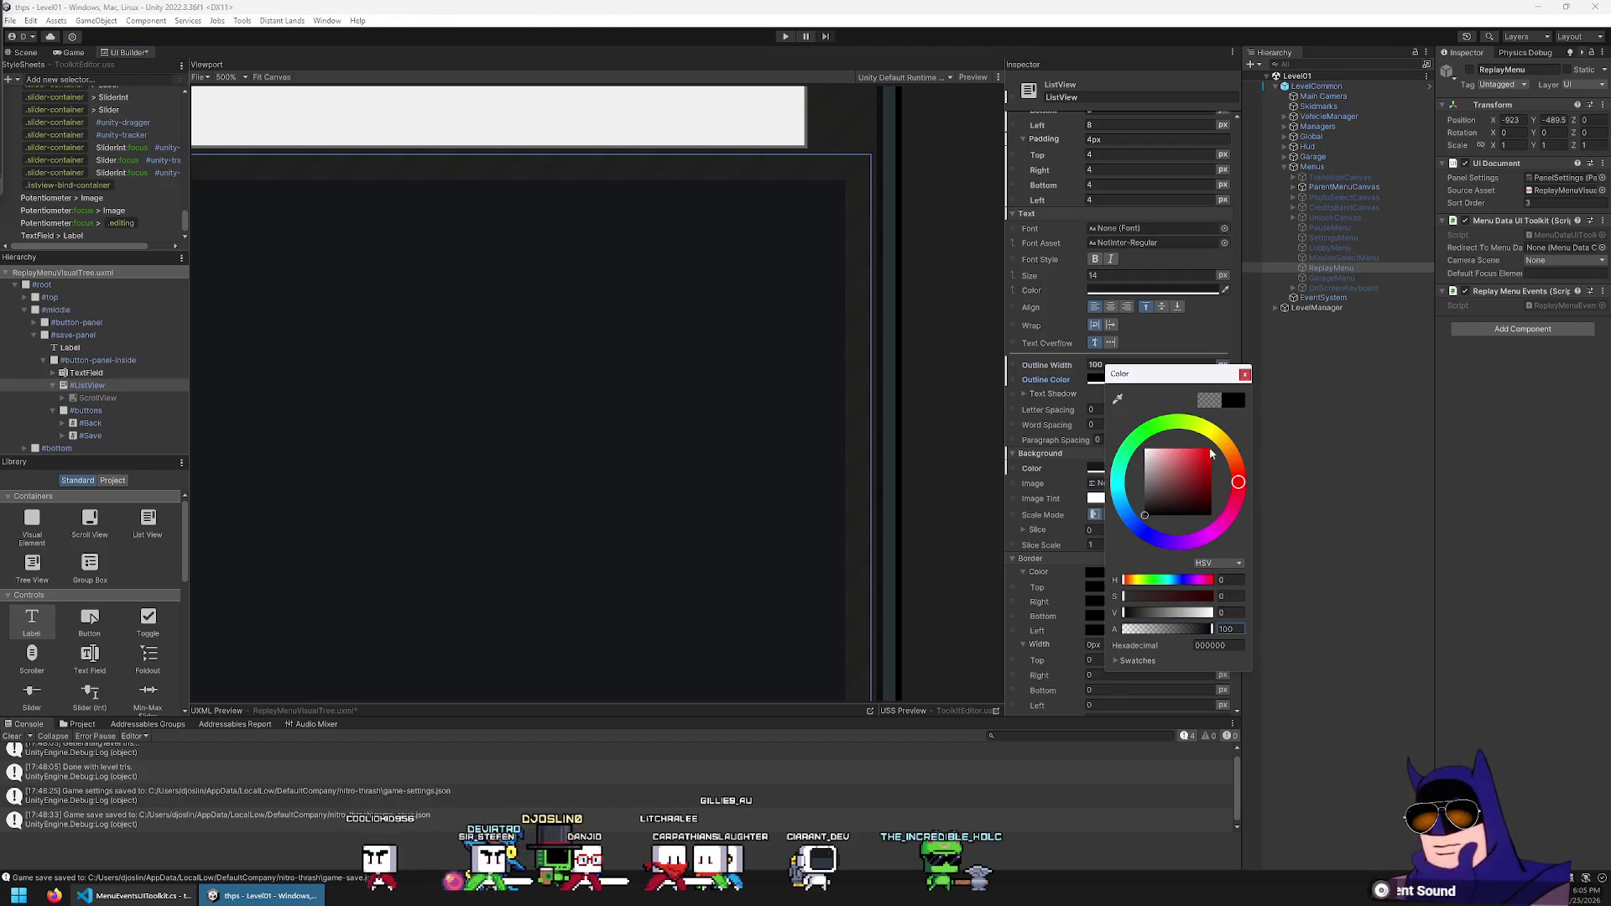
click(1245, 374)
scroll(837, 319, down, 3)
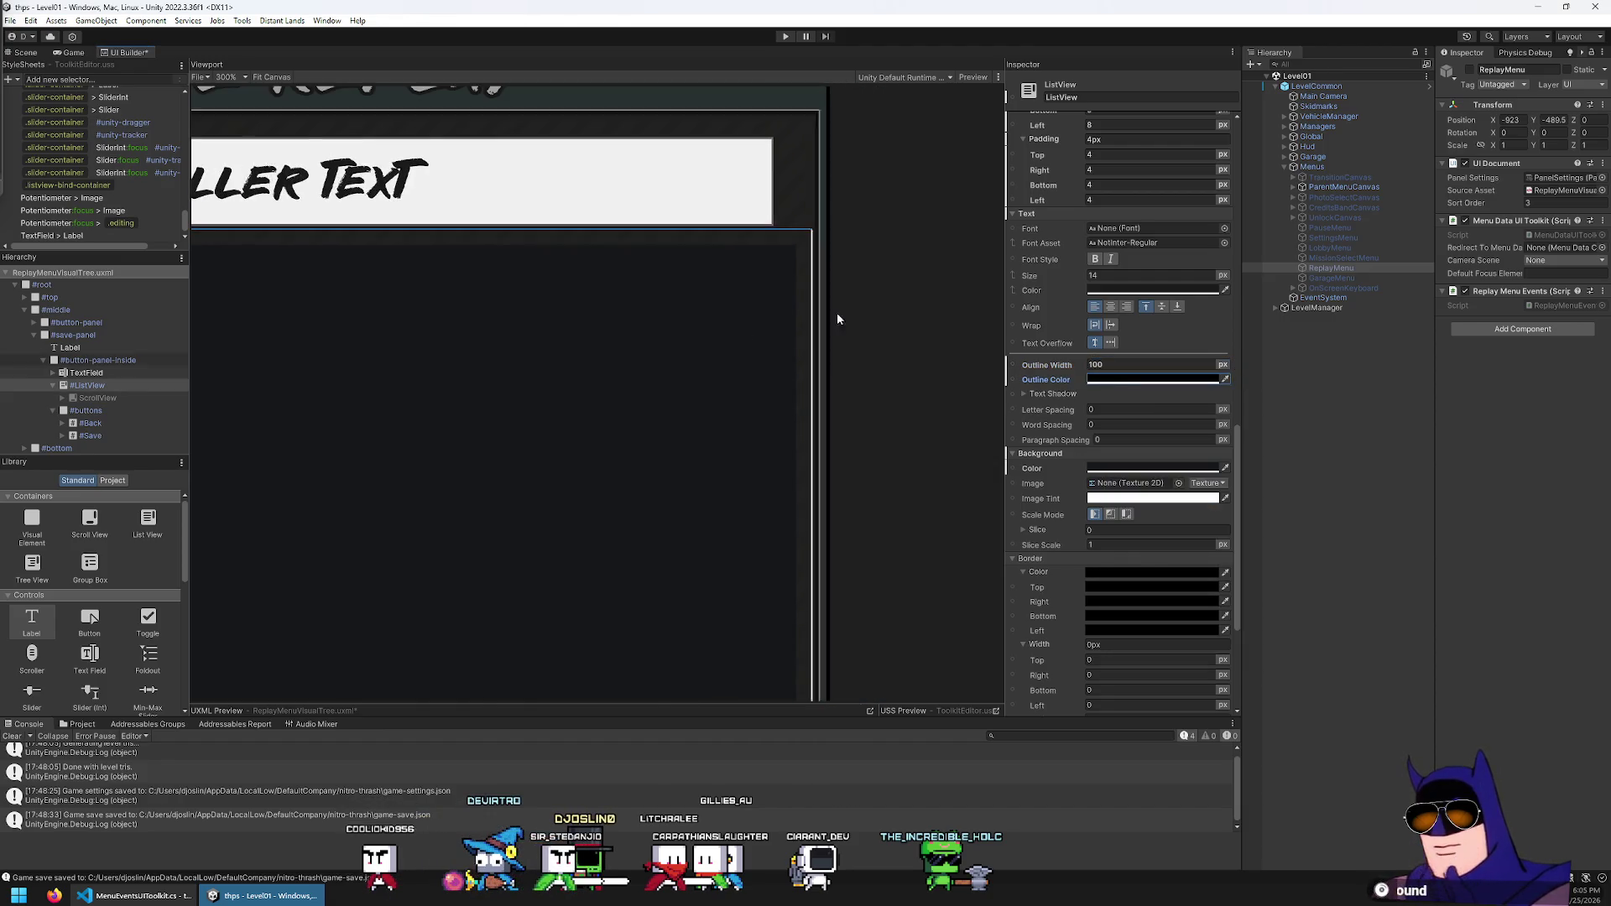
Unset the ListView's outline width, returning it to 0
right_click(1049, 365)
click(1082, 379)
right_click(1054, 394)
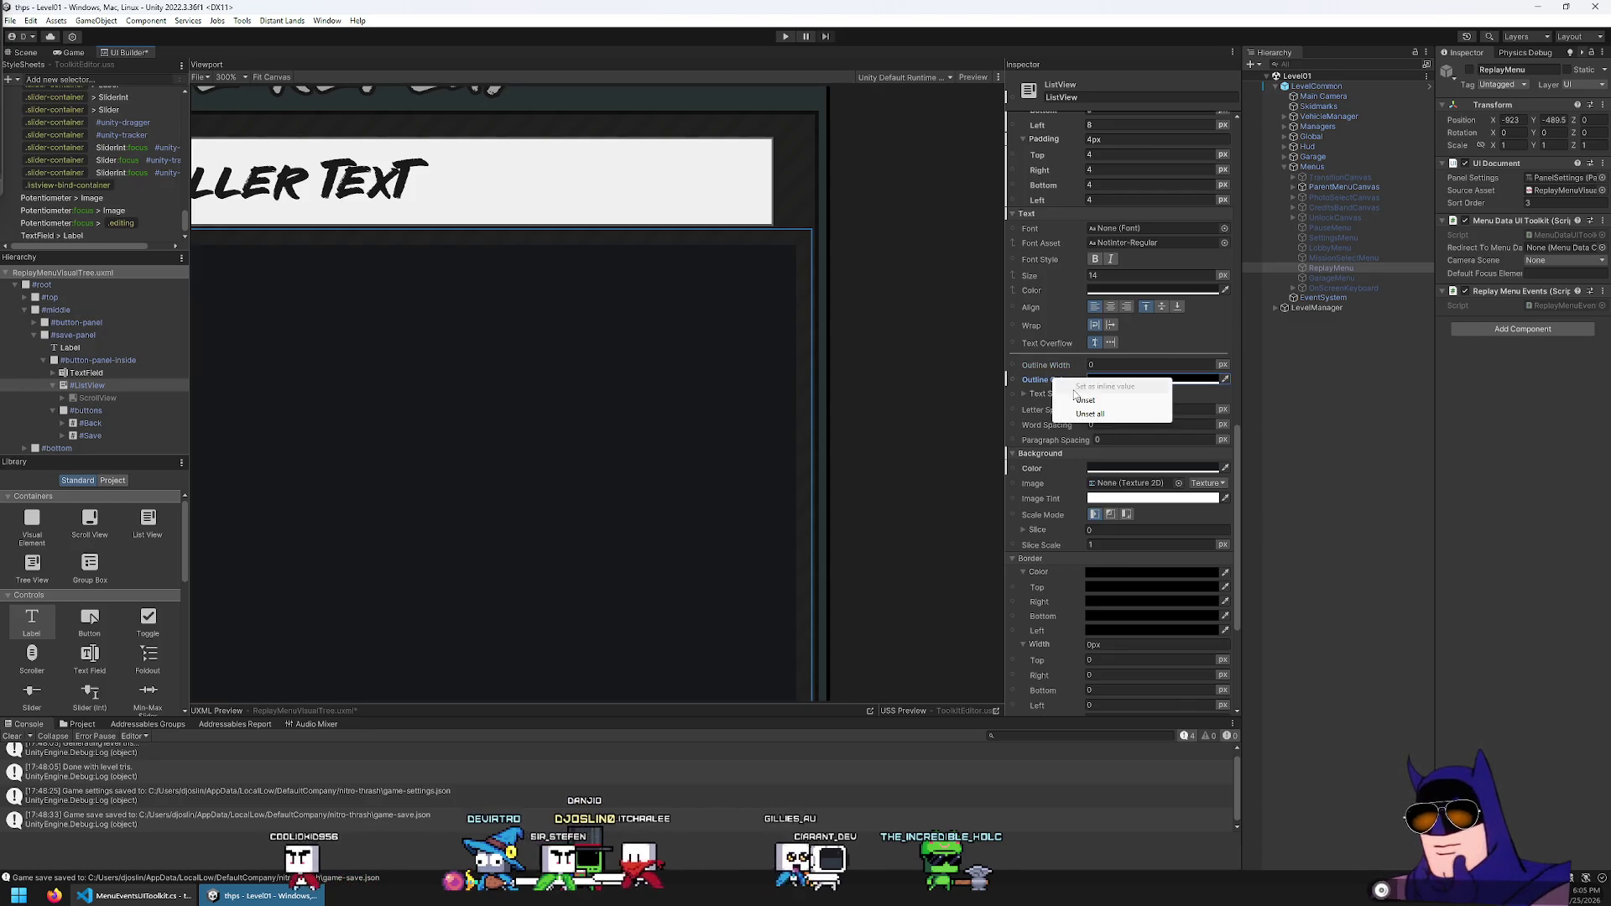
click(1085, 400)
scroll(668, 454, down, 4)
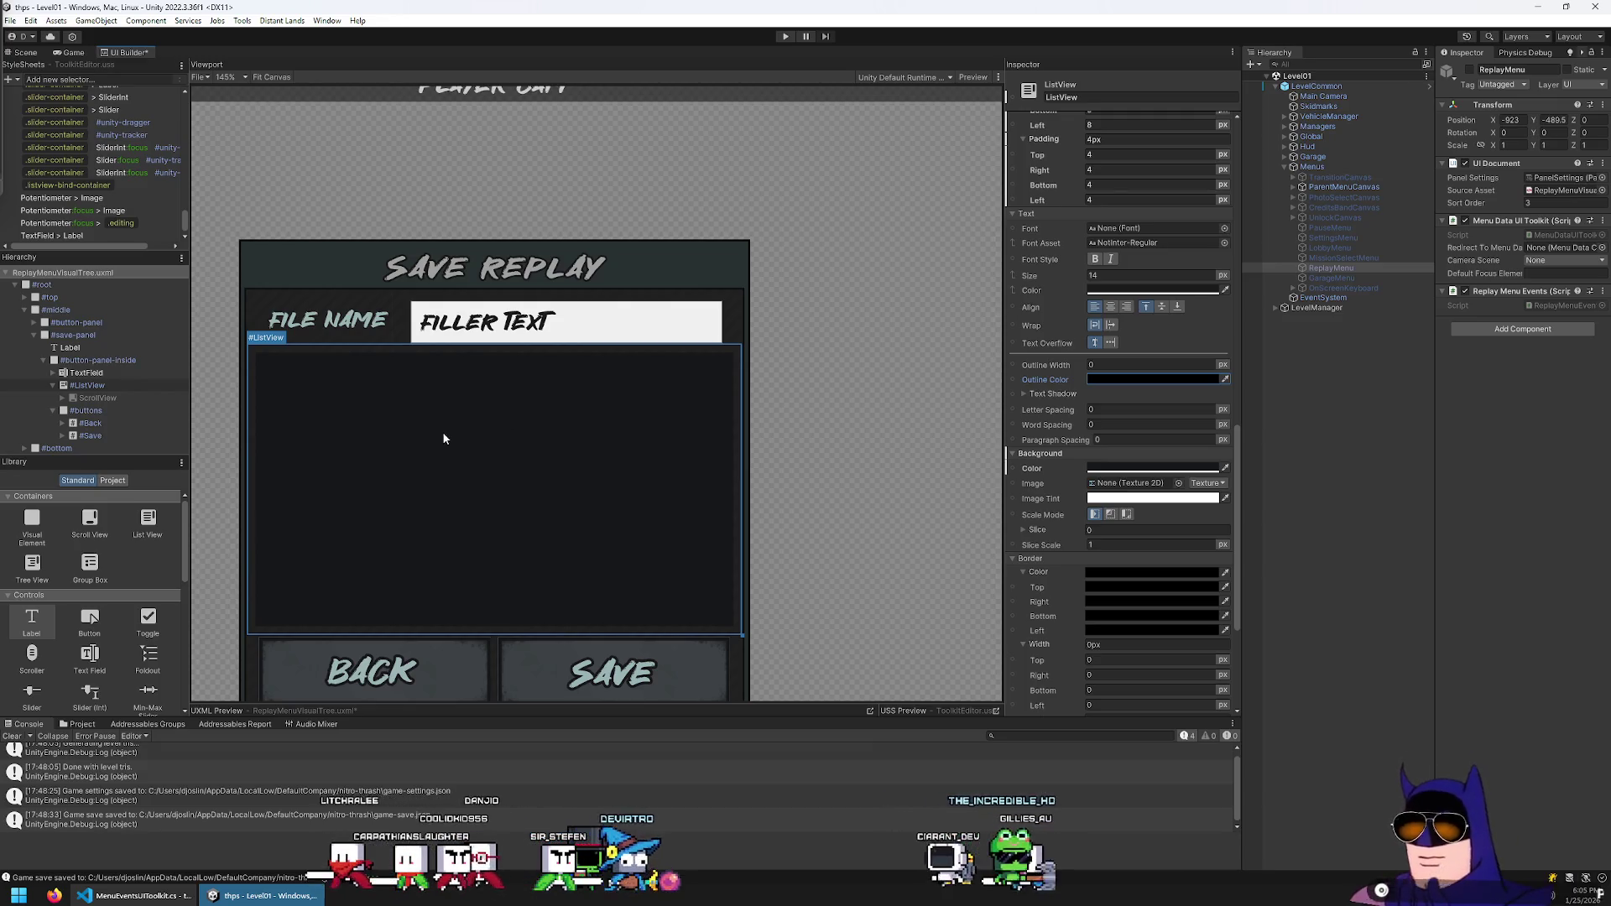
Collapse the ListView's children and select the middle container
click(92, 386)
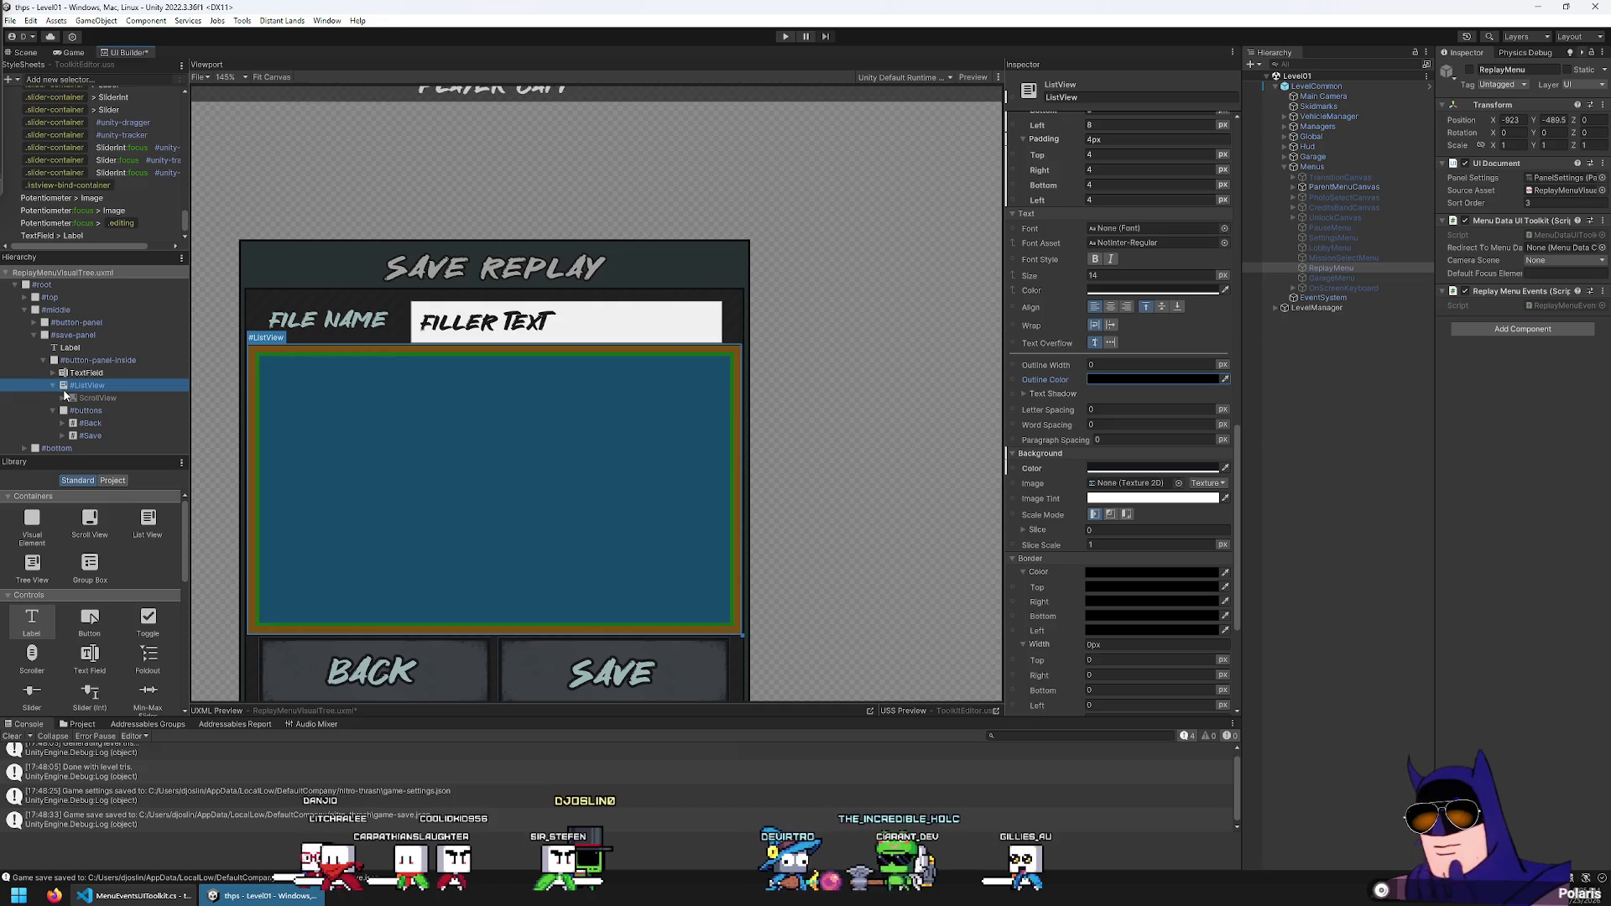
click(52, 385)
click(881, 420)
scroll(642, 310, down, 3)
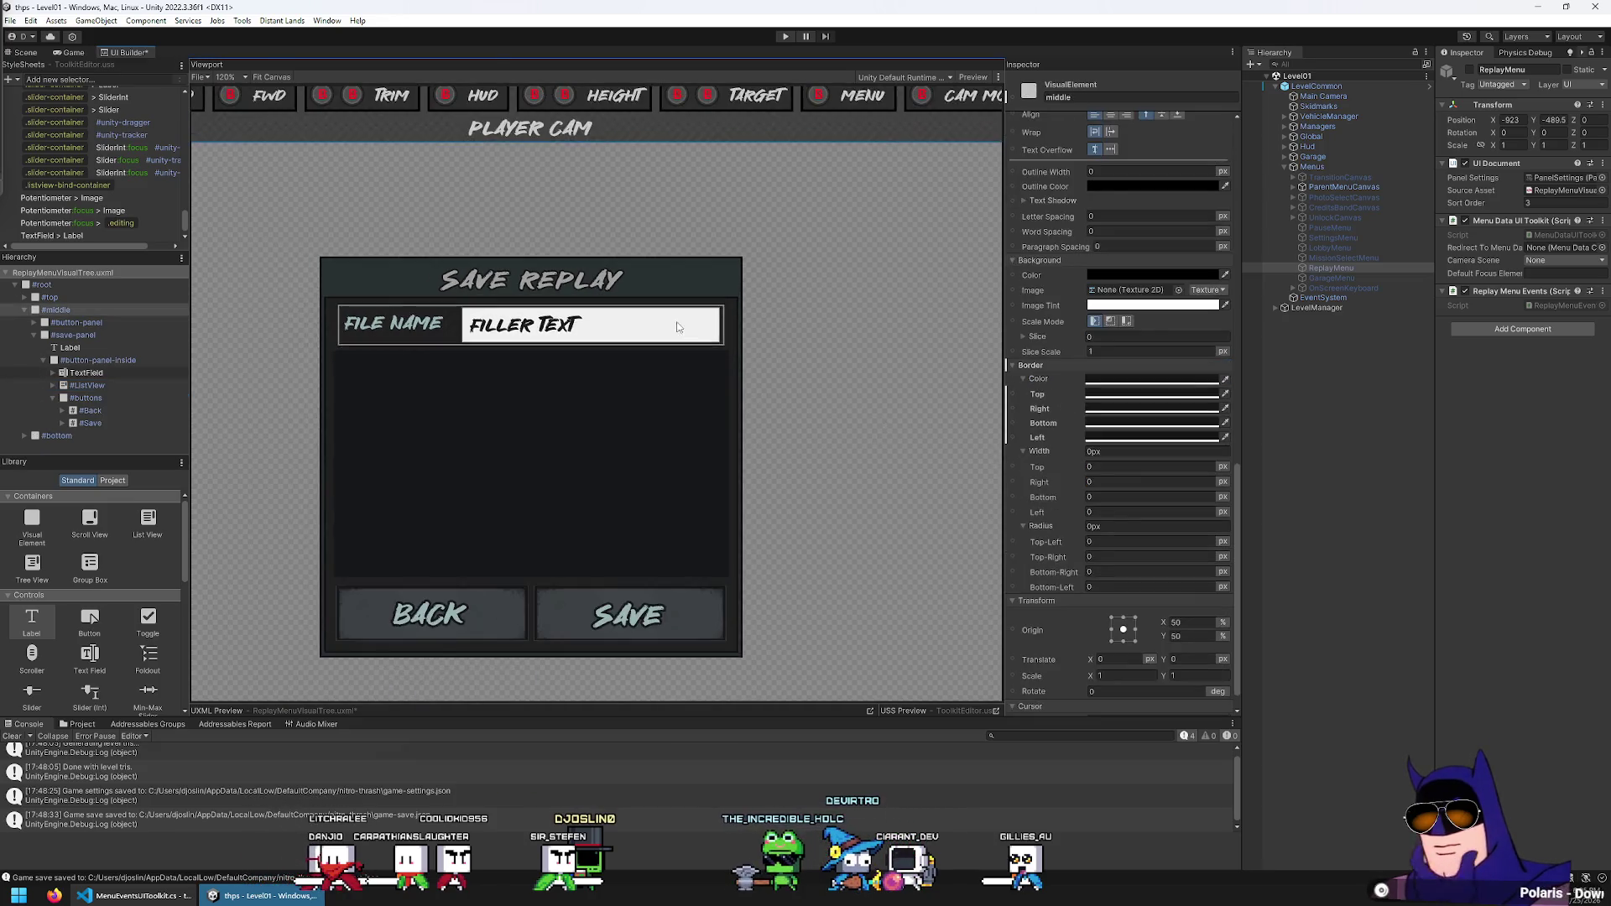
scroll(500, 477, up, 1)
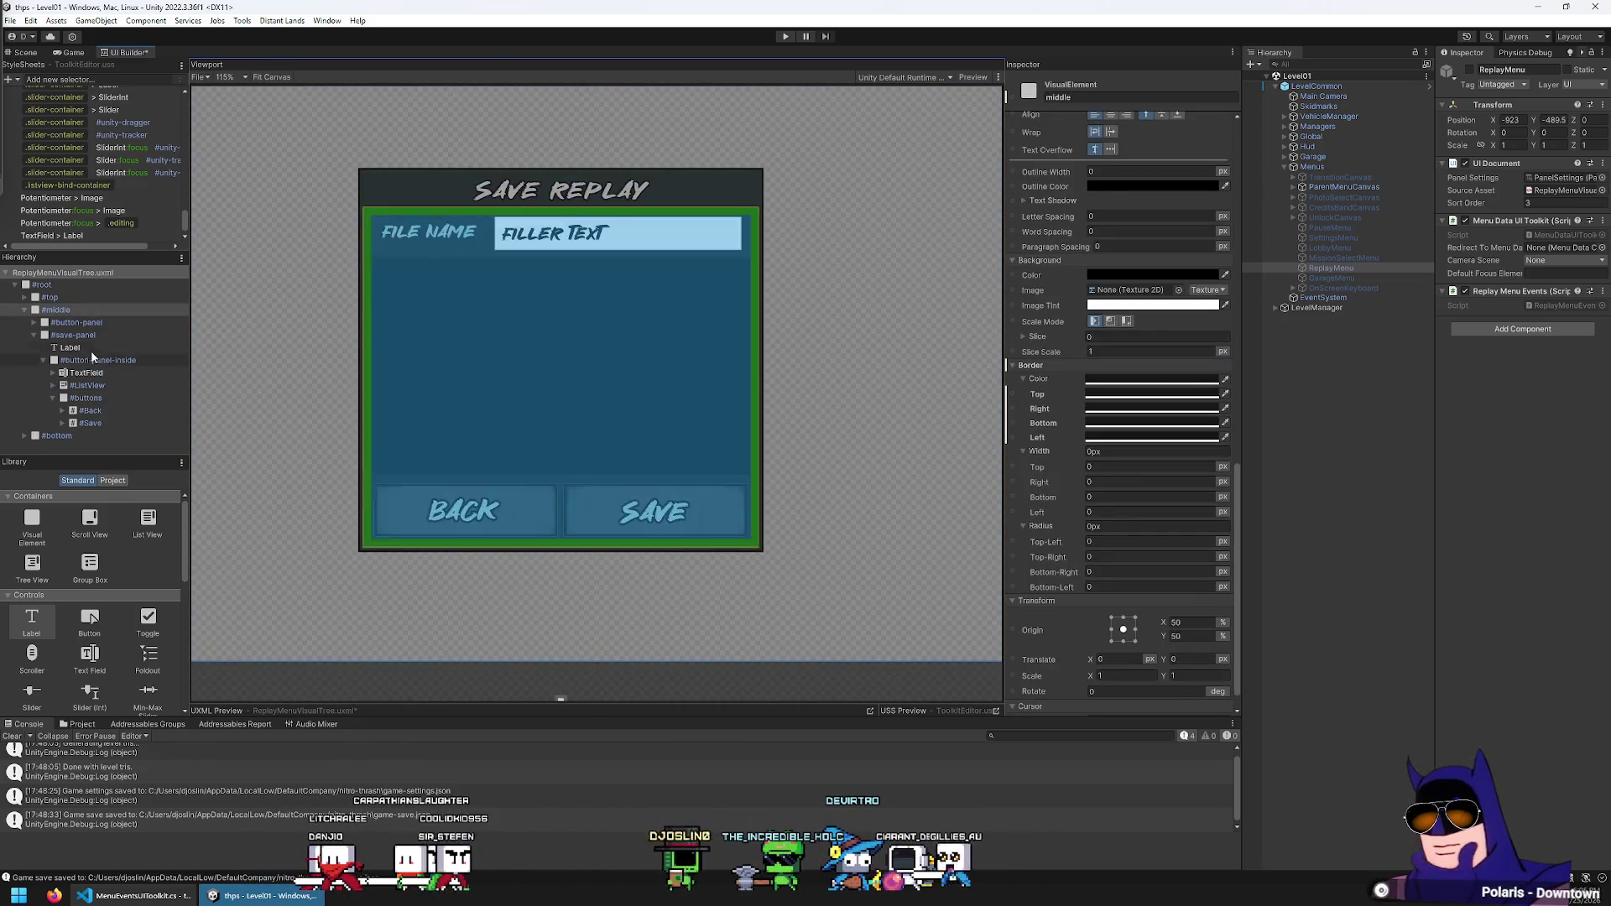
Lighten the SAVE REPLAY title text colour from 9F9F9F to ACACAC
click(560, 190)
scroll(1126, 285, up, 3)
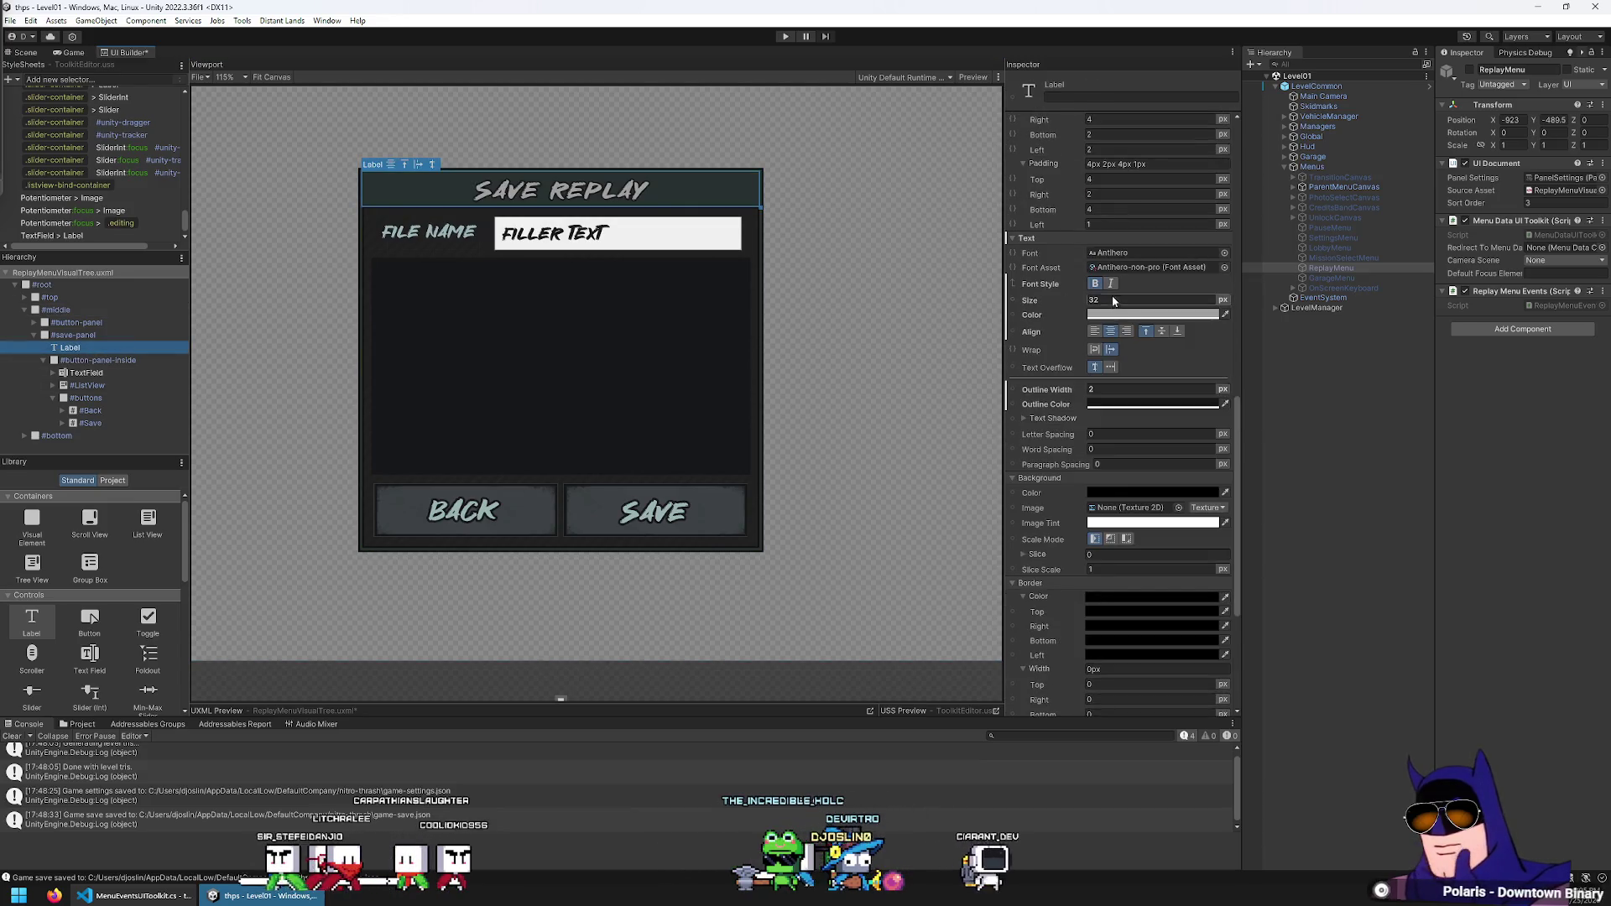
click(1107, 314)
drag(1184, 542, 1190, 547)
click(848, 341)
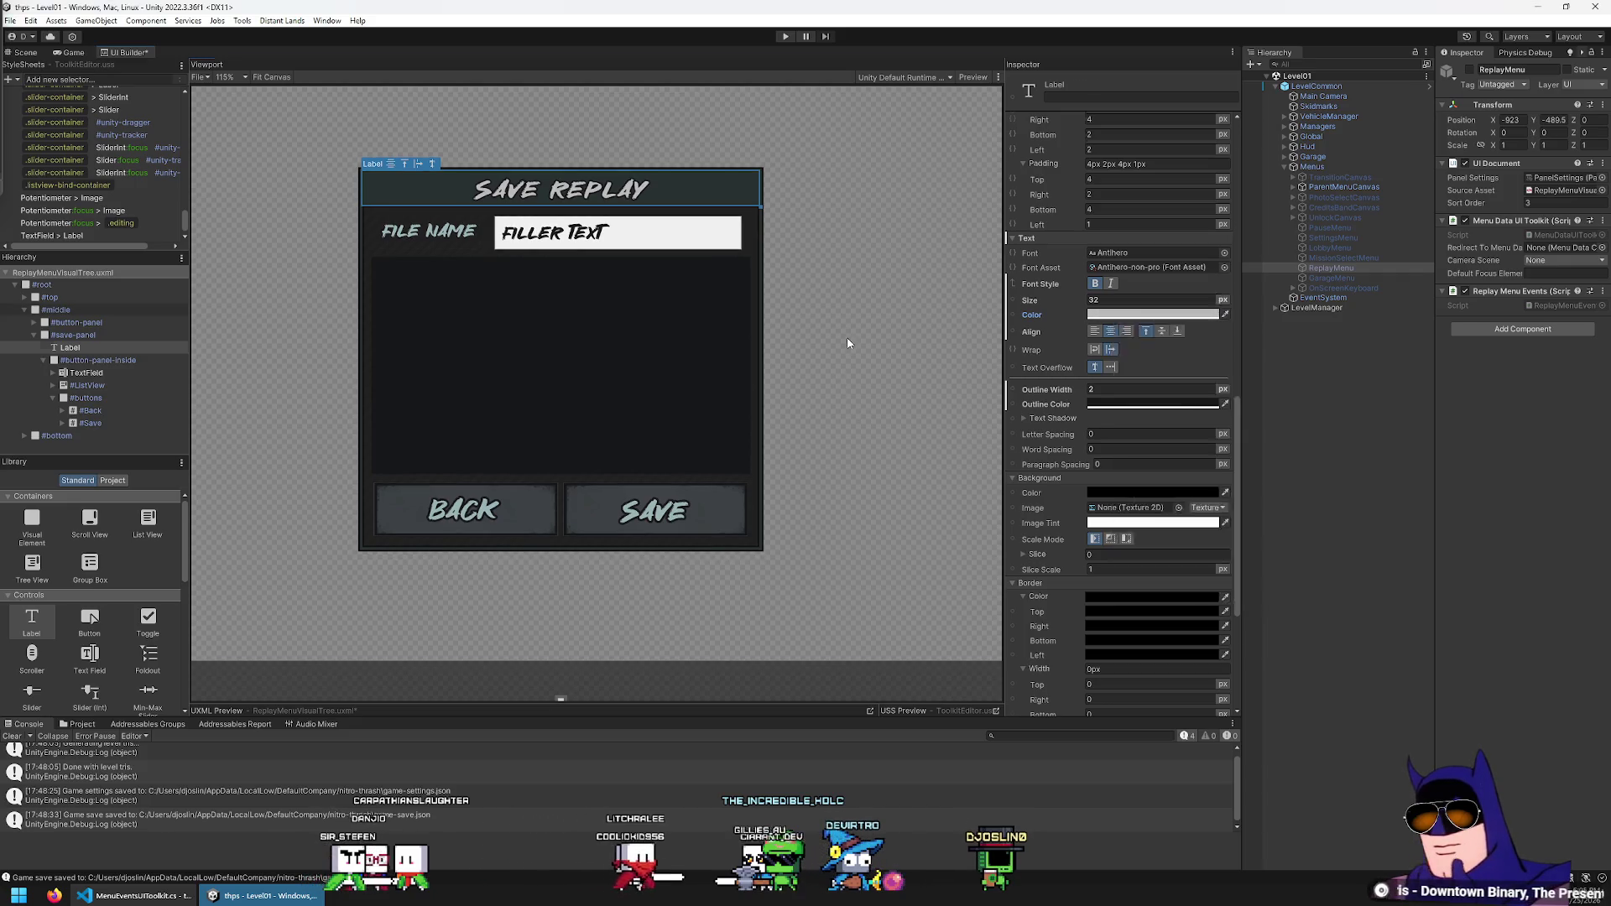
Dismiss the File menu and restore the editor window from maximized
click(10, 20)
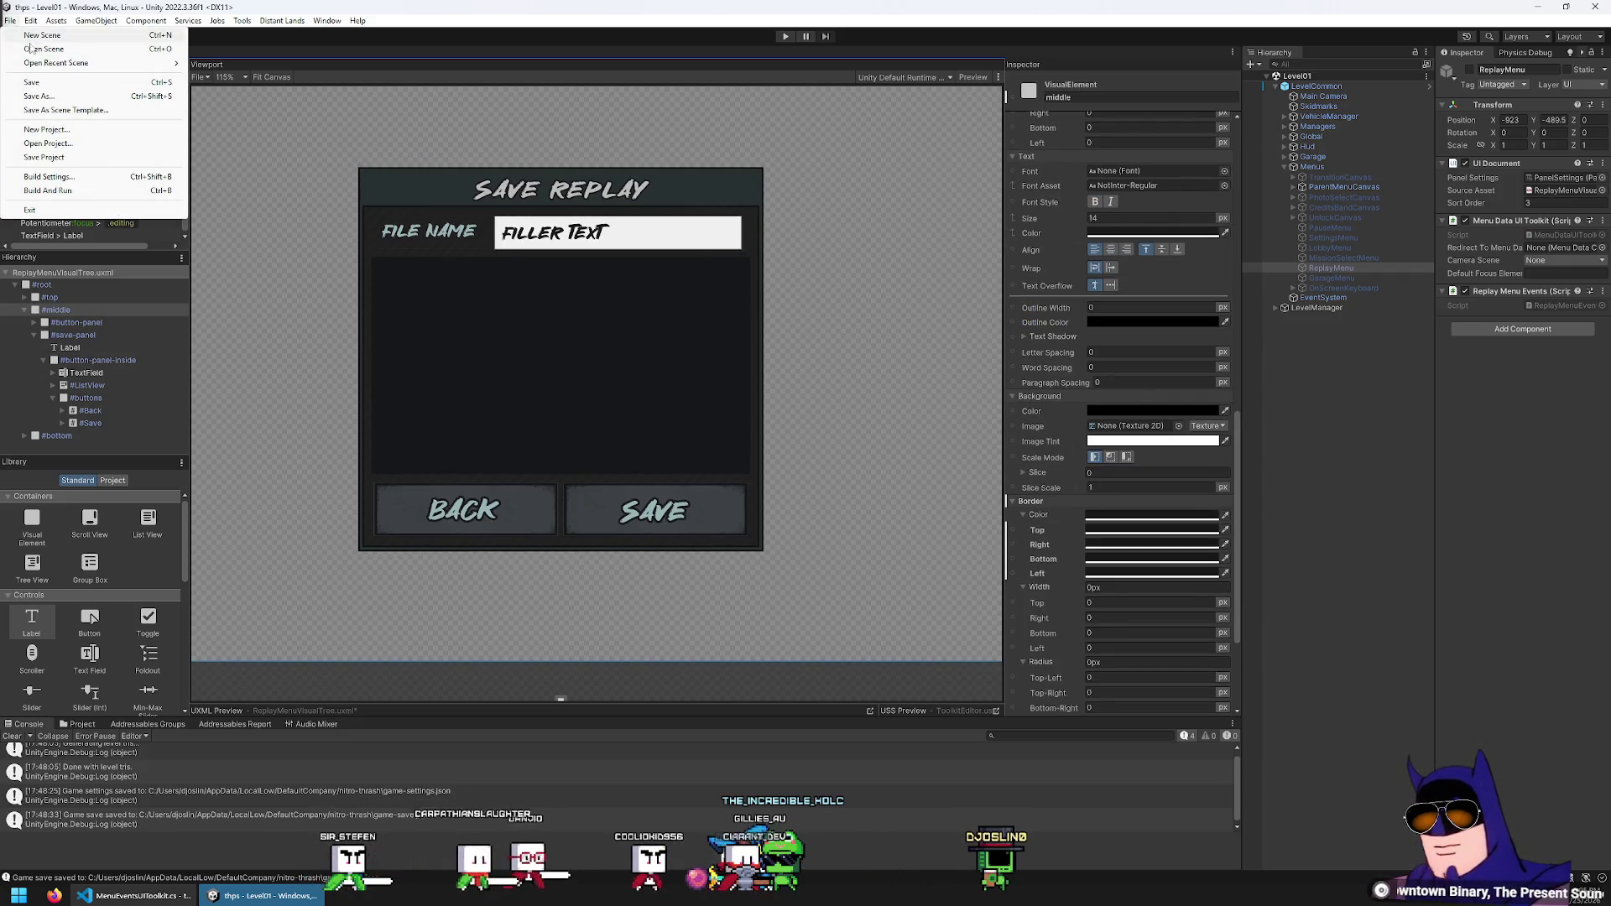
click(58, 10)
double_click(58, 9)
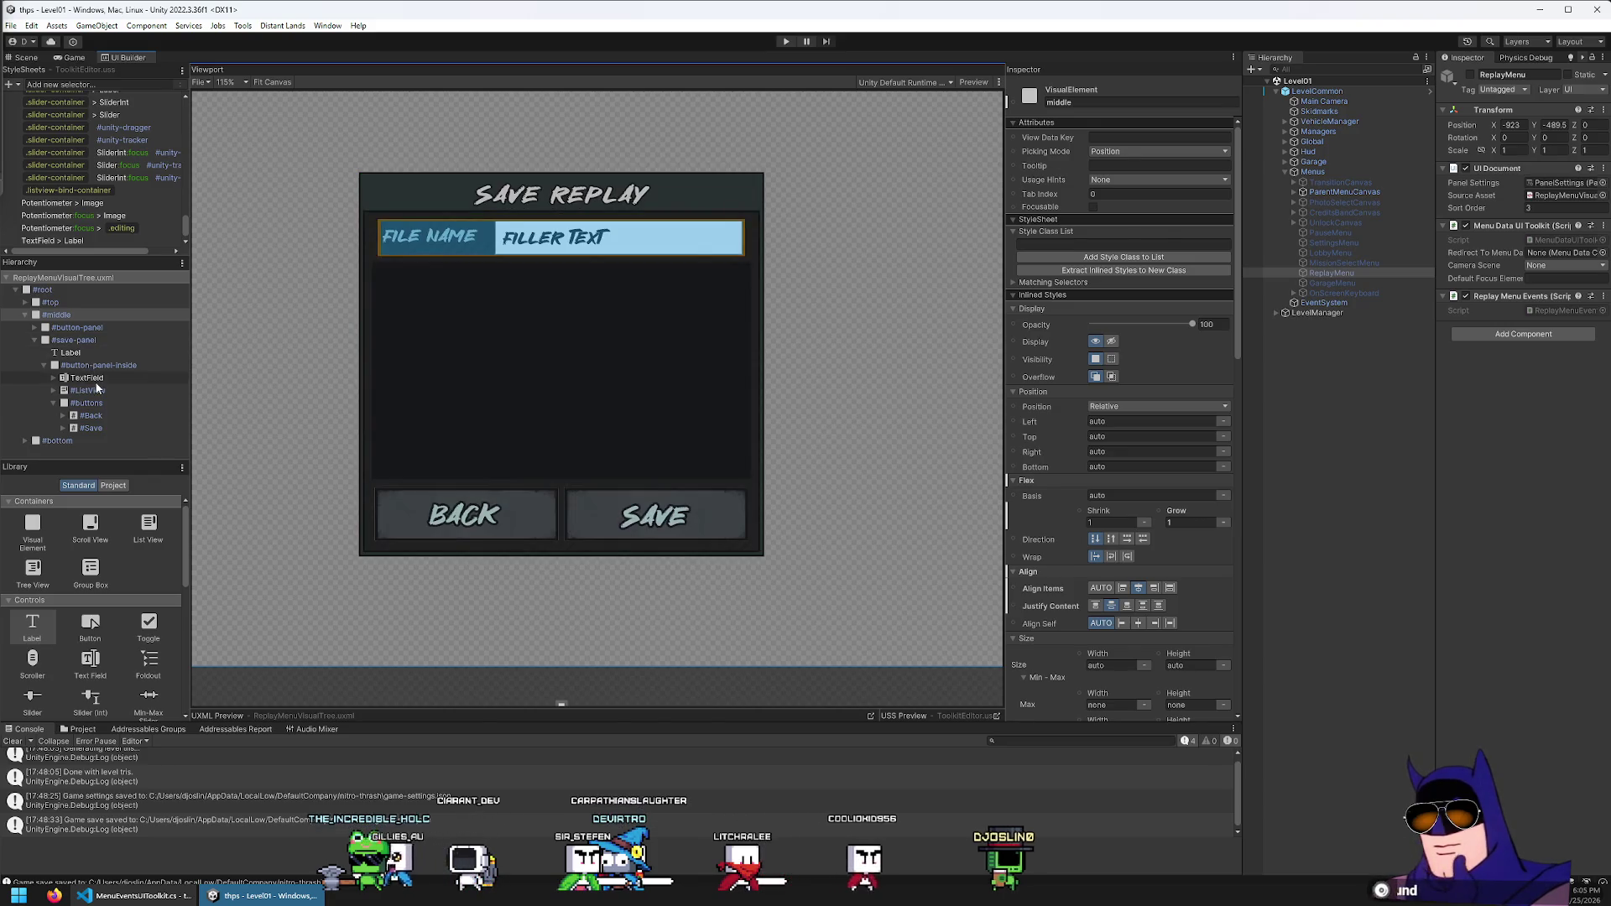
Change the file-name TextField's width from 500 to 100%
click(85, 377)
scroll(1065, 518, down, 5)
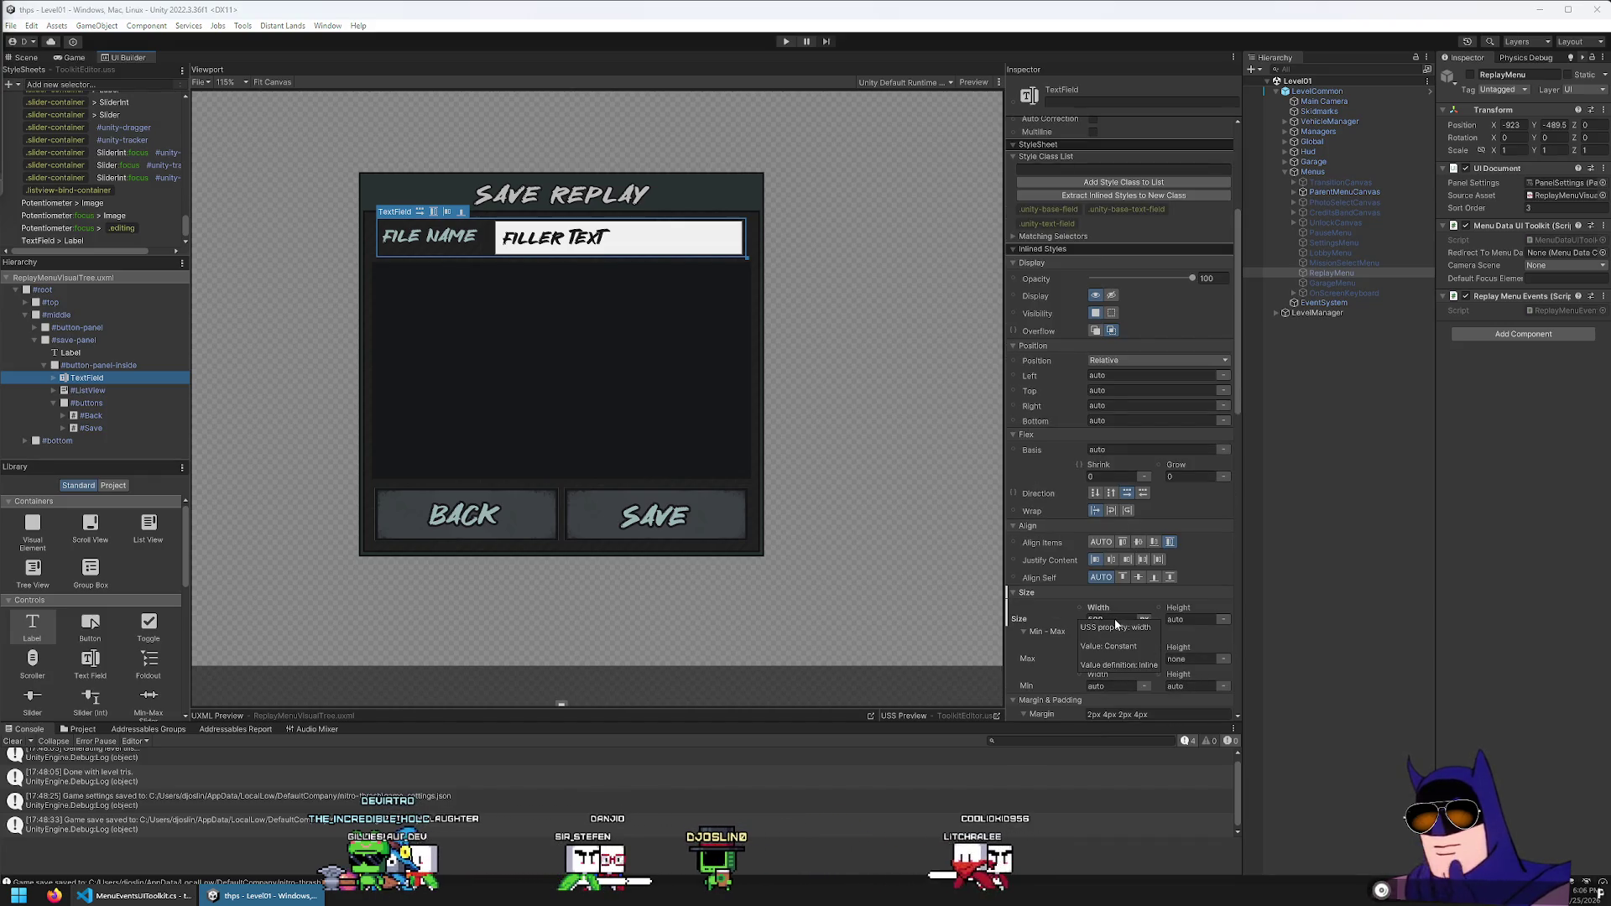
click(1111, 616)
text(100)
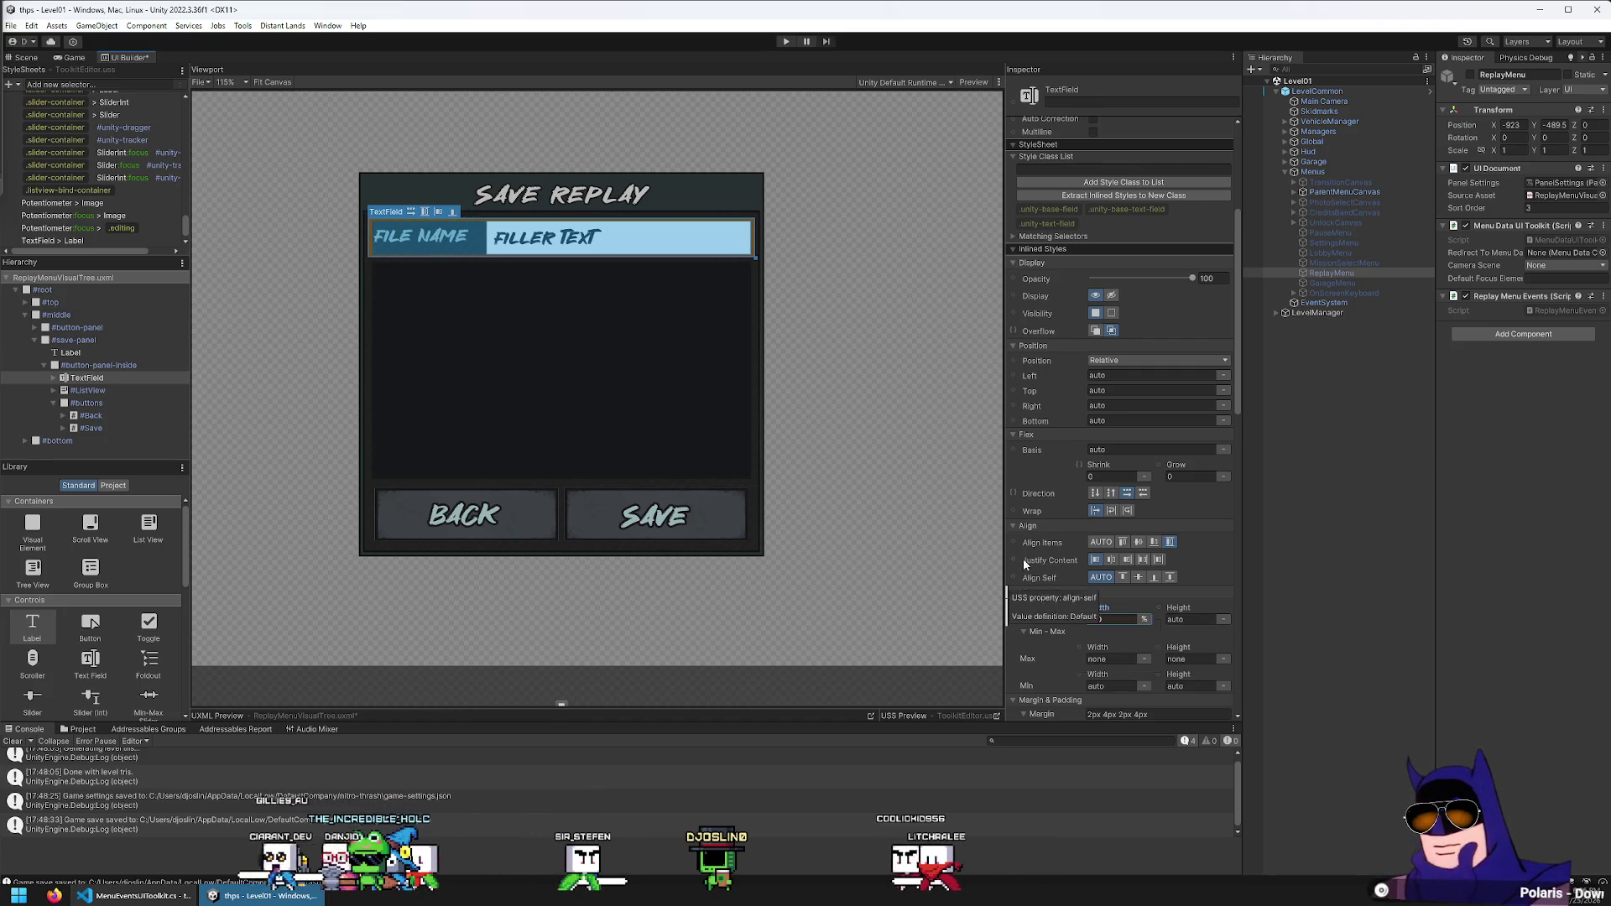
click(100, 369)
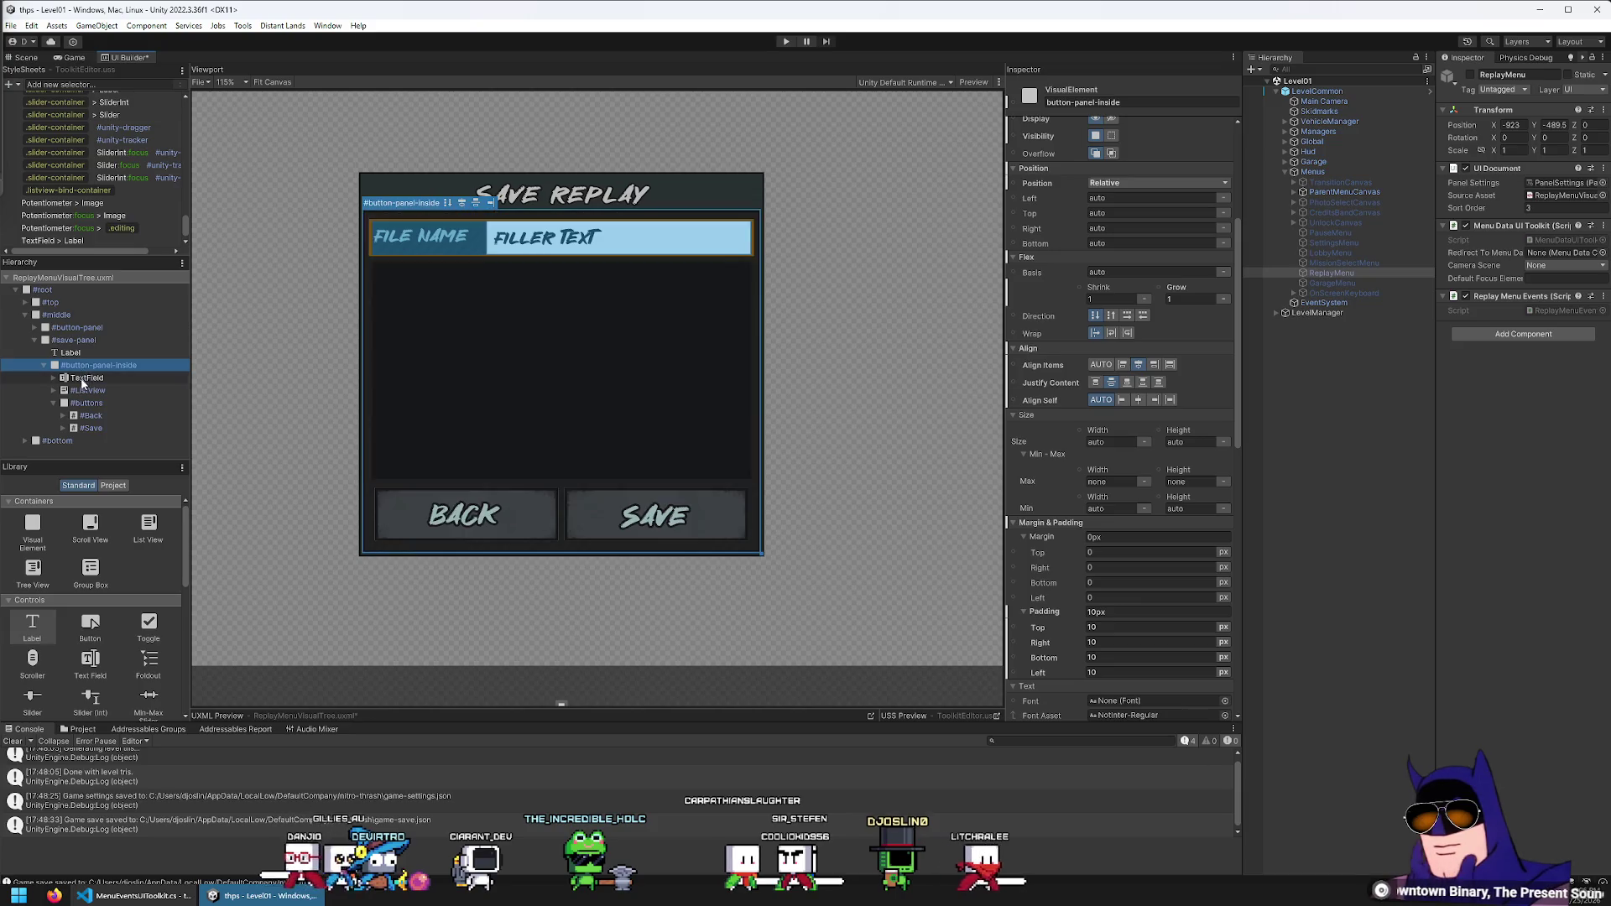
Inspect the ListView's styles in the Inspector
click(82, 389)
scroll(1099, 495, down, 5)
scroll(1070, 449, up, 5)
scroll(1050, 445, down, 5)
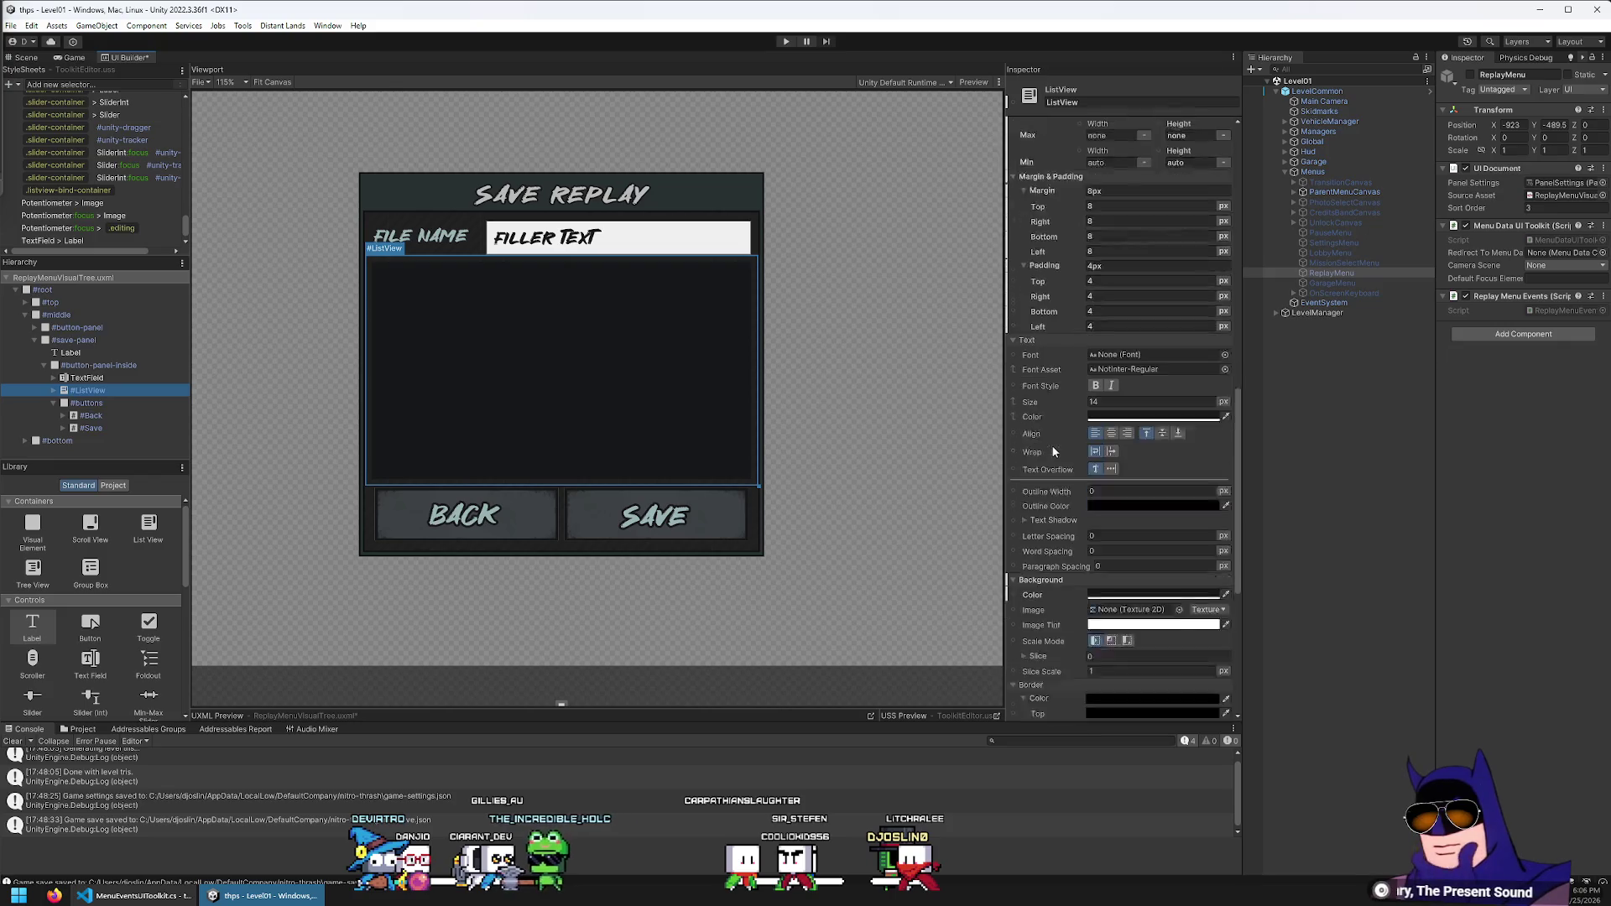
scroll(1053, 460, up, 10)
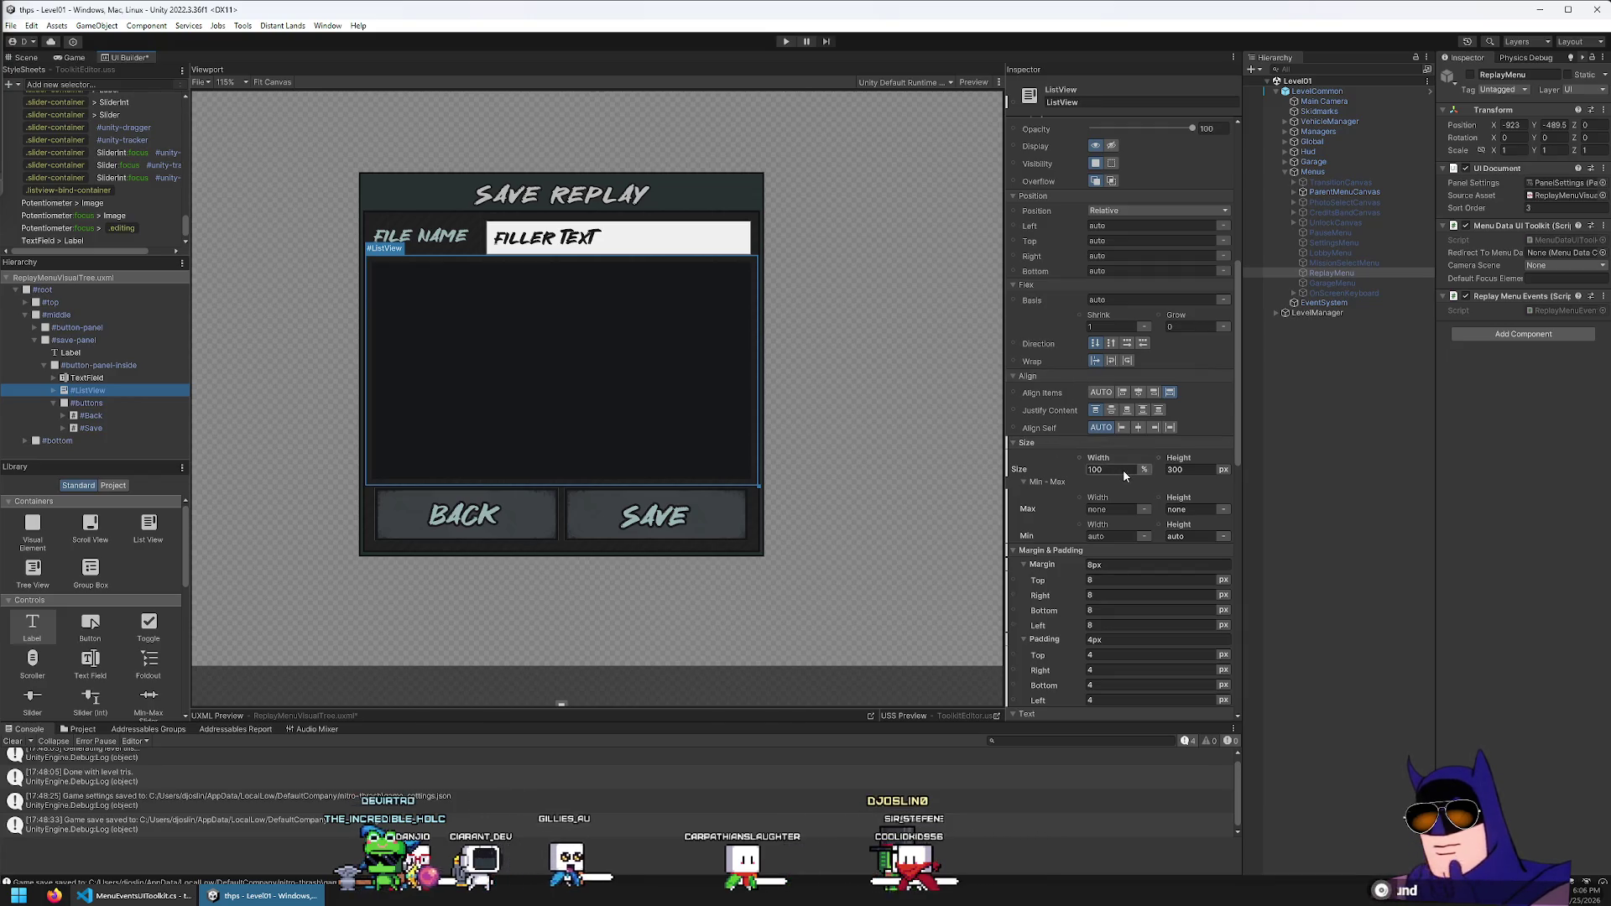
Set the #buttons row to 100% width, justified space-around and centred
click(90, 404)
scroll(1061, 484, down, 1)
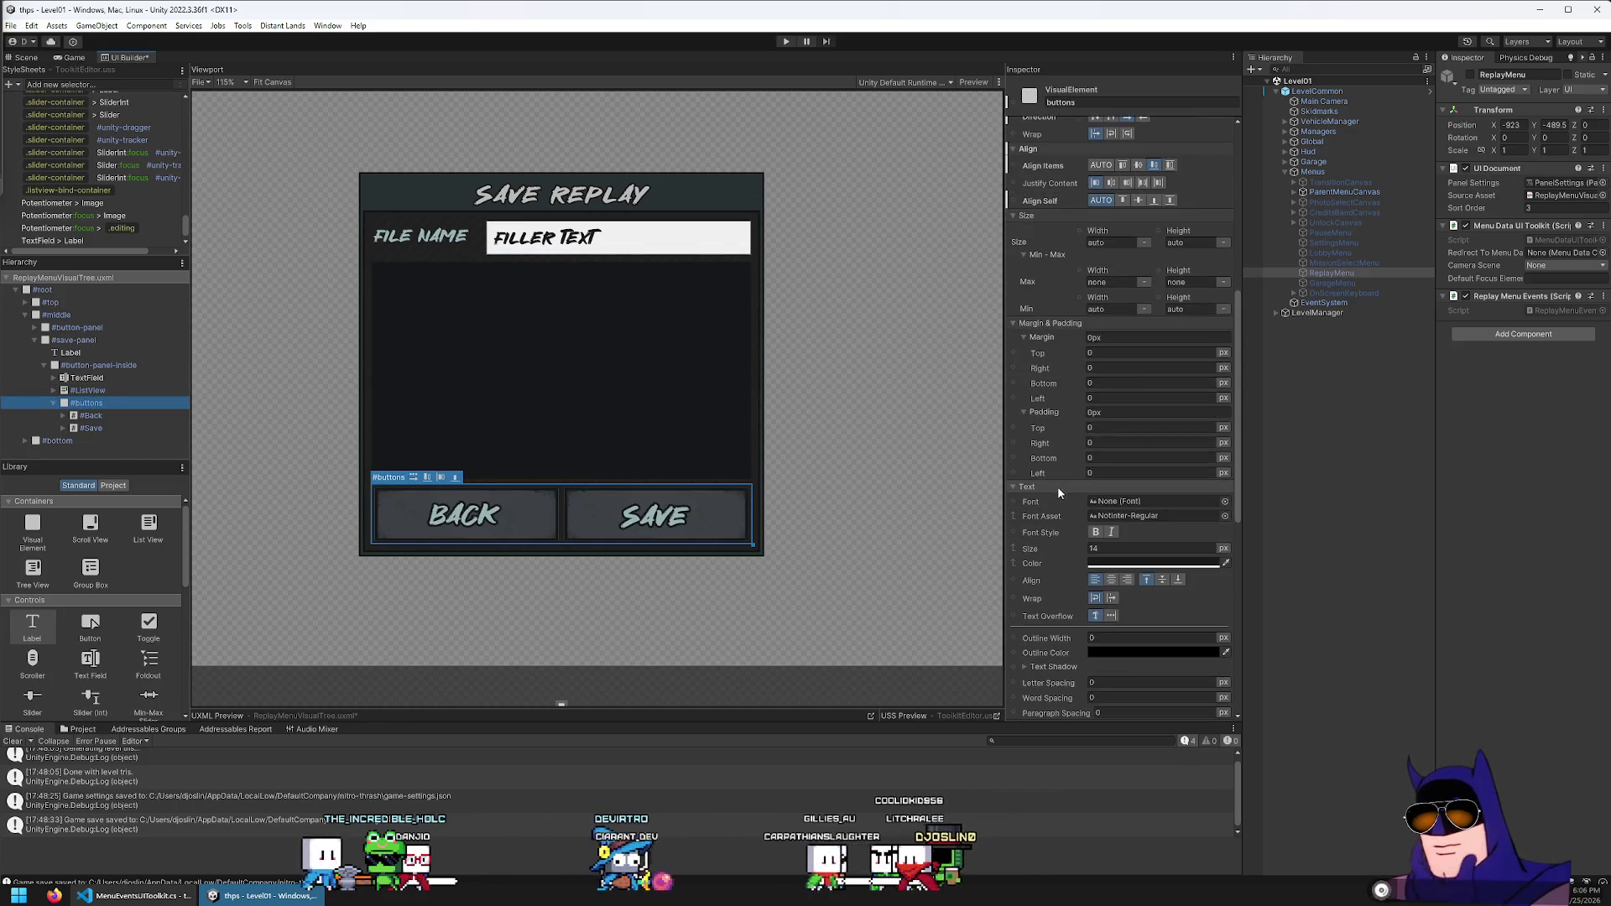
click(1107, 243)
text(100)
key(Return)
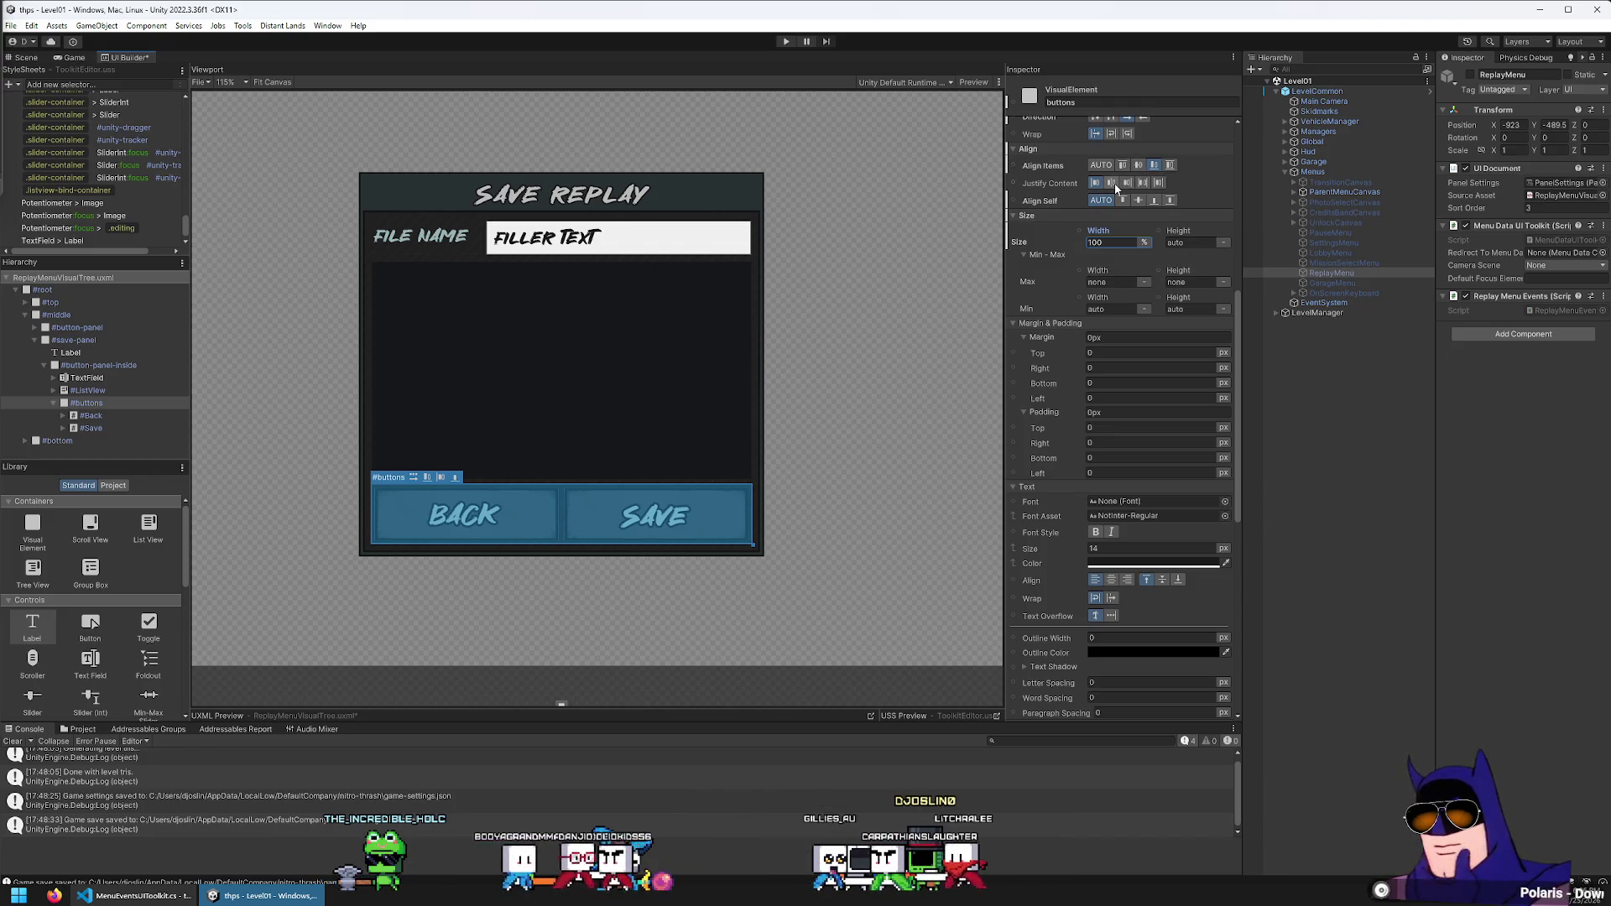
click(1159, 183)
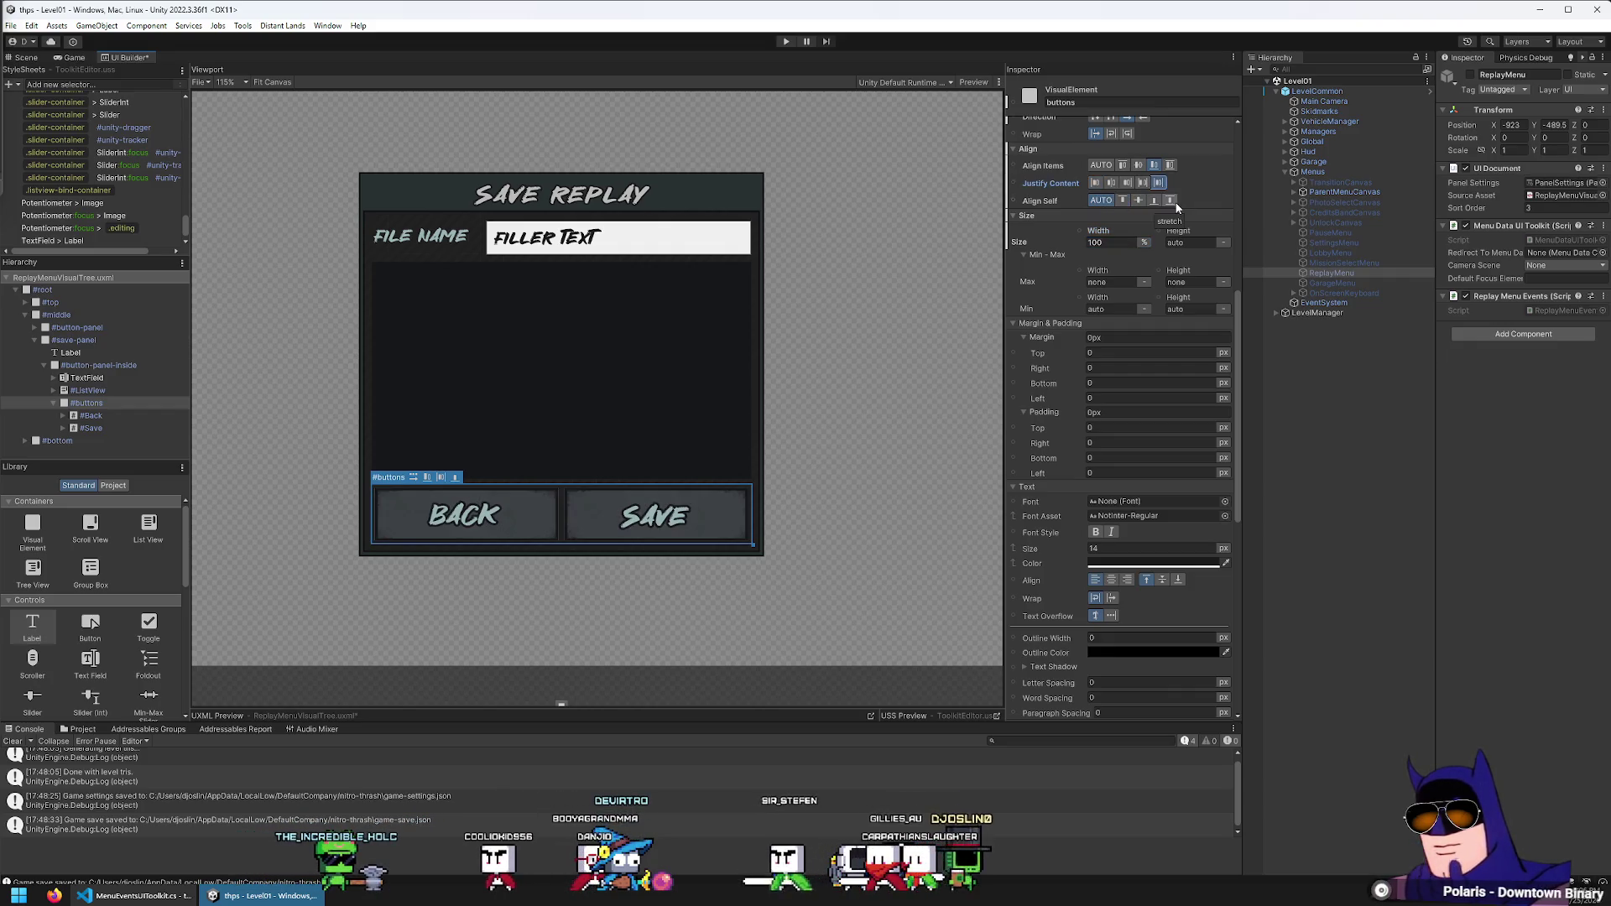
click(1155, 165)
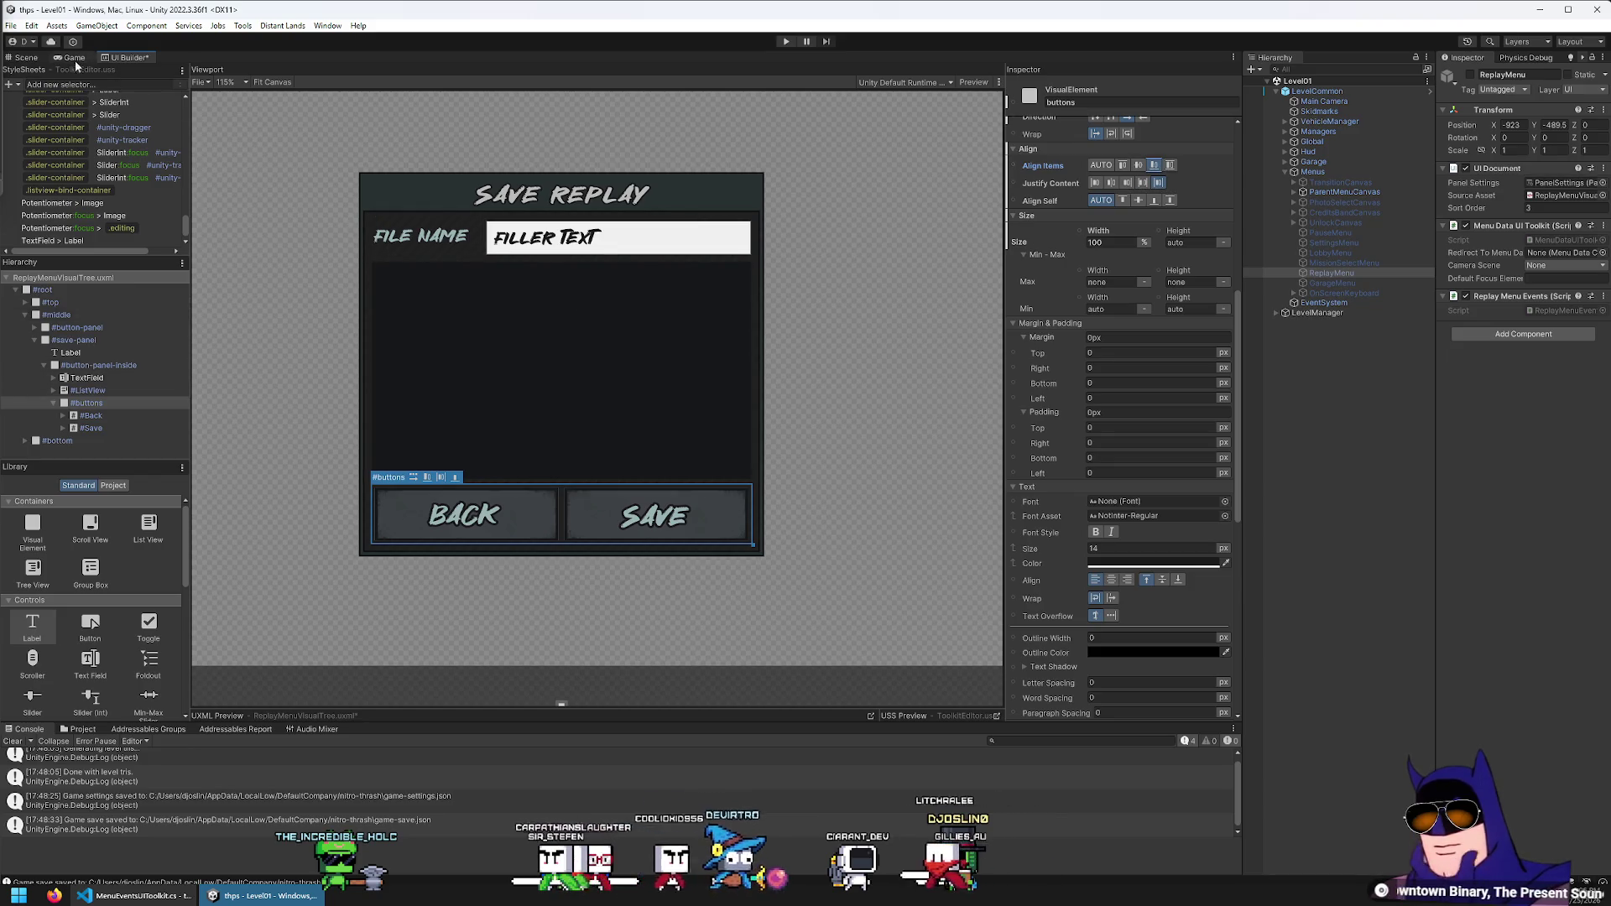
click(11, 25)
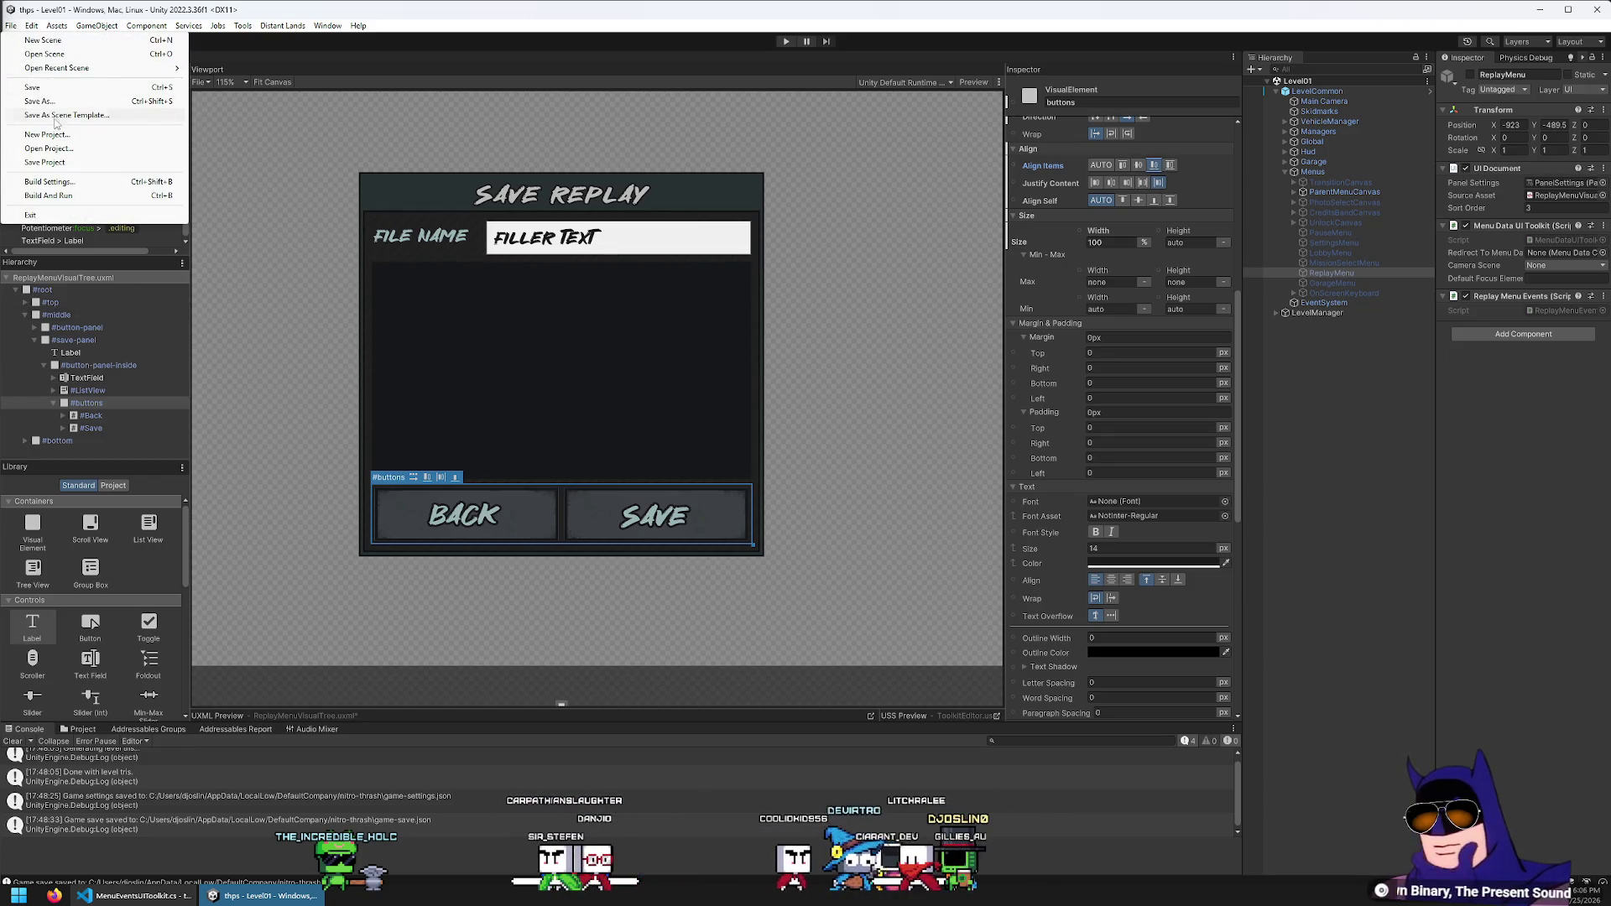
Save the layout, then select #middle and the TextField > Label selector
click(42, 87)
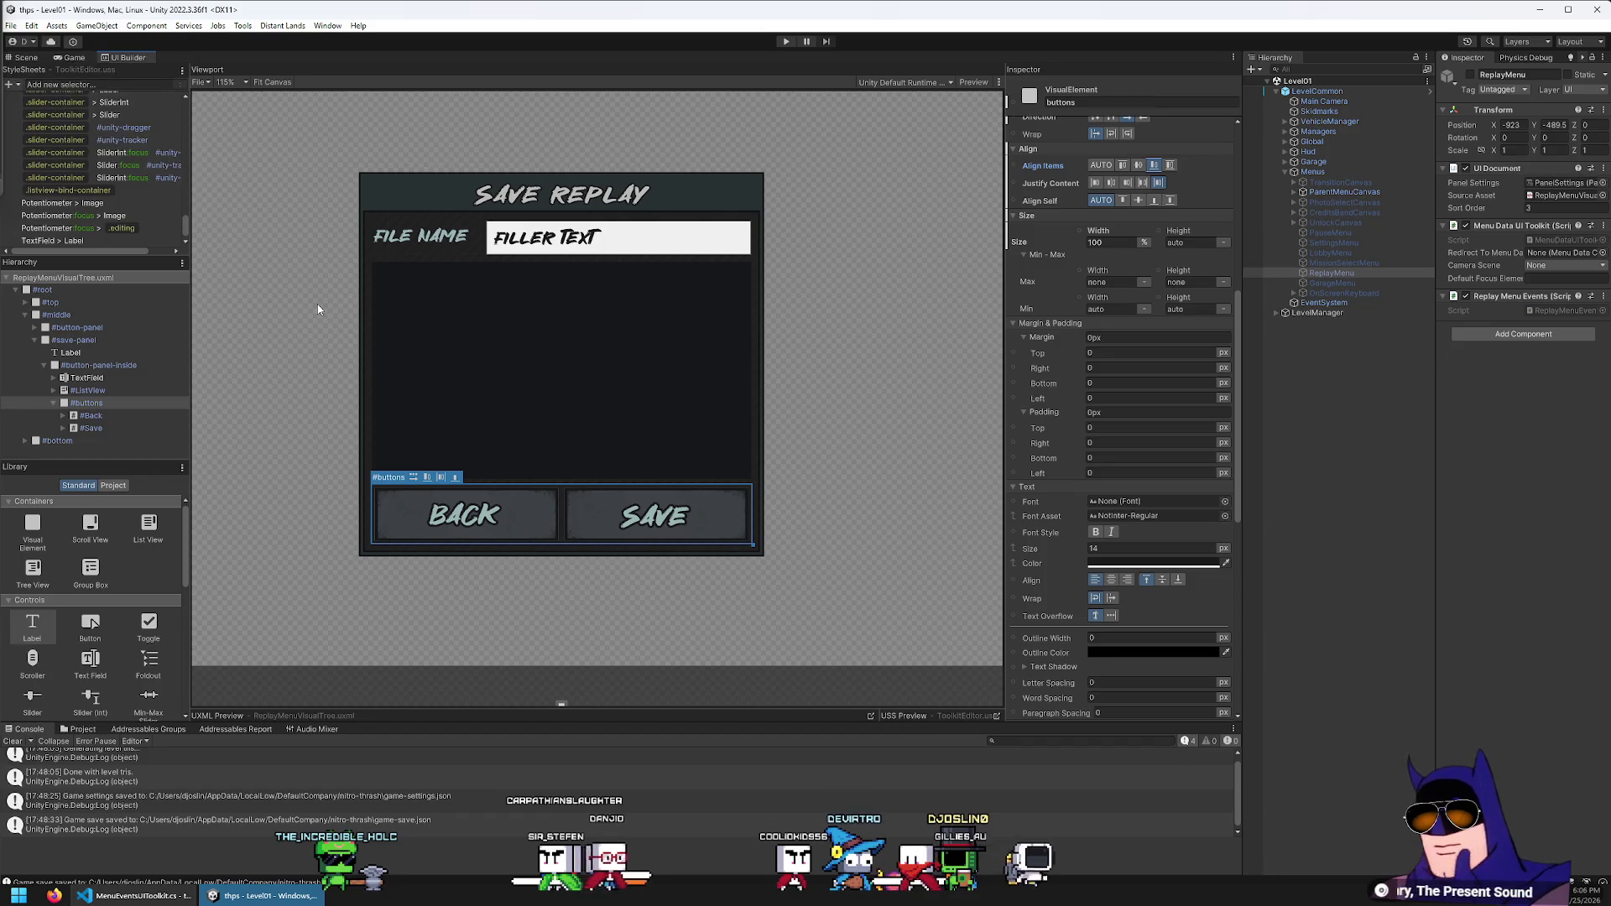
click(318, 309)
scroll(645, 437, down, 2)
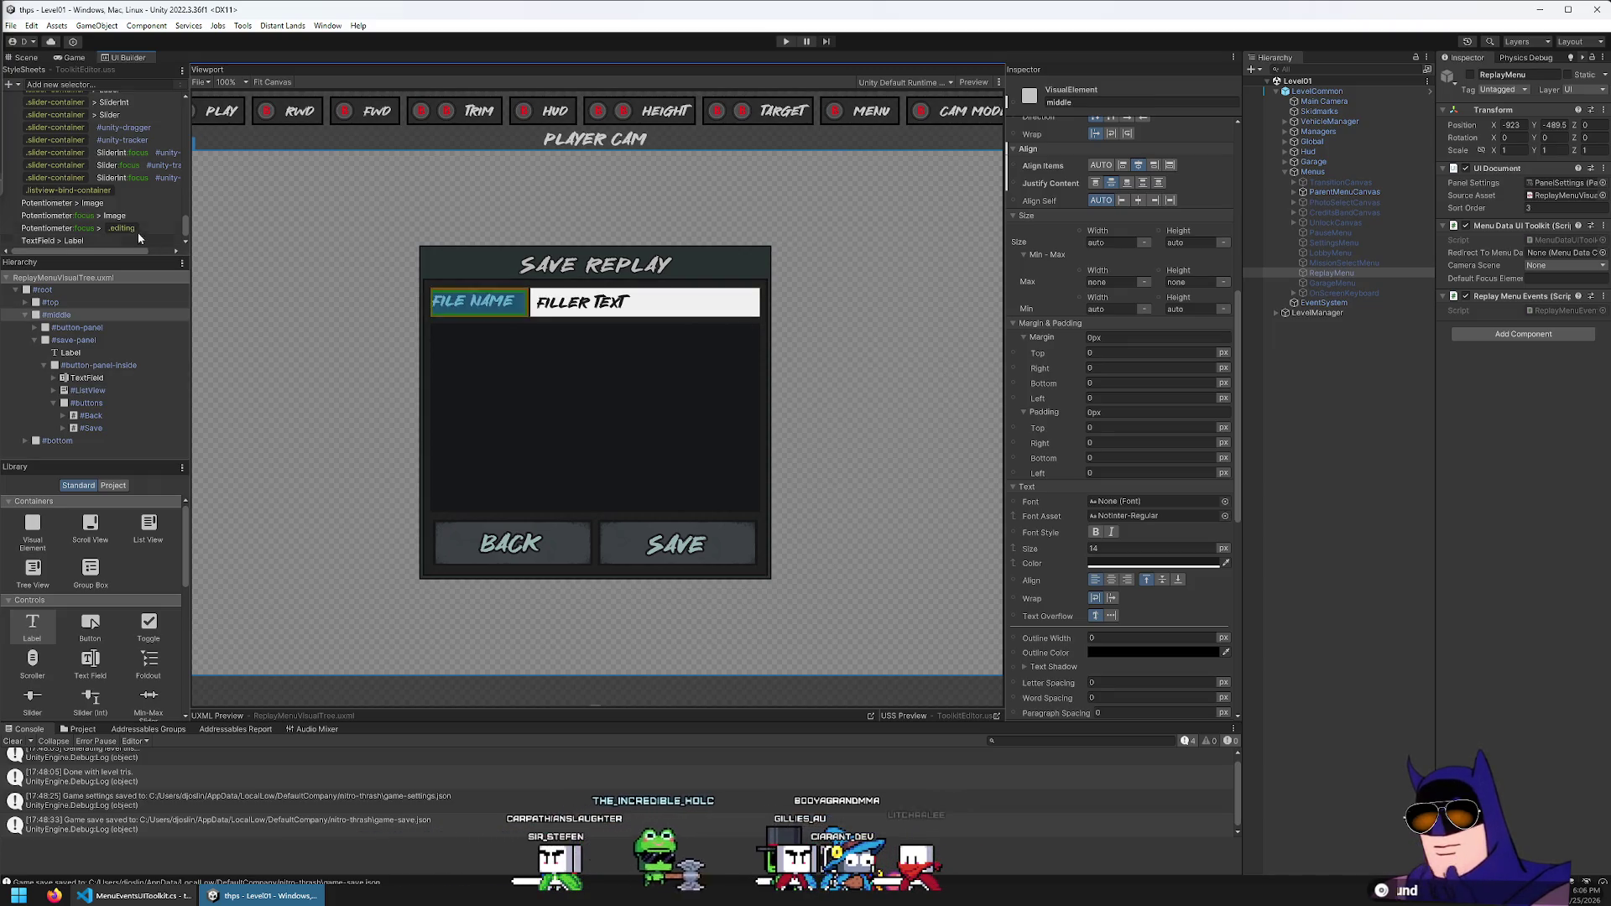
click(110, 242)
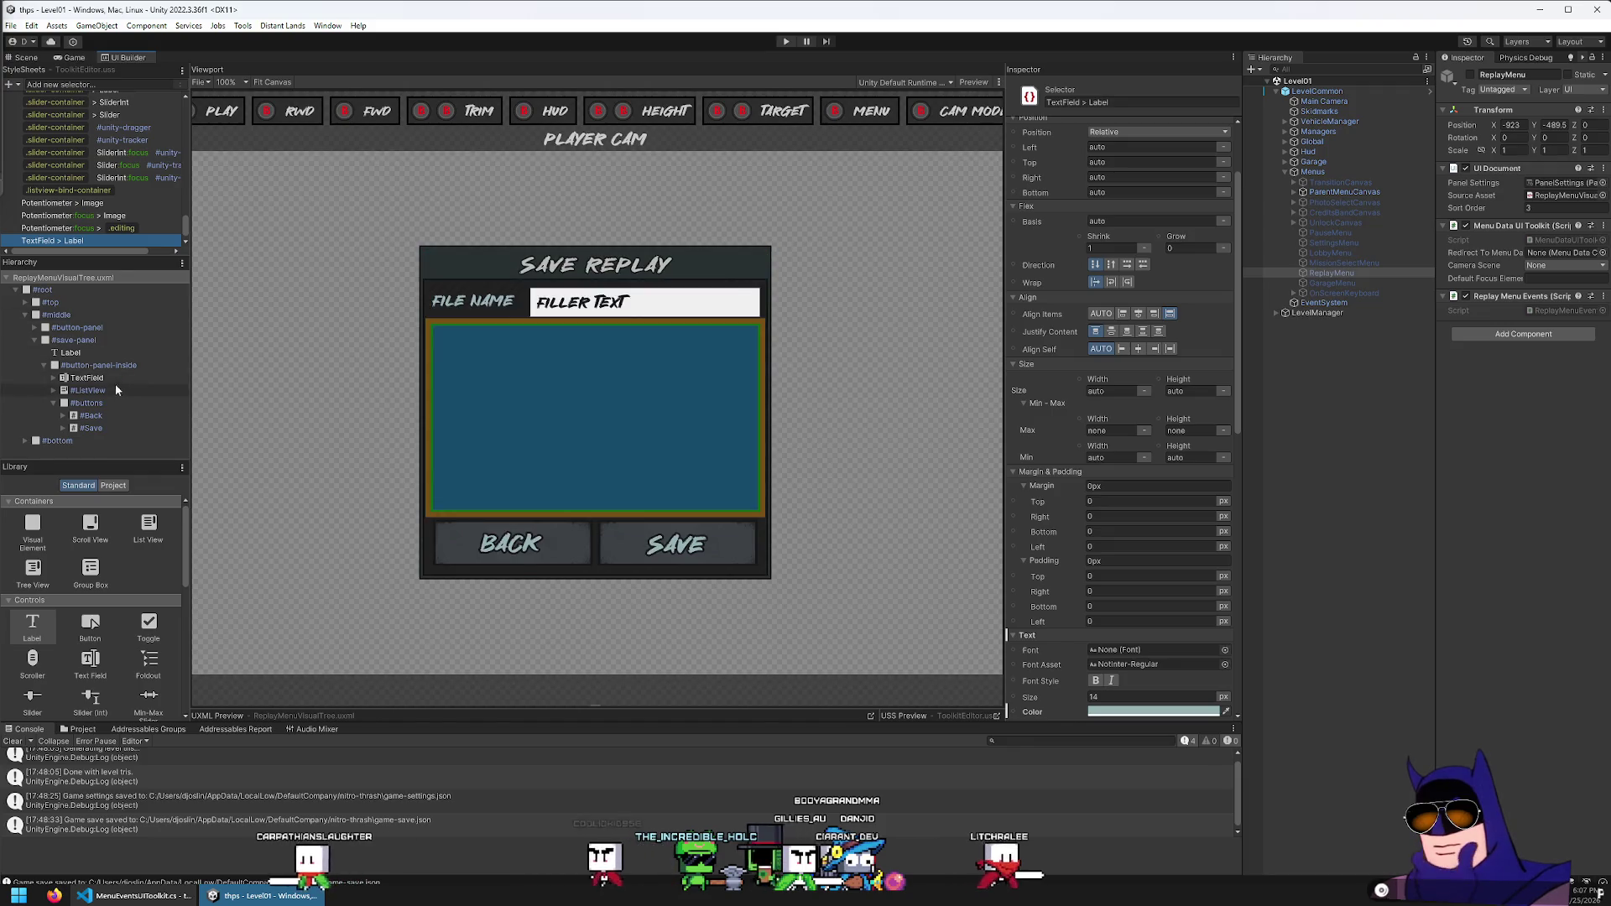
Expand TextField and #unity-text-input in the Hierarchy to reveal the TextElement
click(53, 377)
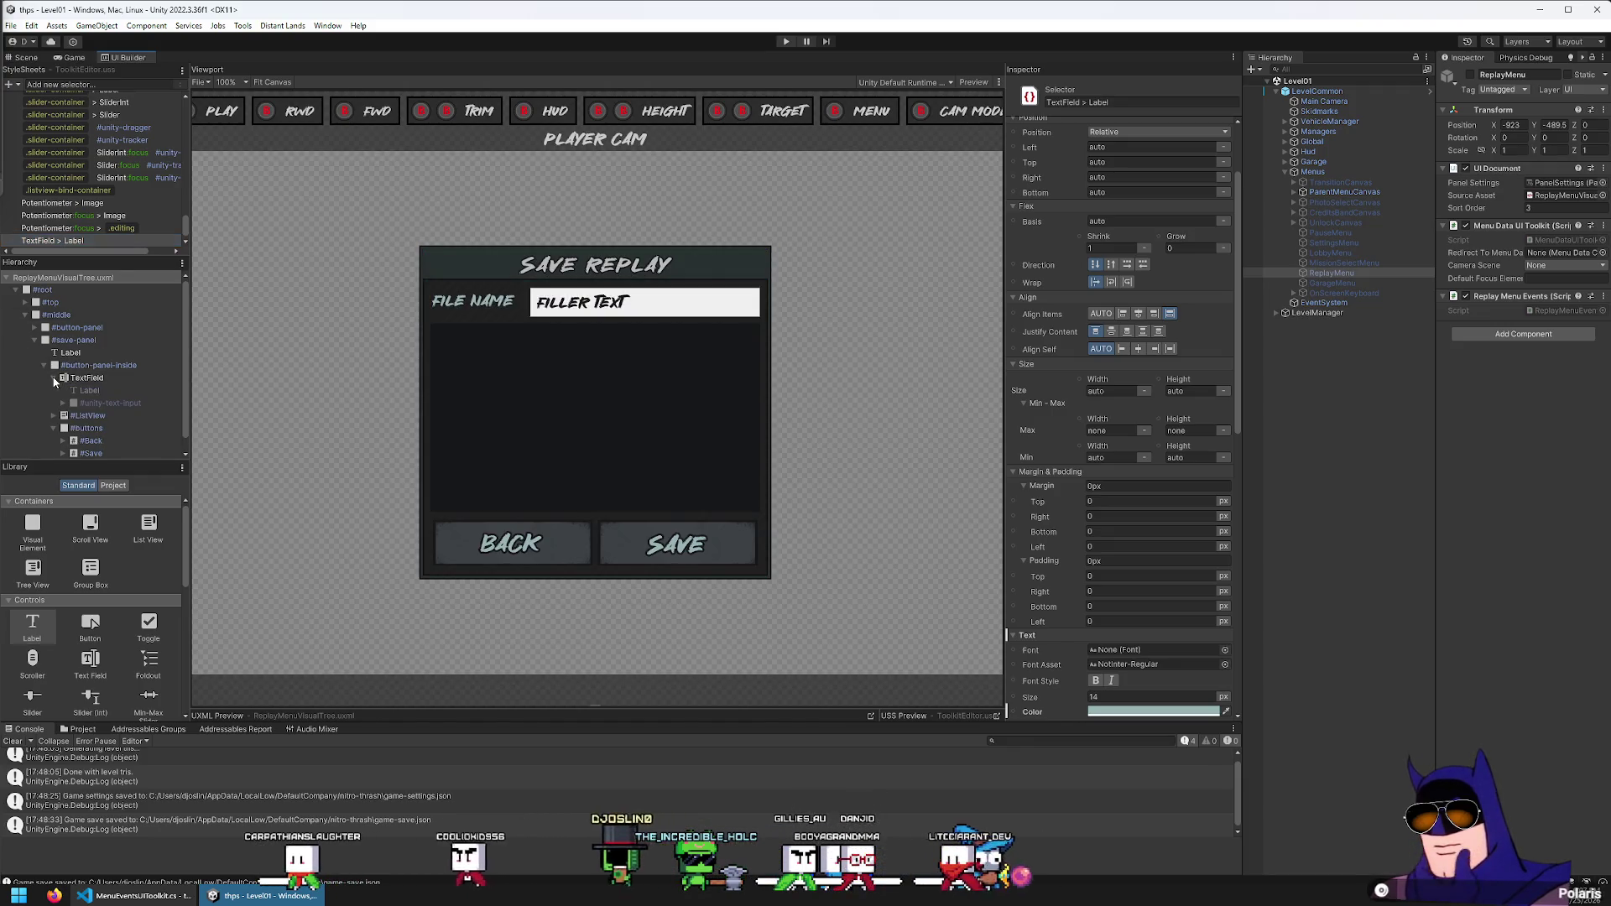
click(64, 403)
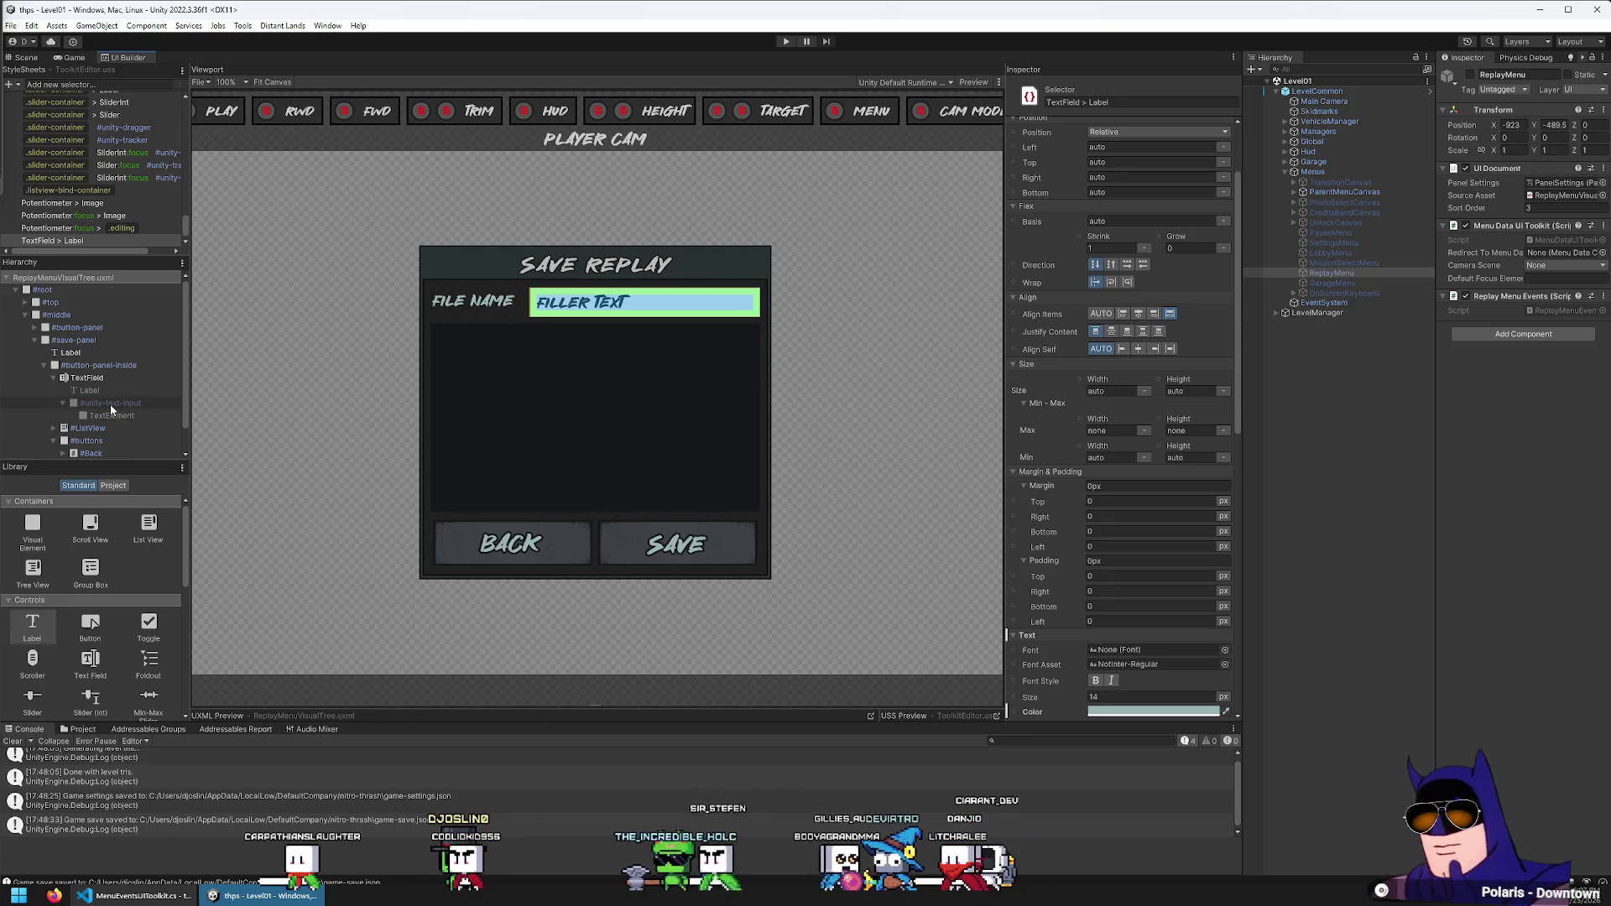
click(158, 84)
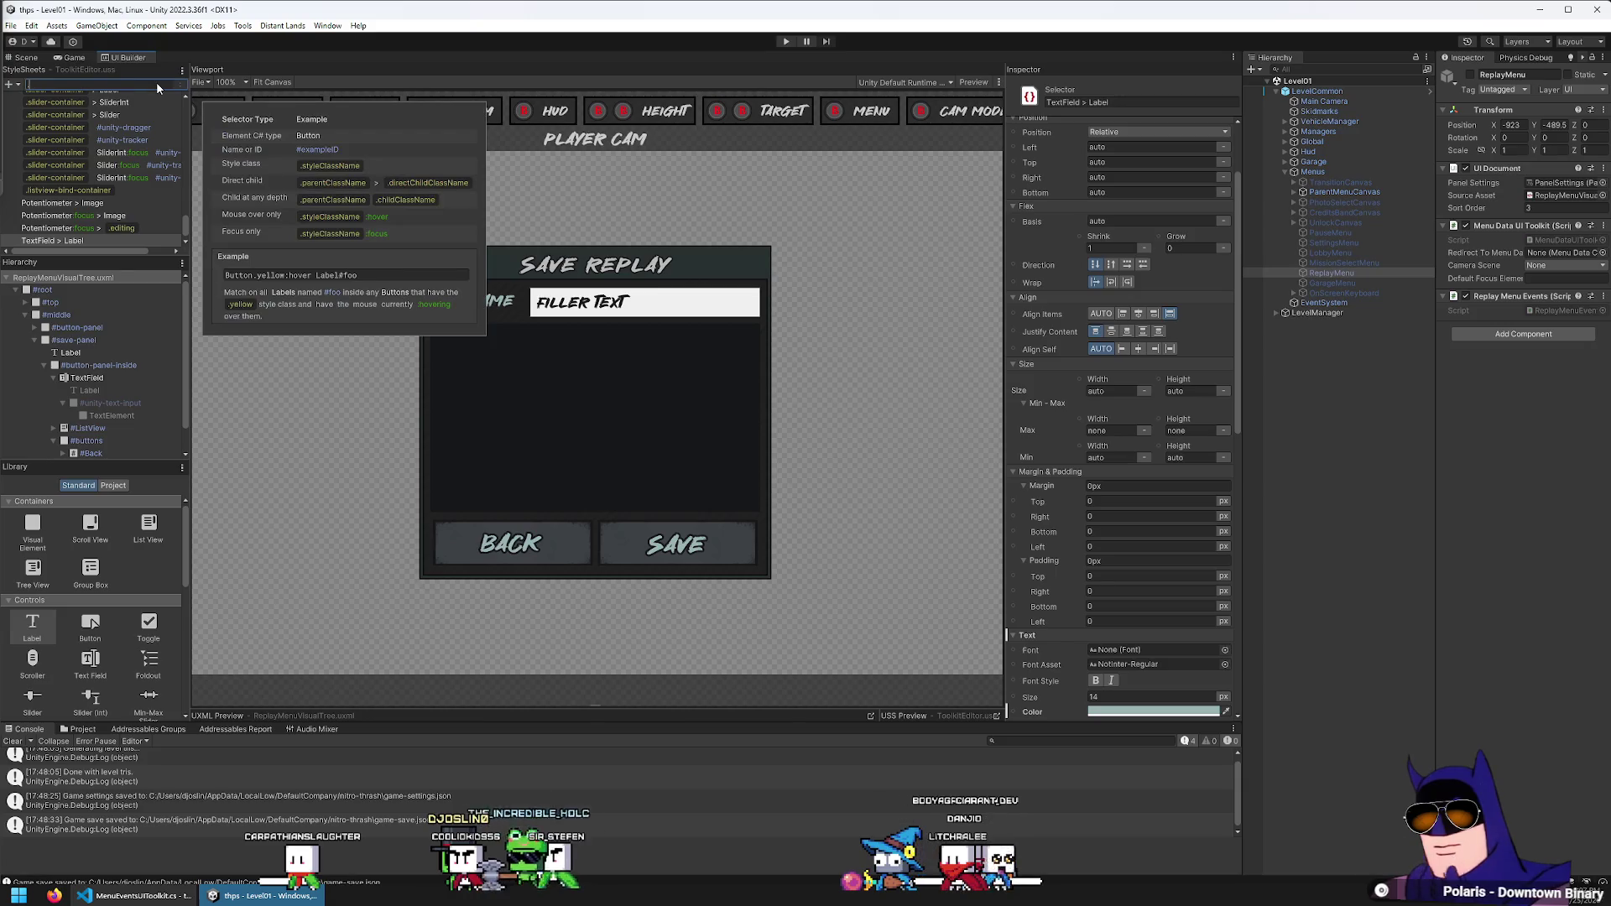
Add the 'TextField > #unity-text-input' style selector
text(.Text)
key(BackSpace)
key(BackSpace)
key(BackSpace)
text(TextFu)
key(BackSpace)
text(ield > #unity-tex)
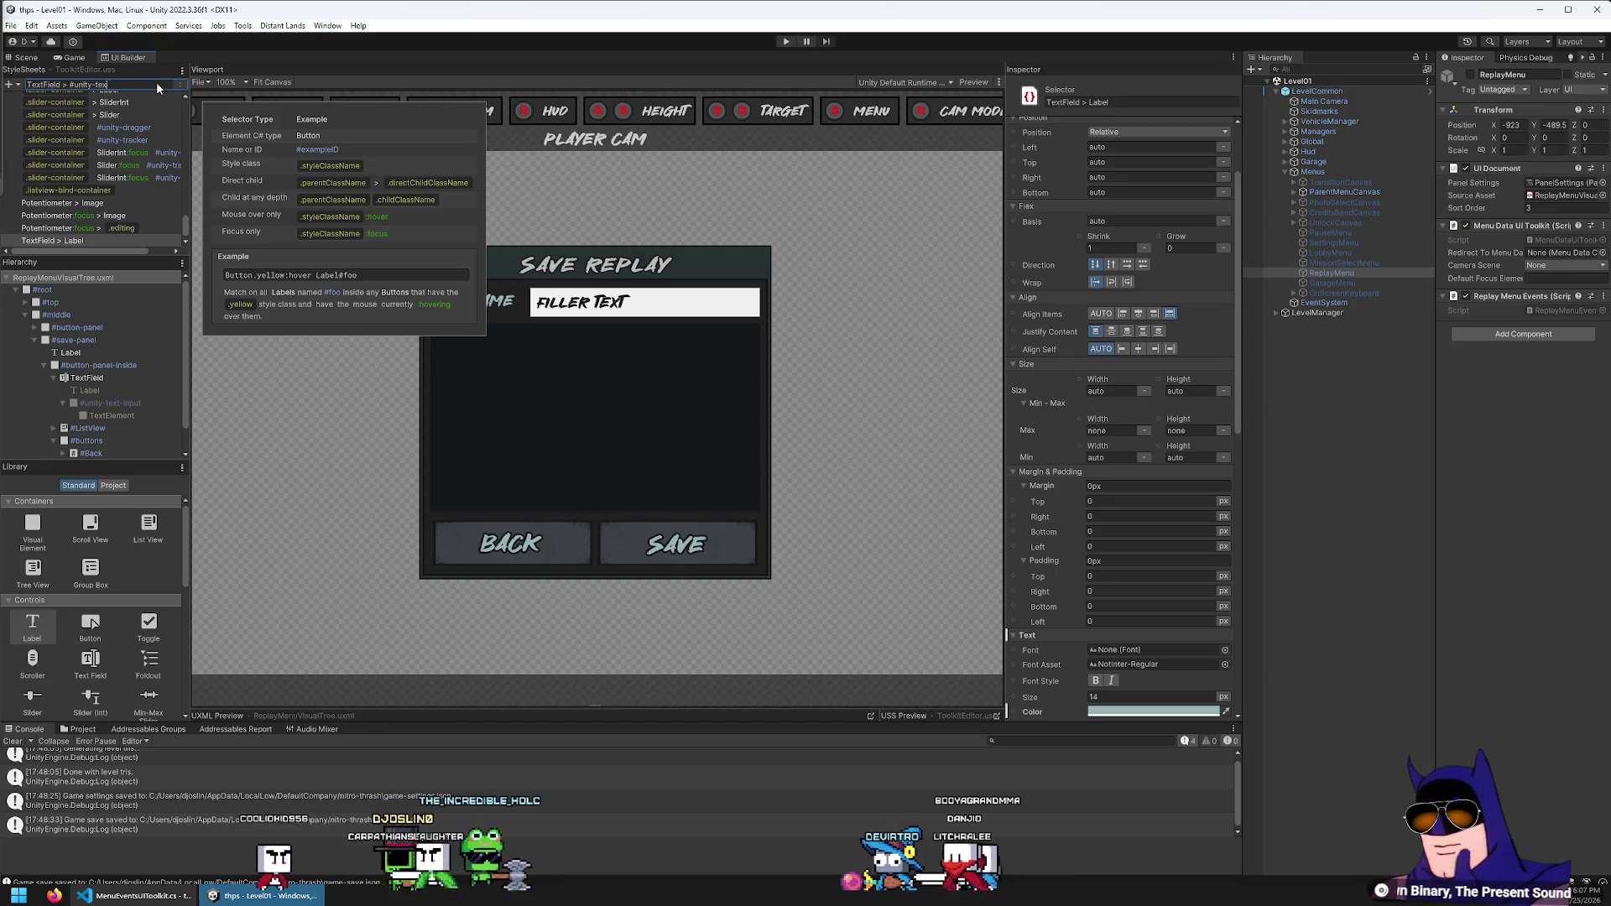
text(t-input)
key(Return)
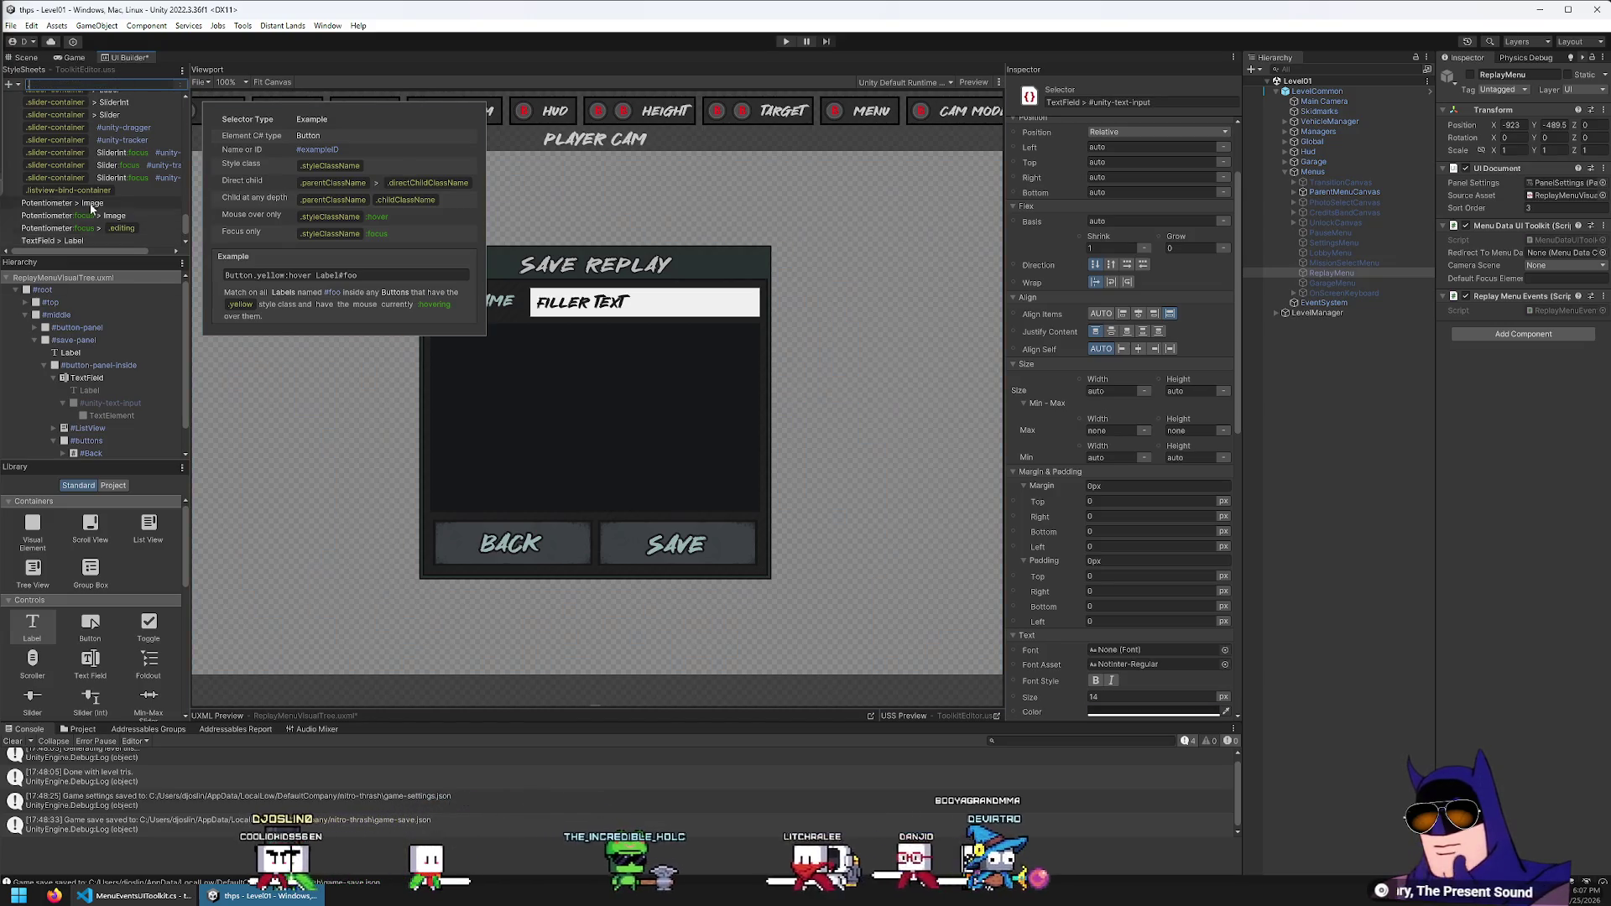
scroll(695, 324, up, 1)
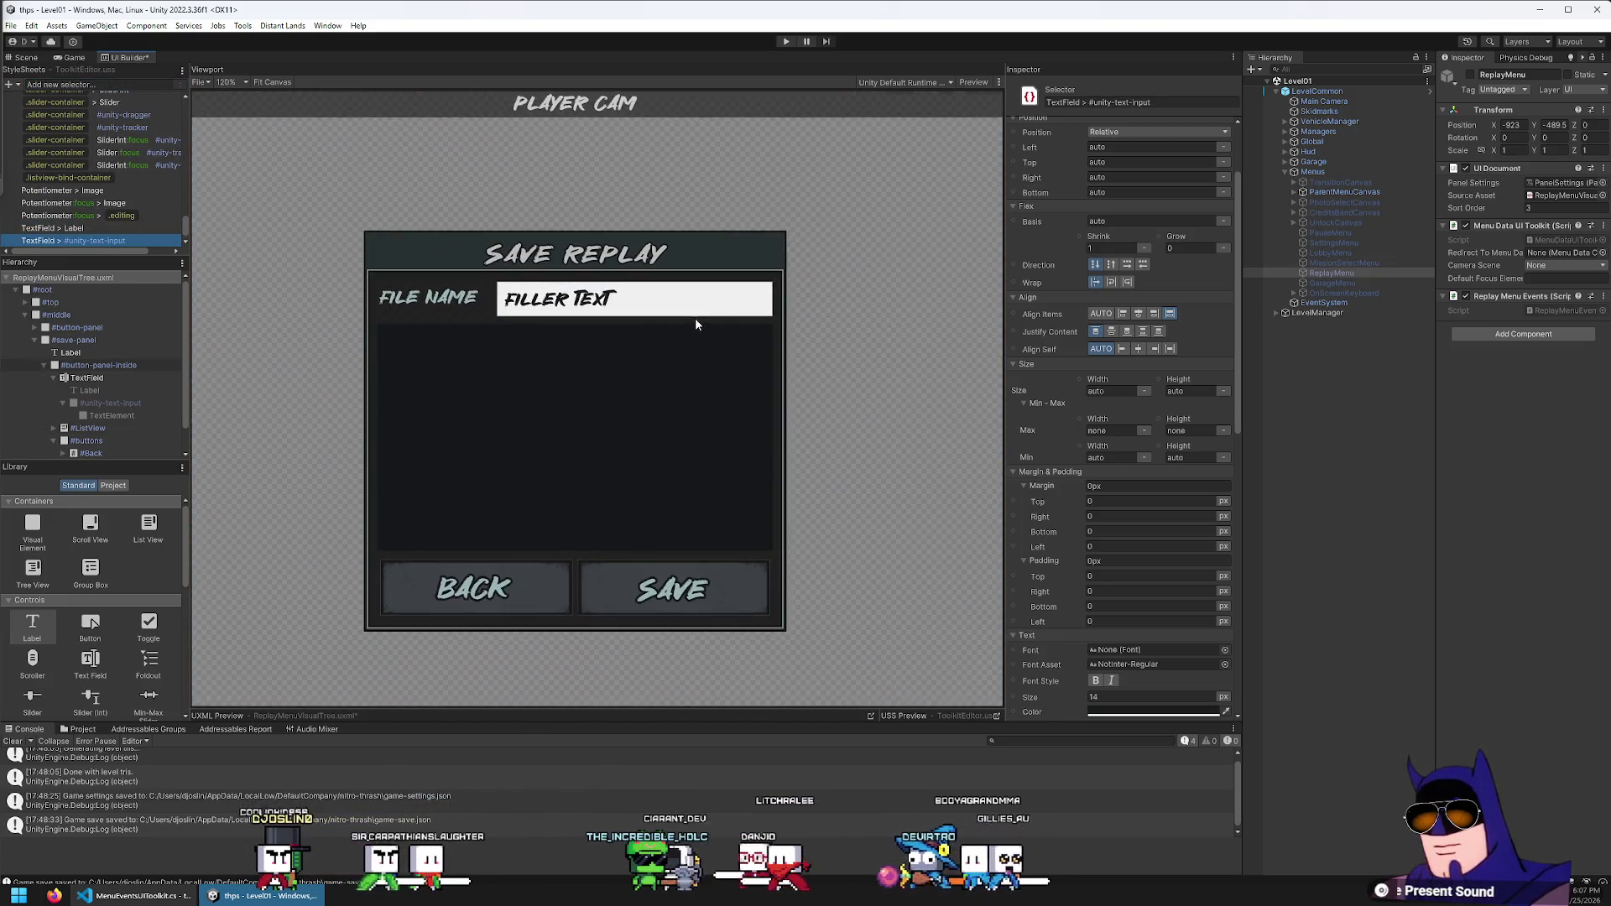
scroll(694, 324, up, 1)
scroll(1159, 488, down, 3)
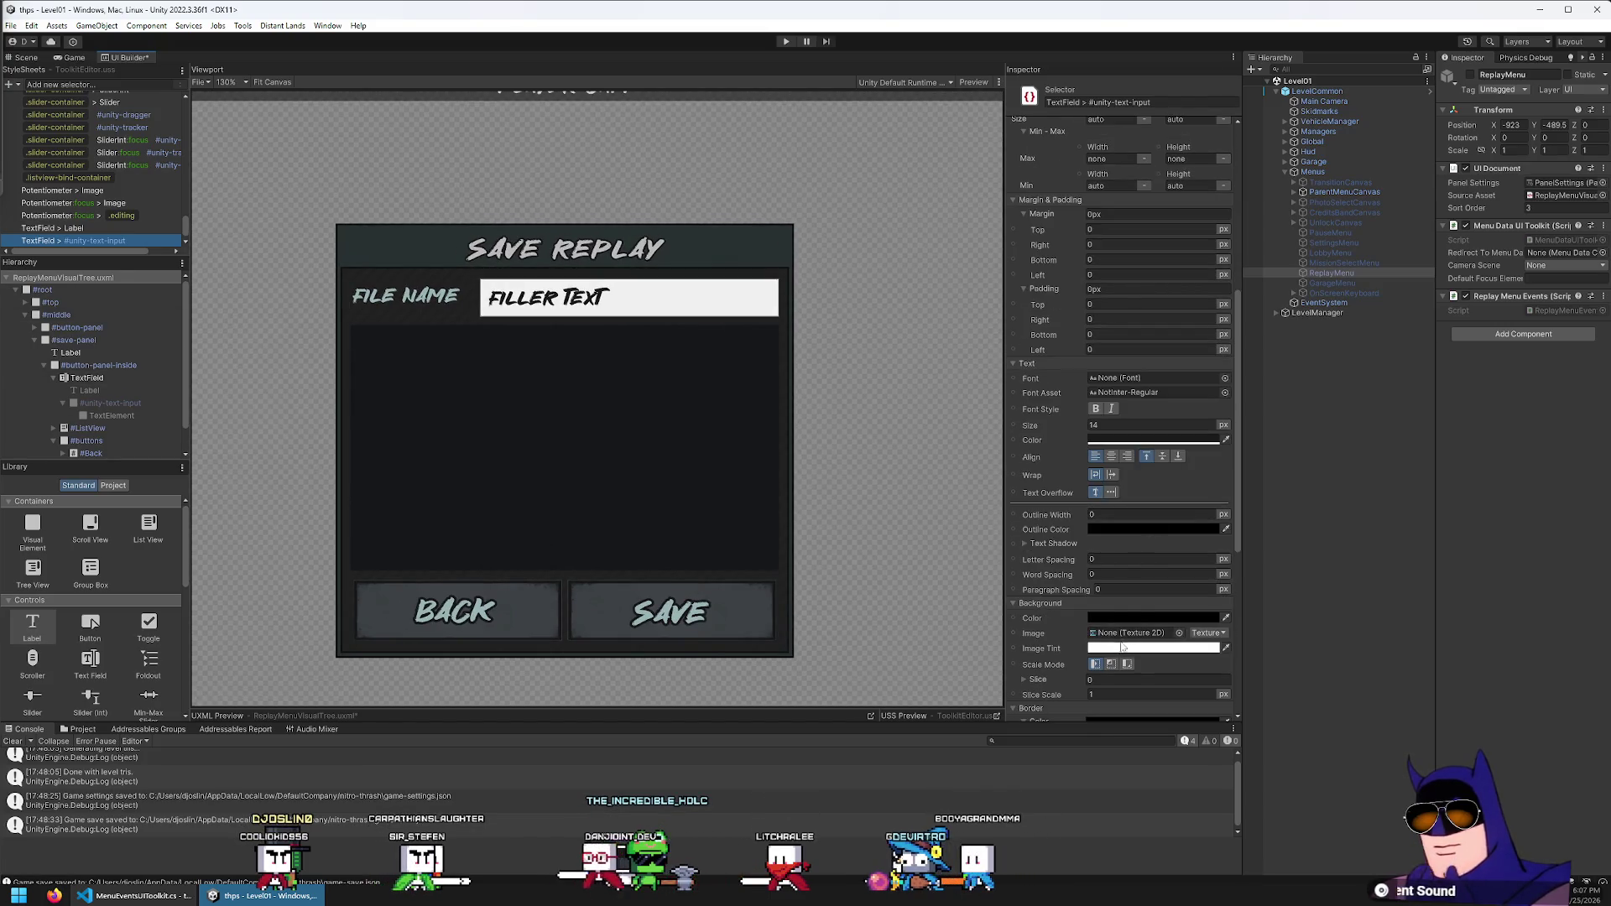
scroll(1122, 647, down, 5)
Give the input an opaque light grey DEDEDE background and turn on Preview
click(1114, 415)
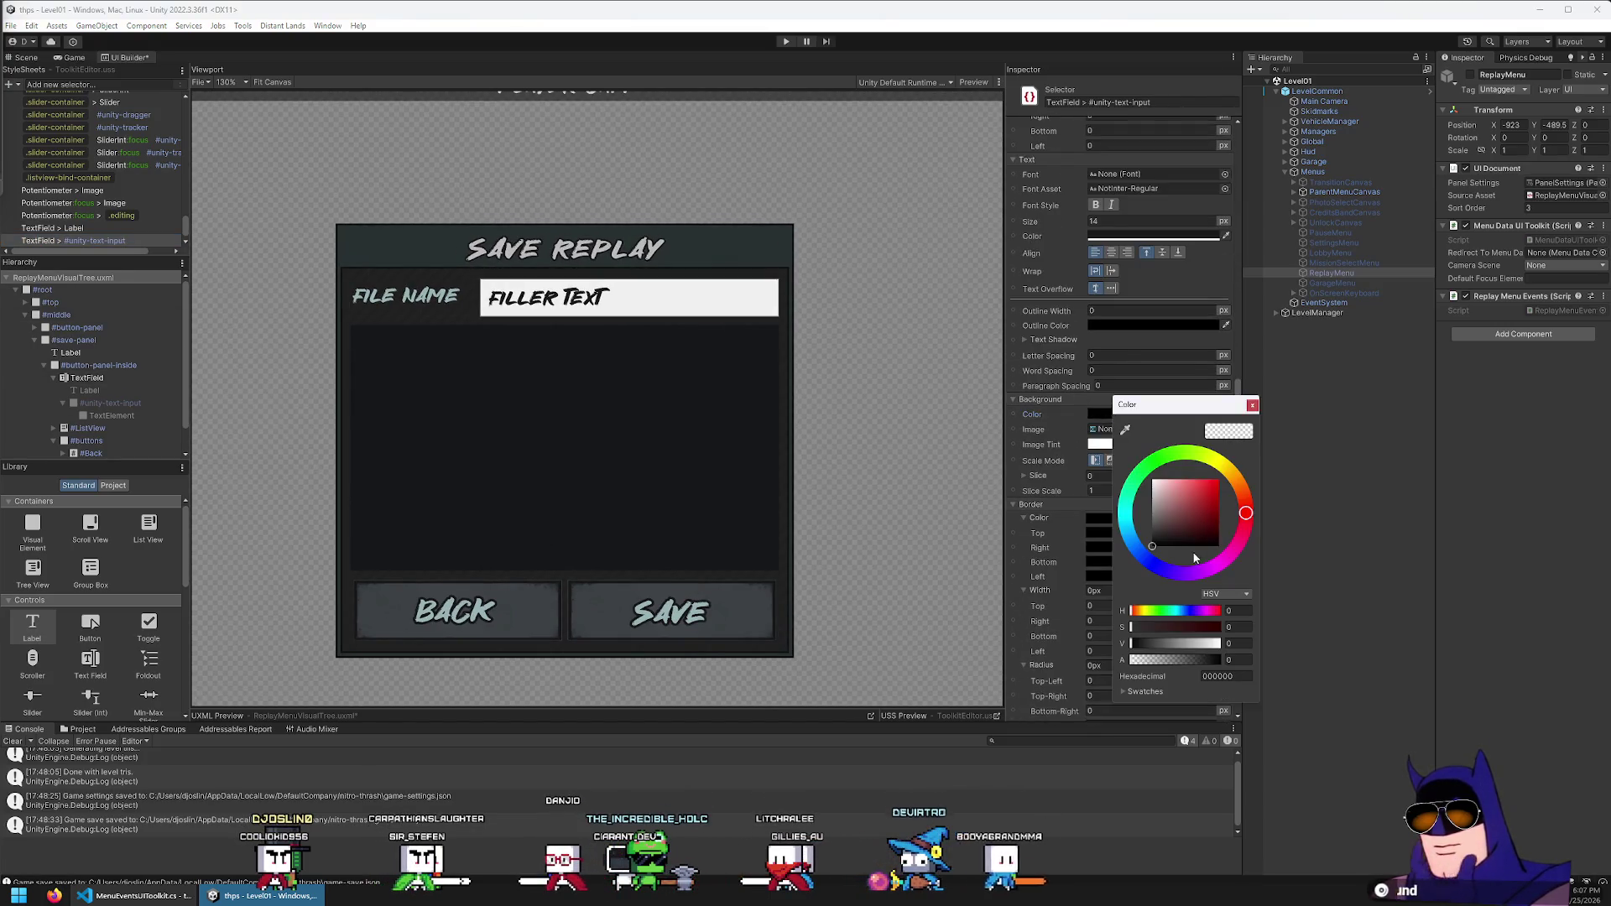
drag(1153, 658, 1289, 668)
drag(1198, 501, 1114, 450)
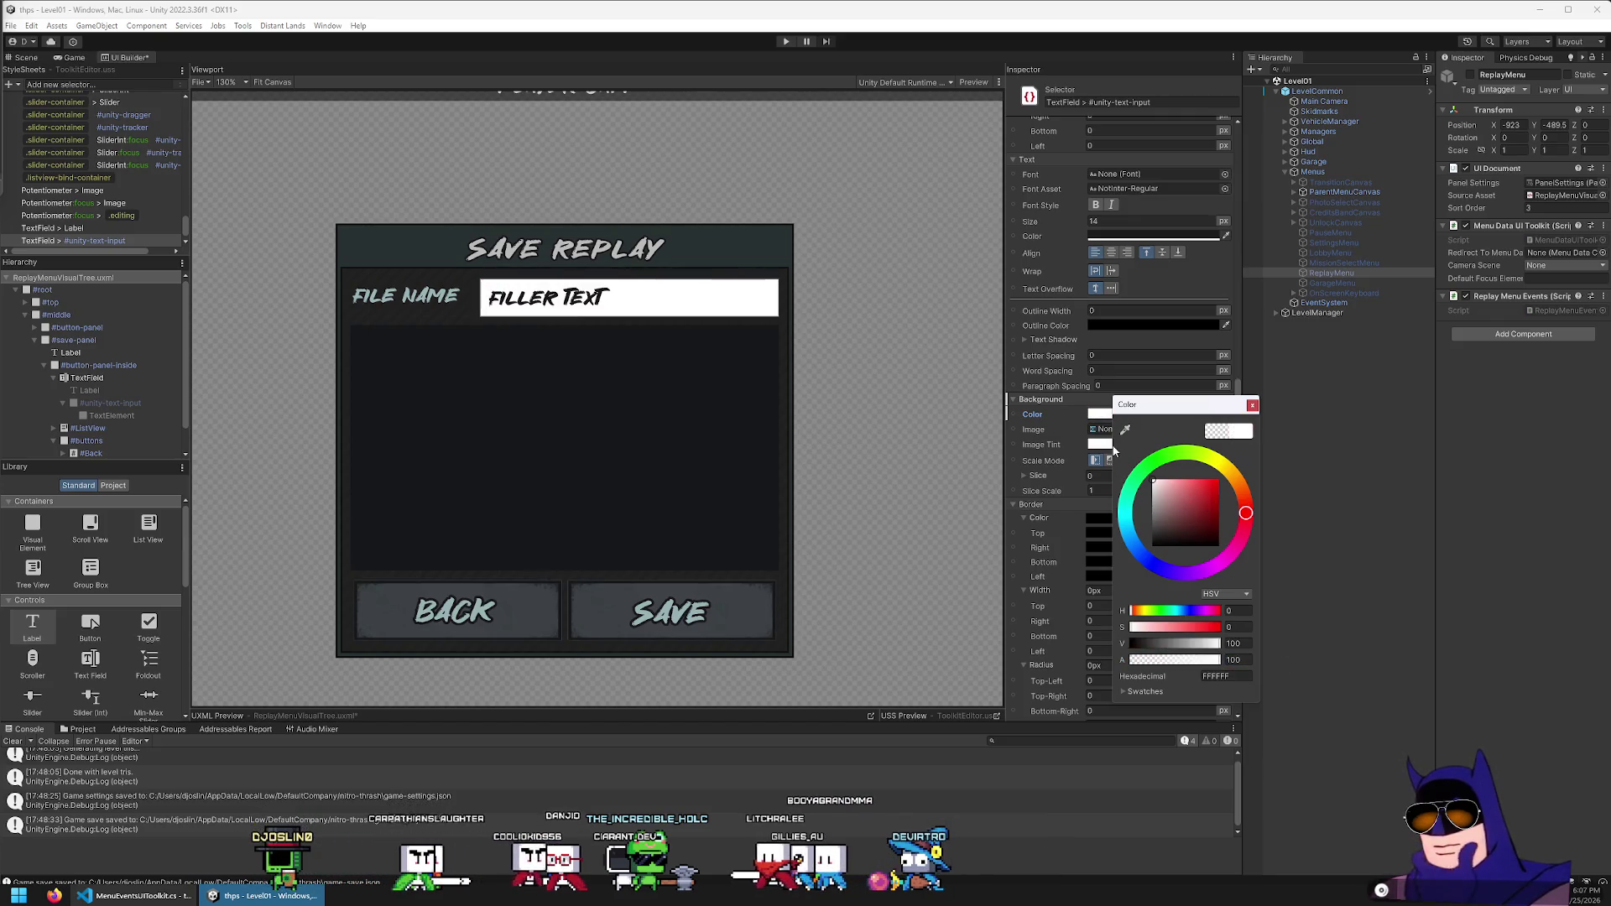
drag(1177, 498, 1119, 493)
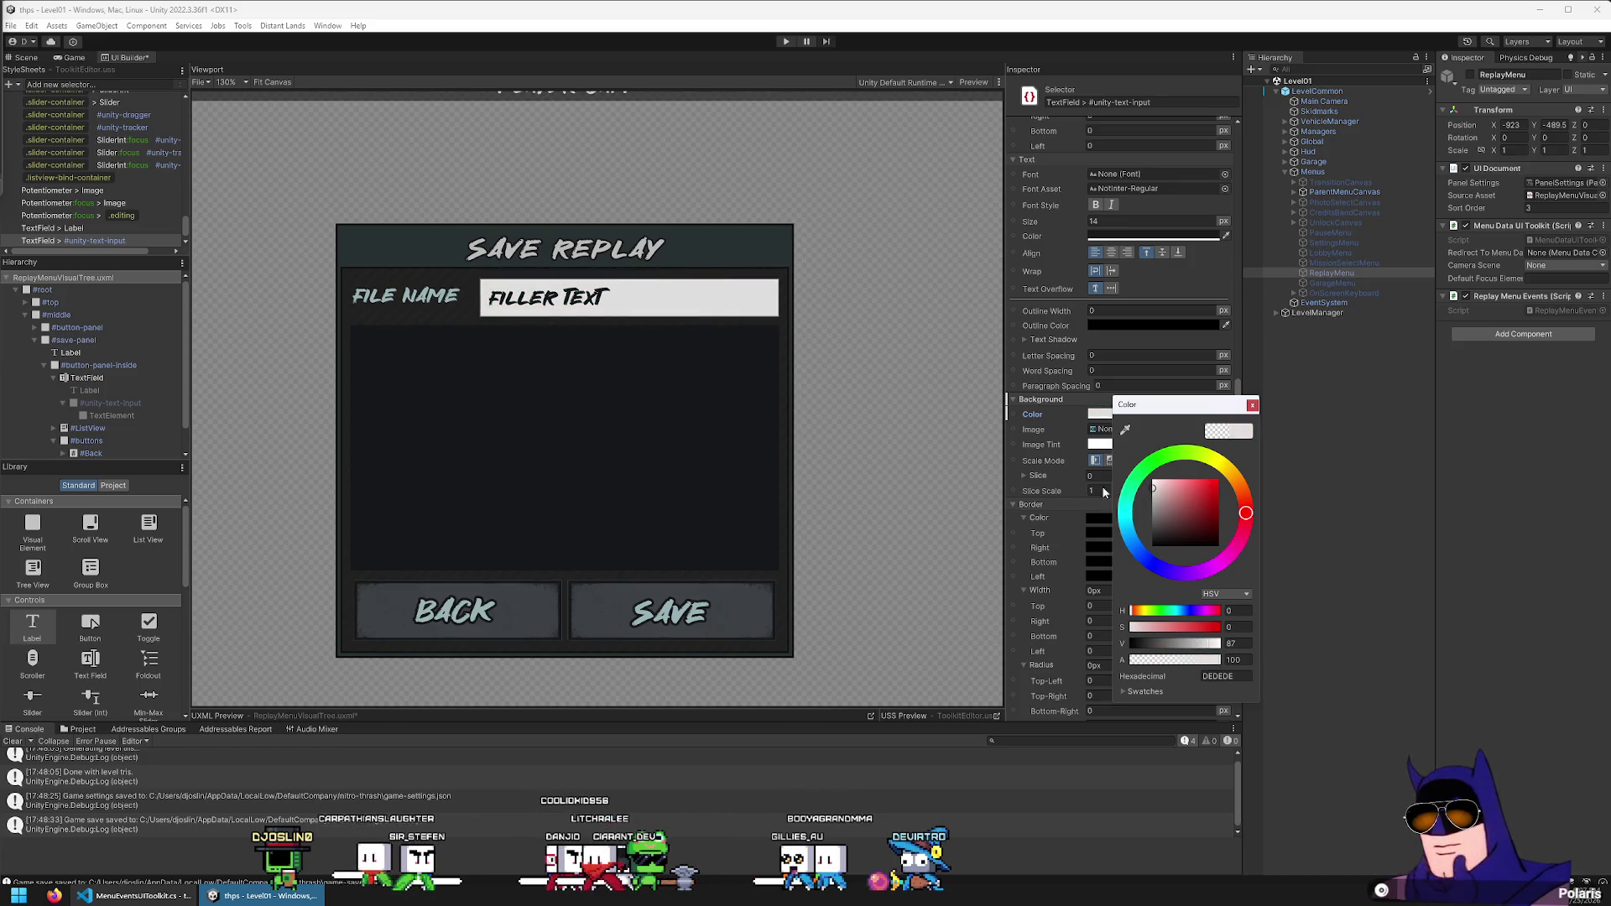
click(420, 154)
click(976, 82)
click(651, 303)
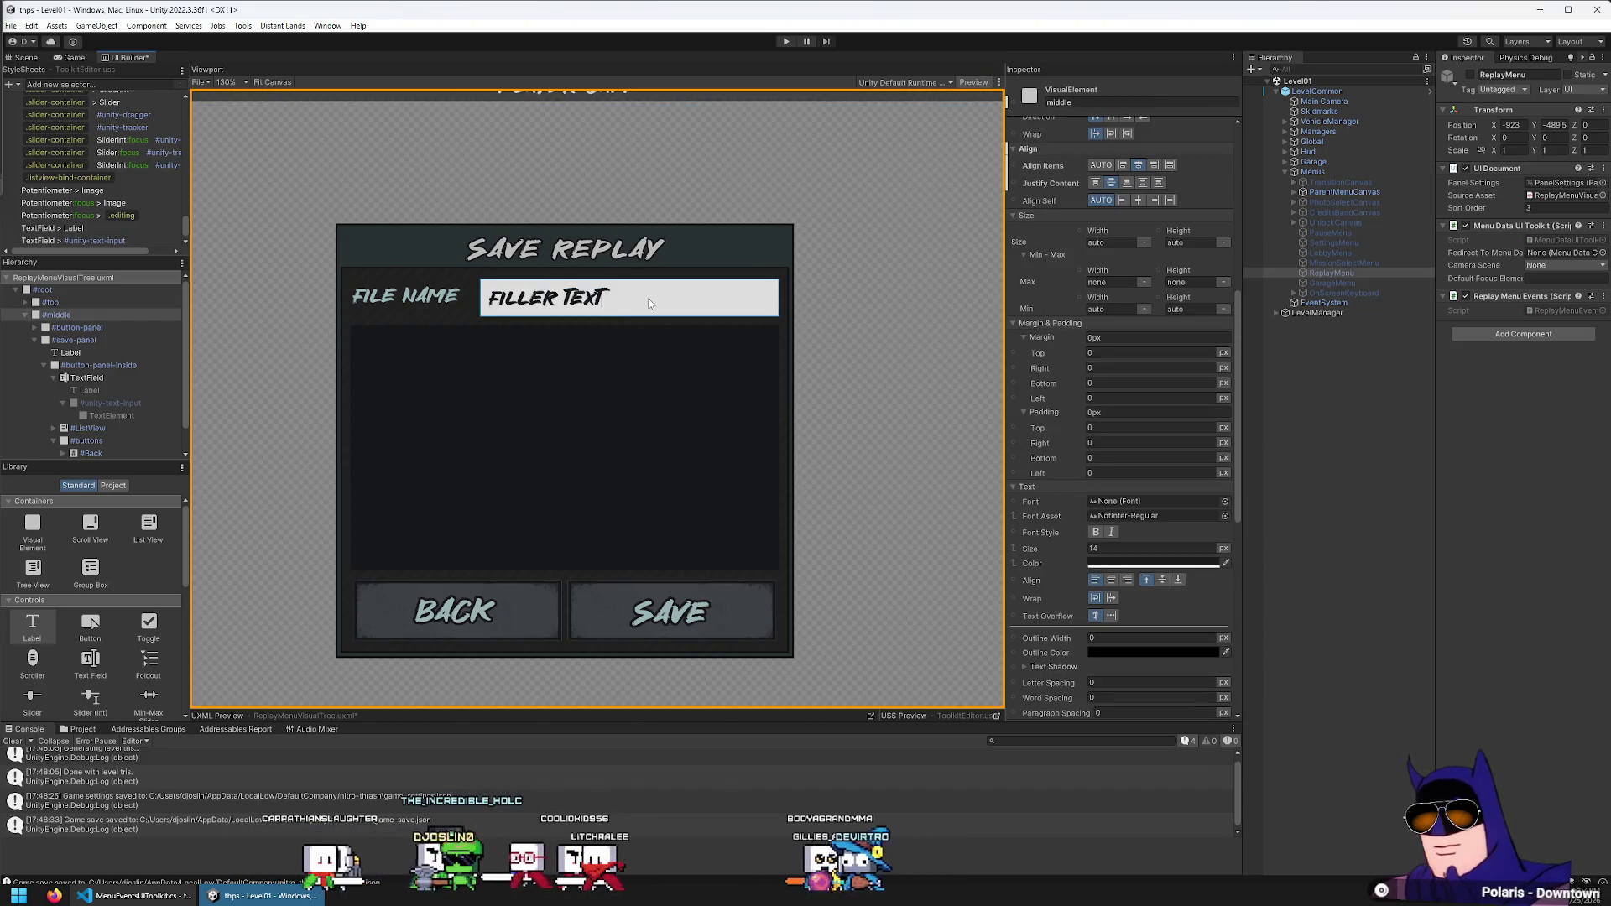
Test typing 'BLALALAALAL' into the File Name field, then save the replay menu layout
key(BackSpace)
key(BackSpace)
key(BackSpace)
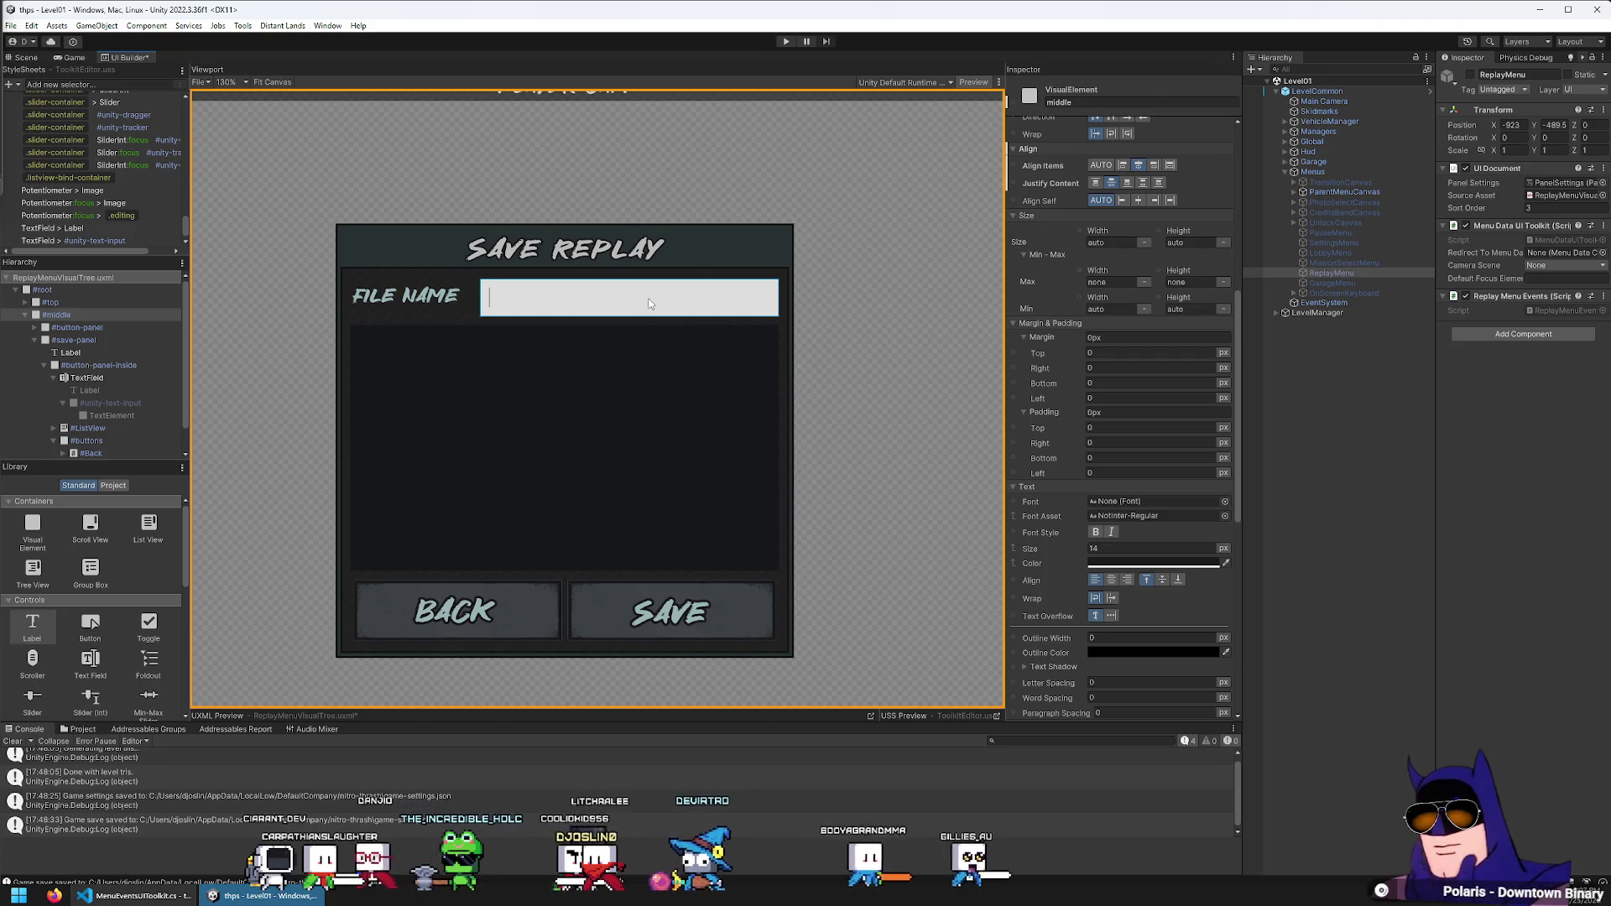
text(BLALALAALAL)
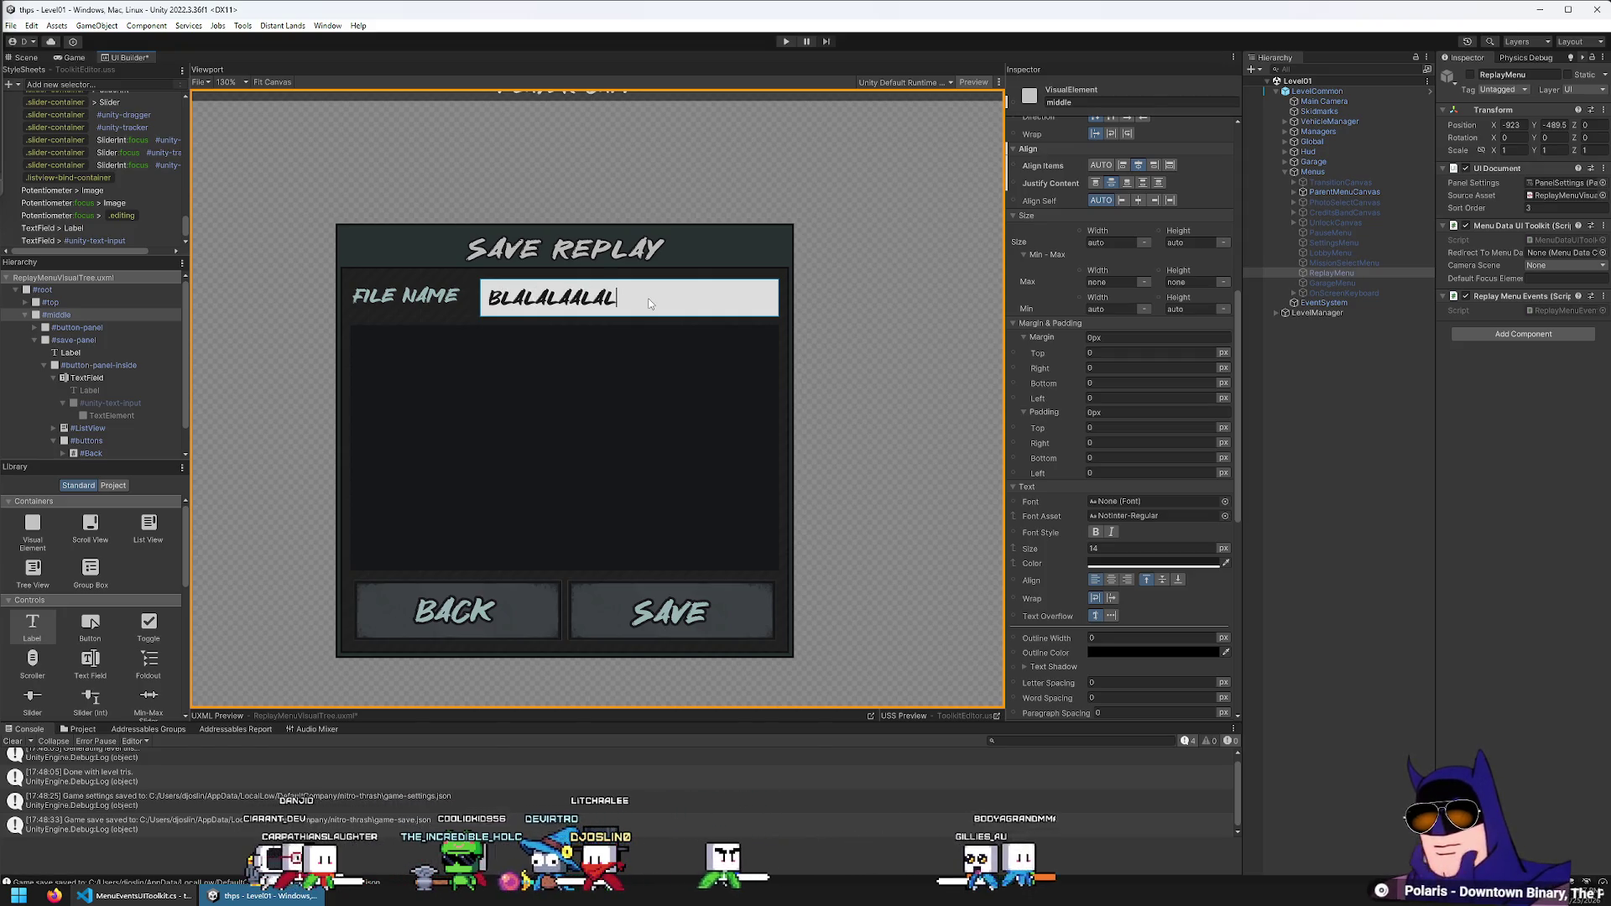
scroll(784, 270, down, 3)
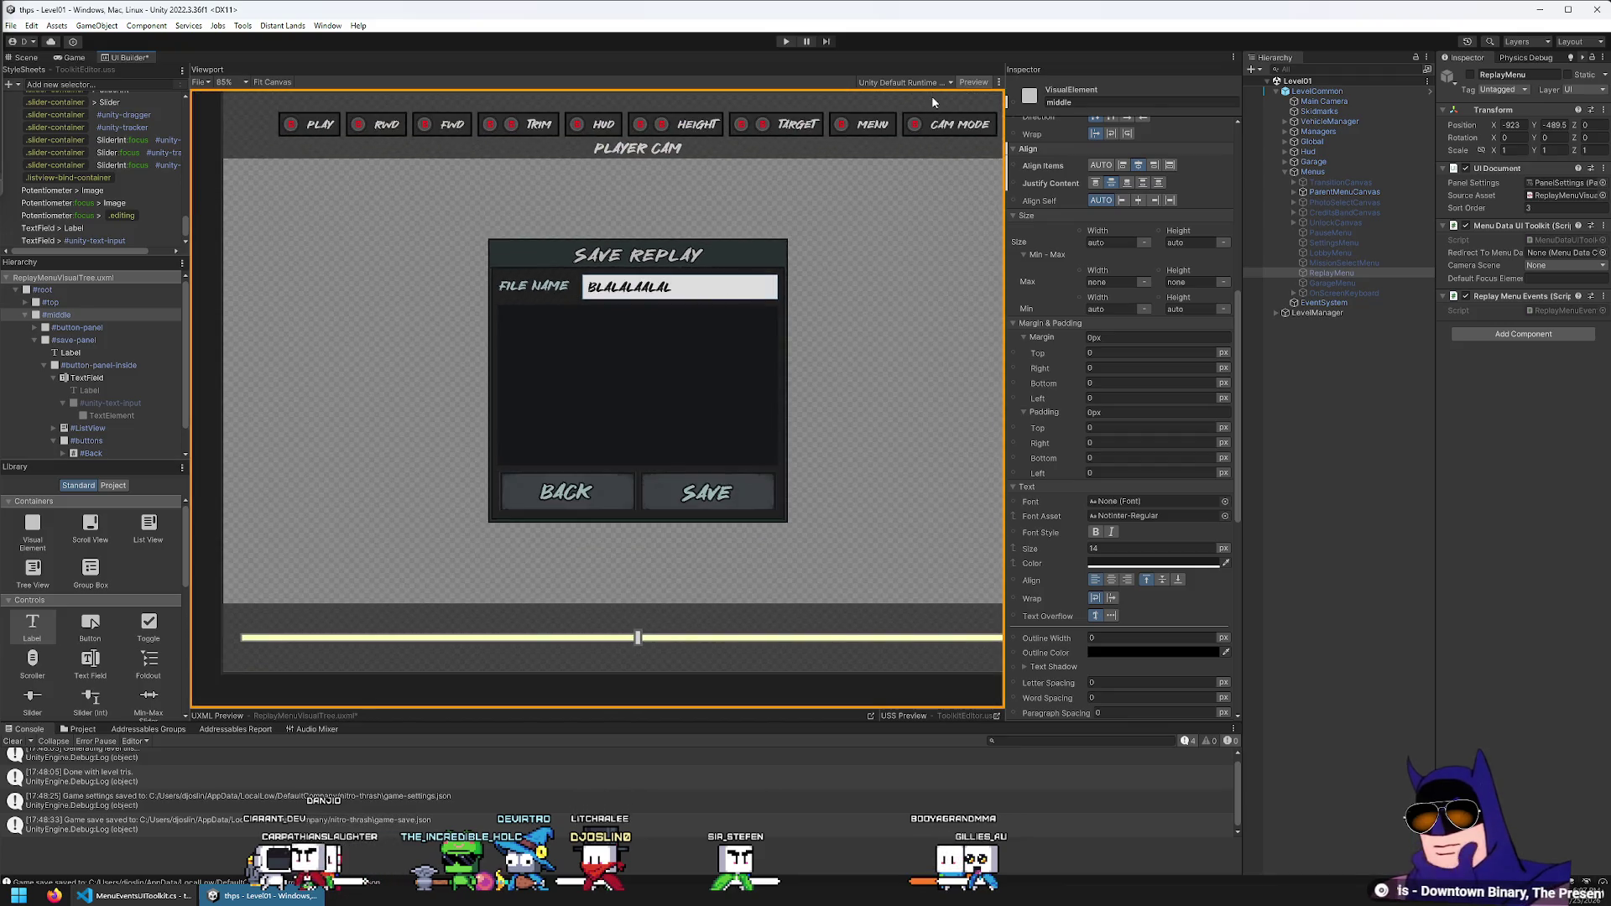
scroll(466, 267, up, 1)
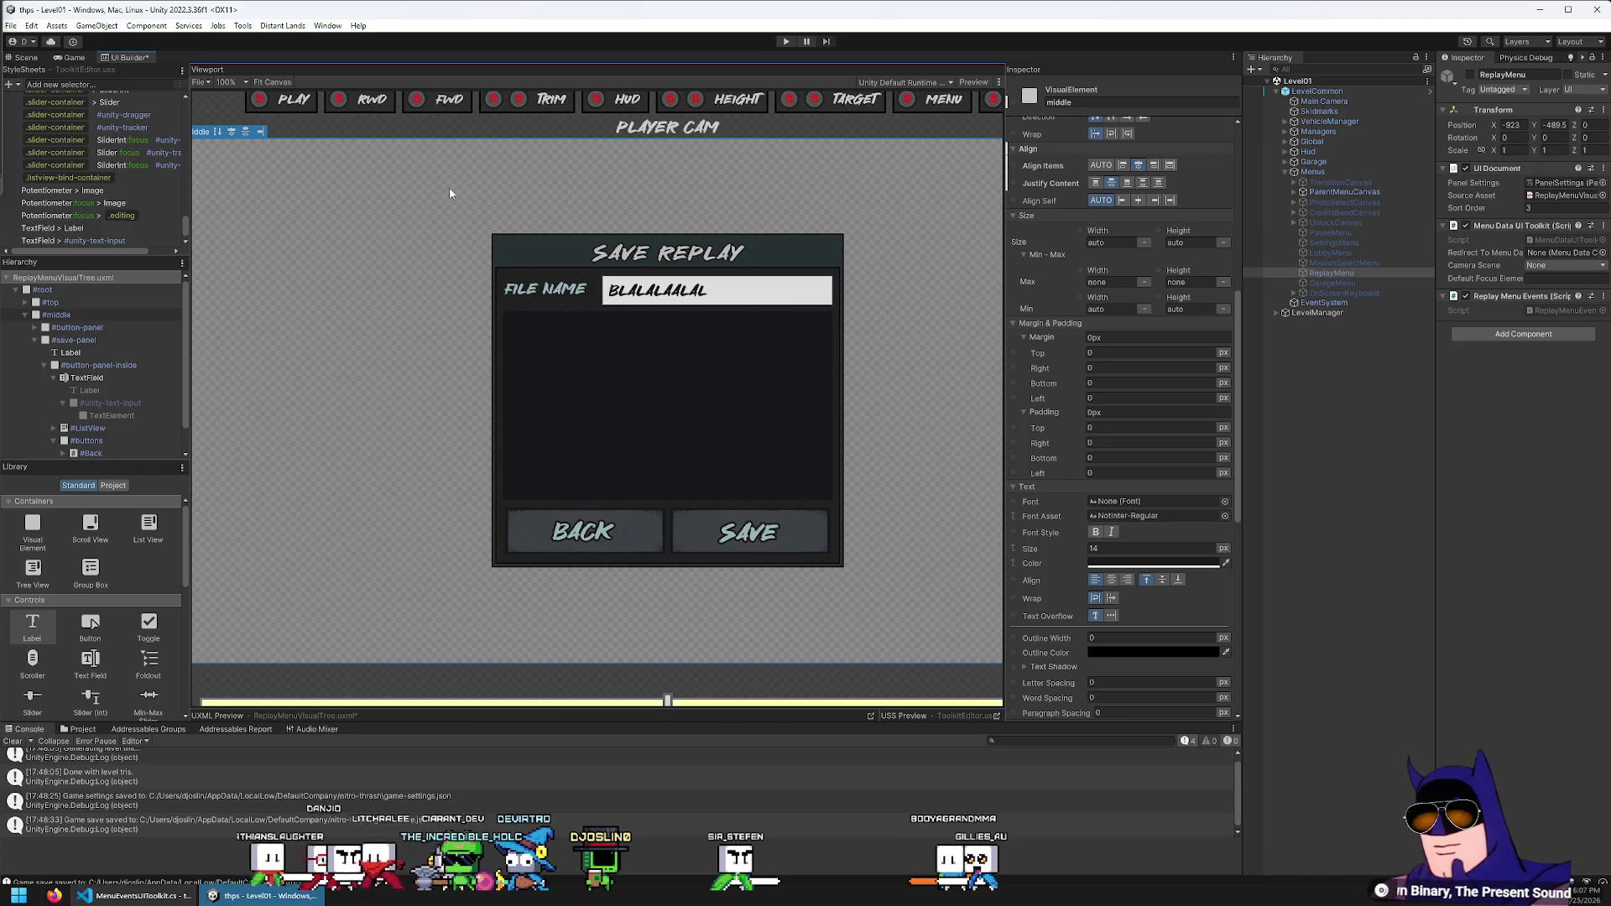
click(18, 26)
click(59, 87)
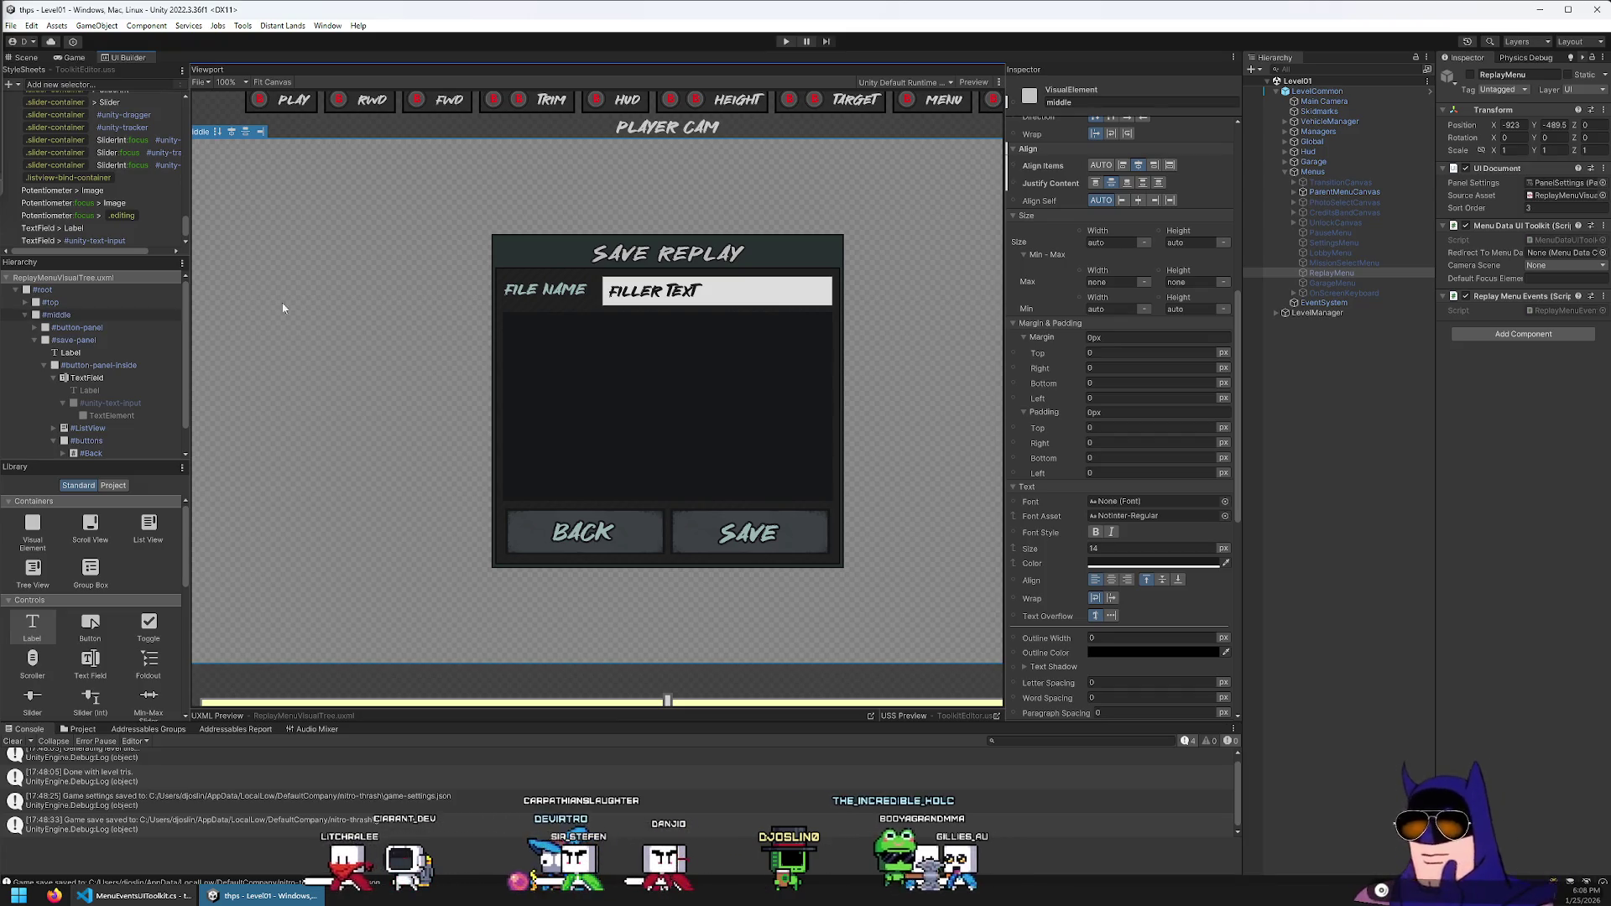
click(87, 428)
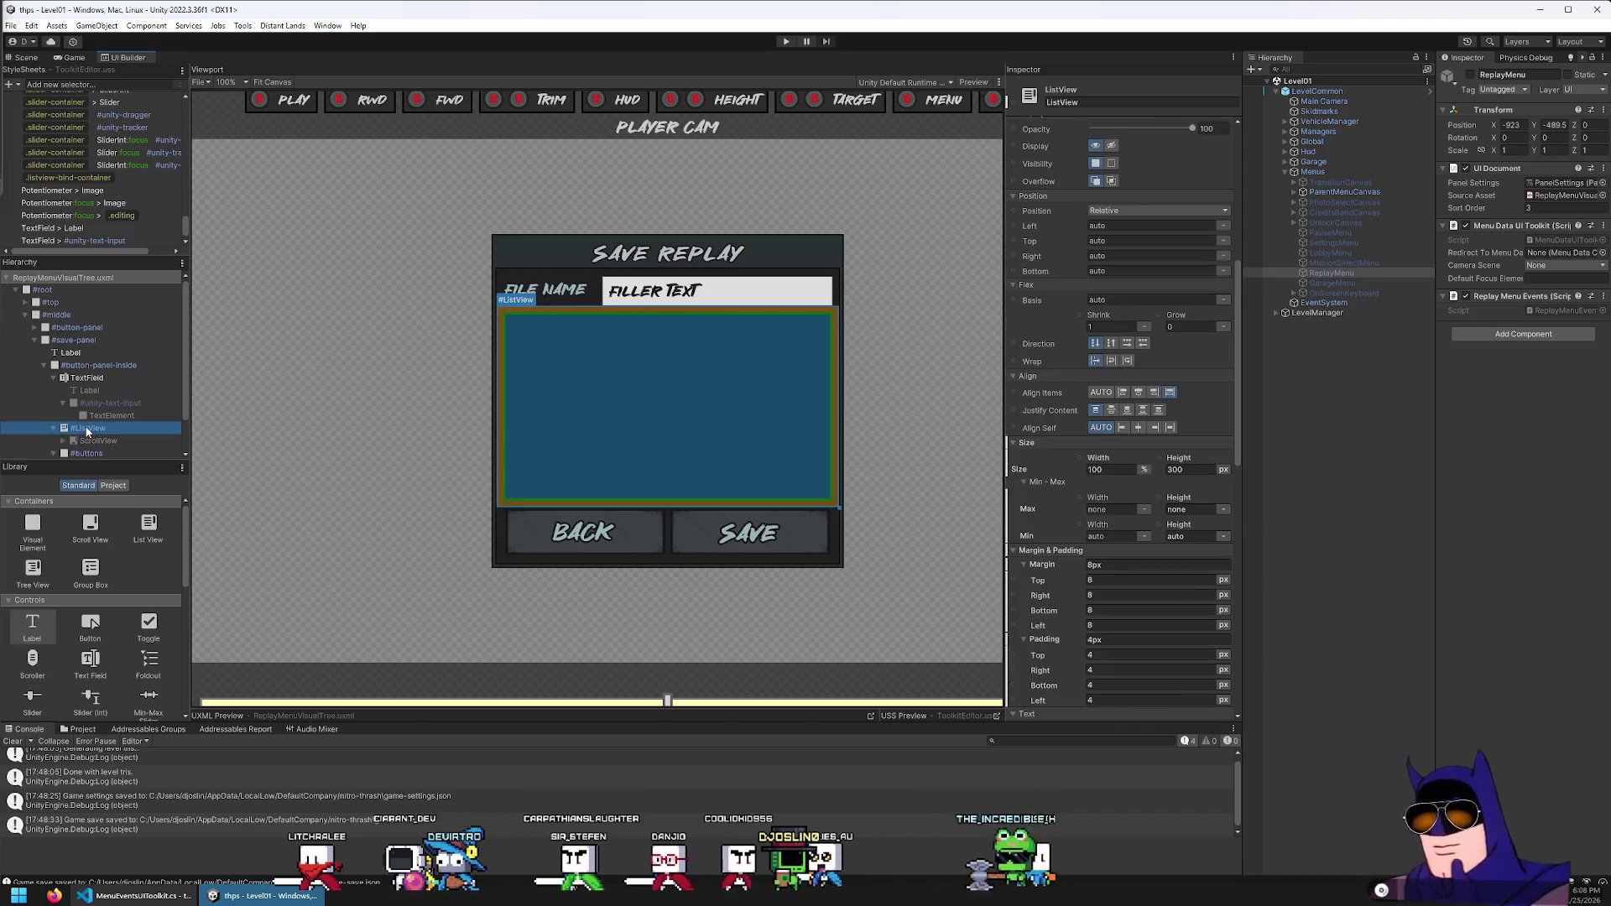
key(Right)
key(Down)
key(Right)
key(Down)
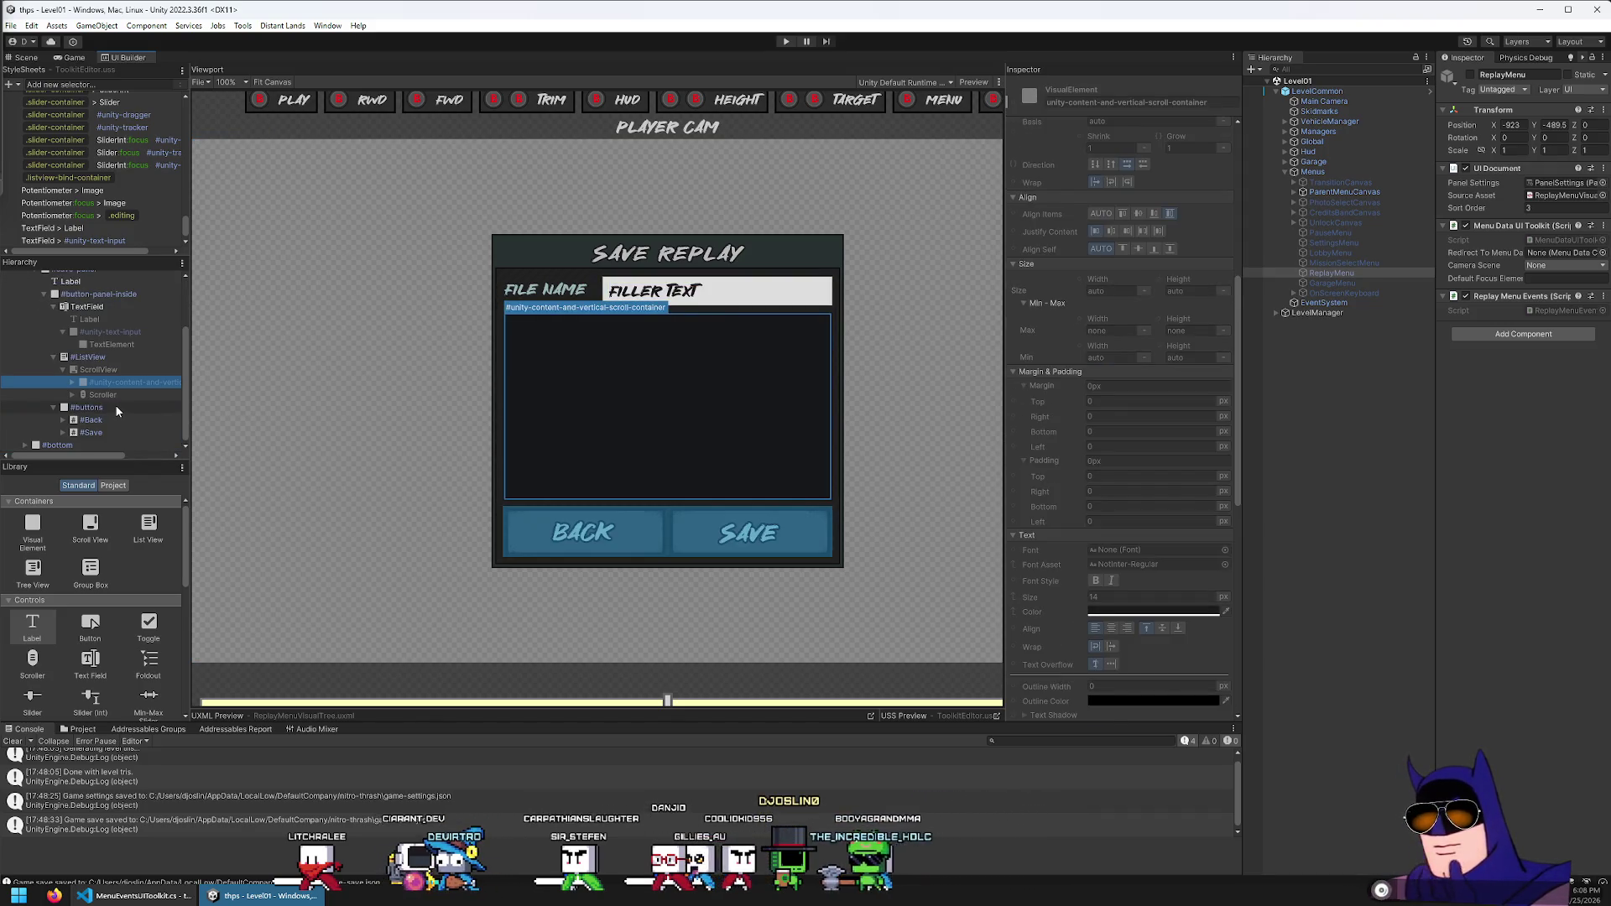
key(Down)
key(Right)
key(Left)
key(Up)
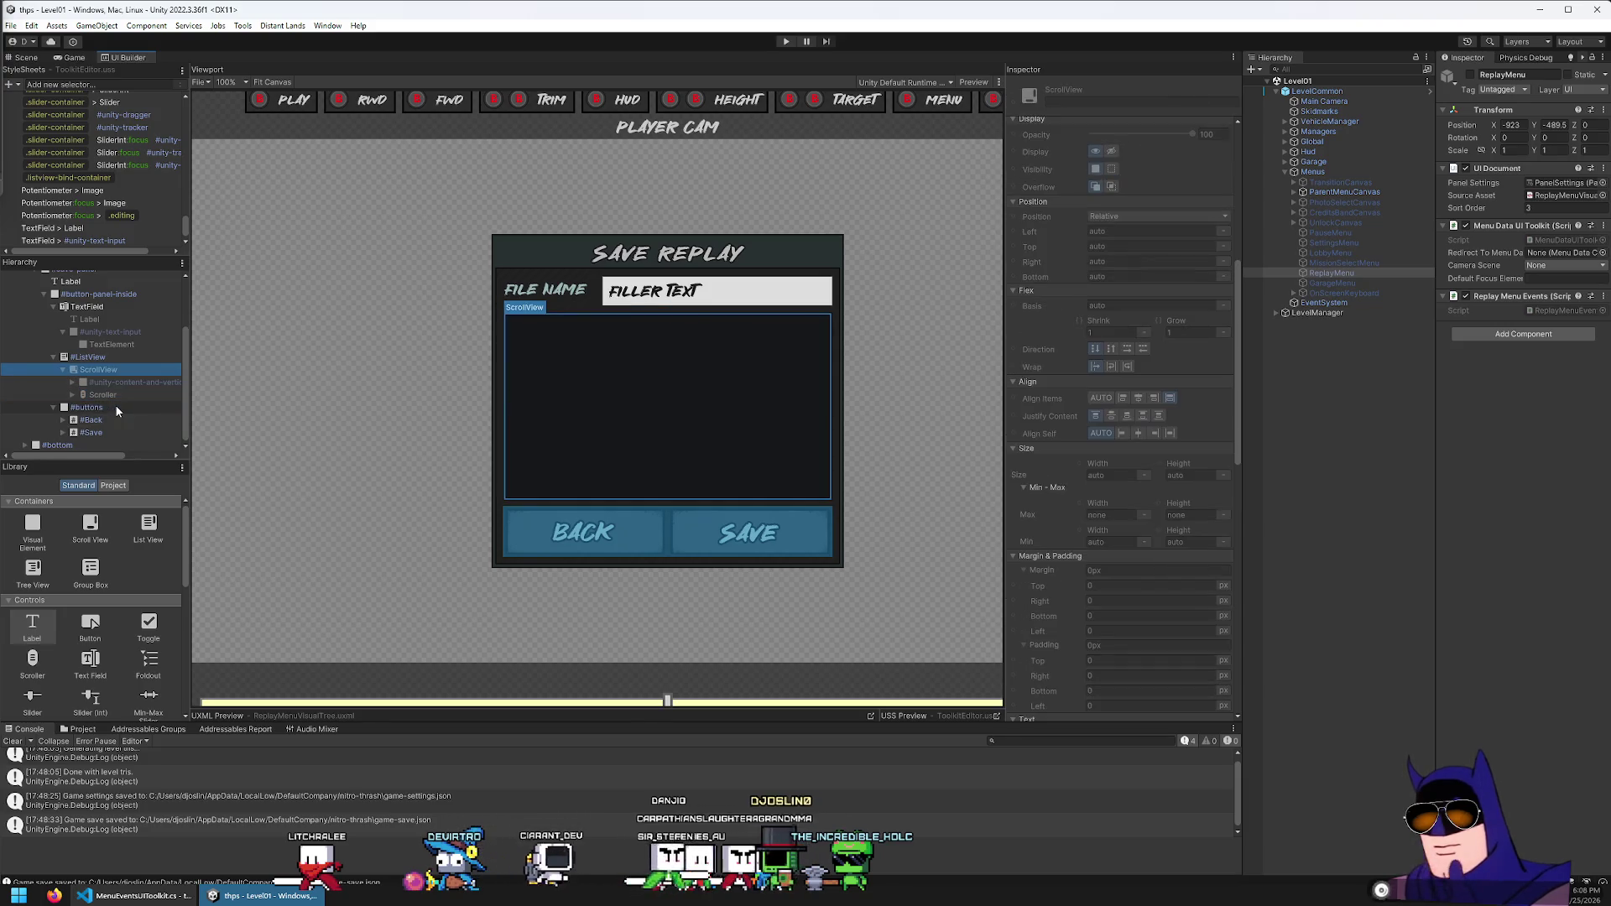
key(Right)
key(Down)
key(Right)
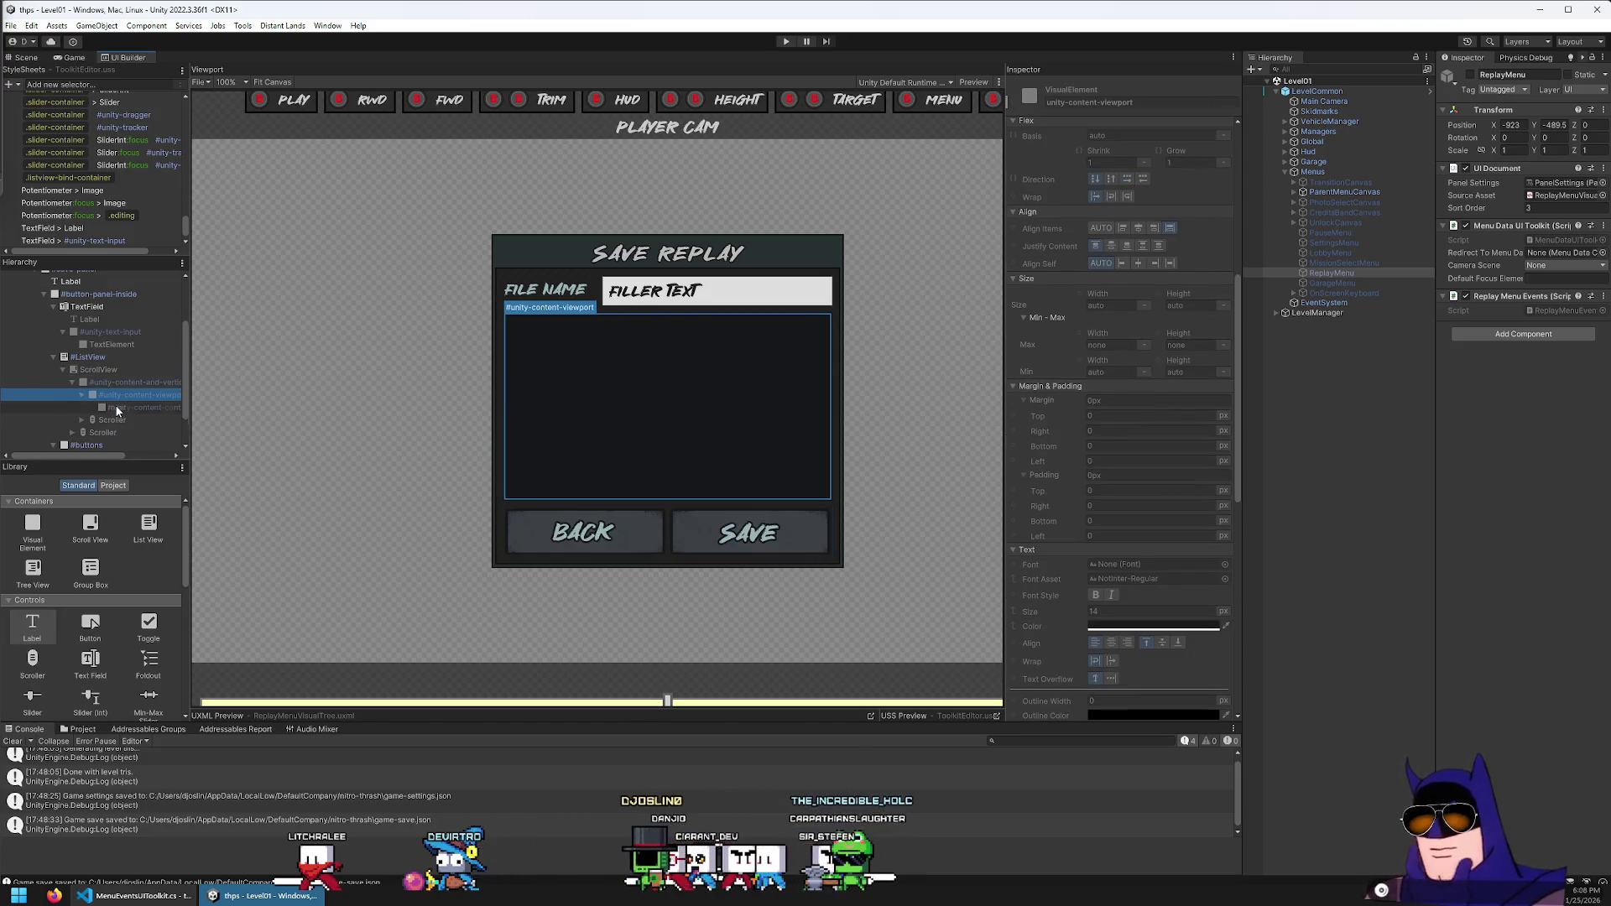
key(Down)
key(Down)
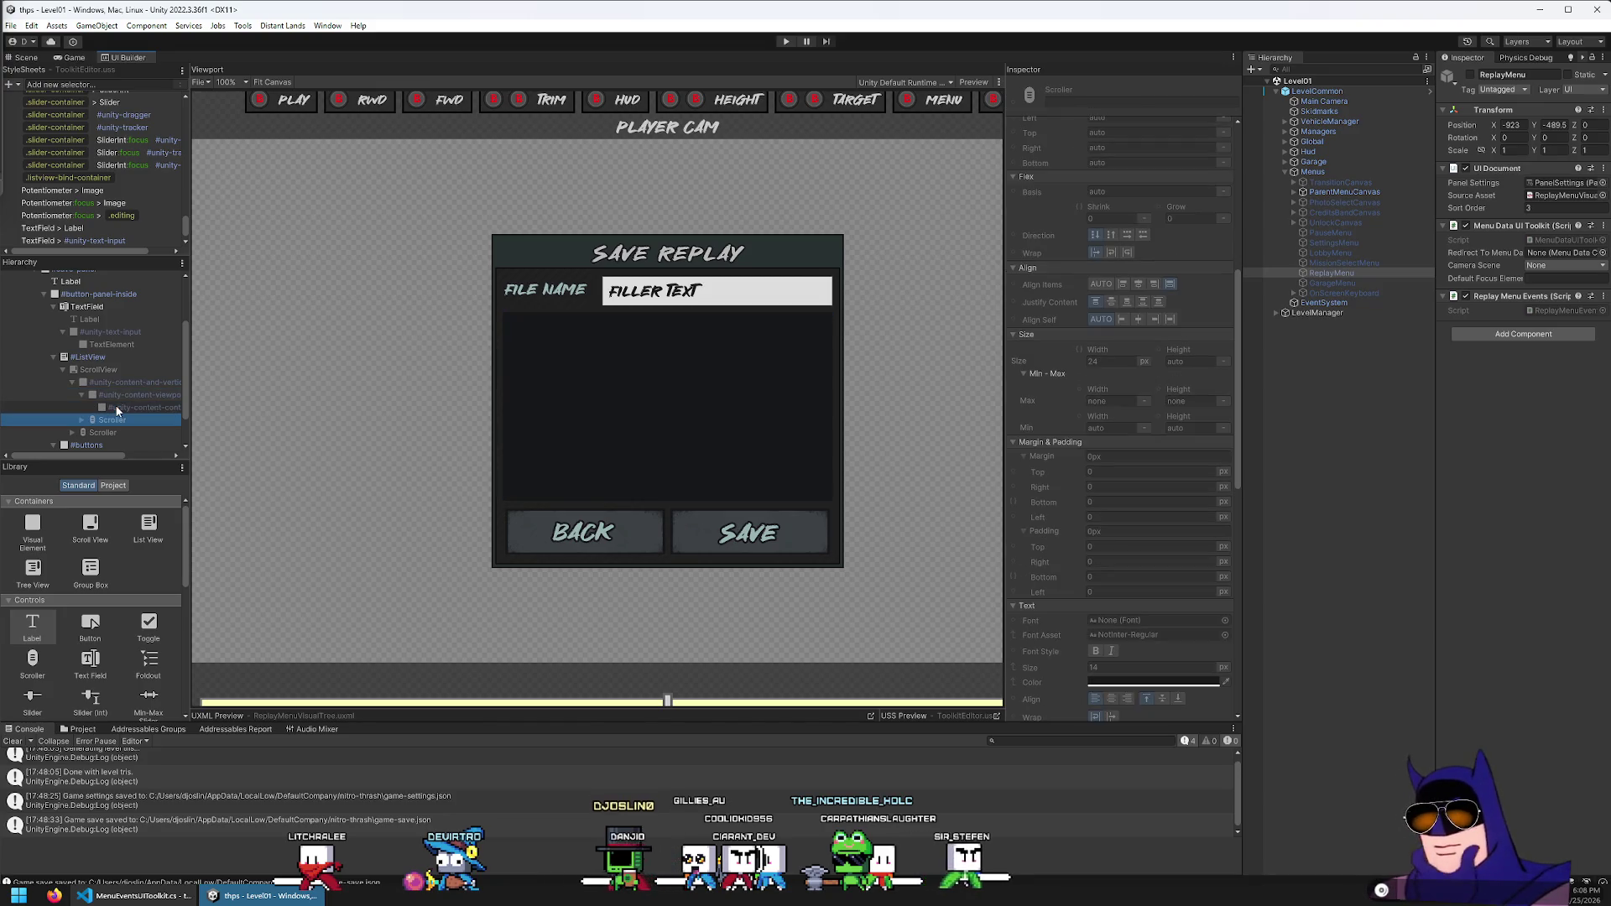
key(Up)
key(Up)
key(Up)
key(Down)
key(Down)
drag(52, 627, 125, 411)
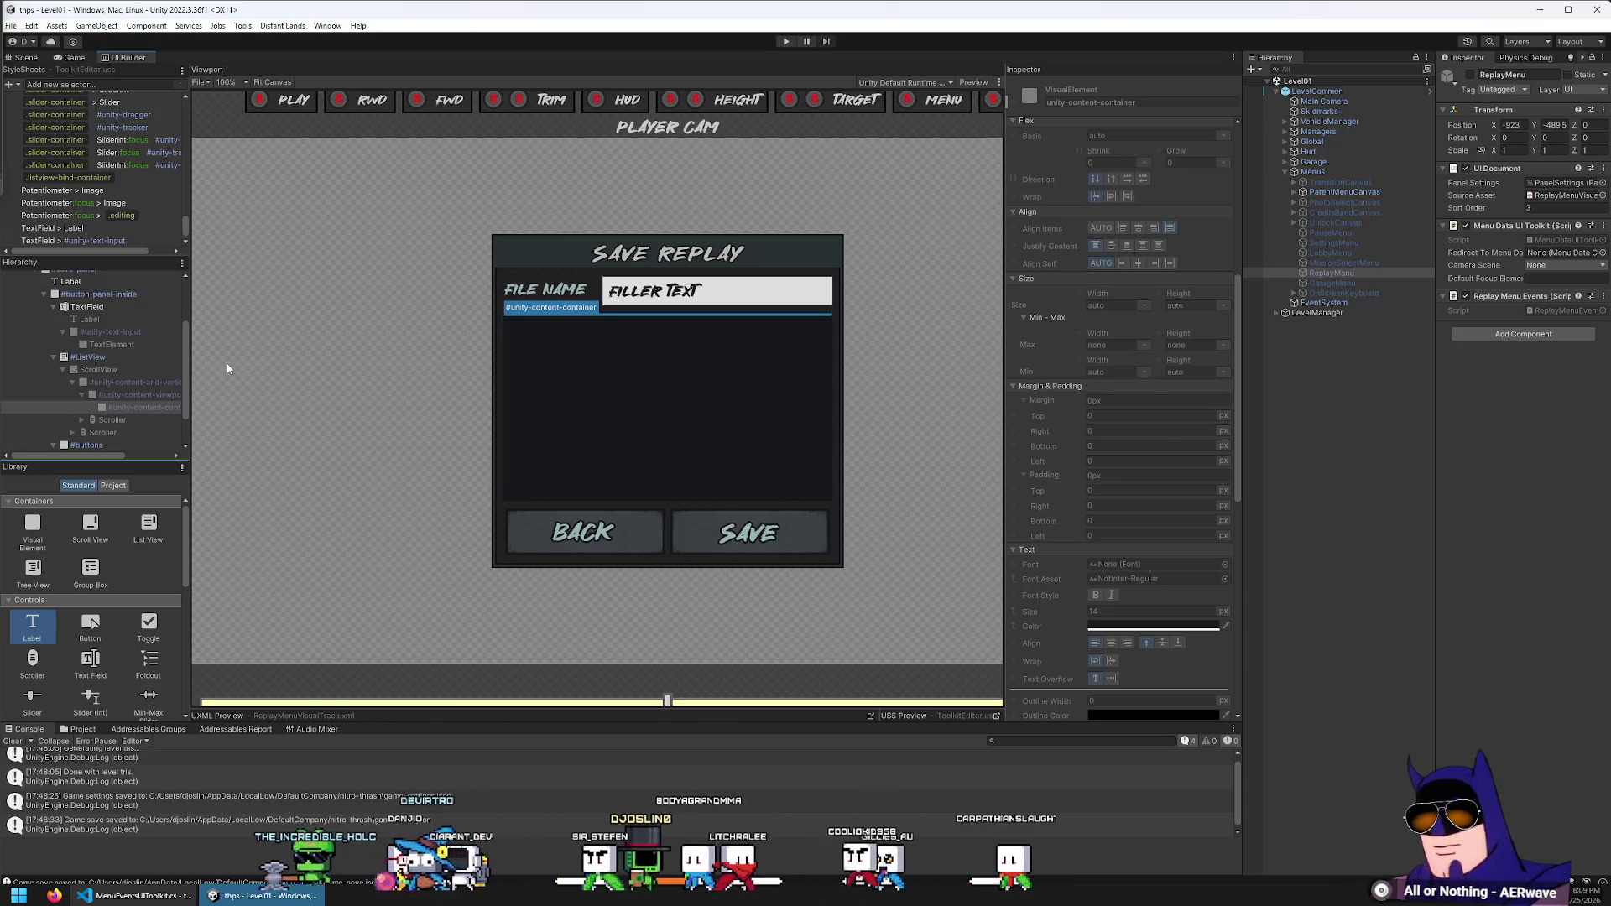
scroll(153, 340, up, 3)
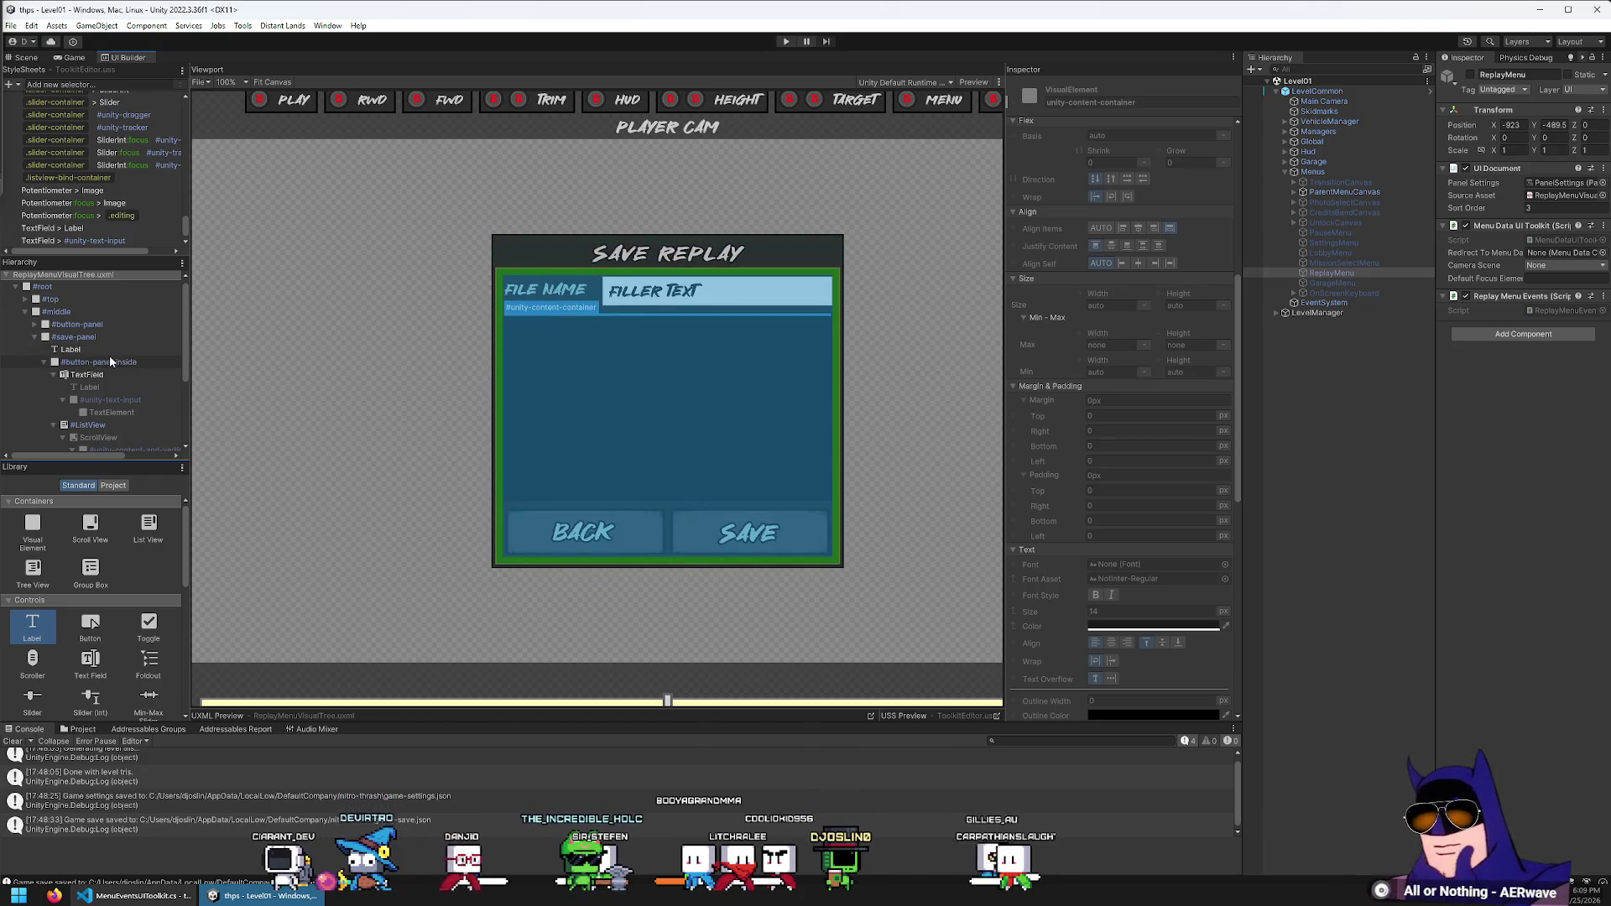
click(113, 361)
key(ctrl+z)
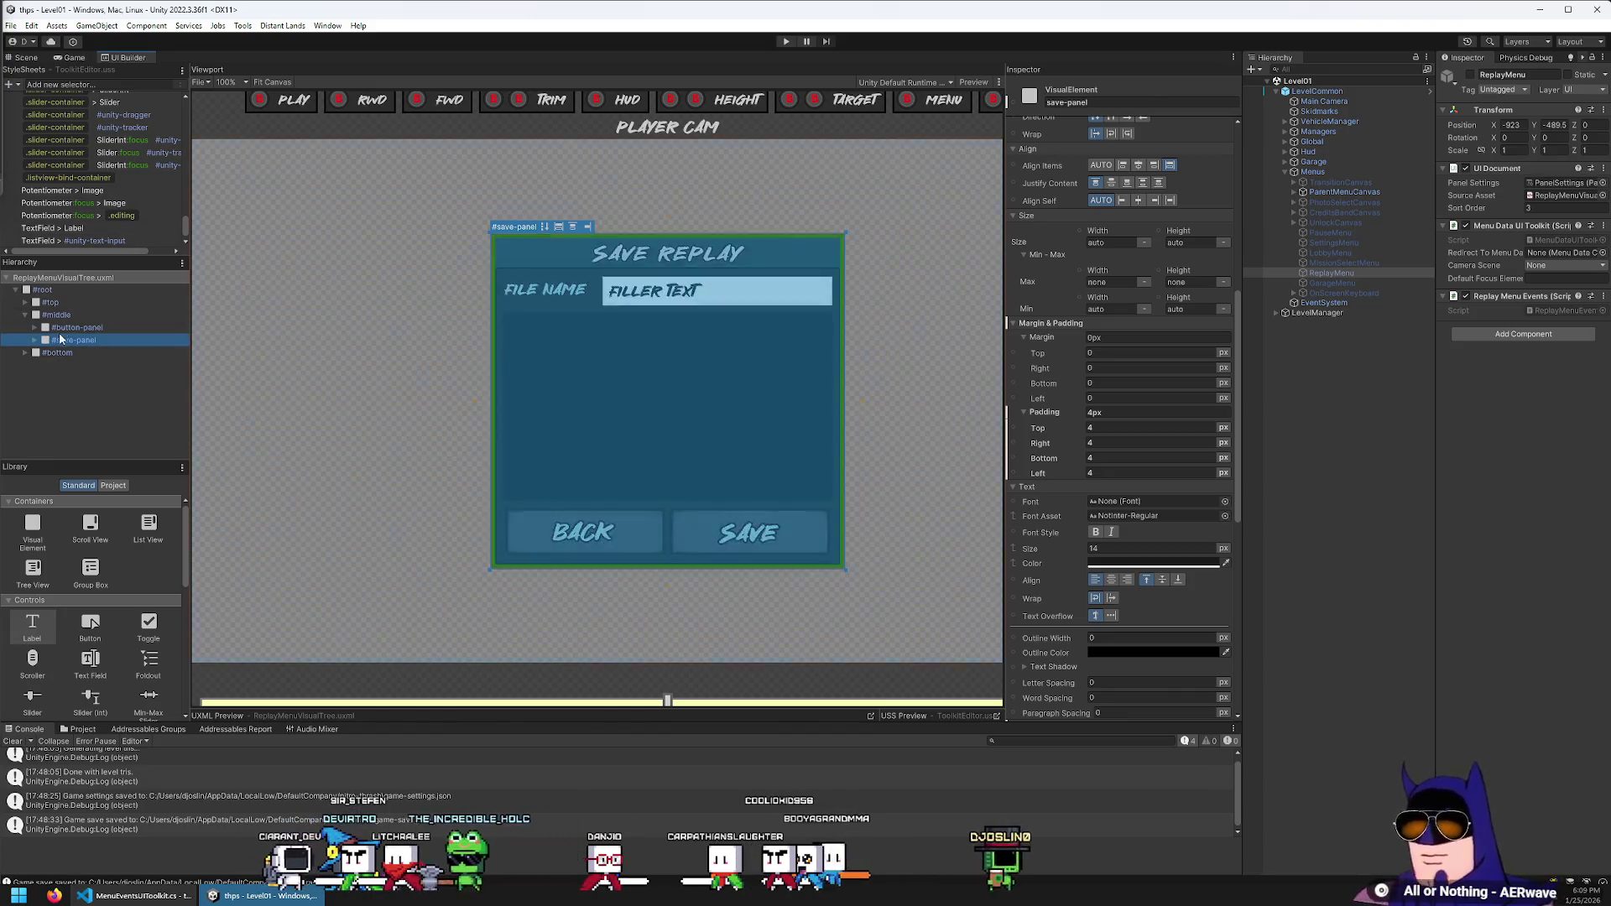
Set #button-panel's Display to None and save the layout
click(97, 325)
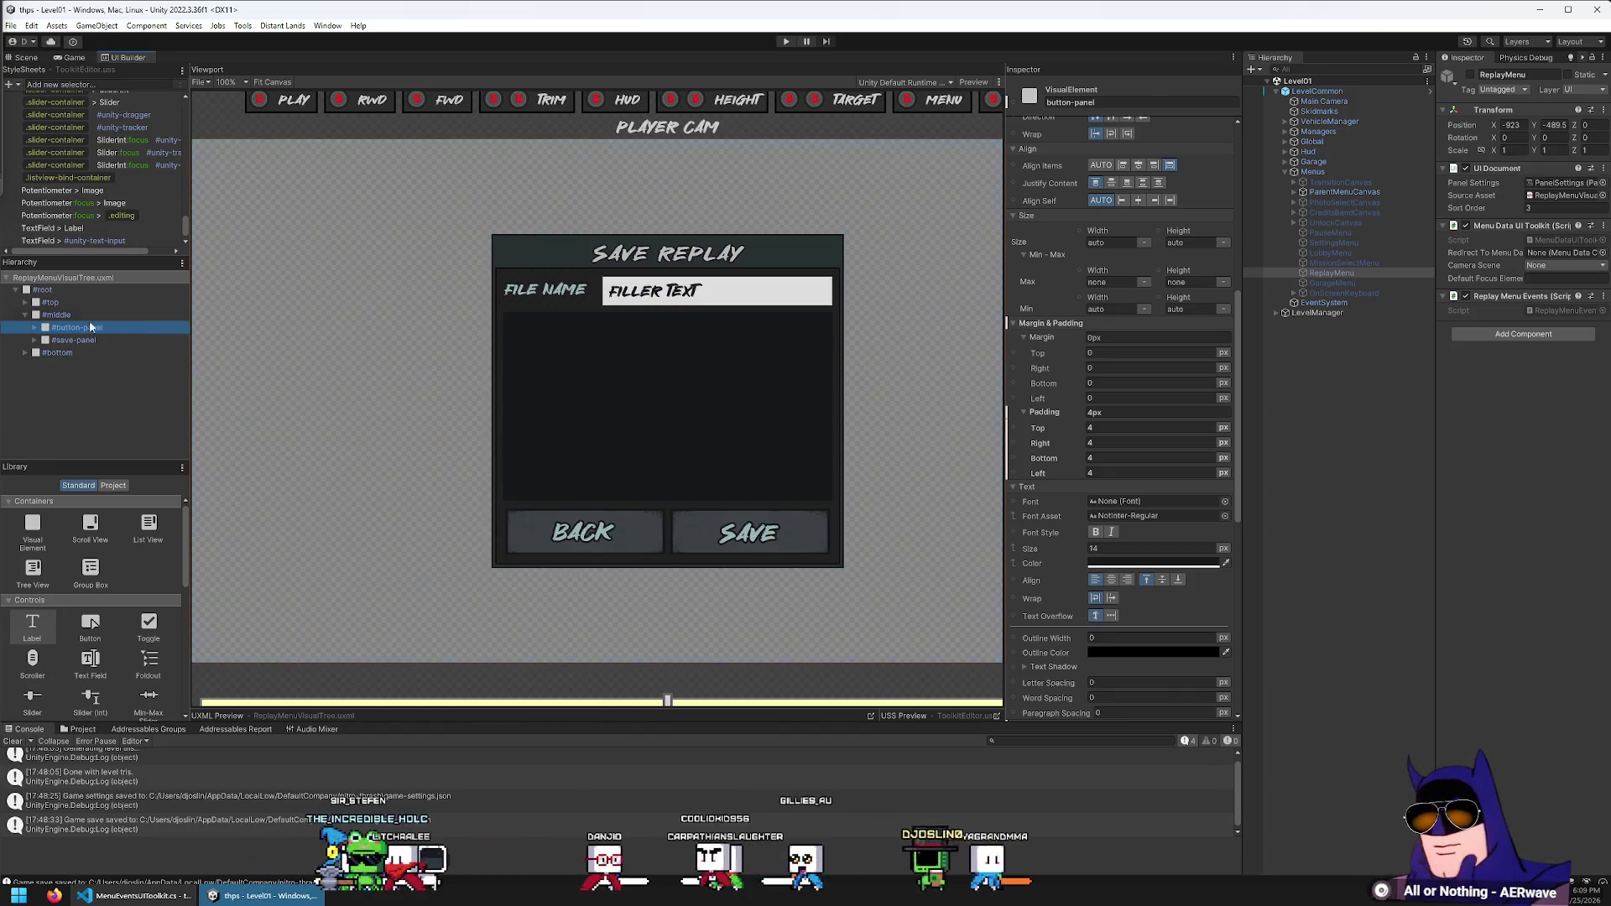
scroll(1050, 206, up, 9)
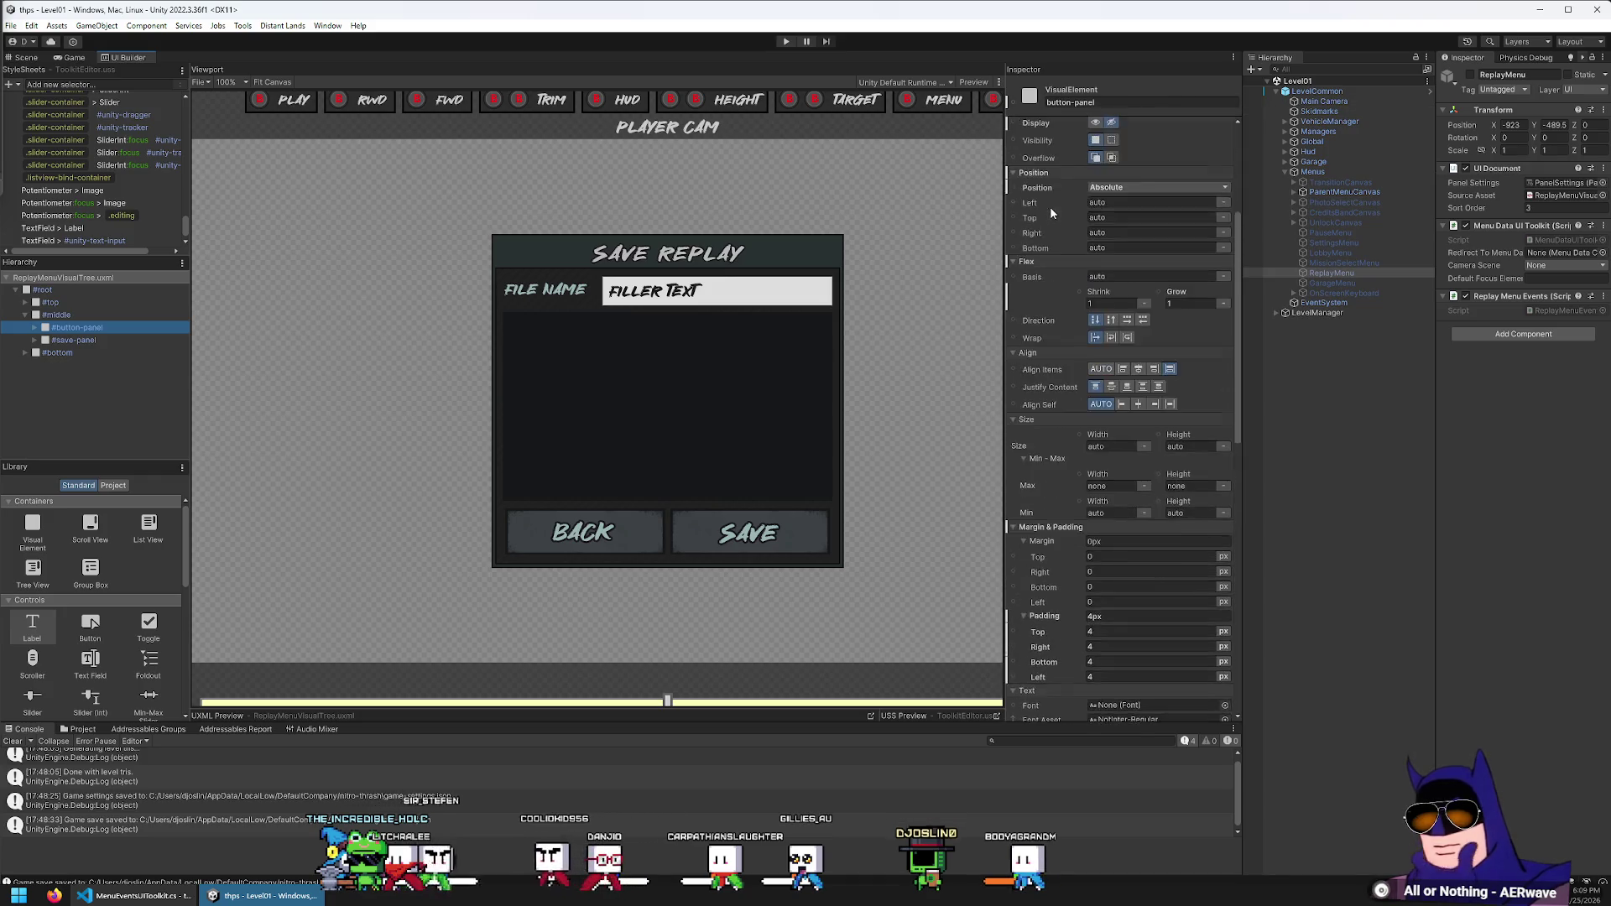
click(1095, 224)
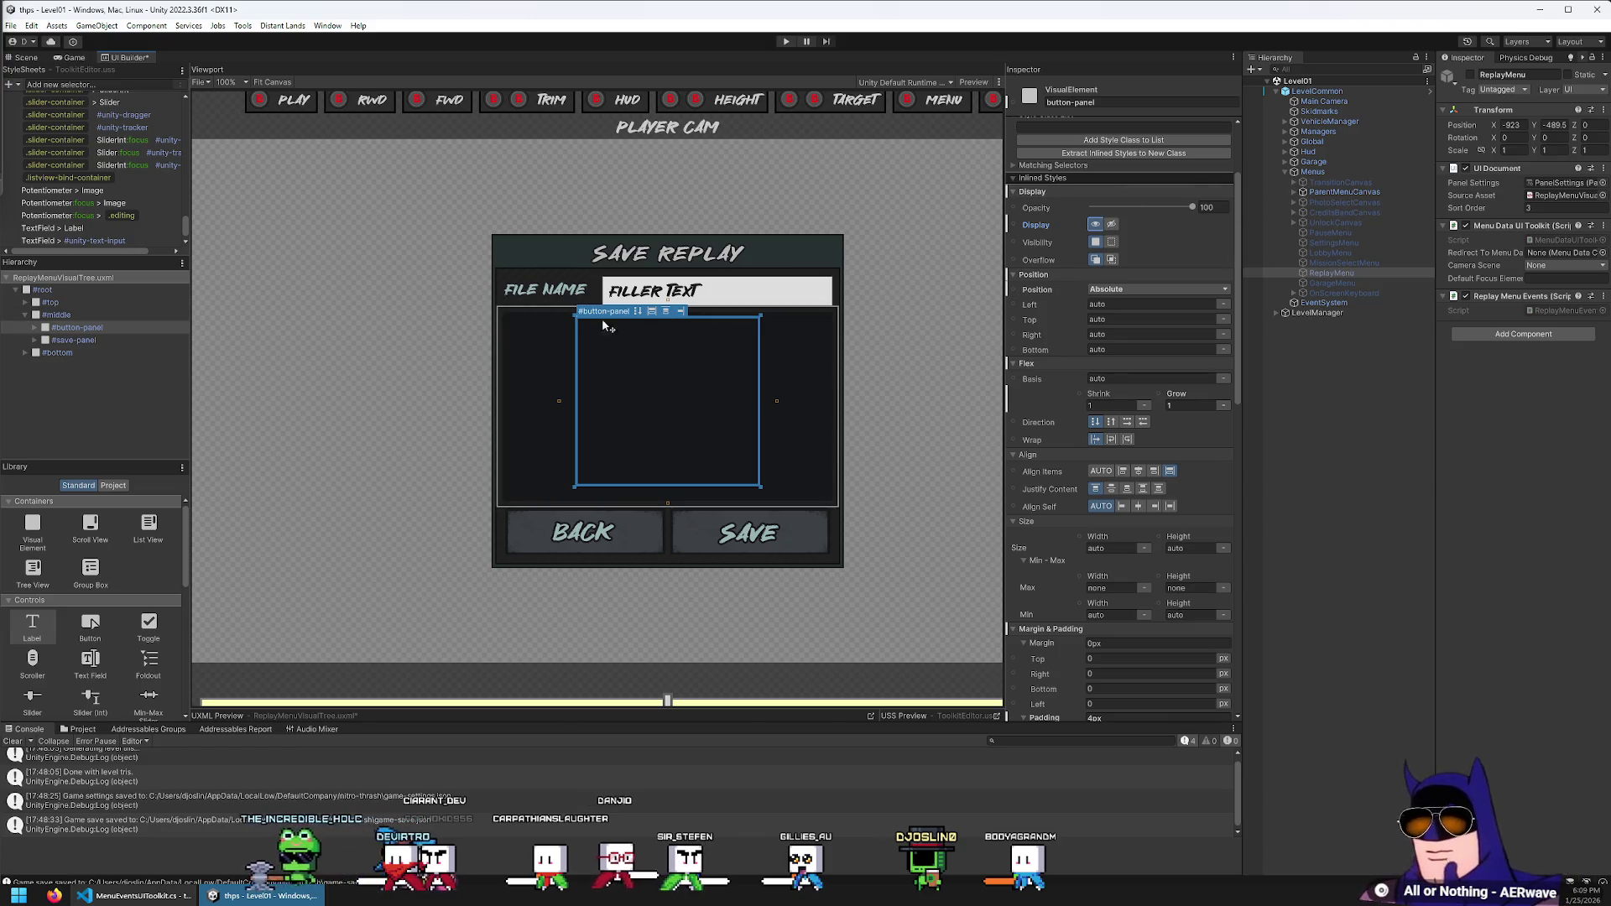
click(1111, 225)
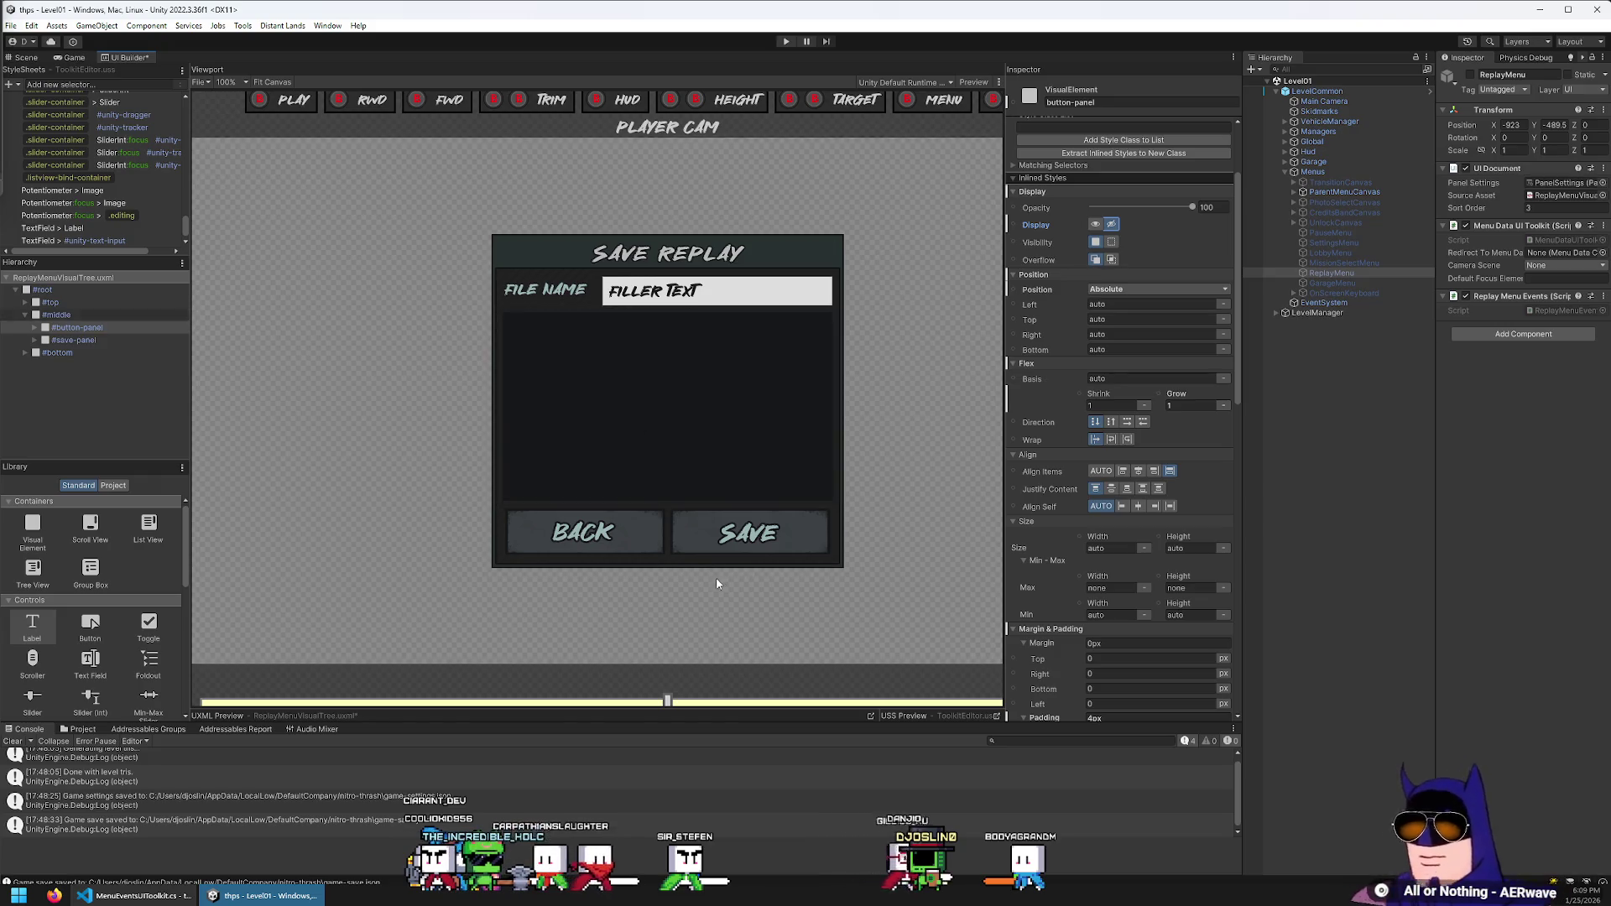
click(11, 25)
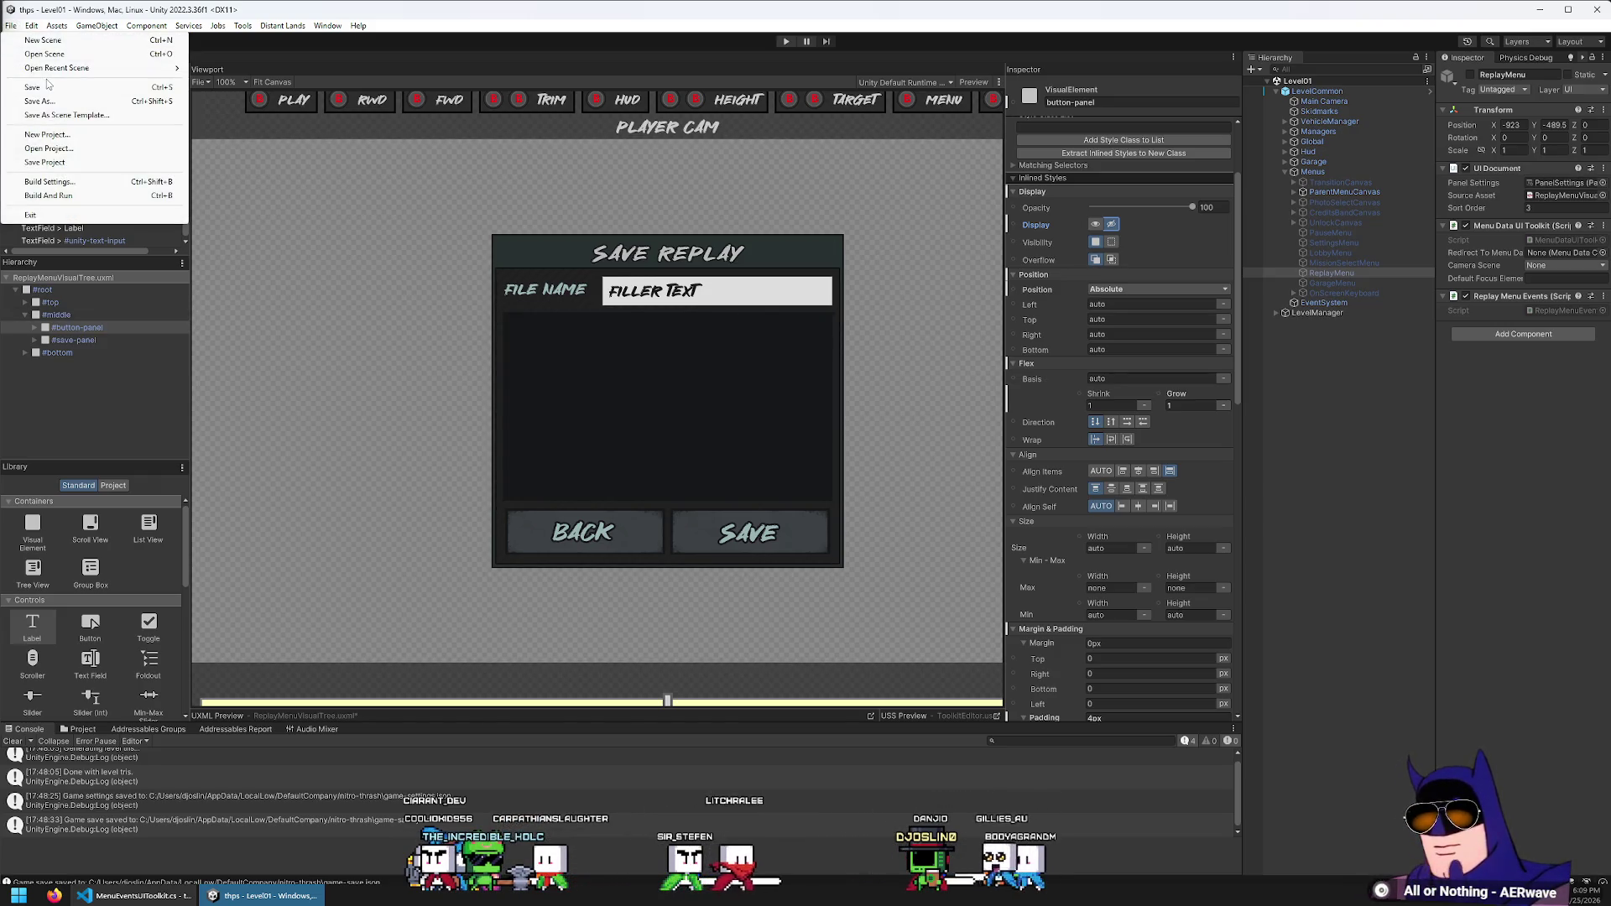
click(43, 88)
Rename the save panel's title label to 'save-title'
click(72, 340)
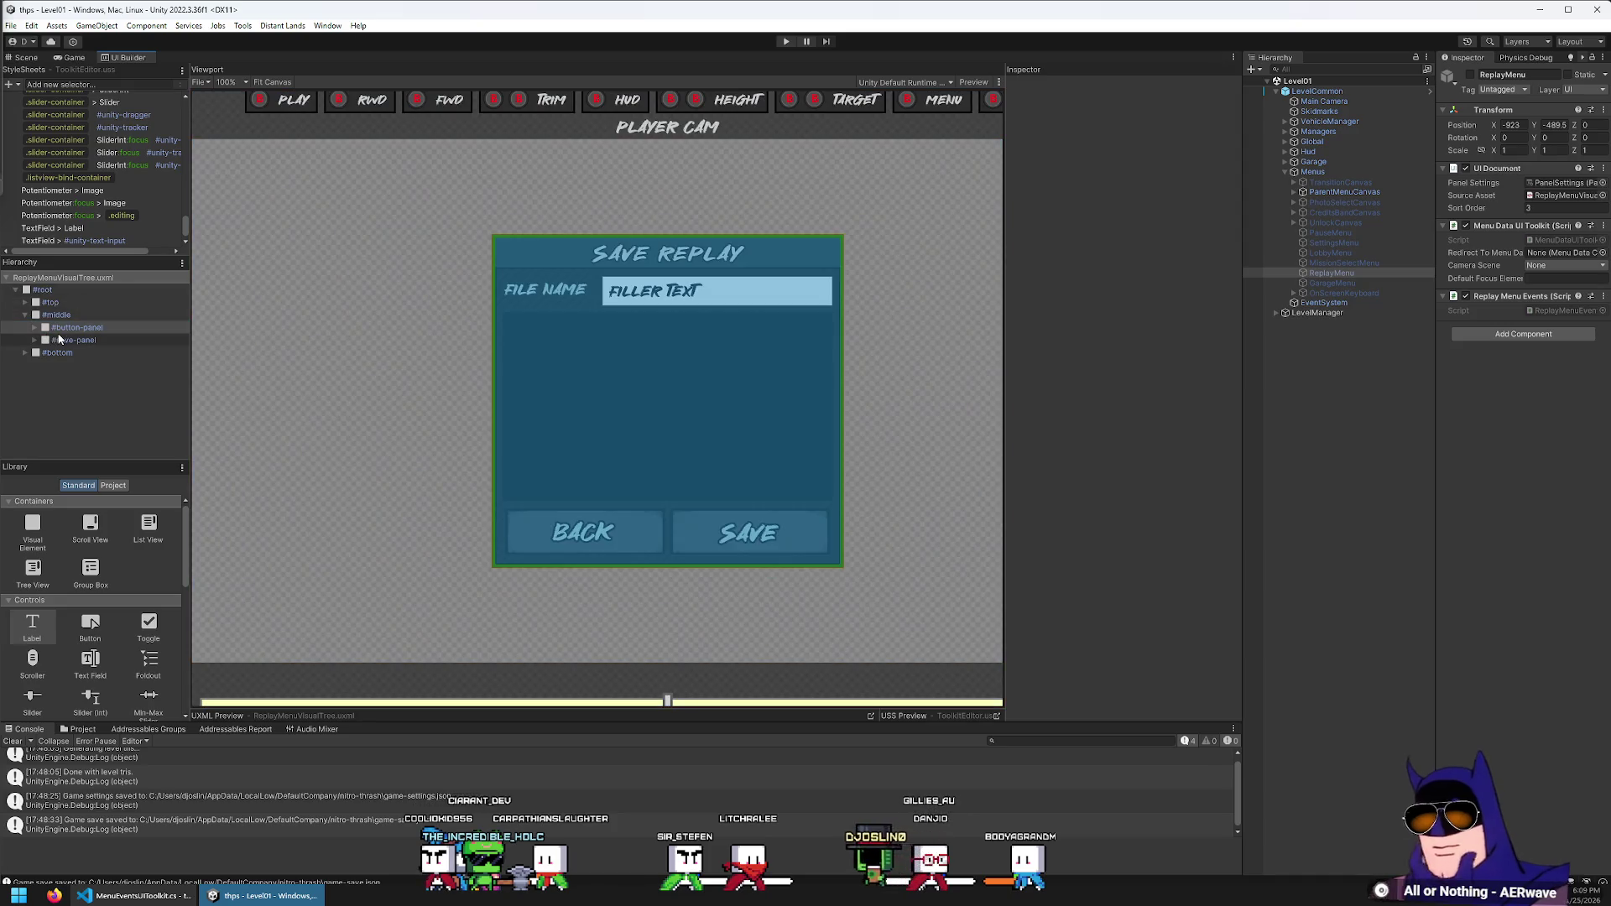
key(Right)
key(Down)
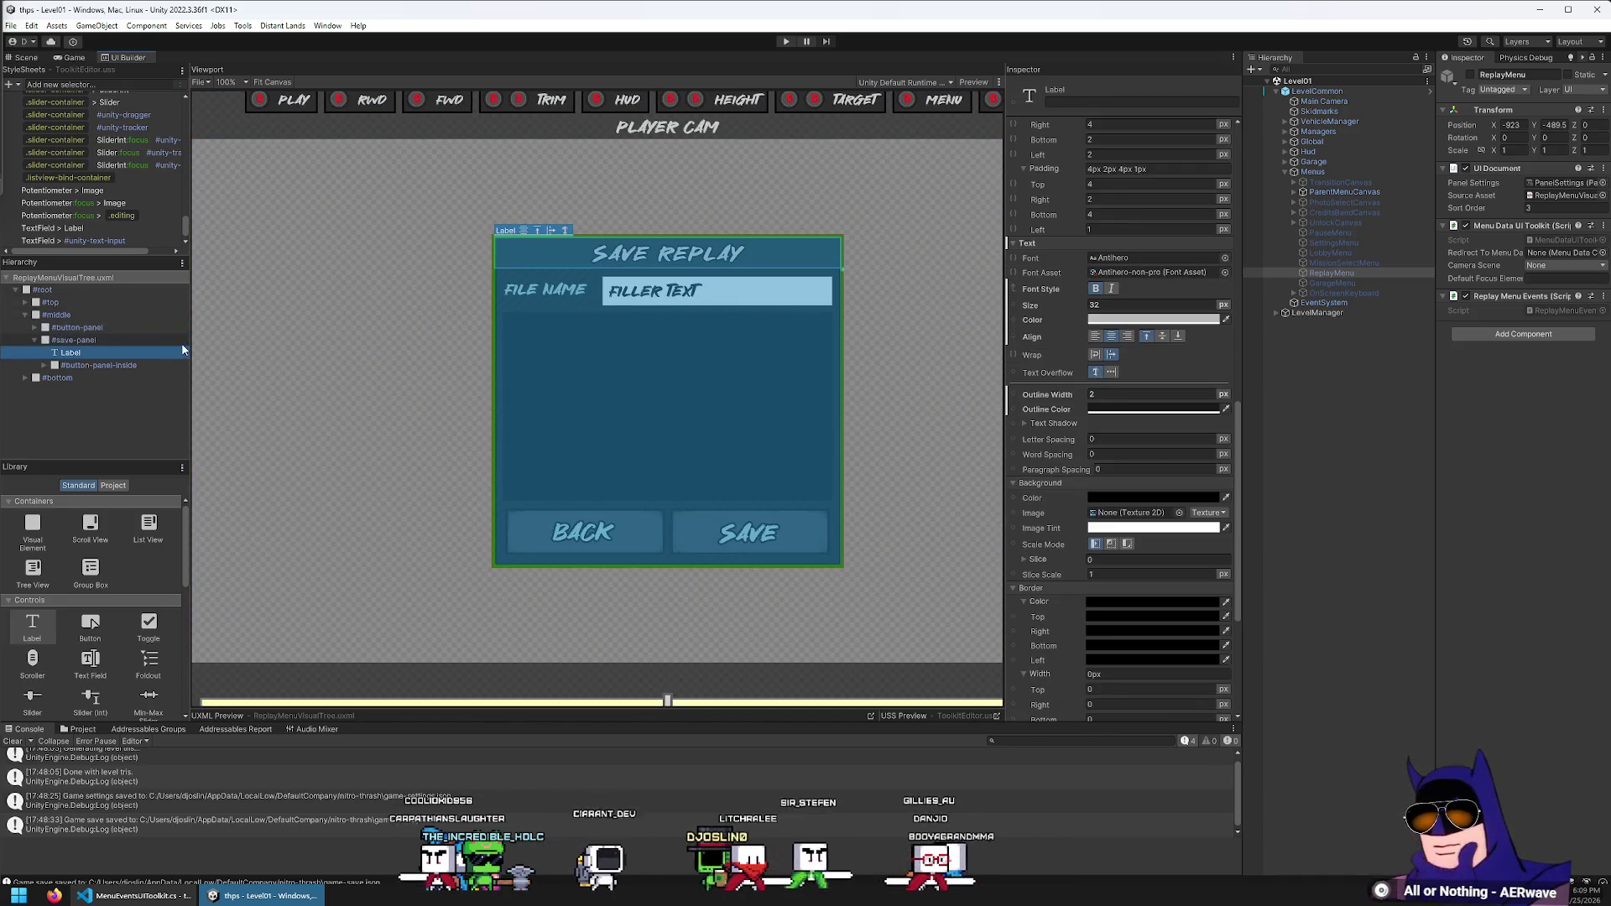
double_click(181, 349)
text(save-tit)
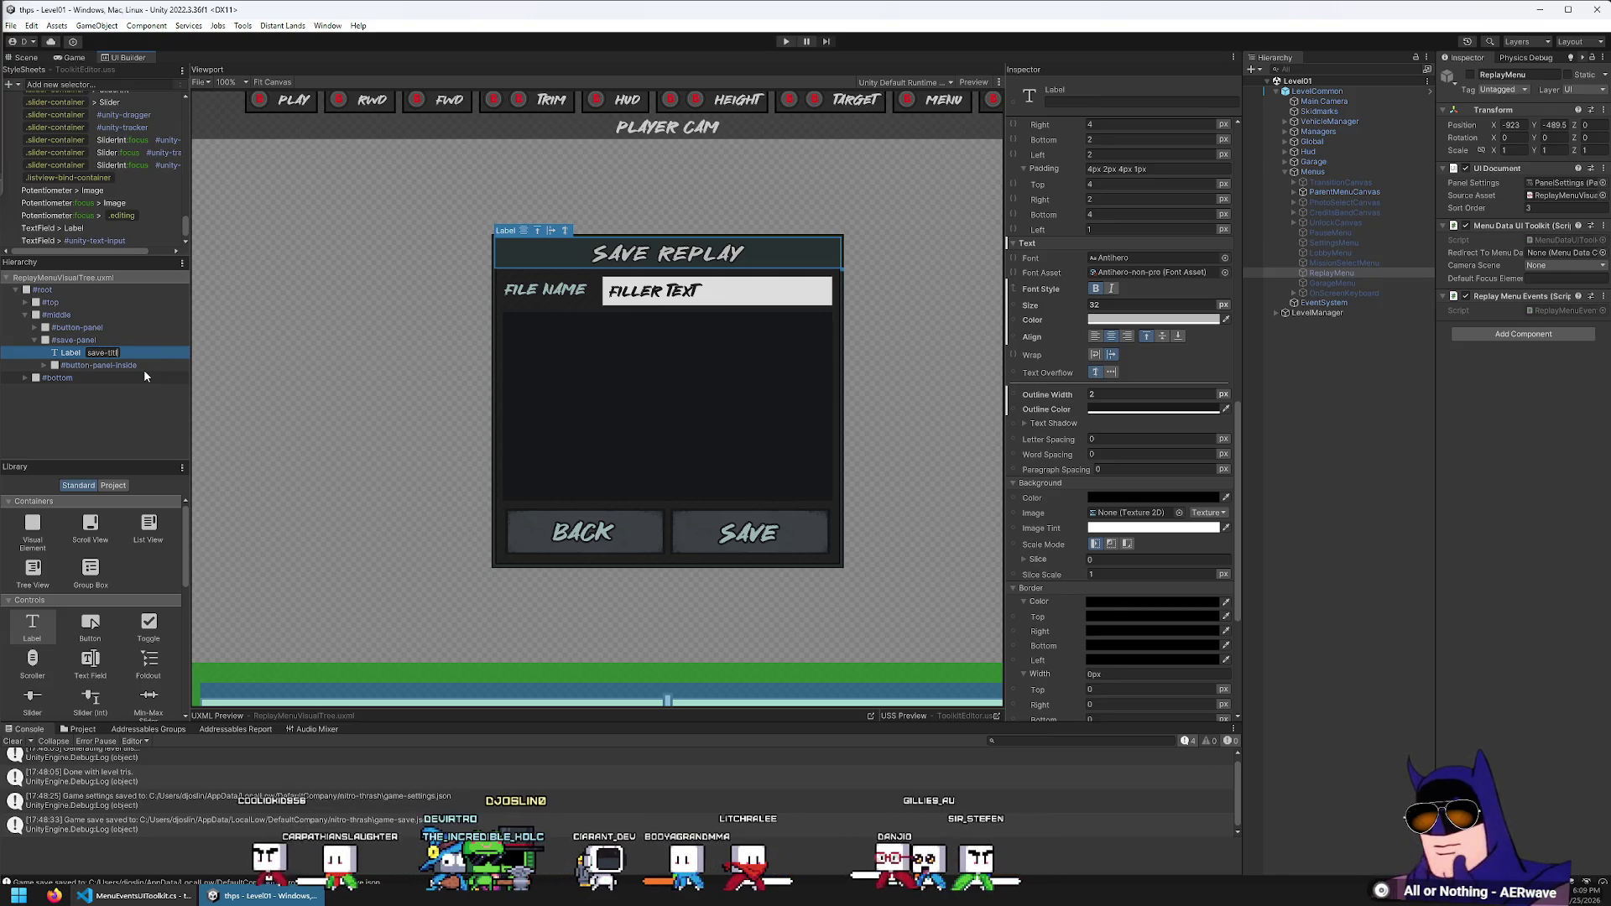
text(le)
Rename the title label and contents container to save-panel-title and save-panel-contents
key(Return)
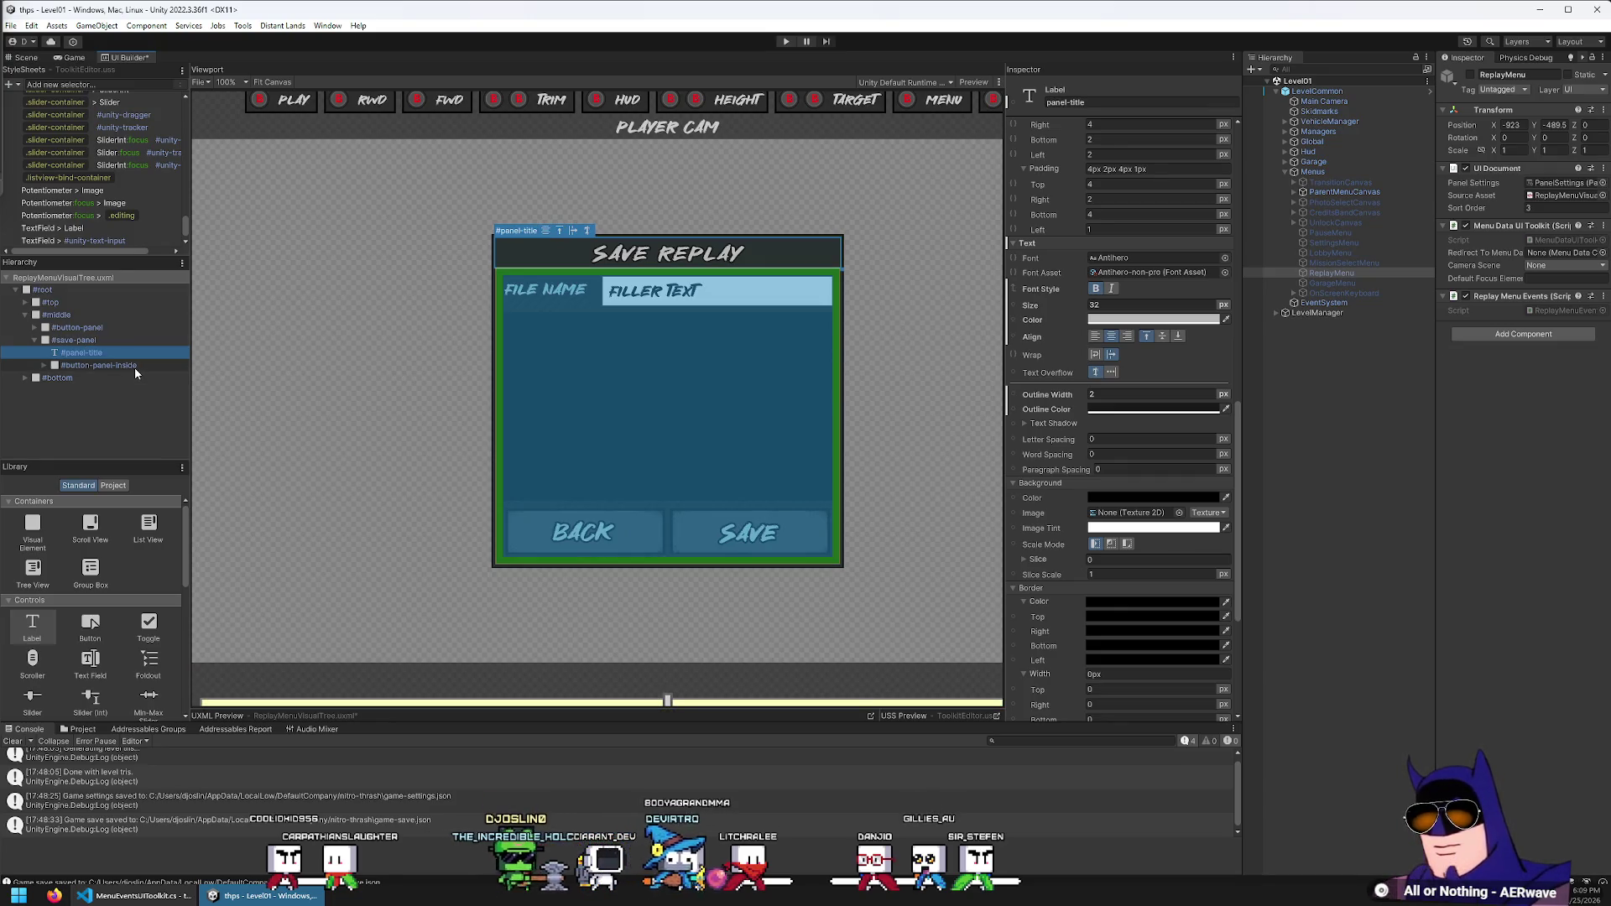
key(F2)
text(save-)
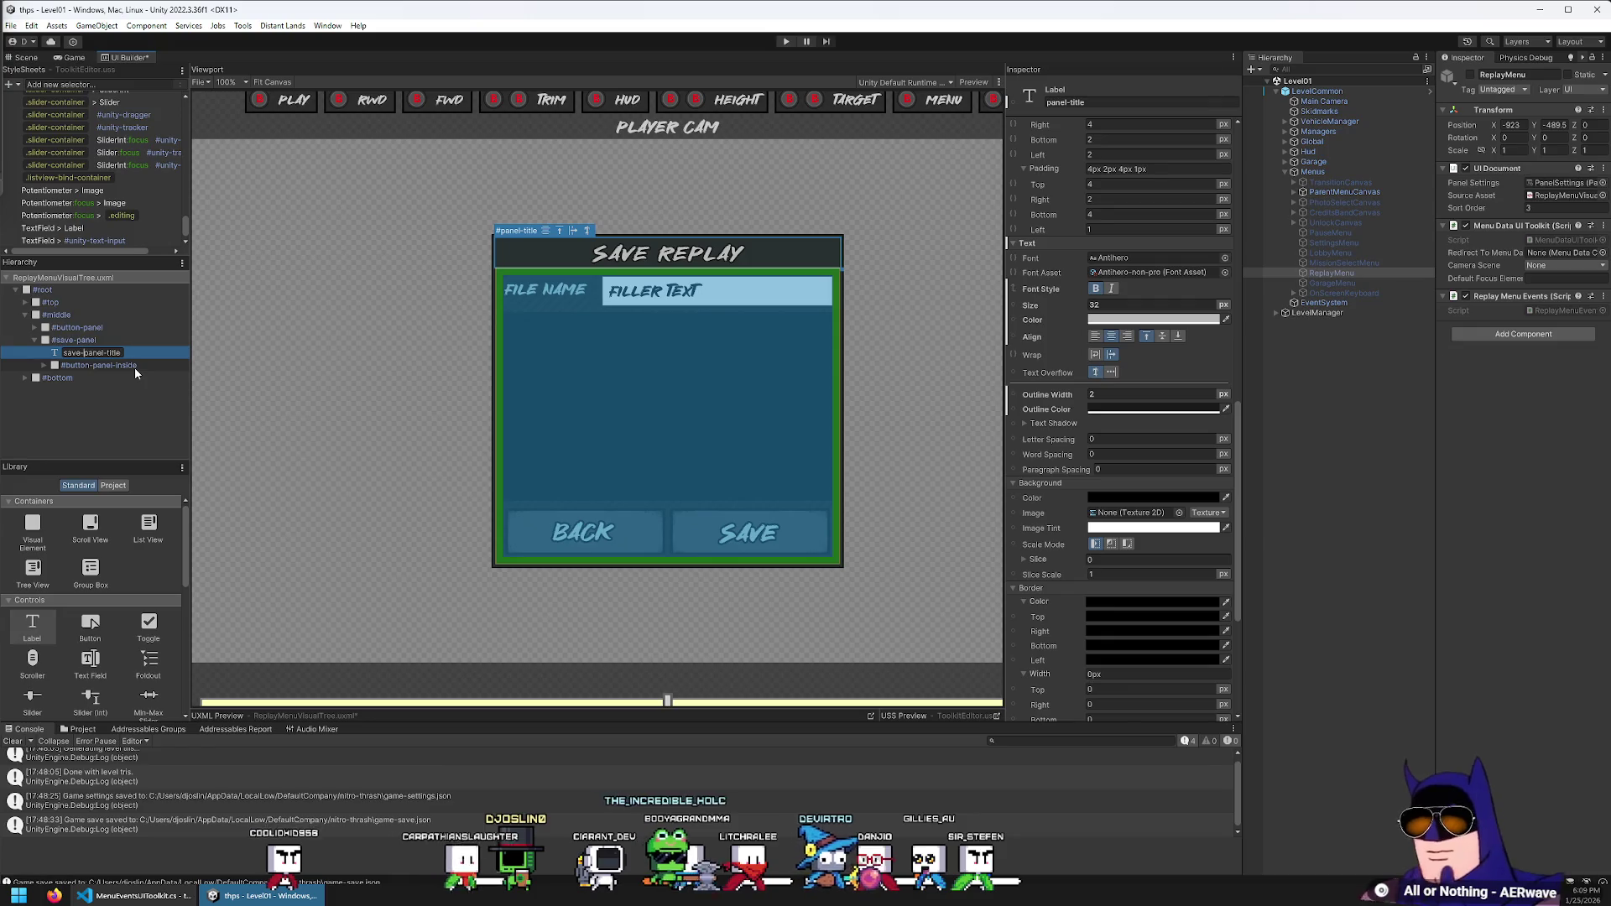
click(134, 366)
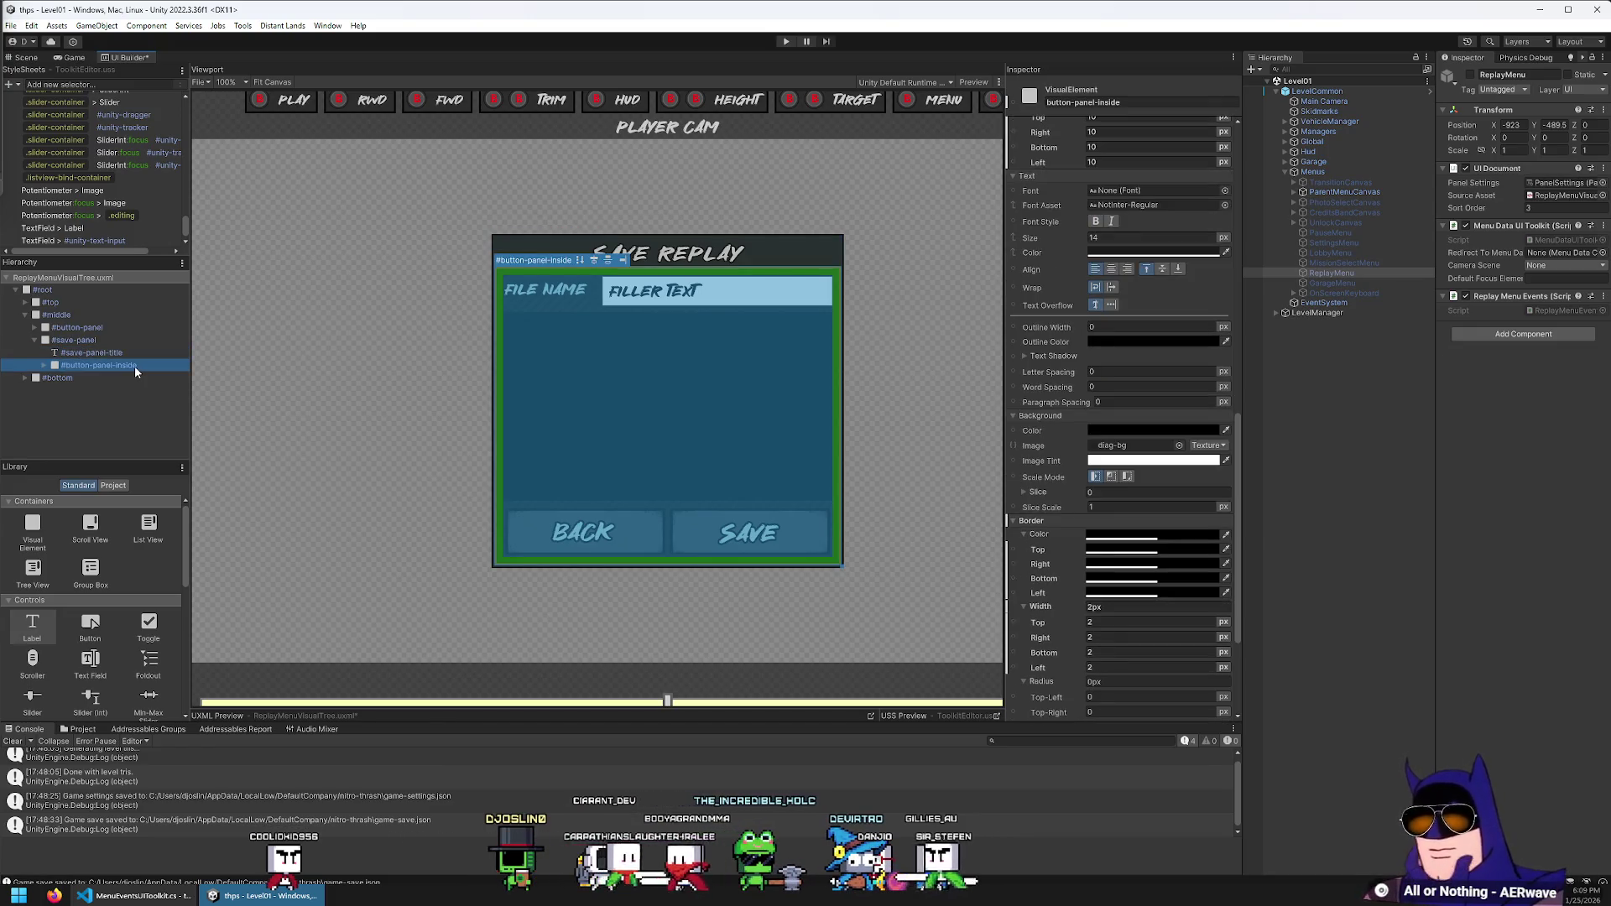
key(Right)
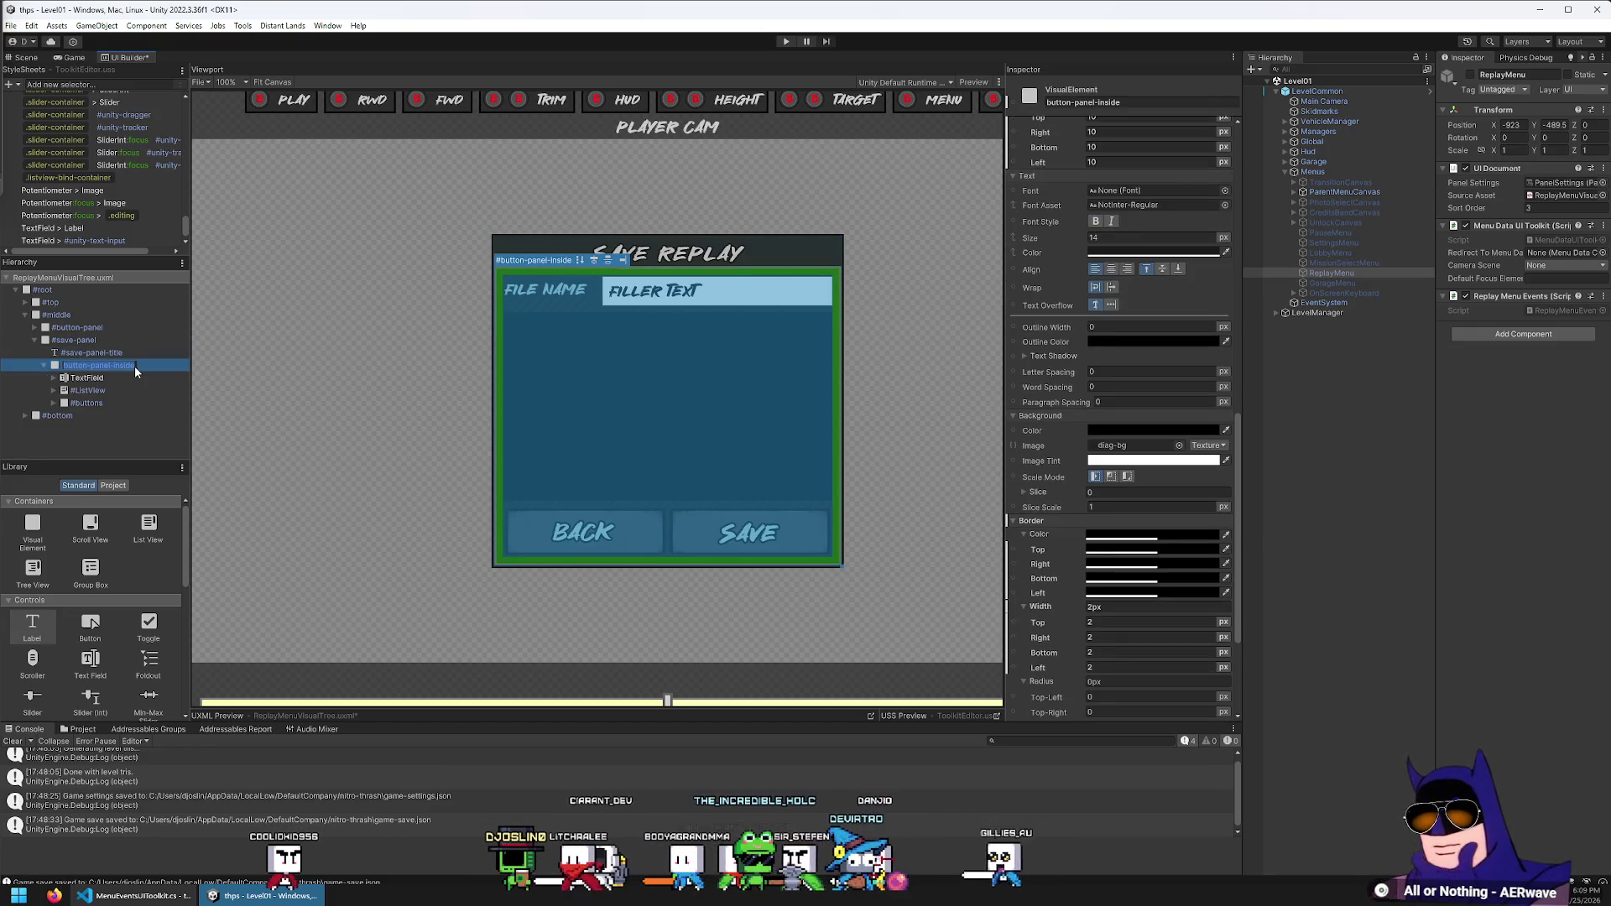
key(F2)
text(save)
text(el-ins)
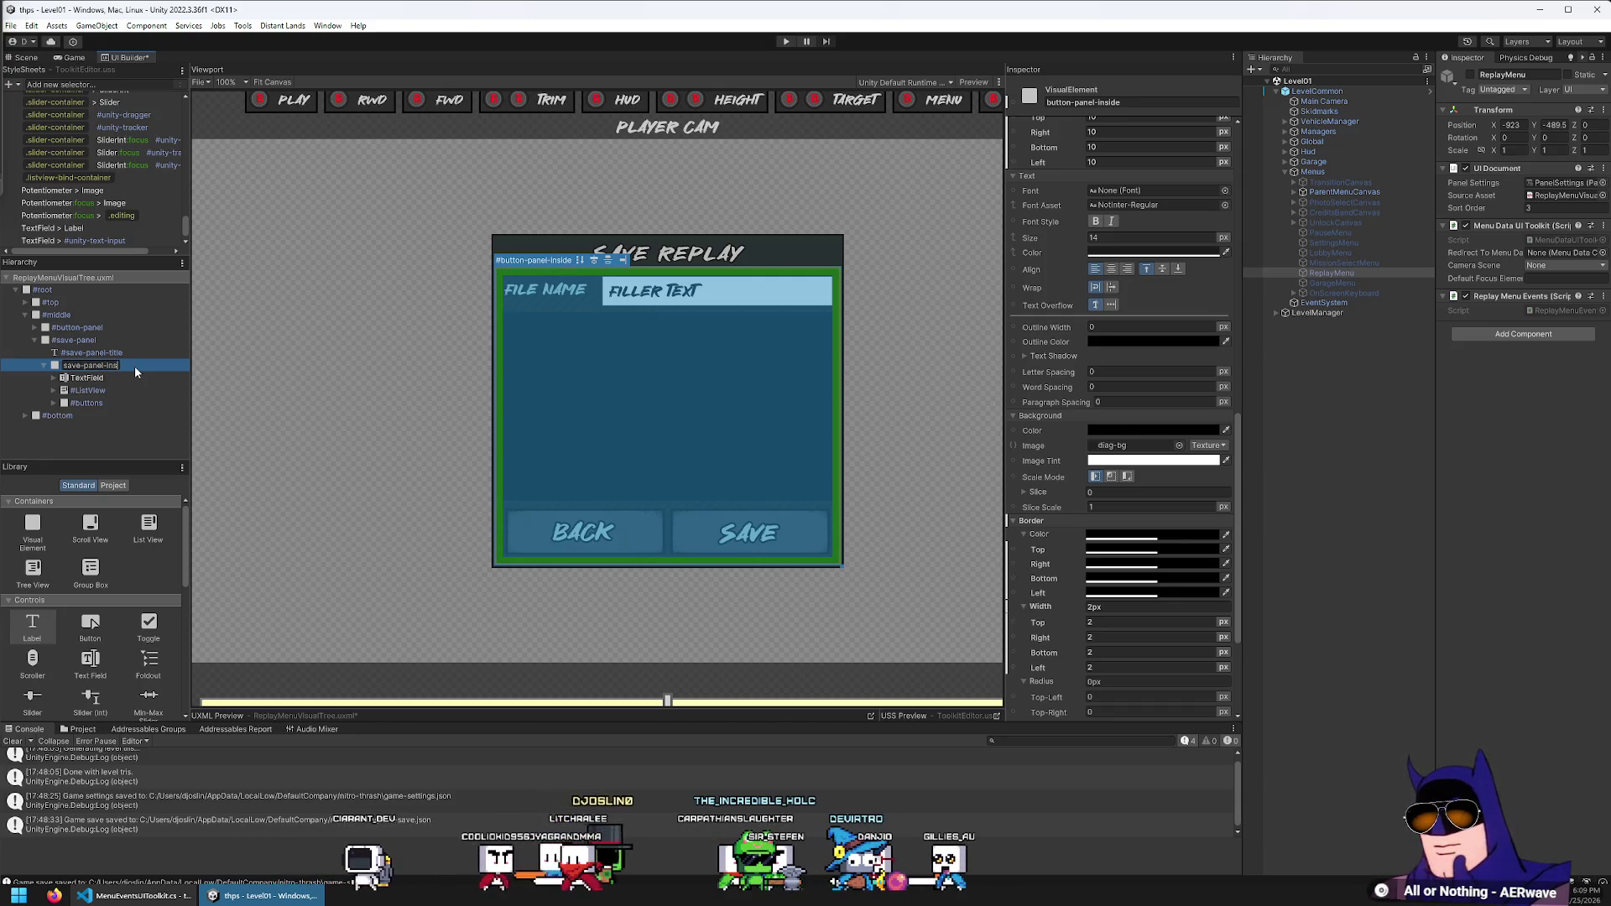
text(icontents)
key(Return)
Rename the text field, list view and buttons container to save-panel-filename, save-panel-list and save-panel-buttons
key(Down)
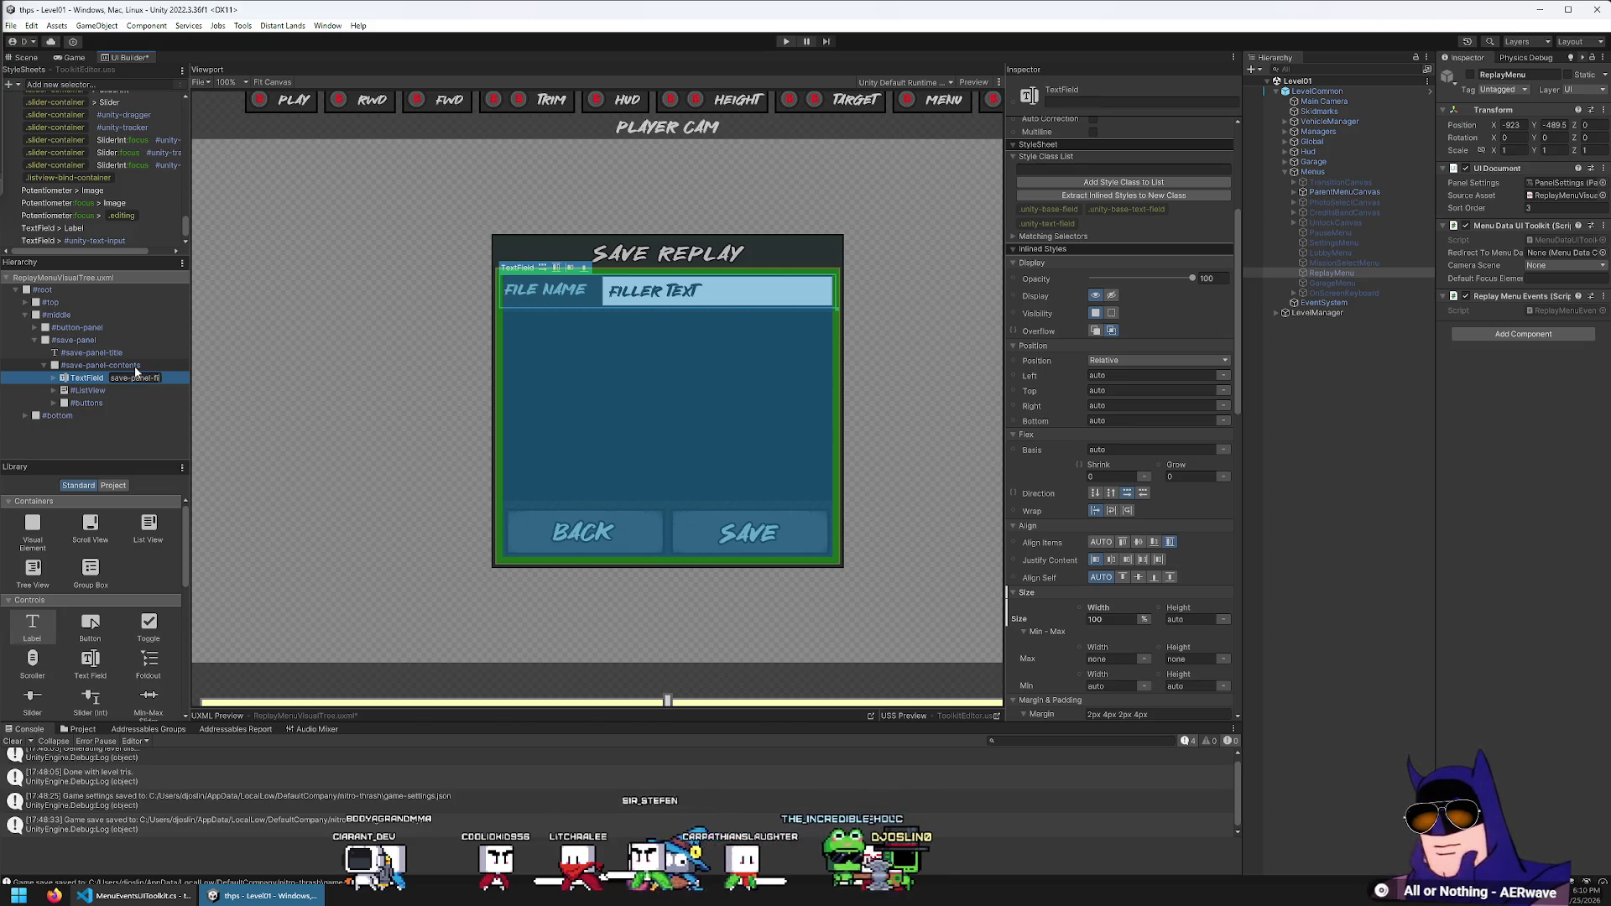
key(Return)
key(Down)
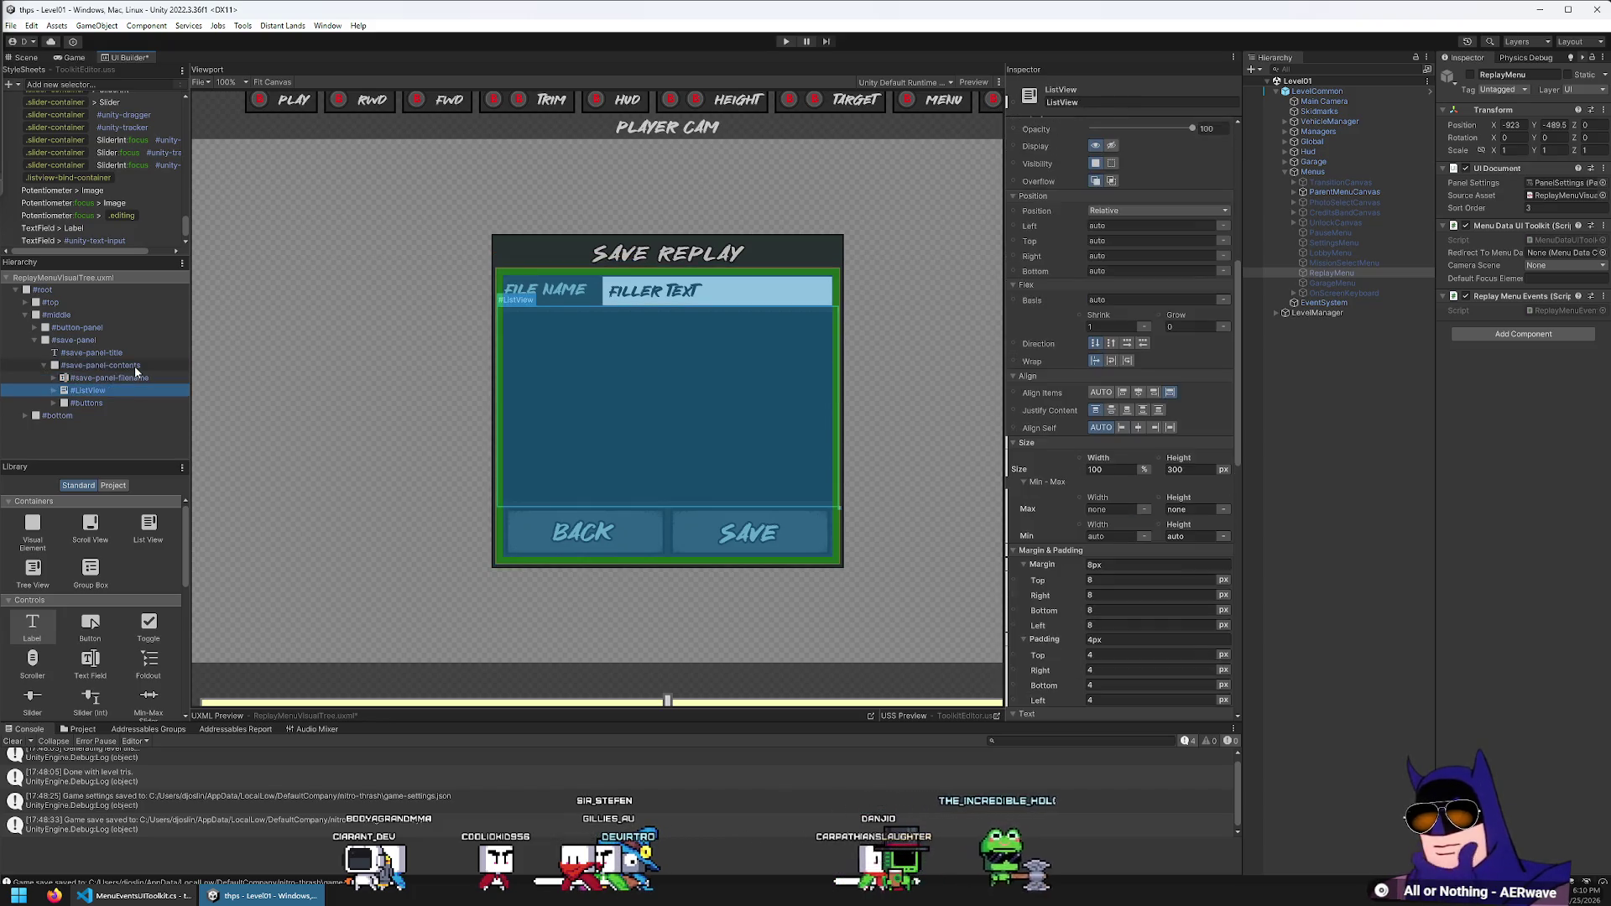
key(F2)
text(save-)
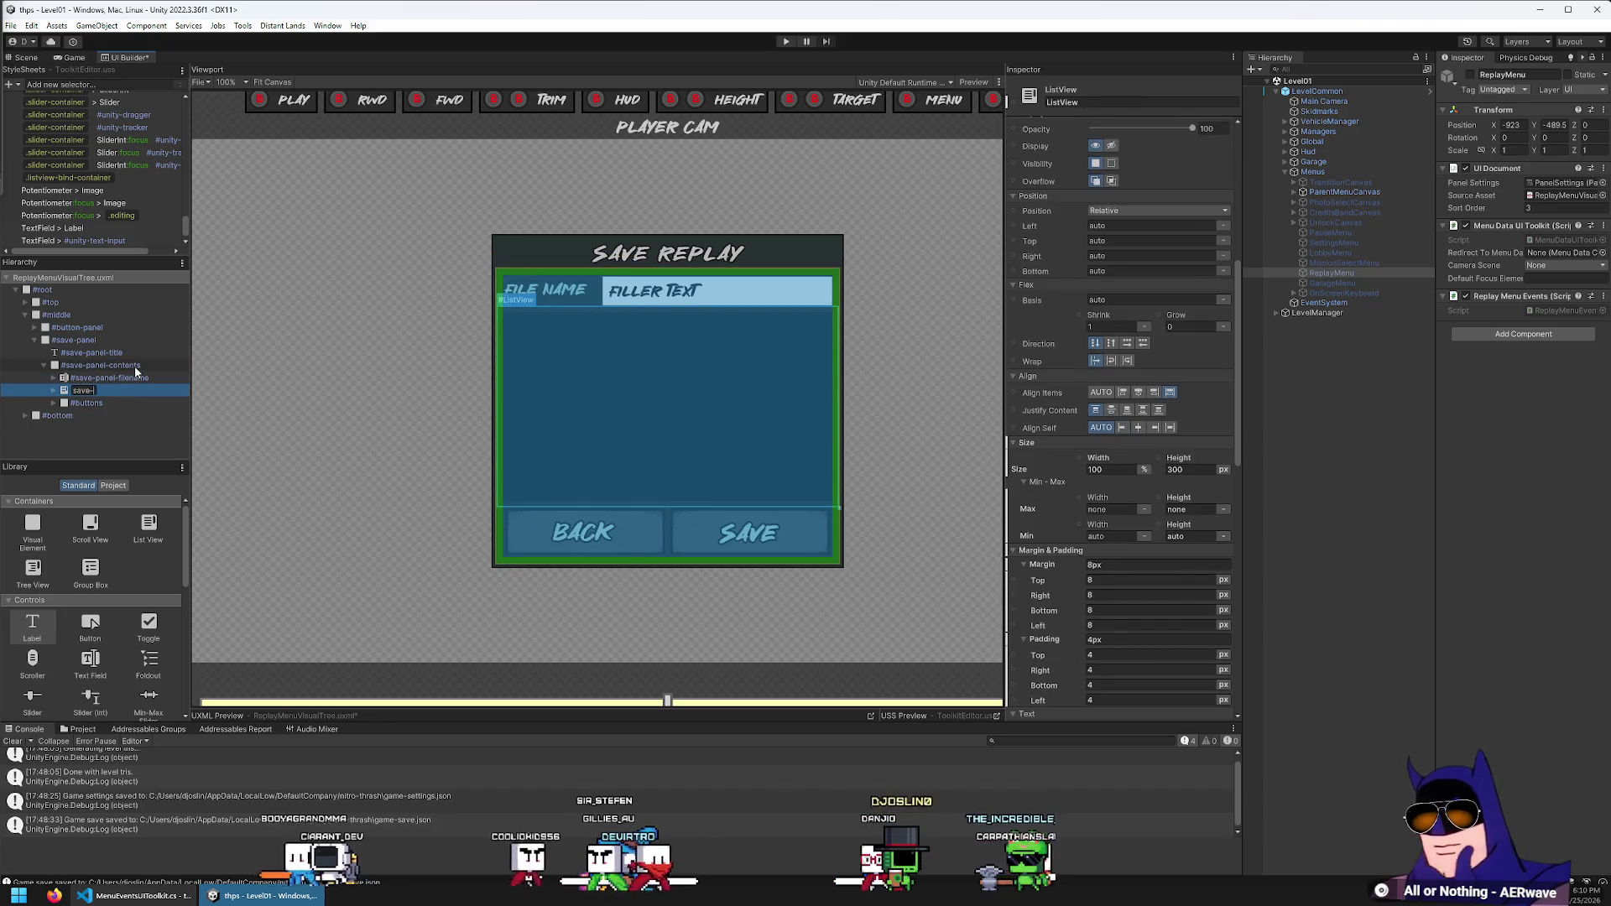
text(panel-list)
key(Return)
key(Down)
key(F2)
text(save-panel-)
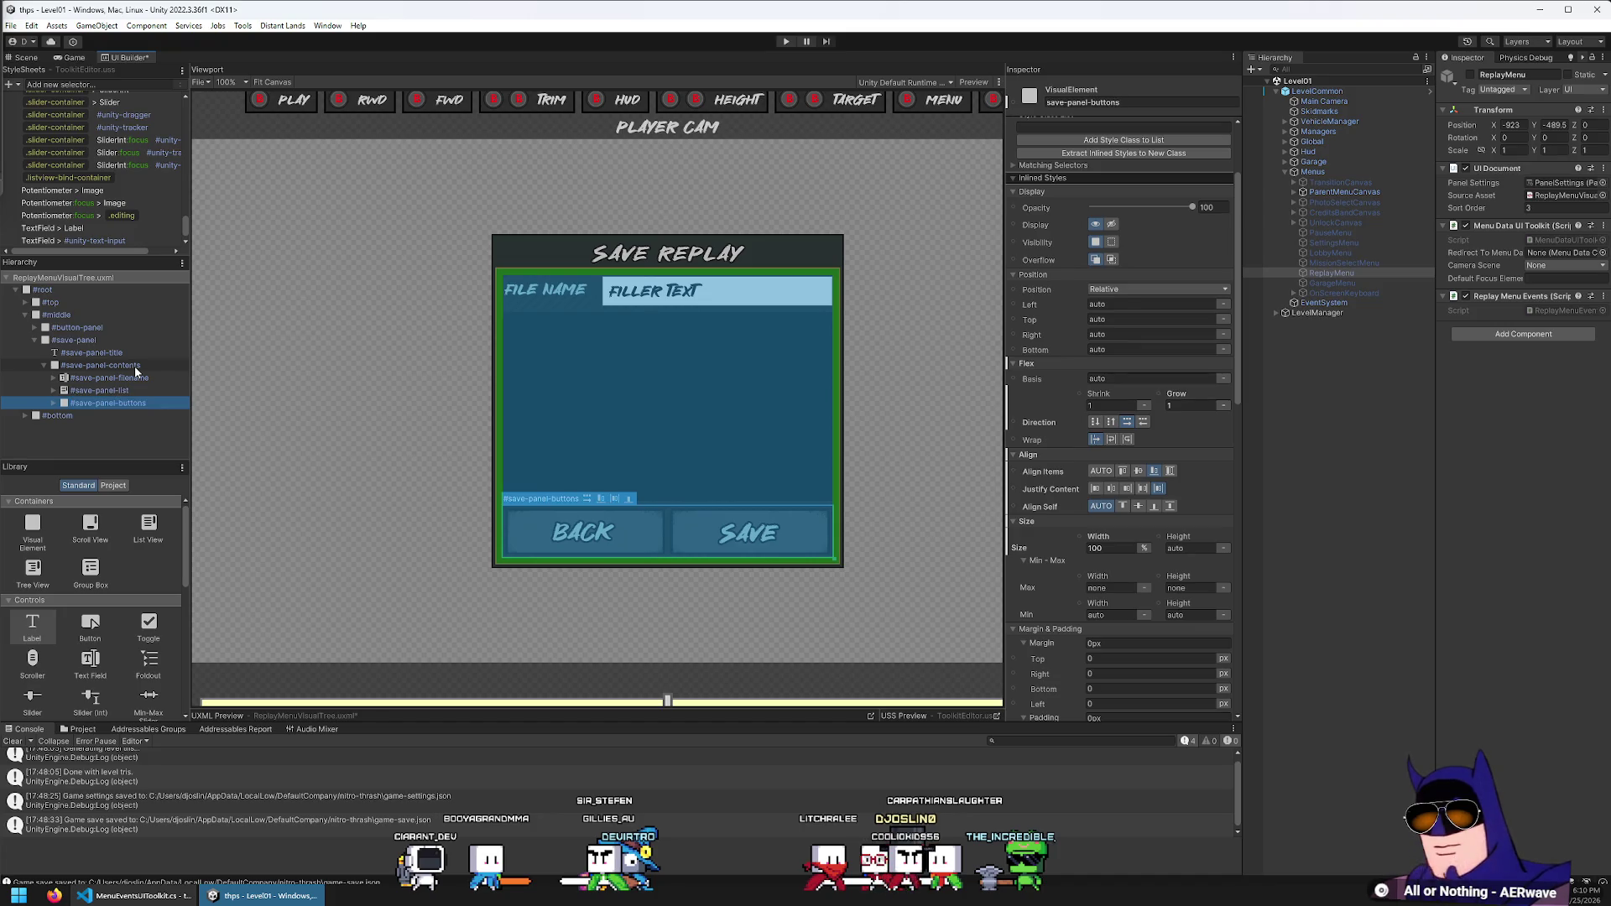
Rename the Back and Save buttons to save-panel-back and save-panel-save, then save the UXML
key(Down)
key(F2)
text(save)
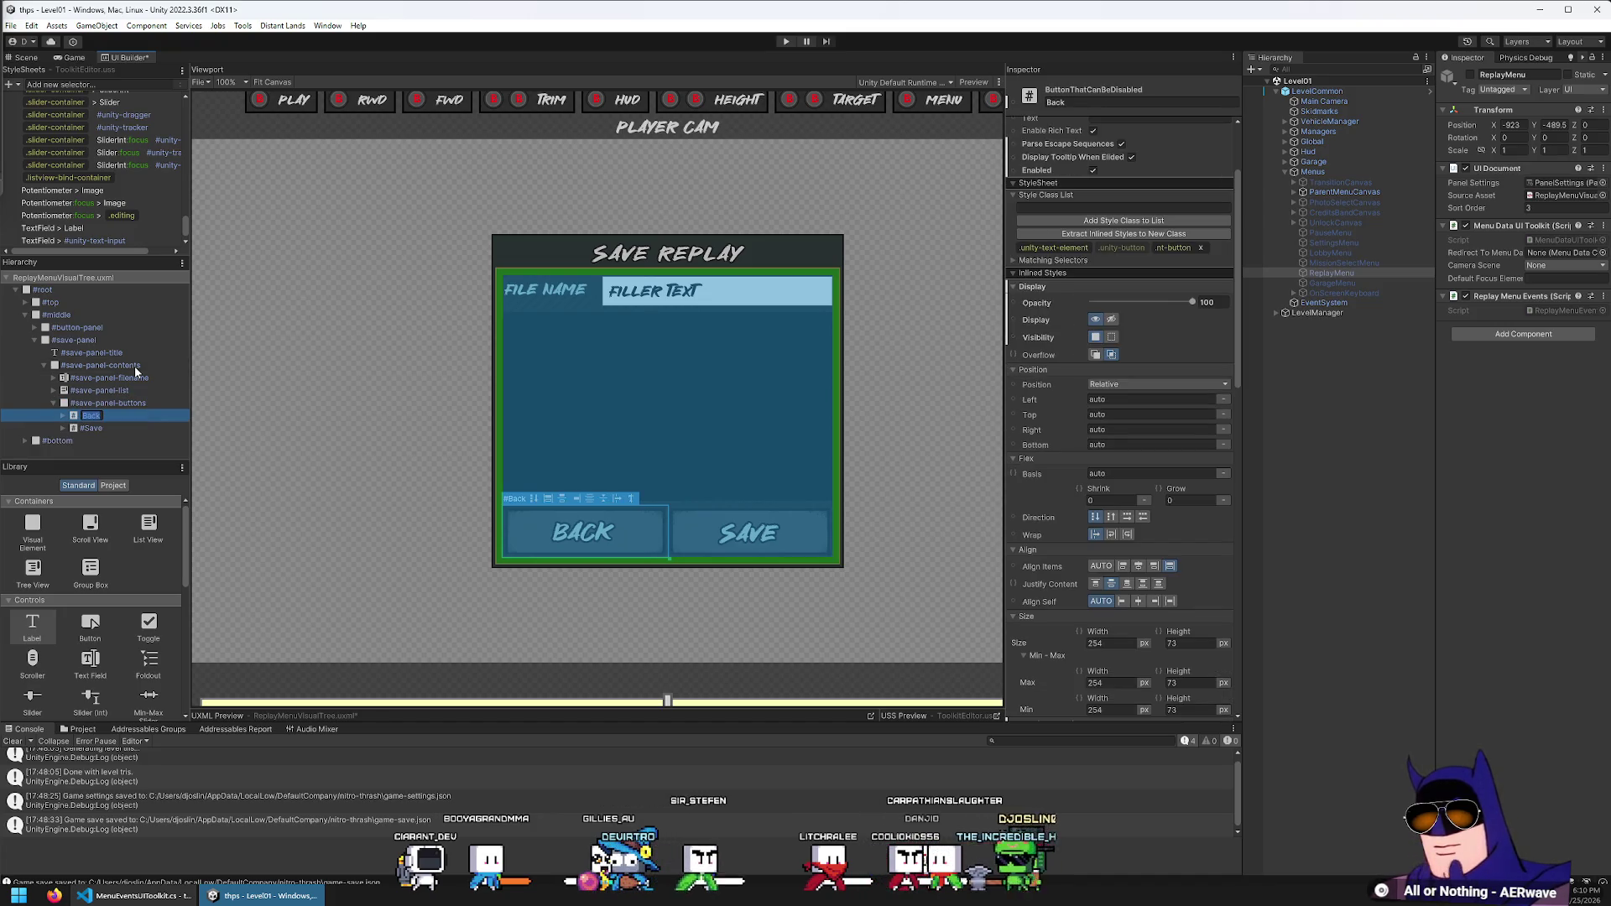
text(-panel-back)
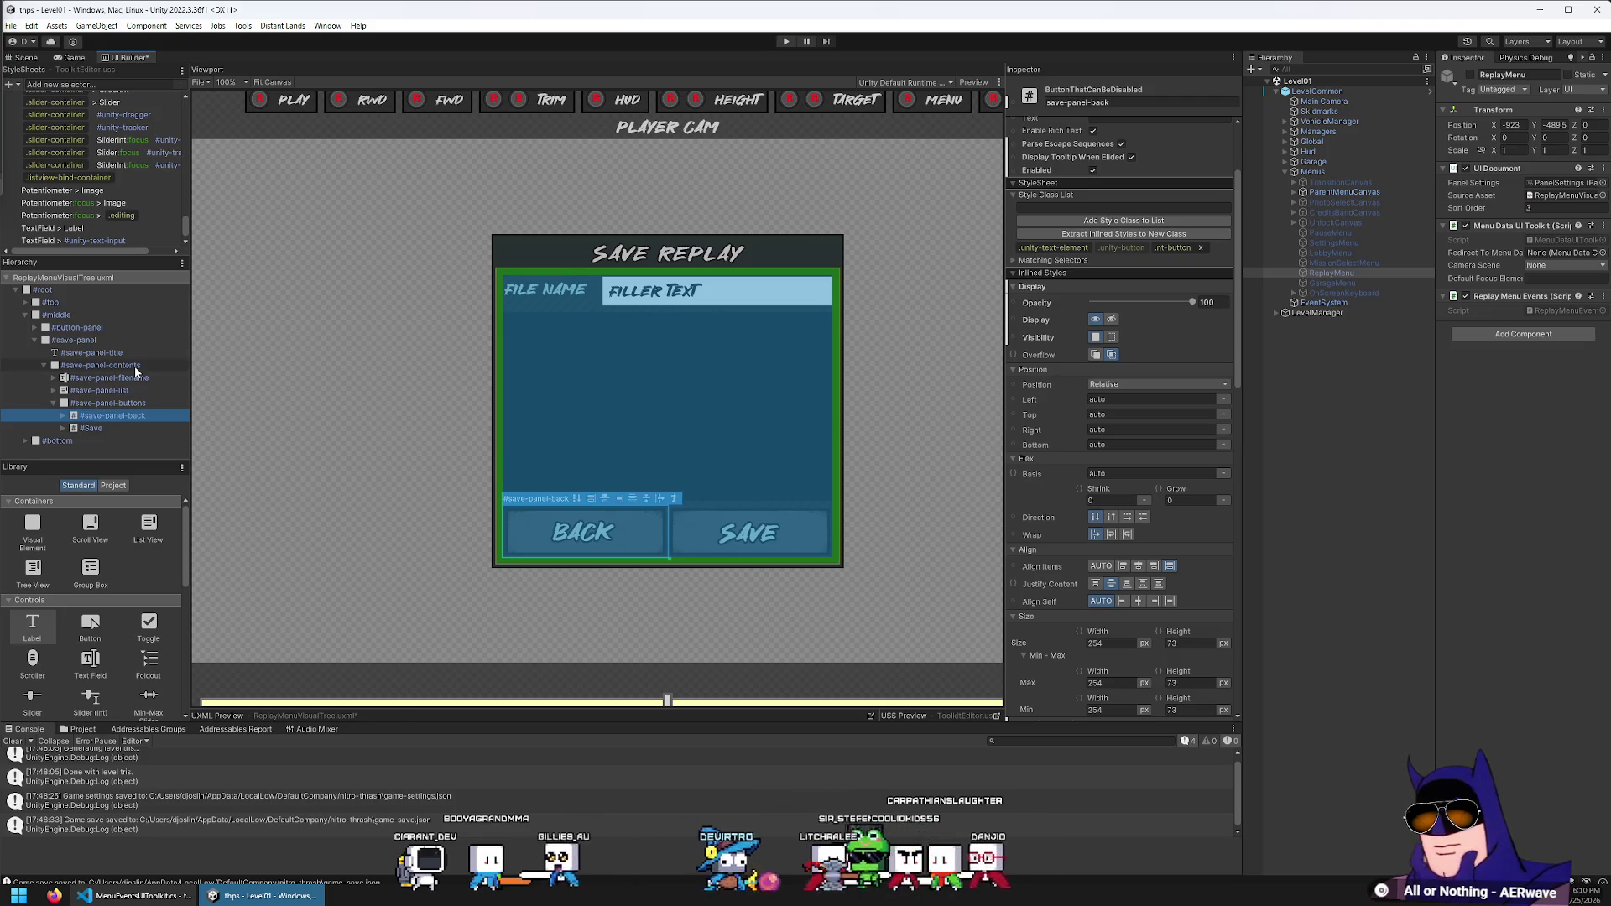
key(Return)
key(Down)
key(F2)
text(ve-pa)
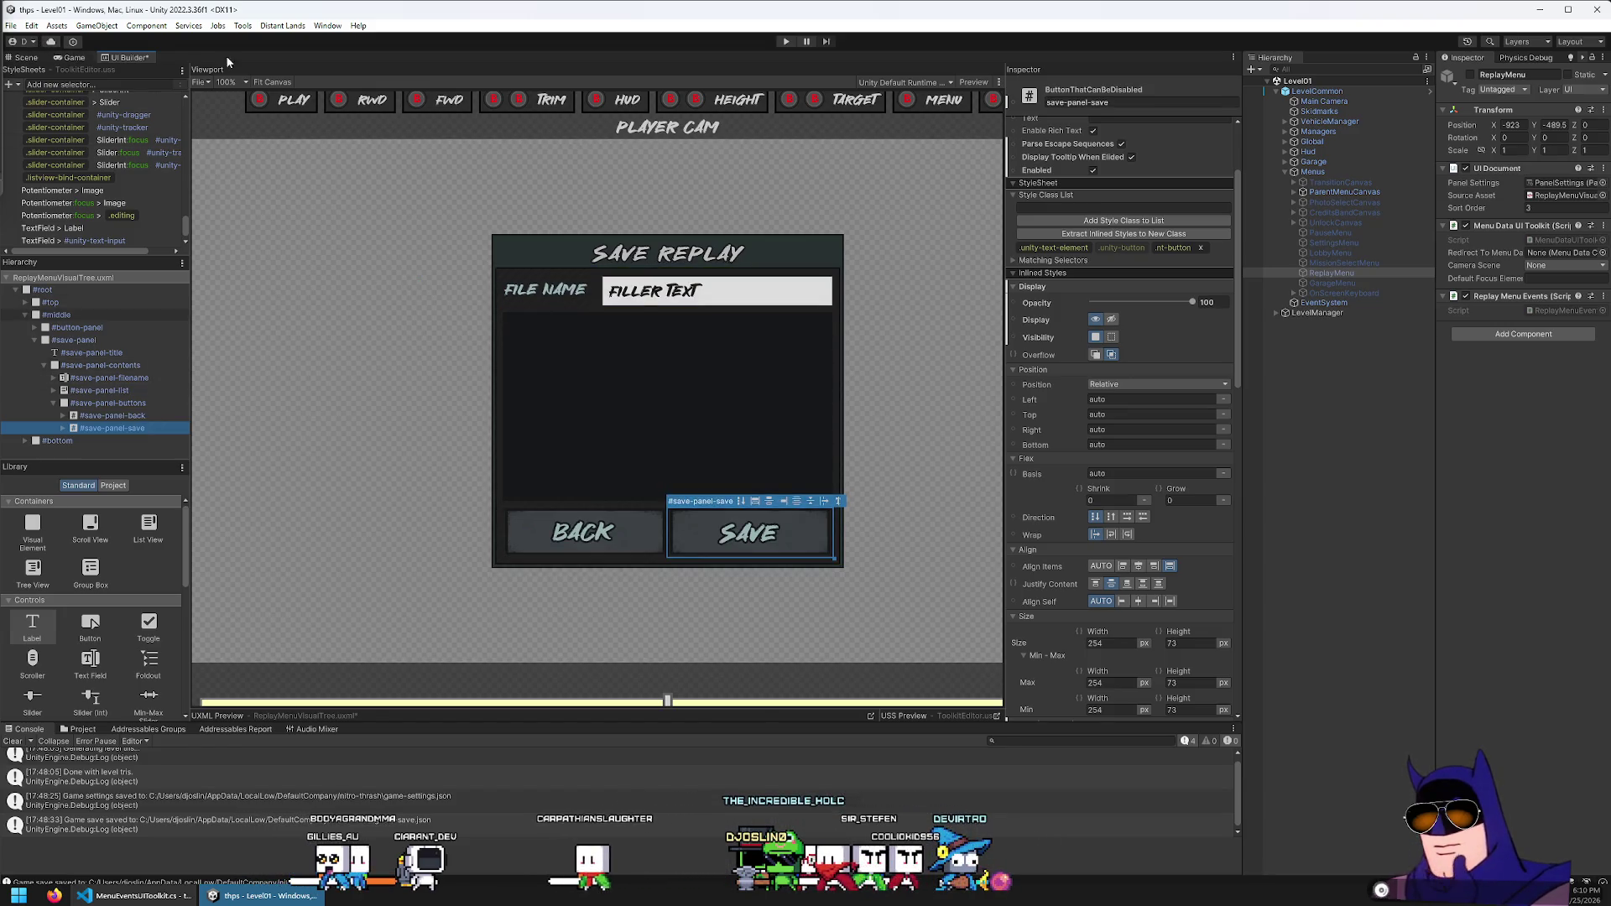
key(ctrl+s)
Open ReplayMenuEvents.cs, move its tab last, and delete the blank line in OnInputDeviceChange
click(179, 902)
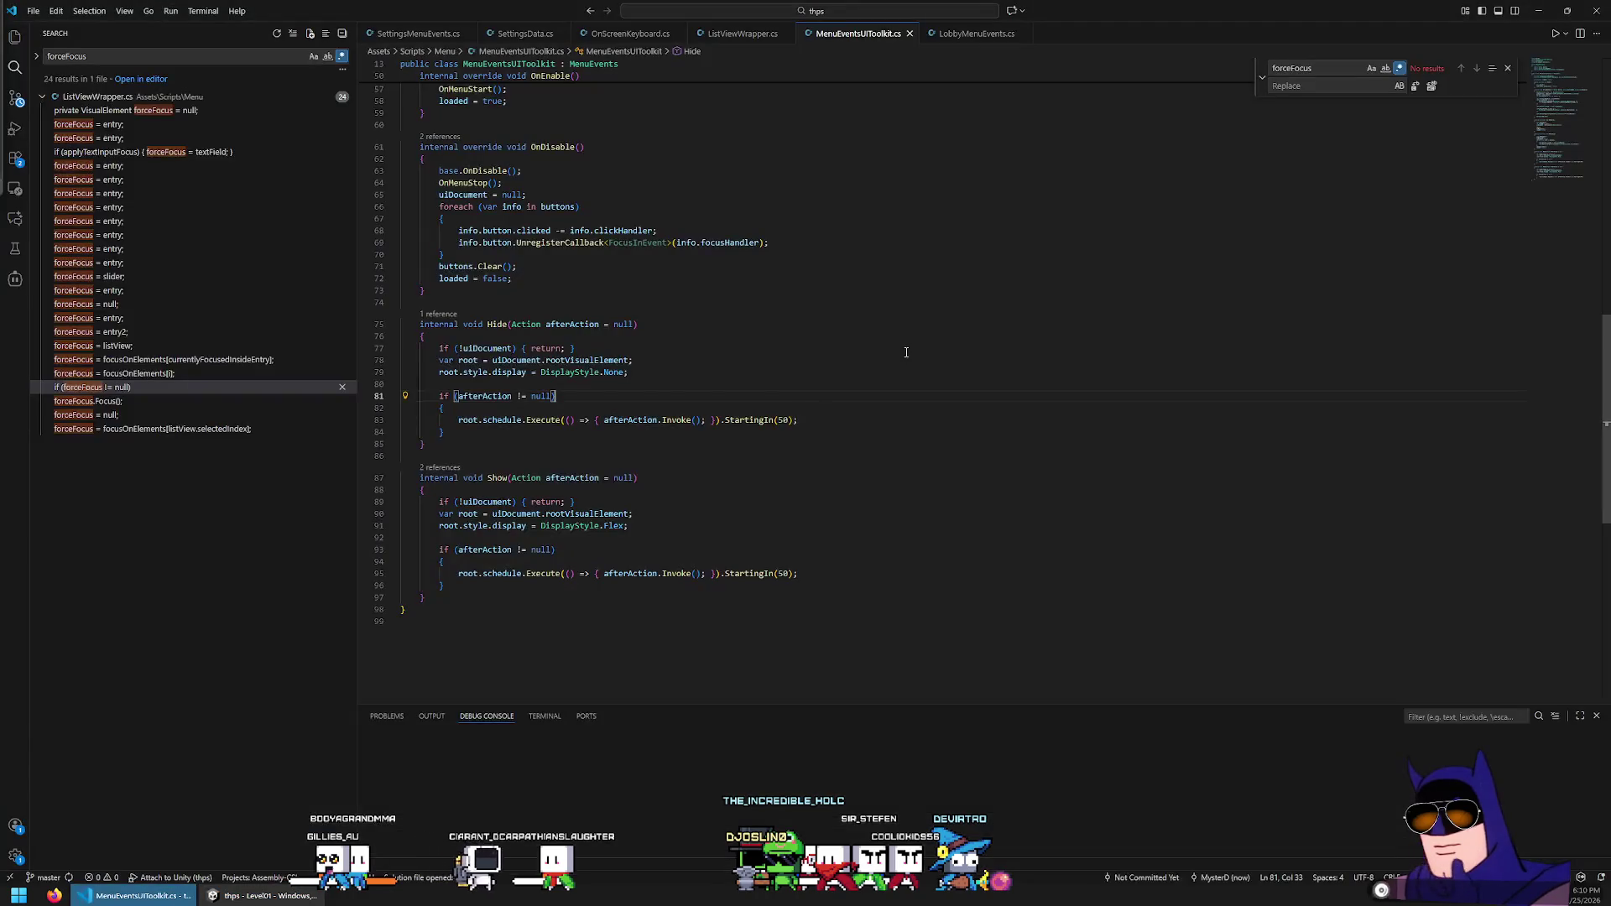
key(ctrl+p)
key(Return)
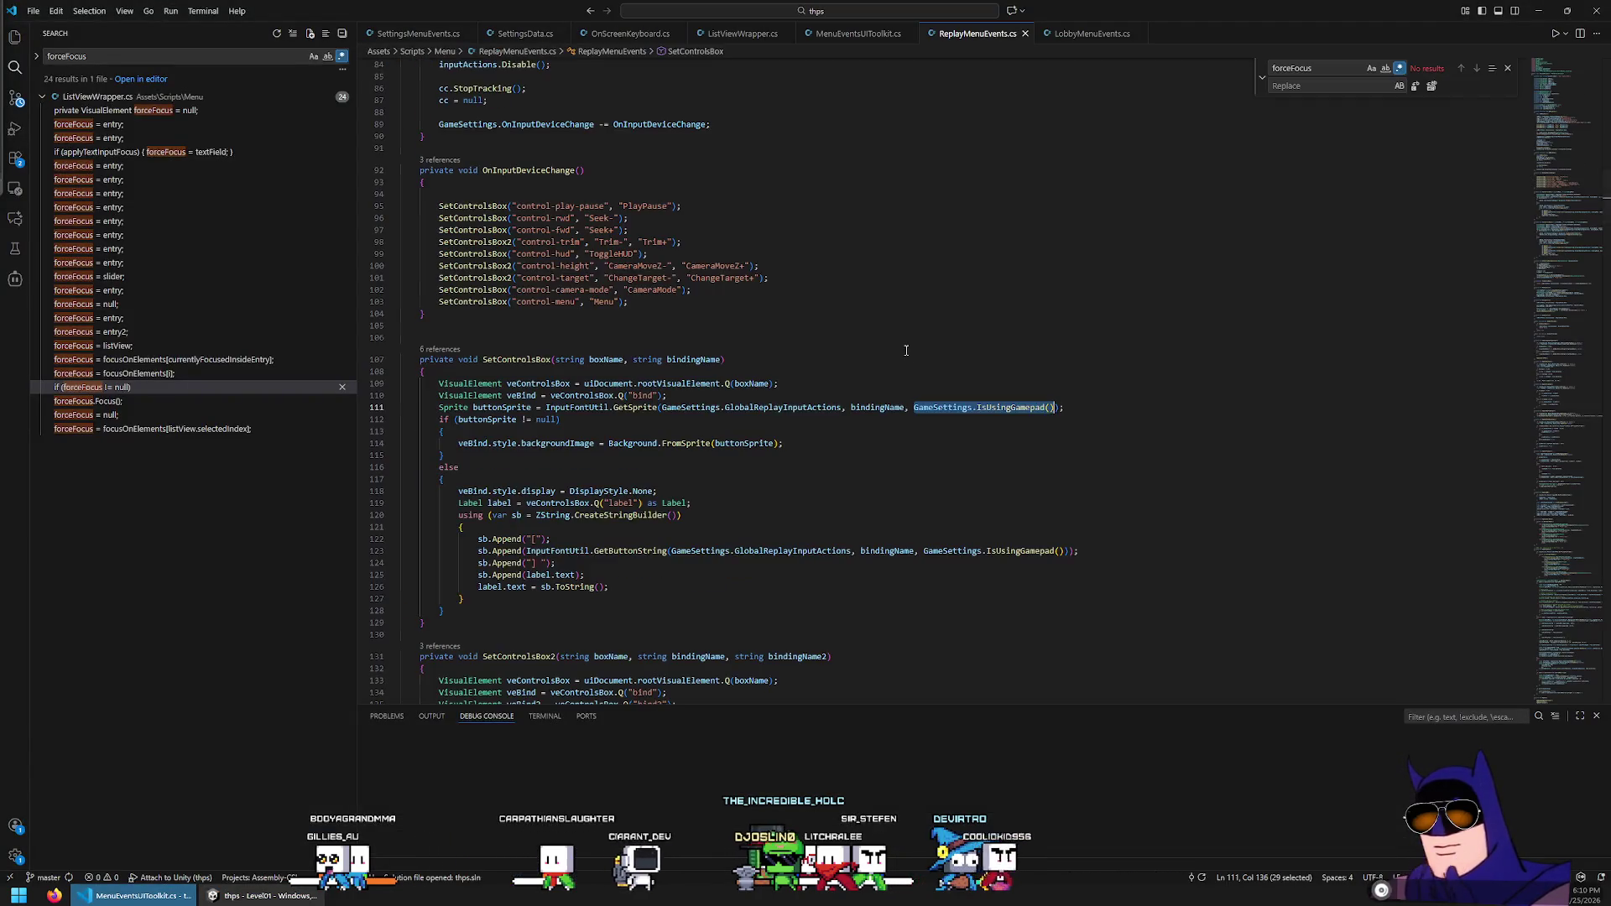
drag(1121, 38, 1136, 40)
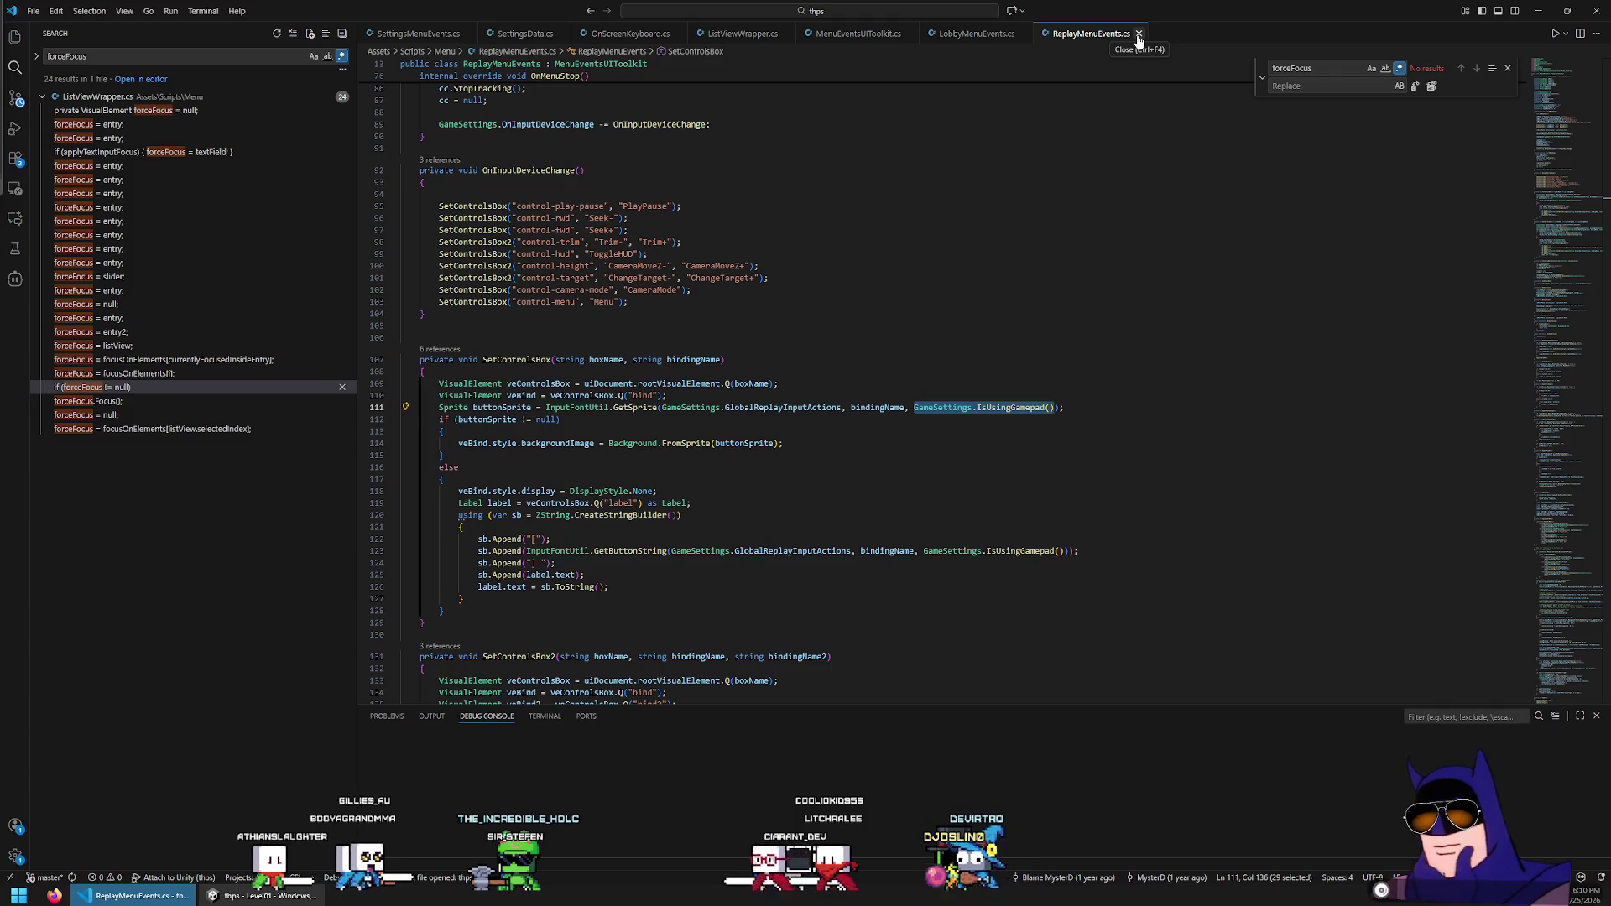
scroll(948, 471, up, 7)
click(761, 604)
key(BackSpace)
Add a '// save panel' comment and 'private VisualElement veSavePanel;' below backButton, and save
scroll(759, 607, up, 7)
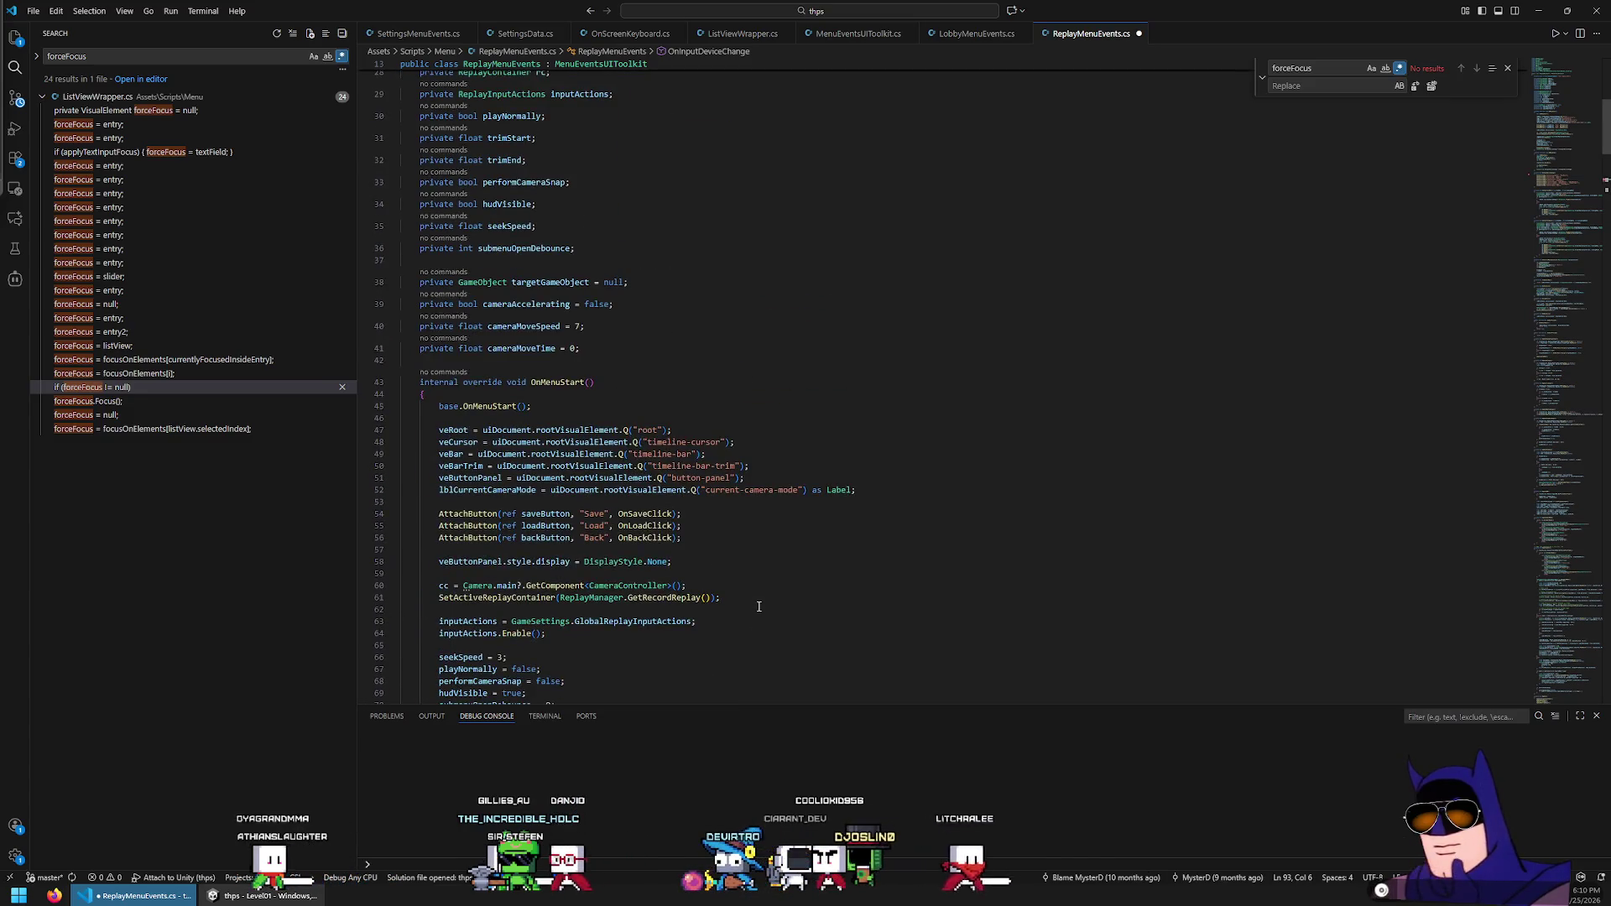
scroll(758, 605, up, 3)
click(611, 388)
key(ctrl+s)
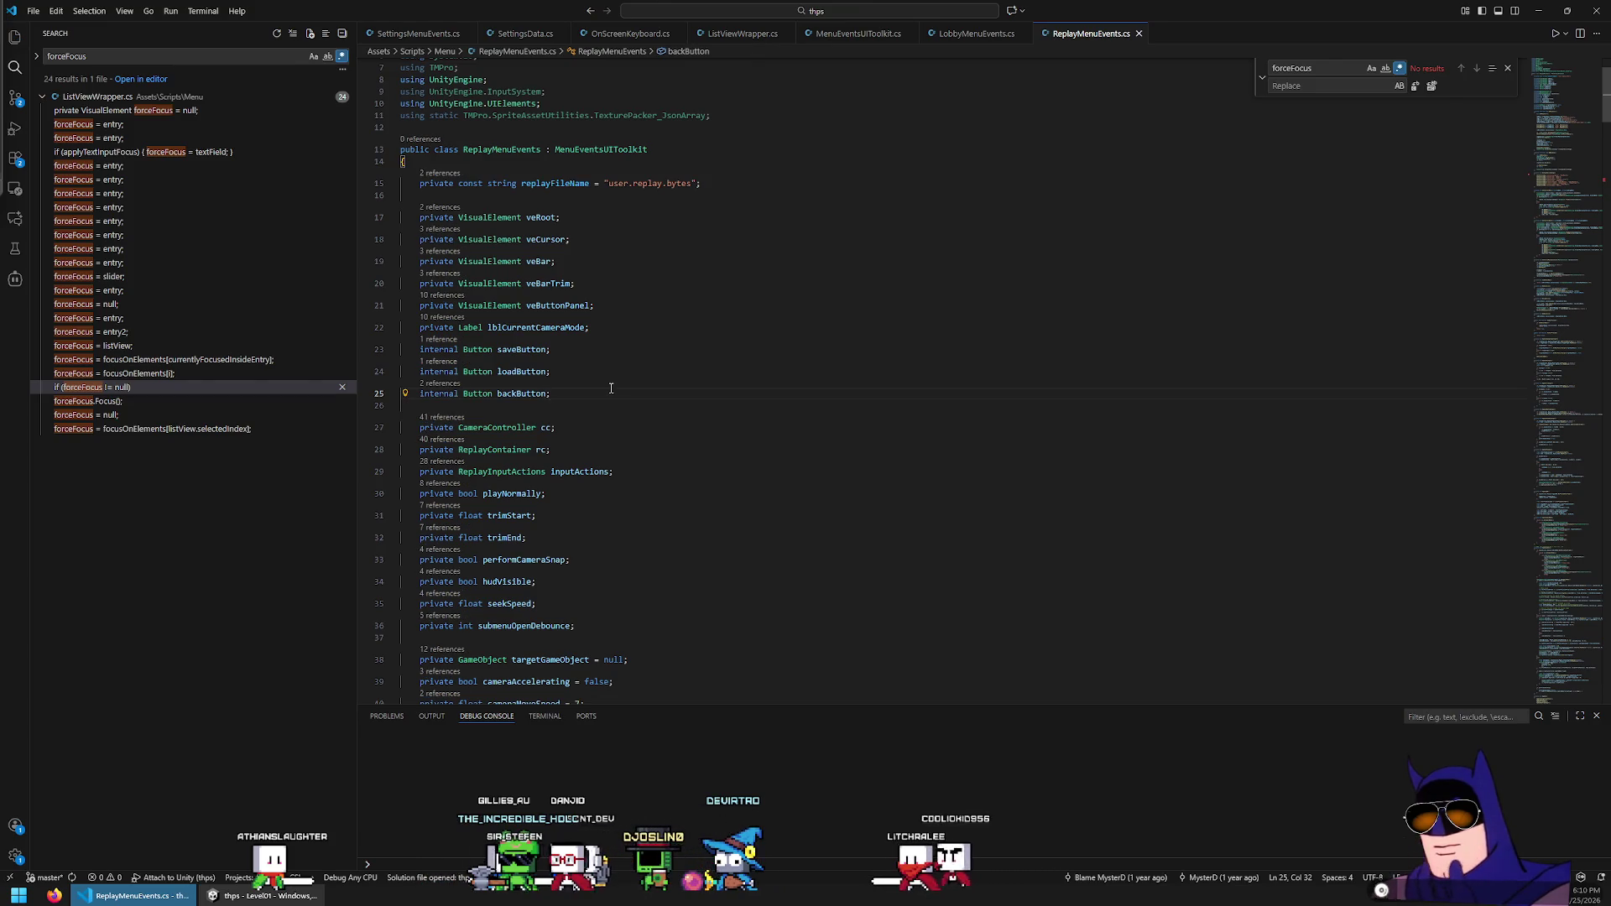
key(Return)
key(Return)
text(// save panel)
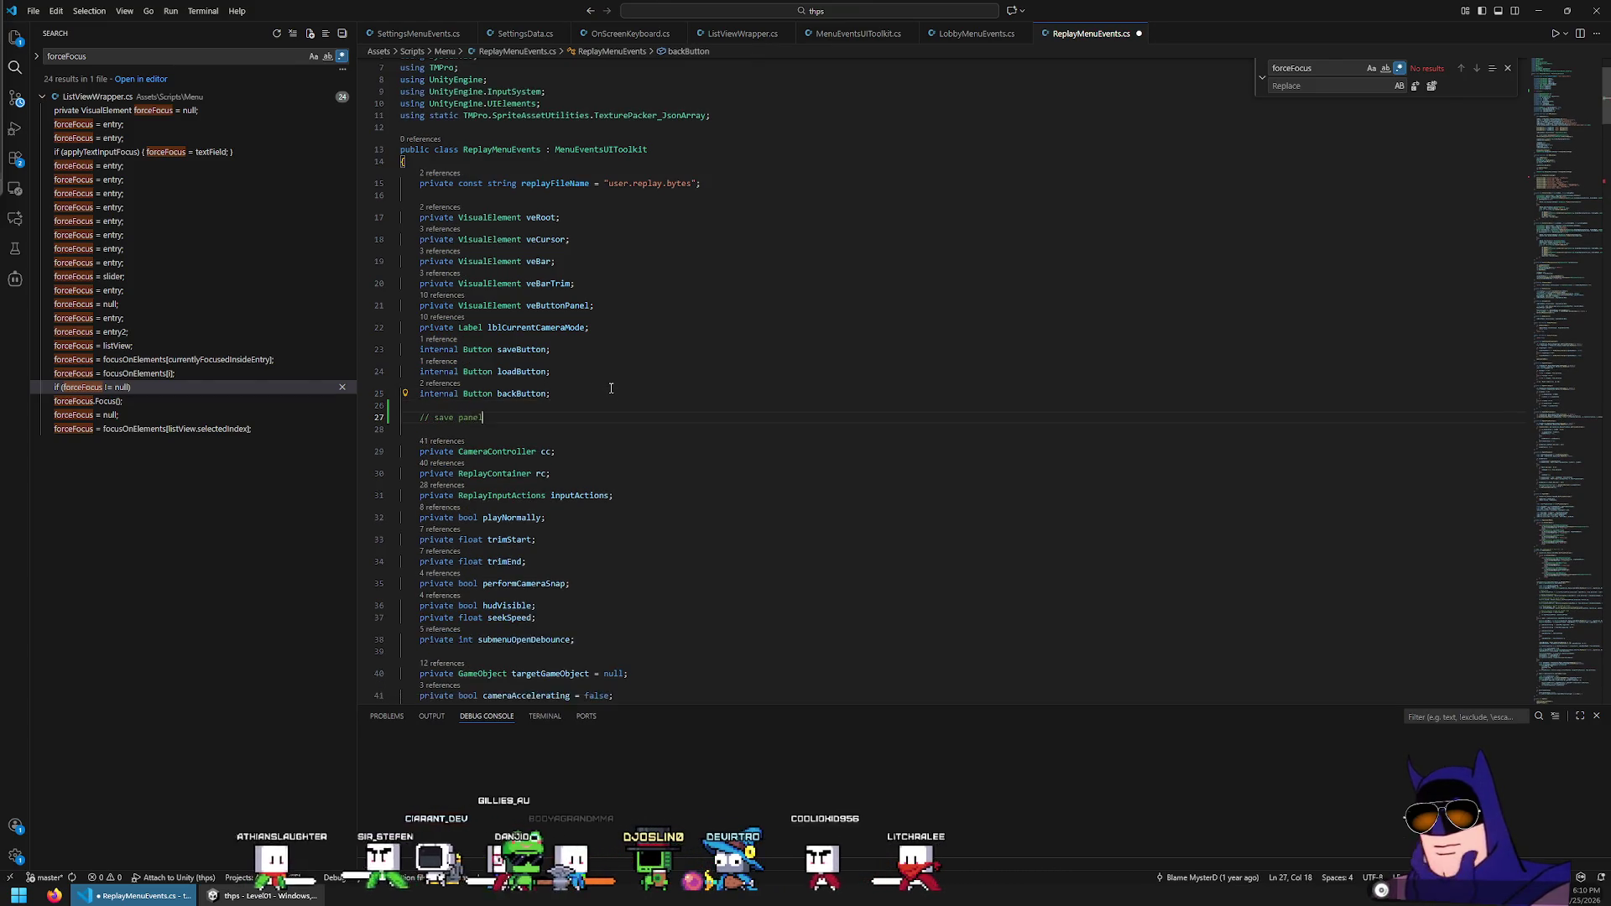
key(Return)
text(priva)
text(te VisualElement)
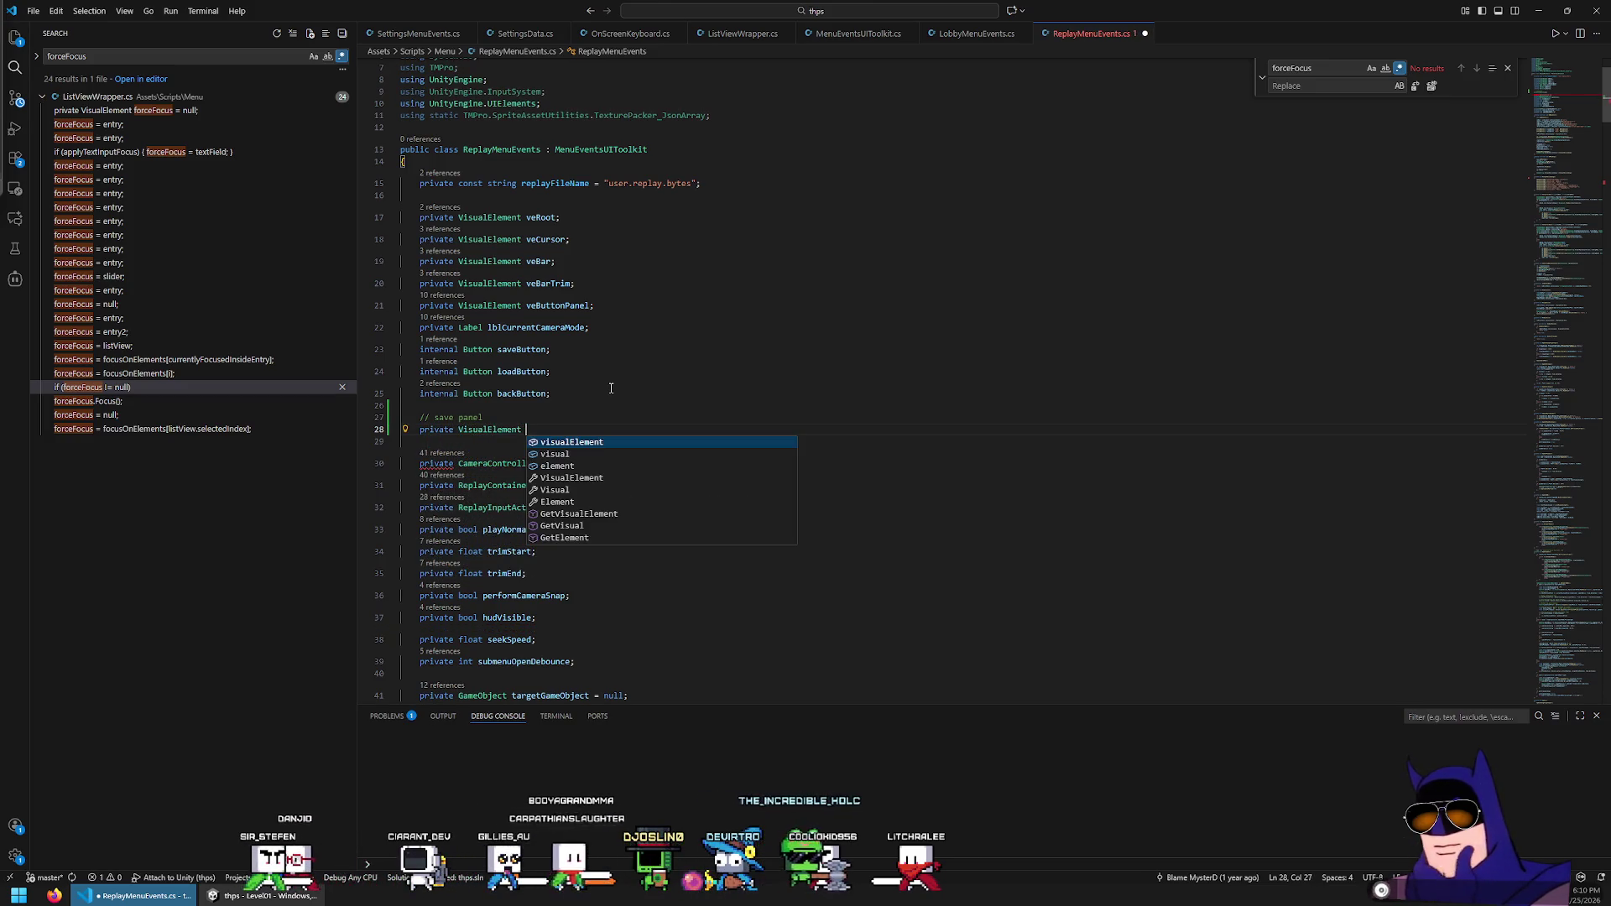
text( veSavePanel;)
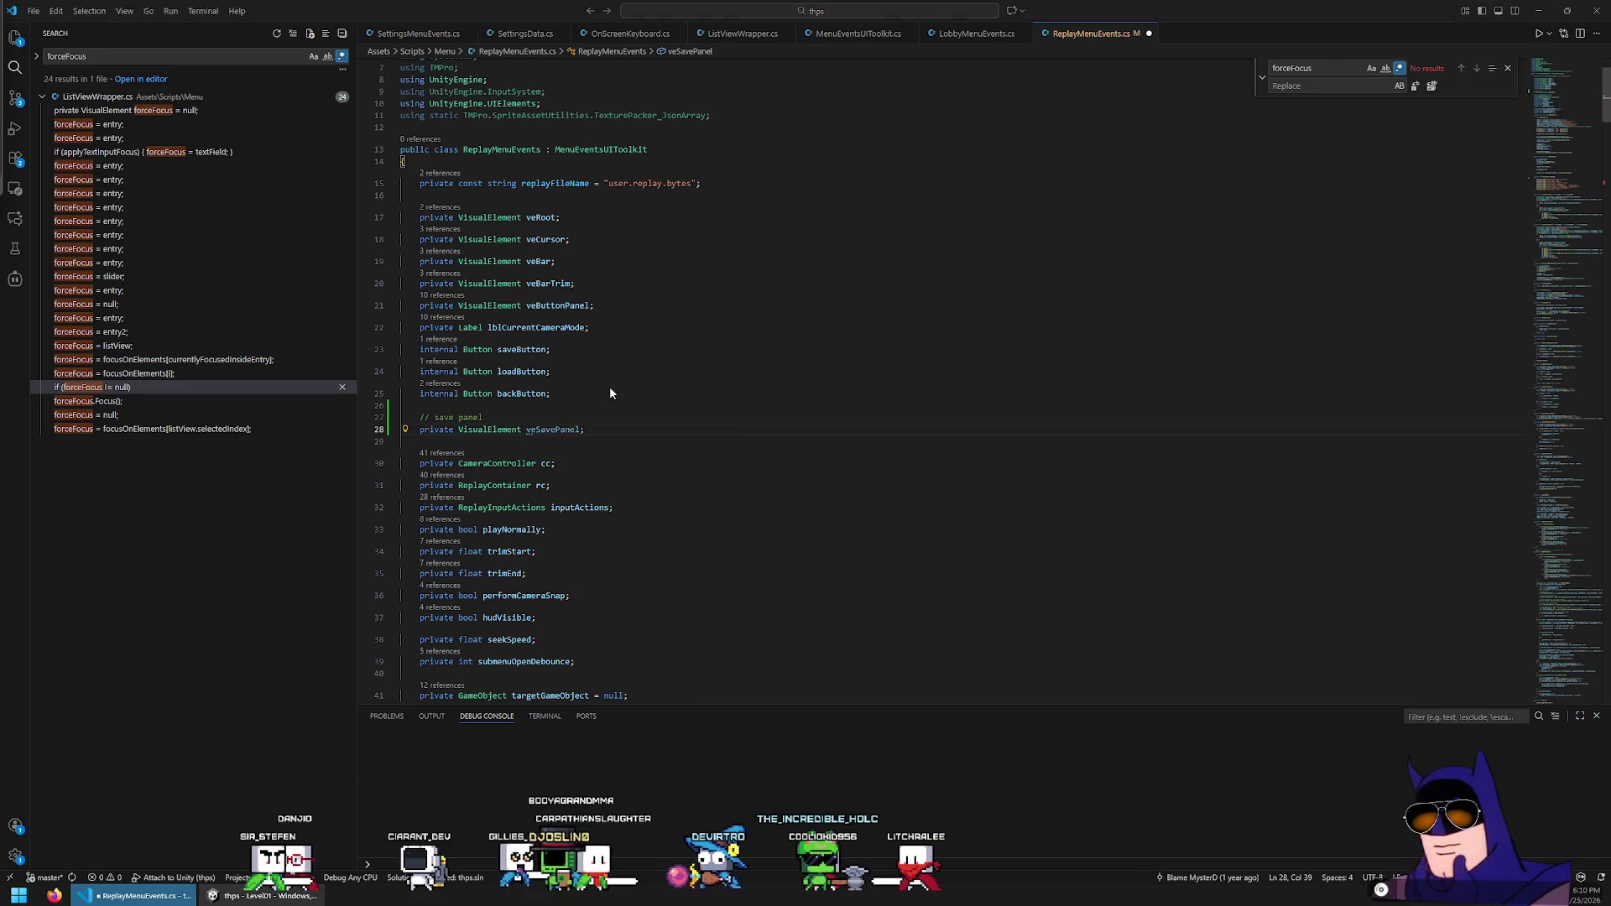
key(ctrl+s)
key(alt+Tab)
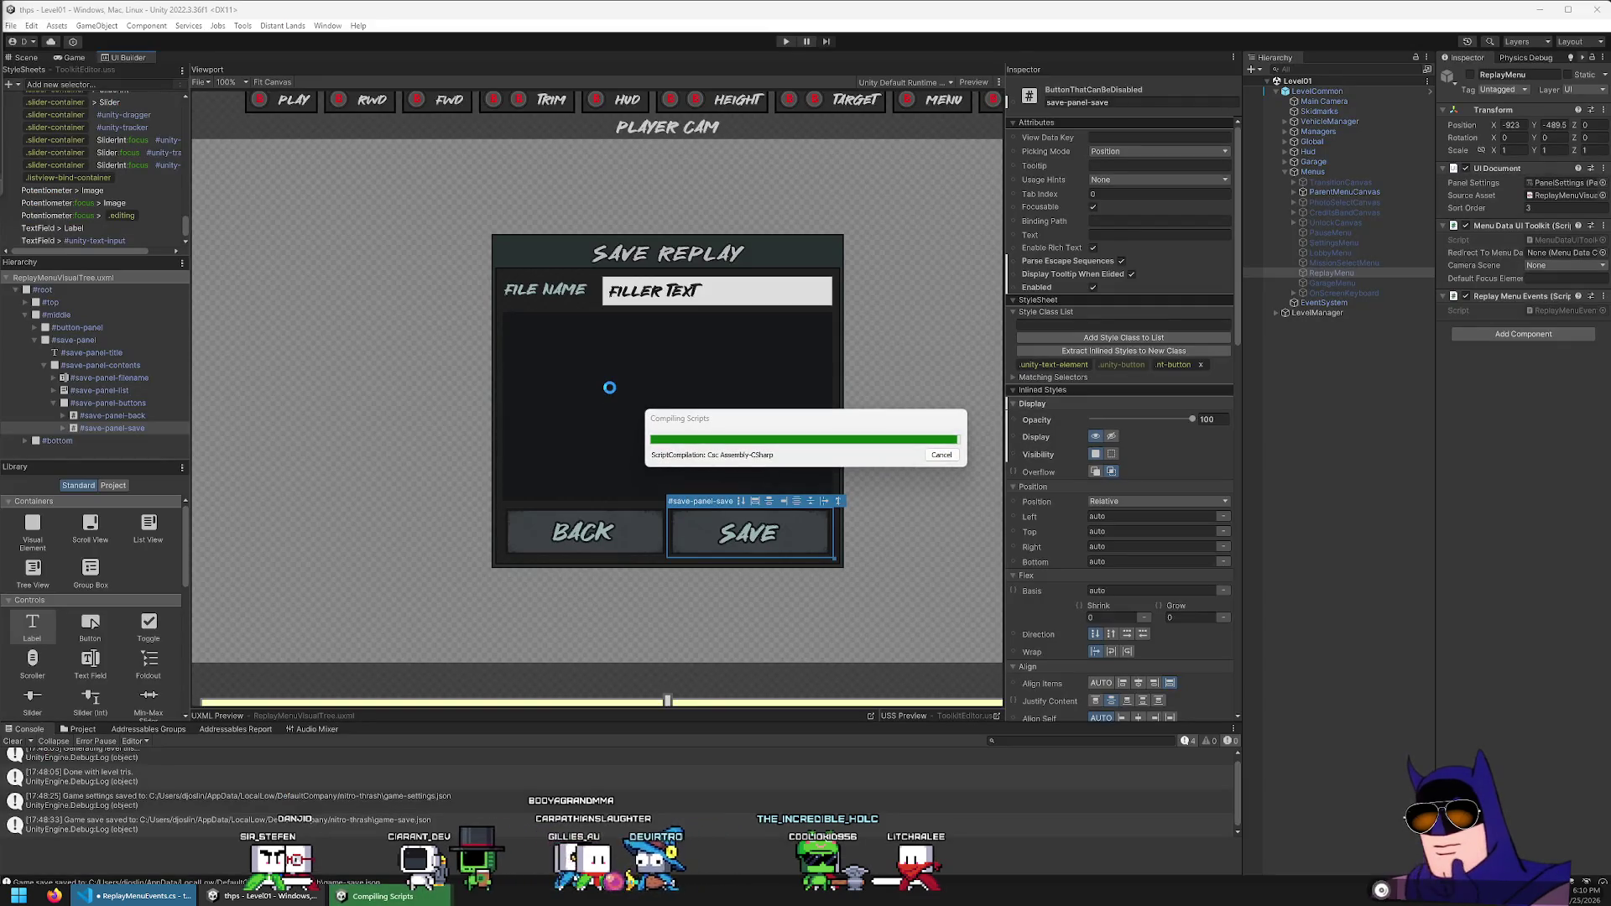
Launch Paint with mspaint and paste in a screenshot of the Unity window
key(super+r)
text(mspaint)
key(Return)
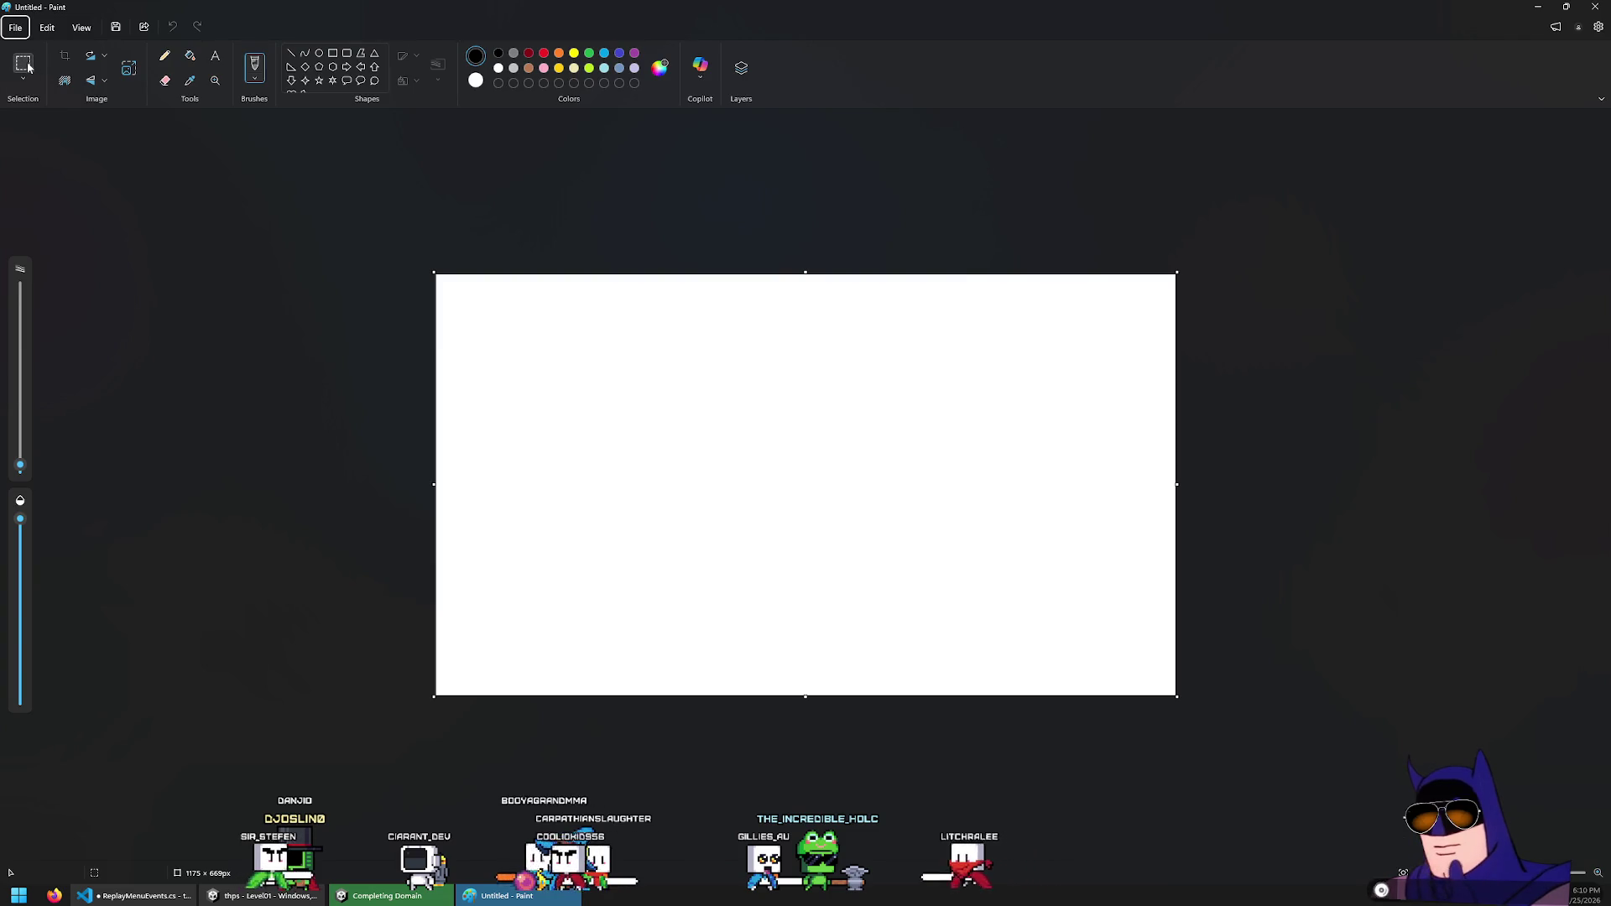
click(26, 65)
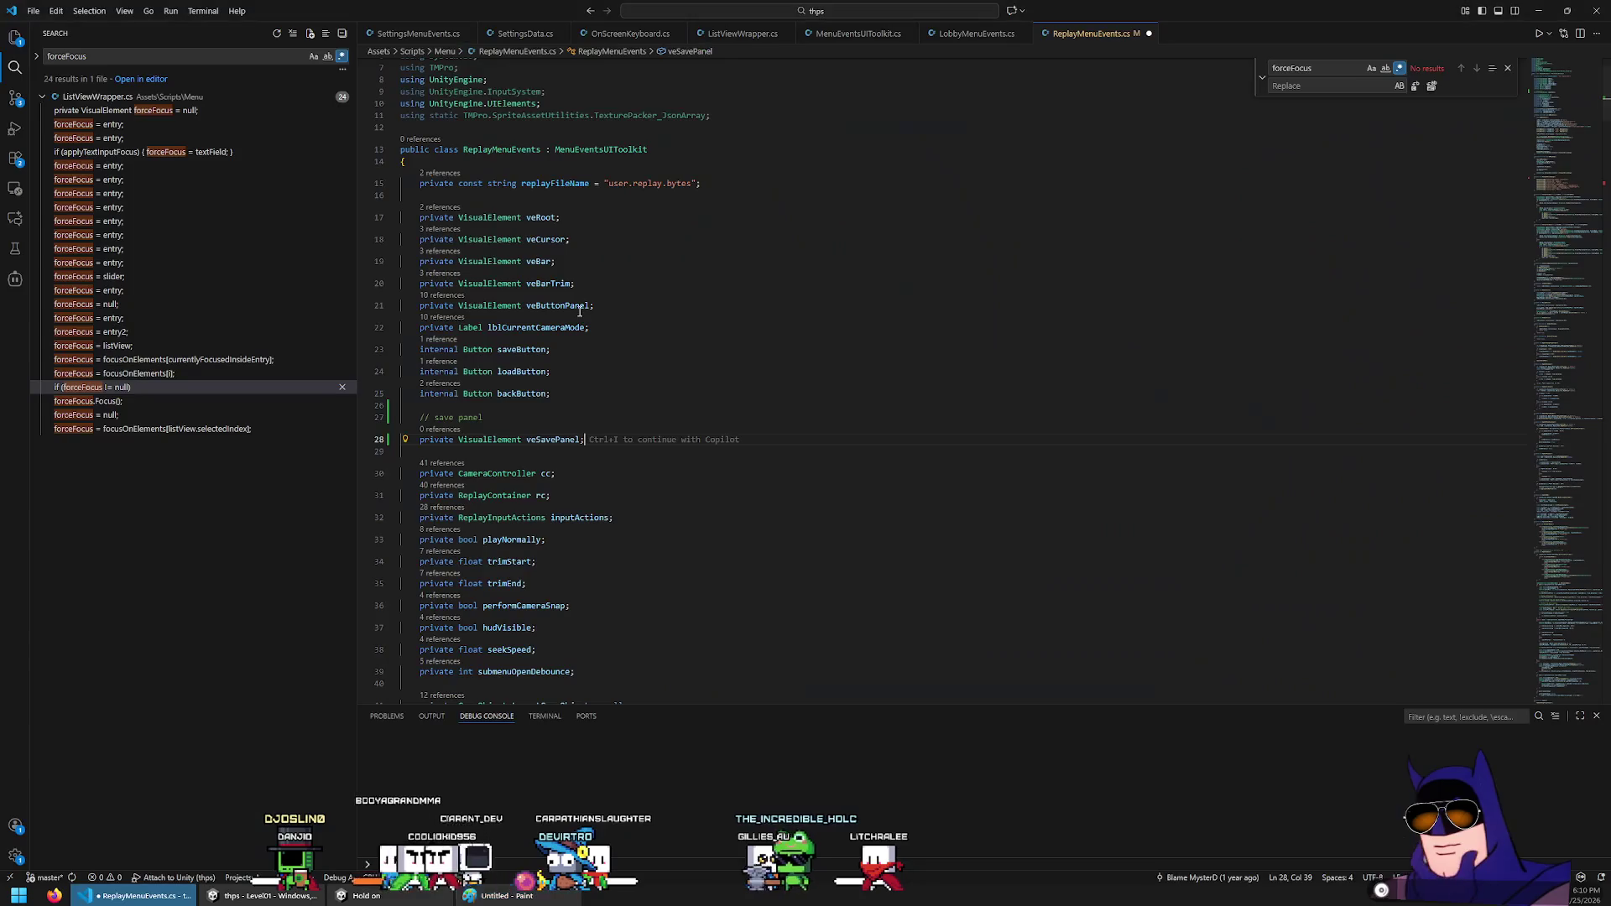
key(alt+Tab)
key(alt+Print)
key(alt+Tab)
key(ctrl+v)
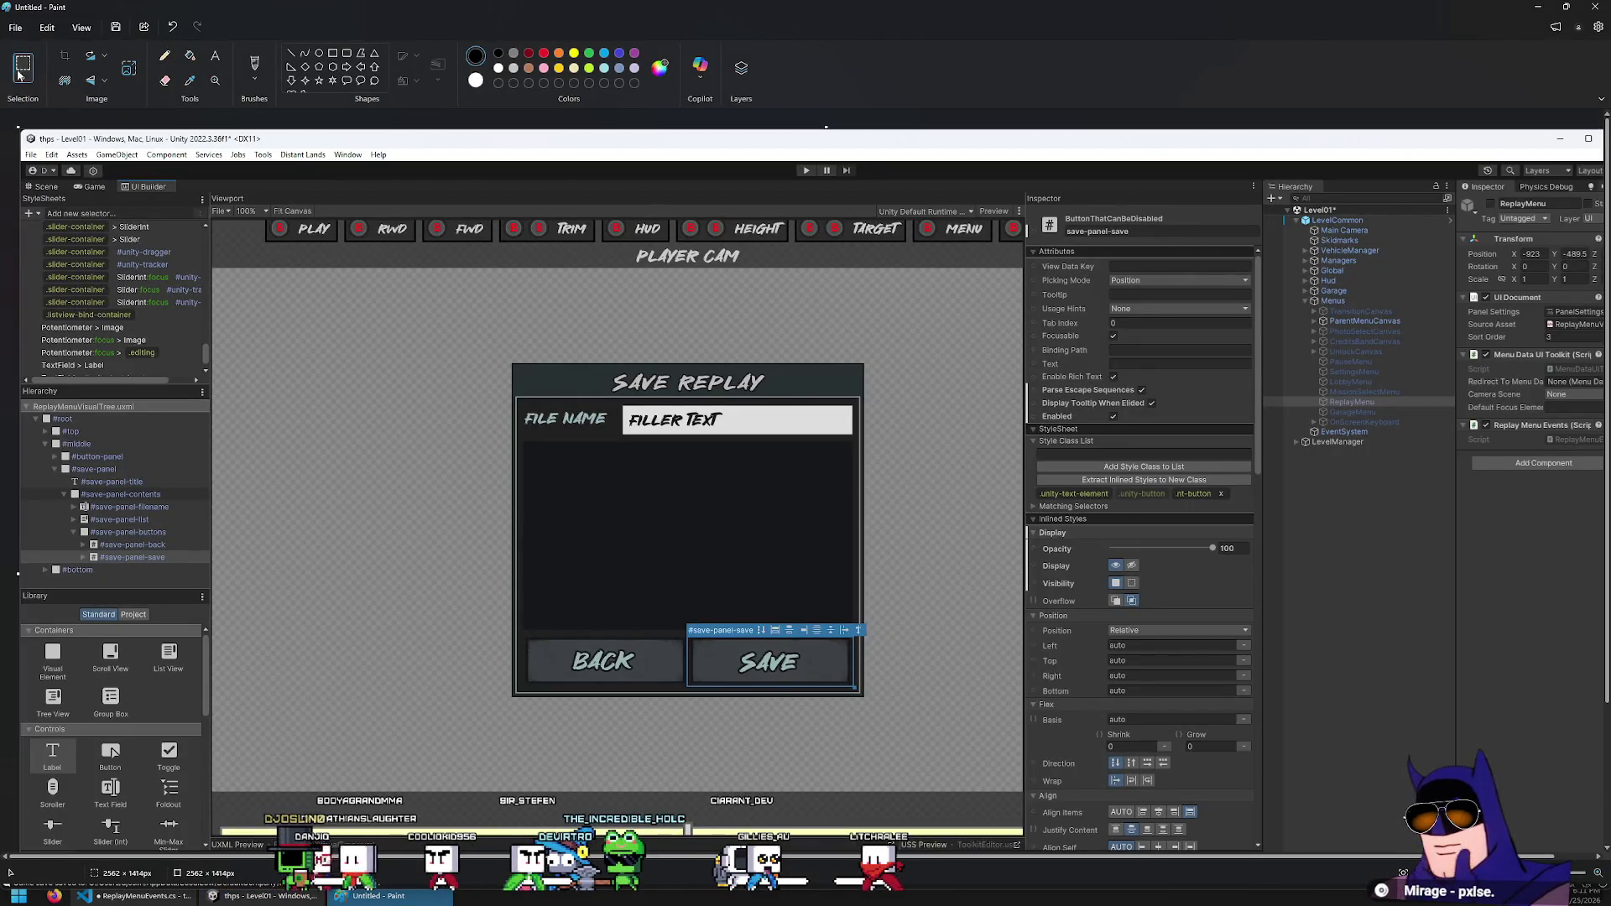
Resize the Paint image to 1×1, paste again, and shrink the Paint window aside
scroll(205, 291, down, 3)
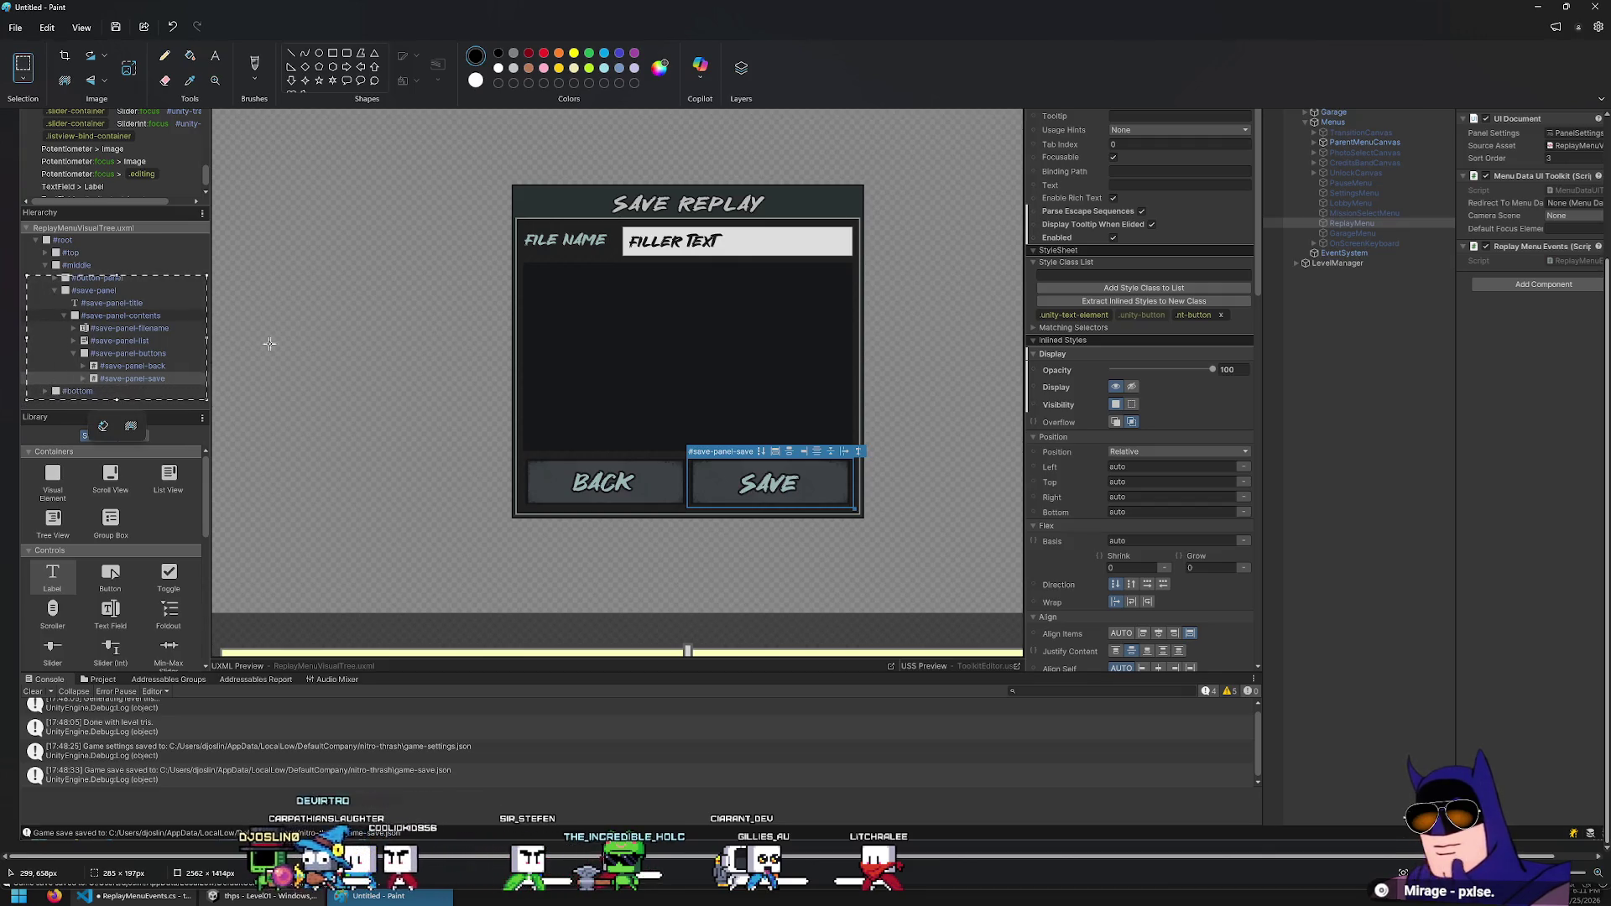
key(ctrl+e)
text(1)
key(Tab)
text(1)
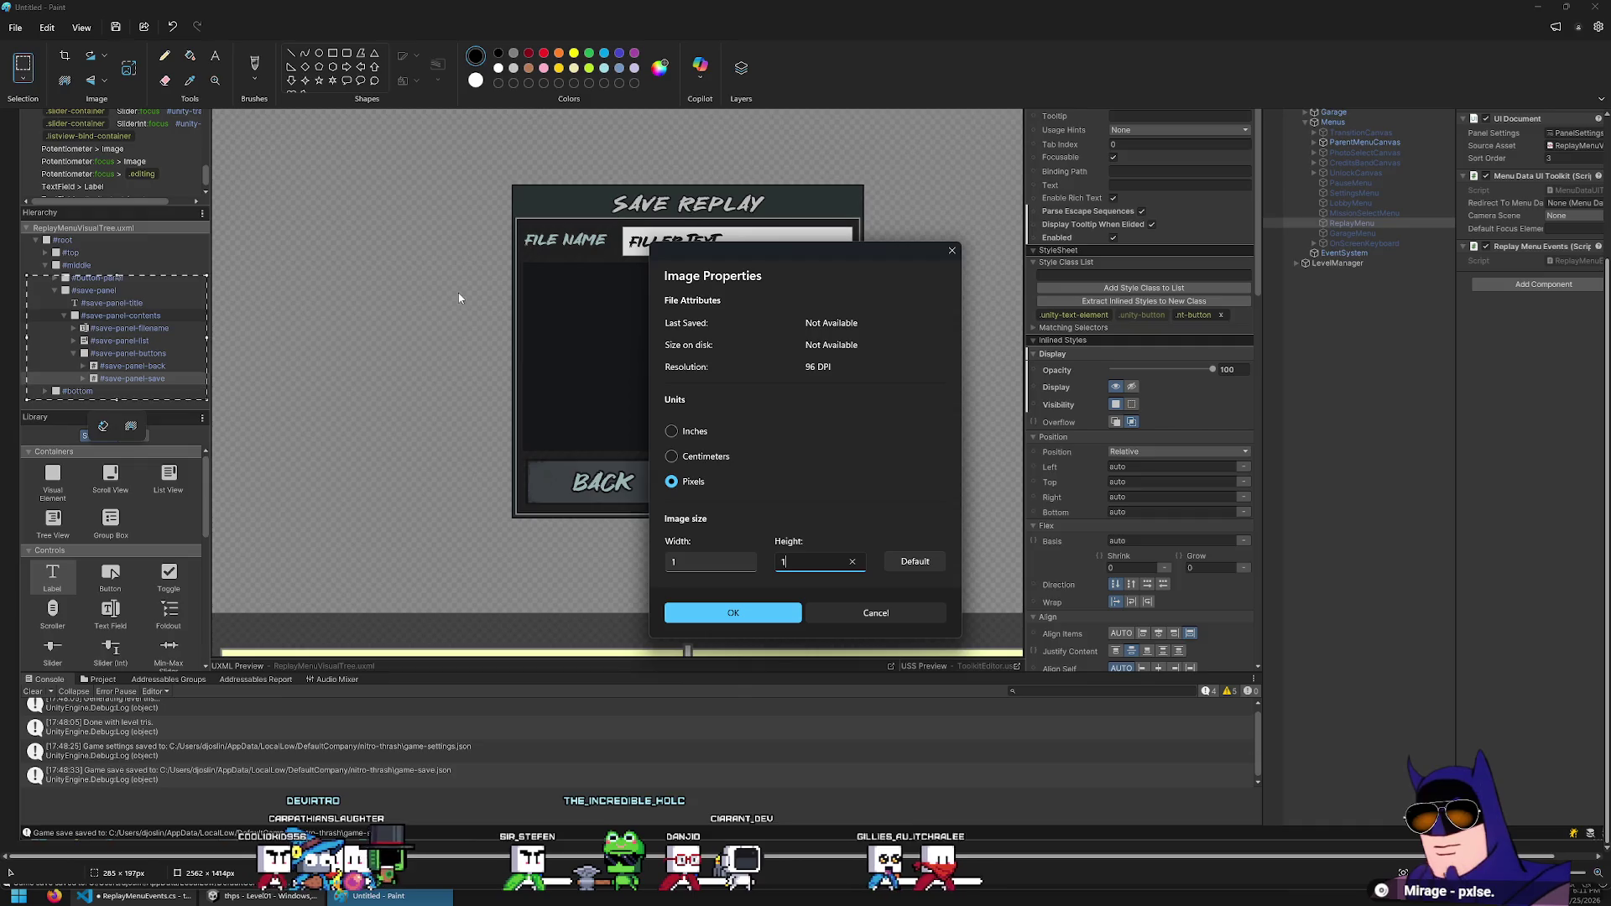
key(Return)
key(ctrl+v)
key(super+Down)
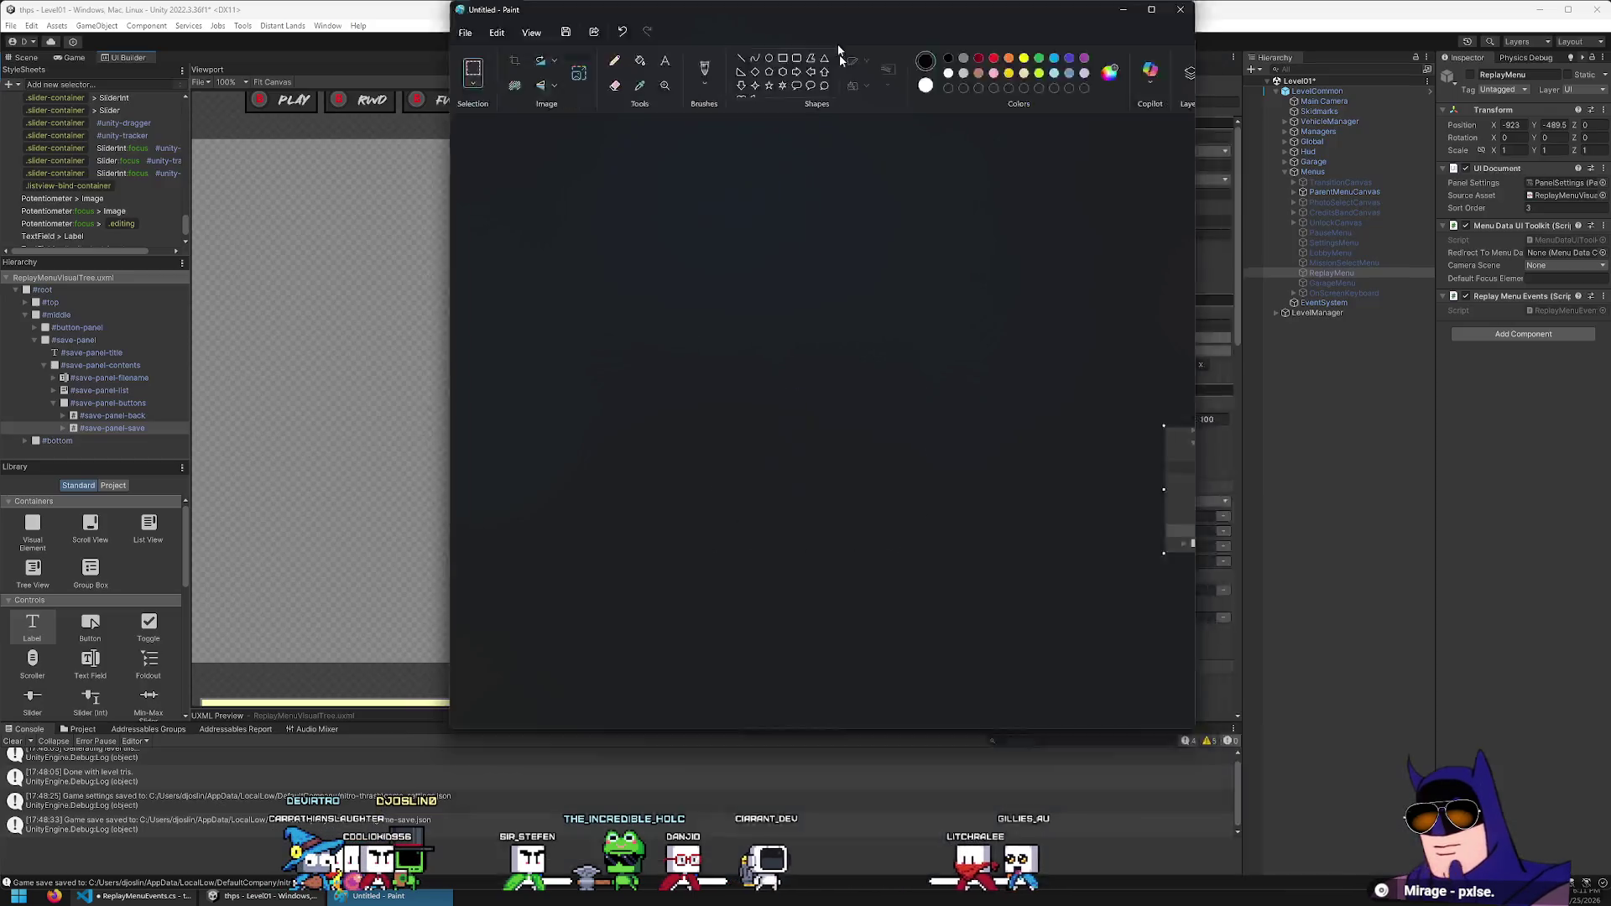
key(super+Down)
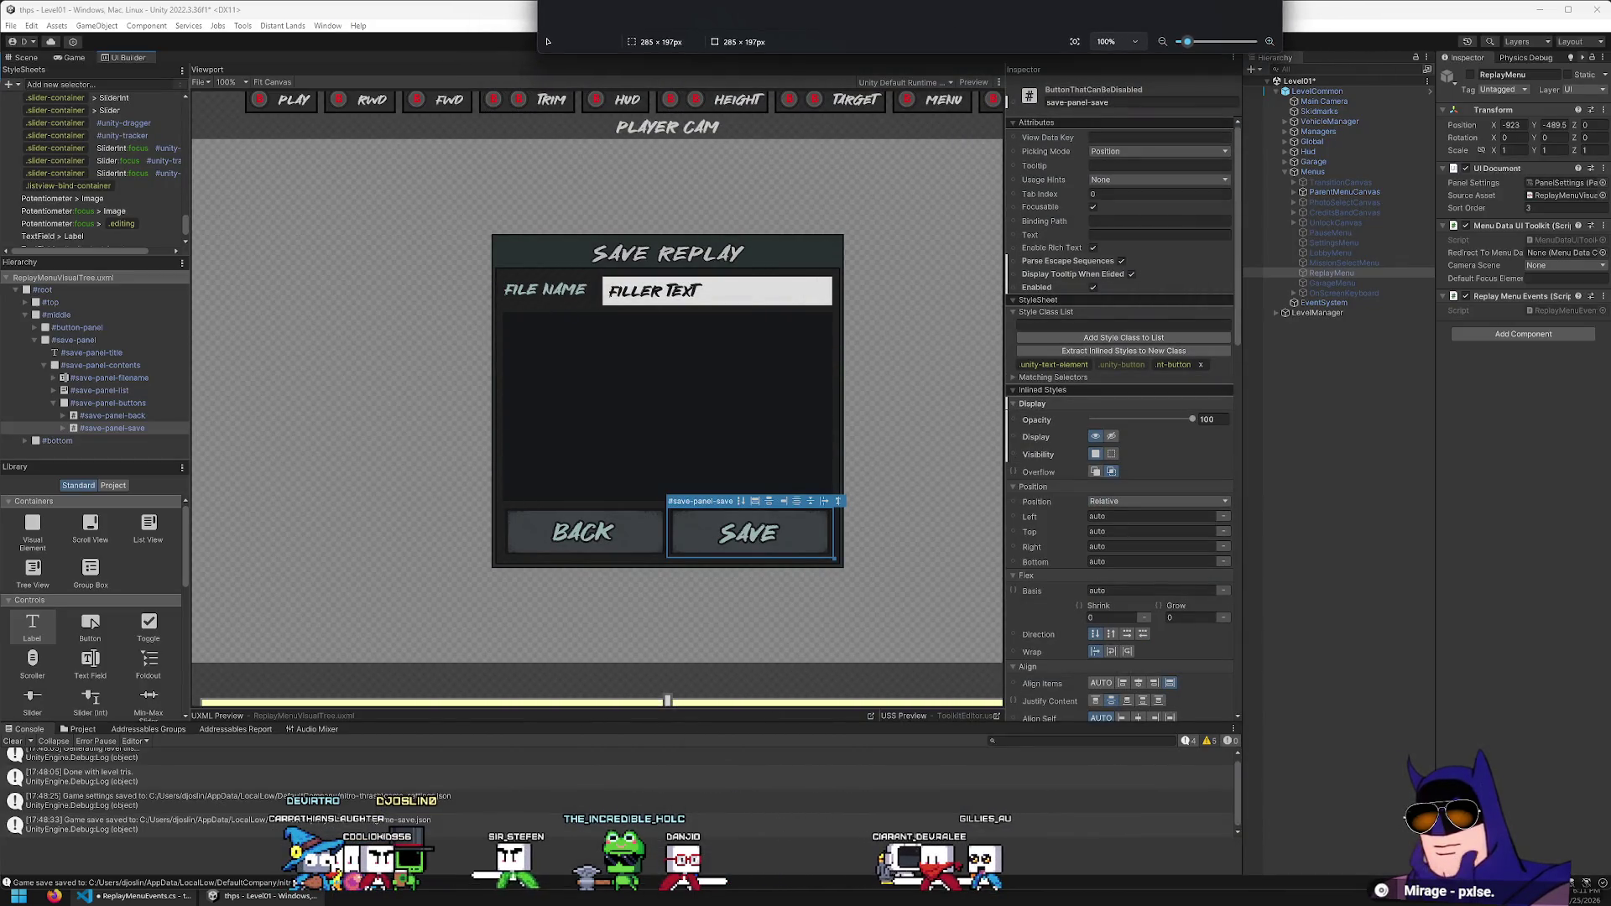
Move Paint out of the way, start a new field line, and check save-panel-filename's type in Unity
drag(547, 43, 573, 20)
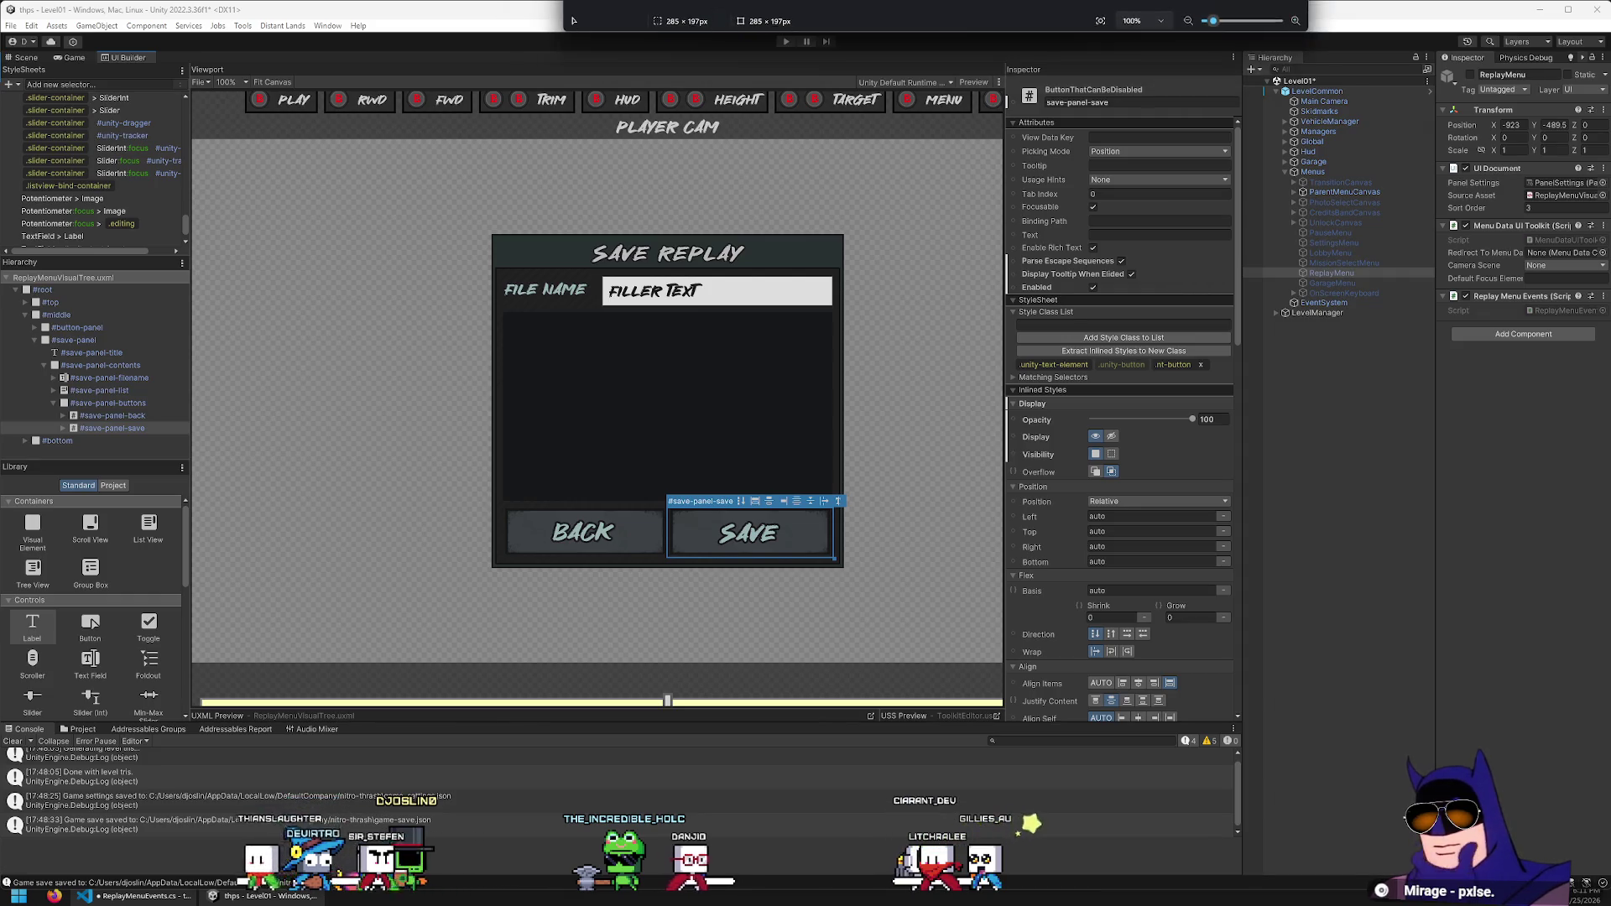
key(alt+Tab)
key(alt+Tab)
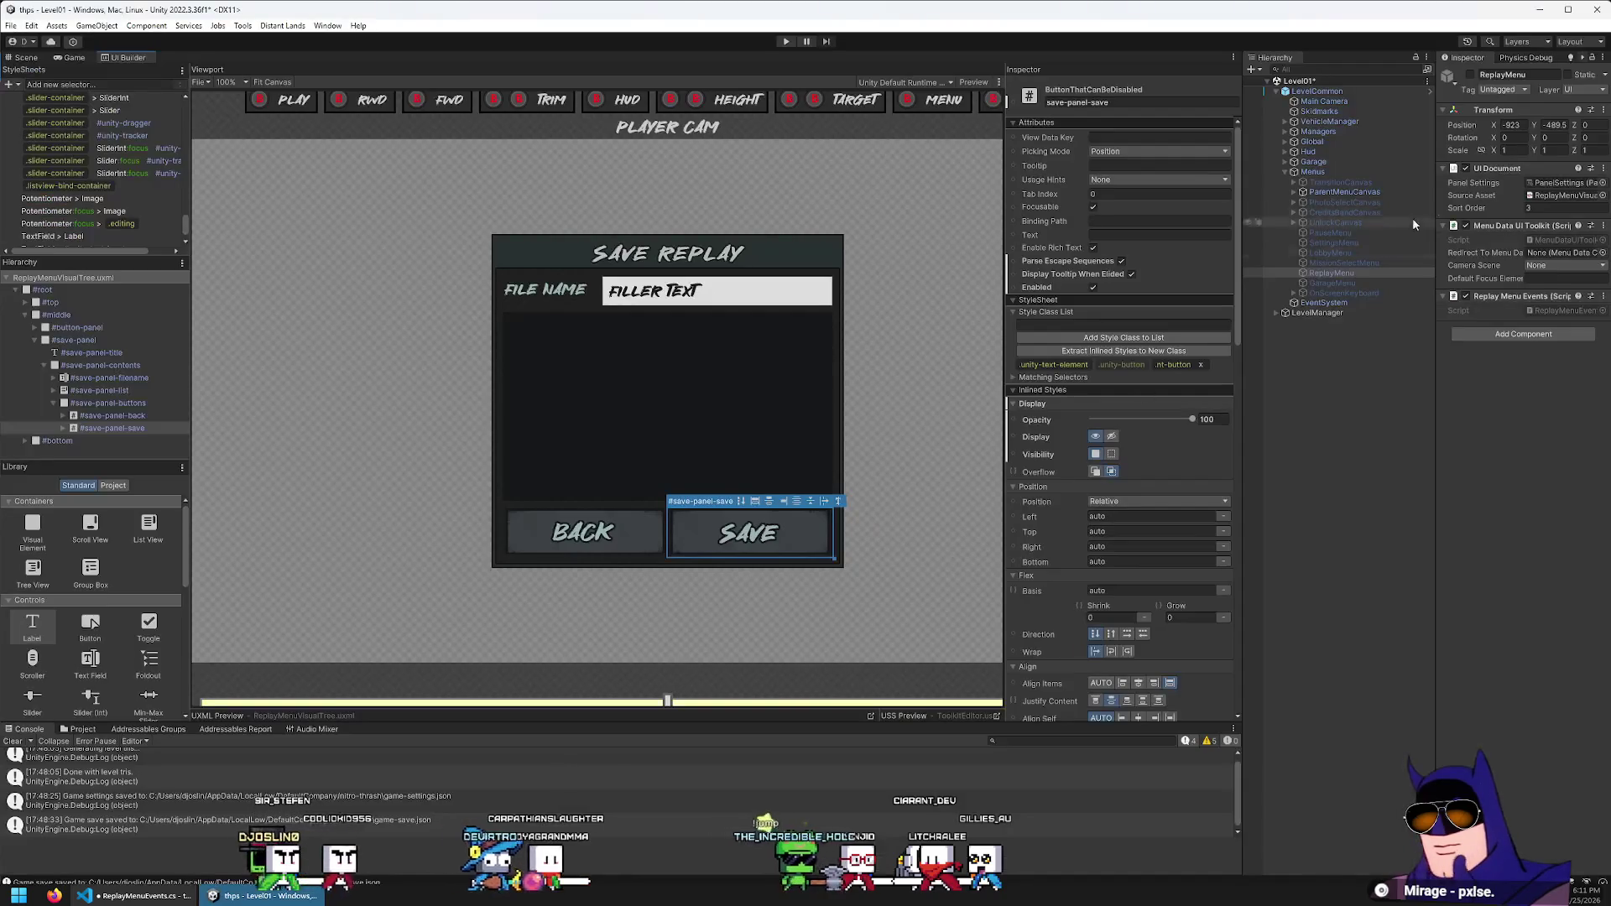
key(alt+Tab)
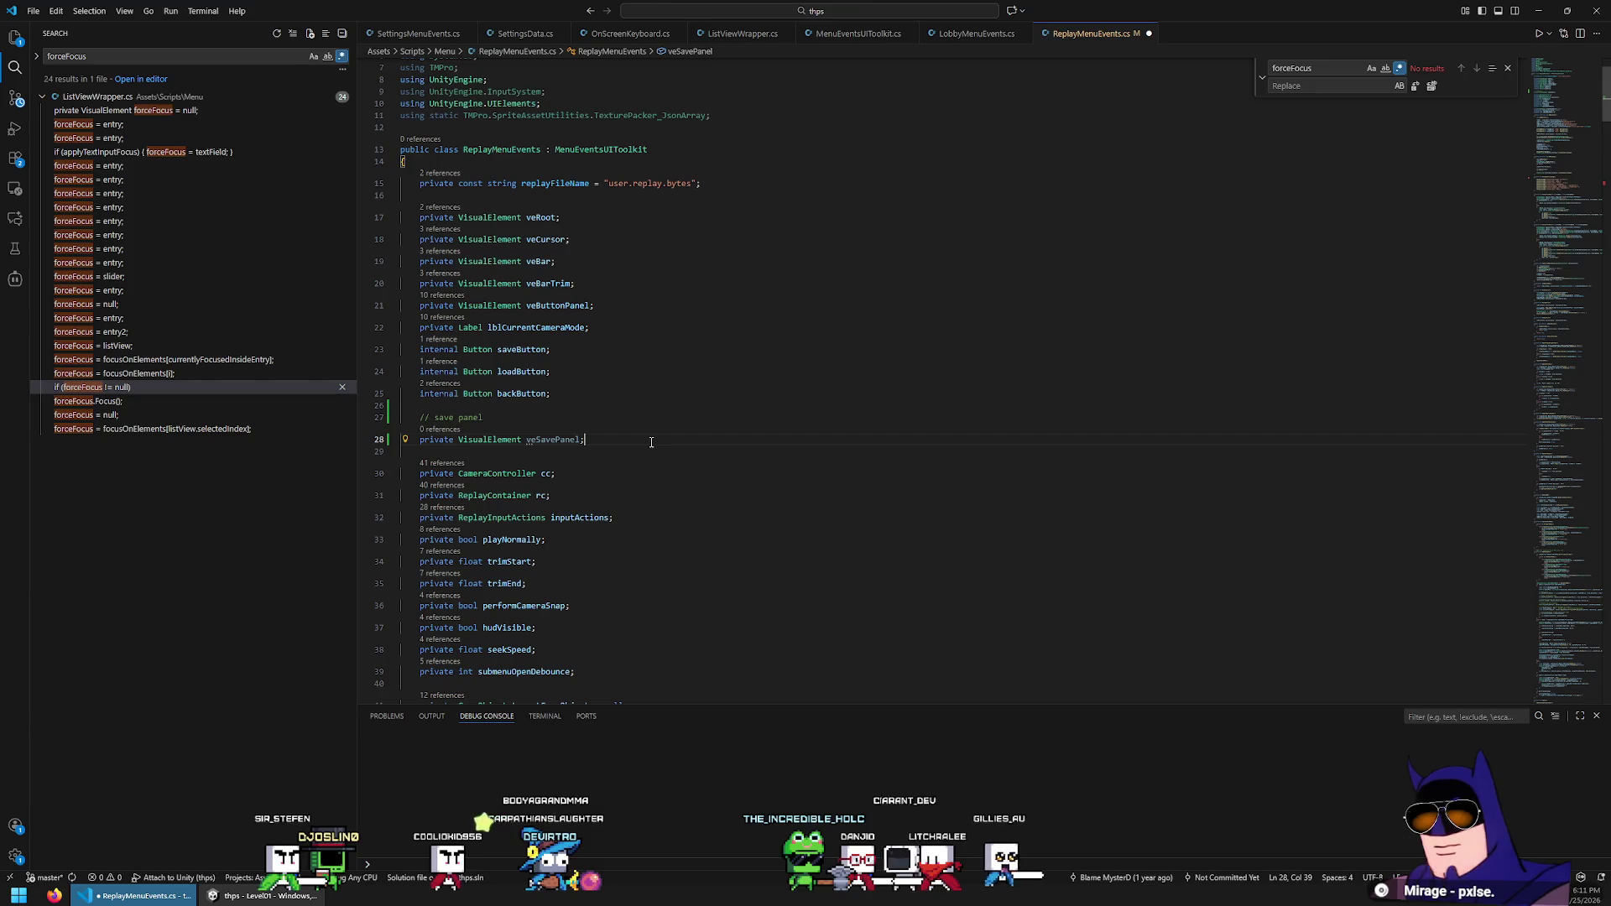
key(Return)
text(private)
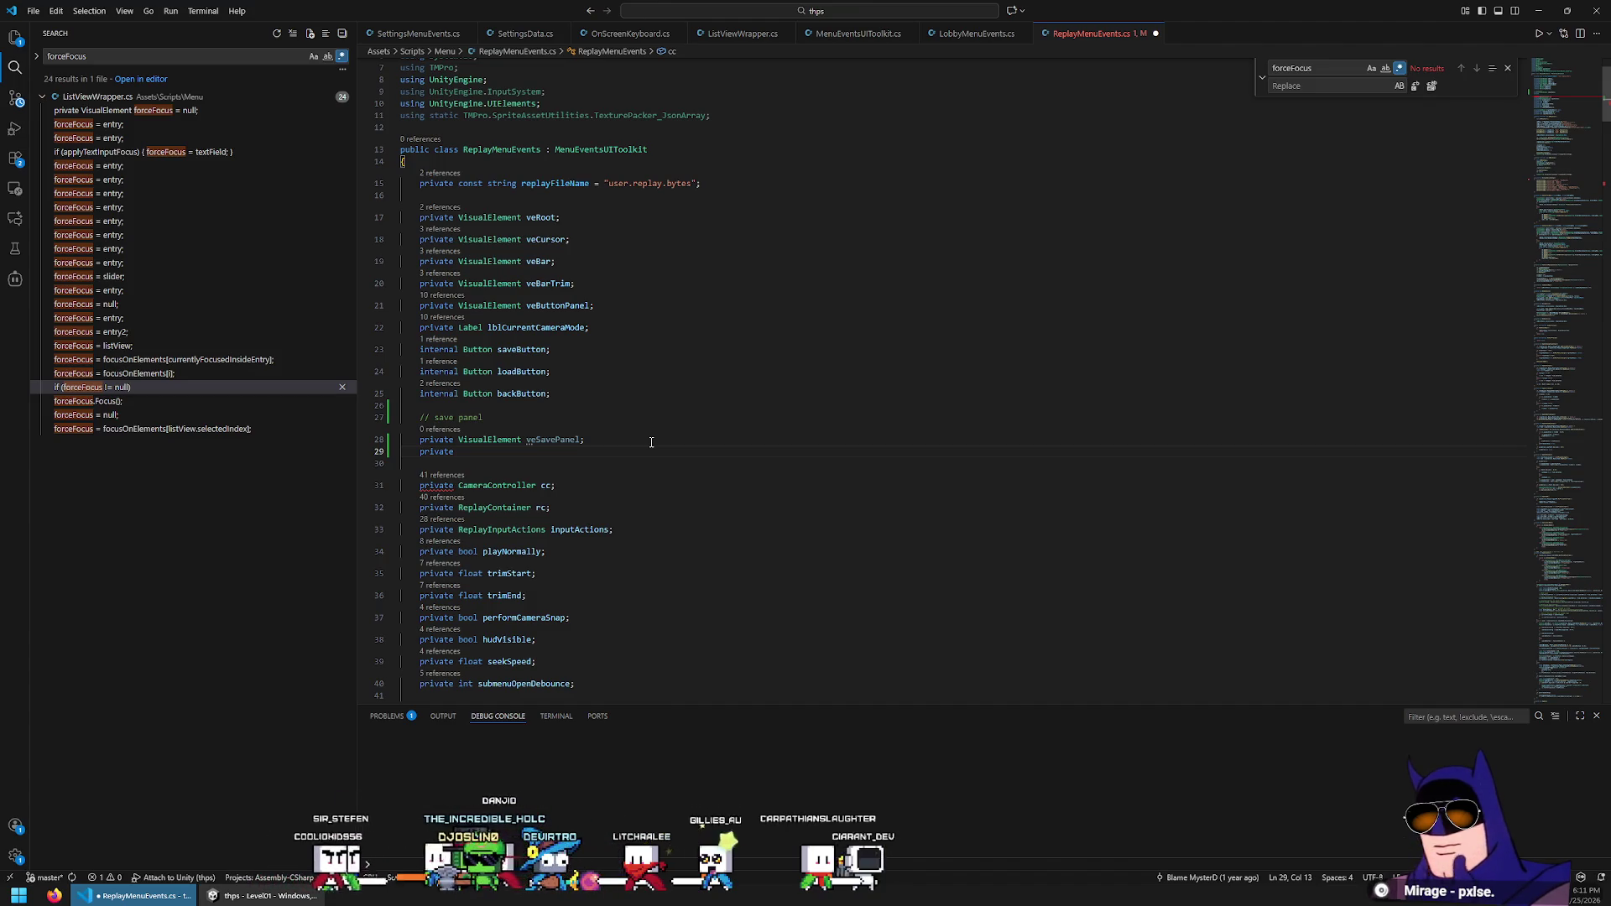
text(TextIn)
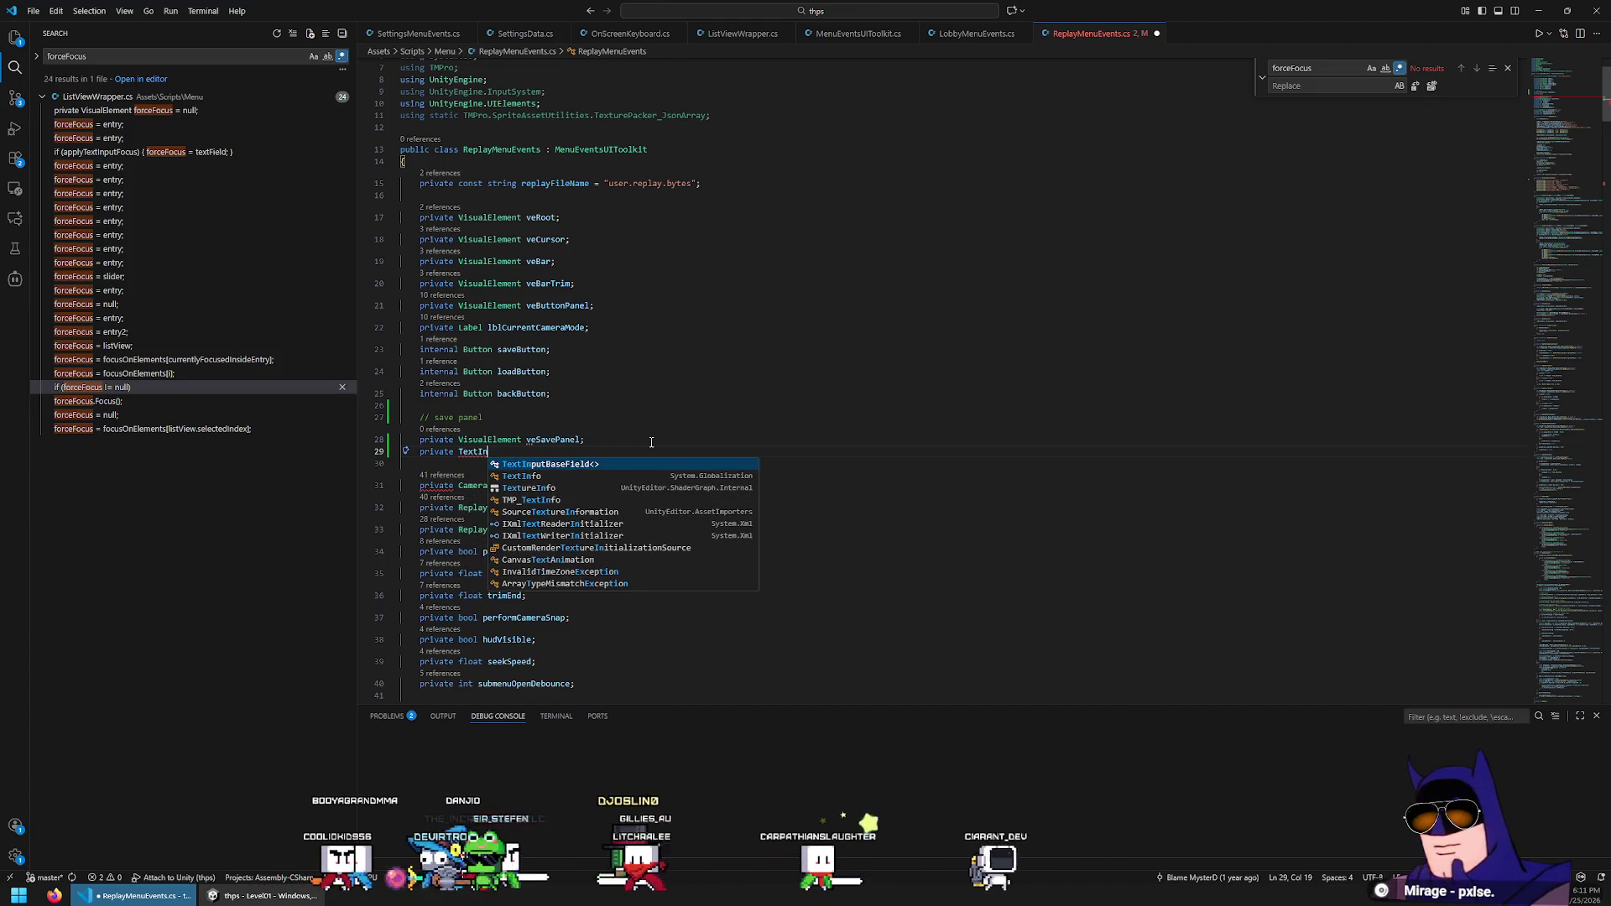
key(alt+Tab)
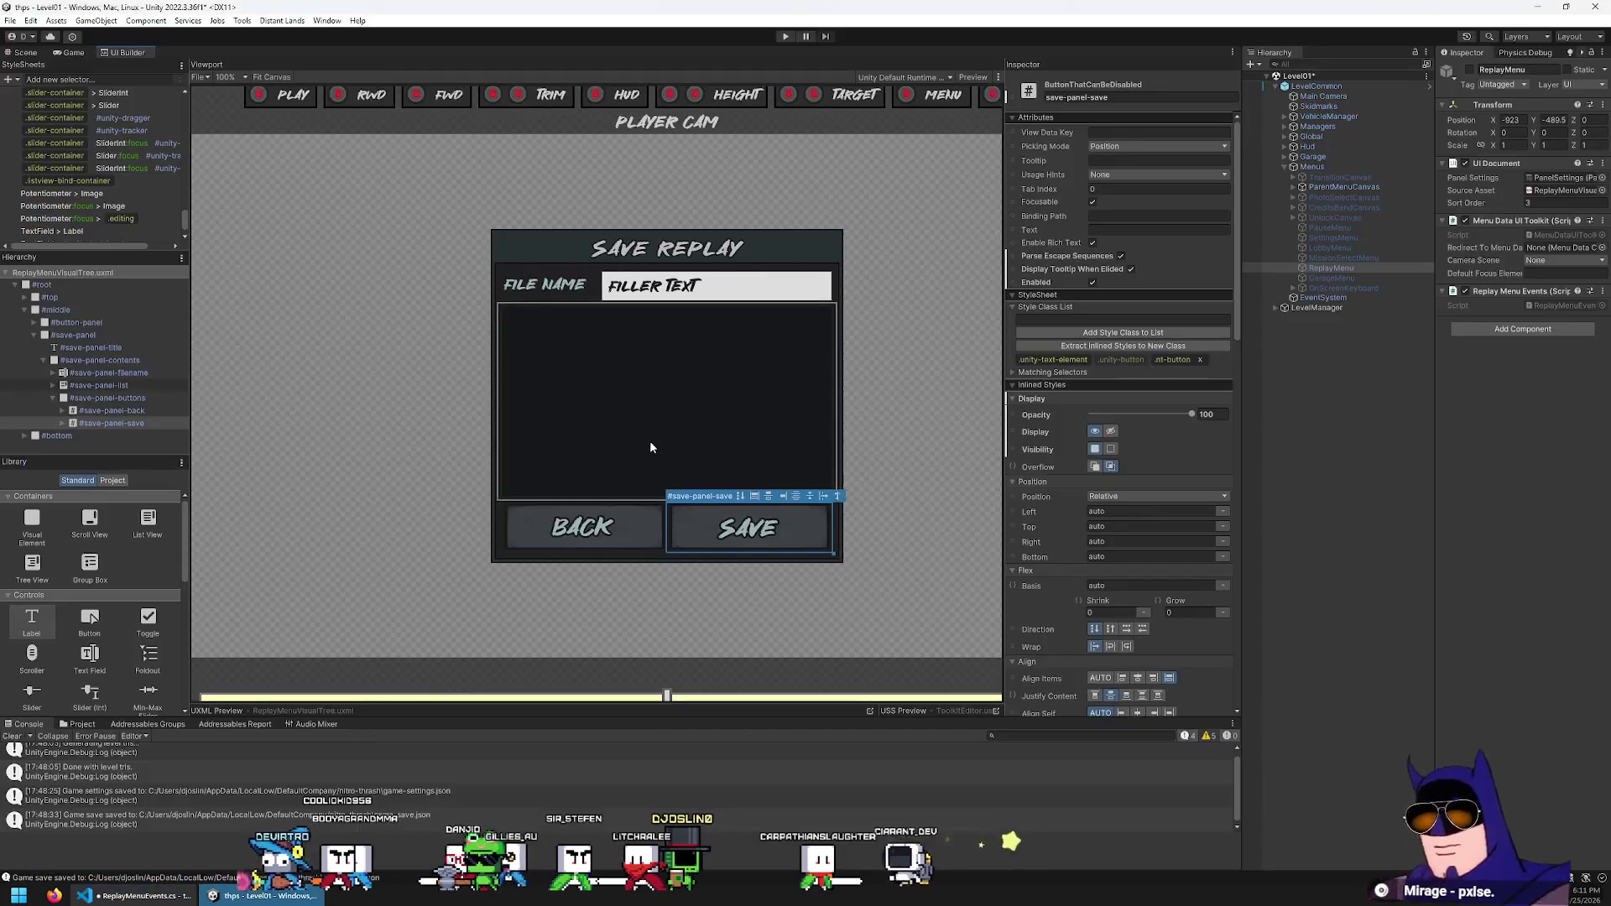
click(107, 375)
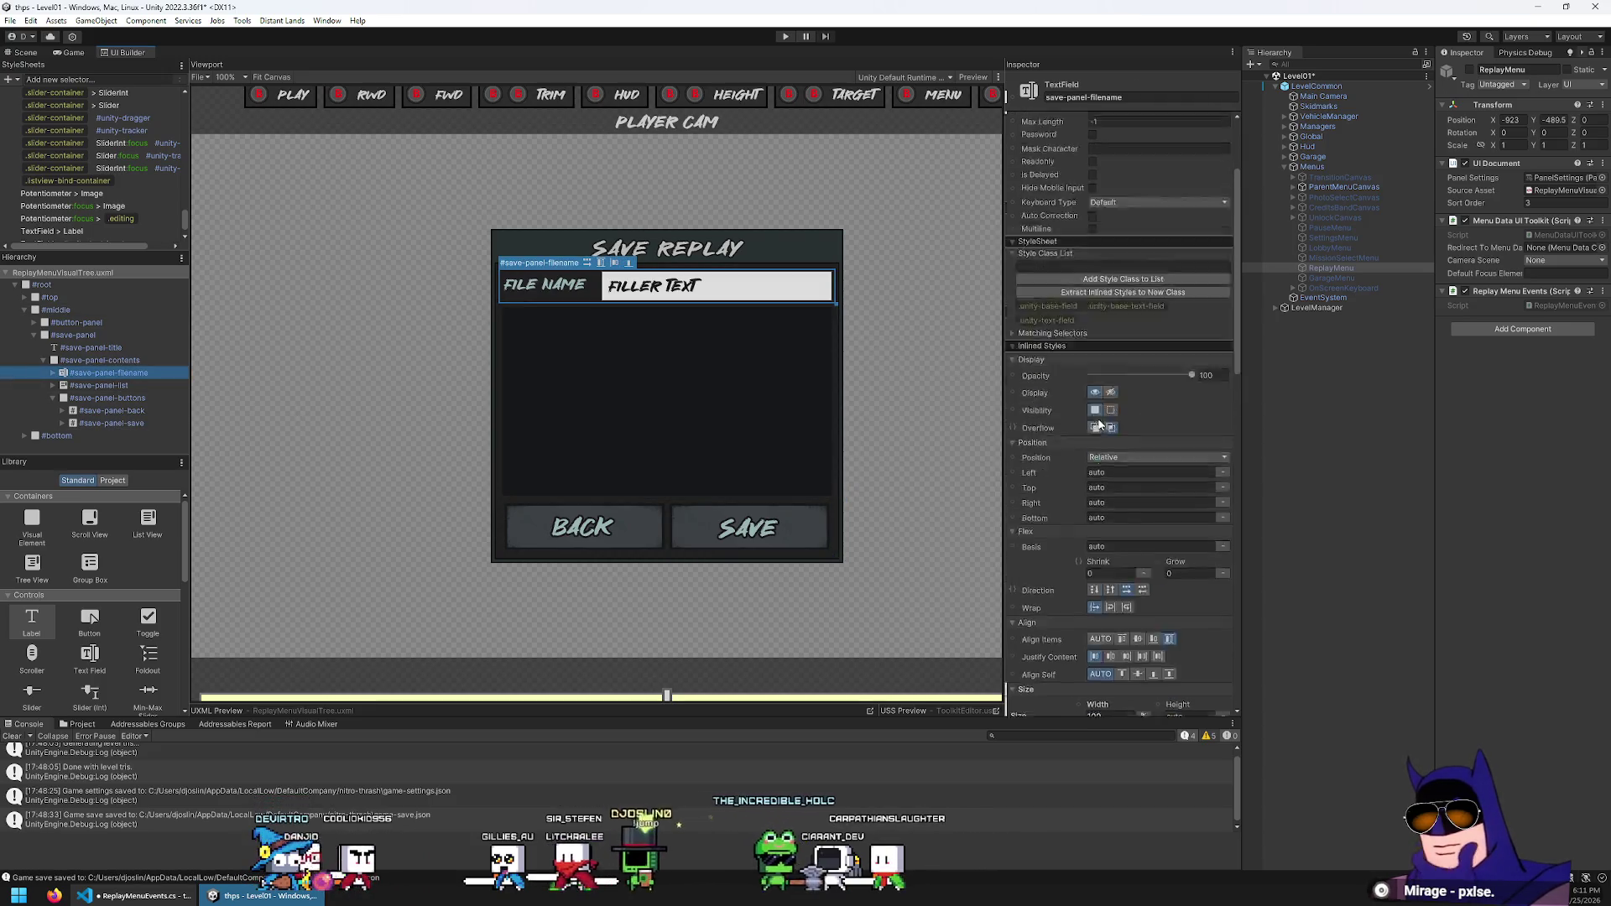
scroll(1099, 424, up, 3)
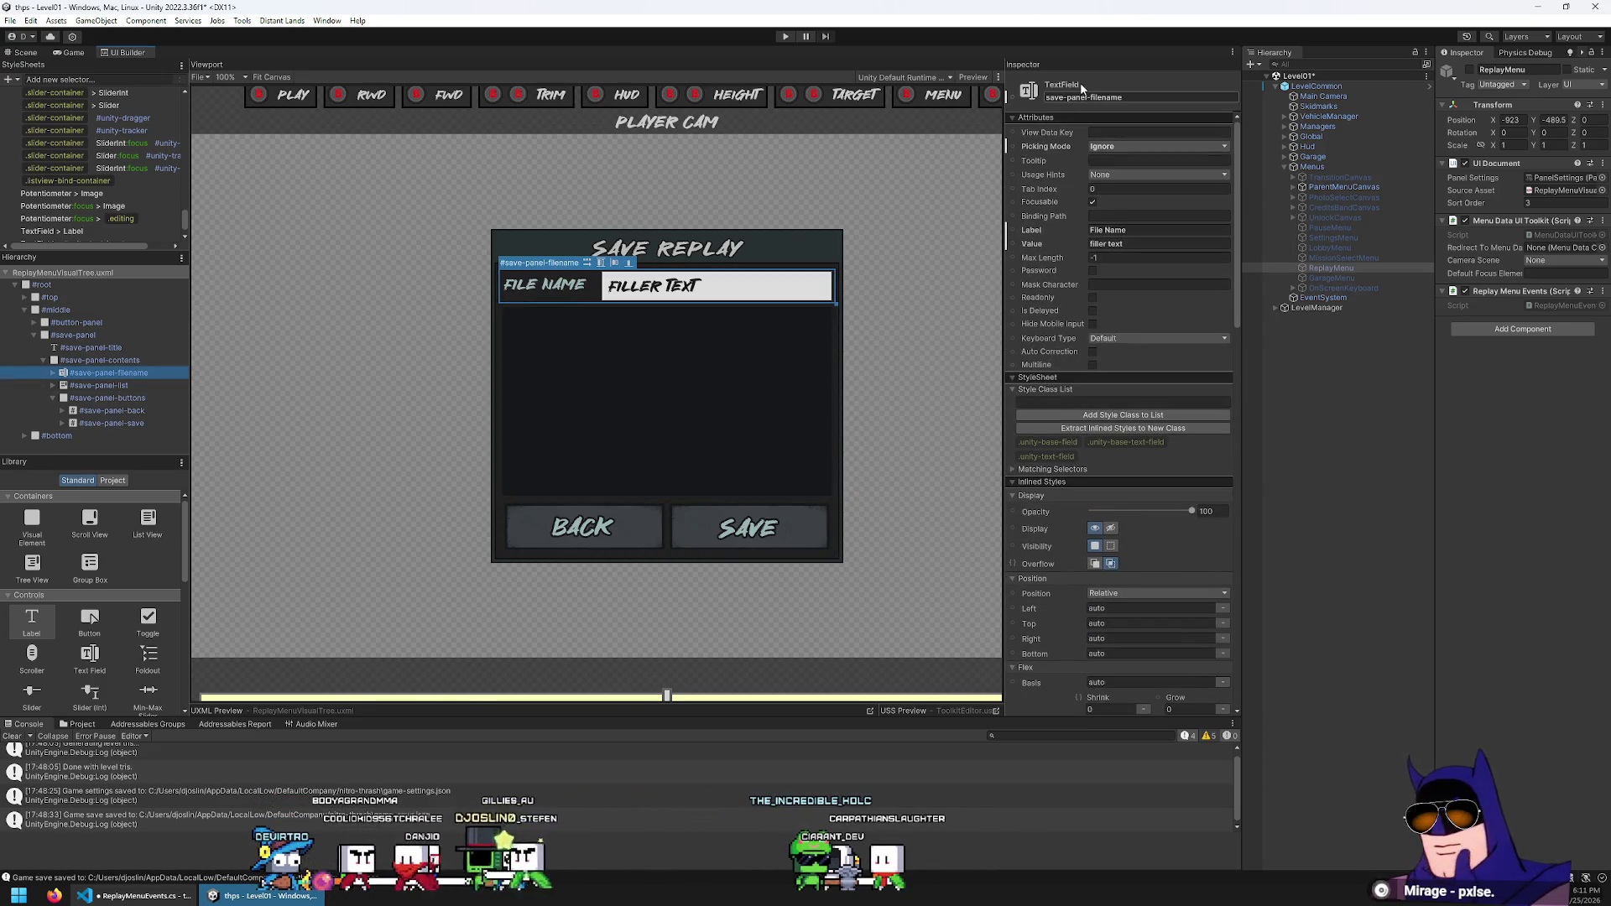
key(alt+Tab)
Declare 'private TextField tfSavePanelFilename' and 'private ListView lvSavePanelList' among the save panel fields
text(priva)
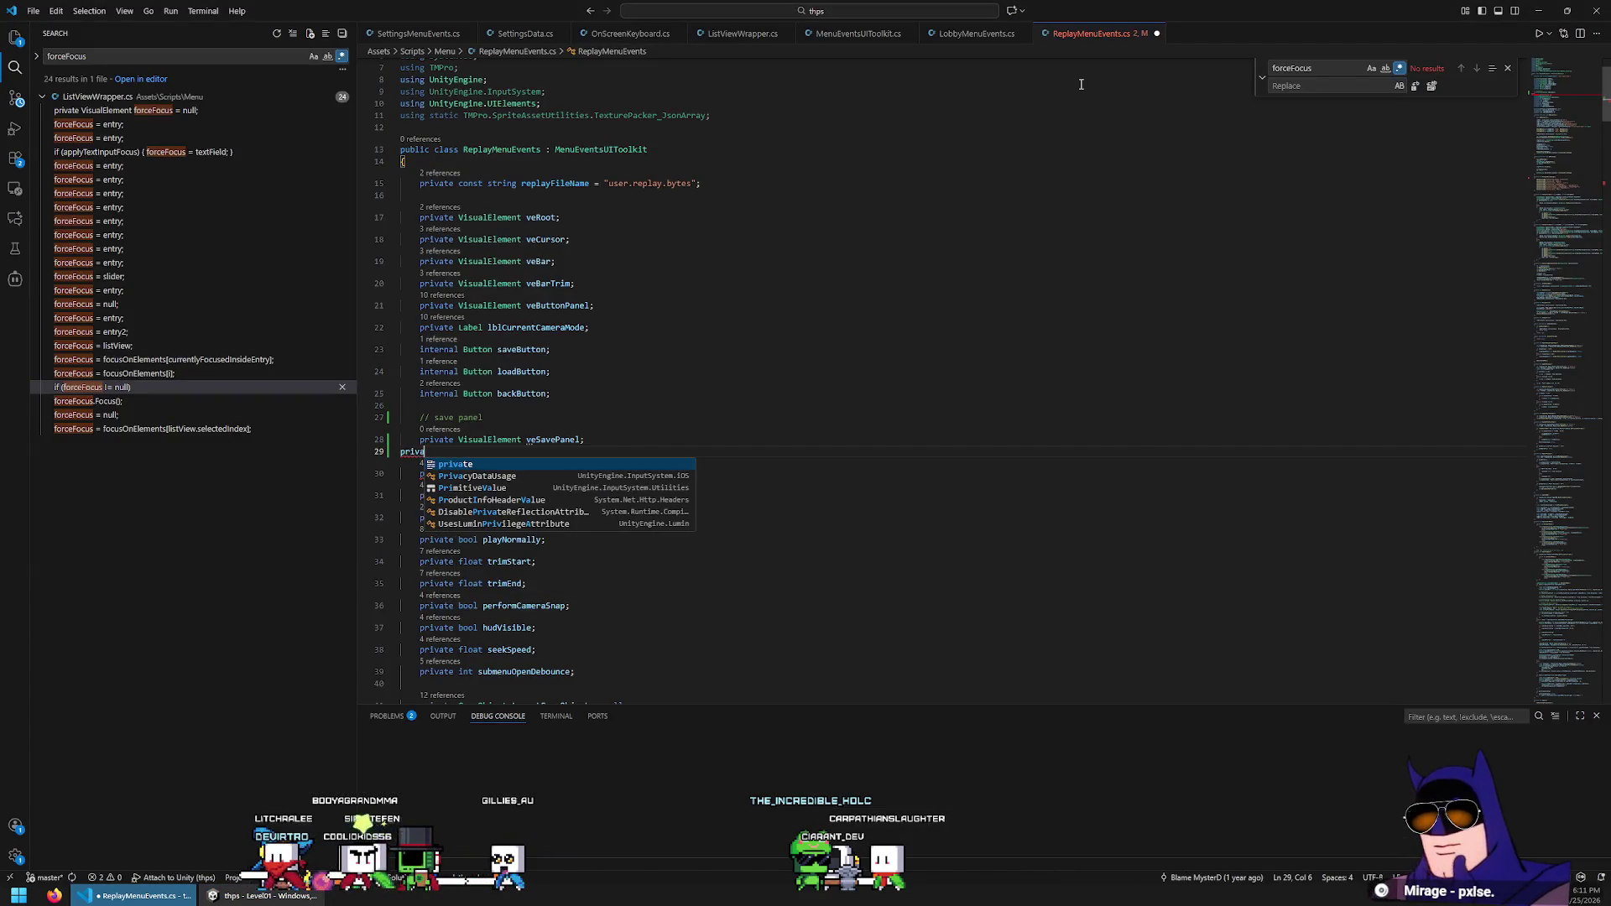
text(te TextF)
key(Tab)
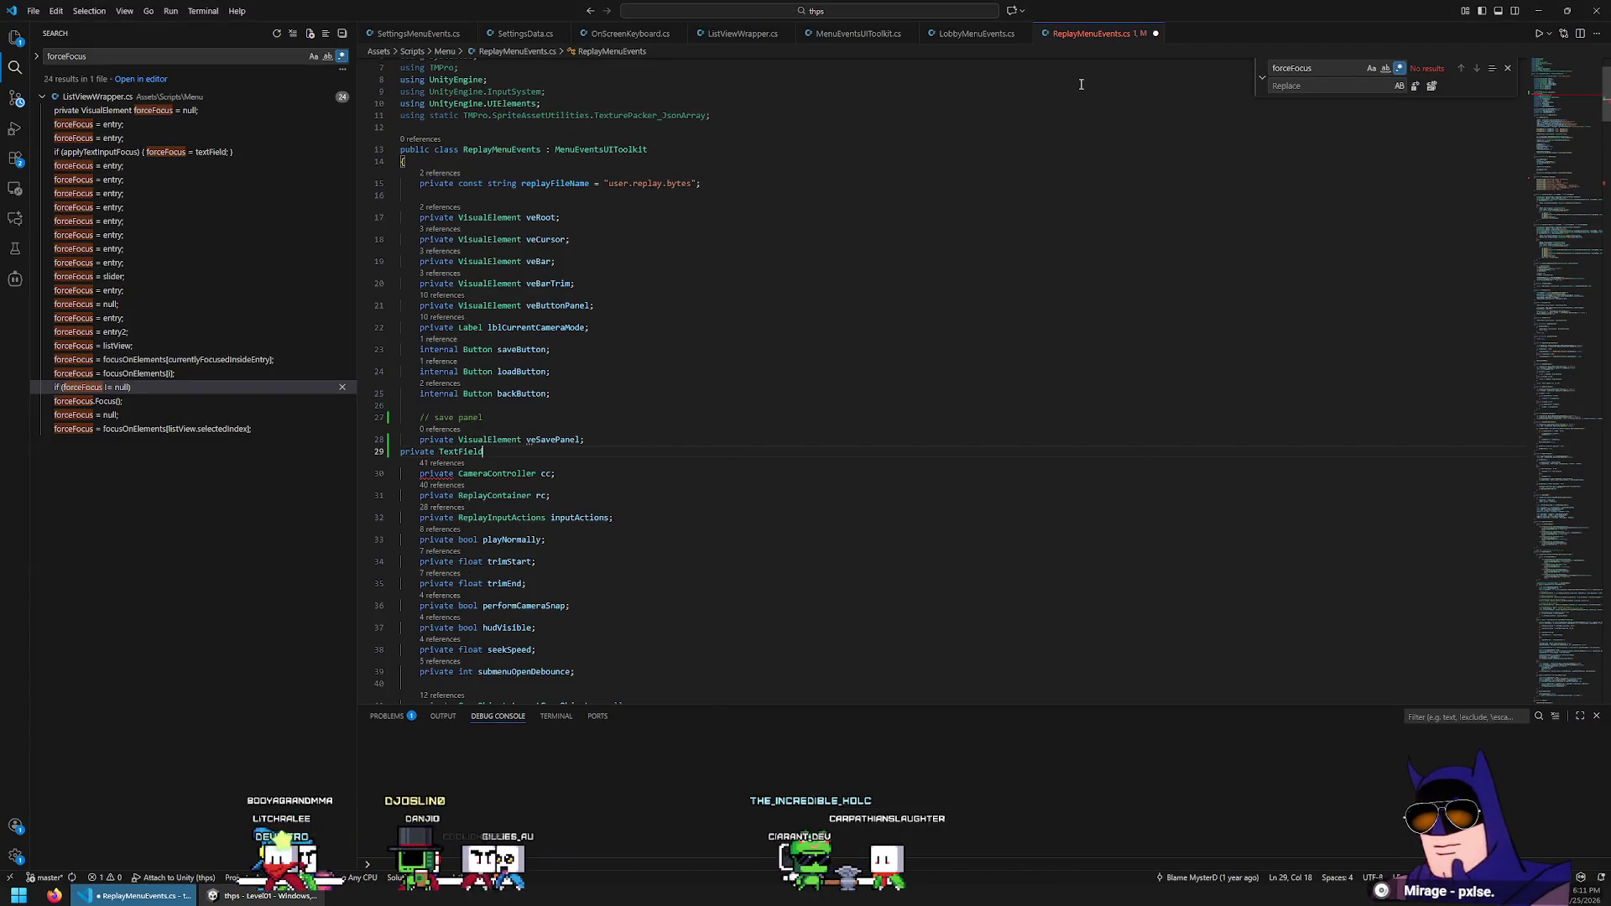
key(Return)
key(shift+Home)
key(End)
text(tf)
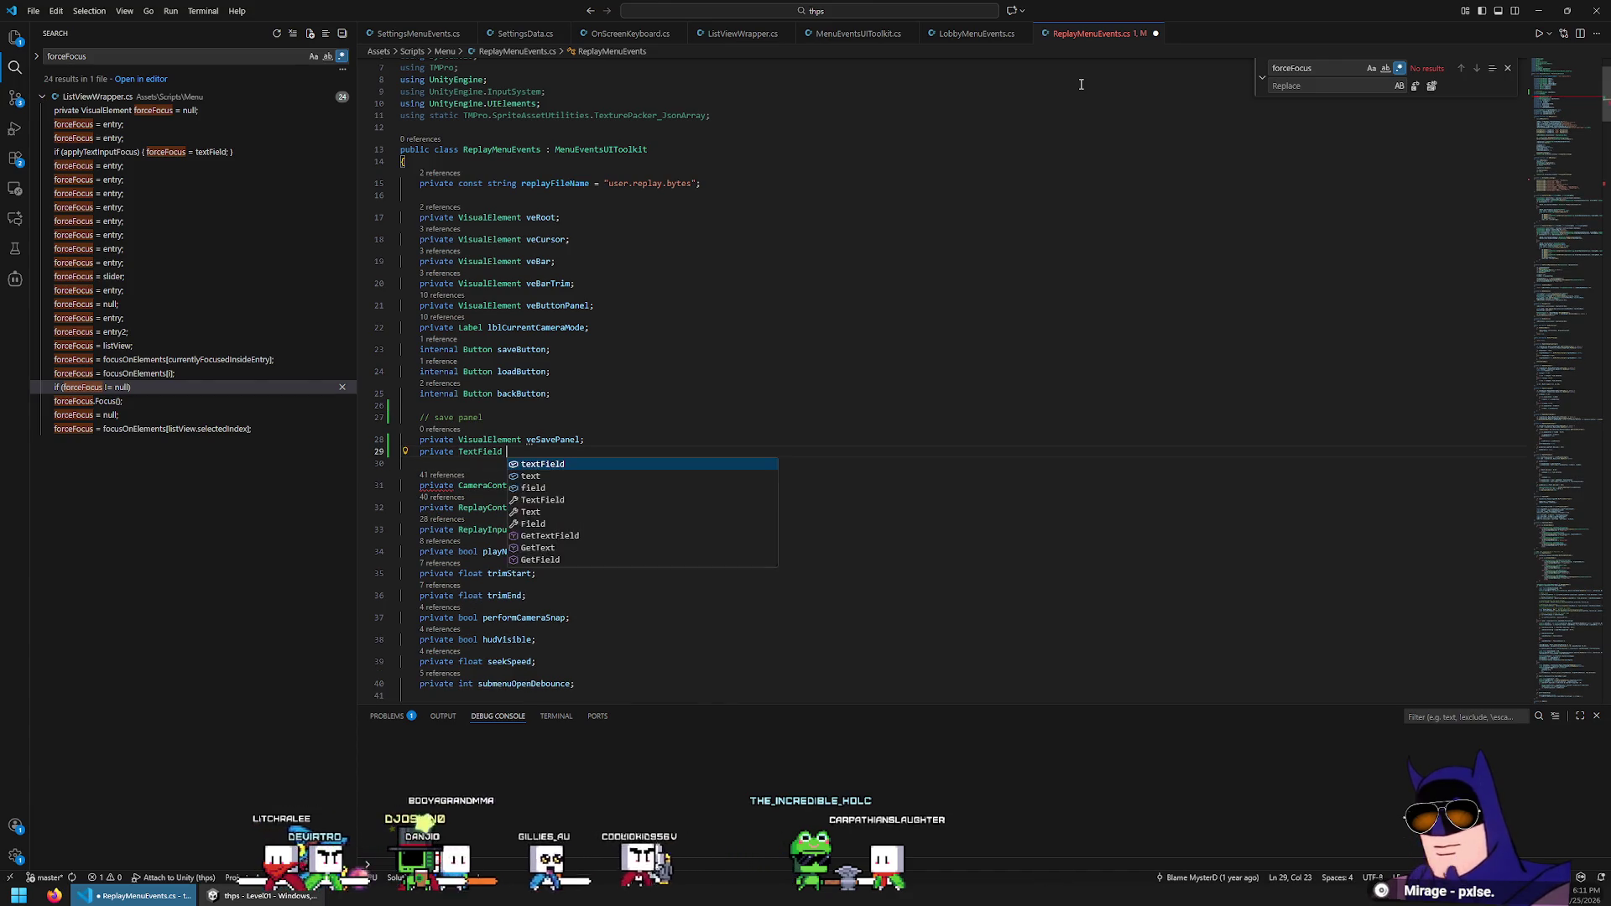
text(SavePanelFilename;)
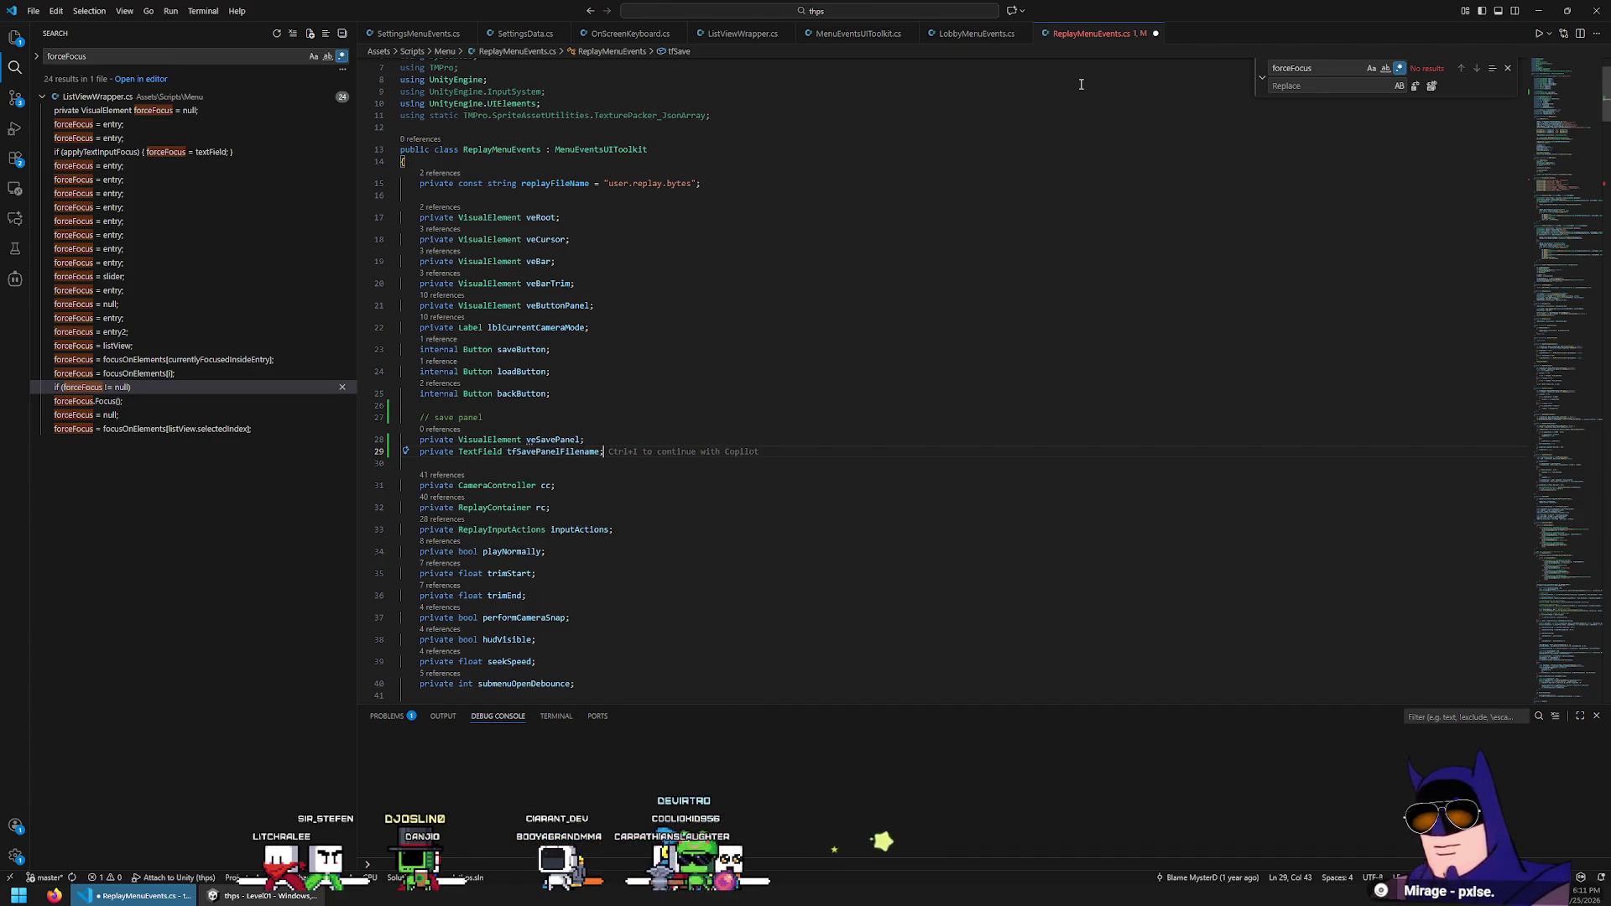
key(Return)
text(private )
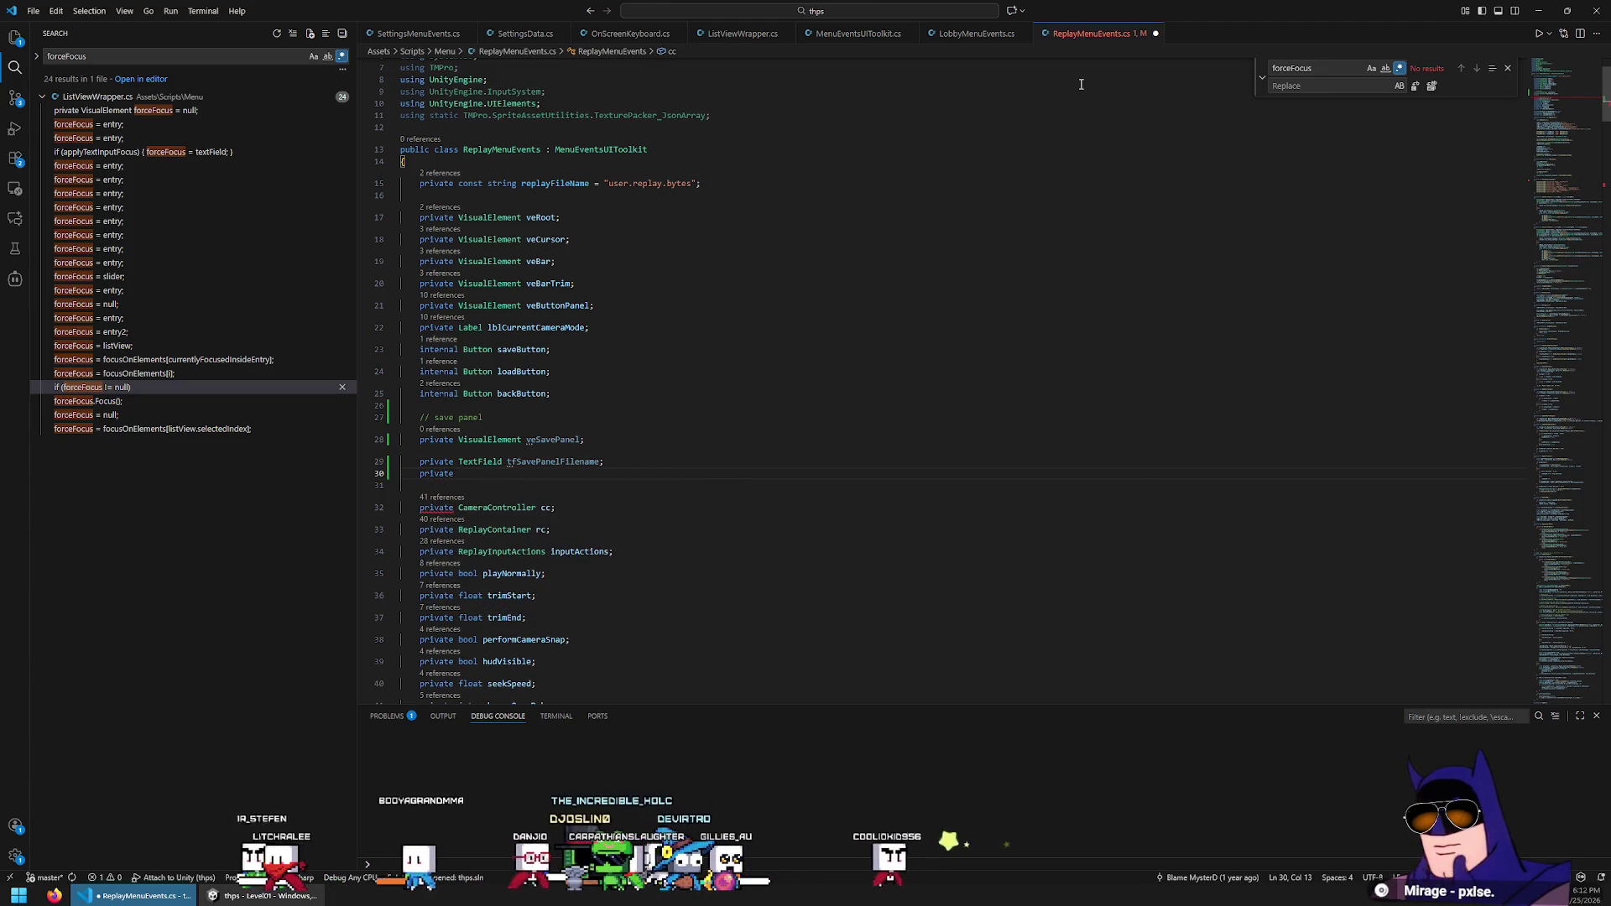
text(ListView)
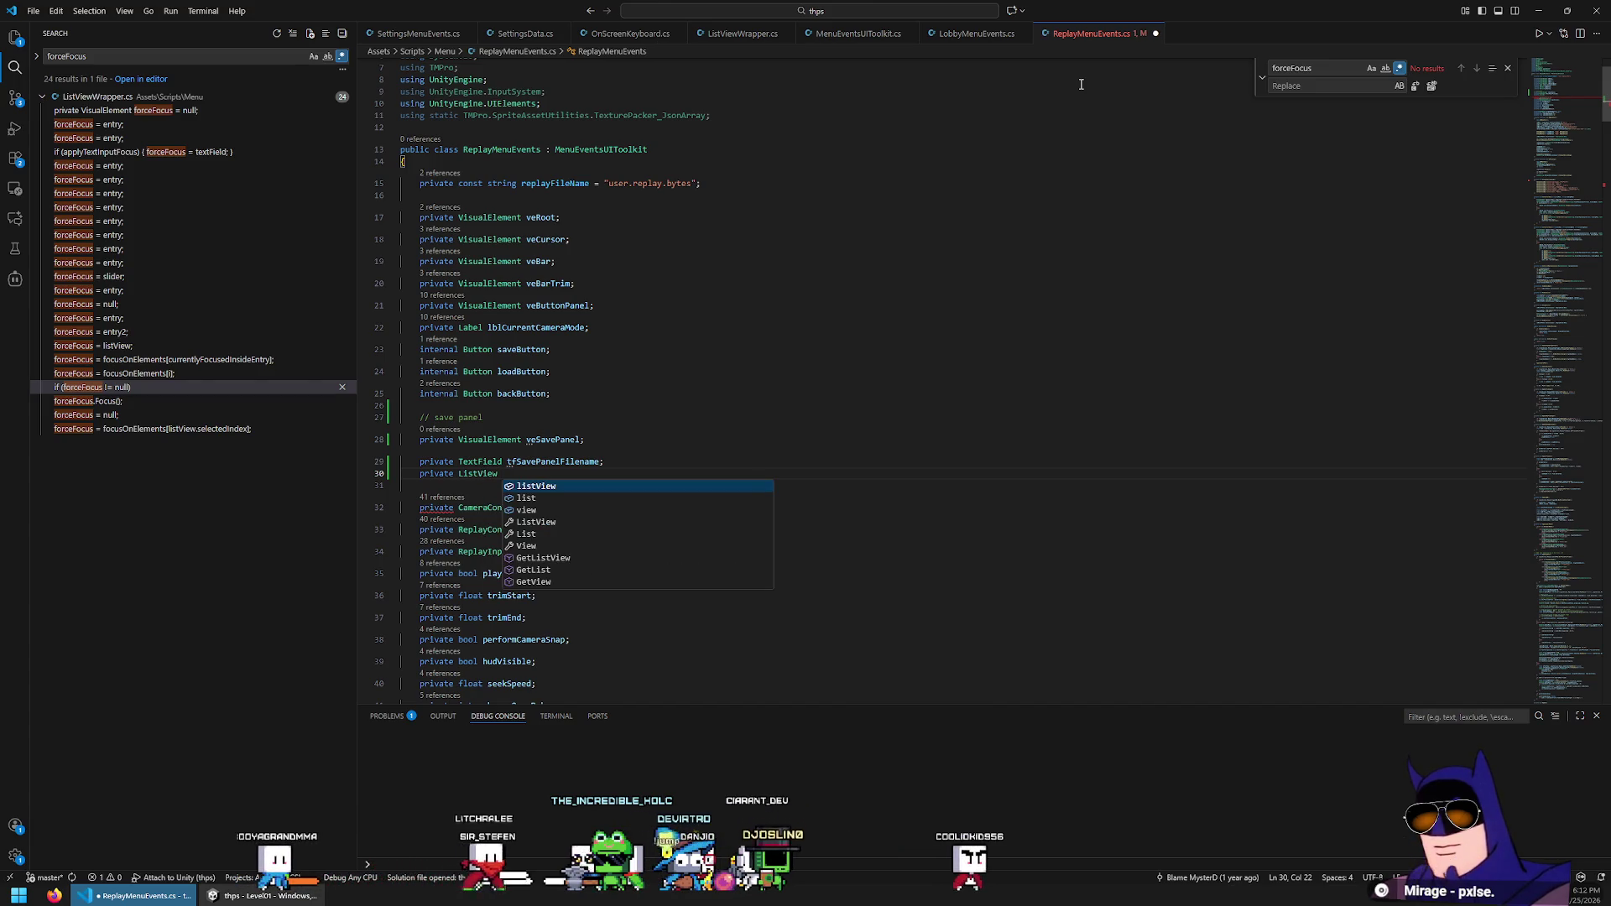
text( lvSavePanelList;)
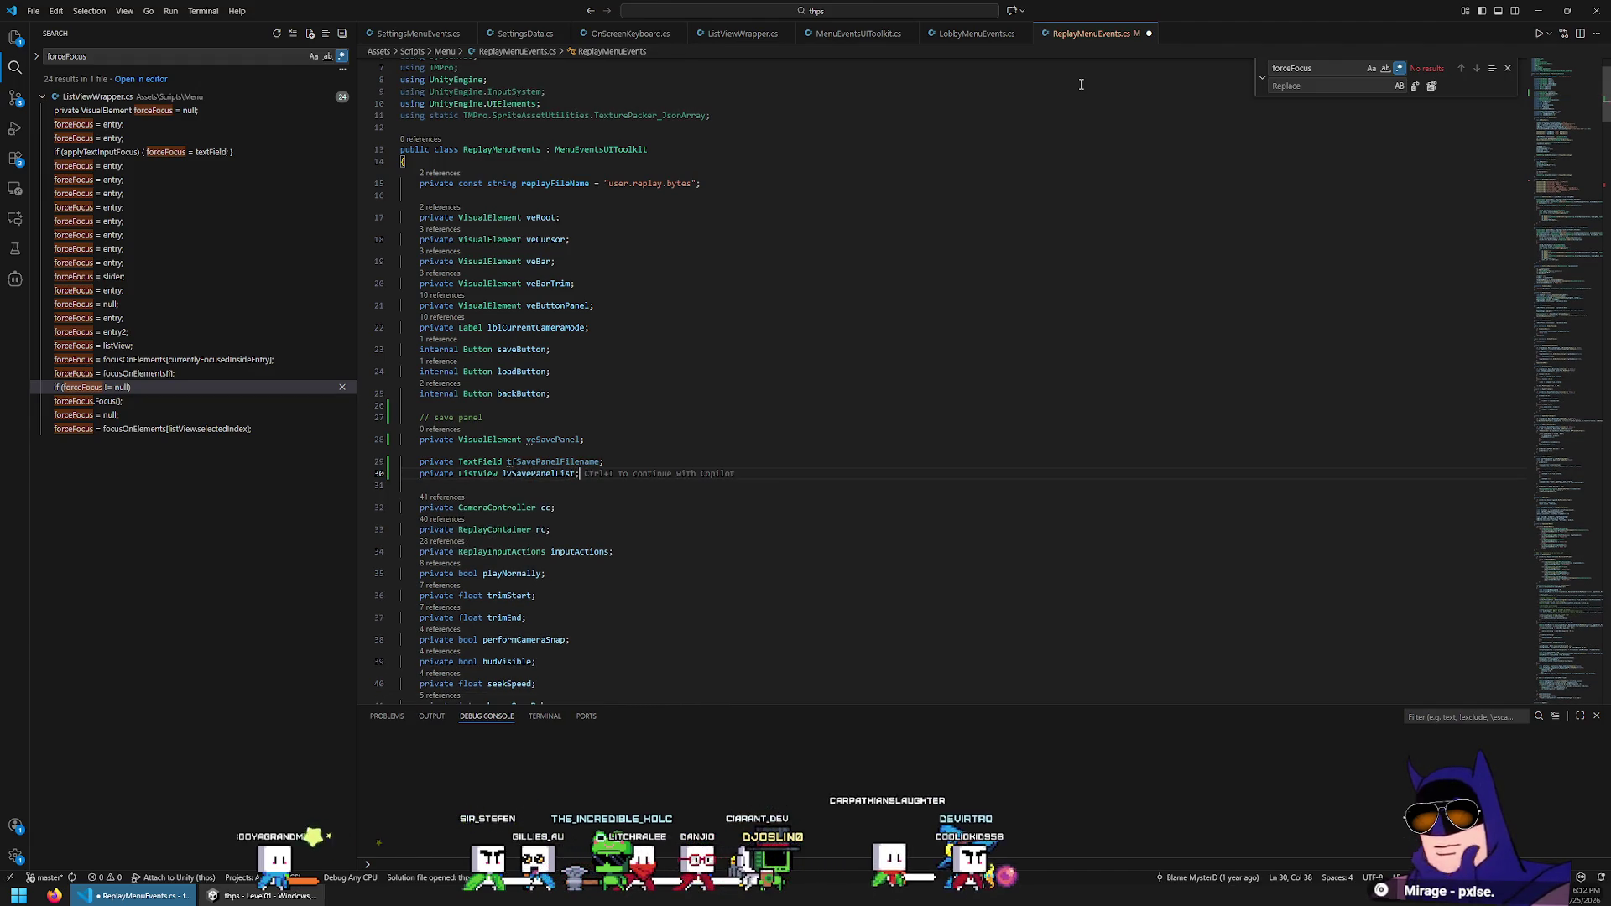
key(alt+Tab)
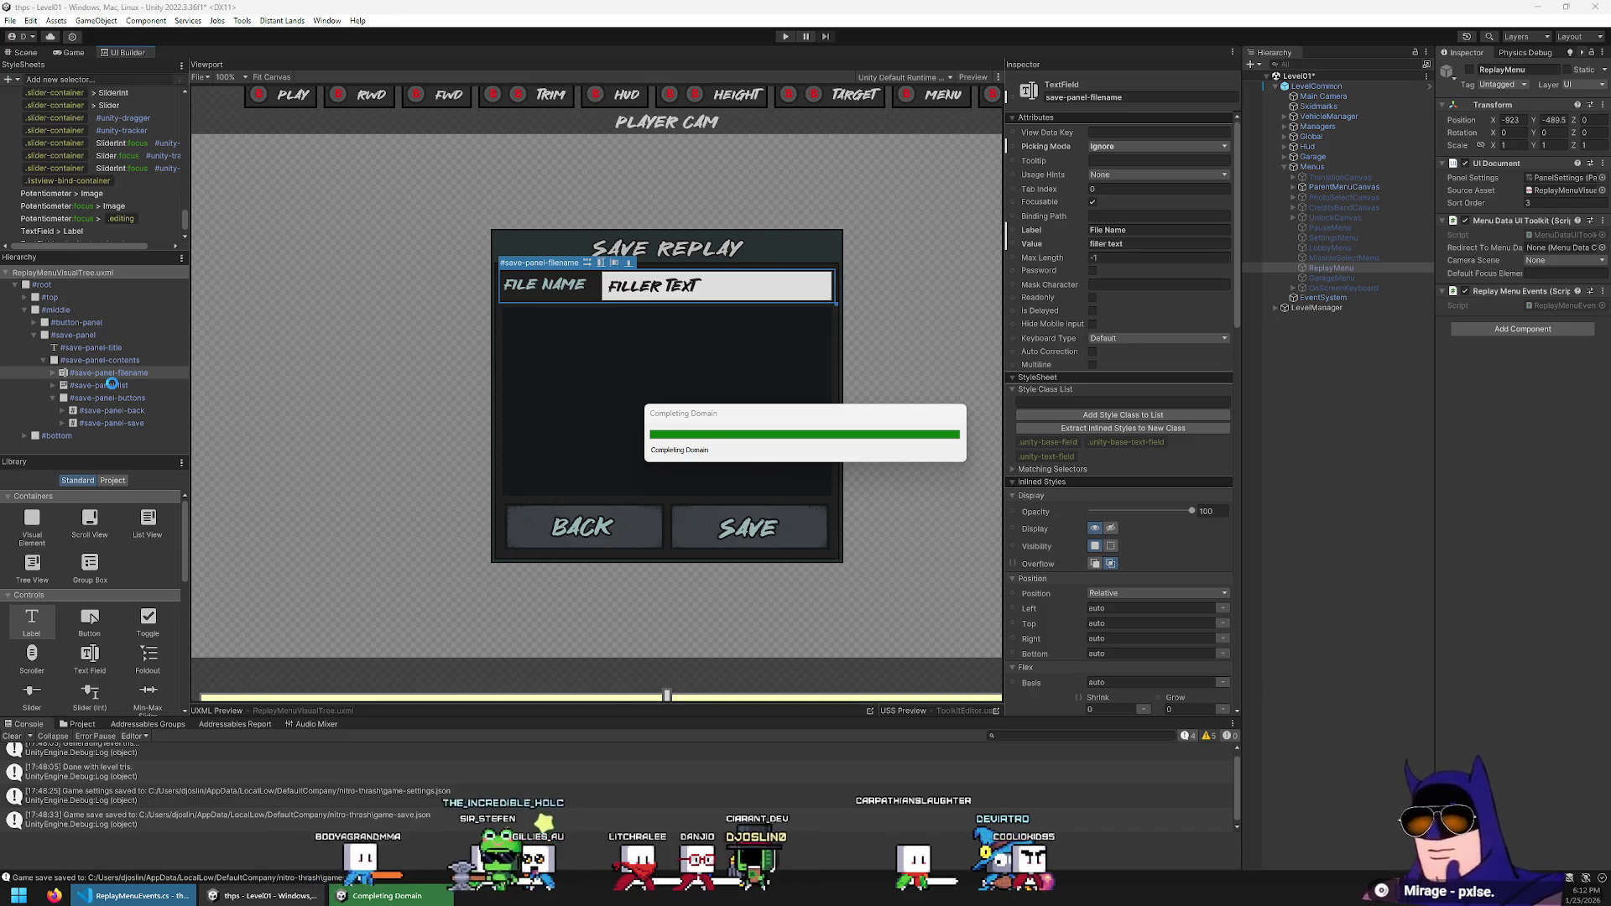
Confirm #save-panel-list is a ListView, then add an empty line below lvSavePanelList in the script
click(107, 386)
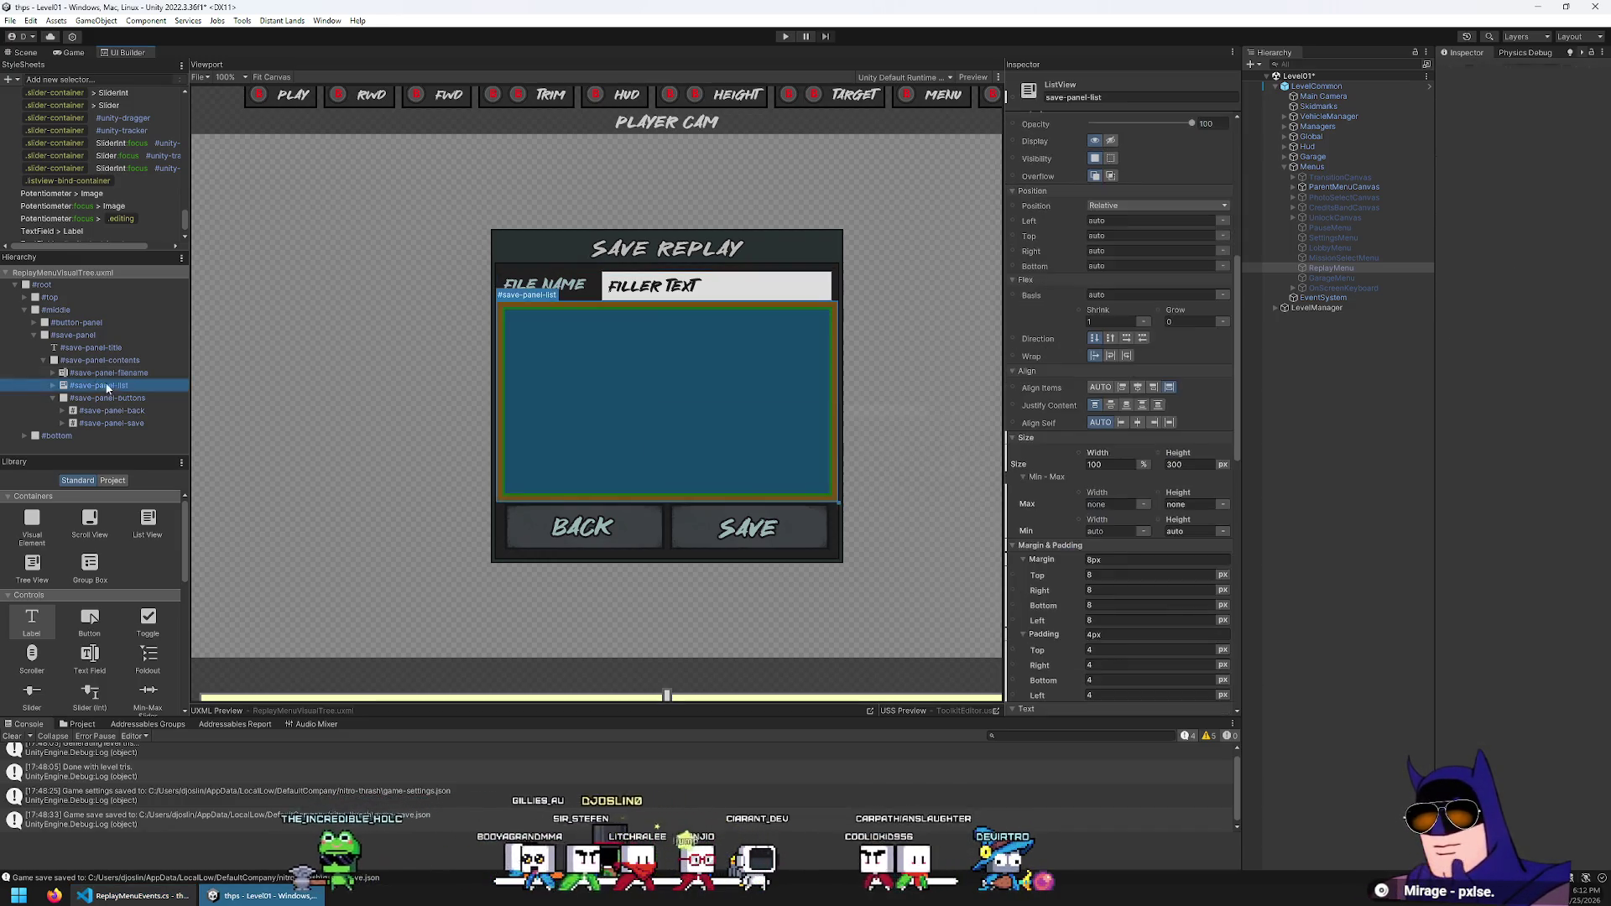
scroll(1068, 195, up, 5)
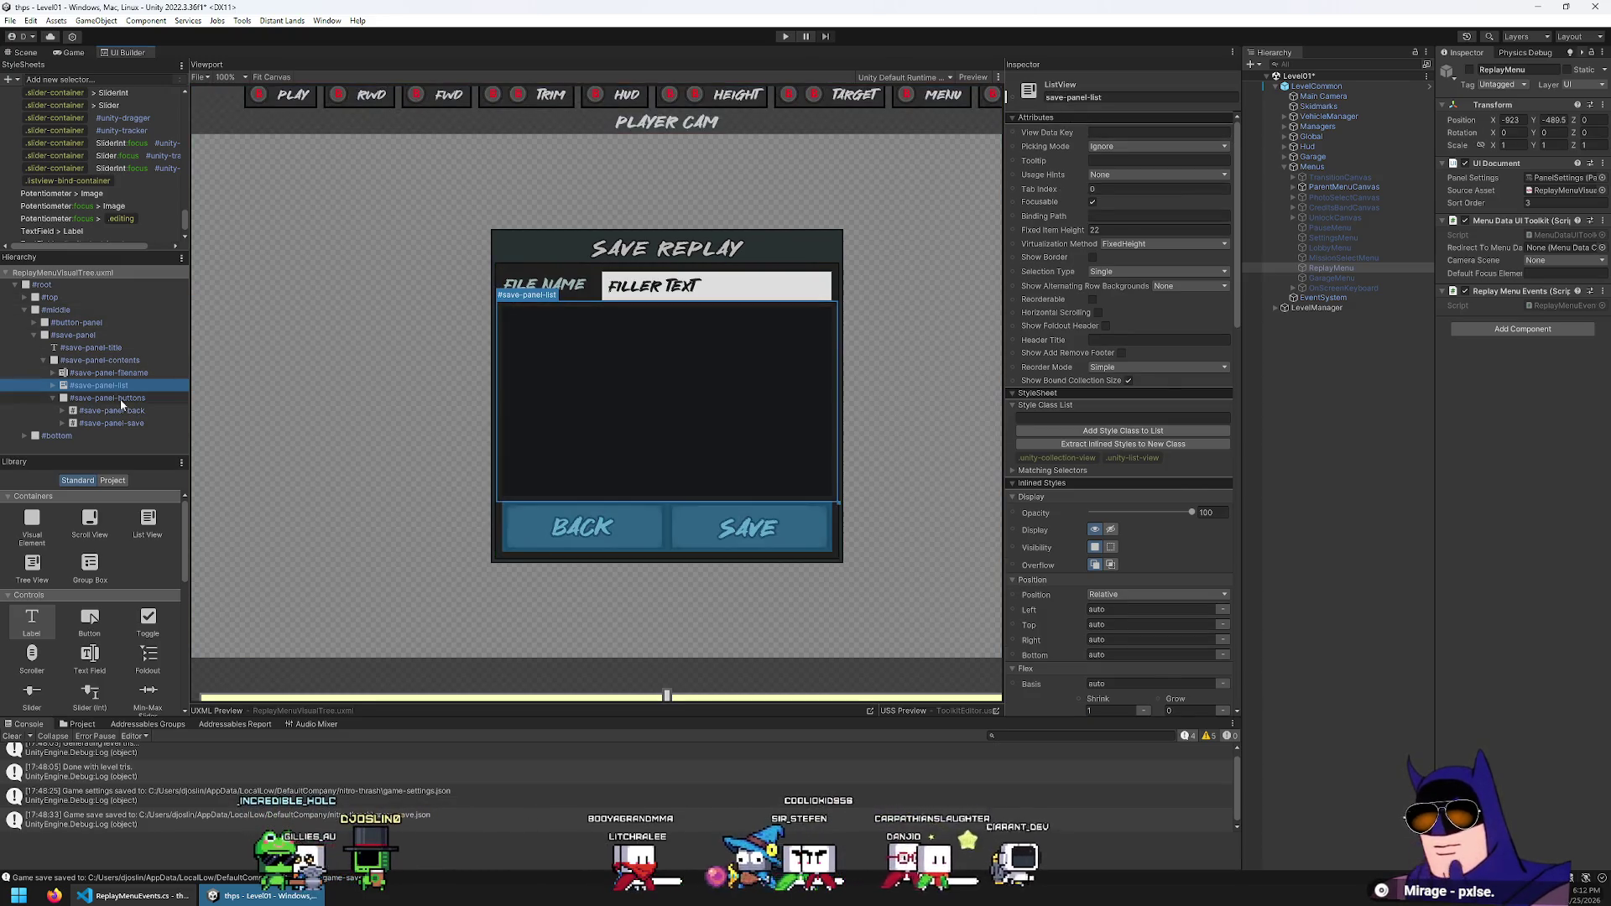
key(alt+Tab)
click(650, 473)
key(Down)
key(Return)
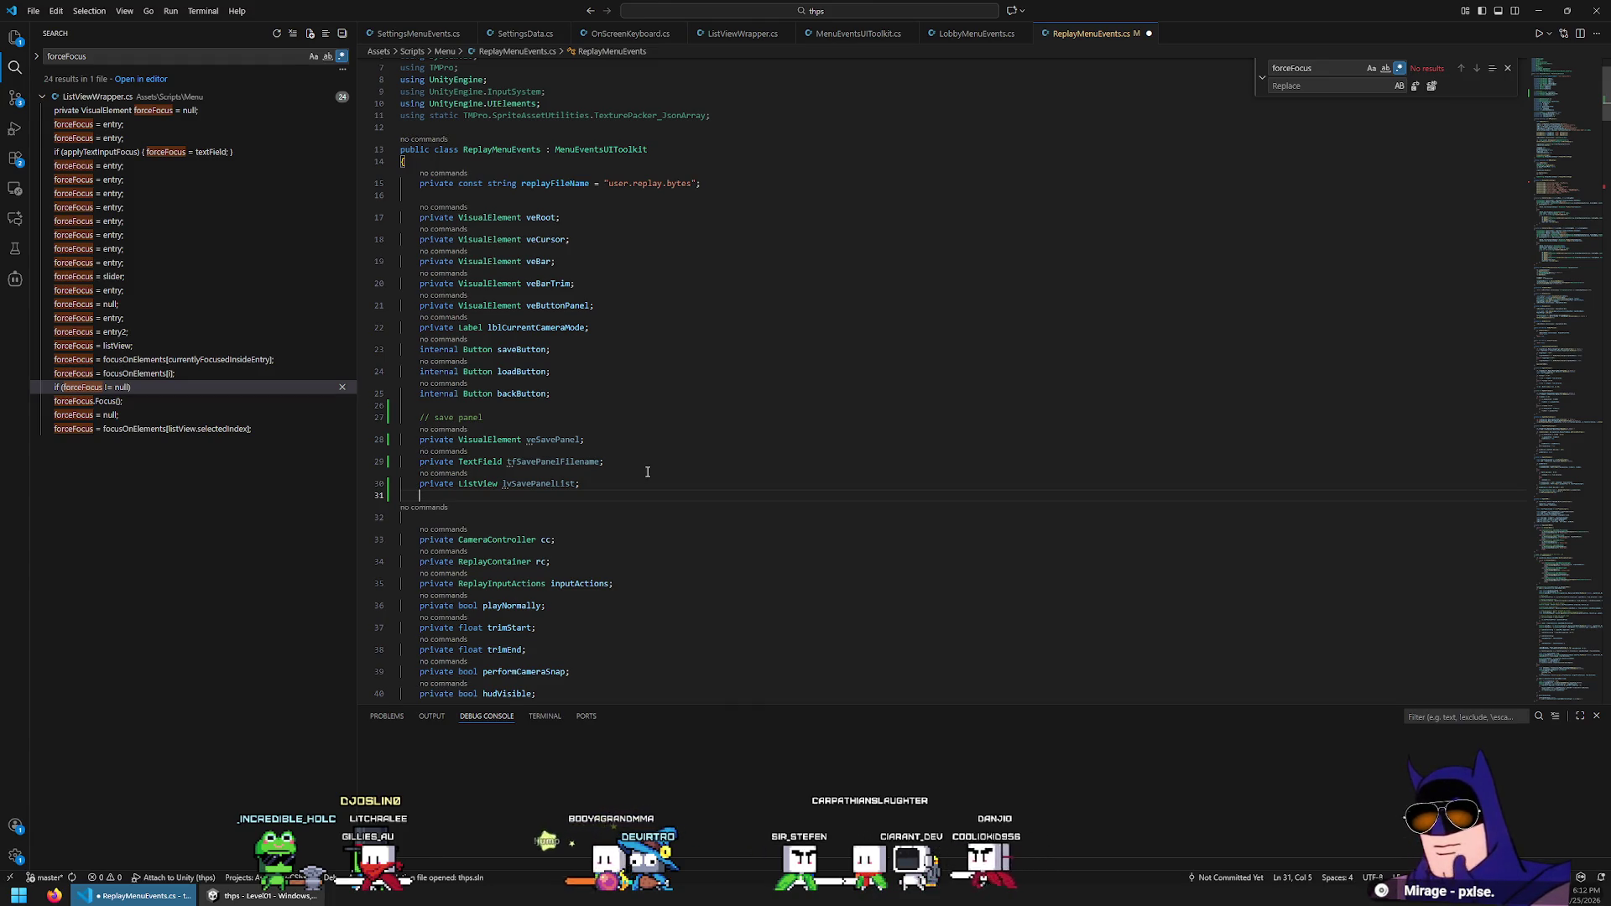
Declare private Button fields btnSavePanelBack and btnSavePanelSave, duplicating the first line, and save
text(private )
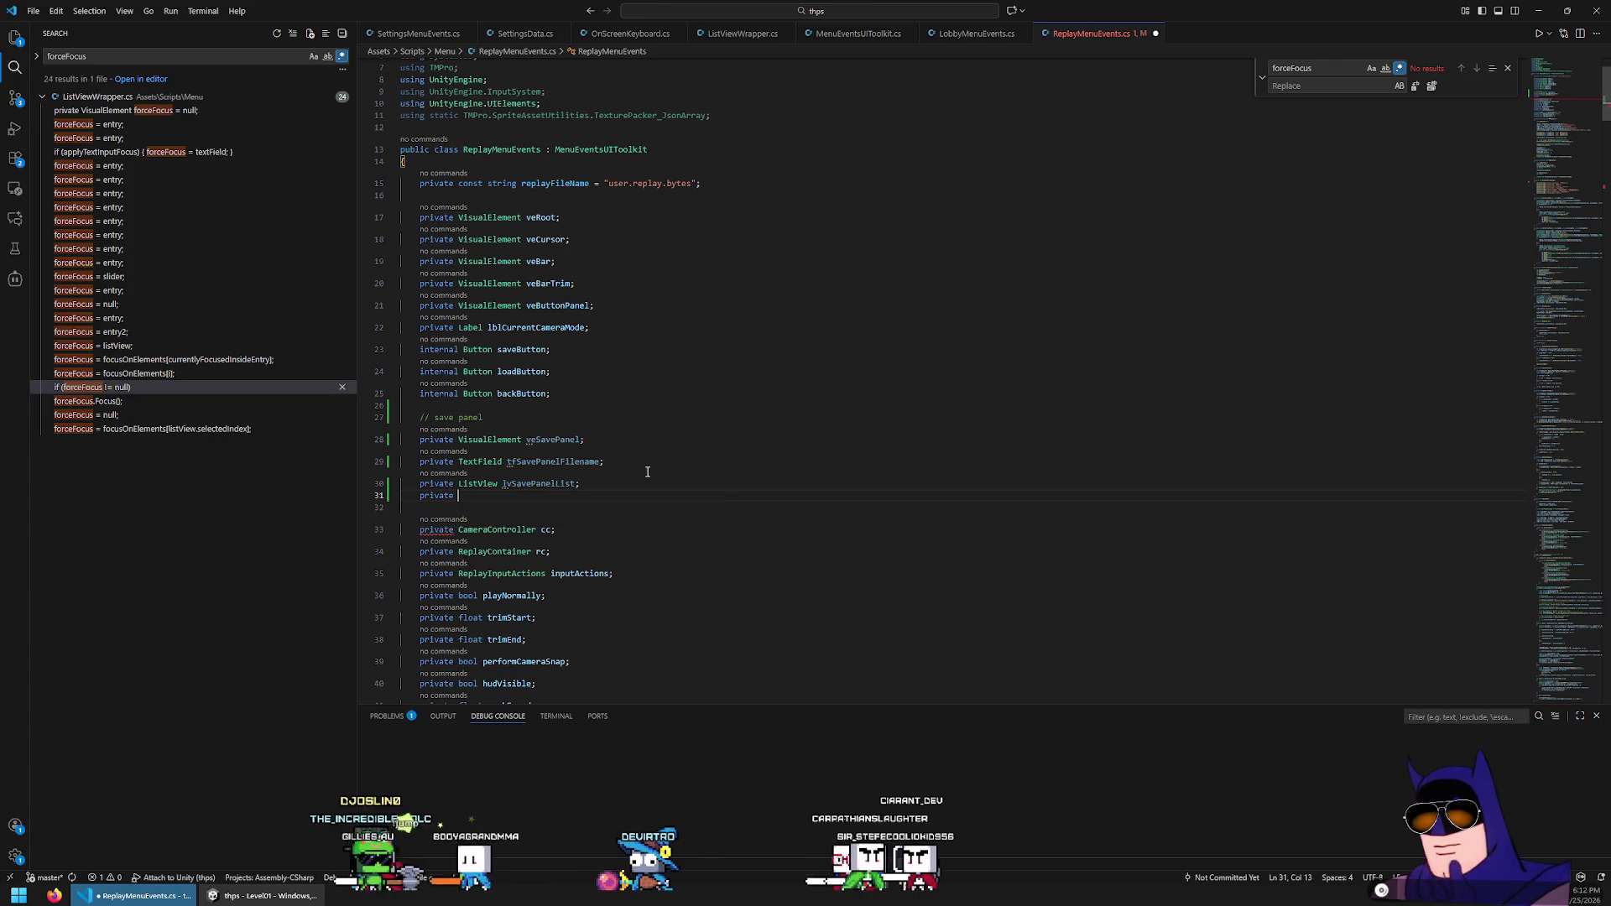
text(Button )
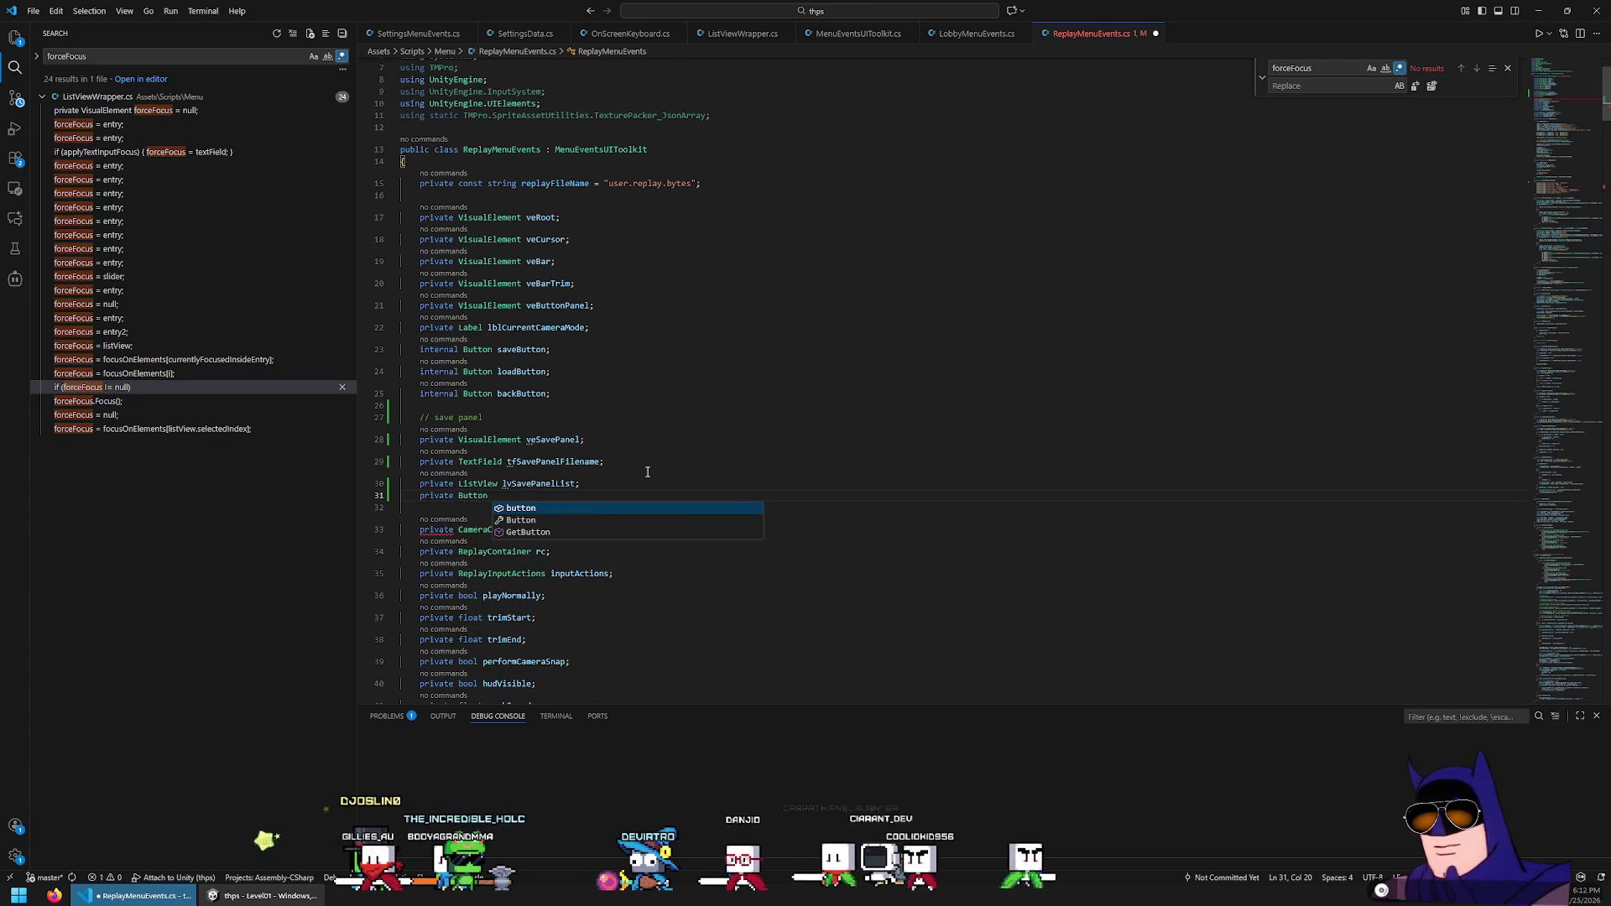
text(btnS)
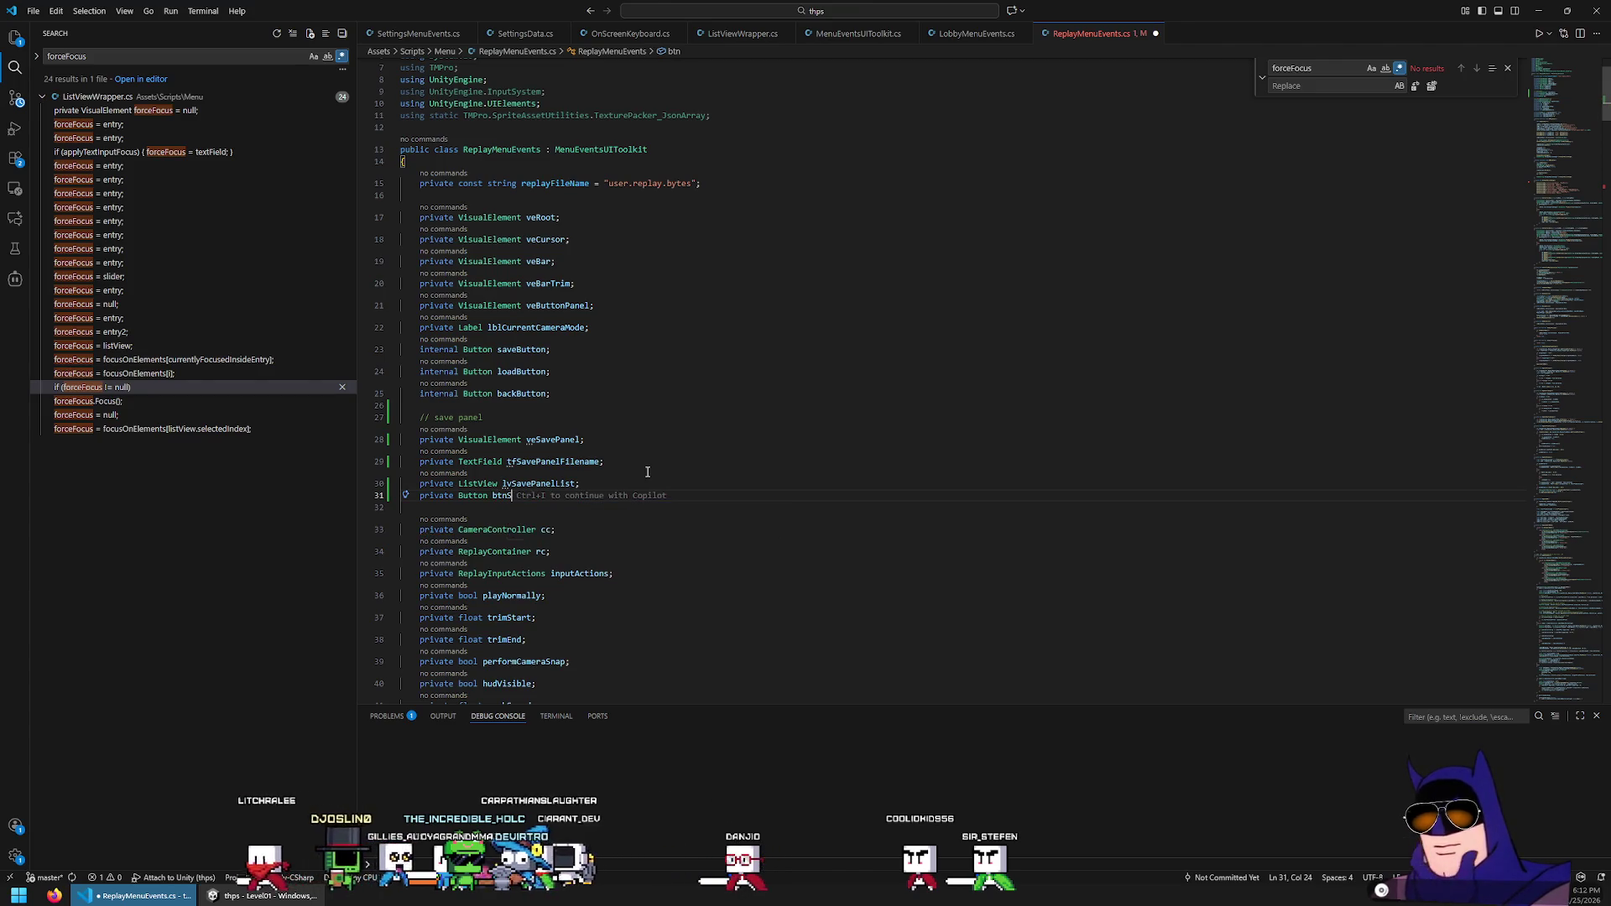
text(avePanelBack;)
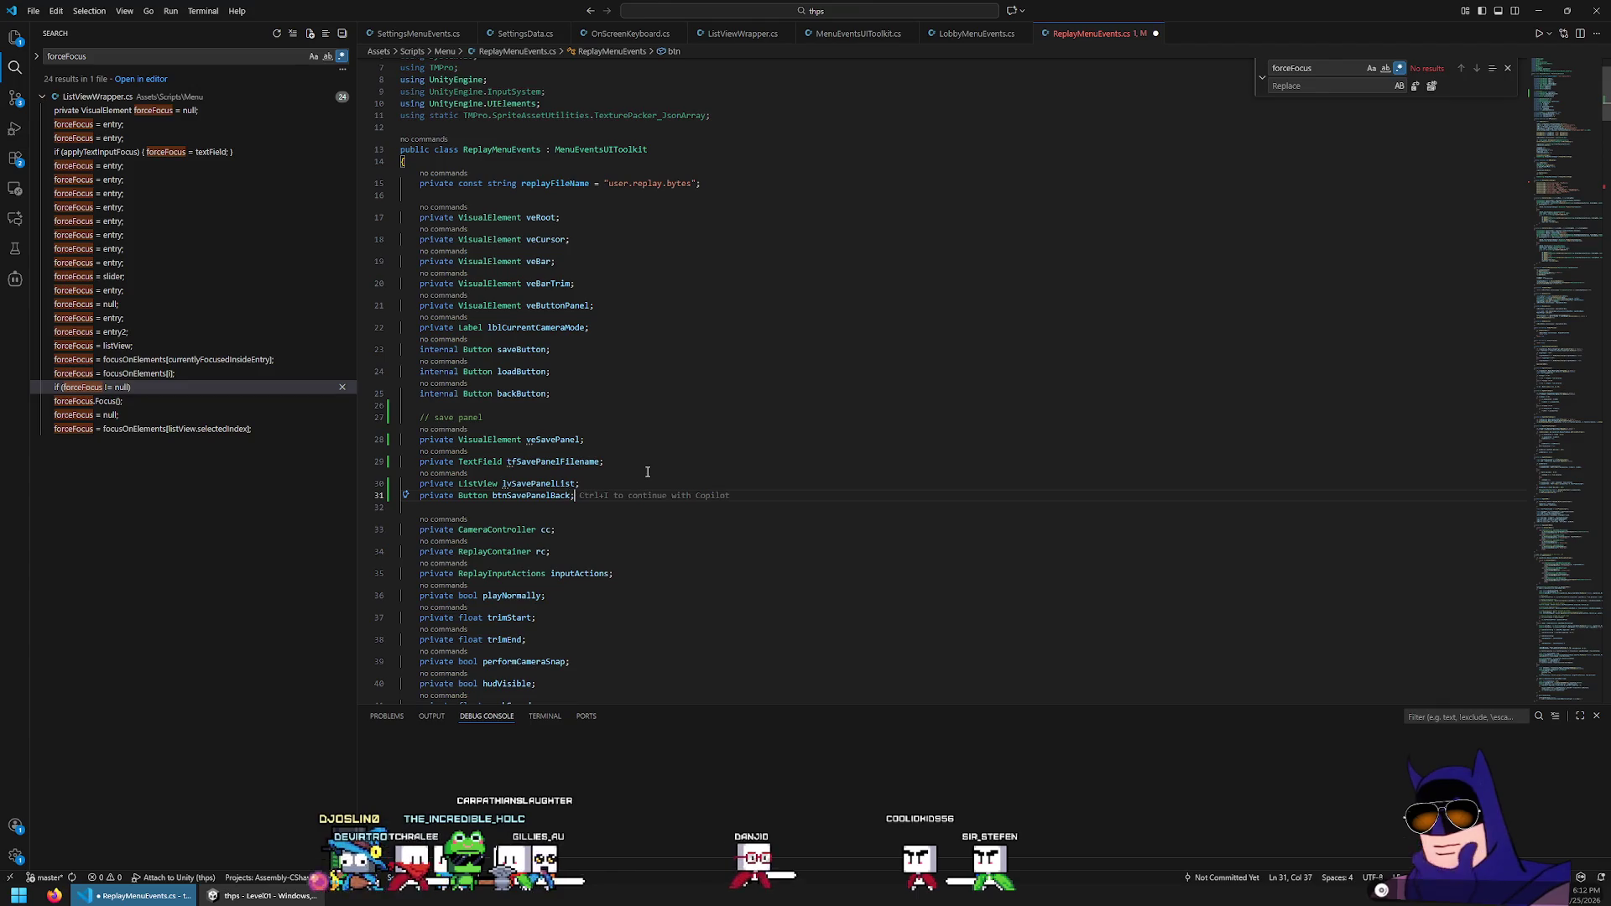
key(shift+Up)
key(ctrl+c)
key(Right)
key(ctrl+v)
key(Left)
key(BackSpace)
key(BackSpace)
key(BackSpace)
key(ctrl+s)
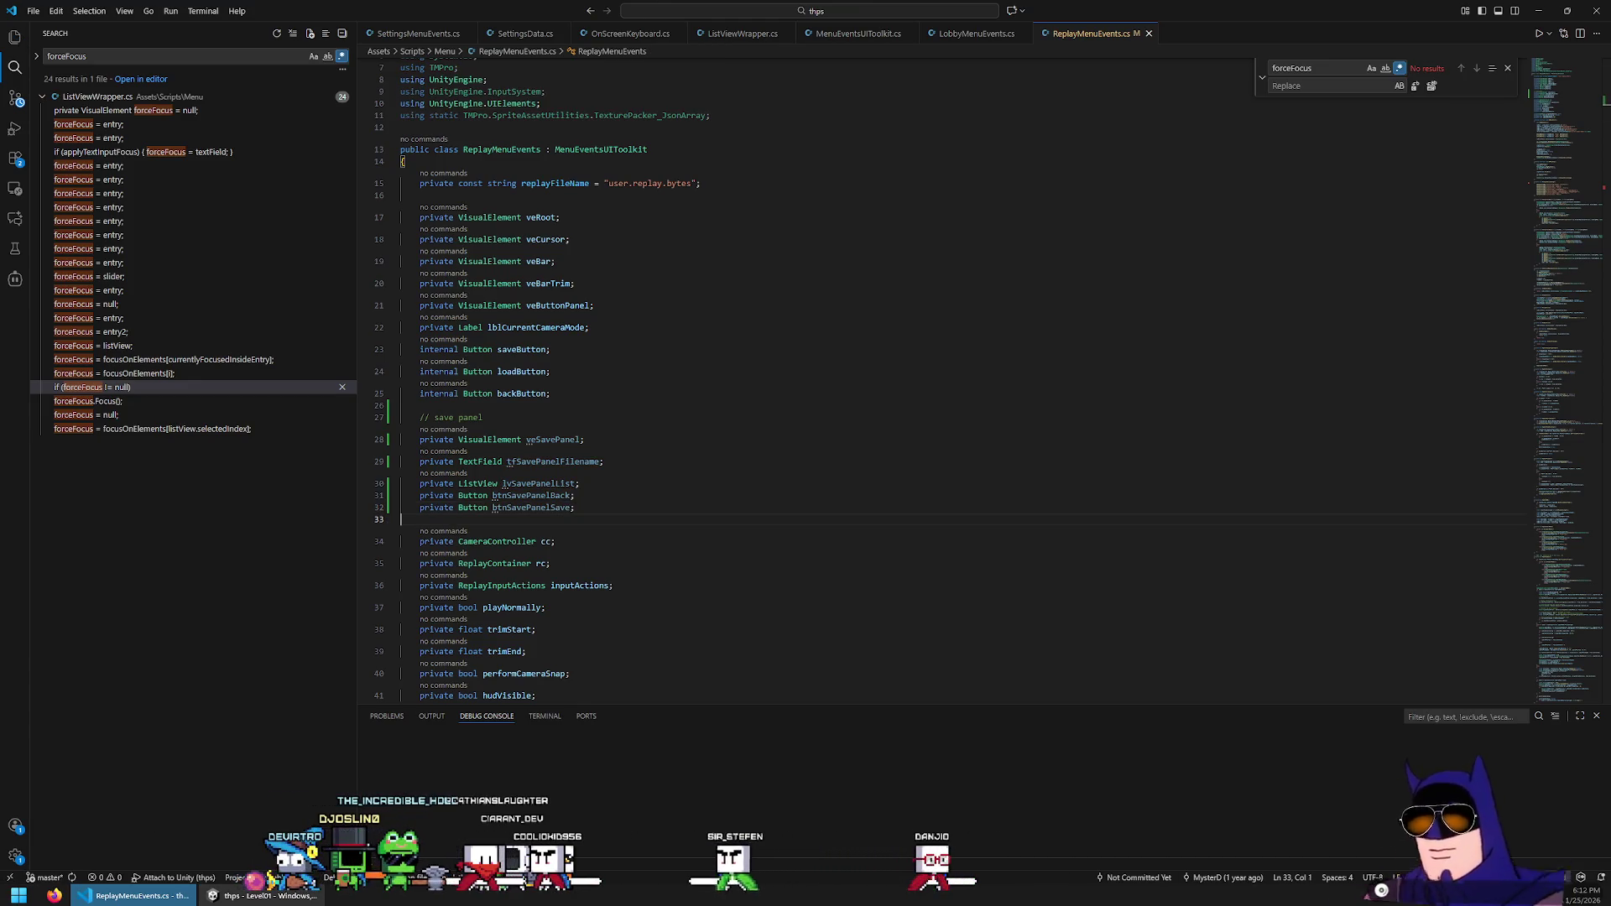
drag(639, 506, 639, 521)
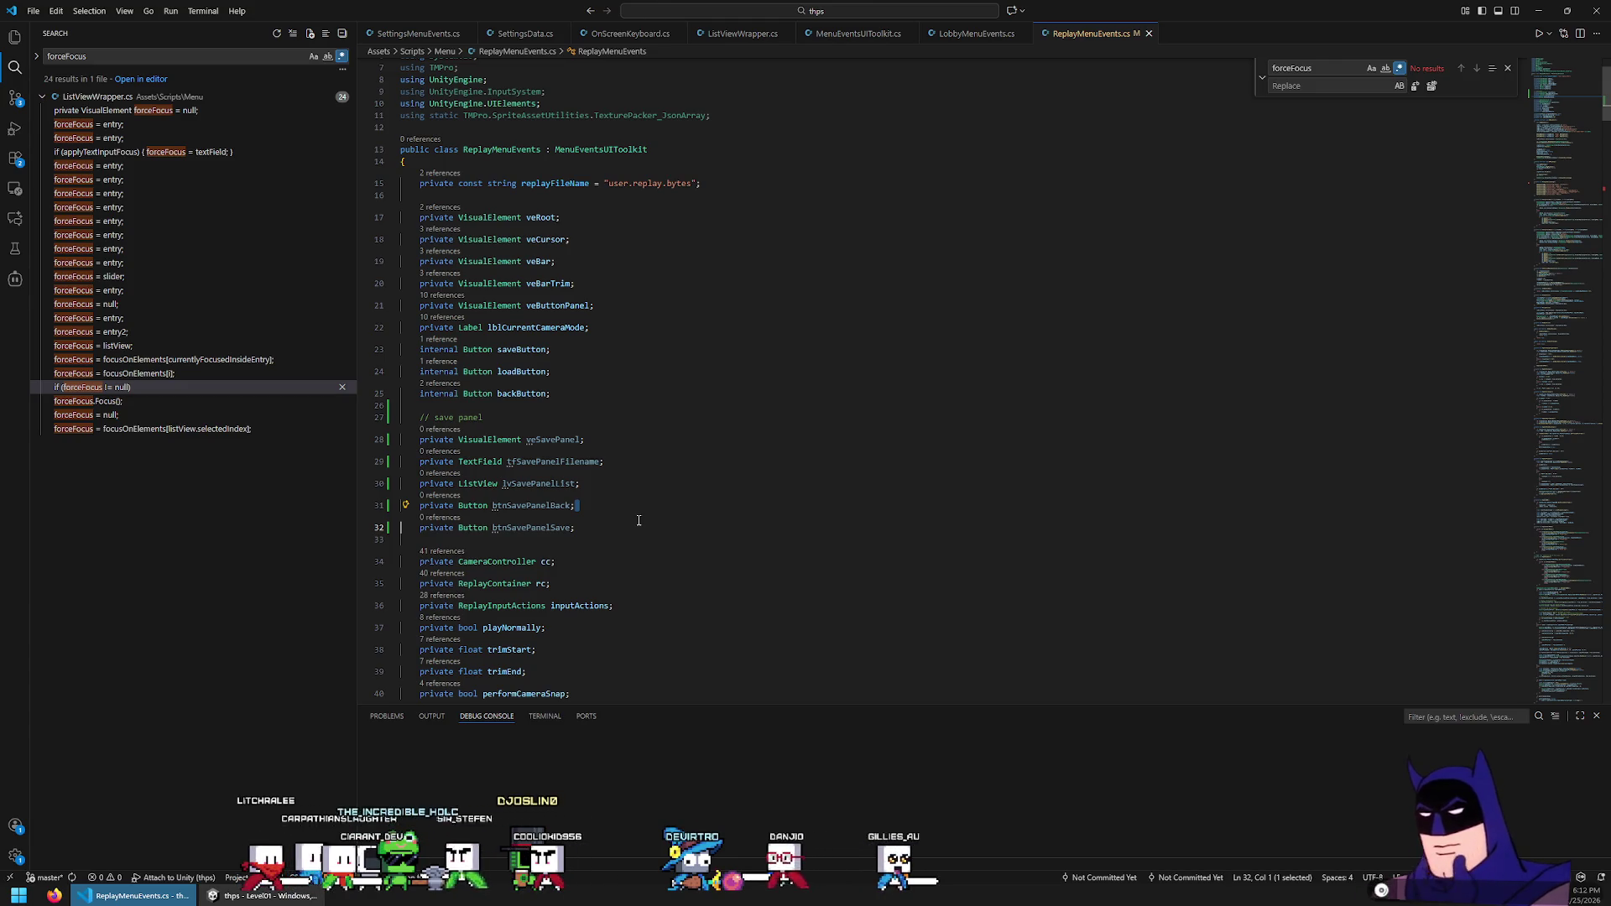
key(Right)
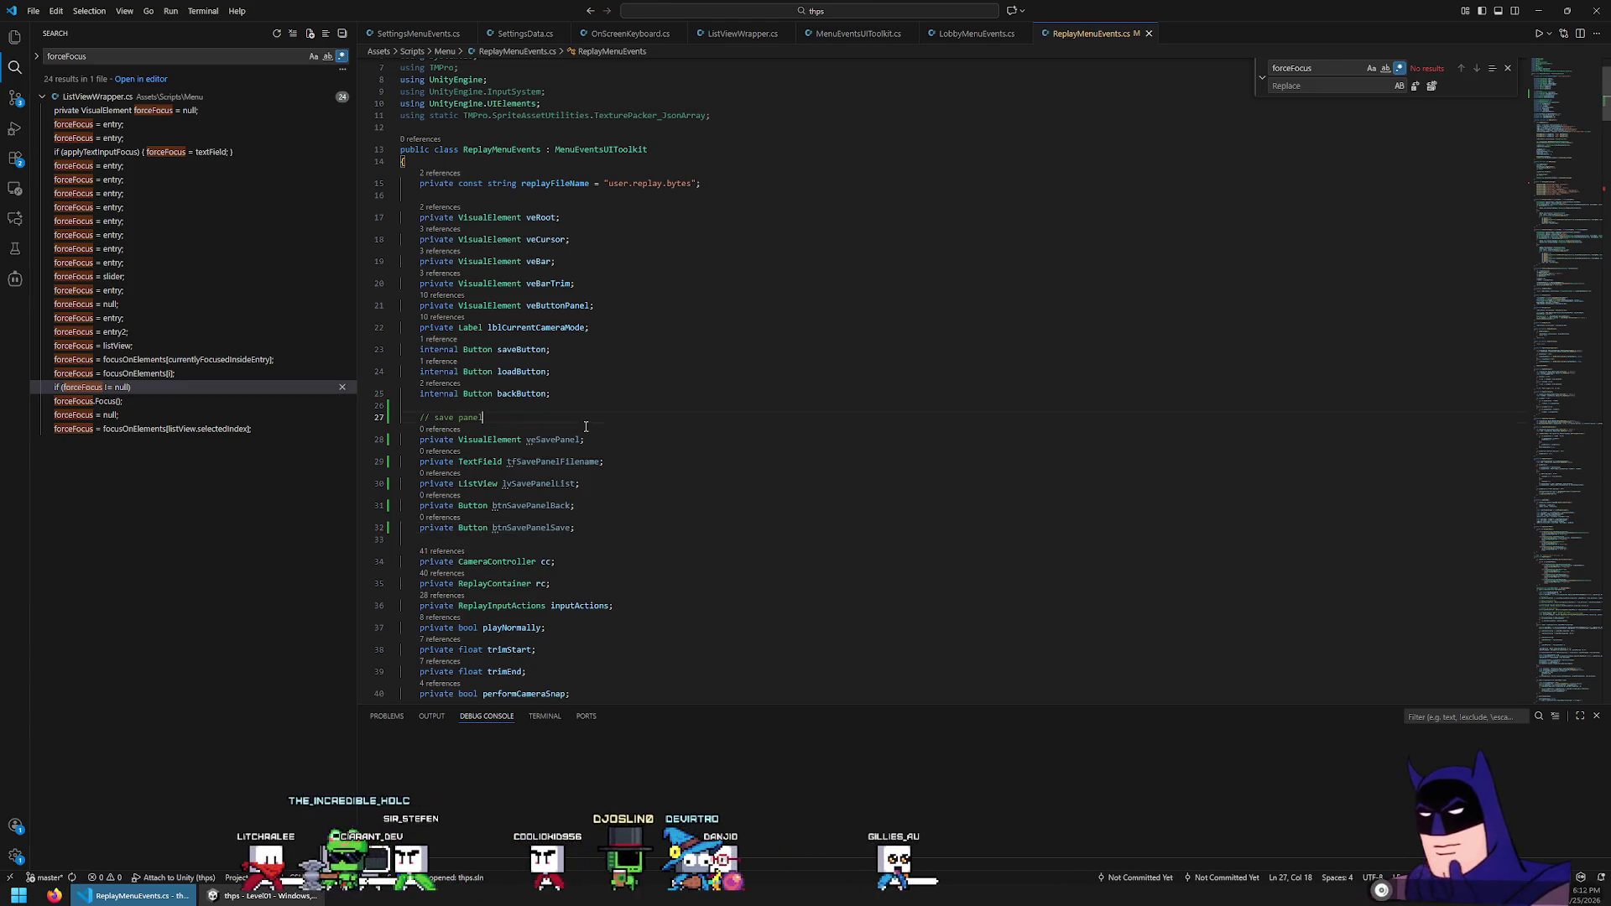
scroll(585, 427, down, 3)
Add a '// main panel' comment below the camera-mode label field and move veButtonPanel under it
click(658, 172)
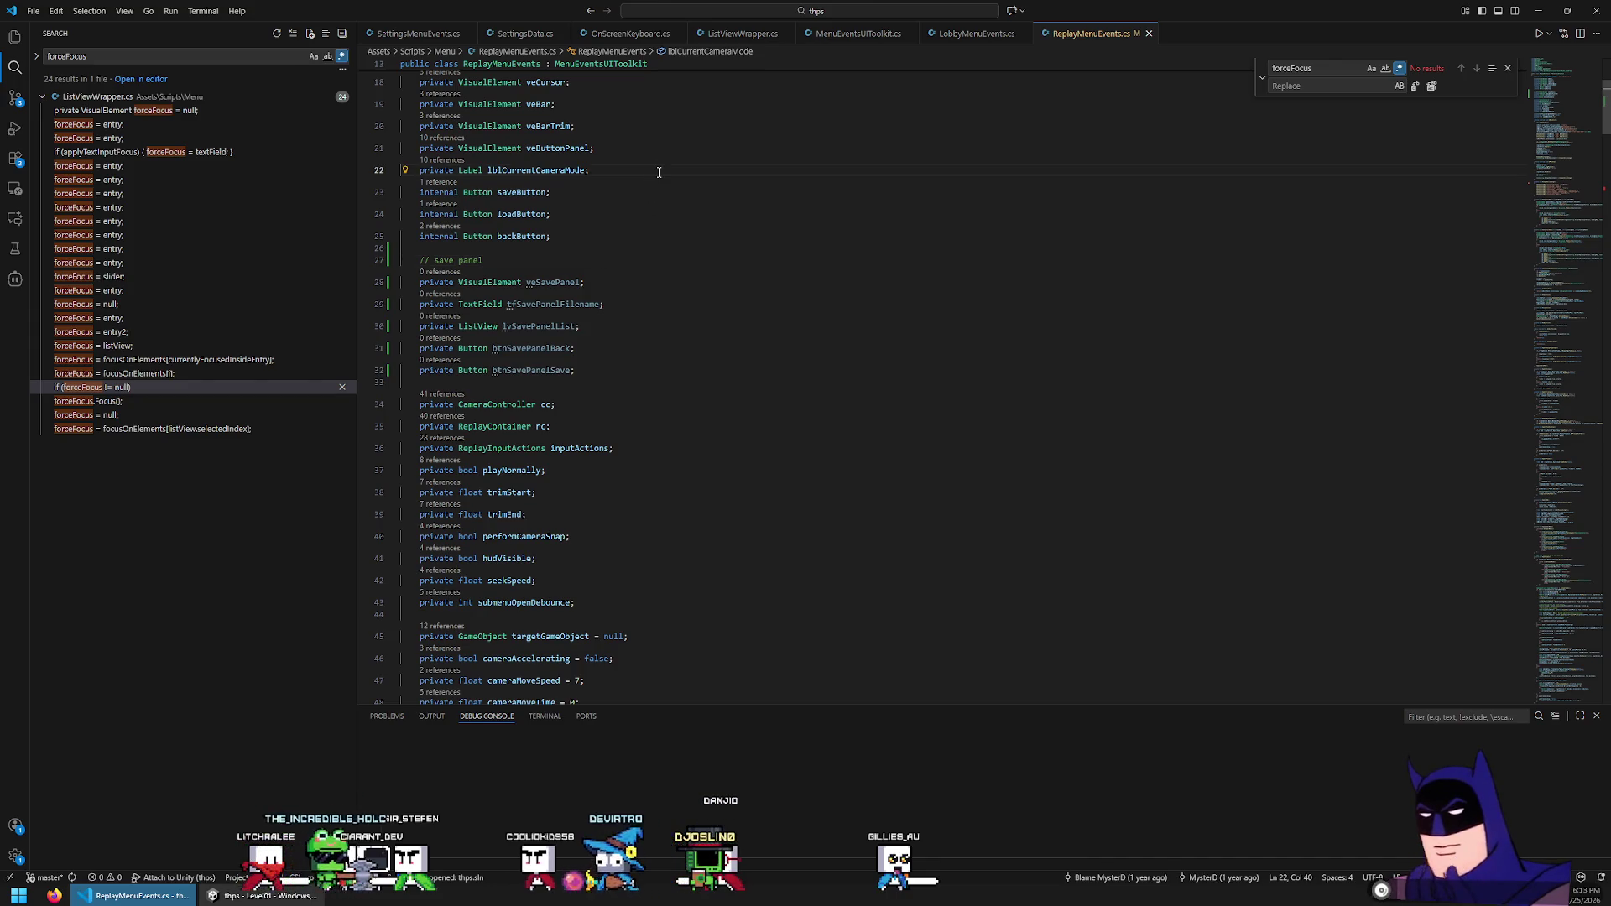
key(Return)
key(Return)
text(// bn)
text(ain panel)
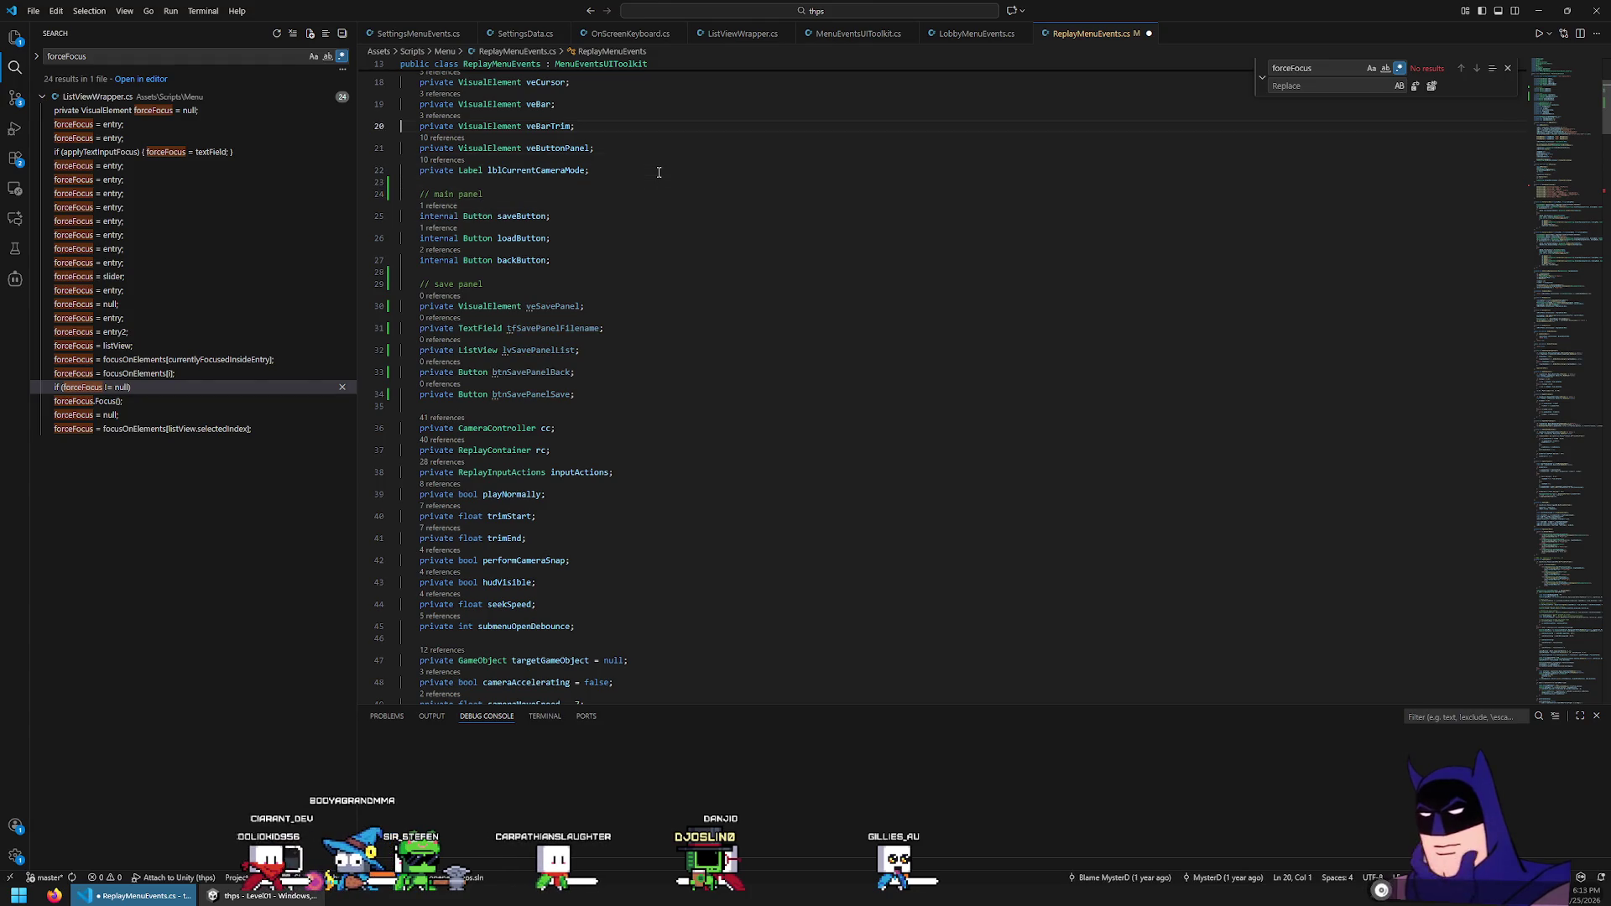
key(ctrl+x)
key(Down)
key(Down)
key(Down)
key(ctrl+v)
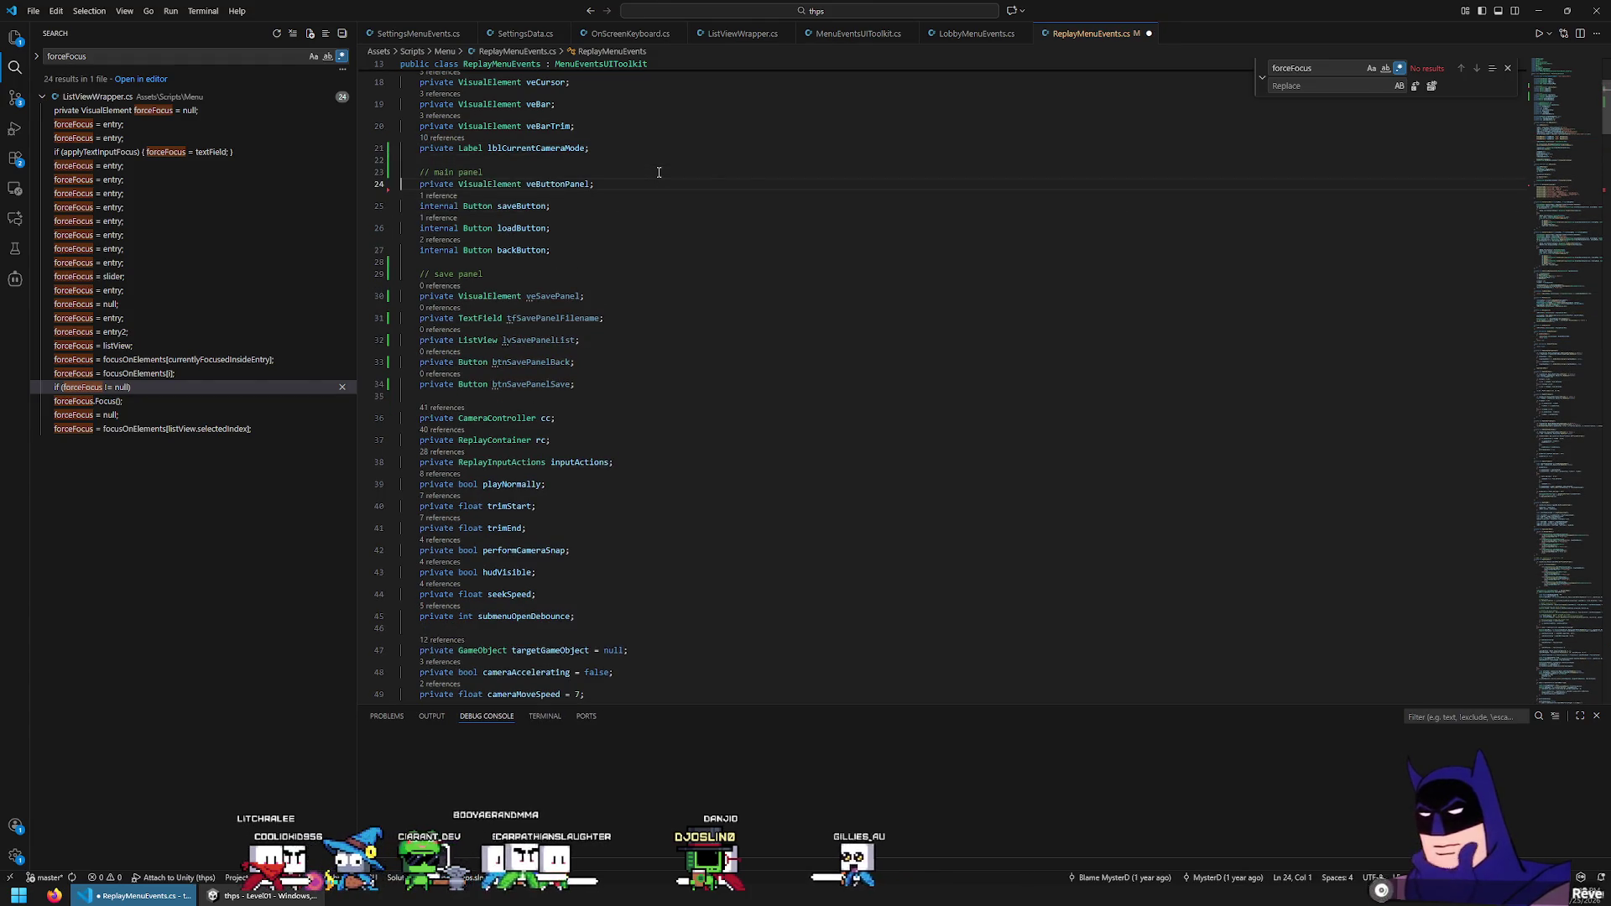
Find veButtonPanel's use in OnMenuStart and move its query line down two lines
double_click(544, 184)
key(ctrl+f)
key(Return)
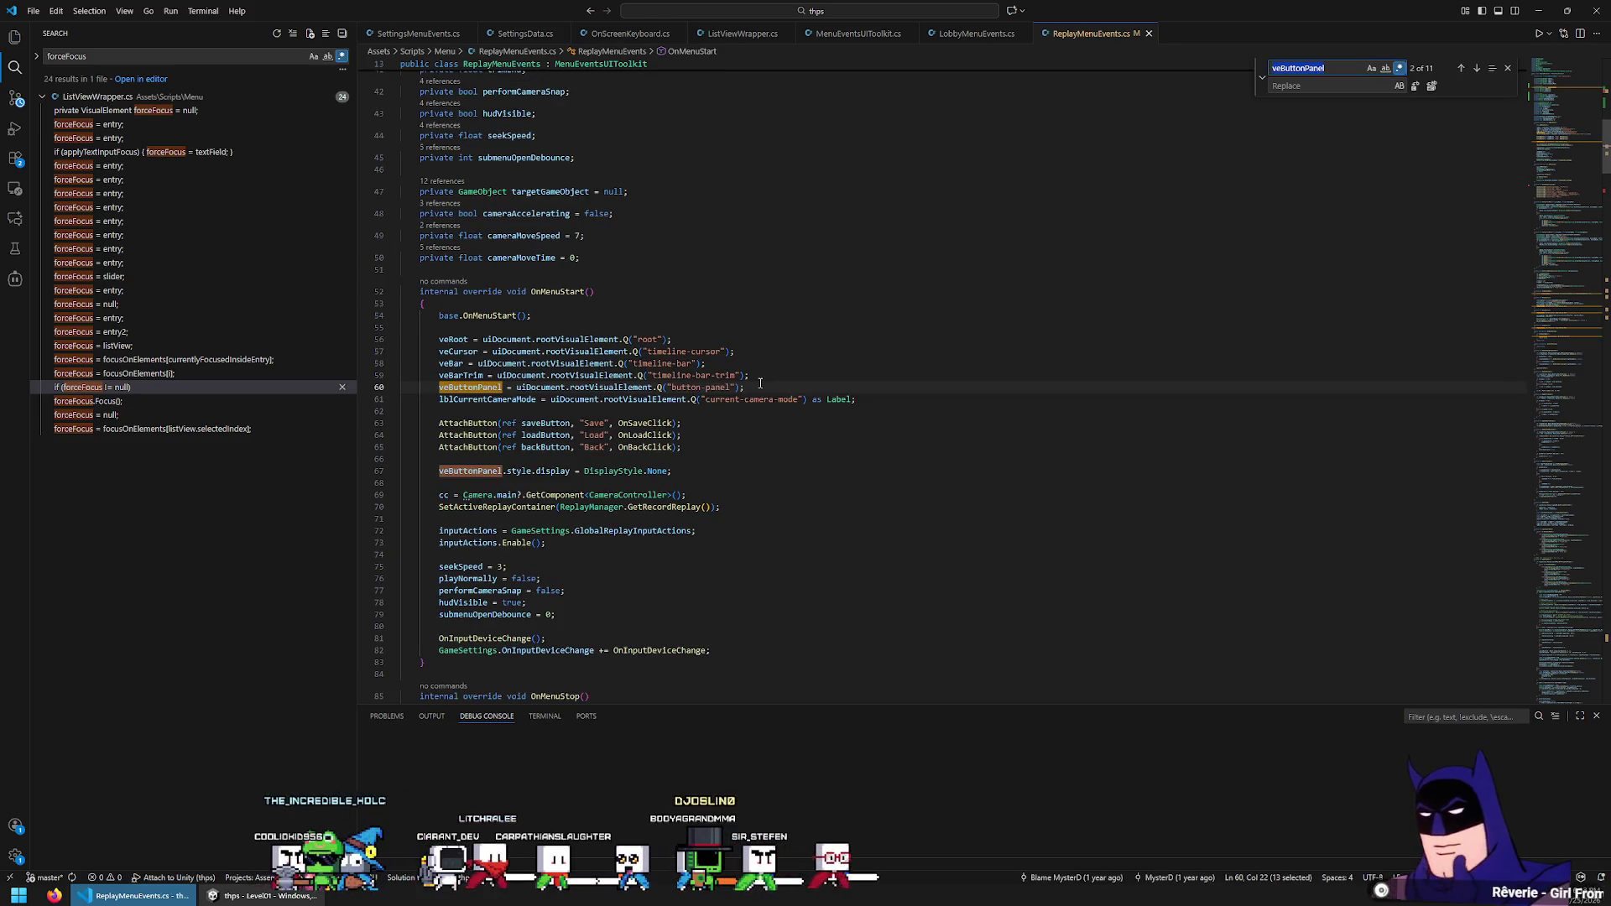
click(760, 384)
scroll(799, 360, up, 10)
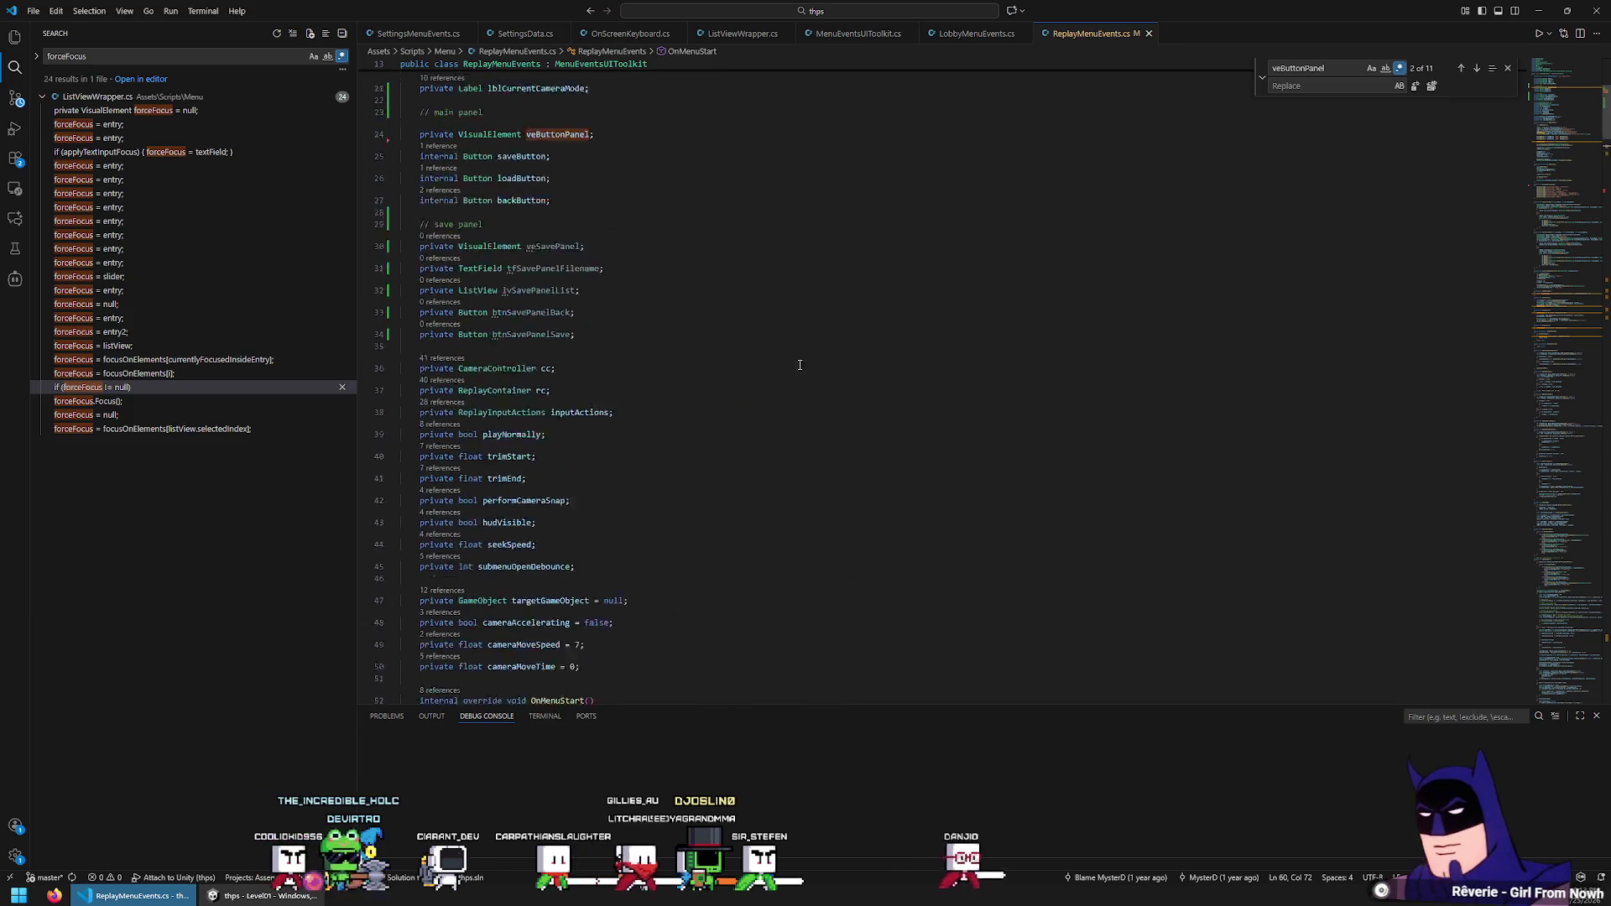
scroll(607, 336, down, 5)
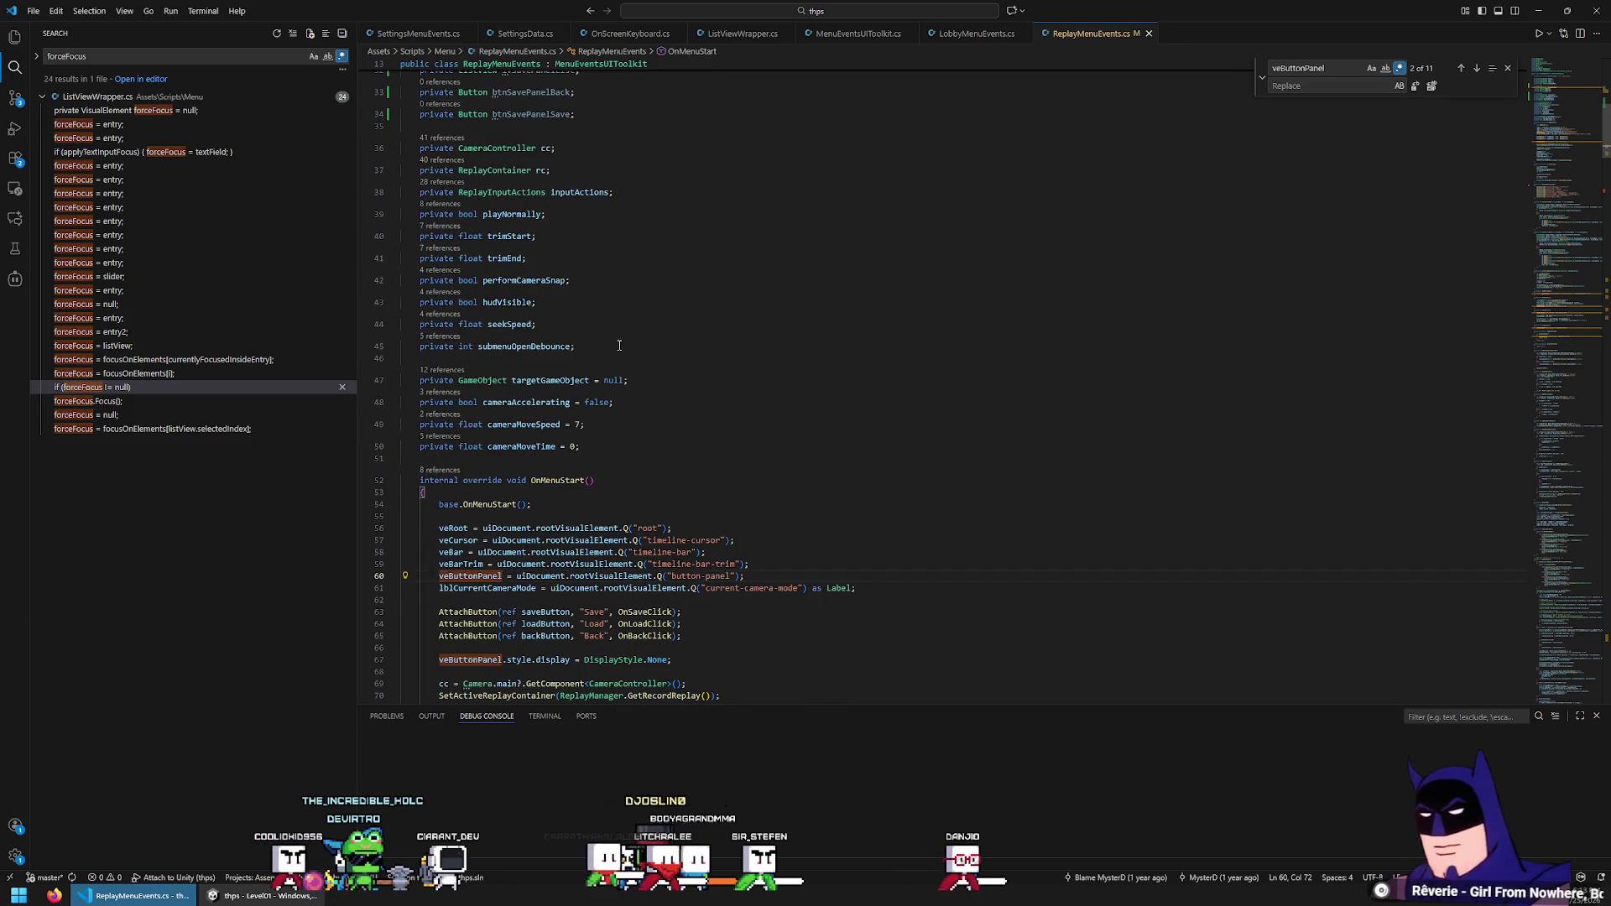
scroll(619, 345, down, 2)
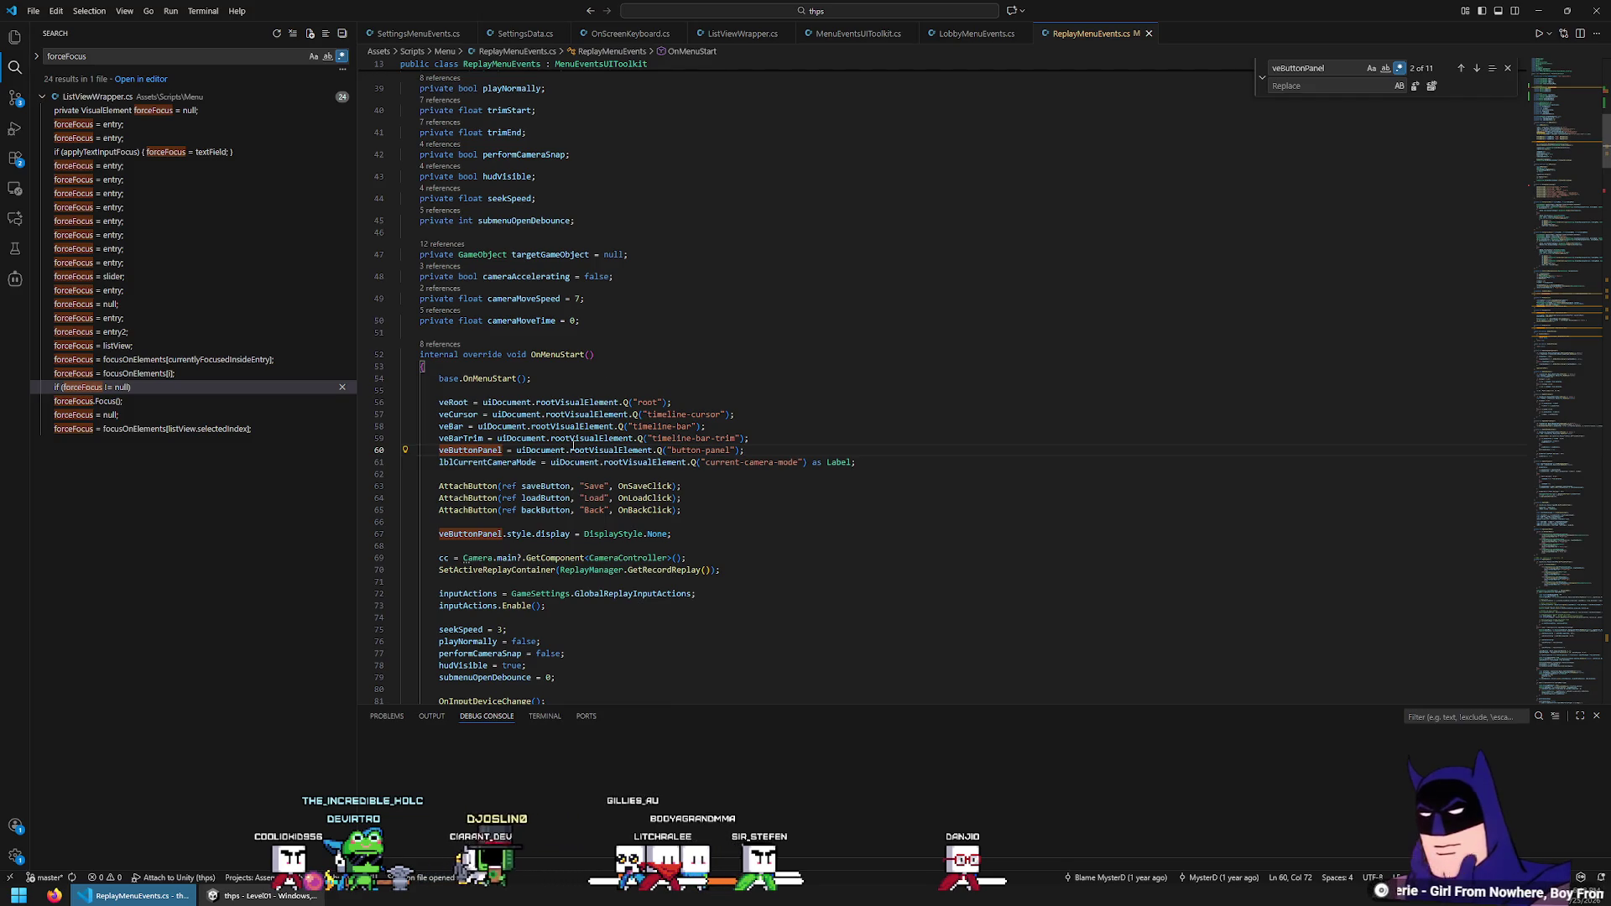
key(alt+Down)
key(alt+Down)
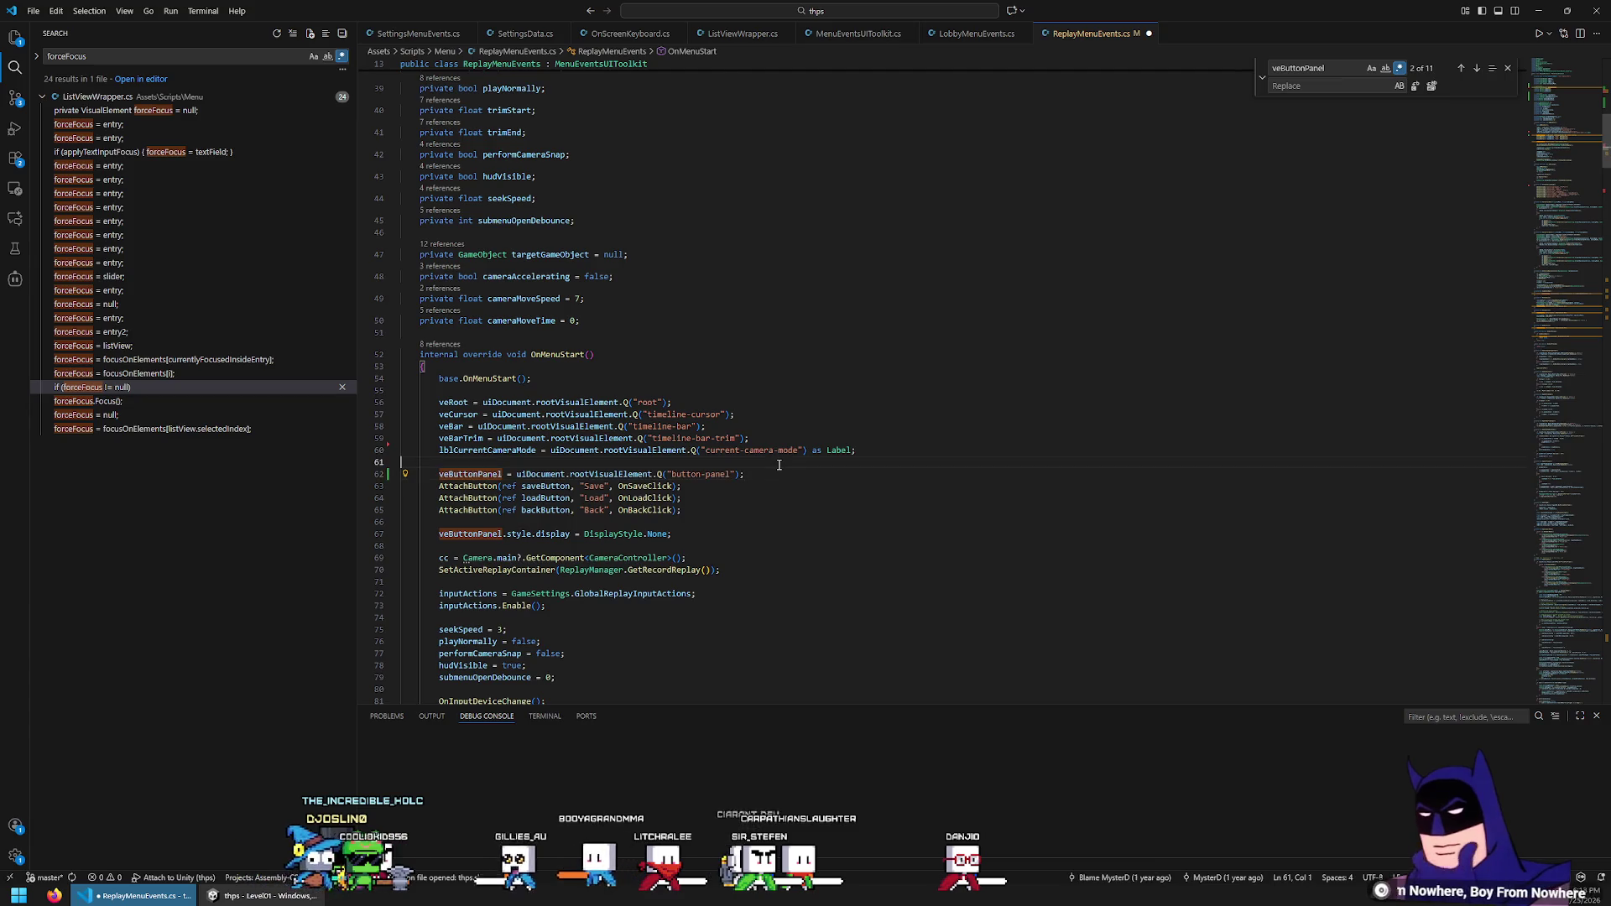
Put a '// main panel' comment above the button-panel setup and tidy the surrounding blank lines
key(ctrl+shift+Return)
text(// )
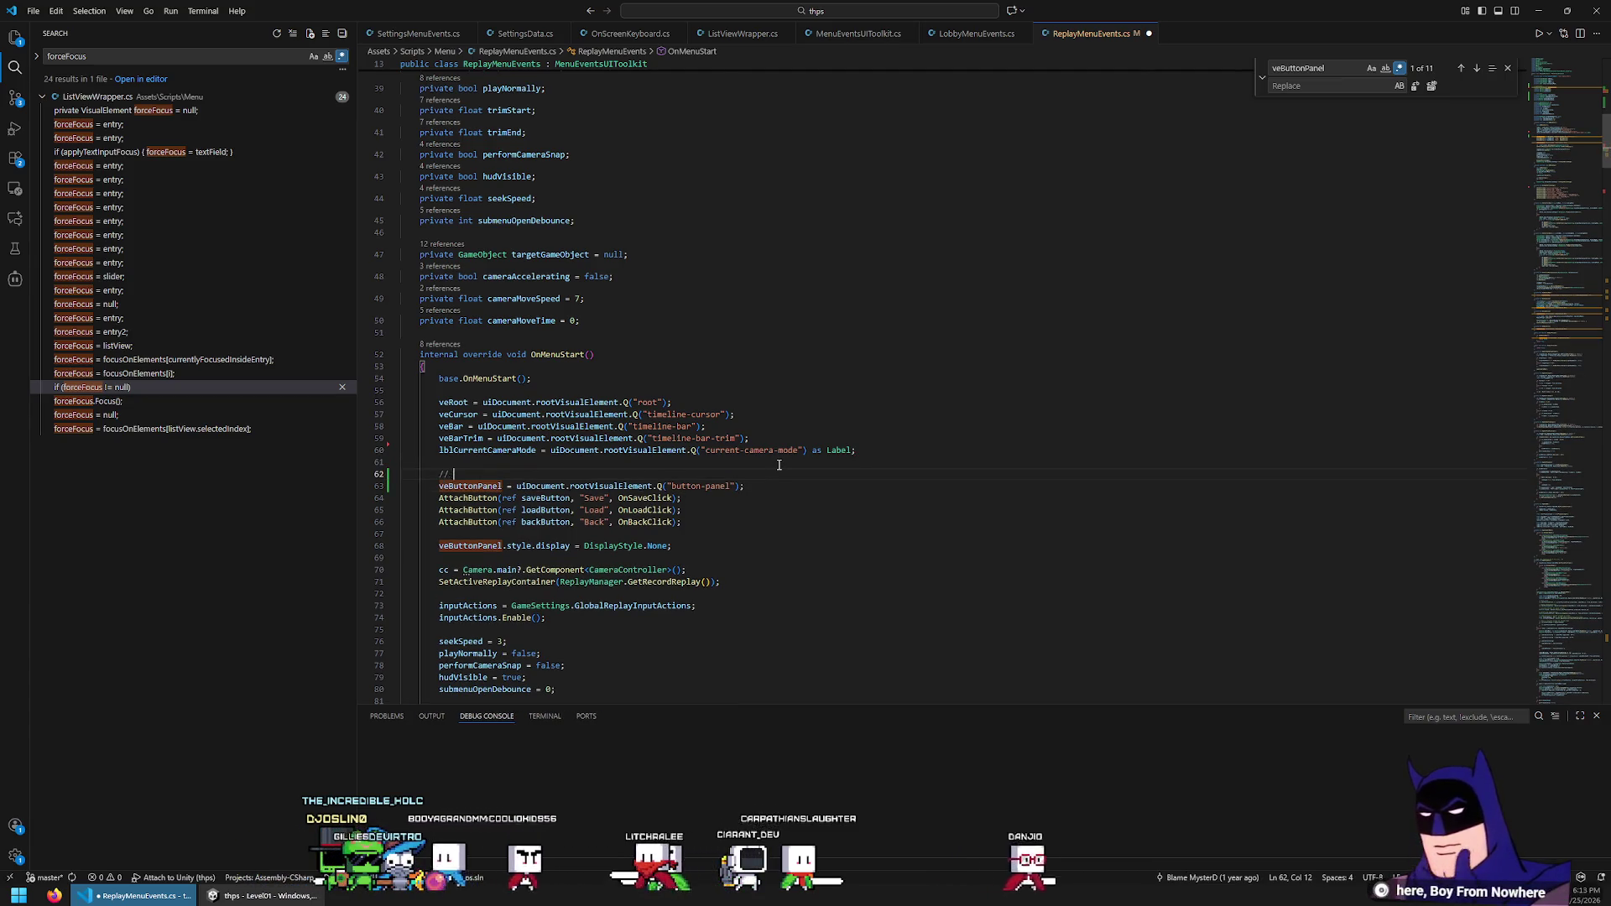
text(m.an panel)
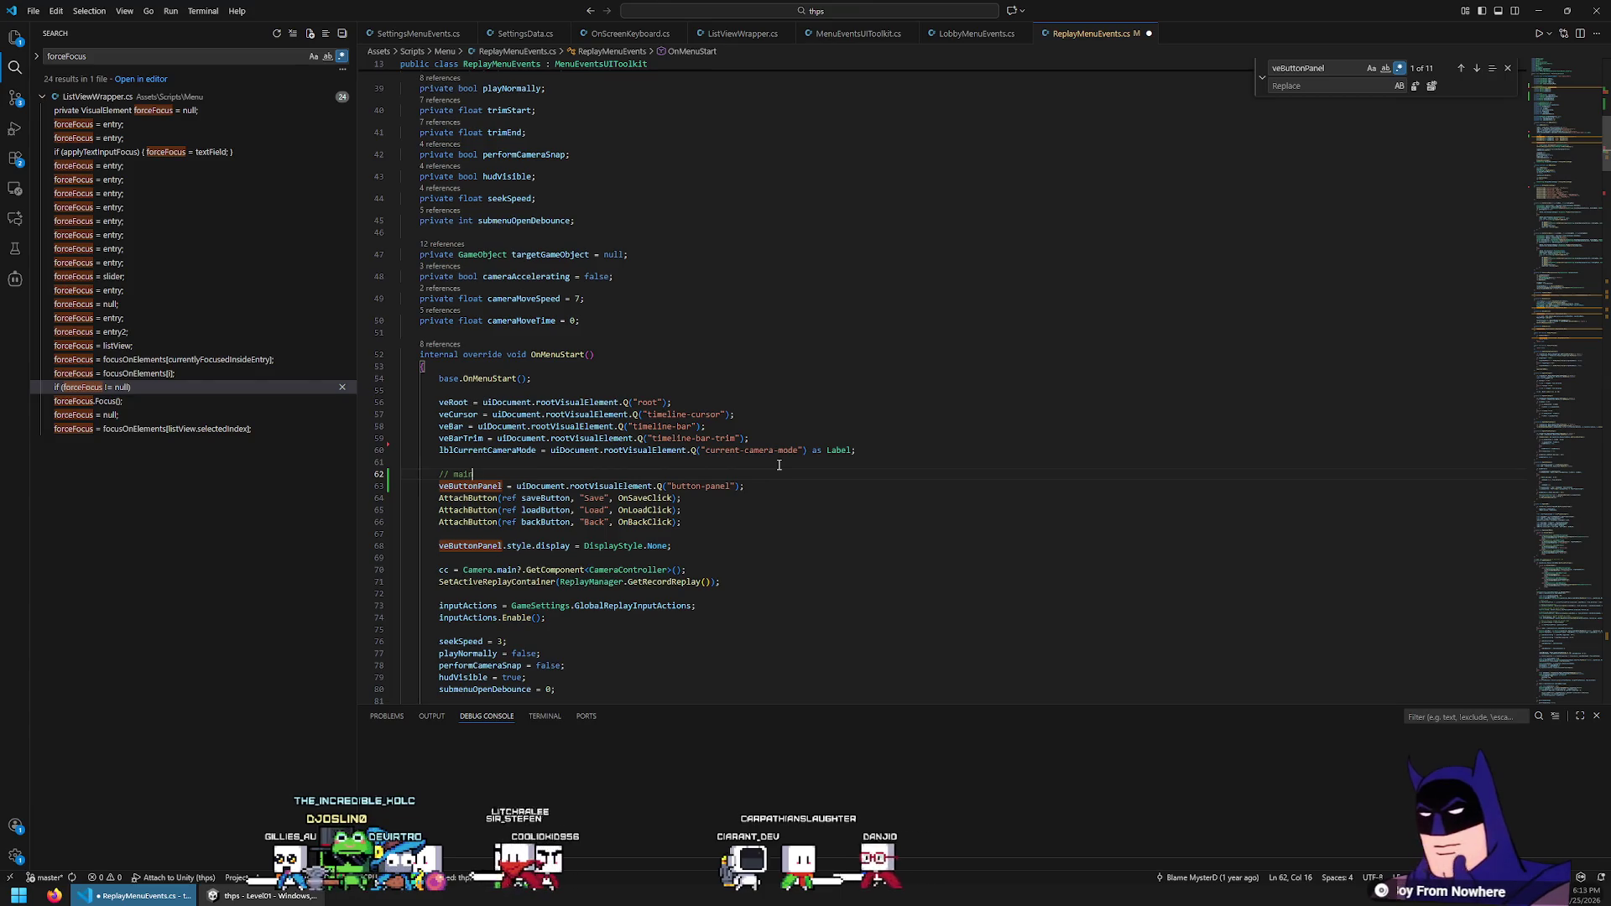
key(Down)
key(Down)
key(Down)
key(Delete)
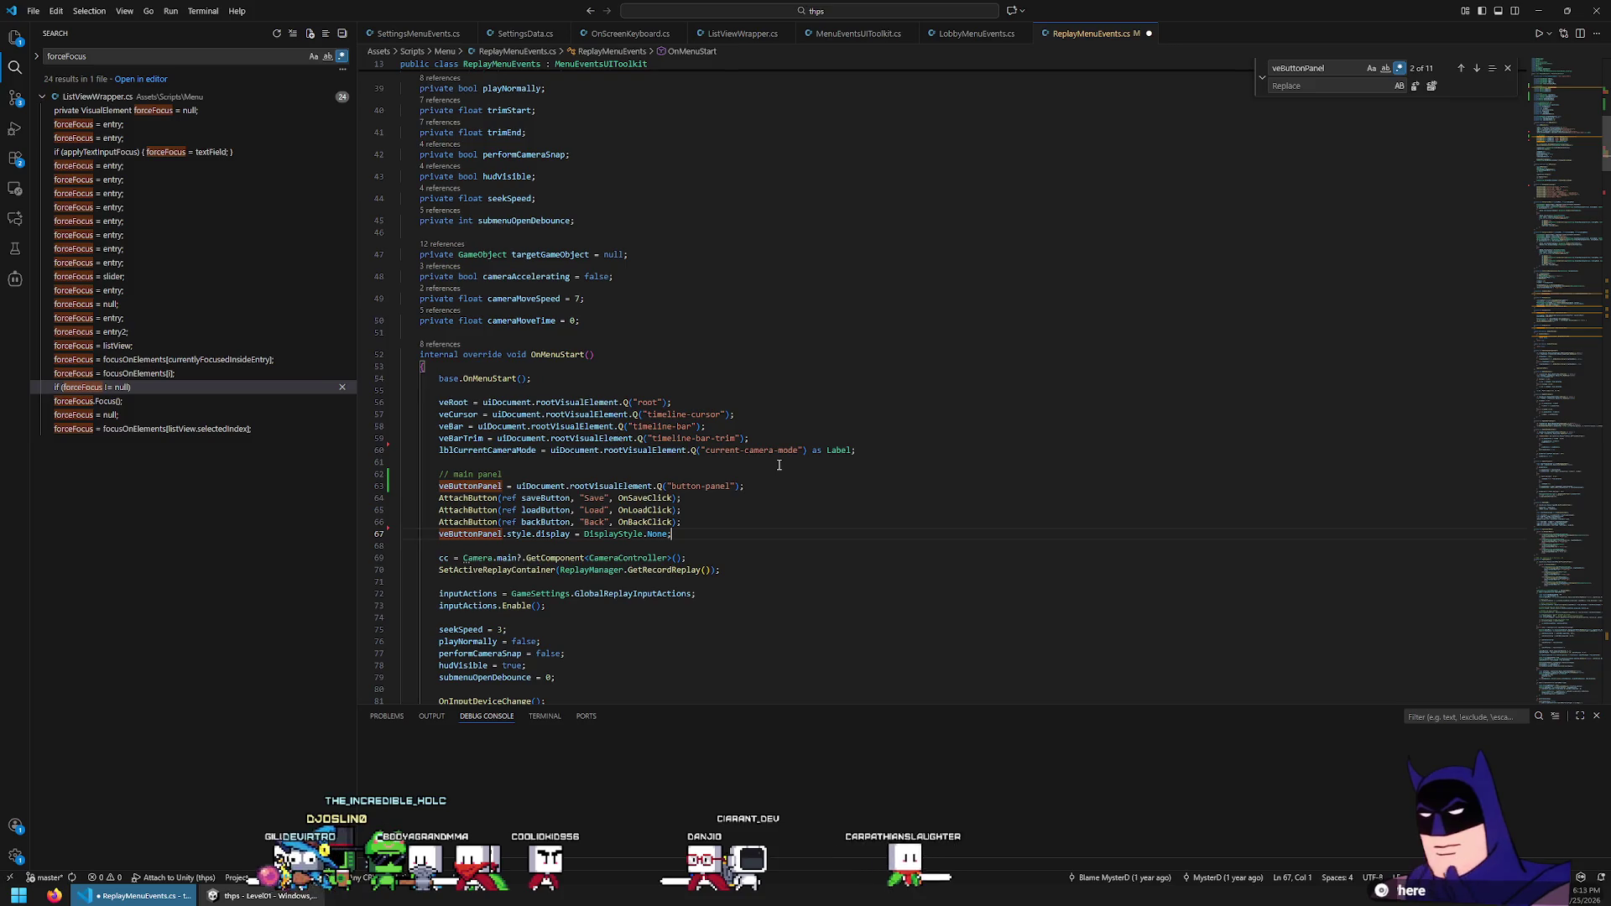
key(Return)
key(Return)
text(// save panel)
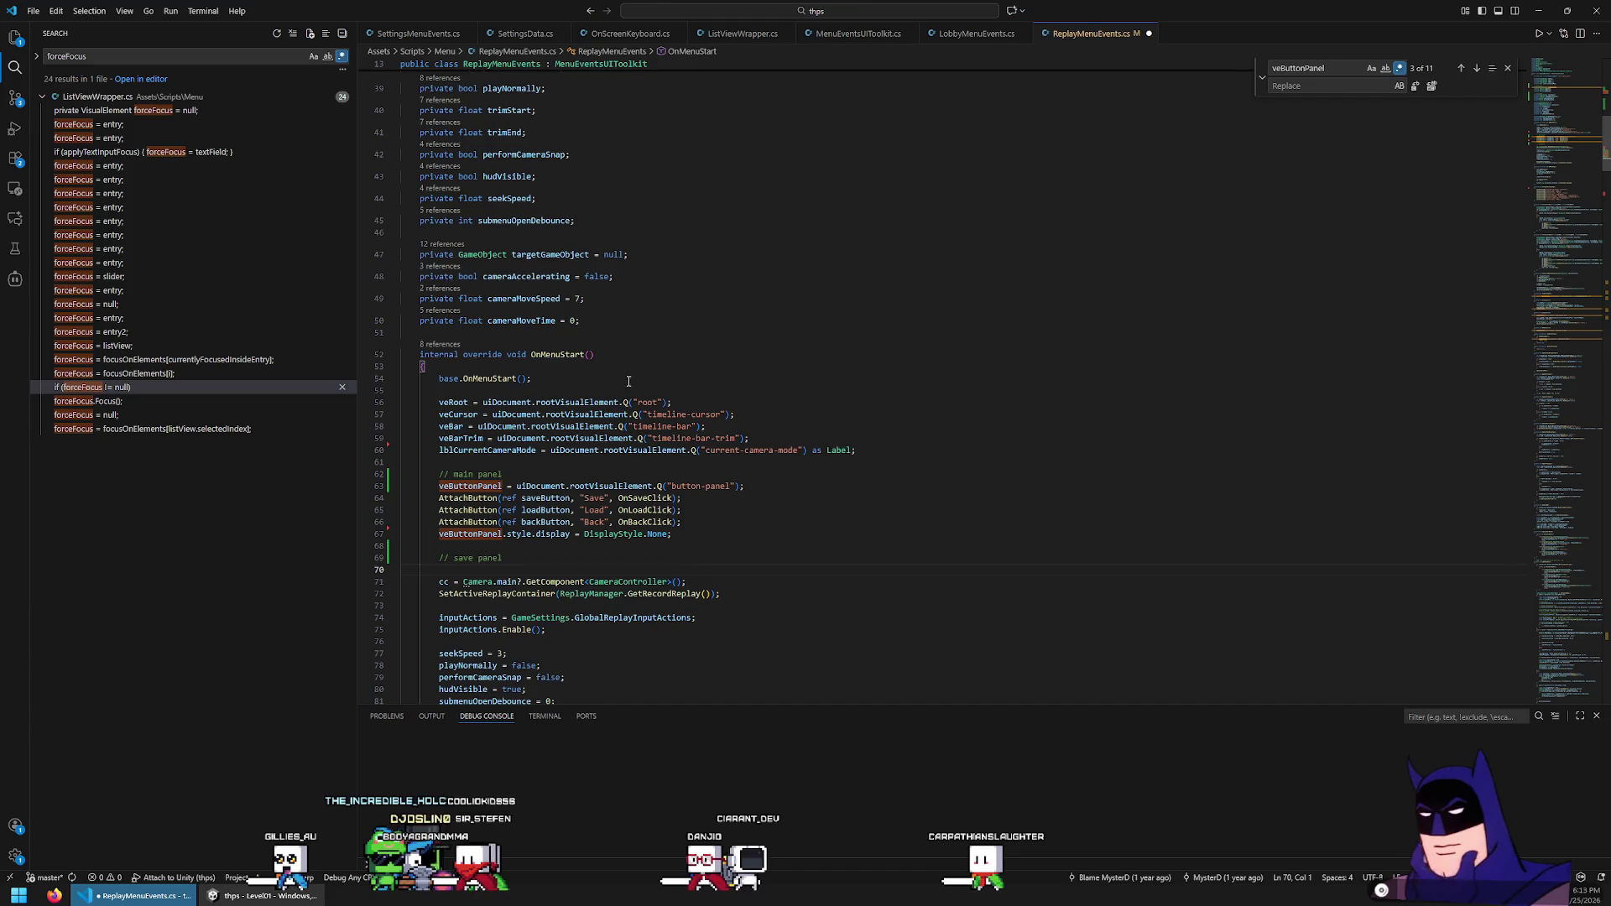
scroll(535, 367, up, 10)
Paste the save panel field declarations under the save panel comment and indent them
mouse_move(588, 492)
mouse_down()
mouse_move(588, 447)
mouse_move(537, 382)
mouse_up()
key(ctrl+c)
scroll(624, 503, down, 8)
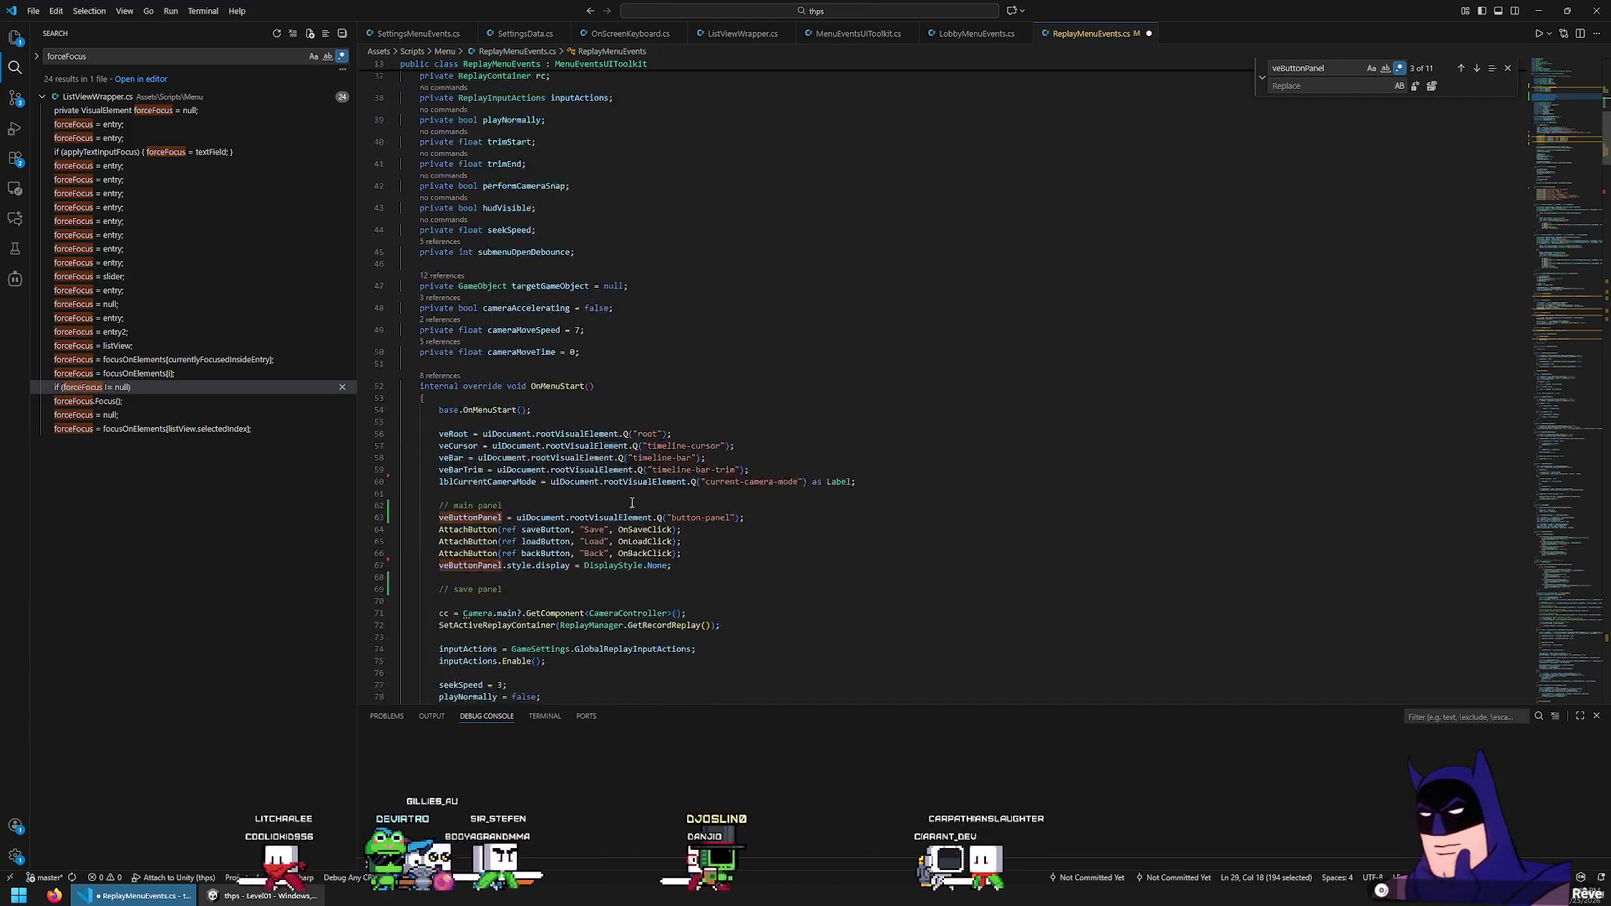
click(596, 459)
key(ctrl+v)
key(shift+Up)
key(shift+Up)
key(shift+Up)
key(shift+Home)
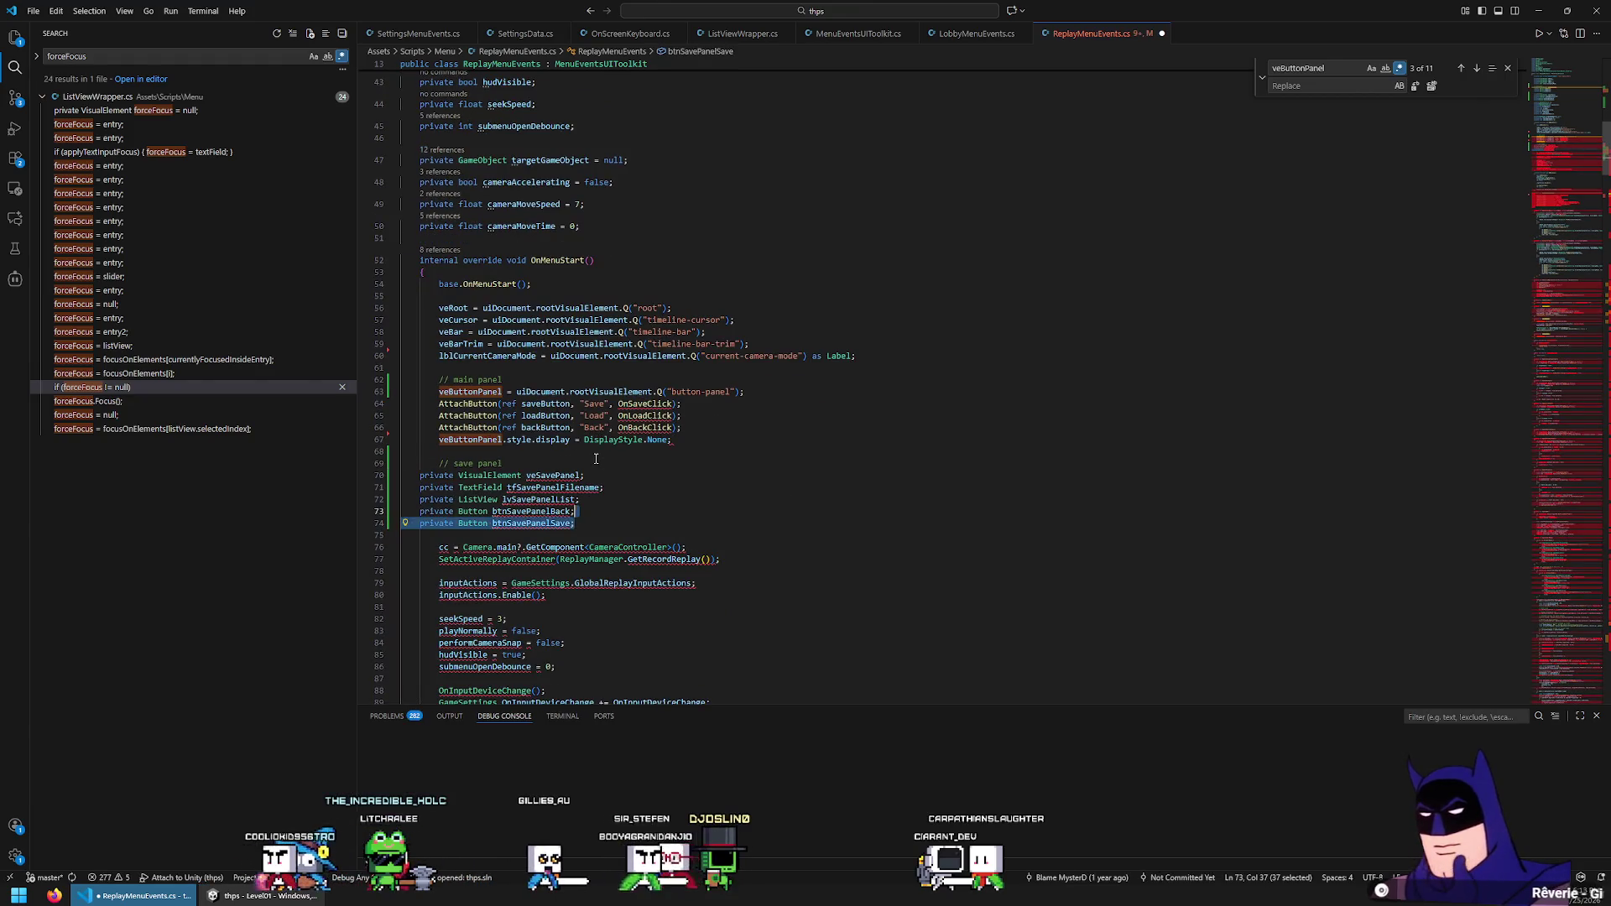
key(Tab)
key(Up)
key(Up)
key(Up)
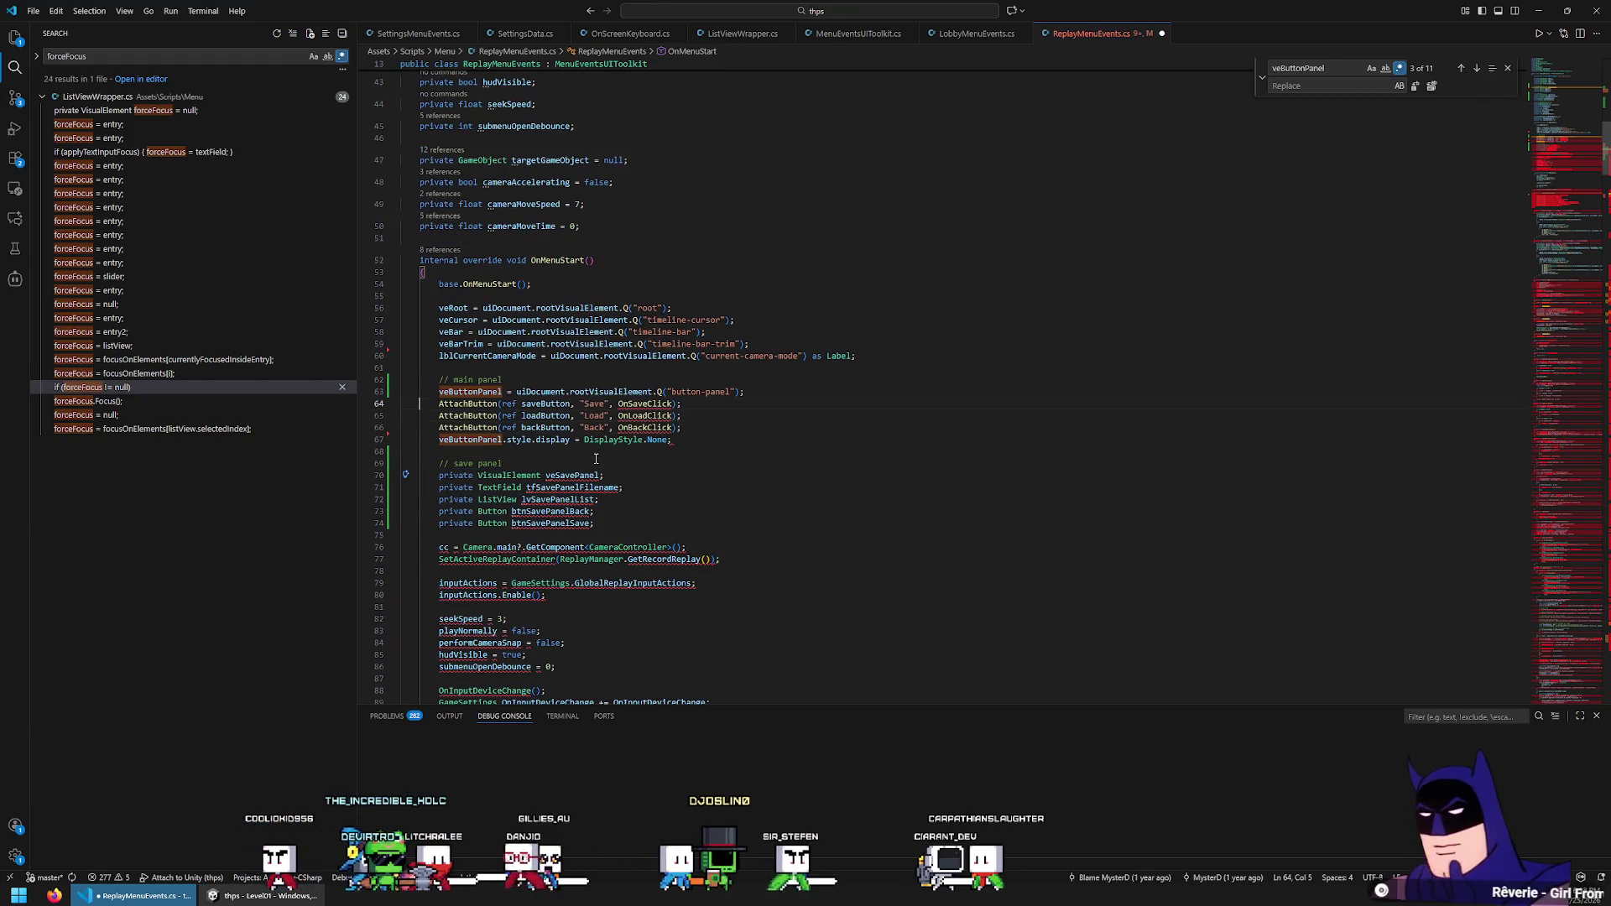
key(Down)
key(Down)
key(End)
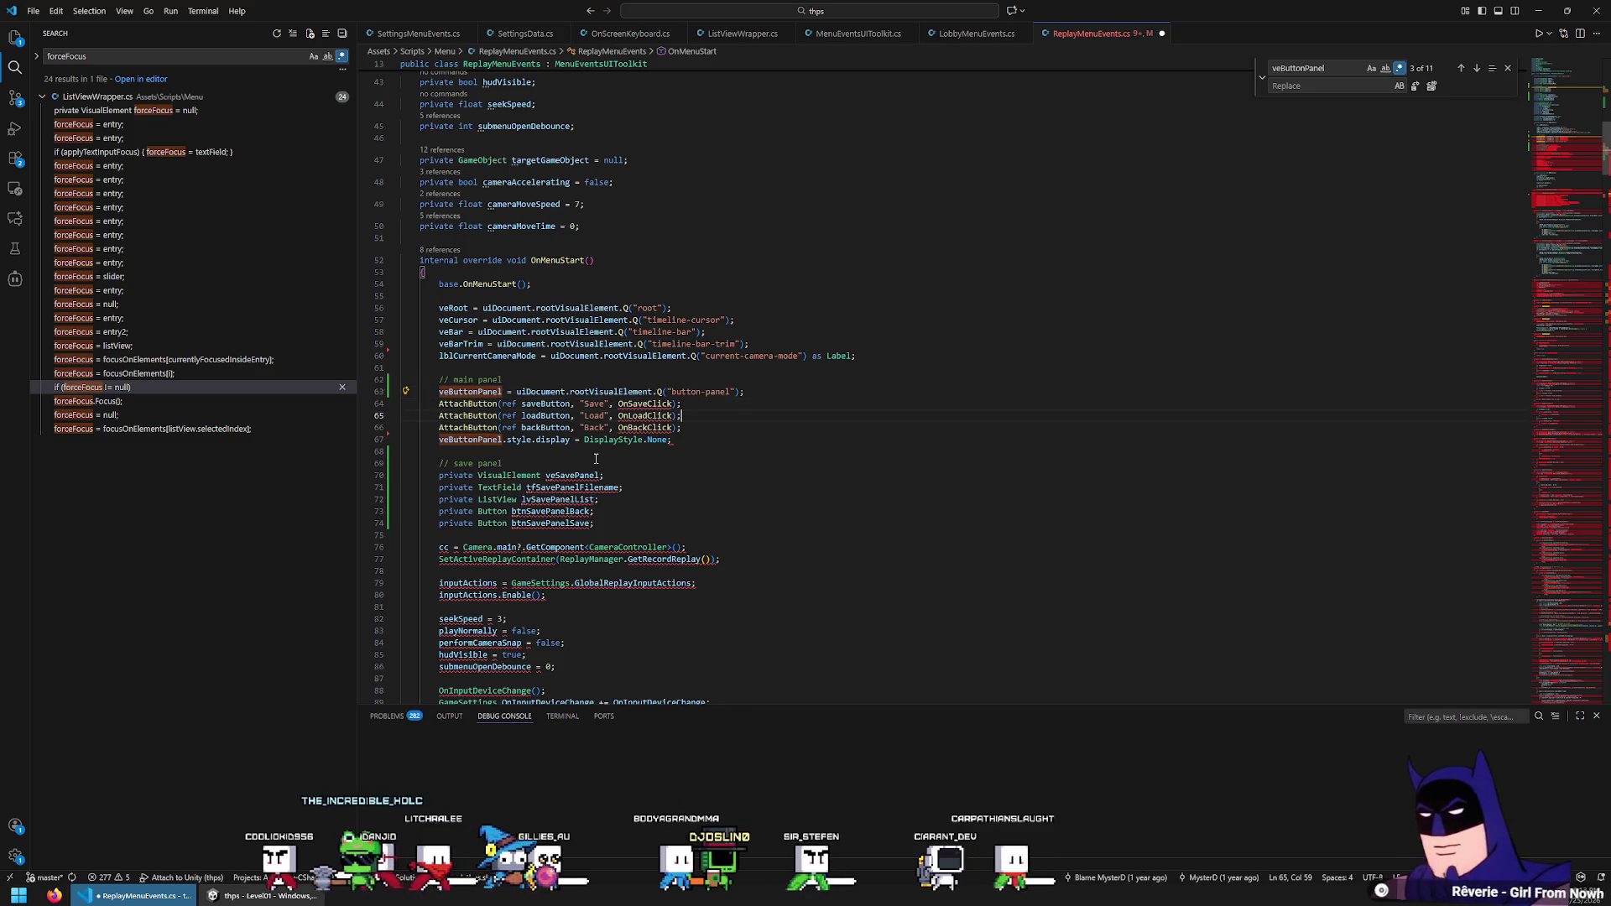
Turn the veSavePanel declaration into a query assignment for the save-panel element
key(Down)
key(Down)
key(Home)
key(ctrl+Delete)
key(ctrl+Delete)
key(Delete)
key(End)
key(BackSpace)
key(Tab)
key(Down)
key(Home)
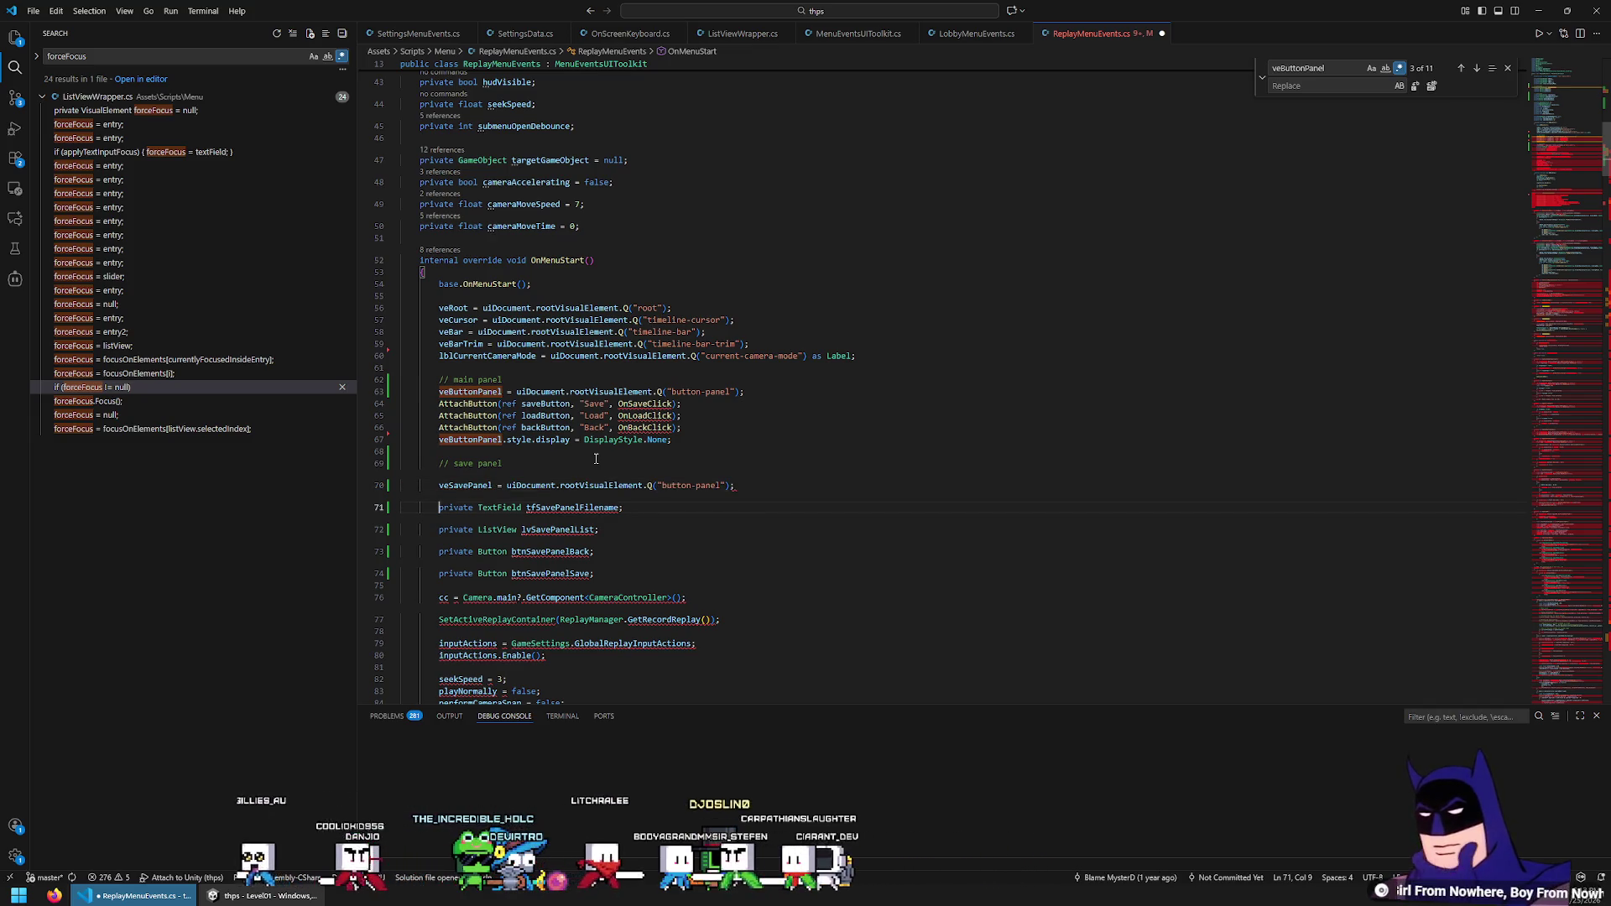
Strip type prefixes and query save-panel-filename as a TextField
key(ctrl+Delete)
key(ctrl+Delete)
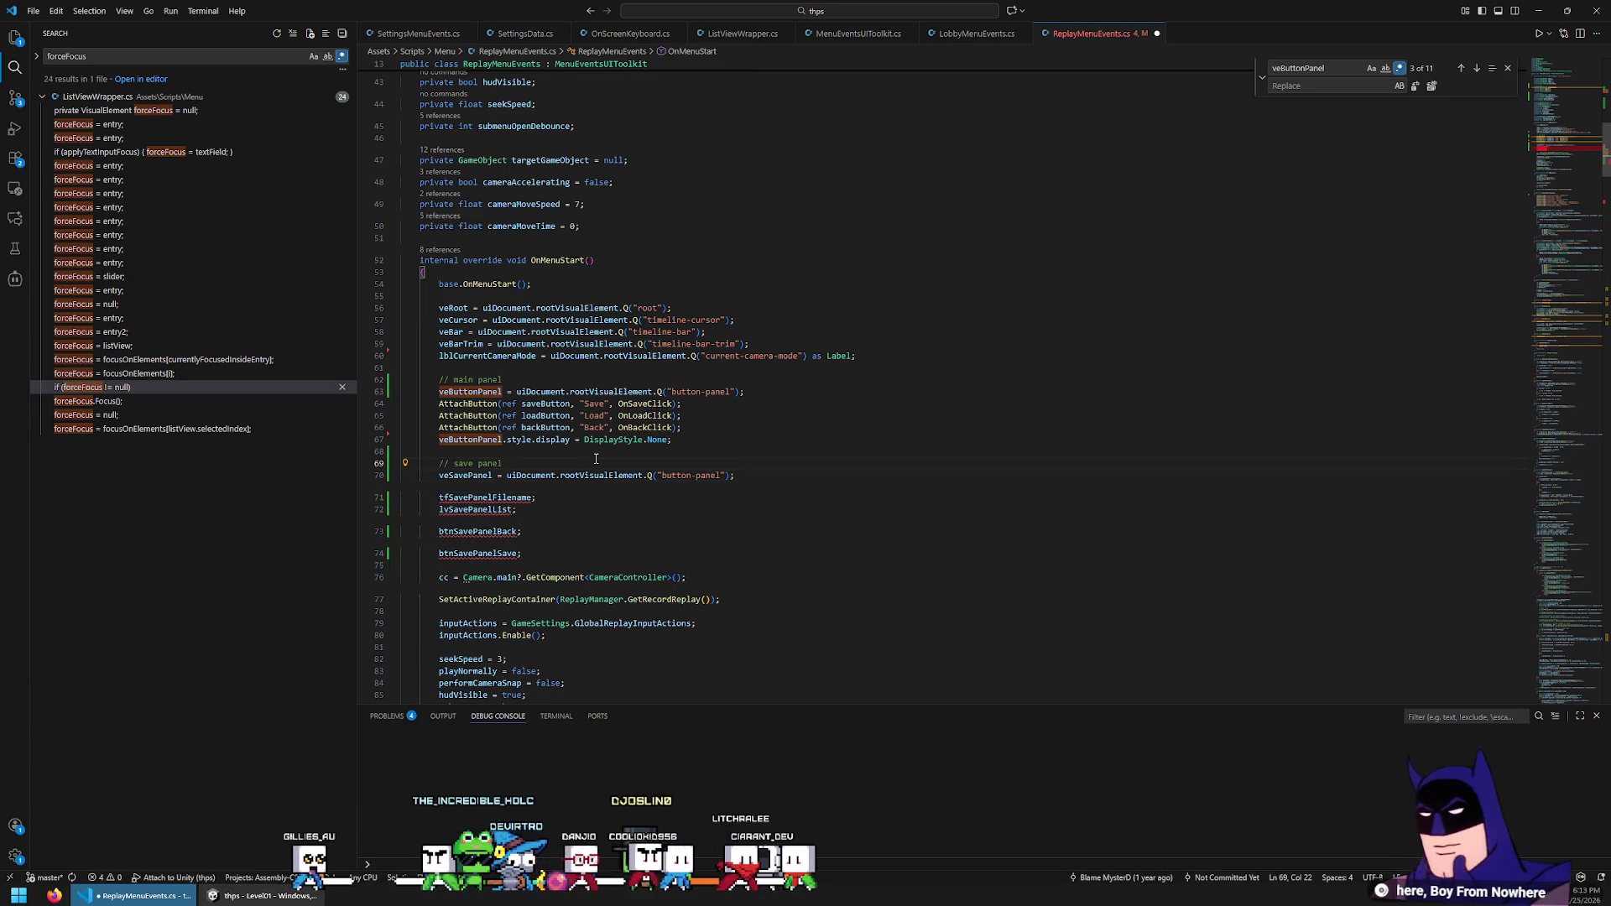
key(Down)
key(End)
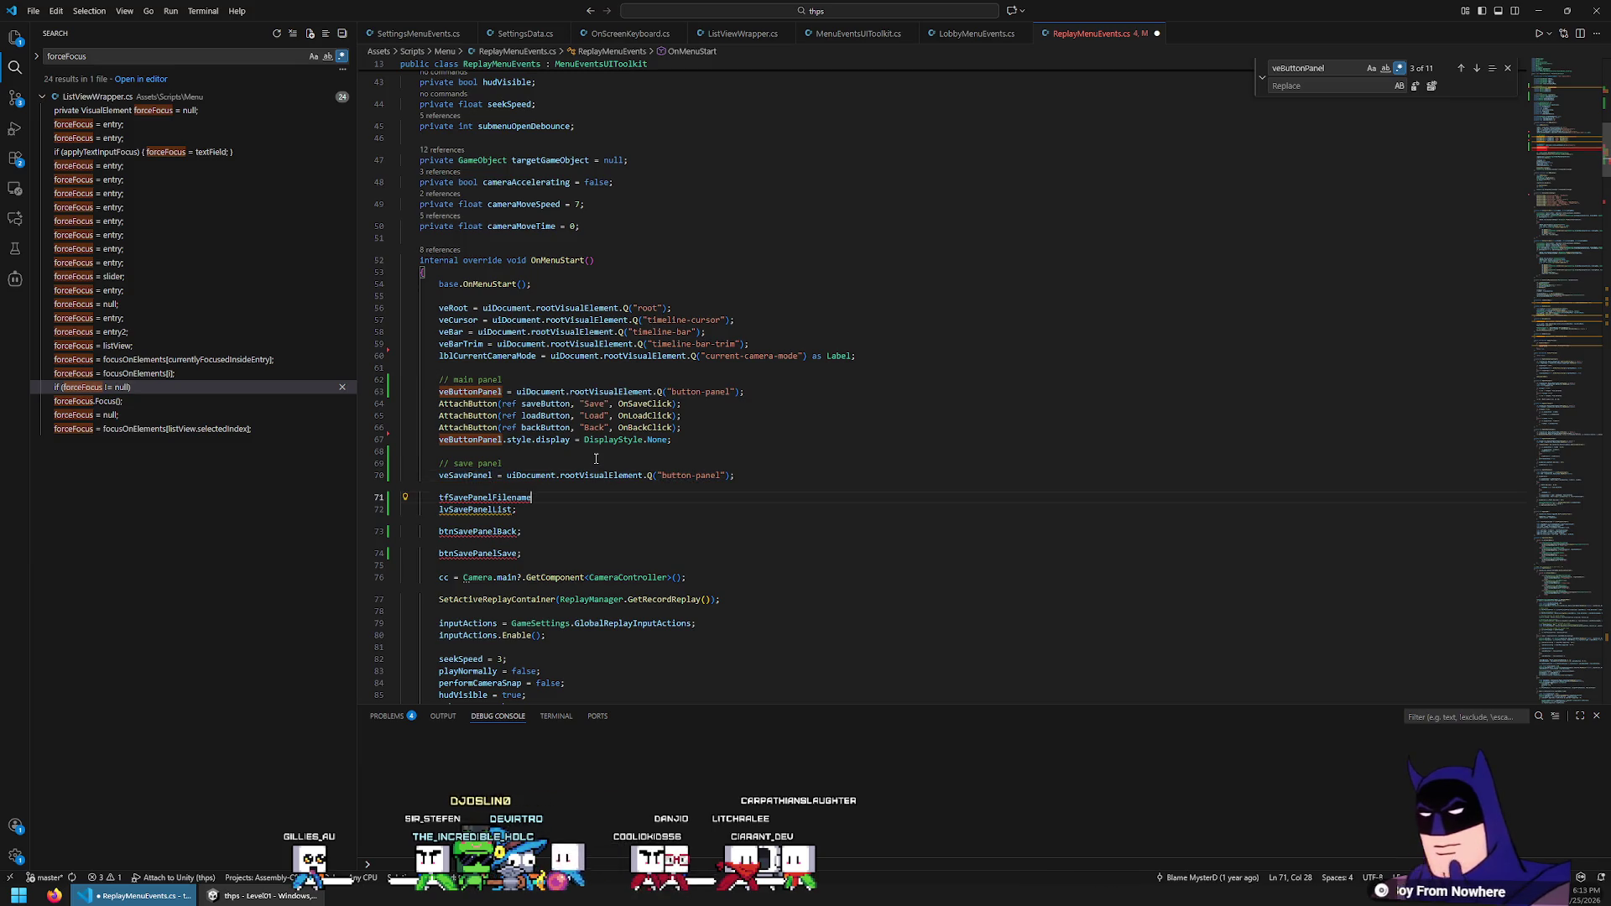
key(Up)
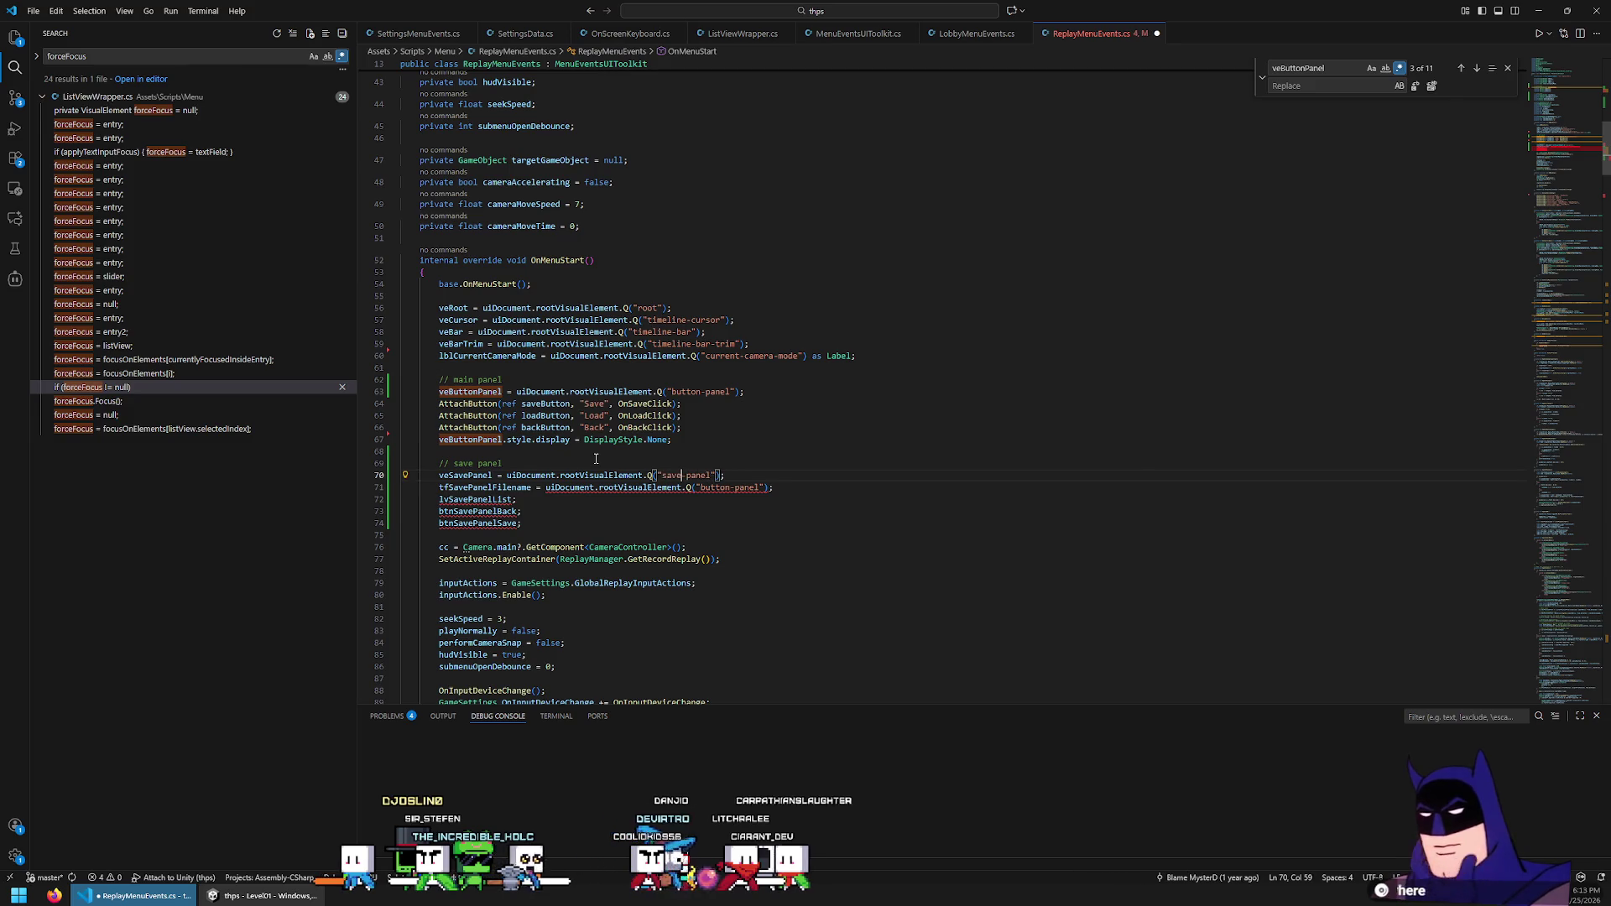
key(ctrl+BackSpace)
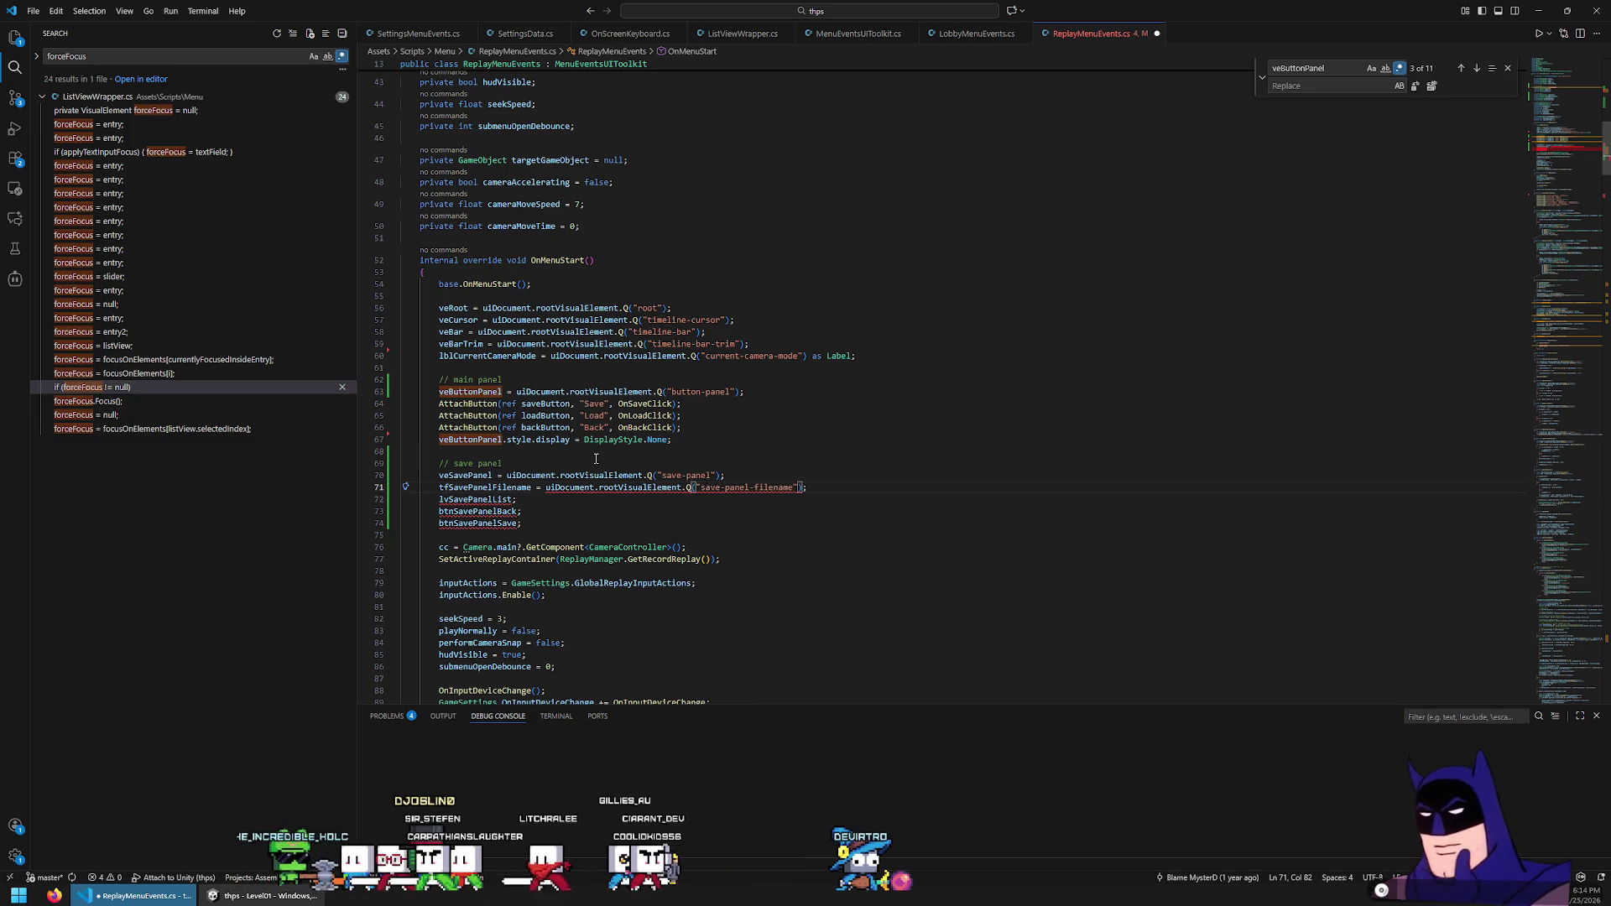
text(as Text)
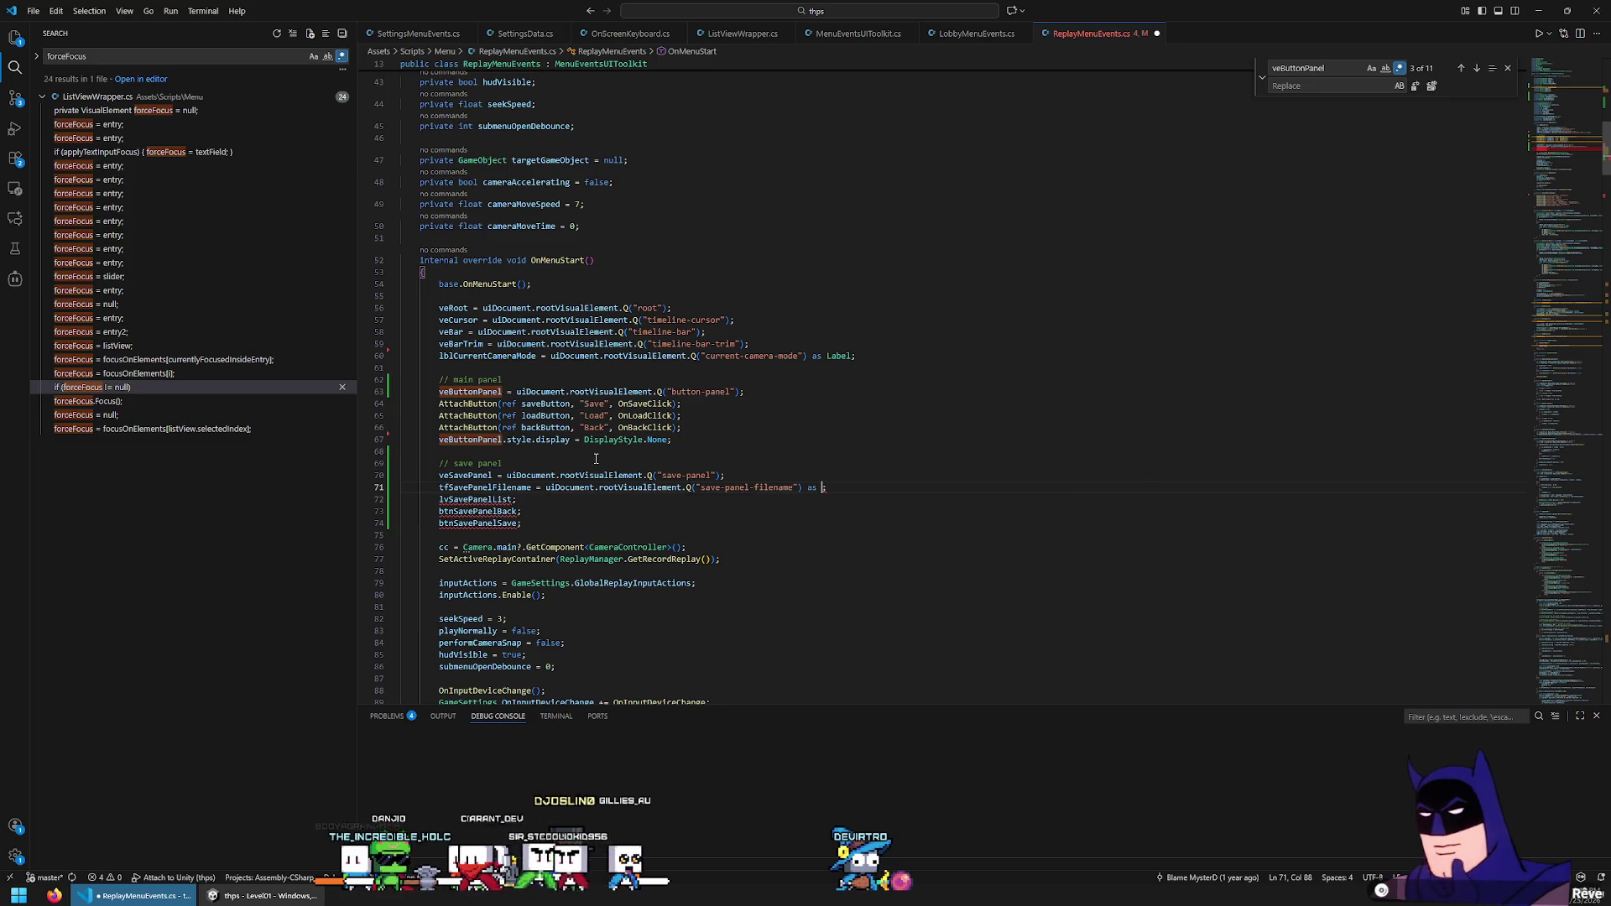
text(In)
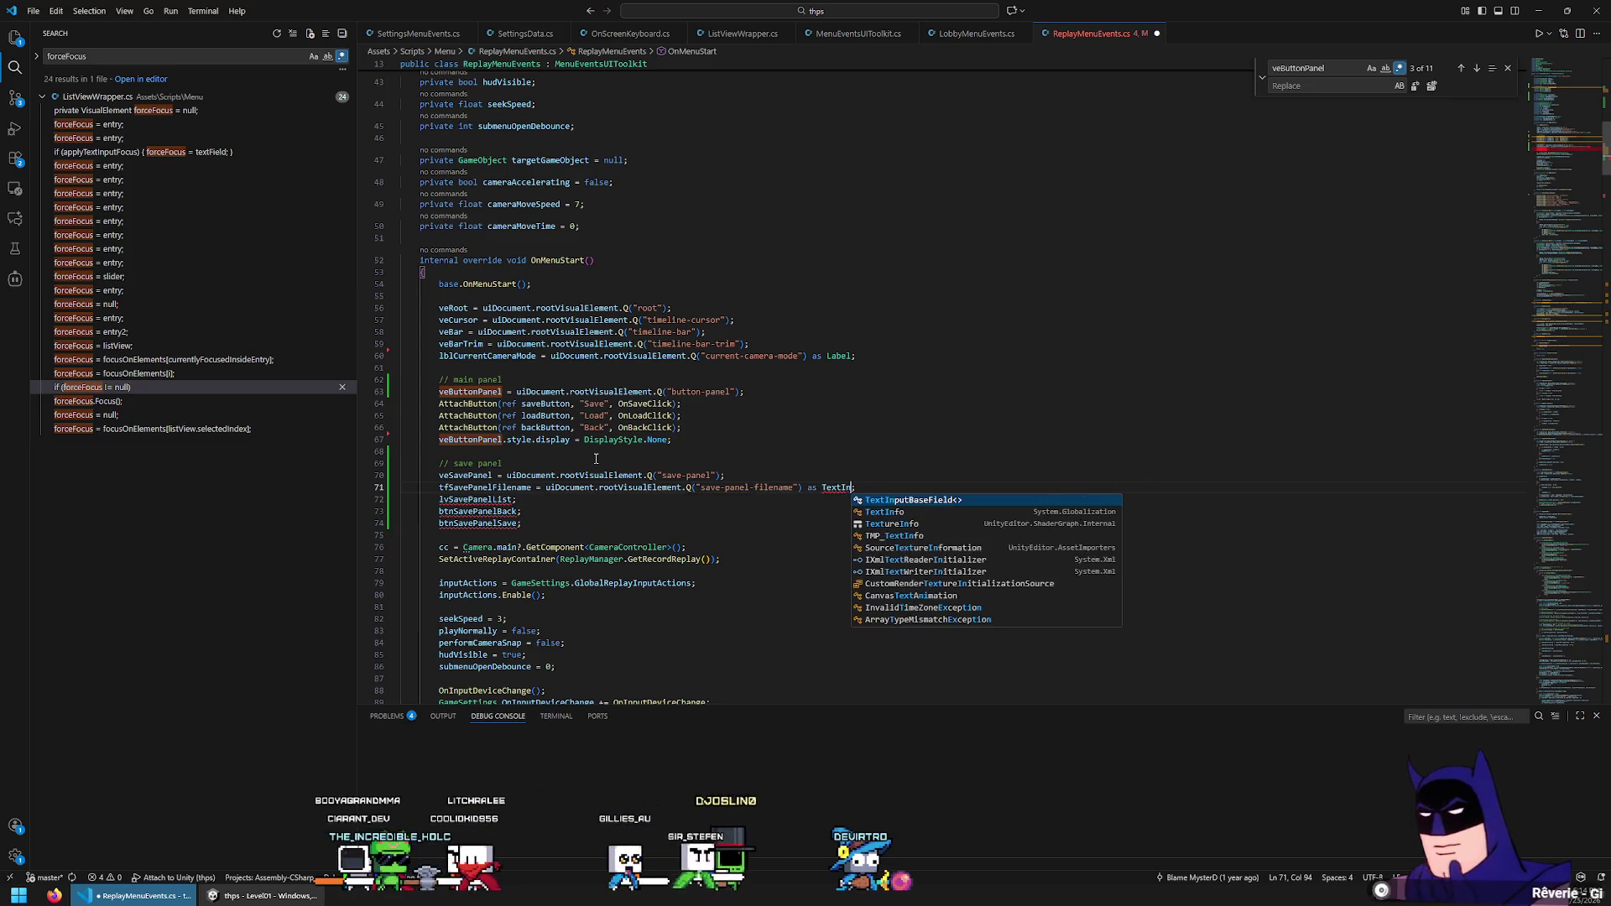
text(p)
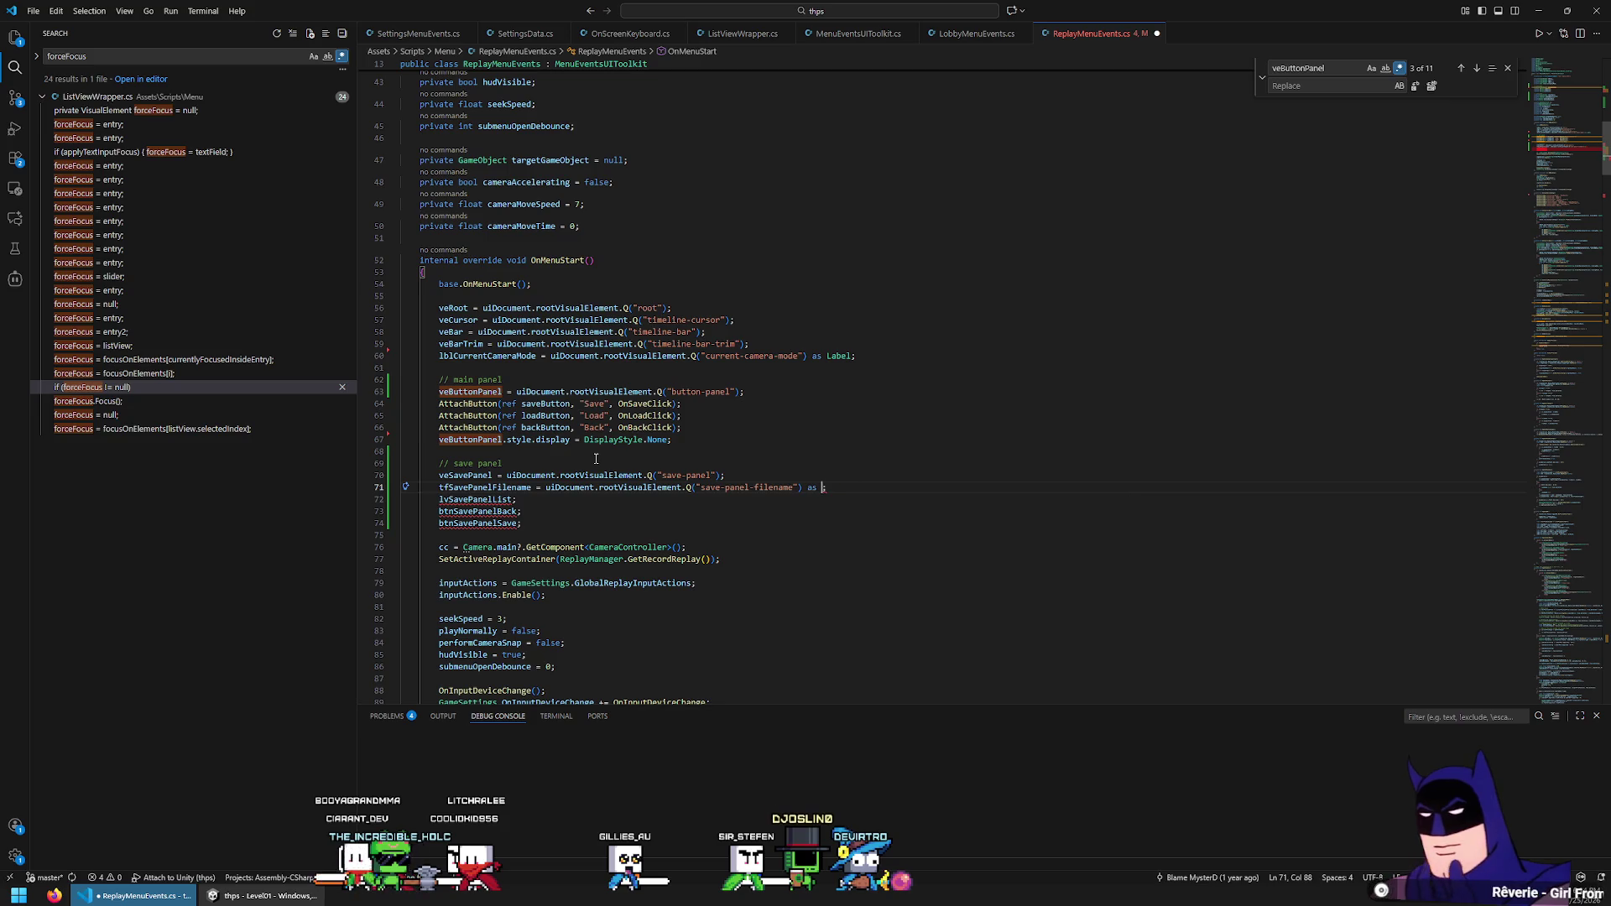
text(TextField)
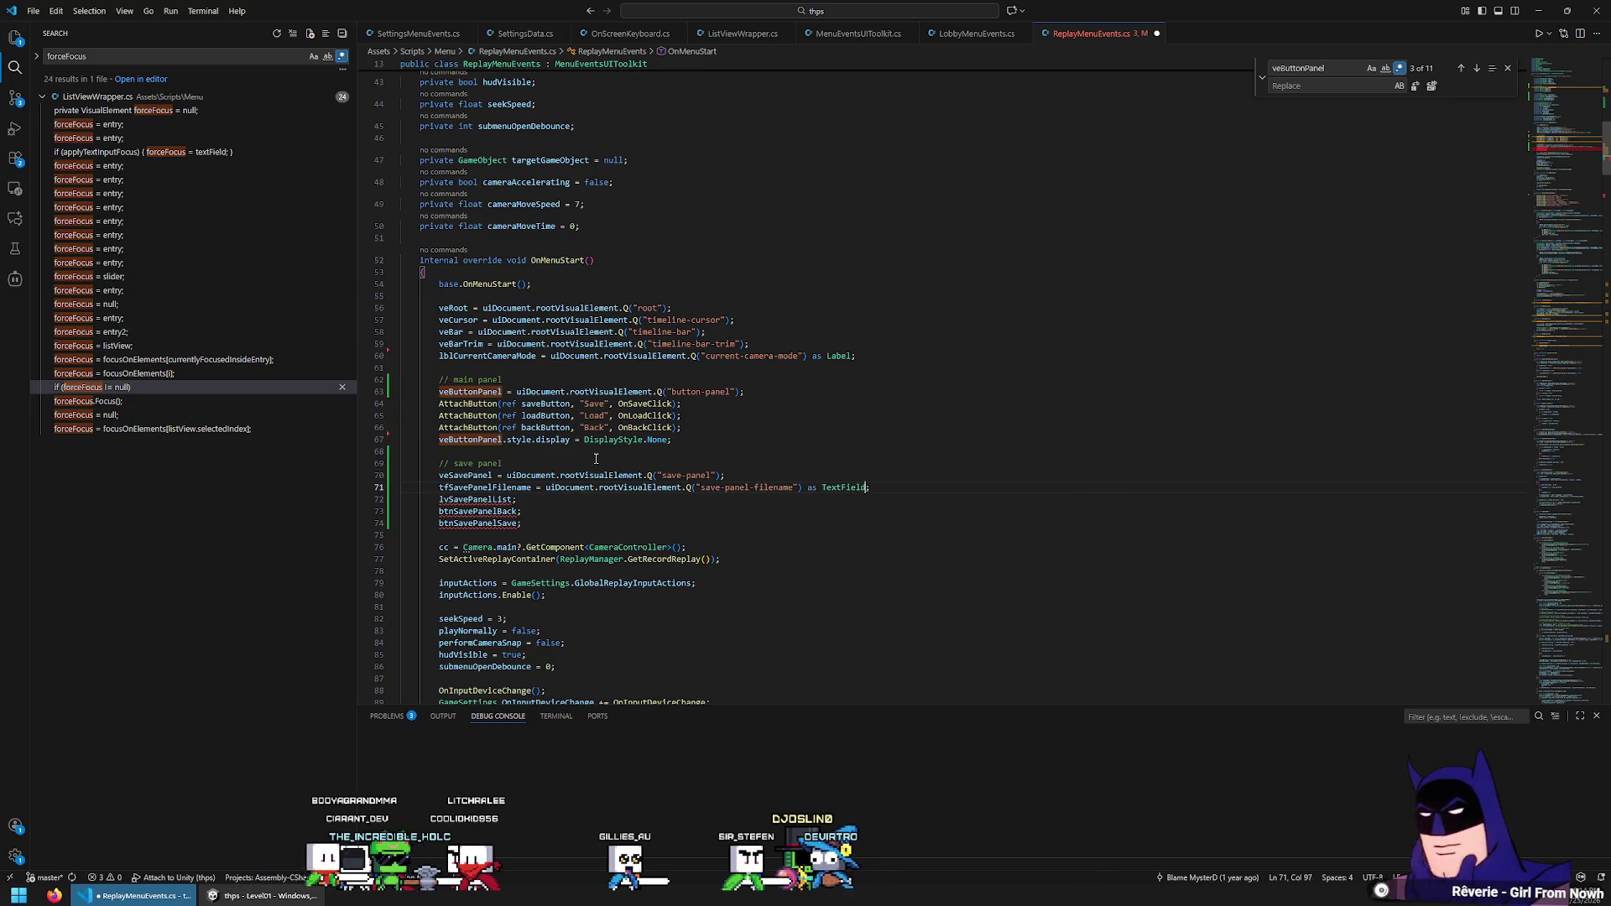
Copy the filename query onto the lvSavePanelList line and cast it as ListView
click(554, 500)
key(shift+End)
key(ctrl+c)
key(Down)
key(Left)
key(ctrl+v)
key(ctrl+Left)
key(ctrl+Left)
key(ctrl+Left)
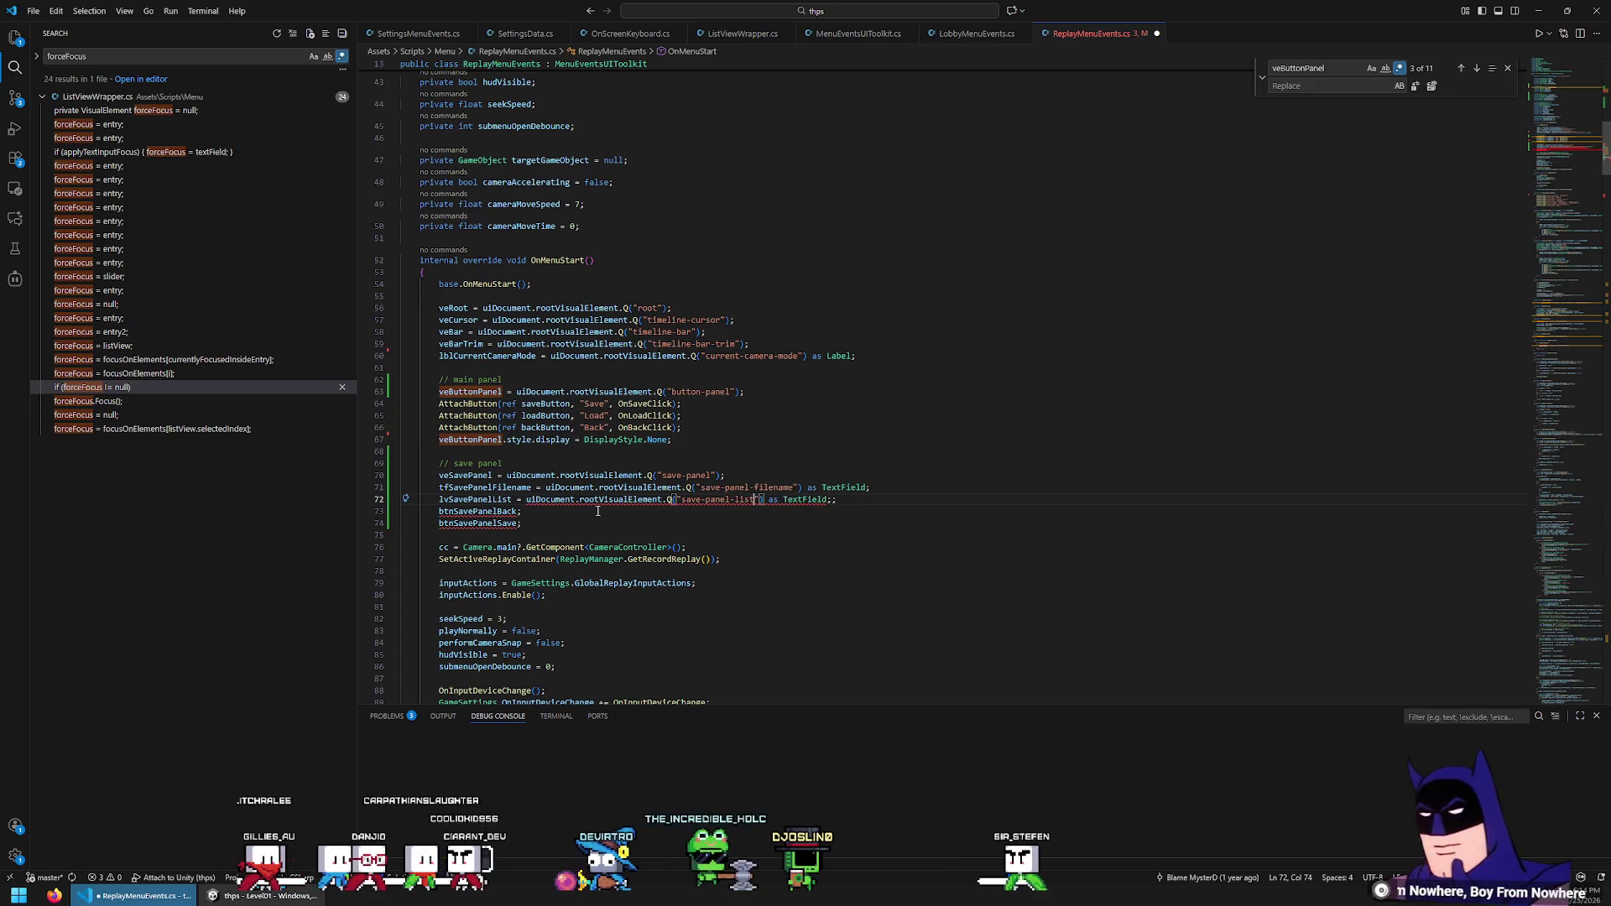
text(ListView)
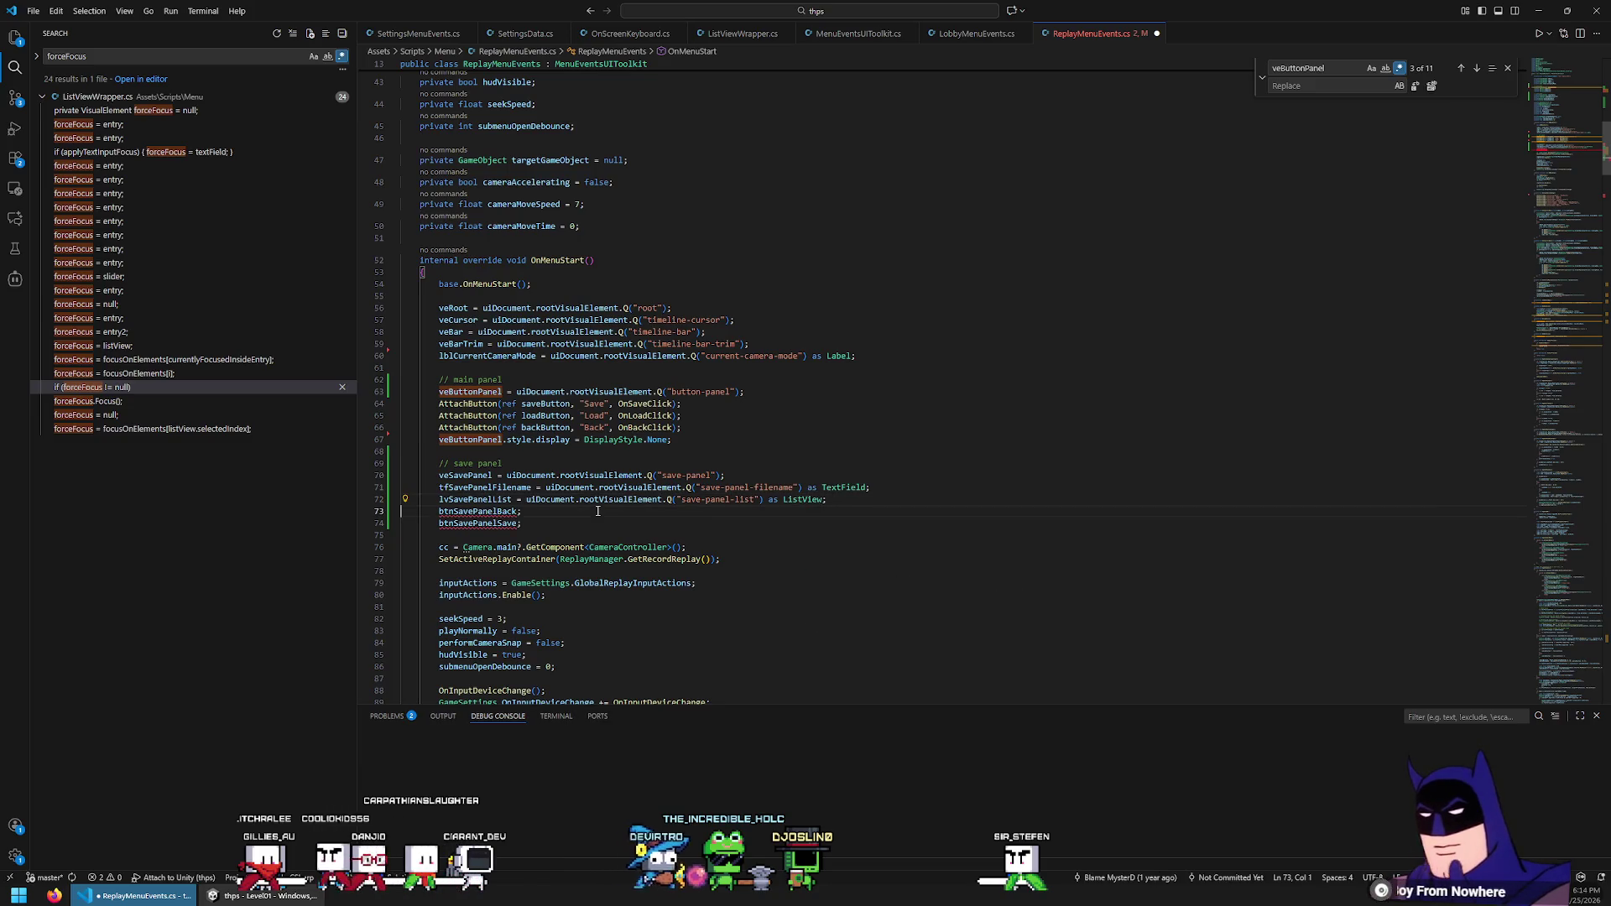
Copy the save and load AttachButton lines into the save panel block
key(Up)
key(Up)
key(Up)
key(End)
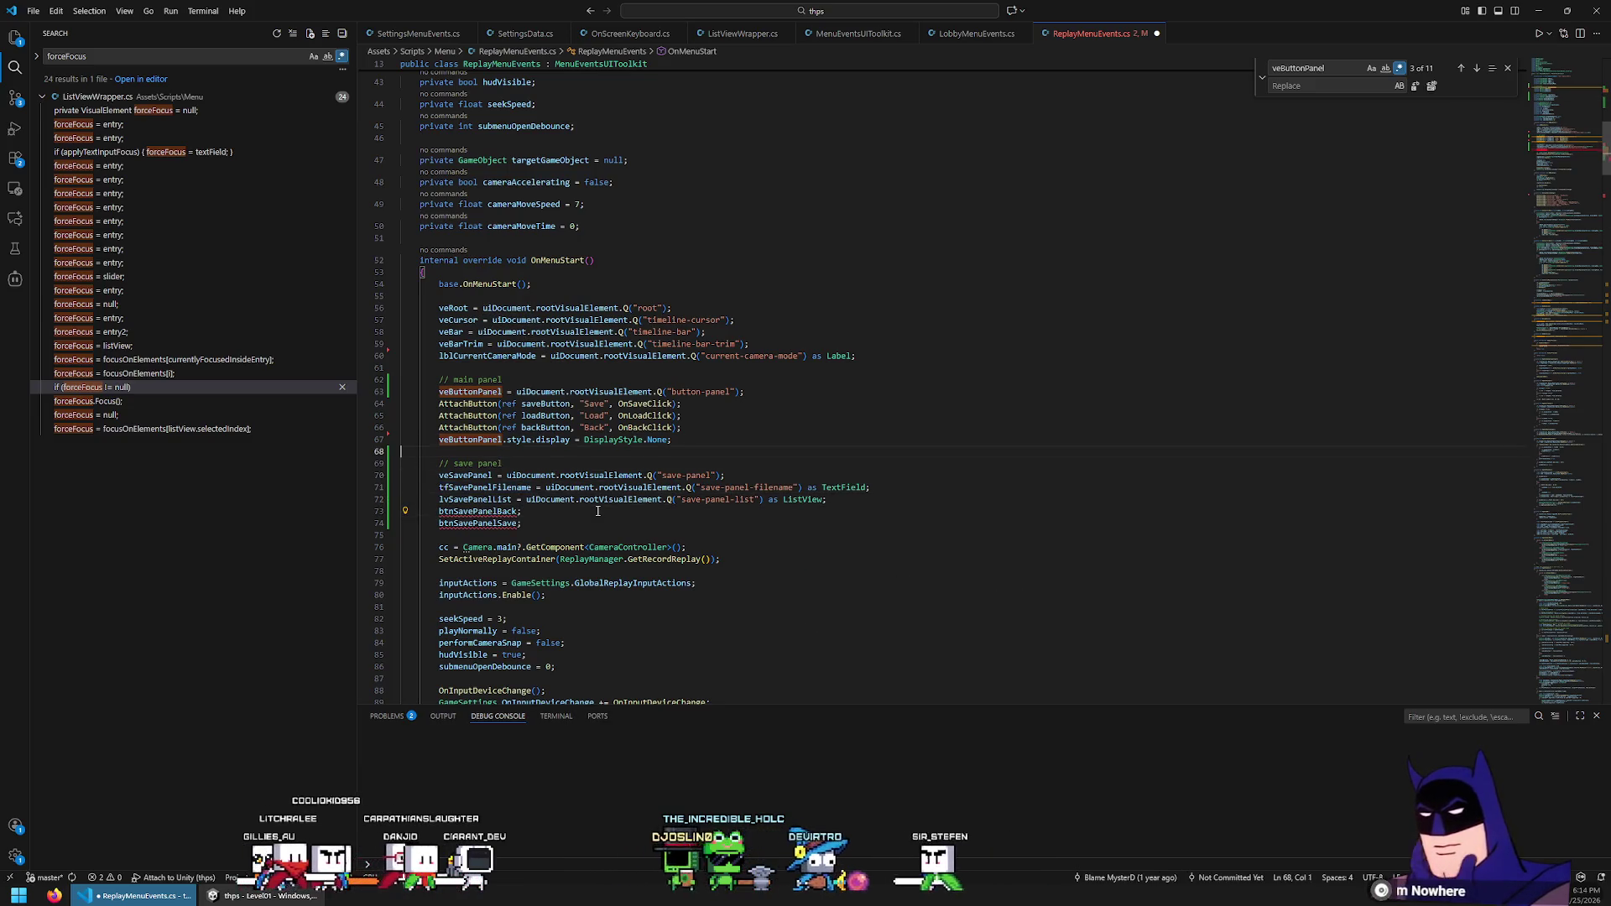
key(Up)
key(Home)
key(Home)
key(shift+Down)
key(shift+Down)
key(shift+Down)
key(Escape)
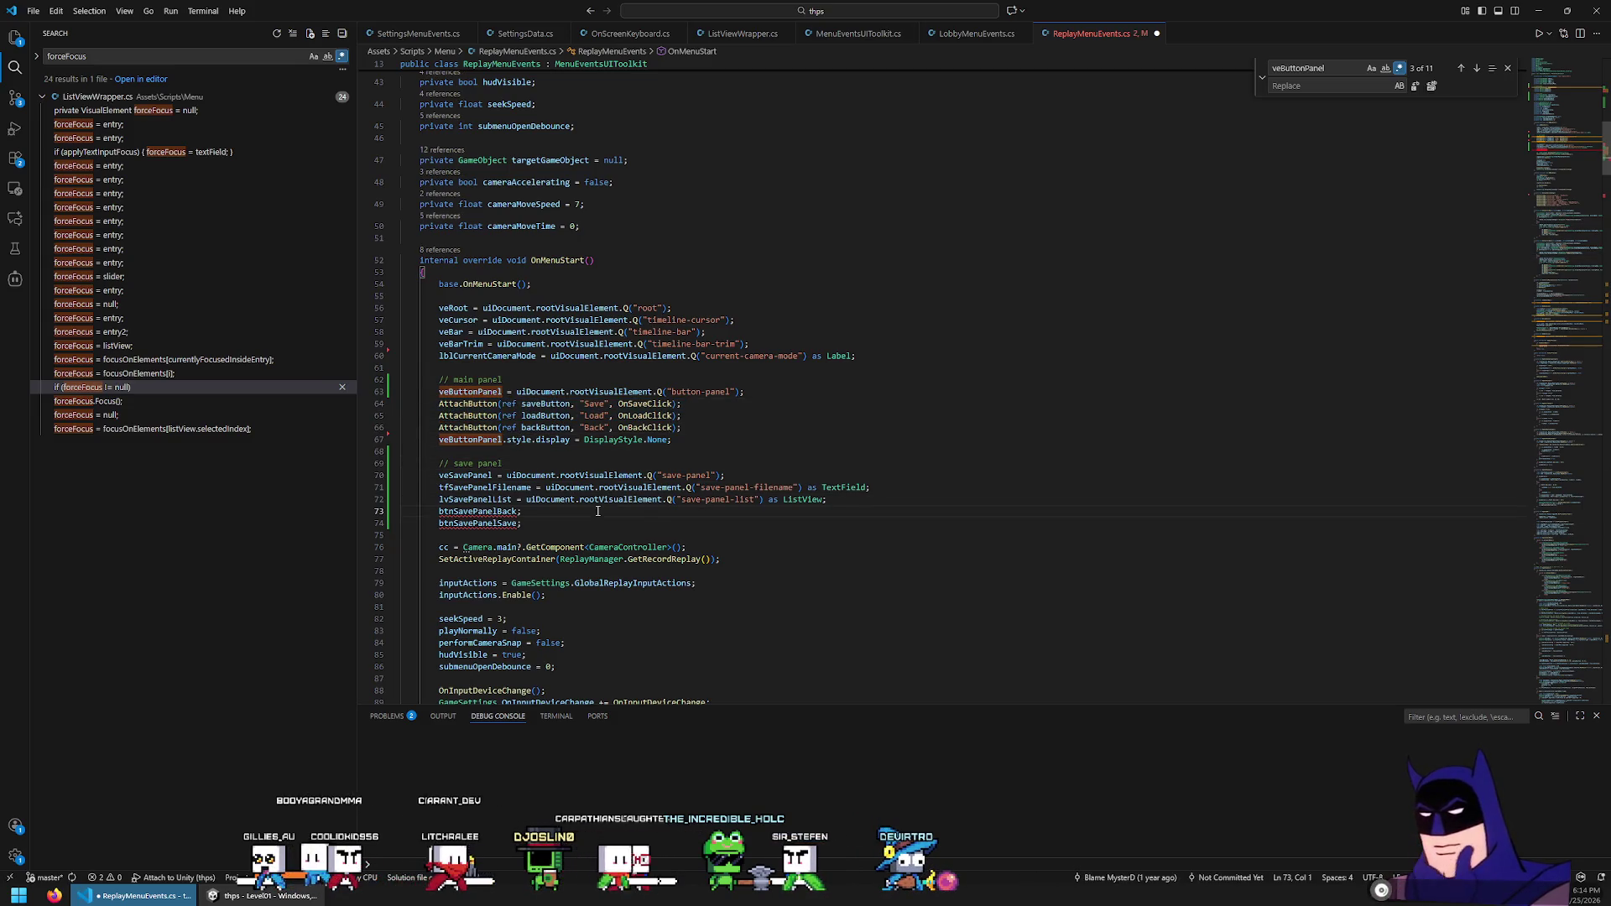
key(ctrl+v)
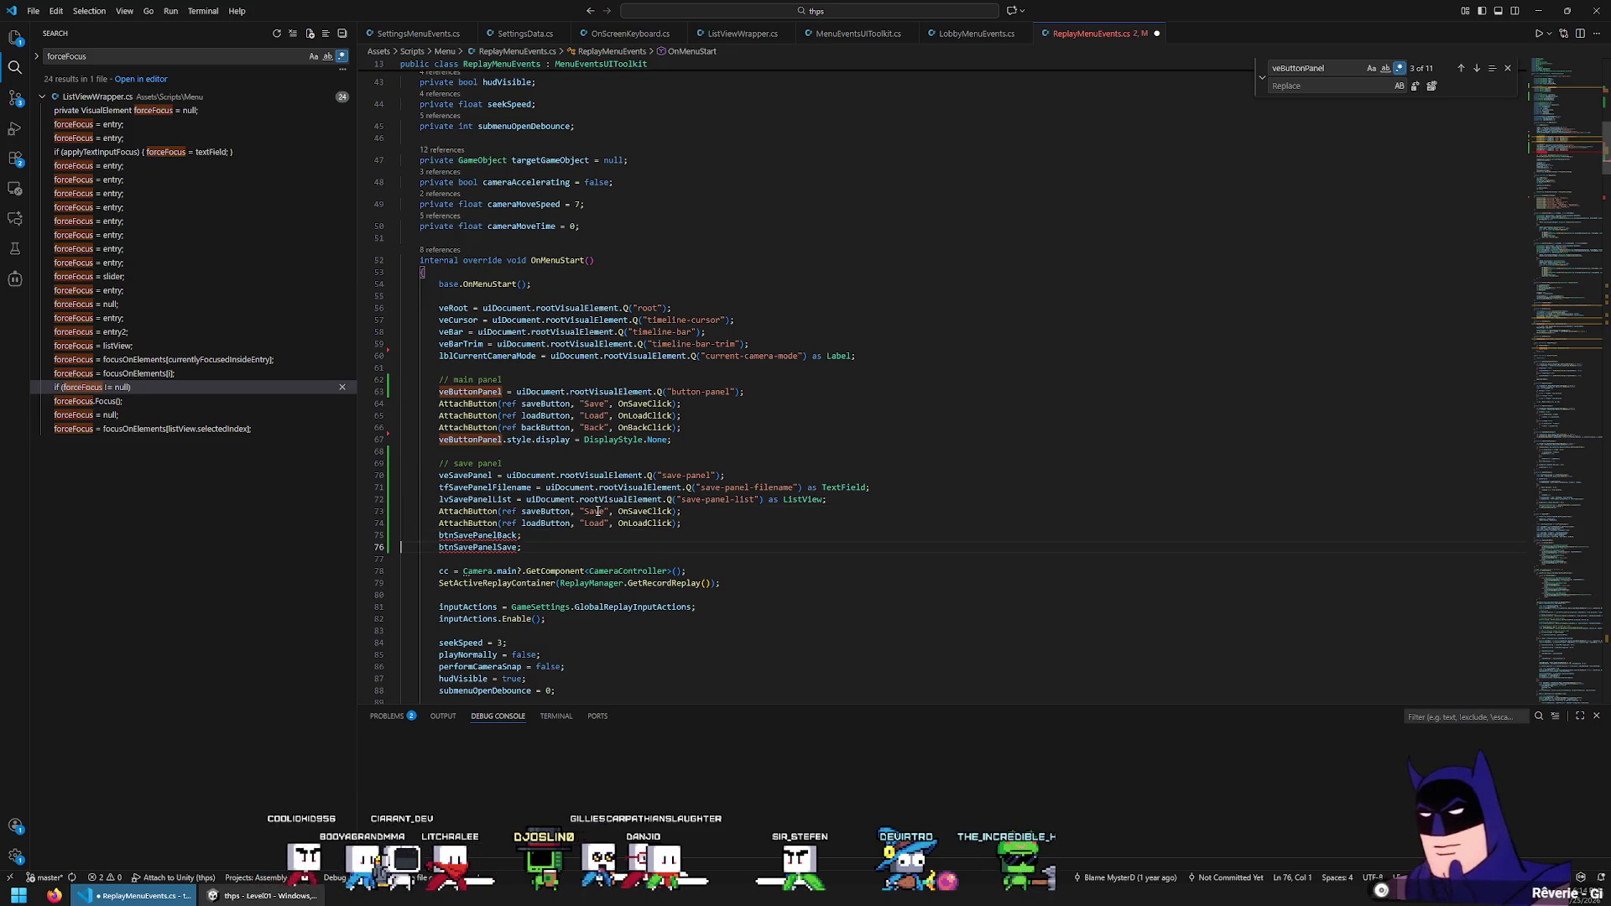
Replace saveButton with btnSavePanelBack in the first new line and save the script
key(Escape)
key(ctrl+shift+Right)
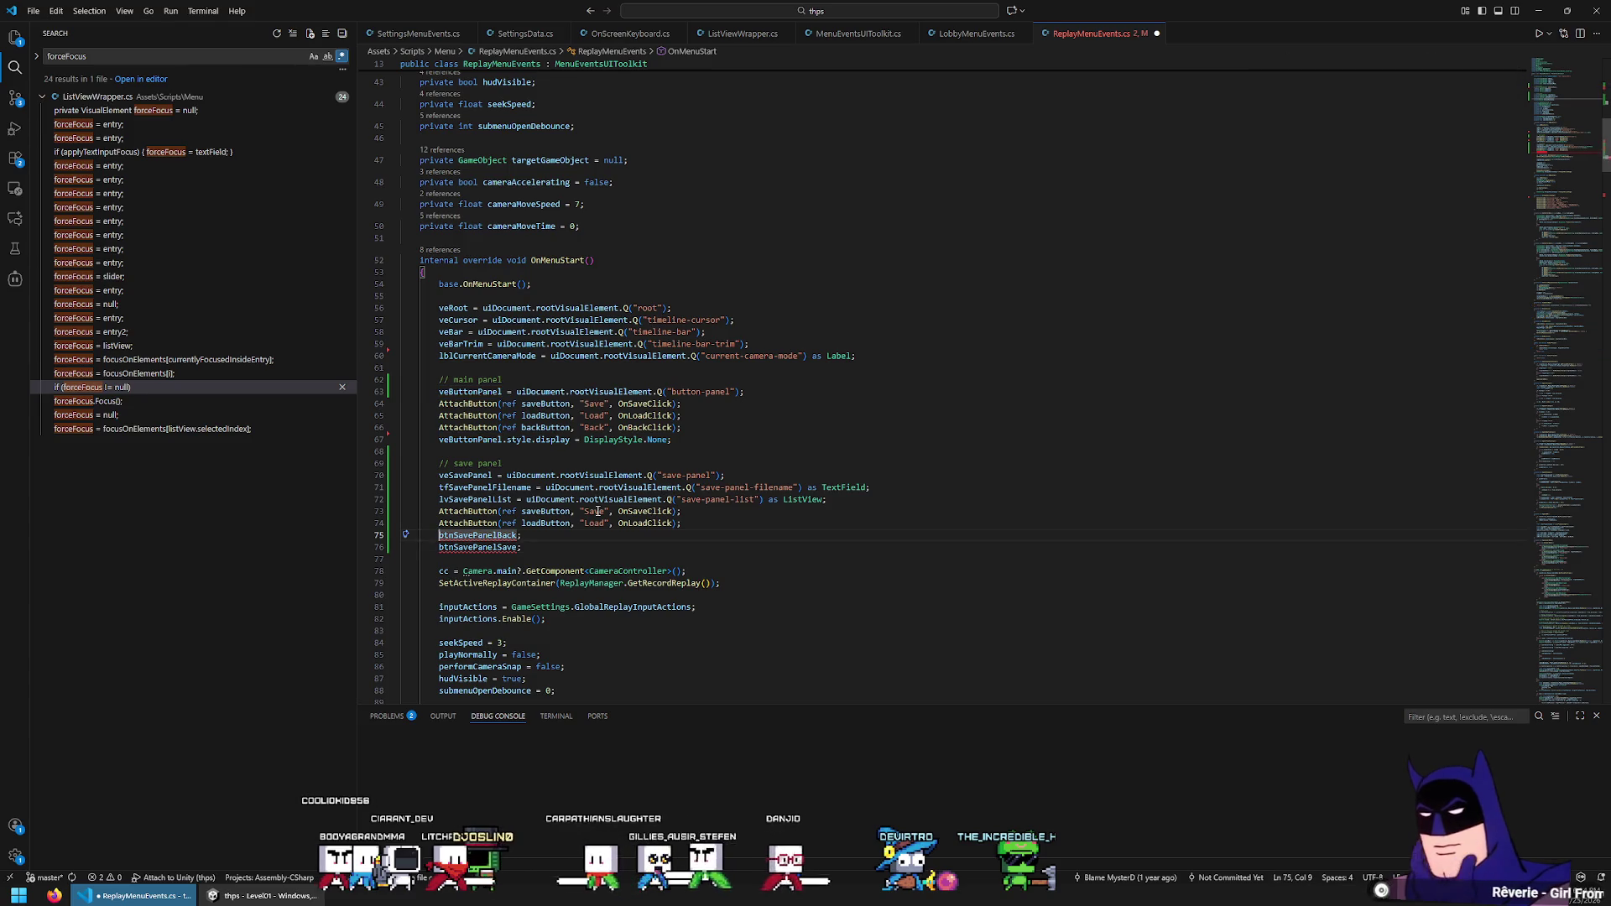
key(ctrl+c)
key(Up)
key(Up)
key(ctrl+Left)
key(ctrl+Left)
key(ctrl+shift+Right)
key(ctrl+v)
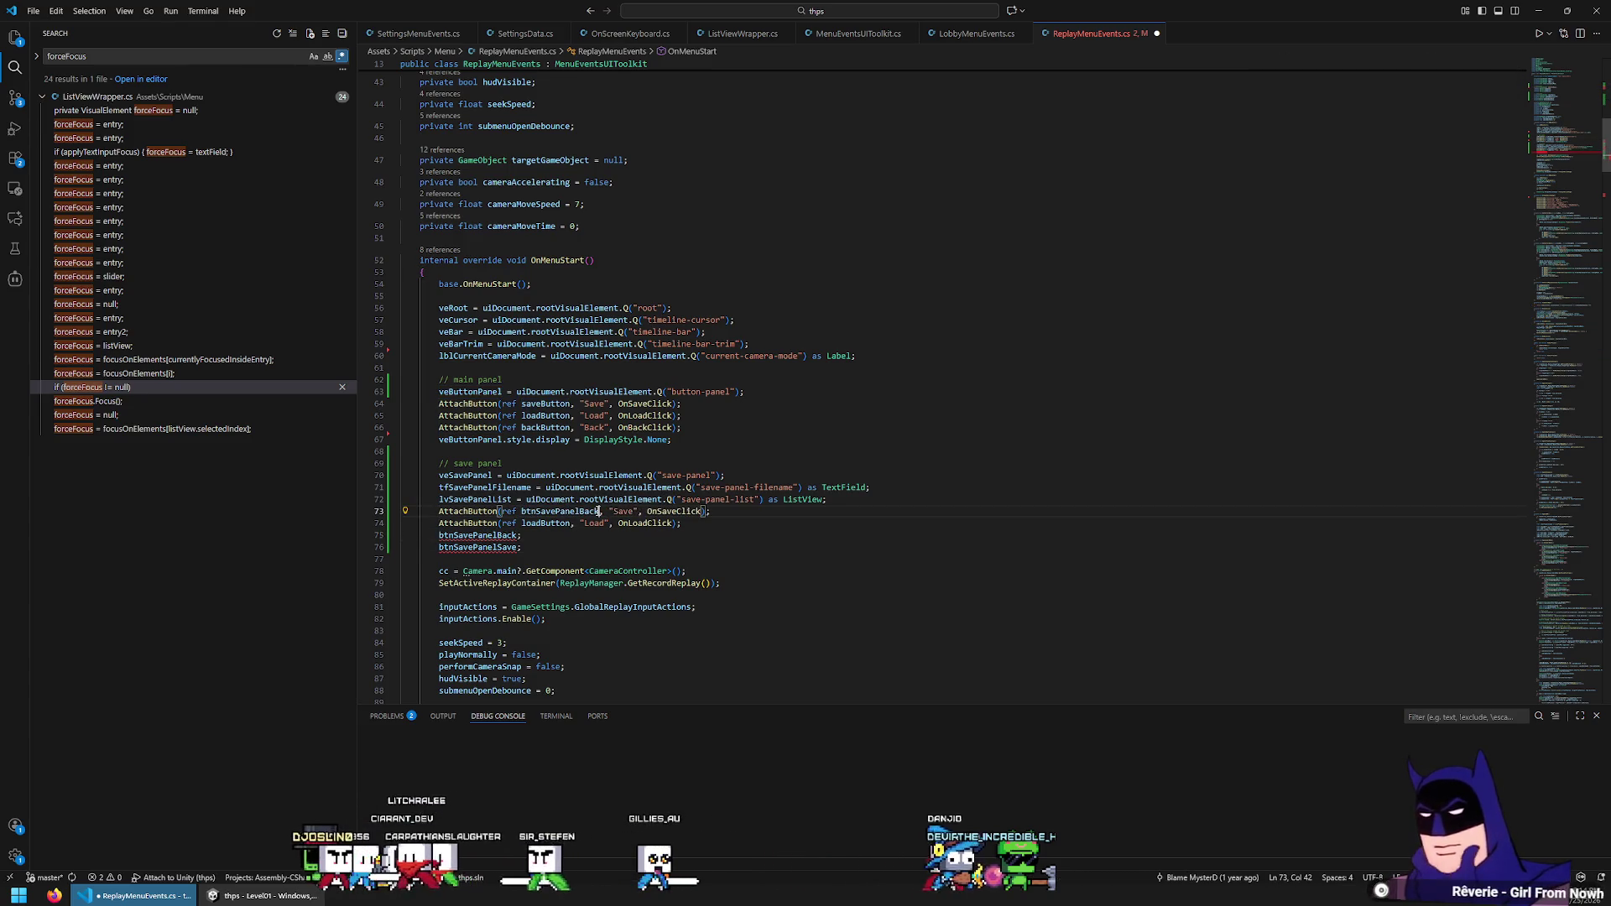
key(ctrl+s)
key(alt+Tab)
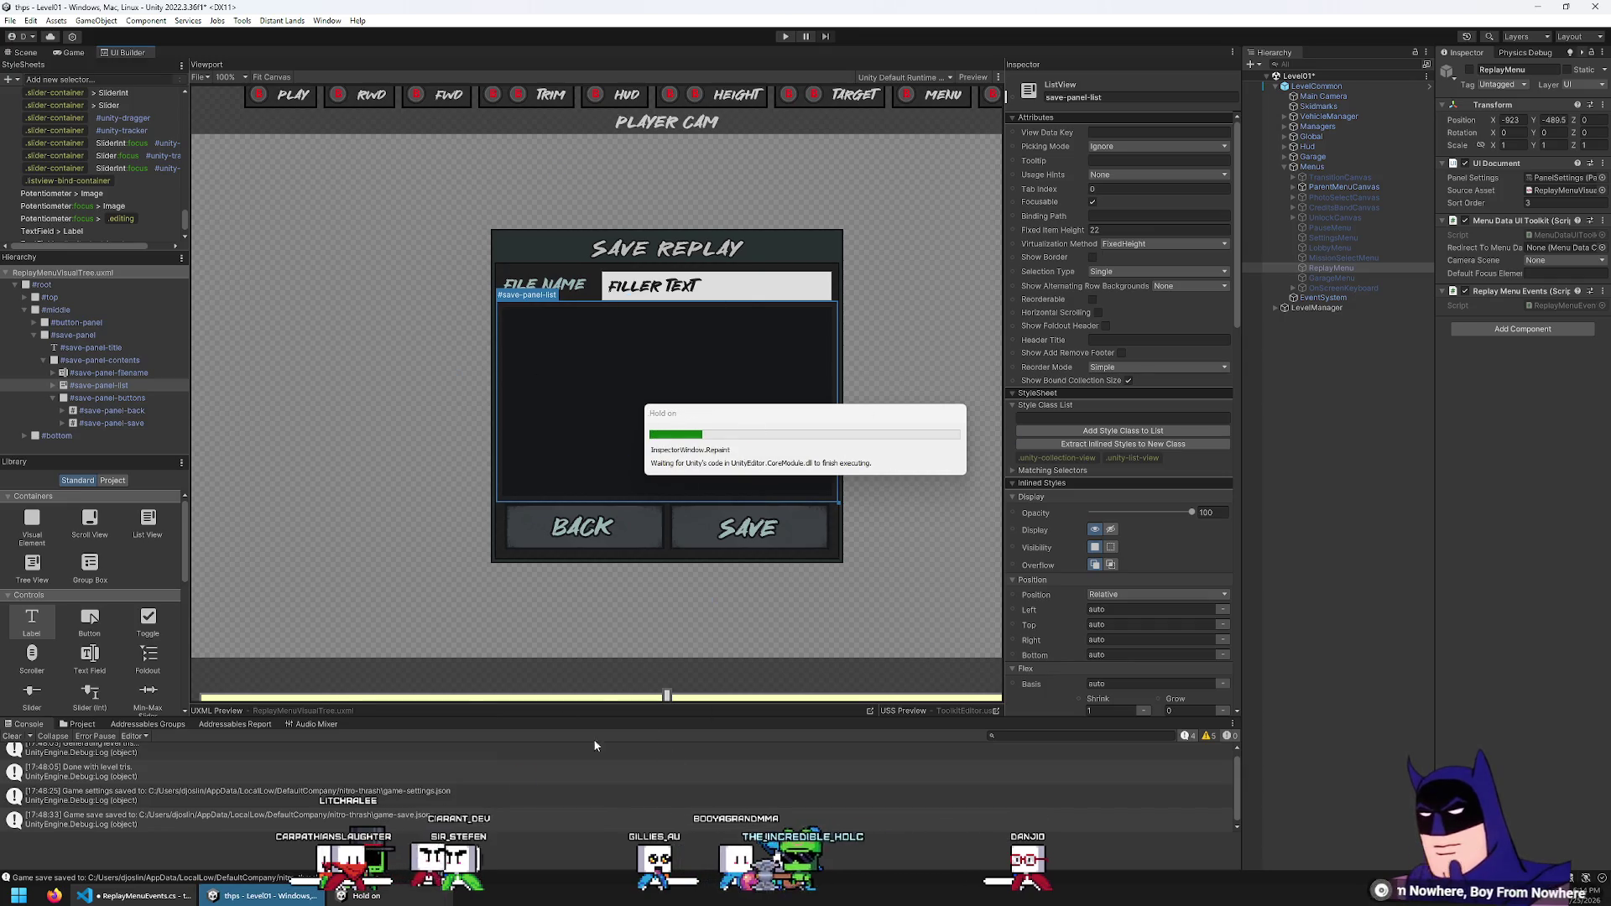
Expand #button-panel to view #Save, #Load, #Back, then change the first button name to 'save-panel'
click(34, 322)
click(44, 334)
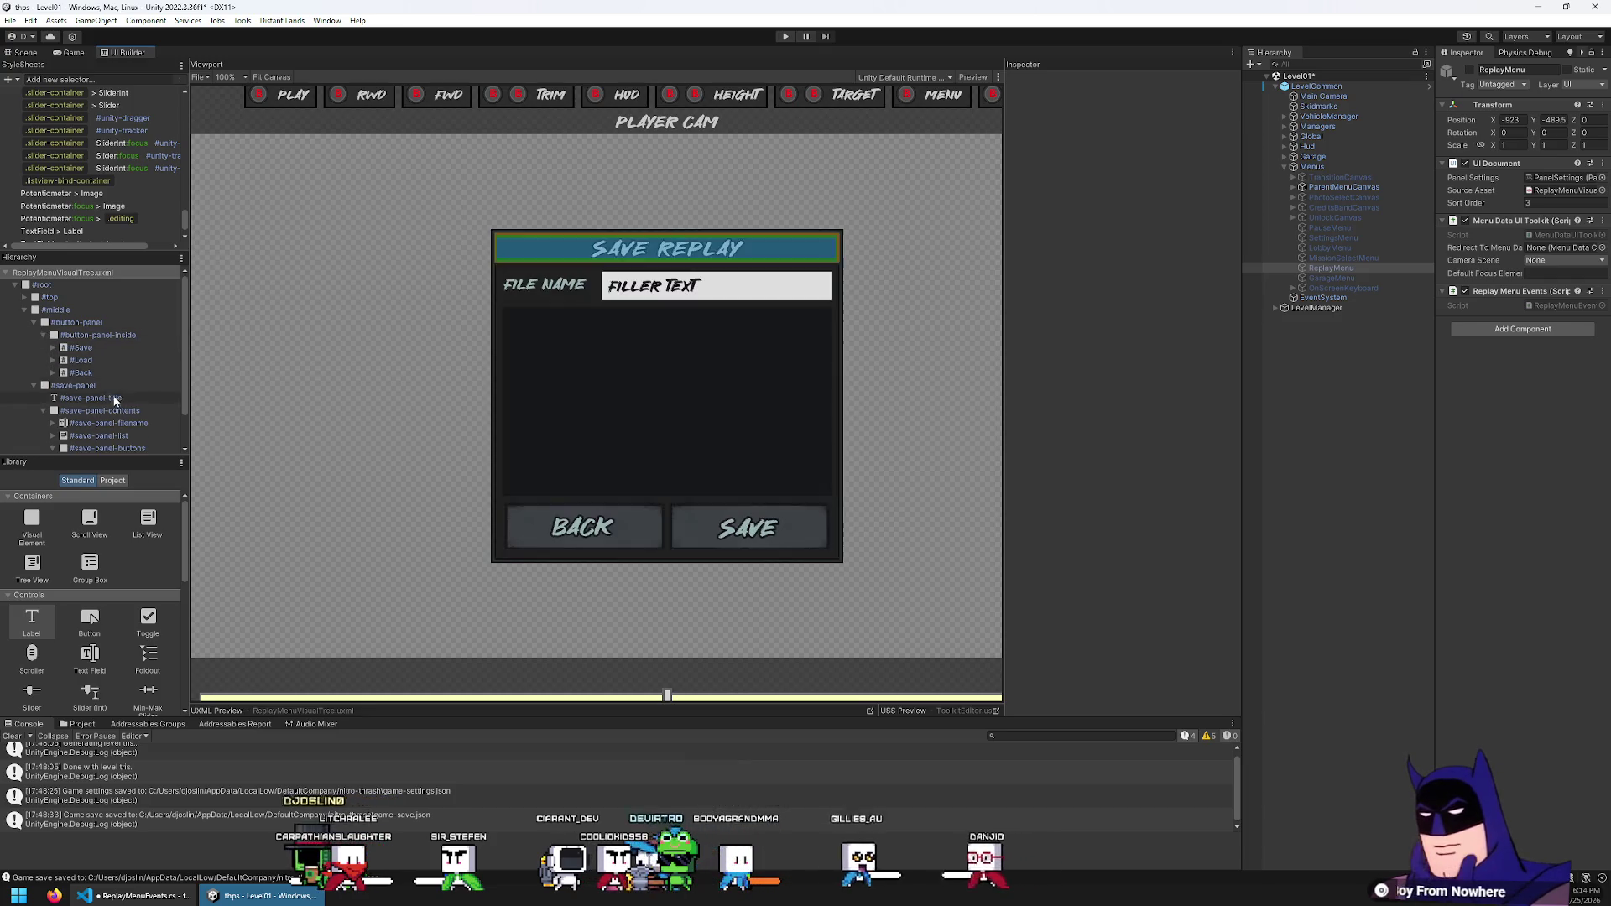
key(alt+Tab)
double_click(621, 511)
text(save-panel)
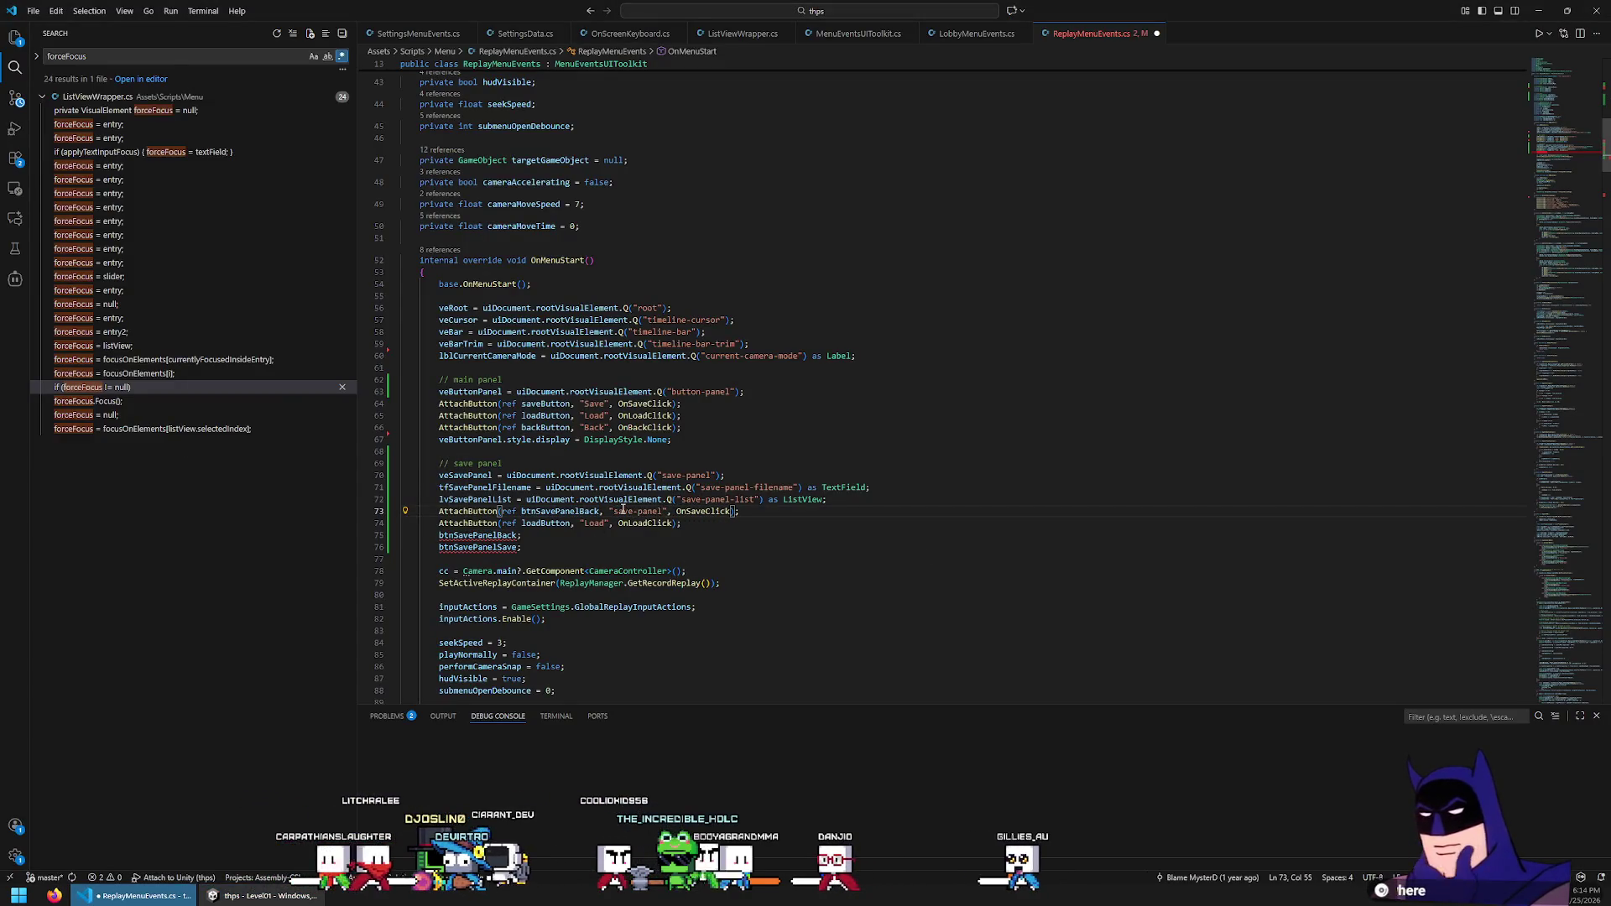
Point the pasted lines at save-panel-back/save-panel-save with OnSavePanelBackClick and OnSavePanelSaveClick handlers
key(ctrl+Left)
key(ctrl+Left)
key(ctrl+Left)
key(ctrl+shift+Right)
text(save-par)
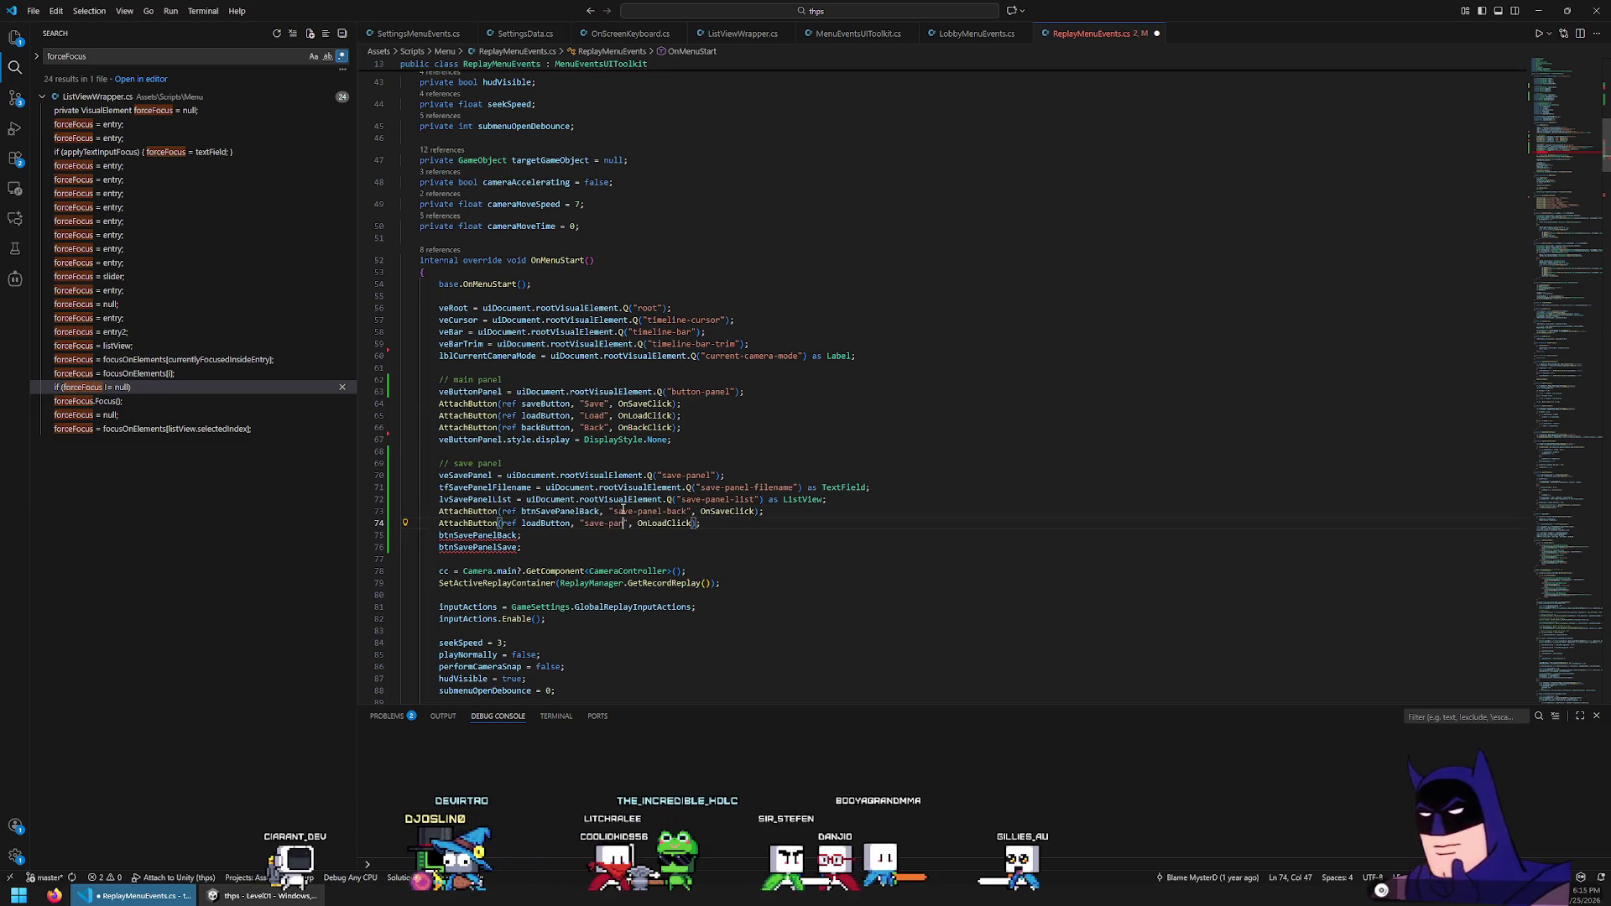
text(ve)
key(Up)
key(End)
key(Left)
key(Left)
key(Left)
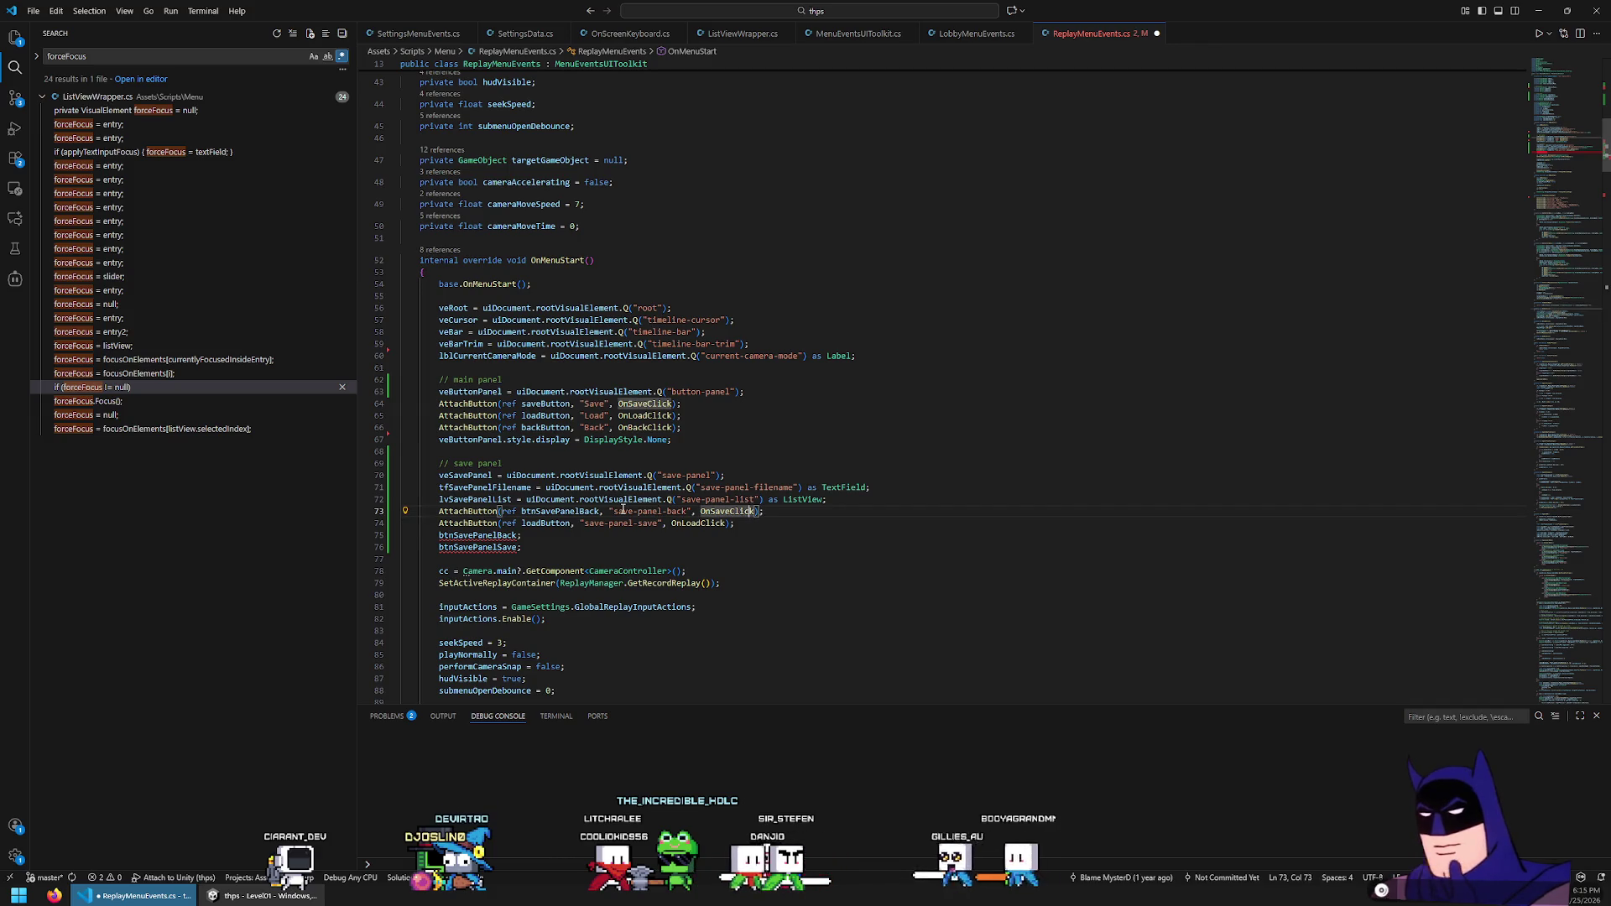
text(PanelBack)
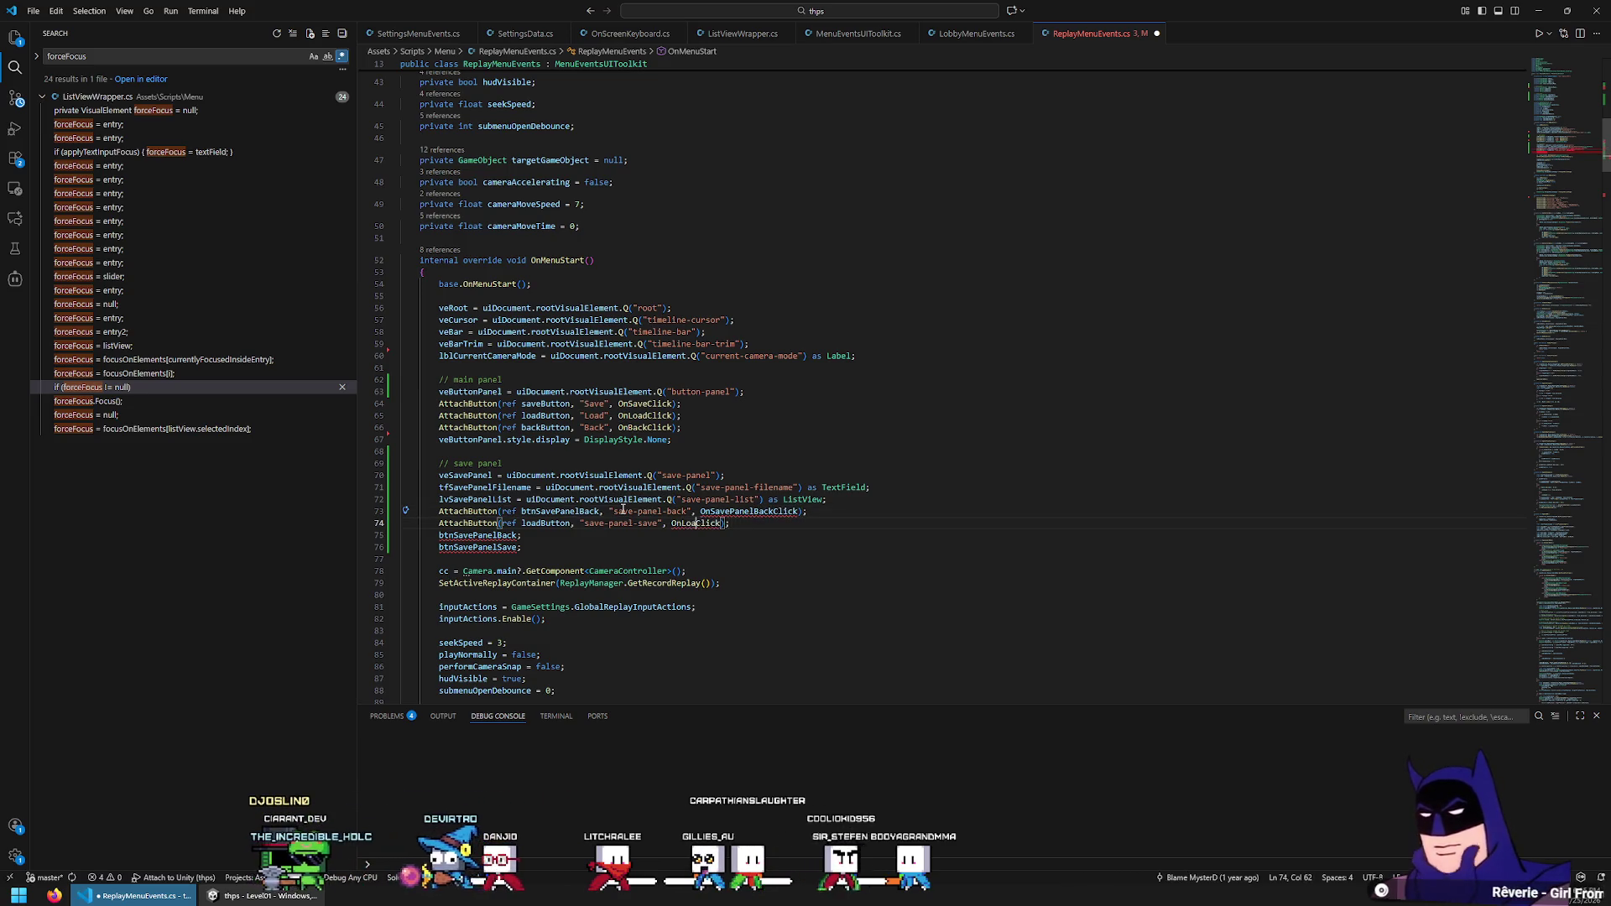
text(SavePanelS)
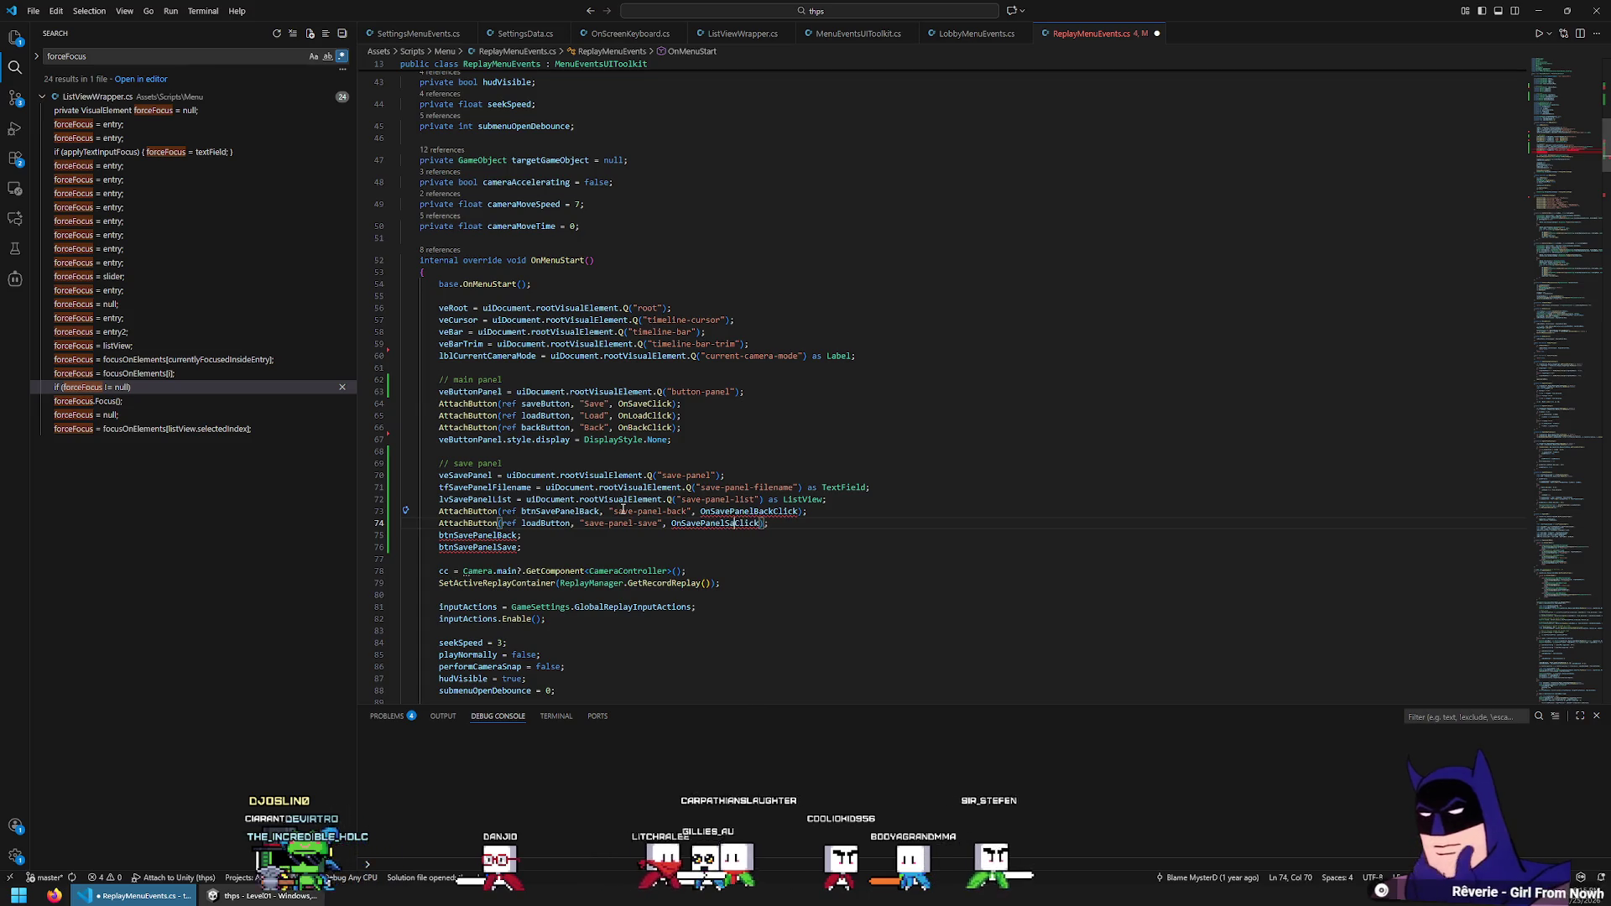
key(Down)
Delete the leftover btnSavePanel lines and paste the veButtonPanel DisplayStyle.None line after them
key(Home)
key(shift+Down)
key(shift+Down)
key(Delete)
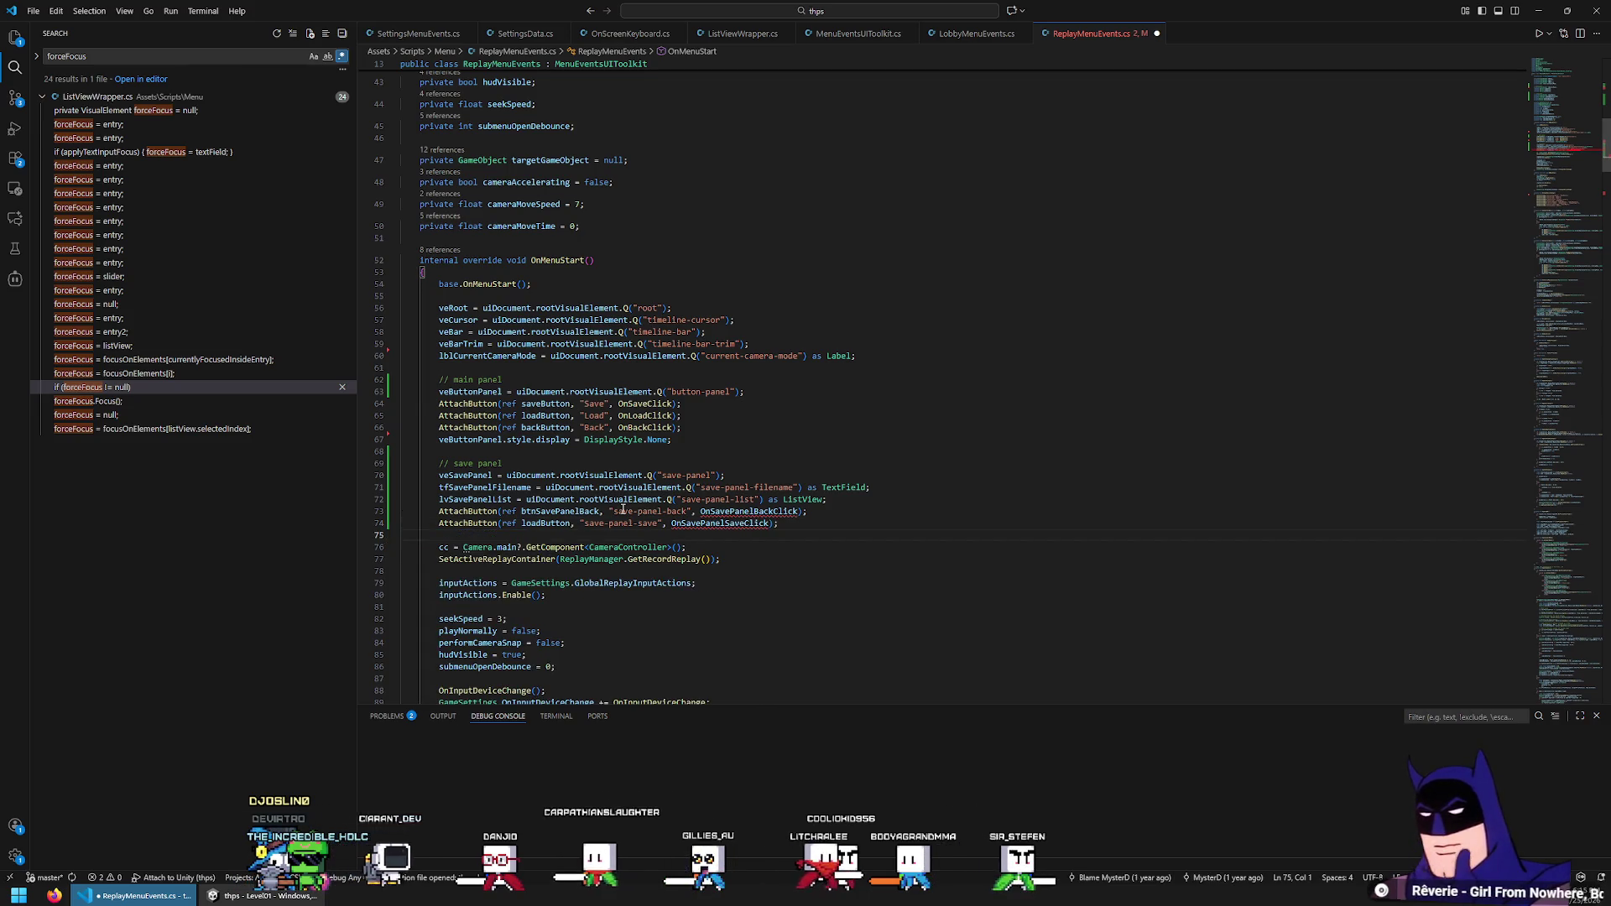
click(718, 439)
triple_click(717, 439)
key(ctrl+c)
click(832, 514)
key(Right)
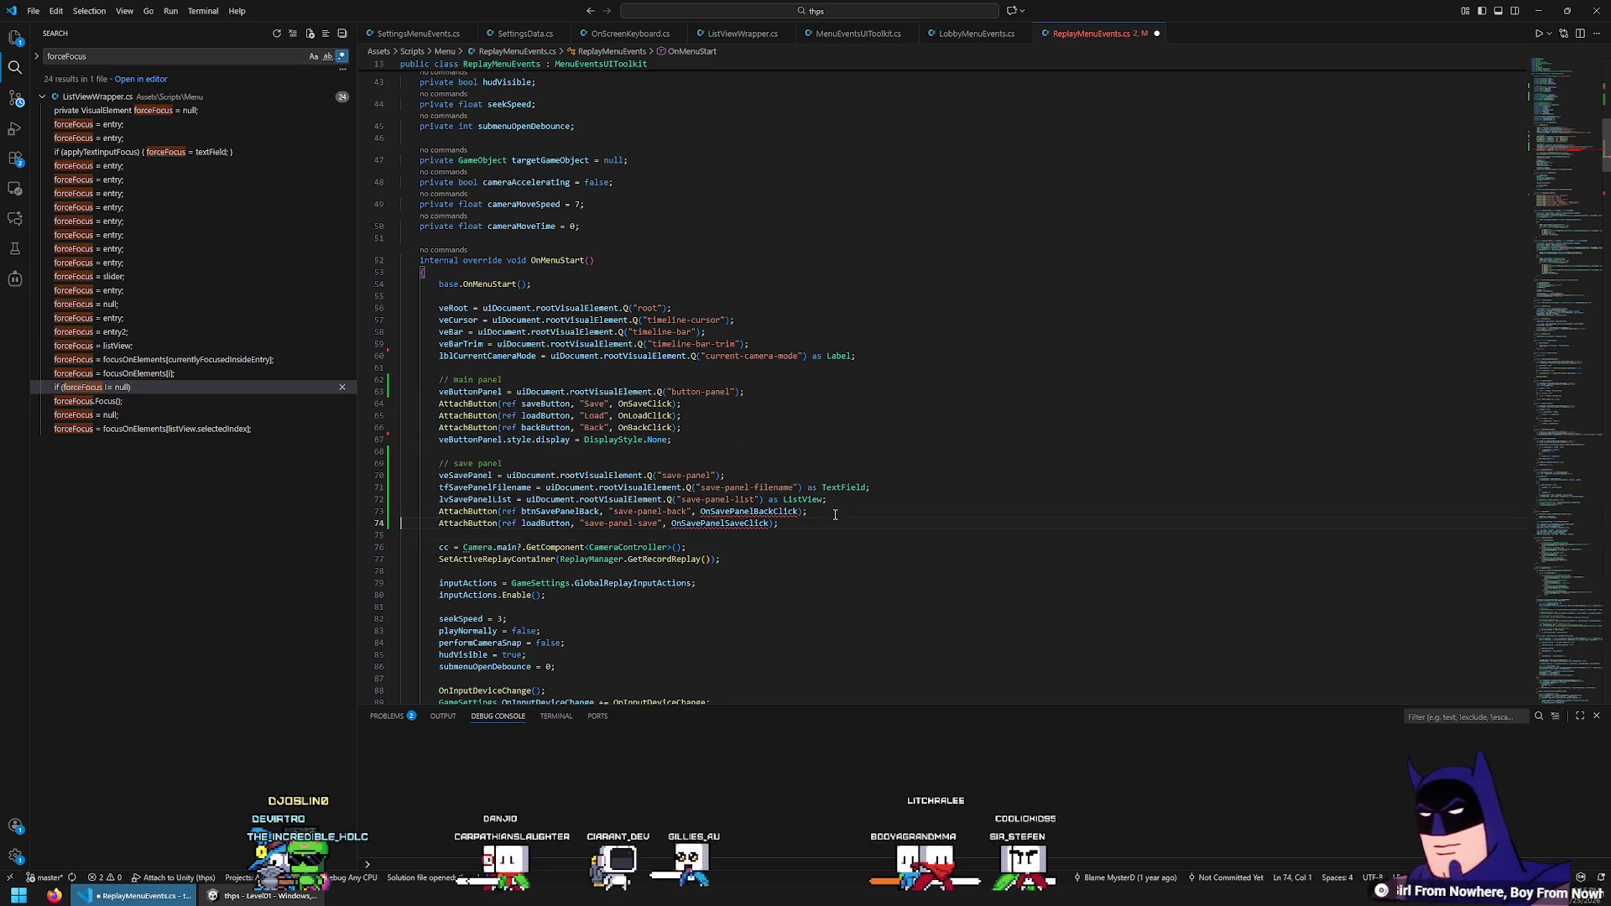
key(ctrl+v)
key(Down)
key(End)
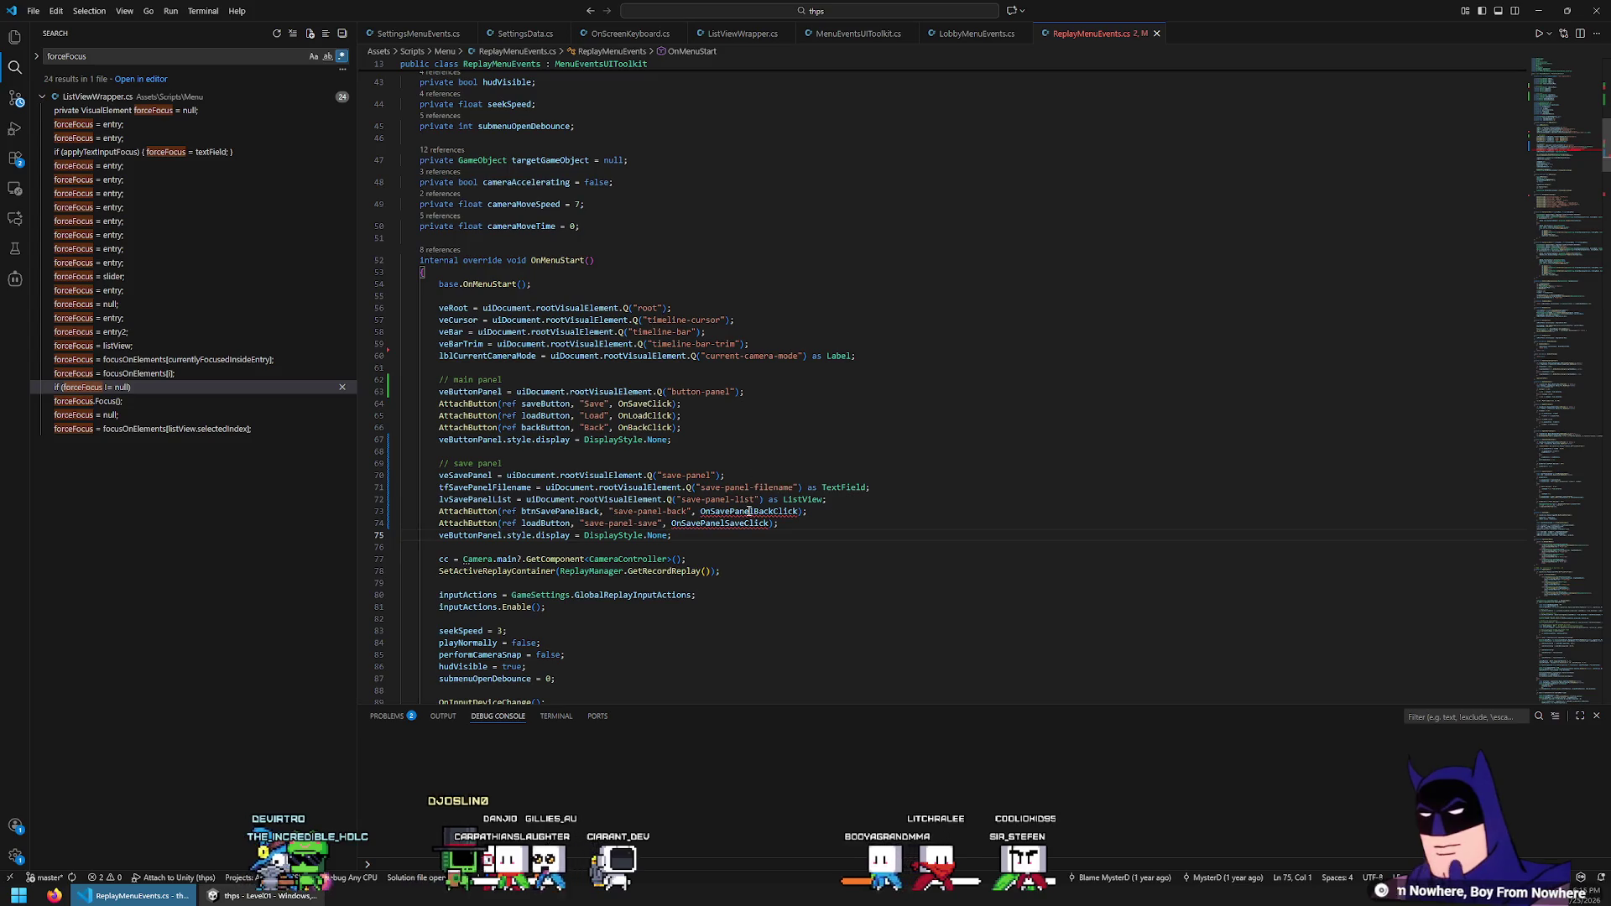
double_click(746, 511)
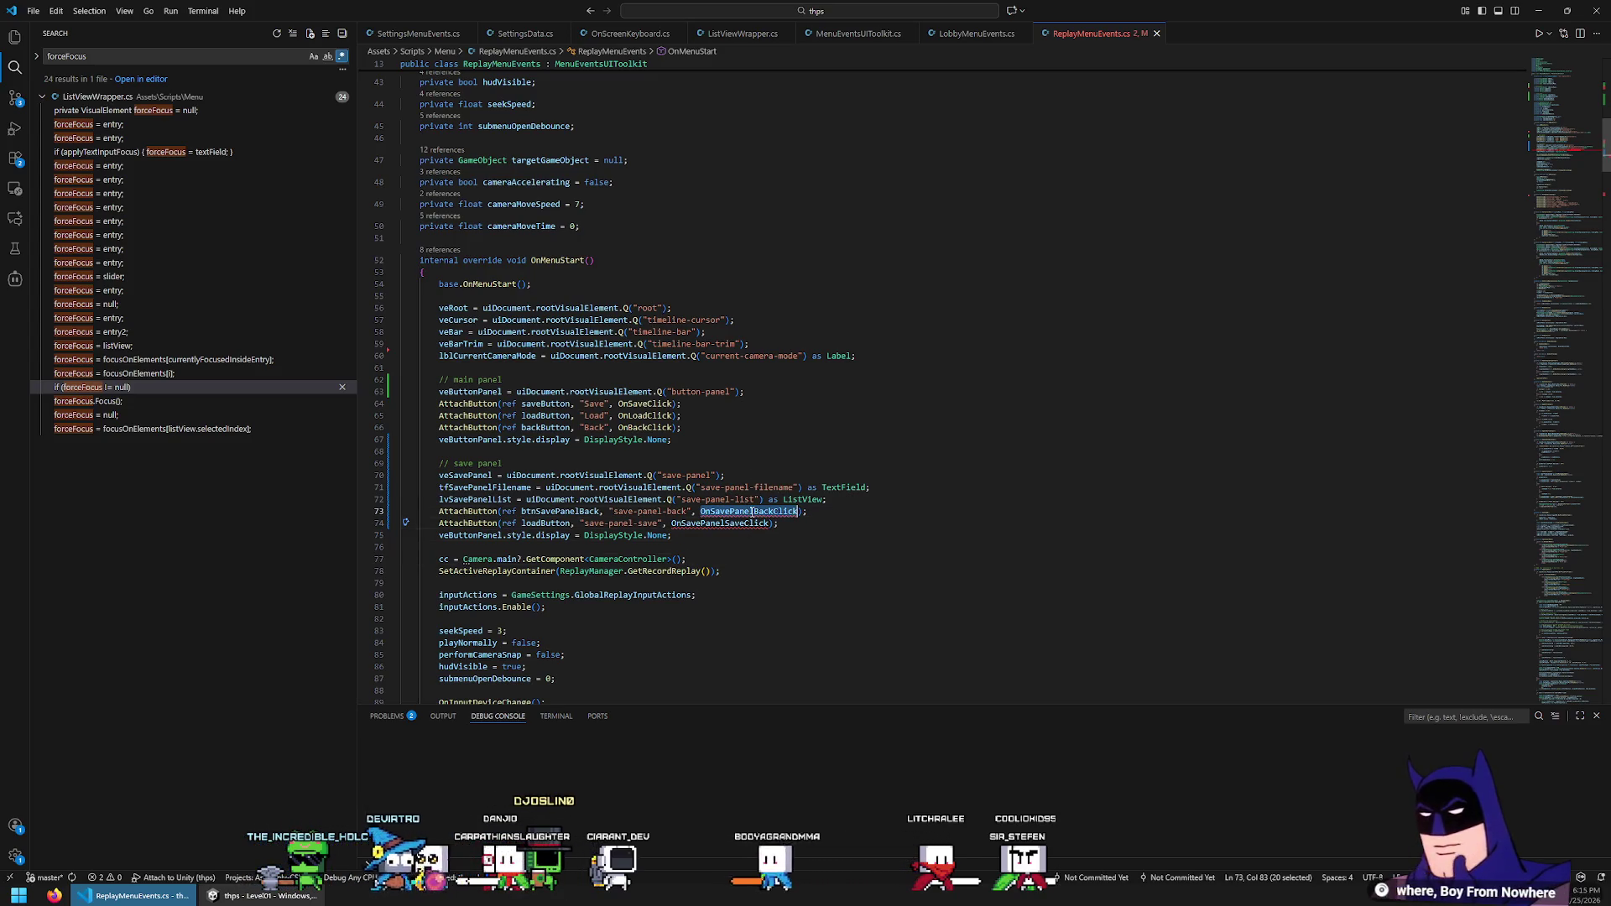
Add a private void OnSavePanelBackClick method with an opening brace below OnBackClick
ctrl+click(645, 403)
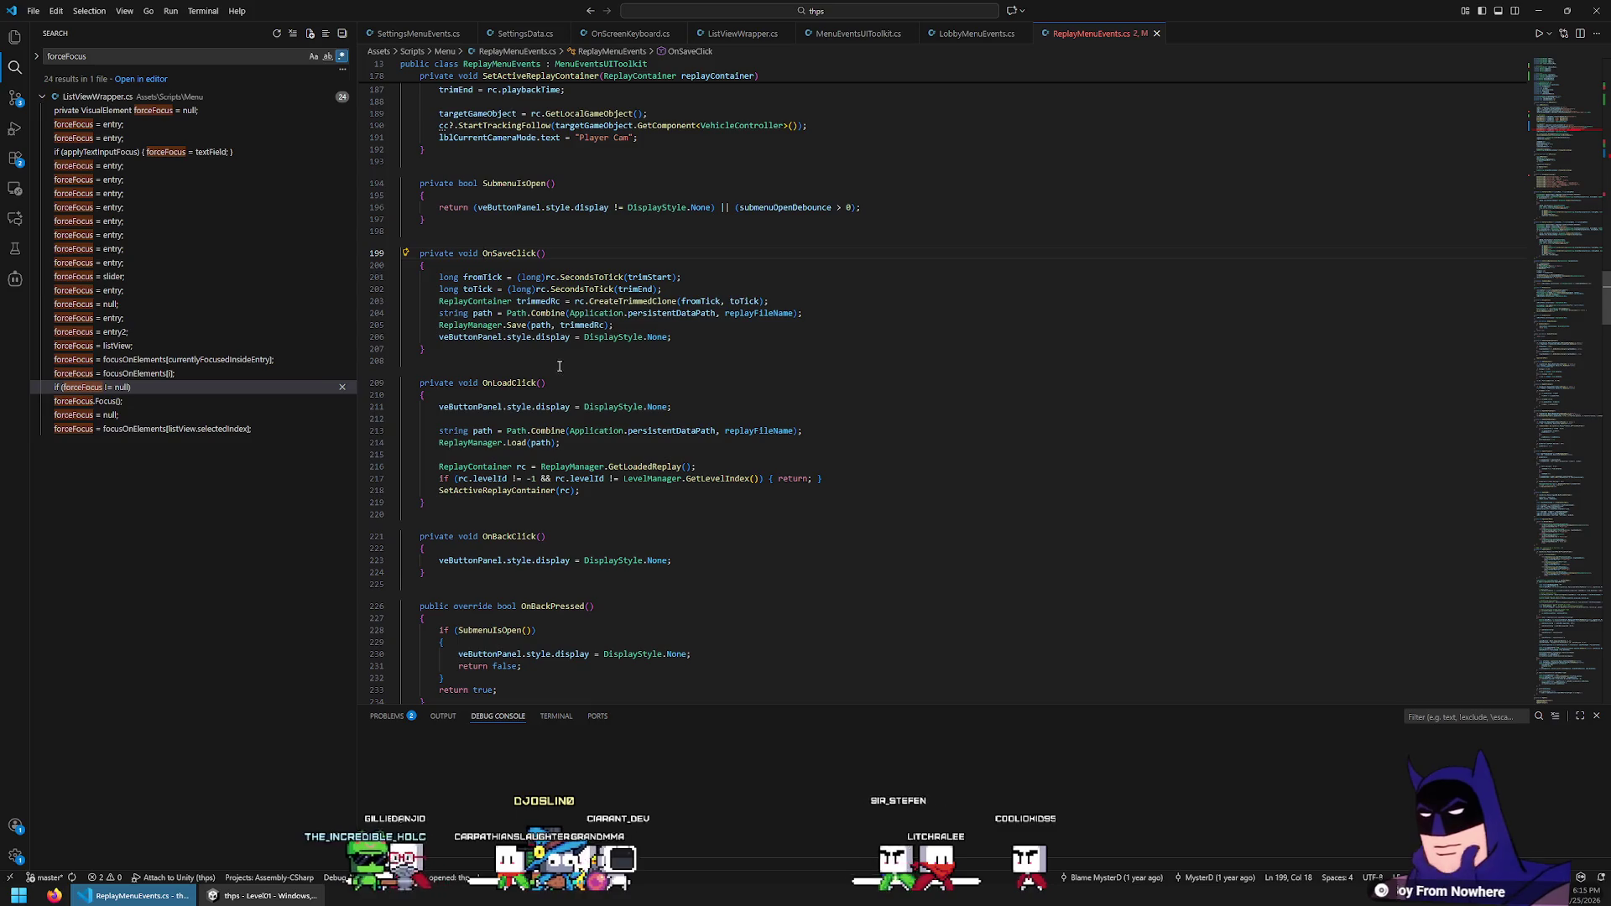
scroll(535, 408, down, 2)
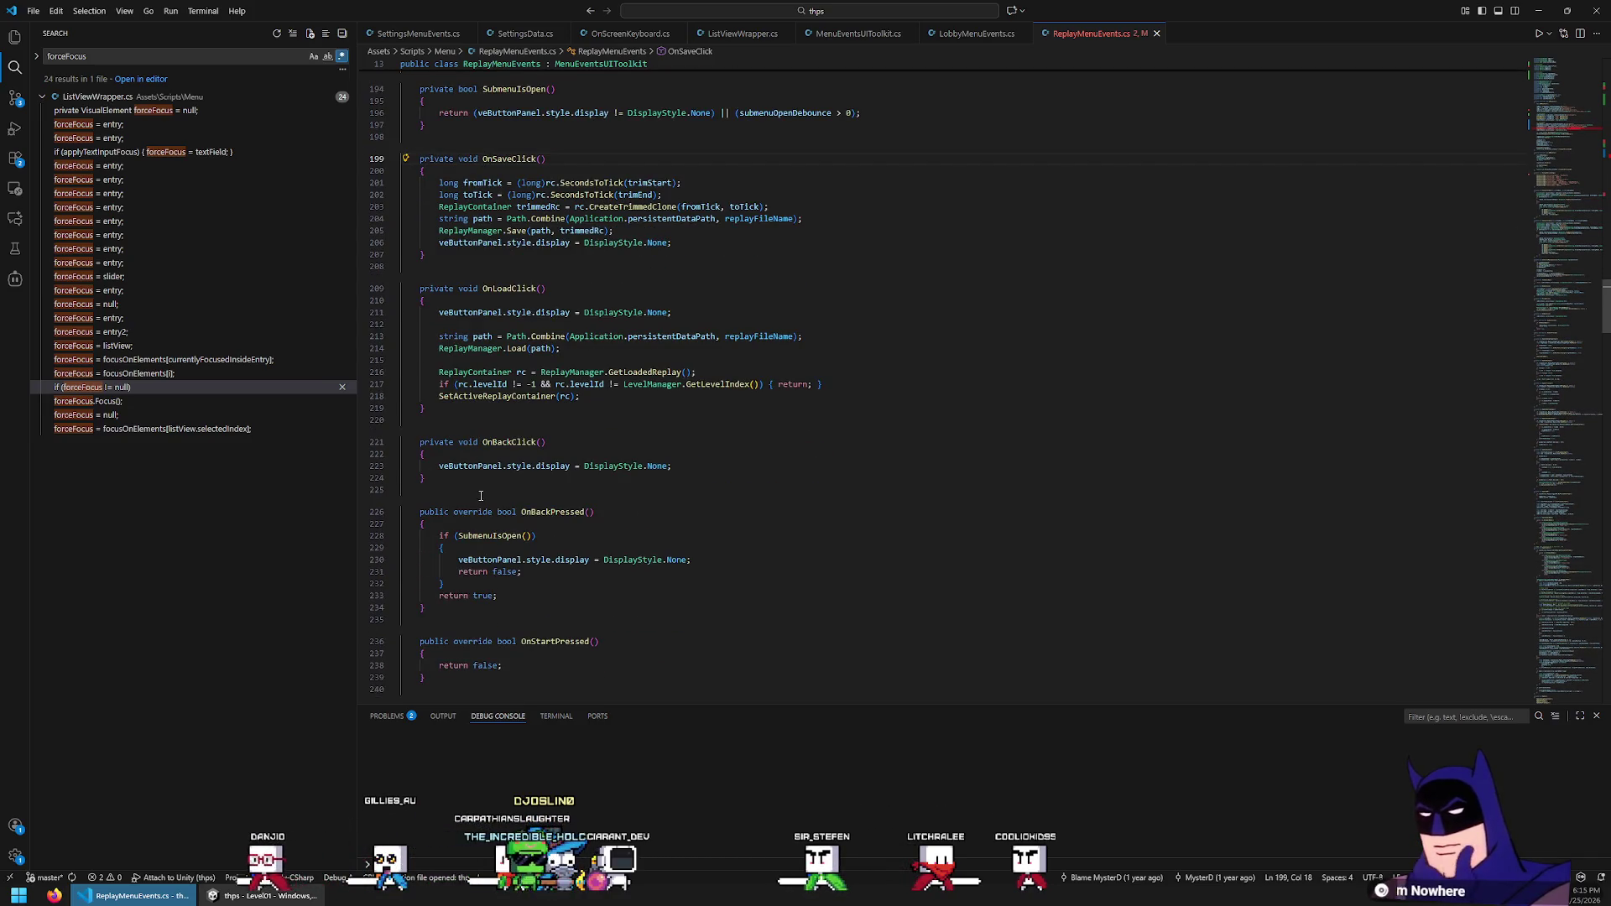
scroll(479, 485, down, 1)
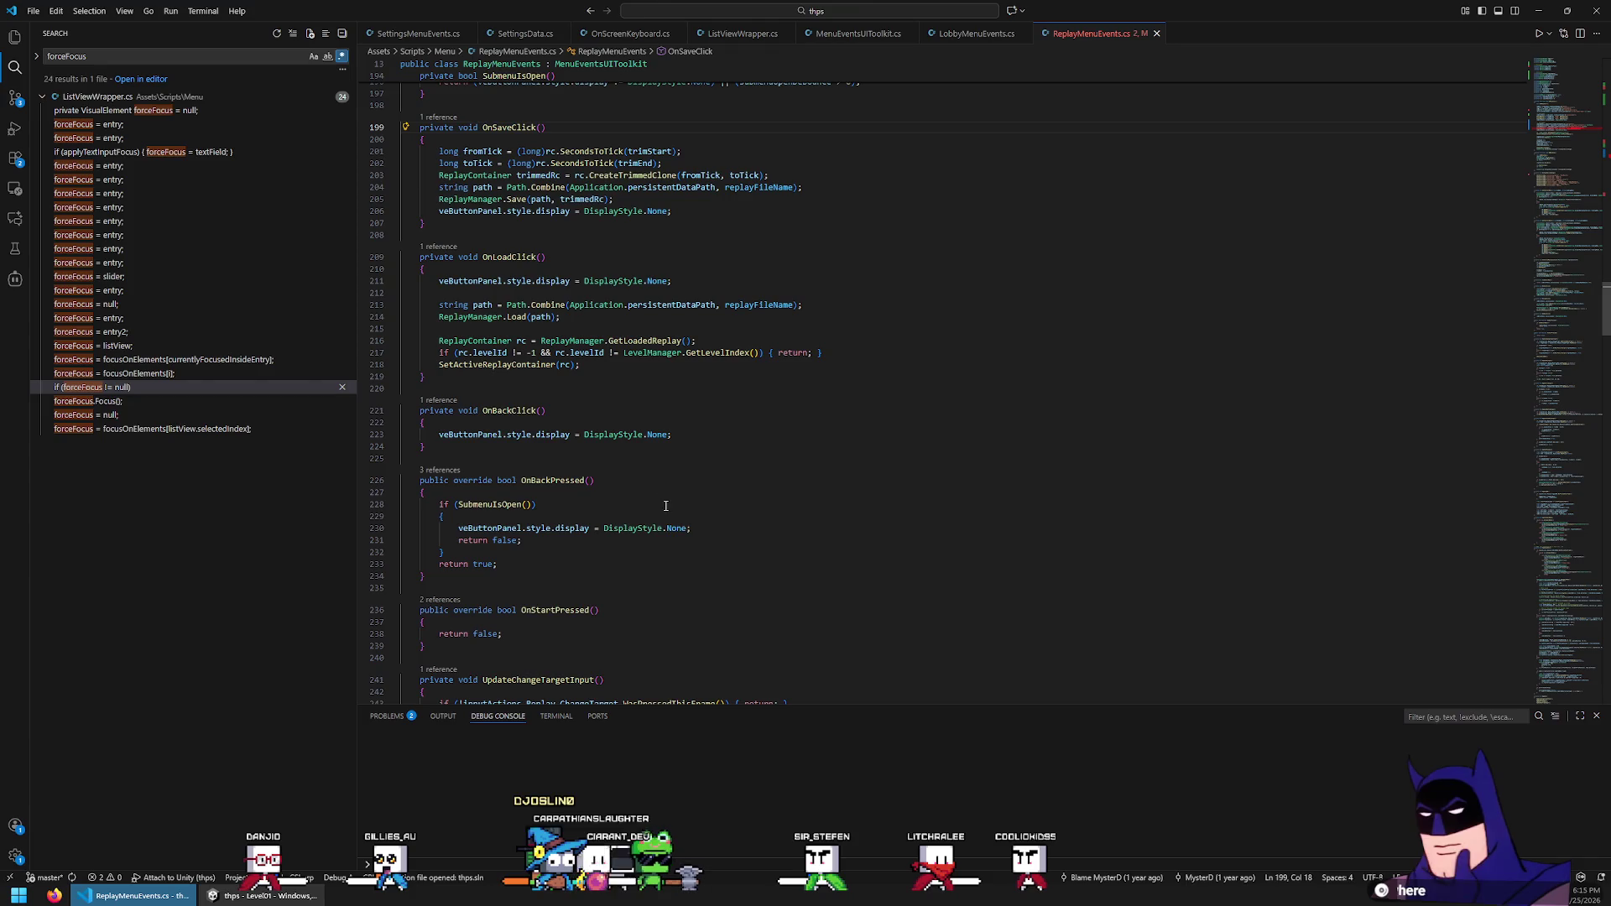
key(Return)
key(Return)
text(private void)
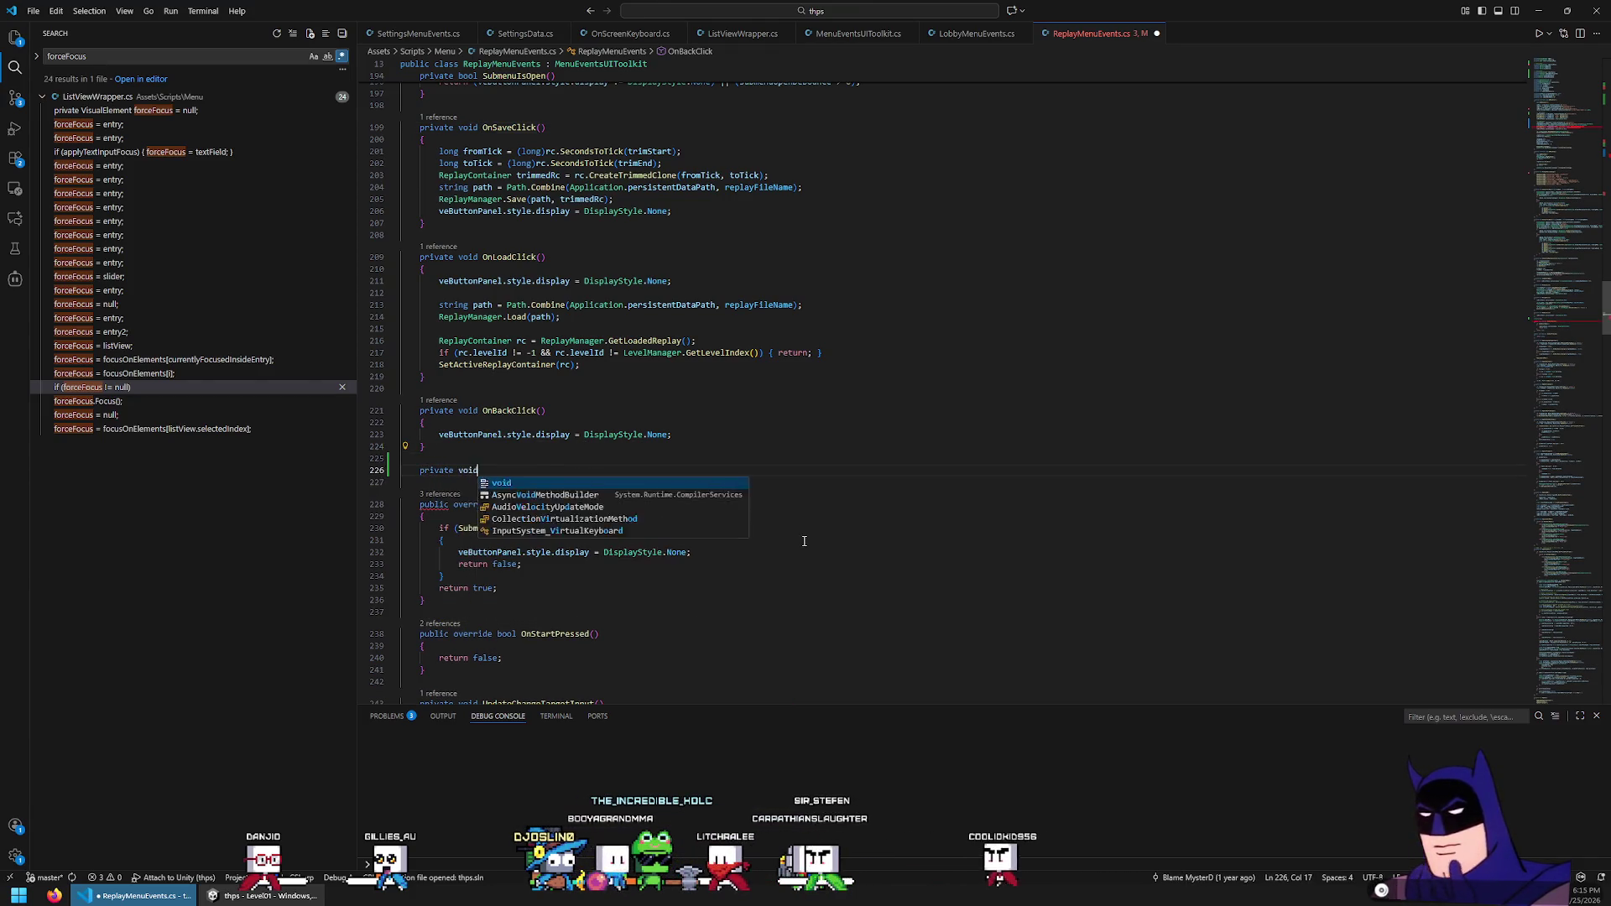
text( OnSavePanelBackClick()
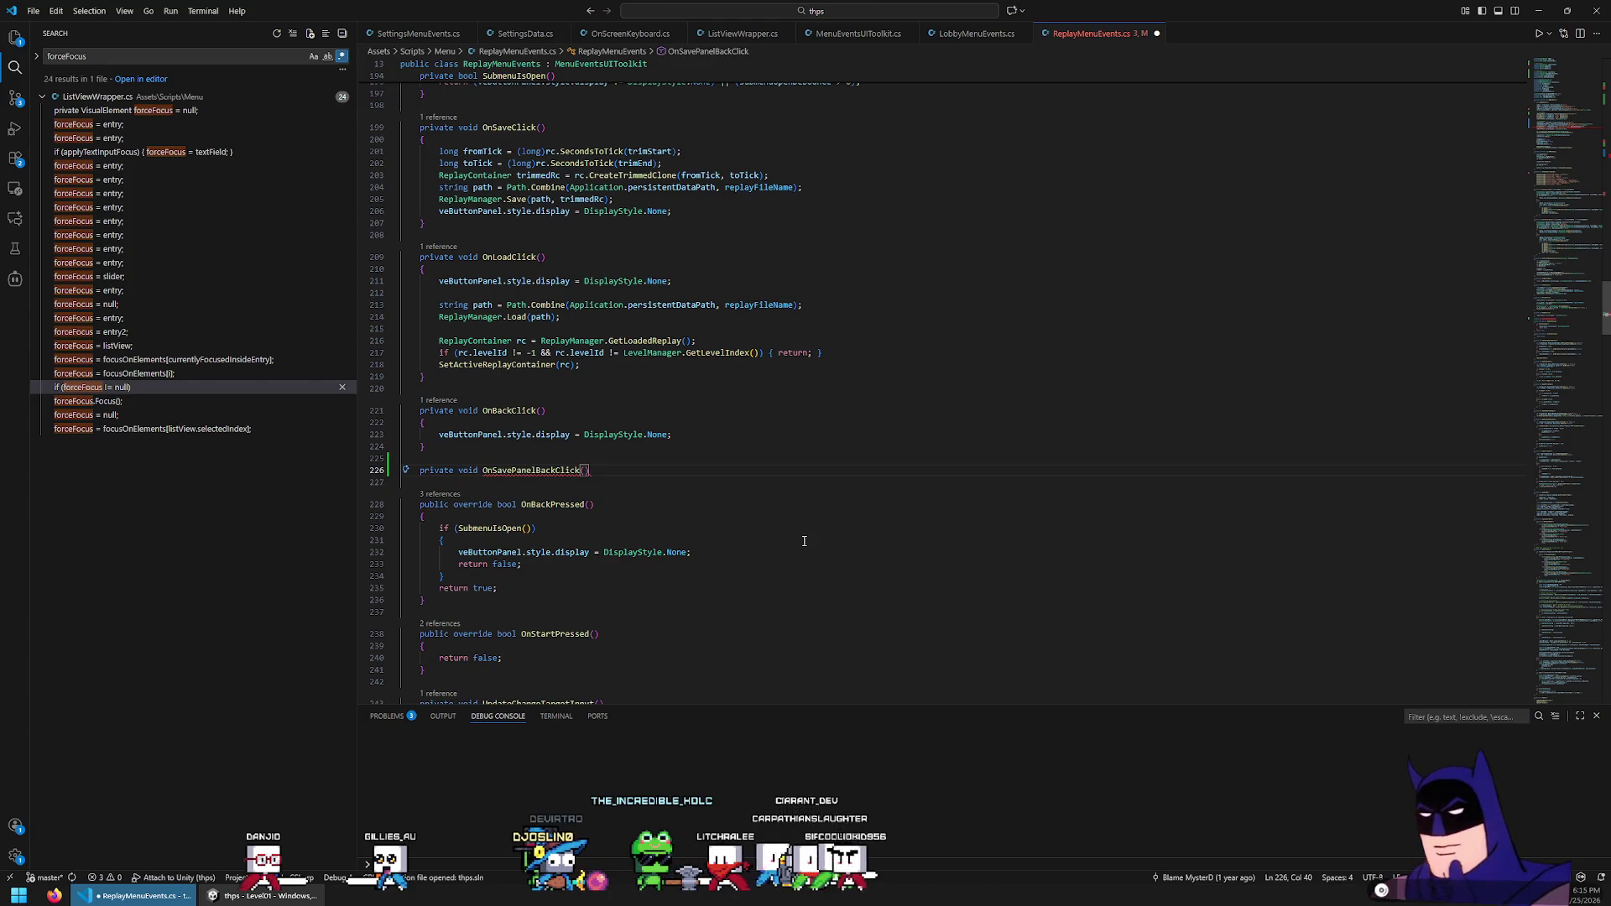
key(Return)
text({)
key(Return)
Add an empty private void OnSavePanelSaveClick() method below it and save the file
double_click(539, 473)
key(ctrl+f)
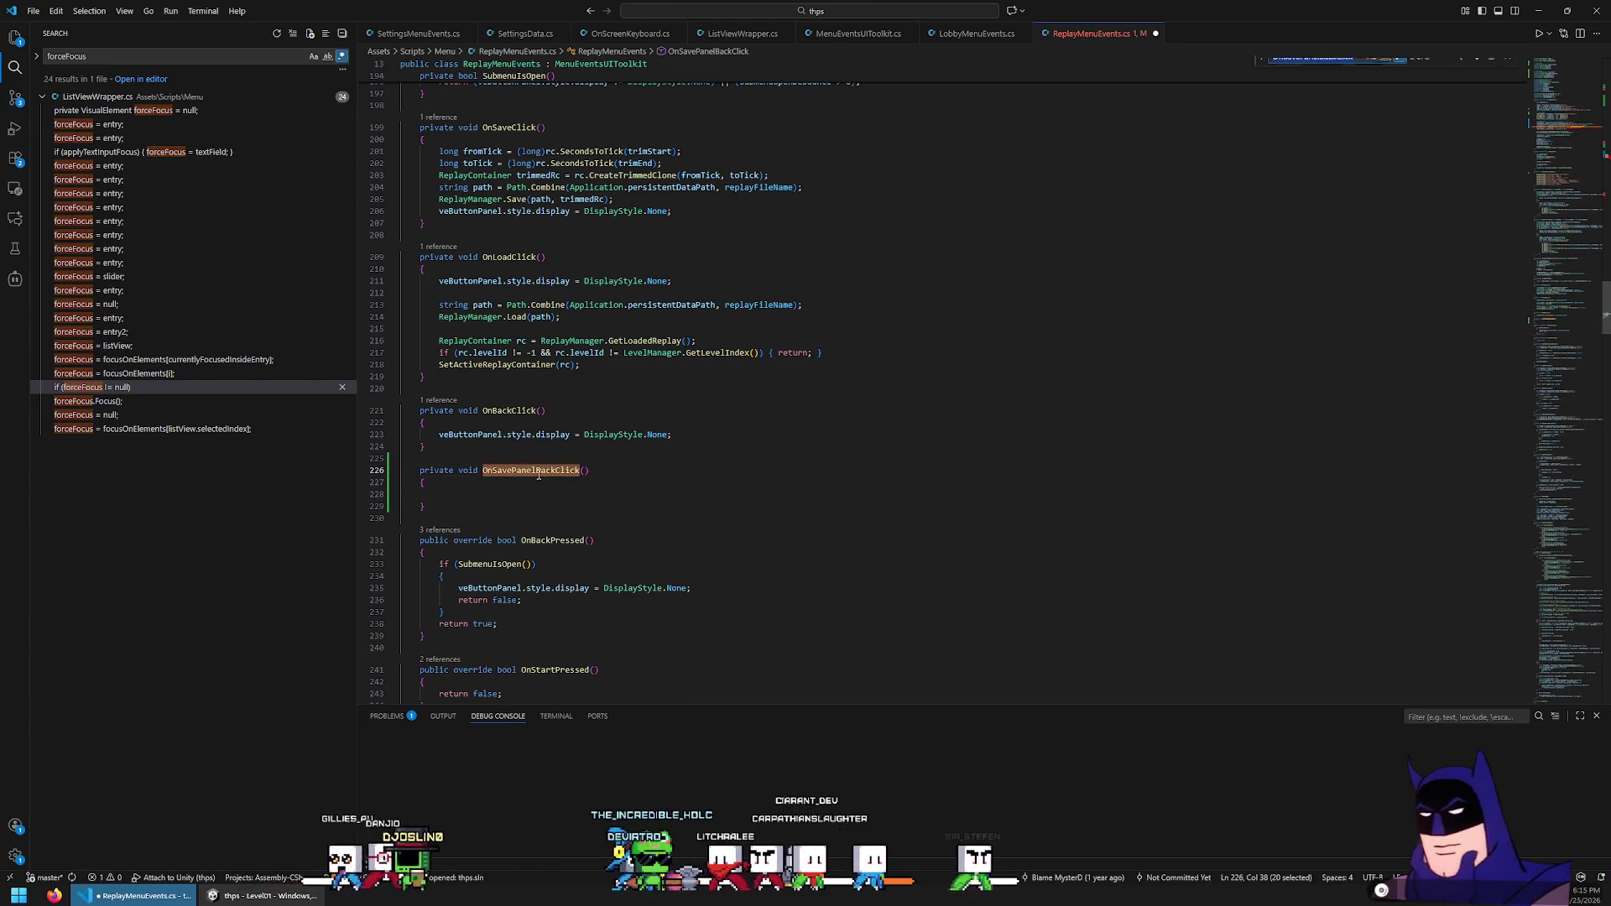
key(Return)
key(Return)
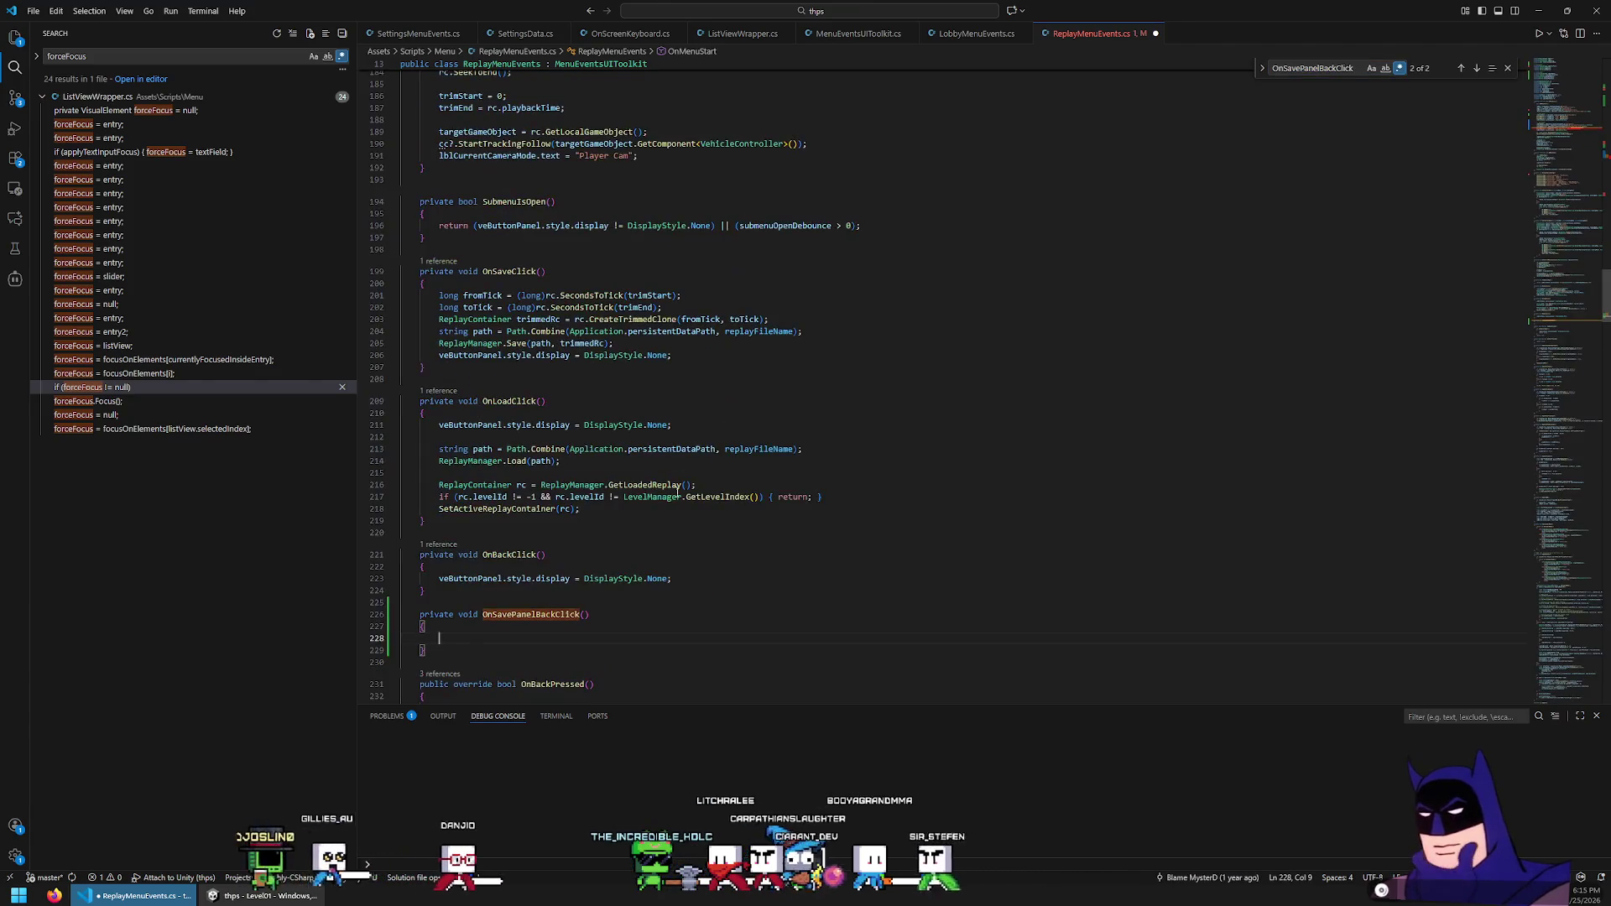
scroll(621, 537, down, 2)
click(569, 589)
key(Return)
key(Return)
text(private void OnSavePanelSaveClick()
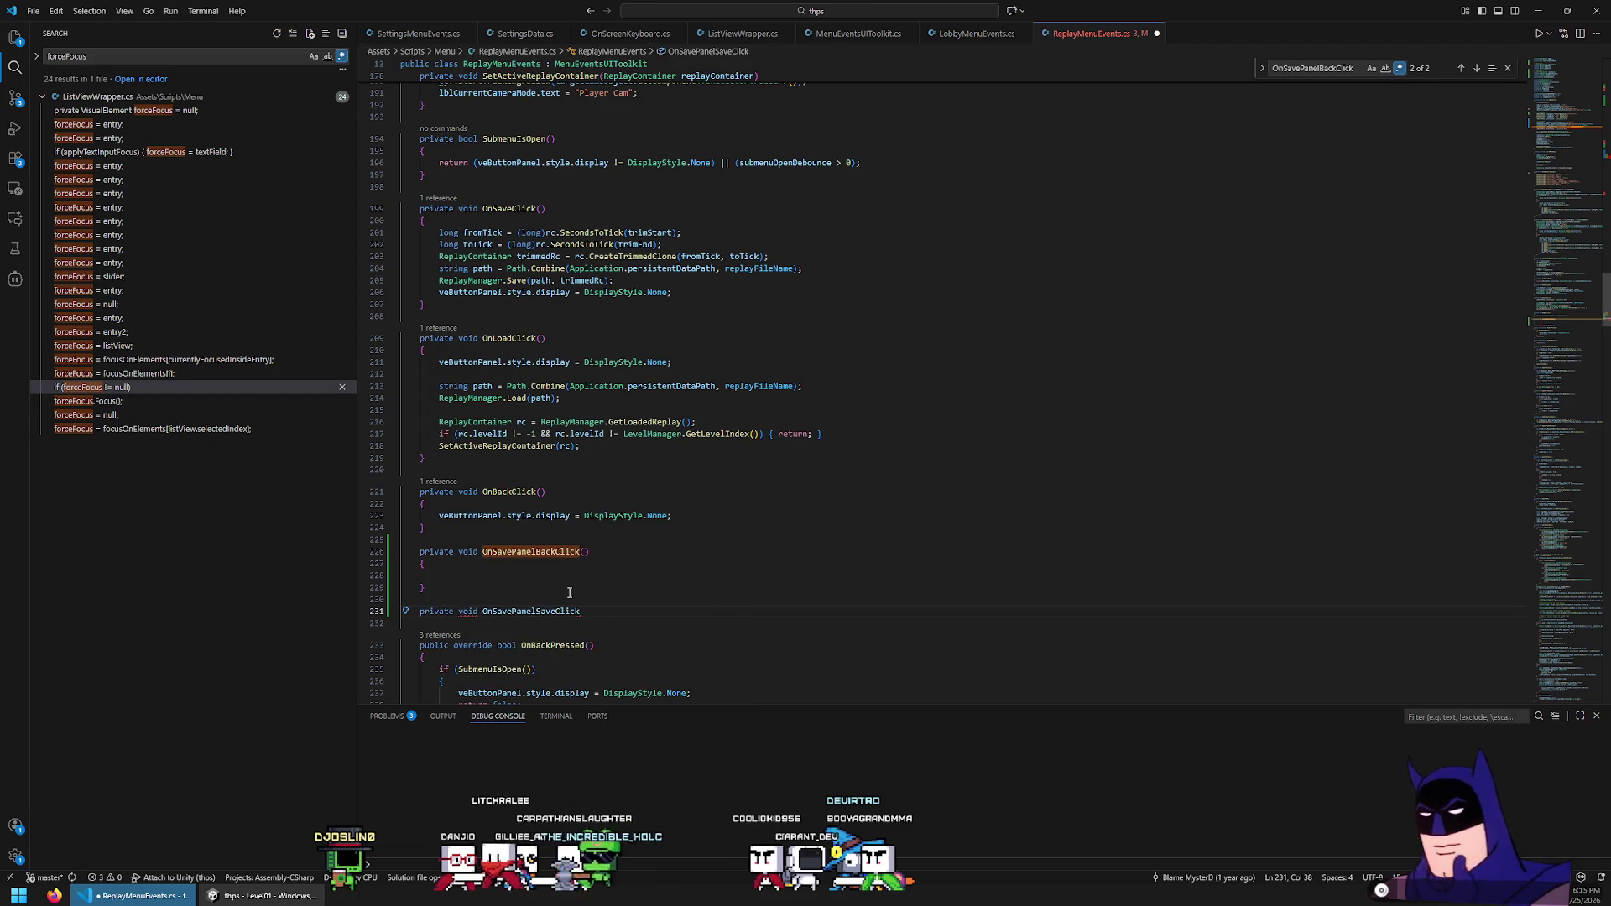
text())
key(Return)
text({)
key(Return)
key(ctrl+s)
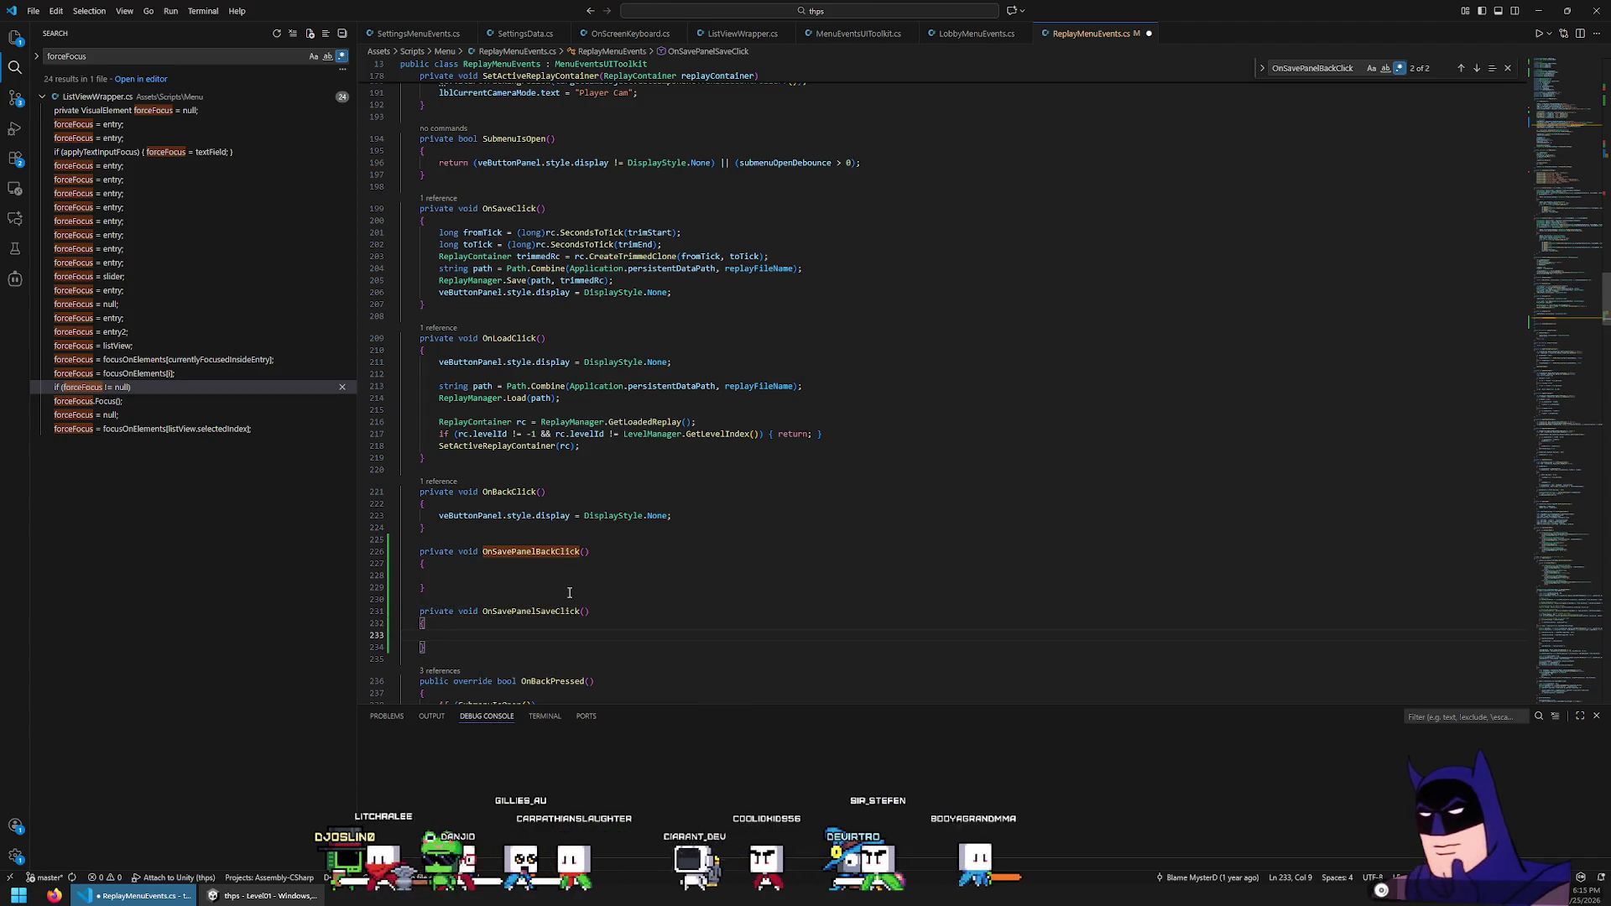
drag(401, 220, 427, 304)
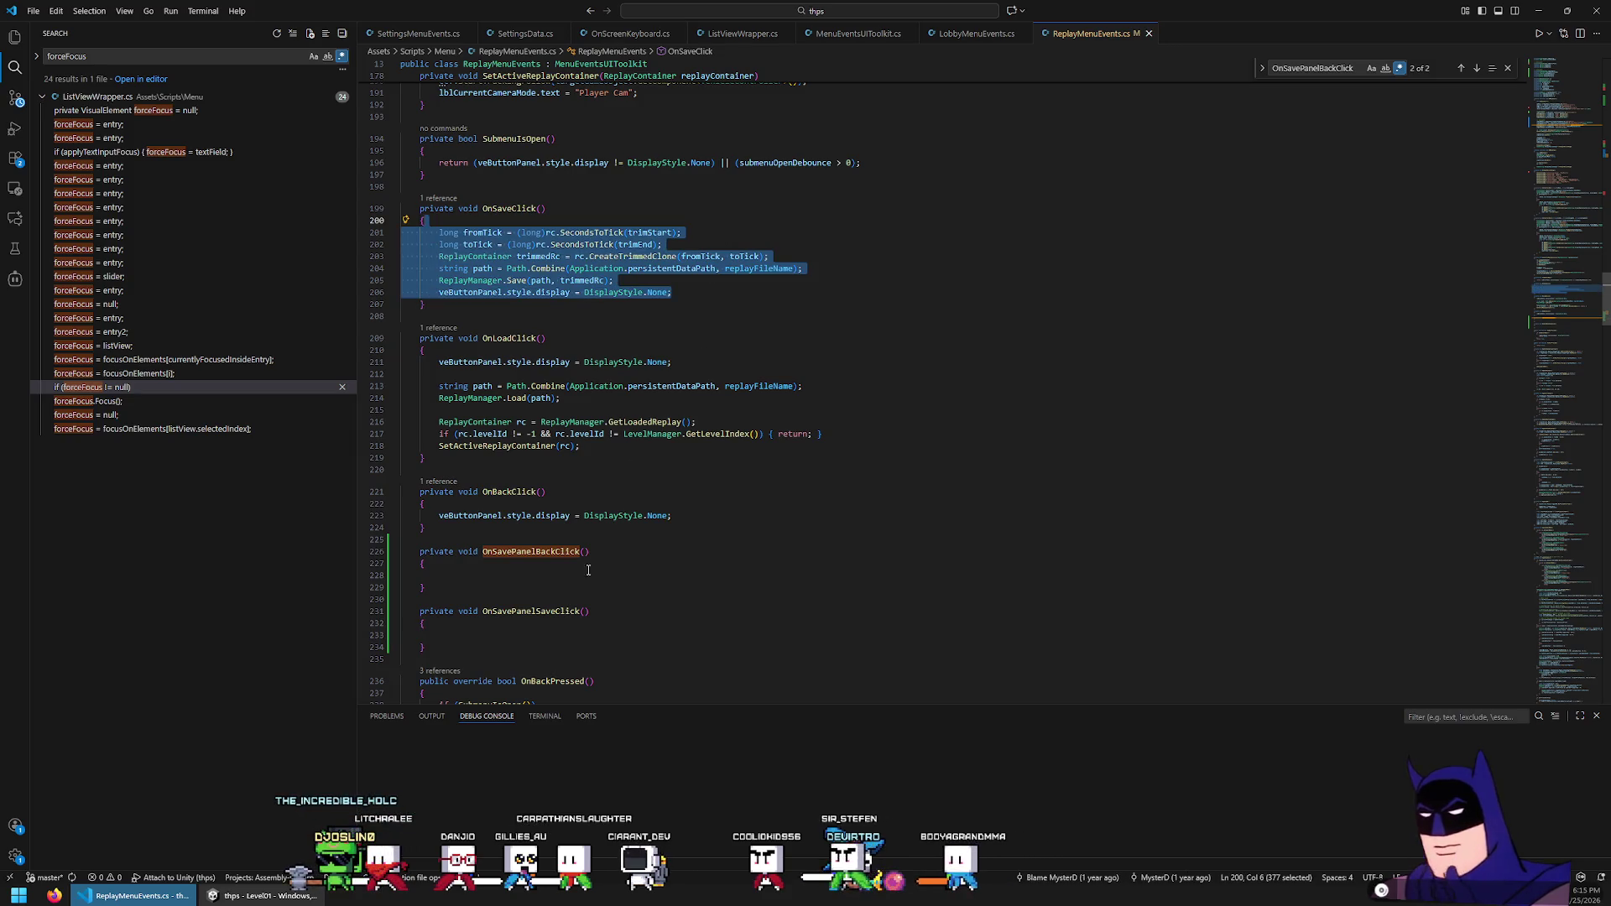
Paste OnSaveClick's replay-saving code into OnSavePanelSaveClick, removing the extra call and blank line
click(576, 612)
text(long fromTick = (long)rc.SecondsToTick(trimStart);         long toTick = (long)rc.SecondsToTick(trimEnd);         ReplayContainer trimmedRc = rc.CreateTrimmedClone(fromTick, toTick);         string path = Path.Combine(Application.persistentDataPath, replayFileName);         ReplayManager.Save(path, trimmedRc);         veButtonPanel.style.display = DisplayStyle.None;)
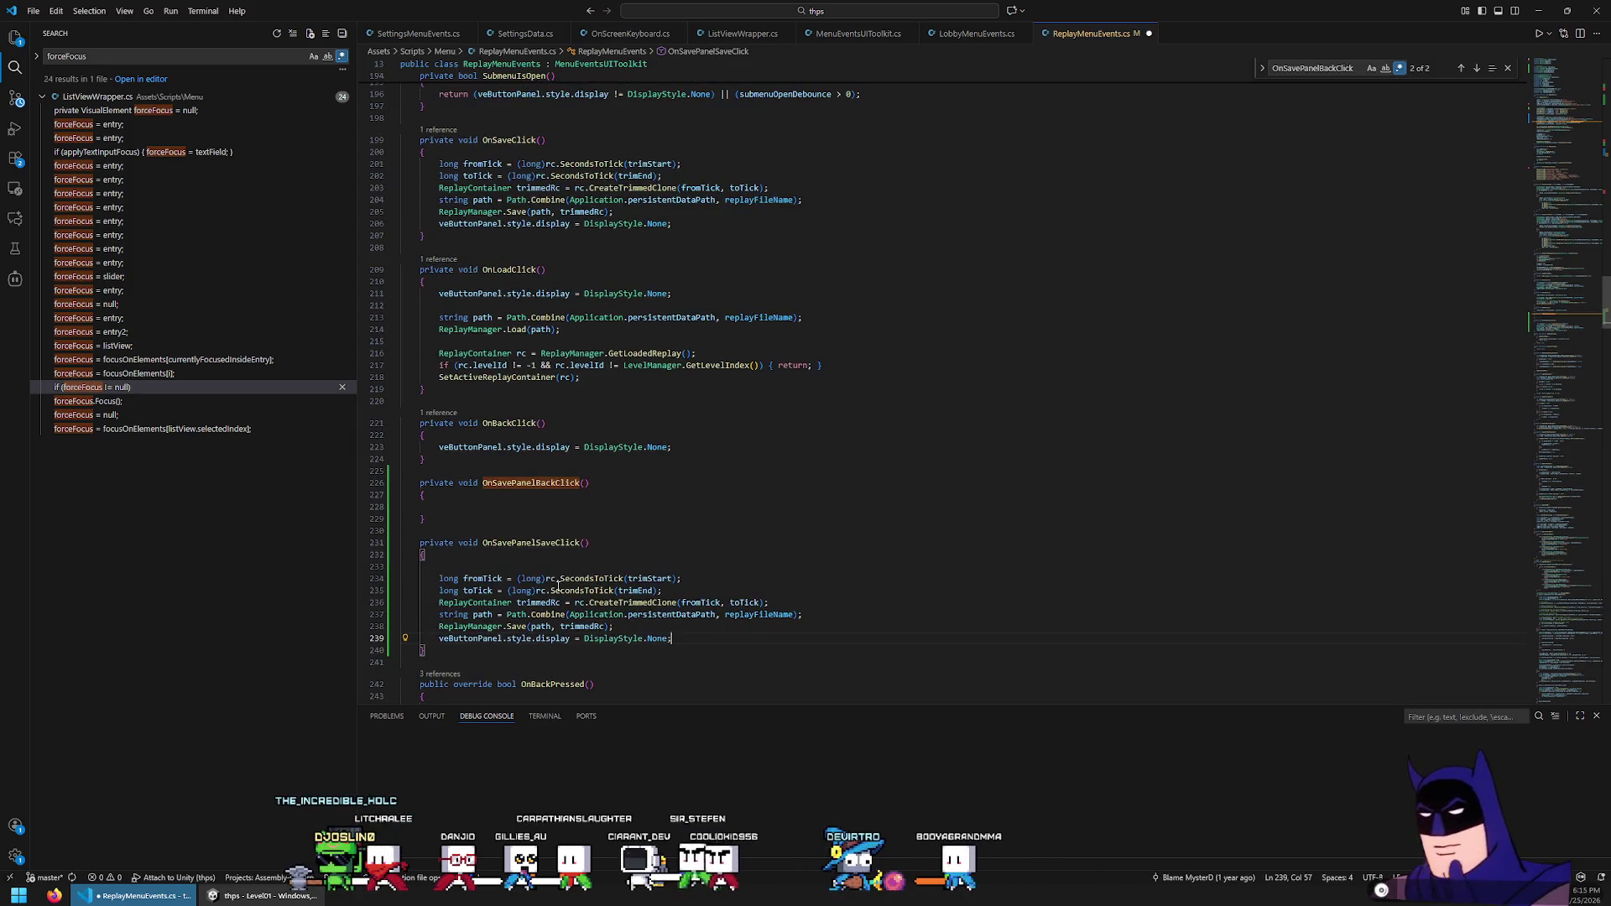
key(BackSpace)
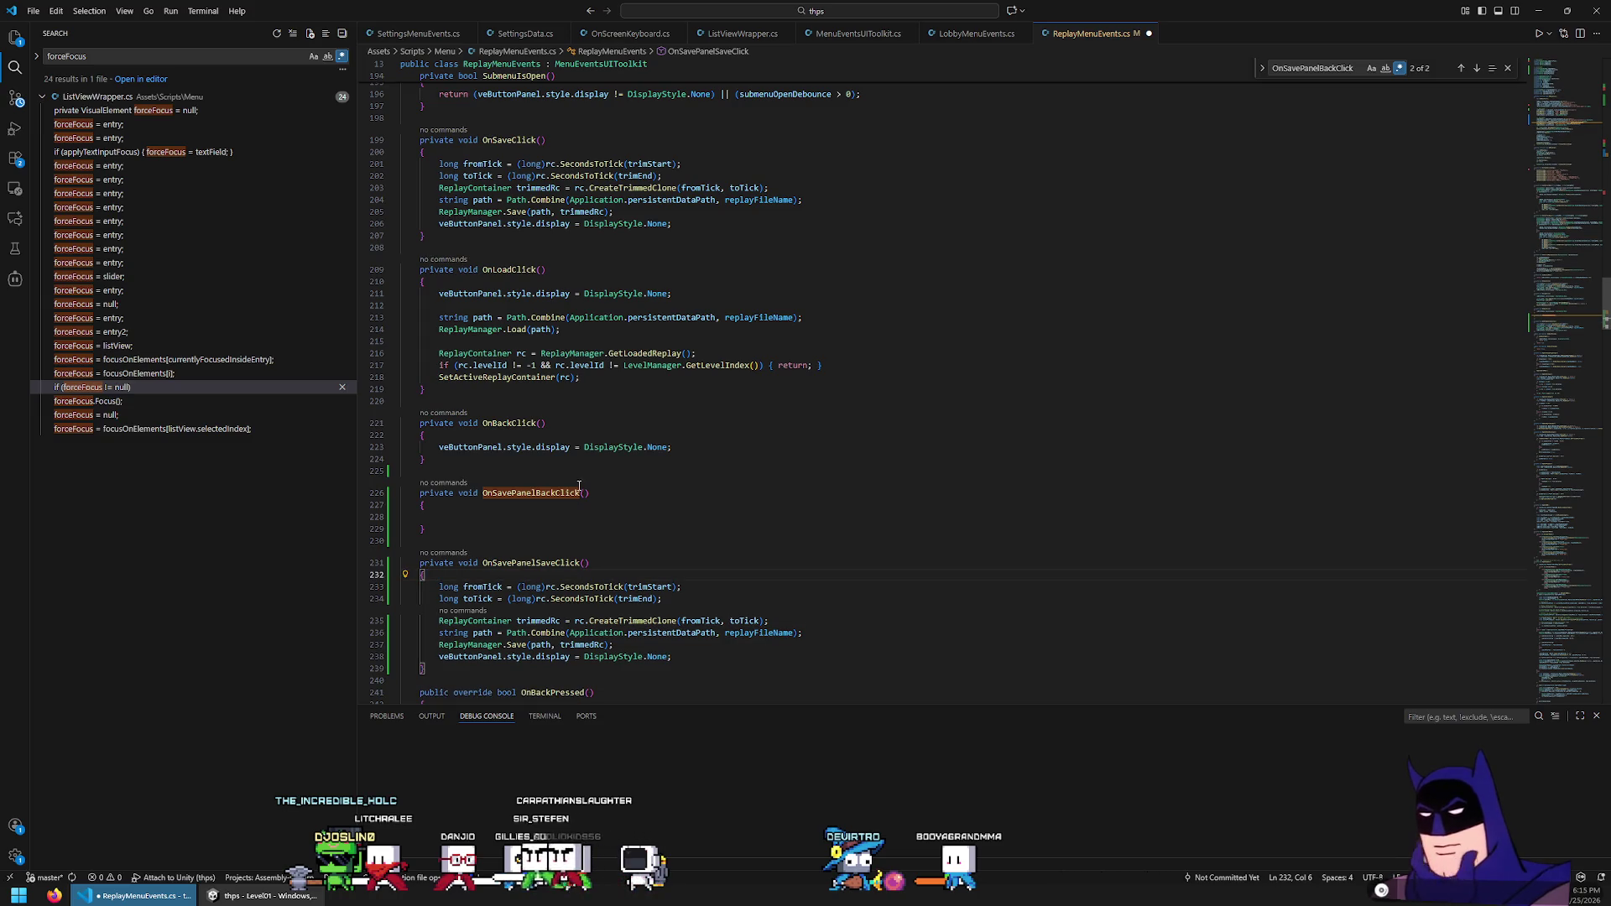
click(701, 658)
key(ctrl+v)
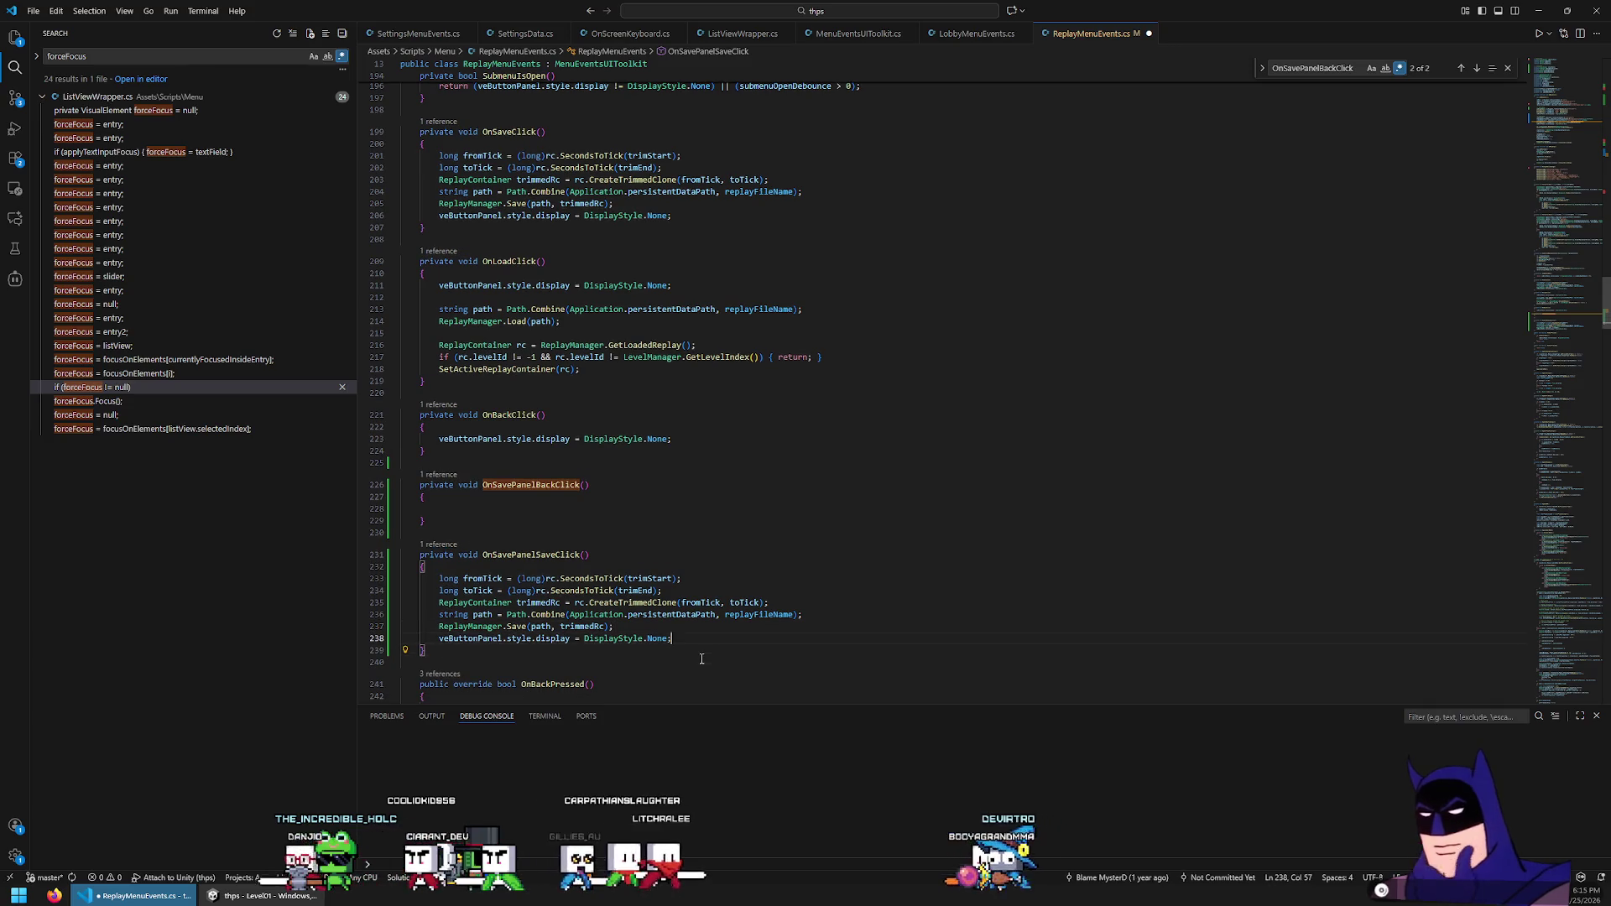
key(Up)
key(Return)
key(Up)
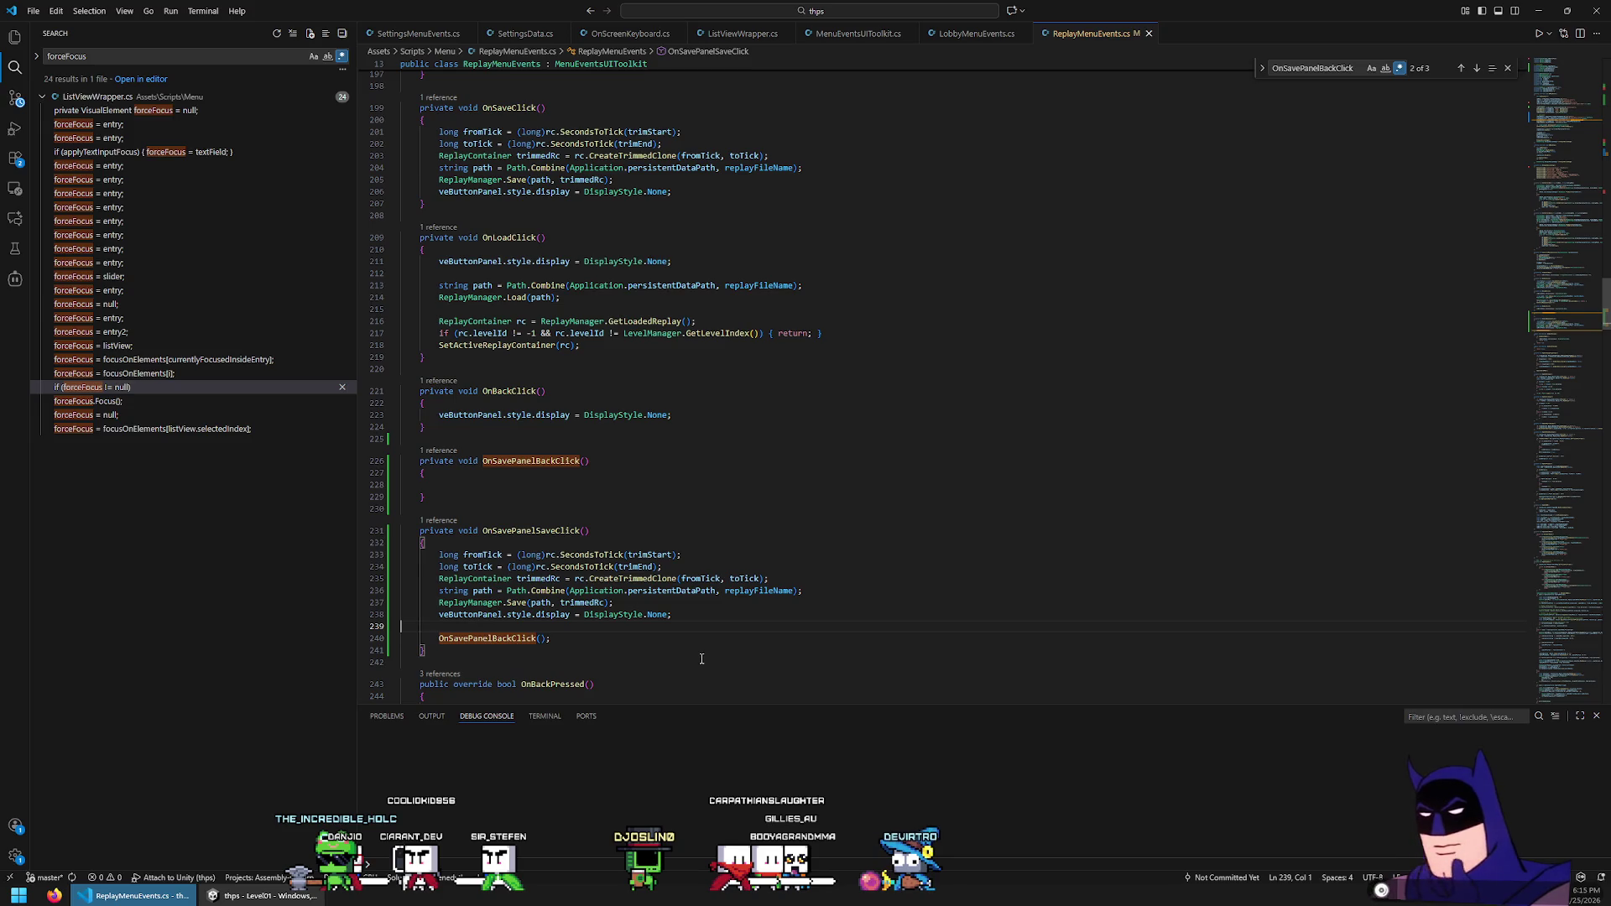
drag(554, 638, 679, 614)
key(BackSpace)
Hide veSavePanel after saving, and copy that hide line into OnSavePanelBackClick
click(734, 606)
key(Right)
key(Return)
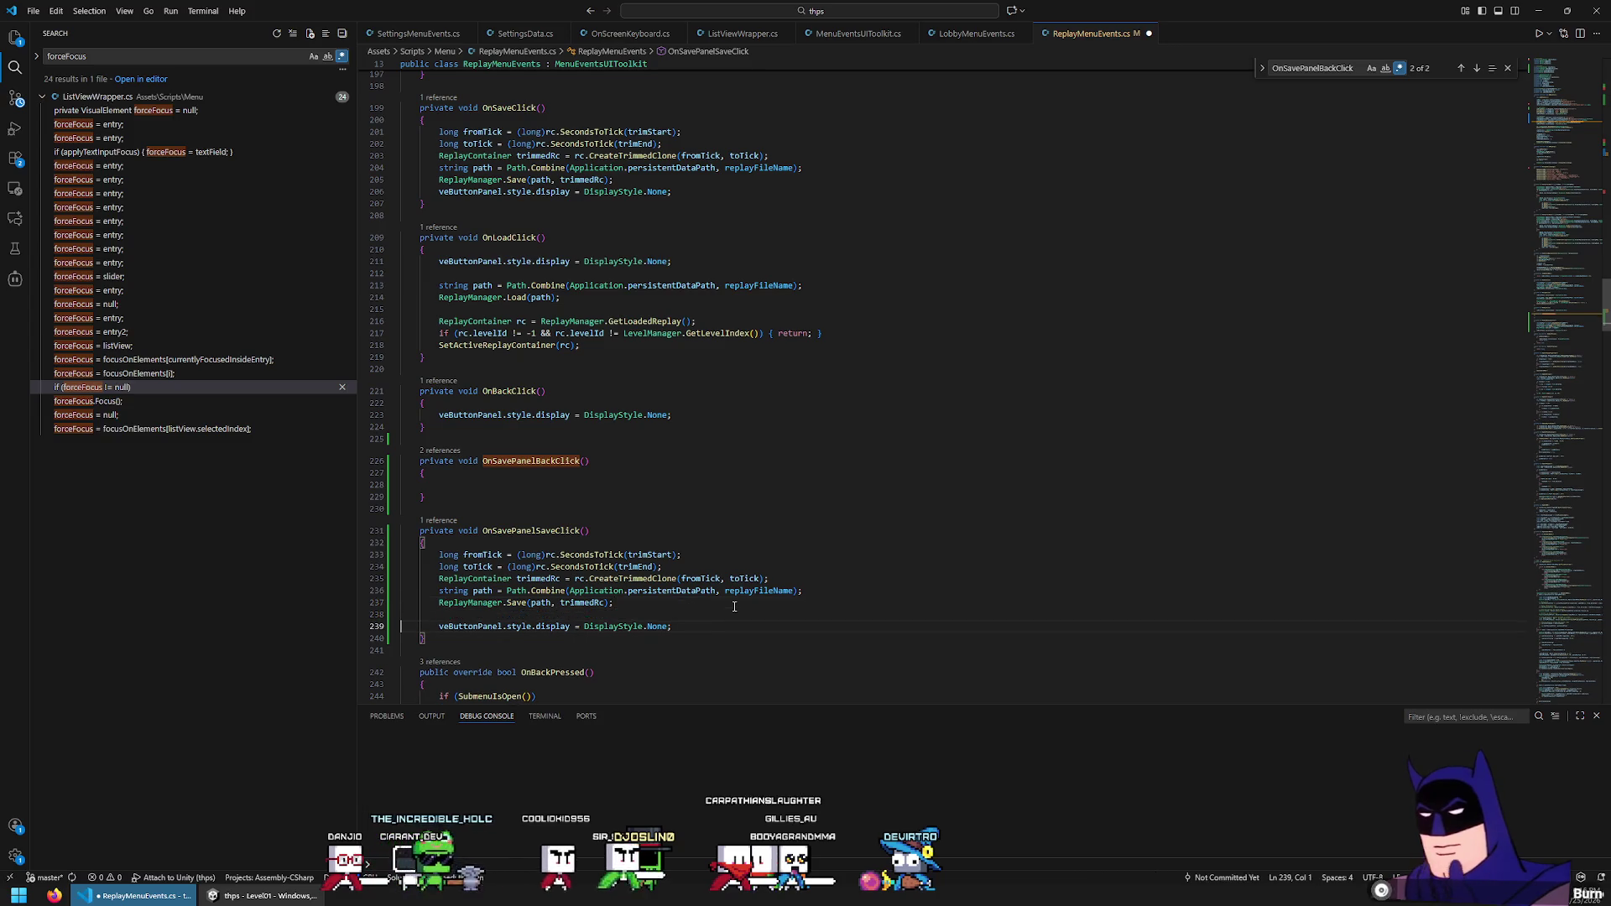
key(ctrl+Delete)
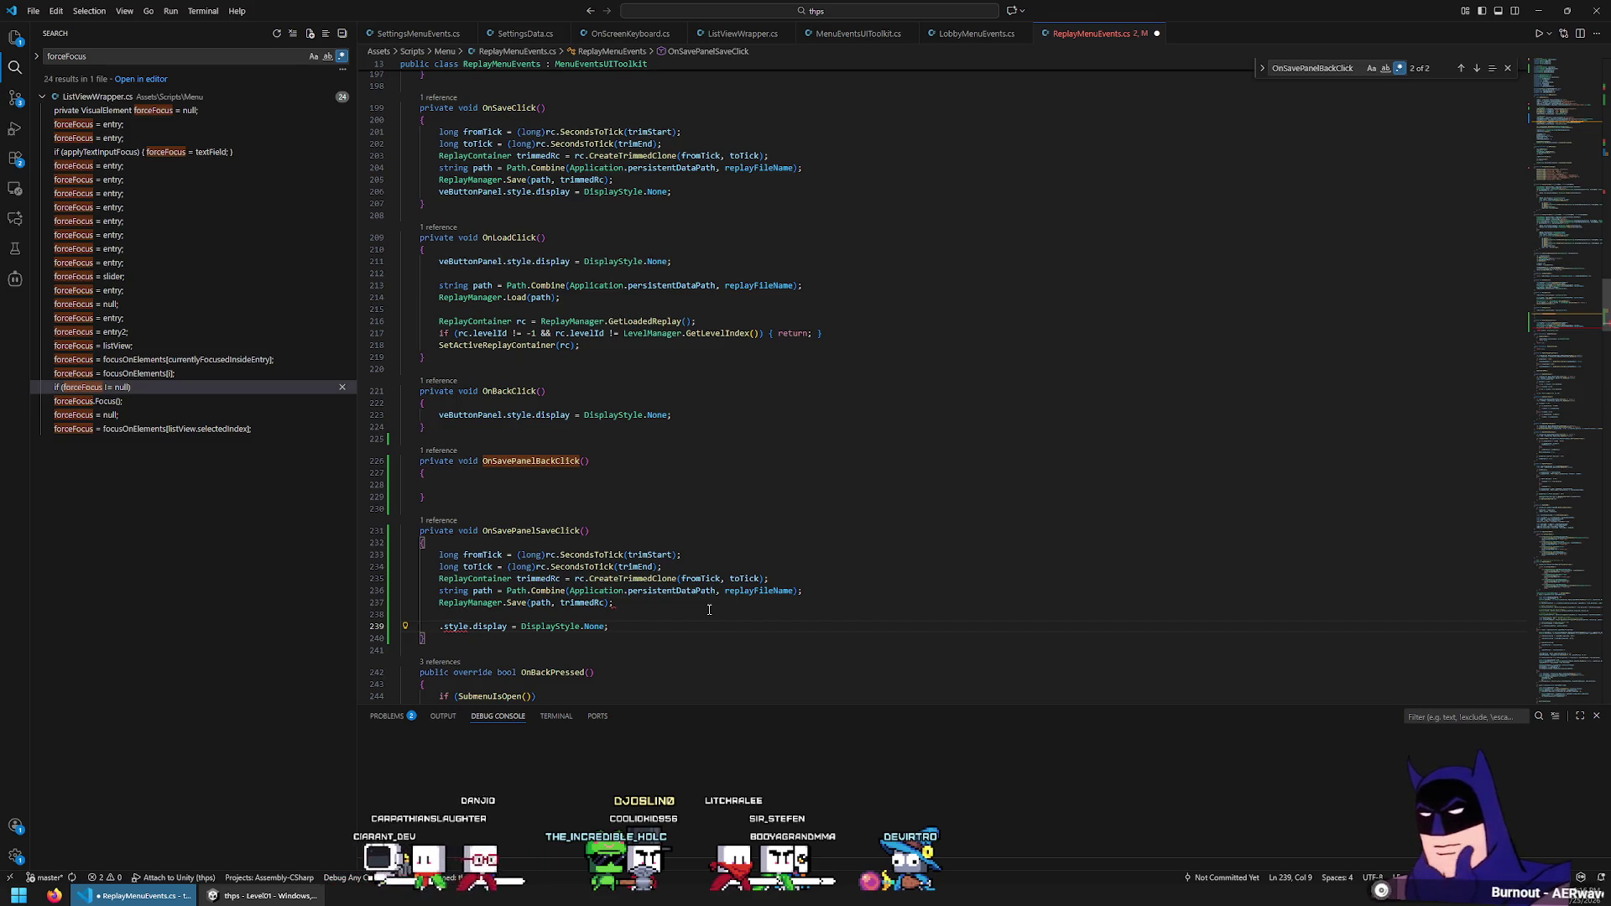
text(veSavePanel)
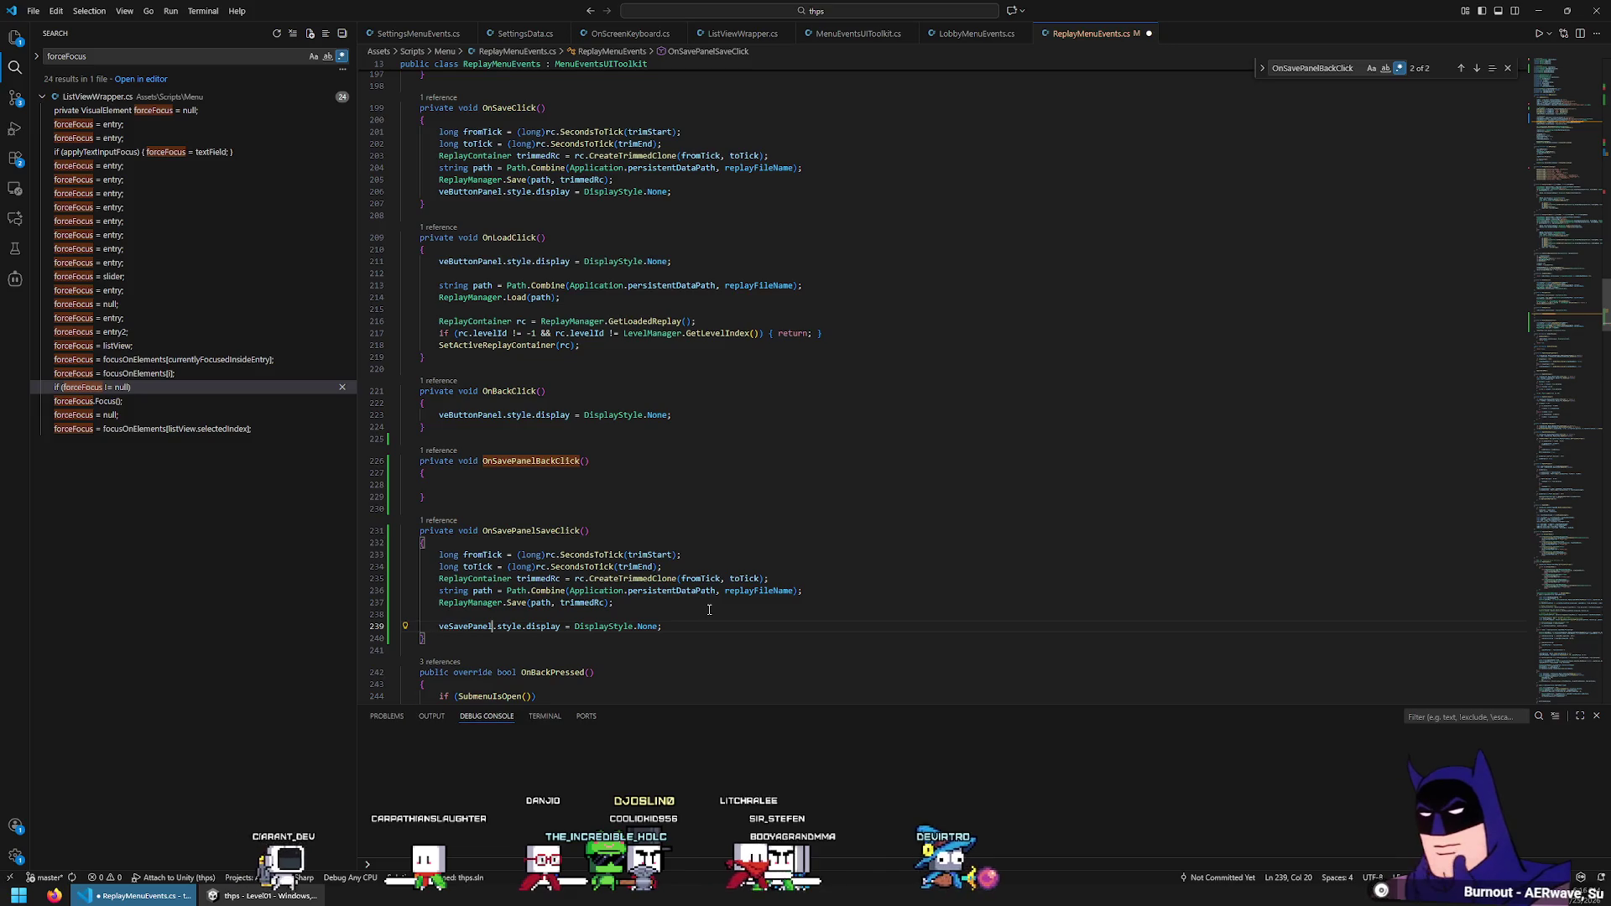
key(ctrl+l)
key(ctrl+c)
key(Up)
key(Up)
key(Up)
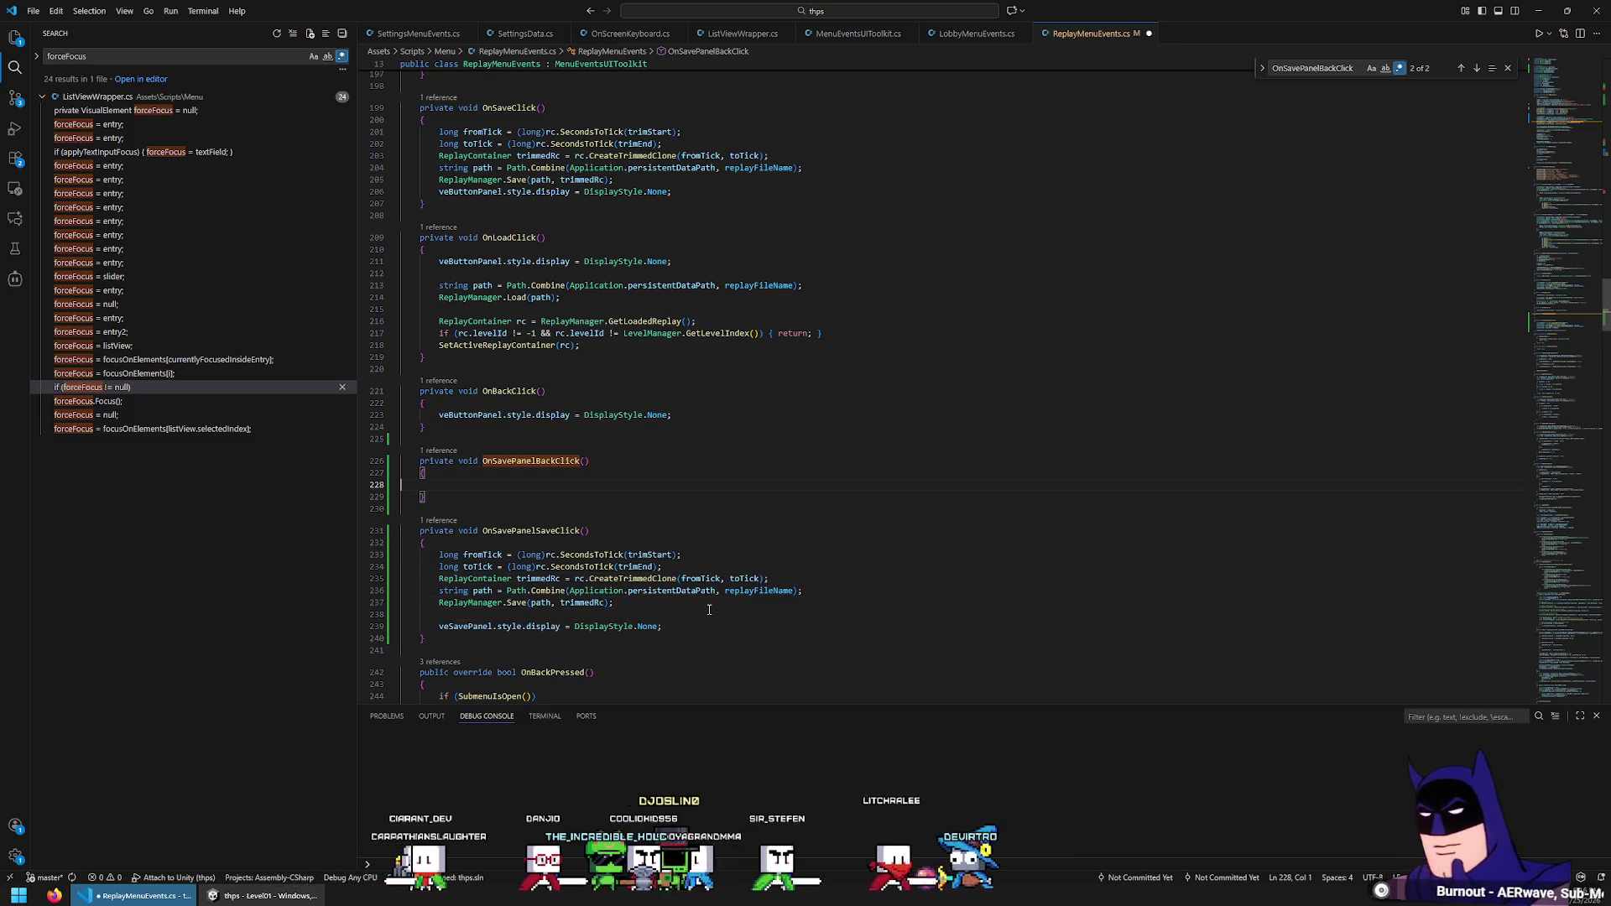
key(ctrl+v)
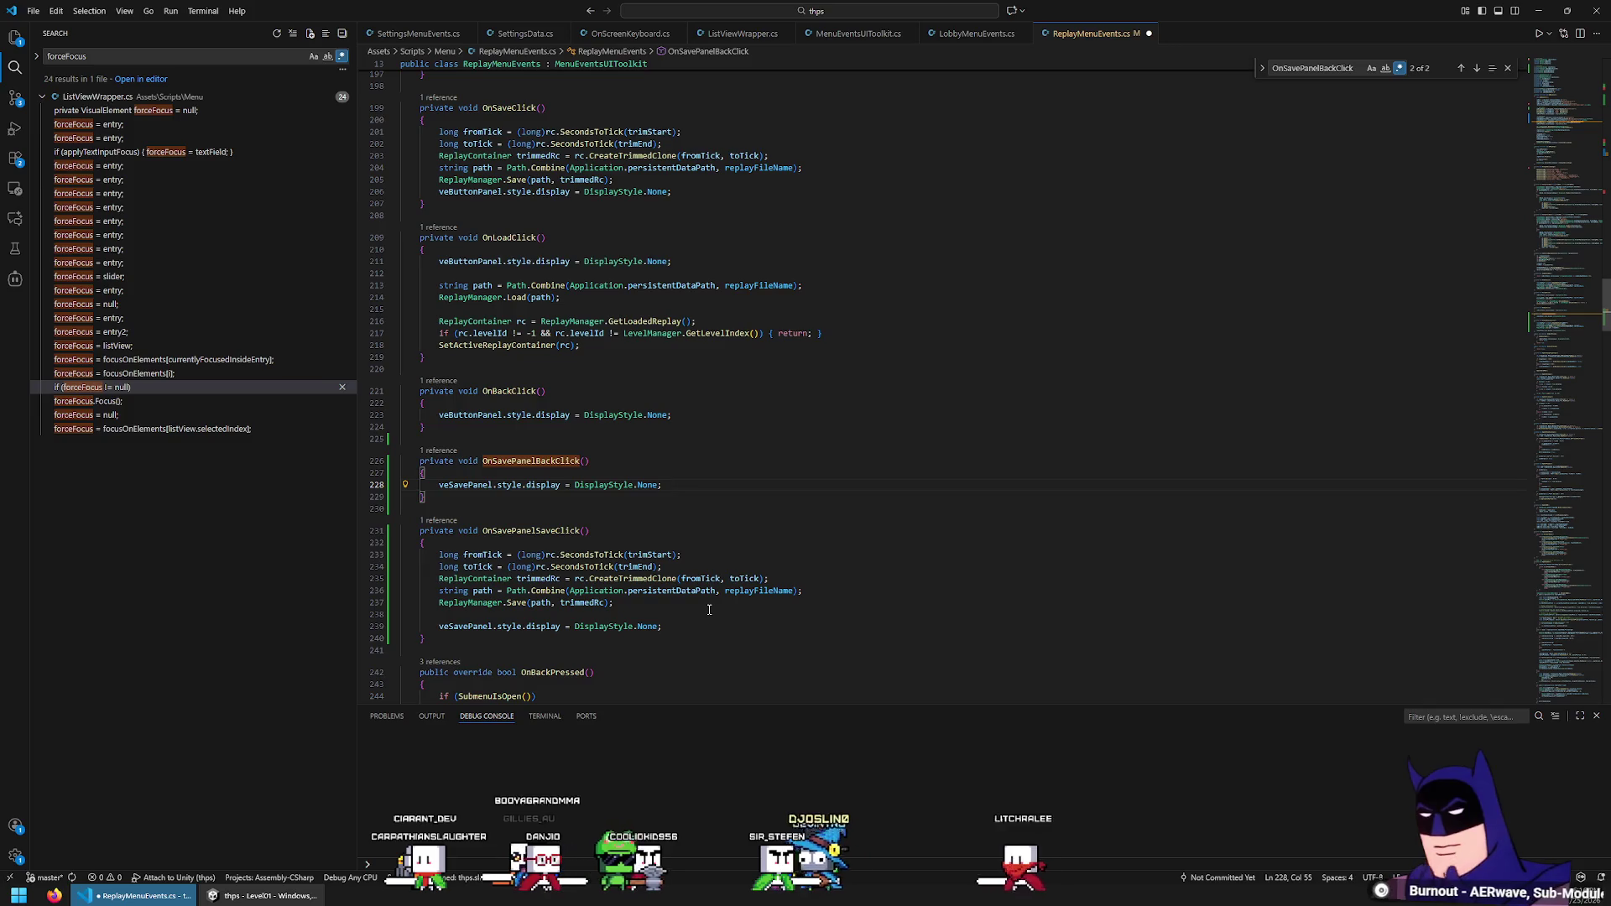
Make OnSavePanelBackClick set veButtonPanel display to Flex
key(Up)
key(Up)
key(Up)
key(Down)
key(Down)
key(Down)
key(Down)
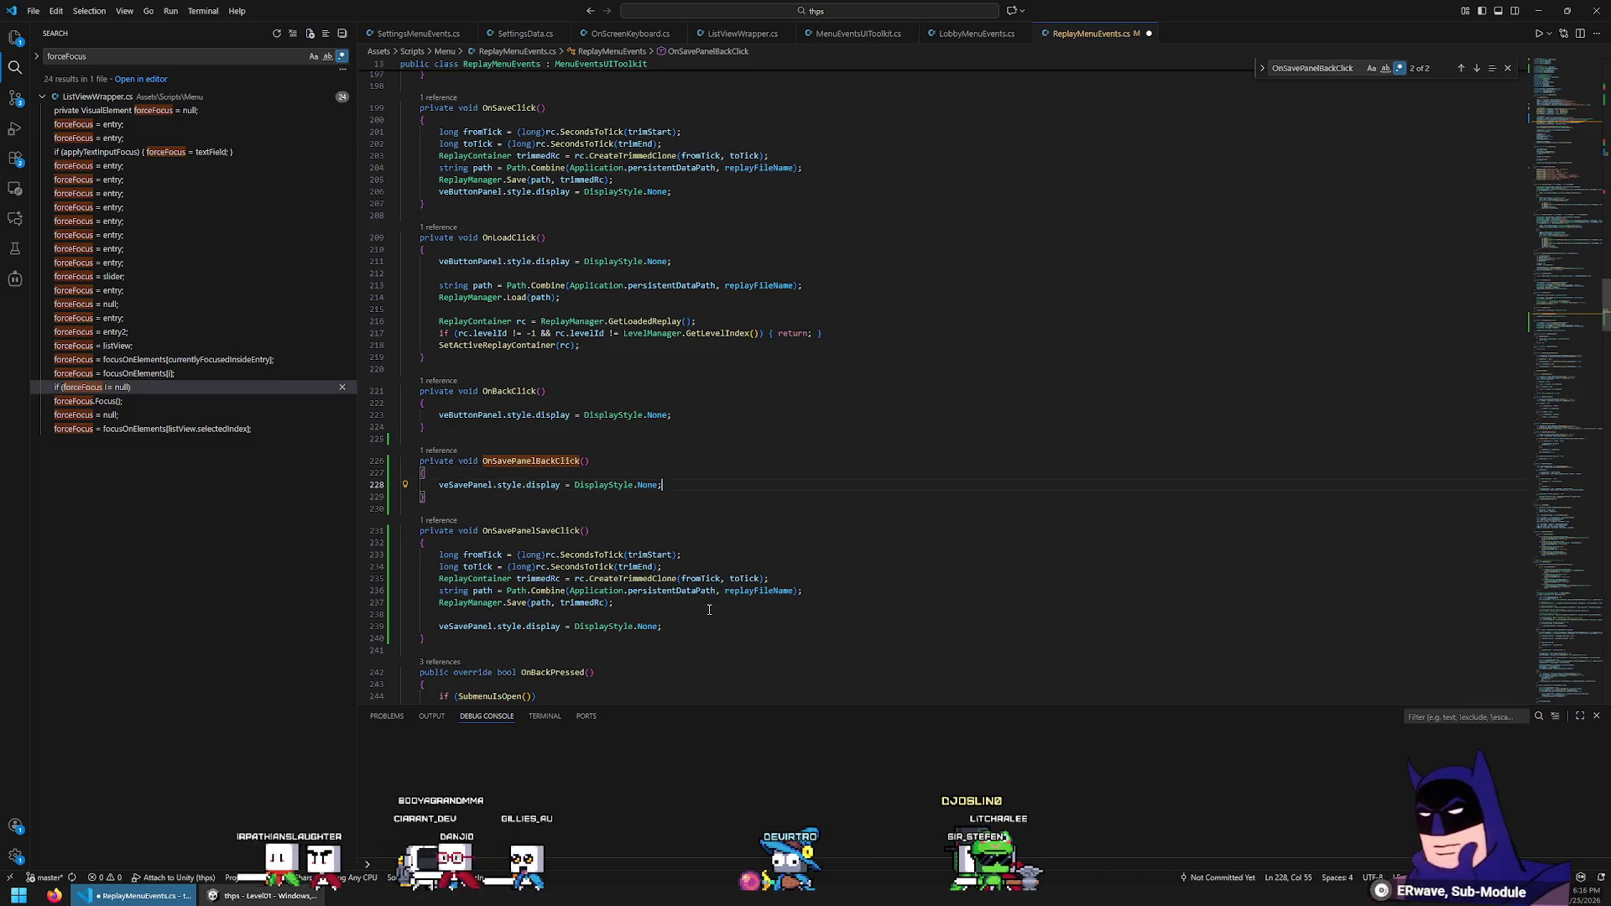
key(Return)
text(veButtonPanel.style.display = DisplayStyle.None;f)
key(Tab)
key(End)
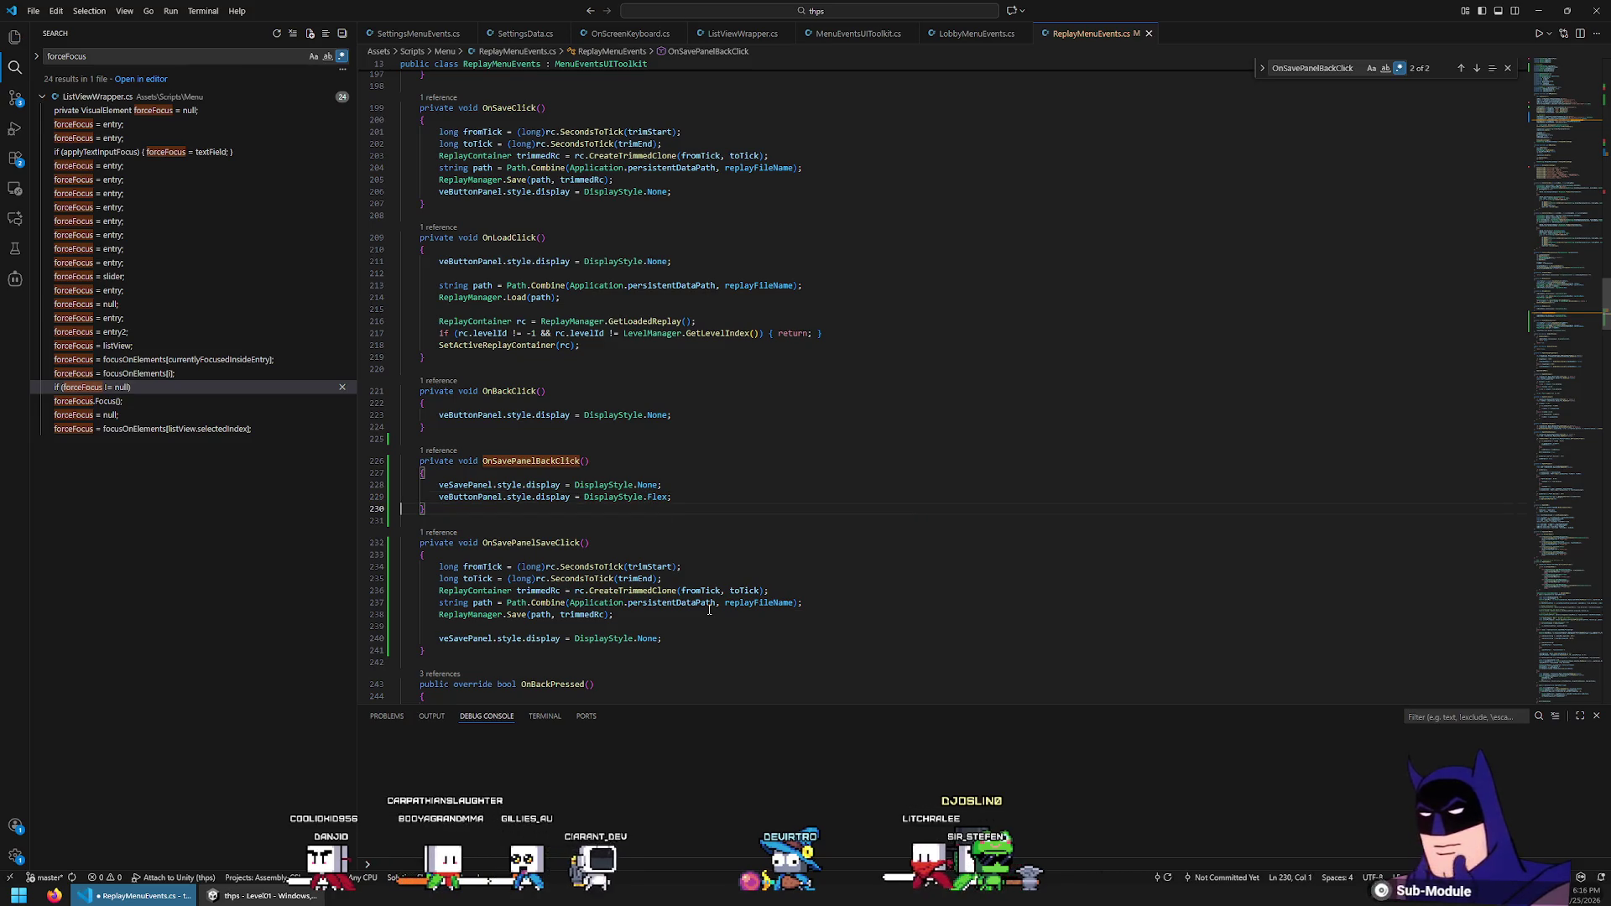
Replace OnSaveClick's body so it shows veSavePanel (Flex) and hides veButtonPanel (None)
key(shift+Down)
key(shift+Down)
key(Up)
key(Up)
key(Up)
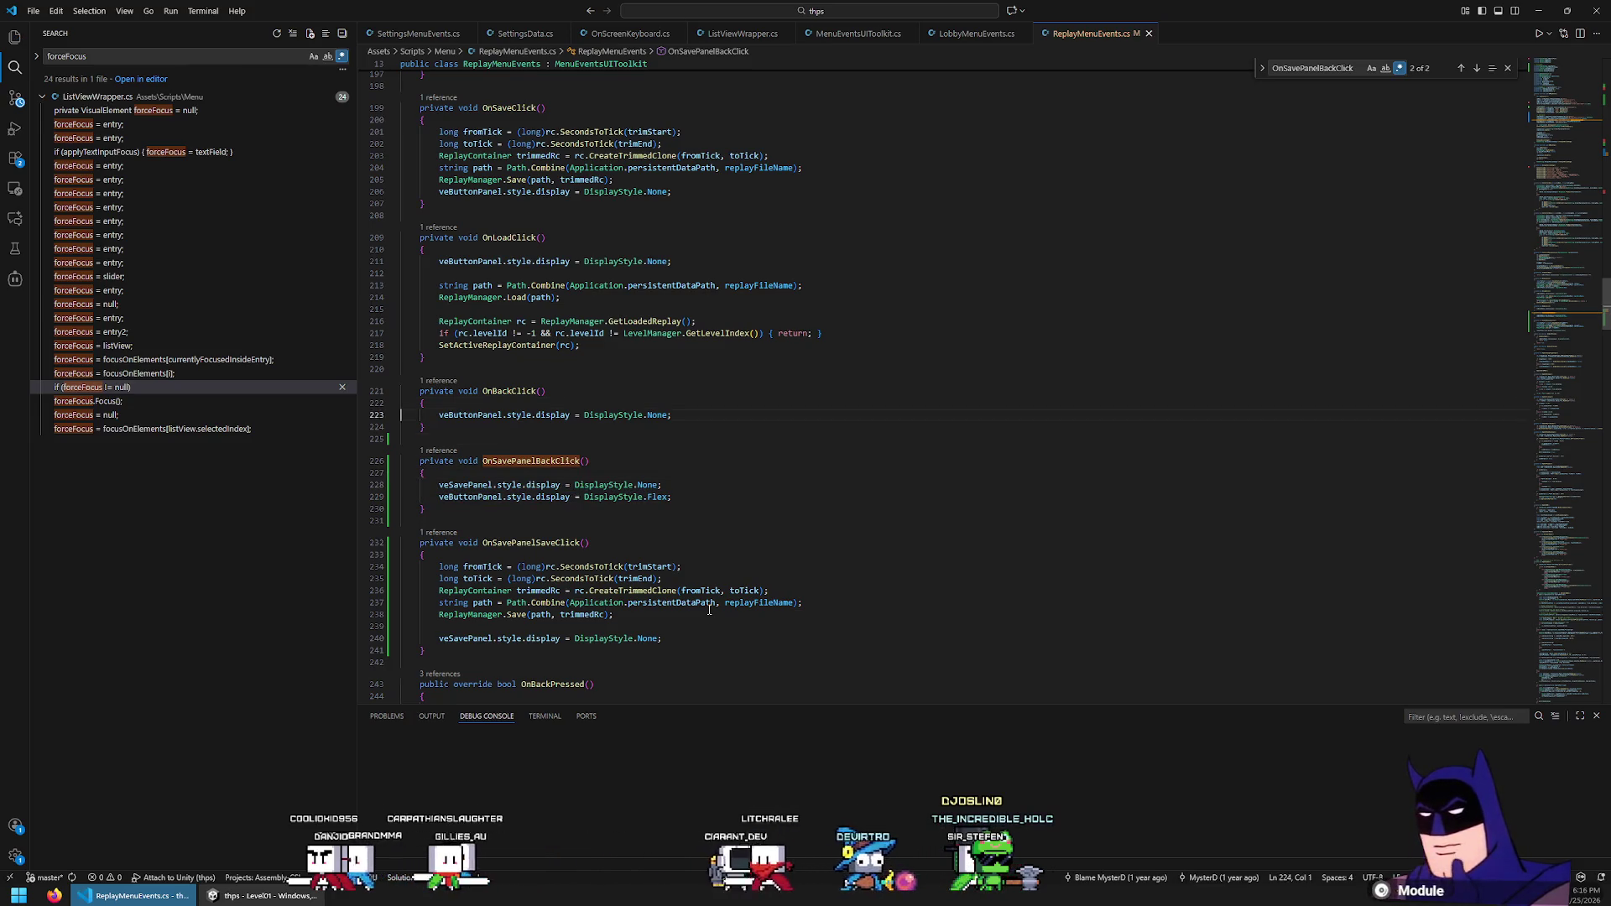
key(Up)
key(Up)
key(Up)
key(shift+Down)
key(shift+Down)
key(shift+Down)
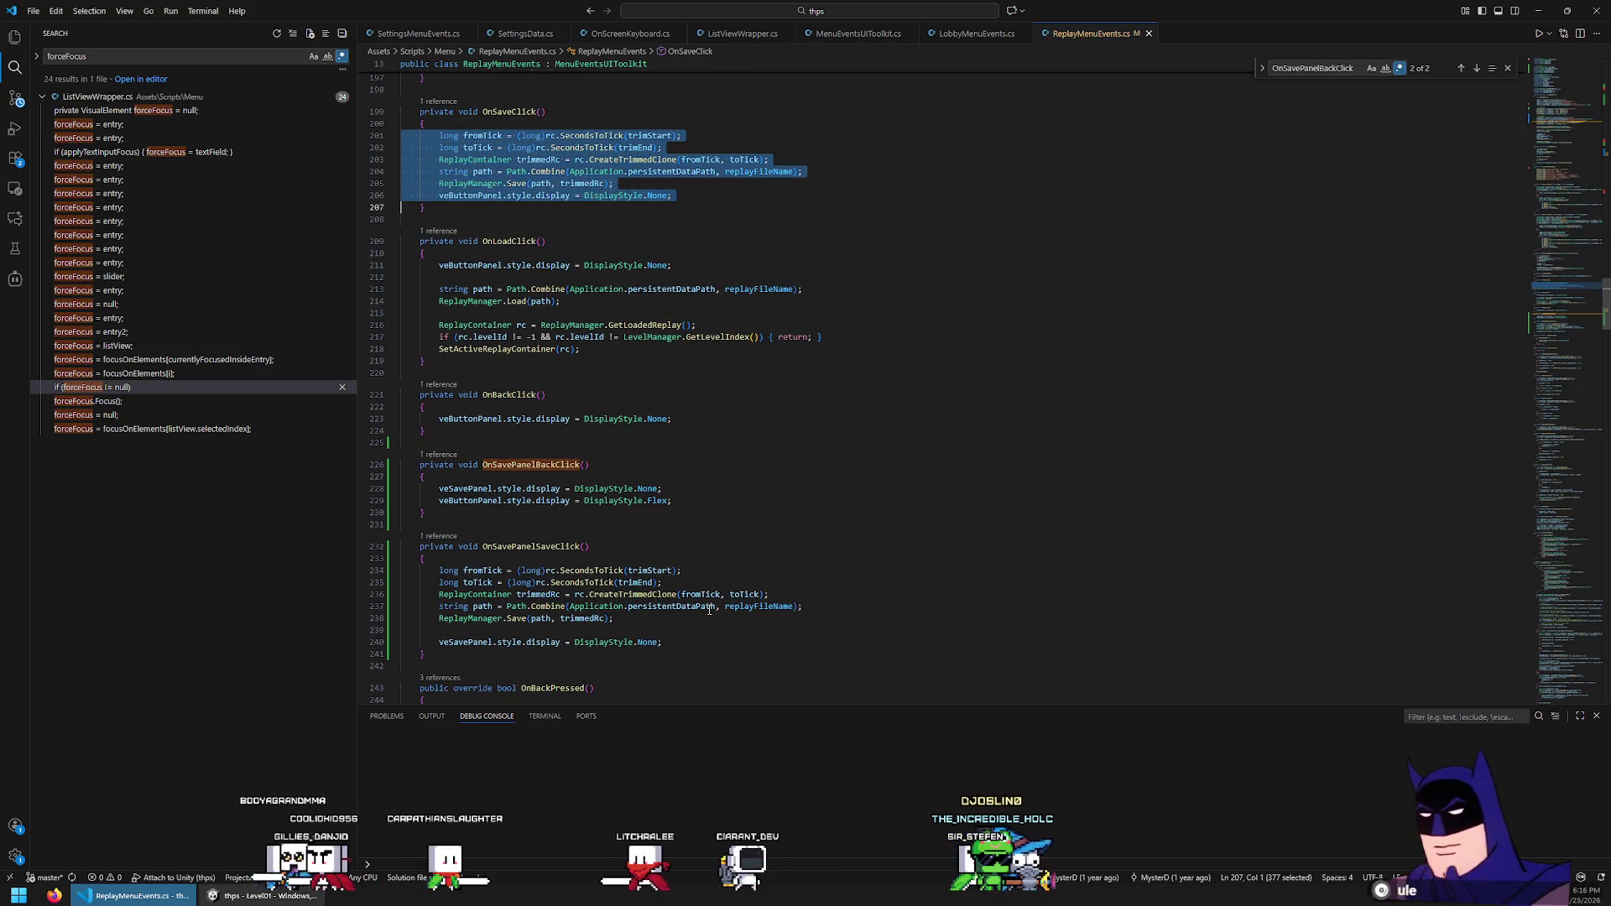
key(ctrl+v)
key(Up)
key(Home)
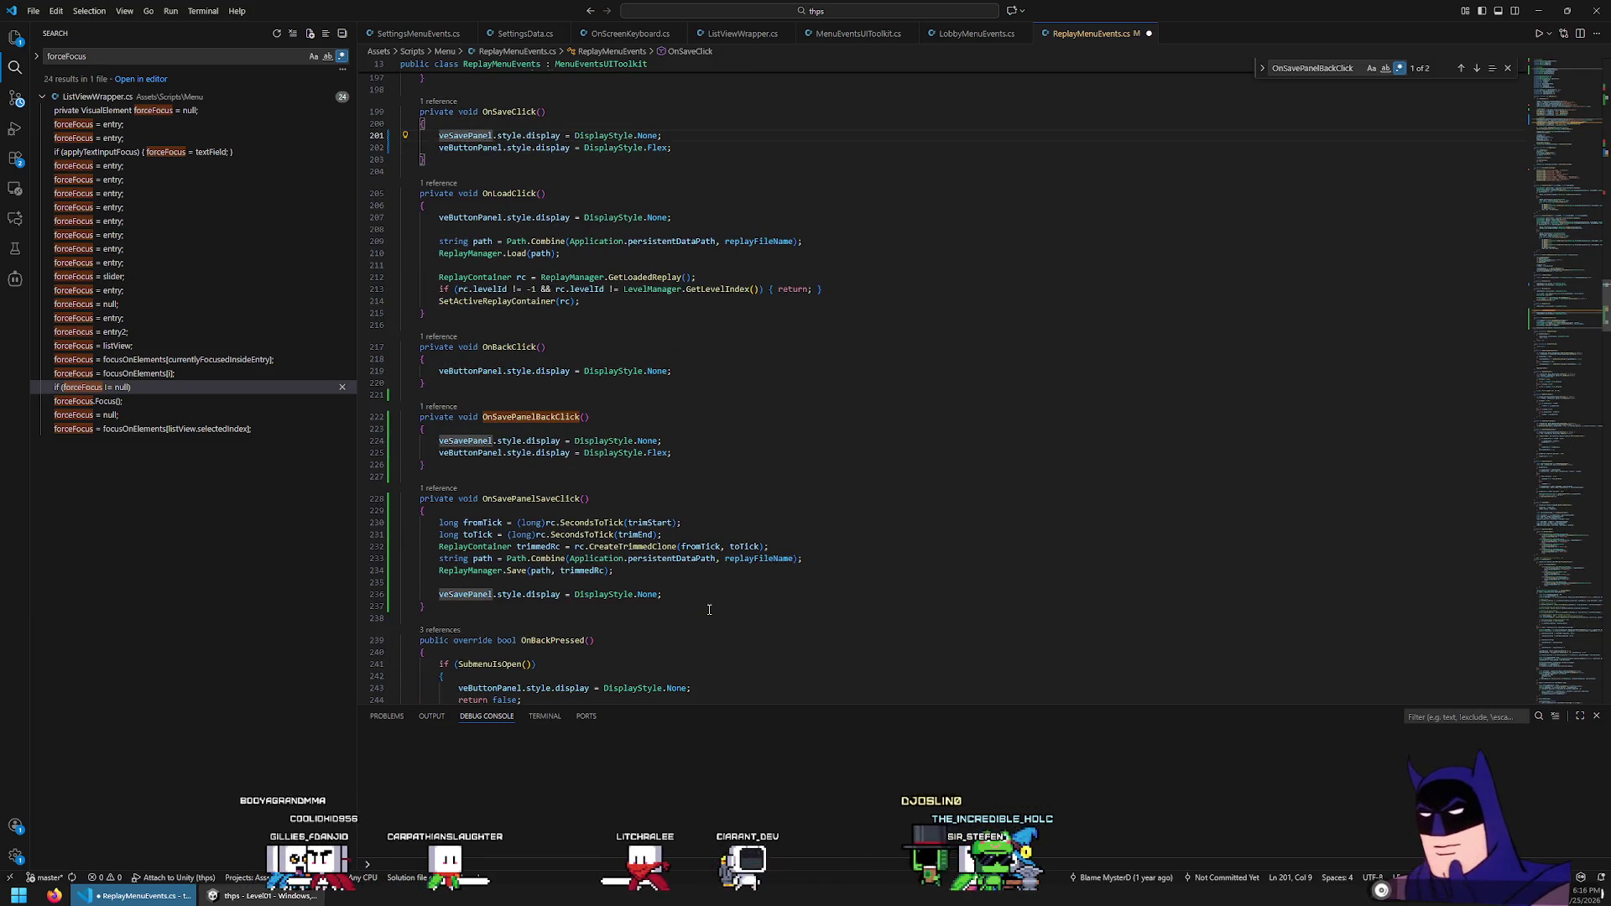
key(End)
key(BackSpace)
key(BackSpace)
key(BackSpace)
text(Flex;)
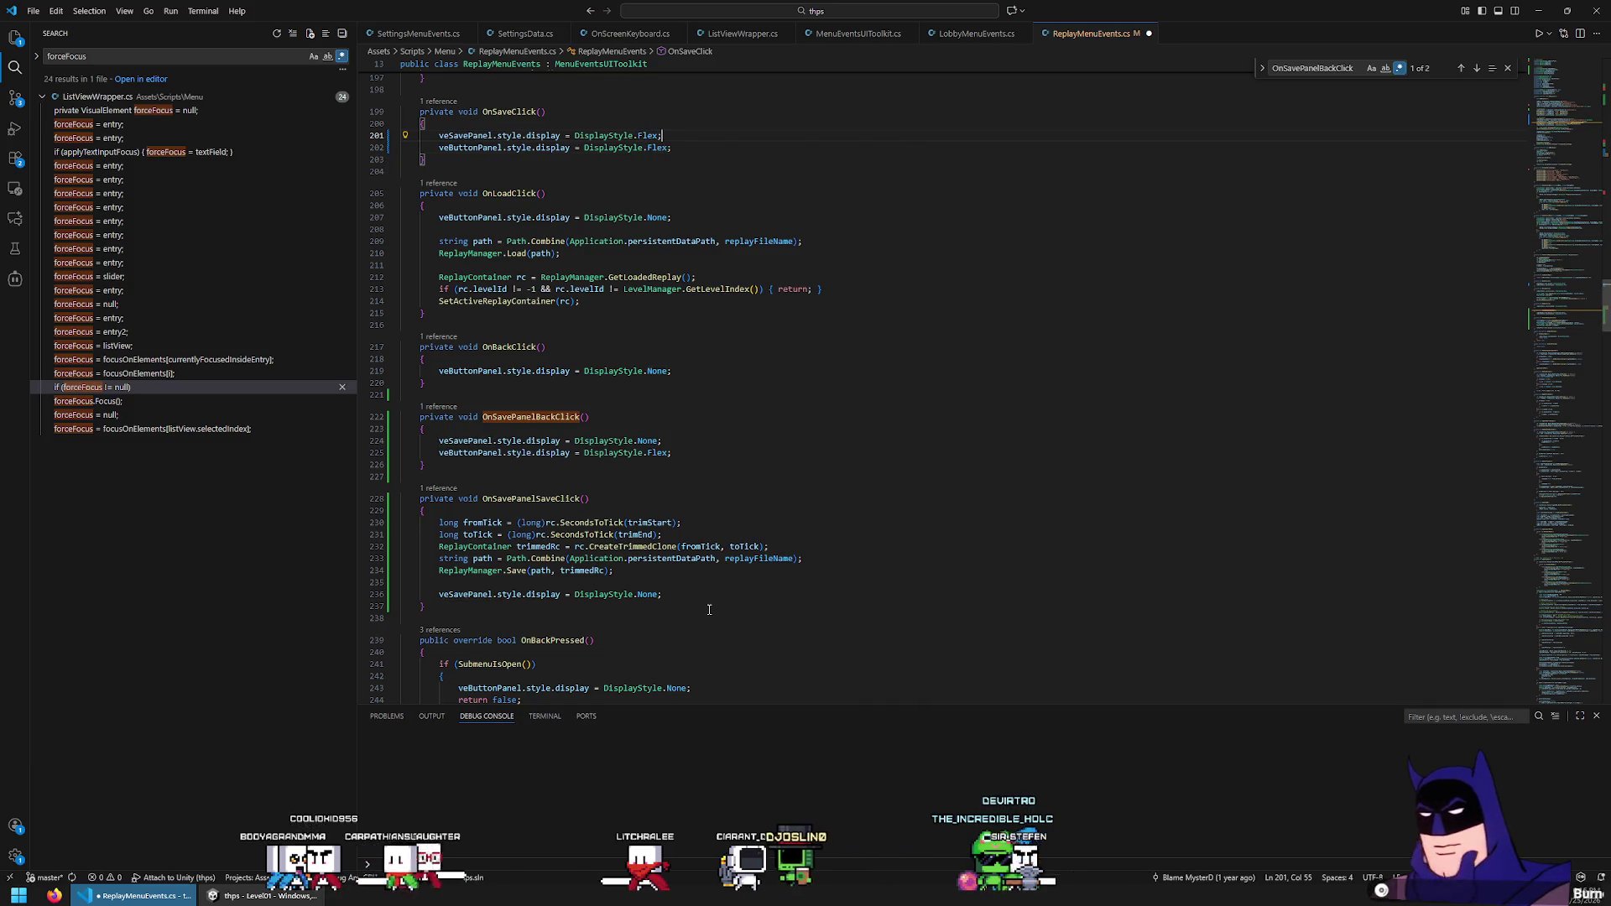
text(None;)
key(Up)
key(alt+Down)
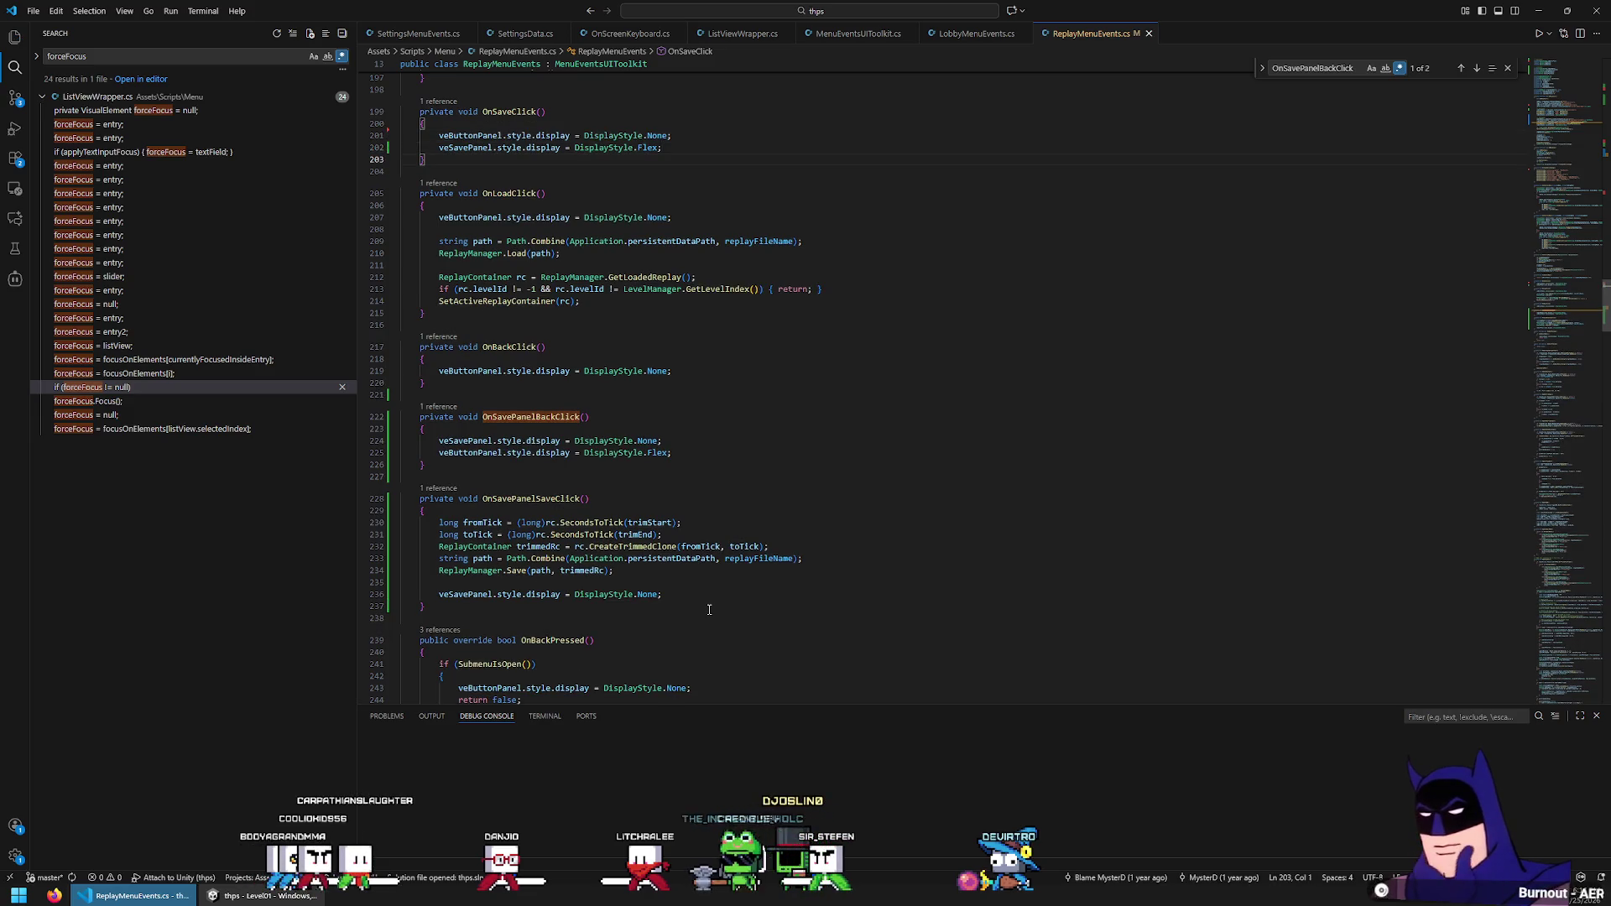
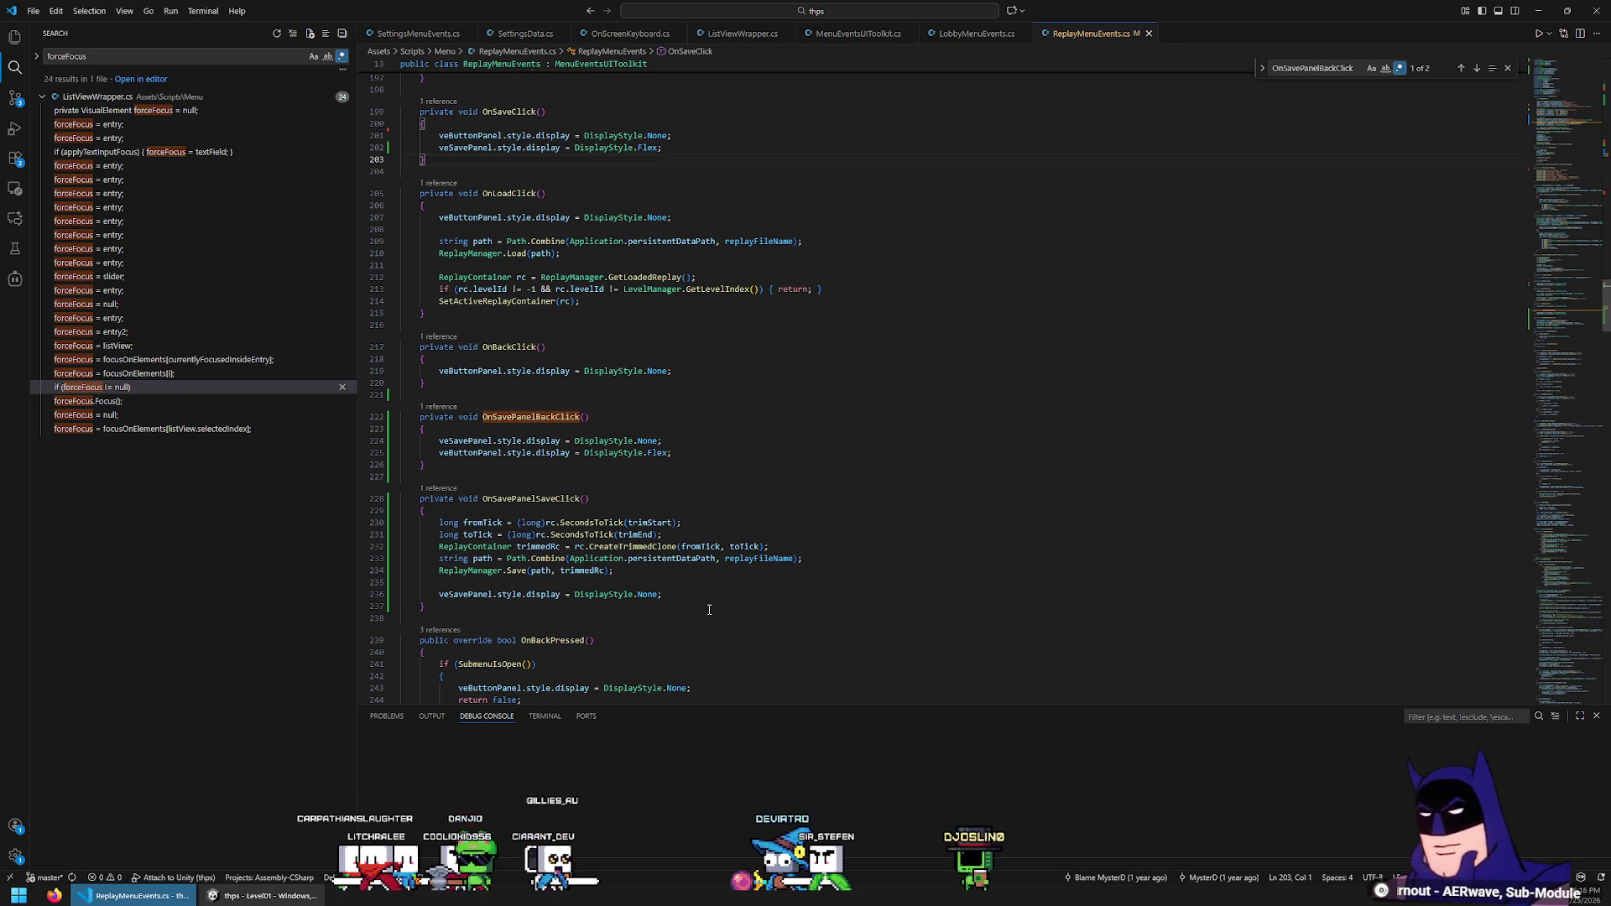
Review the save-panel setup in OnMenuStart, then switch to the Unity editor to reload
scroll(709, 609, up, 20)
scroll(716, 518, up, 20)
click(860, 411)
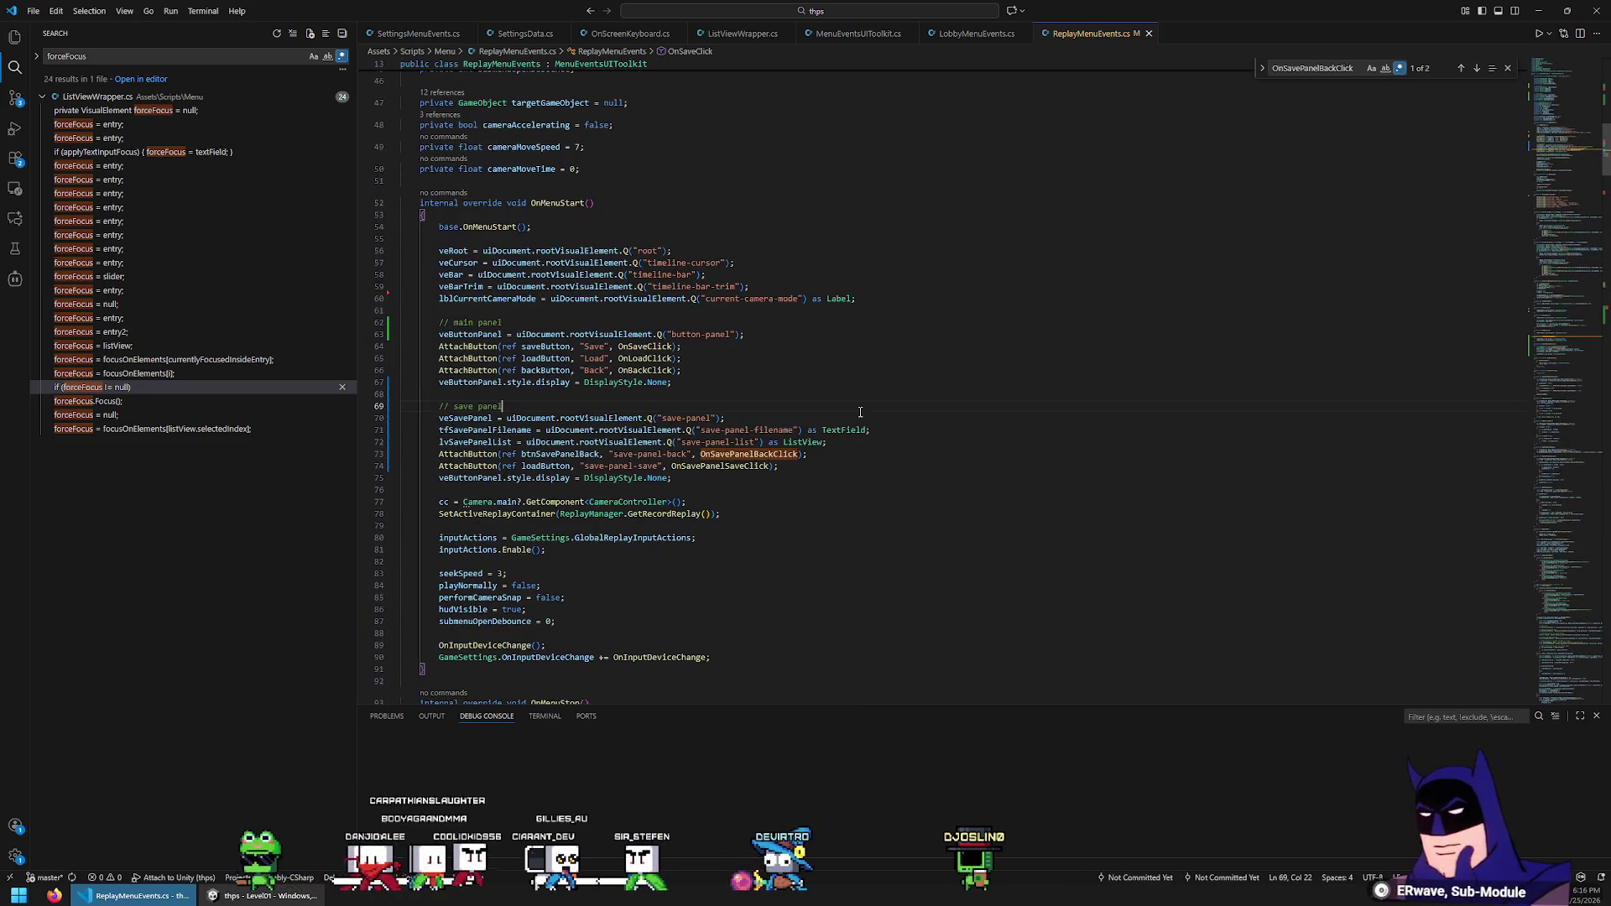
key(alt+Tab)
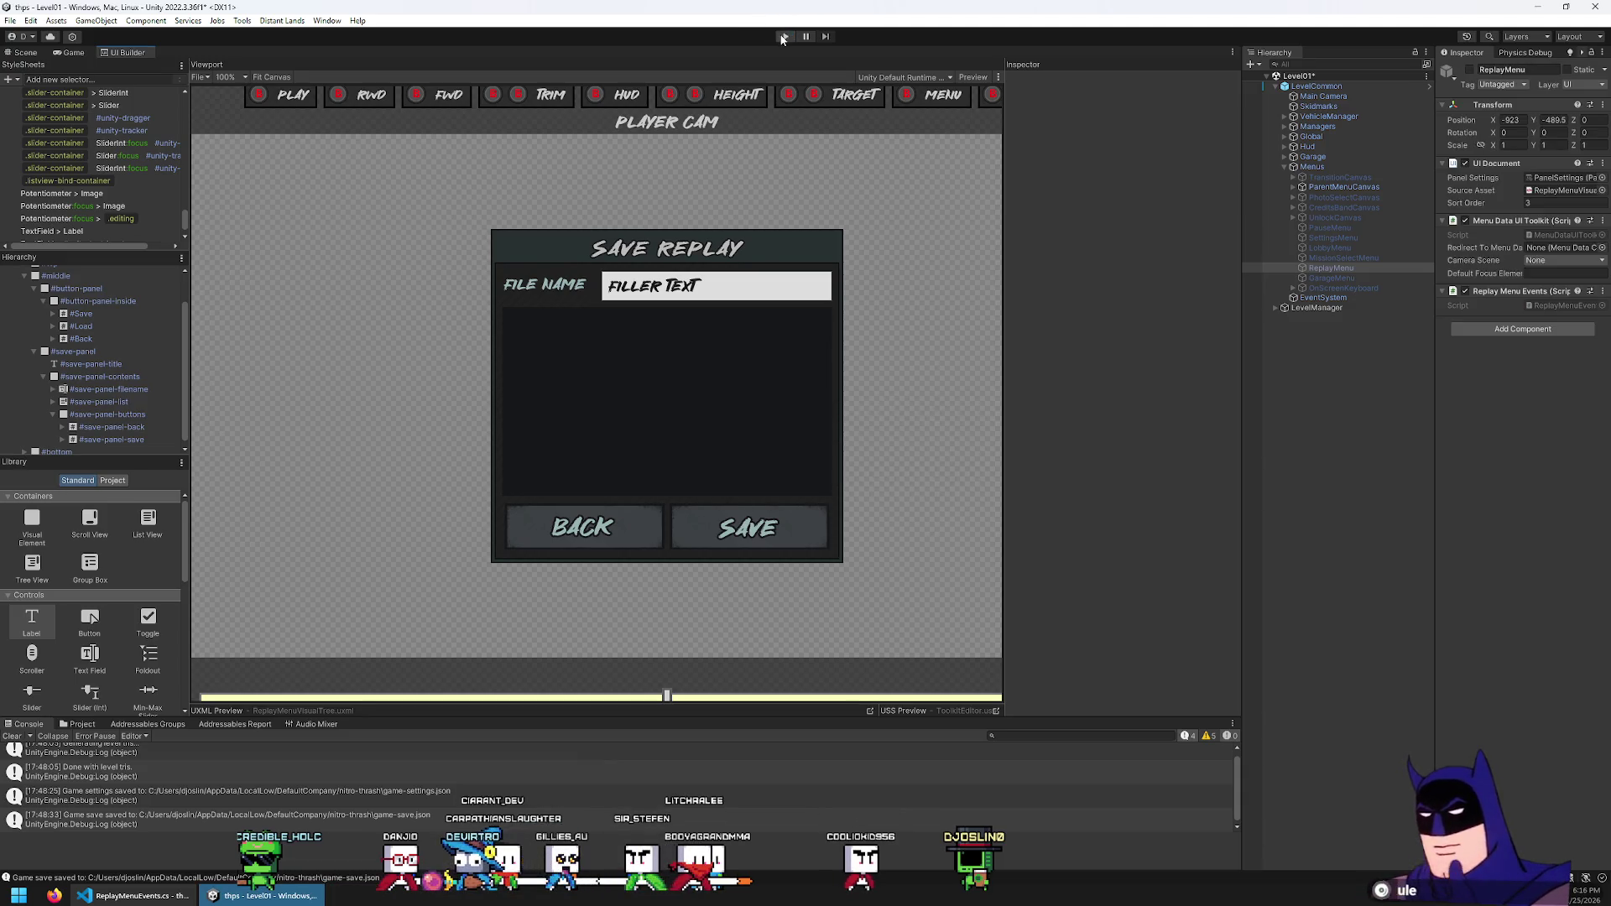
Play-test opening Replay from the pause menu and backing out of Save Replay twice, then return to VS Code
click(784, 36)
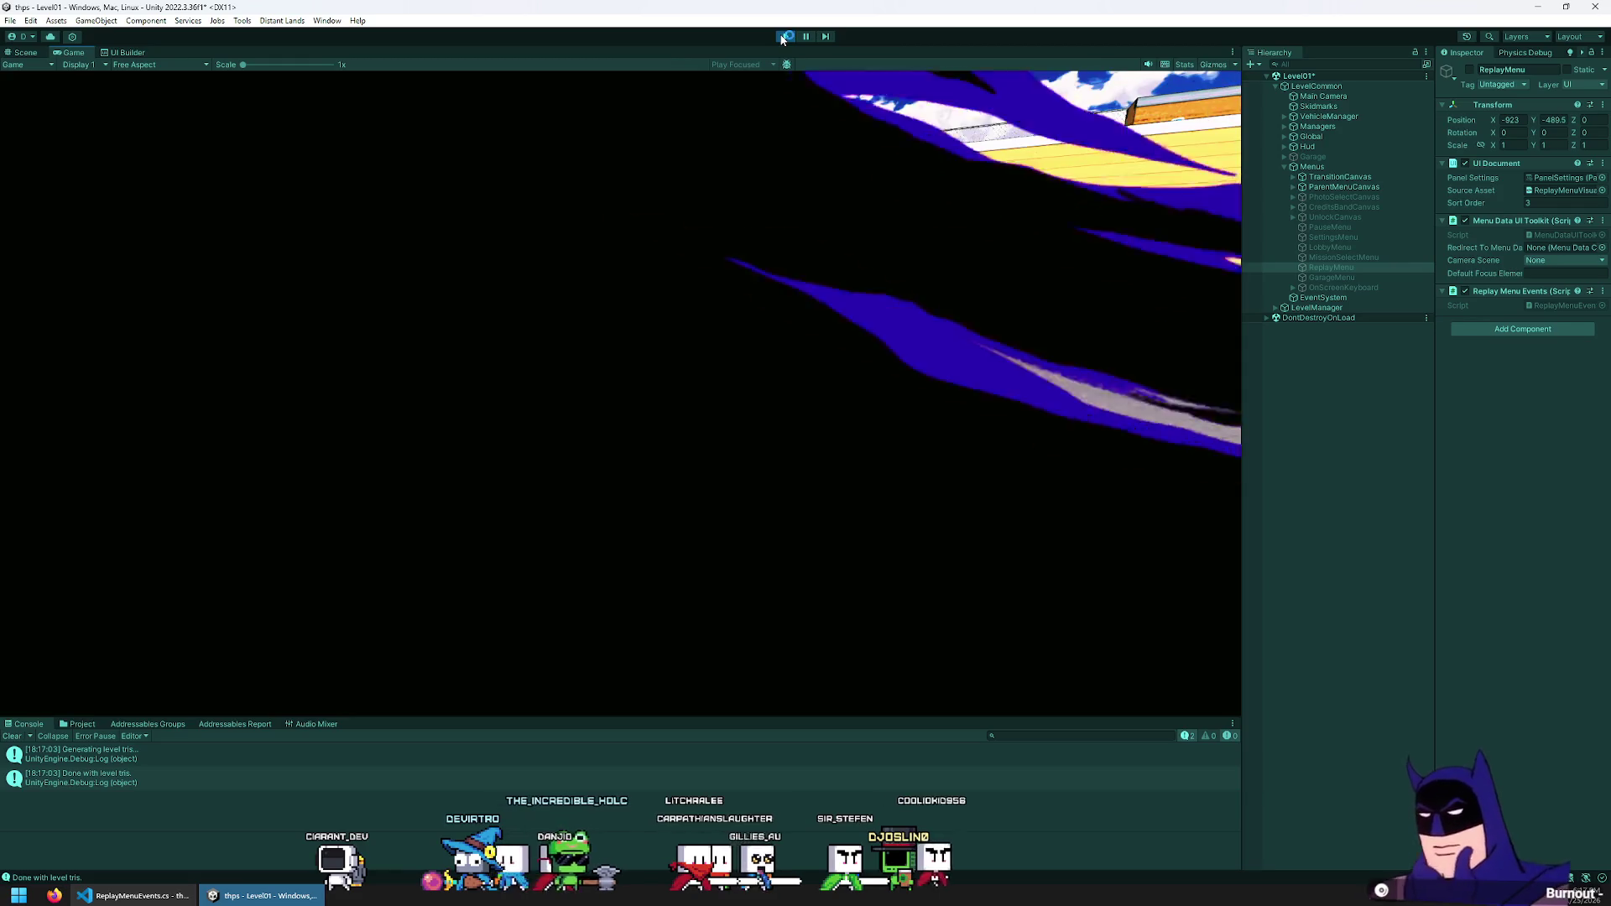
key(Escape)
key(Down)
key(Return)
key(Escape)
key(Return)
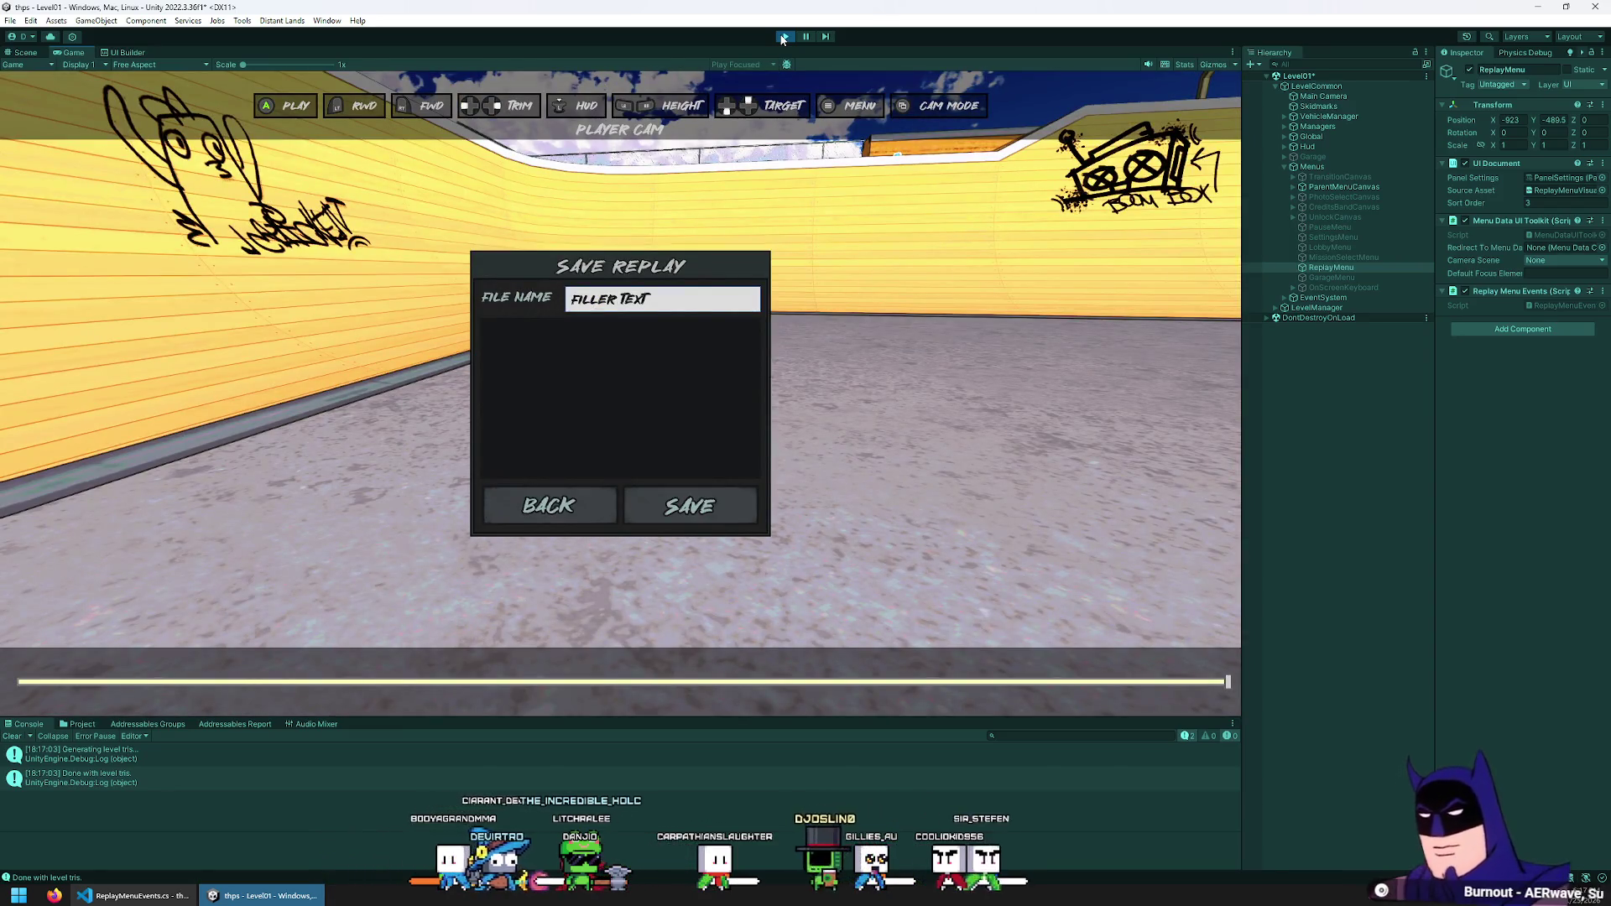
key(Escape)
click(782, 37)
click(192, 897)
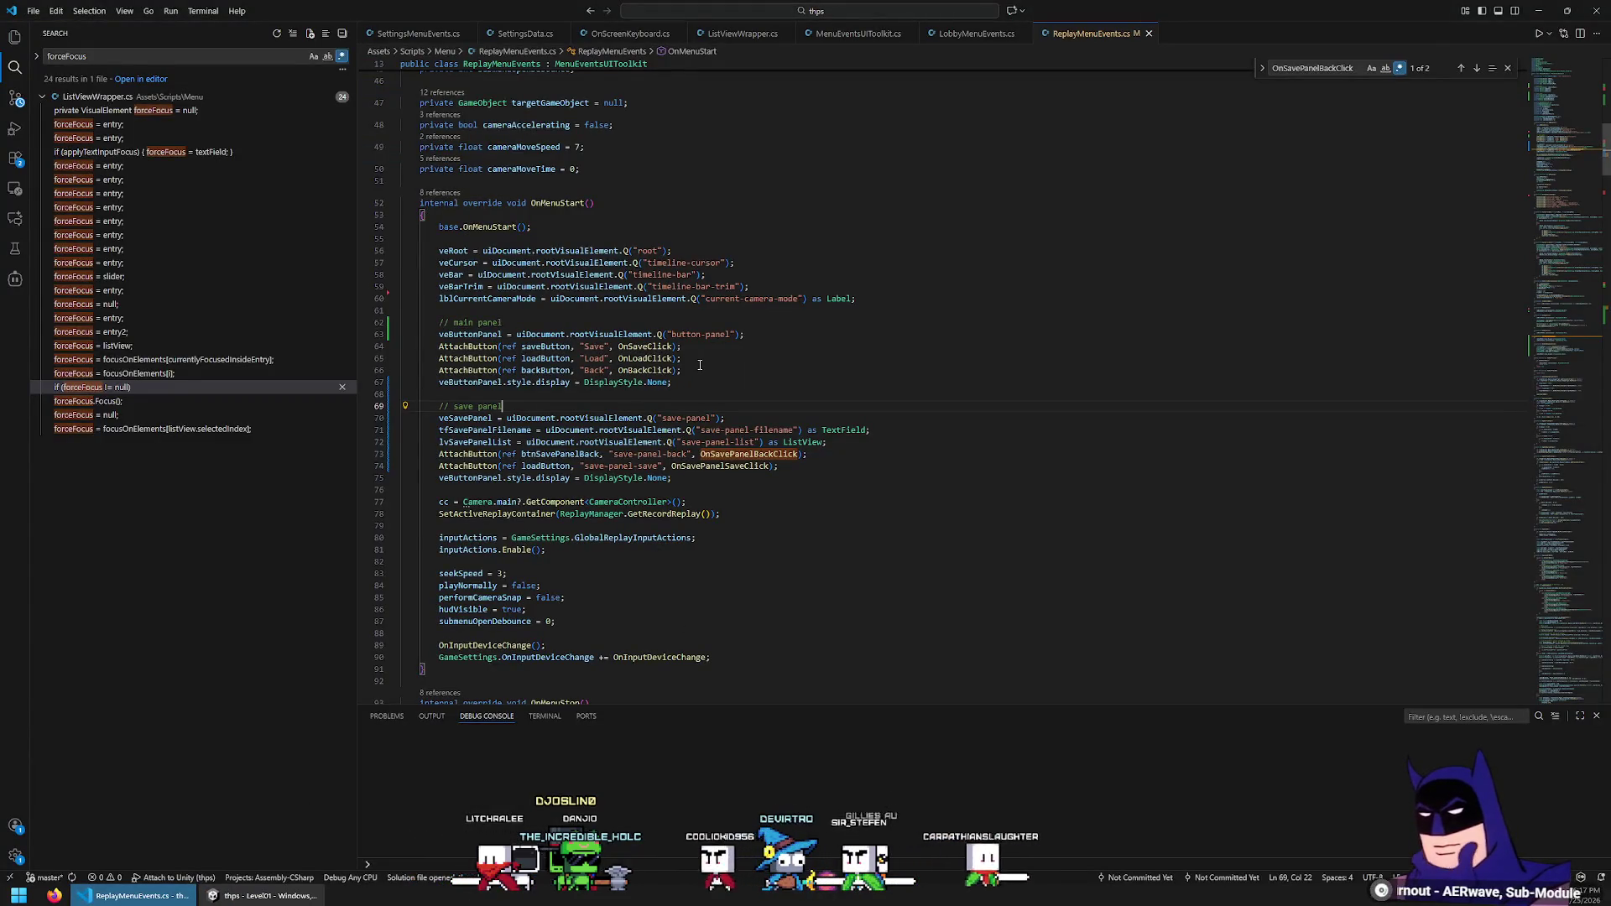
Check the veButtonPanel hiding line in OnMenuStart and switch to Unity to recompile
click(473, 478)
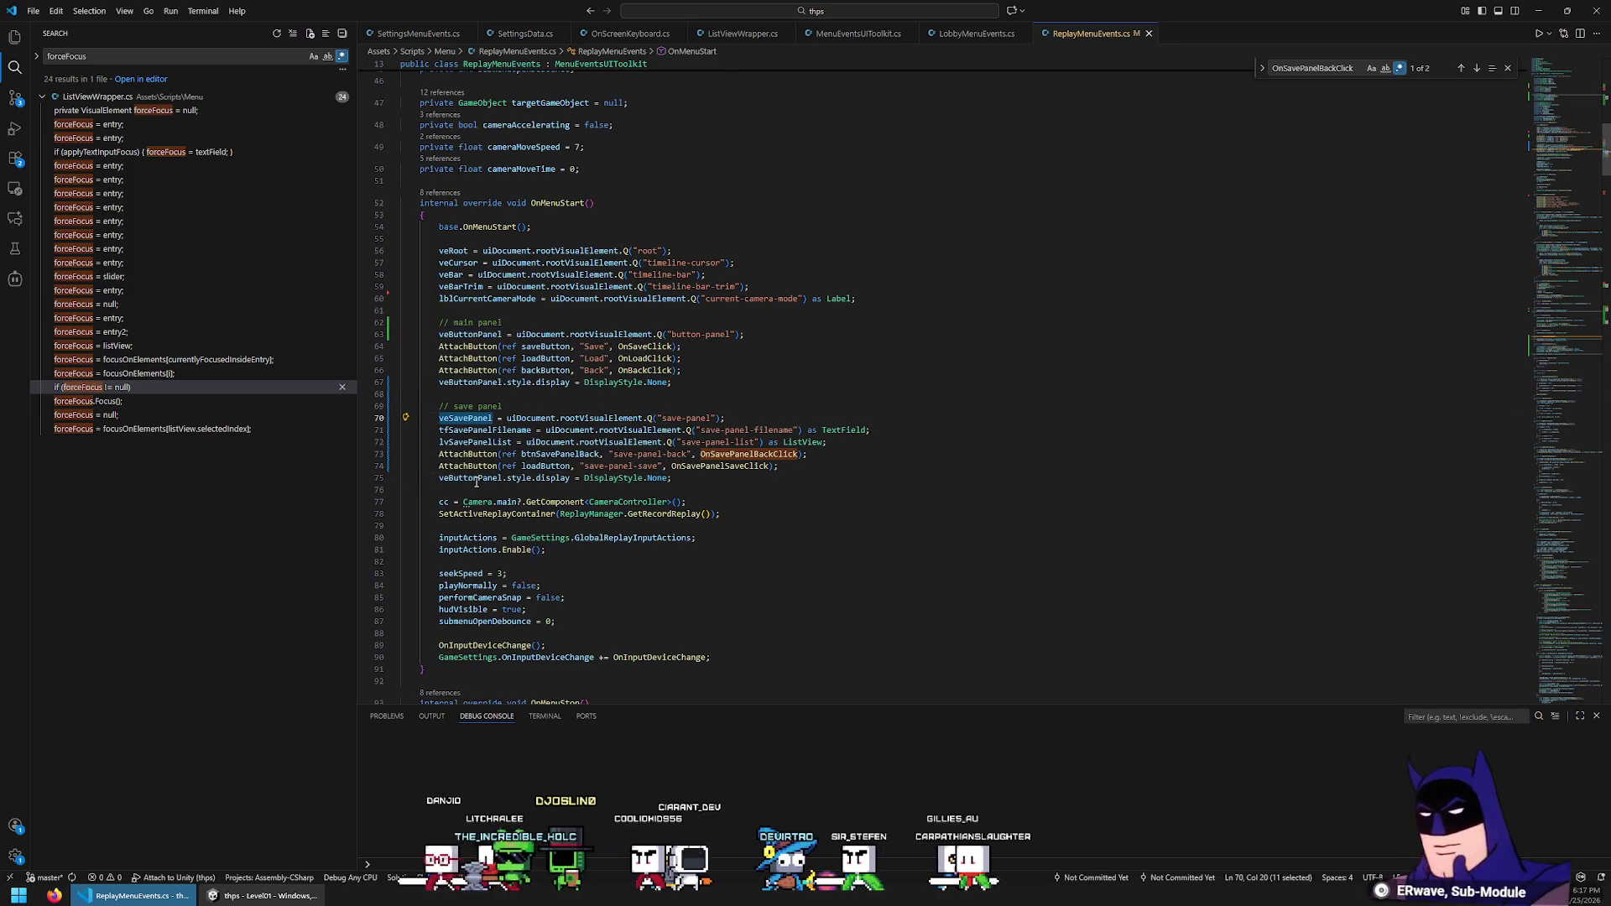
key(alt+Tab)
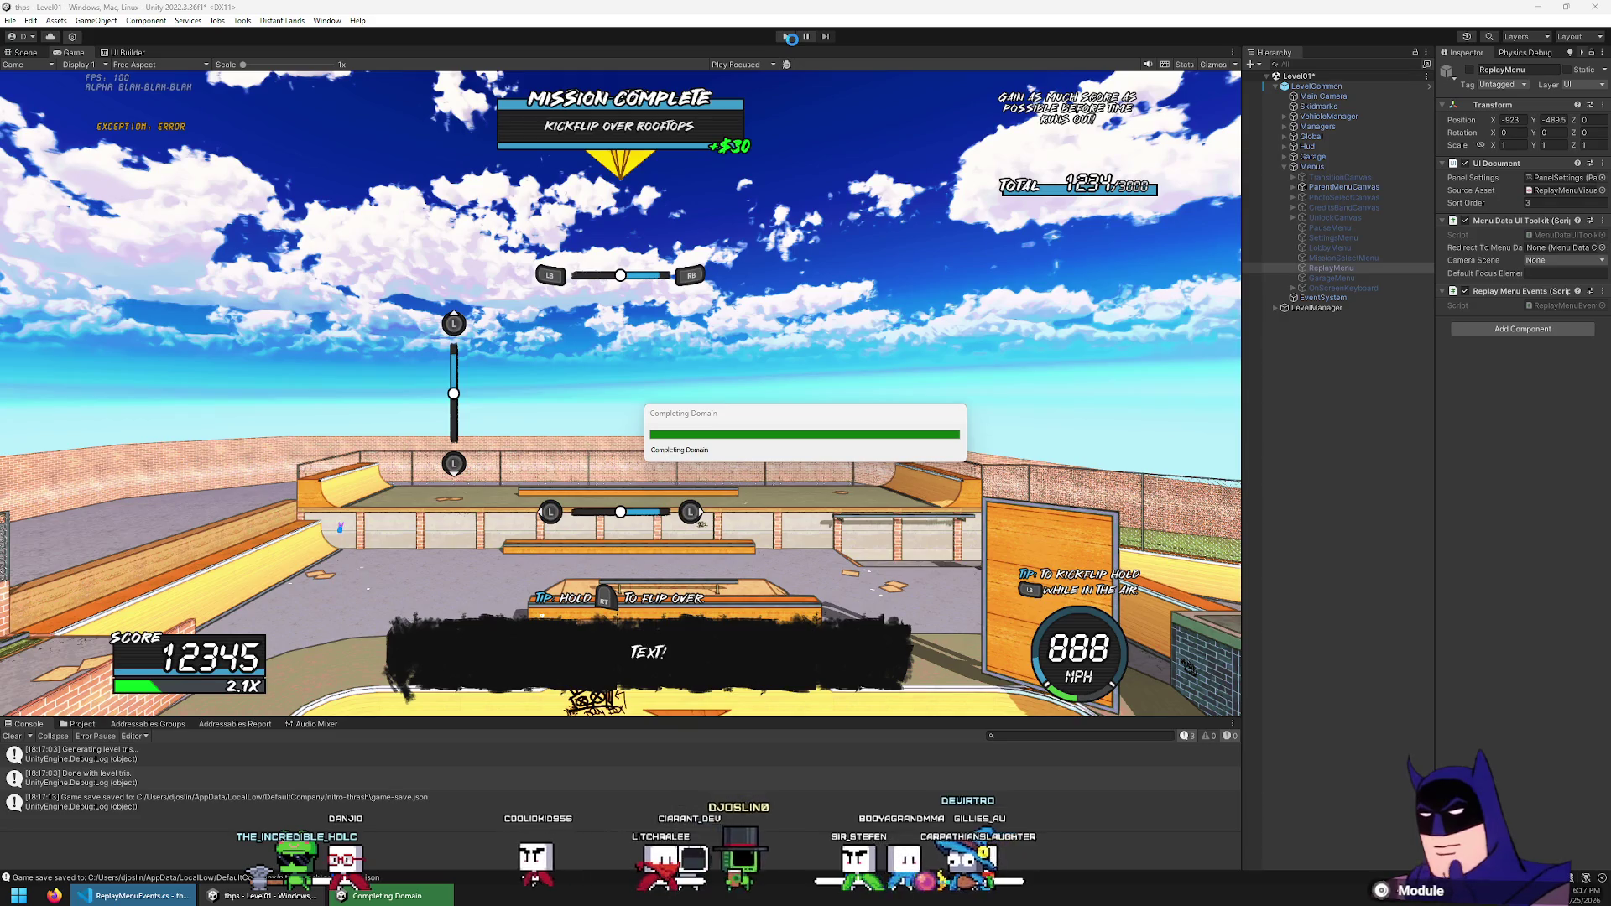
Start play mode, enter the replay view, choose Save from the F1 submenu, then back out
click(789, 37)
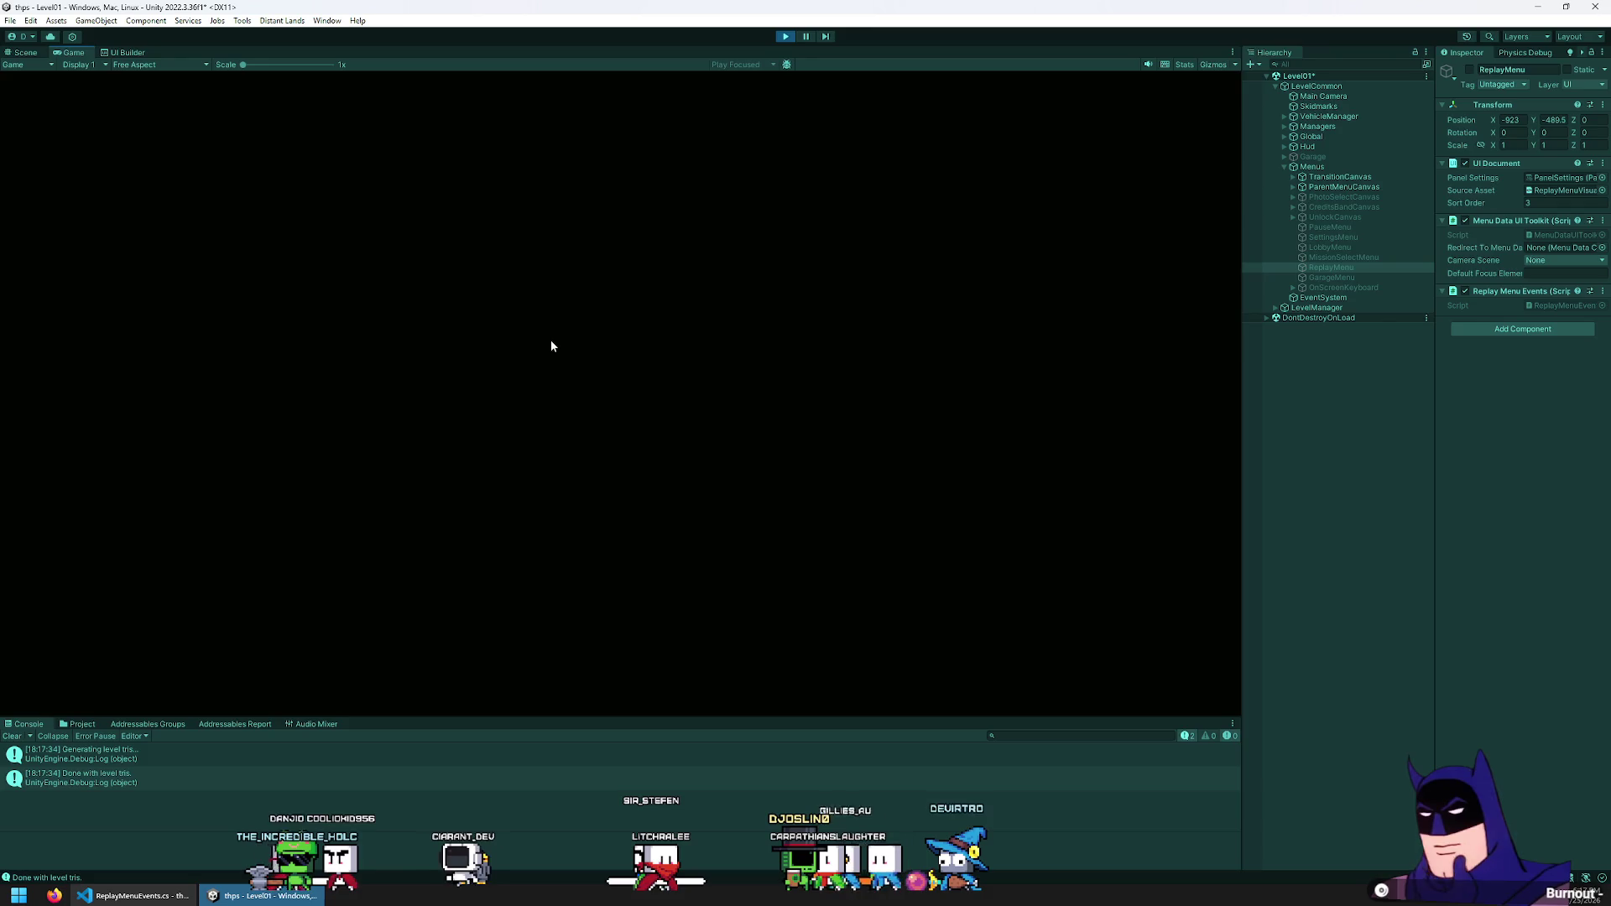
key(Escape)
click(415, 294)
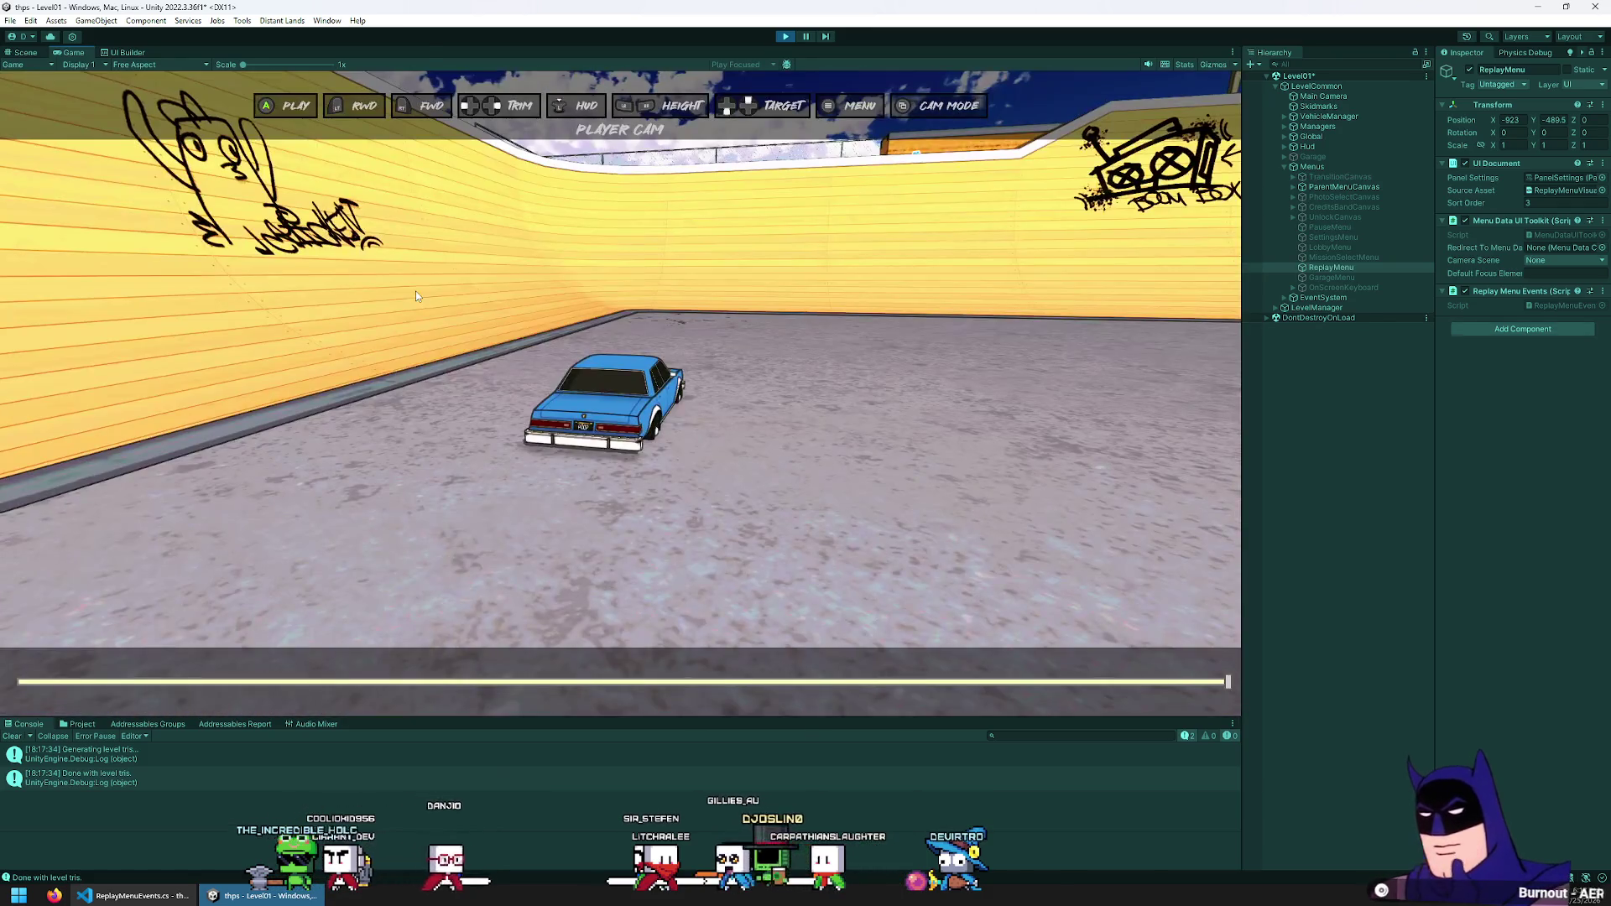
key(F1)
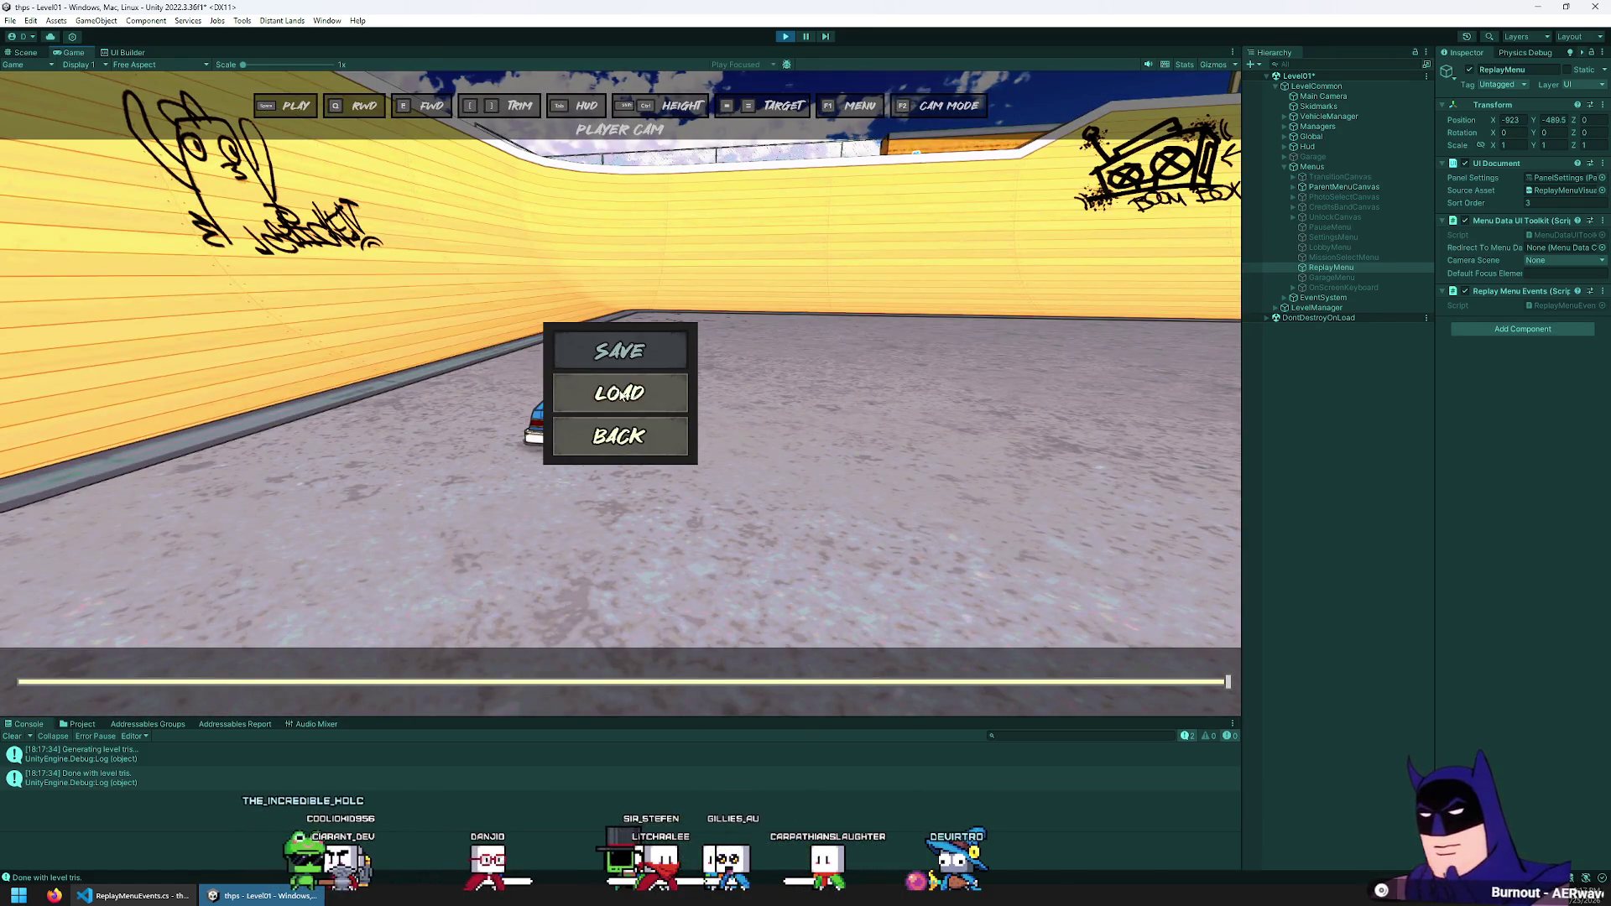
click(613, 360)
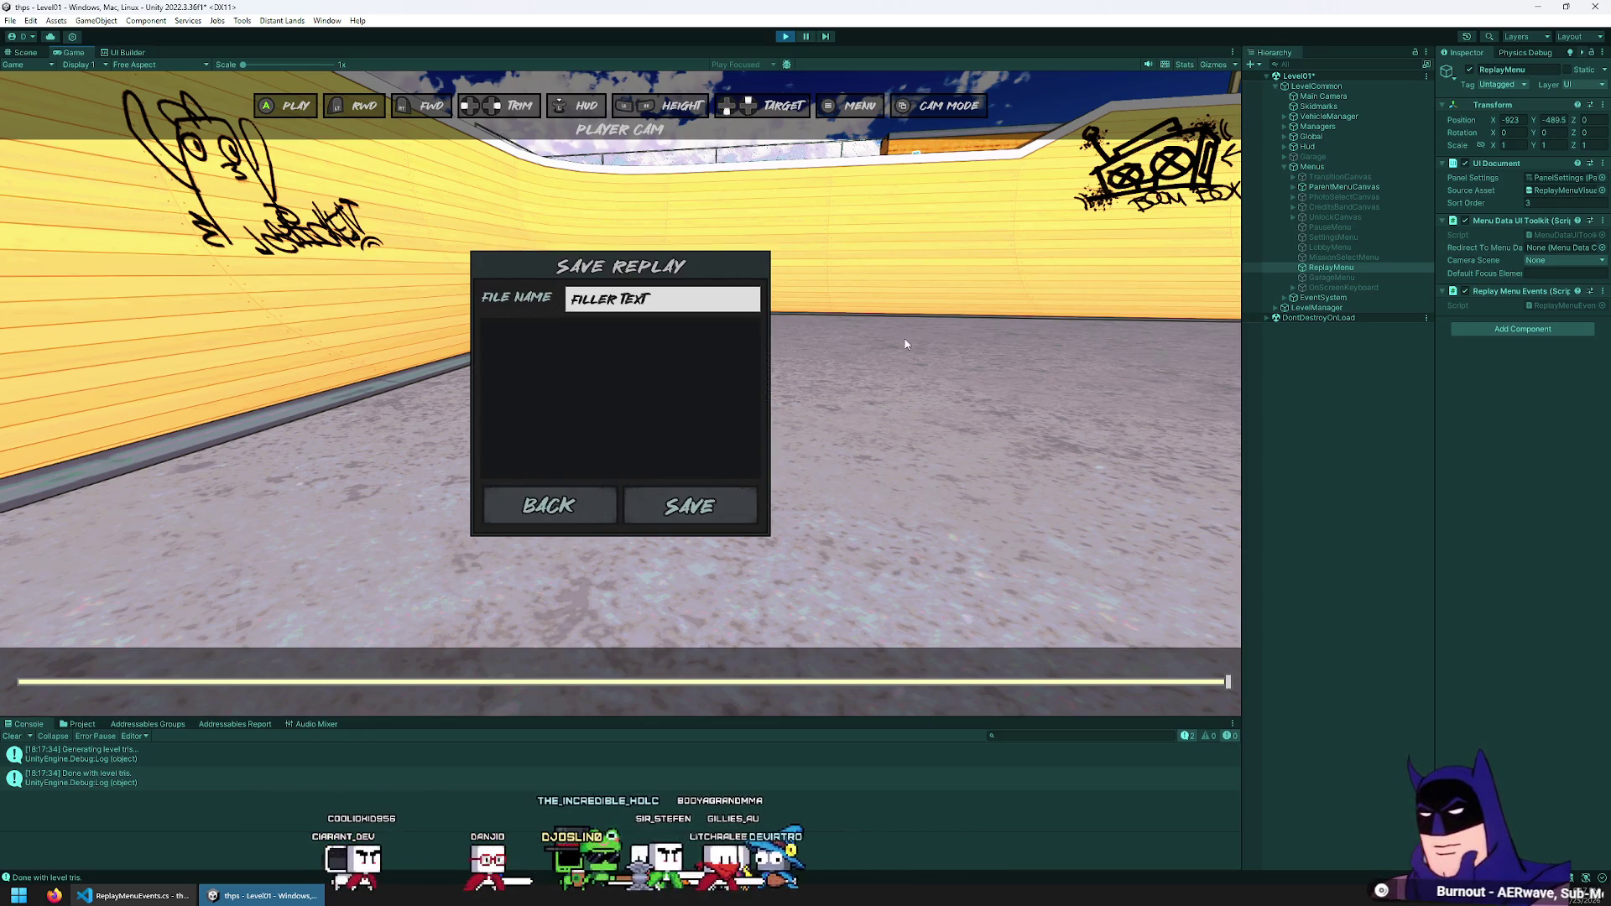
key(Escape)
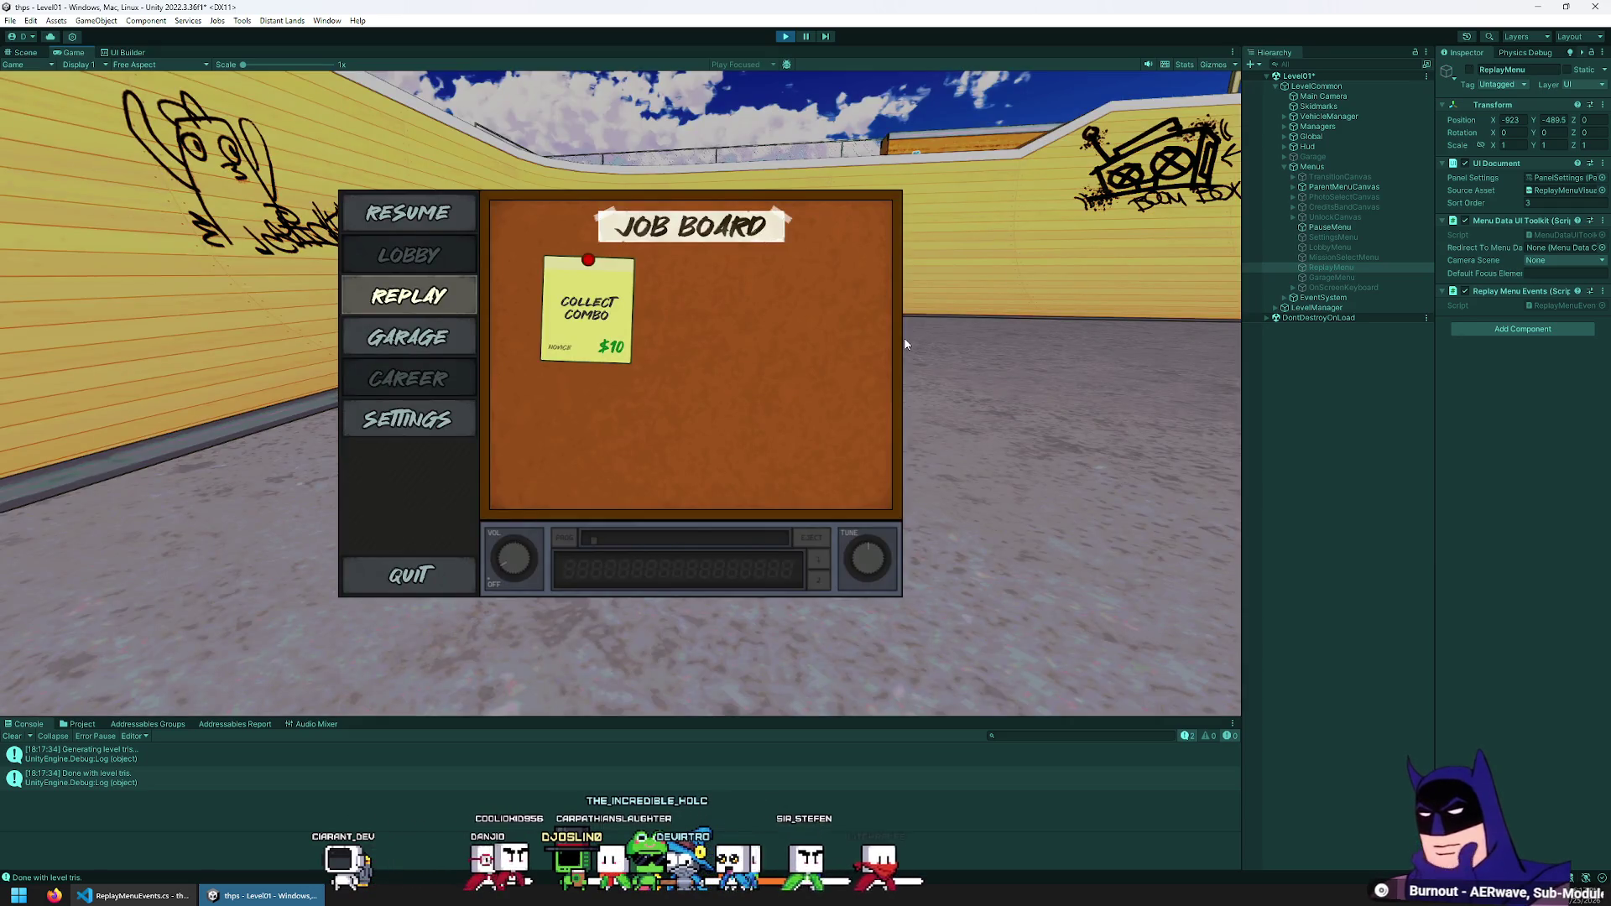
key(Return)
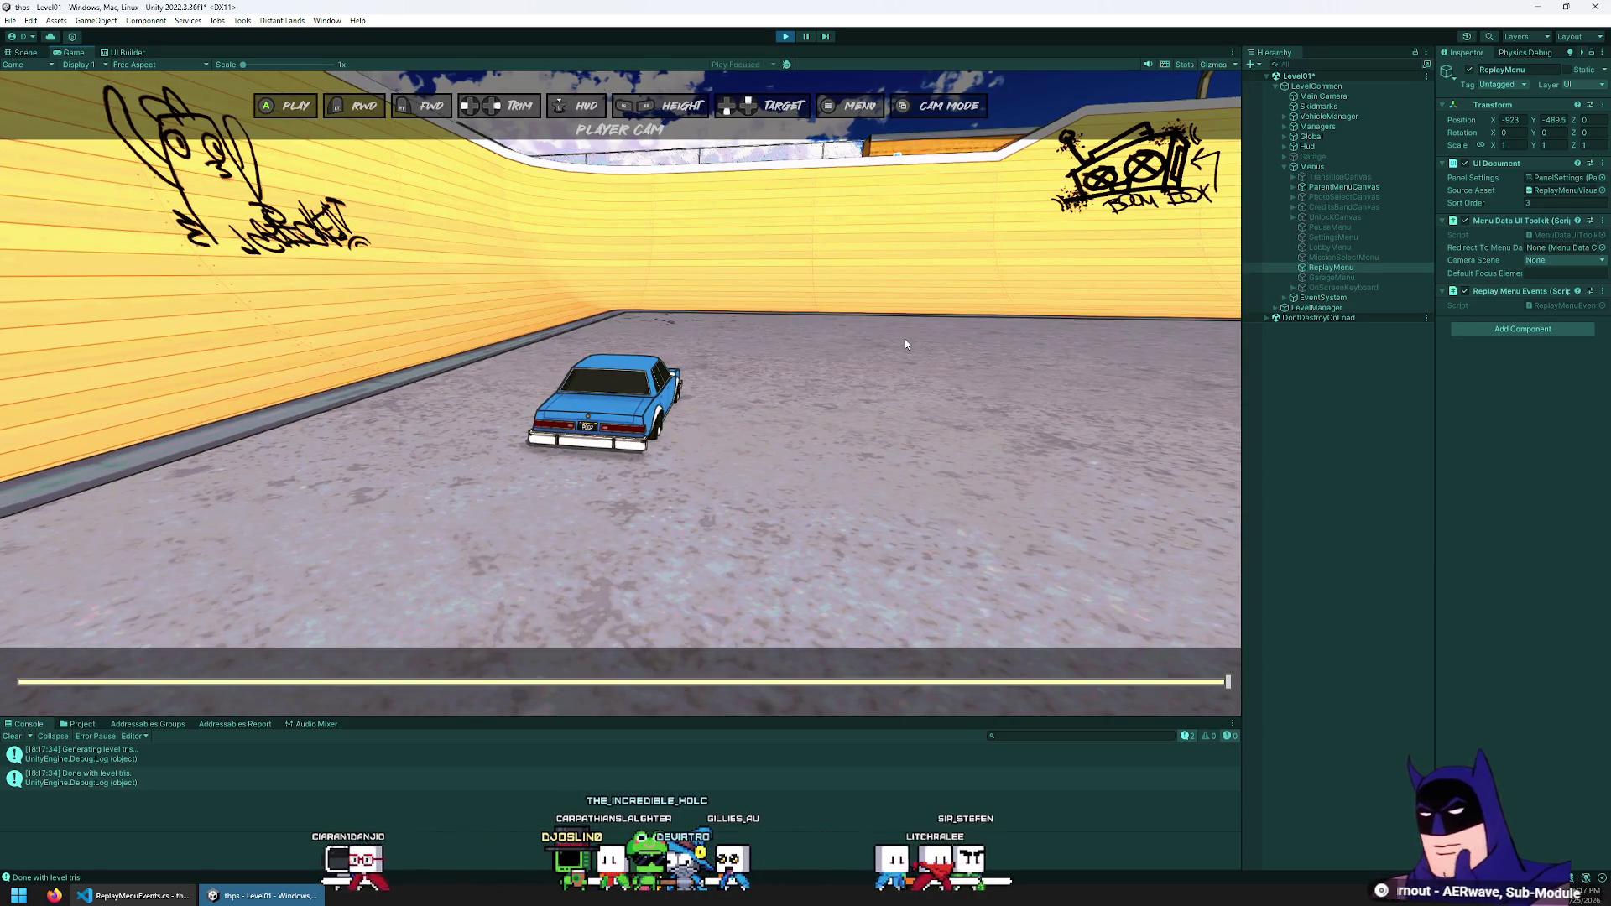
Reopen the replay submenu and open Save Replay again using only the keyboard, twice
key(Escape)
key(Escape)
key(F1)
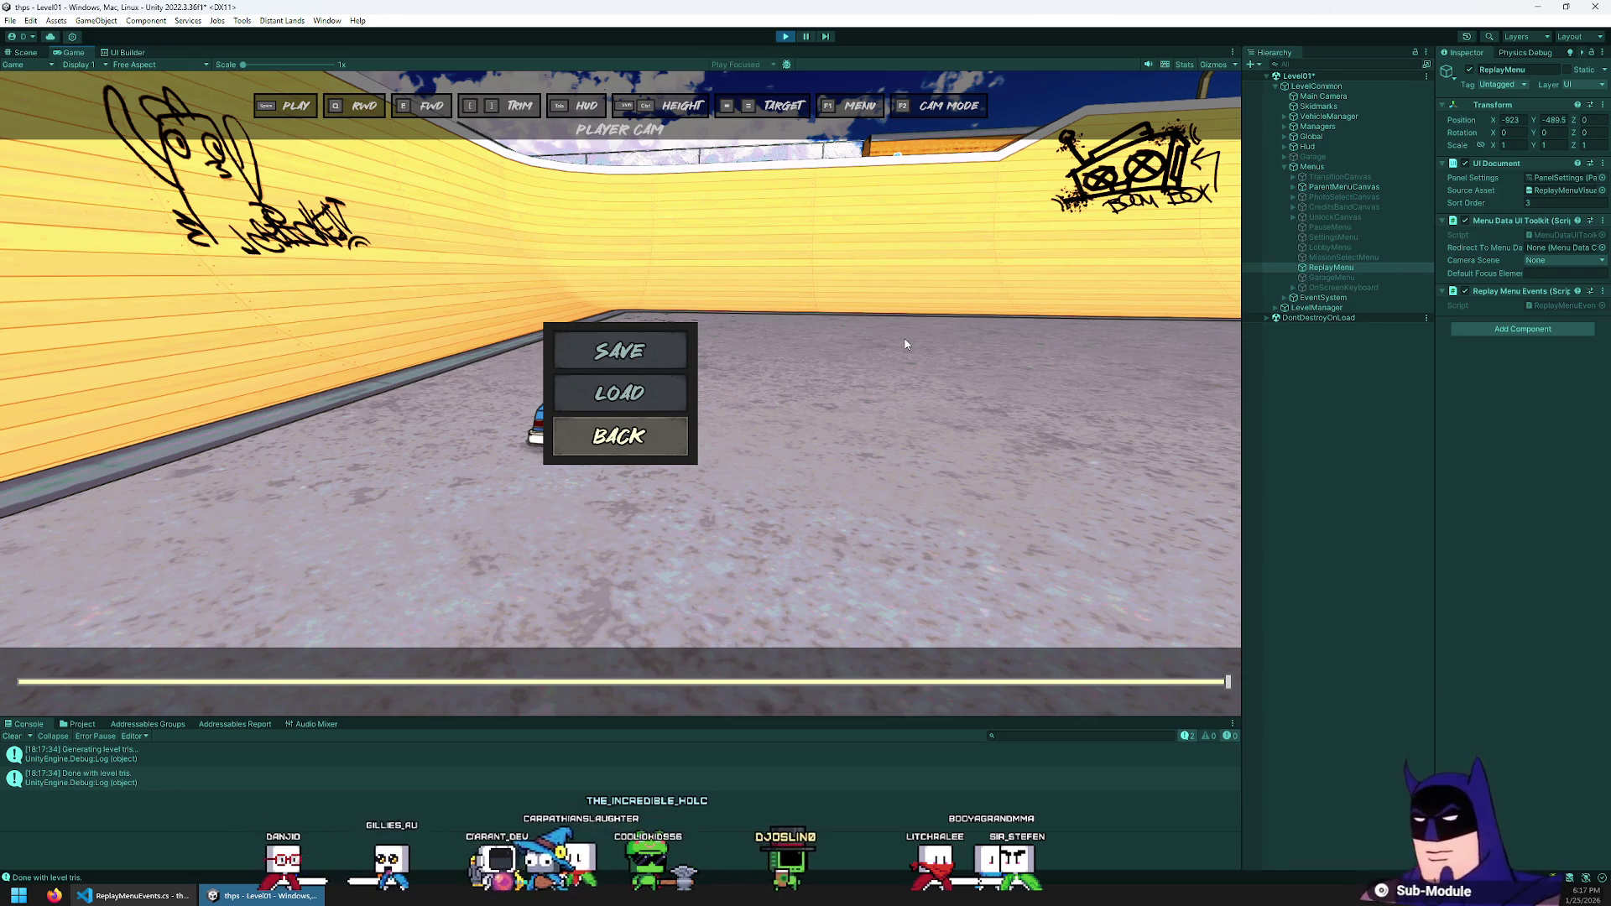
key(Up)
key(Up)
key(Return)
key(Return)
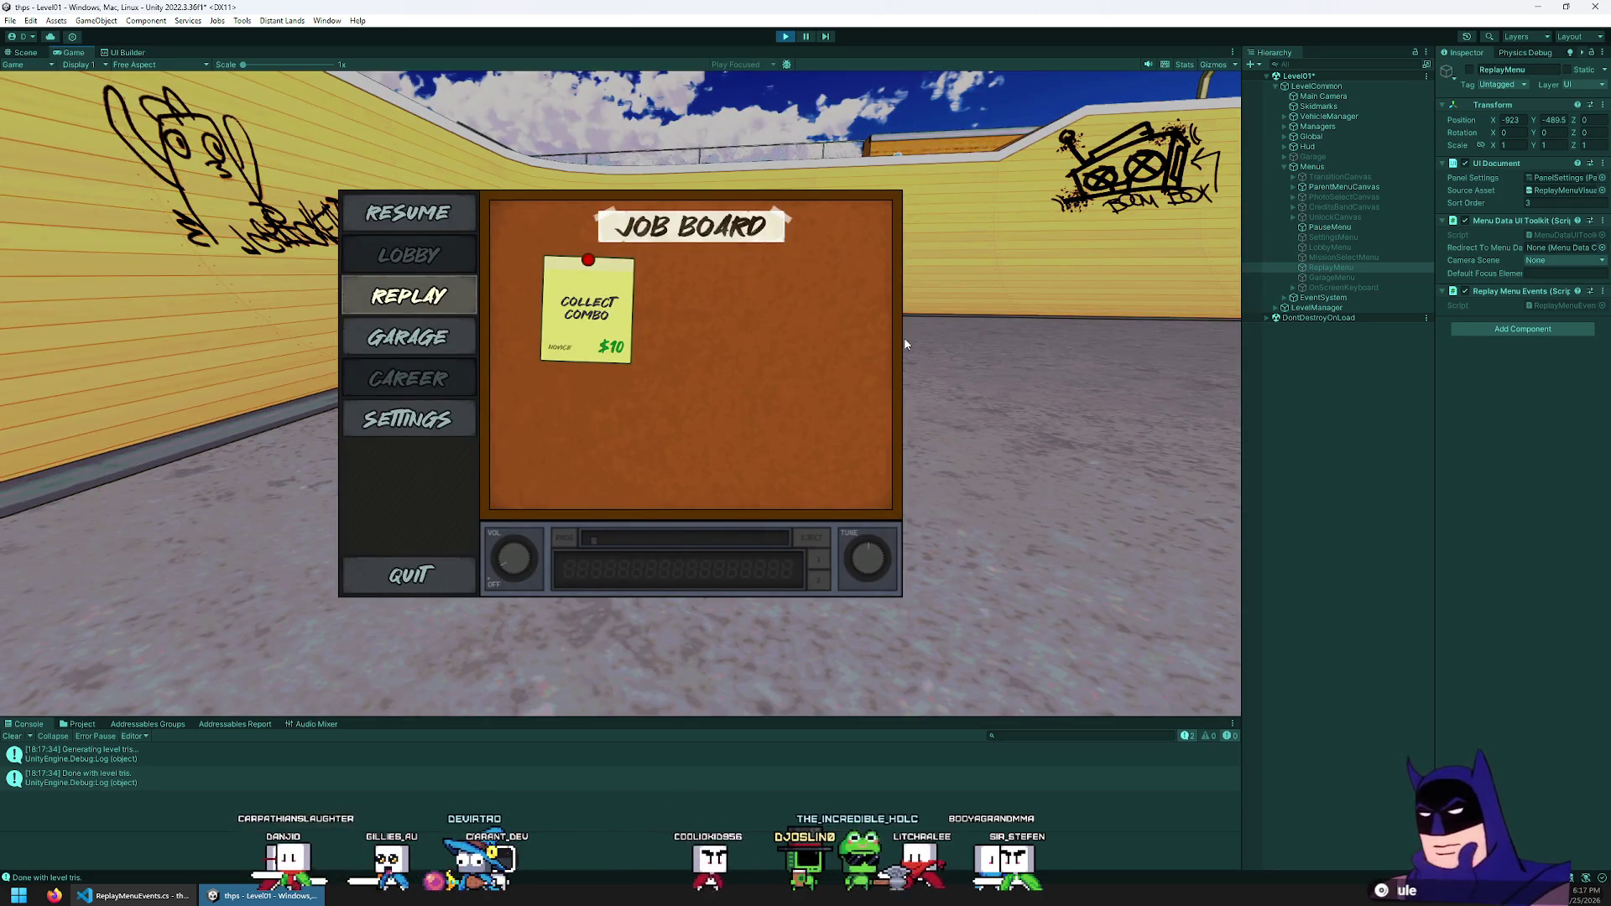
key(Return)
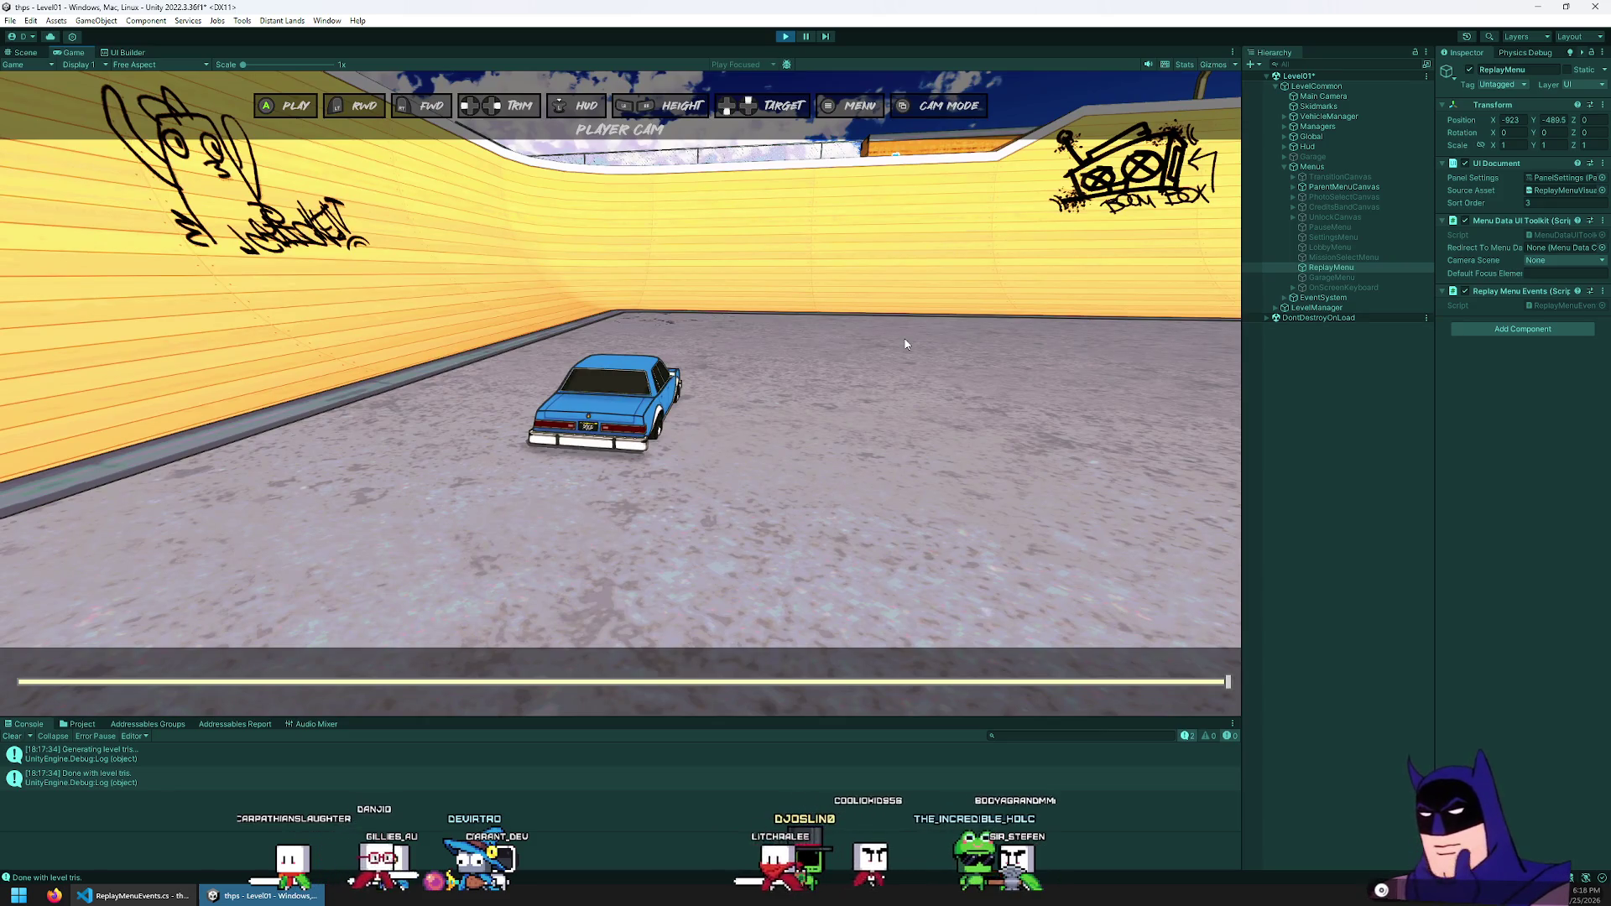
key(Escape)
key(Up)
key(Up)
key(Return)
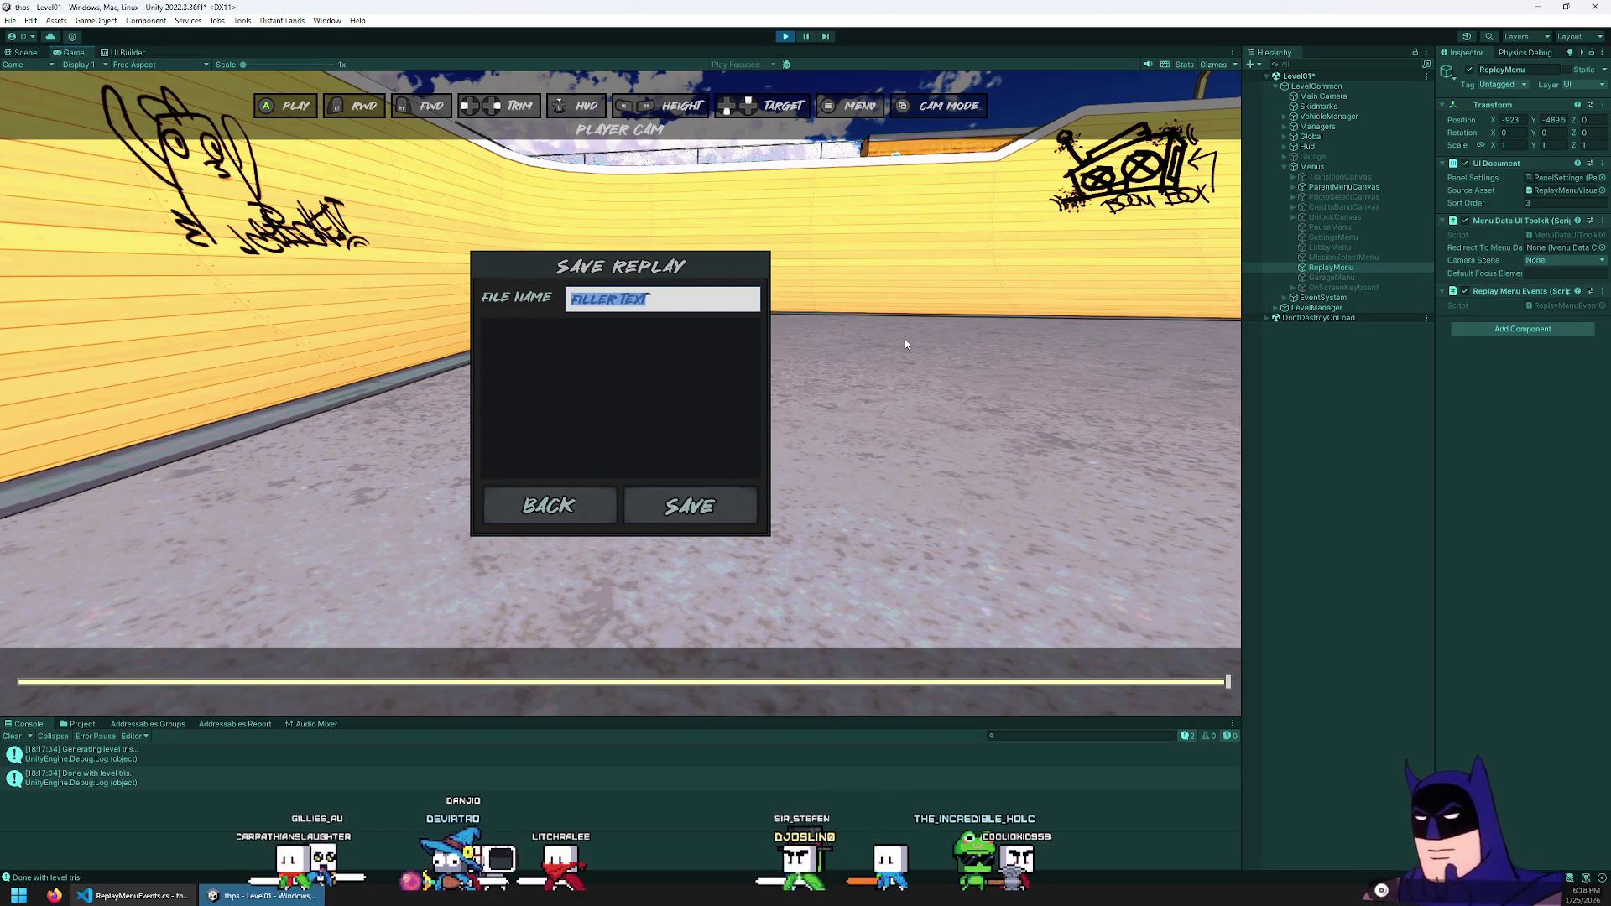
Back out of Save Replay once more and reopen it, leaving the FILLER TEXT filename showing
key(Escape)
key(Return)
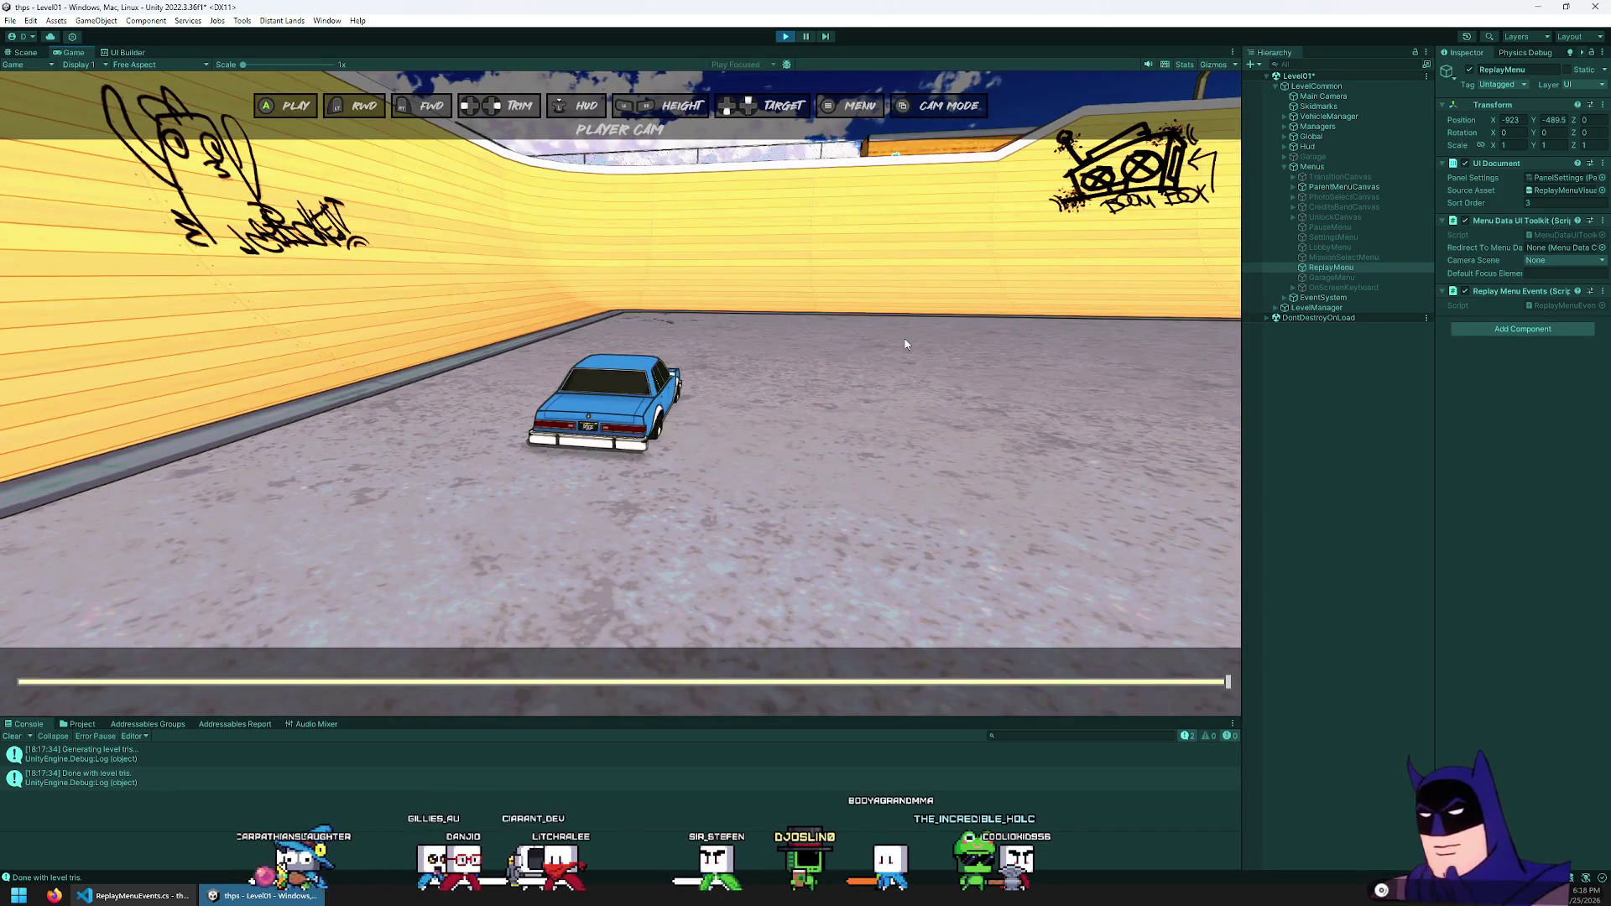
key(Escape)
key(Up)
key(Up)
key(Return)
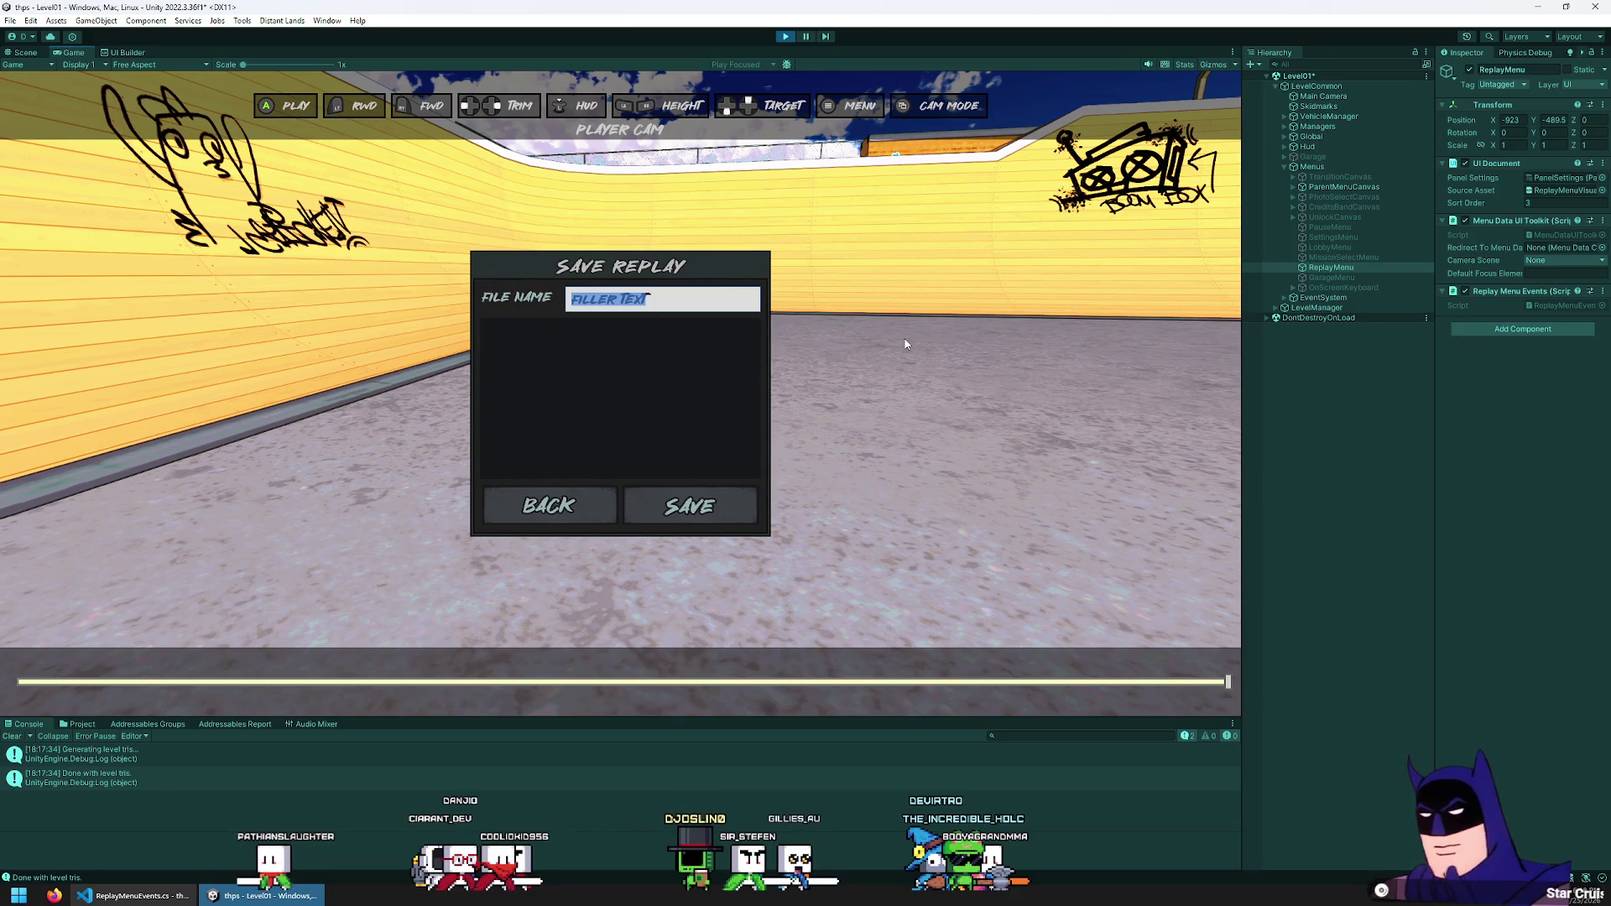
Save the replay, stop play mode and open the Save Replay panel in UI Builder
click(642, 502)
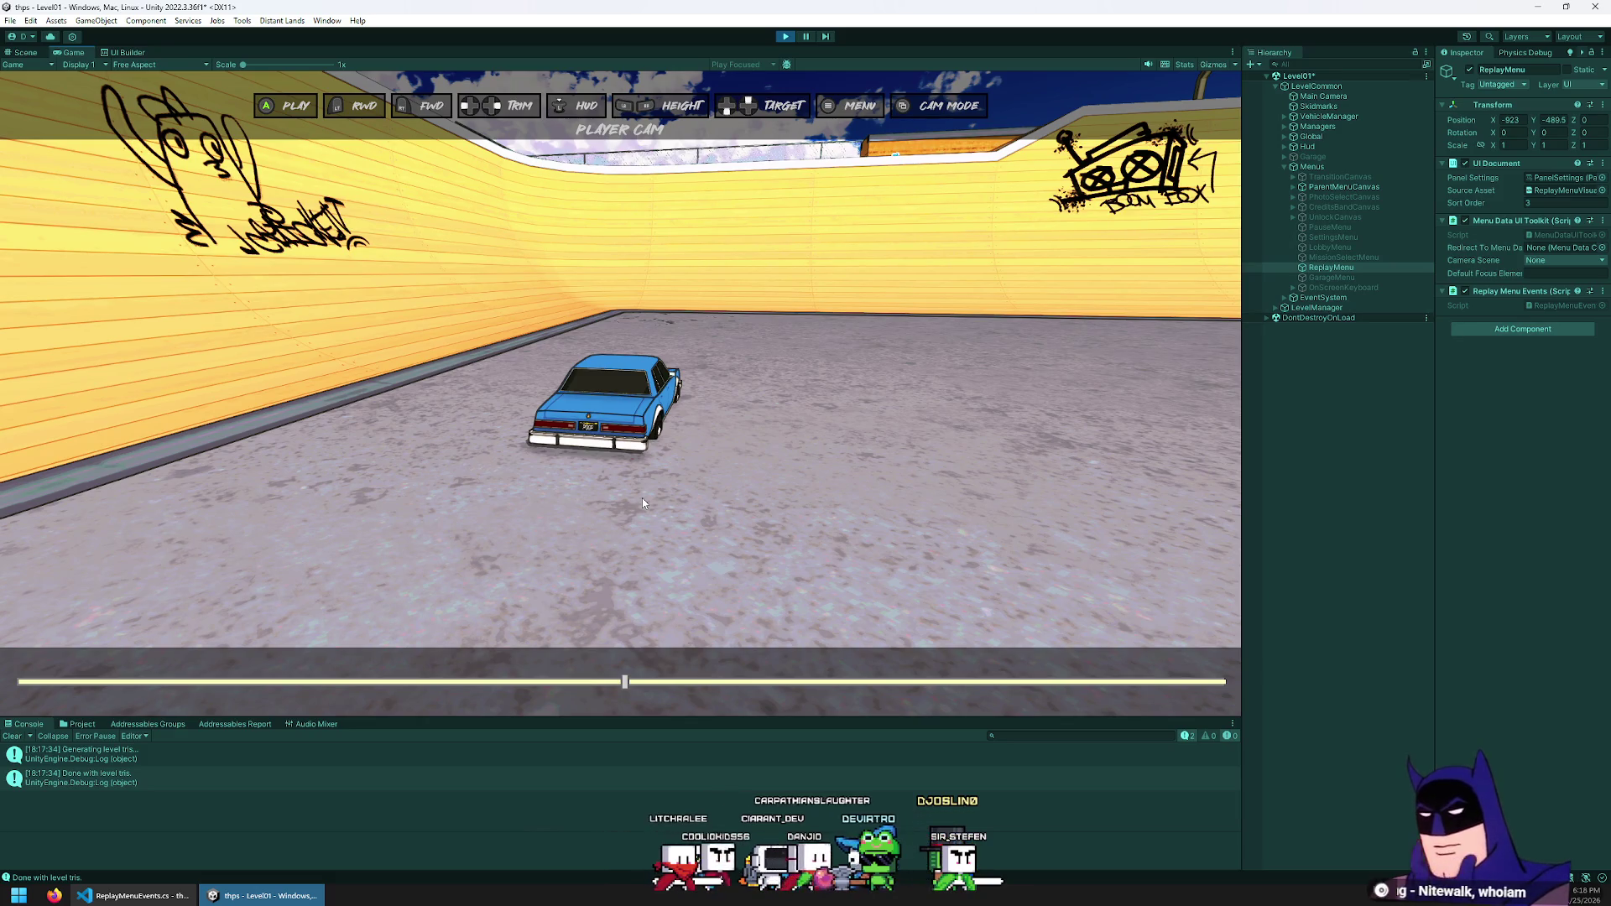
click(785, 36)
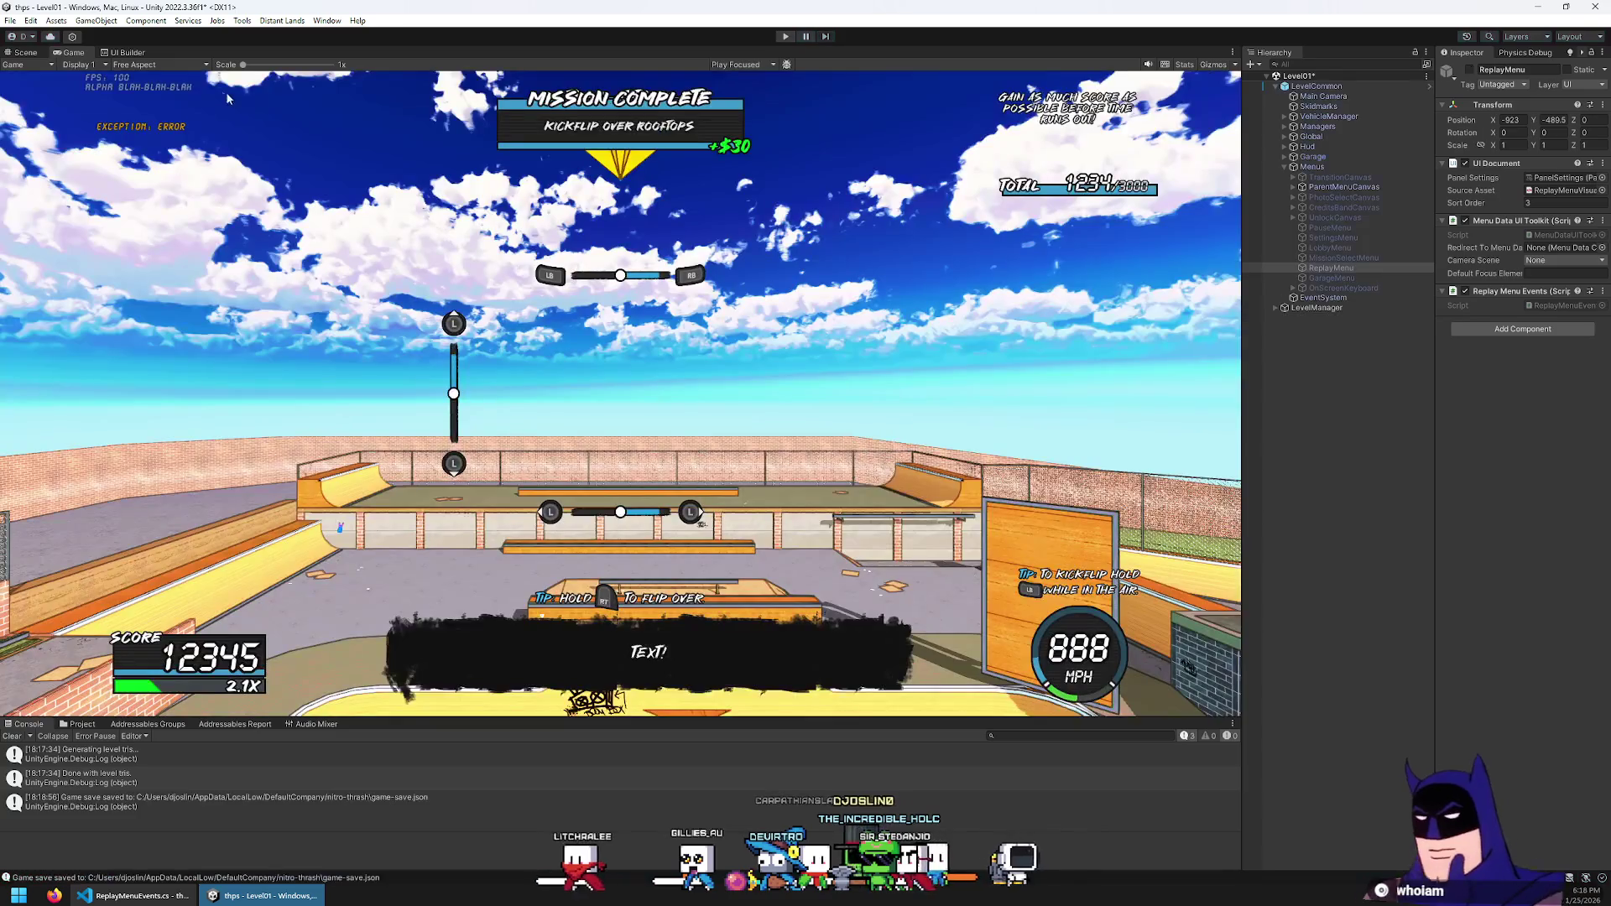
click(140, 54)
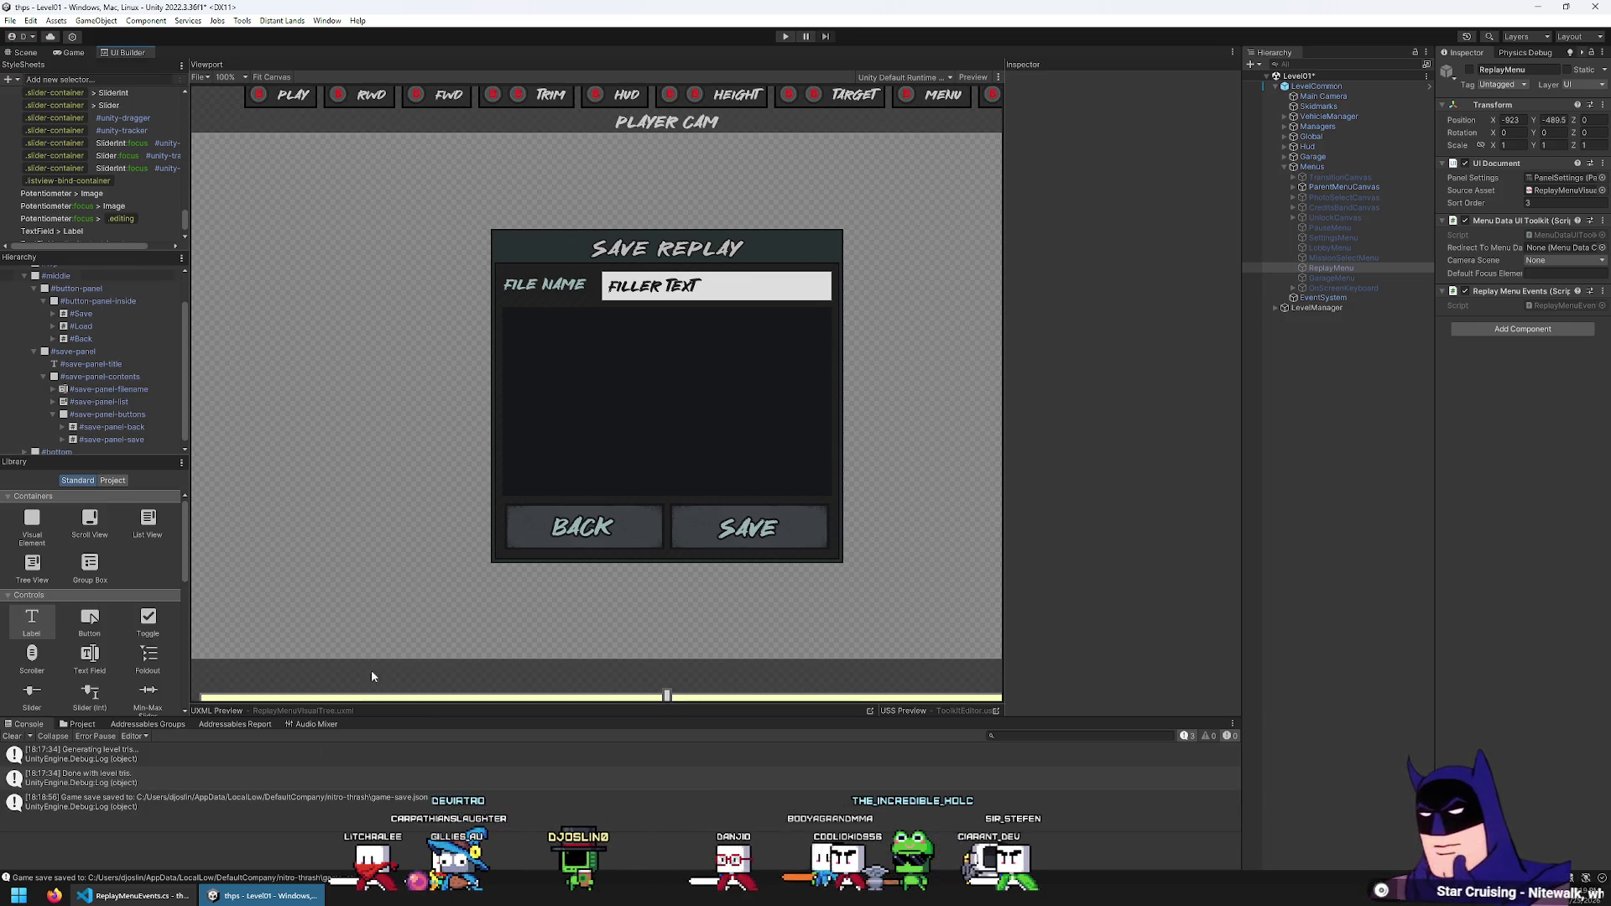
Back in VS Code, search ReplayMenuEvents.cs for OnBackPressed
key(alt+Tab)
scroll(540, 284, down, 1)
text(onbackpre)
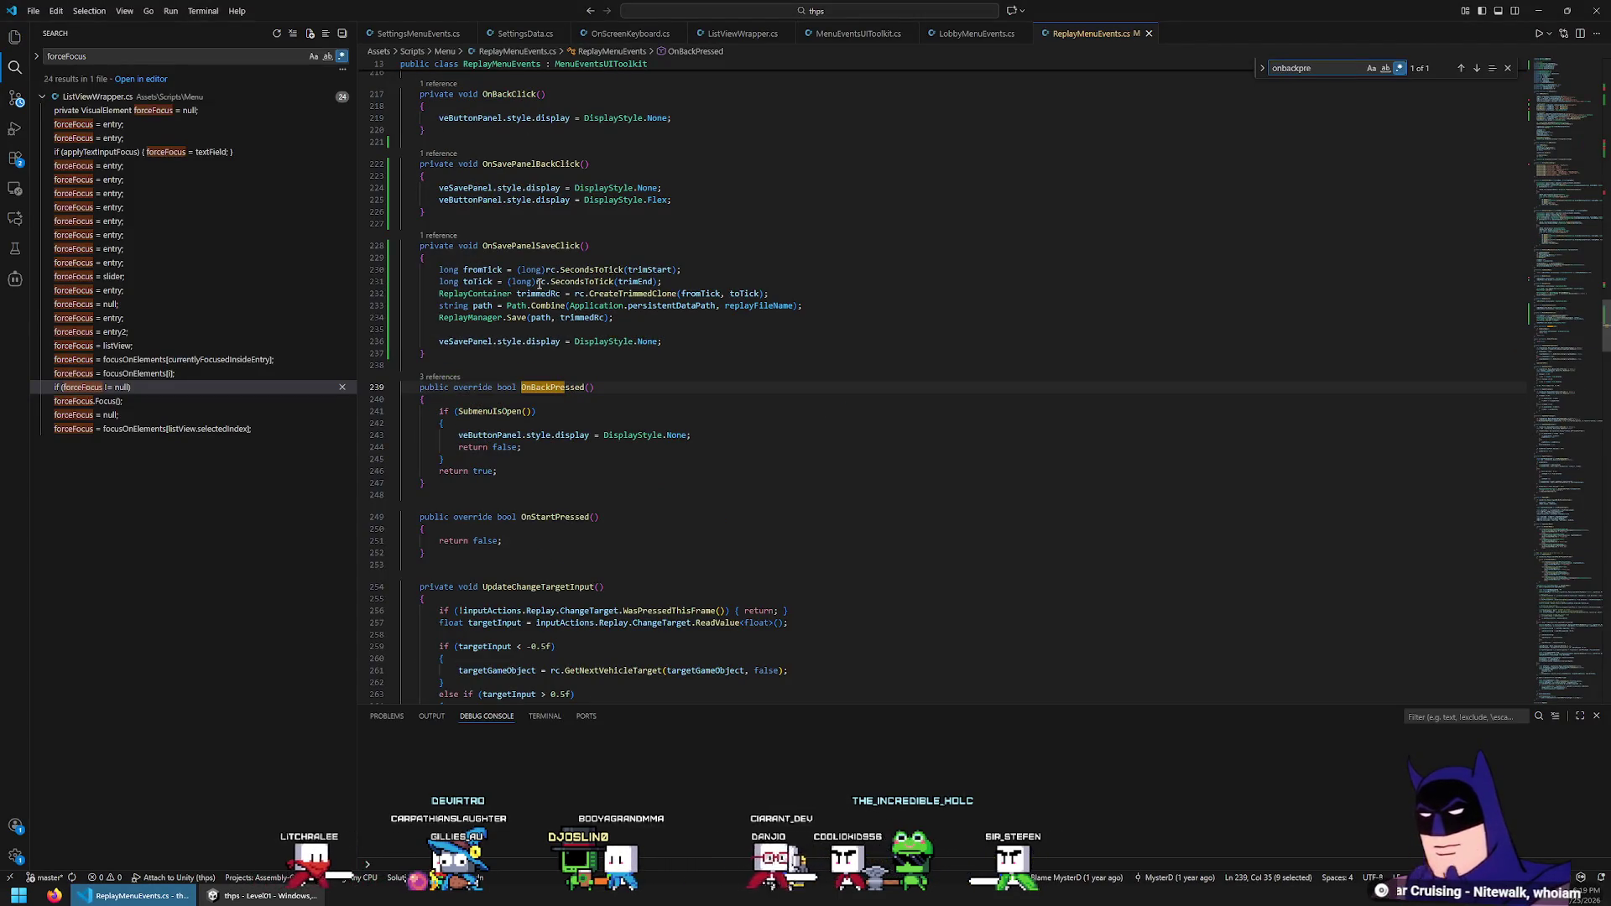
Navigate between the SubmenuIsOpen definition and its use in OnBackPressed
ctrl+click(504, 411)
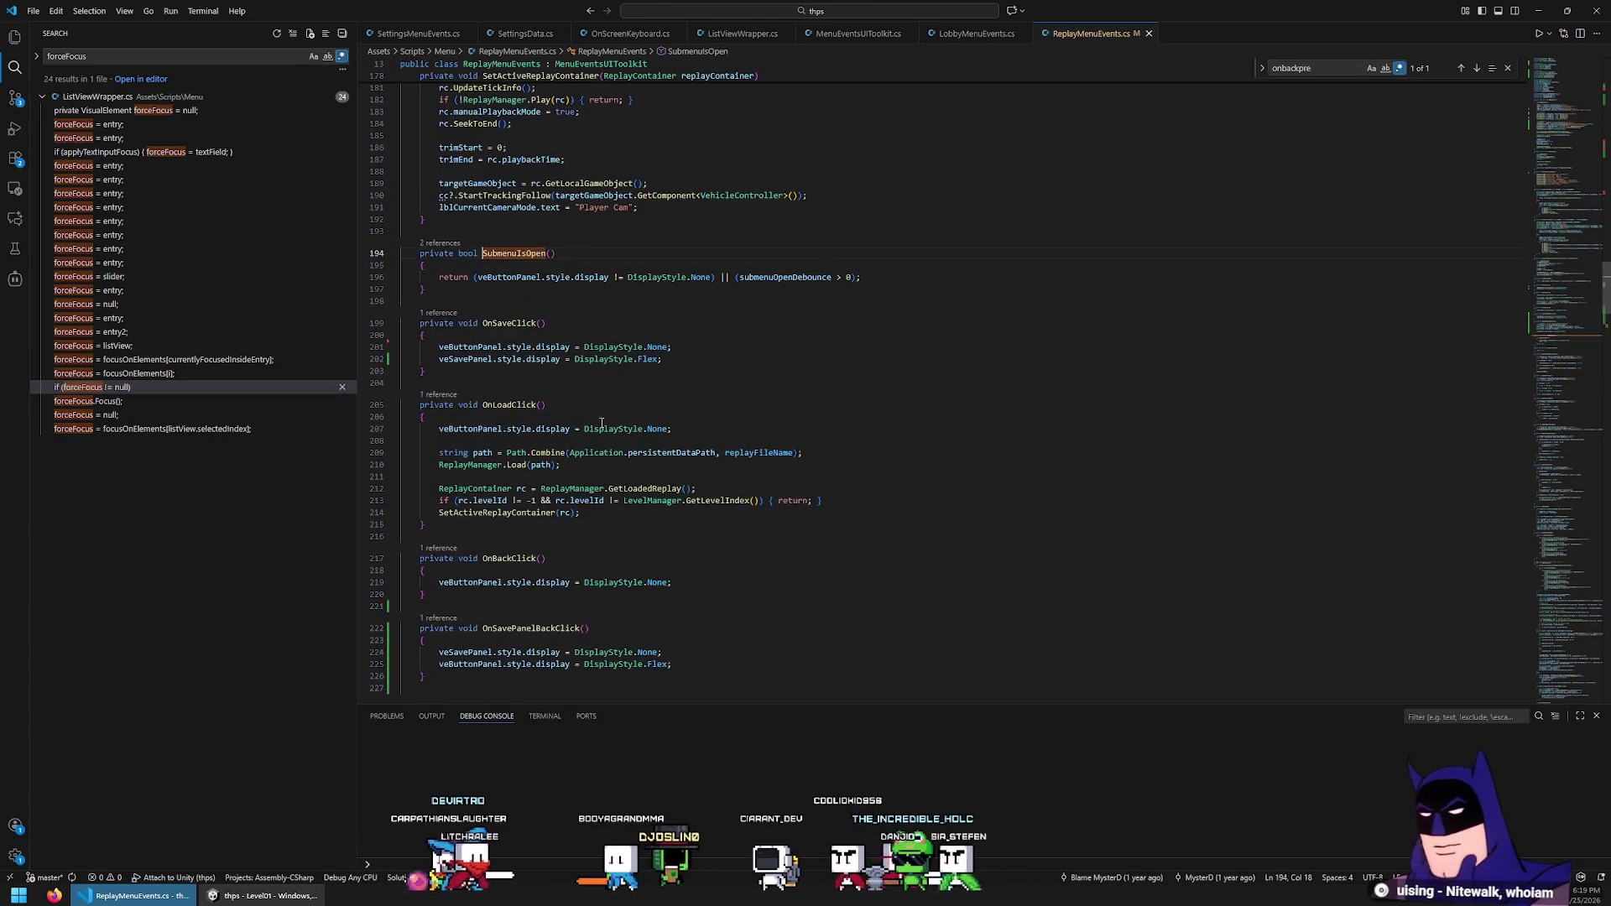
key(alt+Left)
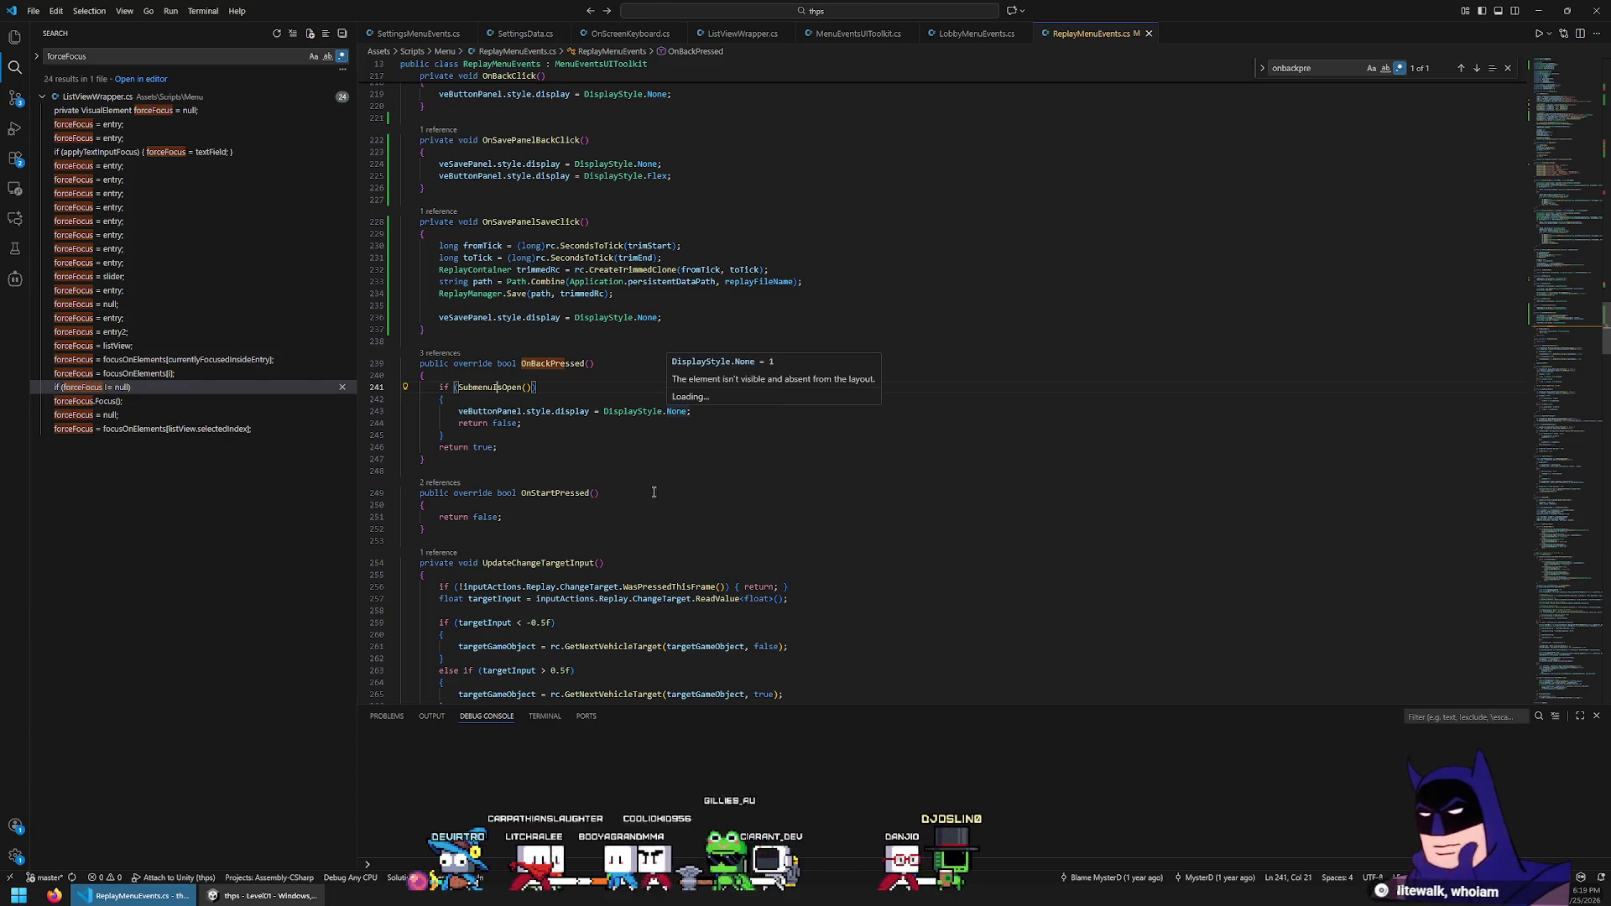
key(F12)
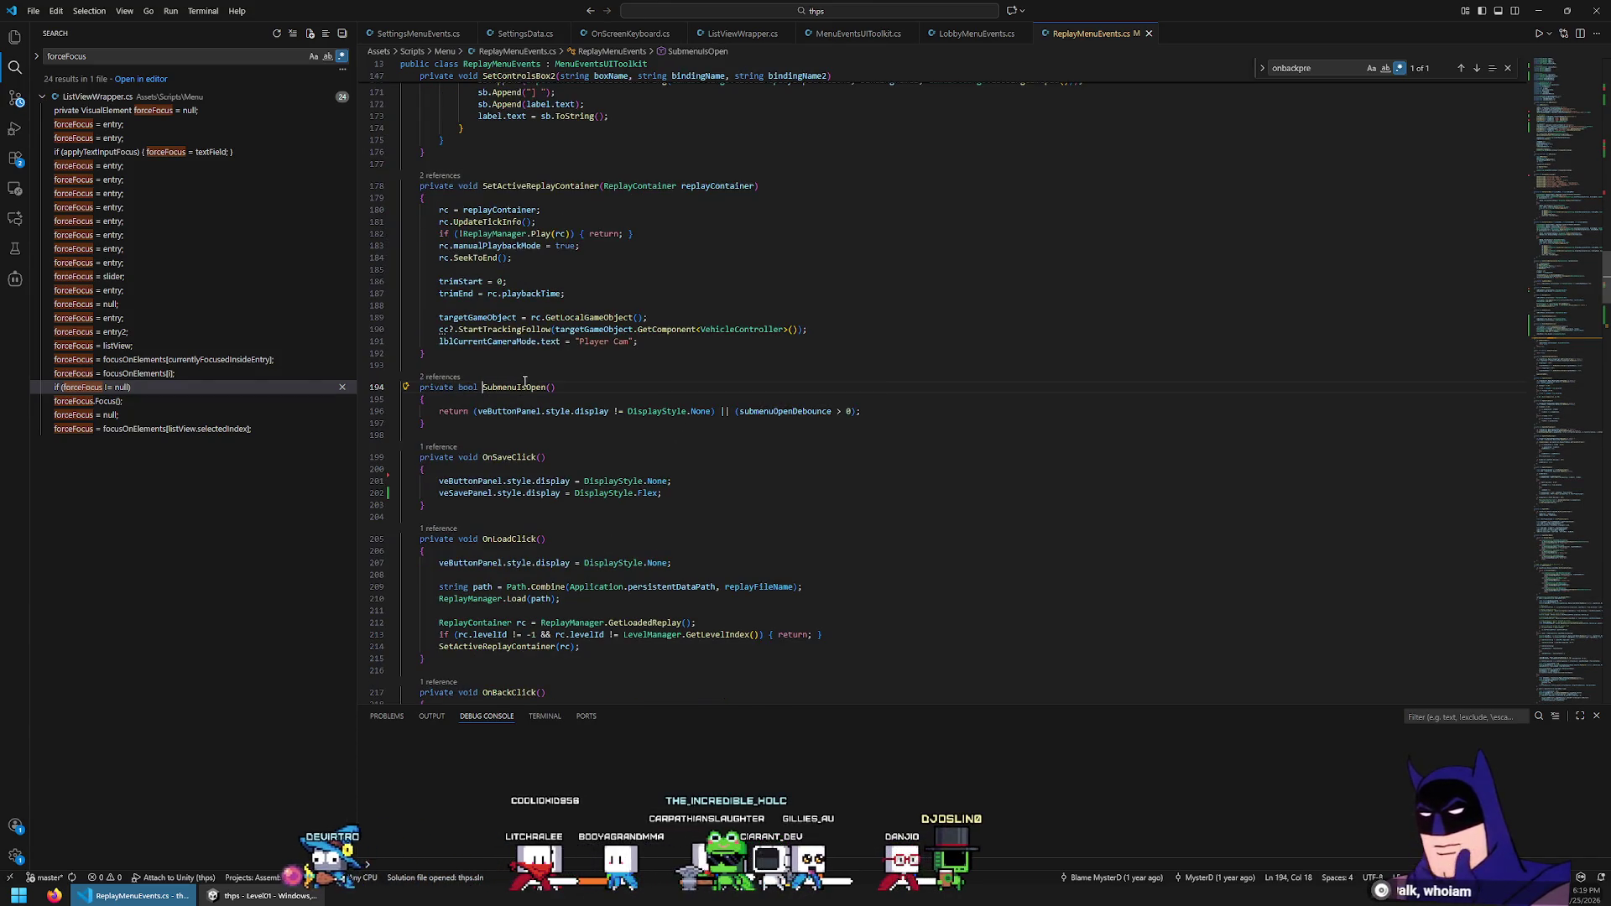
key(ctrl+f)
key(Return)
key(shift+Return)
Extend the return condition with '||' and a pasted display check changed to veSavePanel
drag(831, 411, 468, 411)
key(ctrl+c)
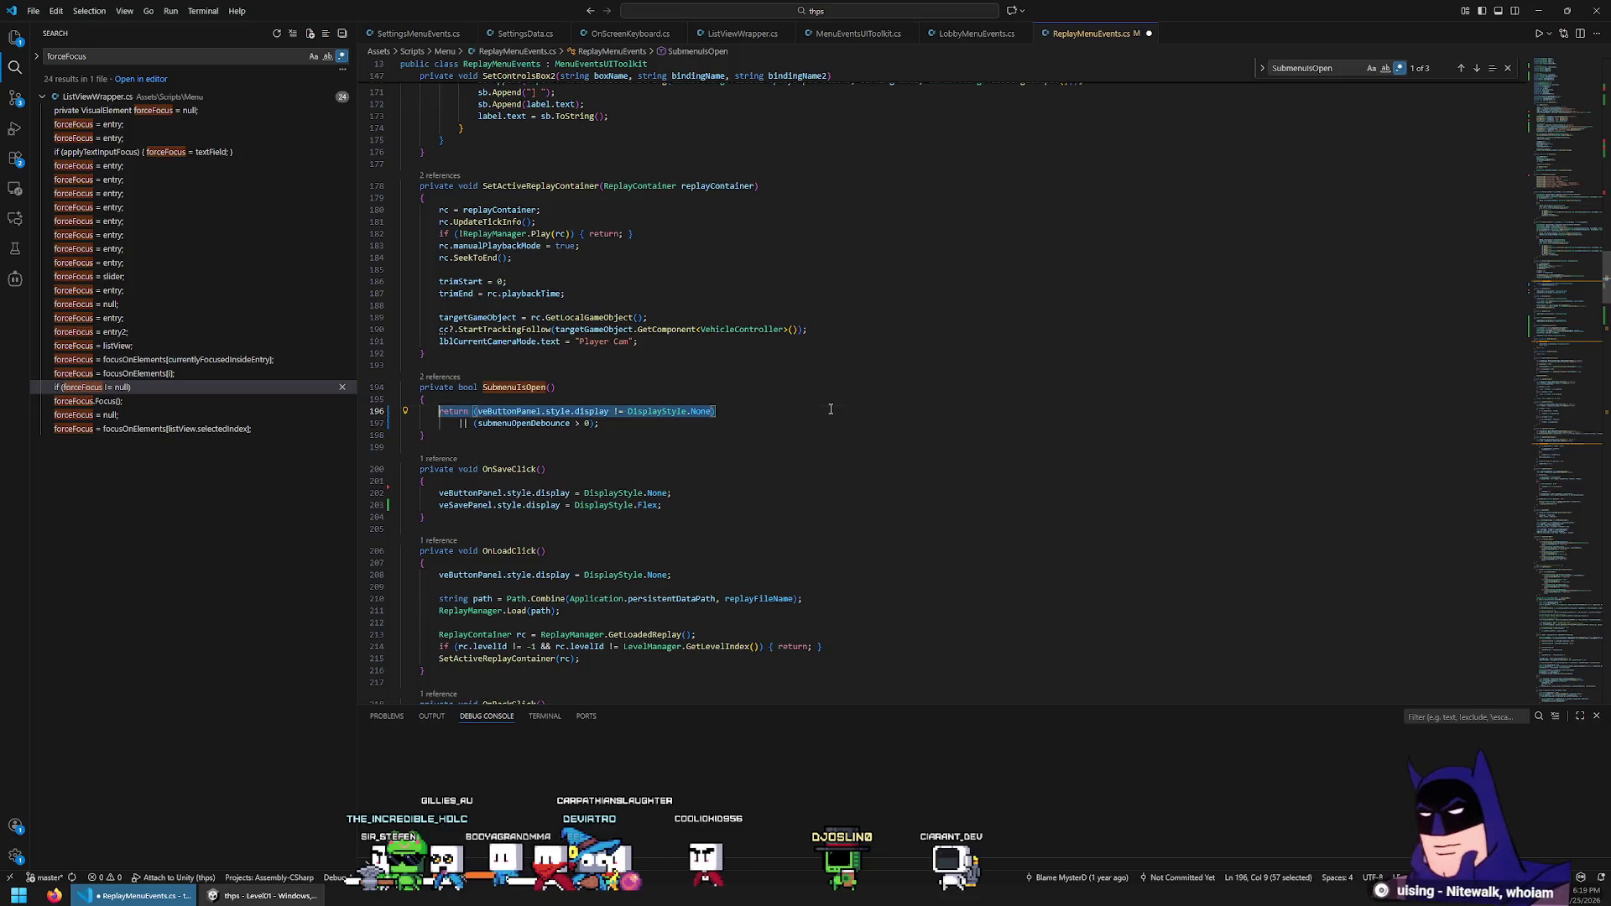
click(830, 409)
key(Return)
text(||)
key(ctrl+v)
key(ctrl+Left)
key(ctrl+Left)
key(ctrl+Left)
key(Left)
key(Left)
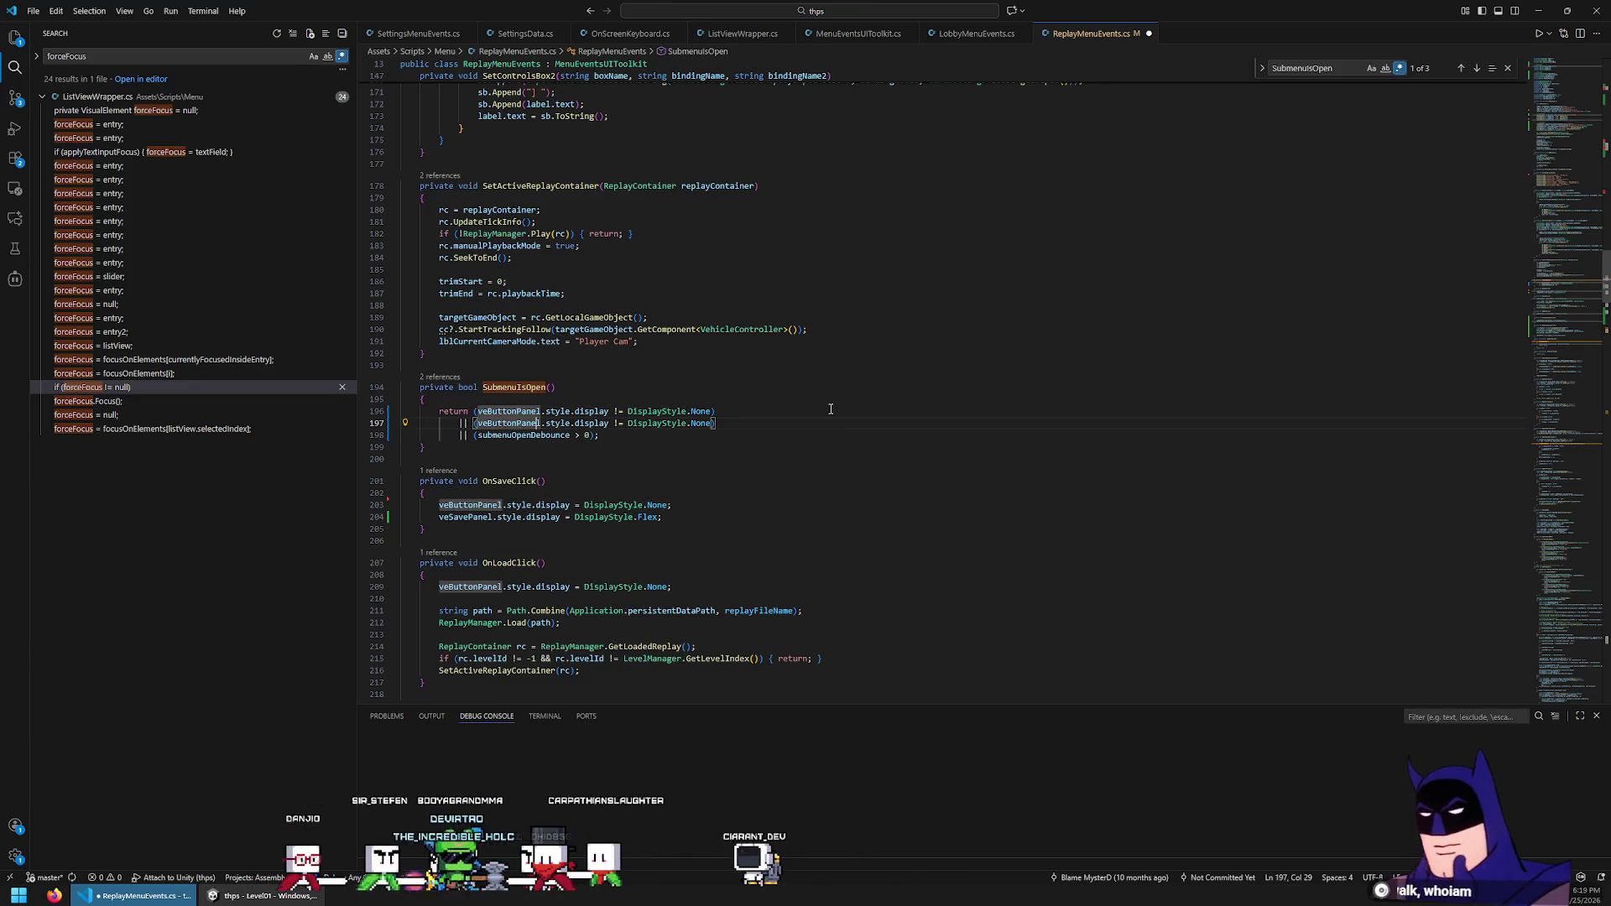
key(ctrl+Delete)
text(ve)
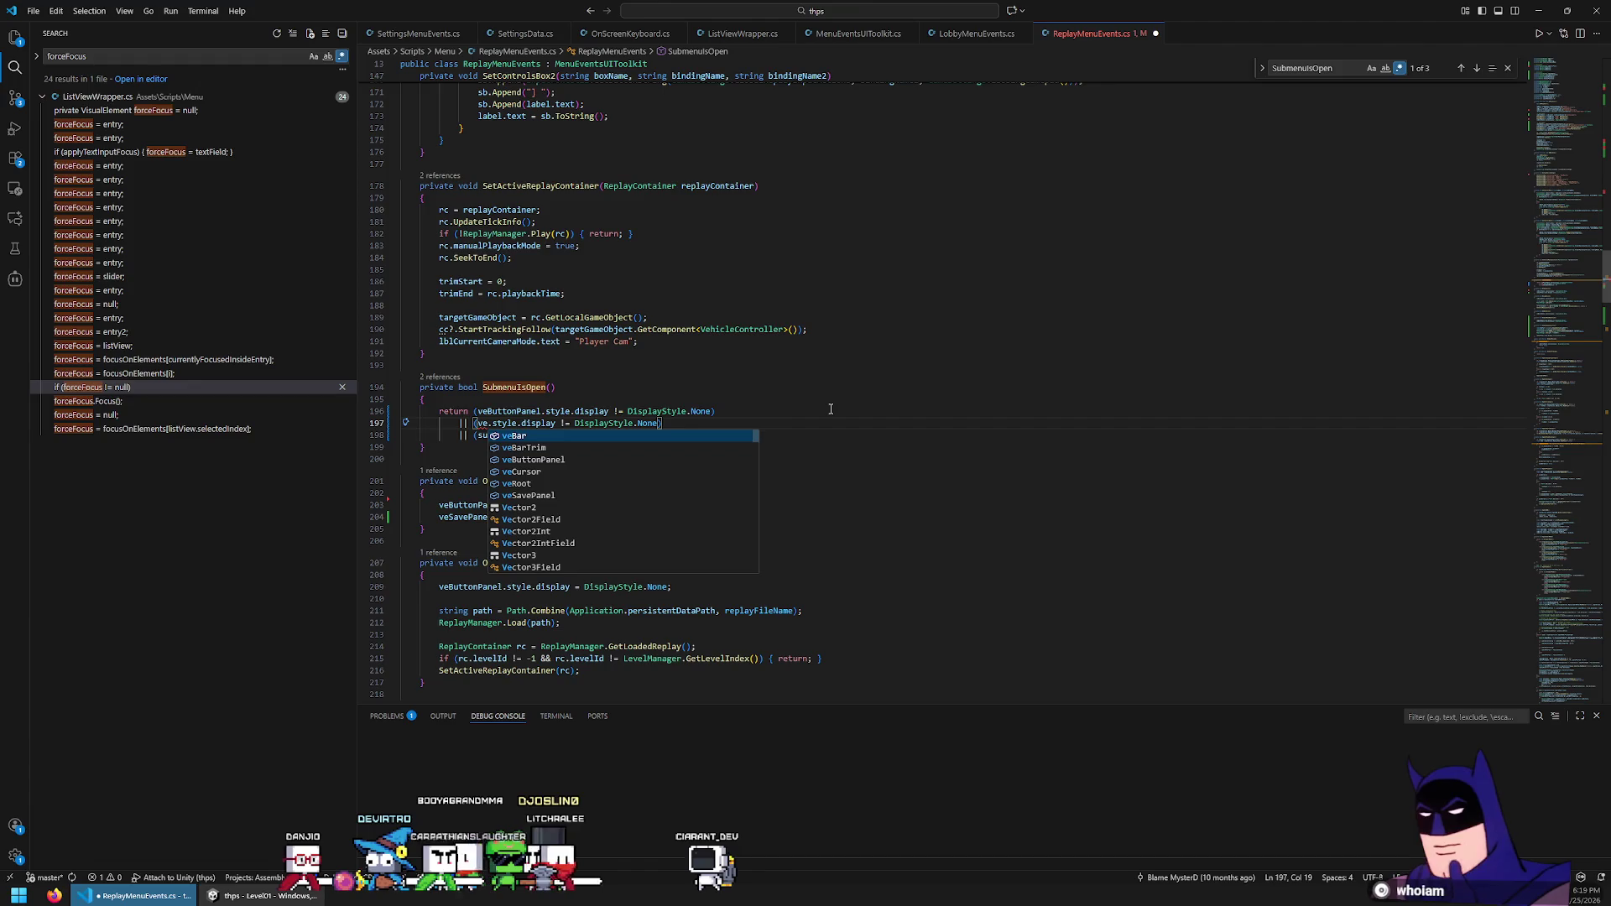
text(S)
key(Tab)
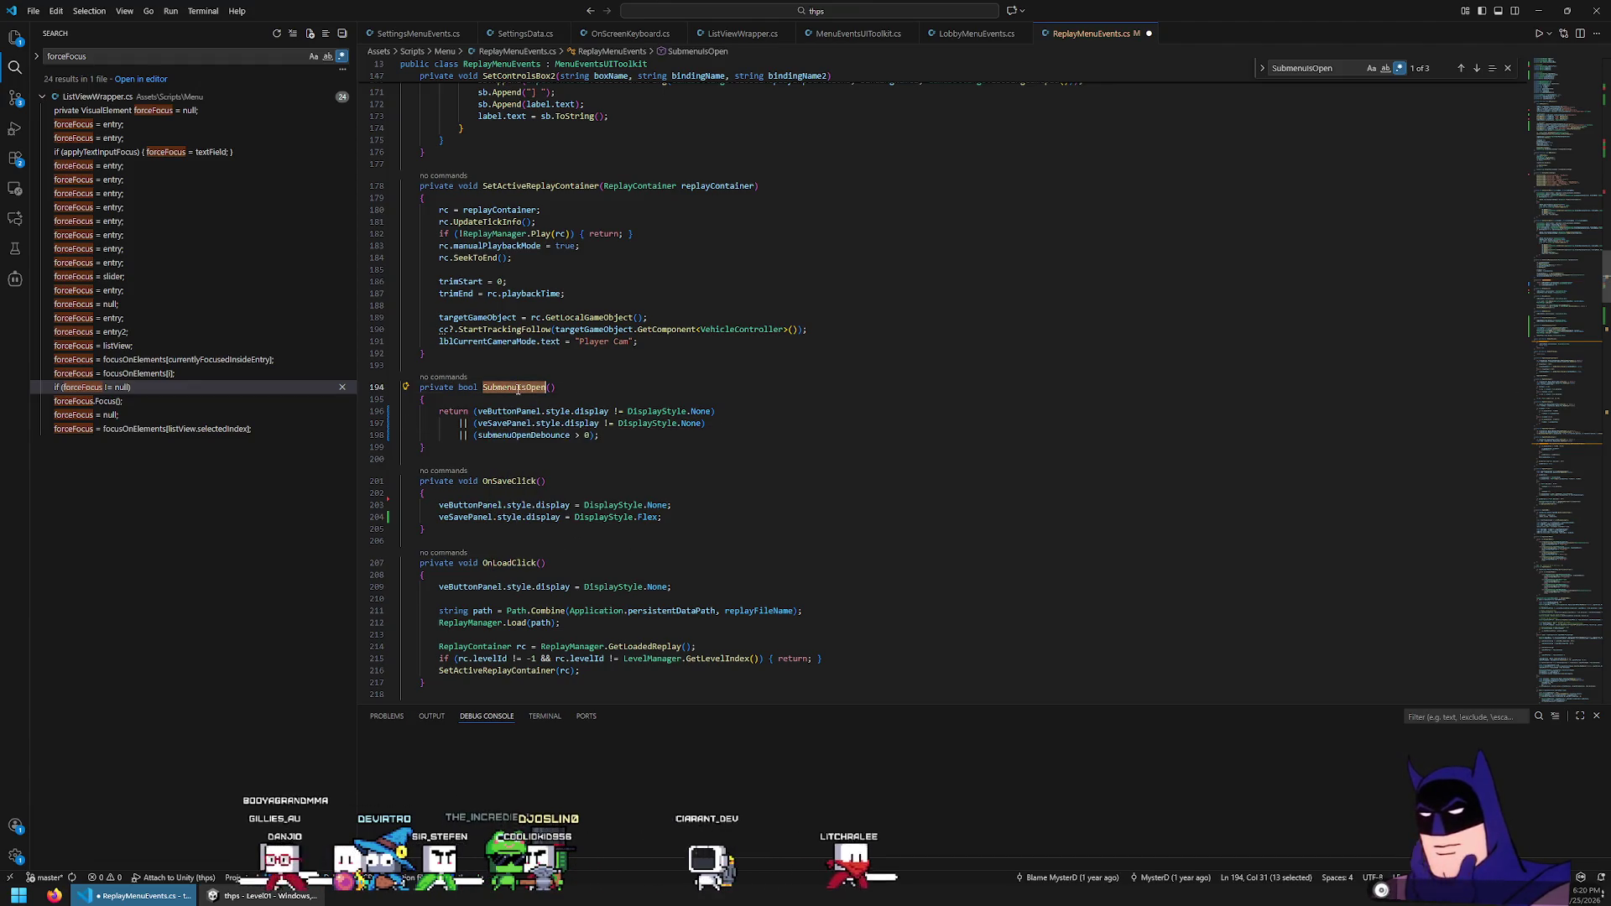
key(Down)
key(Down)
key(Home)
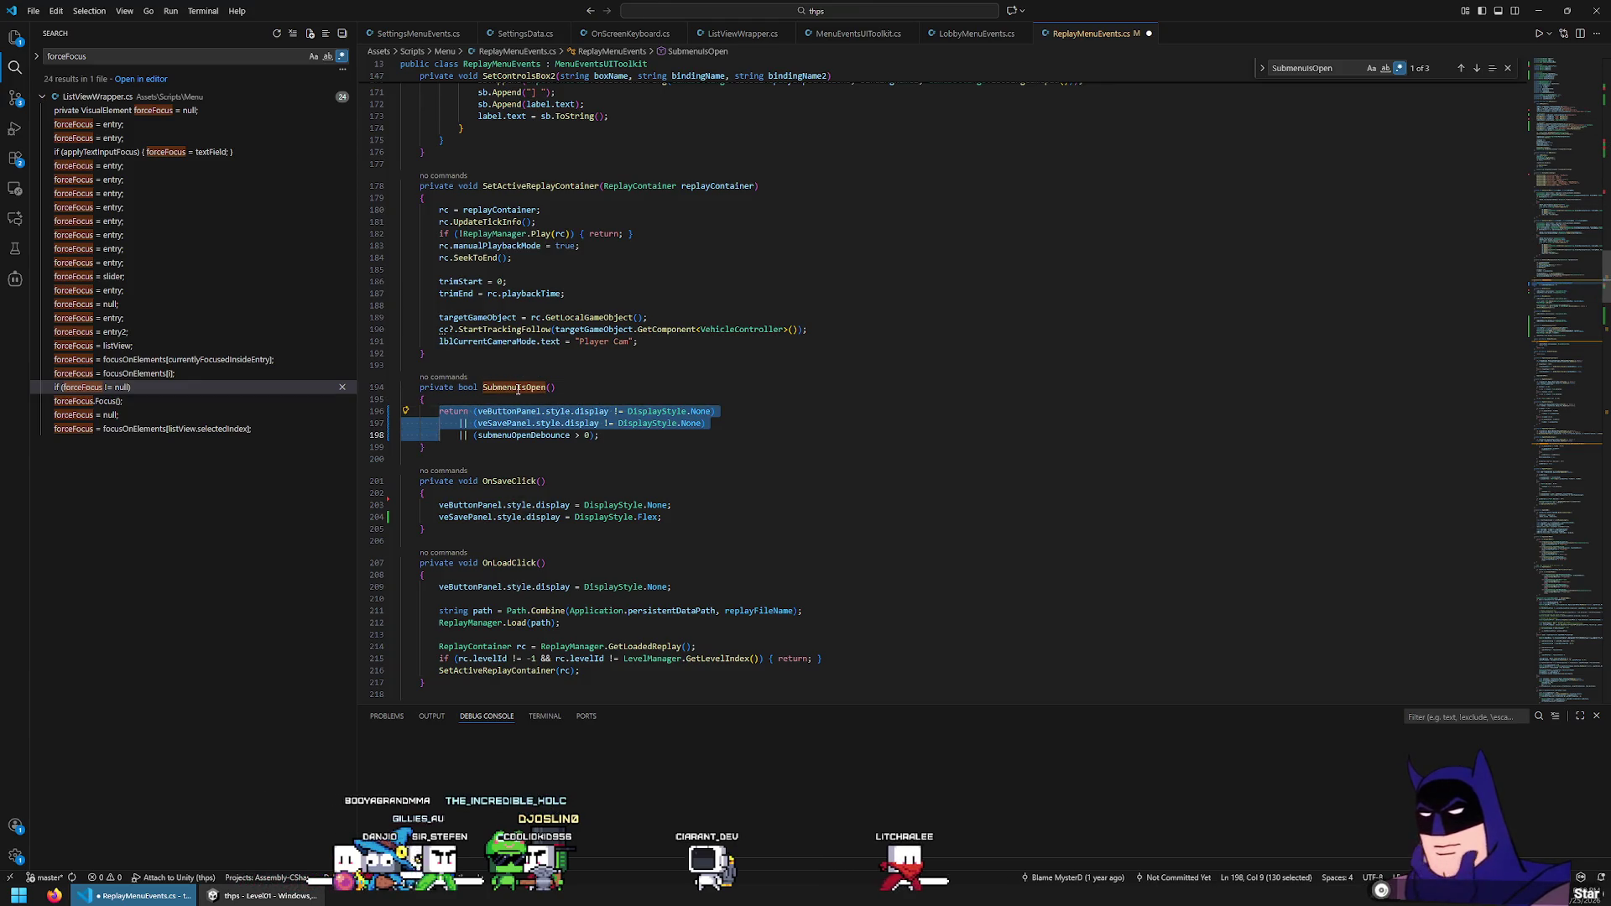
Paste the panel-display return statement into OnBackPressed above the SubmenuIsOpen if check
double_click(518, 388)
key(ctrl+f)
key(Return)
click(883, 384)
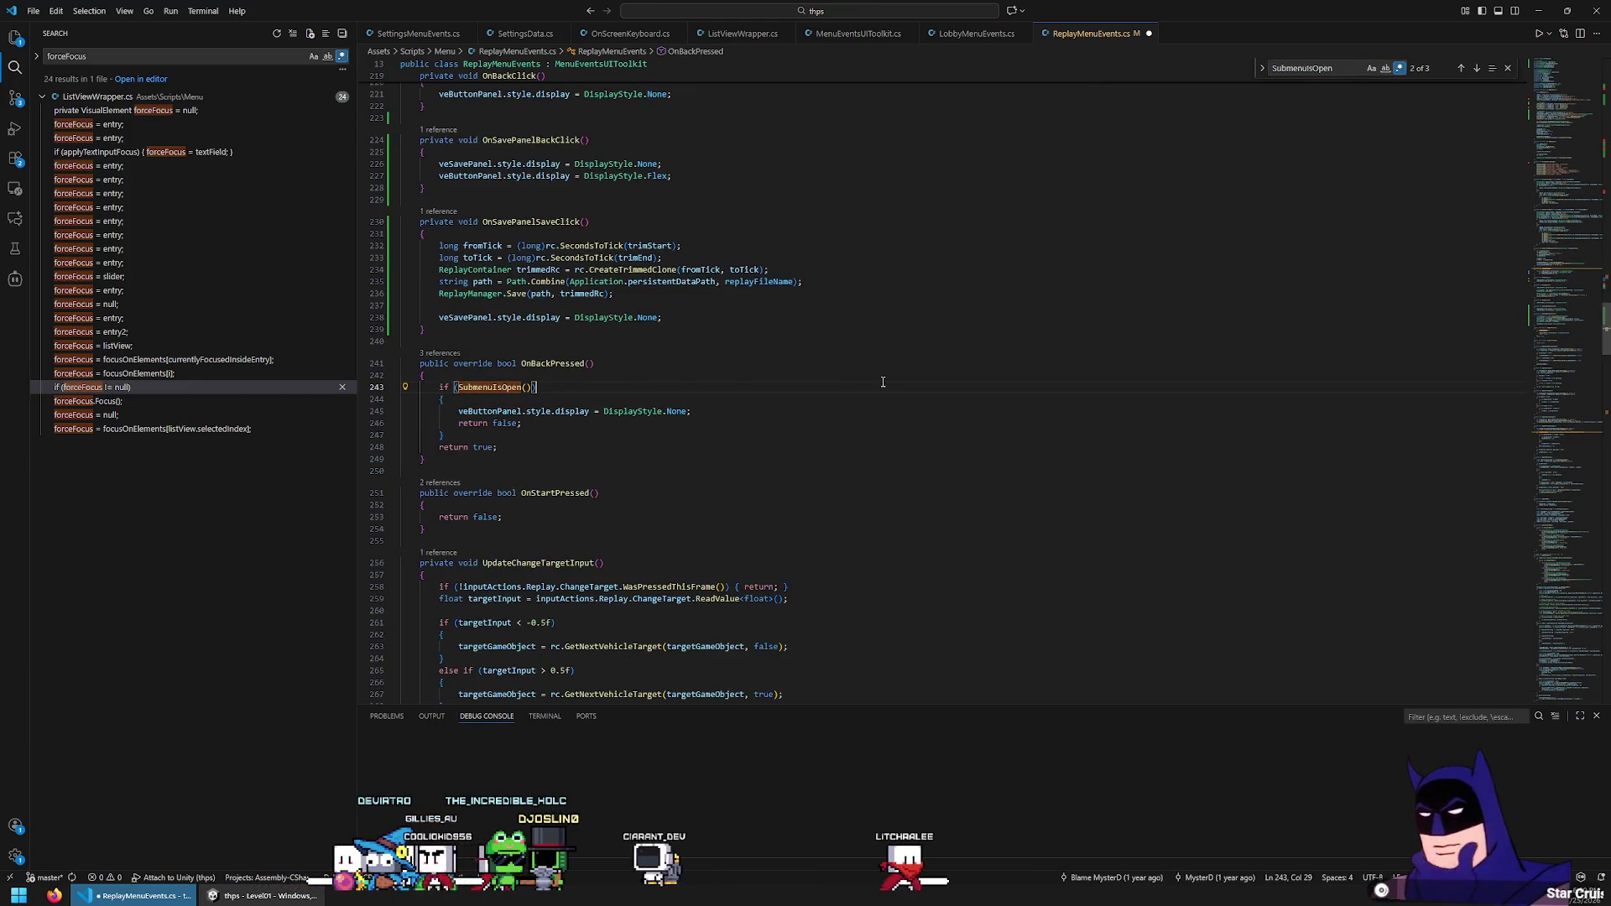
key(Return)
key(ctrl+v)
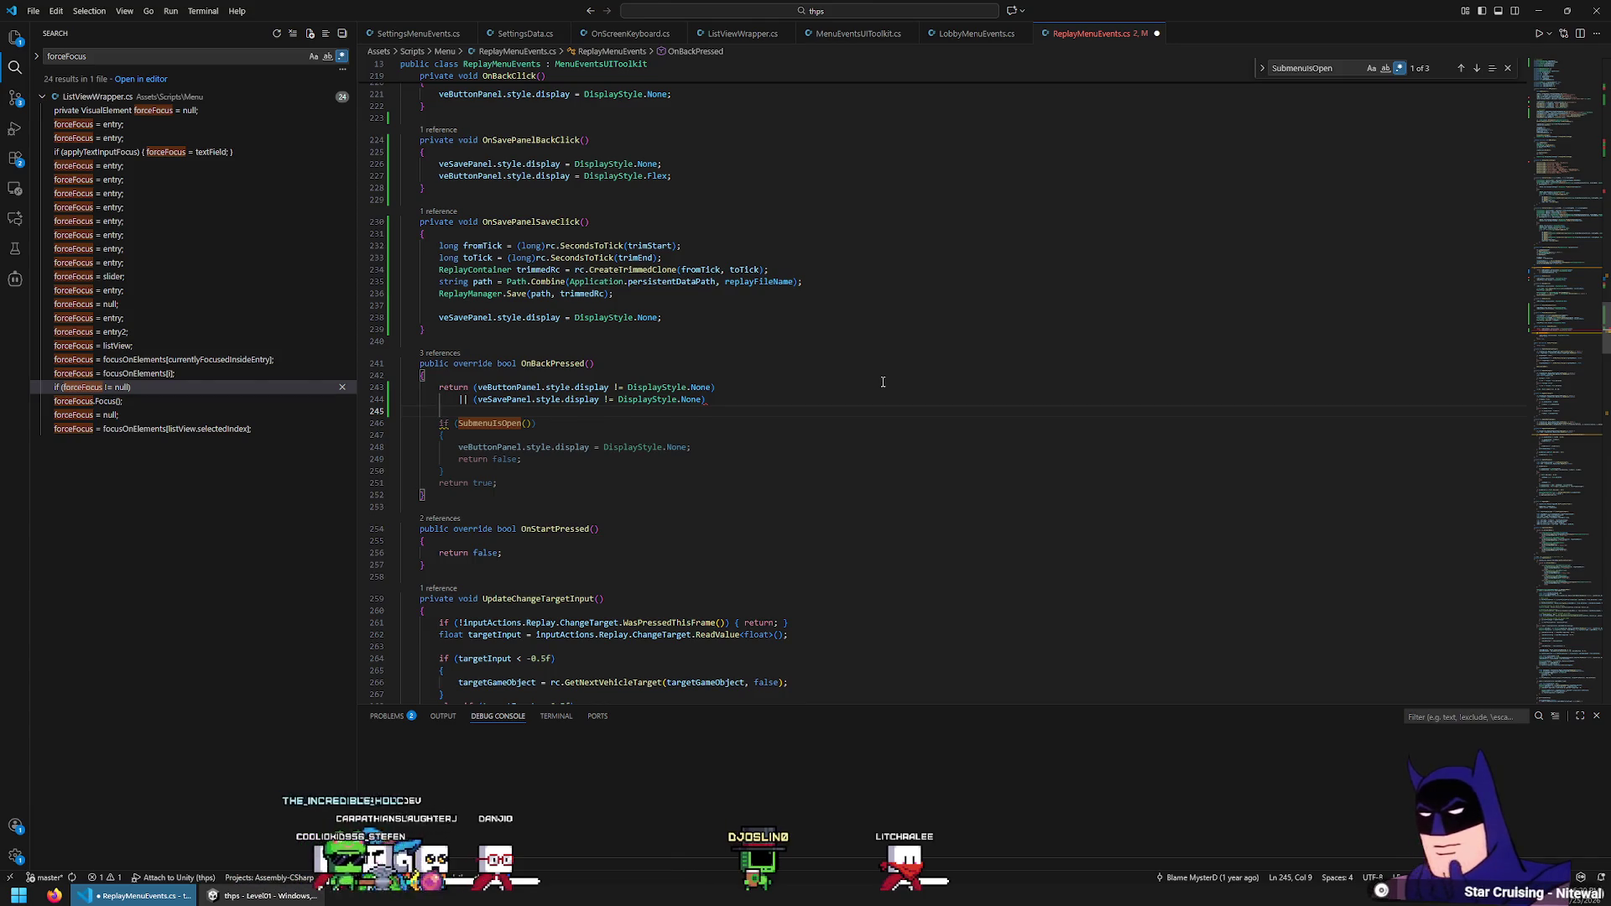
key(Up)
key(Up)
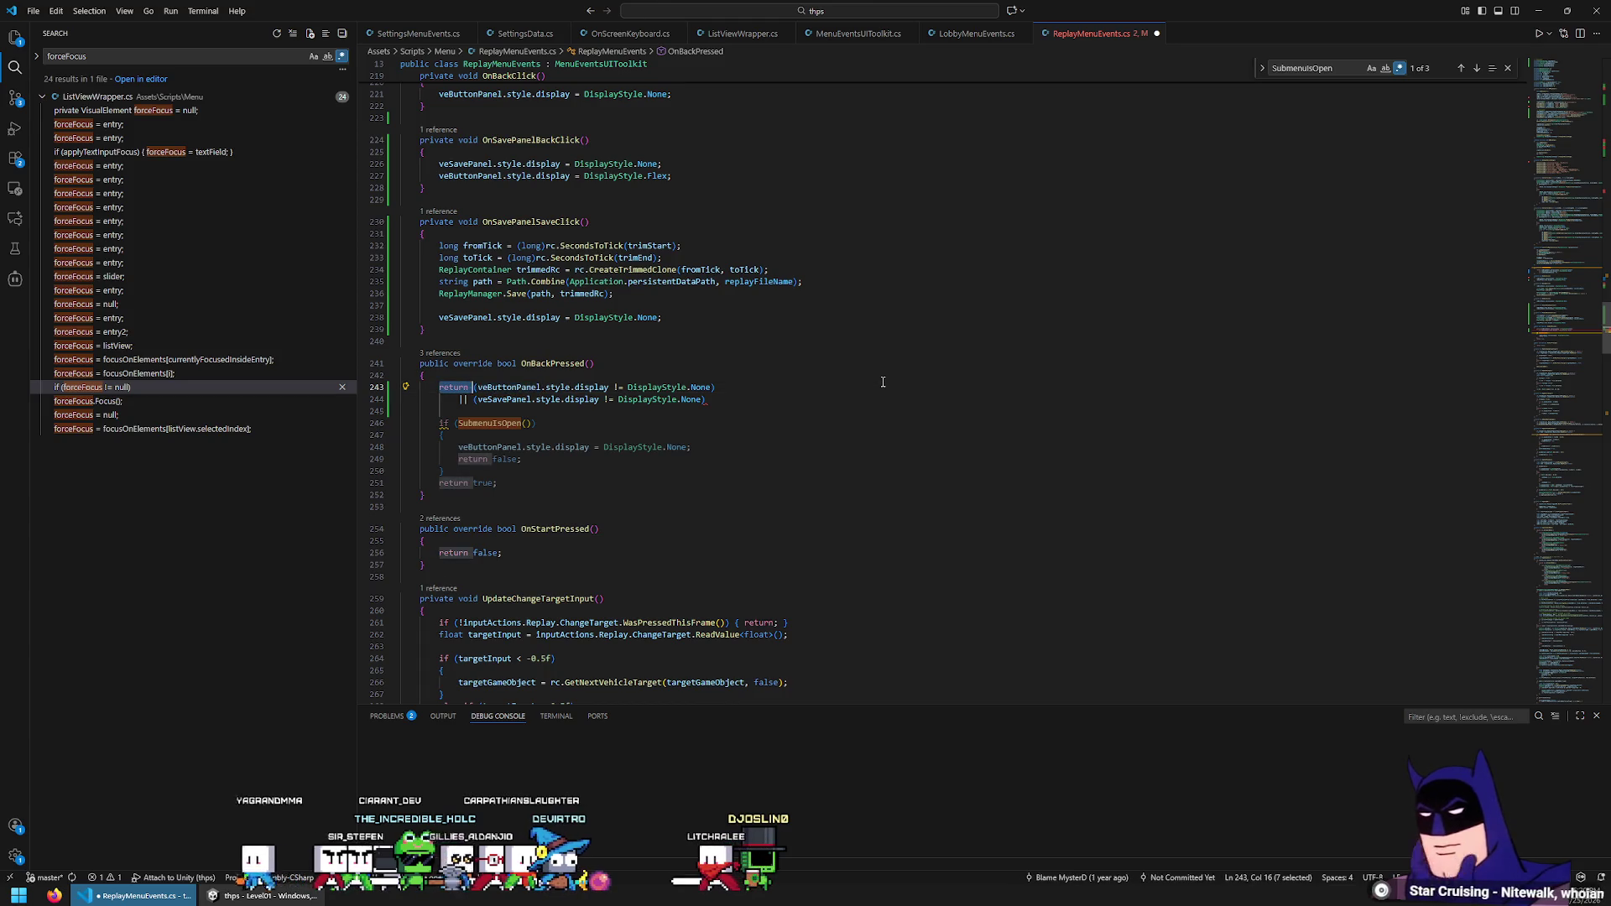
Turn the return into an if on the button panel and an else if on the save panel, with braces
text(if)
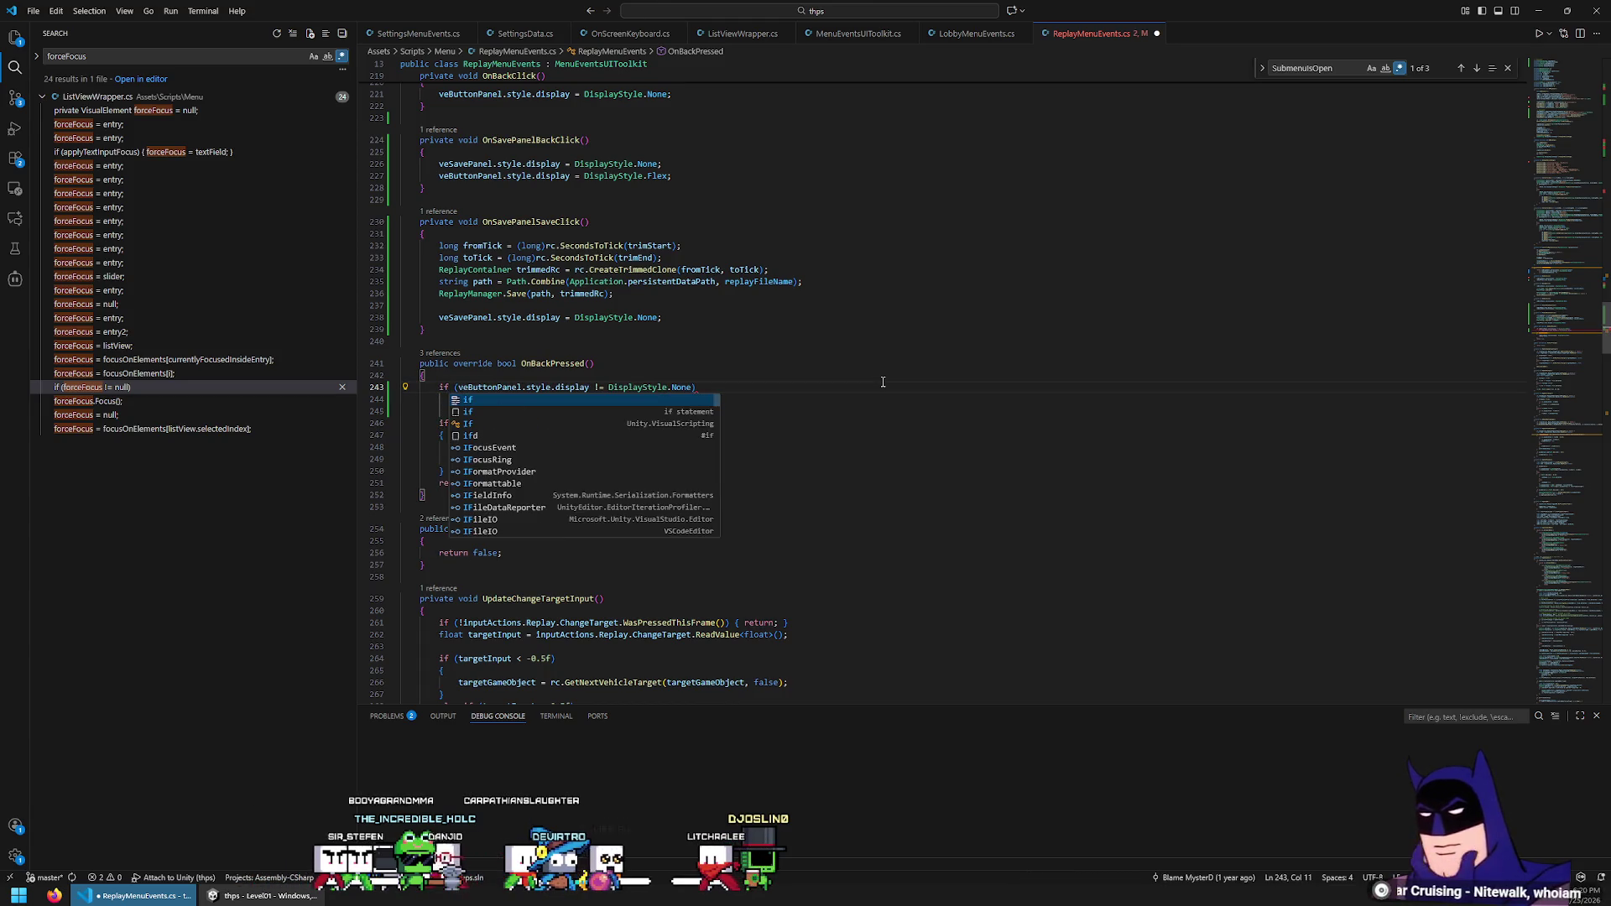
key(End)
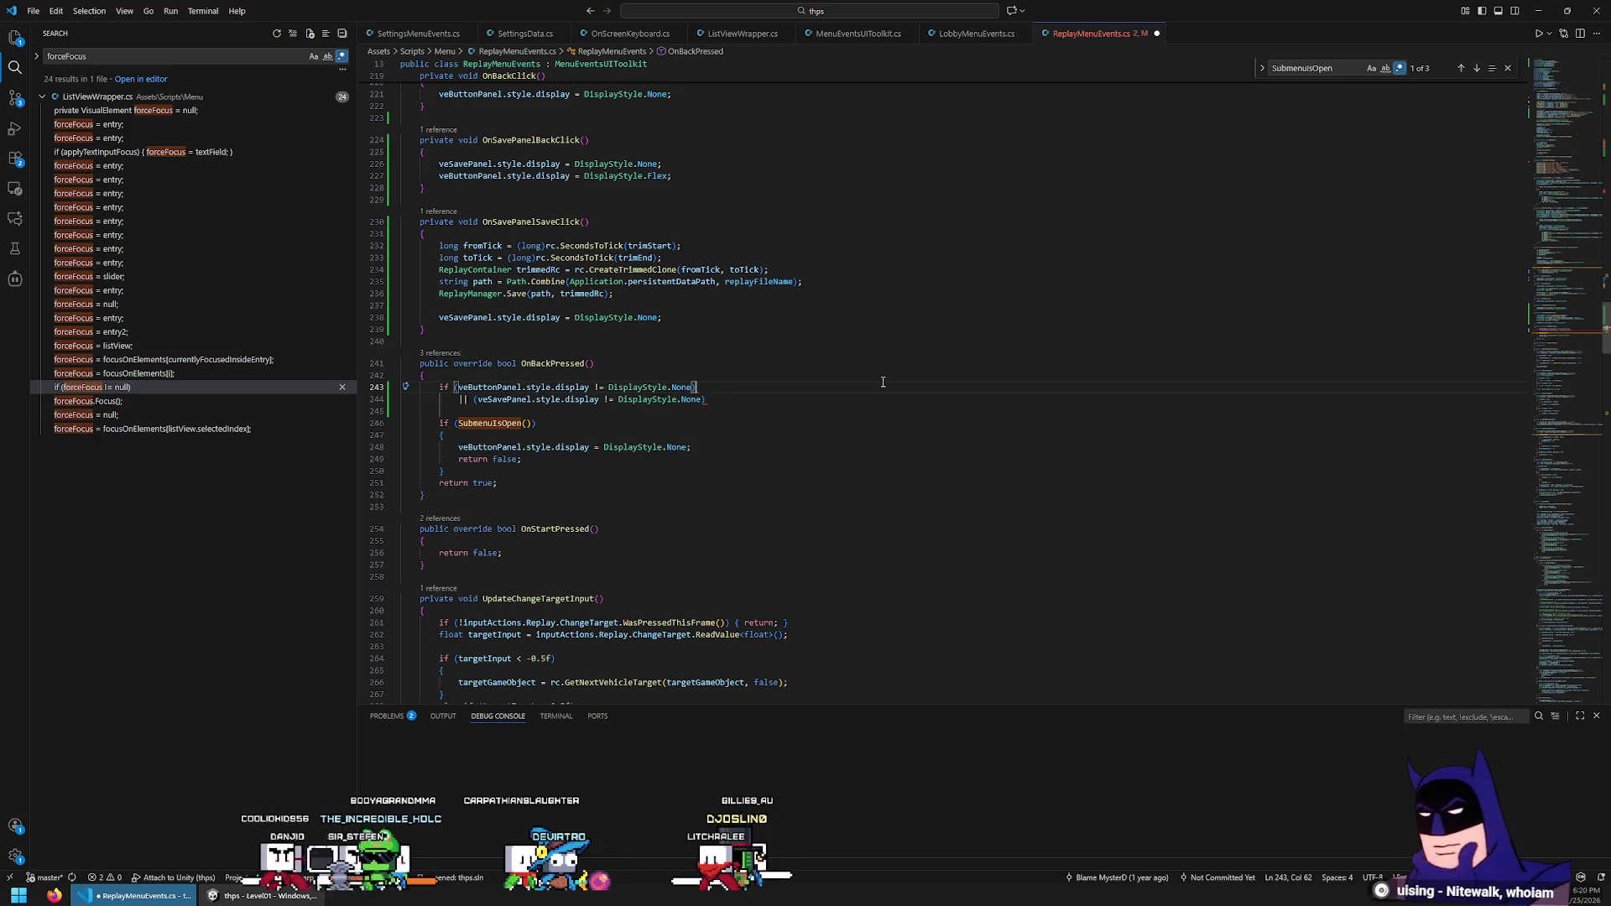
key(Return)
text({)
key(Return)
key(Down)
key(Down)
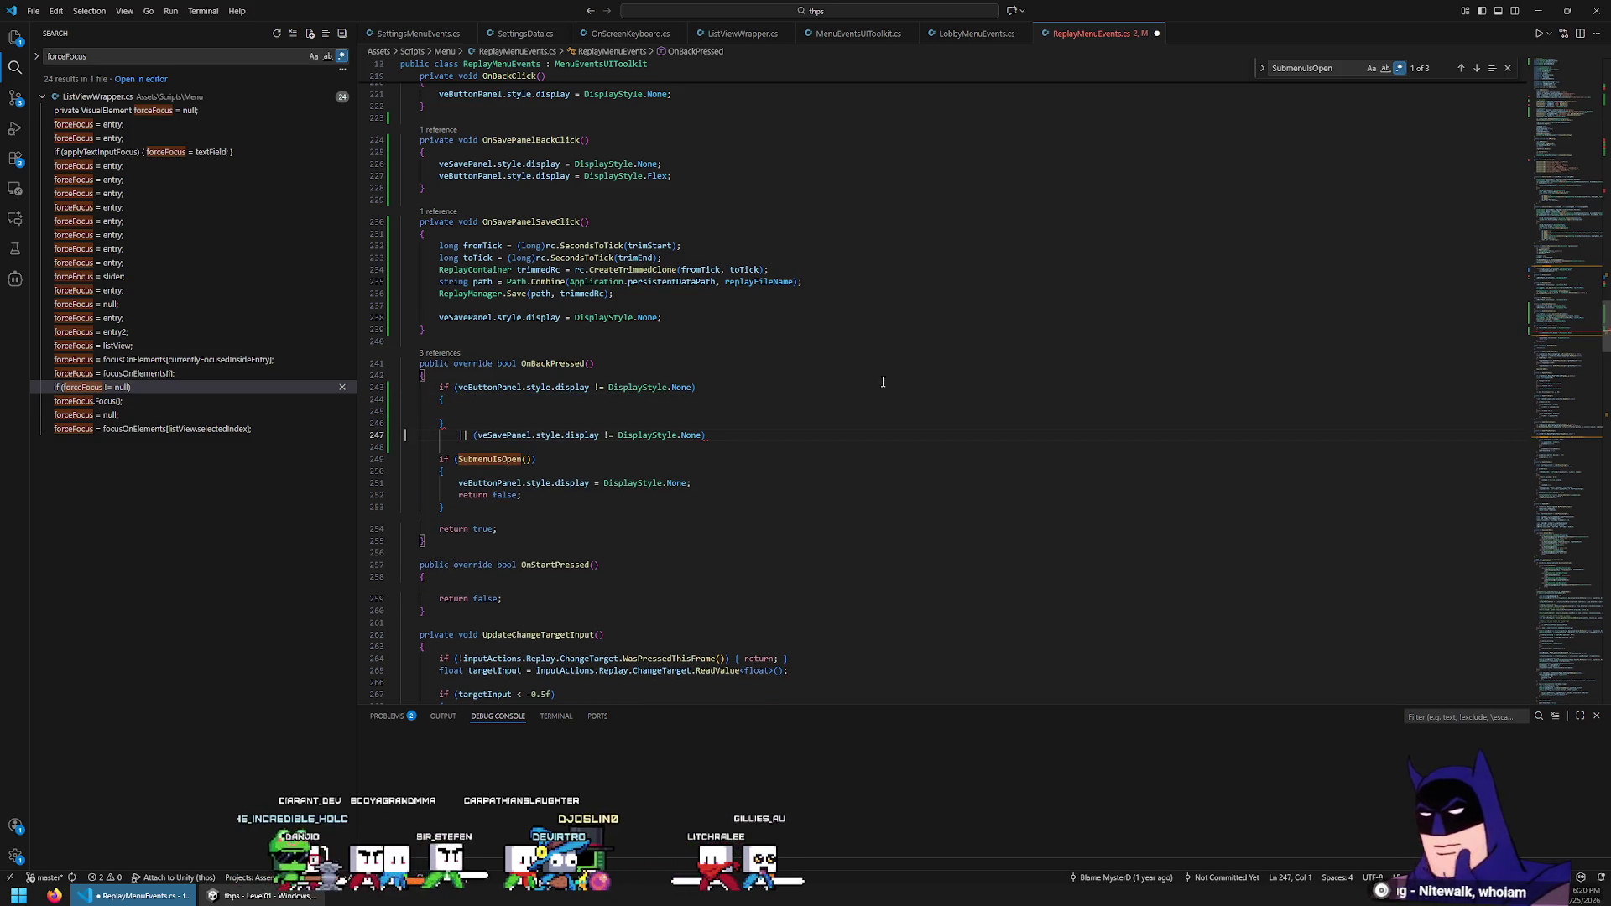
text(elseif)
key(Return)
text({)
key(Return)
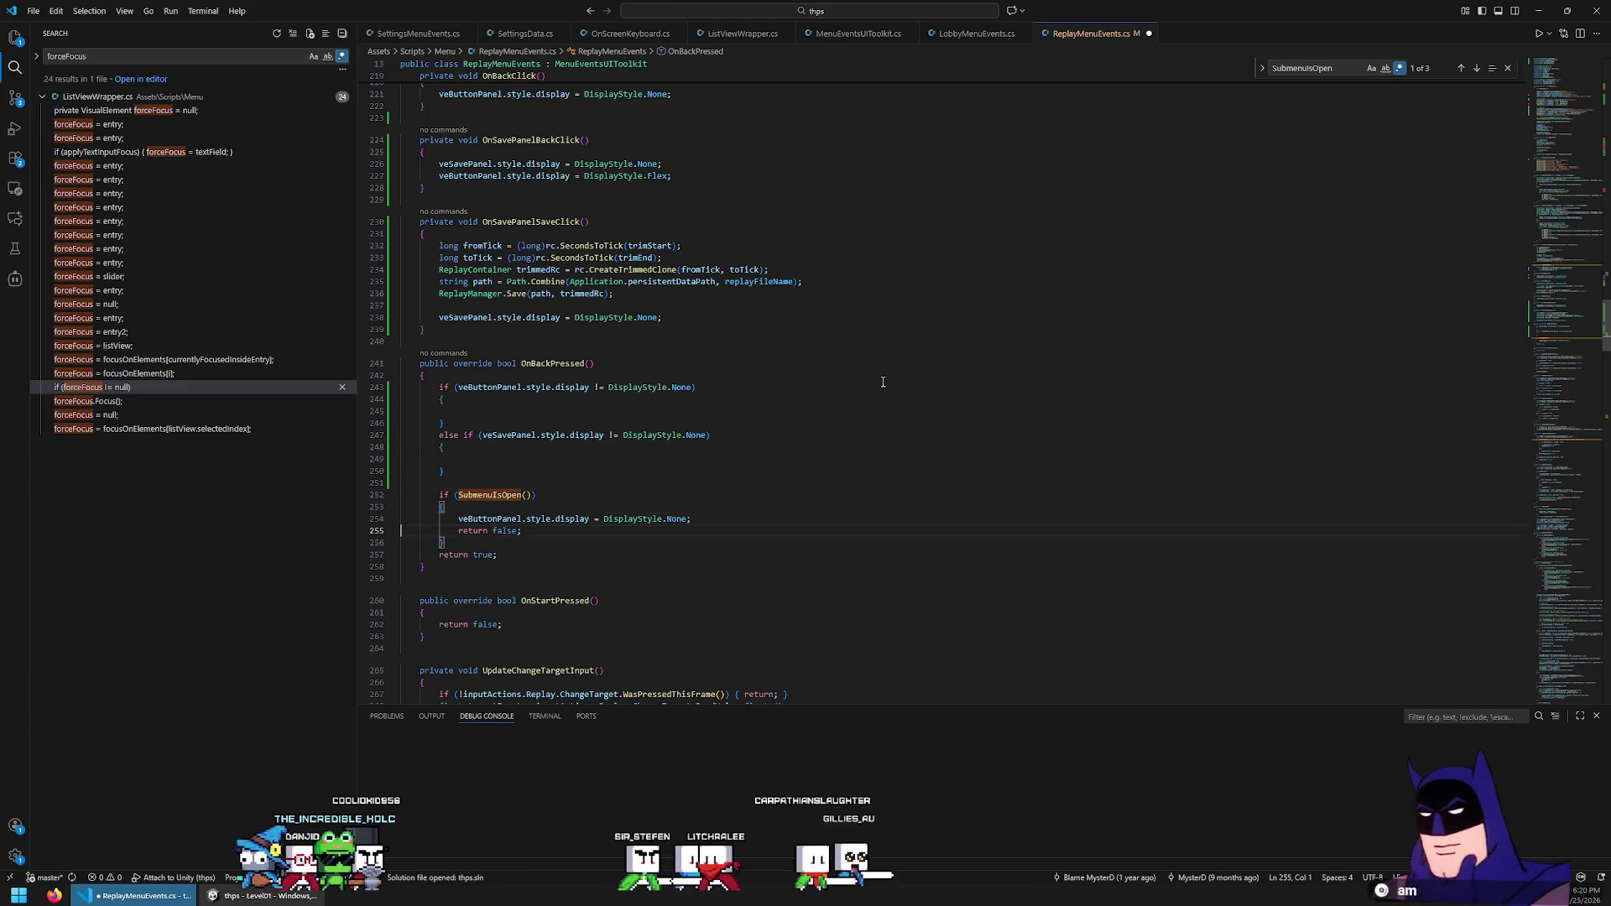
Put the hide and return false lines in both blocks and delete the old SubmenuIsOpen block
key(shift+Up)
key(ctrl+c)
key(Up)
key(Up)
key(Up)
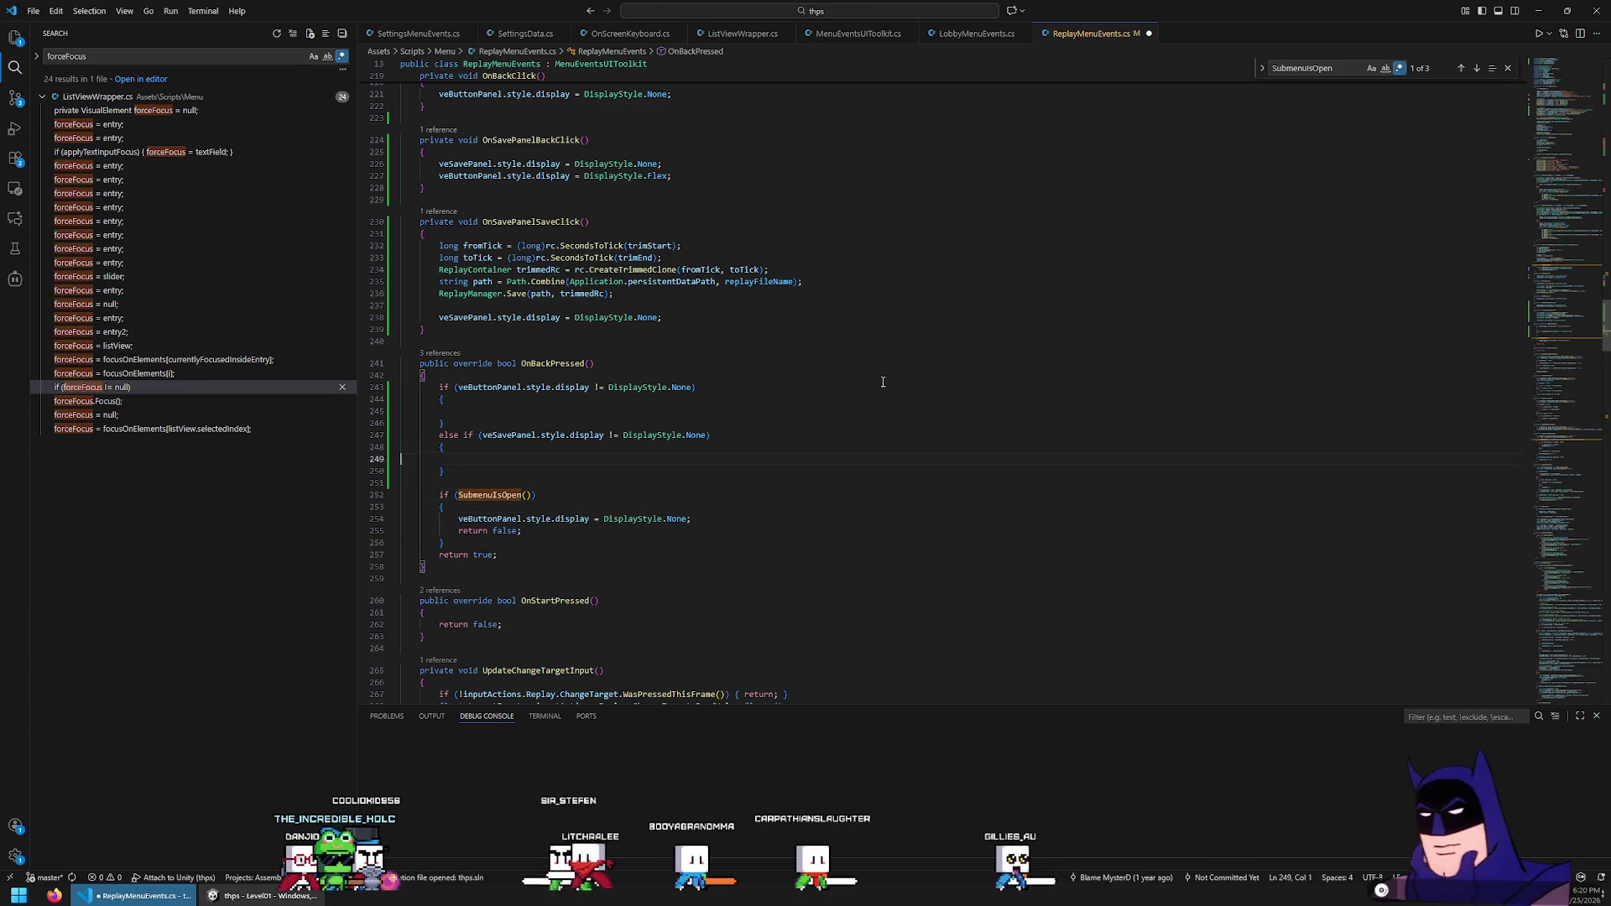
key(ctrl+v)
key(Up)
key(Up)
key(Up)
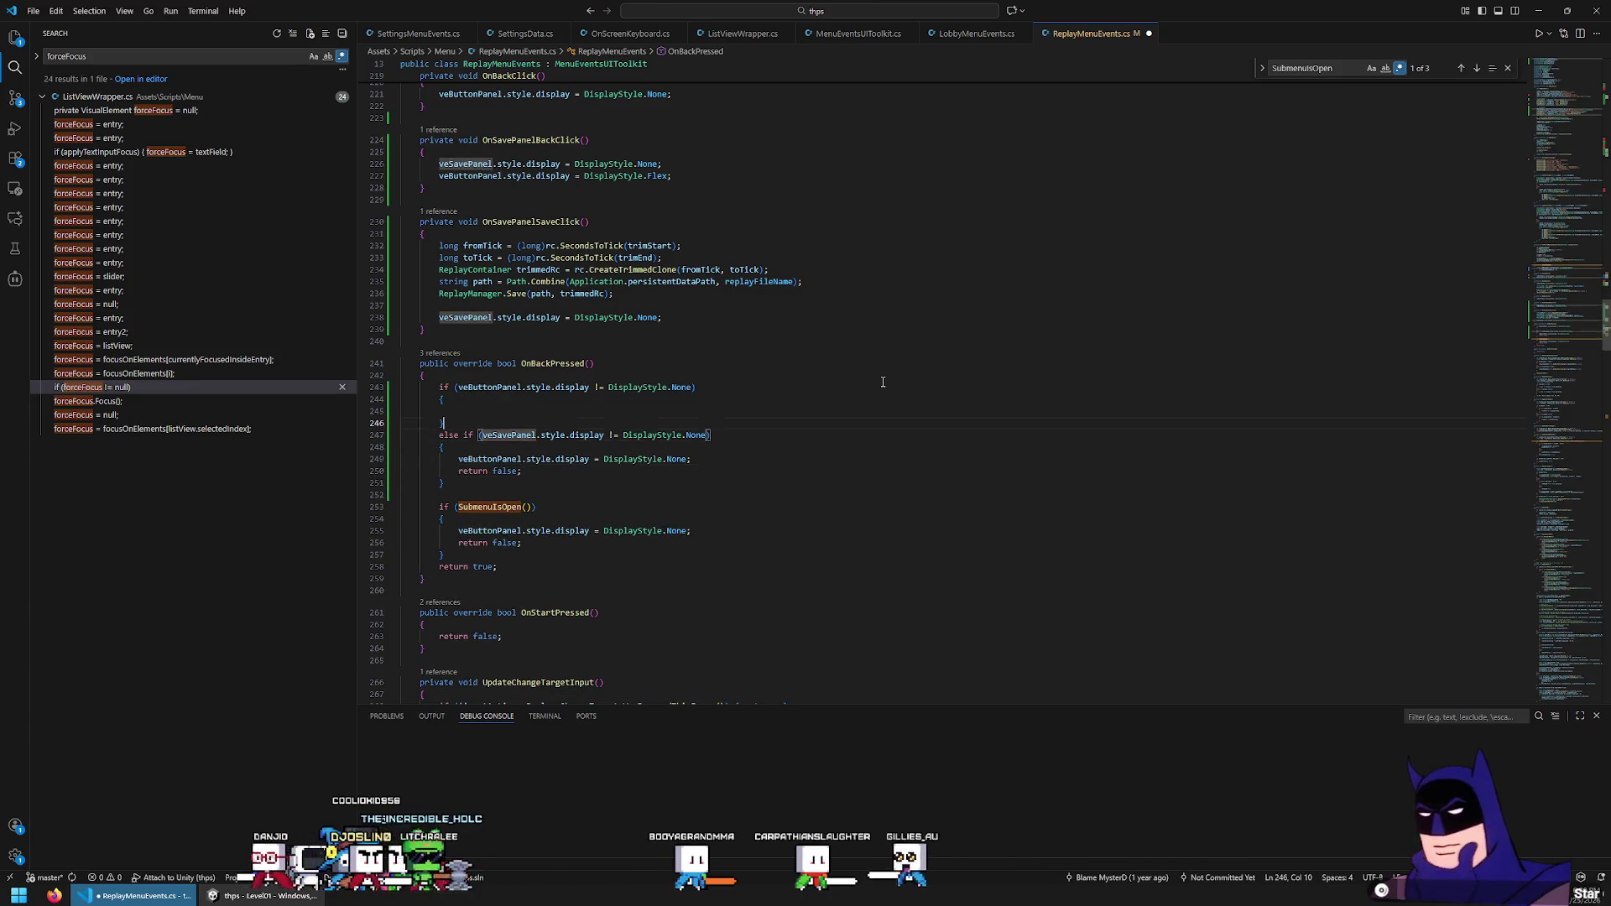
key(Up)
key(ctrl+v)
key(Up)
key(Up)
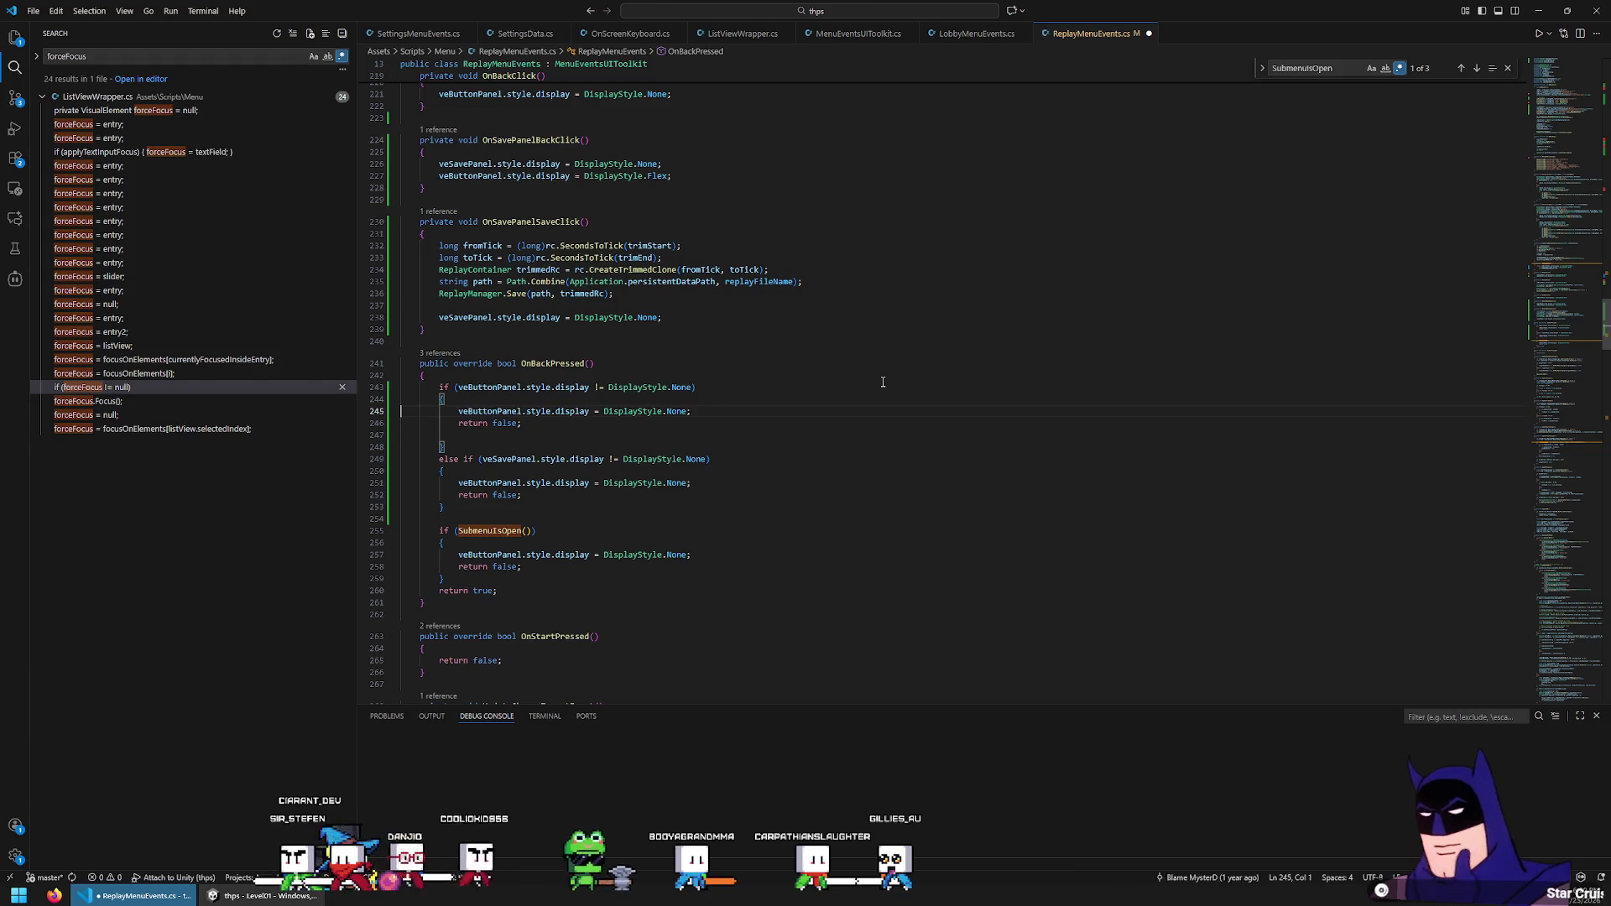
key(Down)
key(Down)
key(Delete)
key(Down)
key(Down)
key(Down)
key(Down)
key(shift+Down)
key(shift+Down)
key(shift+Down)
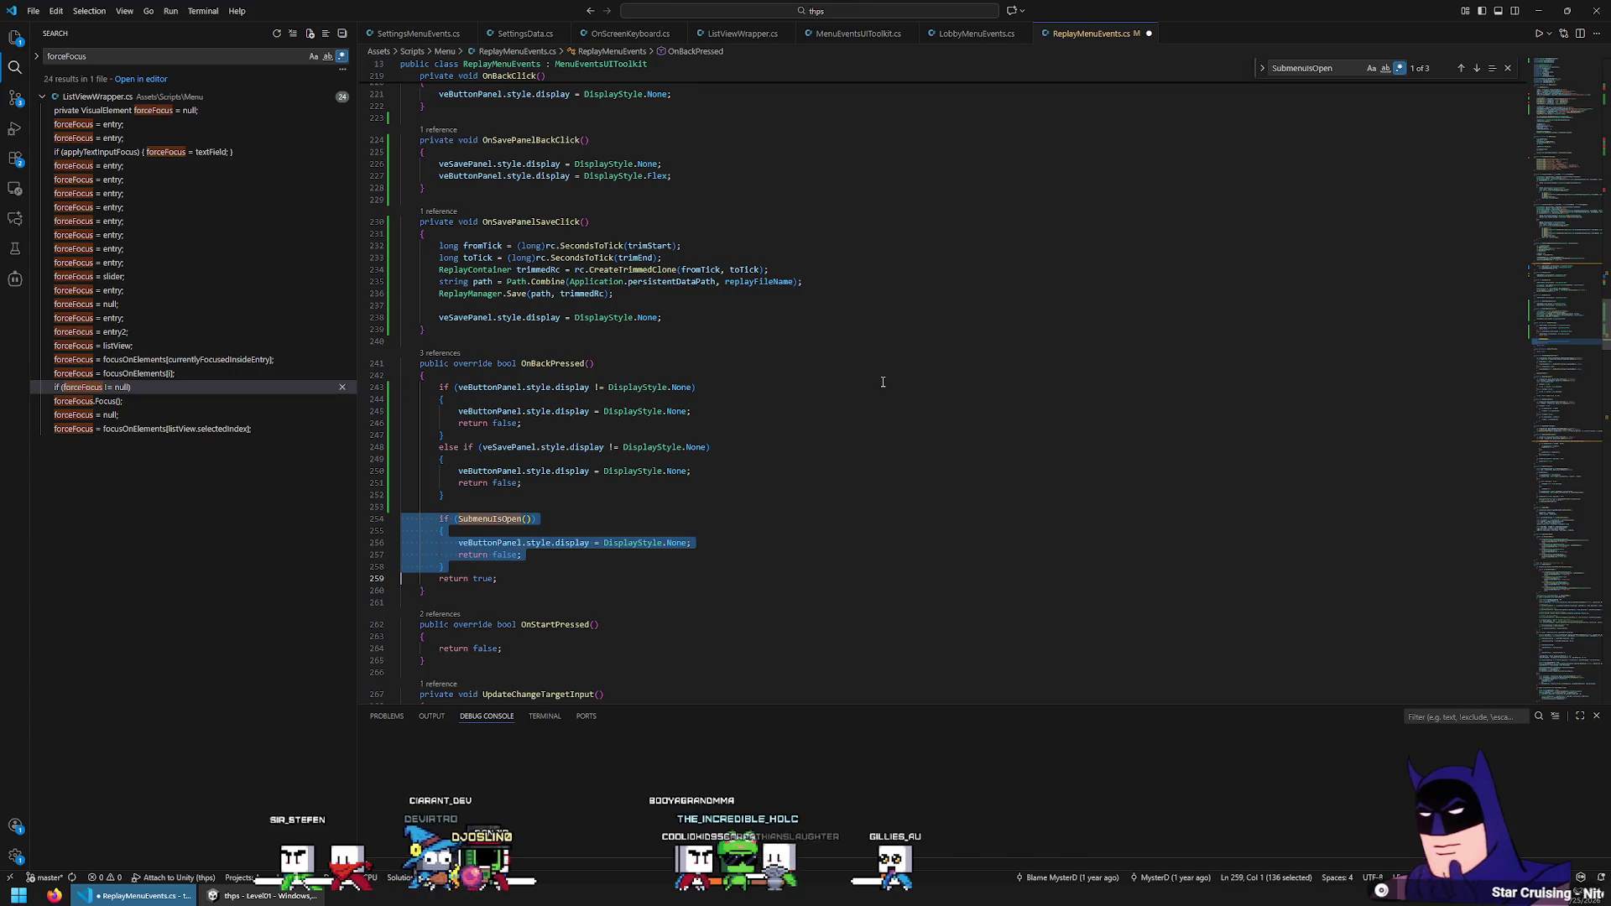
key(Delete)
key(Up)
key(Up)
key(Up)
In the else if, hide veSavePanel and add veButtonPanel.style.display = DisplayStyle.Flex
key(Home)
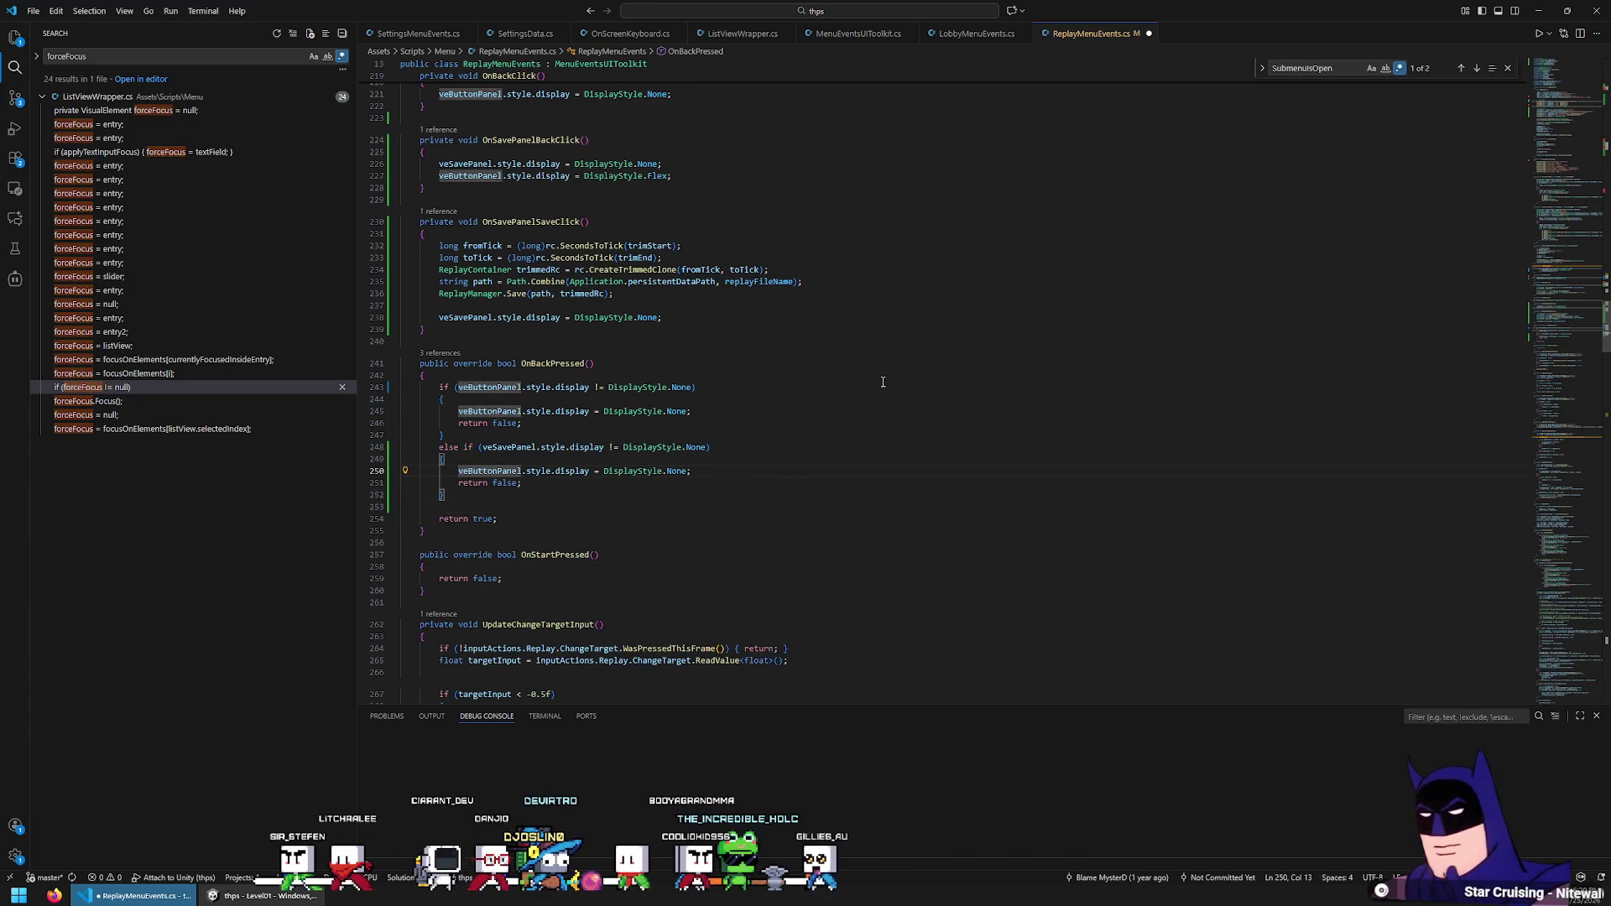
key(ctrl+Delete)
text(veS)
key(Tab)
key(Up)
key(Up)
key(End)
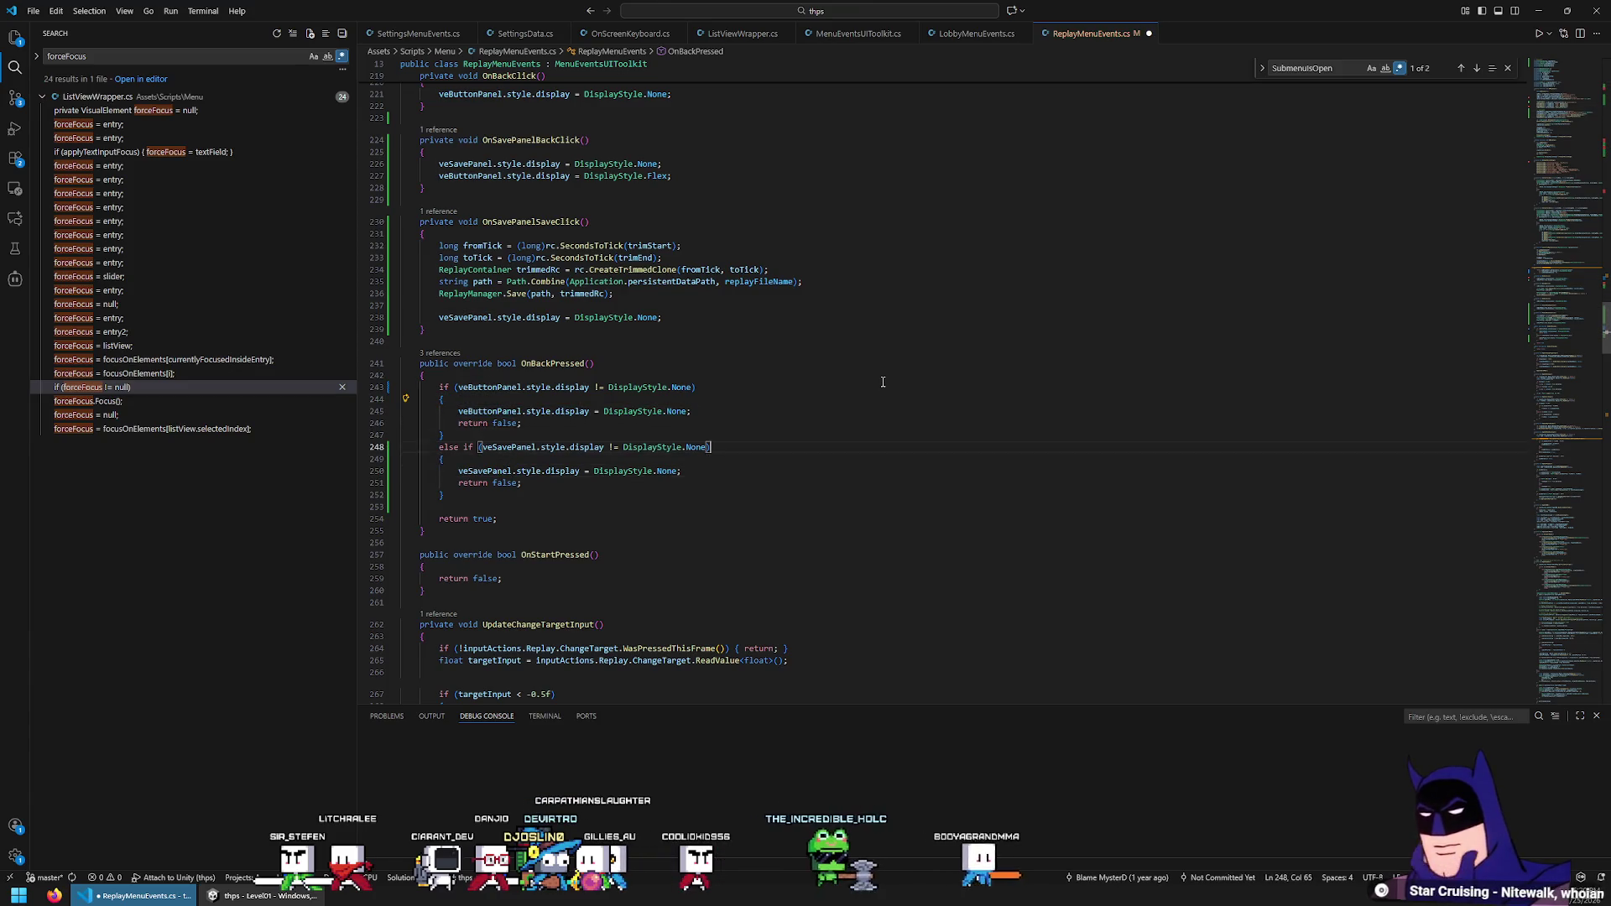
key(Down)
key(Down)
key(End)
key(Return)
key(Return)
text(veButtonPanel.style.display = DisplayStyle.;)
key(Left)
text(F)
key(Tab)
key(Delete)
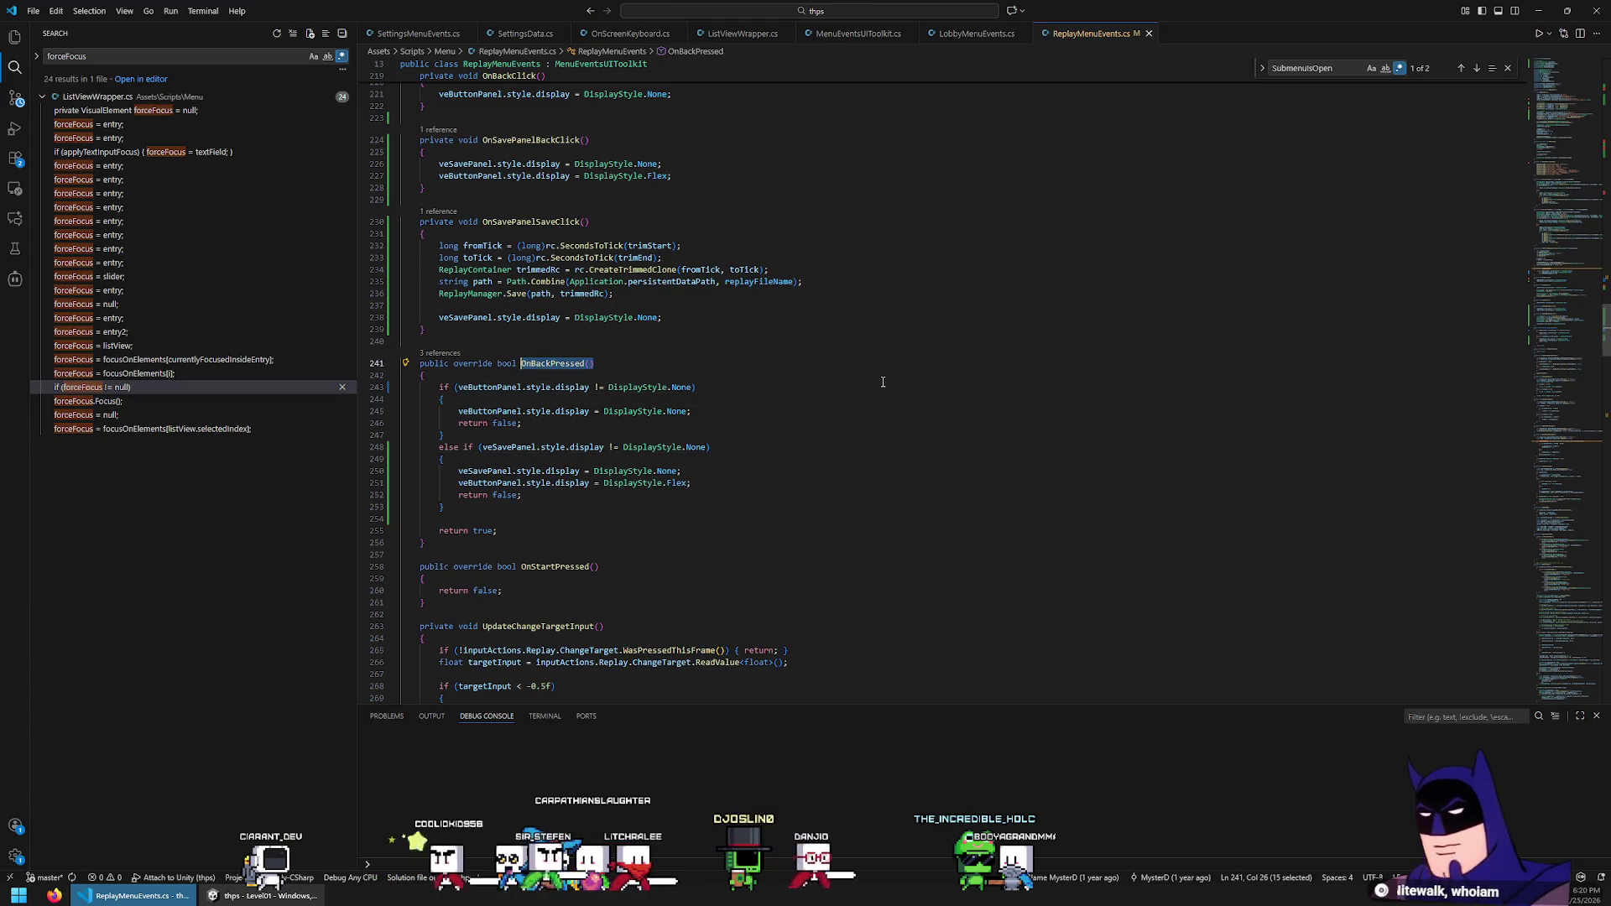
scroll(882, 382, up, 5)
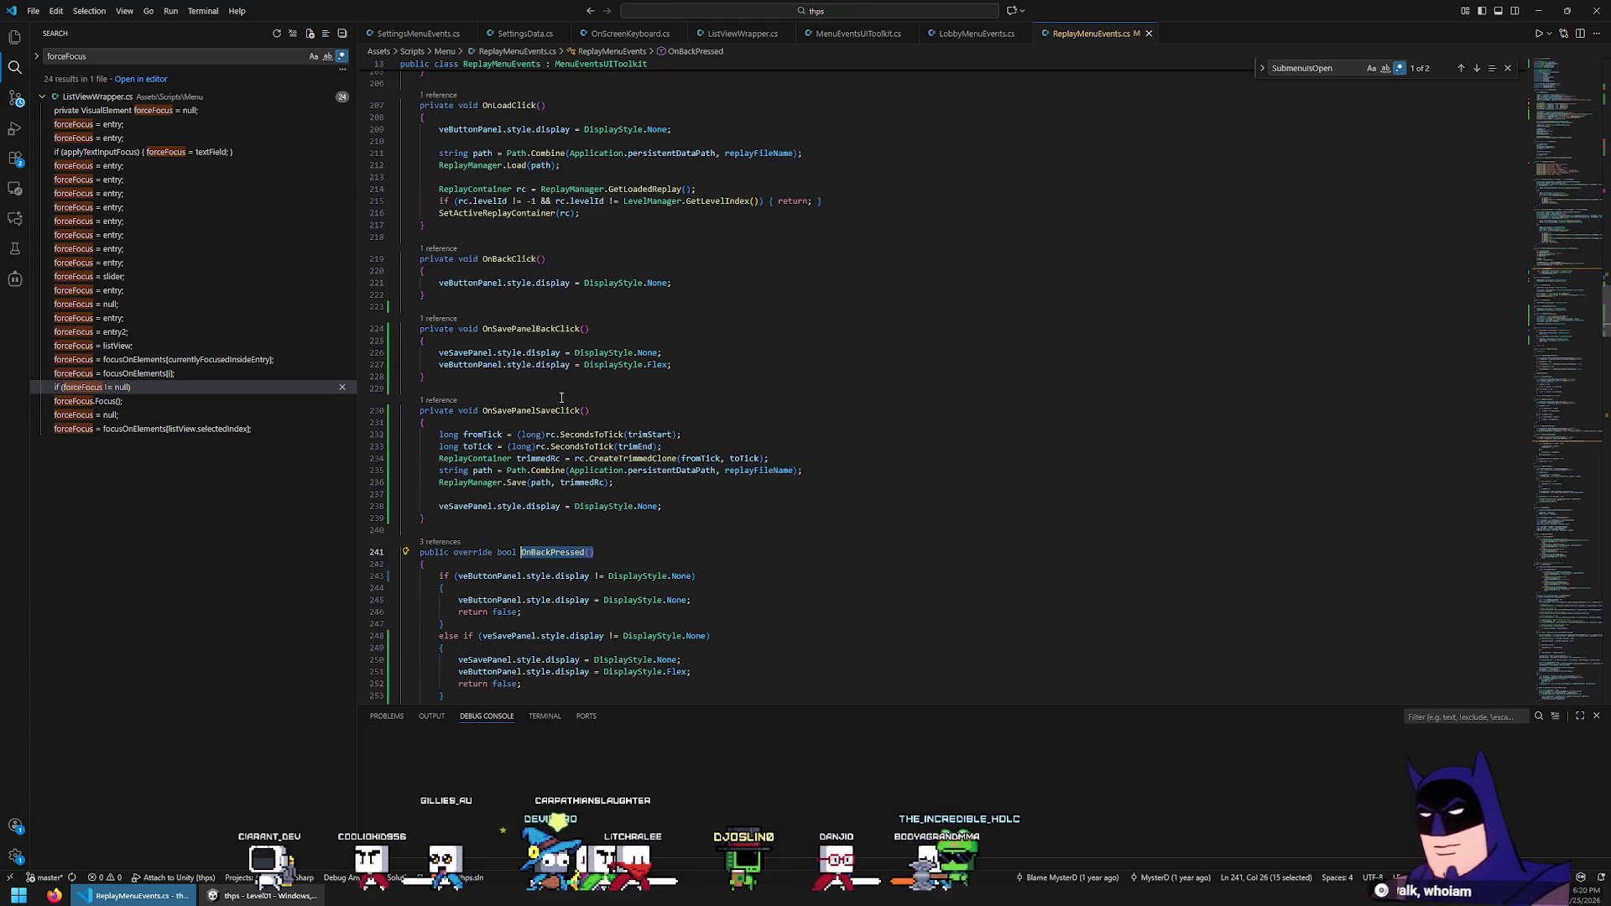
mouse_move(402, 306)
mouse_down()
mouse_move(577, 354)
mouse_move(607, 385)
mouse_up()
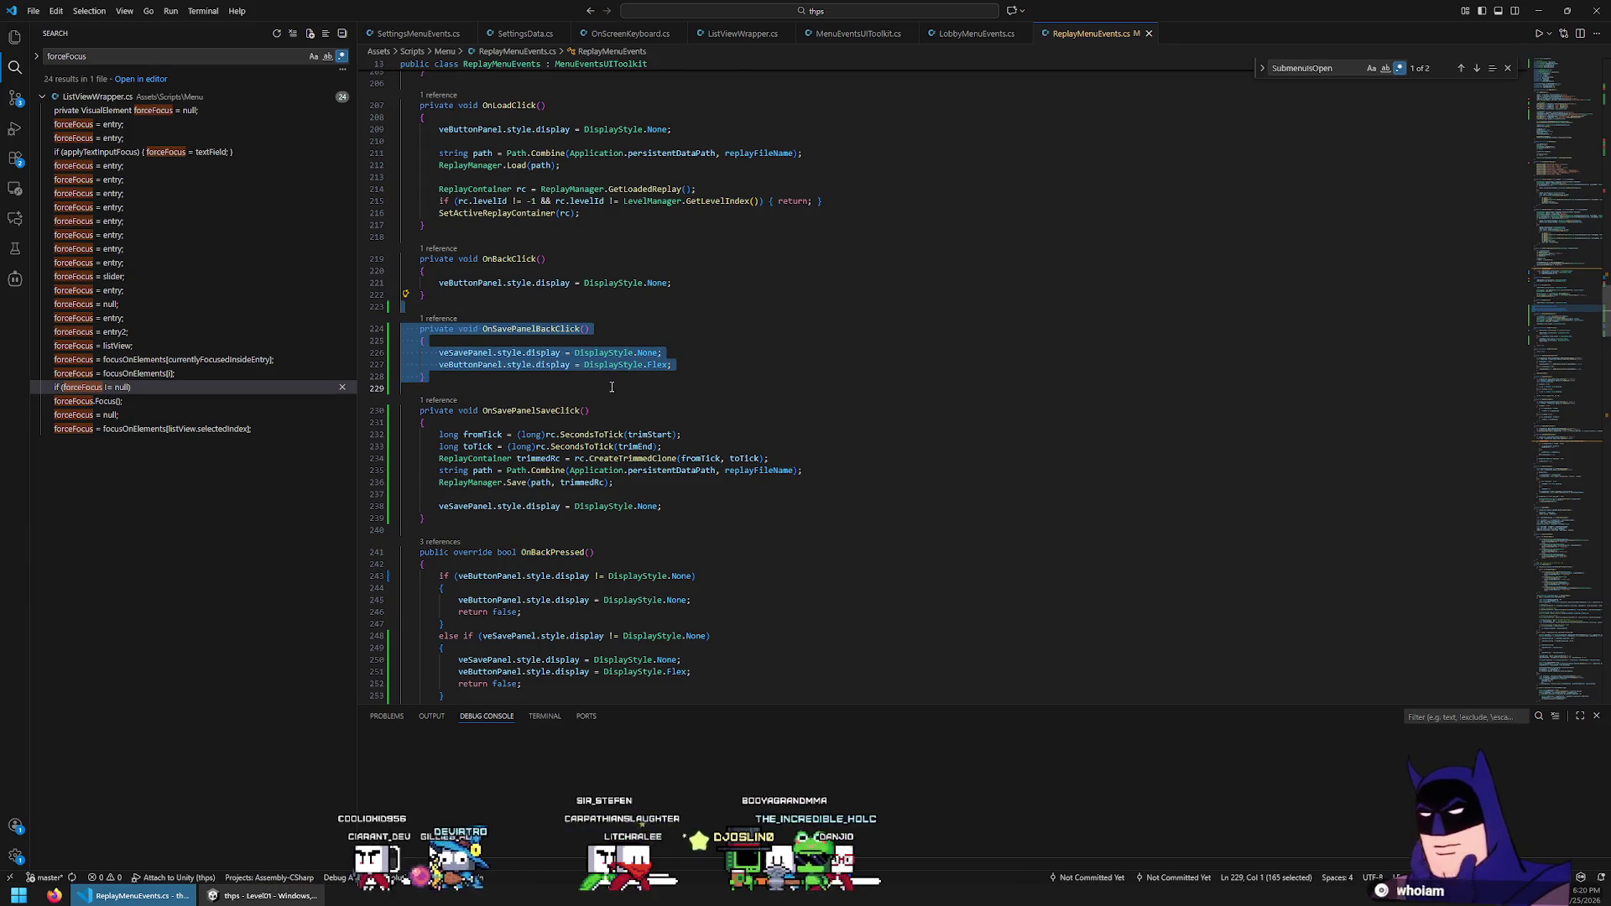
Delete the OnSavePanelBackClick and OnBackClick methods
key(Delete)
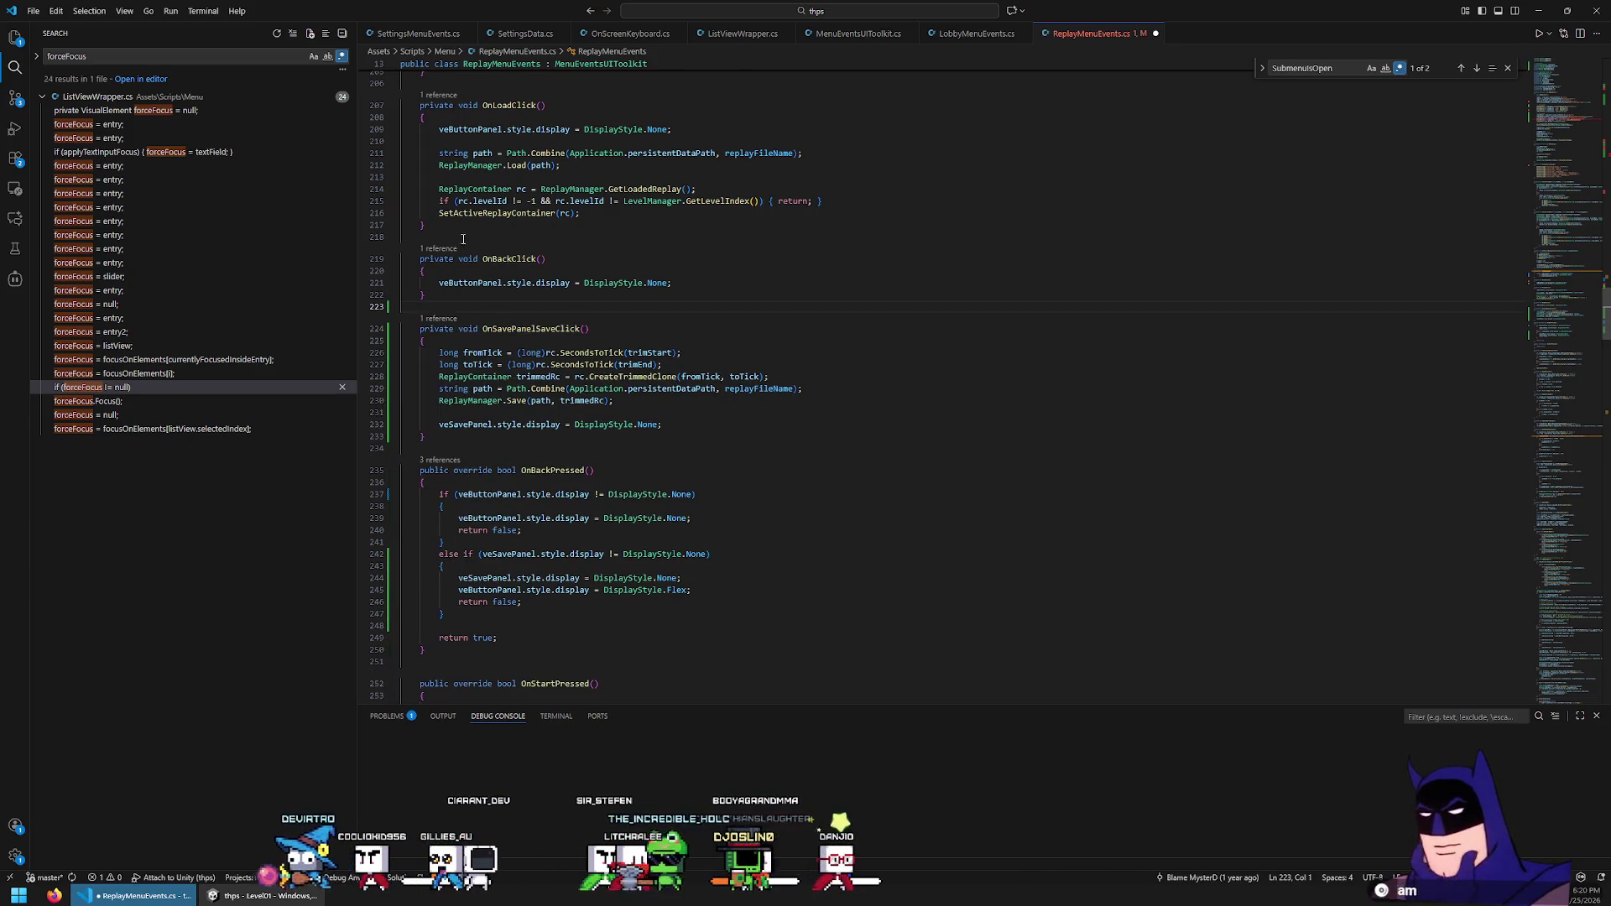
shift+click(460, 237)
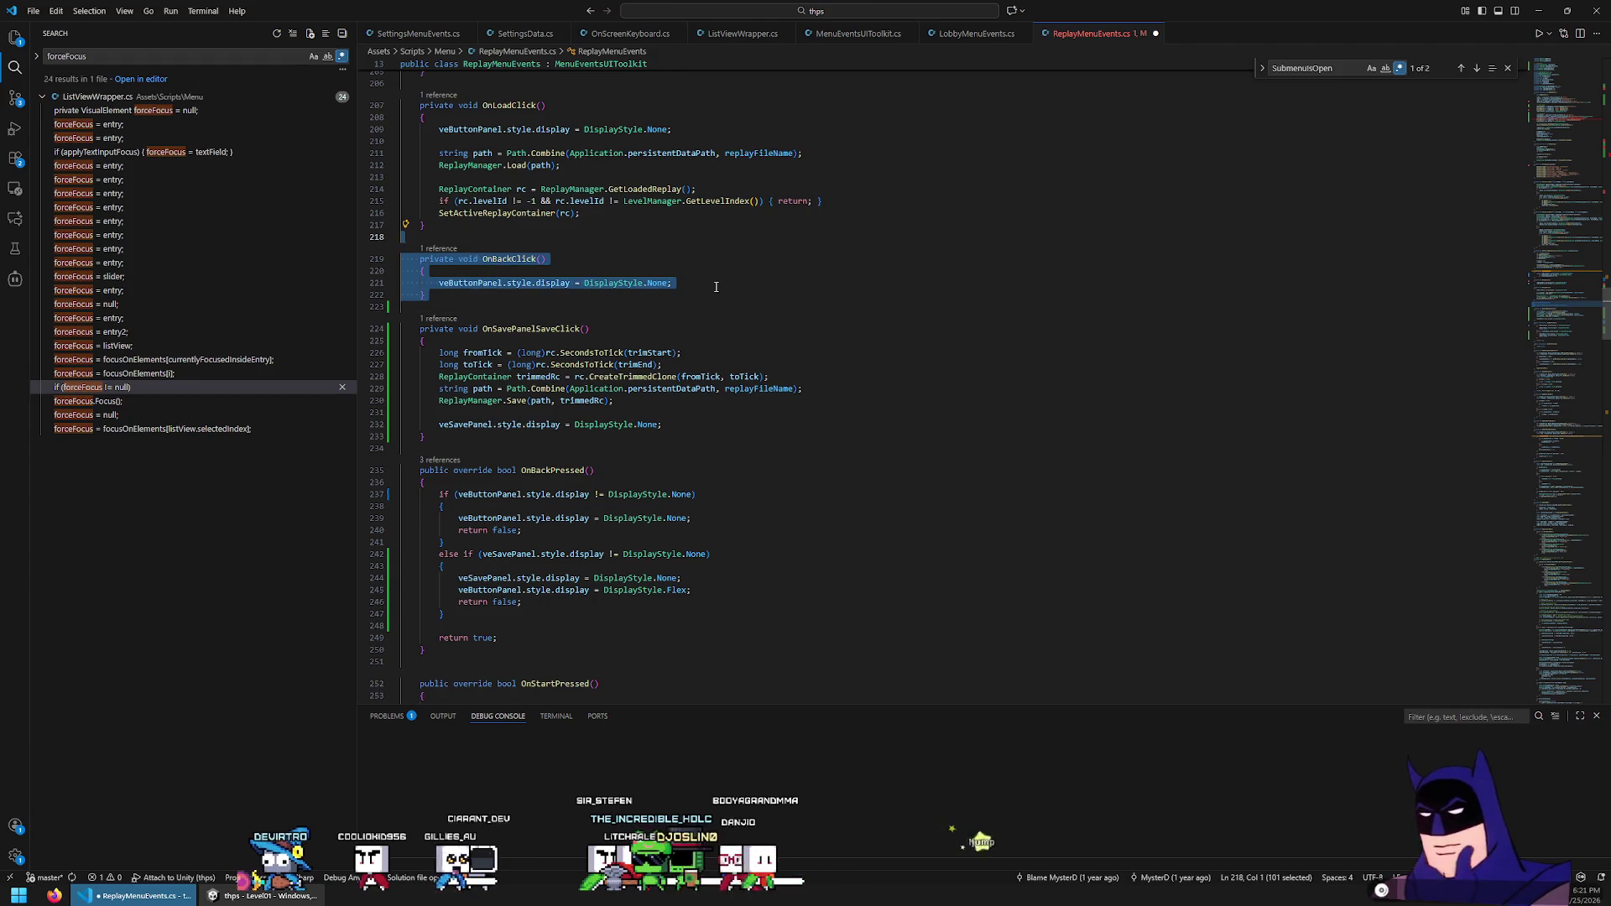
key(Delete)
key(ctrl+Home)
Change the Back button callbacks to () => OnBackPressed() and switch to Unity to recompile
scroll(661, 530, down, 10)
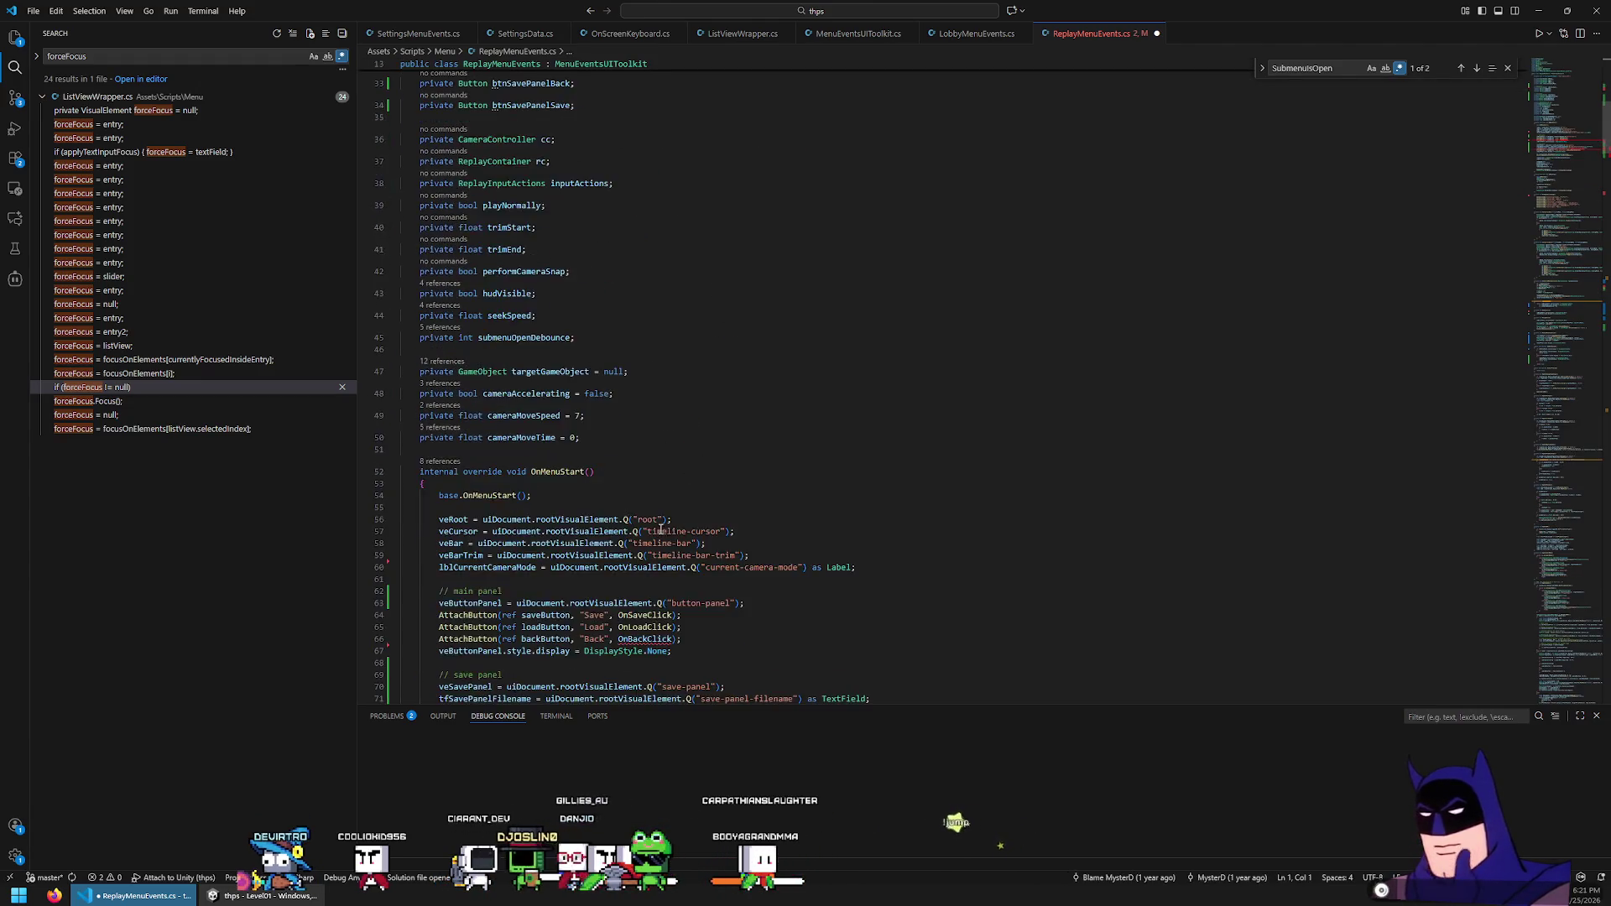
scroll(661, 530, down, 3)
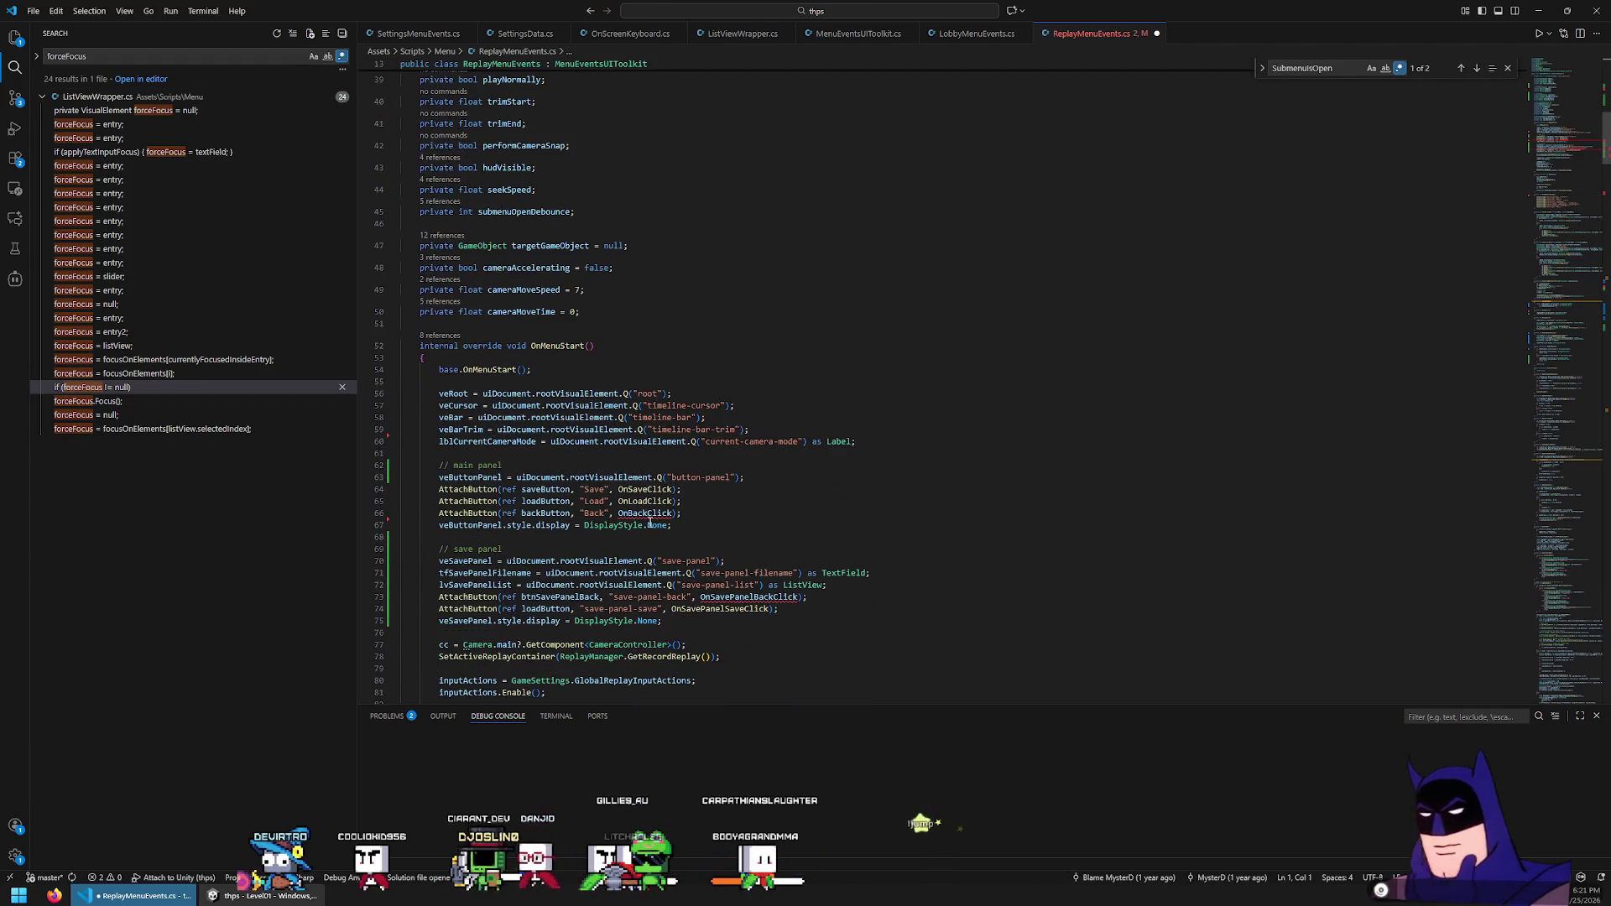
double_click(759, 596)
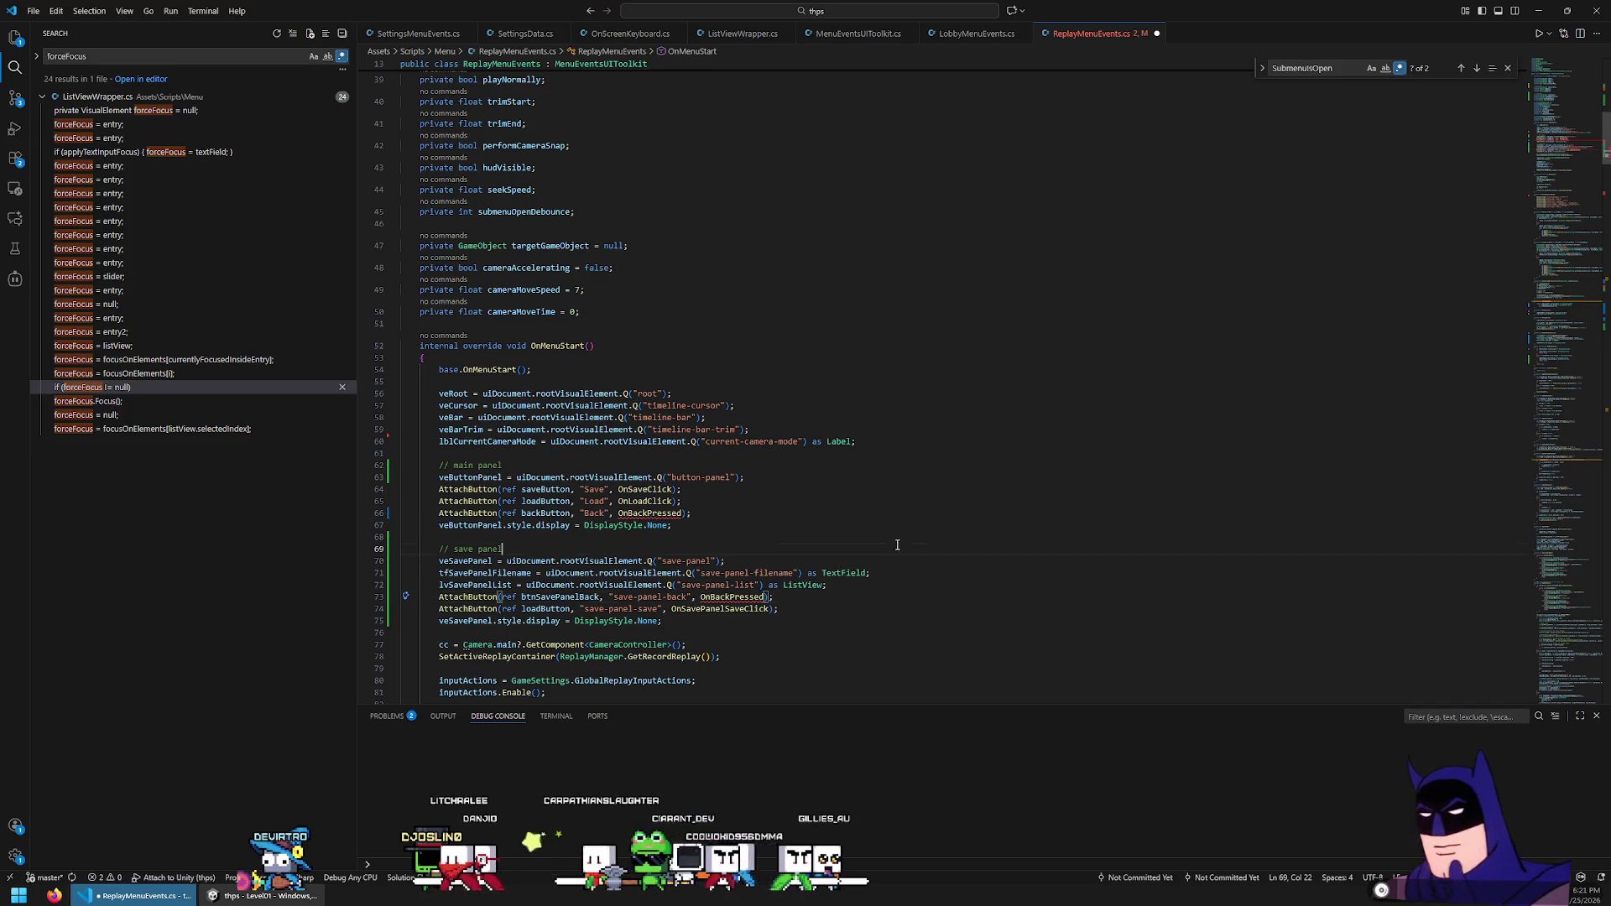
ctrl+click(675, 512)
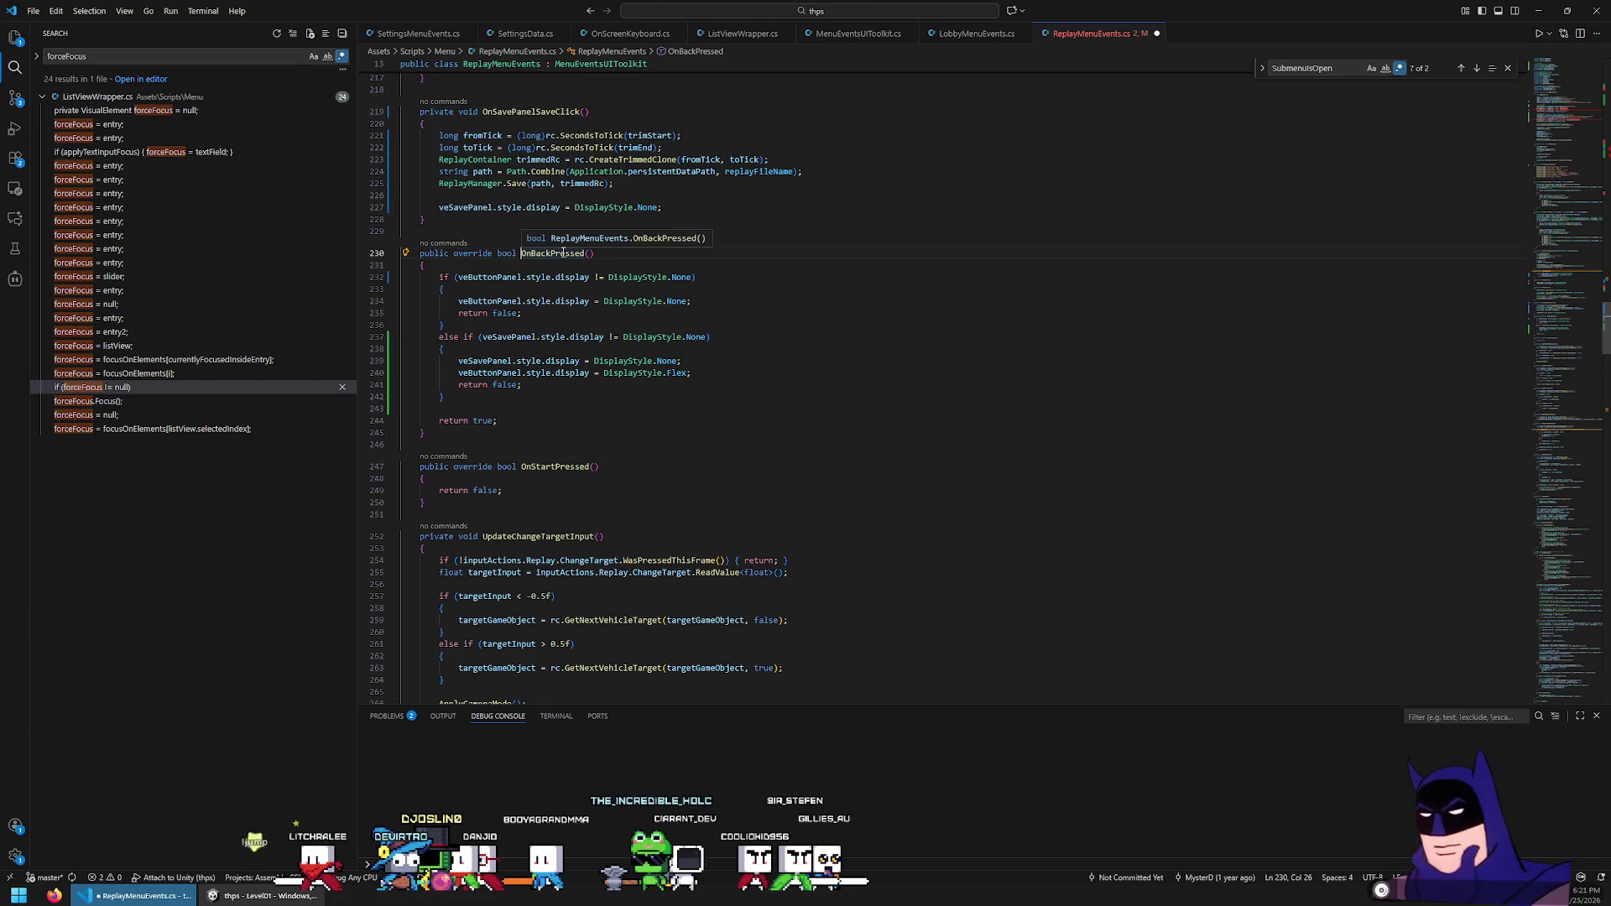
key(alt+Left)
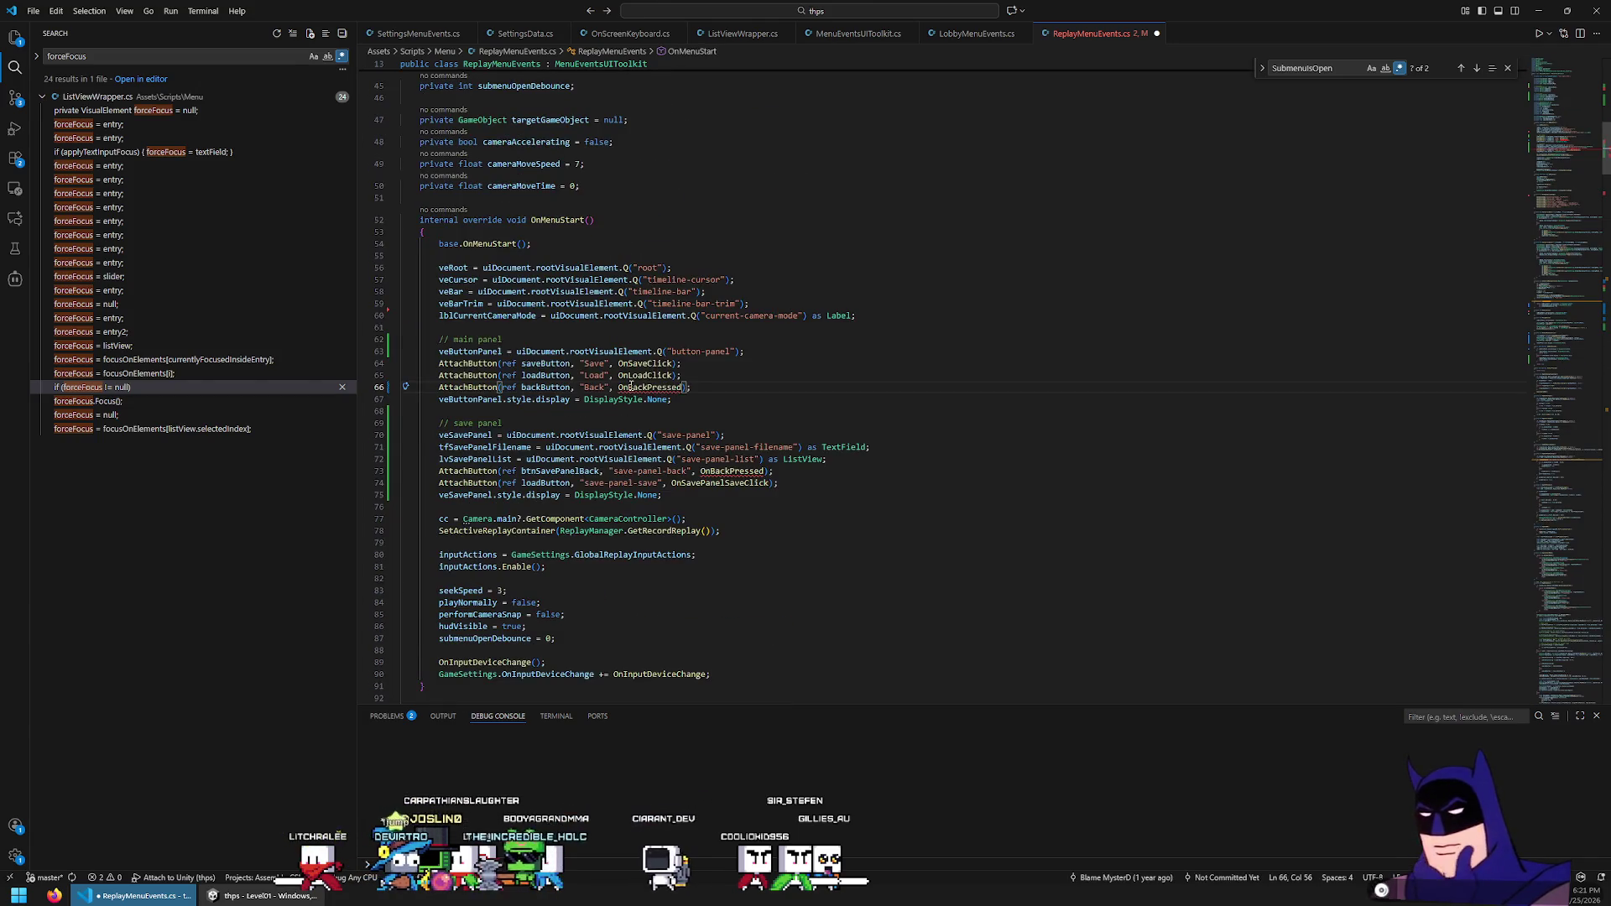
key(ctrl+Right)
text(())
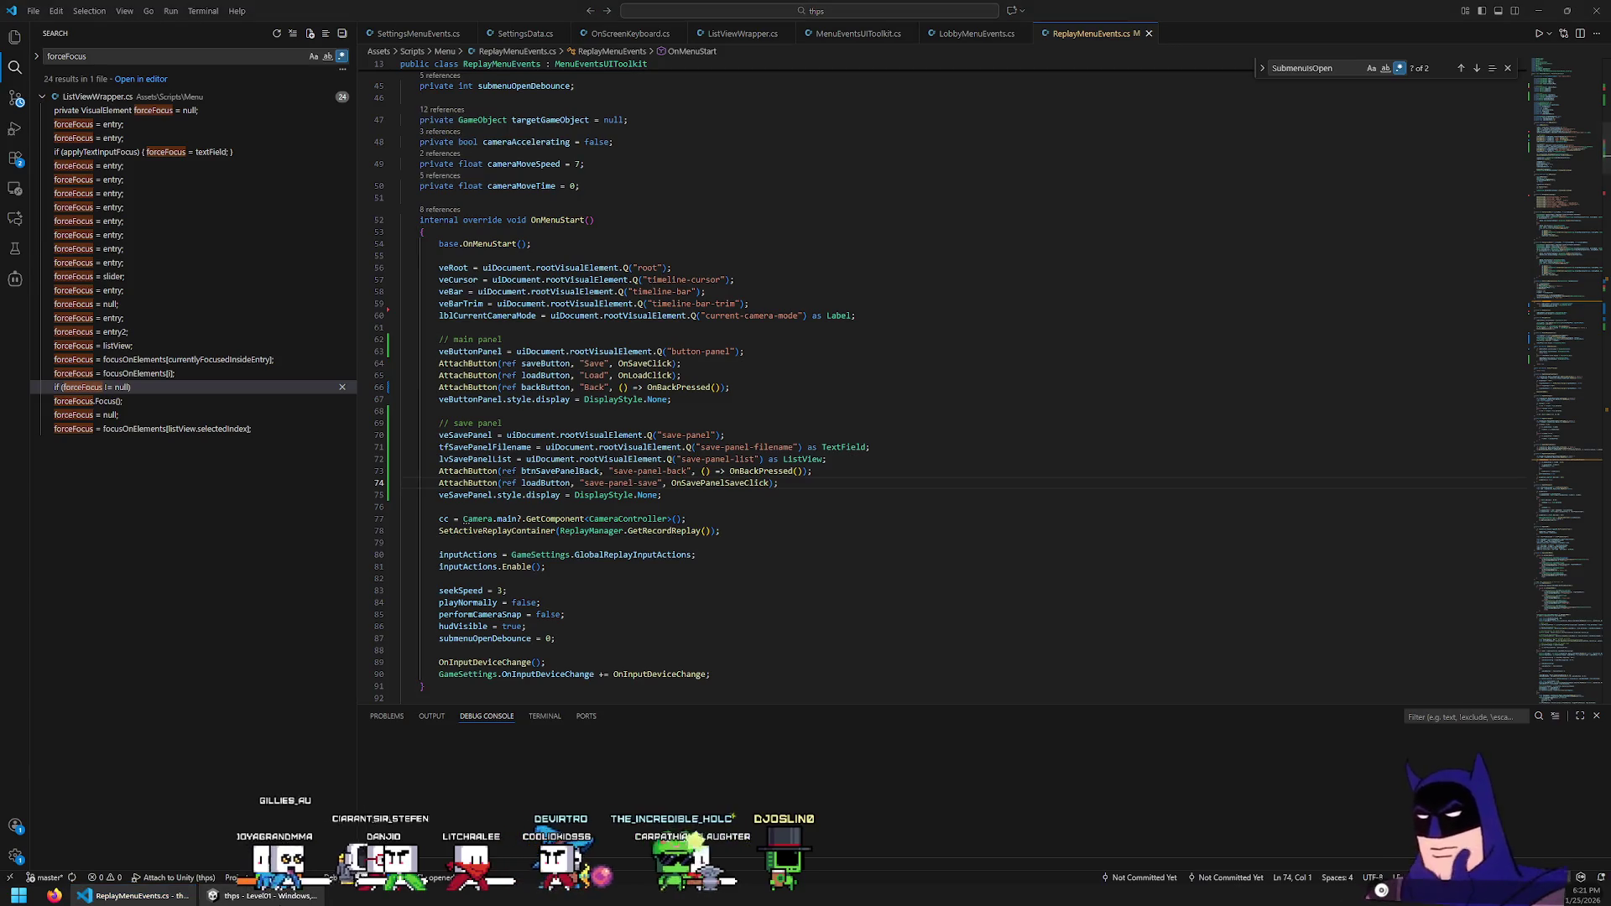
click(299, 902)
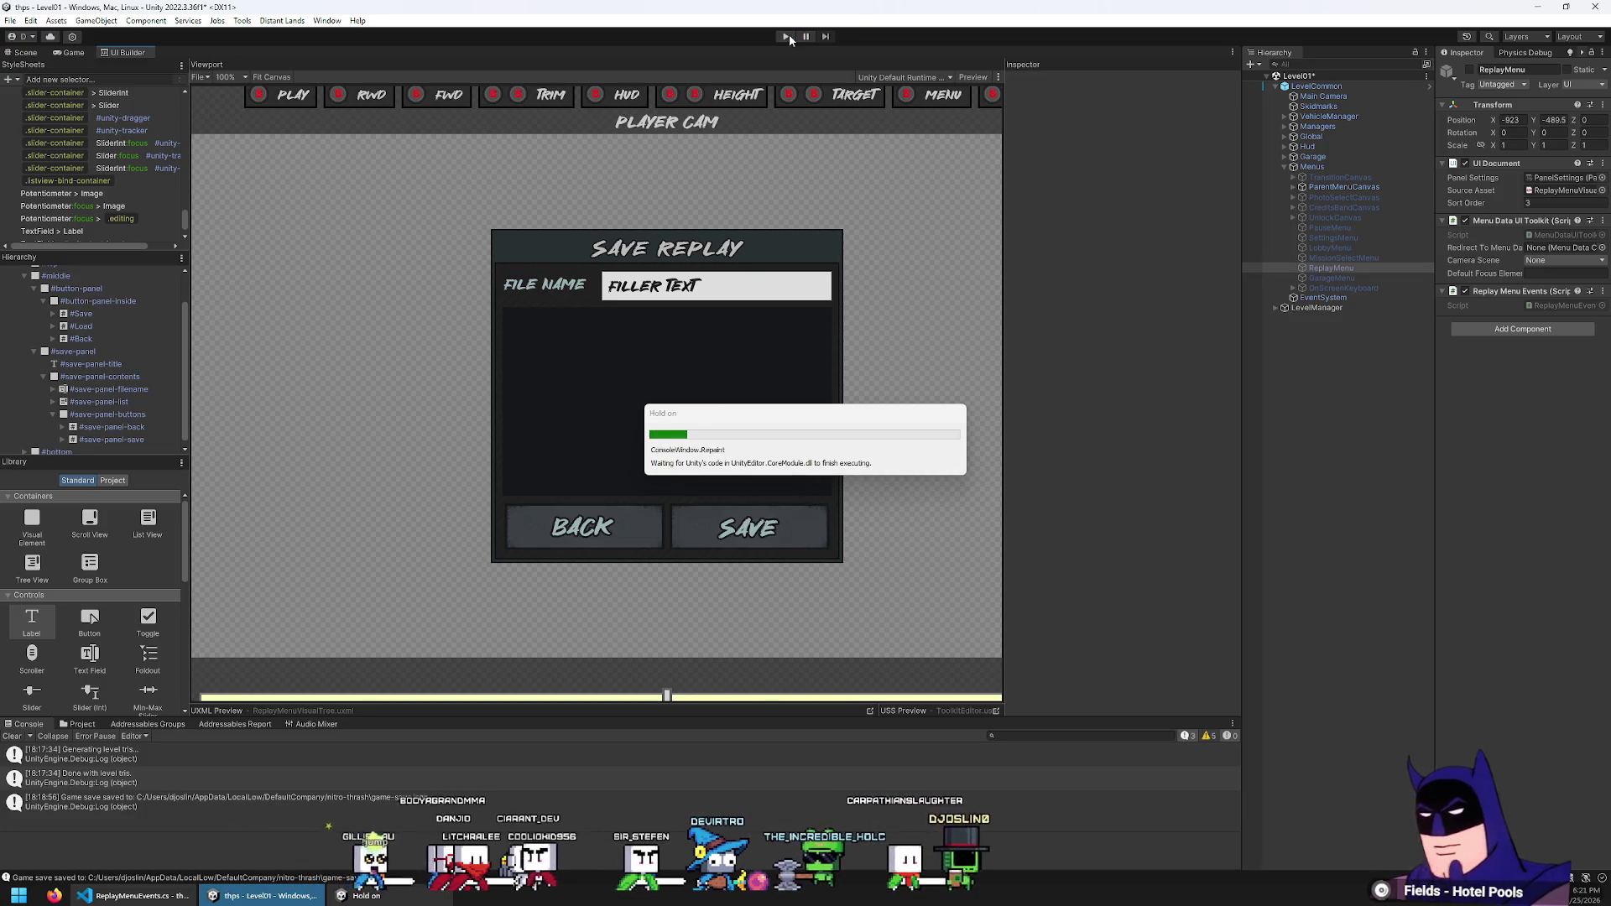
In play mode, open replay, choose Save from the SAVE/LOAD/BACK menu, then go back
click(786, 37)
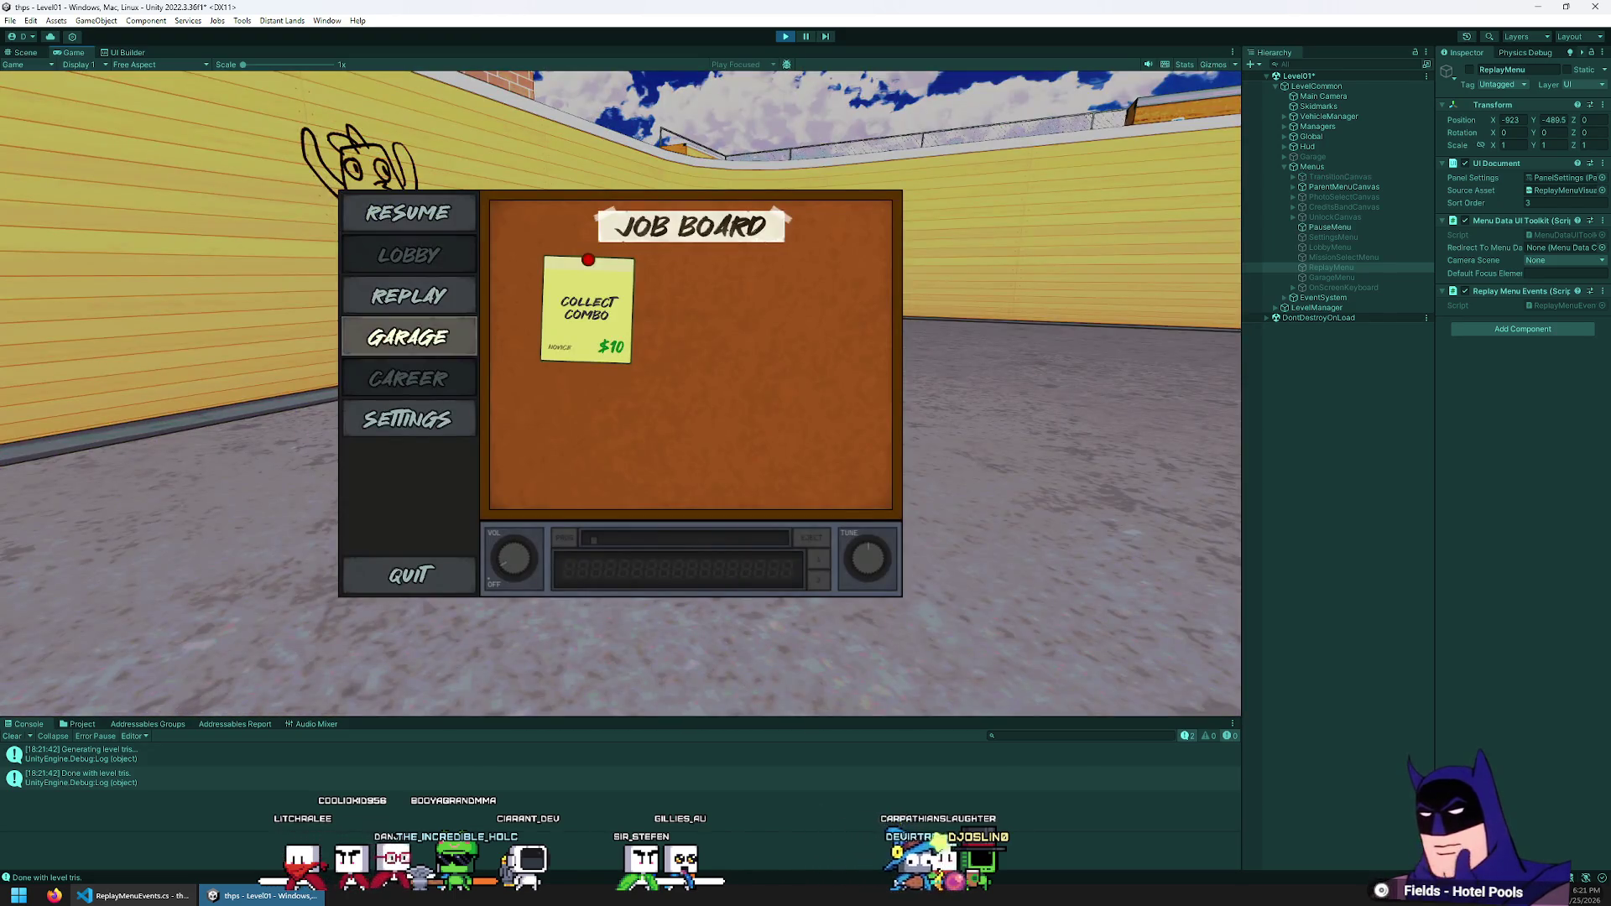
key(Down)
key(Up)
key(Up)
key(Return)
key(Escape)
key(Up)
key(Up)
key(Return)
key(Escape)
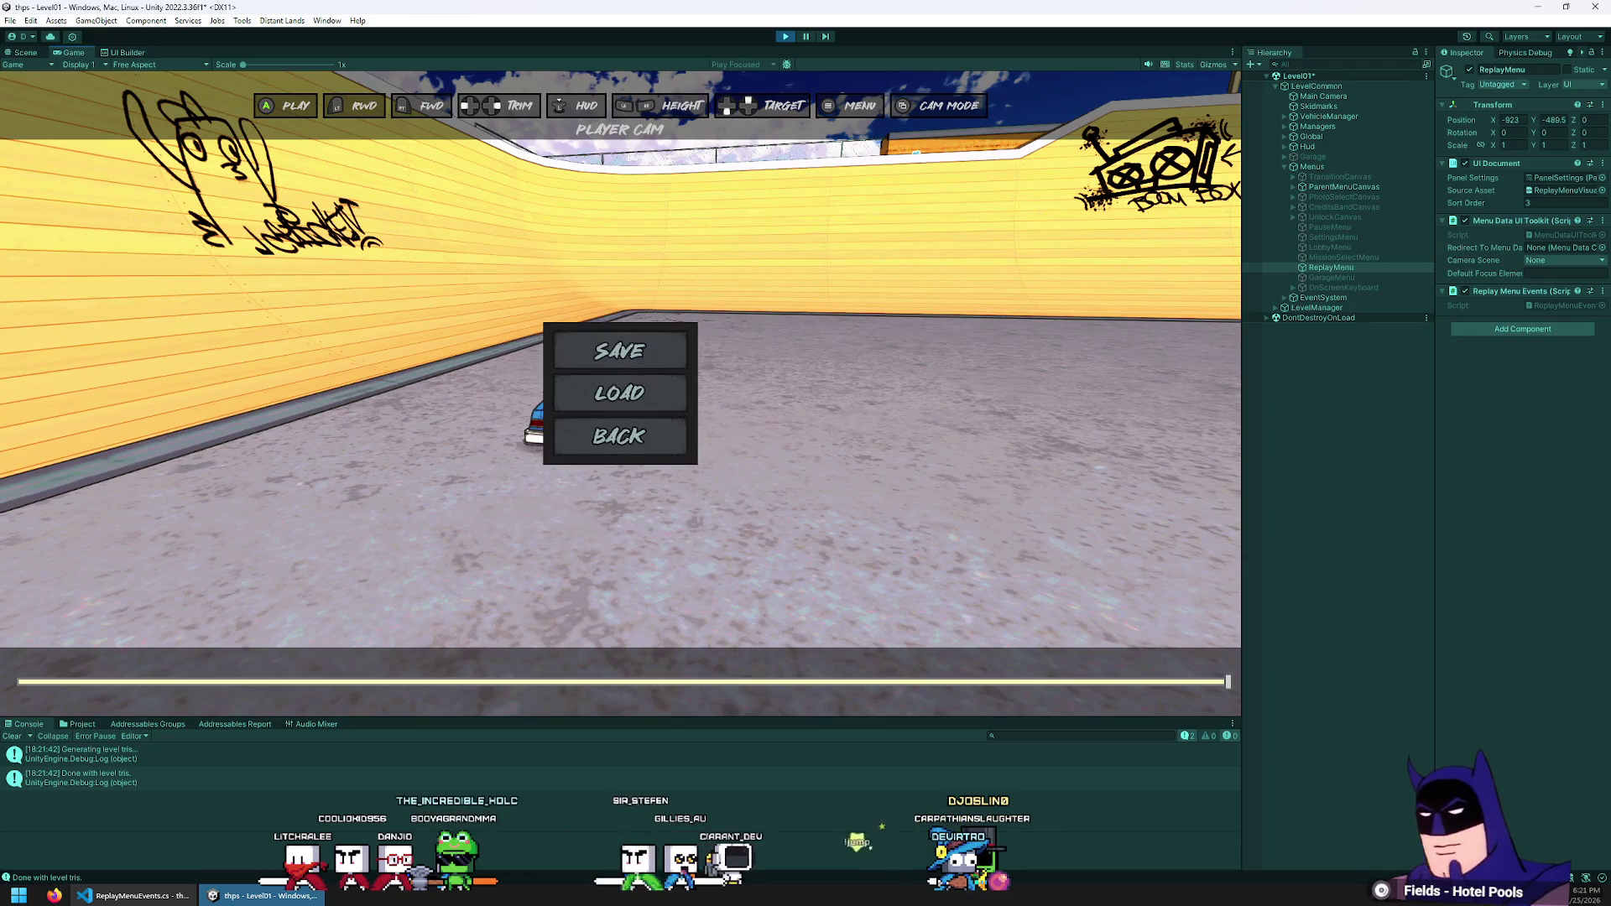
Repeat opening Save Replay and toggling the replay menu, then return to ReplayMenuEvents.cs
key(Escape)
key(Escape)
key(Up)
key(Up)
key(Return)
key(Escape)
key(Escape)
key(Escape)
key(Escape)
key(Escape)
key(Escape)
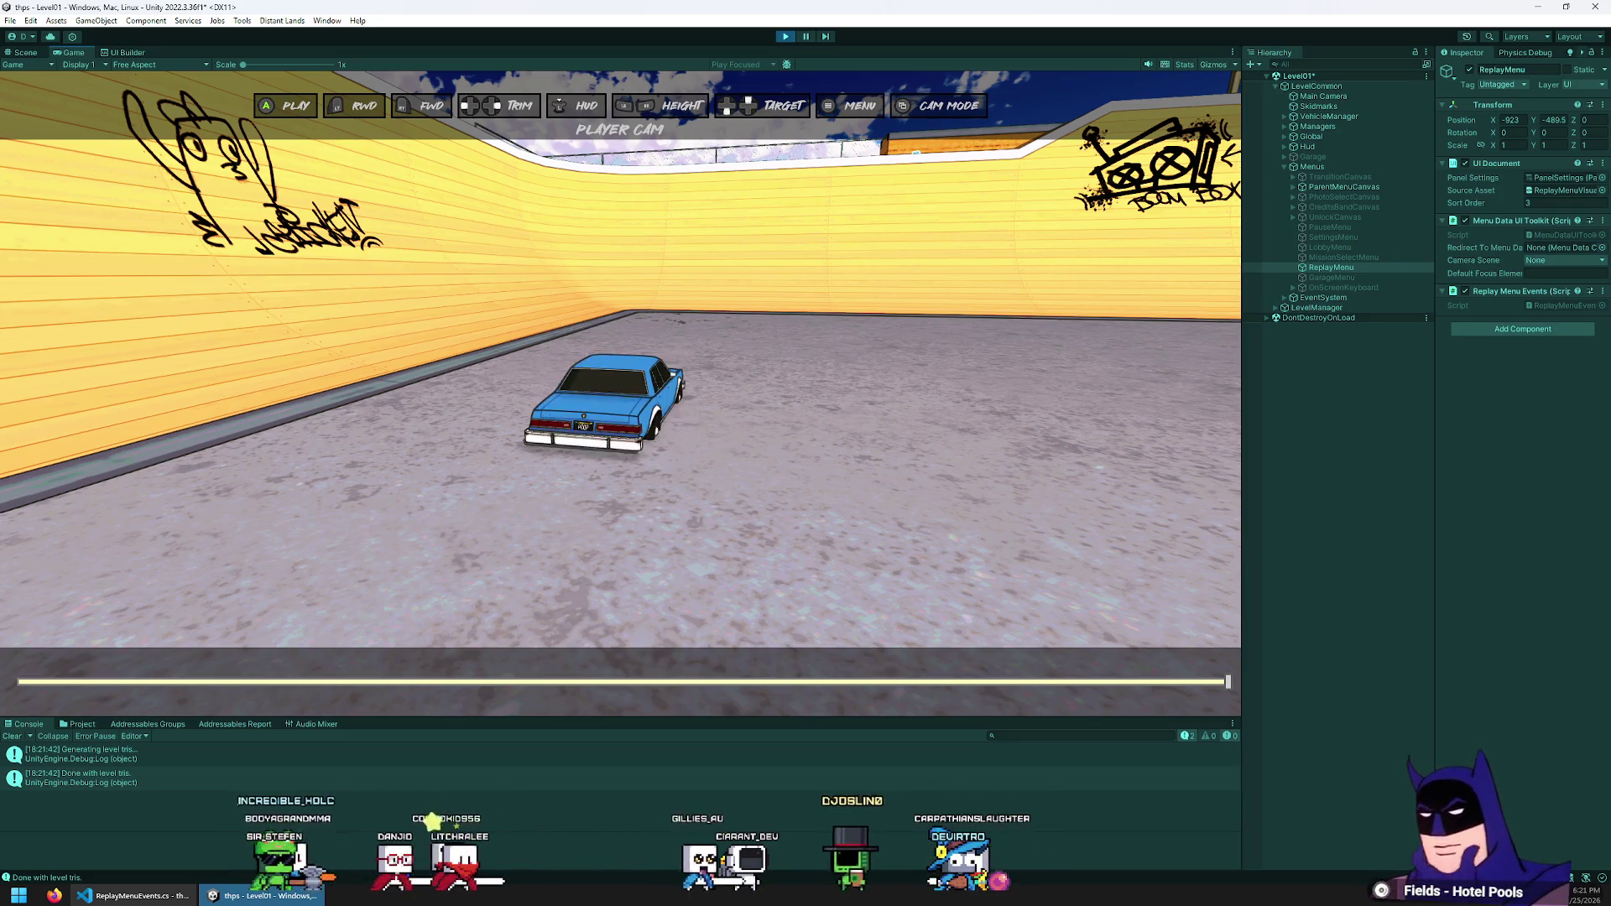
key(Escape)
key(Escape)
key(Escape)
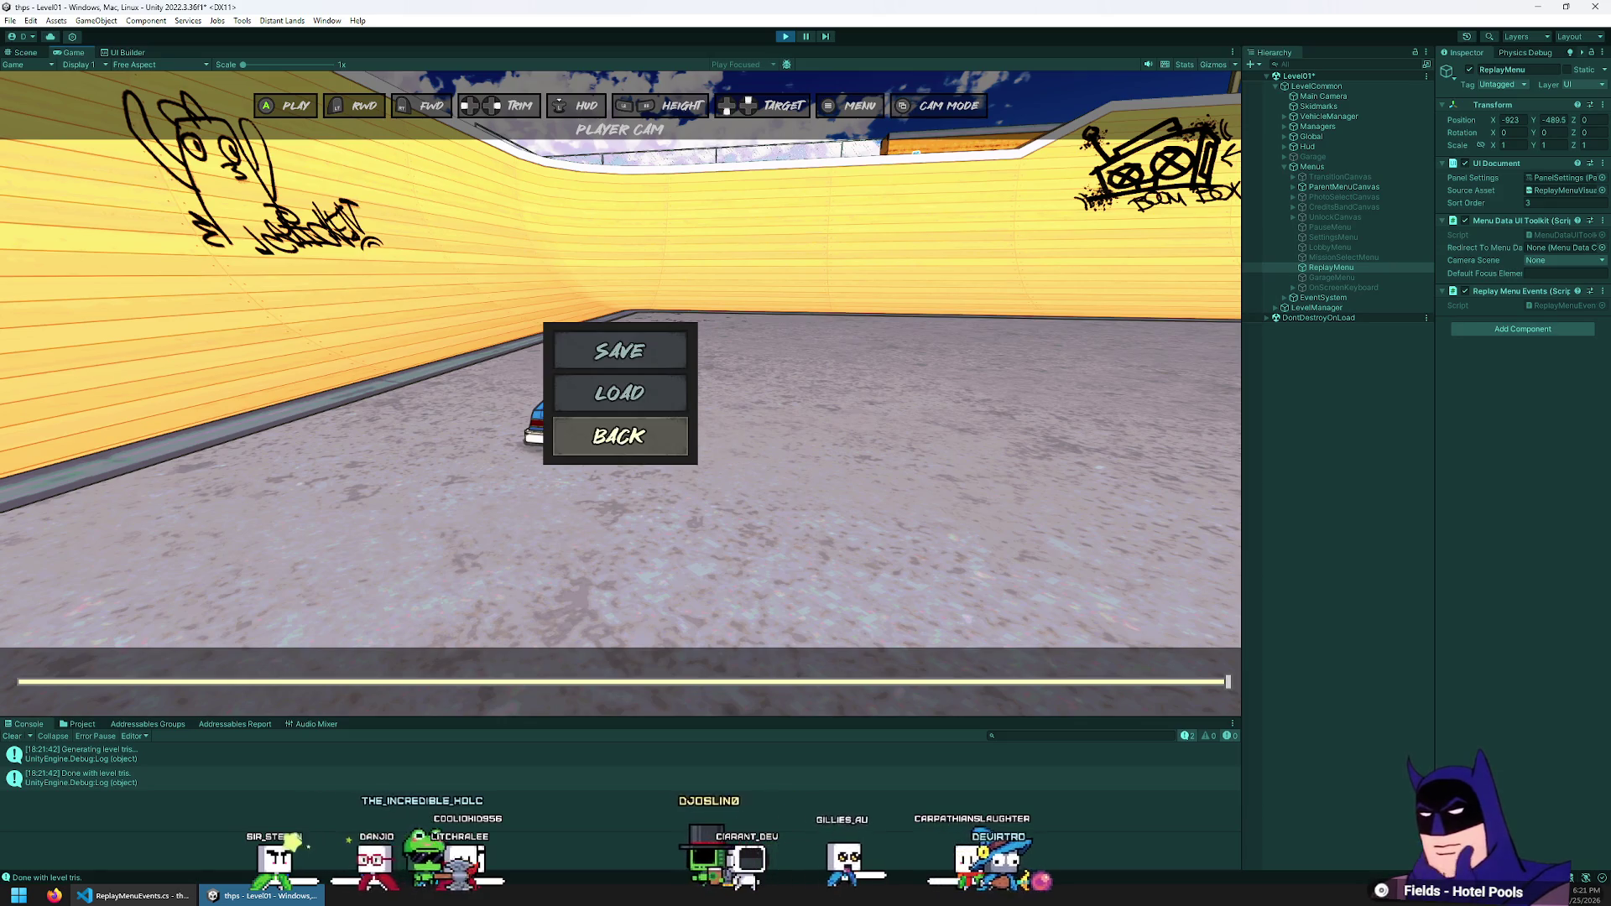
key(Up)
key(Up)
key(Escape)
key(Escape)
key(Escape)
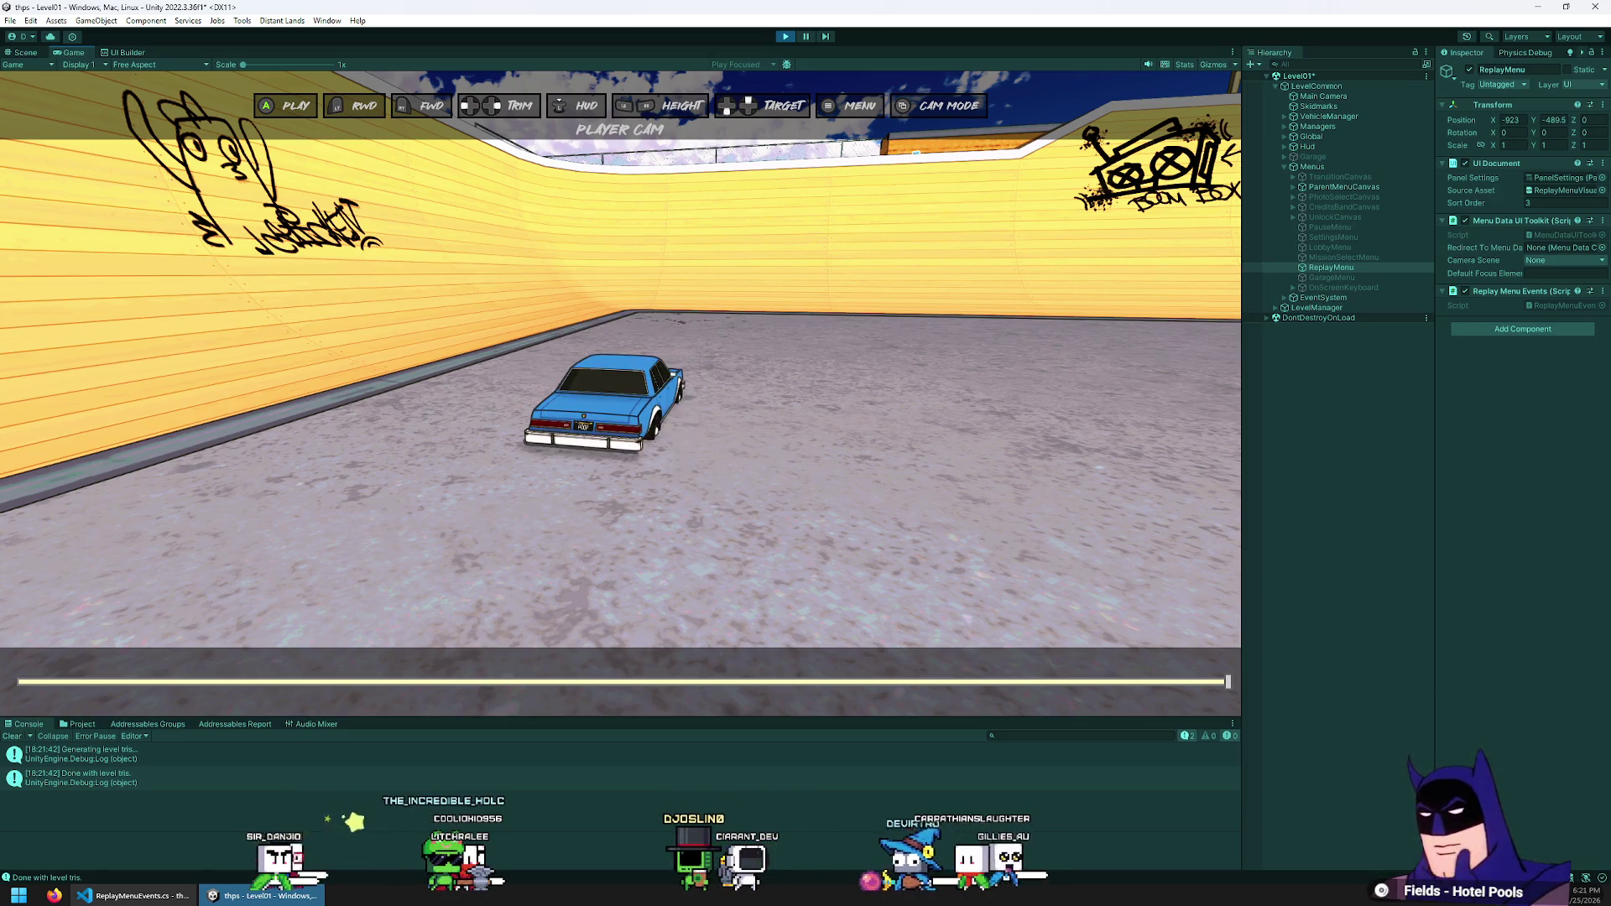
key(Escape)
key(Escape)
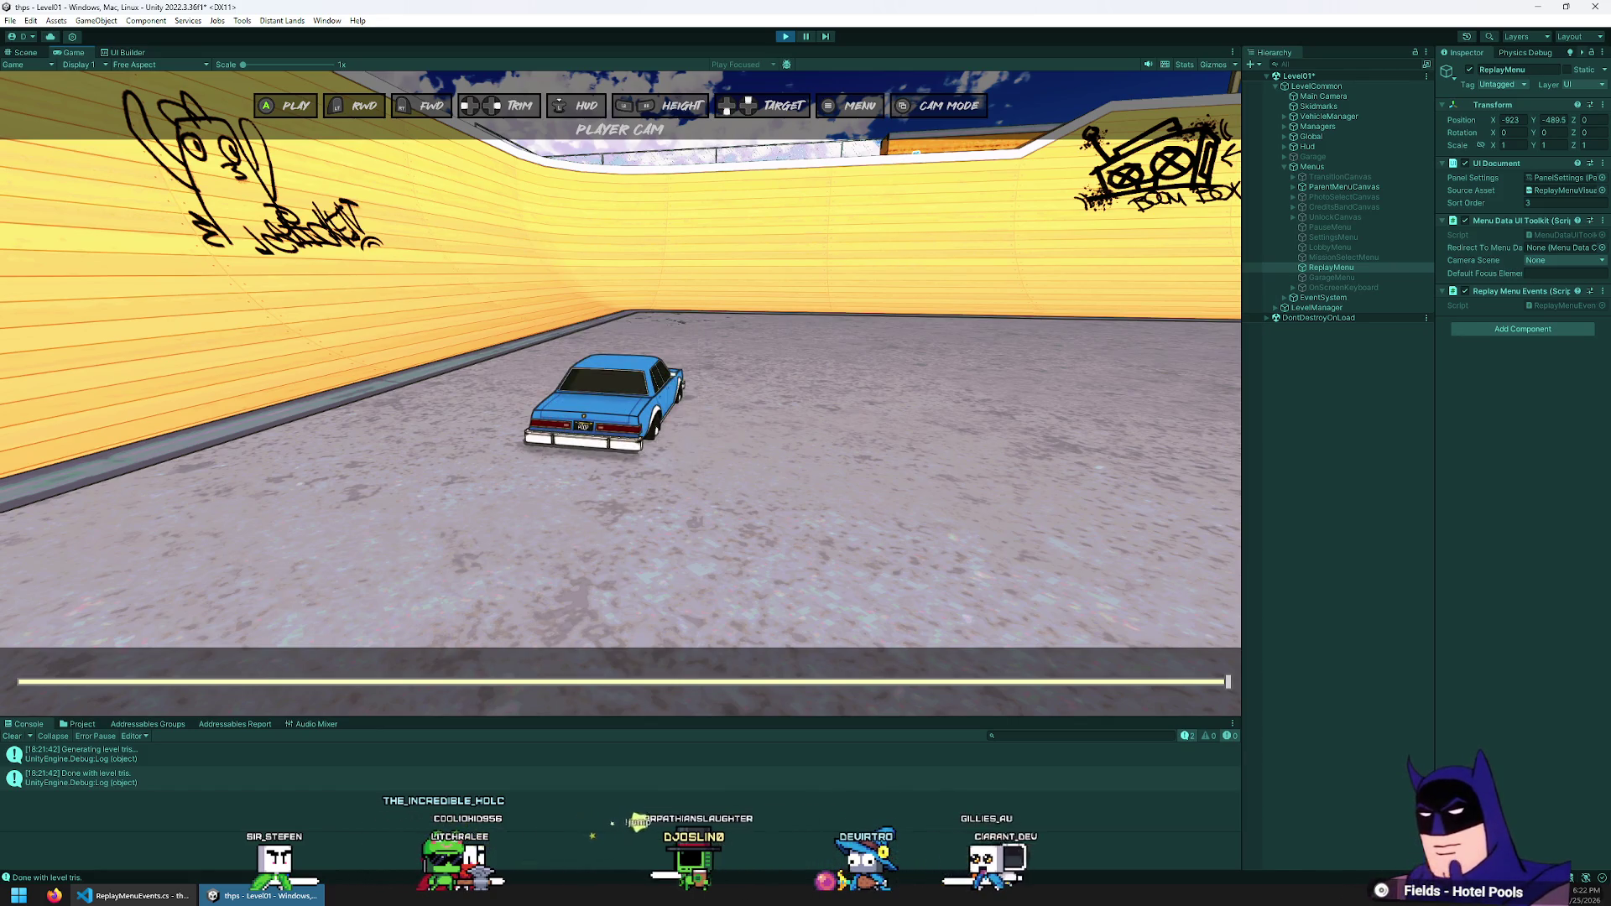
key(alt+Tab)
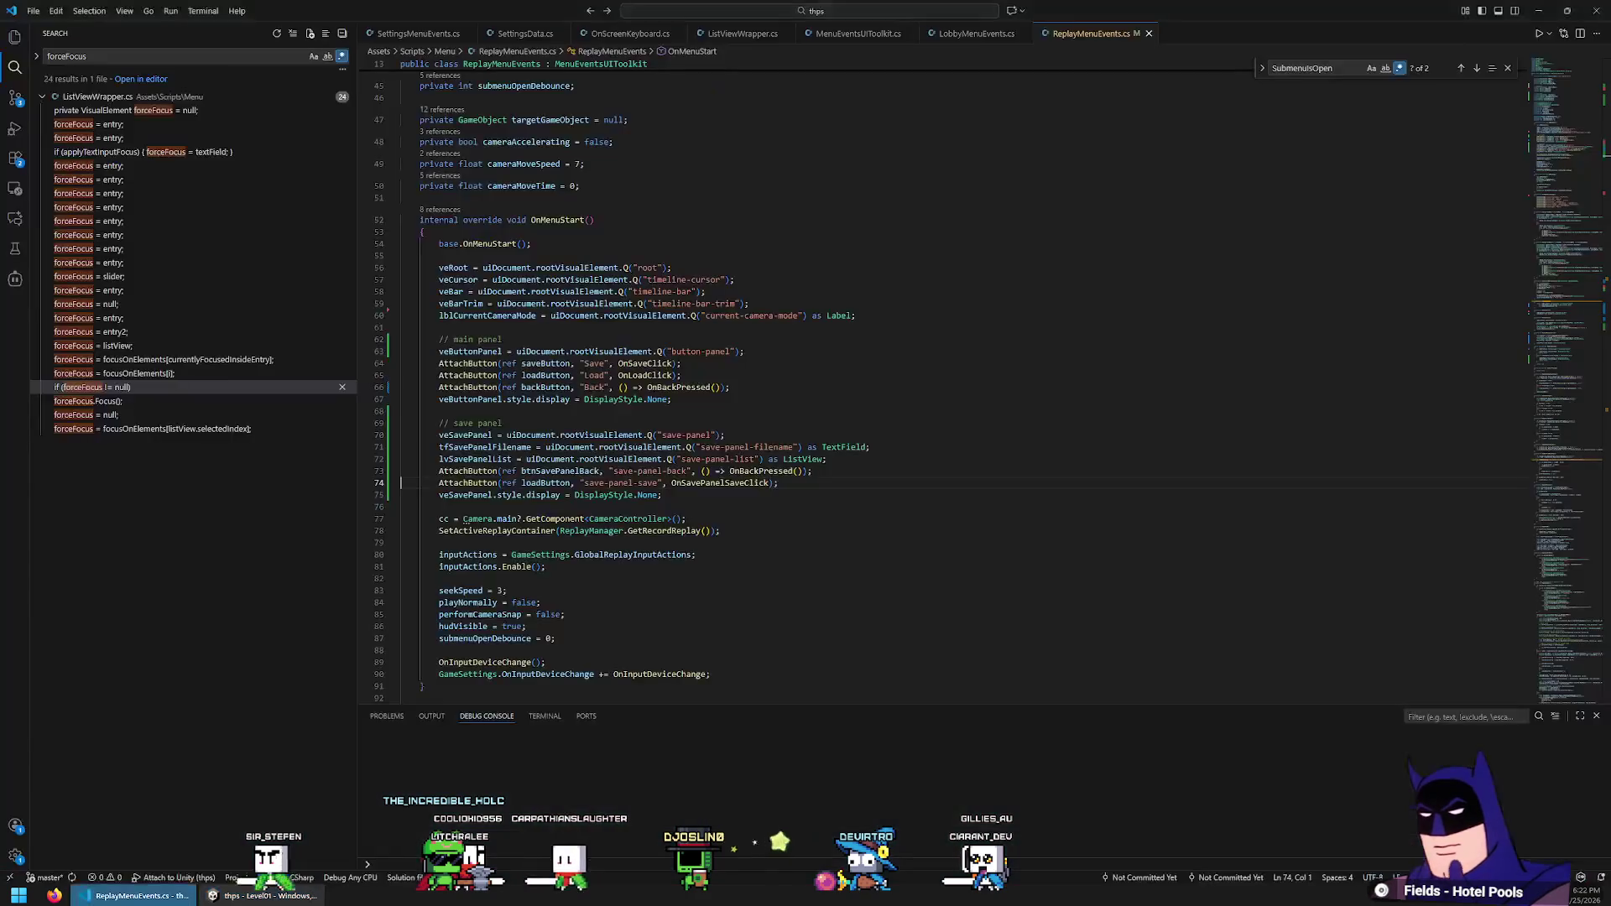
Search the script for sound code and open the MenuEventsUIToolkit base class definition
scroll(701, 307, down, 3)
key(ctrl+f)
text(s)
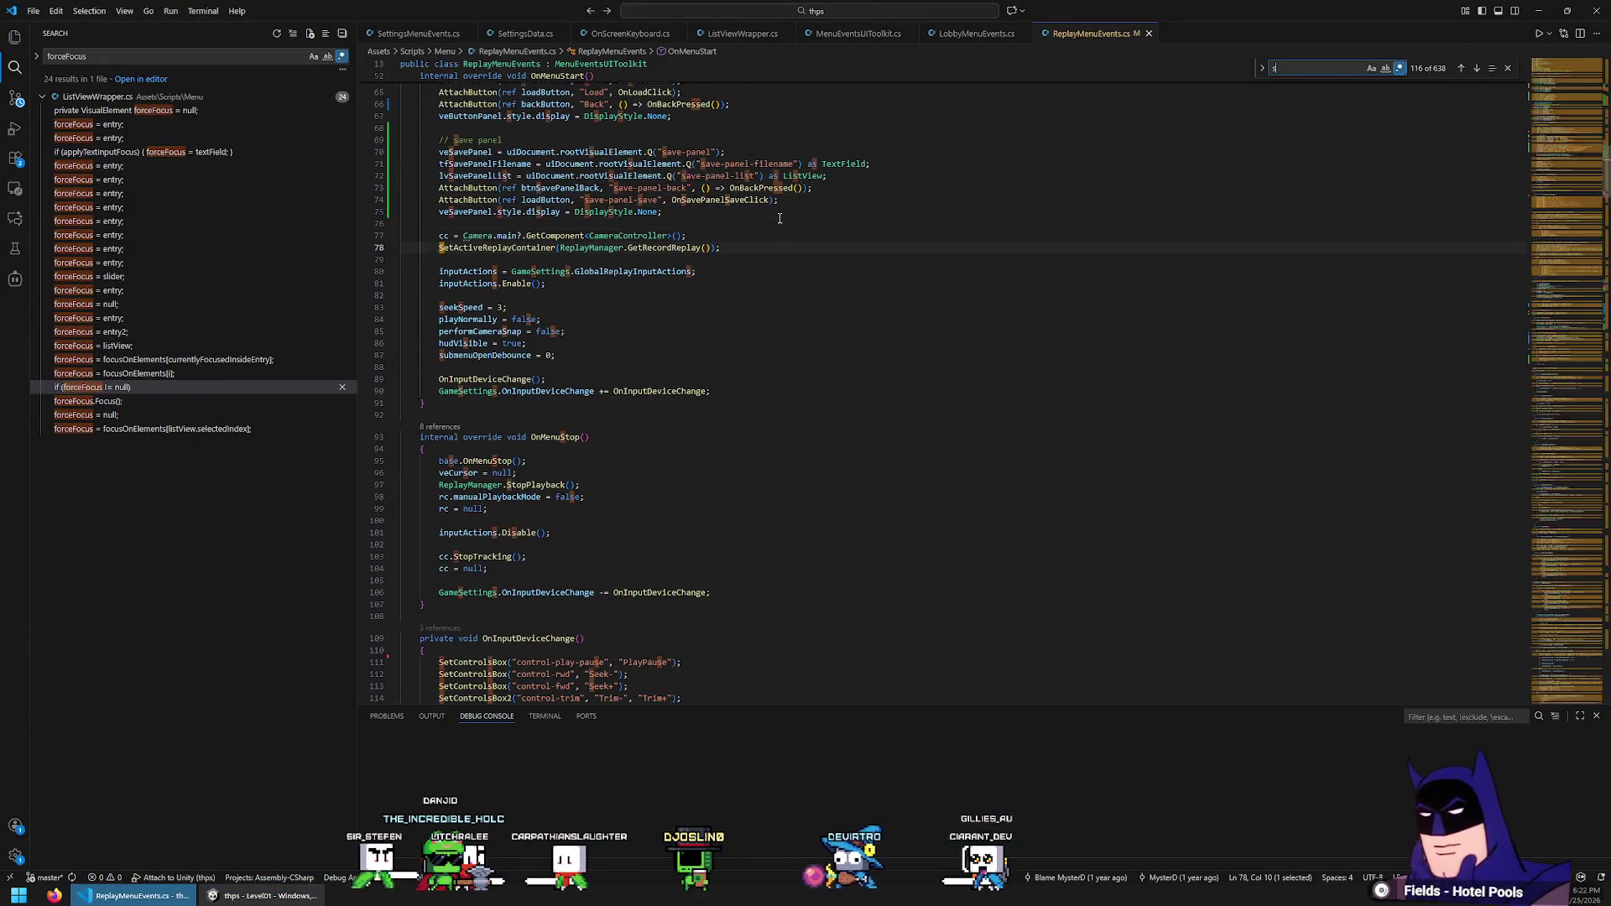
text(oundaudi)
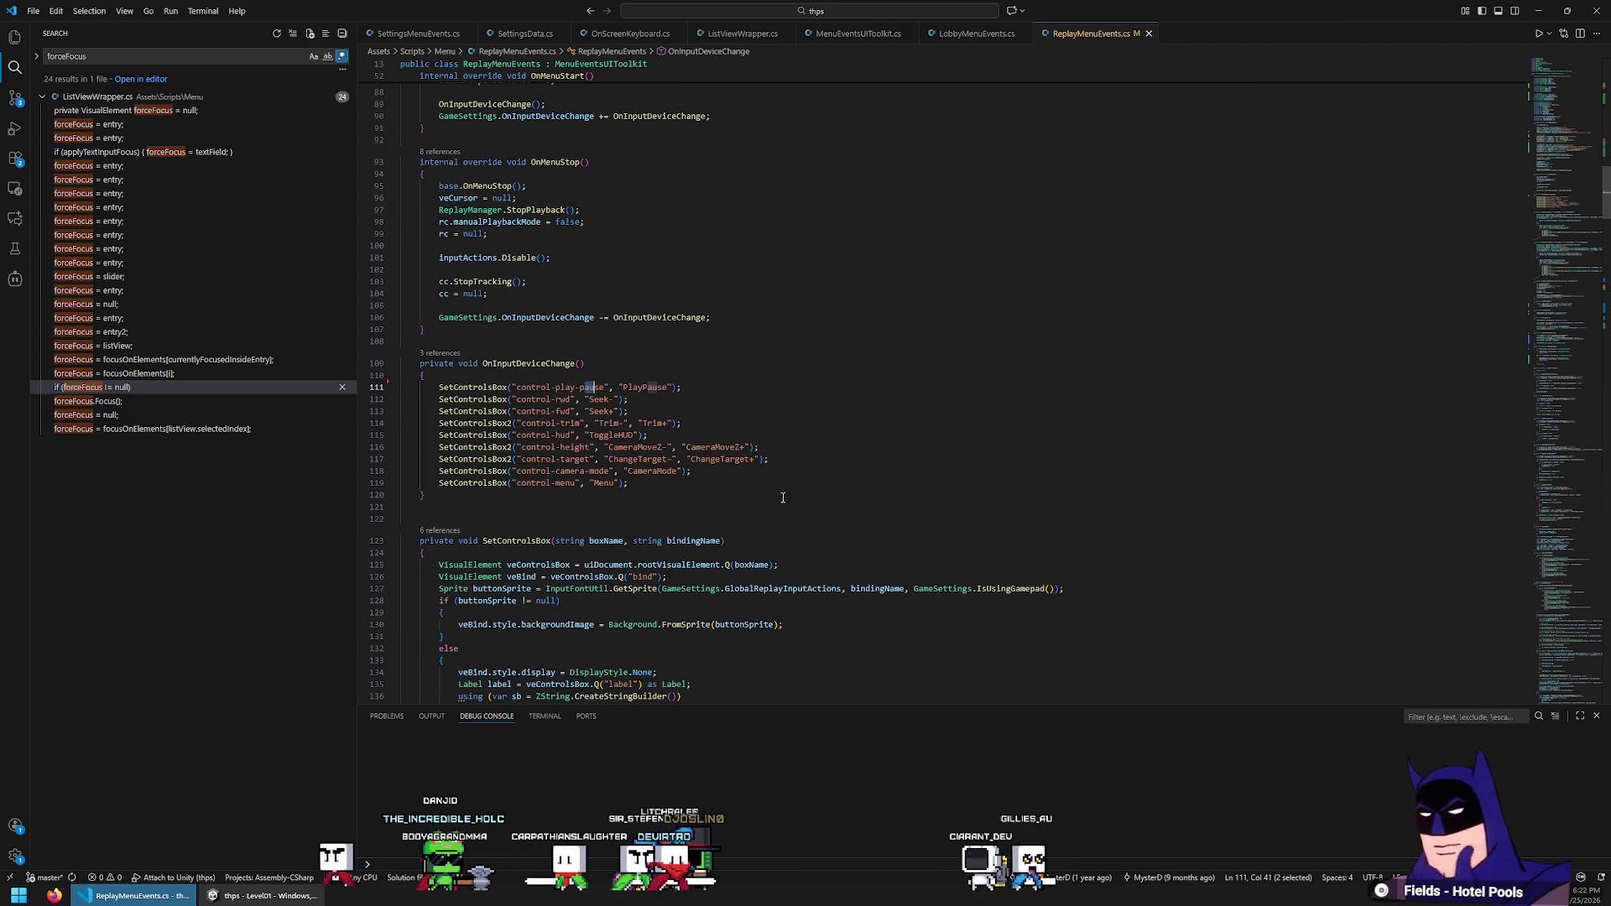
scroll(782, 497, up, 6)
scroll(838, 500, up, 6)
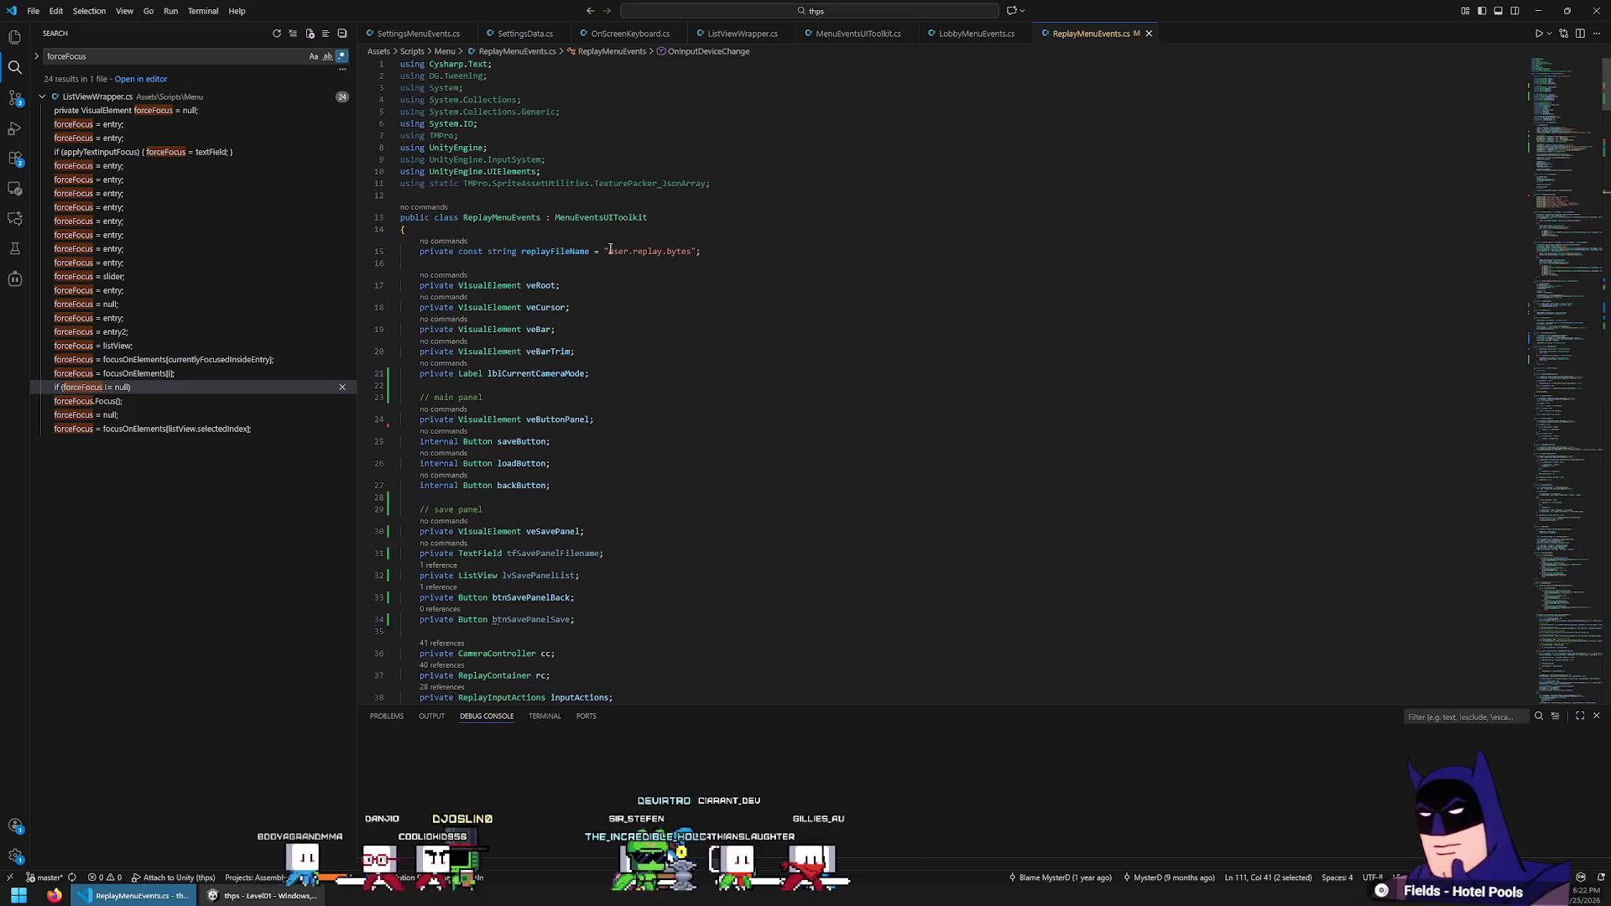
ctrl+click(600, 217)
scroll(754, 423, down, 2)
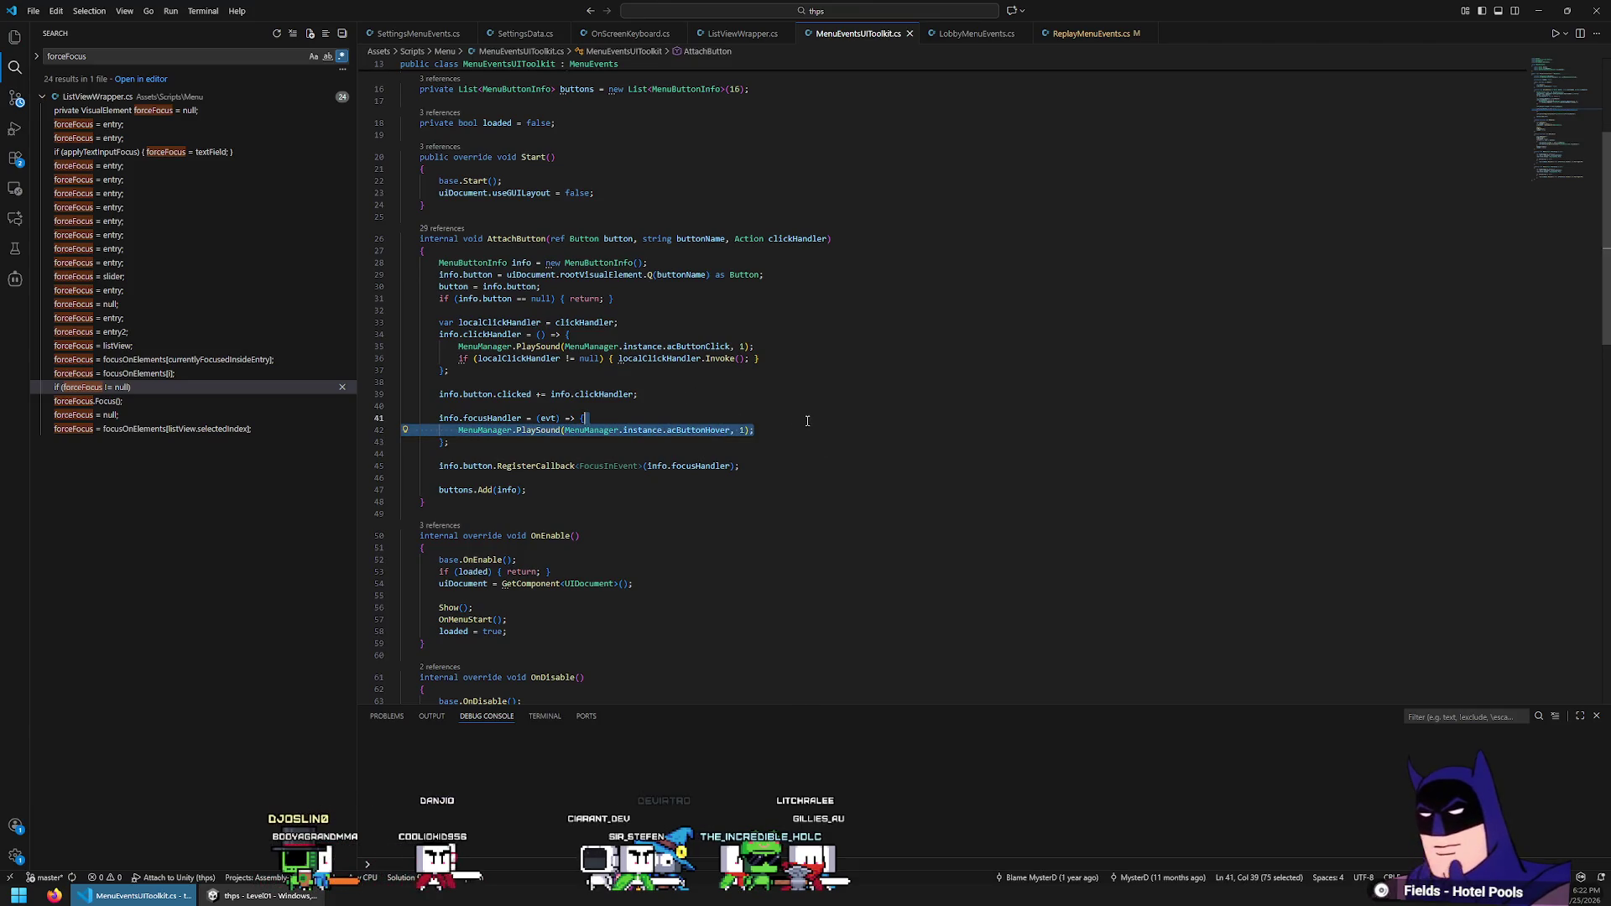
scroll(755, 411, down, 1)
Find the back handling and jump to the OnBackPressed definition in ReplayMenuEvents
key(ctrl+f)
text(back)
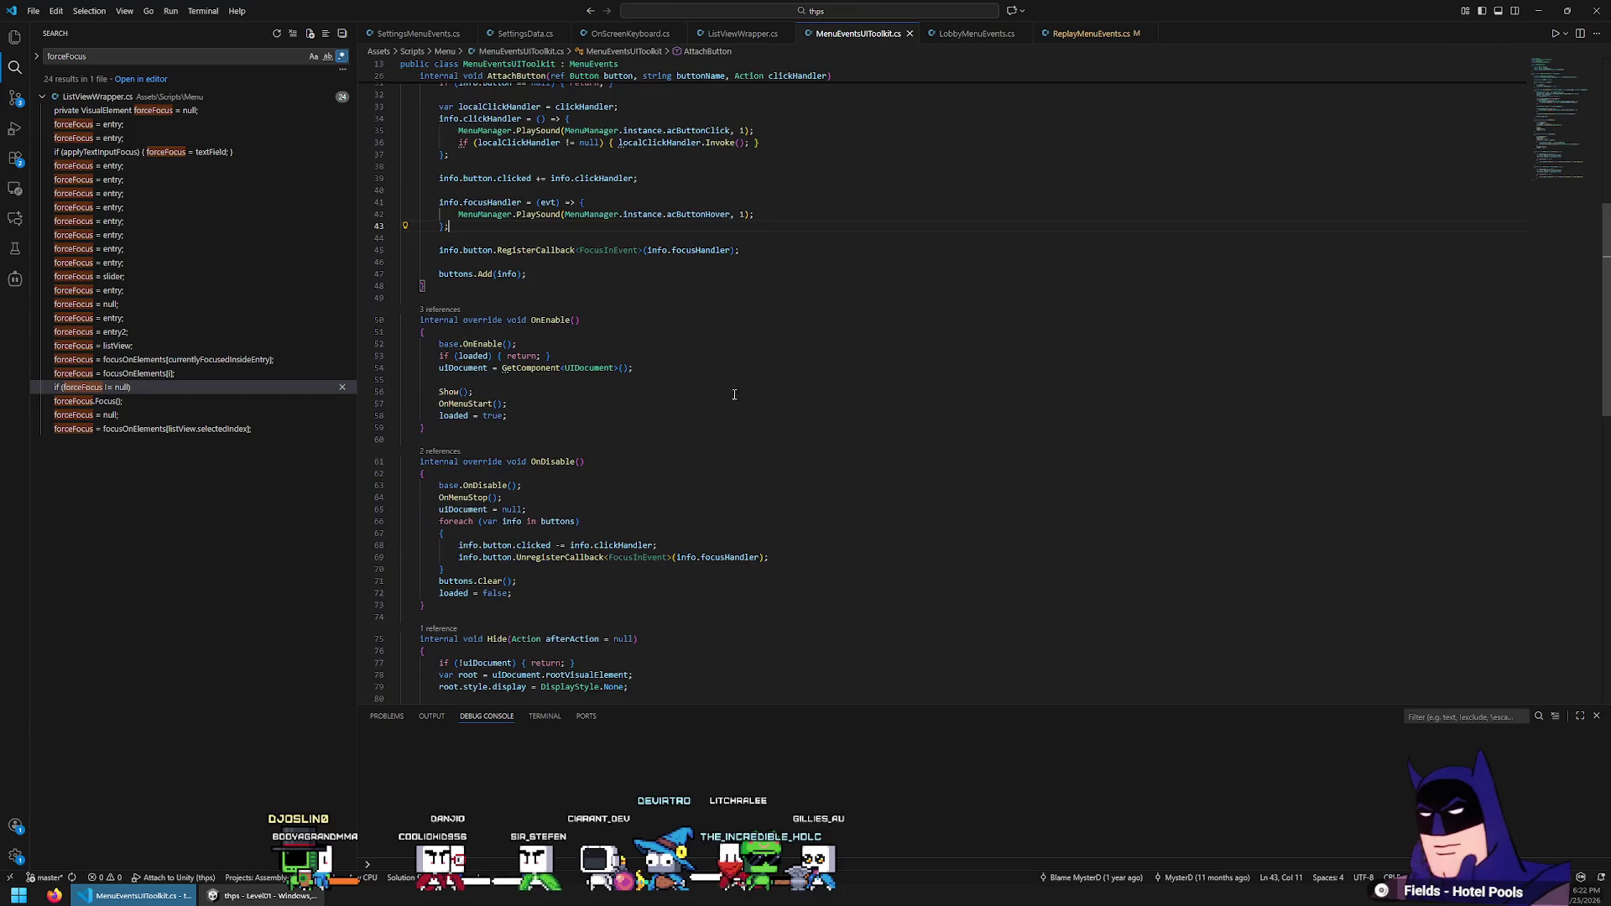
key(Return)
key(Return)
key(Return)
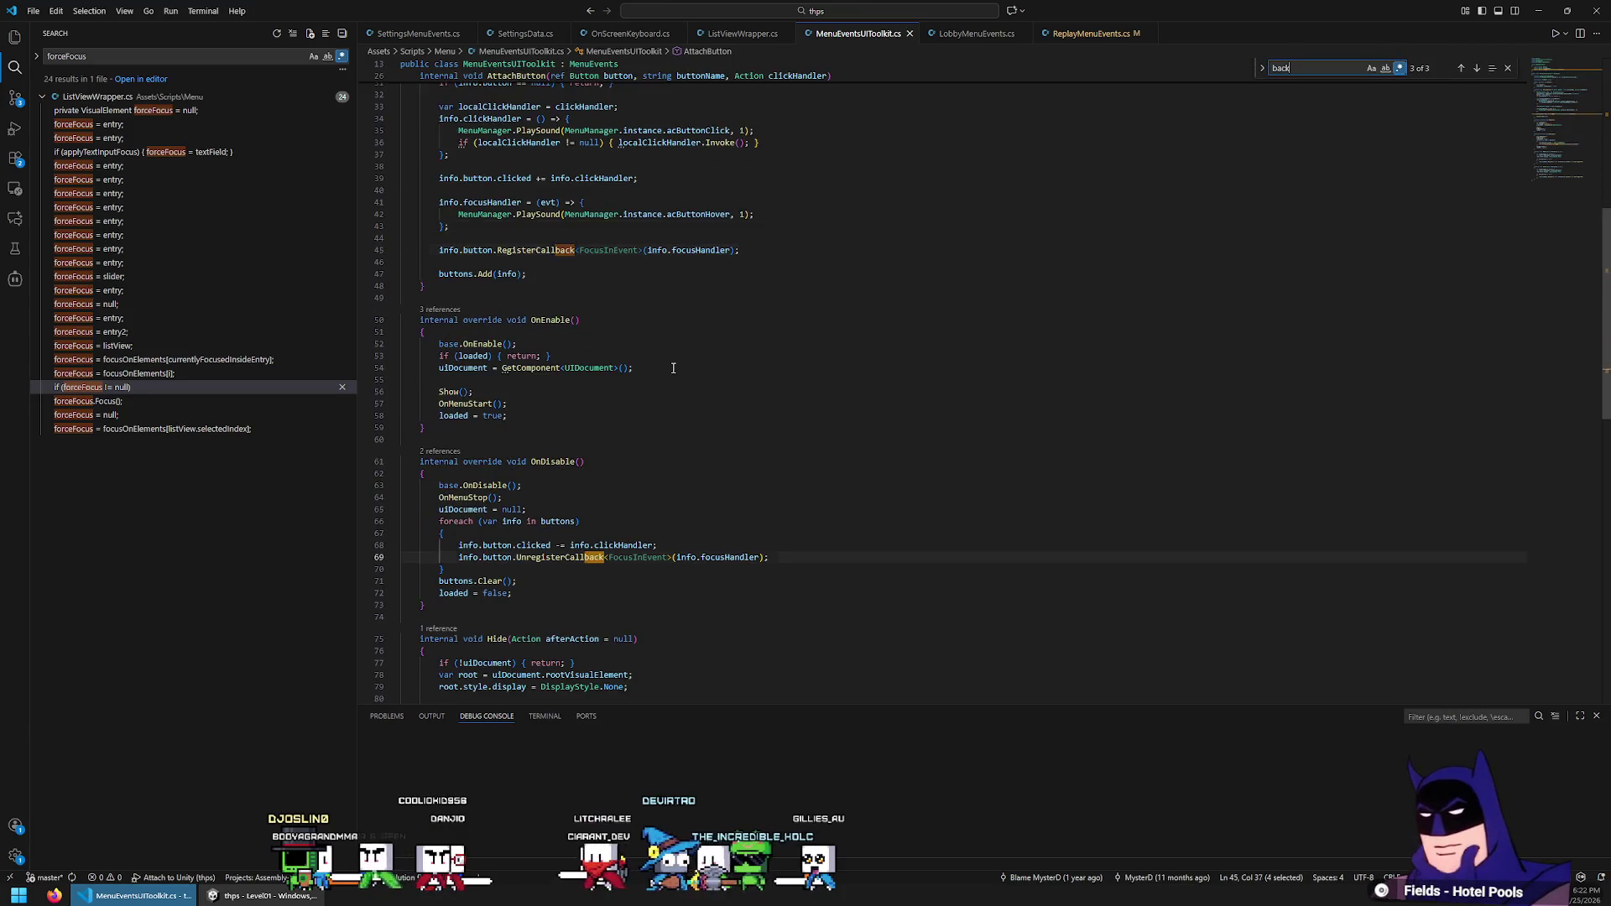
text(onbac)
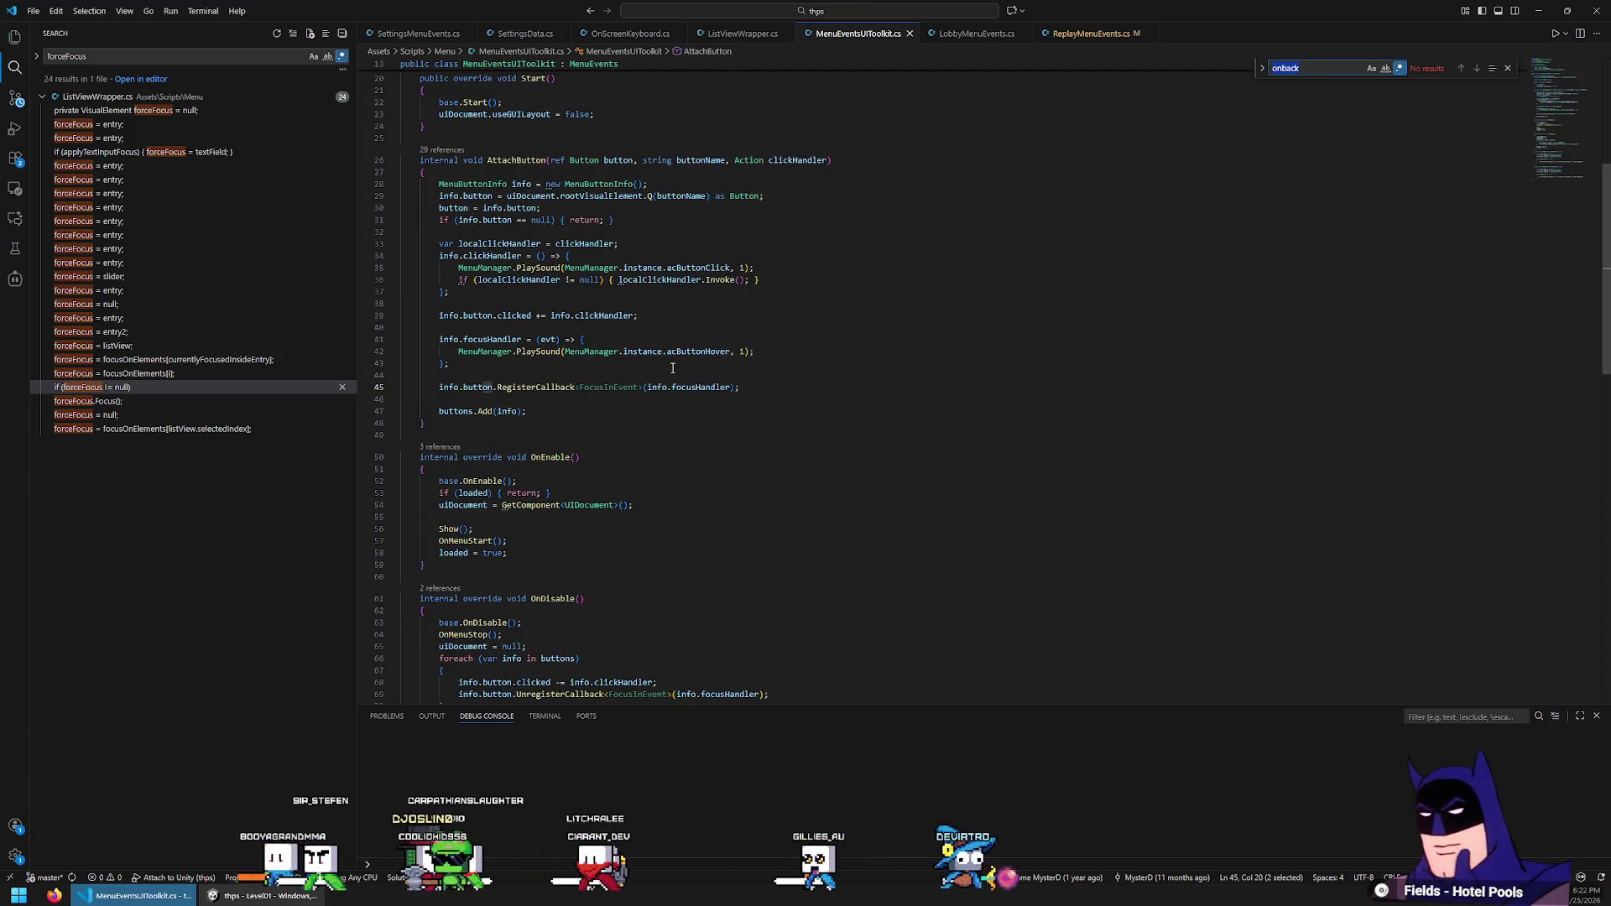
click(1090, 33)
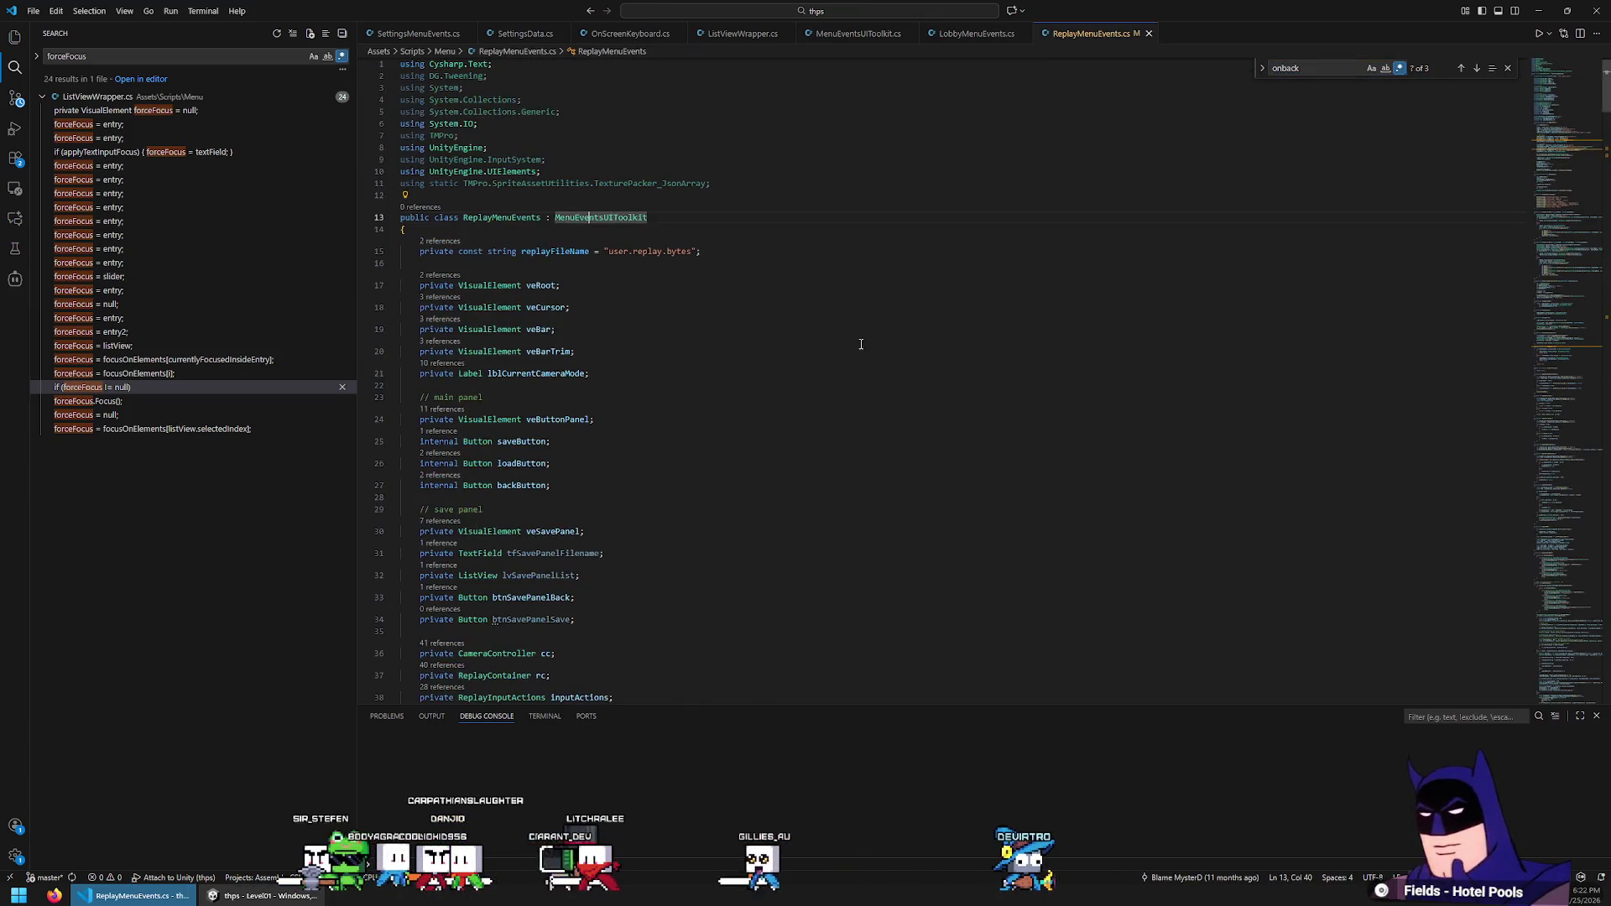
key(Return)
click(858, 343)
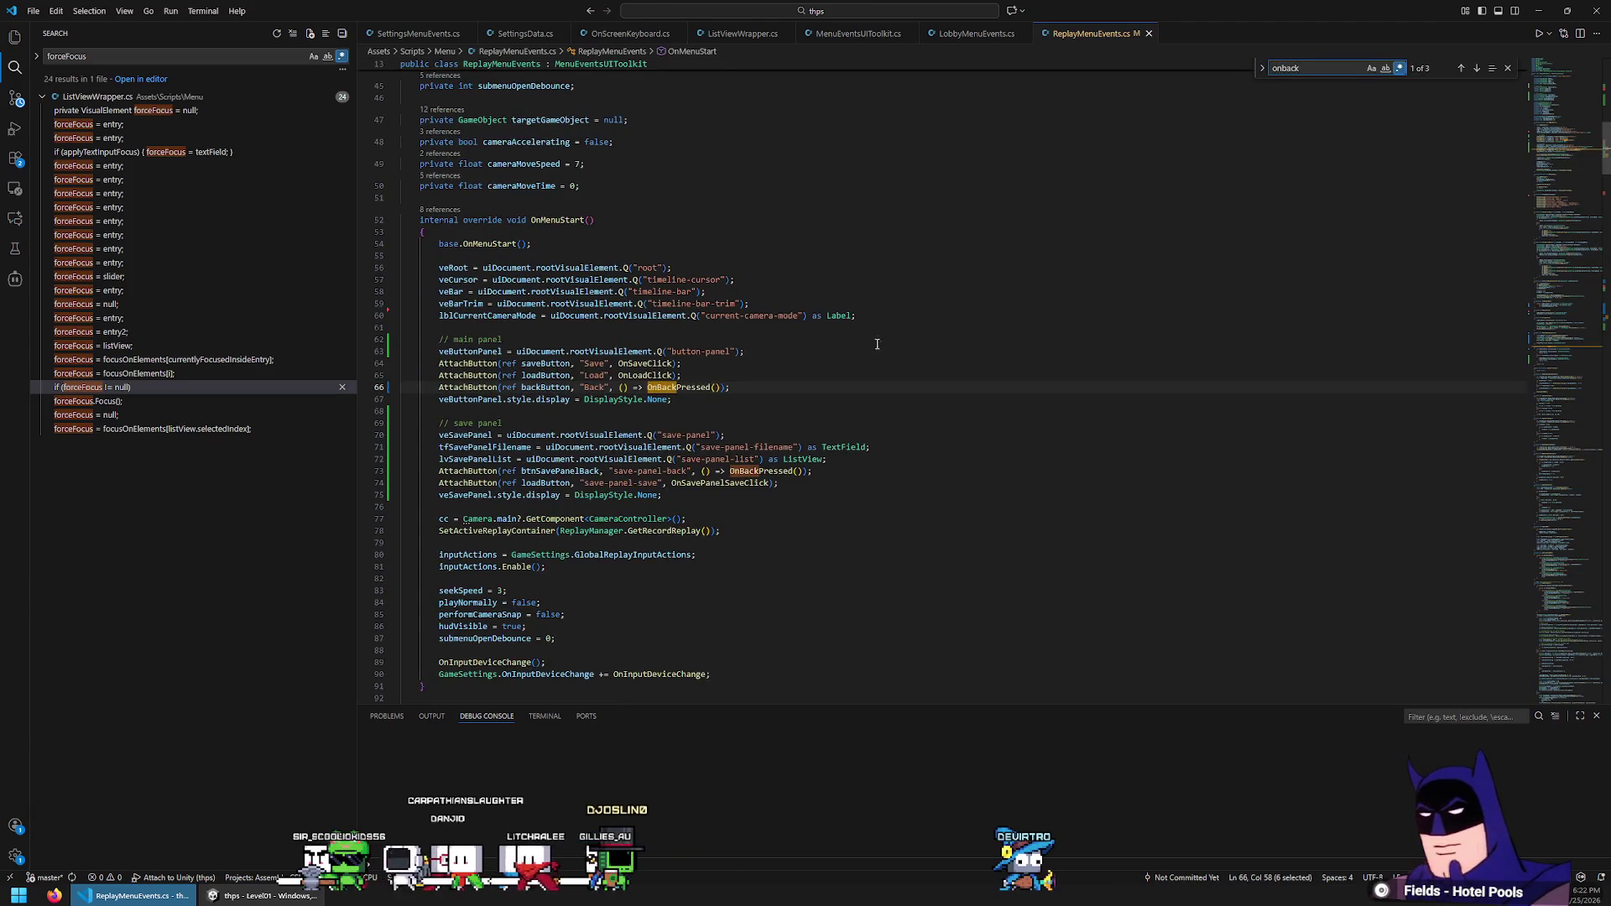
ctrl+click(702, 390)
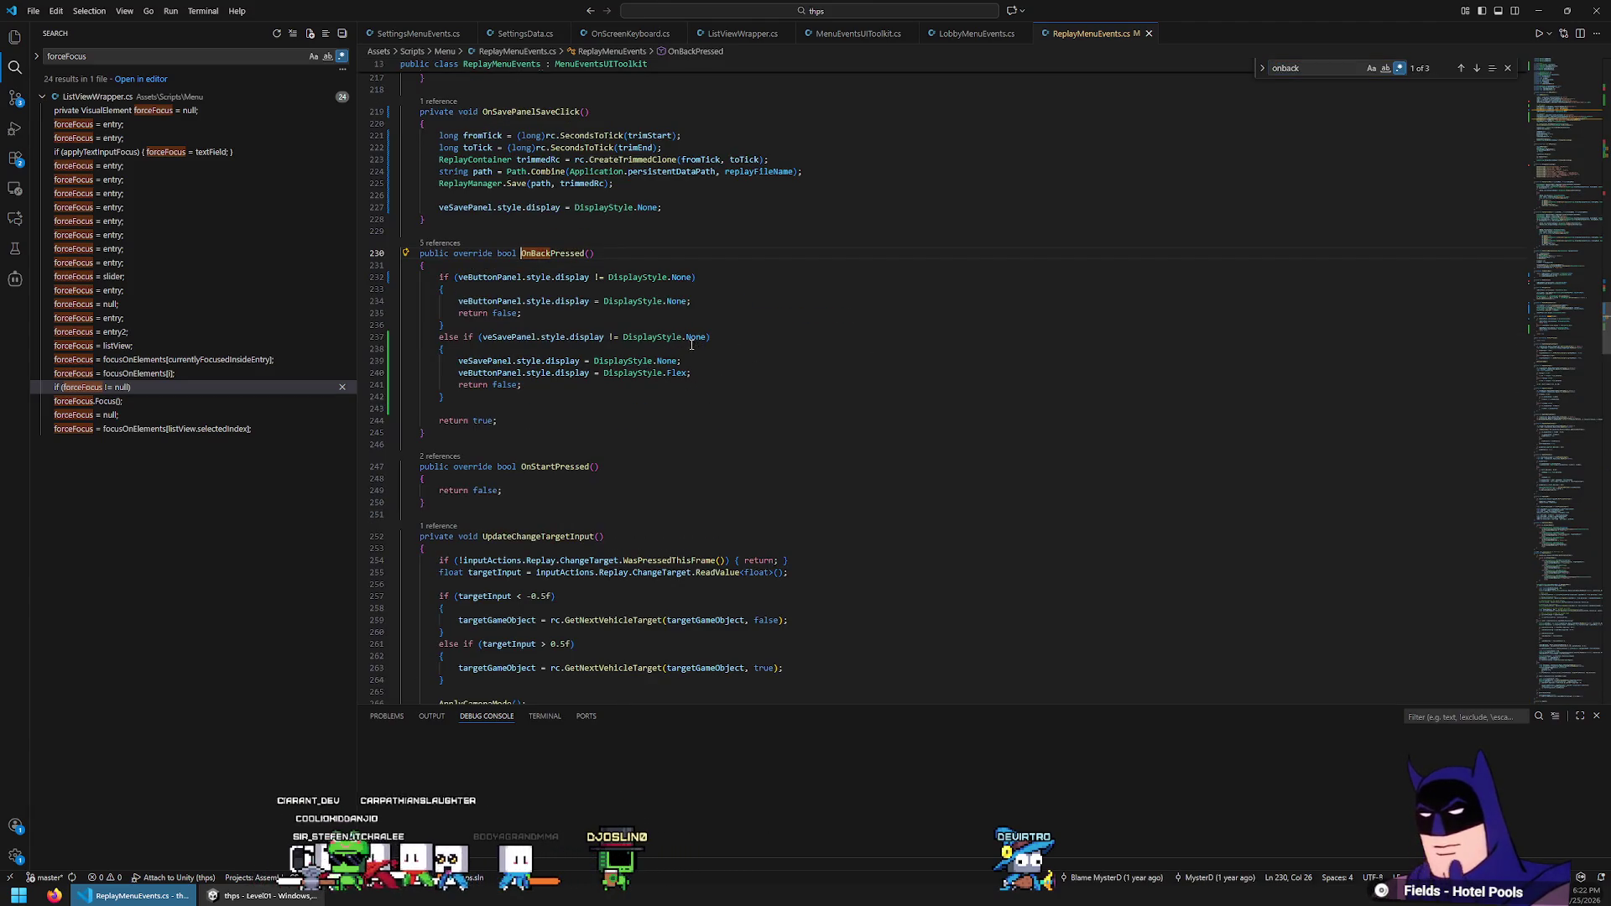
Paste MenuManager.PlaySound(acButtonHover) into the button-panel and save-panel branches, then return to Unity
key(Return)
key(Return)
text(MenuManager.PlaySound(MenuManager.Instance.acButtonHover, 1);)
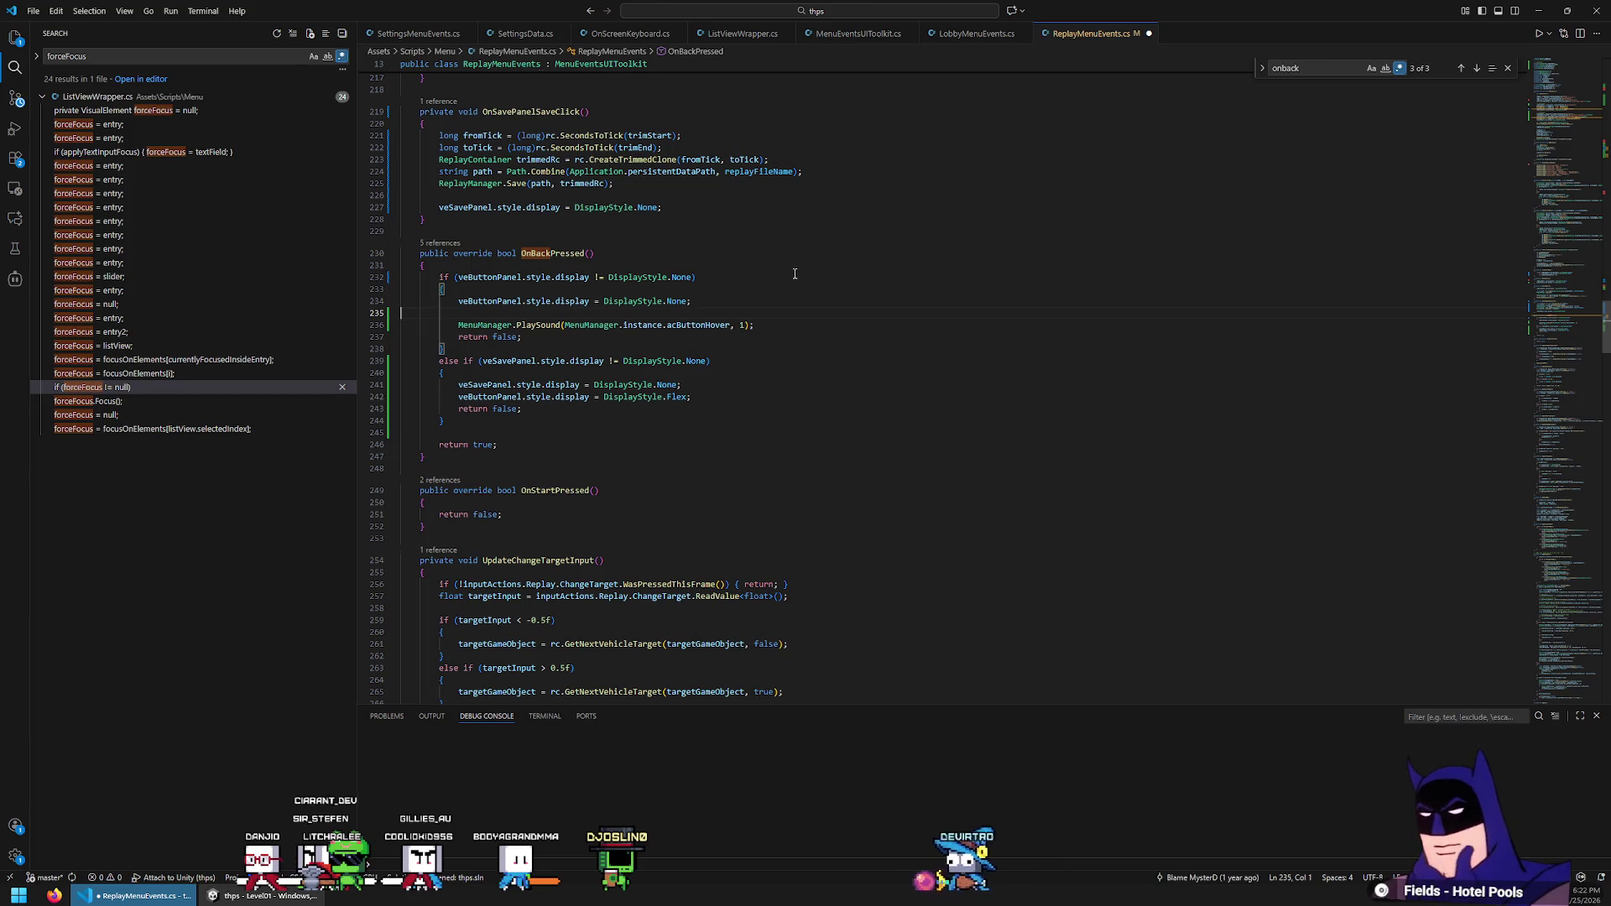
key(Delete)
key(Down)
key(Down)
key(Down)
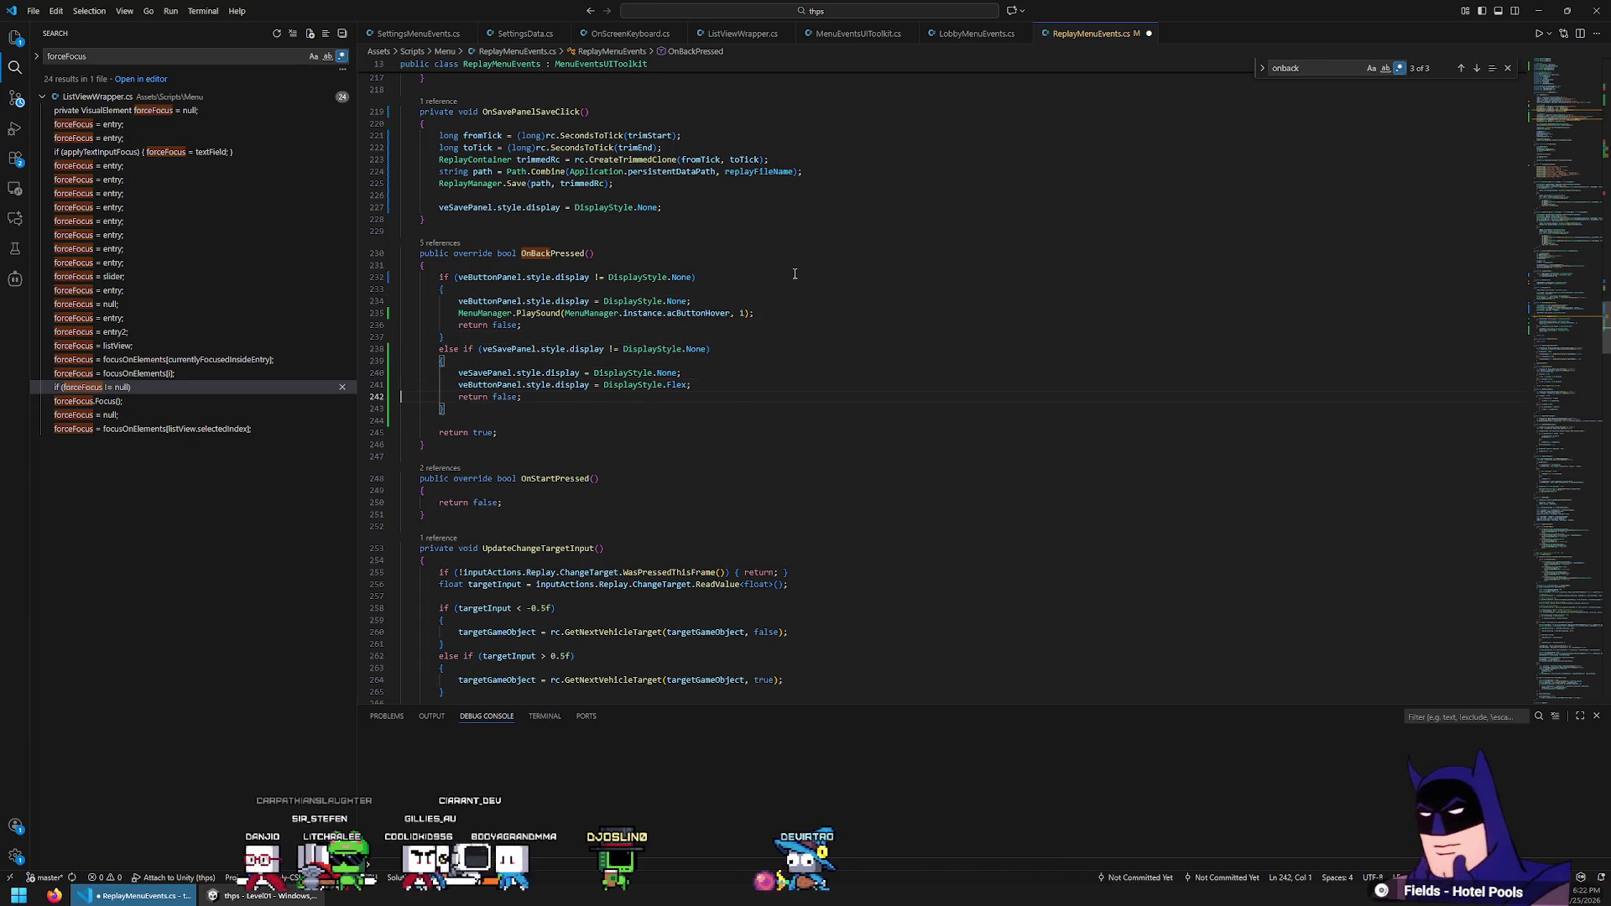
text(MenuManager.PlaySound(MenuManager.instance.acButtonHover, 1);)
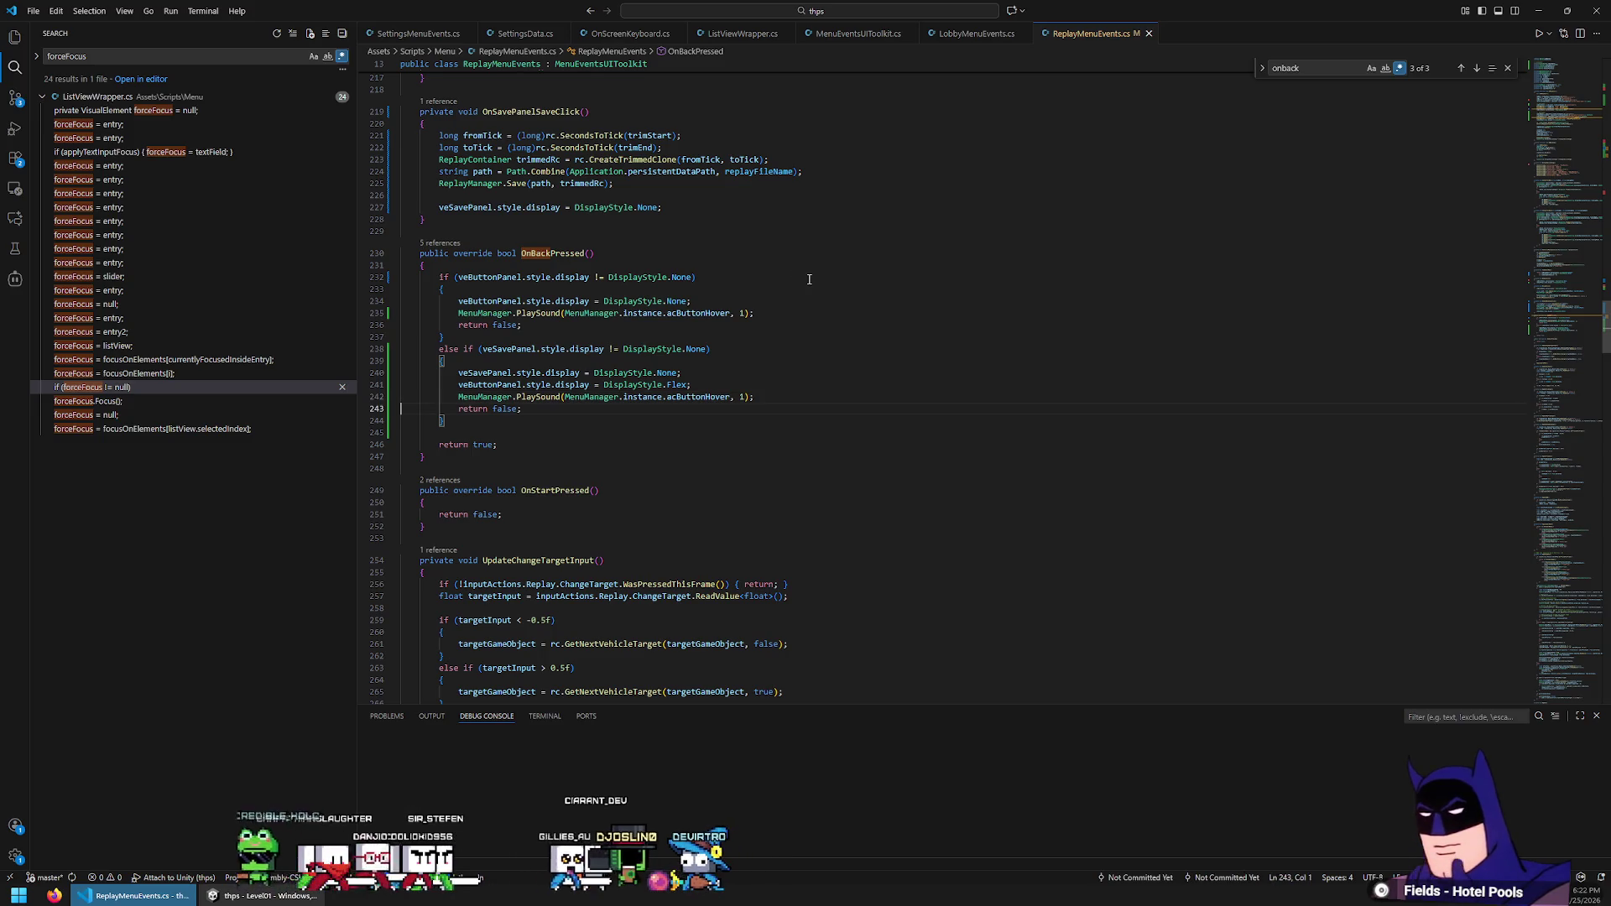
key(alt+Tab)
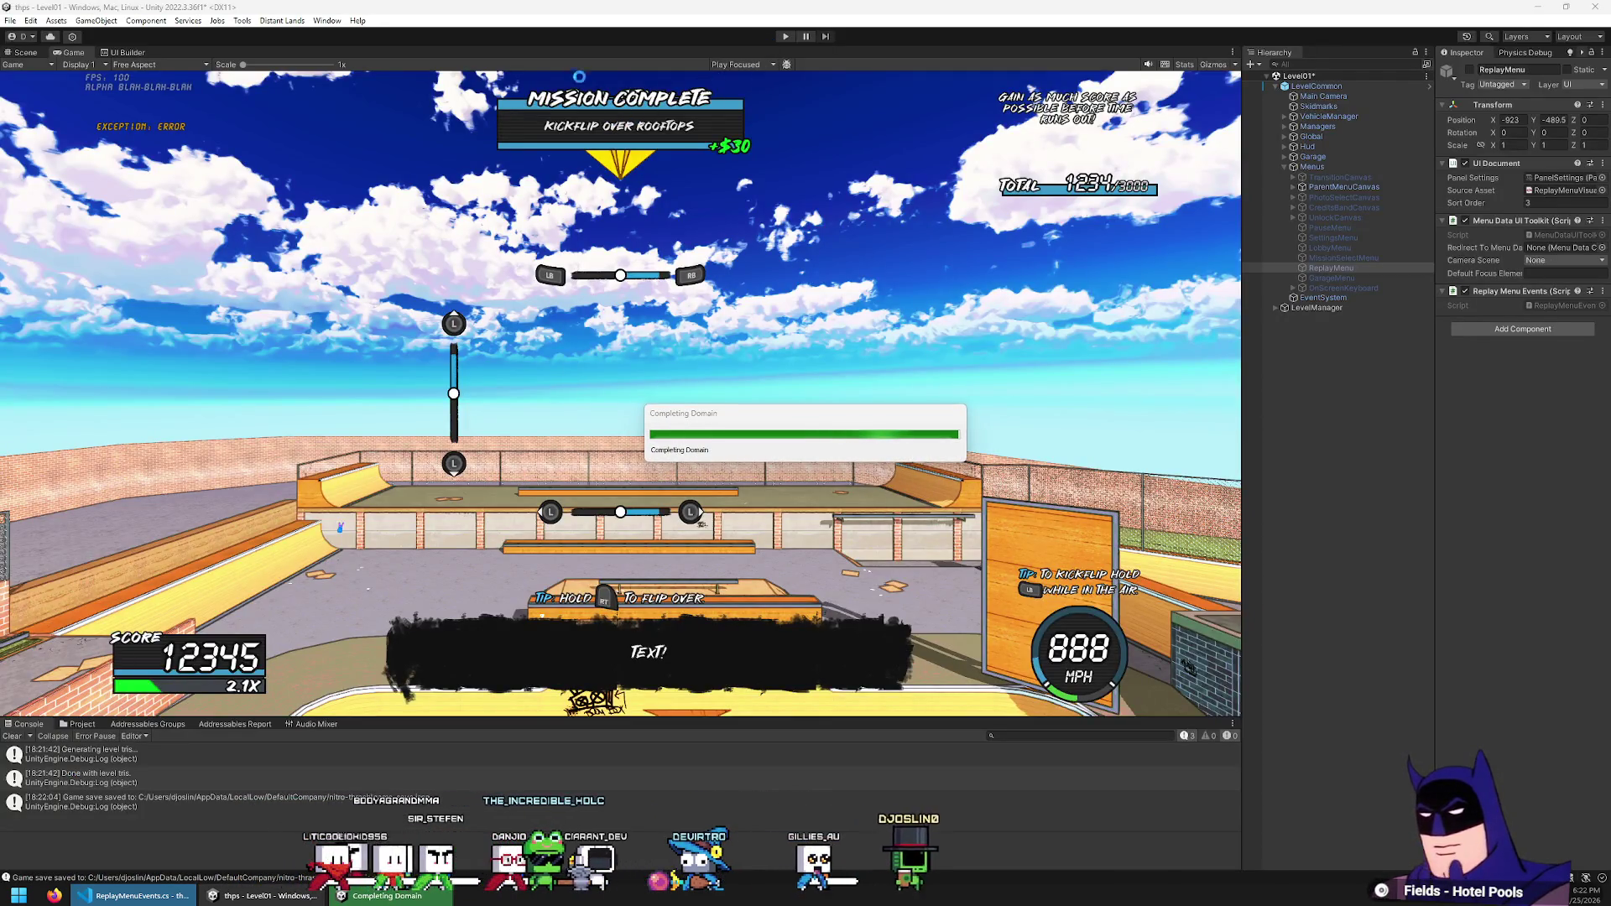
Open the UI Builder and select the Save Replay panel's file-name text field
click(125, 54)
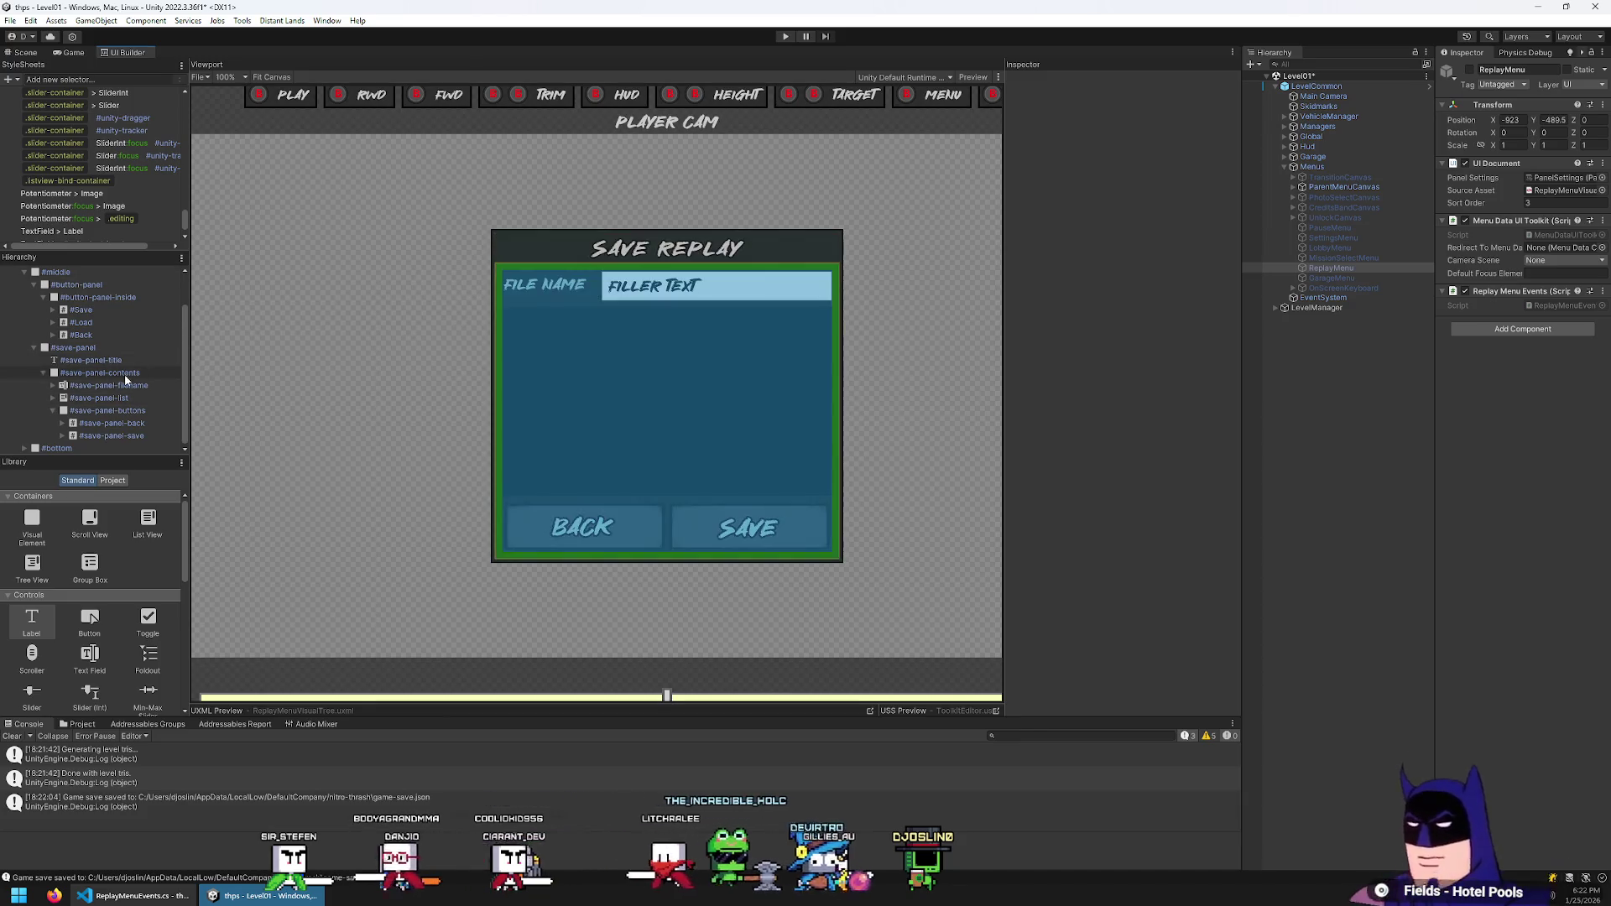
click(126, 360)
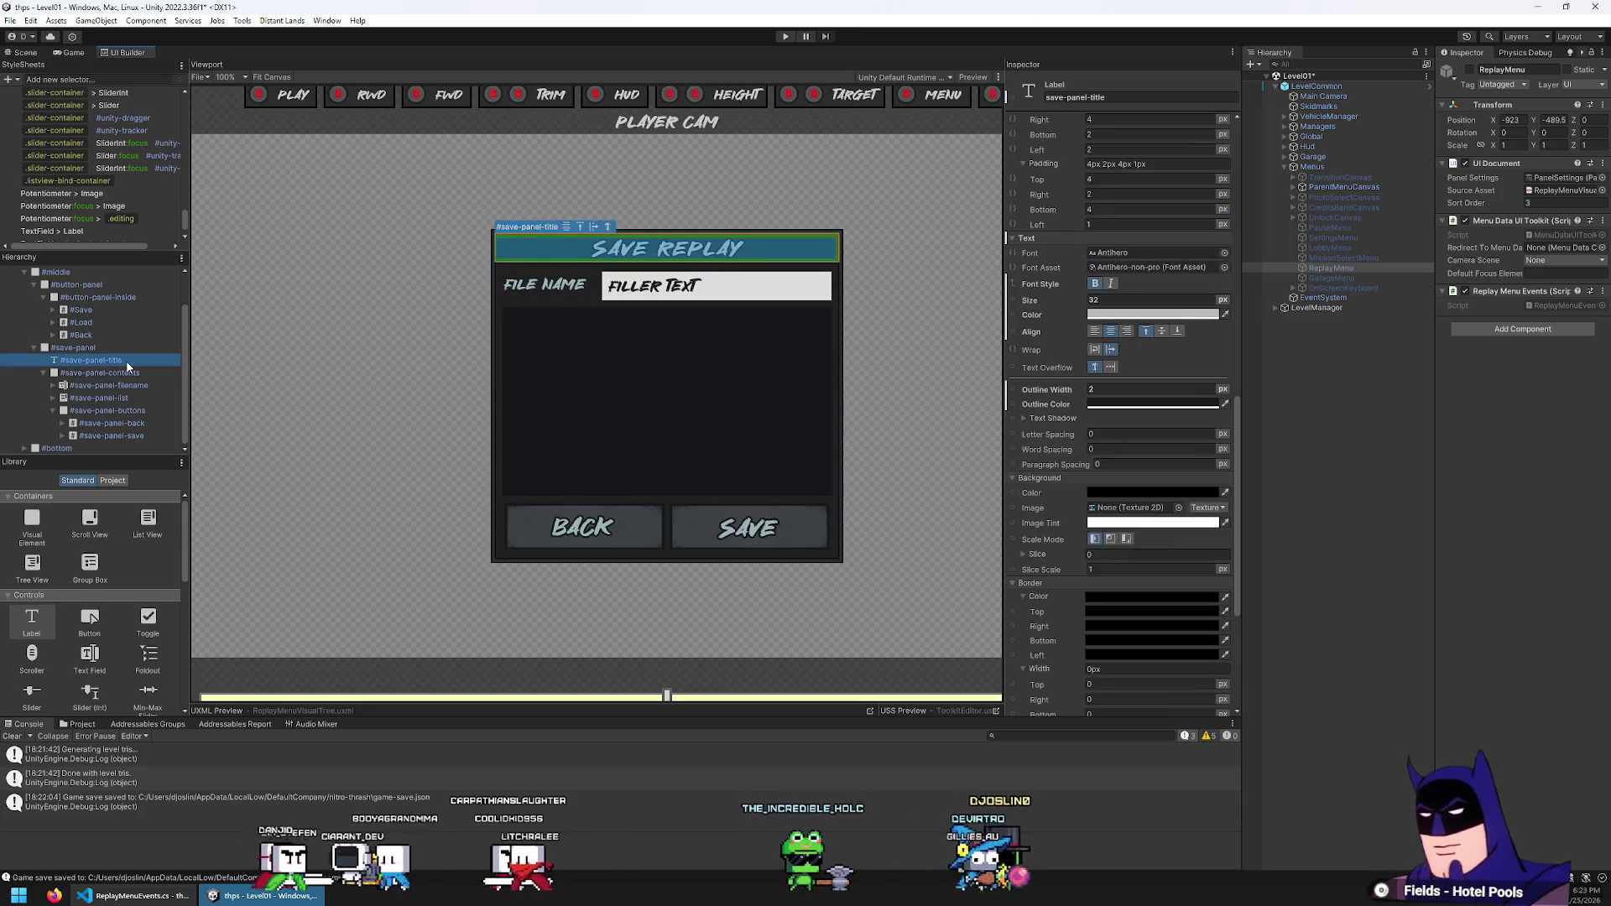
key(Down)
key(Down)
key(Right)
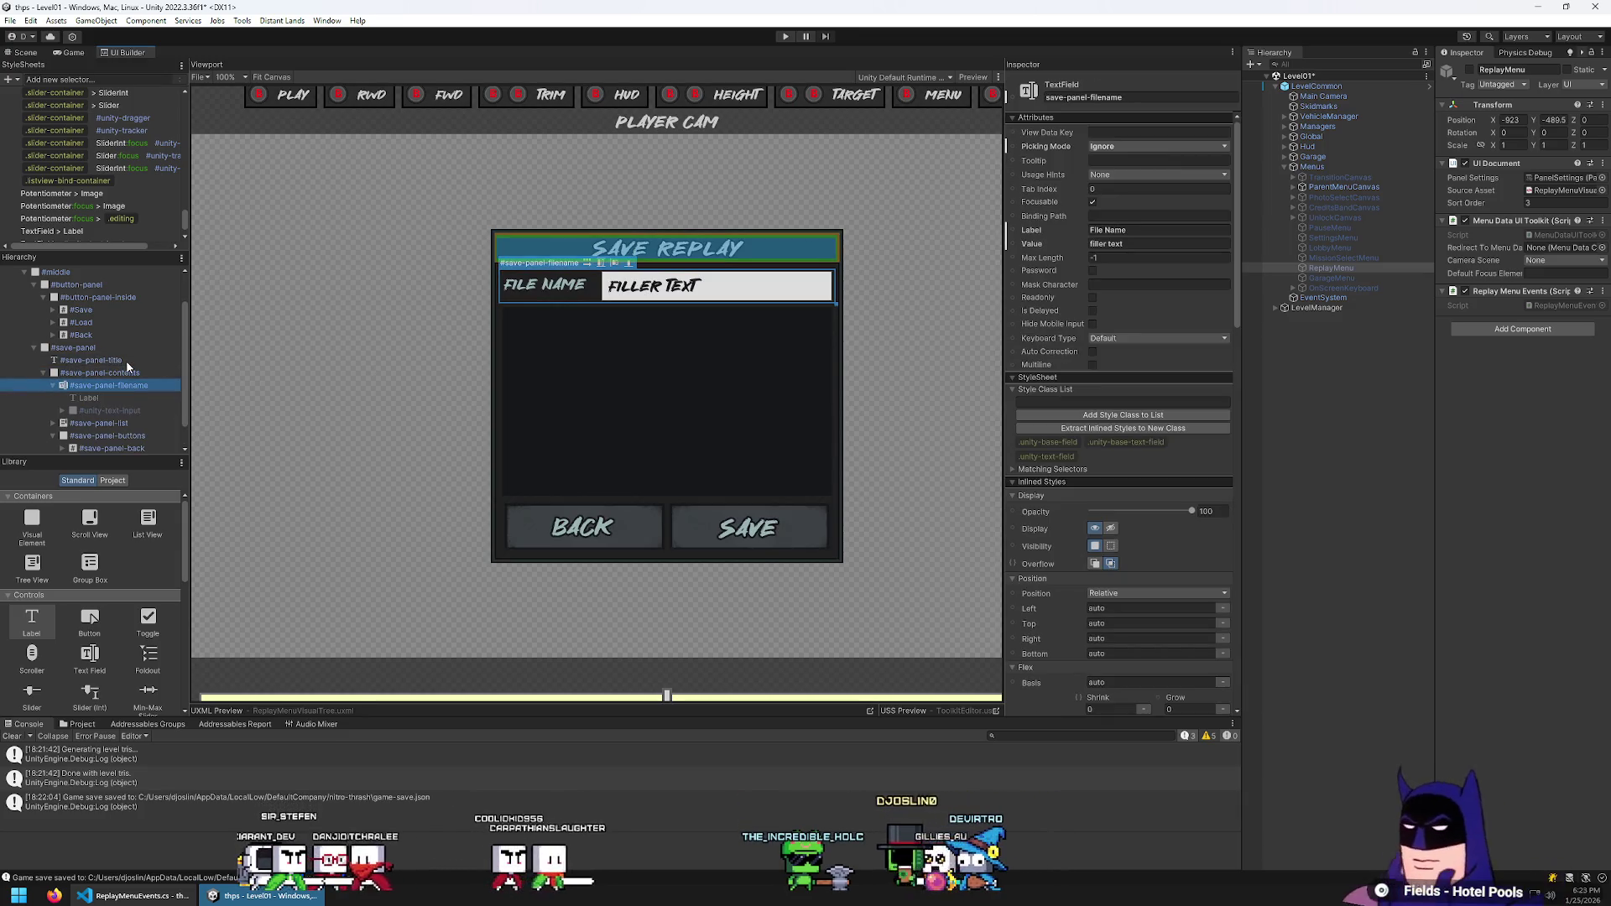
key(Left)
Add a Button named save-panel-filename-container and move the file-name field inside it
mouse_move(118, 617)
mouse_down()
mouse_move(123, 375)
mouse_move(152, 382)
mouse_up()
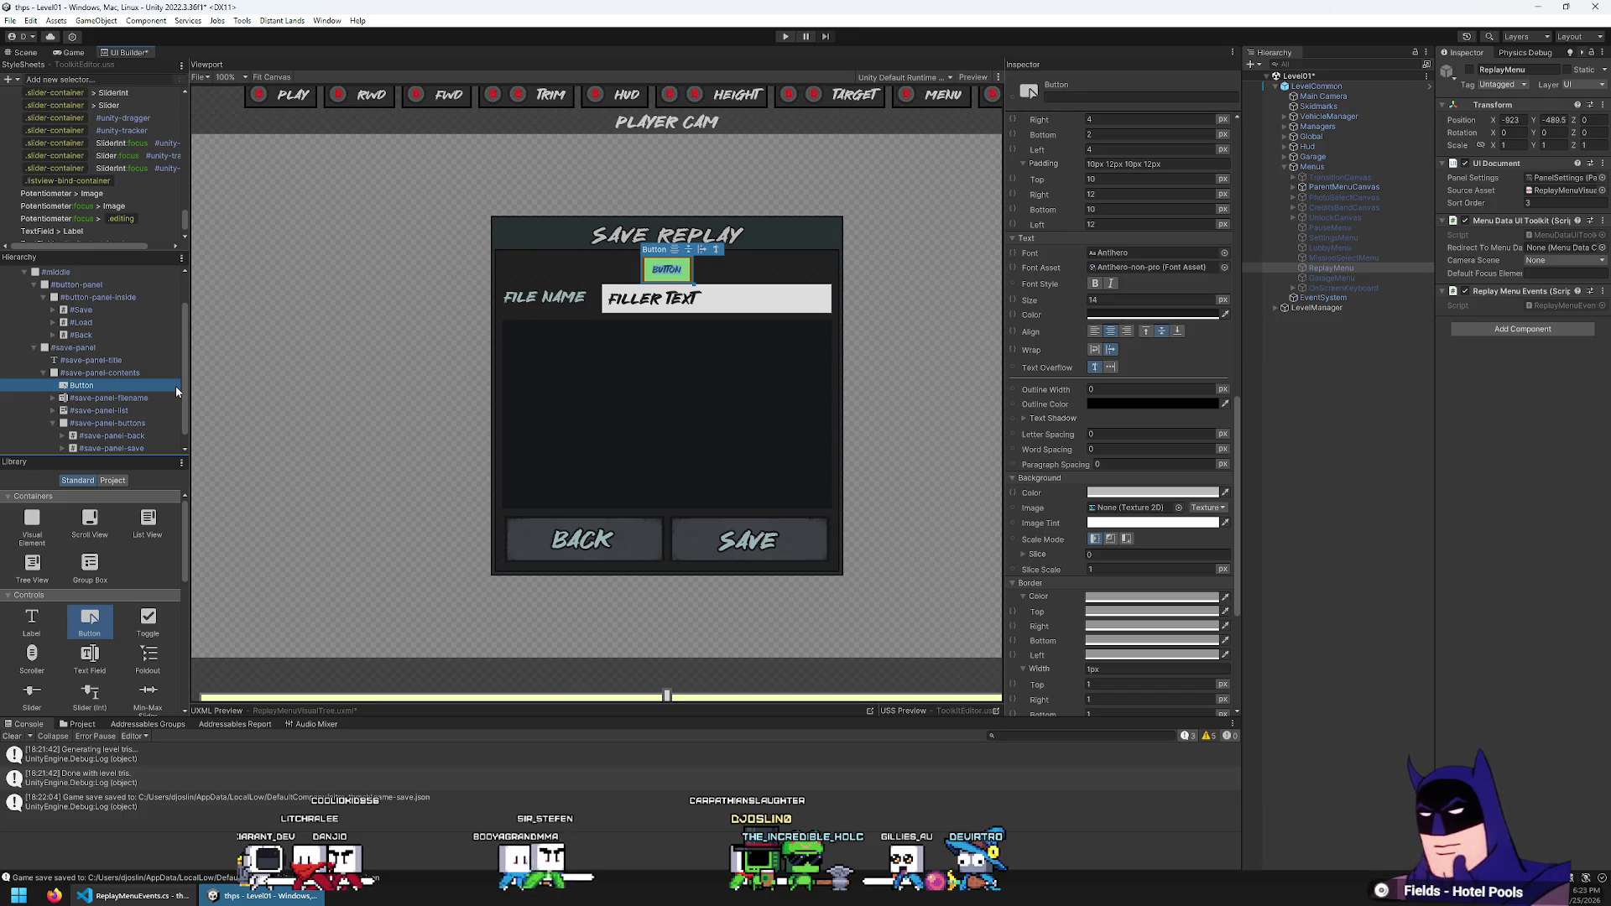
text(-panel-)
key(BackSpace)
key(BackSpace)
text(filename-container)
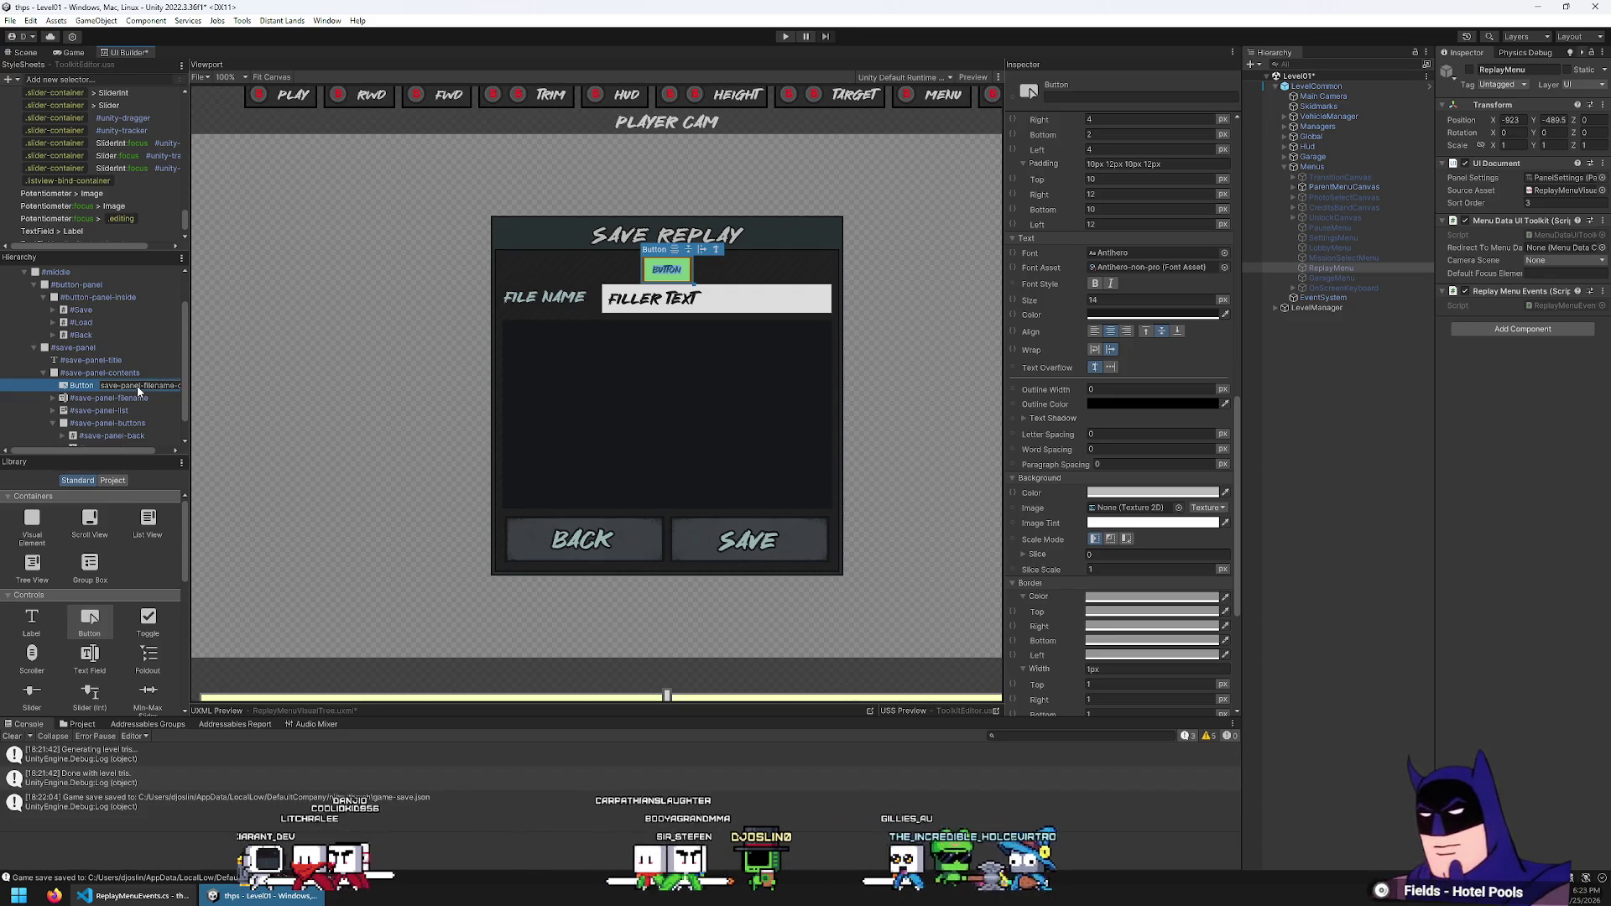
key(Return)
drag(127, 403, 147, 384)
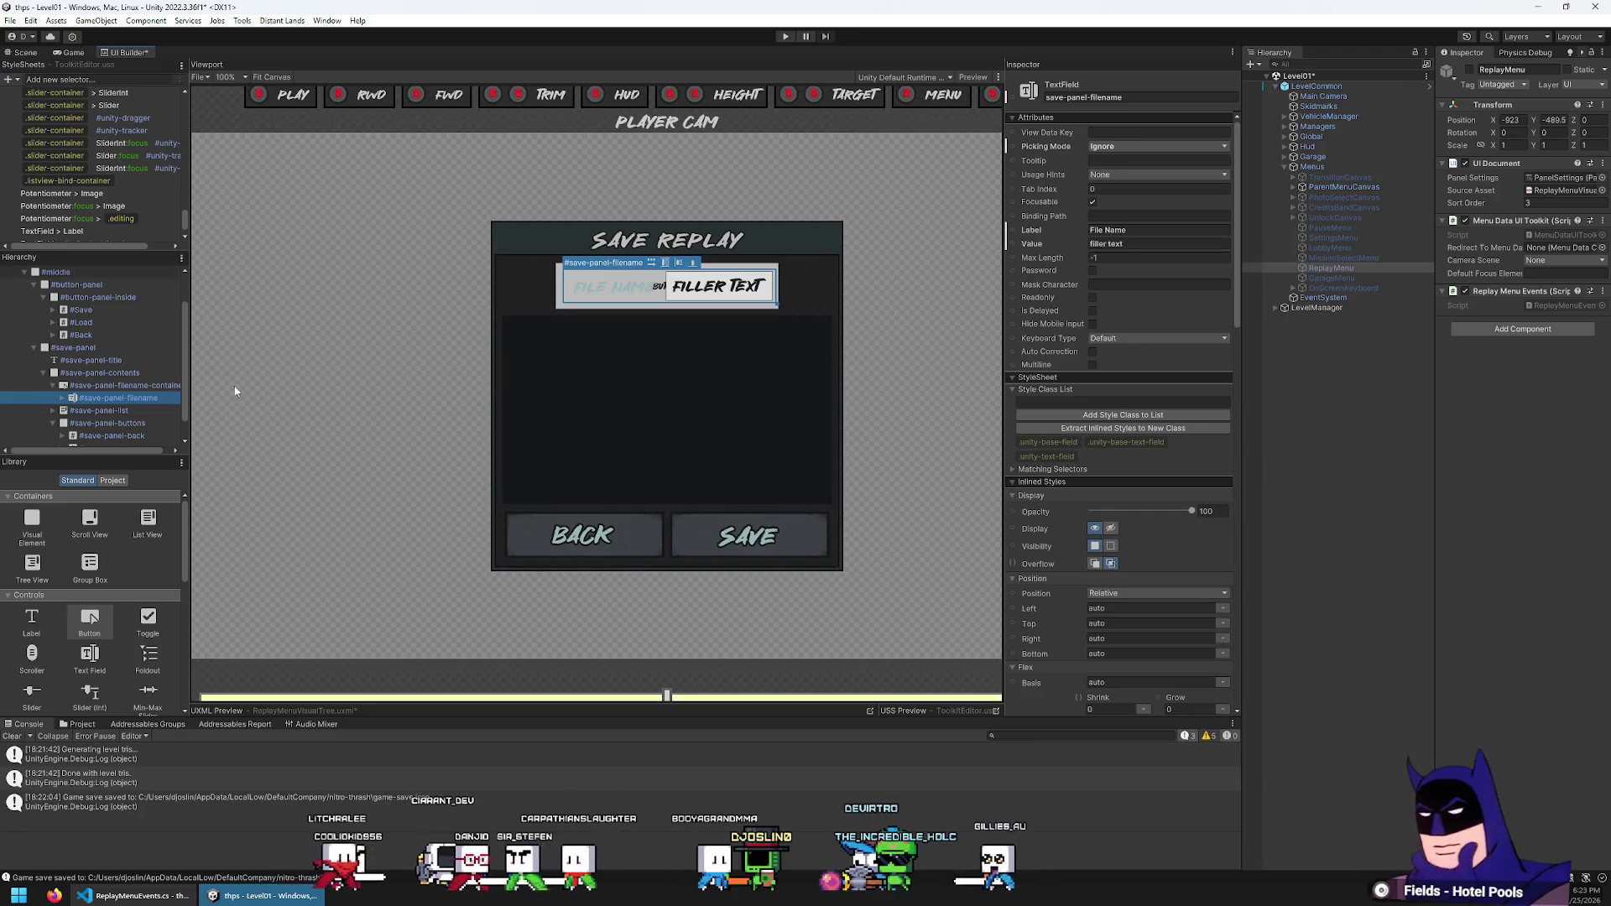
click(124, 385)
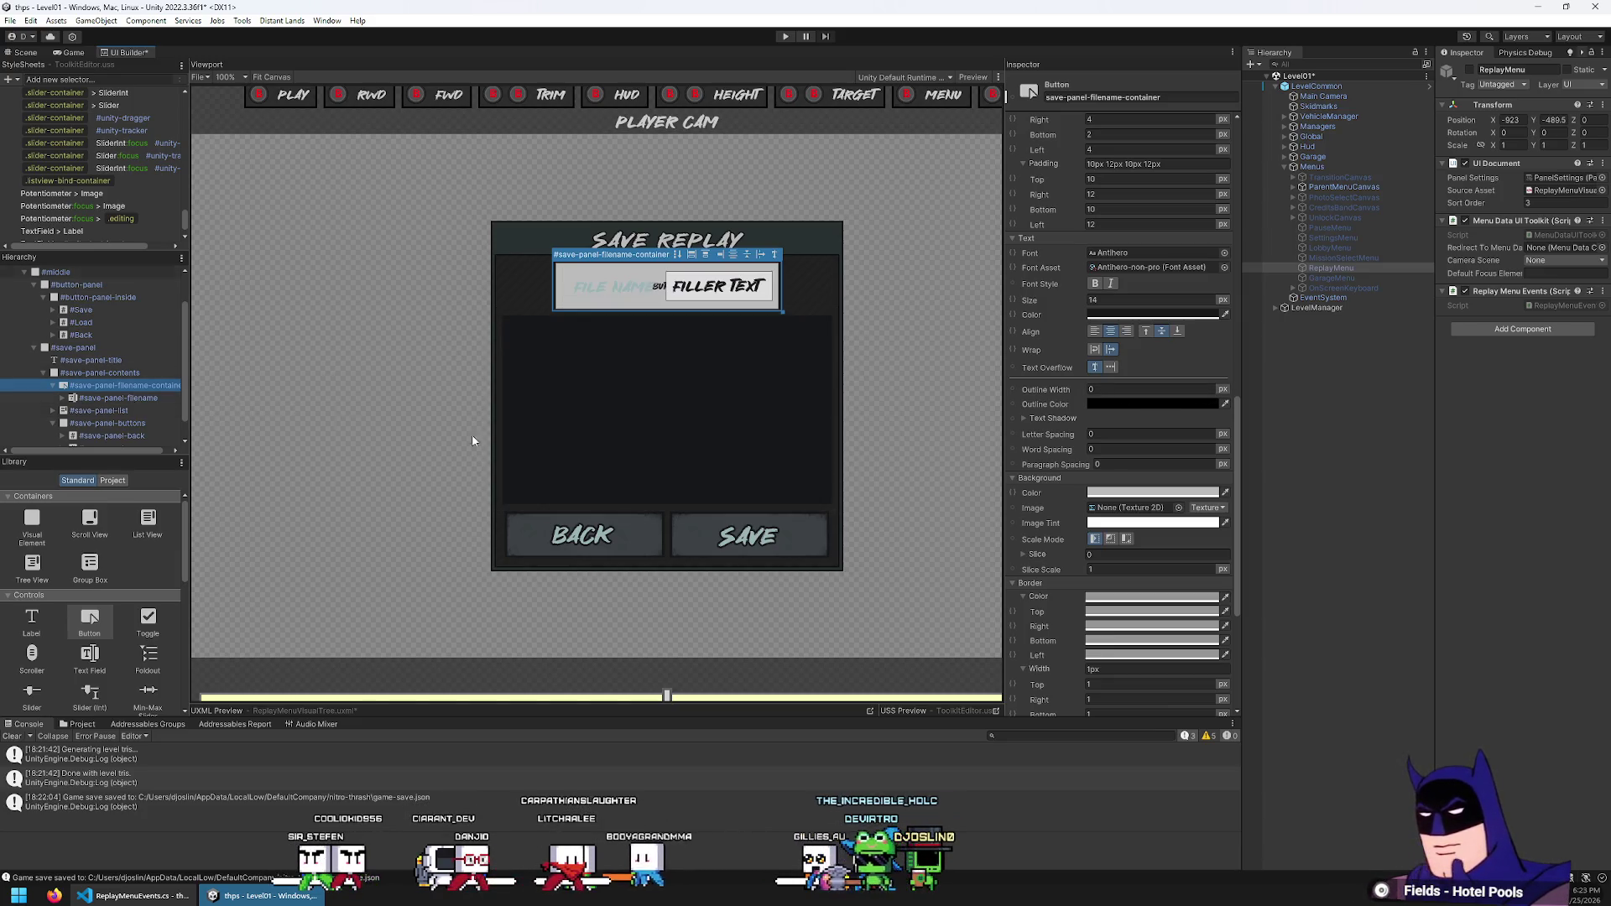
scroll(1090, 436, down, 3)
scroll(1081, 438, down, 3)
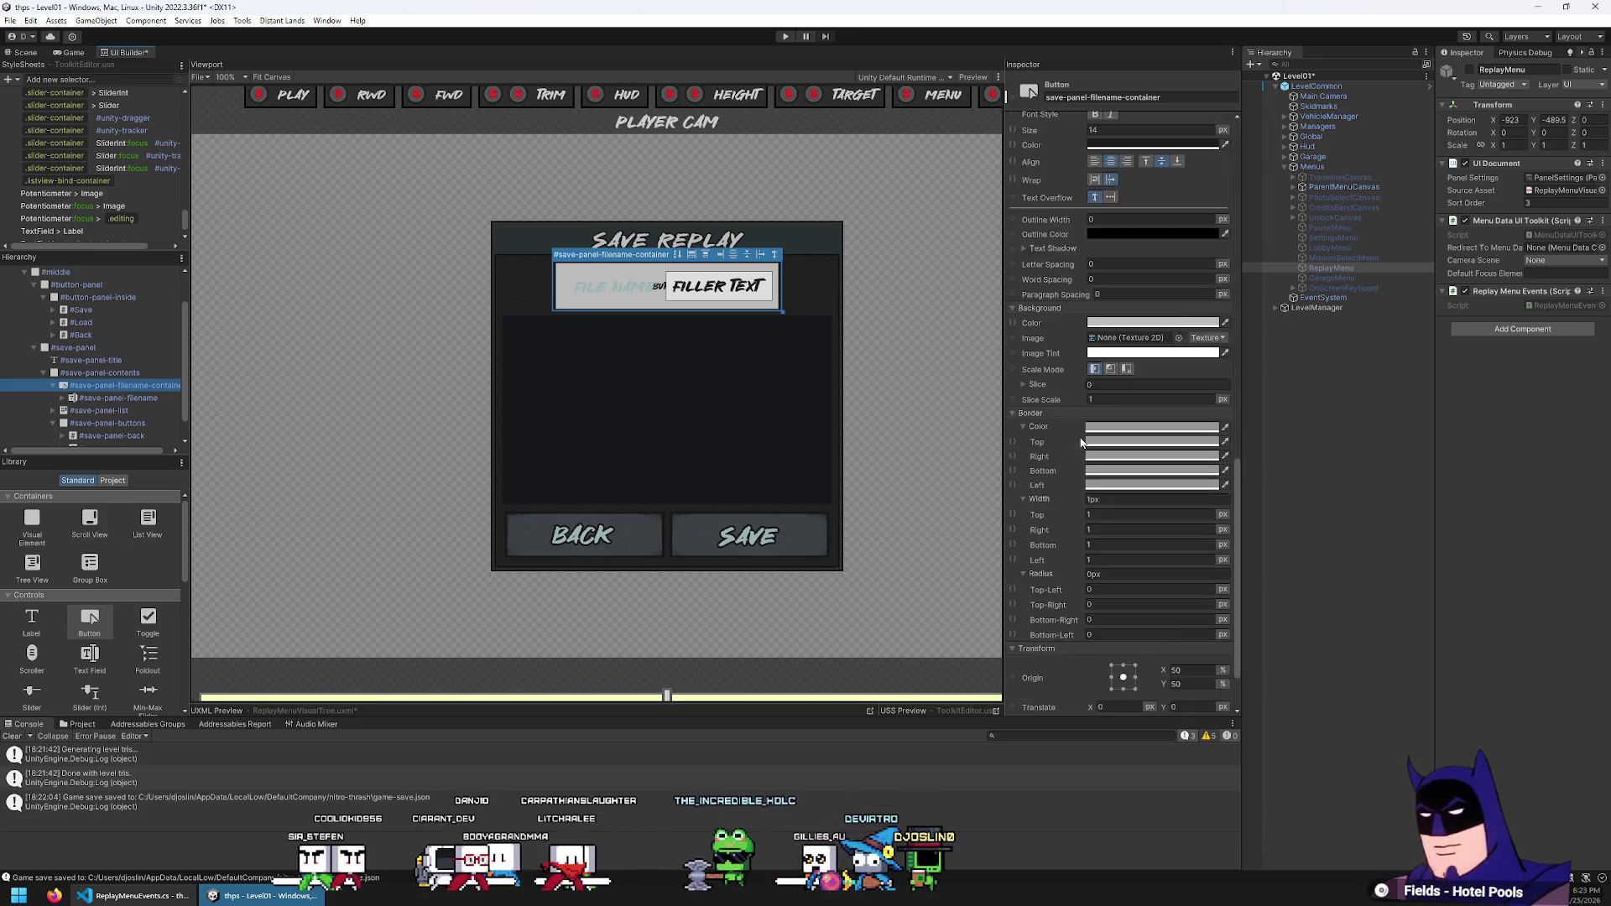
scroll(1080, 438, up, 3)
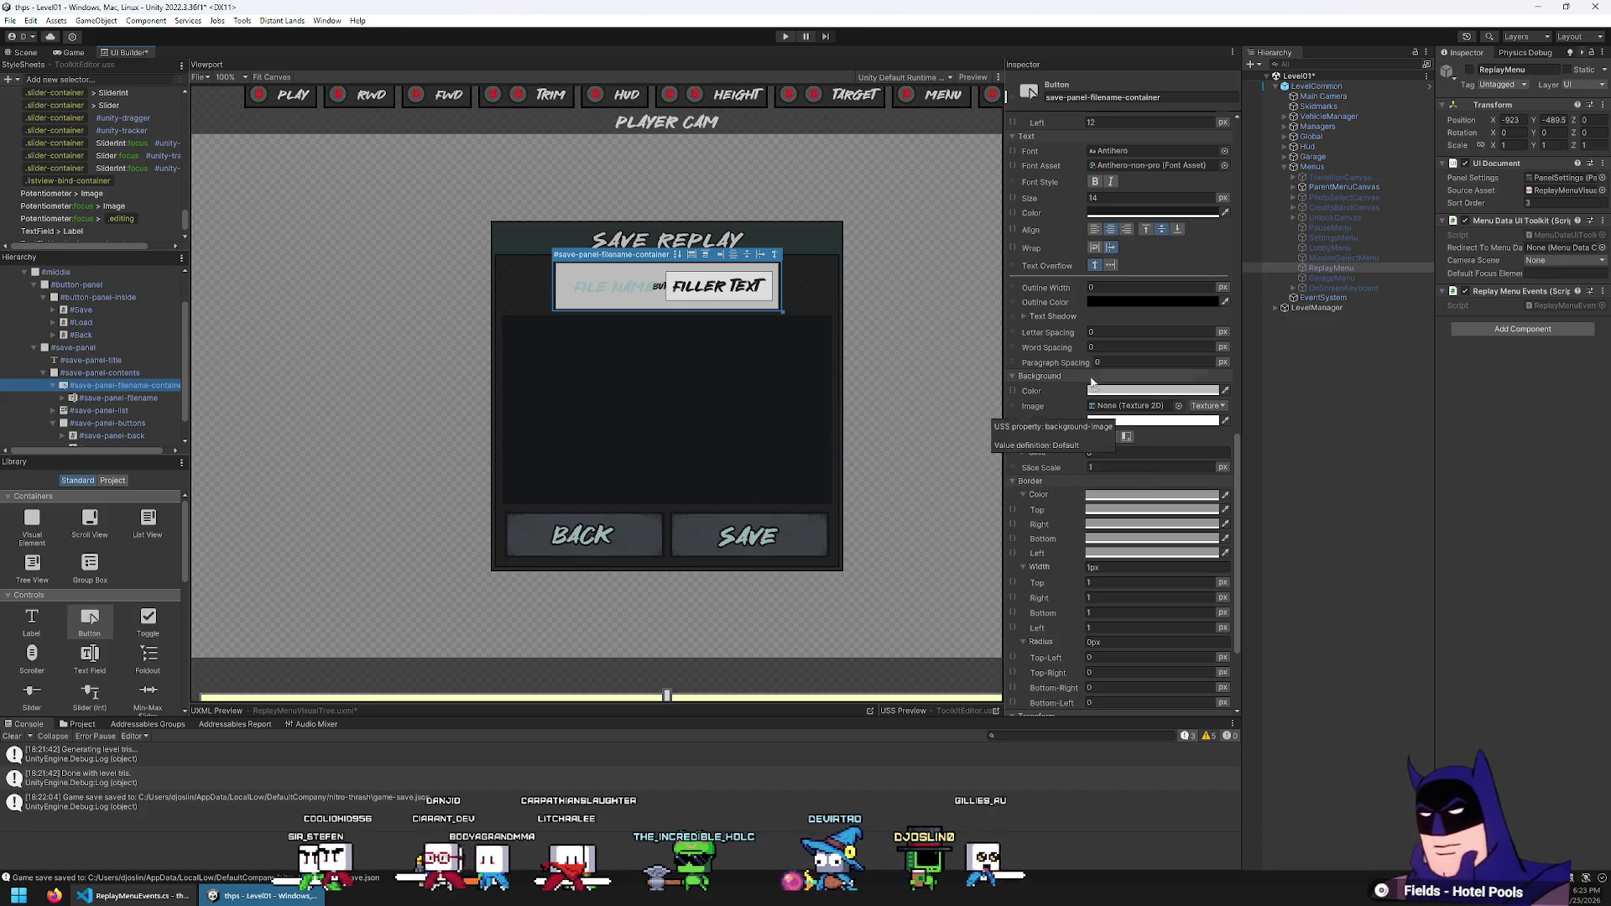
scroll(1078, 373, down, 4)
scroll(1065, 362, up, 4)
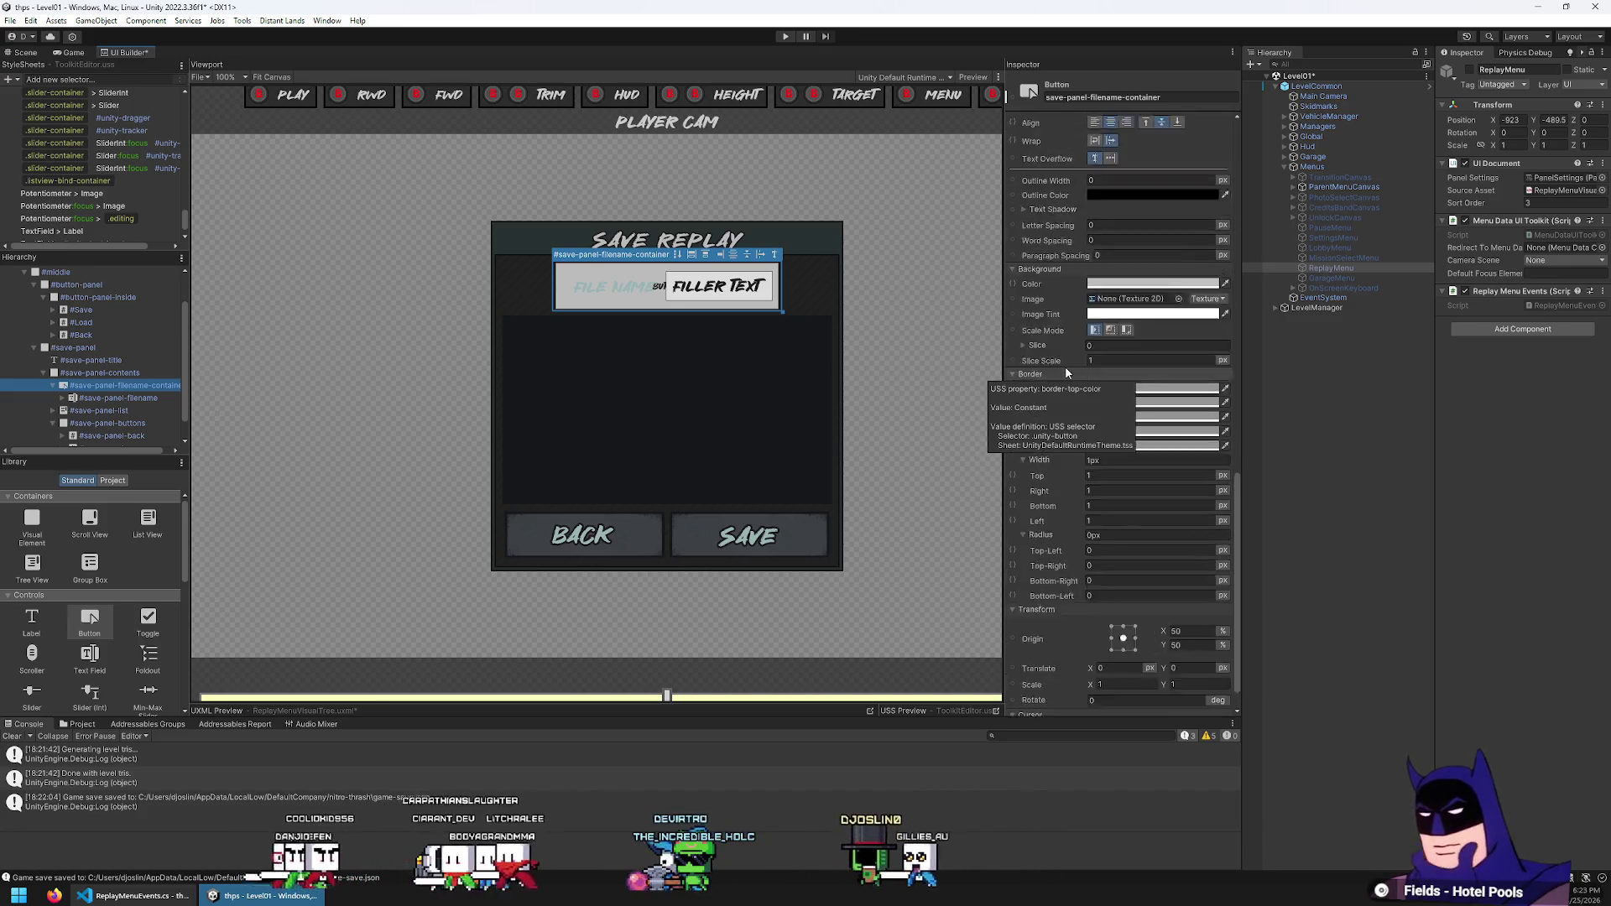
scroll(1121, 285, down, 1)
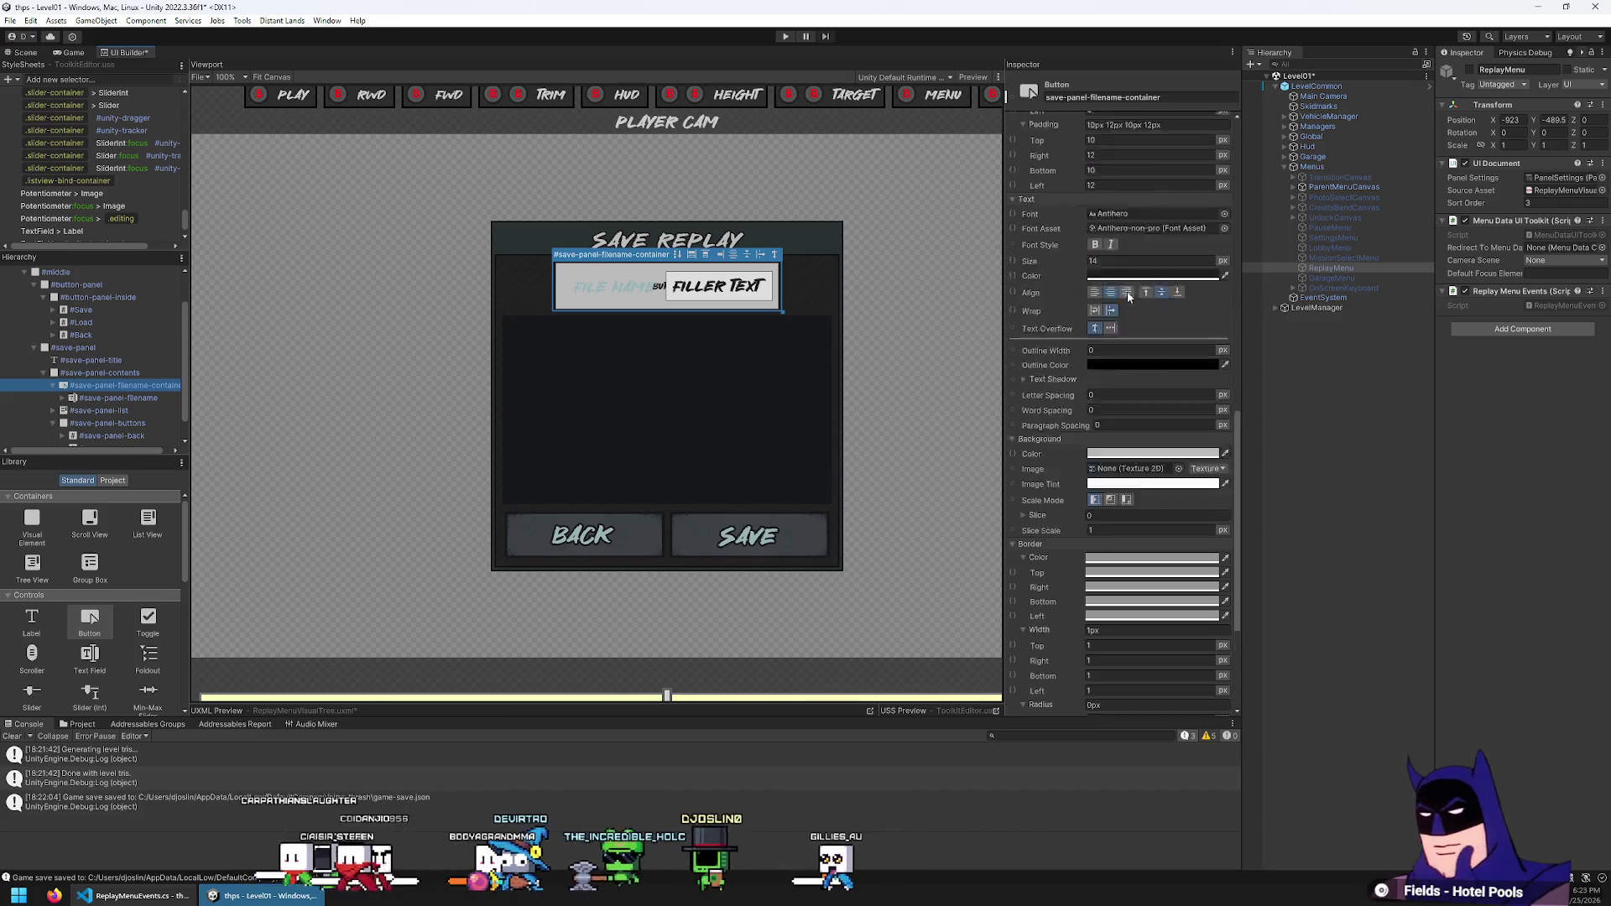
click(1105, 354)
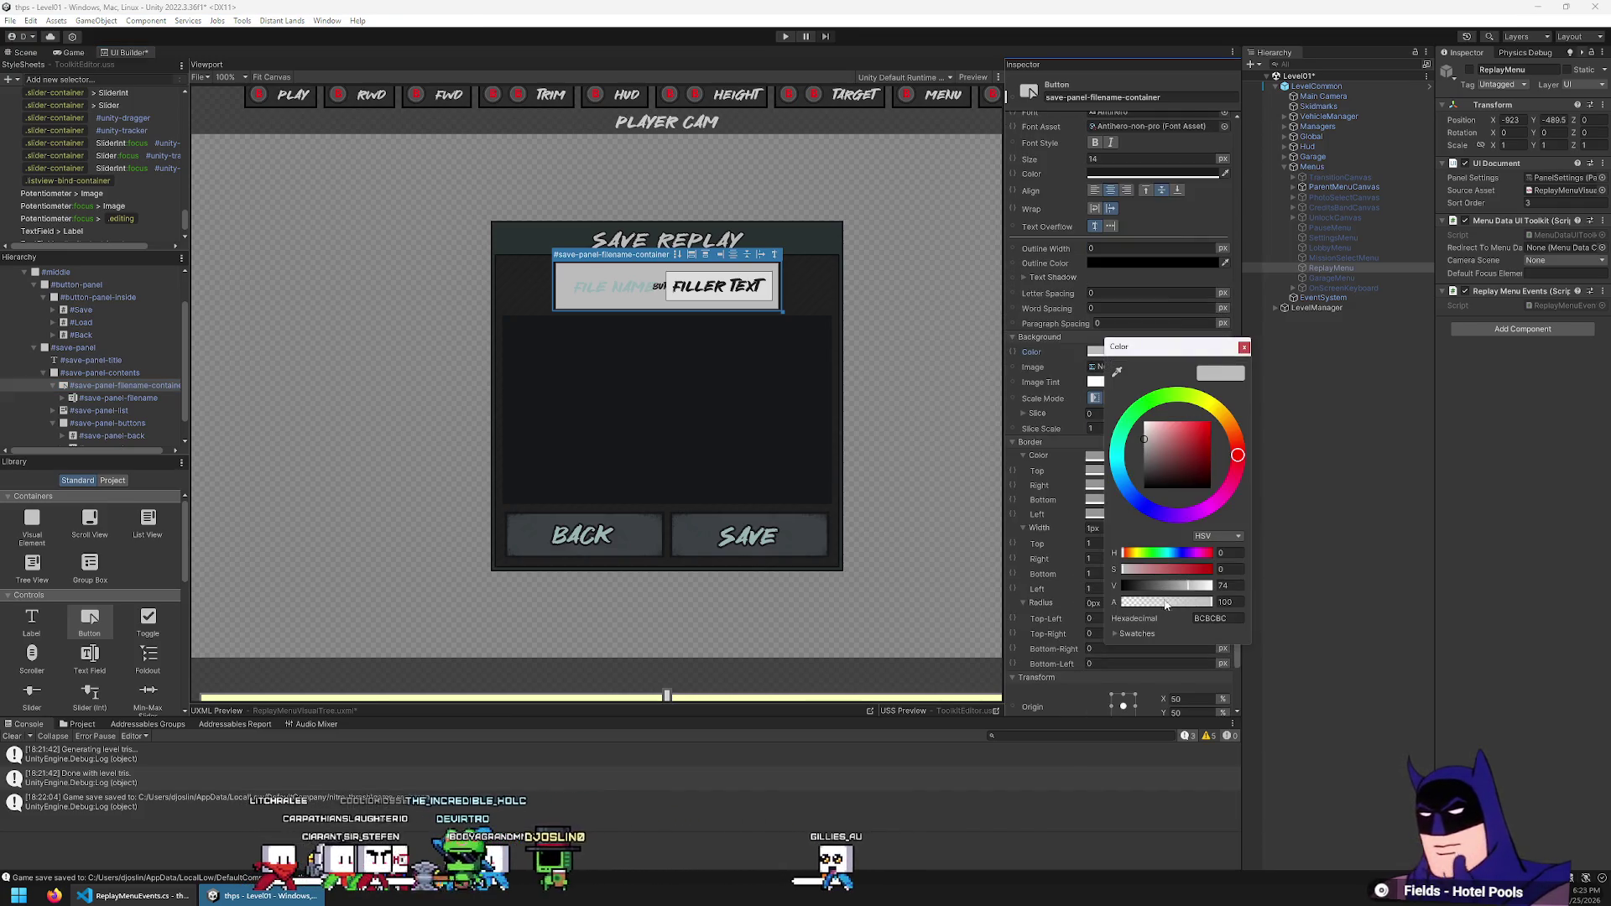
key(Tab)
text(0)
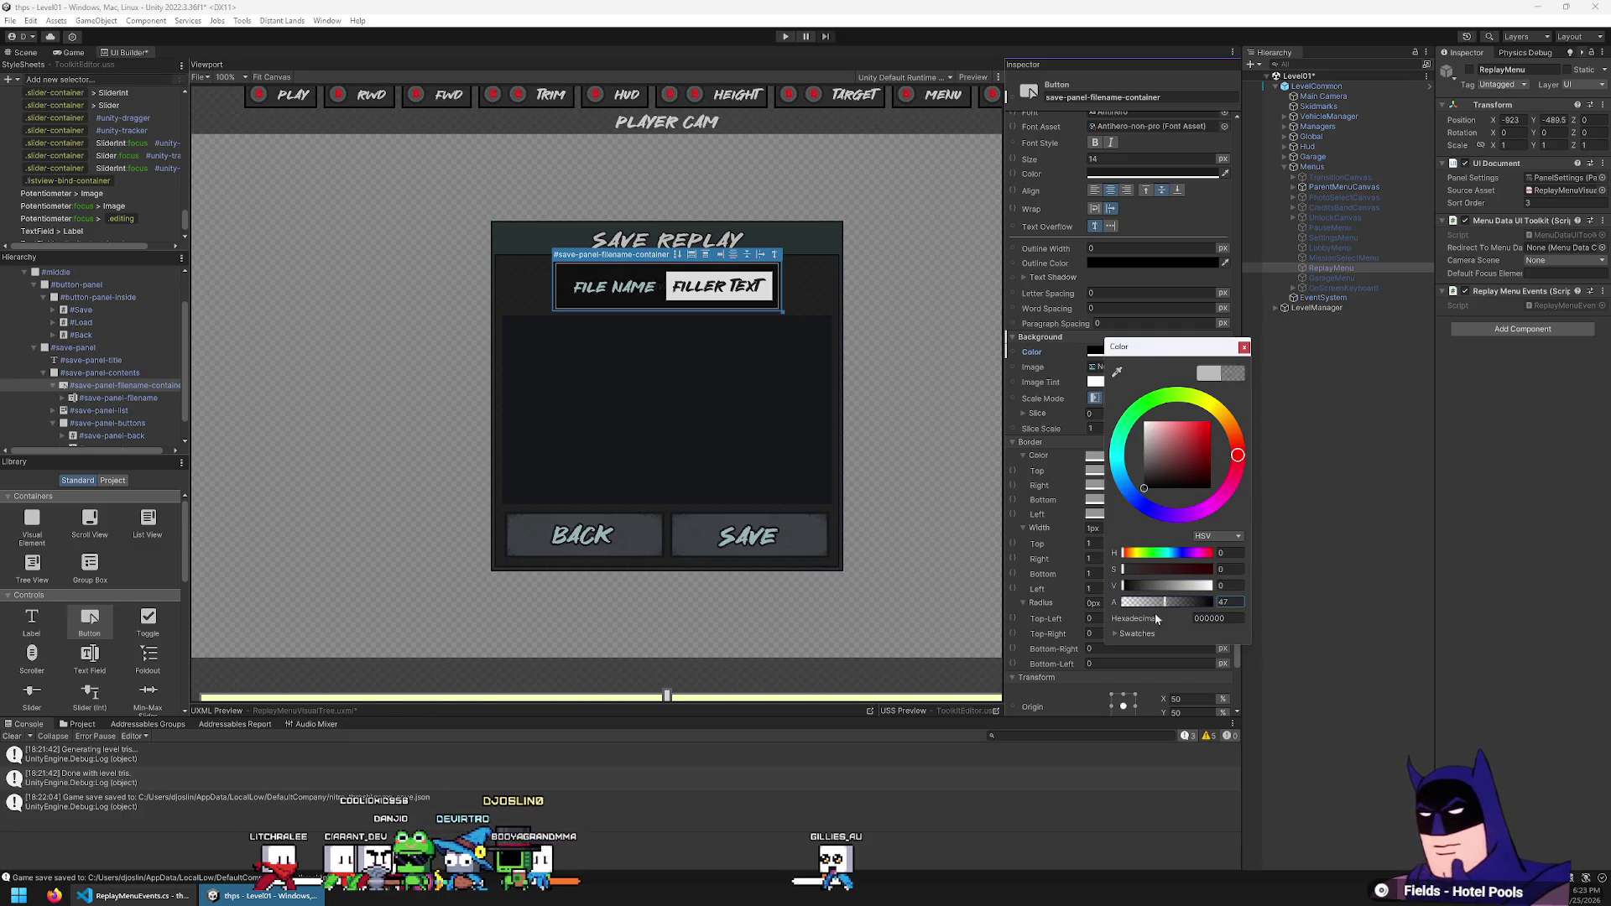
click(1243, 349)
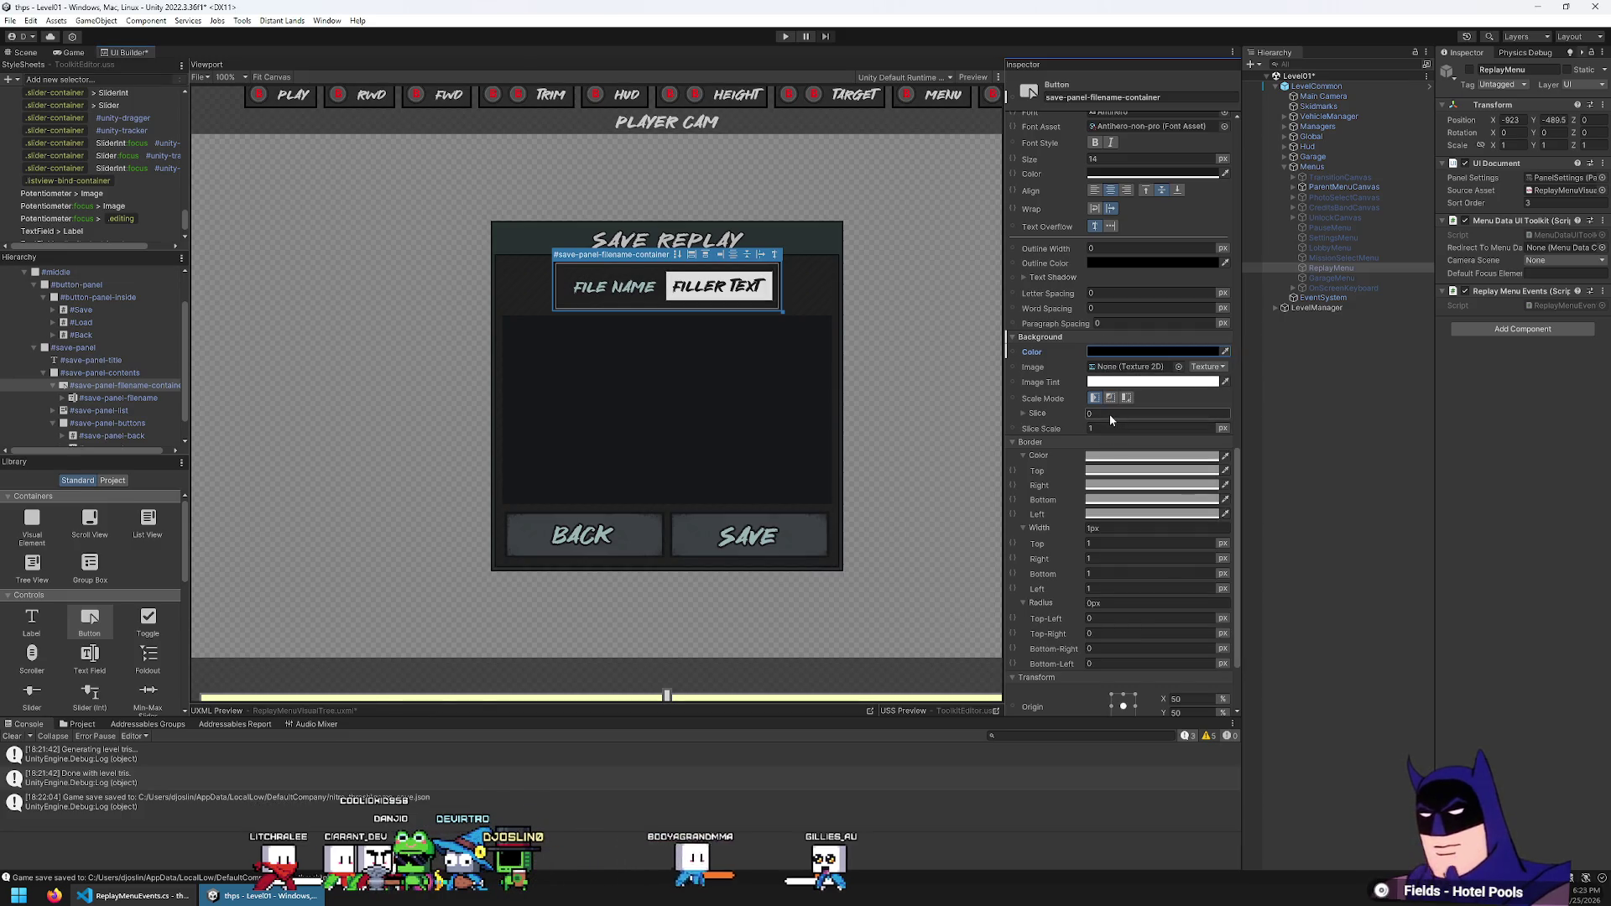
scroll(1104, 284, up, 3)
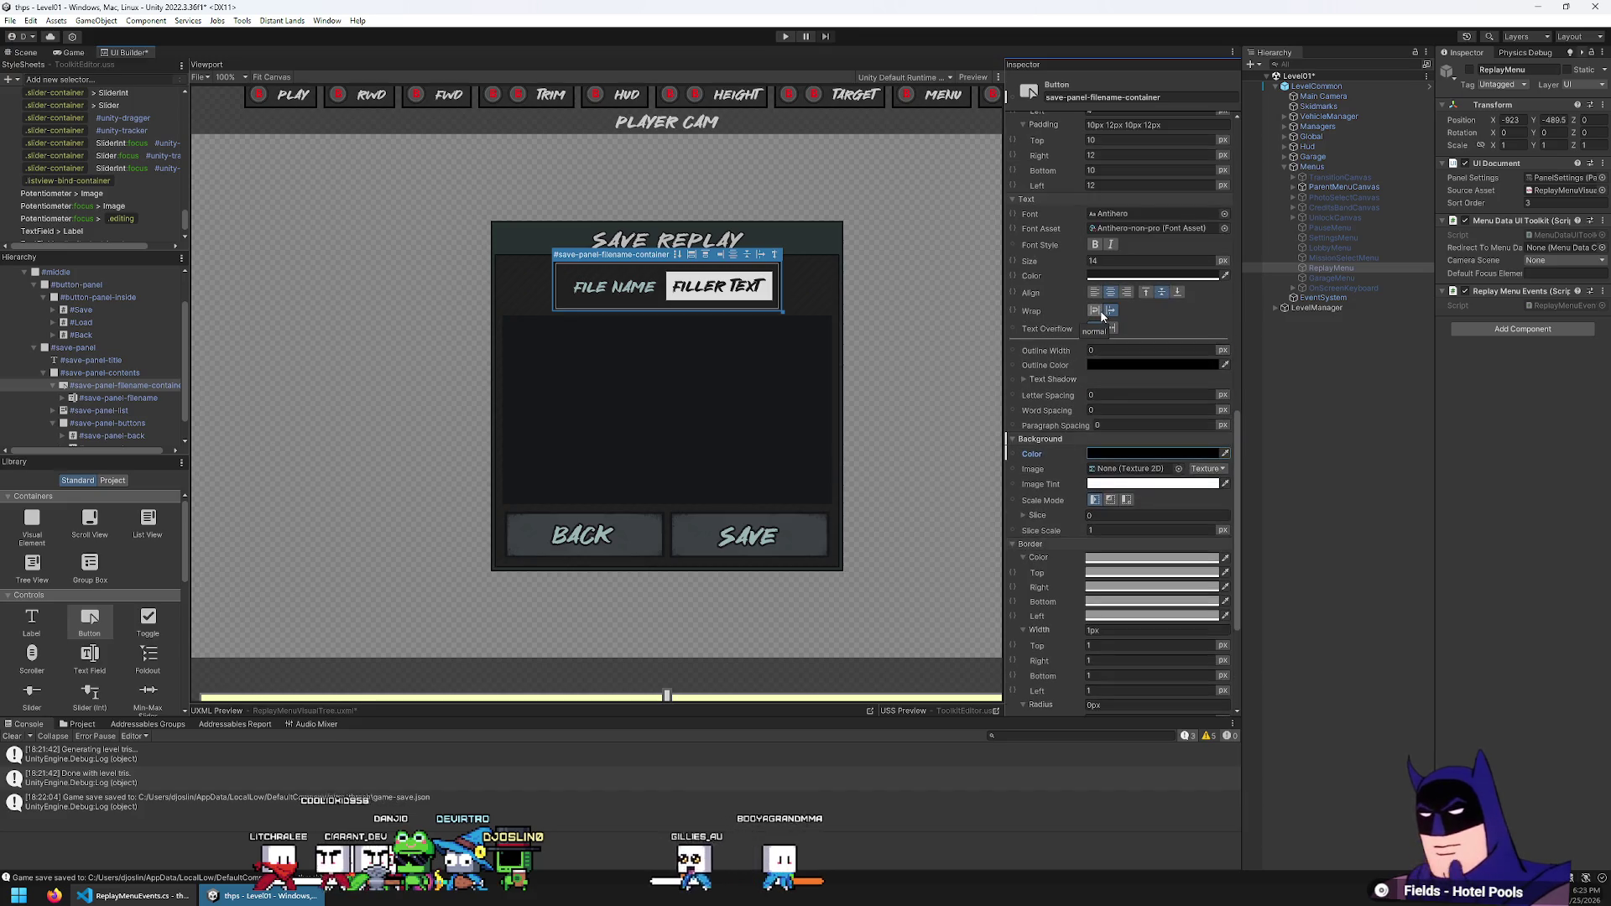
click(1101, 350)
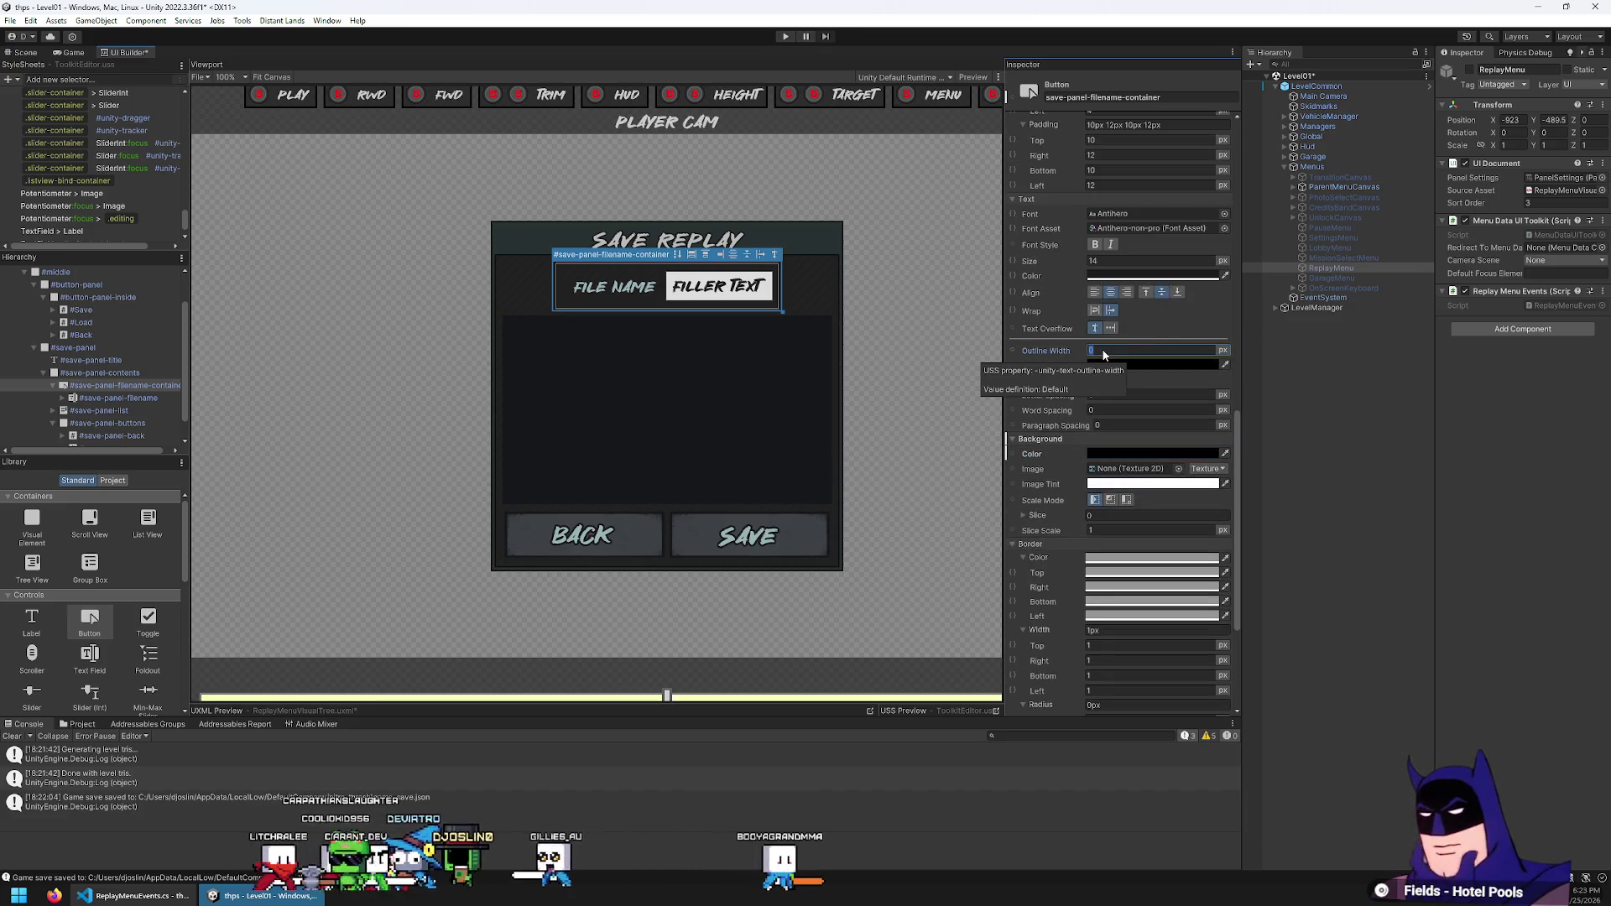
click(1125, 364)
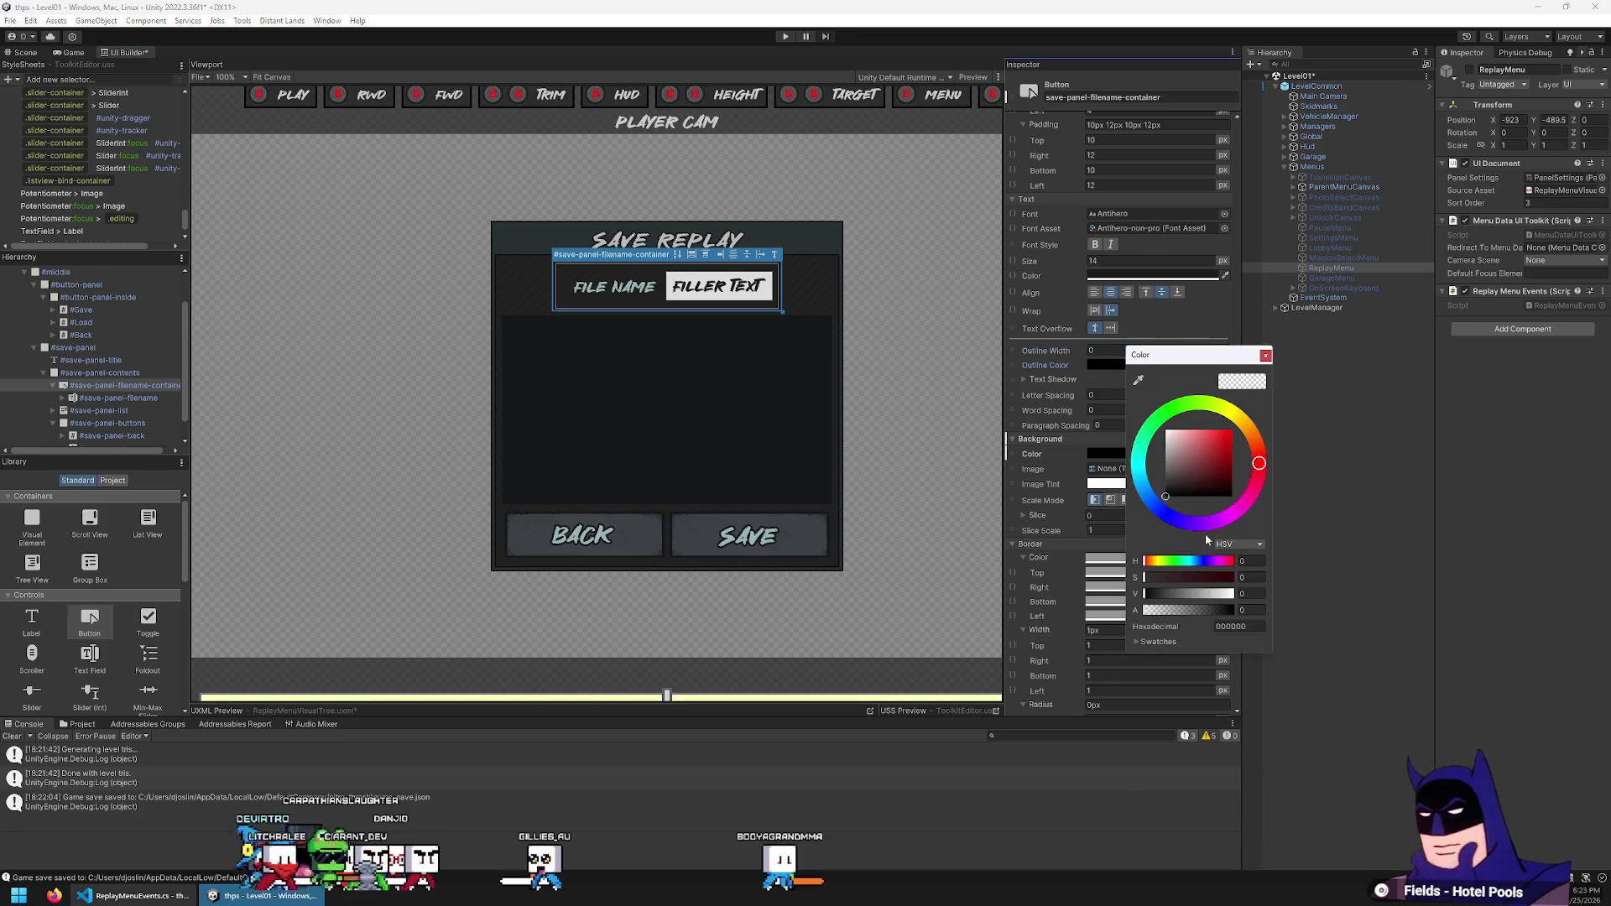
scroll(820, 280, up, 5)
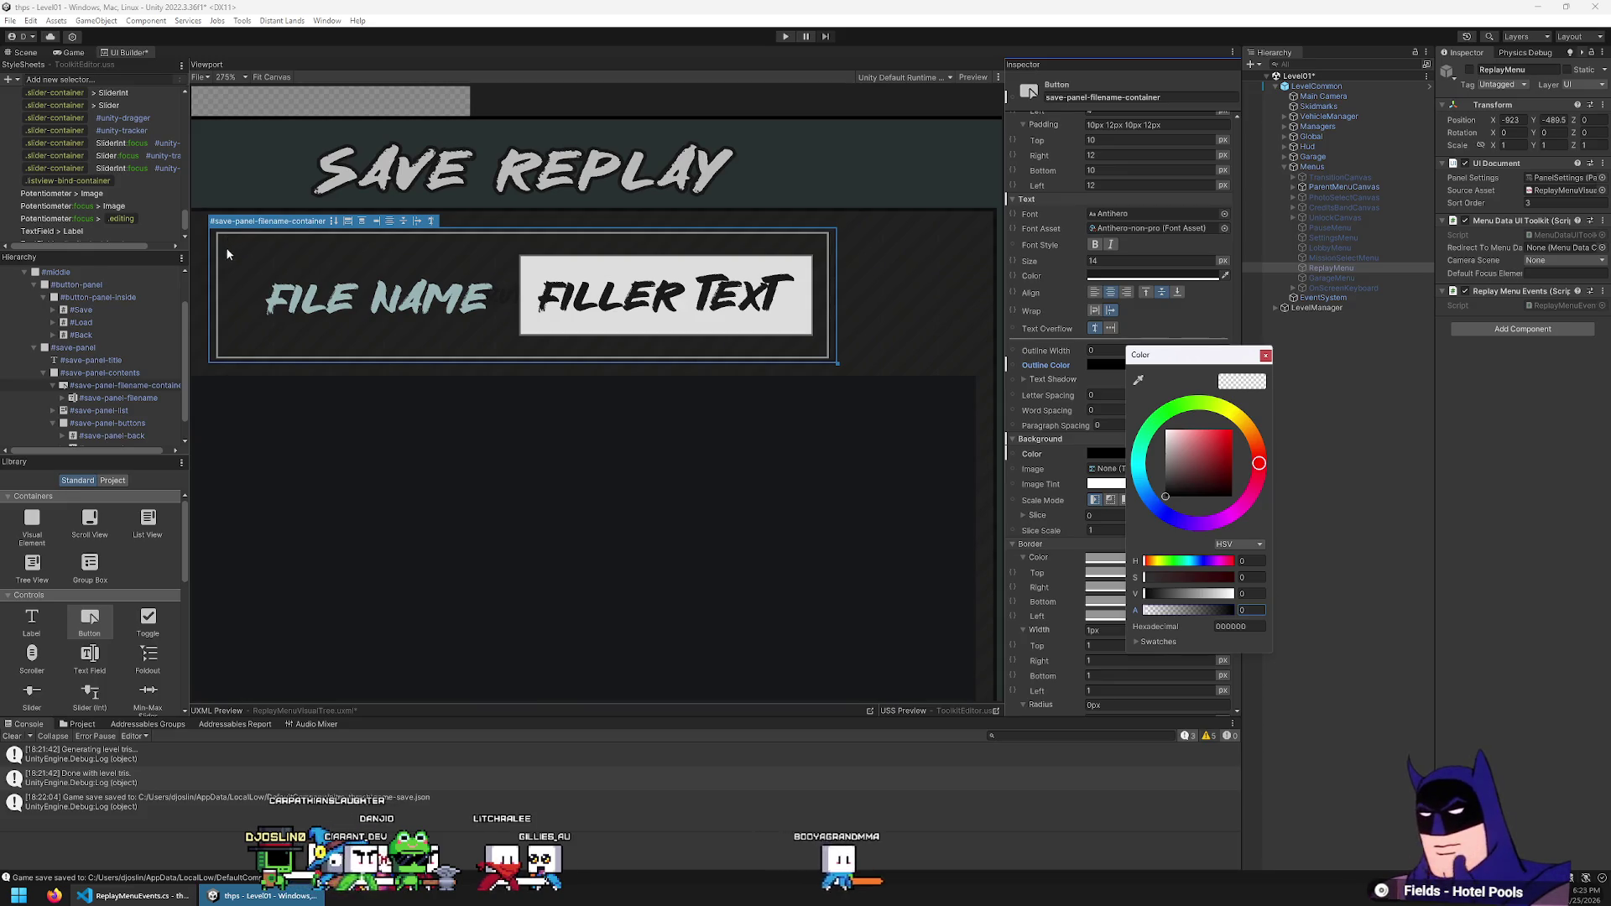
click(1084, 360)
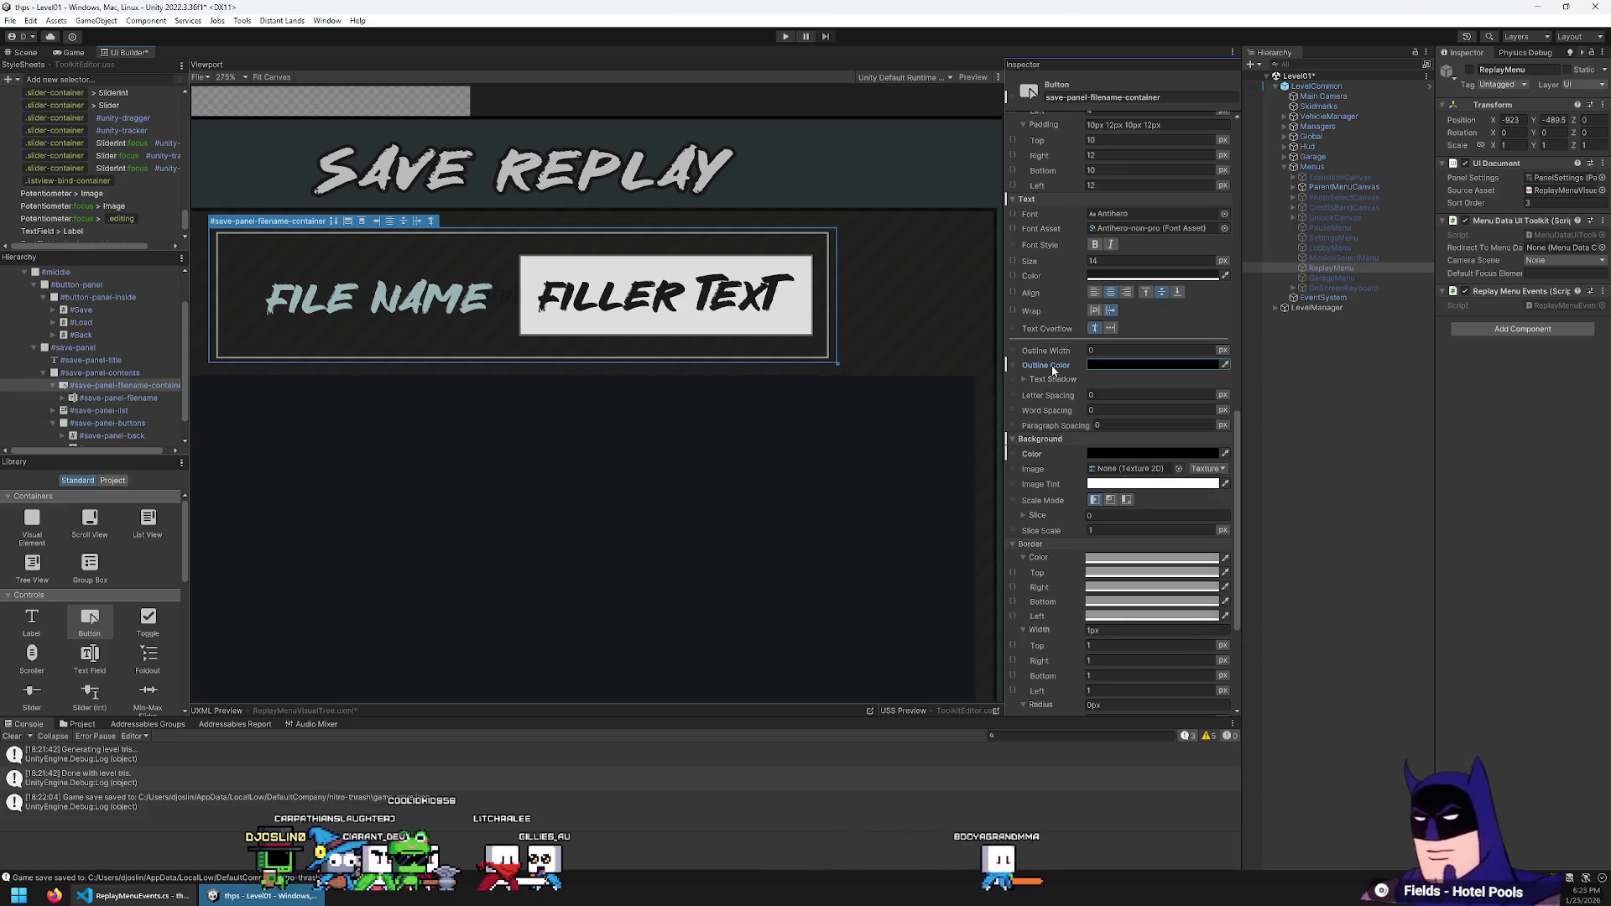
click(88, 385)
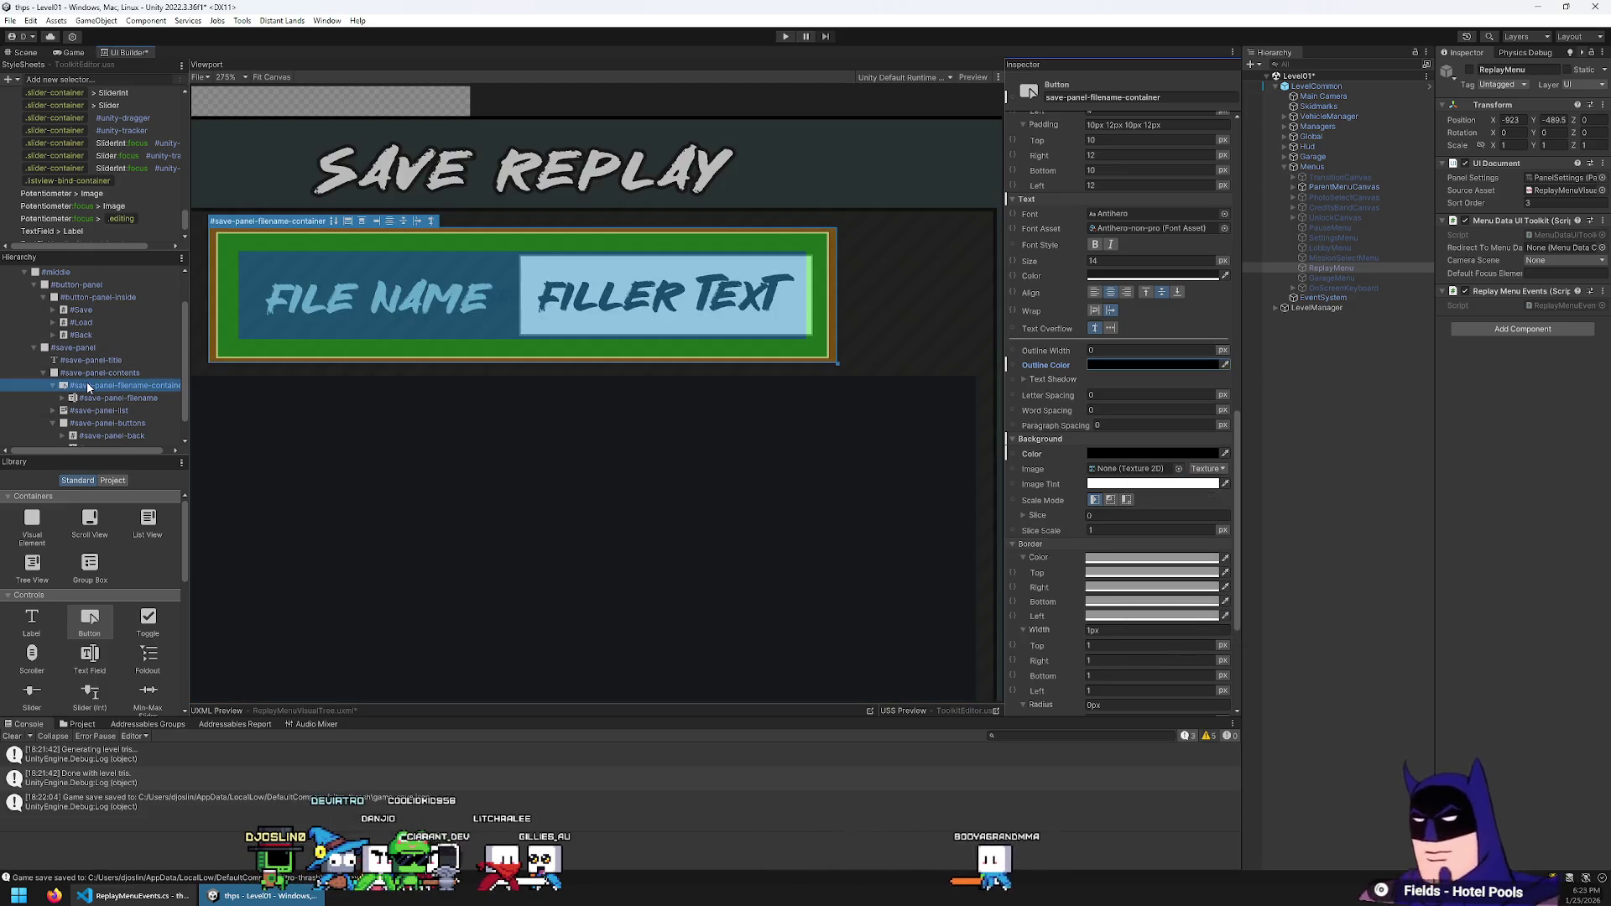
key(Down)
click(130, 385)
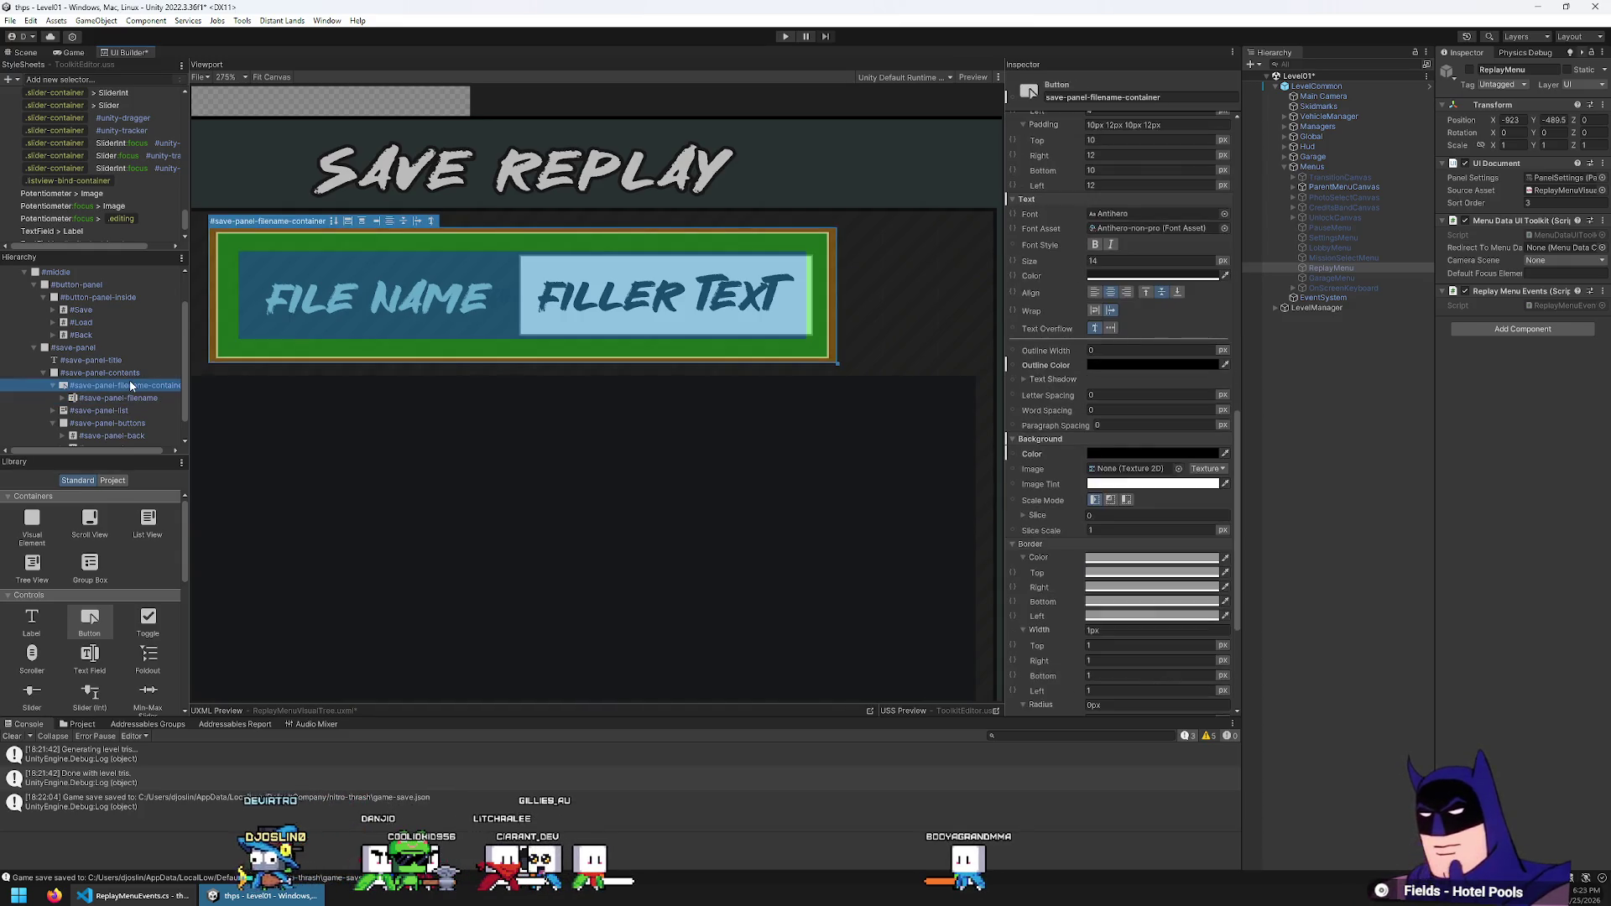
click(1107, 352)
text(108)
key(Return)
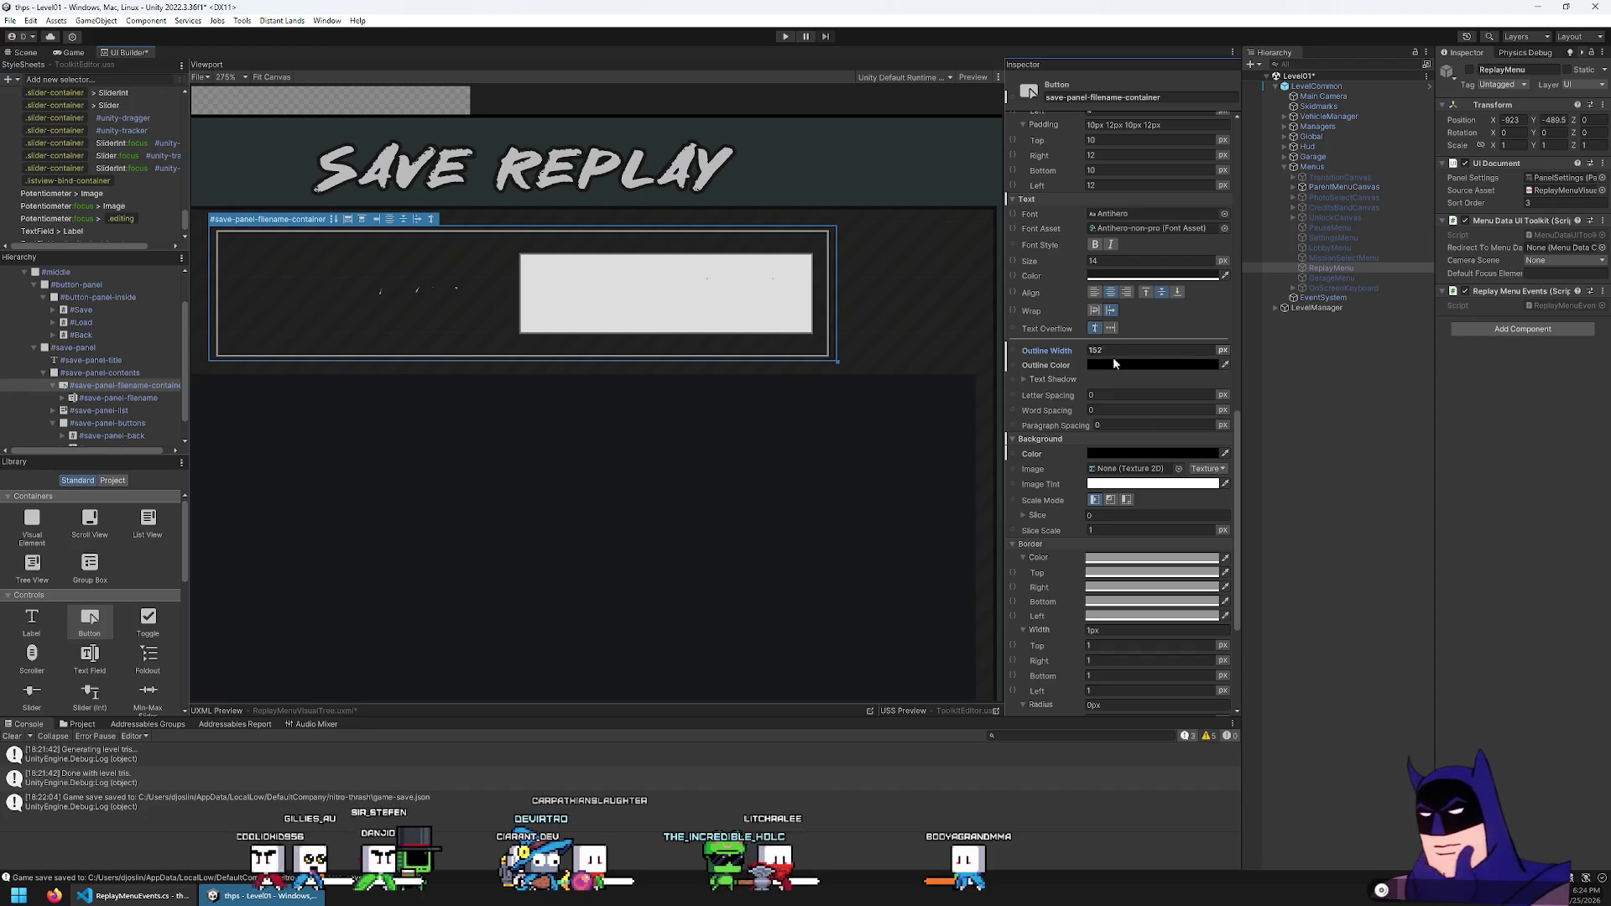
drag(1112, 355, 867, 357)
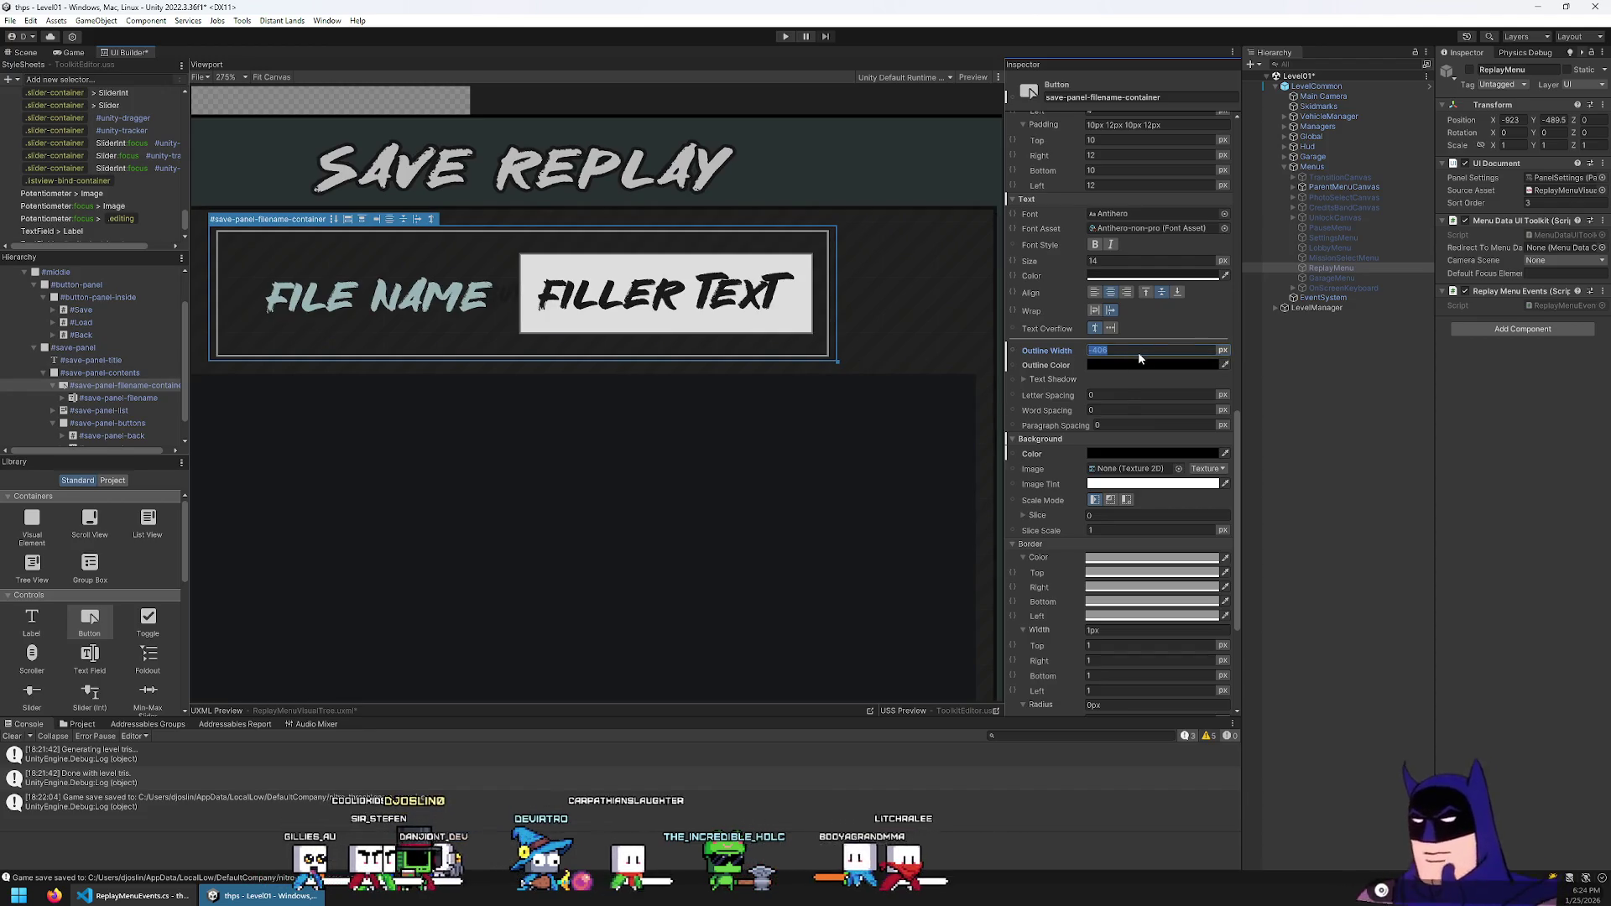
right_click(1040, 352)
Remove the outline width override and make the container's border colour fully transparent
click(1068, 378)
click(1046, 198)
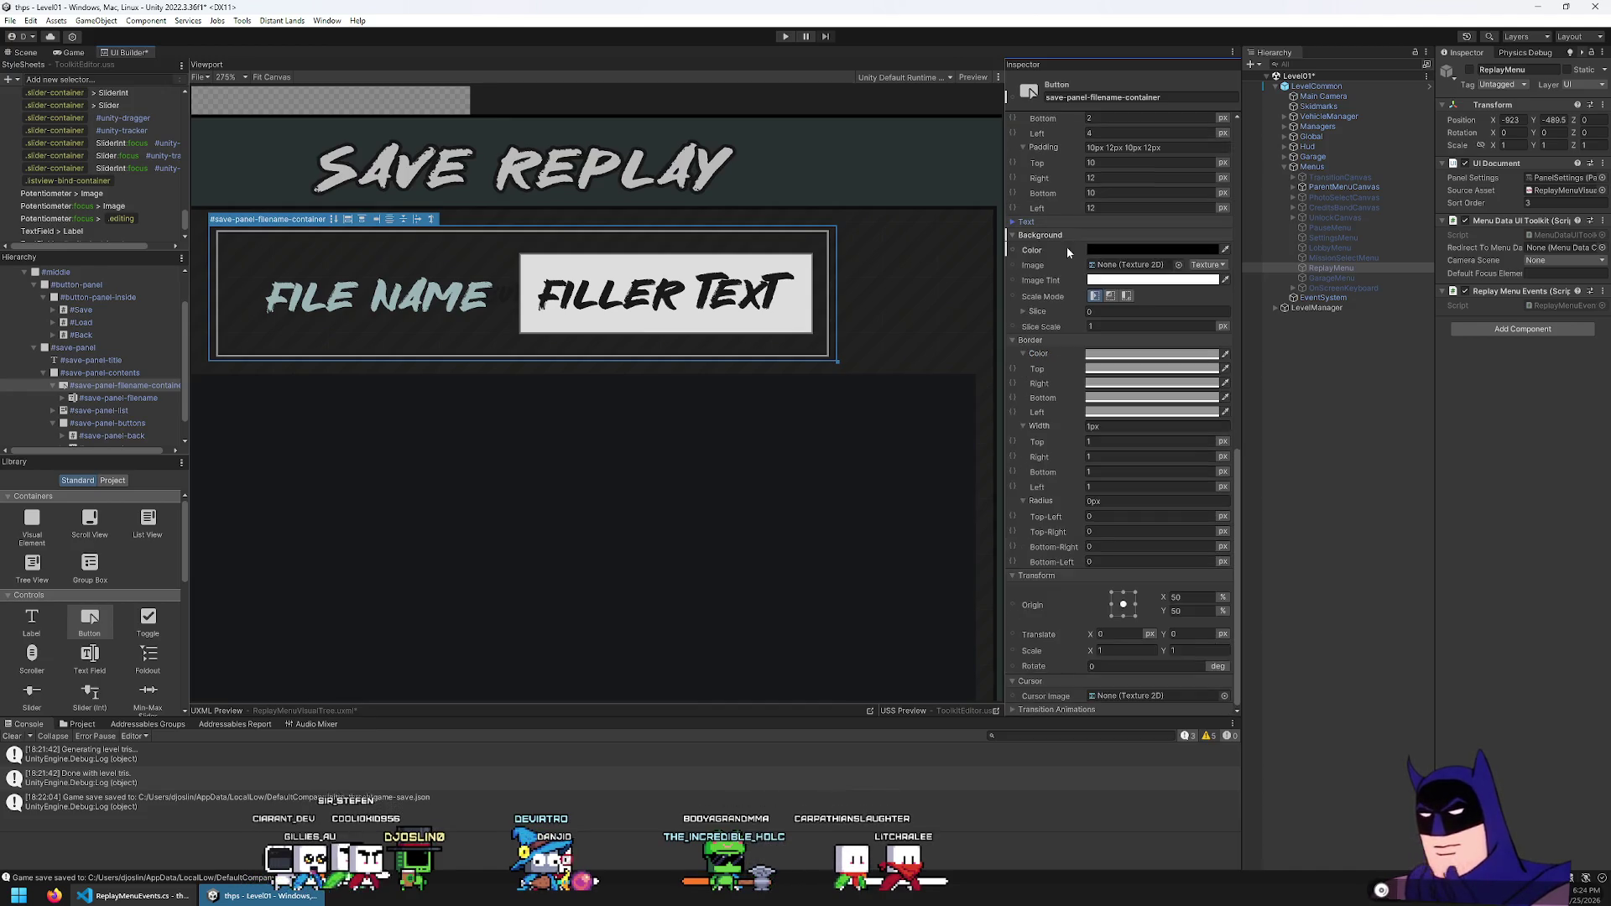
scroll(1063, 265, up, 1)
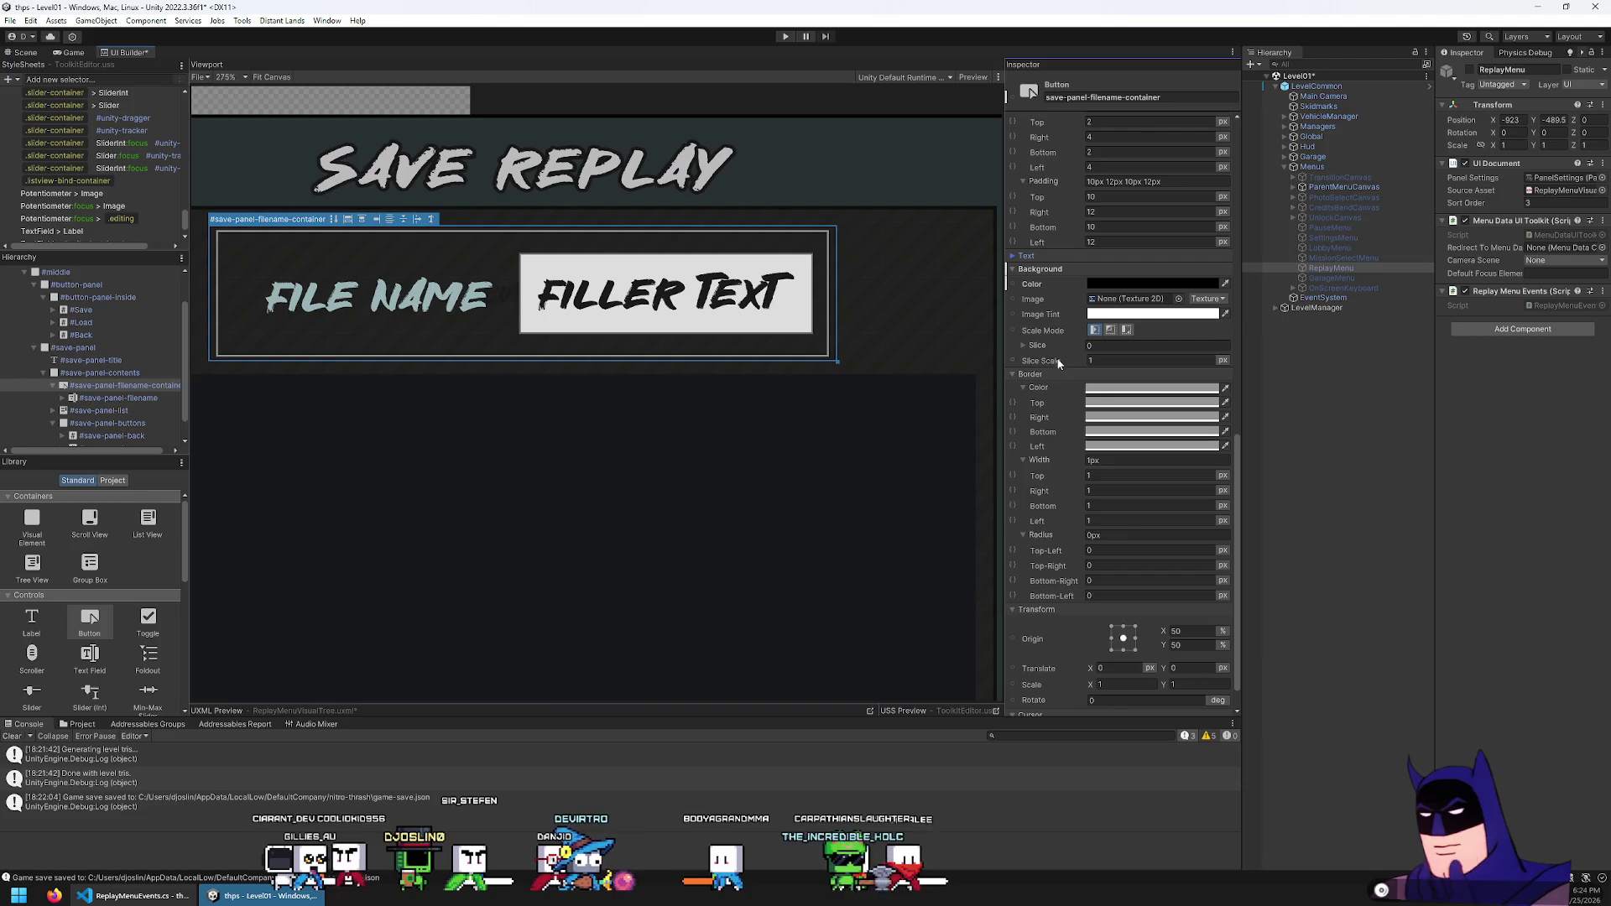
click(1115, 388)
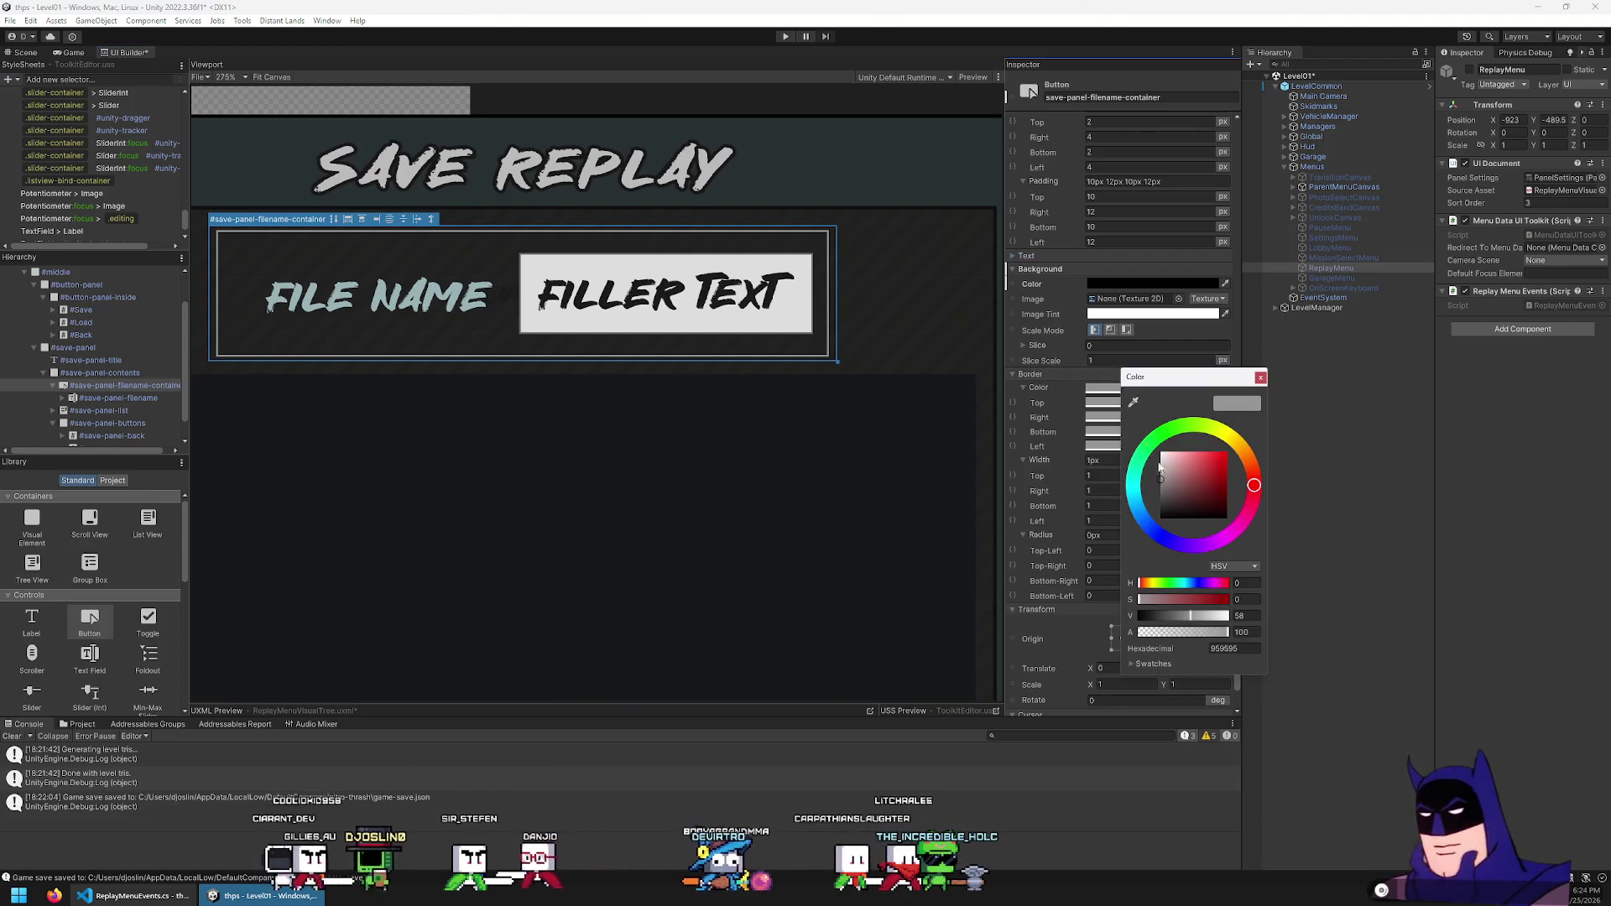
drag(1195, 617, 1069, 611)
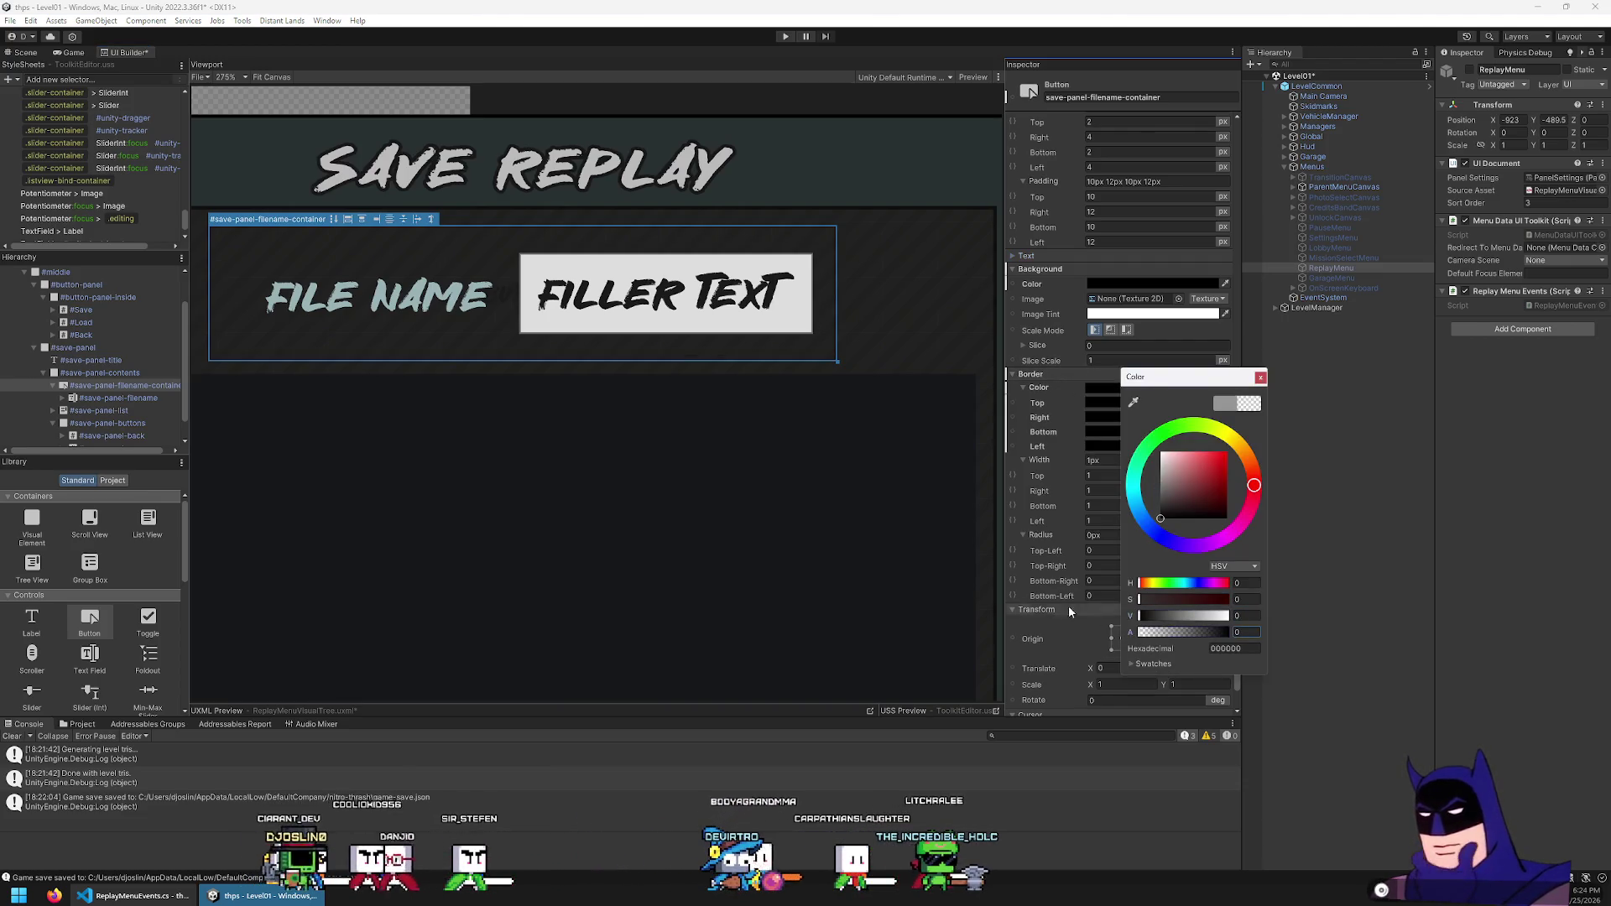
click(1053, 366)
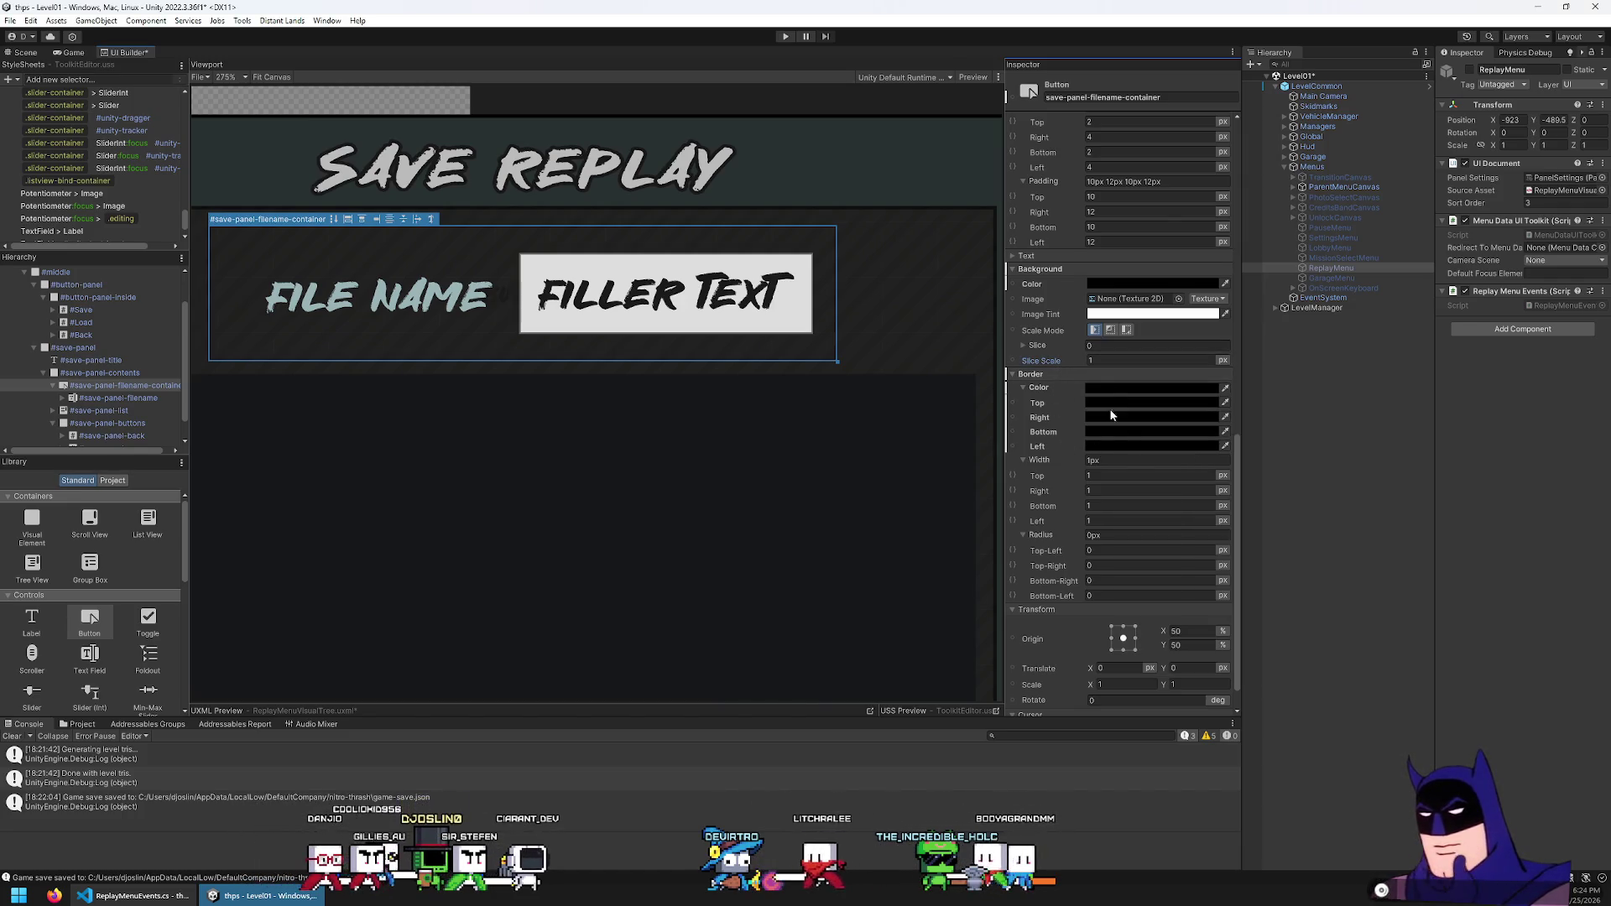
Set the container's border width to 0px
click(1114, 461)
text(0)
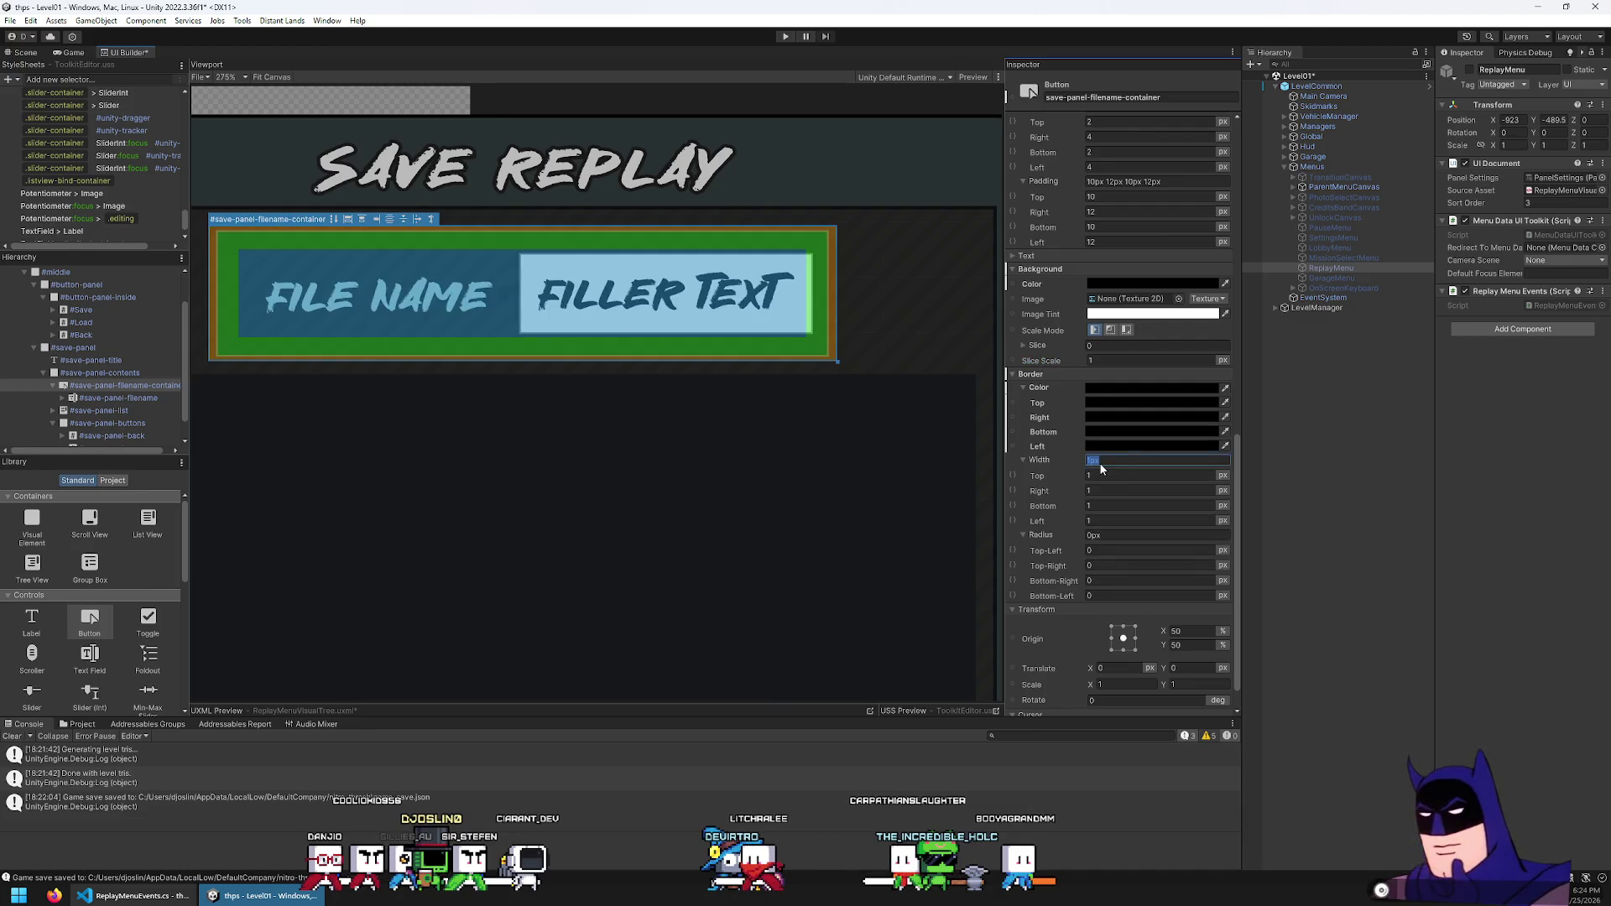
key(Return)
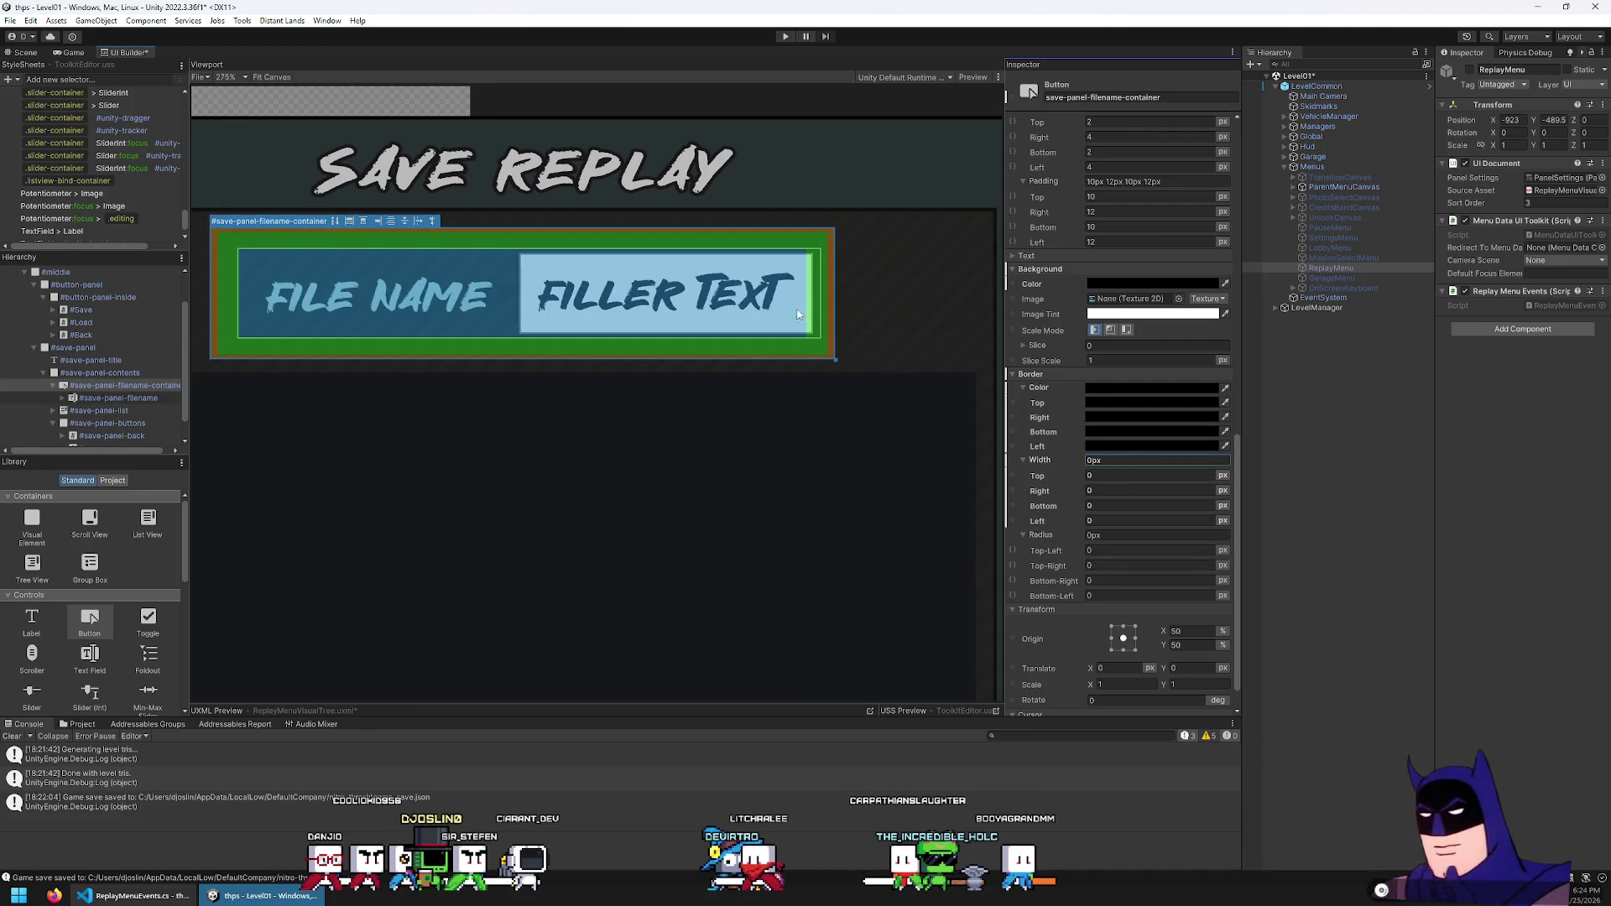
scroll(1070, 415, up, 3)
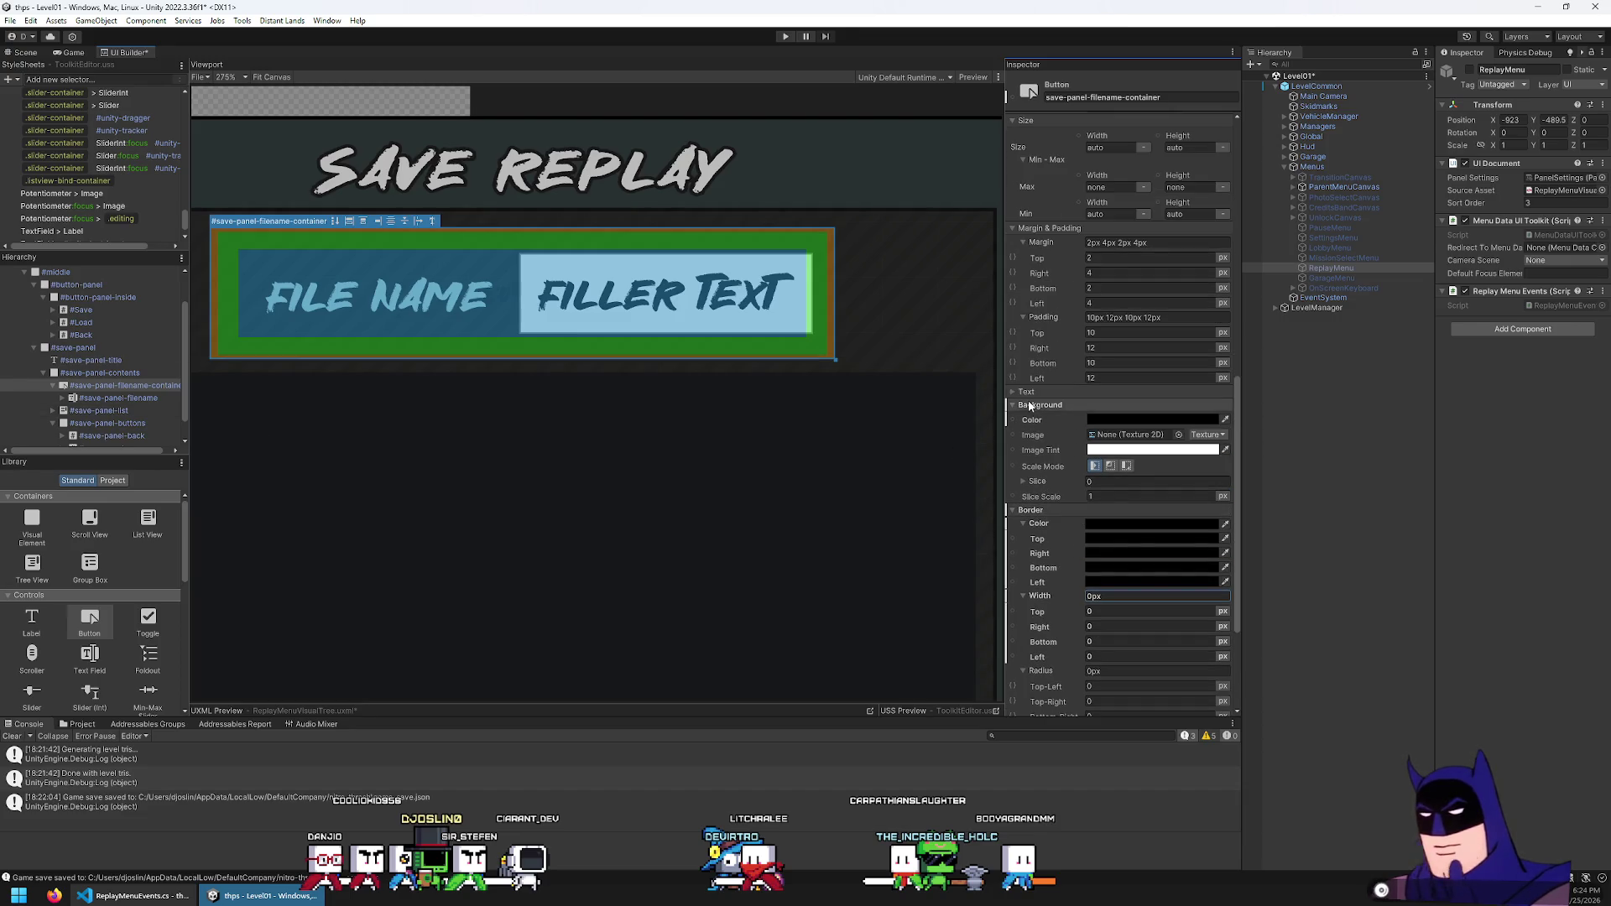
click(1036, 402)
click(1041, 410)
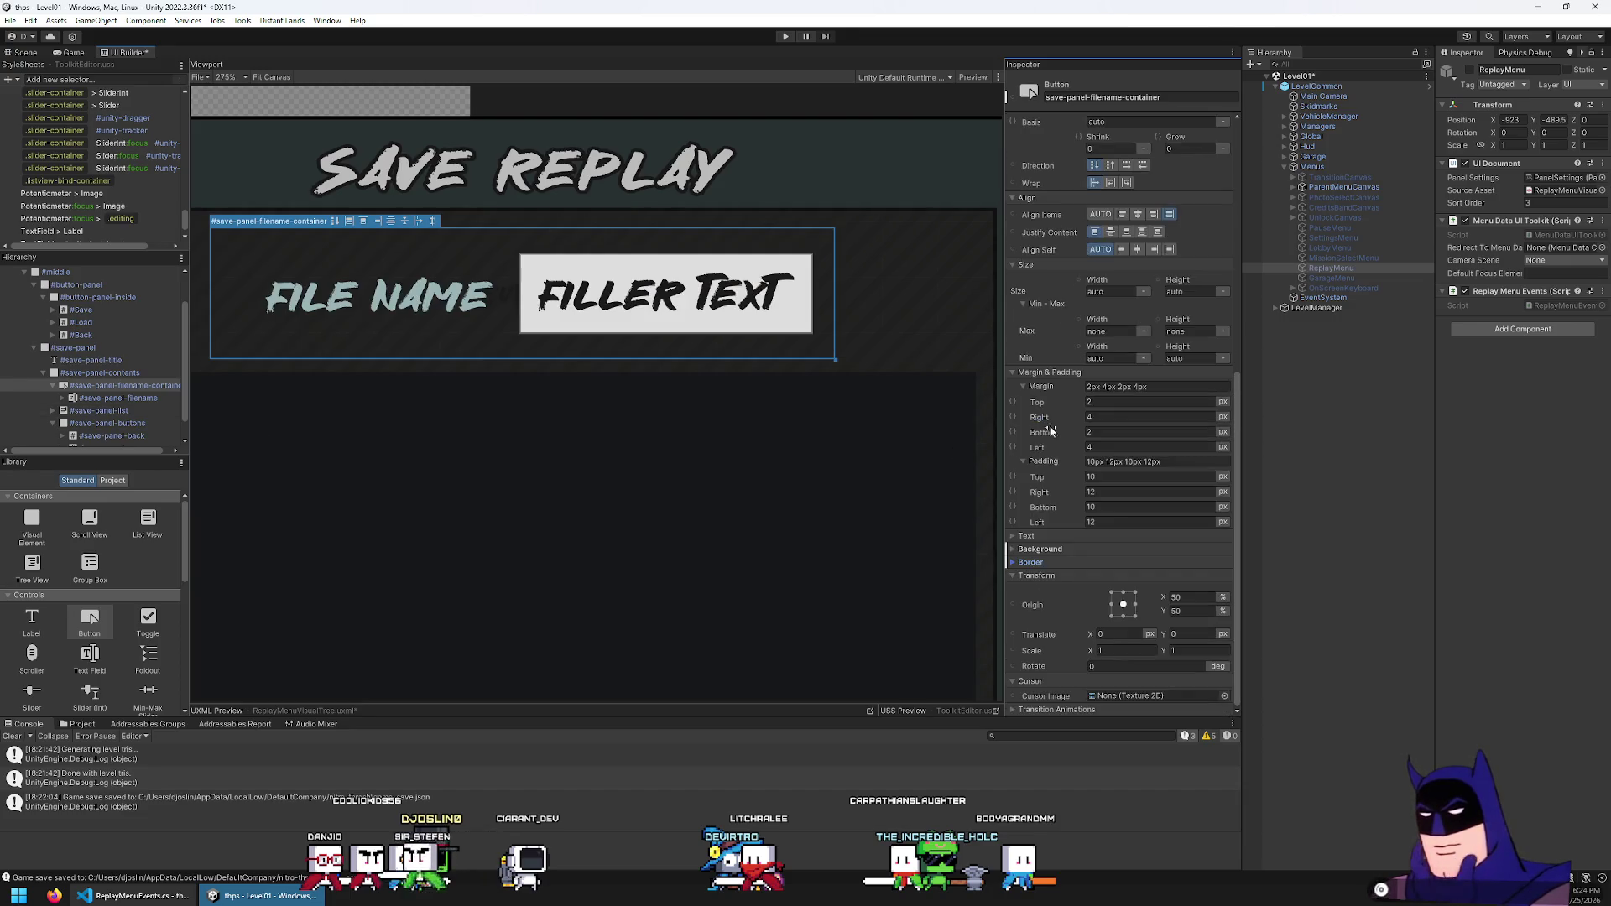
click(1053, 580)
Set the container's width to 100% and preview the panel at runtime
text(00%)
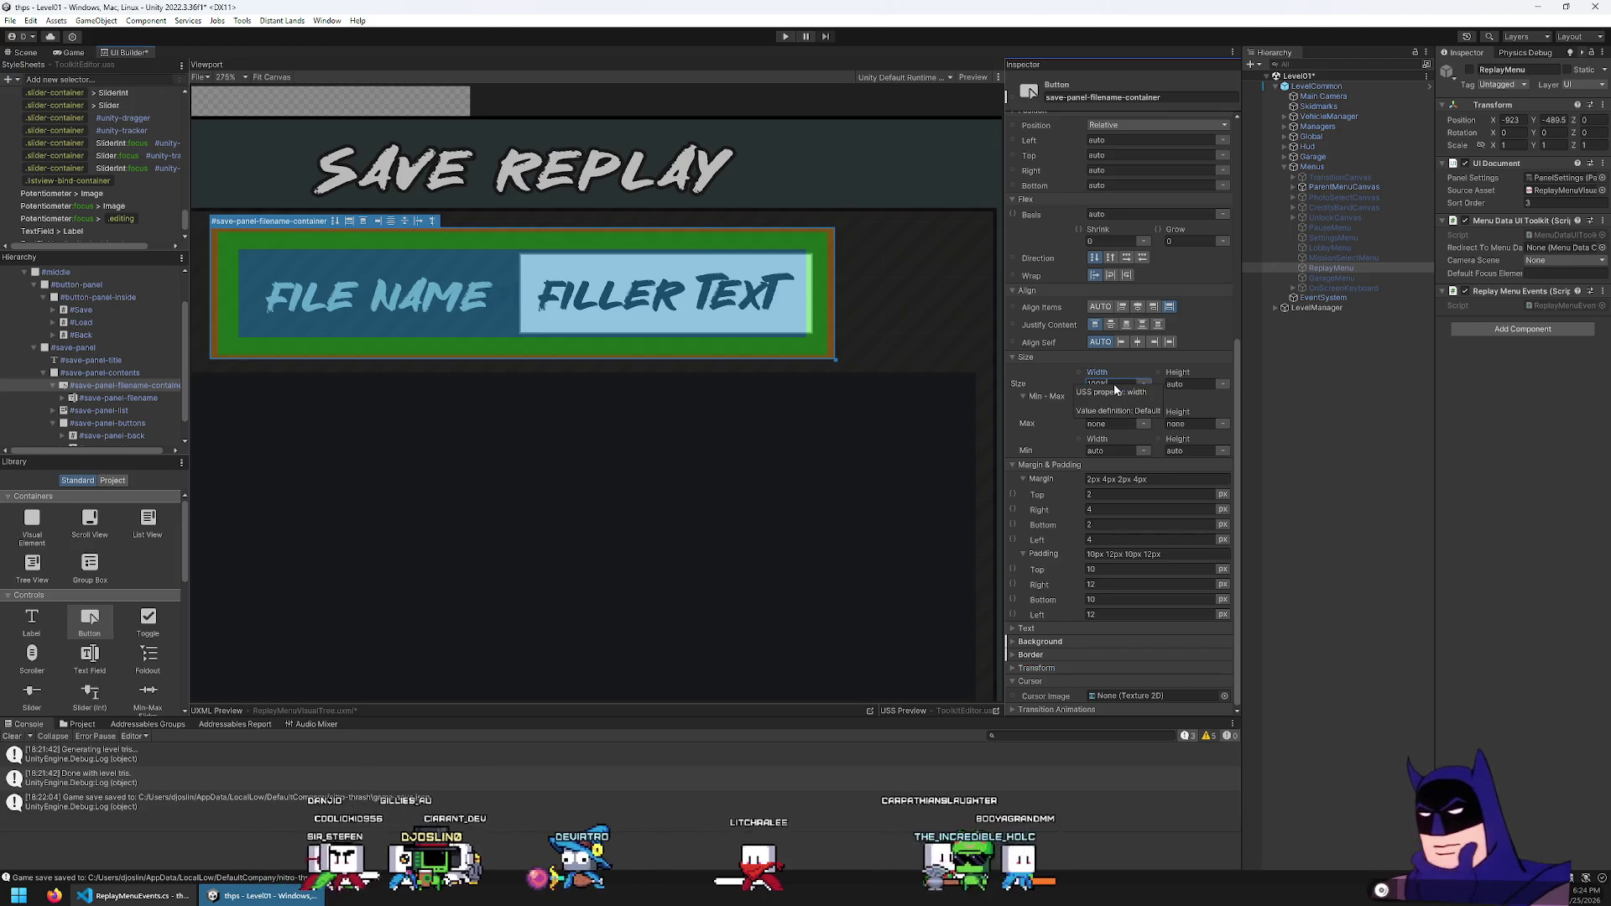
key(Return)
scroll(729, 306, down, 3)
scroll(729, 306, up, 1)
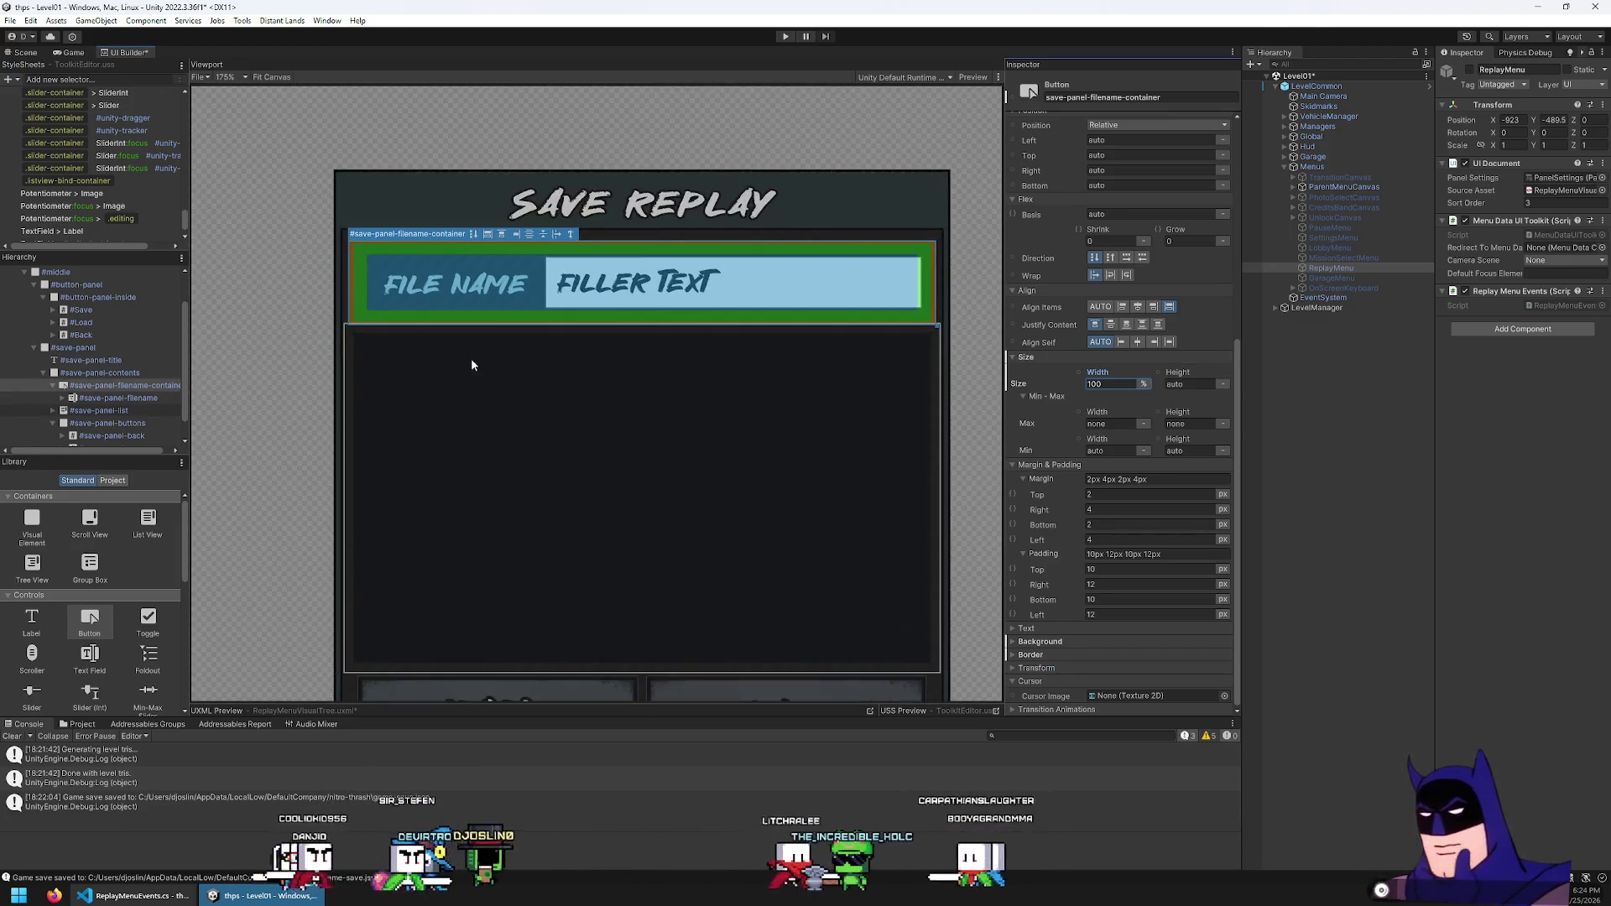
click(122, 386)
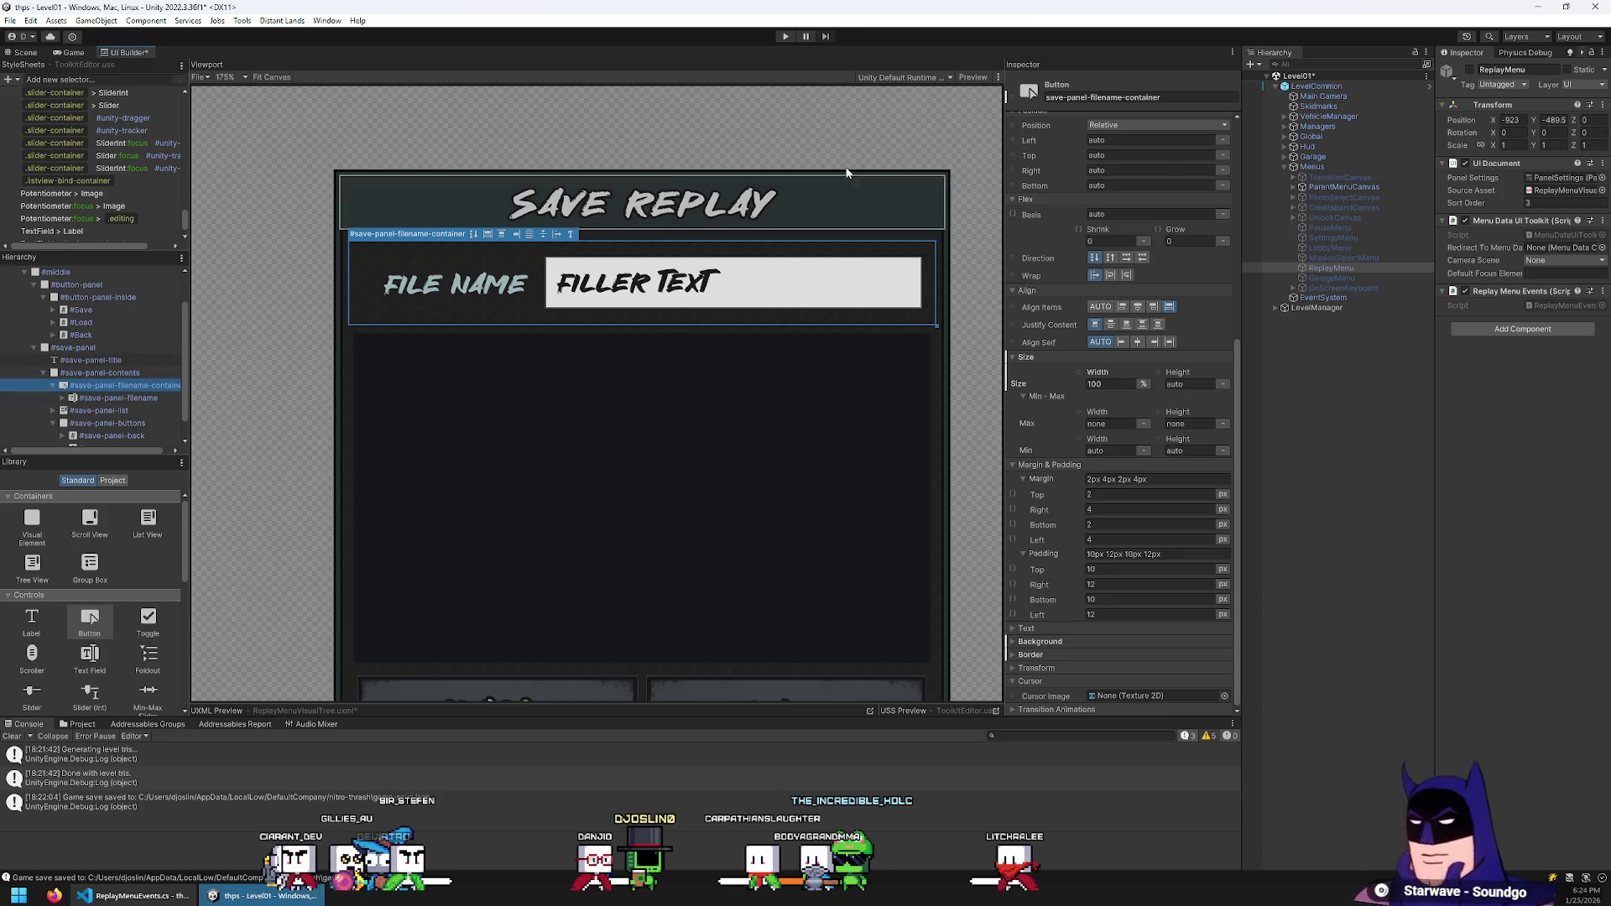
click(985, 81)
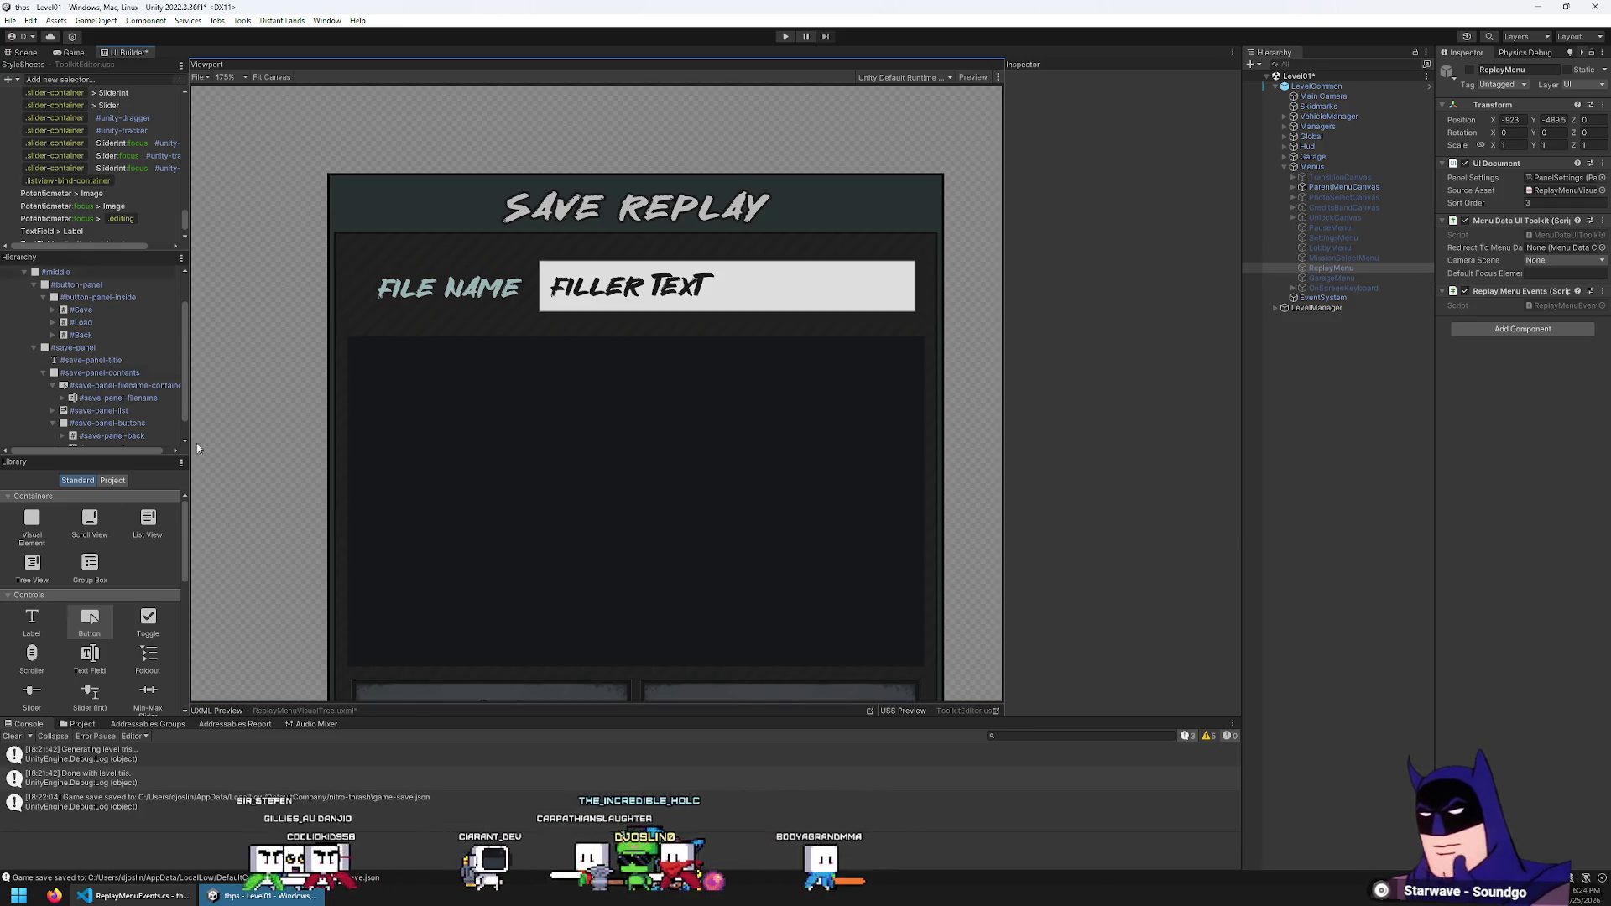
Set all four margins of save-panel-filename-container to 0
click(115, 385)
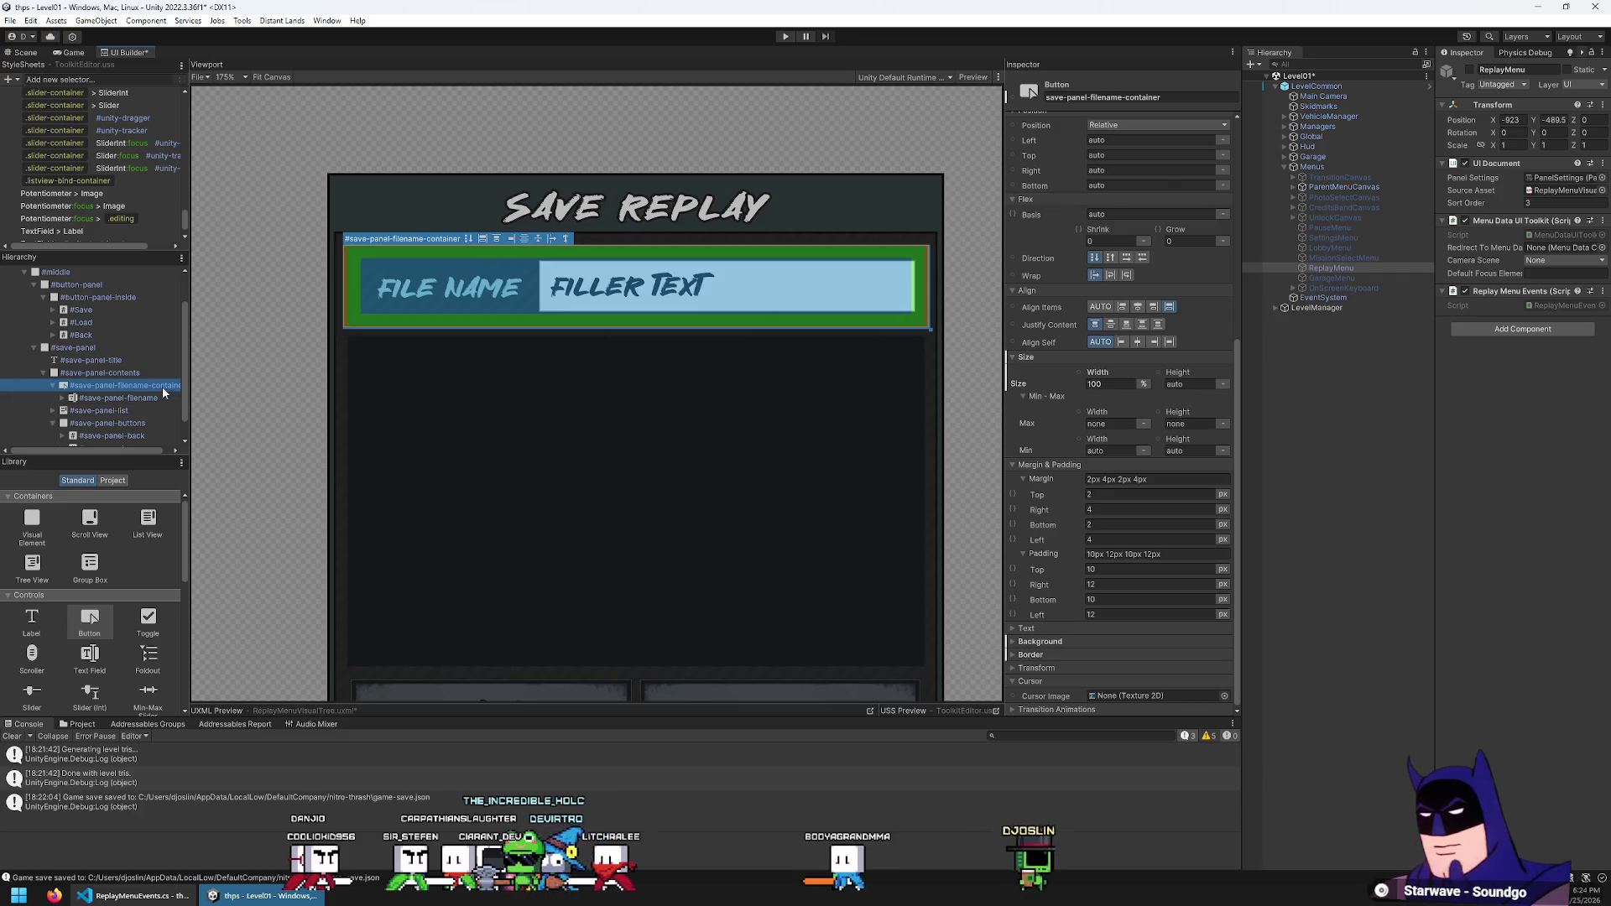
click(1144, 496)
text(0)
key(Tab)
text(0)
key(Tab)
text(0)
key(Tab)
text(0)
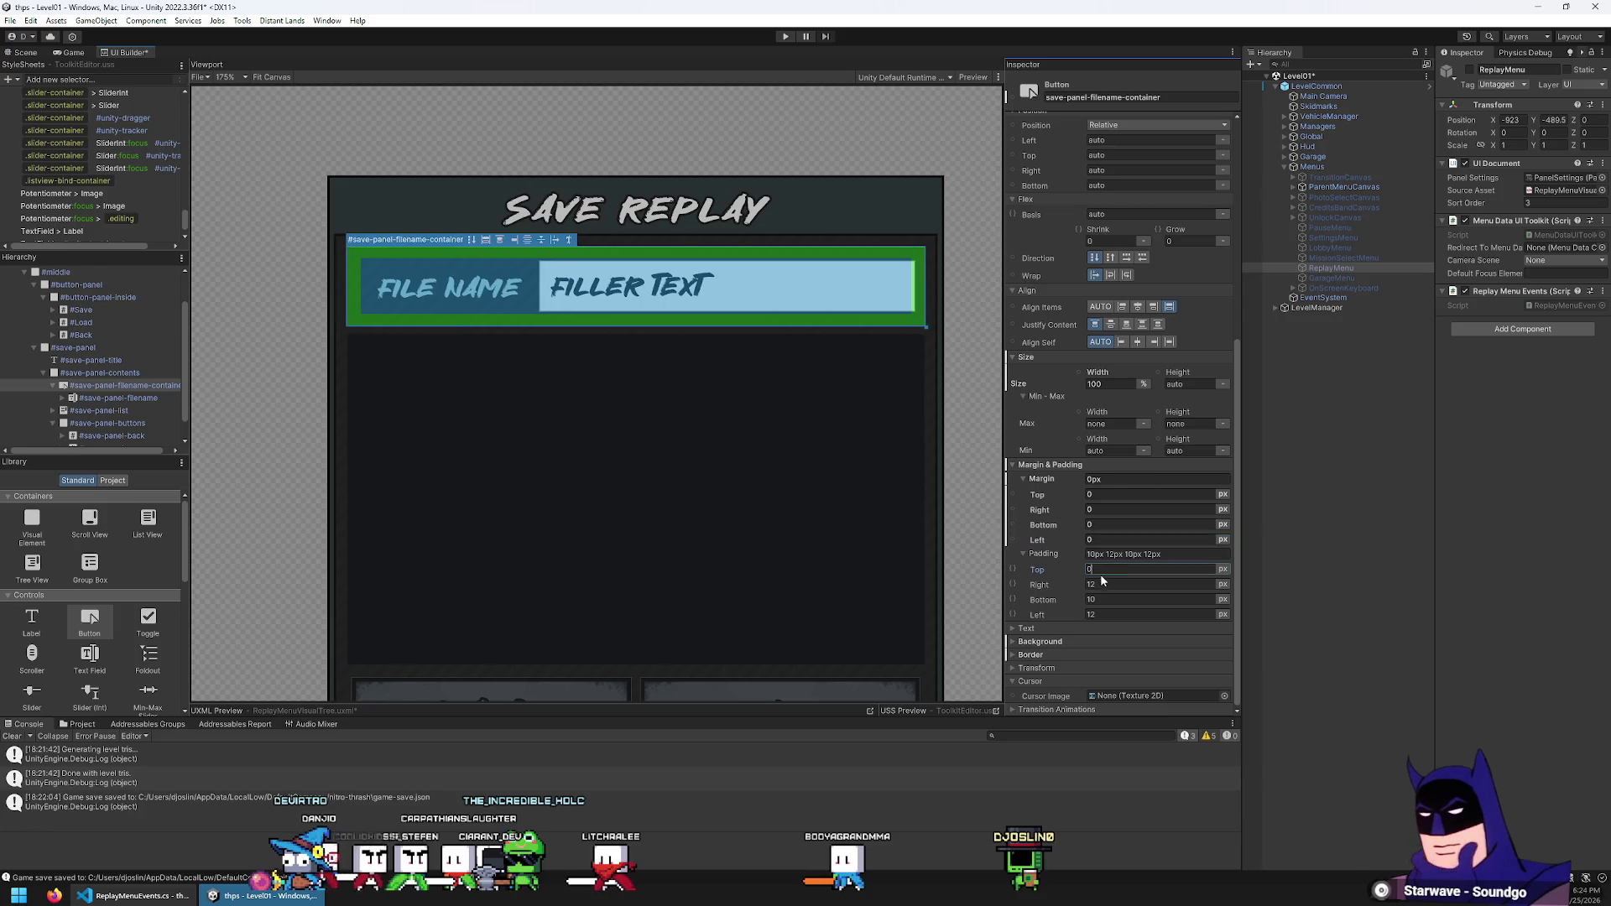
key(Tab)
Set all four paddings to 0 and compare against the middle content area
text(0)
key(Tab)
text(0)
key(Tab)
text(0)
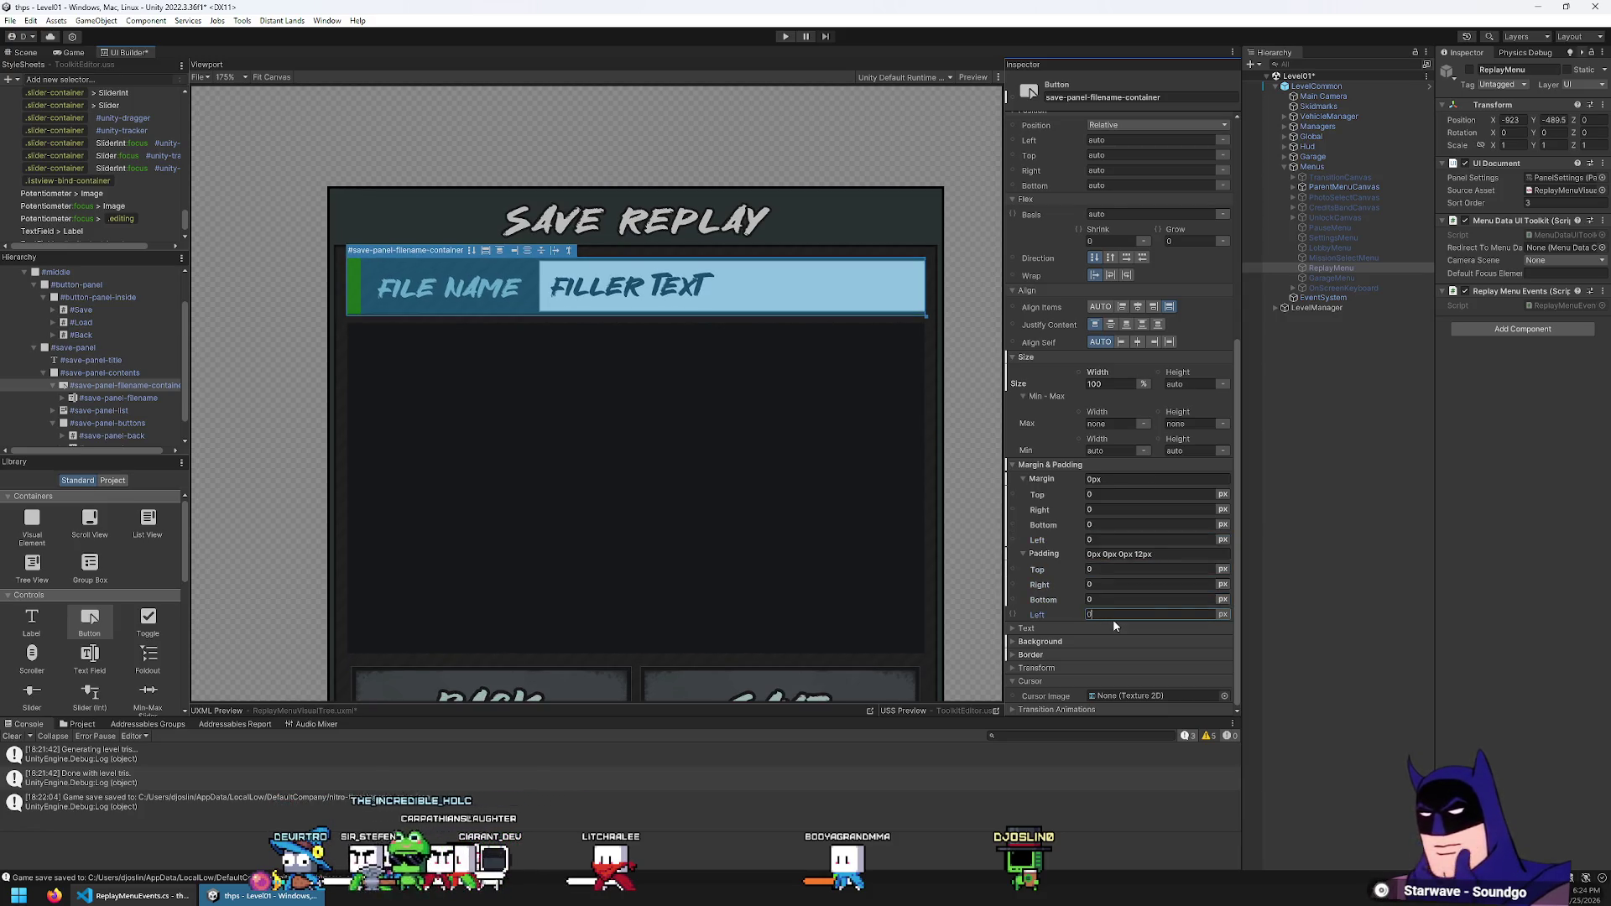
key(Return)
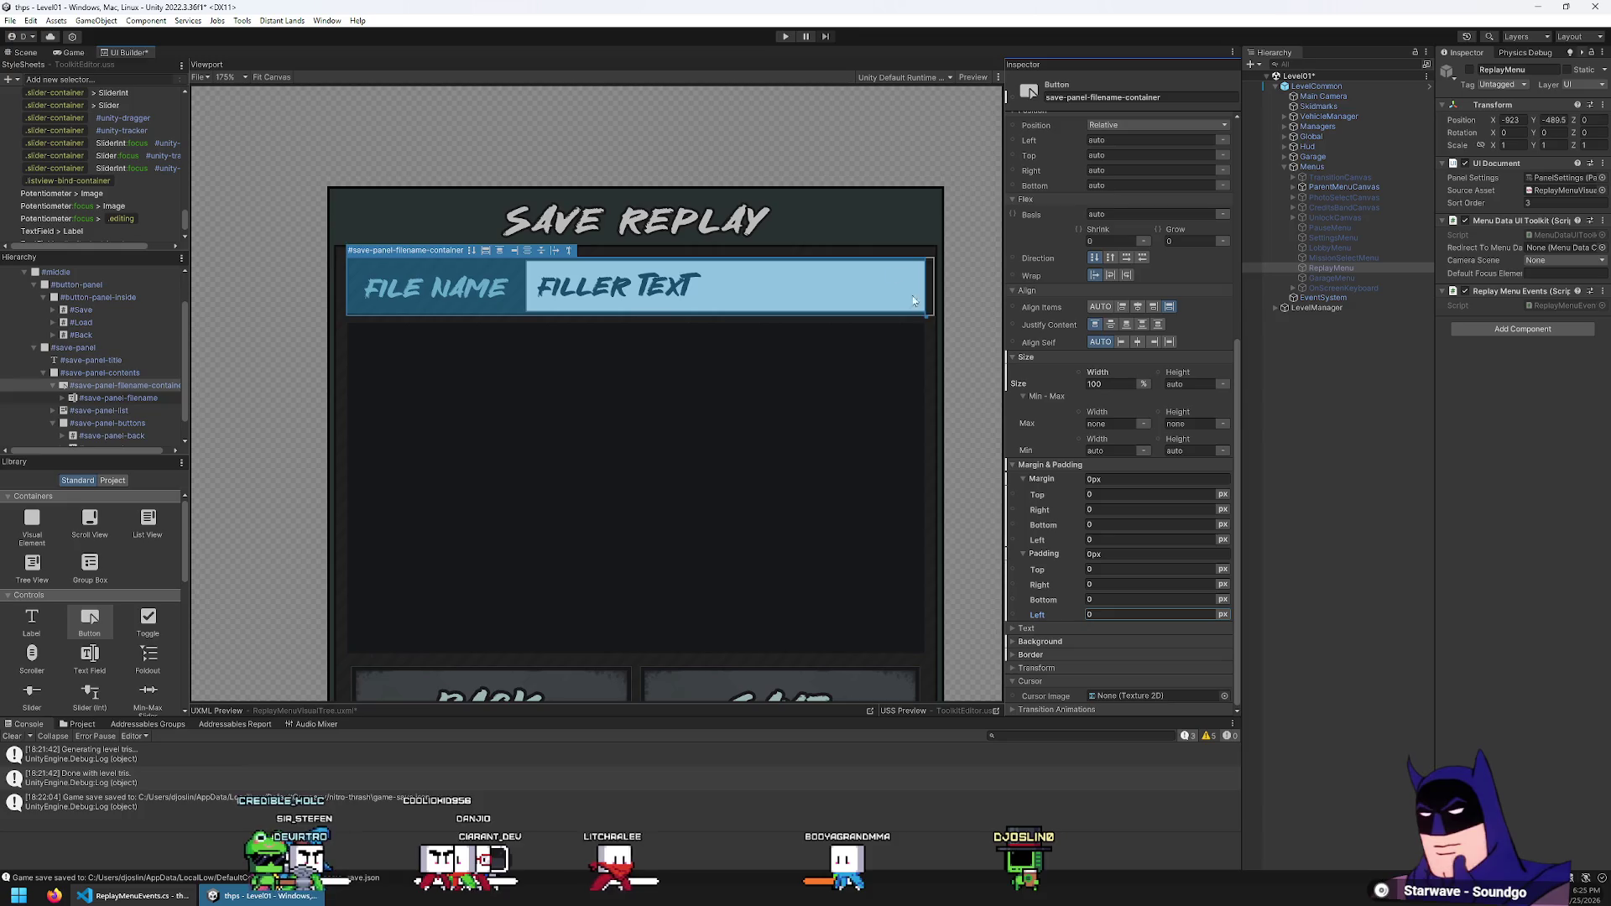
click(970, 179)
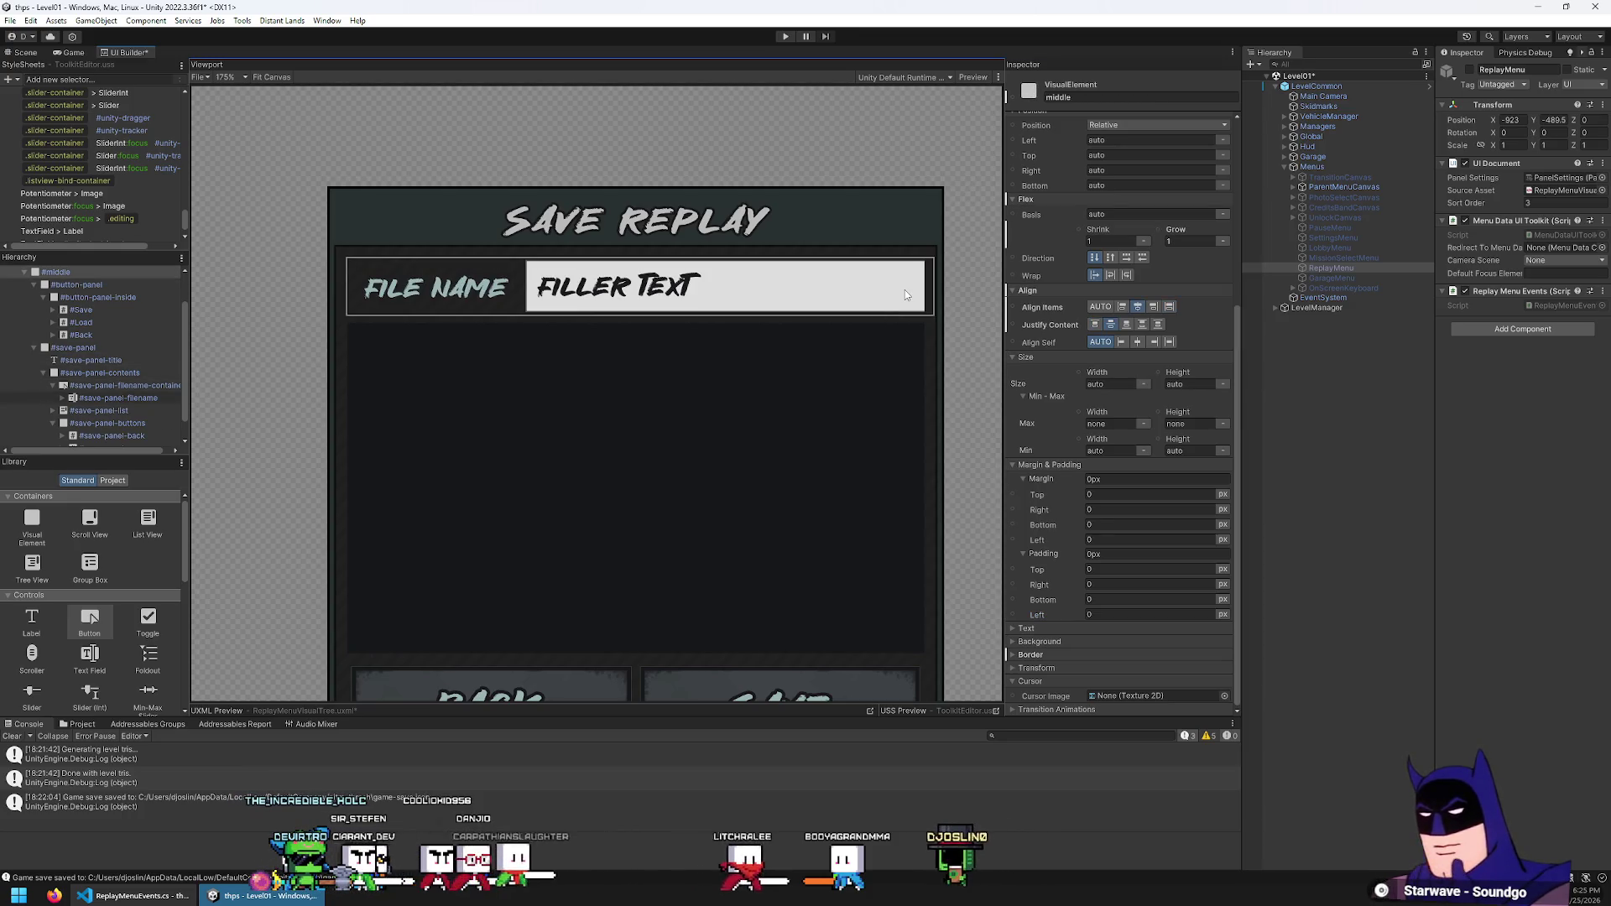
scroll(908, 292, up, 5)
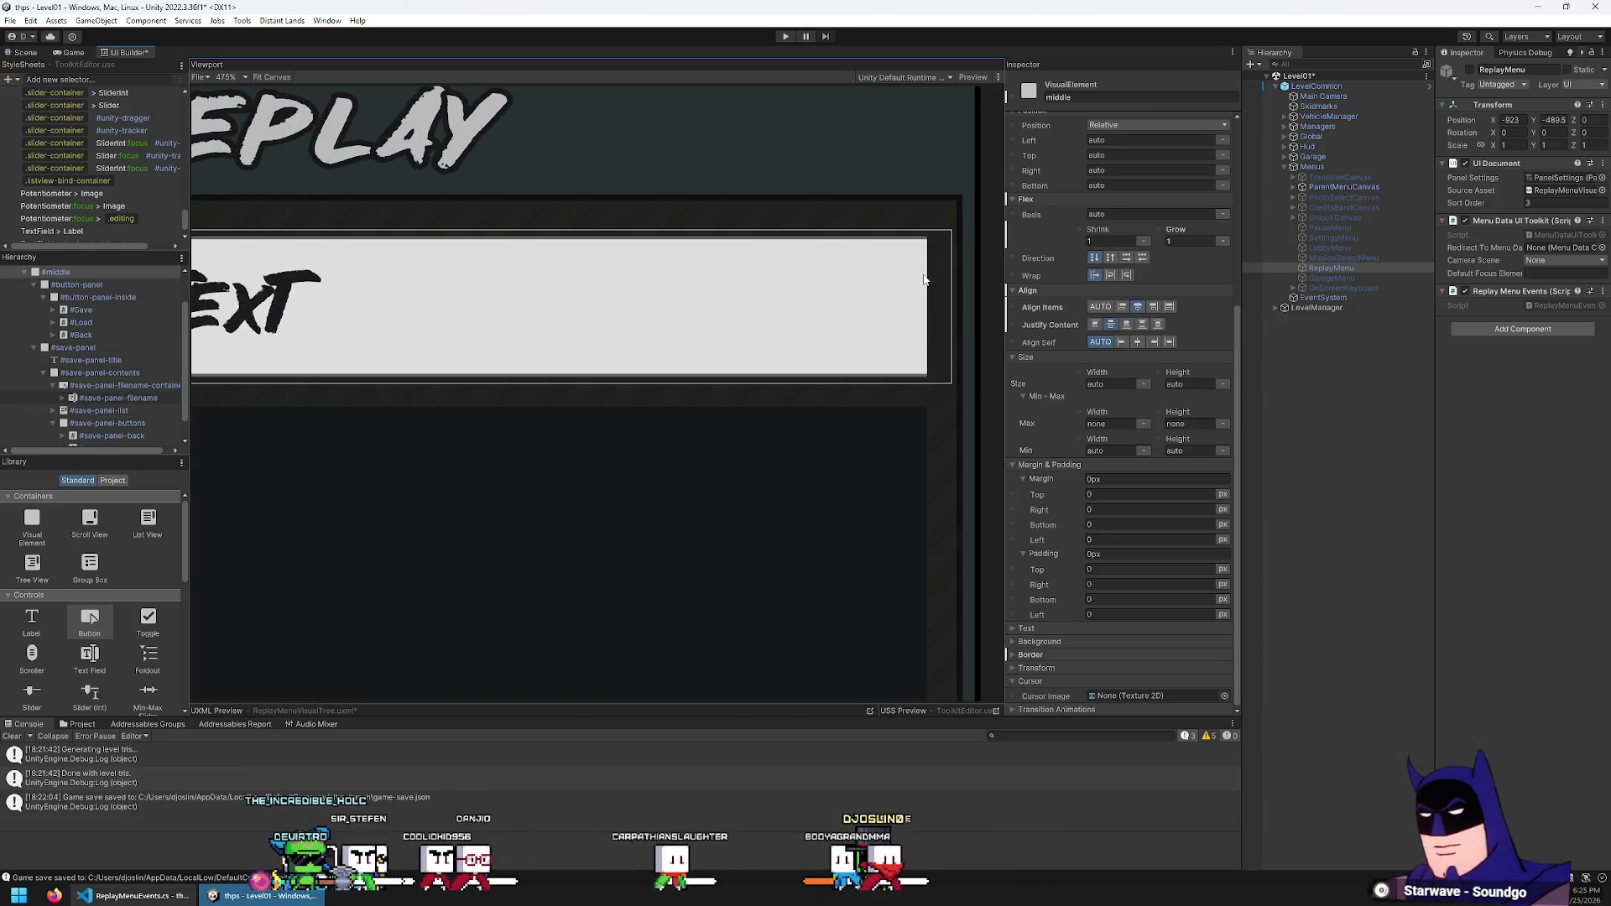
scroll(896, 251, down, 5)
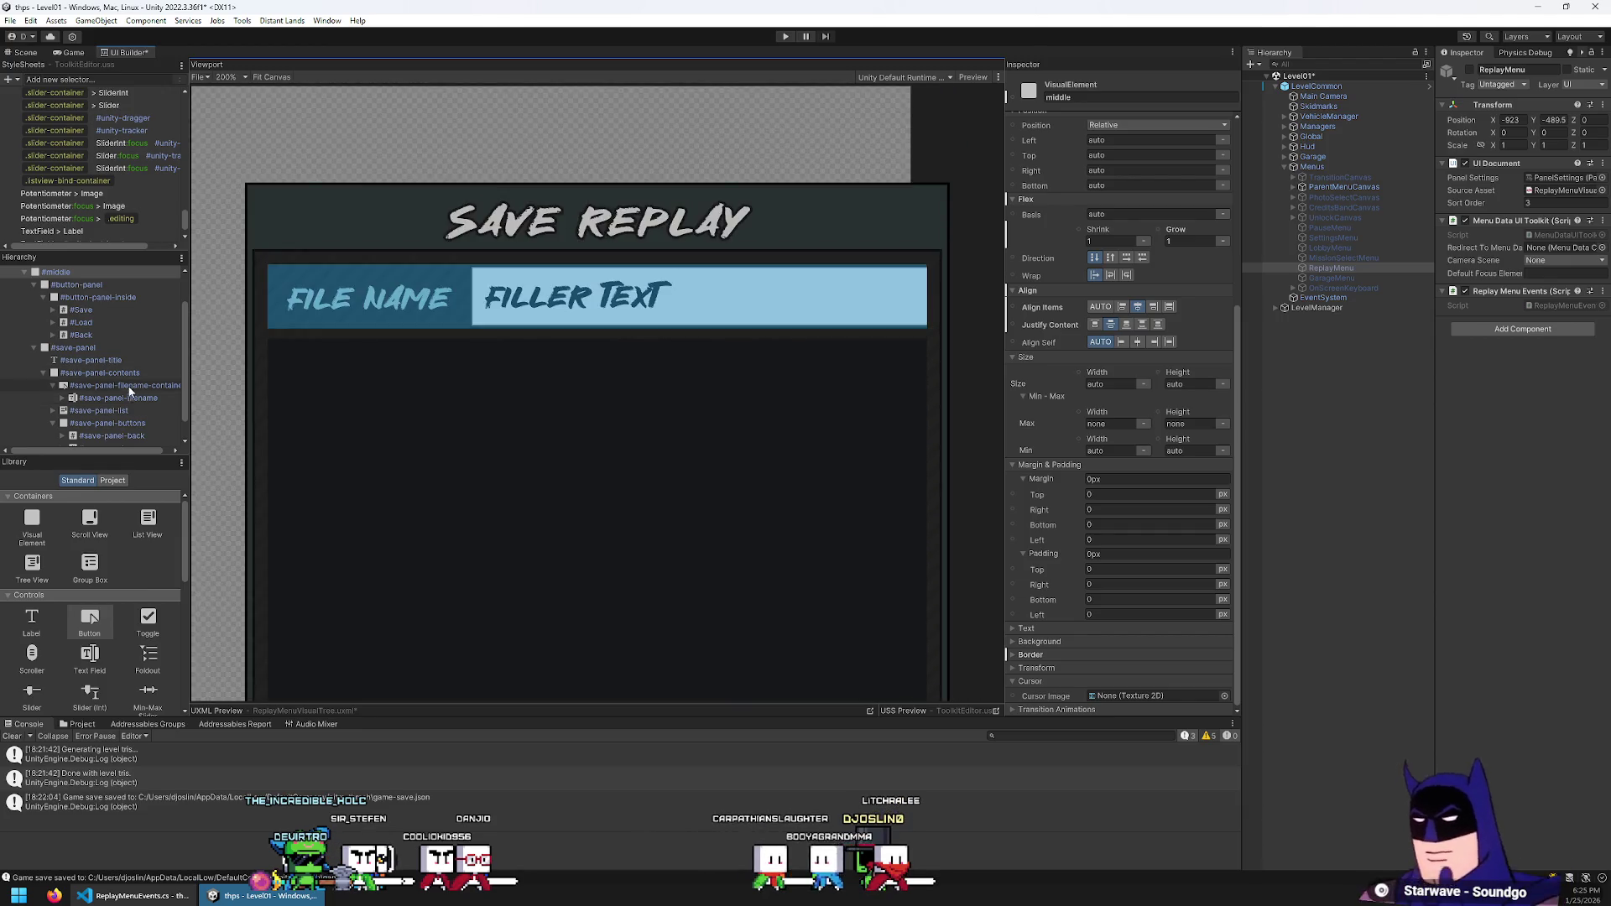
scroll(855, 323, up, 4)
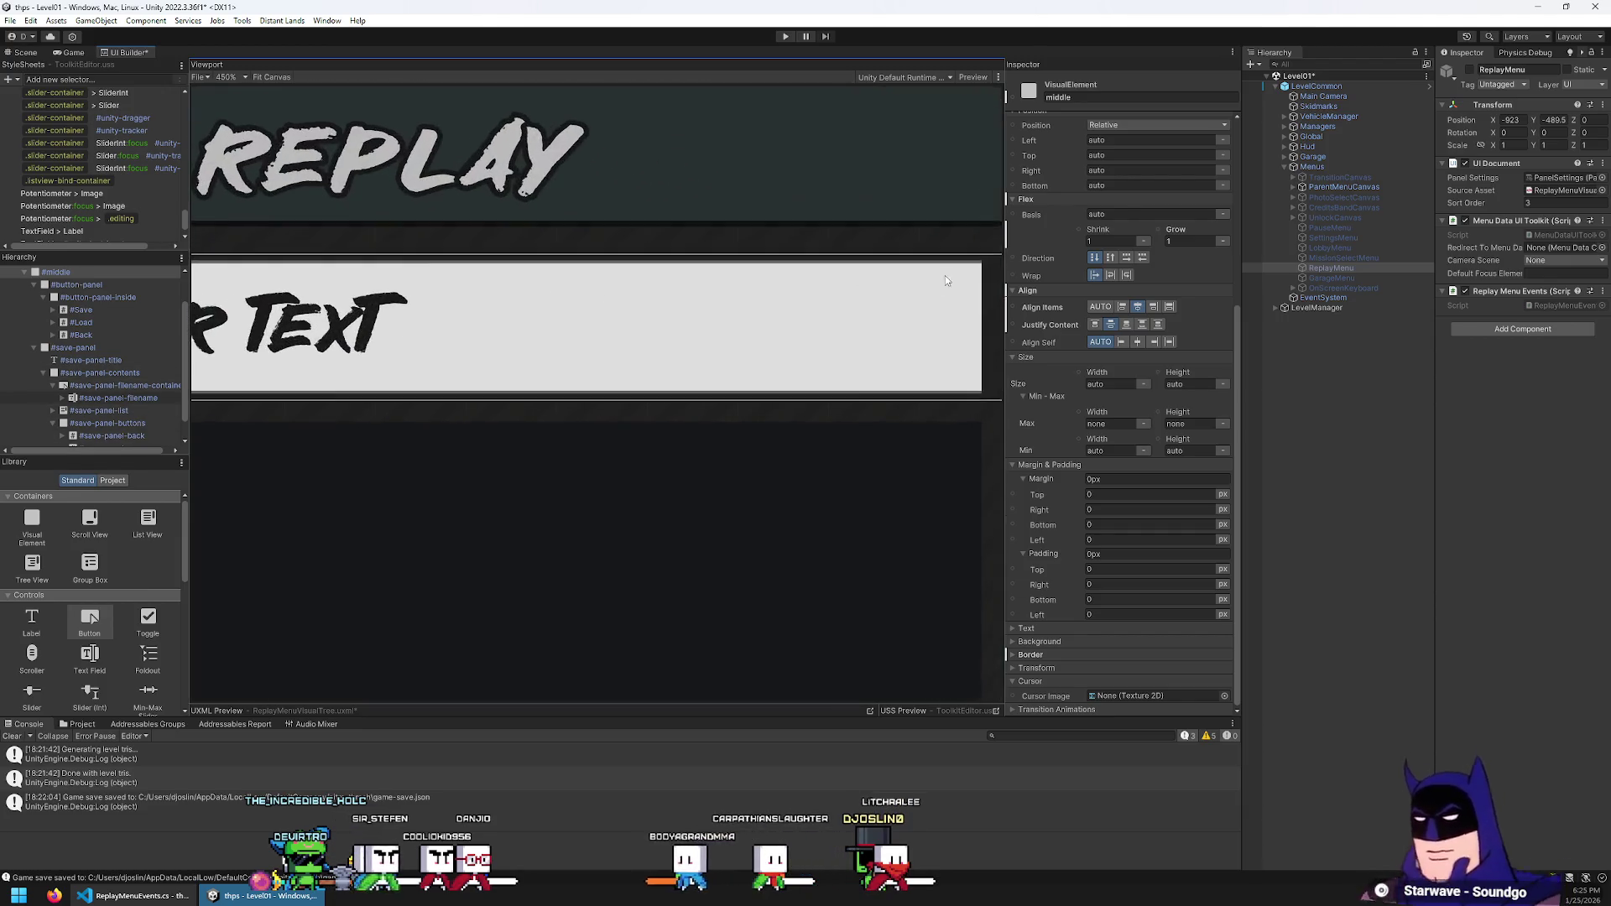
scroll(579, 334, down, 2)
scroll(104, 396, down, 1)
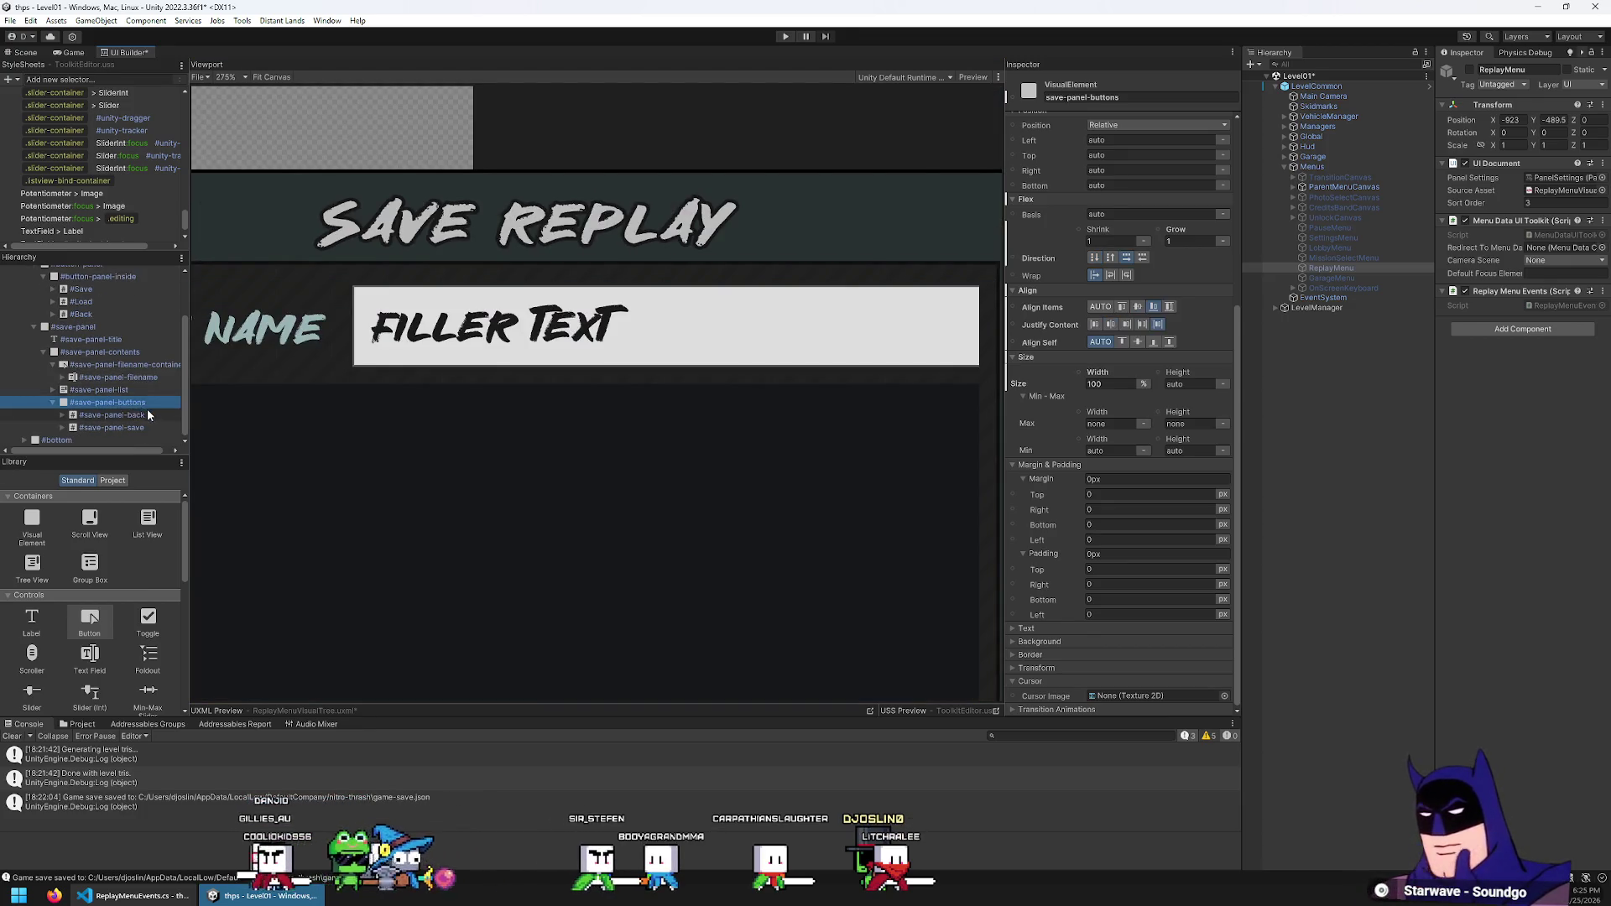
Give save-panel-filename-container 5px padding, briefly trying 3px before settling on 5px
click(120, 368)
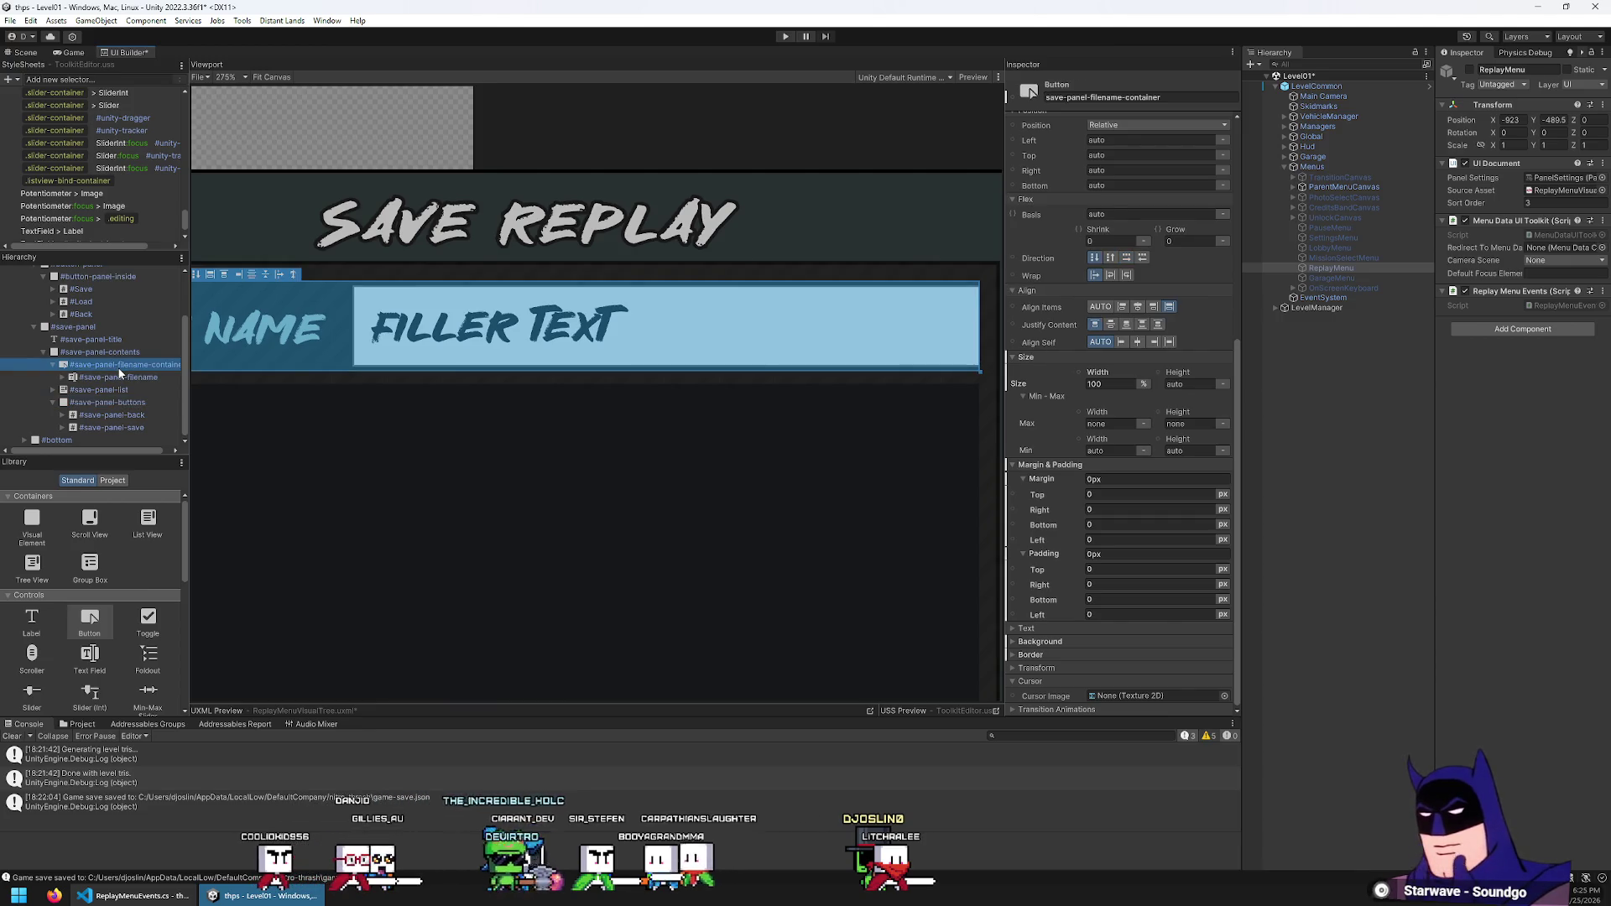
click(1115, 556)
text(1)
key(Return)
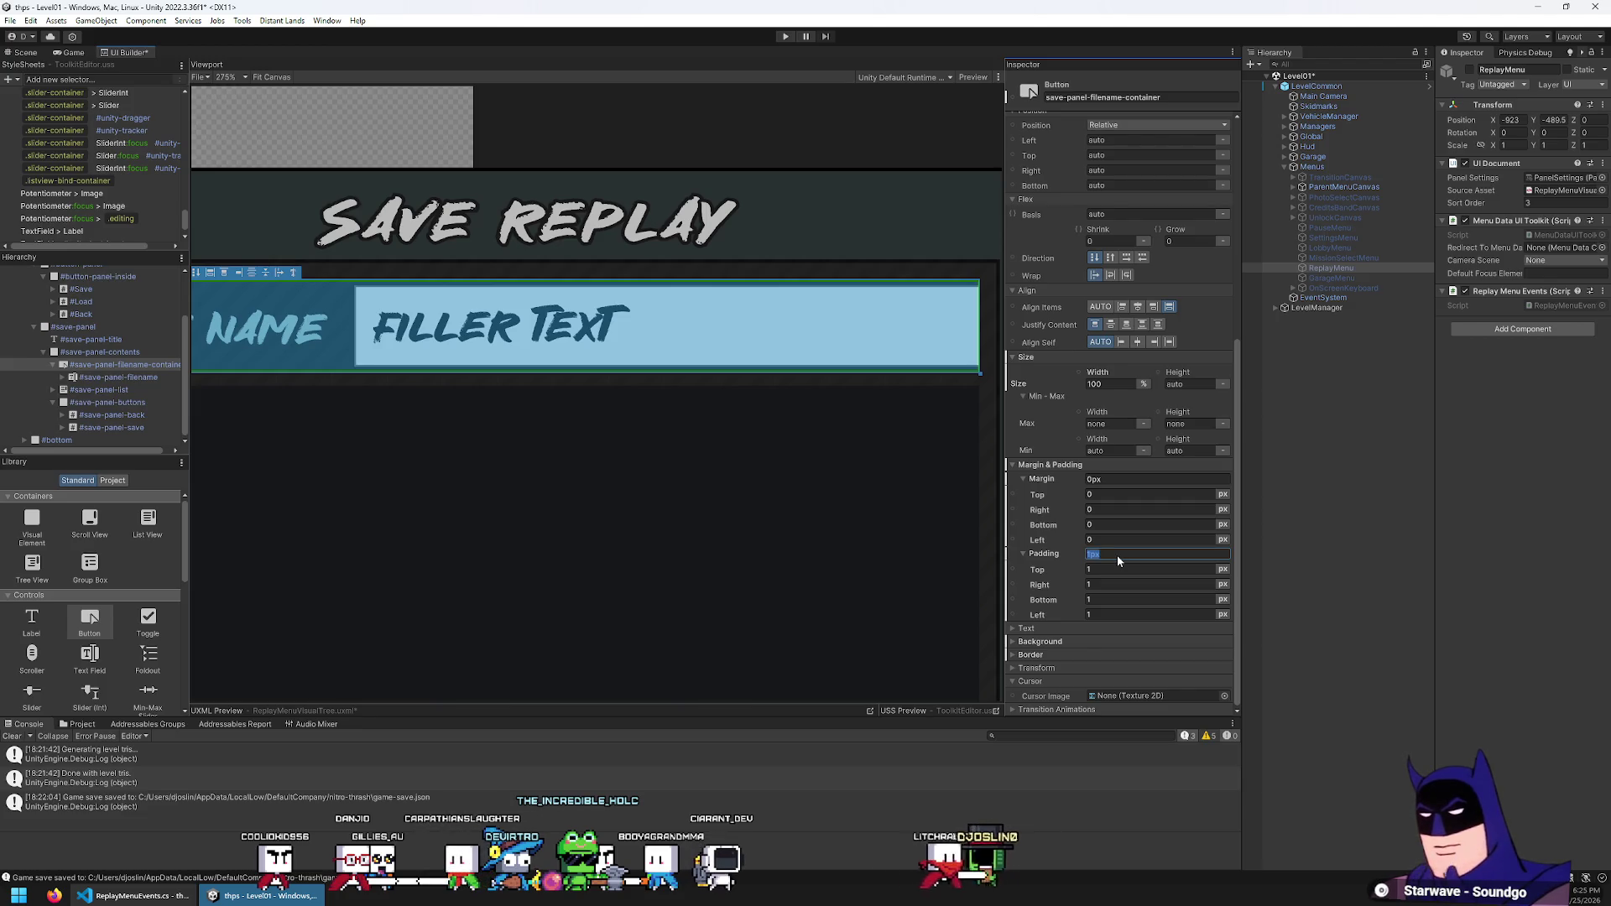
text(5)
key(Return)
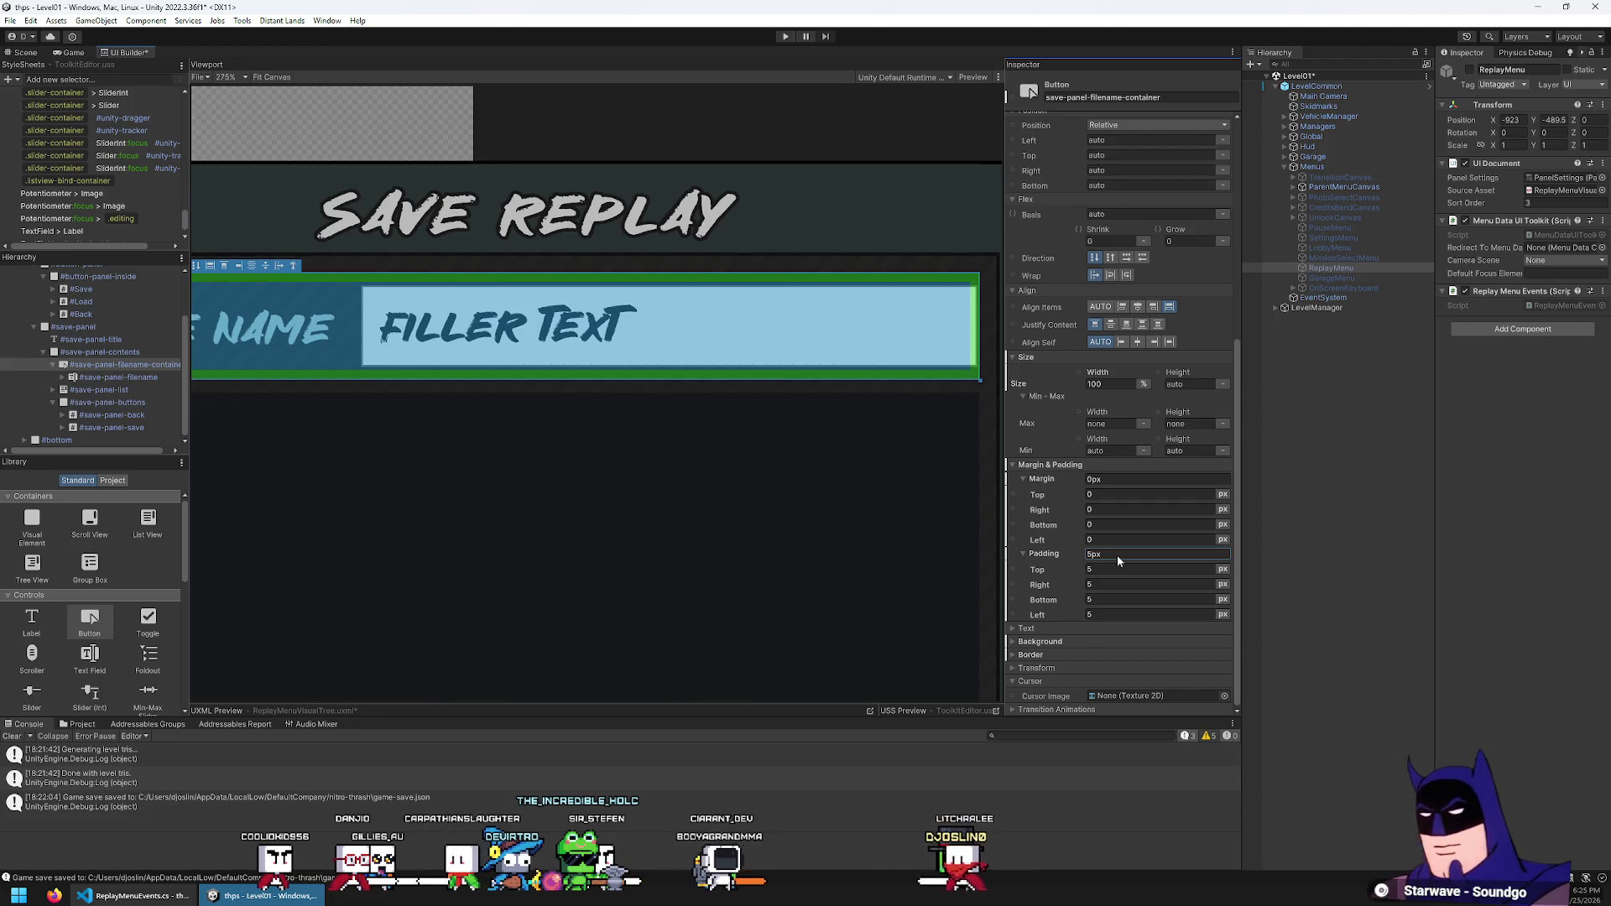
text(3)
key(Return)
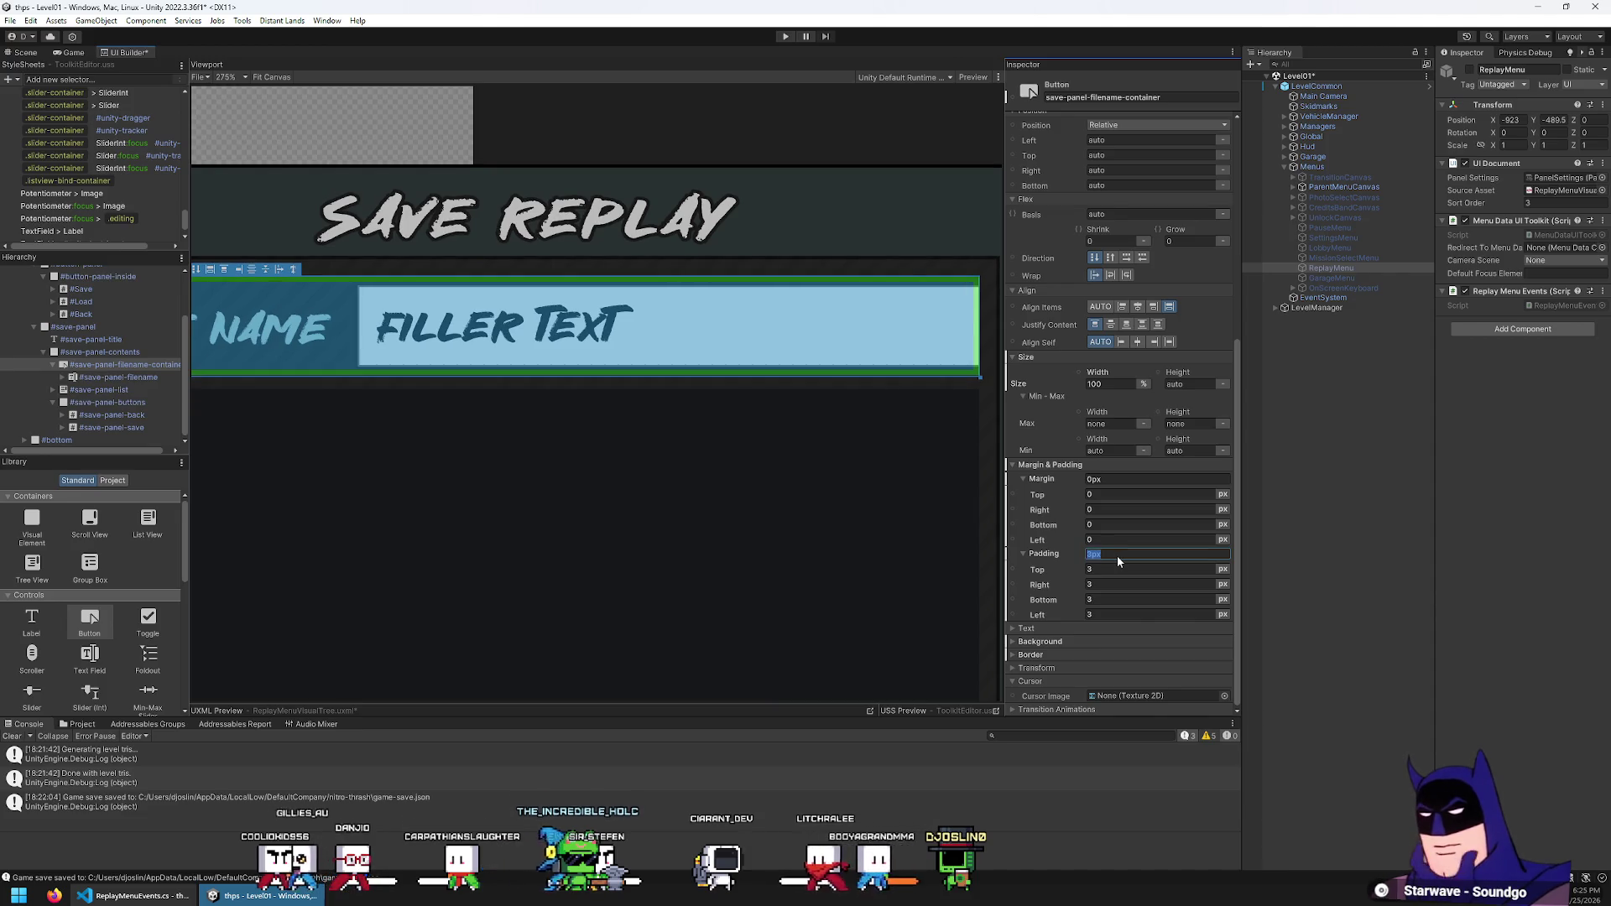
text(5)
key(Return)
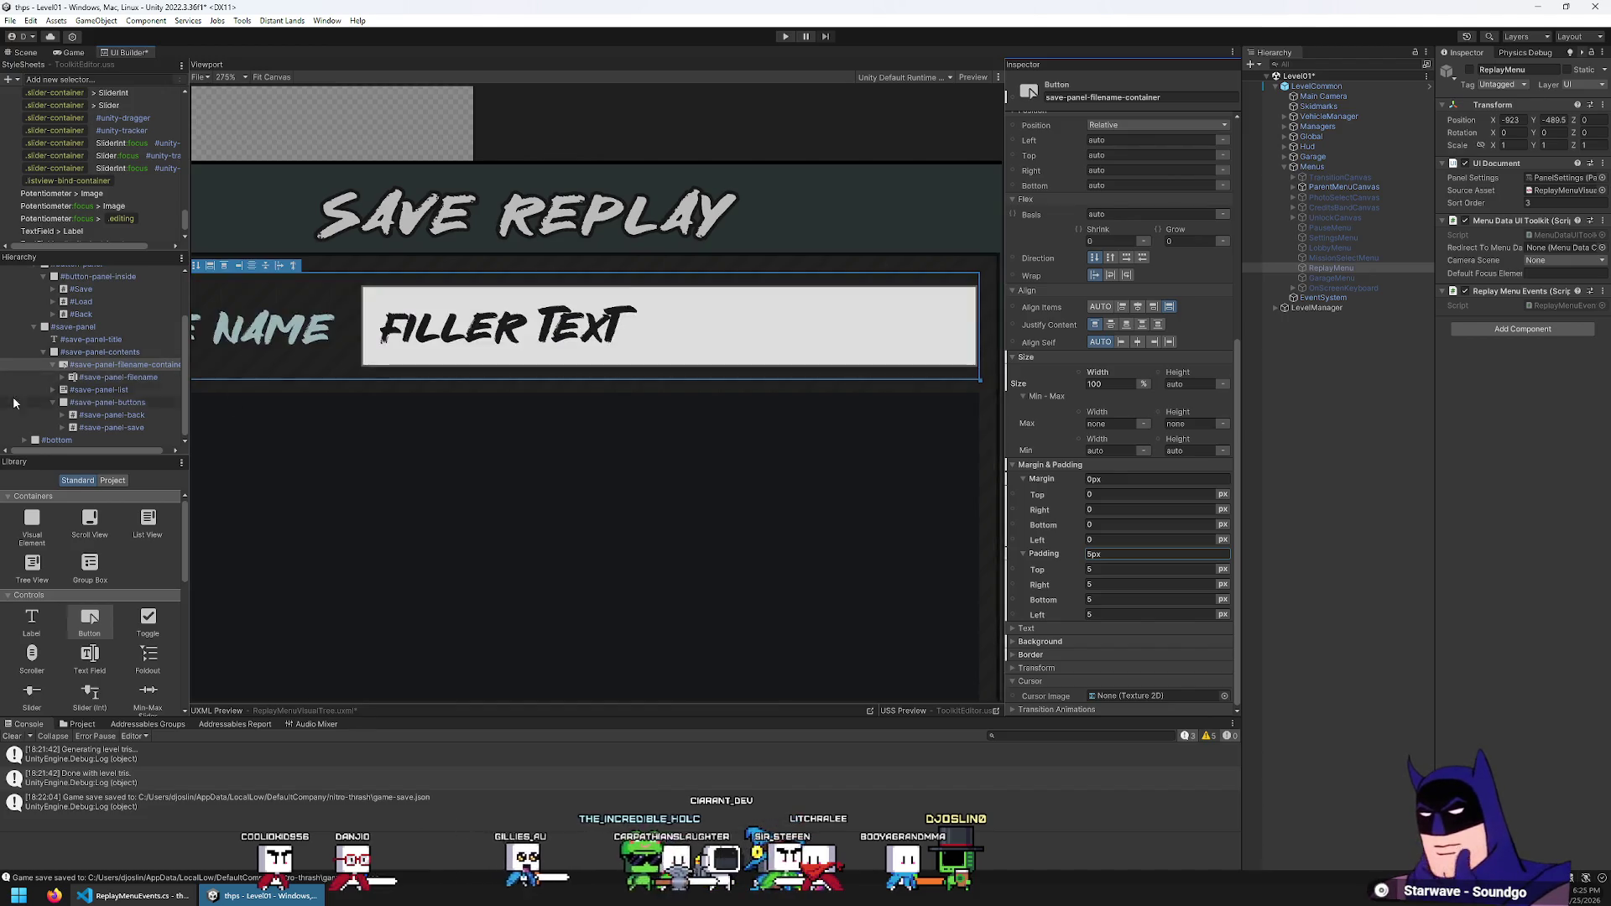
click(132, 359)
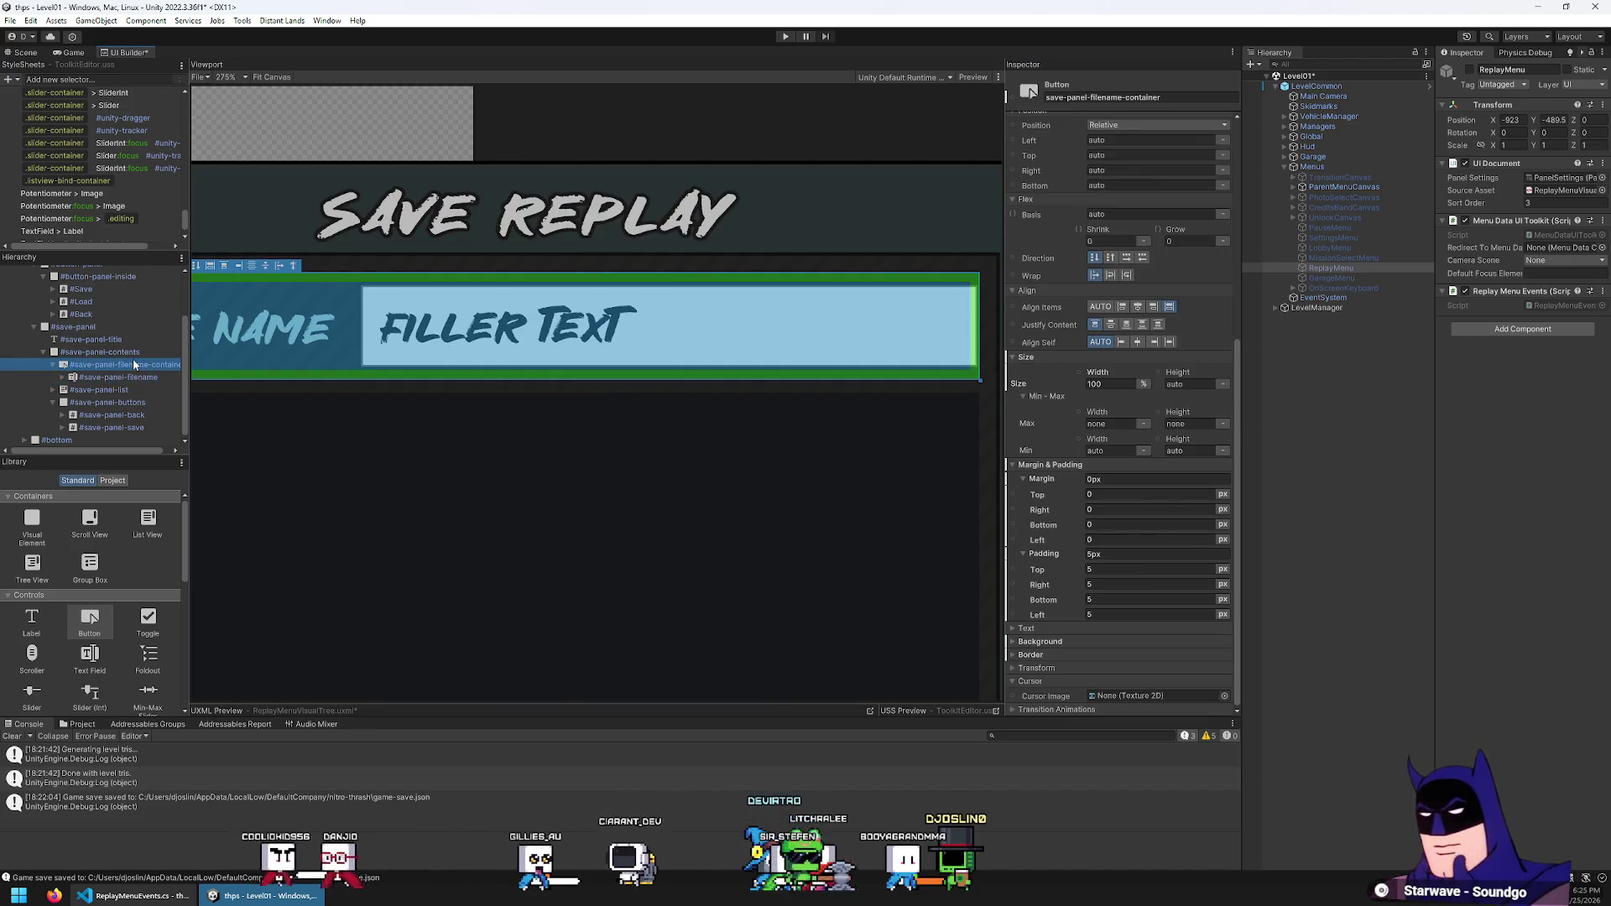
click(126, 376)
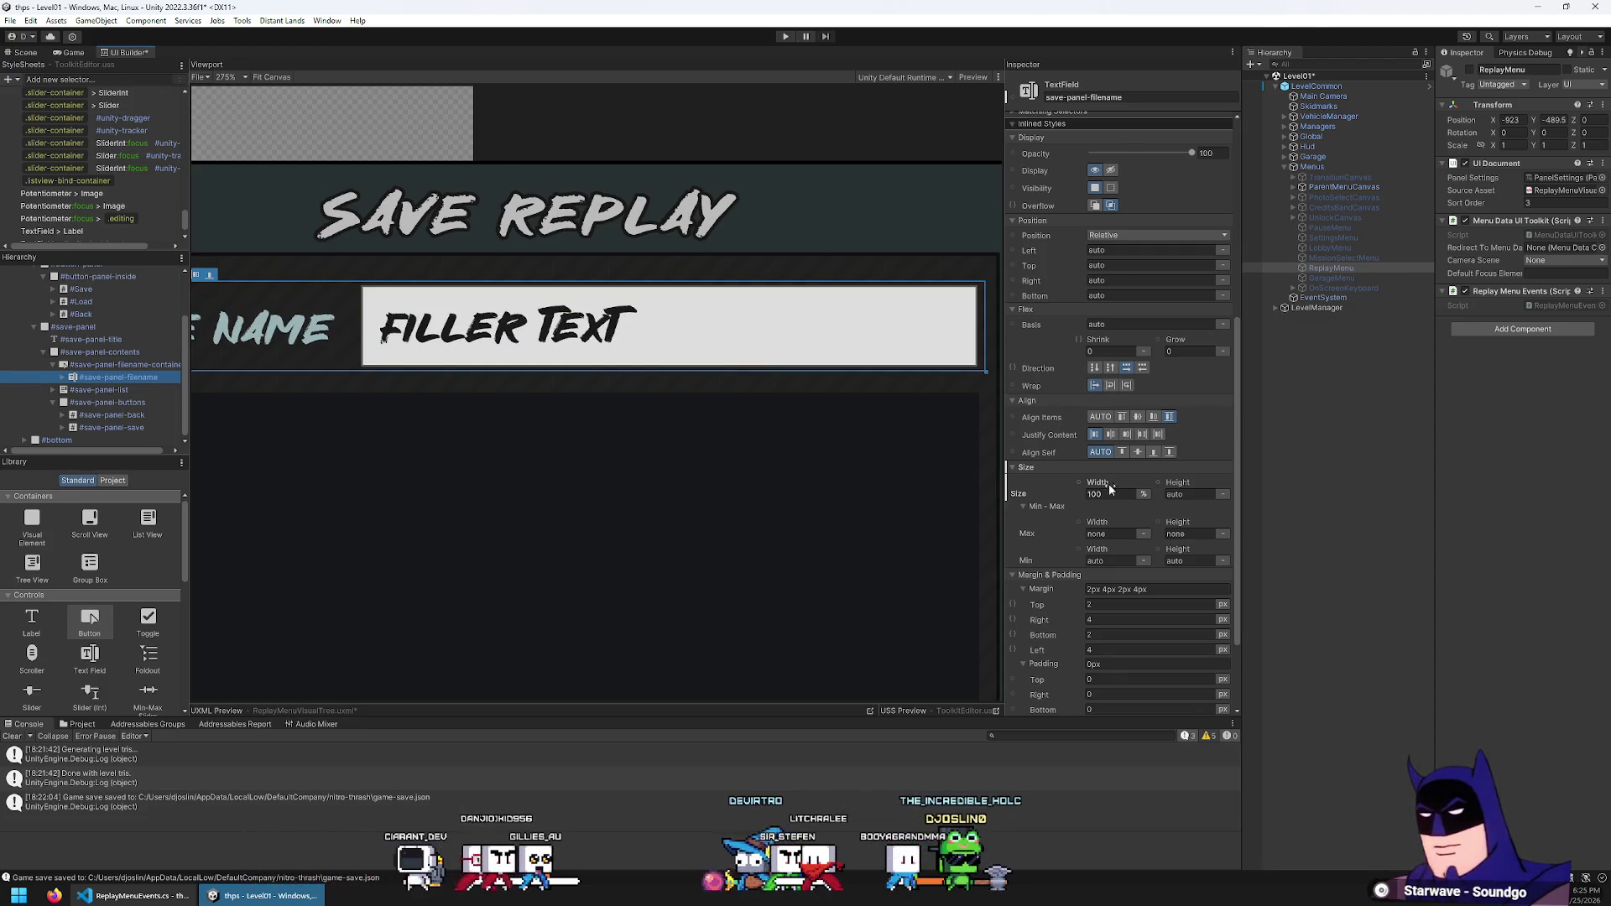
click(124, 365)
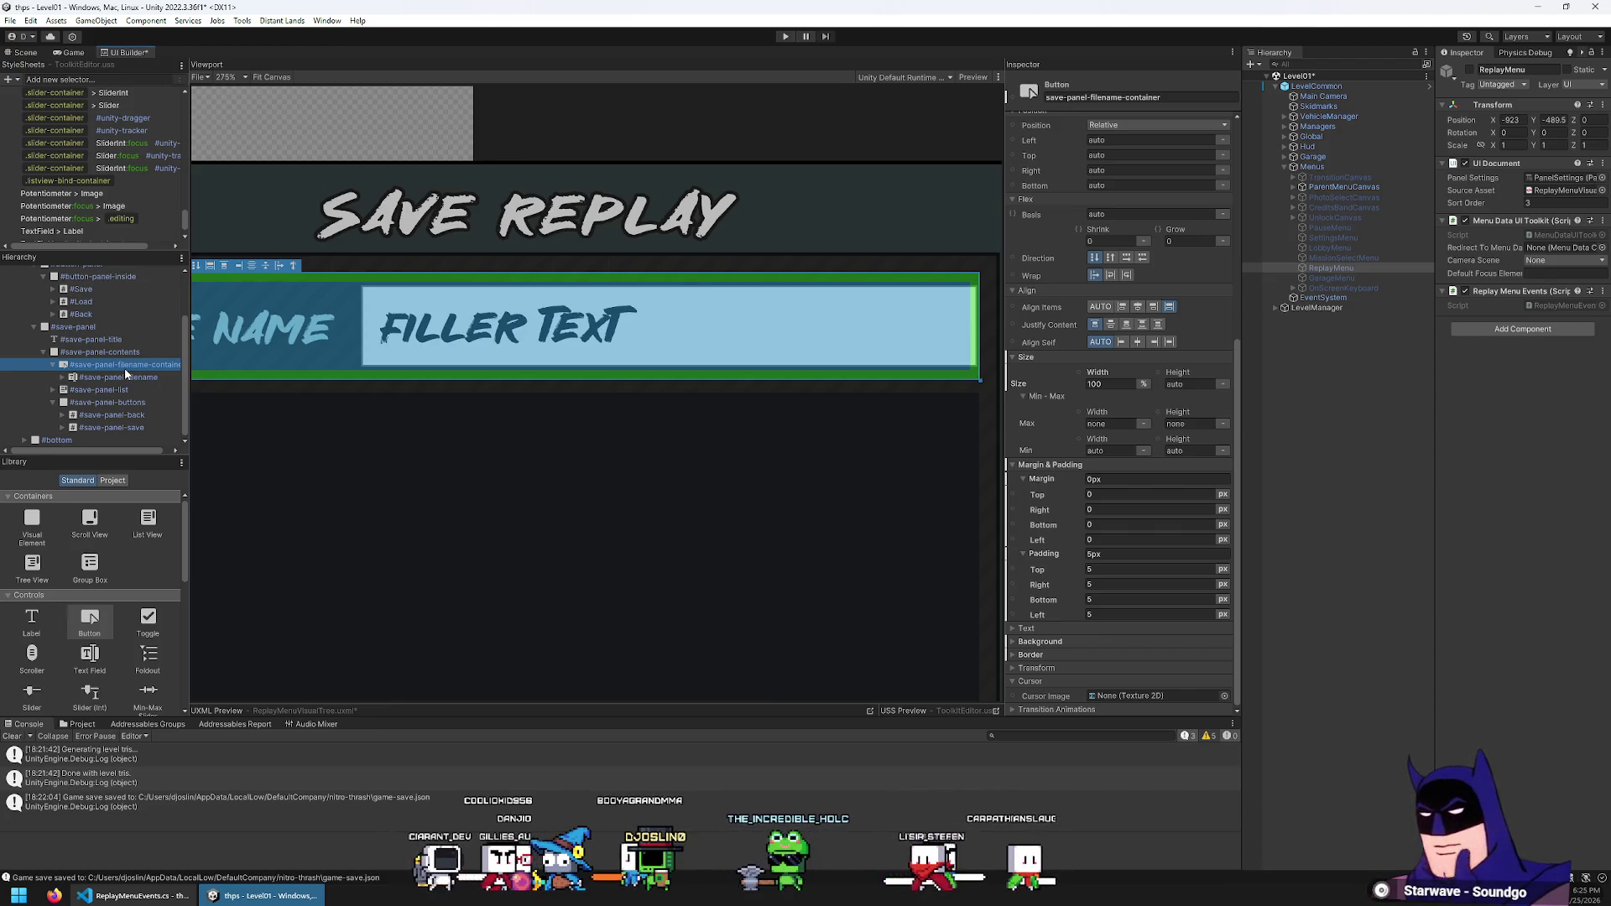
Add a new stylesheet selector named Button:focus > TextInput
scroll(1044, 421, up, 10)
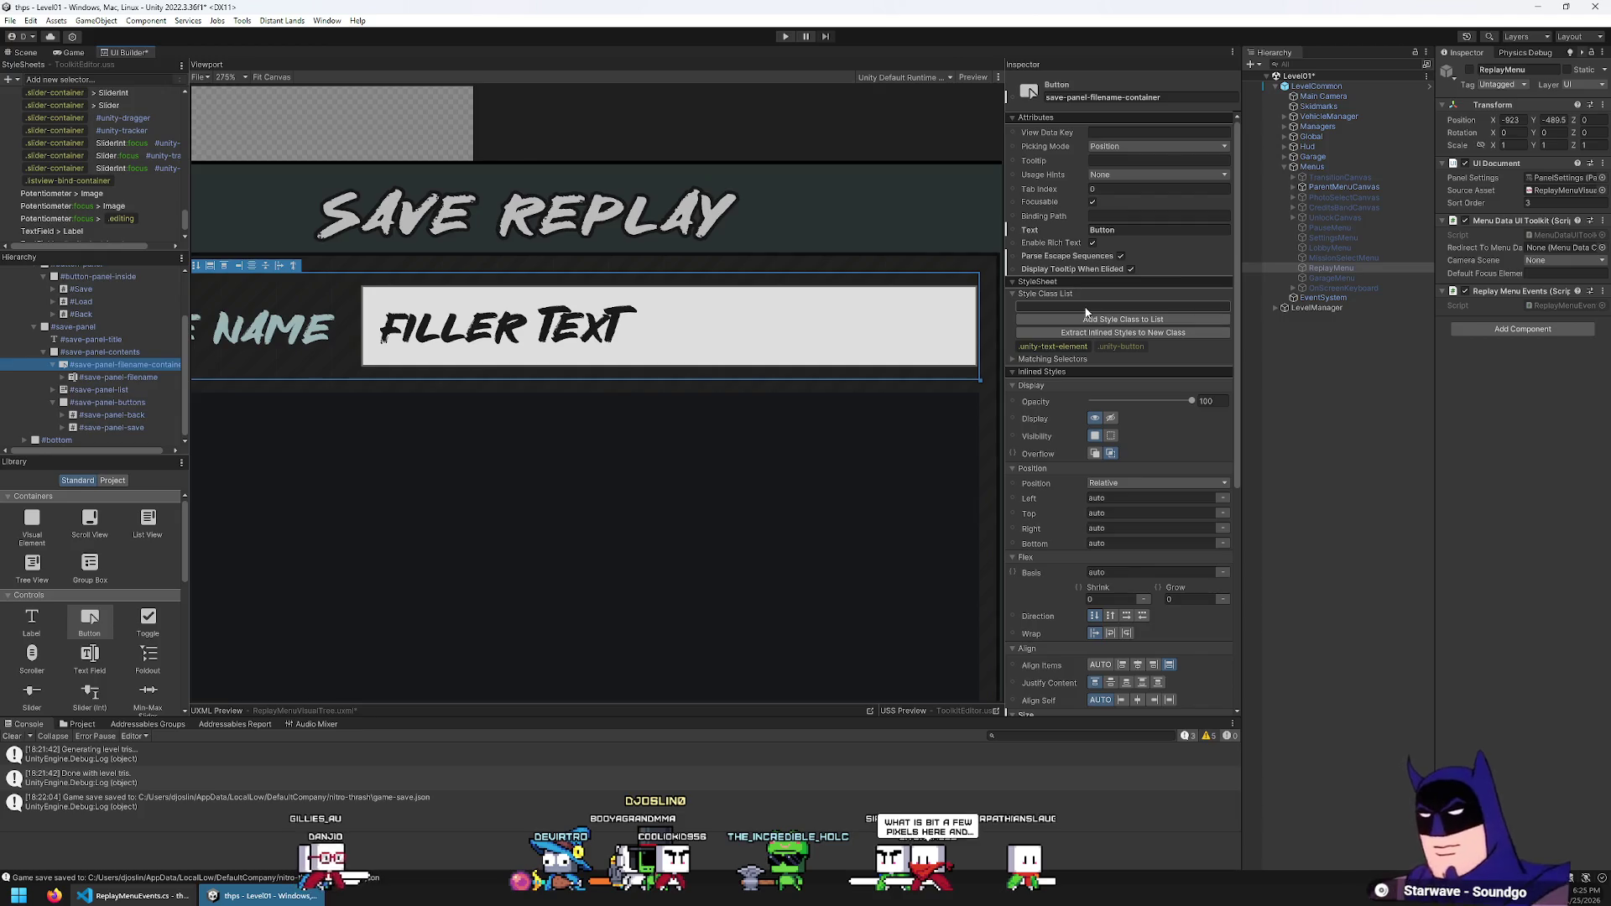
scroll(148, 189, down, 1)
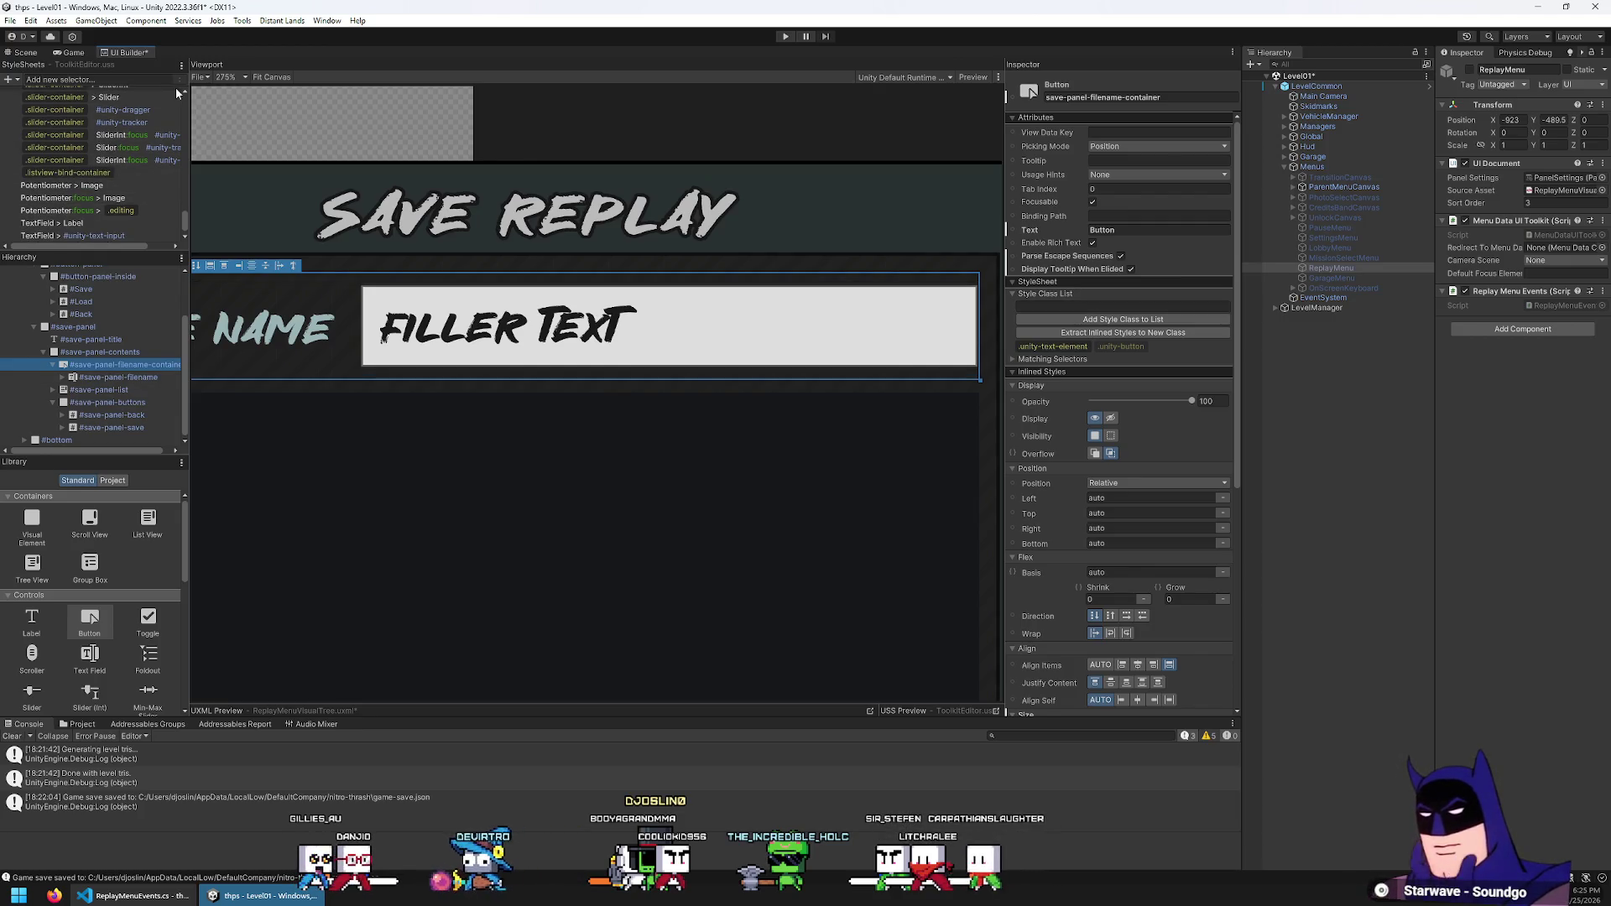
click(131, 77)
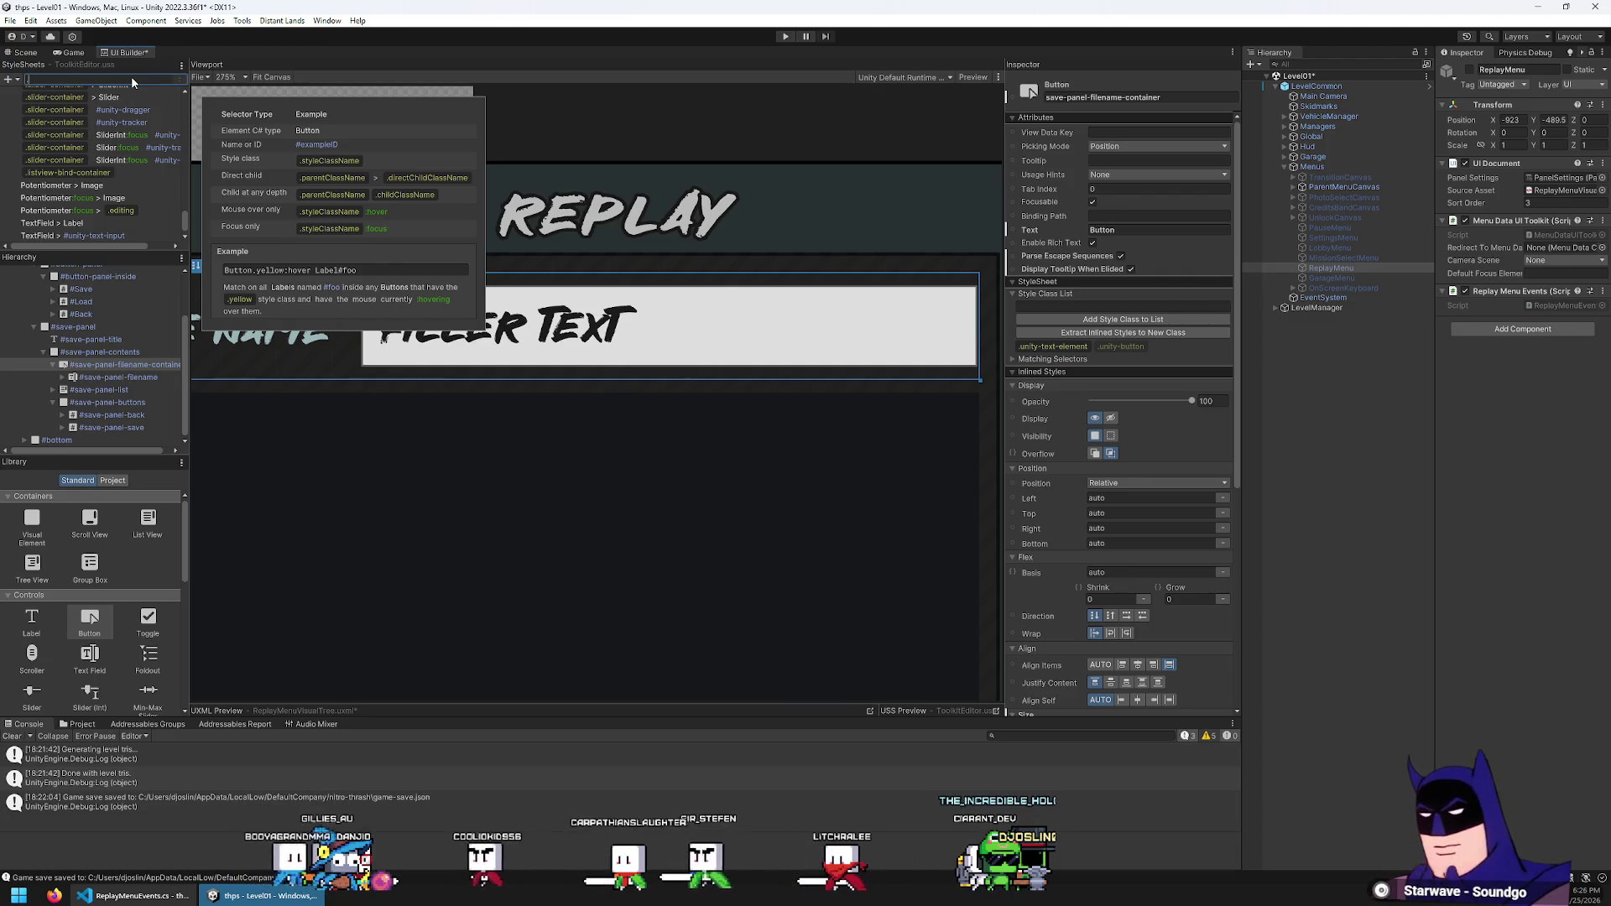
text(Button:focus >)
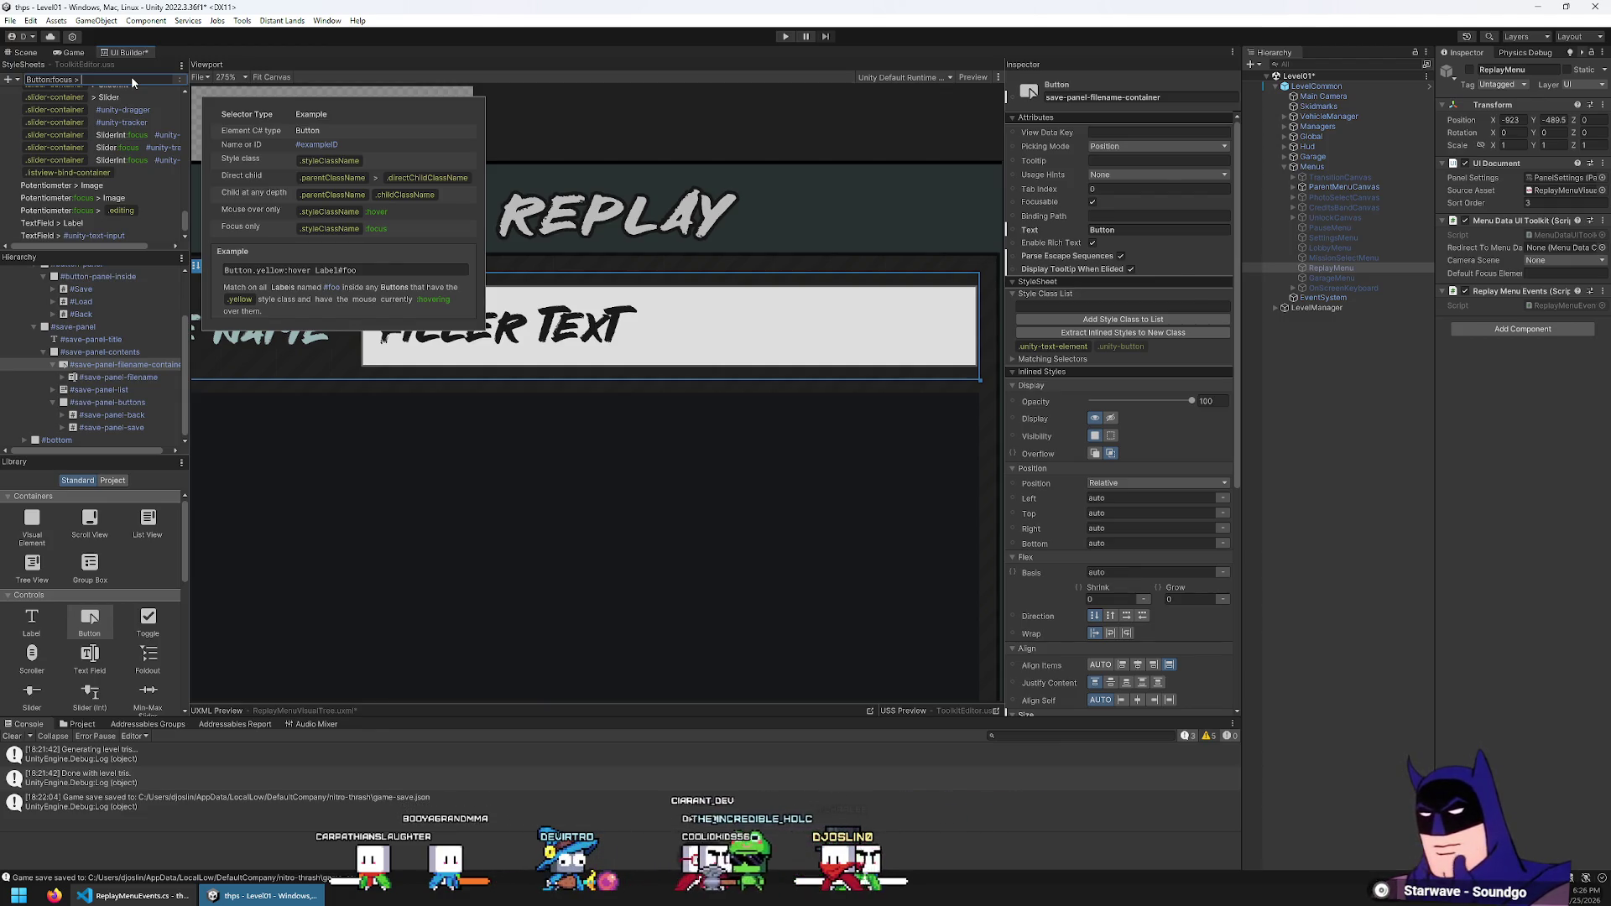
text( TextInpu)
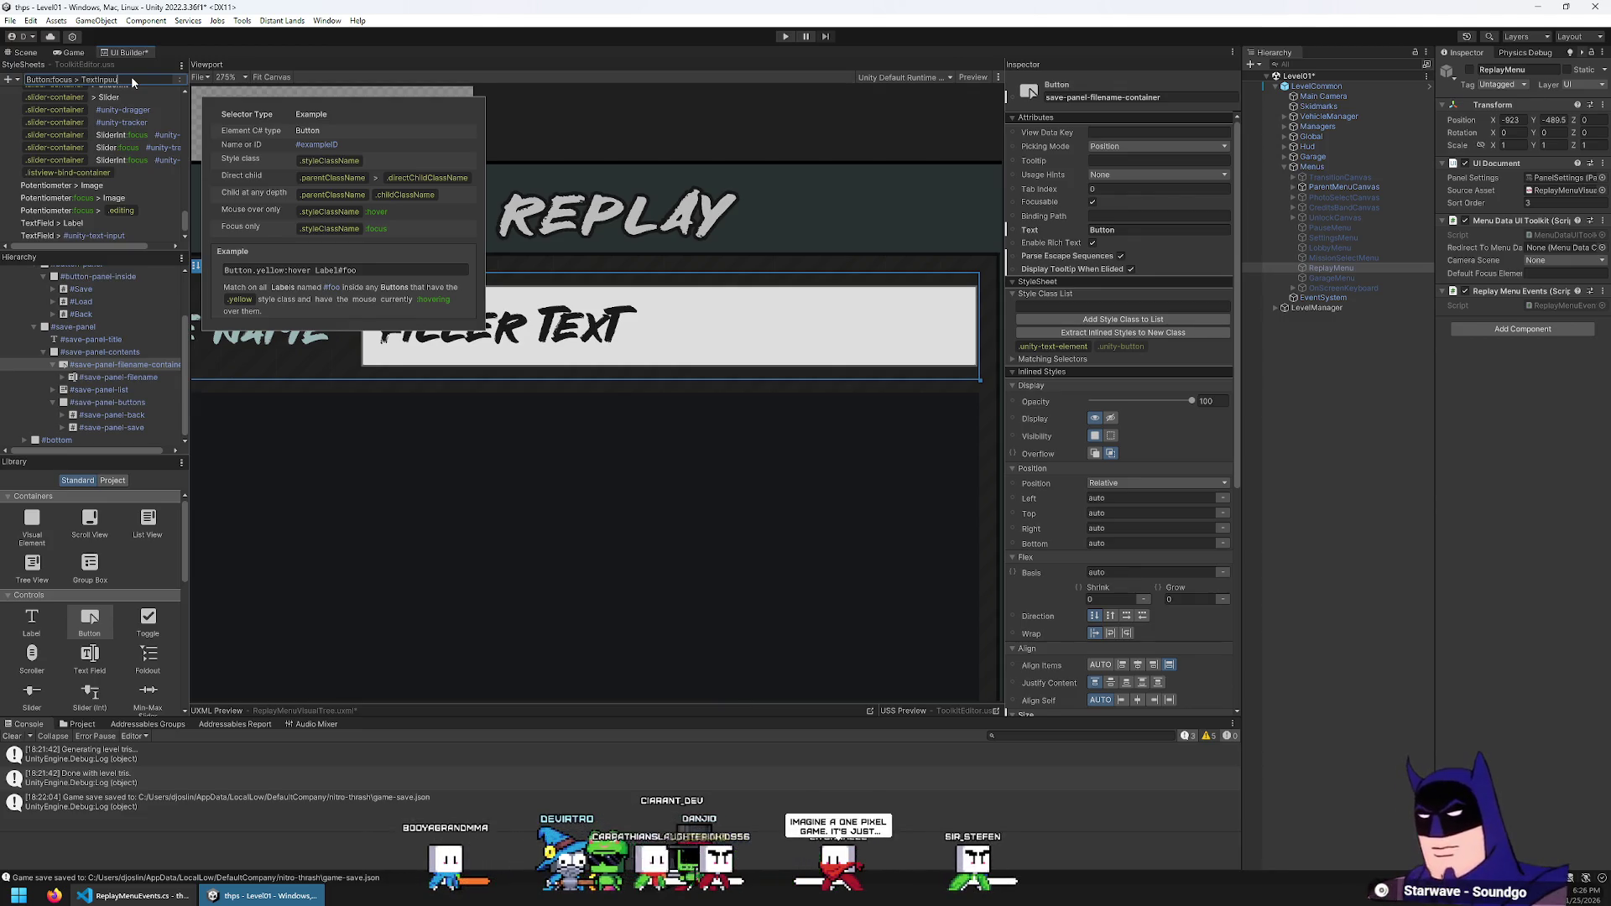
text(t)
key(Return)
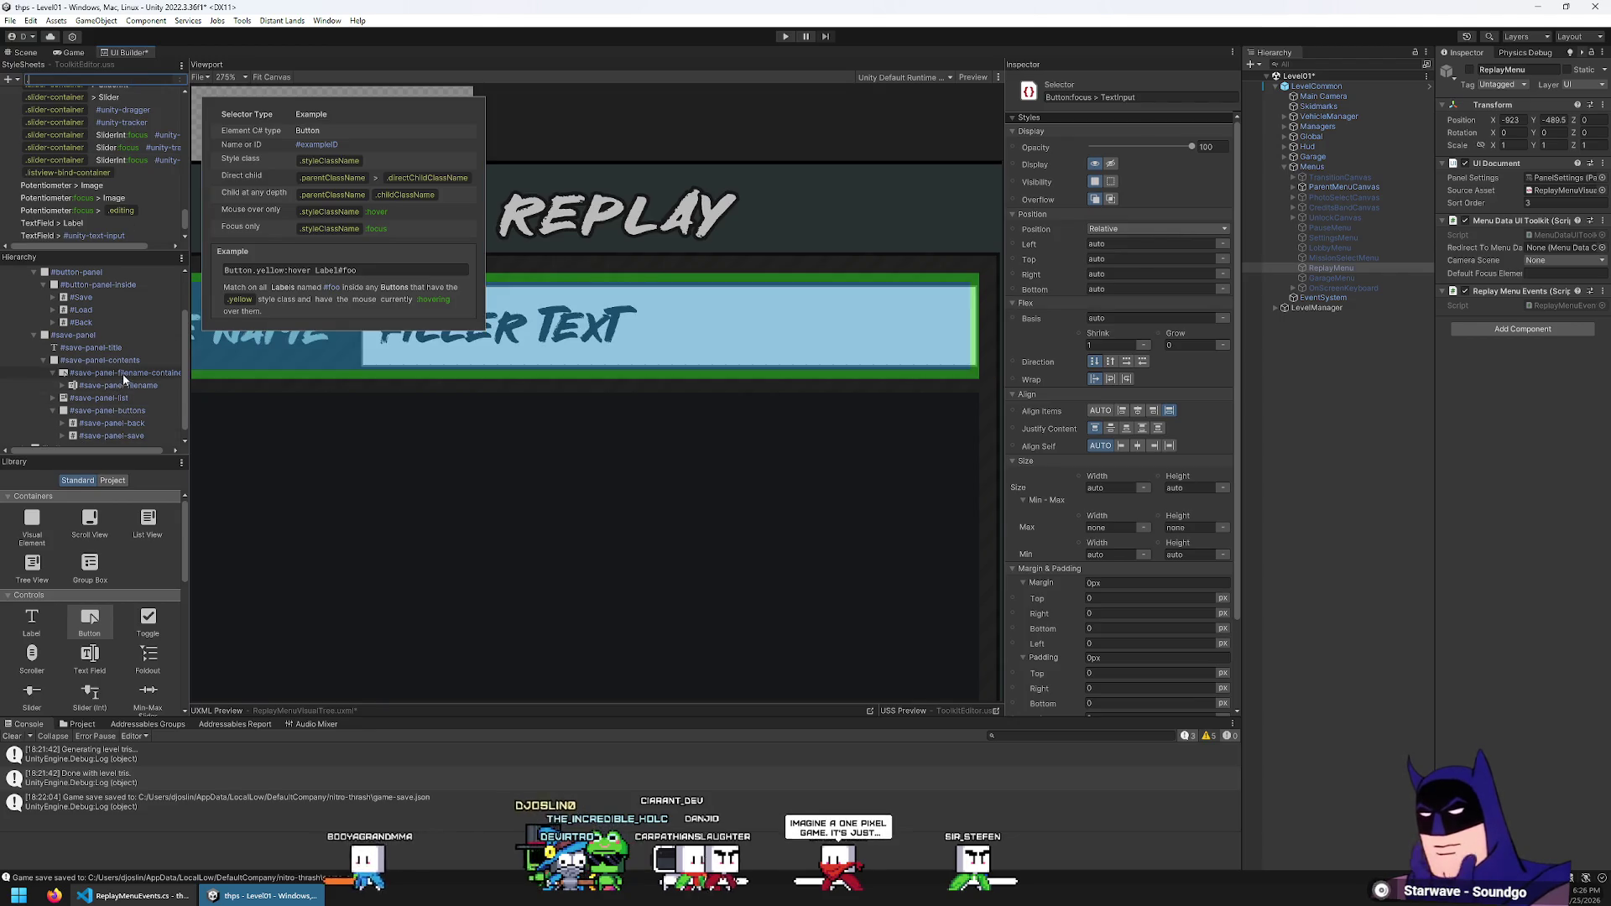
Rename the new selector to Button:focus > TextField
click(122, 379)
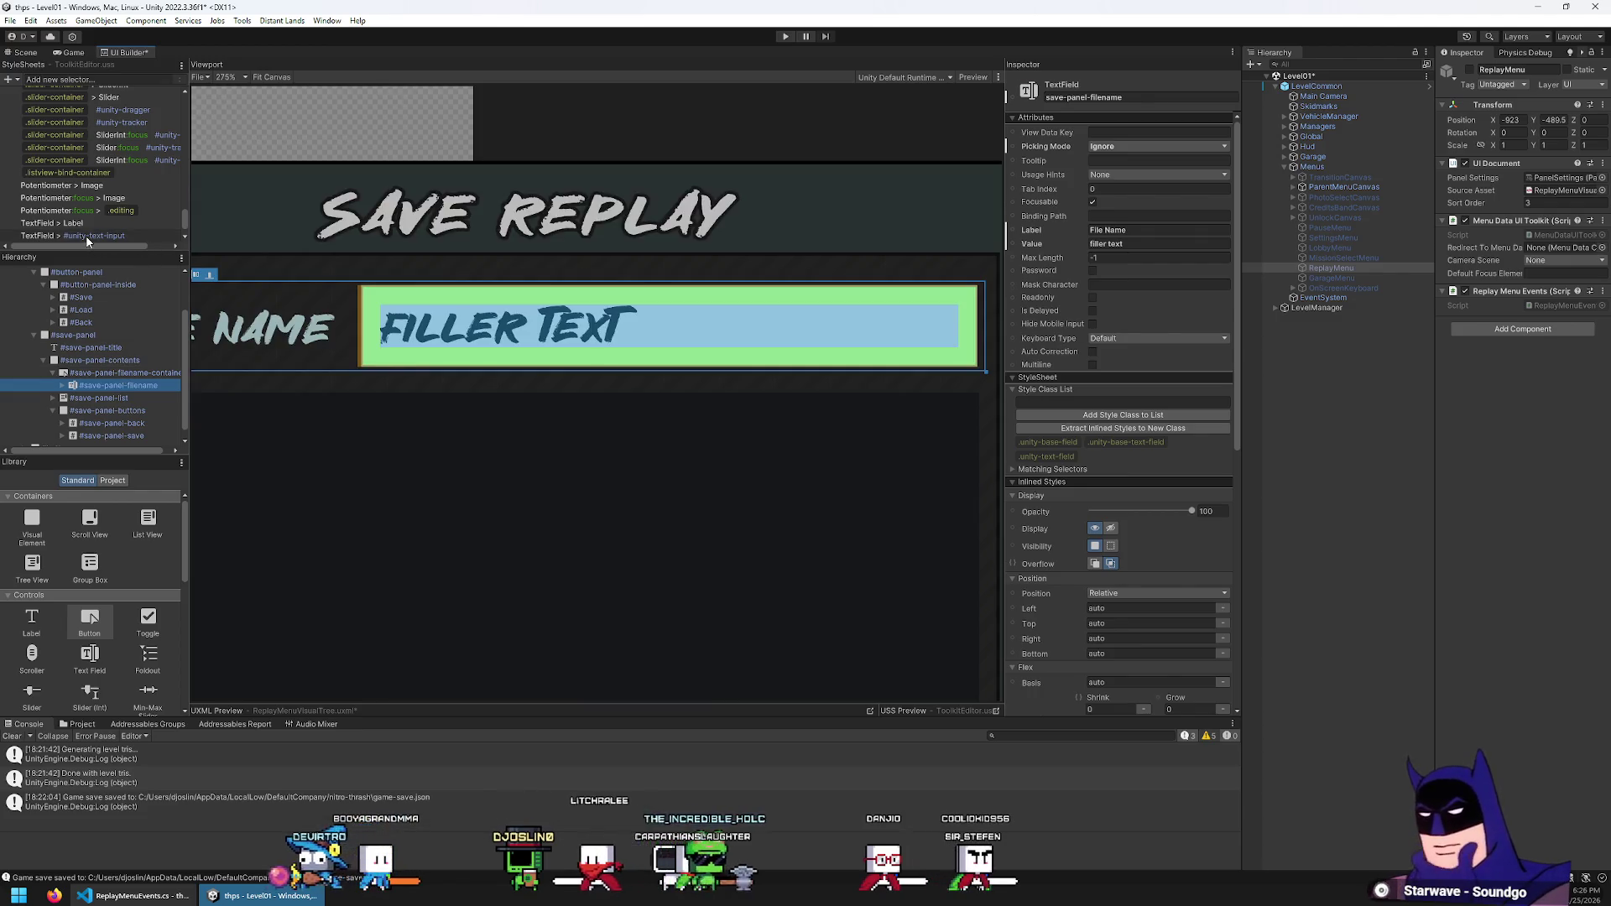
click(94, 236)
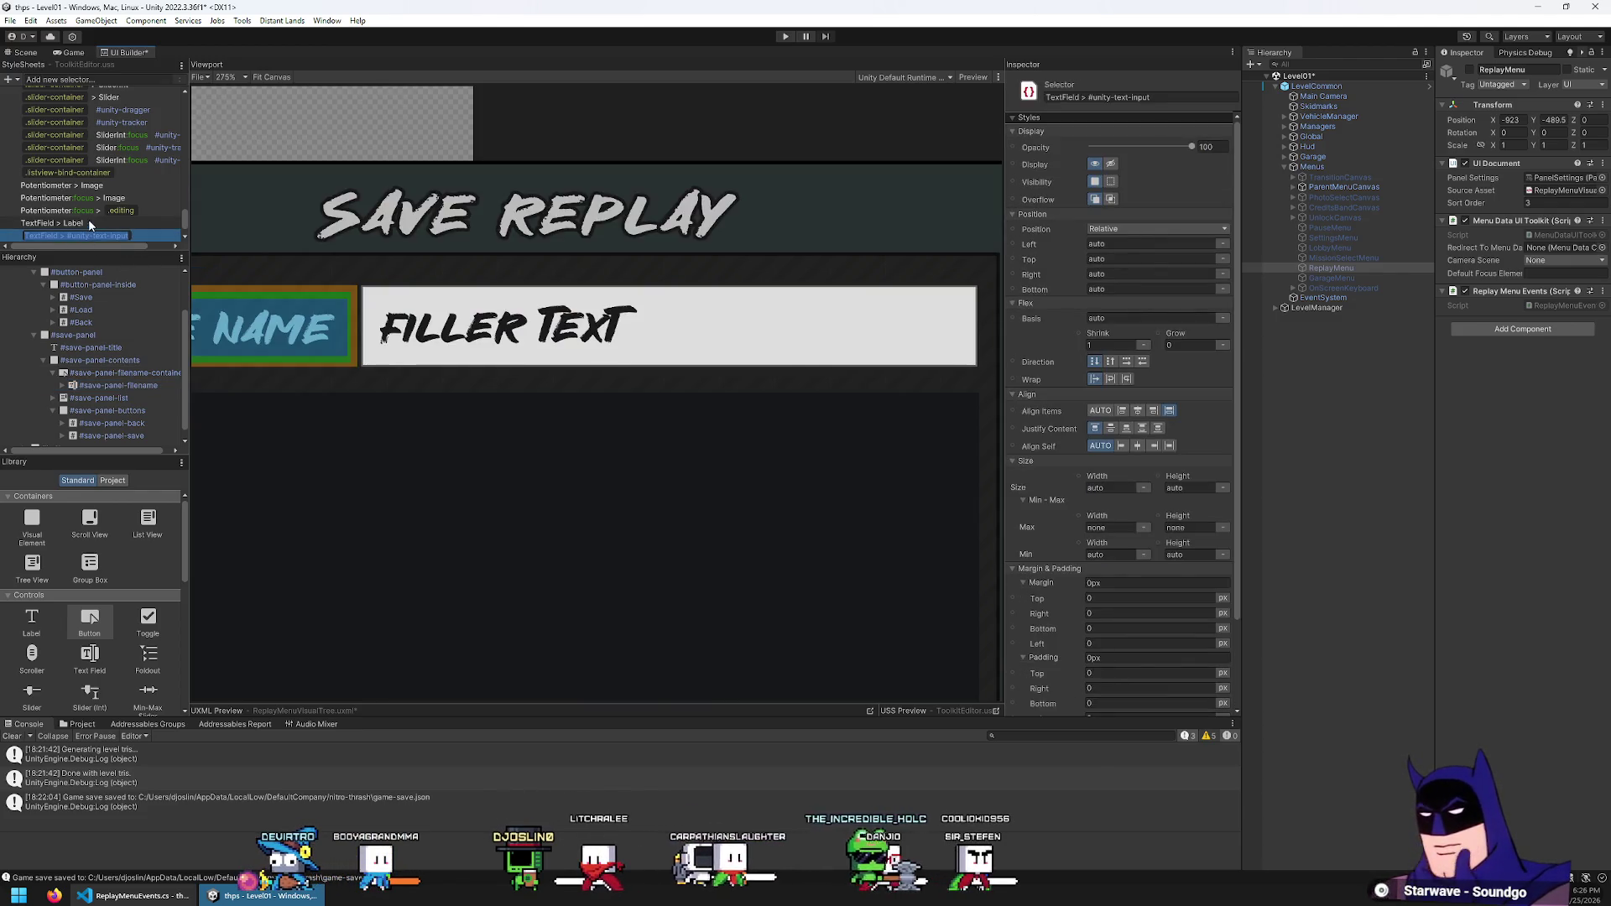
key(ctrl+v)
key(BackSpace)
key(BackSpace)
key(BackSpace)
text(Field)
key(Return)
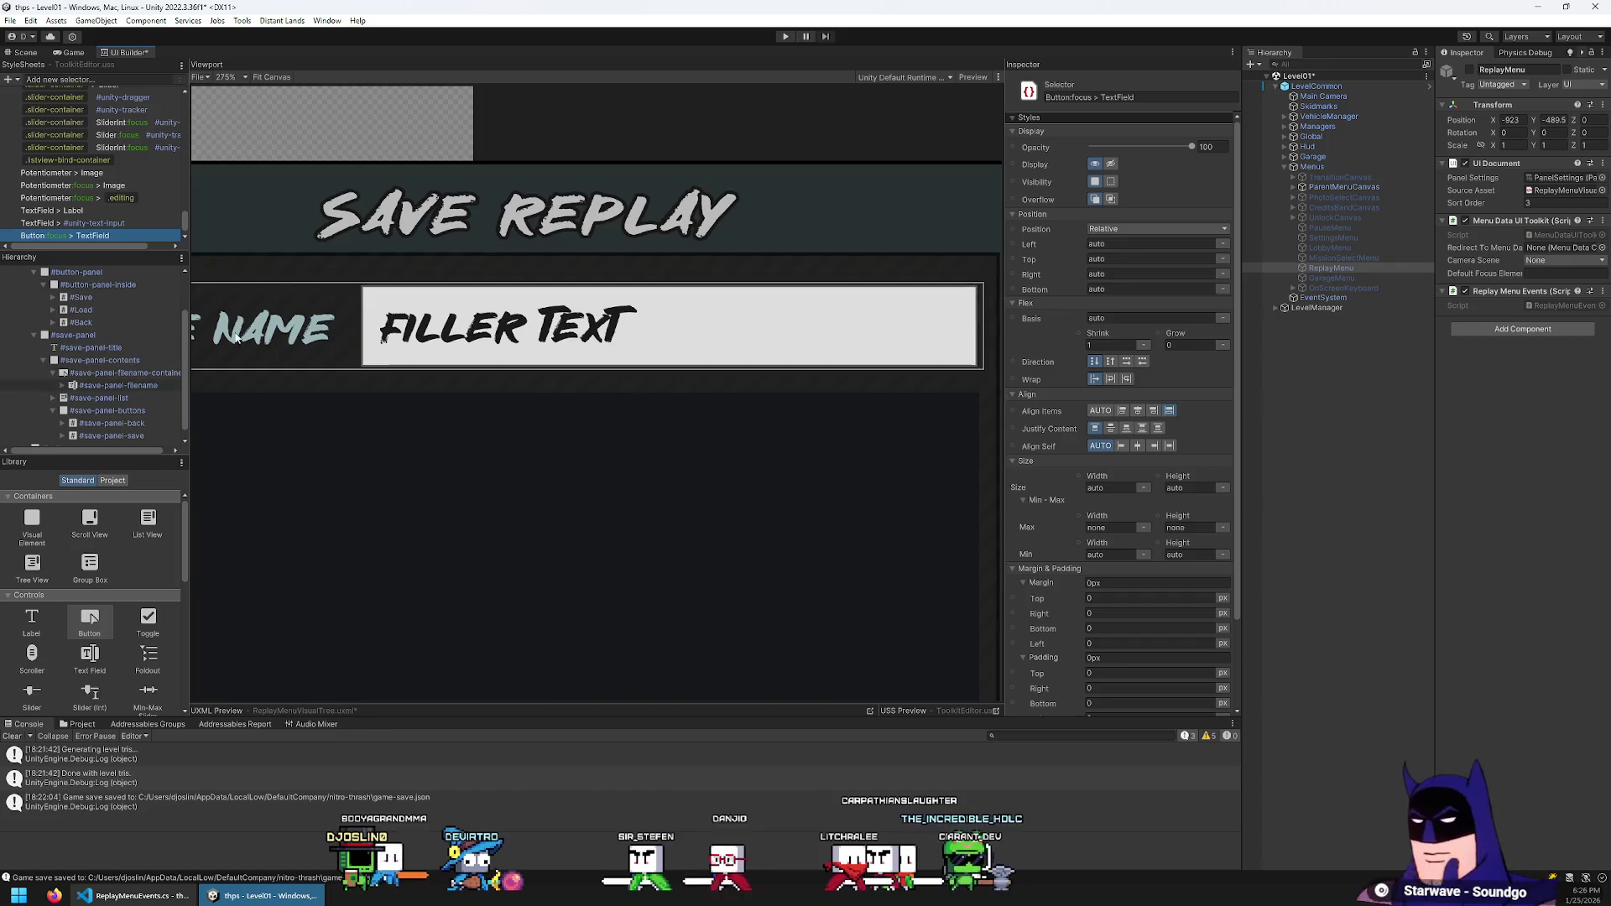
Select the TextField > #unity-text-input selector and expand its Background settings
scroll(724, 373, down, 4)
scroll(686, 386, up, 1)
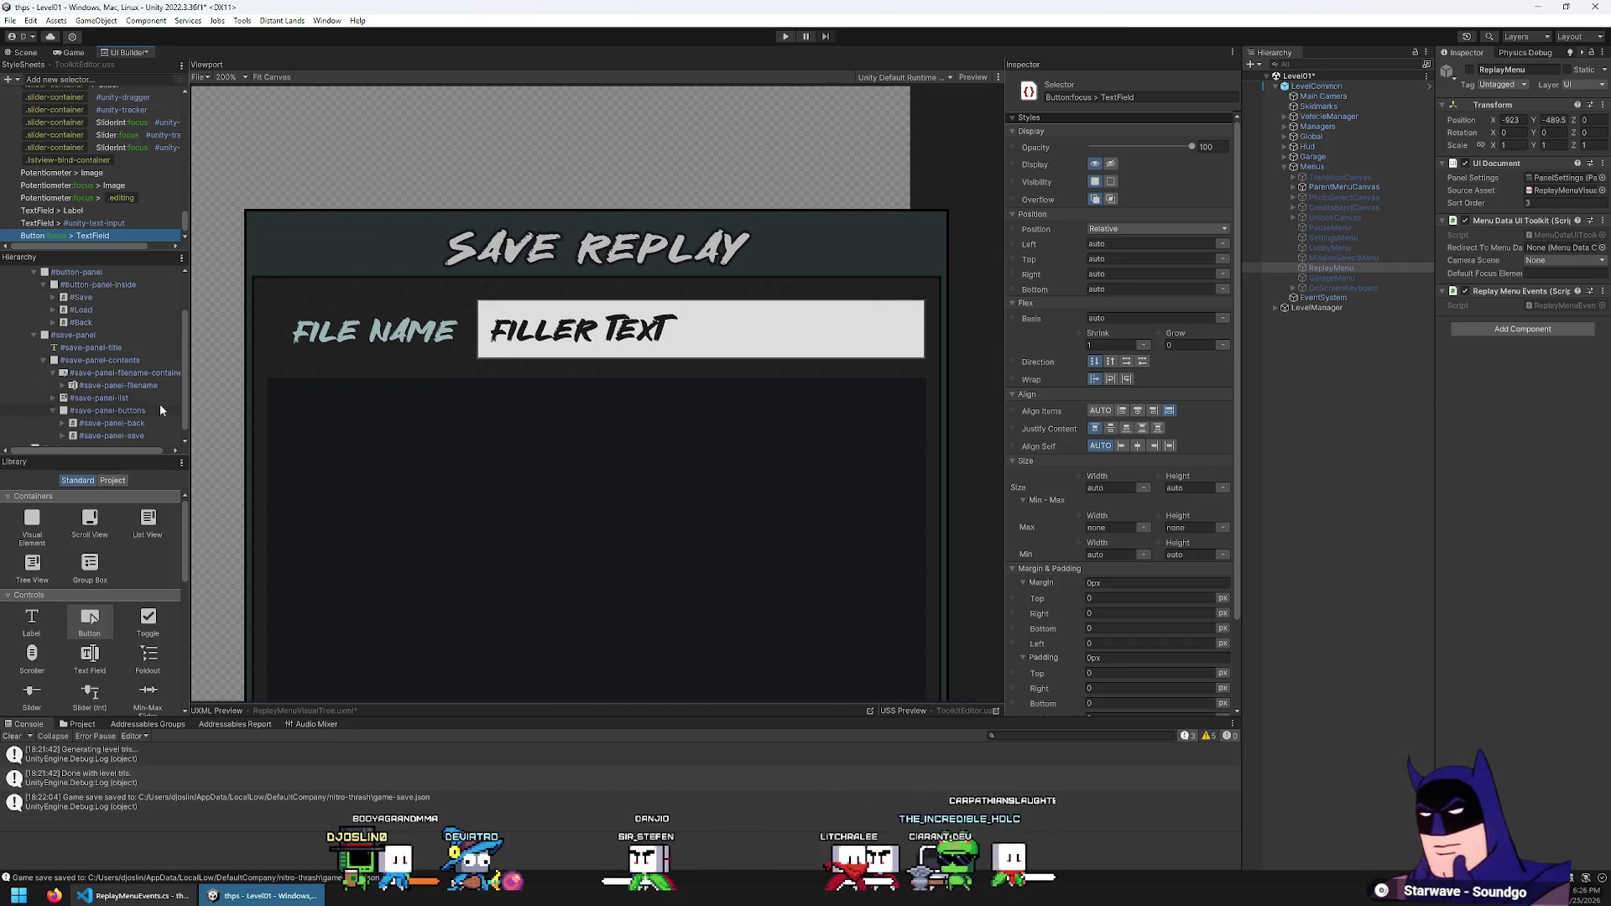
scroll(141, 428, down, 1)
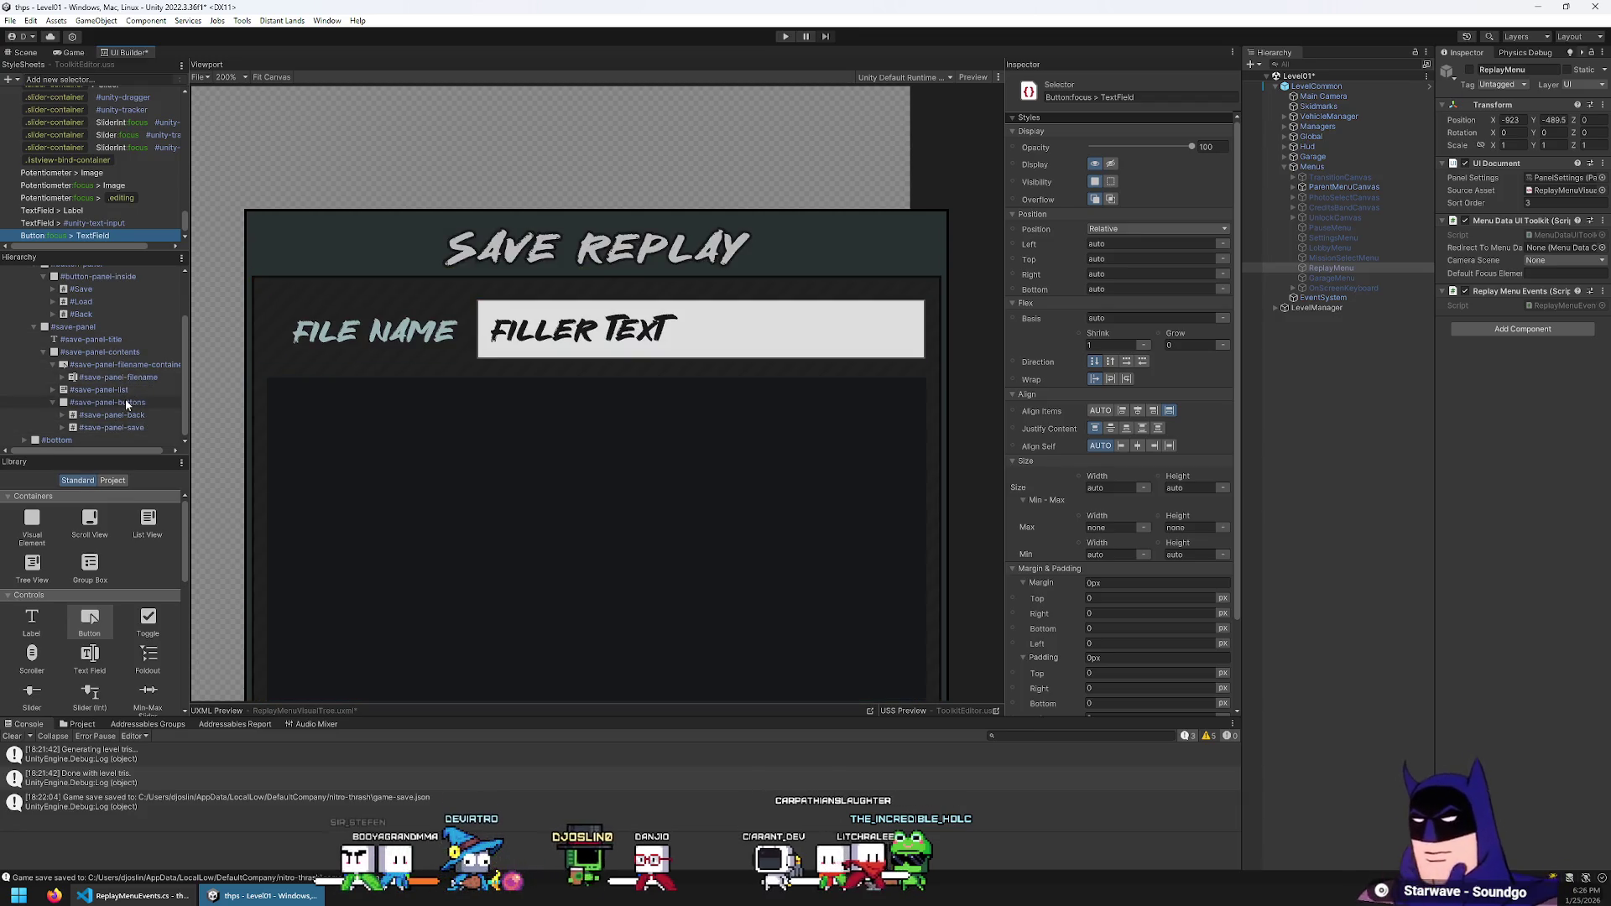
click(126, 404)
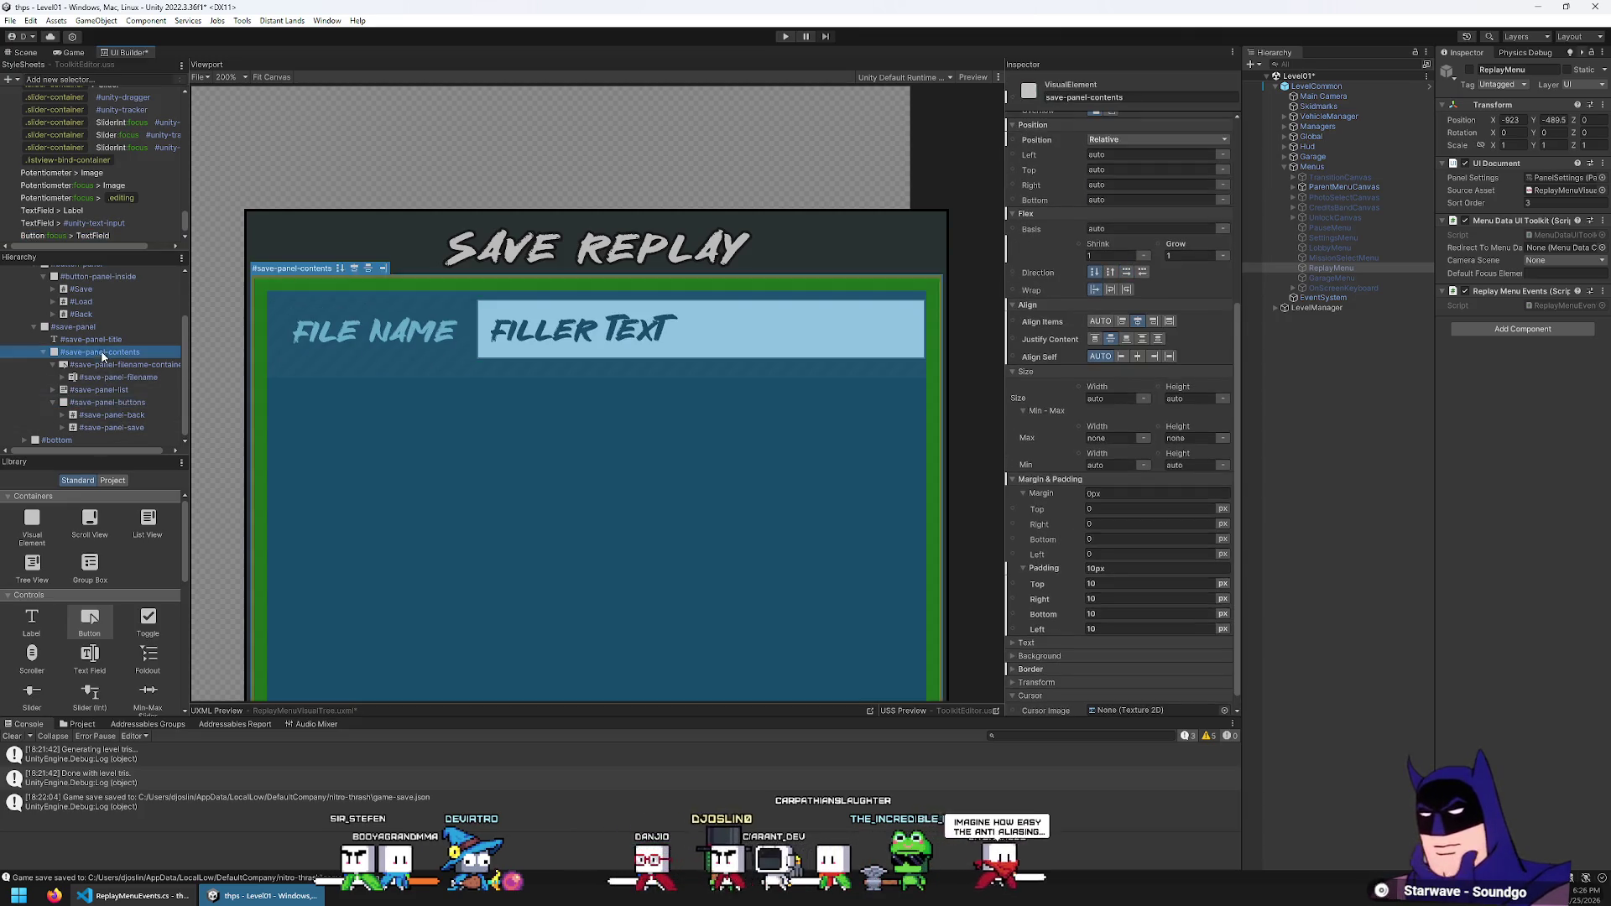
click(113, 367)
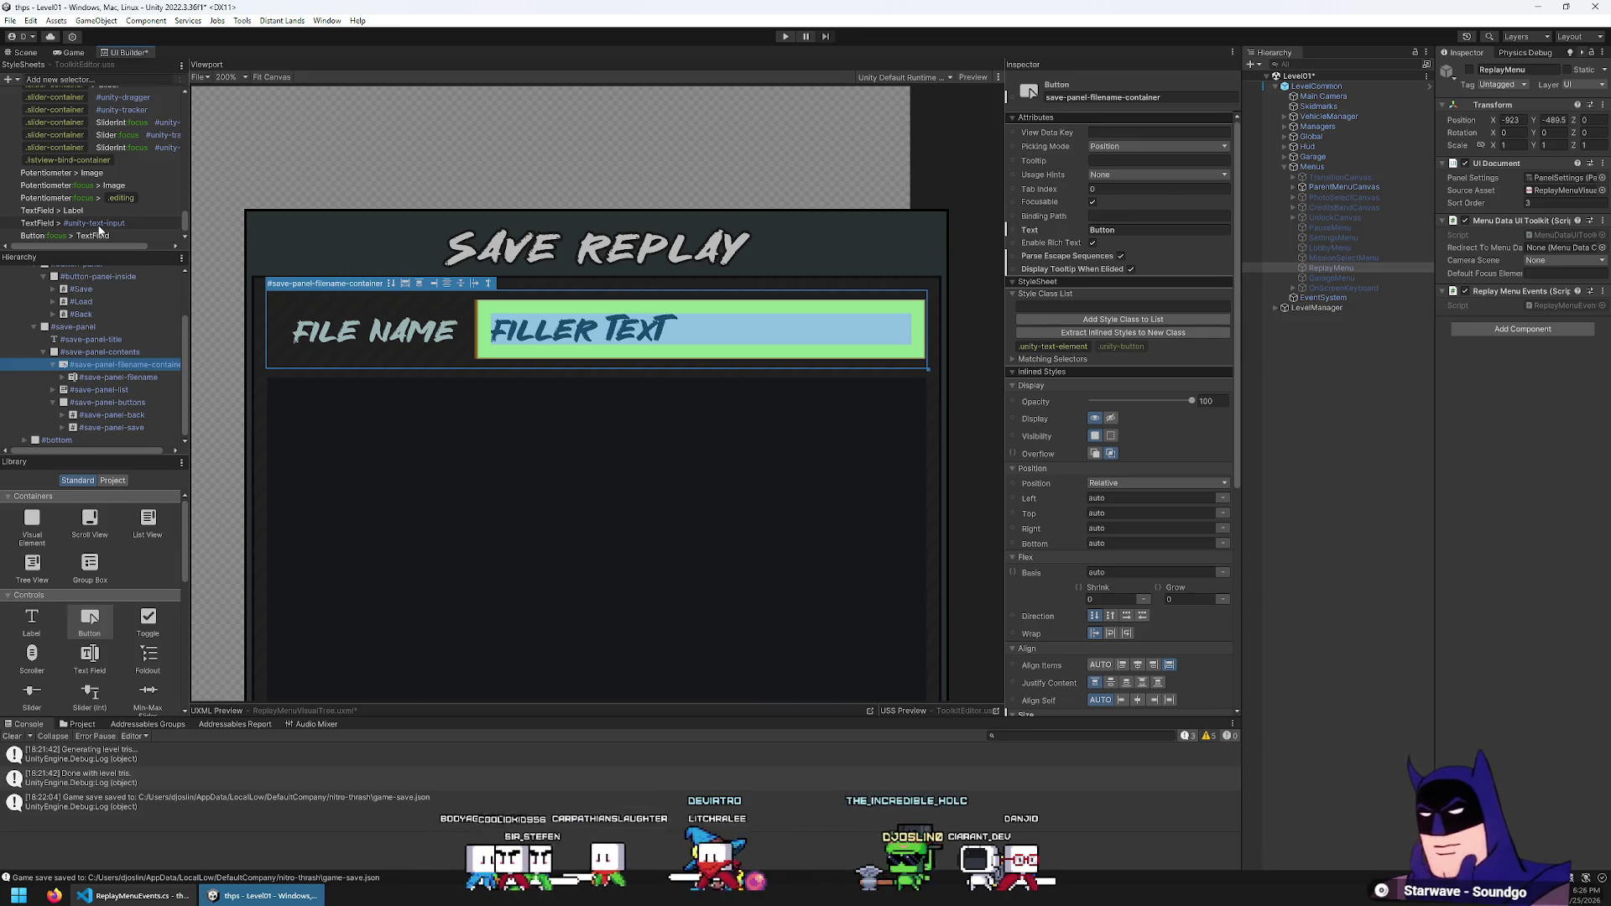
click(96, 223)
scroll(1124, 400, down, 3)
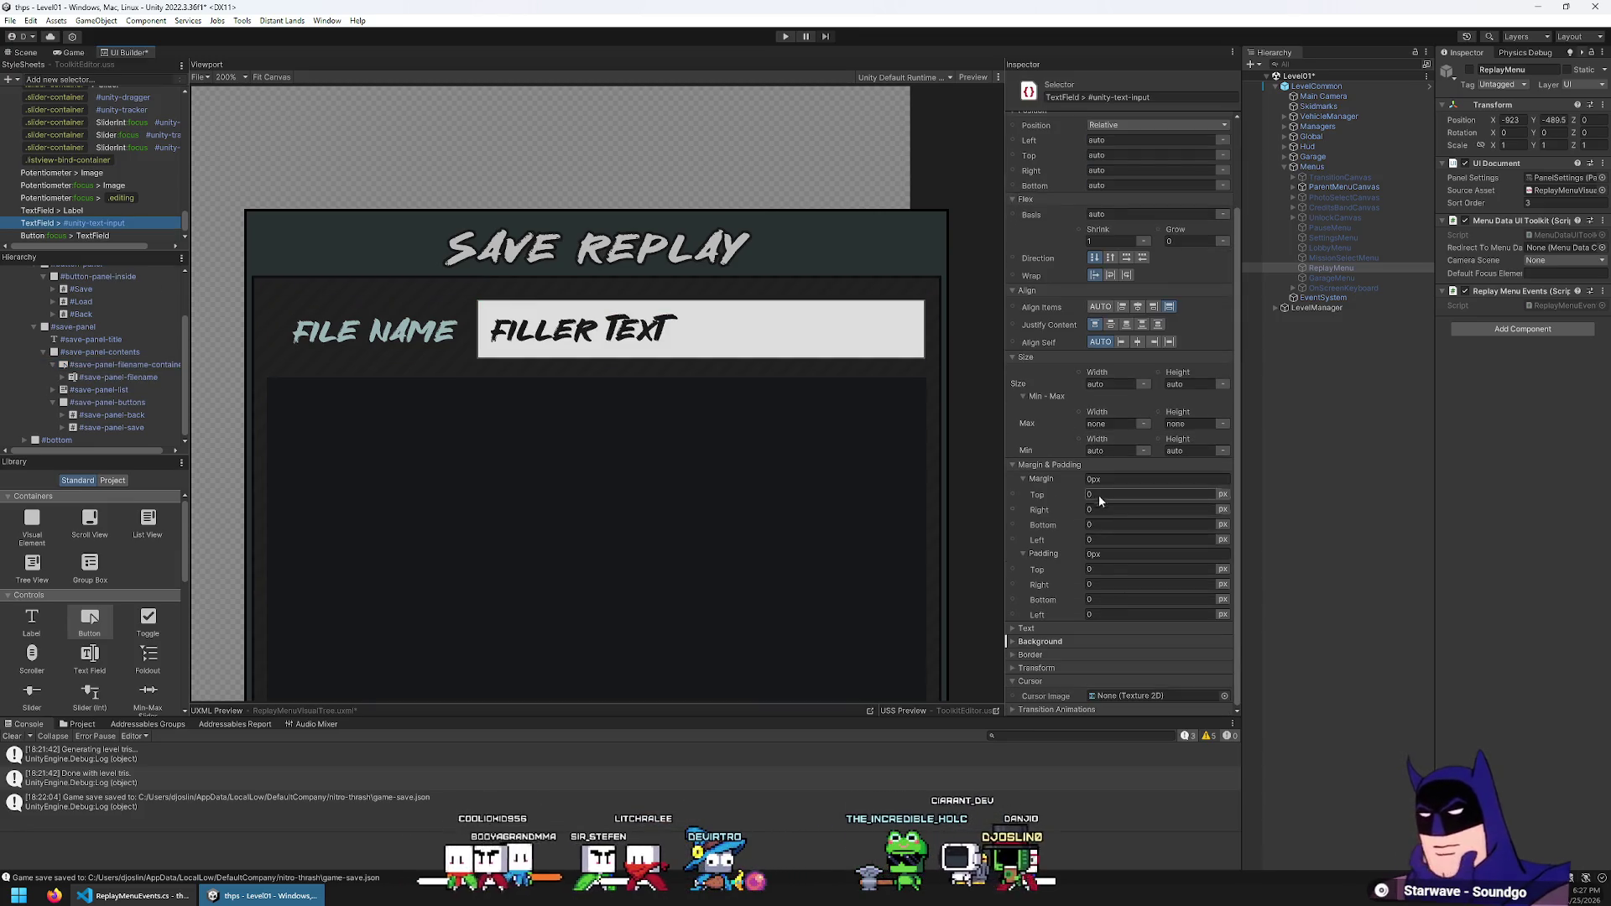
scroll(1067, 672, up, 3)
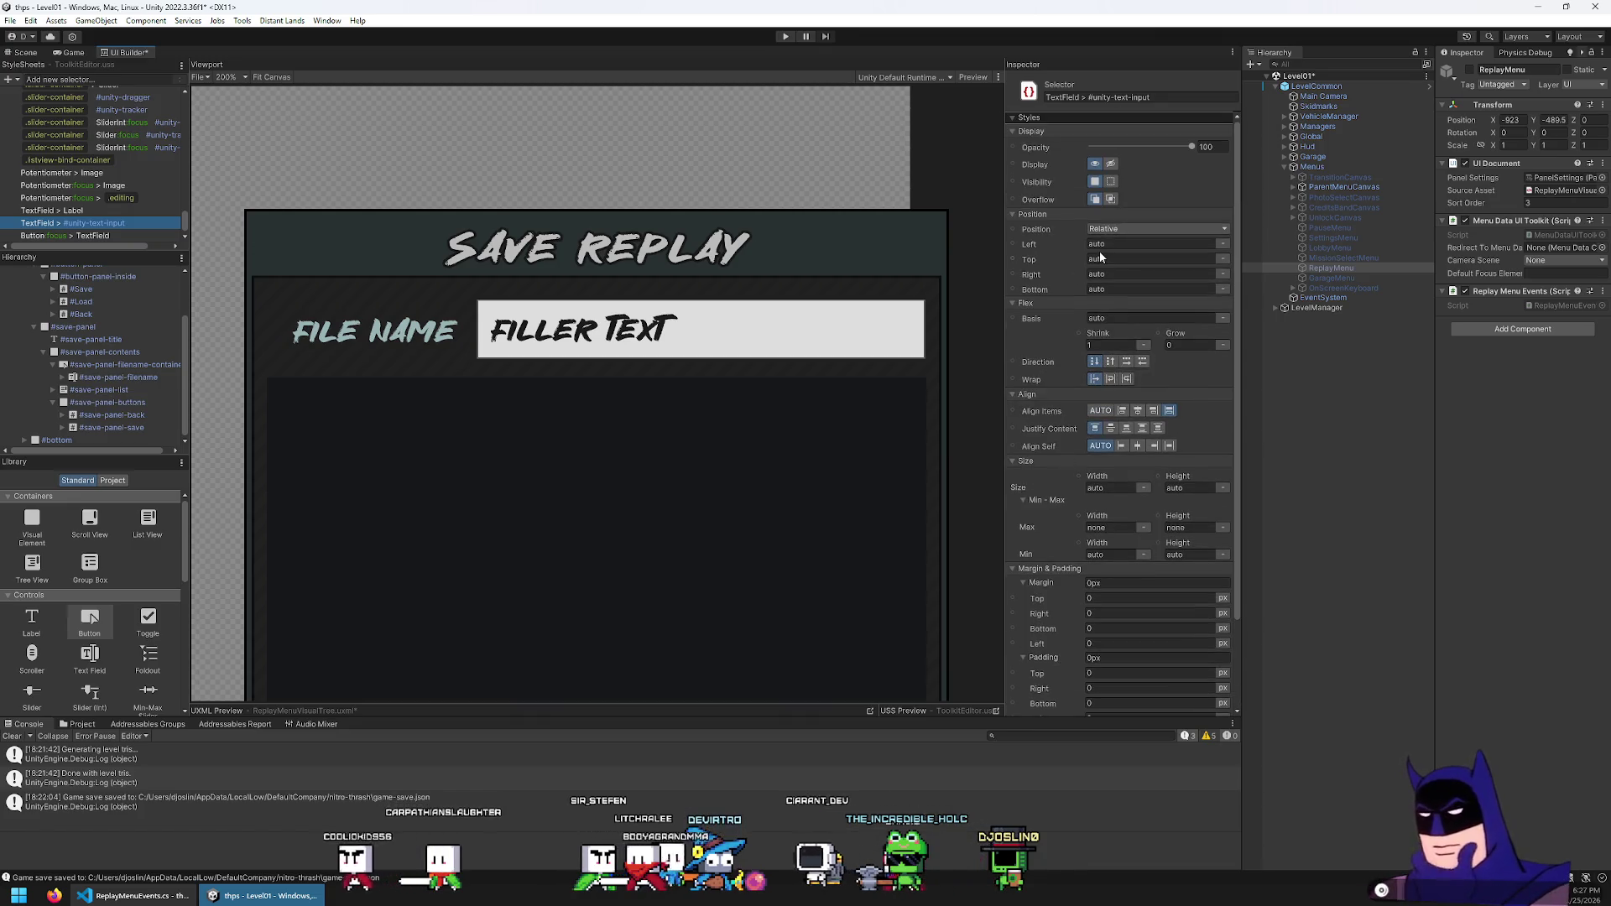
scroll(1099, 249, down, 3)
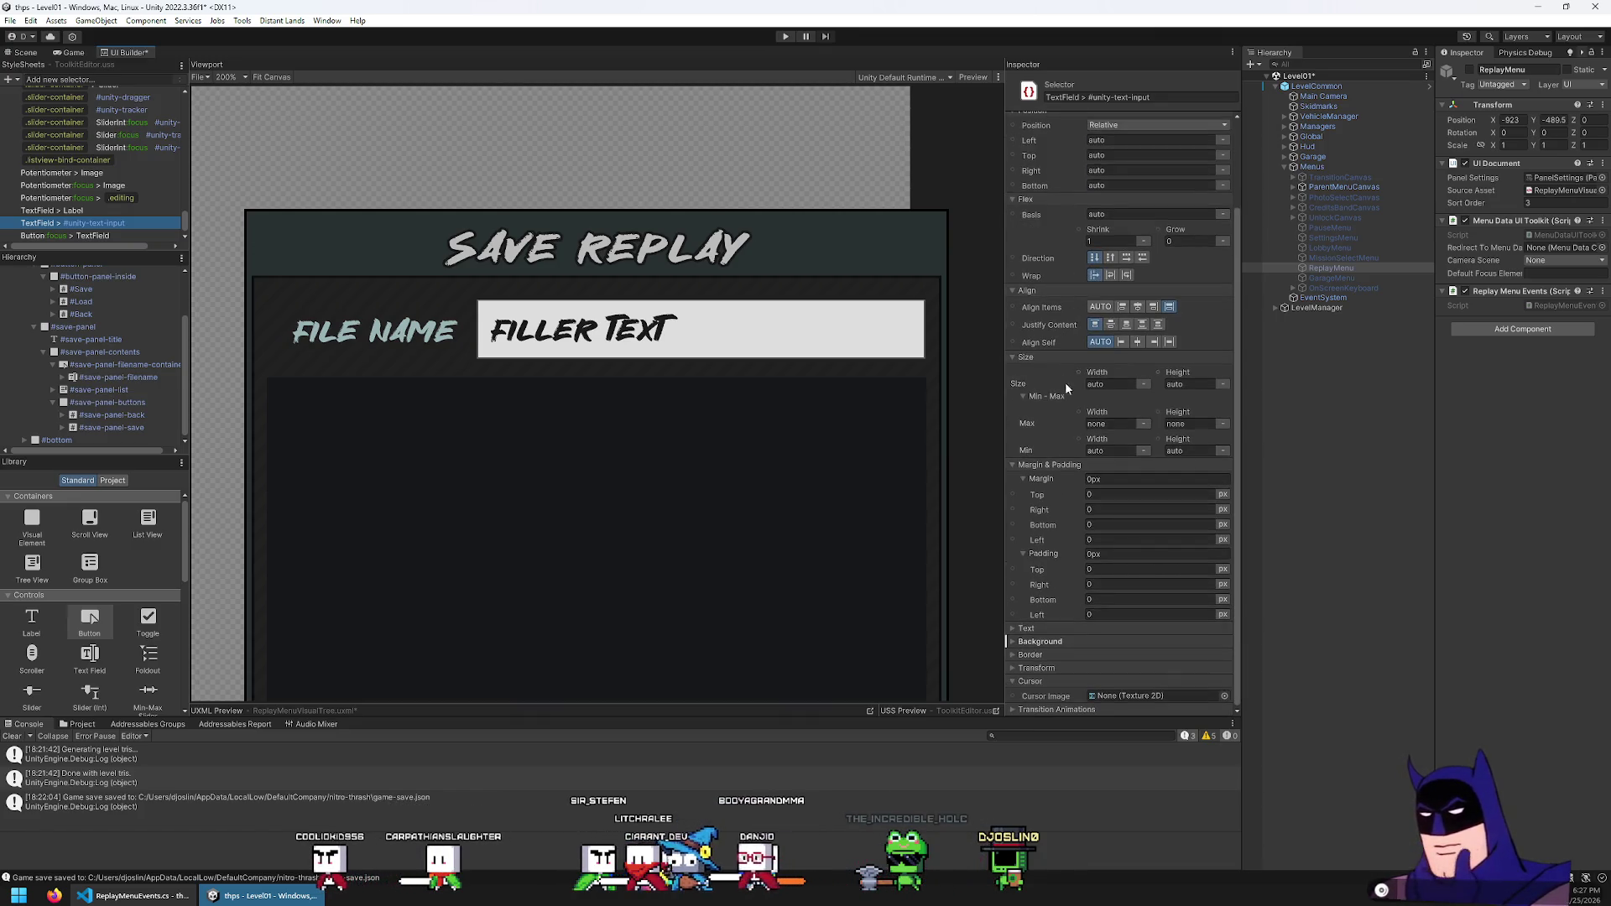
click(1040, 641)
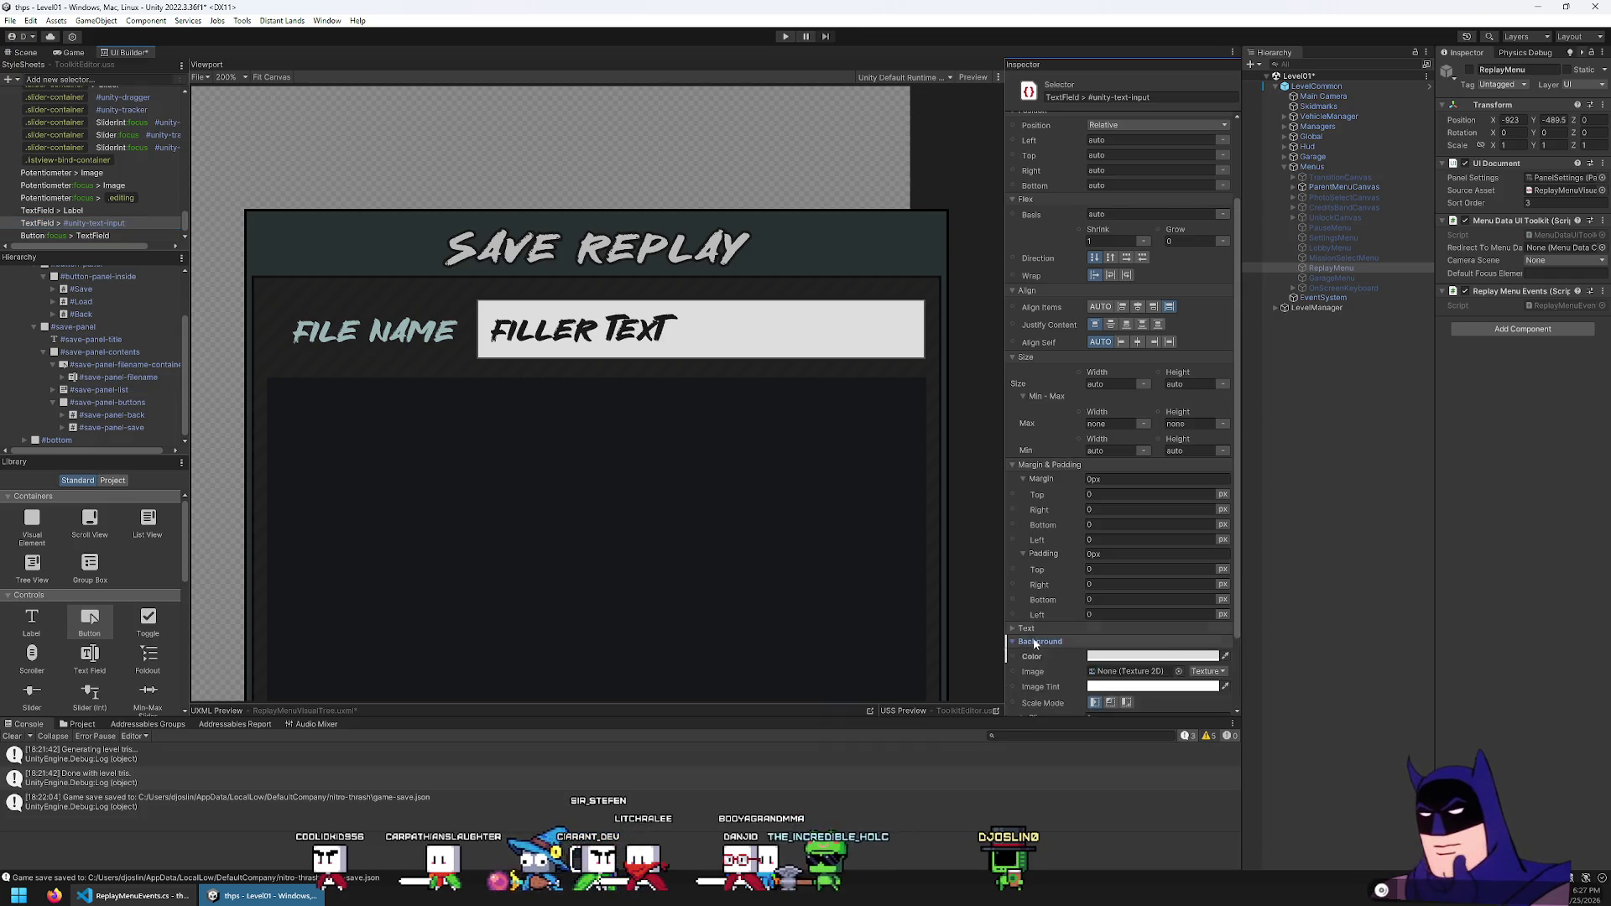
Darken the text input background colour to grey A1A1A1
scroll(1109, 601, down, 2)
click(1115, 588)
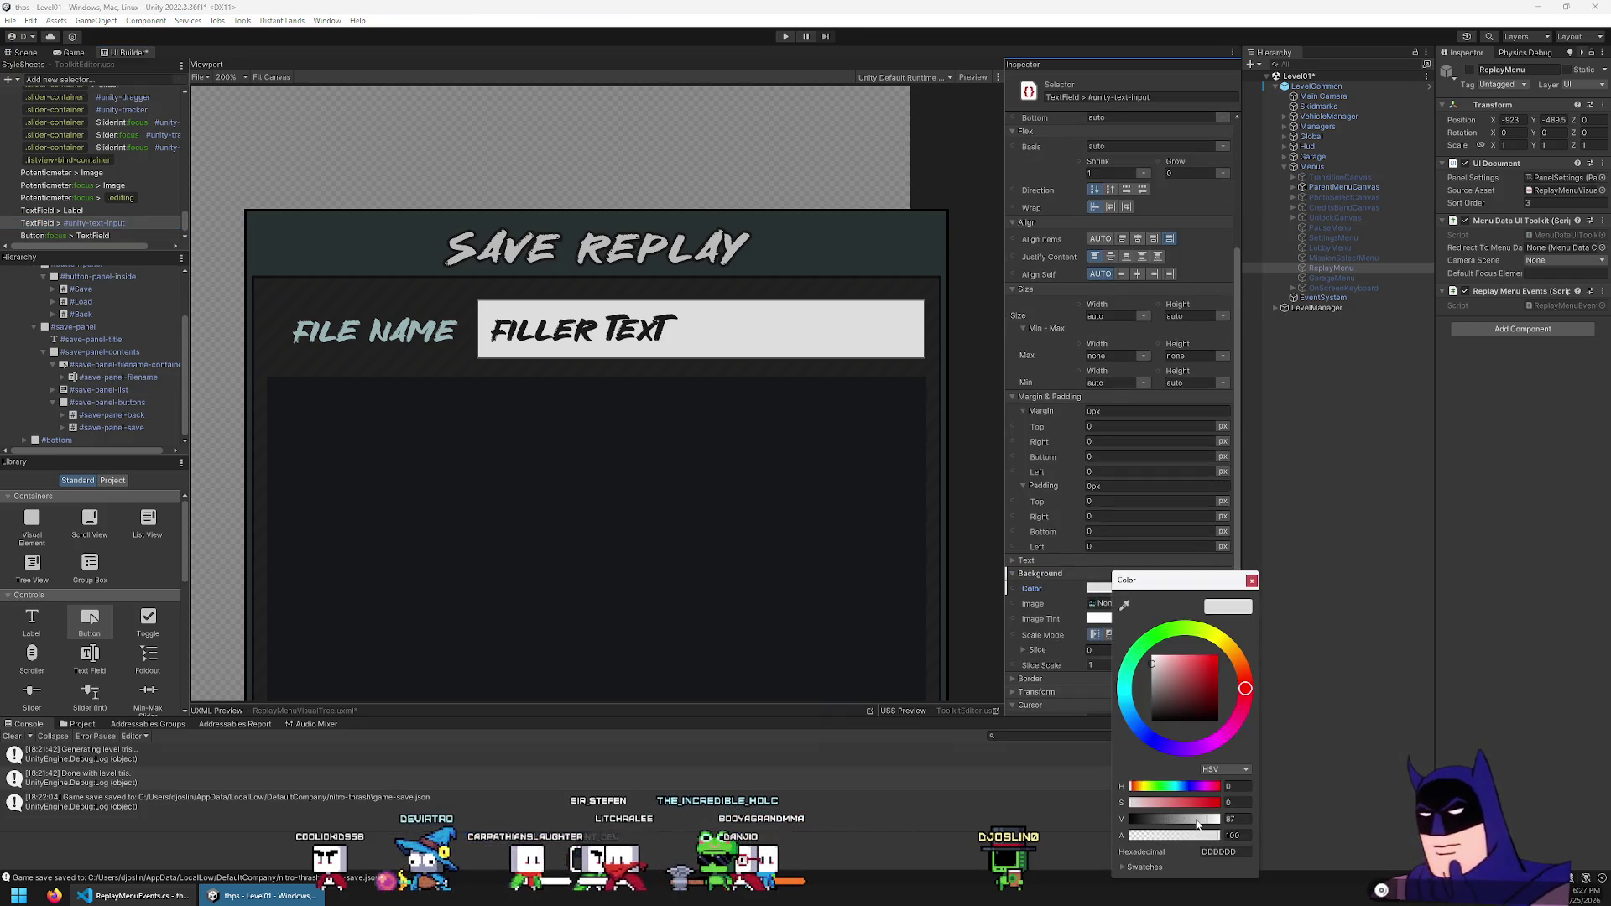
drag(1198, 825, 1187, 824)
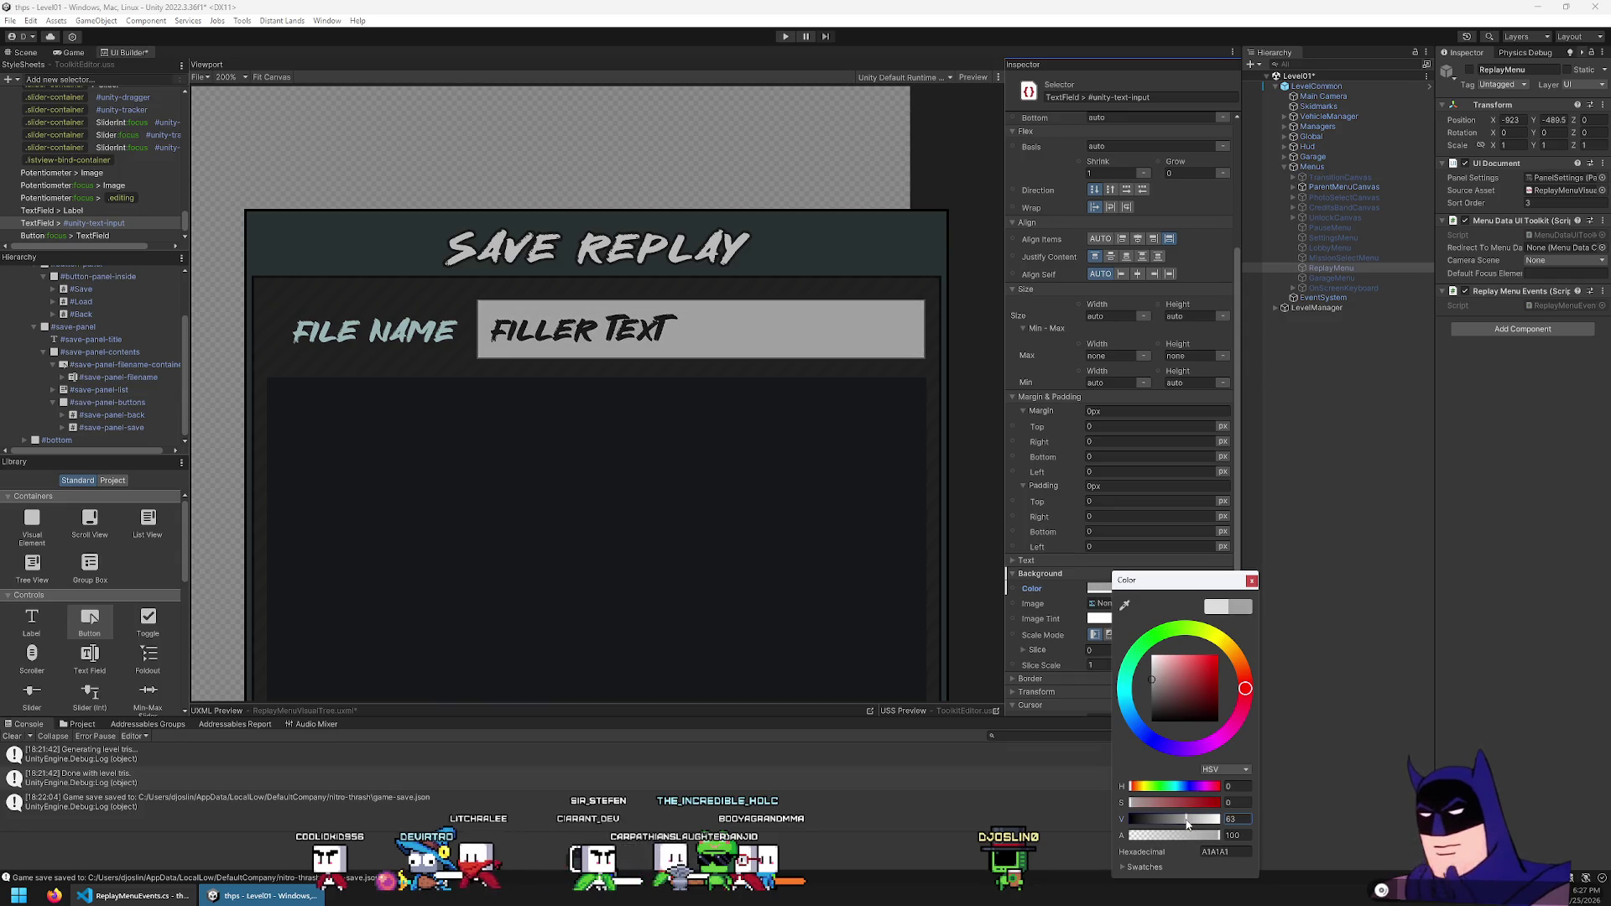
click(126, 224)
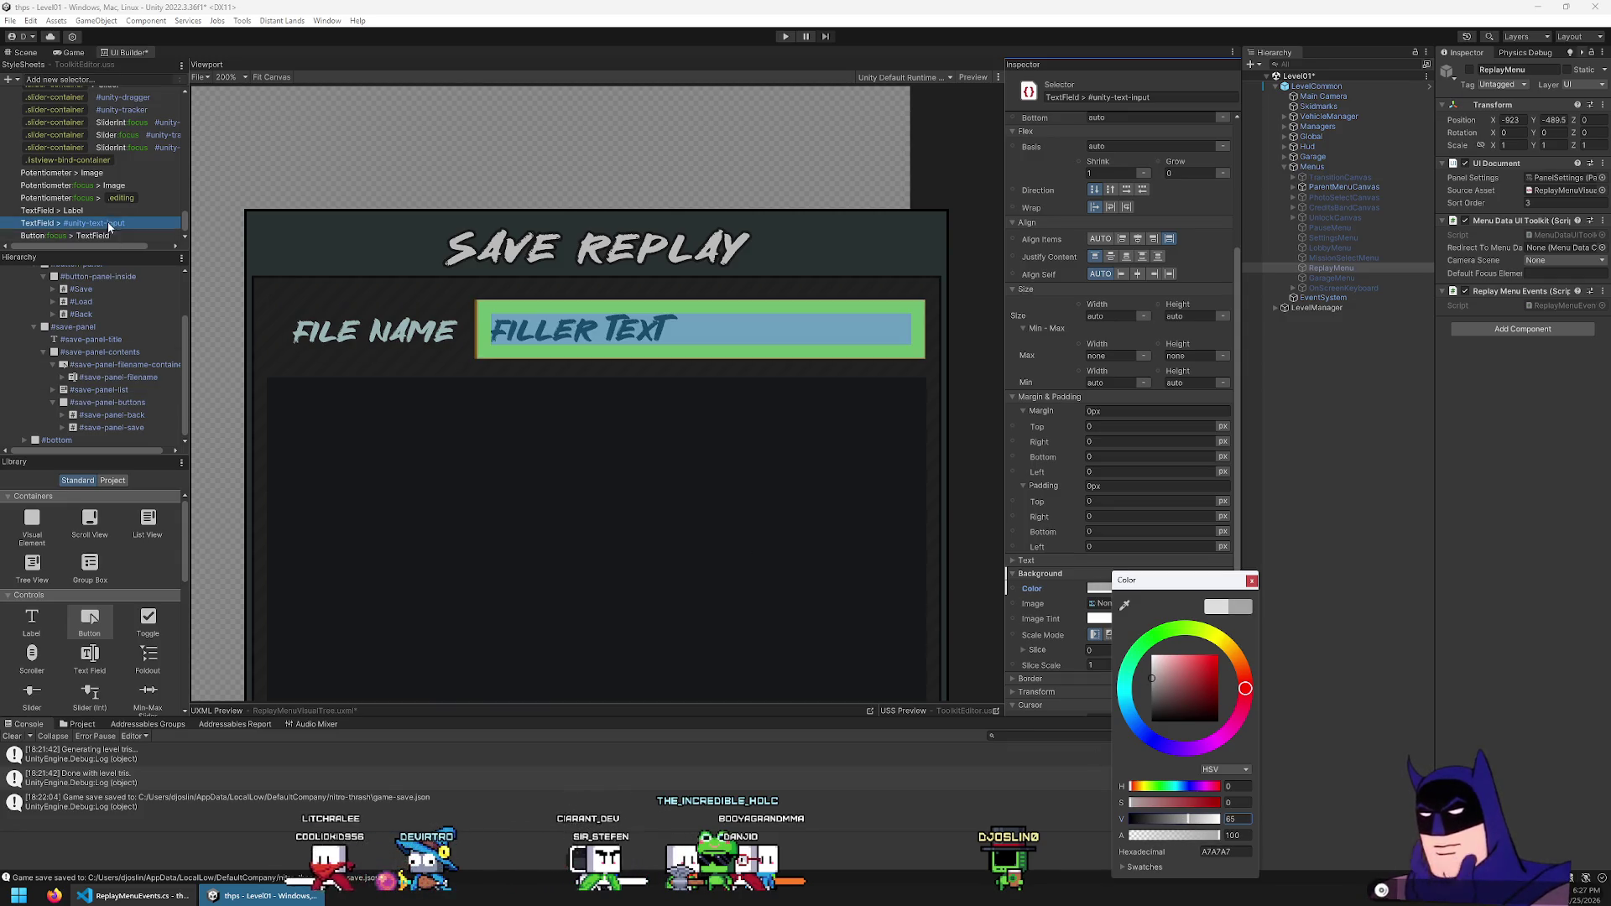
Retarget the selector to Button:focus > TextField > #unity-text-input with a pure white background
click(111, 235)
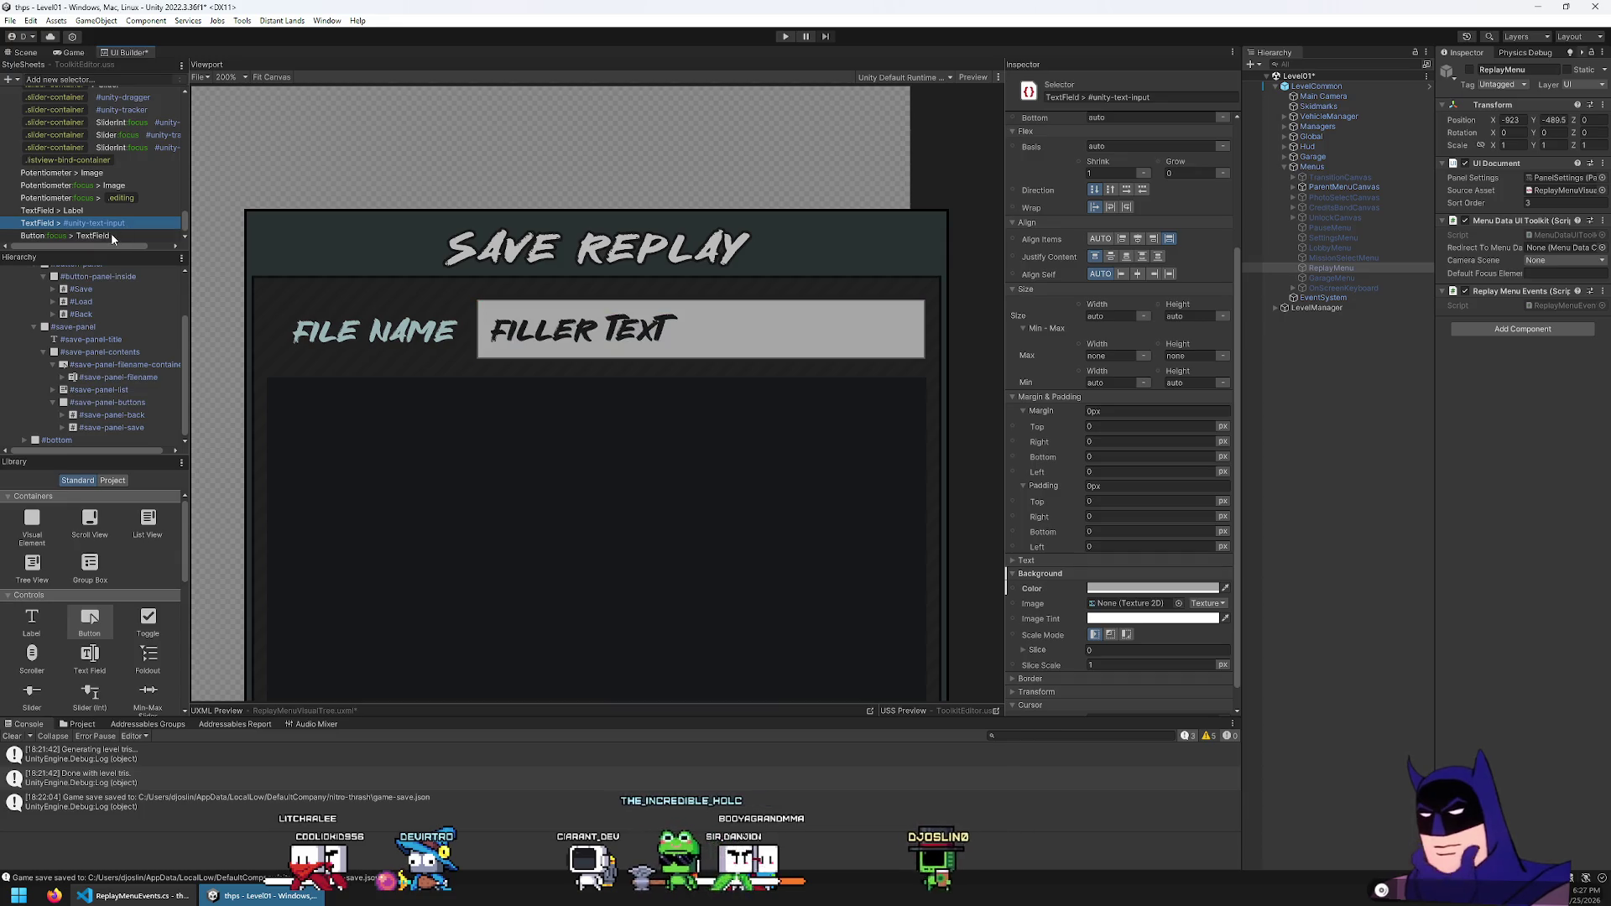
double_click(119, 234)
text(> #uni)
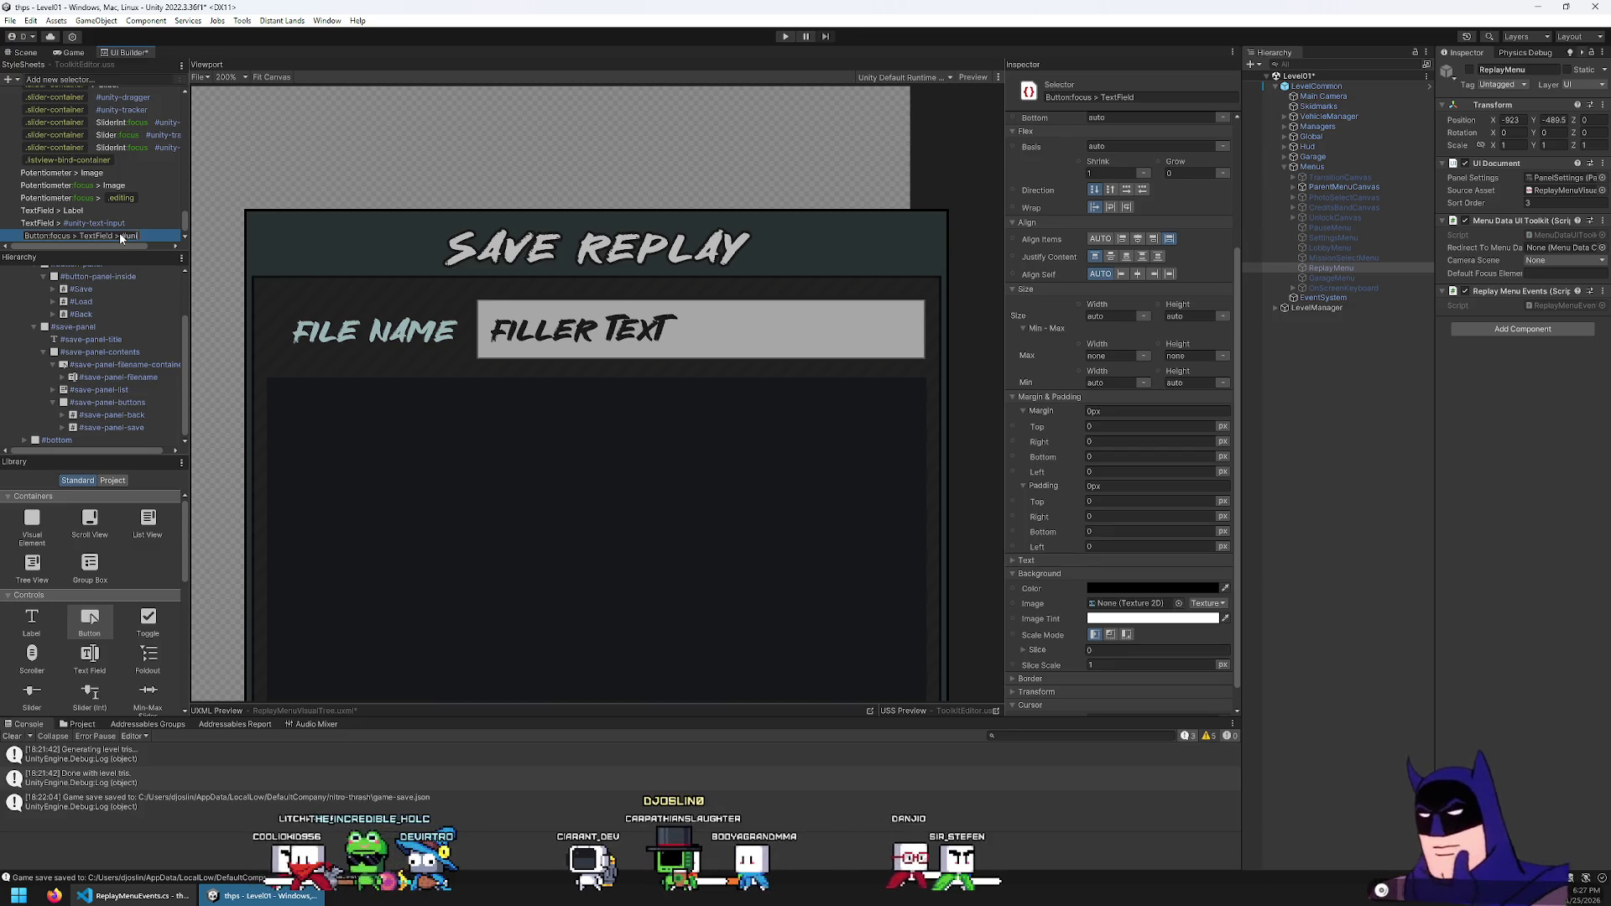
key(Return)
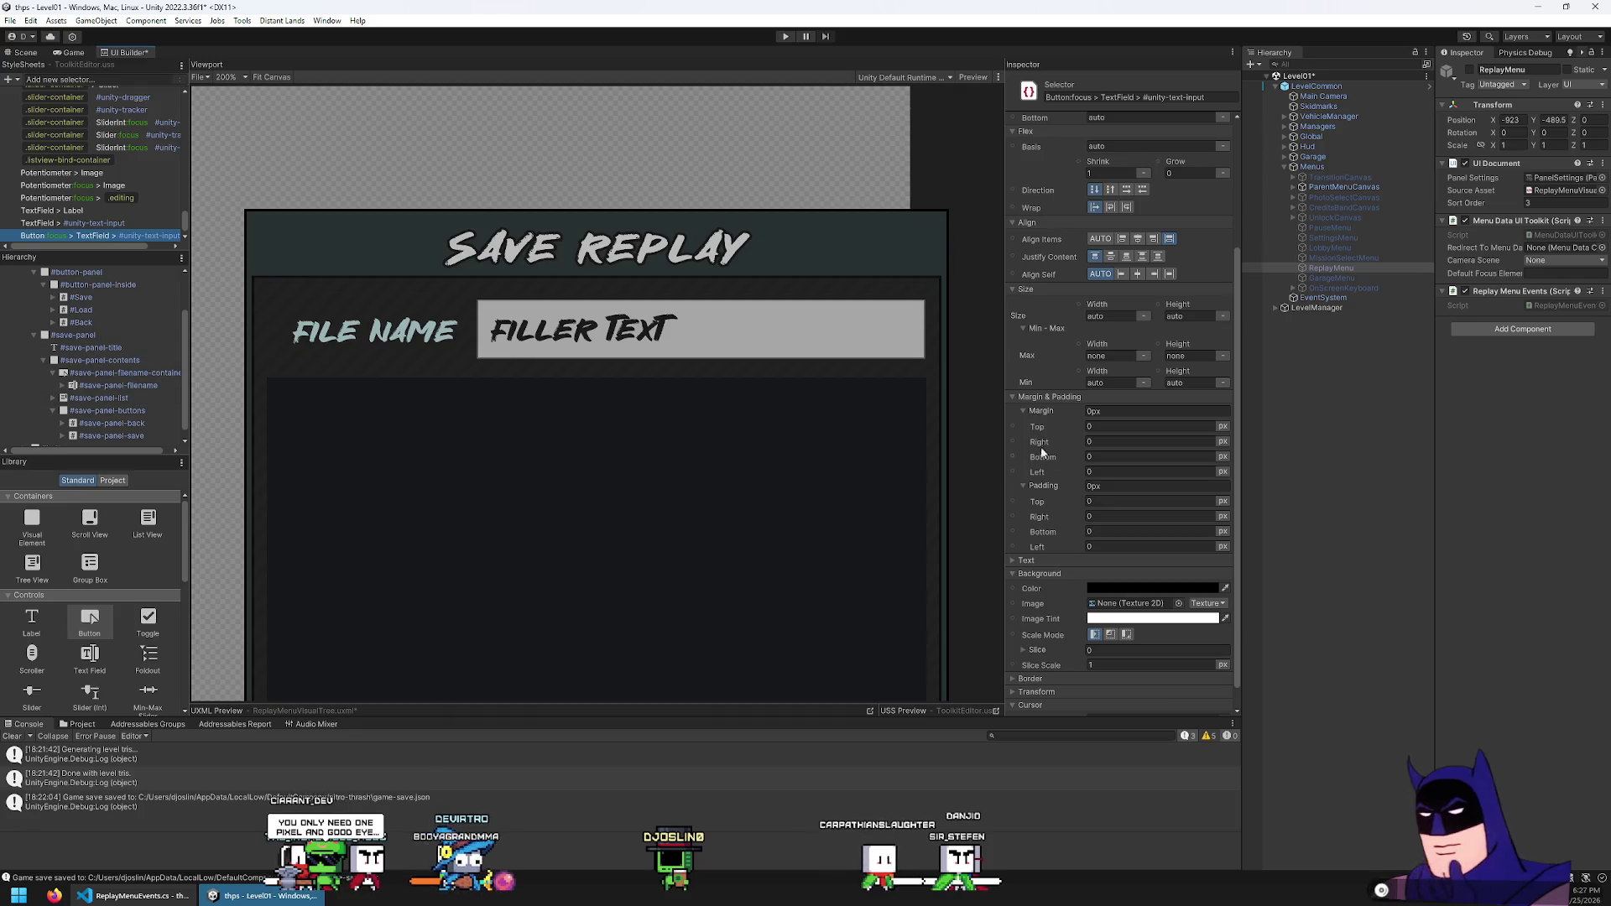
scroll(1073, 502, down, 1)
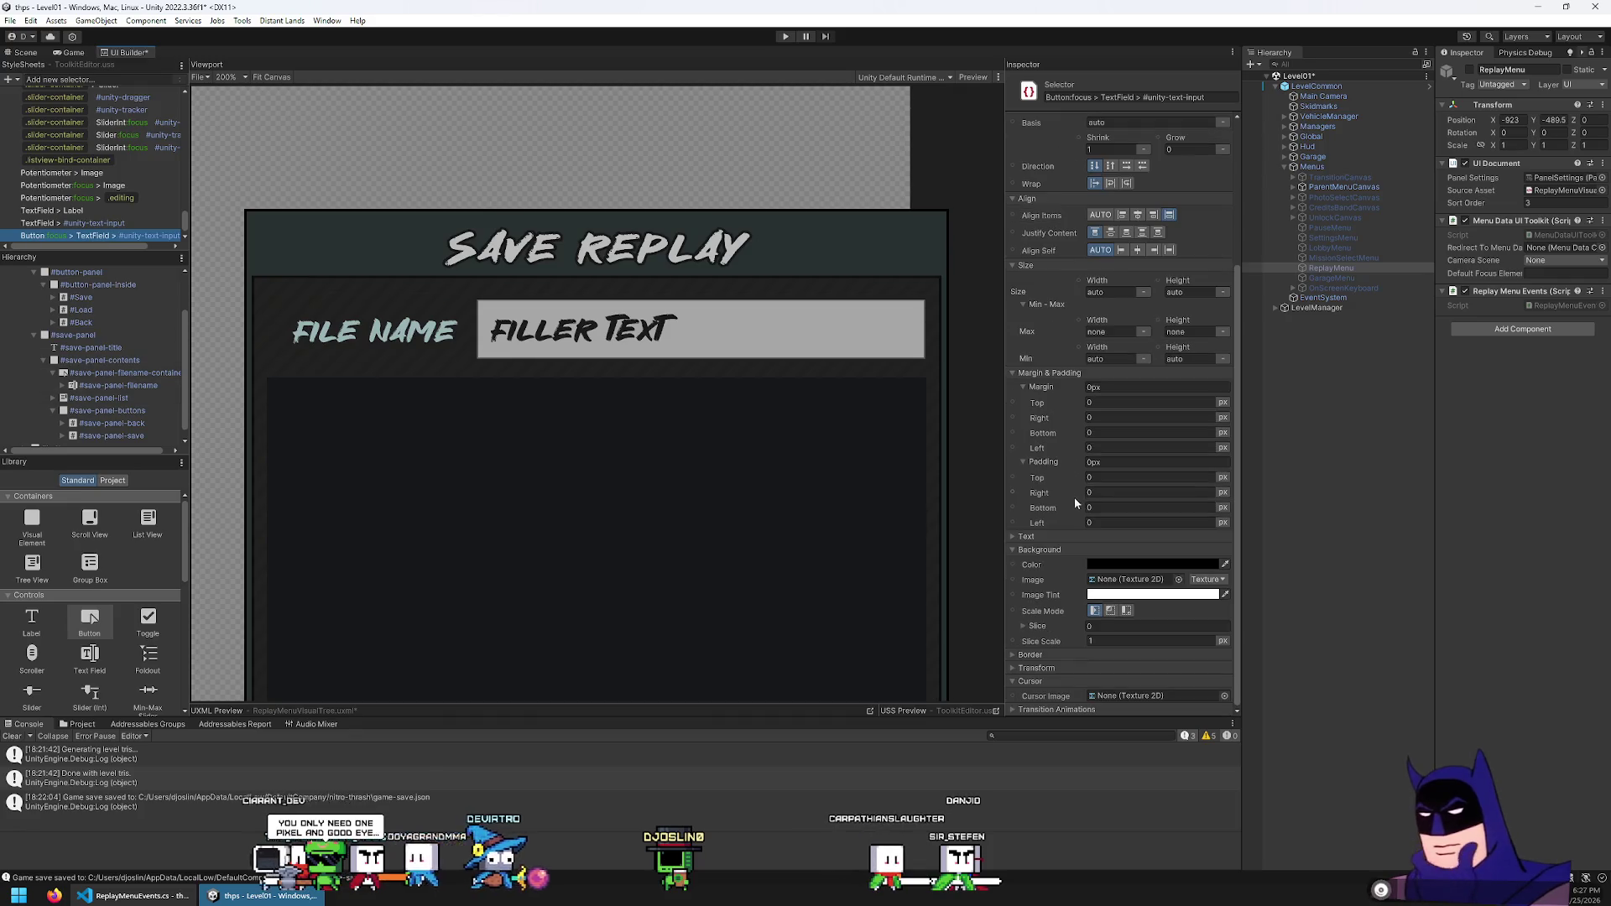
click(1107, 568)
drag(1167, 668, 1135, 632)
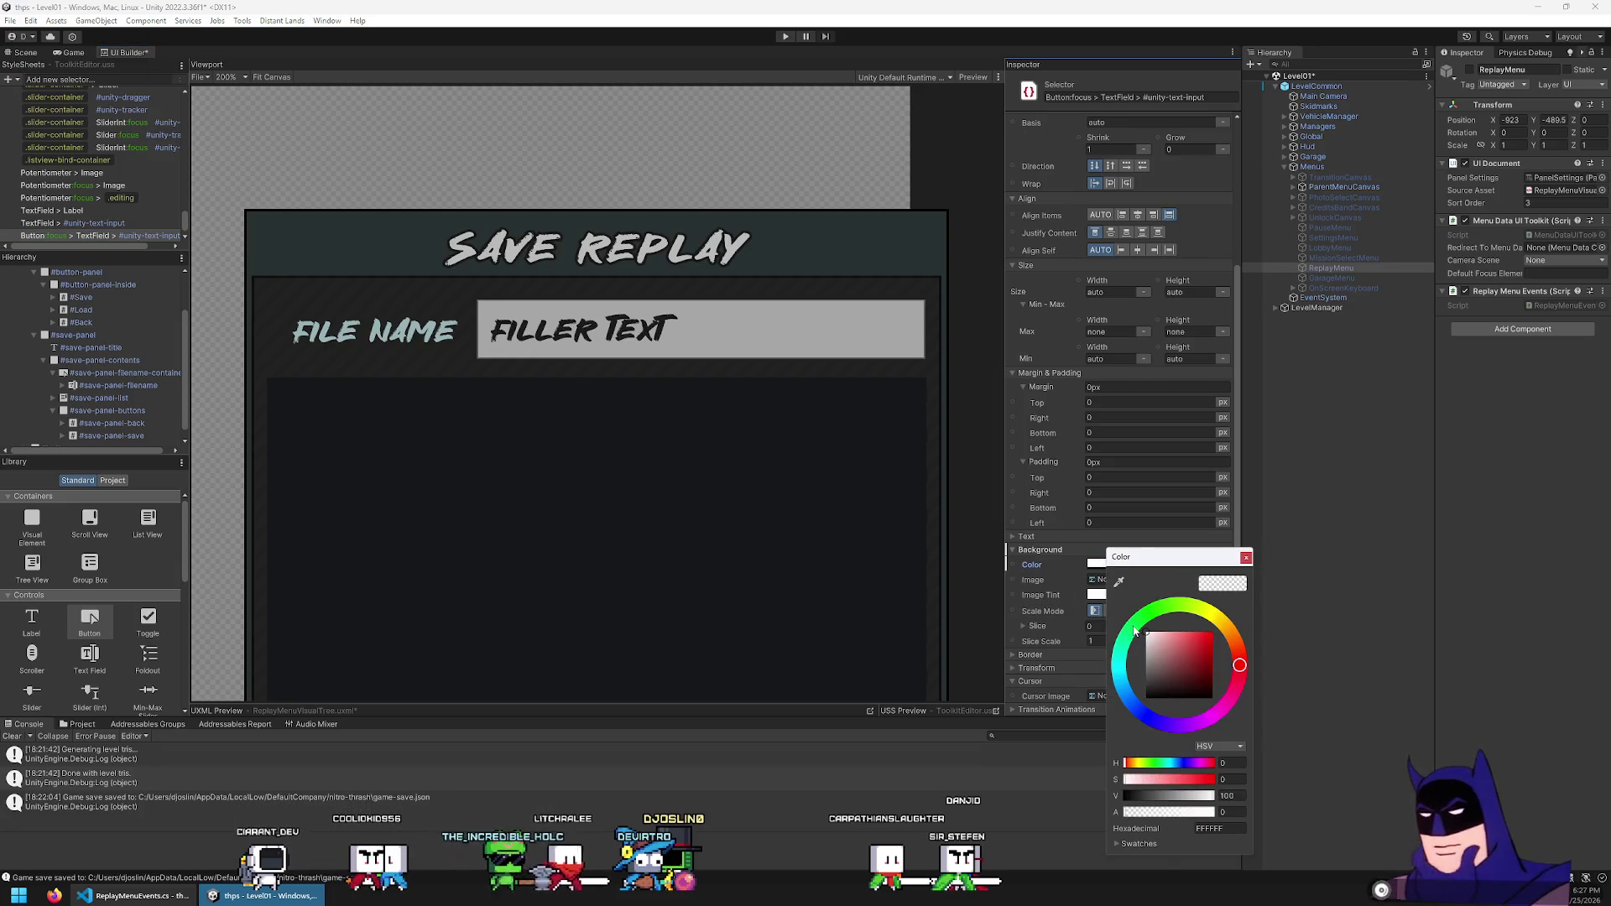
Duplicate TextField > #unity-text-input as a :focus rule, then preview the focused File Name field
click(109, 223)
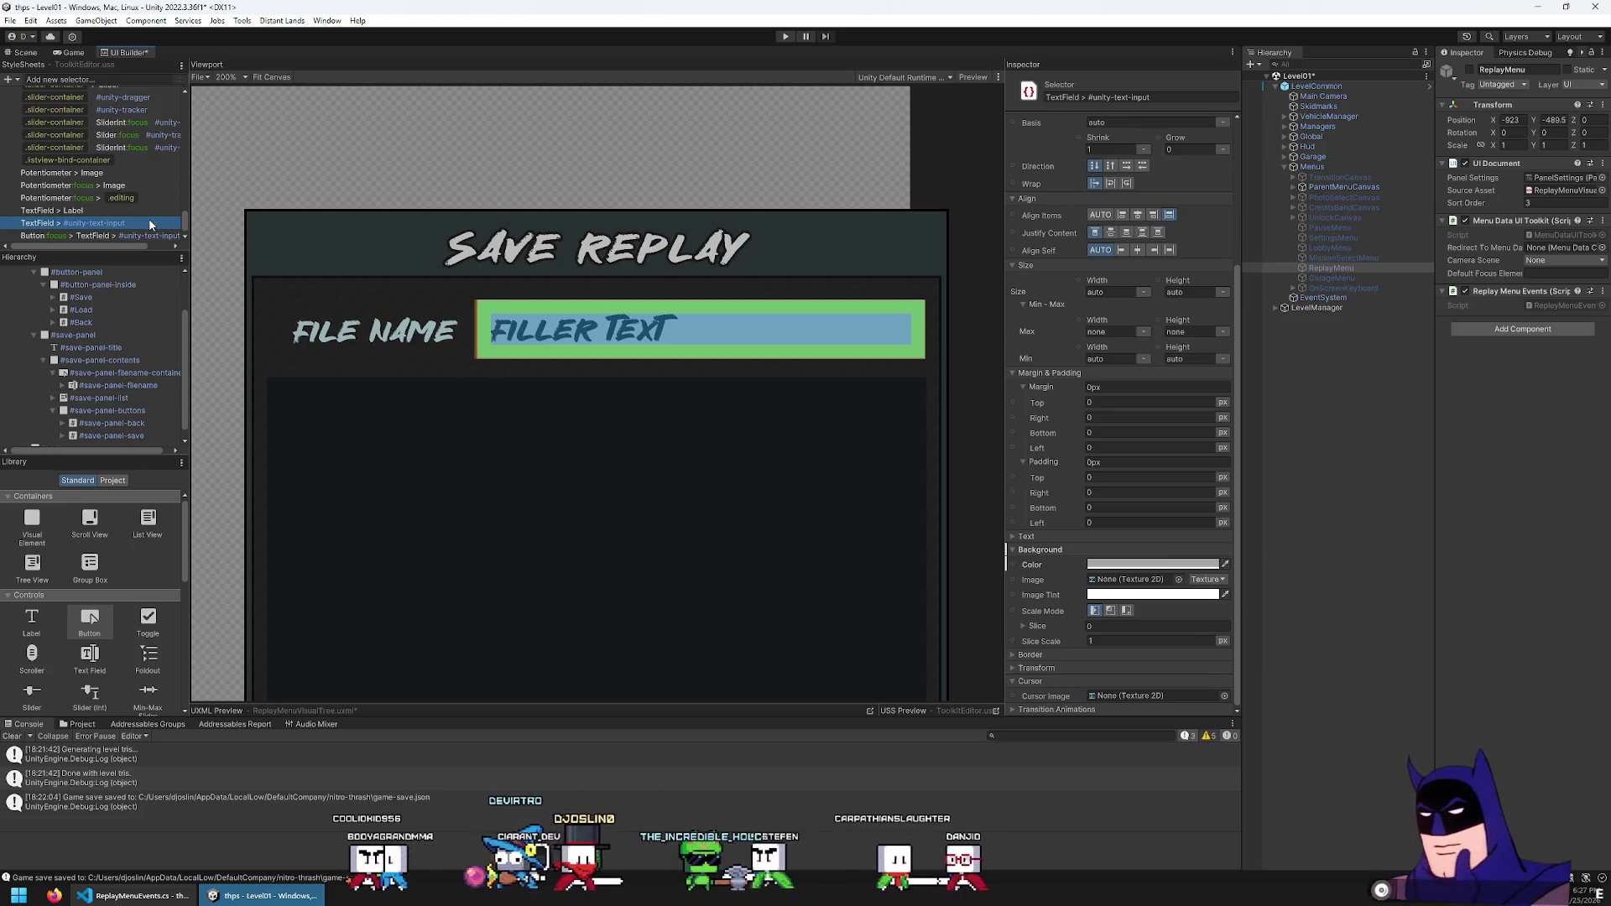
key(ctrl+d)
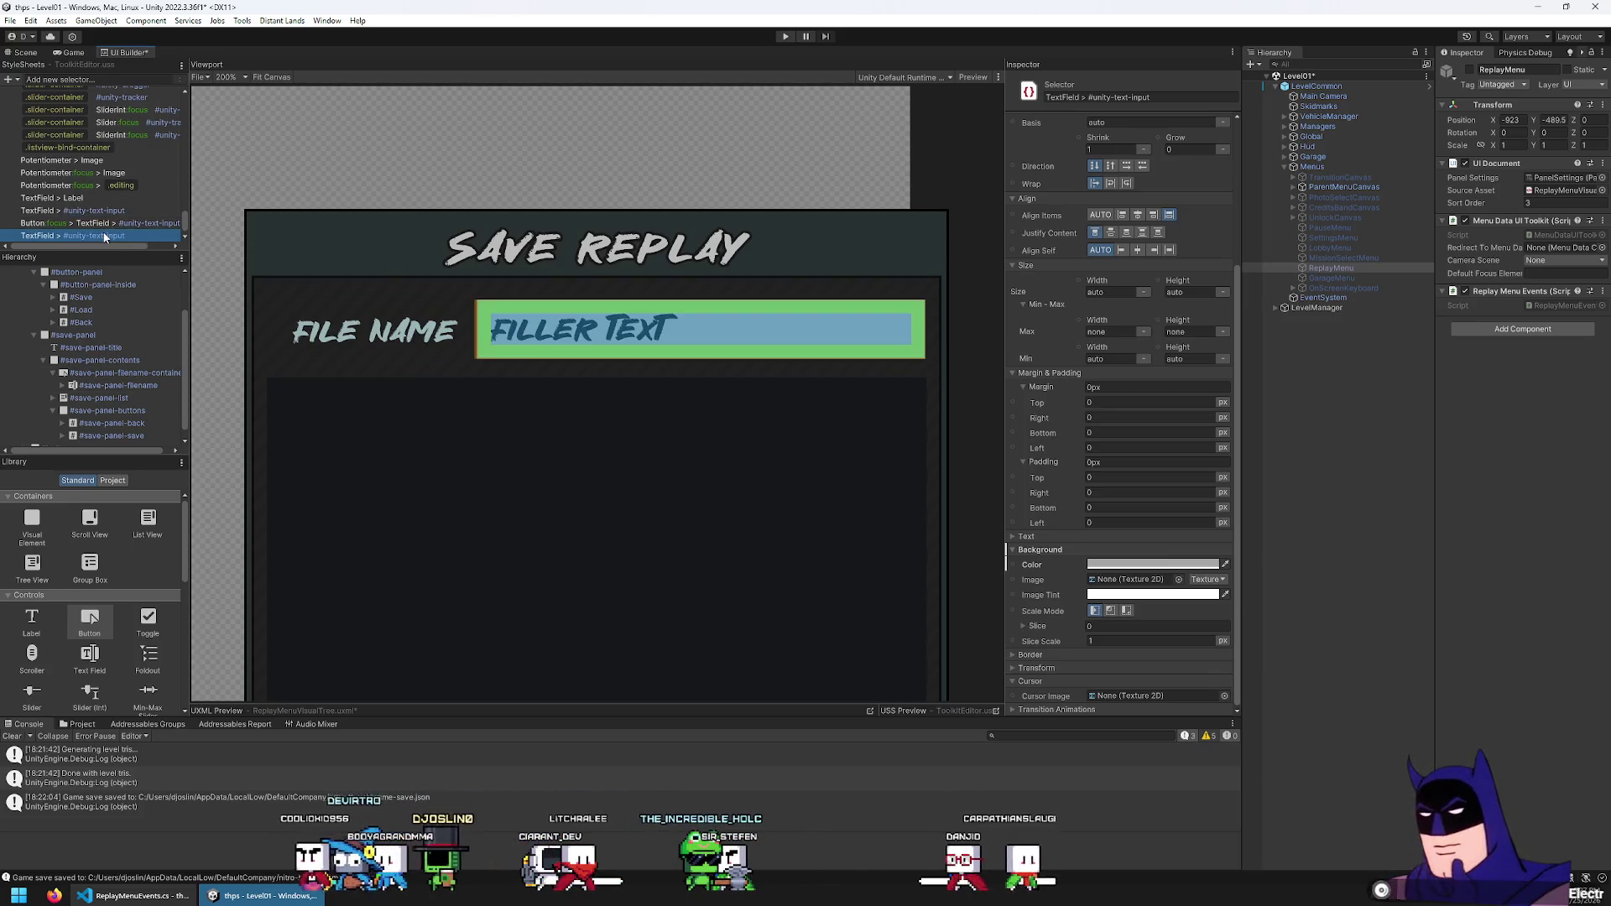
text(:focus)
key(Return)
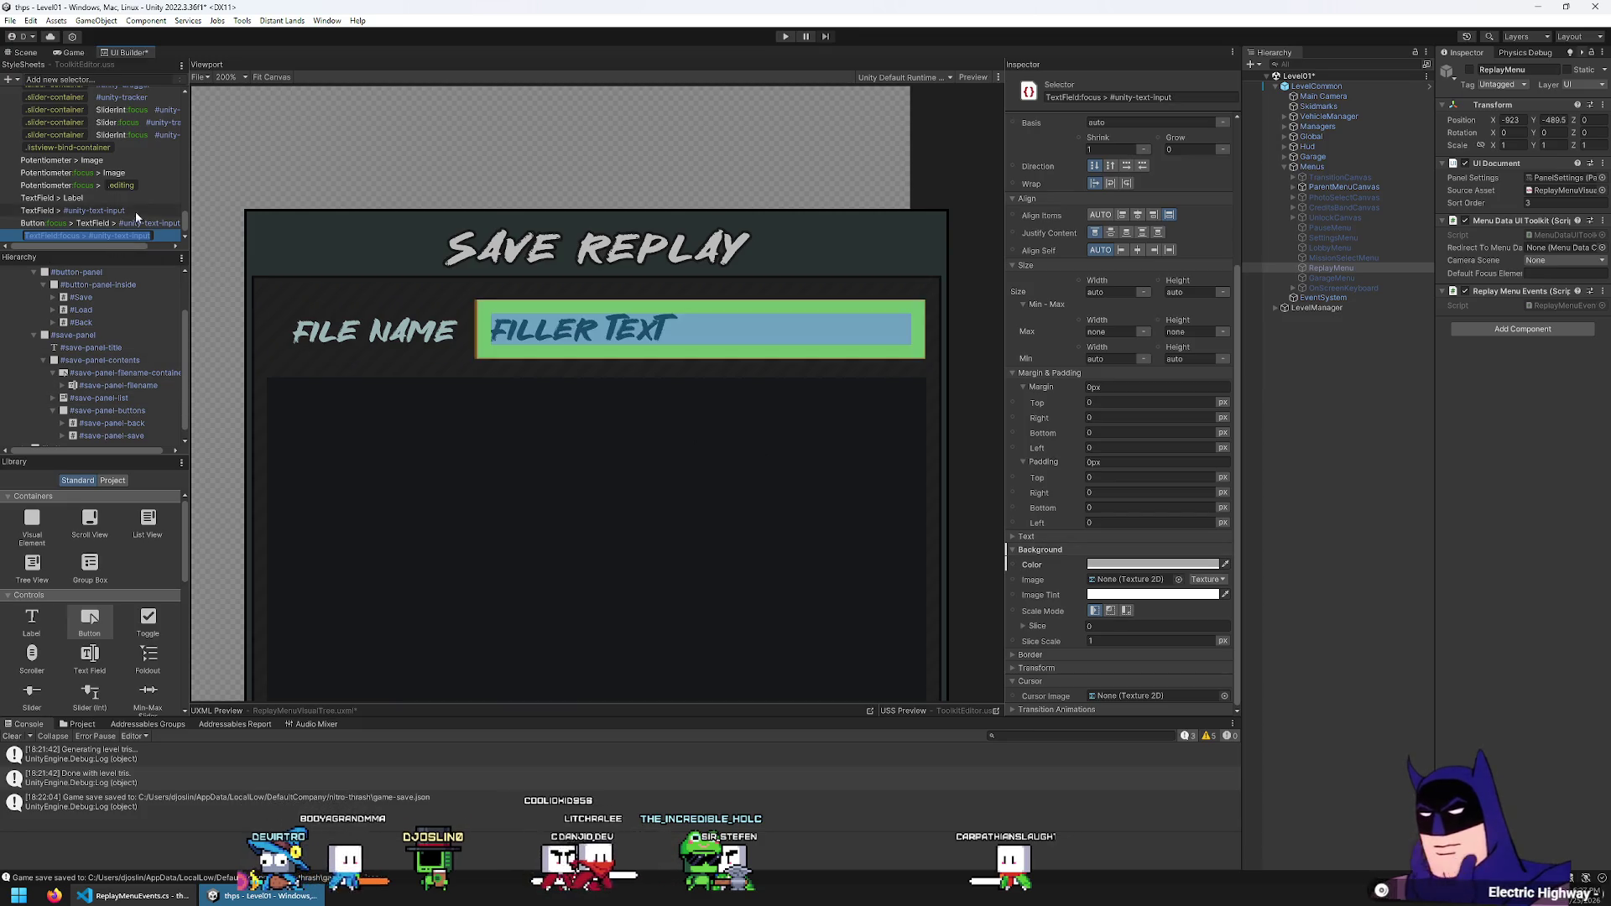
click(1139, 565)
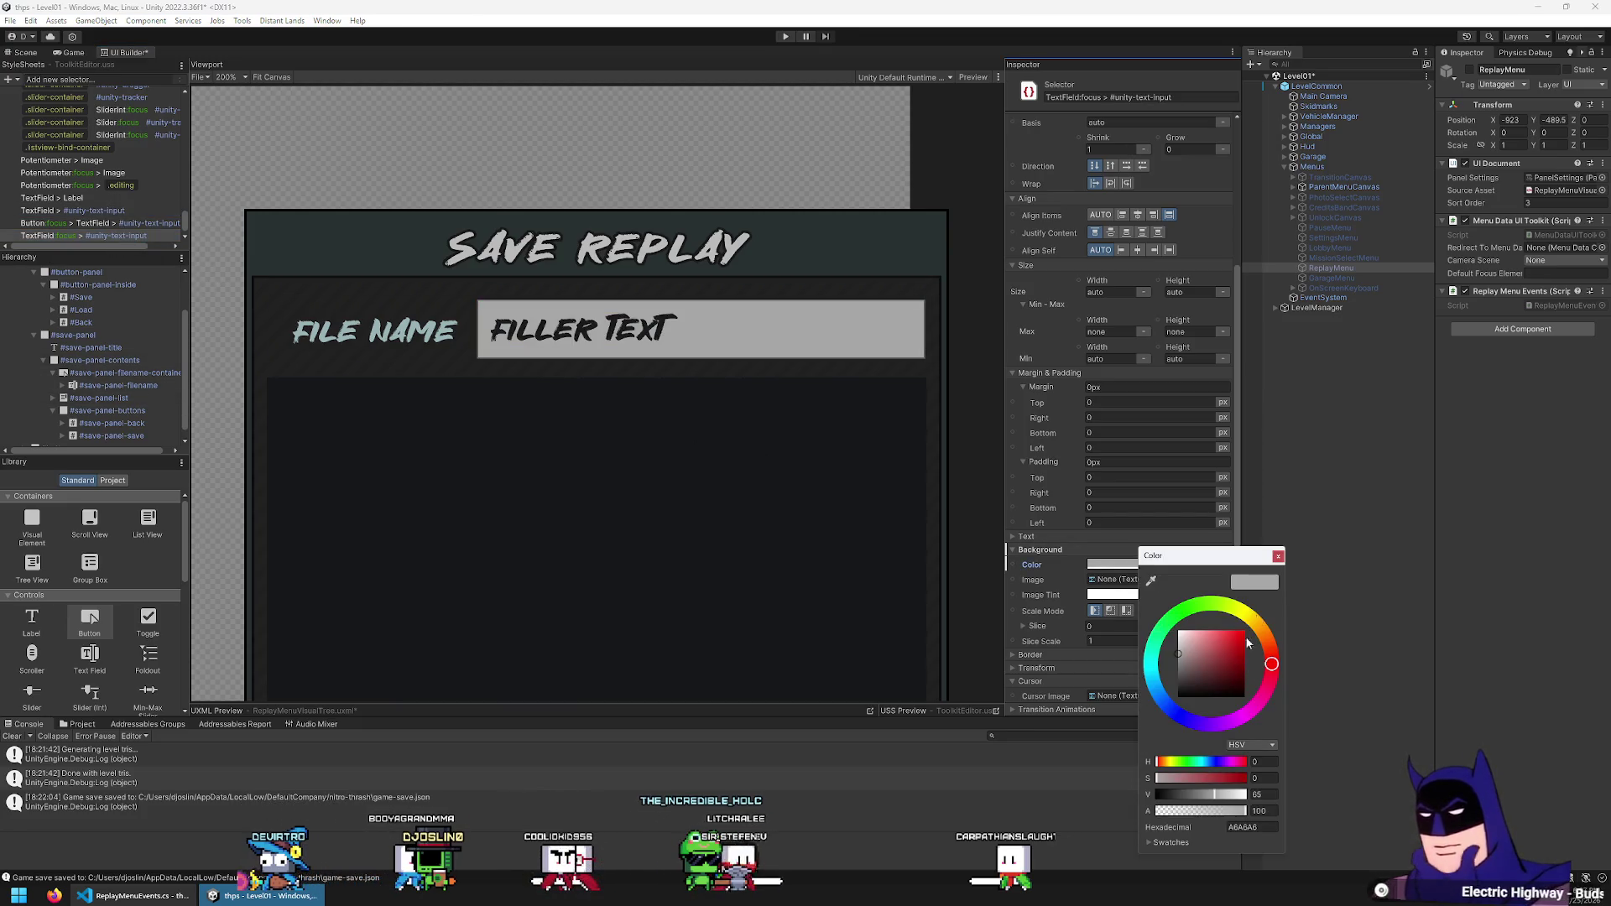
click(772, 162)
click(979, 76)
click(384, 330)
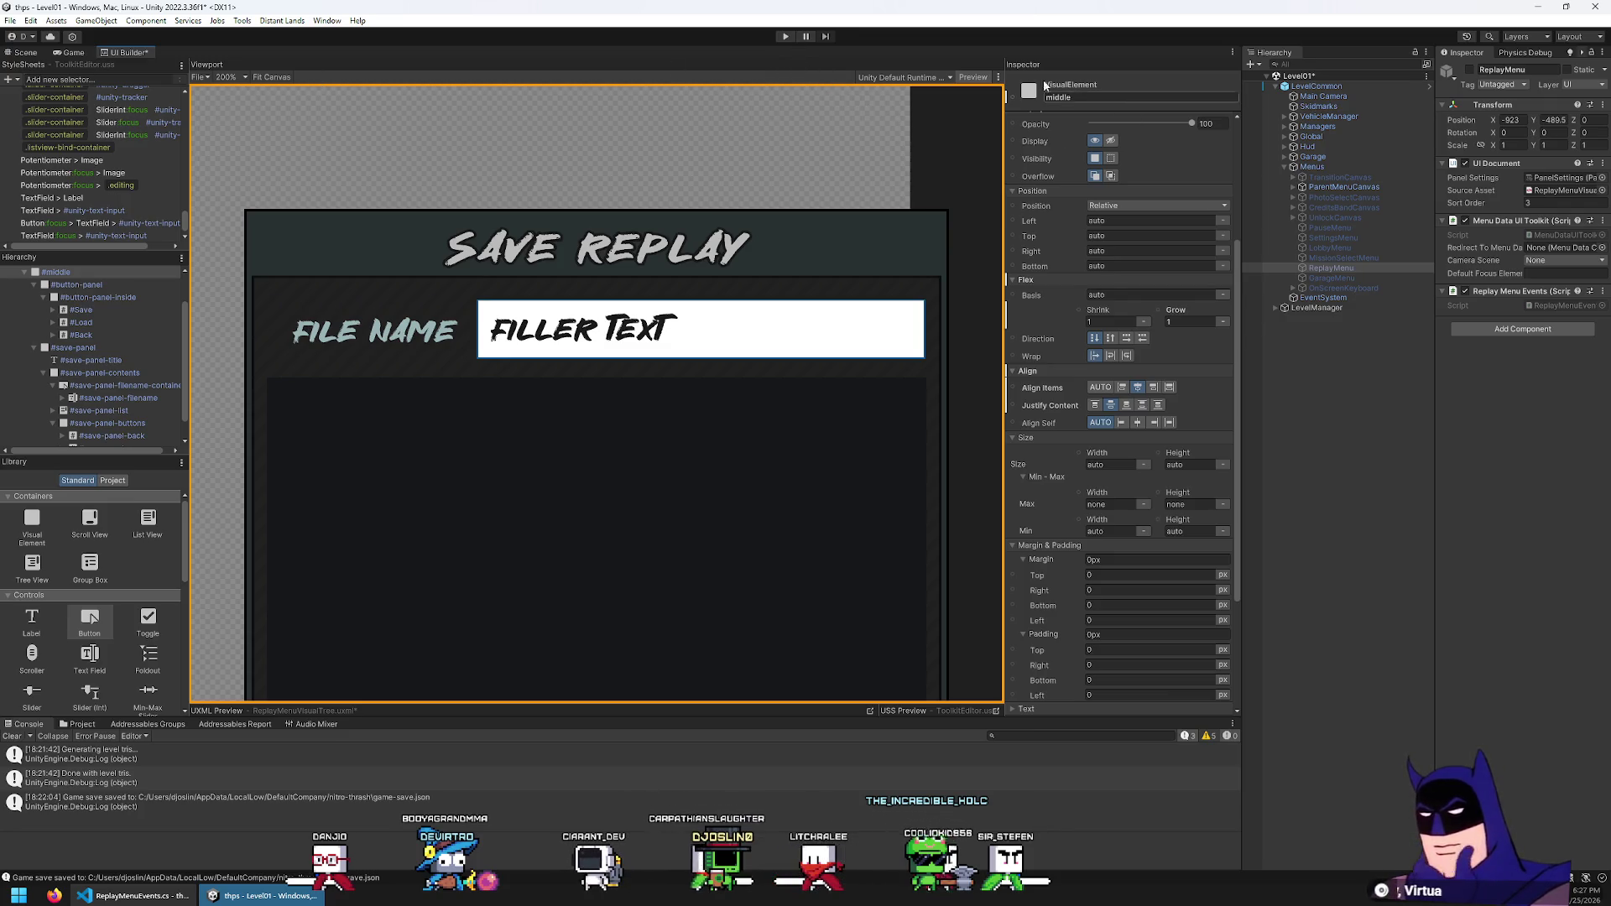
Save the scene with File > Save
click(986, 84)
click(13, 21)
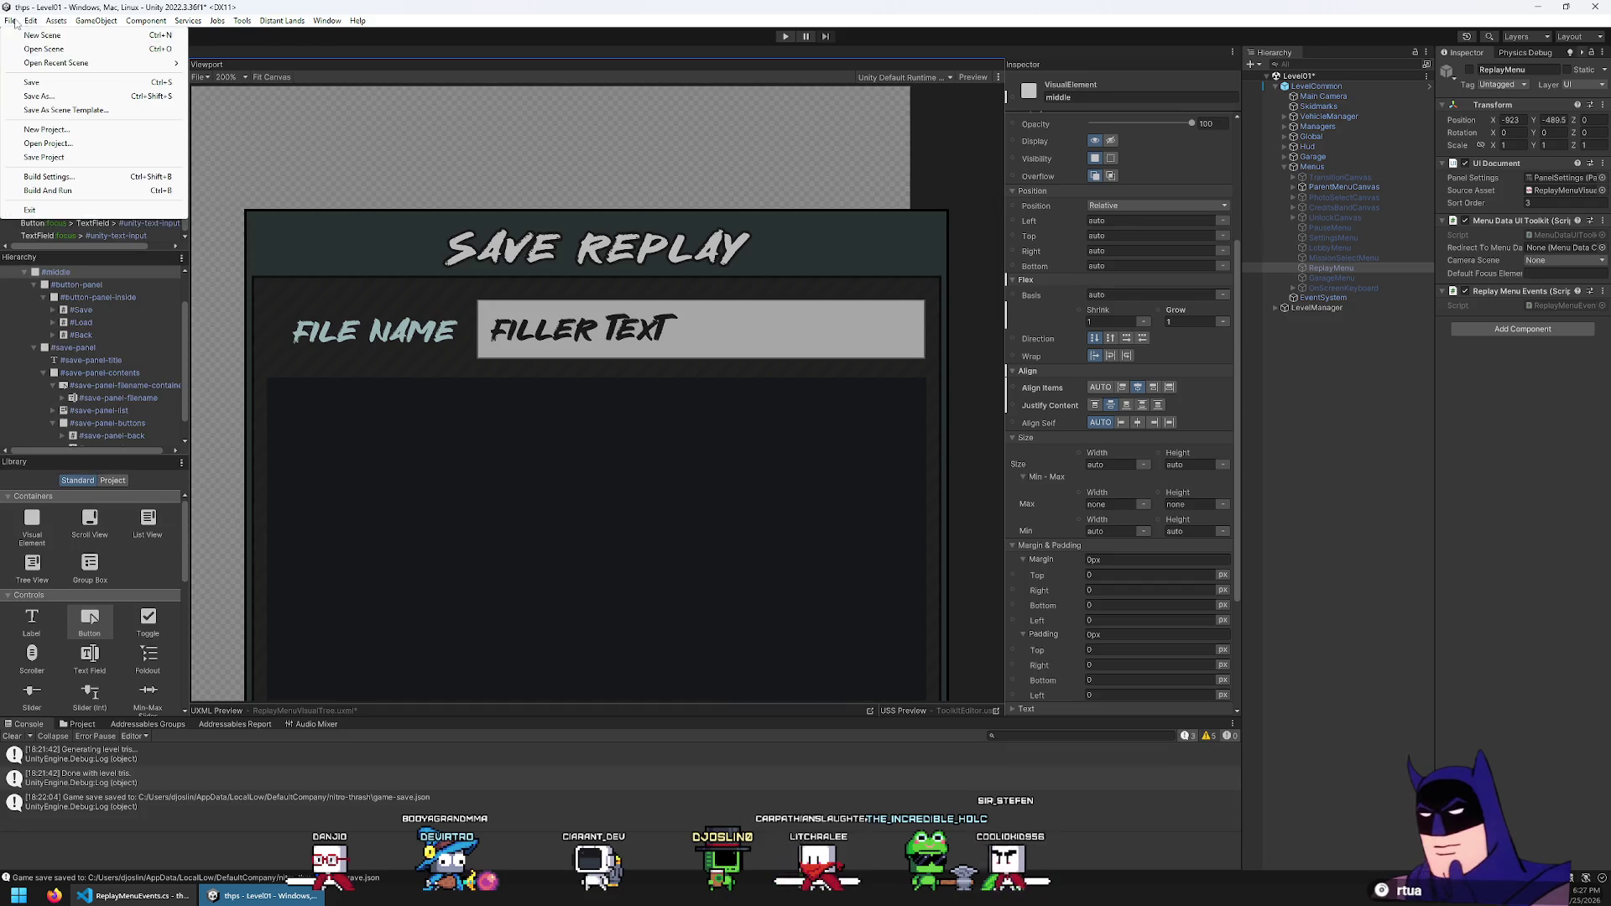
click(32, 83)
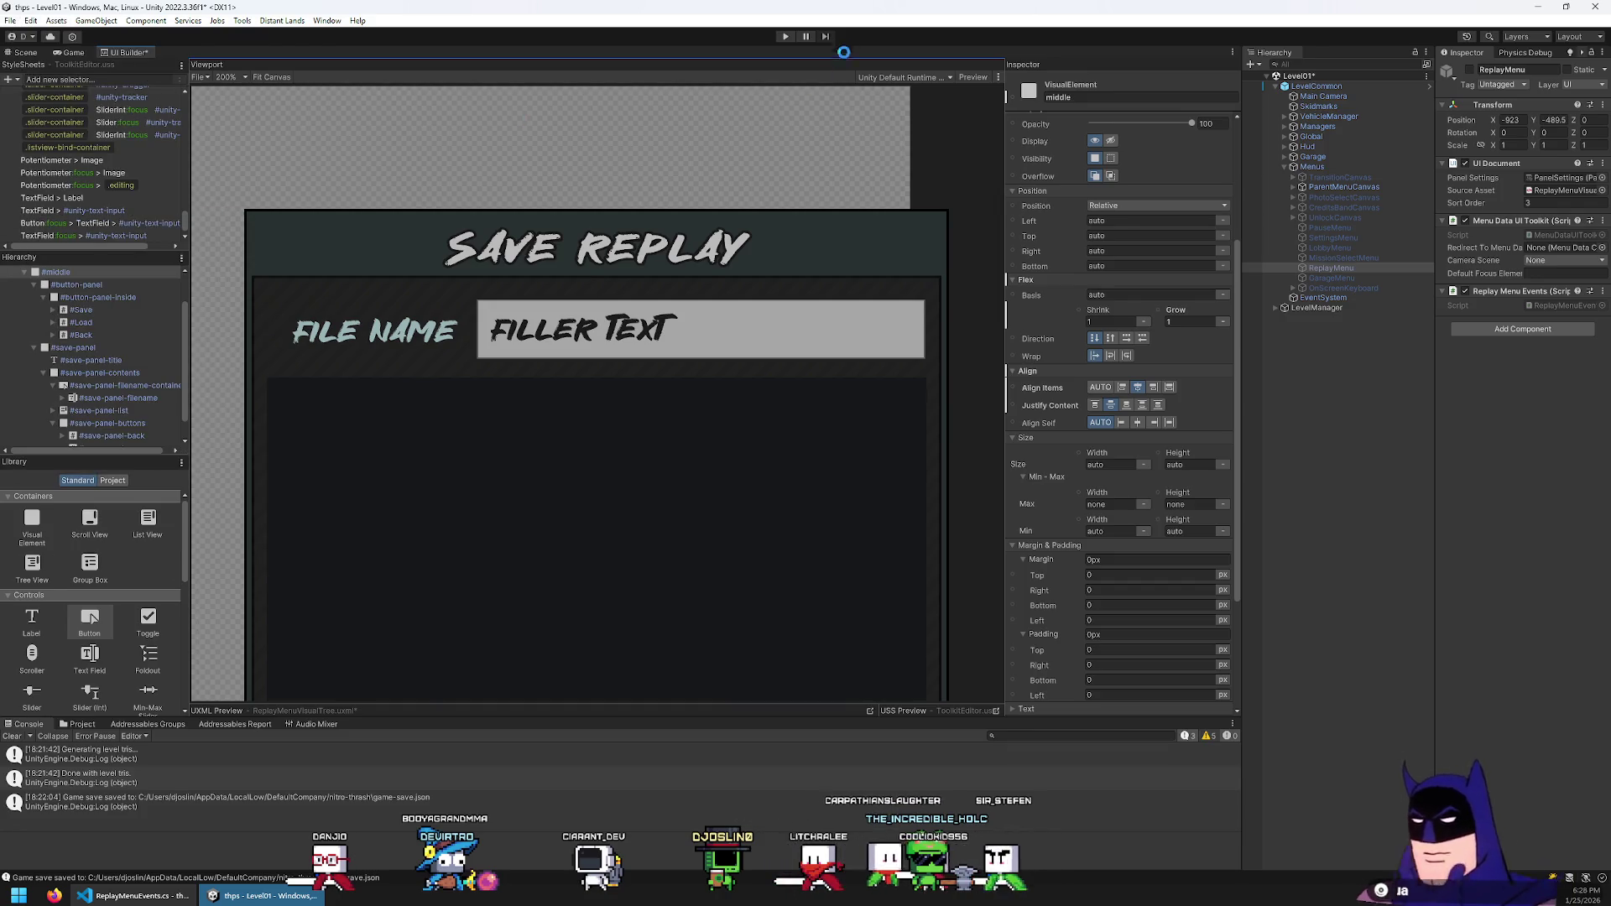
Enter play mode and go from the pause menu through Replay to the Save Replay dialog
click(785, 37)
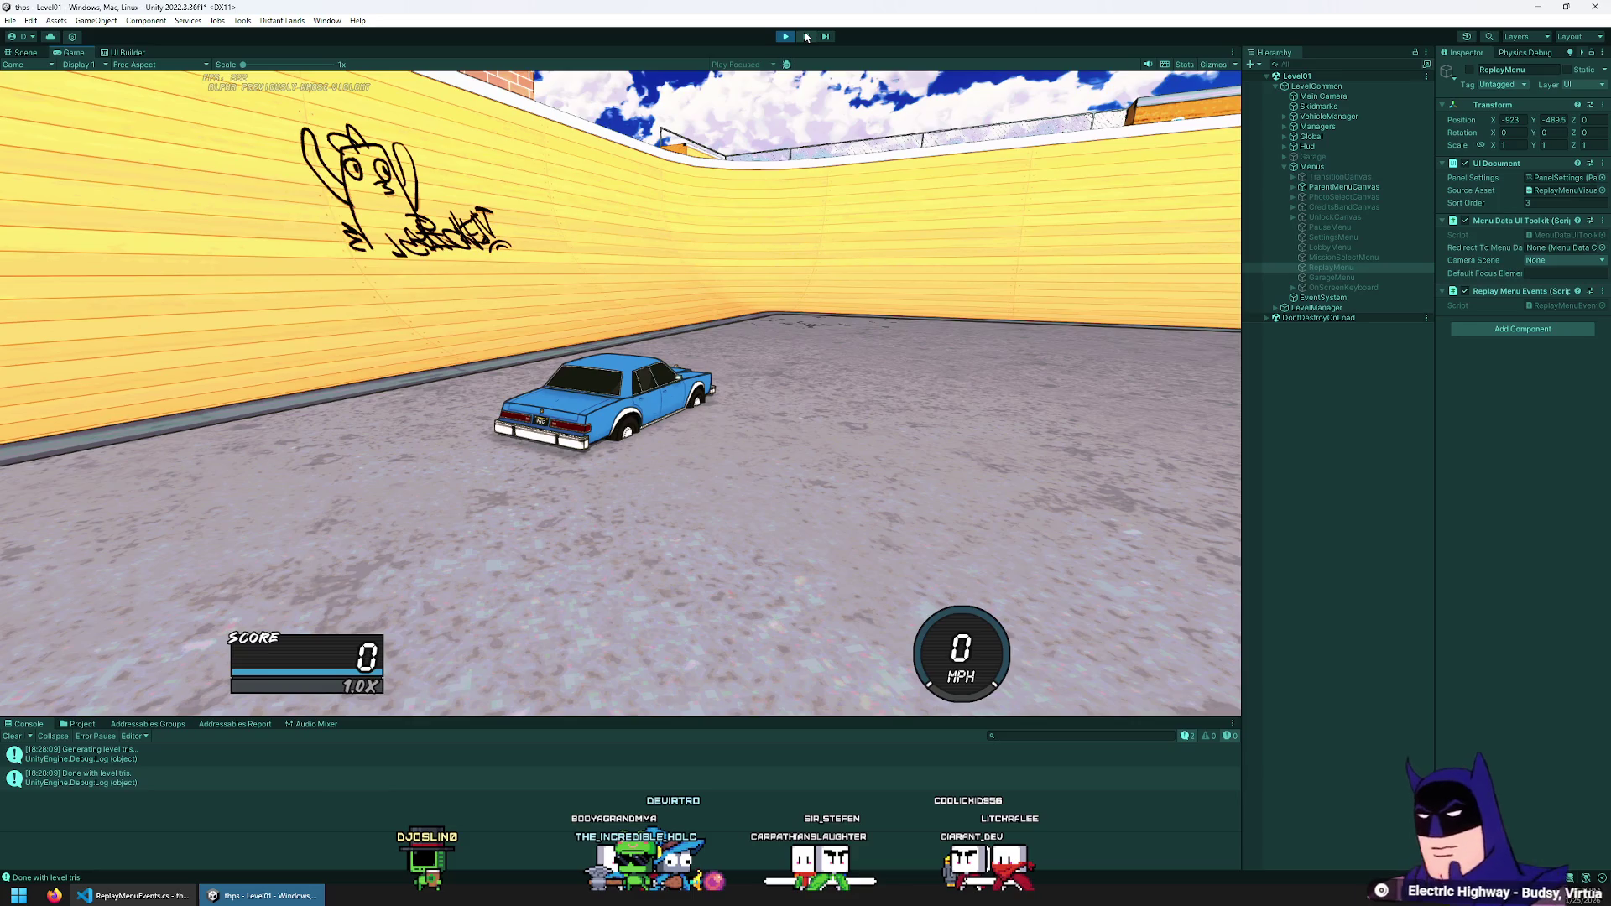
click(805, 36)
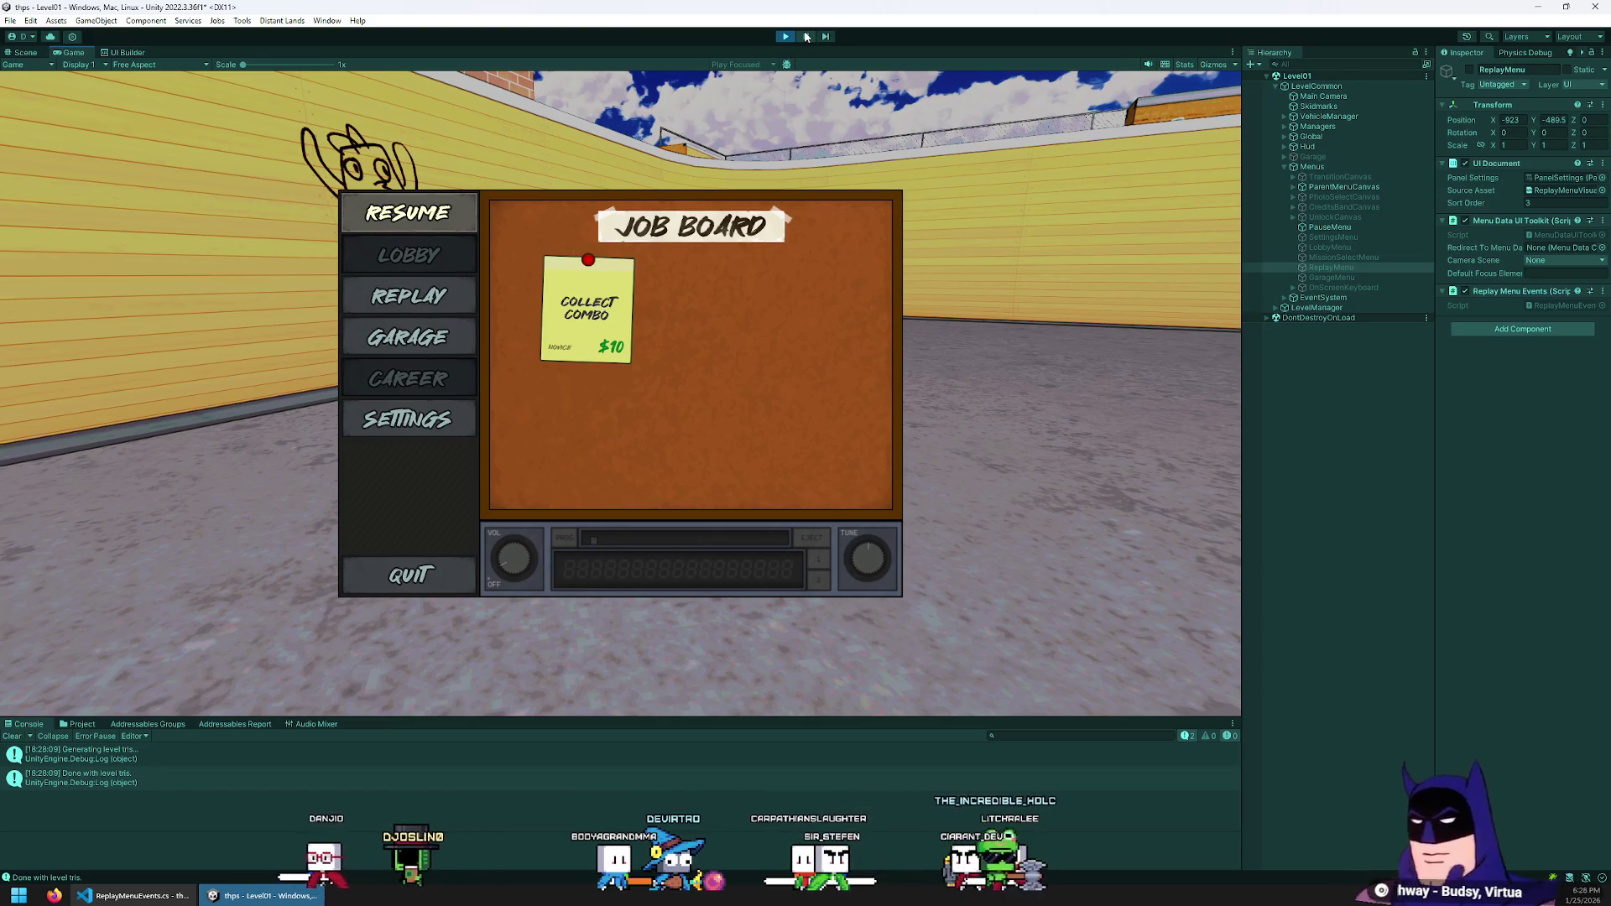
key(Down)
key(Down)
key(Down)
key(Up)
key(Up)
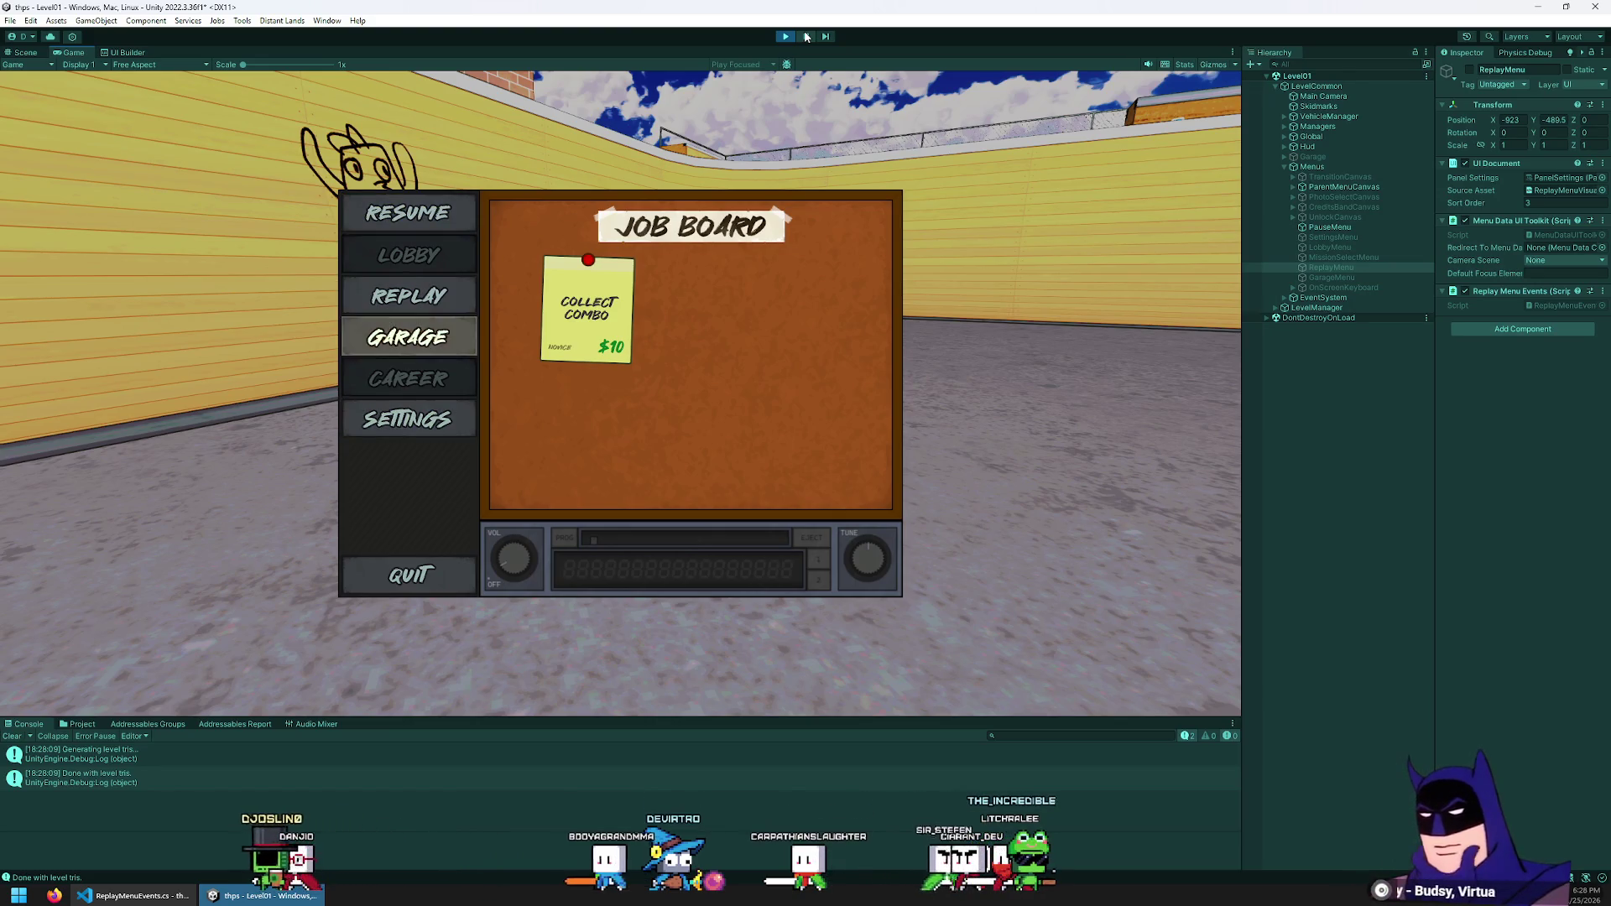
key(Return)
key(F1)
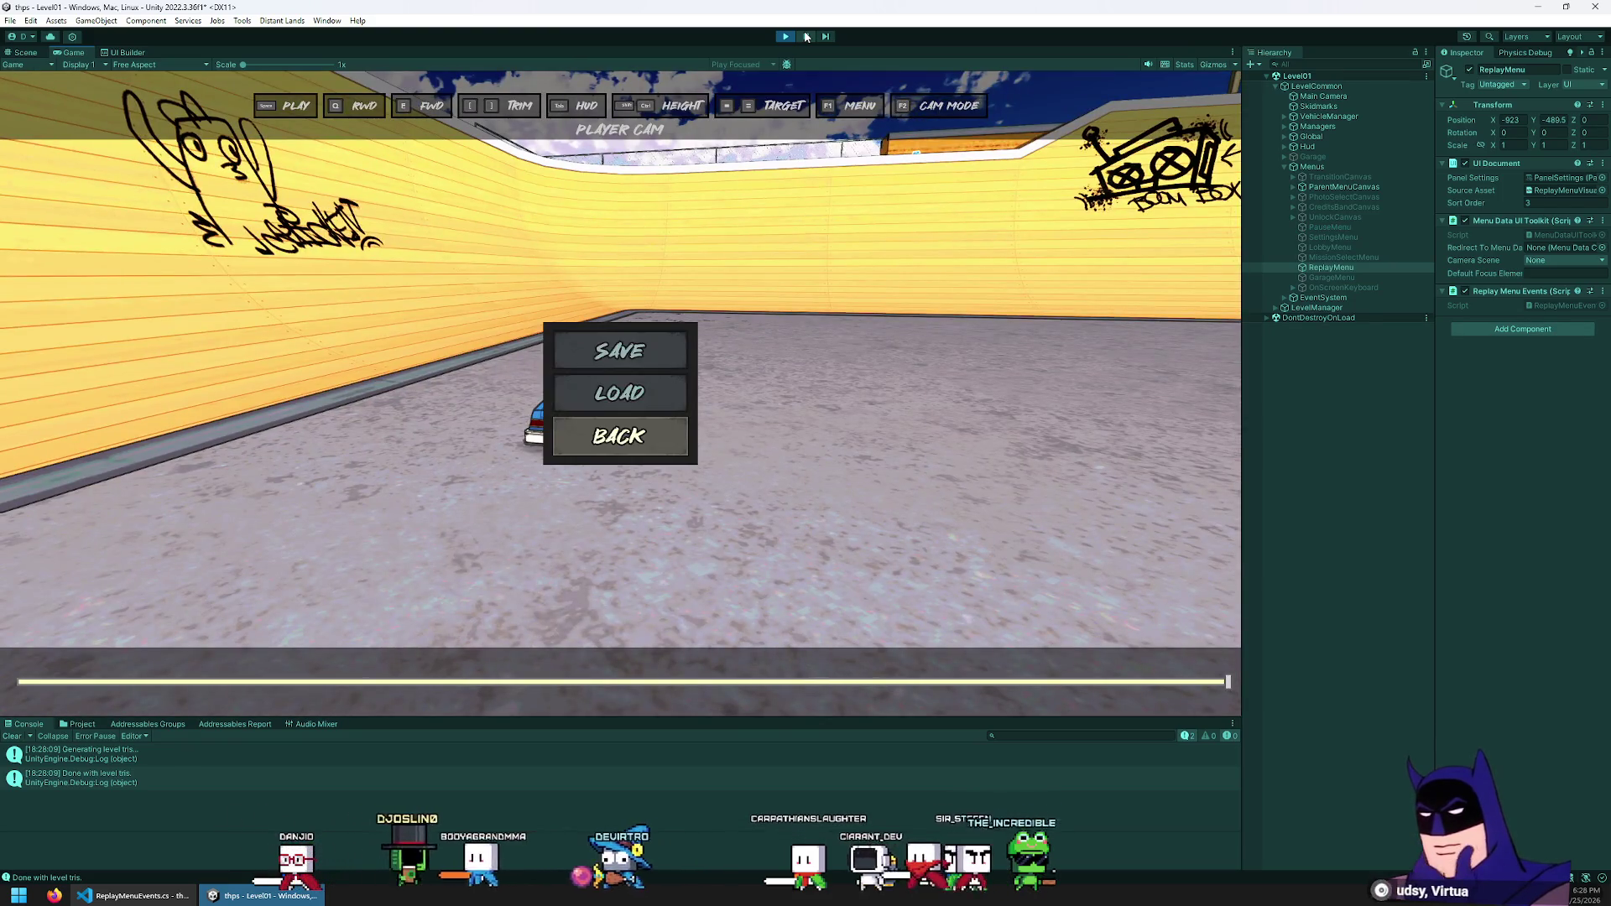
key(Return)
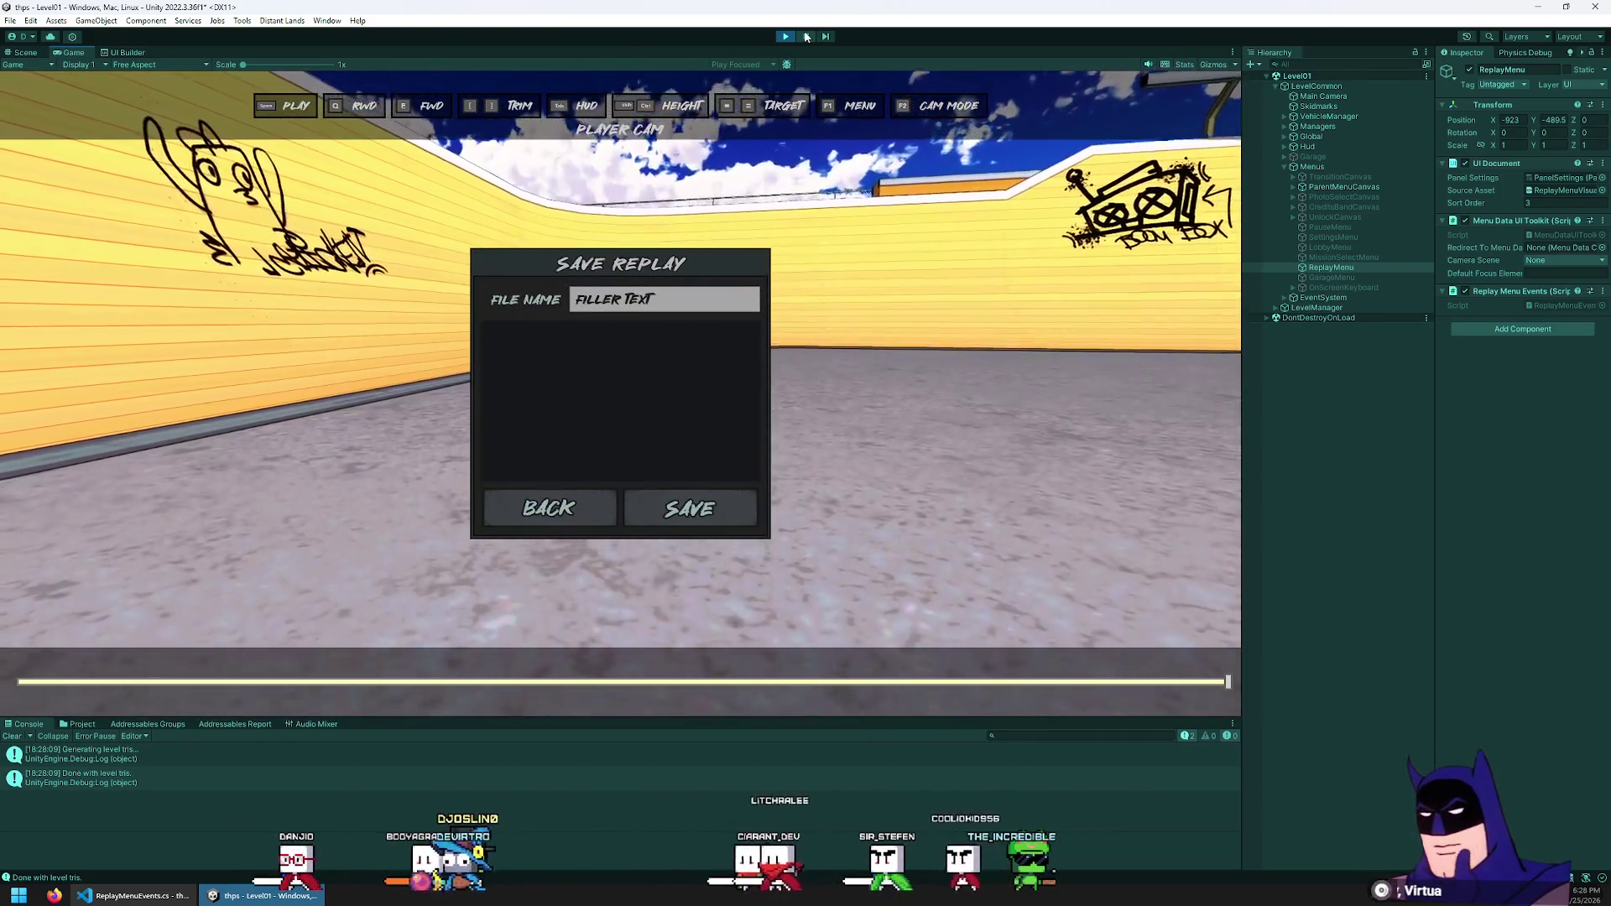
Test focus moving between the file name field, BACK and SAVE in the Save Replay dialog
key(BackSpace)
key(Down)
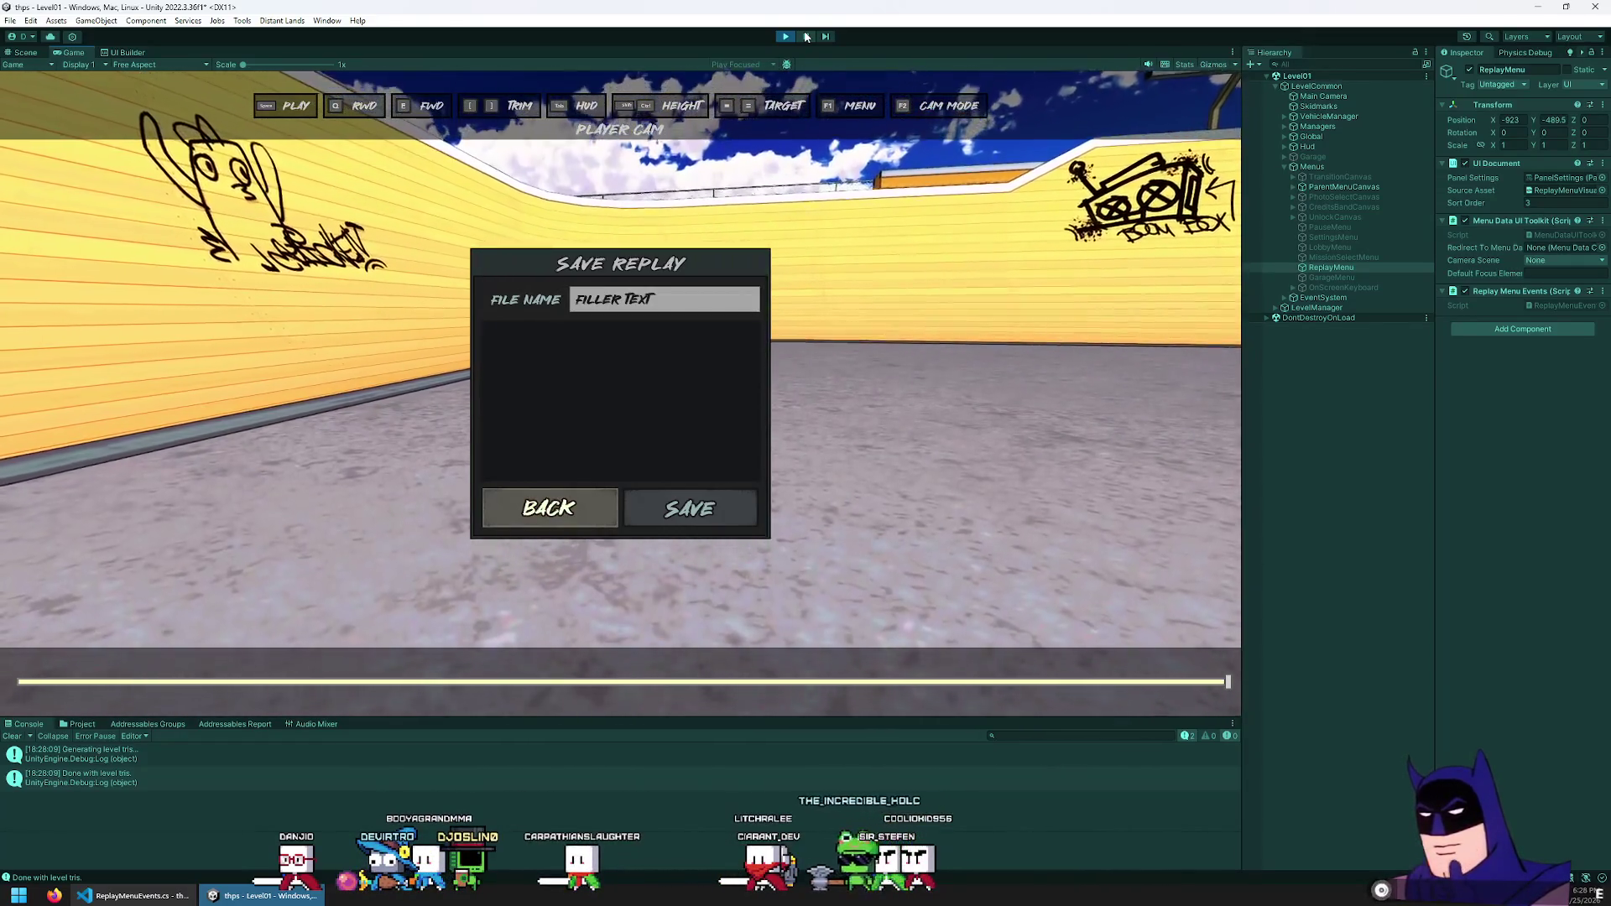
key(Return)
key(BackSpace)
key(Down)
key(Up)
key(Down)
key(Up)
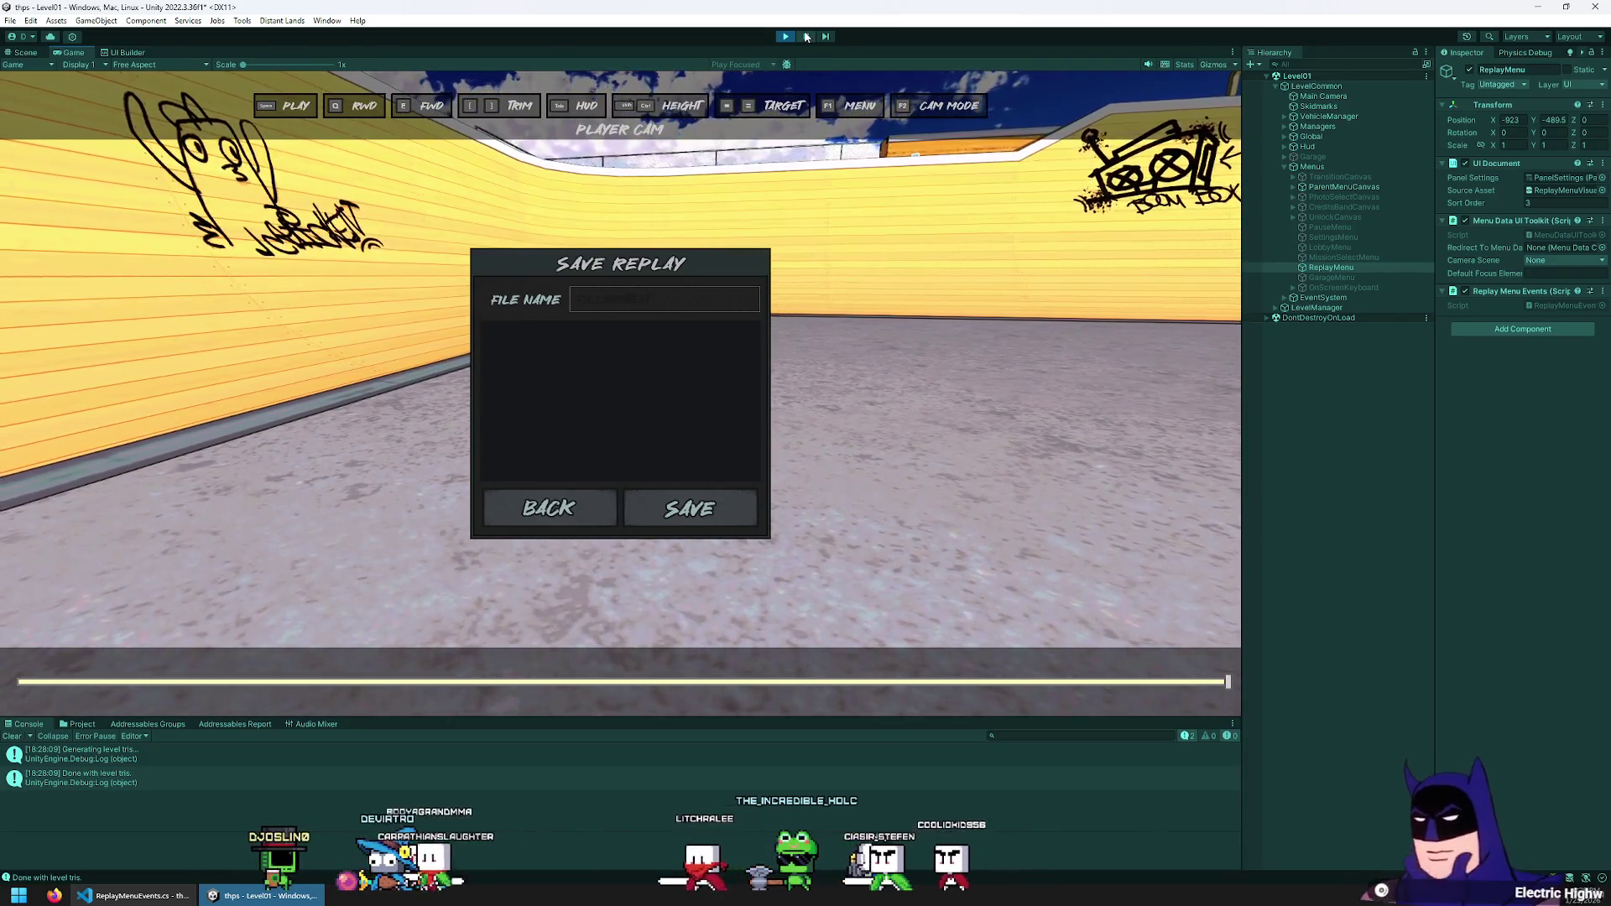
key(Down)
key(Right)
key(Up)
key(Down)
key(Up)
key(Down)
key(Up)
key(Down)
key(Up)
key(Down)
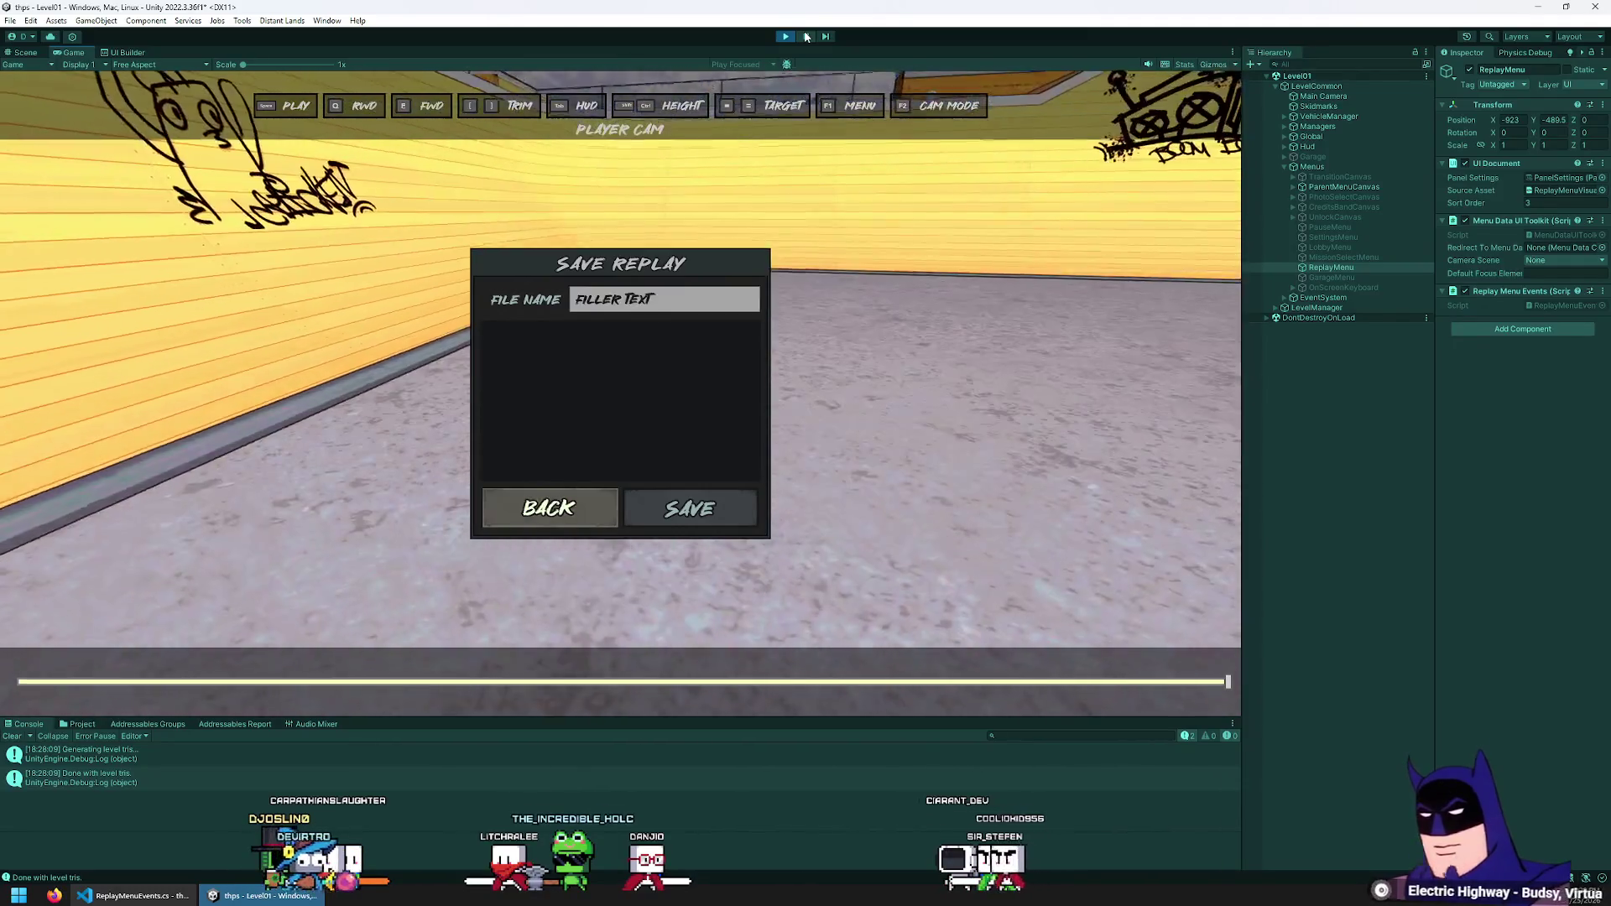
Activate BACK, then escape out of the pause menu to resume gameplay
key(Return)
key(Escape)
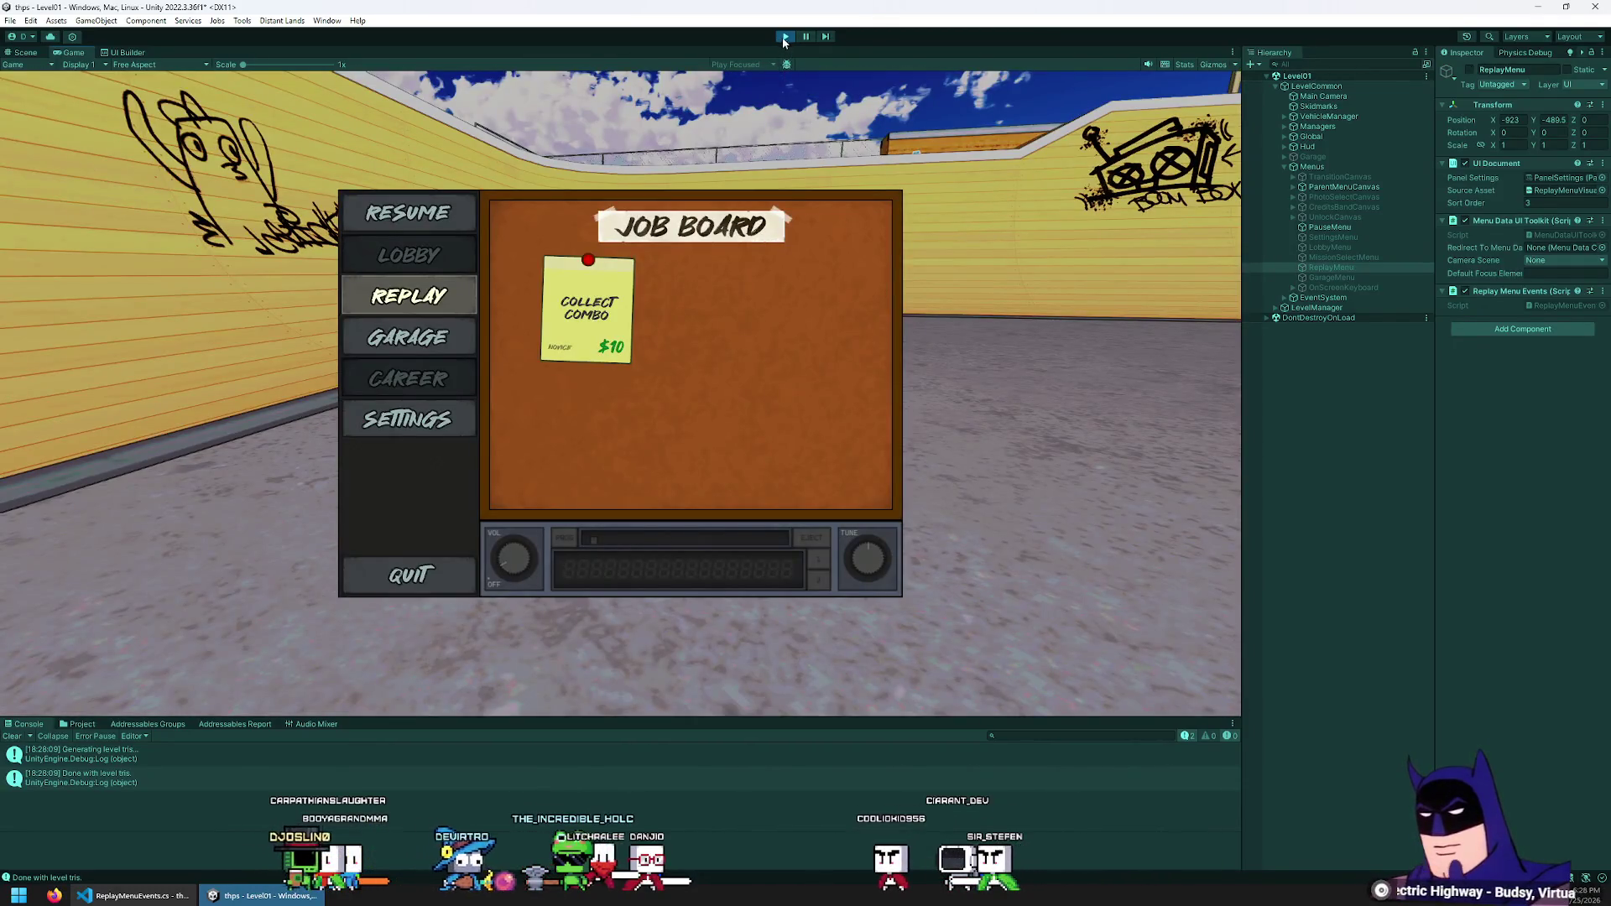
key(Escape)
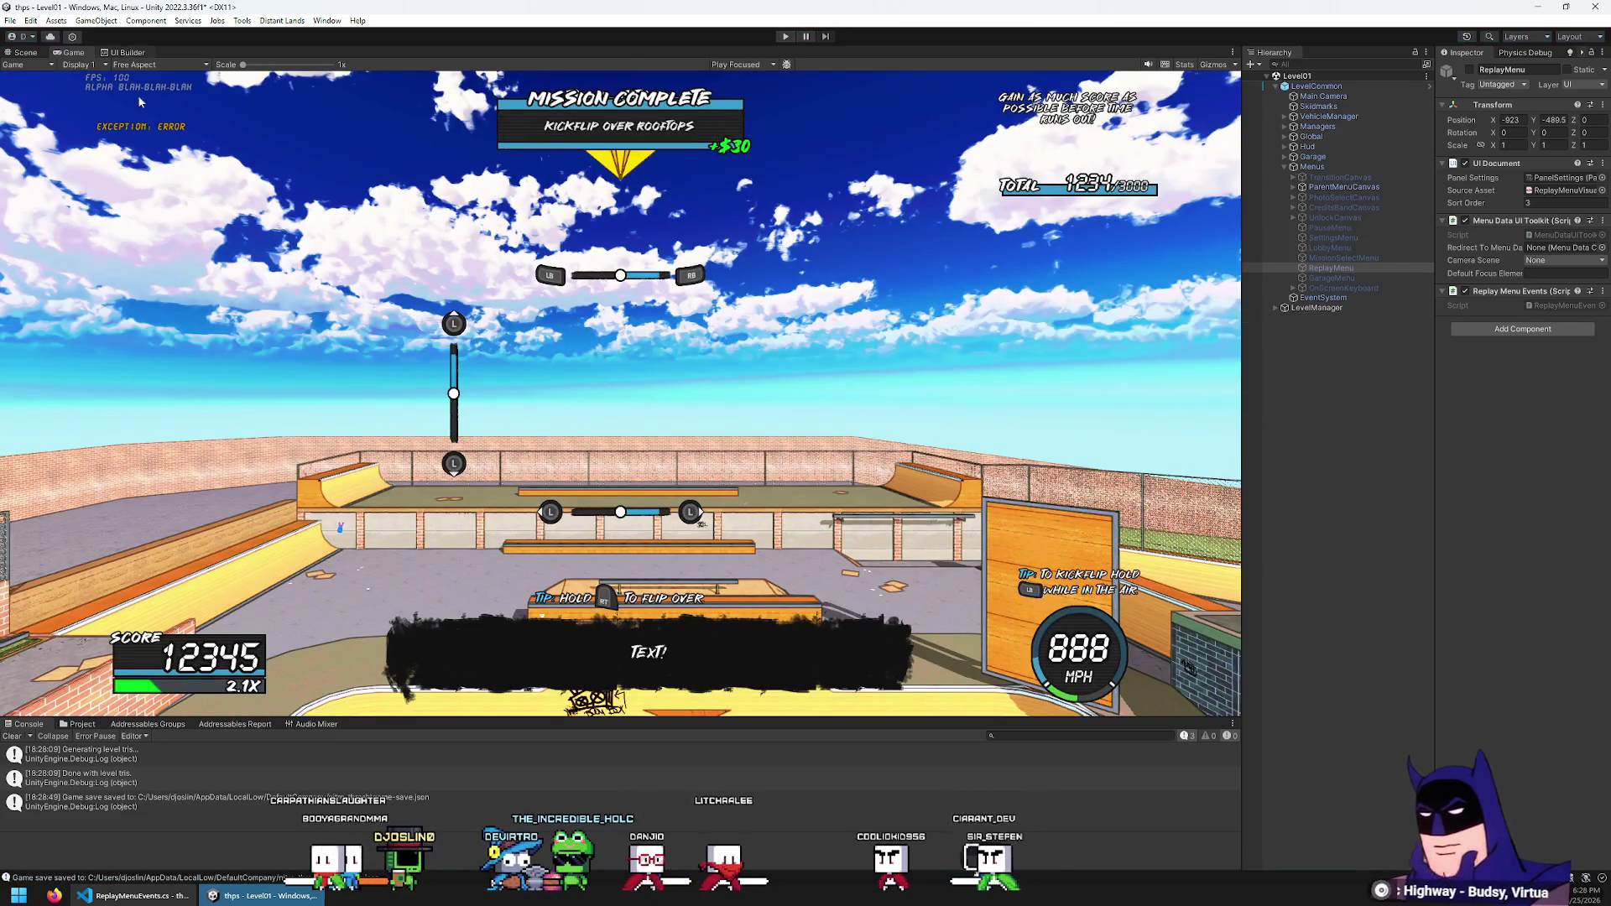
In UI Builder, check the Background Color of the TextField, Button:focus and TextField:focus rules
click(124, 52)
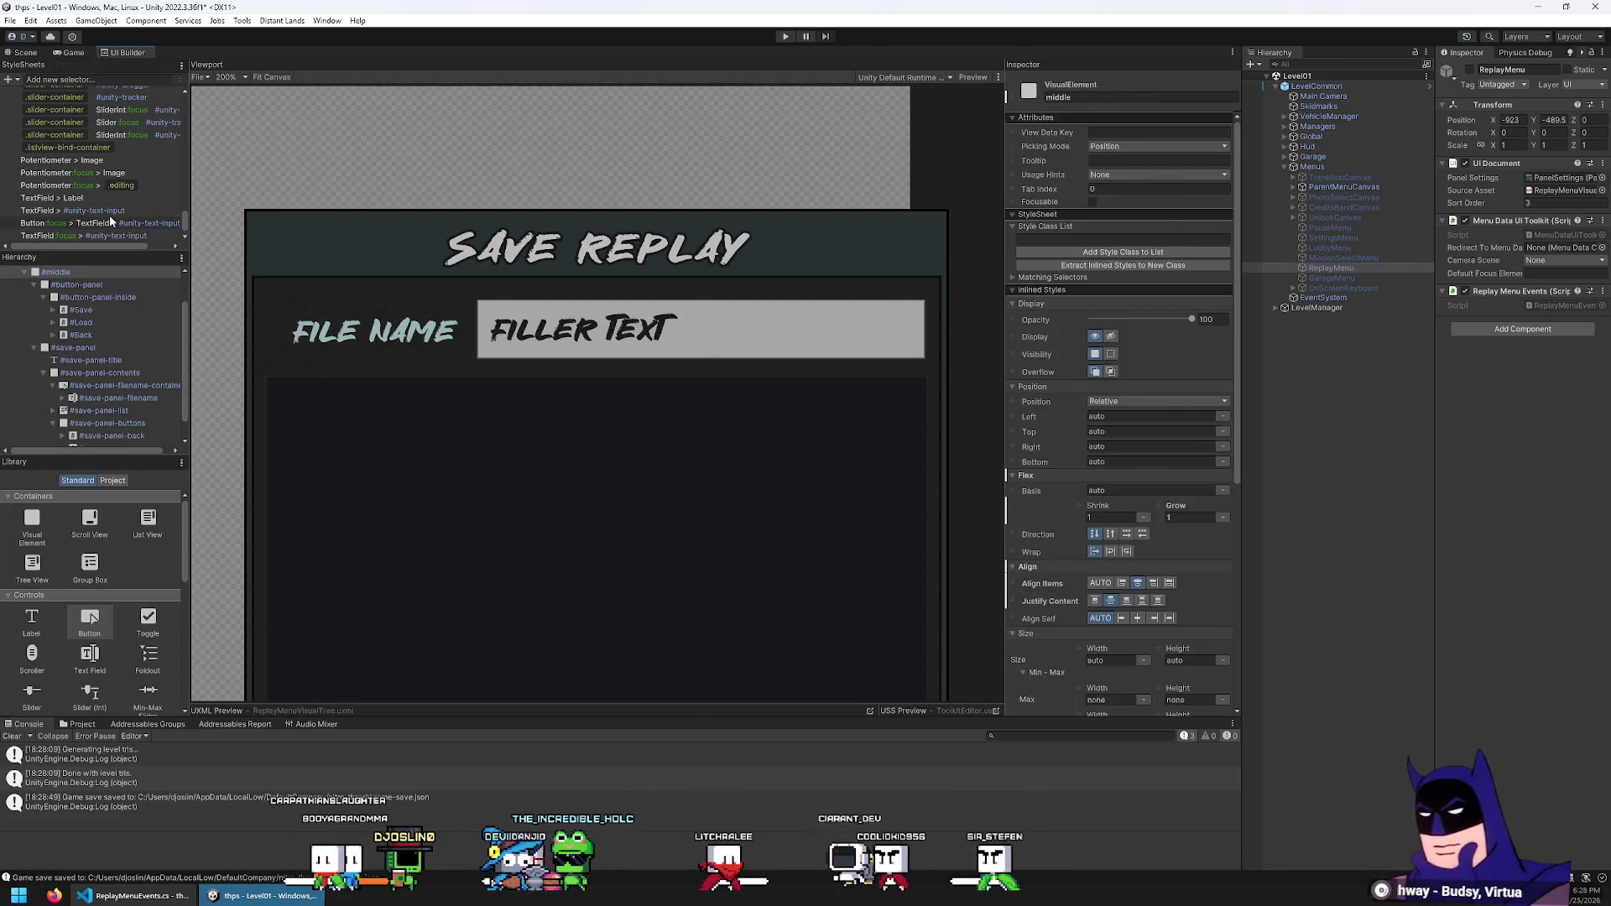
click(109, 210)
click(1093, 563)
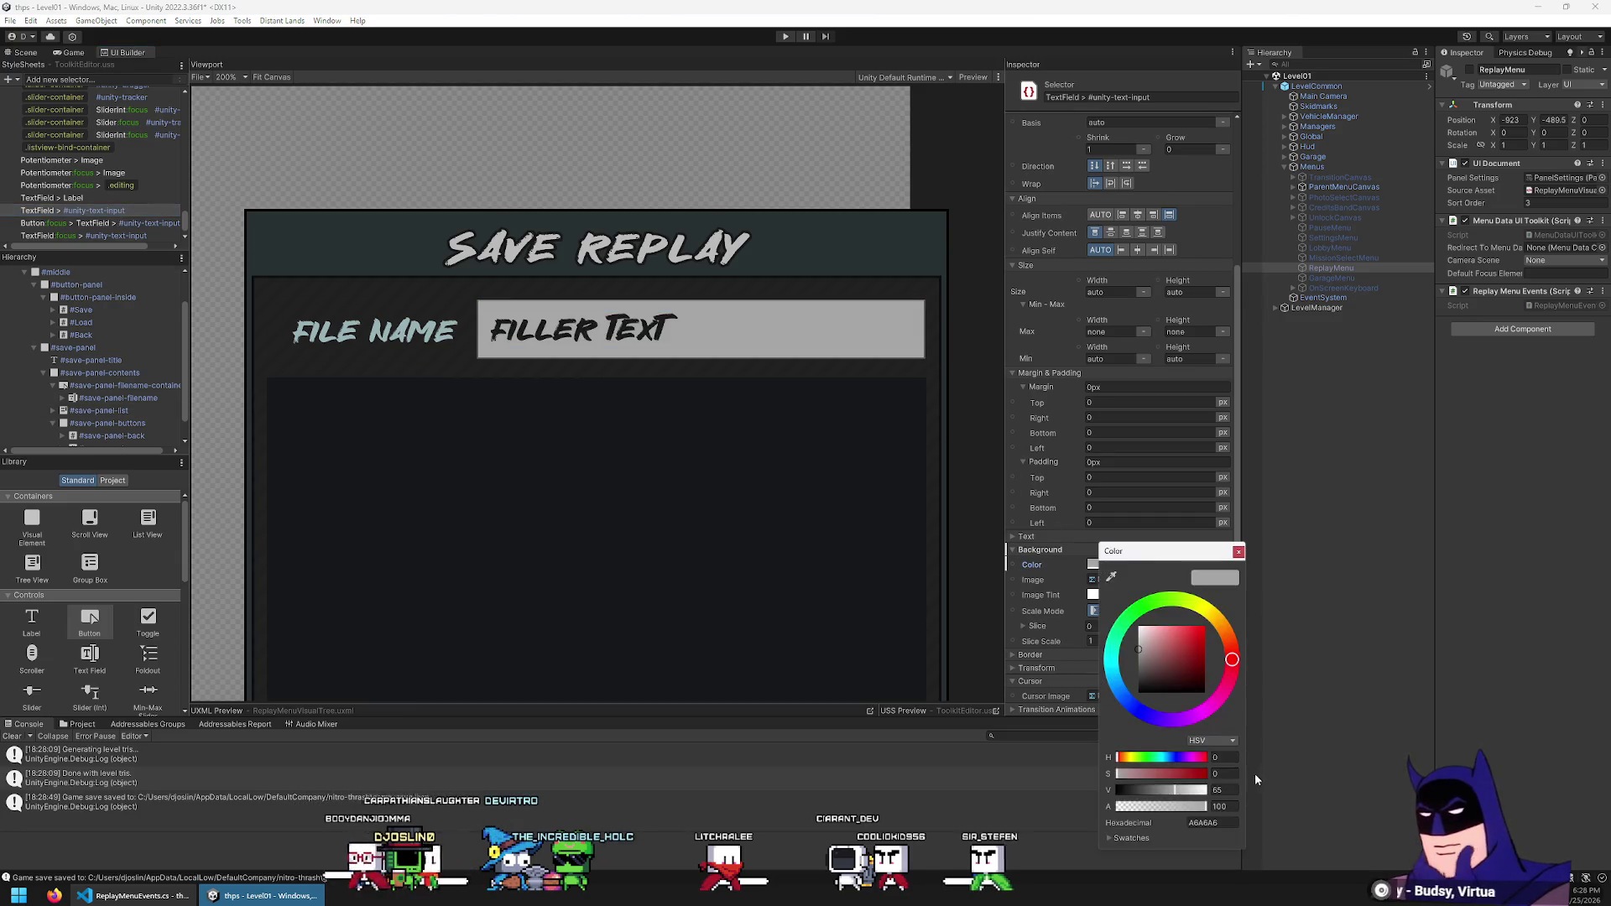
click(101, 223)
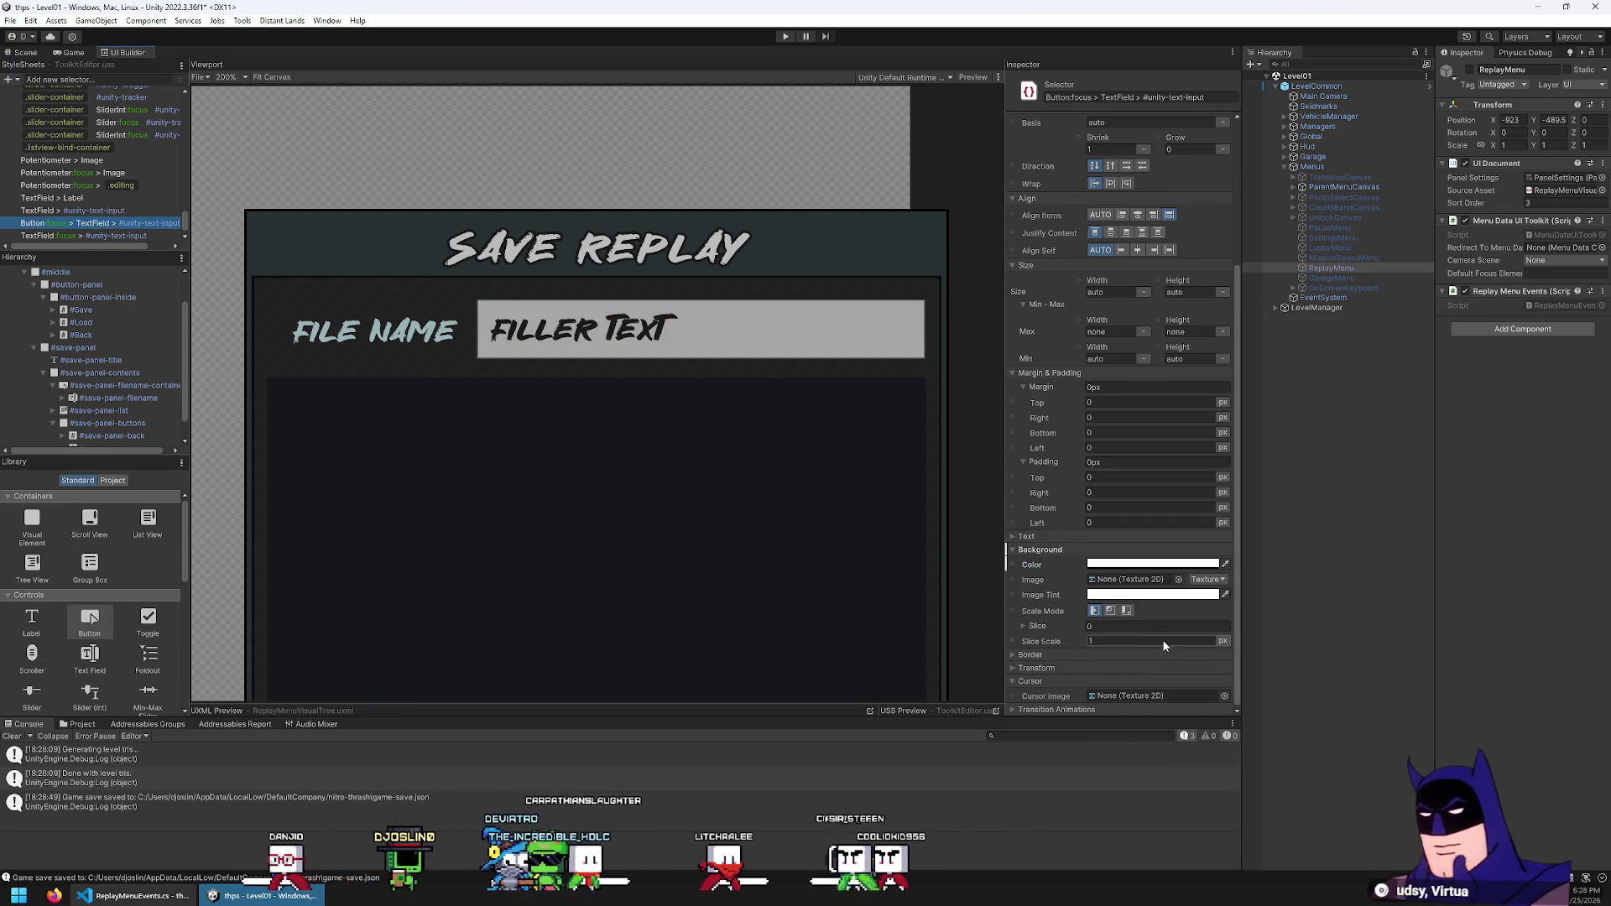
click(1124, 563)
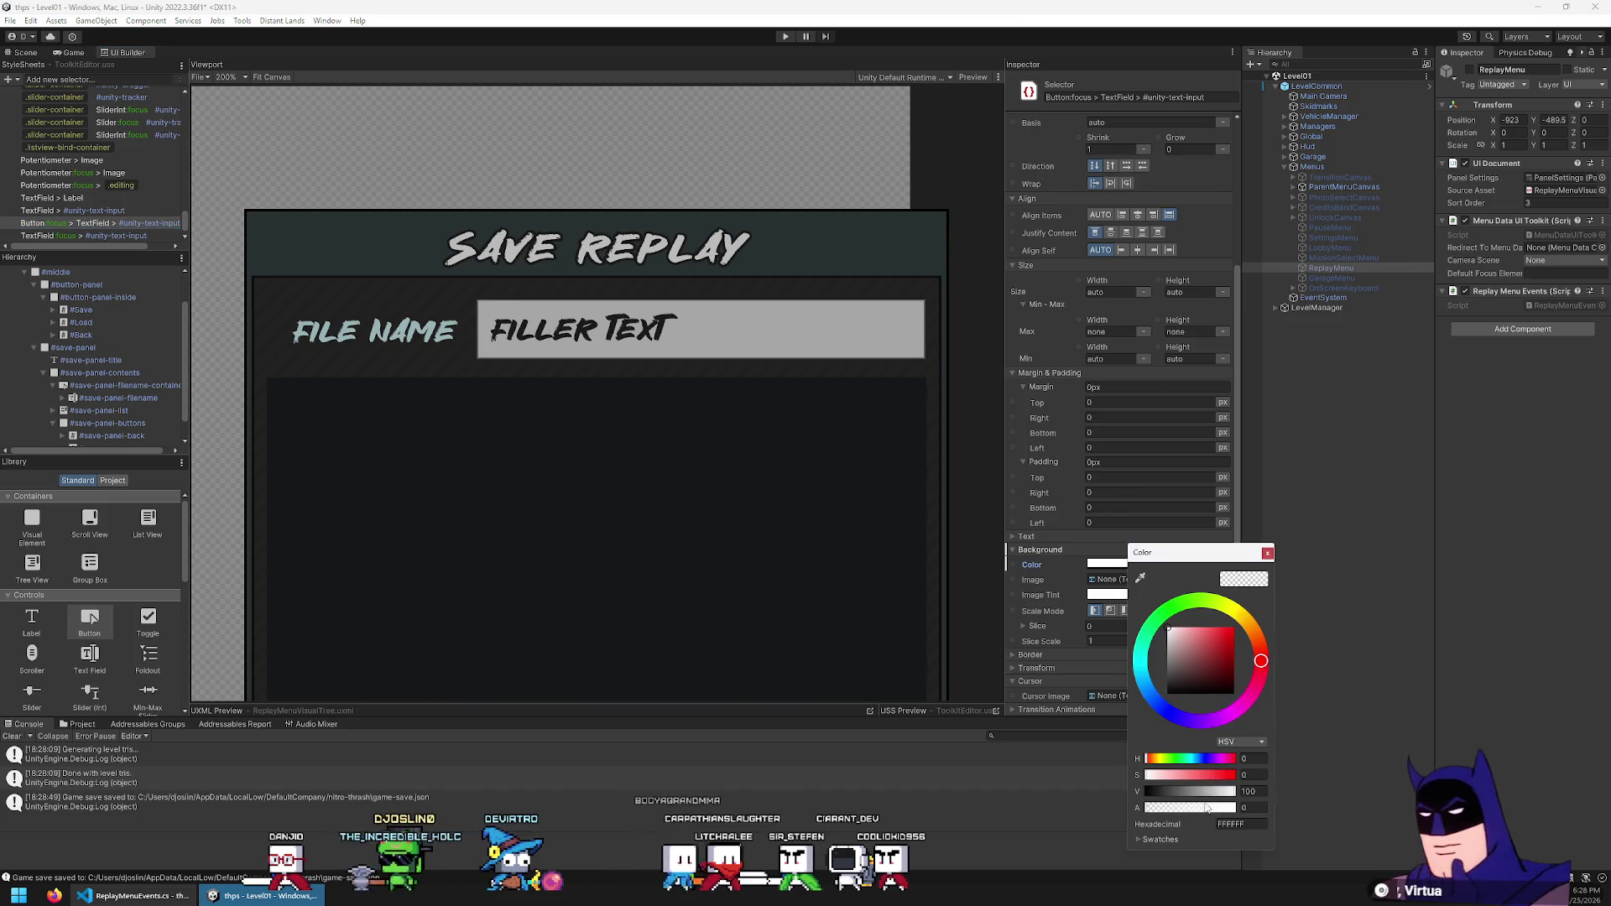
click(164, 235)
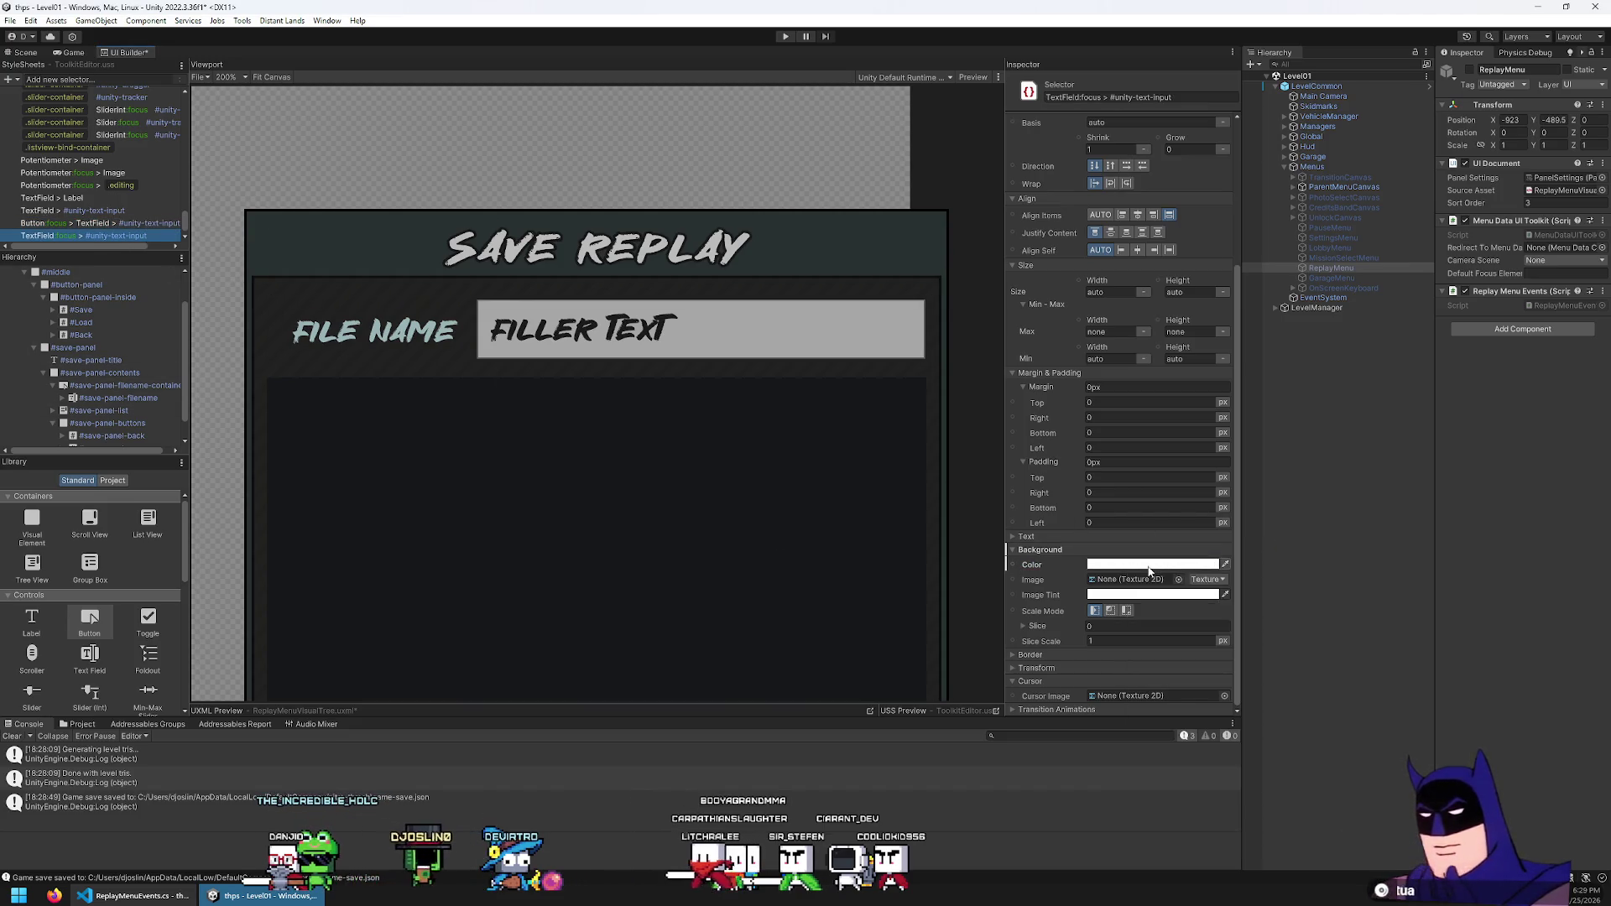
click(1149, 564)
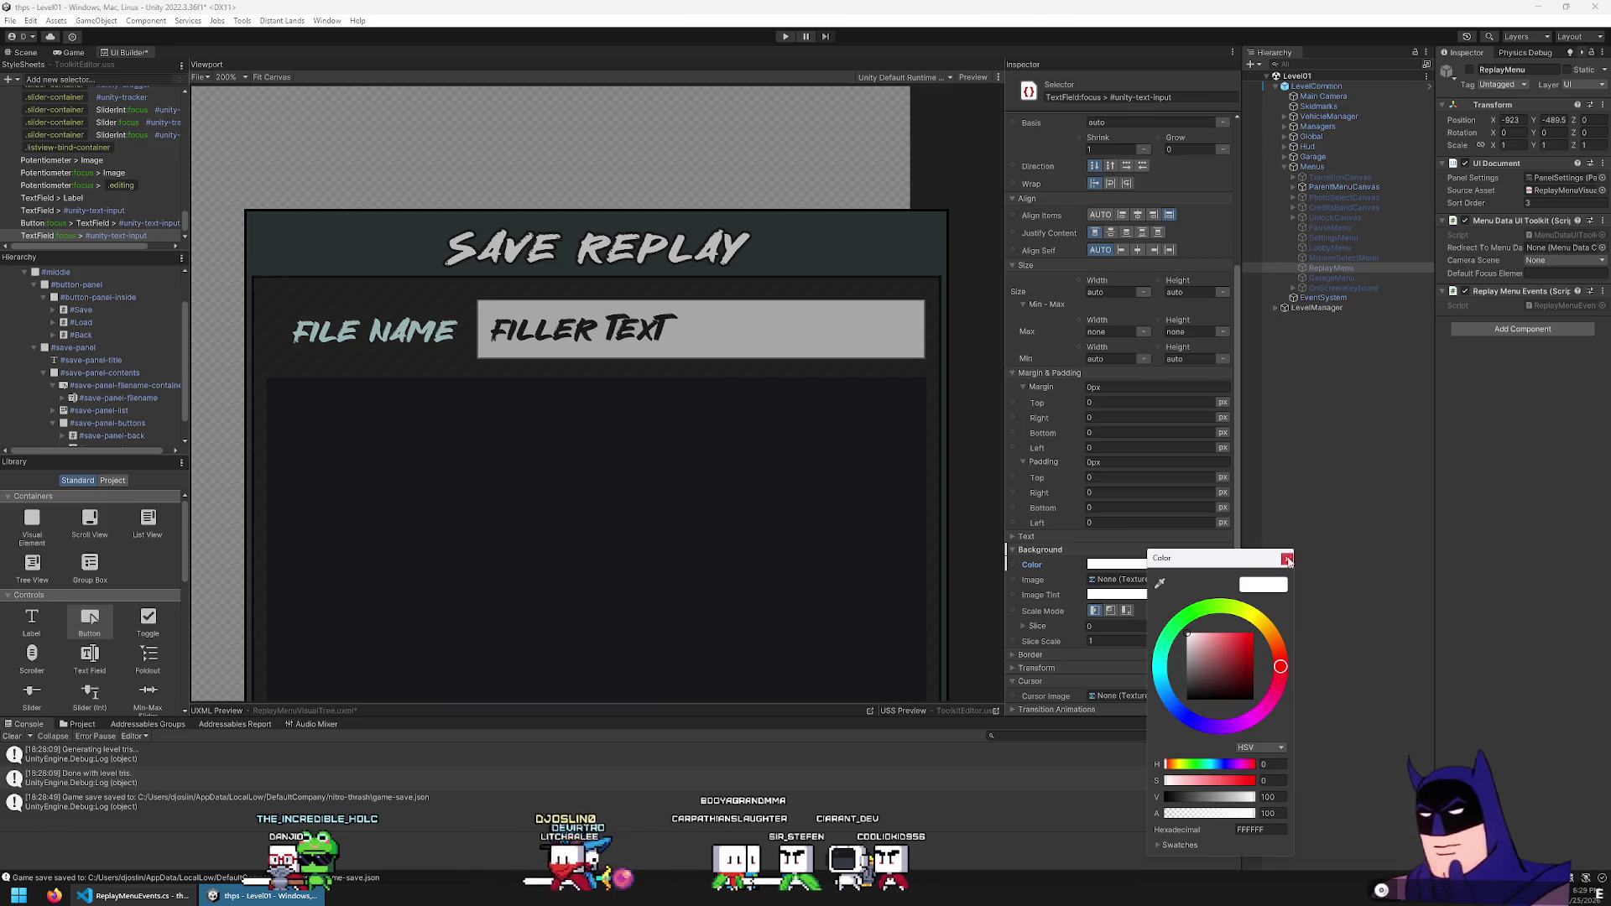
click(1288, 560)
click(101, 222)
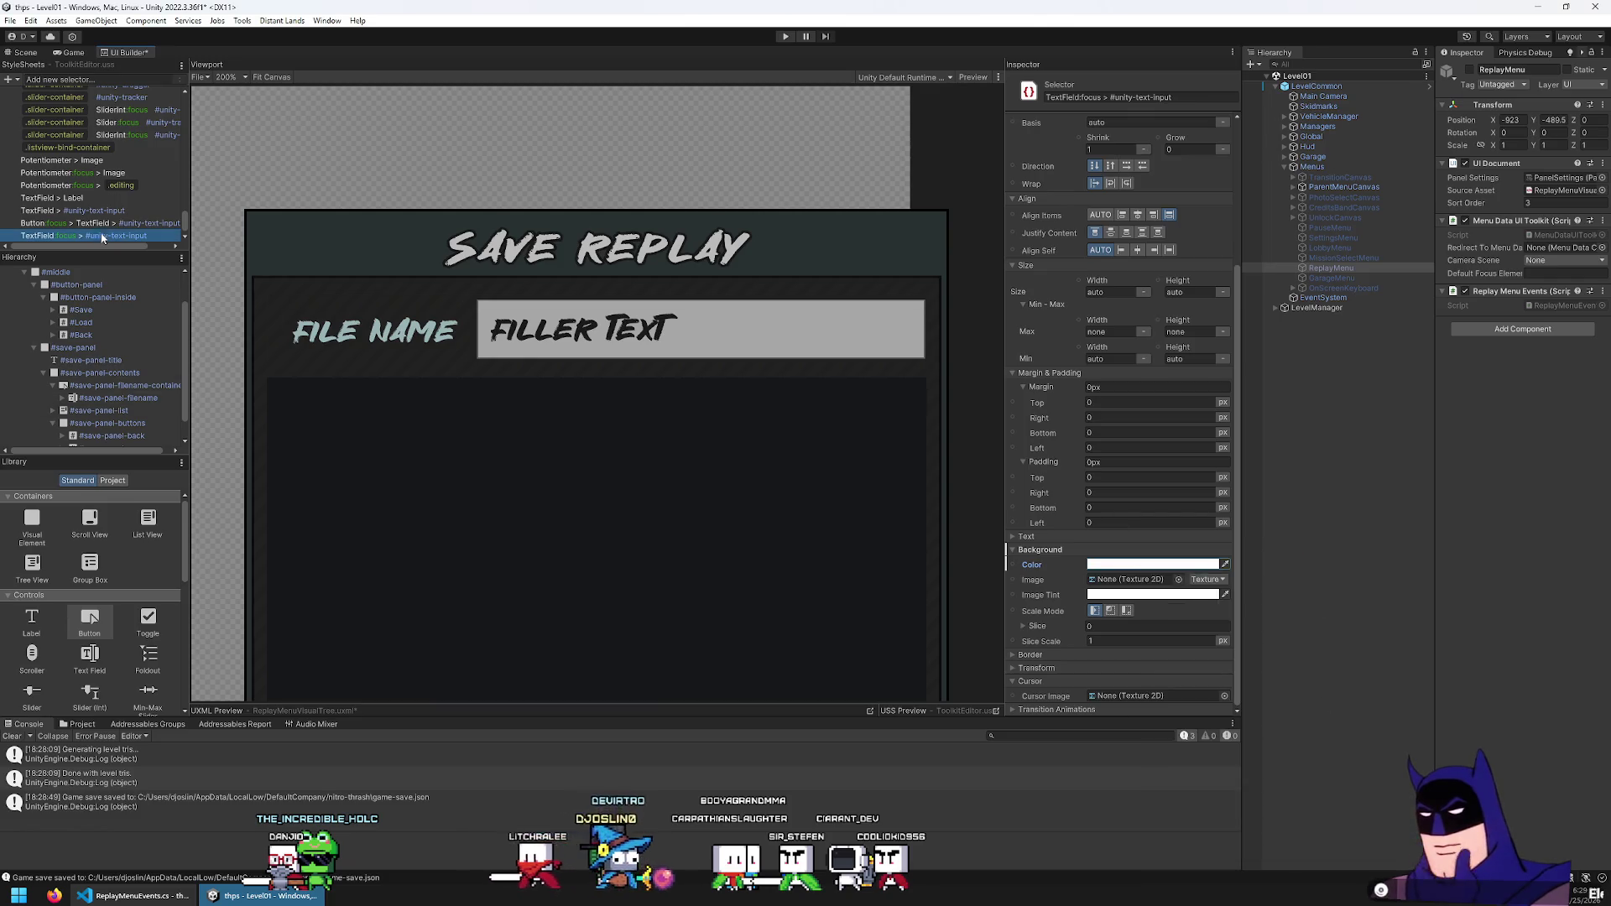
Save the layout and stylesheet with Ctrl+S and select #save-panel-filename-container in the Hierarchy
click(52, 34)
click(154, 231)
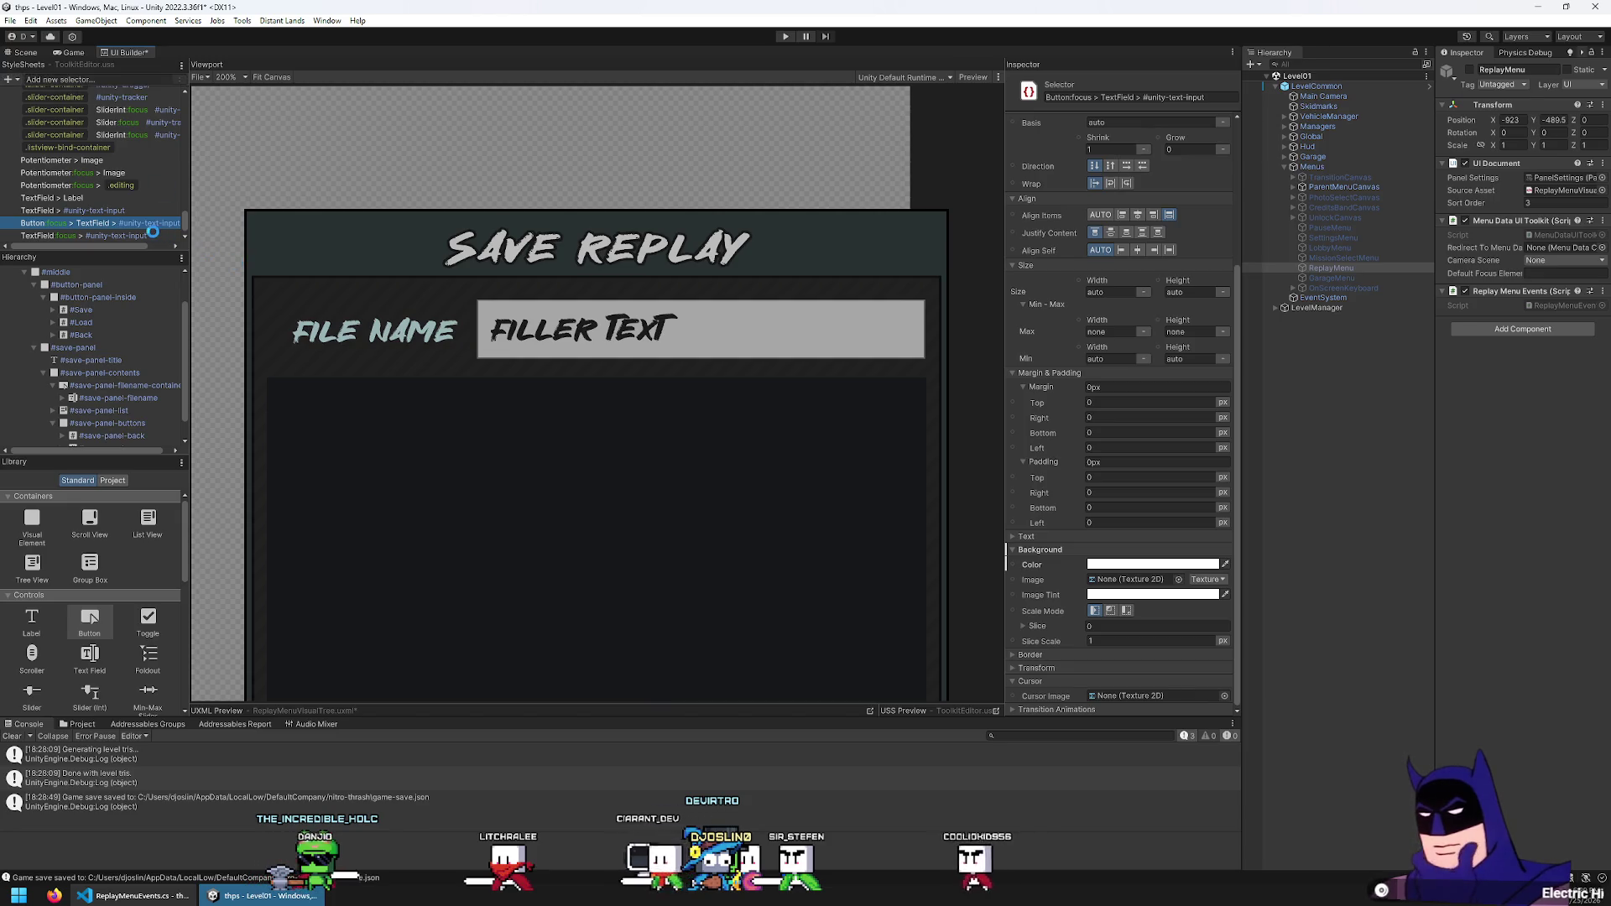
key(ctrl+s)
scroll(153, 401, down, 1)
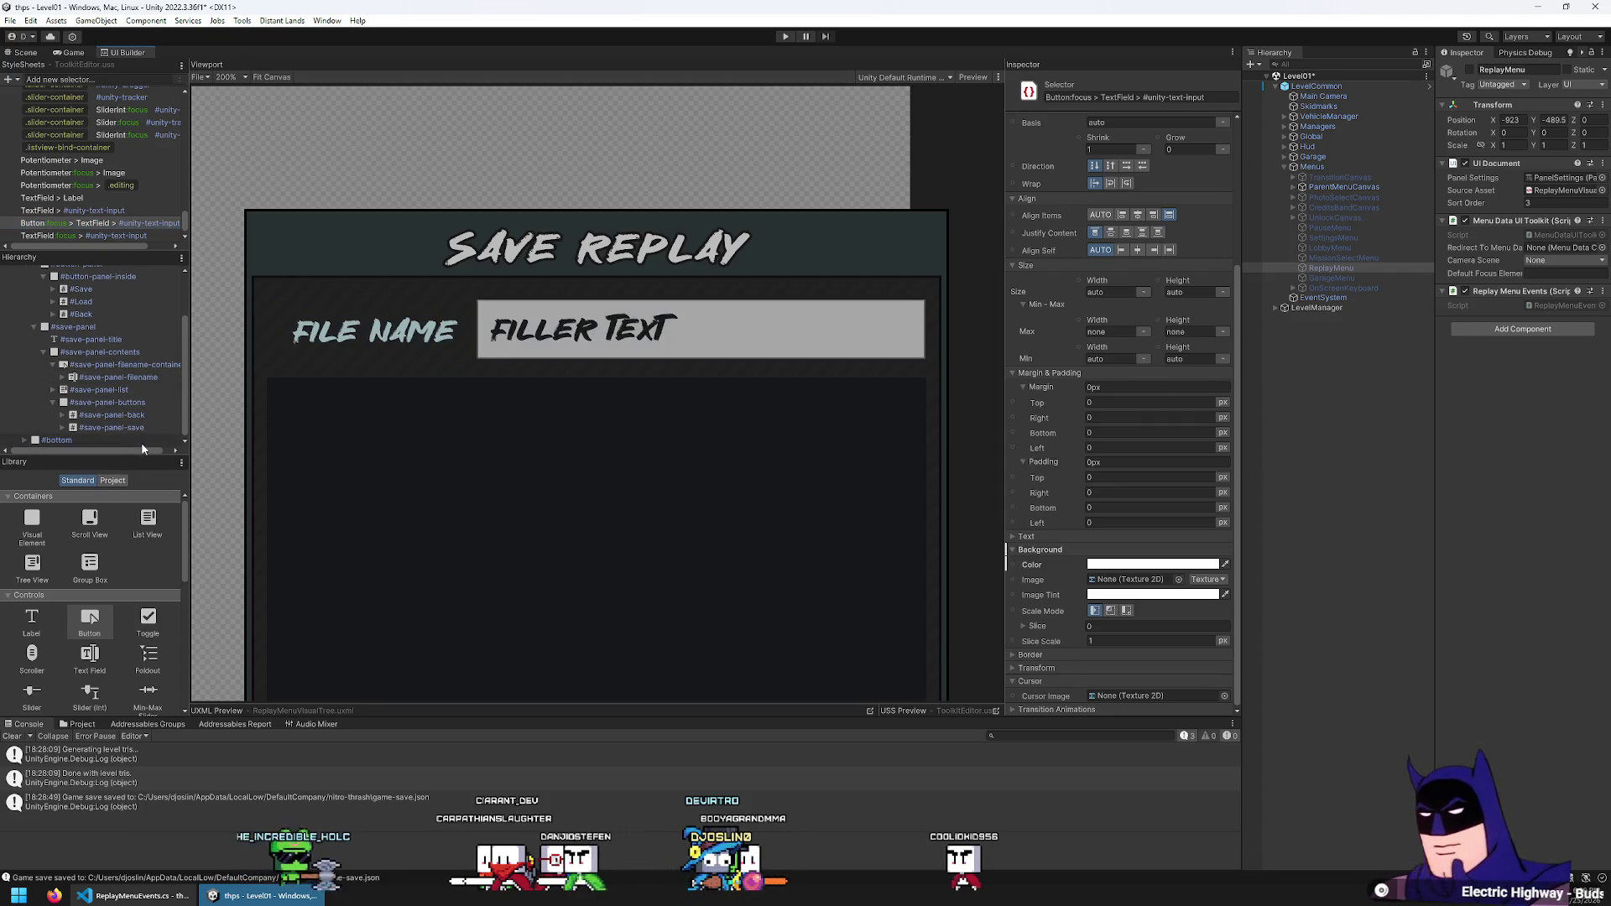
click(114, 370)
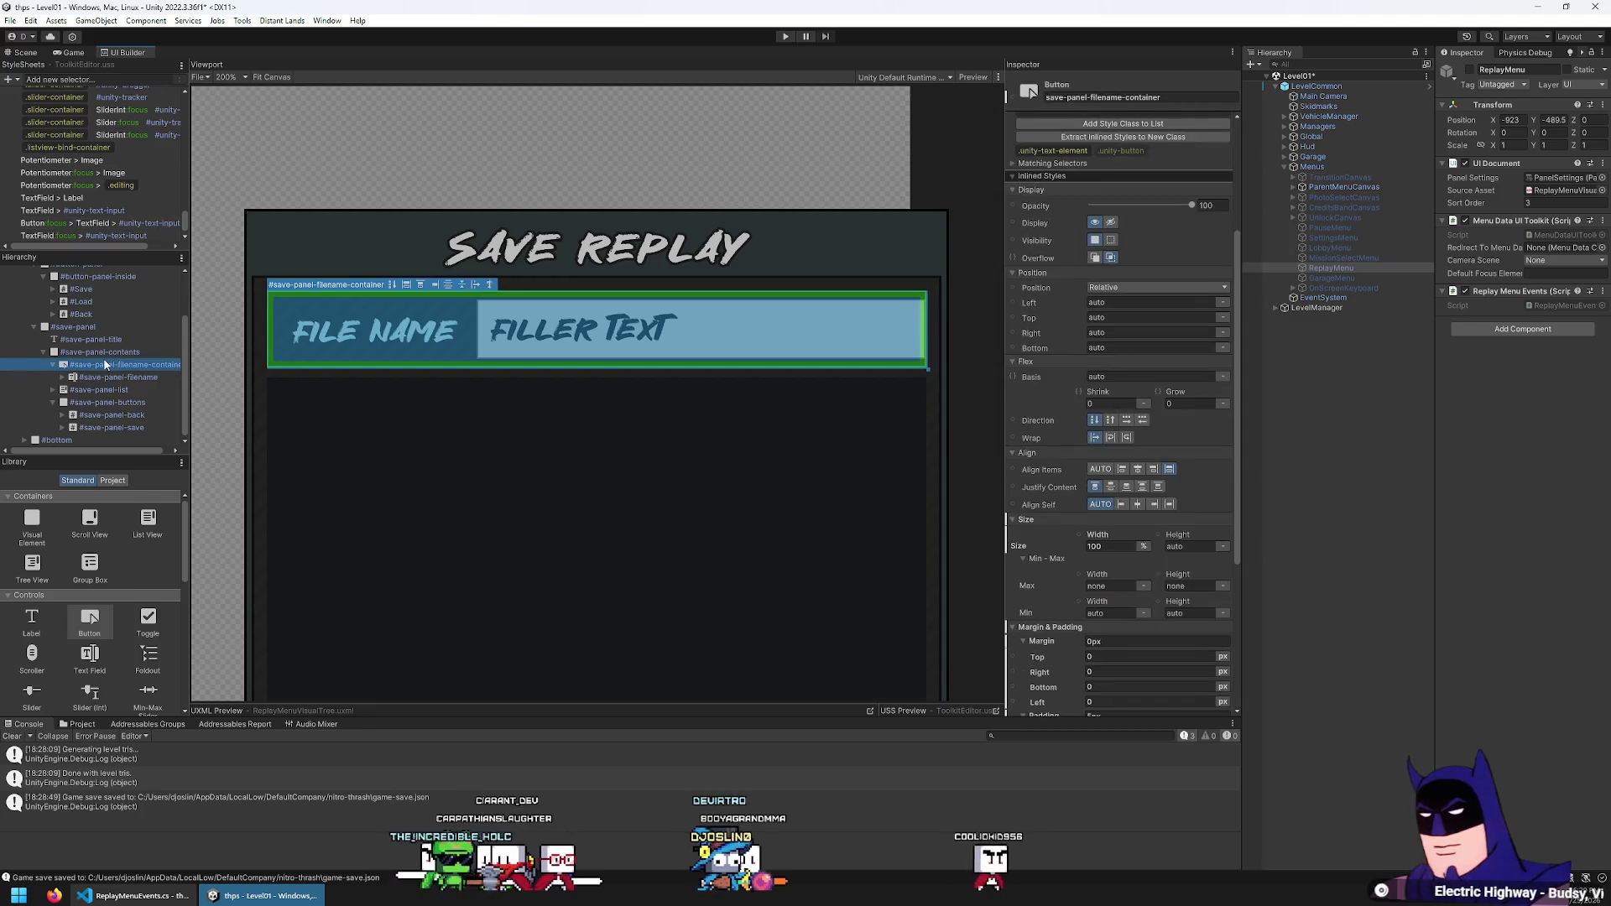
scroll(105, 367, up, 1)
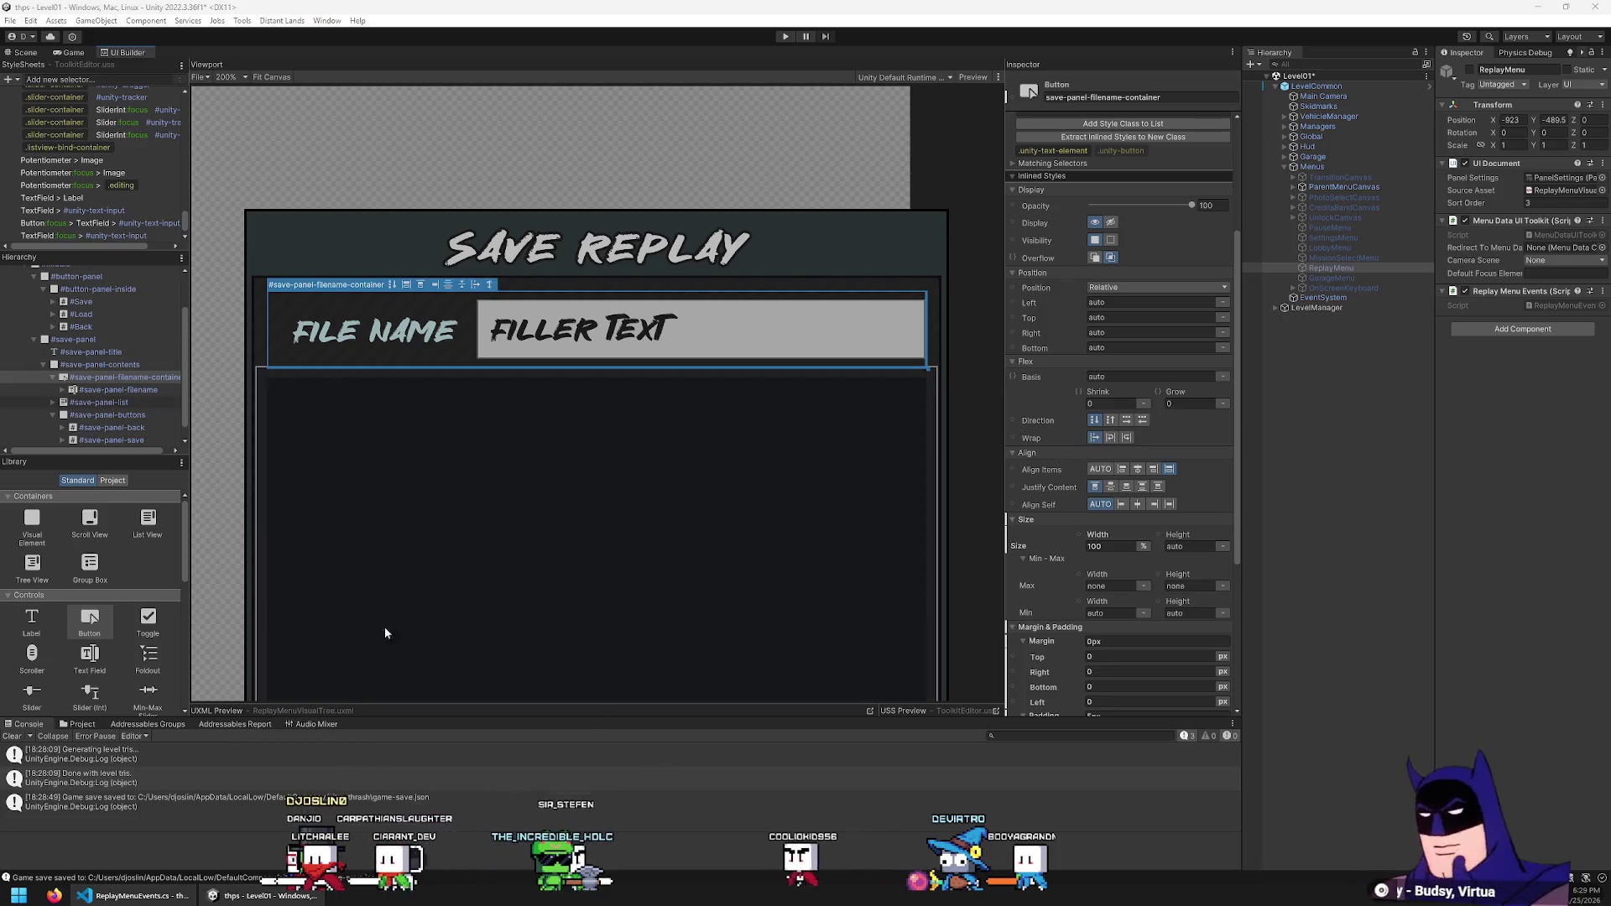
key(alt+Tab)
key(ctrl+Home)
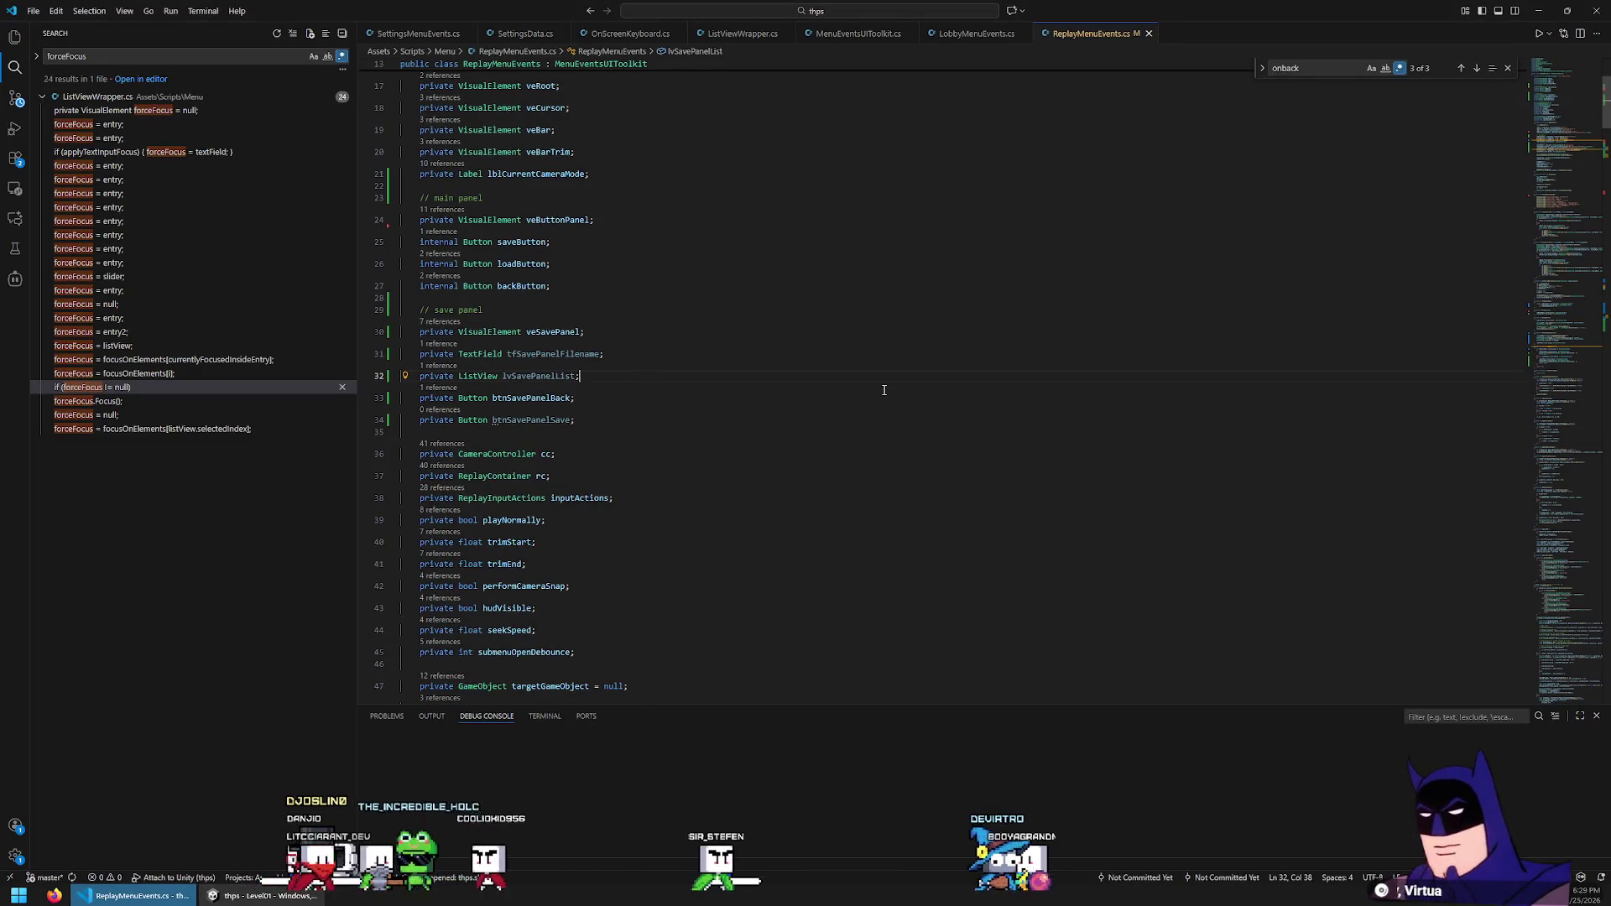
Declare a private Button btnSavePanelFilenameContainer field below veSavePanel
click(884, 390)
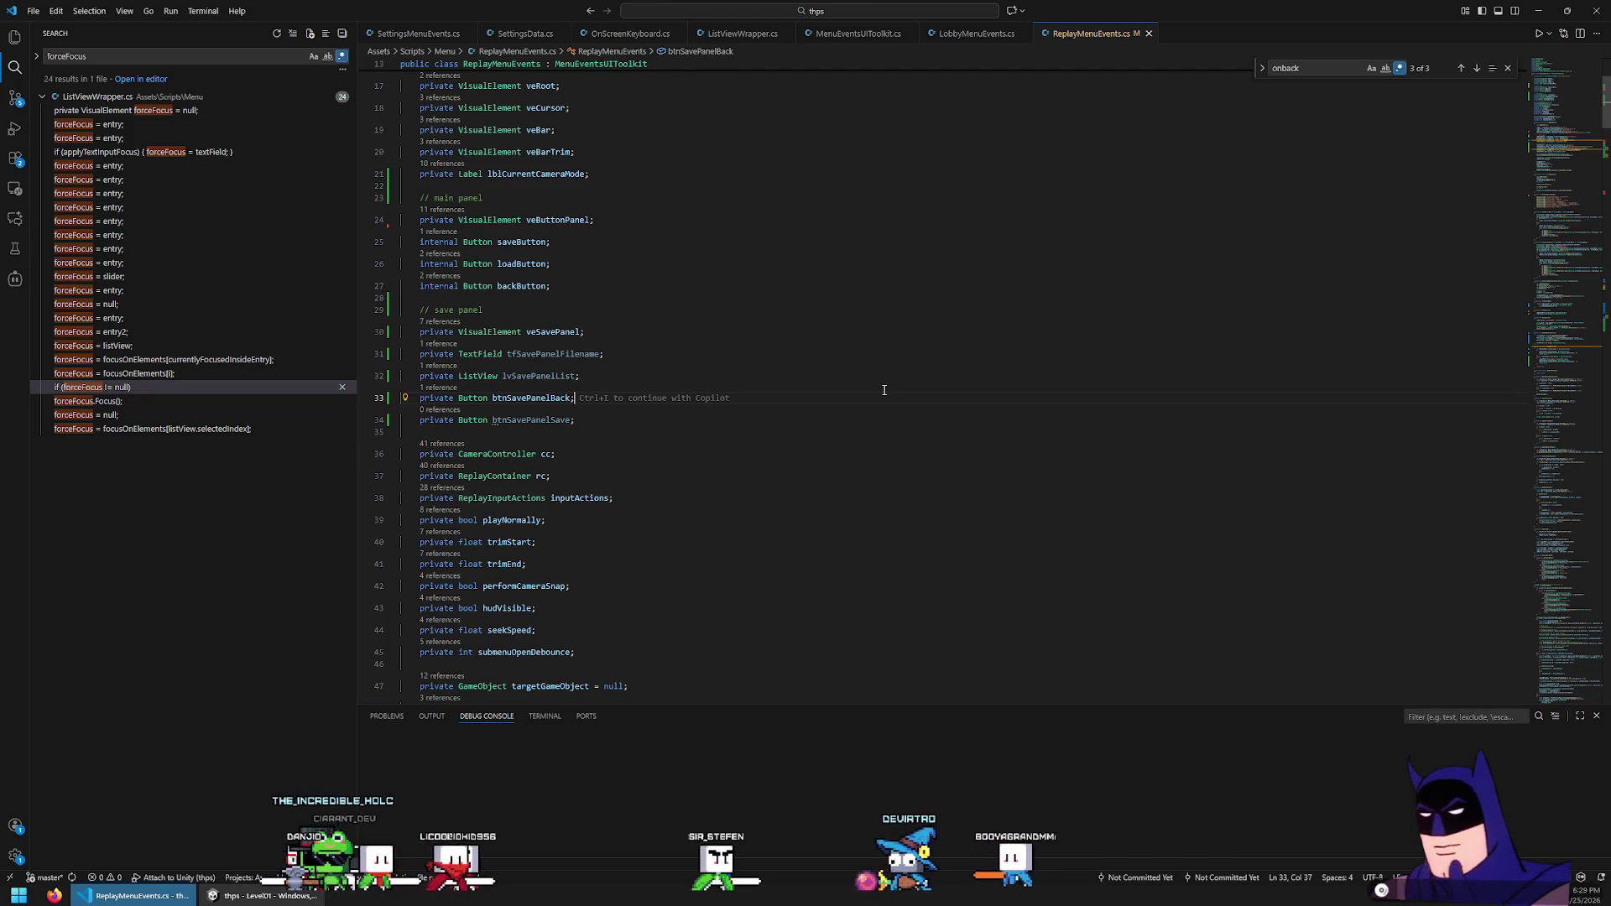
key(Up)
key(Up)
key(Up)
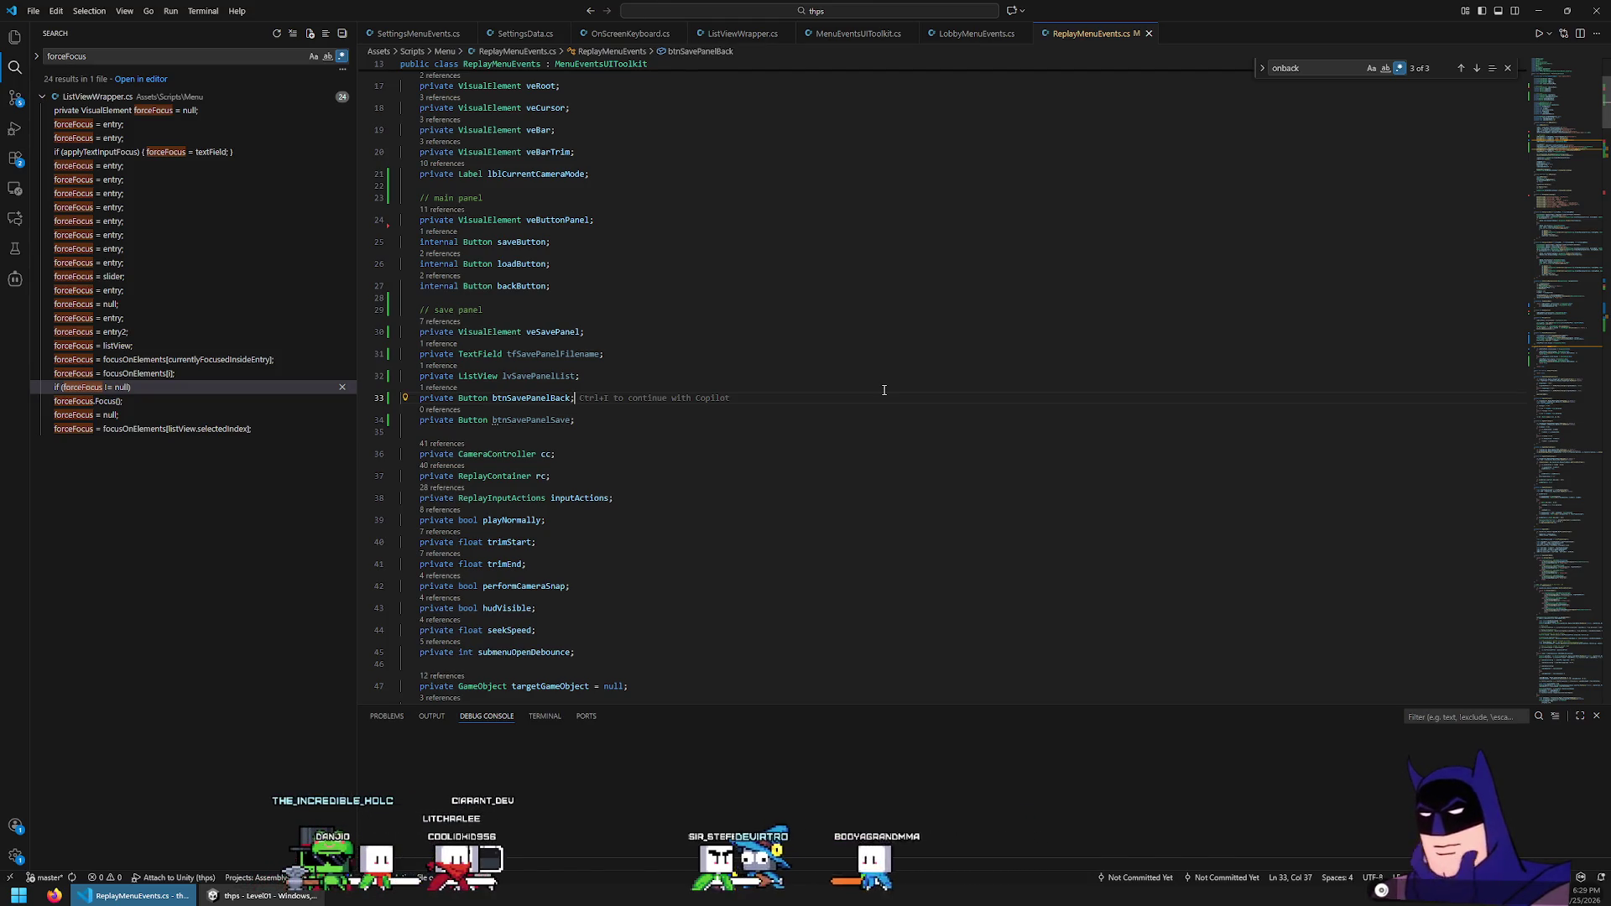
key(Return)
text(private Button btn)
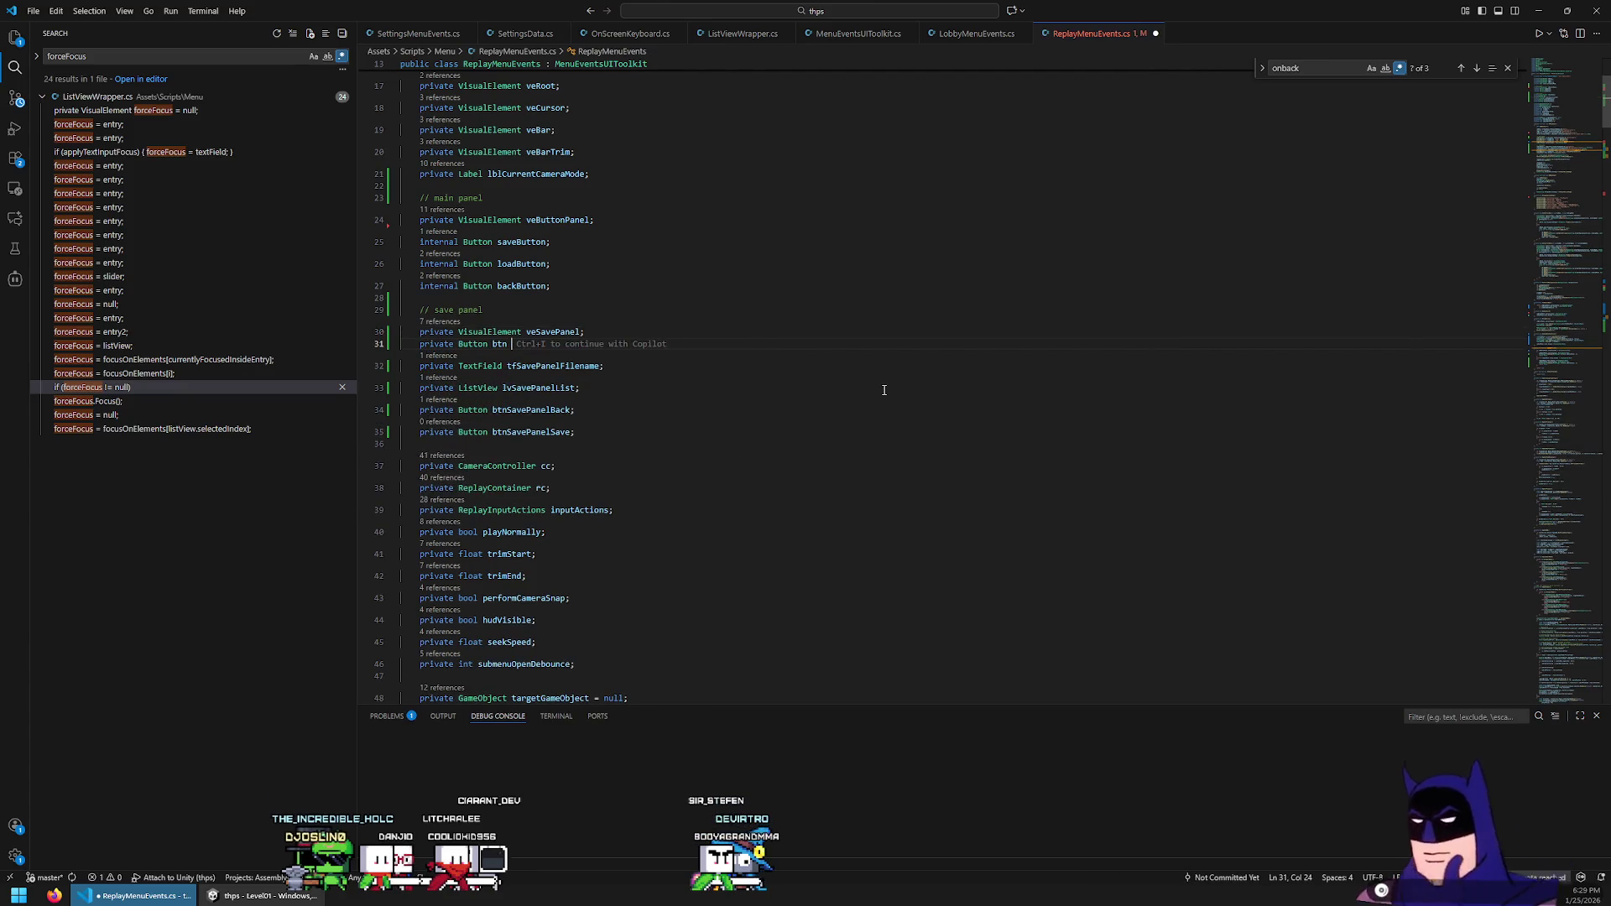
text(SavePanelFilenameContainer;)
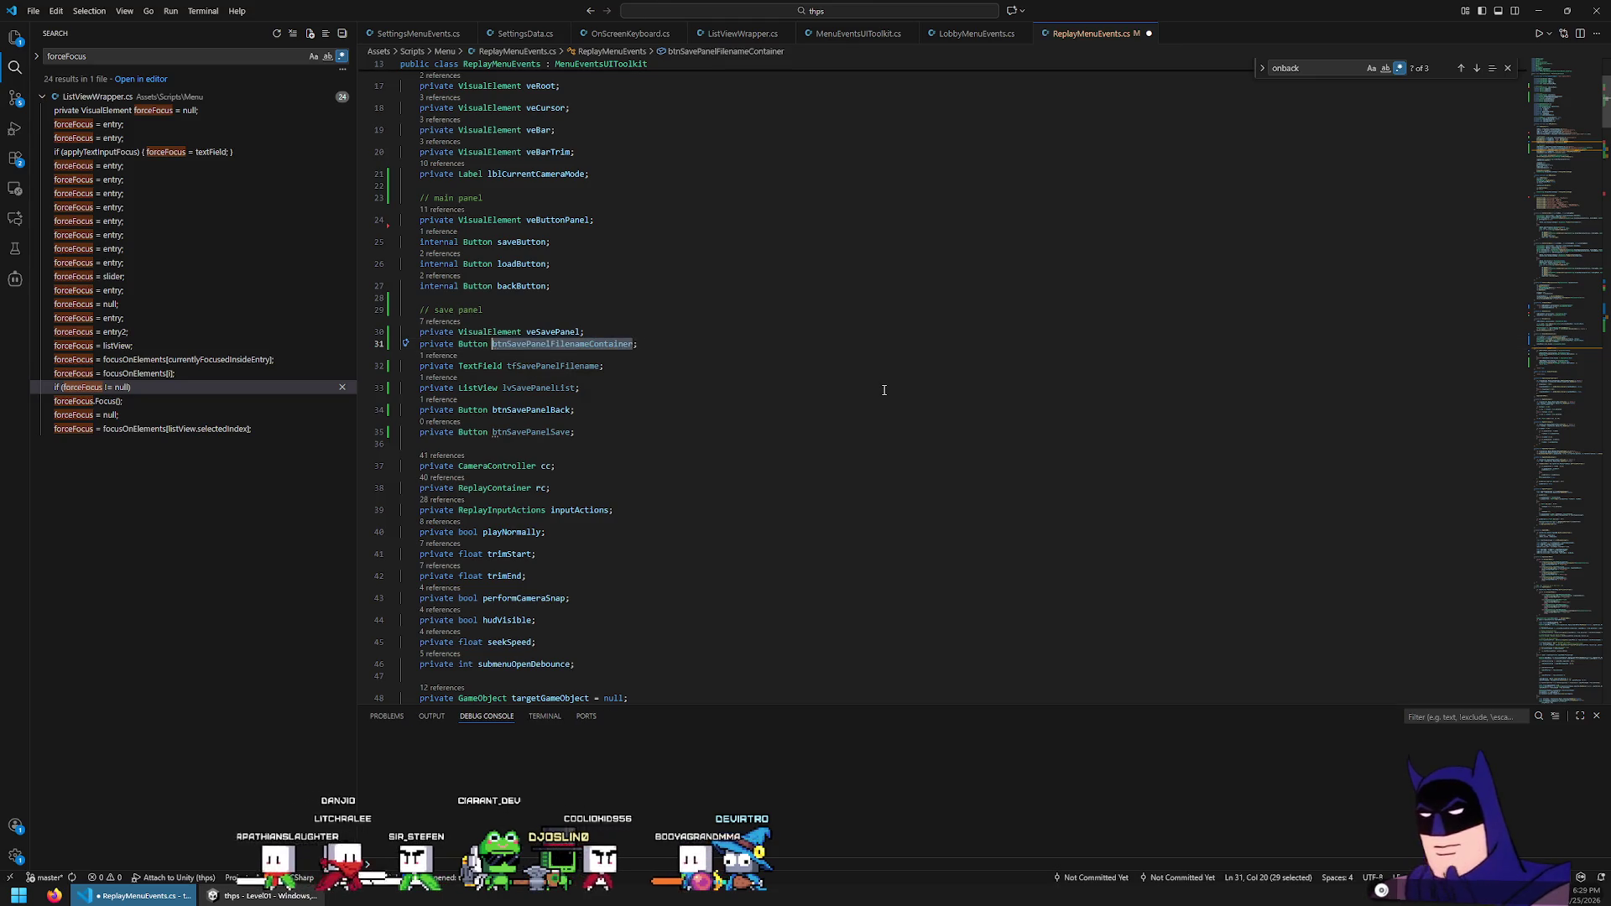
Add a Button lookup for save-panel-filename-container next to the tfSavePanelFilename lookup
key(ctrl+f)
text(tfSavePanelFilename)
key(Return)
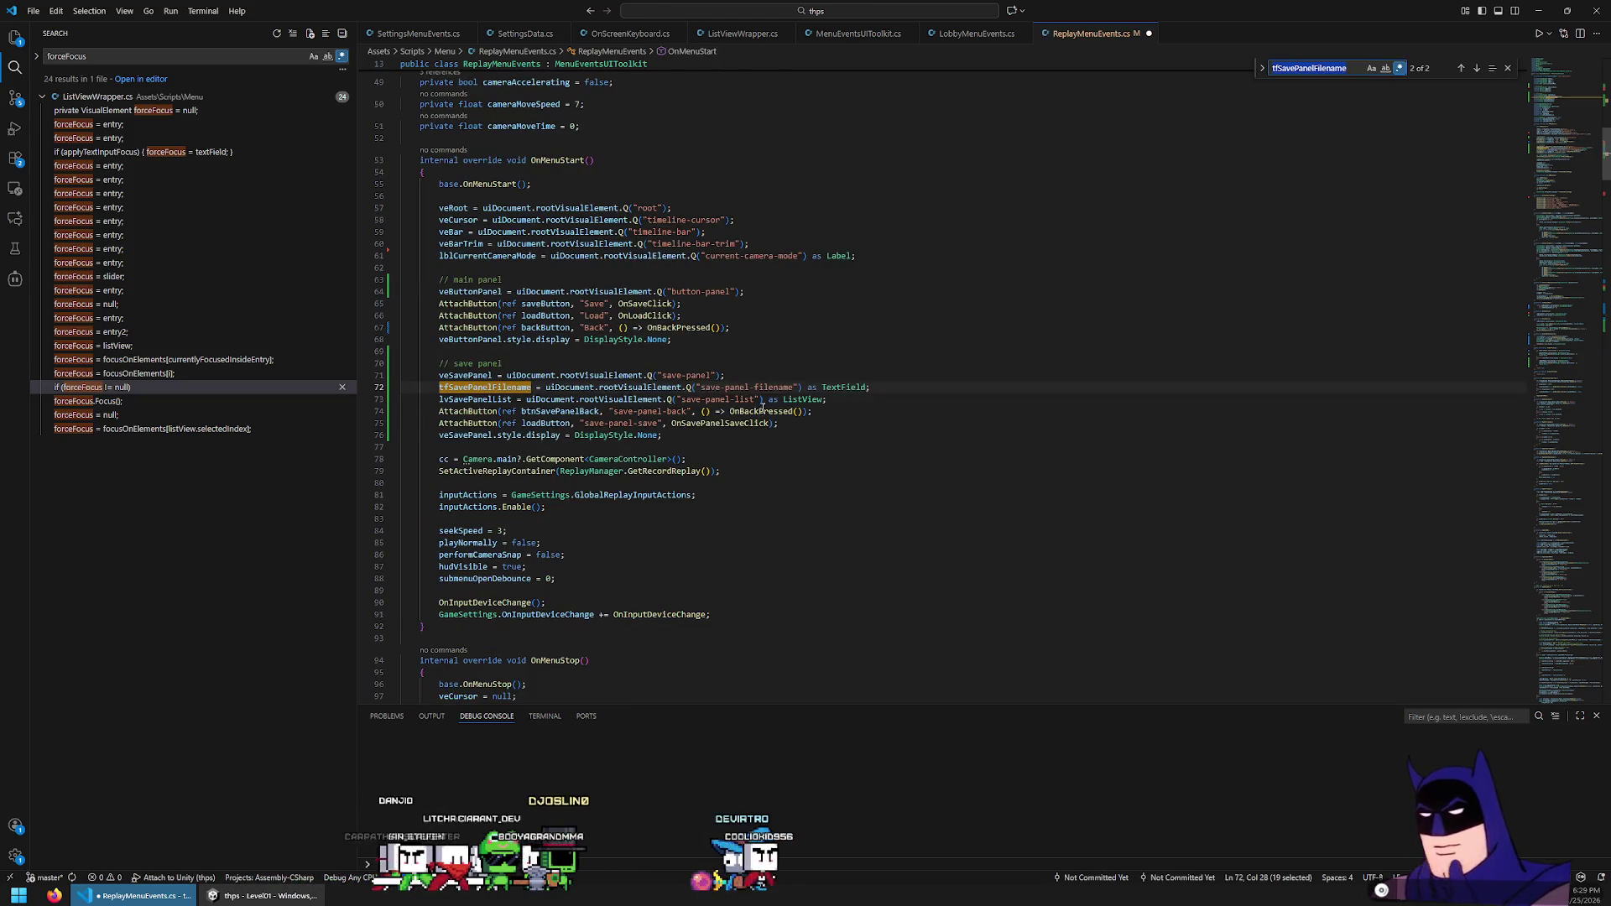
click(776, 373)
key(Return)
text(btnSavePanelFilenameContainer)
key(Down)
key(ctrl+Left)
key(ctrl+Left)
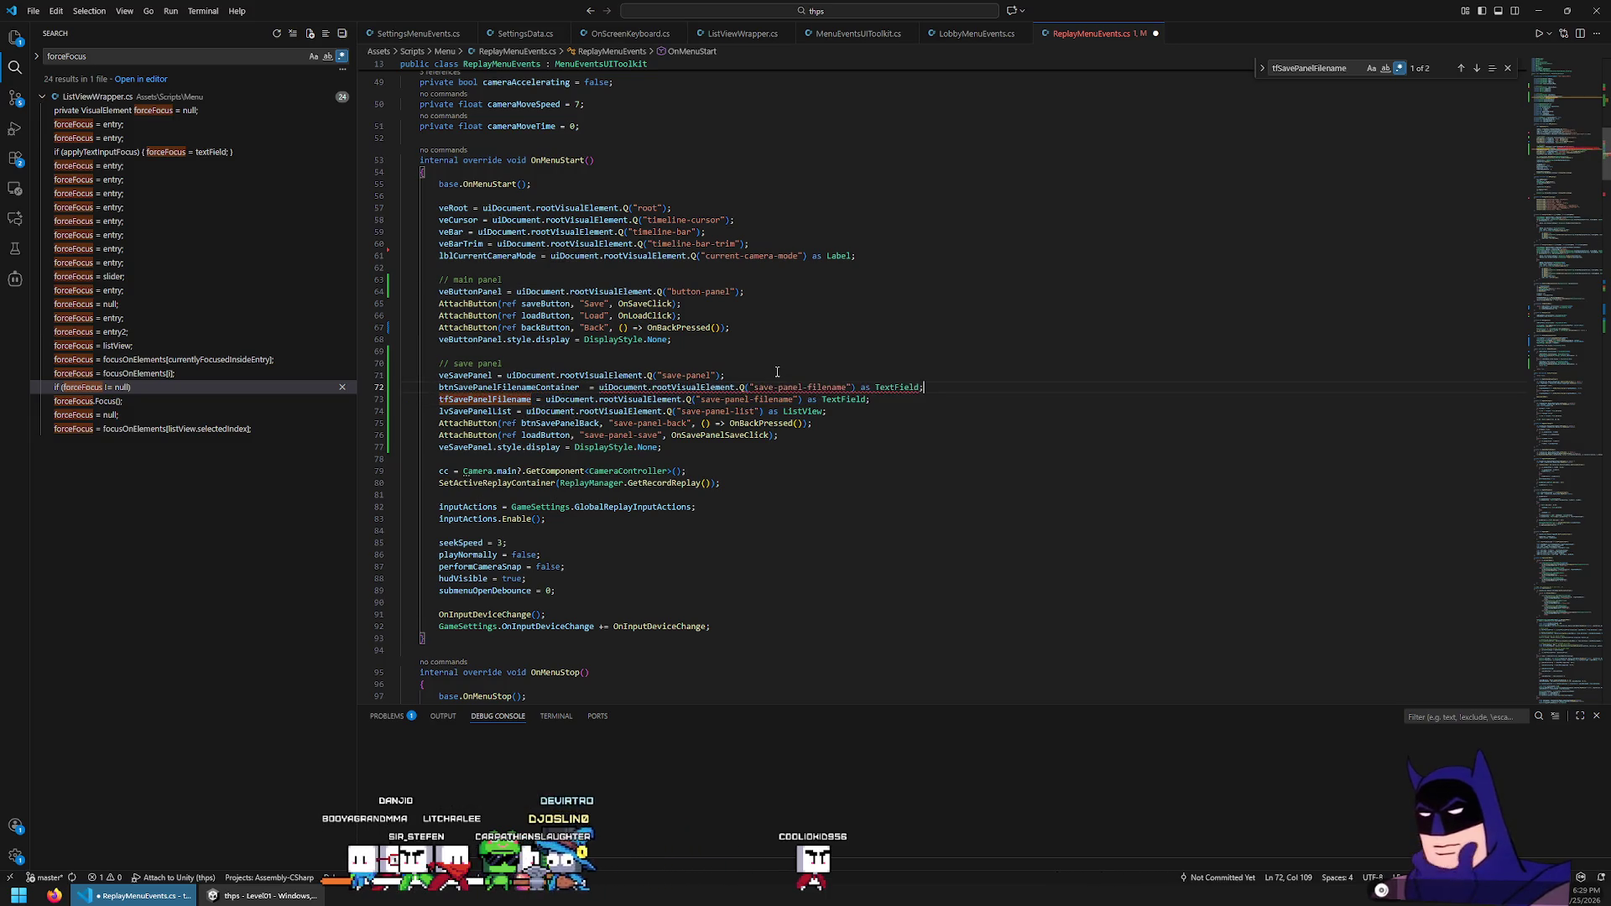
key(ctrl+BackSpace)
text(Button)
key(ctrl+Left)
key(ctrl+Left)
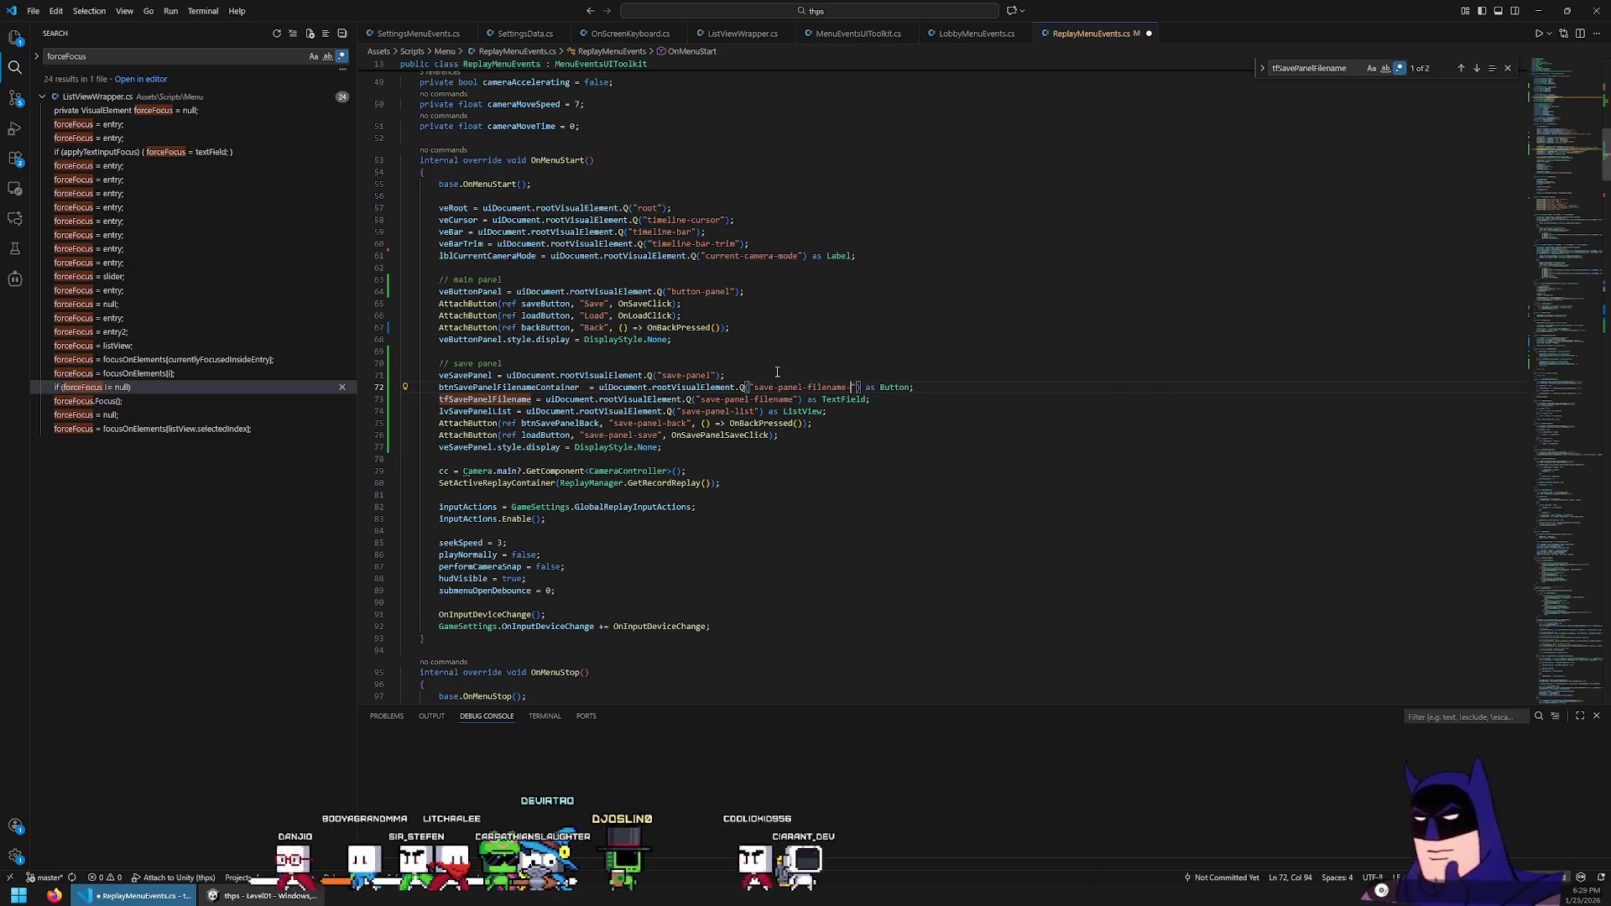
text(ntainer)
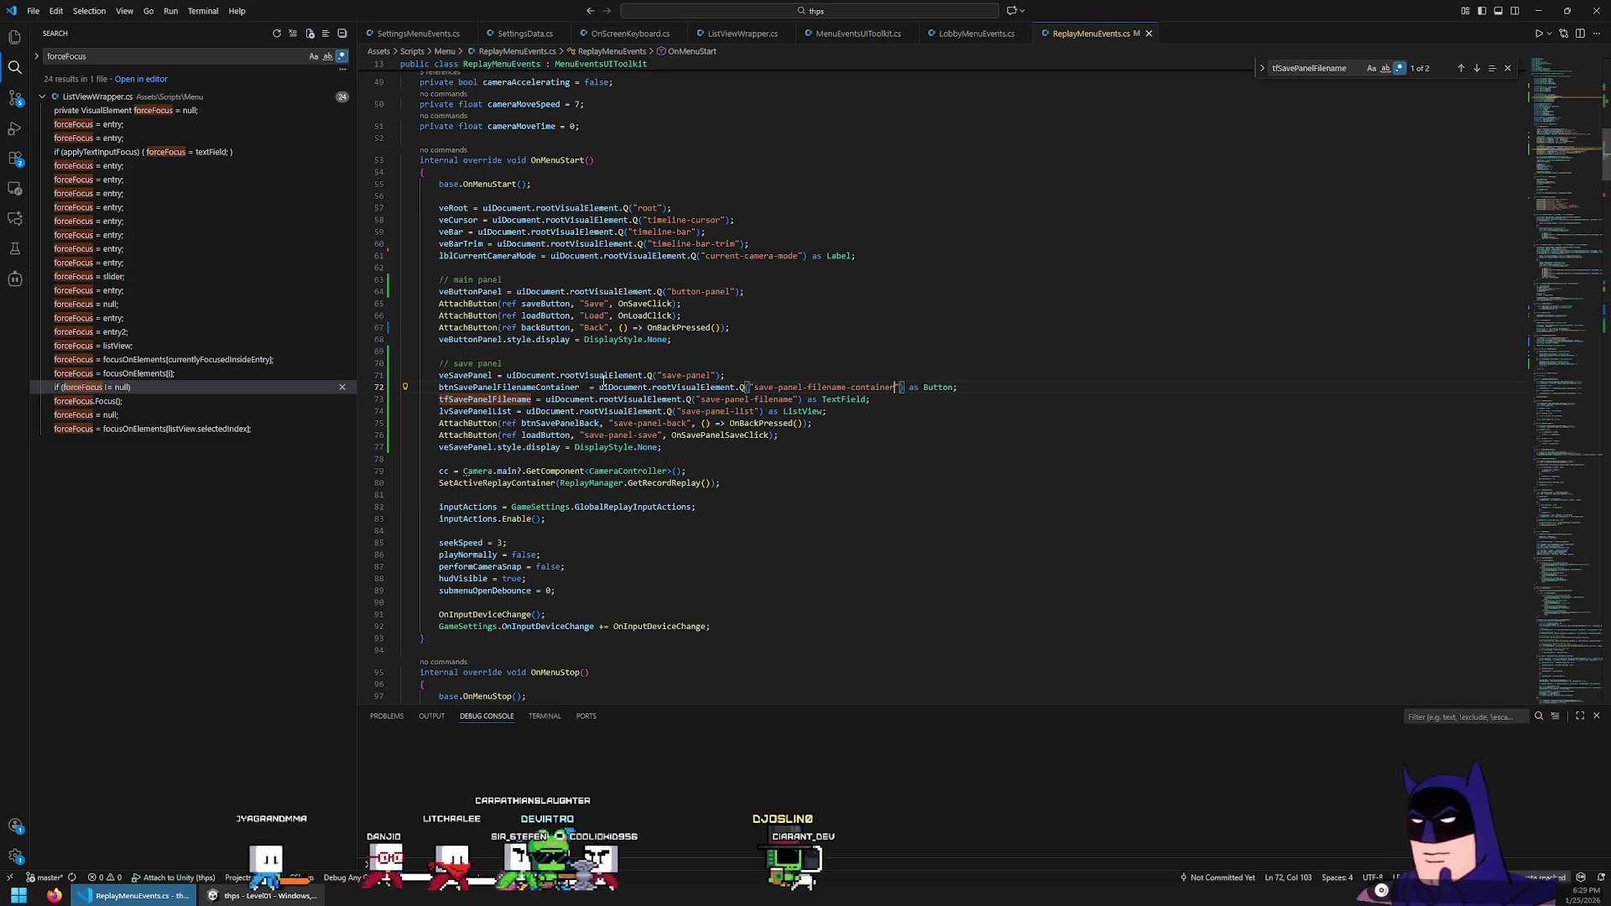
key(ctrl+s)
Compare the container lookup line with the Back button's AttachButton line
double_click(562, 387)
scroll(527, 410, down, 20)
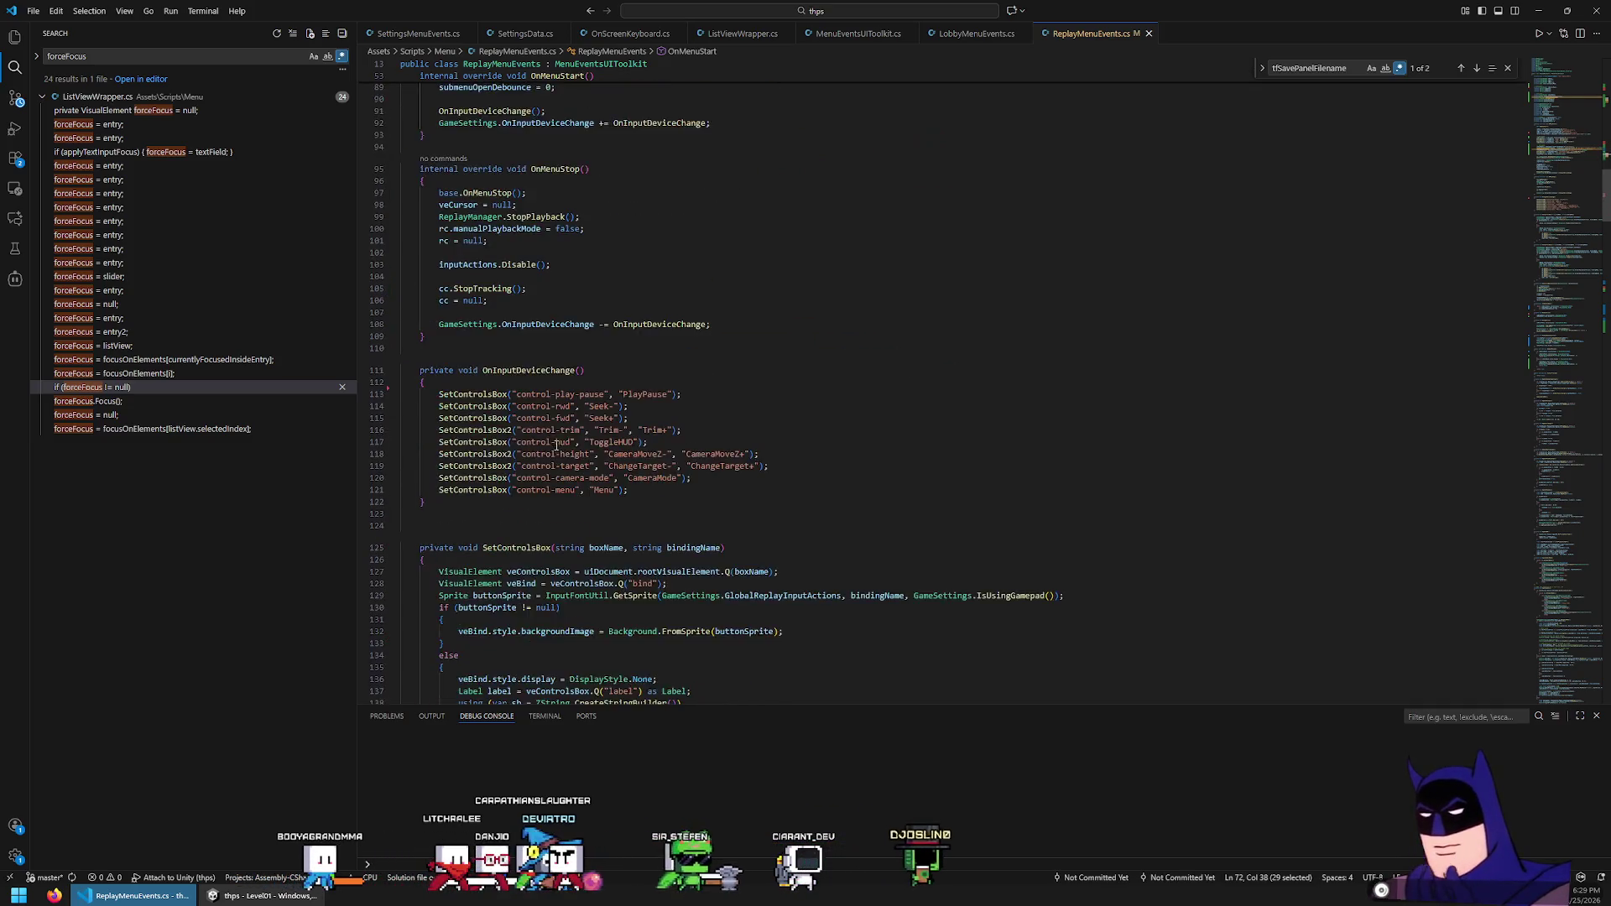
scroll(596, 426, up, 20)
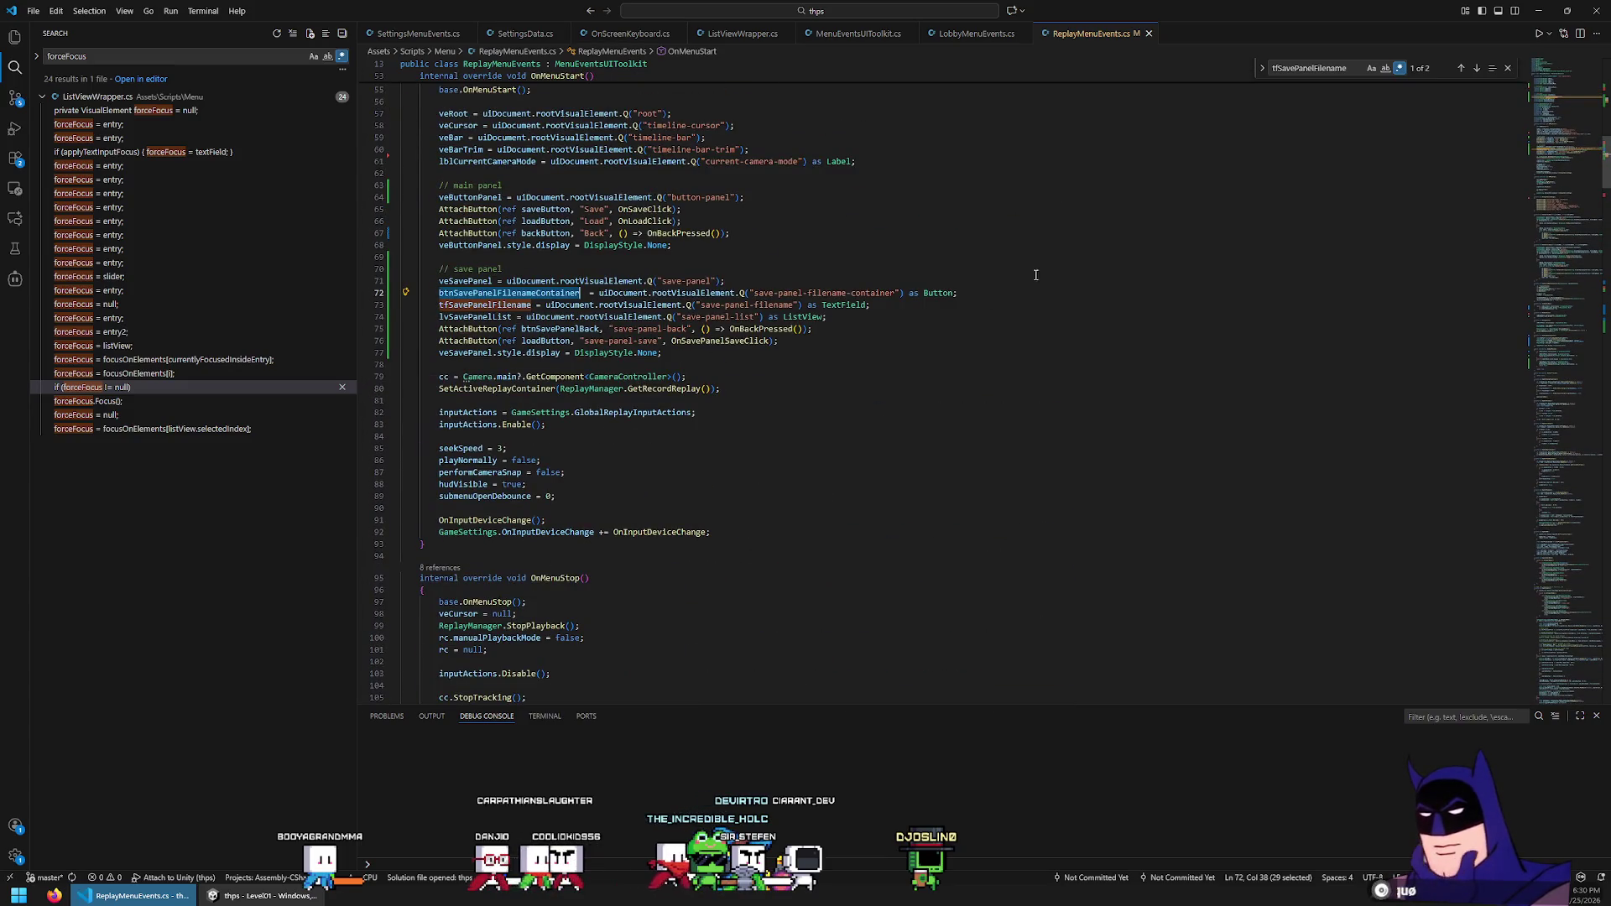
key(shift+Down)
key(Delete)
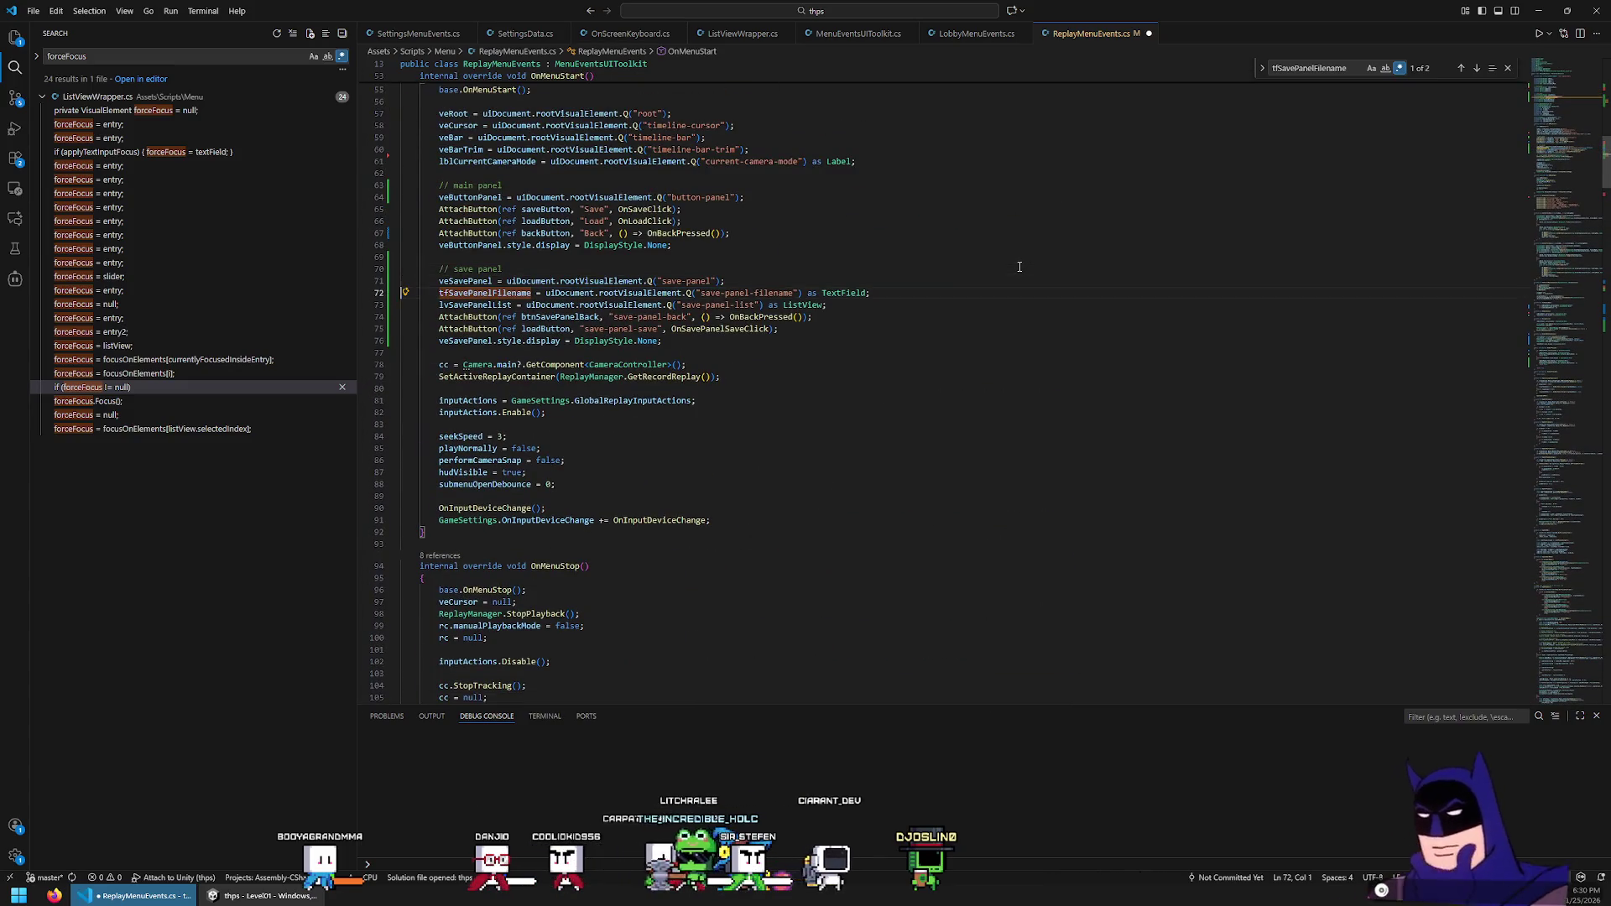
key(ctrl+z)
key(ctrl+z)
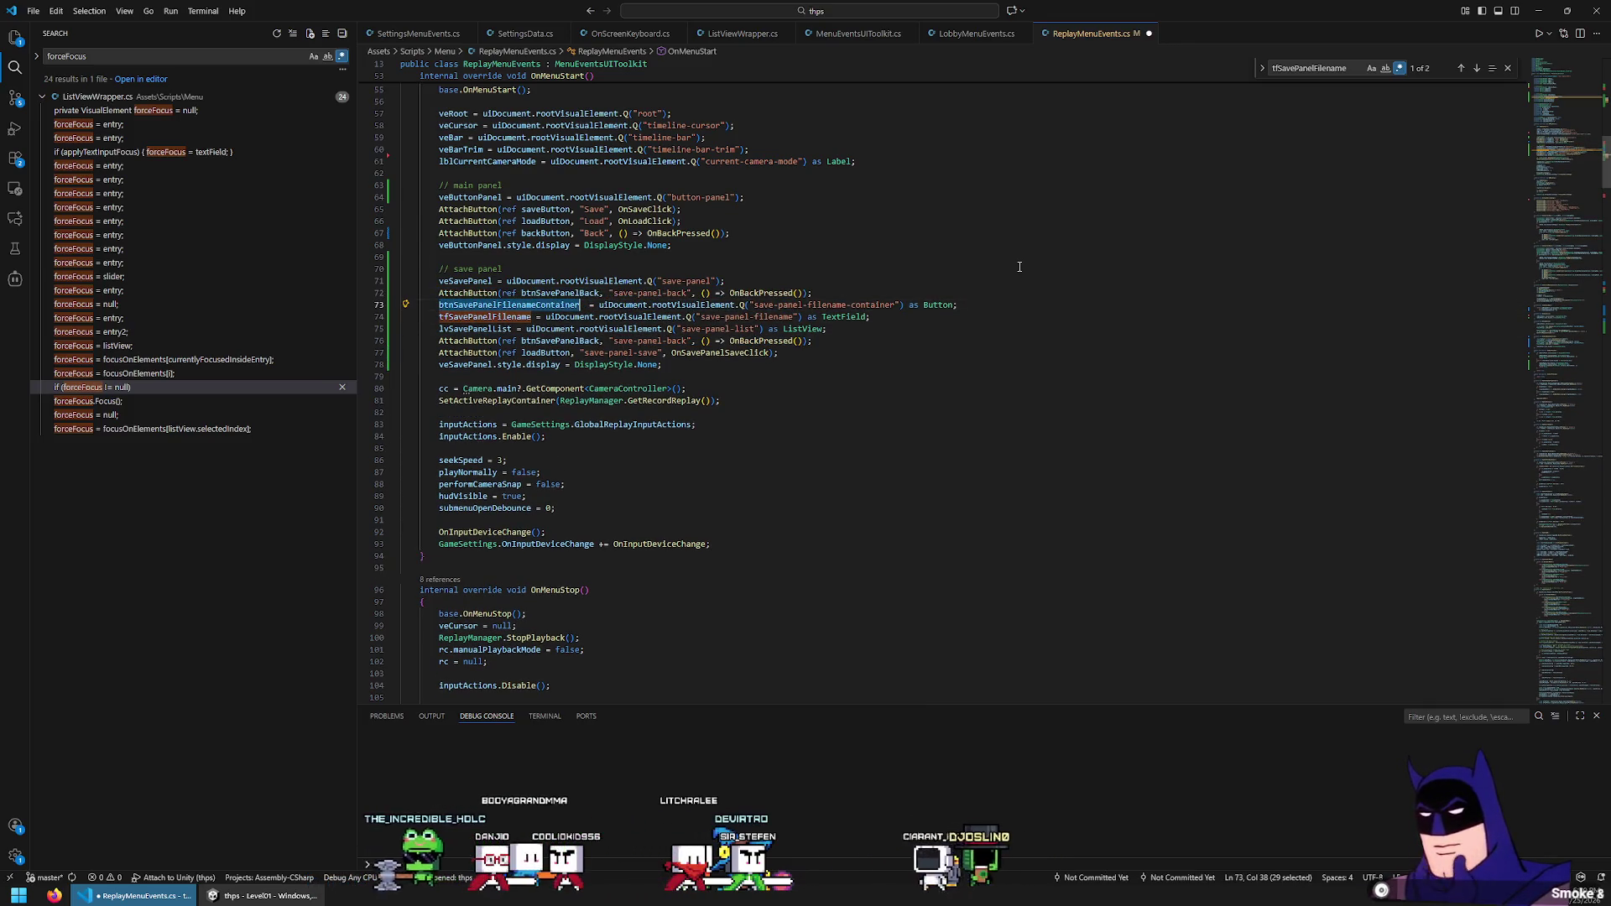
double_click(765, 304)
drag(770, 305, 864, 305)
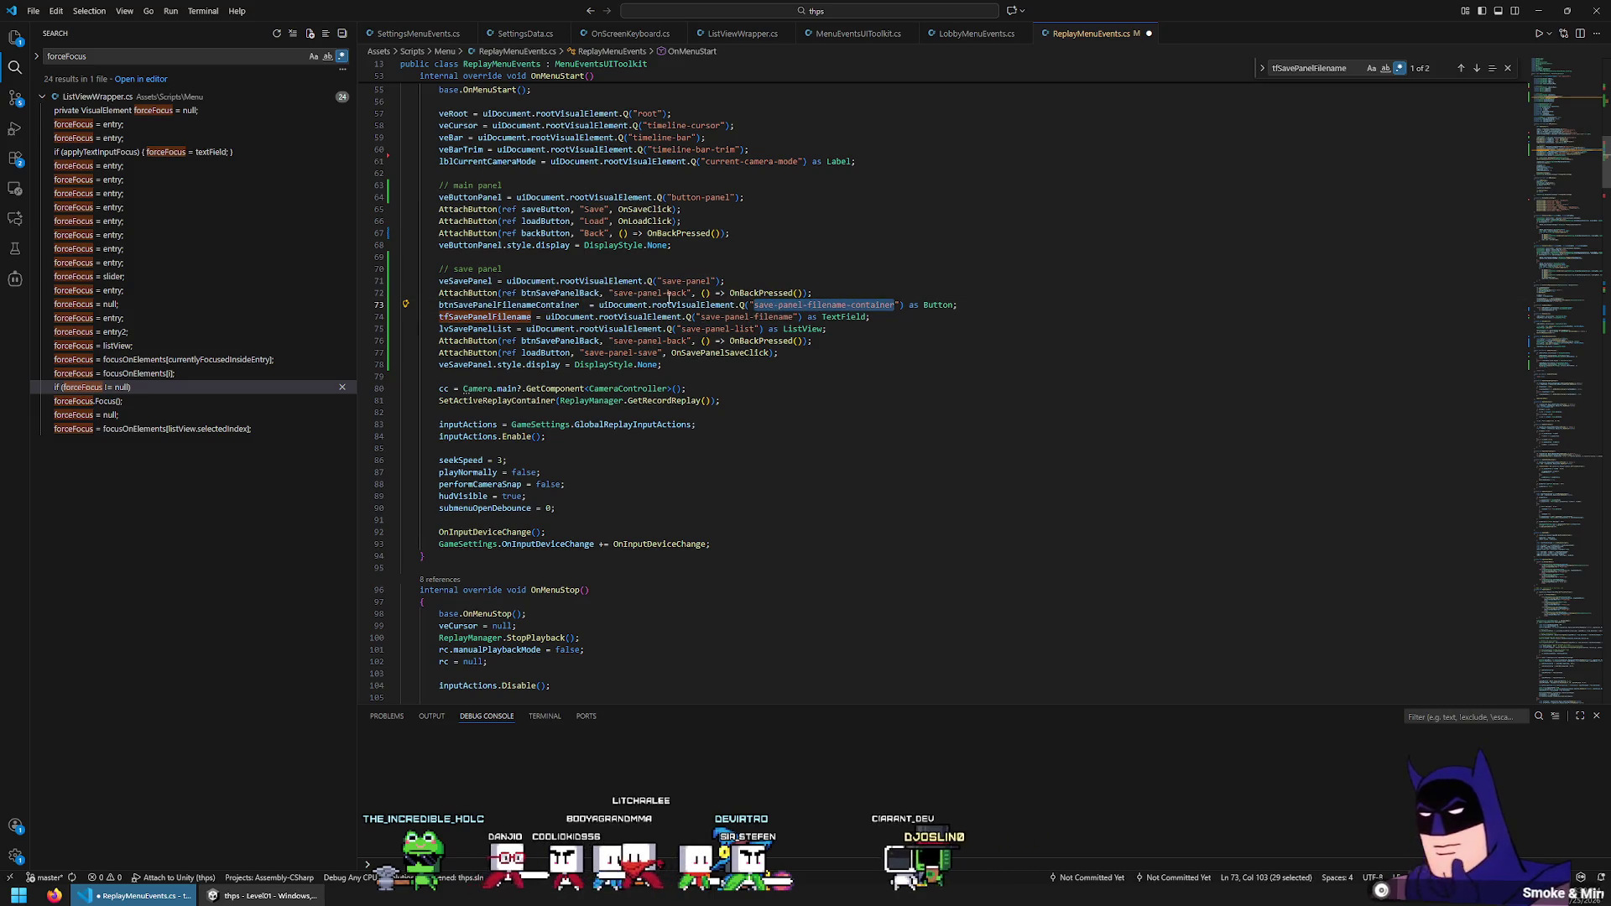
double_click(628, 293)
drag(627, 293, 667, 293)
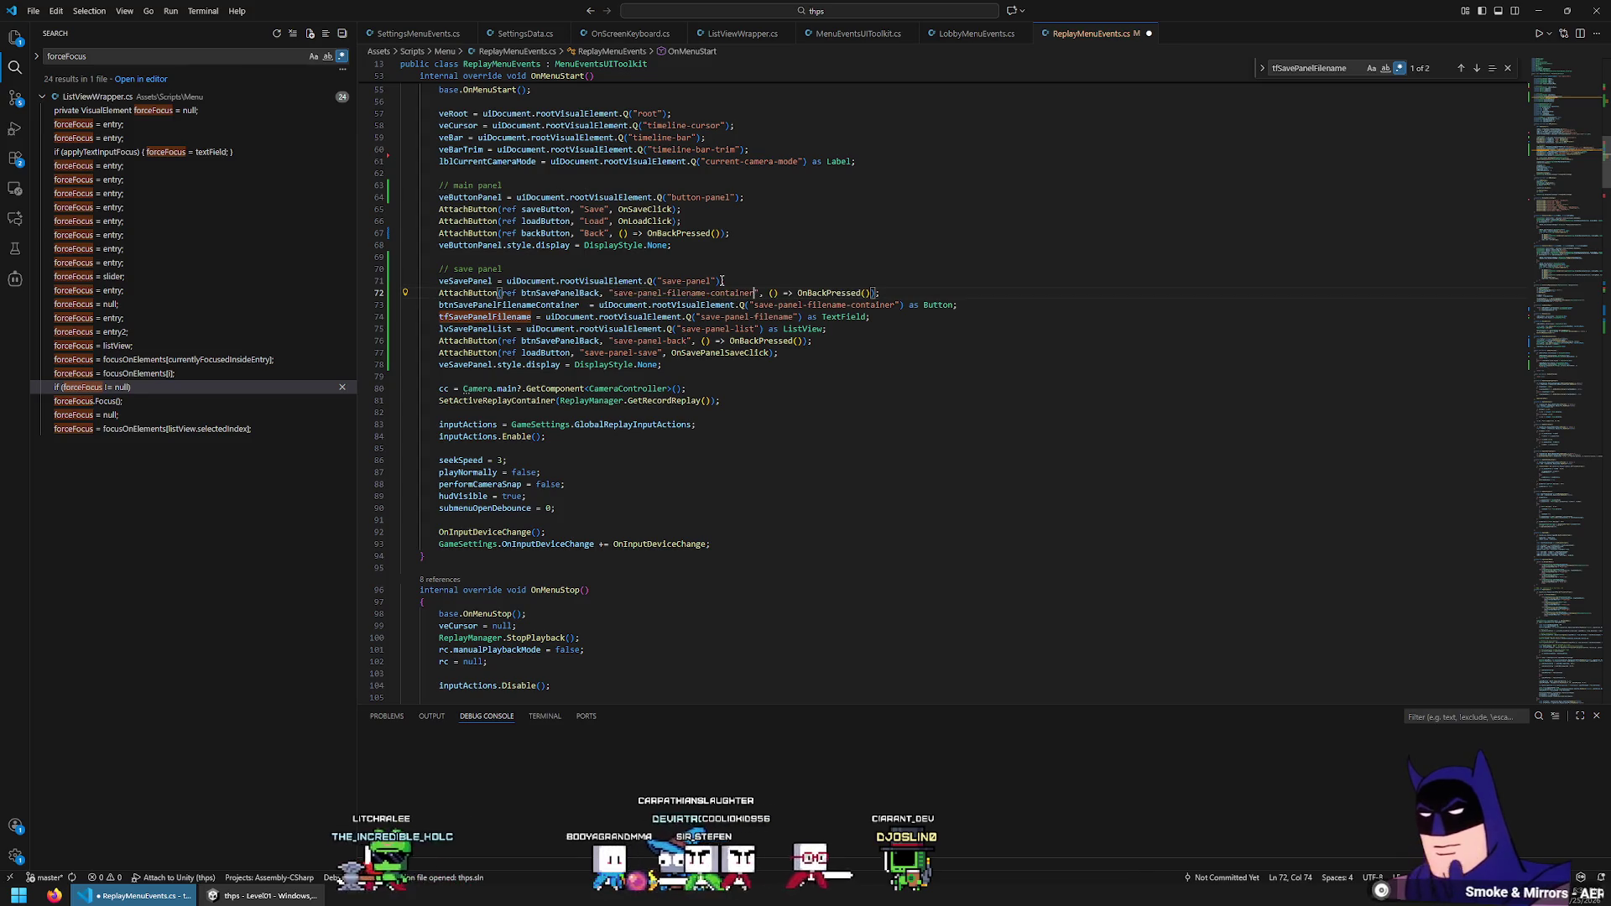
Point a copied AttachButton line at btnSavePanelFilenameContainer and delete the redundant lookup line
click(513, 305)
double_click(513, 306)
key(ctrl+c)
double_click(558, 293)
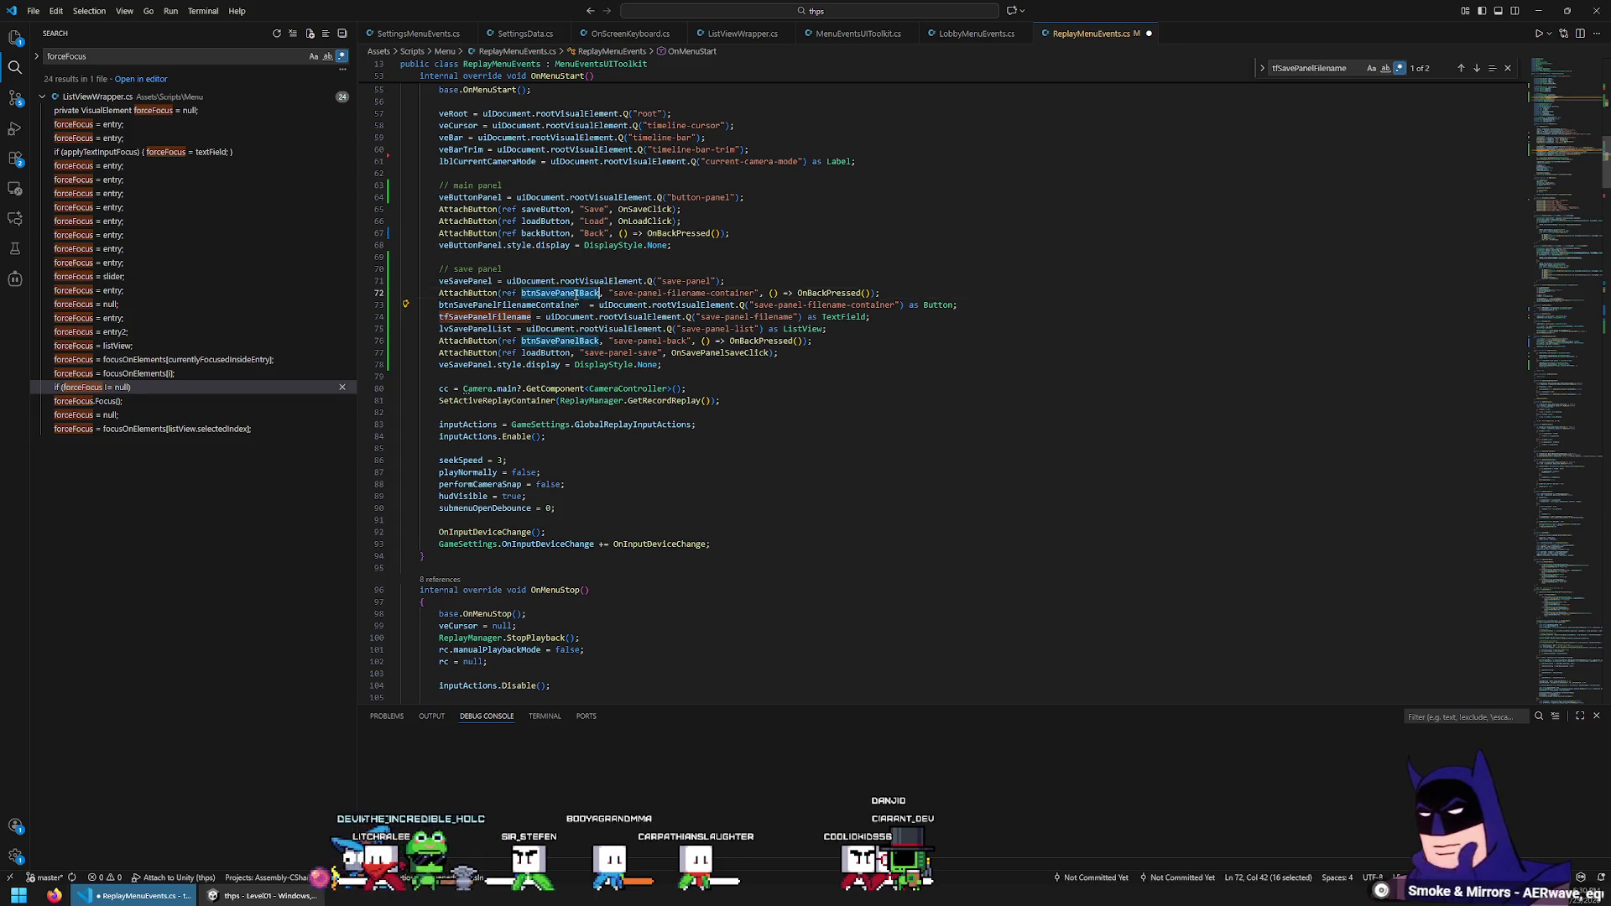
key(ctrl+v)
key(shift+Down)
key(Delete)
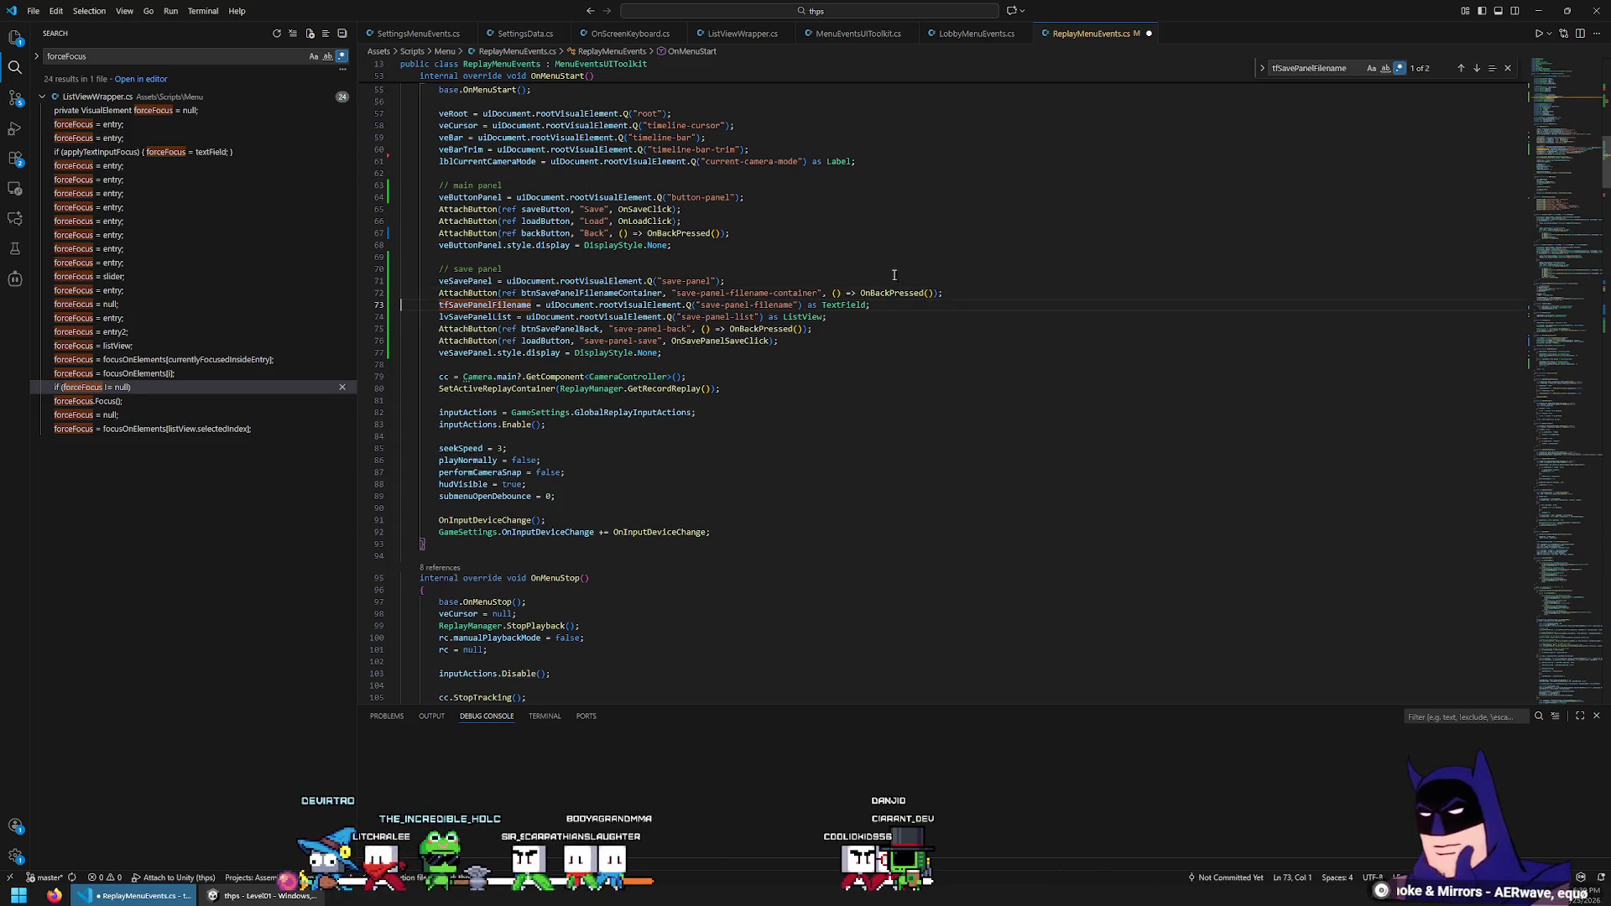
Move the container's AttachButton line to the block's end with tfSavePanelFilename.Focus(), and save
key(Up)
key(ctrl+x)
key(Down)
key(Down)
key(Down)
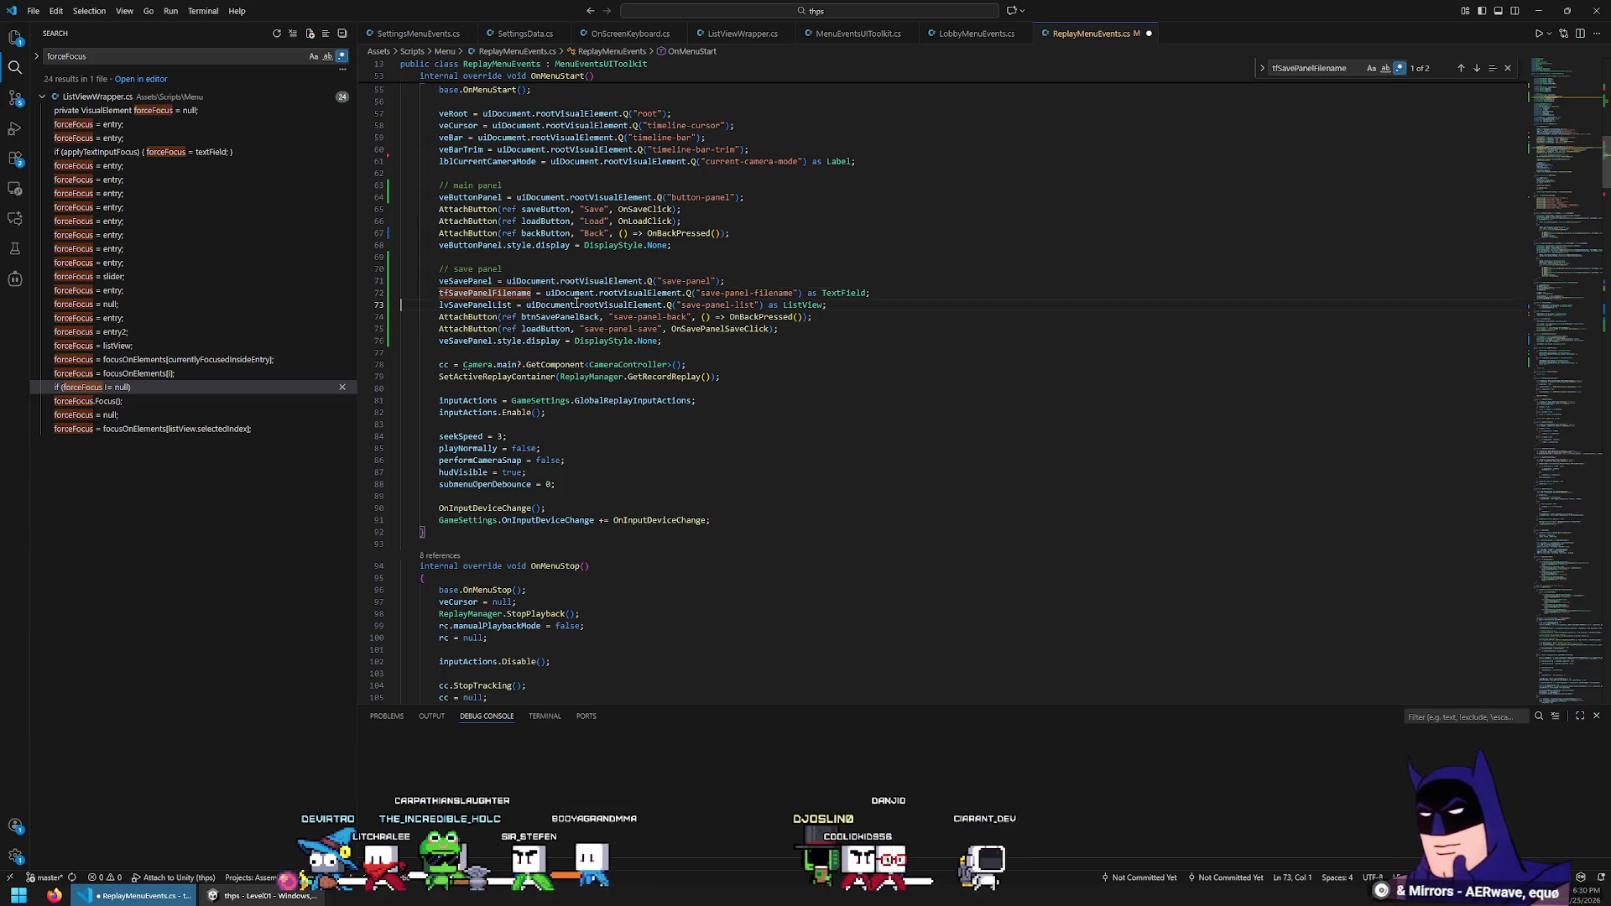
key(ctrl+v)
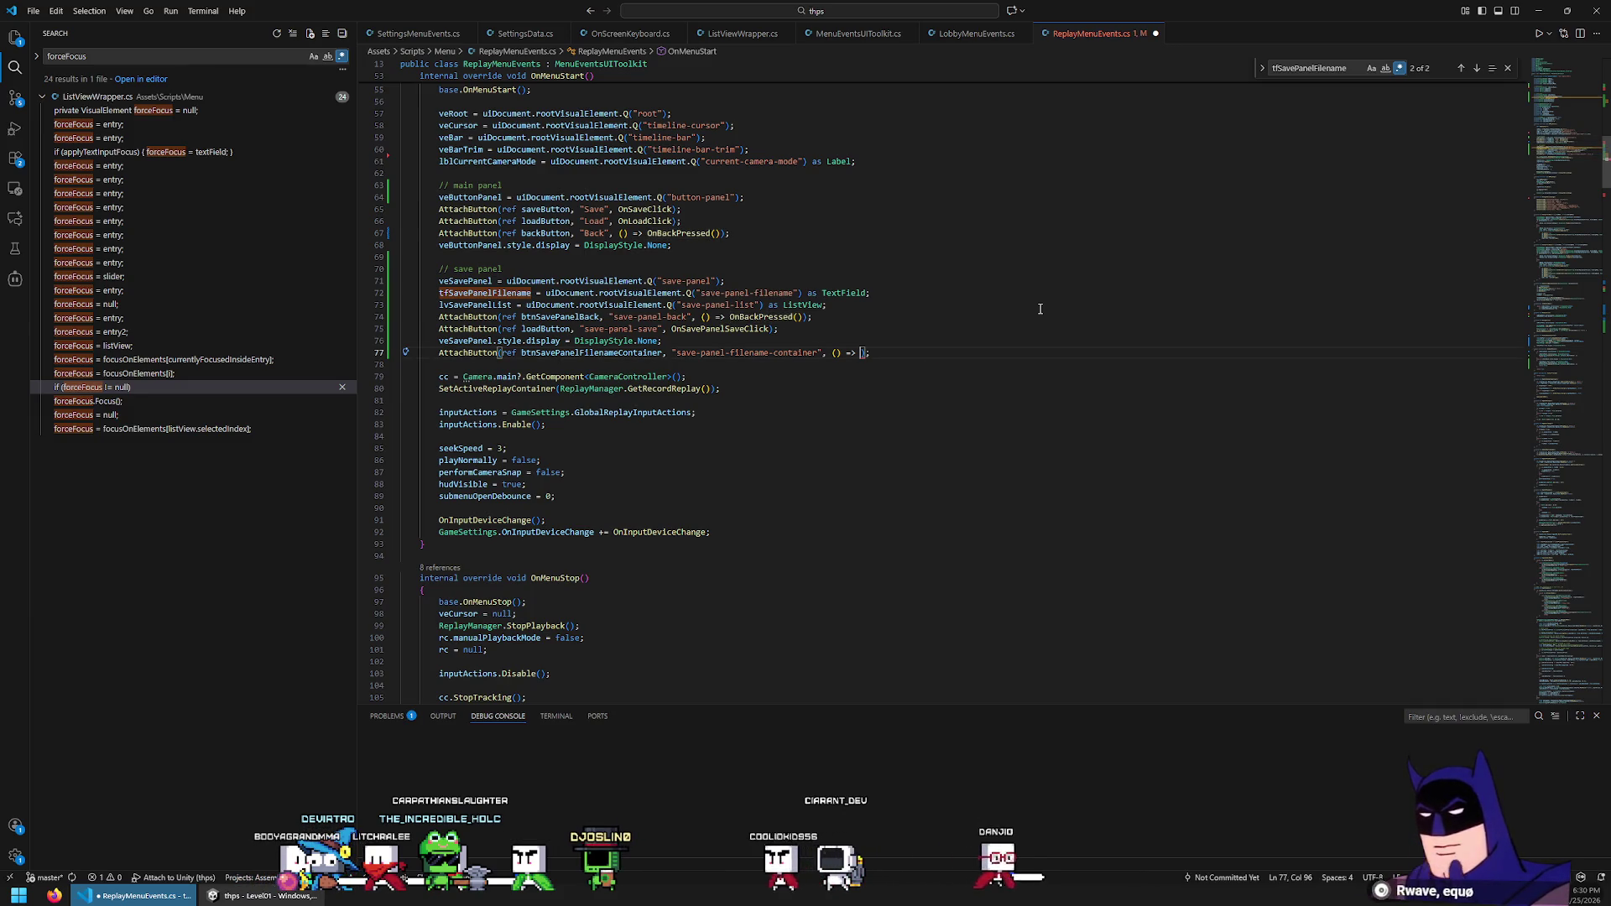
text(tfS)
key(Tab)
text(.Fo)
key(Tab)
text(())
key(Down)
key(ctrl+s)
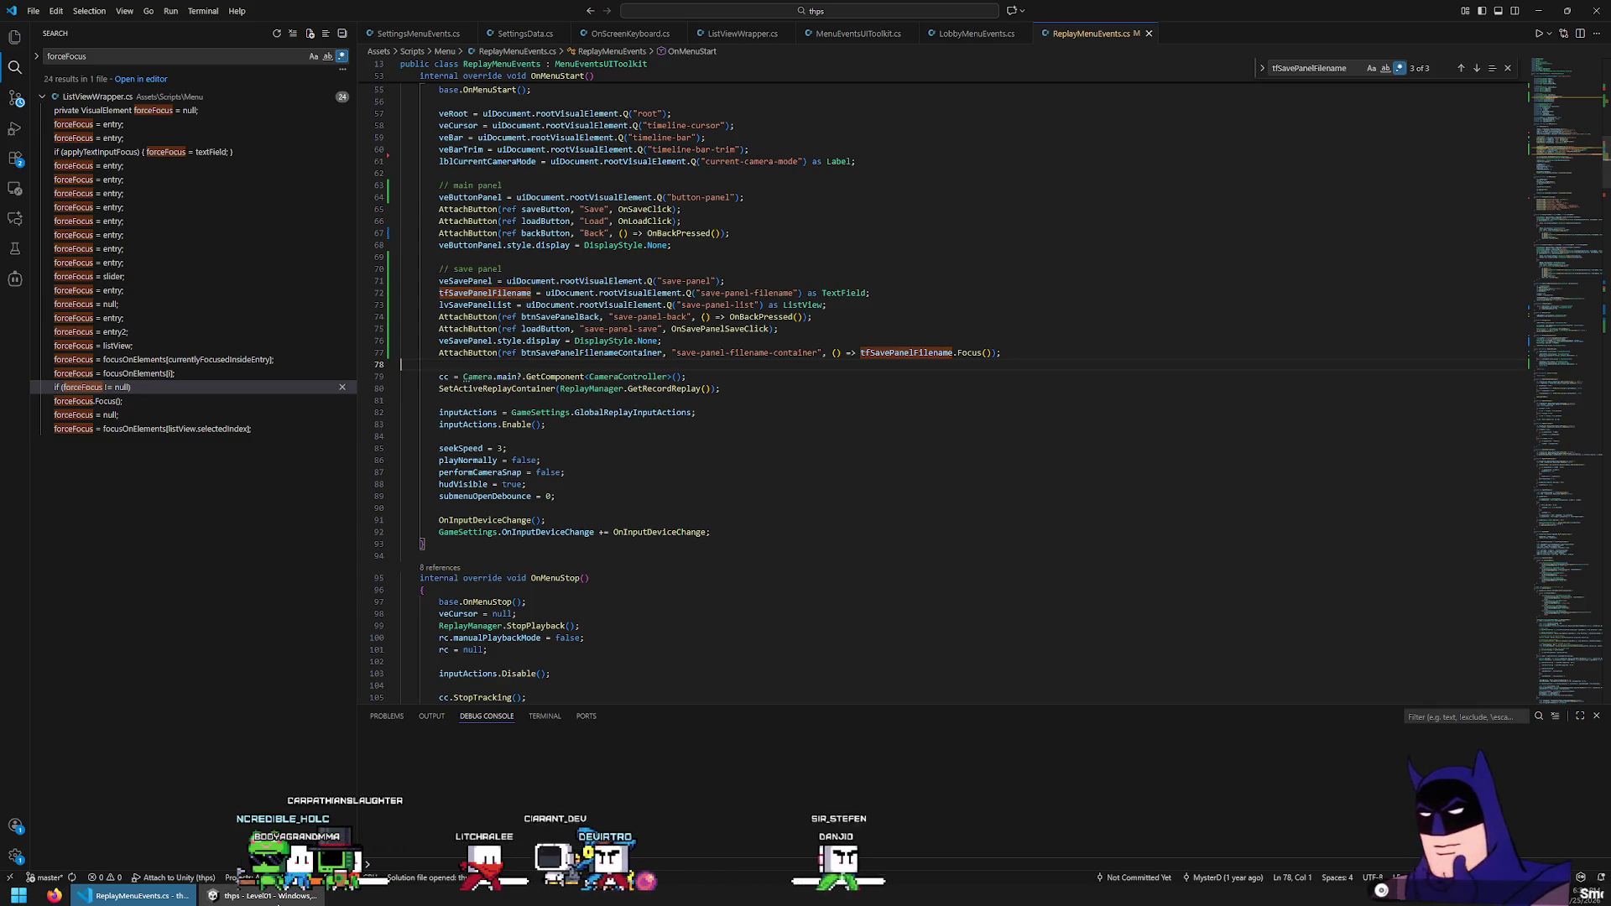
click(267, 895)
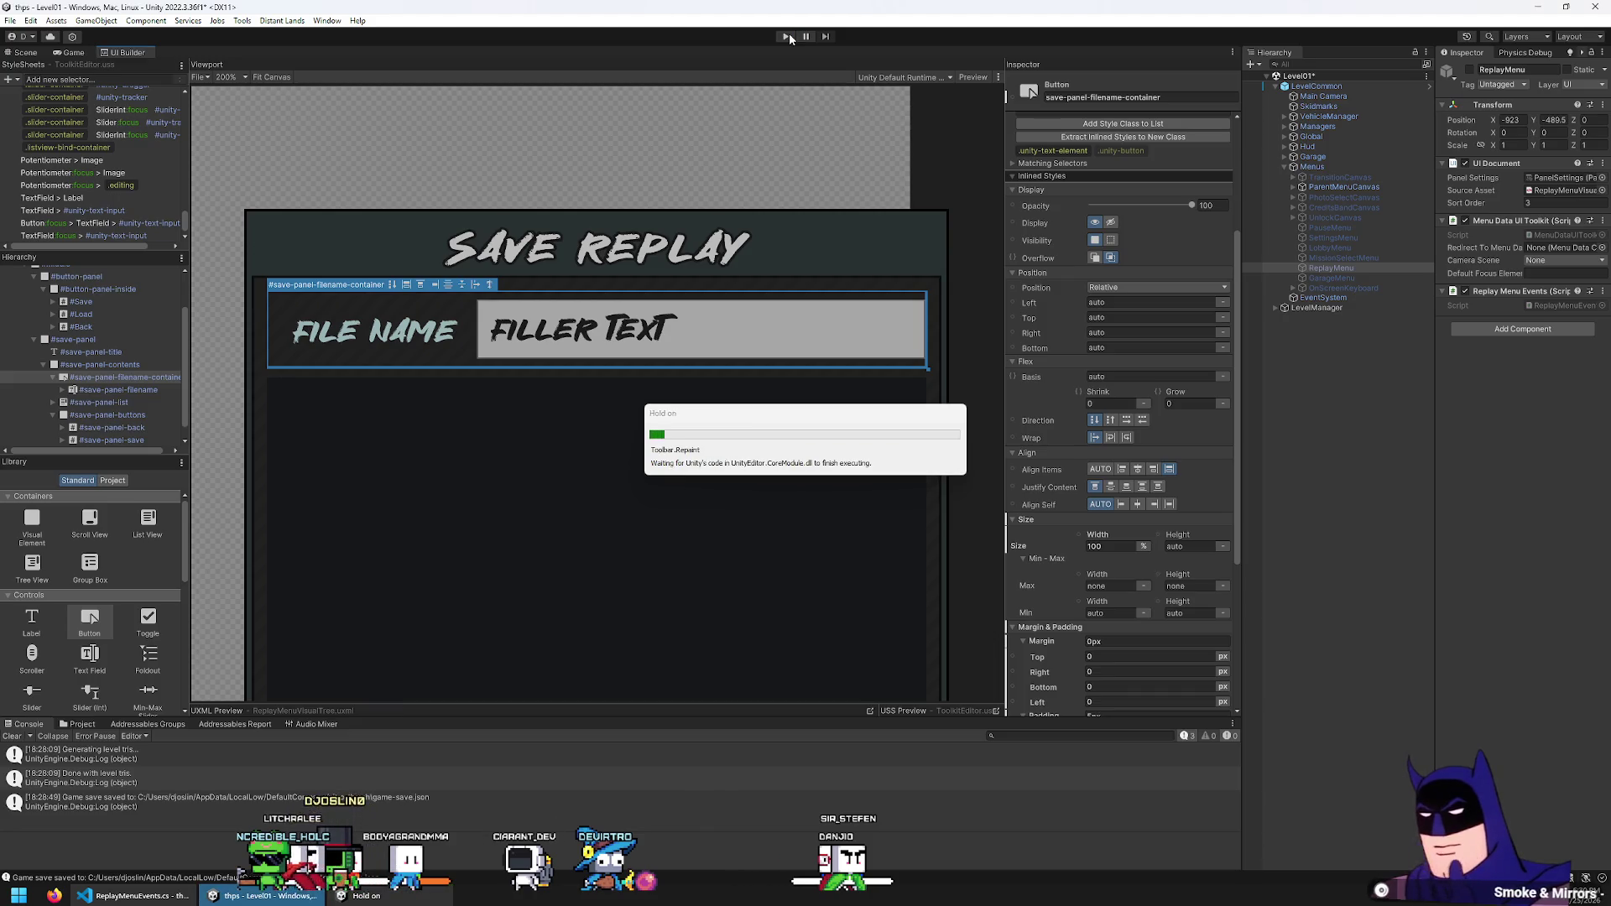
Enter play mode and go from the pause menu through Replay > Save to the Save Replay dialog
click(789, 36)
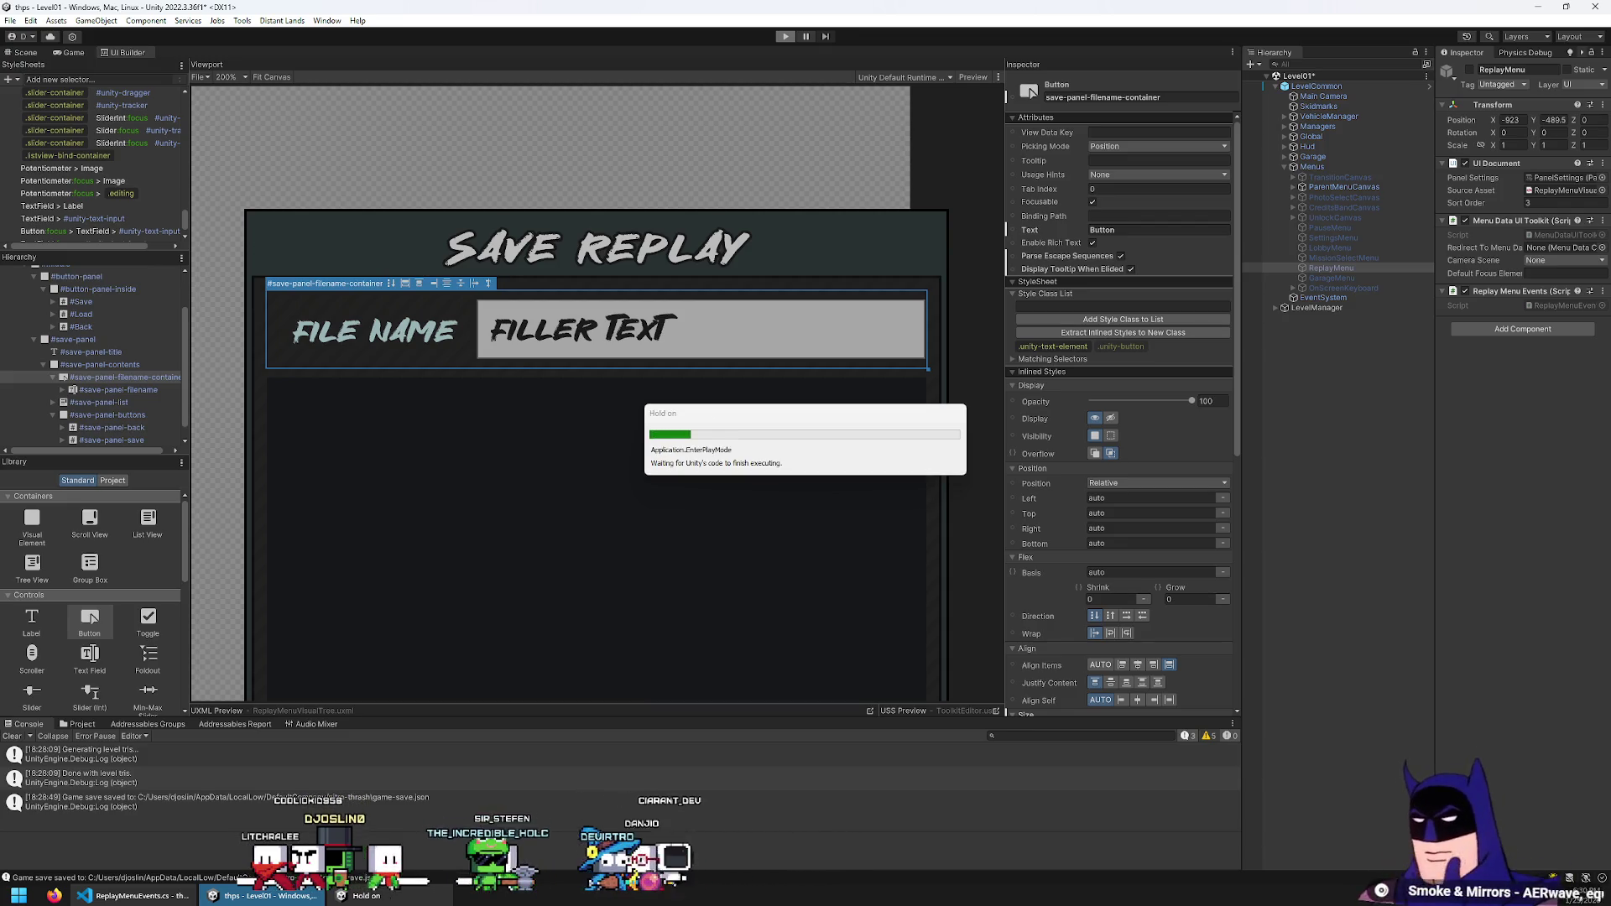
key(Escape)
key(Down)
key(Down)
key(Return)
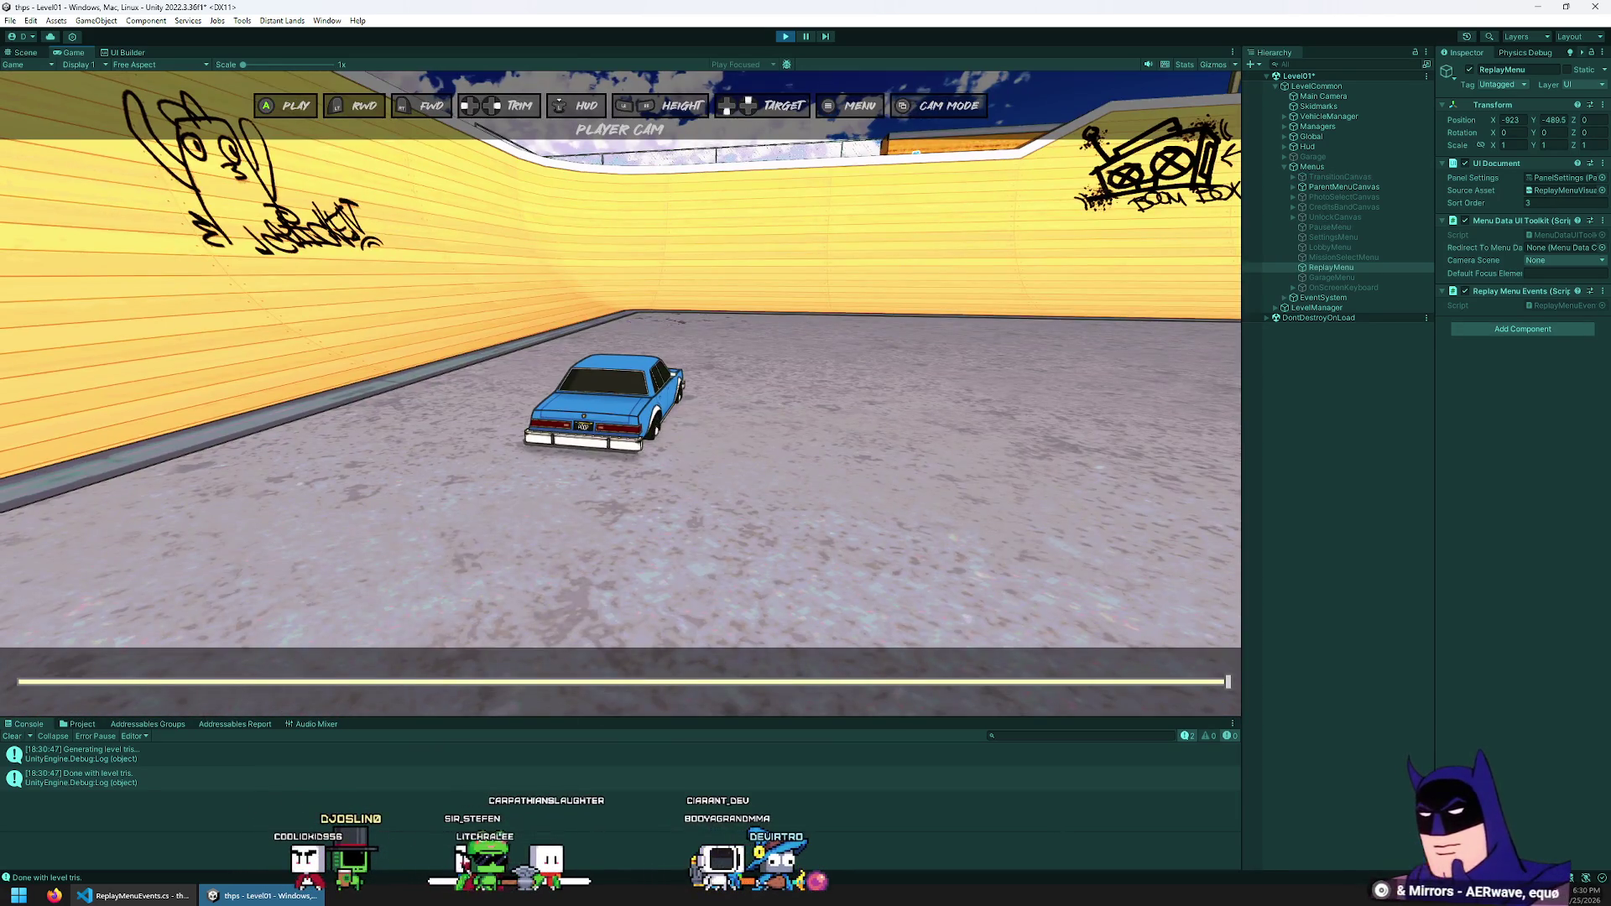
key(Escape)
key(Down)
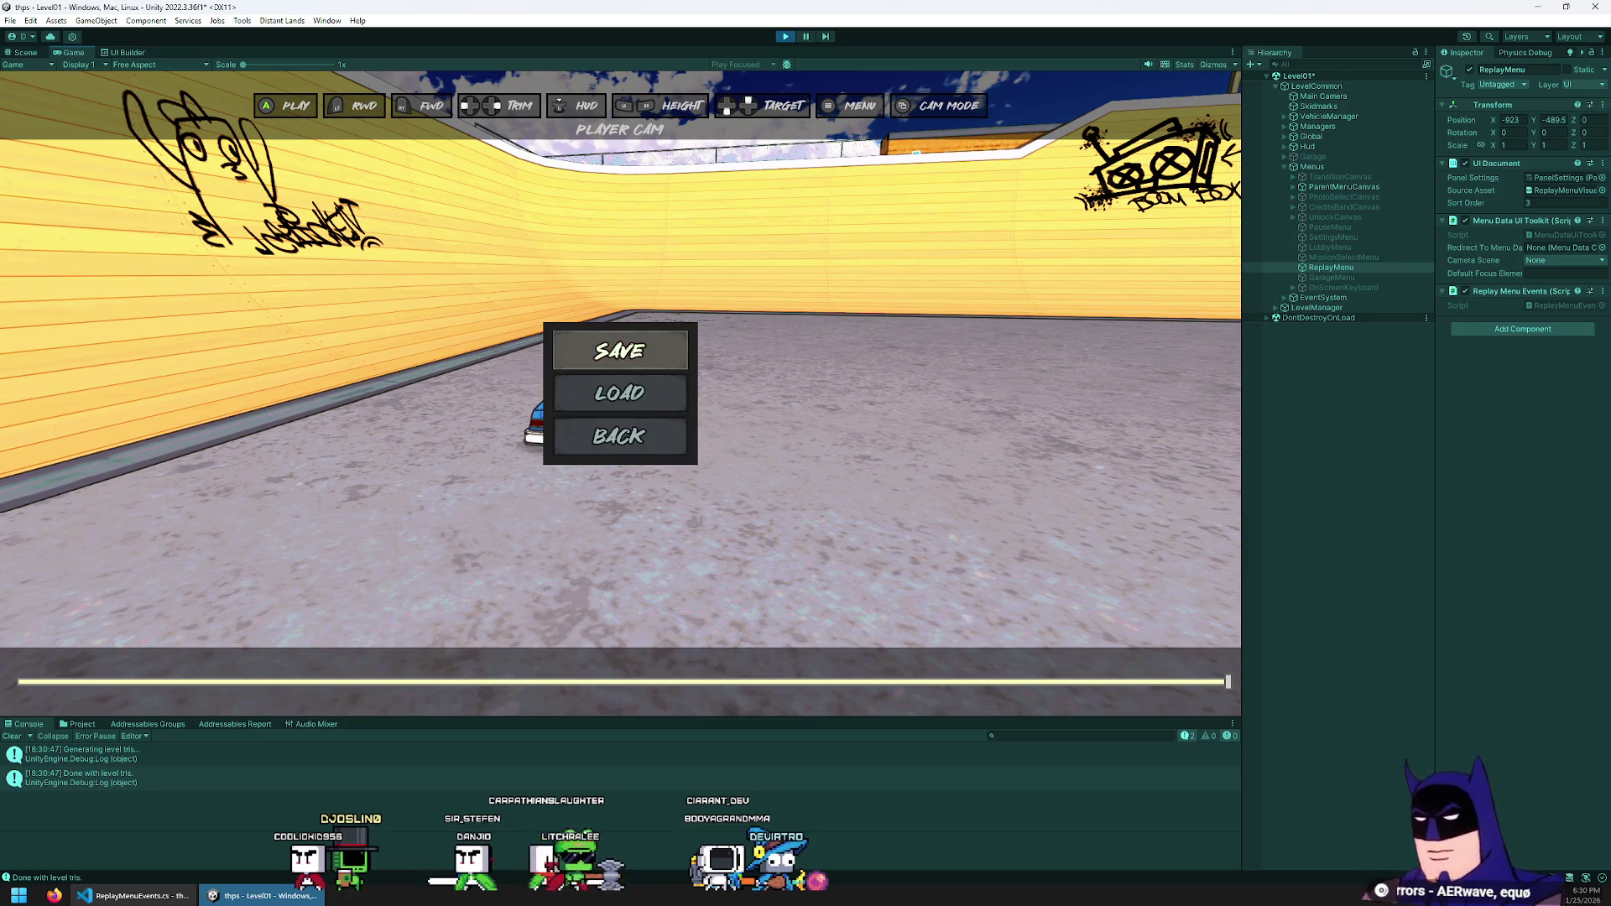
key(Return)
Test focus between the file name field, Back and Save, then start editing the file name
key(Down)
key(Up)
key(Down)
key(Up)
key(Down)
key(Up)
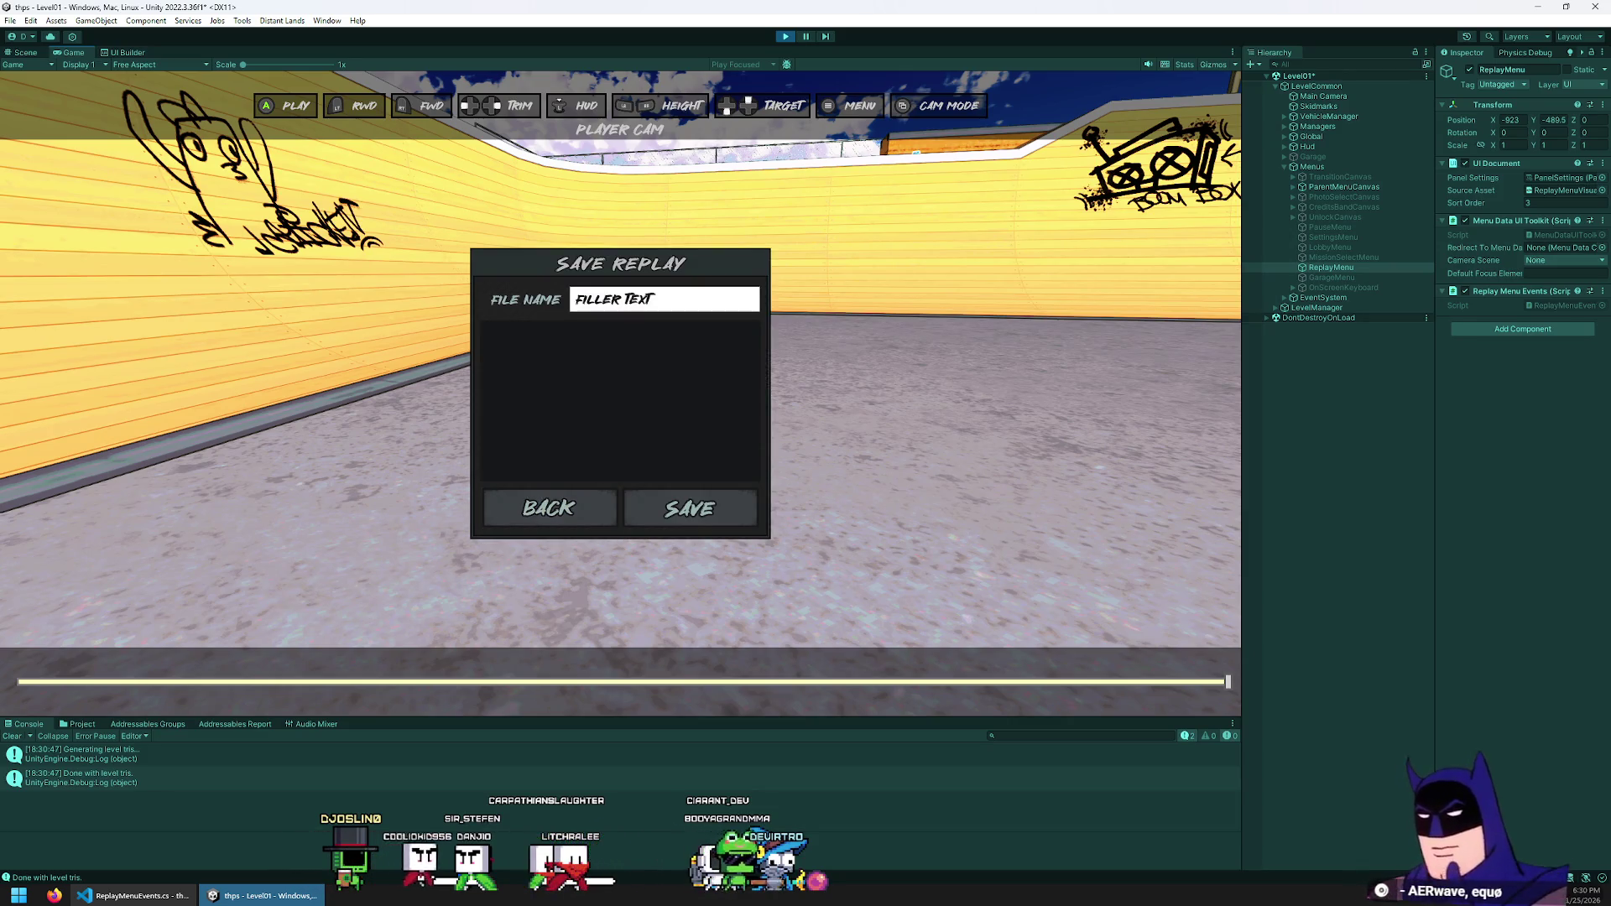
key(Down)
key(Right)
key(Left)
key(Up)
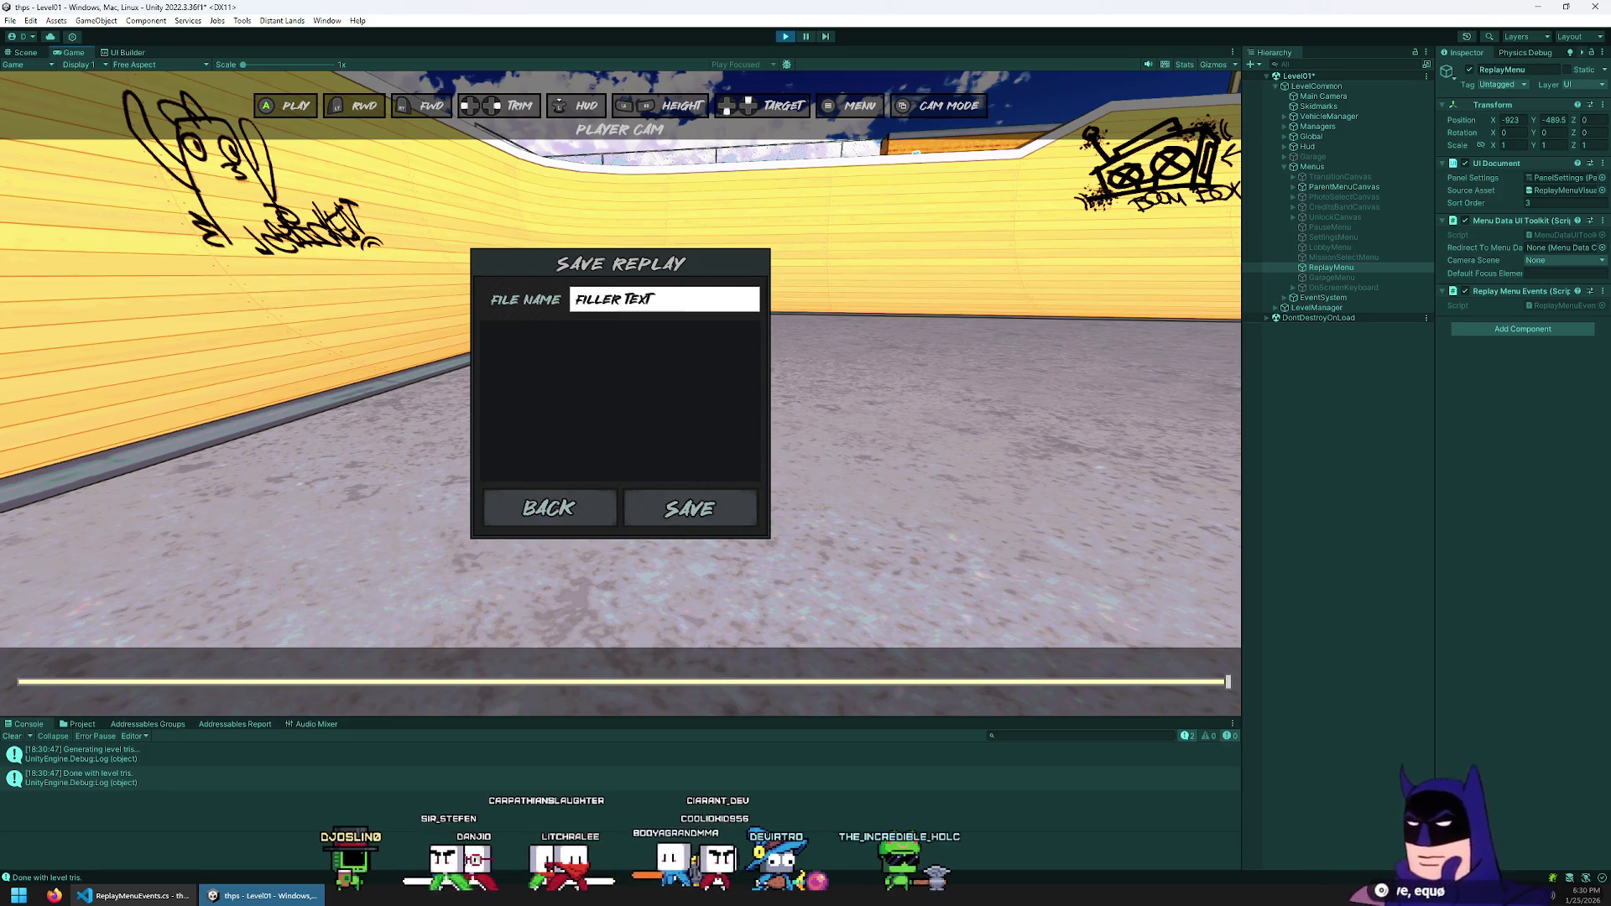
key(Return)
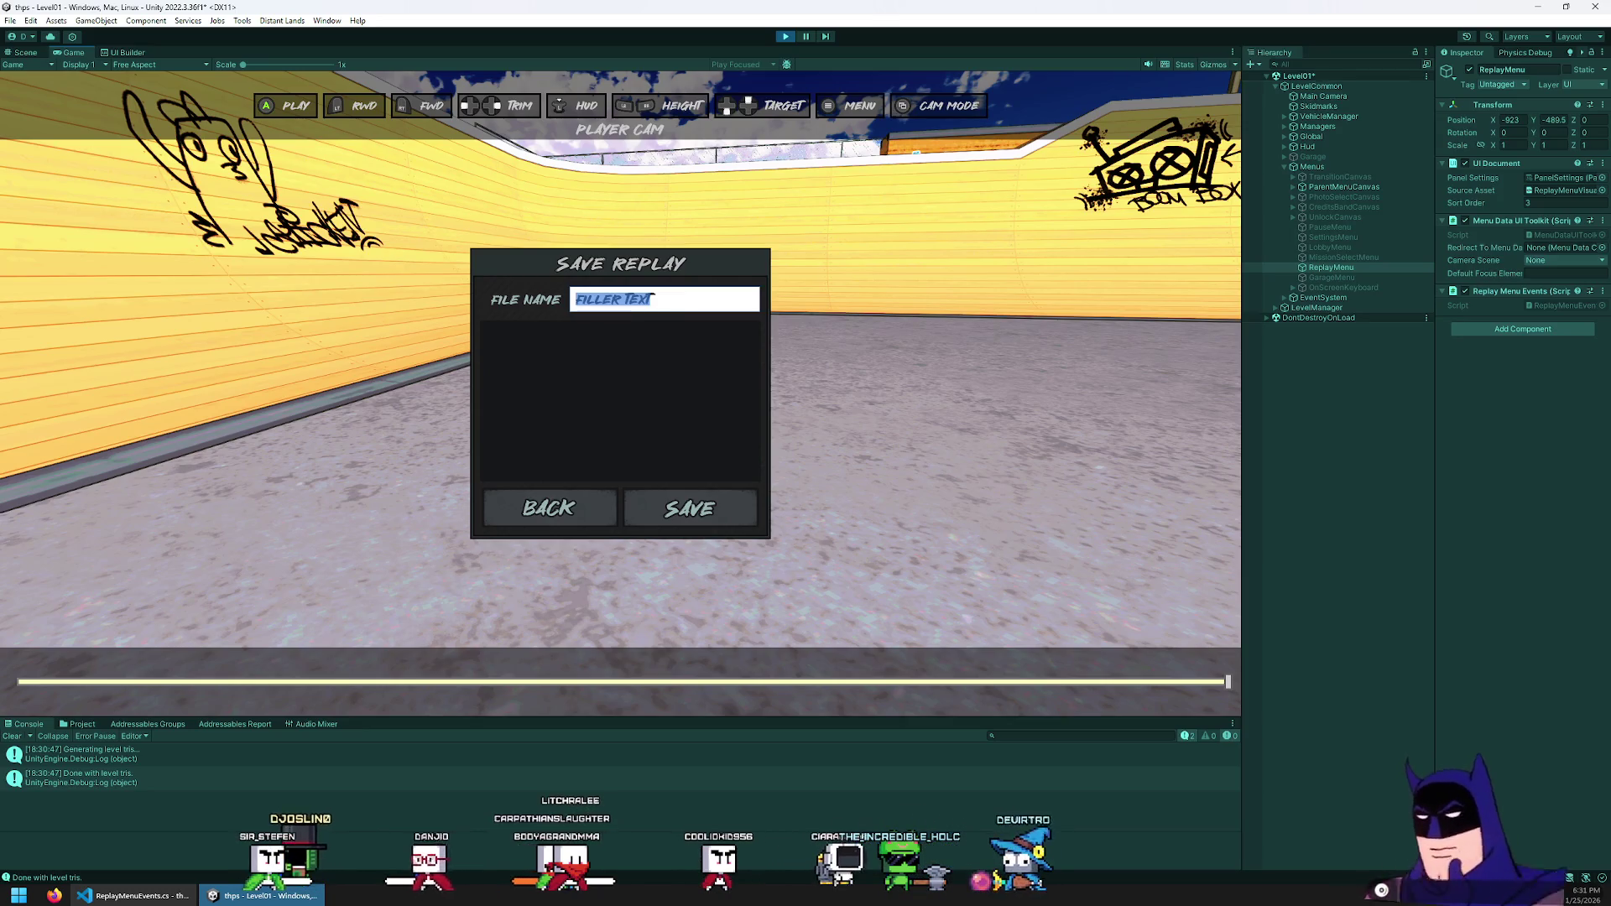
Reopen the Save Replay dialog, move focus to Back and use it to exit
key(Escape)
key(Up)
key(Return)
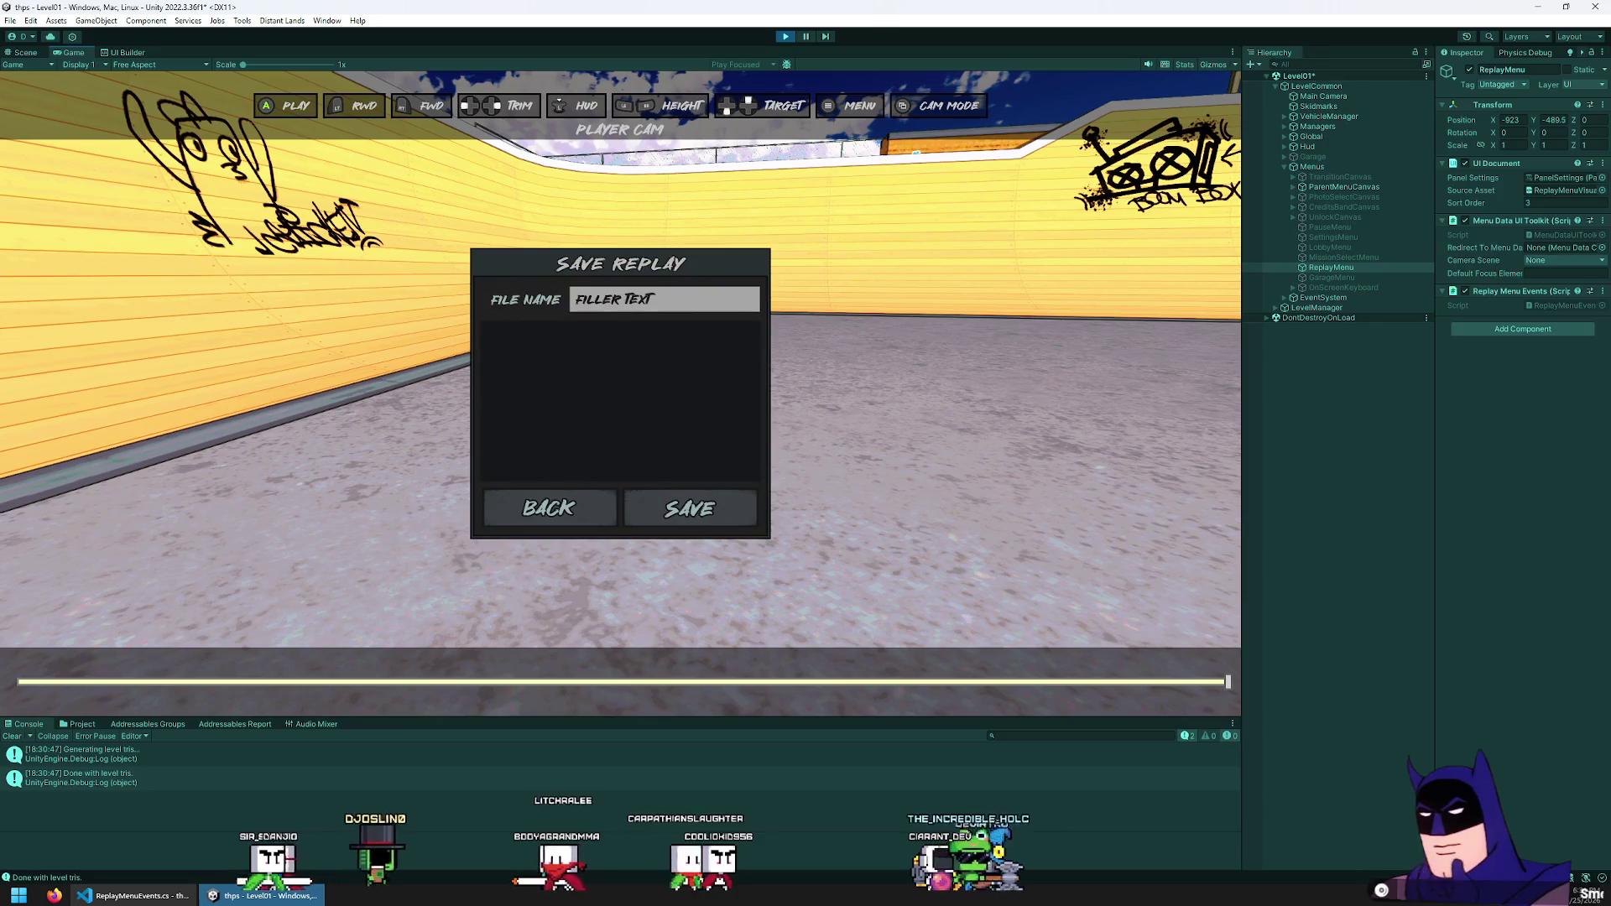
key(Down)
key(Up)
key(Down)
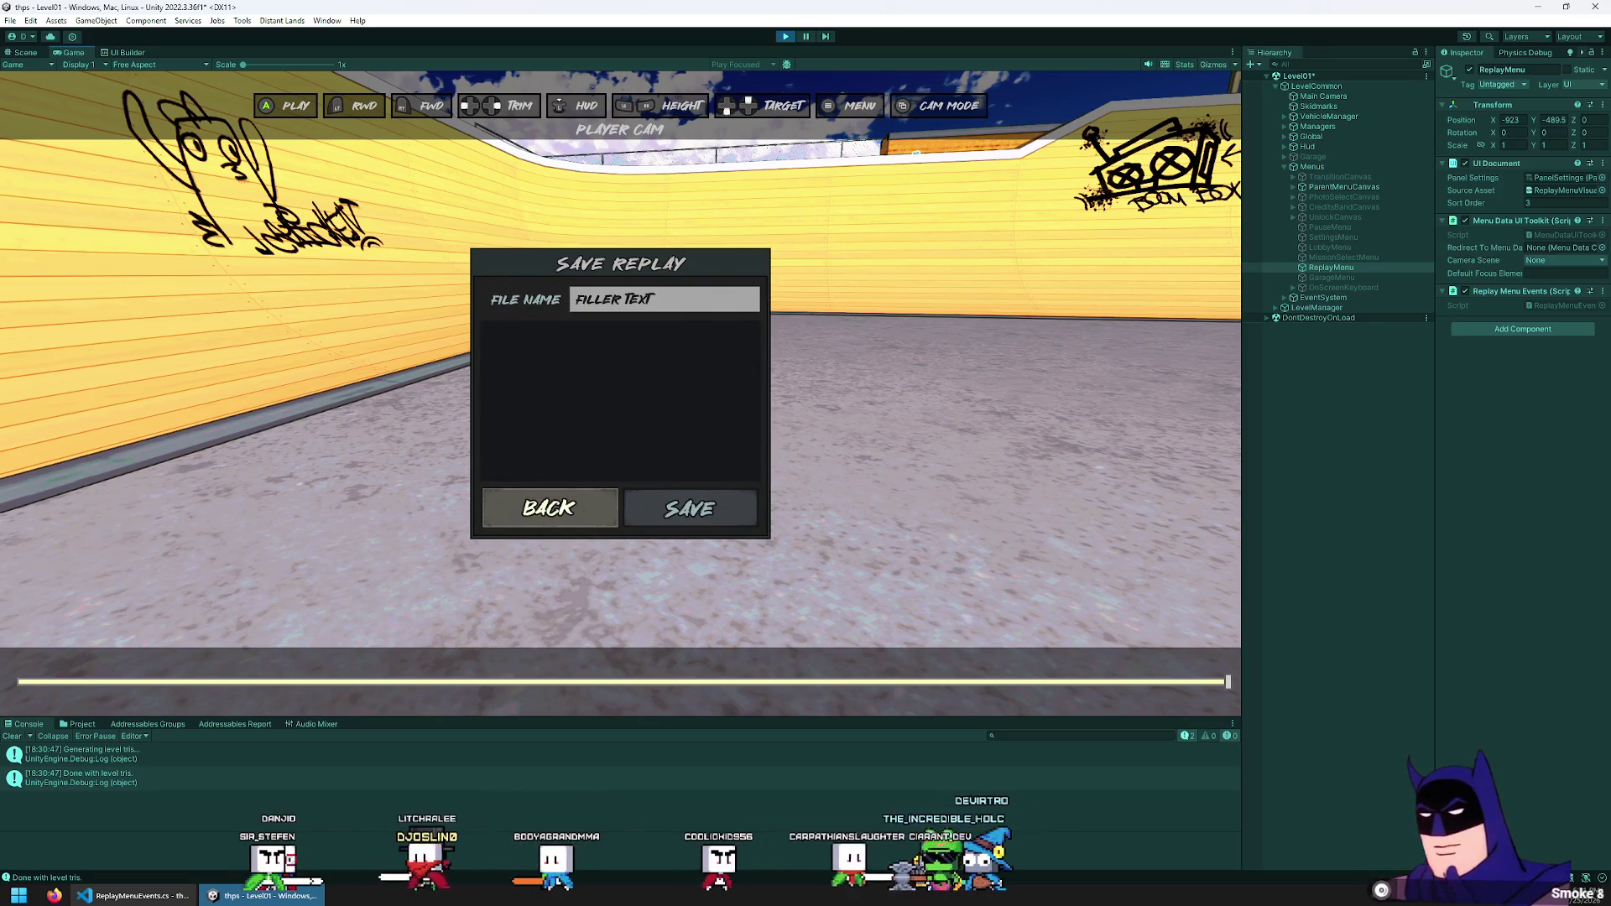
key(Return)
Open and close the save menus a few more times, then return to the script
key(Escape)
key(Escape)
key(Return)
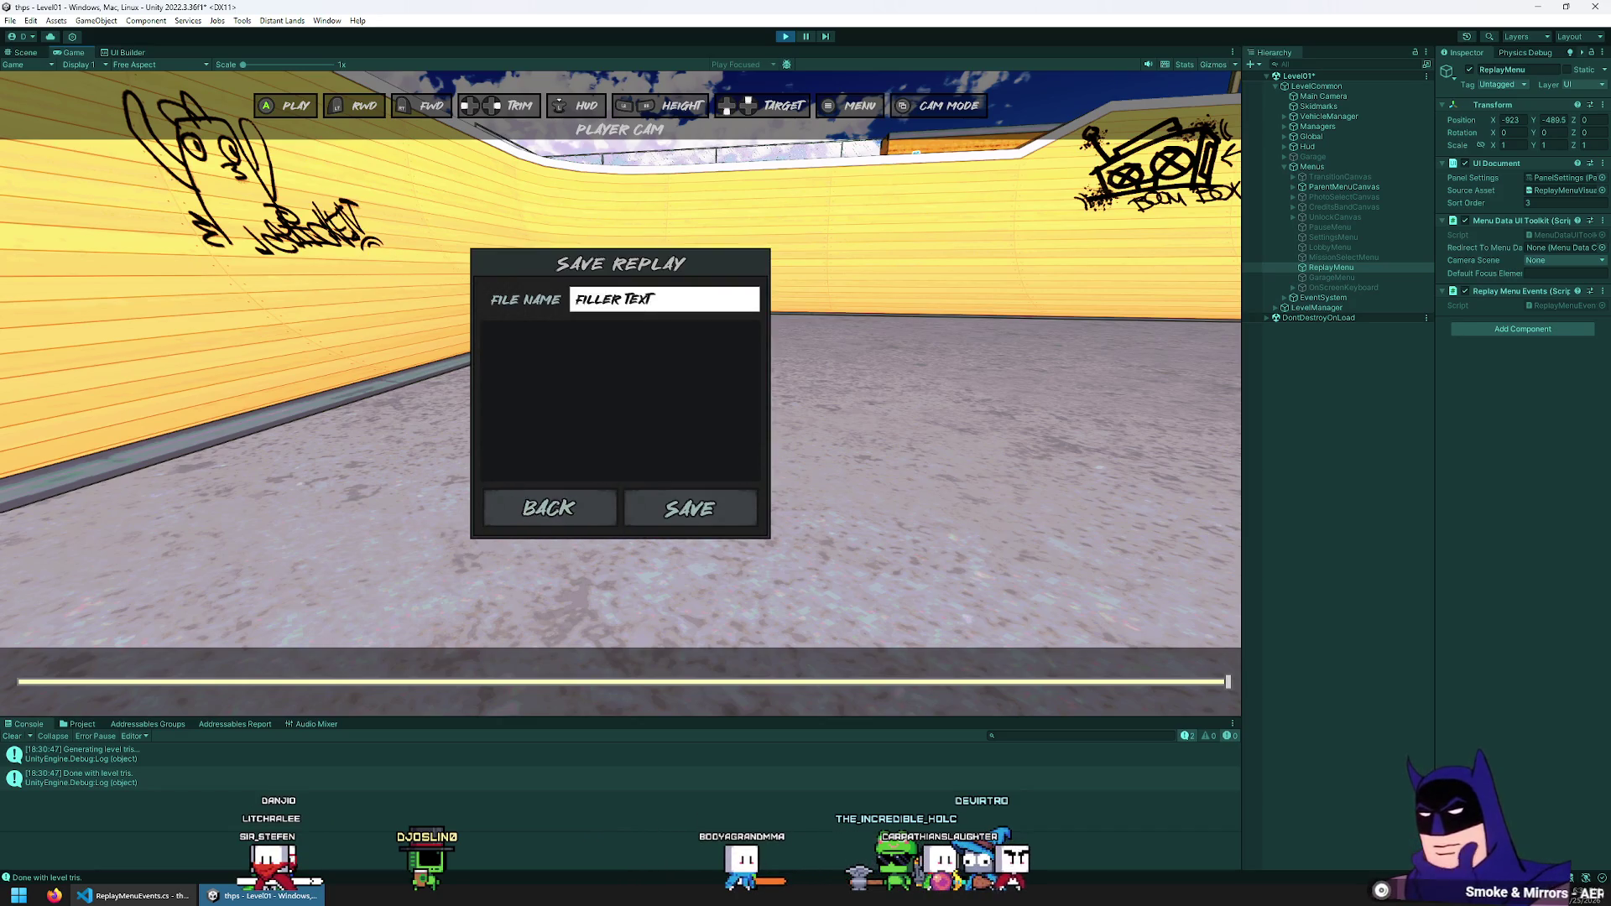
key(Escape)
key(Return)
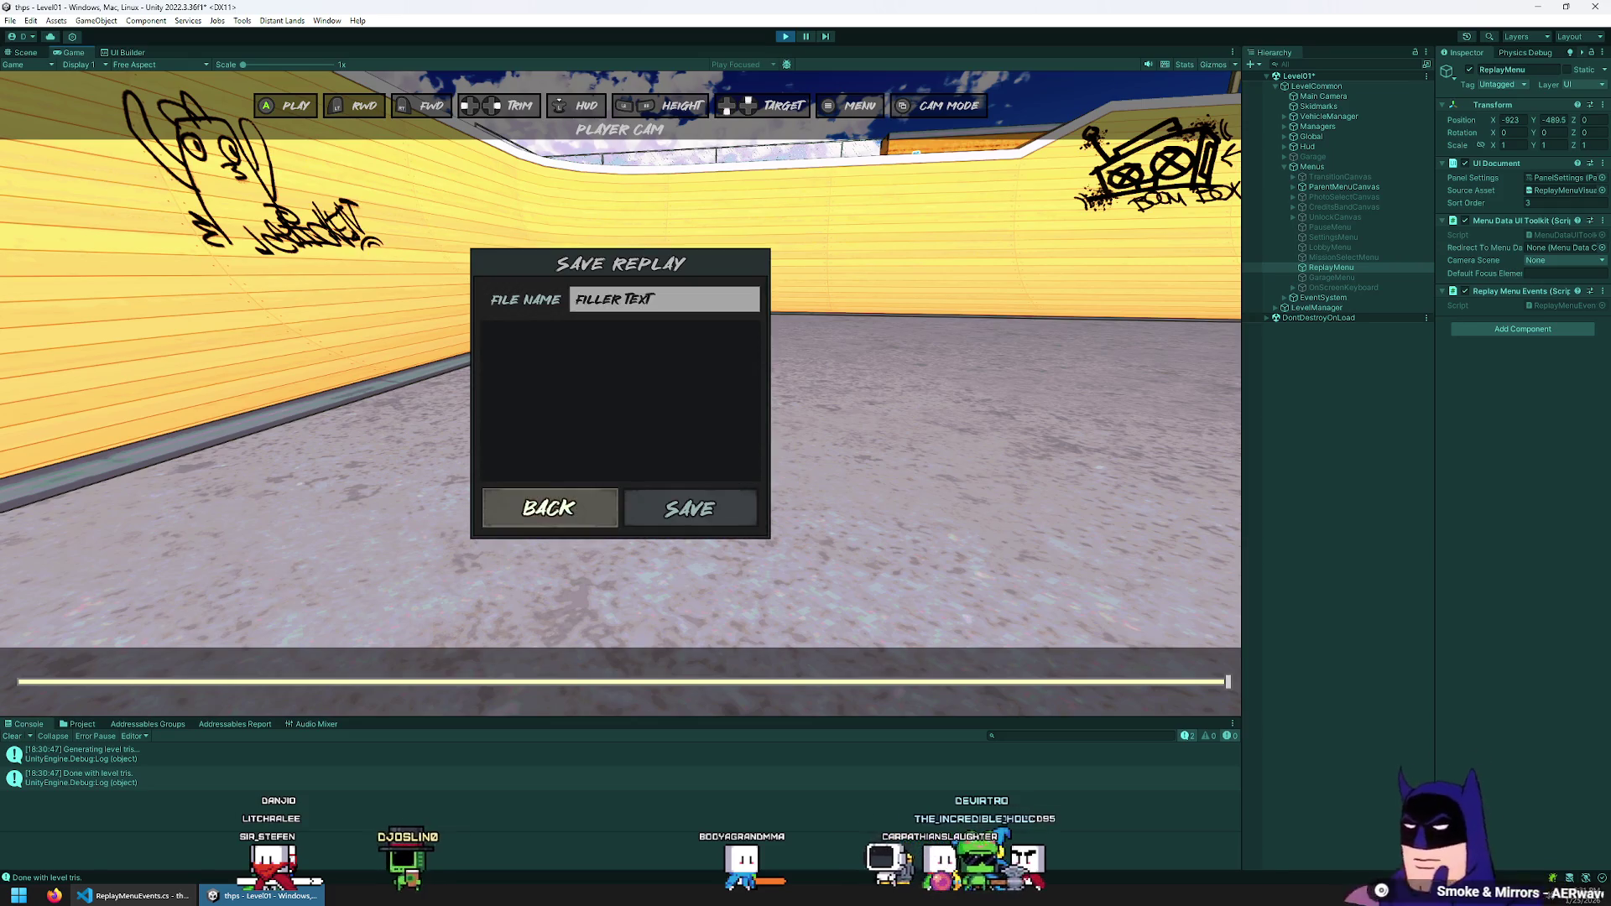
key(Escape)
key(Escape)
key(Escape)
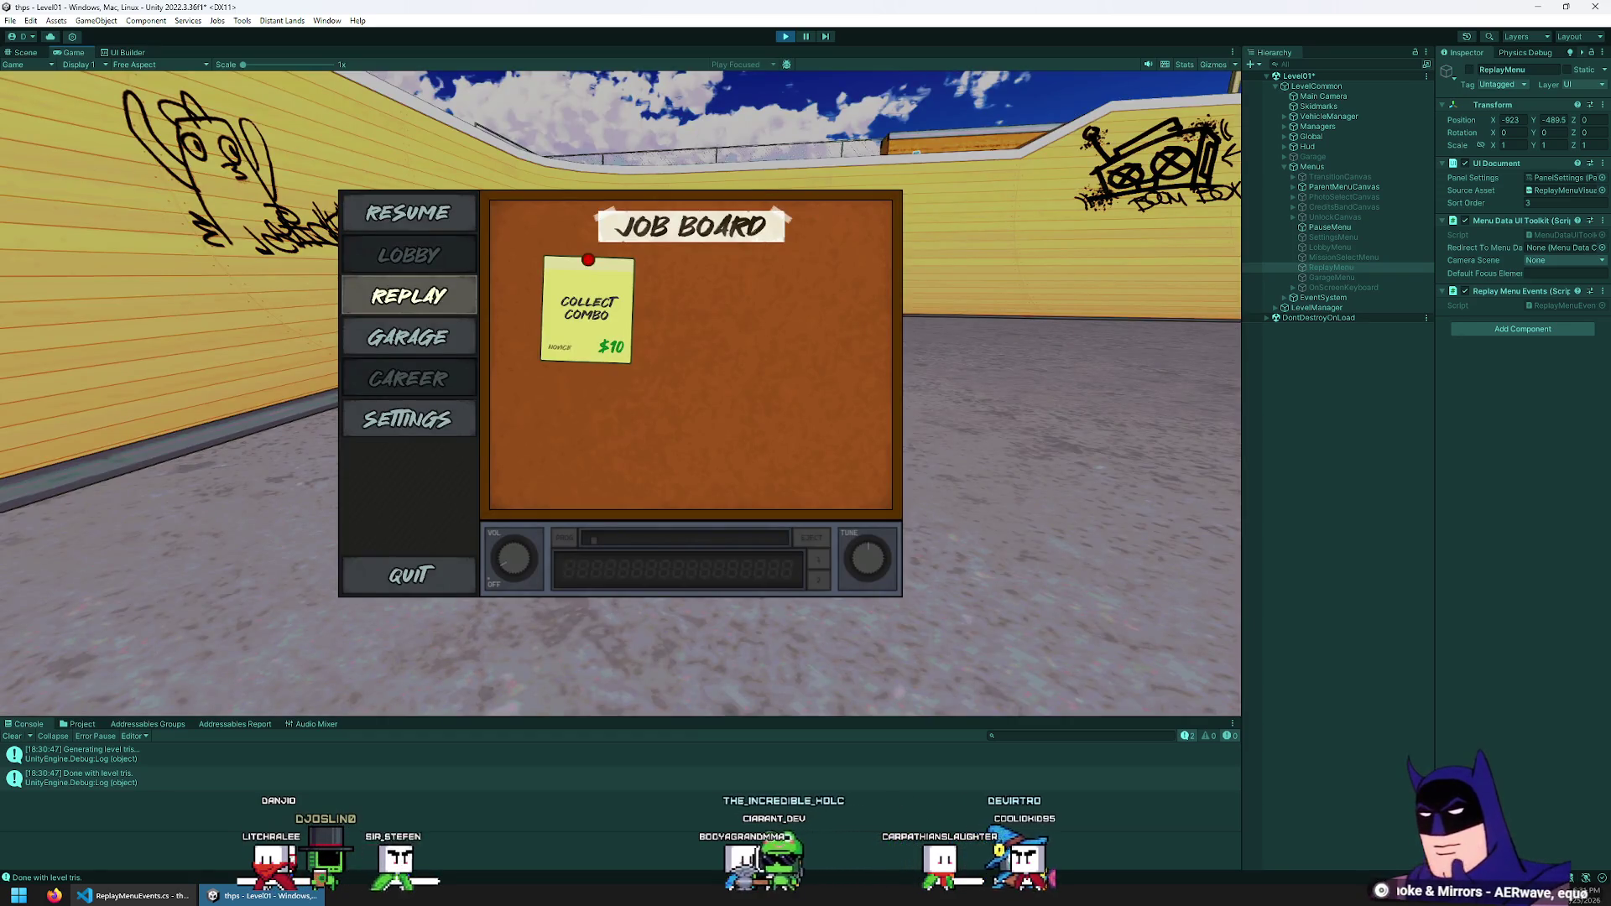
click(784, 36)
key(alt+Tab)
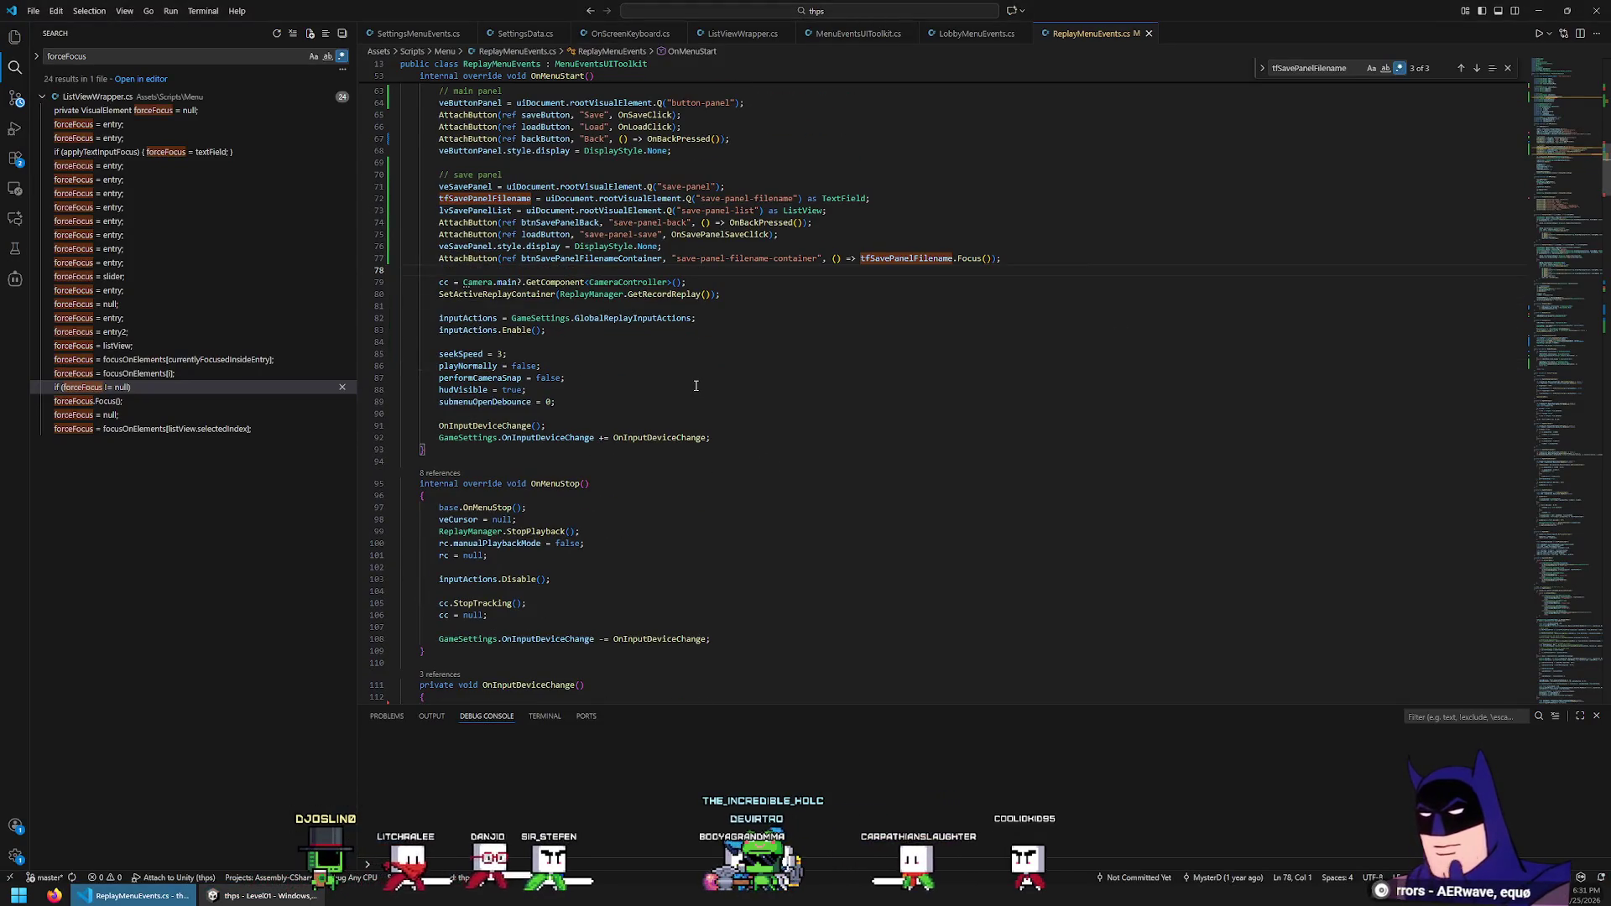
Below cameraMoveTime, declare 'private List<VisualElement> veSubmenus = new List<VisualElement>(8);'
scroll(669, 404, down, 3)
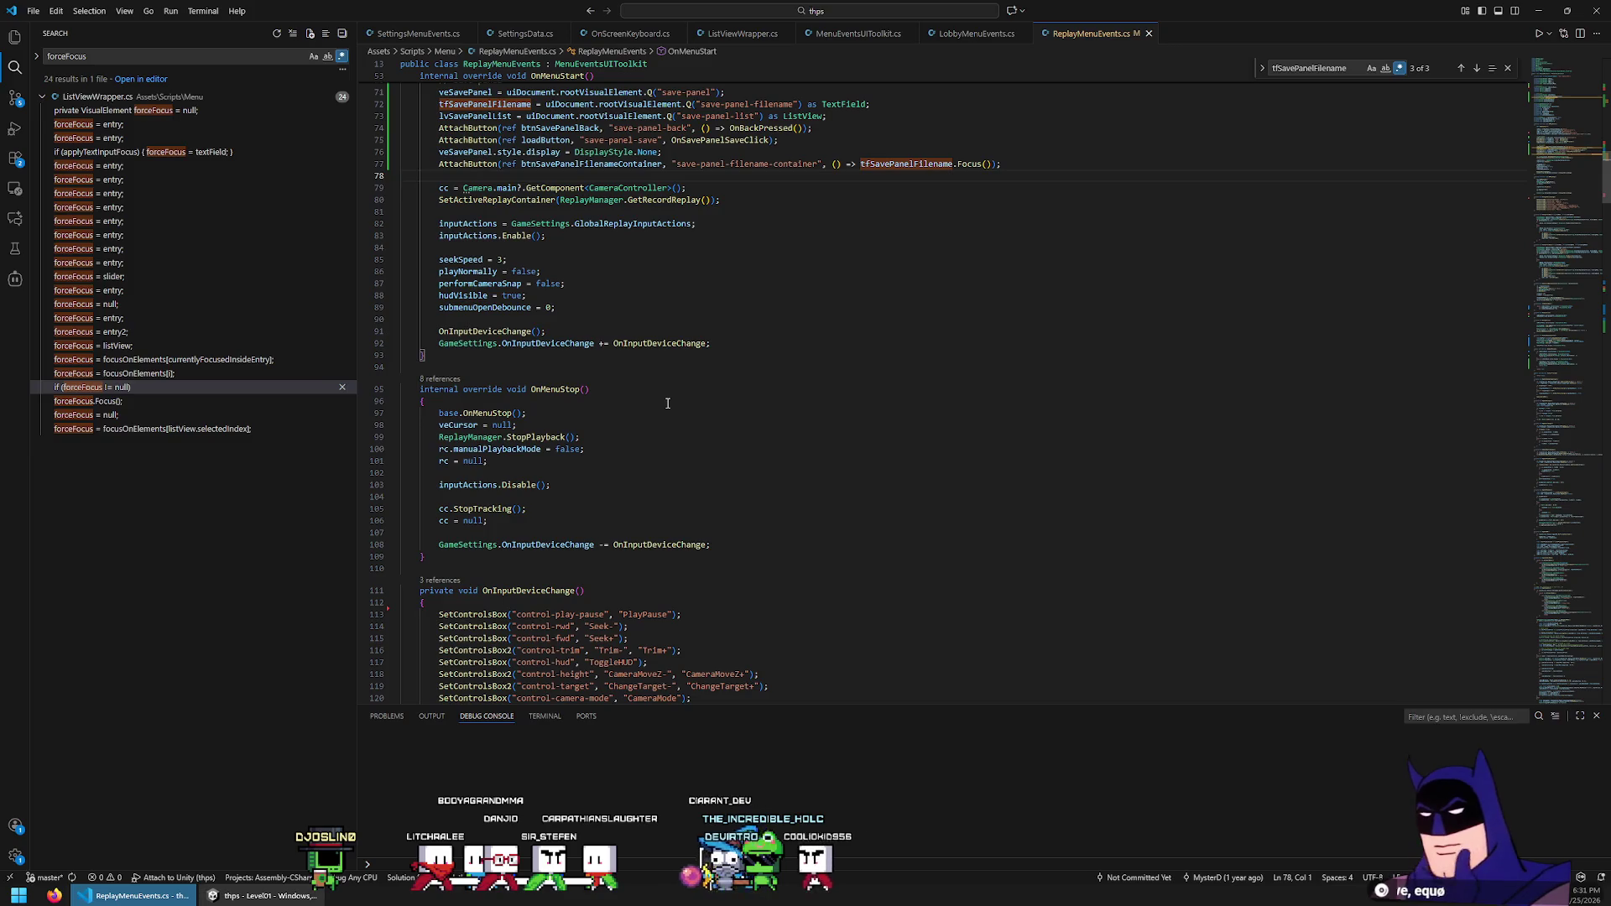
scroll(668, 403, up, 10)
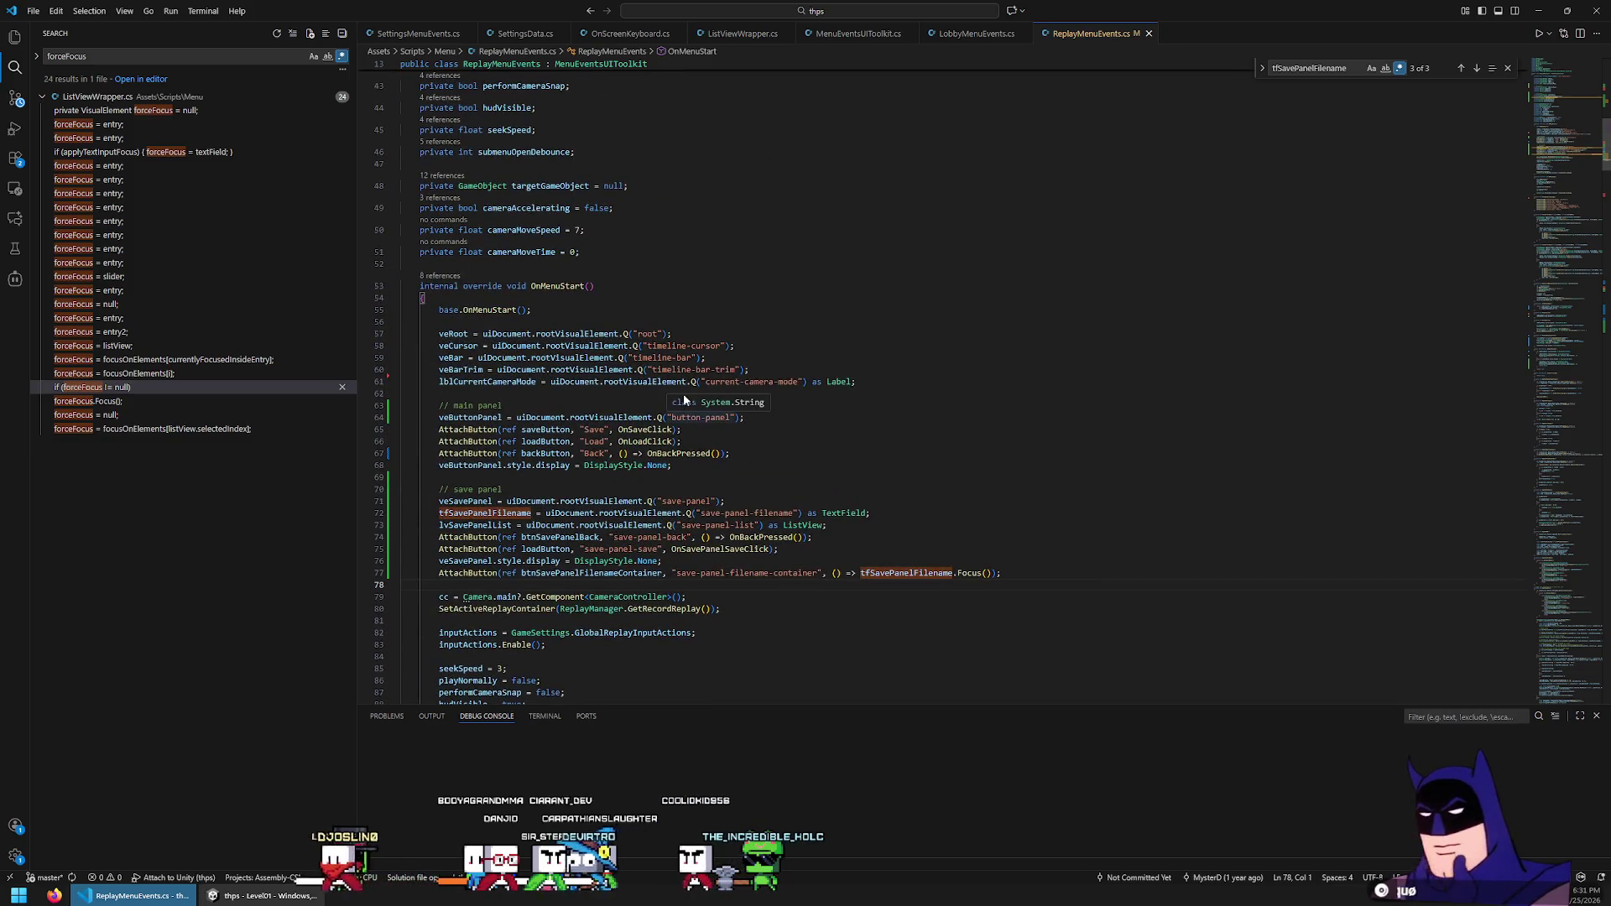
scroll(721, 277, up, 1)
click(725, 261)
key(Down)
key(Return)
key(Return)
text(private L)
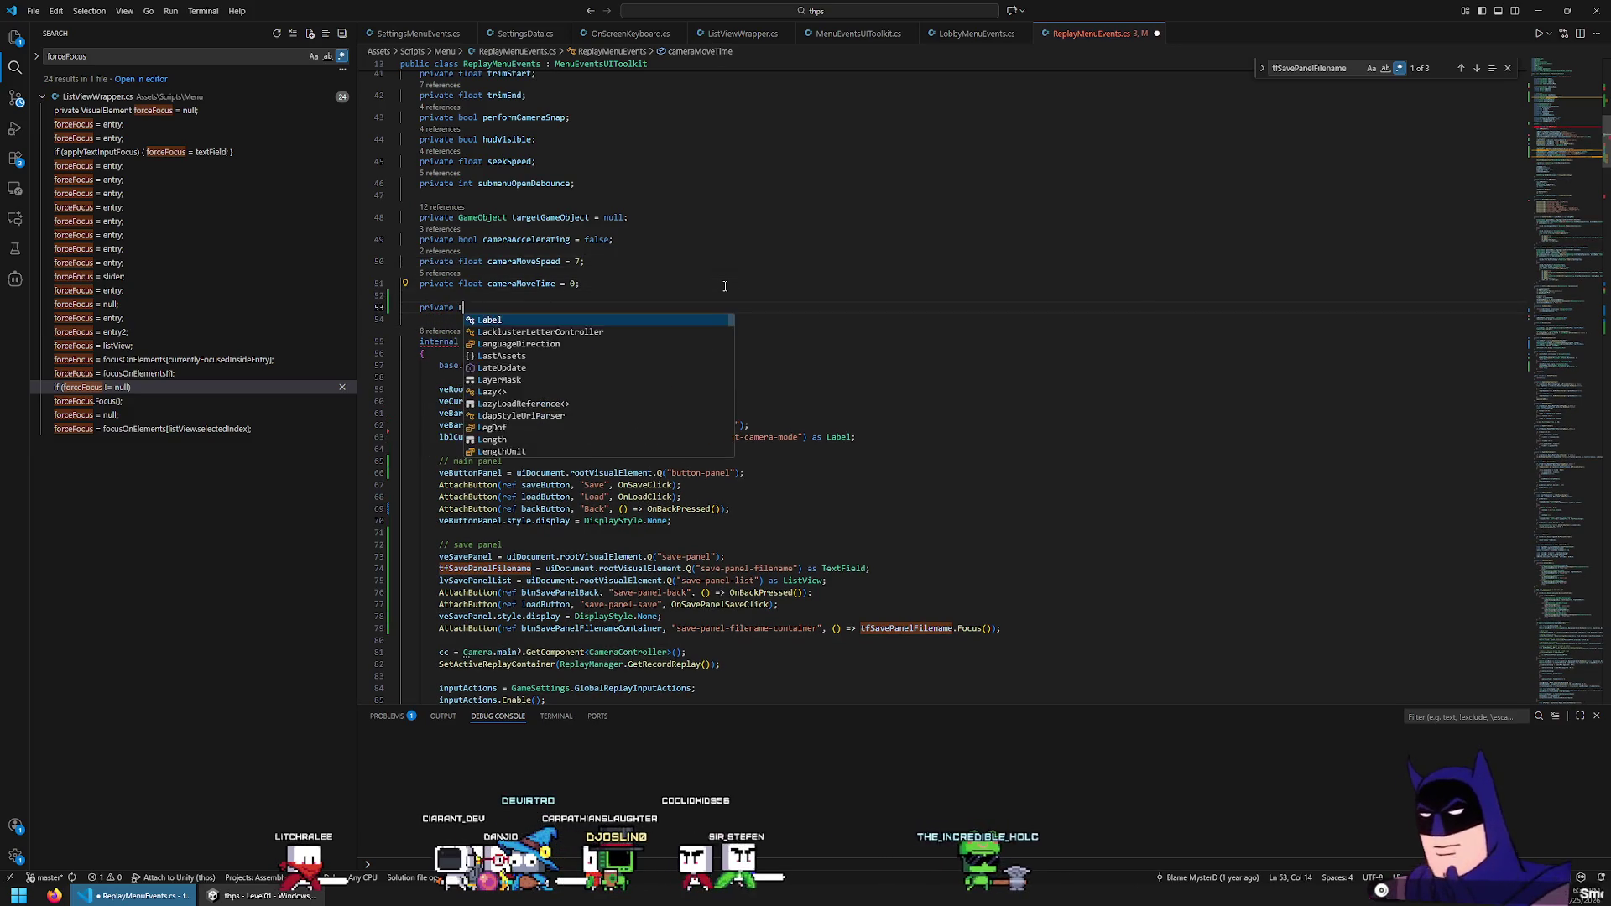
text(ist)
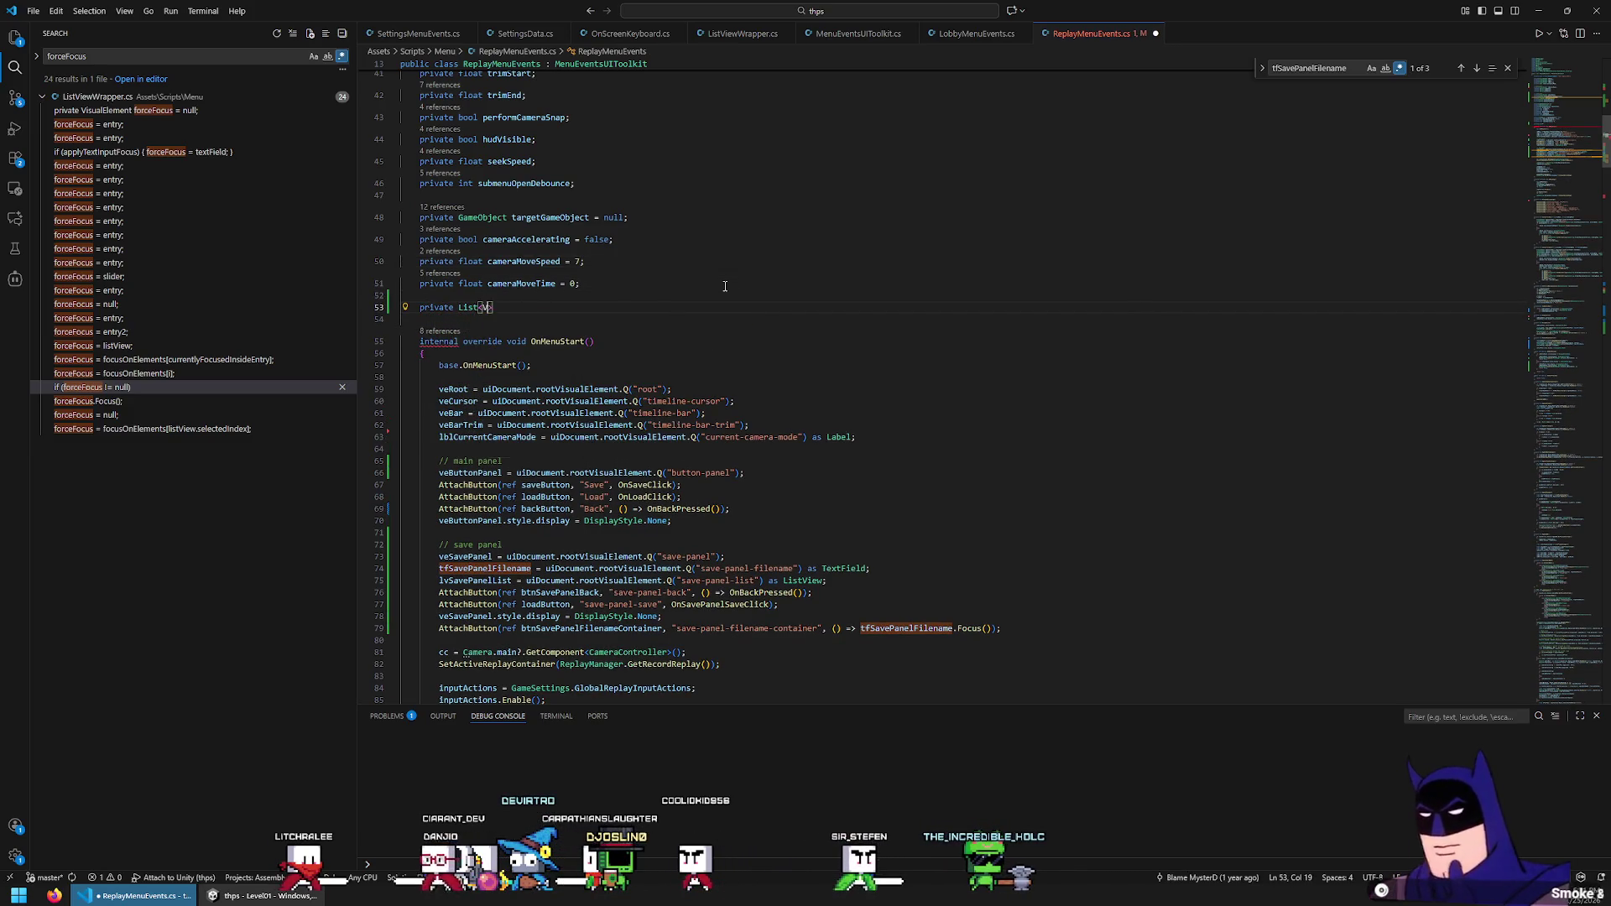
key(Tab)
text(> sub)
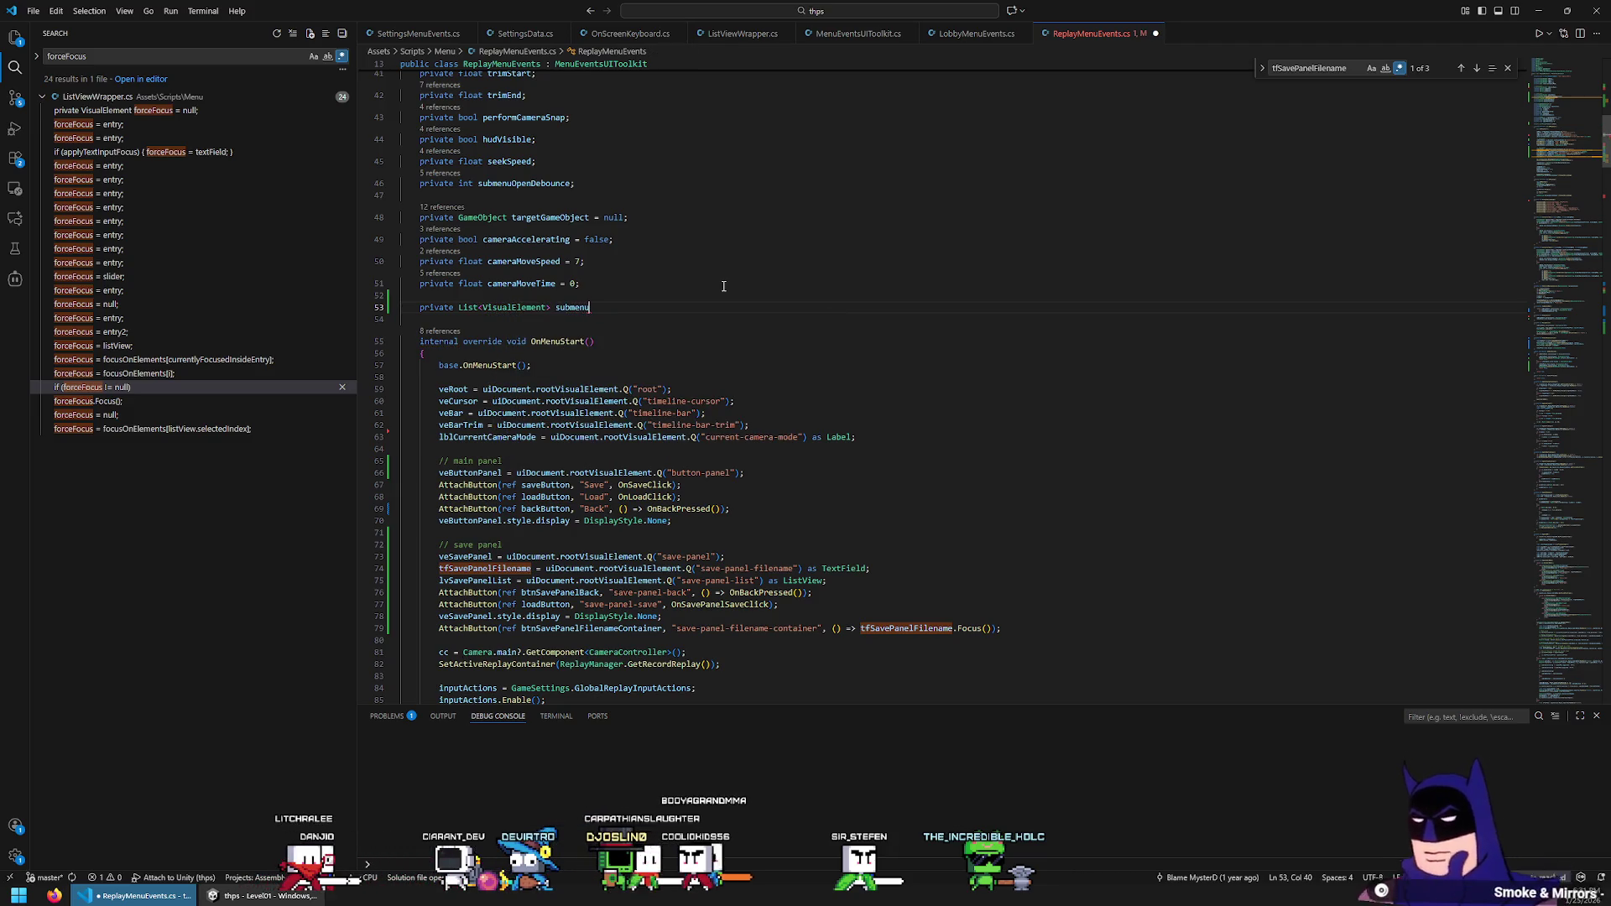
text(veSub)
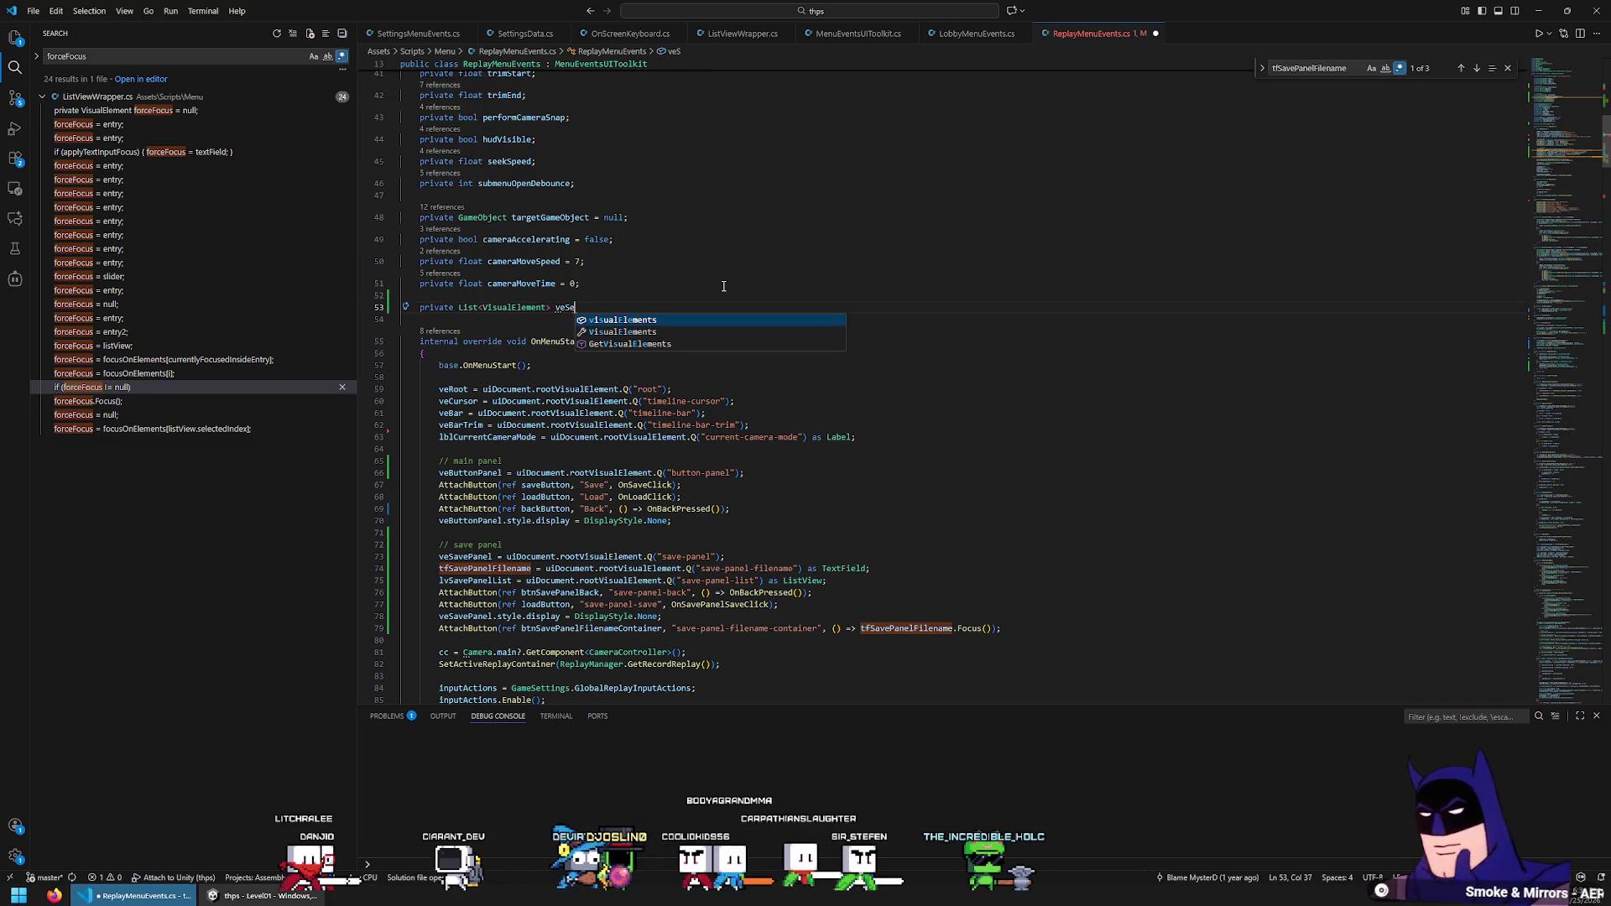
text(us = new List<VisualElement>)
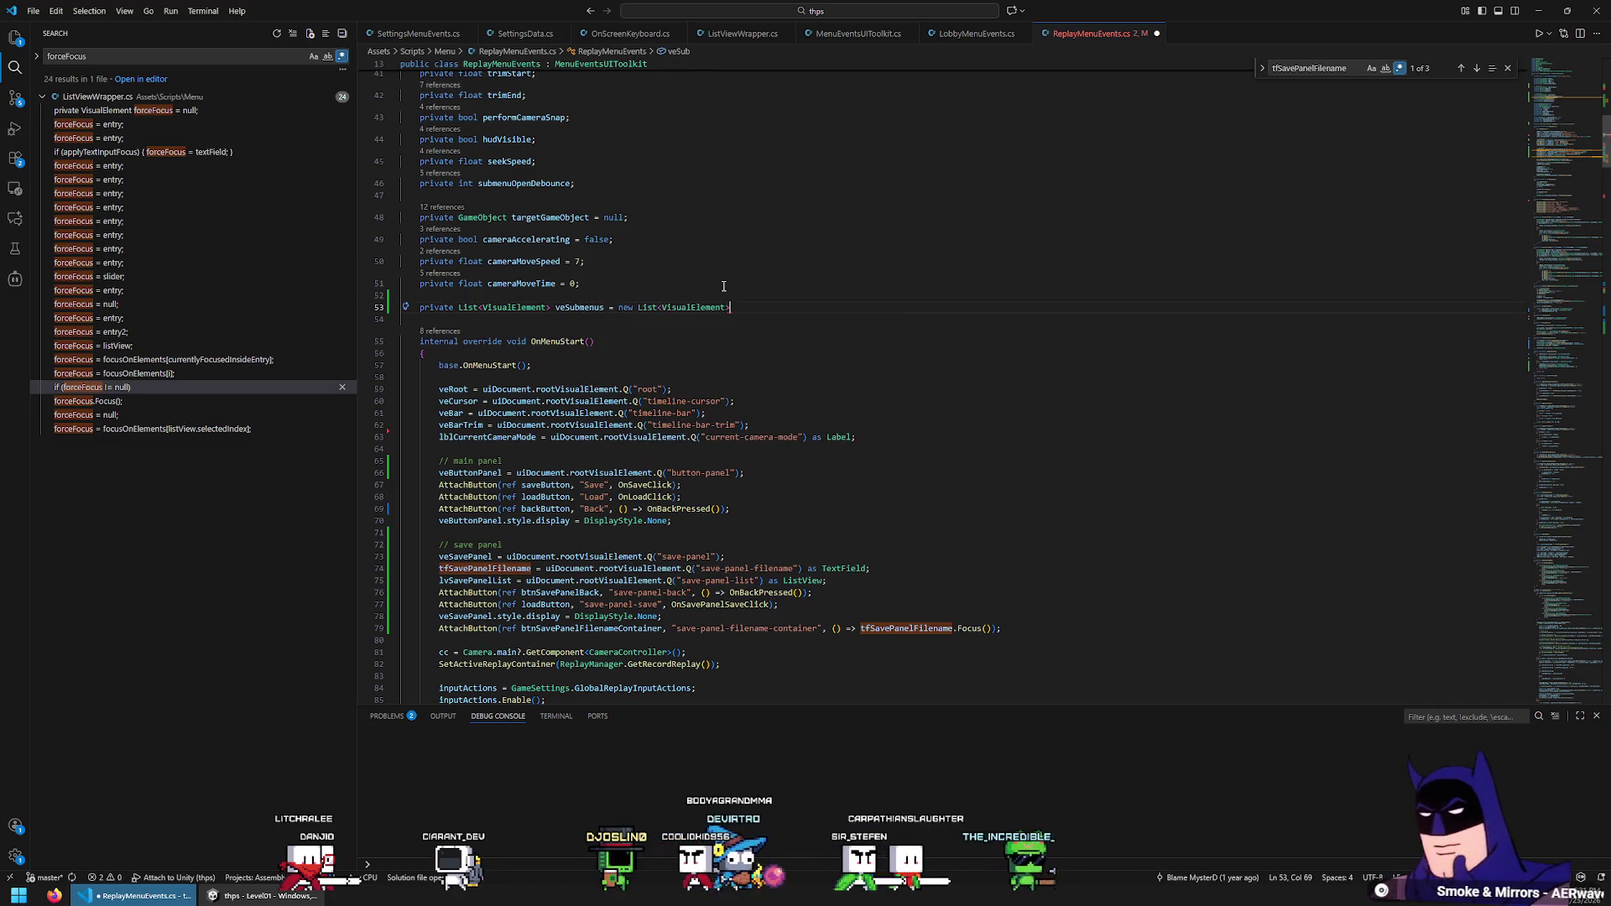
text((8);)
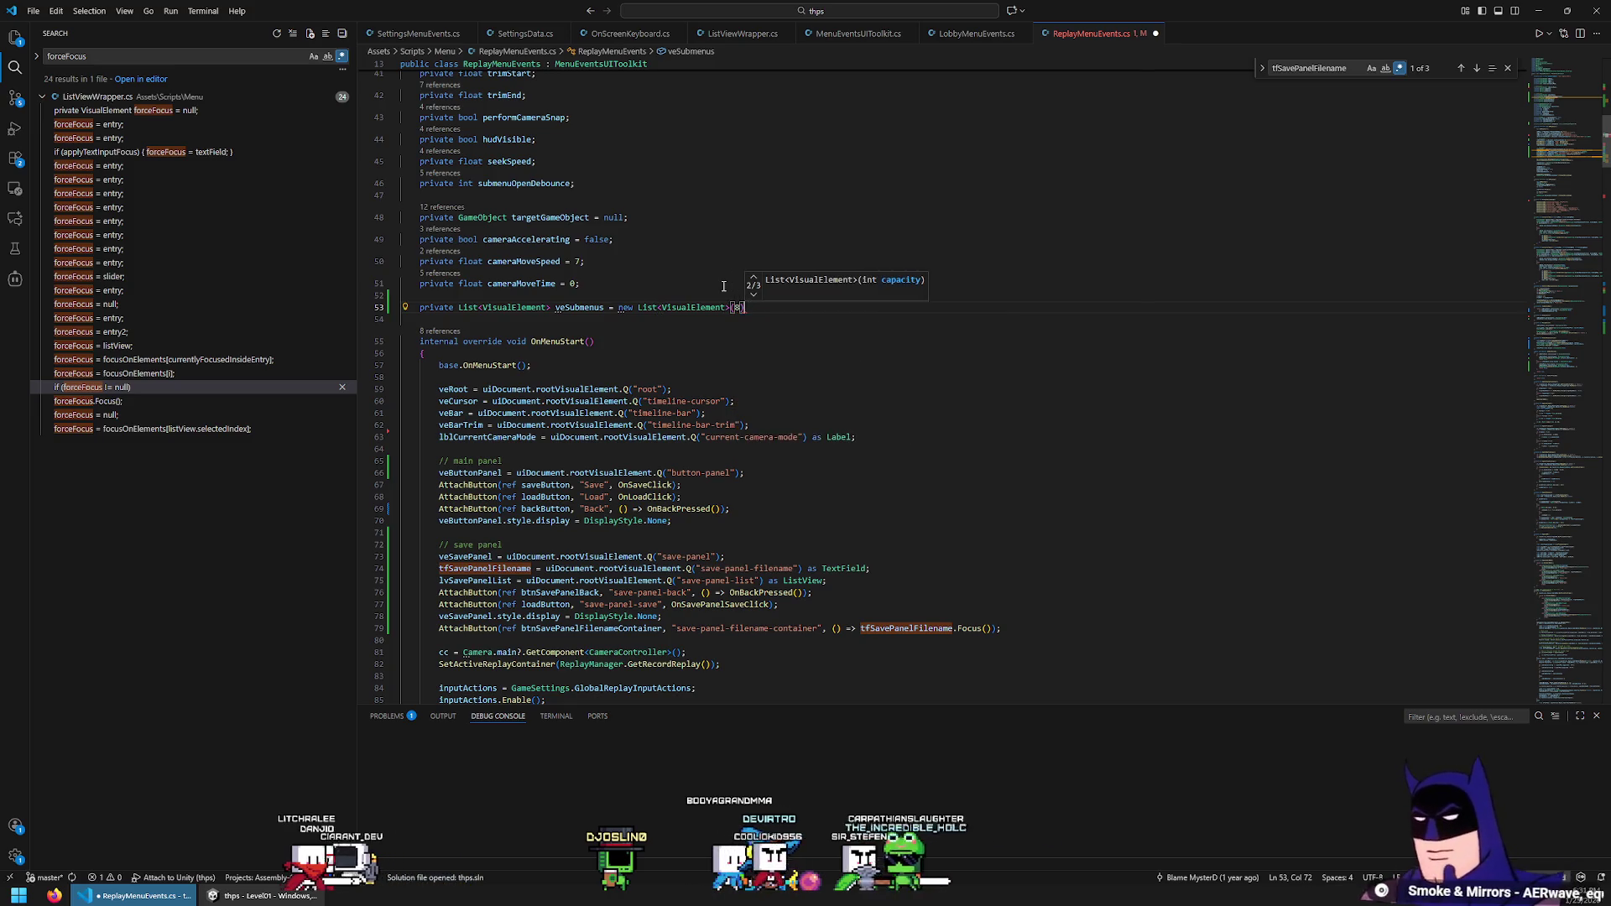
key(Down)
double_click(579, 307)
Add veSubmenus.Add(veButtonPanel); after the main panel setup in OnMenuStart
key(ctrl+c)
click(740, 520)
key(Return)
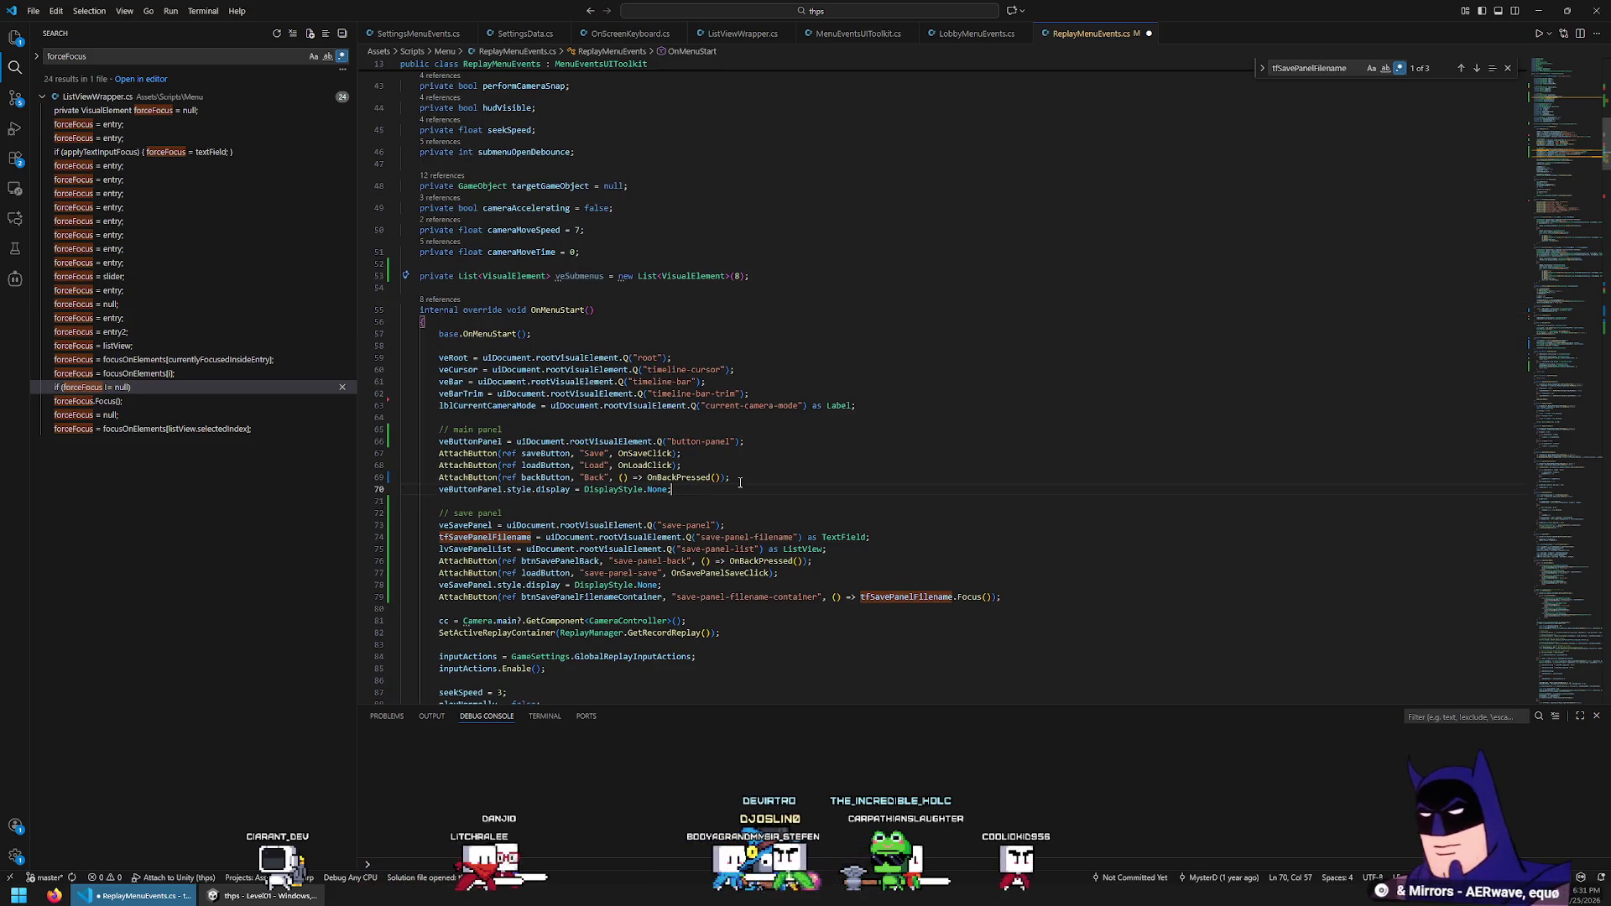
key(ctrl+v)
text(.ad)
key(Tab)
text(()
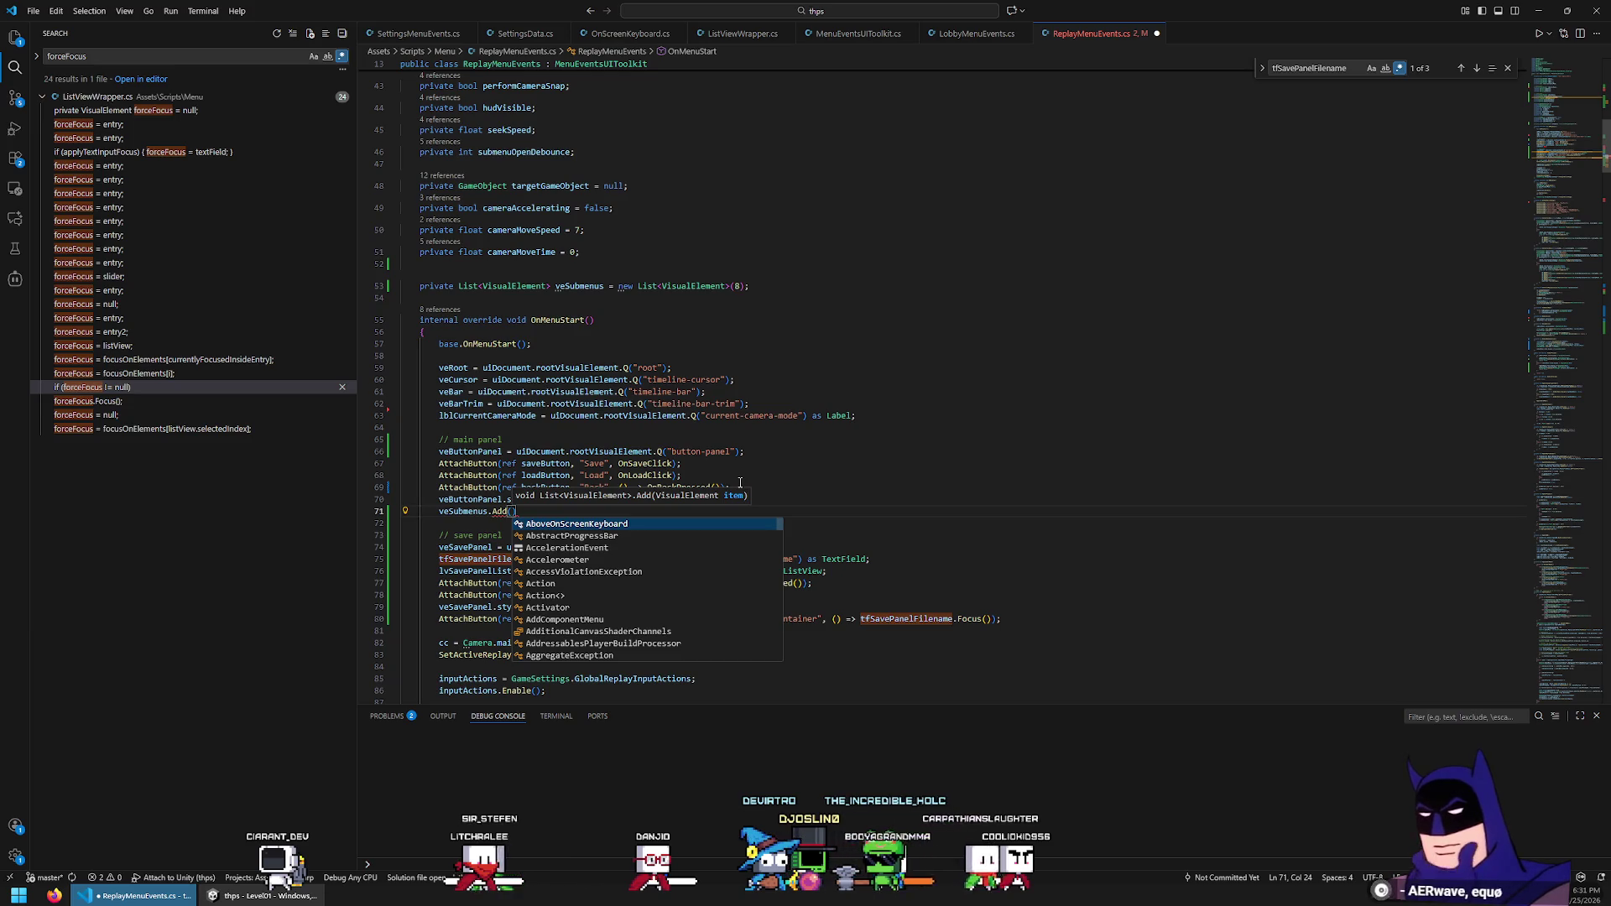
text(veBu)
key(Down)
key(Down)
key(Tab)
text(;)
Duplicate the Add line below the save panel setup, changing its argument to veSavePanel
key(Down)
key(shift+Up)
scroll(691, 504, down, 4)
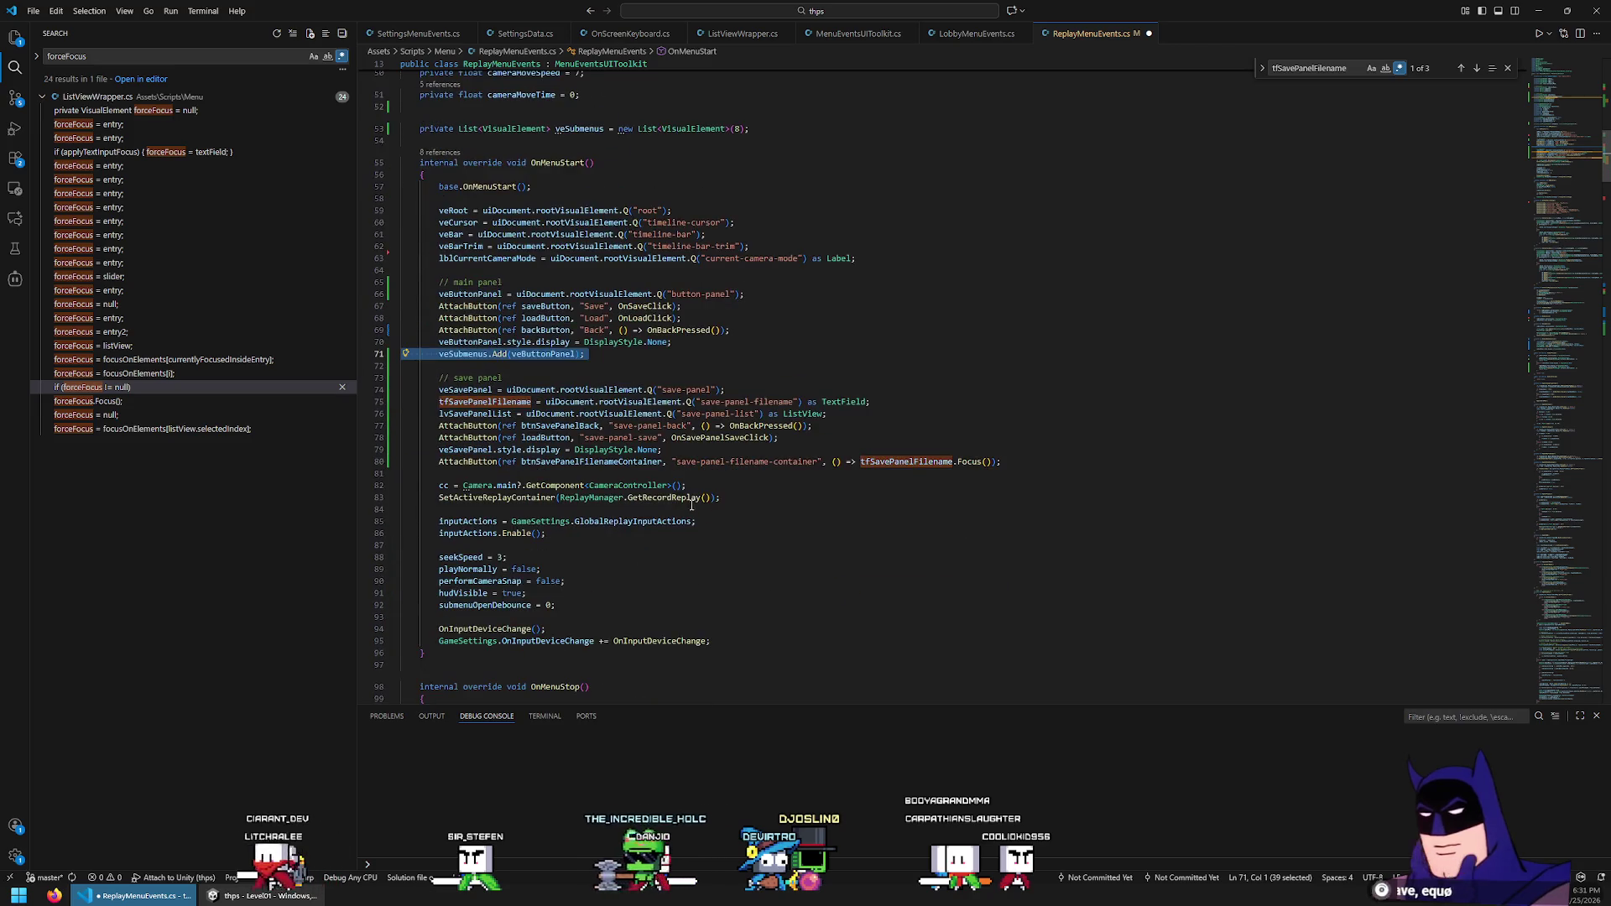
key(ctrl+c)
click(986, 473)
key(ctrl+v)
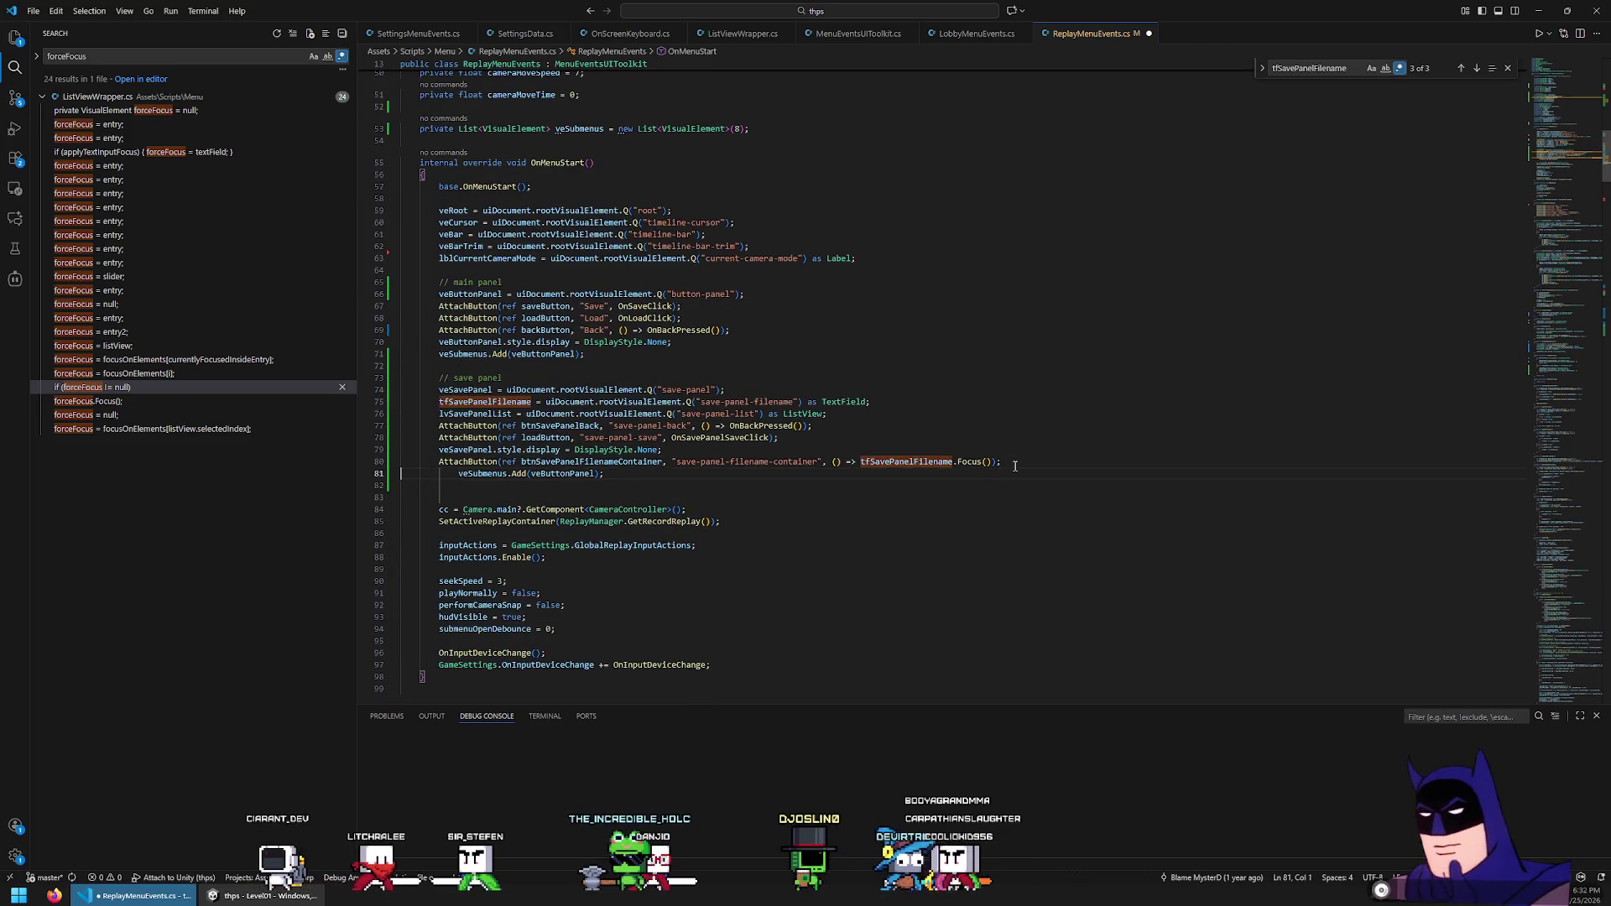
double_click(587, 461)
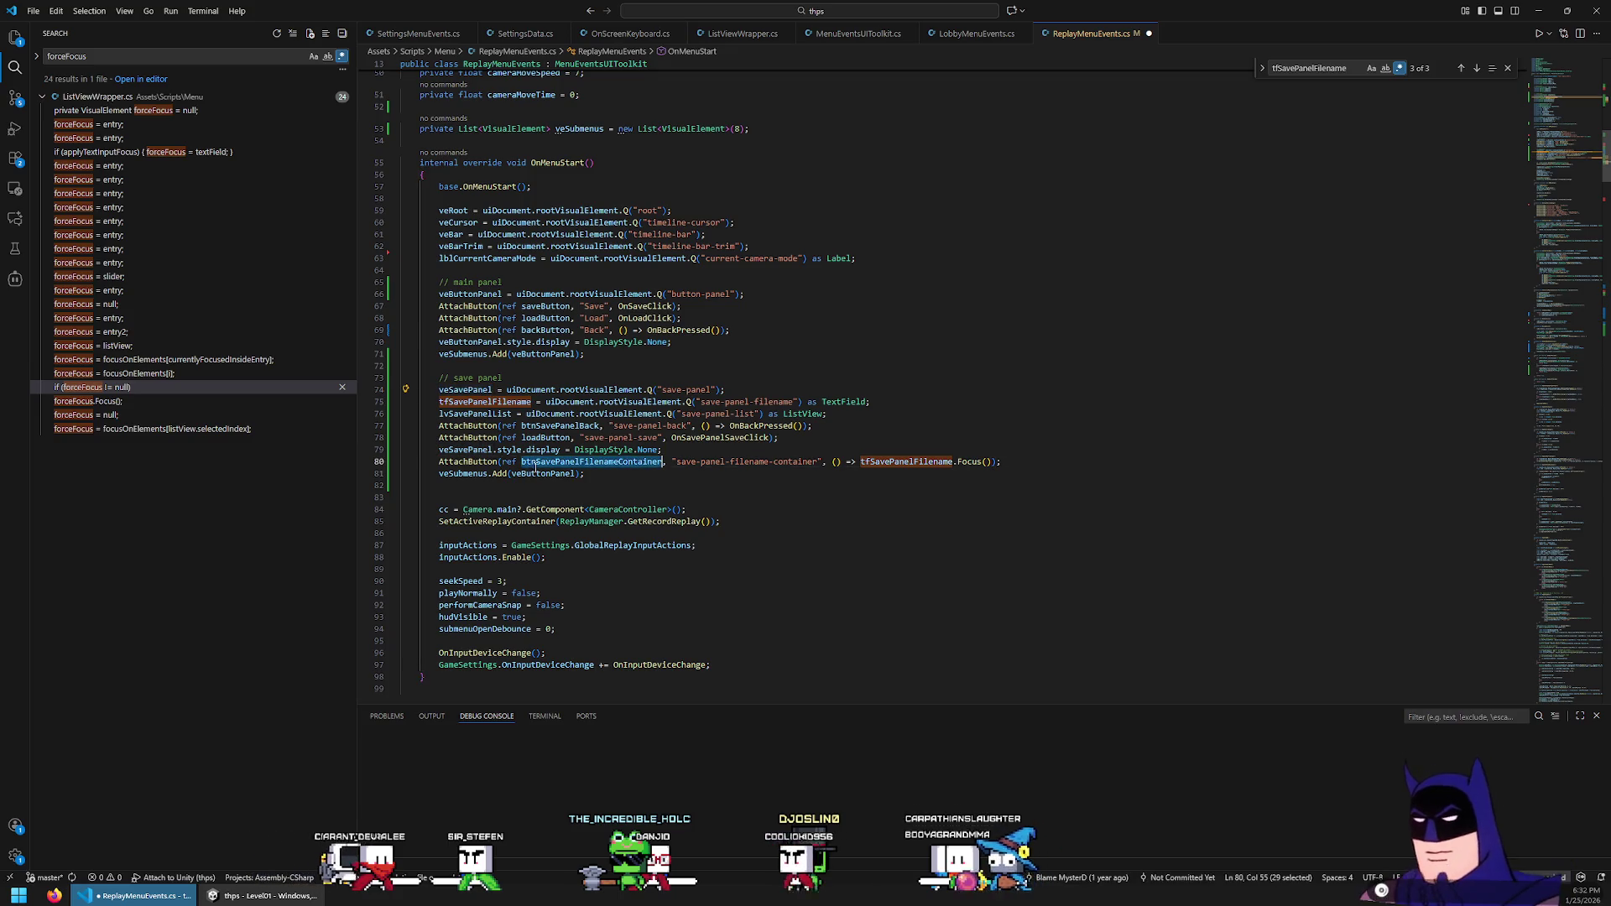
double_click(543, 474)
text(veSavePanel)
click(734, 480)
key(BackSpace)
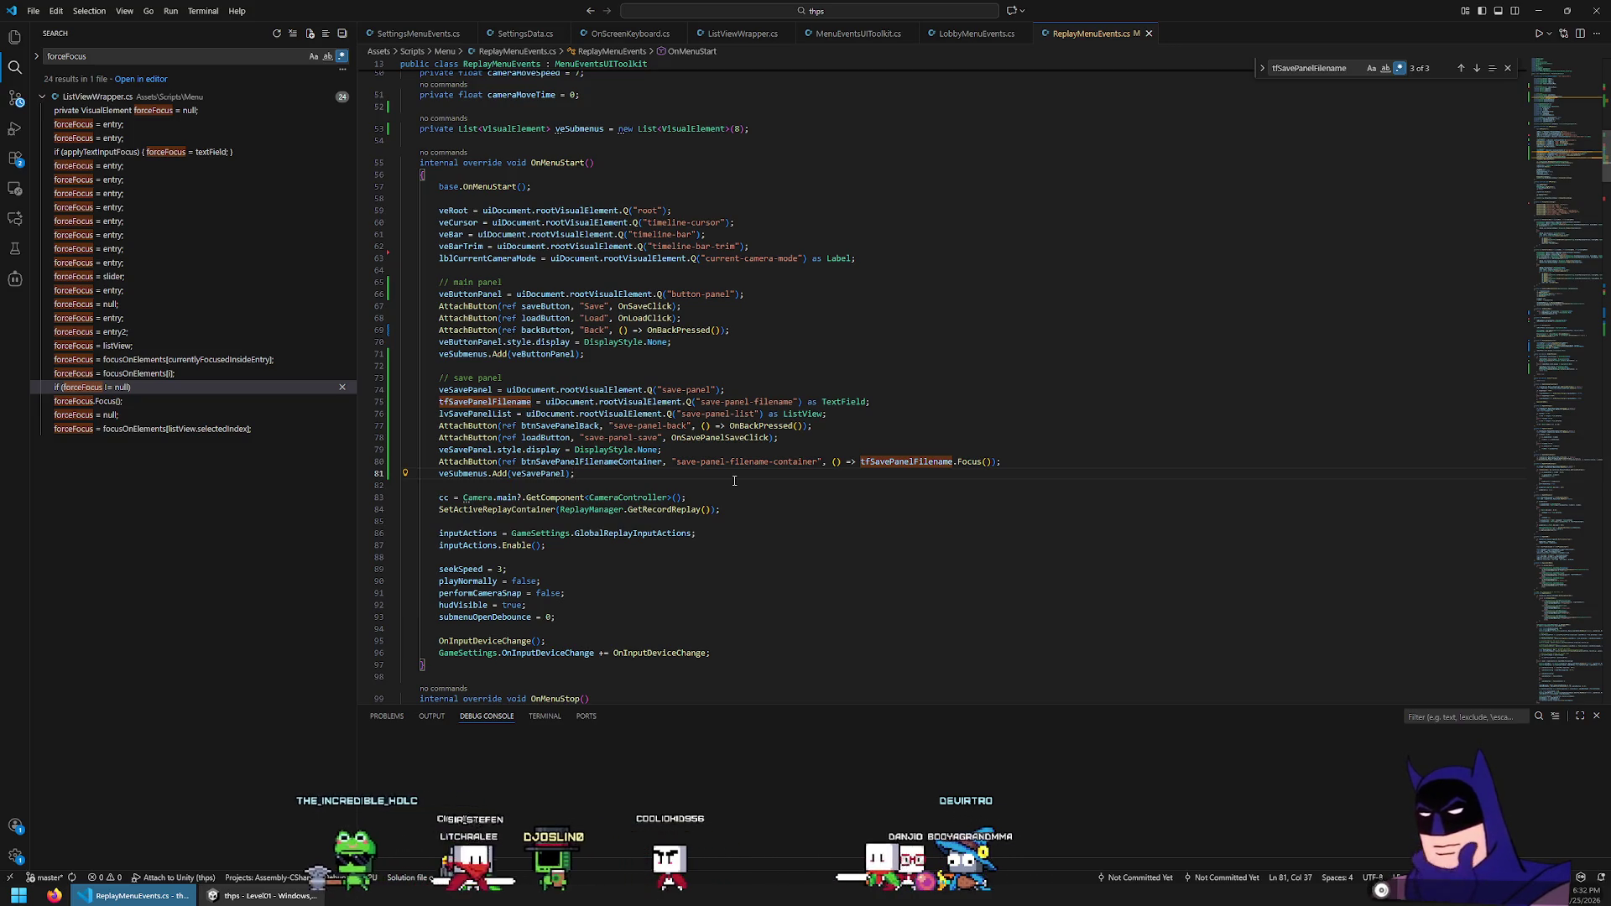
Jump to the OnBackPressed definition and open a new line in its first branch
double_click(462, 474)
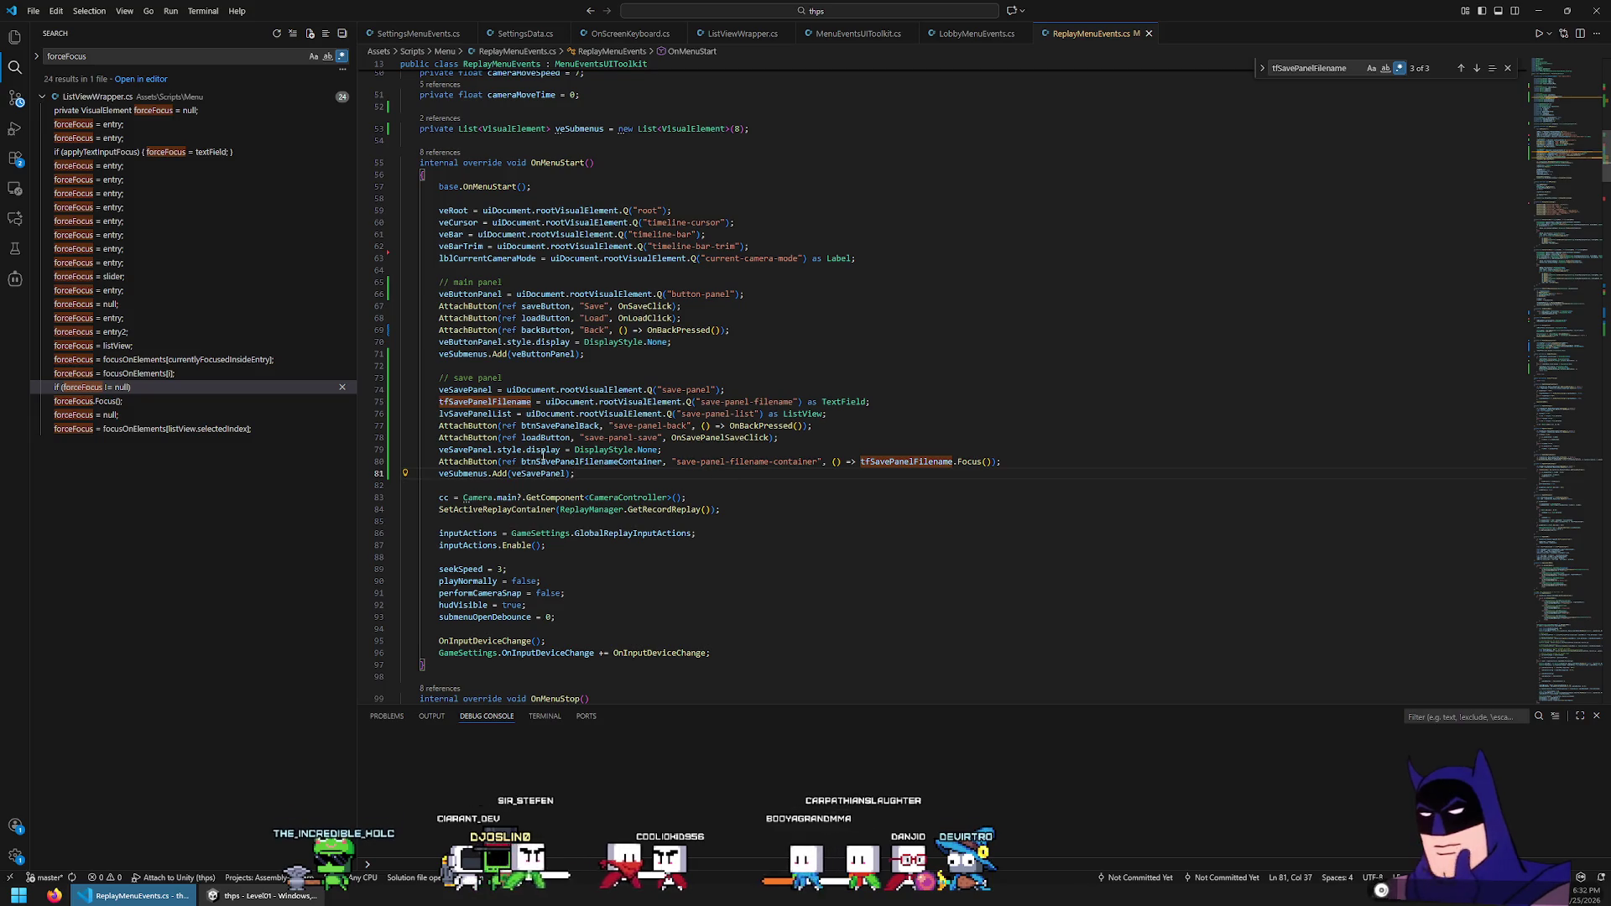
click(820, 428)
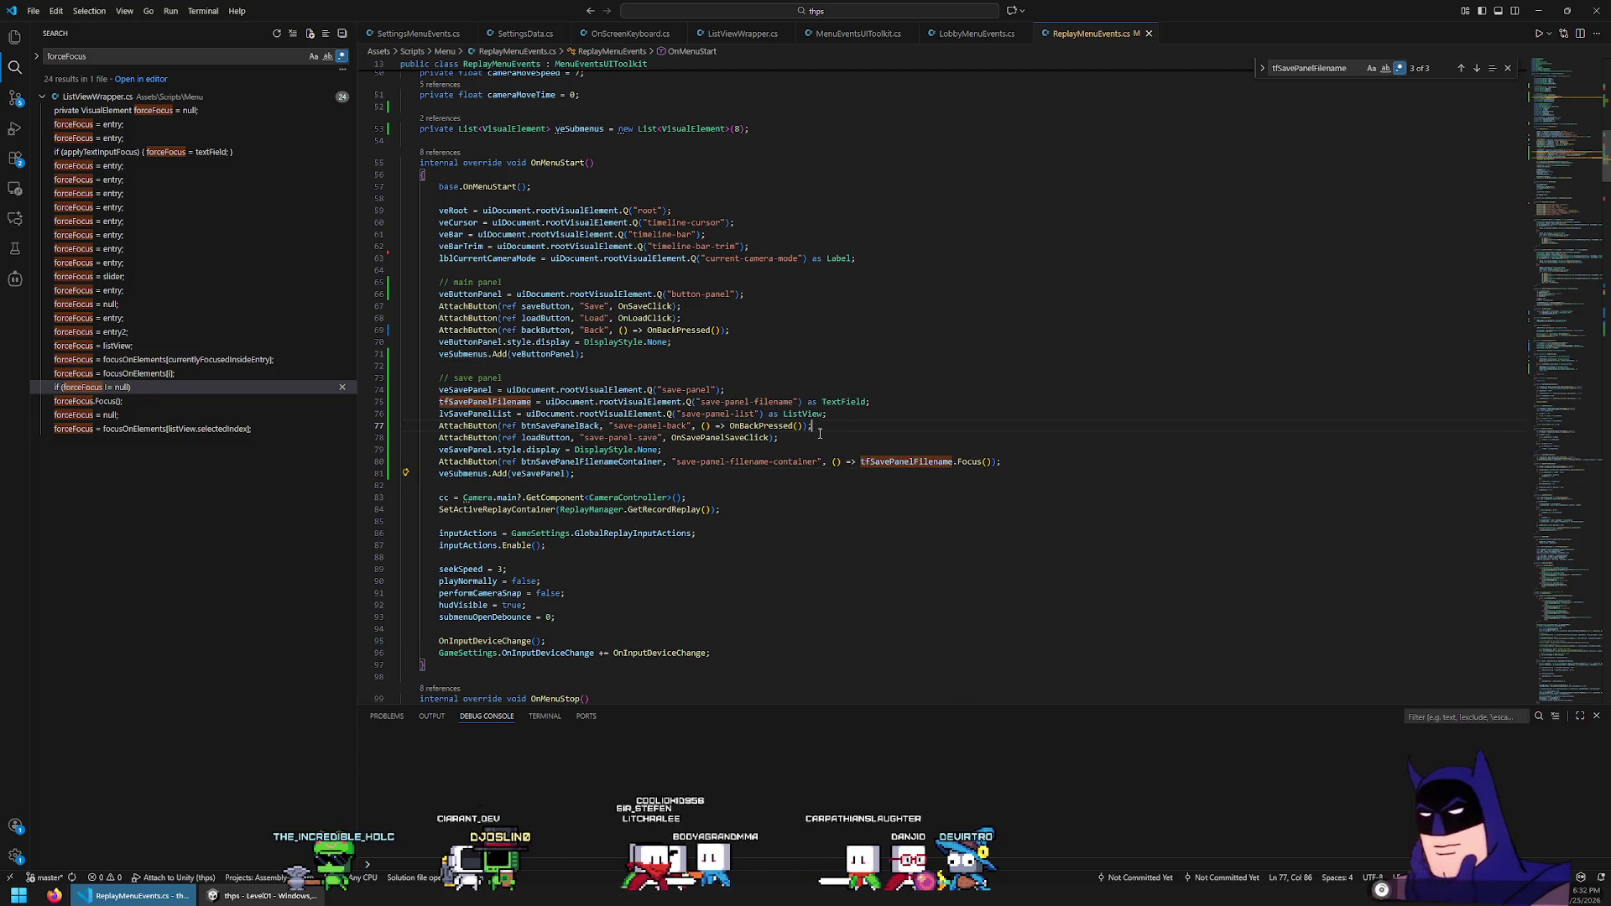
ctrl+click(761, 427)
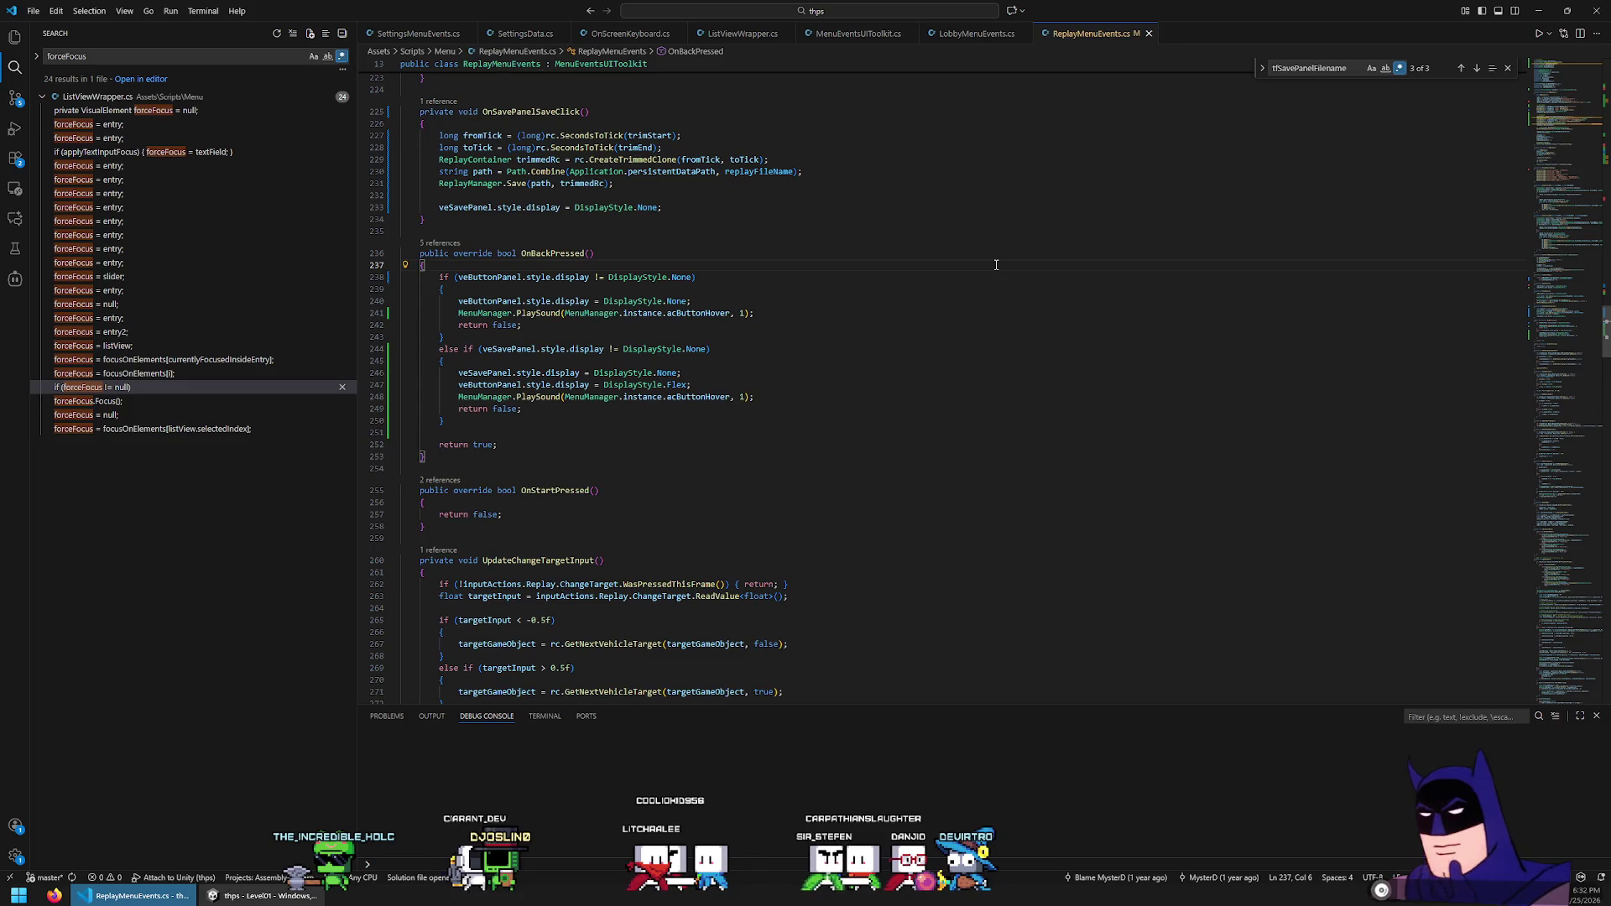
key(Down)
key(Down)
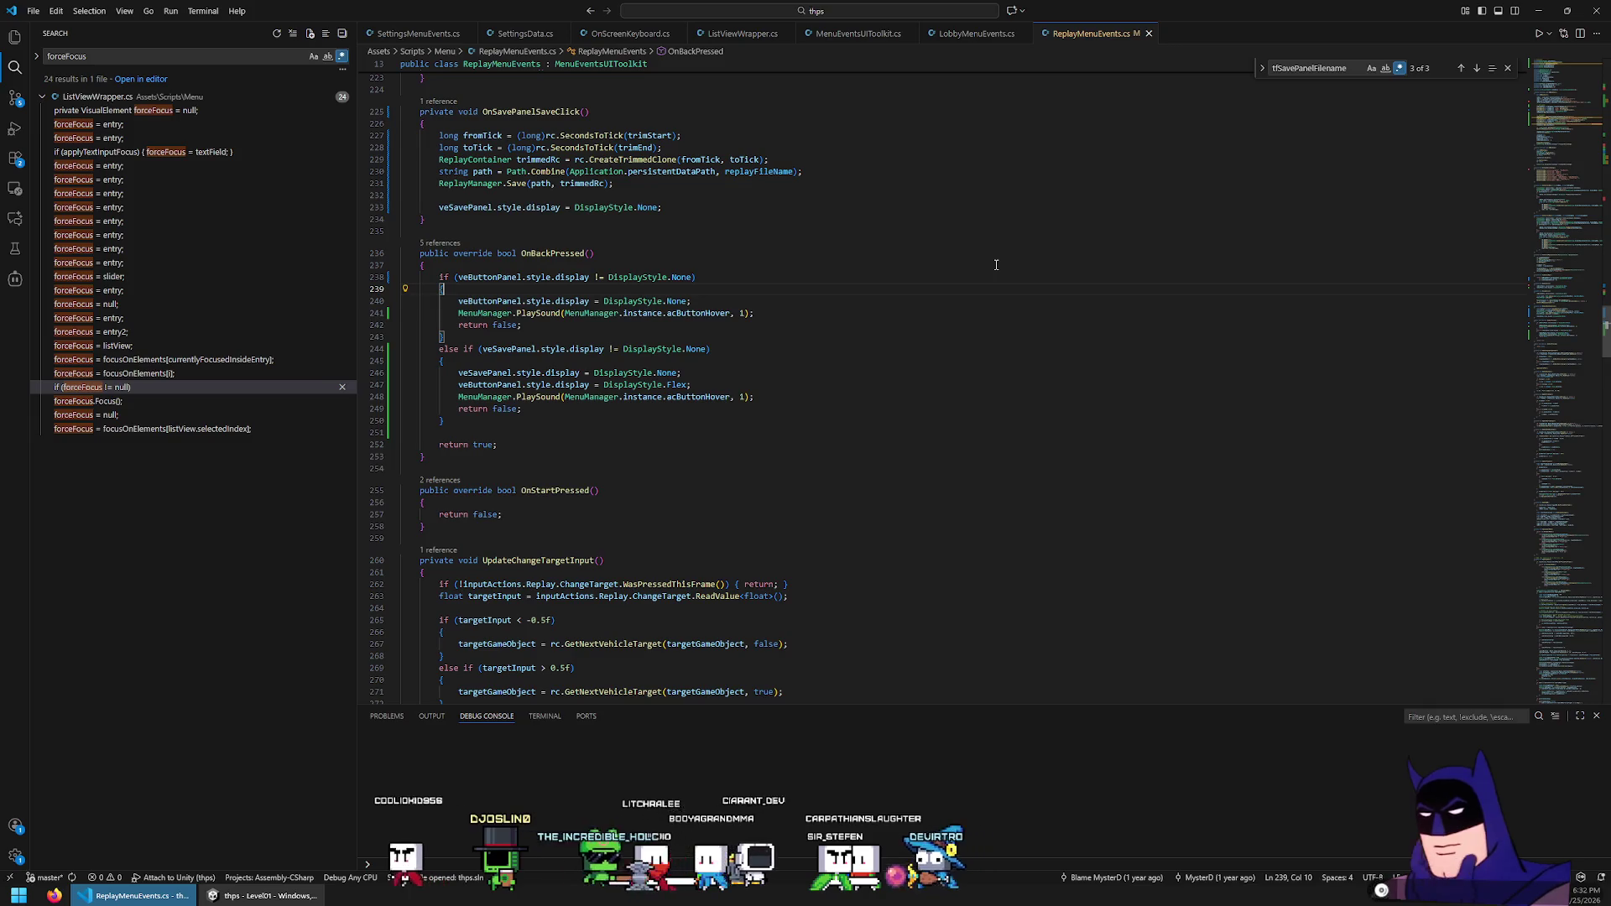
key(Return)
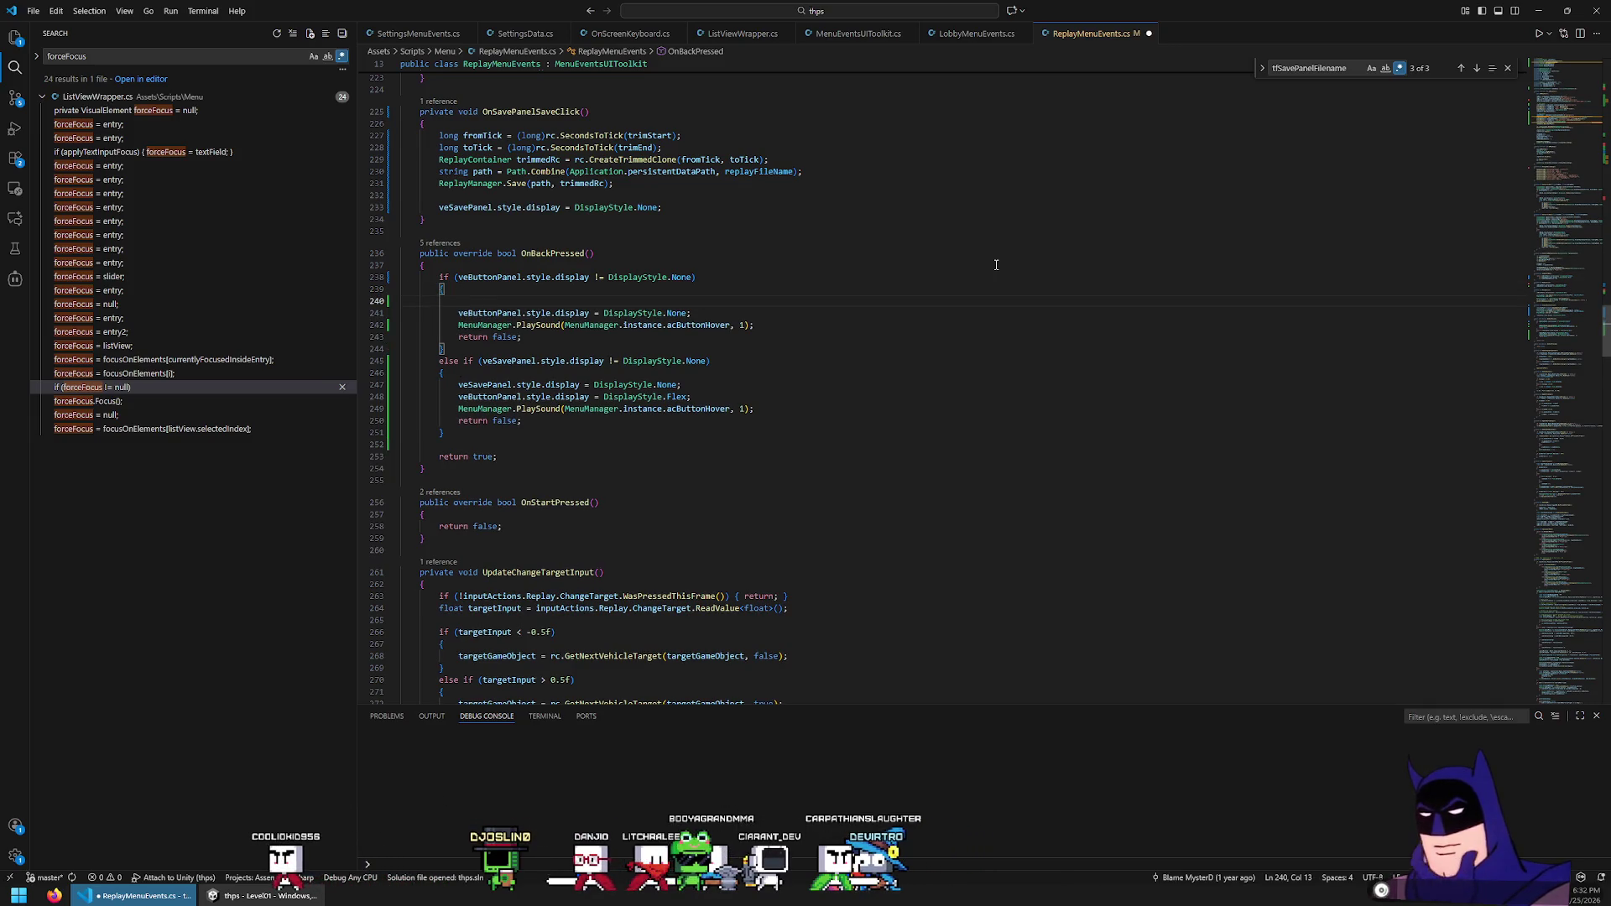
Write a foreach over veSubmenus setting each element's display to DisplayStyle.None
text(foreach (Visual)
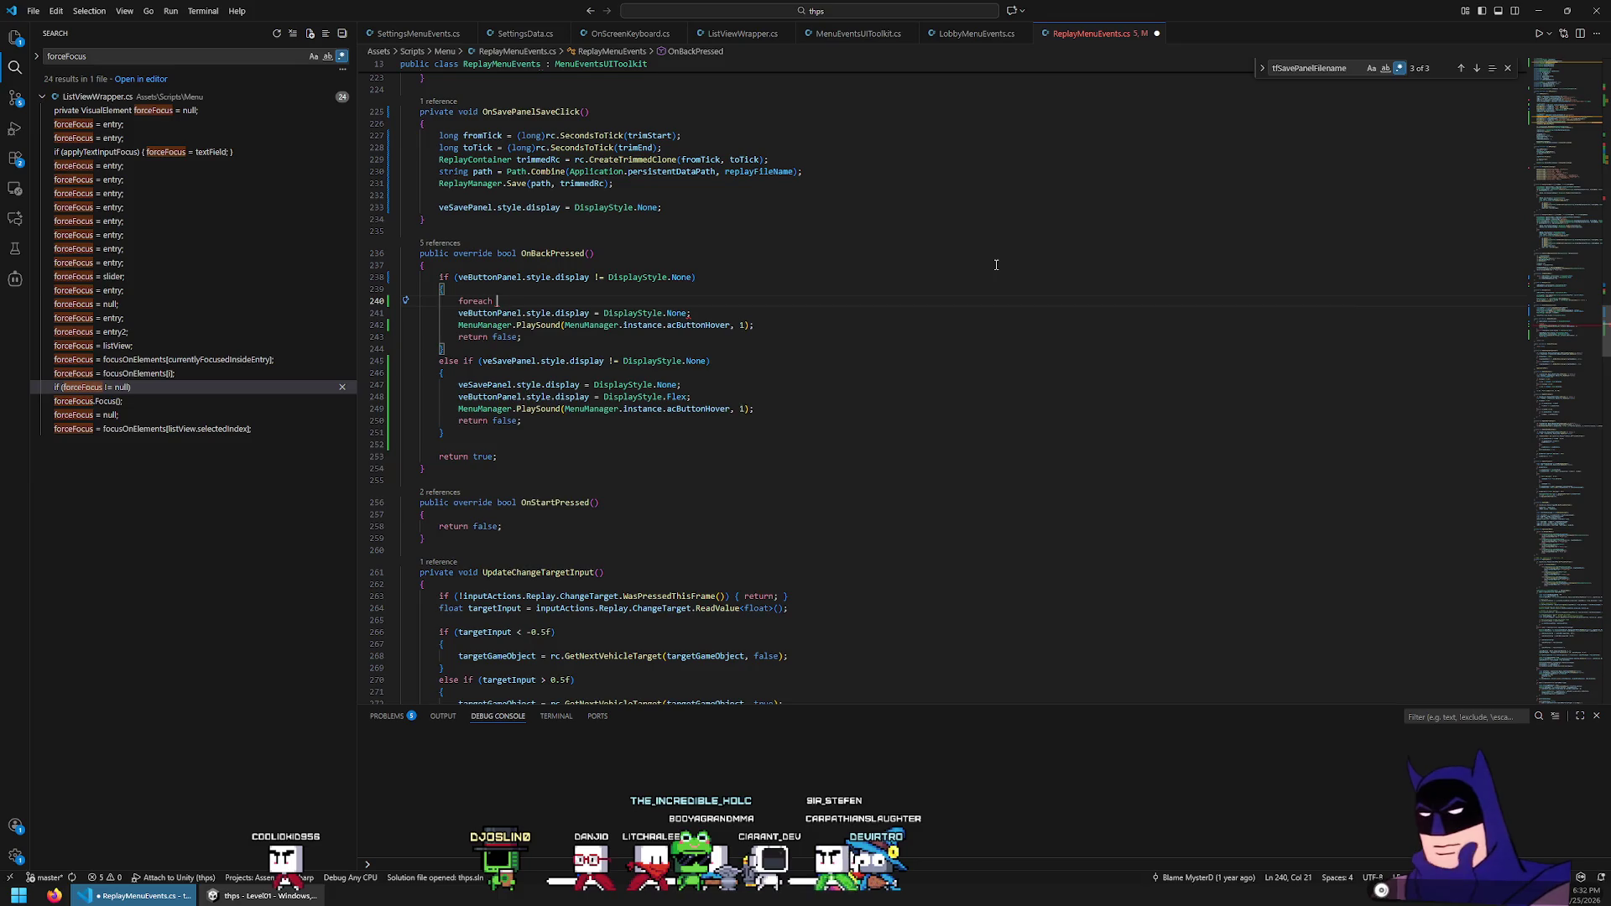
key(Tab)
text(ve in )
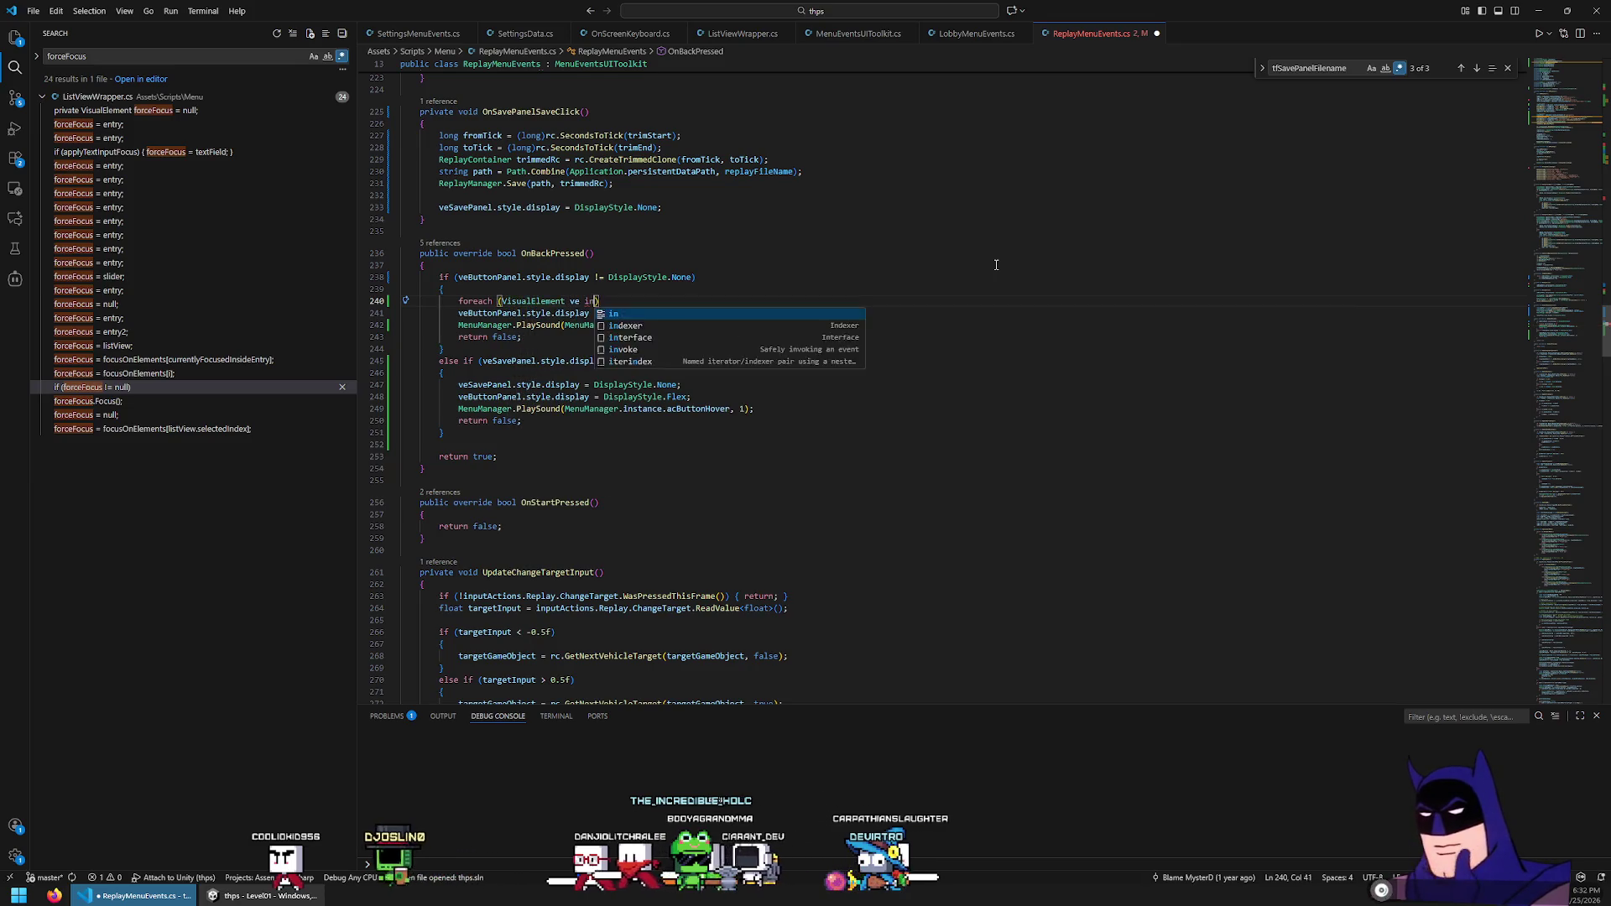
text(veSub)
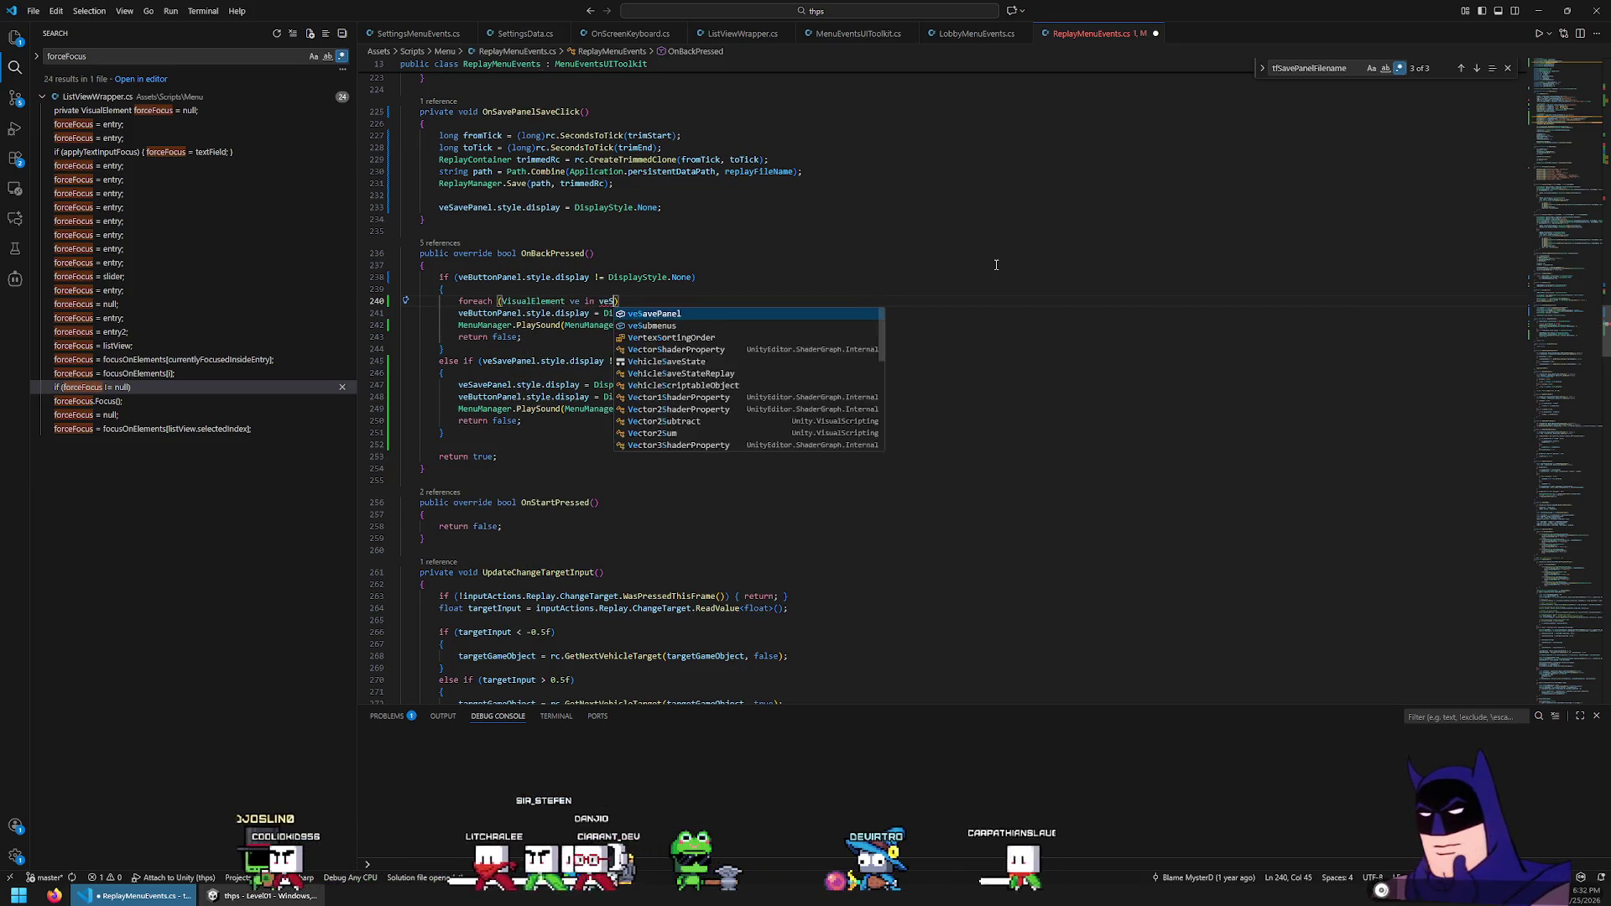
key(Tab)
text())
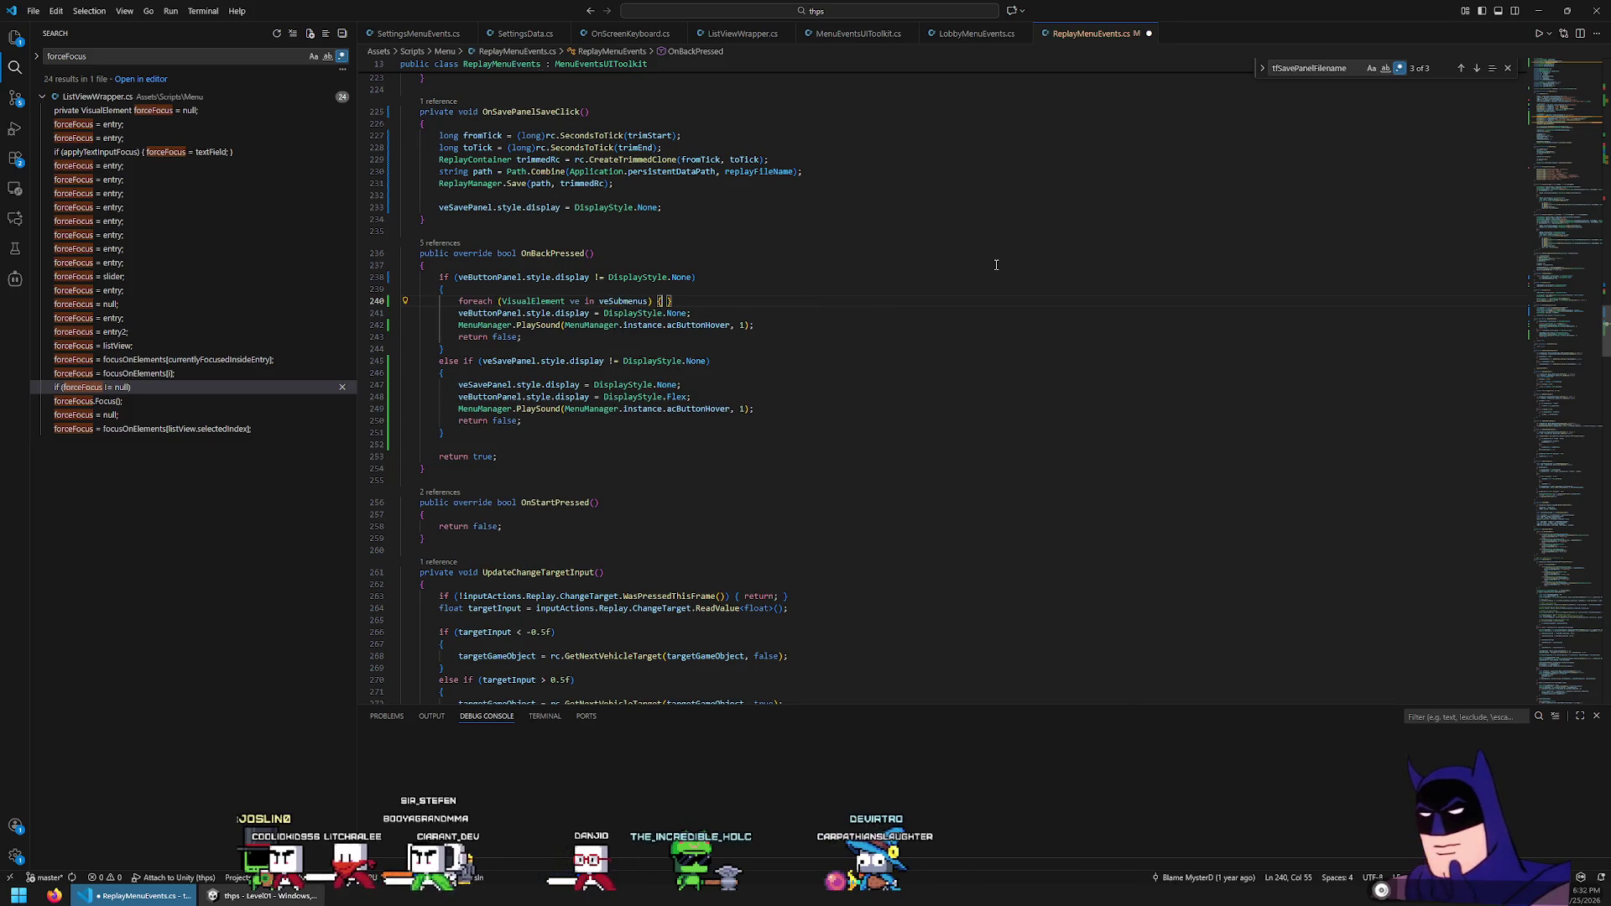
text( {ve.s)
text(tyle.display)
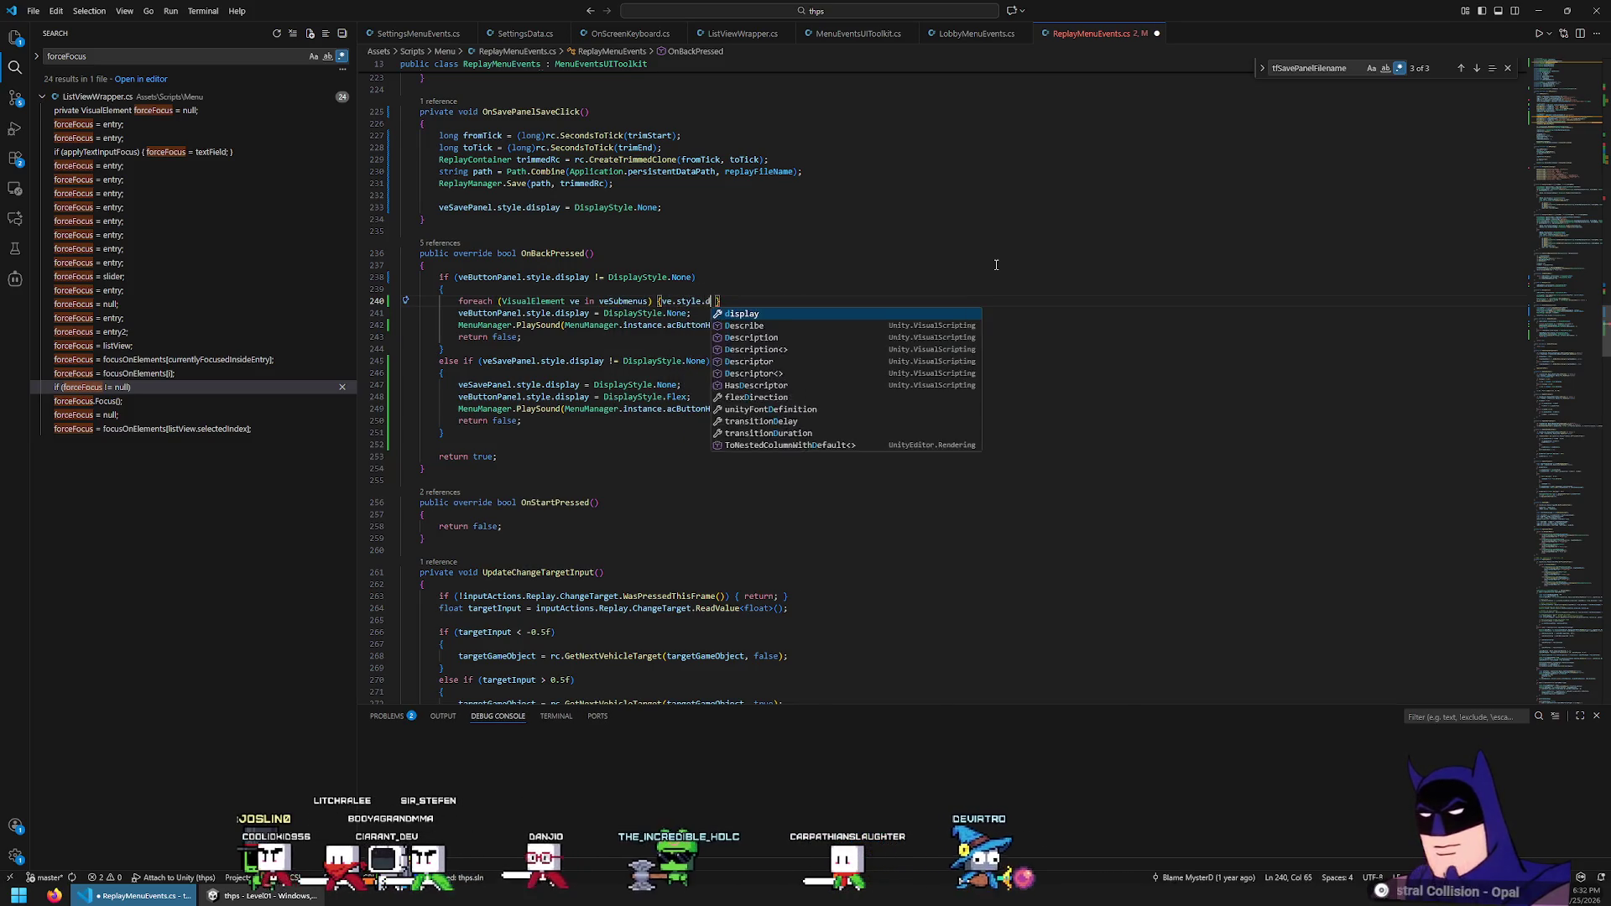
text( = DisplayS)
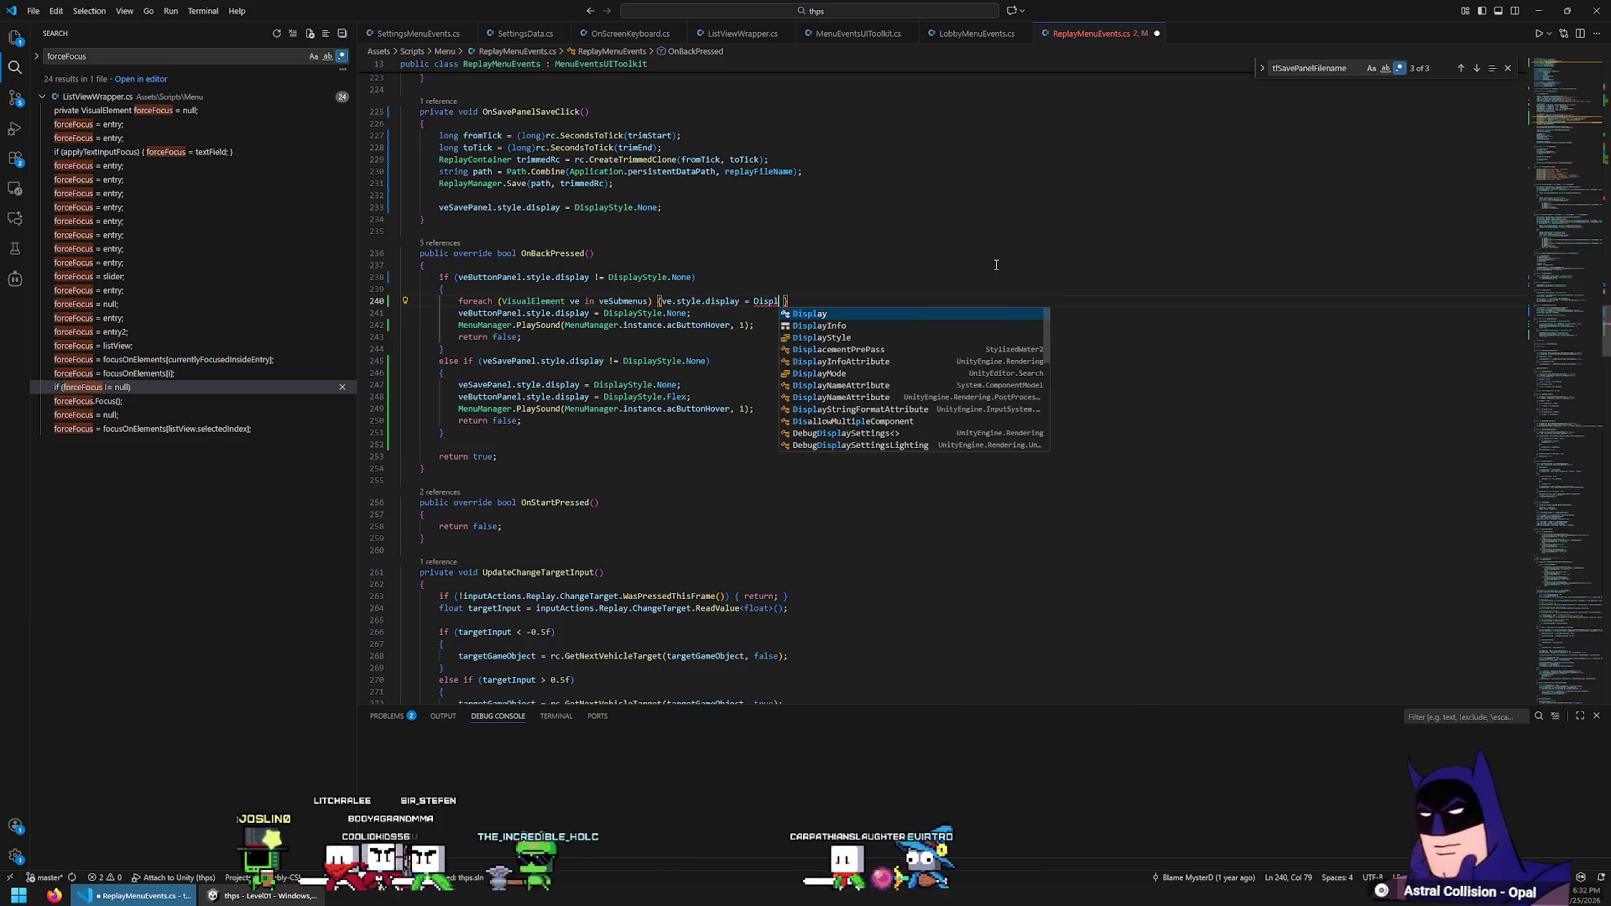
text(tyle.None;)
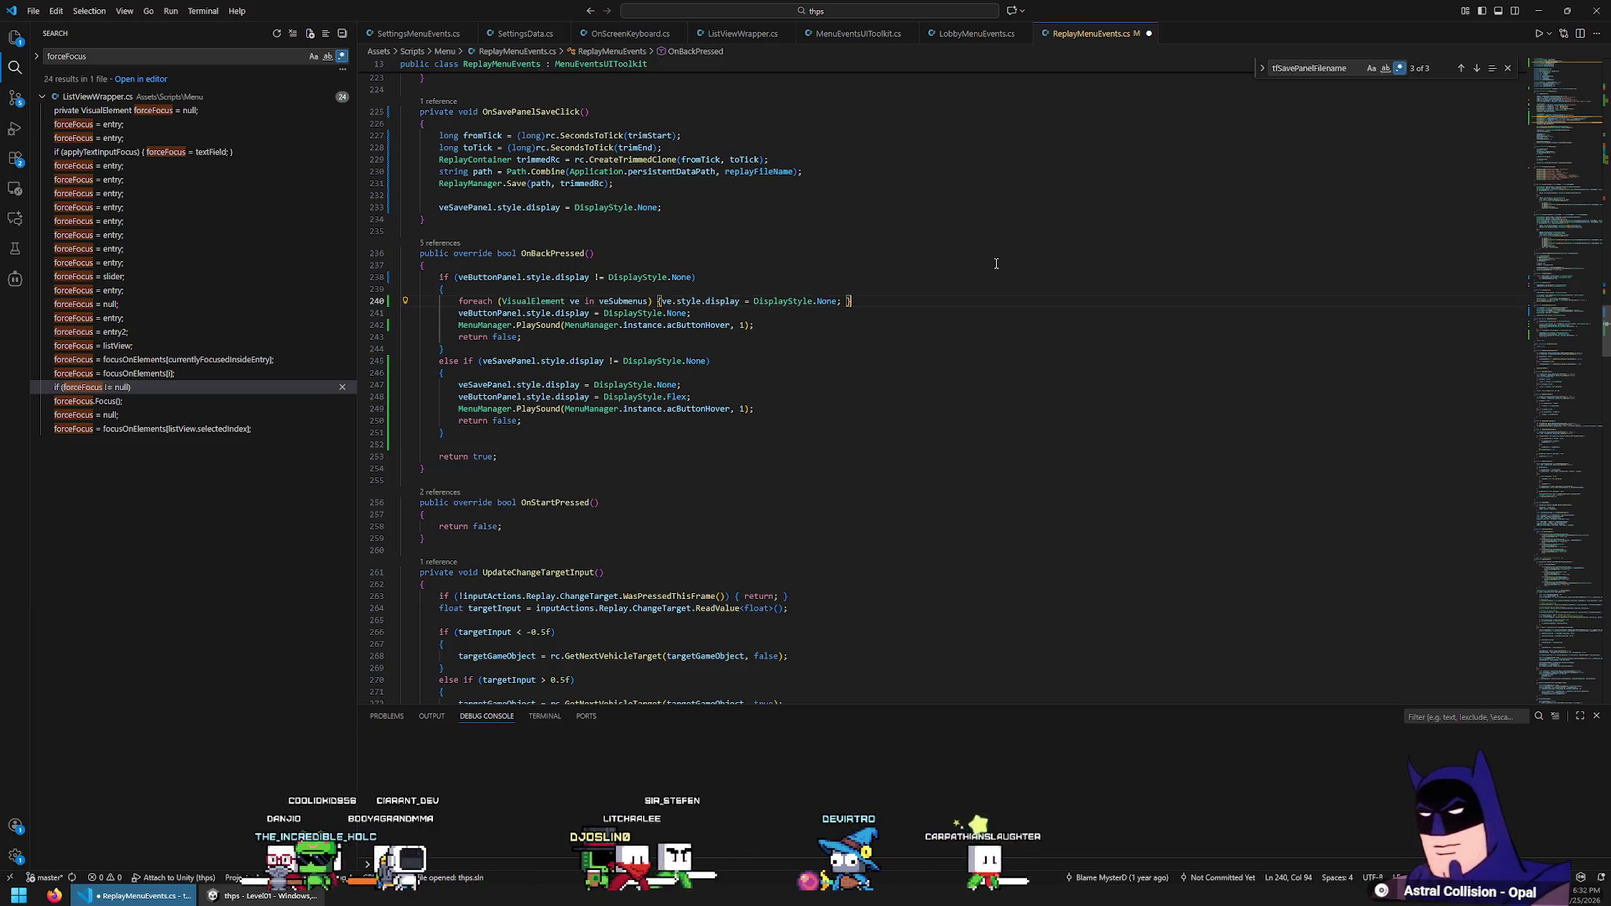
Paste the hide-all loop into the second branch and delete the redundant veSavePanel hide line
key(Down)
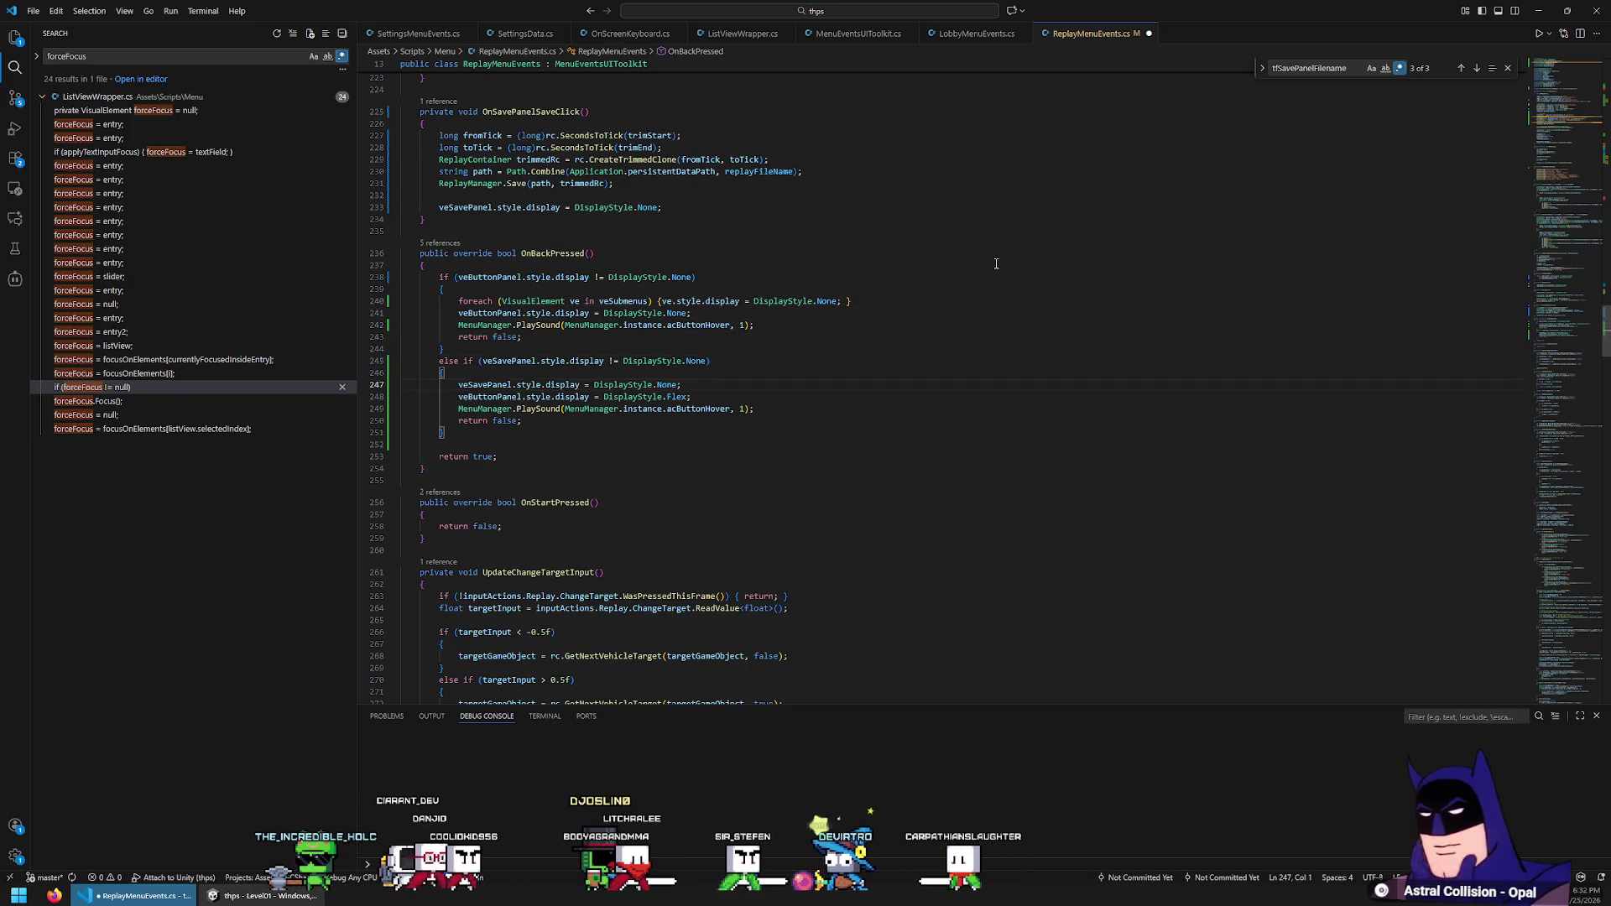
key(ctrl+v)
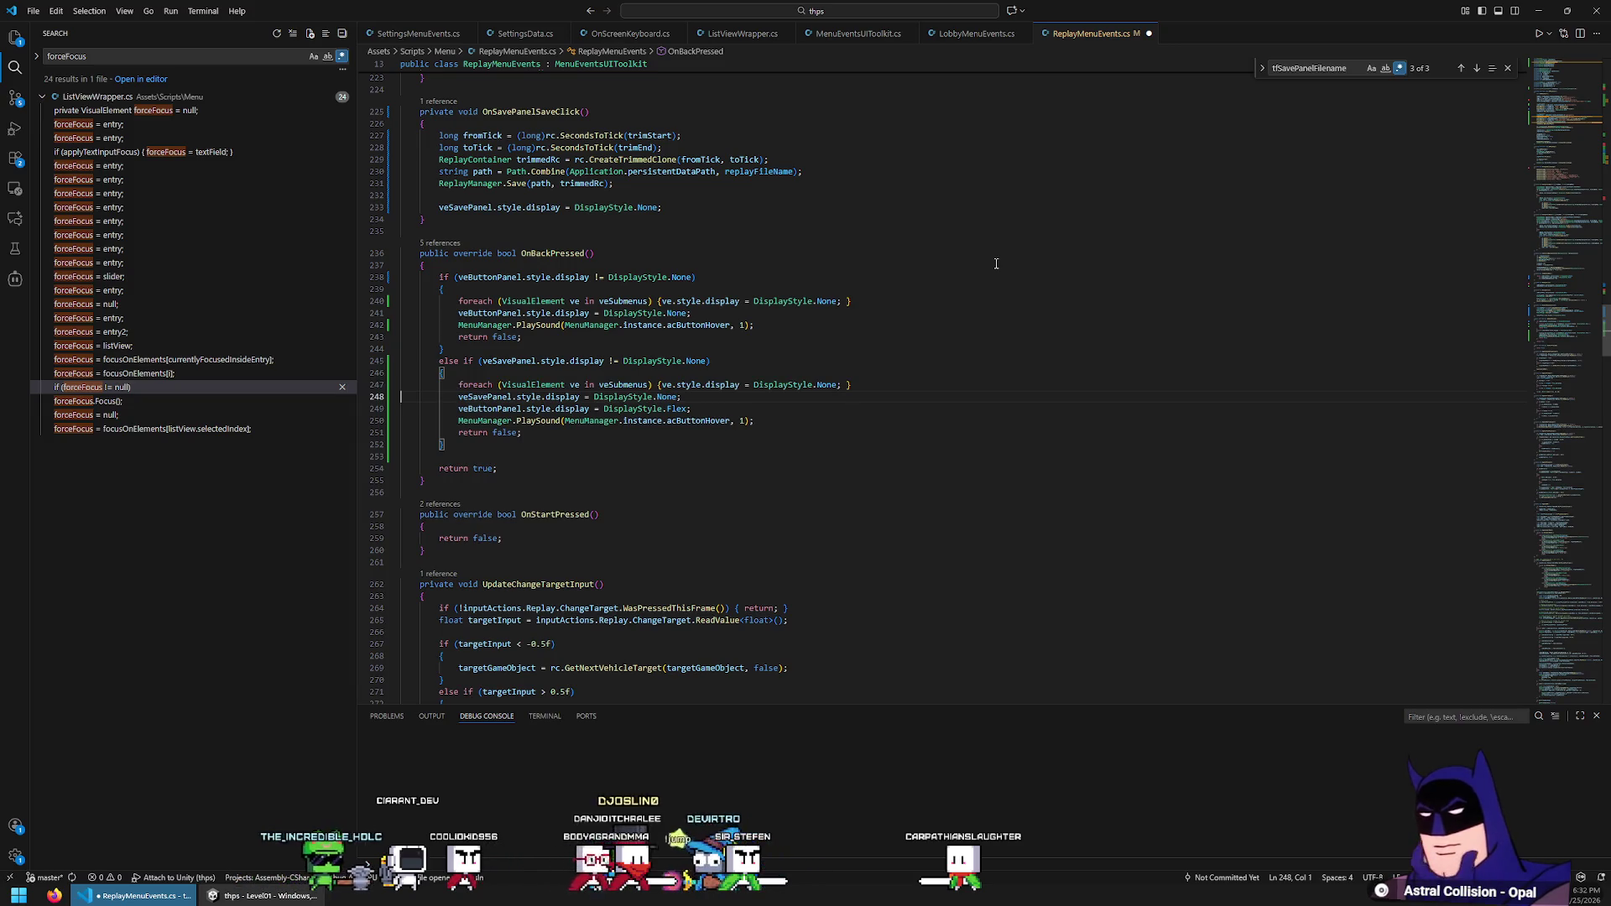
key(shift+Down)
key(Delete)
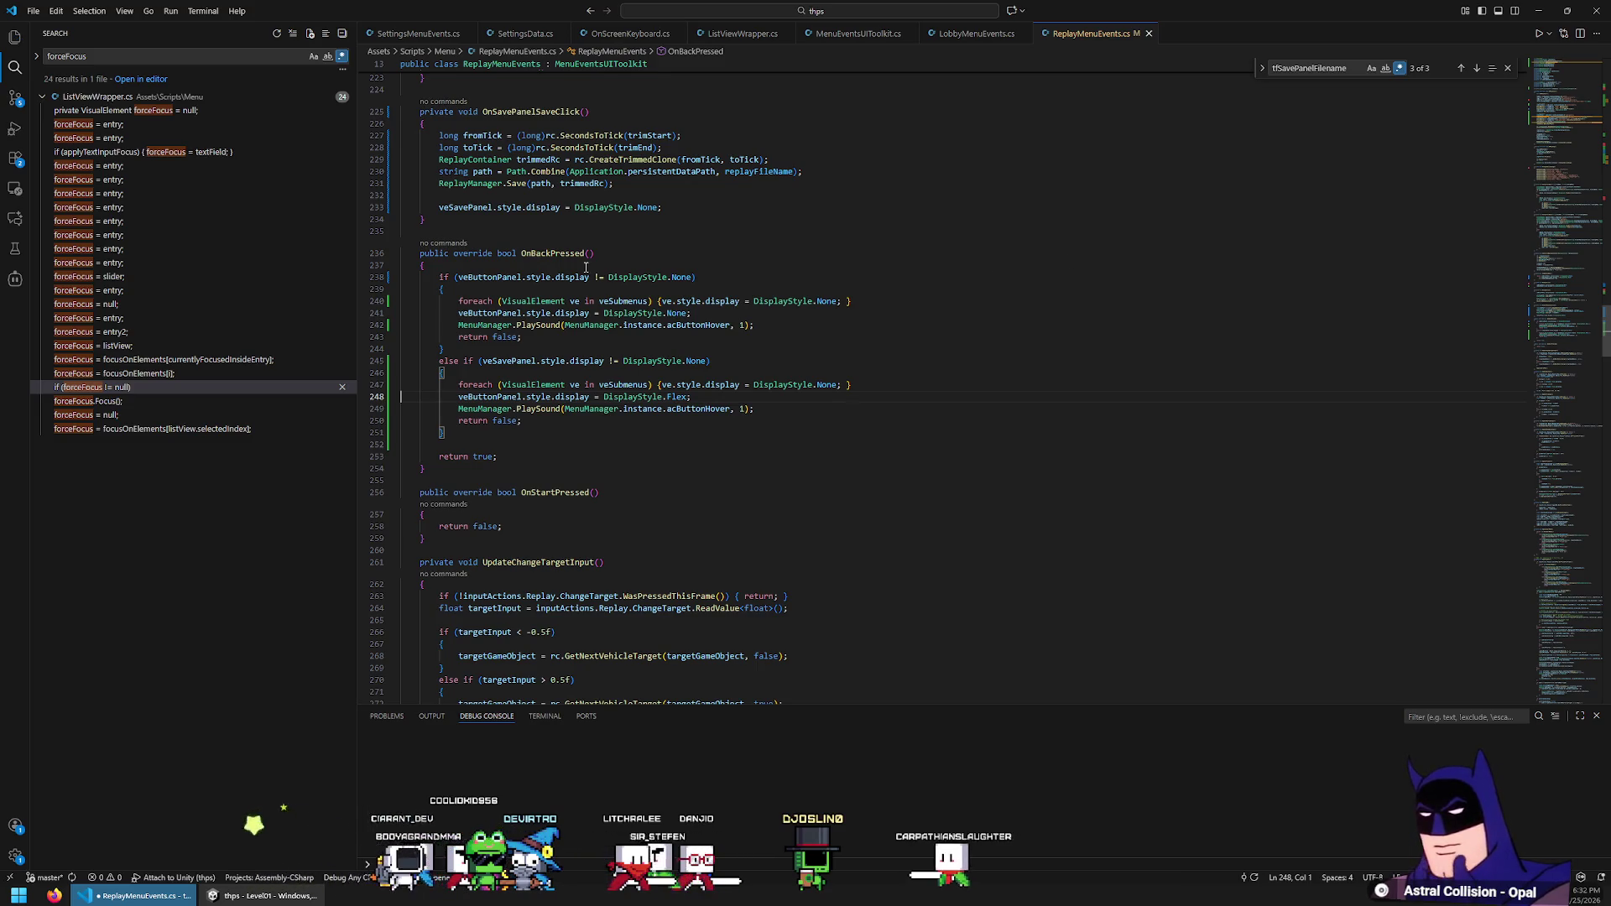
scroll(870, 264, up, 4)
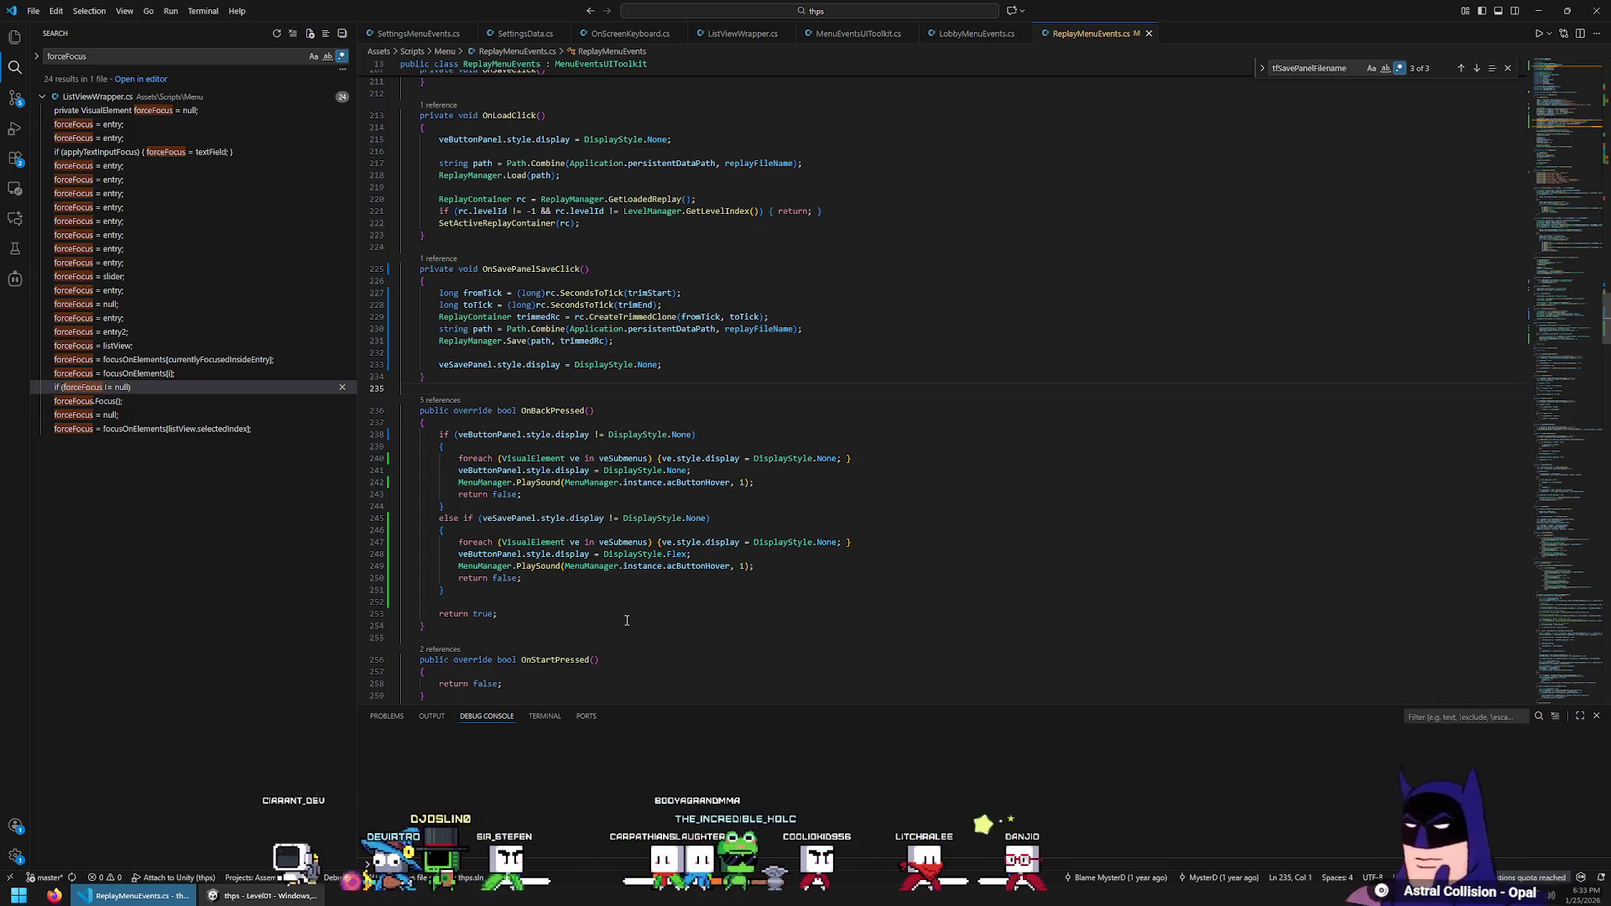
click(723, 556)
Add a backButton.Focus(); call after the button panel reveal line and save the file
key(Return)
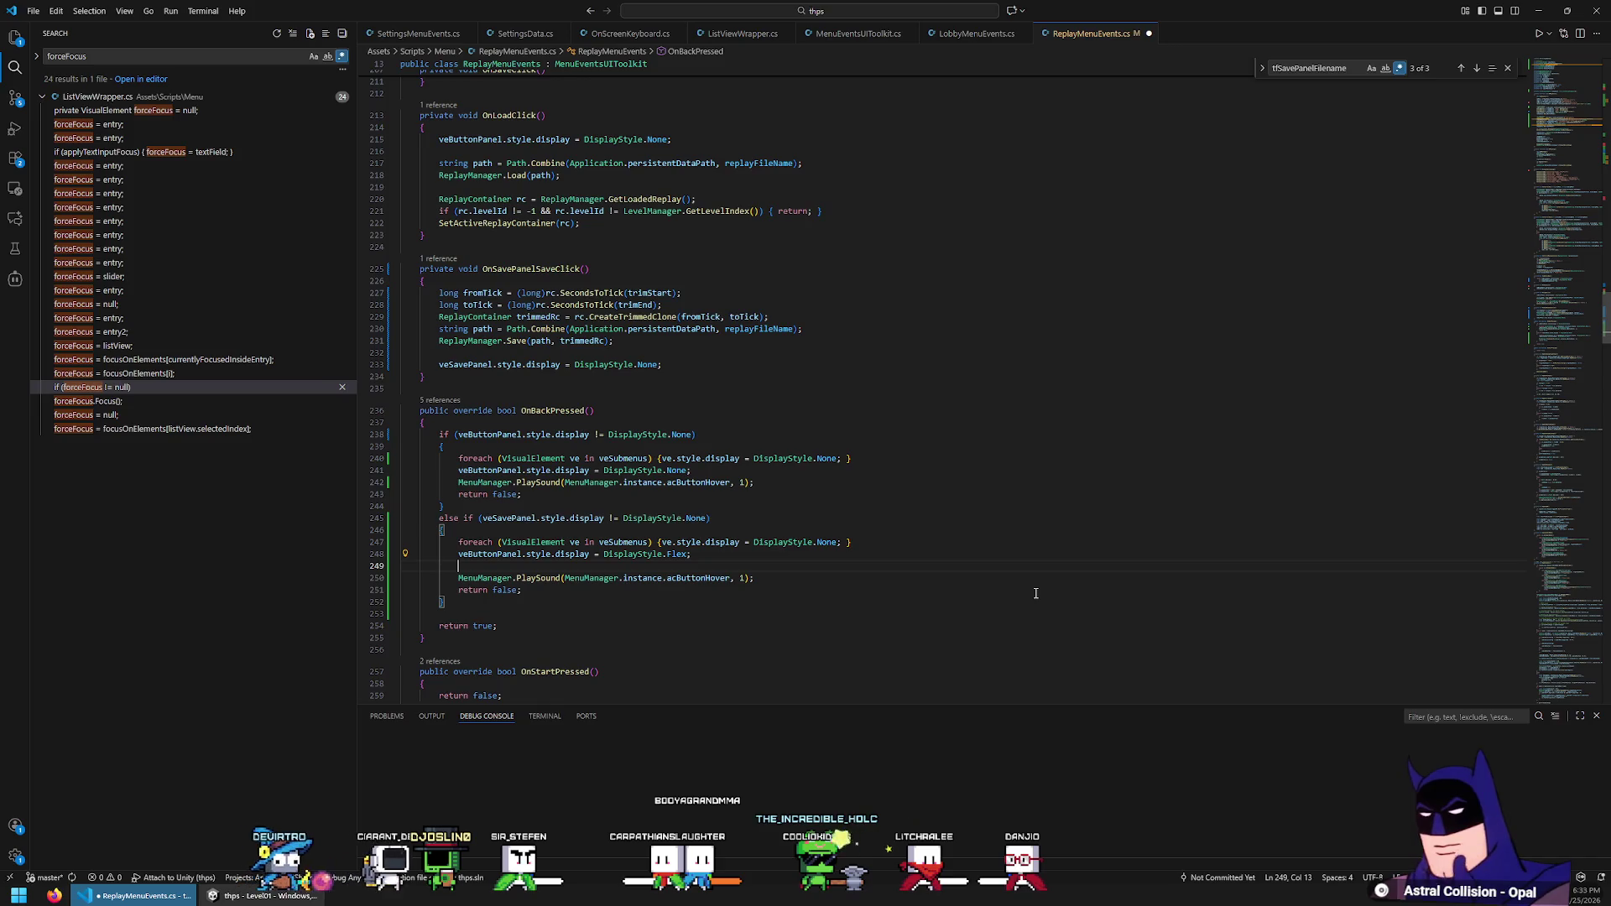
text(veBack)
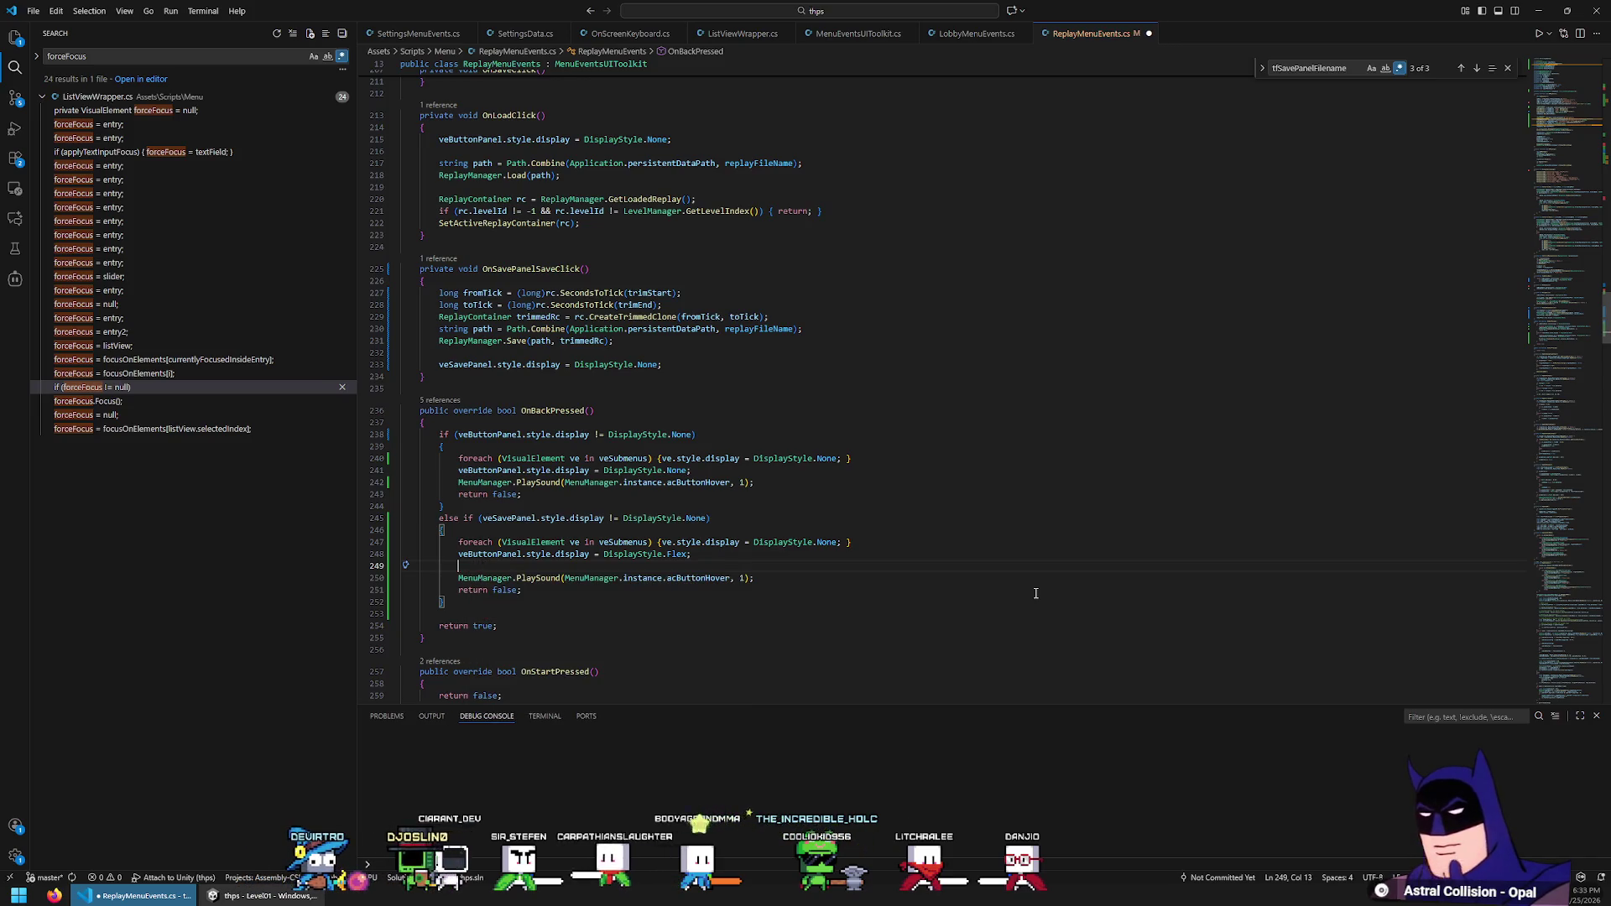
text(backButton)
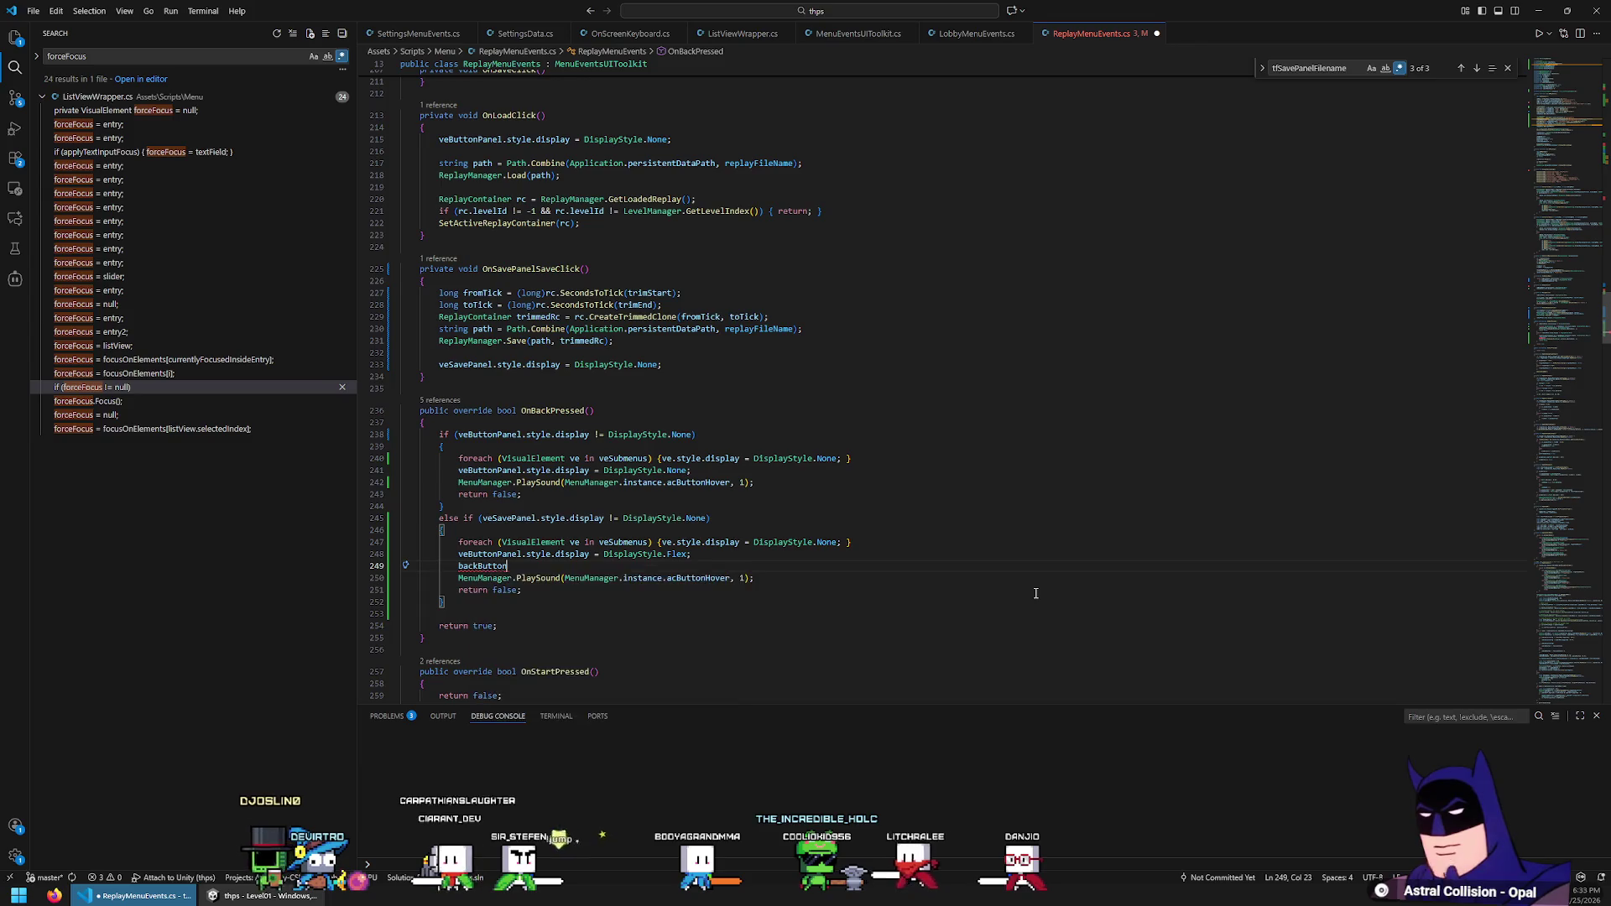
text(.focuu)
key(Down)
key(BackSpace)
key(Tab)
text(();)
key(ctrl+s)
text(;)
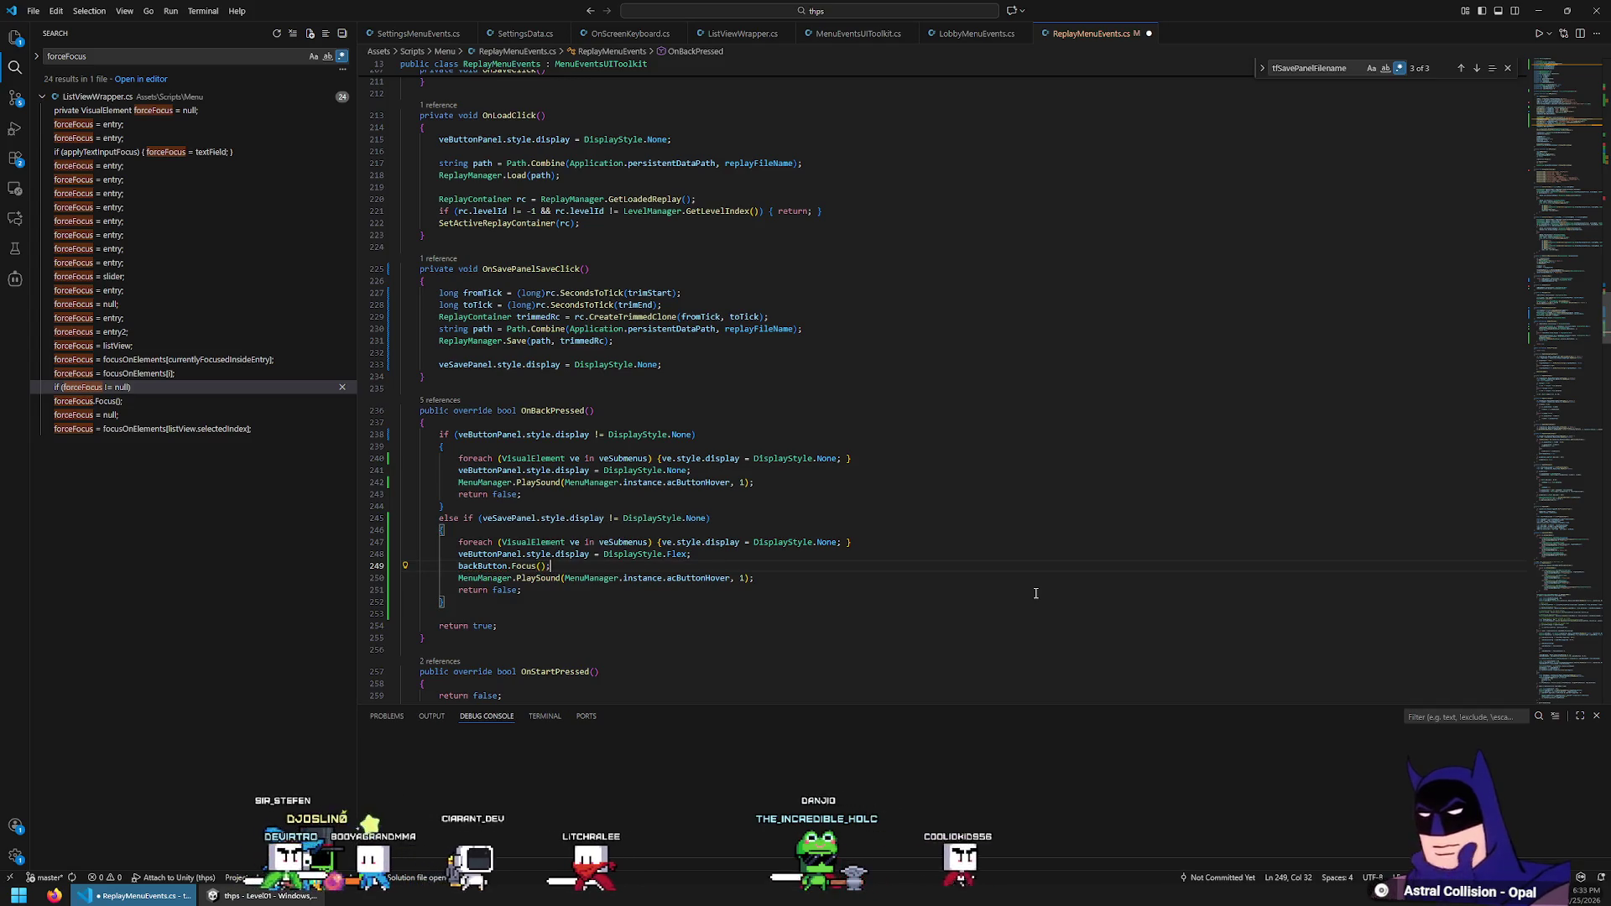
Return to line 249 and write saveButton.Focus() in place of the backButton call
scroll(818, 443, up, 3)
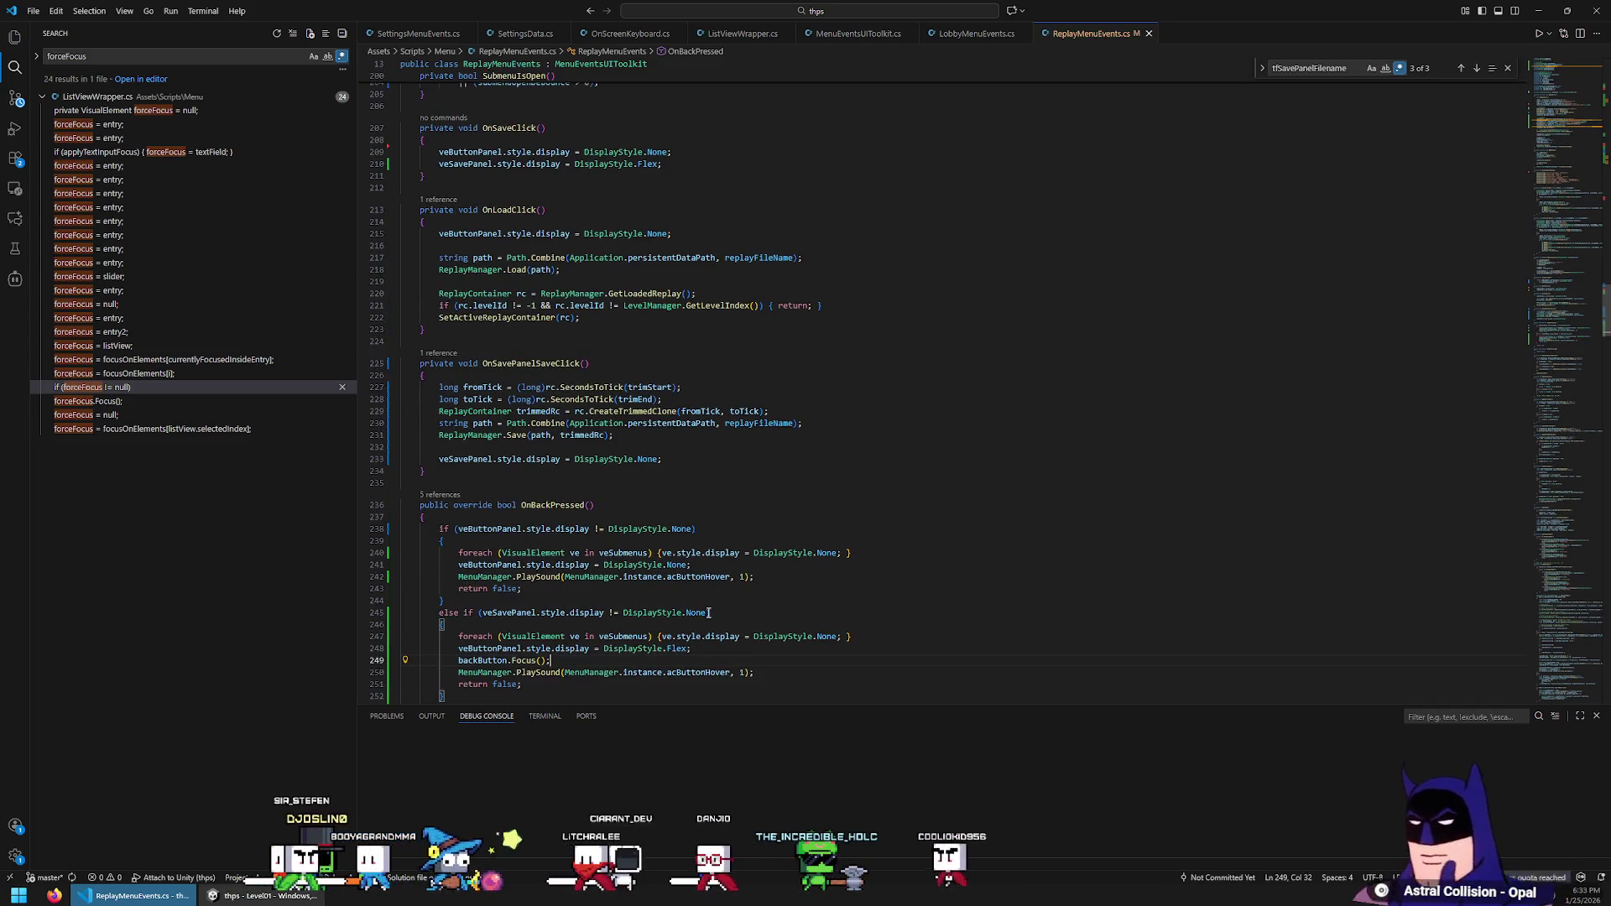
key(ctrl+Home)
scroll(553, 529, down, 20)
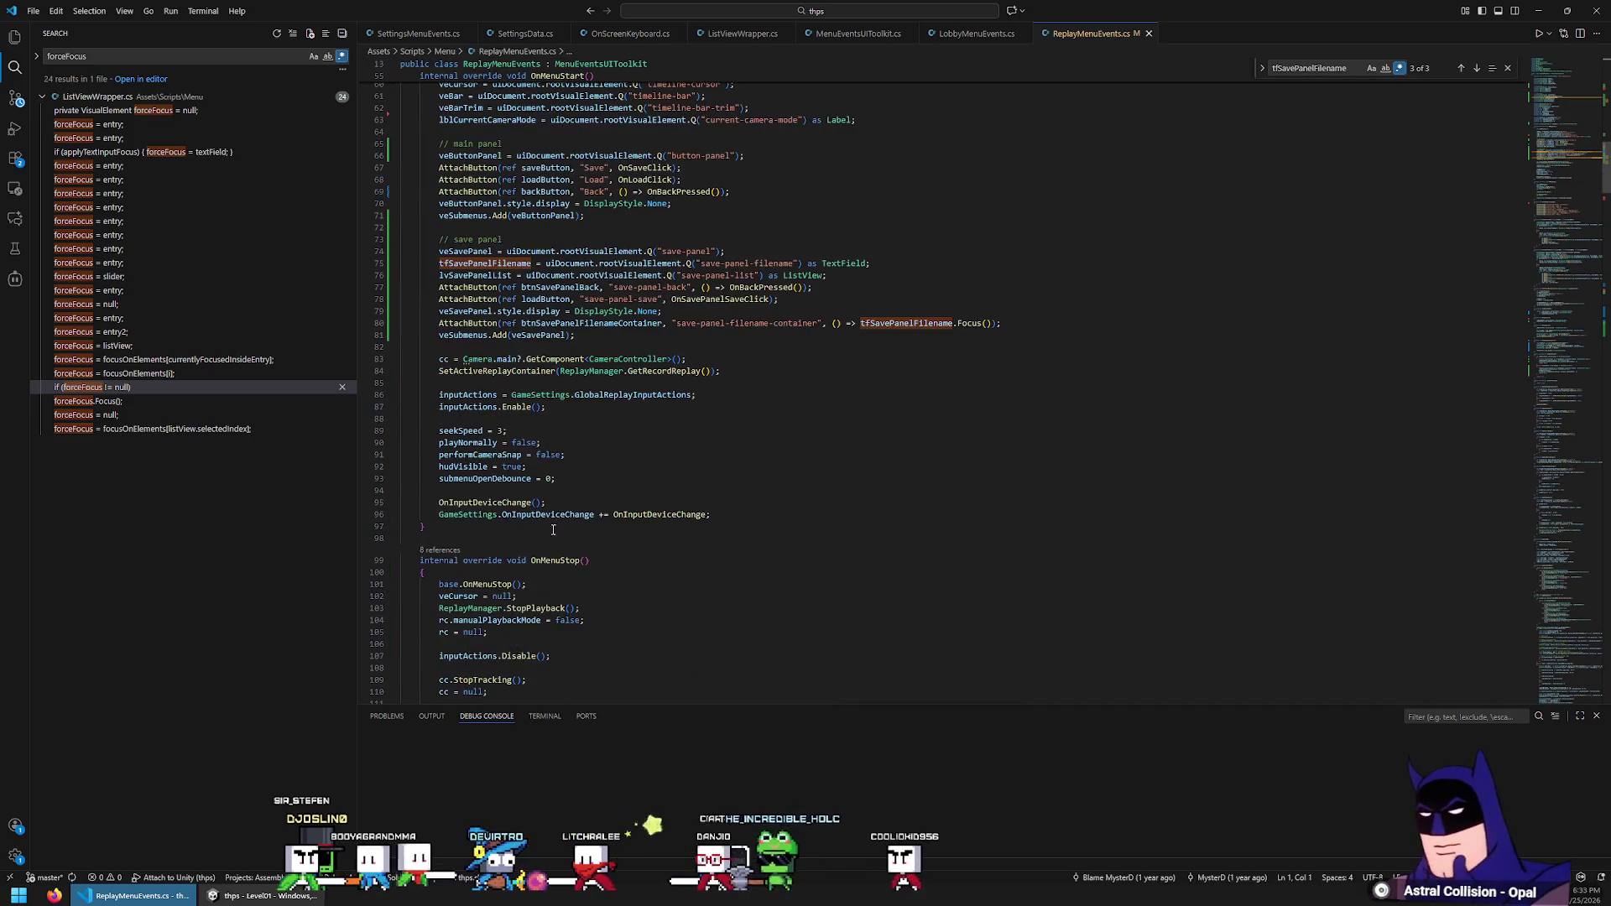
scroll(549, 453, down, 3)
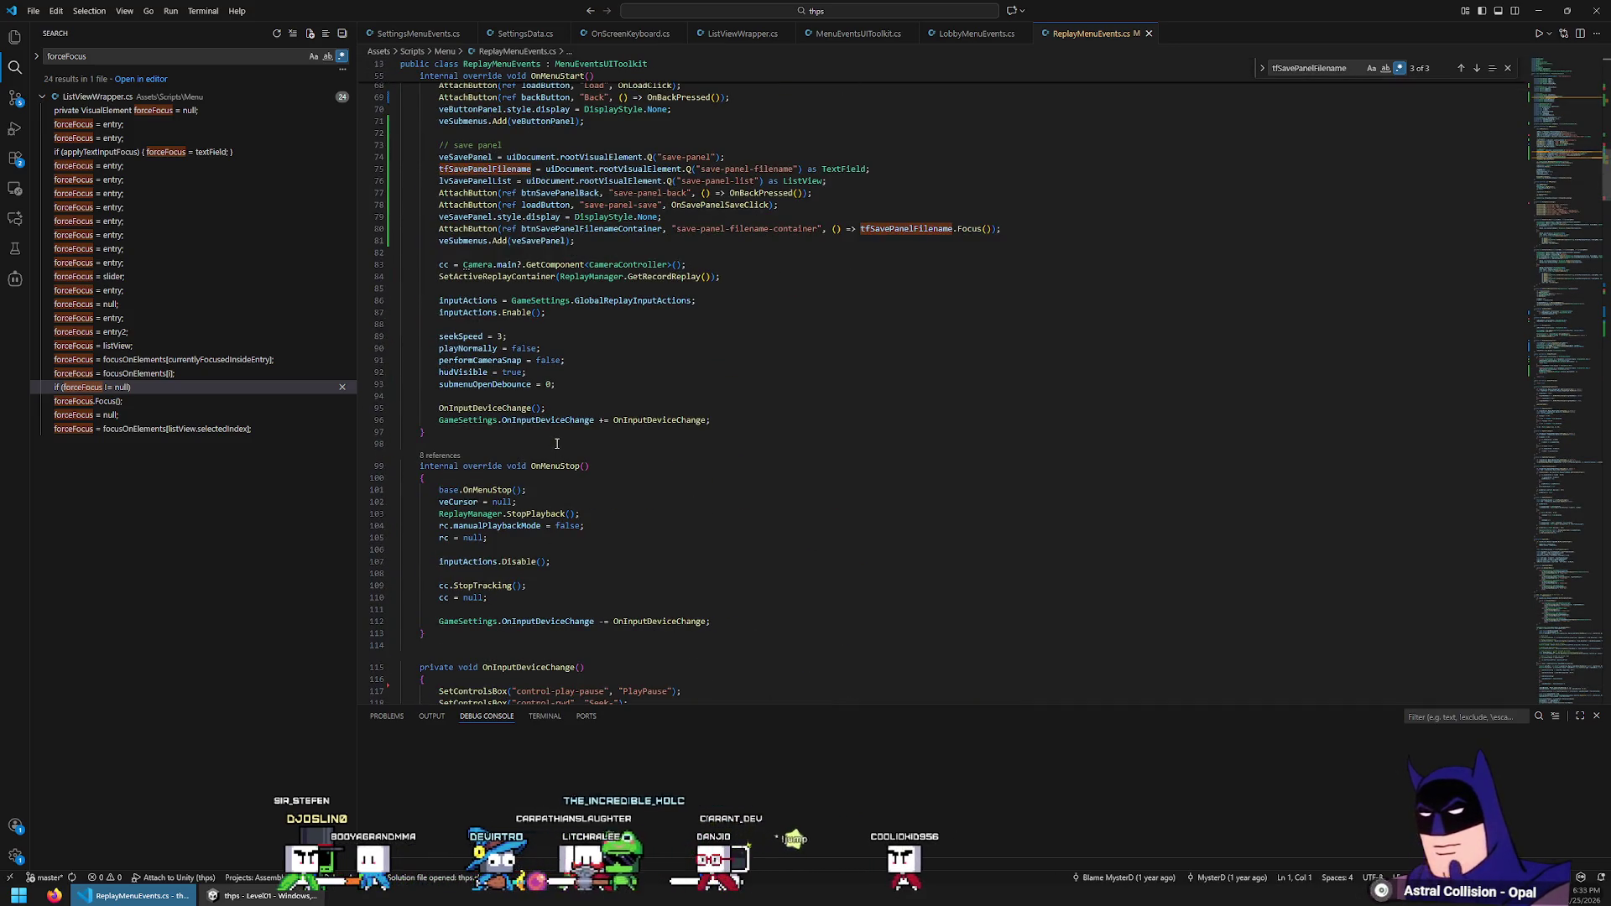
key(alt+Left)
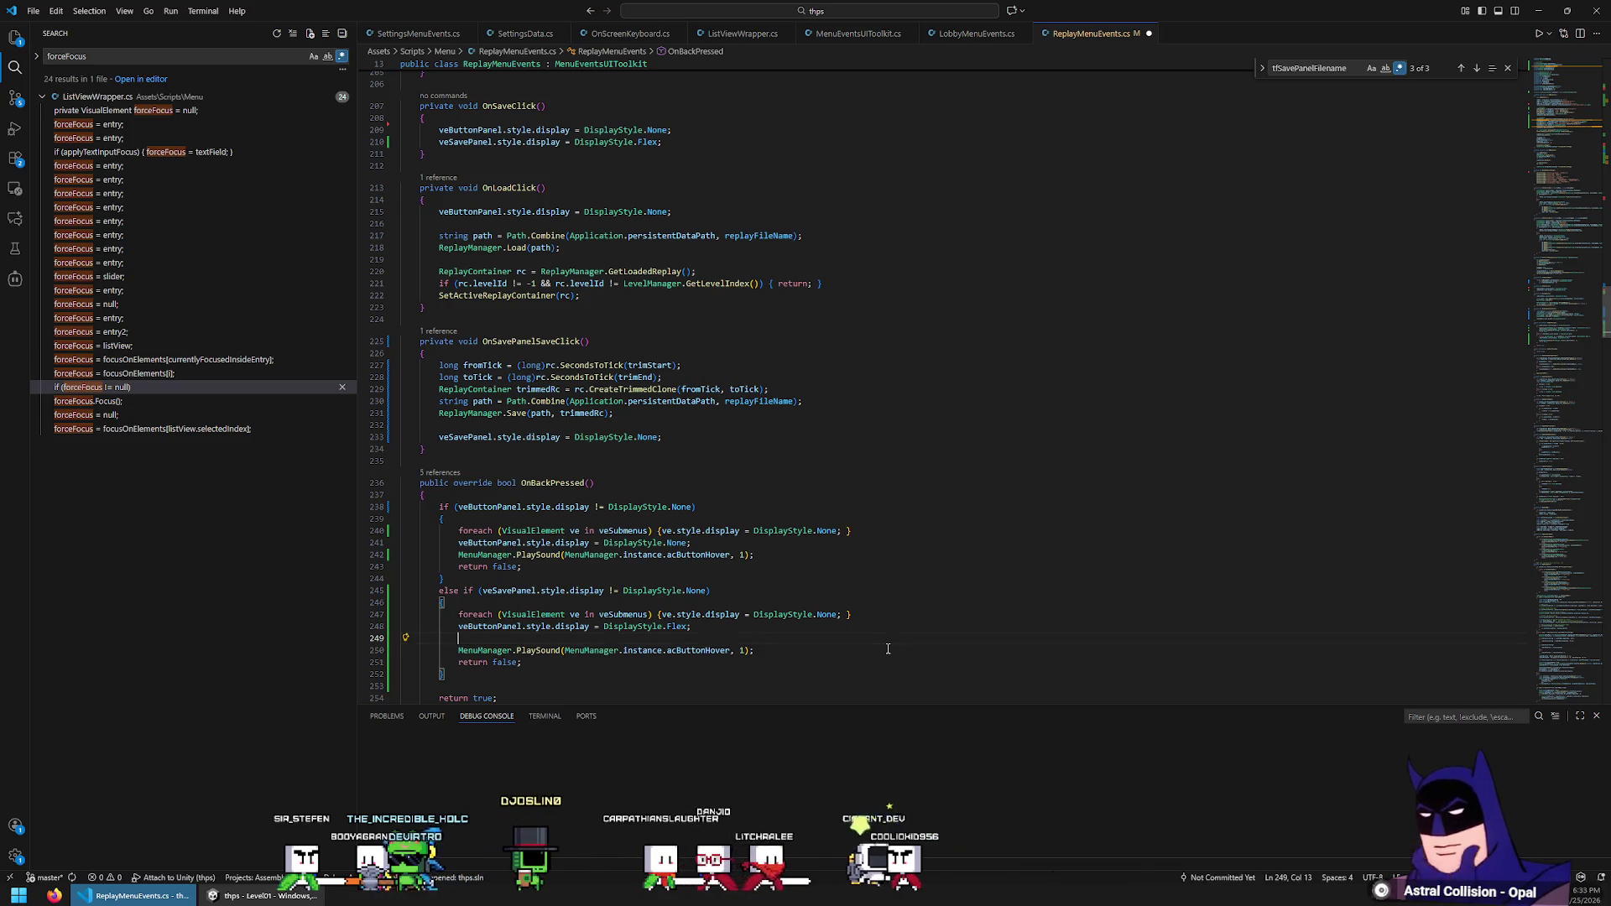
text(saveButton.fo)
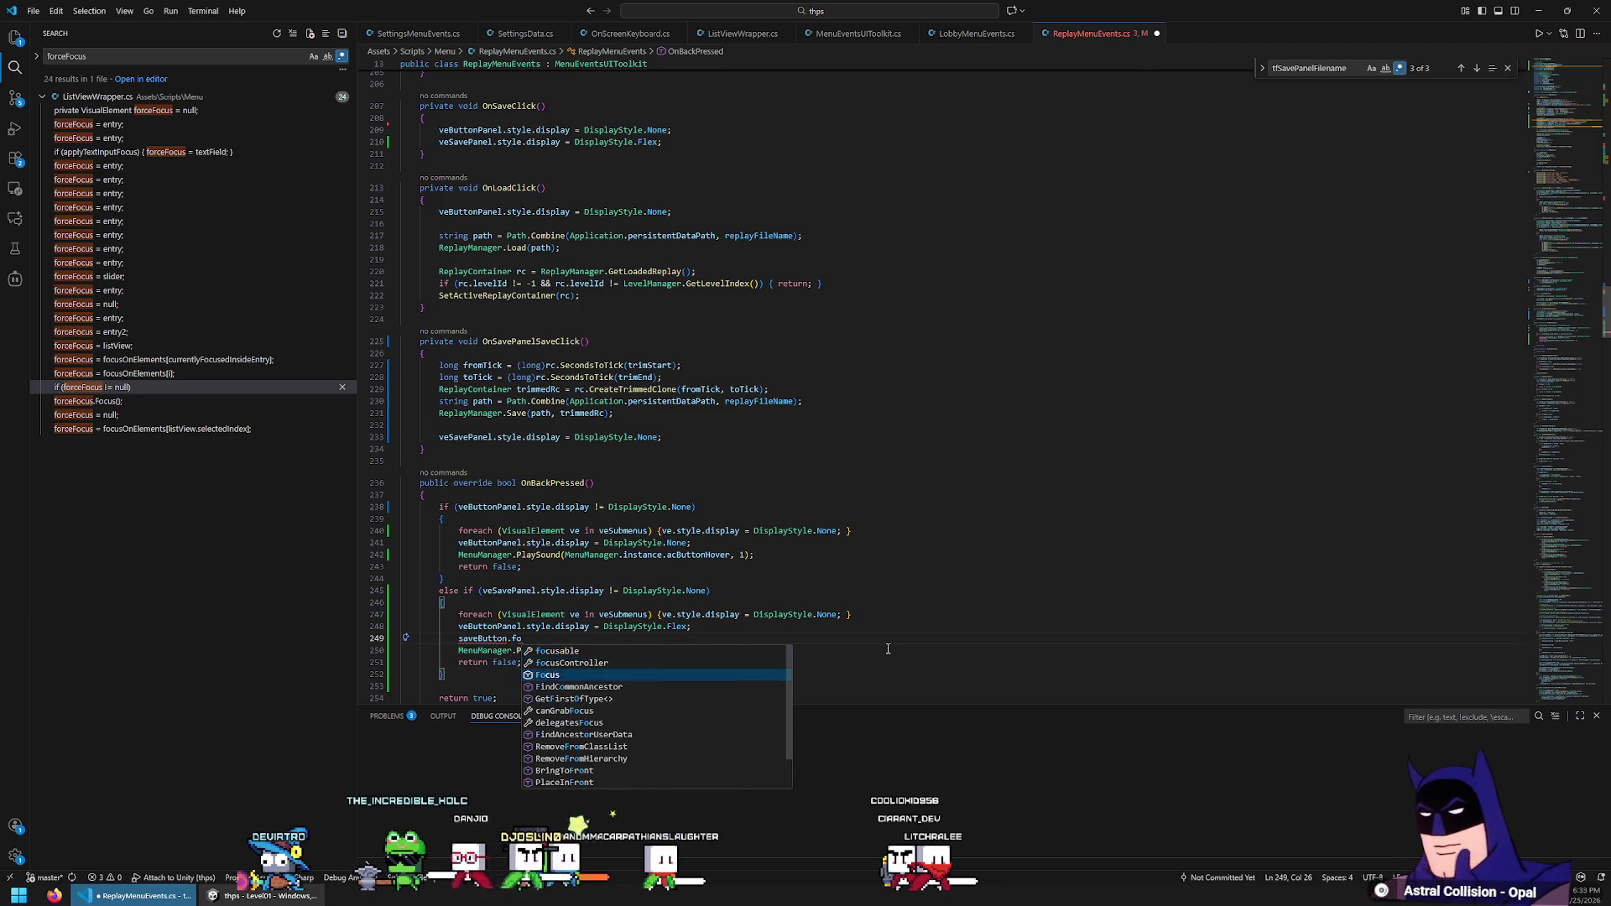
key(Tab)
text(()
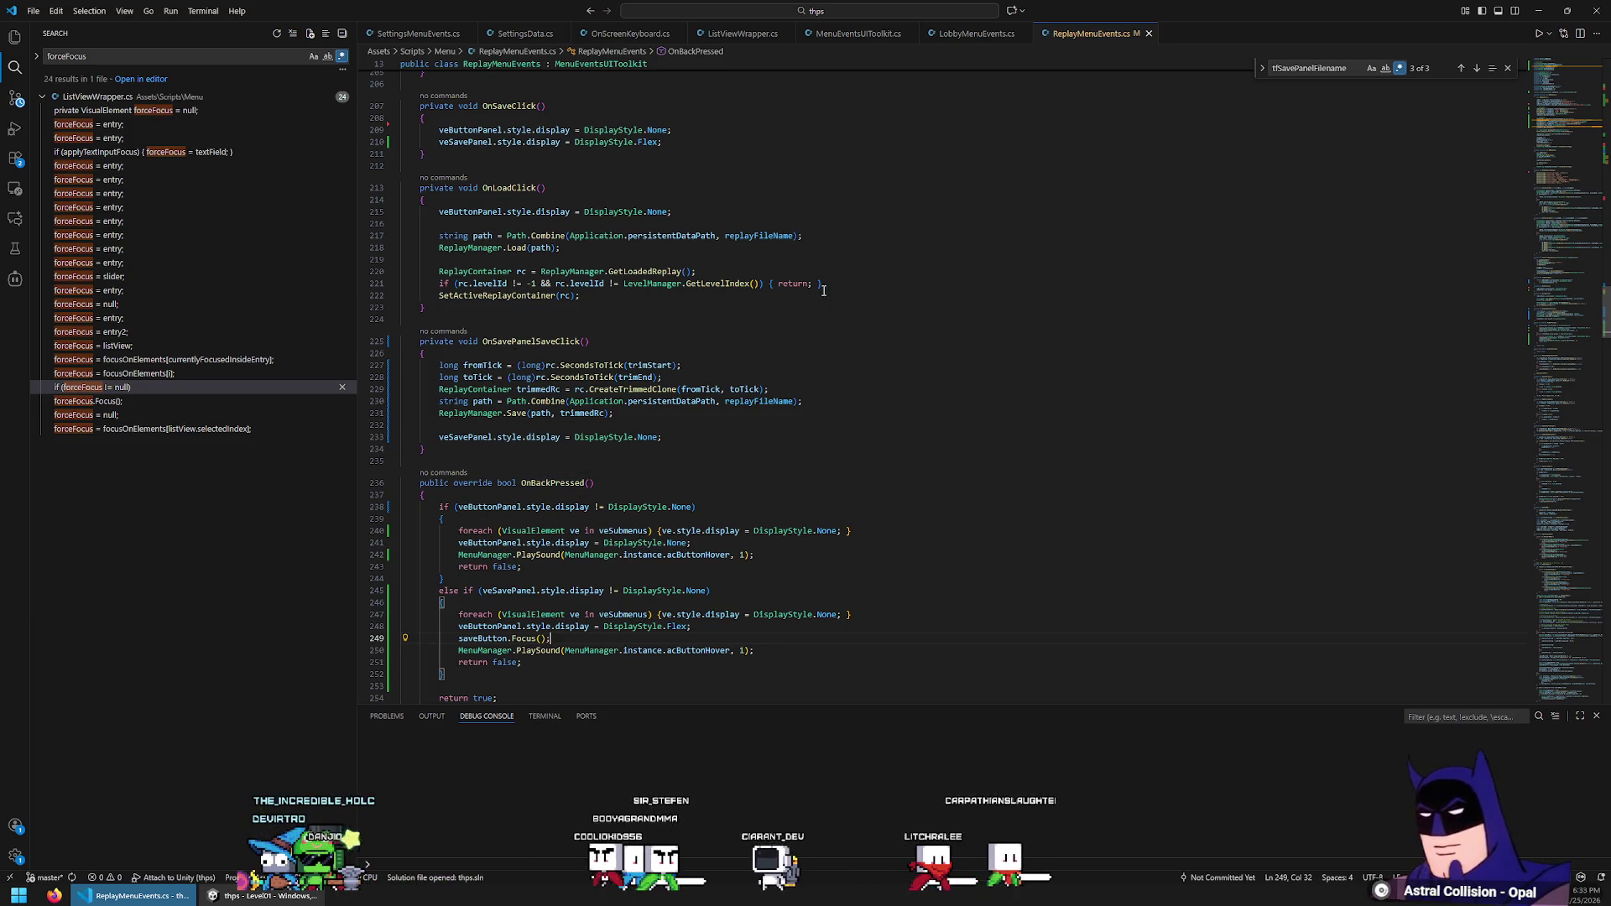
scroll(672, 453, up, 5)
click(638, 515)
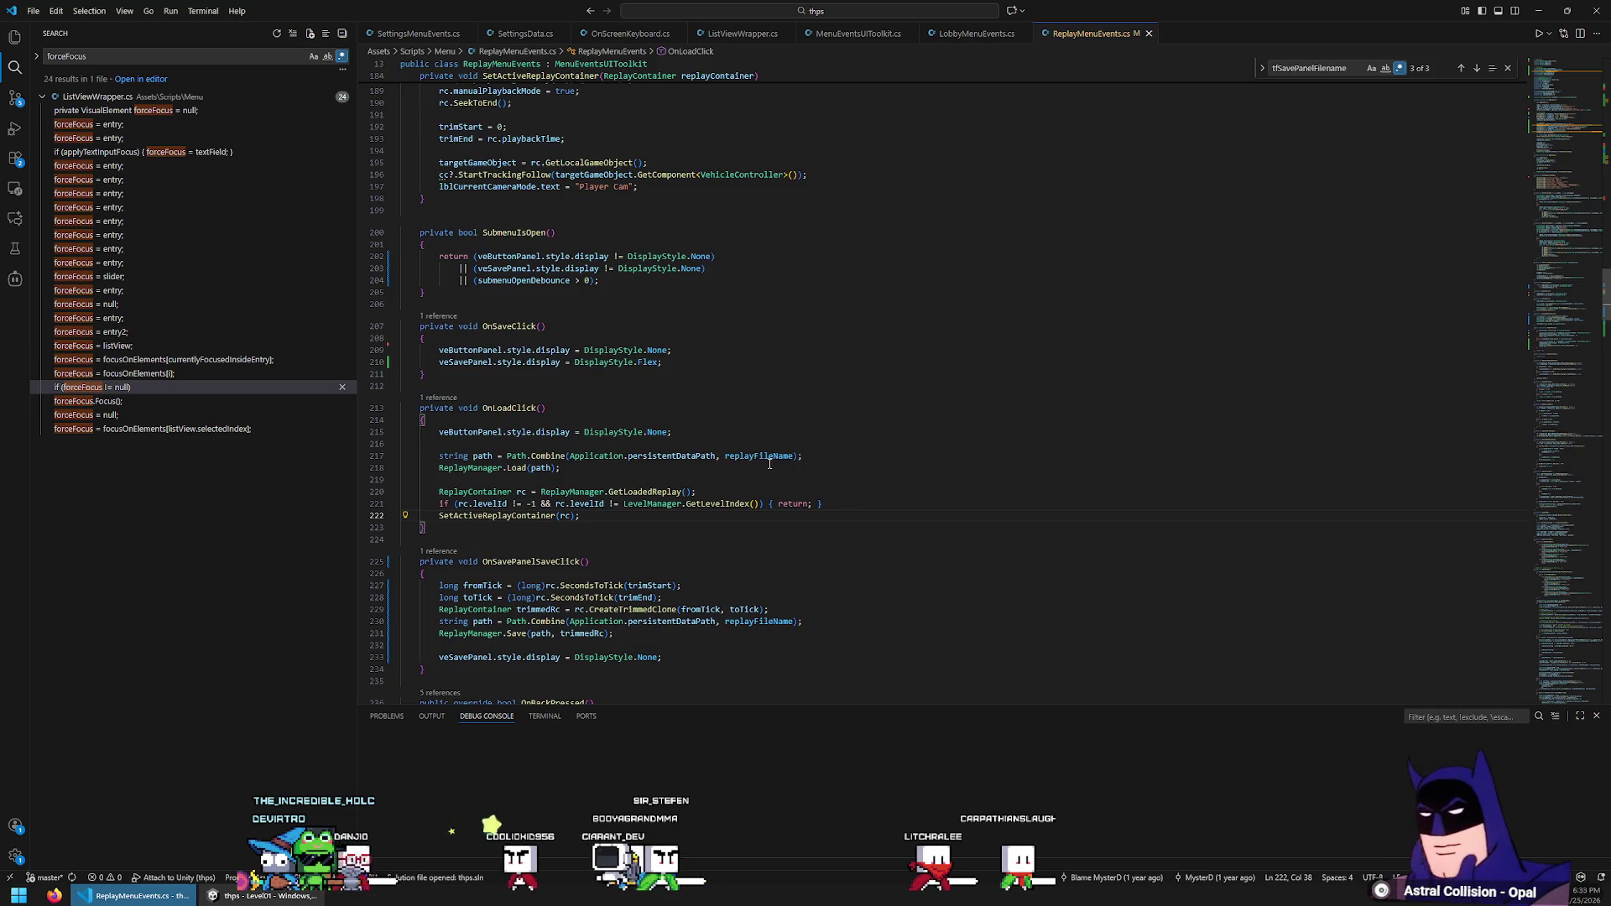
Search the file for veSavePanel and jump to its use in OnSaveClick
scroll(772, 463, up, 5)
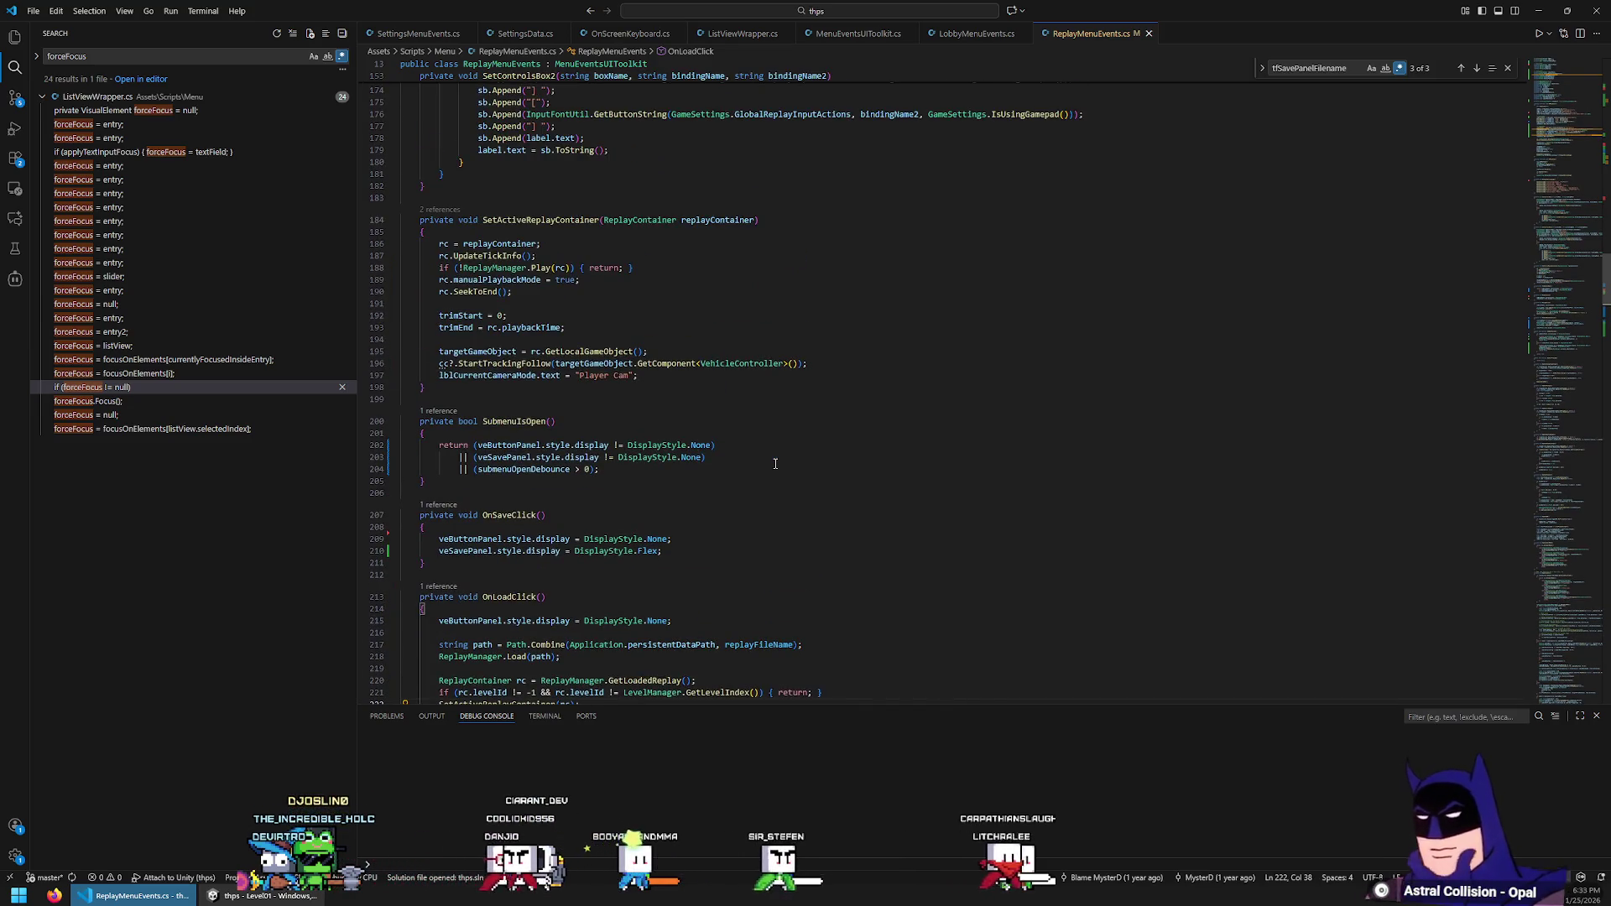
scroll(775, 463, up, 20)
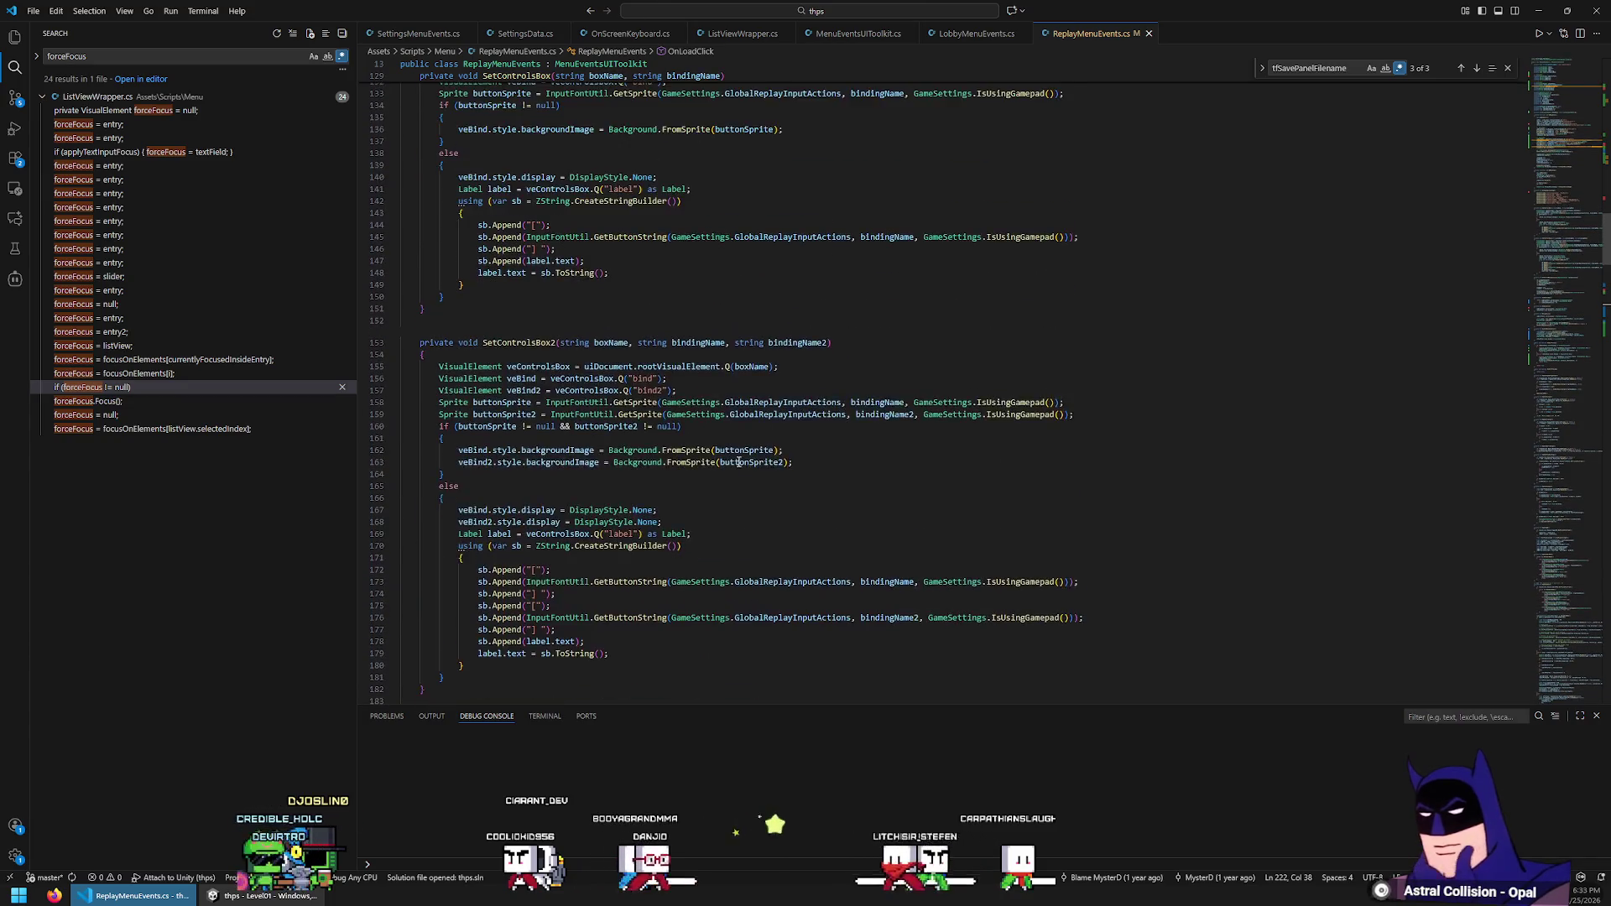
scroll(724, 457, up, 15)
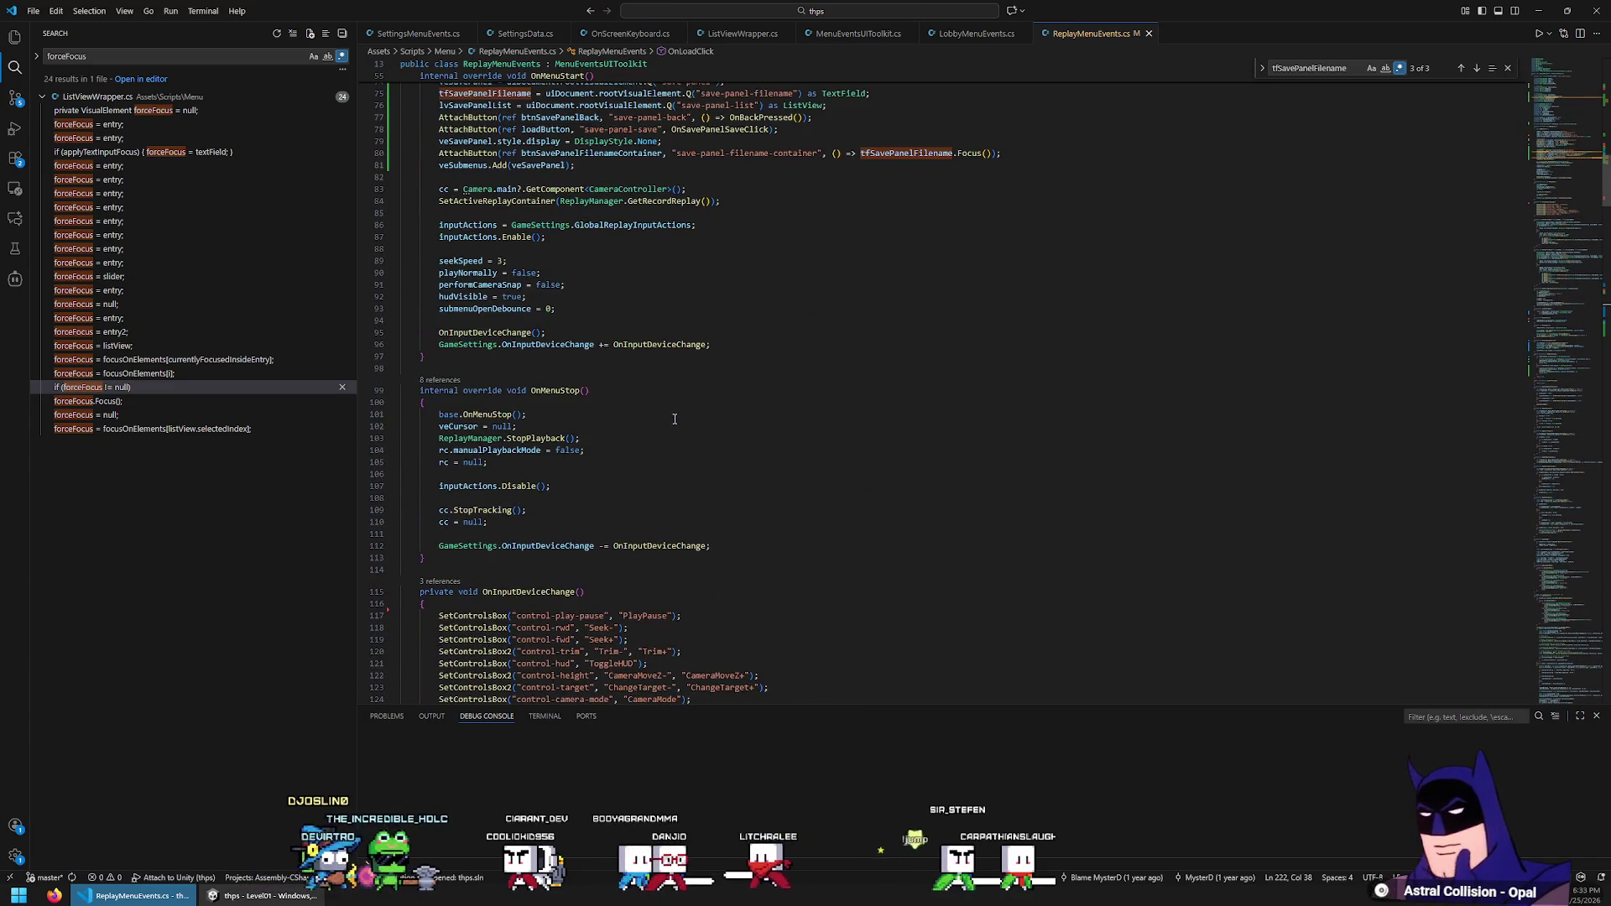
scroll(667, 417, up, 3)
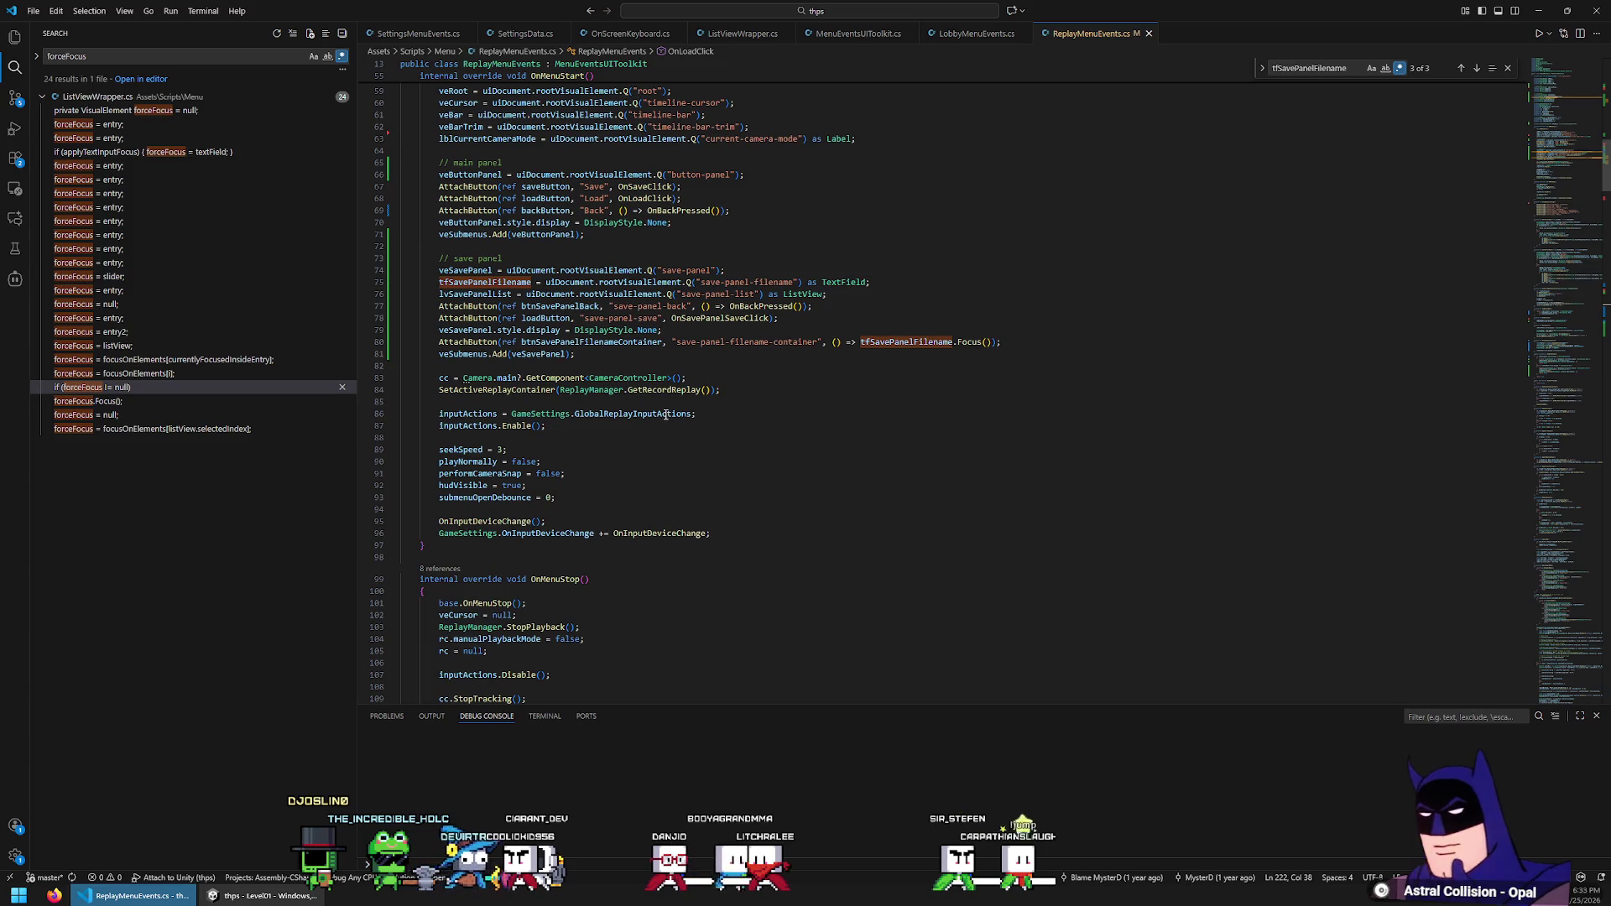
scroll(666, 414, up, 1)
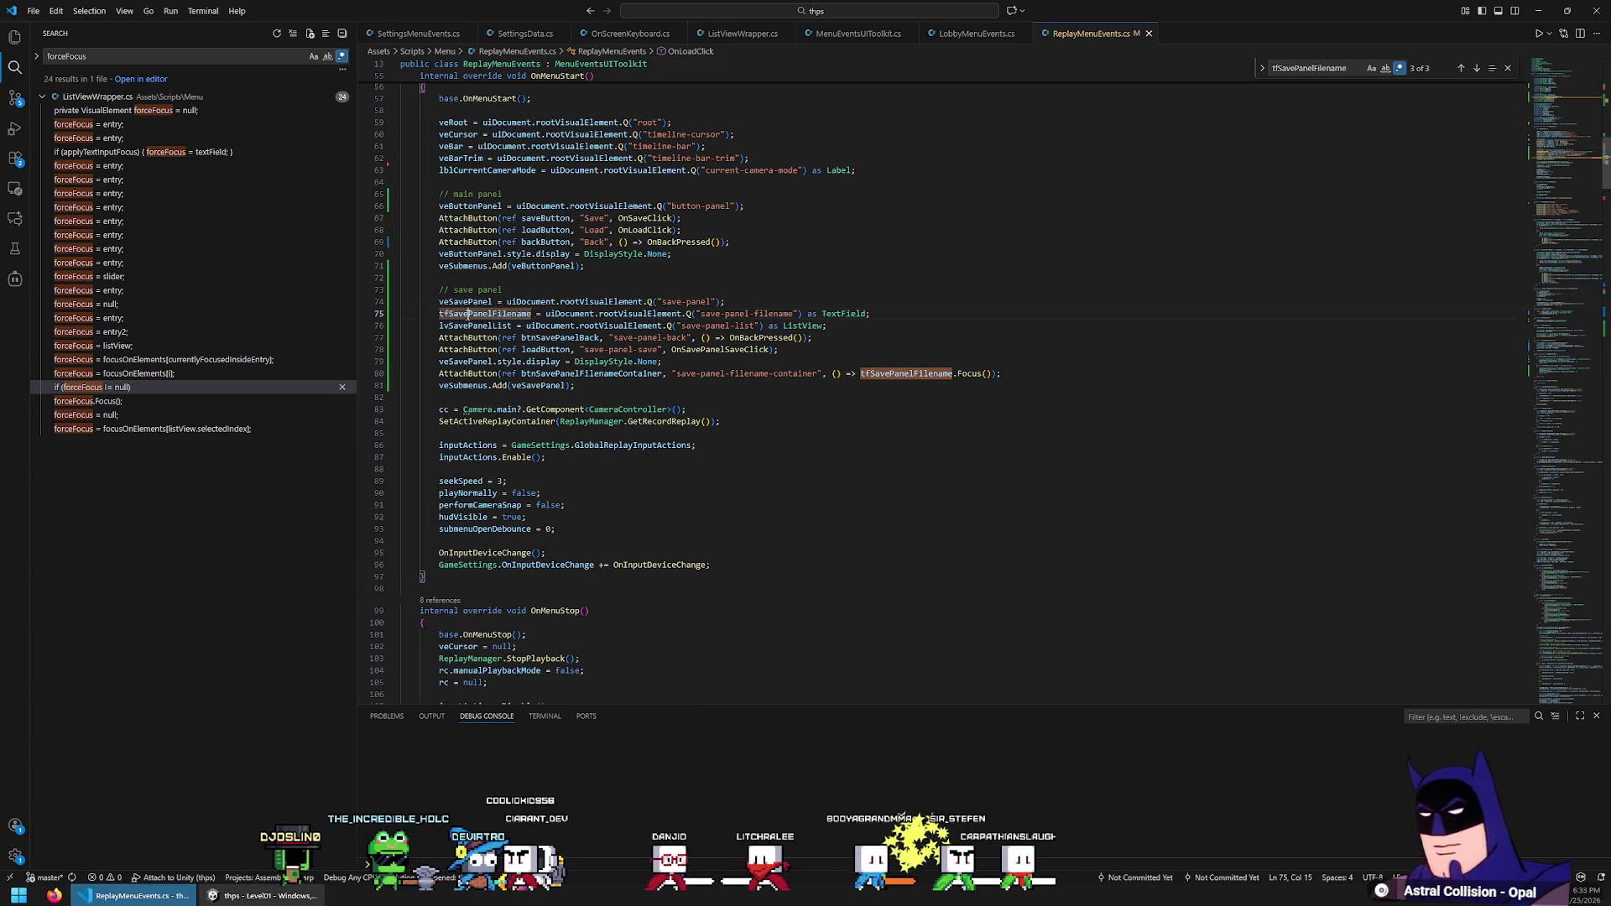
double_click(490, 304)
key(ctrl+f)
key(Return)
key(Return)
key(Return)
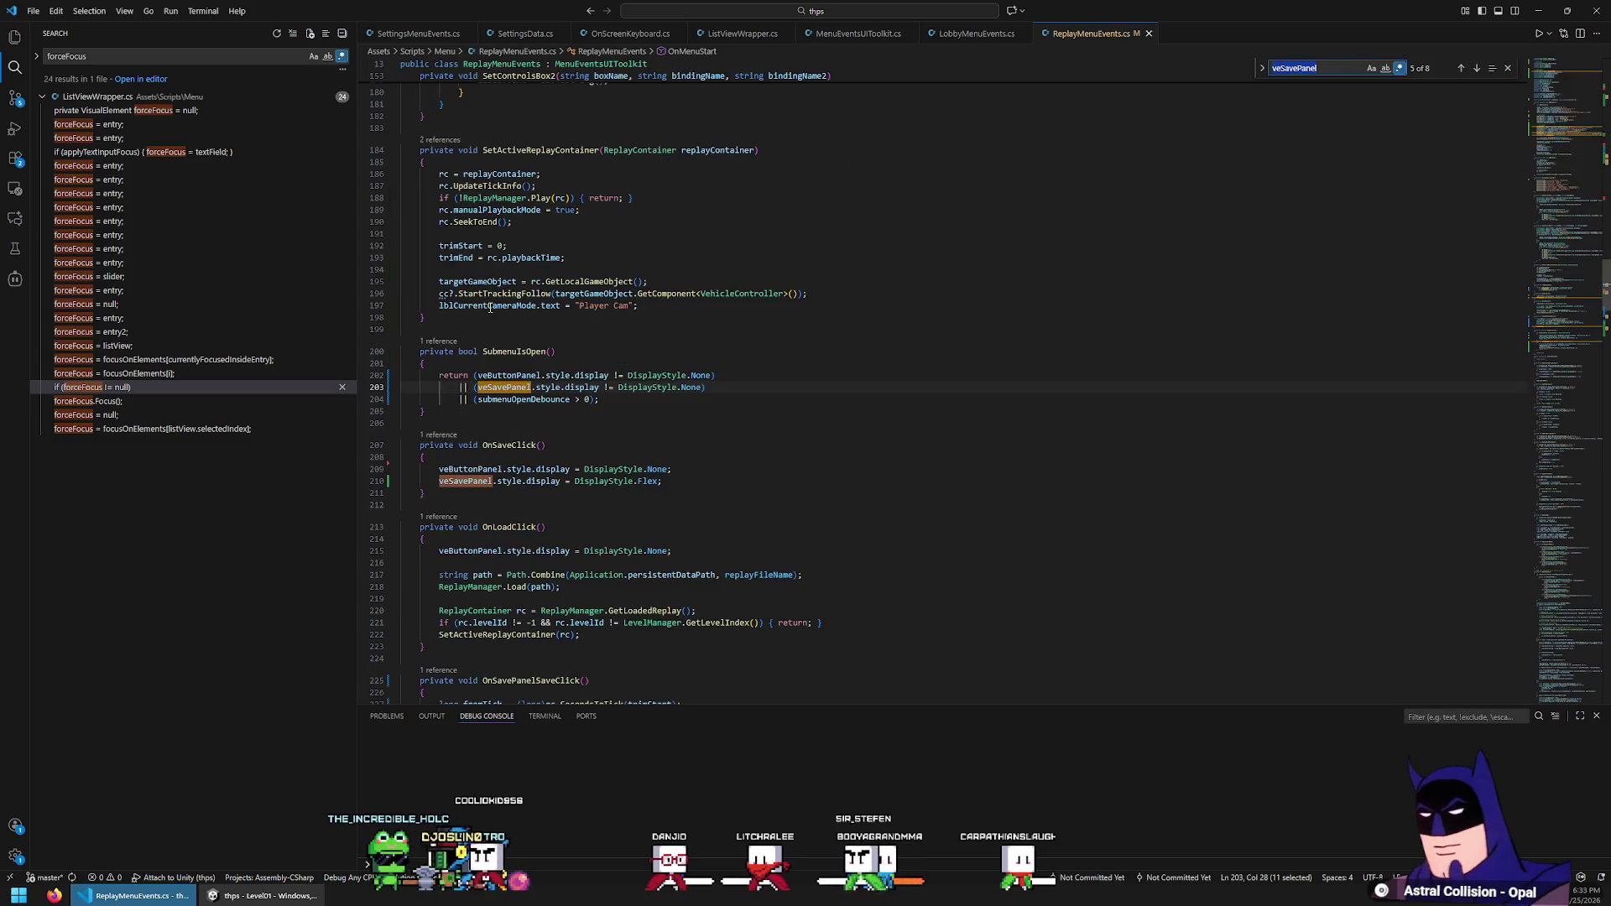
Start a btnSavePanelFilenameContainer line after the save panel display line in OnSaveClick
click(707, 480)
key(Return)
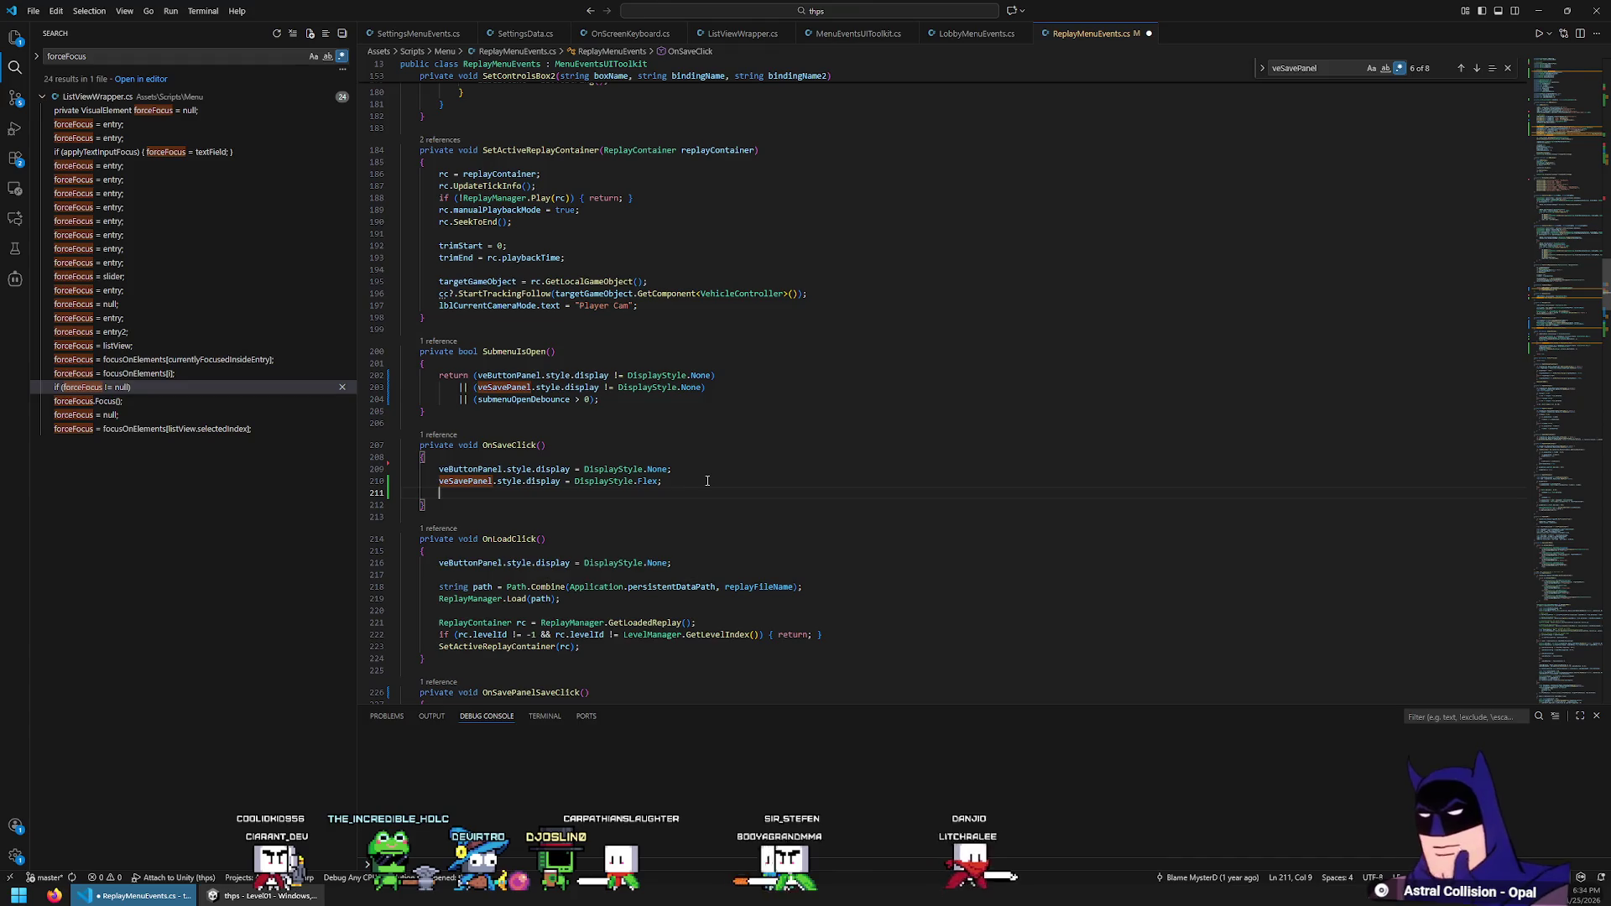
text(btnSavePanelFilenameContainer)
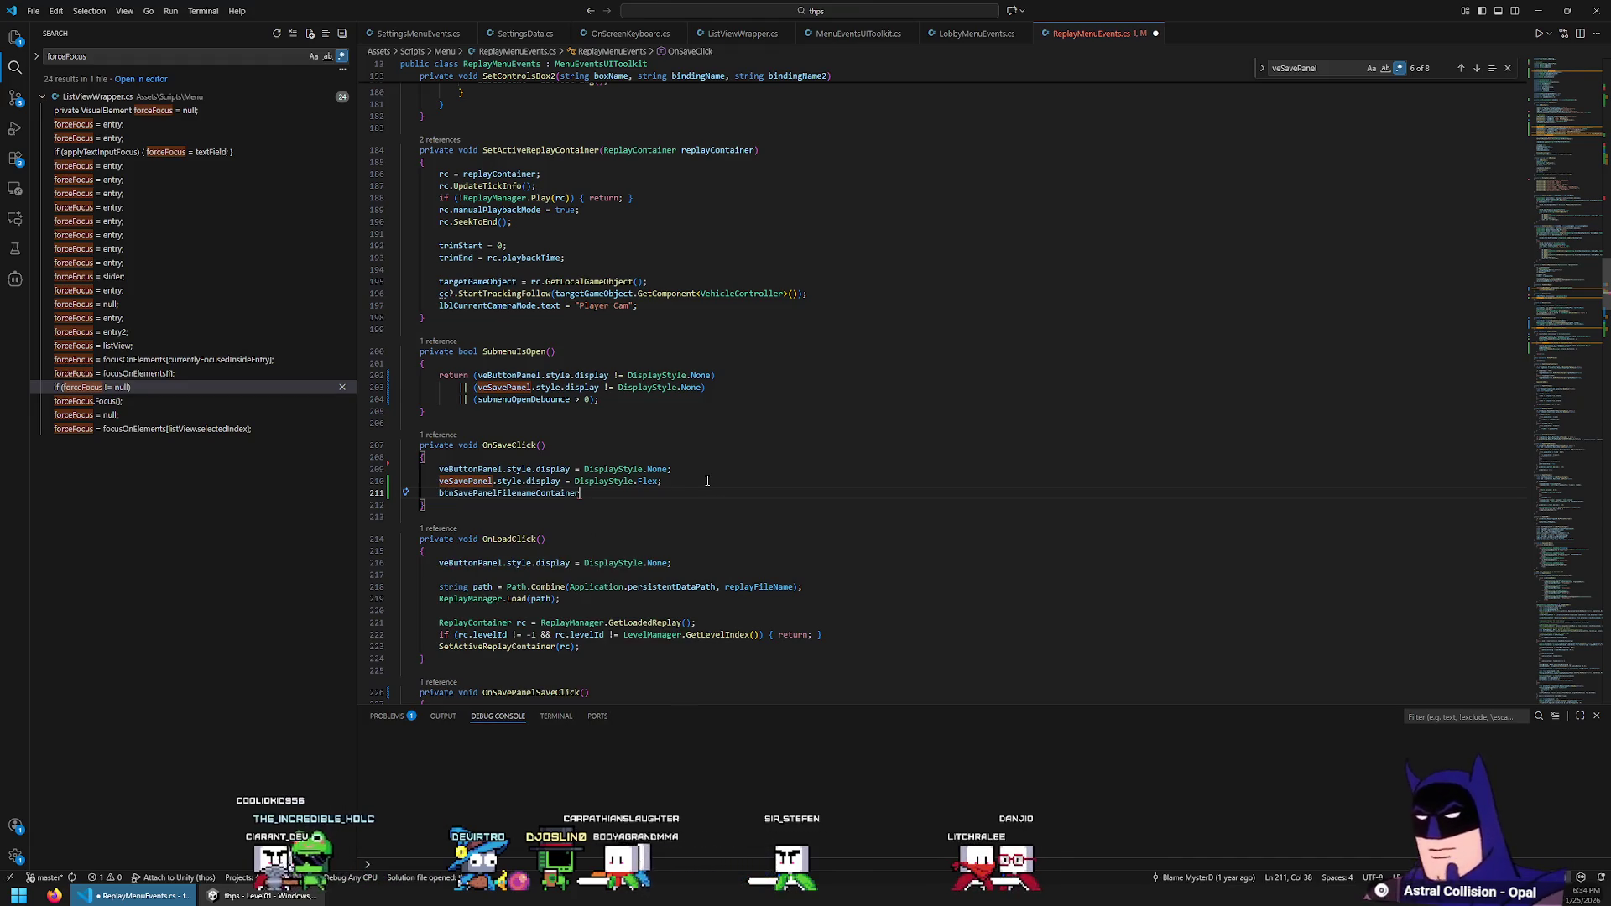
text(.s)
key(alt+Tab)
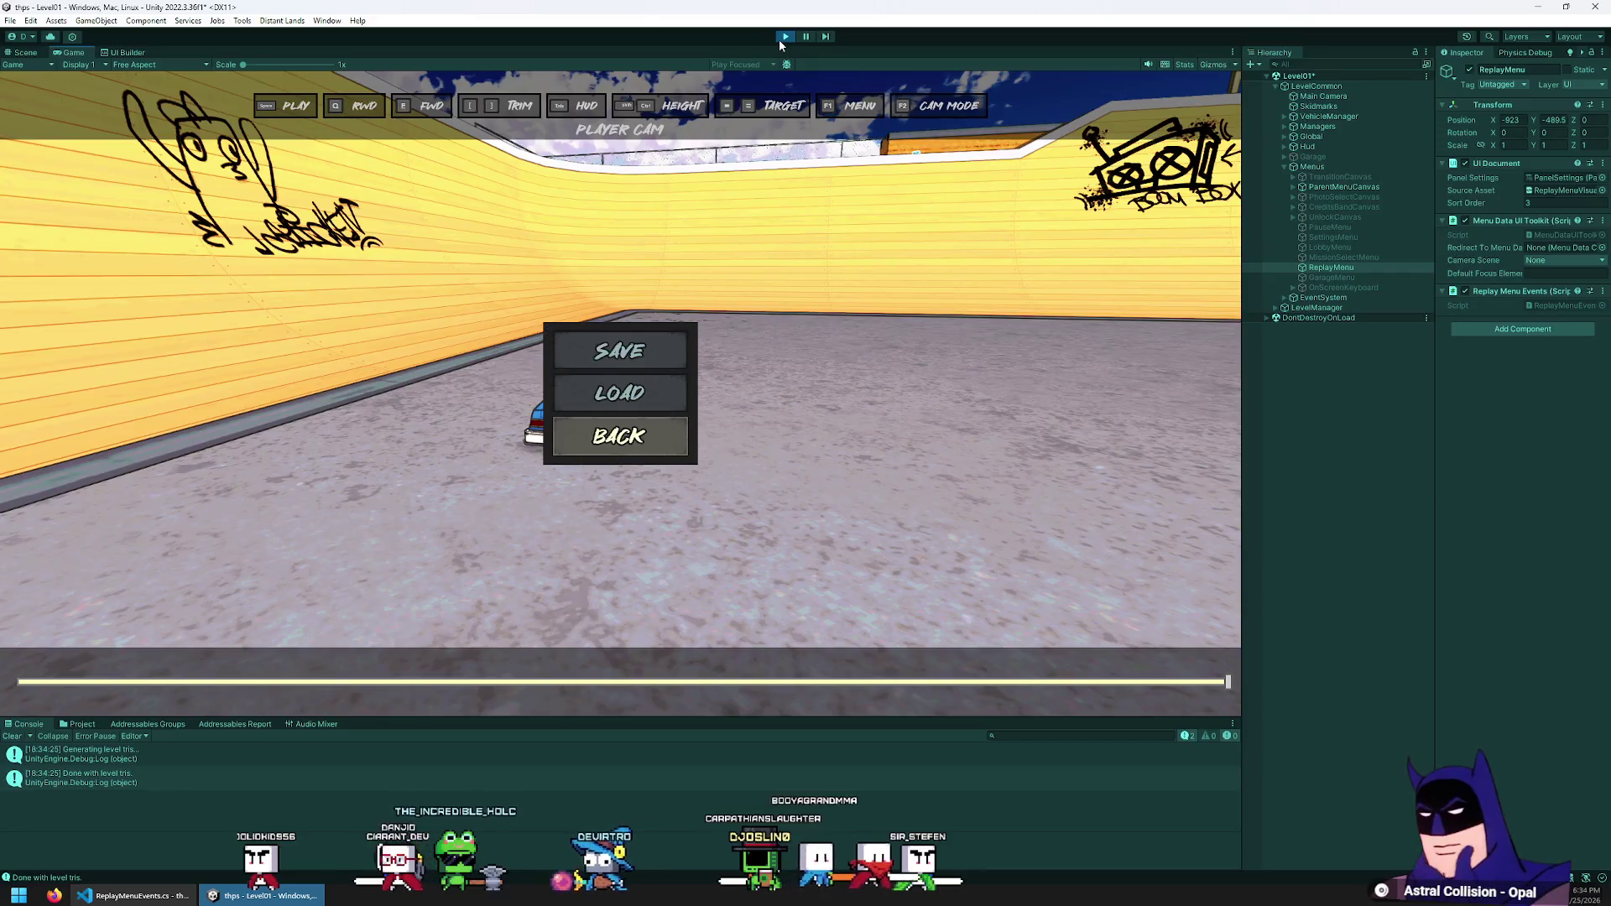
In play mode, open Save Replay, press Back, confirm Save is focused, then close the menu
key(Up)
key(Up)
key(Return)
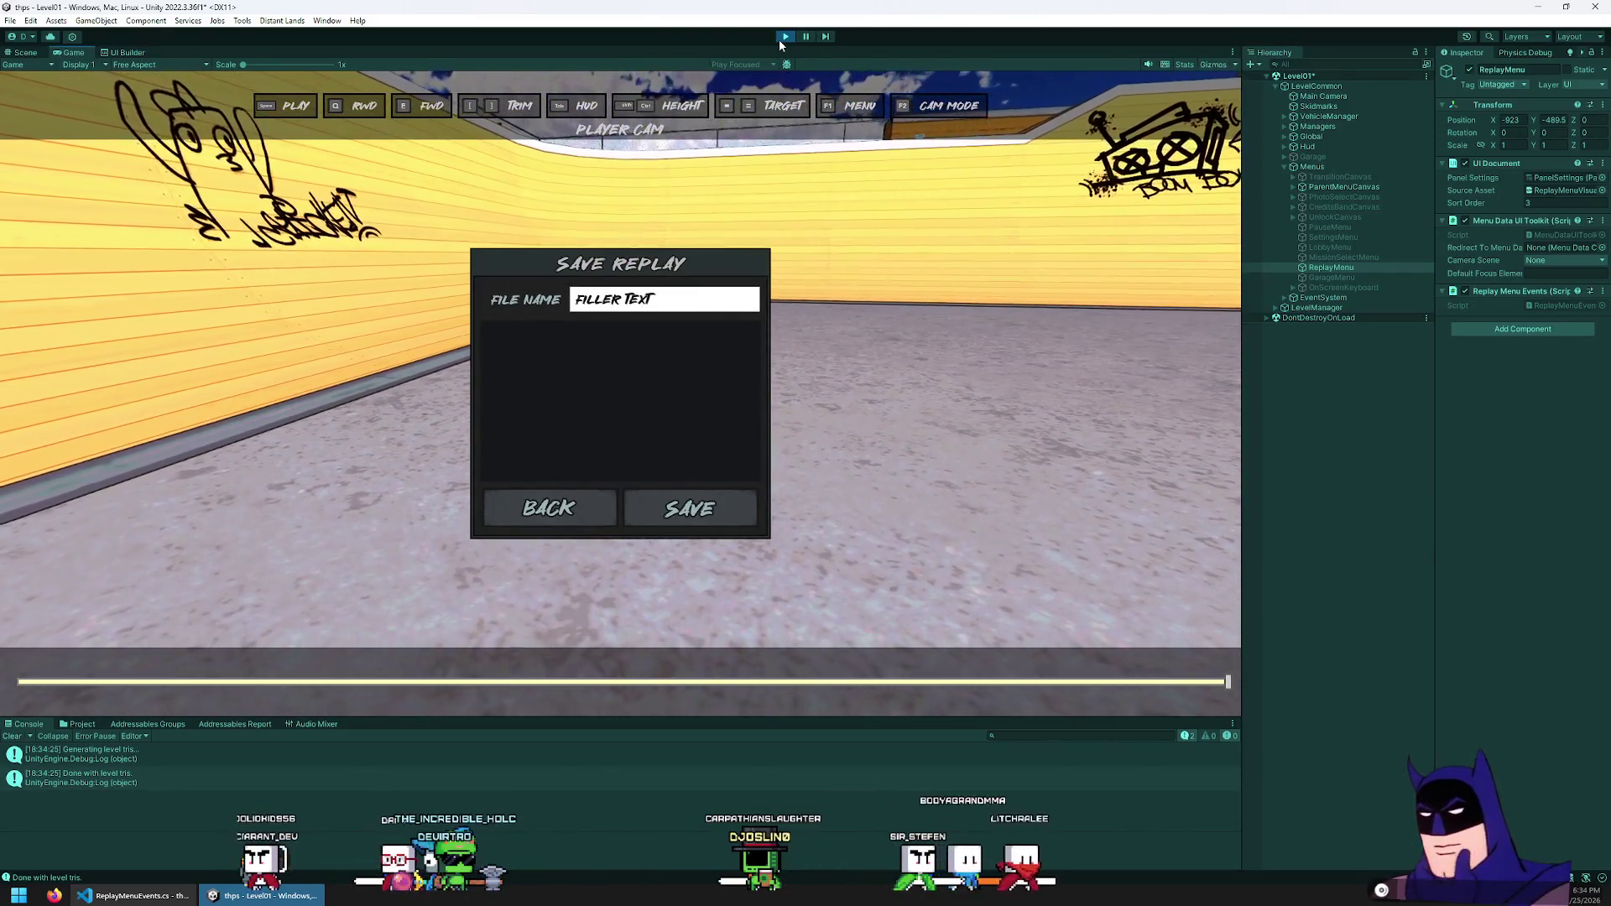
key(Down)
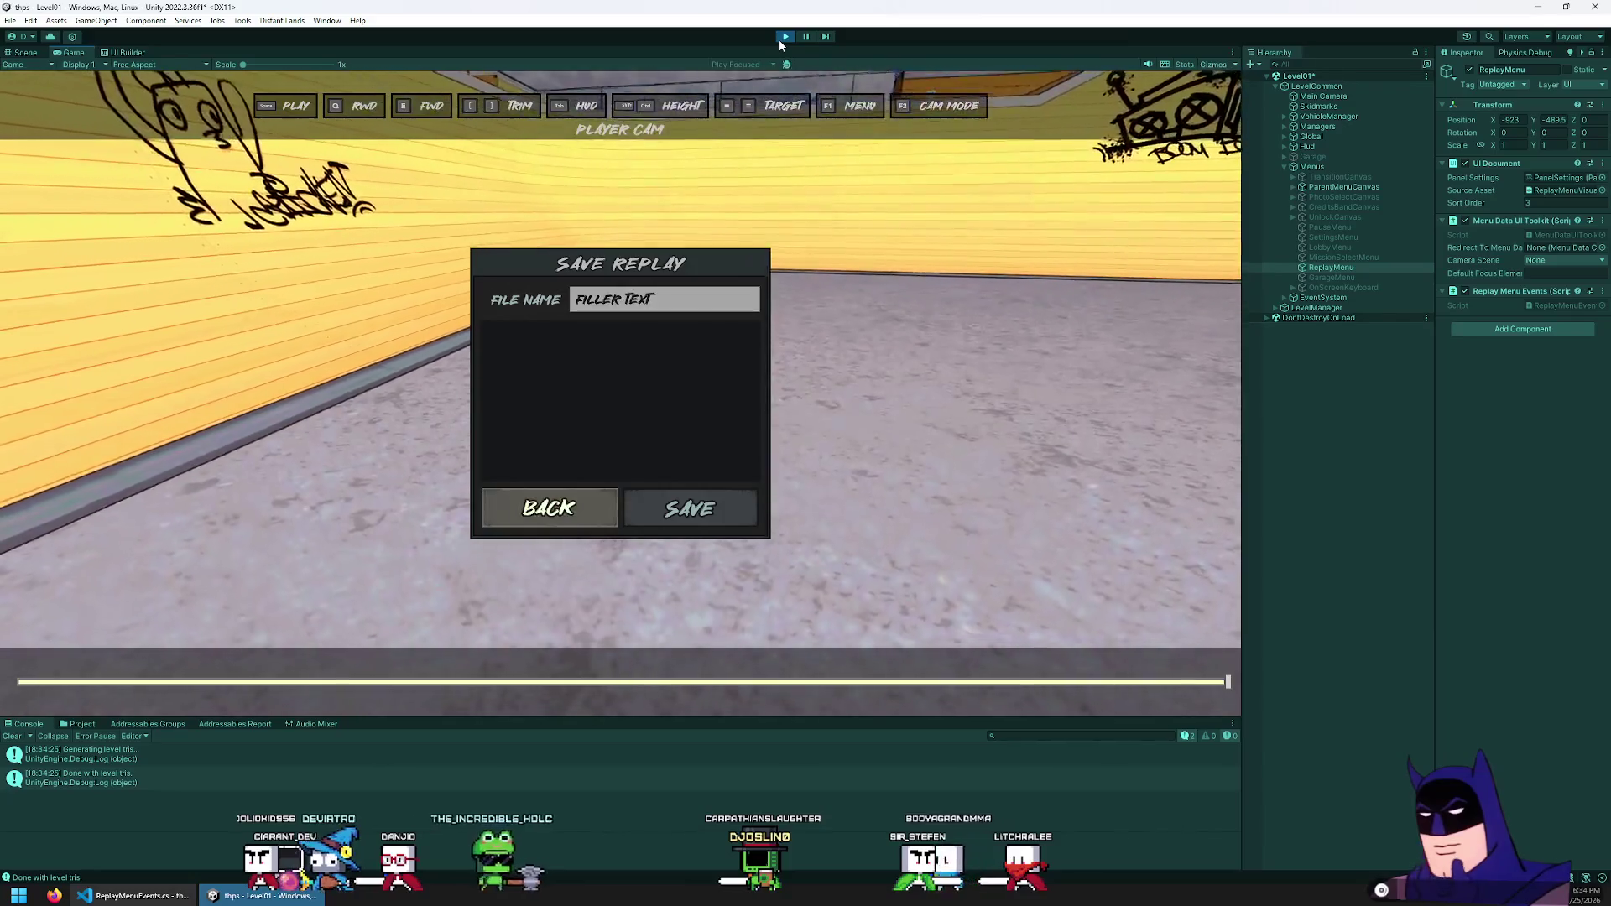
key(Return)
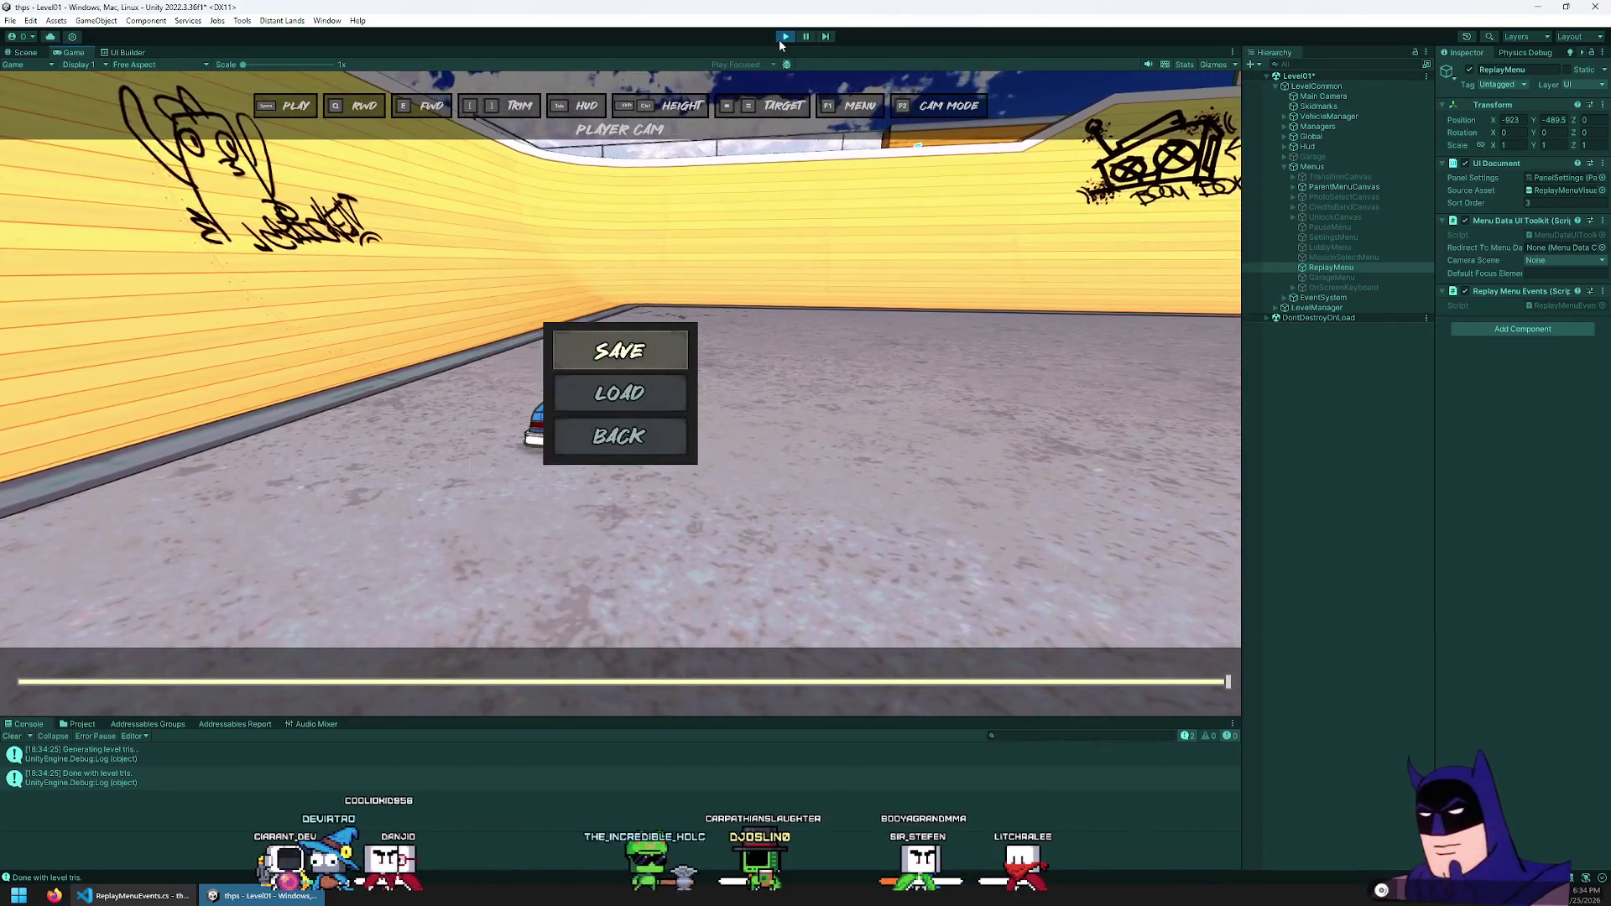
key(Return)
key(Down)
key(Return)
key(Down)
key(Down)
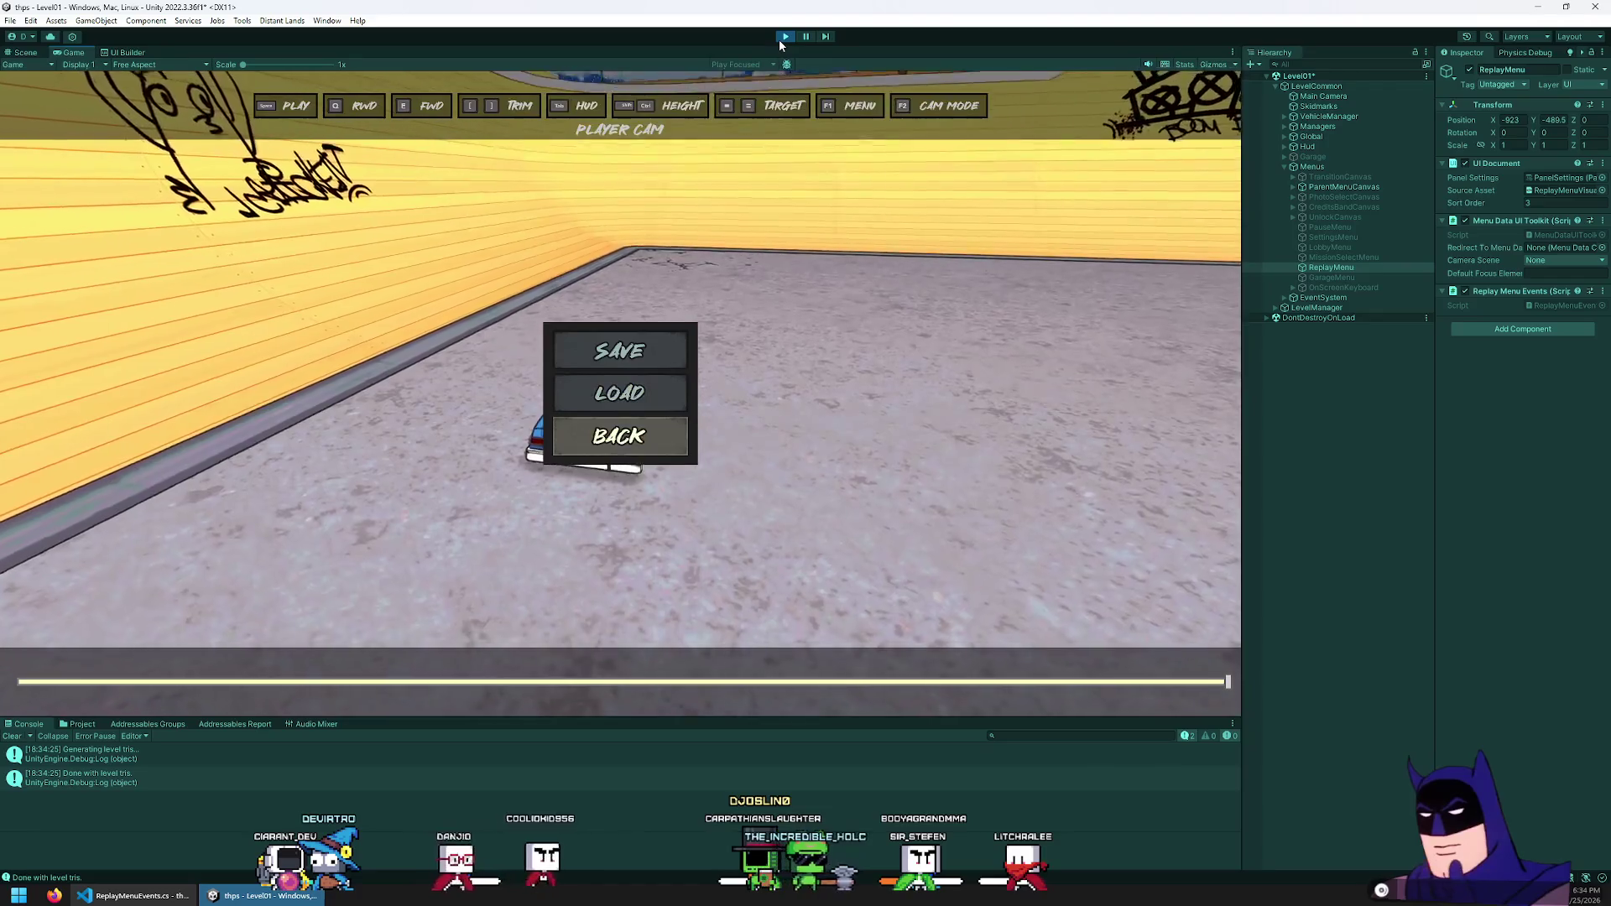
key(Return)
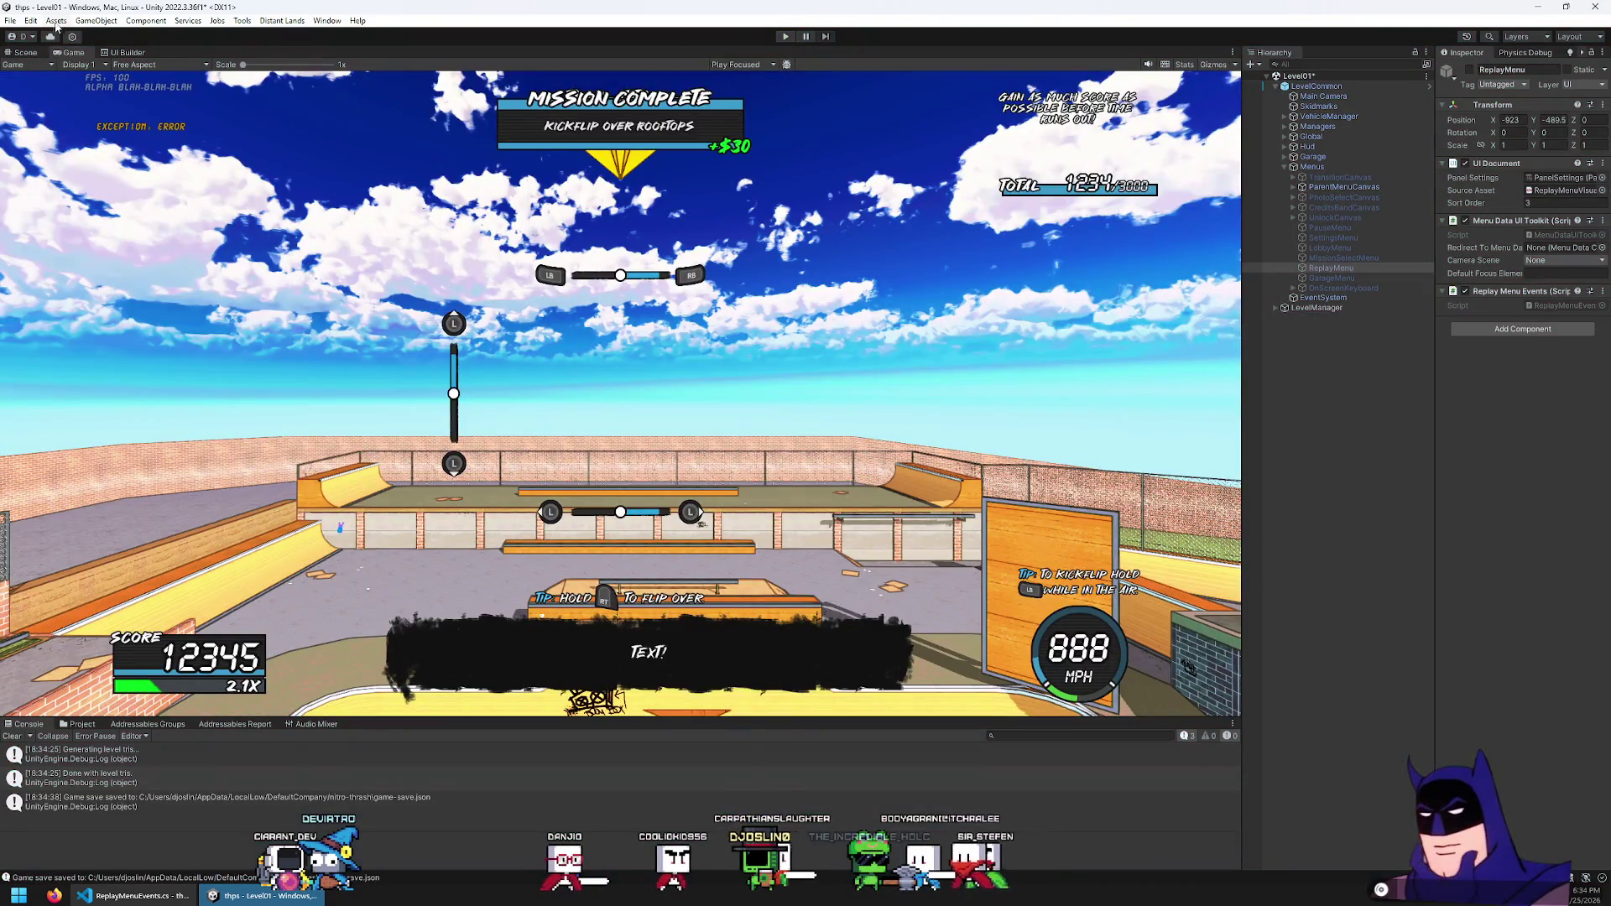
click(10, 20)
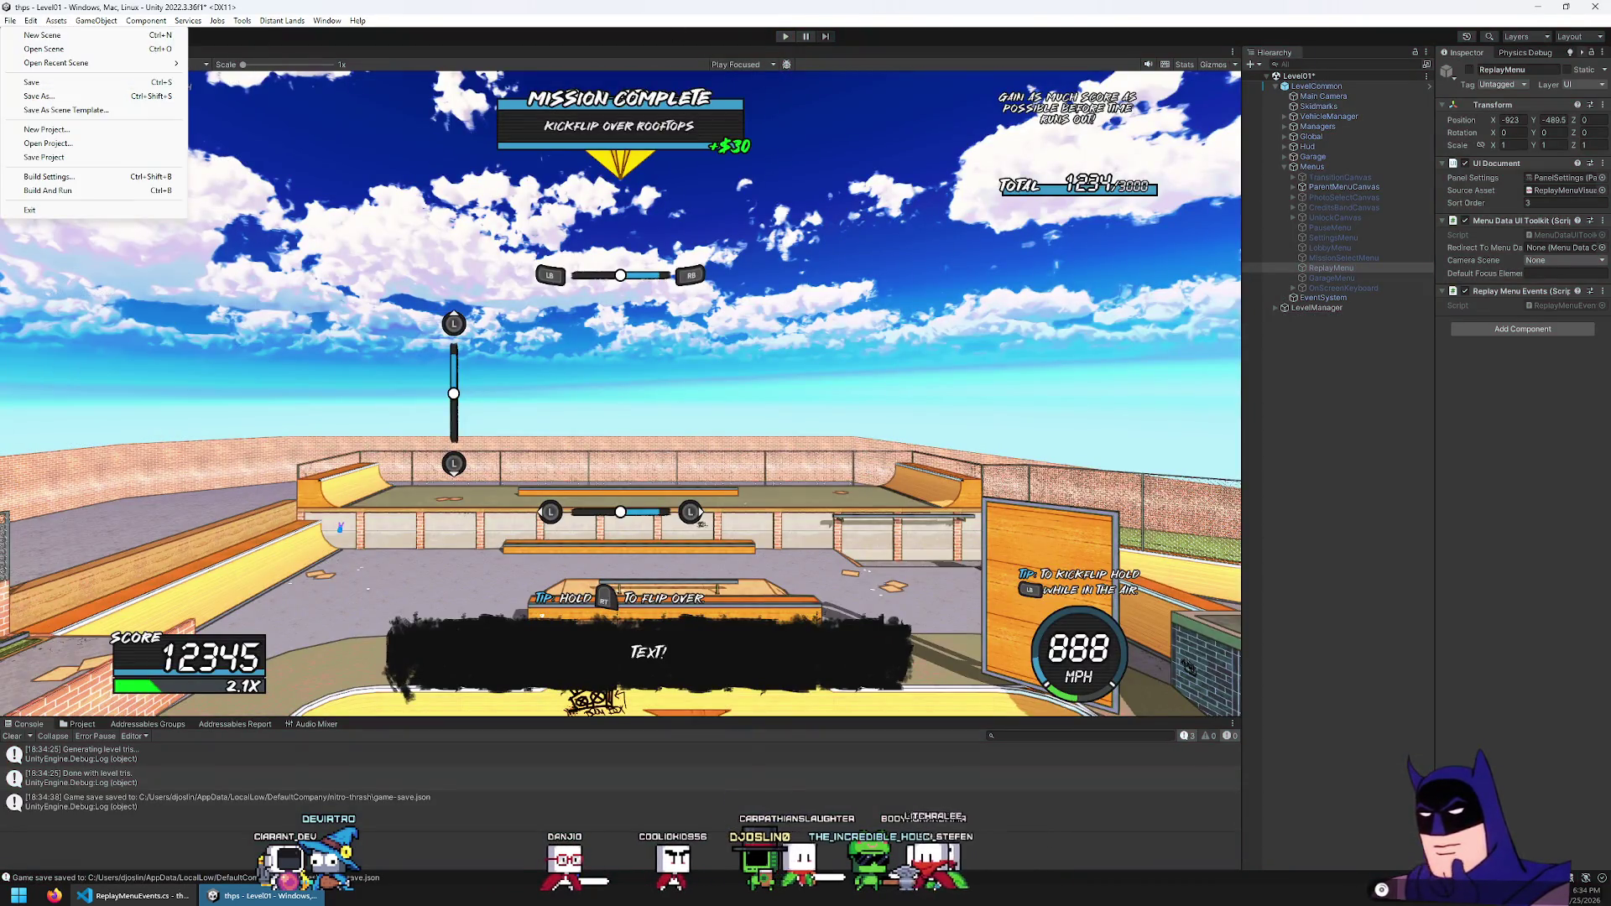
Save the Level01 scene and bring up the Save Replay layout in UI Builder
click(36, 84)
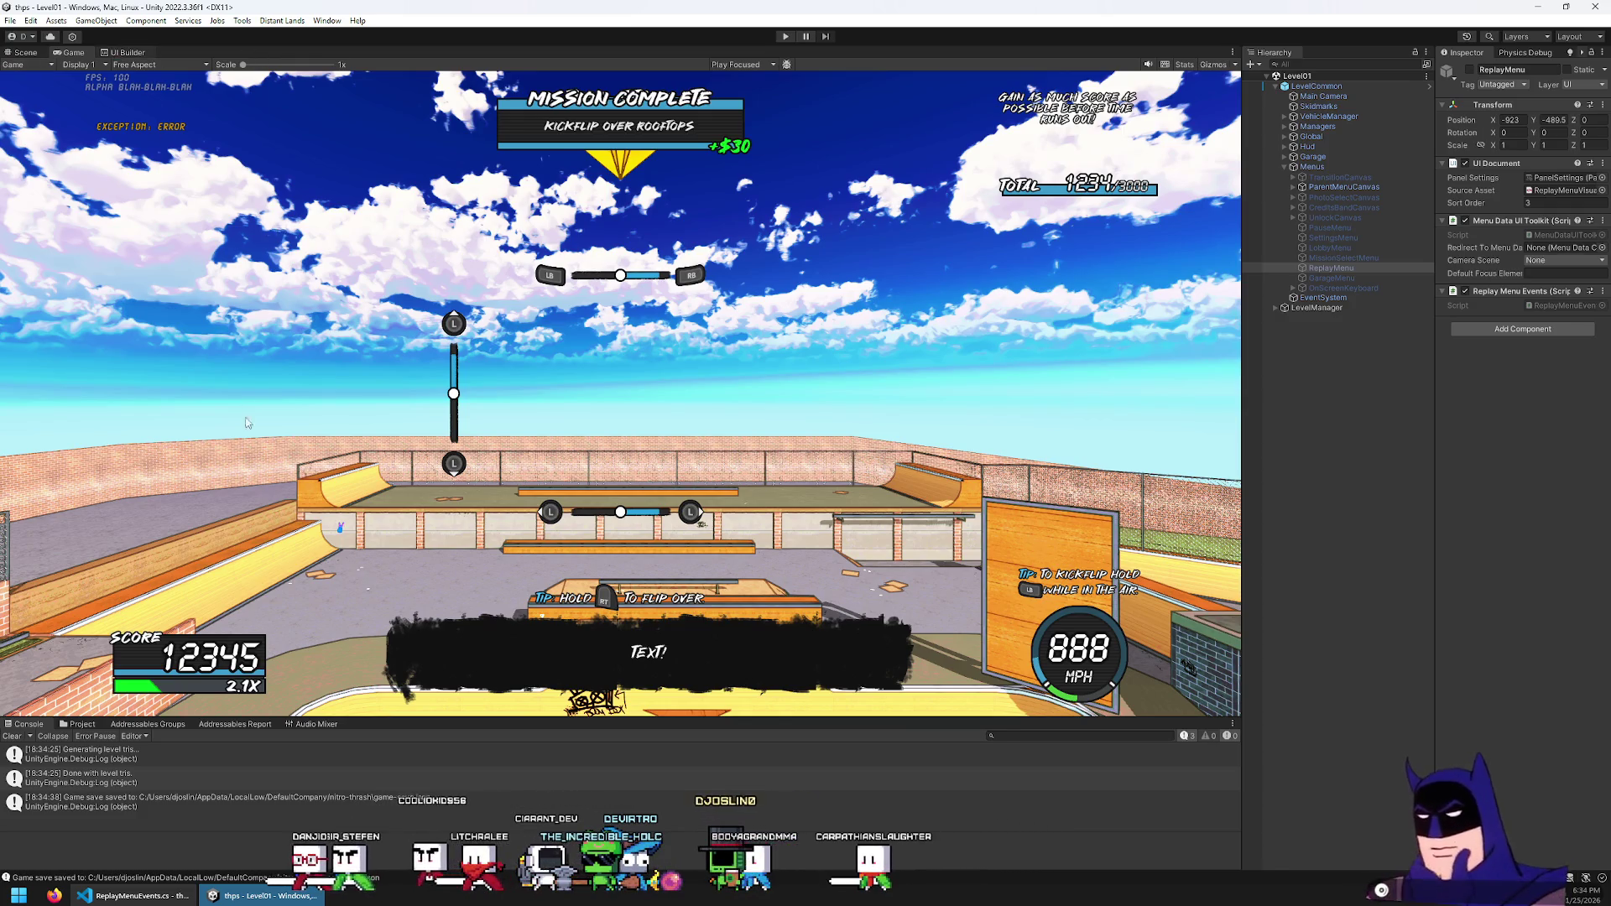
scroll(439, 395, down, 2)
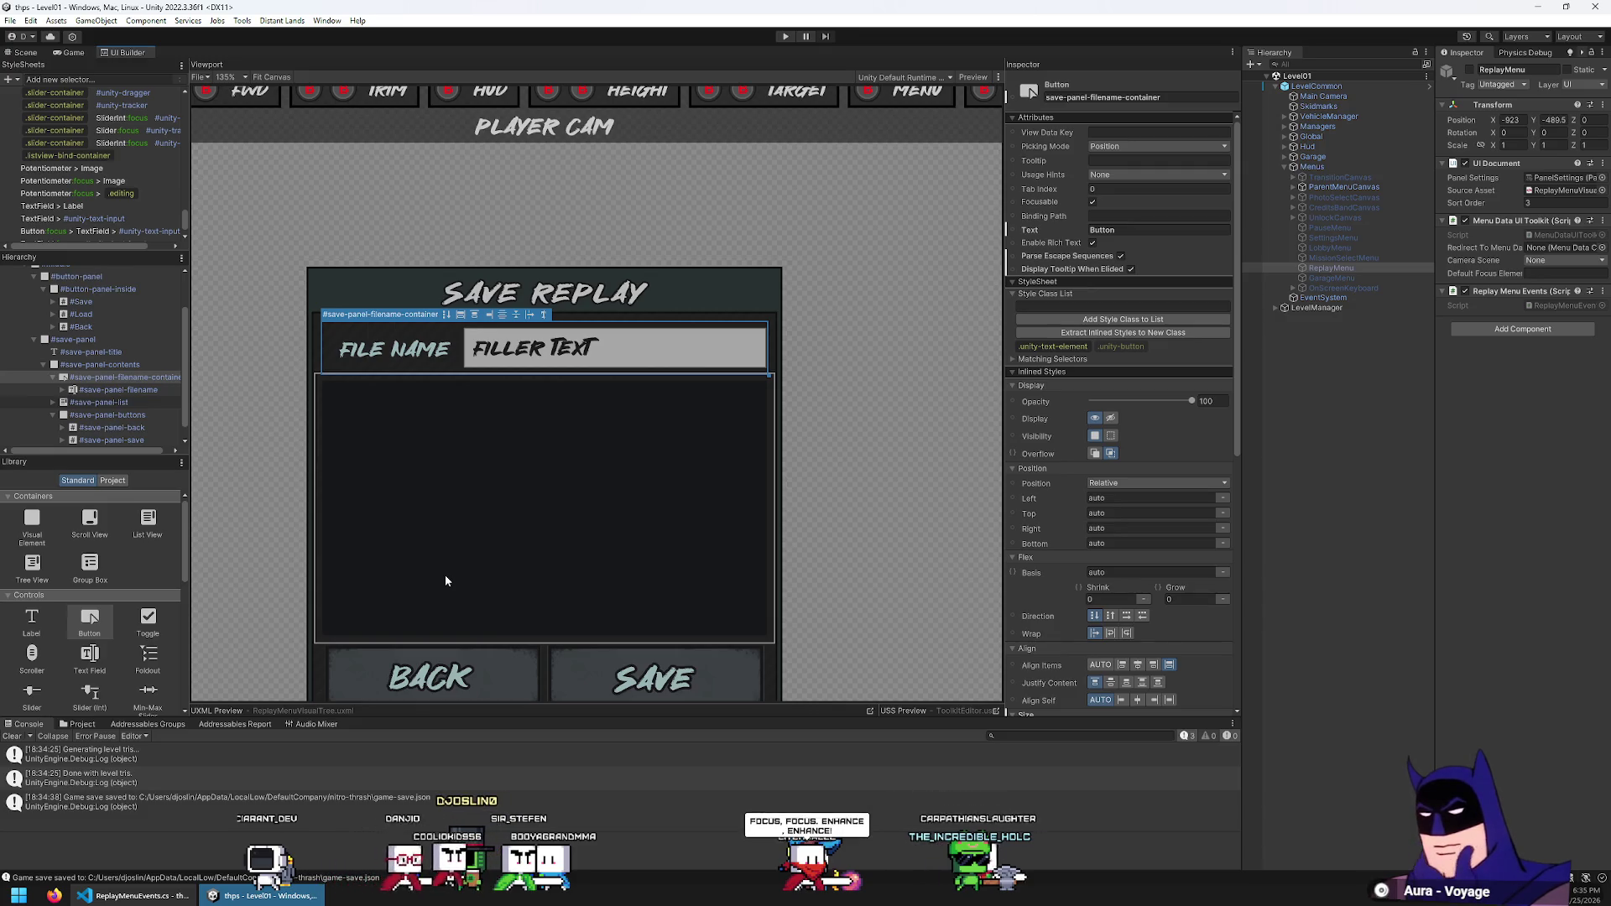
scroll(444, 575, down, 4)
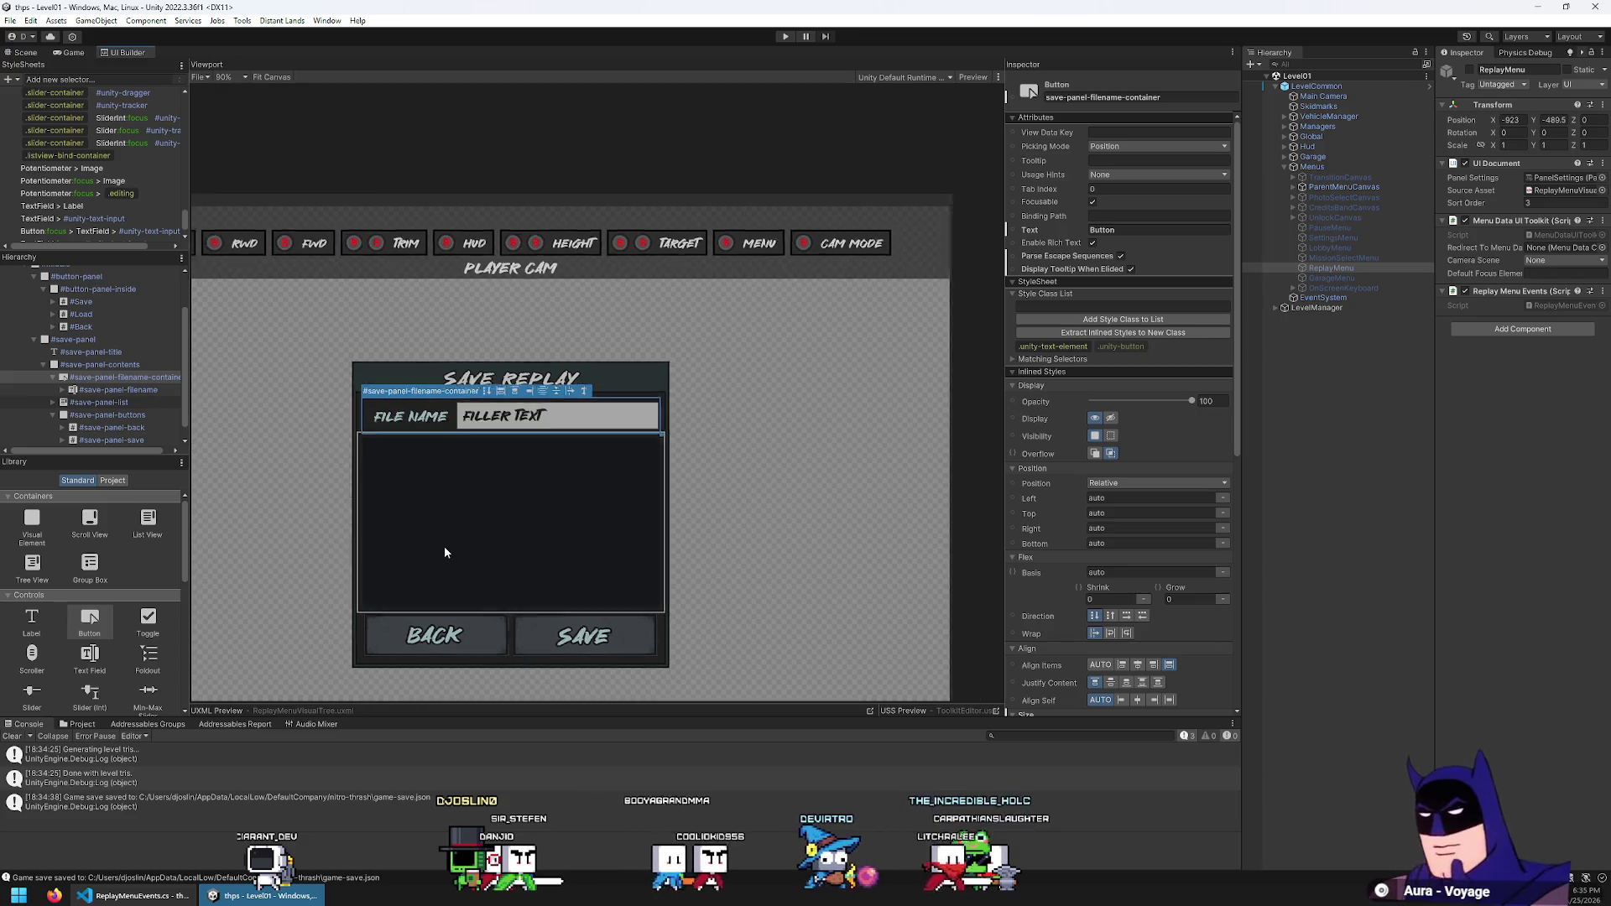
scroll(472, 557, up, 2)
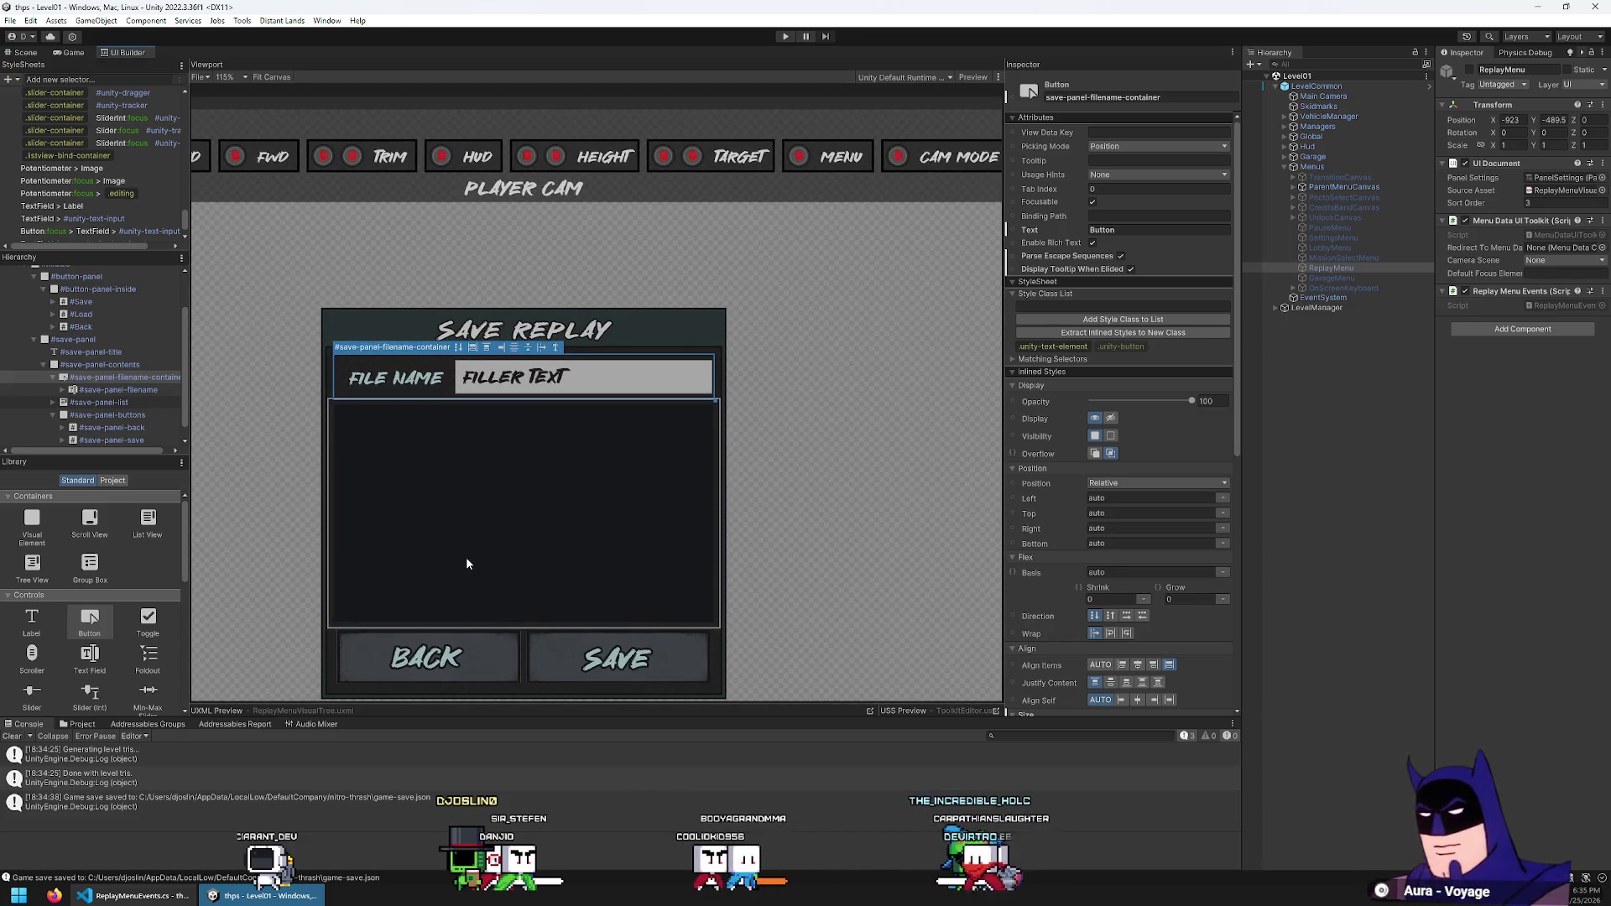
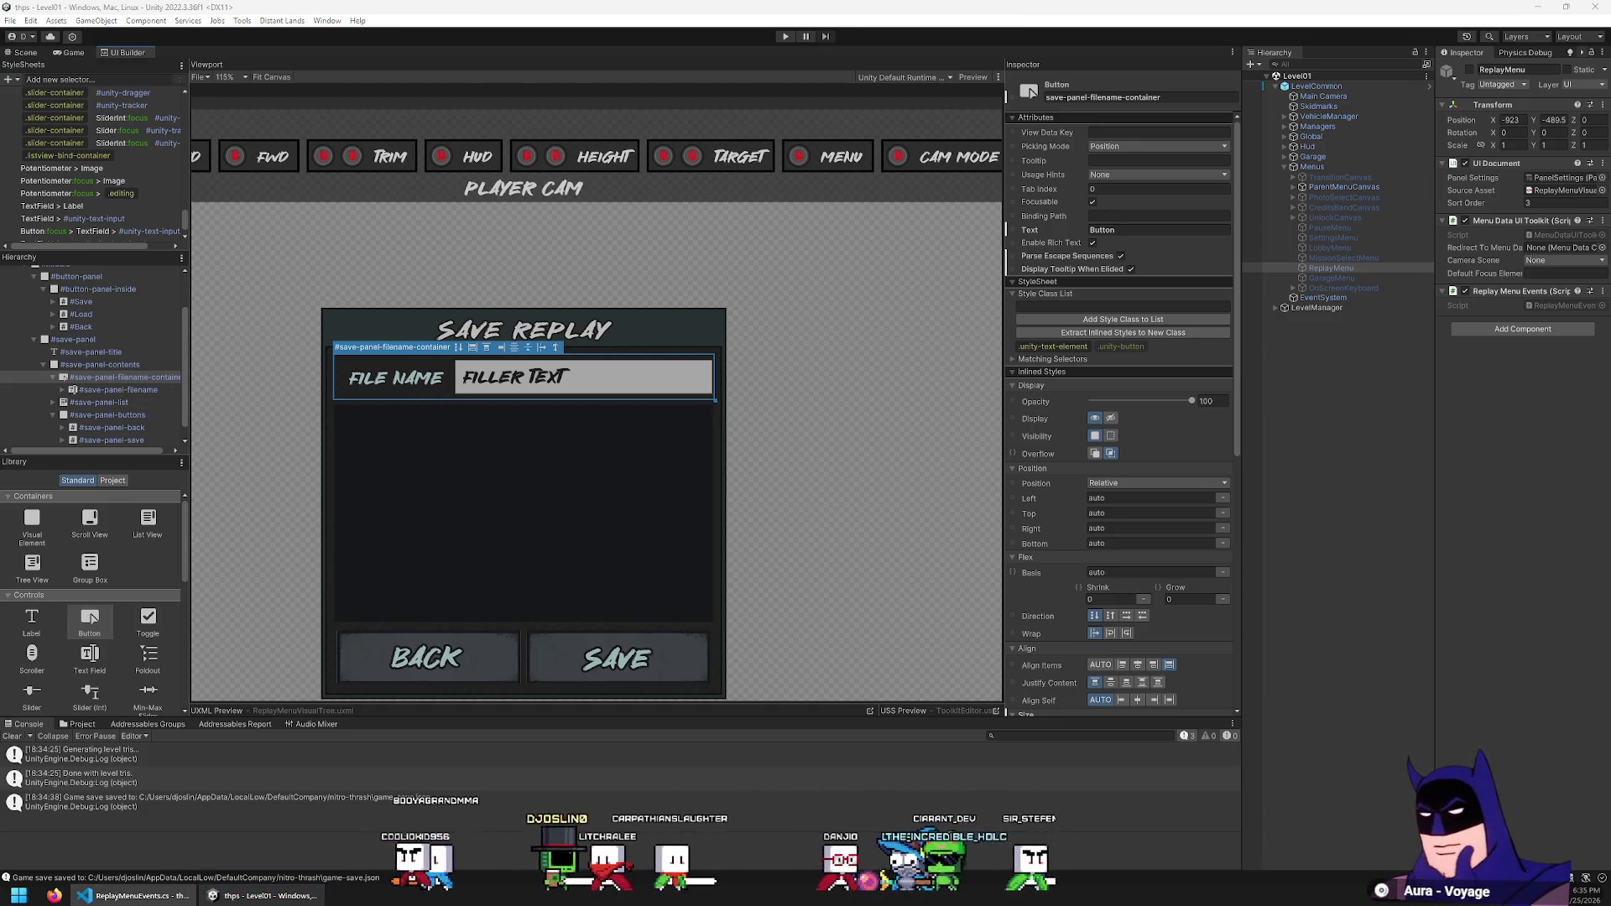
Bring the ReplayMenuEvents.cs script in VS Code to the front from the taskbar
mouse_move(134, 895)
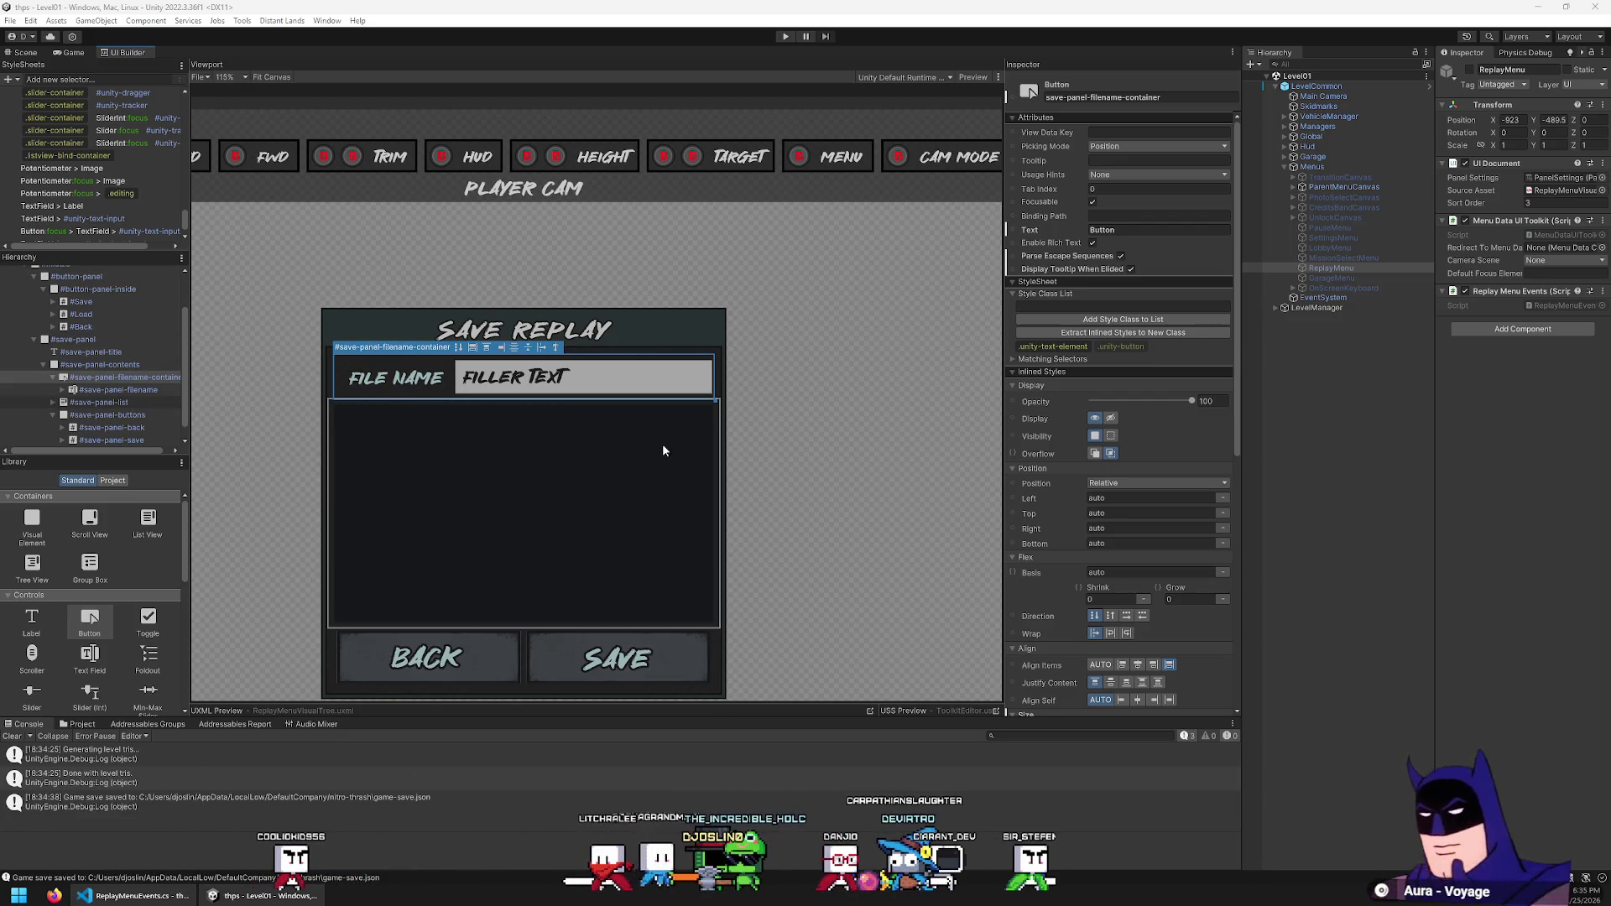
click(169, 897)
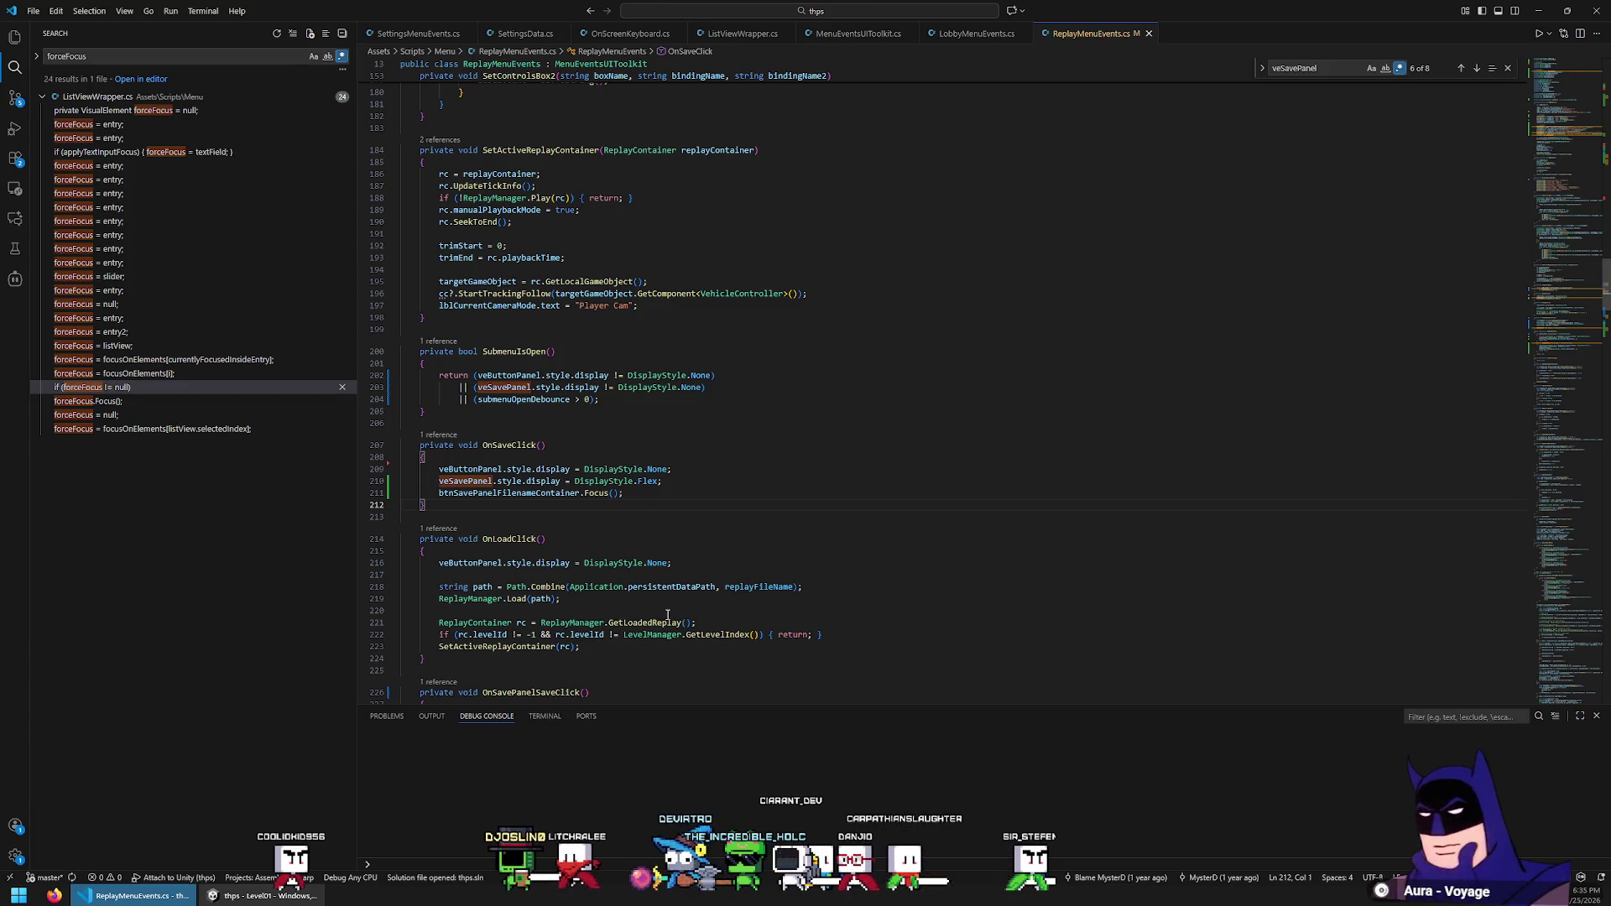
Add a lvSavePanelList.Add(new Button()); line in OnMenuStart
scroll(668, 615, up, 20)
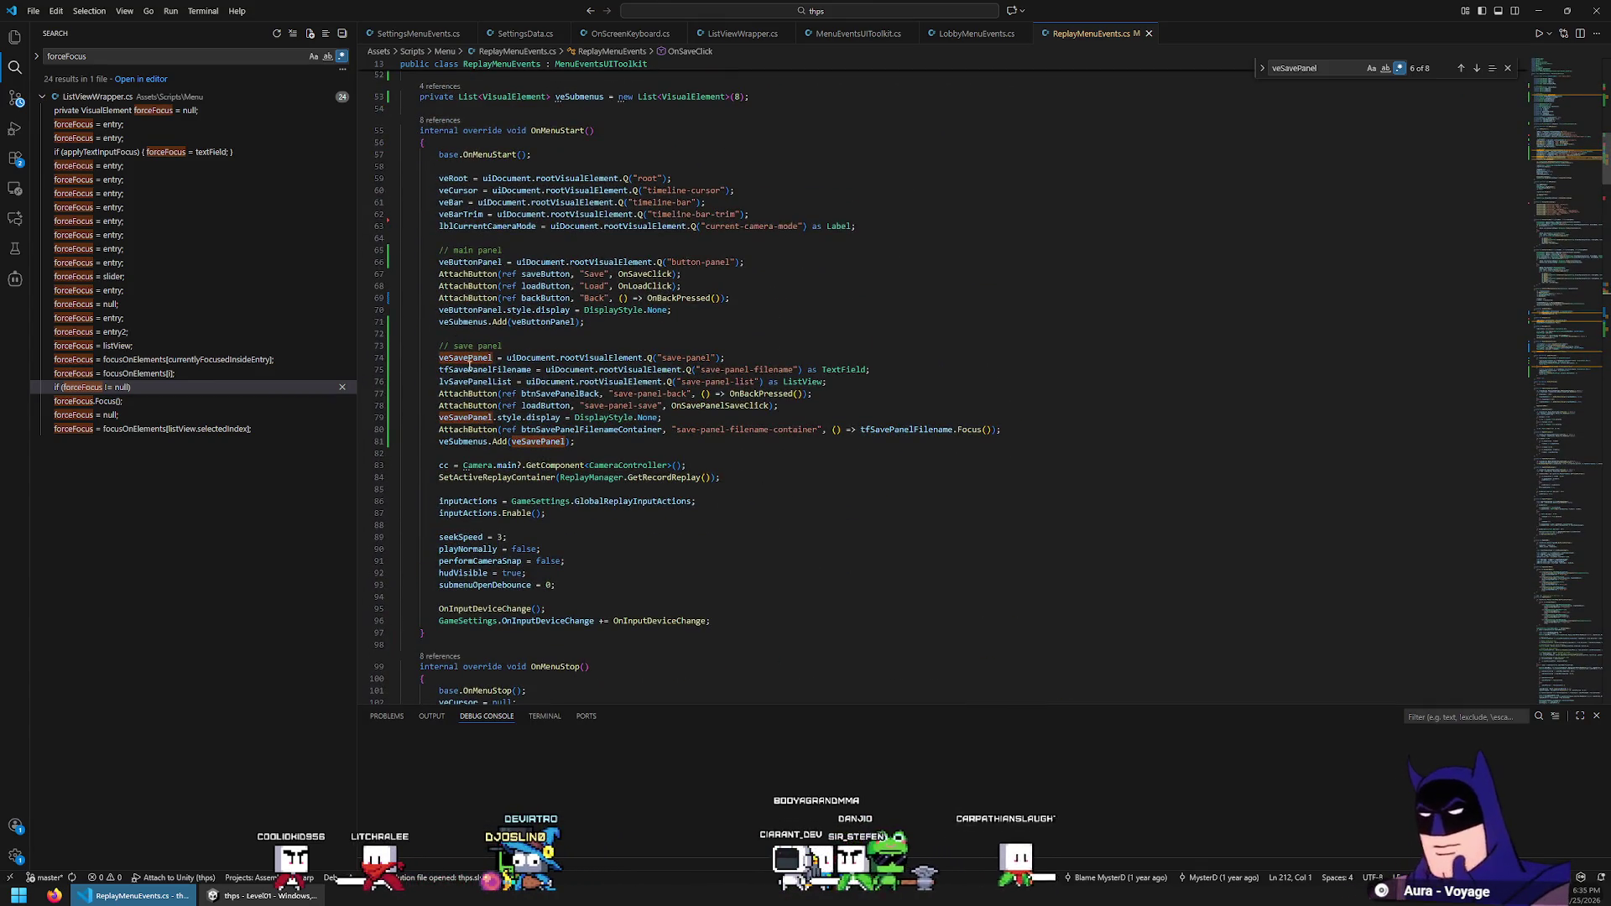
double_click(475, 382)
key(ctrl+c)
click(724, 442)
key(Return)
key(ctrl+v)
text(.Add)
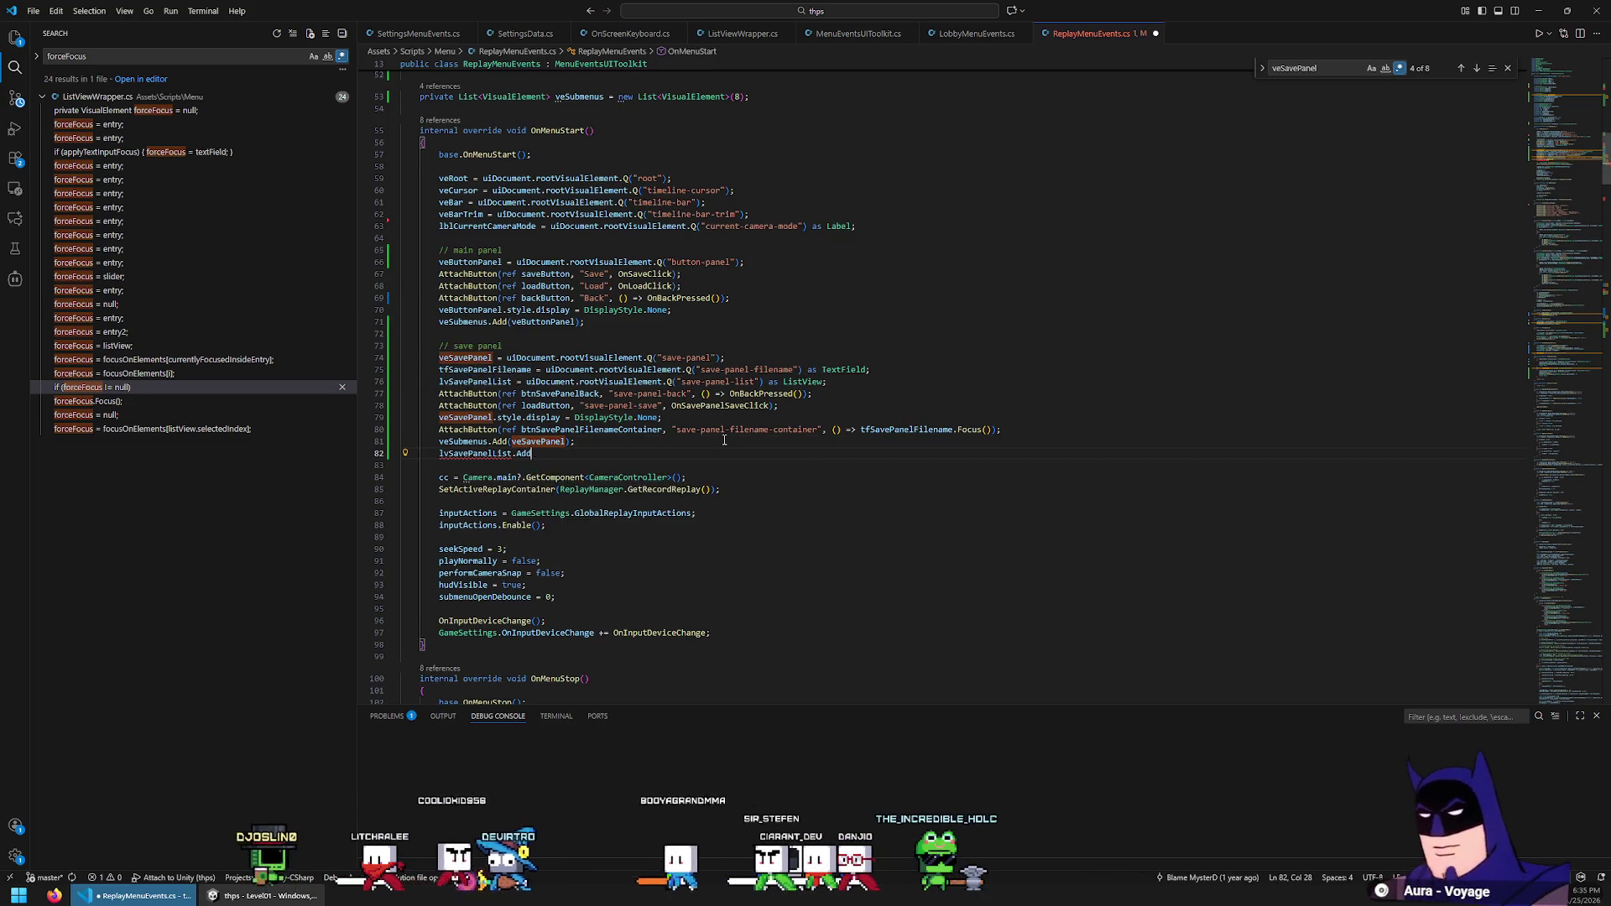
text((new )
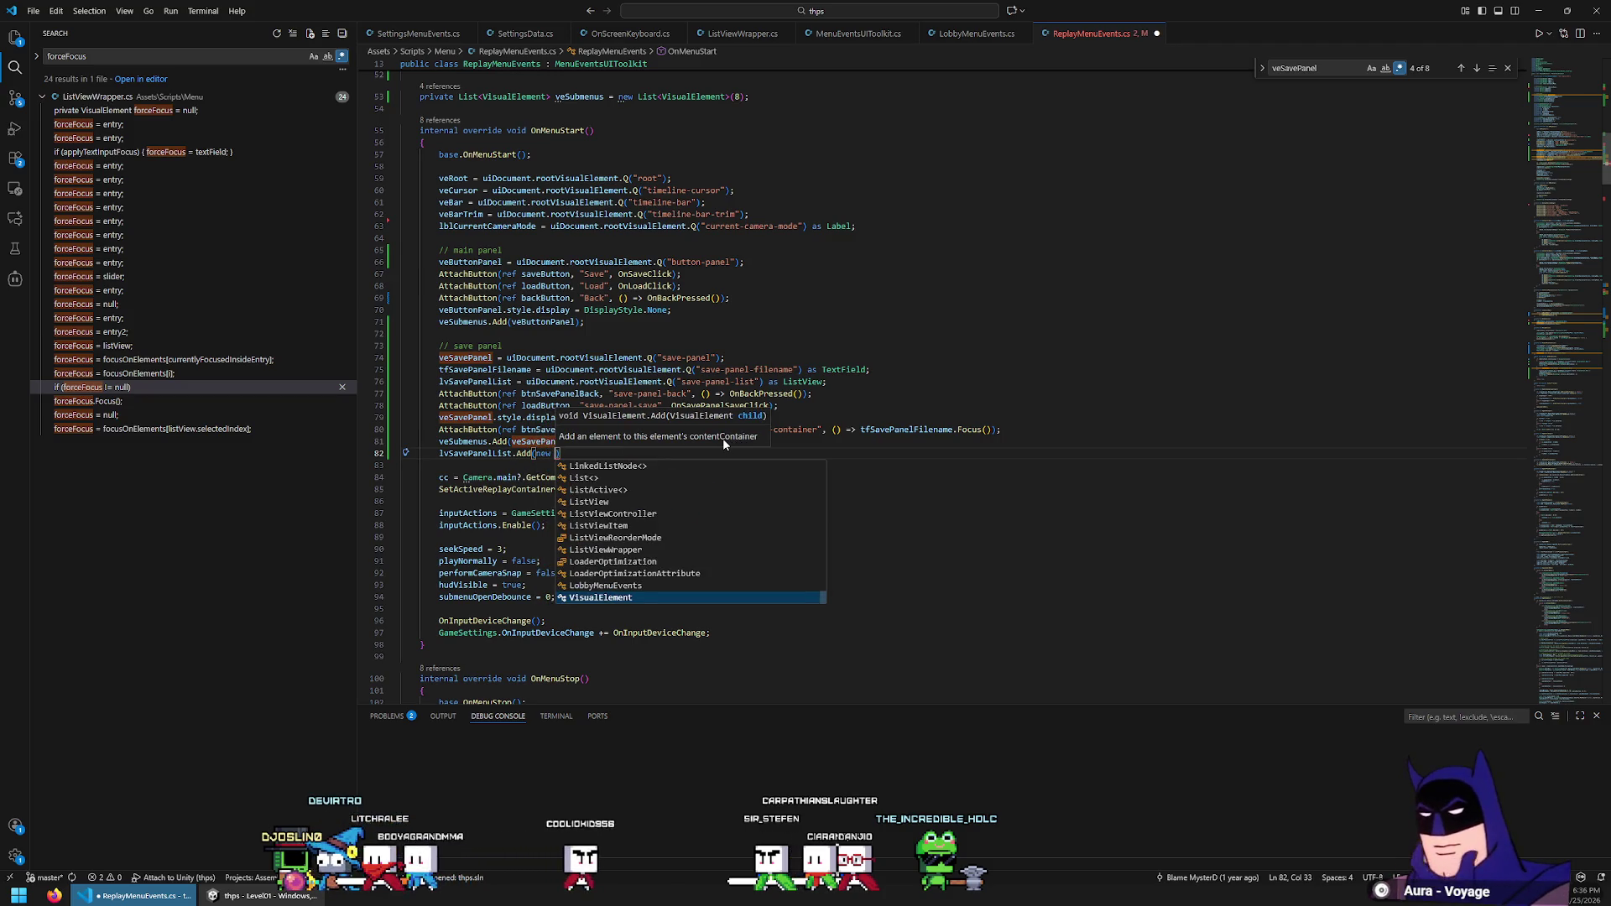
text(Button()
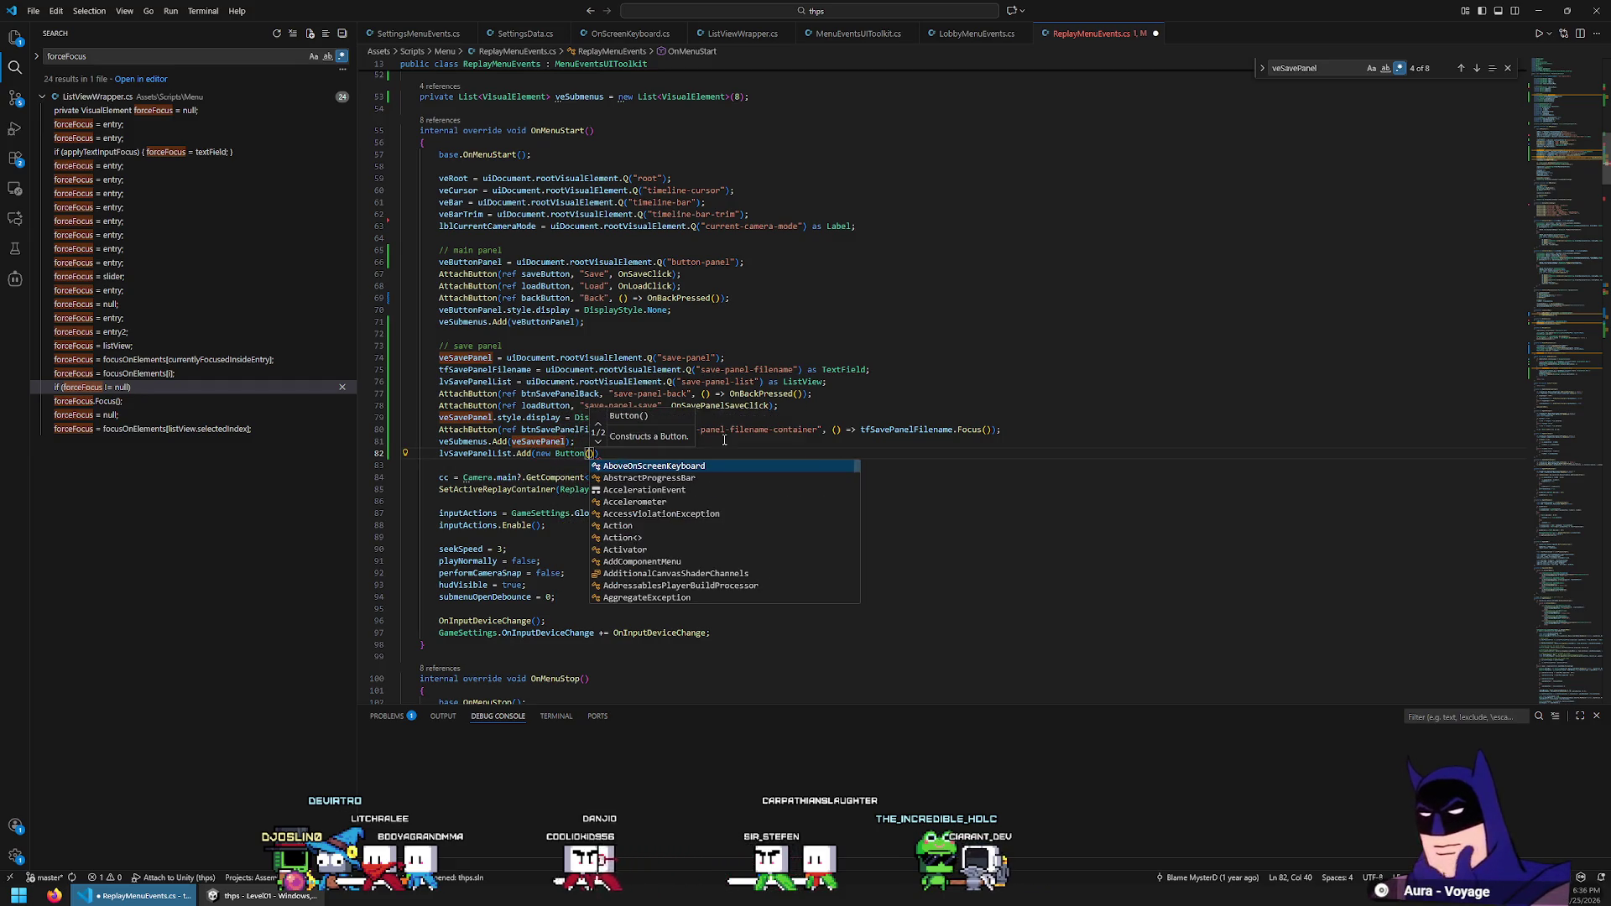
text());)
Wrap the Add call inside a new for loop over i
key(ctrl+shift+Return)
key(Return)
text(for (int i = 0; i < 5; i++)
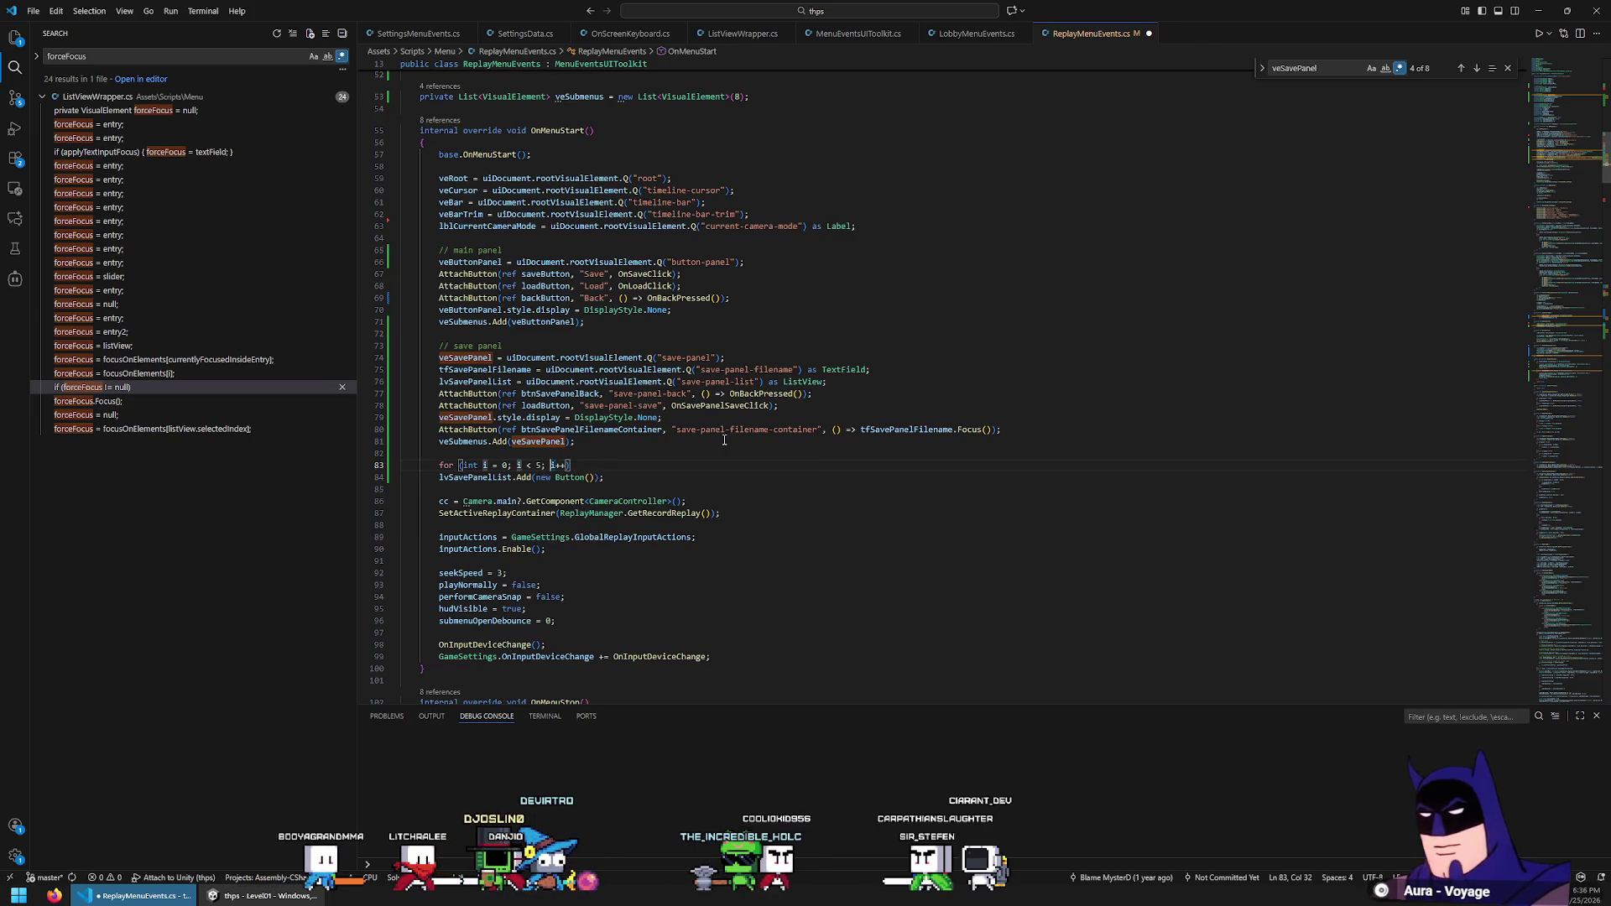
key(End)
key(Return)
text({)
key(Return)
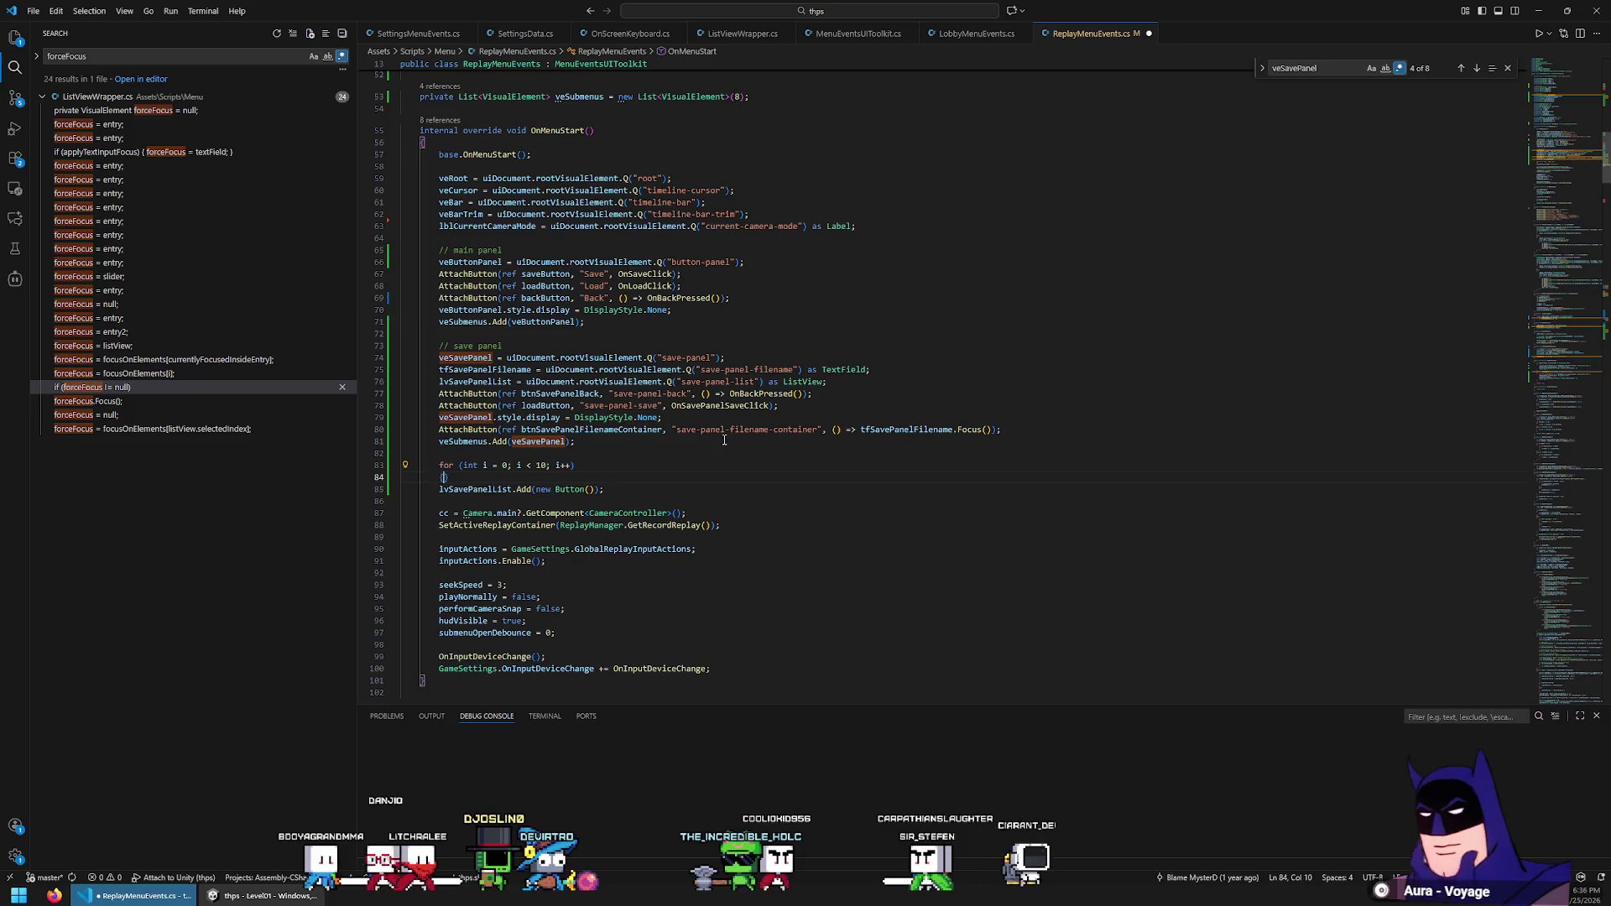
key(ctrl+x)
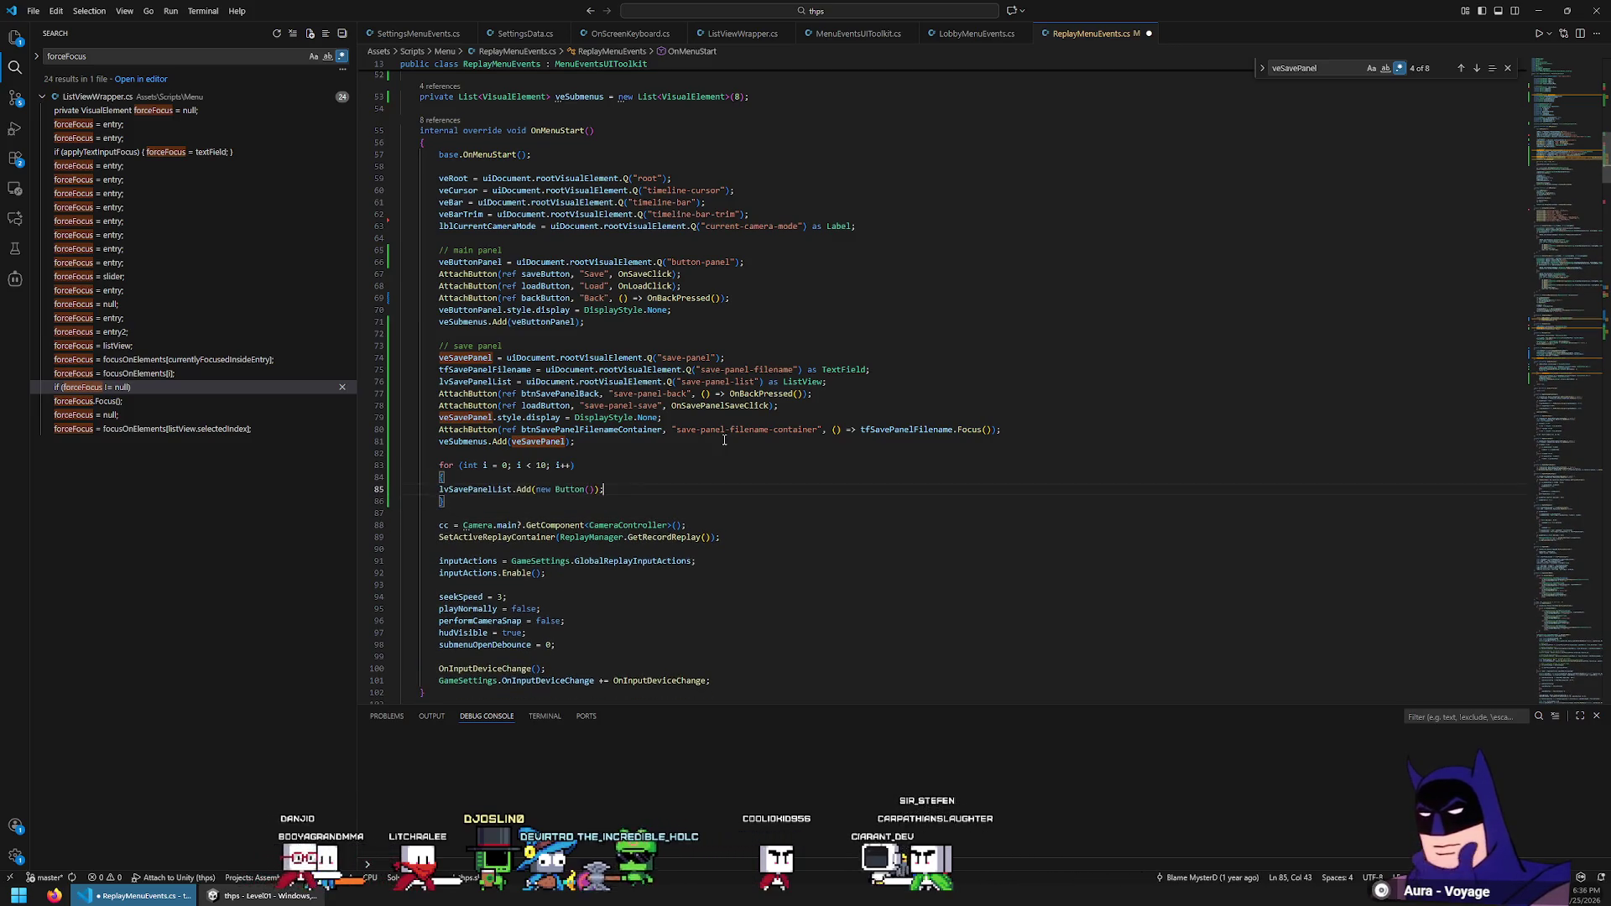
key(ctrl+v)
Create a newButton with text "Test " + i in the loop, then return to Unity to recompile
key(Up)
text(Butt)
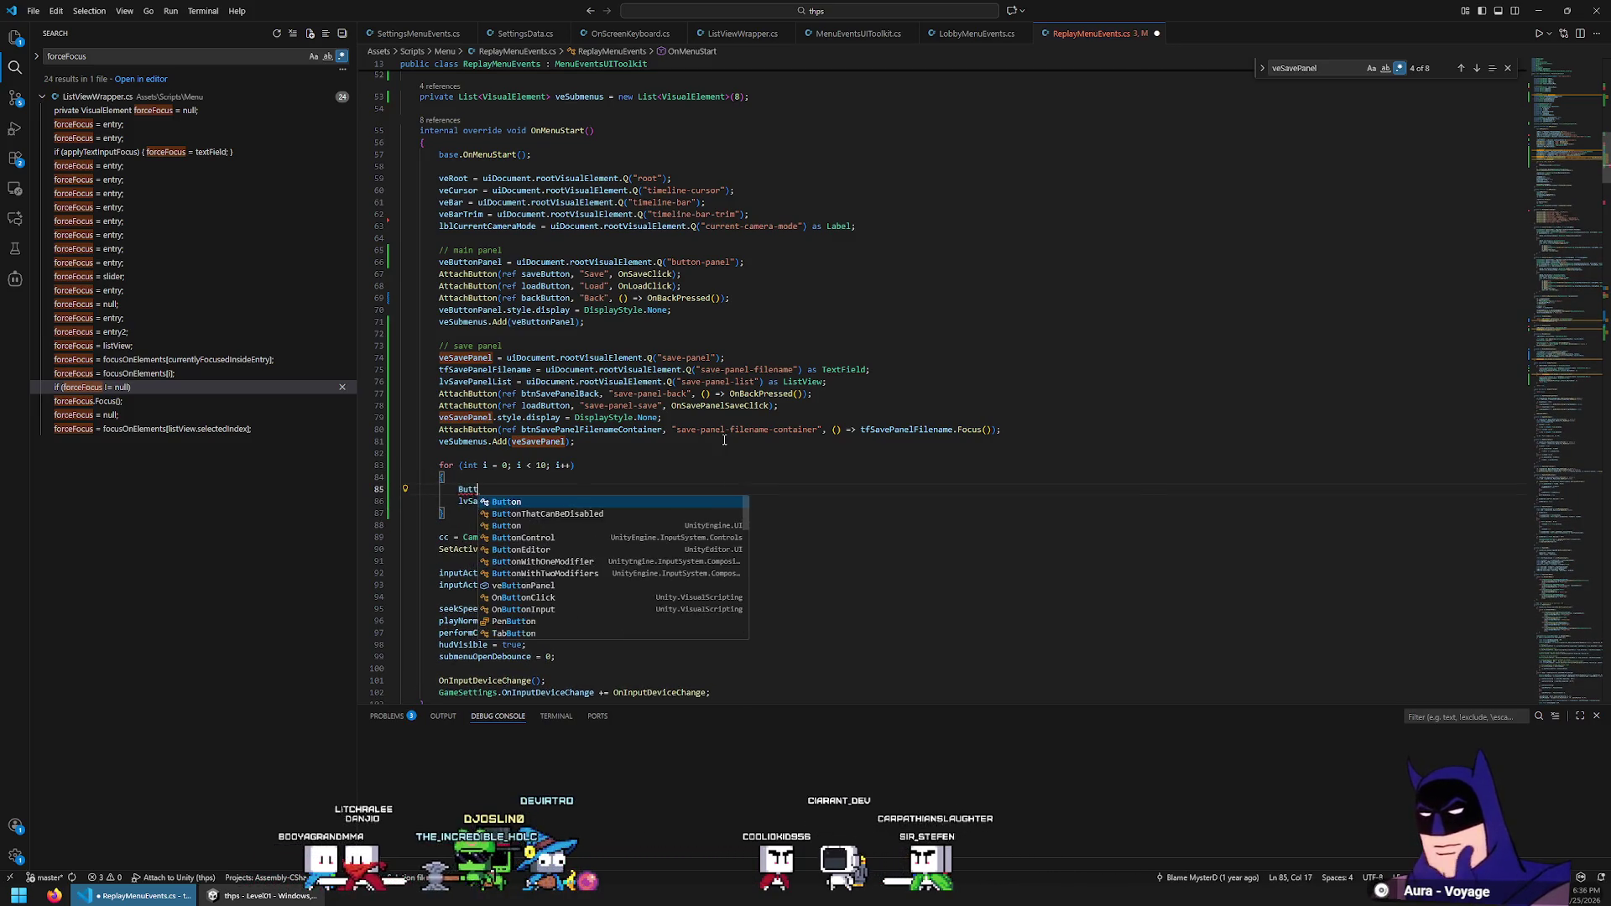
text(on newButton = new Button();)
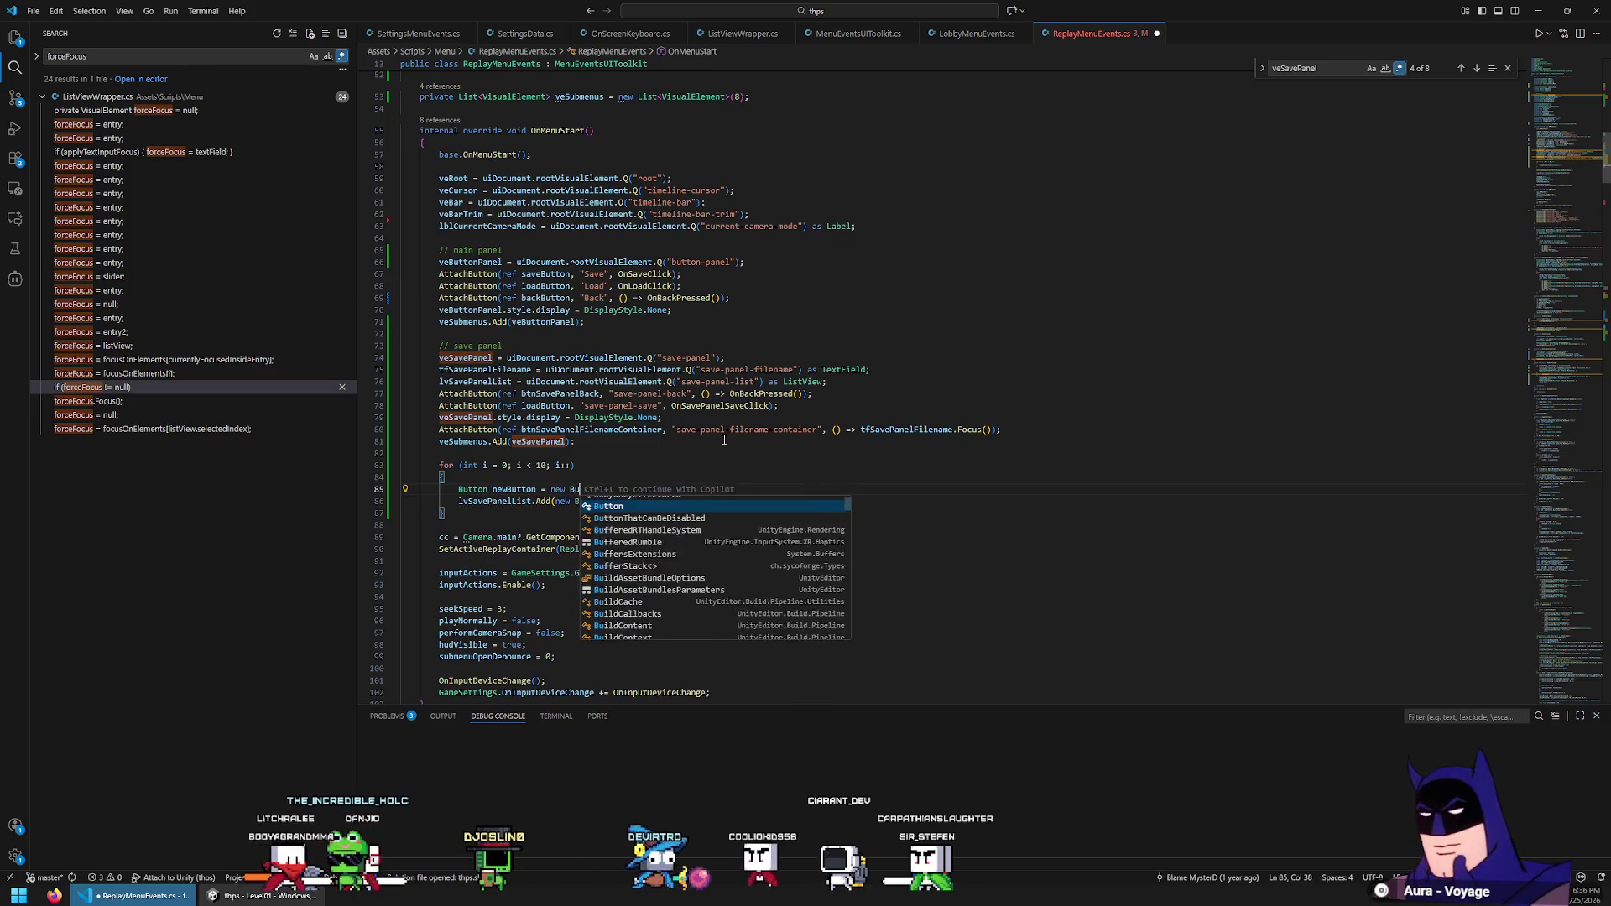
key(Return)
text(newButton.)
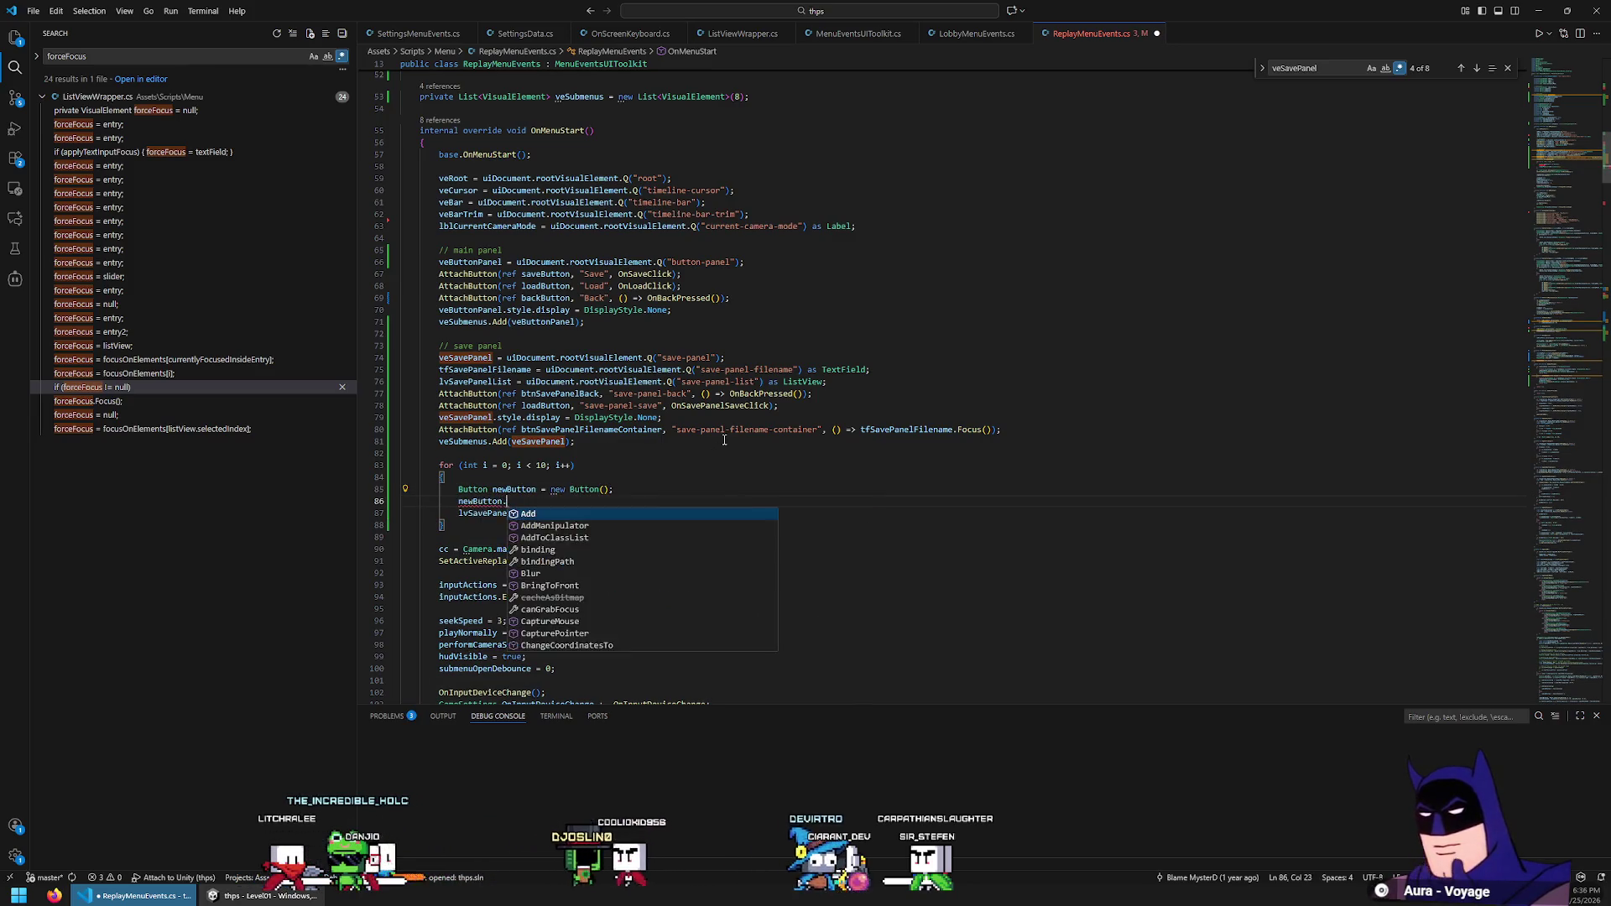
text(text = "T)
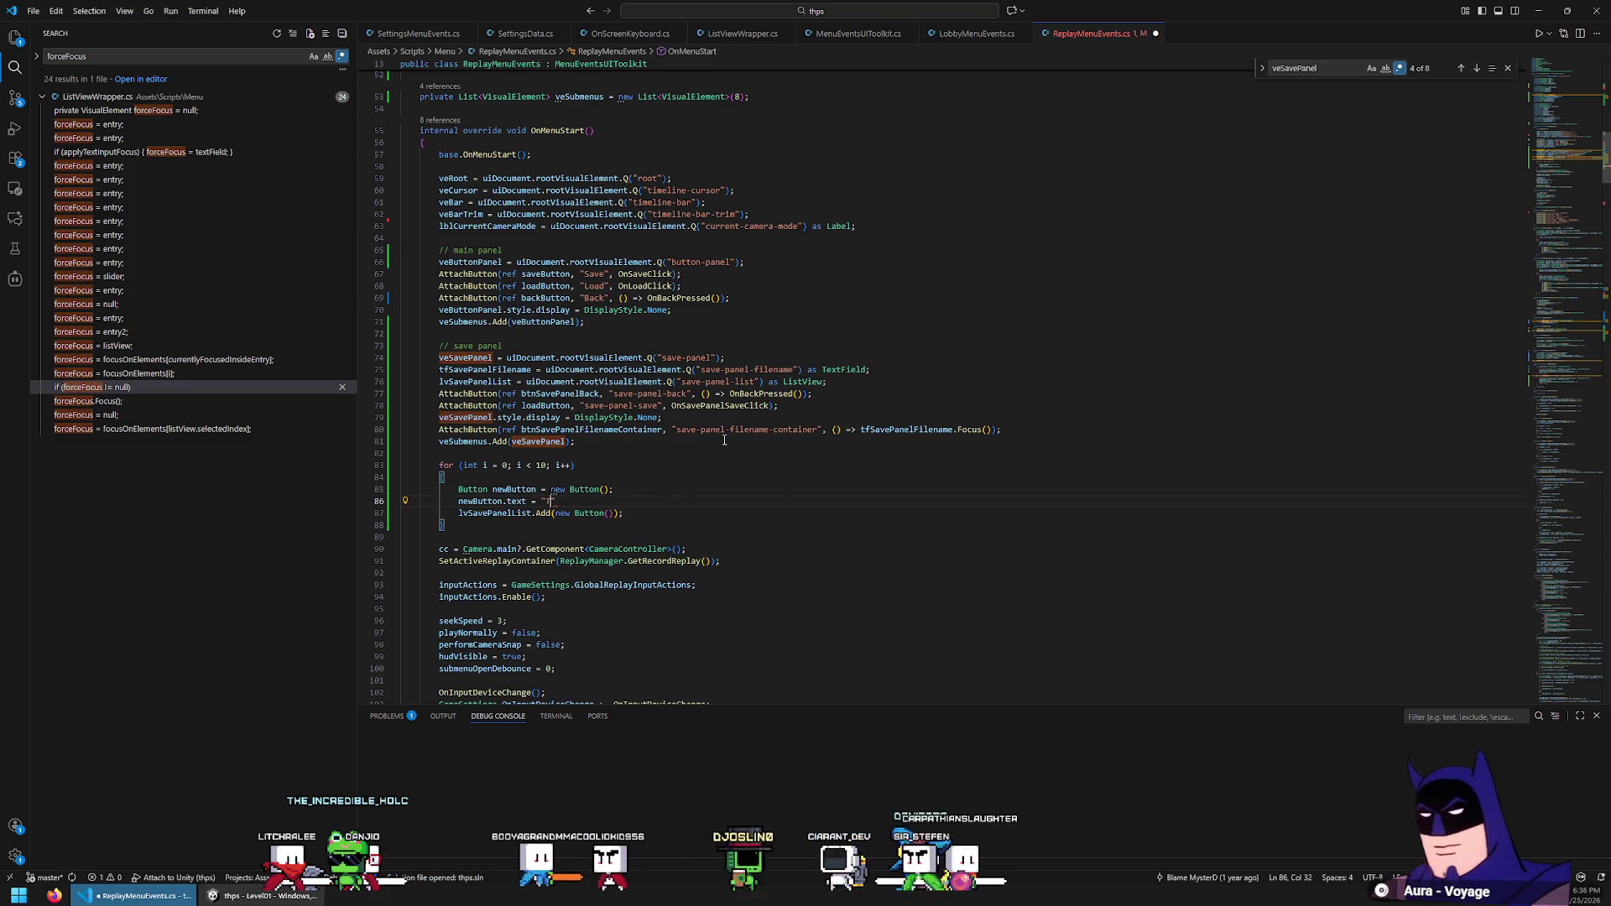
text(est " + i;)
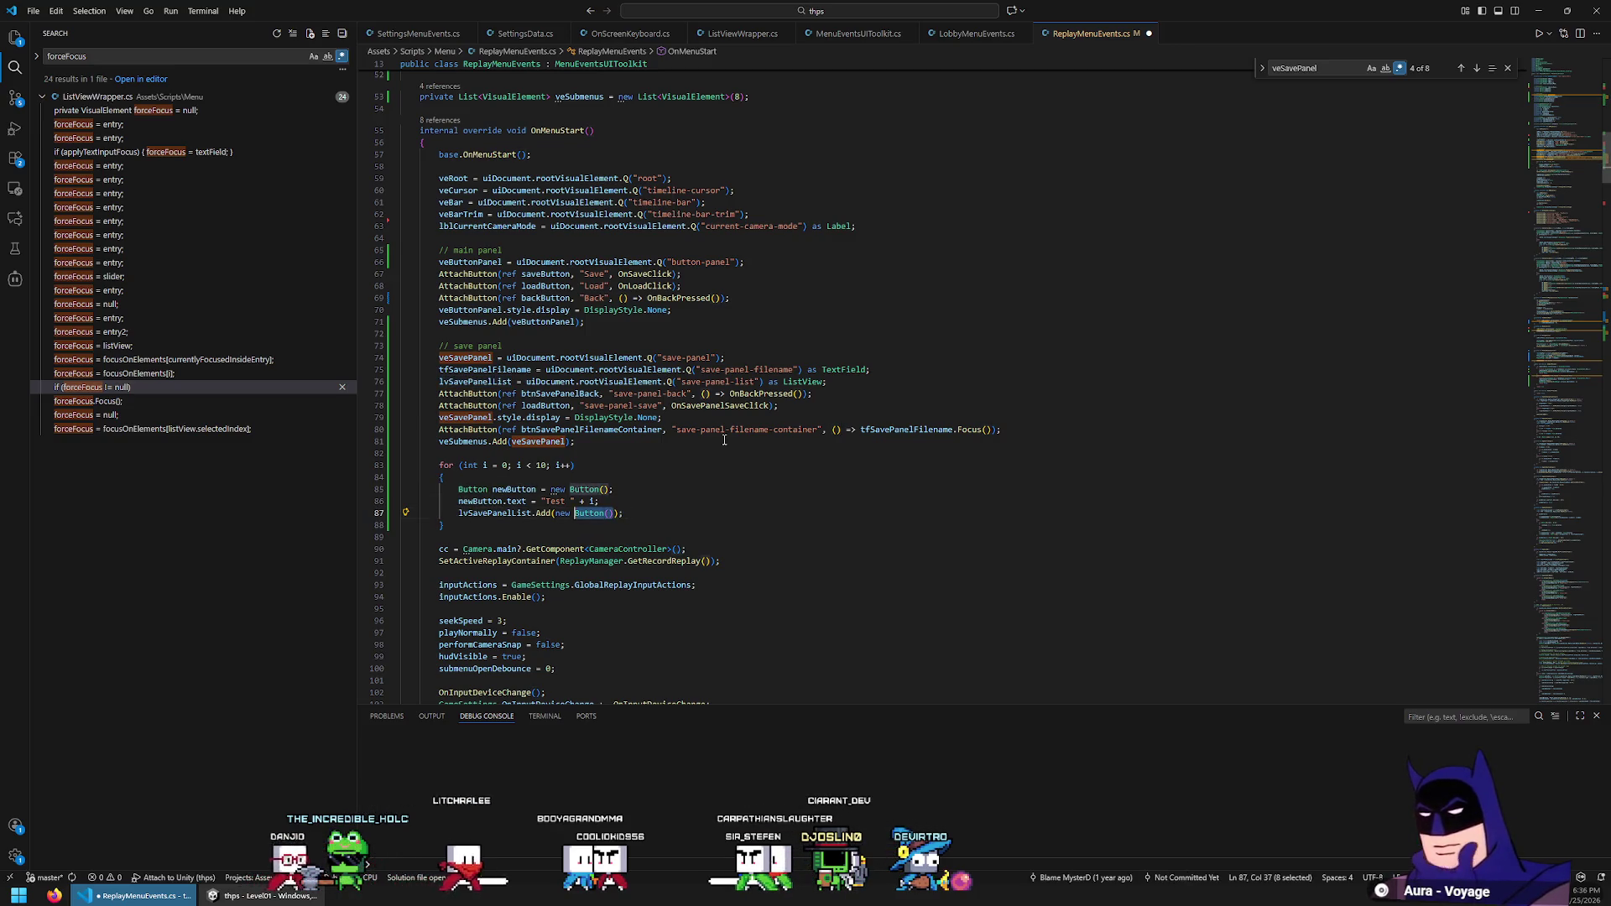
key(alt+Tab)
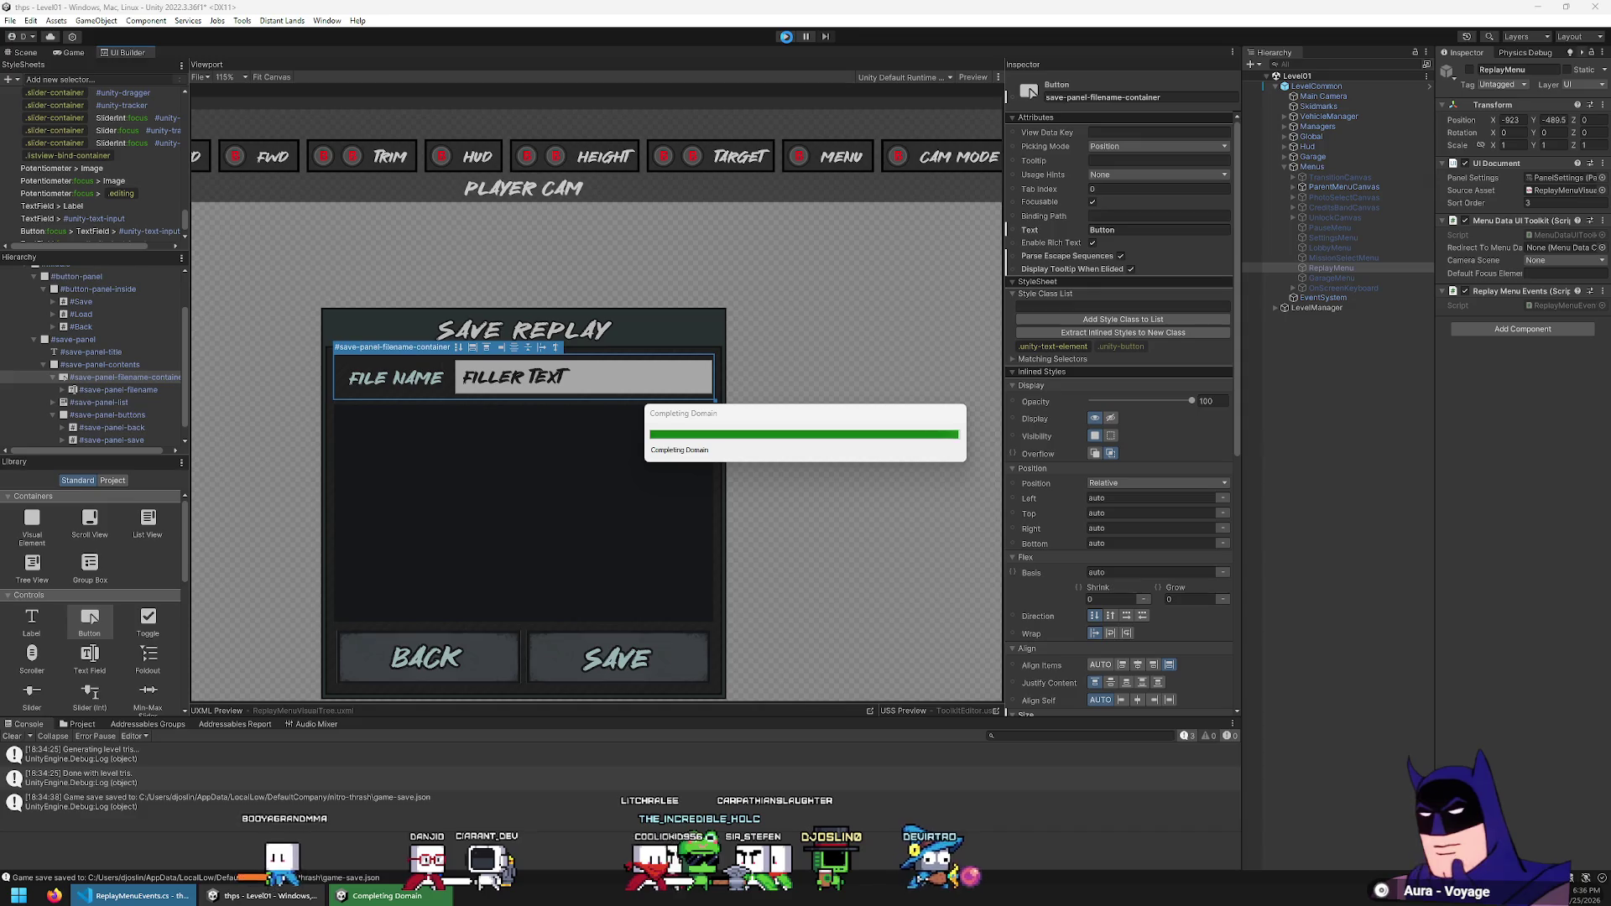
Run the game, open Pause > Replay, and inspect the console error's code line
click(786, 37)
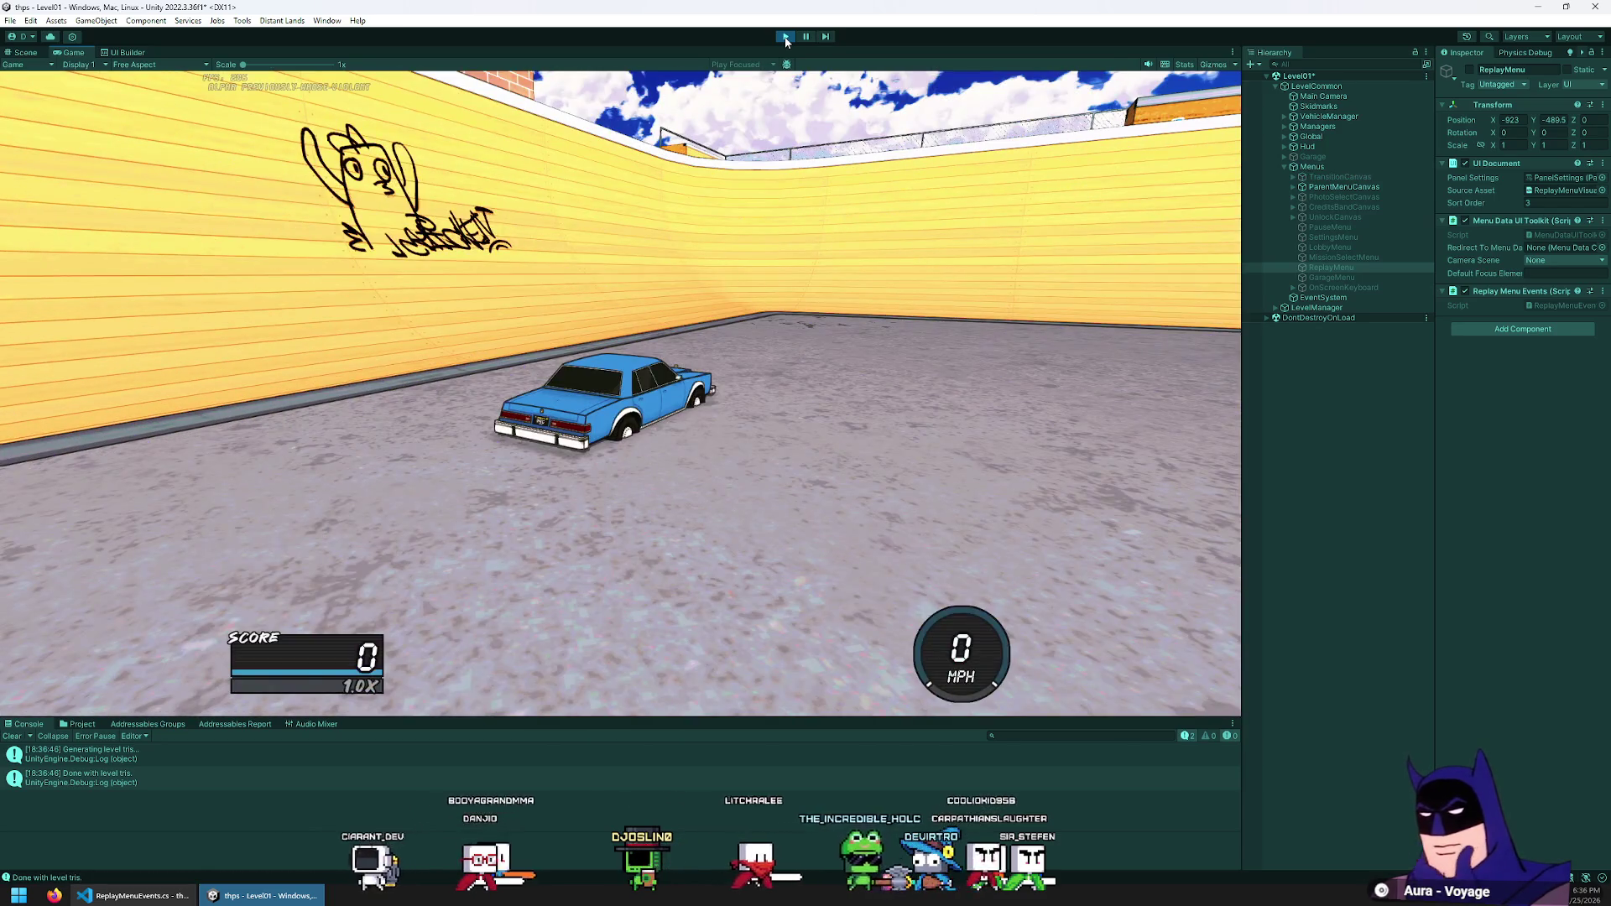
key(Escape)
key(Down)
key(Return)
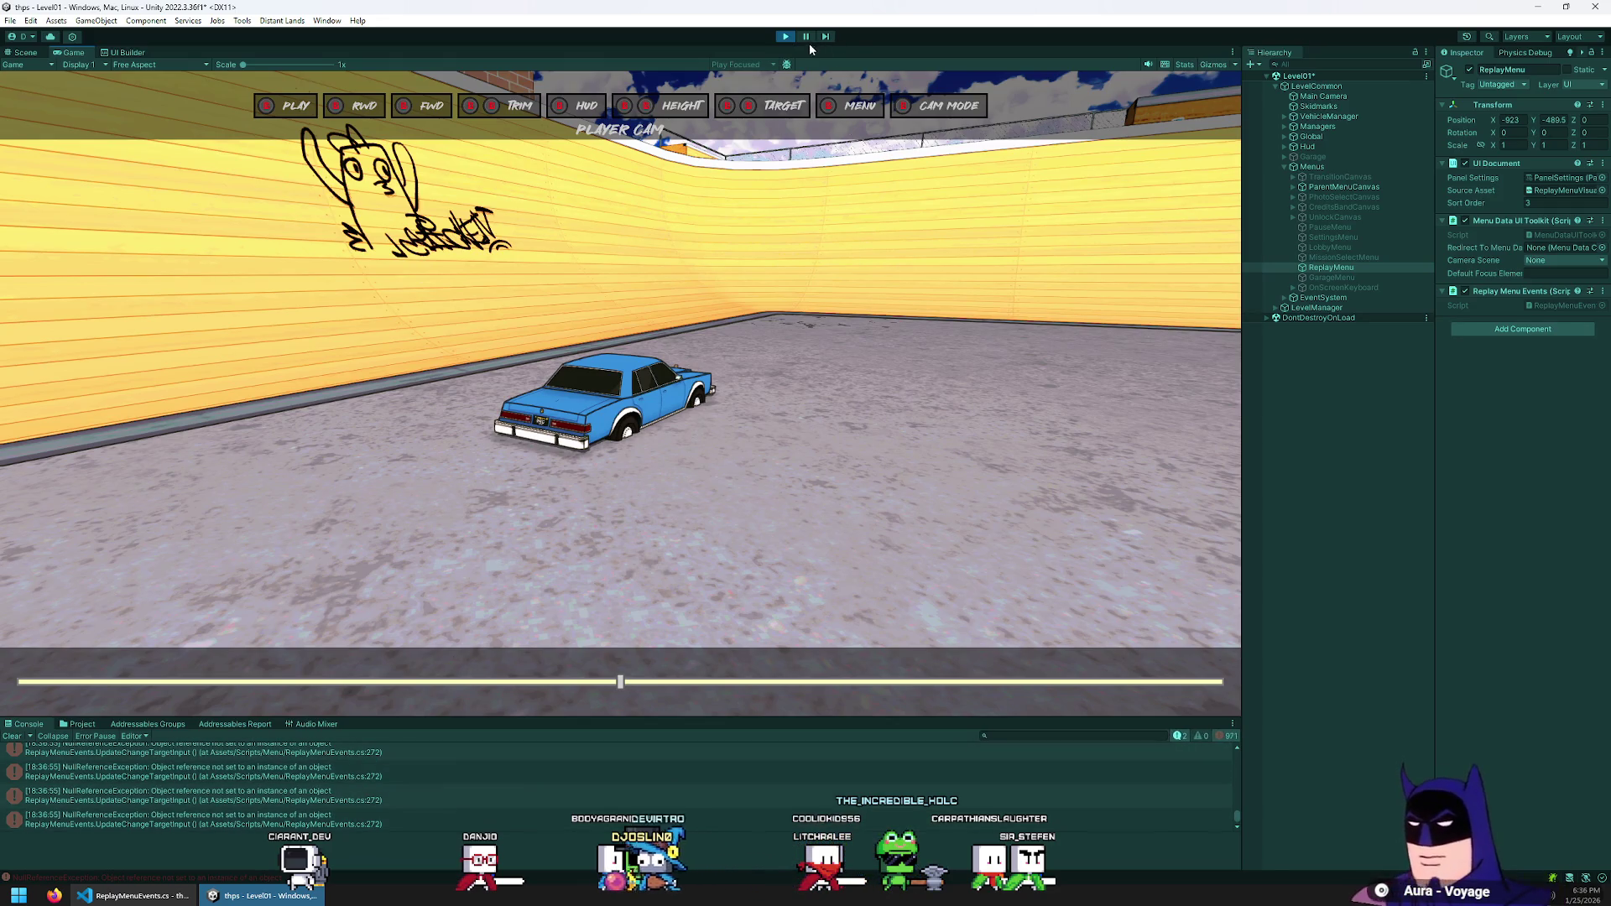
double_click(225, 758)
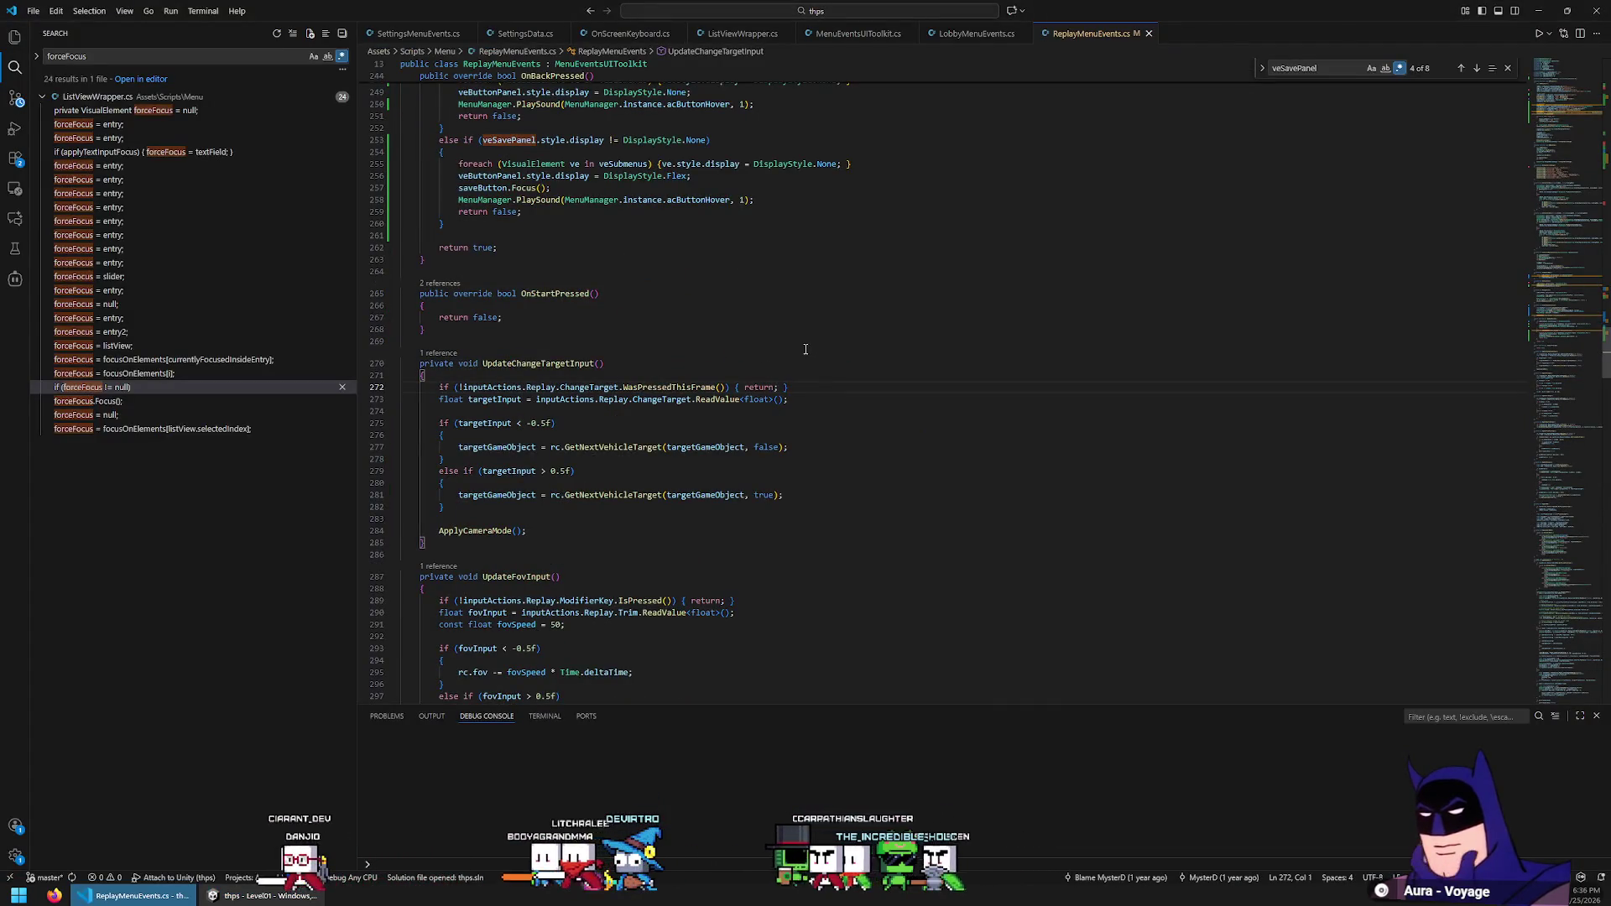
key(alt+Tab)
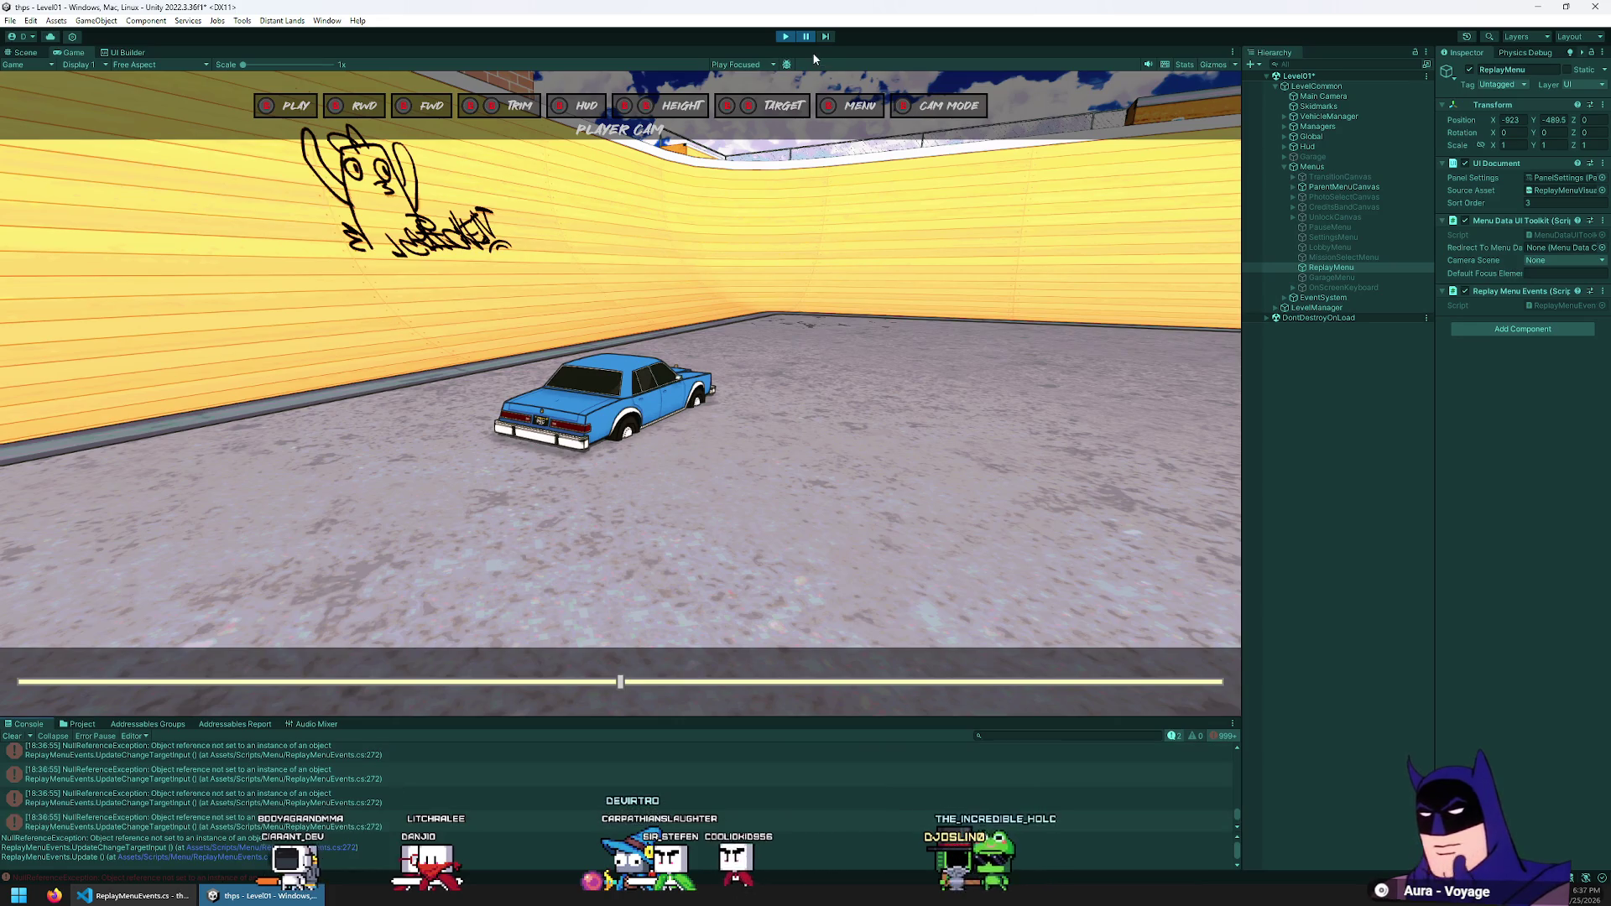
Clear the console, resume the game, enable Error Pause, and stop play mode
click(18, 735)
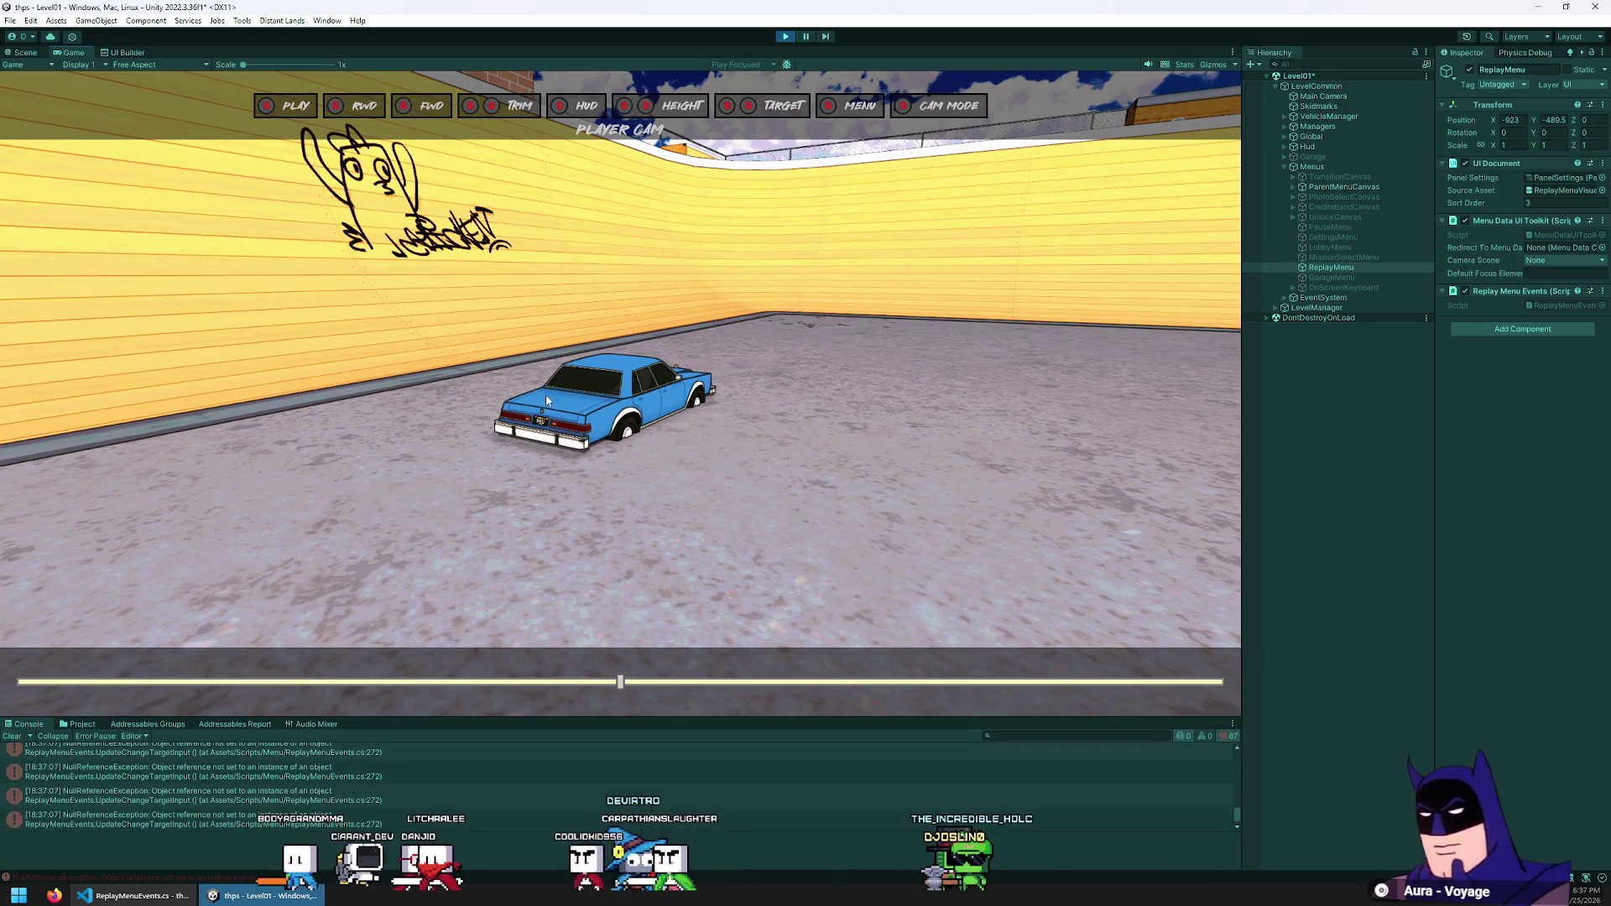
key(Escape)
key(Escape)
key(Escape)
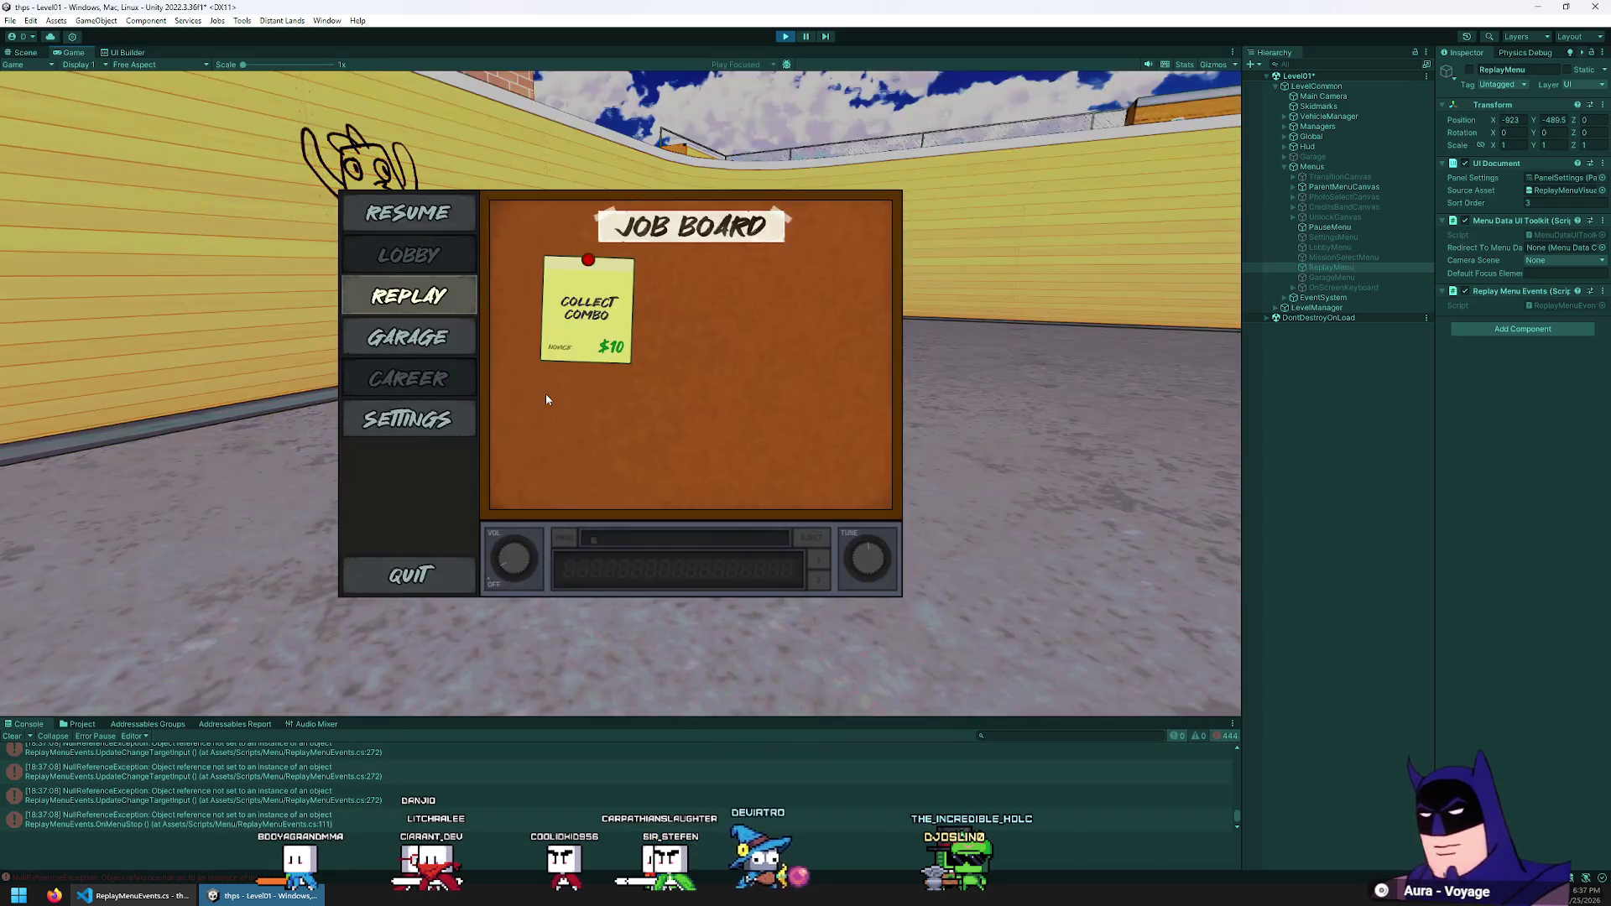
key(Escape)
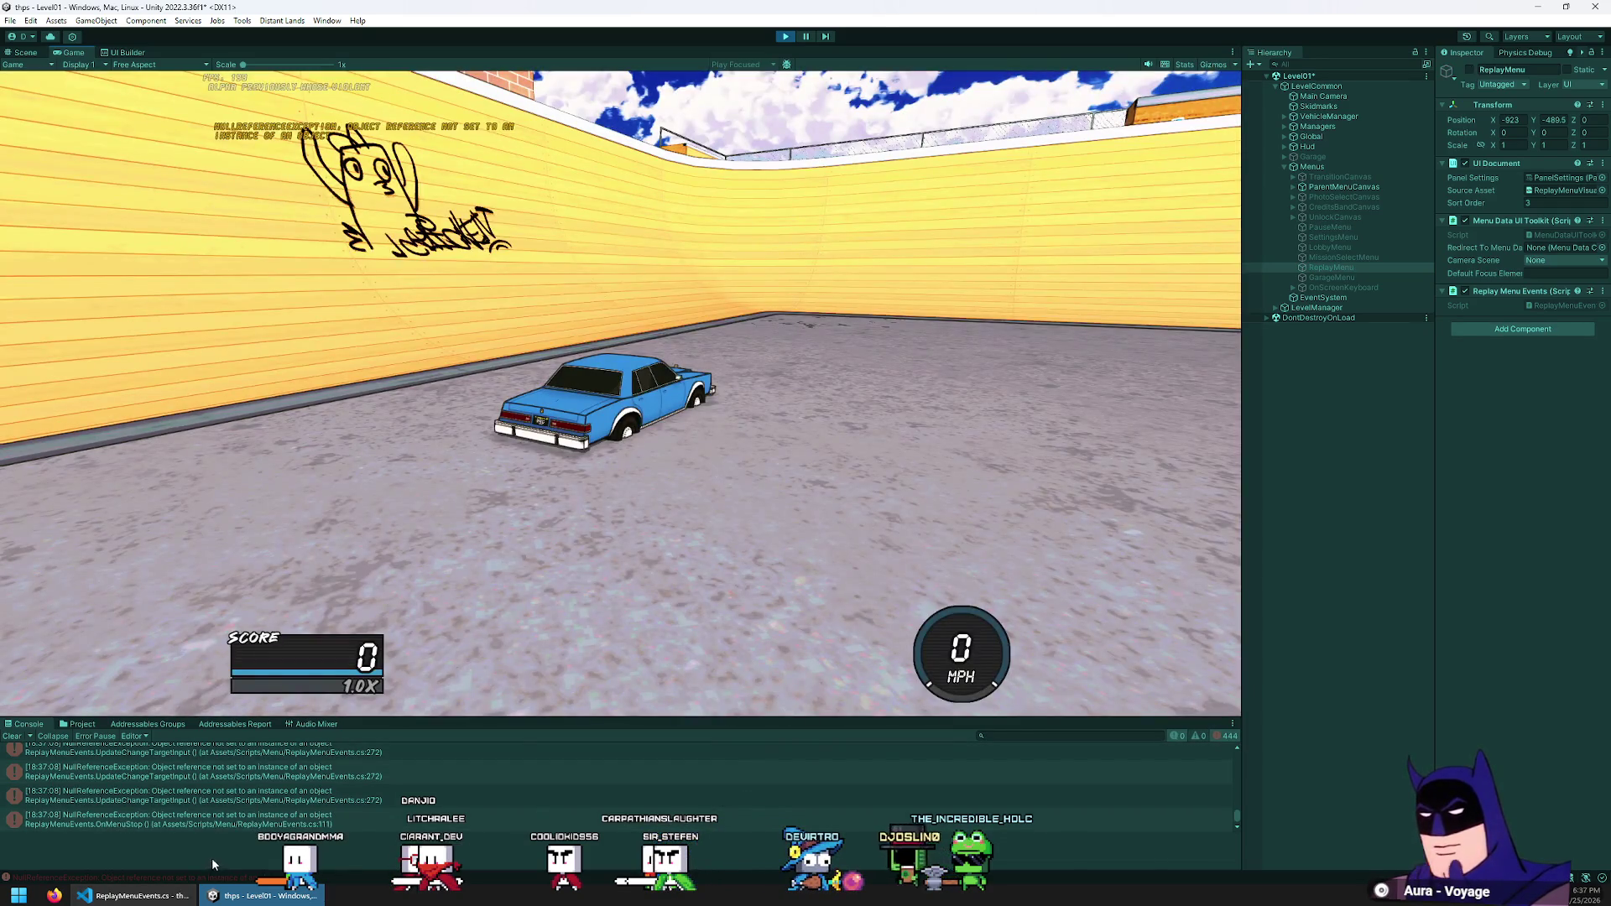
key(alt+Tab)
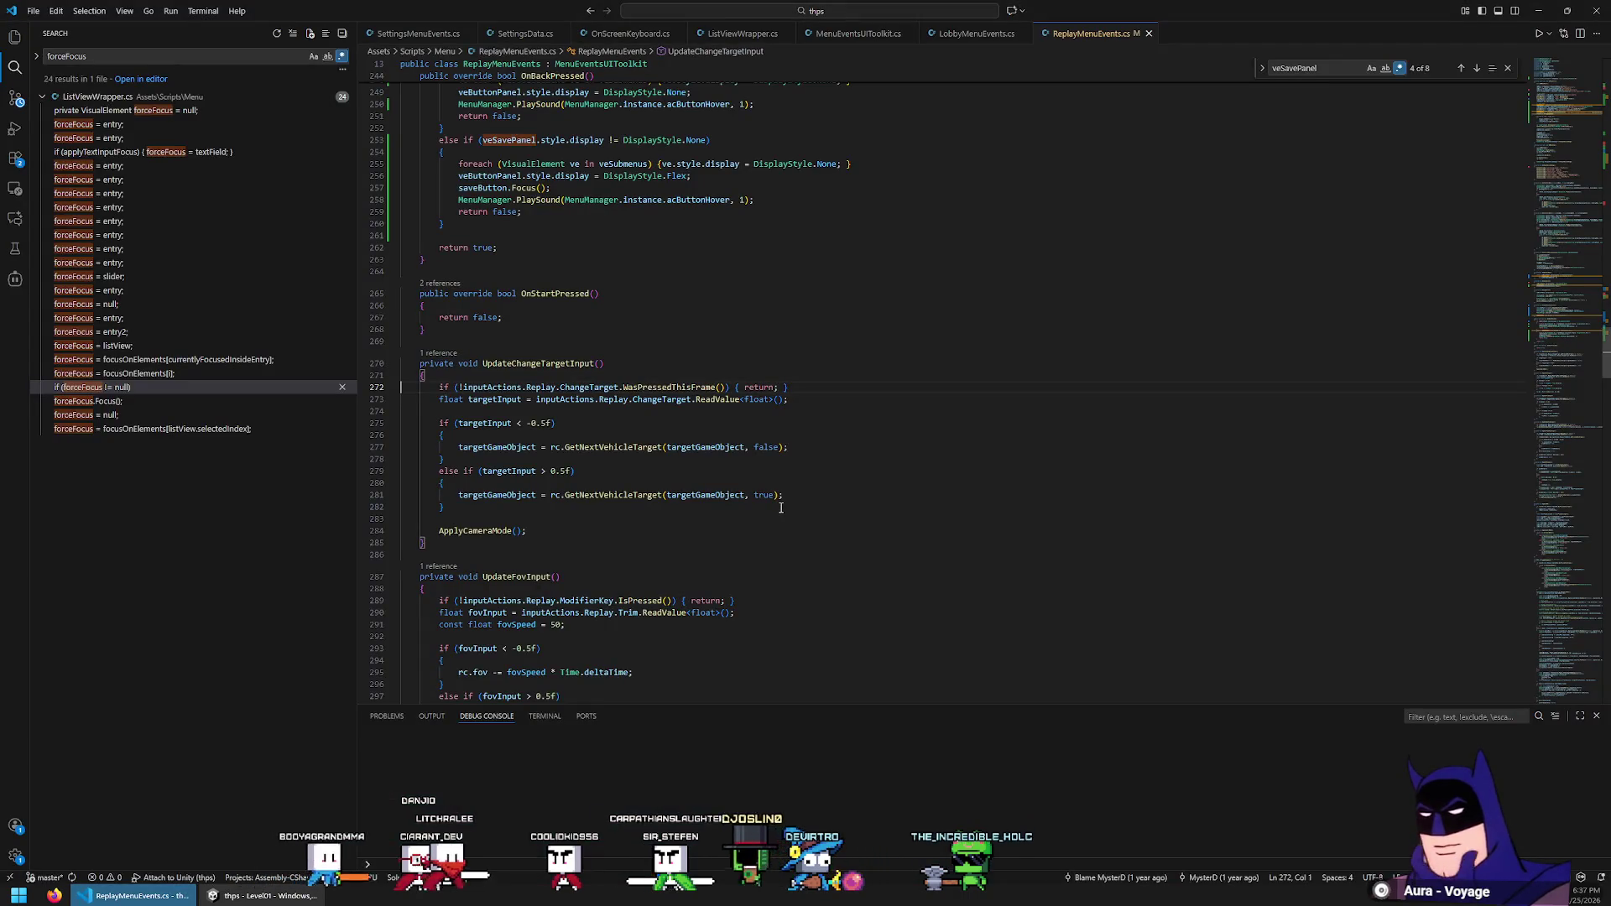
key(alt+Tab)
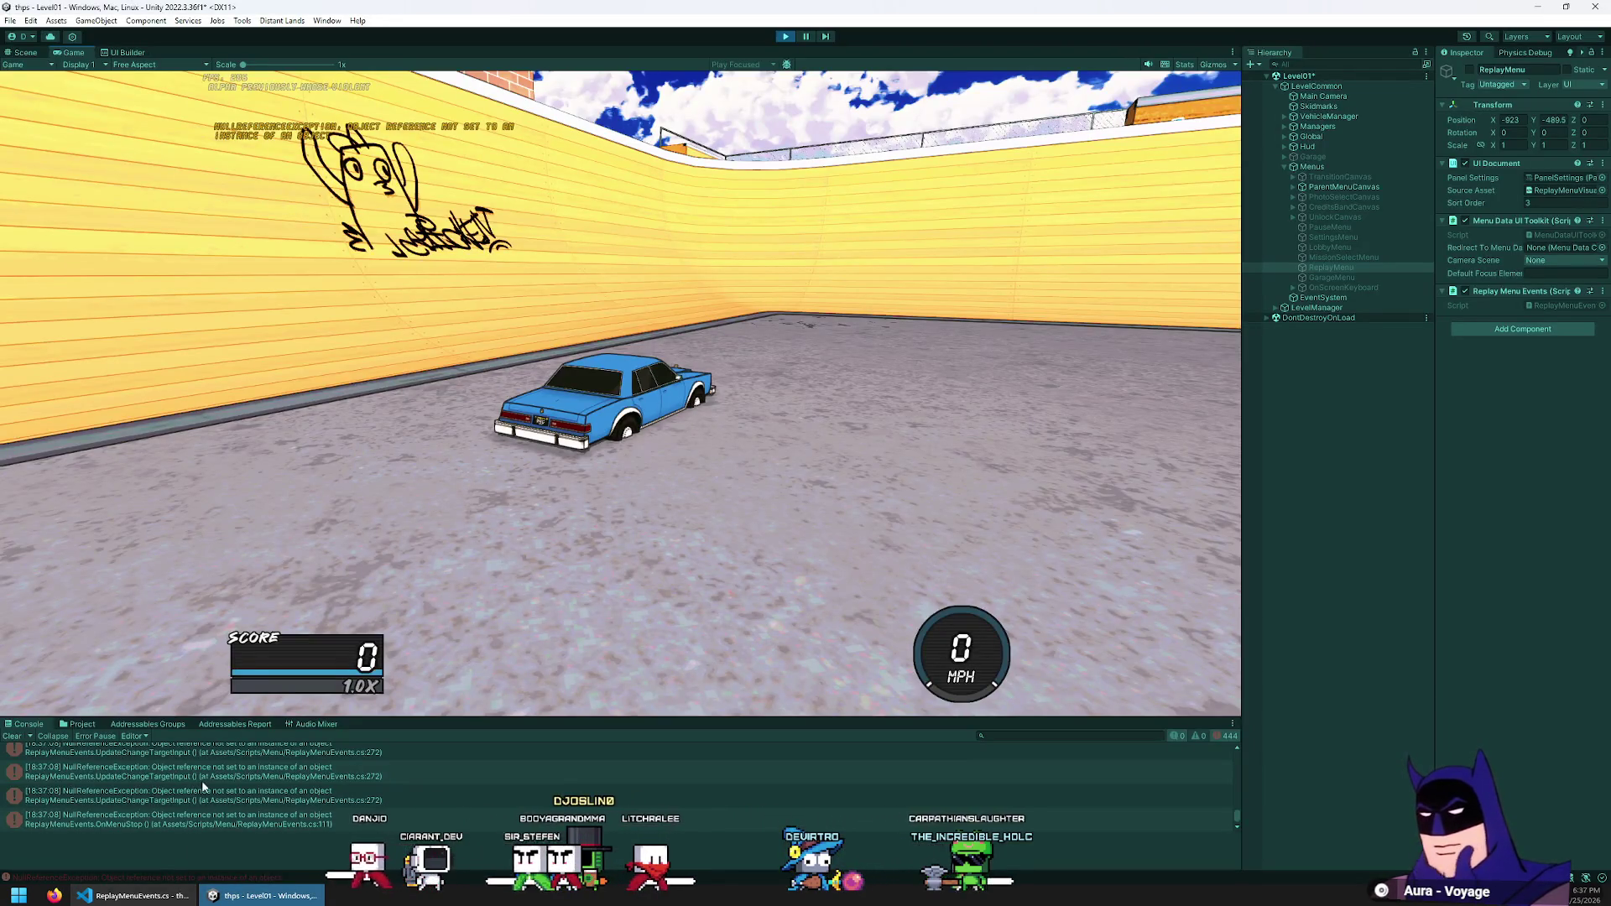
key(alt+Tab)
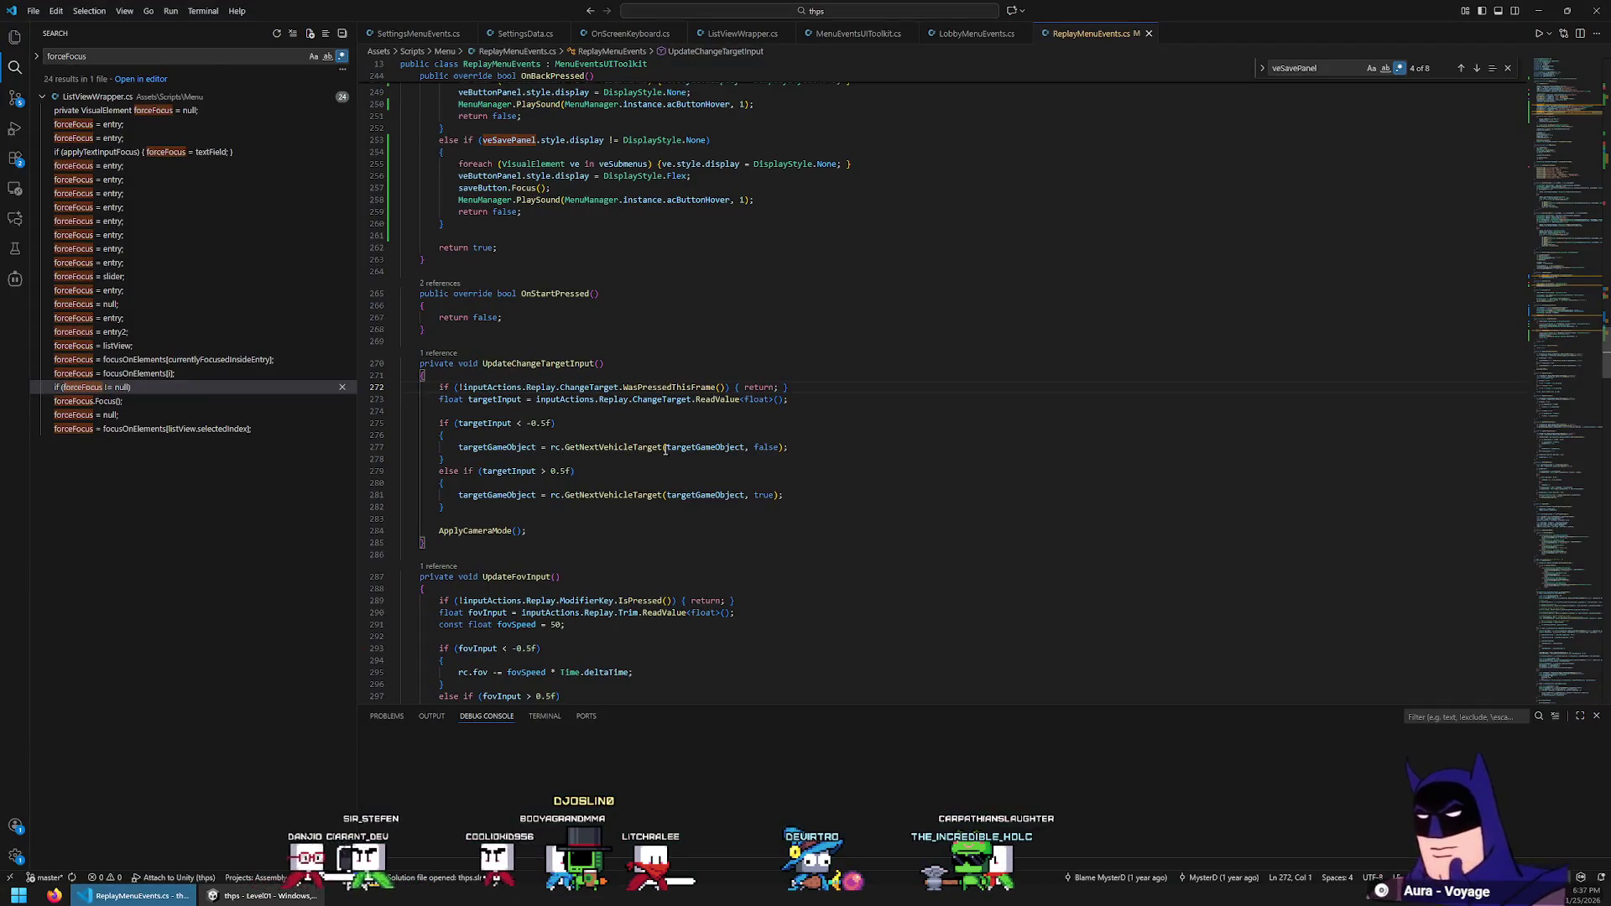
key(alt+Tab)
mouse_move(1236, 819)
mouse_down()
mouse_move(1240, 743)
mouse_move(1250, 874)
mouse_move(946, 742)
mouse_up()
click(95, 736)
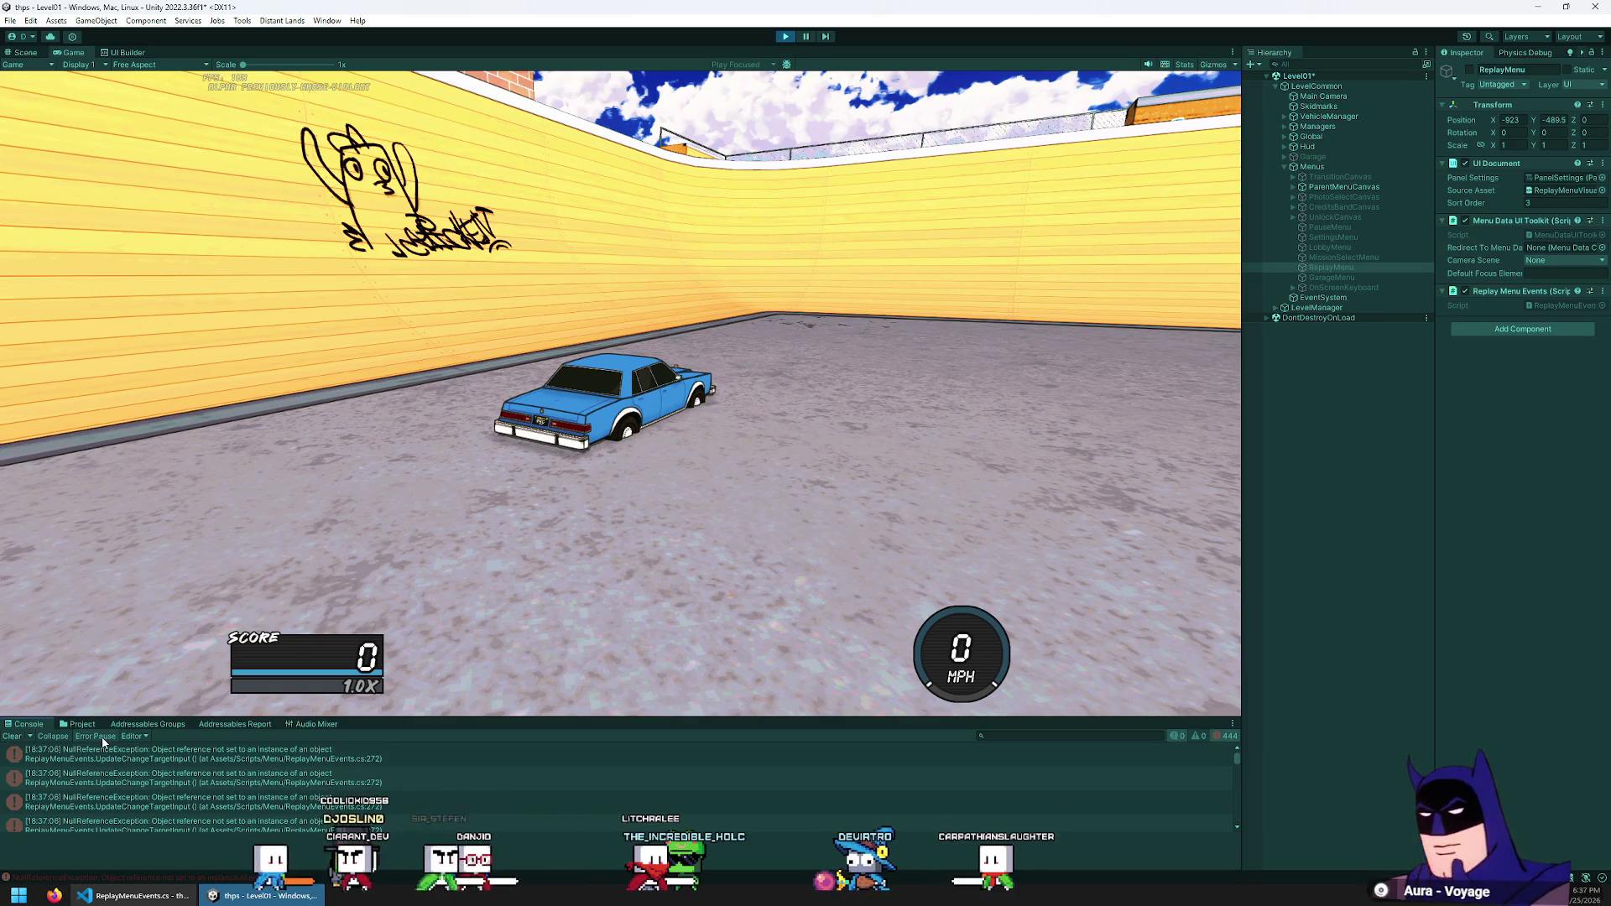
click(785, 36)
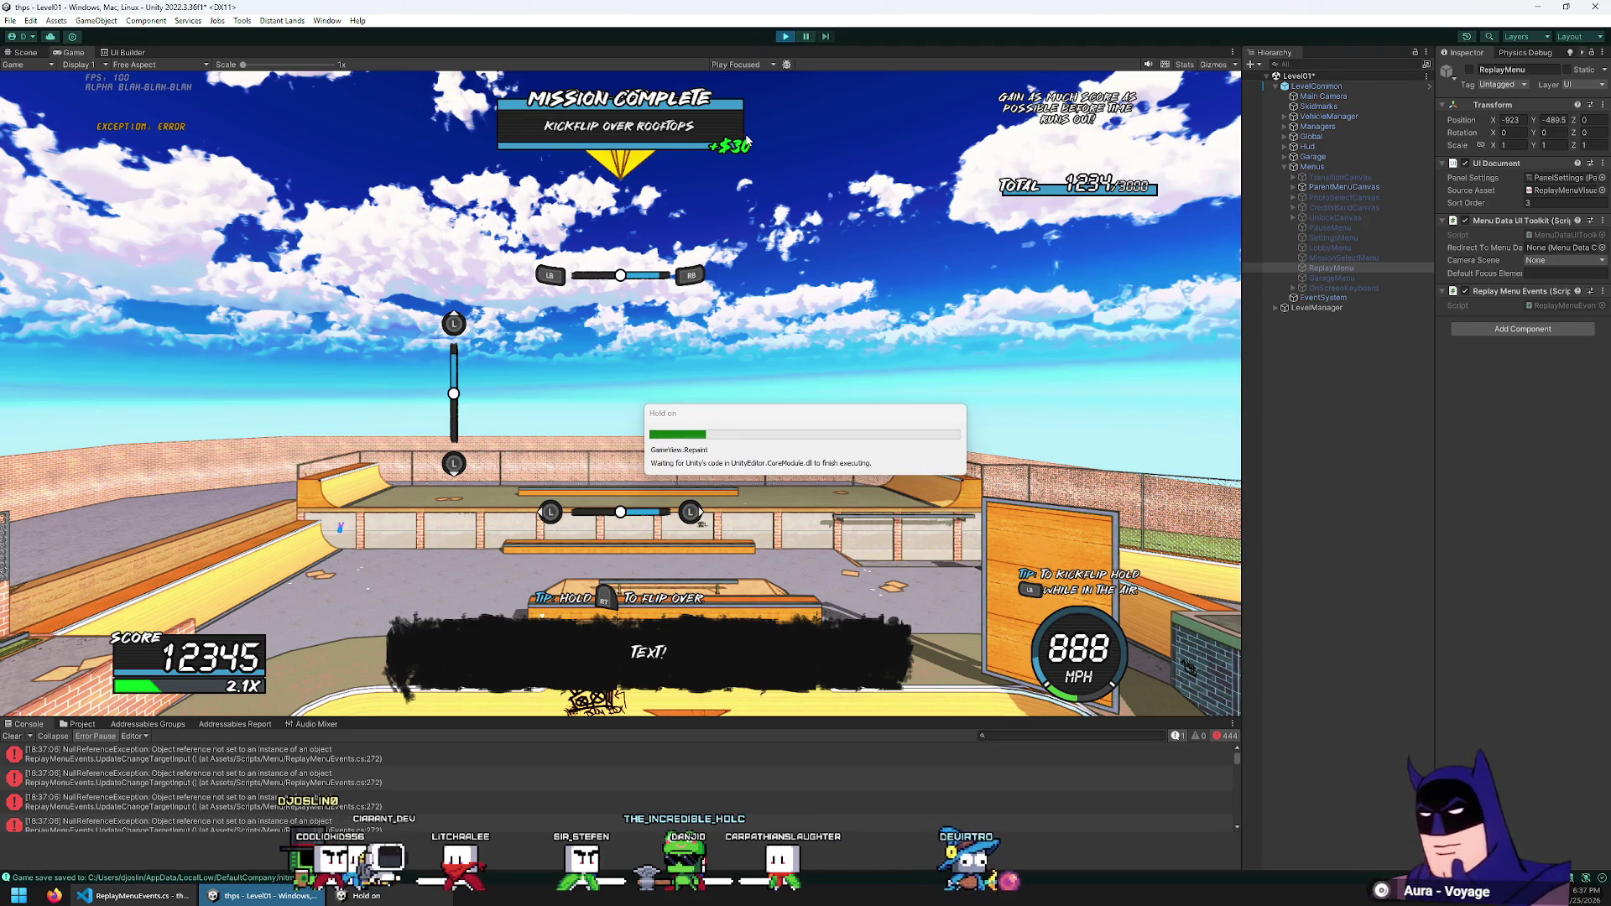
Reopen the Replay menu, view the exception's stack trace, and switch to VS Code
key(Escape)
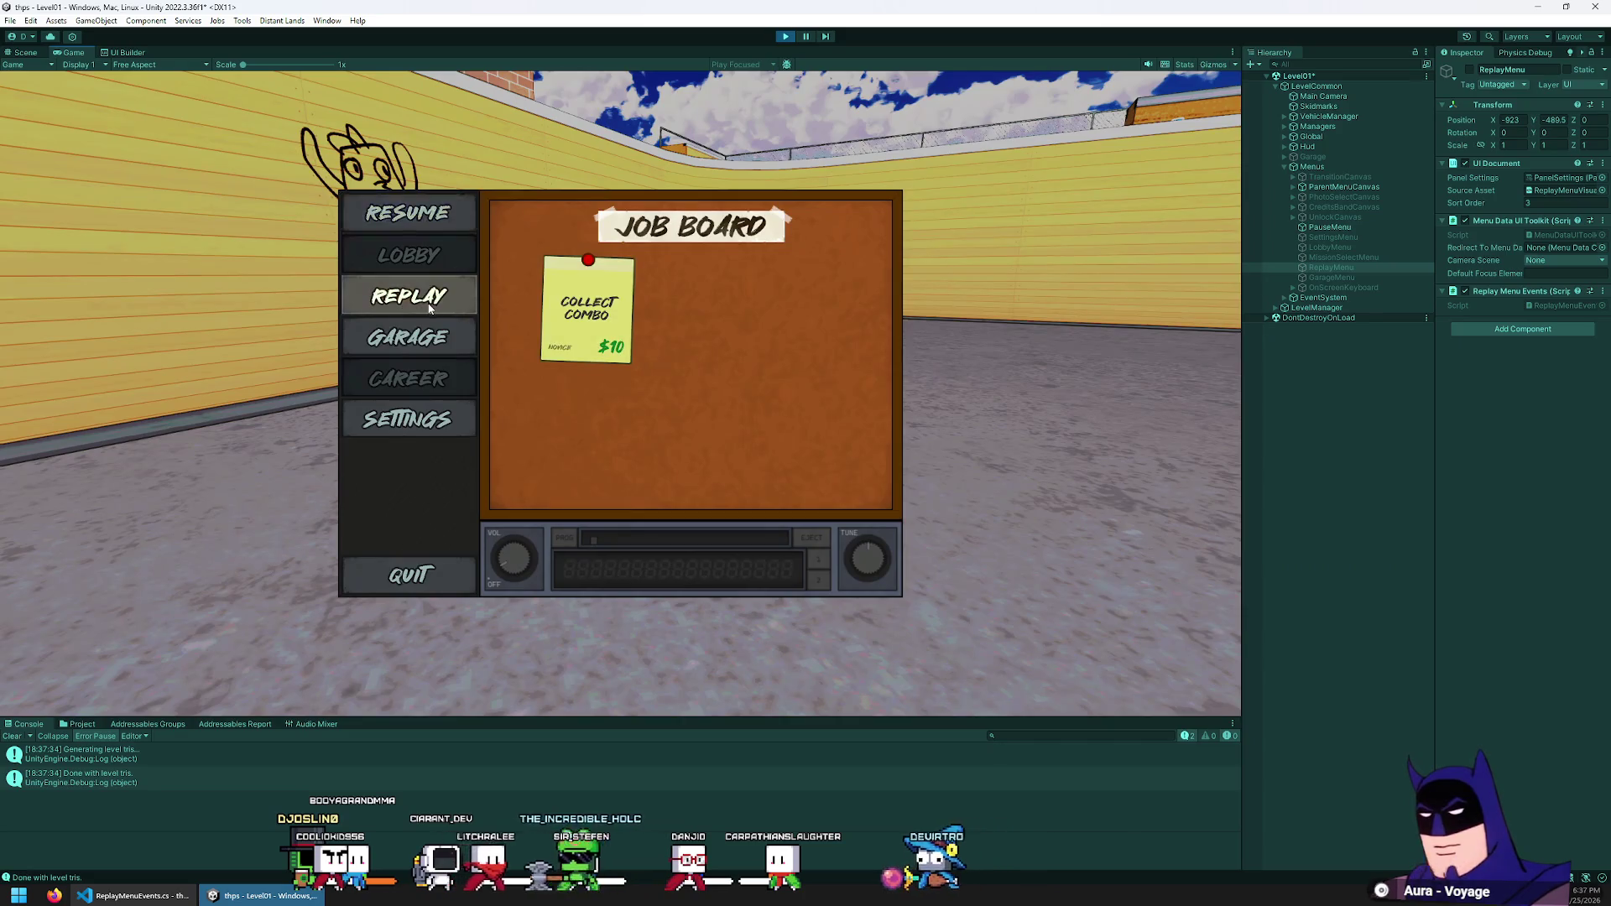
click(429, 309)
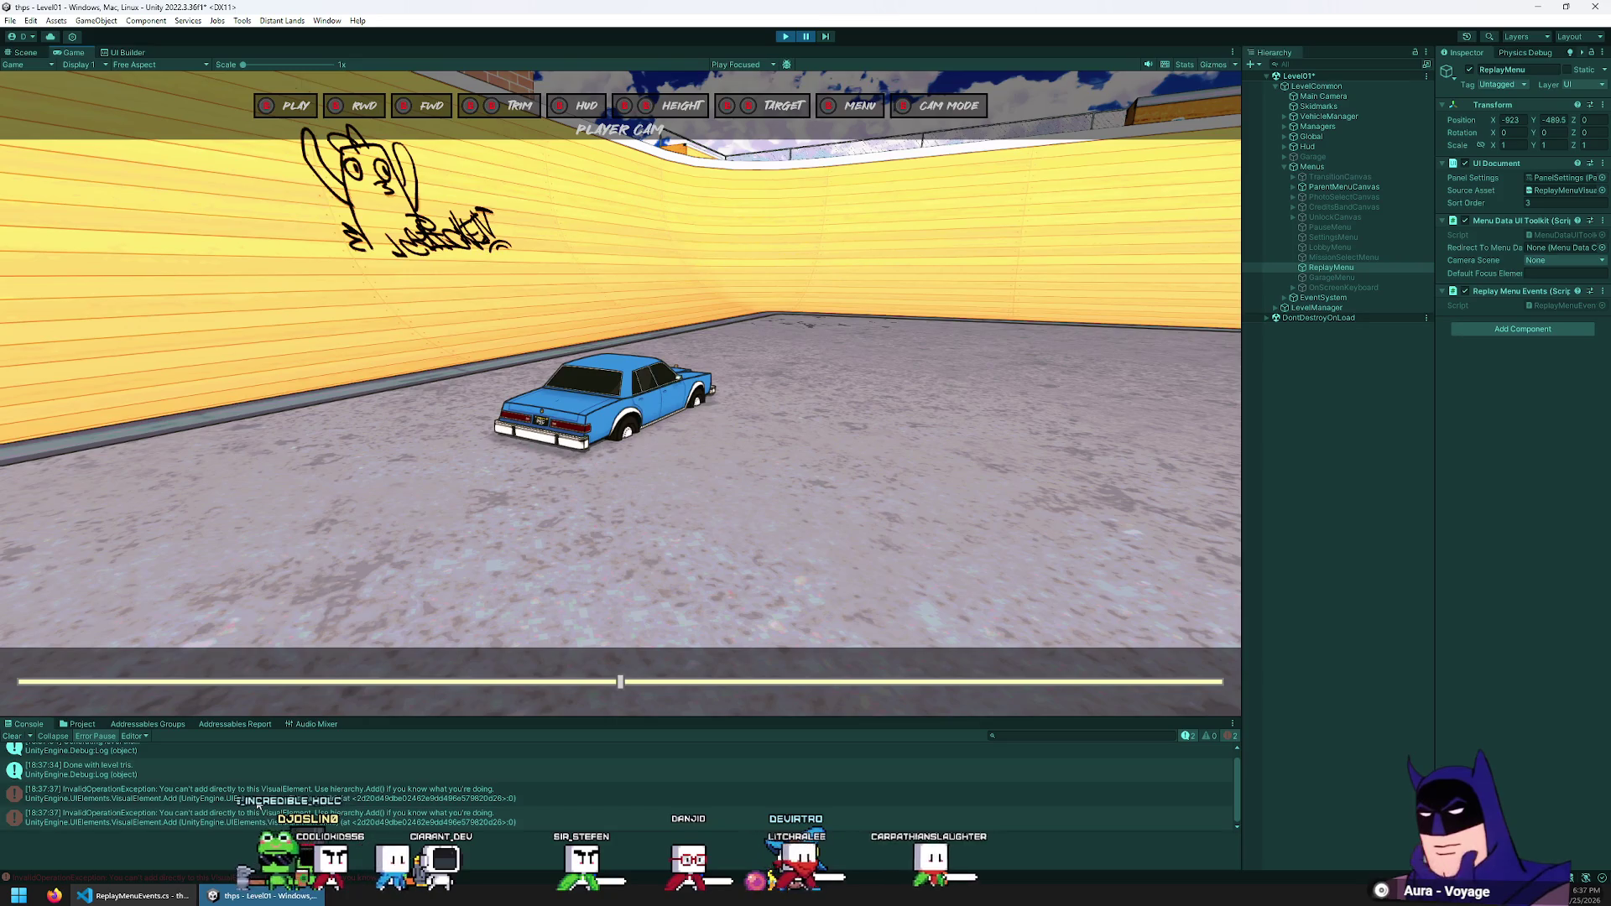
click(258, 801)
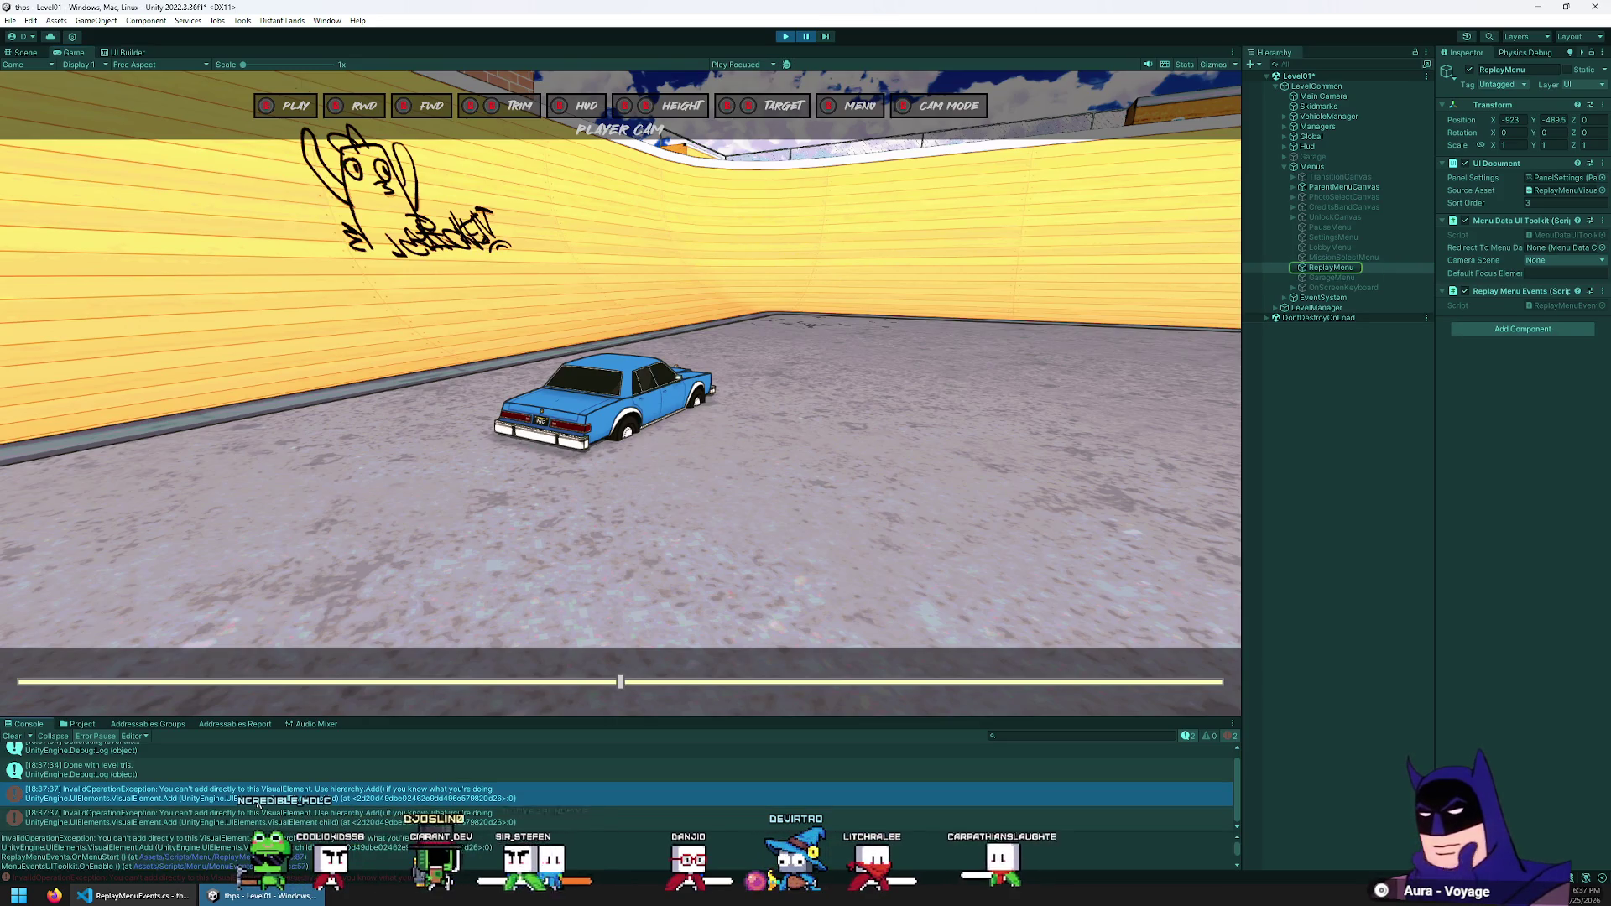
key(alt+Tab)
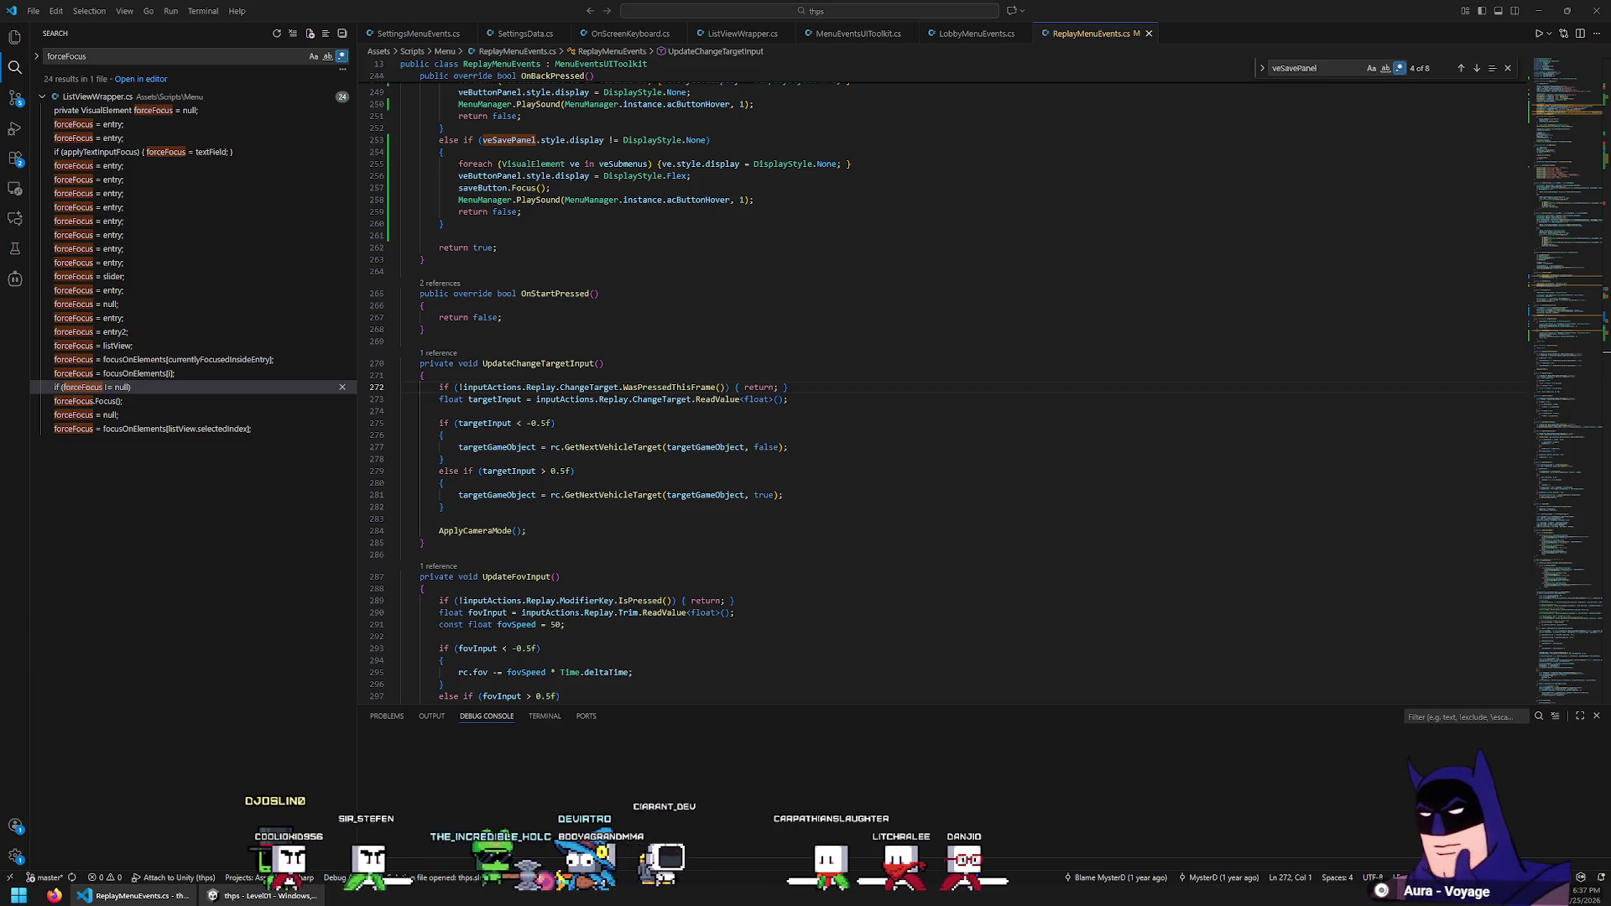
Jump back to the save panel setup in OnMenuStart after checking the running game
scroll(671, 218, up, 10)
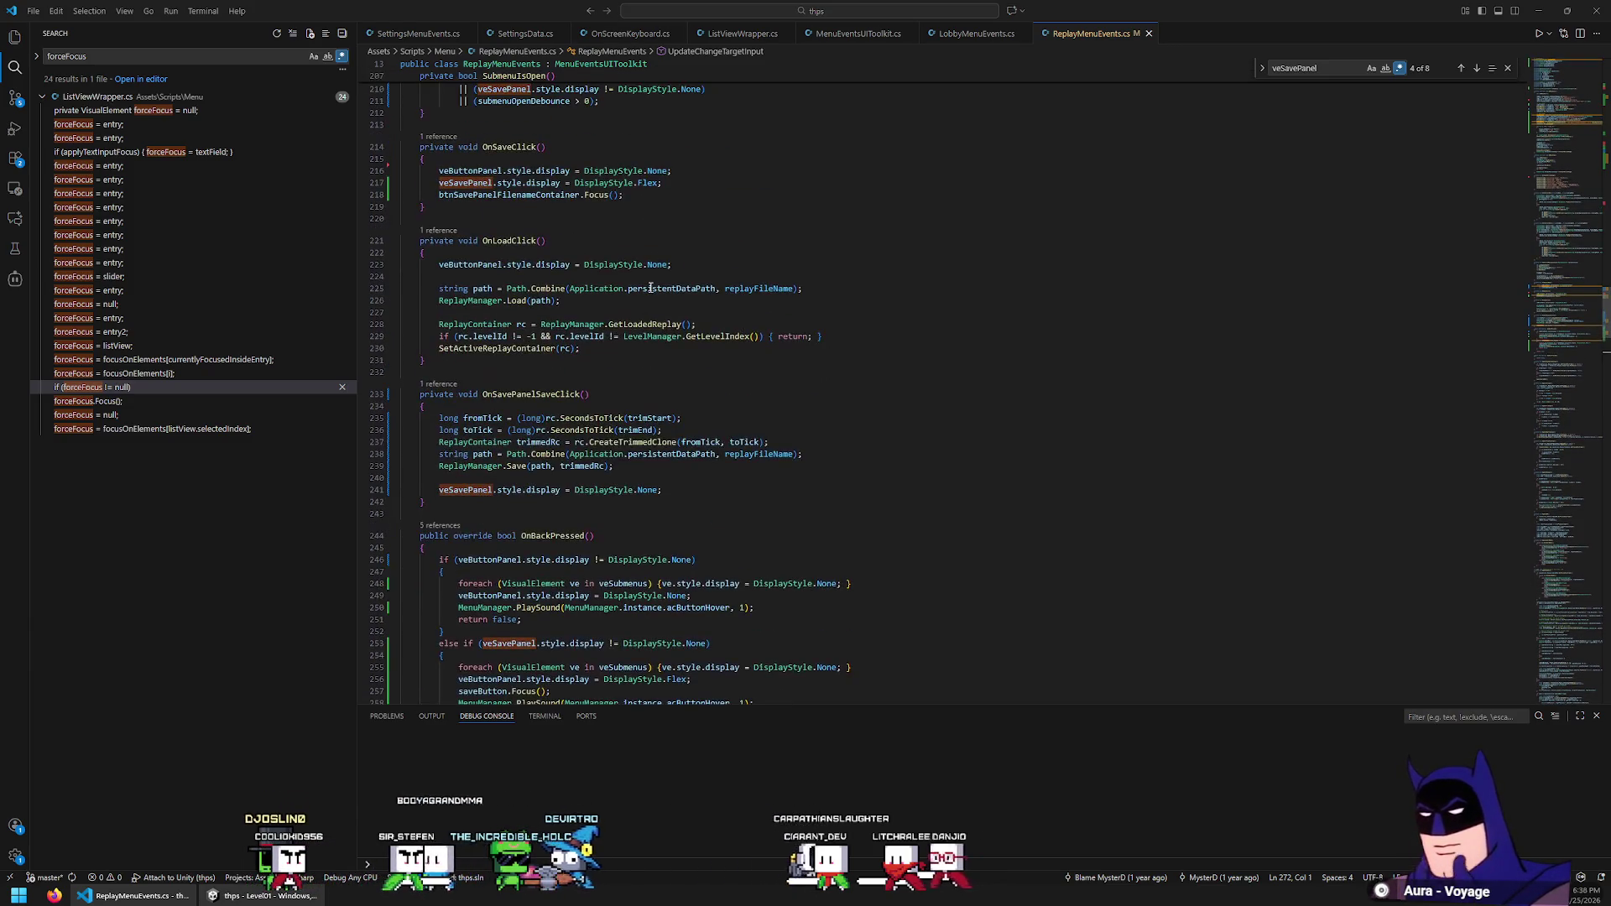
key(alt+Left)
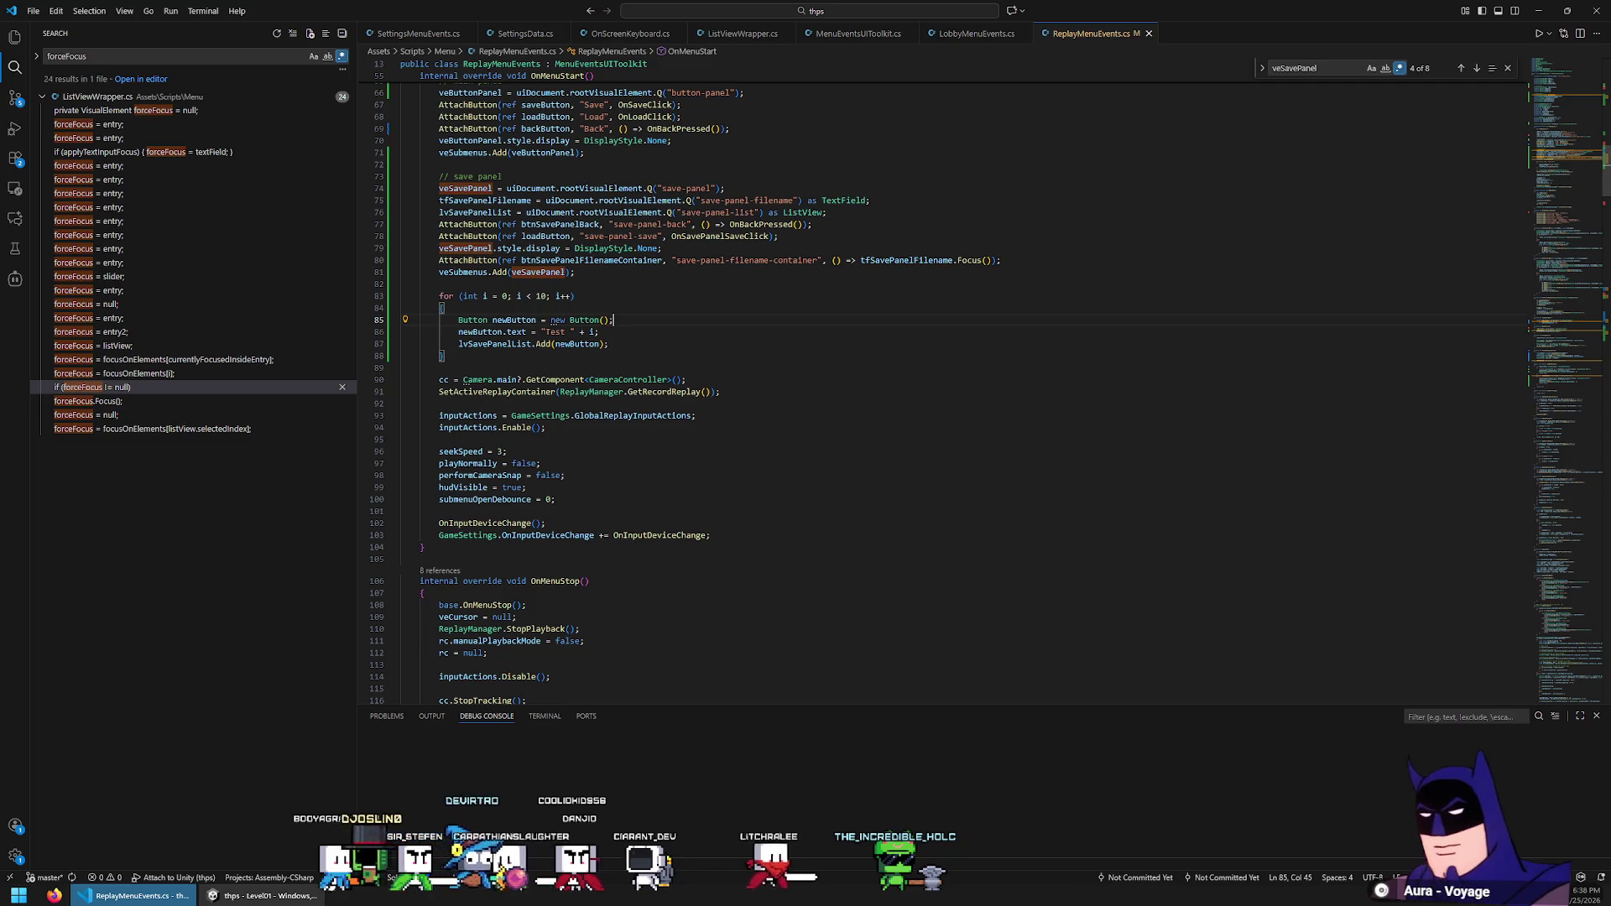
key(alt+Tab)
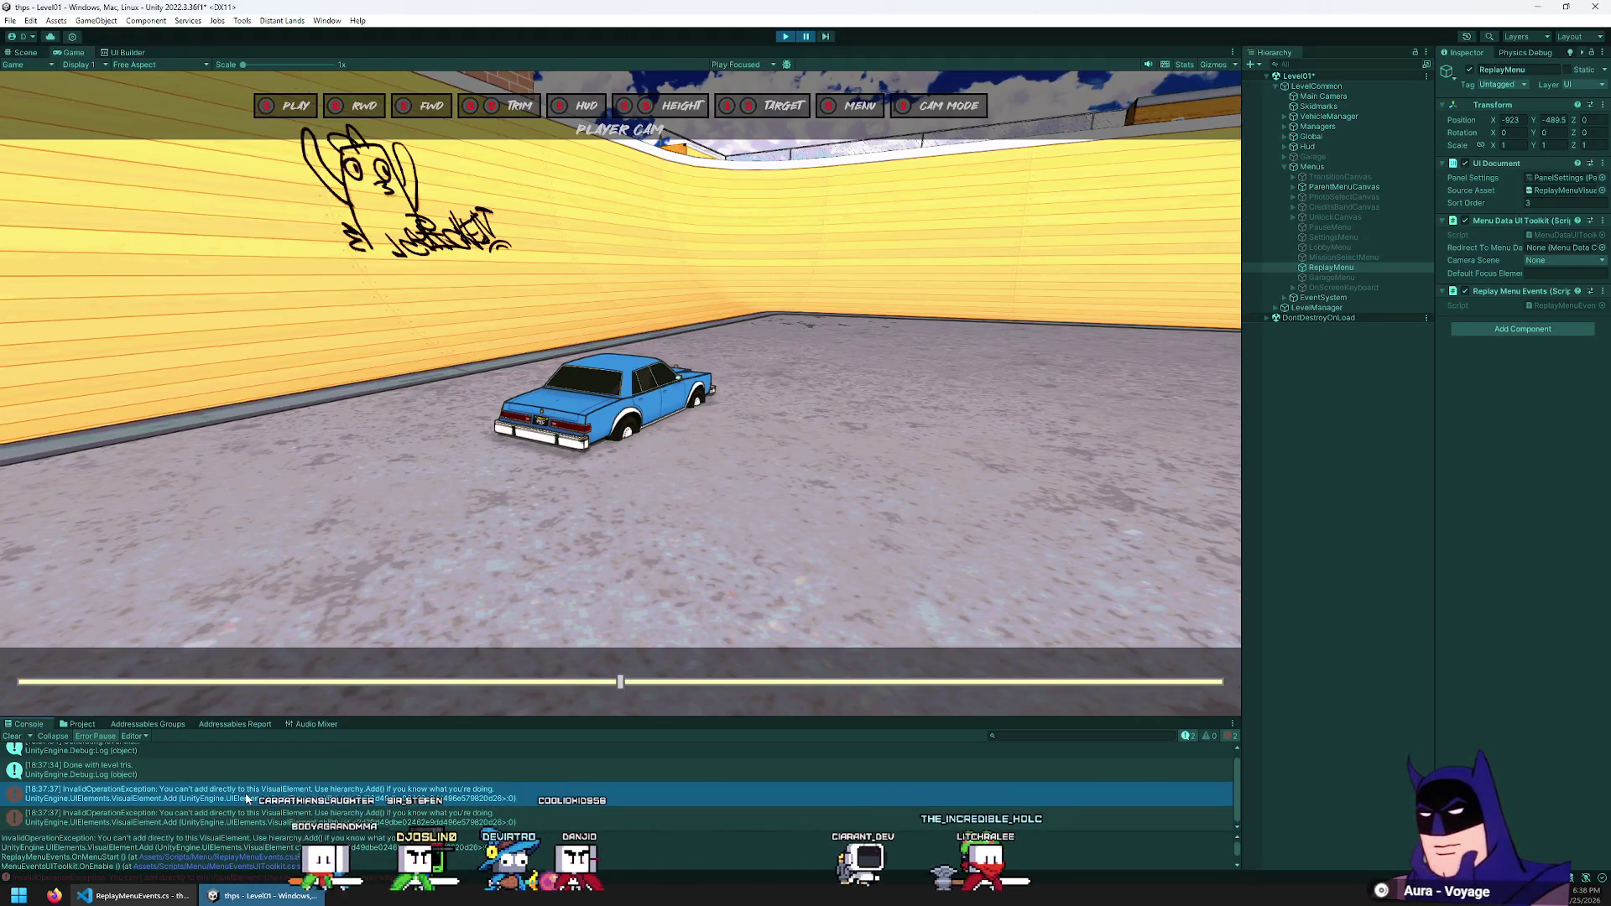
click(134, 895)
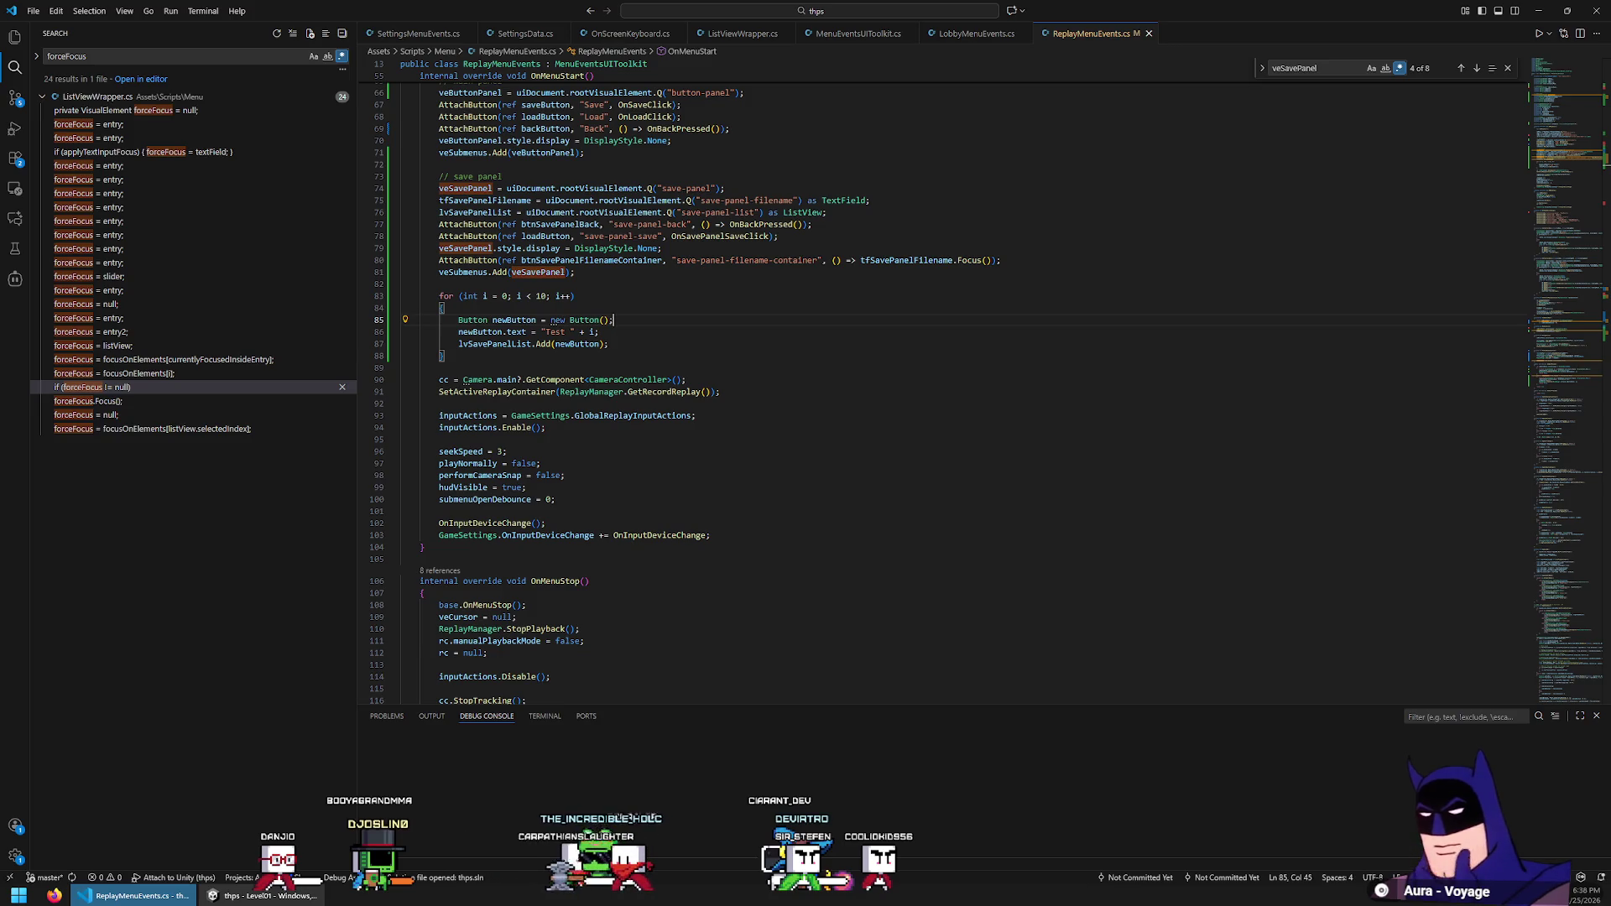
Remove the stray CancelInvoke text after Button(); and save ReplayMenuEvents.cs
text(CancelInvoke i)
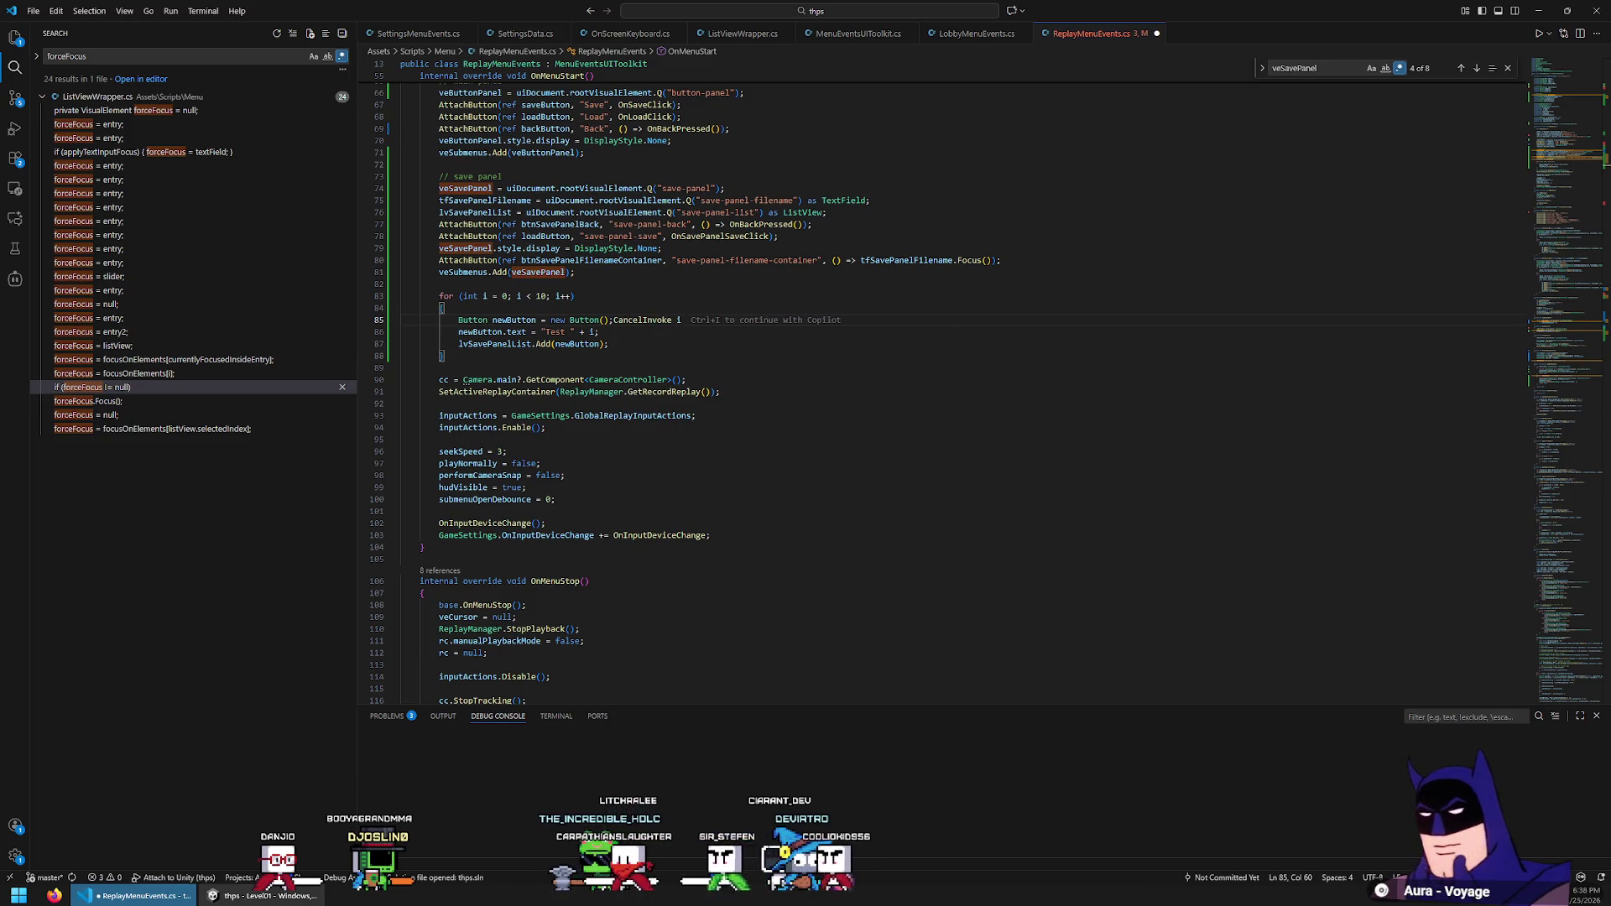
key(ctrl+BackSpace)
text(can)
key(ctrl+BackSpace)
key(ctrl+s)
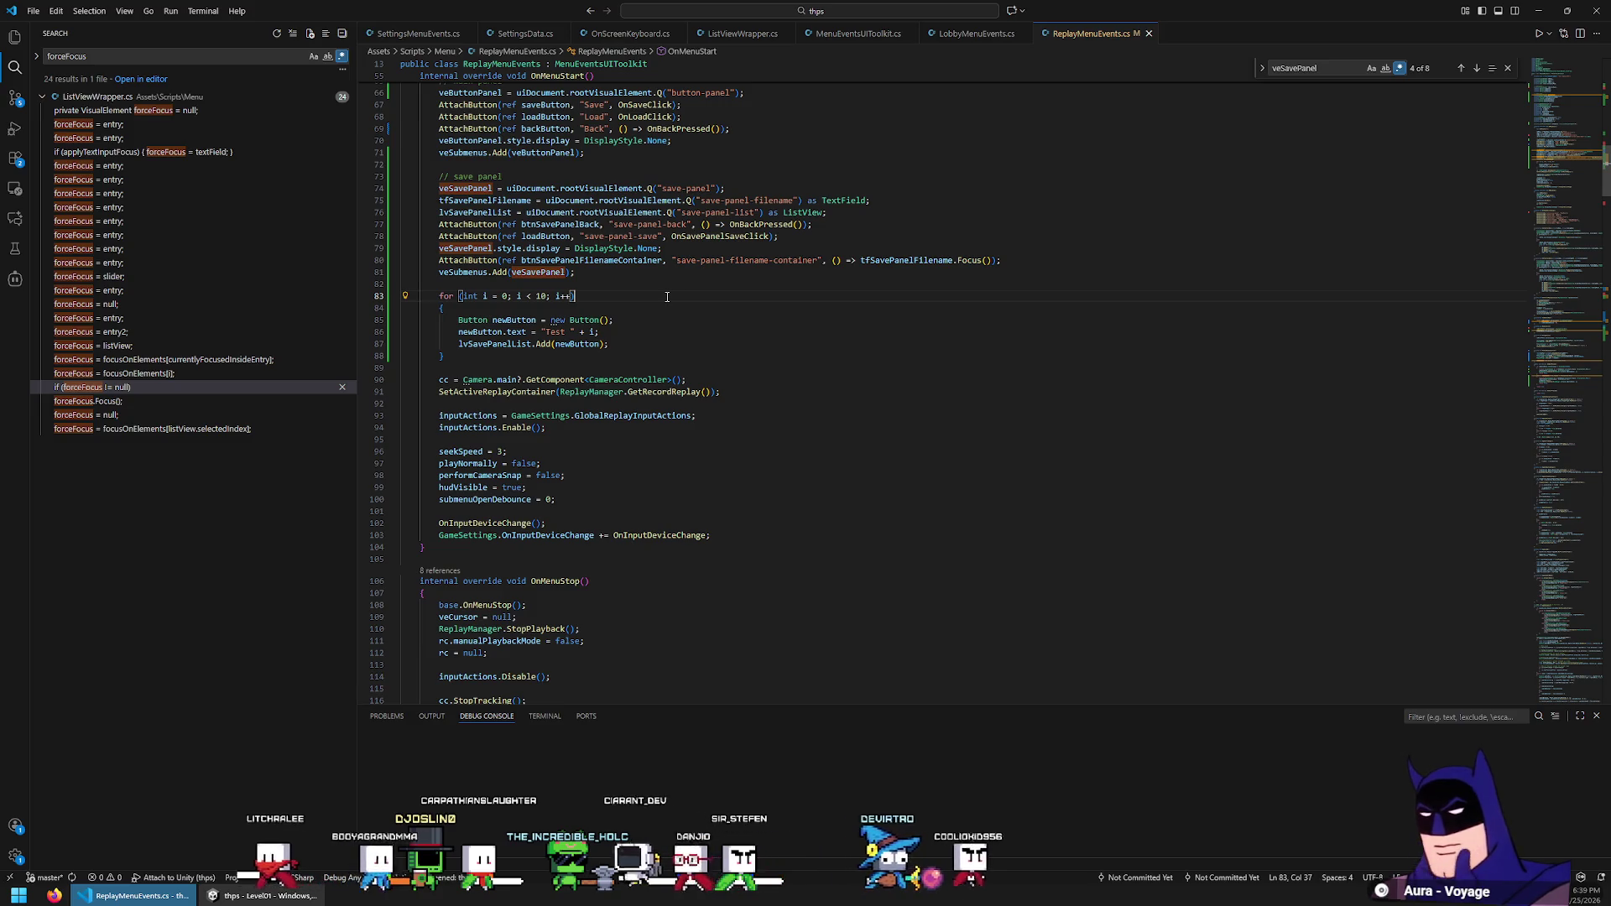
Comment out the Test-button for loop with /* */
scroll(590, 512, up, 4)
click(590, 513)
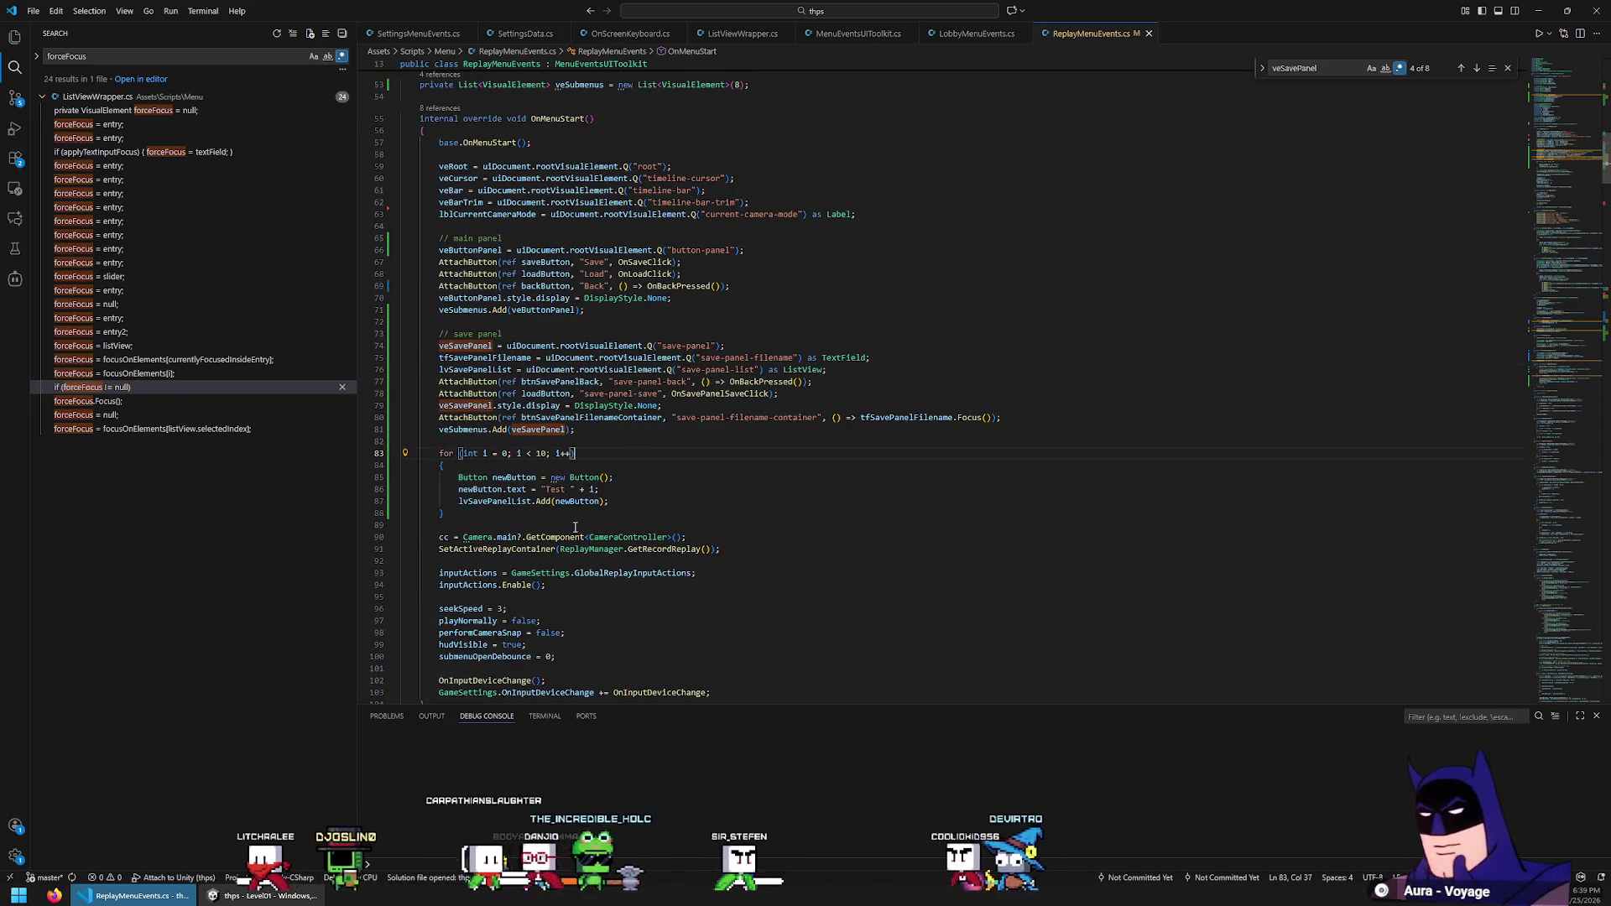
text(*/)
key(Up)
key(Up)
key(Up)
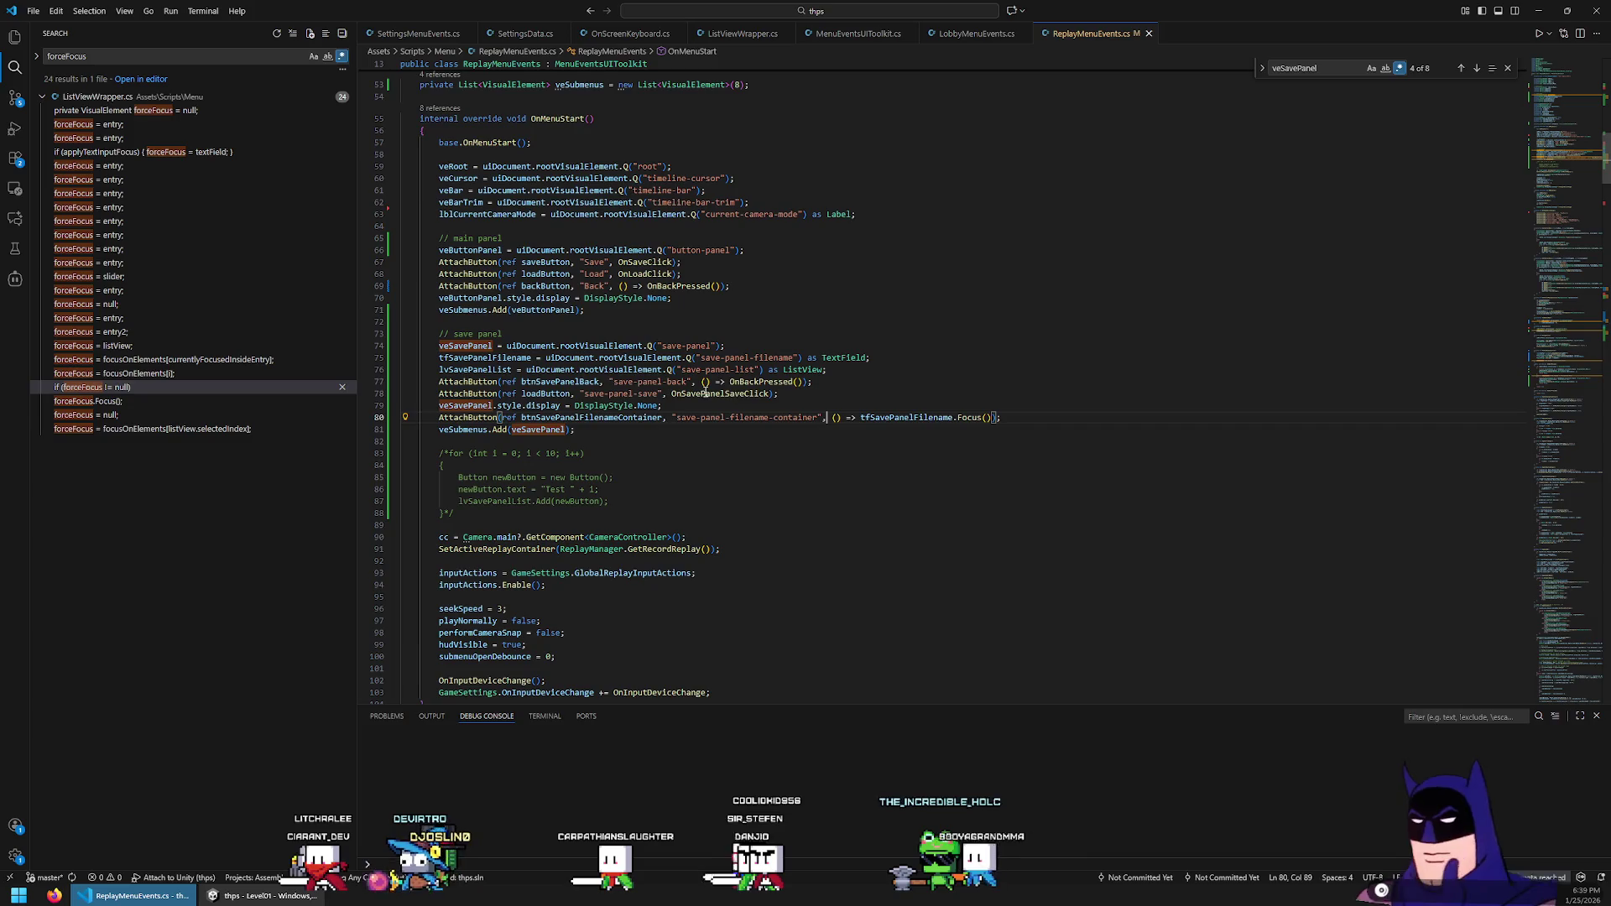
Replace the filename-container AttachButton's inline focus lambda with OnSavePanelFilenameContainerClick
key(ctrl+shift+Return)
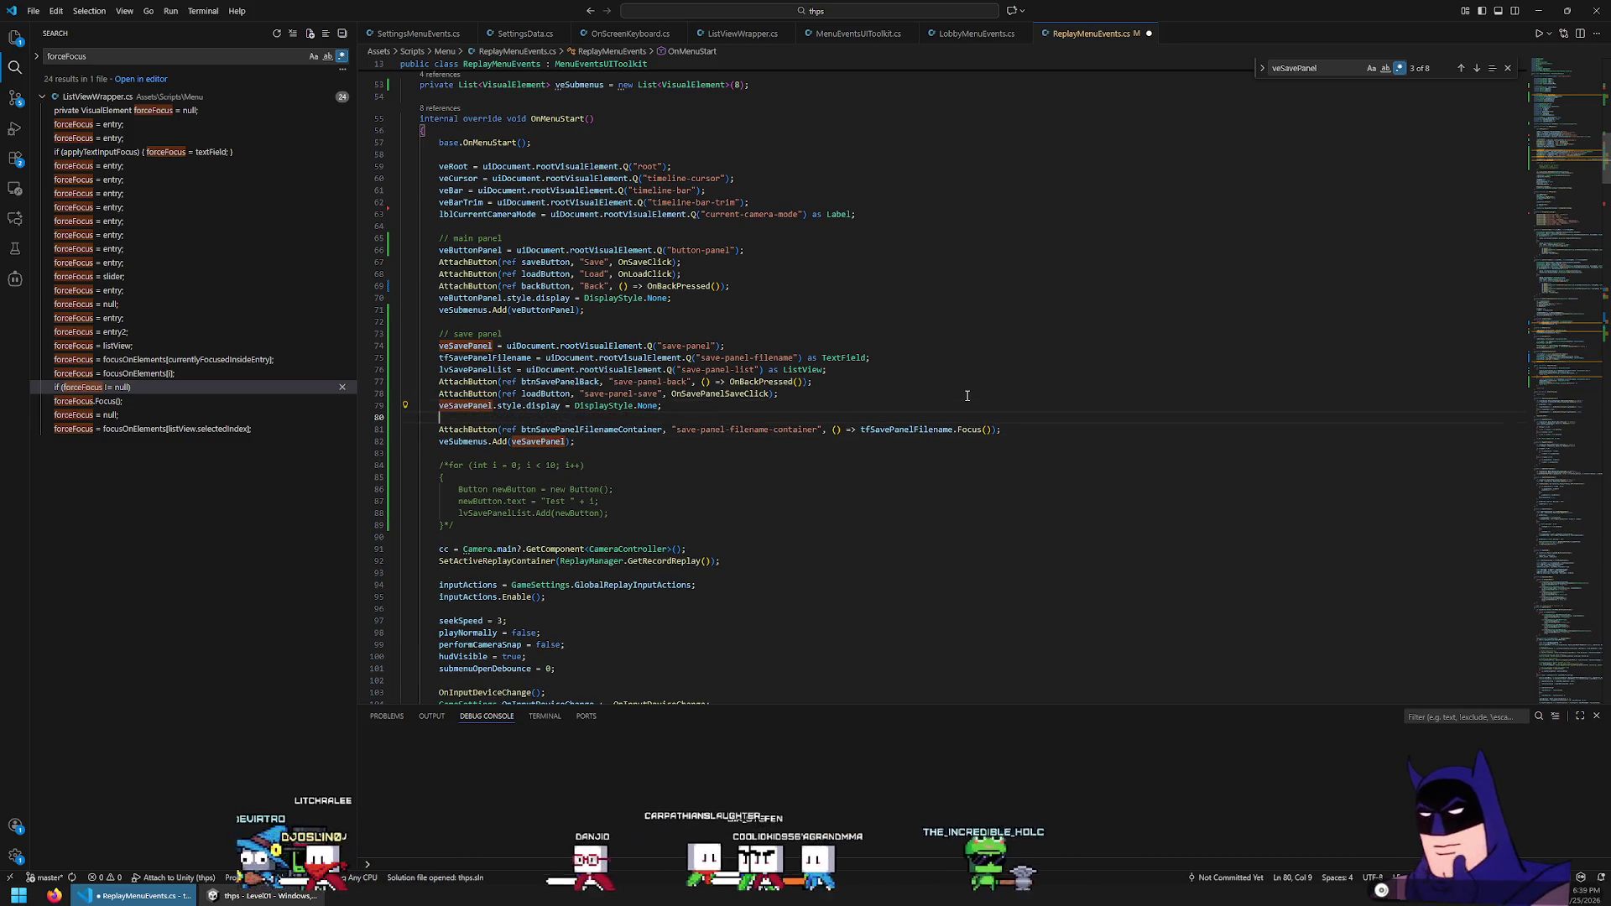
text(OnS)
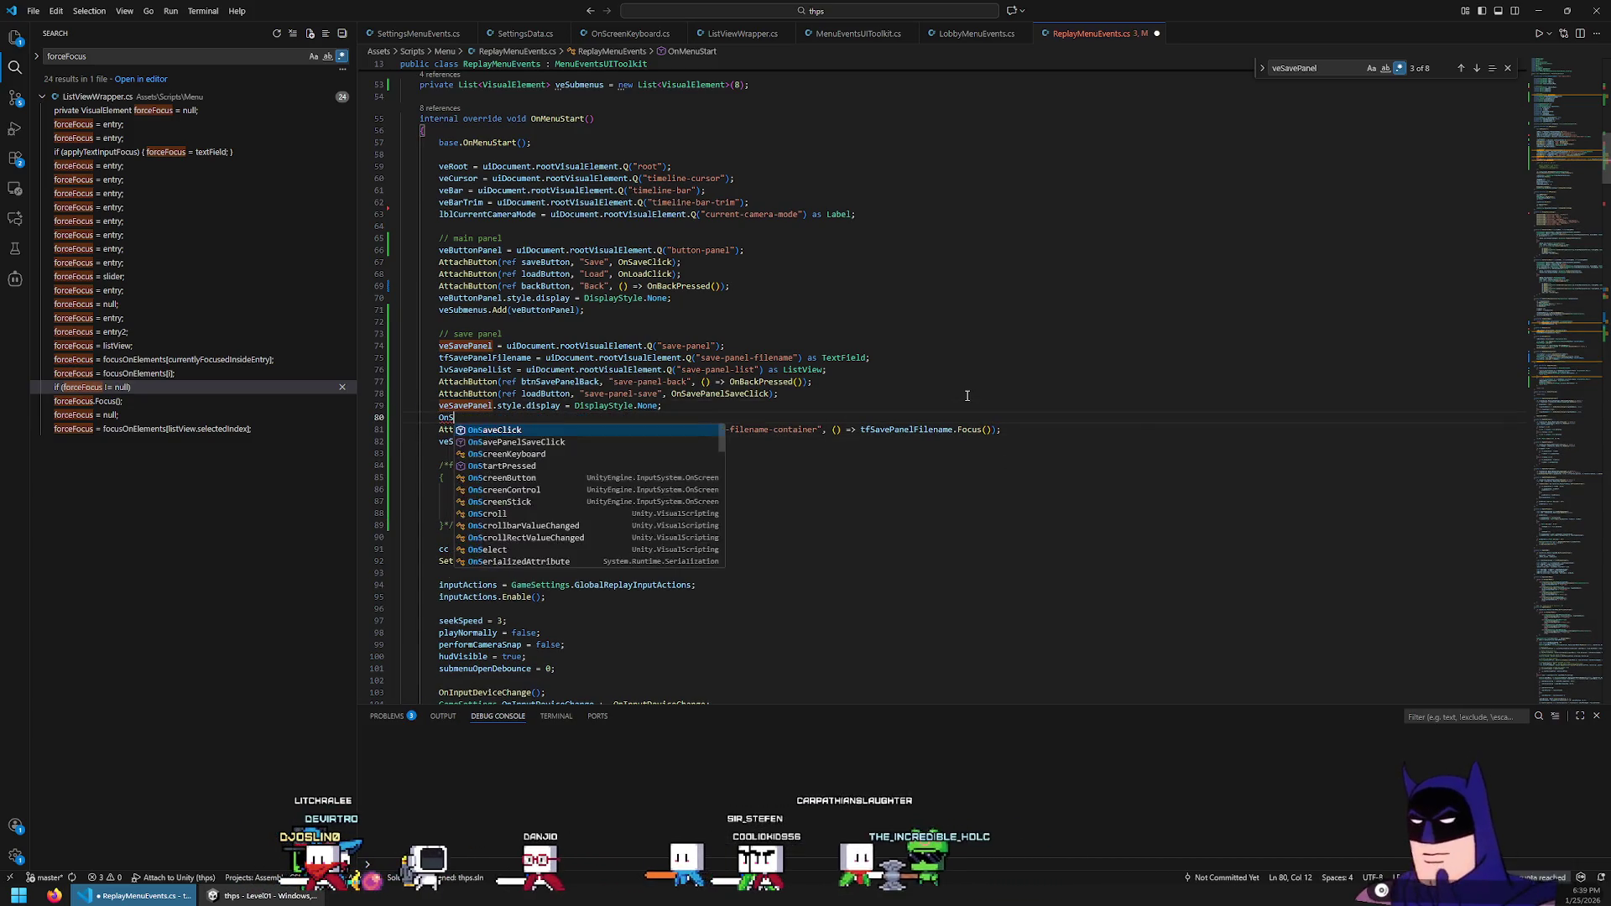
text(avePanelFilename)
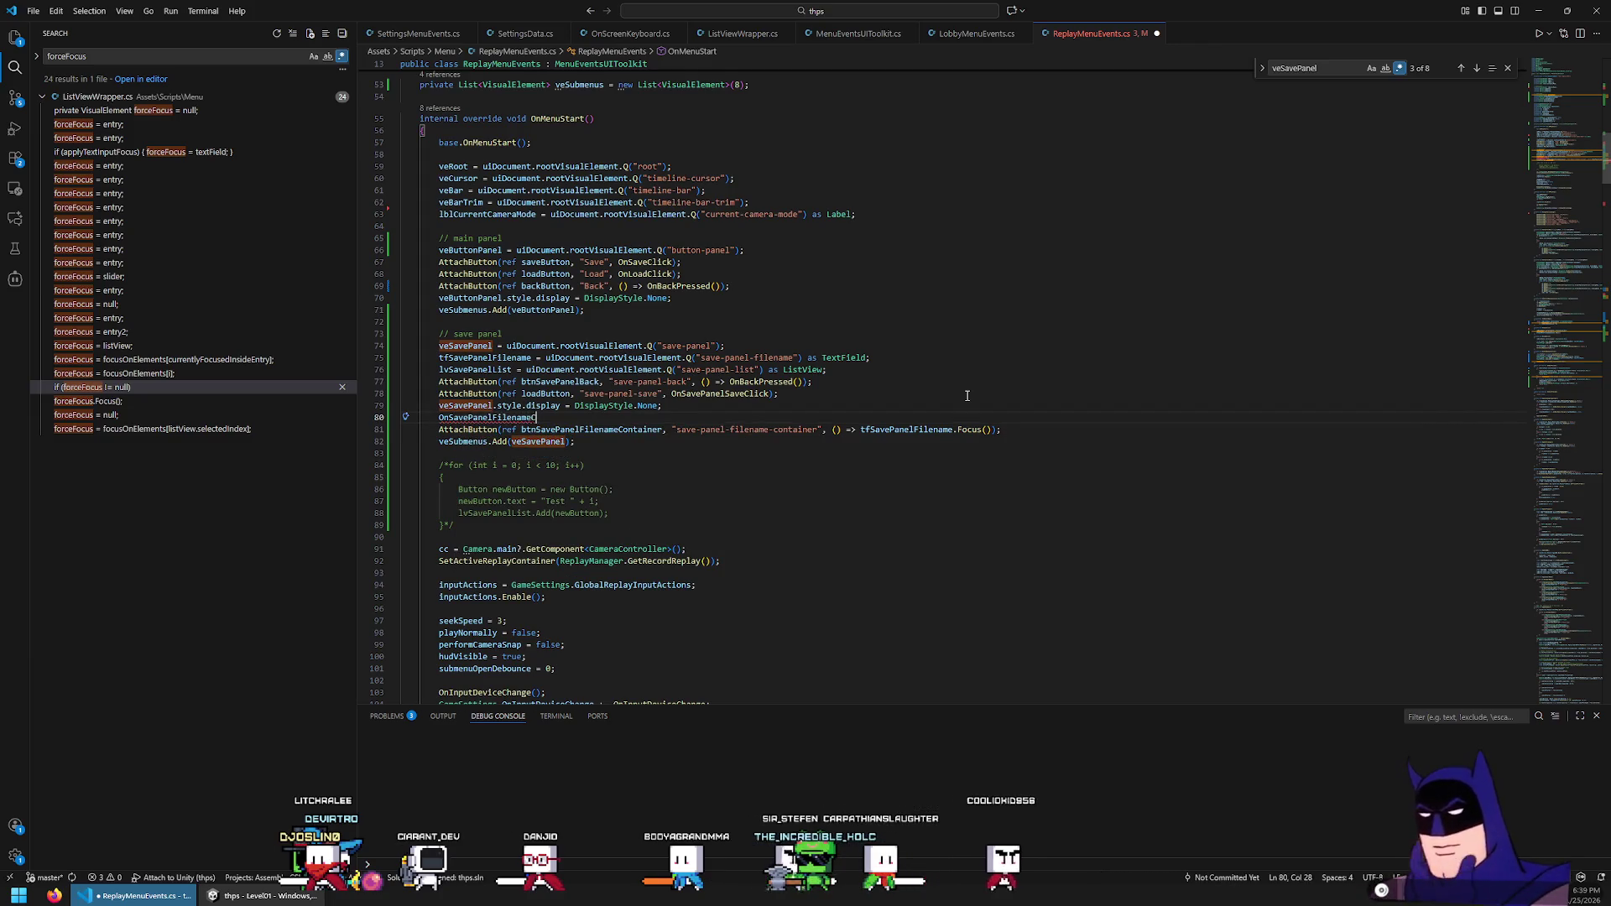
text(ContainerClic)
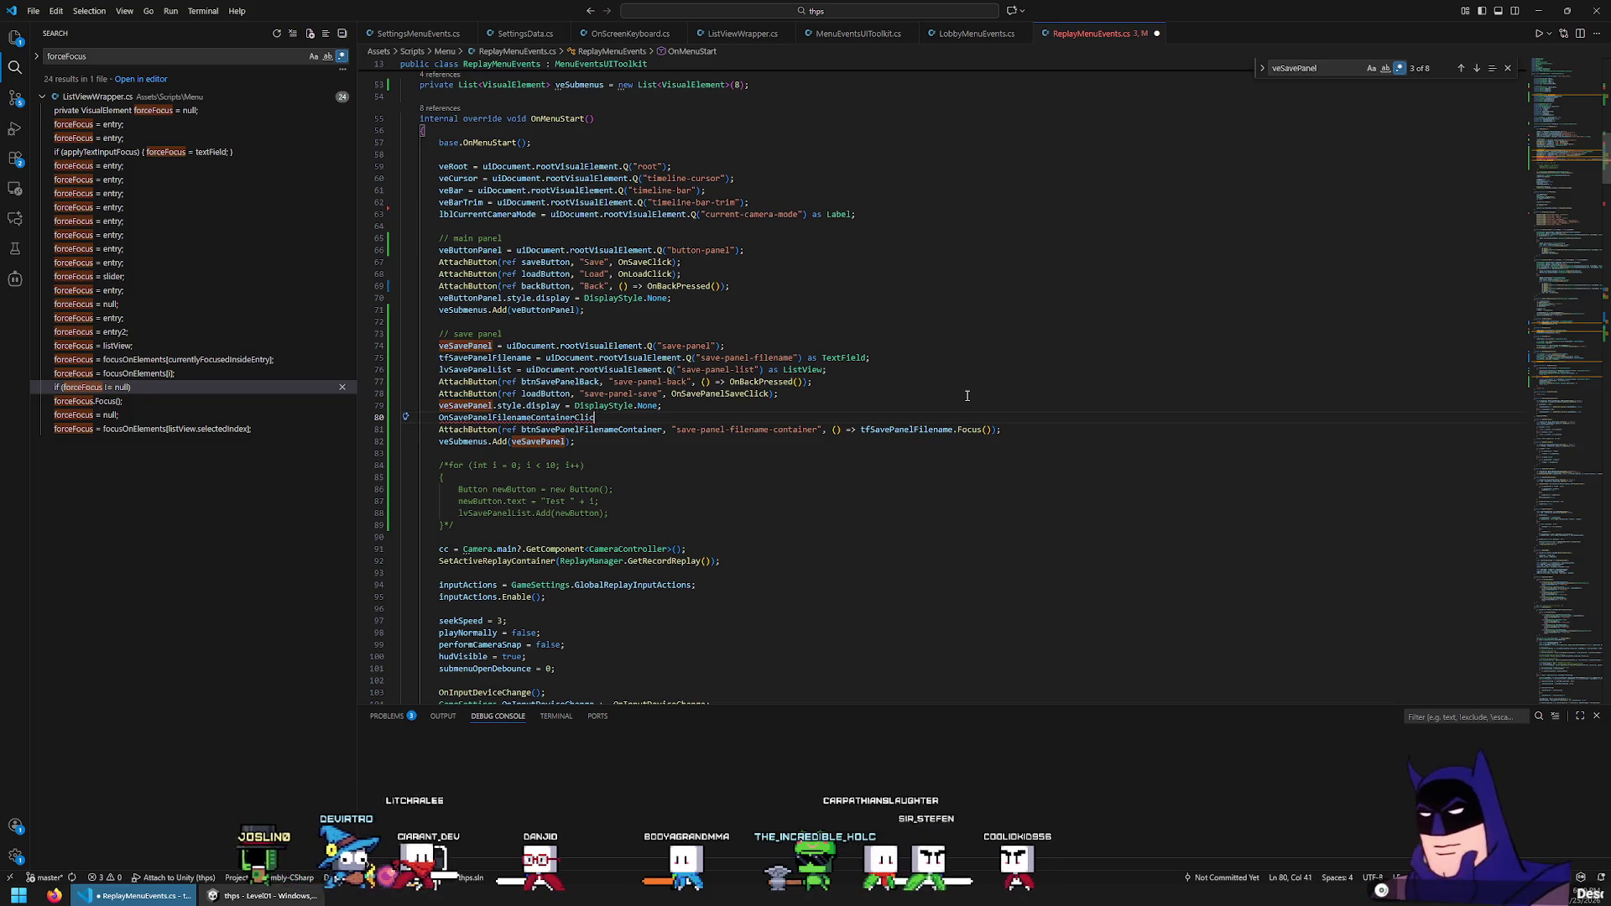
key(shift+Home)
key(BackSpace)
key(ctrl+shift+k)
key(ctrl+Right)
key(ctrl+Right)
key(ctrl+Right)
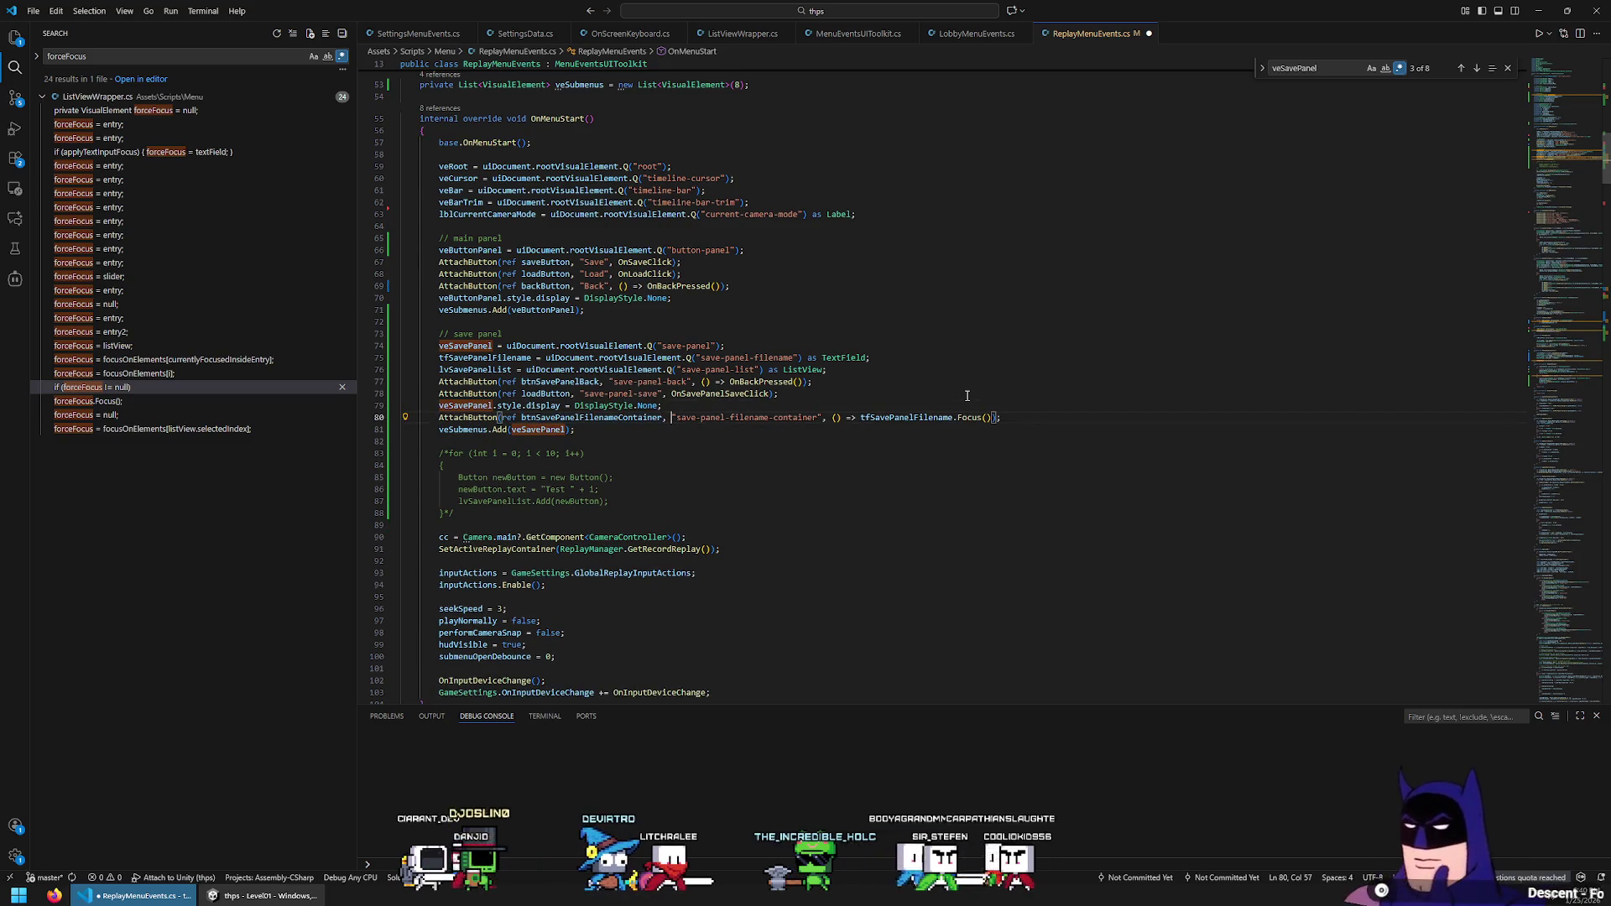
text(OnSavePanelFilenameContainerClick)
key(ctrl+shift+Right)
key(ctrl+shift+Right)
key(ctrl+shift+Right)
key(Delete)
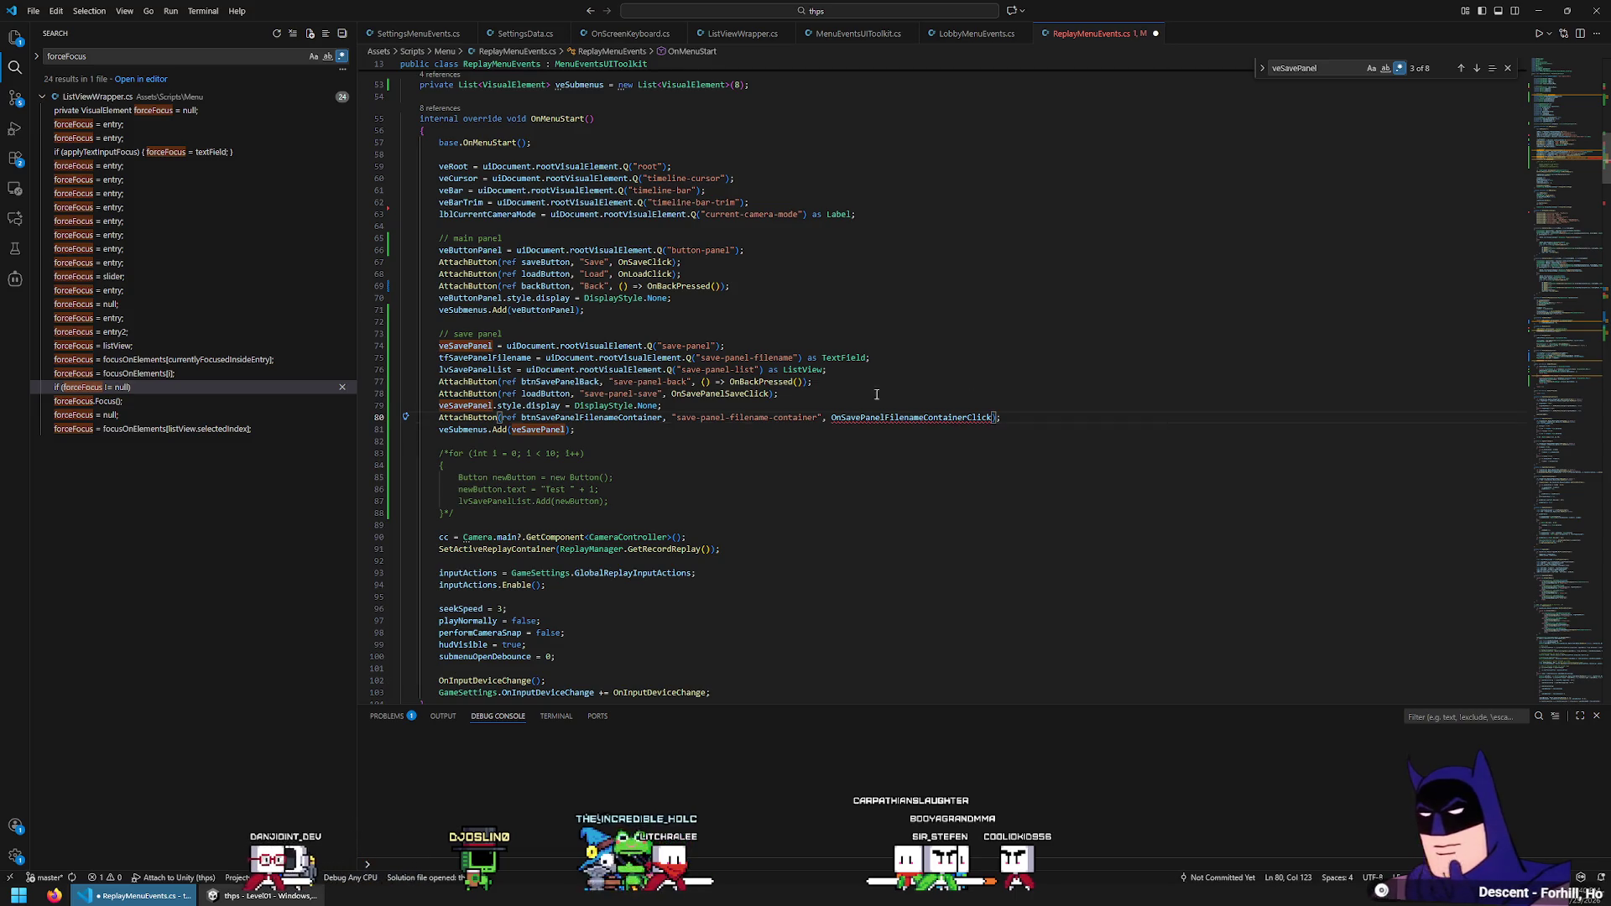
ctrl+click(720, 394)
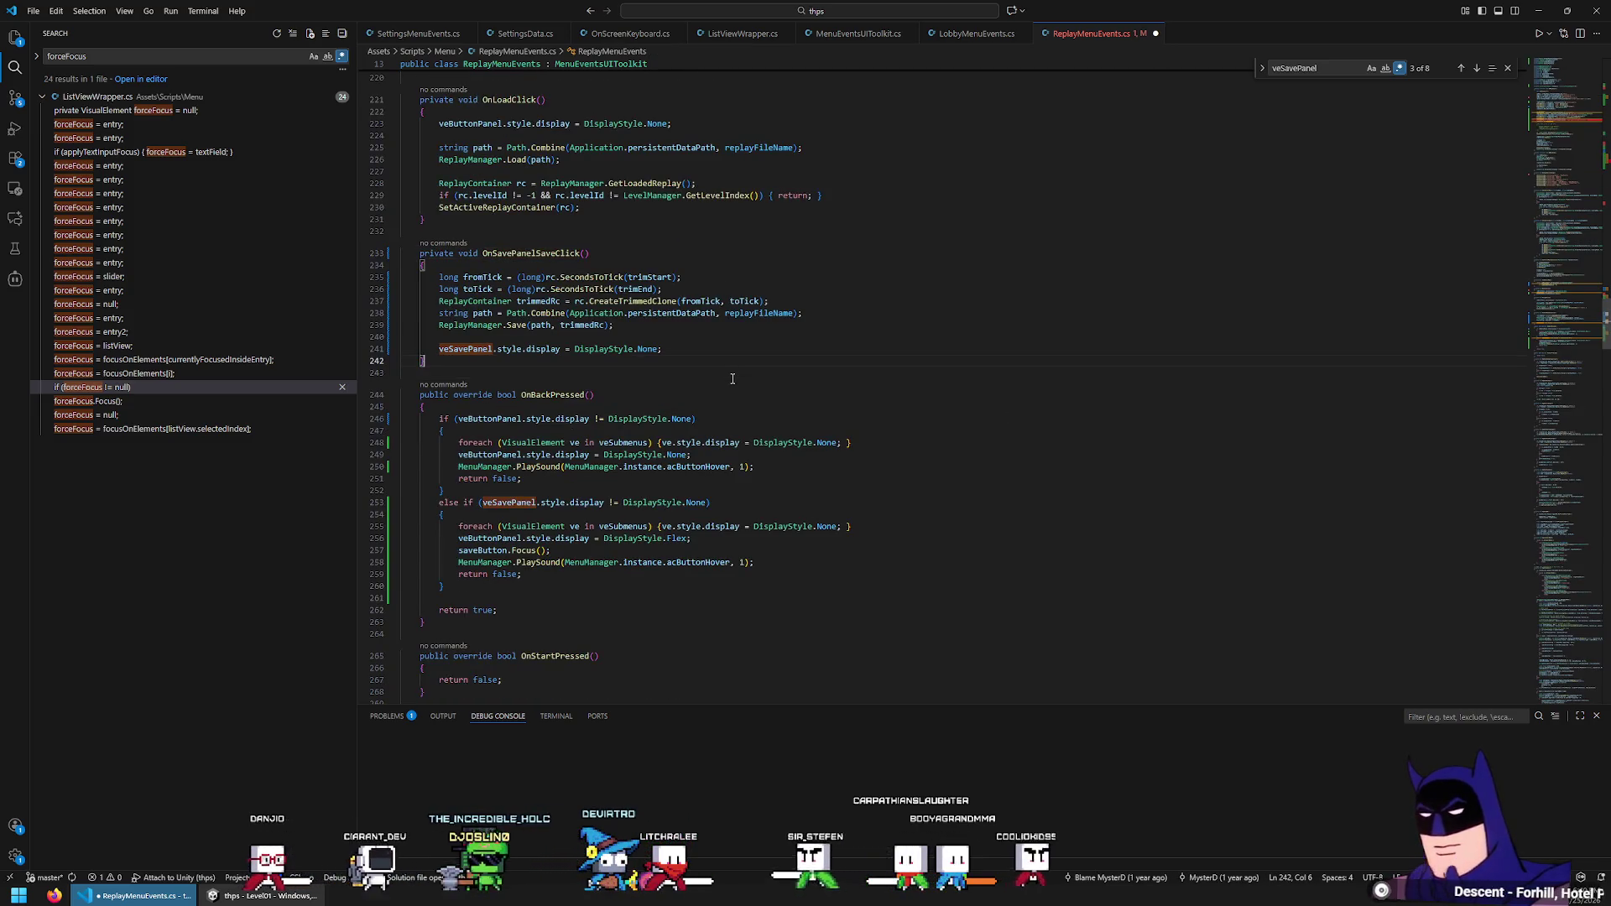
Declare private void OnSavePanelFilenameContainerClick below OnSavePanelSaveClick
key(Return)
key(Return)
text(private void)
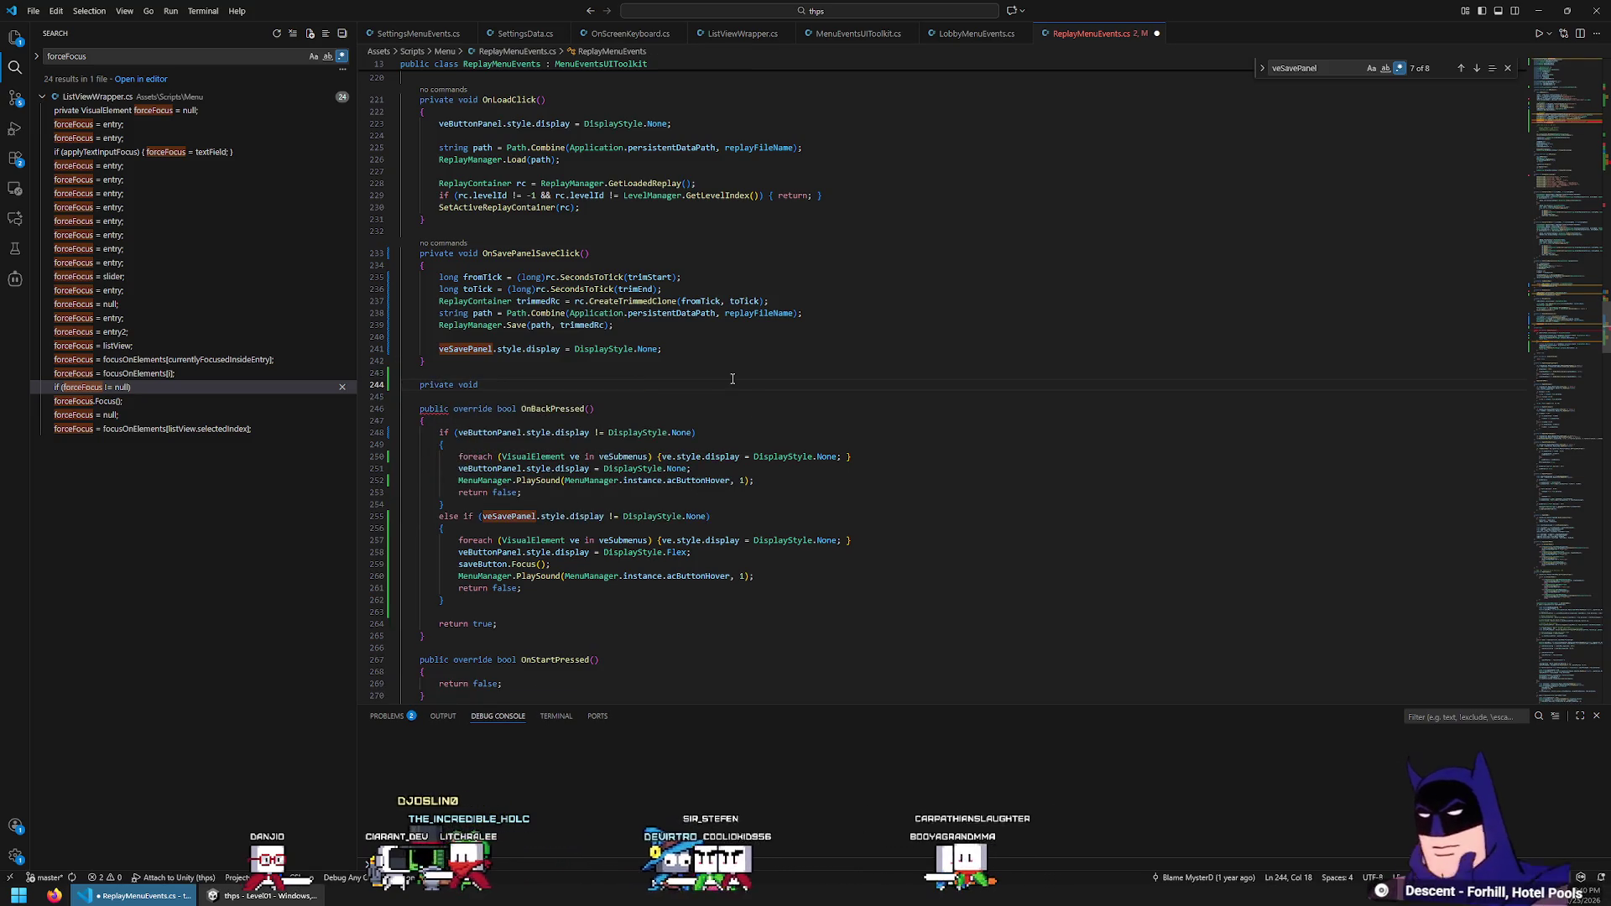
text(() => tfSavePanelFilename.Focus())
double_click(558, 253)
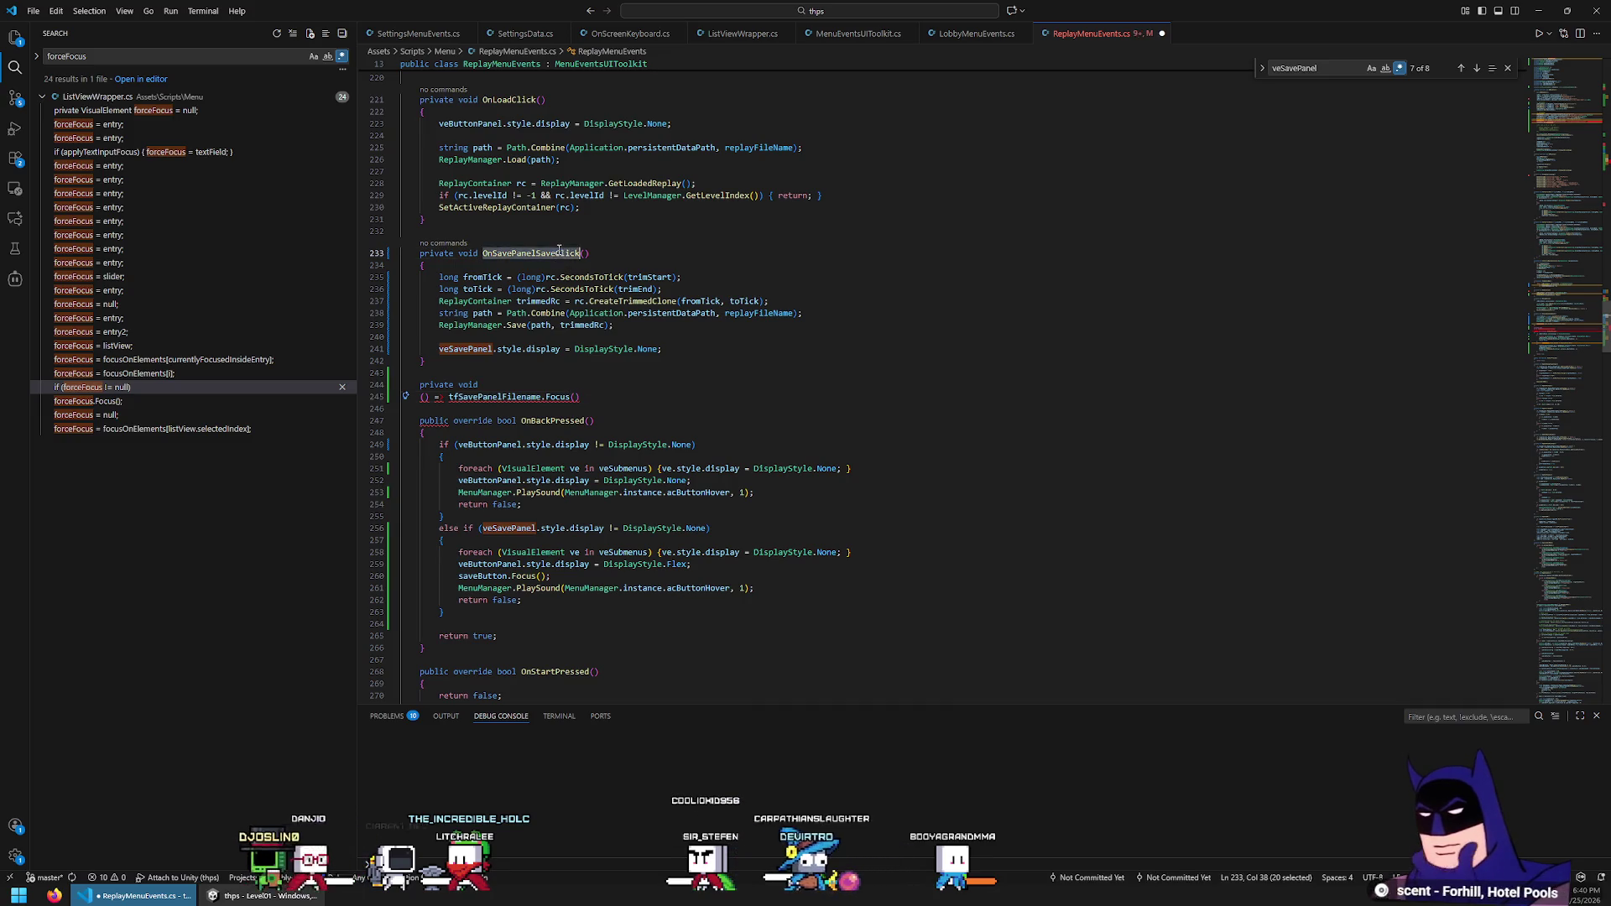
key(ctrl+f)
key(ctrl+z)
text(() => tfSavePanelFilename.Focus())
text(OnSavePanelFilenameContainerClick)
key(Return)
text({)
key(Return)
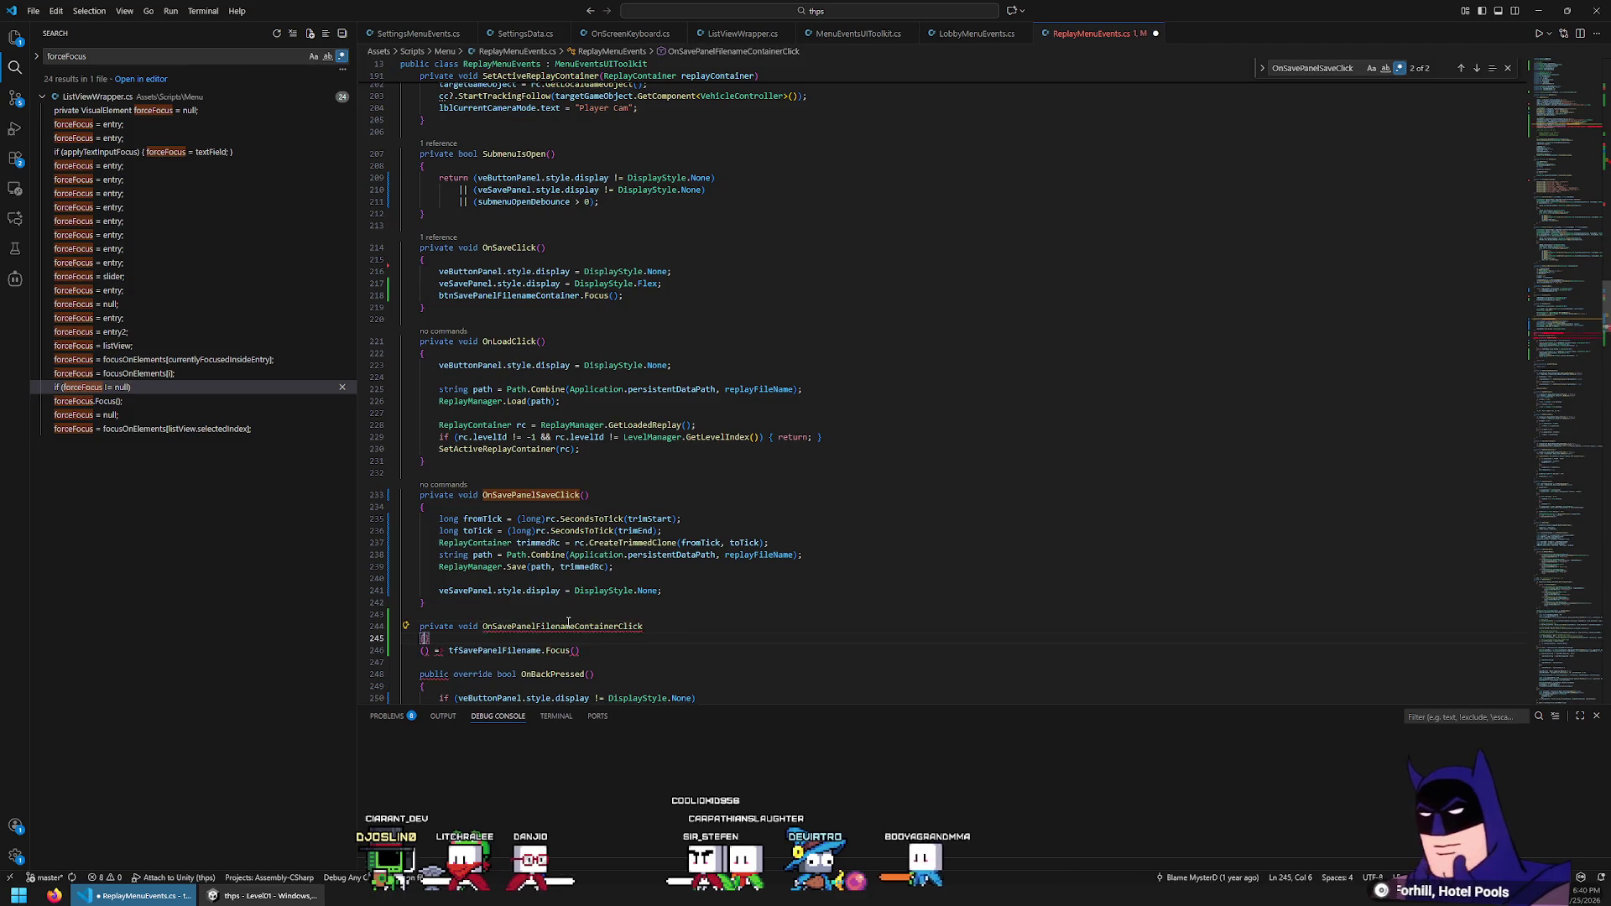
Move tfSavePanelFilename.Focus(); into the new method's body and delete the leftover lambda line
key(Down)
key(Down)
key(Home)
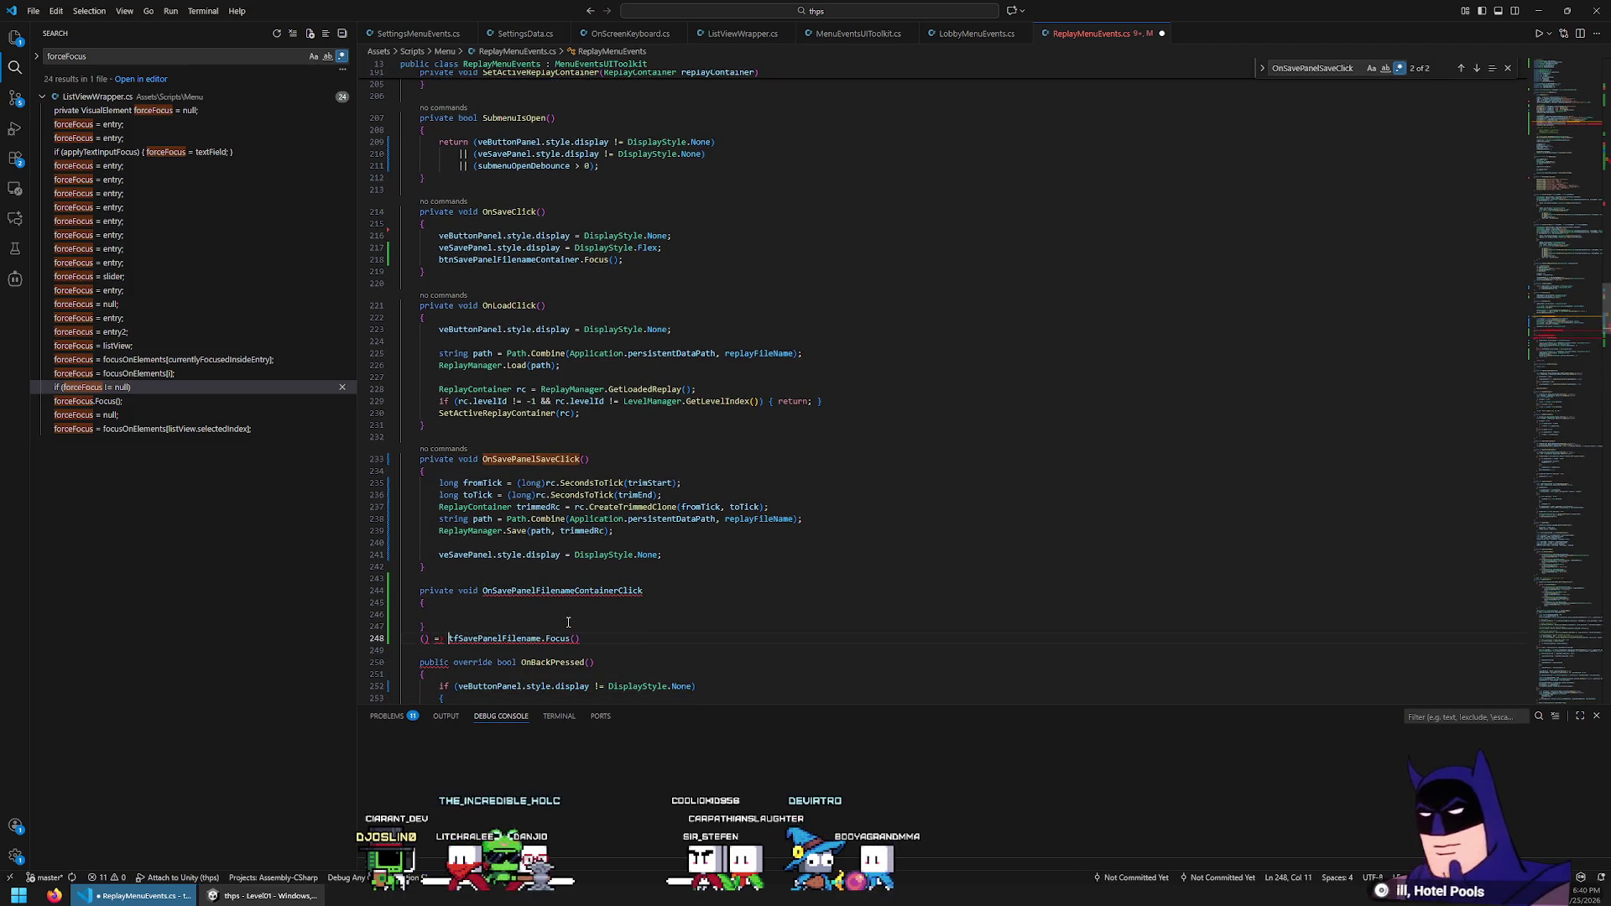
key(ctrl+c)
key(Up)
key(Up)
key(ctrl+v)
key(Down)
key(Down)
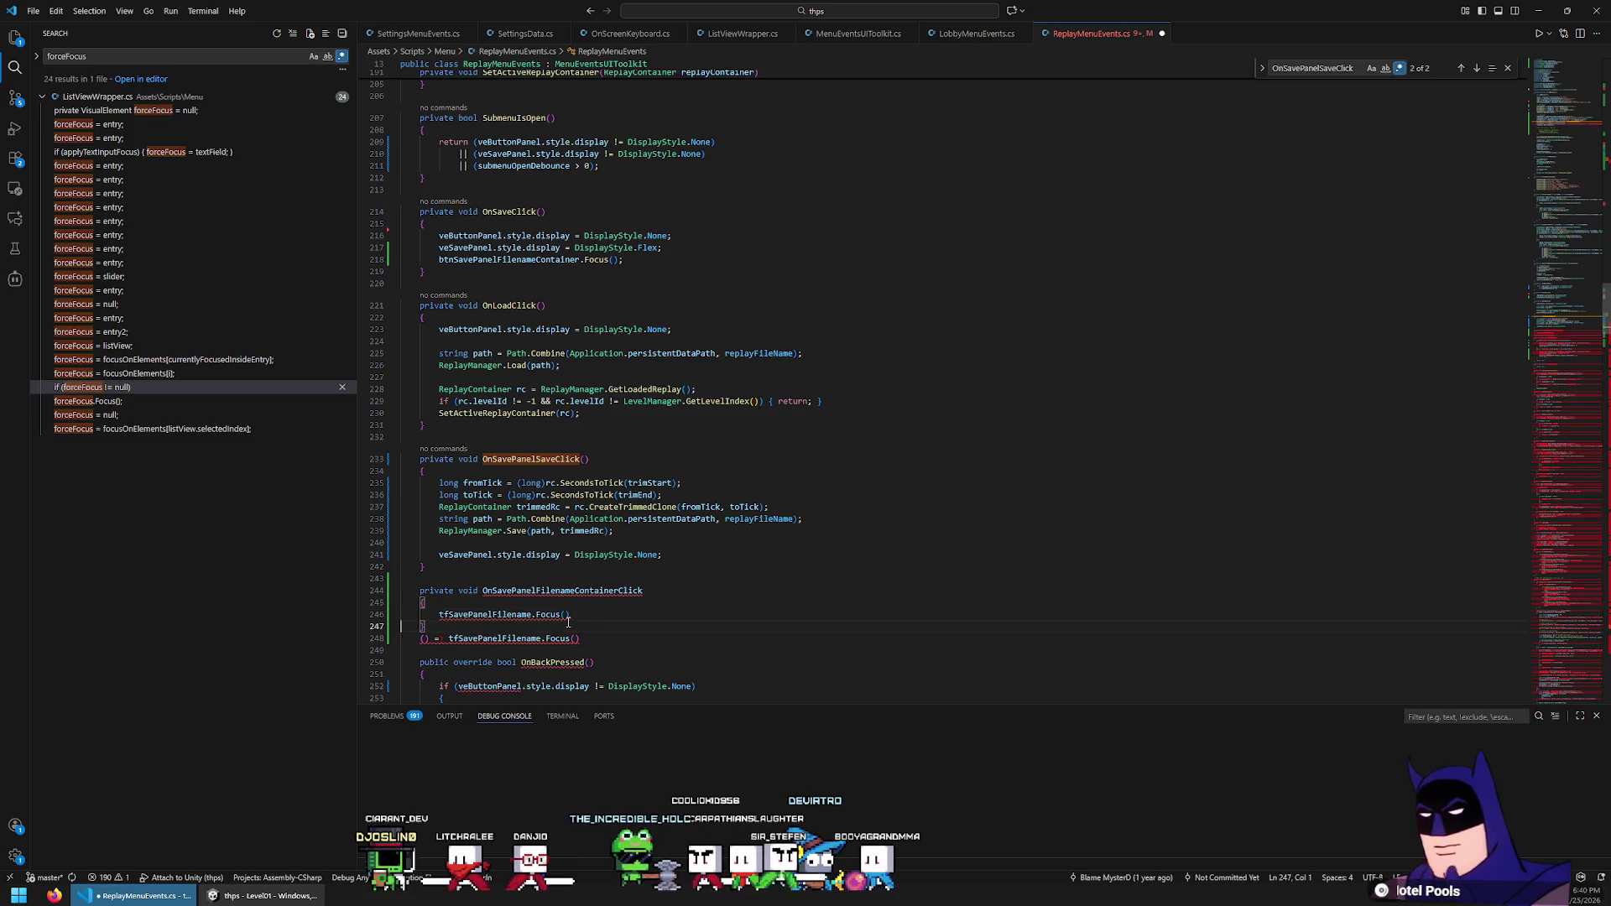
key(ctrl+l)
key(BackSpace)
key(BackSpace)
key(Up)
key(End)
text(;)
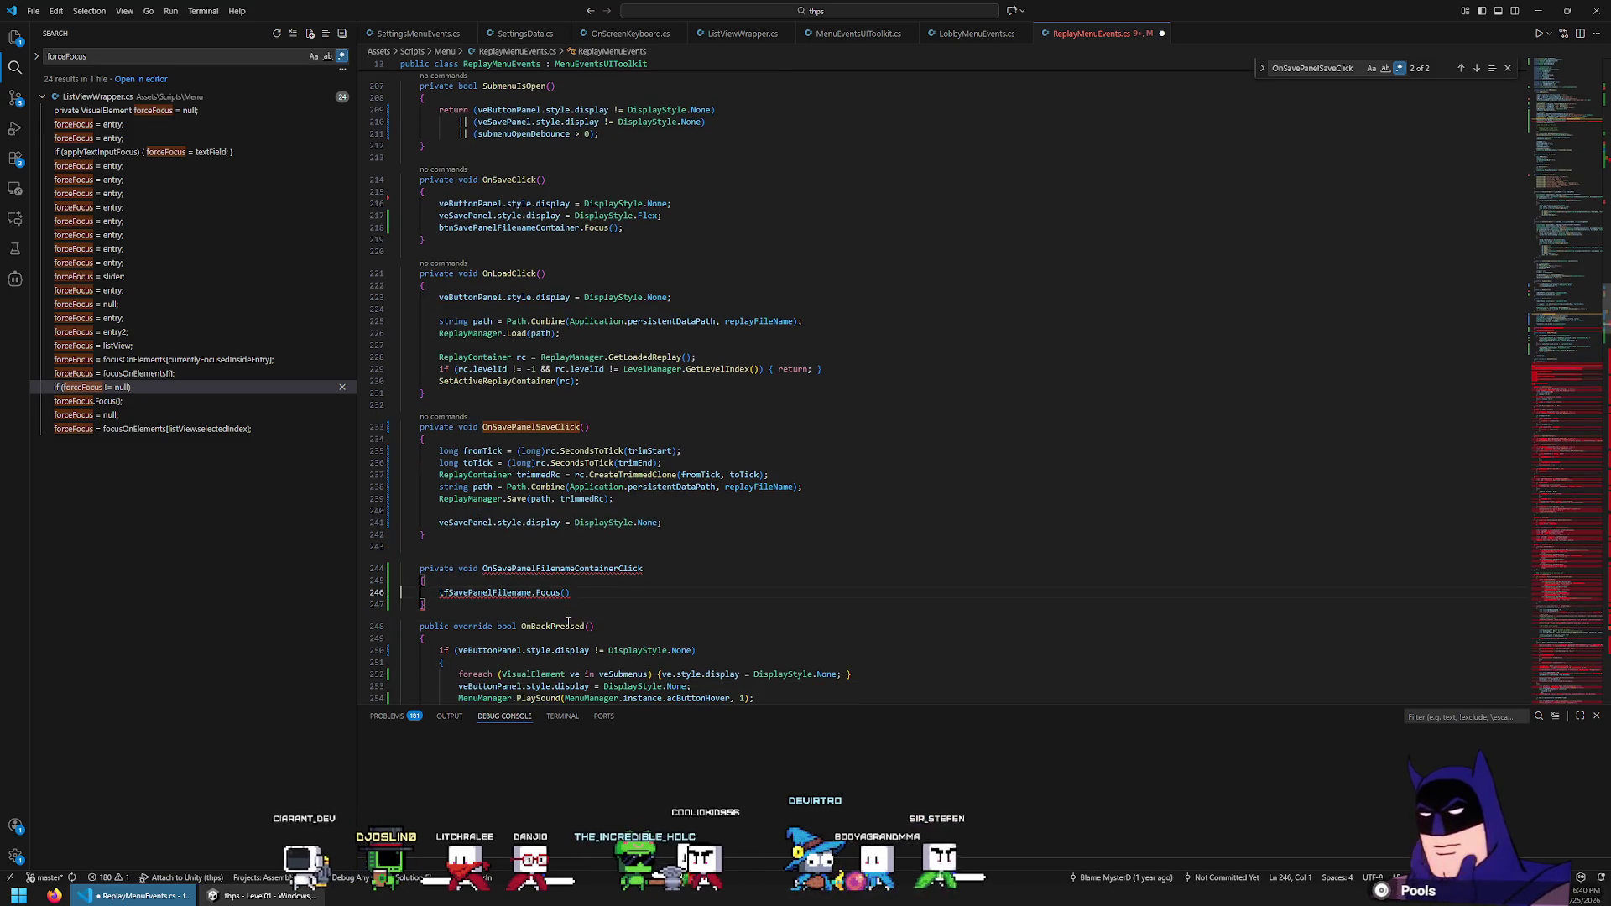
key(Up)
key(Up)
key(ctrl+l)
key(Up)
key(Up)
key(Up)
Add the missing () parameter list to the OnSavePanelFilenameContainerClick declaration
scroll(737, 444, down, 3)
click(738, 442)
text(())
key(Down)
key(Down)
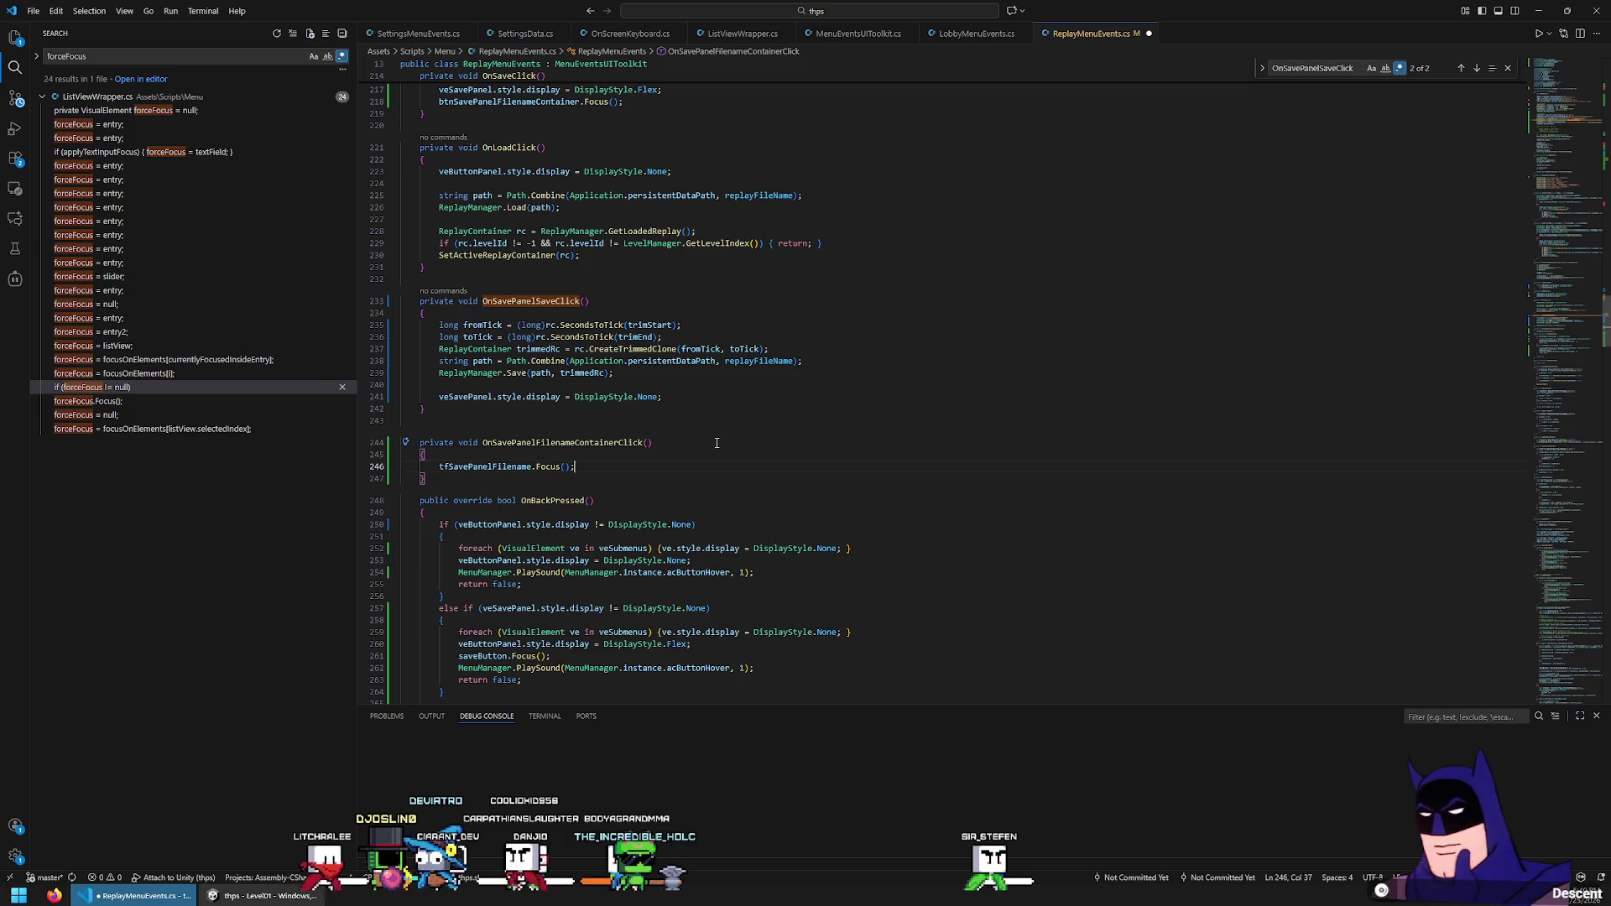
key(Up)
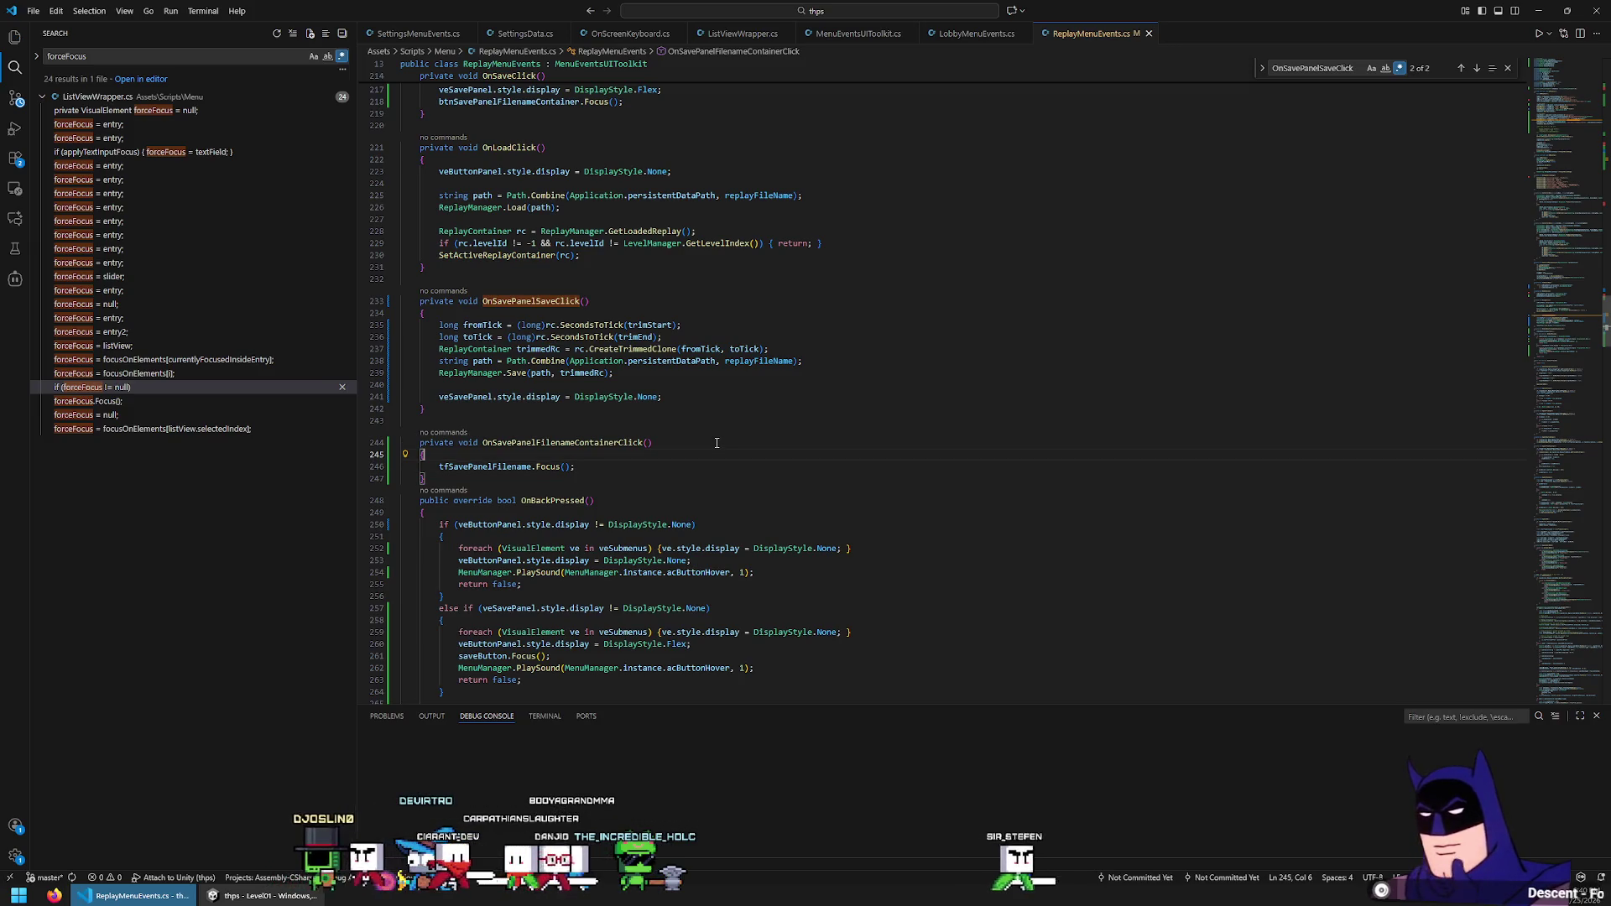
In ListViewWrapper.cs, delete the commented-out text field callback block and save
click(727, 33)
scroll(728, 391, up, 20)
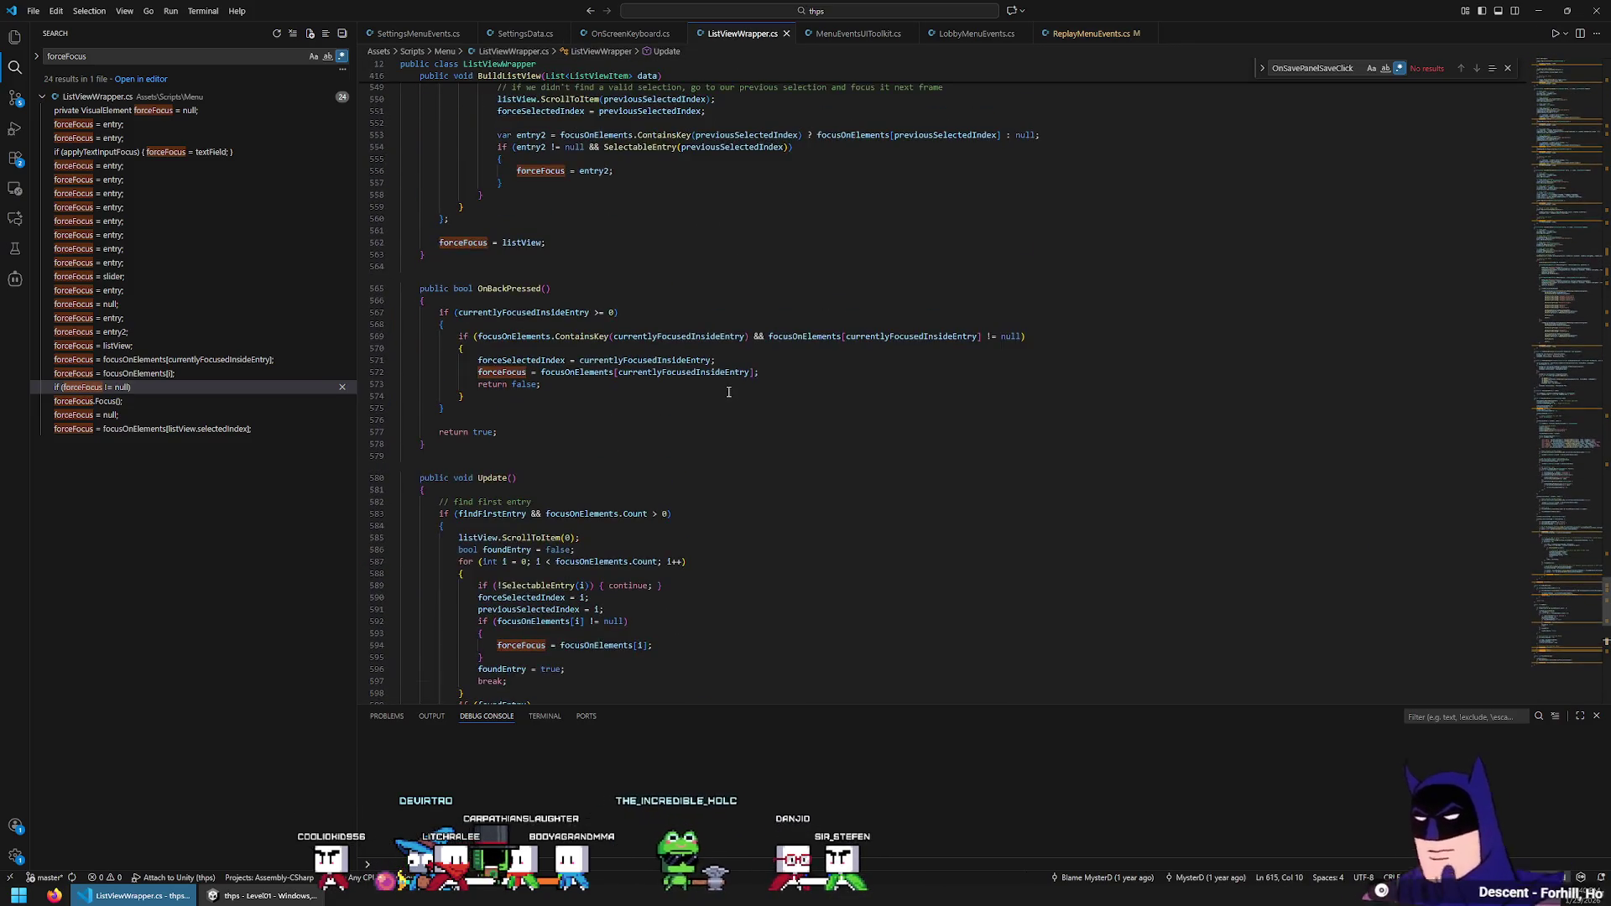
scroll(726, 393, up, 9)
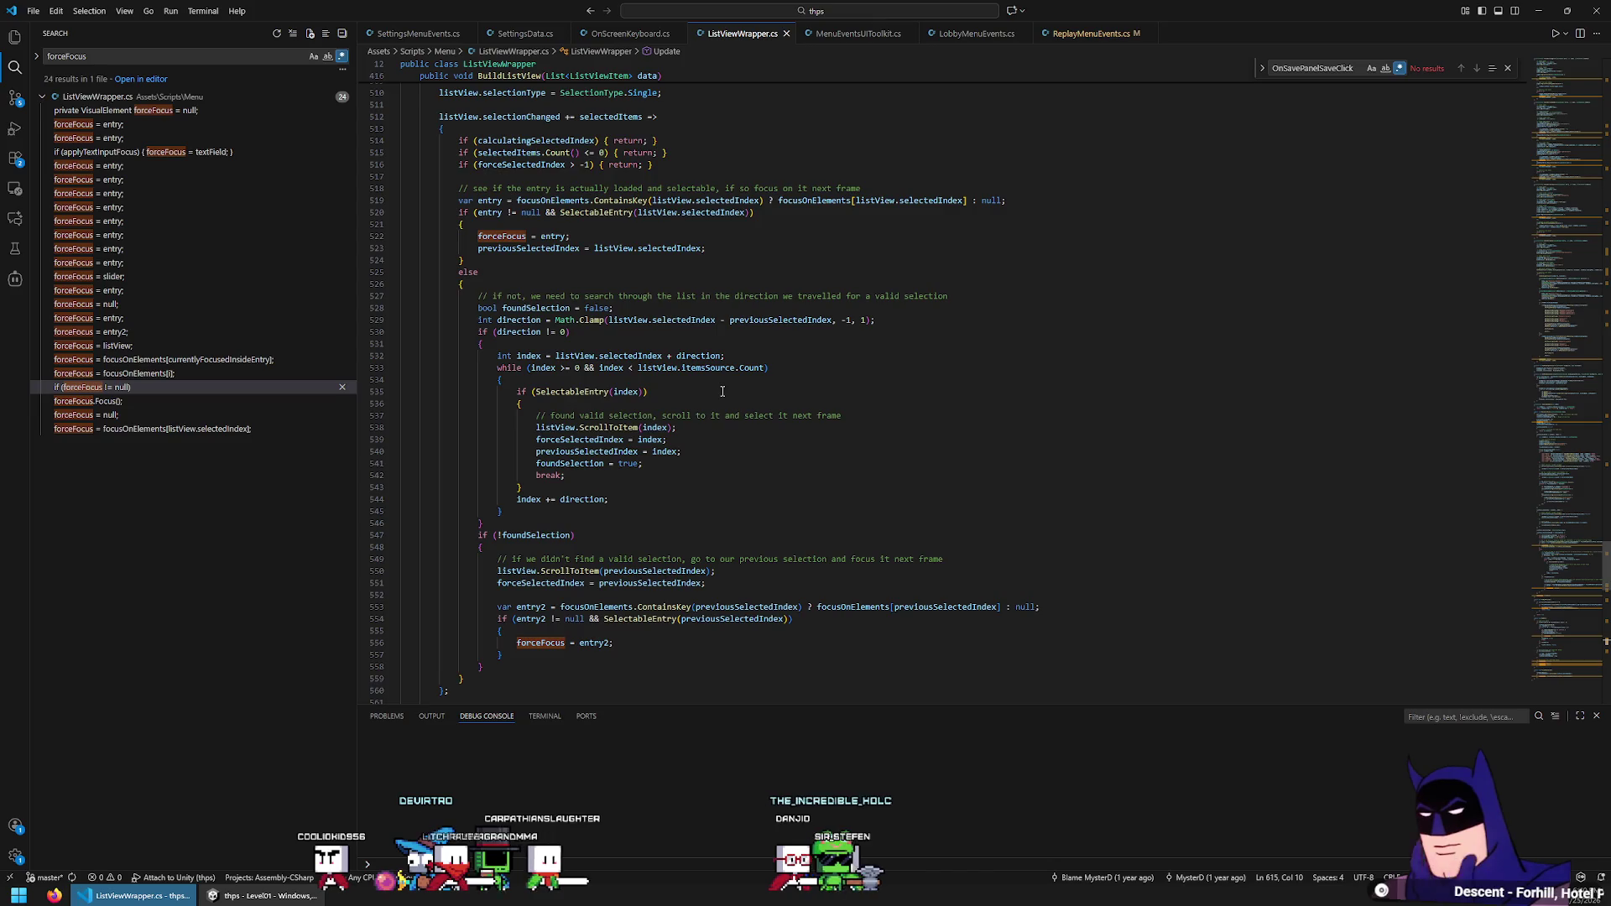
scroll(722, 391, up, 7)
scroll(728, 388, up, 8)
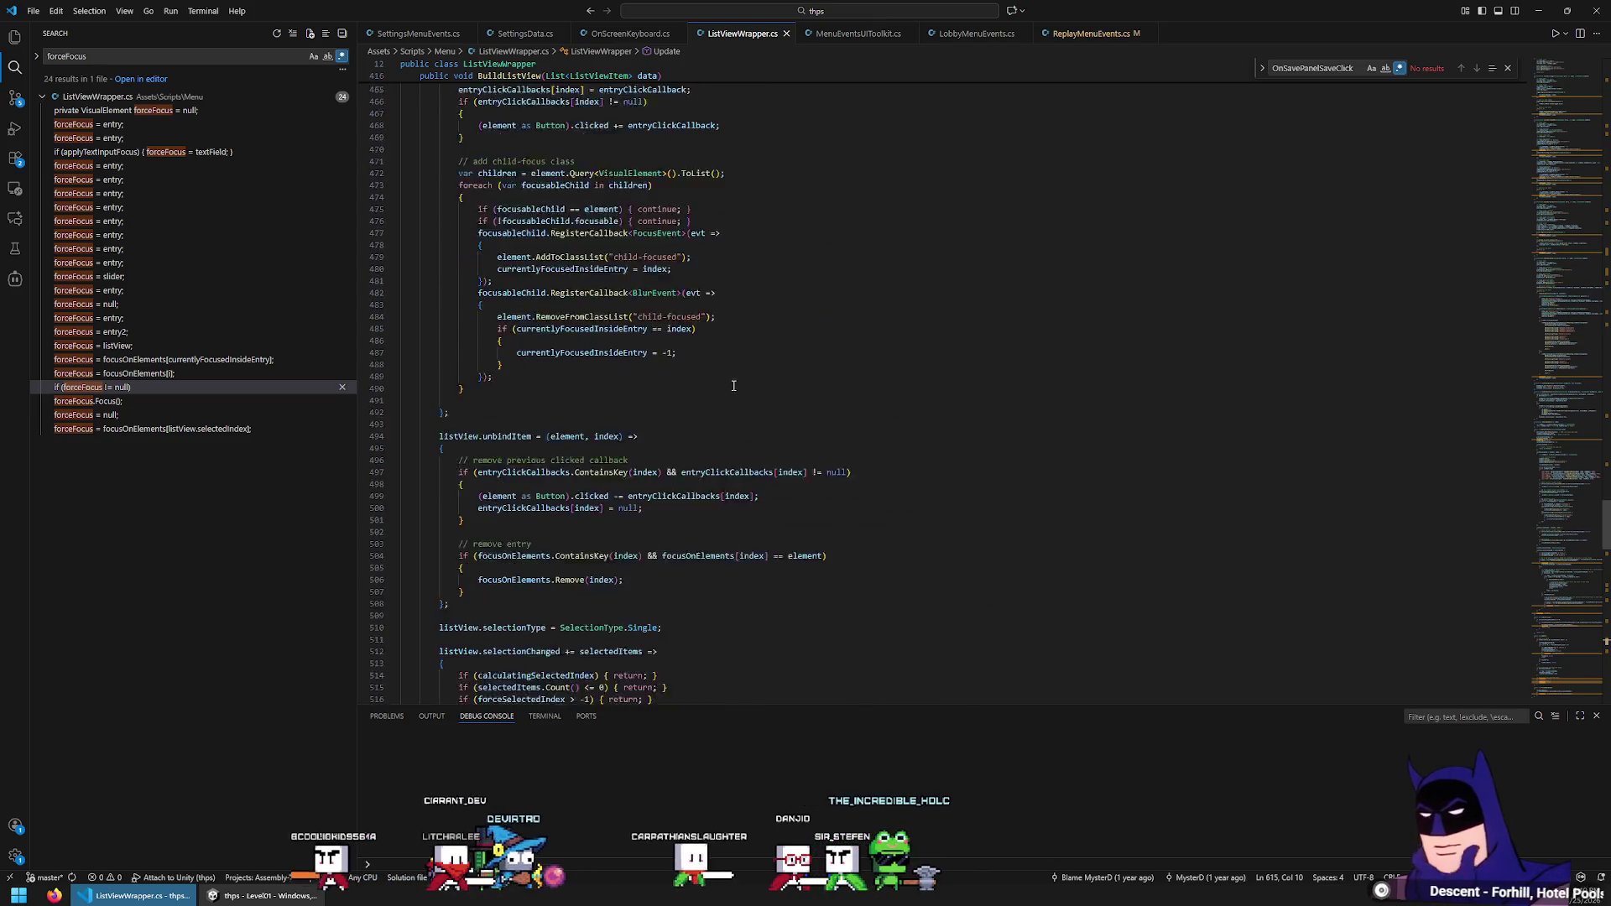
key(ctrl+Home)
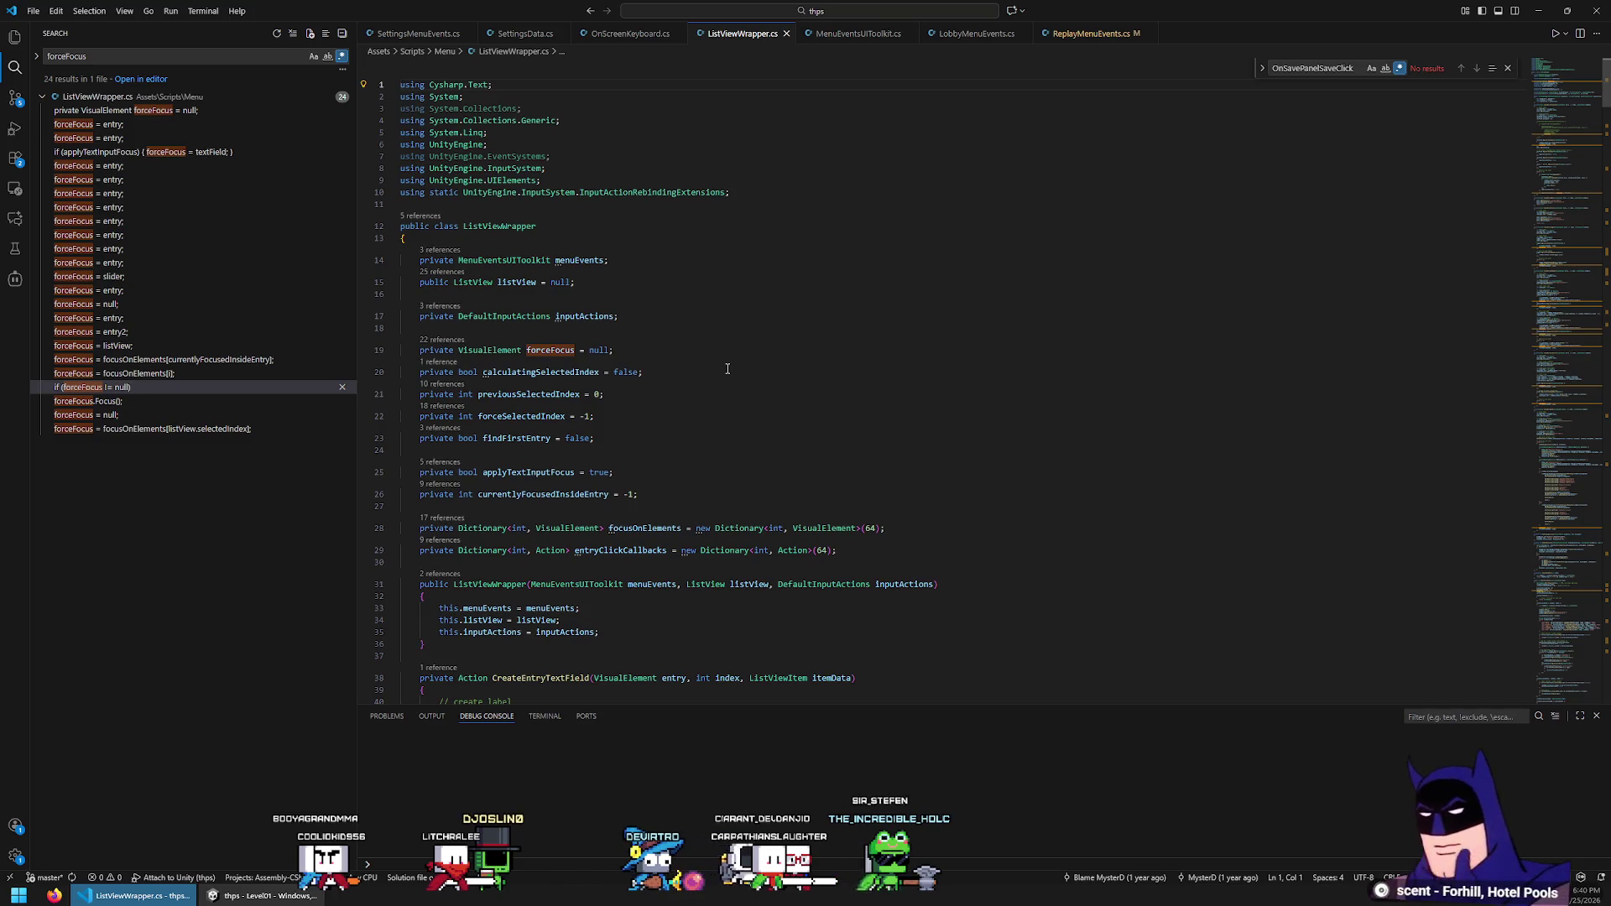
double_click(499, 226)
scroll(826, 495, down, 7)
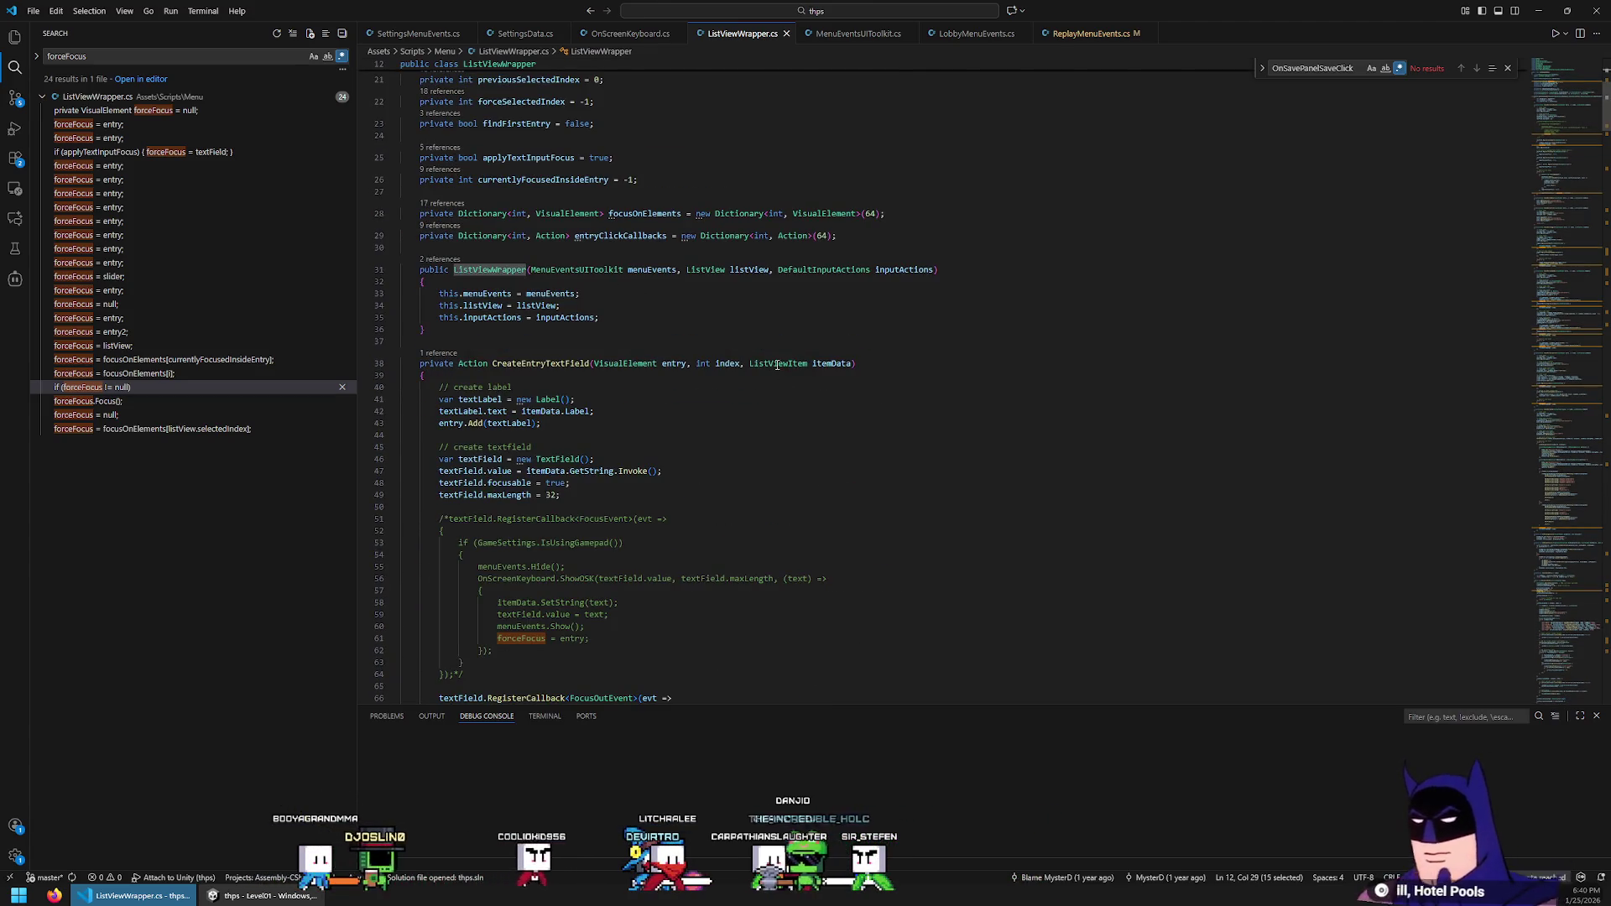
scroll(768, 319, up, 5)
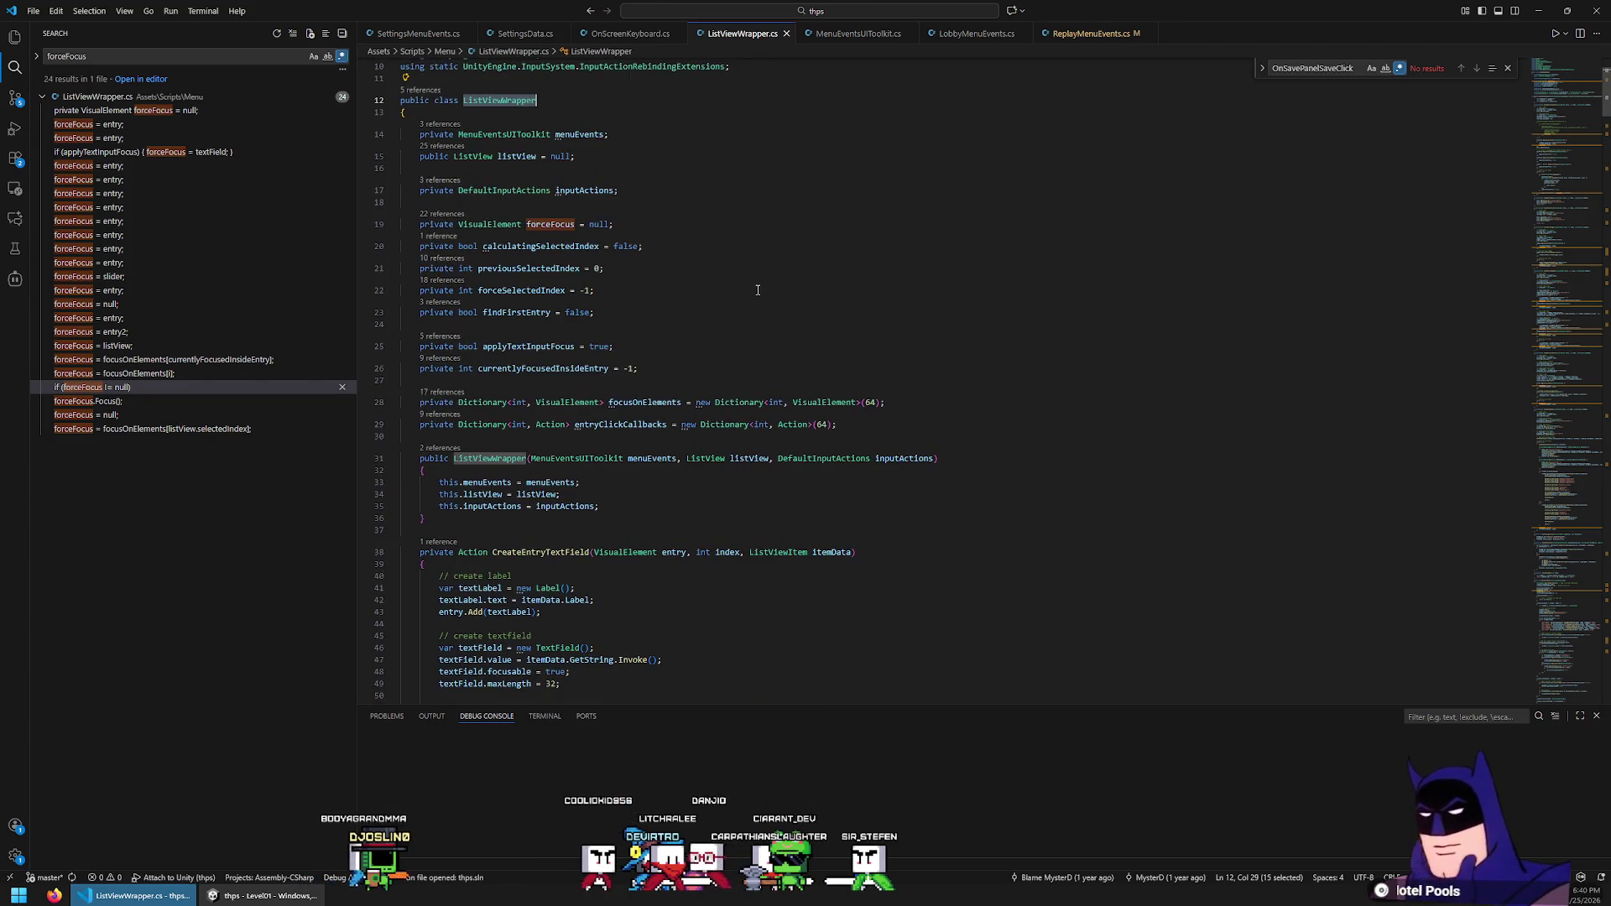
scroll(752, 271, down, 6)
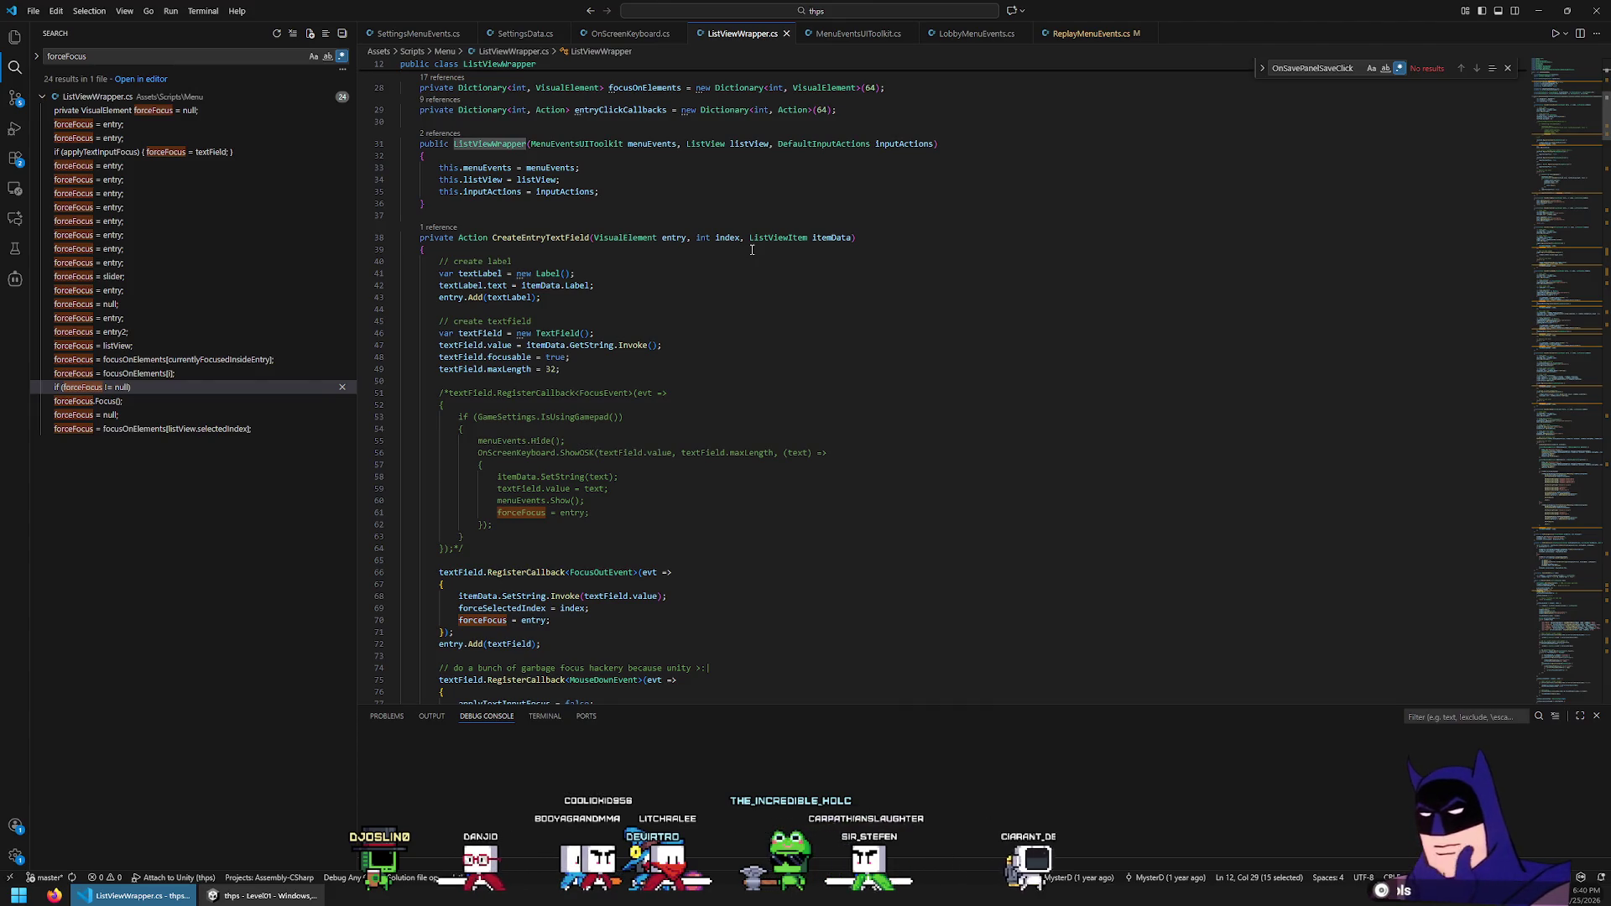
scroll(752, 249, down, 3)
drag(536, 255, 536, 433)
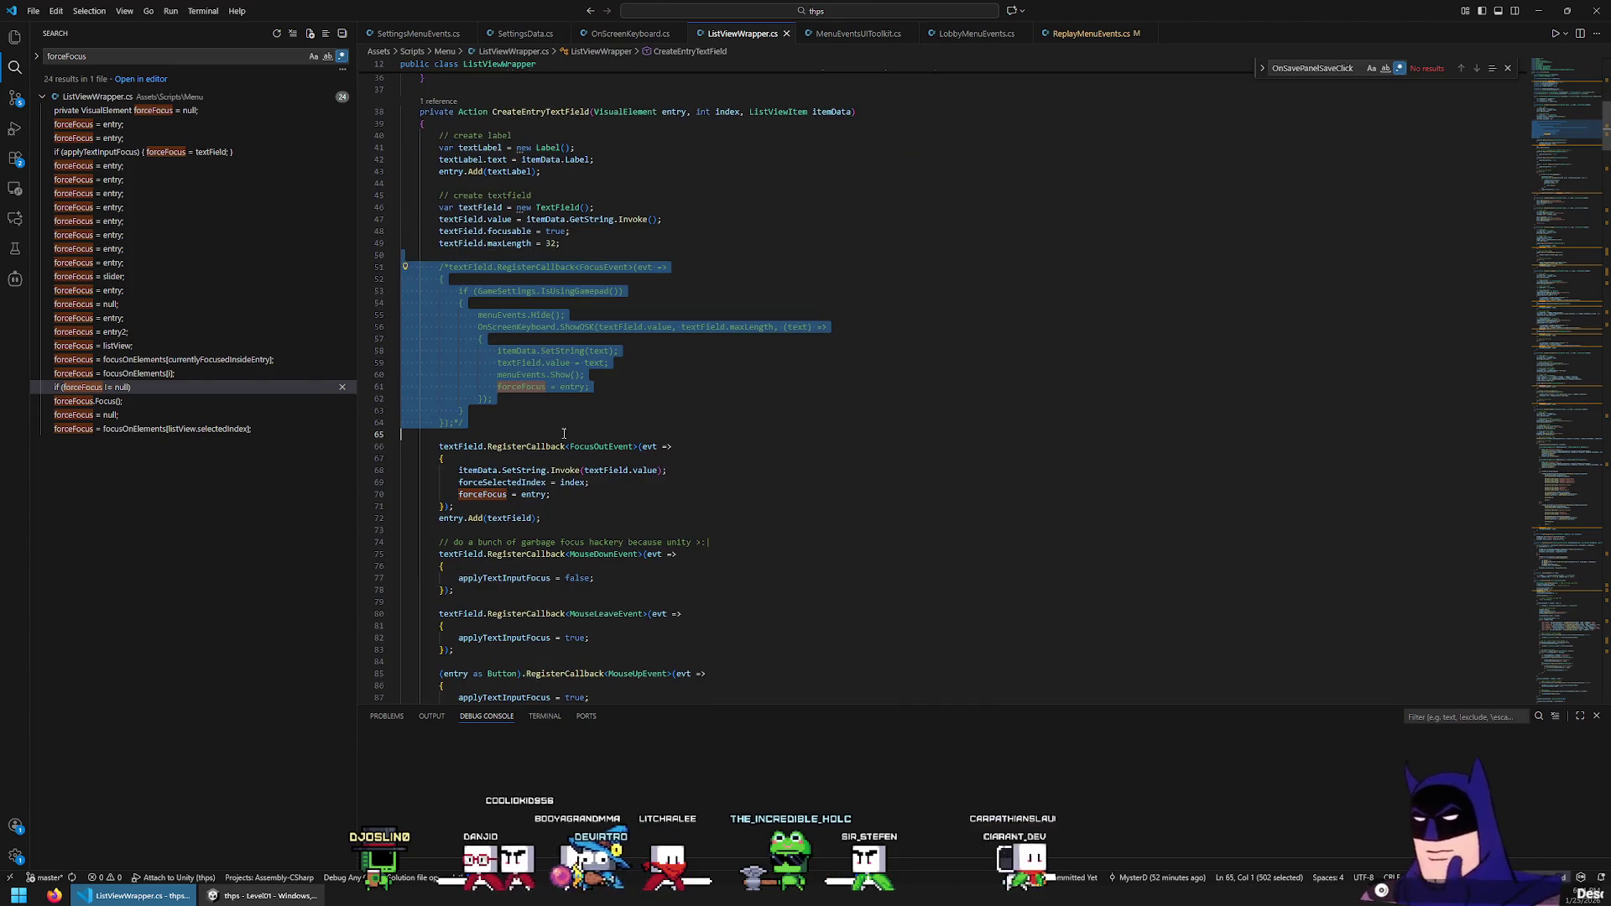
key(Delete)
key(ctrl+s)
Select the gamepad on-screen-keyboard block and go to the filename container handler in ReplayMenuEvents.cs
scroll(682, 499, down, 7)
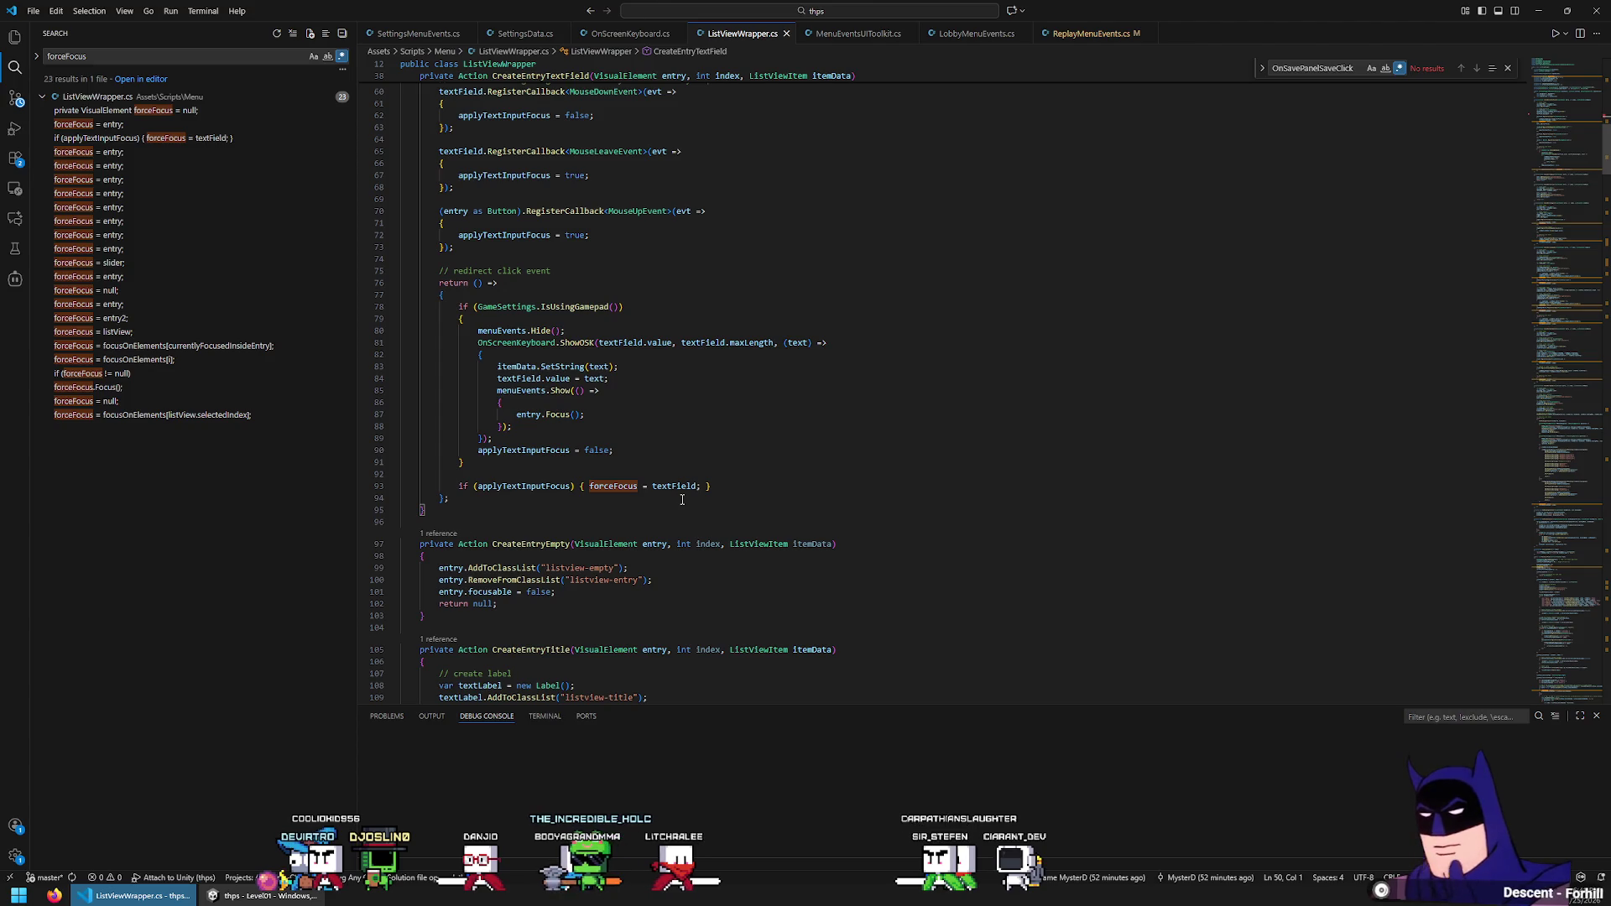
click(497, 299)
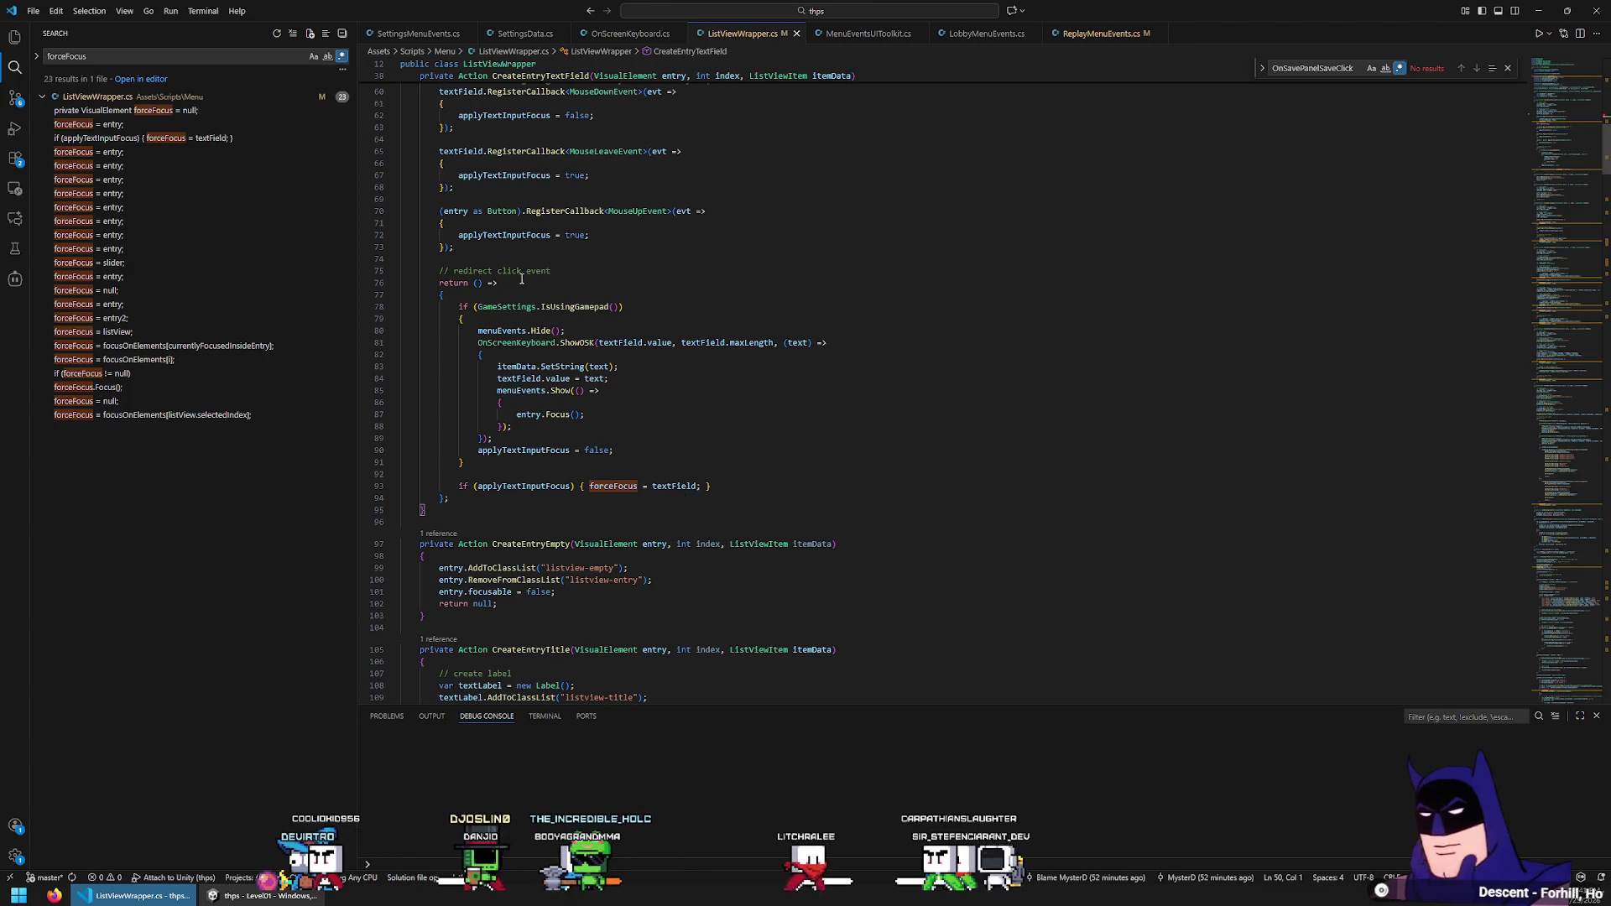
shift+click(464, 462)
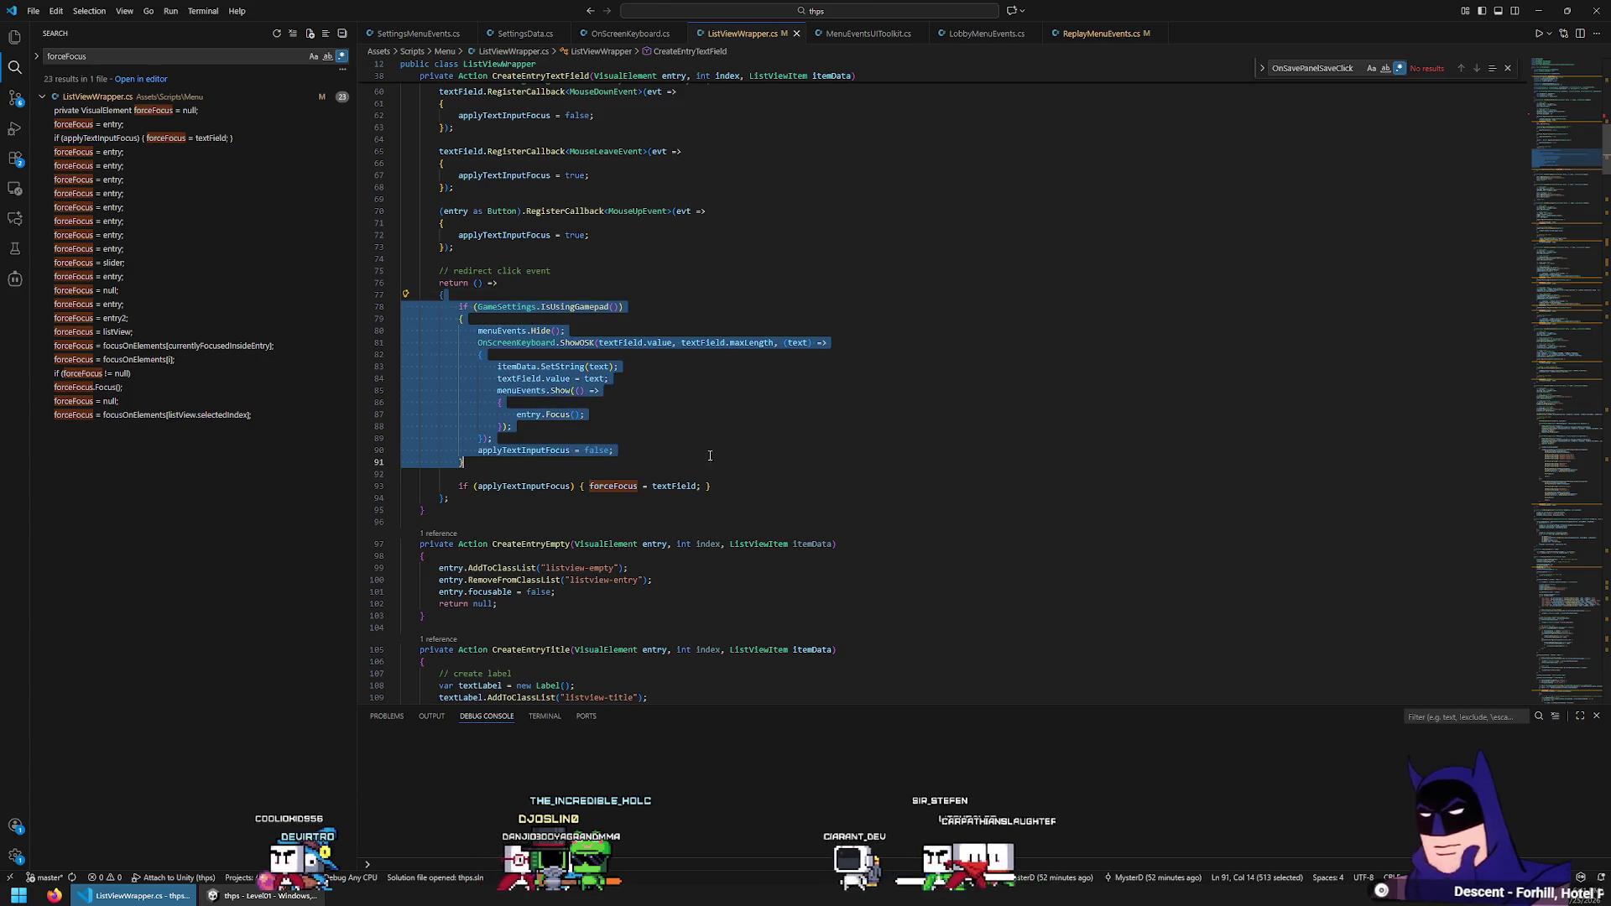
click(1099, 33)
click(664, 463)
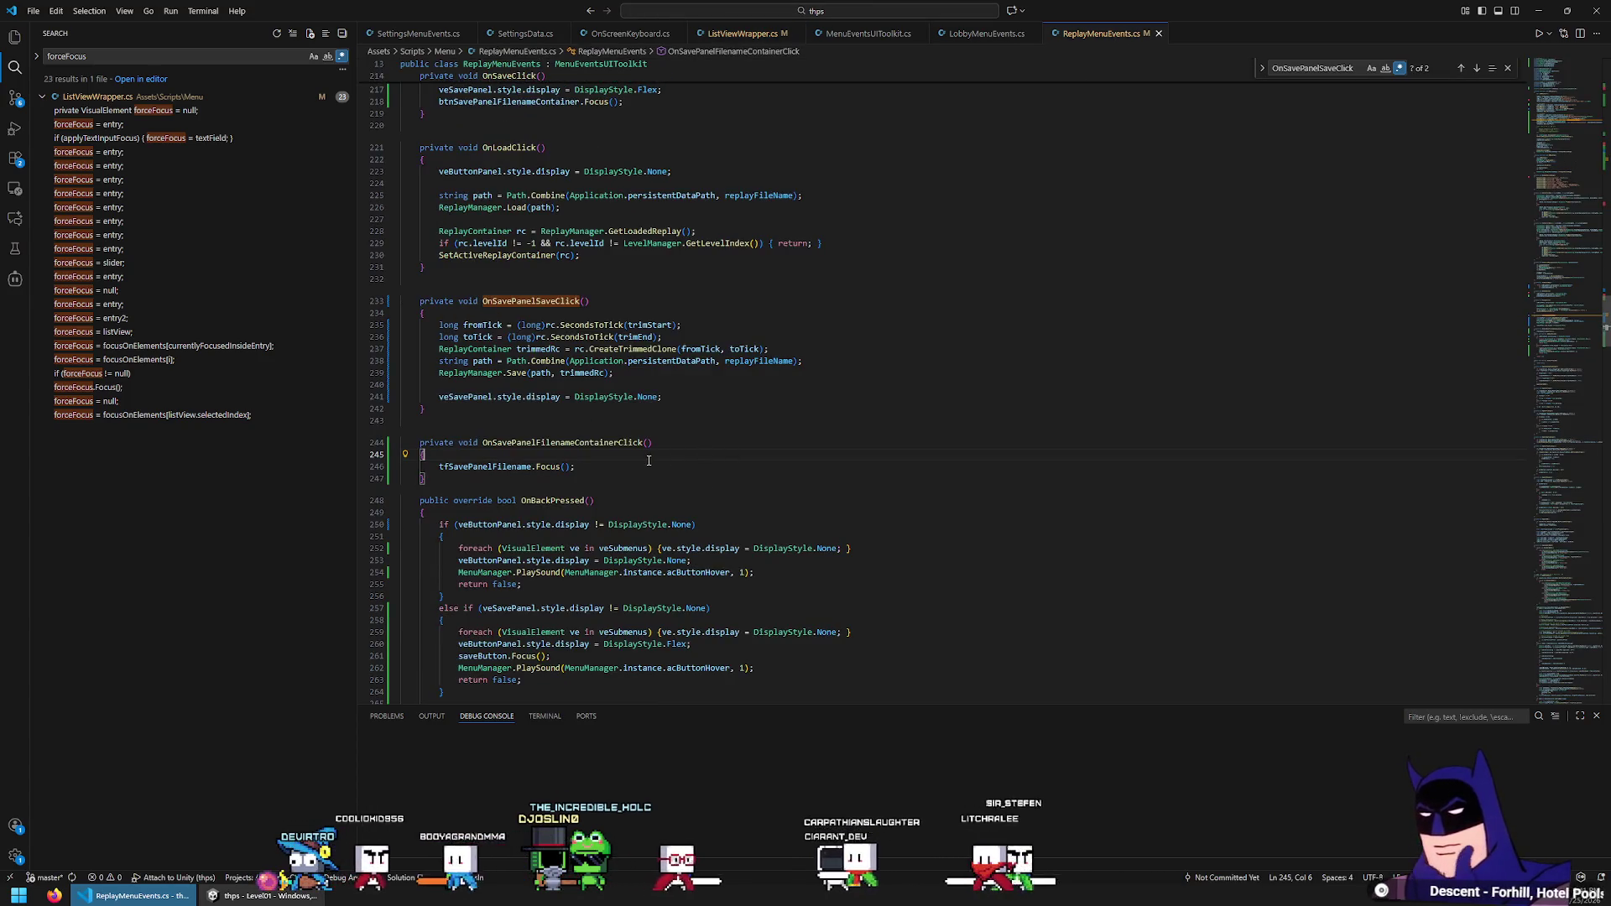
Paste the gamepad block into the handler, outdent it, and replace applyTextInputFocus with return;
text(if (GameSettings.IsUsingGamepad())             {                 menuEvents.Hide();                 OnScreenKeyboard.ShowOSK(textField.value, textField.maxLength, (text) =>                 {                     itemData.SetString(text);                     textField.value = text;                     menuEvents.Show(() =>                     {                         entry.Focus();                     });                 });                 applyTextInputFocus = false;             })
key(shift+Up)
key(shift+Up)
key(shift+Up)
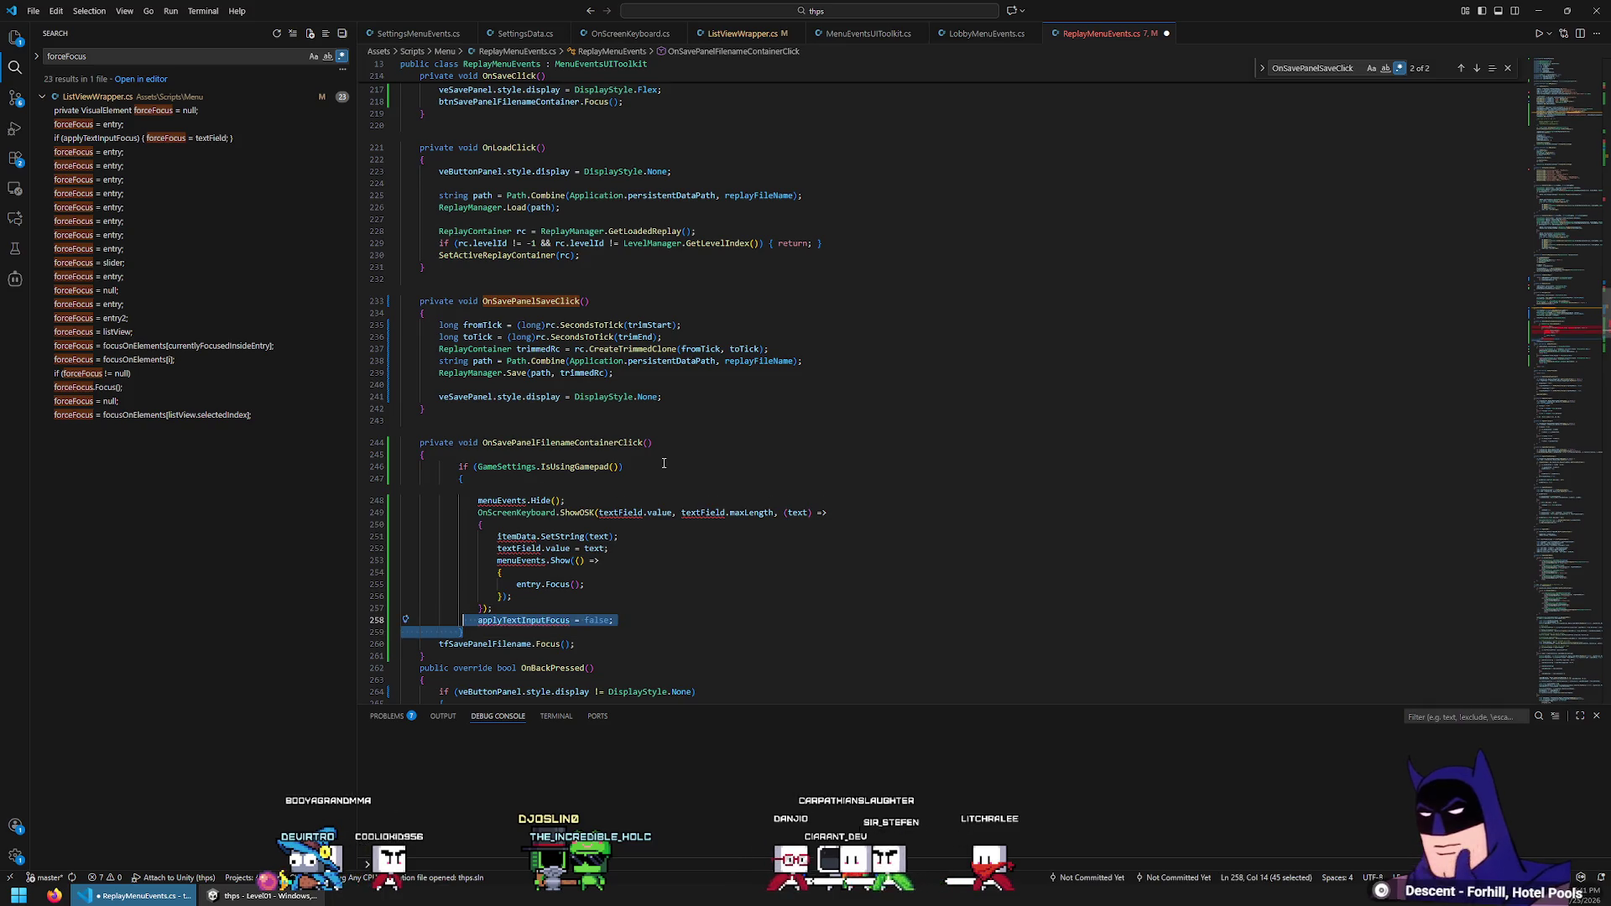
key(shift+Down)
key(shift+Tab)
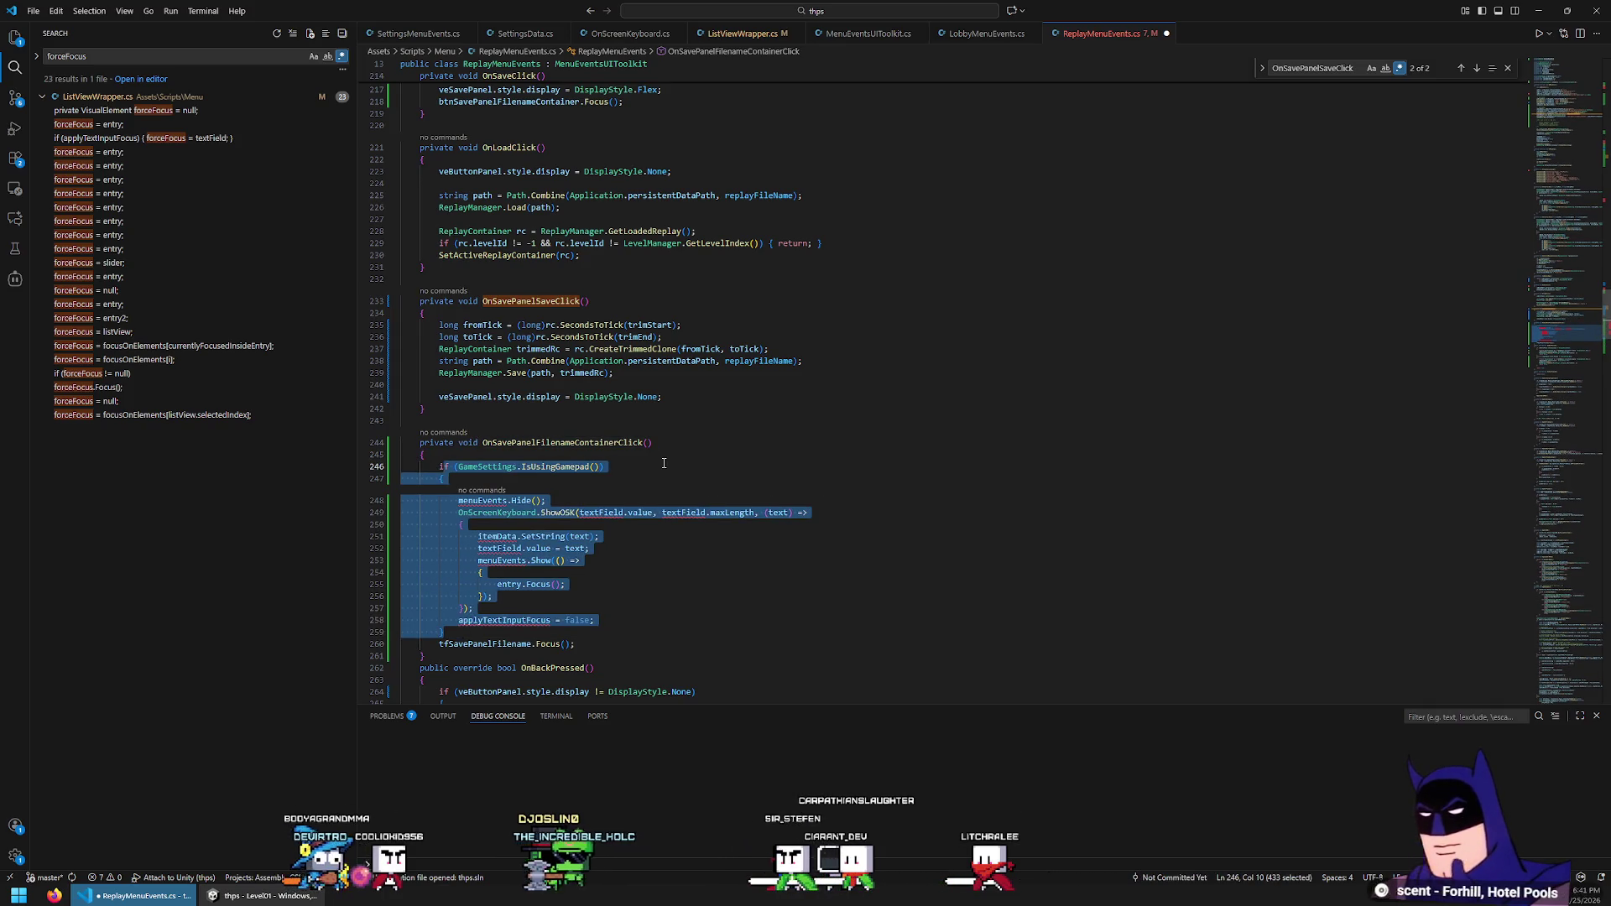
key(Right)
key(Up)
key(End)
key(Return)
text(return;)
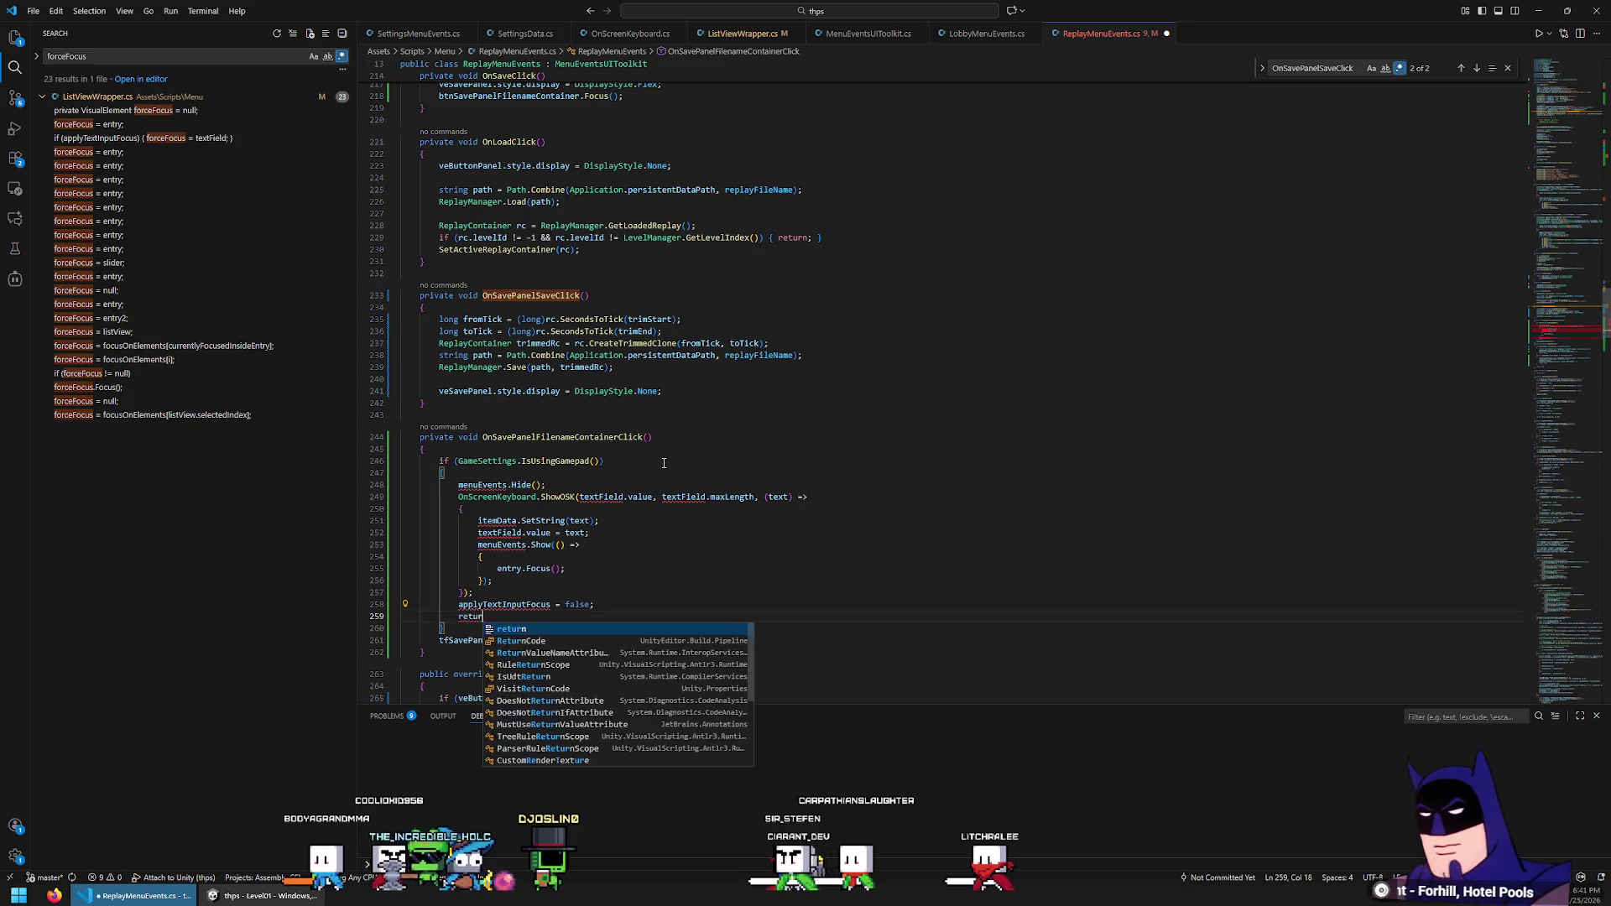
key(Home)
key(Home)
key(shift+Up)
key(Delete)
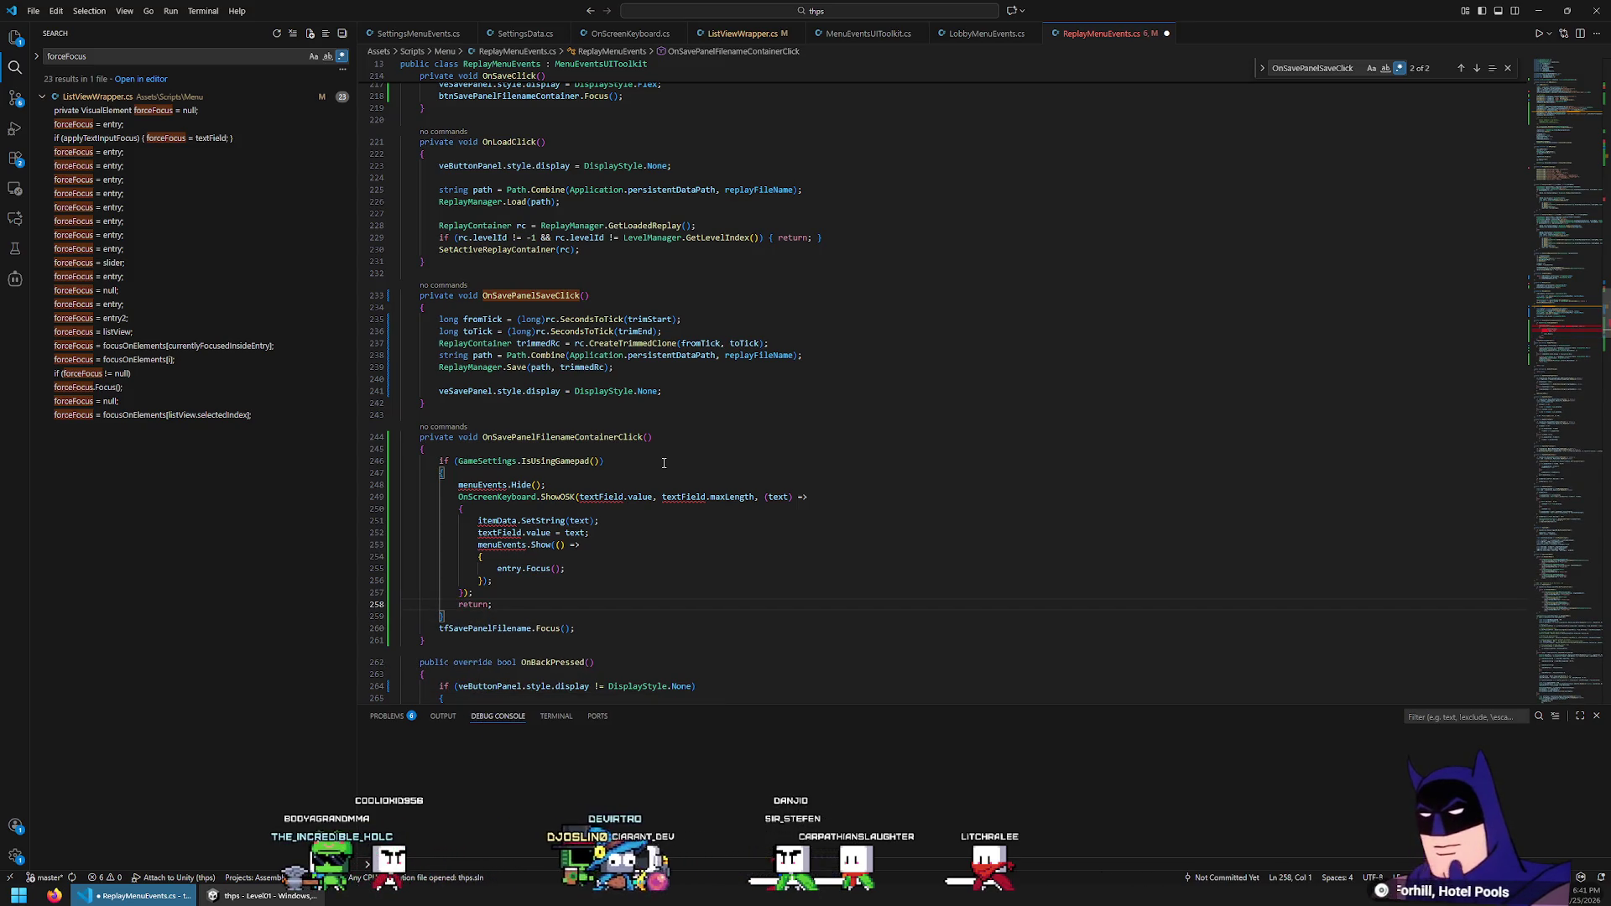
Remove the menuEvents. prefixes from the Hide and Show calls
click(497, 485)
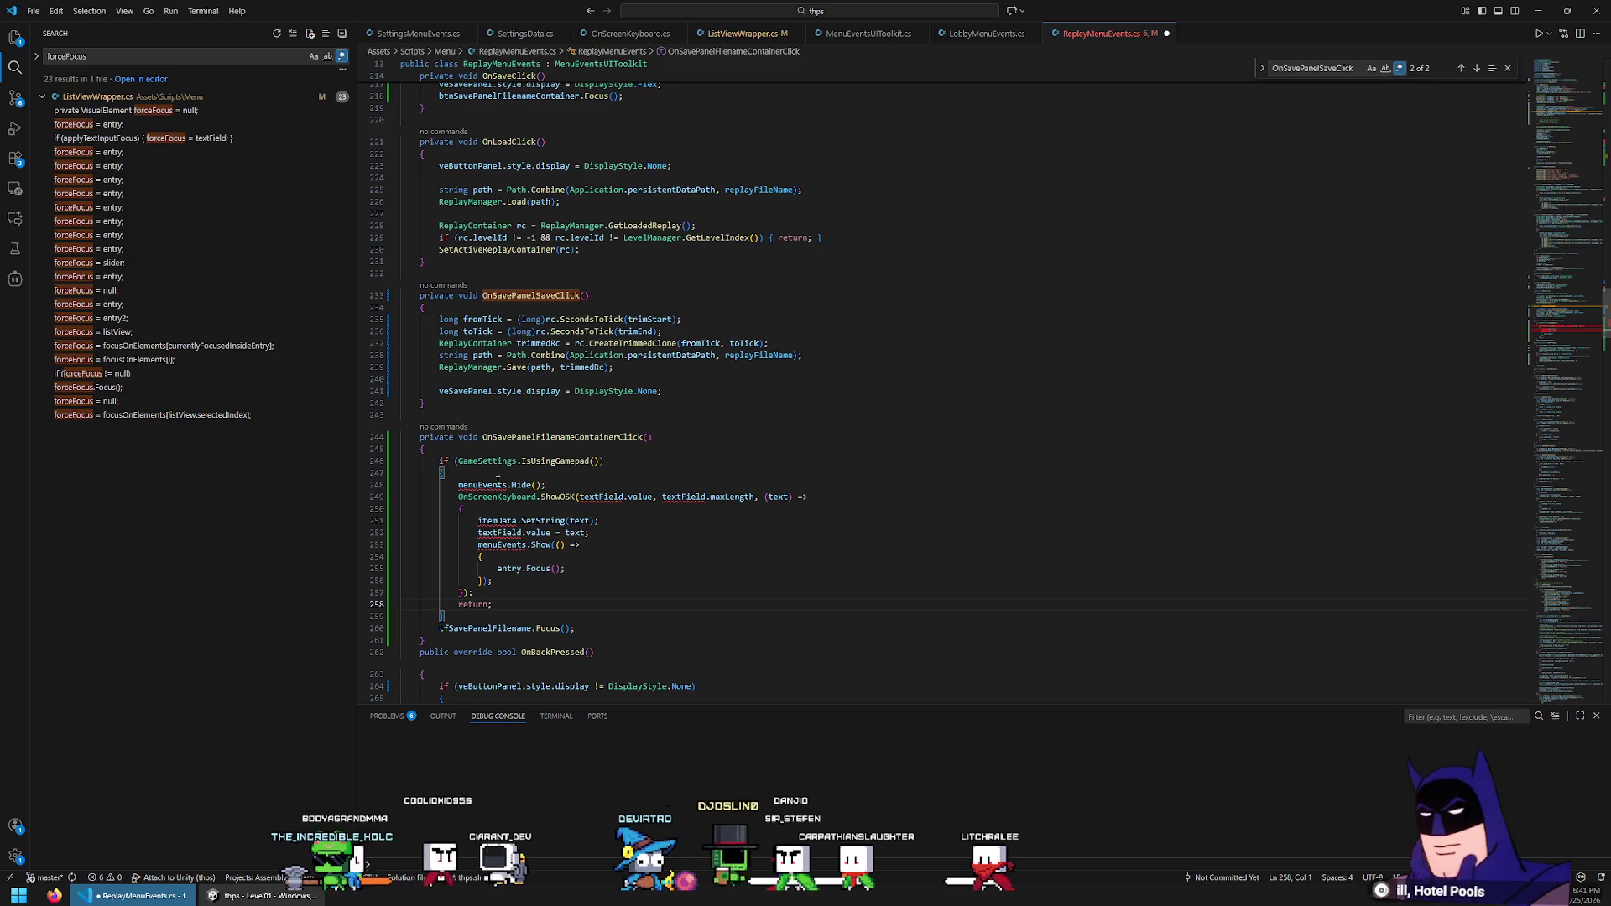
key(ctrl+shift+Left)
key(Delete)
key(Delete)
click(614, 545)
key(Home)
key(ctrl+shift+Right)
key(Delete)
key(Delete)
Set btnSavePanelFilenameContainer as the refocus target and select itemData for replacement
click(535, 549)
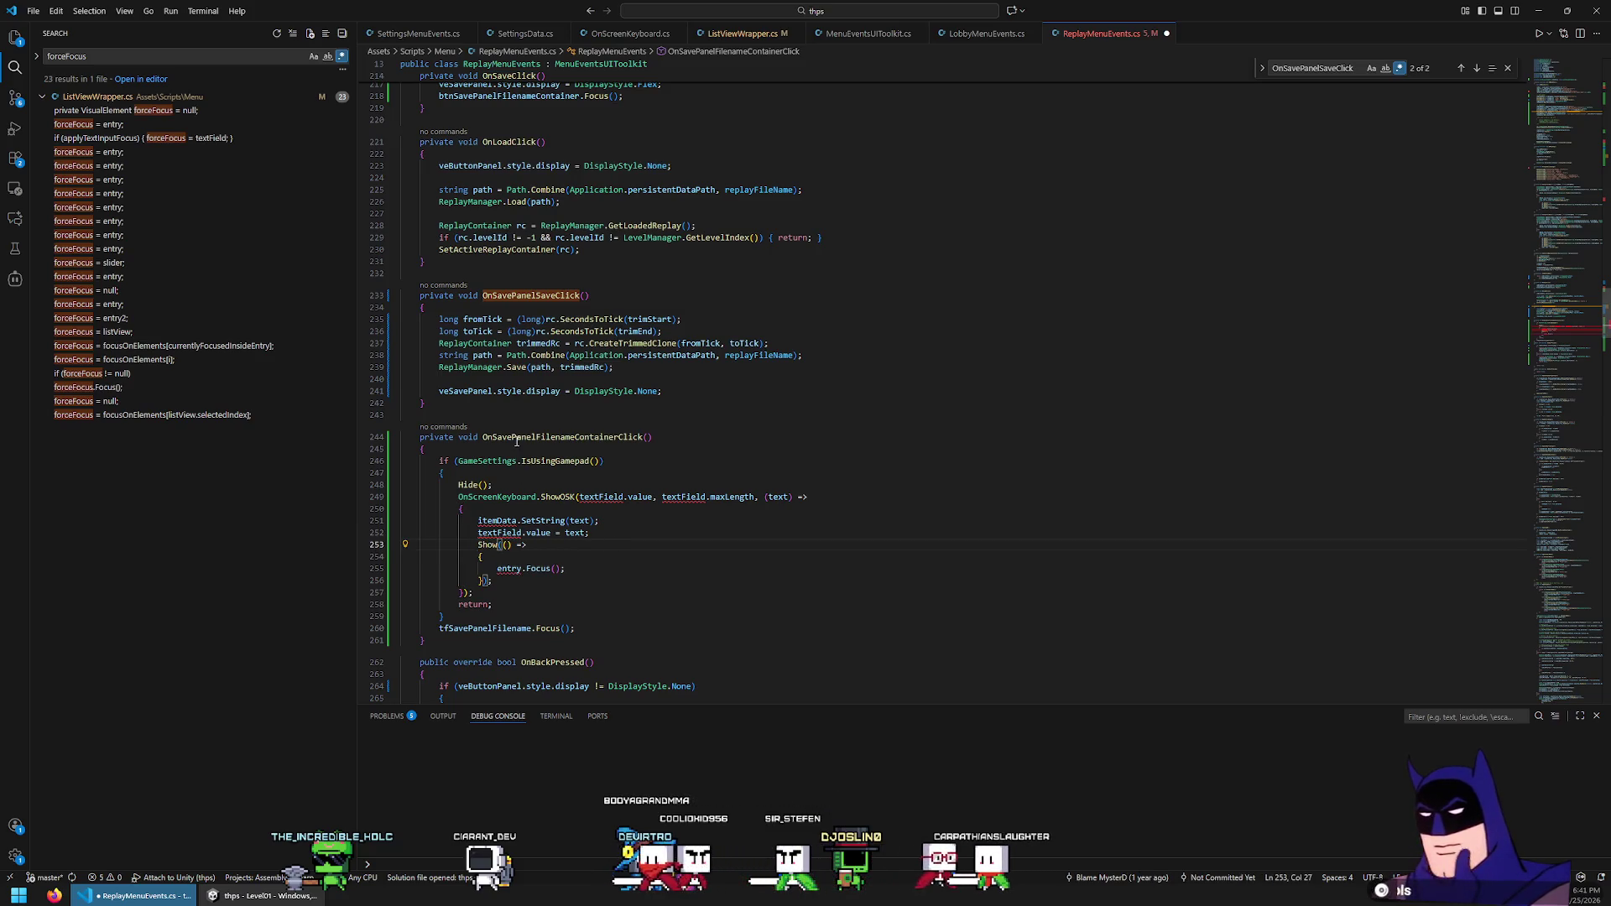
scroll(557, 463, down, 1)
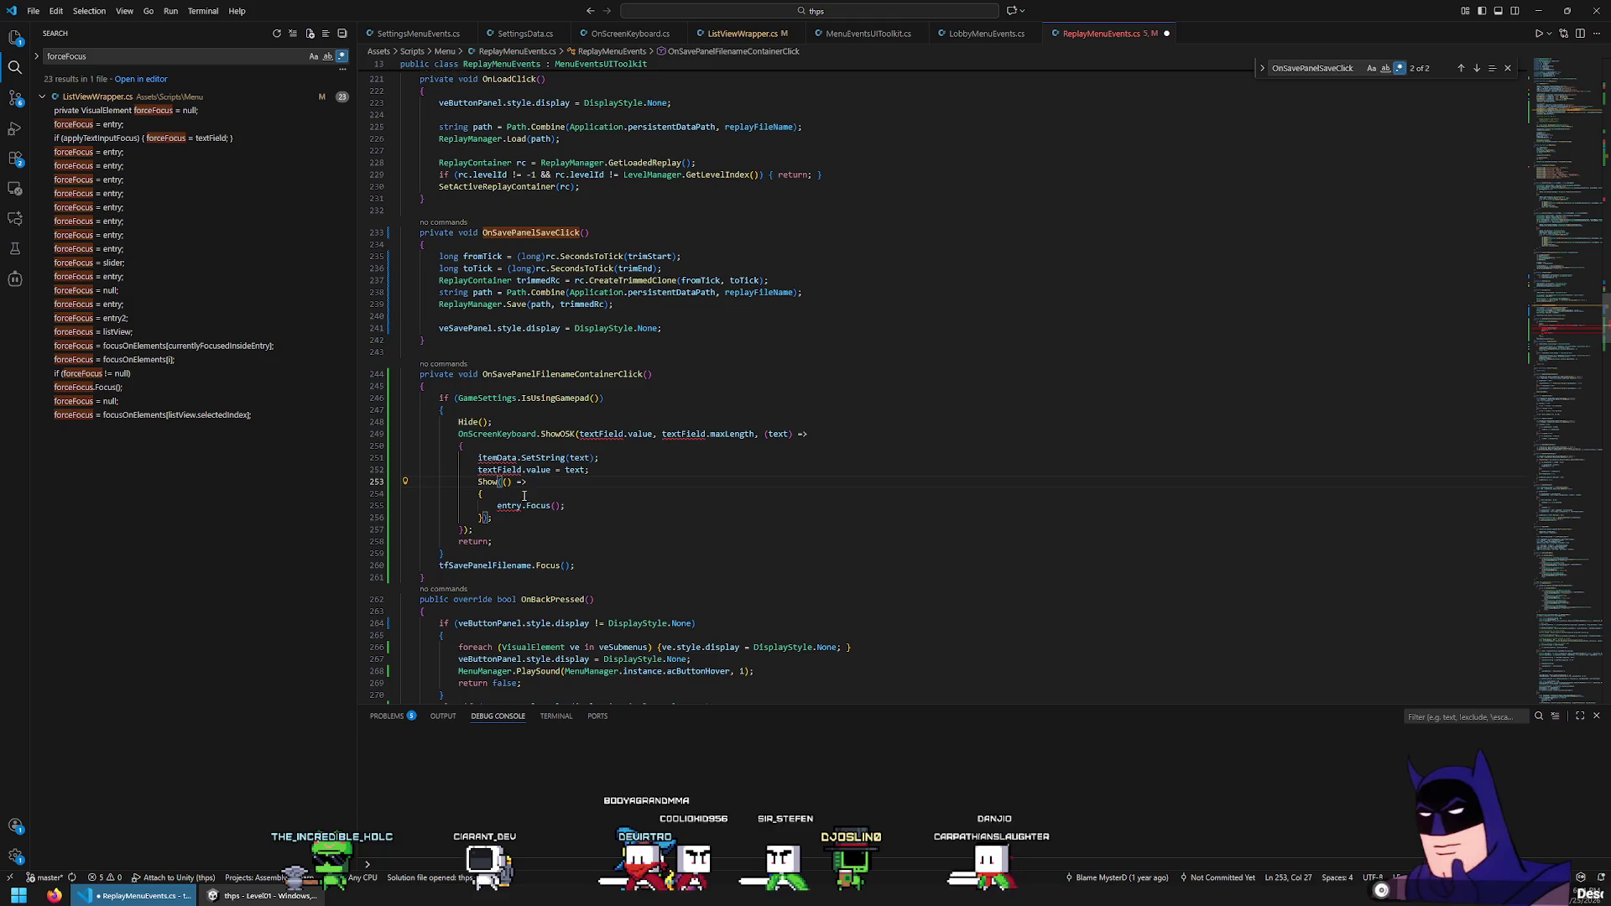
text(btnSaveP)
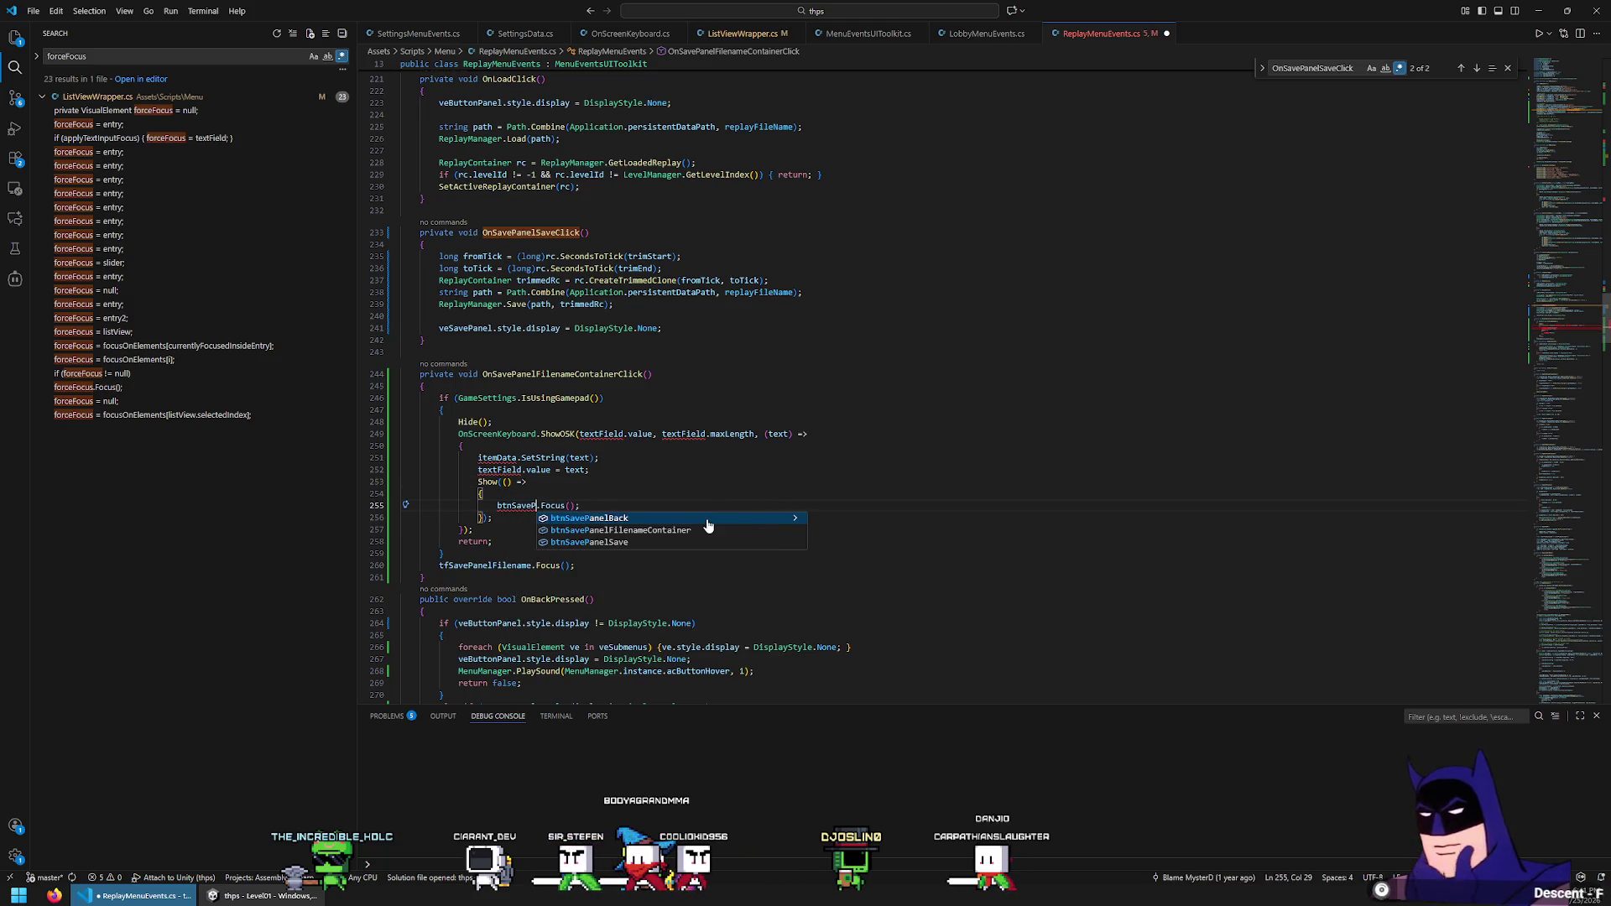
click(707, 529)
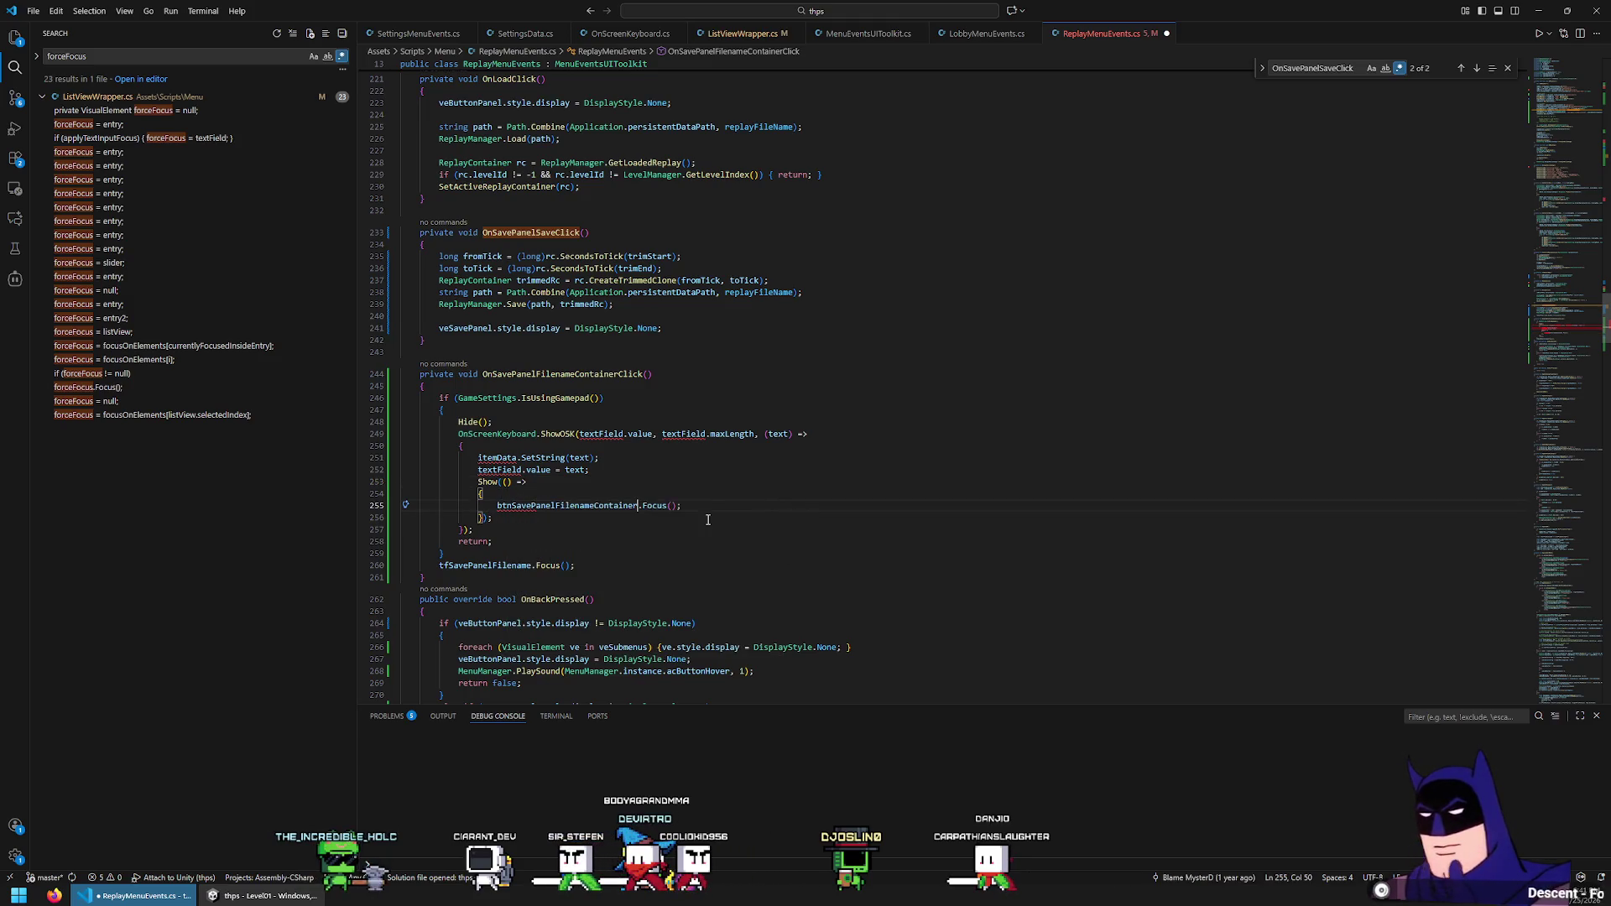
scroll(722, 503, down, 2)
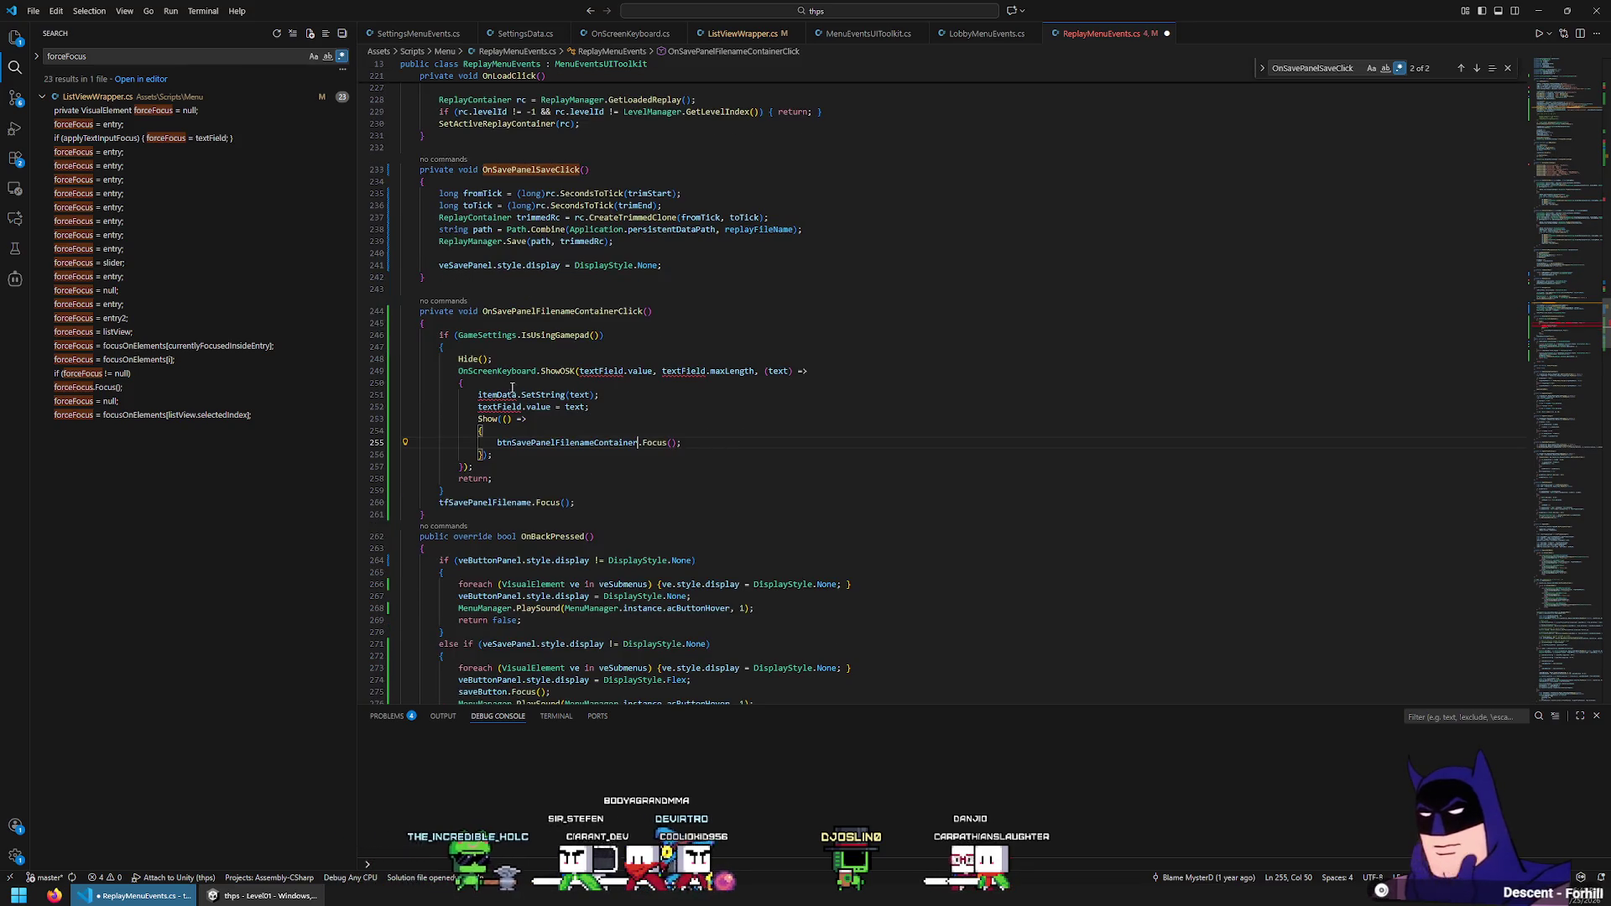
click(559, 415)
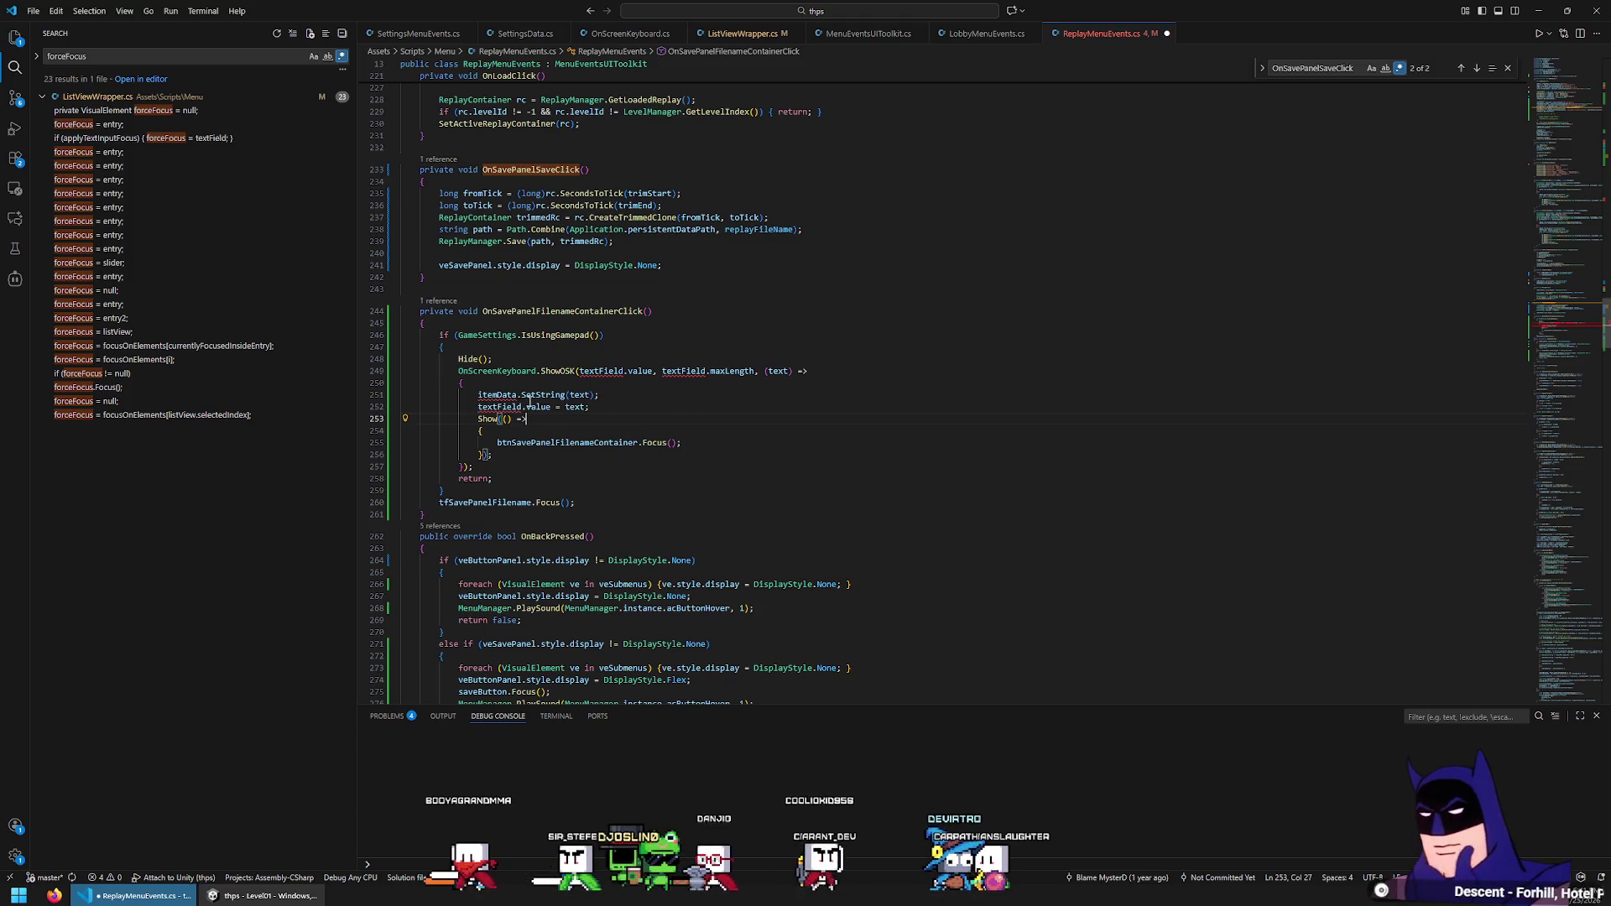
mouse_move(689, 371)
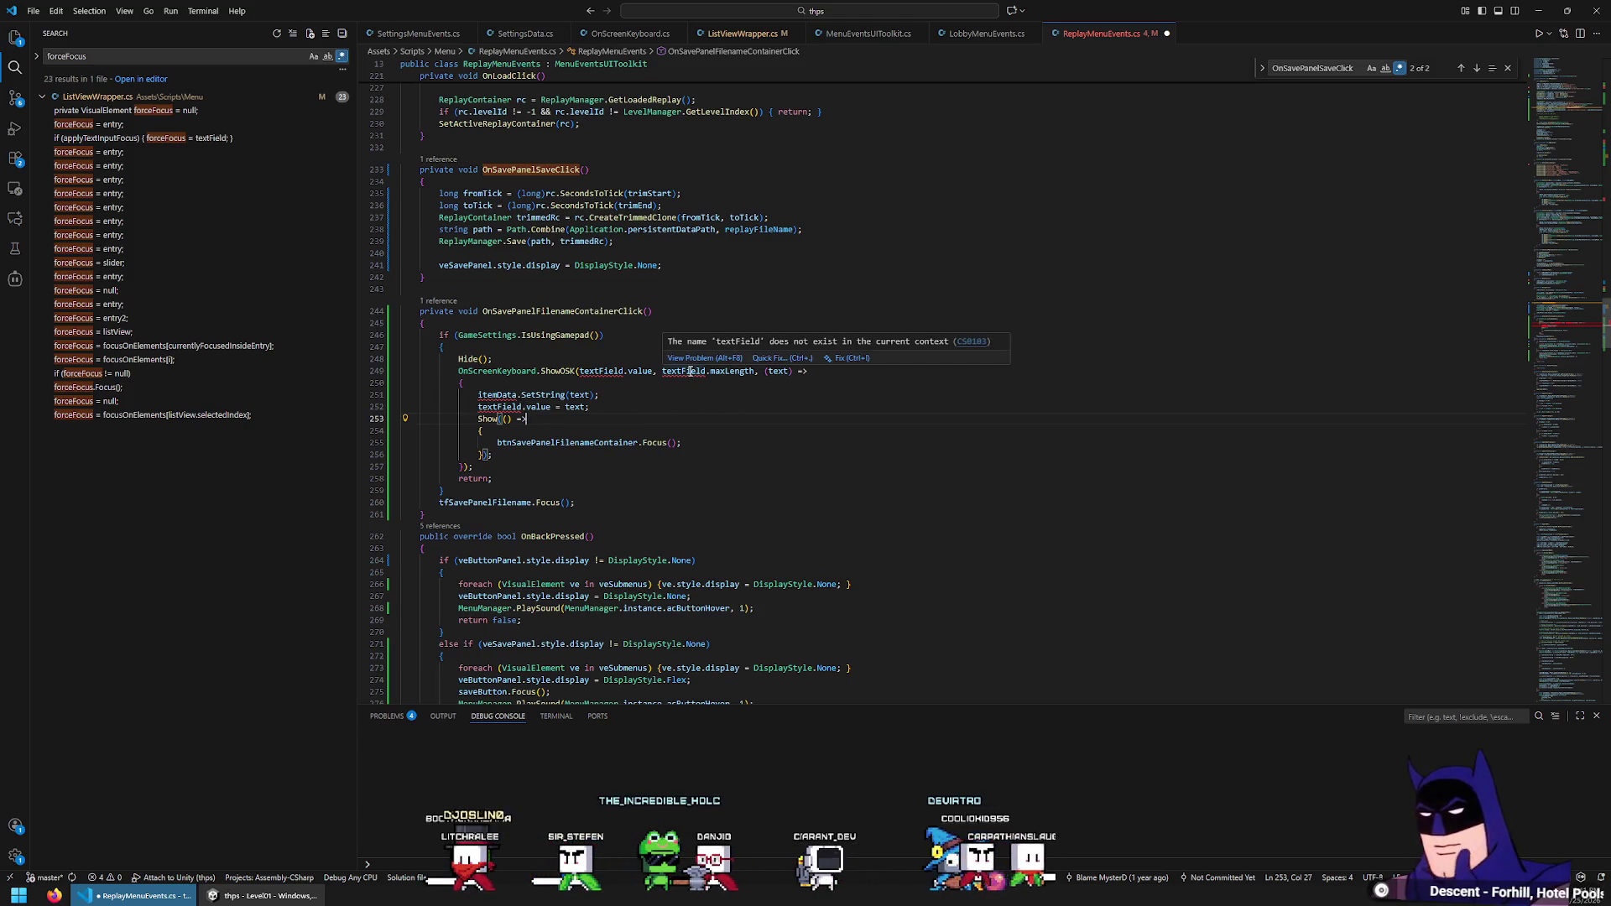
double_click(492, 398)
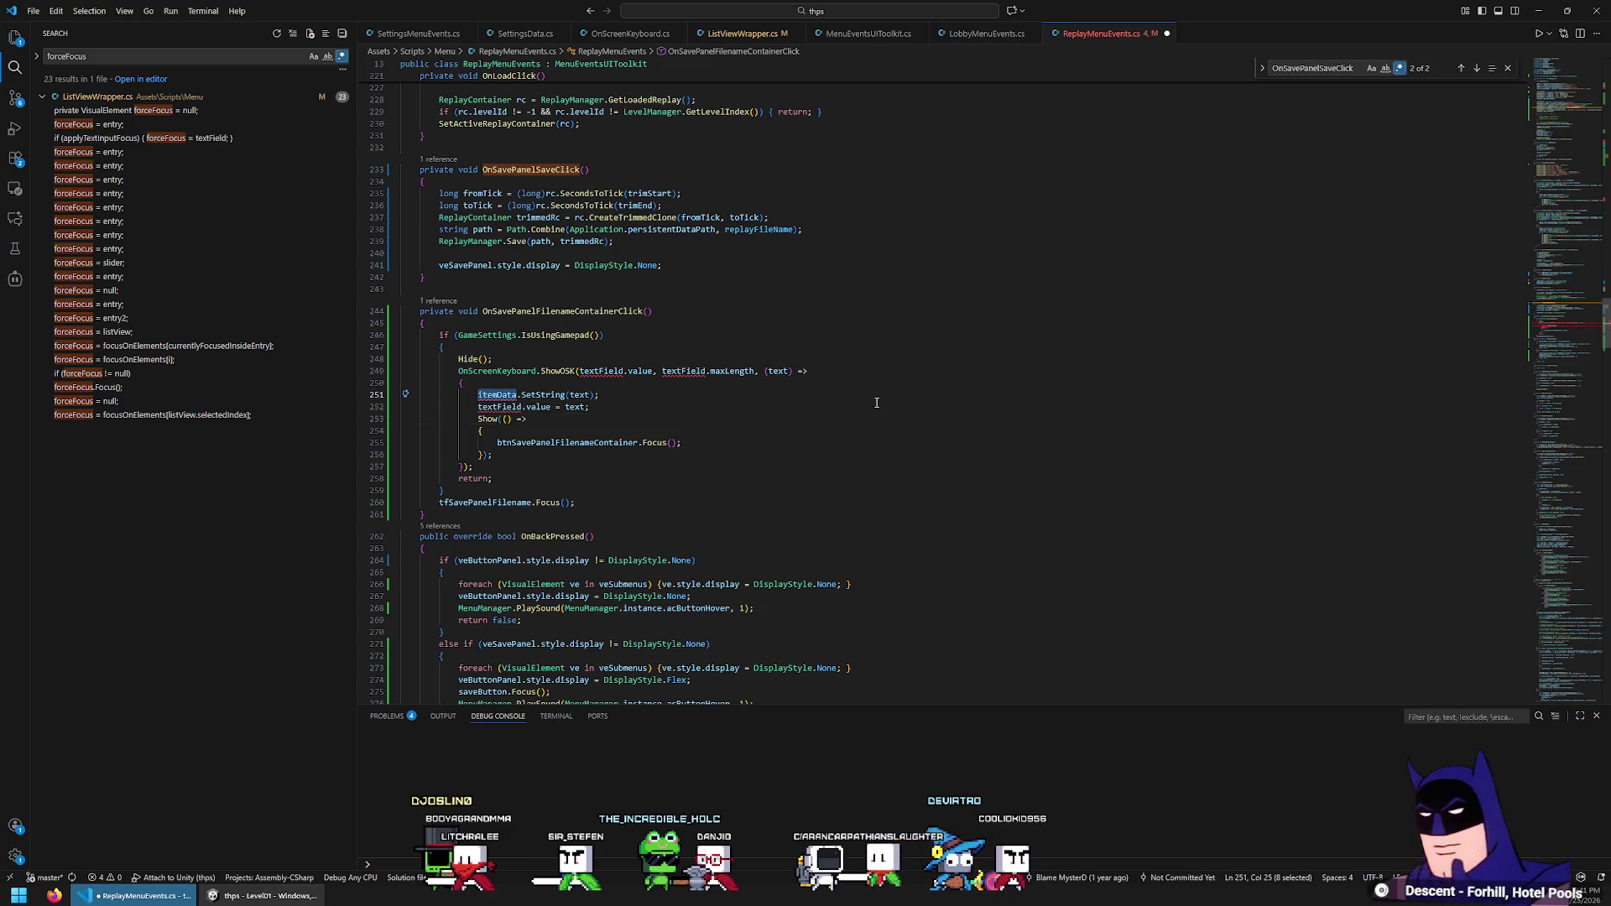
Replace the itemData and textField references in the ShowOSK call with tfSavePanelFilename
text(tfS)
key(Tab)
key(ctrl+shift+Left)
key(ctrl+c)
double_click(601, 371)
key(ctrl+v)
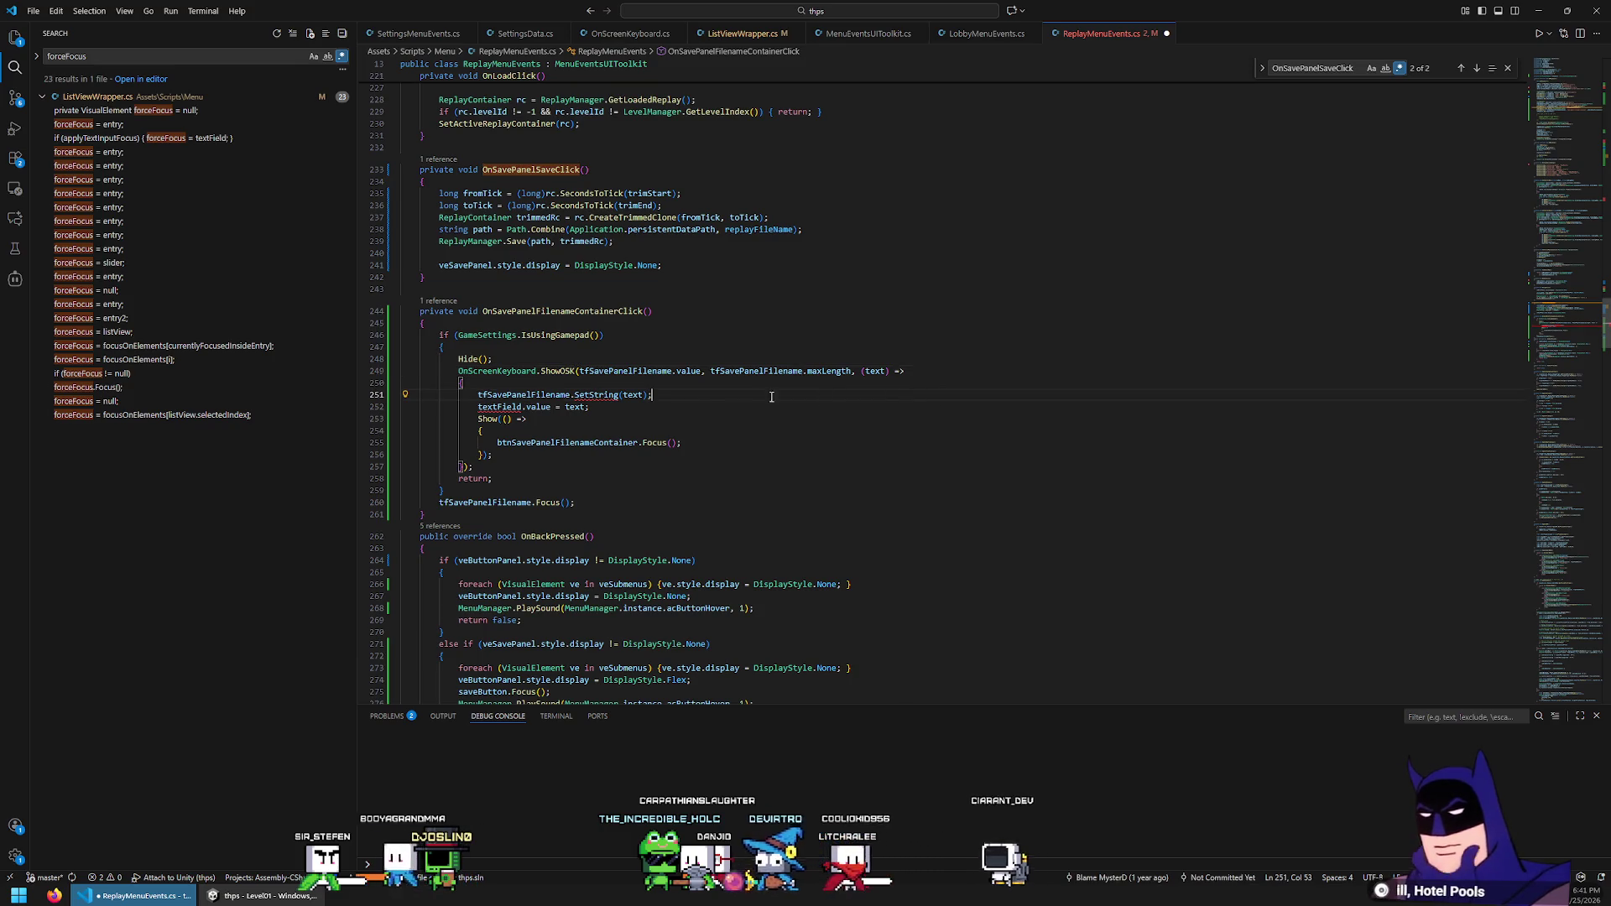
Delete the SetString line and collapse the Show refocus callback onto a single line
key(Up)
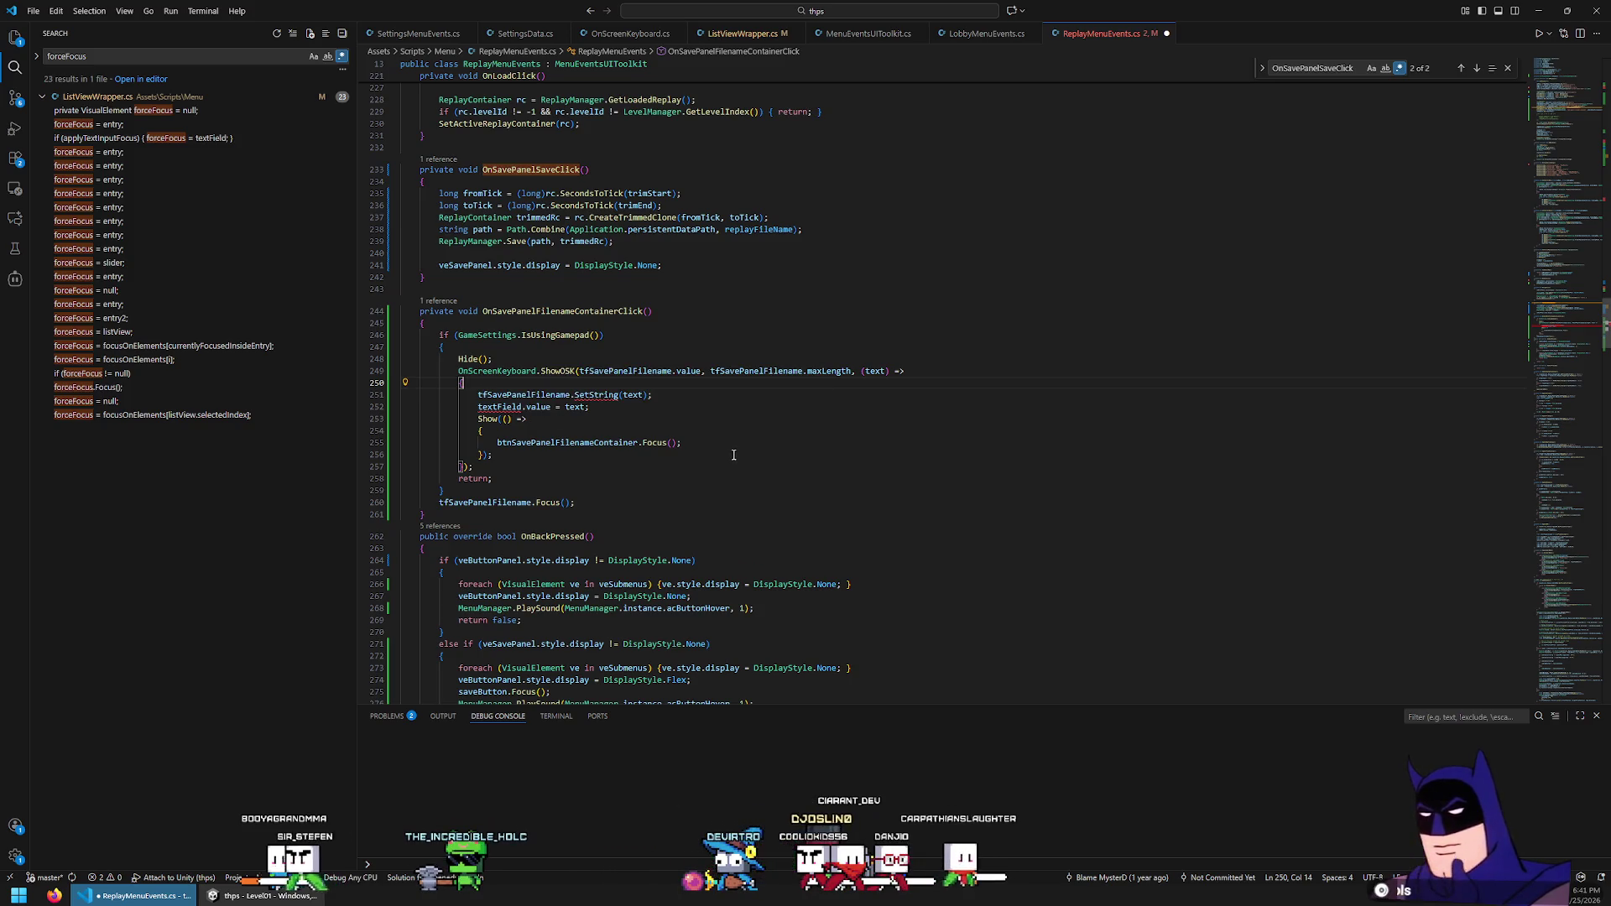
double_click(513, 407)
key(shift+Up)
key(BackSpace)
key(Down)
key(shift+Up)
key(End)
key(ctrl+Delete)
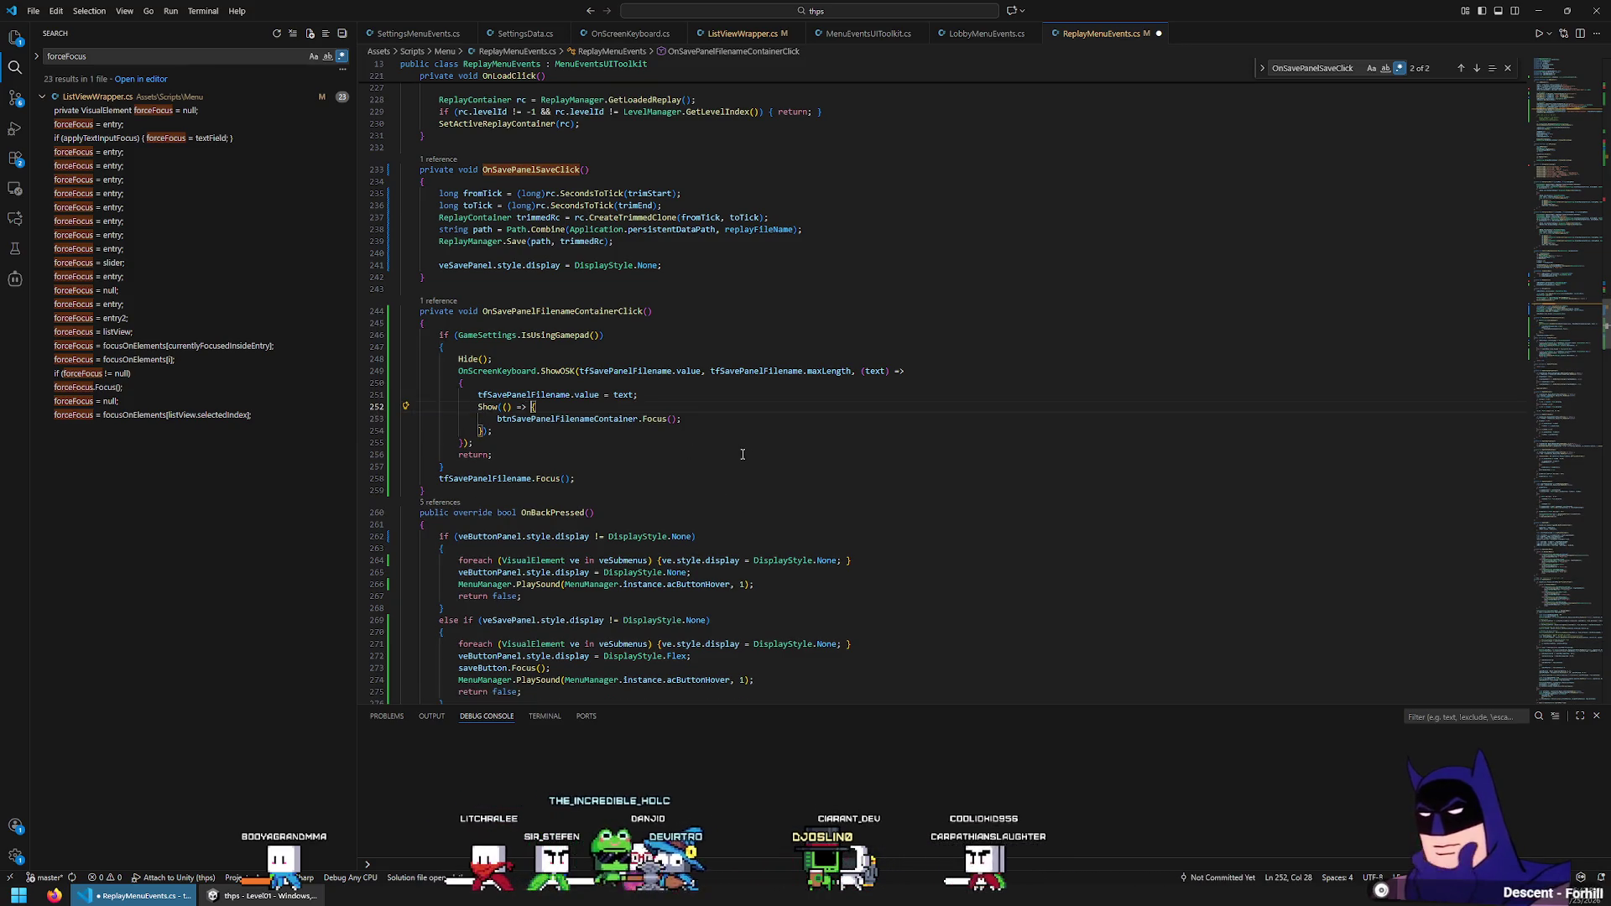
key(End)
key(ctrl+Delete)
key(End)
key(ctrl+Delete)
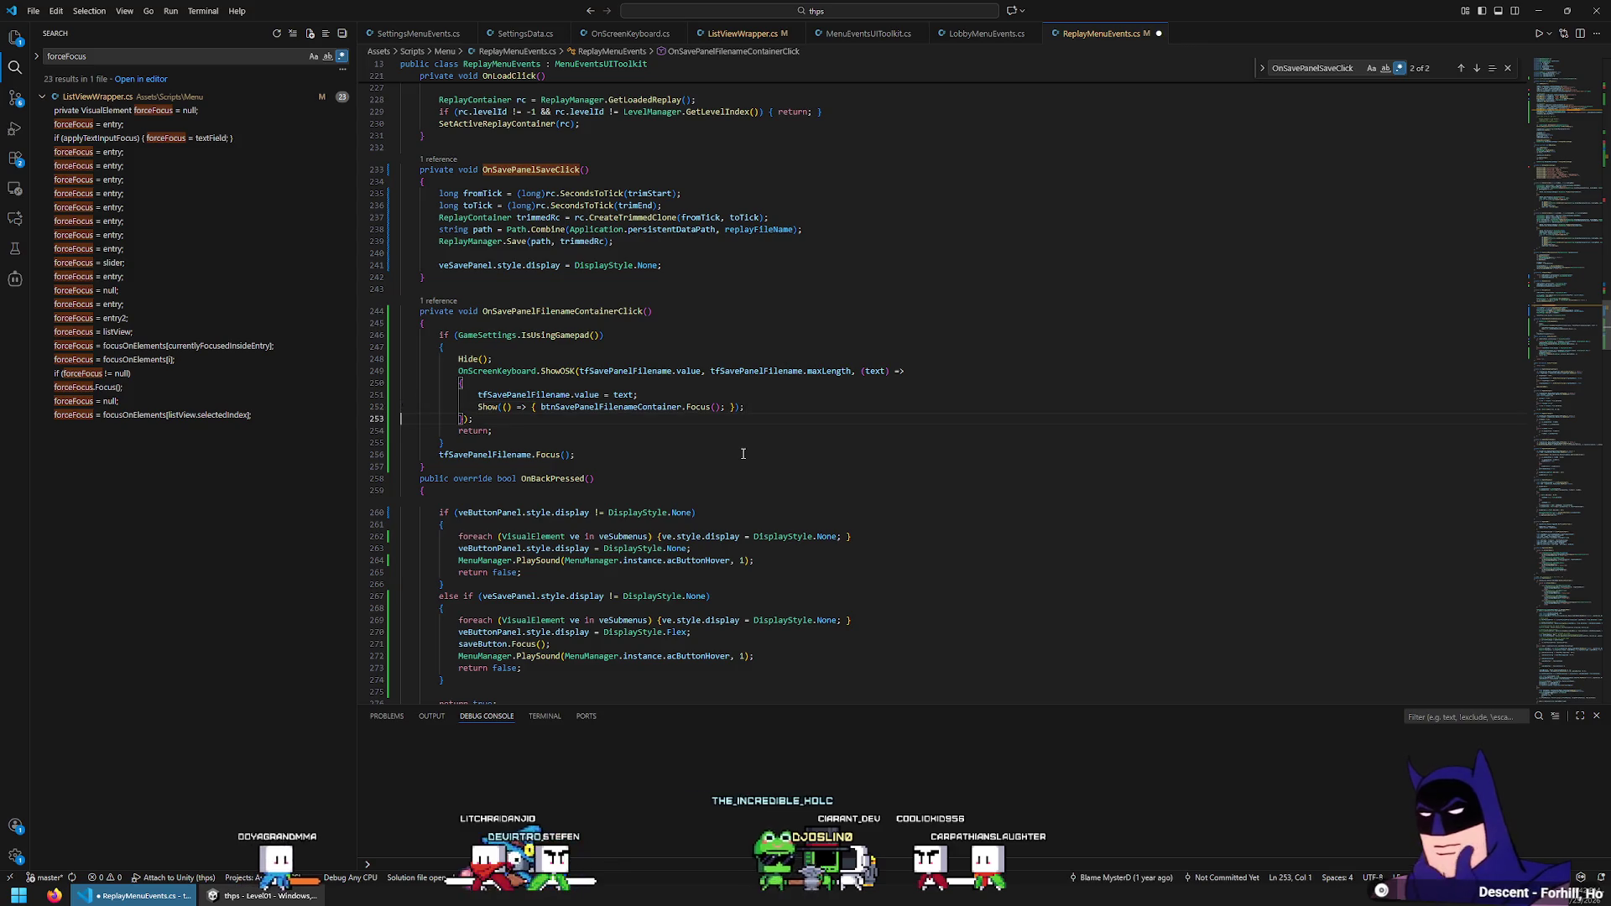
Add blank lines around the ShowOSK call, save ReplayMenuEvents.cs, and return to Unity
key(Down)
key(Return)
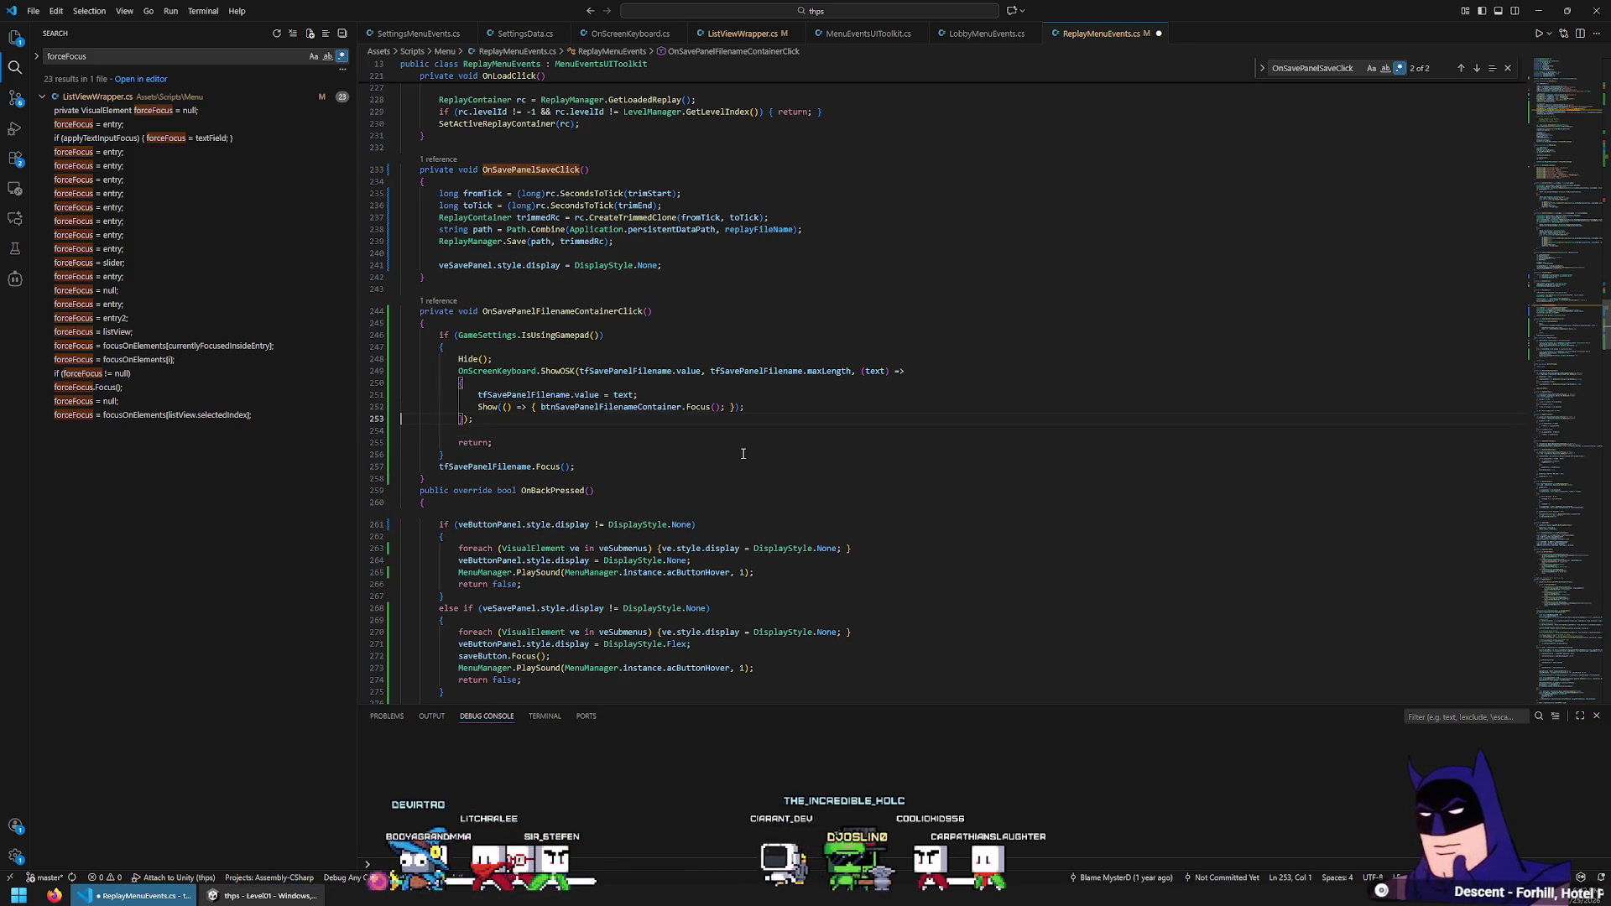
key(Up)
key(Return)
key(ctrl+s)
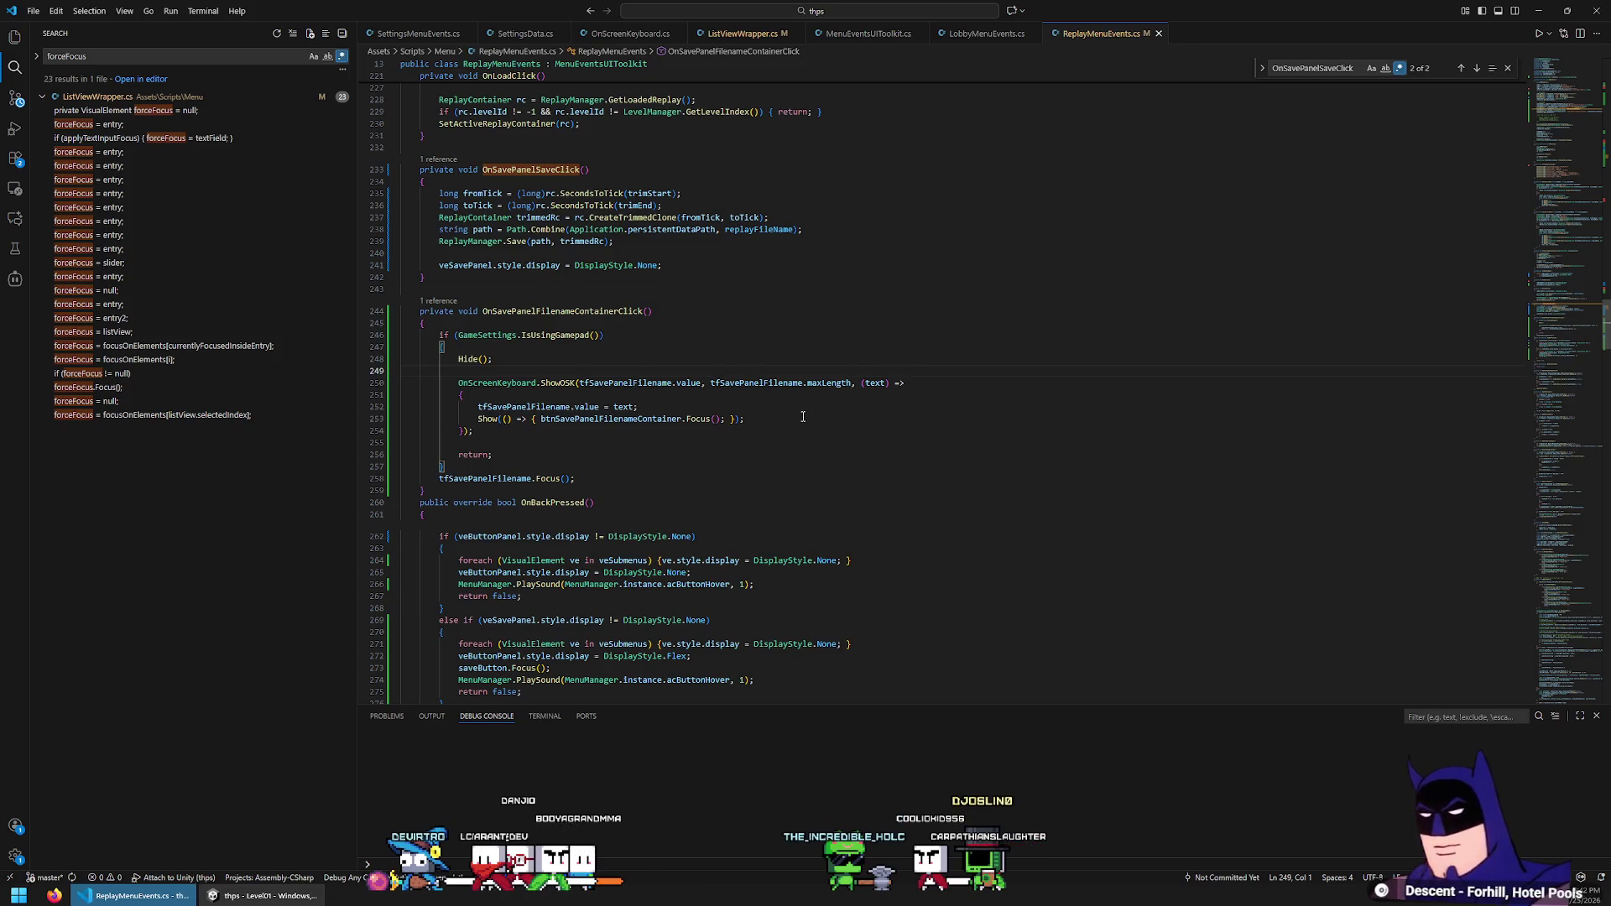
key(alt+Tab)
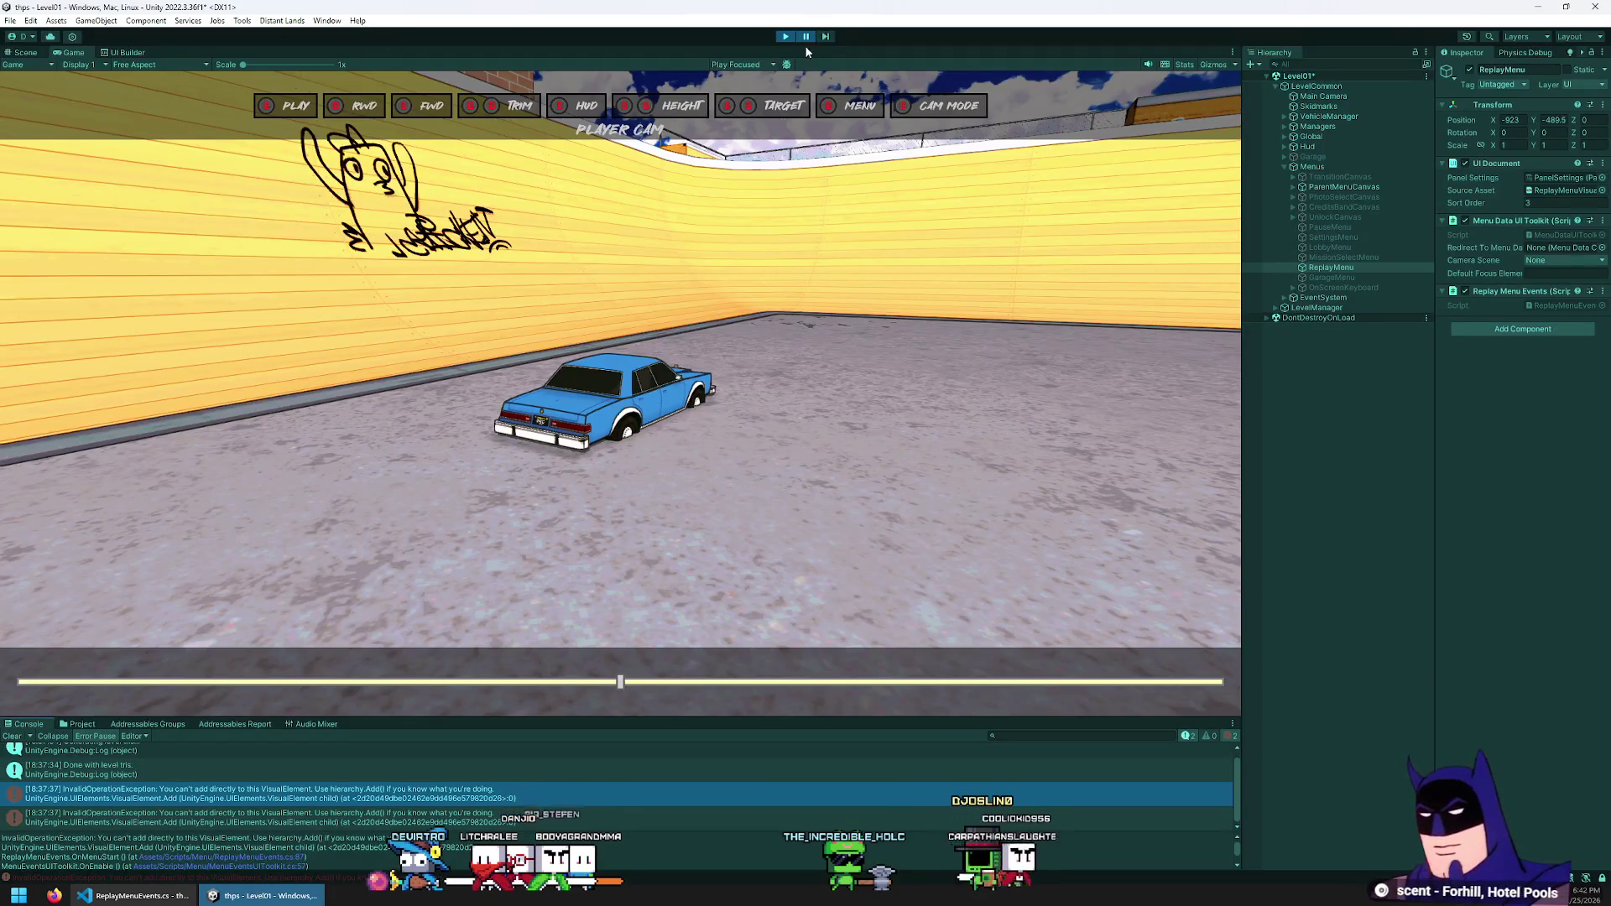
Stop play mode so scripts reload, then bring up the Save Replay panel in UI Builder
click(785, 36)
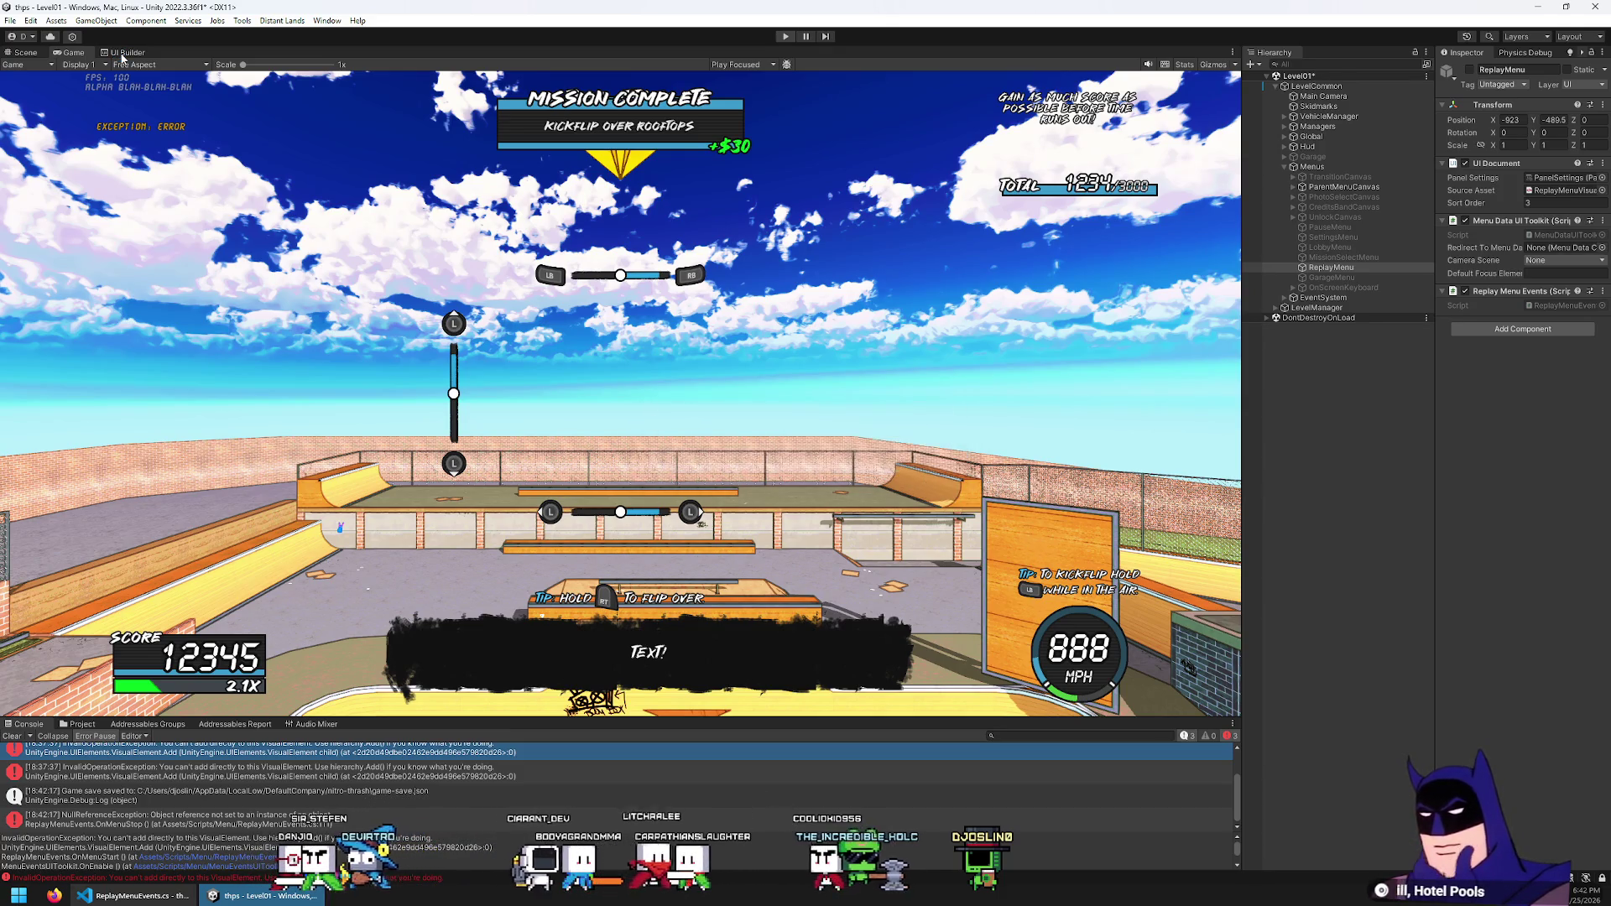
click(123, 53)
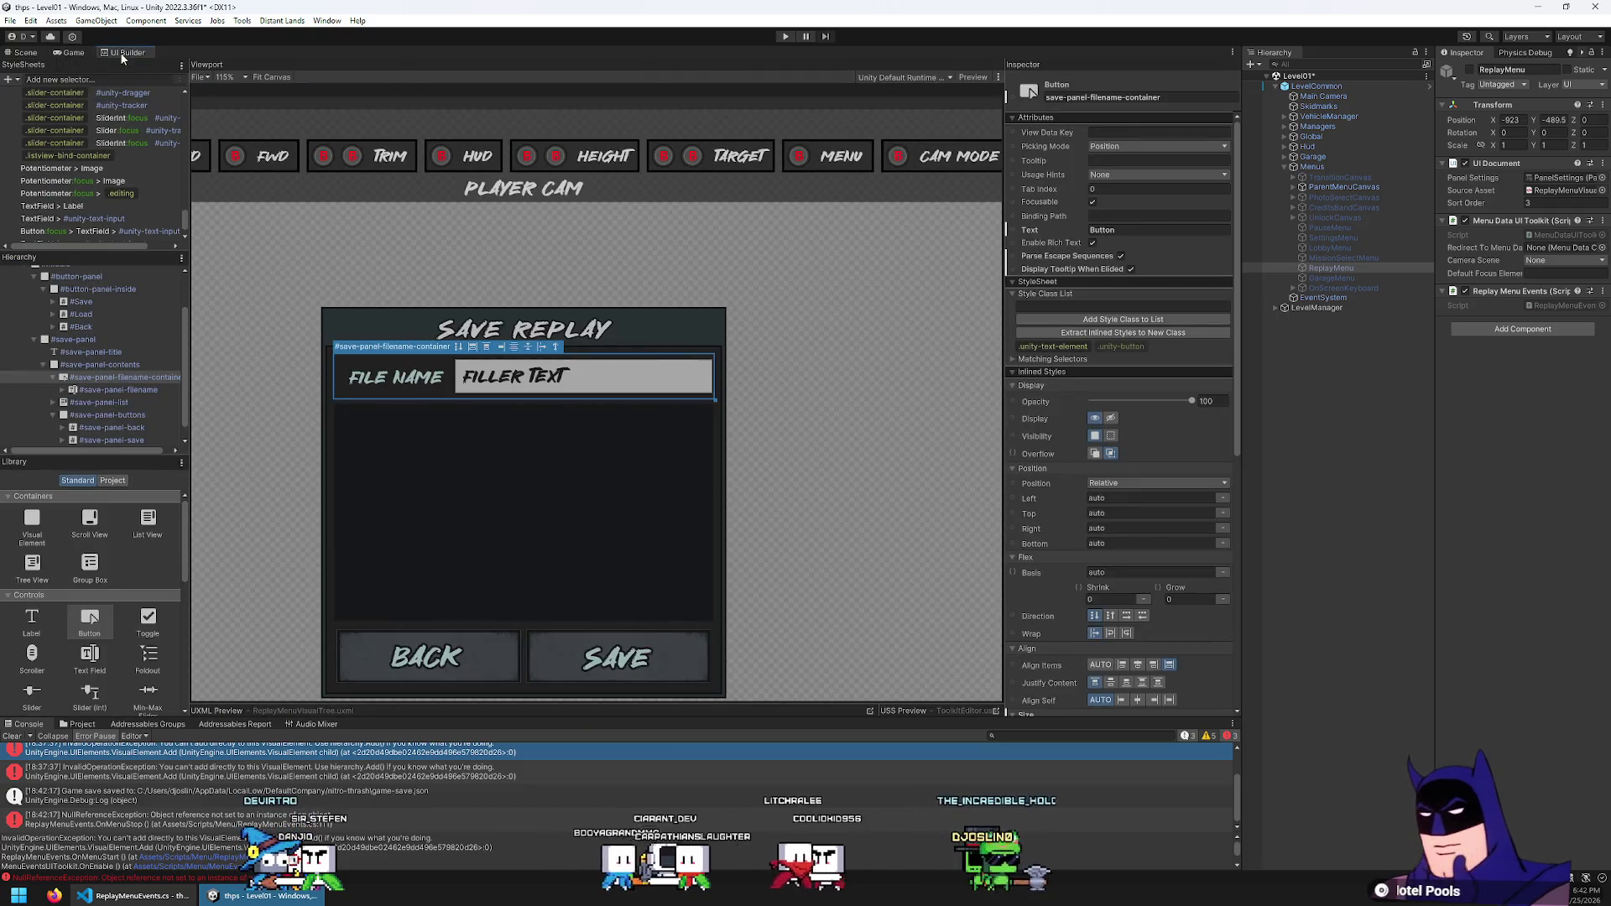
Give the #save-panel-filename text field a Max Length of 32 and save the layout
click(532, 376)
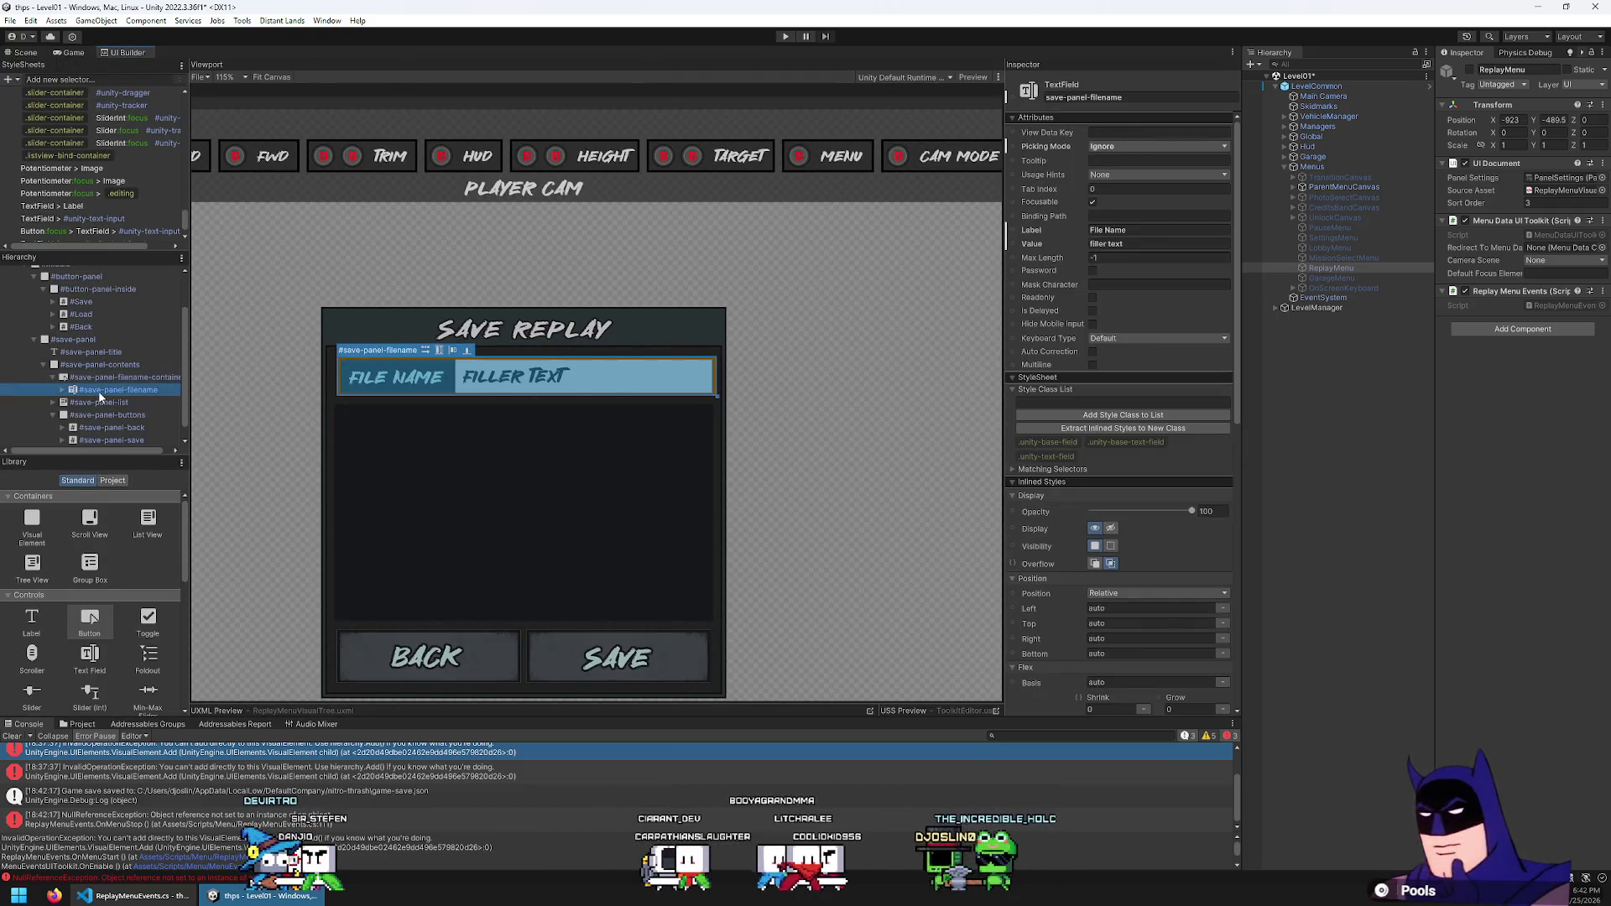
scroll(1044, 302, down, 2)
scroll(1119, 426, up, 2)
click(1130, 262)
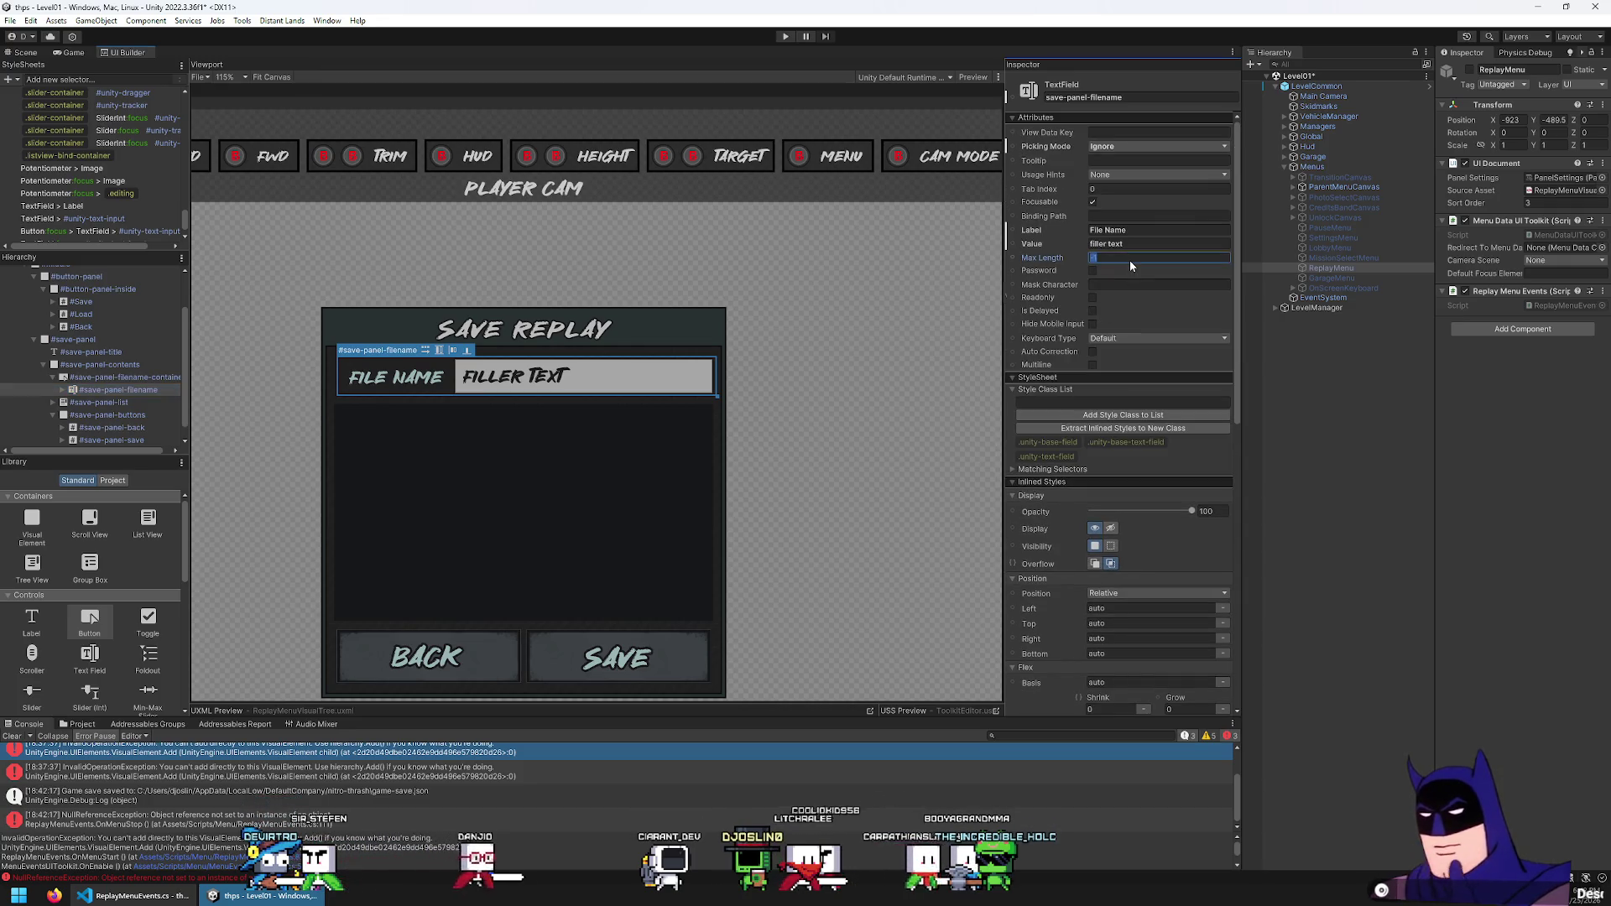
text(32)
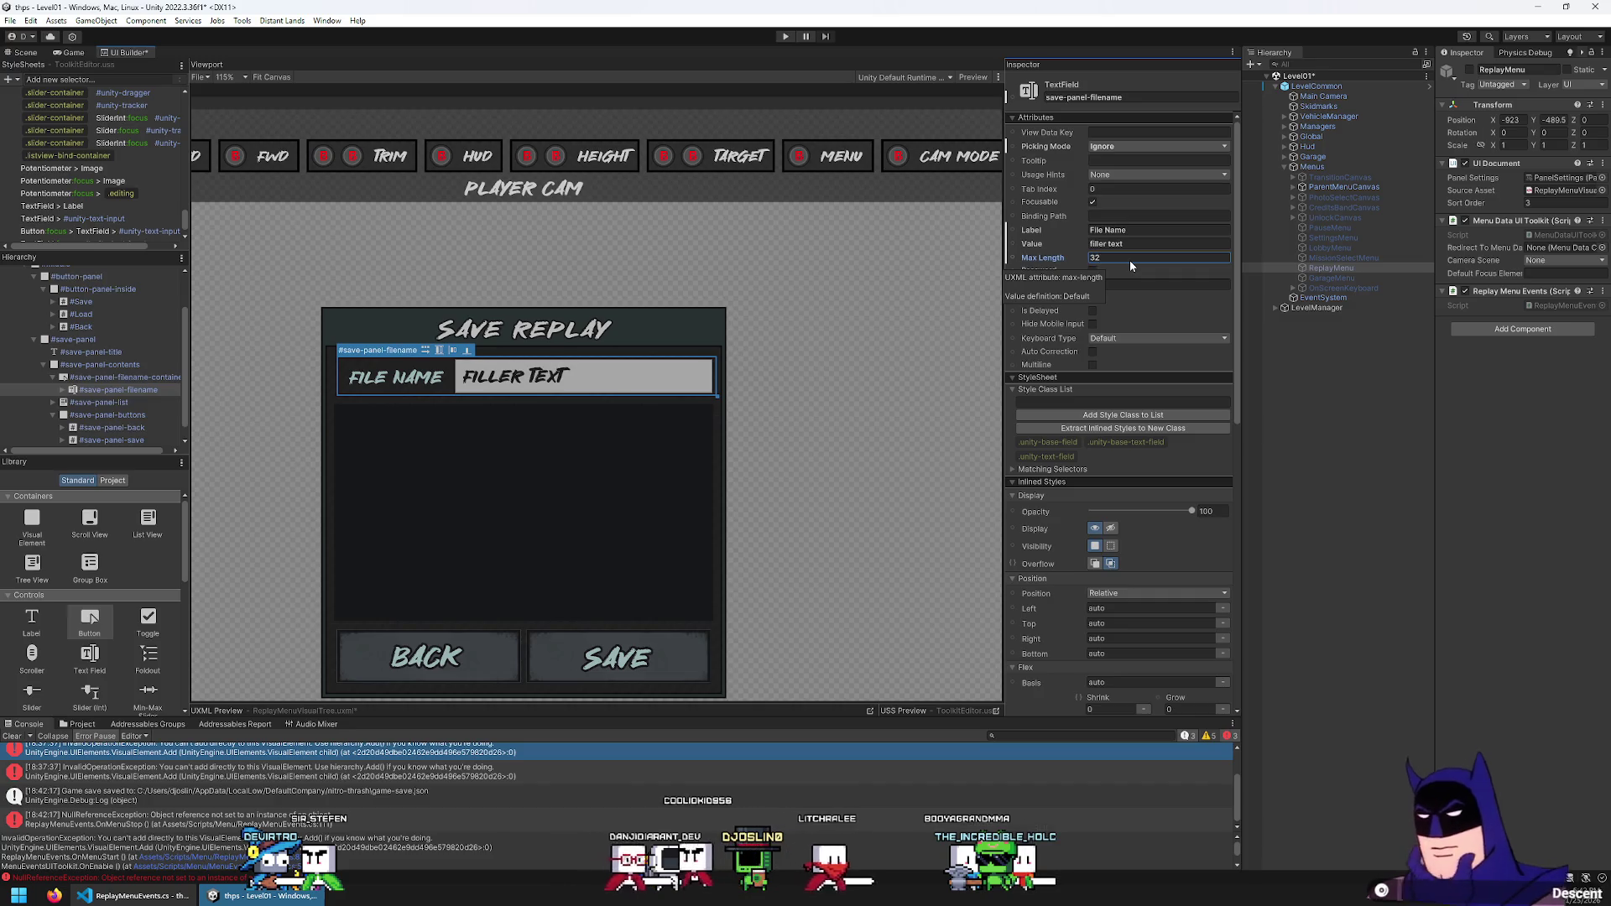
click(10, 21)
key(Escape)
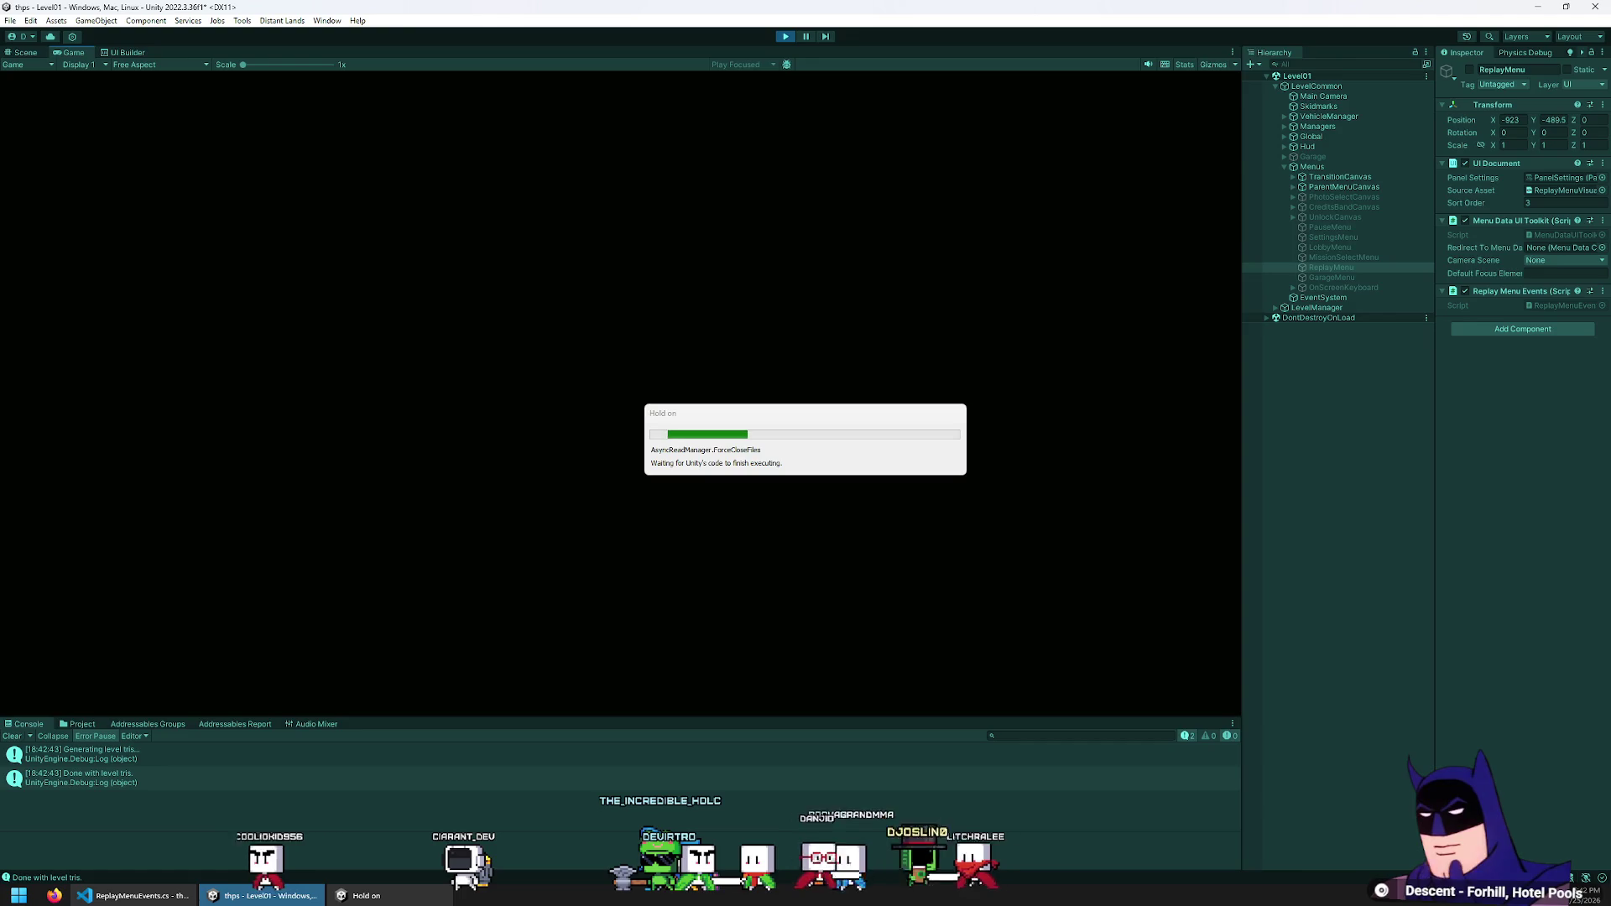
In play mode, reach the Save Replay dialog through the replay menu and type a test file name
key(Down)
key(Return)
key(Escape)
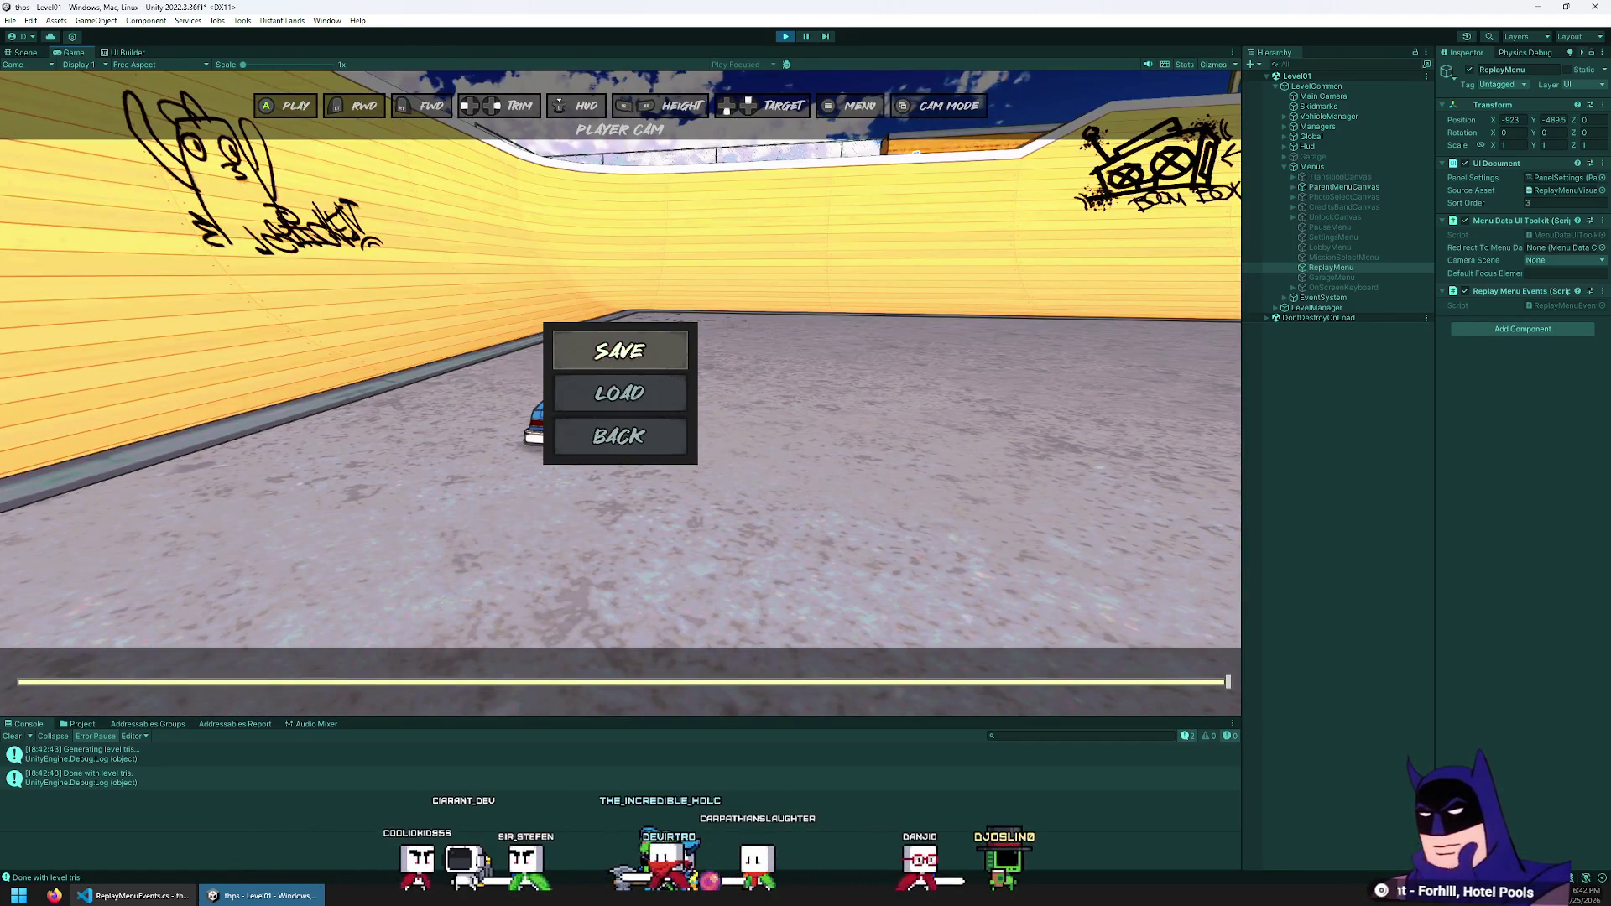
key(Return)
key(Return)
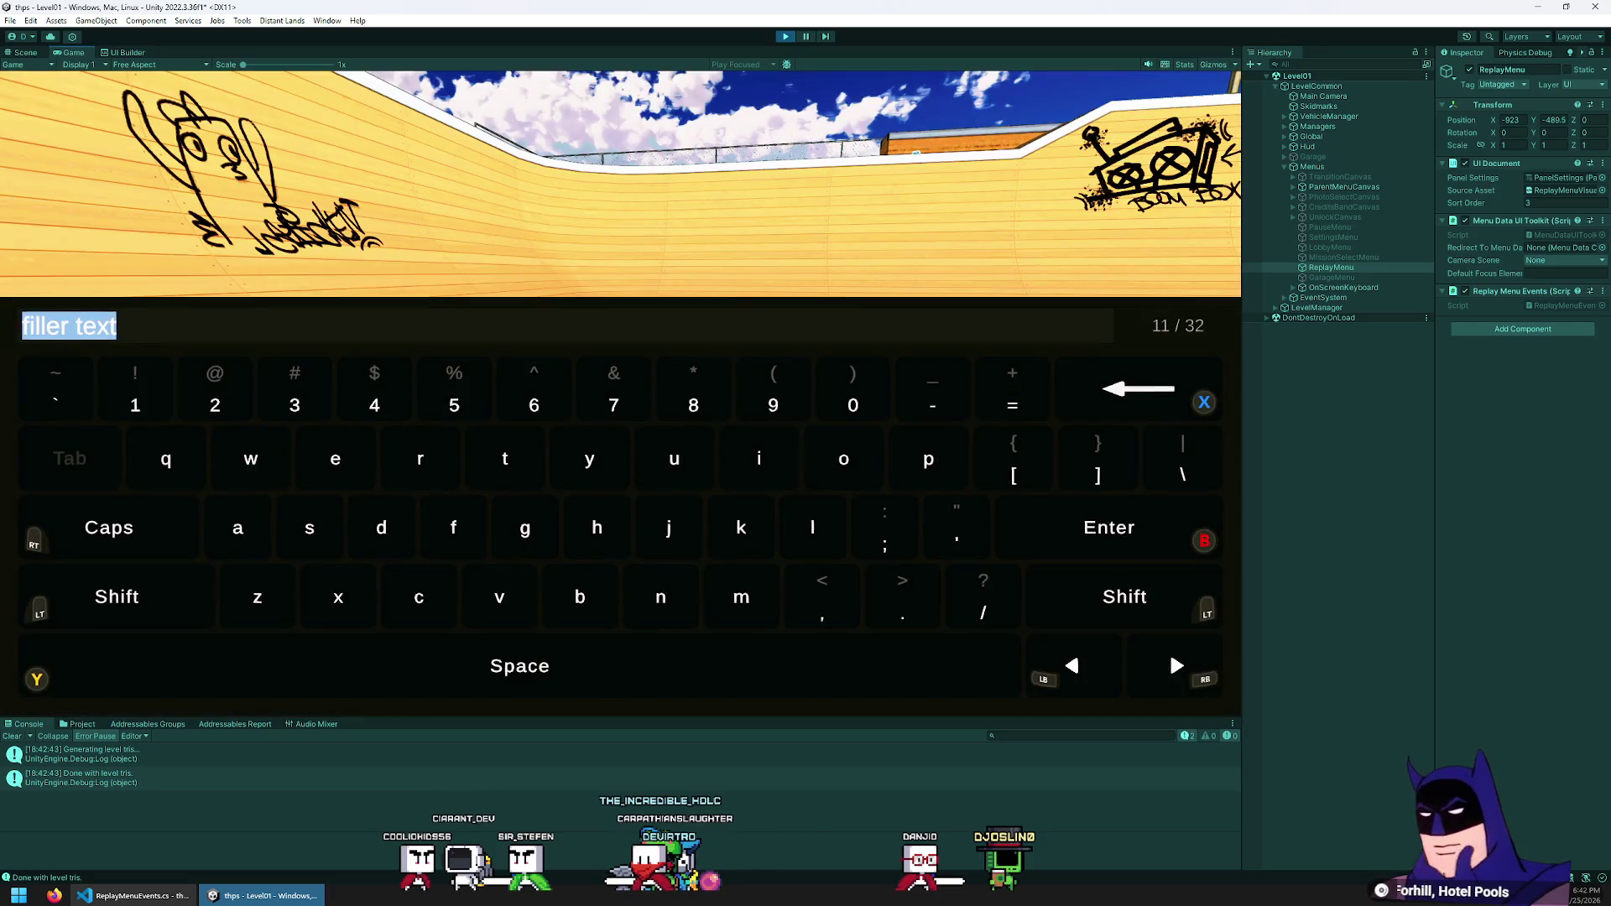
text(blah b;ah blafhs)
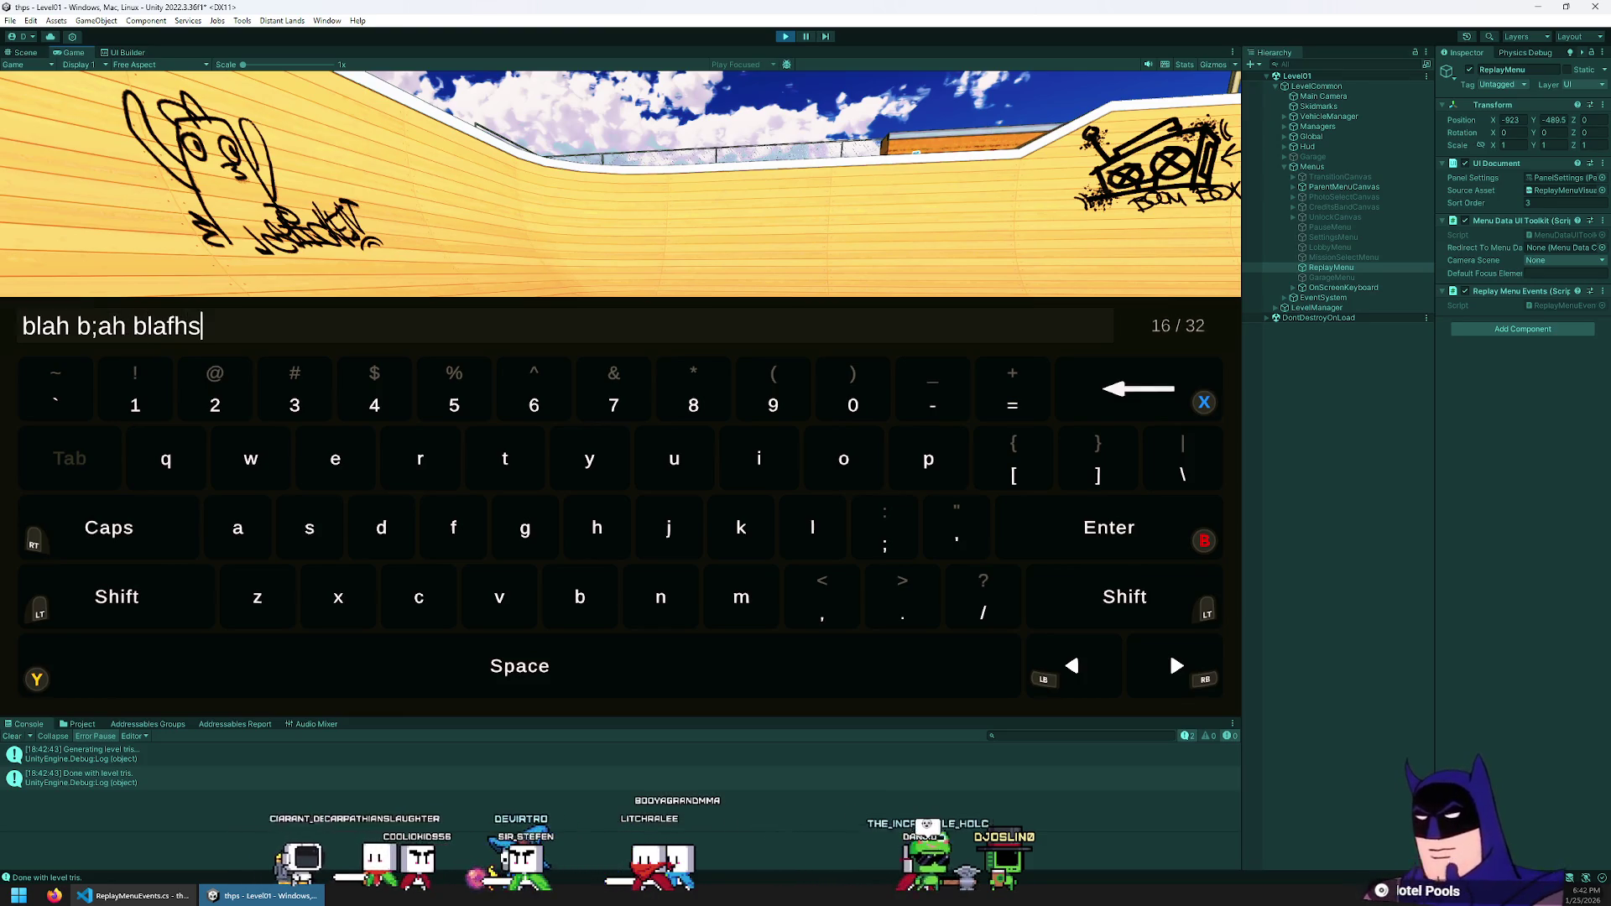
key(Return)
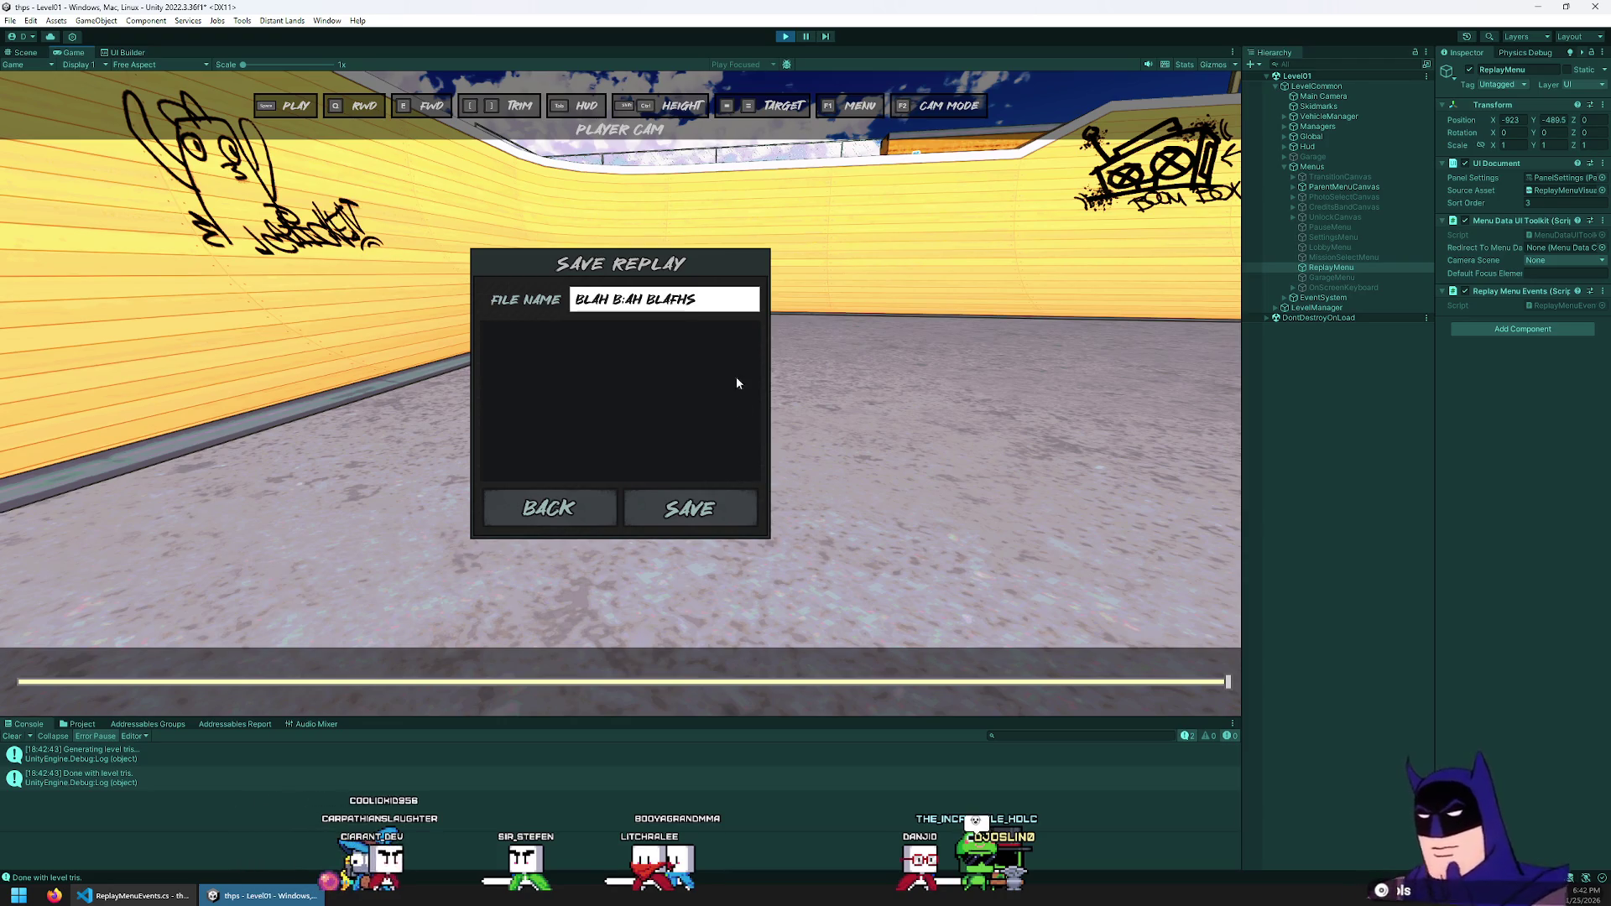
text(BALRAS)
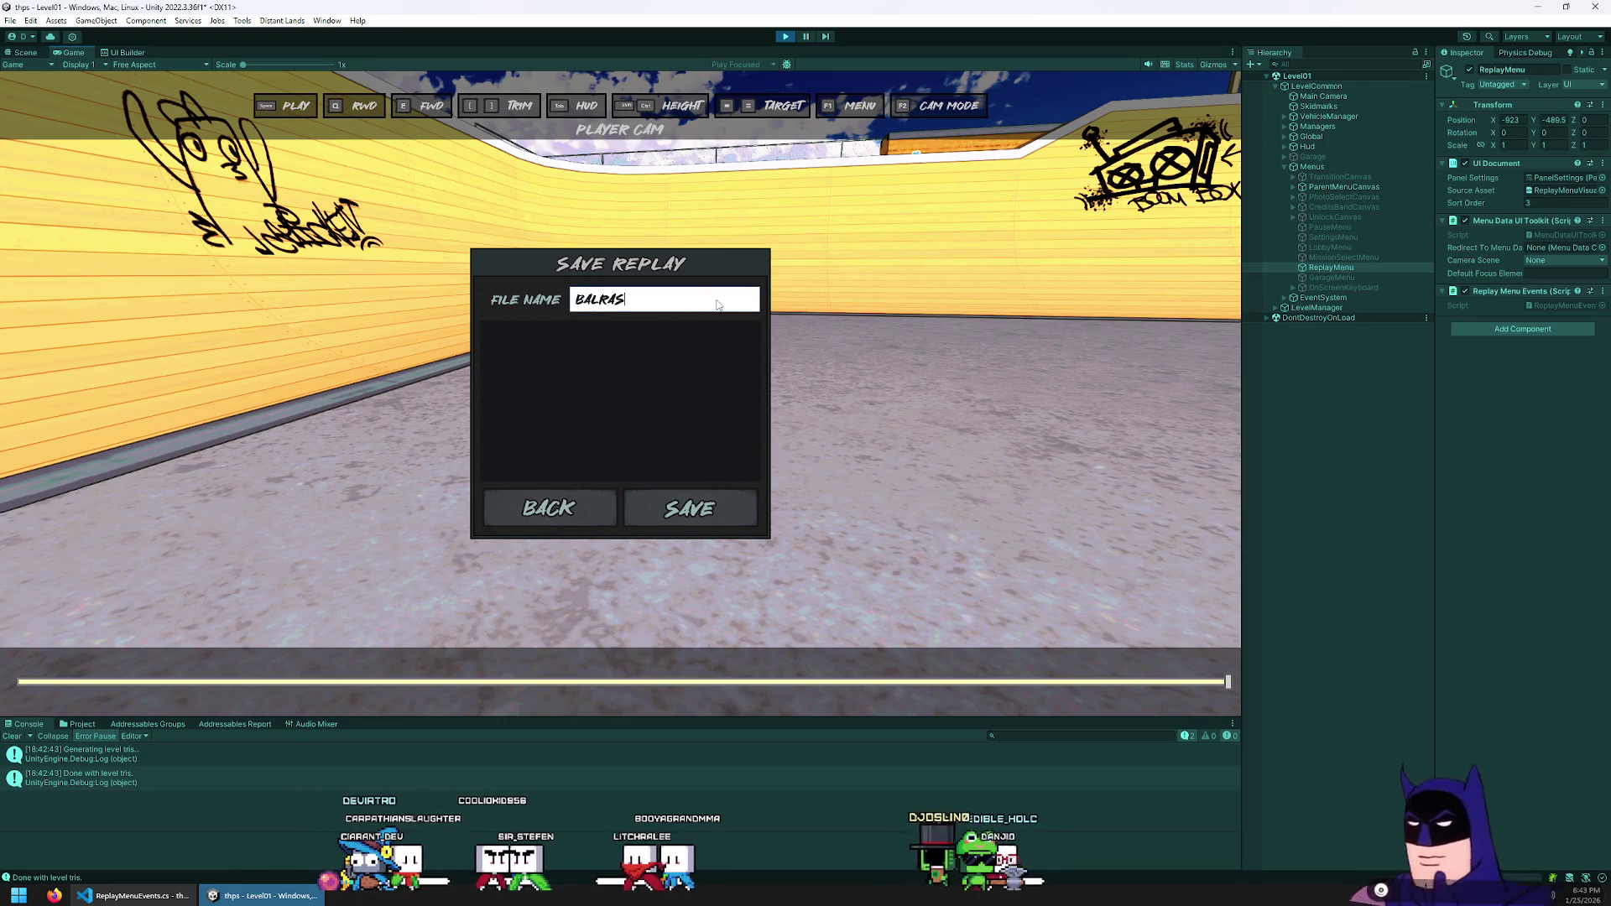
text(a)
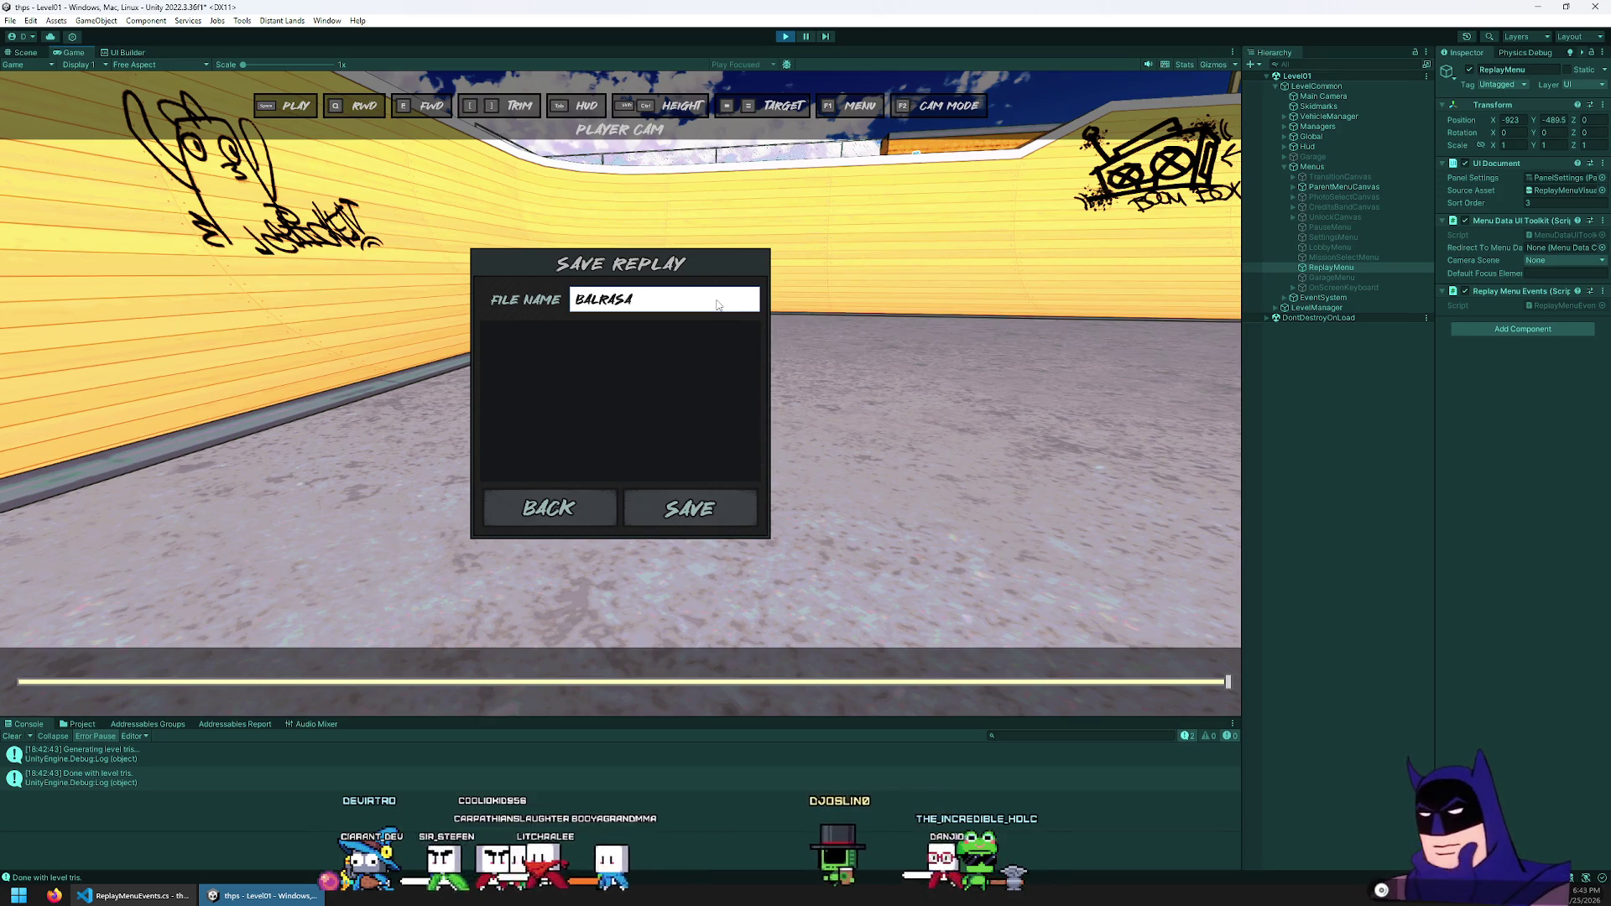
Back out of the replay menu, stop play mode, and save the changes via File > Save
click(597, 506)
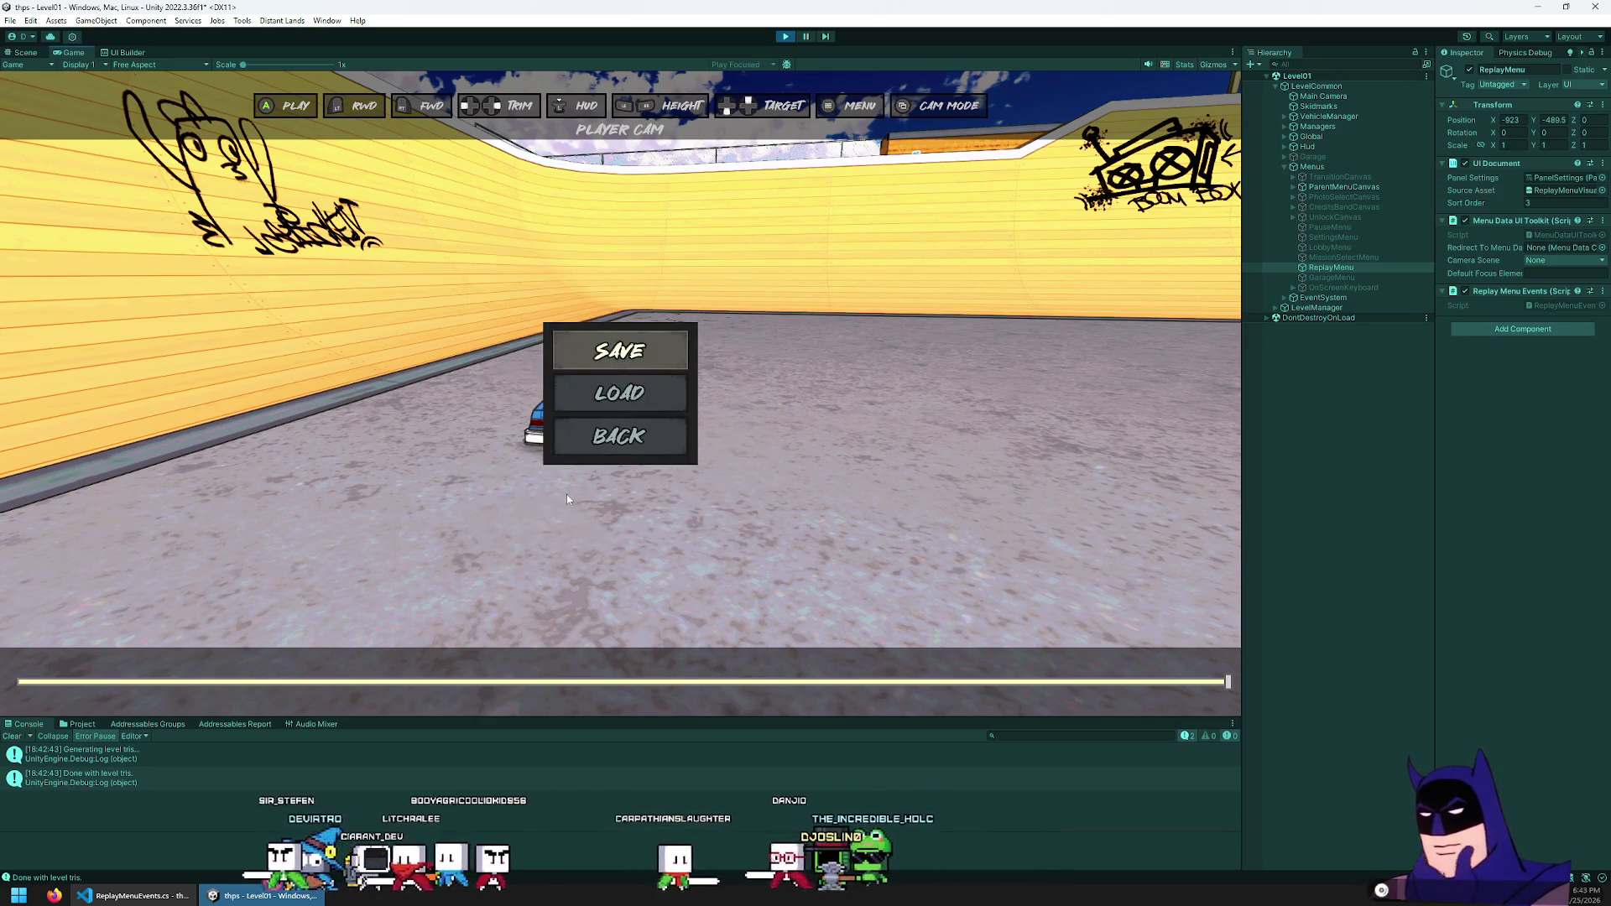
click(622, 437)
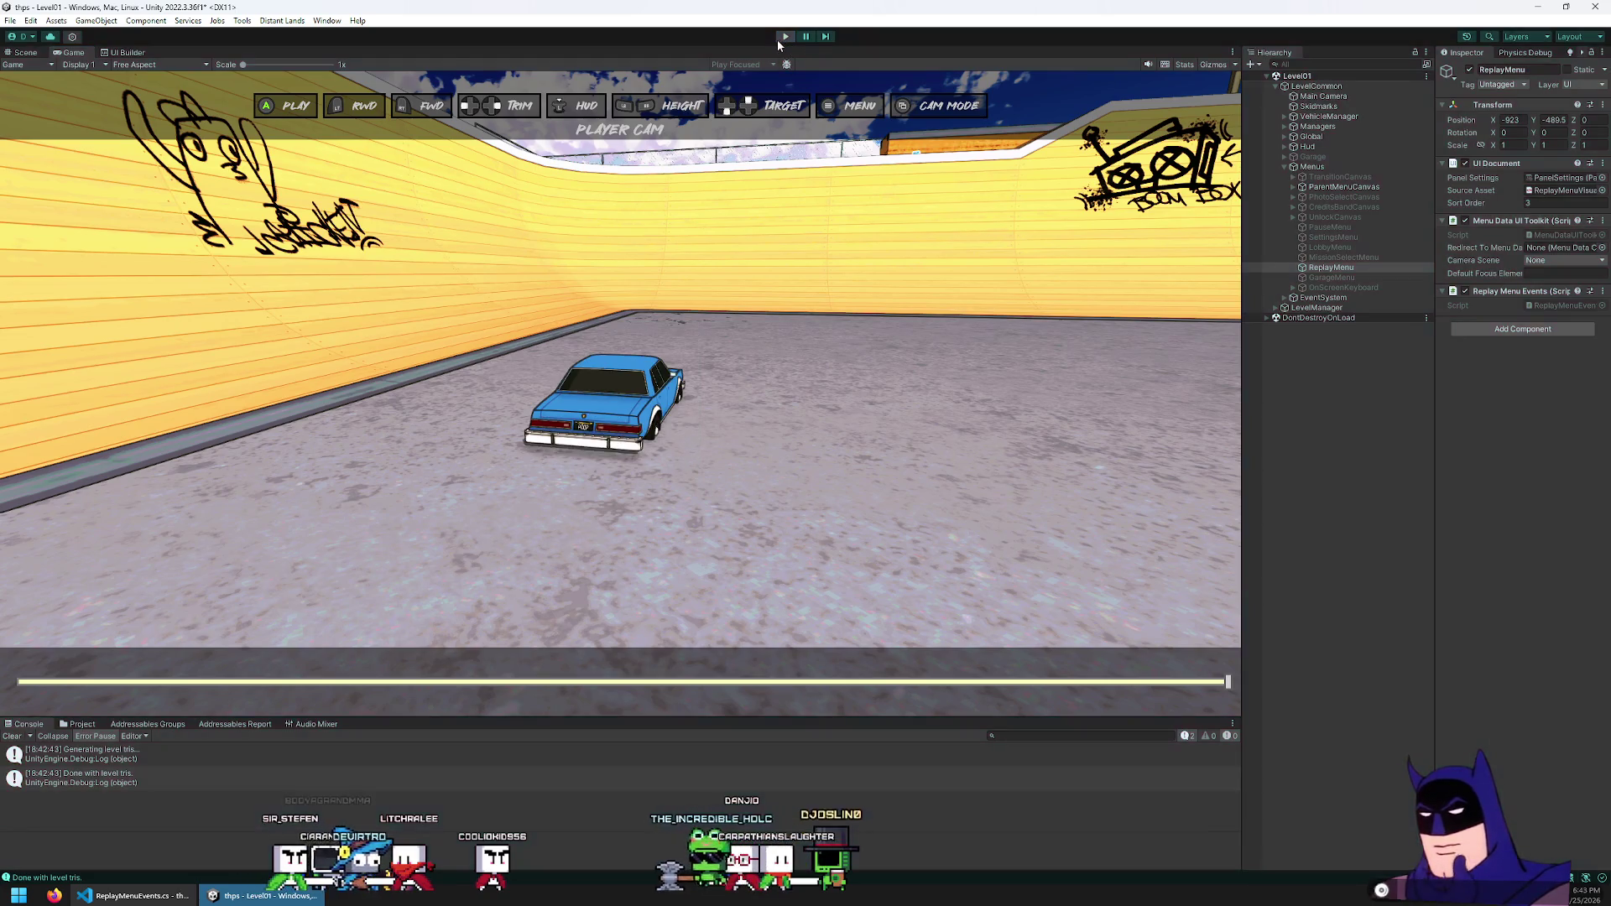
click(778, 39)
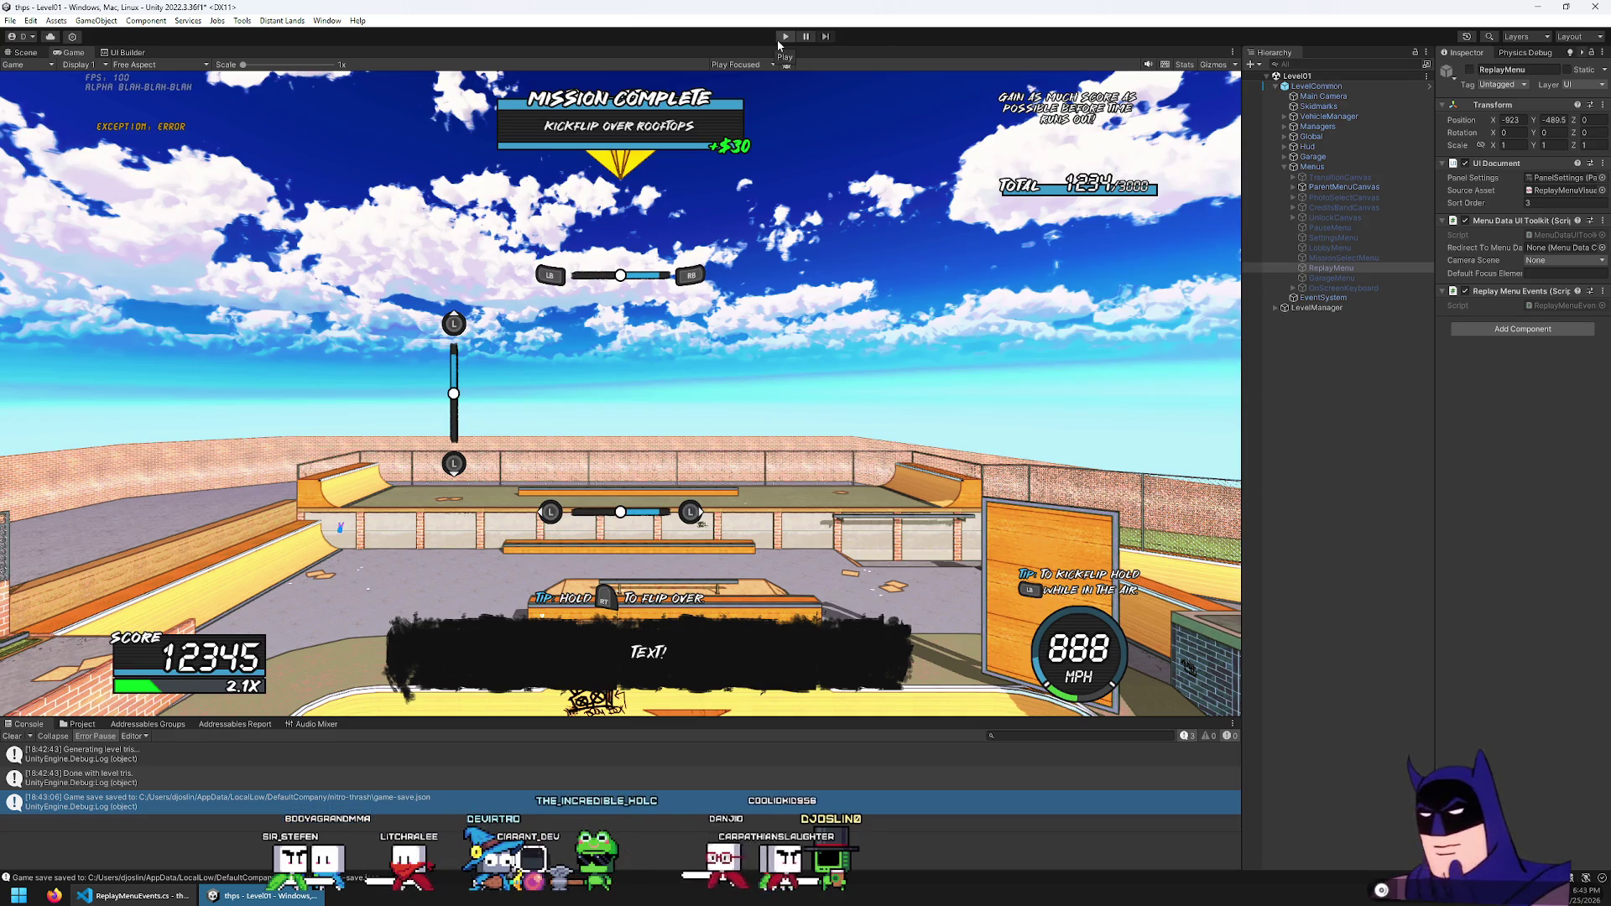
click(30, 21)
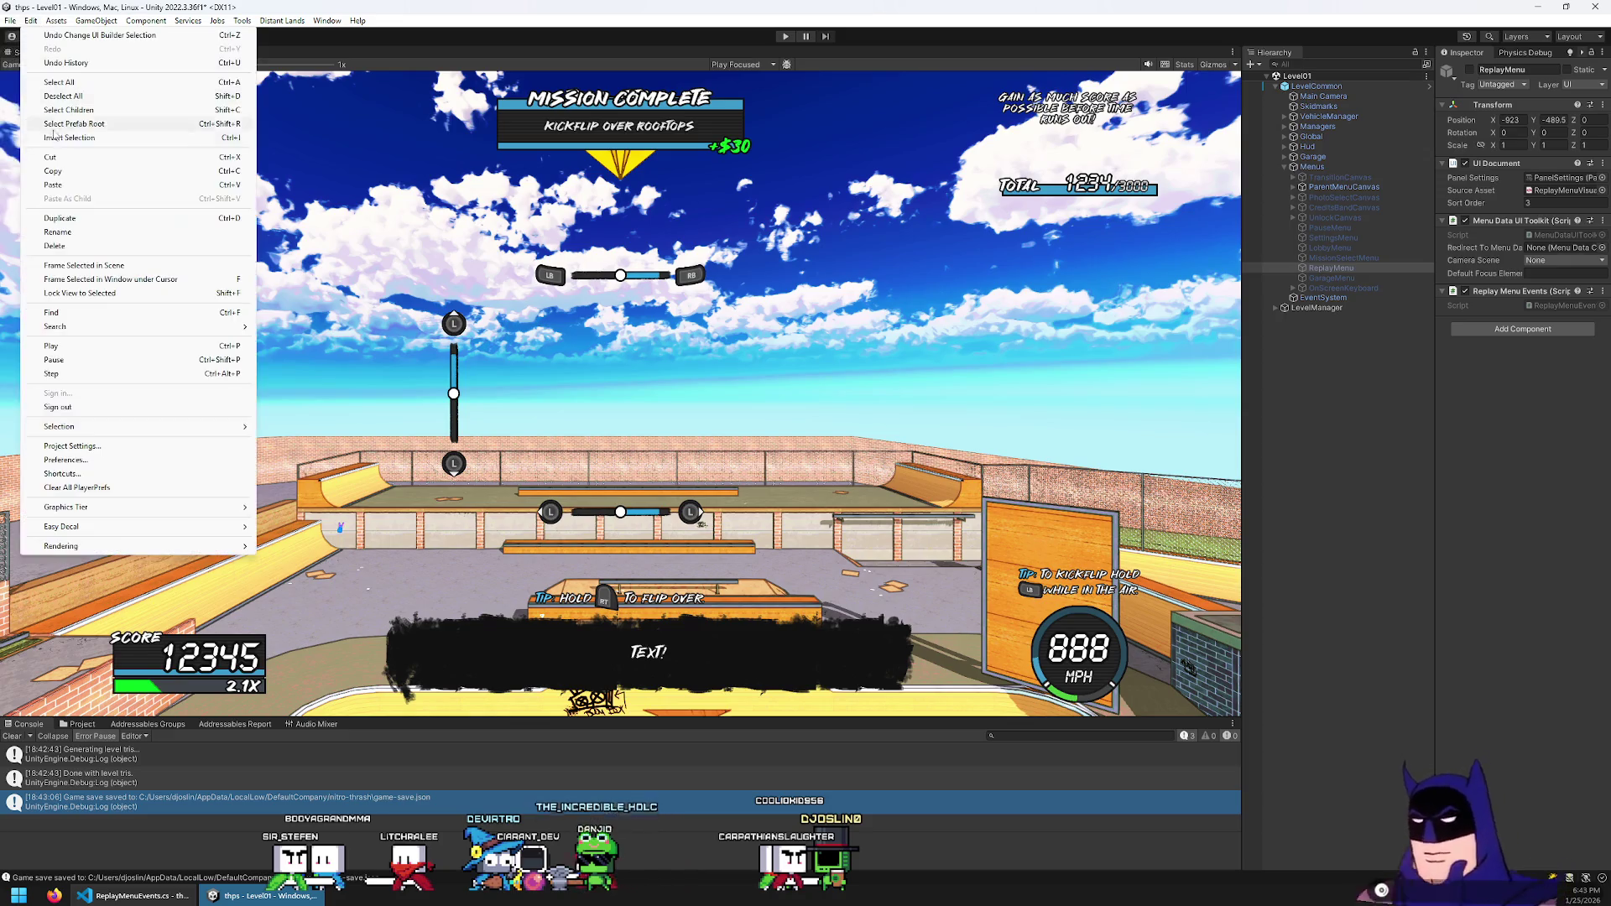
mouse_move(10, 20)
click(38, 83)
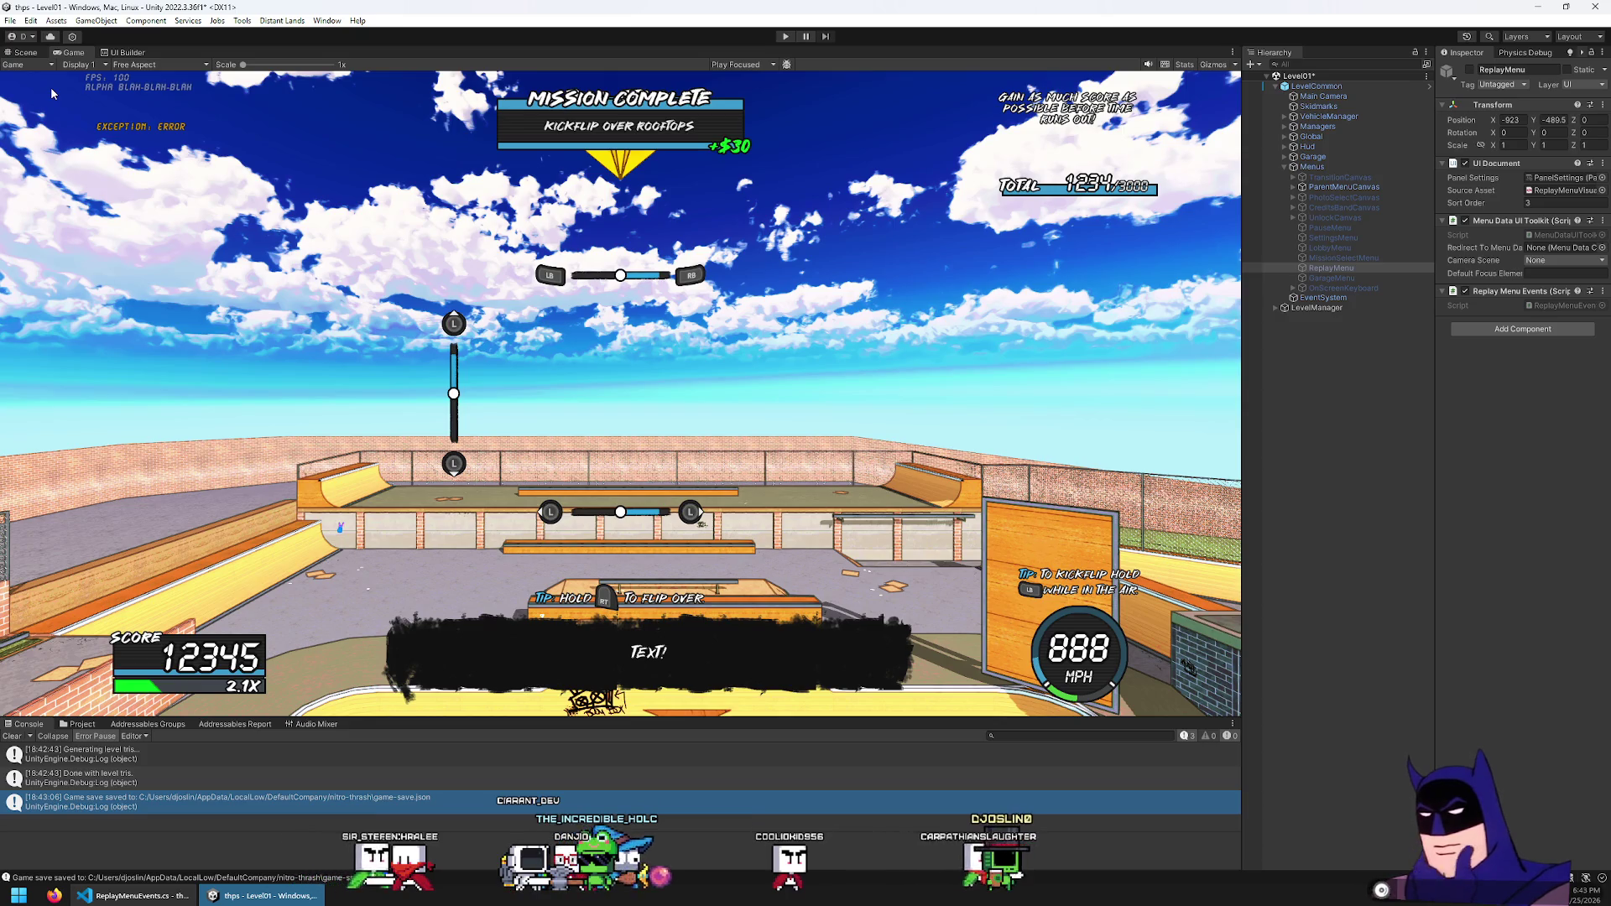
click(173, 893)
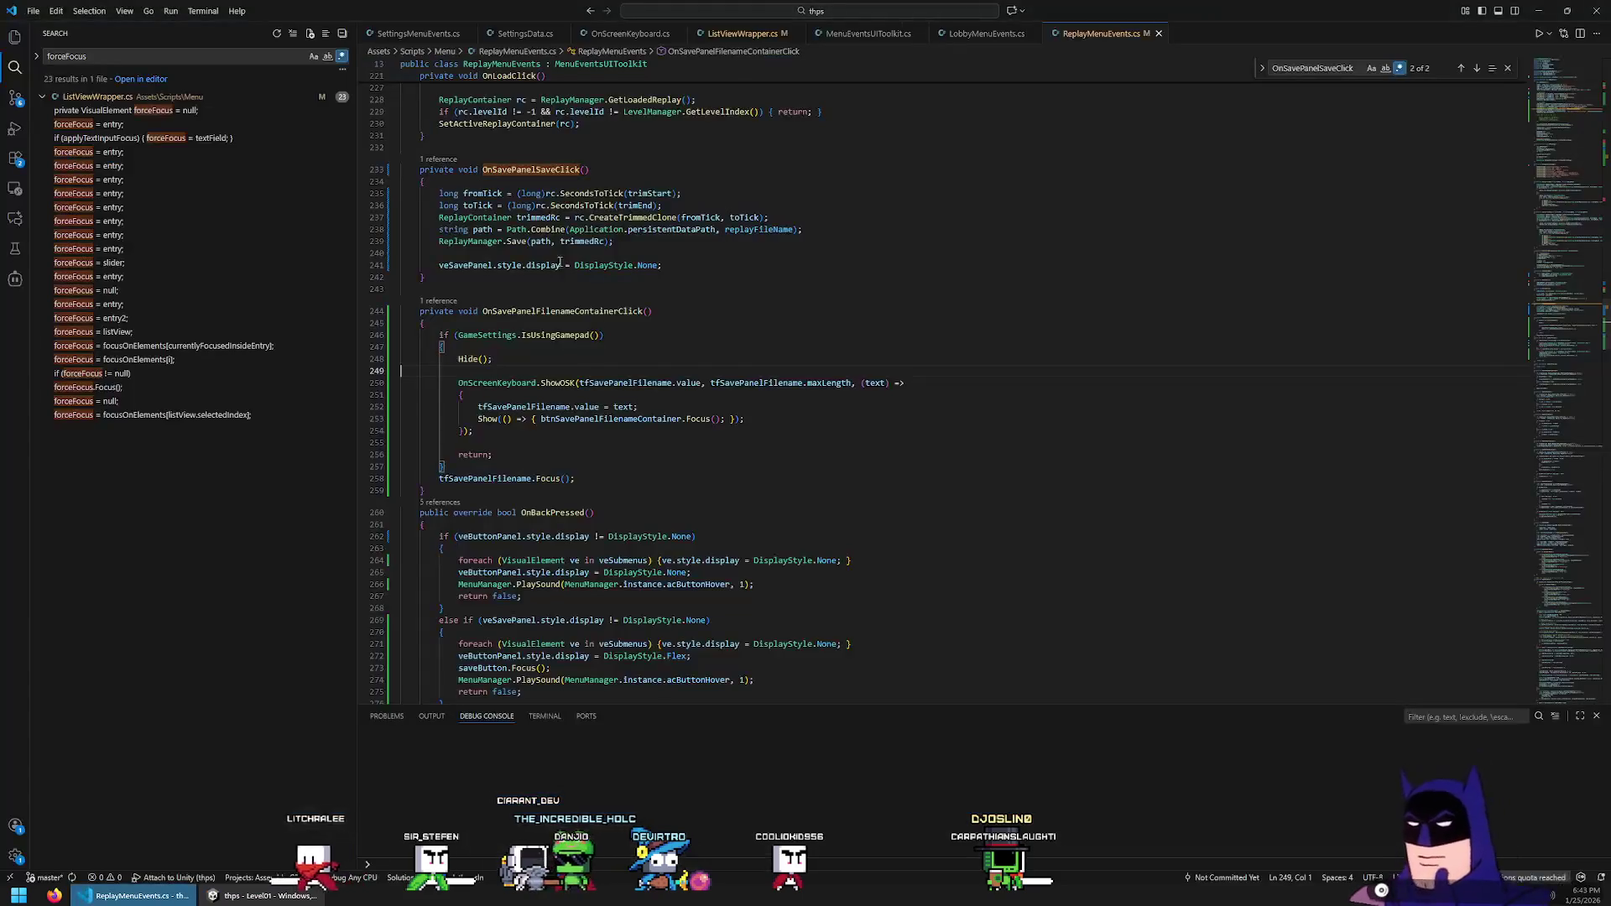
Review the ListViewWrapper.cs code by scrolling up and down through it
click(753, 33)
click(697, 328)
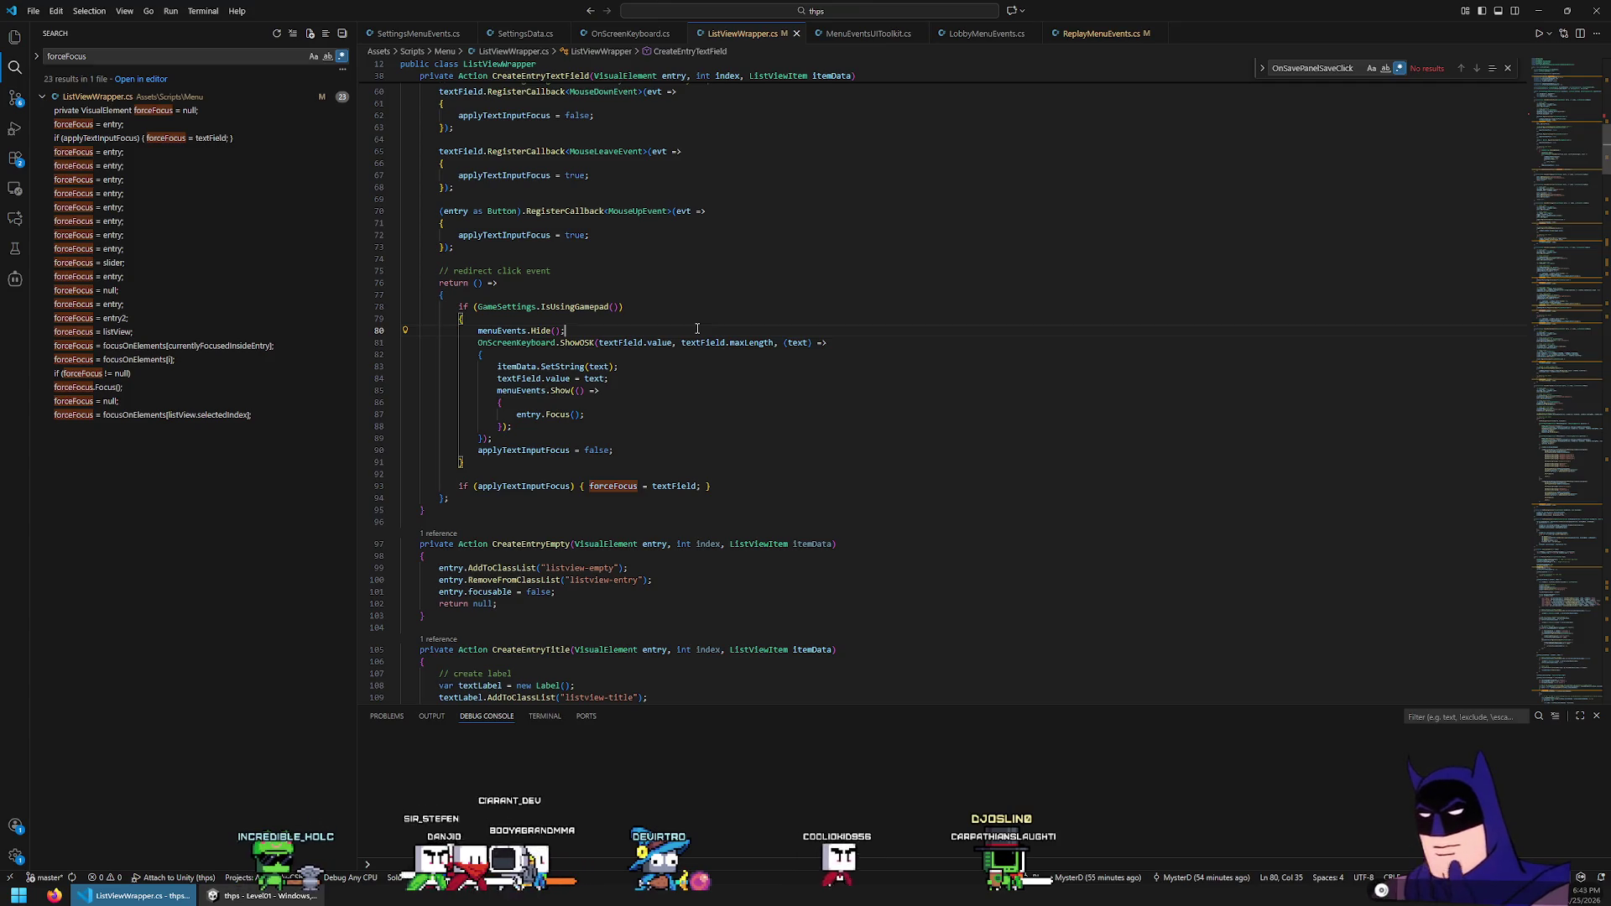
scroll(809, 359, up, 10)
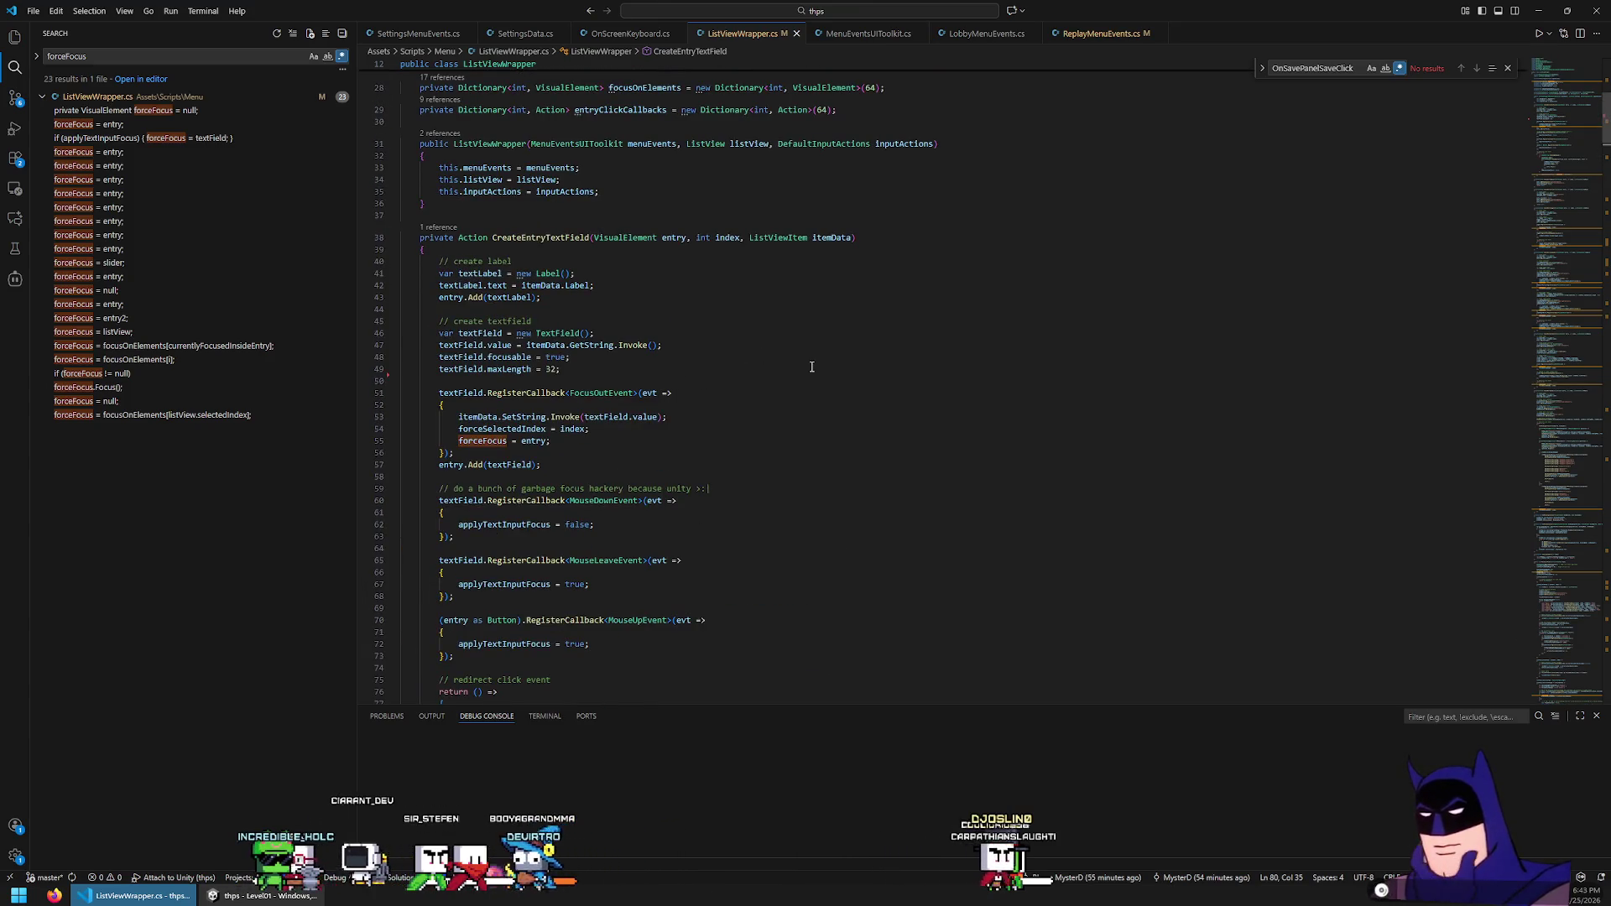
scroll(811, 366, up, 8)
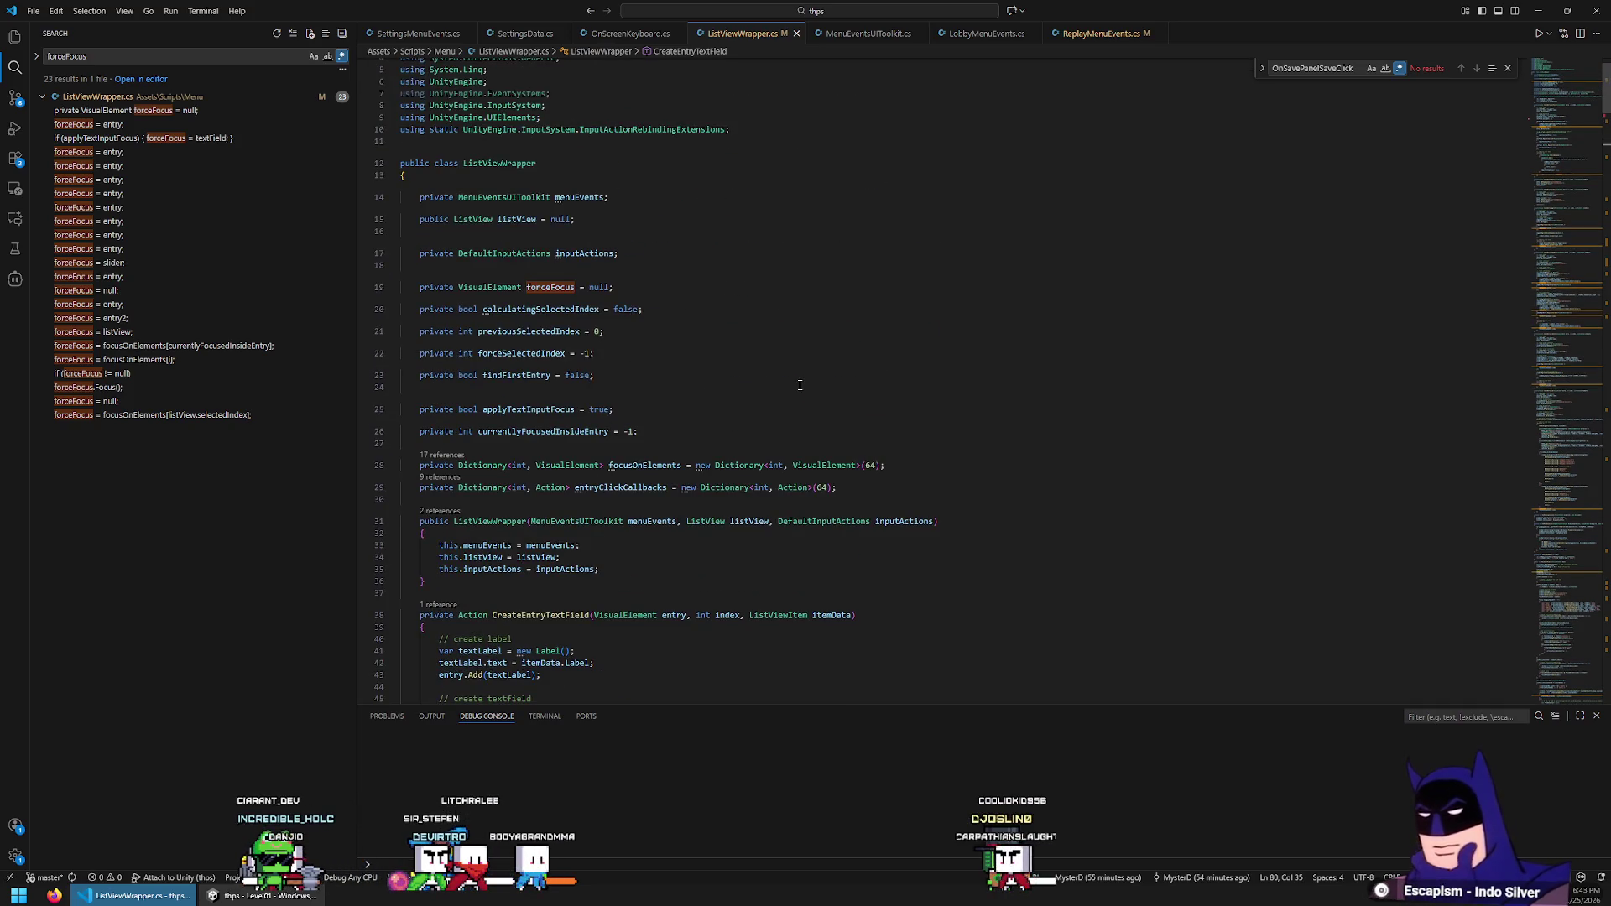
scroll(755, 367, down, 15)
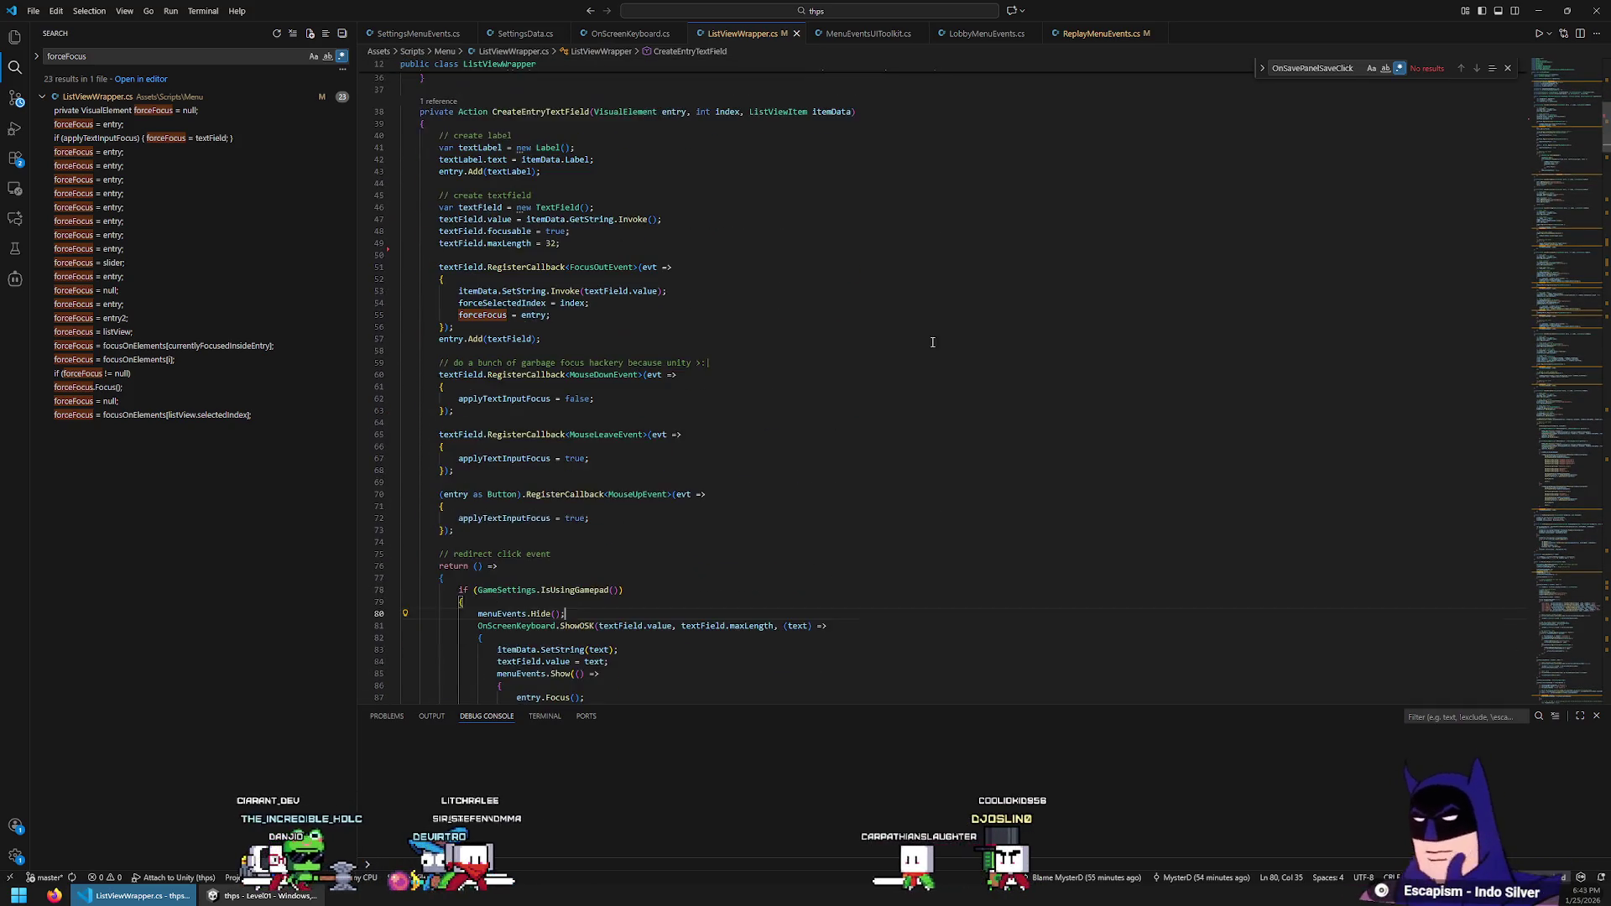
scroll(1541, 221, down, 20)
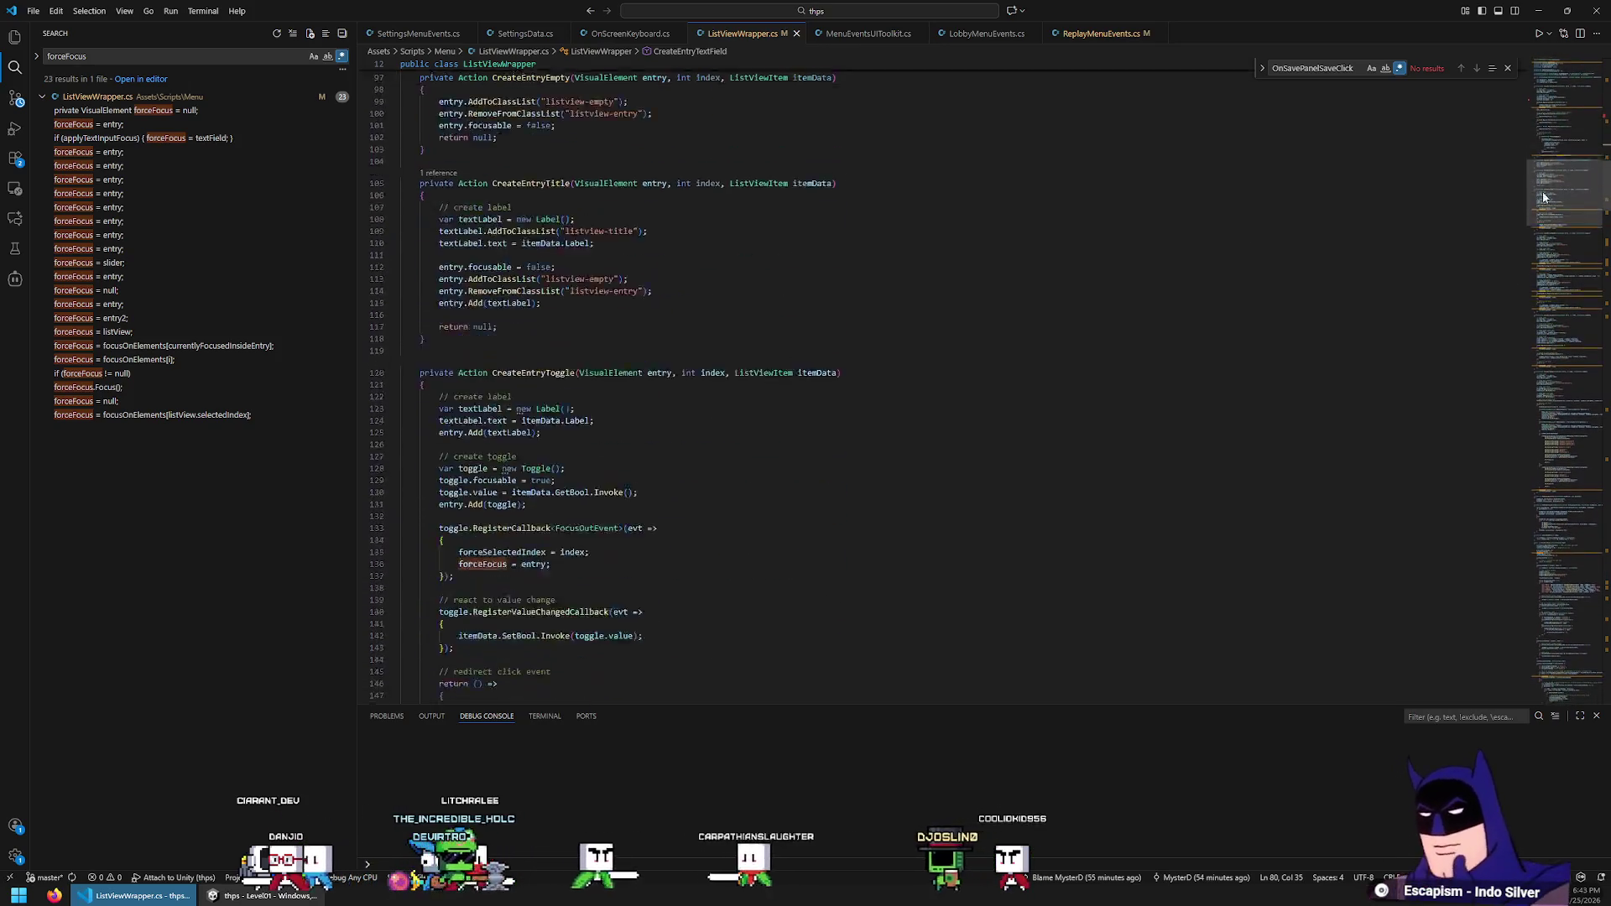
scroll(1541, 222, down, 10)
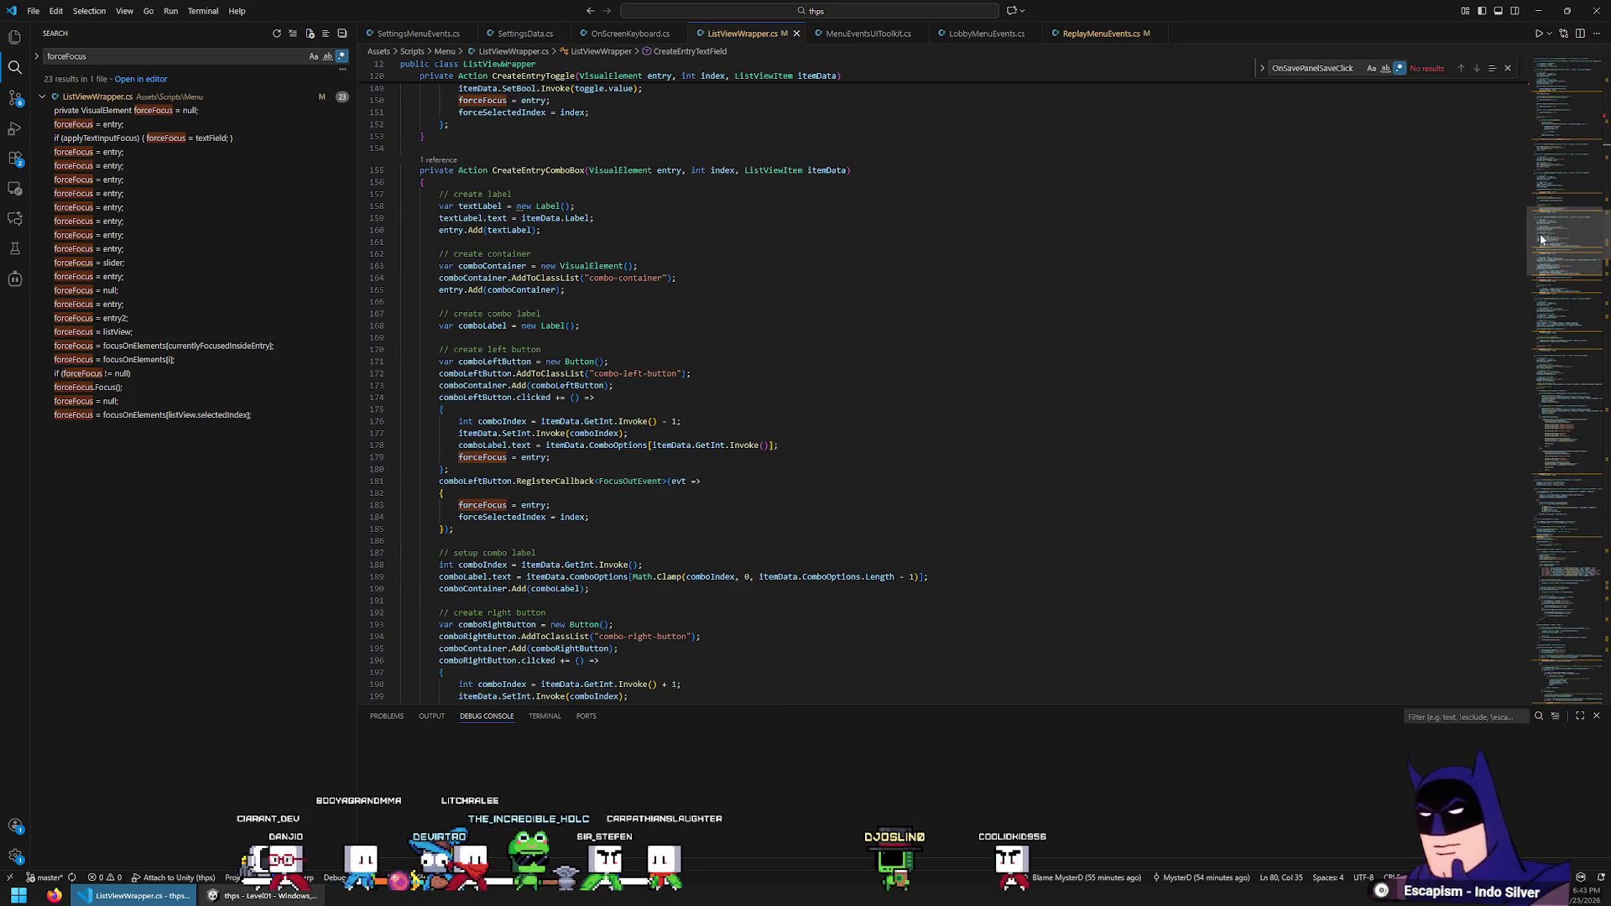
mouse_move(1538, 249)
mouse_down()
mouse_move(1534, 407)
mouse_move(1497, 581)
mouse_move(1512, 625)
mouse_up()
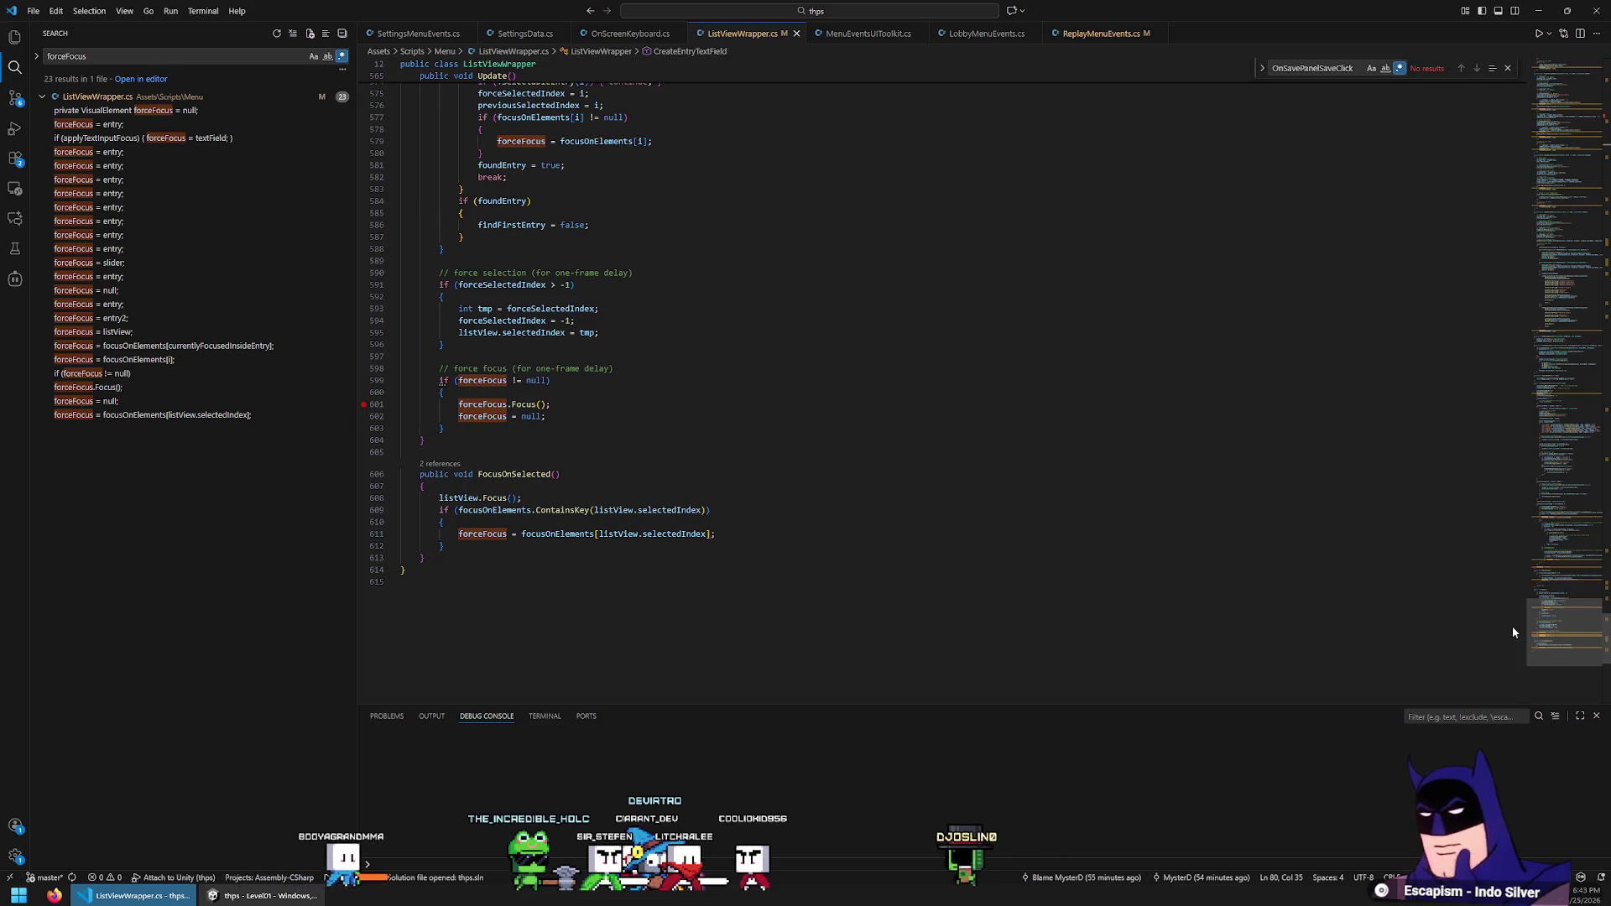
mouse_move(1512, 626)
mouse_down()
mouse_move(1567, 438)
mouse_move(1552, 147)
mouse_up()
Return to ReplayMenuEvents.cs at the save-panel setup in OnMenuStart
click(1099, 33)
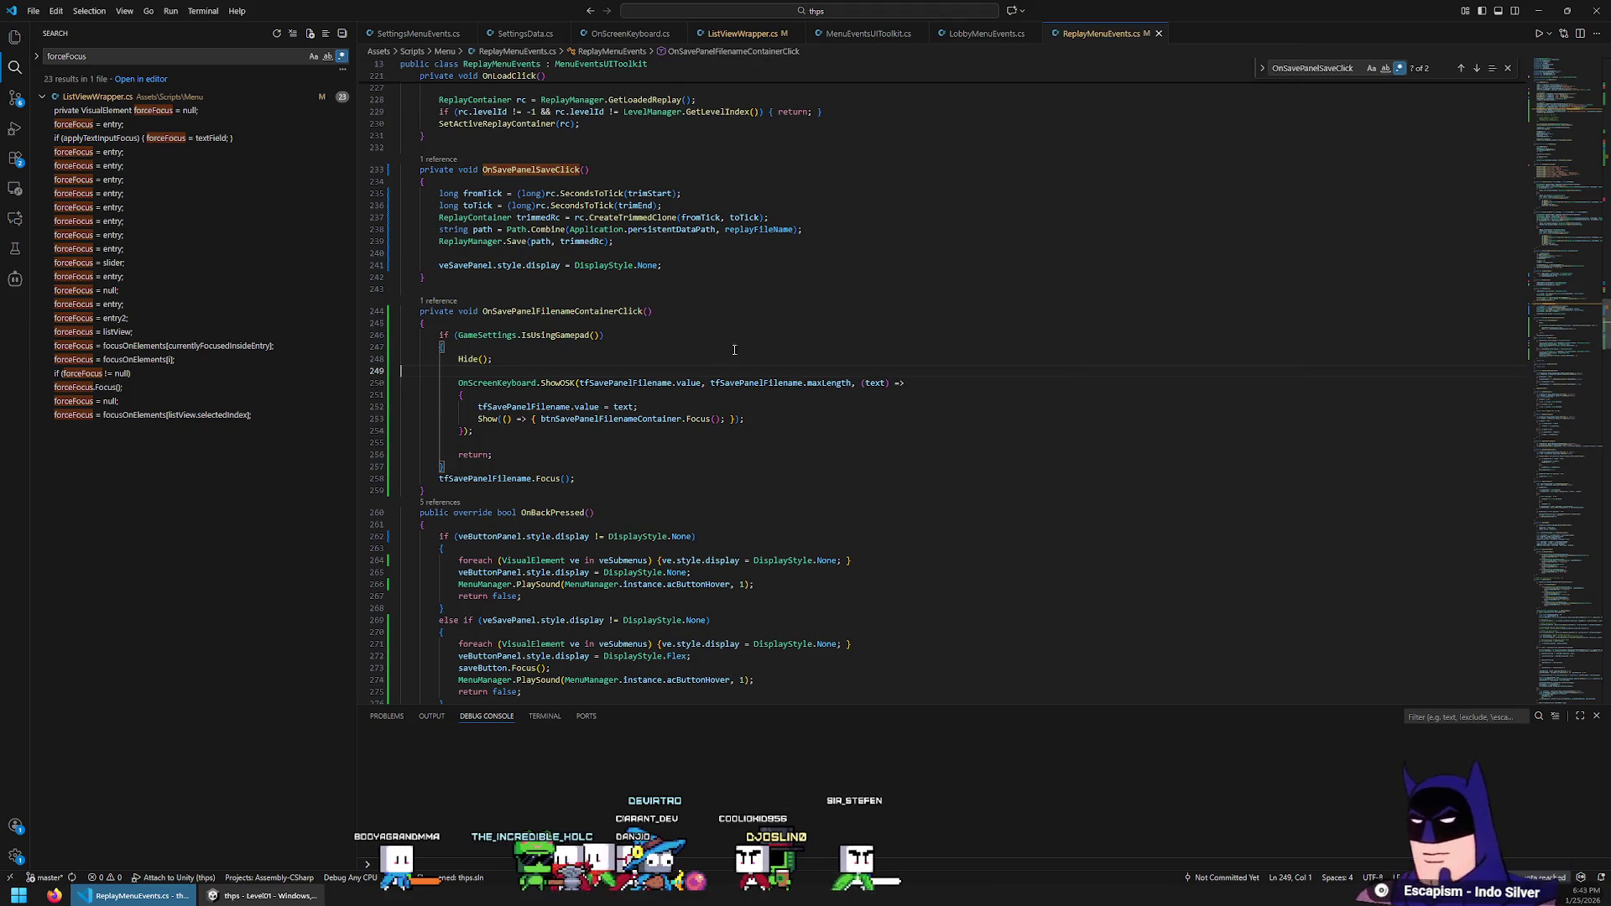
click(1569, 260)
mouse_move(1569, 260)
mouse_down()
mouse_move(1557, 135)
mouse_move(1557, 153)
mouse_up()
click(958, 339)
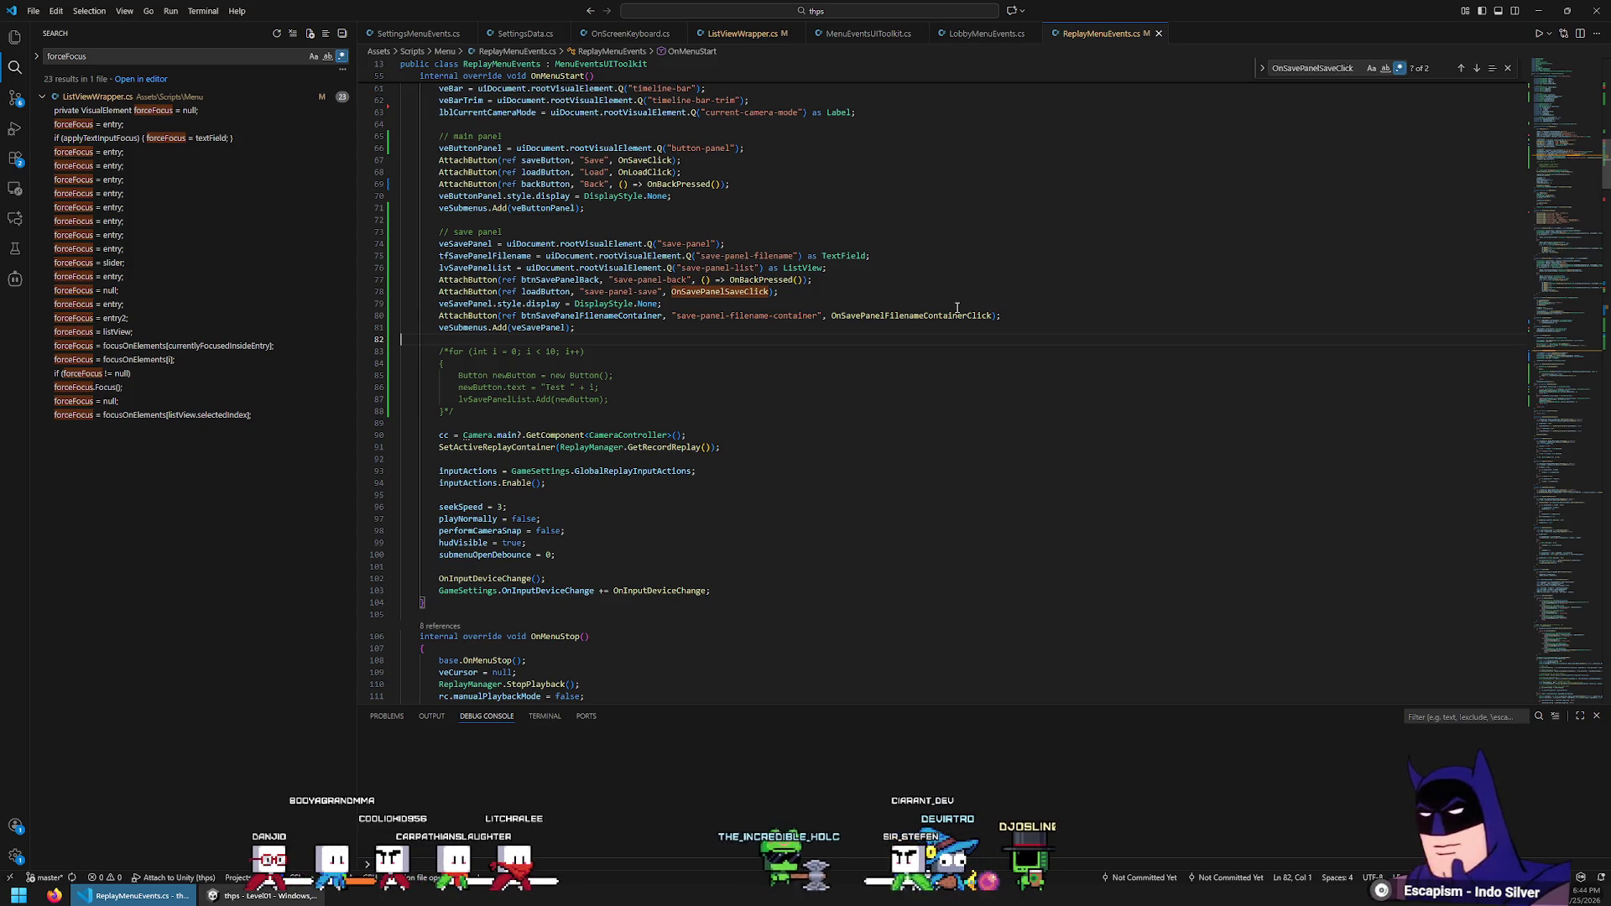
Declare List<string> testItems = new List<string>(16); below the save panel setup
key(Return)
text(listV)
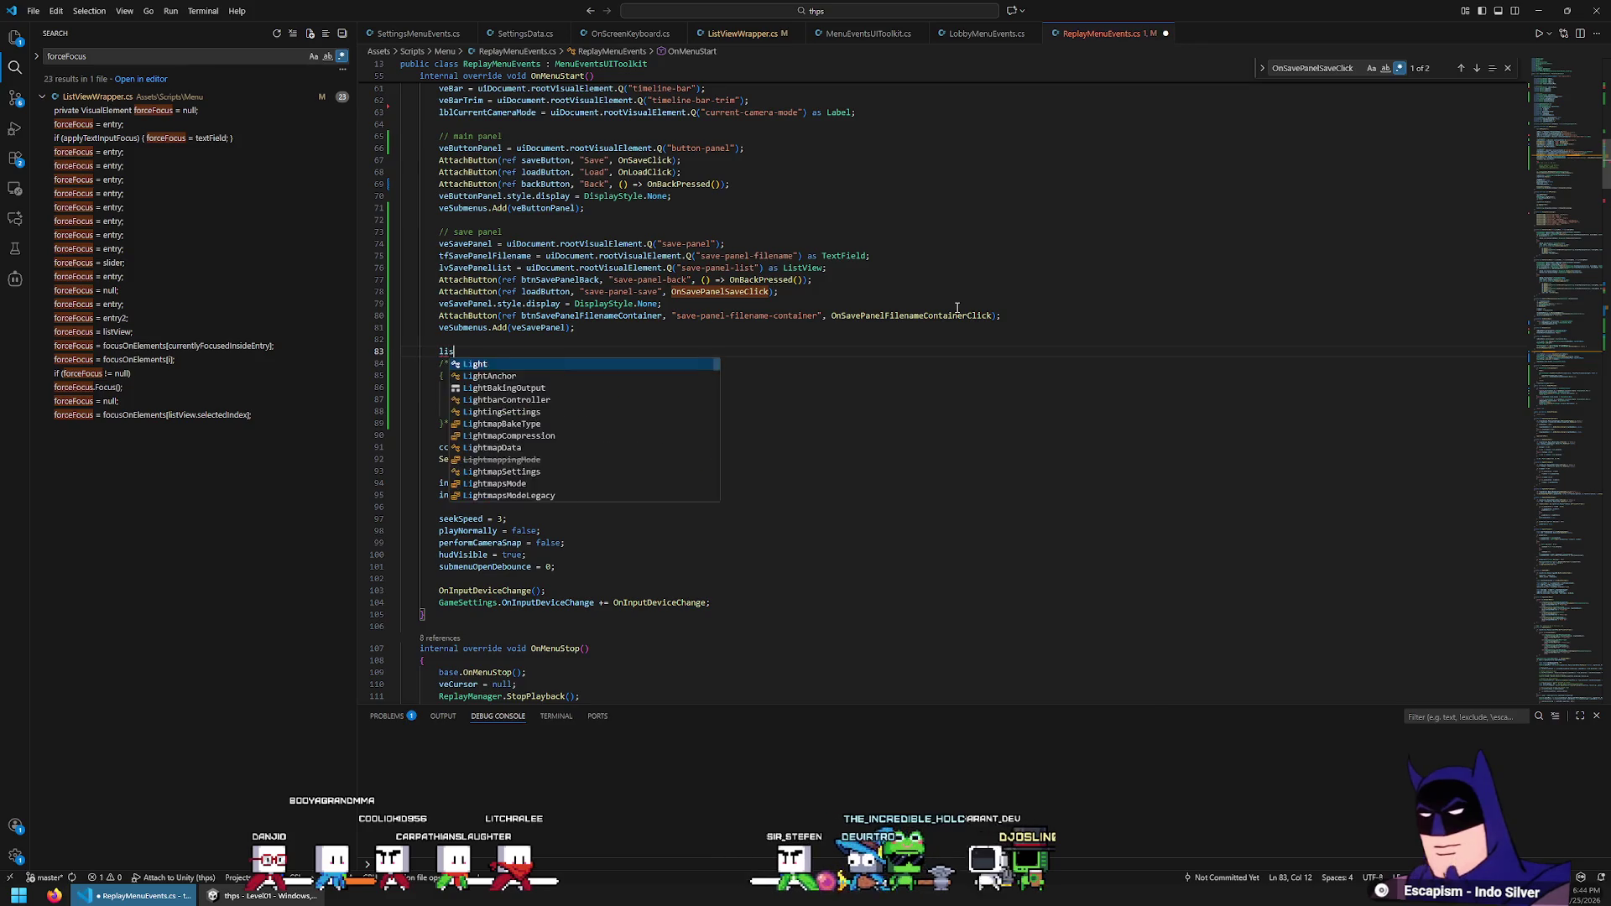
key(ctrl+BackSpace)
text(l)
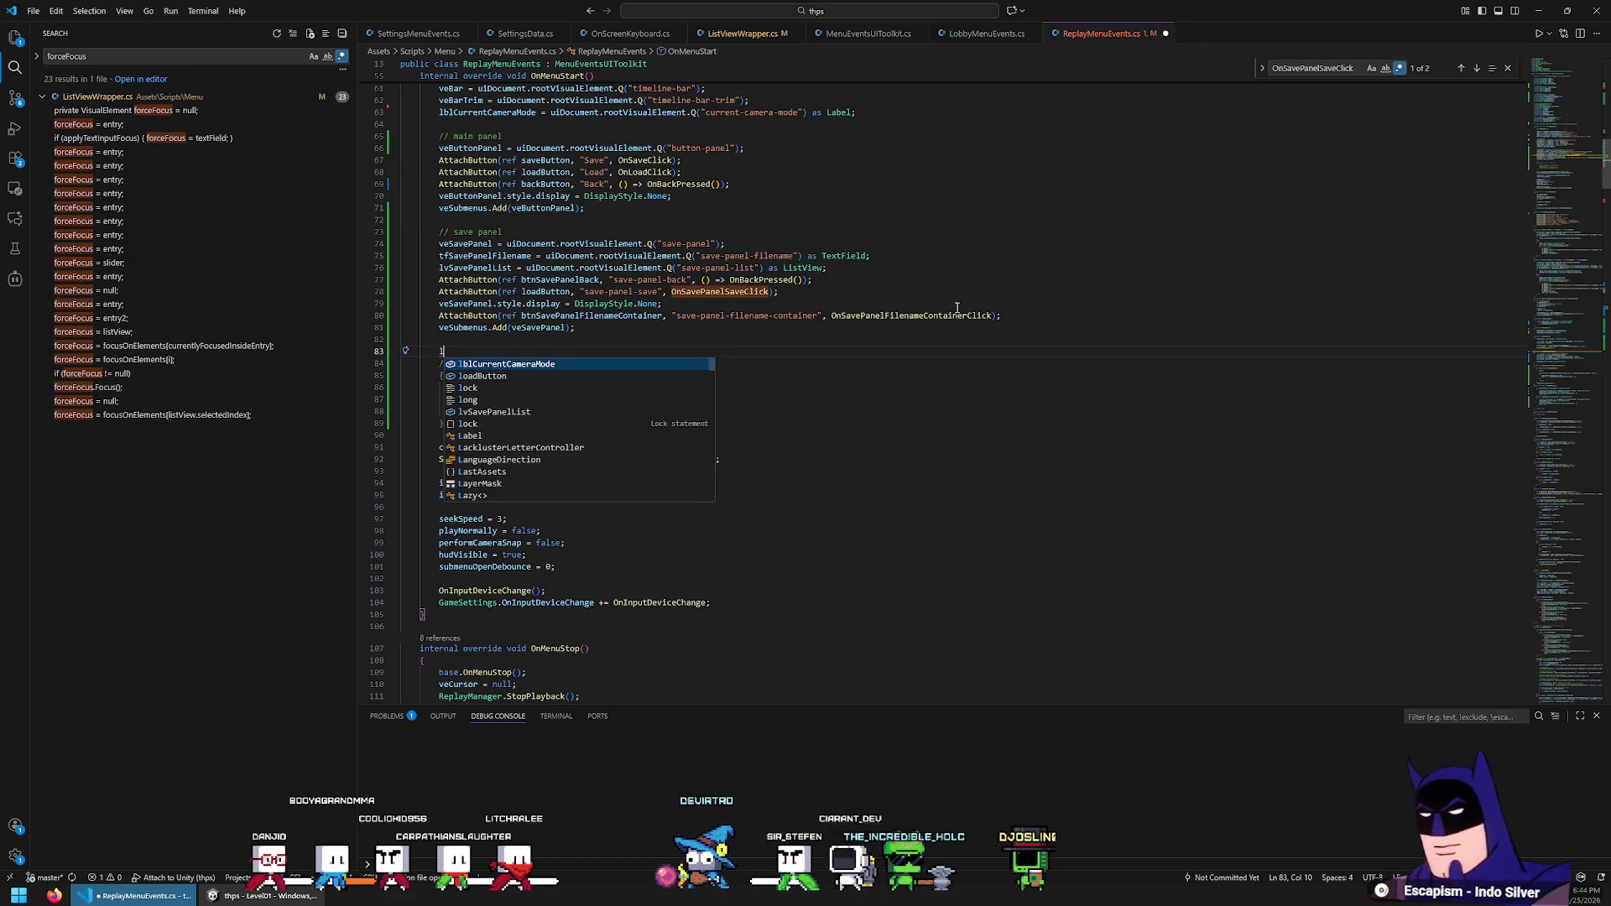
text(vSavePanelList.mak)
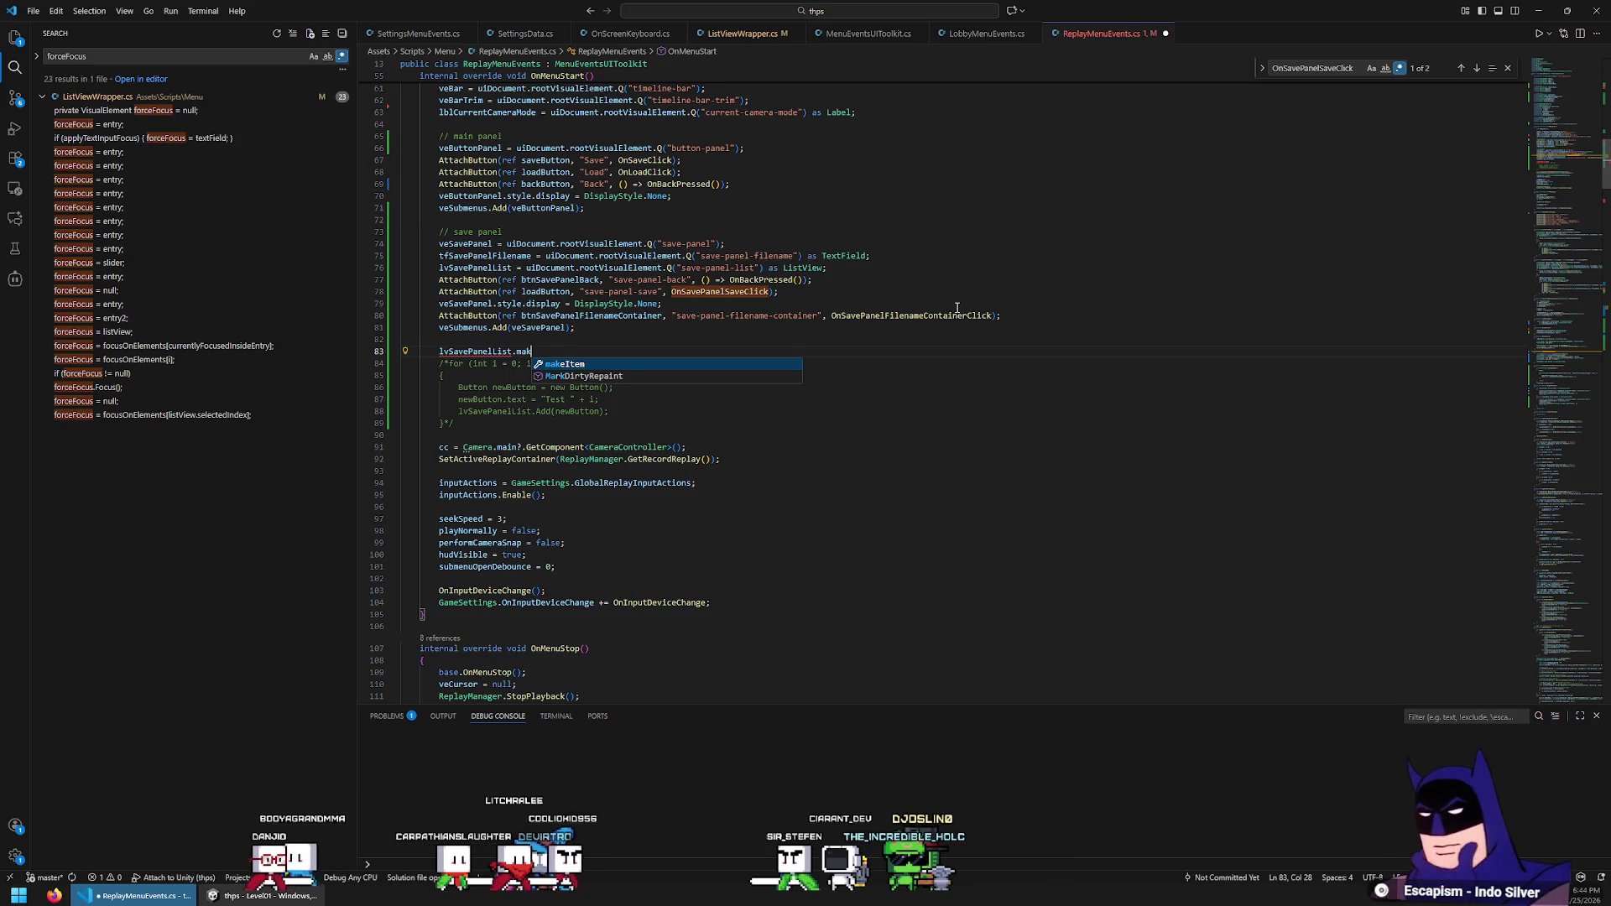
key(Tab)
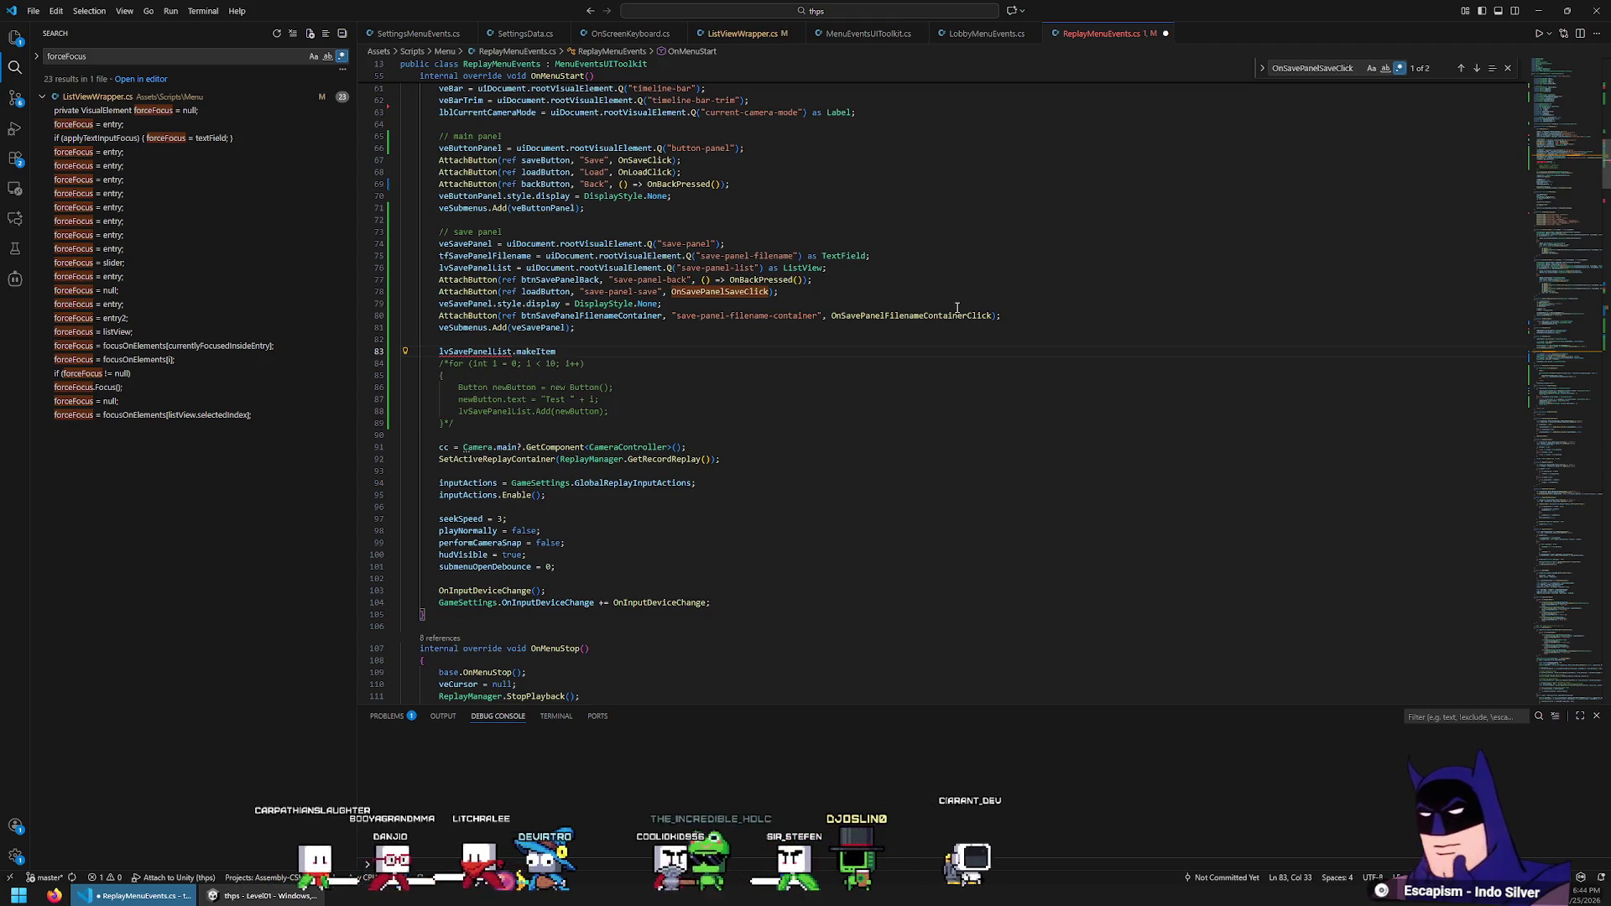
key(BackSpace)
key(BackSpace)
key(BackSpace)
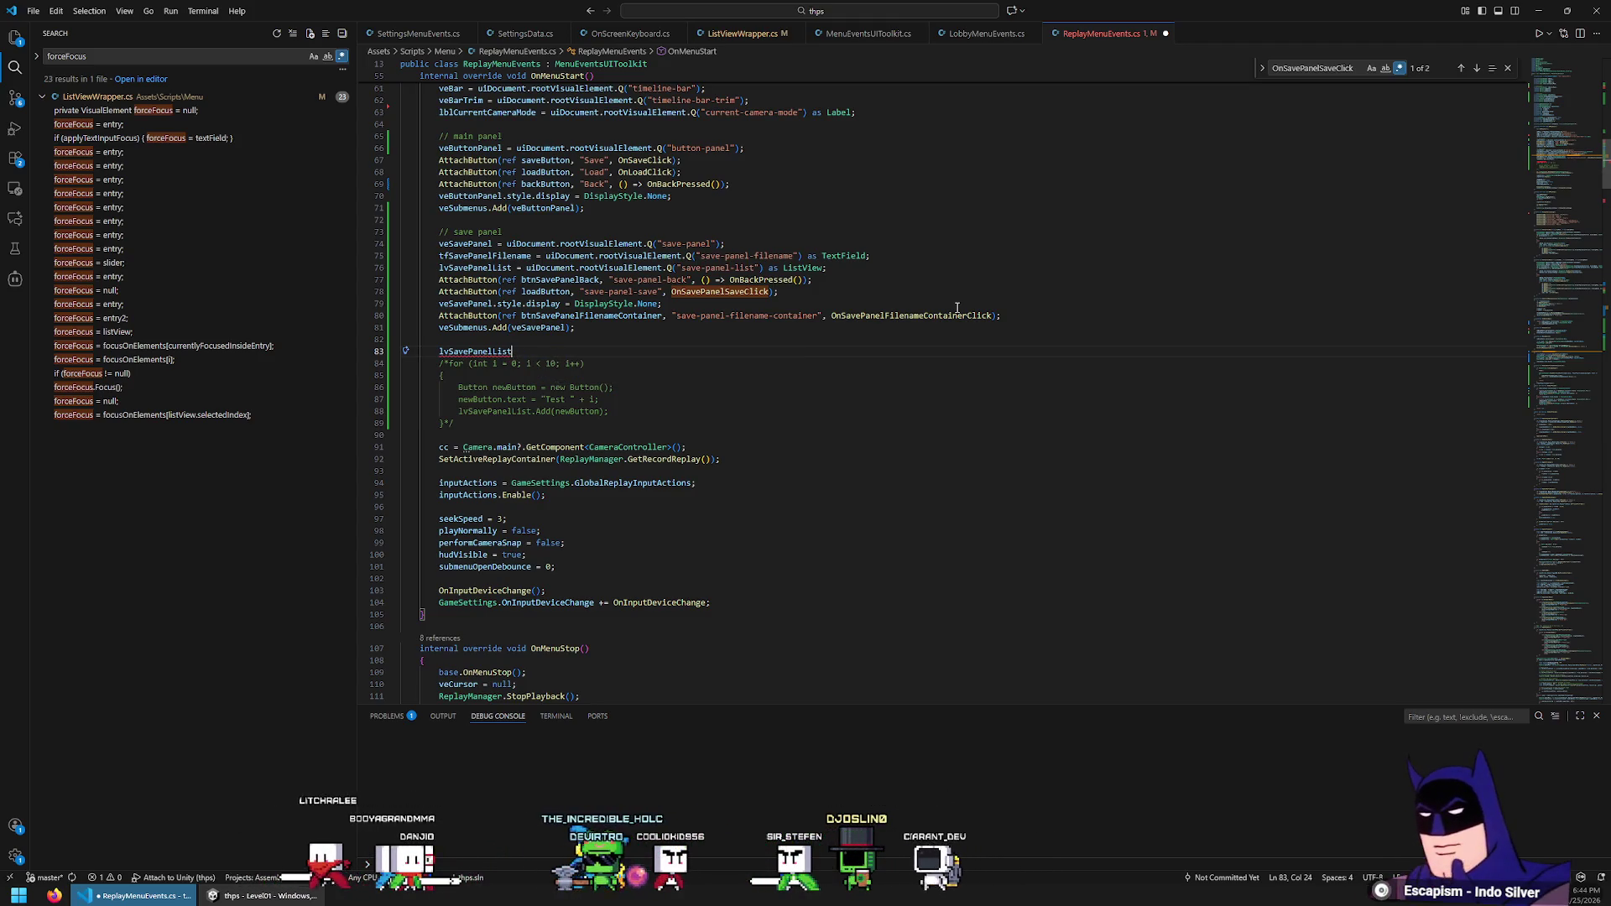
key(ctrl+BackSpace)
key(ctrl+BackSpace)
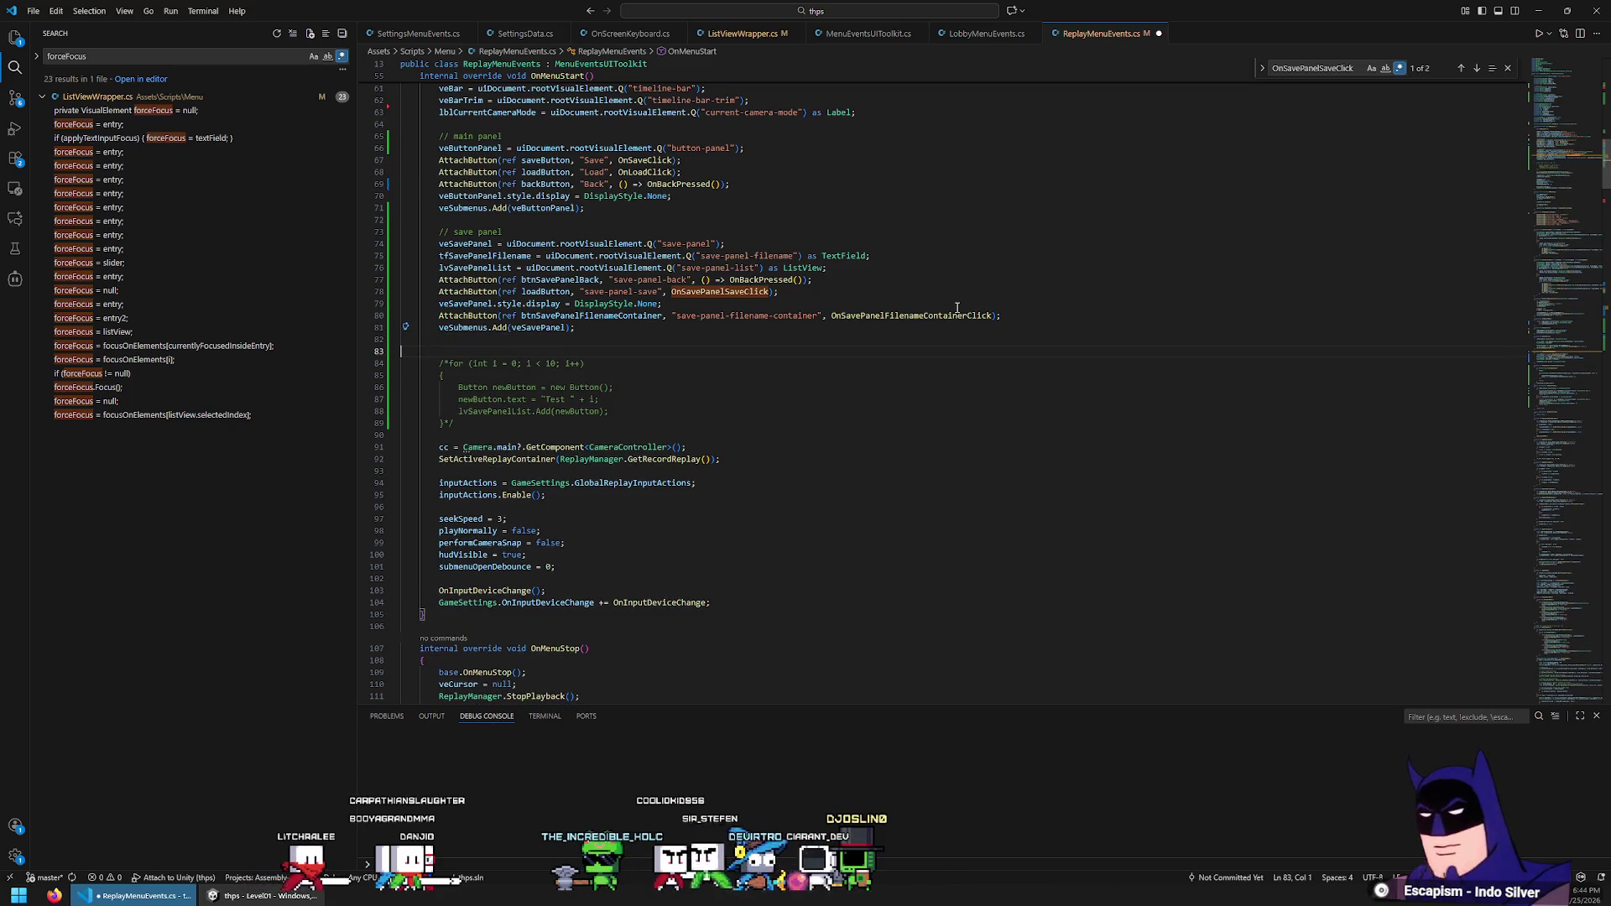
key(Return)
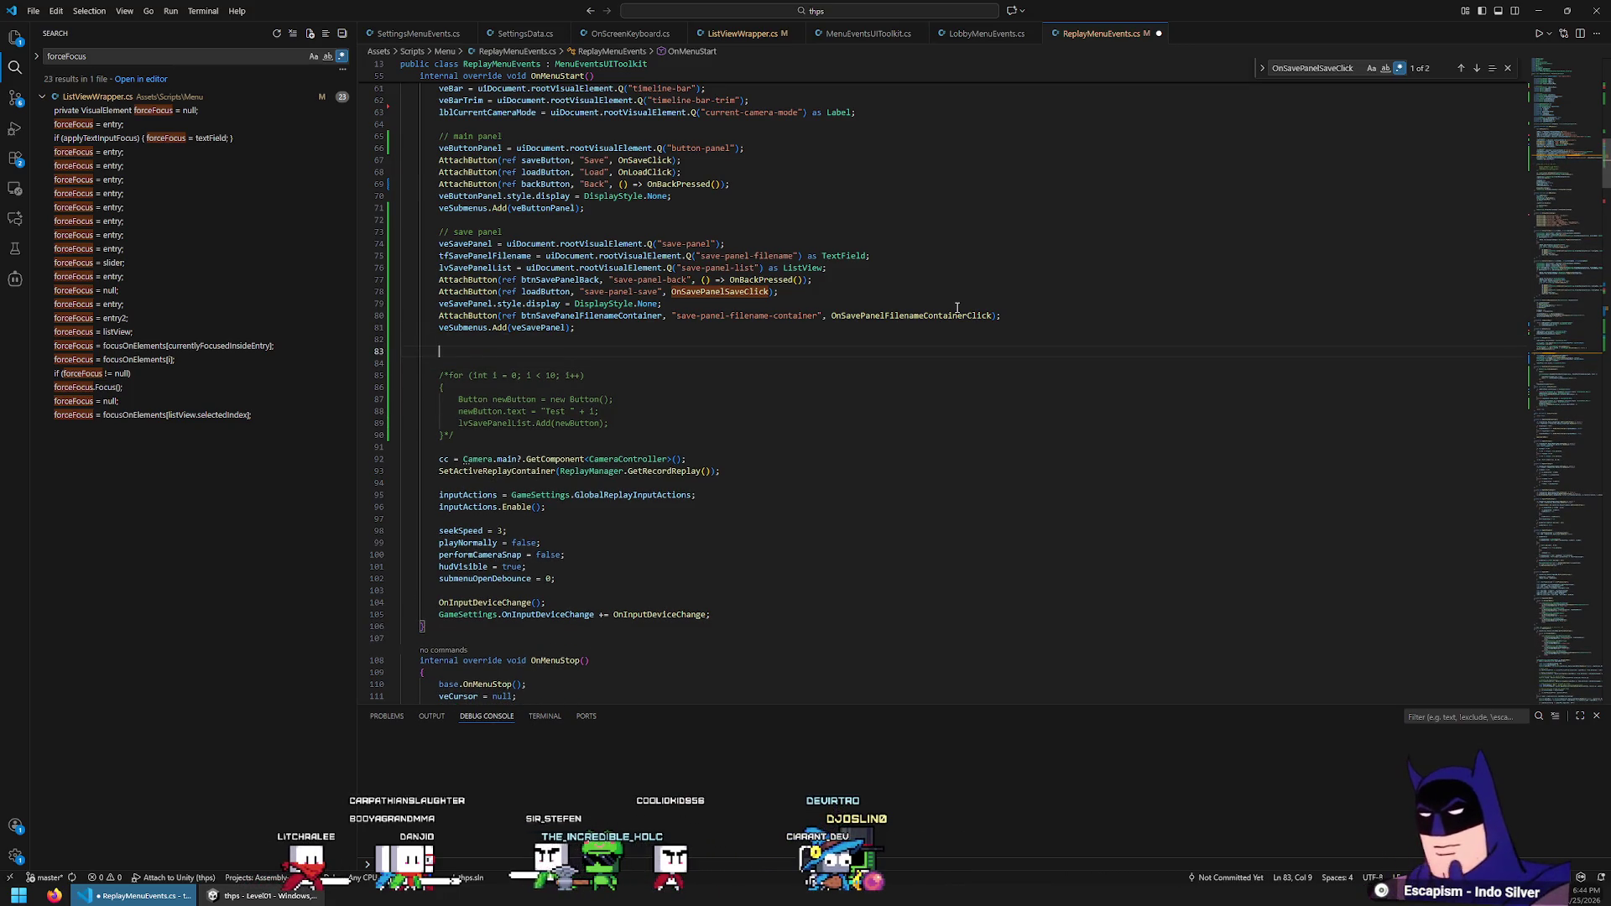
text(Liust)
key(BackSpace)
text(st<string)
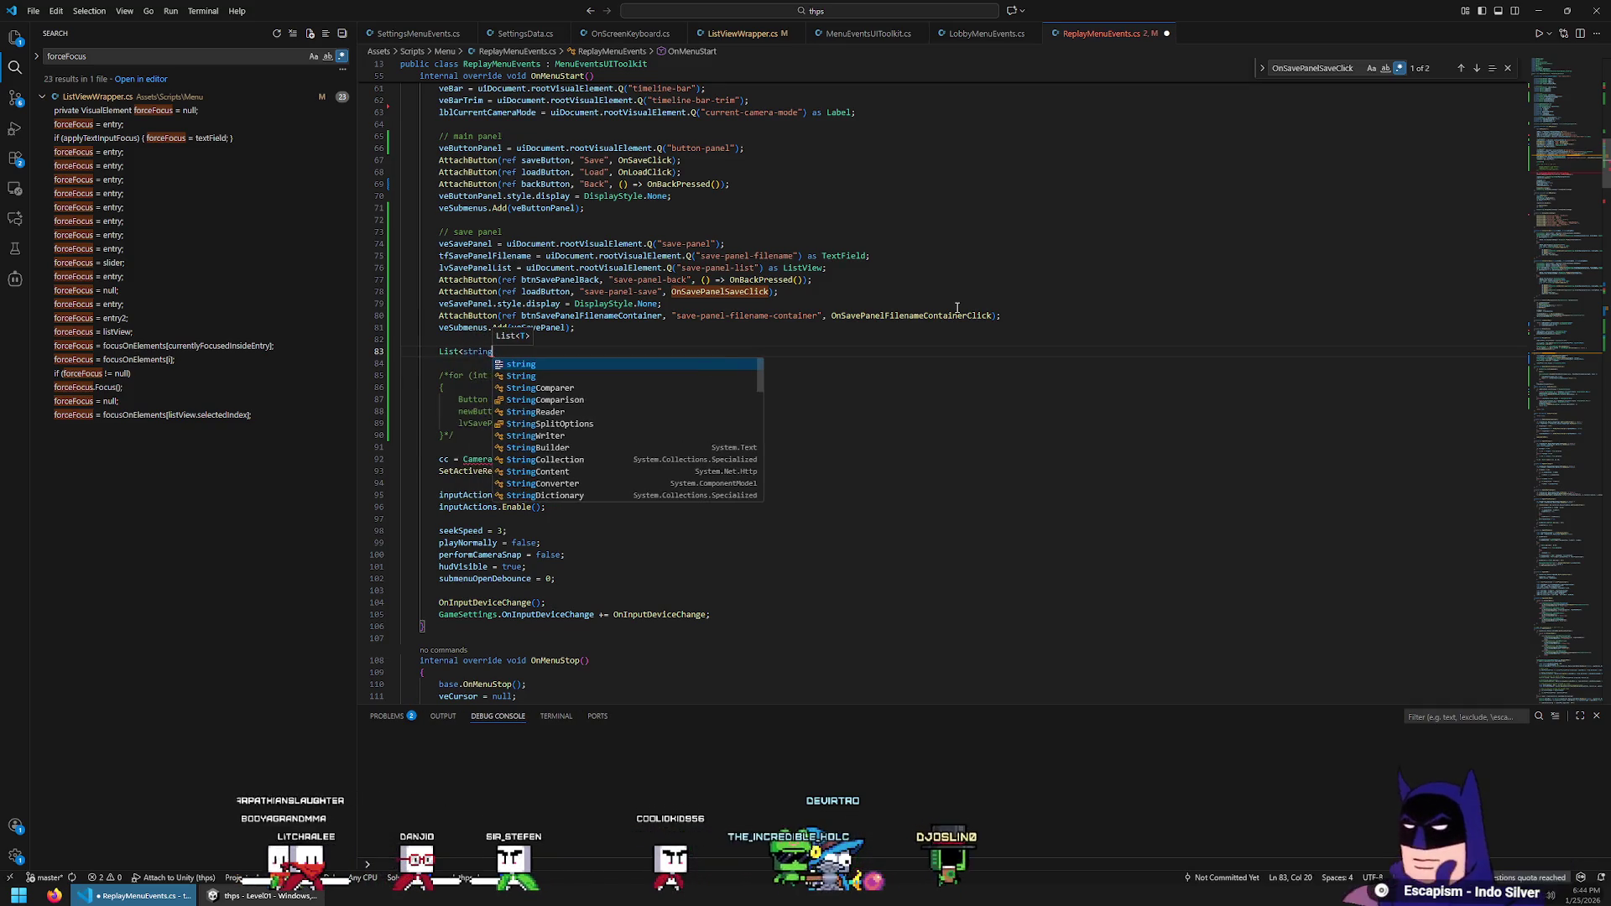
text(> )
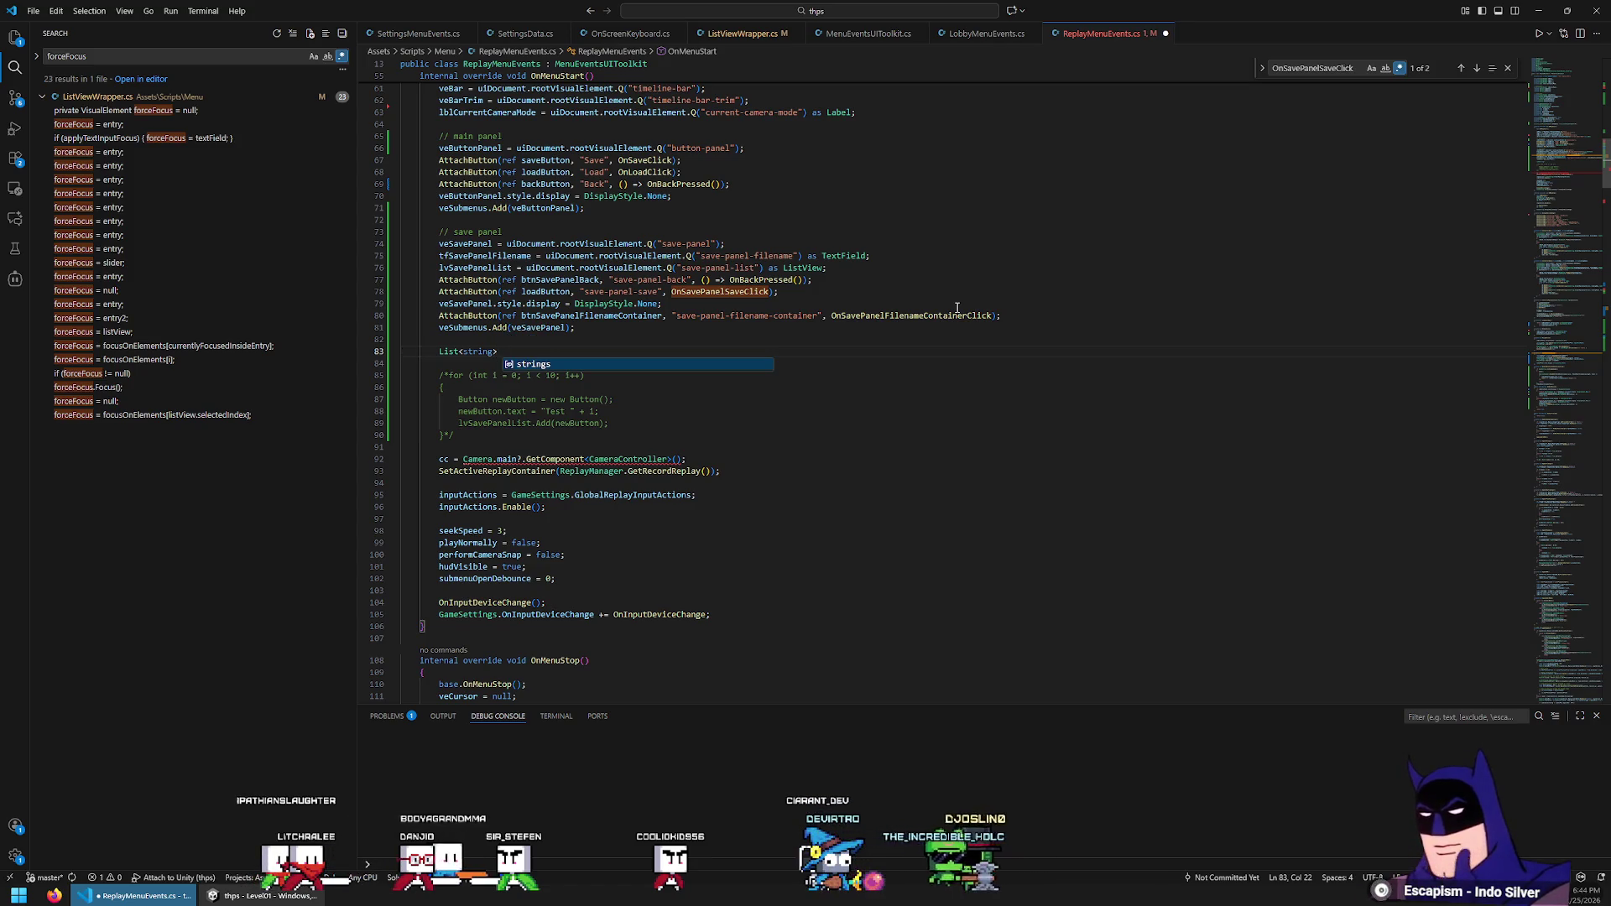
text(testItems)
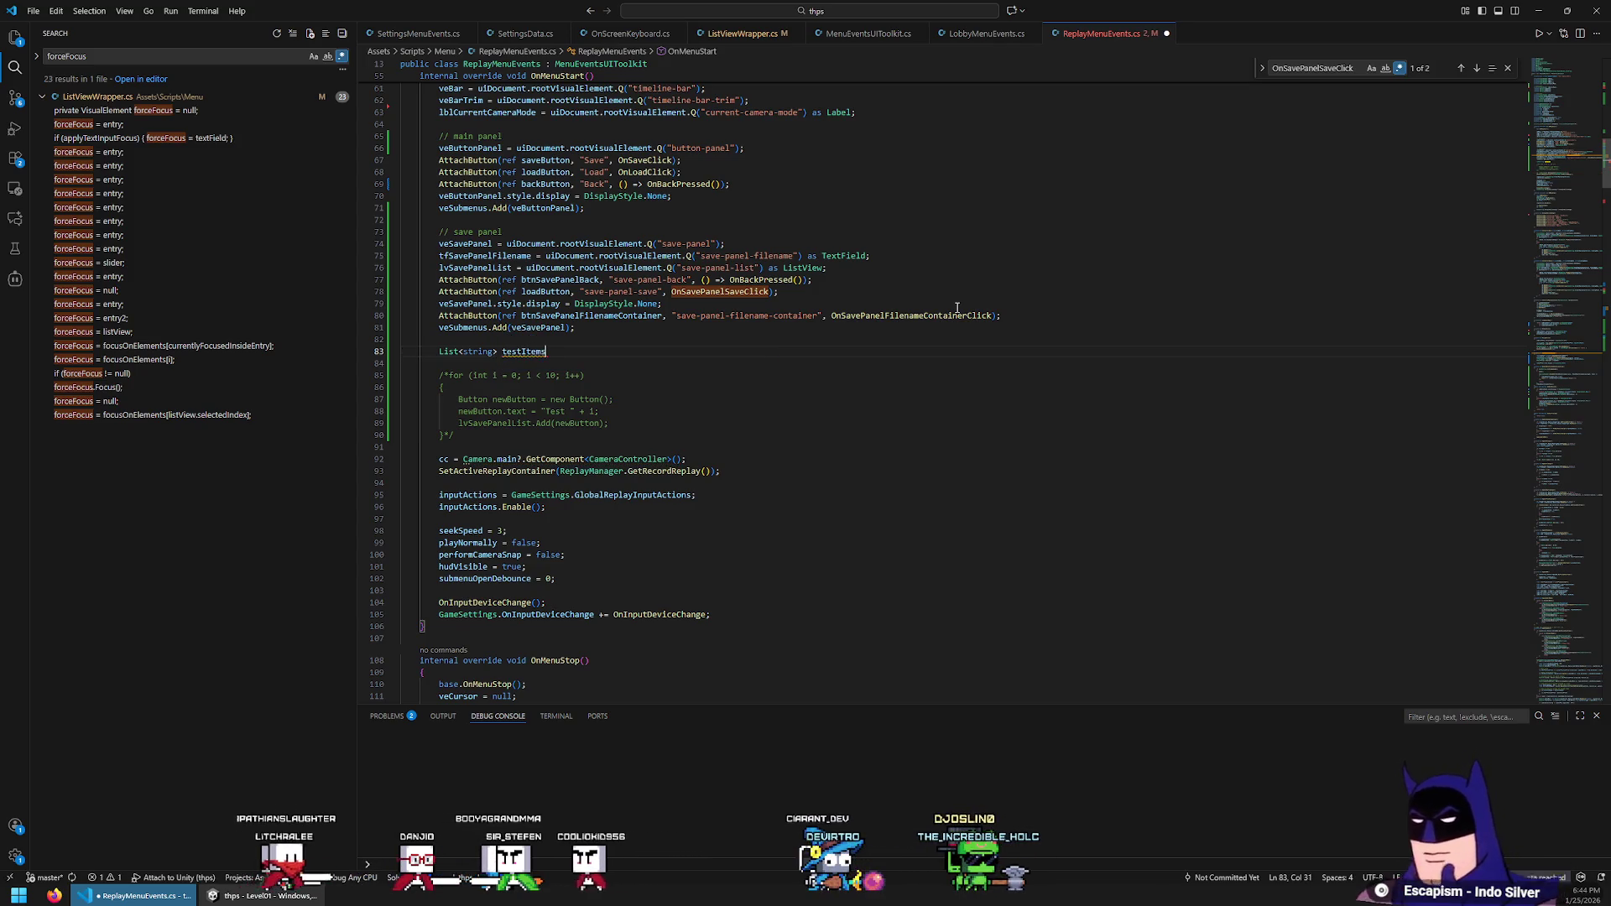
text( = new List<string>(16))
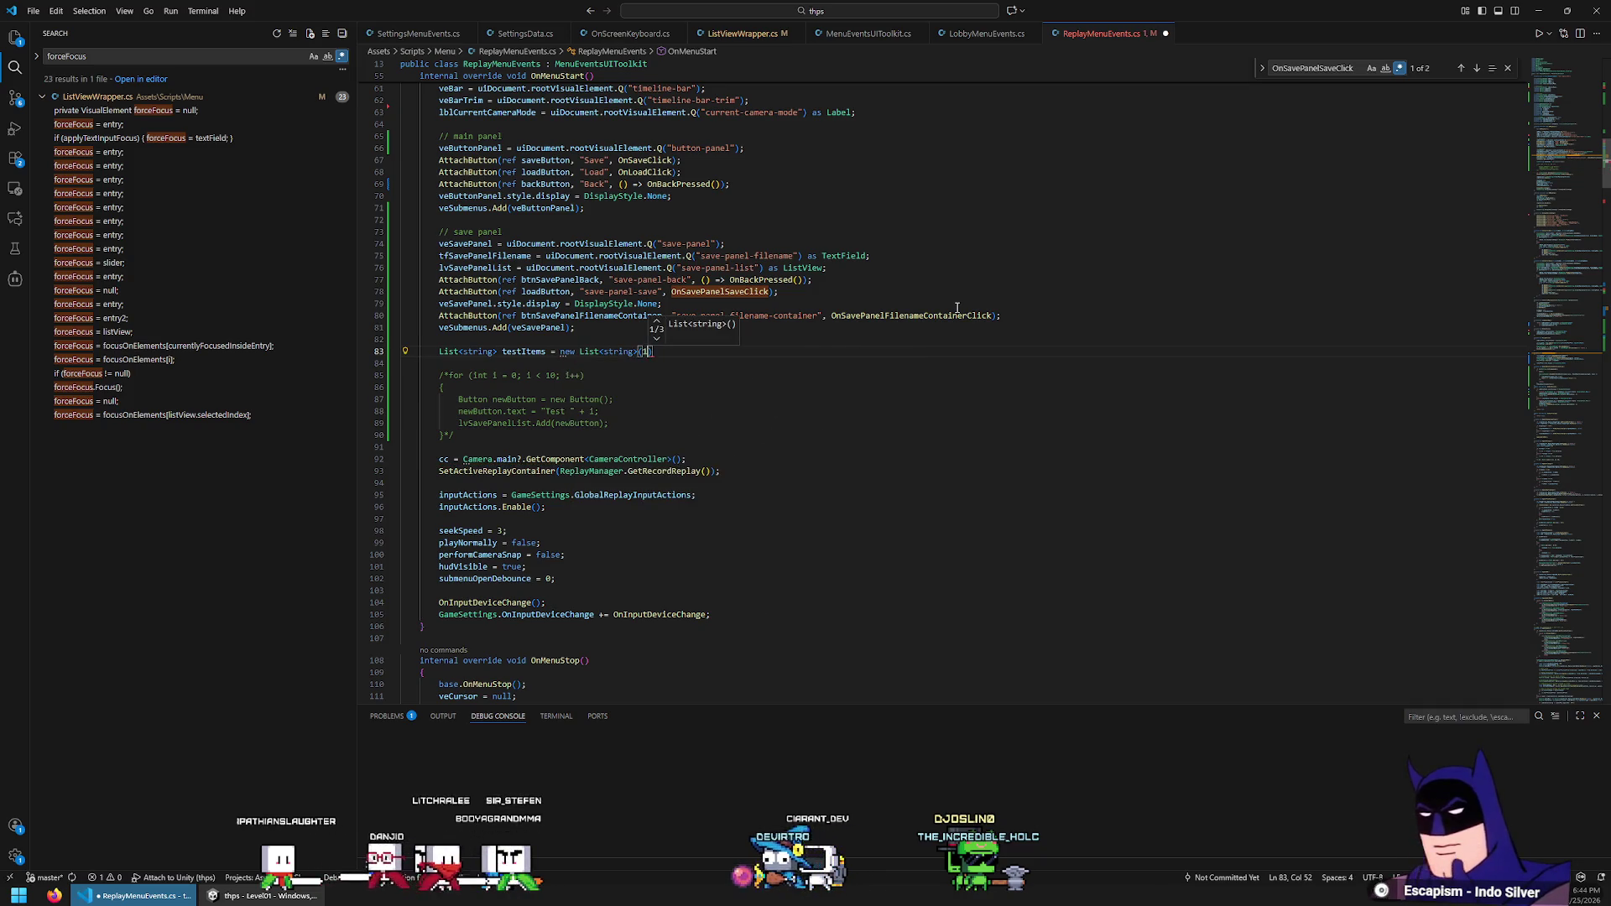
text(;)
Uncomment the for loop, have it call testItems.Add("test" + i), and delete the old button-creation lines
key(Down)
key(Down)
key(Home)
key(Delete)
key(Delete)
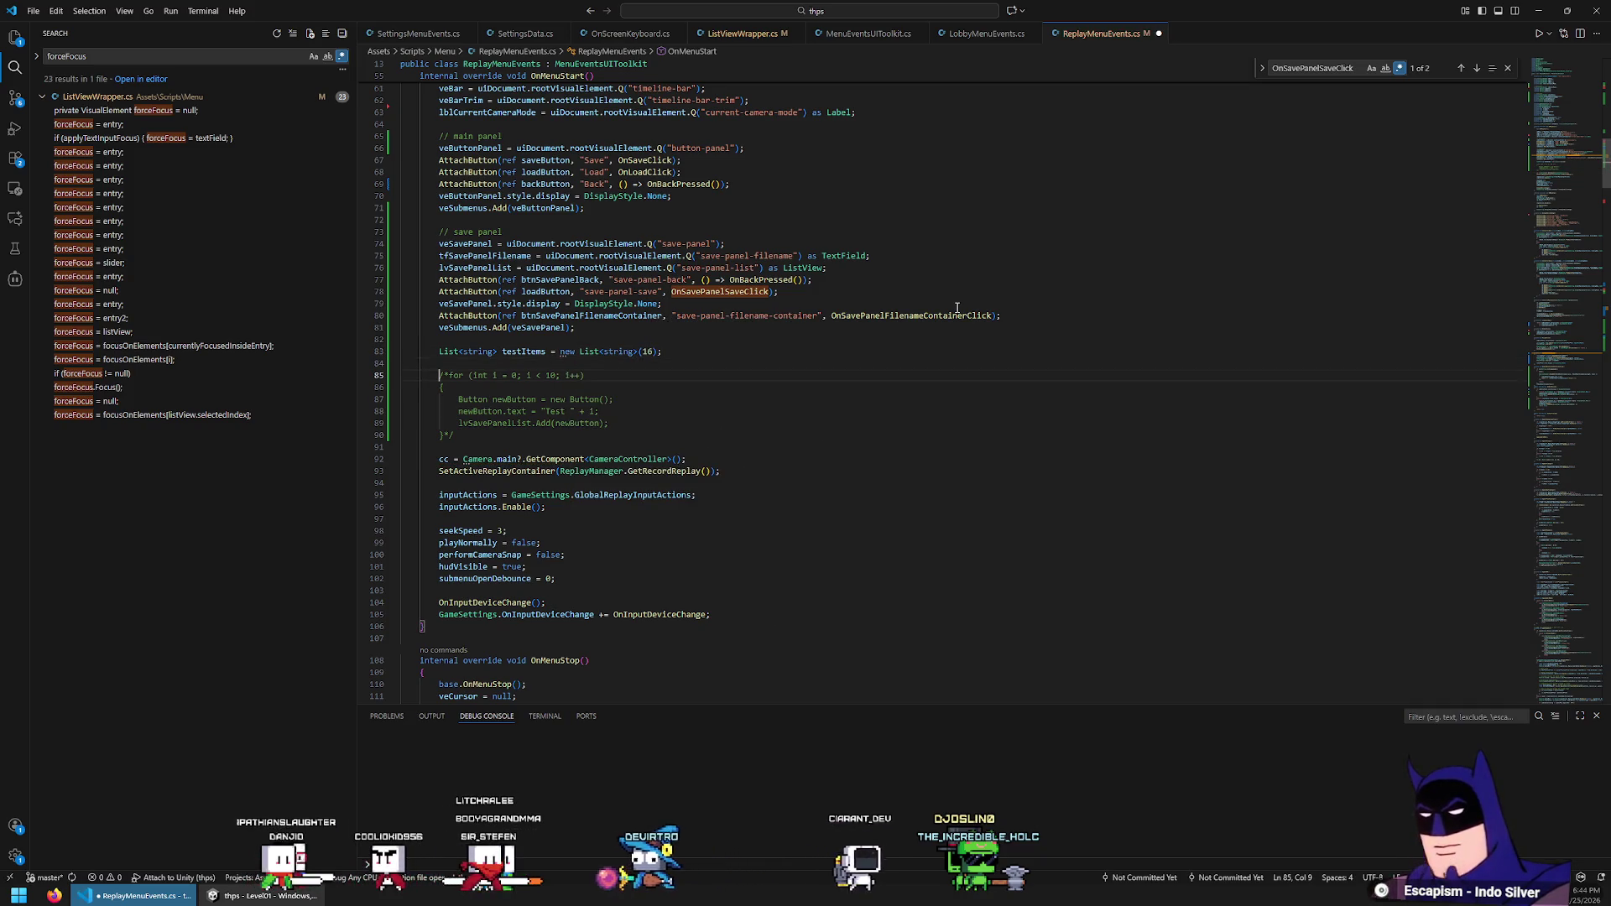
key(Up)
key(Delete)
key(End)
key(Down)
key(BackSpace)
key(BackSpace)
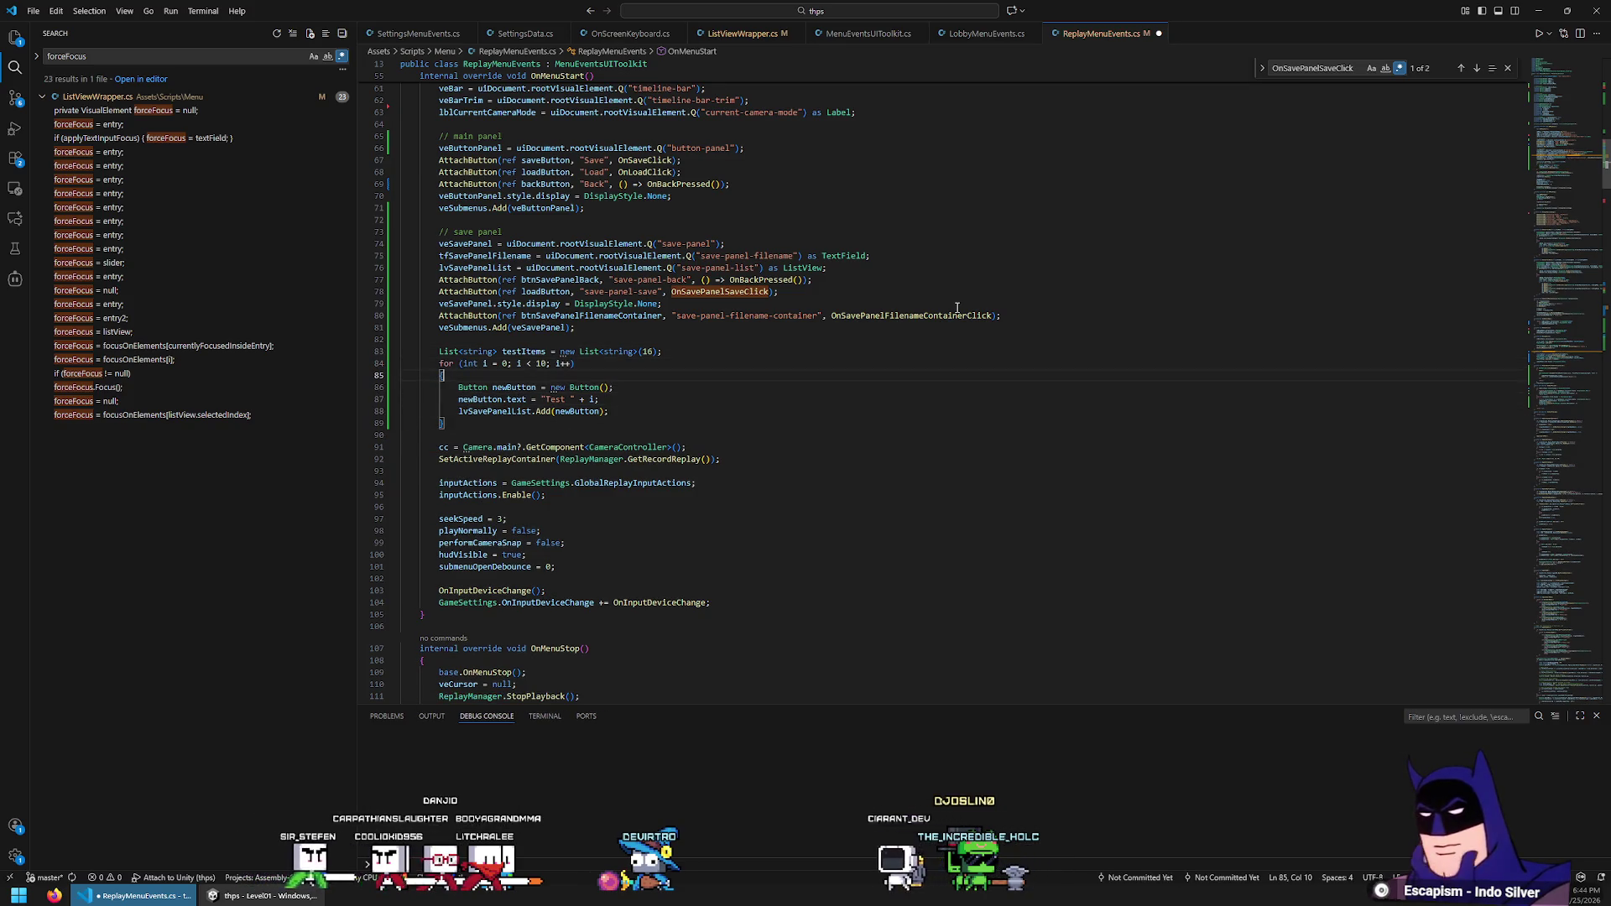
key(Return)
text(testItems.)
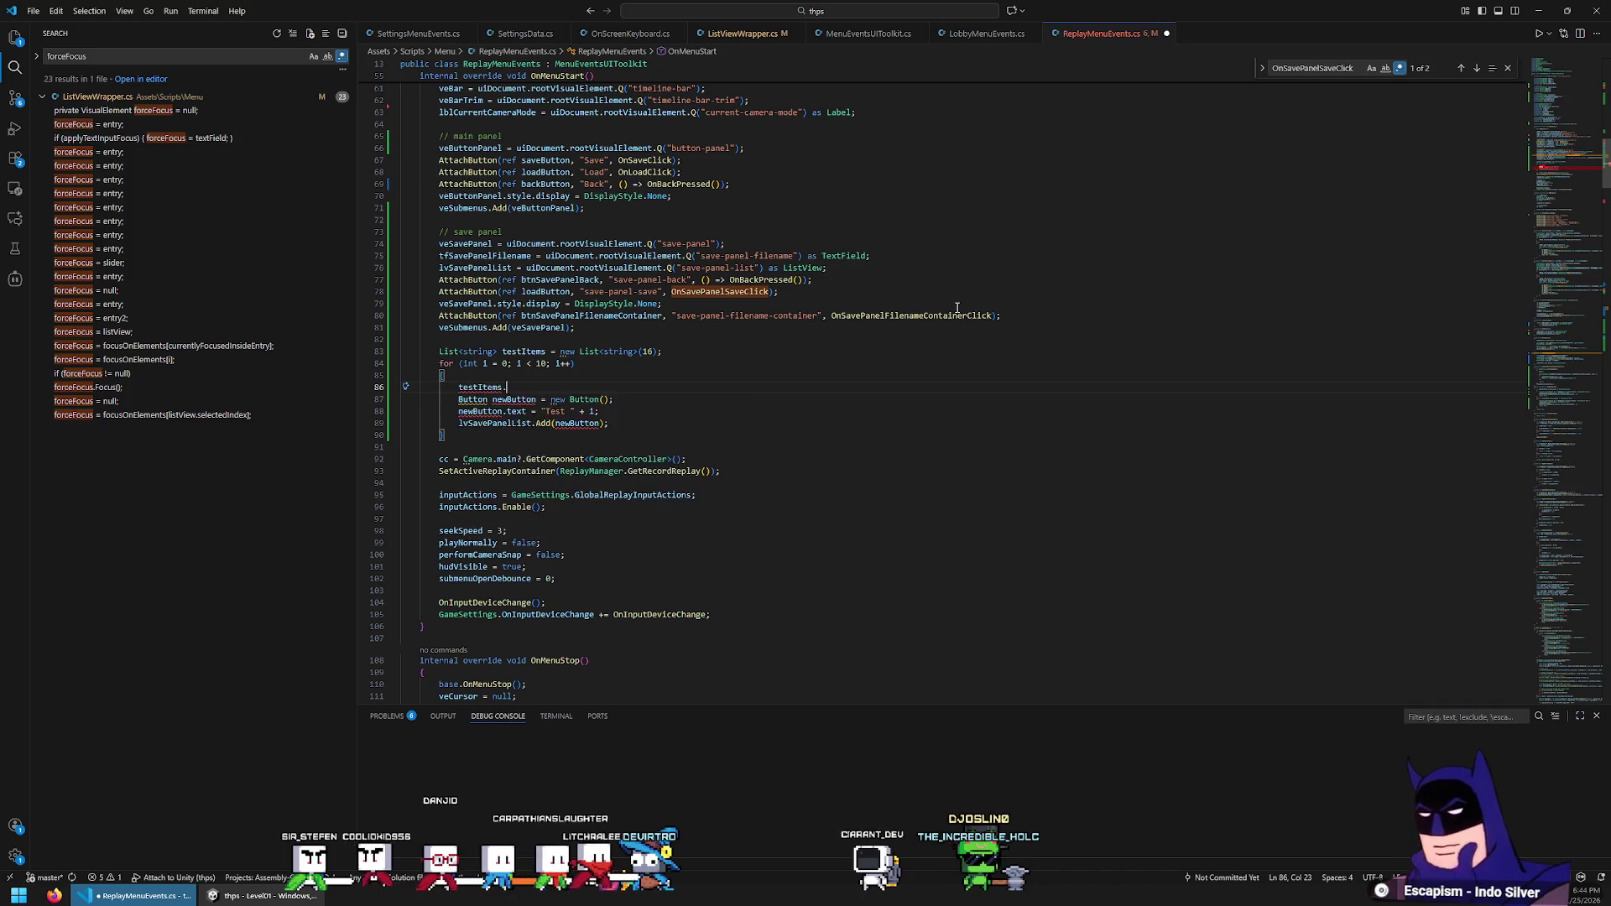
text(ad("tes)
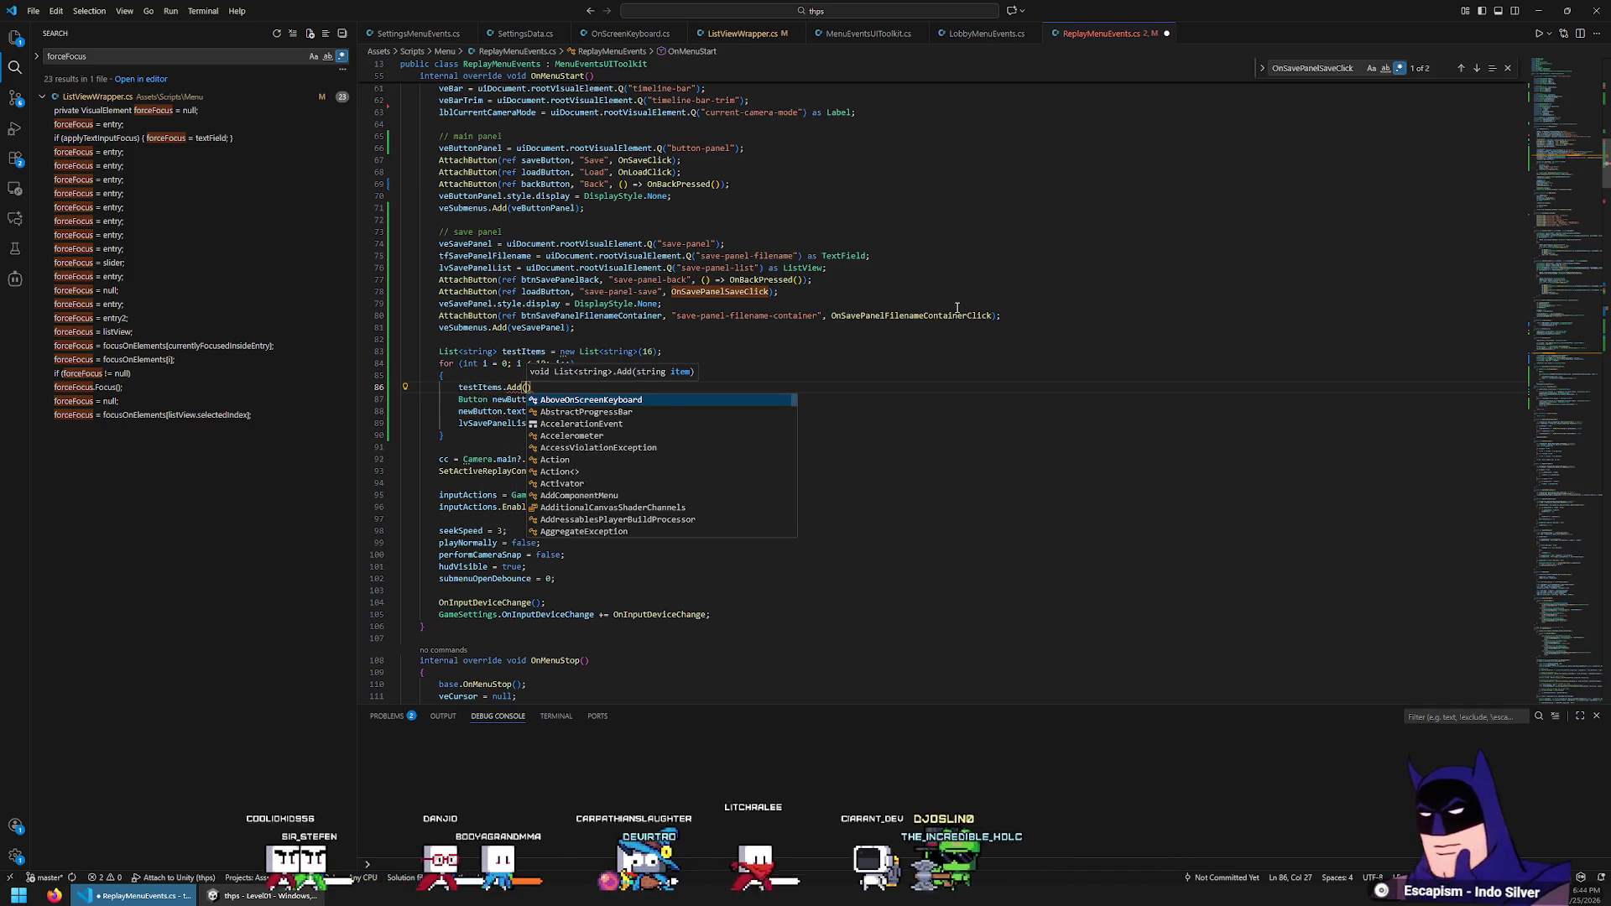
text(t" + i);)
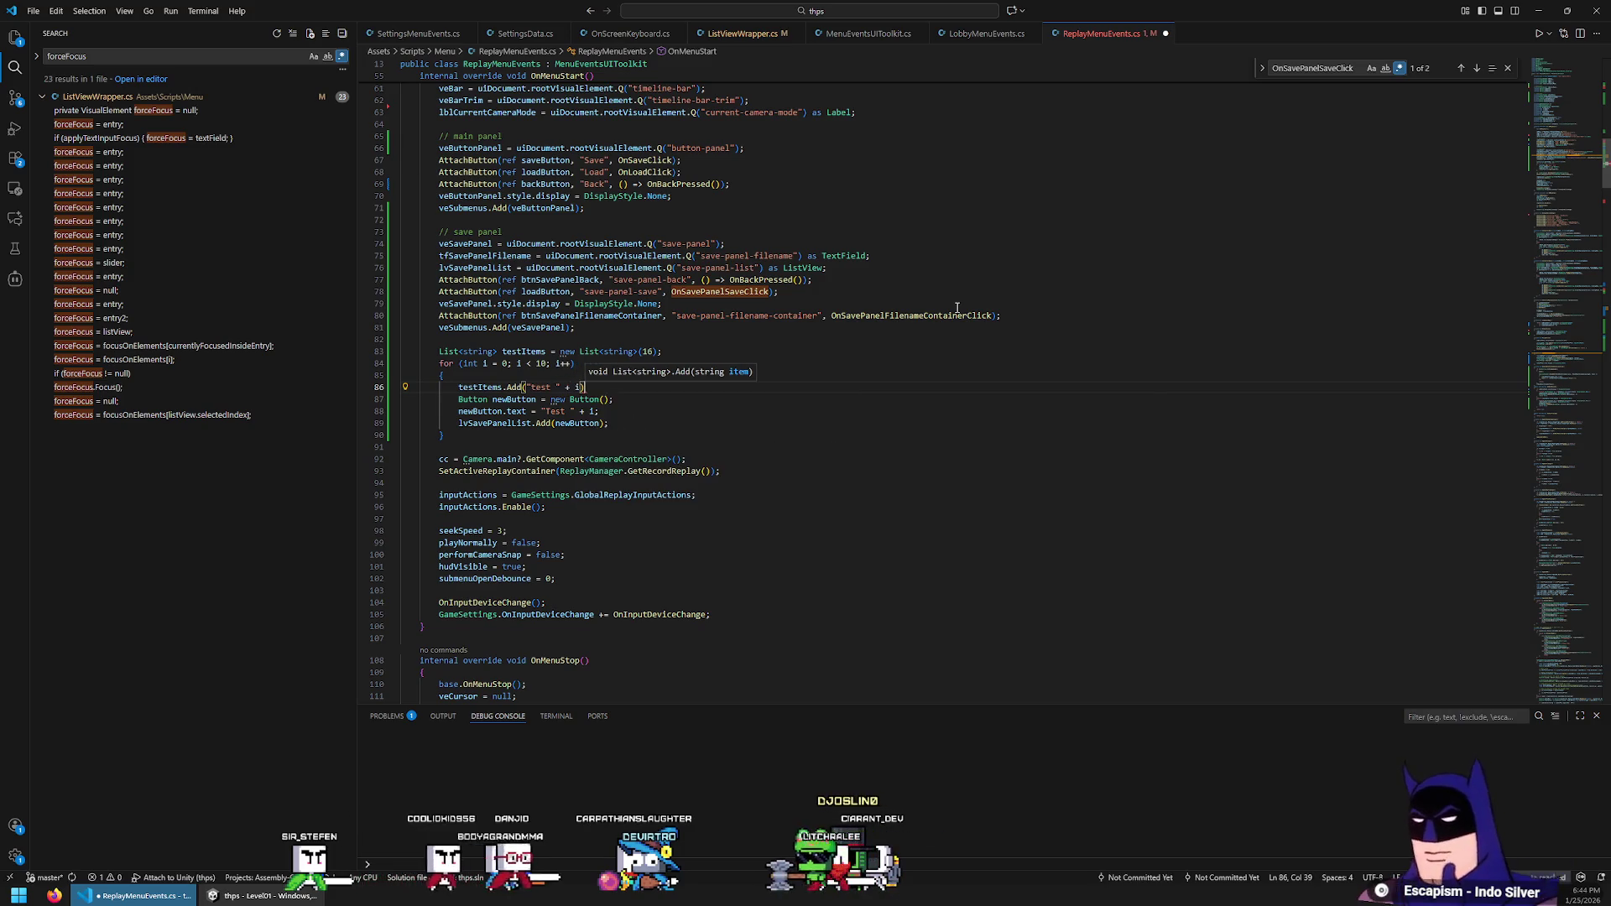
key(shift+Down)
key(shift+Down)
key(shift+Down)
key(Delete)
Try a lvSavePanelList.RefreshItems() call after the loop, then remove it again
key(Return)
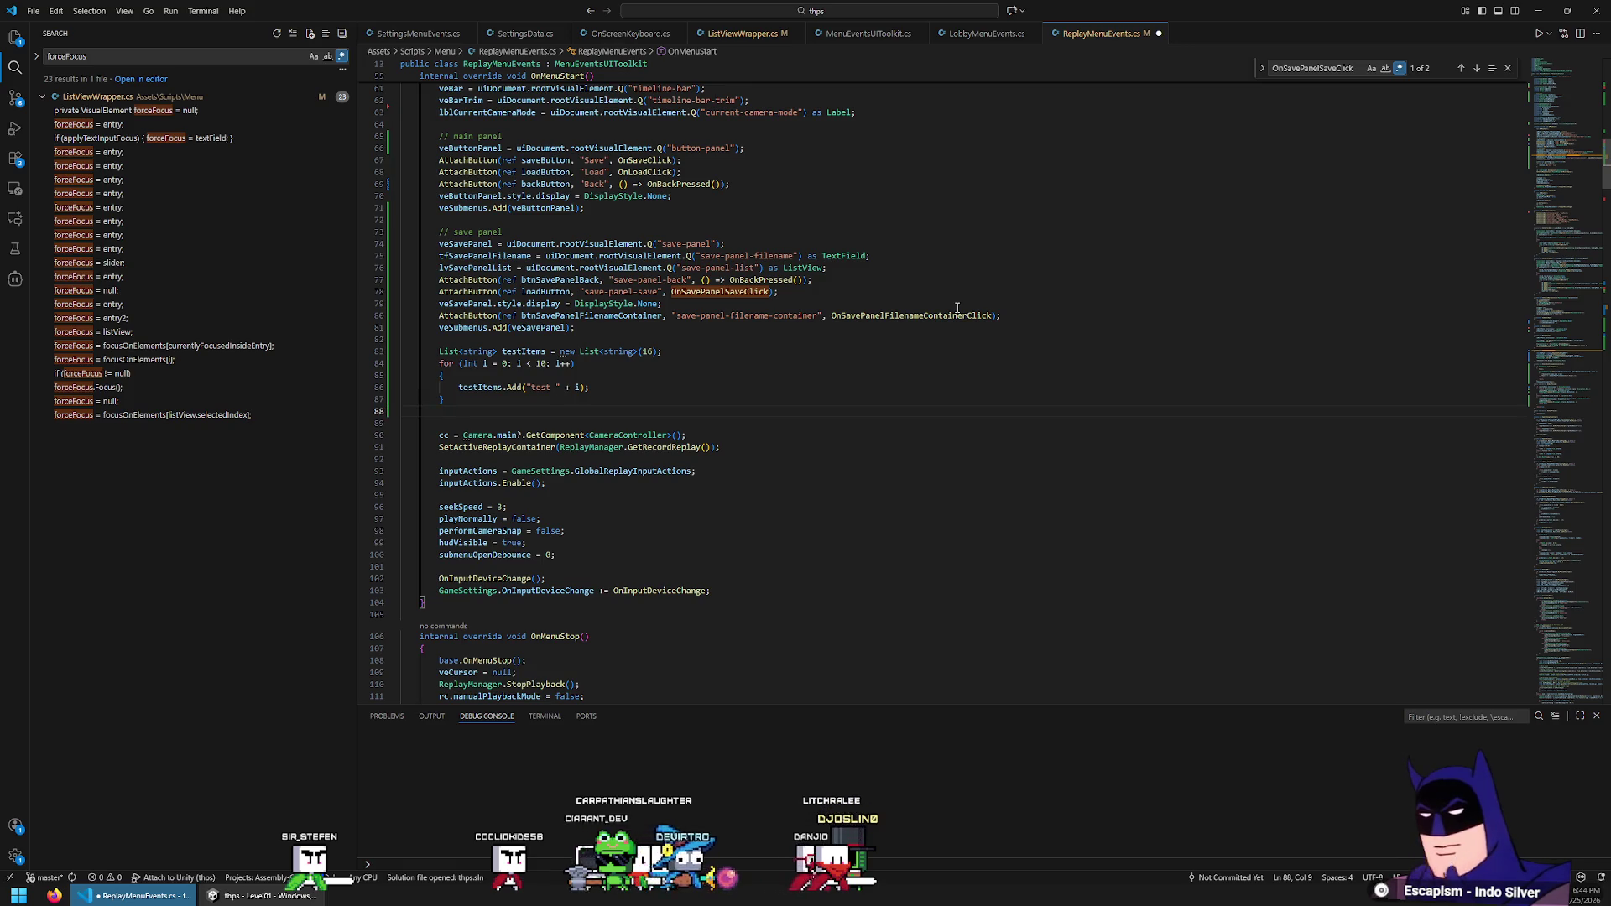
text(lvSavePanelList.)
text(items)
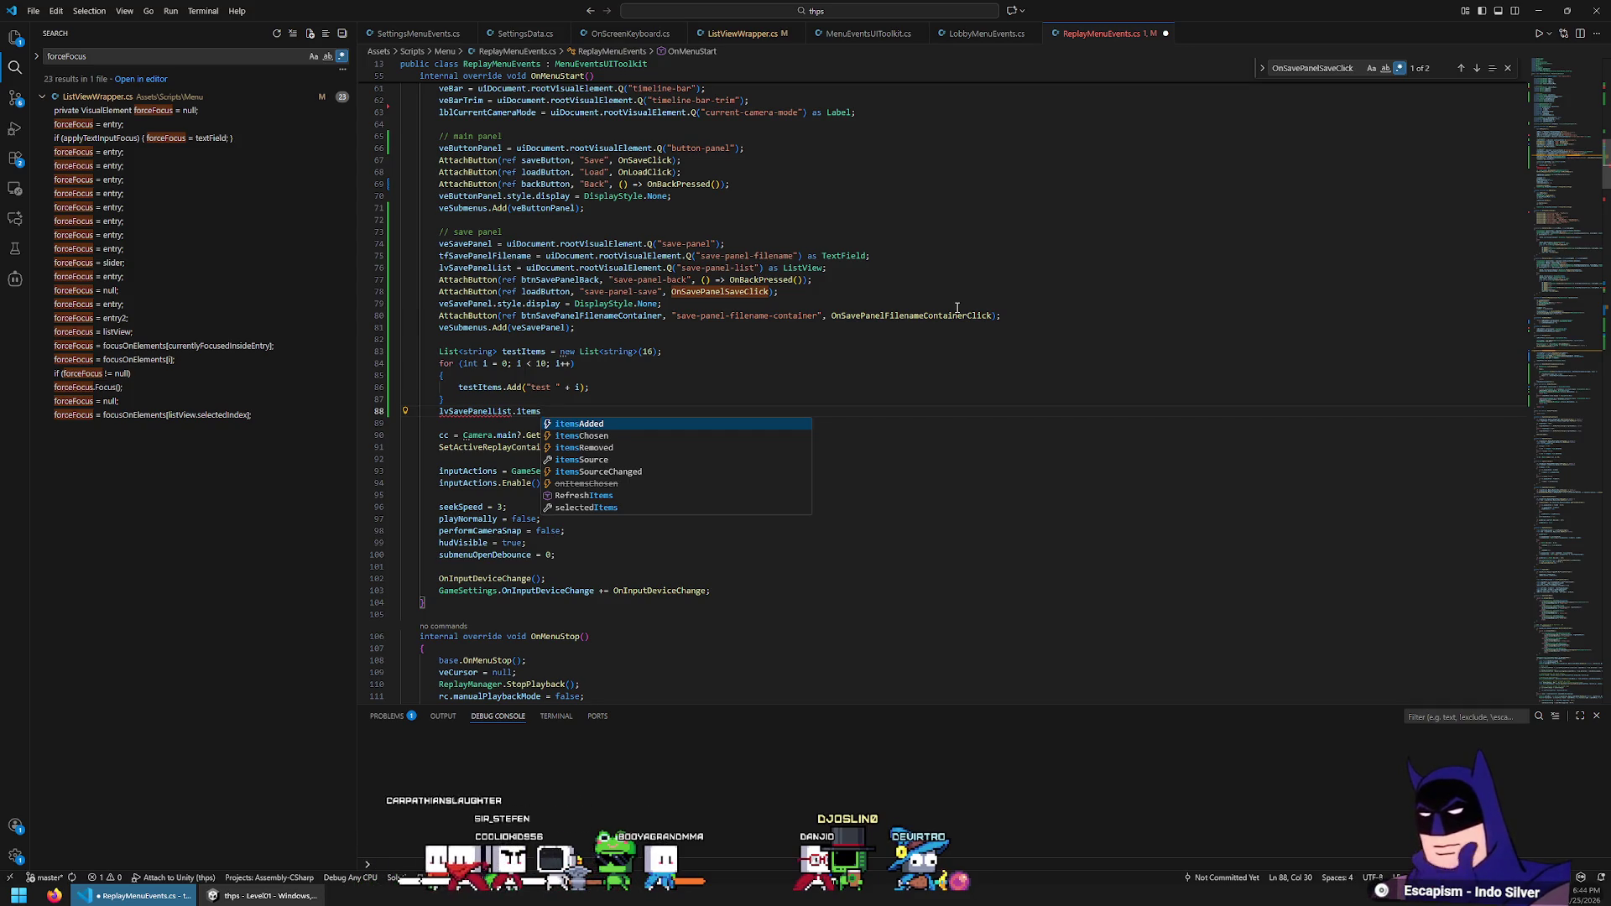
key(Return)
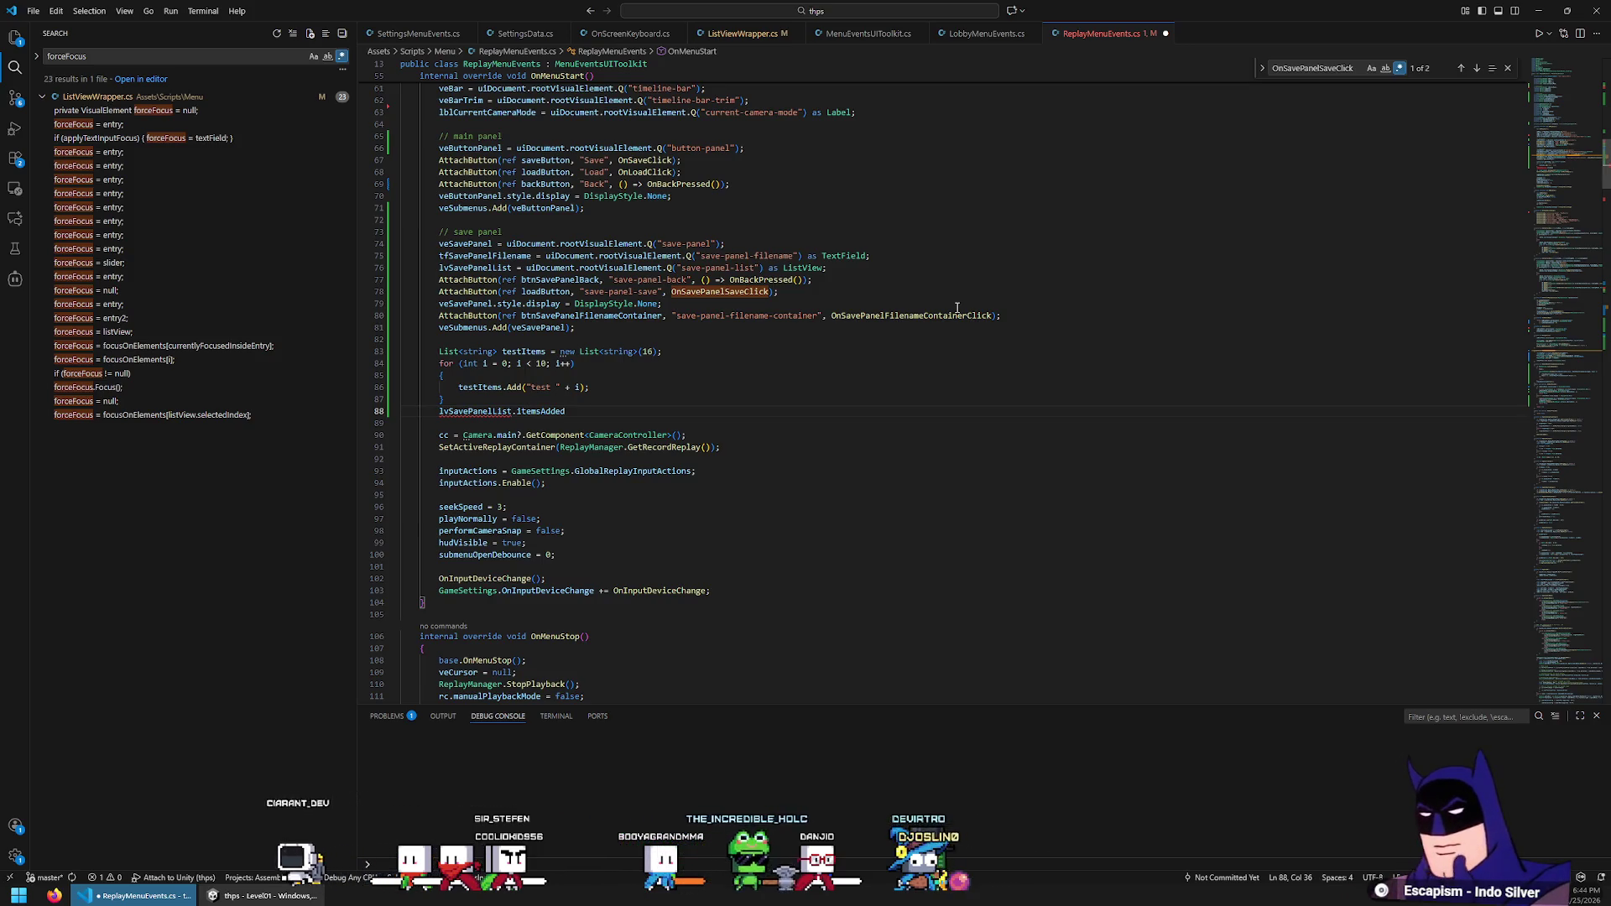
key(BackSpace)
key(BackSpace)
key(BackSpace)
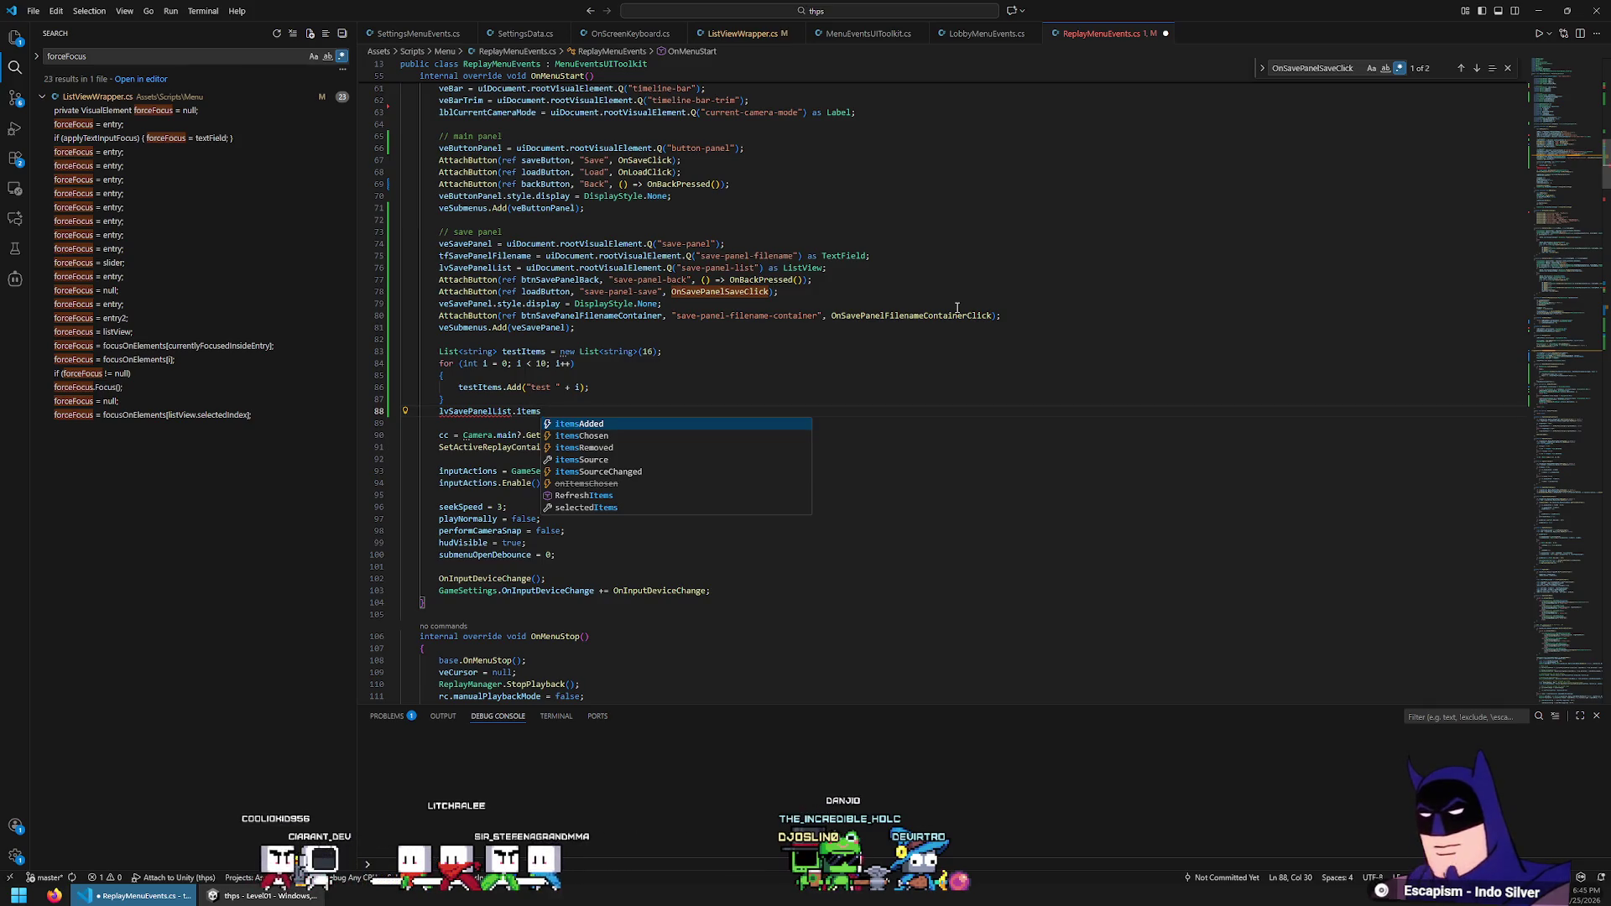
key(Down)
key(Down)
key(Down)
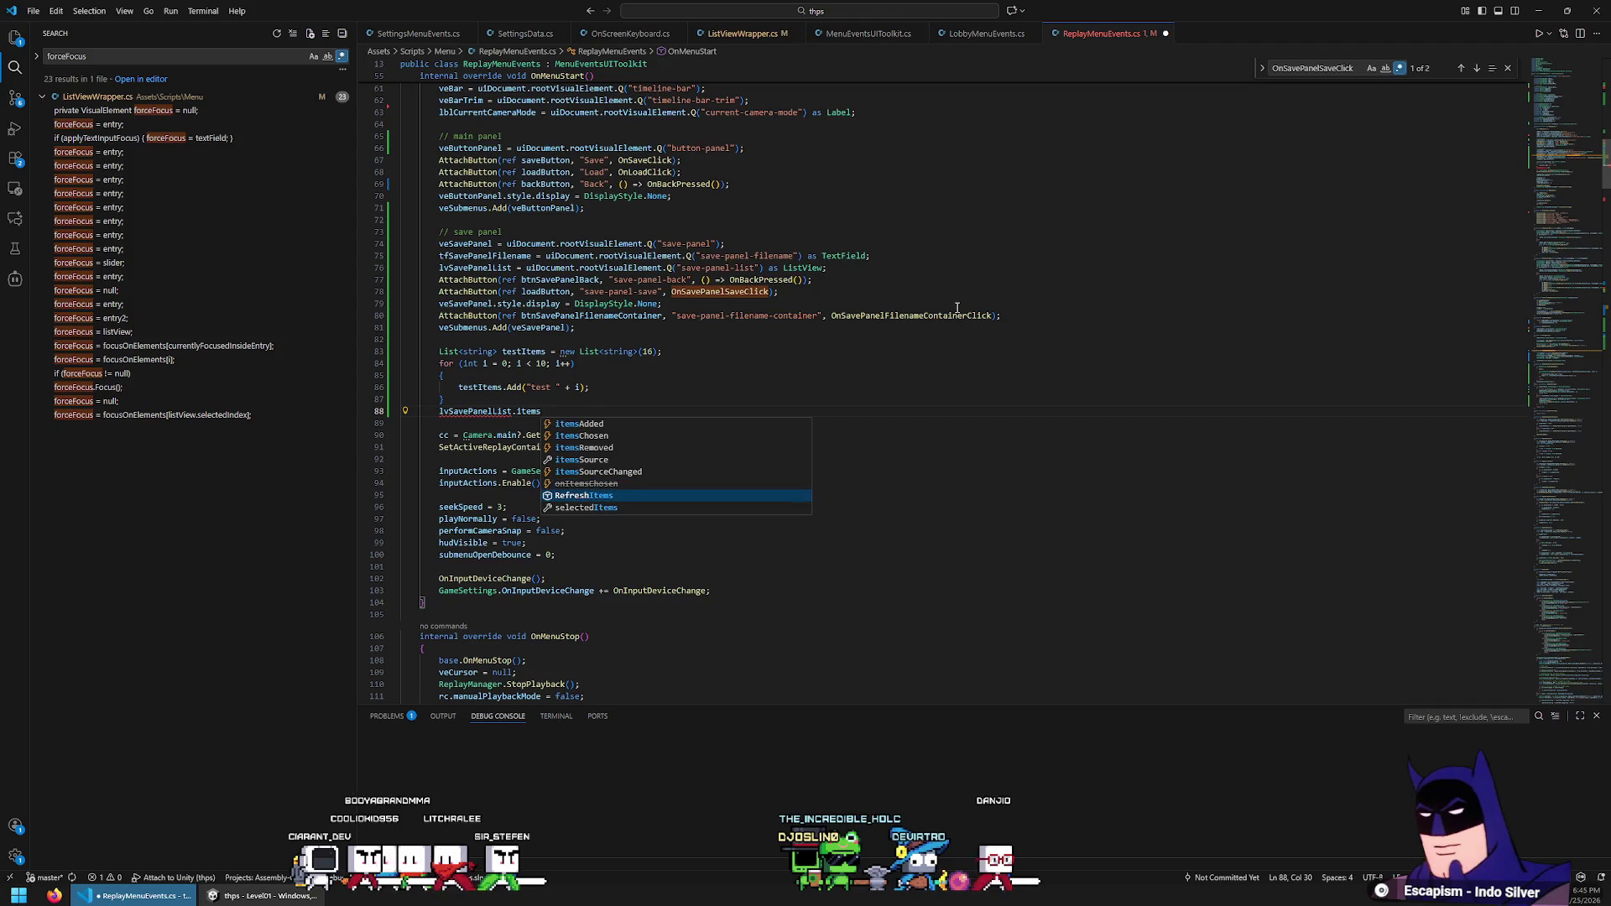
key(Return)
text(())
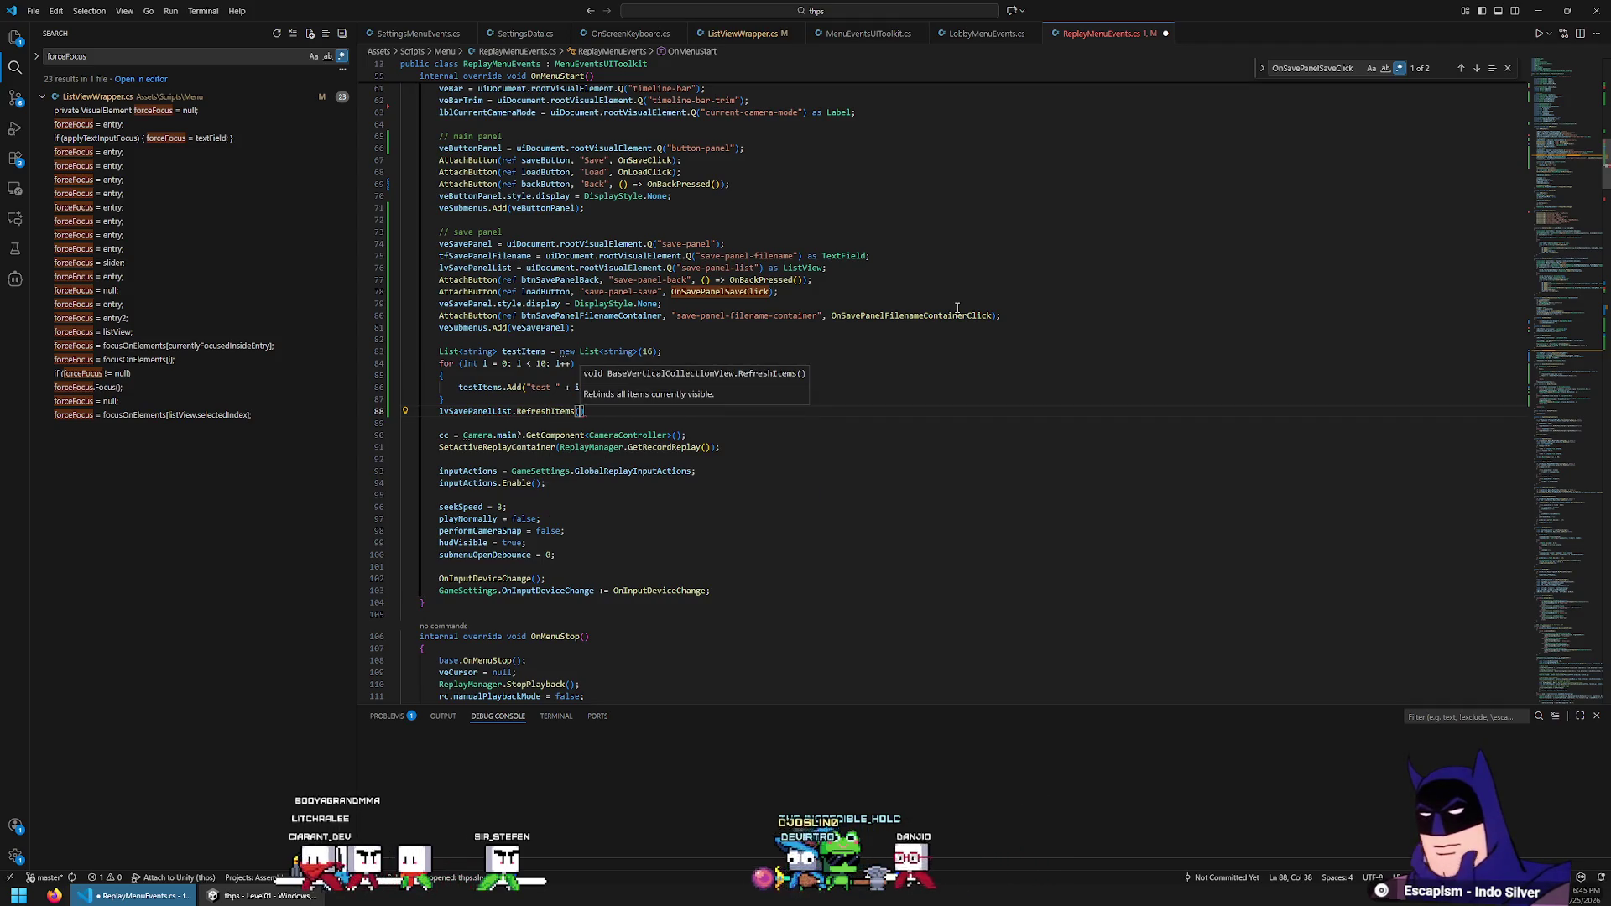
key(Home)
key(shift+End)
key(Delete)
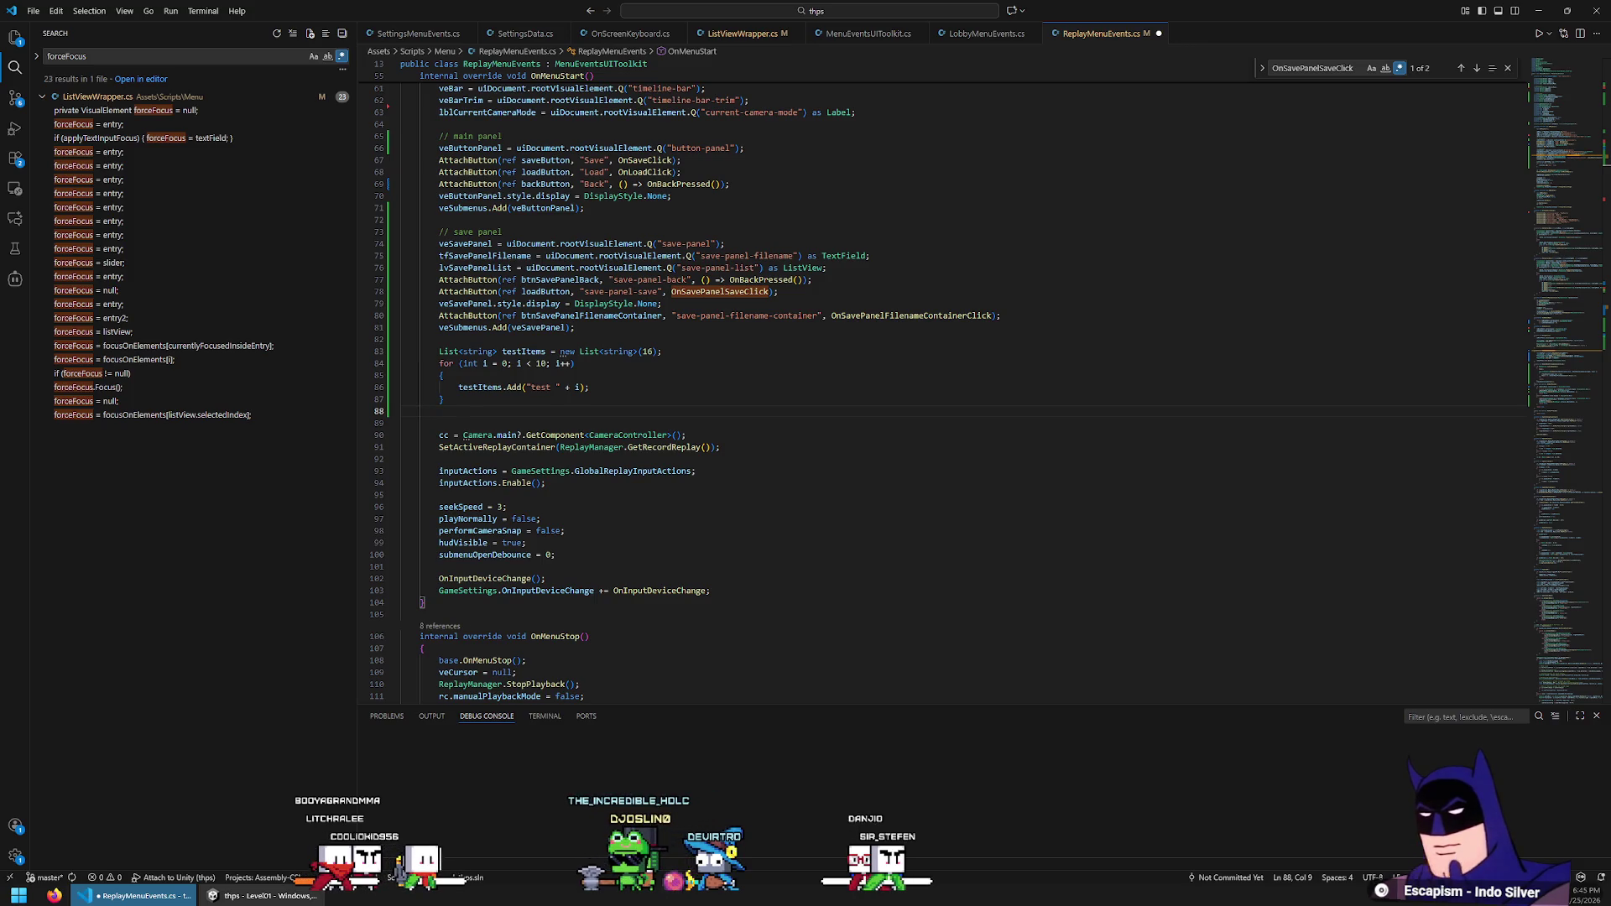
key(alt+Tab)
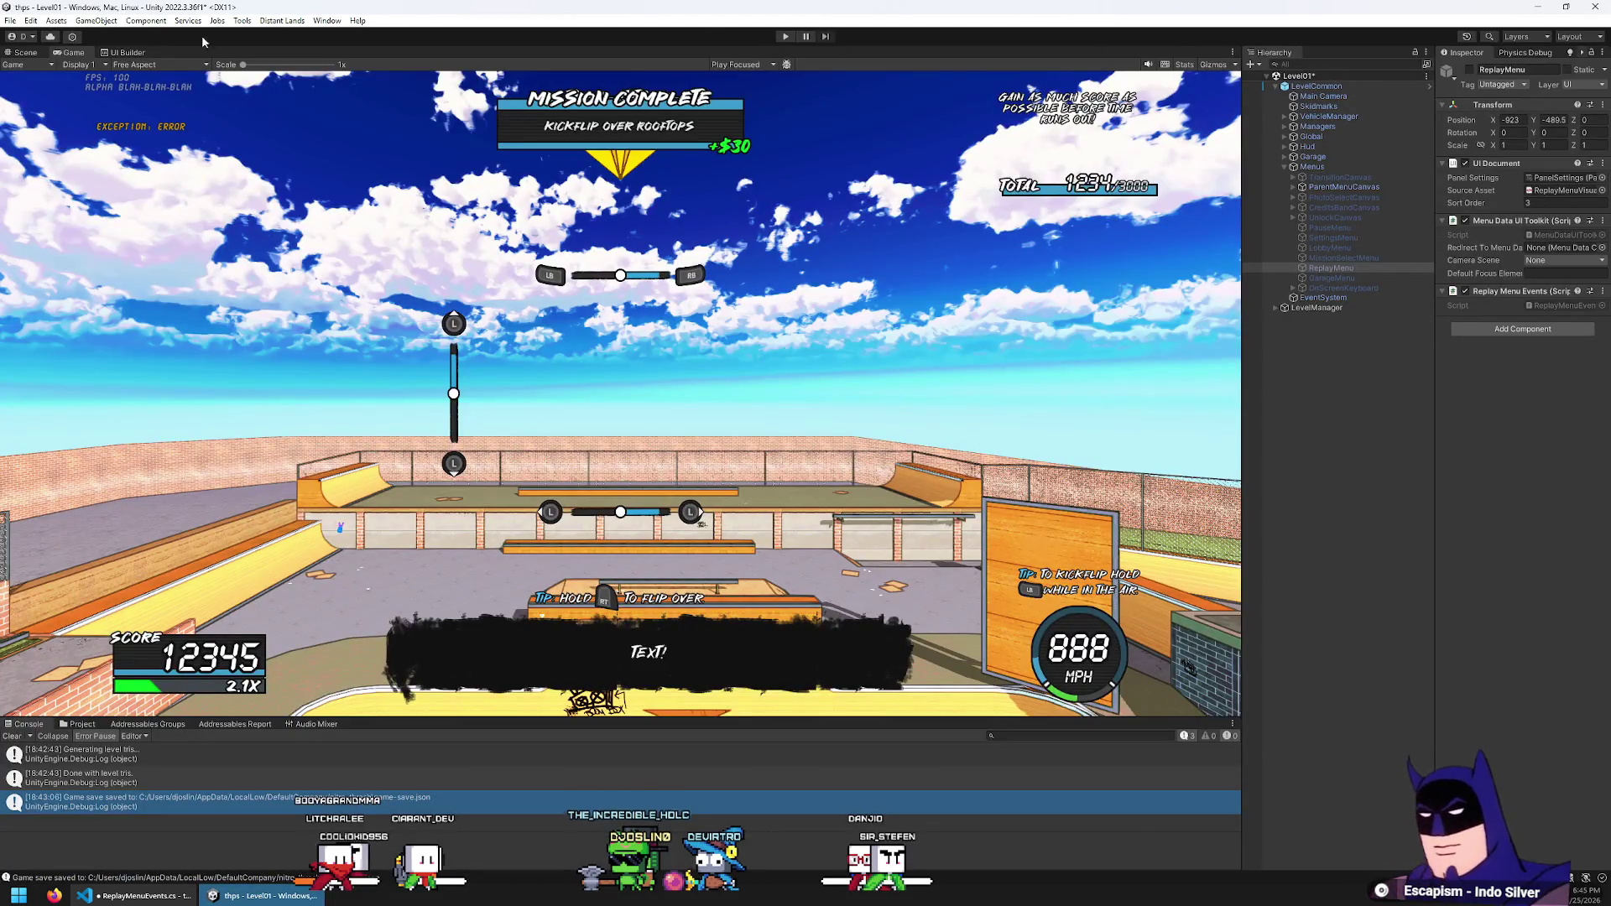
Select the #save-panel-list ListView in UI Builder and toggle Show Border on and back off
click(127, 53)
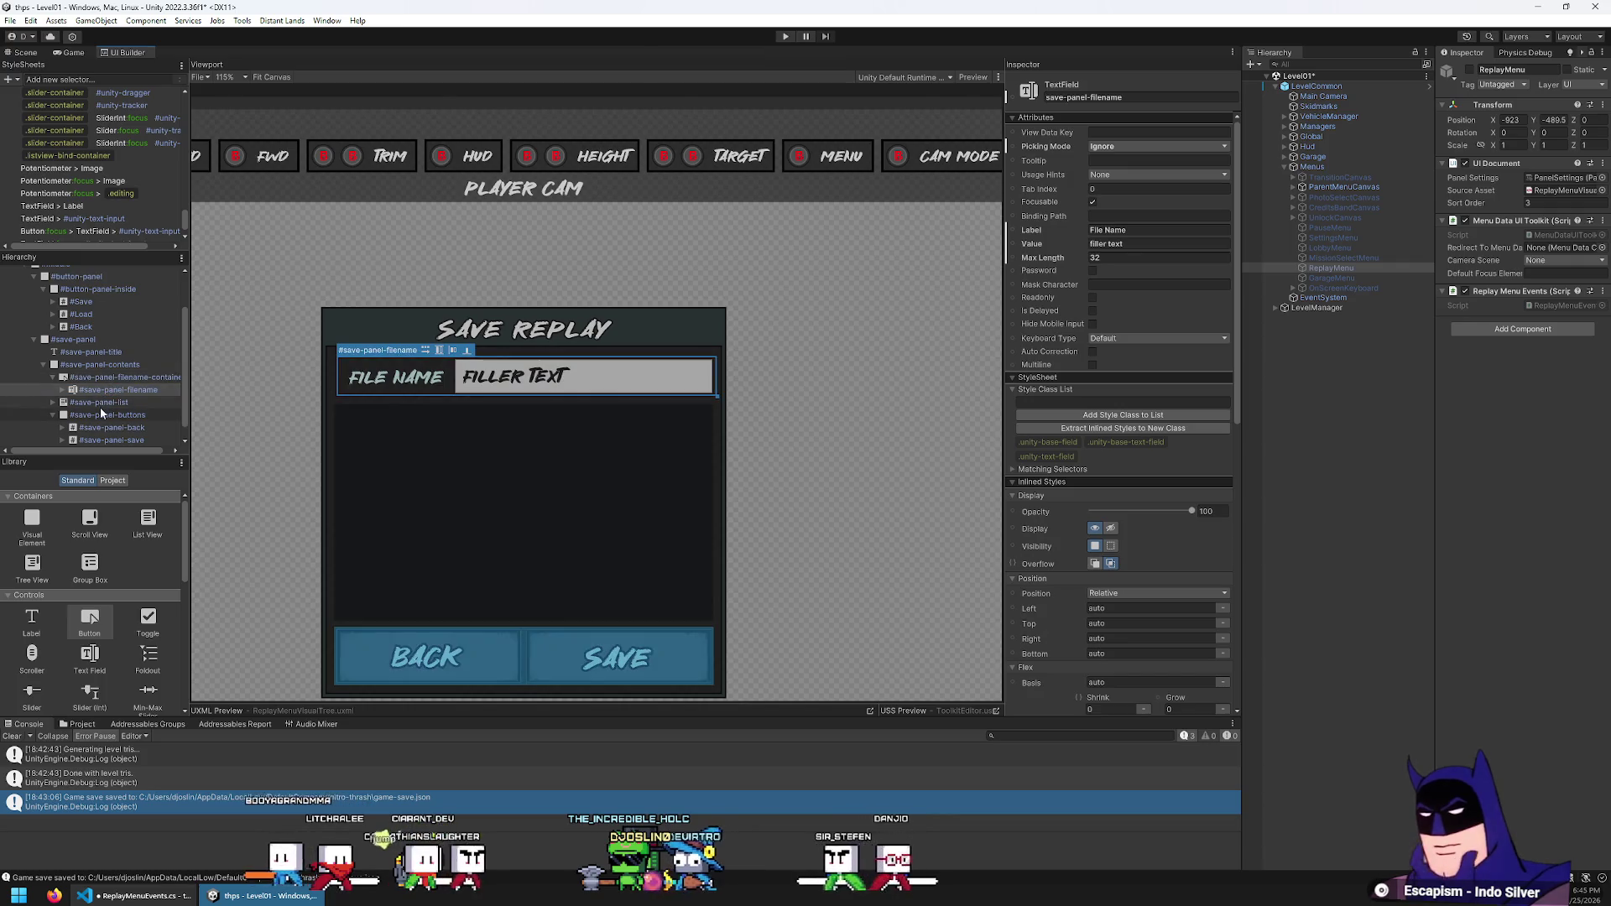
click(101, 404)
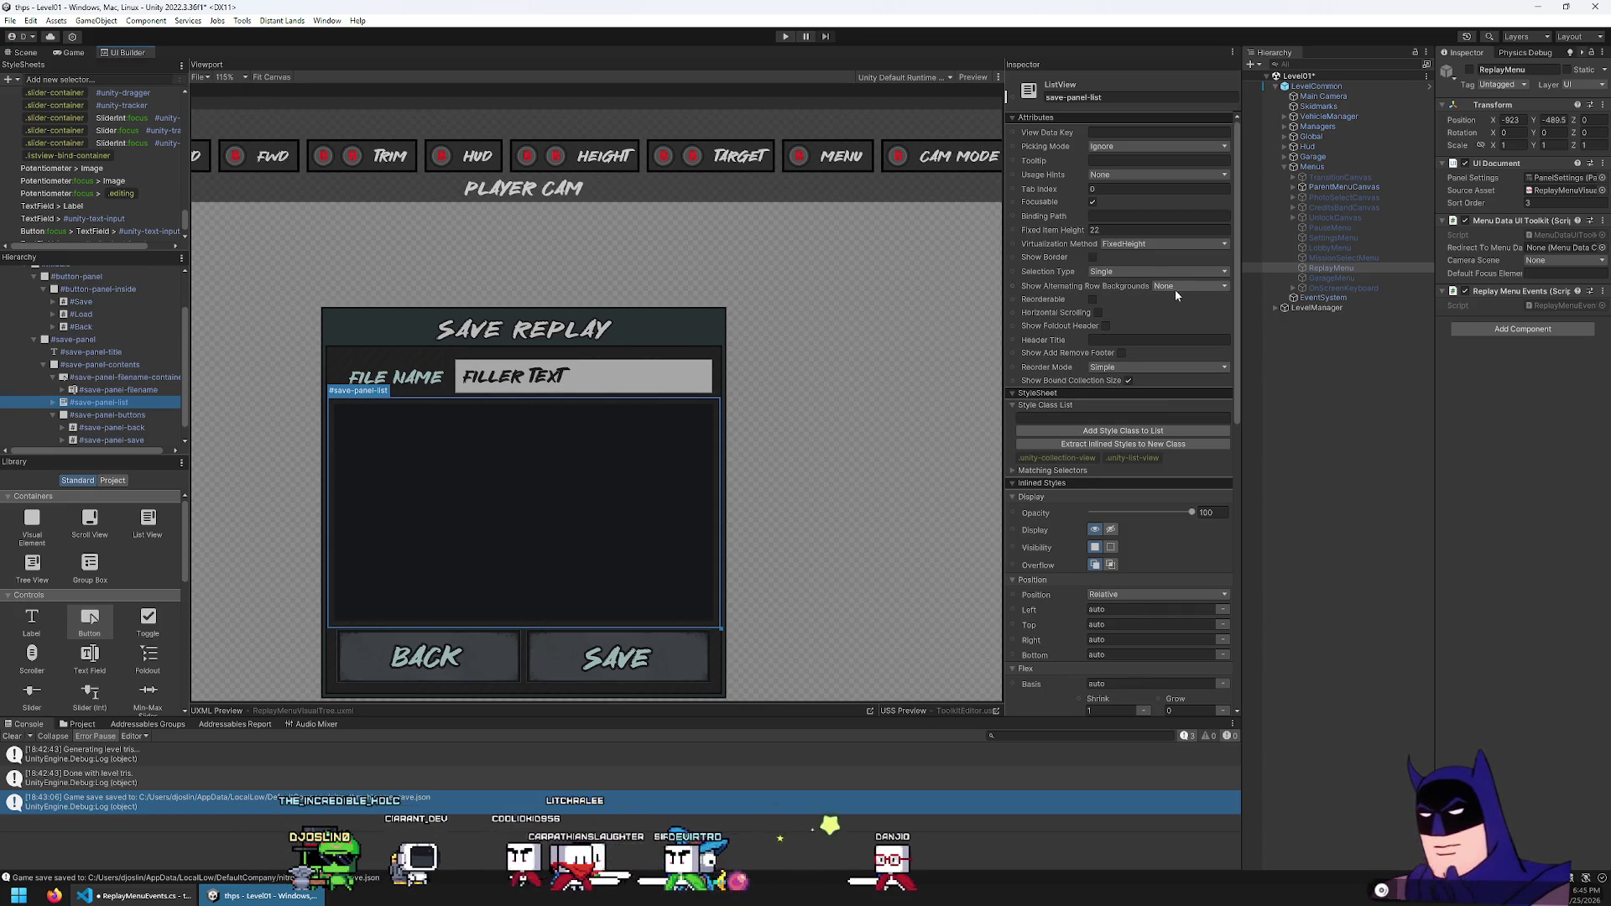
click(1093, 257)
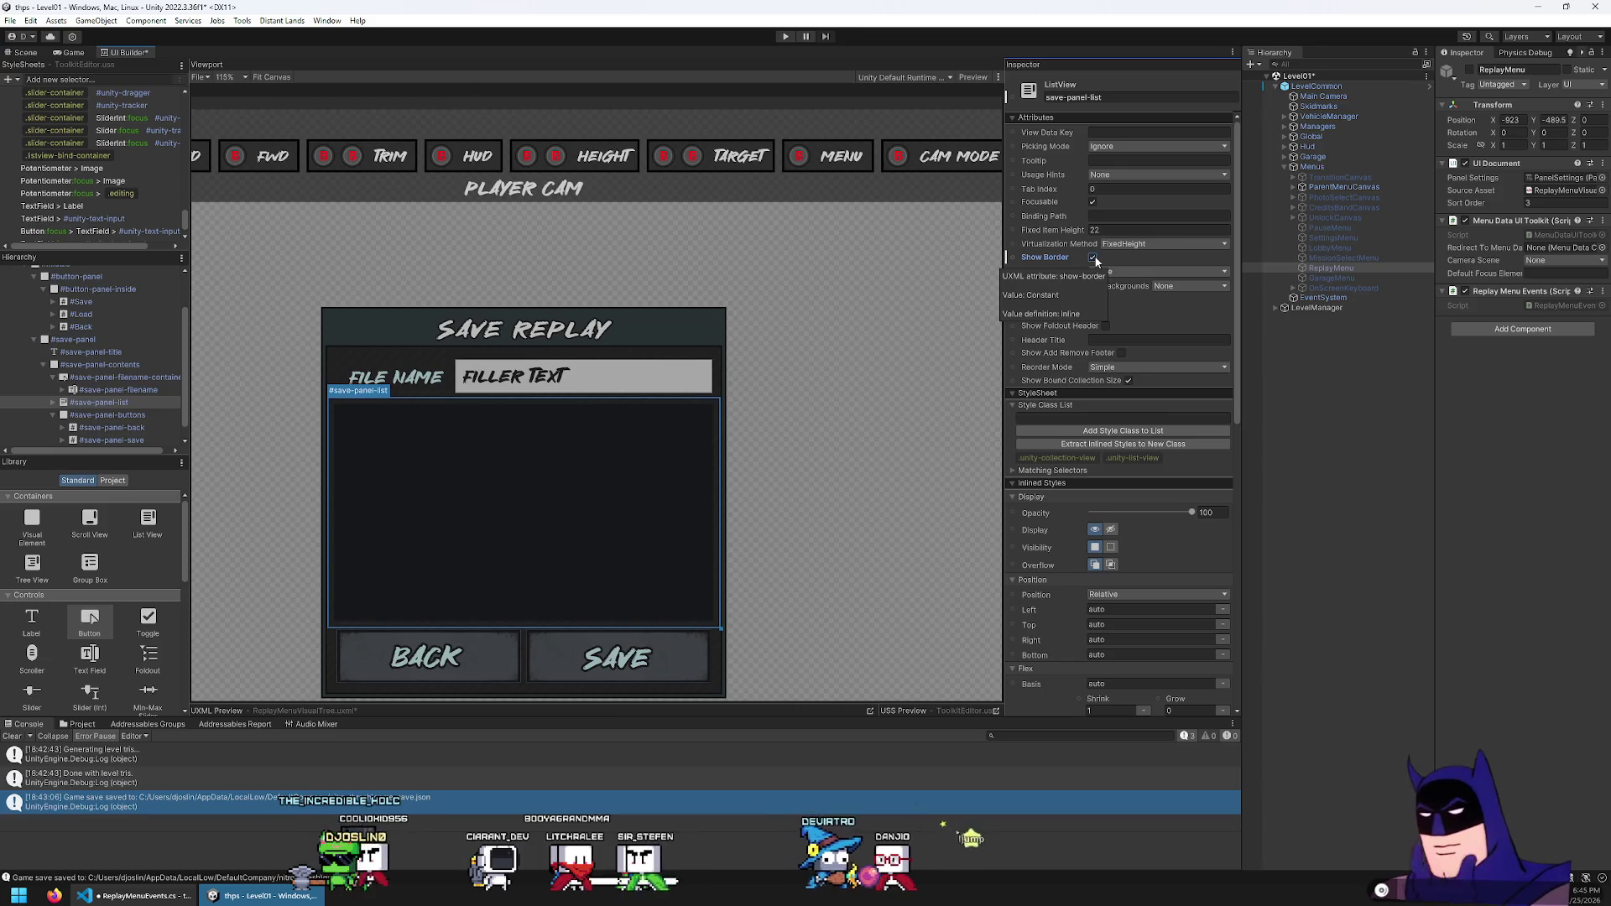
click(1093, 259)
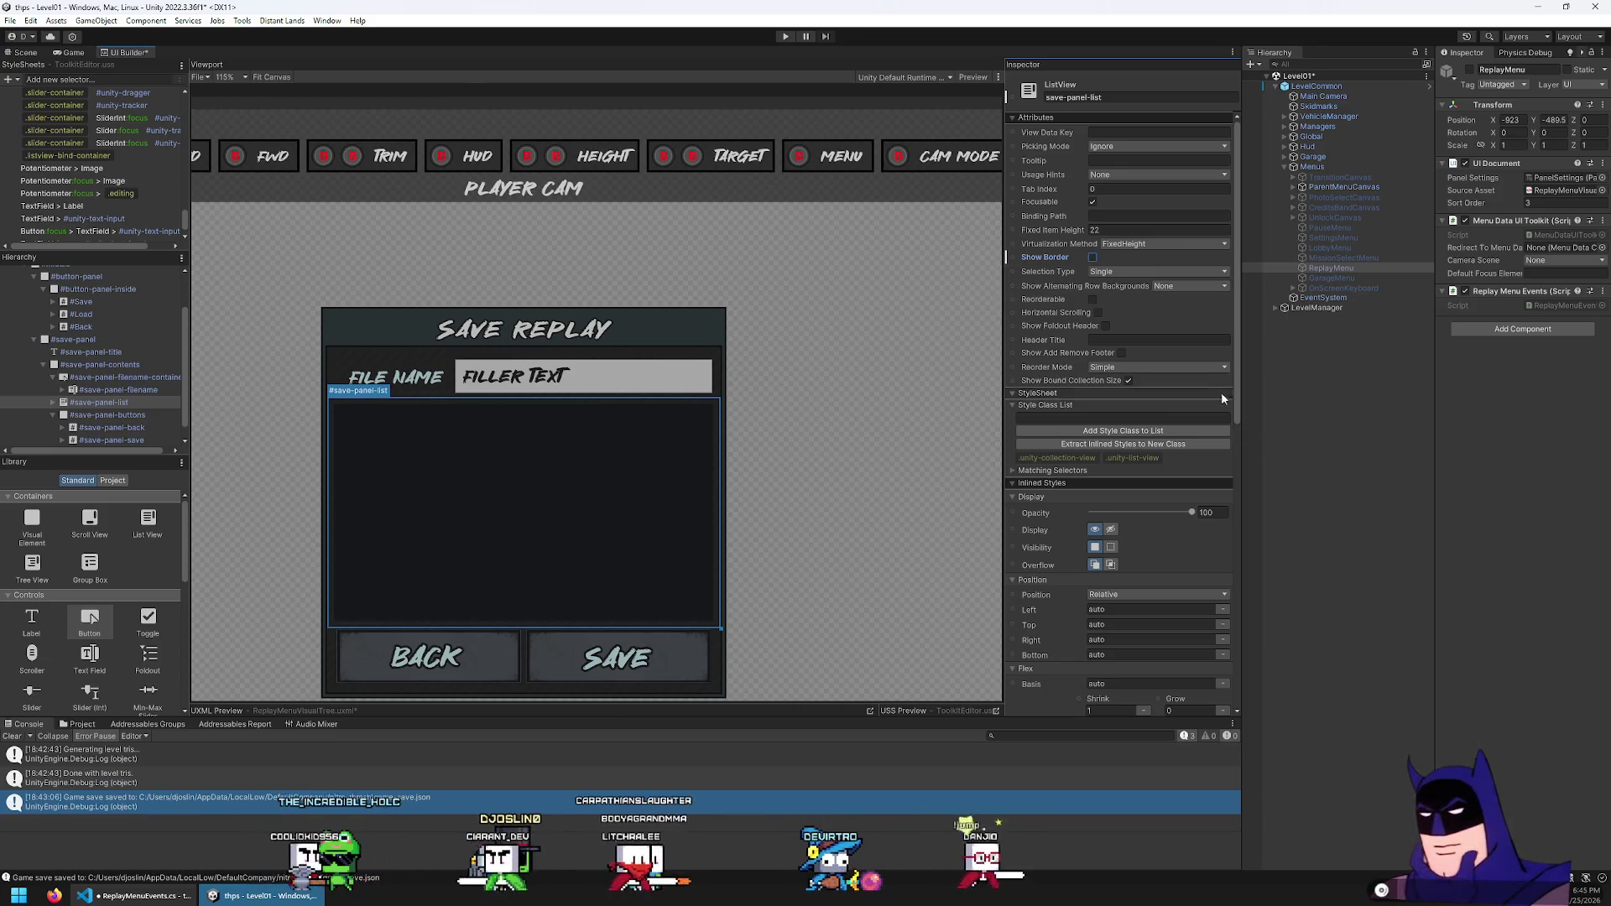
Check the Alternating Row Backgrounds options, leaving it at None, and scroll through the attributes
click(1174, 286)
click(1176, 287)
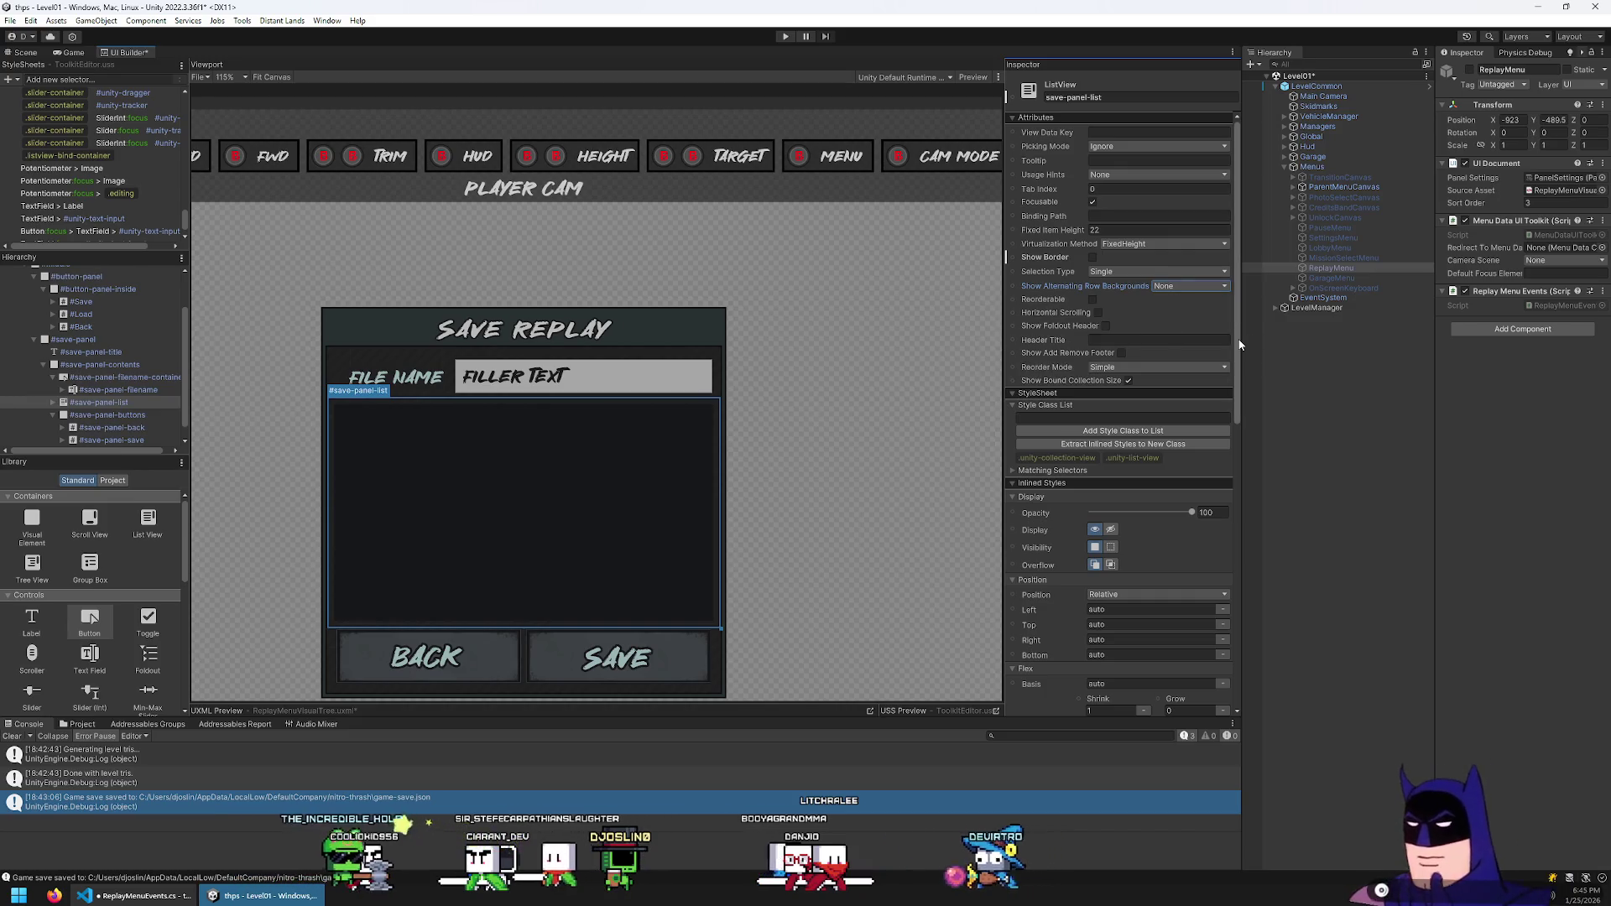
scroll(1237, 339, down, 1)
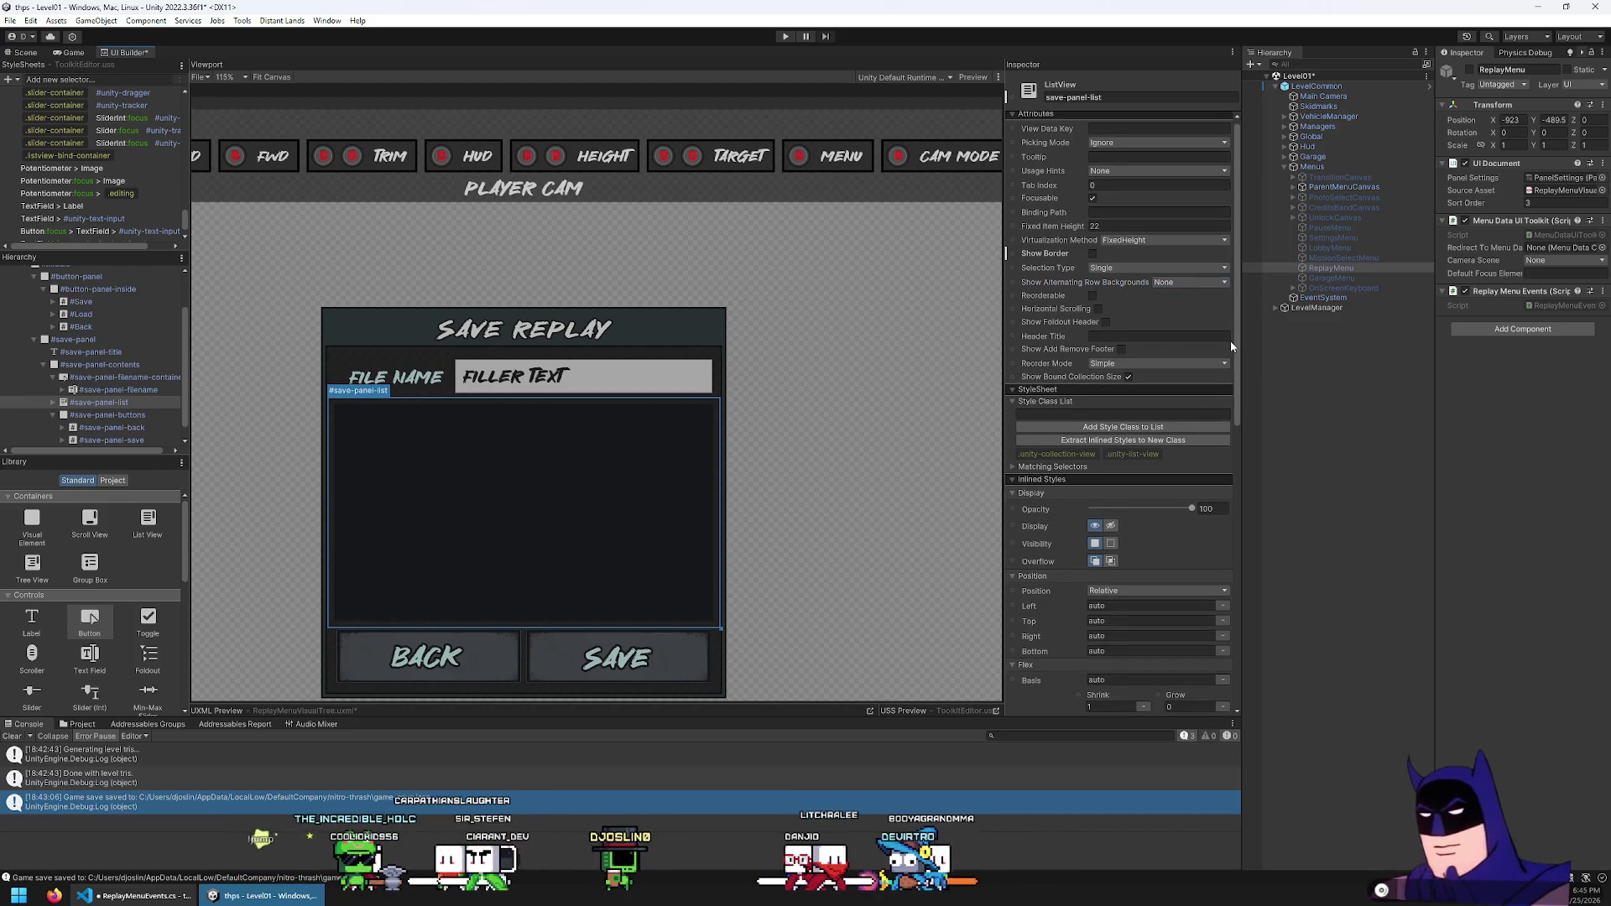
scroll(1235, 344, down, 1)
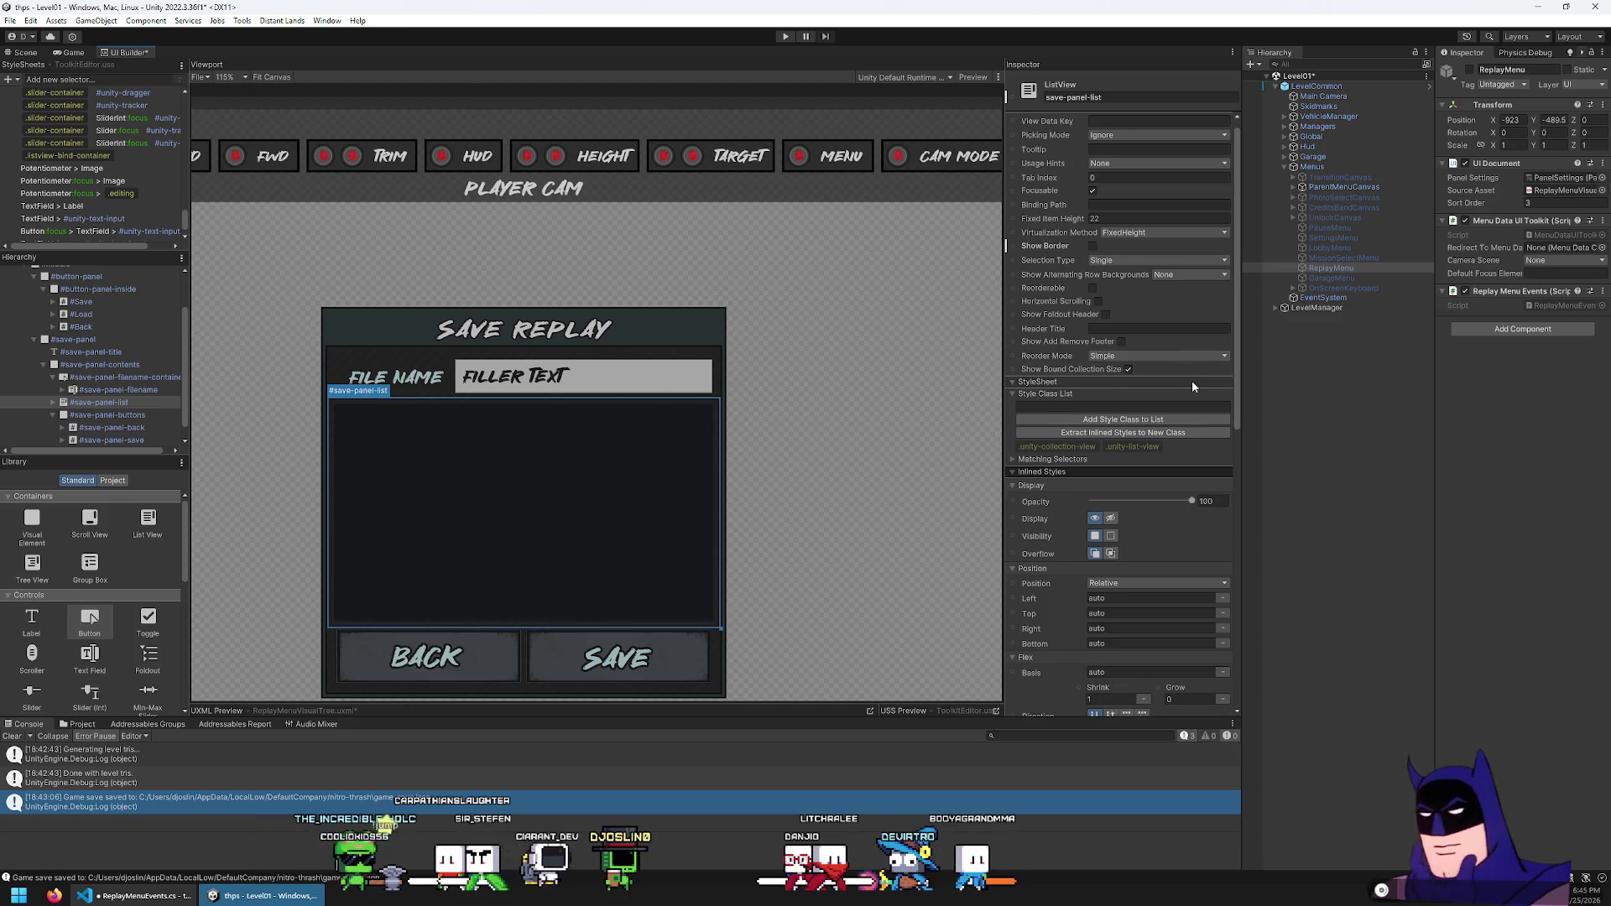
scroll(1189, 374, up, 1)
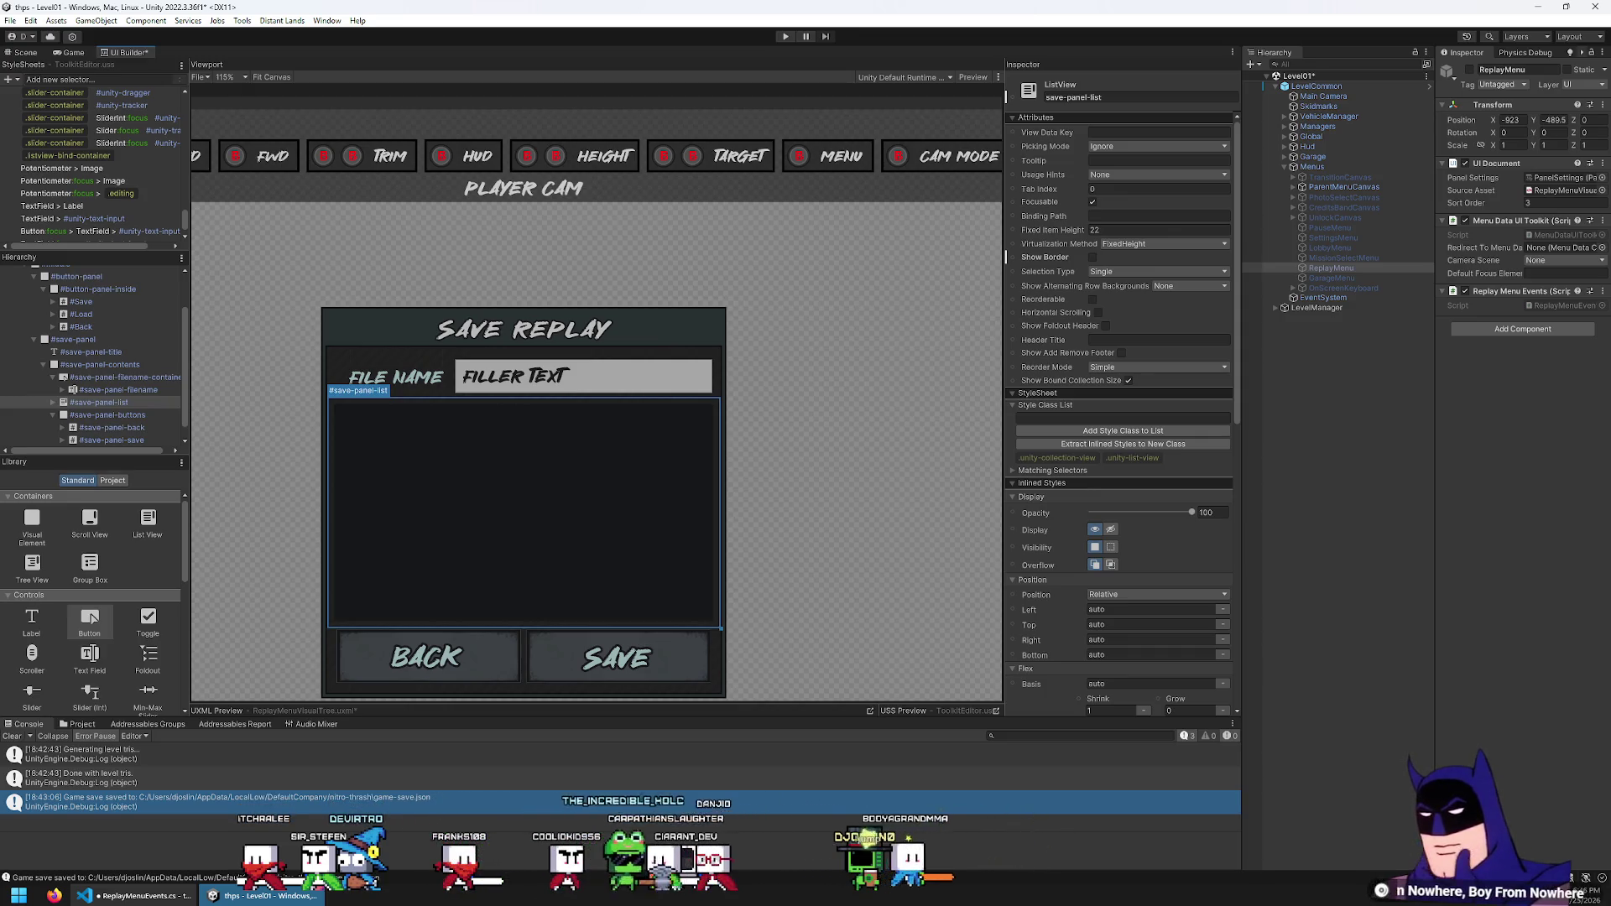
Add lvSavePanelList.itemsSource = testItems; after the loop in OnMenuStart
click(180, 895)
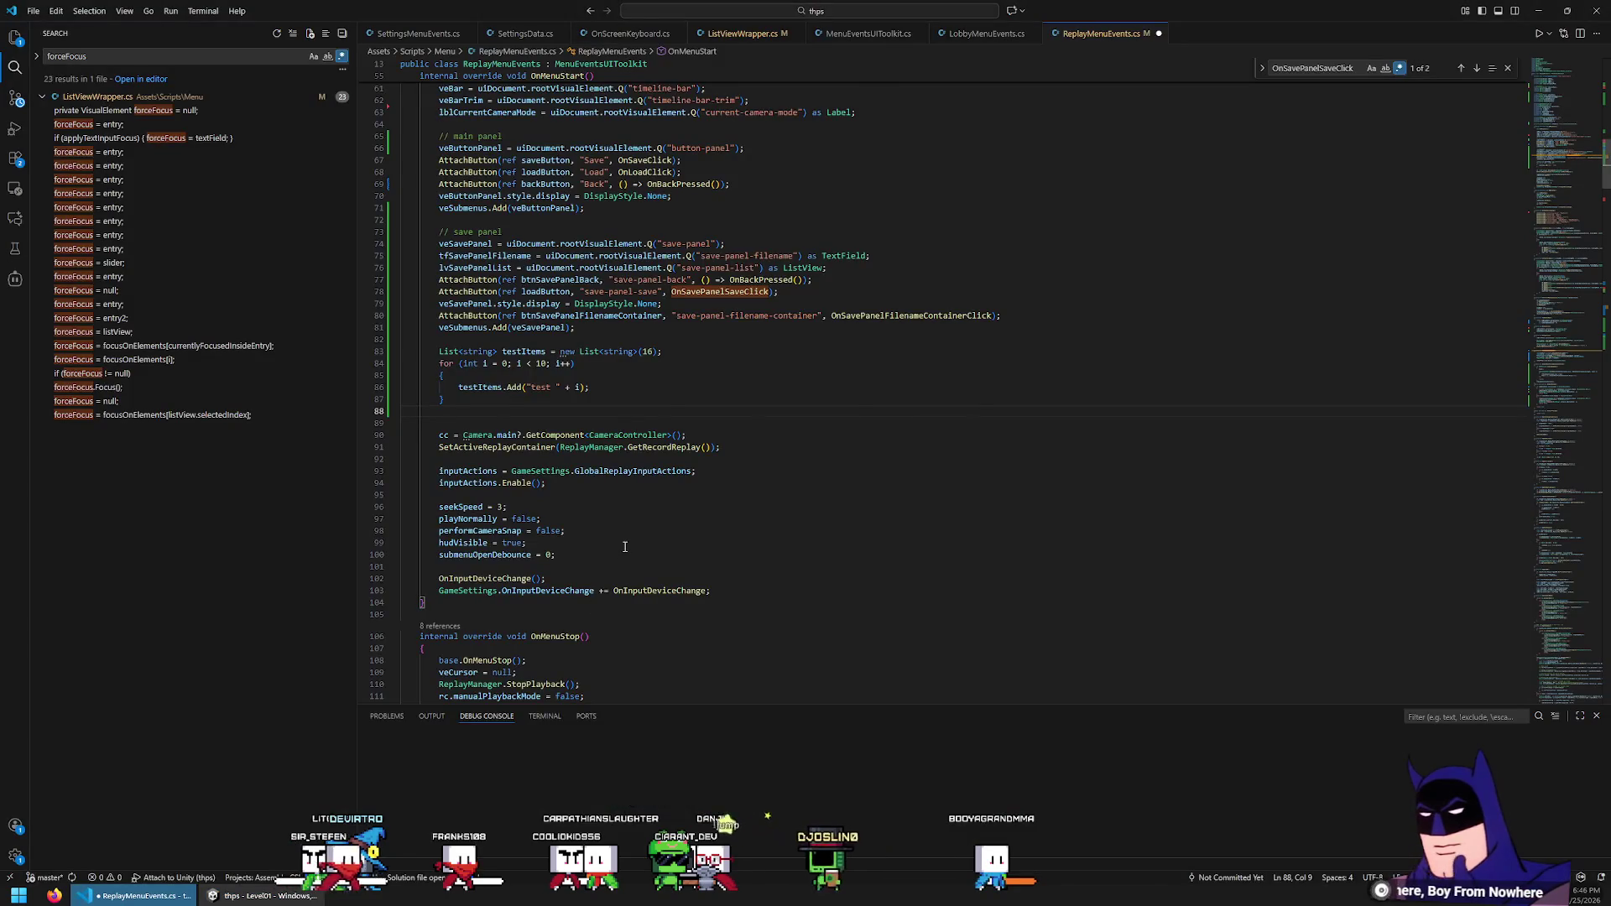
text(lvSavePanelList)
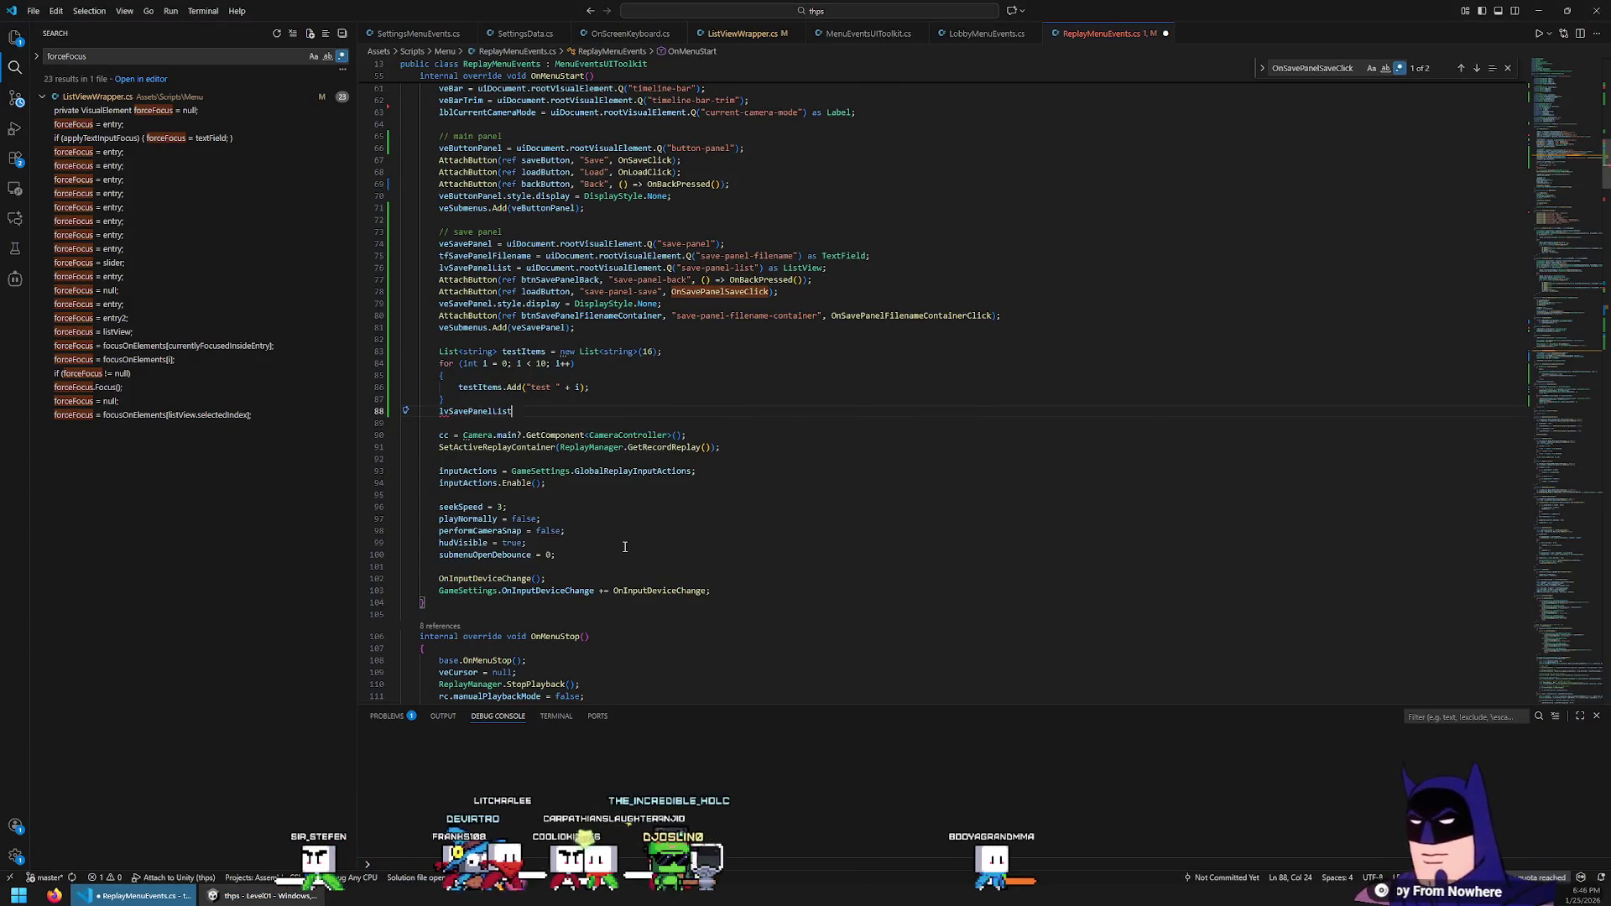
text(.itemsS)
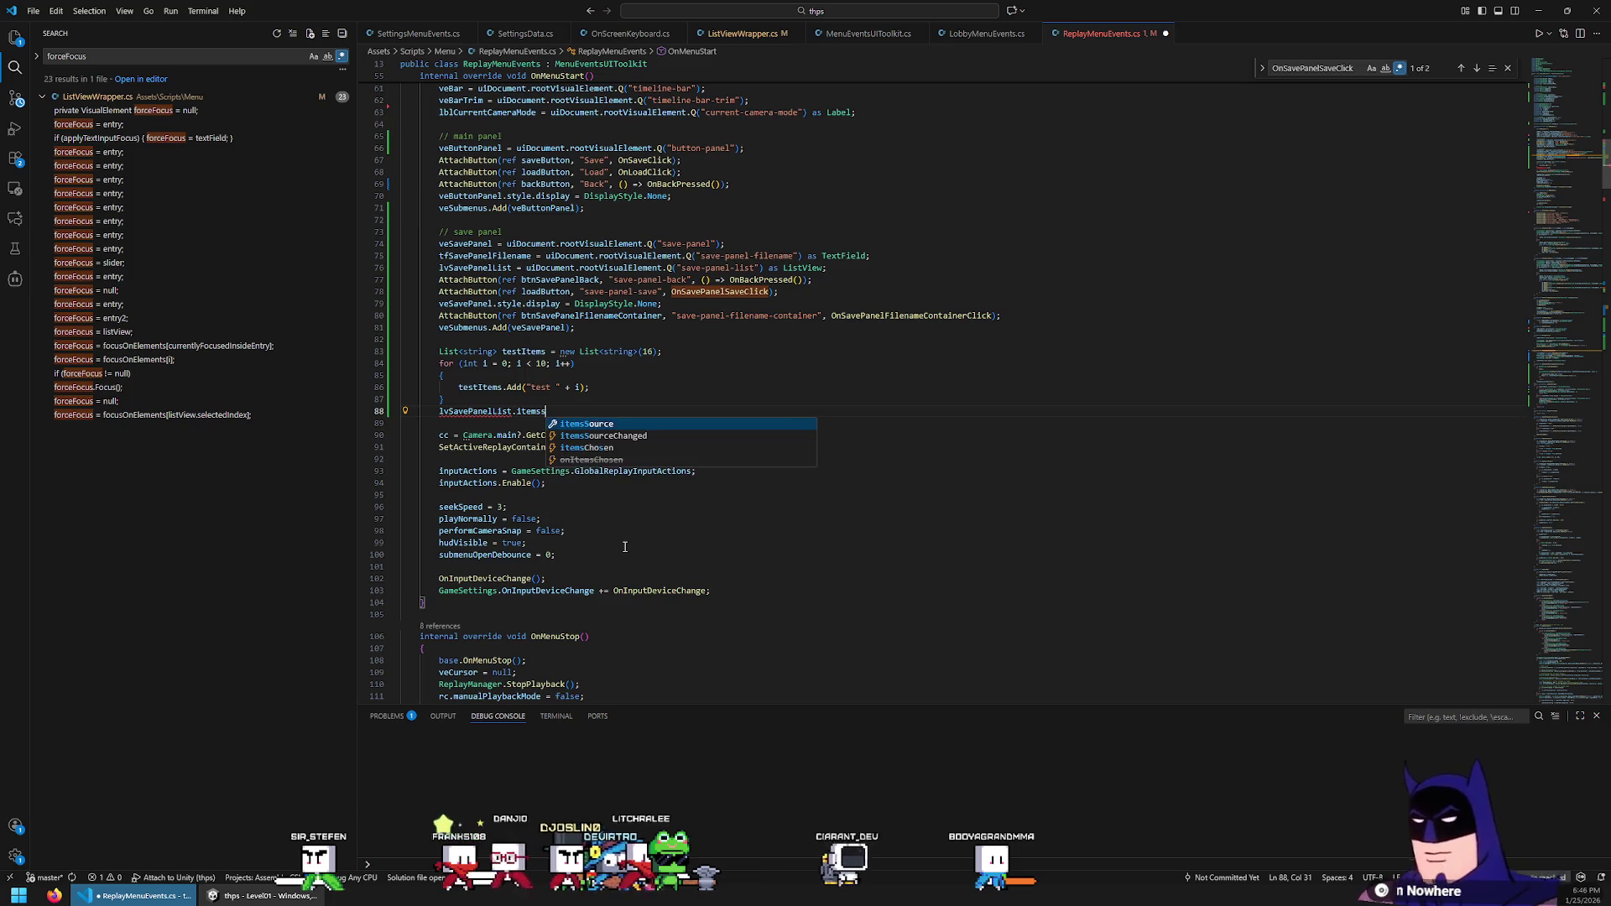
text(ource = testItems;)
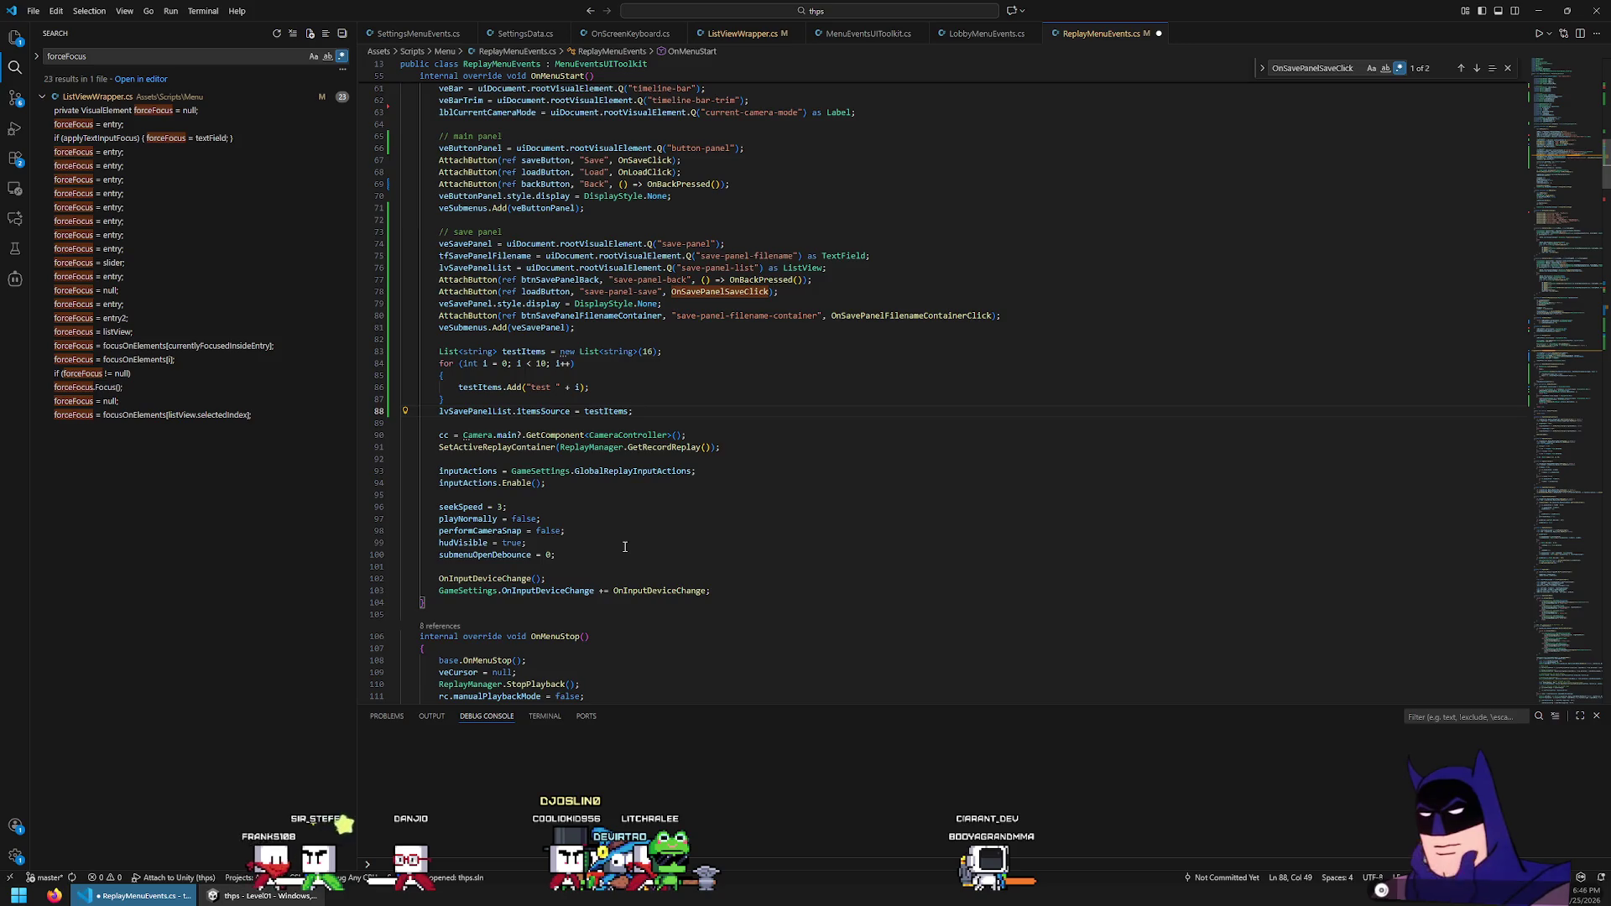
key(Left)
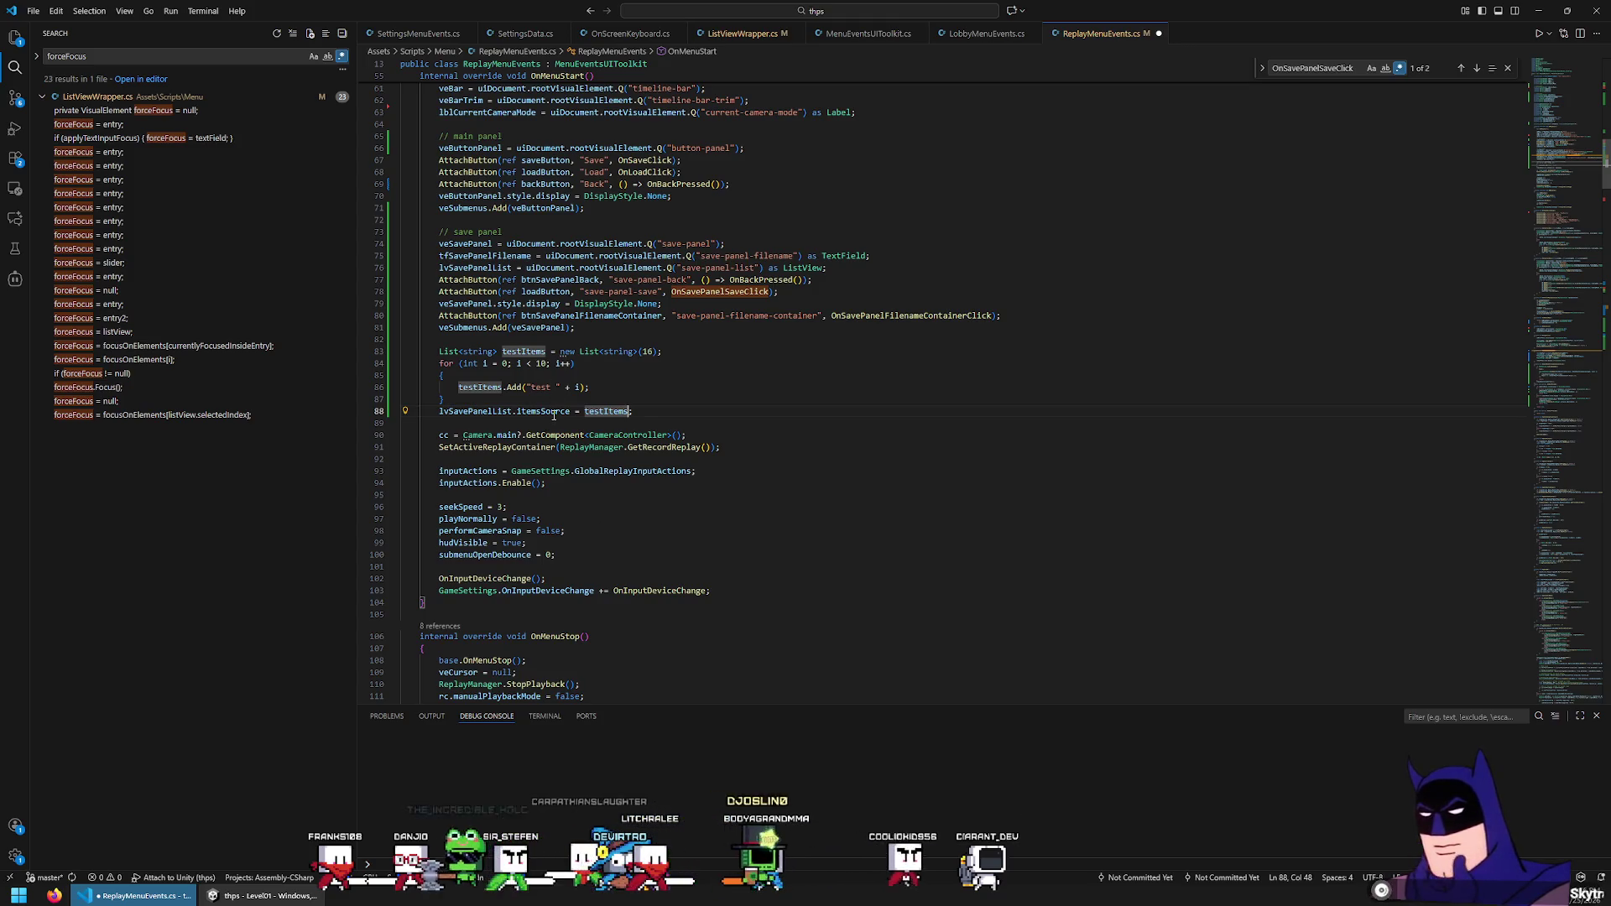
mouse_move(554, 414)
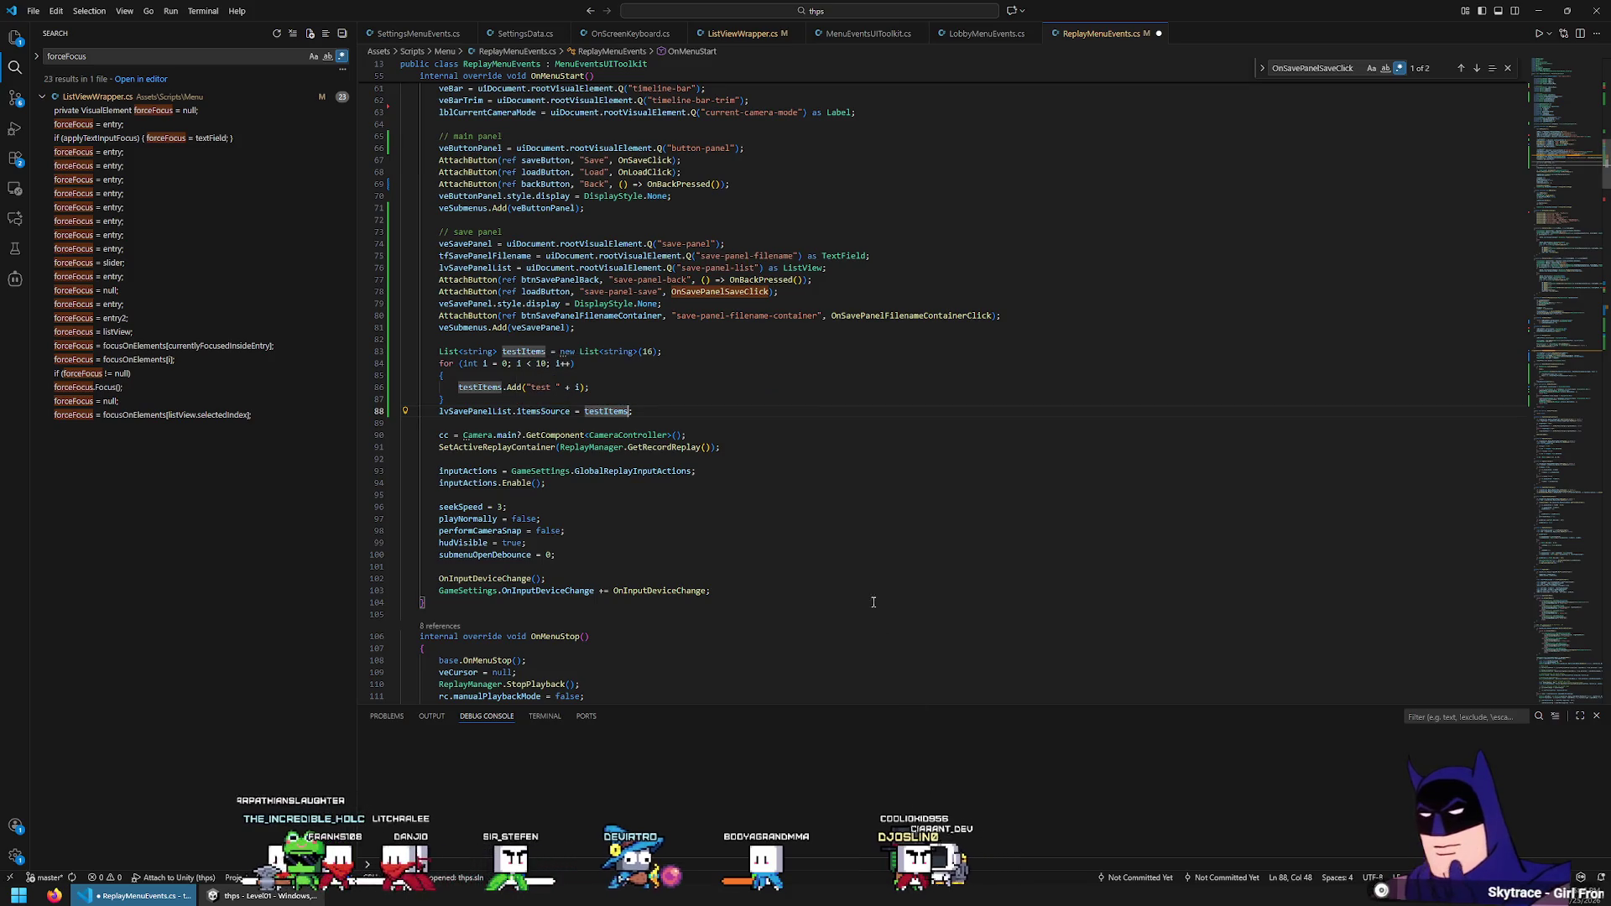
text(;)
click(738, 413)
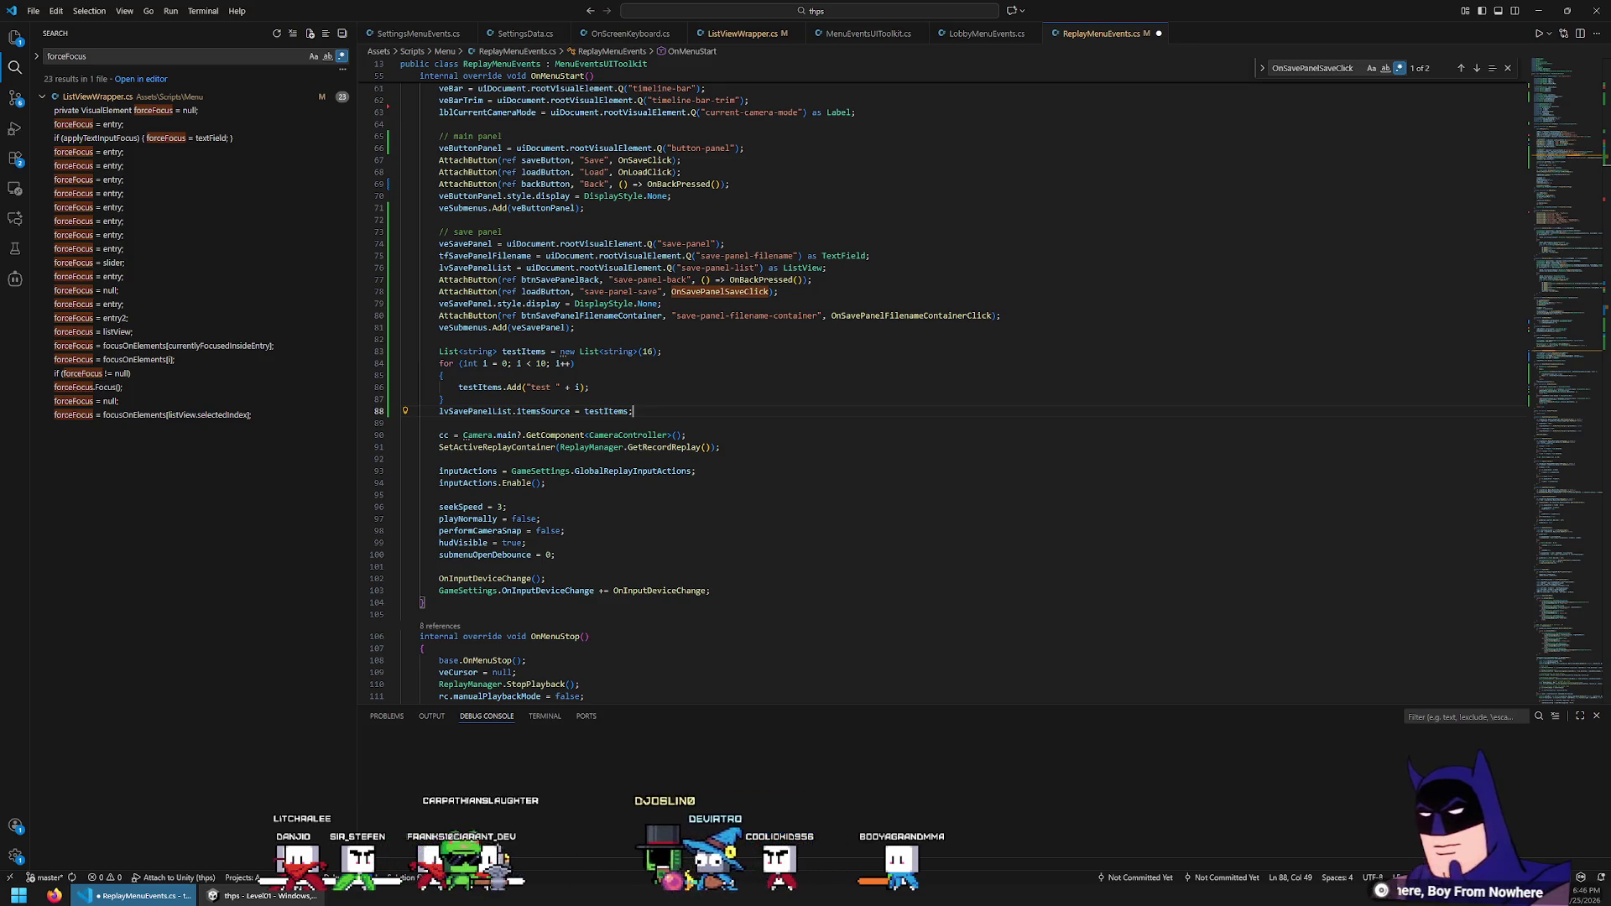
Add lvSavePanelList.Rebuild(); on the following line, then go back to Unity
double_click(475, 411)
key(End)
key(Return)
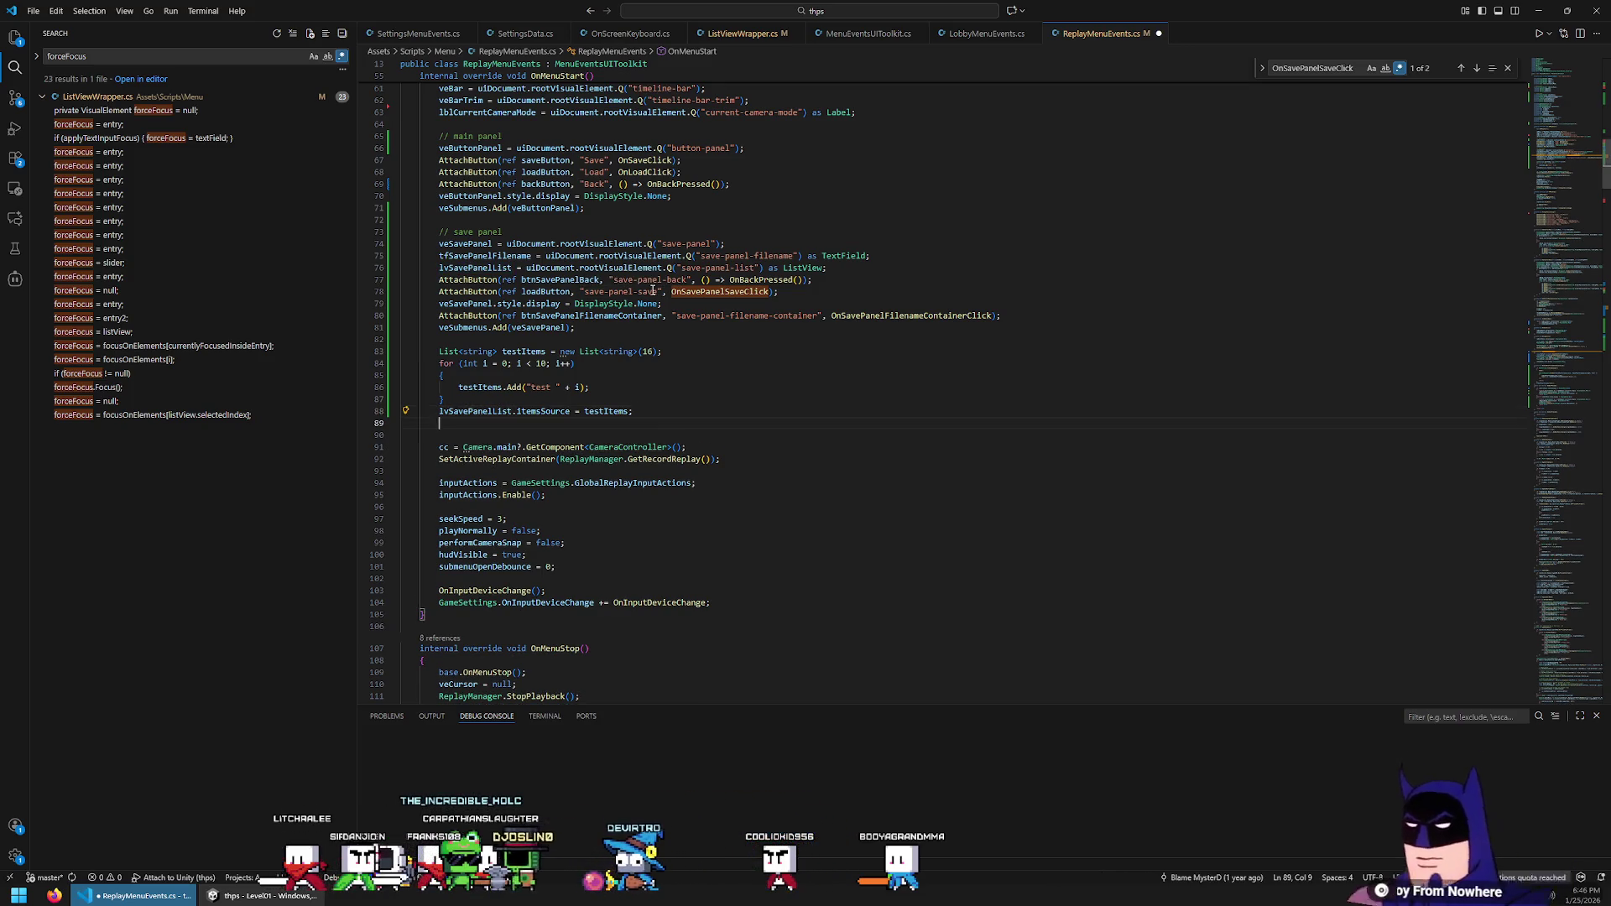
text(lvSavePanelList.rebu)
key(Tab)
text(();)
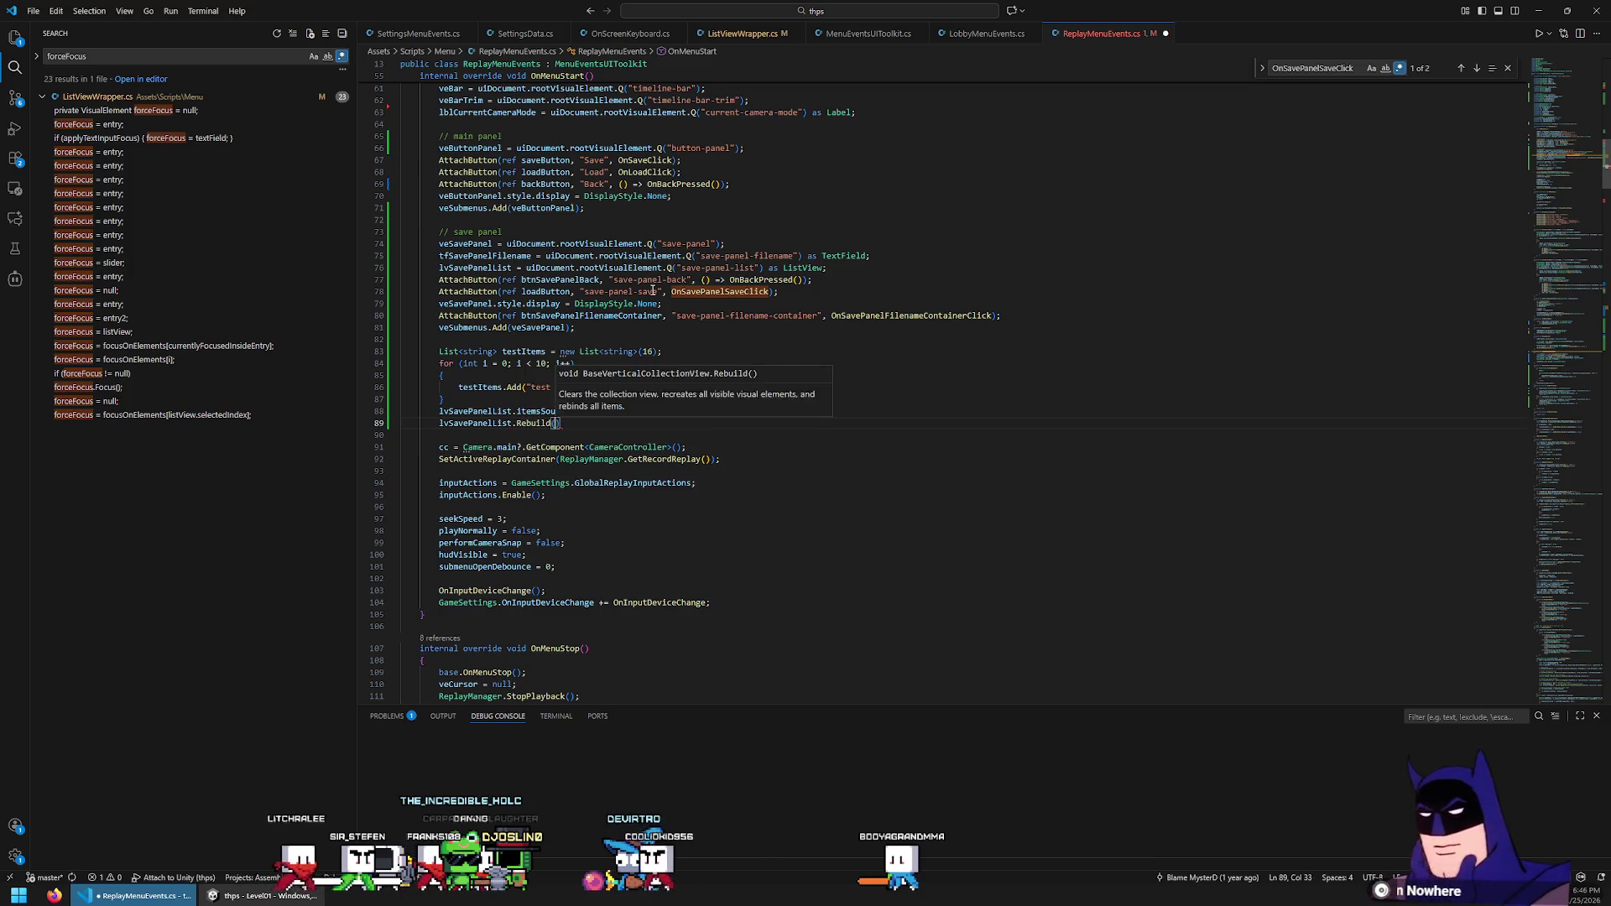
click(599, 429)
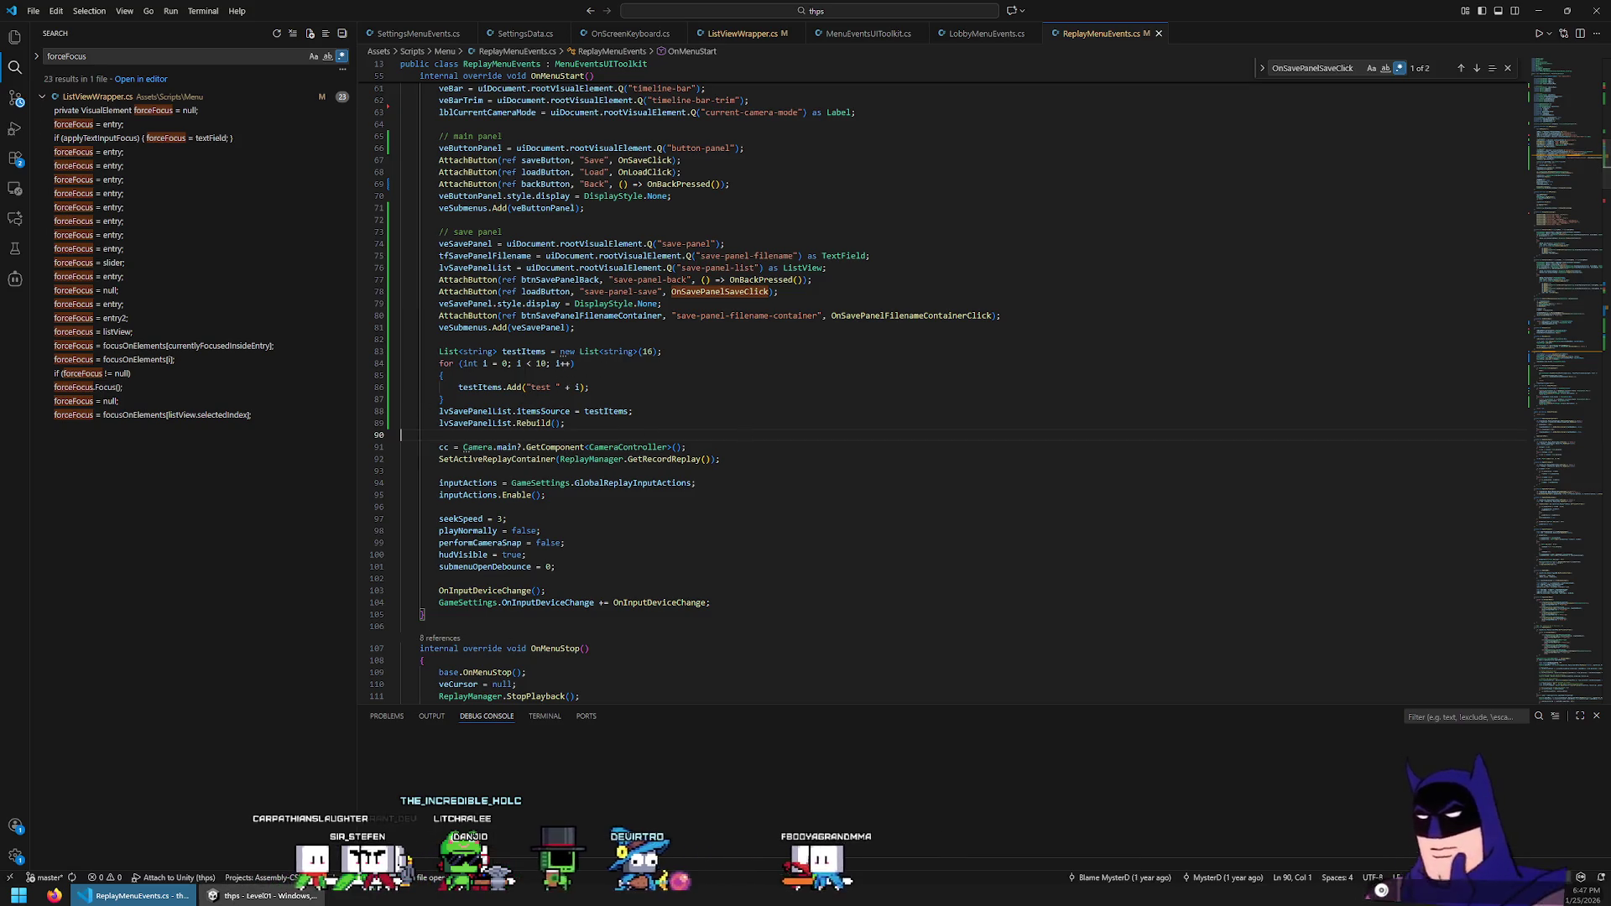
key(alt+Tab)
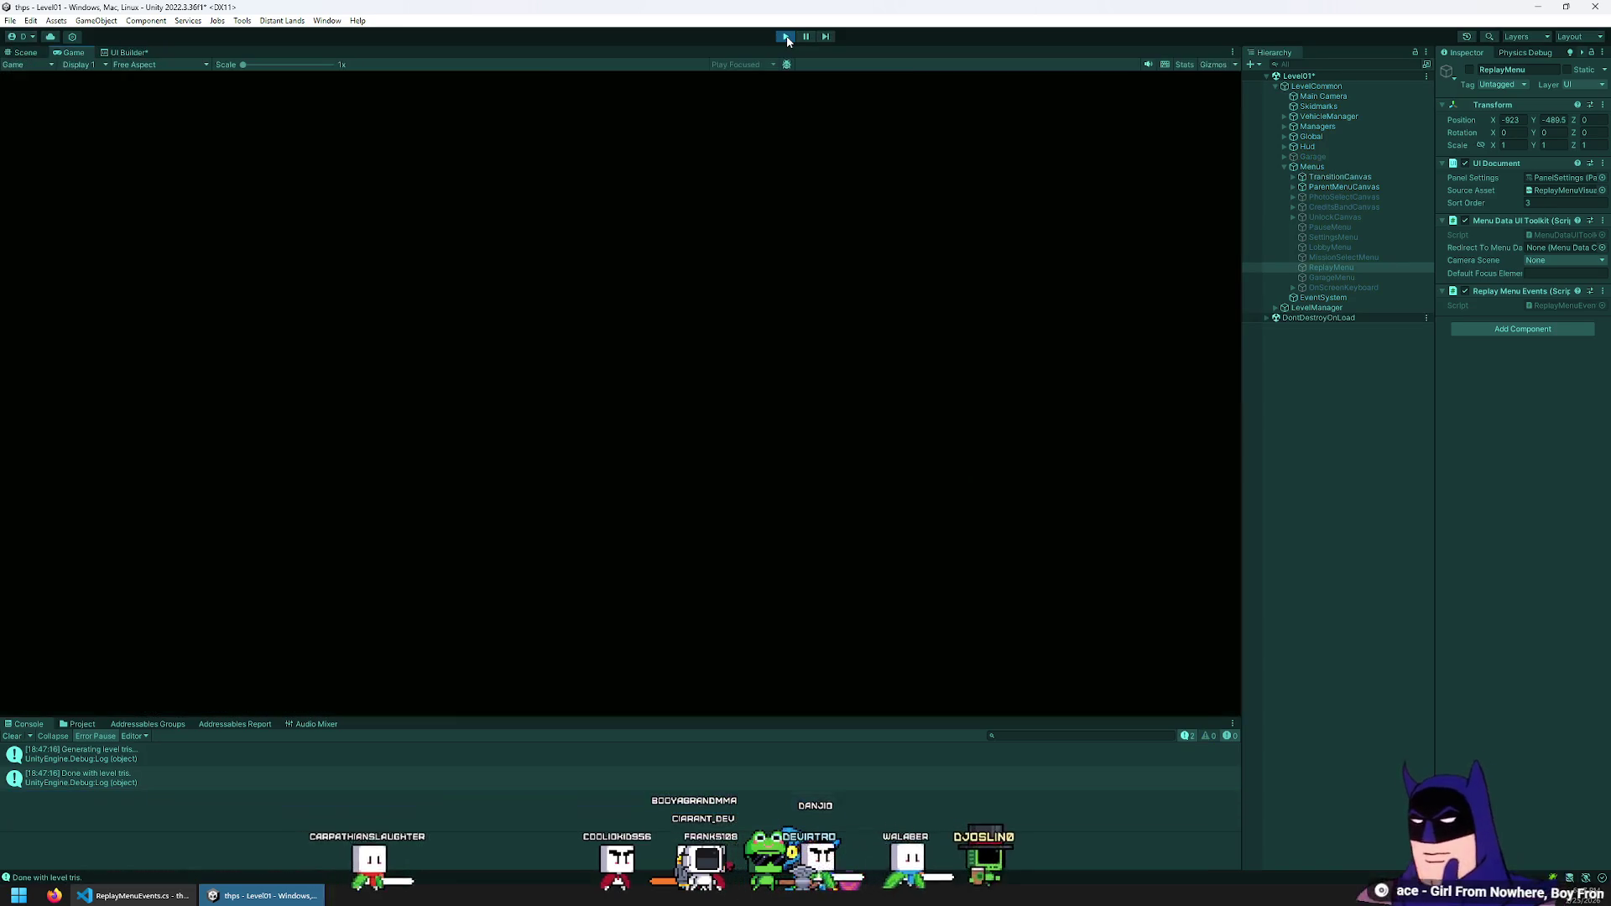
In play mode, open the Save Replay panel from the pause and replay menus and try selecting list entries
key(Escape)
key(Down)
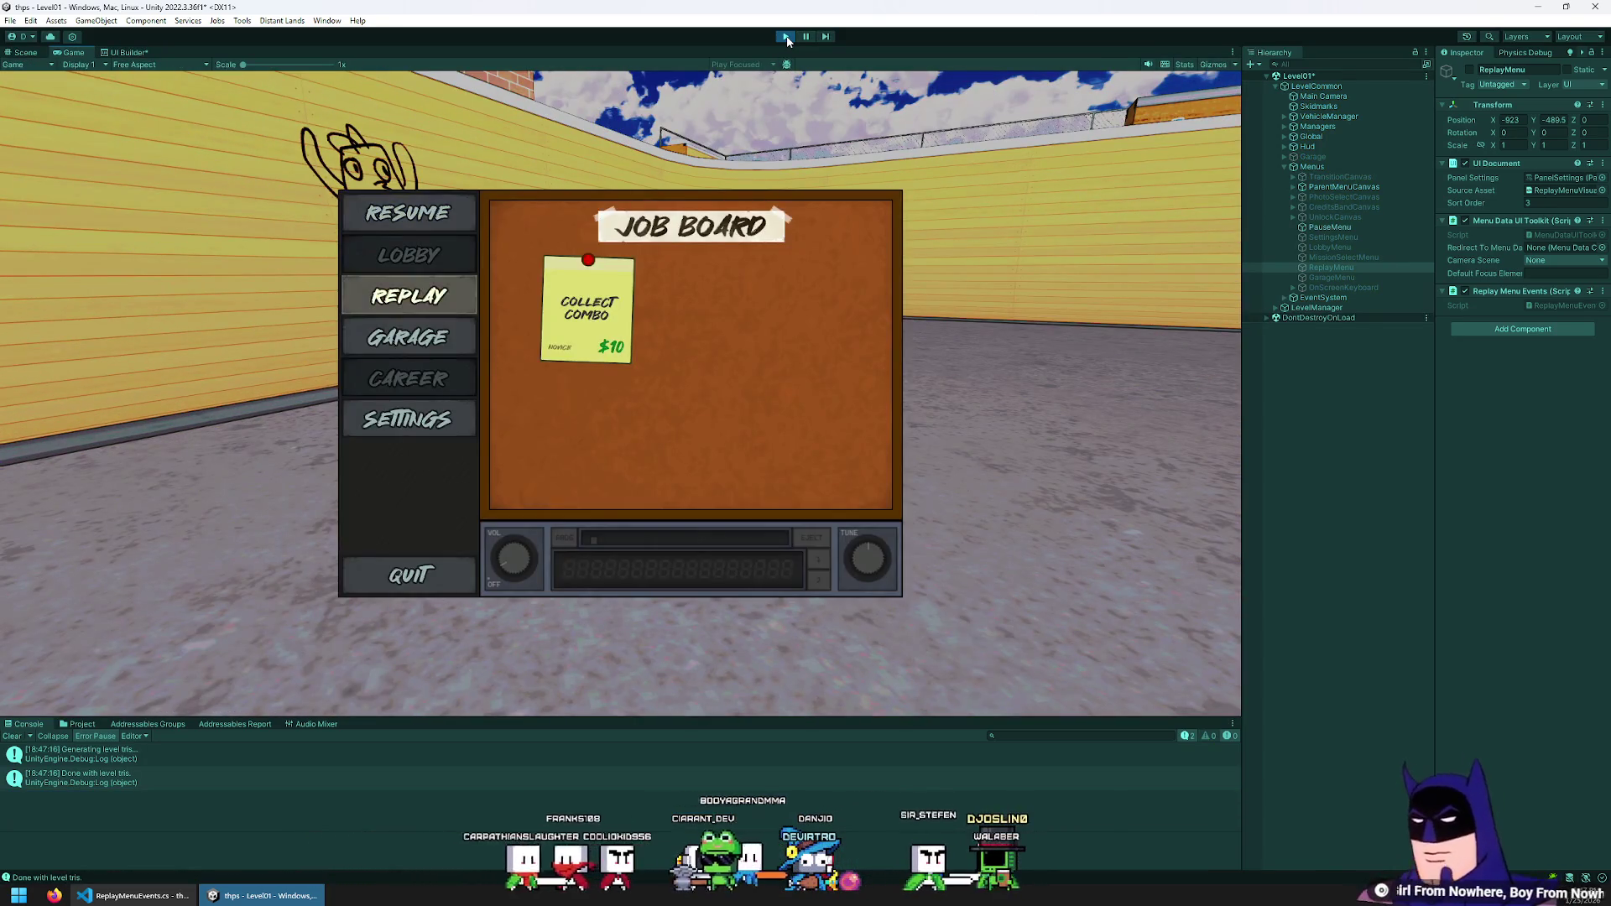
key(Return)
key(F1)
key(Return)
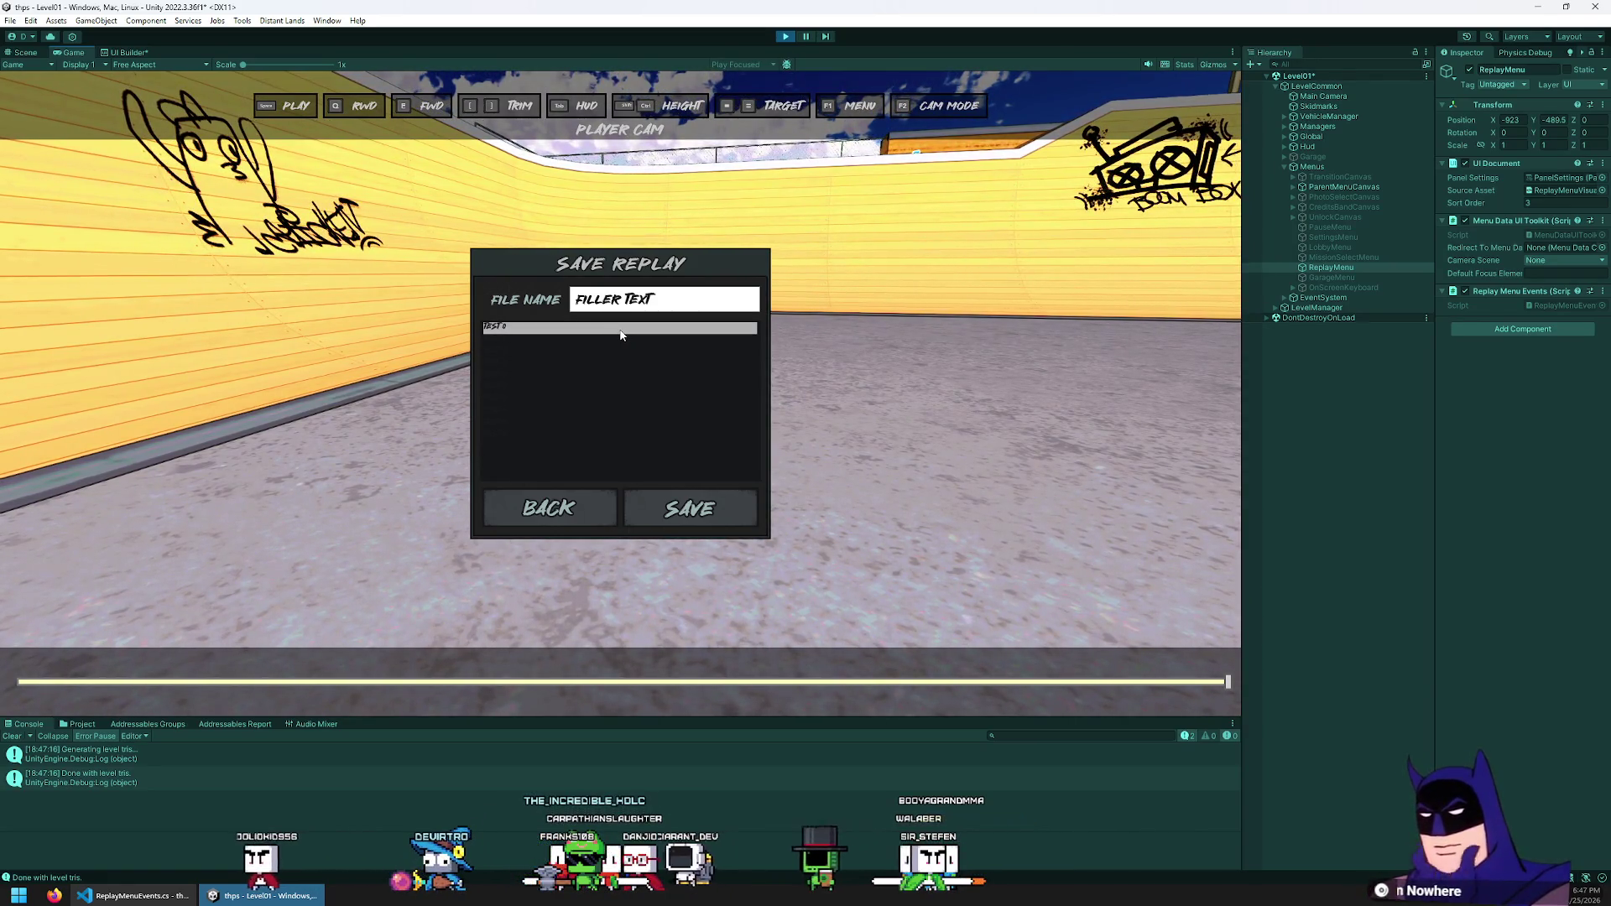
mouse_move(621, 335)
mouse_down()
mouse_move(558, 429)
mouse_move(933, 311)
mouse_up()
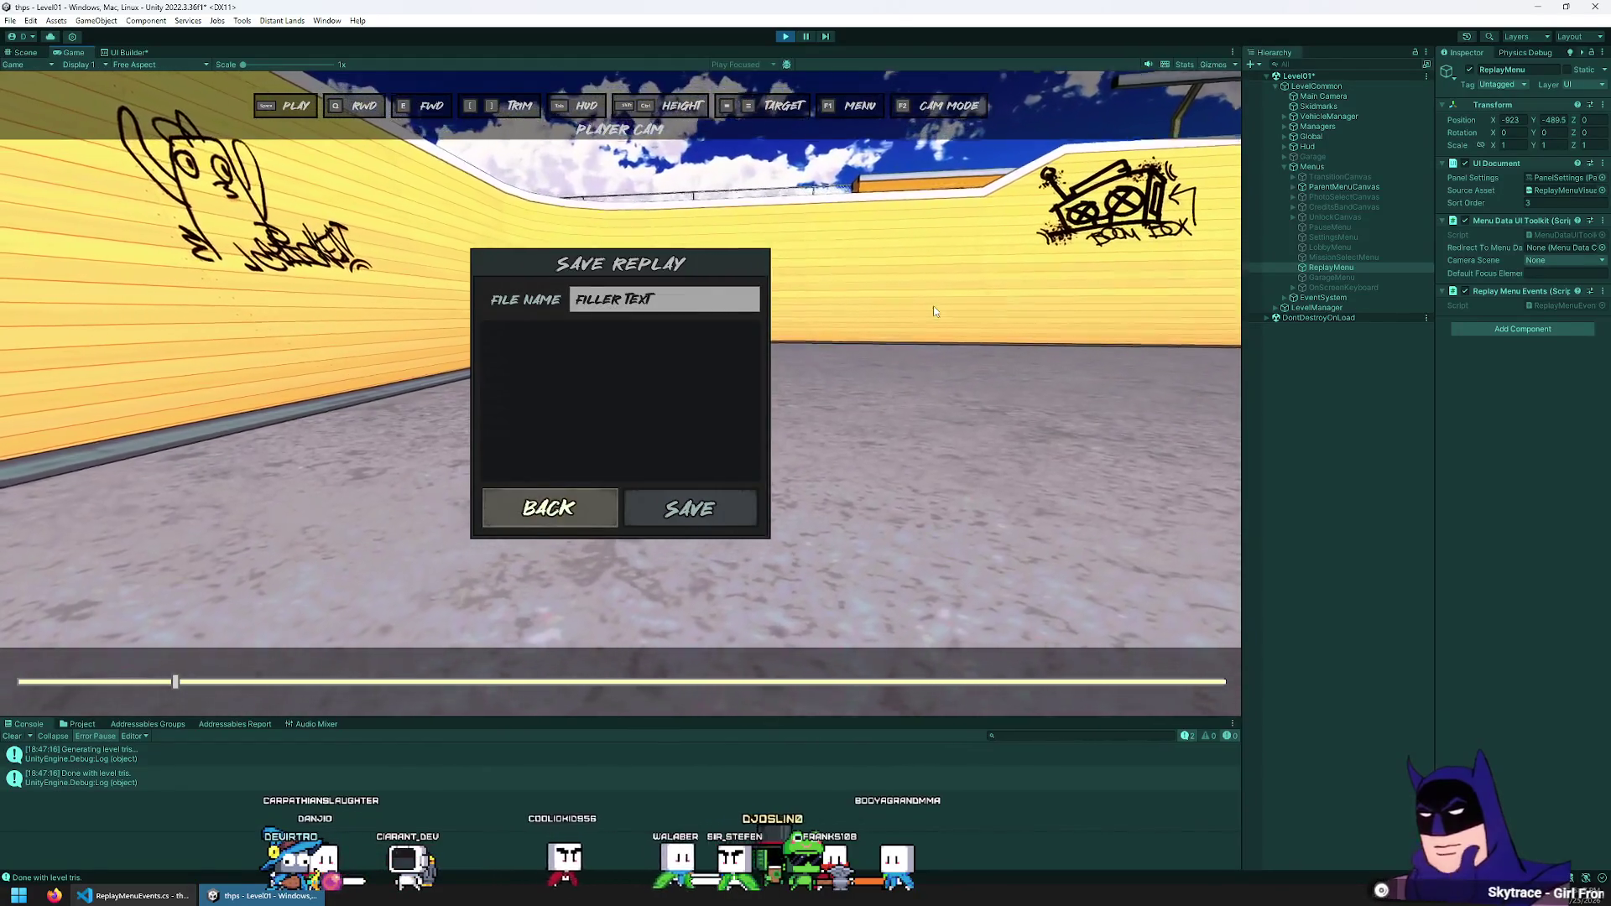
Arrow focus between the File Name field, the BACK button and the list entries
key(Up)
key(Down)
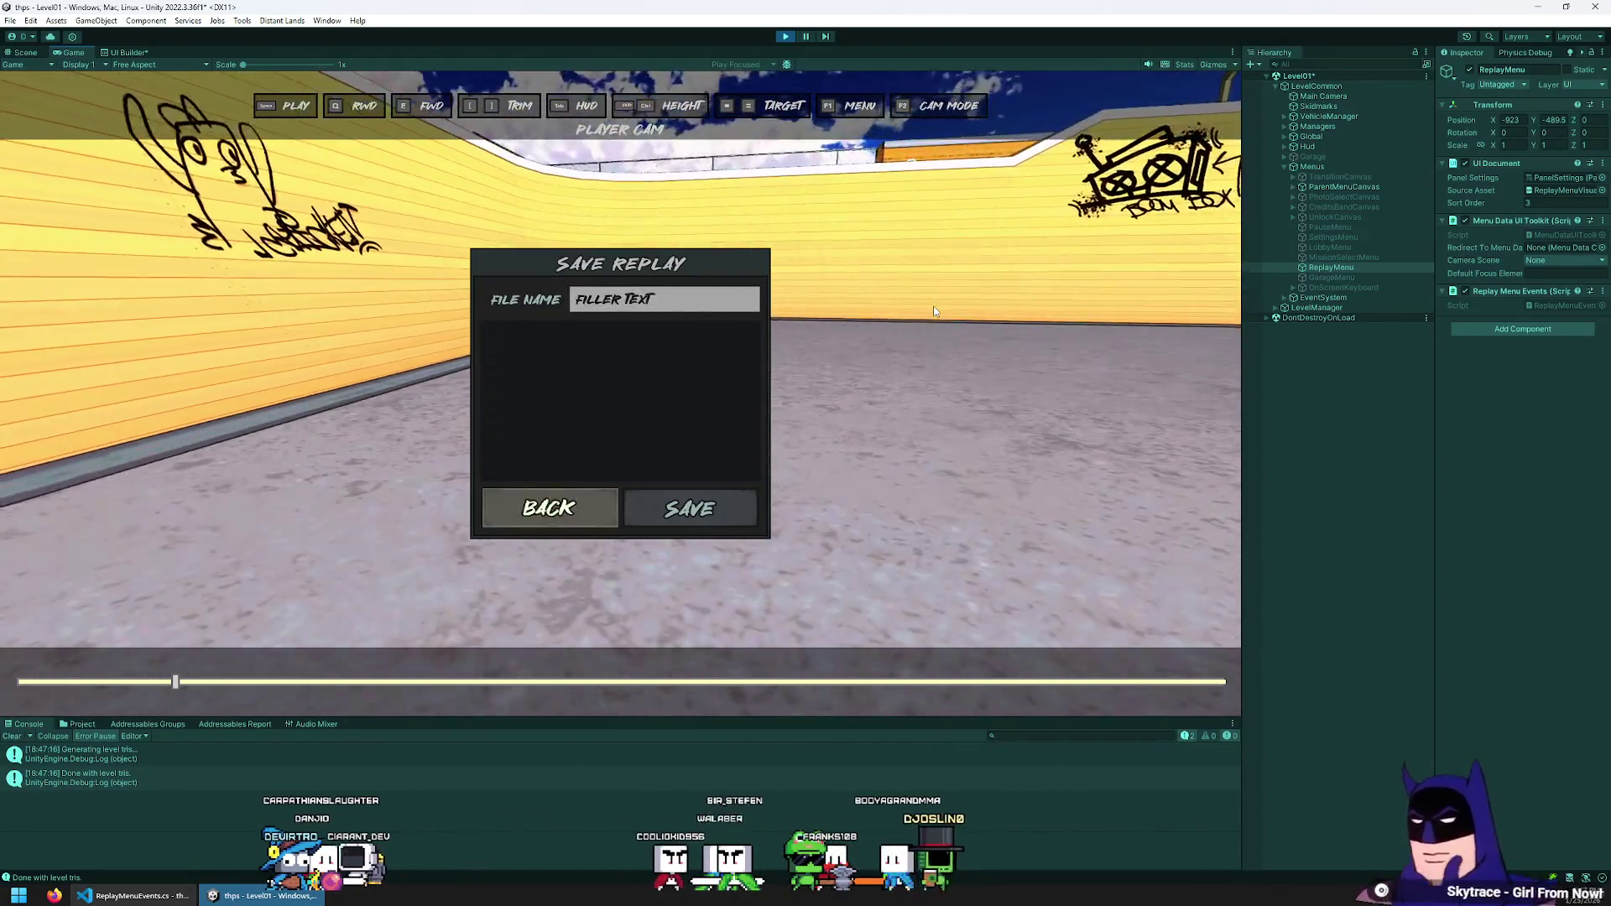
key(Up)
key(Down)
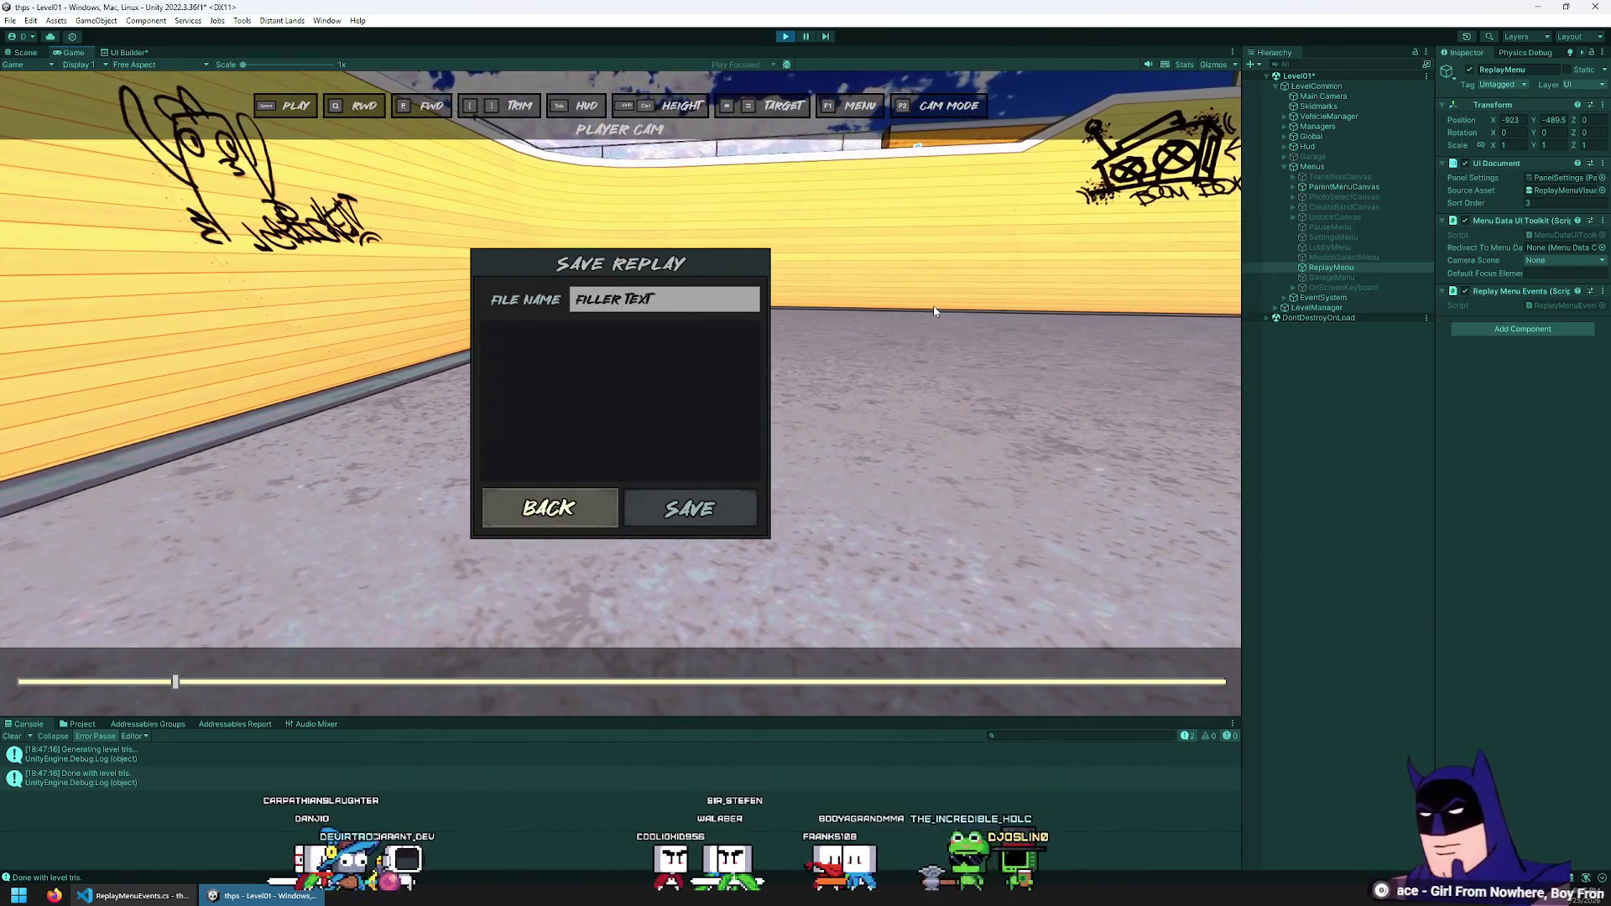
key(Up)
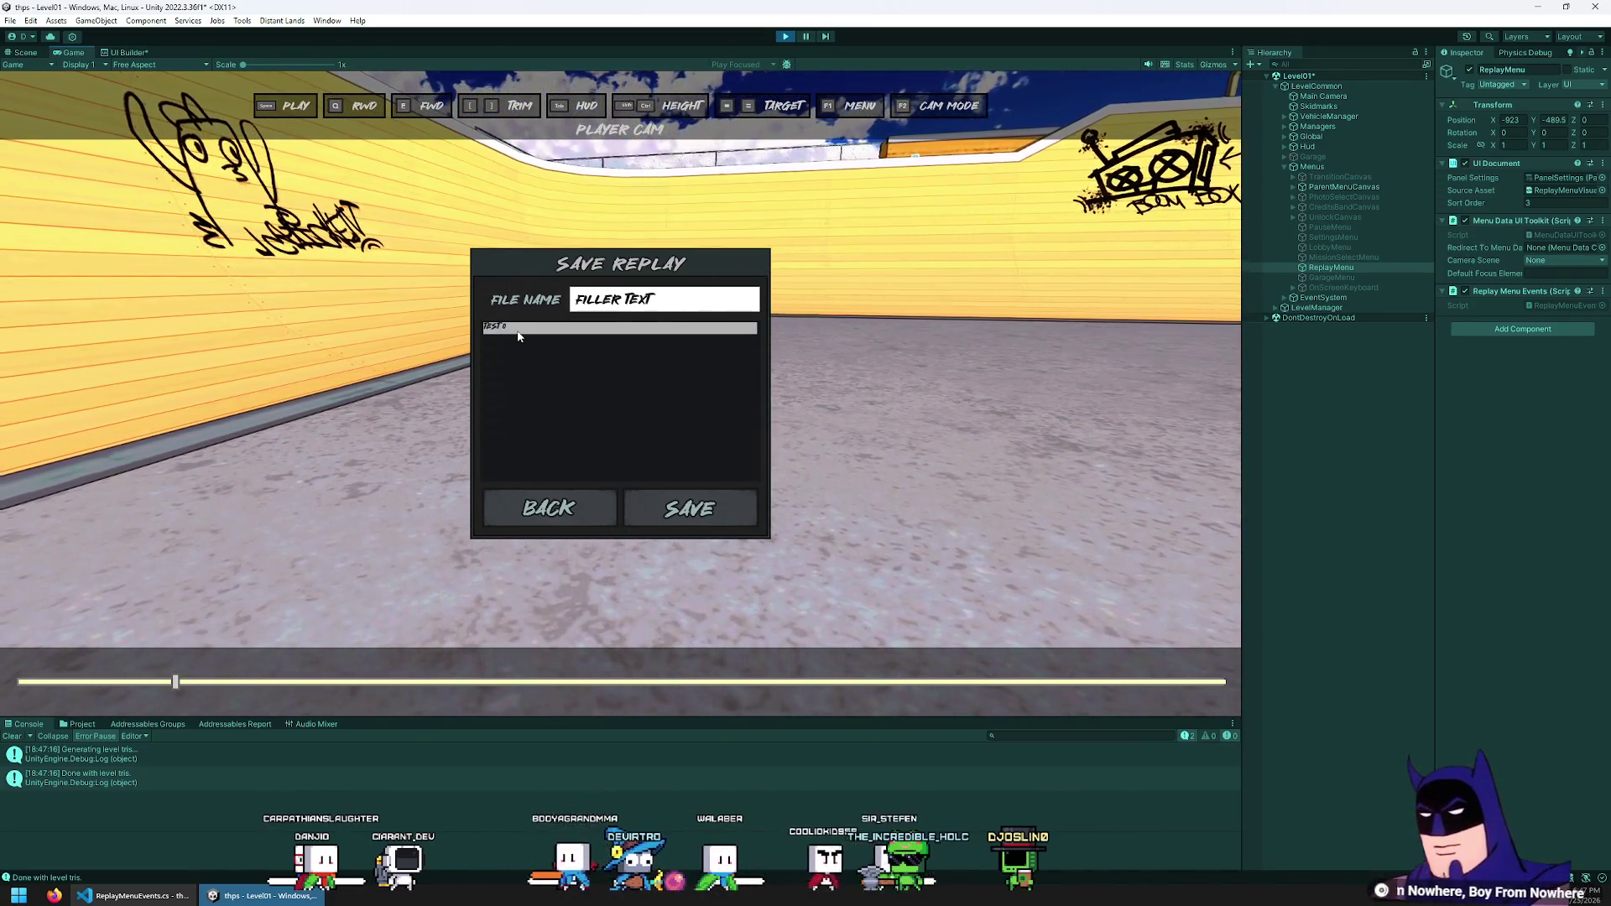
key(Down)
scroll(537, 369, down, 3)
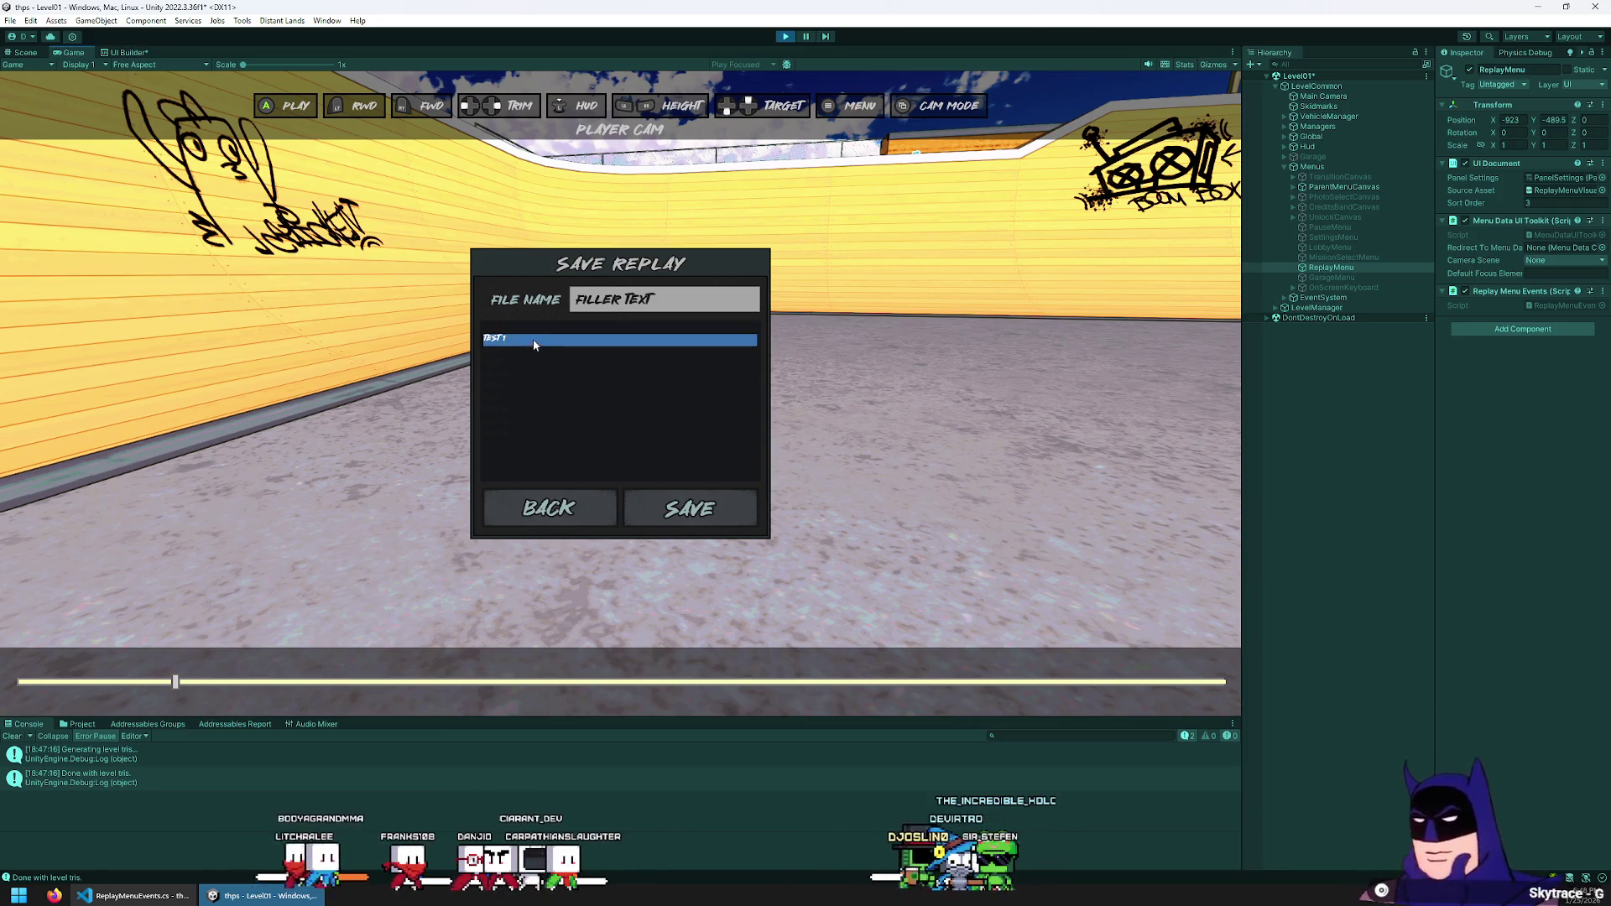
Select the TEST 0 and TEST 4 entries, test Tab navigation, then stop play mode
click(539, 328)
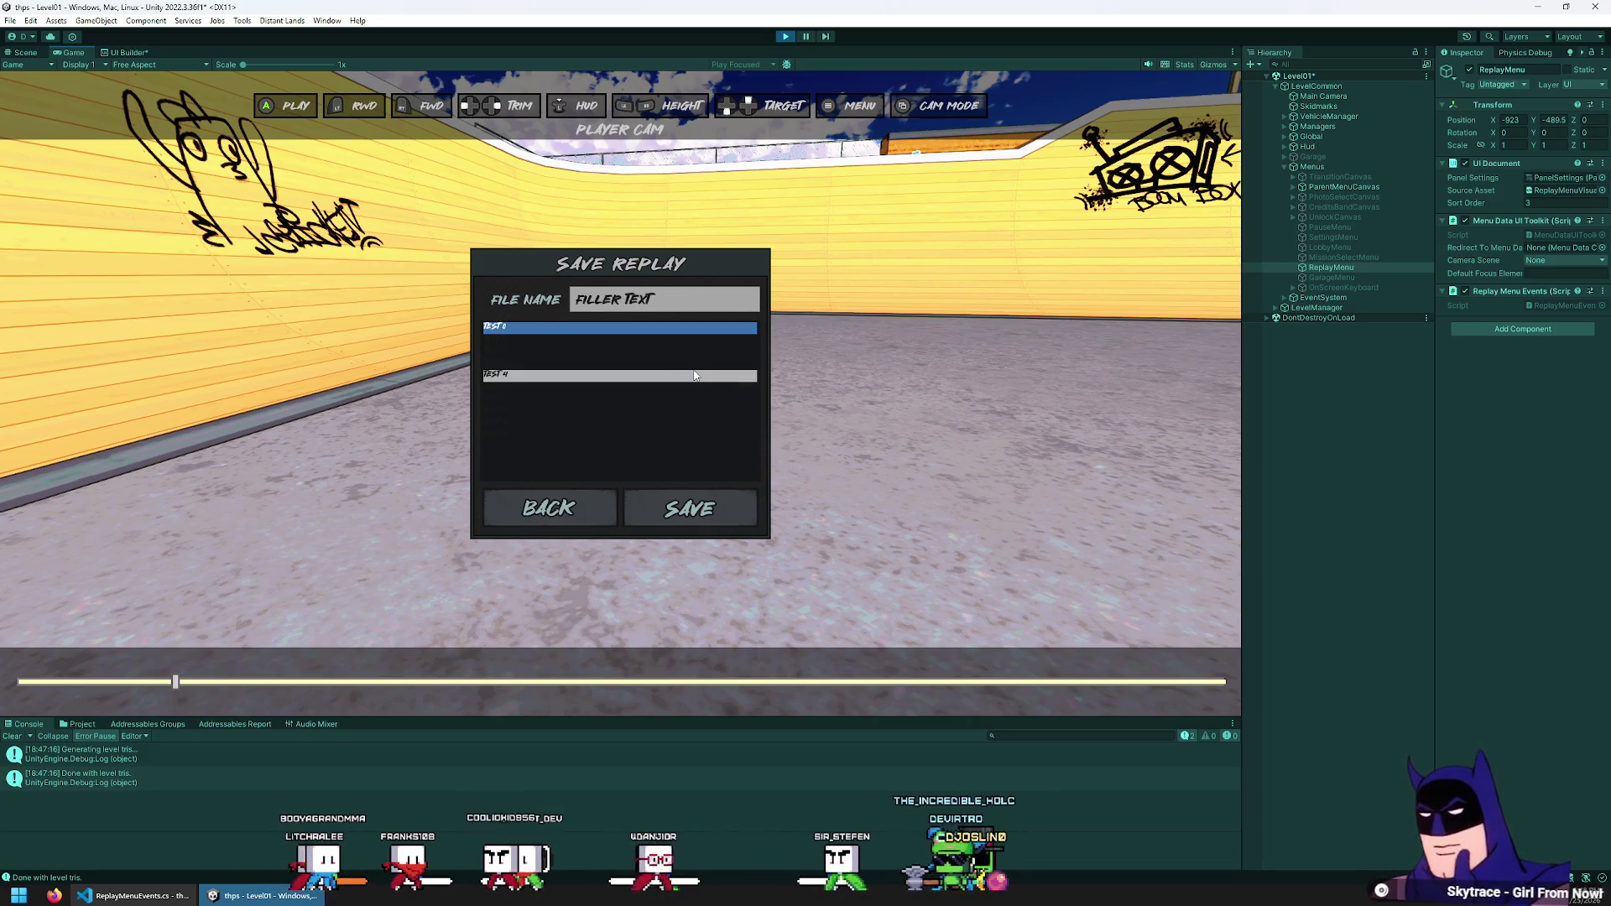
click(690, 373)
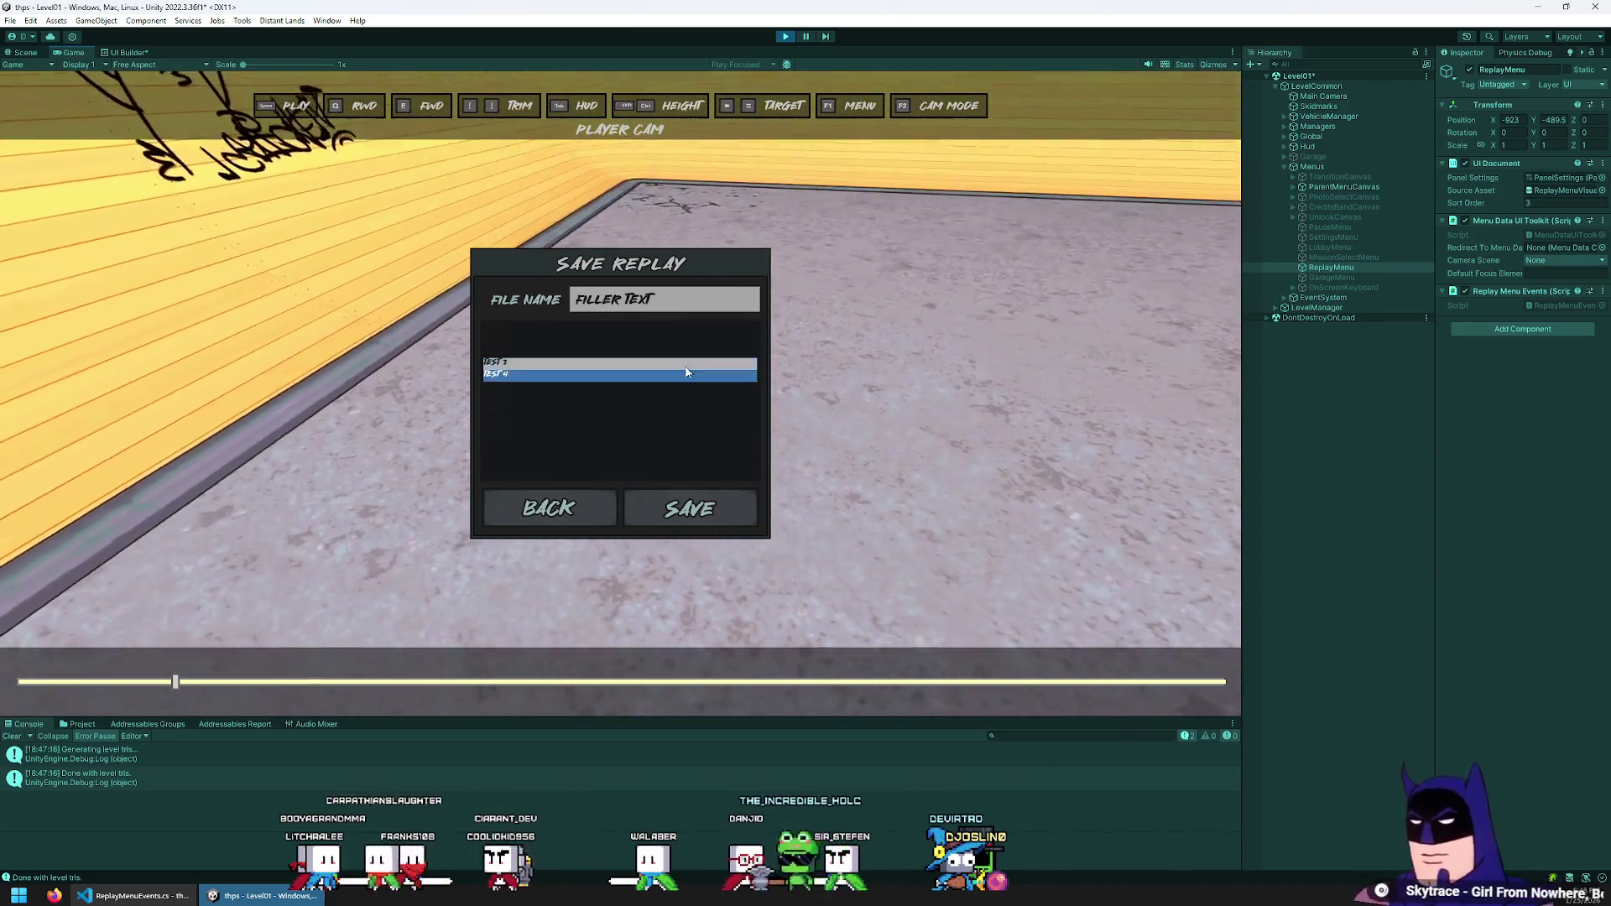
key(Tab)
key(Tab)
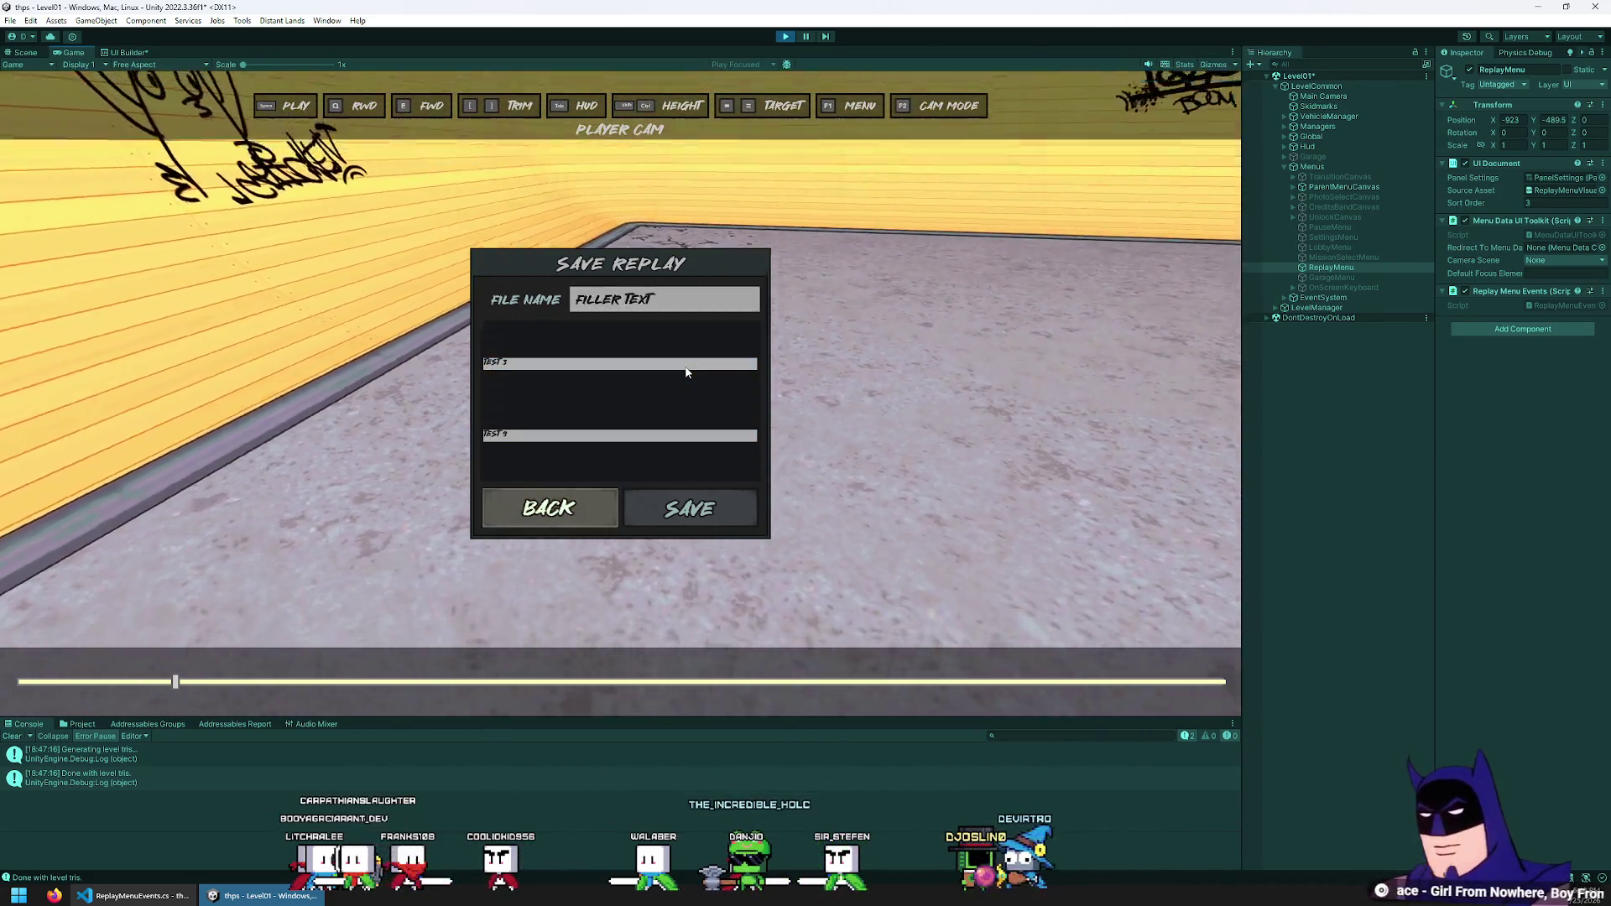
key(Delete)
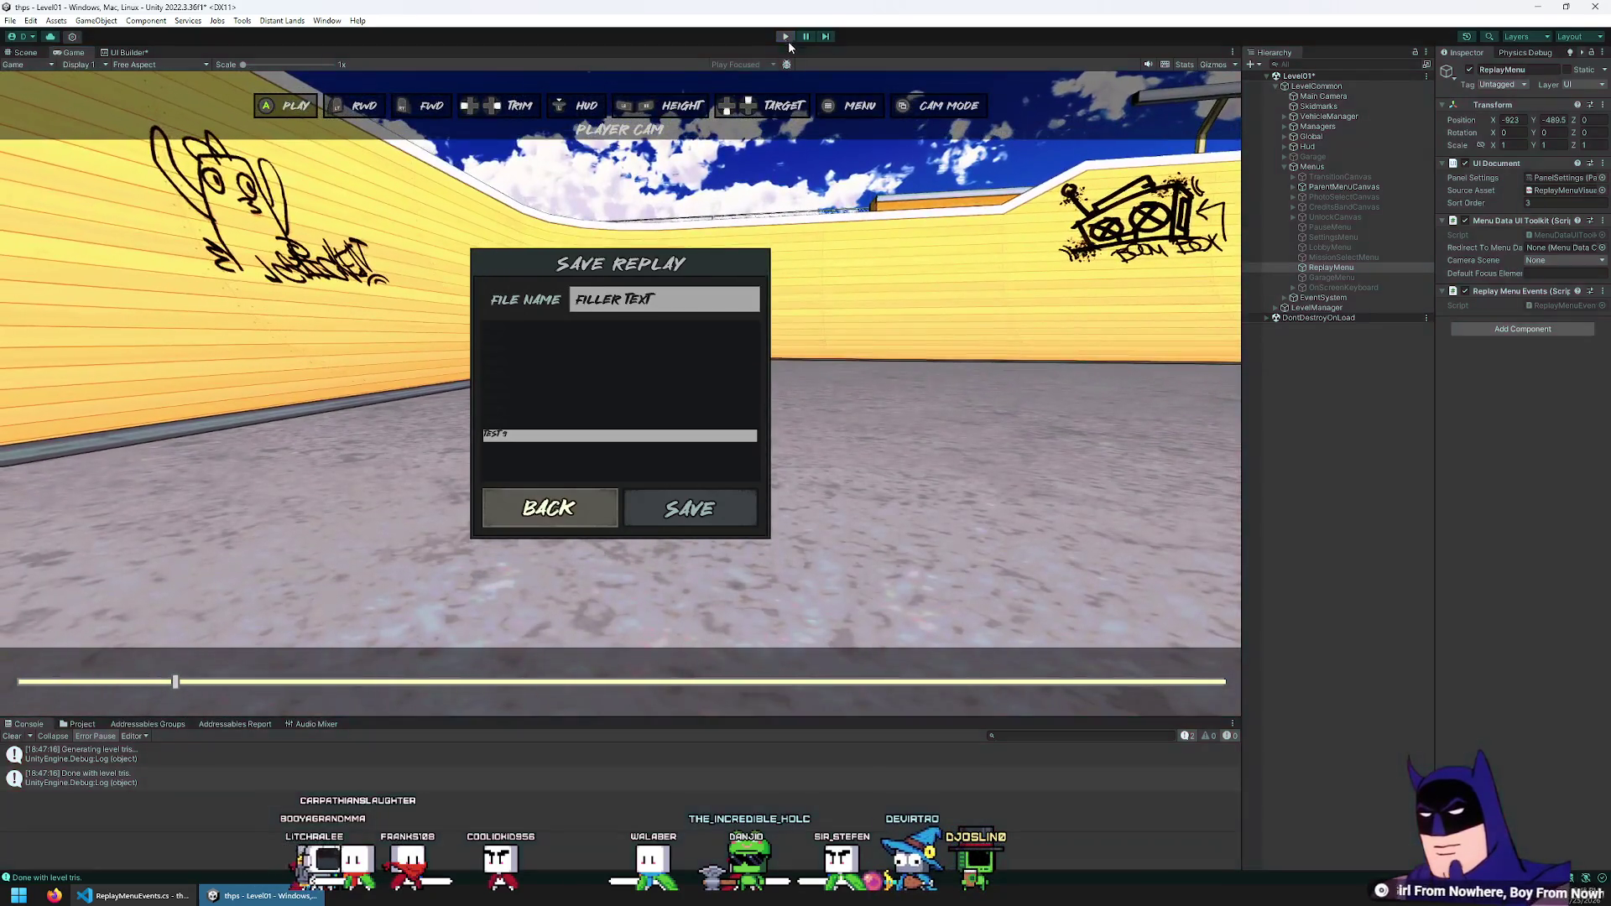
click(786, 38)
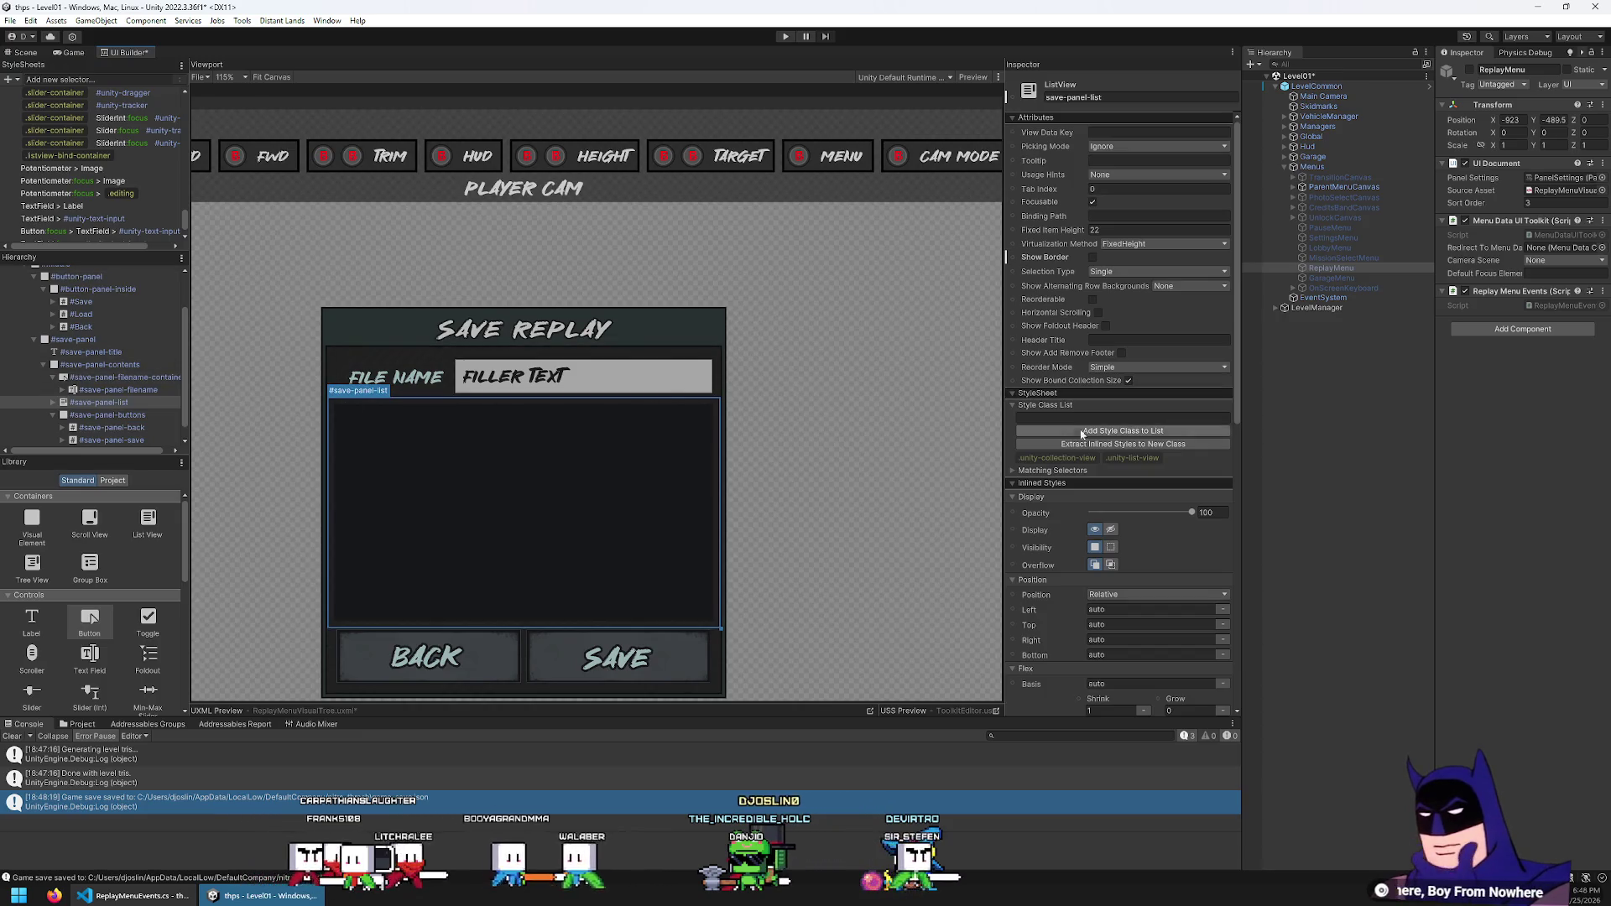
Expand the save-panel-list's Text styles and set its text color to light grey
scroll(1092, 451, down, 3)
scroll(1085, 447, down, 5)
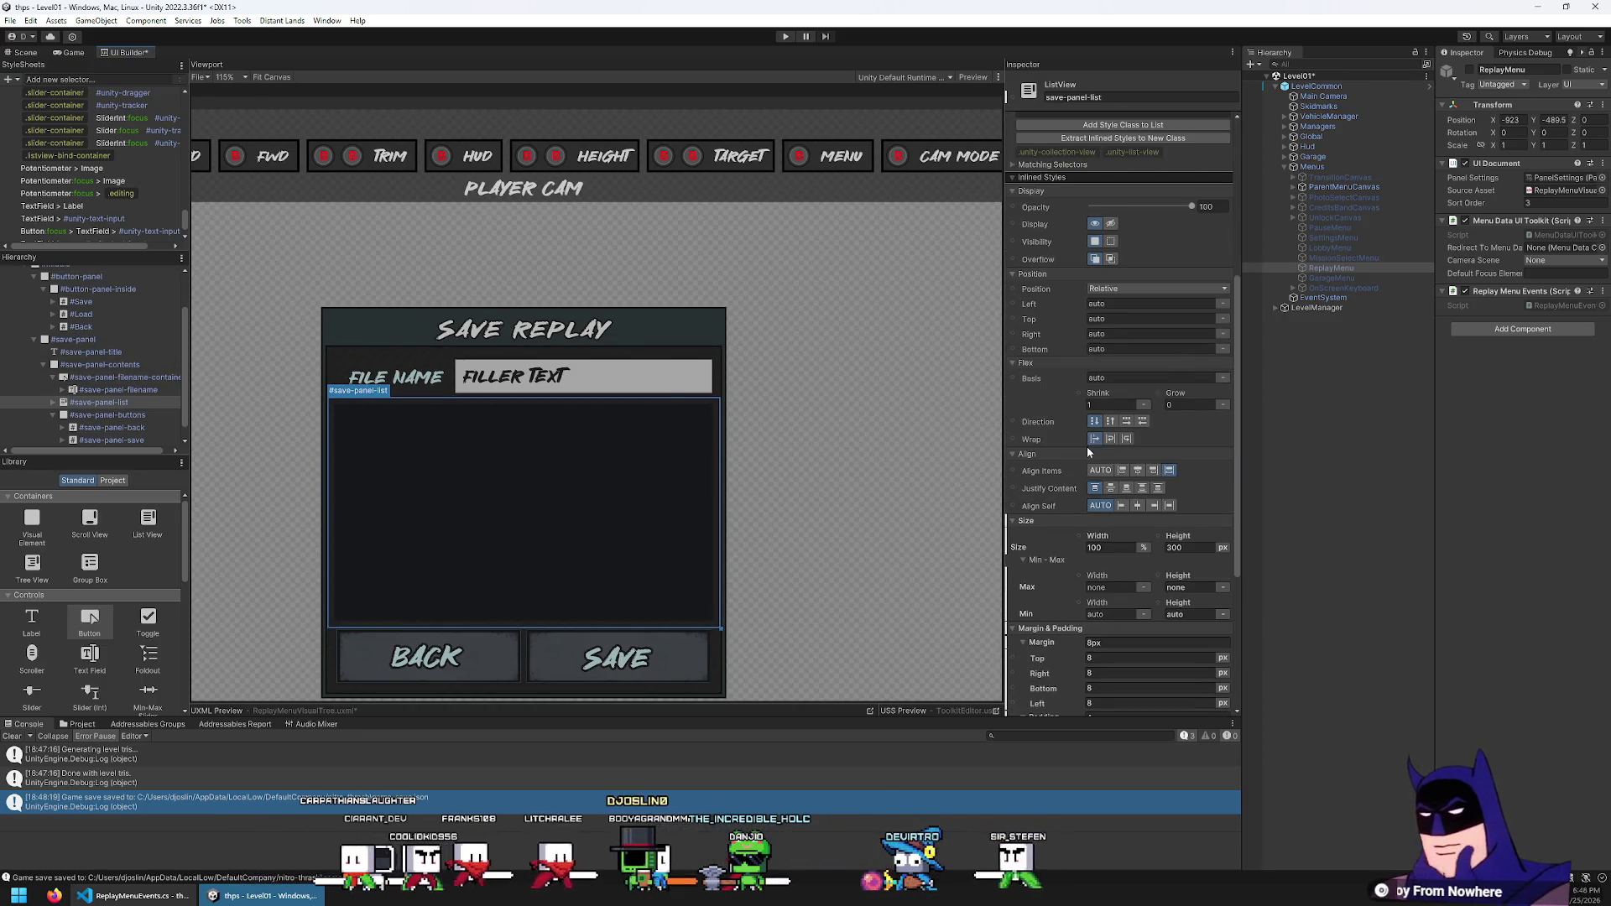
scroll(1065, 500, down, 5)
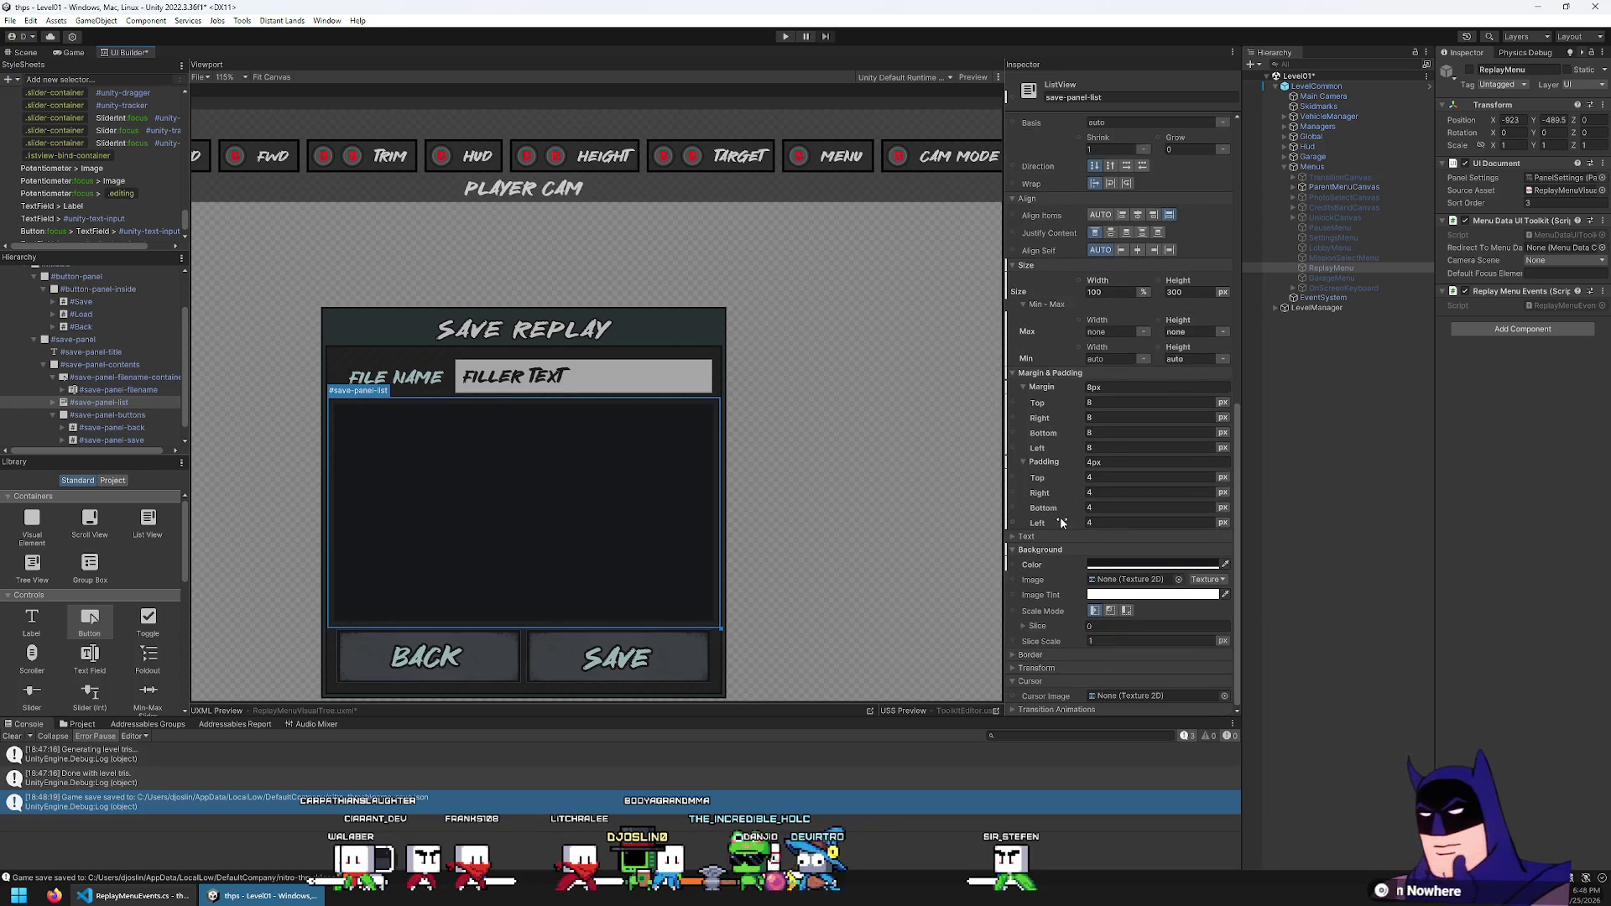
click(1076, 531)
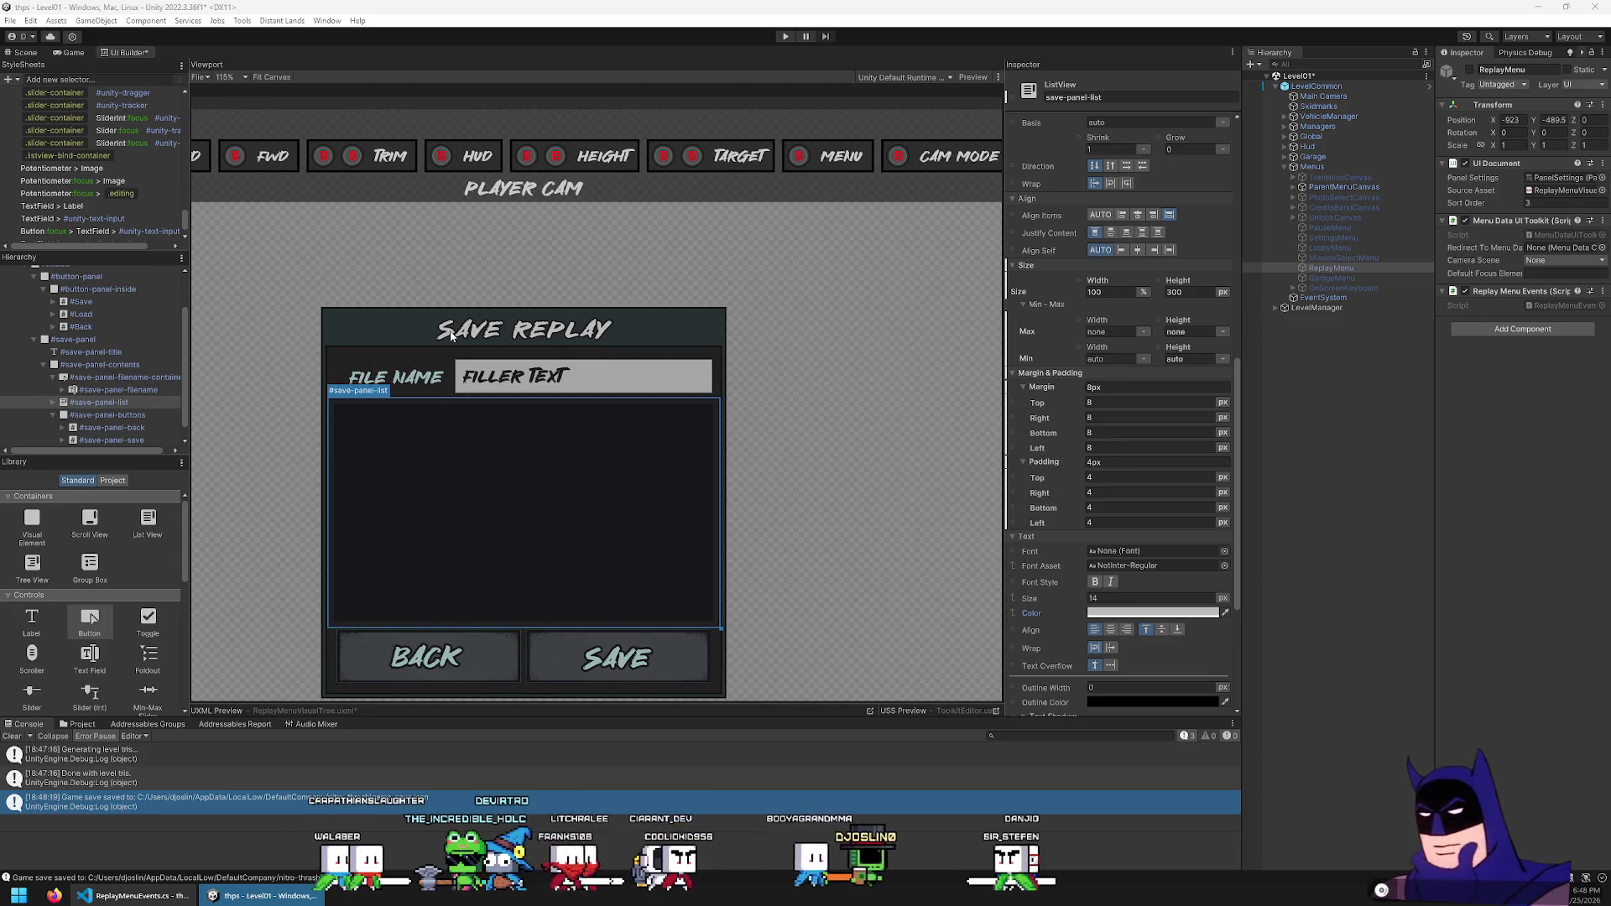
click(1164, 614)
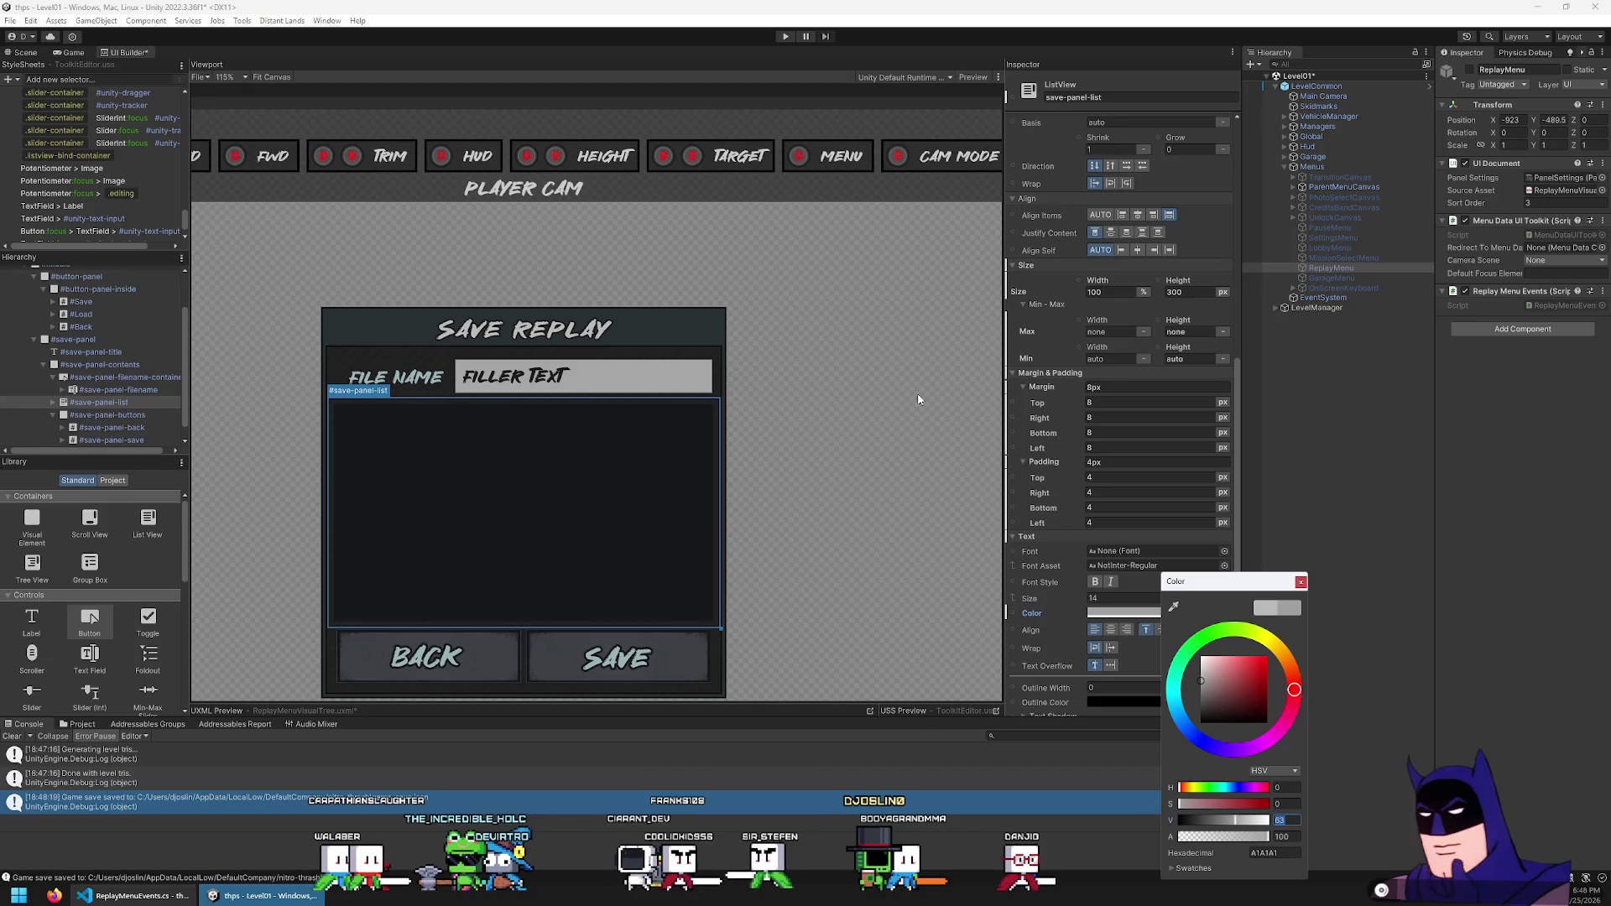
Replace the list's 14 font size, entering 22 and then deleting its last digit
double_click(1121, 599)
text(22)
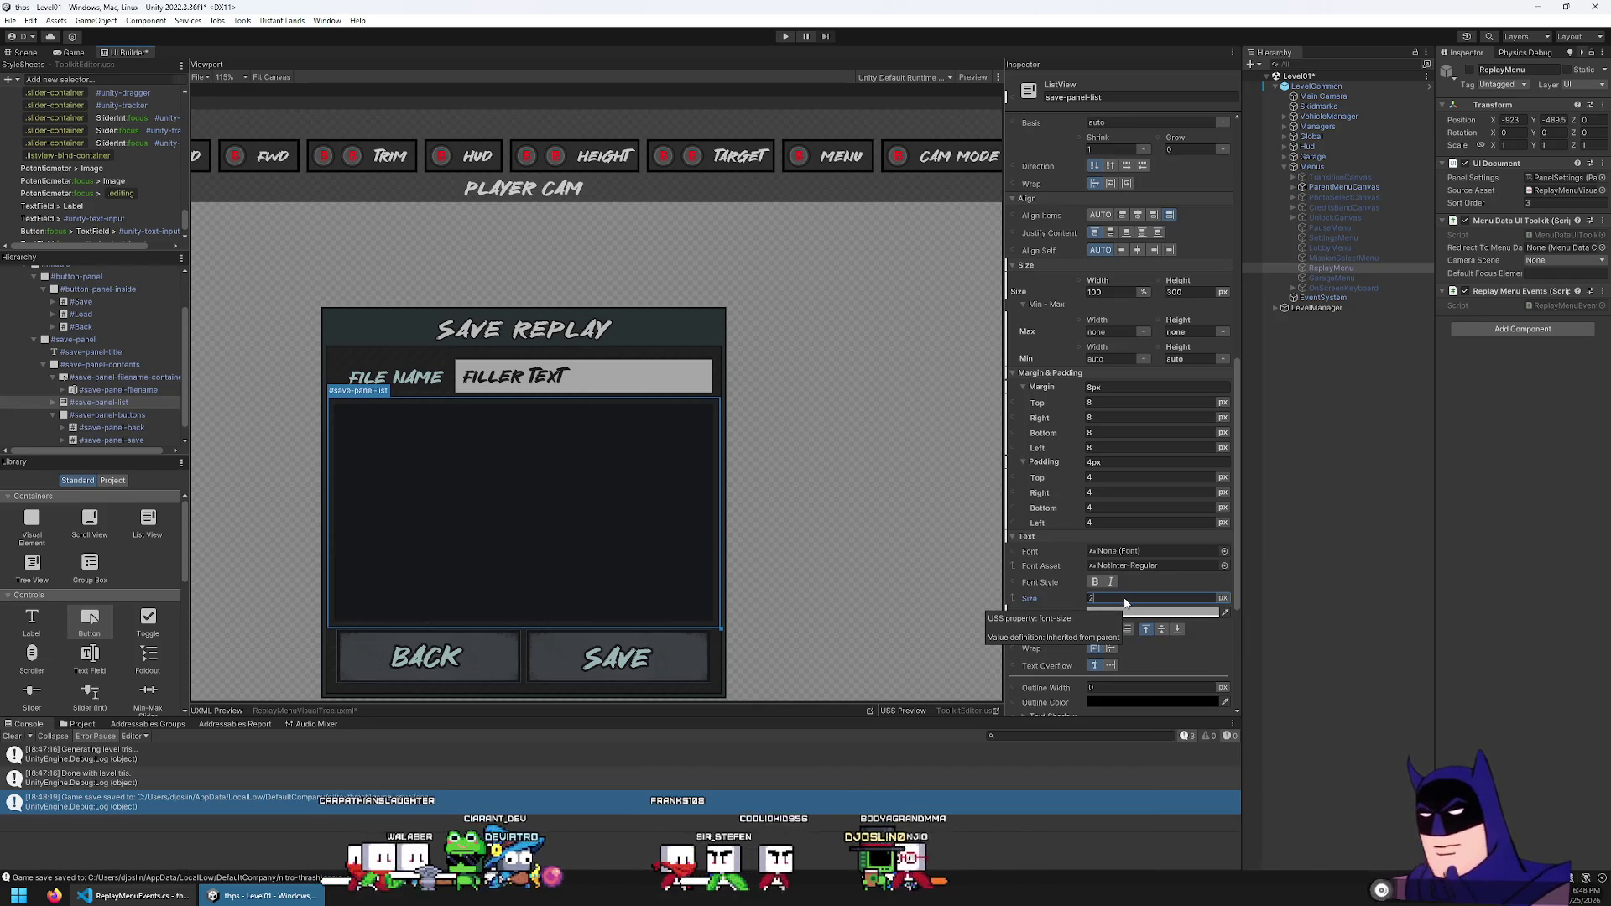
key(BackSpace)
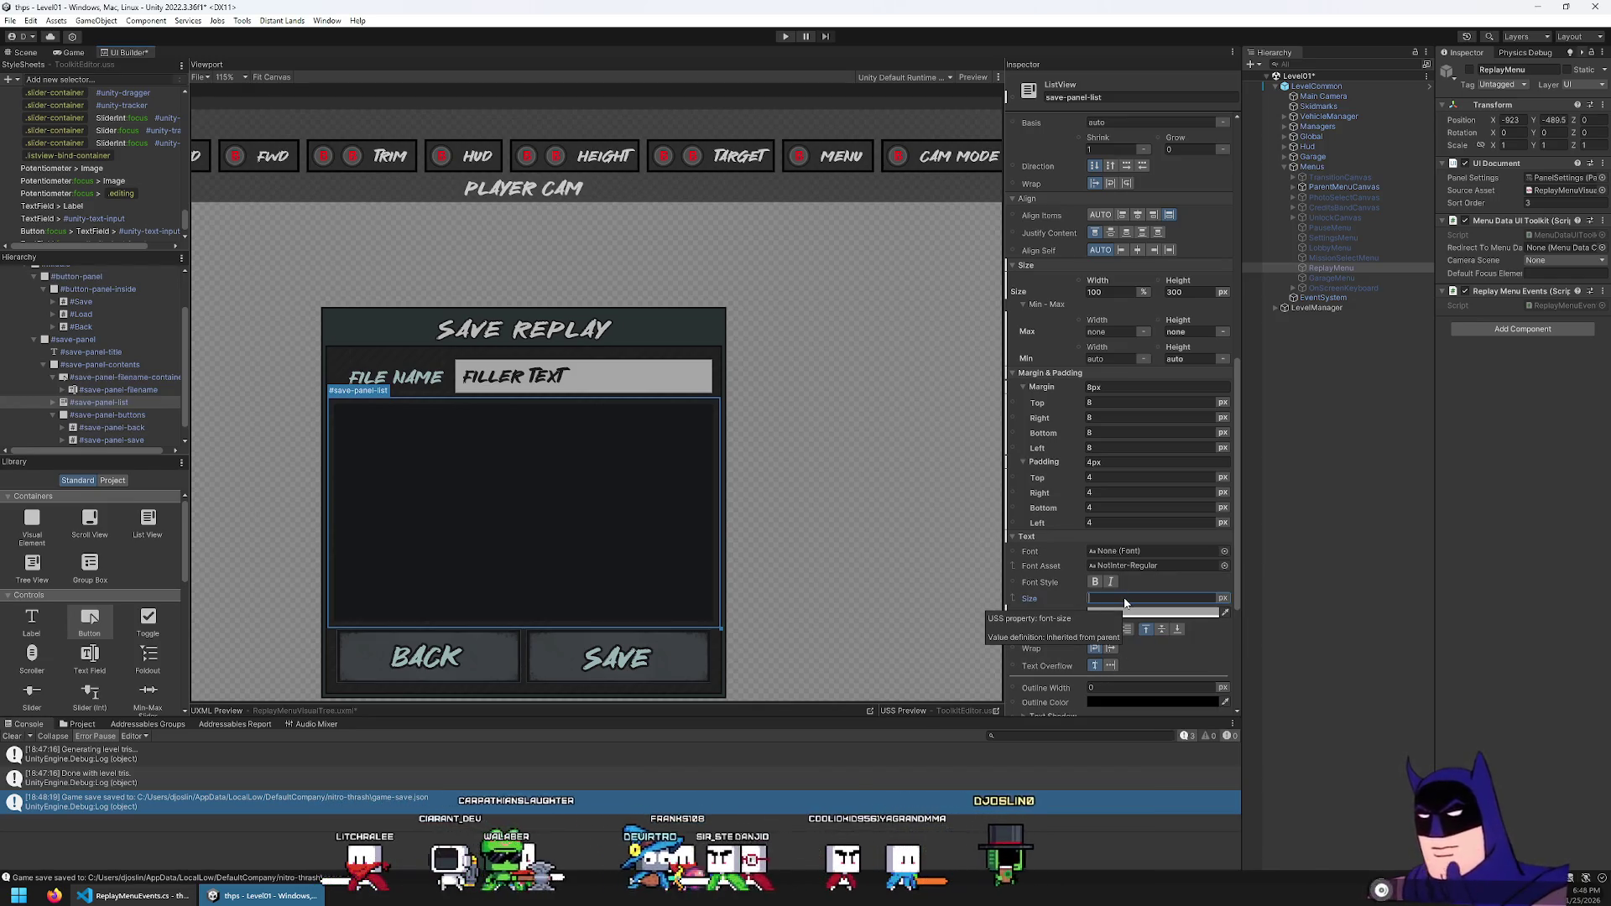